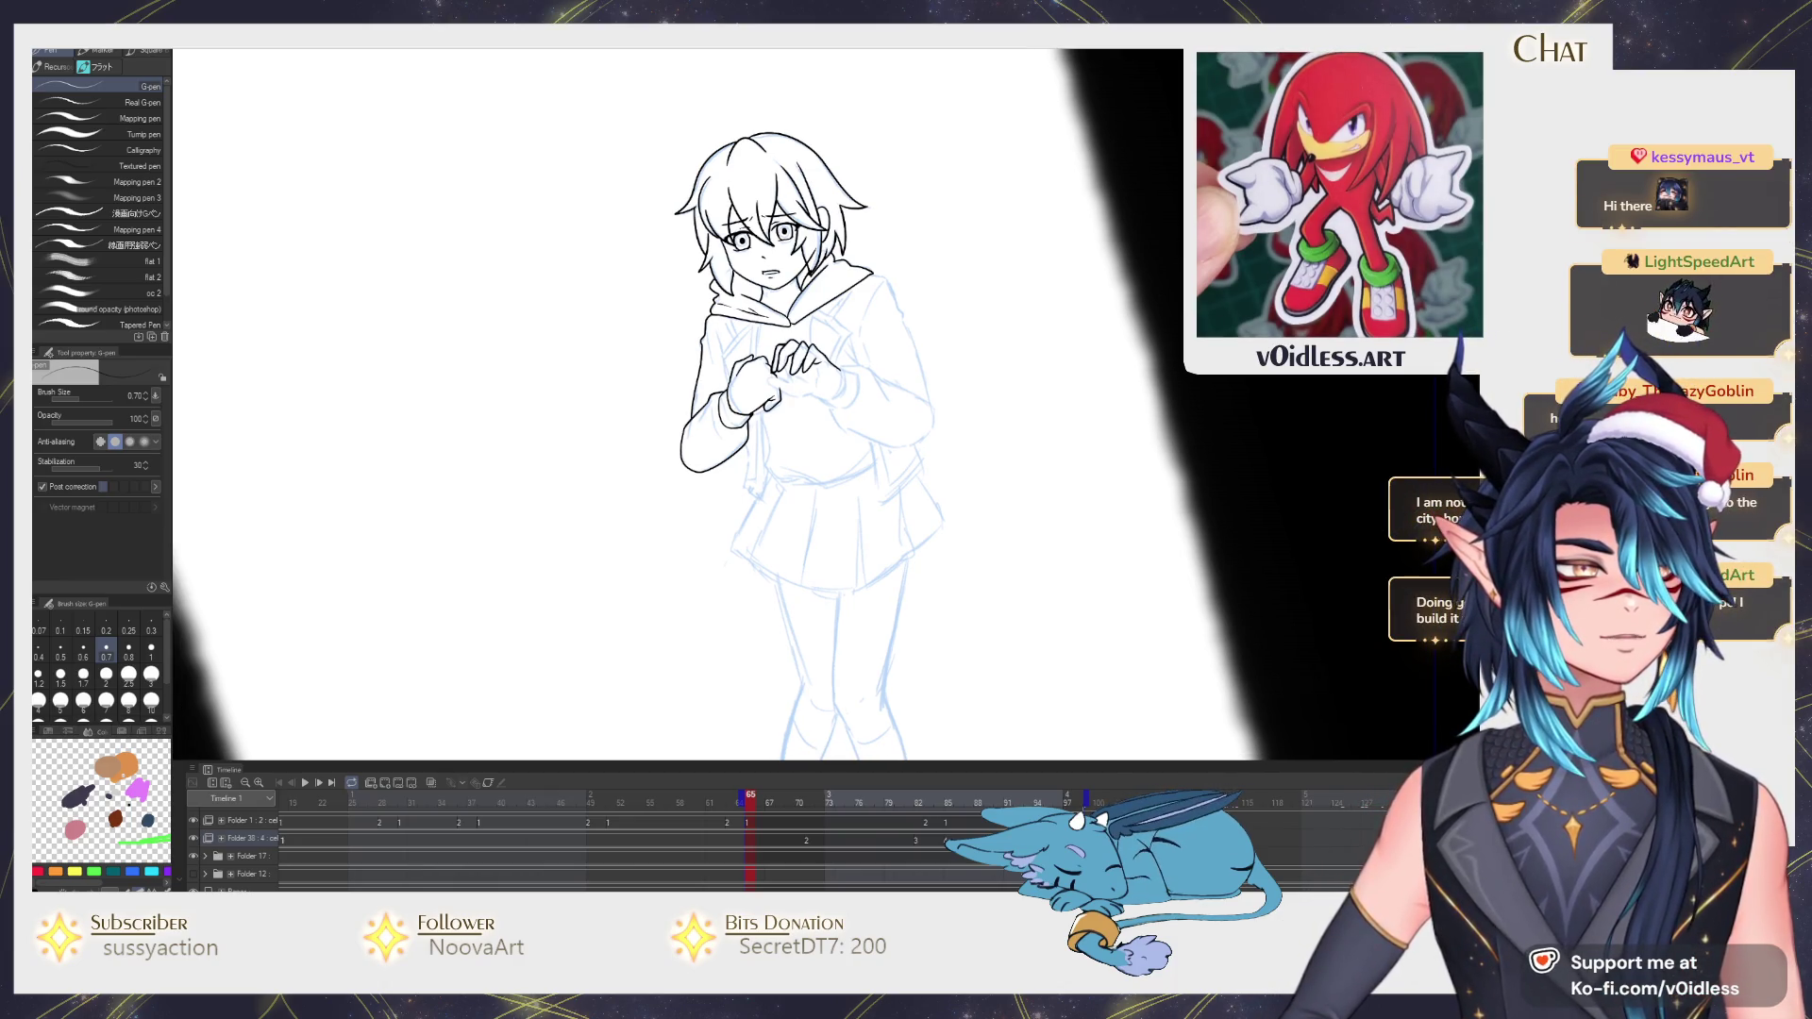
{"action": "scroll", "coordinate": [772, 397], "scroll_direction": "up", "scroll_amount": 5}
{"action": "scroll", "coordinate": [828, 433], "scroll_direction": "up", "scroll_amount": 3}
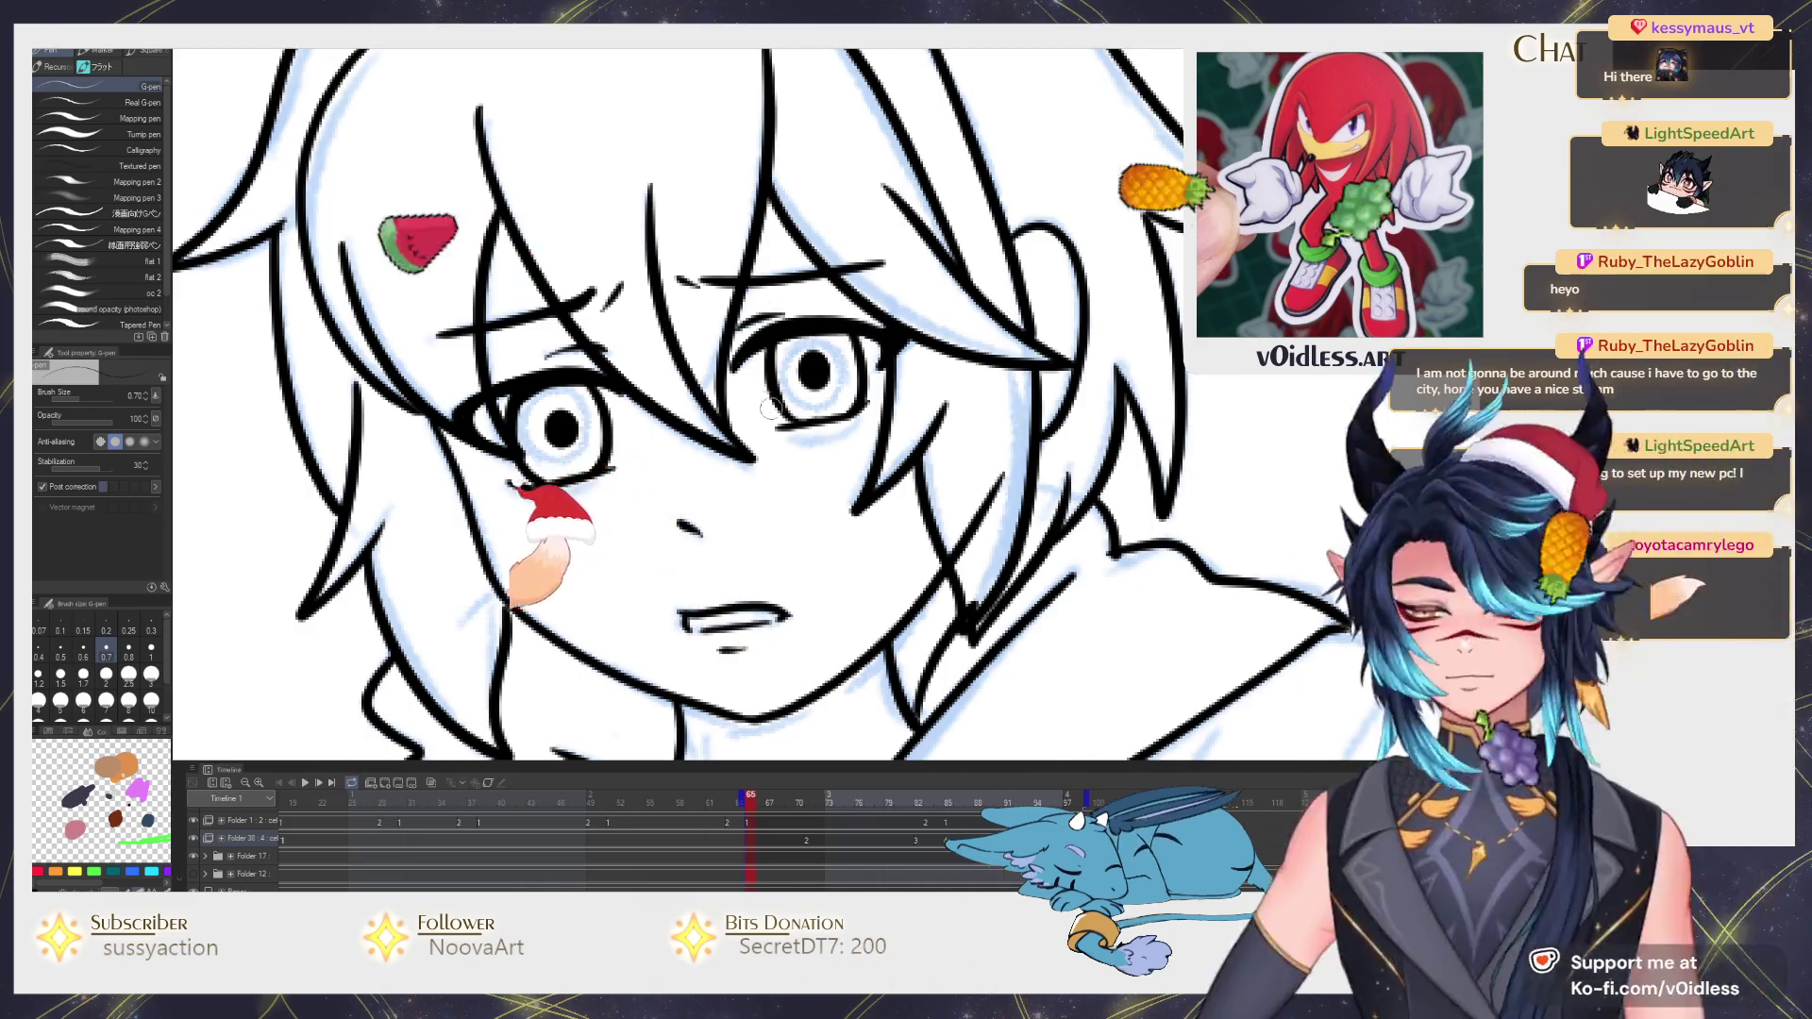
{"action": "scroll", "coordinate": [835, 404], "scroll_direction": "down", "scroll_amount": 1}
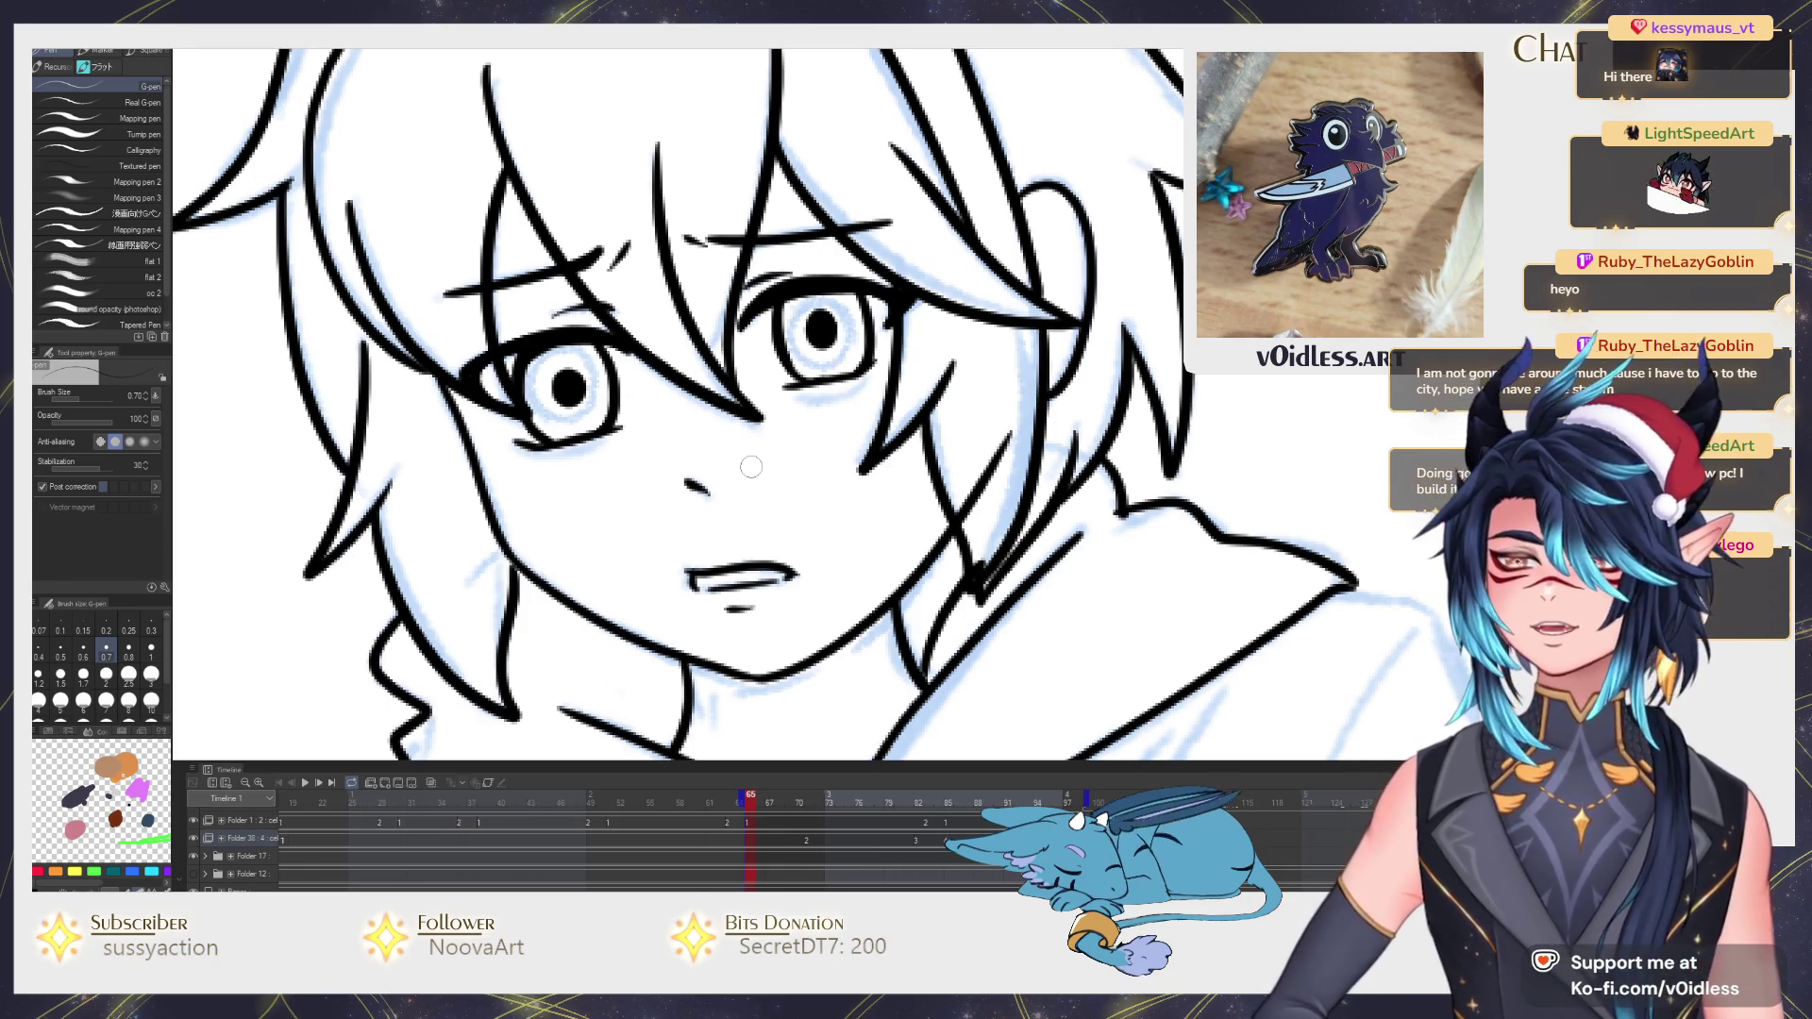
Ink the lower hand's upper finger line and a short dash beside the fingers.
{"action": "left_click_drag", "start_coordinate": [759, 554], "coordinate": [776, 463]}
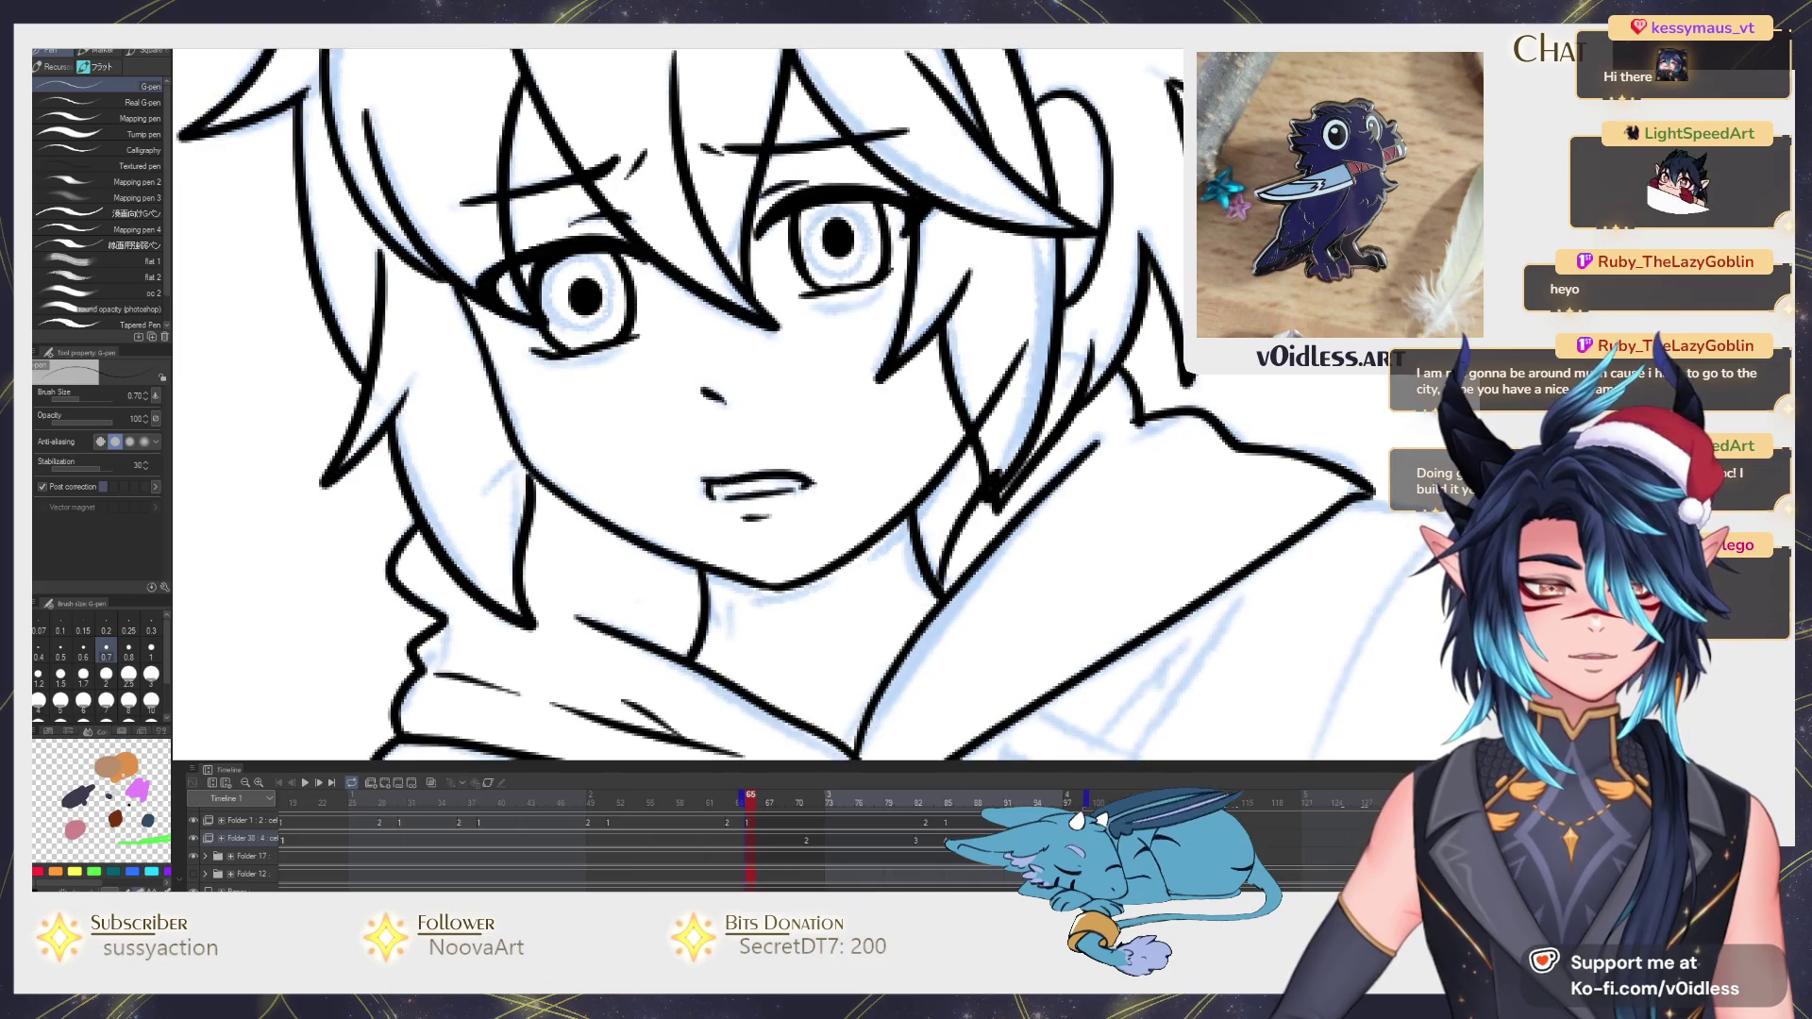
{"action": "scroll", "coordinate": [764, 485], "scroll_direction": "down", "scroll_amount": 2}
{"action": "scroll", "coordinate": [765, 485], "scroll_direction": "down", "scroll_amount": 2}
{"action": "scroll", "coordinate": [772, 479], "scroll_direction": "up", "scroll_amount": 1}
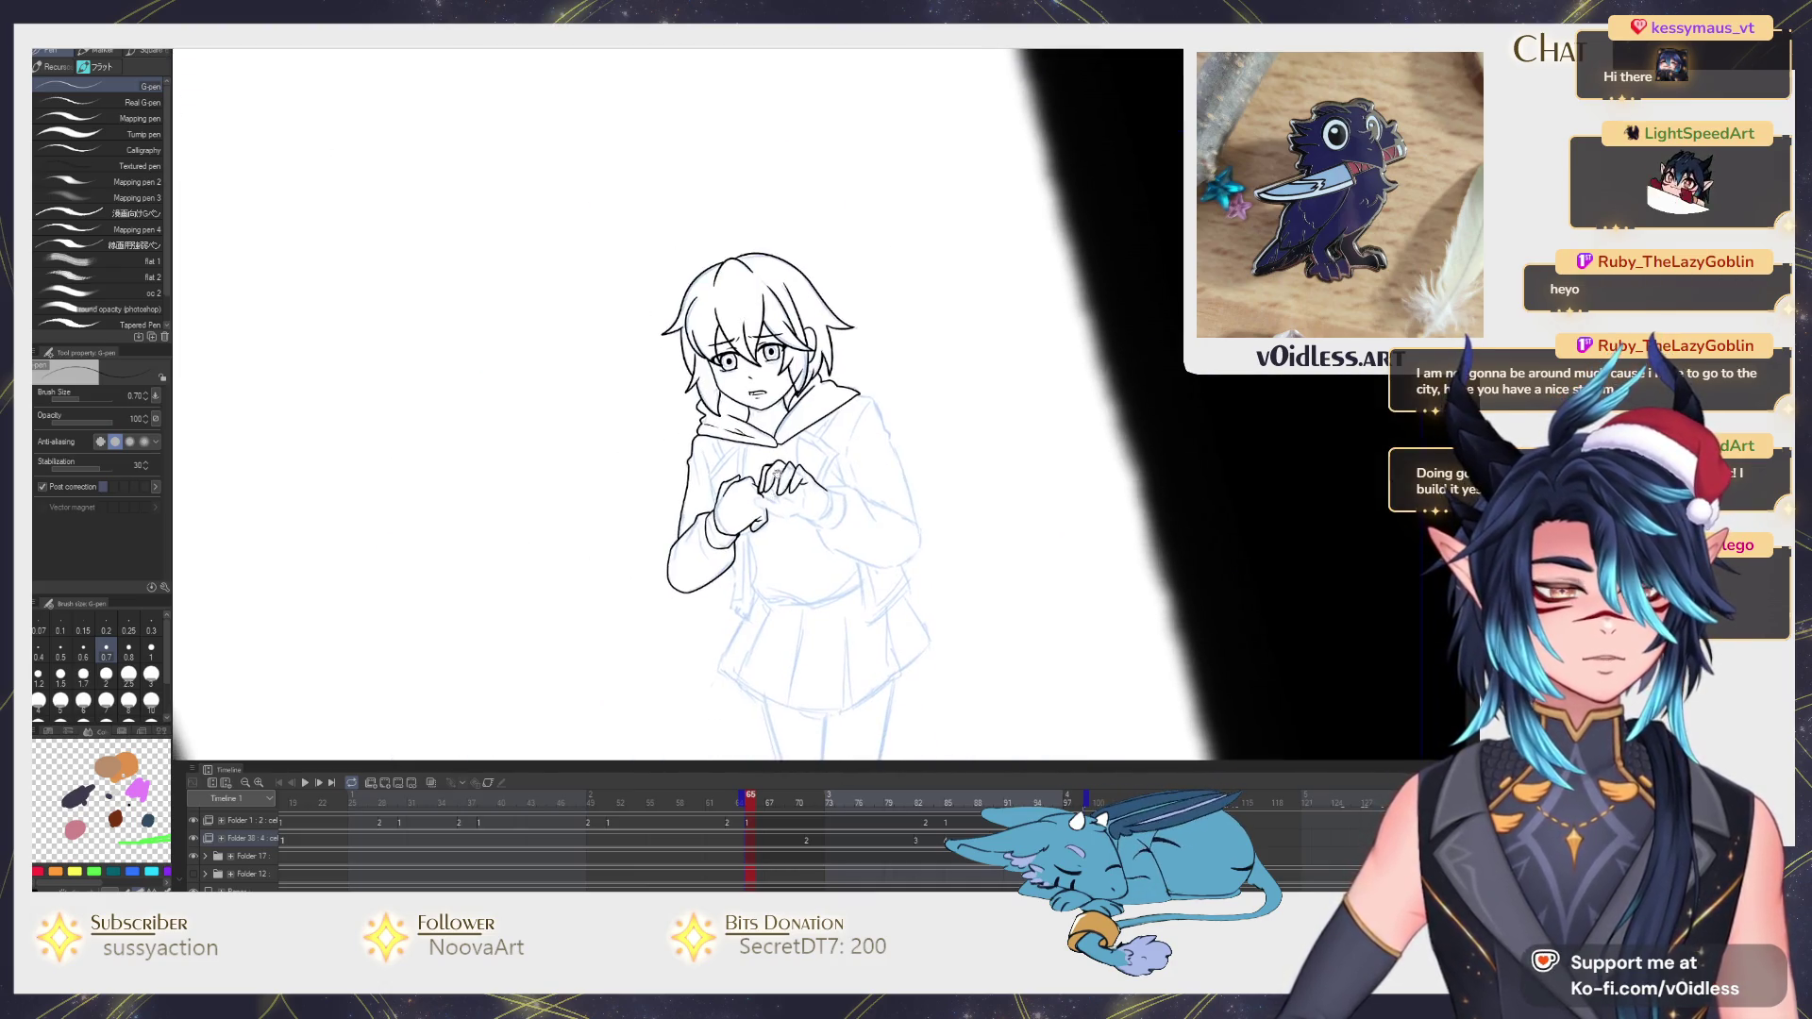
{"action": "scroll", "coordinate": [778, 474], "scroll_direction": "up", "scroll_amount": 2}
{"action": "scroll", "coordinate": [793, 397], "scroll_direction": "up", "scroll_amount": 1}
{"action": "key", "text": "e"}
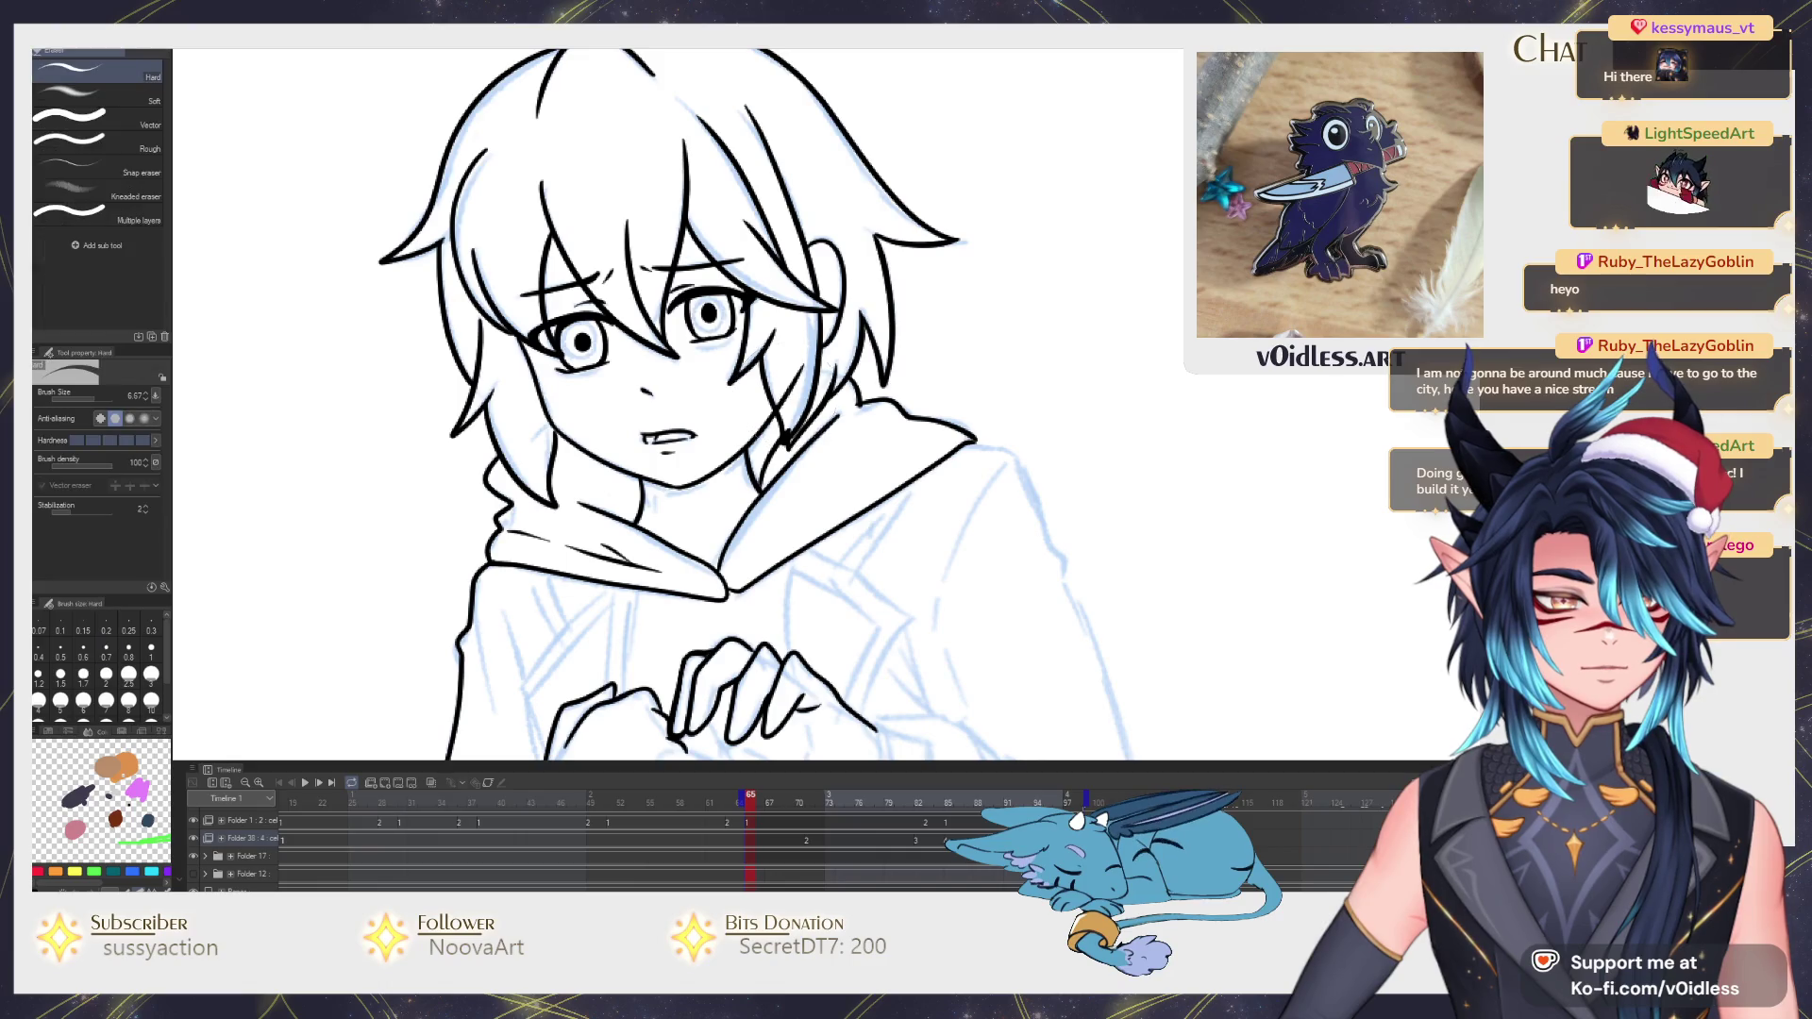
{"action": "scroll", "coordinate": [789, 403], "scroll_direction": "down", "scroll_amount": 1}
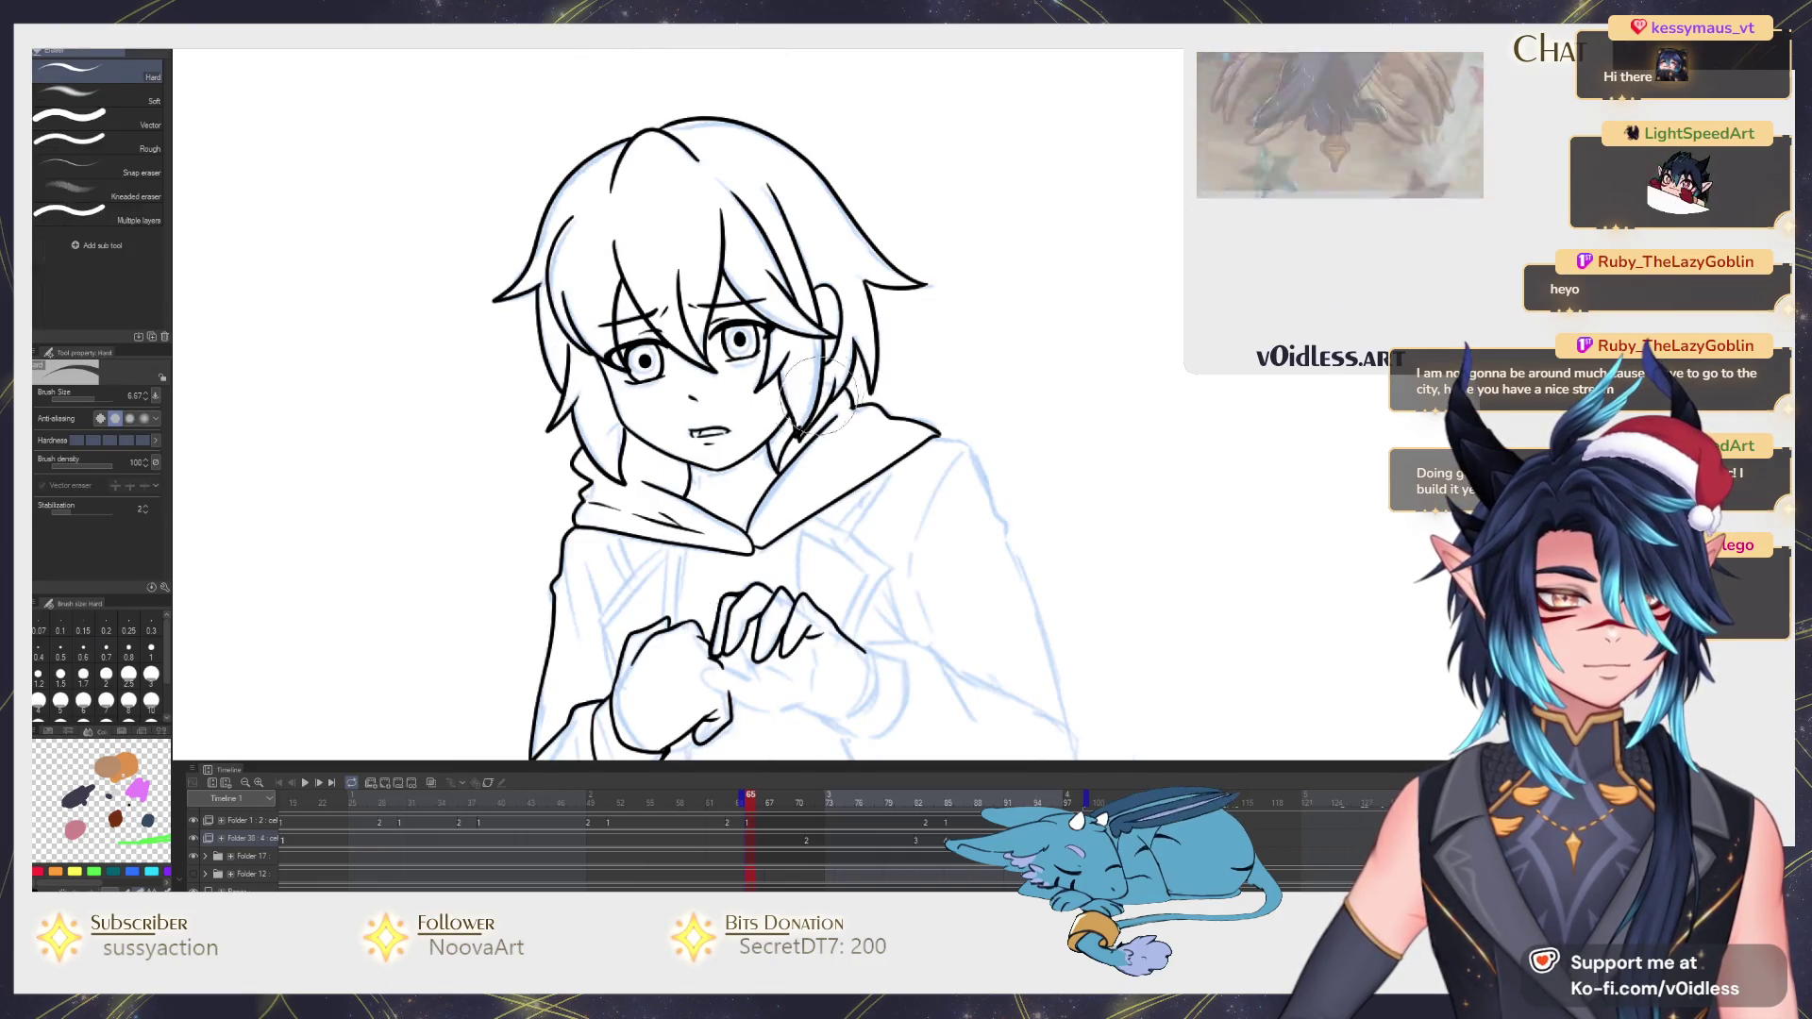
{"action": "key", "text": "p"}
{"action": "scroll", "coordinate": [766, 440], "scroll_direction": "down", "scroll_amount": 1}
{"action": "scroll", "coordinate": [763, 441], "scroll_direction": "down", "scroll_amount": 1}
{"action": "scroll", "coordinate": [769, 520], "scroll_direction": "up", "scroll_amount": 1}
{"action": "key", "text": "p"}
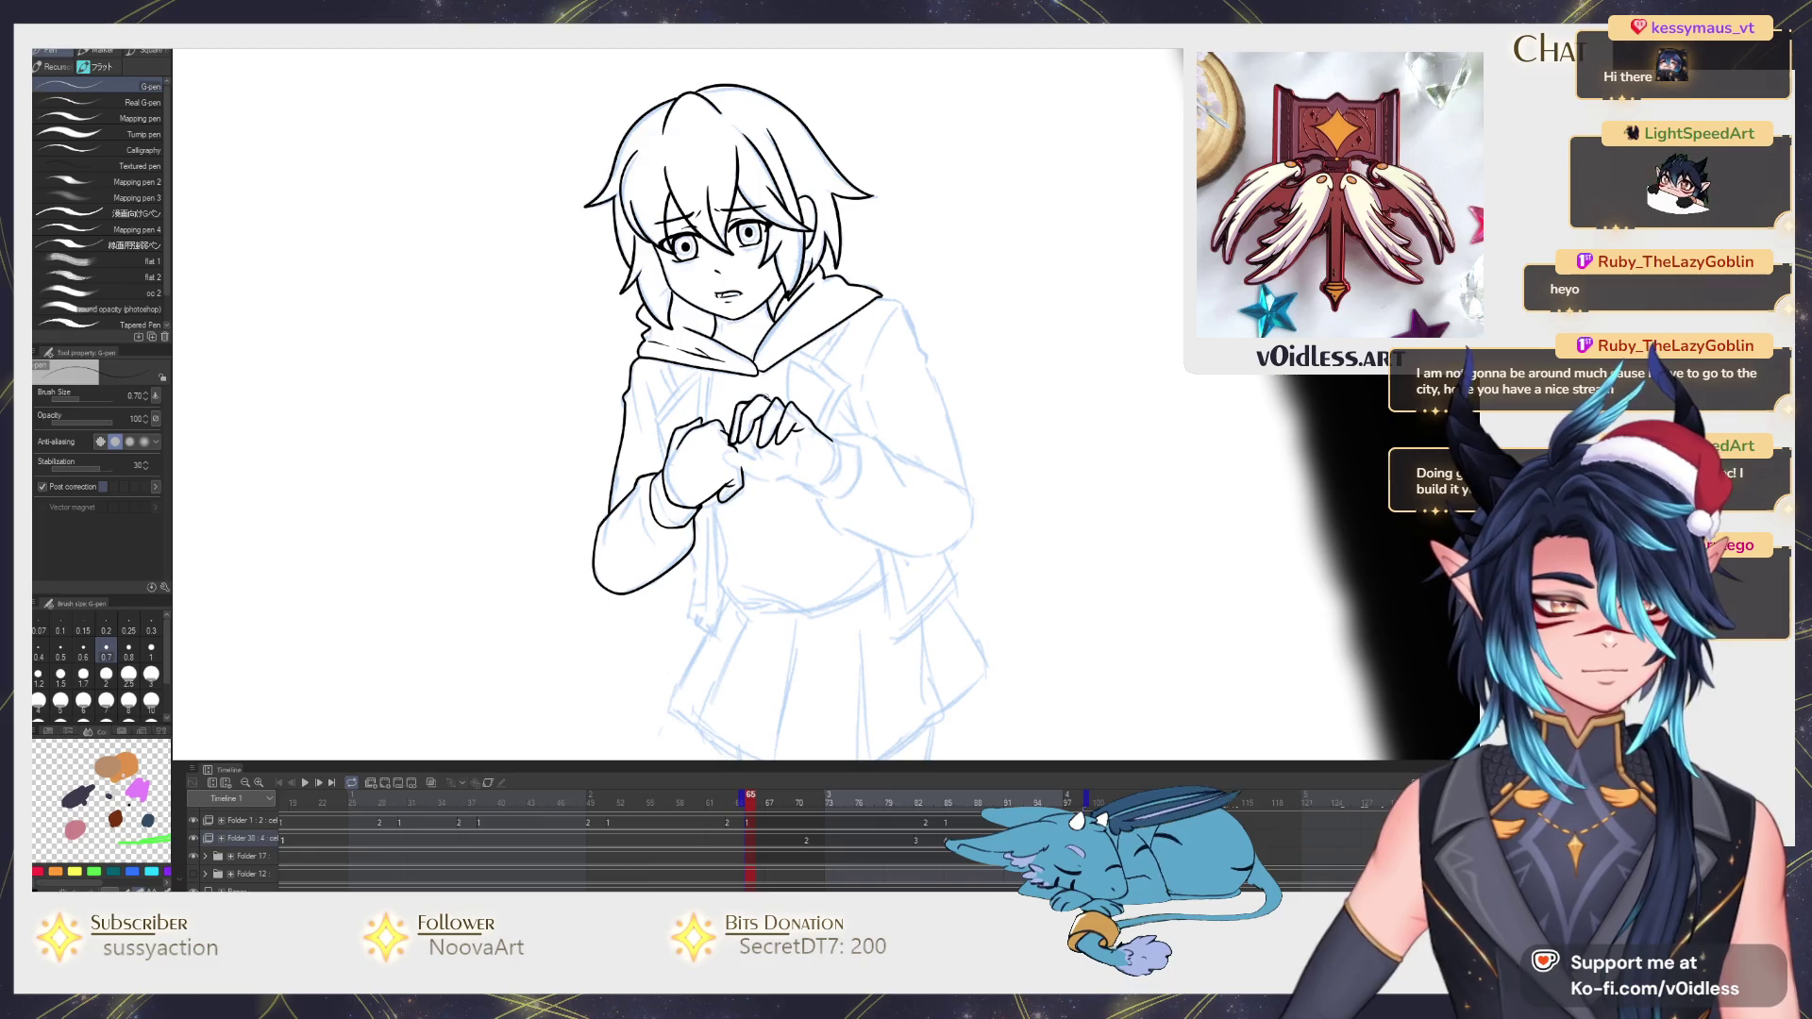
{"action": "scroll", "coordinate": [769, 522], "scroll_direction": "down", "scroll_amount": 1}
{"action": "scroll", "coordinate": [632, 596], "scroll_direction": "up", "scroll_amount": 1}
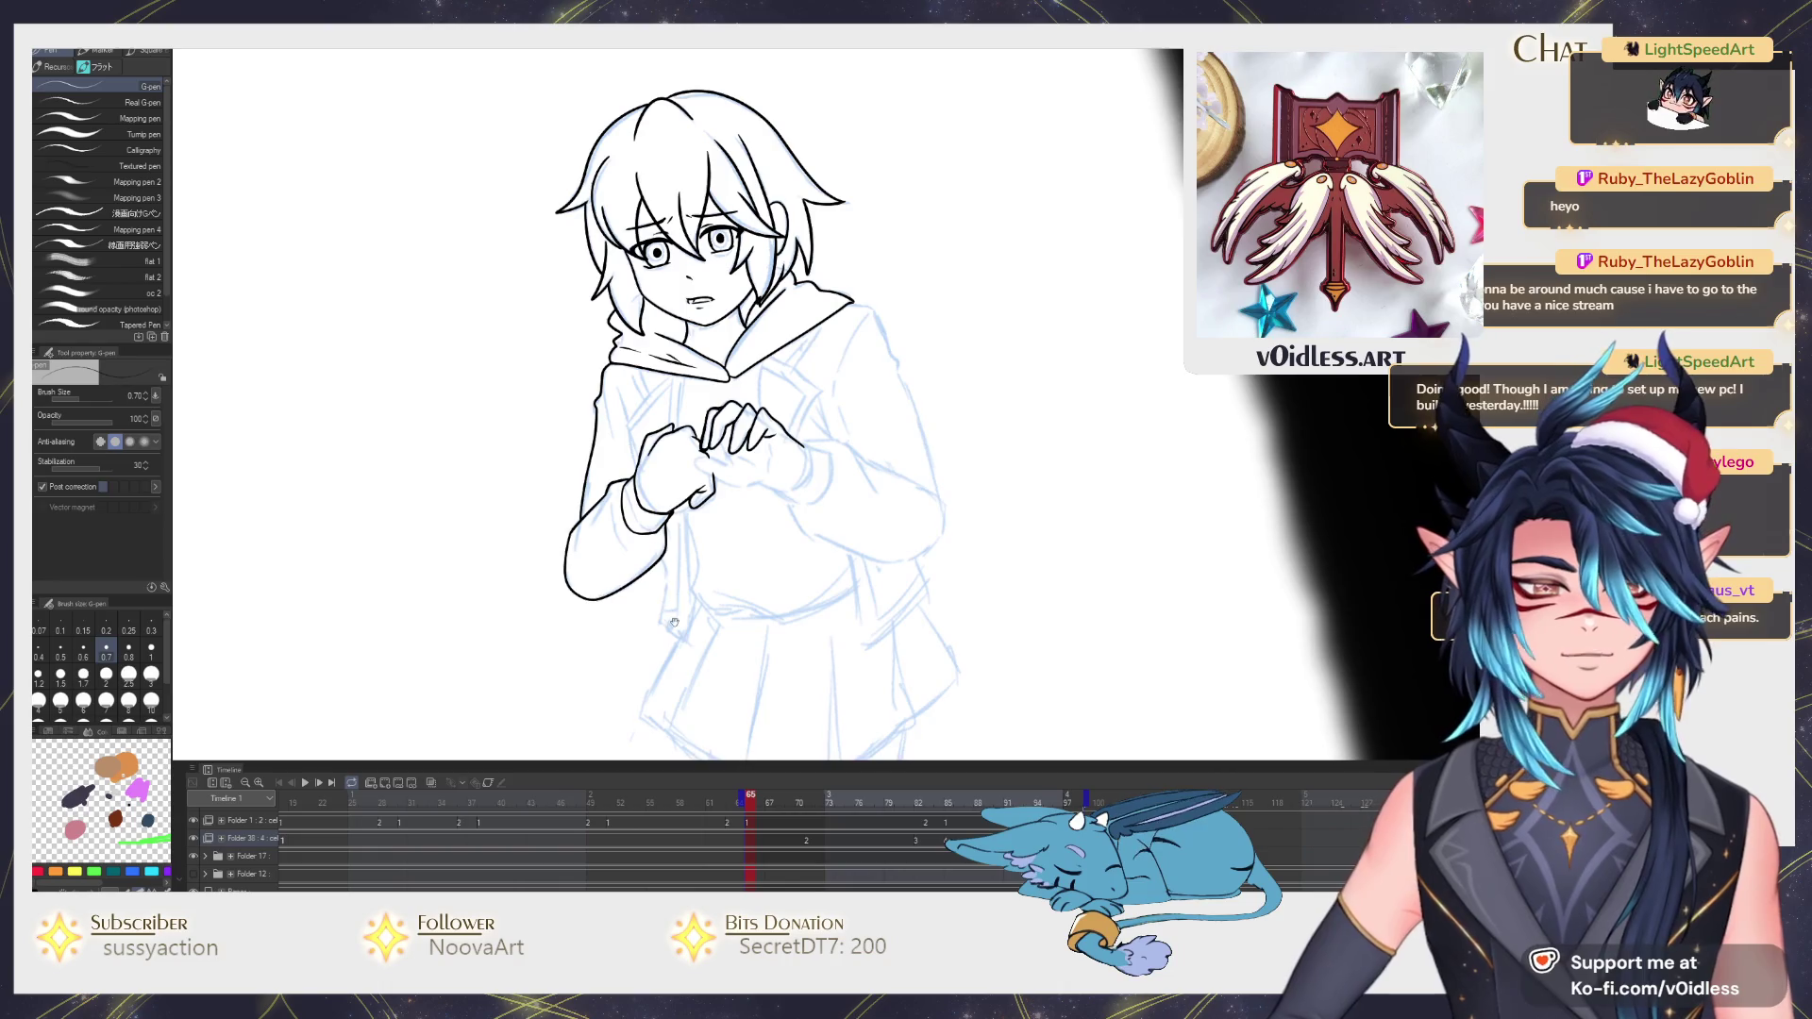
{"action": "scroll", "coordinate": [667, 567], "scroll_direction": "down", "scroll_amount": 1}
{"action": "scroll", "coordinate": [713, 524], "scroll_direction": "up", "scroll_amount": 1}
{"action": "scroll", "coordinate": [711, 525], "scroll_direction": "up", "scroll_amount": 1}
{"action": "scroll", "coordinate": [806, 413], "scroll_direction": "up", "scroll_amount": 1}
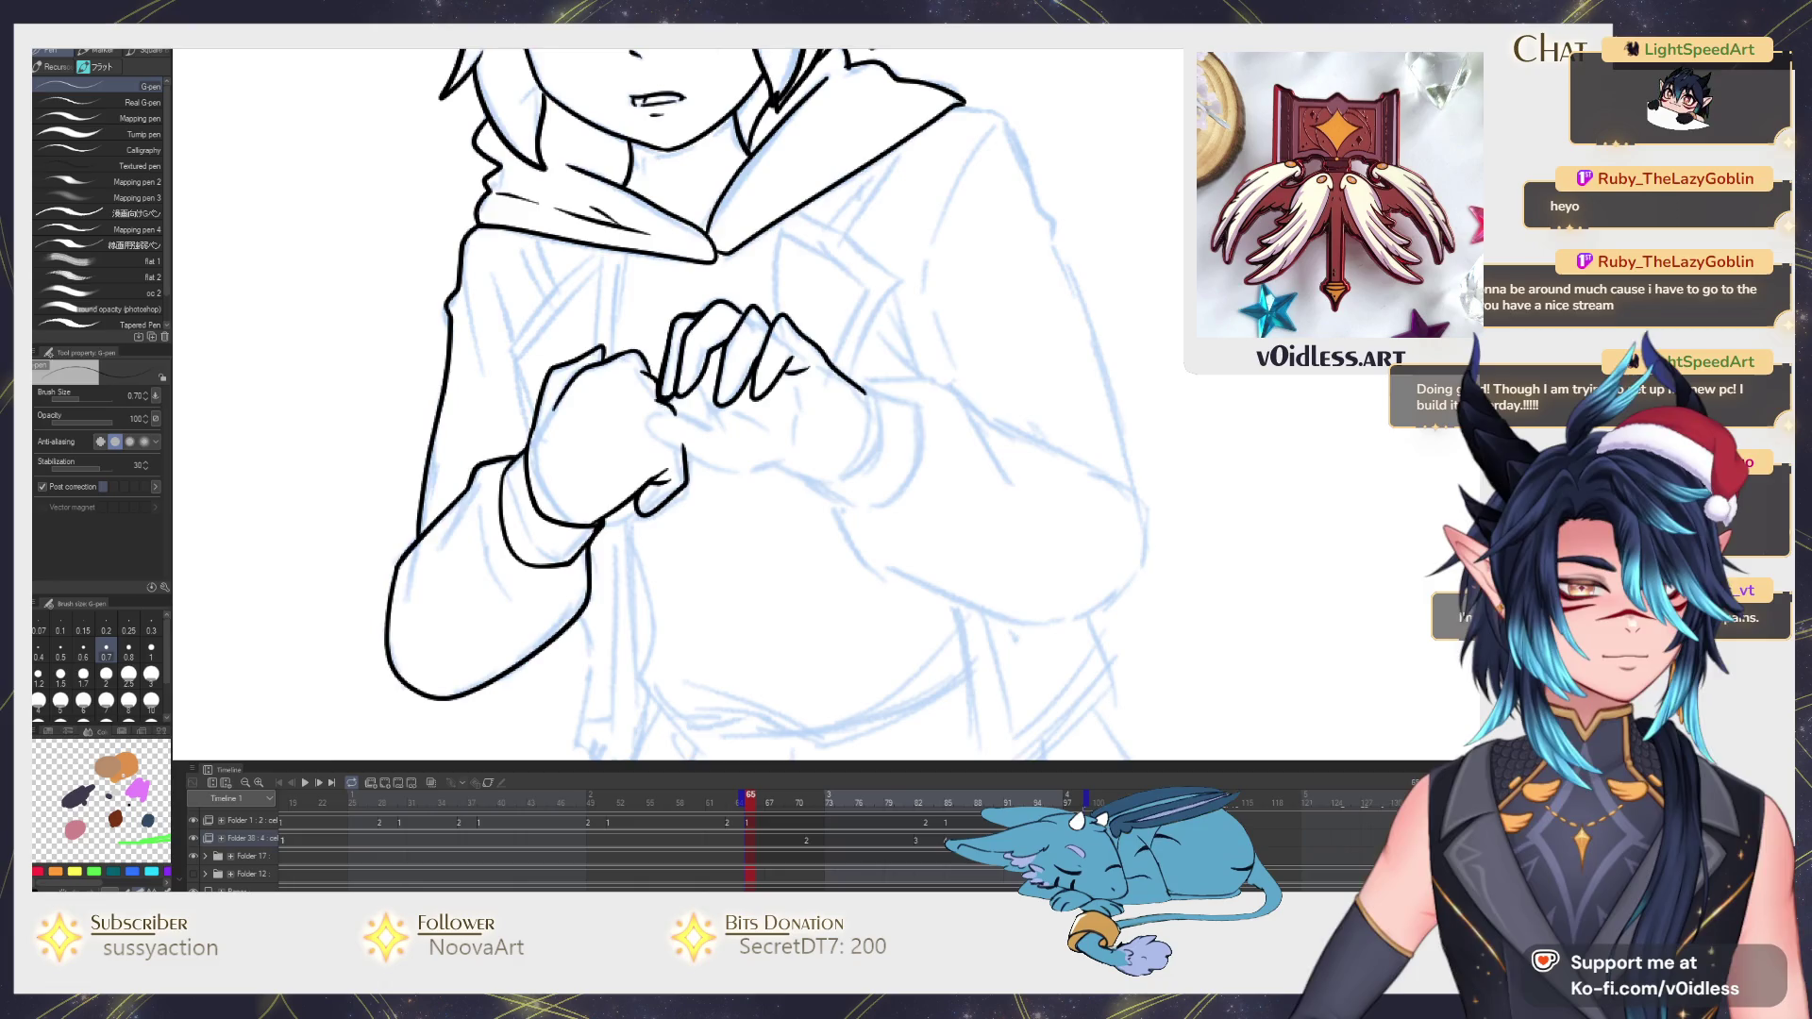
{"action": "scroll", "coordinate": [805, 413], "scroll_direction": "up", "scroll_amount": 2}
{"action": "left_click_drag", "start_coordinate": [545, 351], "coordinate": [706, 399]}
{"action": "left_click_drag", "start_coordinate": [546, 410], "coordinate": [611, 466]}
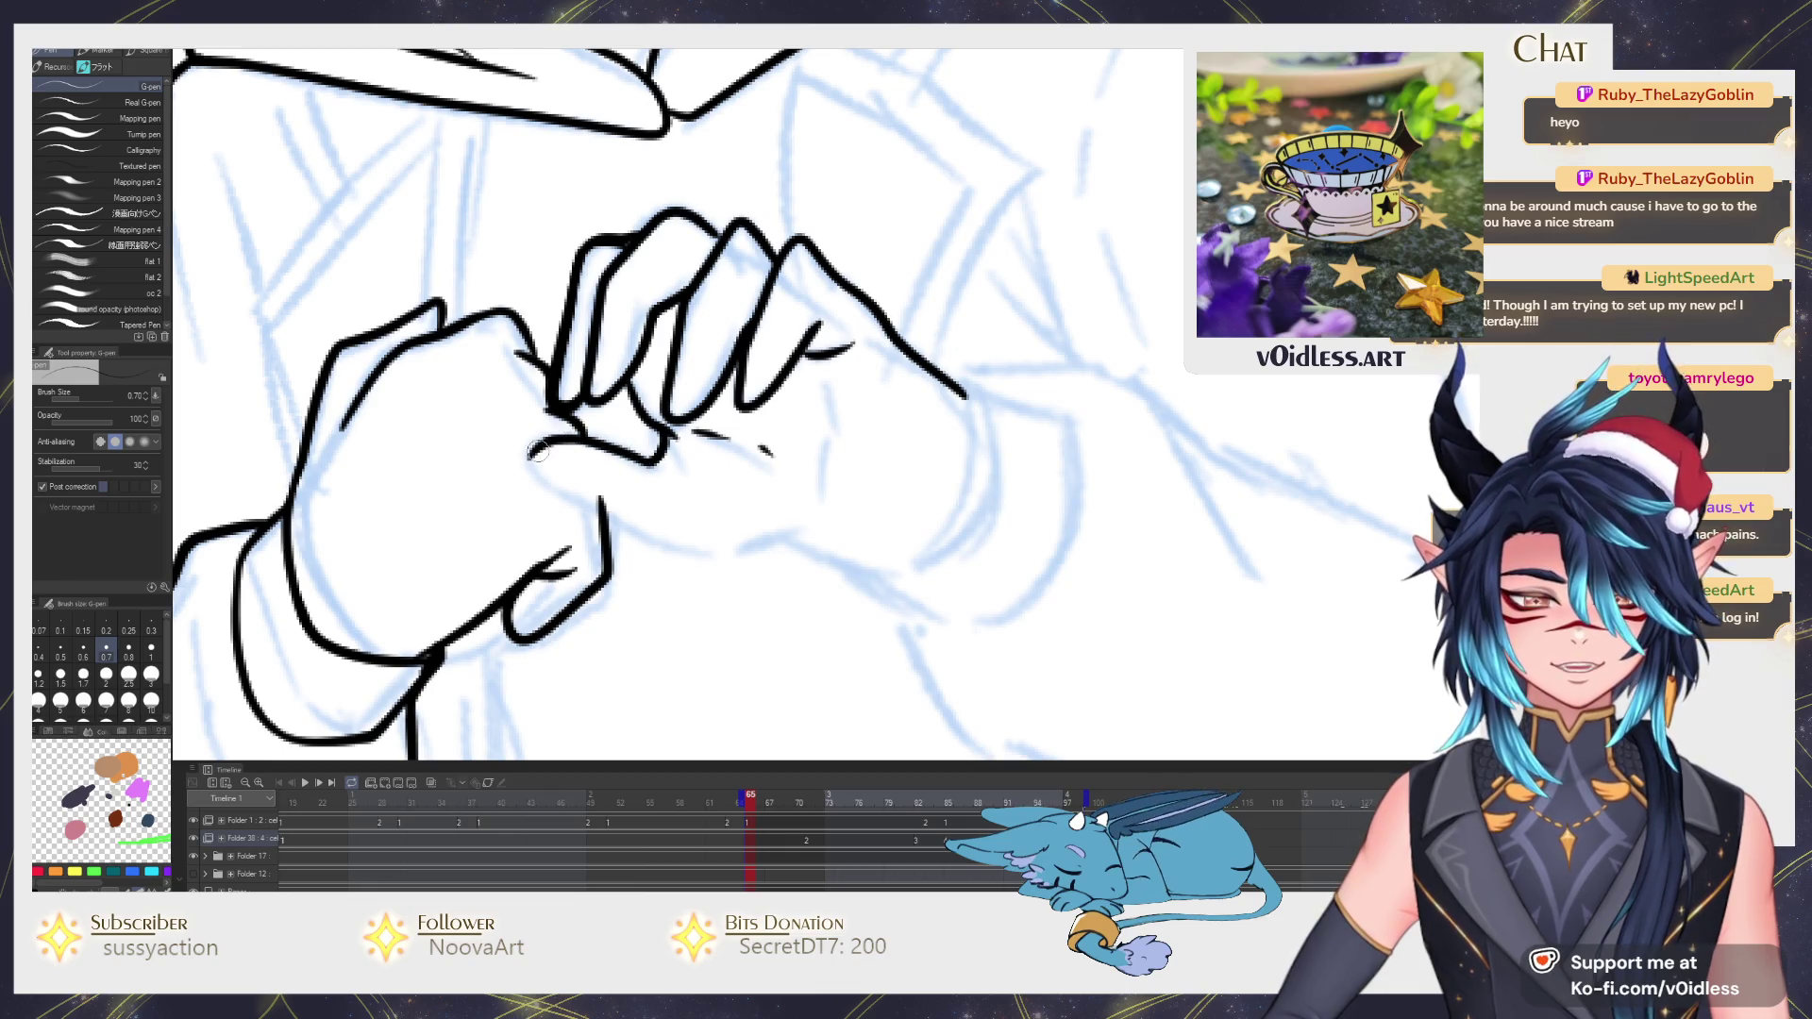
Ink the lower hand's outline — fingers, right-side curve and bottom edge — redrawing one stroke.
{"action": "left_click_drag", "start_coordinate": [579, 495], "coordinate": [675, 534]}
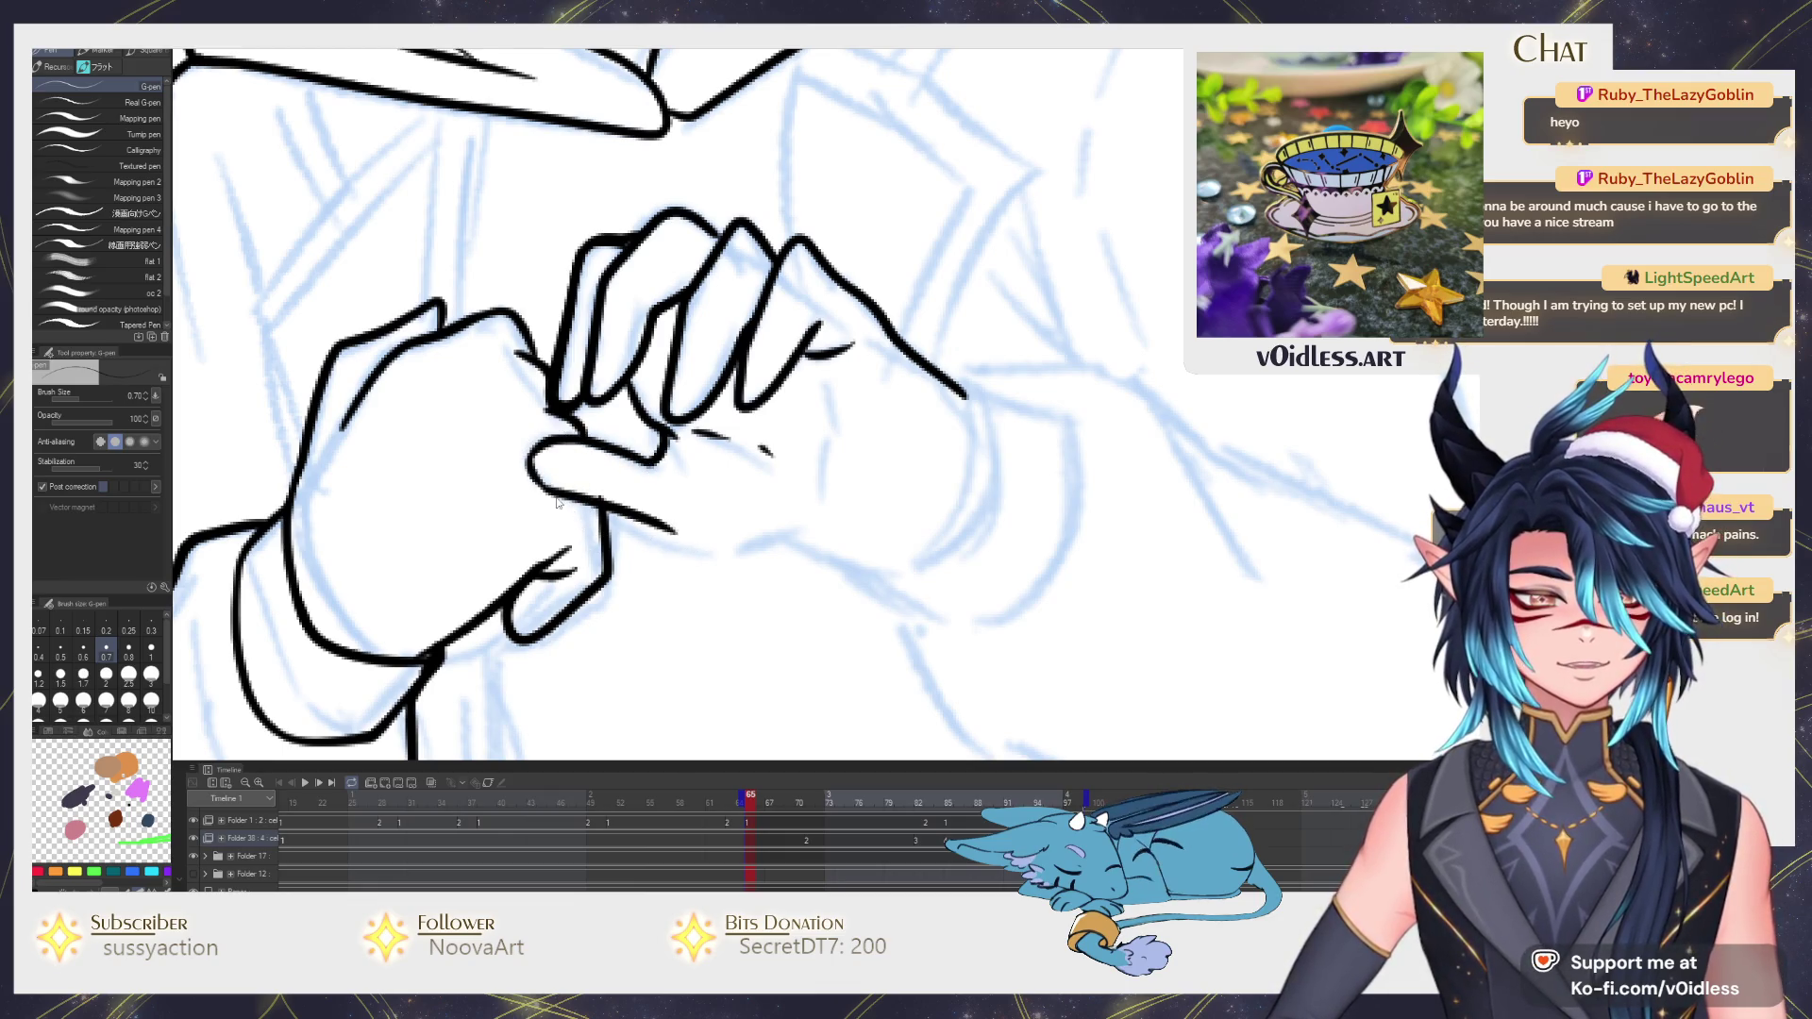
{"action": "key", "text": "ctrl+z"}
{"action": "left_click_drag", "start_coordinate": [538, 481], "coordinate": [685, 548]}
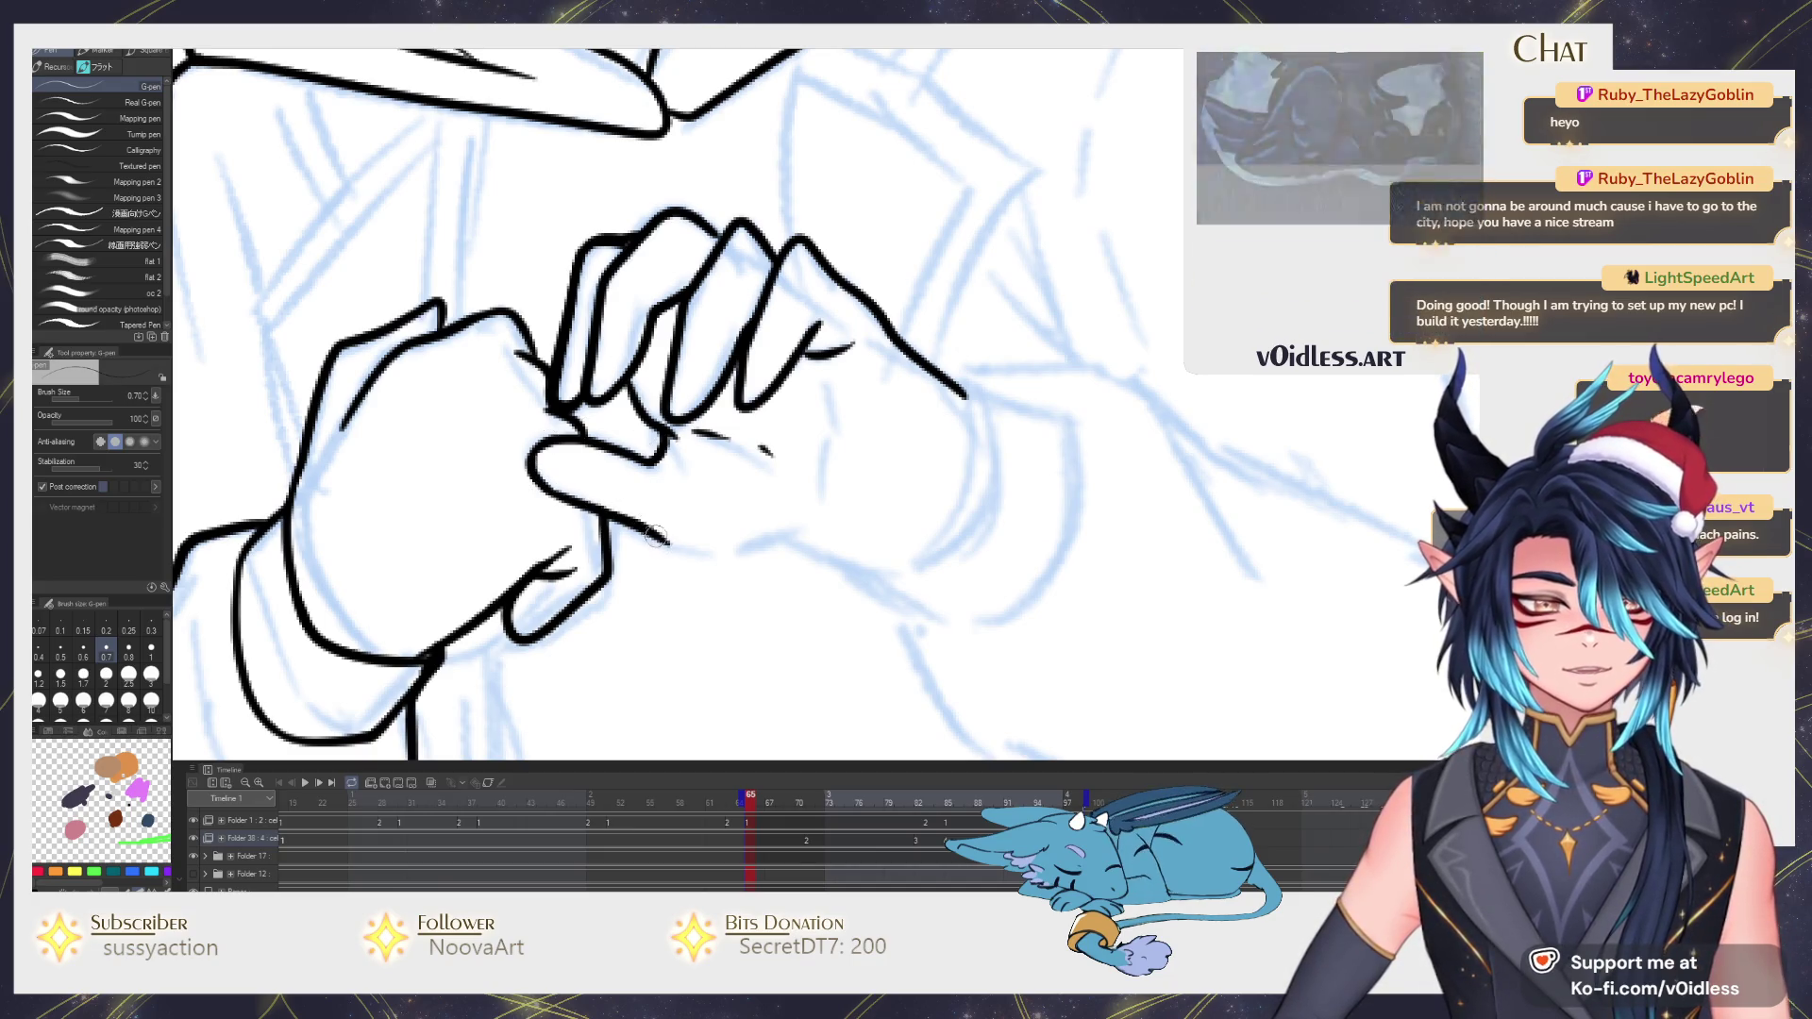
{"action": "left_click_drag", "start_coordinate": [654, 539], "coordinate": [812, 532]}
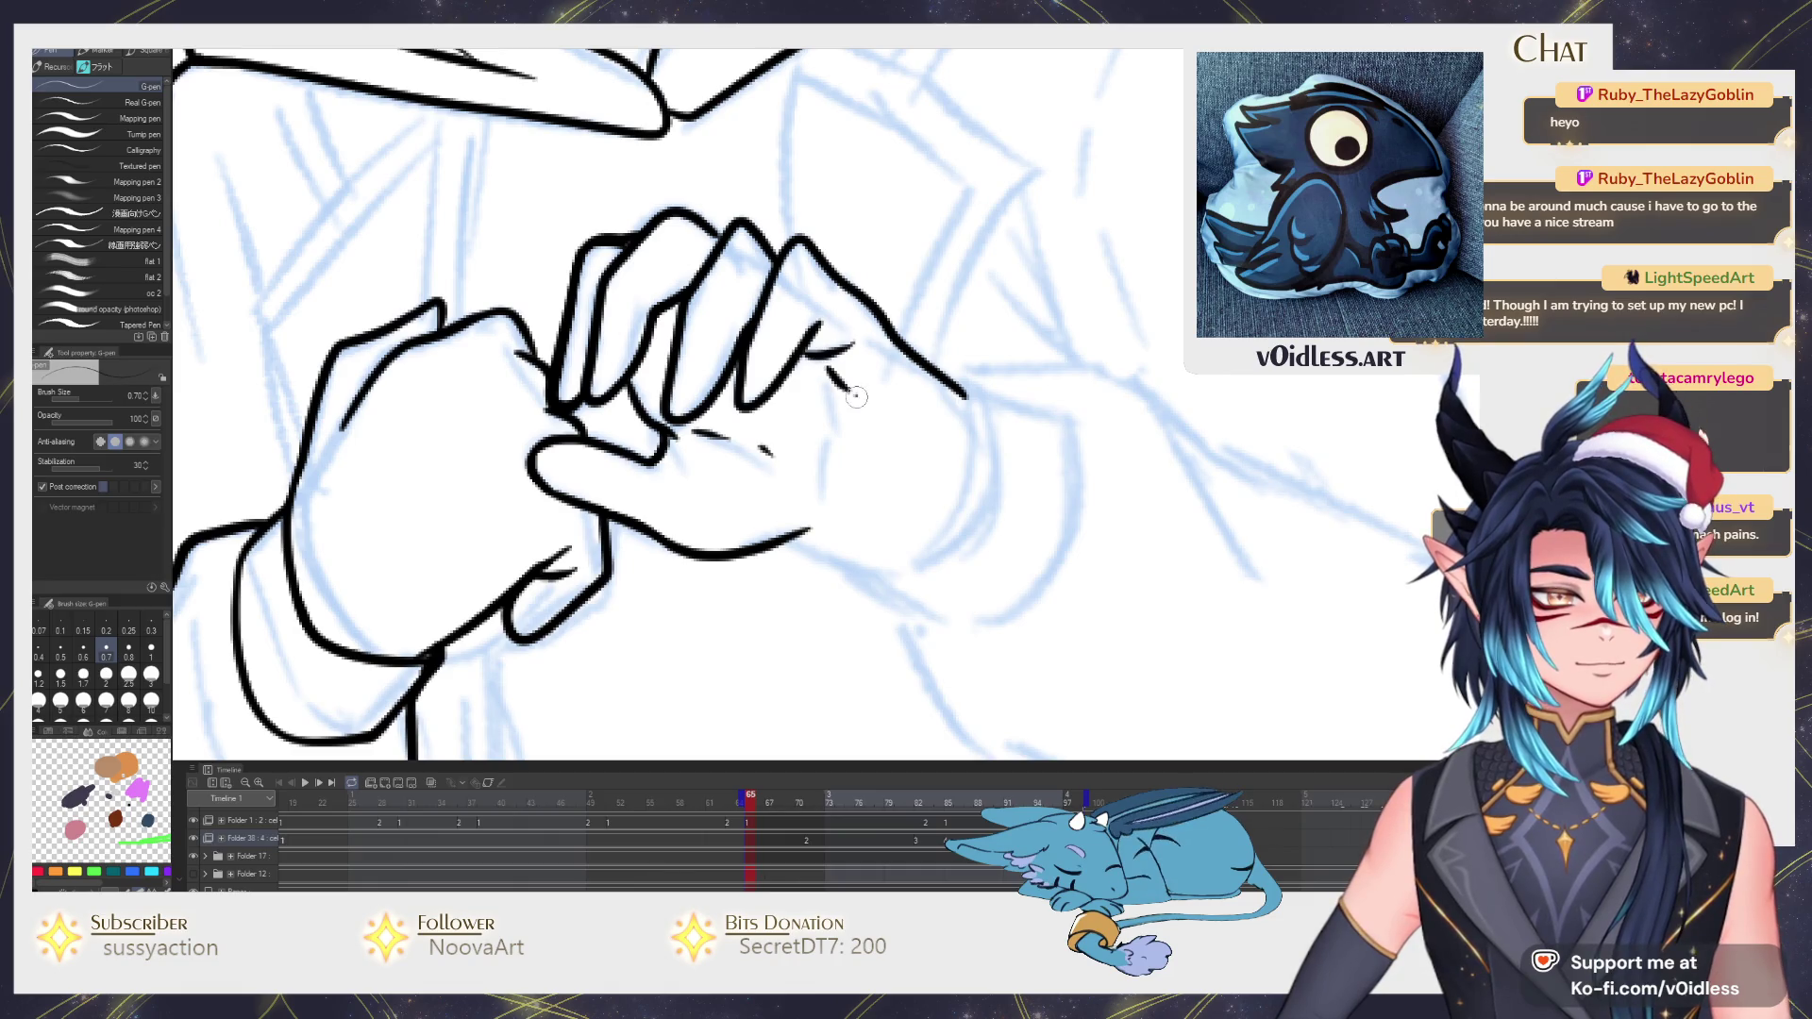
{"action": "mouse_move", "coordinate": [856, 398]}
{"action": "left_mouse_down"}
{"action": "mouse_move", "coordinate": [910, 467]}
{"action": "mouse_move", "coordinate": [966, 399]}
{"action": "left_mouse_up"}
{"action": "scroll", "coordinate": [902, 523], "scroll_direction": "down", "scroll_amount": 5}
{"action": "scroll", "coordinate": [836, 479], "scroll_direction": "up", "scroll_amount": 4}
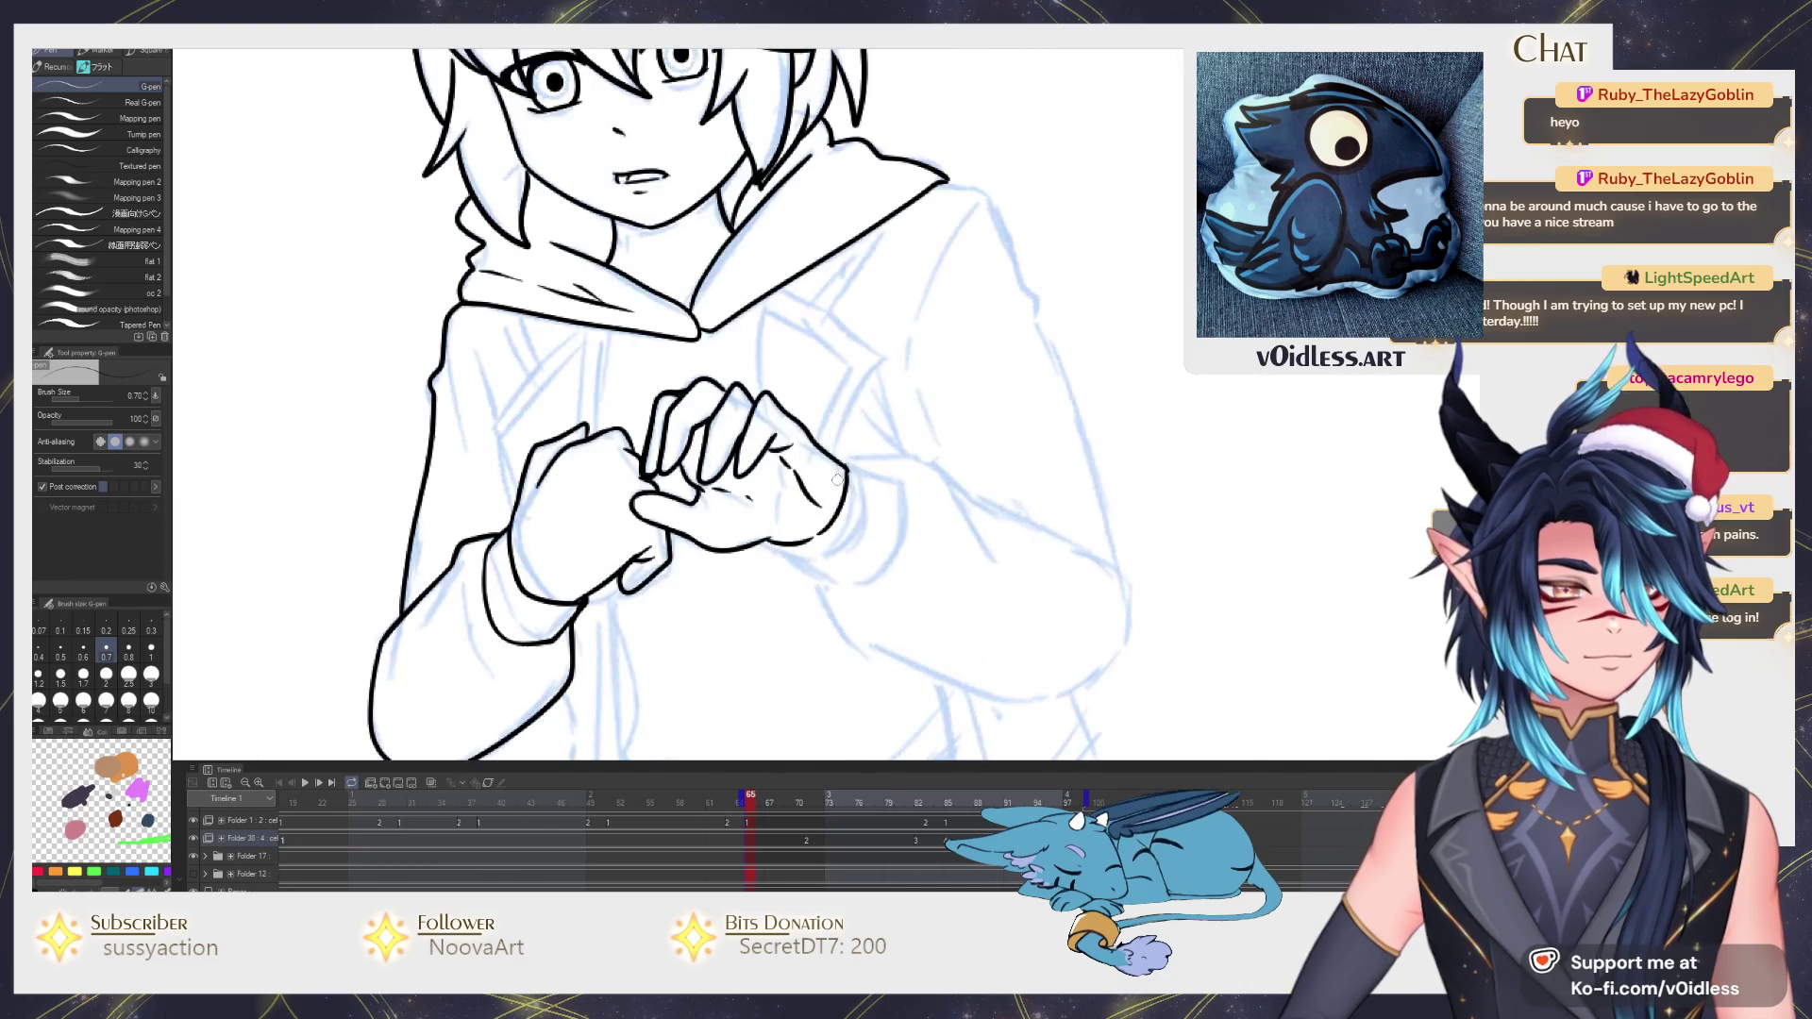
{"action": "mouse_move", "coordinate": [693, 538]}
{"action": "left_mouse_down"}
{"action": "mouse_move", "coordinate": [774, 544]}
{"action": "mouse_move", "coordinate": [567, 583]}
{"action": "left_mouse_up"}
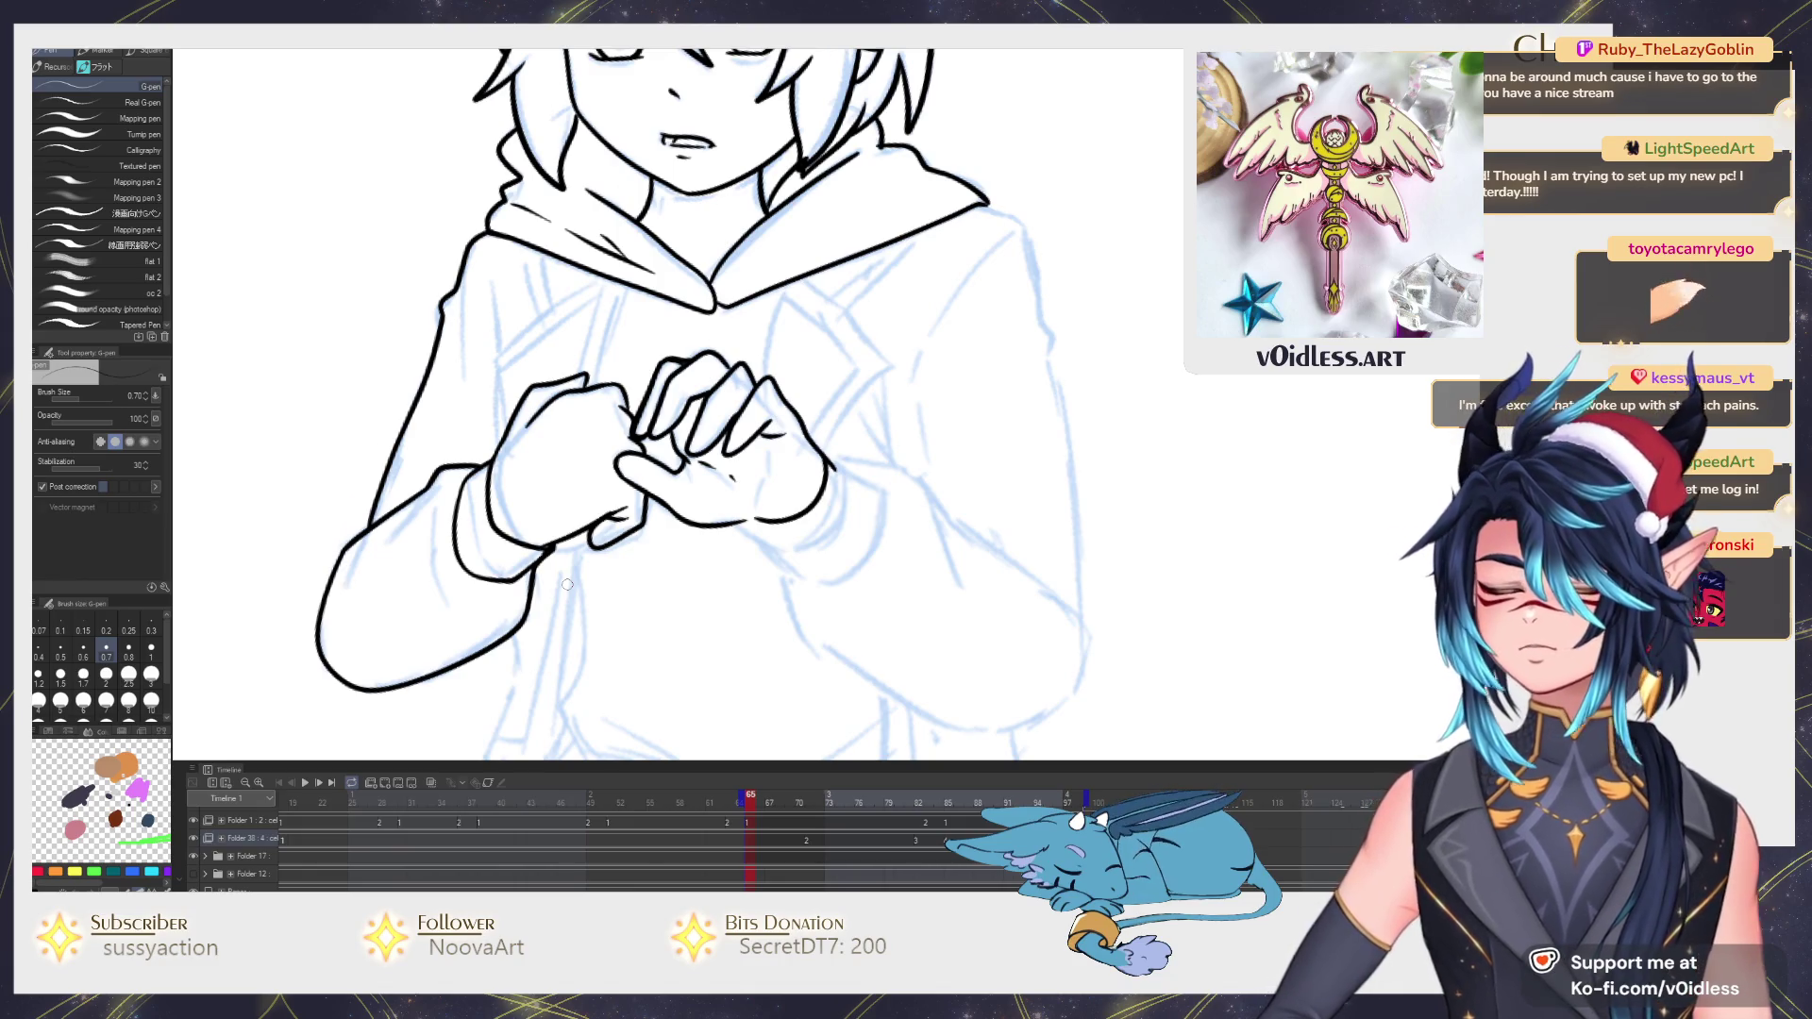
{"action": "scroll", "coordinate": [776, 460], "scroll_direction": "up", "scroll_amount": 2}
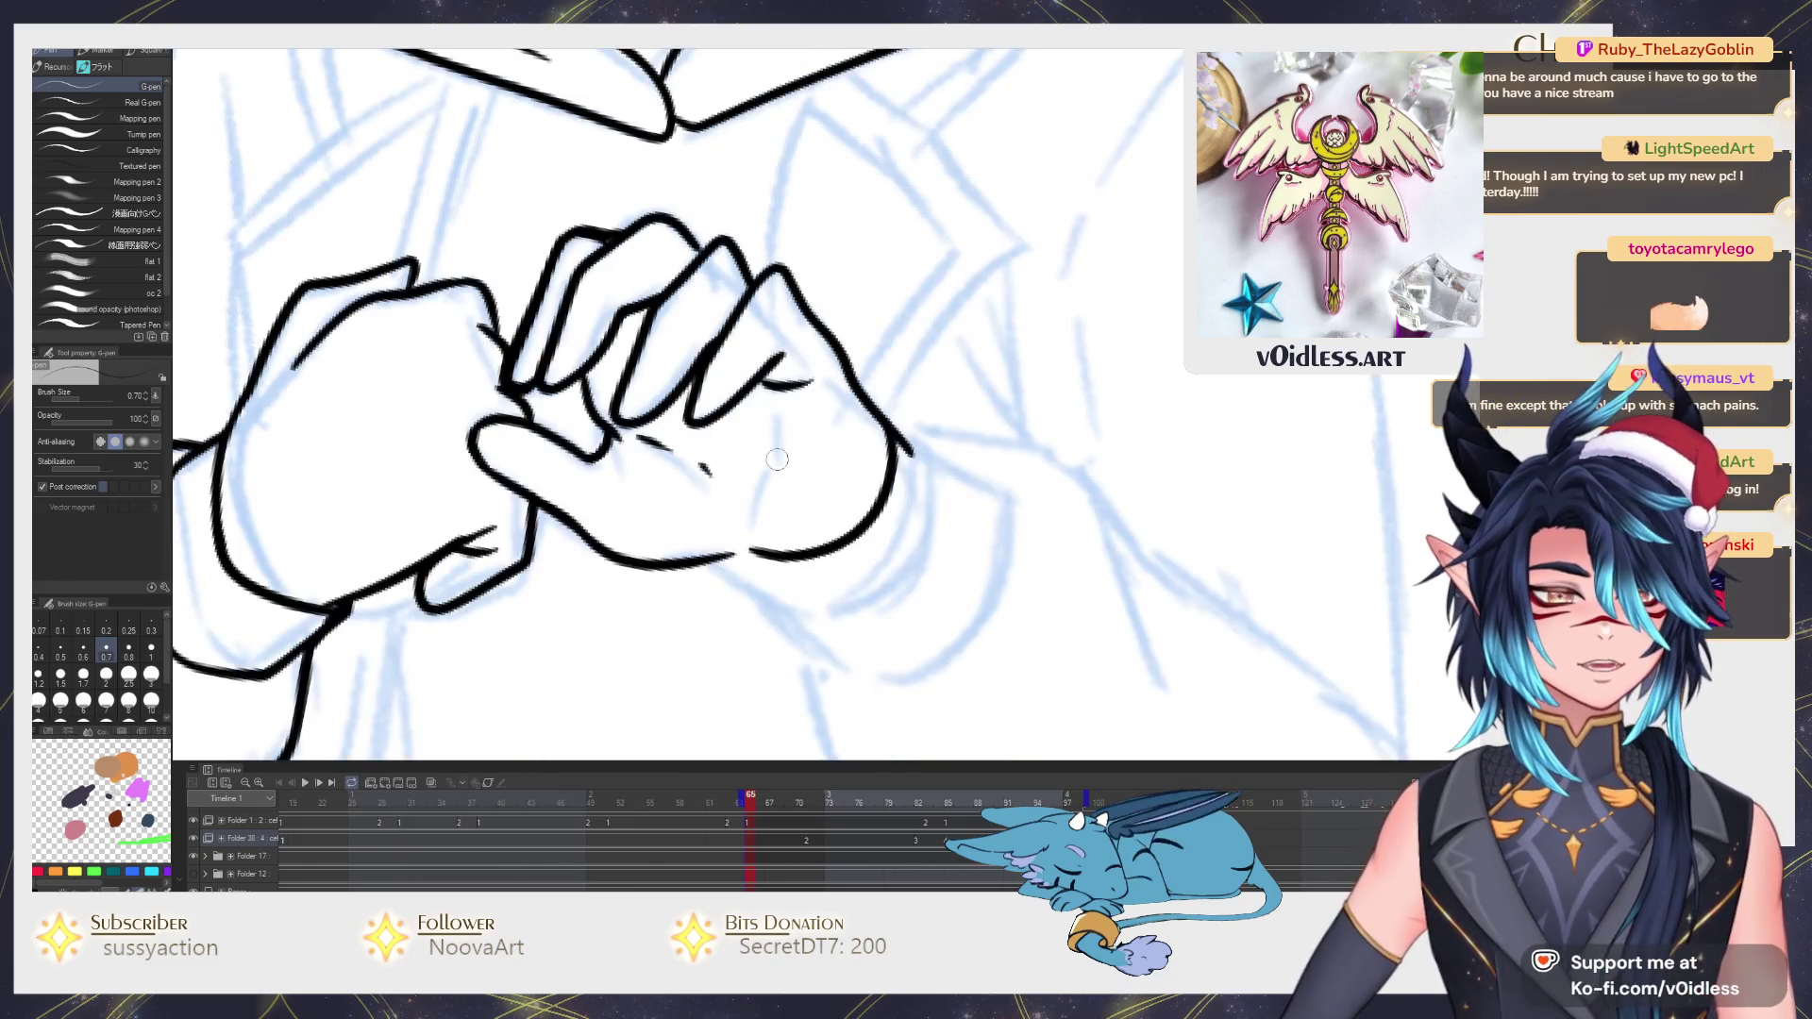
Ink two short palm creases and extend the right arm's outline.
{"action": "left_click_drag", "start_coordinate": [765, 402], "coordinate": [765, 498]}
{"action": "left_click_drag", "start_coordinate": [787, 559], "coordinate": [734, 483]}
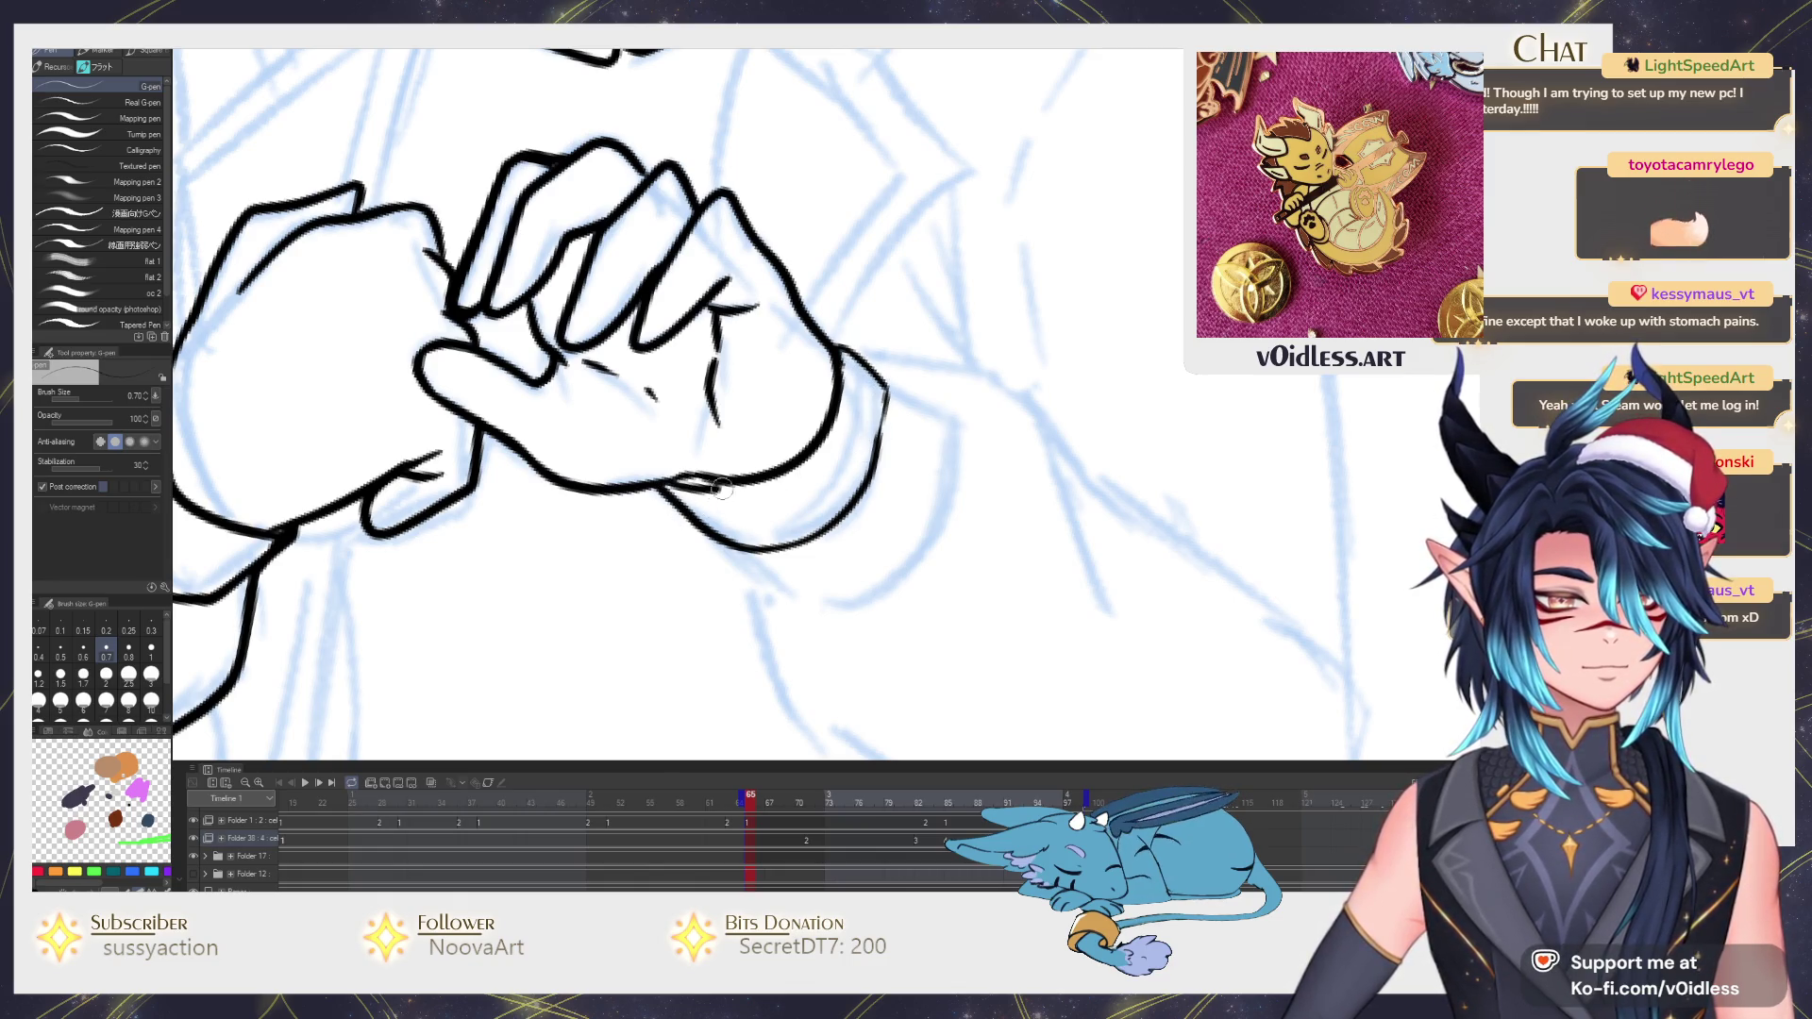
{"action": "scroll", "coordinate": [722, 488], "scroll_direction": "down", "scroll_amount": 3}
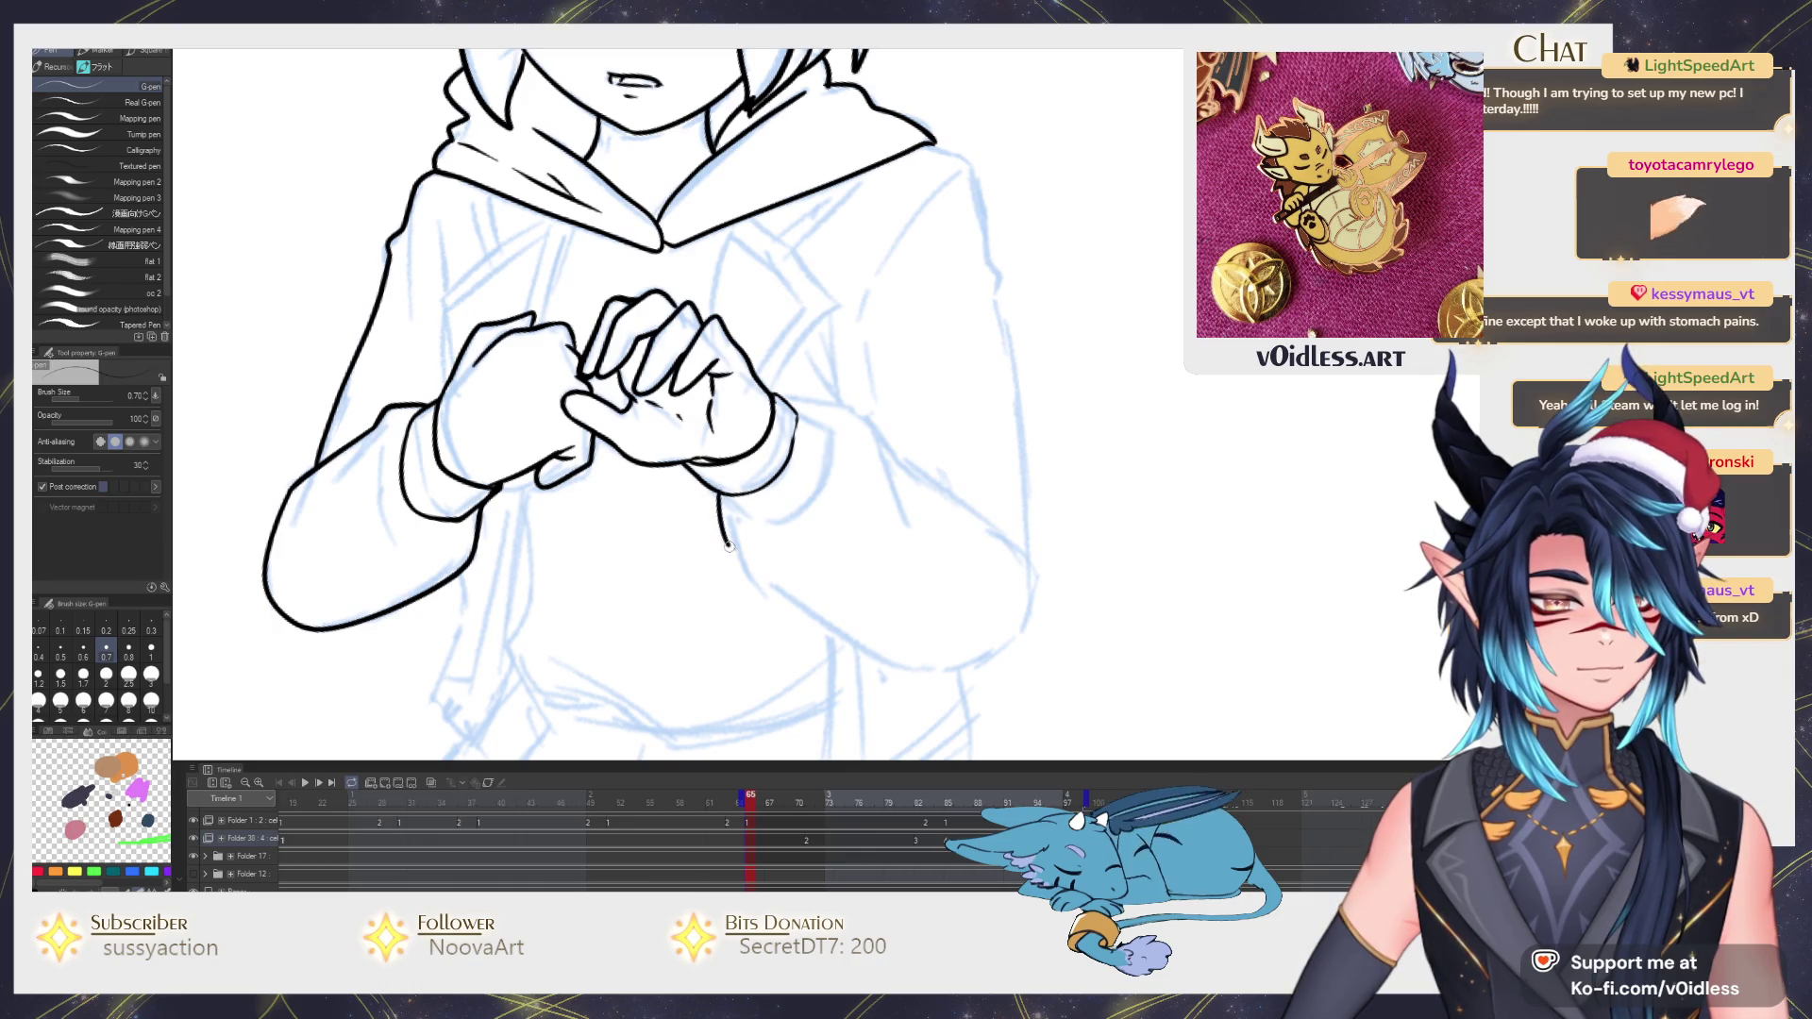
{"action": "left_click_drag", "start_coordinate": [897, 457], "coordinate": [998, 521]}
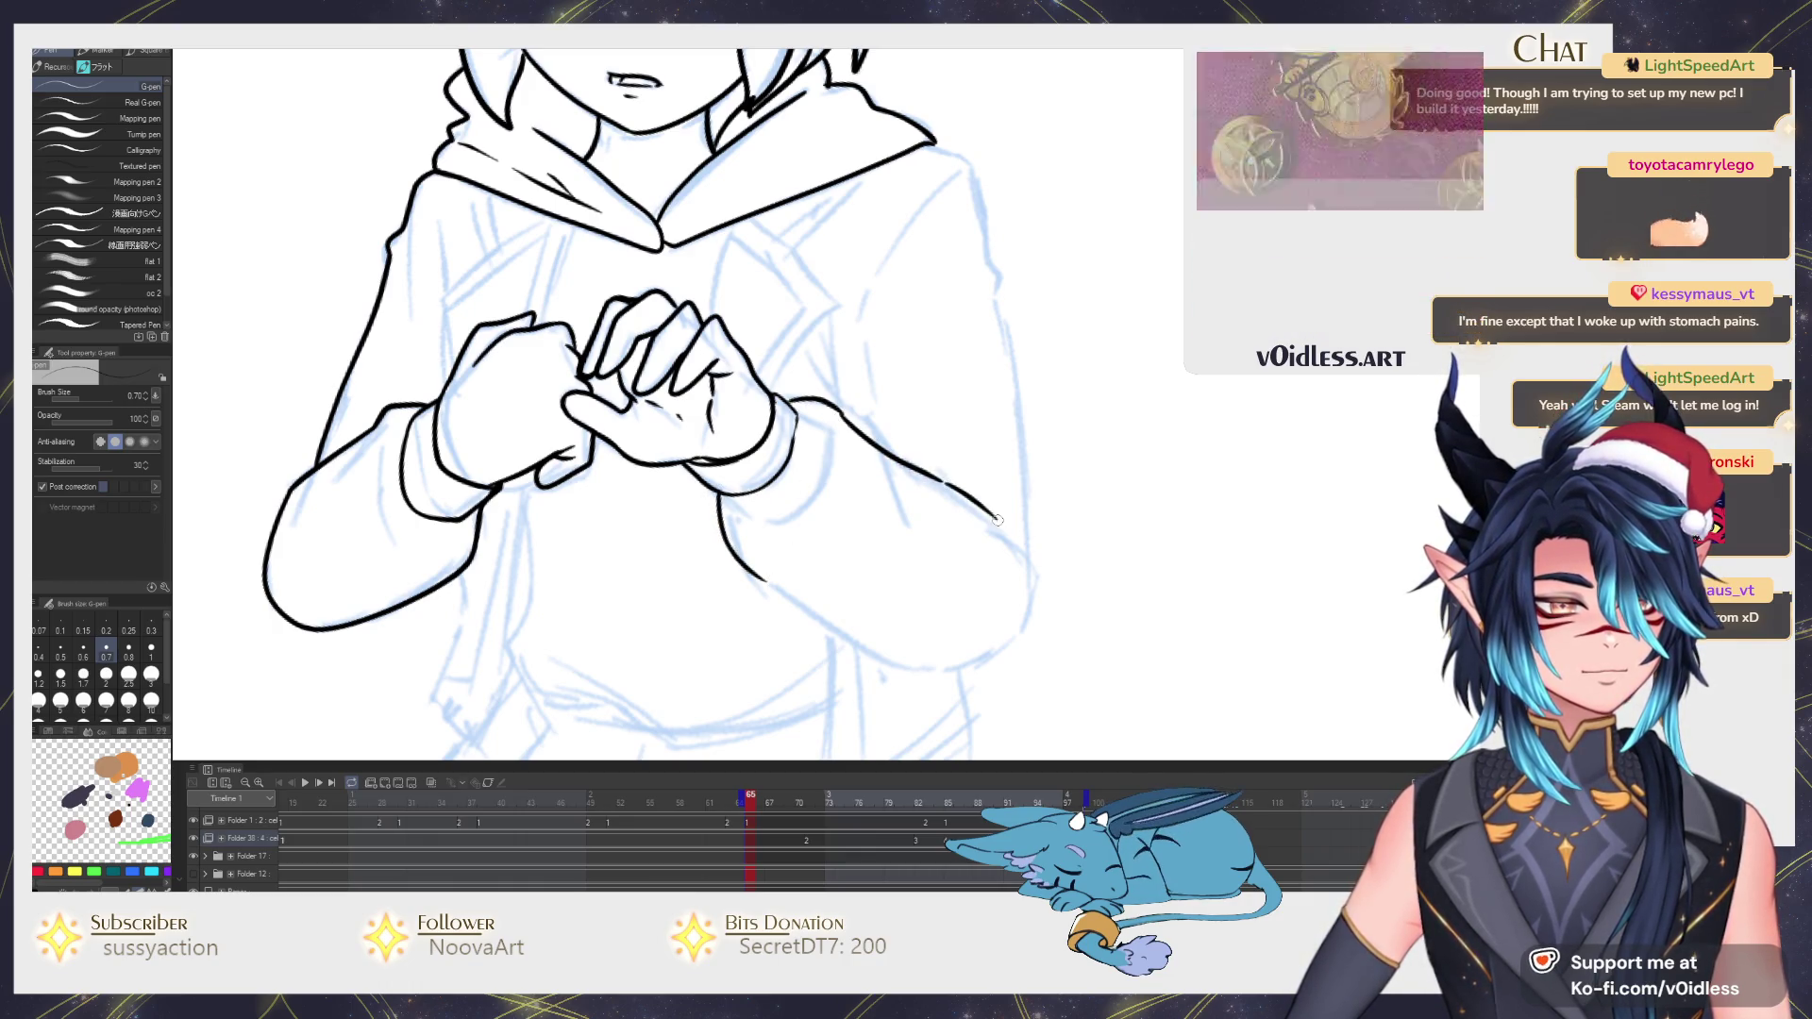
Erase the stray curve below the hands, then ink the hoodie's right side up to the shoulder.
{"action": "key", "text": "e"}
{"action": "left_click_drag", "start_coordinate": [757, 566], "coordinate": [722, 521]}
{"action": "key", "text": "p"}
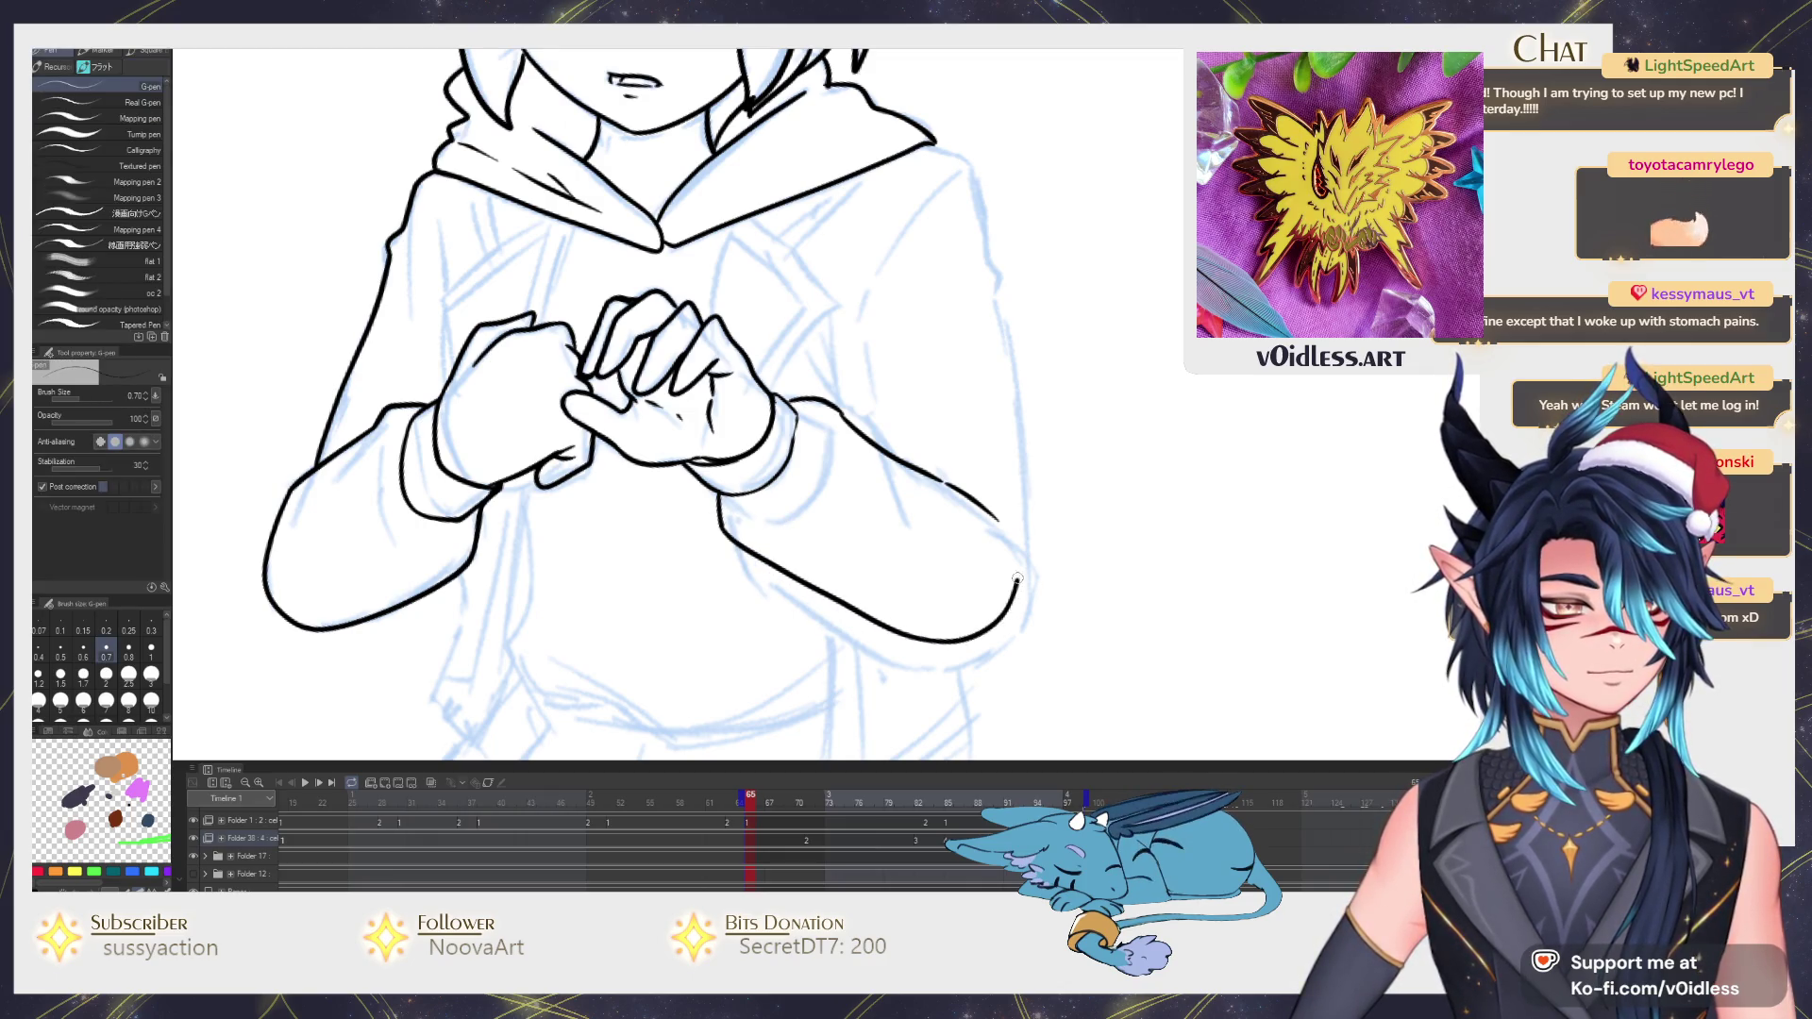
{"action": "left_click_drag", "start_coordinate": [1016, 581], "coordinate": [930, 634]}
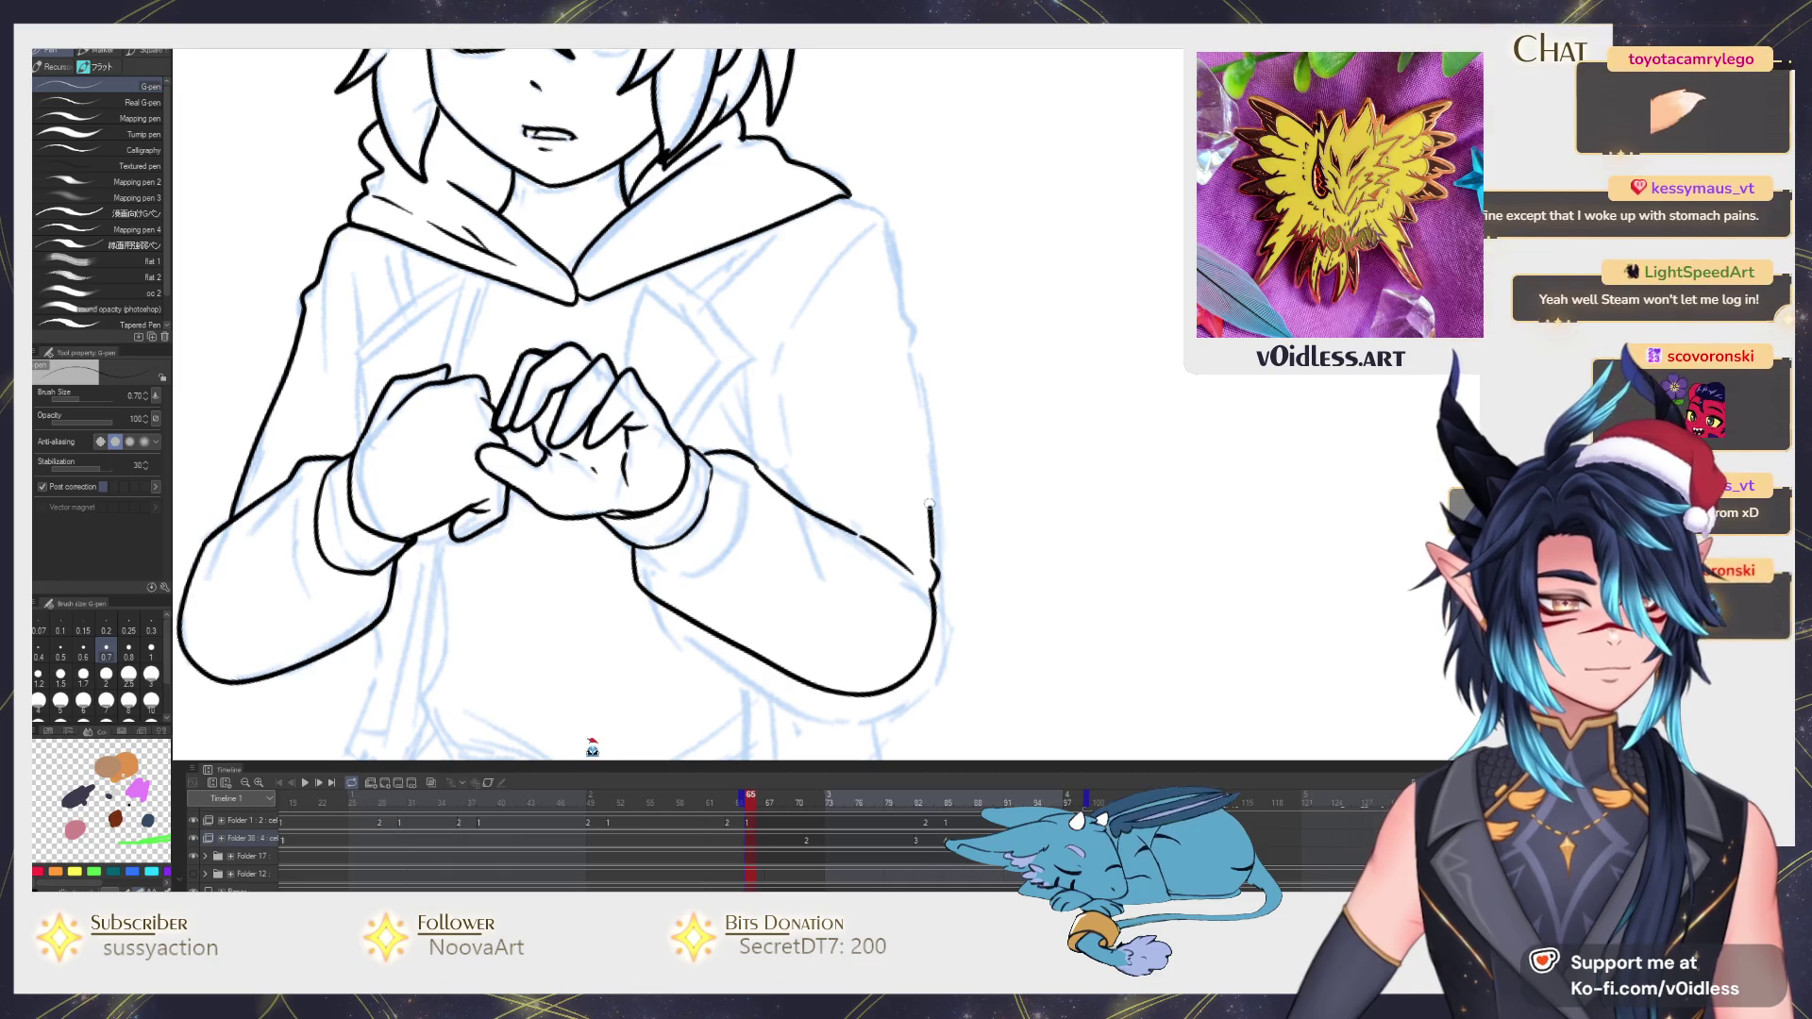
{"action": "left_click_drag", "start_coordinate": [933, 564], "coordinate": [870, 203]}
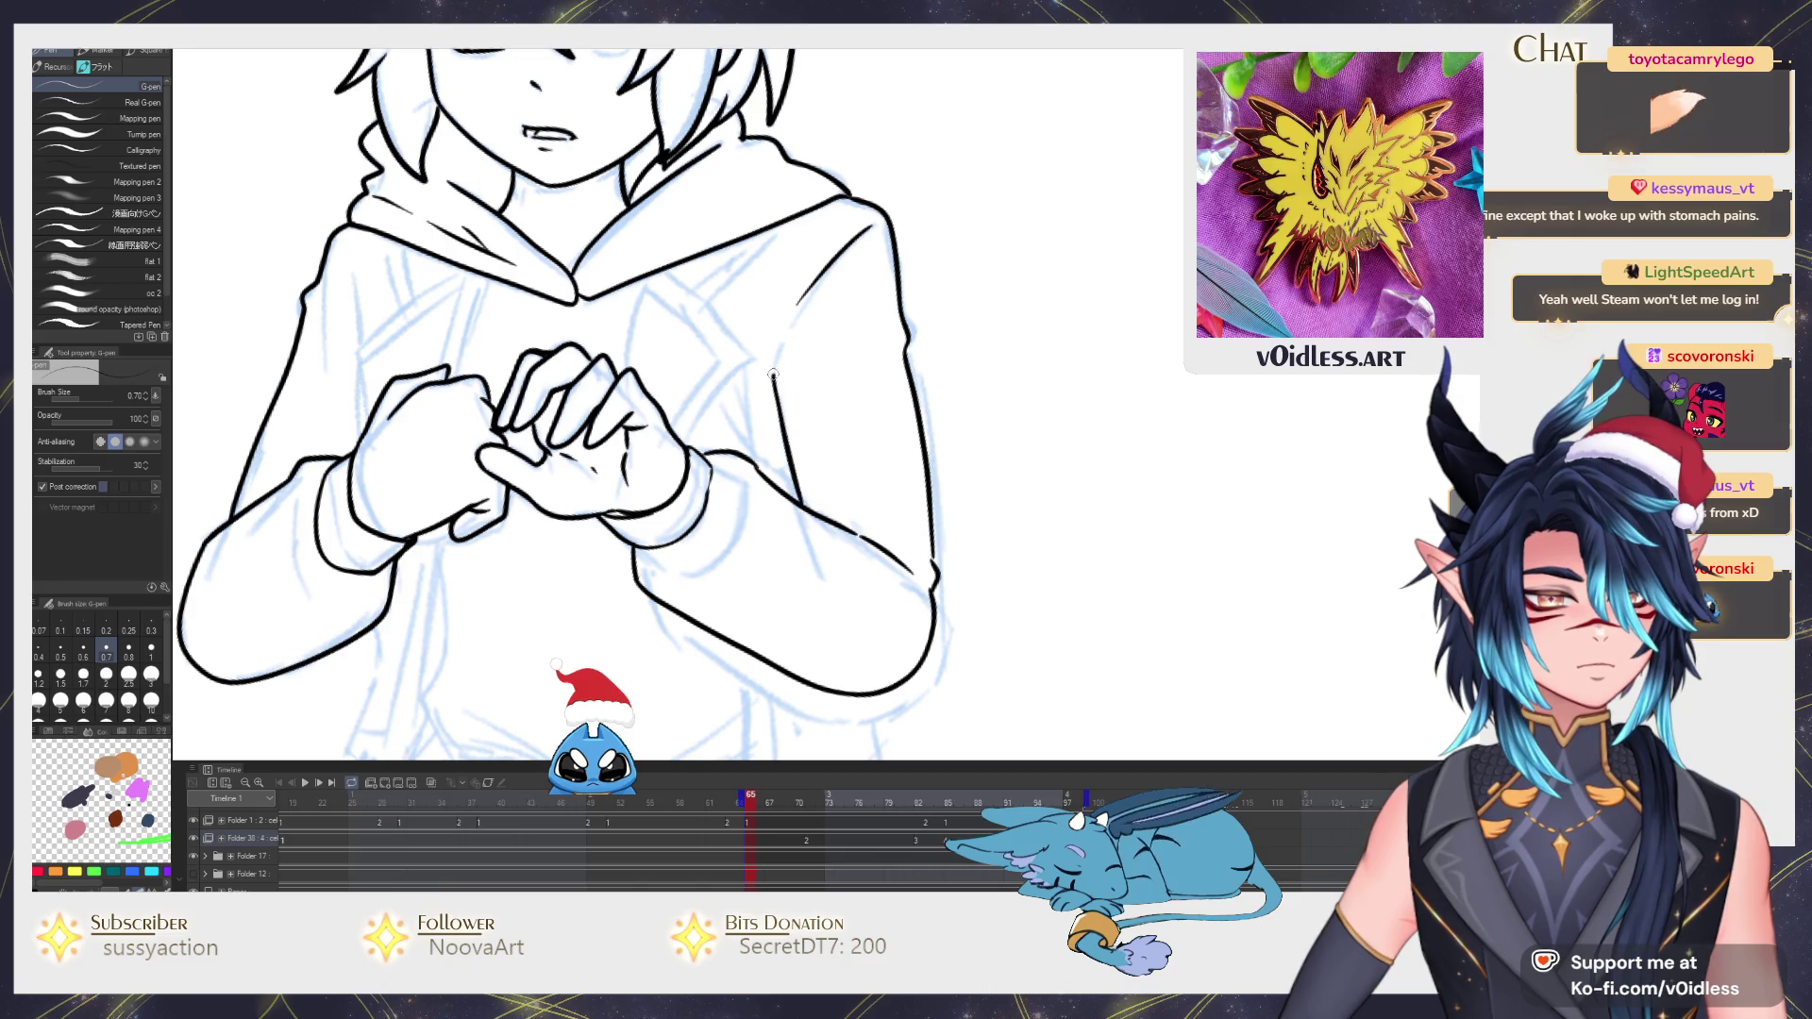
{"action": "scroll", "coordinate": [779, 418], "scroll_direction": "down", "scroll_amount": 1}
{"action": "scroll", "coordinate": [779, 418], "scroll_direction": "down", "scroll_amount": 1}
{"action": "scroll", "coordinate": [778, 418], "scroll_direction": "down", "scroll_amount": 1}
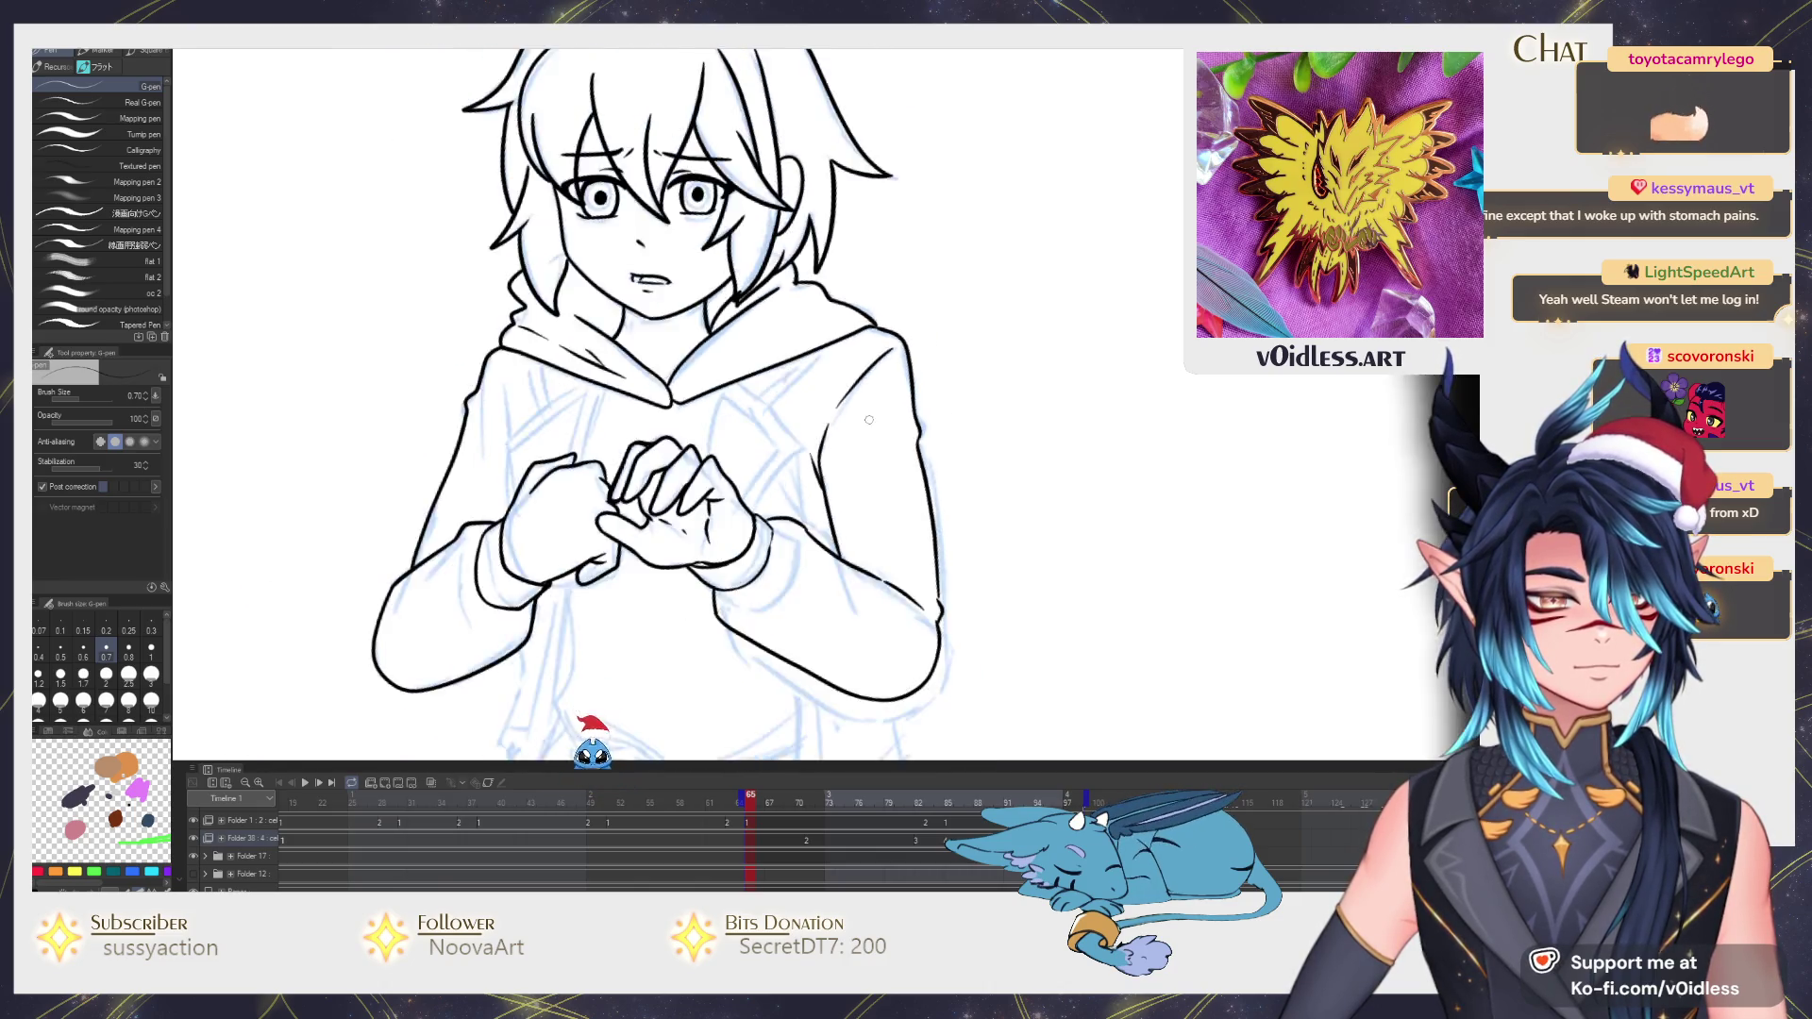
{"action": "scroll", "coordinate": [778, 417], "scroll_direction": "down", "scroll_amount": 2}
{"action": "scroll", "coordinate": [875, 464], "scroll_direction": "up", "scroll_amount": 5}
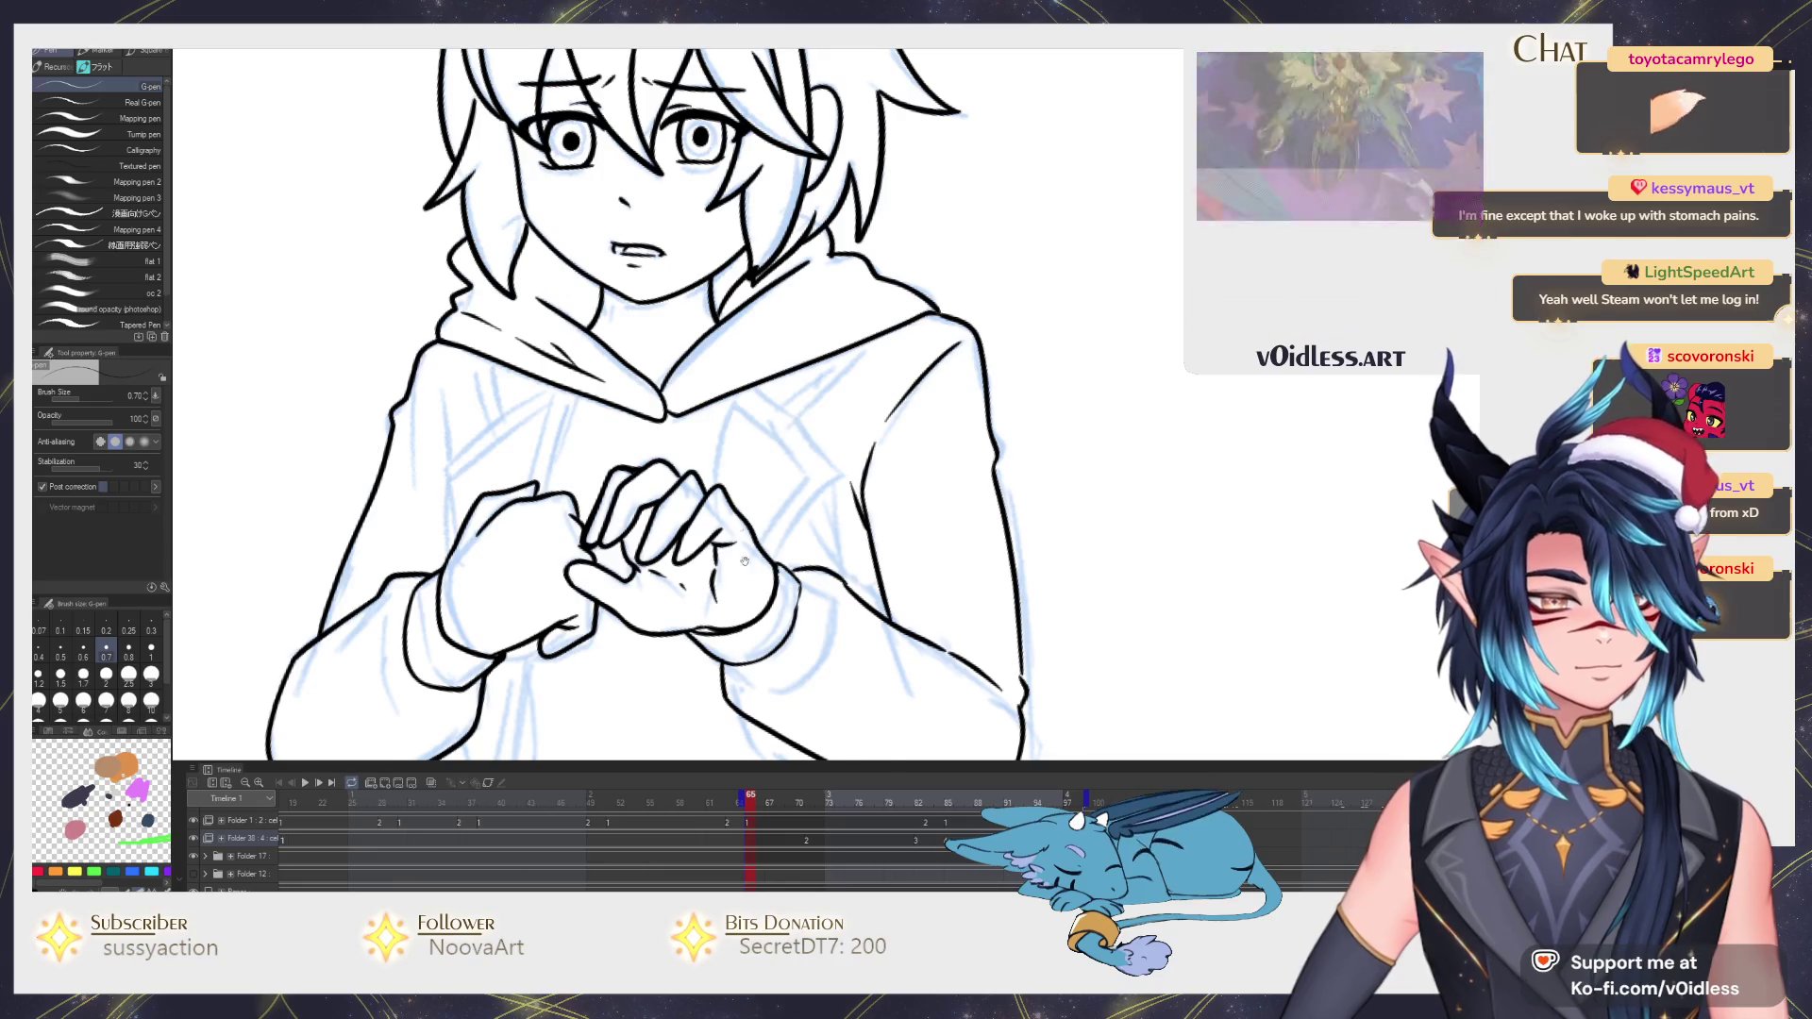
Ink a diagonal fold line down the hoodie front above the hands, undoing the misplaced stroke.
{"action": "left_click_drag", "start_coordinate": [736, 415], "coordinate": [737, 203]}
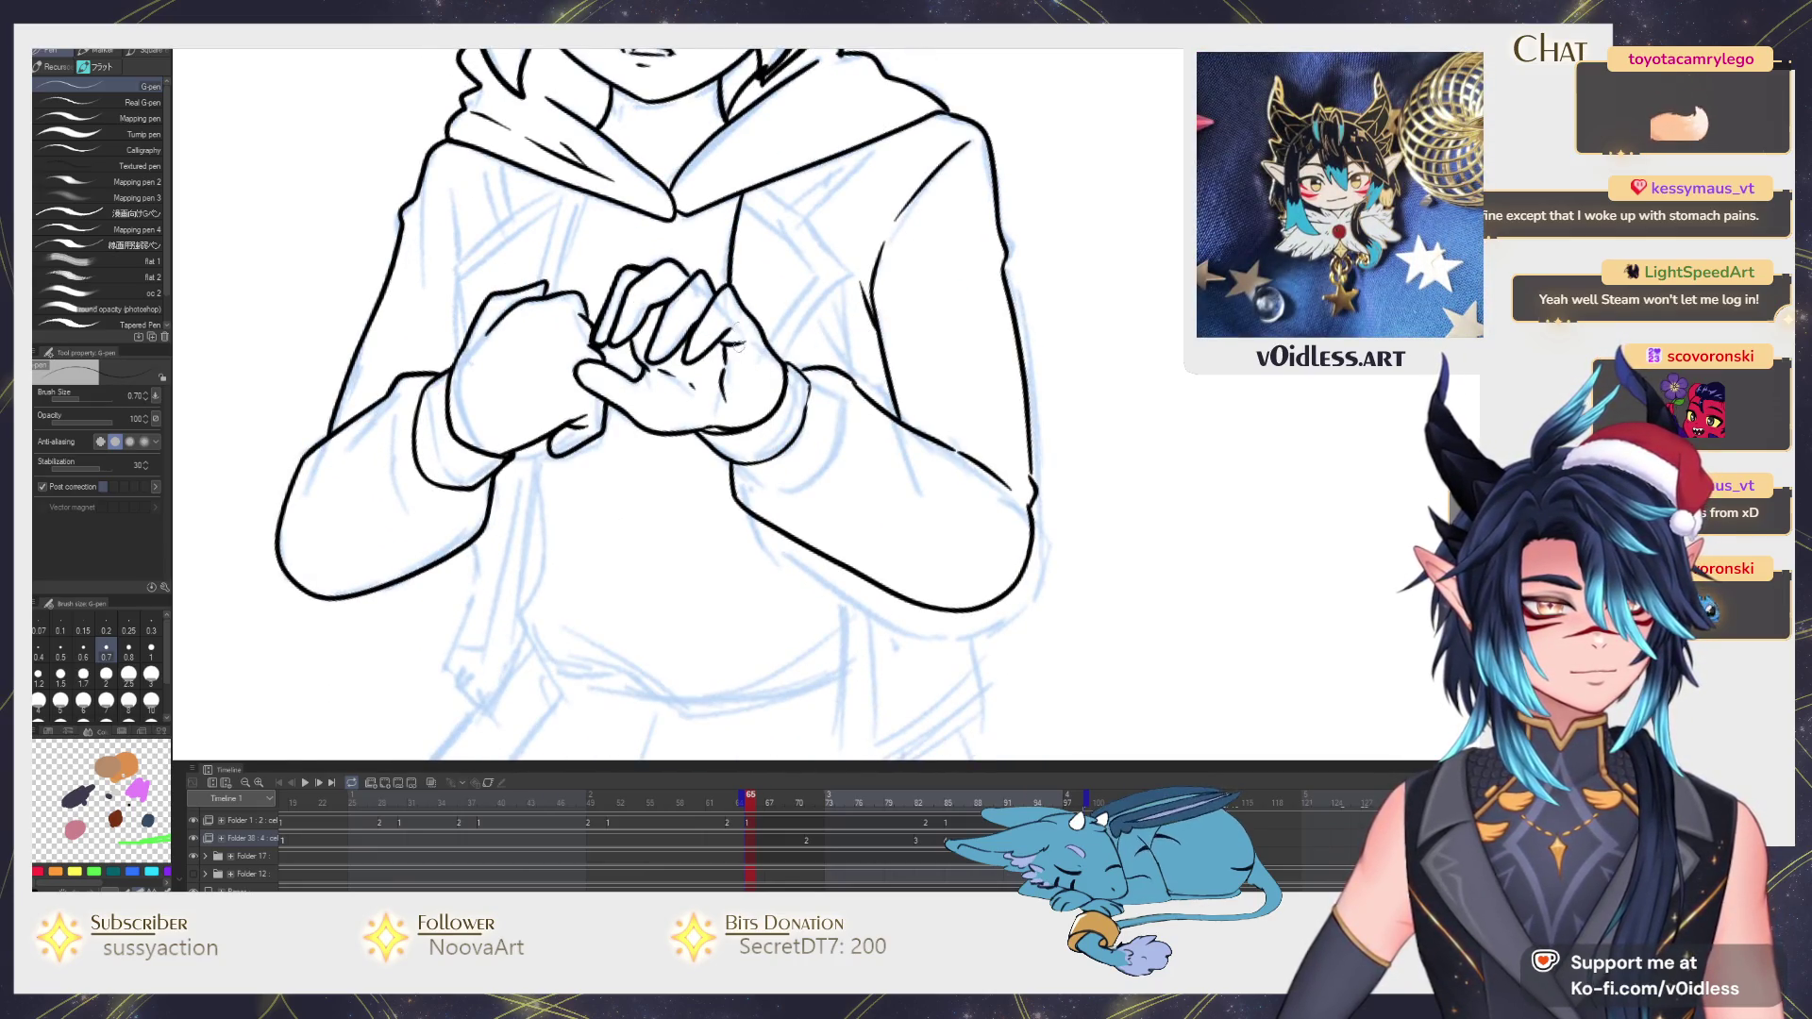
{"action": "scroll", "coordinate": [761, 669], "scroll_direction": "down", "scroll_amount": 1}
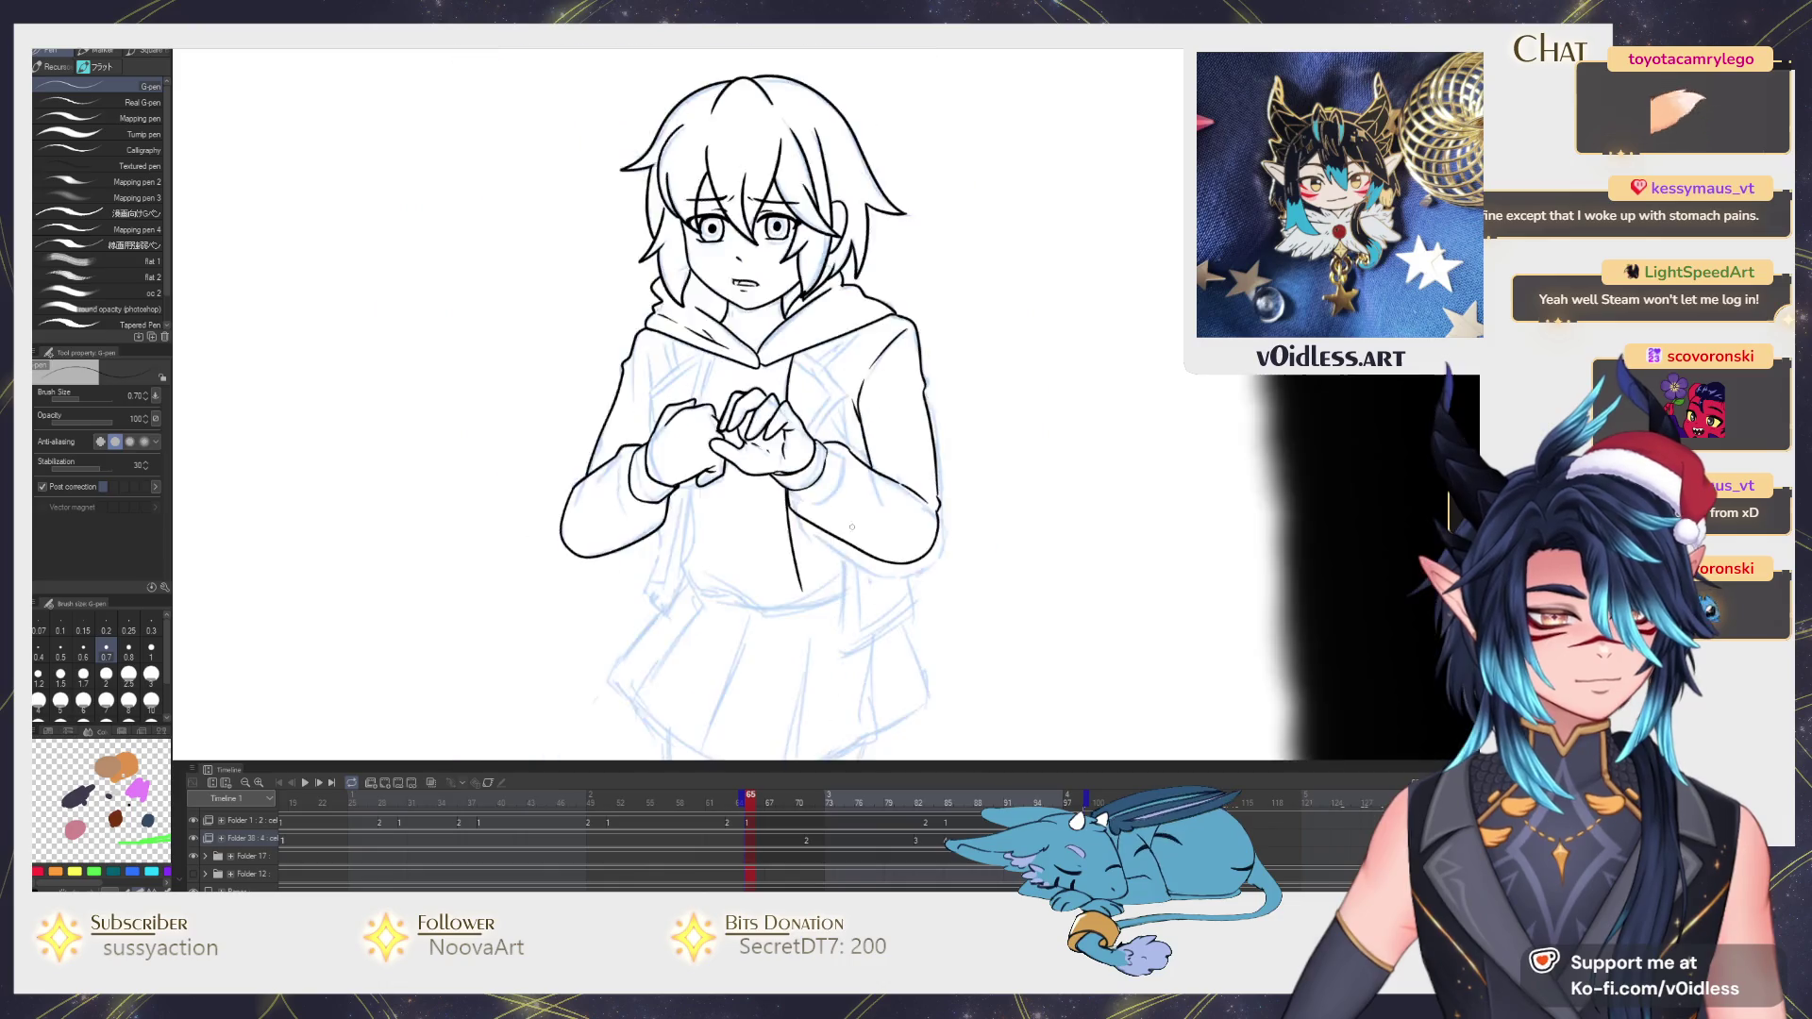
{"action": "scroll", "coordinate": [760, 566], "scroll_direction": "down", "scroll_amount": 1}
{"action": "scroll", "coordinate": [757, 321], "scroll_direction": "up", "scroll_amount": 2}
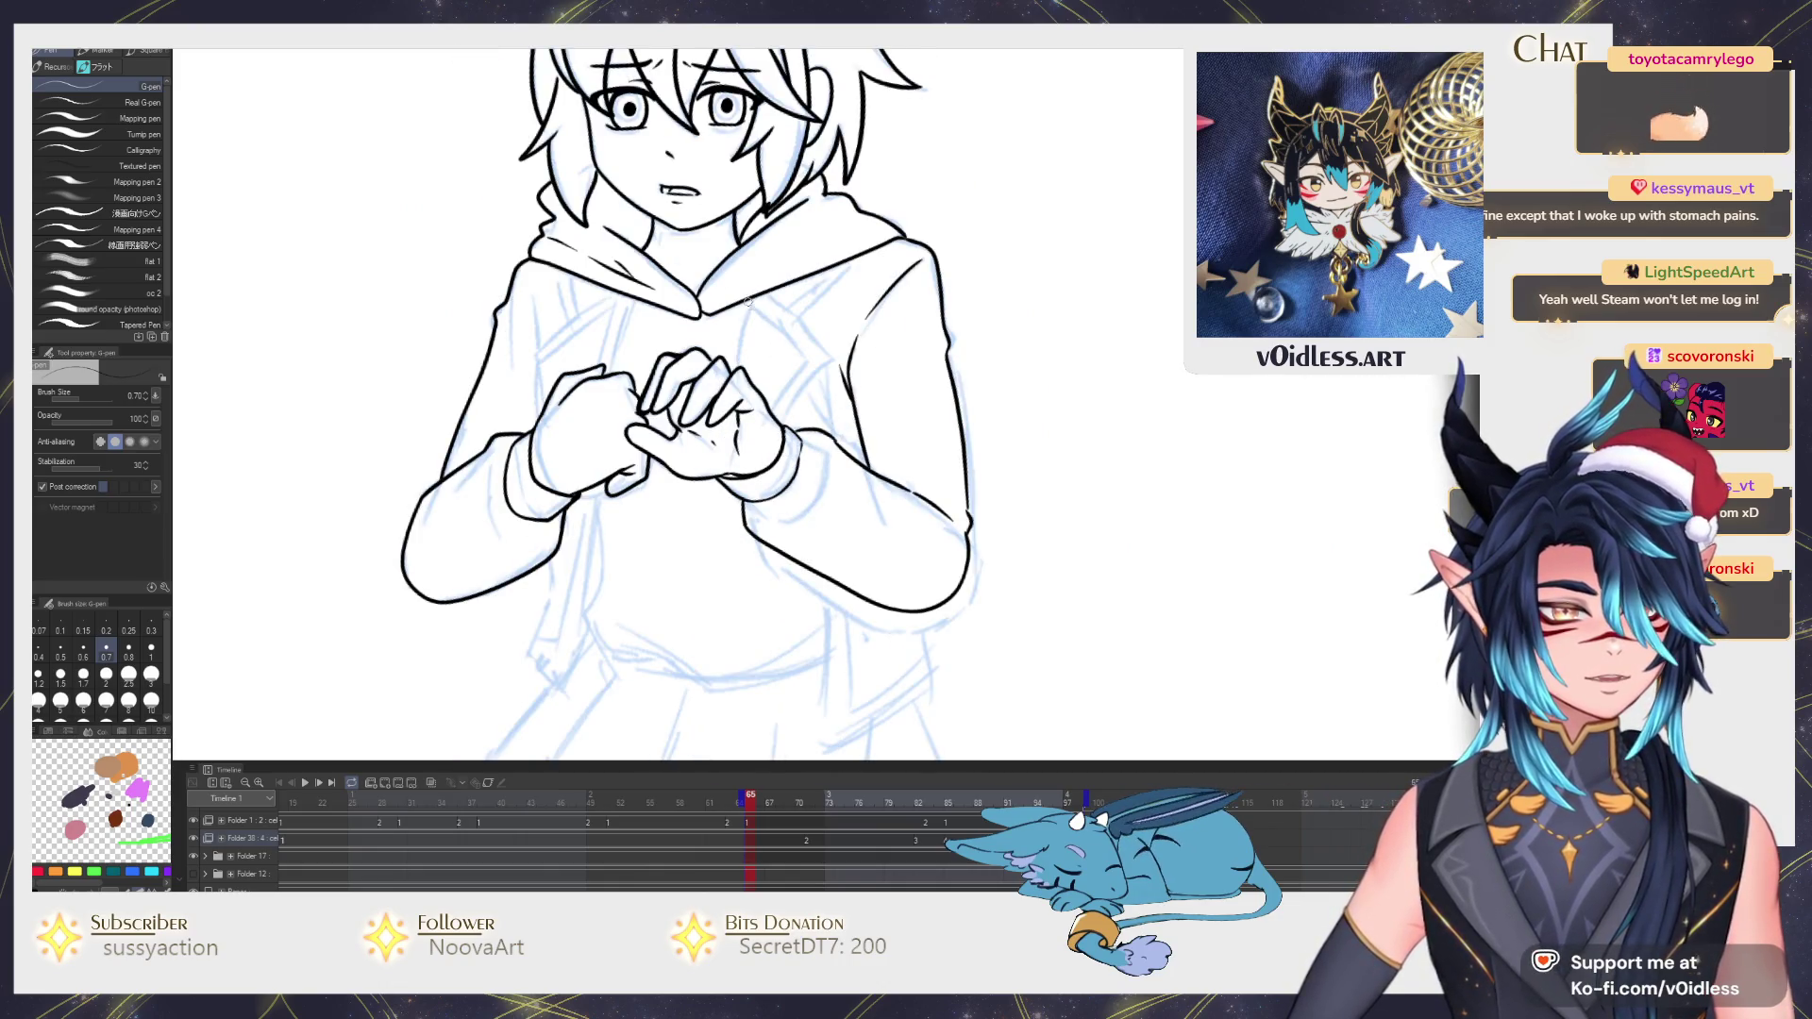
{"action": "scroll", "coordinate": [754, 411], "scroll_direction": "down", "scroll_amount": 1}
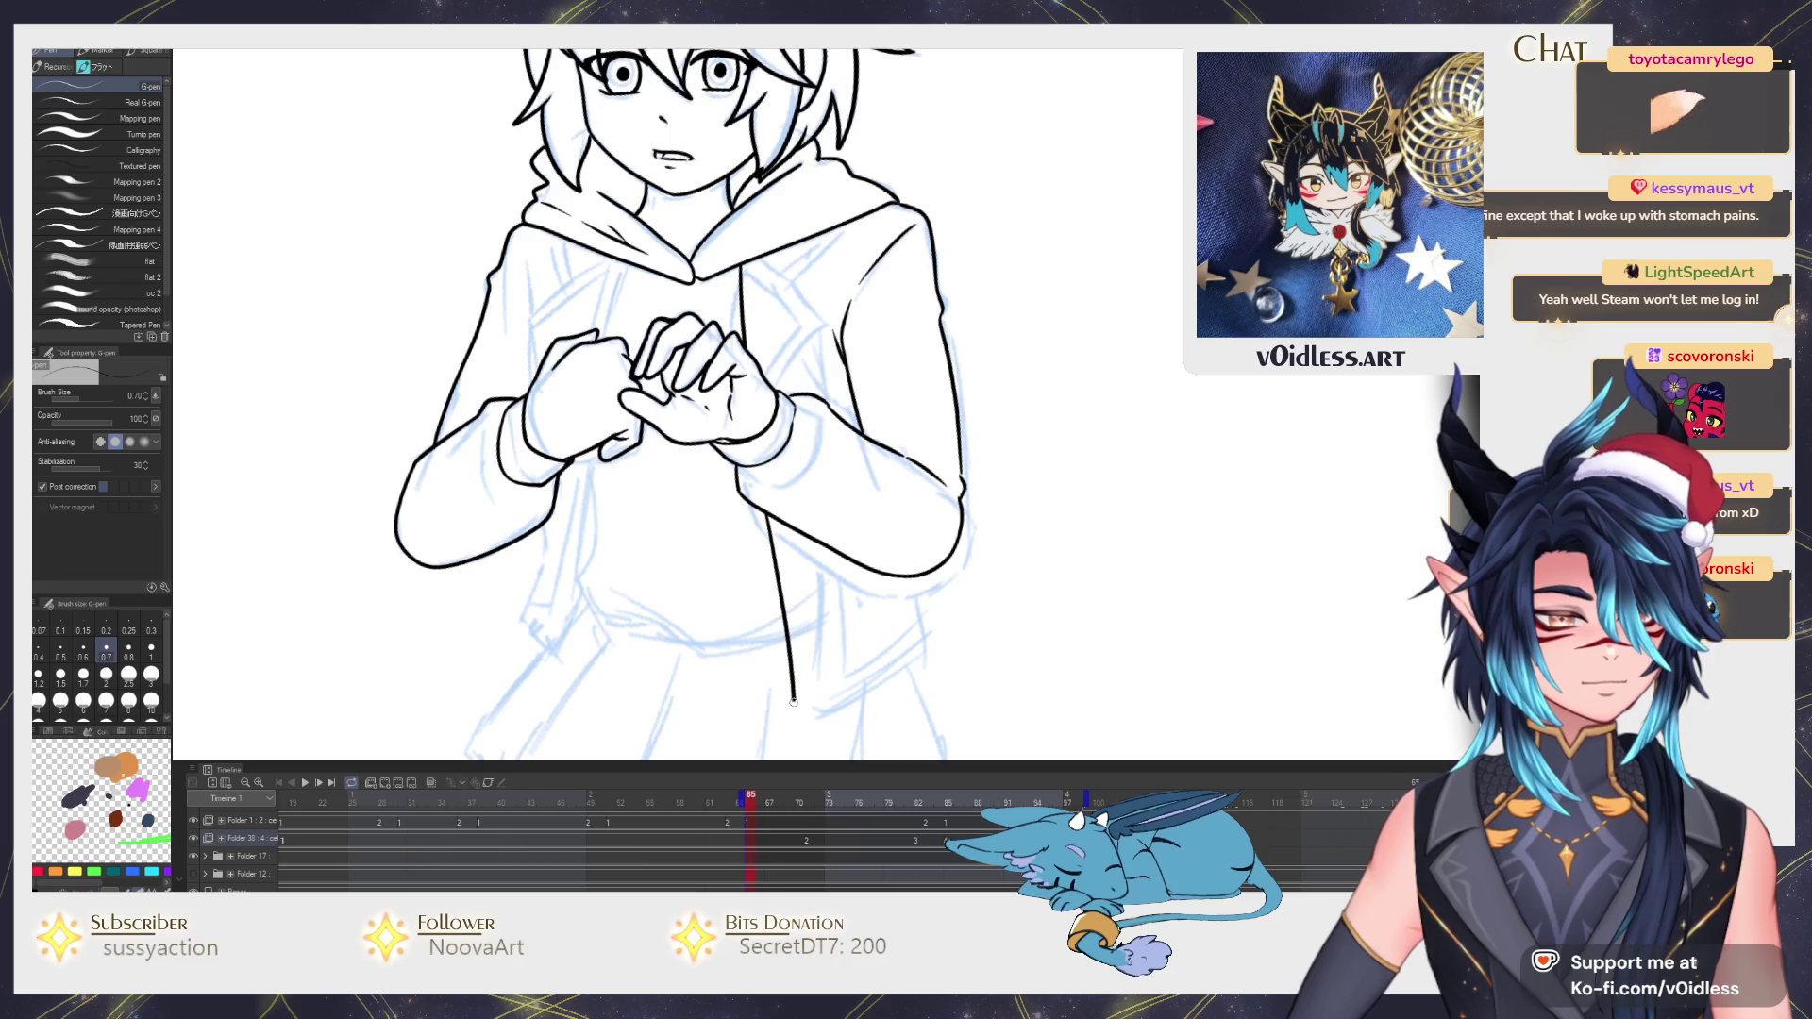
{"action": "left_click_drag", "start_coordinate": [794, 704], "coordinate": [816, 613]}
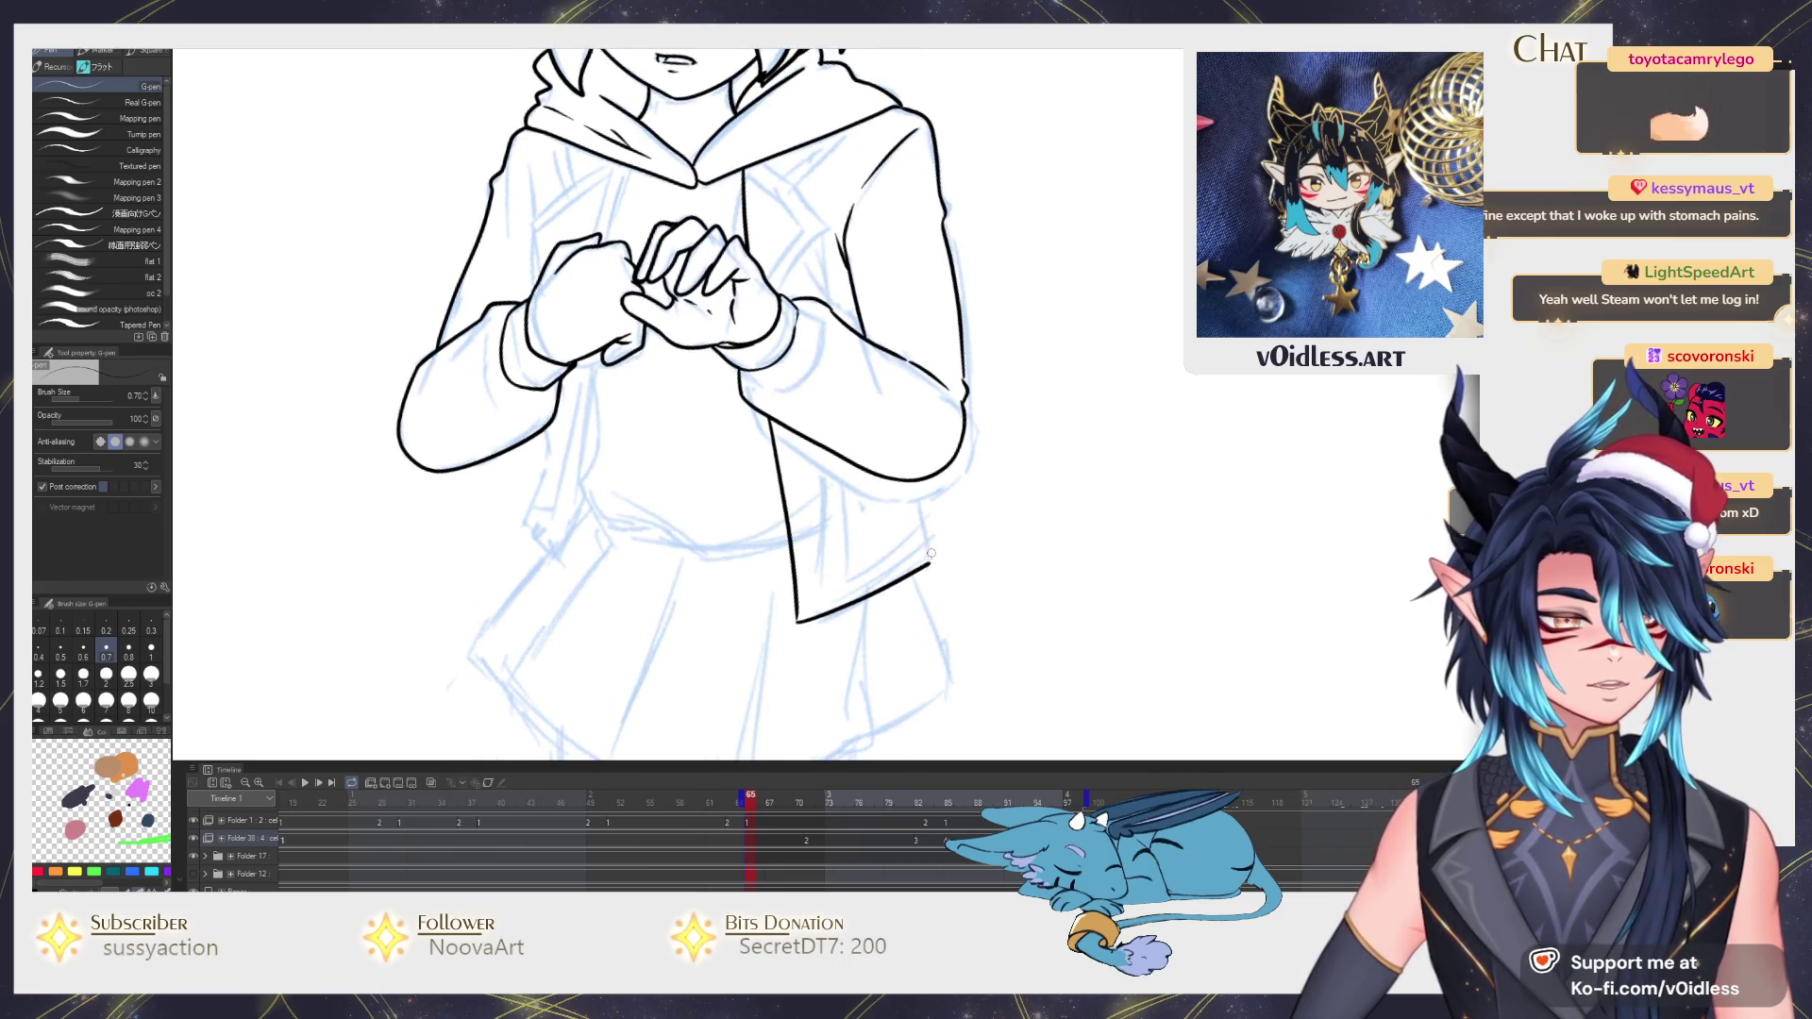
{"action": "scroll", "coordinate": [822, 398], "scroll_direction": "up", "scroll_amount": 1}
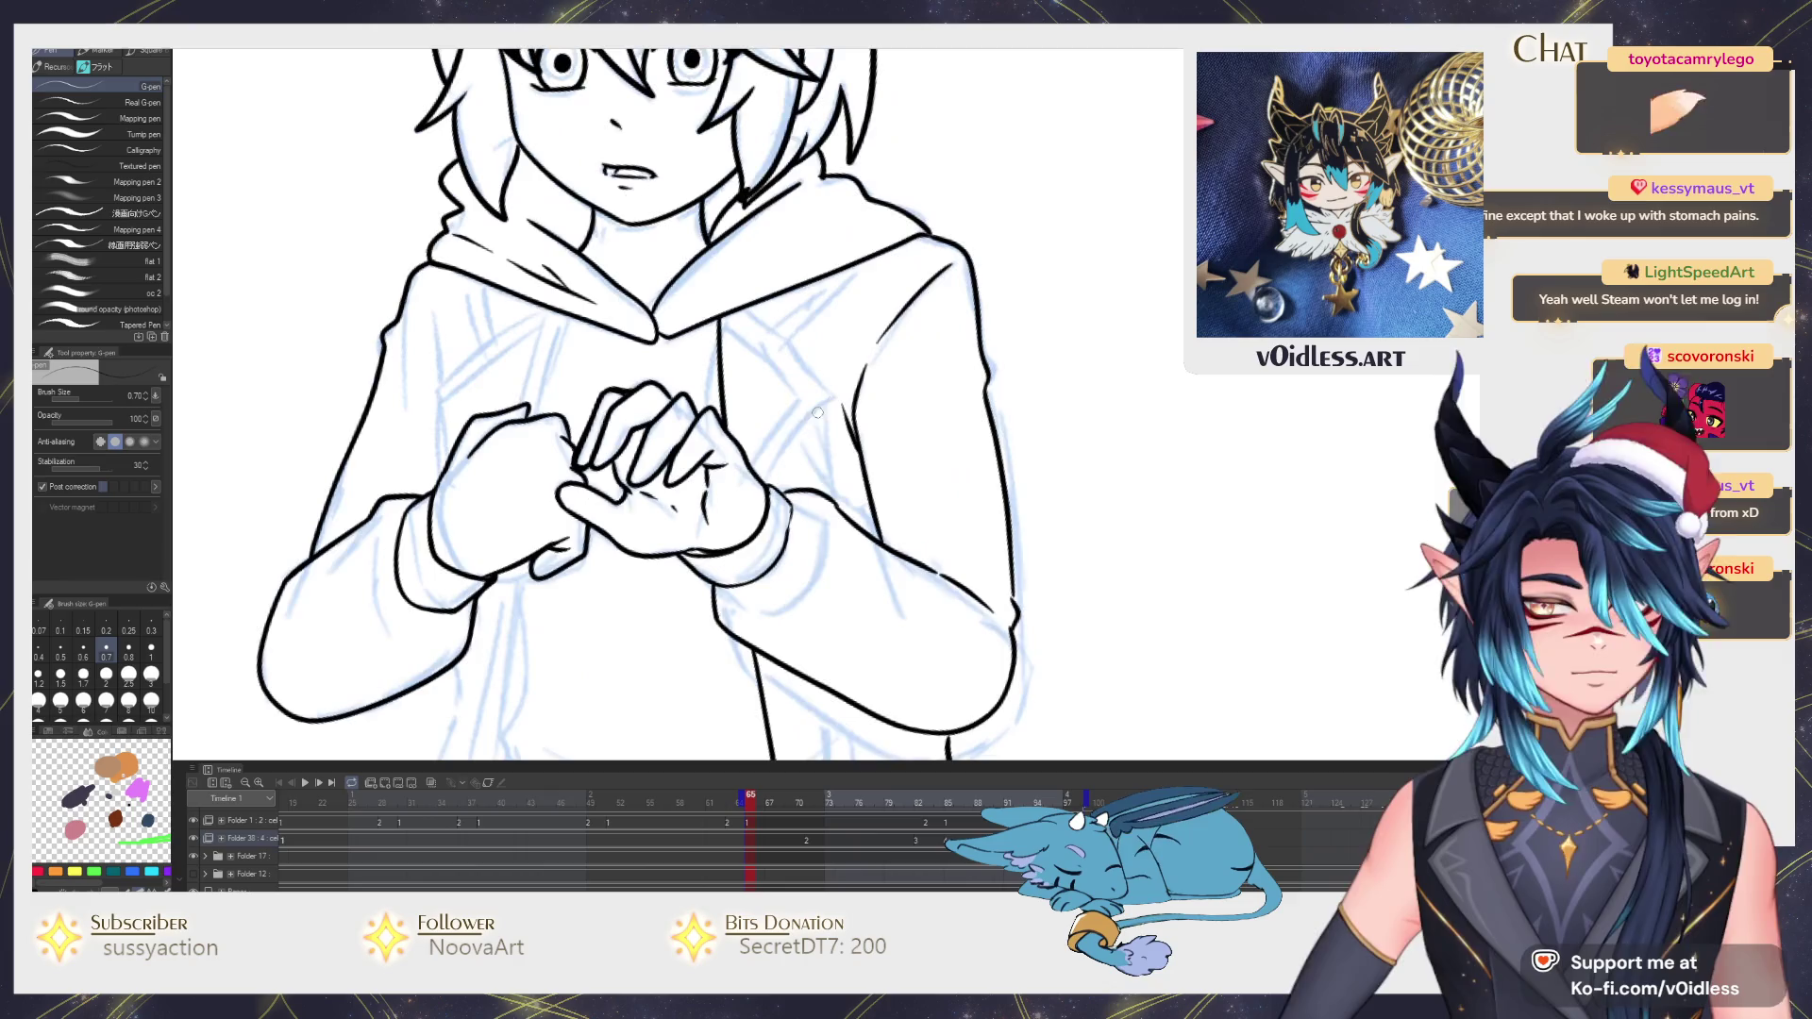
{"action": "left_click_drag", "start_coordinate": [822, 383], "coordinate": [824, 486]}
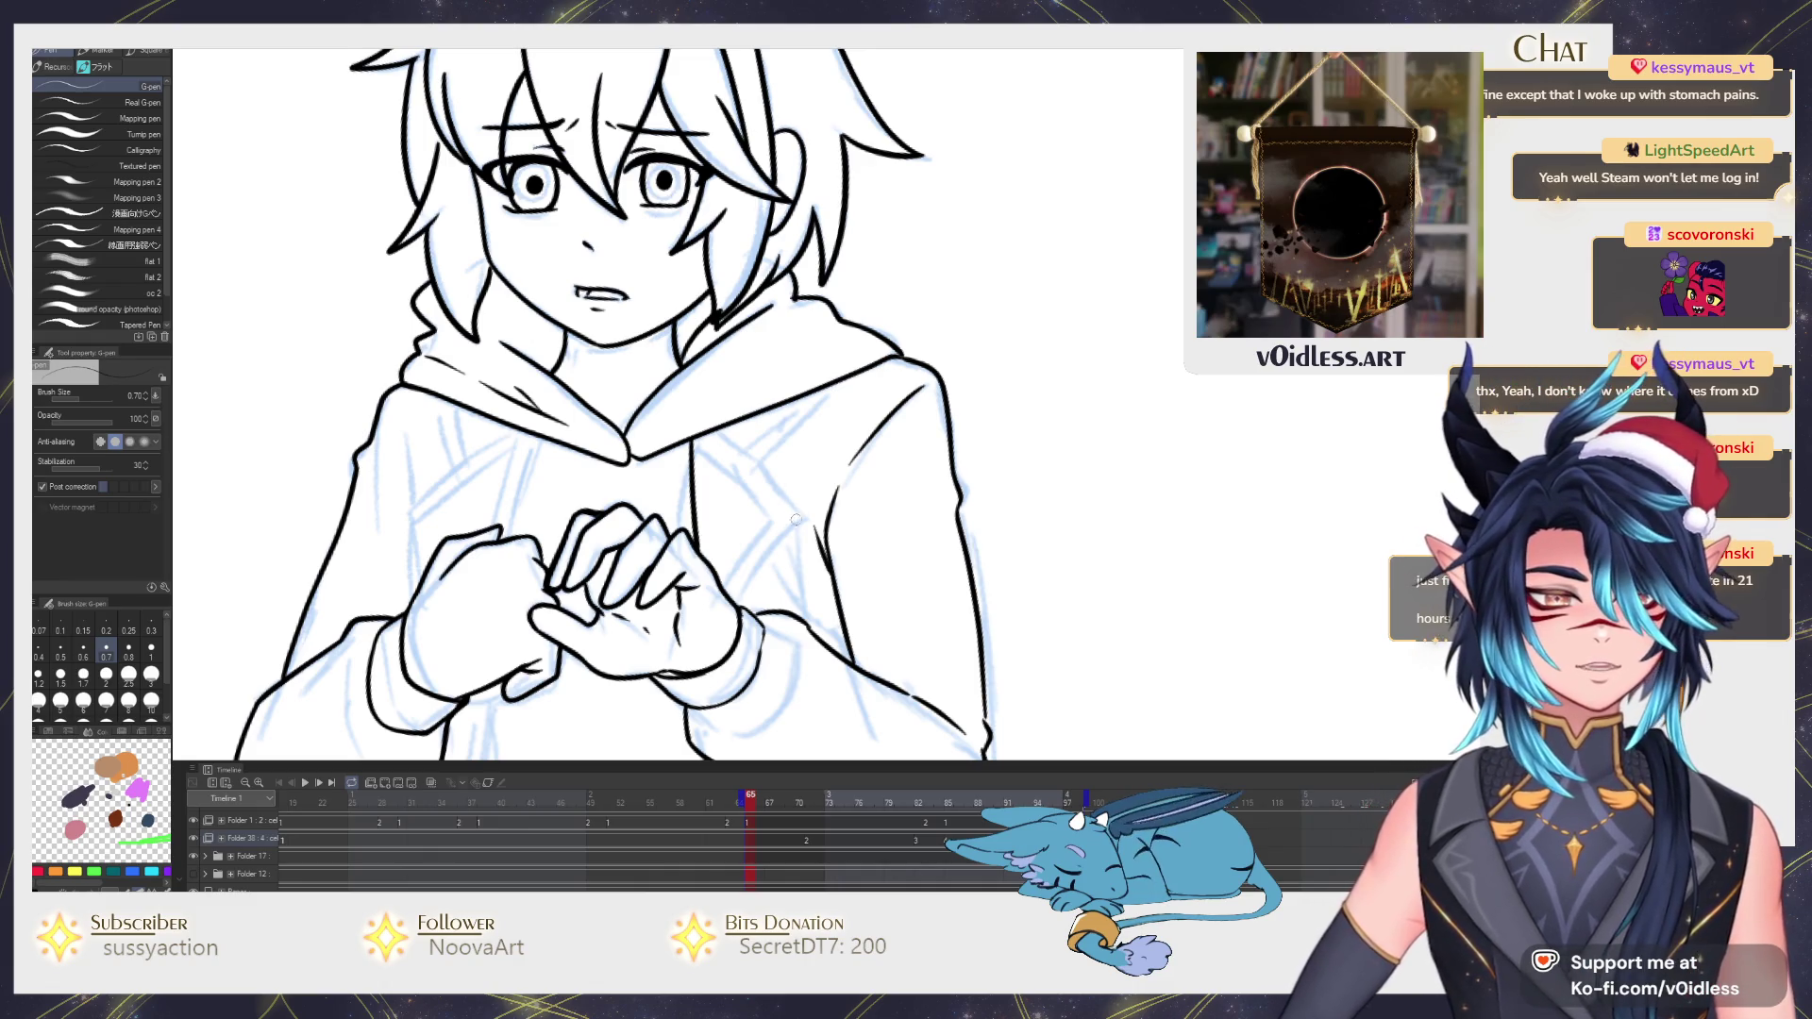
{"action": "scroll", "coordinate": [744, 600], "scroll_direction": "up", "scroll_amount": 3}
{"action": "mouse_move", "coordinate": [742, 617]}
{"action": "left_mouse_down"}
{"action": "mouse_move", "coordinate": [750, 304]}
{"action": "mouse_move", "coordinate": [693, 262]}
{"action": "mouse_move", "coordinate": [811, 446]}
{"action": "mouse_move", "coordinate": [730, 587]}
{"action": "mouse_move", "coordinate": [794, 466]}
{"action": "mouse_move", "coordinate": [692, 323]}
{"action": "left_mouse_up"}
{"action": "key", "text": "ctrl+z"}
Redraw the inner diagonal hoodie line and ink the jacket edge across the chest near the collar.
{"action": "left_click_drag", "start_coordinate": [801, 256], "coordinate": [758, 339]}
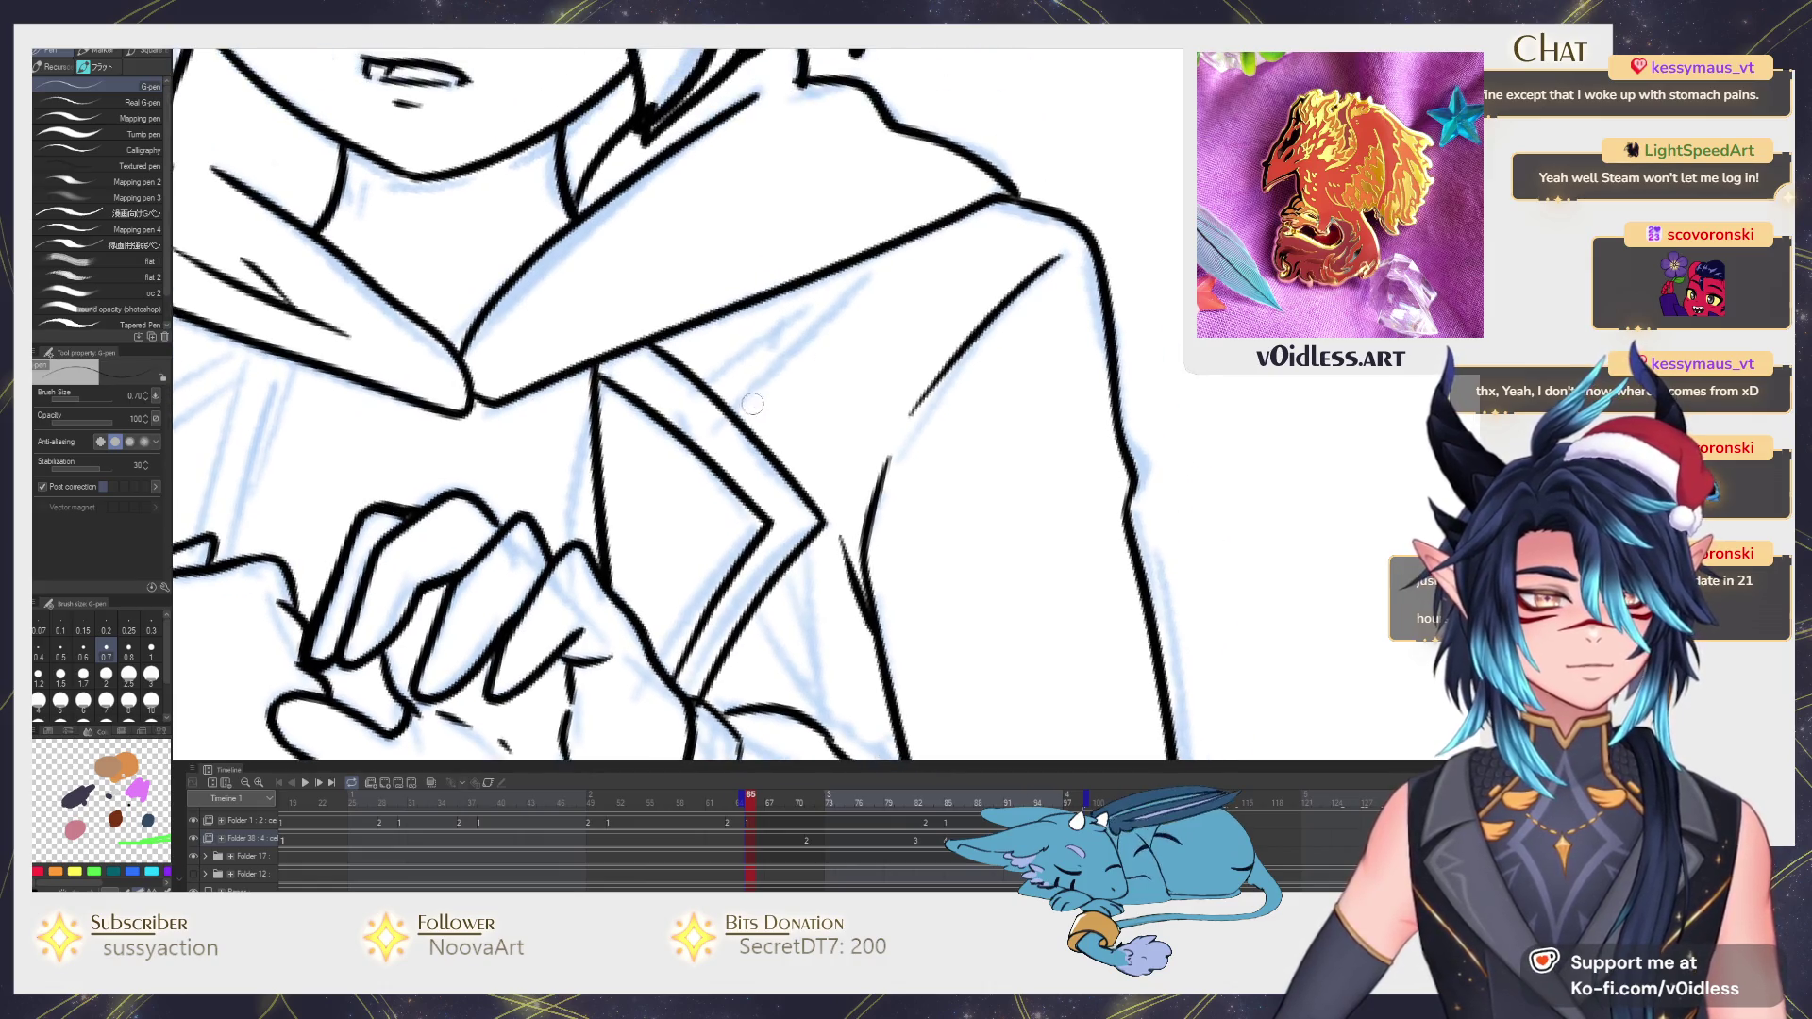
{"action": "left_click_drag", "start_coordinate": [715, 397], "coordinate": [804, 304]}
{"action": "scroll", "coordinate": [803, 304], "scroll_direction": "down", "scroll_amount": 3}
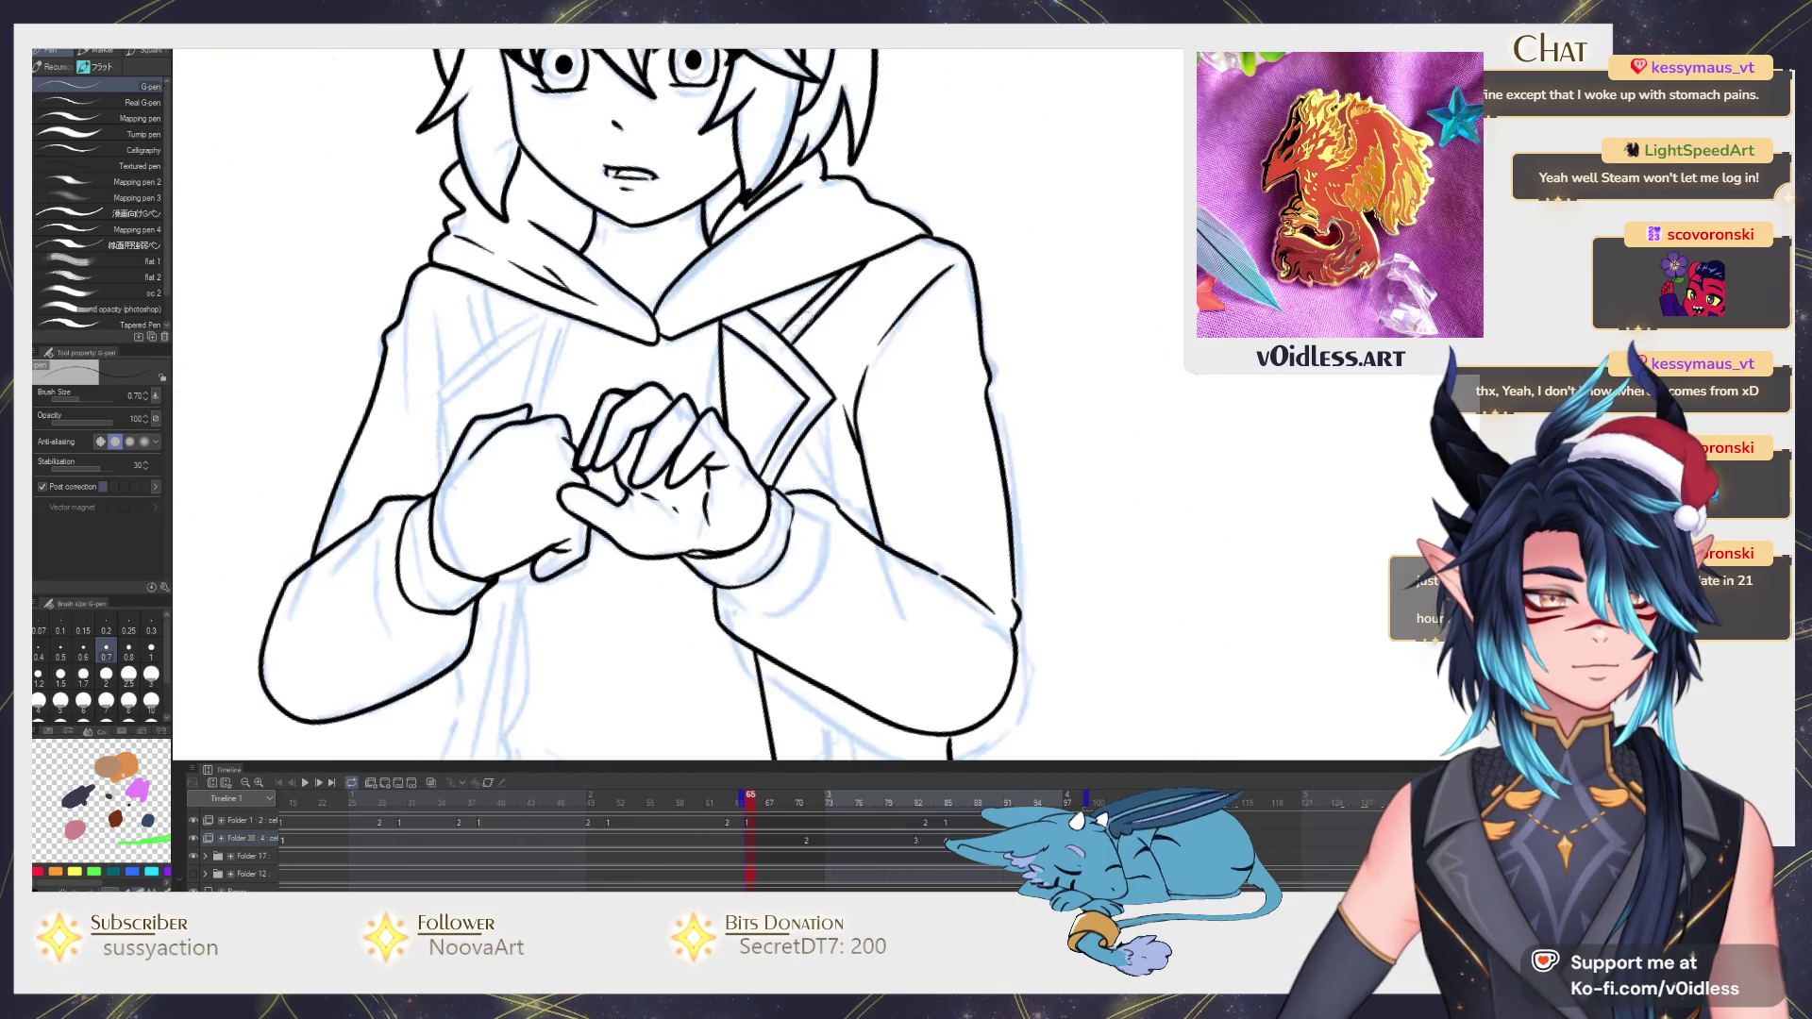
{"action": "scroll", "coordinate": [765, 361], "scroll_direction": "down", "scroll_amount": 1}
{"action": "scroll", "coordinate": [723, 427], "scroll_direction": "down", "scroll_amount": 1}
{"action": "scroll", "coordinate": [657, 443], "scroll_direction": "up", "scroll_amount": 3}
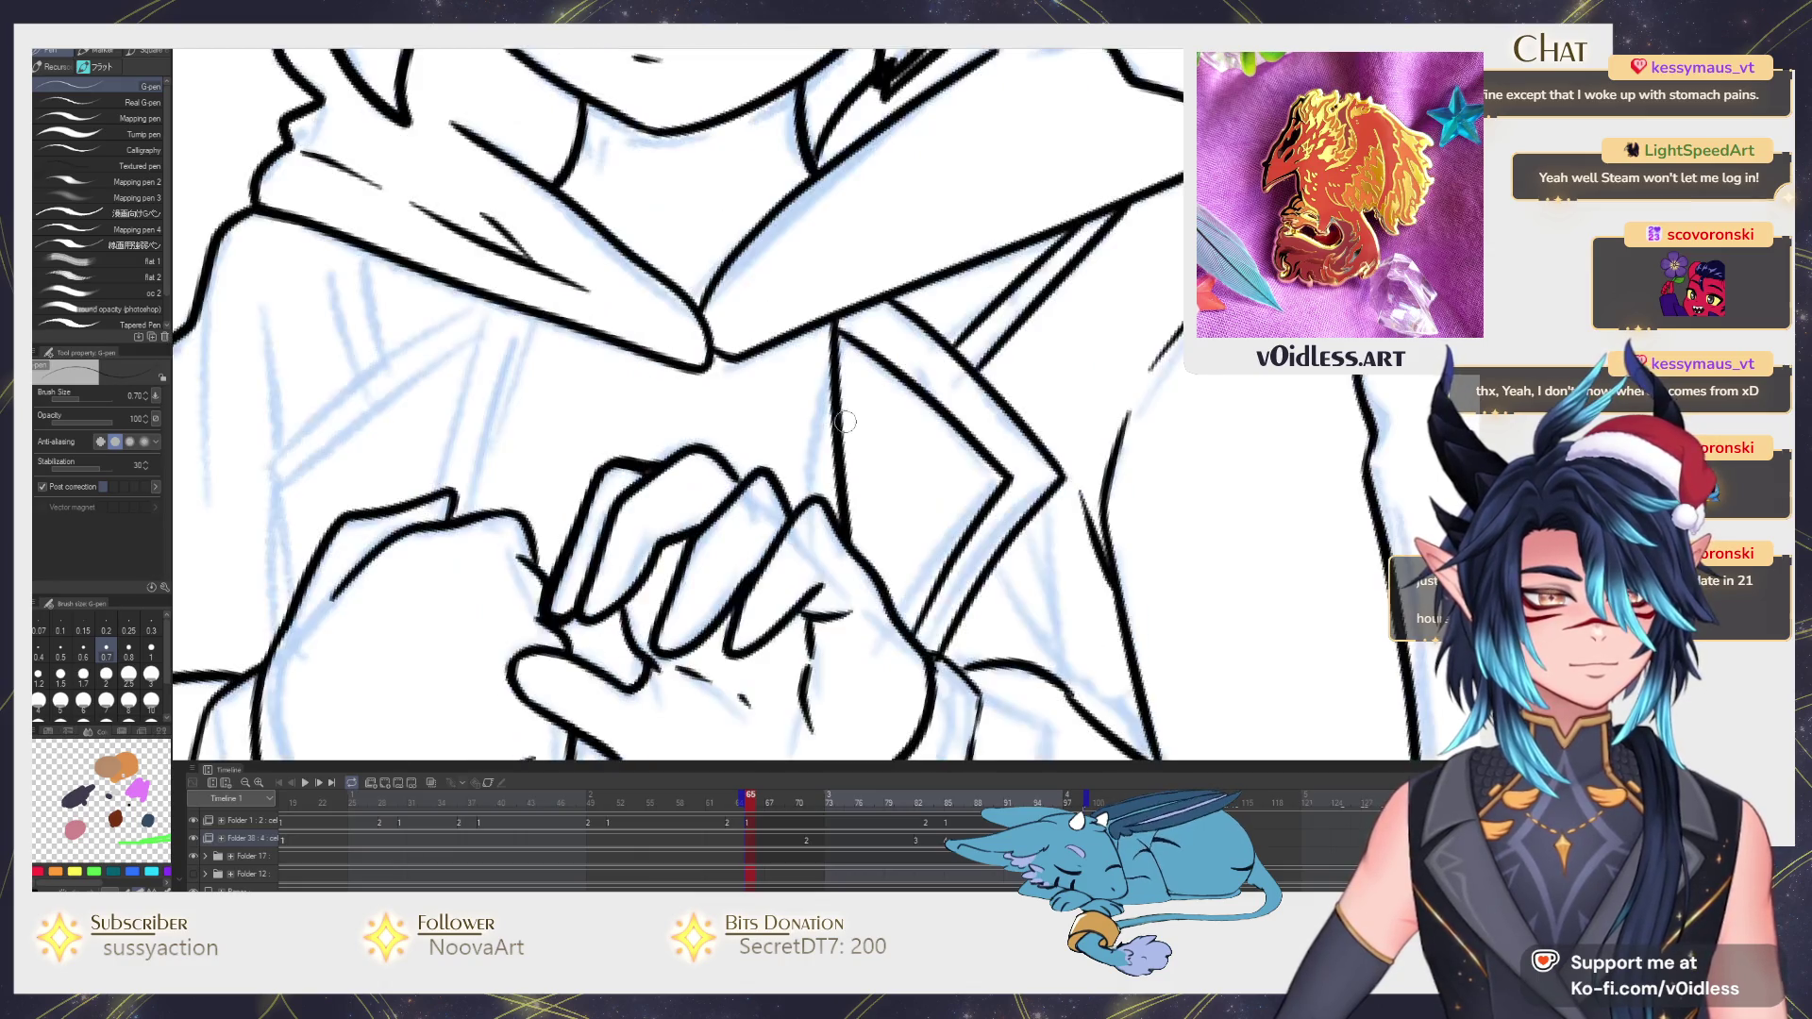
{"action": "scroll", "coordinate": [838, 446], "scroll_direction": "down", "scroll_amount": 2}
{"action": "scroll", "coordinate": [836, 446], "scroll_direction": "up", "scroll_amount": 2}
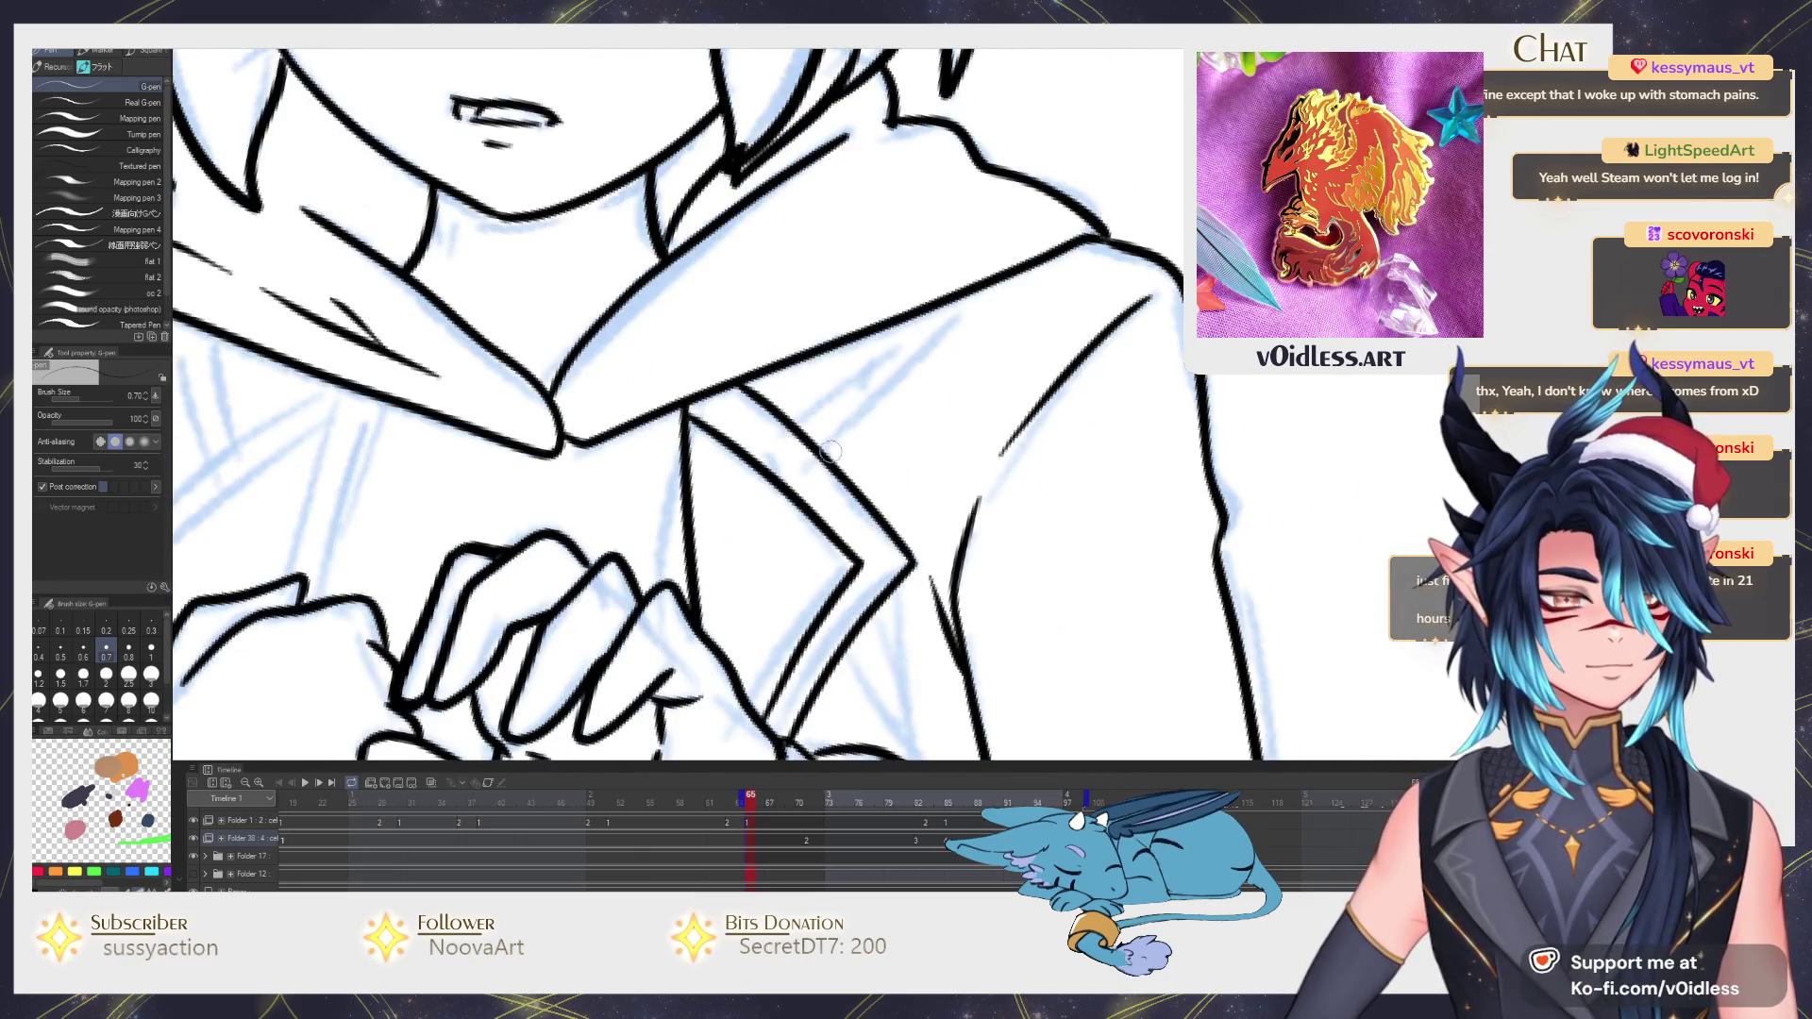
{"action": "left_click_drag", "start_coordinate": [830, 447], "coordinate": [937, 360]}
{"action": "left_click_drag", "start_coordinate": [796, 433], "coordinate": [903, 337]}
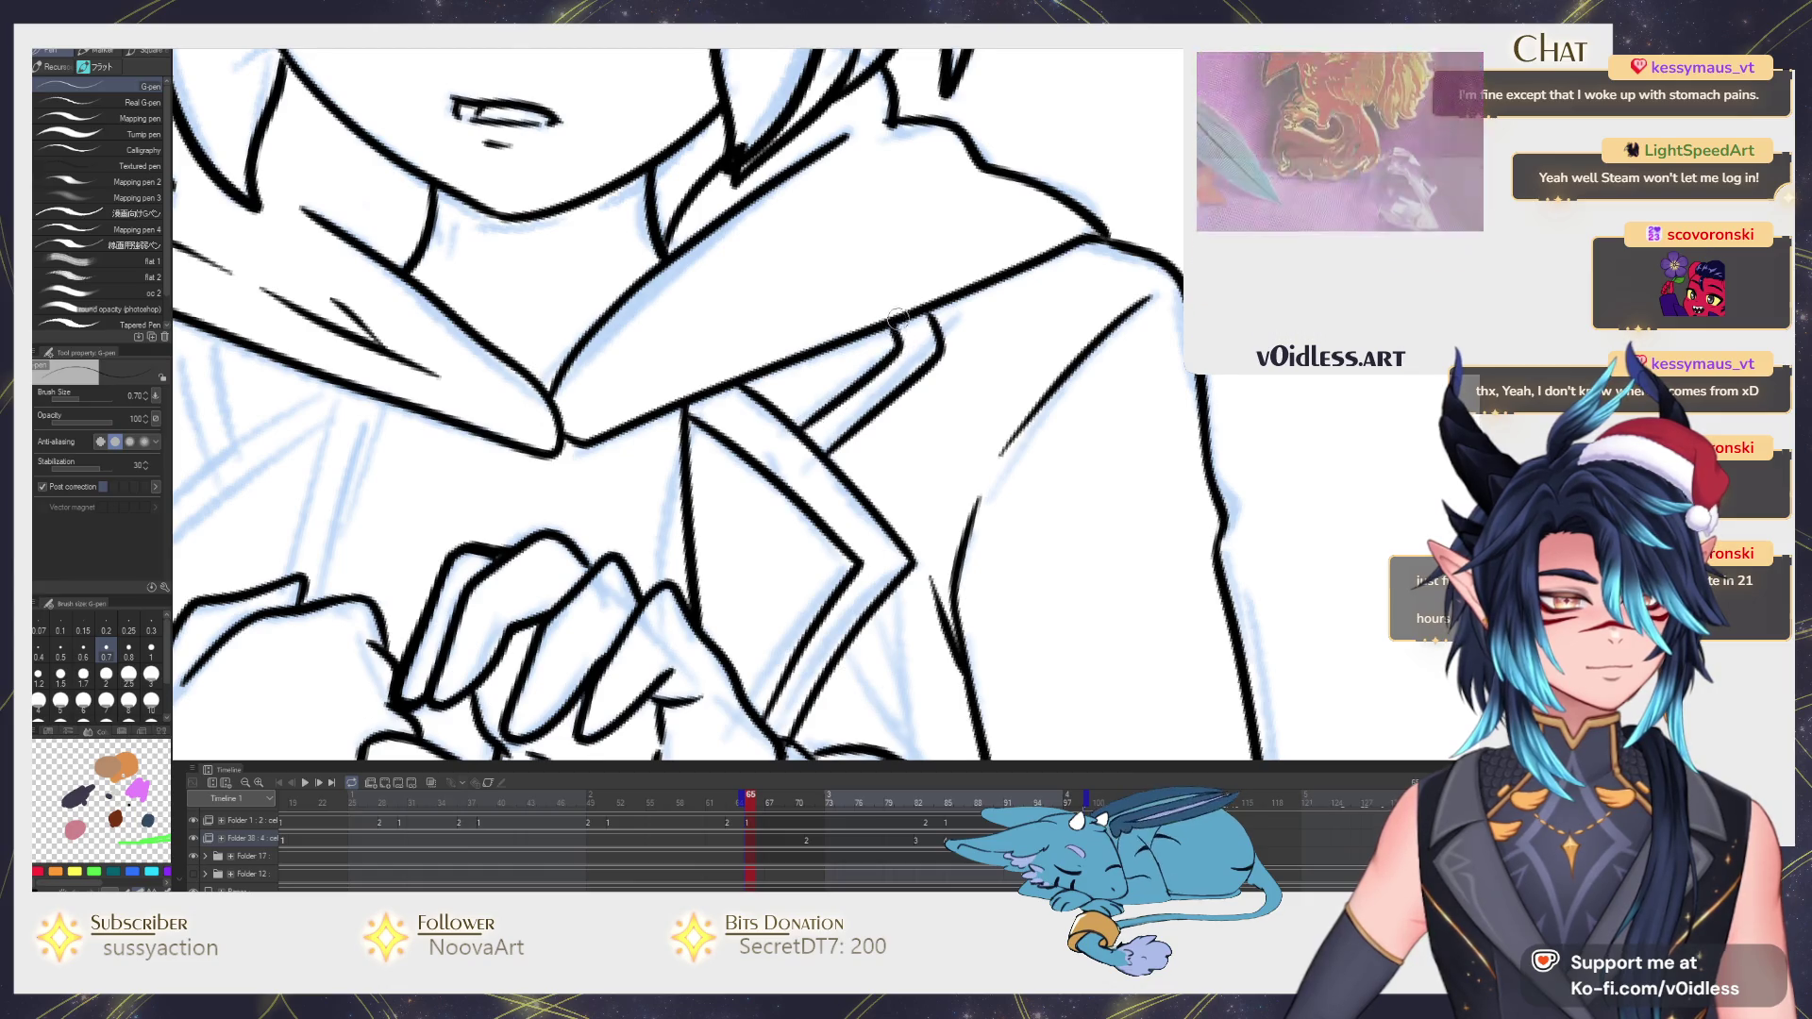
{"action": "scroll", "coordinate": [850, 383], "scroll_direction": "down", "scroll_amount": 2}
{"action": "scroll", "coordinate": [702, 510], "scroll_direction": "up", "scroll_amount": 2}
Ink the right edge of the open jacket down toward the hem.
{"action": "left_click_drag", "start_coordinate": [702, 510], "coordinate": [701, 424]}
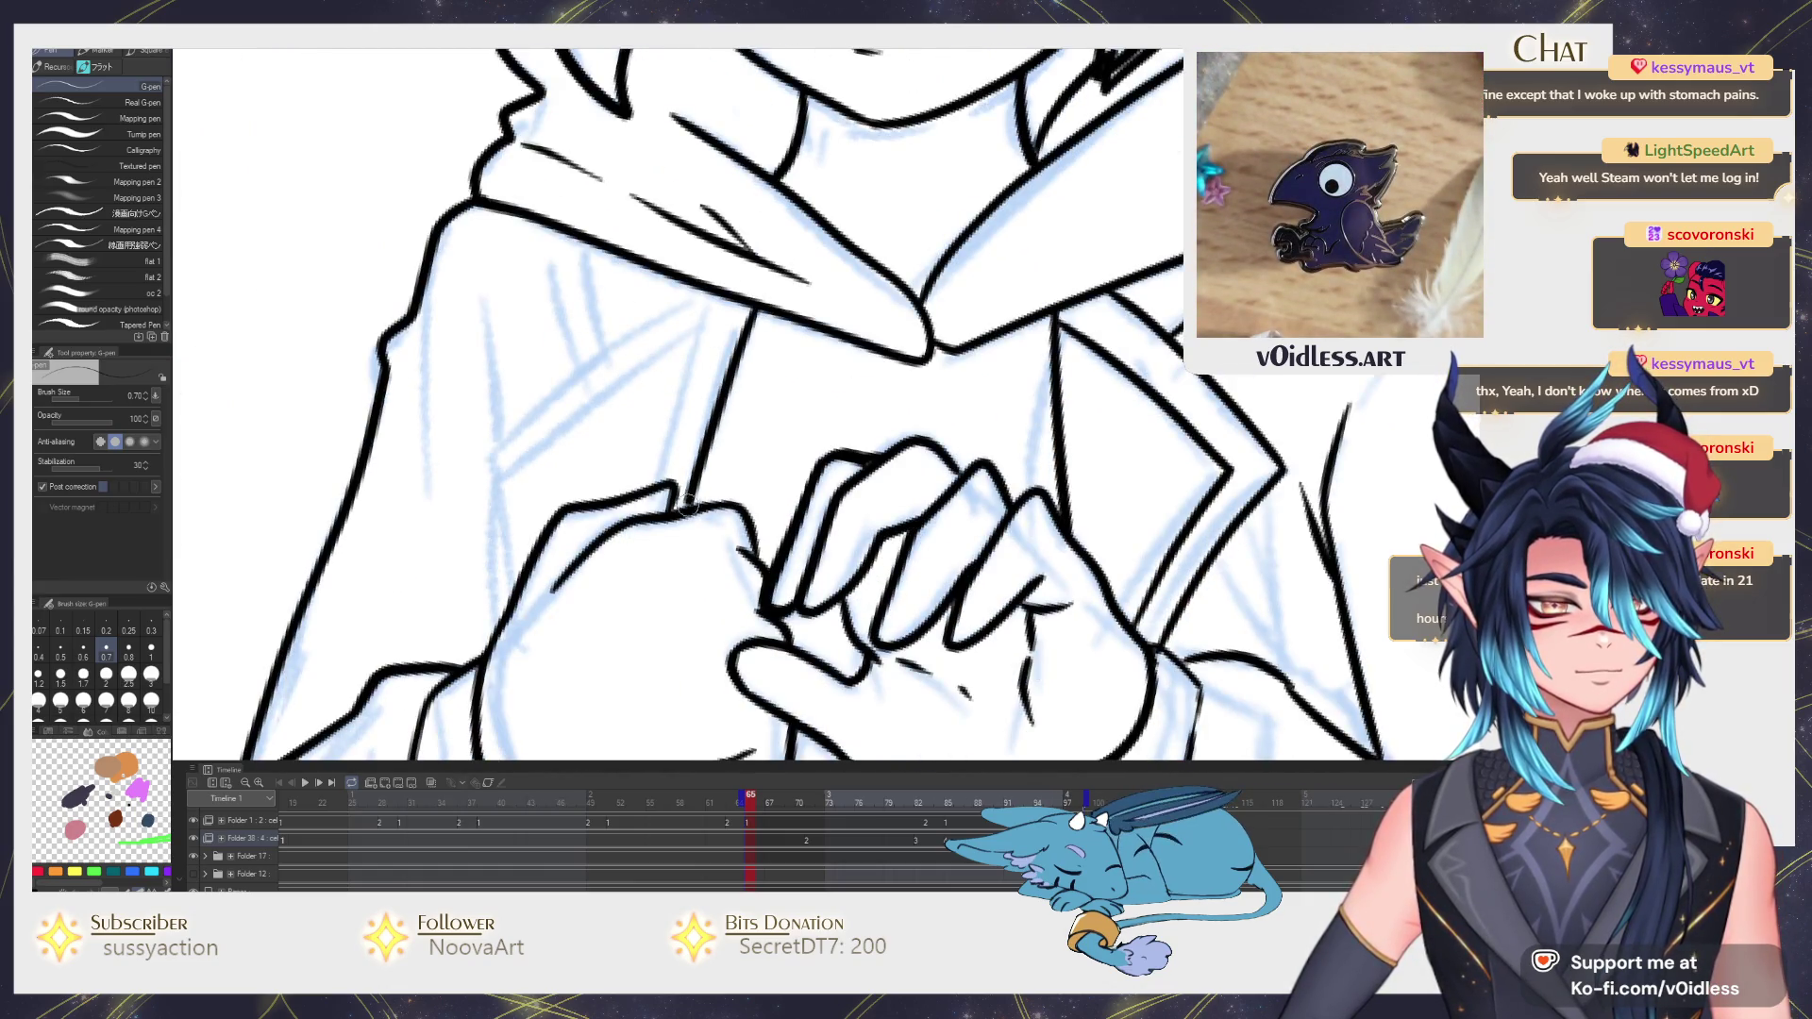
{"action": "scroll", "coordinate": [660, 406], "scroll_direction": "down", "scroll_amount": 2}
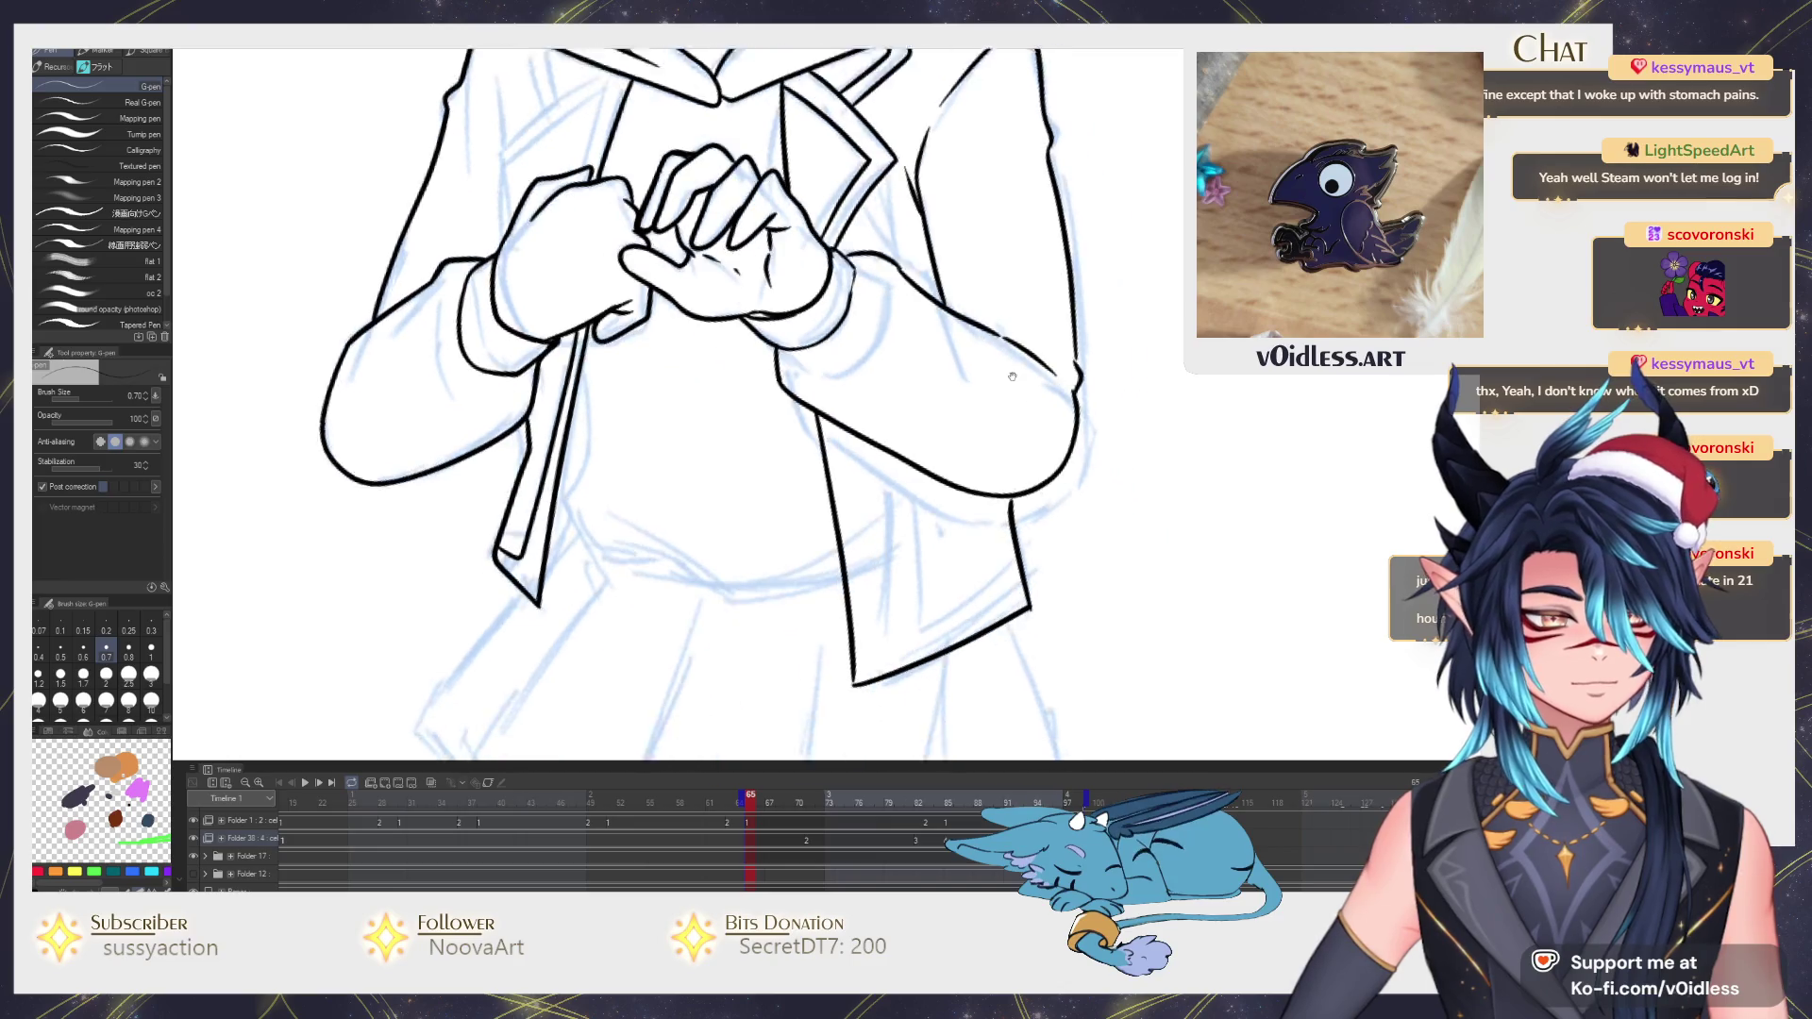
{"action": "left_click_drag", "start_coordinate": [662, 401], "coordinate": [526, 288]}
{"action": "mouse_move", "coordinate": [764, 383]}
{"action": "left_mouse_down"}
{"action": "mouse_move", "coordinate": [803, 630]}
{"action": "mouse_move", "coordinate": [935, 559]}
{"action": "left_mouse_up"}
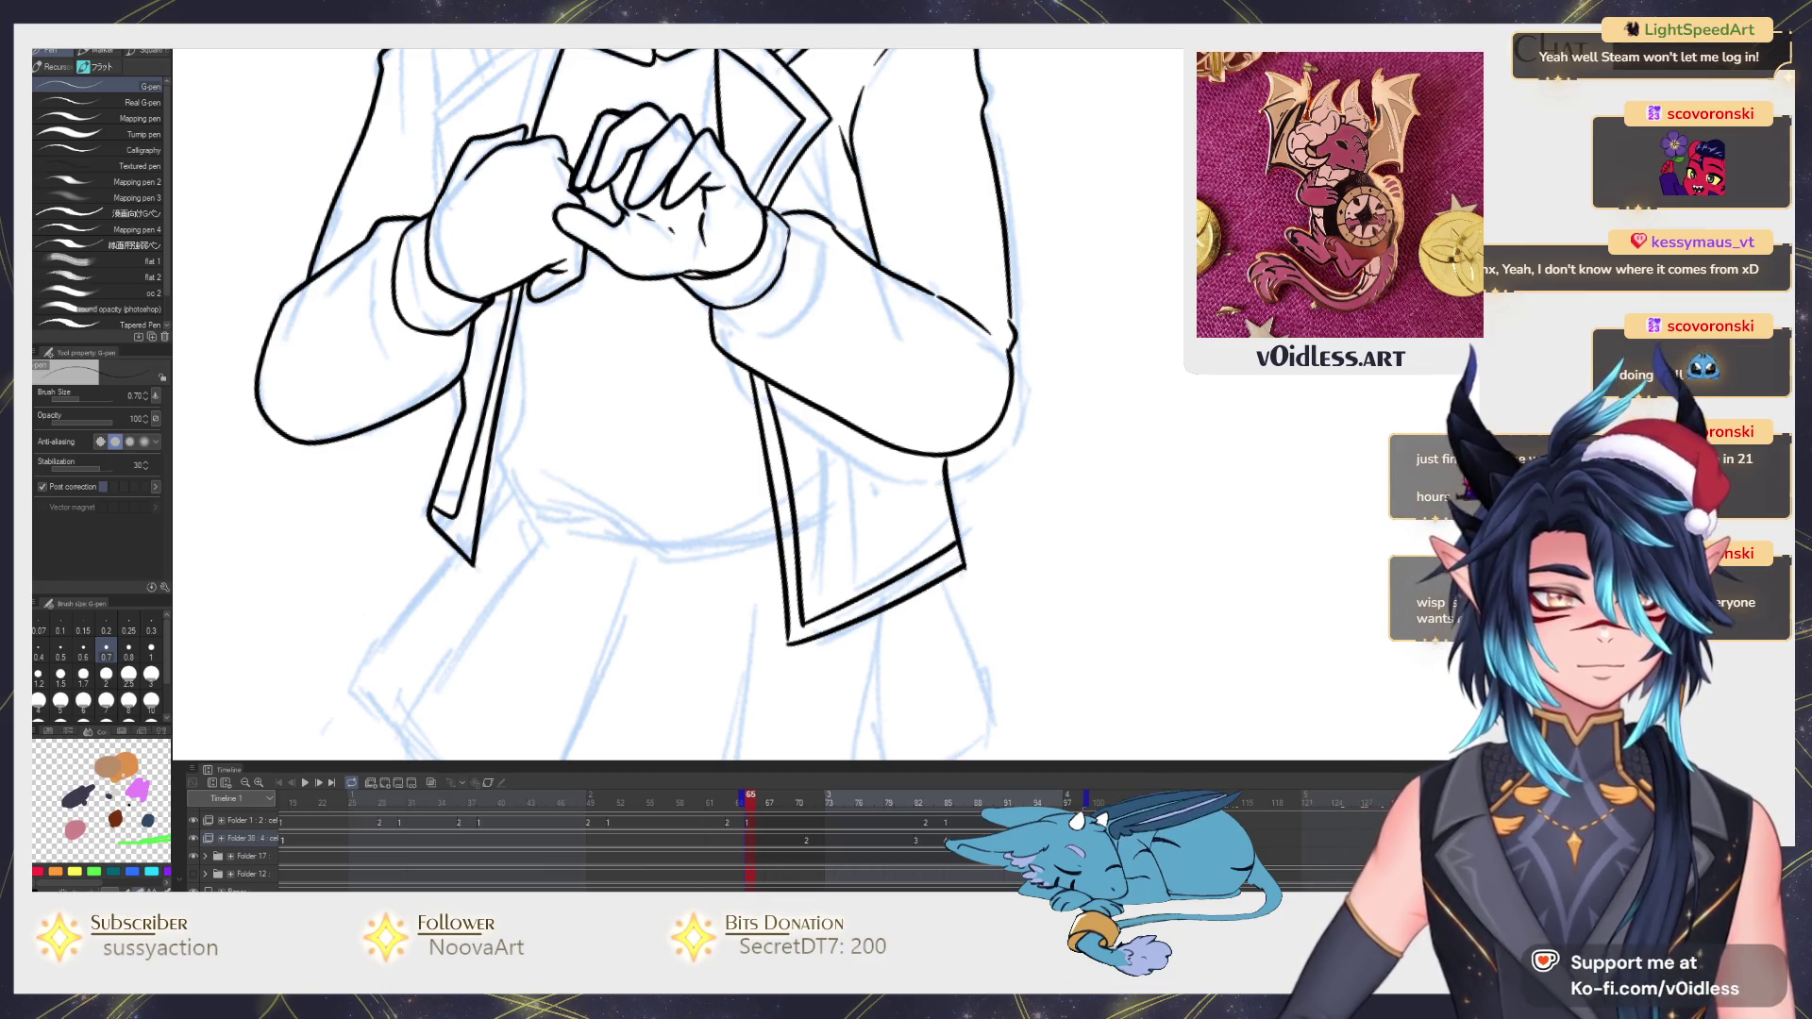
{"action": "left_click", "coordinate": [353, 48]}
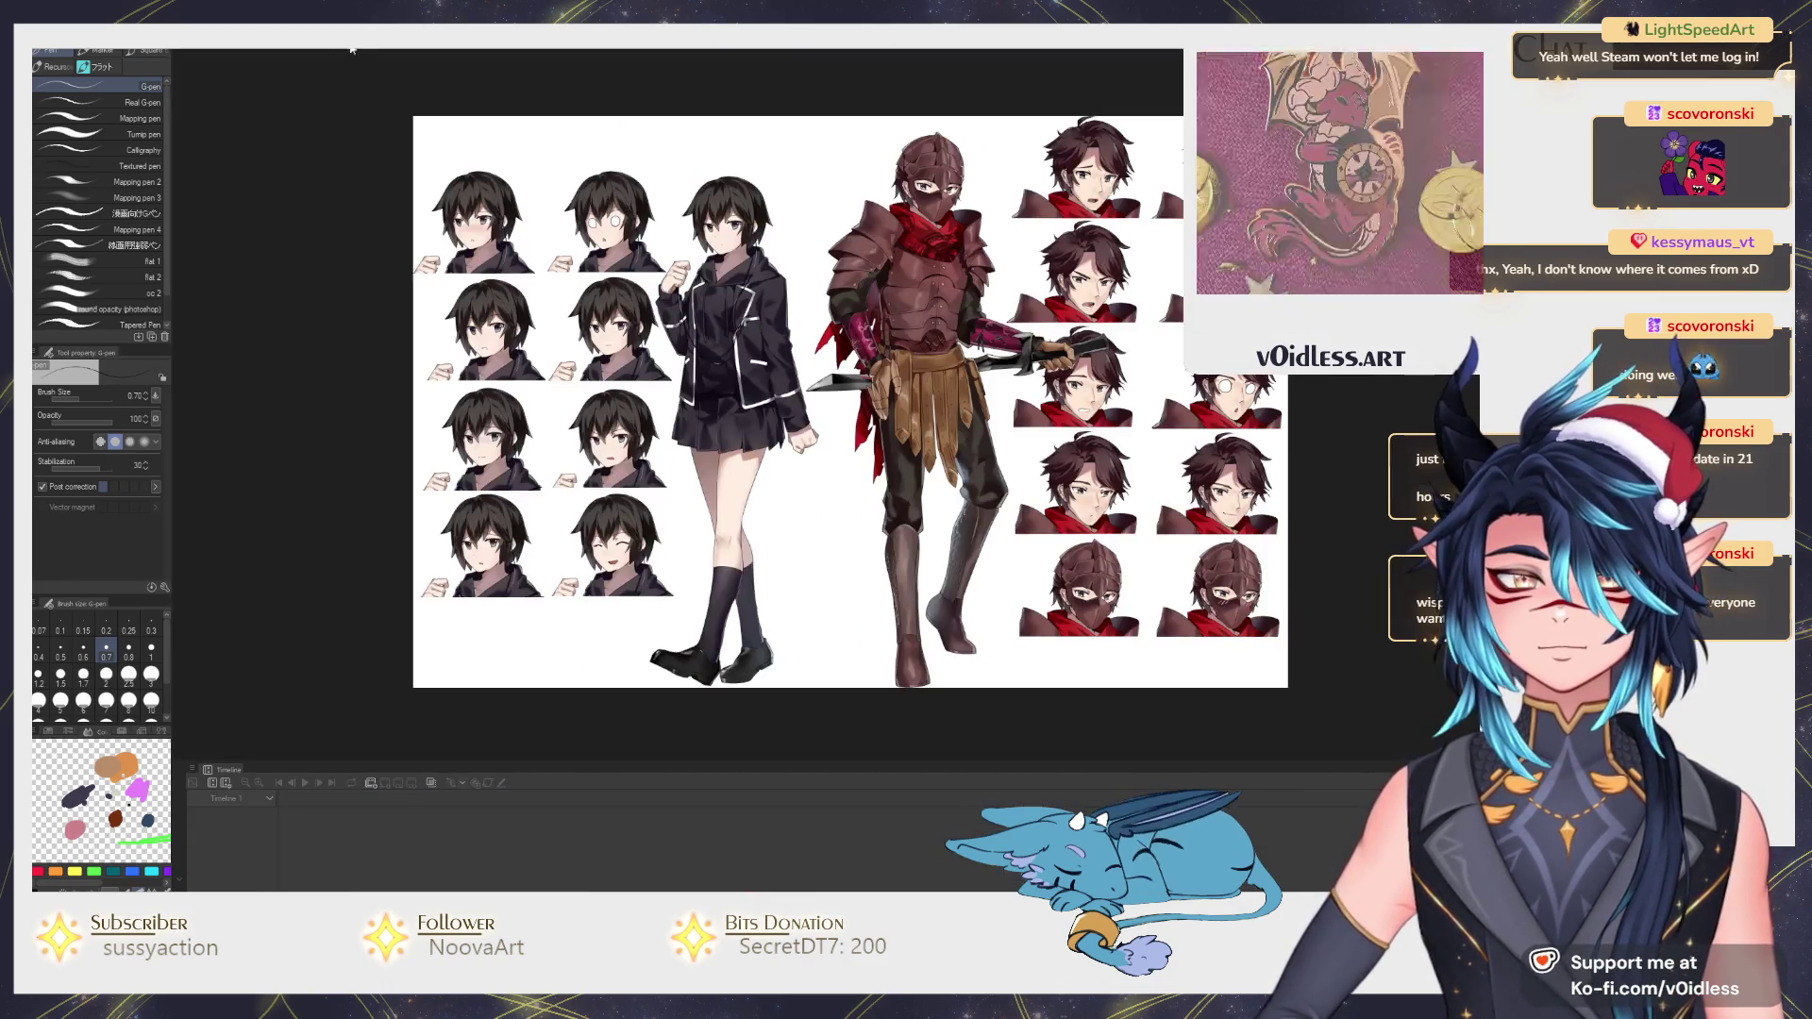
{"action": "left_click", "coordinate": [224, 49]}
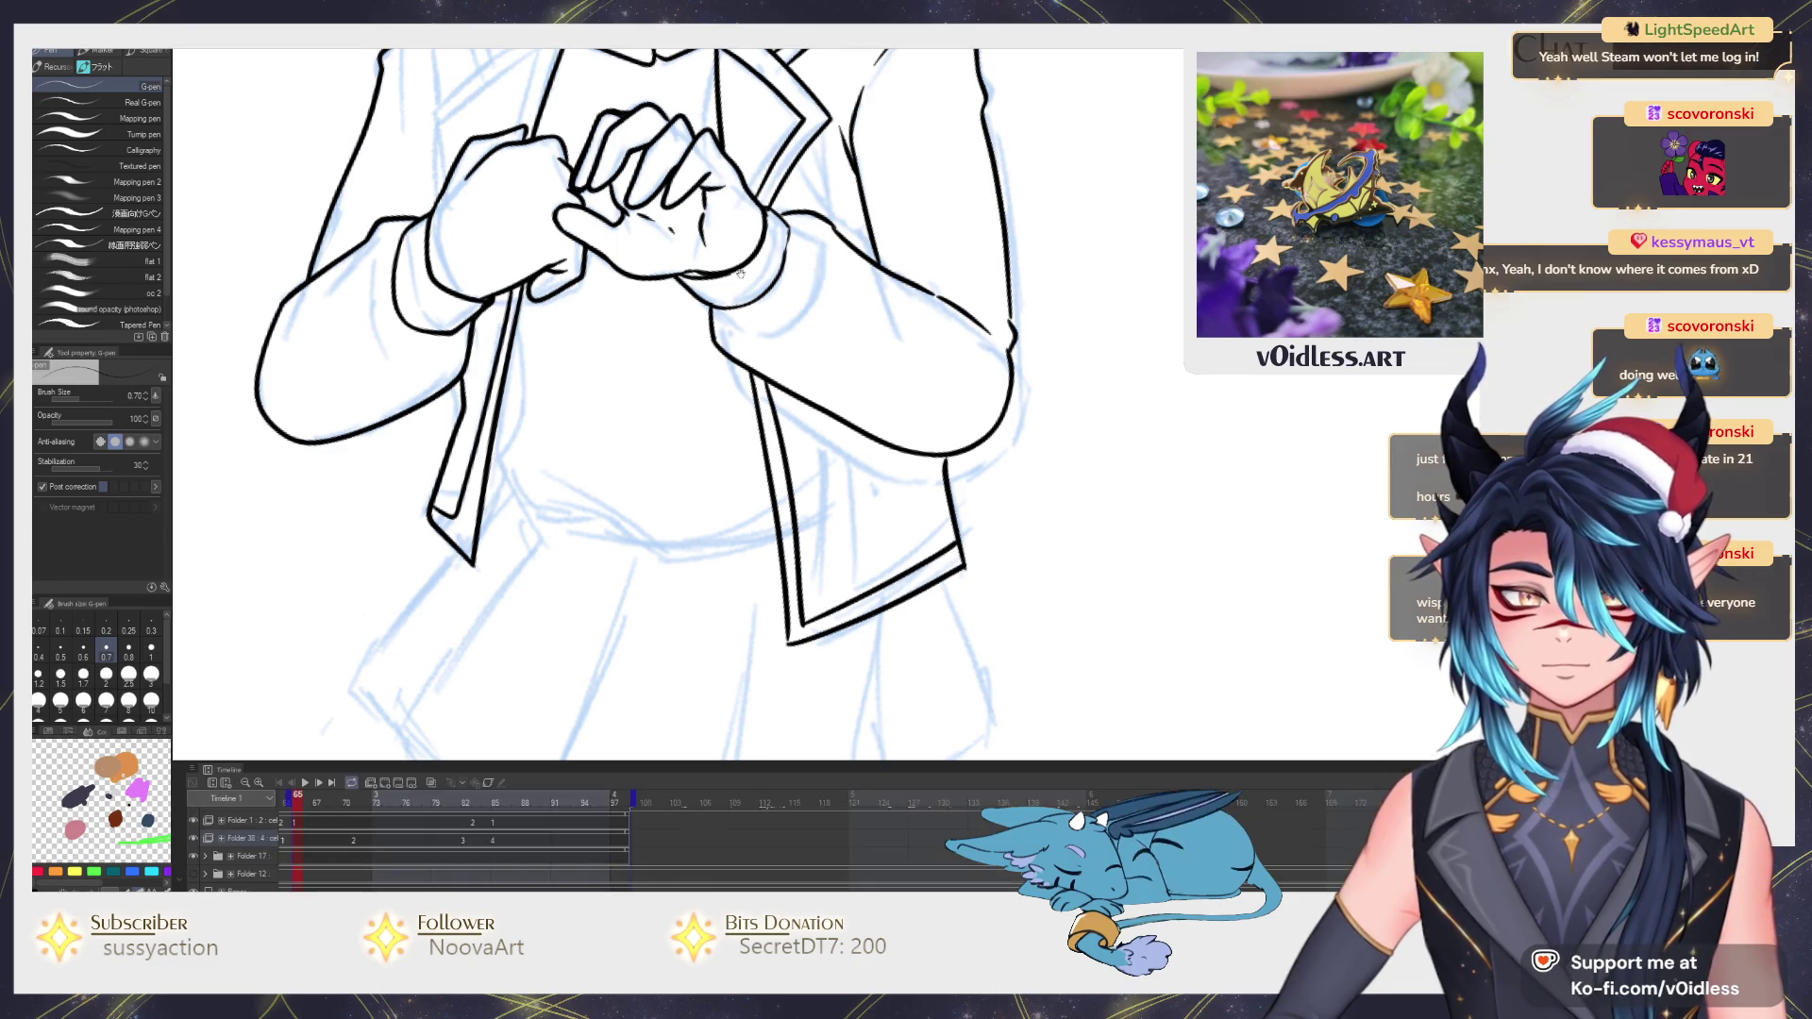
{"action": "scroll", "coordinate": [816, 371], "scroll_direction": "down", "scroll_amount": 2}
{"action": "scroll", "coordinate": [828, 376], "scroll_direction": "down", "scroll_amount": 2}
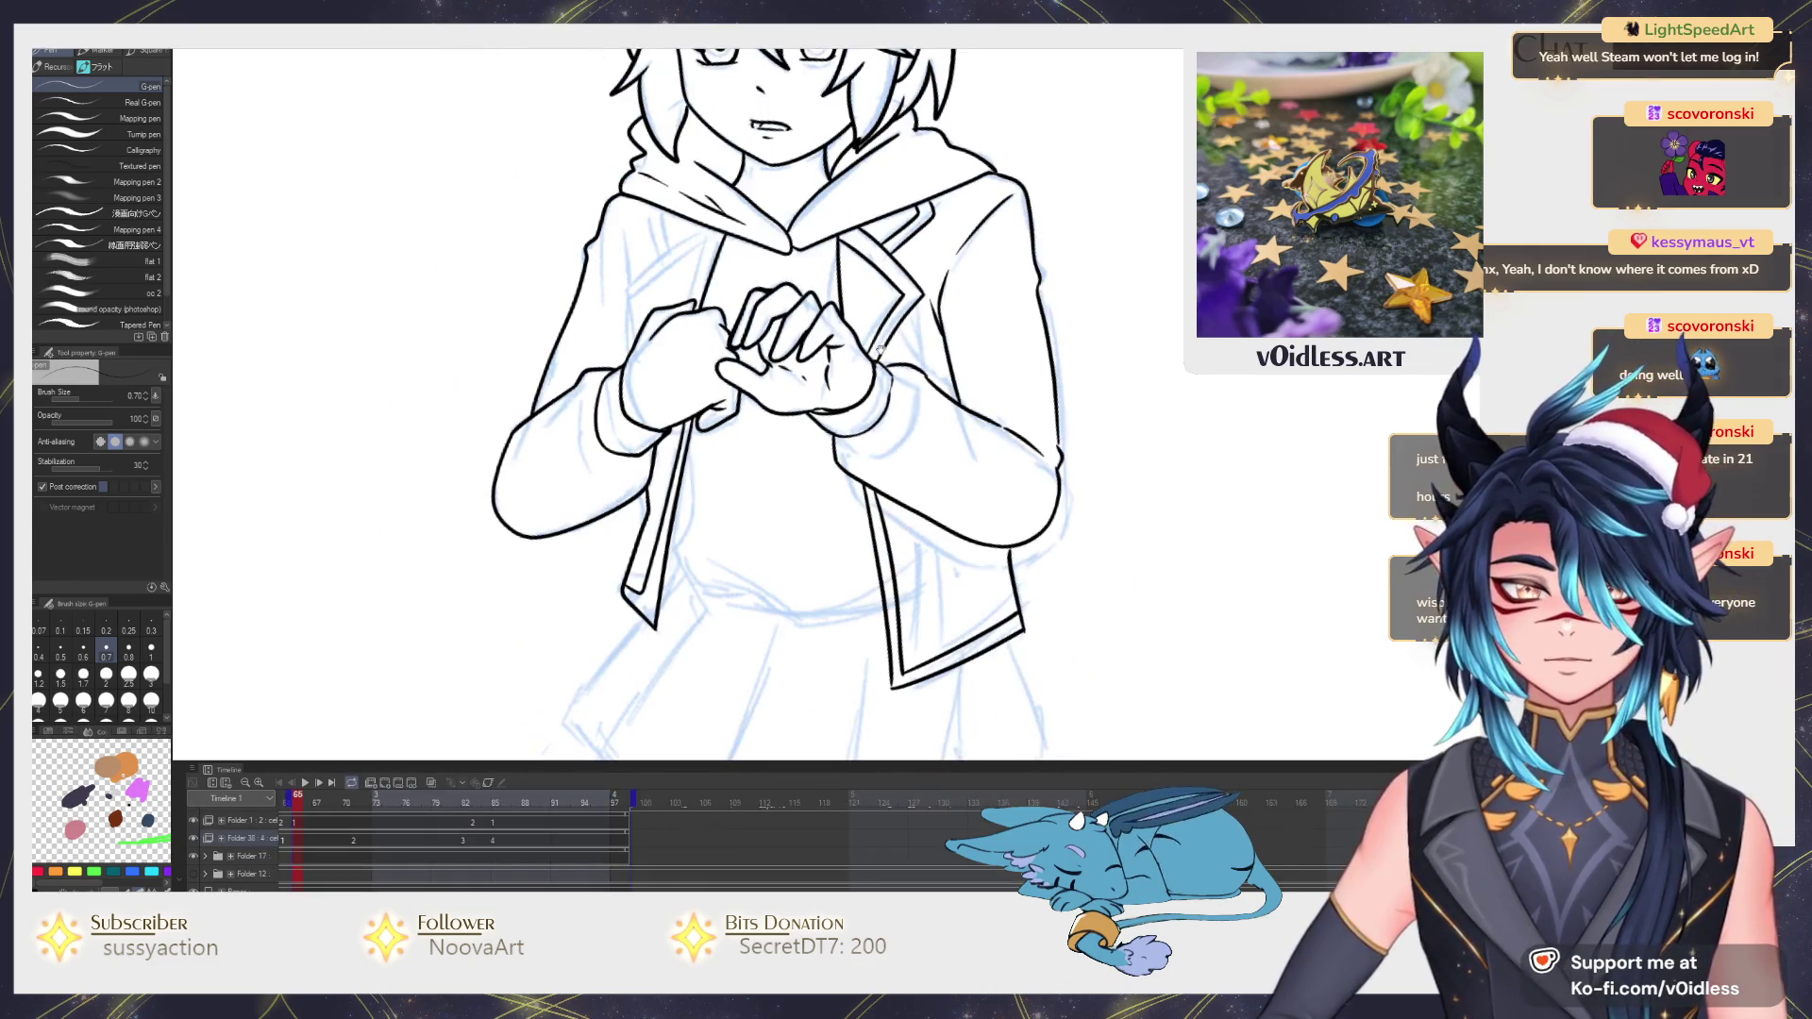
{"action": "scroll", "coordinate": [849, 383], "scroll_direction": "down", "scroll_amount": 1}
{"action": "scroll", "coordinate": [863, 389], "scroll_direction": "down", "scroll_amount": 1}
{"action": "scroll", "coordinate": [867, 425], "scroll_direction": "down", "scroll_amount": 3}
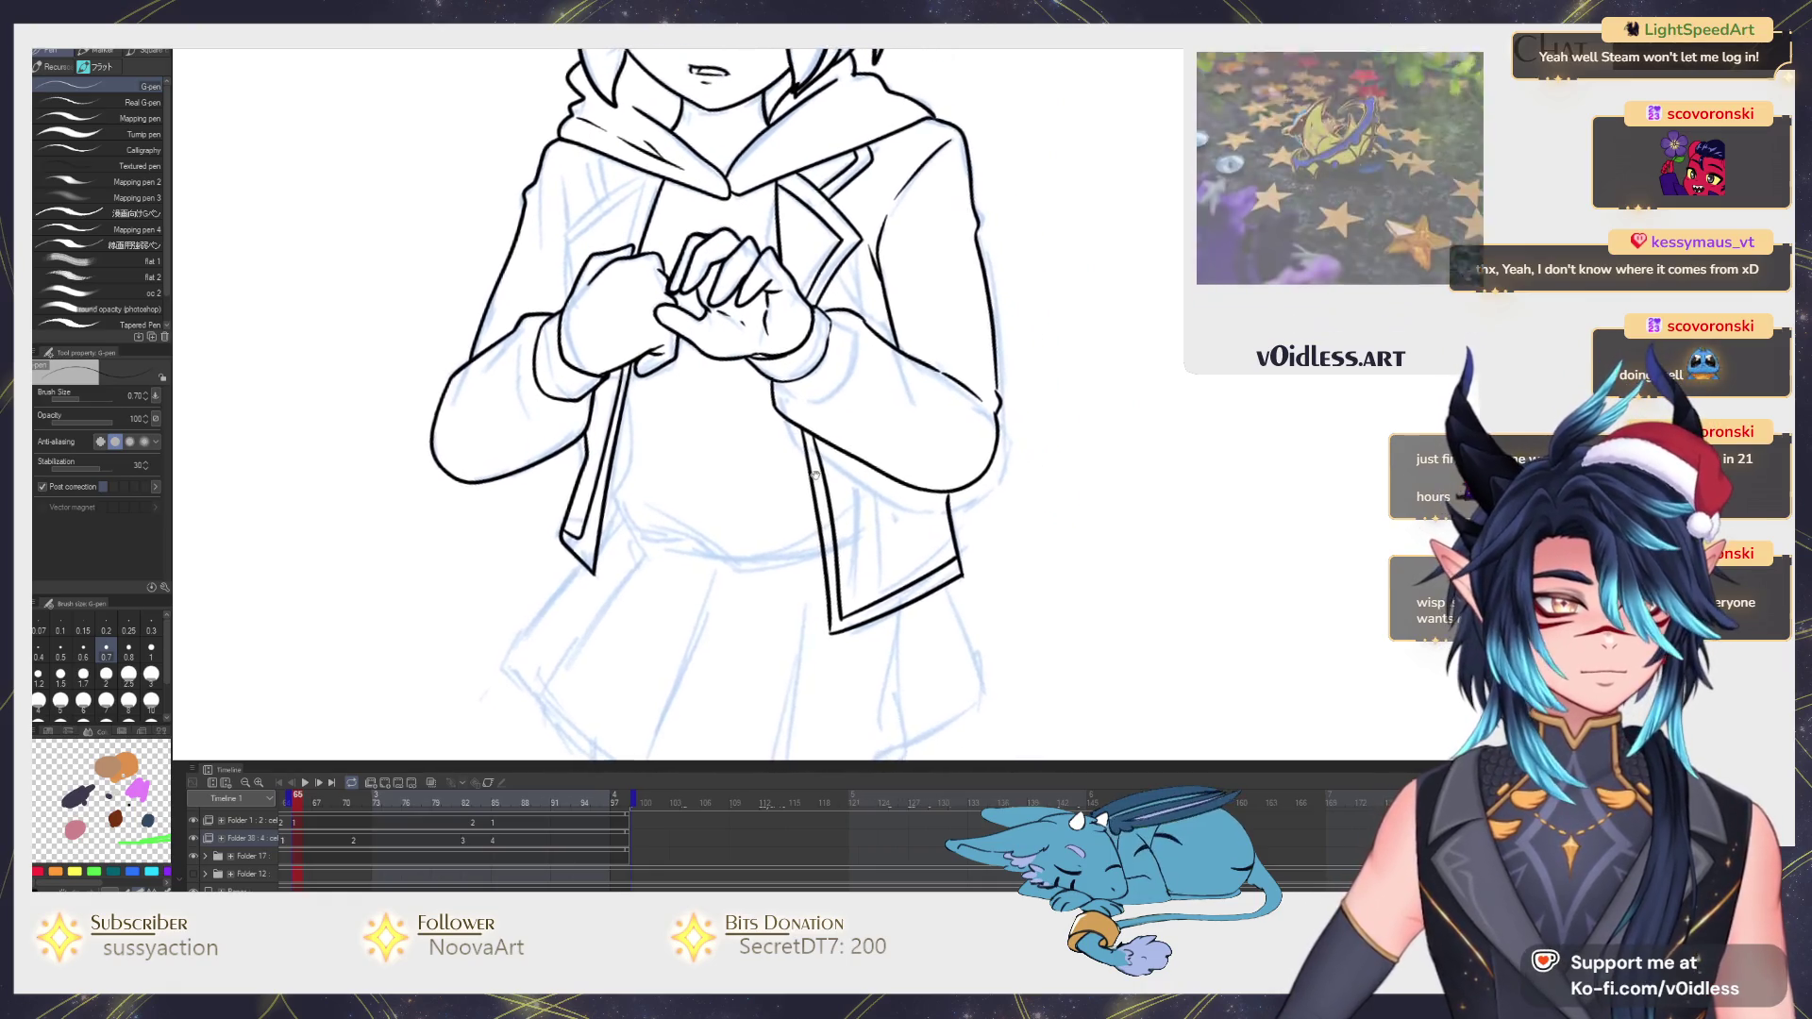
{"action": "scroll", "coordinate": [878, 515], "scroll_direction": "up", "scroll_amount": 2}
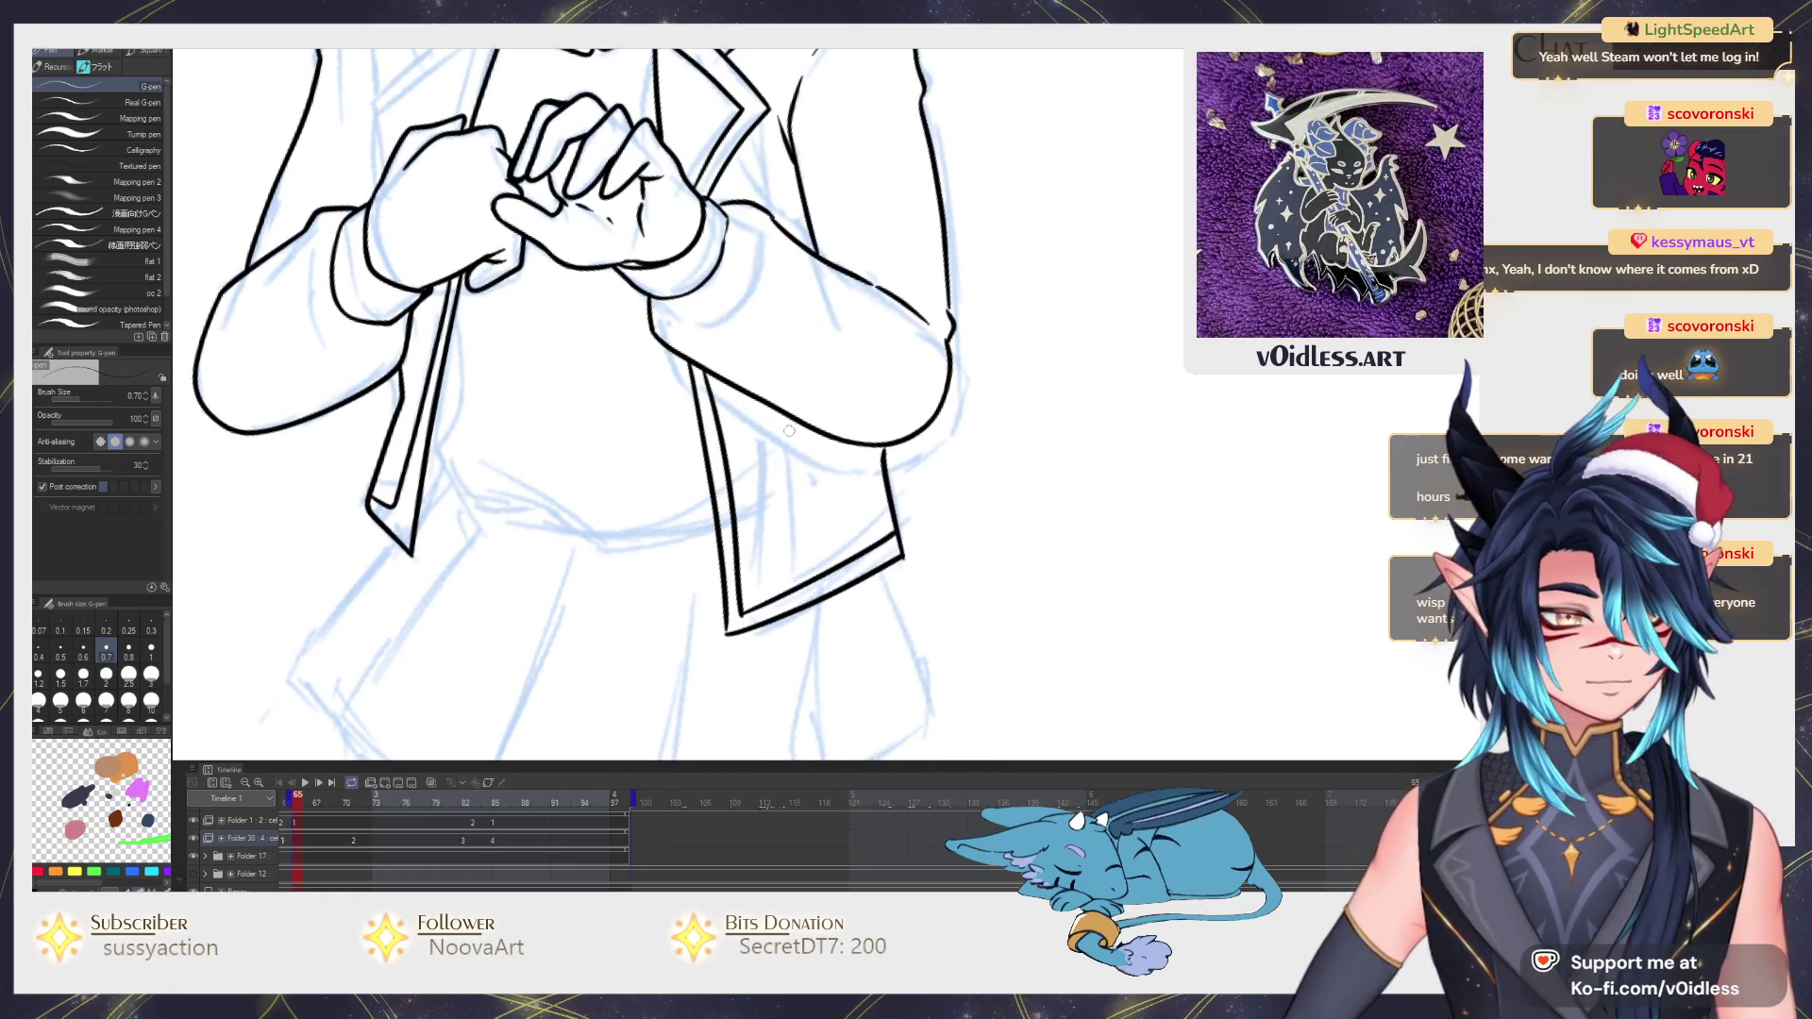
{"action": "scroll", "coordinate": [696, 503], "scroll_direction": "up", "scroll_amount": 1}
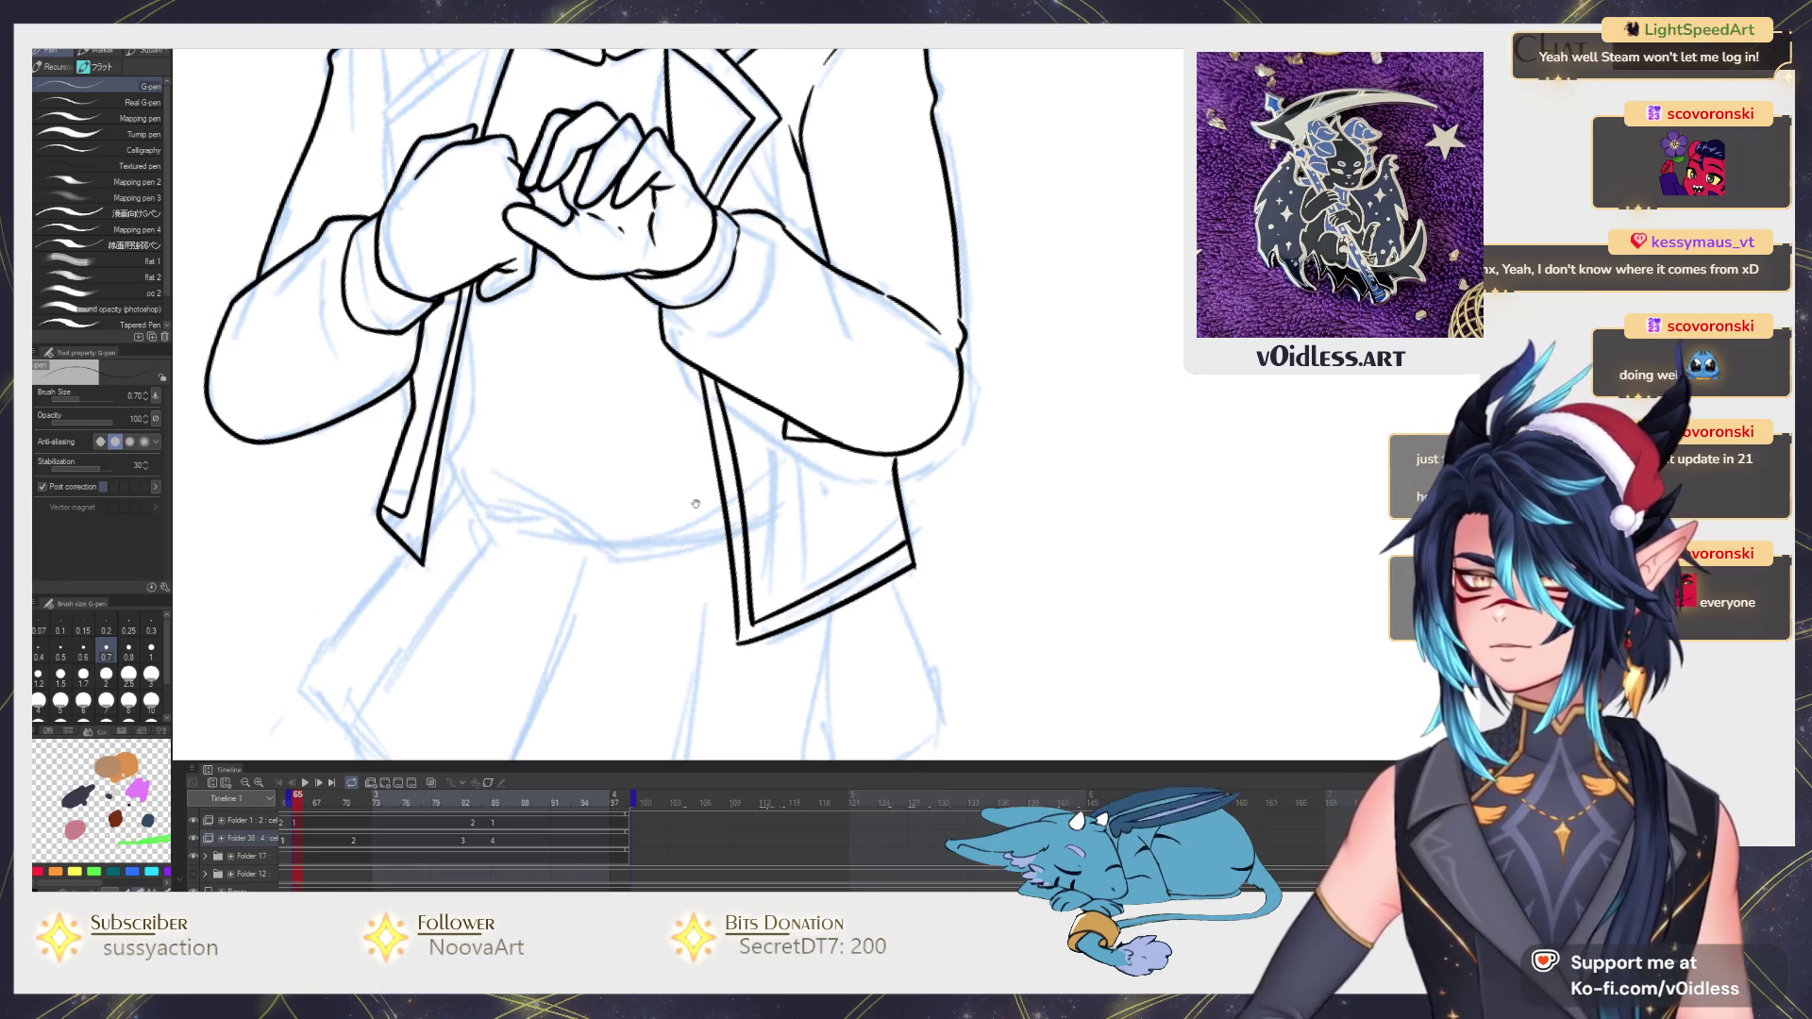
Ink the left lapel line toward the collar with a second parallel line.
{"action": "mouse_move", "coordinate": [563, 543]}
{"action": "left_mouse_down"}
{"action": "mouse_move", "coordinate": [683, 552]}
{"action": "mouse_move", "coordinate": [744, 637]}
{"action": "left_mouse_up"}
{"action": "scroll", "coordinate": [573, 475], "scroll_direction": "up", "scroll_amount": 2}
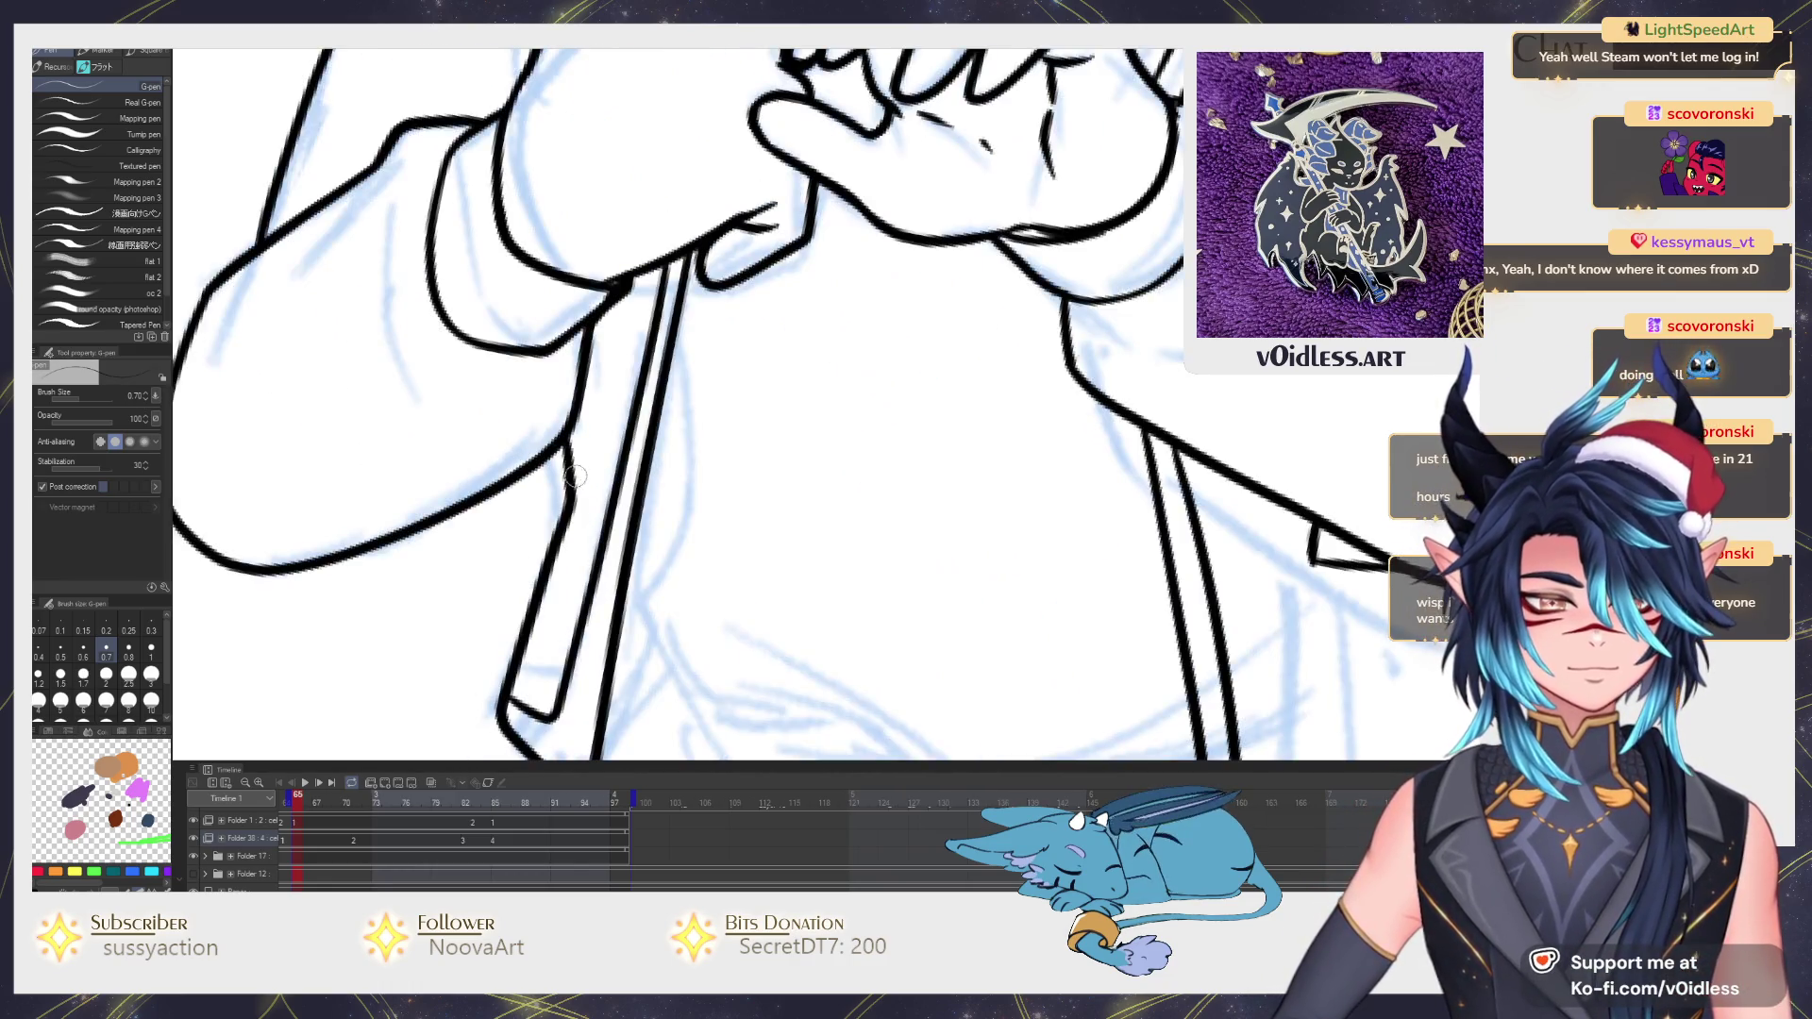
{"action": "scroll", "coordinate": [574, 455], "scroll_direction": "down", "scroll_amount": 4}
{"action": "scroll", "coordinate": [581, 467], "scroll_direction": "down", "scroll_amount": 2}
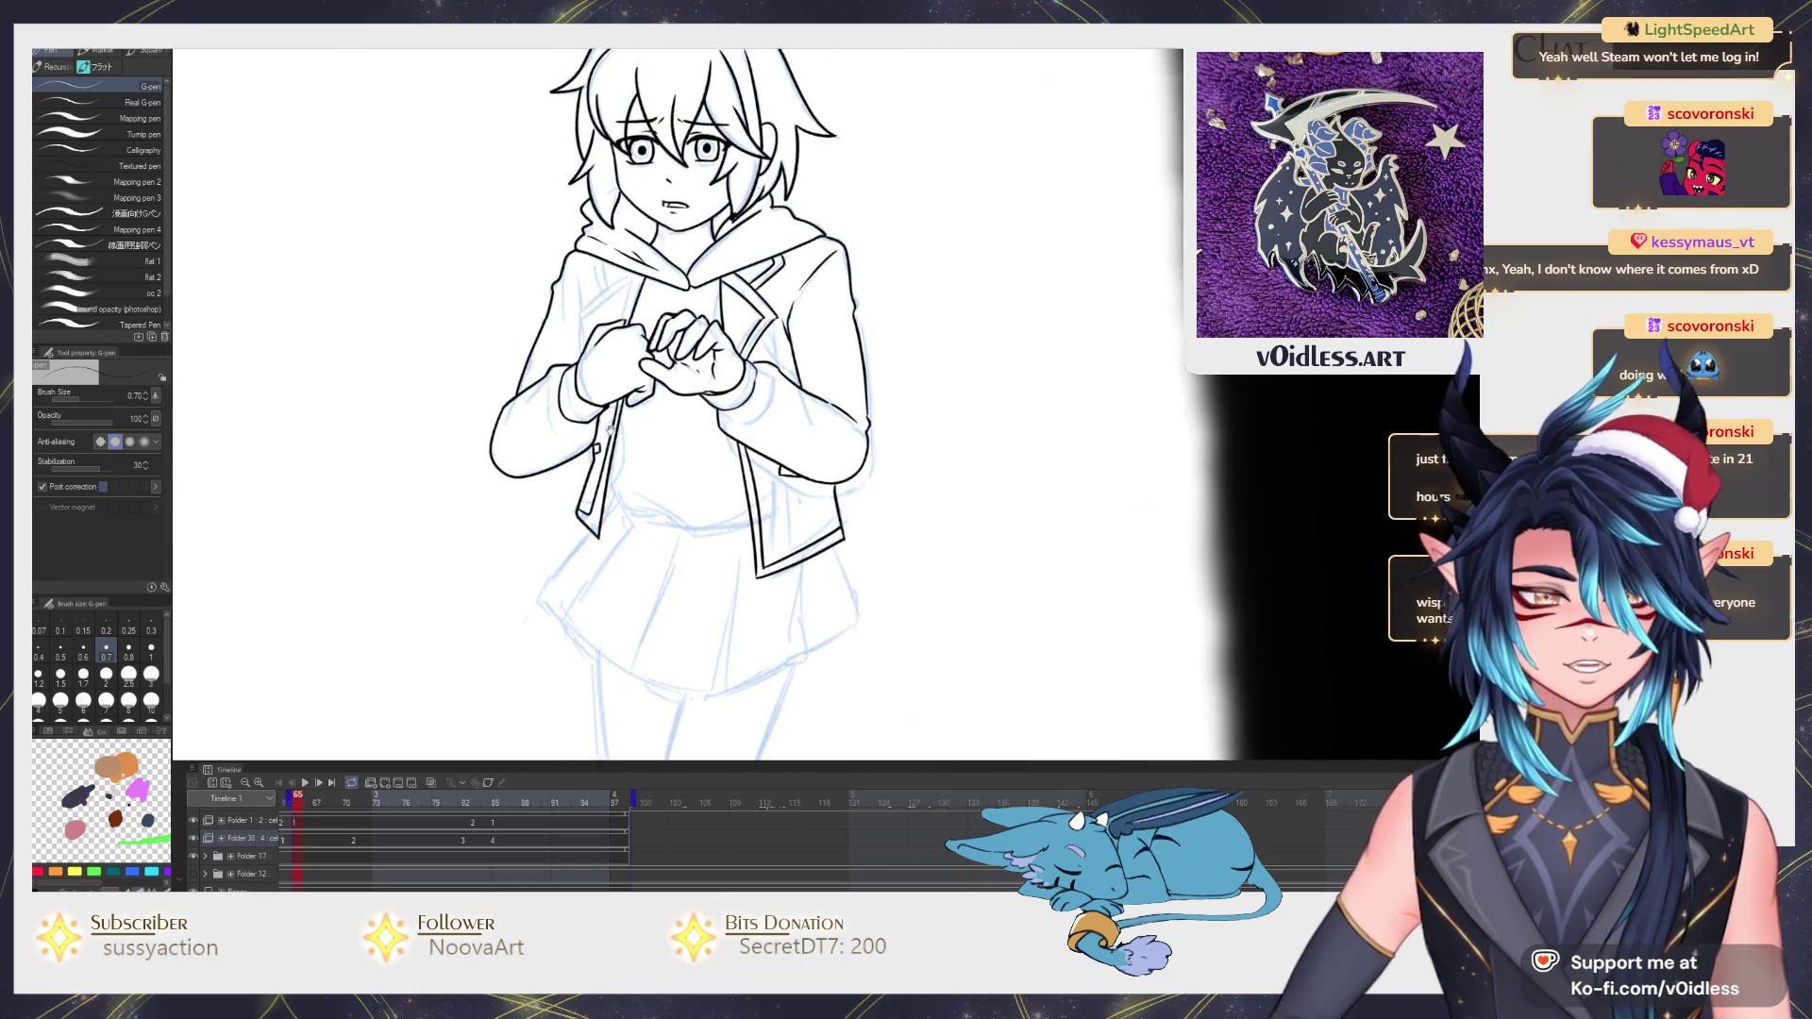
{"action": "scroll", "coordinate": [587, 481], "scroll_direction": "up", "scroll_amount": 2}
{"action": "scroll", "coordinate": [593, 496], "scroll_direction": "up", "scroll_amount": 2}
{"action": "scroll", "coordinate": [579, 489], "scroll_direction": "up", "scroll_amount": 2}
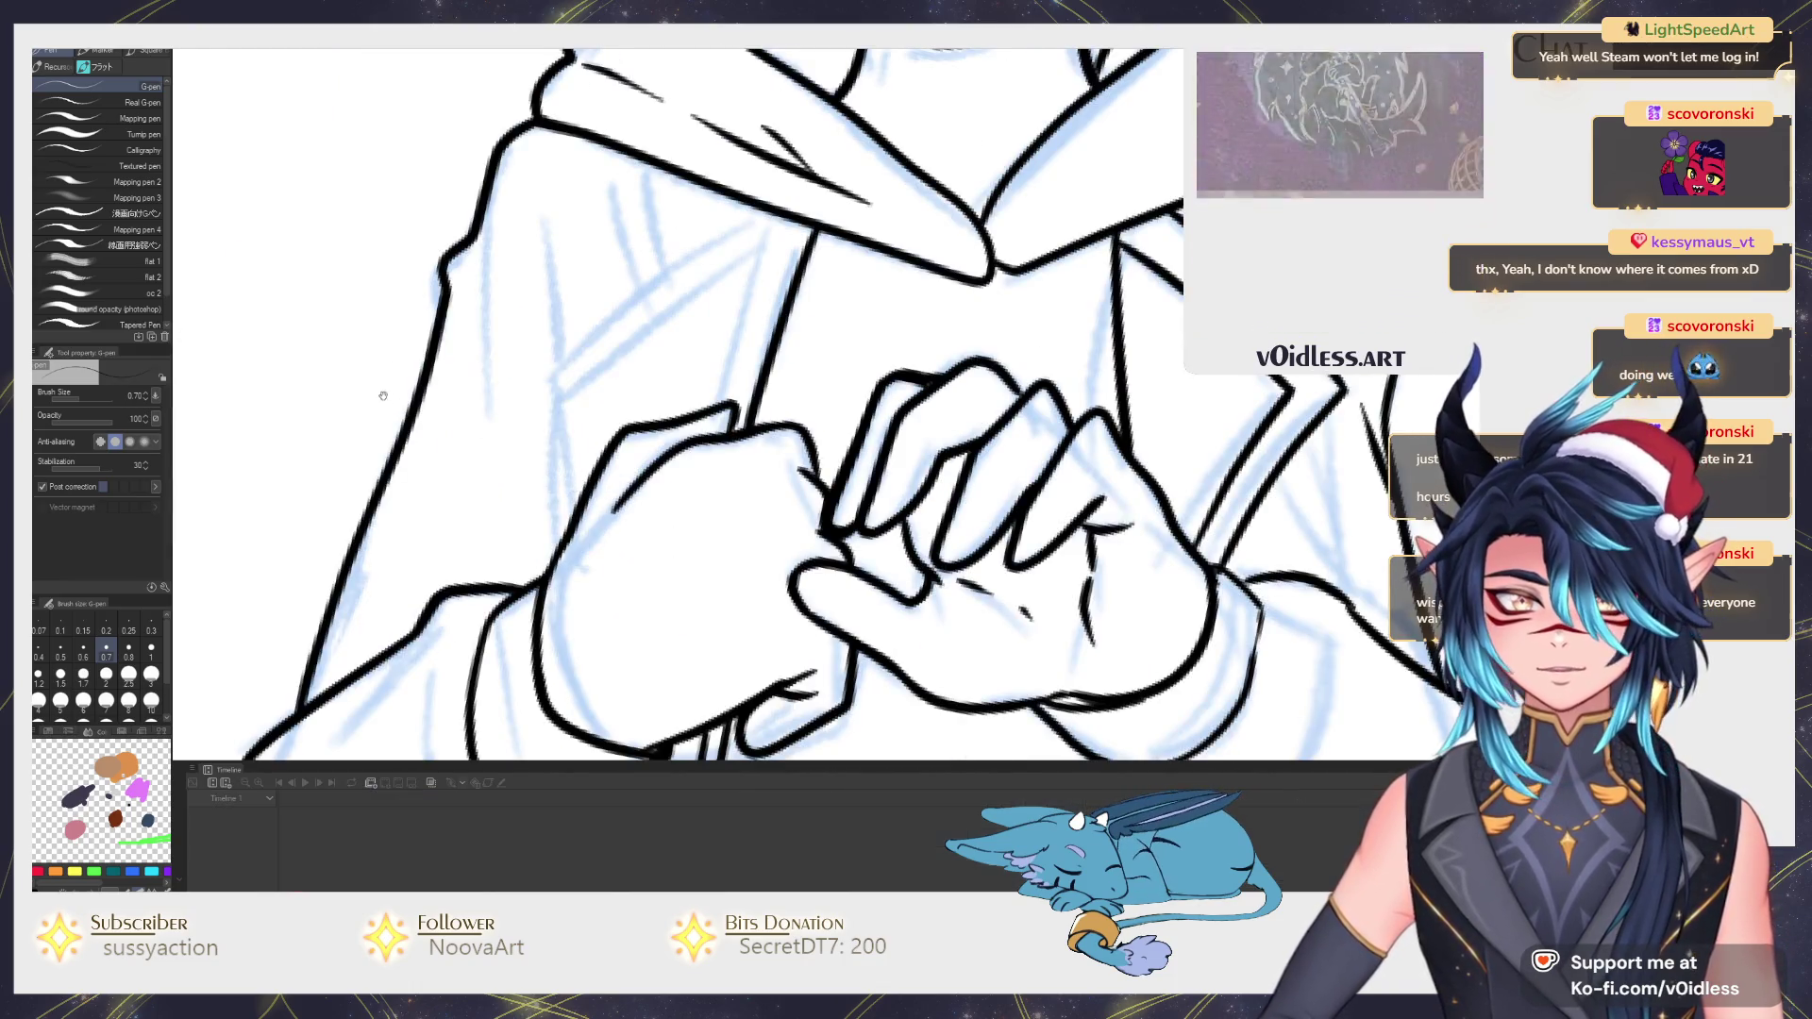
{"action": "left_click_drag", "start_coordinate": [584, 488], "coordinate": [774, 207]}
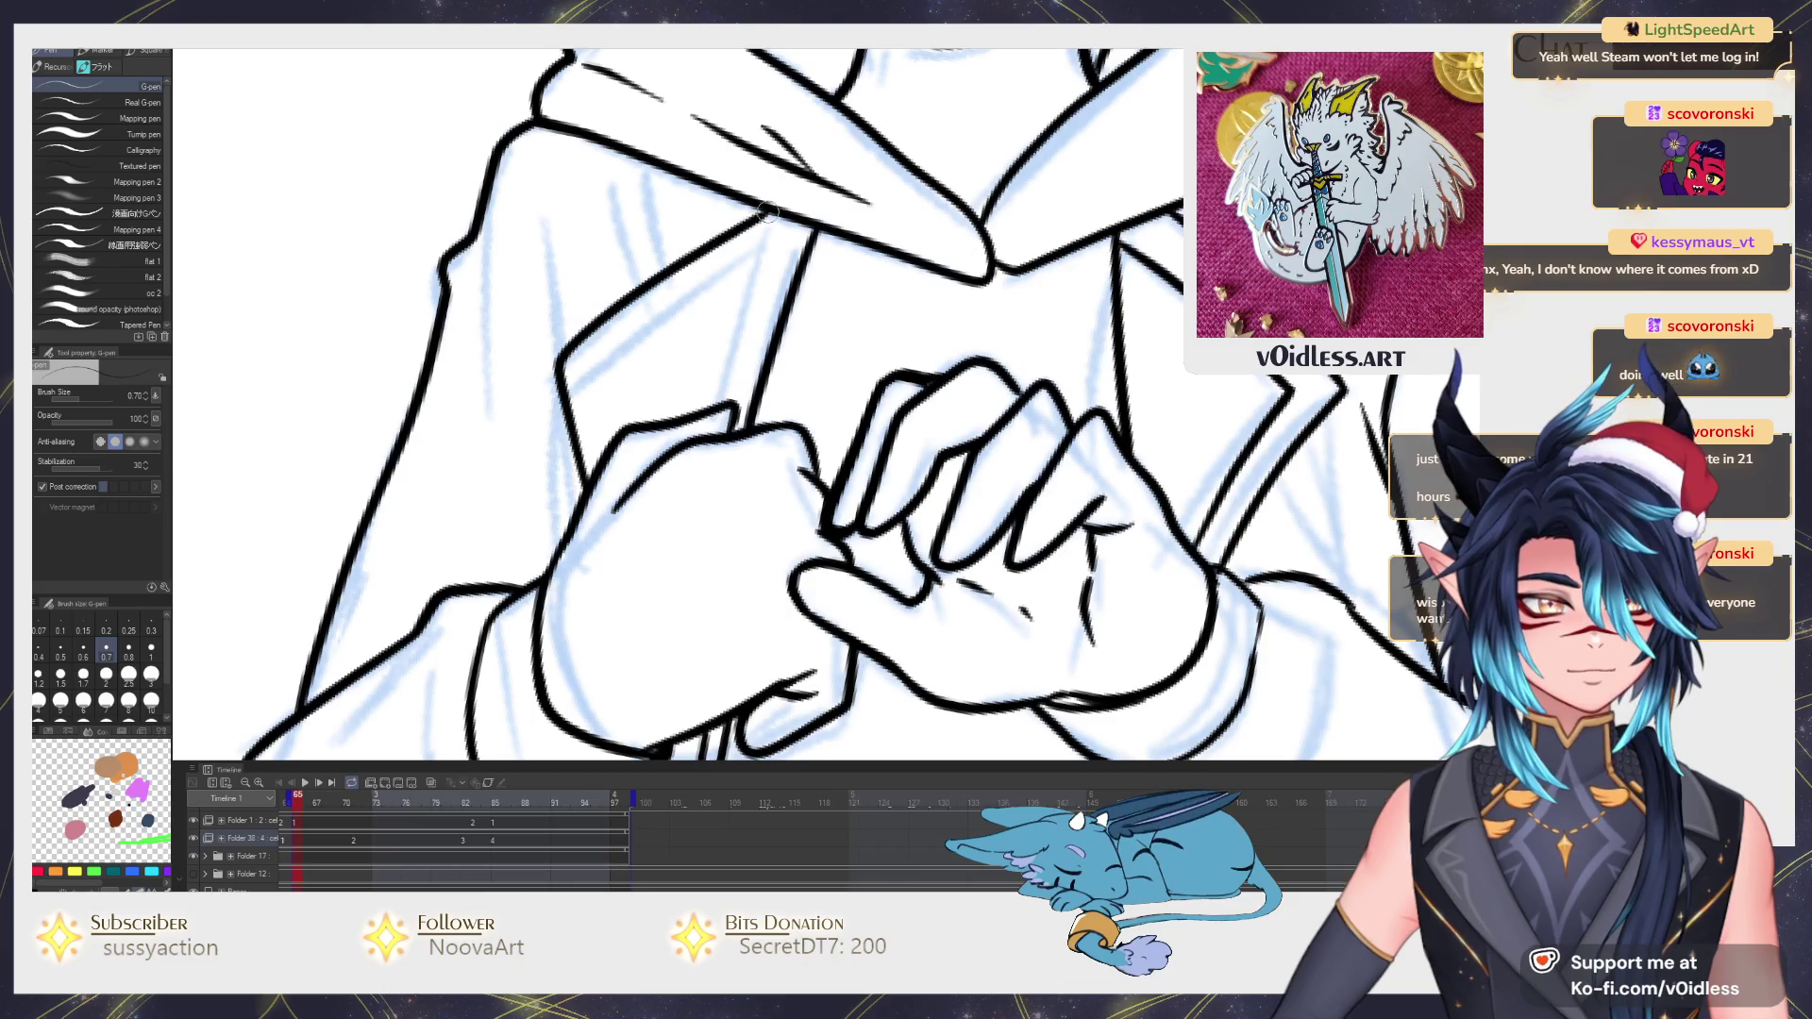
{"action": "left_click_drag", "start_coordinate": [593, 360], "coordinate": [769, 235]}
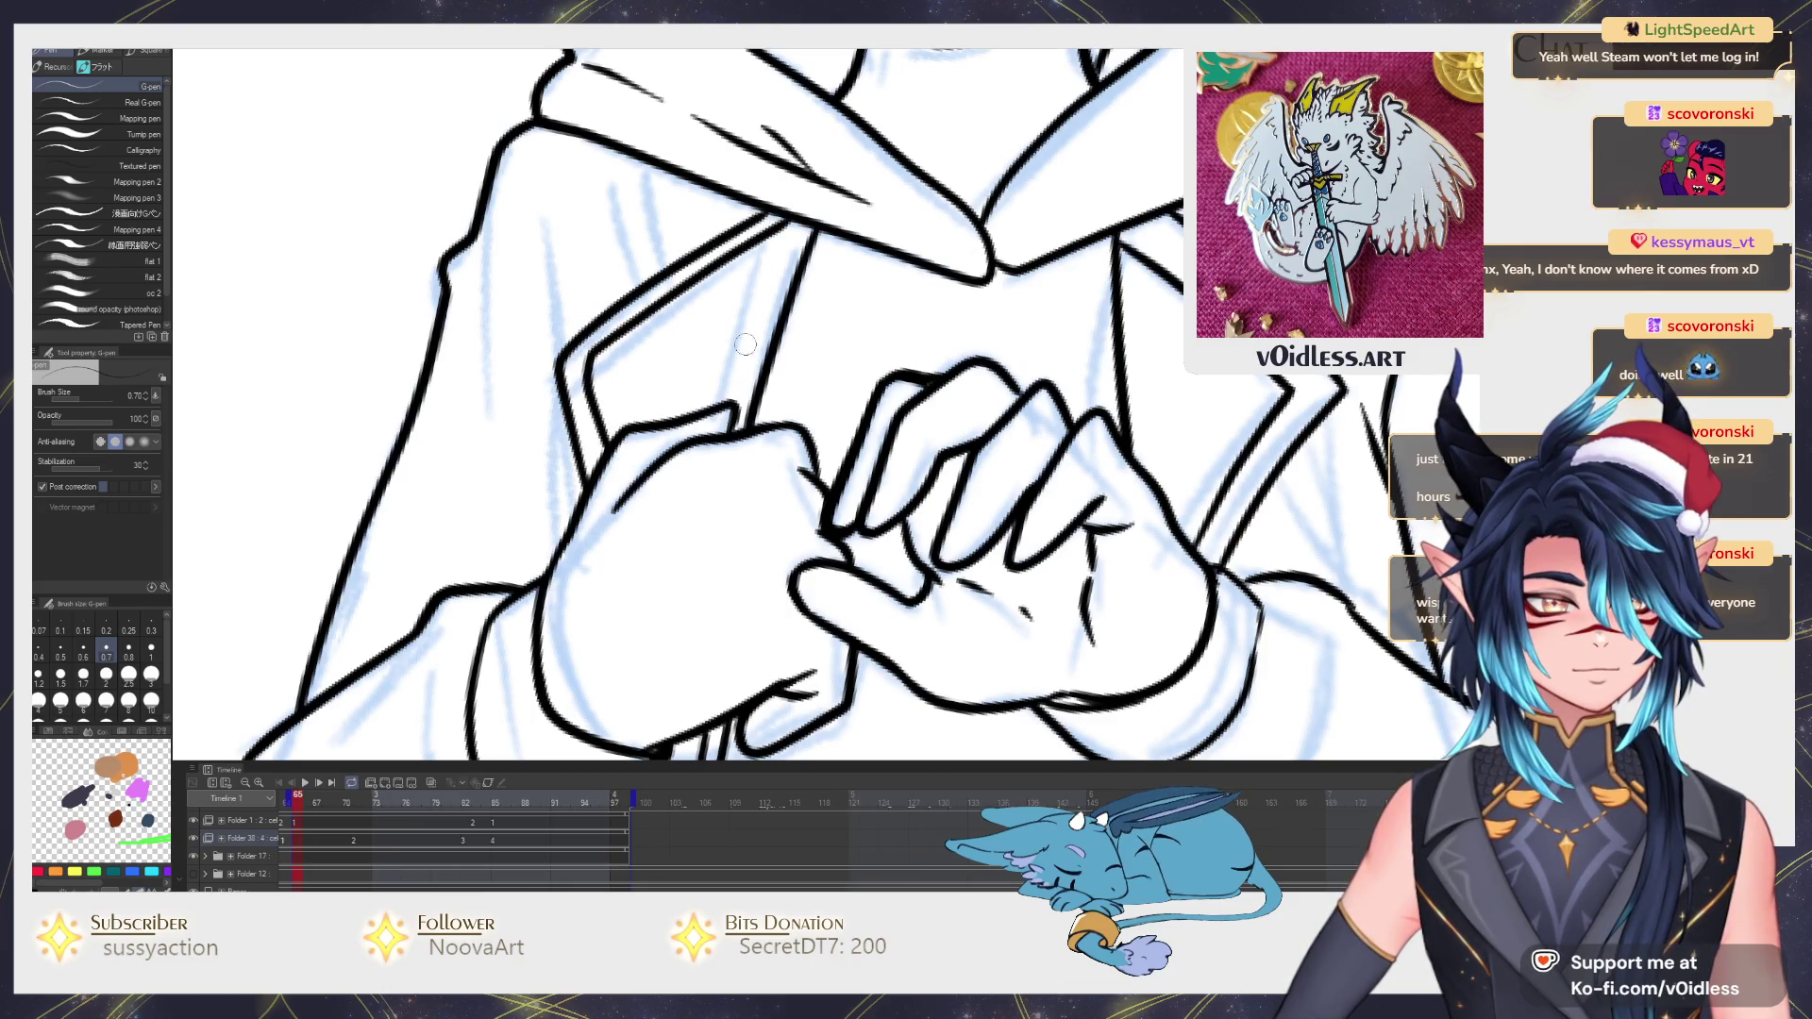
{"action": "scroll", "coordinate": [725, 396], "scroll_direction": "down", "scroll_amount": 3}
{"action": "scroll", "coordinate": [651, 410], "scroll_direction": "up", "scroll_amount": 1}
{"action": "scroll", "coordinate": [608, 418], "scroll_direction": "up", "scroll_amount": 1}
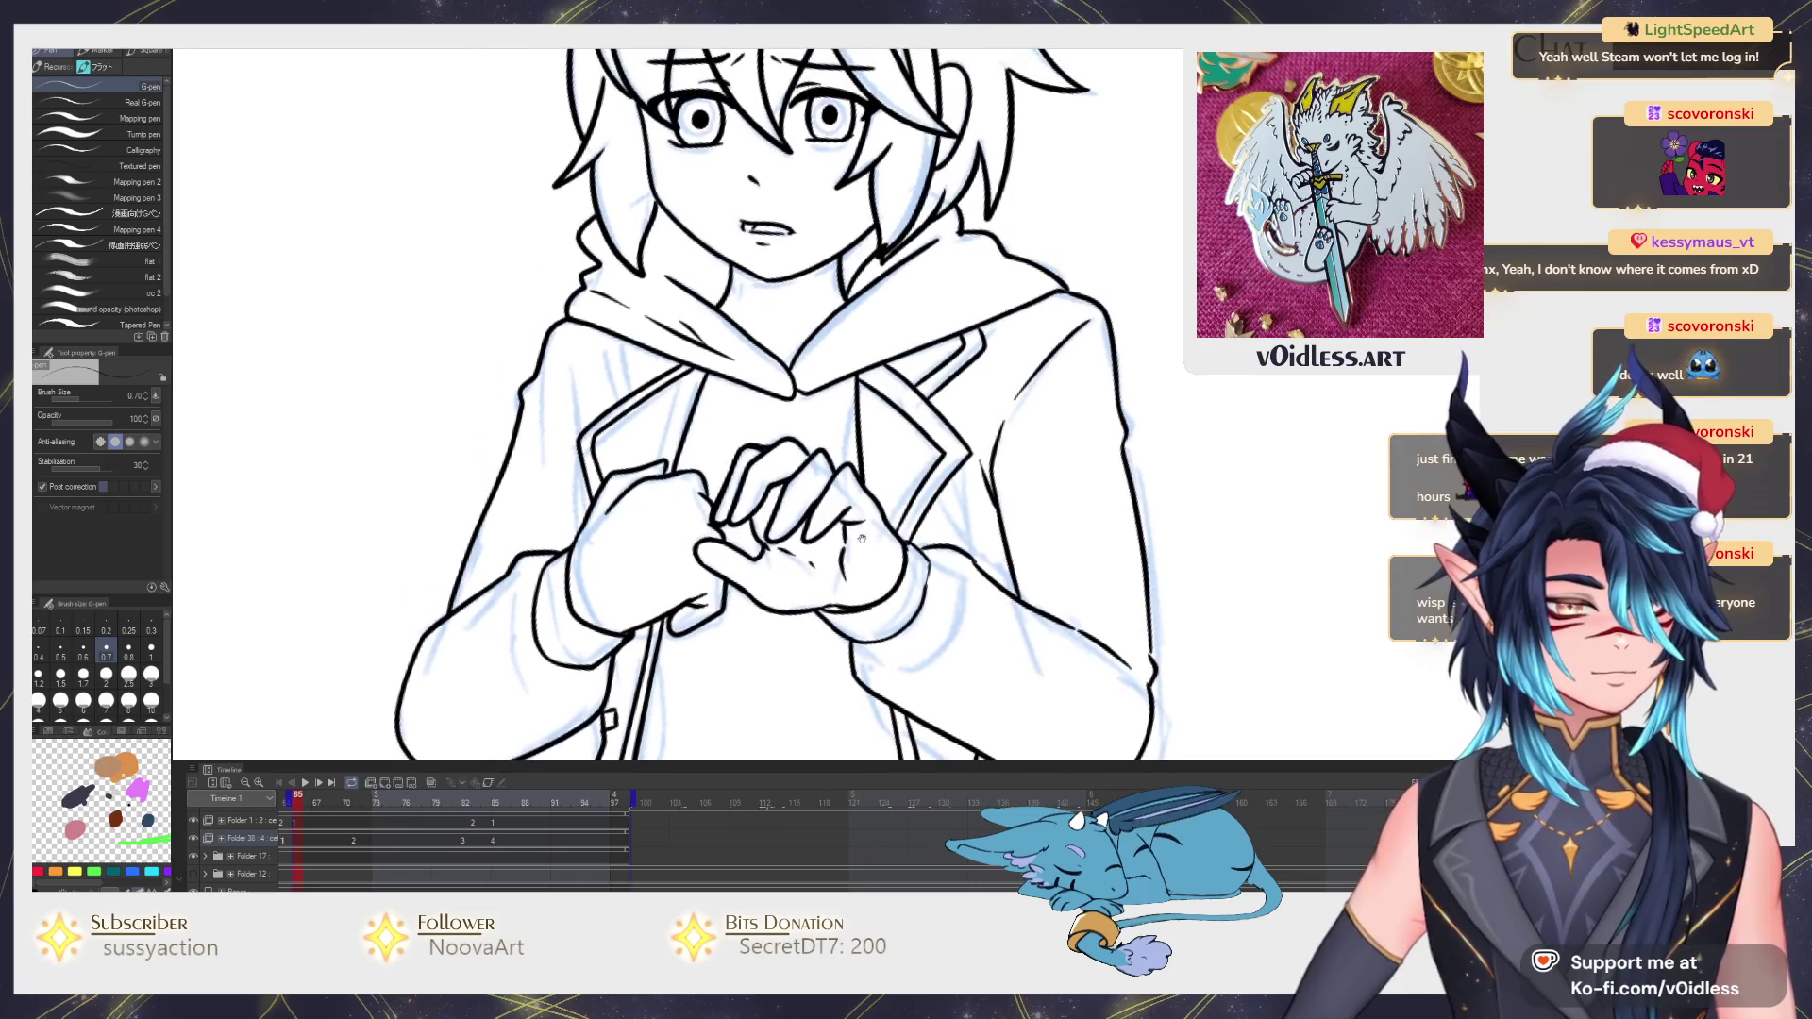
{"action": "scroll", "coordinate": [573, 421], "scroll_direction": "up", "scroll_amount": 2}
Remove the unwanted upper lapel stroke and ink a new lapel line above the hands.
{"action": "key", "text": "ctrl+z"}
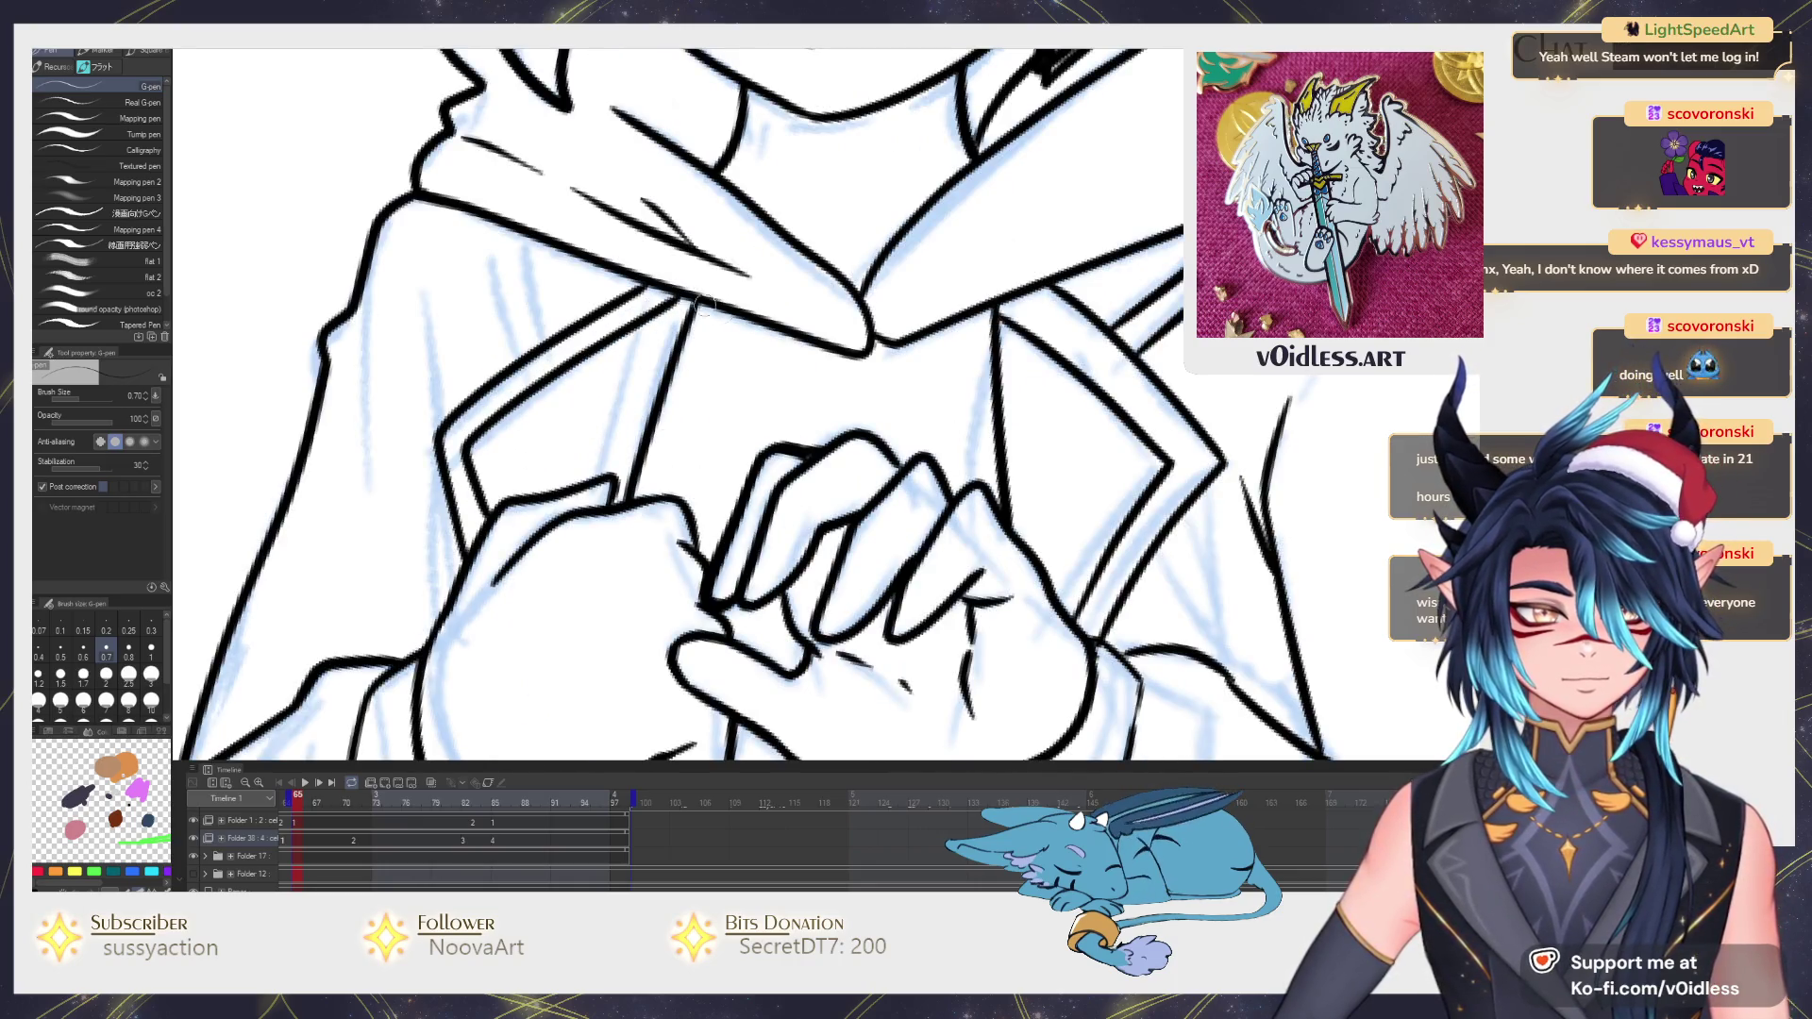
{"action": "left_click_drag", "start_coordinate": [482, 433], "coordinate": [241, 425]}
{"action": "key", "text": "e"}
{"action": "mouse_move", "coordinate": [756, 302]}
{"action": "left_mouse_down"}
{"action": "mouse_move", "coordinate": [907, 453]}
{"action": "mouse_move", "coordinate": [750, 284]}
{"action": "left_mouse_up"}
{"action": "key", "text": "p"}
{"action": "scroll", "coordinate": [750, 283], "scroll_direction": "down", "scroll_amount": 3}
{"action": "scroll", "coordinate": [806, 497], "scroll_direction": "up", "scroll_amount": 3}
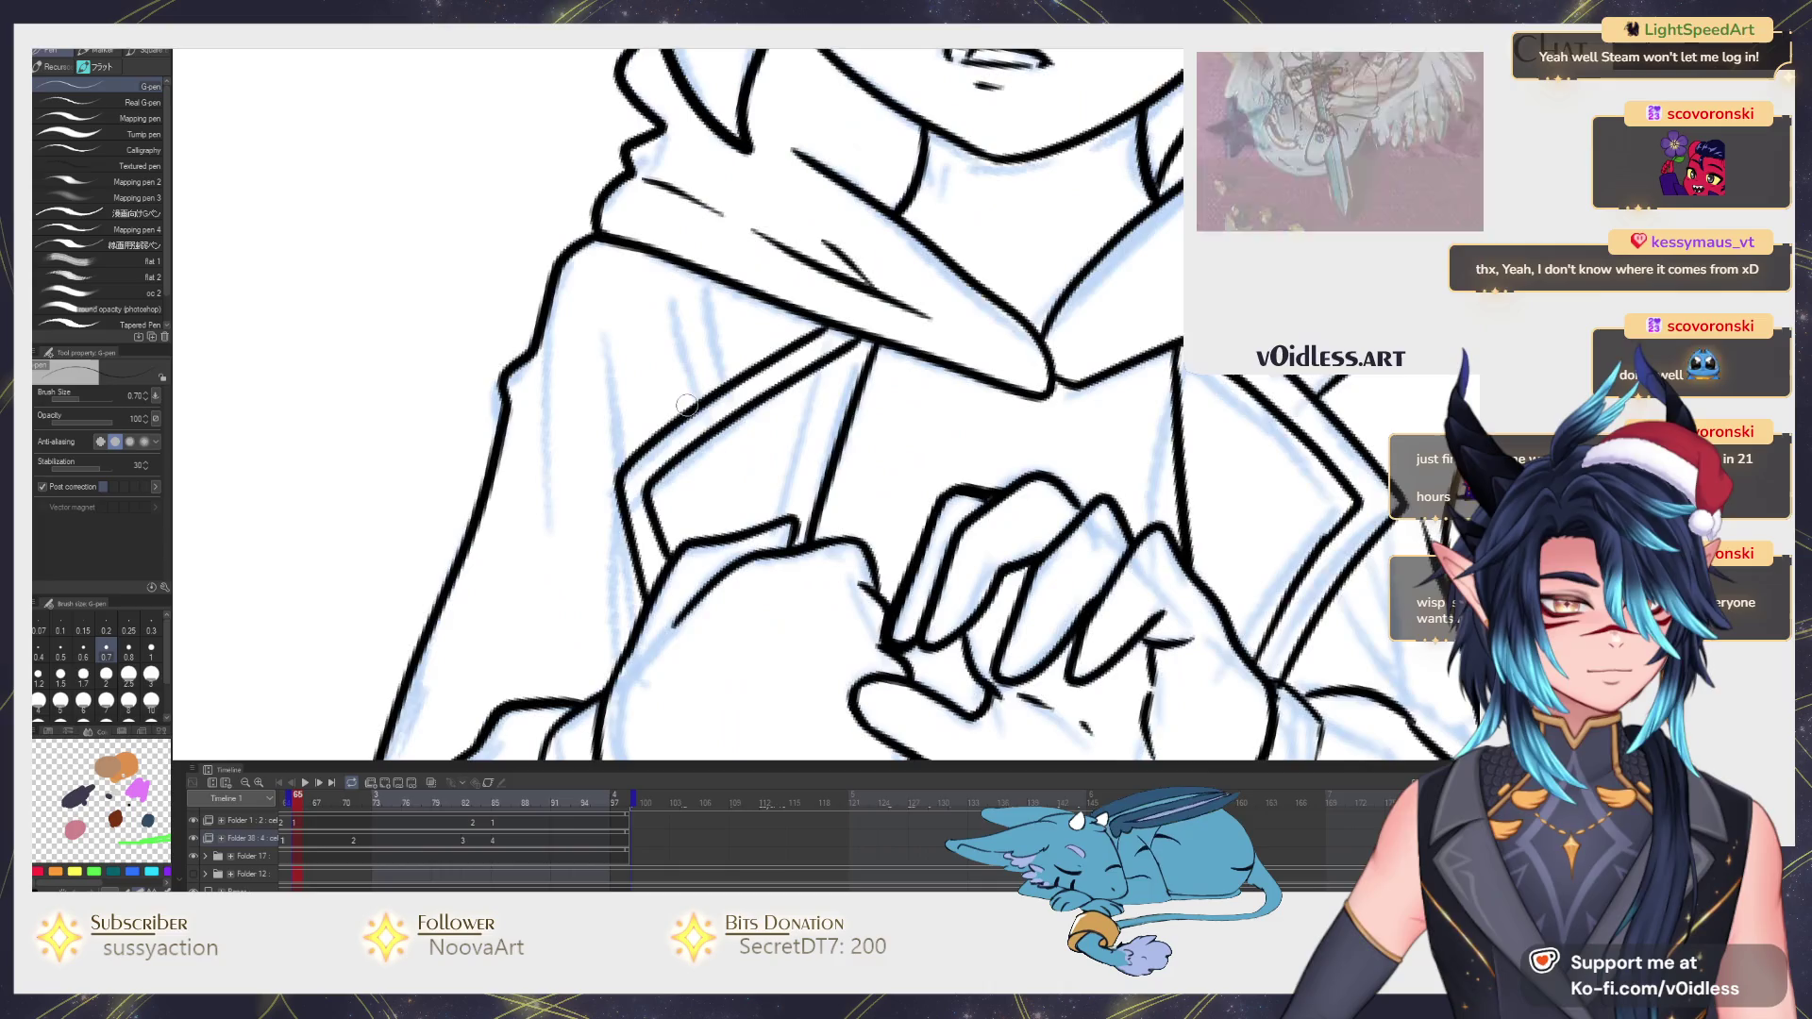
{"action": "left_click_drag", "start_coordinate": [691, 412], "coordinate": [654, 279]}
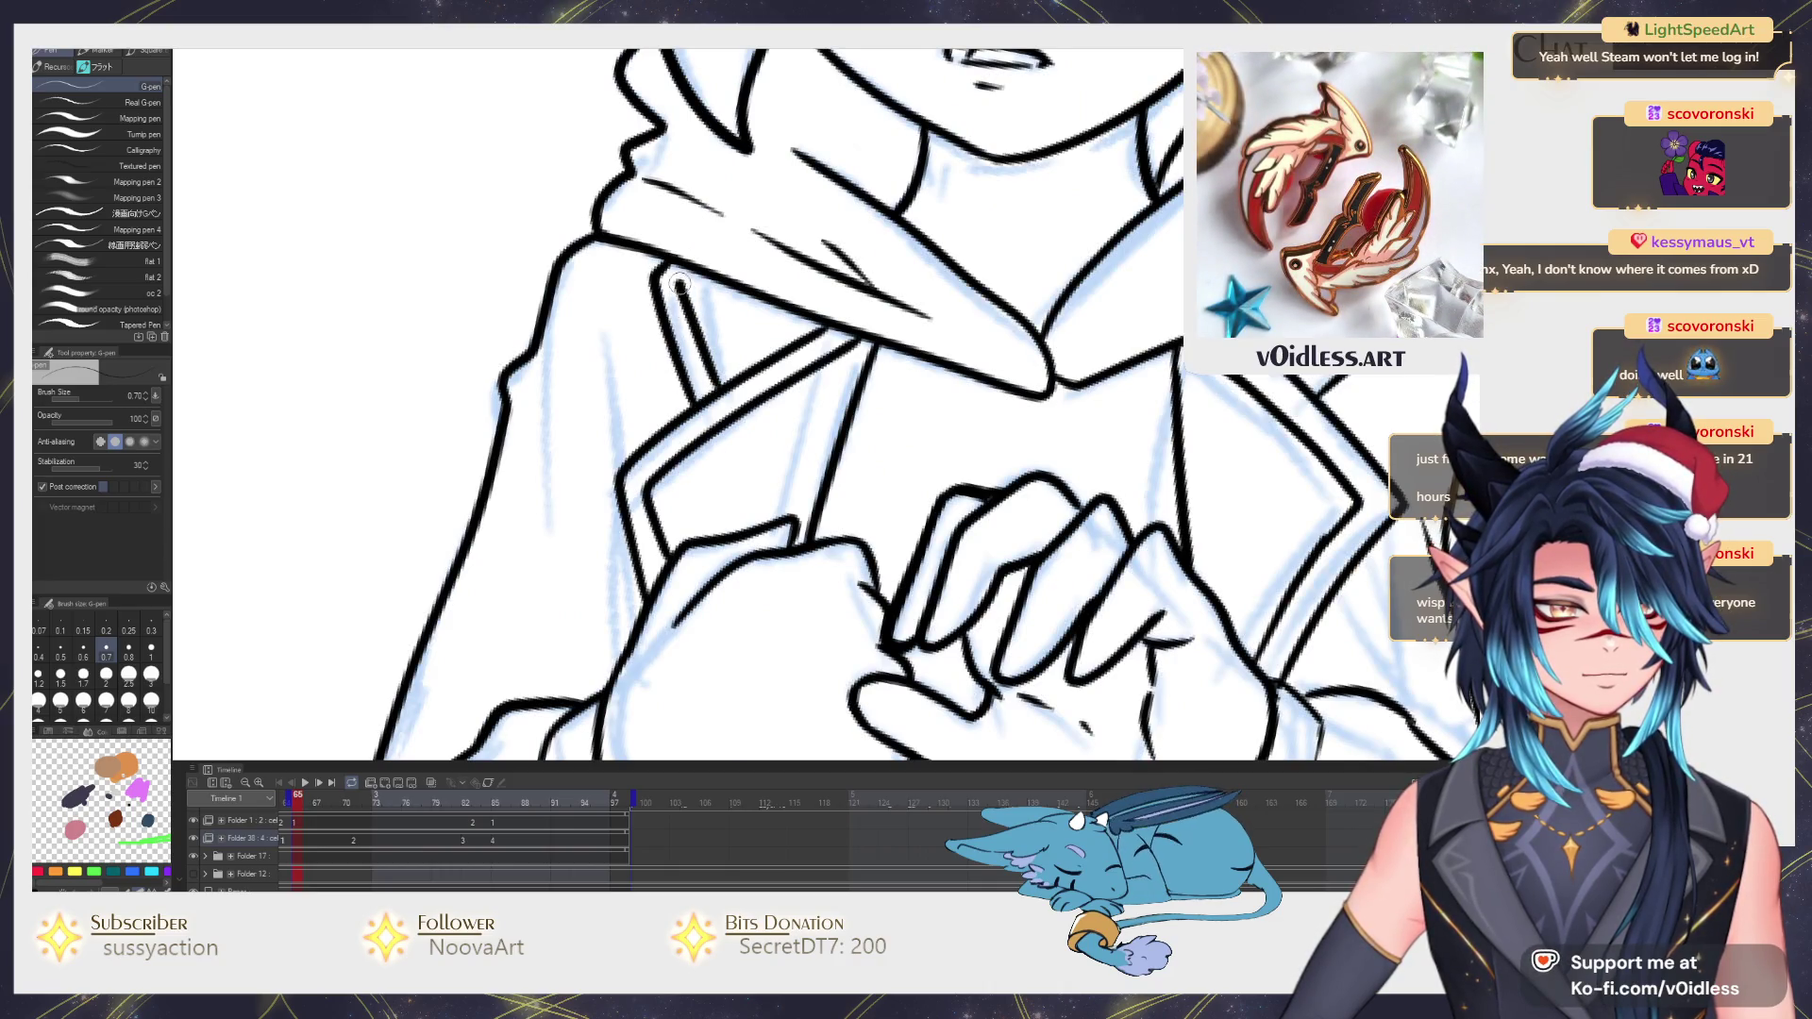
{"action": "scroll", "coordinate": [793, 424], "scroll_direction": "down", "scroll_amount": 3}
{"action": "left_click_drag", "start_coordinate": [615, 354], "coordinate": [602, 527]}
{"action": "scroll", "coordinate": [519, 219], "scroll_direction": "down", "scroll_amount": 2}
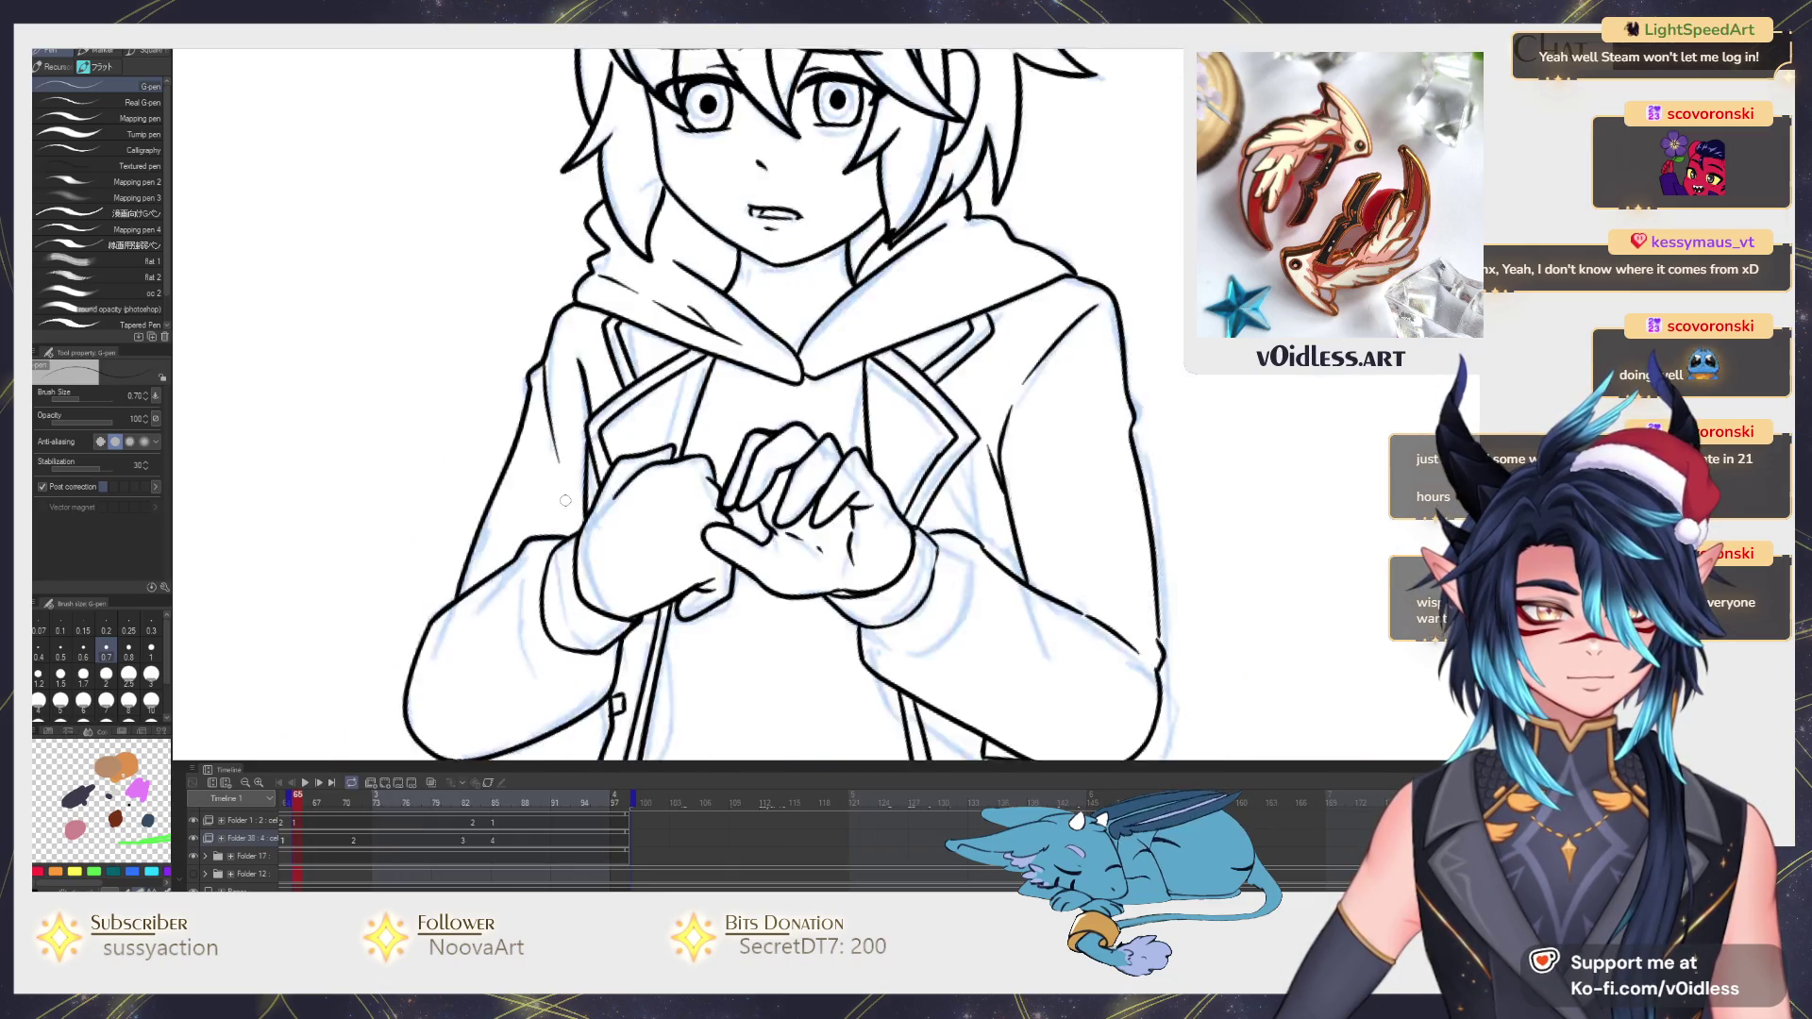
{"action": "scroll", "coordinate": [595, 354], "scroll_direction": "down", "scroll_amount": 1}
{"action": "scroll", "coordinate": [673, 458], "scroll_direction": "up", "scroll_amount": 1}
{"action": "scroll", "coordinate": [673, 458], "scroll_direction": "up", "scroll_amount": 2}
{"action": "scroll", "coordinate": [672, 458], "scroll_direction": "up", "scroll_amount": 1}
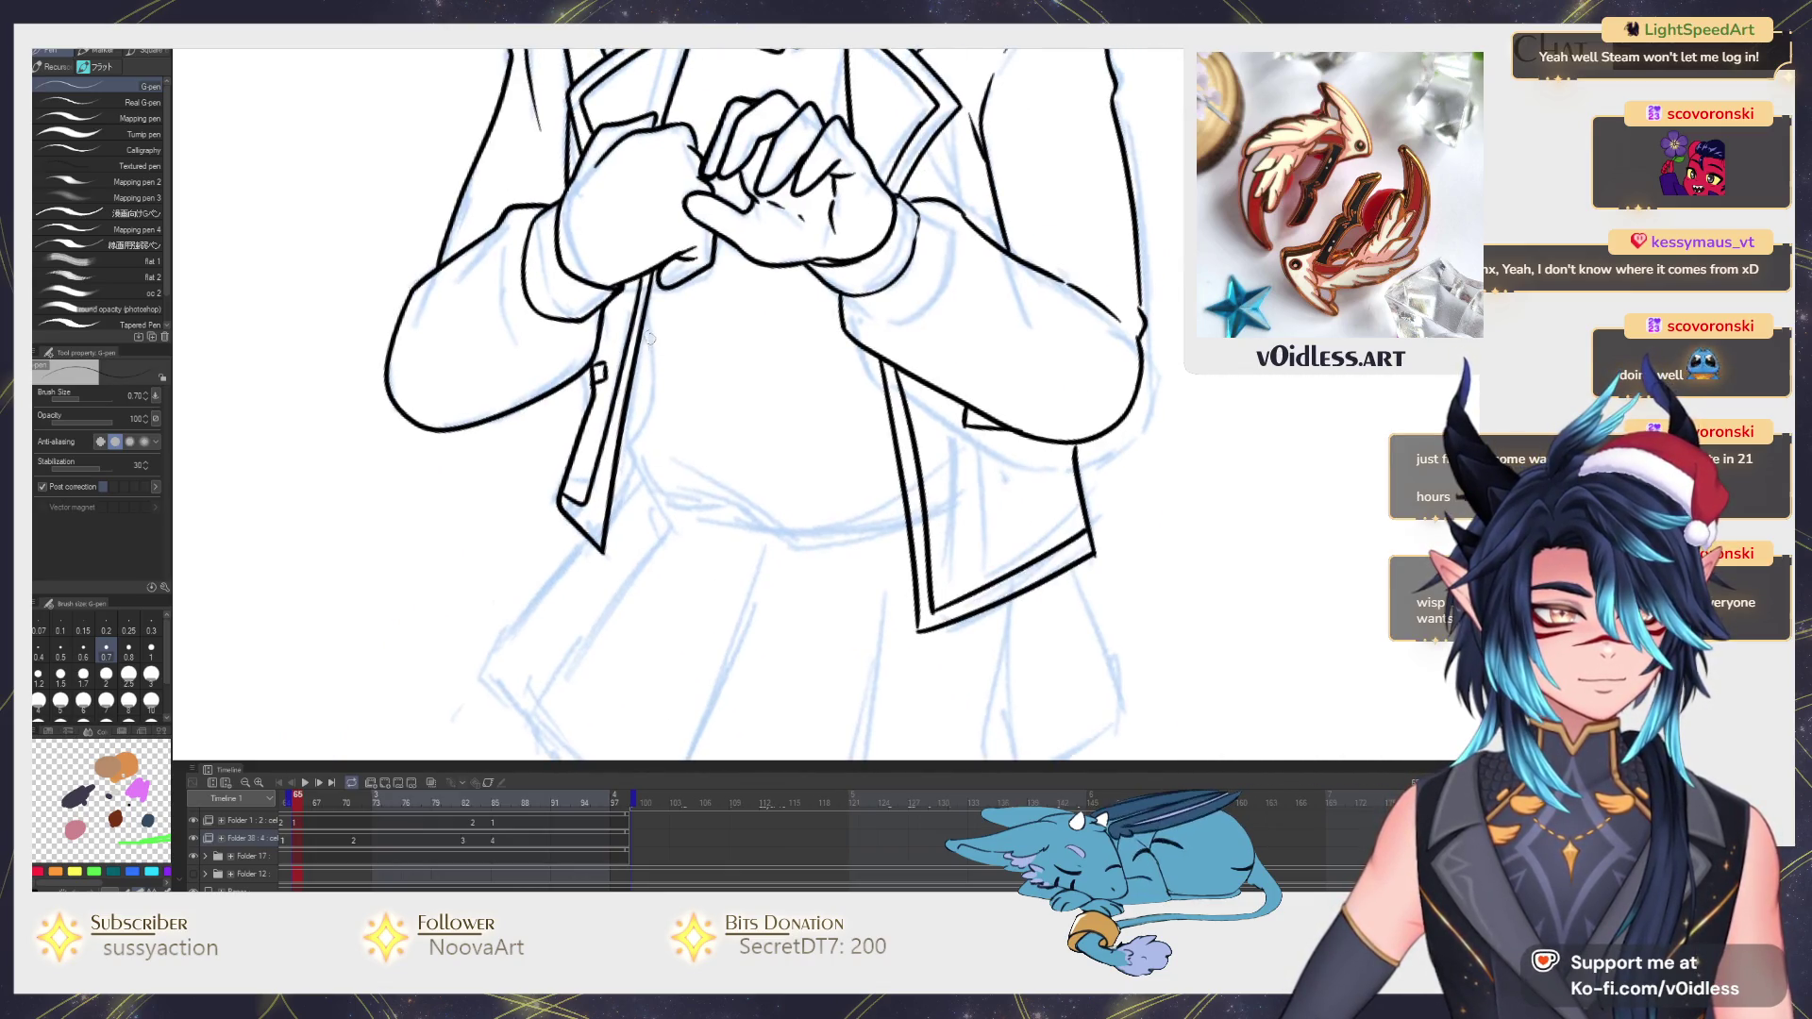
{"action": "scroll", "coordinate": [665, 482], "scroll_direction": "down", "scroll_amount": 1}
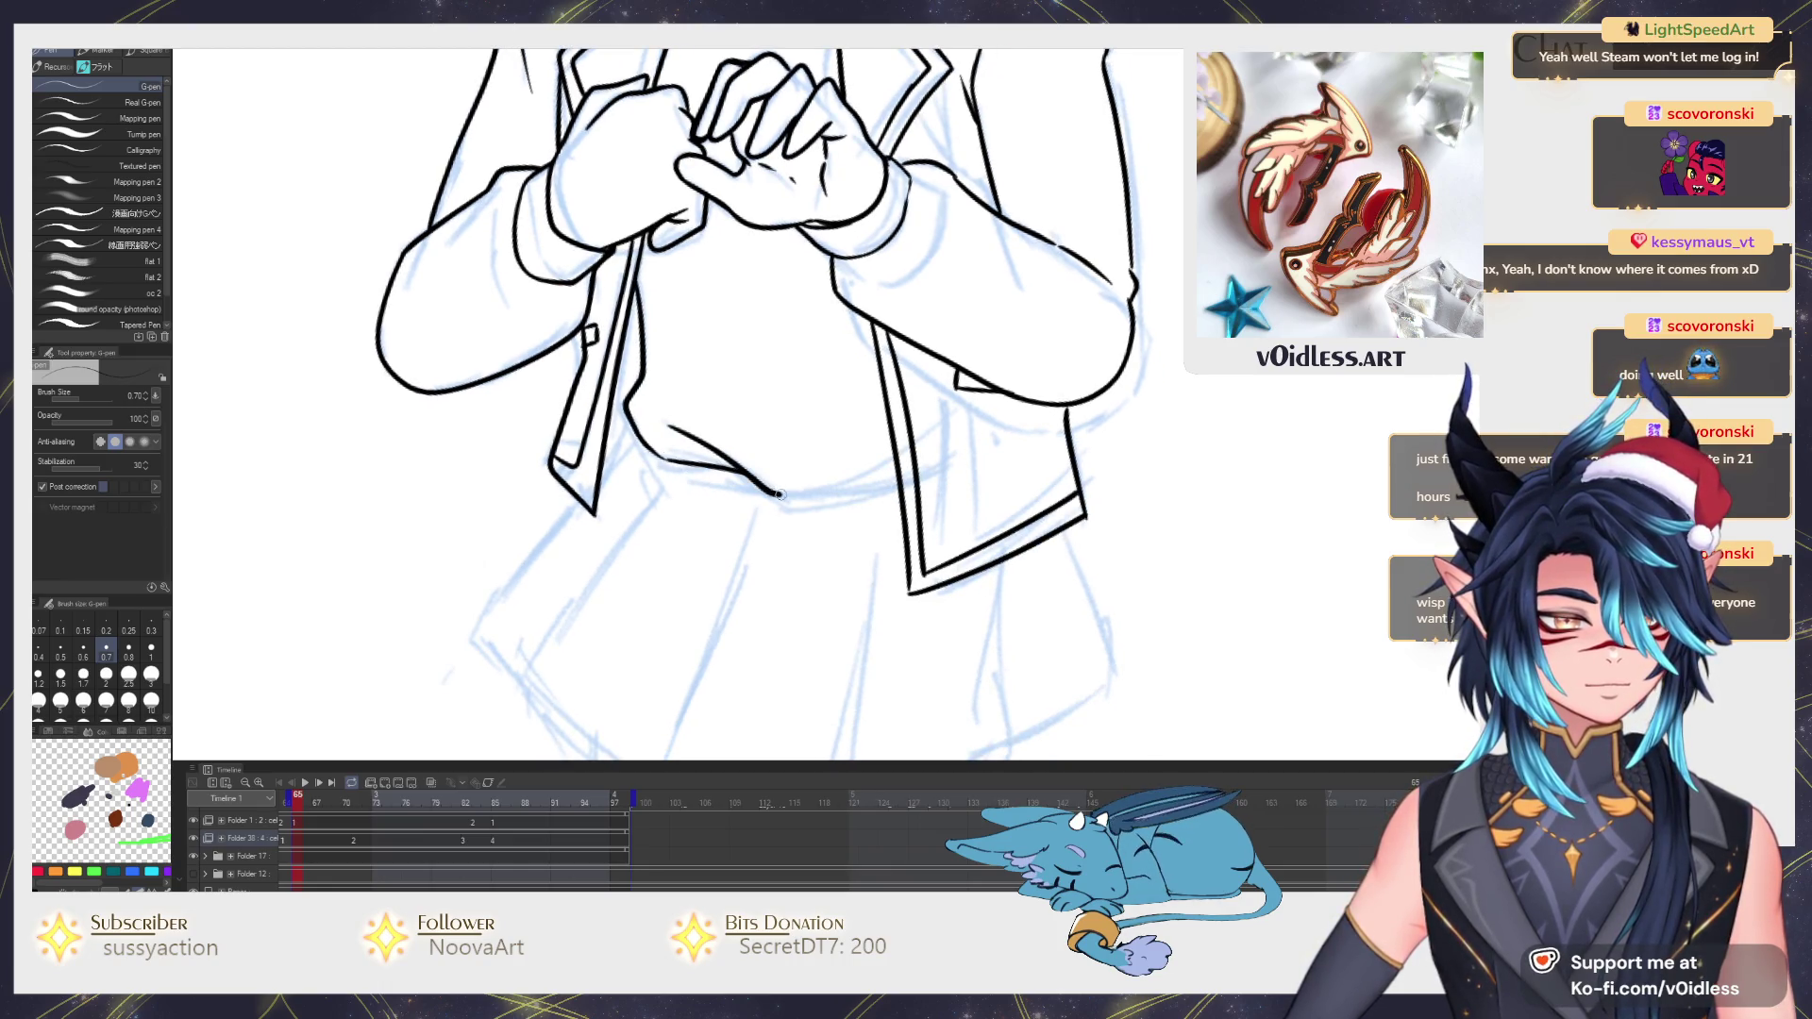
{"action": "scroll", "coordinate": [887, 486], "scroll_direction": "down", "scroll_amount": 3}
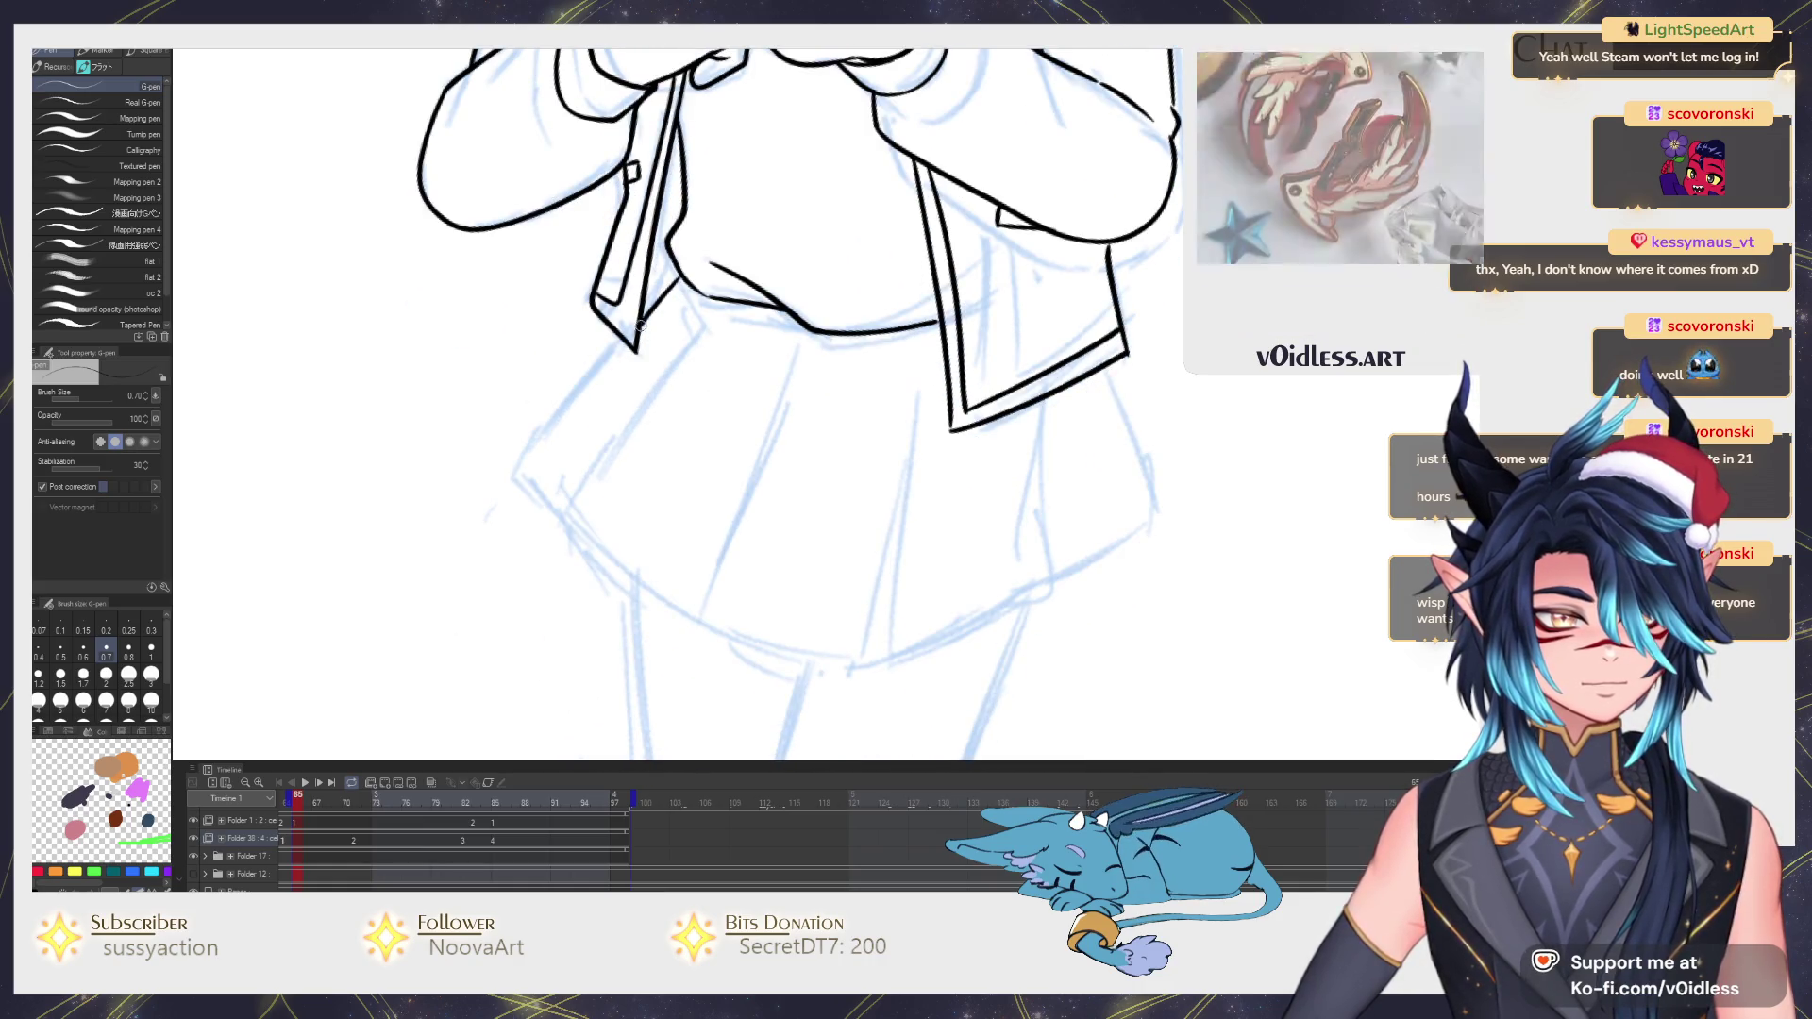
Ink the skirt's left edge below the jacket, undoing a bad lower-right stroke.
{"action": "left_click_drag", "start_coordinate": [631, 337], "coordinate": [533, 448]}
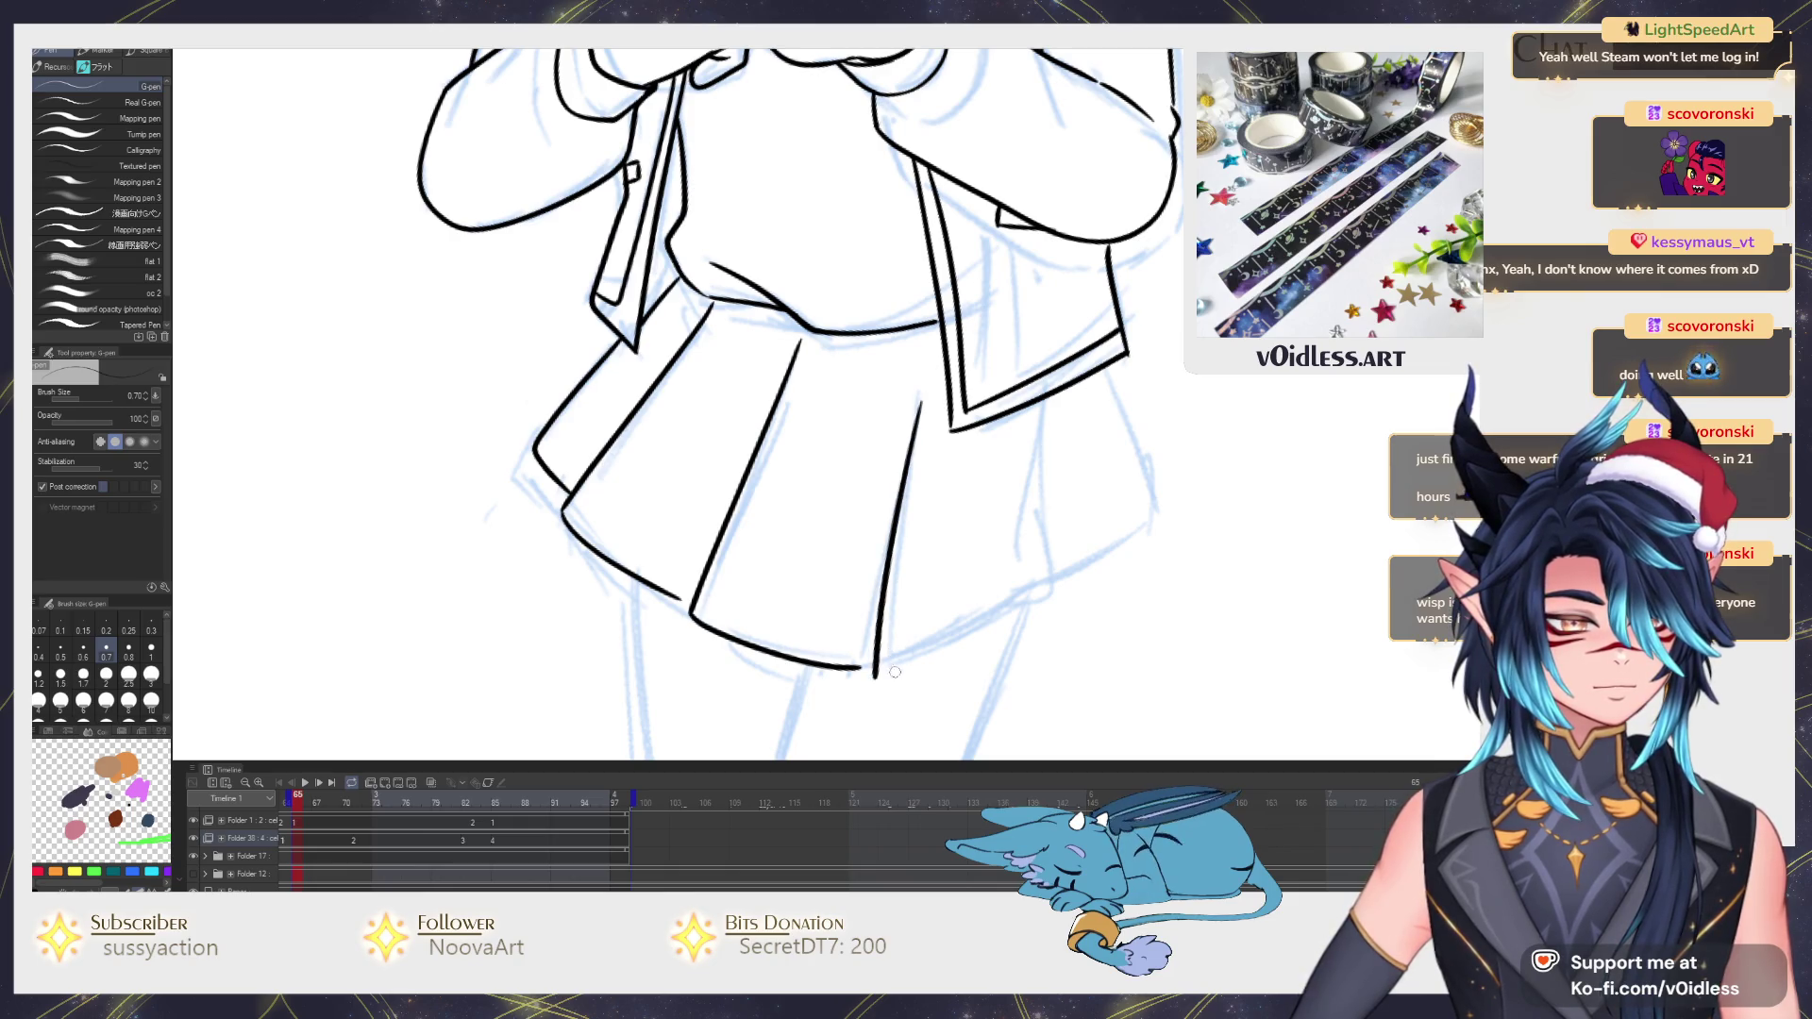
{"action": "key", "text": "ctrl+z"}
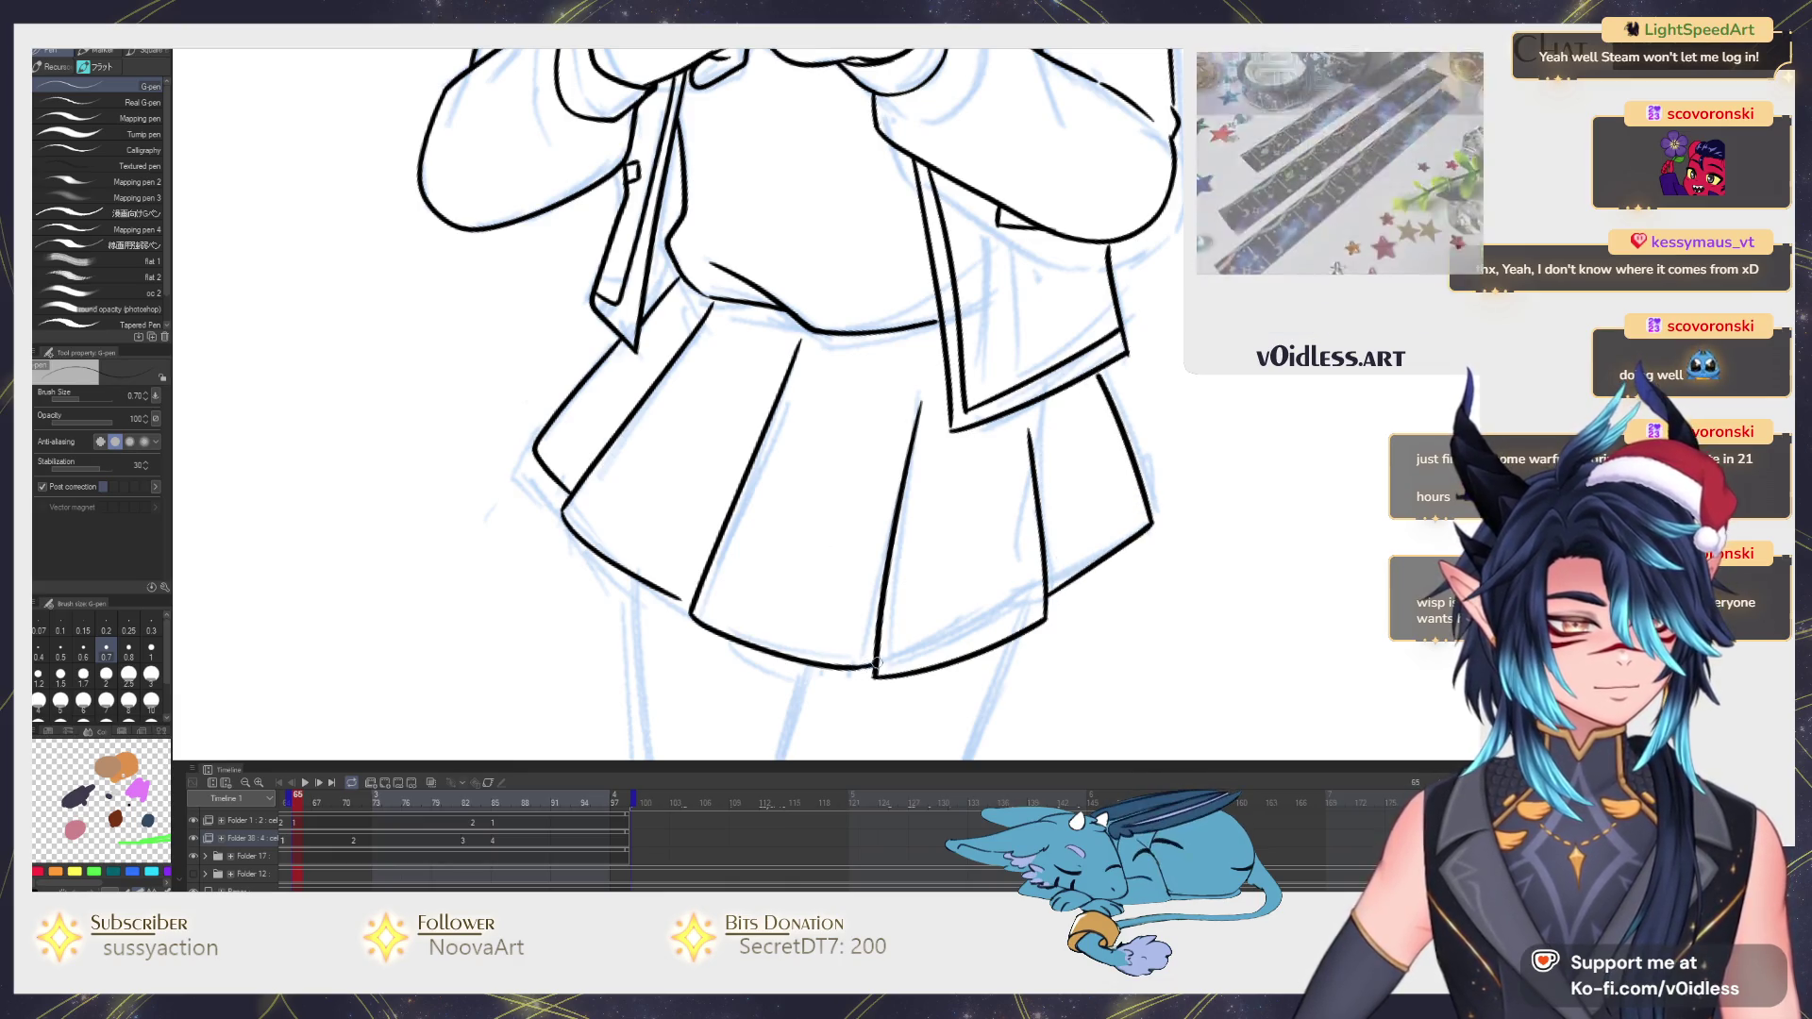
{"action": "mouse_move", "coordinate": [708, 687]}
{"action": "left_mouse_down"}
{"action": "mouse_move", "coordinate": [698, 552]}
{"action": "mouse_move", "coordinate": [748, 347]}
{"action": "left_mouse_up"}
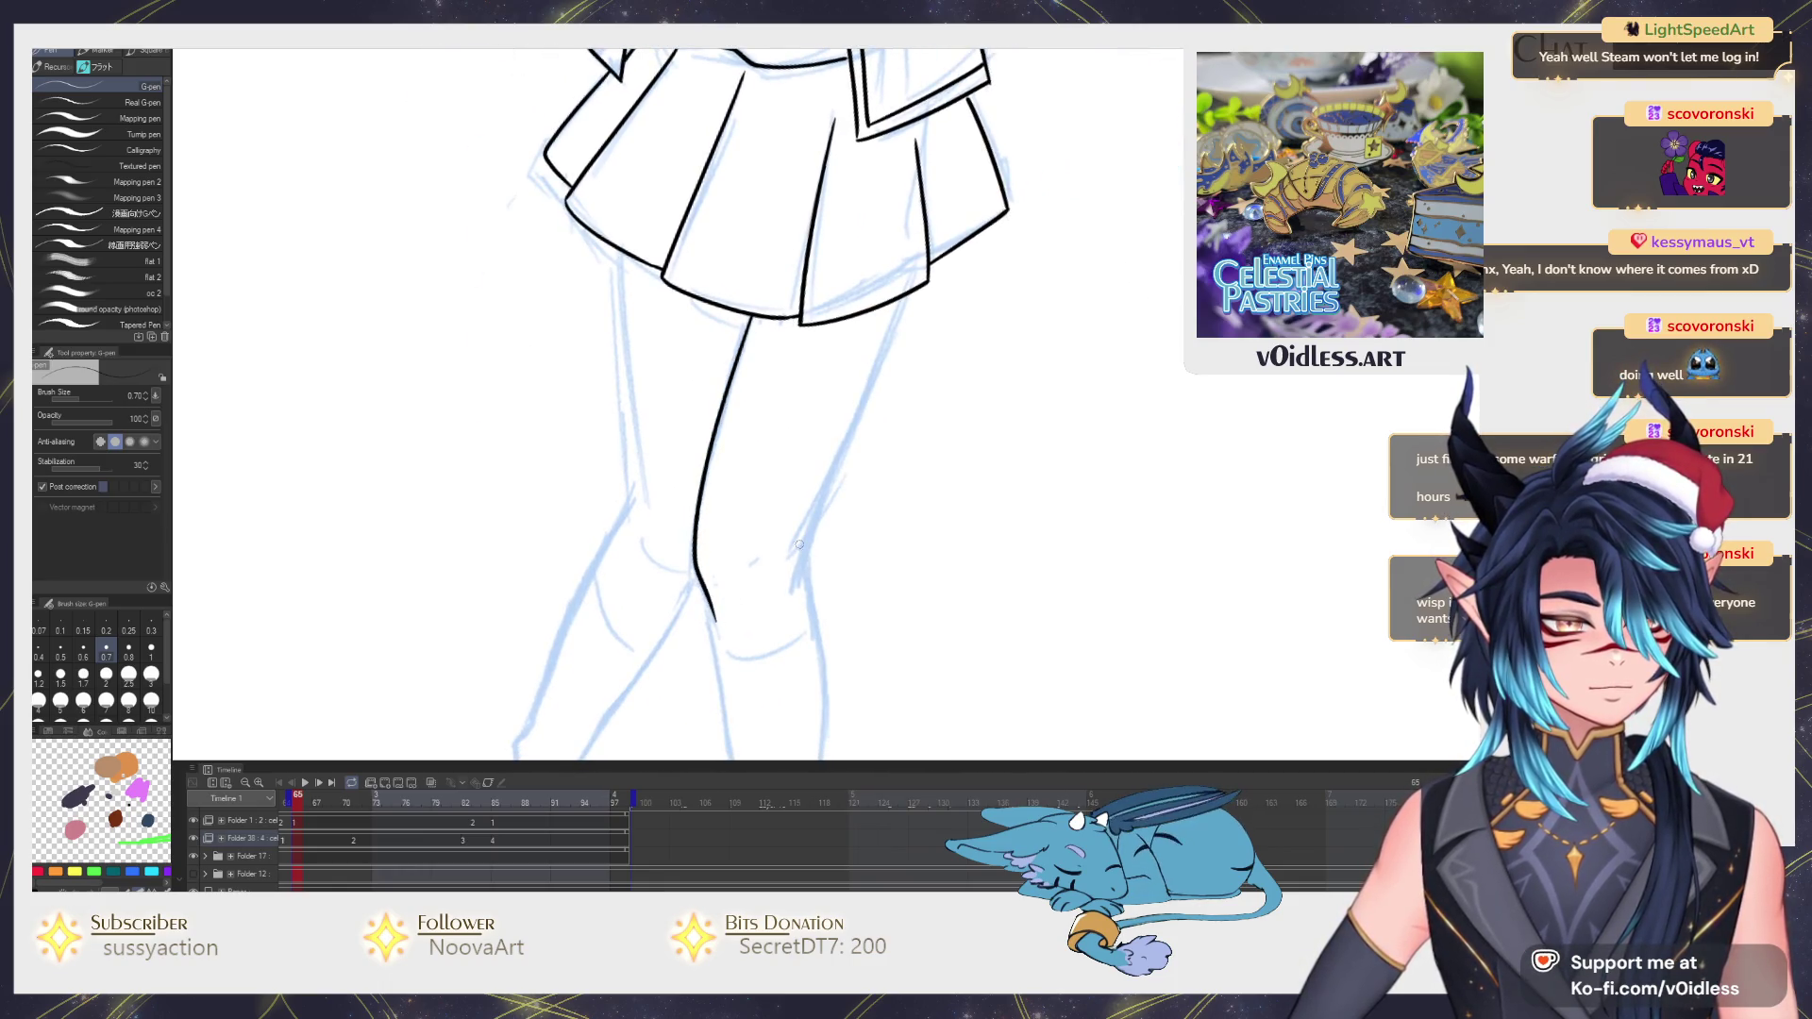
Extend the leg line downward and ink the right leg's outer edge, undoing a misdrawn knee crease.
{"action": "left_click_drag", "start_coordinate": [812, 608], "coordinate": [737, 380]}
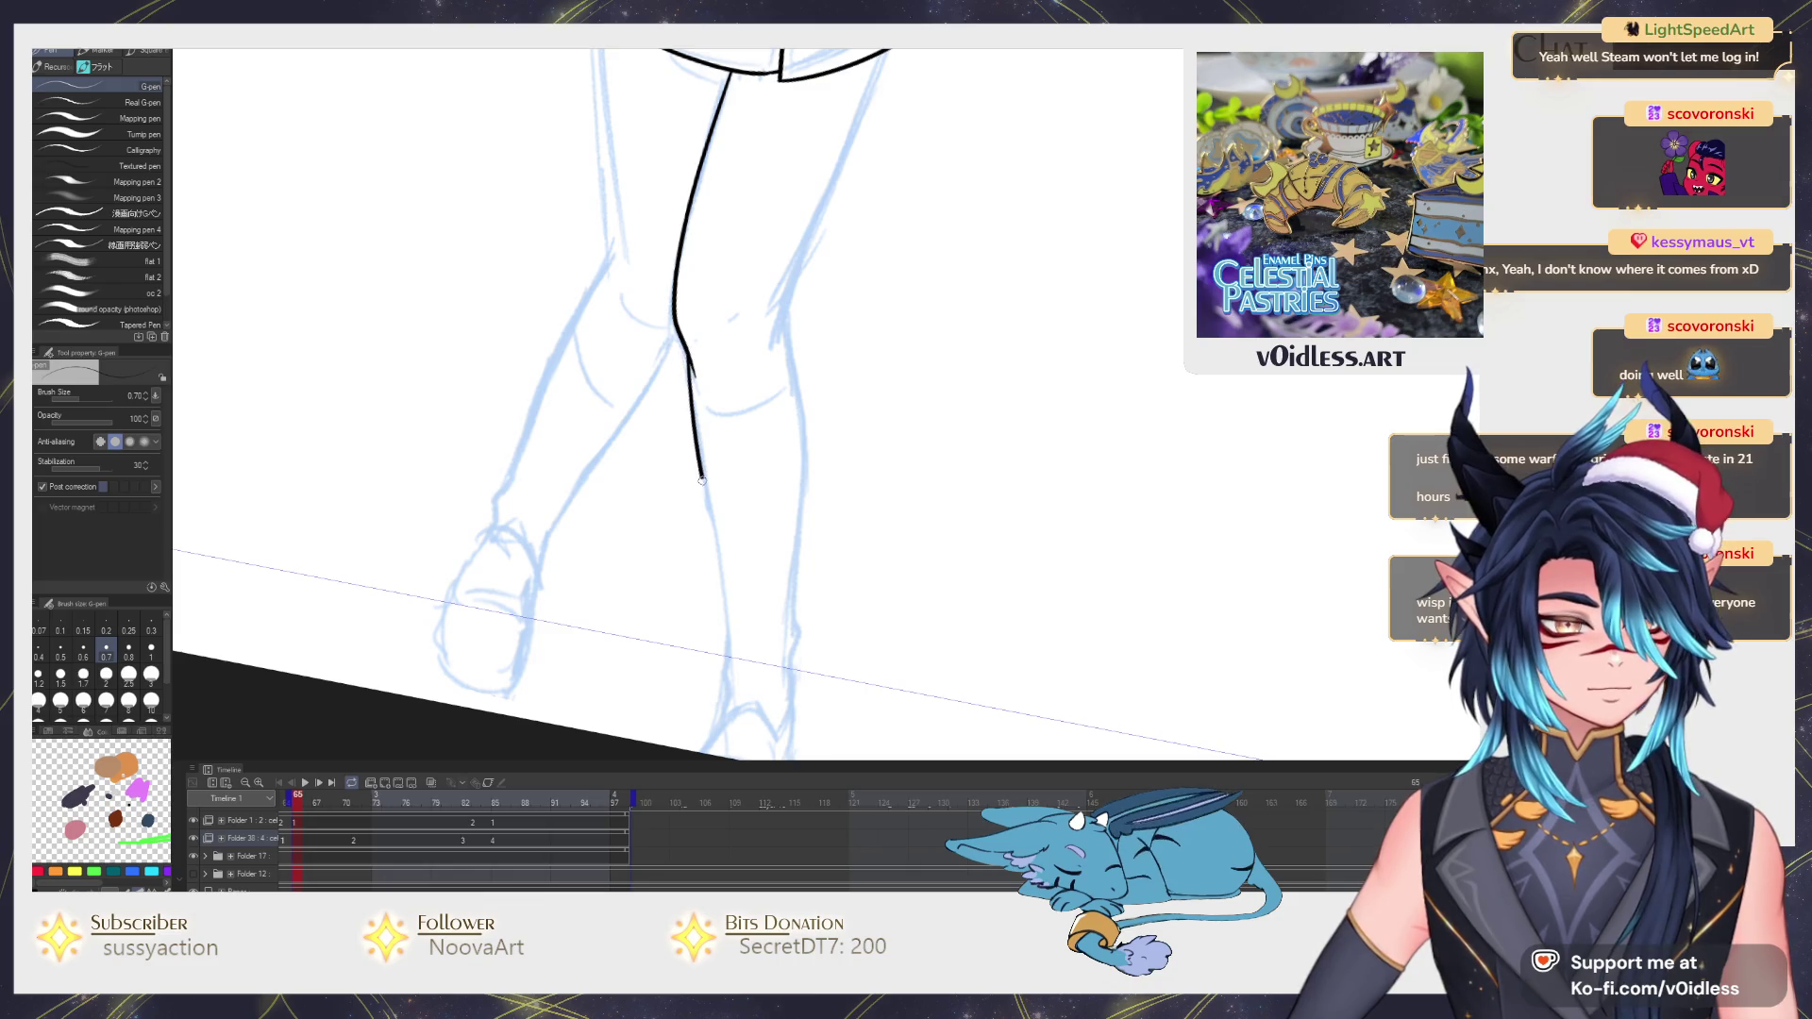
{"action": "mouse_move", "coordinate": [722, 664]}
{"action": "left_mouse_down"}
{"action": "mouse_move", "coordinate": [722, 722]}
{"action": "mouse_move", "coordinate": [839, 659]}
{"action": "left_mouse_up"}
{"action": "key", "text": "ctrl+0"}
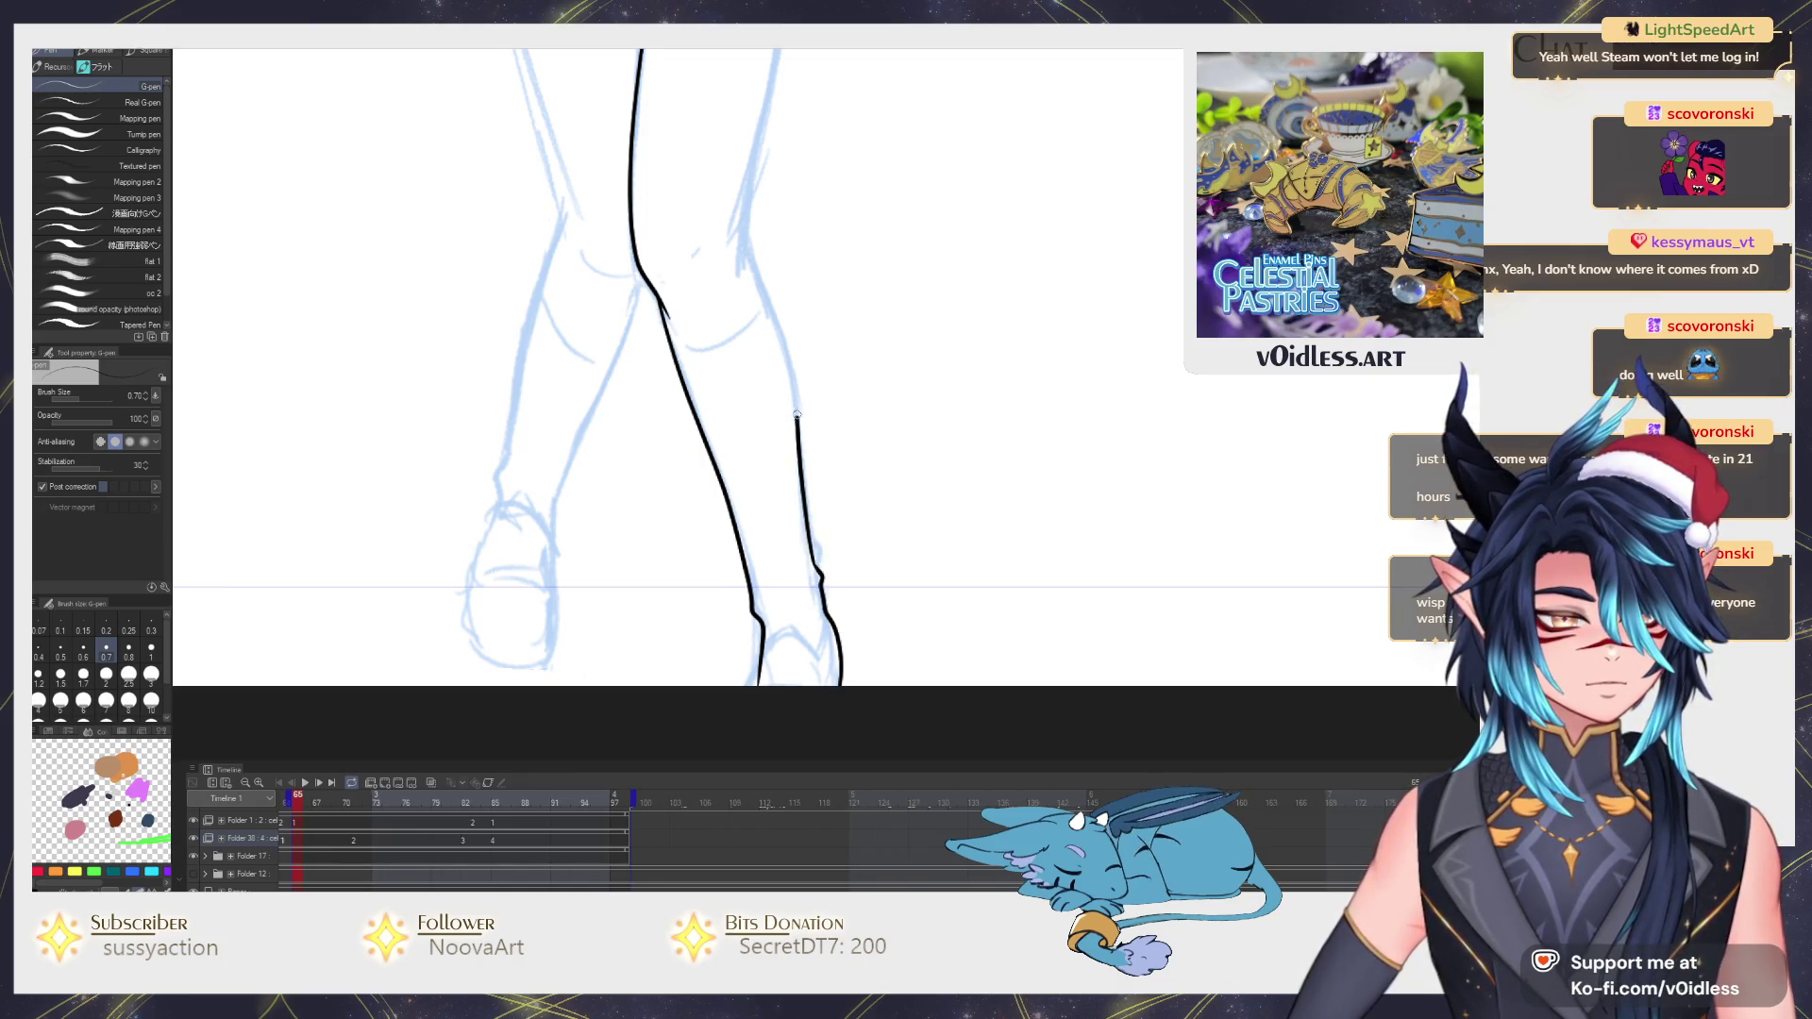
{"action": "mouse_move", "coordinate": [761, 278]}
{"action": "left_mouse_down"}
{"action": "mouse_move", "coordinate": [725, 544]}
{"action": "mouse_move", "coordinate": [777, 221]}
{"action": "left_mouse_up"}
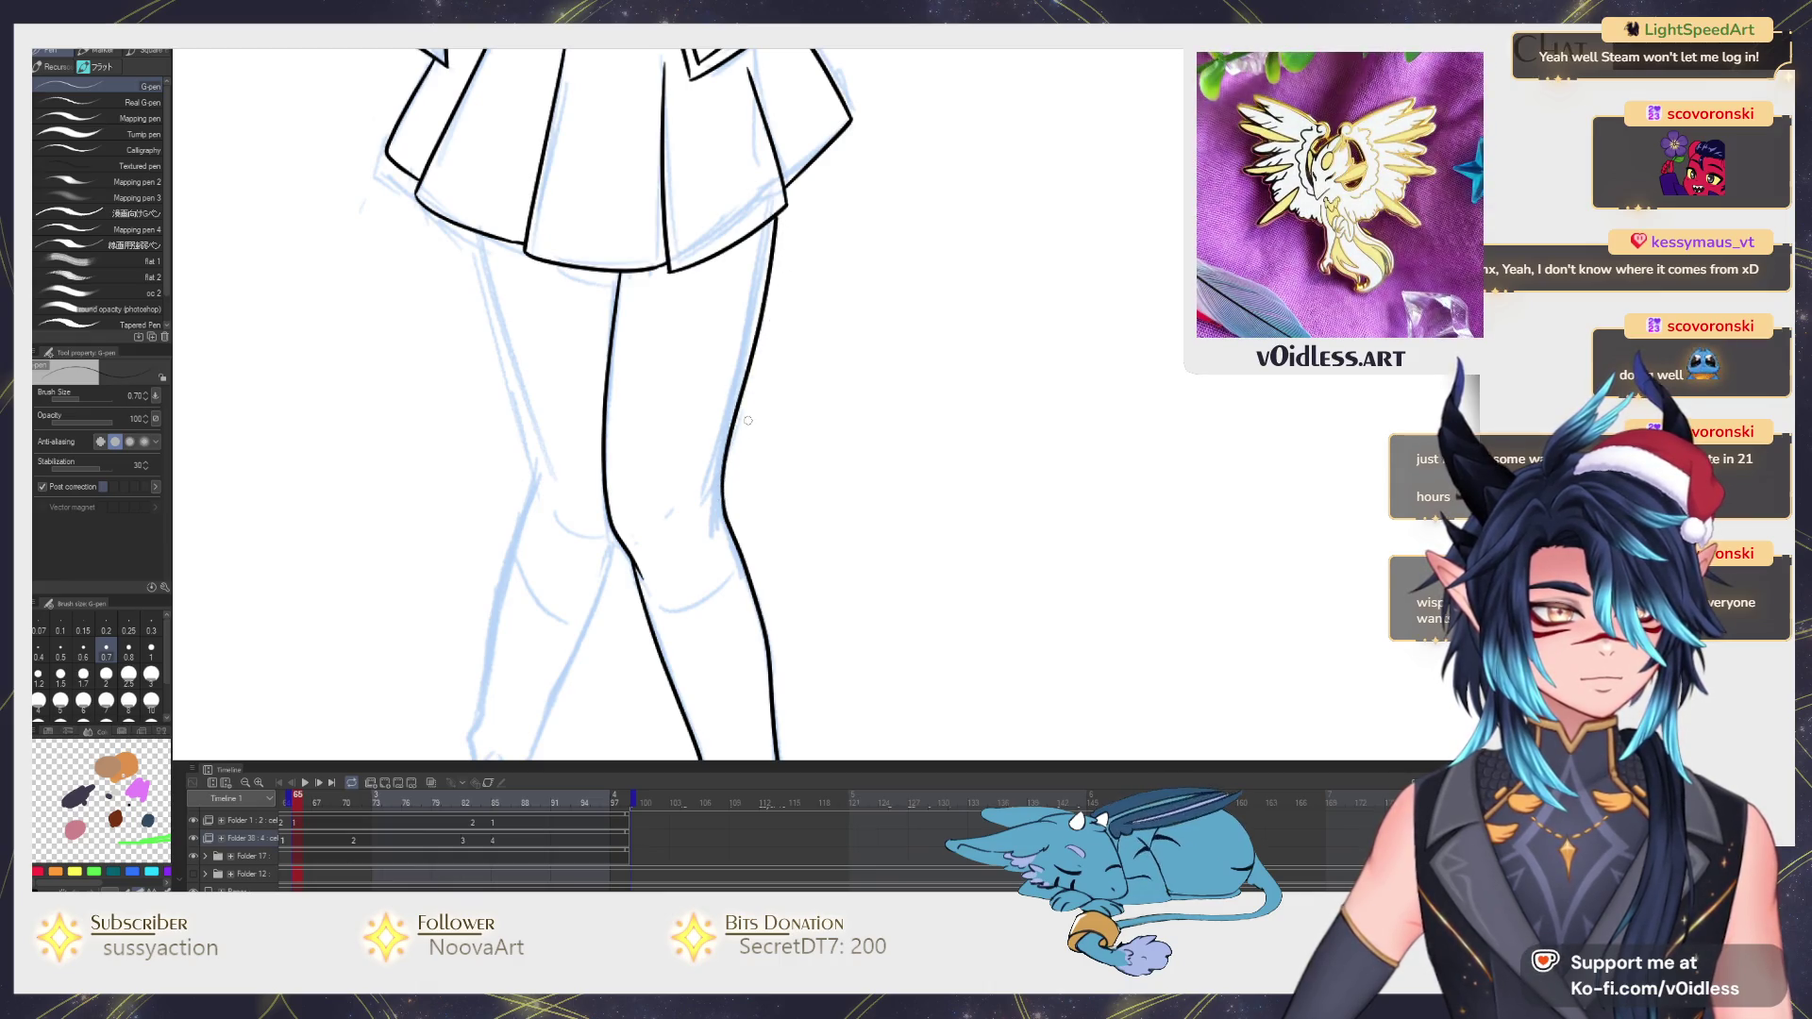
{"action": "mouse_move", "coordinate": [711, 546]}
{"action": "left_mouse_down"}
{"action": "mouse_move", "coordinate": [716, 465]}
{"action": "mouse_move", "coordinate": [681, 504]}
{"action": "mouse_move", "coordinate": [664, 492]}
{"action": "left_mouse_up"}
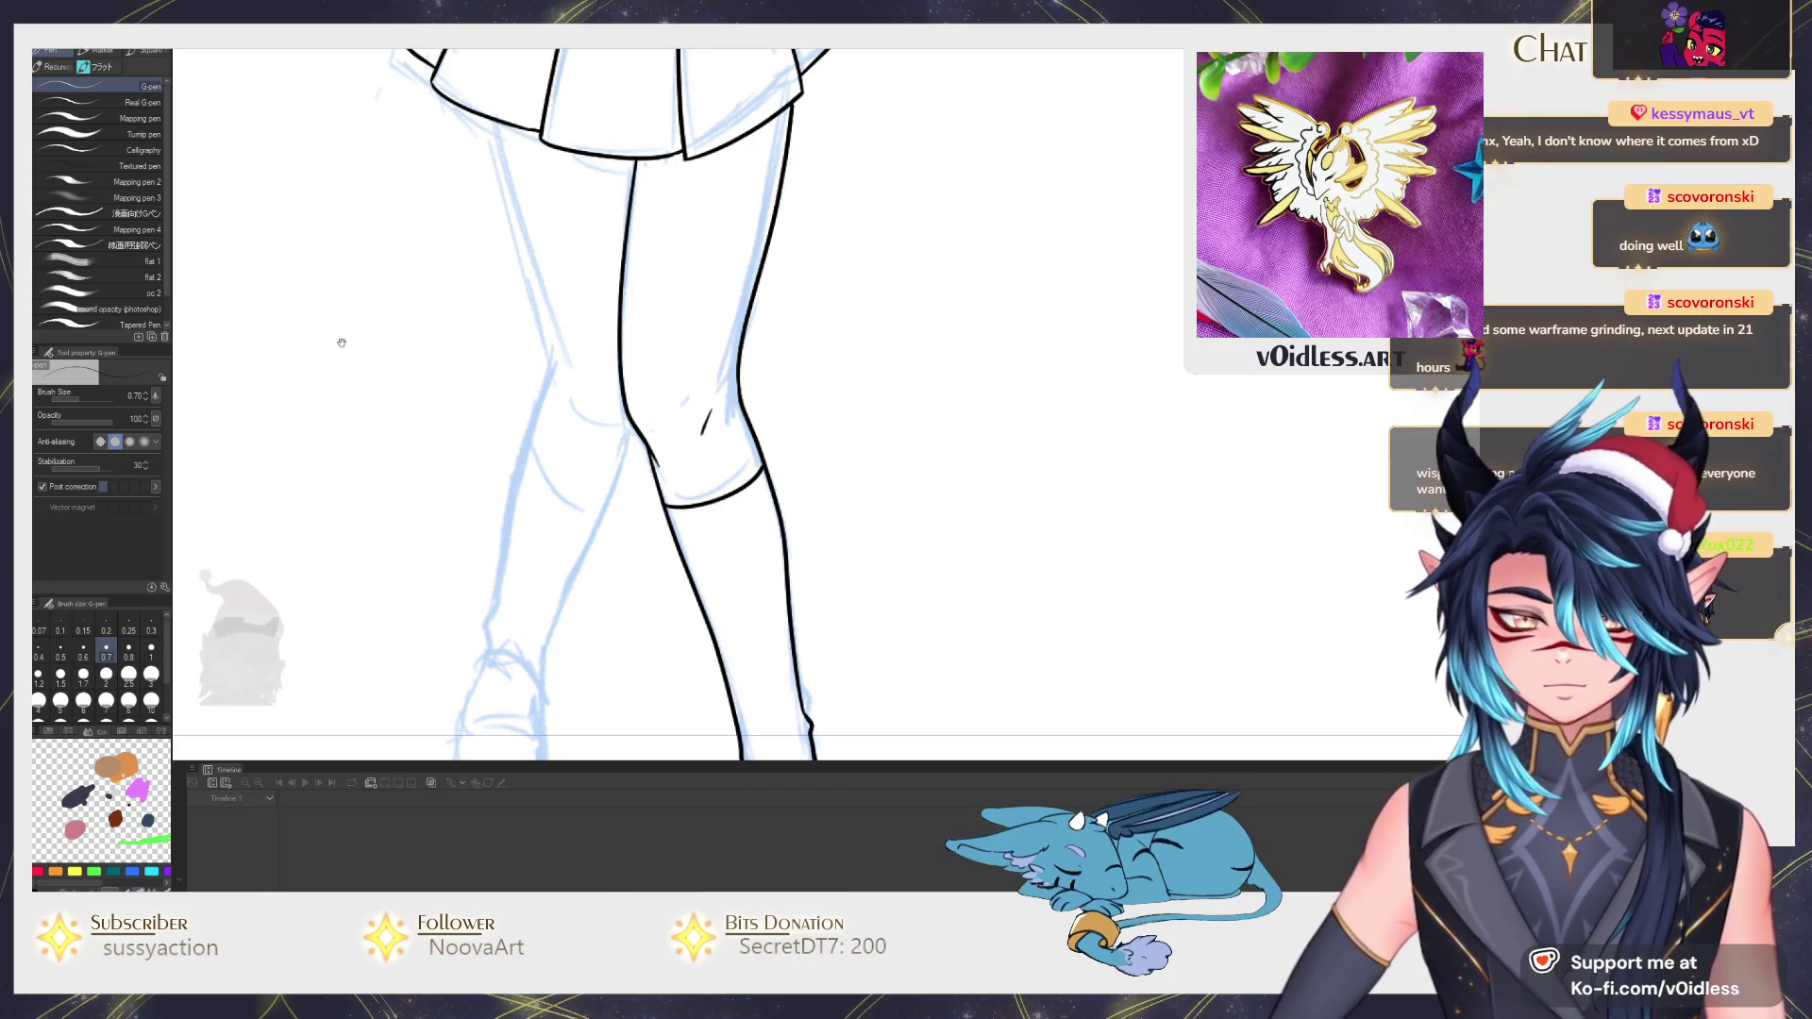
{"action": "left_click_drag", "start_coordinate": [774, 453], "coordinate": [765, 396]}
{"action": "key", "text": "ctrl+z"}
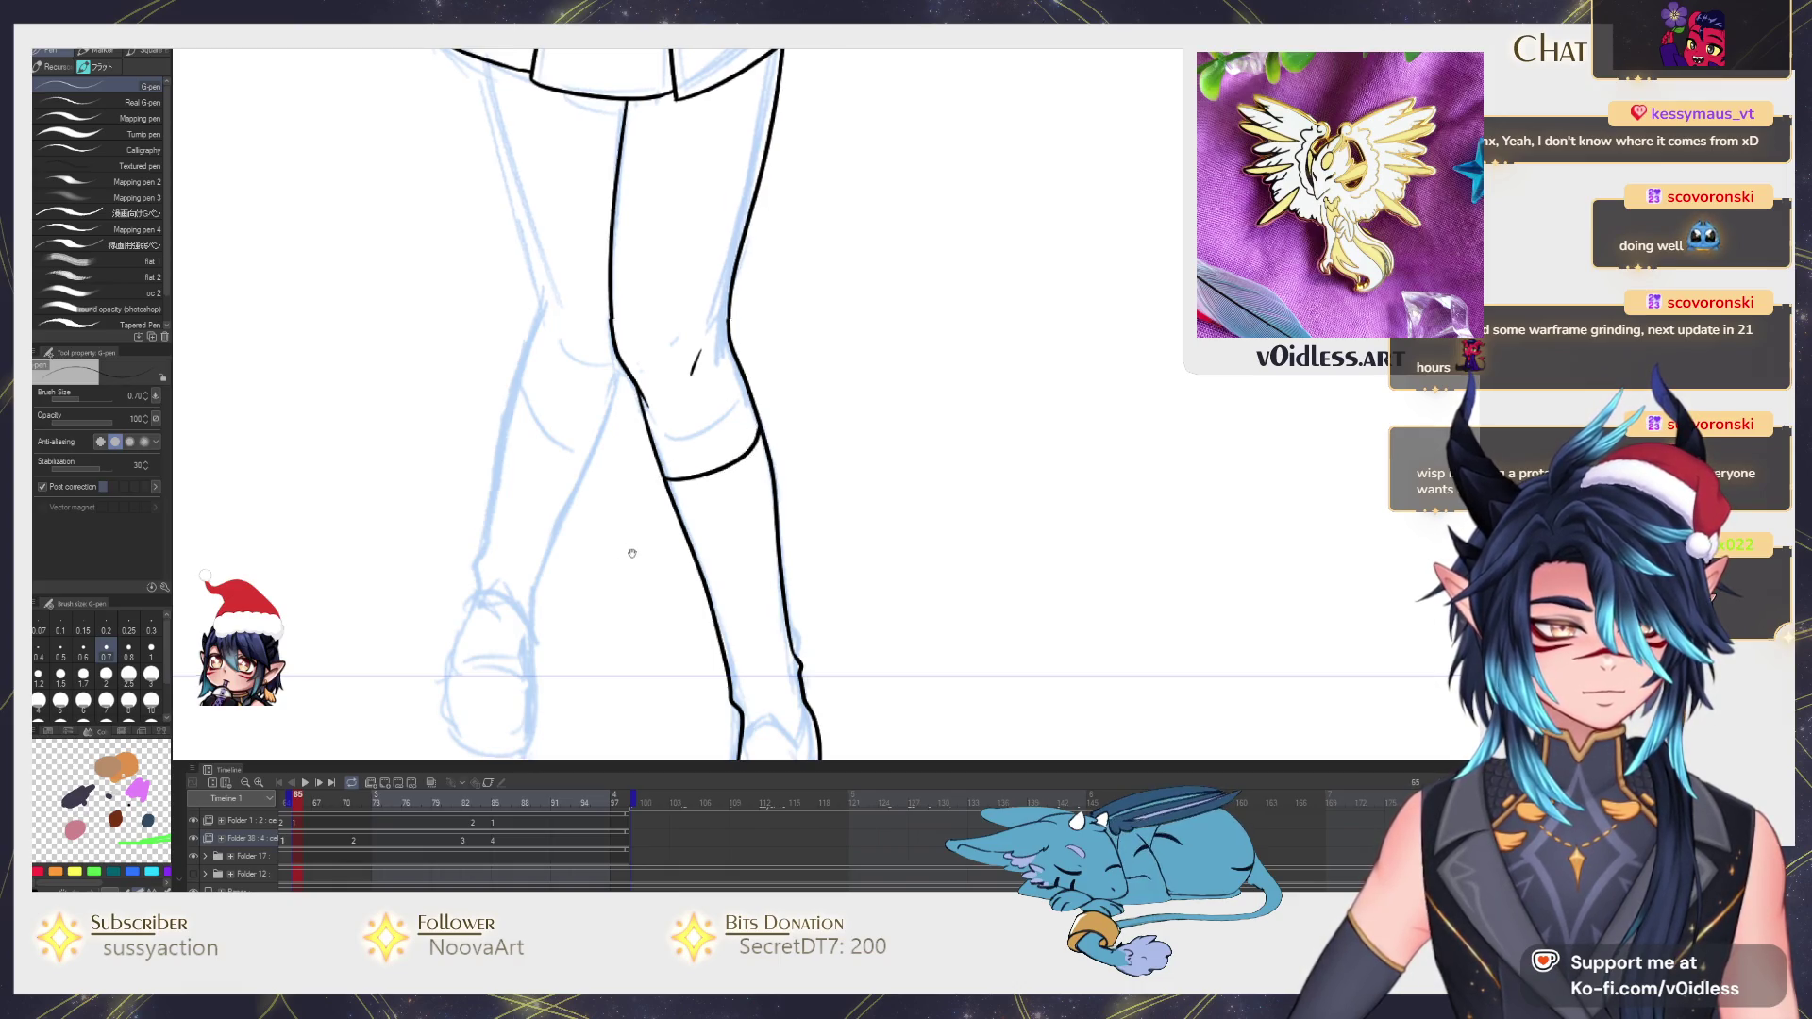
Ink the inner edge of the leg, removing a stray outer thigh stroke.
{"action": "left_click_drag", "start_coordinate": [623, 521], "coordinate": [676, 488]}
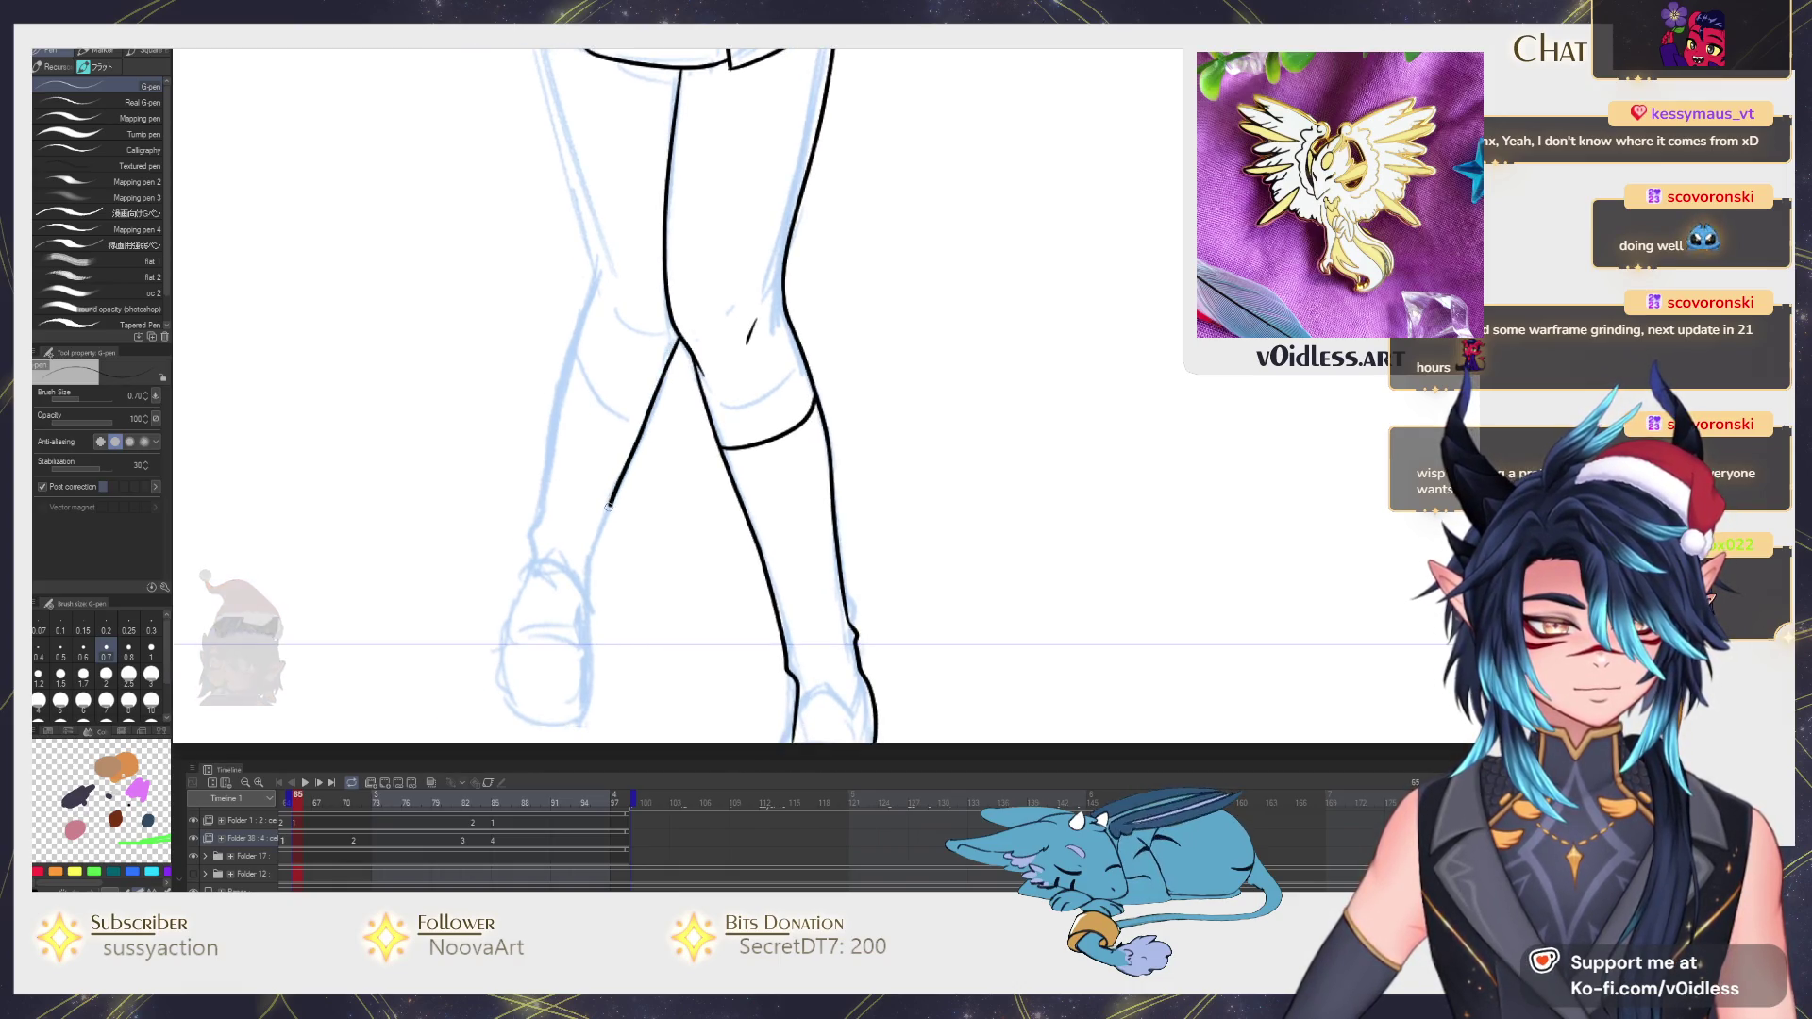
{"action": "left_click_drag", "start_coordinate": [586, 597], "coordinate": [674, 362]}
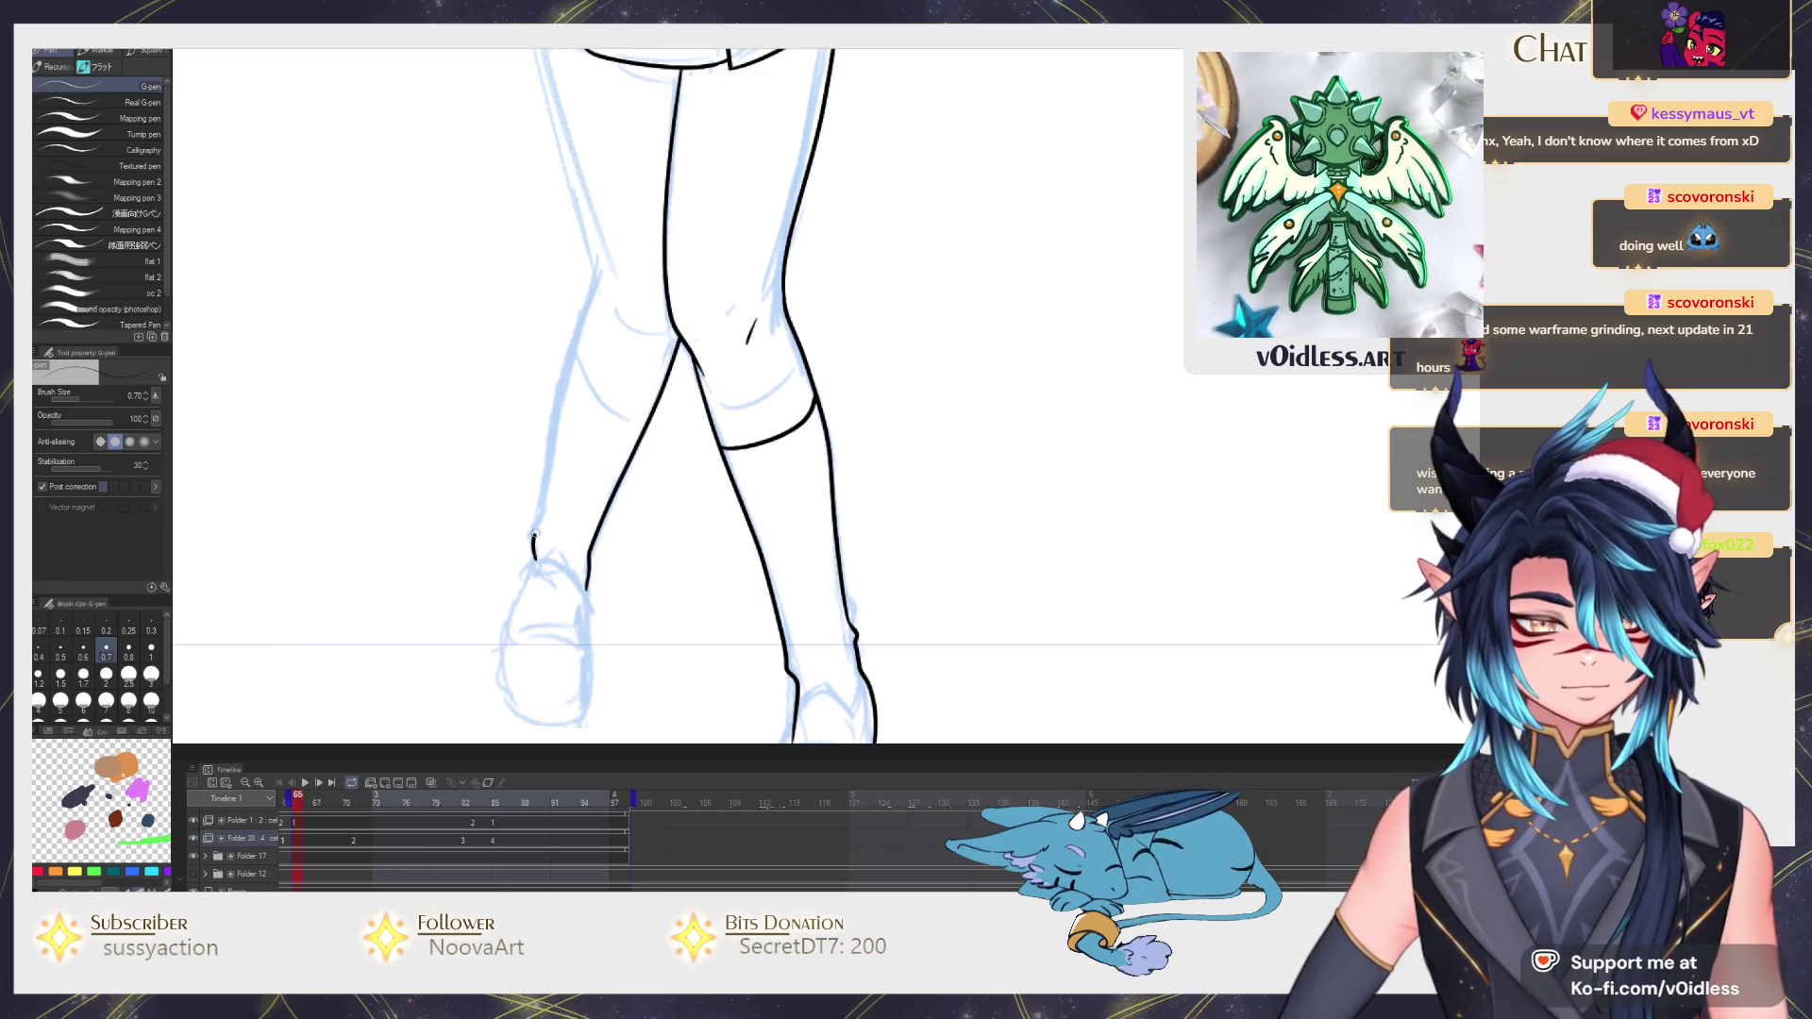
{"action": "scroll", "coordinate": [567, 360], "scroll_direction": "up", "scroll_amount": 2}
{"action": "scroll", "coordinate": [584, 499], "scroll_direction": "up", "scroll_amount": 2}
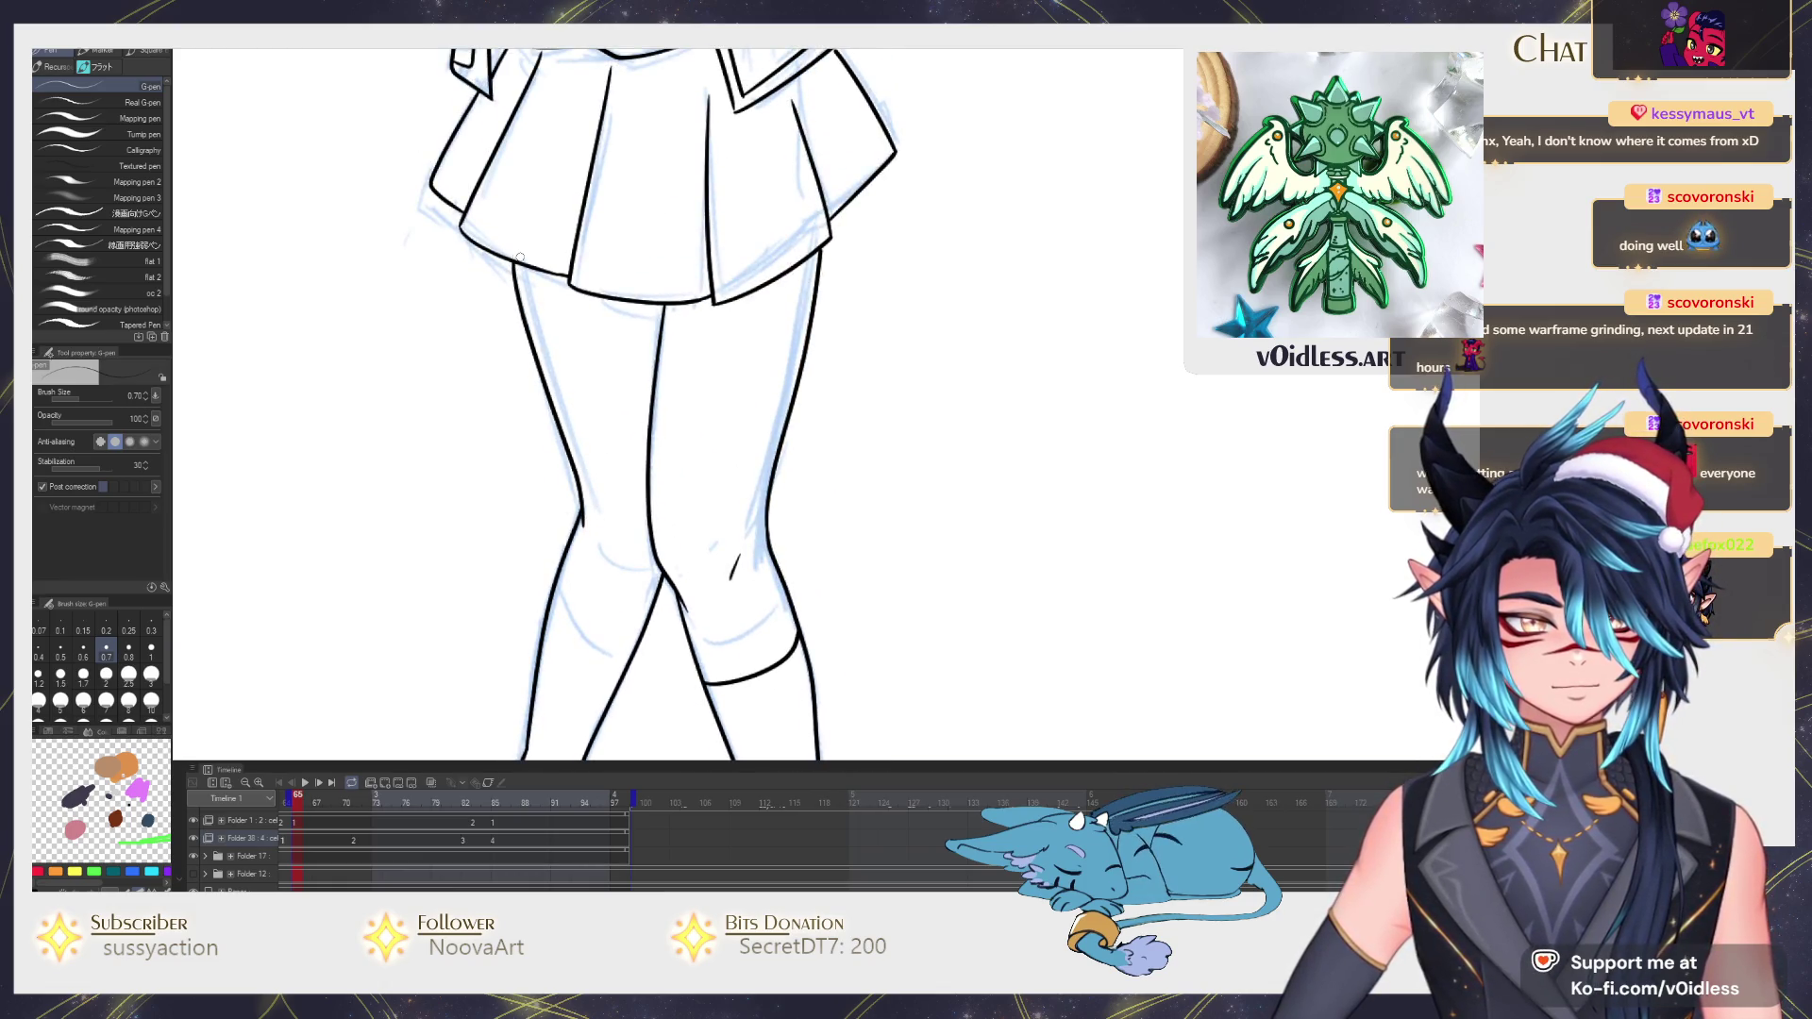
{"action": "key", "text": "ctrl+z"}
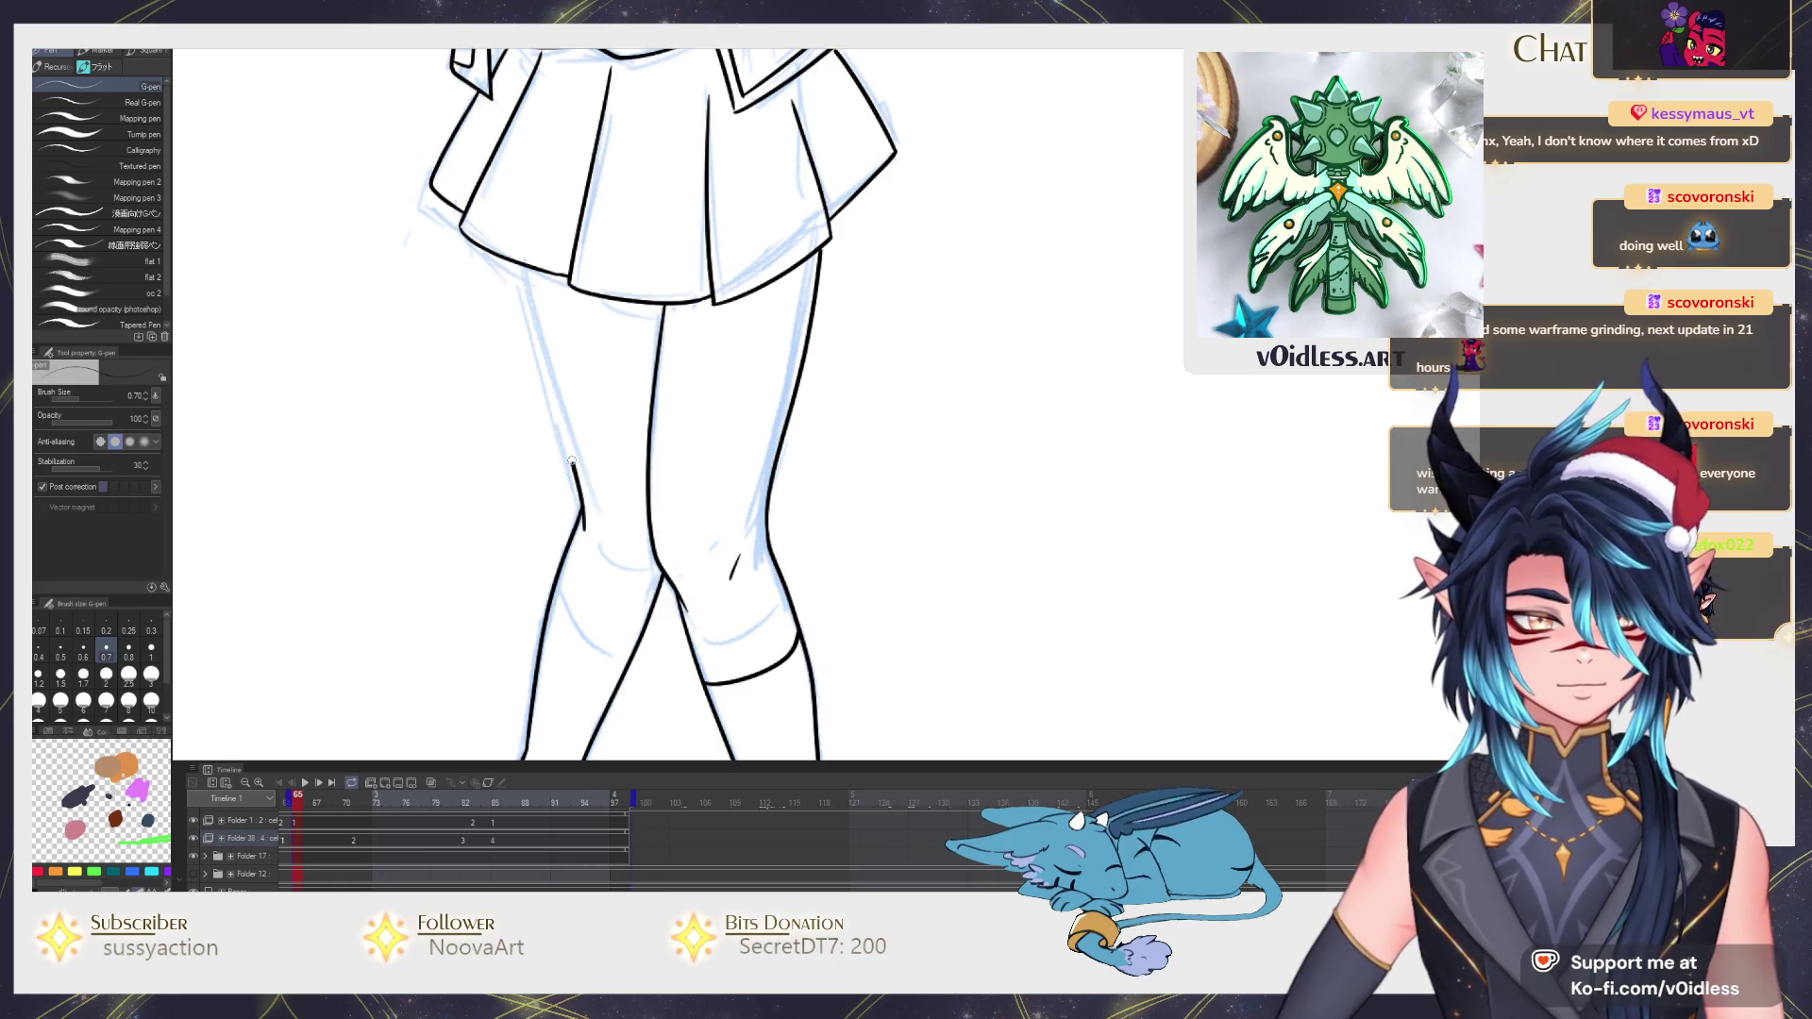
{"action": "scroll", "coordinate": [635, 524], "scroll_direction": "down", "scroll_amount": 1}
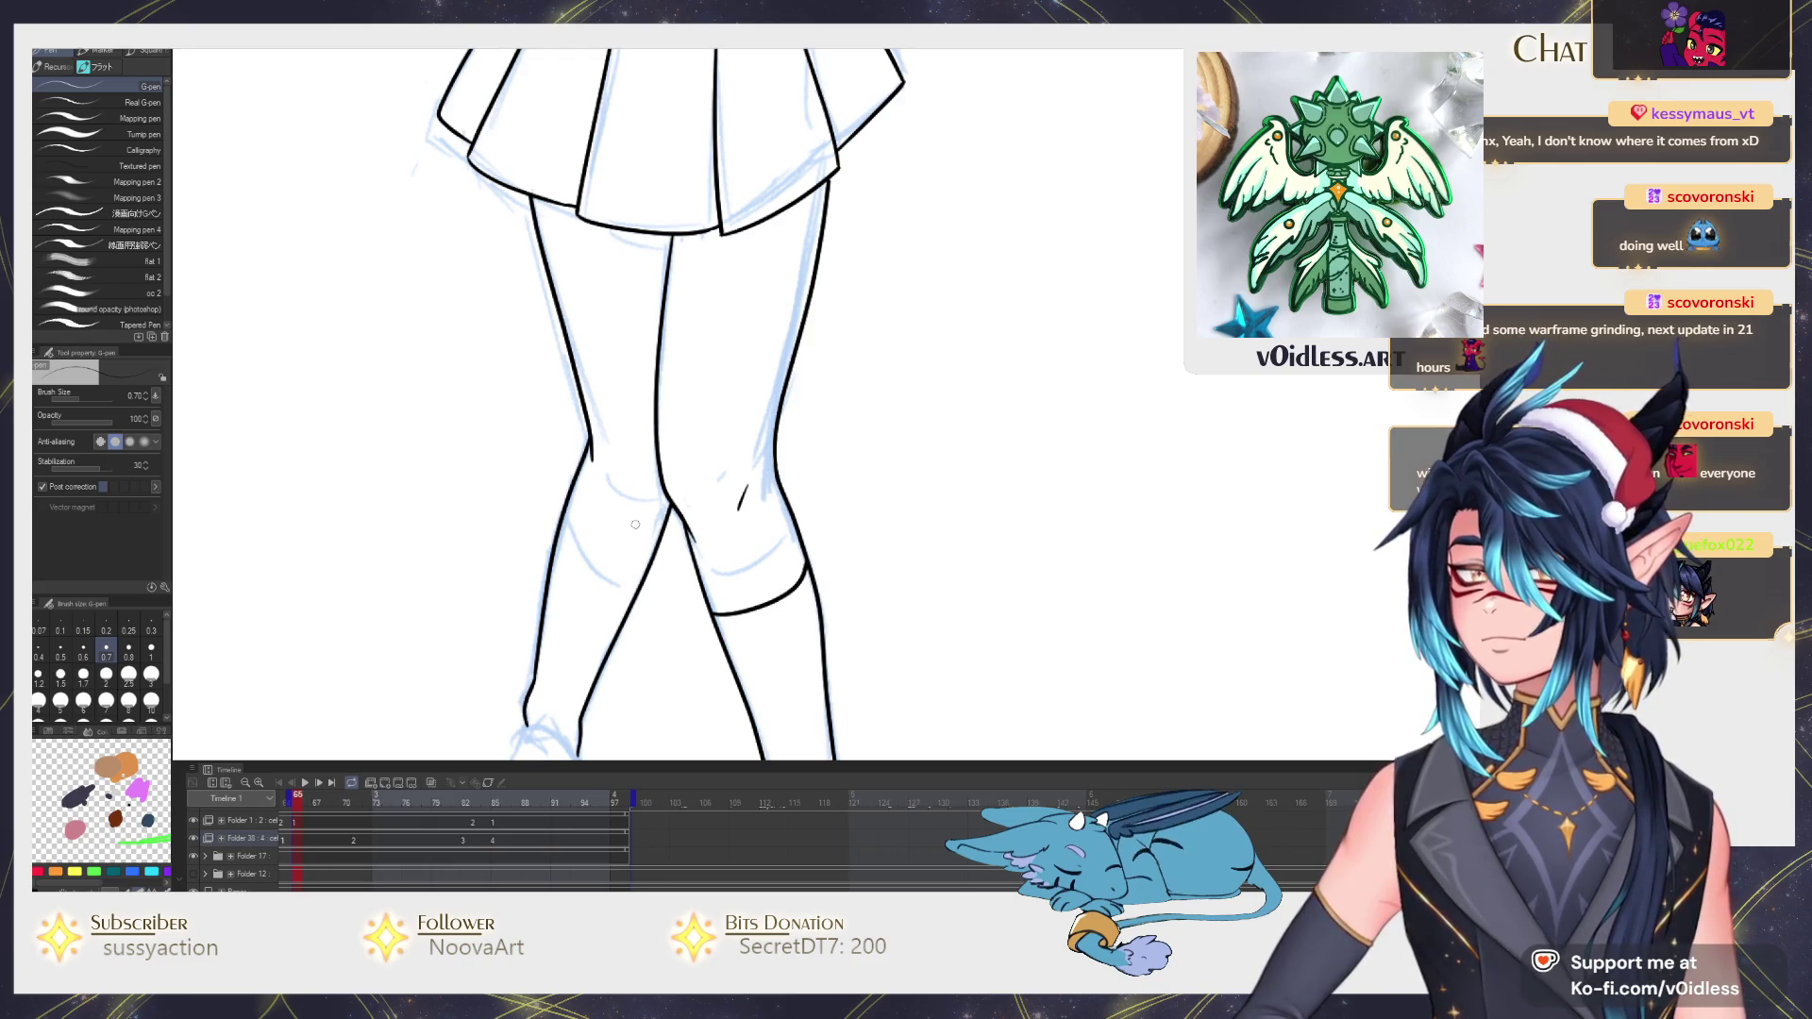
{"action": "left_click_drag", "start_coordinate": [634, 525], "coordinate": [669, 442]}
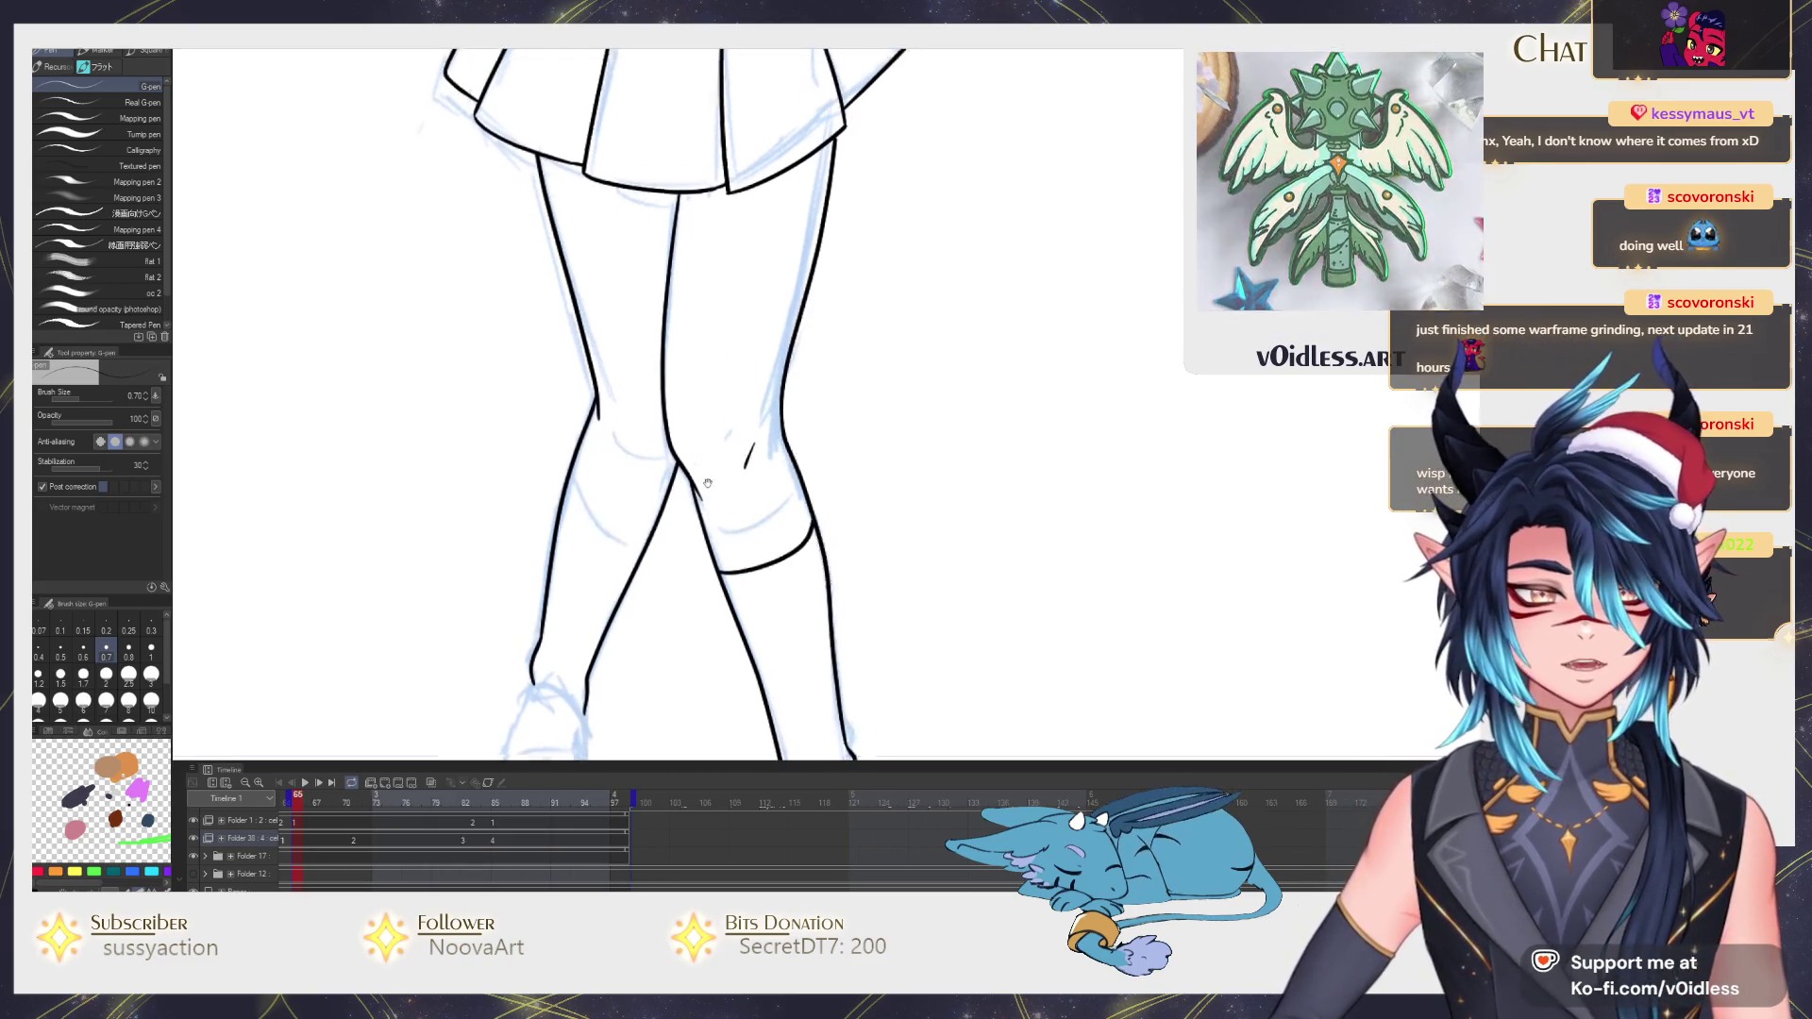
{"action": "scroll", "coordinate": [662, 435], "scroll_direction": "down", "scroll_amount": 1}
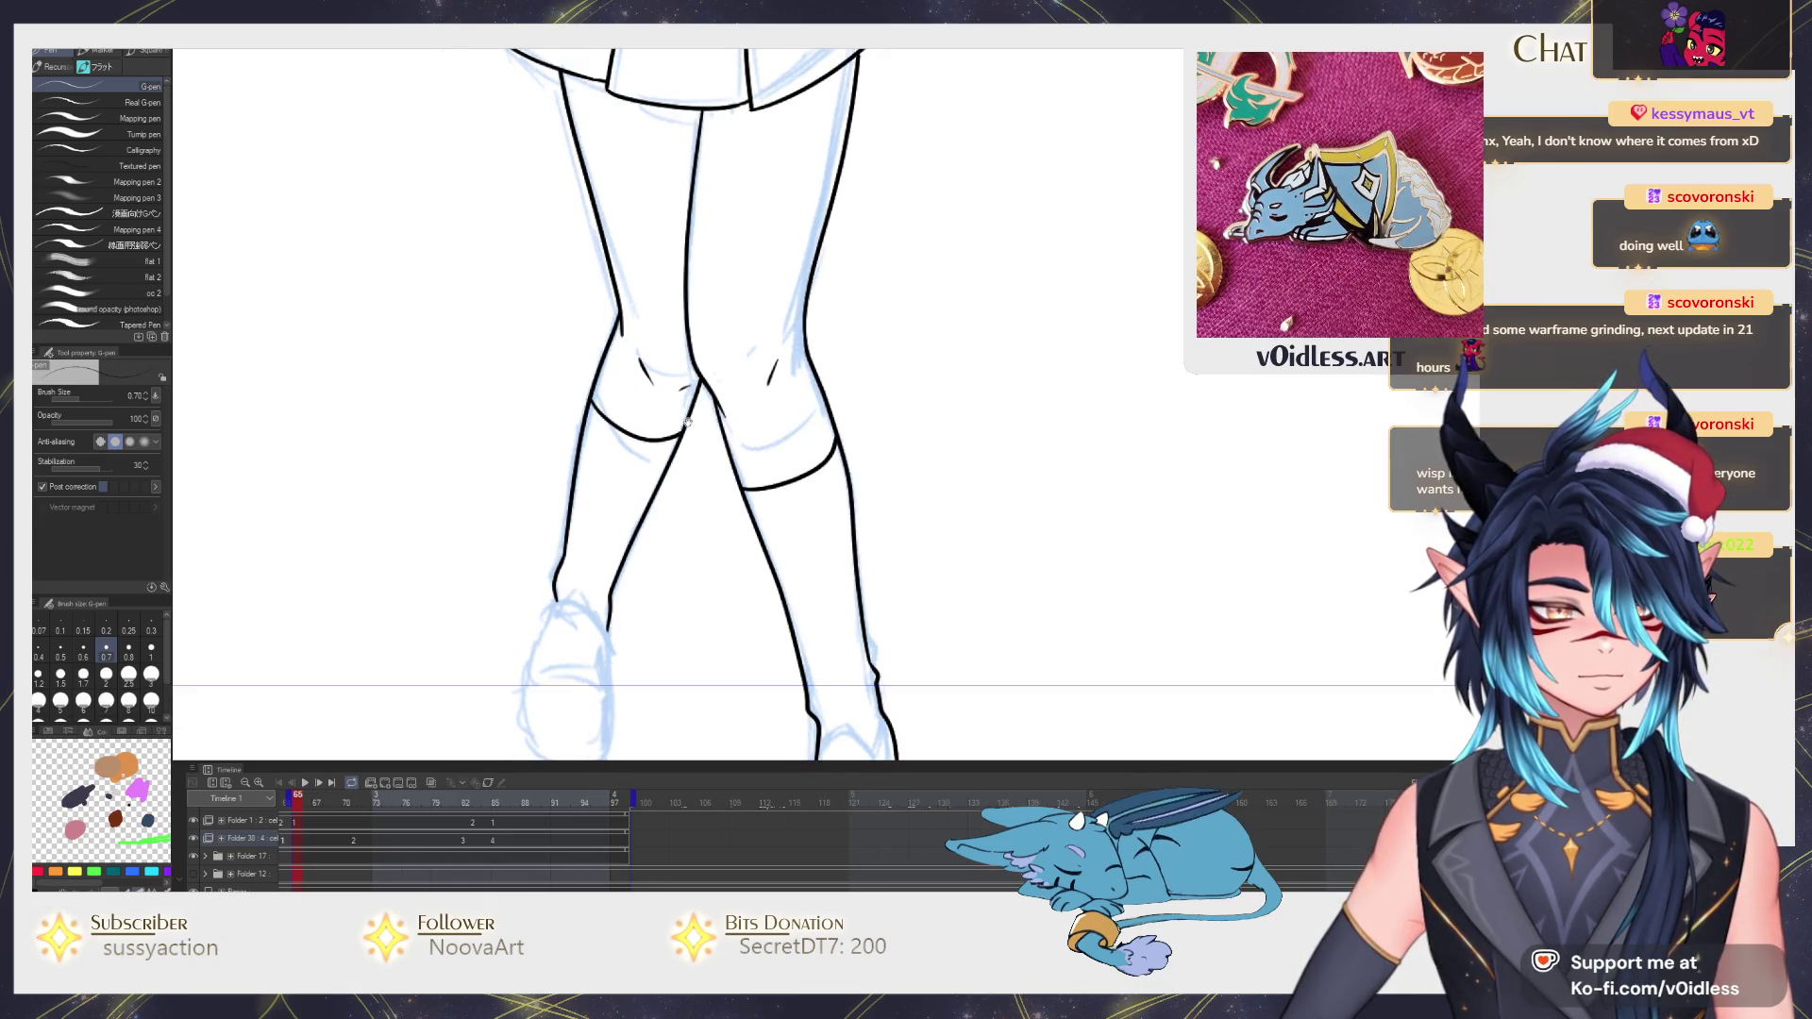
{"action": "scroll", "coordinate": [688, 423], "scroll_direction": "down", "scroll_amount": 2}
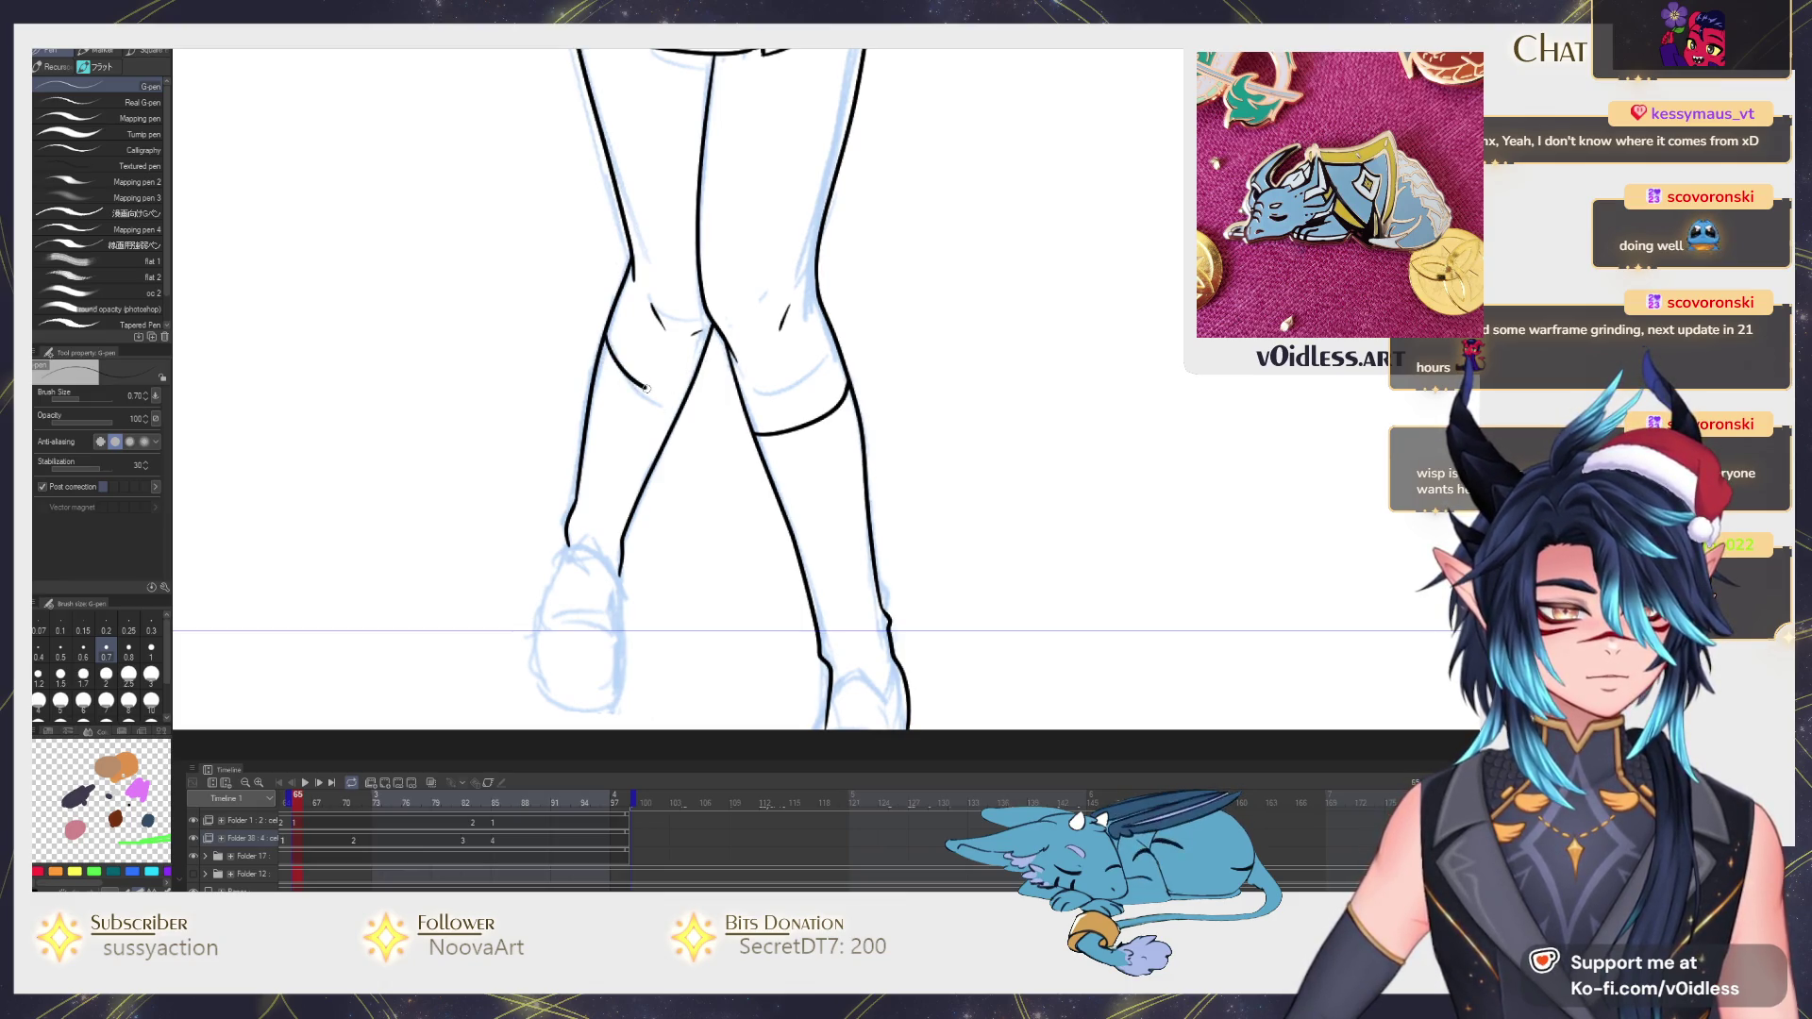
{"action": "scroll", "coordinate": [704, 374], "scroll_direction": "down", "scroll_amount": 2}
{"action": "scroll", "coordinate": [609, 411], "scroll_direction": "down", "scroll_amount": 1}
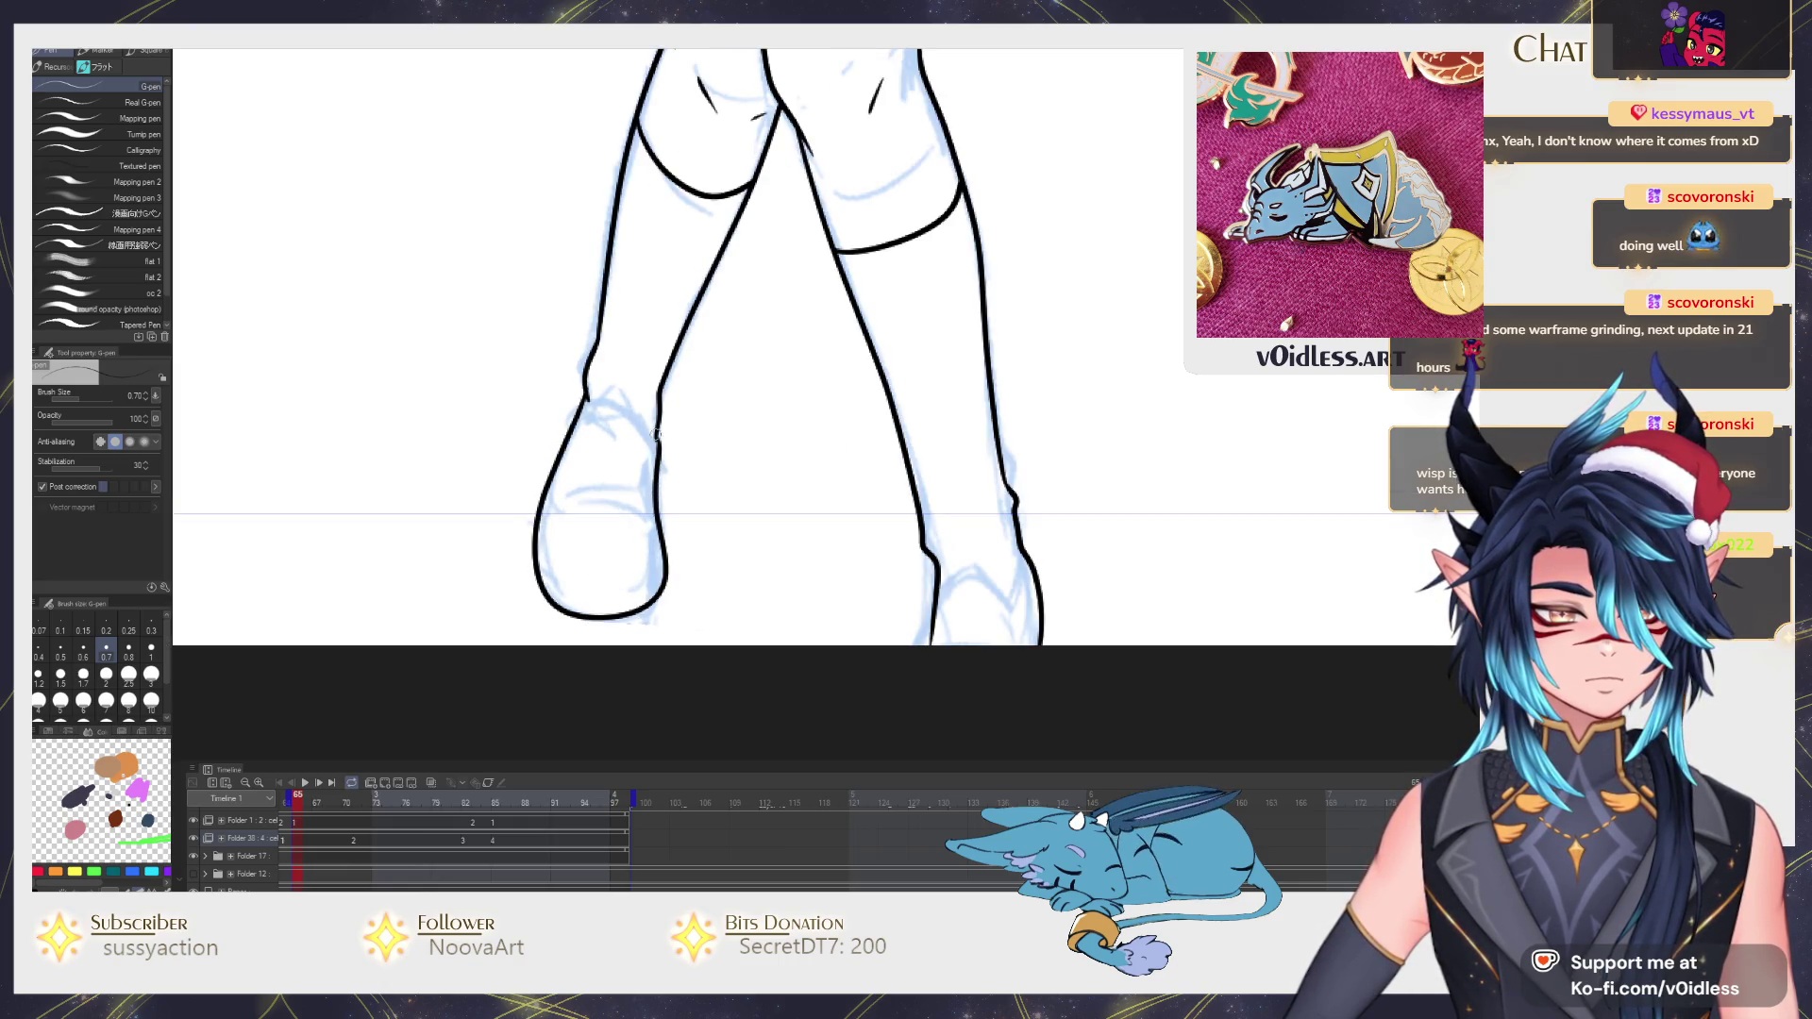
Stroke the left shoe's ankle, then undo the ankle and heel strokes to redraw them.
{"action": "left_click_drag", "start_coordinate": [628, 402], "coordinate": [654, 444]}
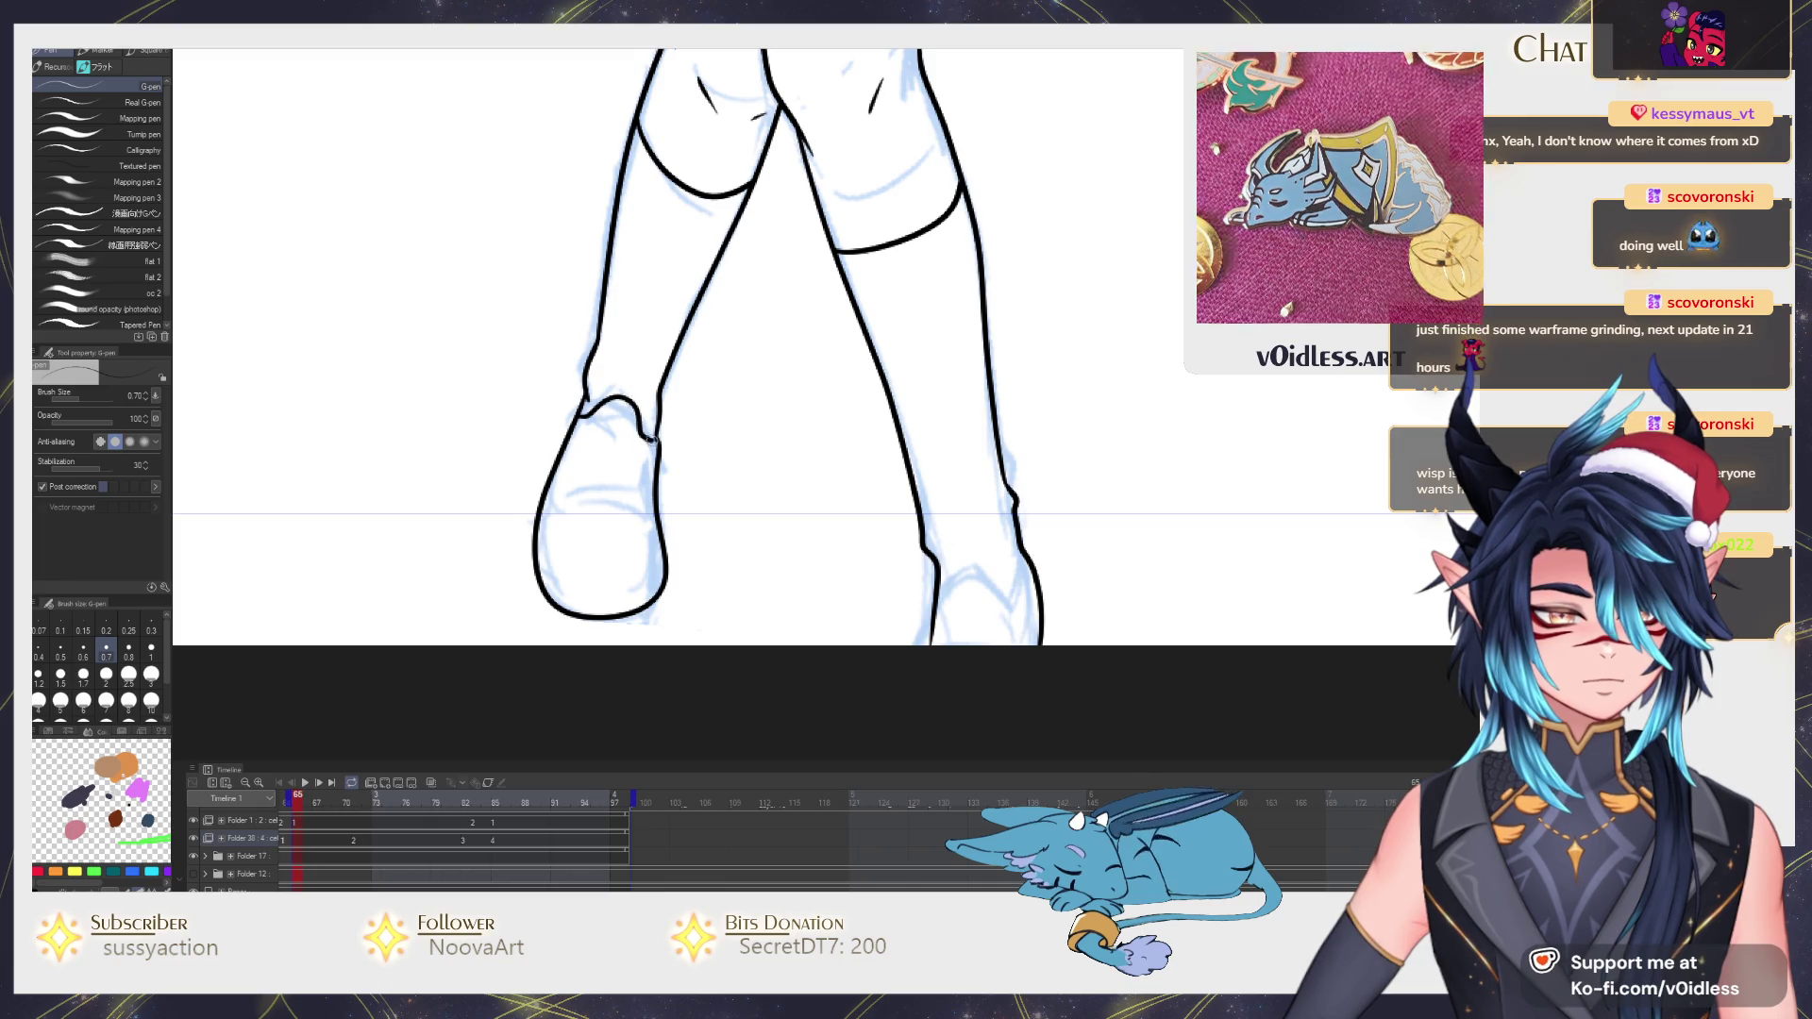
{"action": "key", "text": "ctrl+z"}
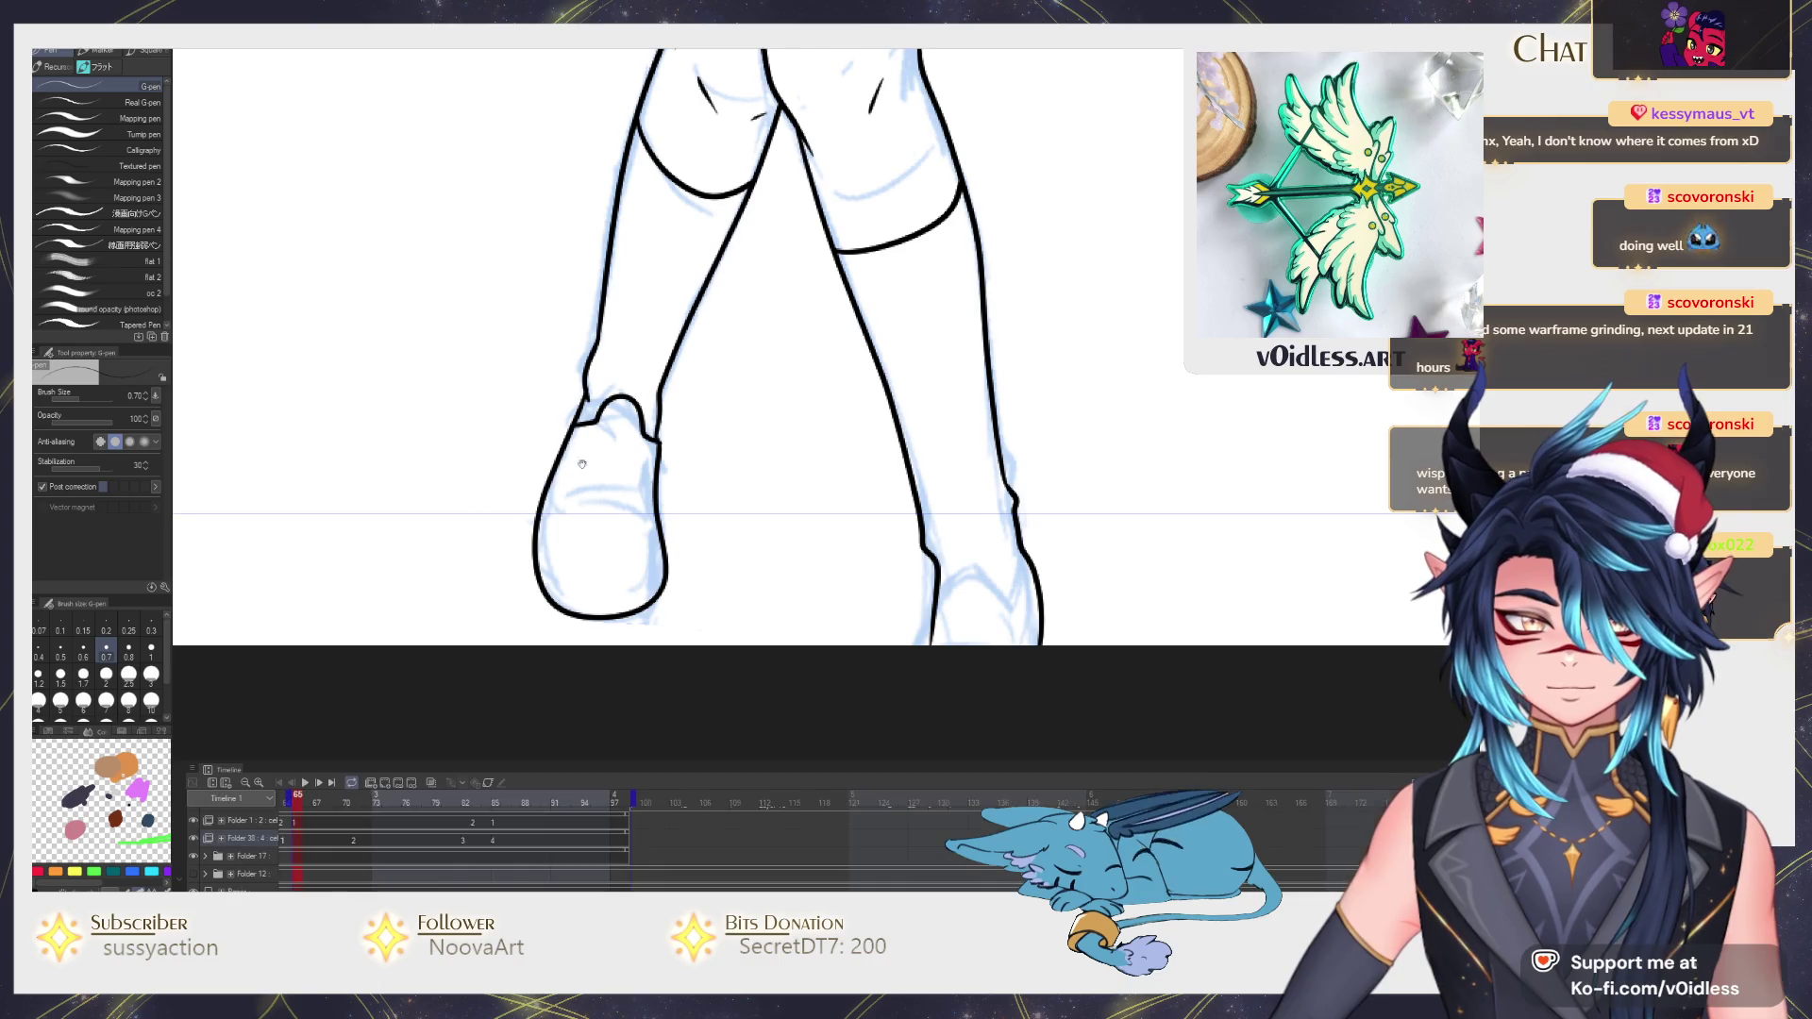
{"action": "key", "text": "ctrl+z"}
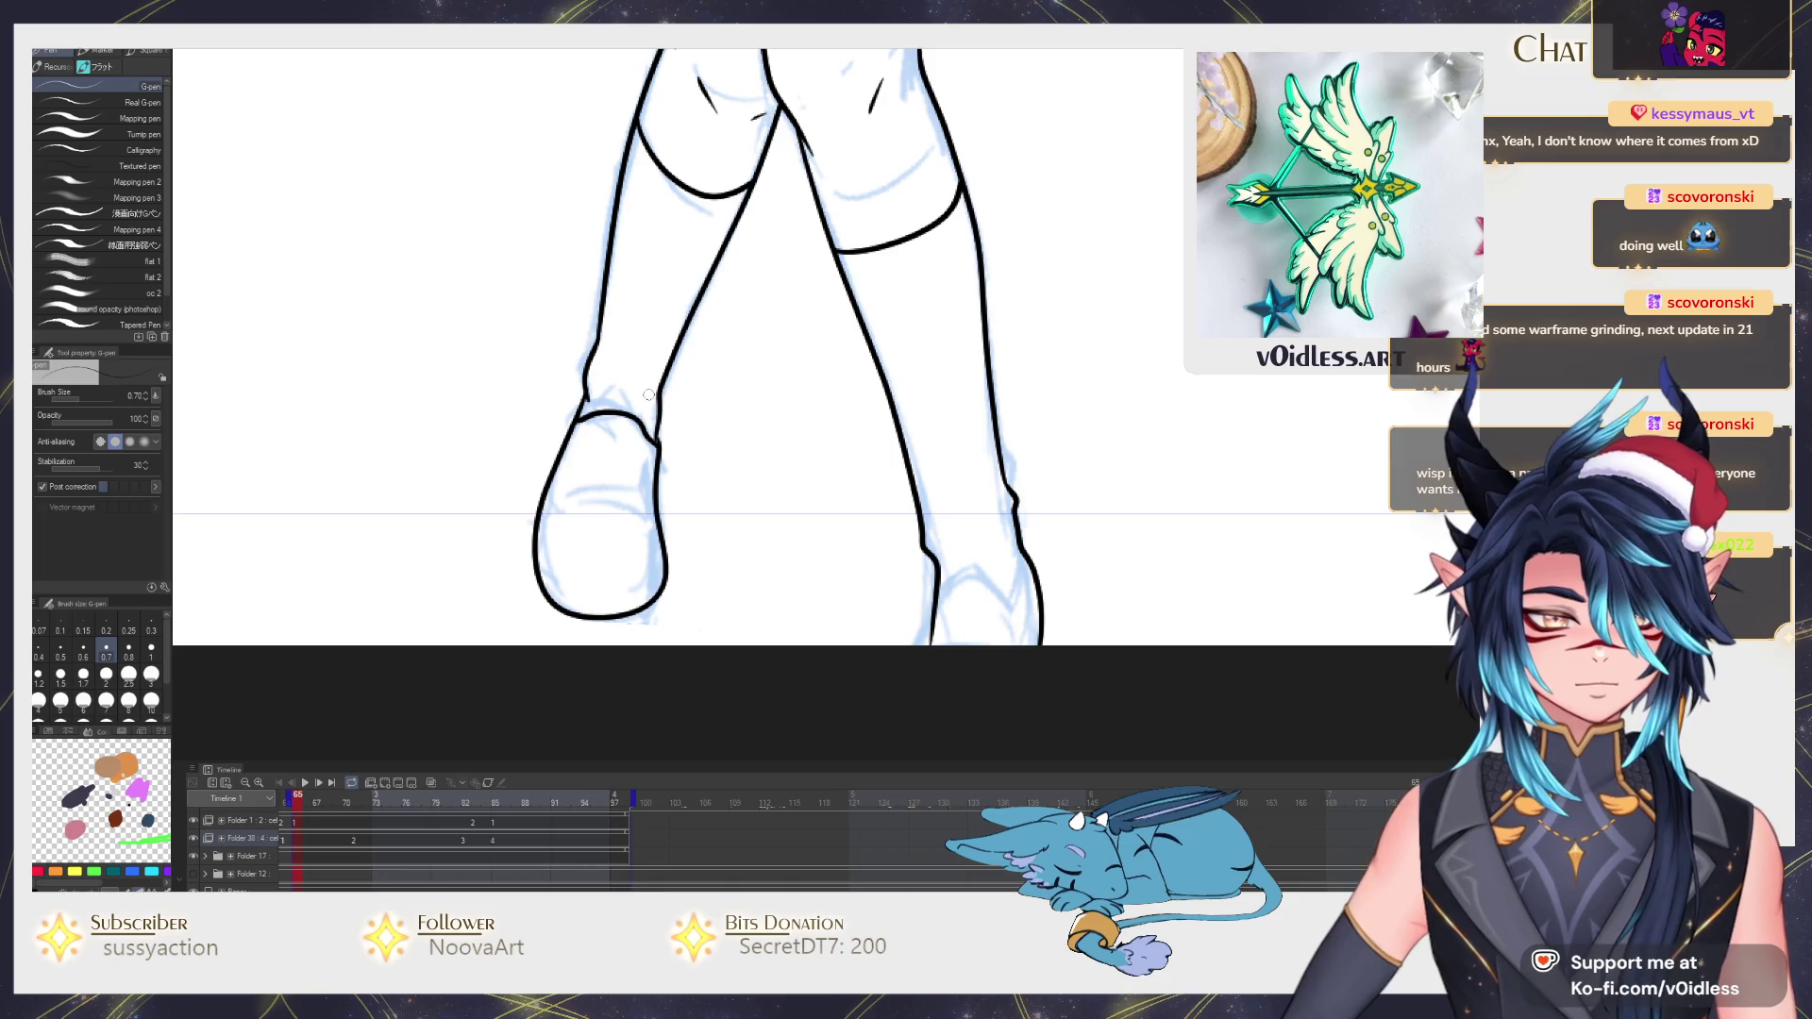
{"action": "scroll", "coordinate": [614, 475], "scroll_direction": "down", "scroll_amount": 1}
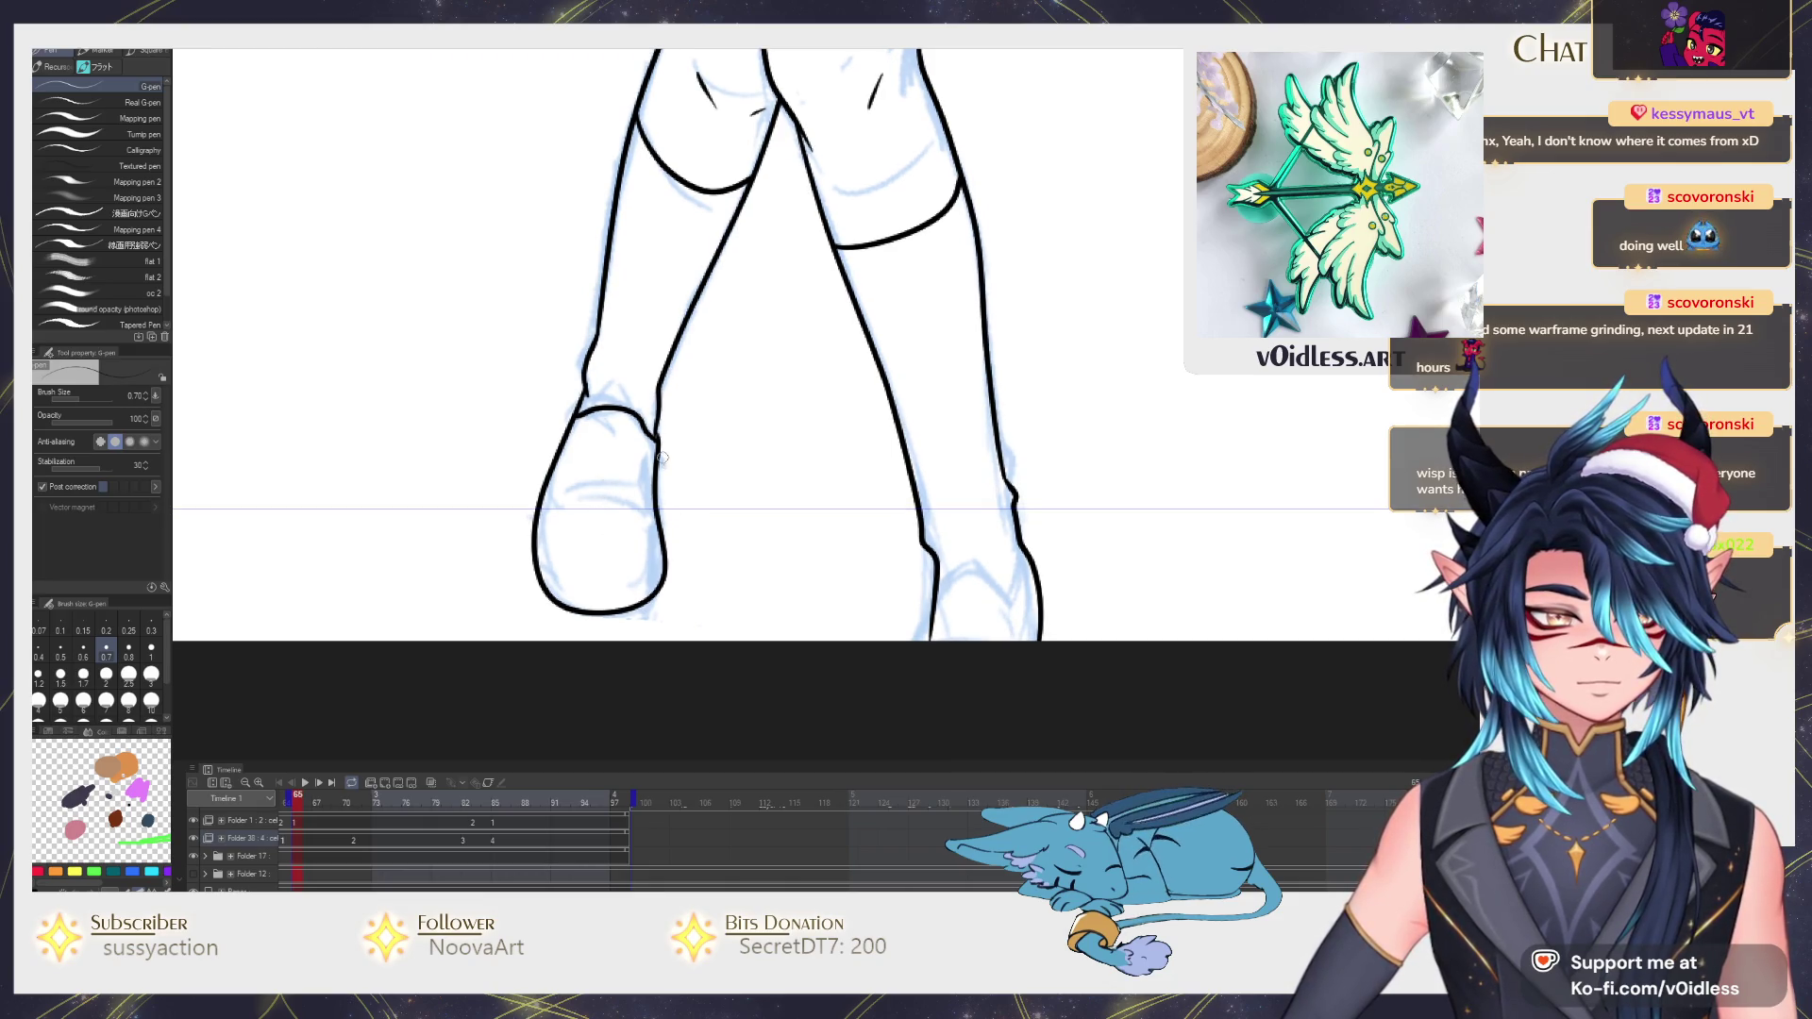
{"action": "scroll", "coordinate": [596, 628], "scroll_direction": "up", "scroll_amount": 3}
{"action": "scroll", "coordinate": [596, 626], "scroll_direction": "up", "scroll_amount": 3}
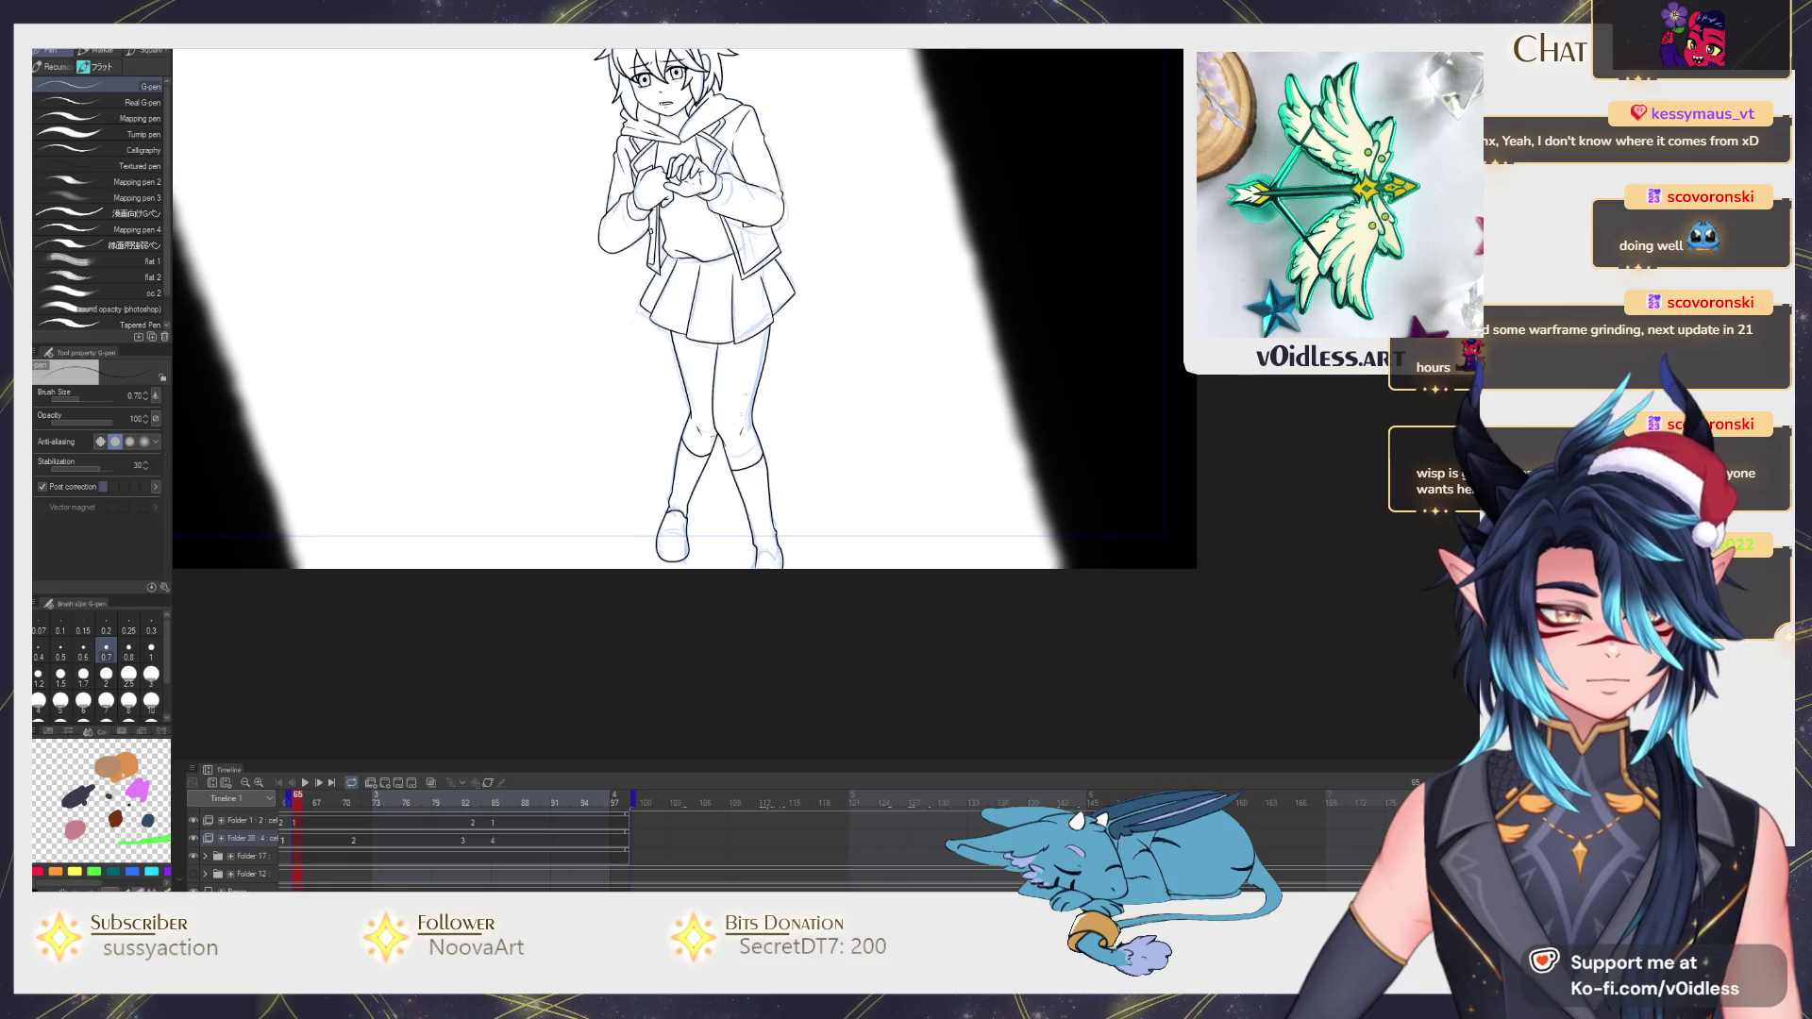
{"action": "scroll", "coordinate": [770, 427], "scroll_direction": "down", "scroll_amount": 1}
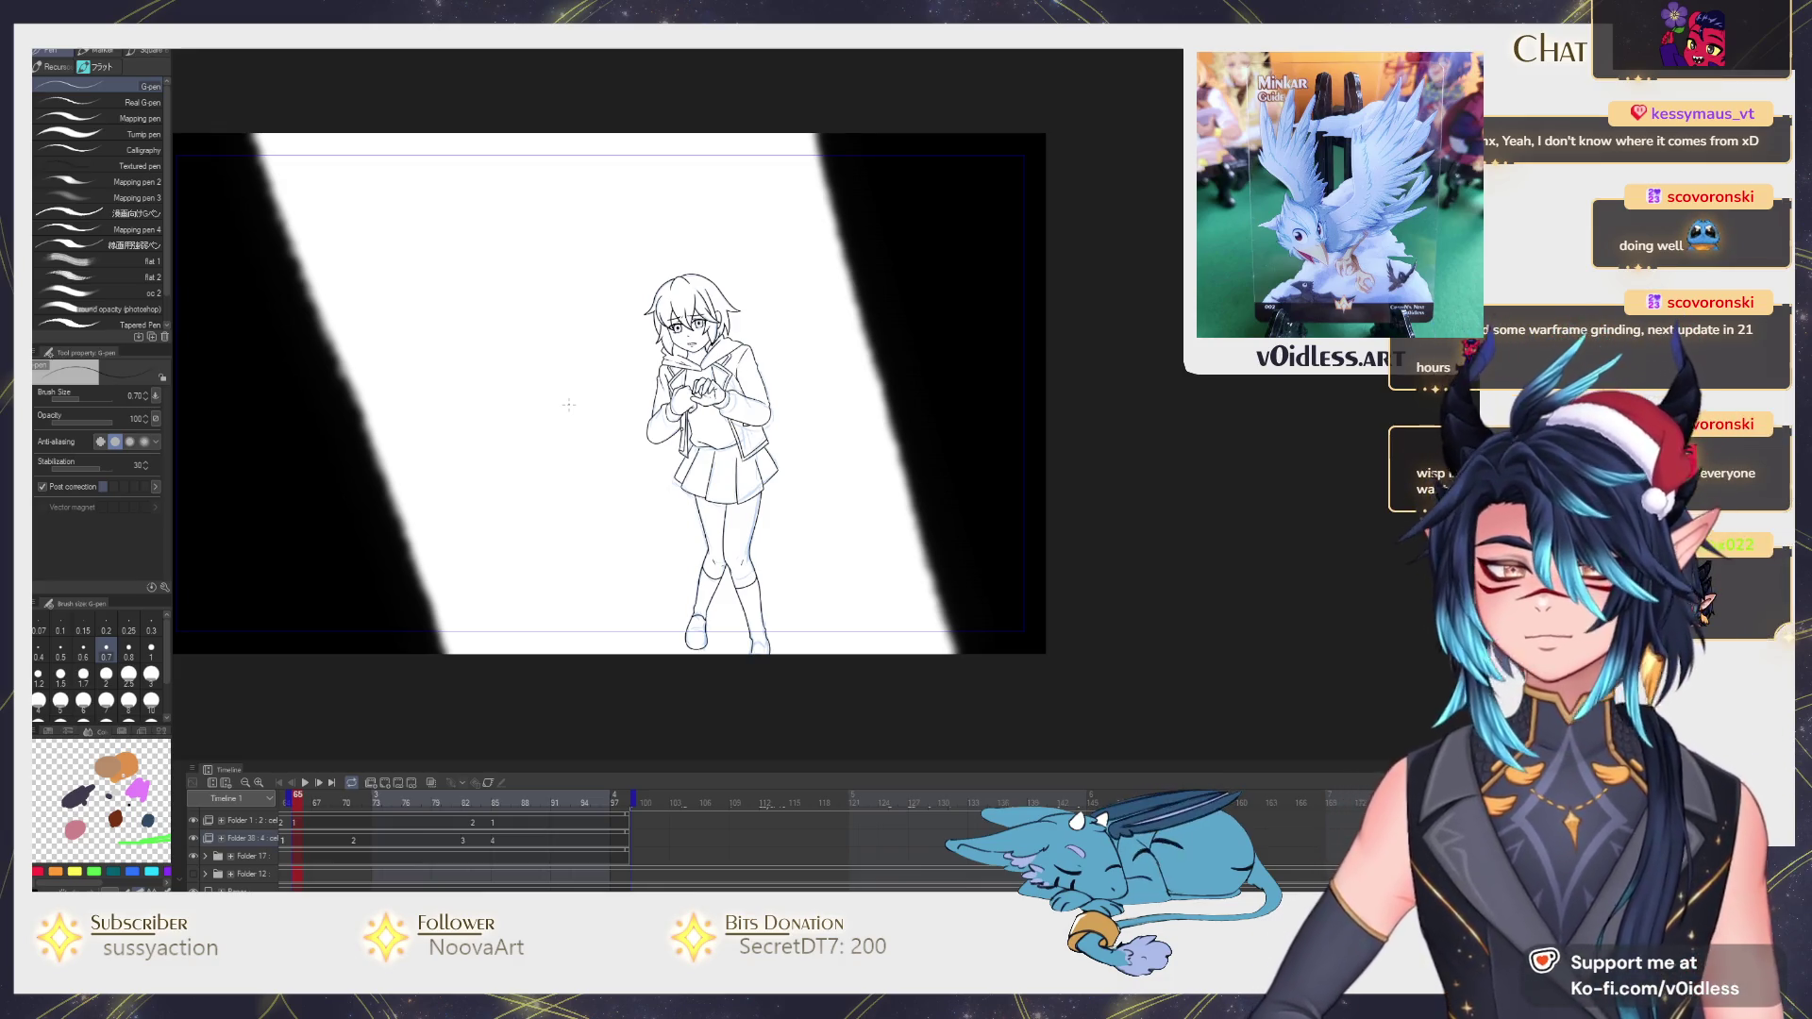
{"action": "scroll", "coordinate": [807, 432], "scroll_direction": "up", "scroll_amount": 1}
{"action": "scroll", "coordinate": [807, 431], "scroll_direction": "up", "scroll_amount": 4}
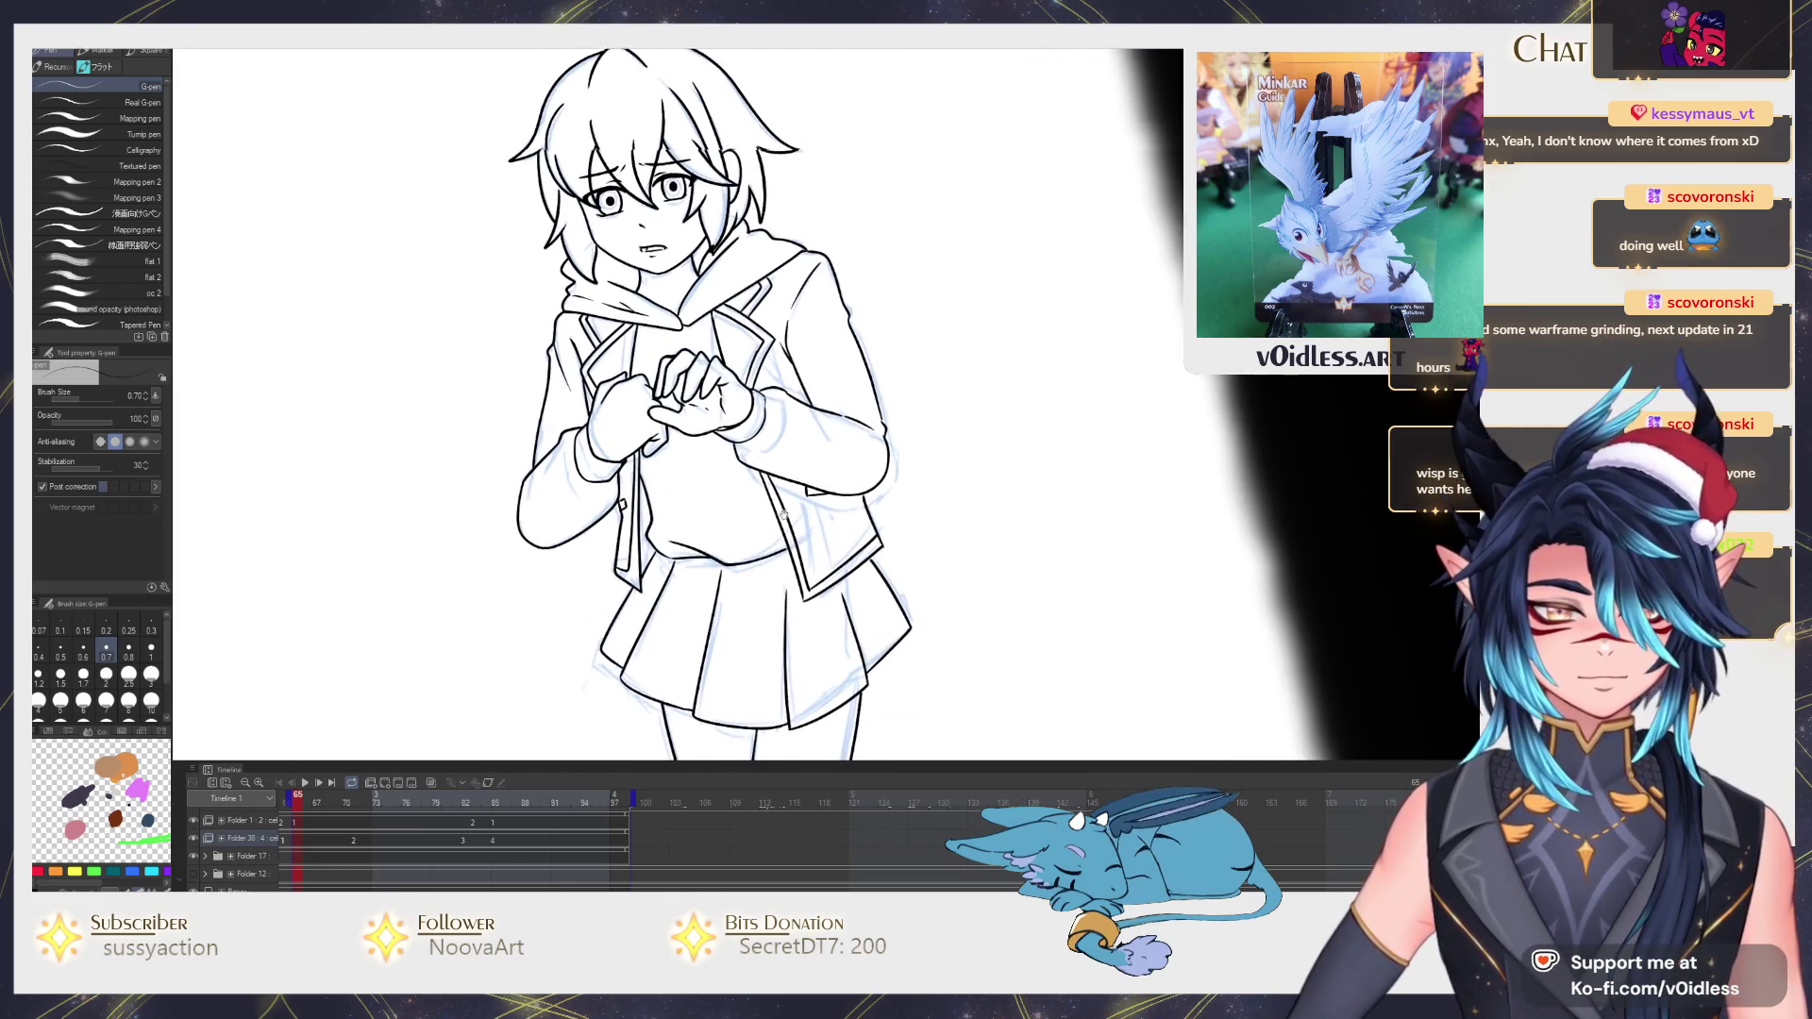
{"action": "scroll", "coordinate": [730, 334], "scroll_direction": "up", "scroll_amount": 3}
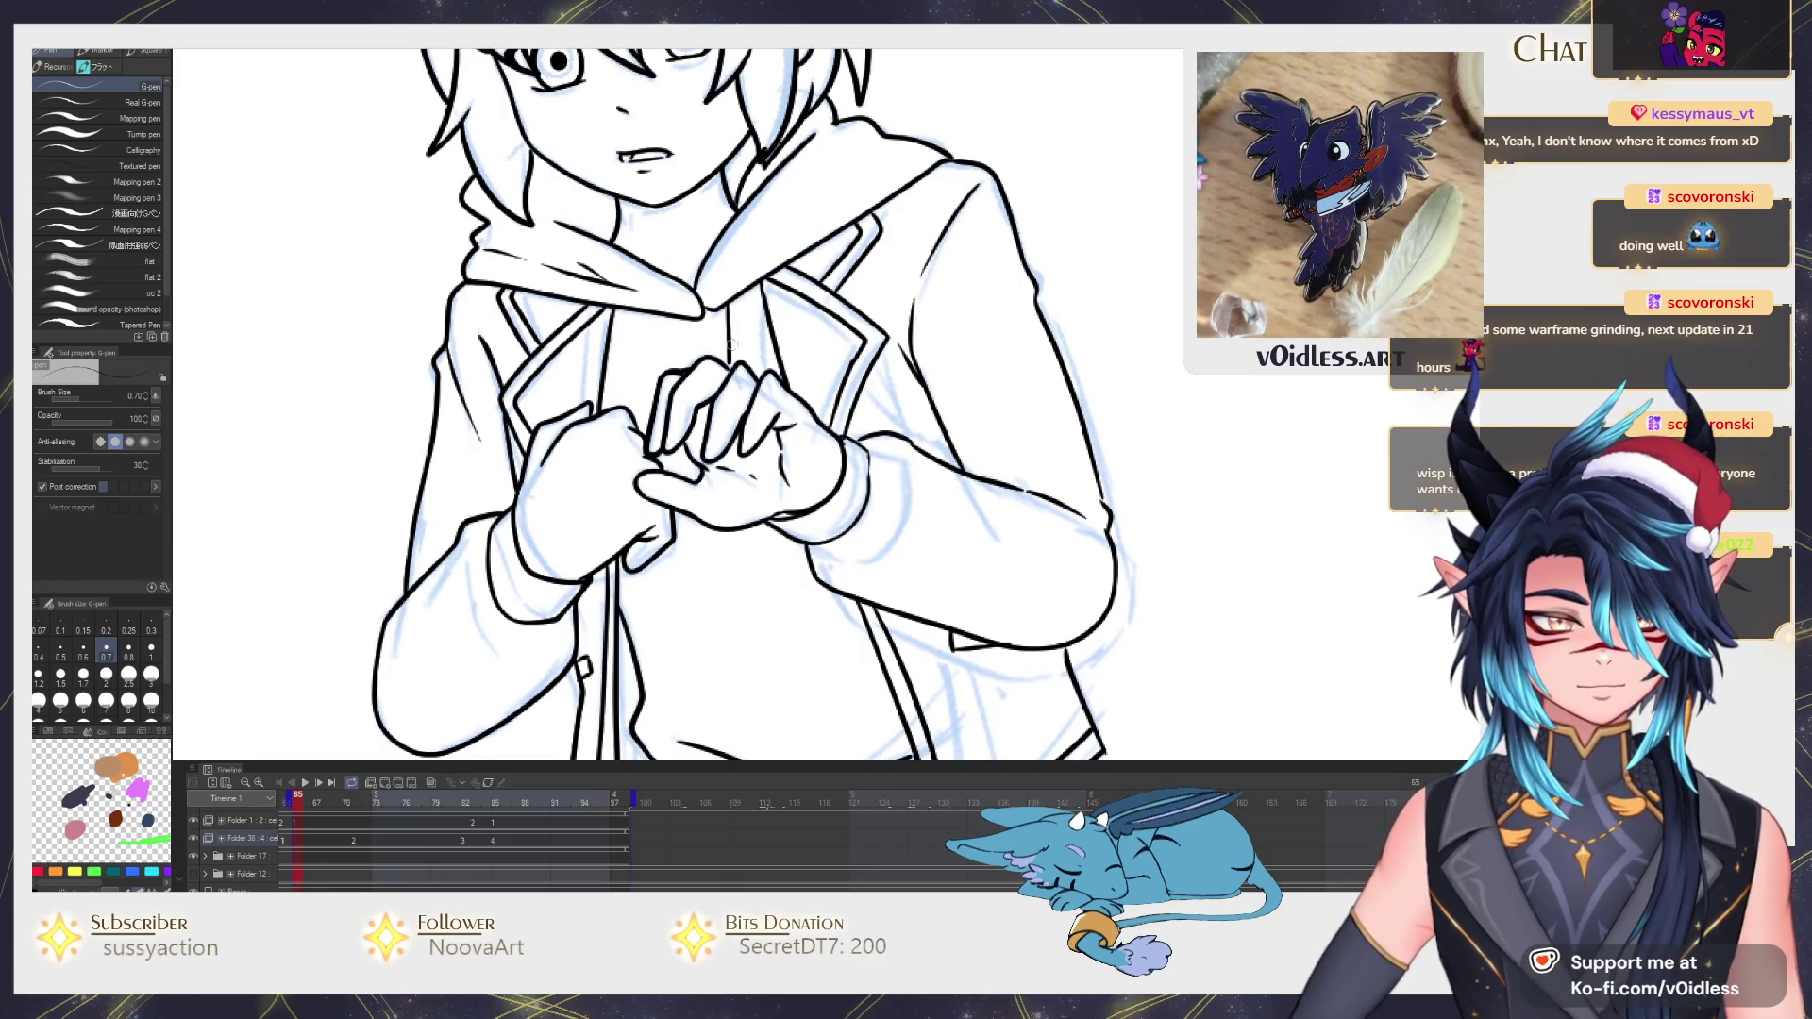
{"action": "scroll", "coordinate": [643, 311], "scroll_direction": "down", "scroll_amount": 1}
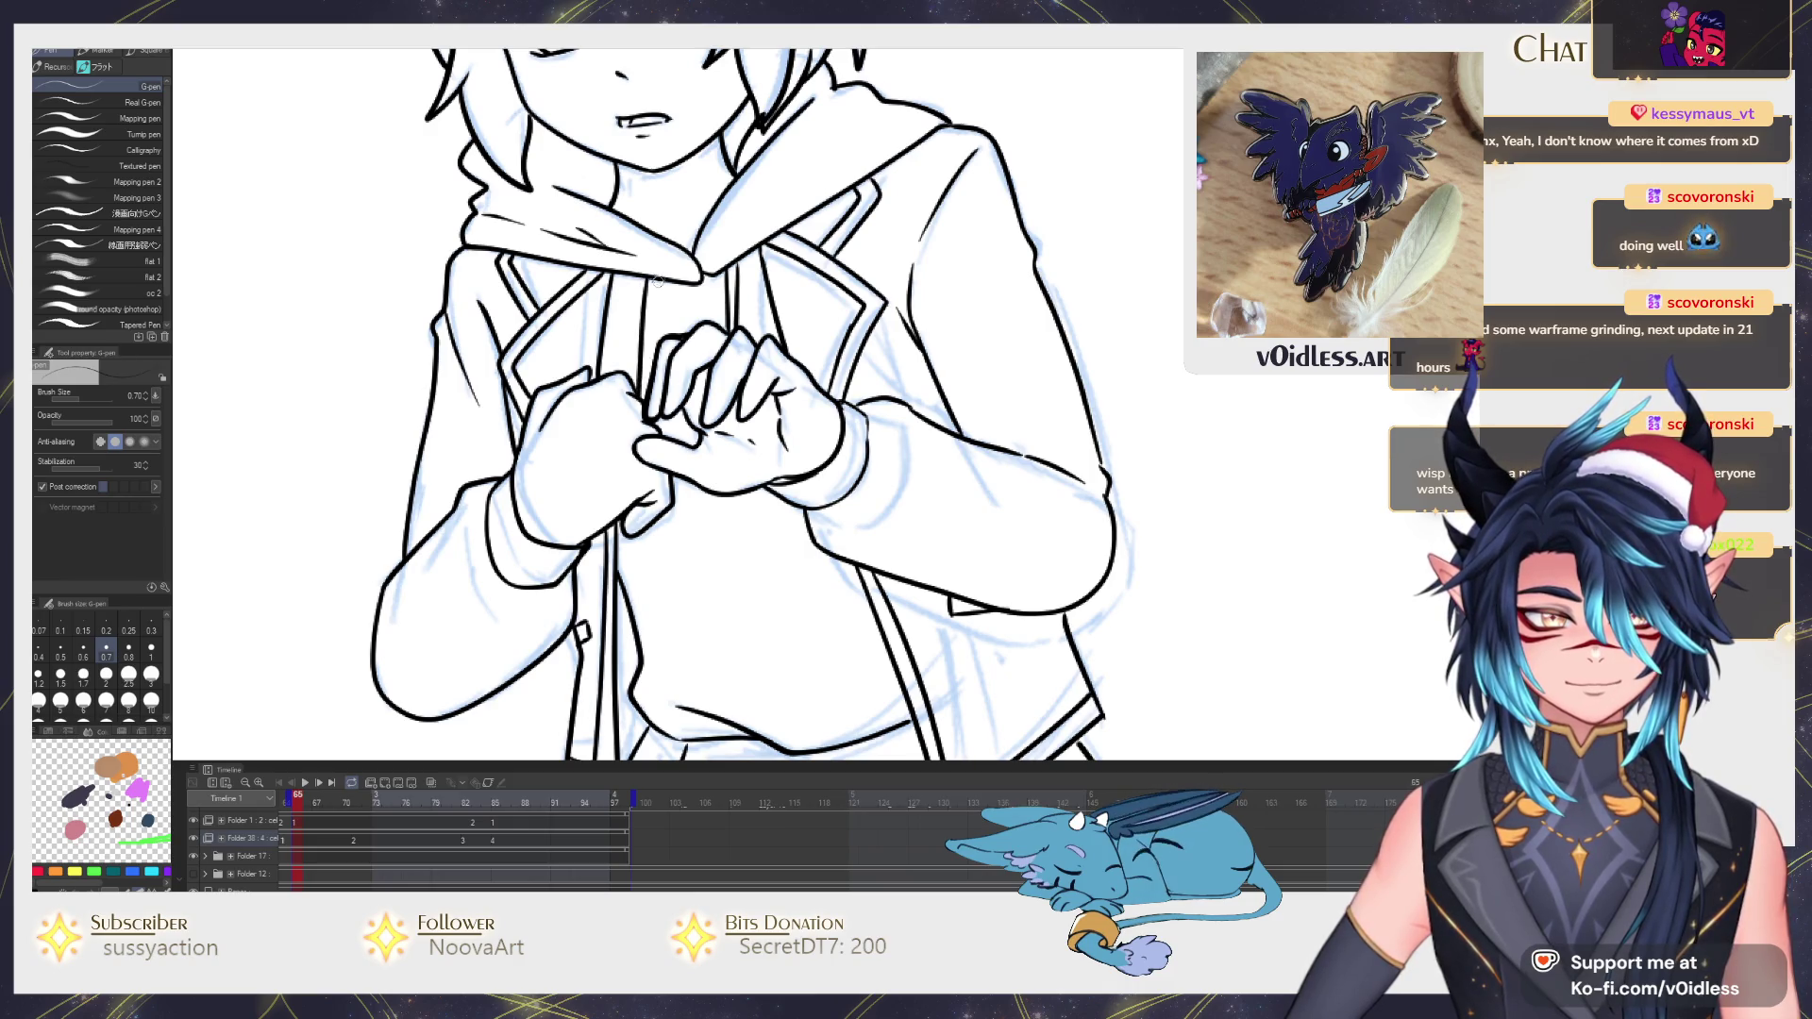
{"action": "scroll", "coordinate": [654, 357], "scroll_direction": "down", "scroll_amount": 1}
{"action": "scroll", "coordinate": [654, 357], "scroll_direction": "down", "scroll_amount": 1}
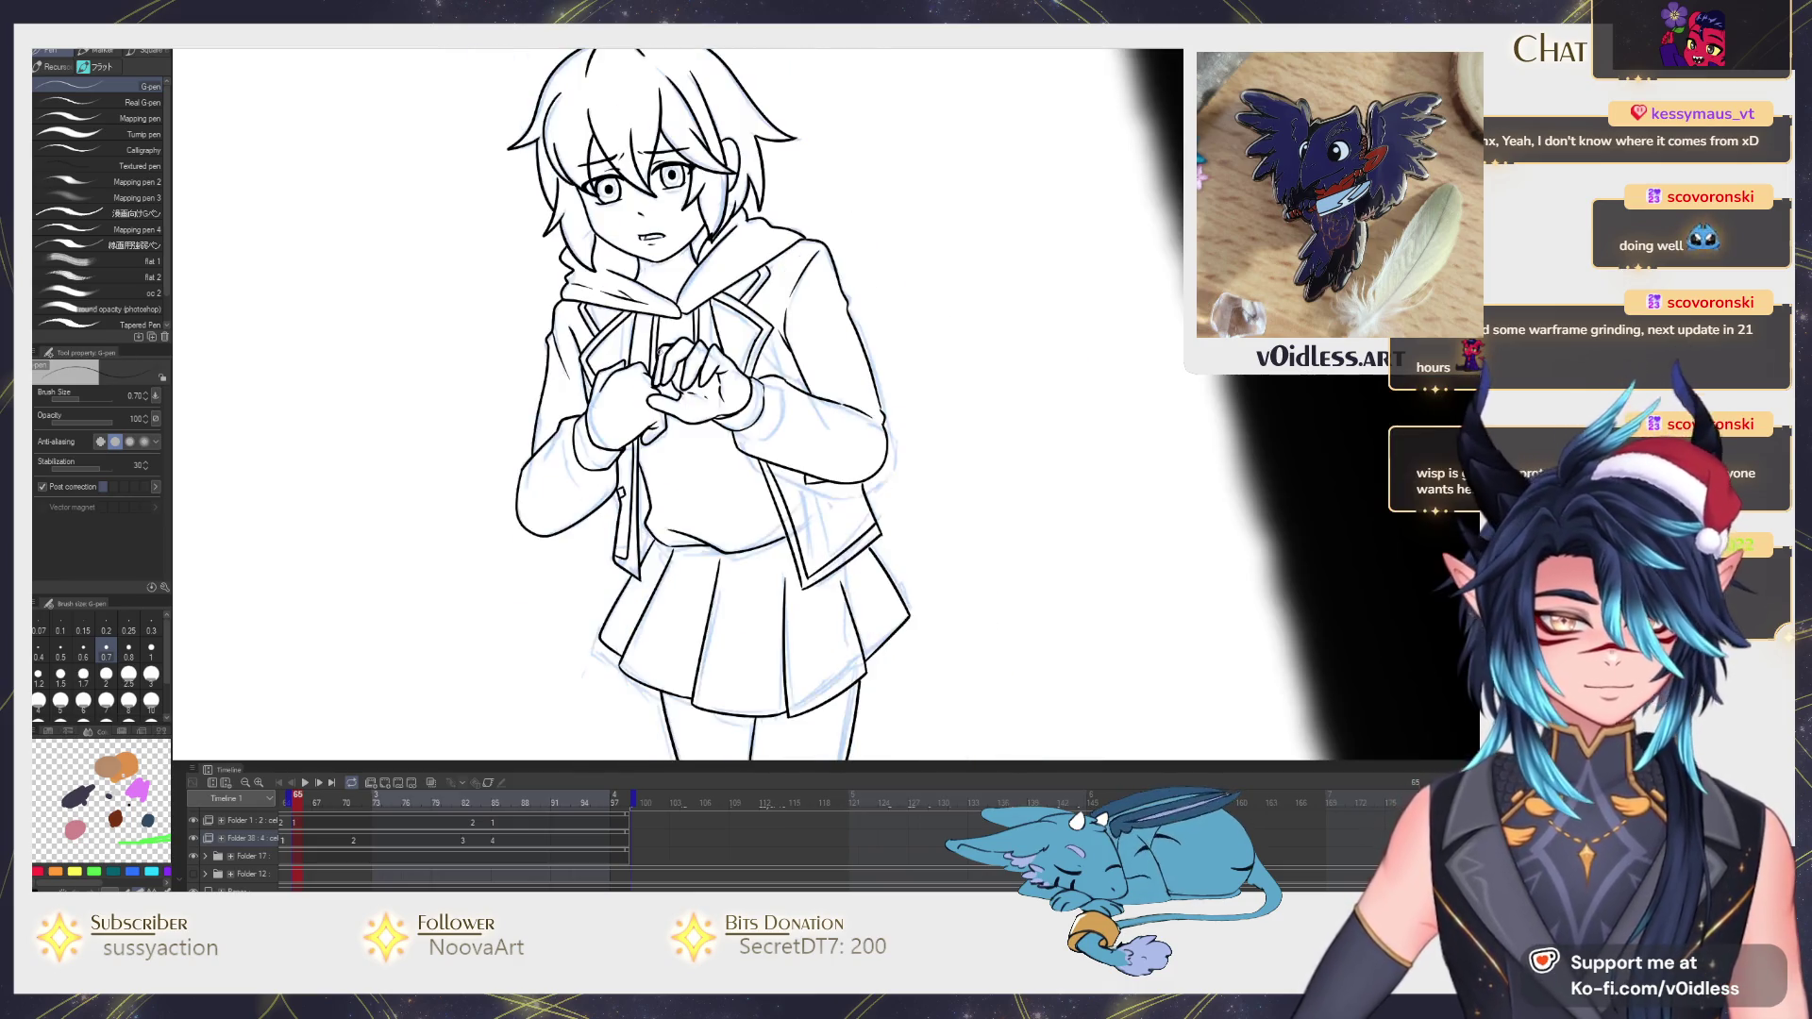
{"action": "left_click_drag", "start_coordinate": [706, 465], "coordinate": [779, 568]}
{"action": "scroll", "coordinate": [779, 566], "scroll_direction": "up", "scroll_amount": 1}
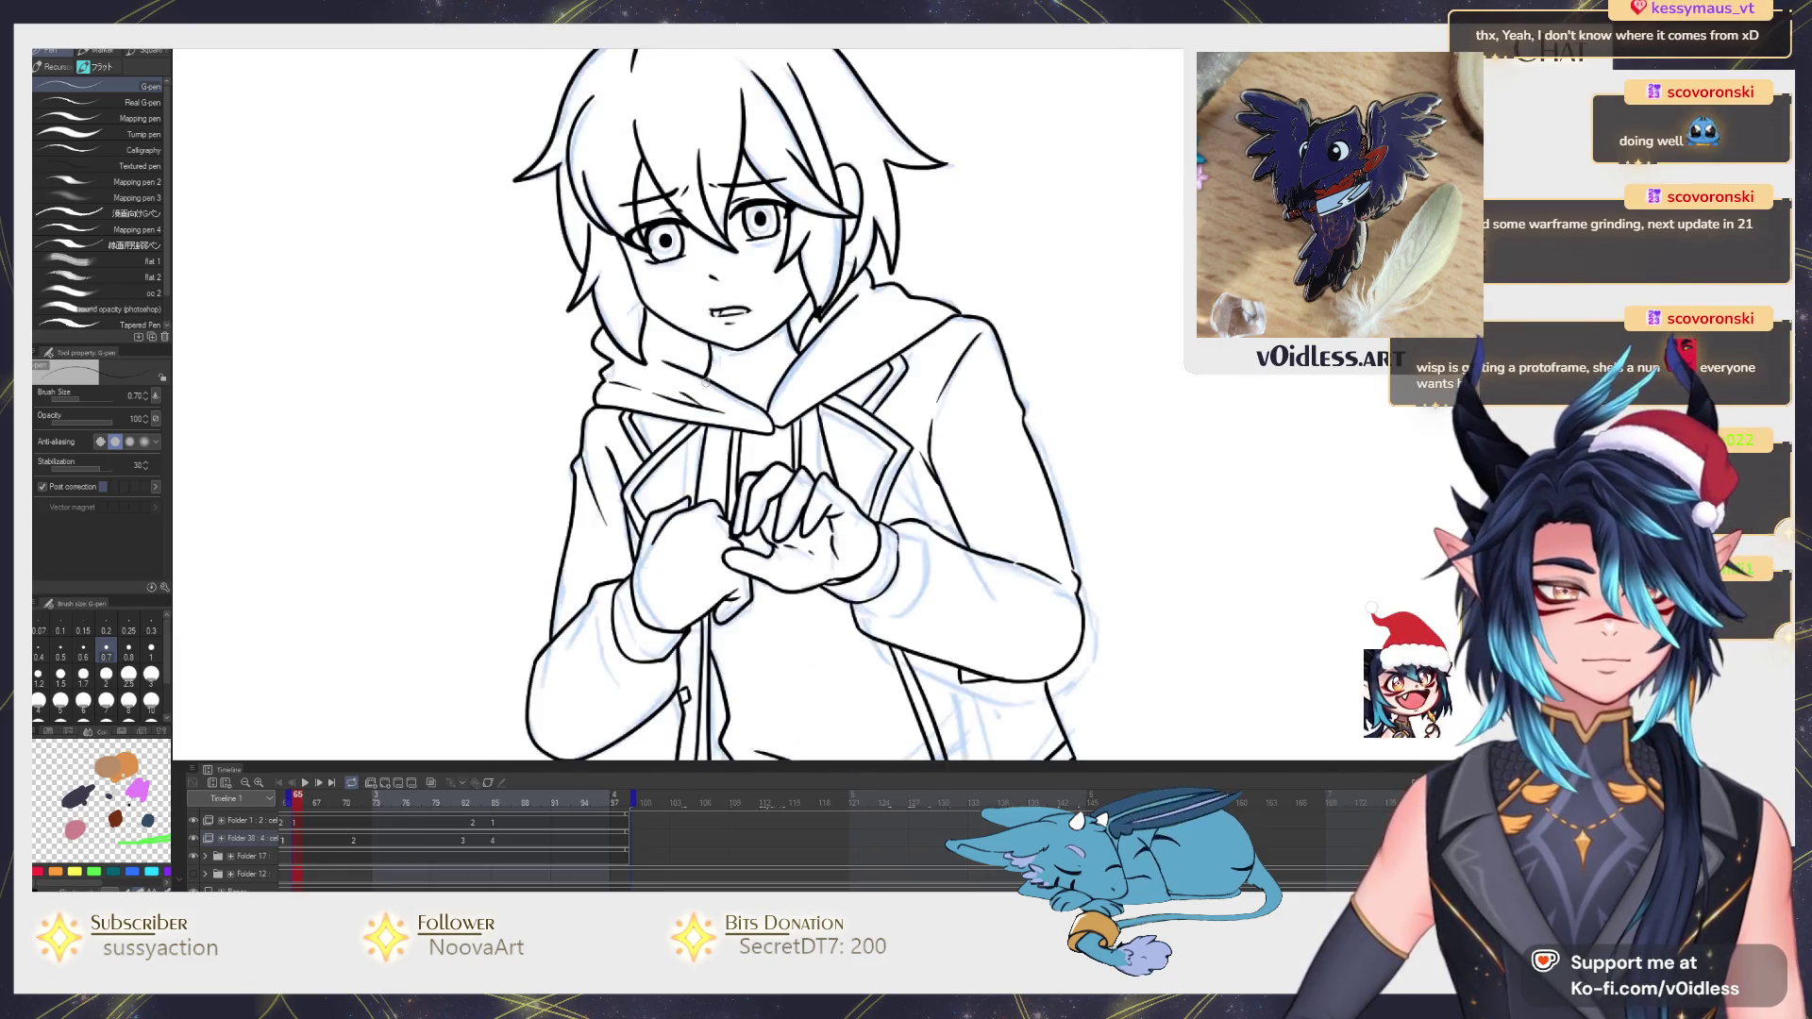
{"action": "scroll", "coordinate": [707, 382], "scroll_direction": "up", "scroll_amount": 1}
{"action": "scroll", "coordinate": [707, 381], "scroll_direction": "up", "scroll_amount": 1}
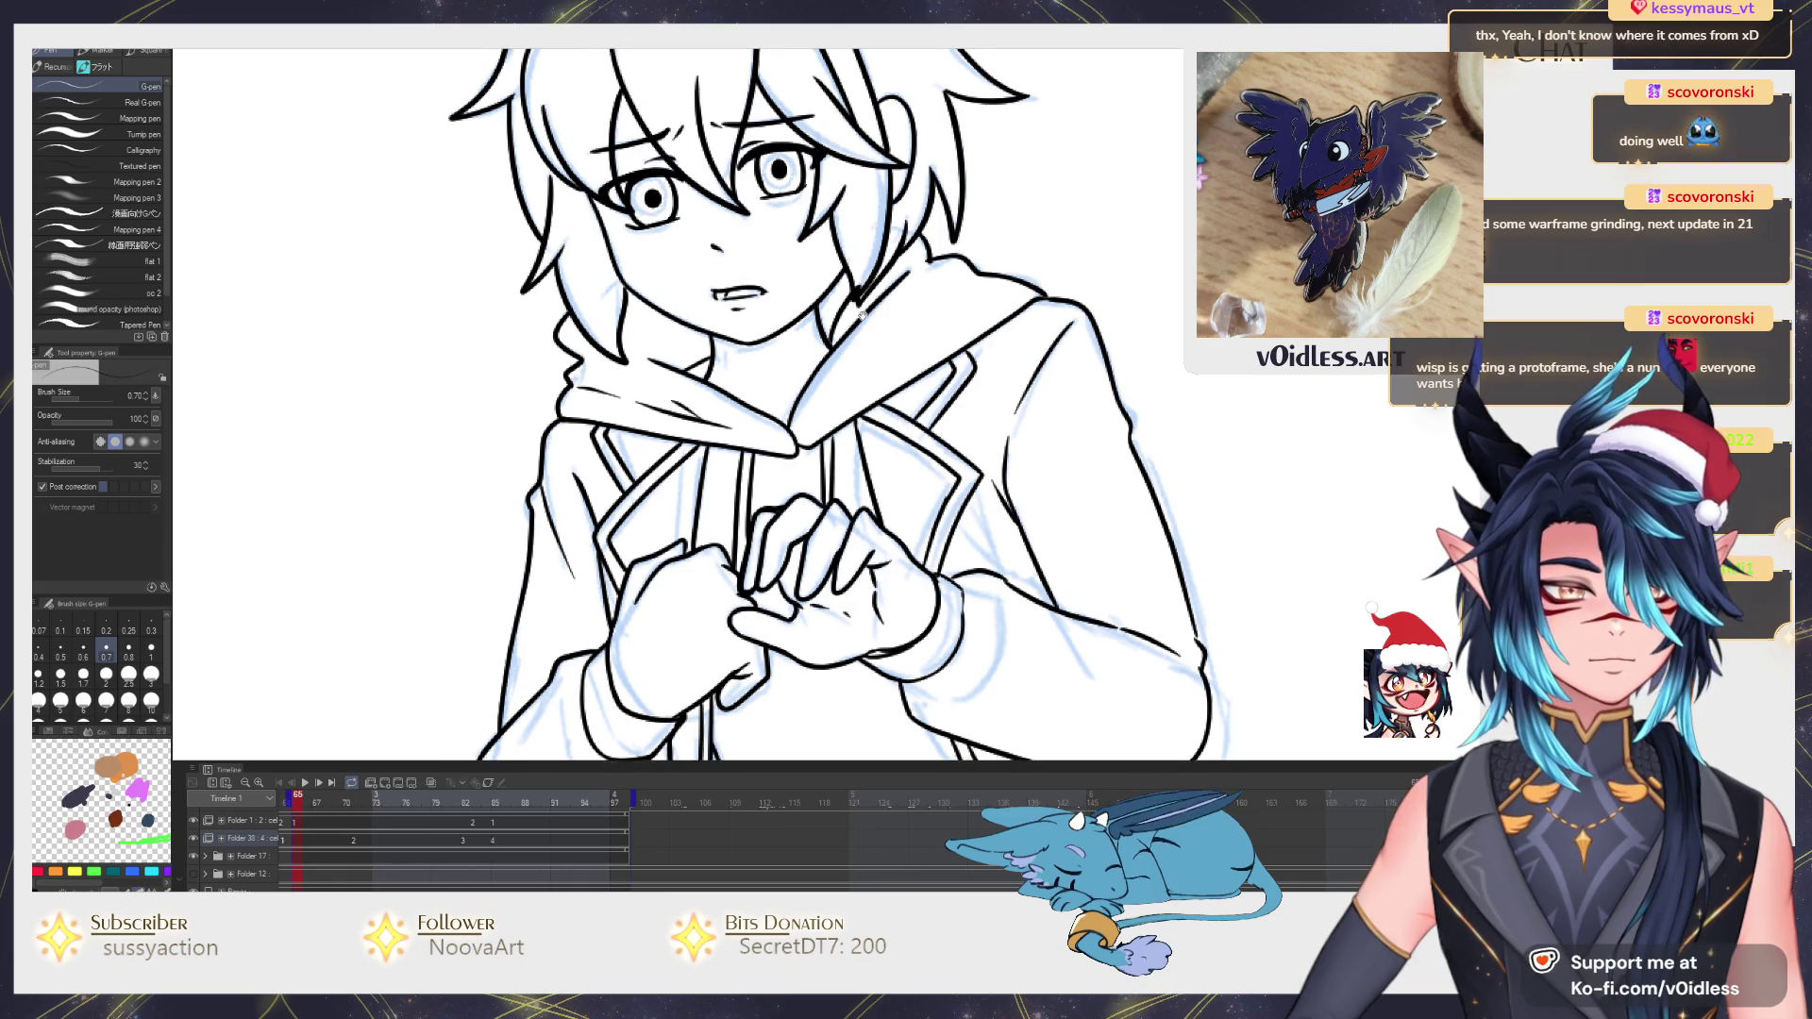
{"action": "left_click_drag", "start_coordinate": [862, 314], "coordinate": [781, 450]}
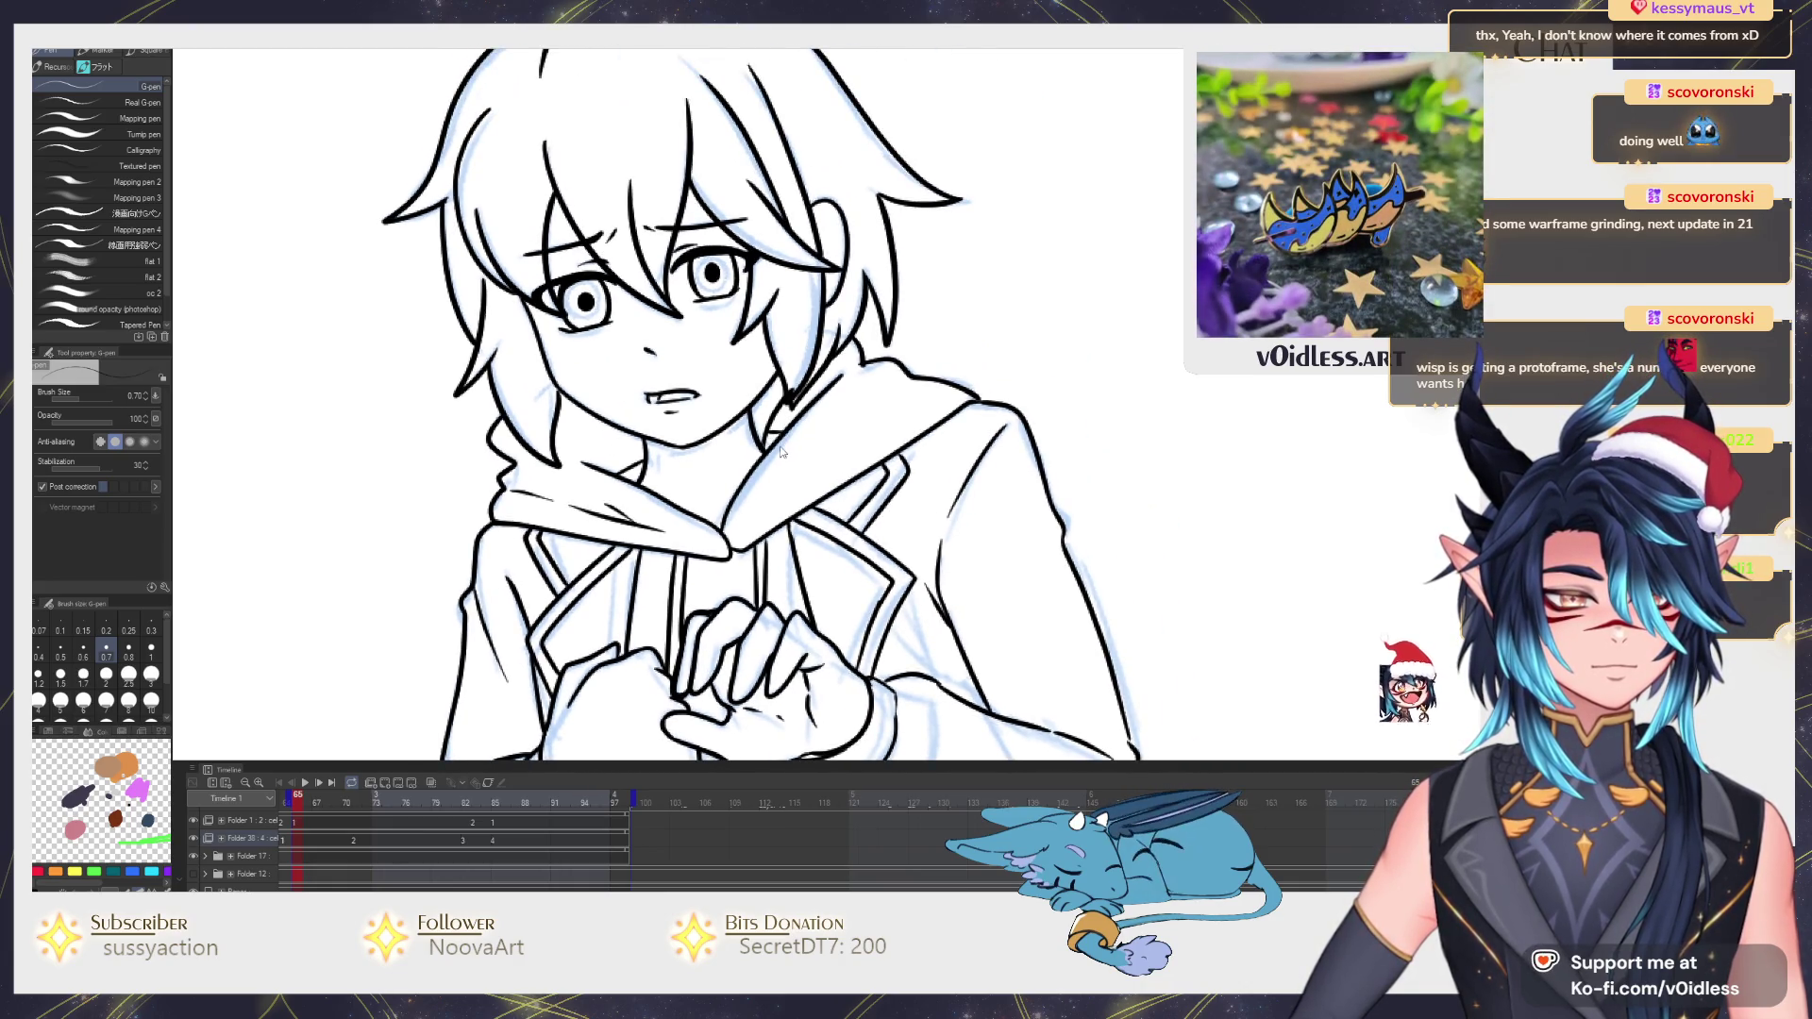
{"action": "scroll", "coordinate": [781, 450], "scroll_direction": "down", "scroll_amount": 3}
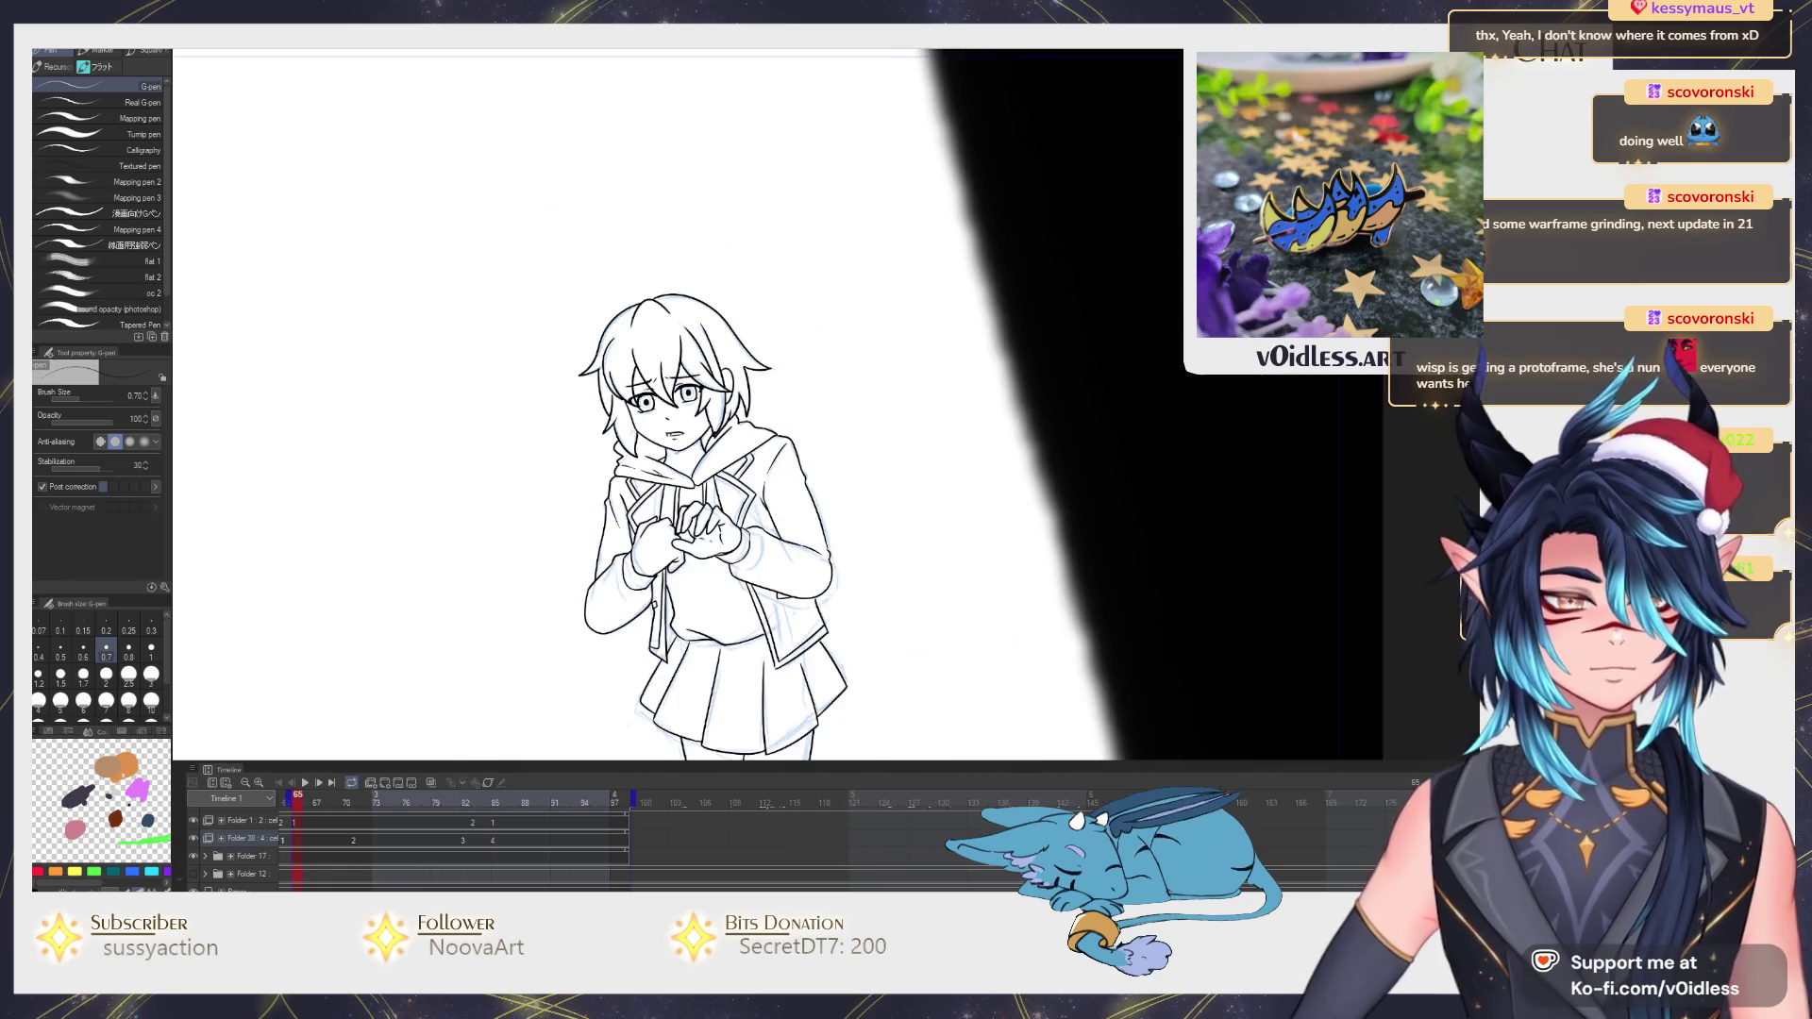
{"action": "scroll", "coordinate": [682, 456], "scroll_direction": "down", "scroll_amount": 1}
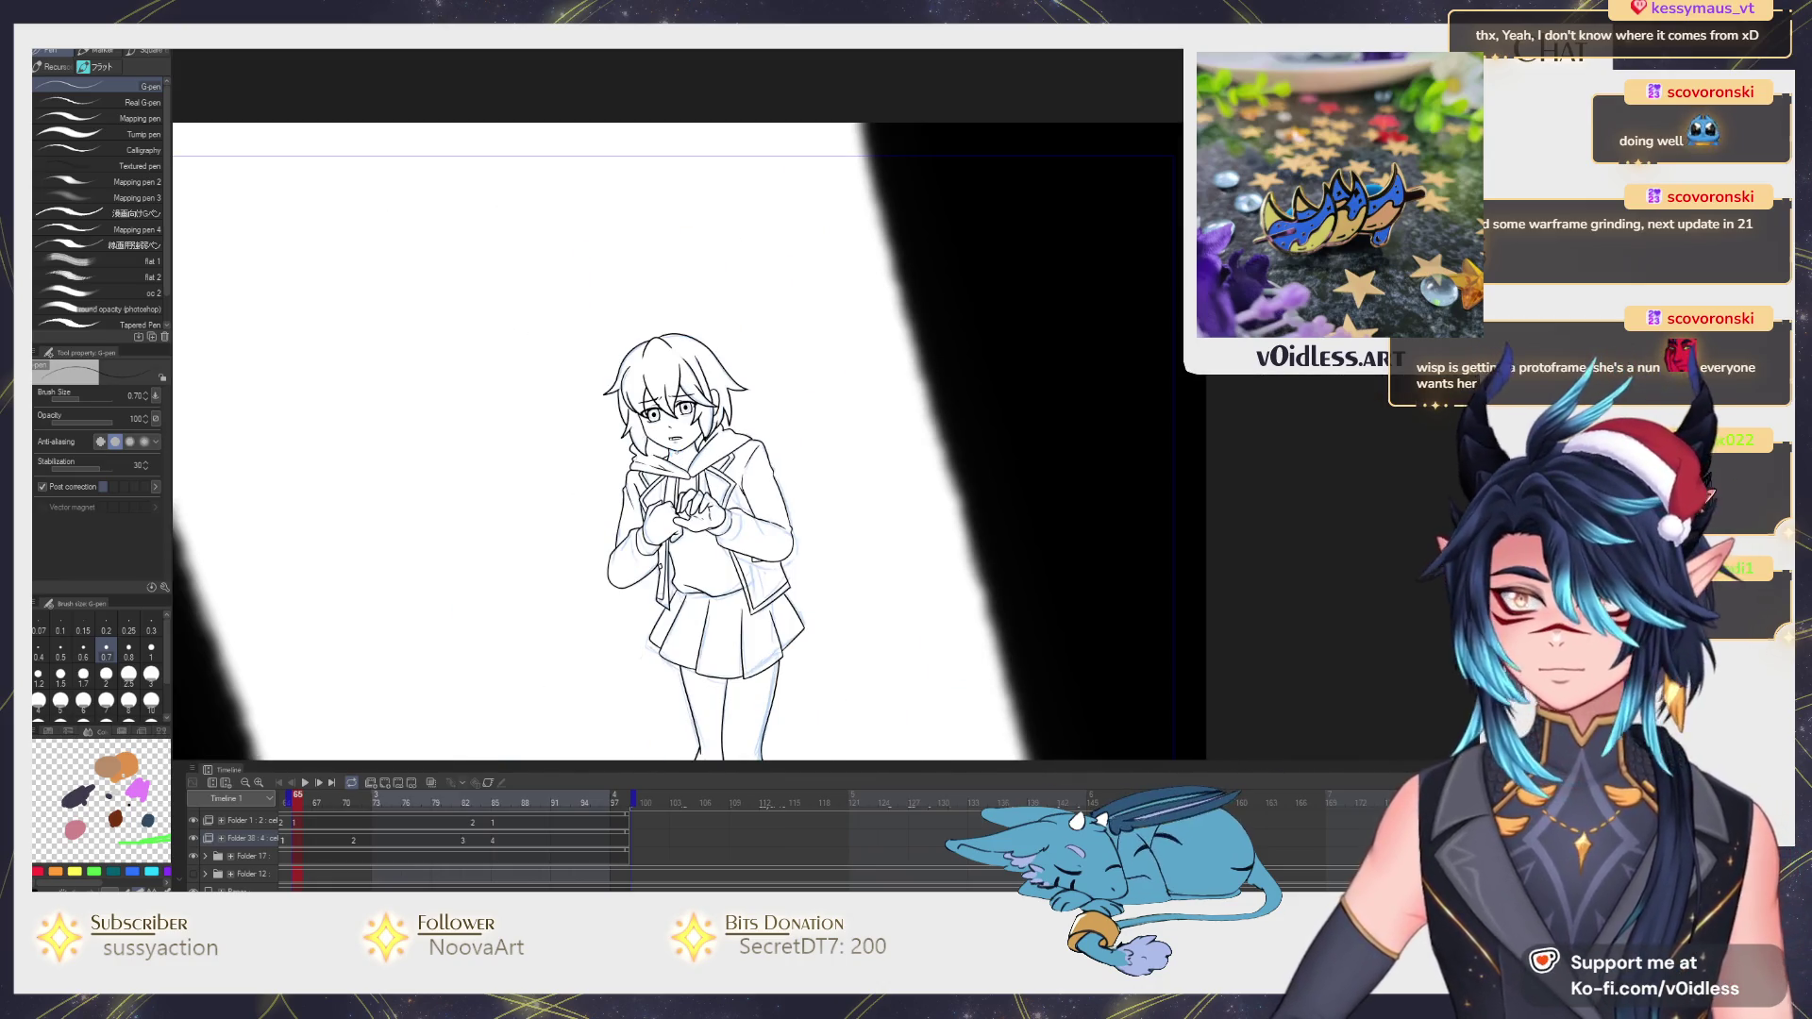
{"action": "scroll", "coordinate": [681, 457], "scroll_direction": "up", "scroll_amount": 1}
{"action": "scroll", "coordinate": [678, 453], "scroll_direction": "up", "scroll_amount": 1}
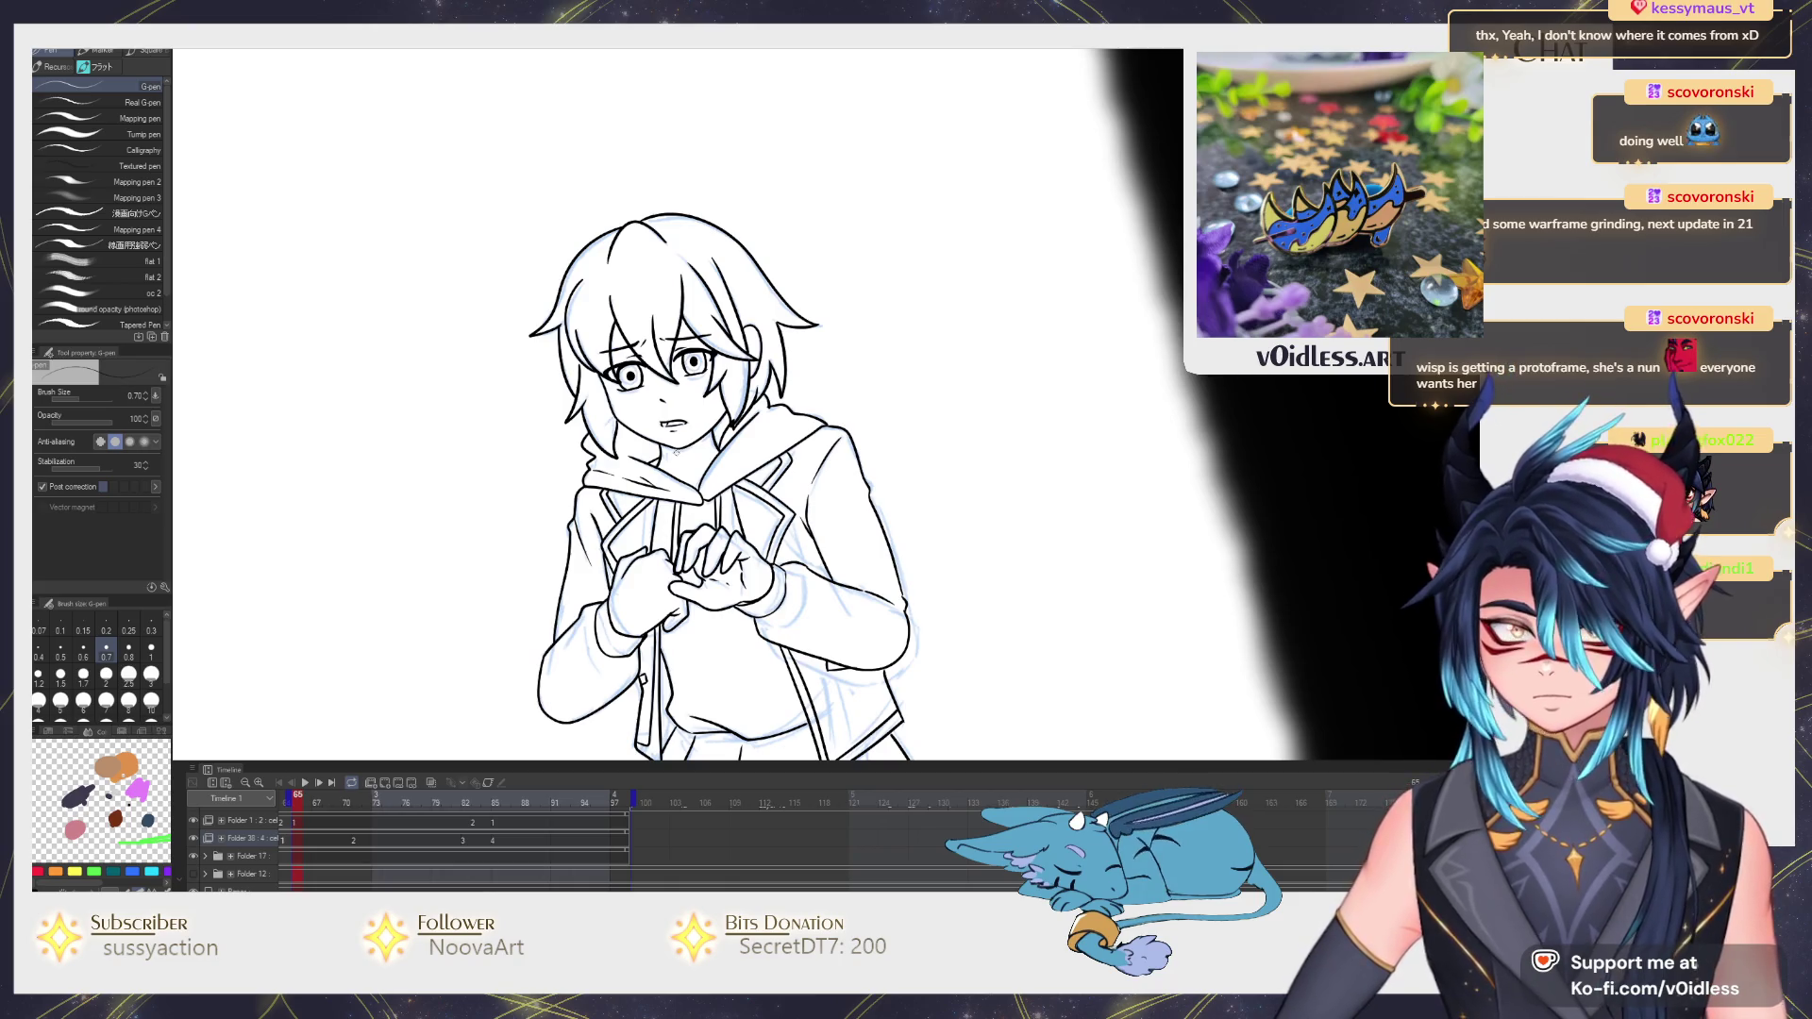
{"action": "scroll", "coordinate": [678, 451], "scroll_direction": "down", "scroll_amount": 1}
{"action": "scroll", "coordinate": [730, 399], "scroll_direction": "down", "scroll_amount": 1}
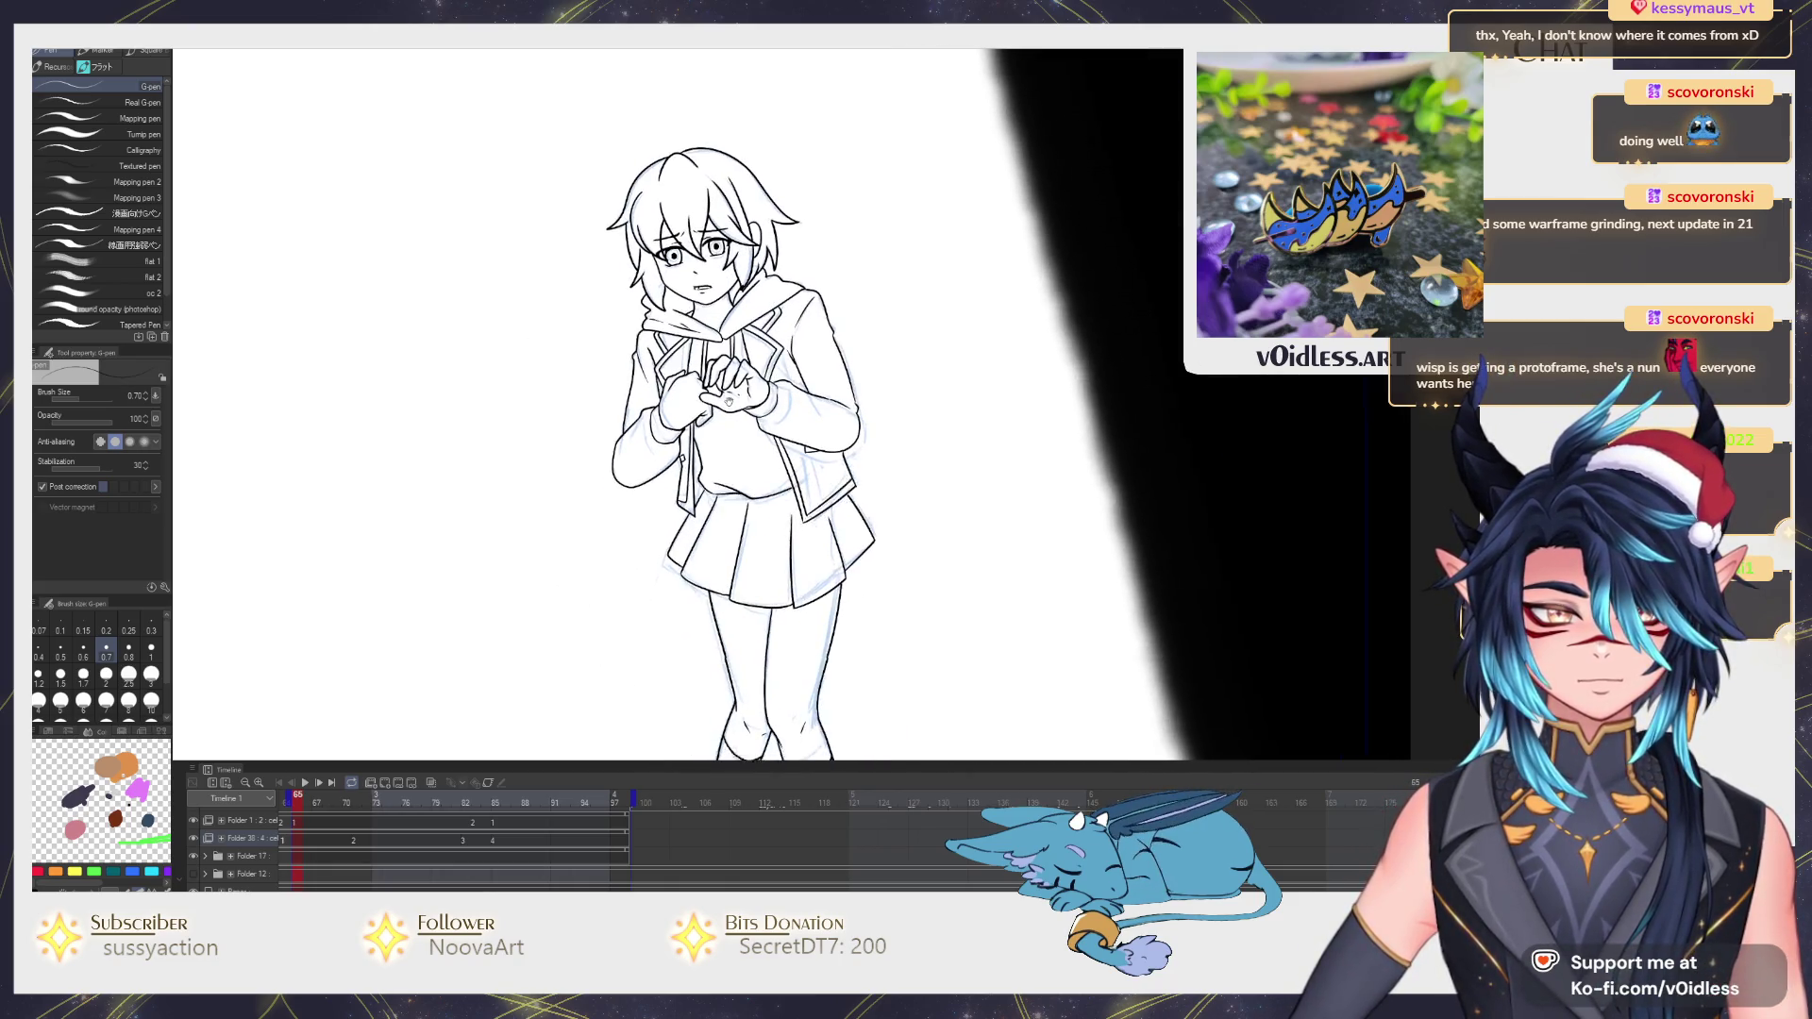
{"action": "left_click_drag", "start_coordinate": [728, 404], "coordinate": [750, 452]}
{"action": "key", "text": "j"}
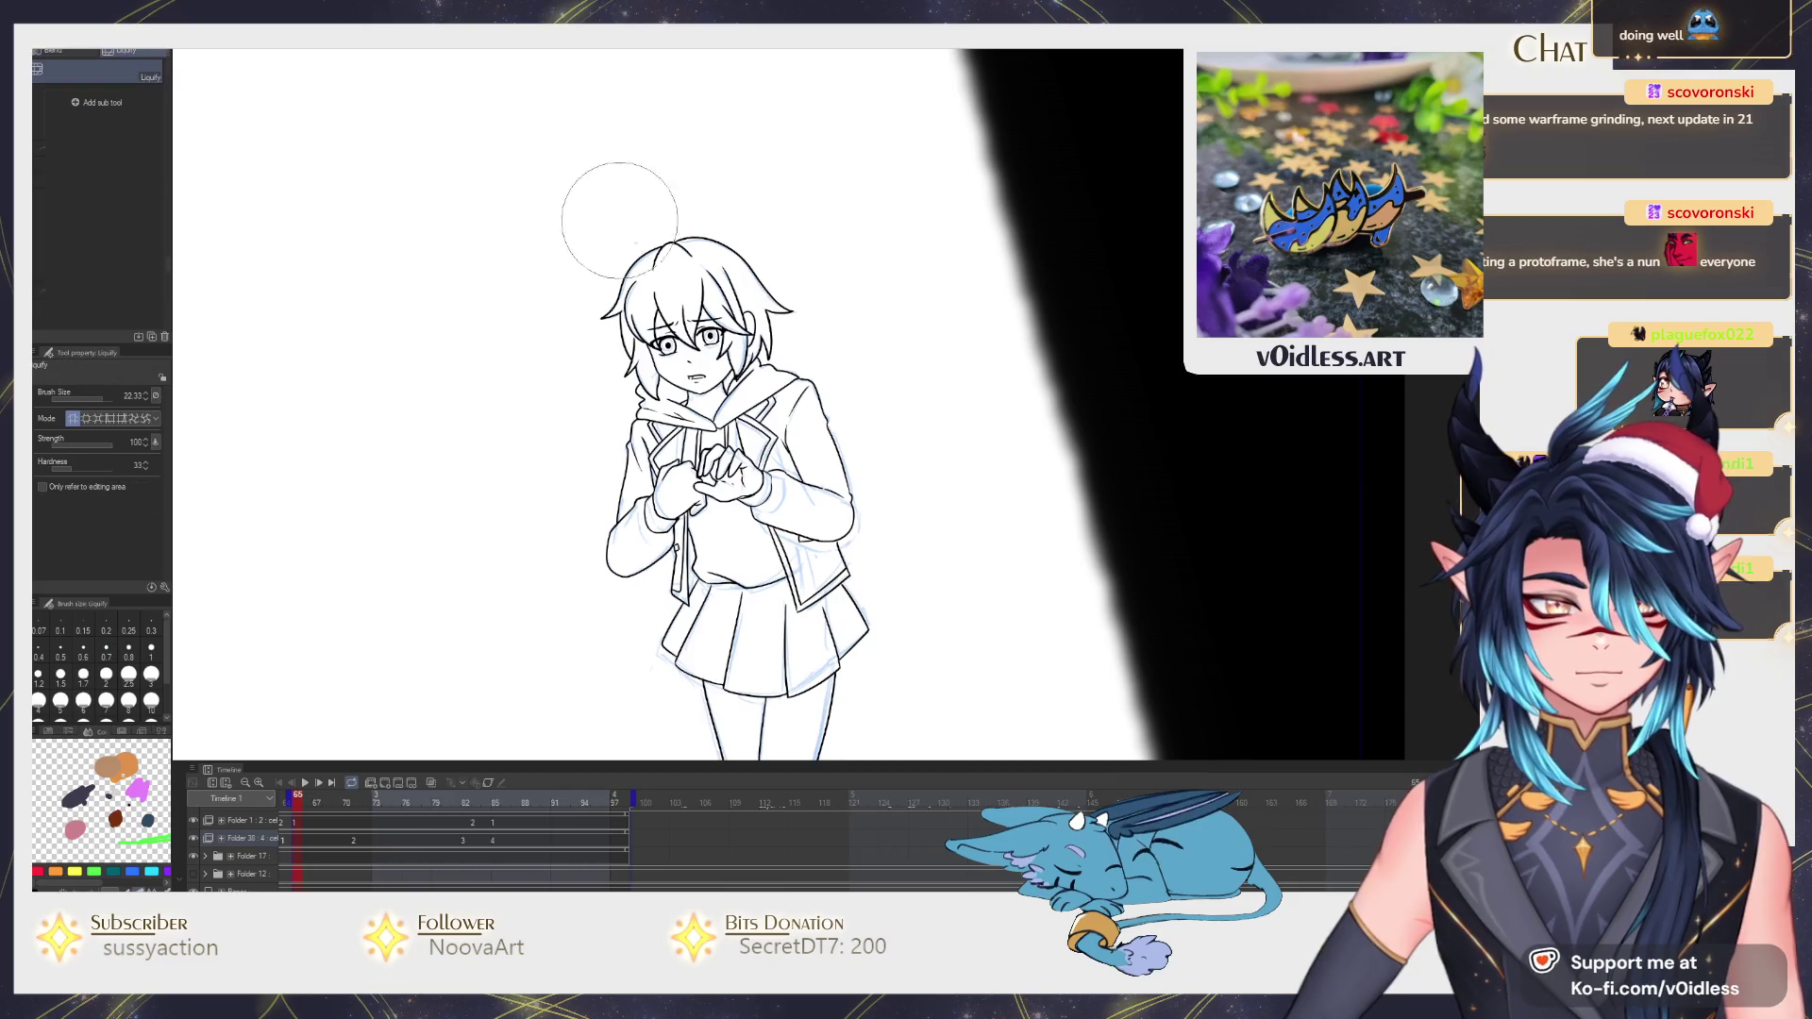
{"action": "left_click_drag", "start_coordinate": [580, 209], "coordinate": [628, 223], "text": "ctrl+alt"}
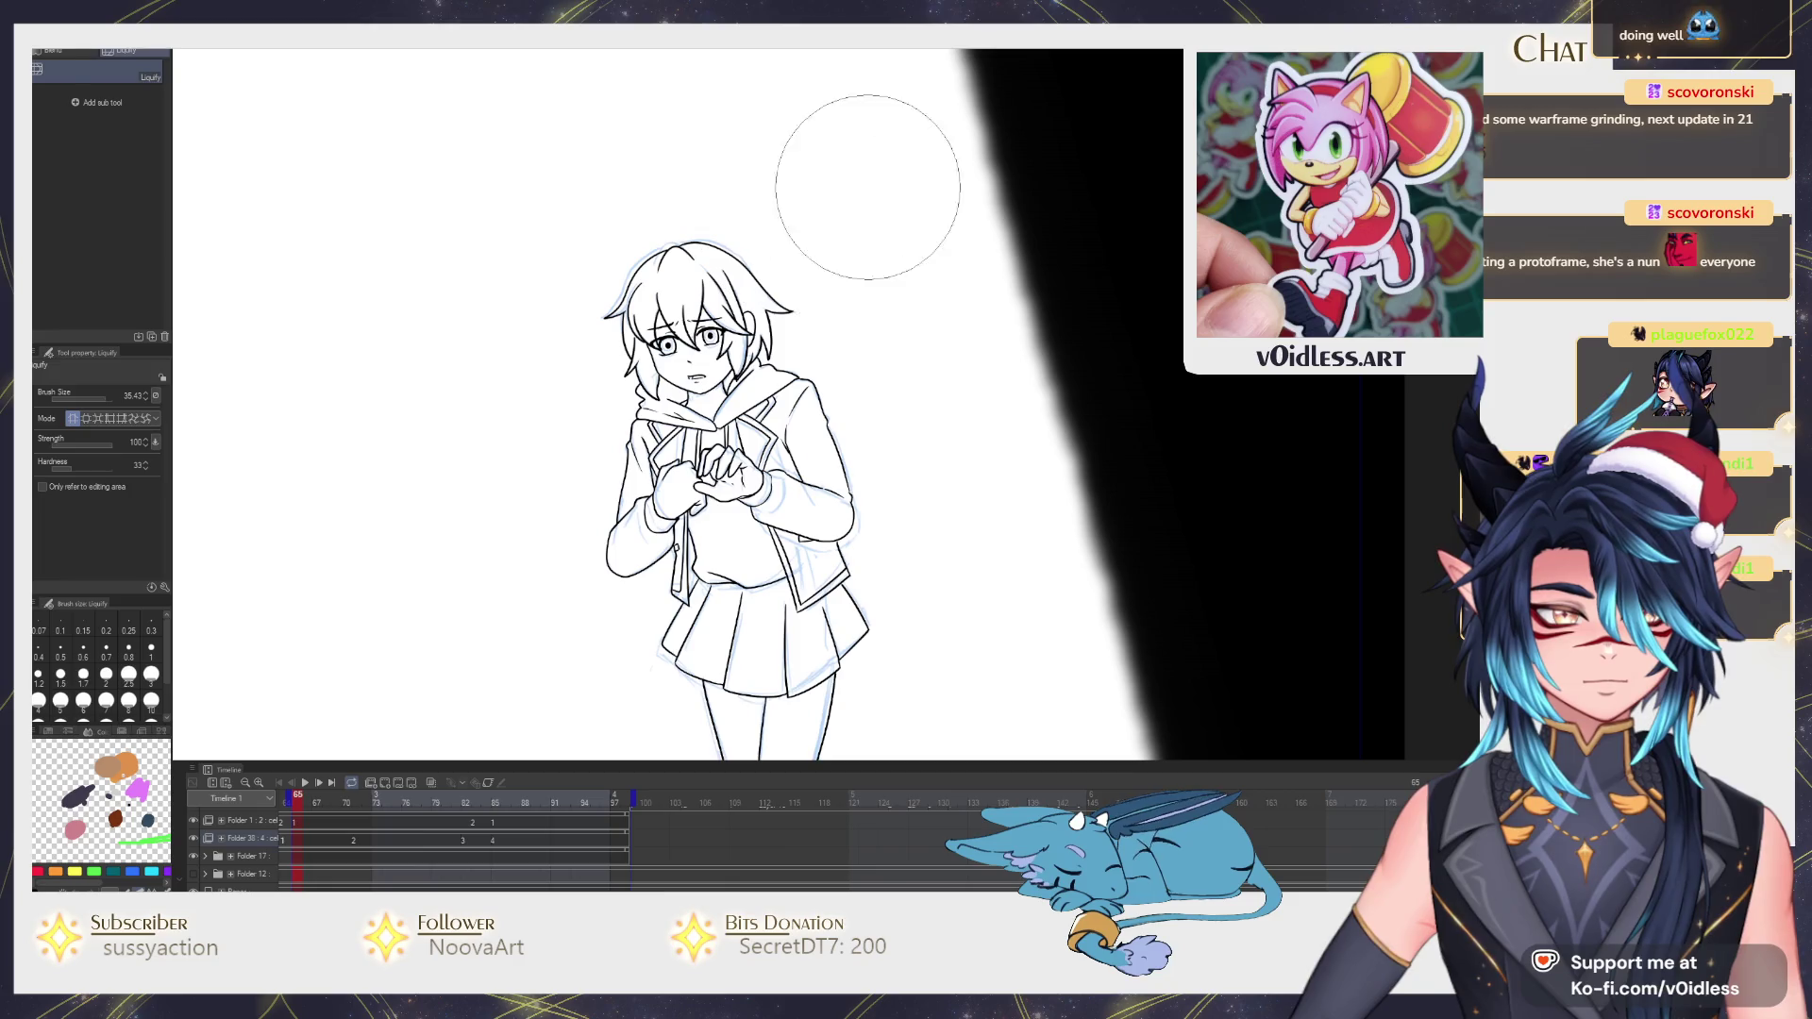
{"action": "key", "text": "p"}
{"action": "key", "text": "p"}
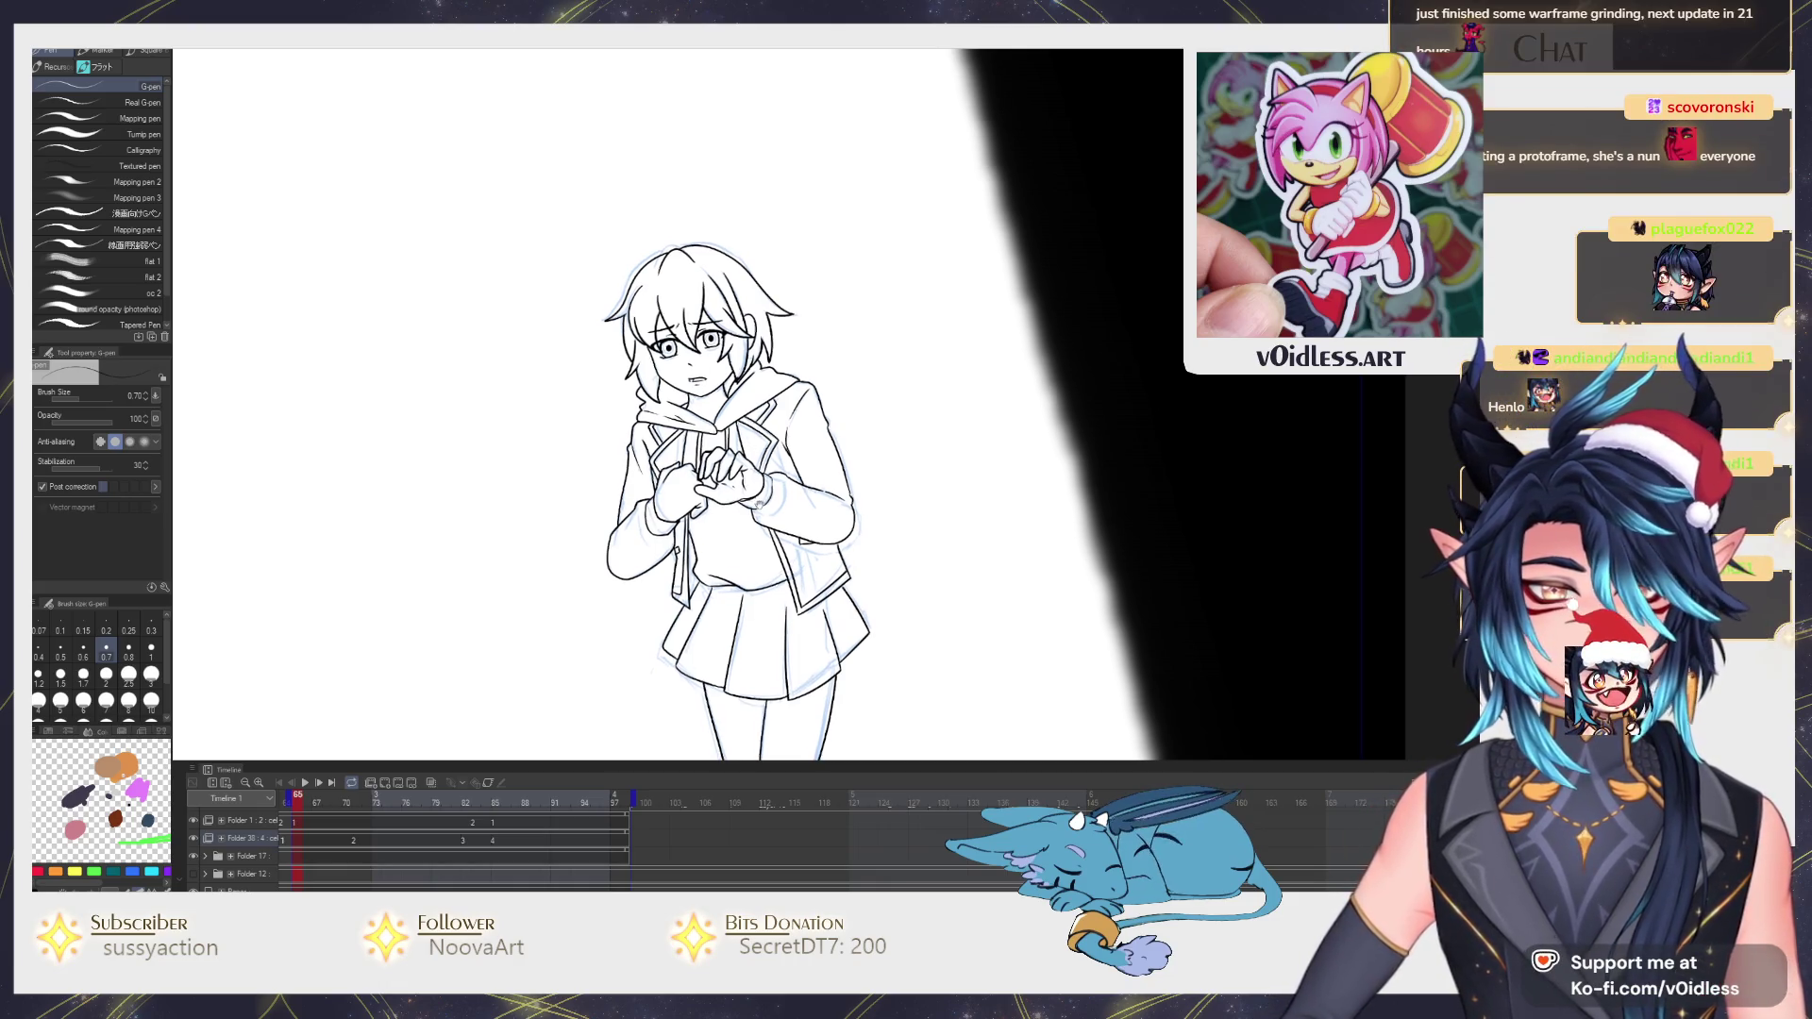
{"action": "scroll", "coordinate": [736, 495], "scroll_direction": "up", "scroll_amount": 1}
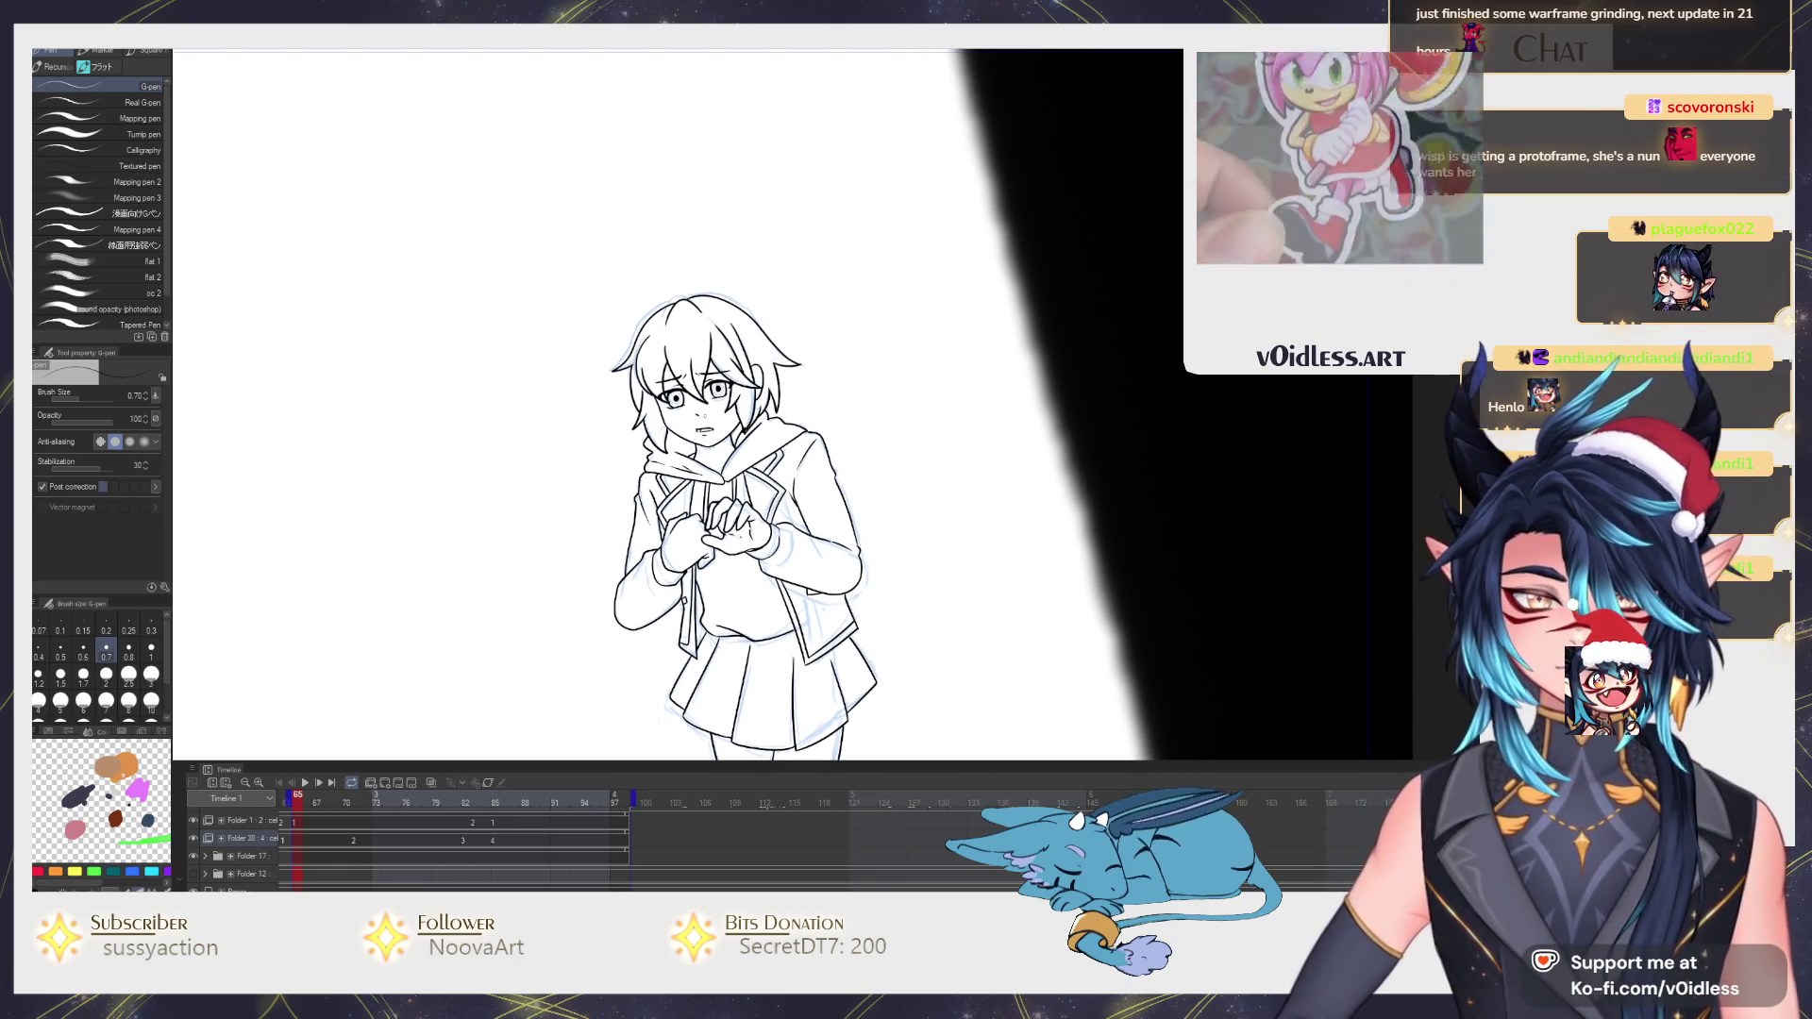
{"action": "scroll", "coordinate": [736, 425], "scroll_direction": "down", "scroll_amount": 1}
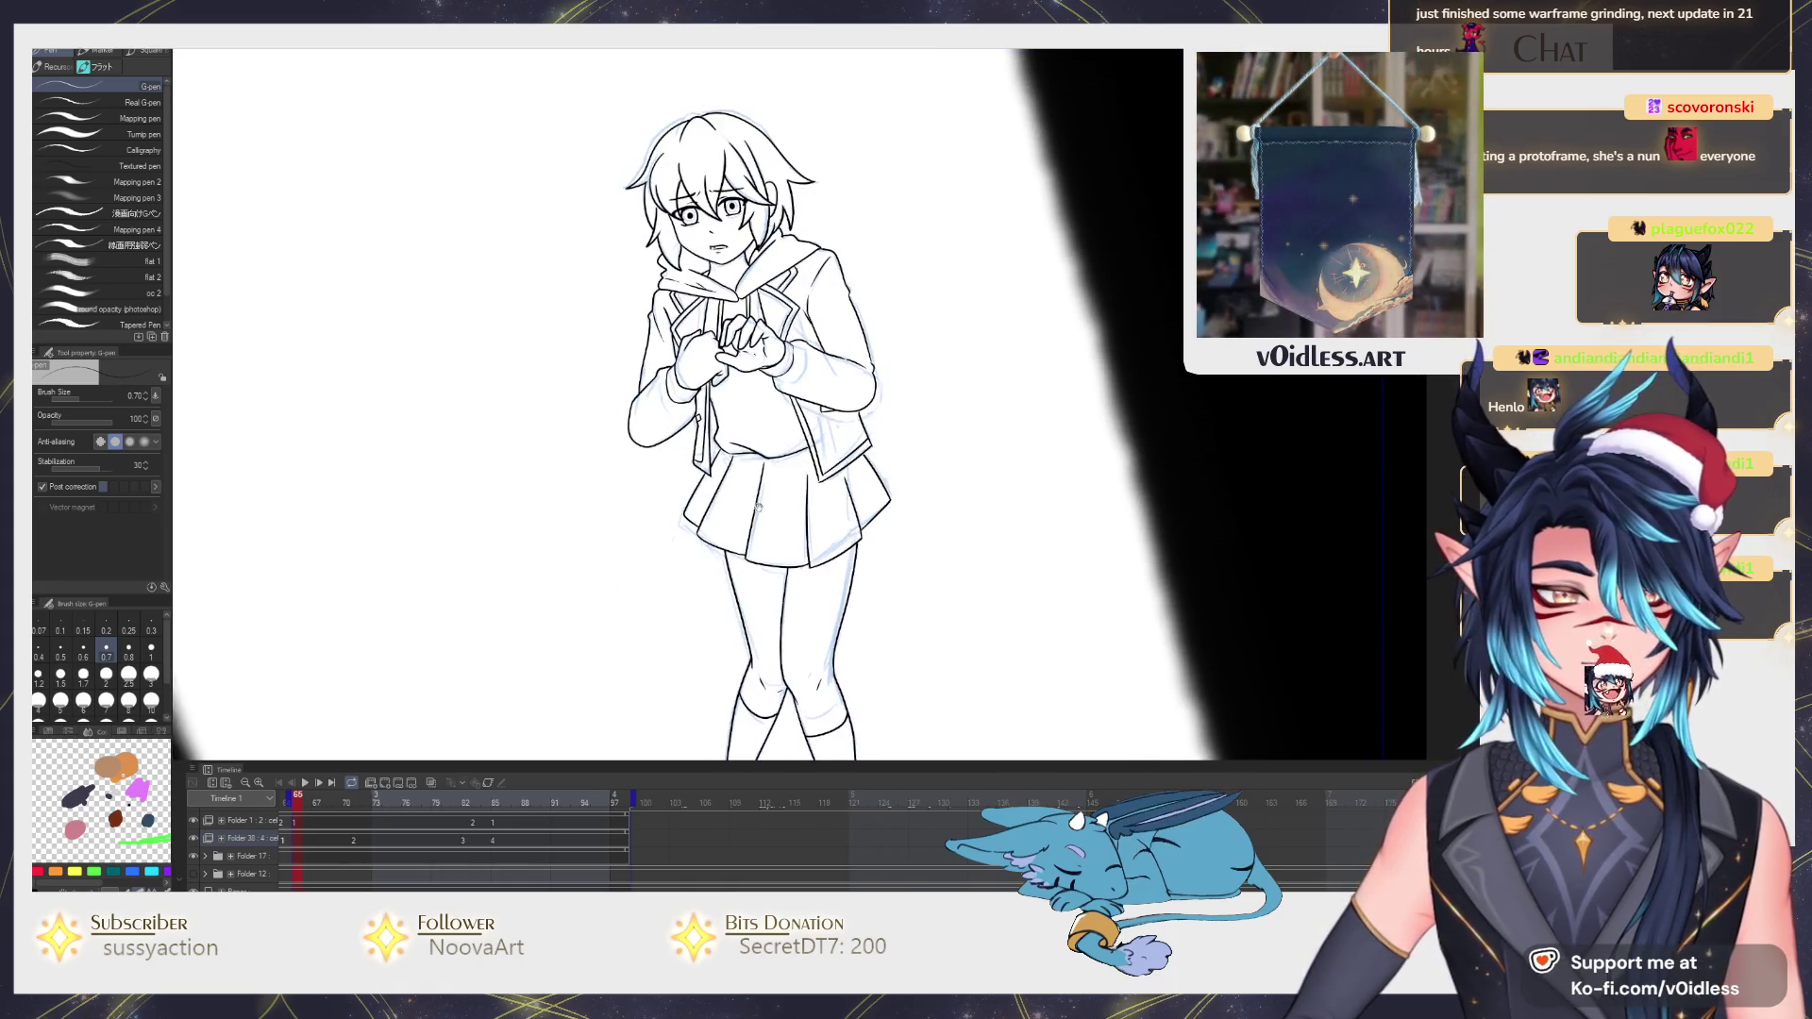
{"action": "scroll", "coordinate": [736, 425], "scroll_direction": "down", "scroll_amount": 1}
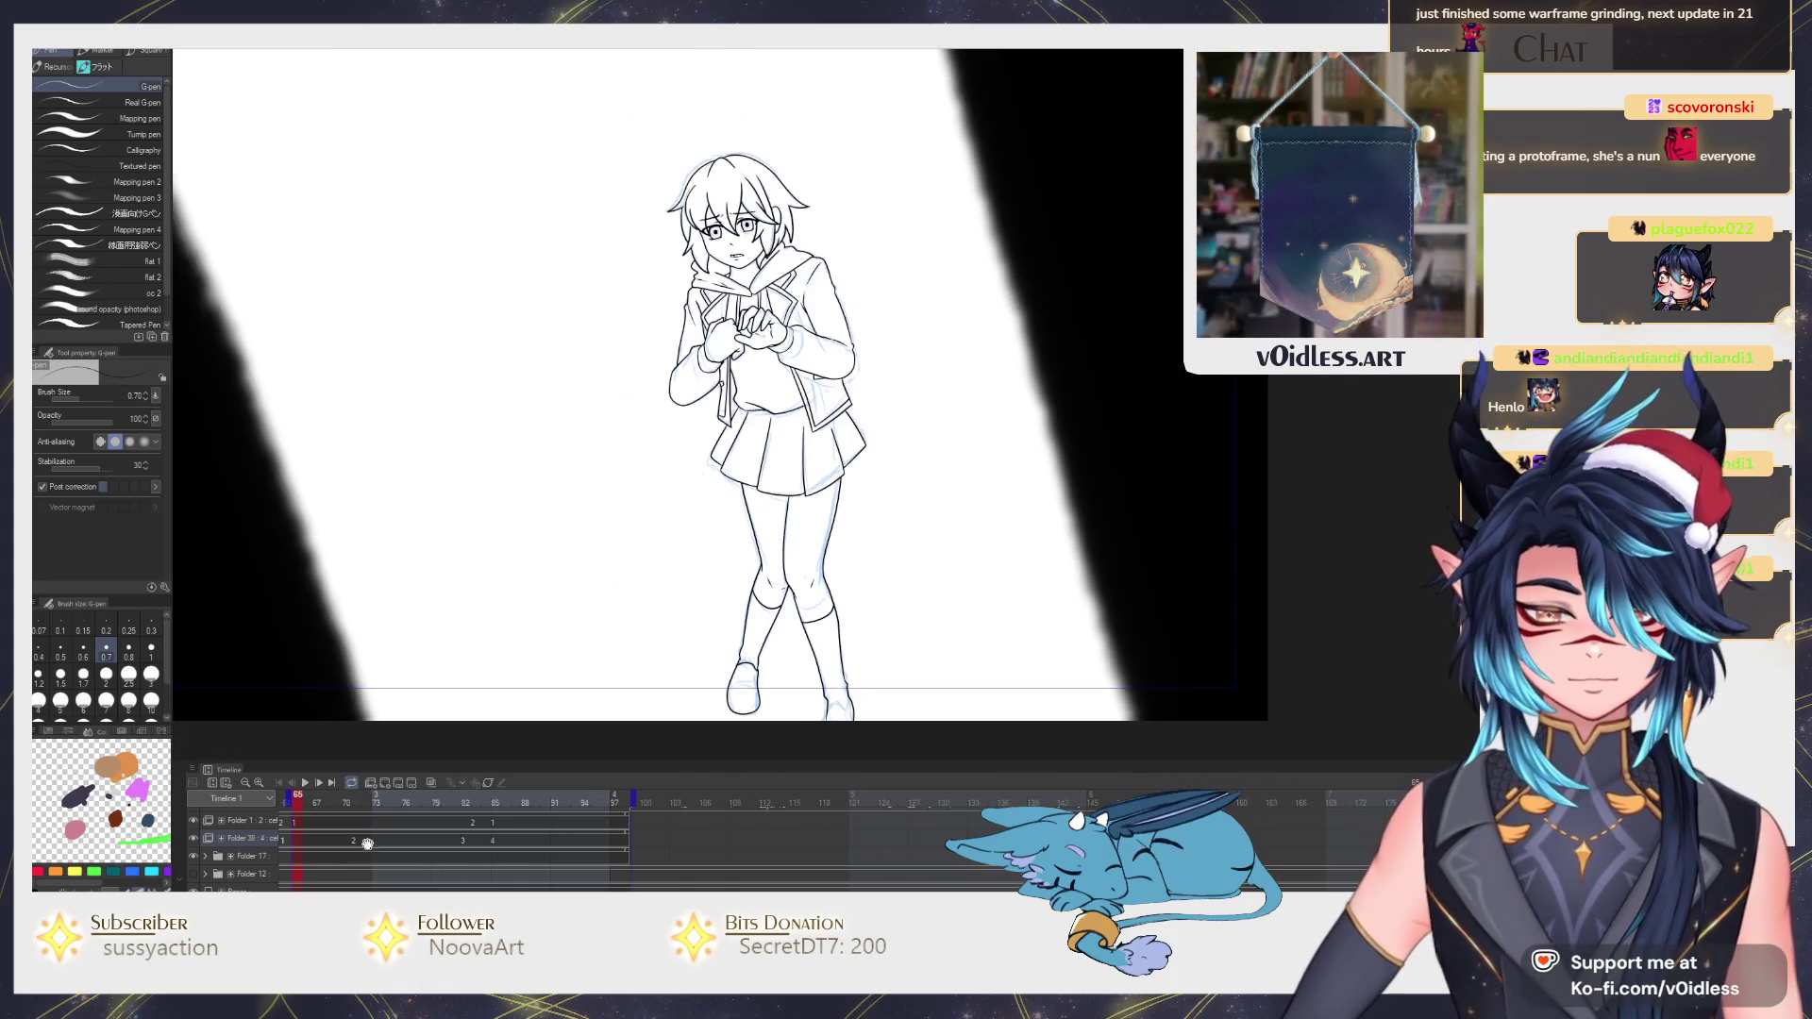
{"action": "scroll", "coordinate": [367, 844], "scroll_direction": "up", "scroll_amount": 2}
Move to the later frame and ink the right eye's pupil, a stroke beside it and the upper eyelid.
{"action": "left_click_drag", "start_coordinate": [443, 804], "coordinate": [474, 811]}
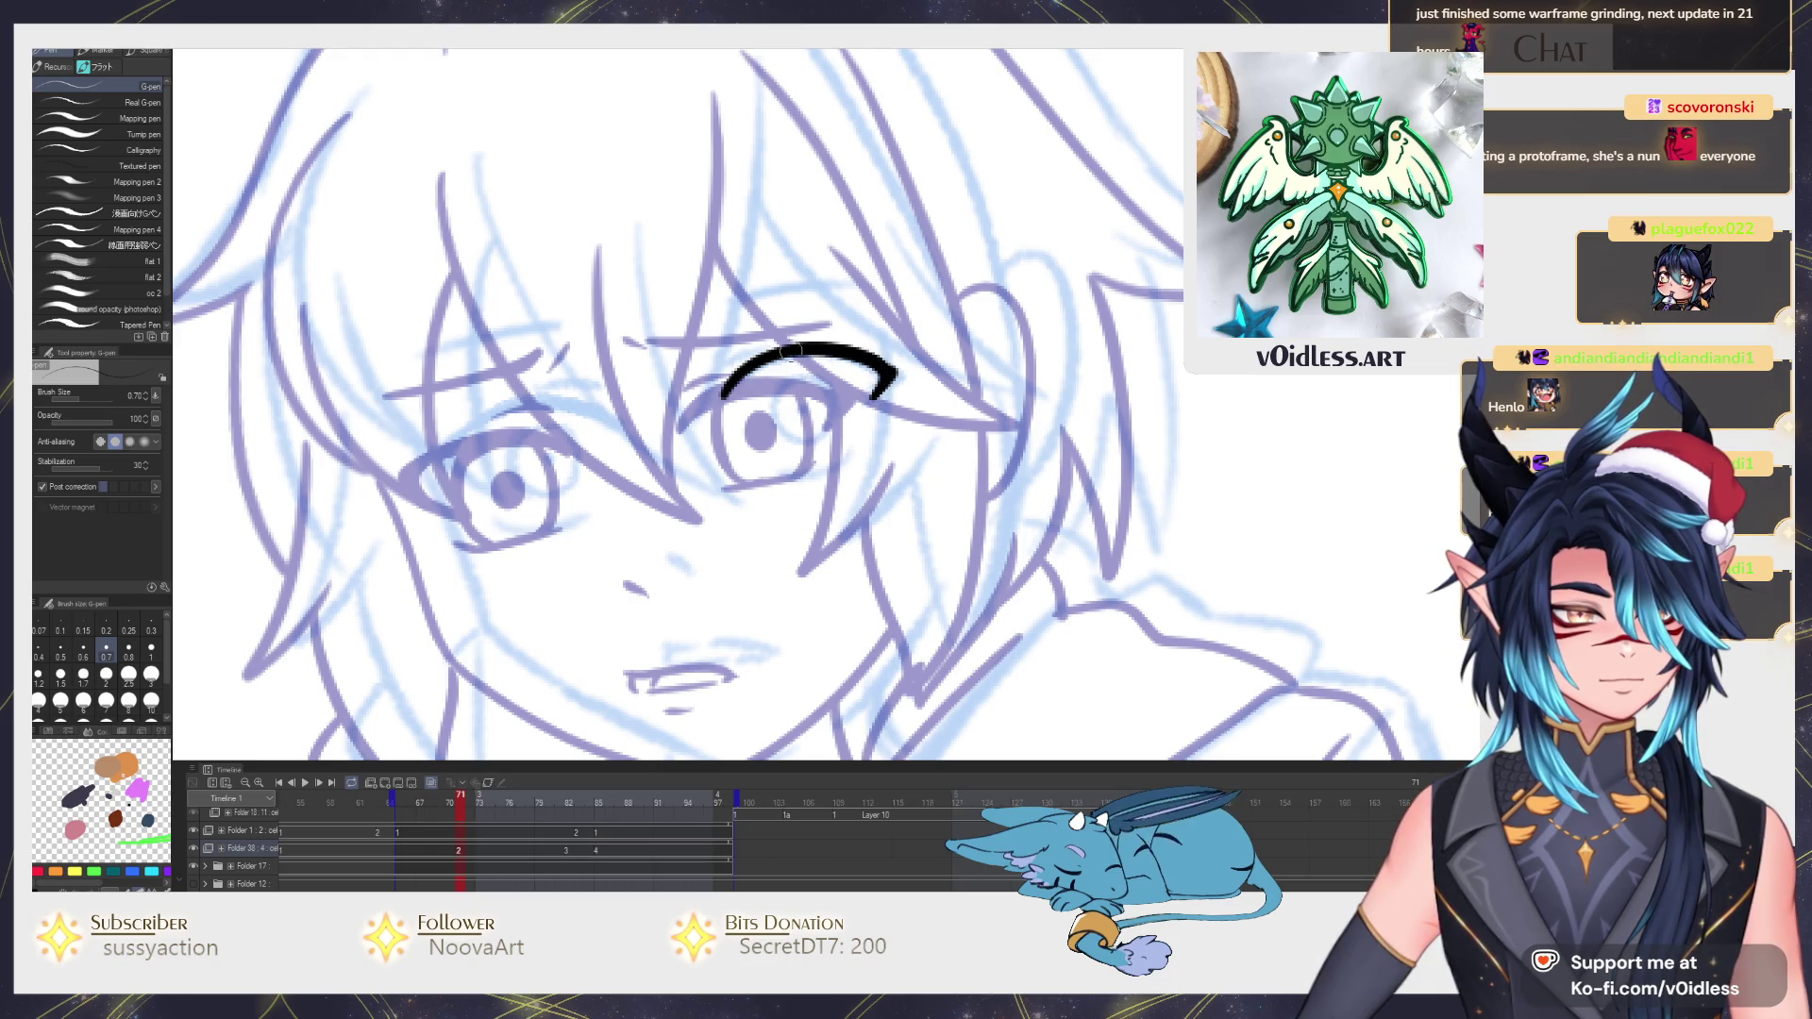
{"action": "left_click", "coordinate": [803, 410]}
{"action": "left_click_drag", "start_coordinate": [856, 417], "coordinate": [848, 448]}
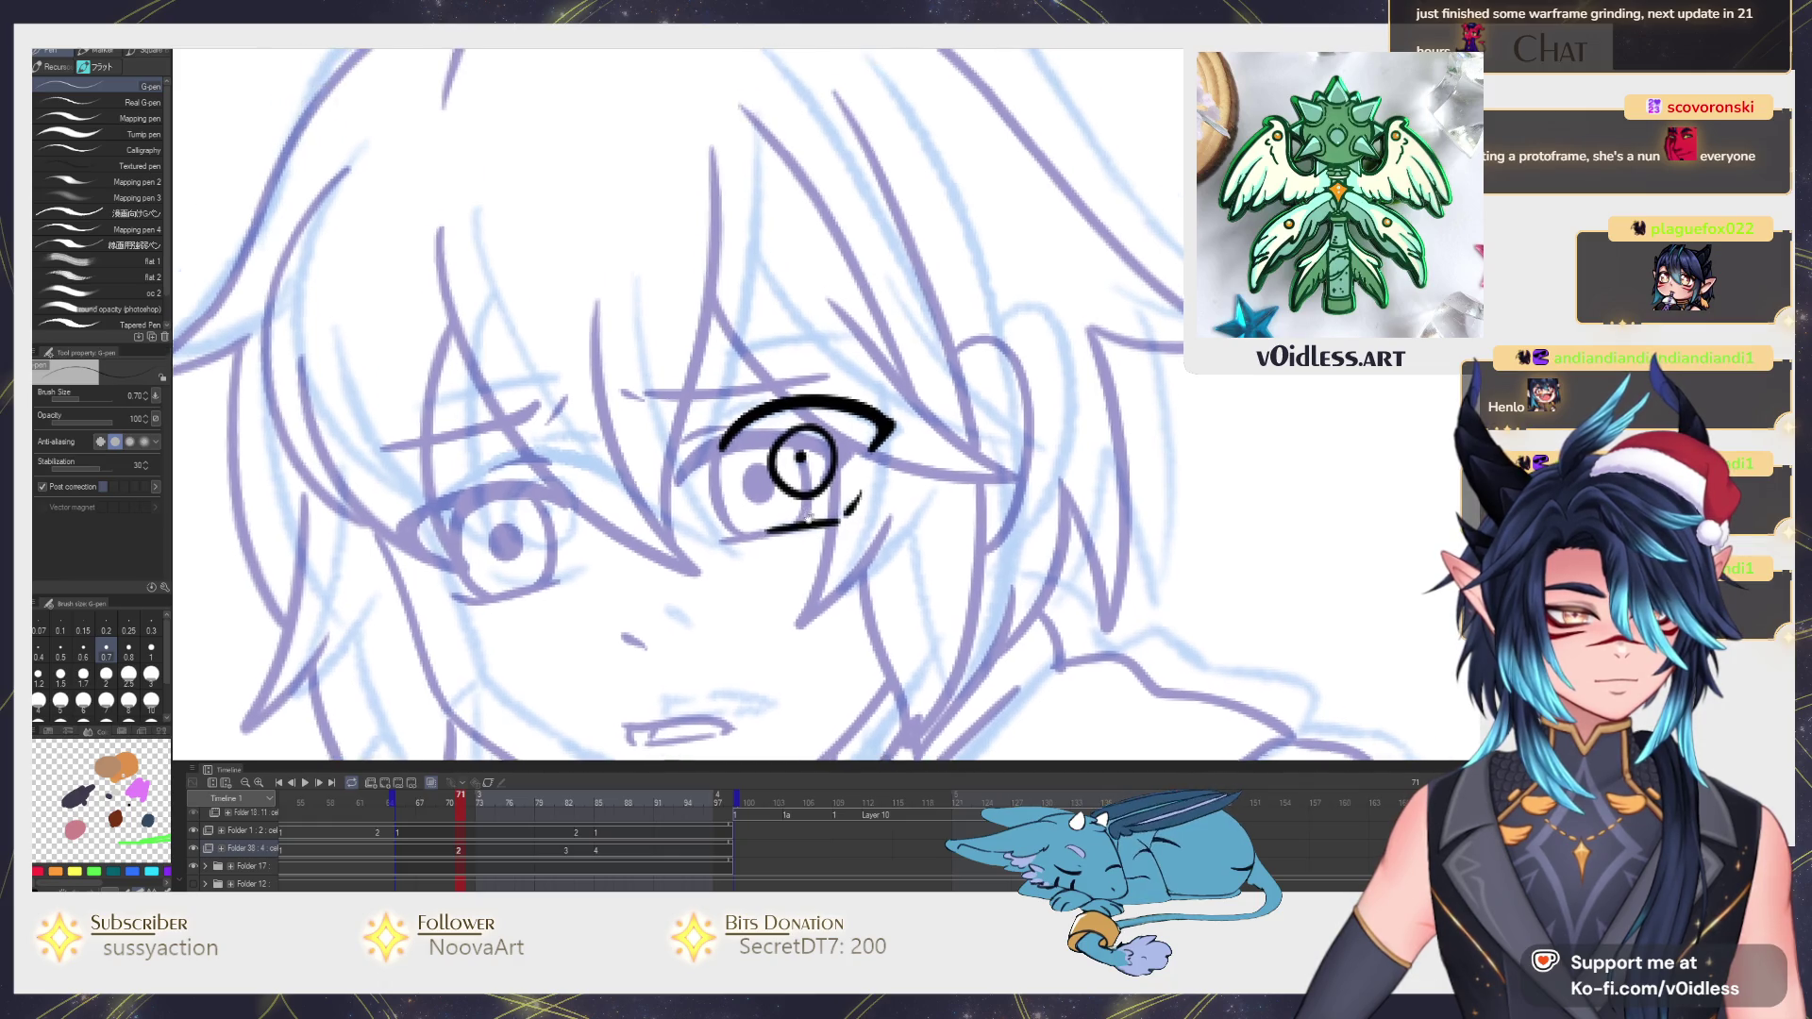
{"action": "scroll", "coordinate": [793, 411], "scroll_direction": "up", "scroll_amount": 1}
{"action": "mouse_move", "coordinate": [728, 405]}
{"action": "left_mouse_down"}
{"action": "mouse_move", "coordinate": [773, 389]}
{"action": "mouse_move", "coordinate": [699, 386]}
{"action": "mouse_move", "coordinate": [584, 437]}
{"action": "left_mouse_up"}
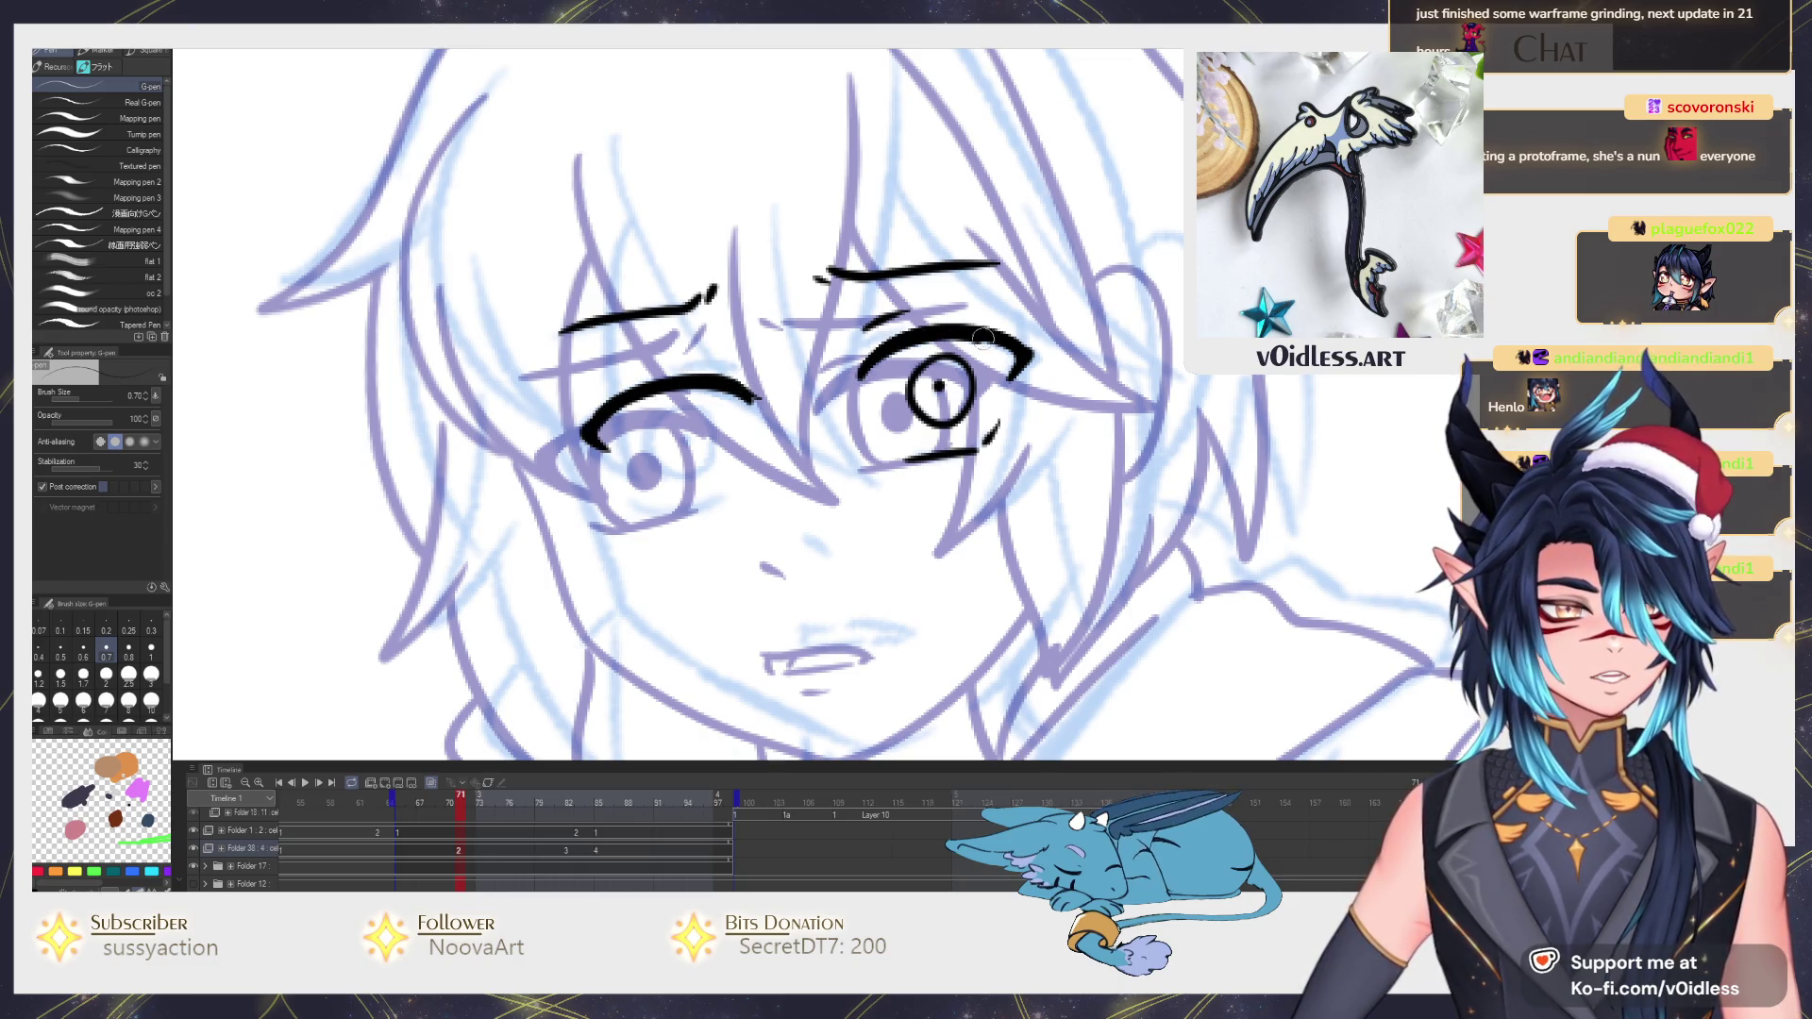
{"action": "scroll", "coordinate": [695, 450], "scroll_direction": "down", "scroll_amount": 2}
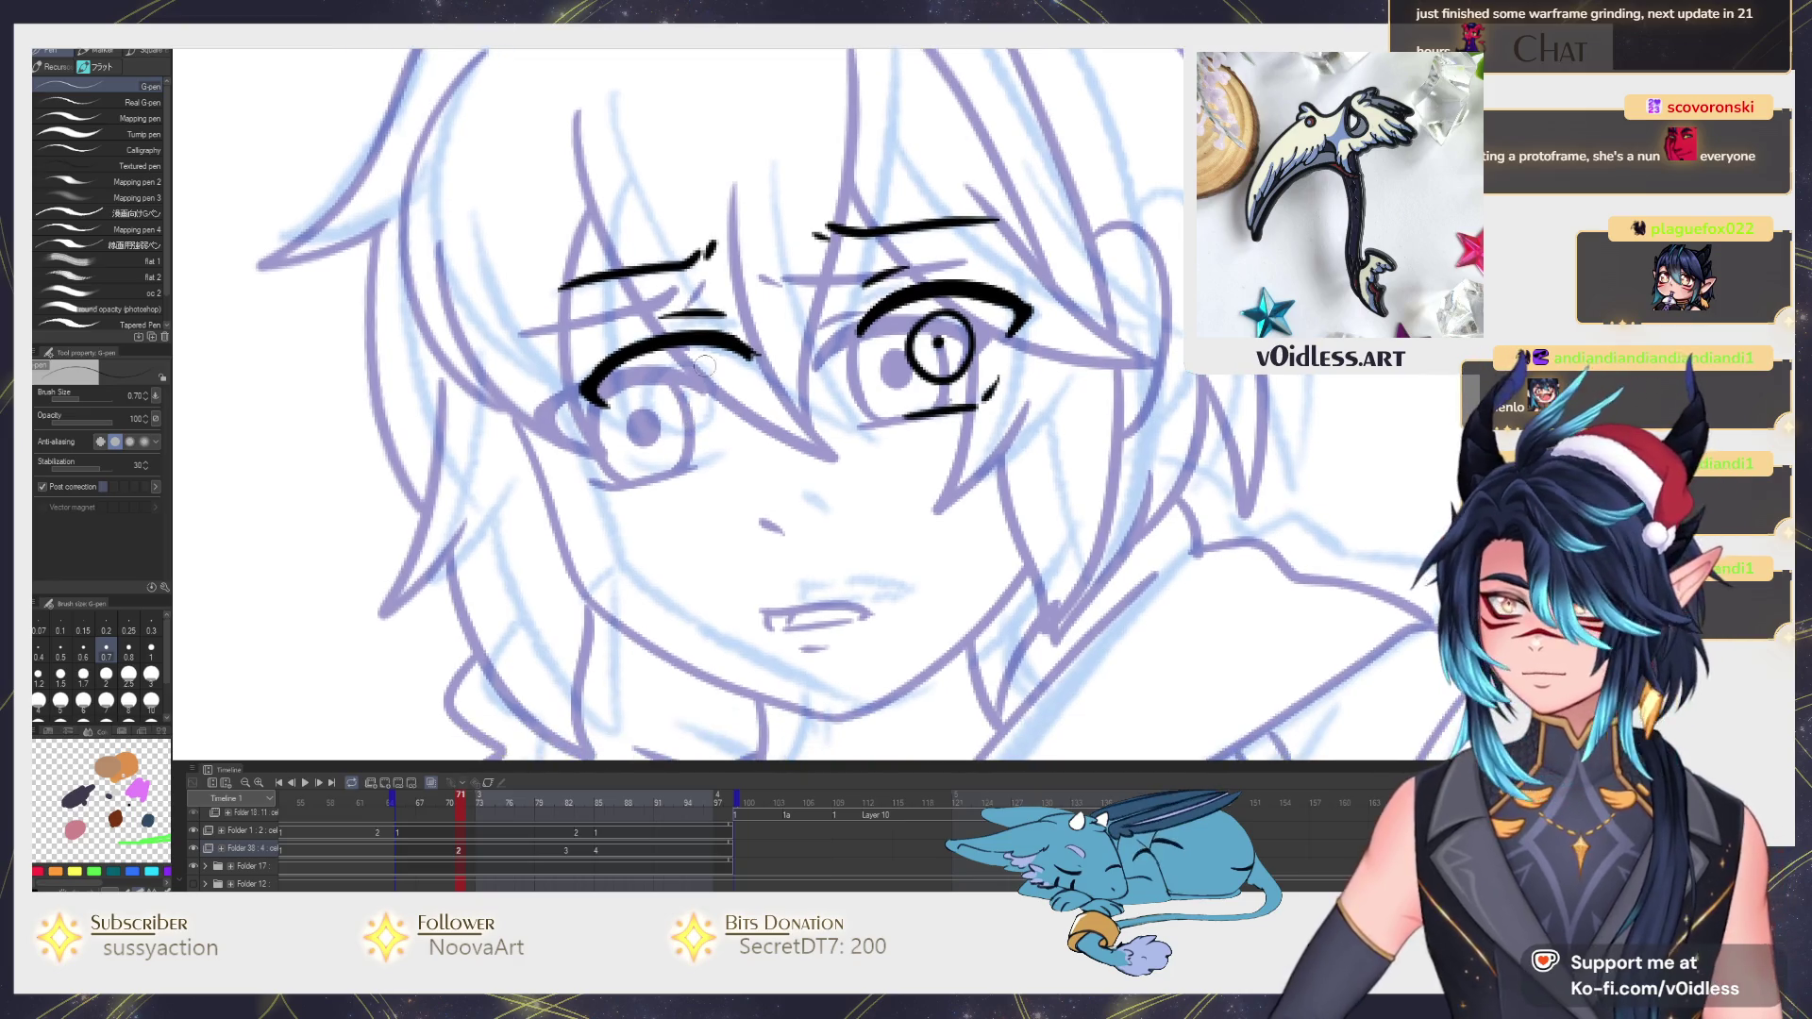
{"action": "scroll", "coordinate": [637, 511], "scroll_direction": "down", "scroll_amount": 1}
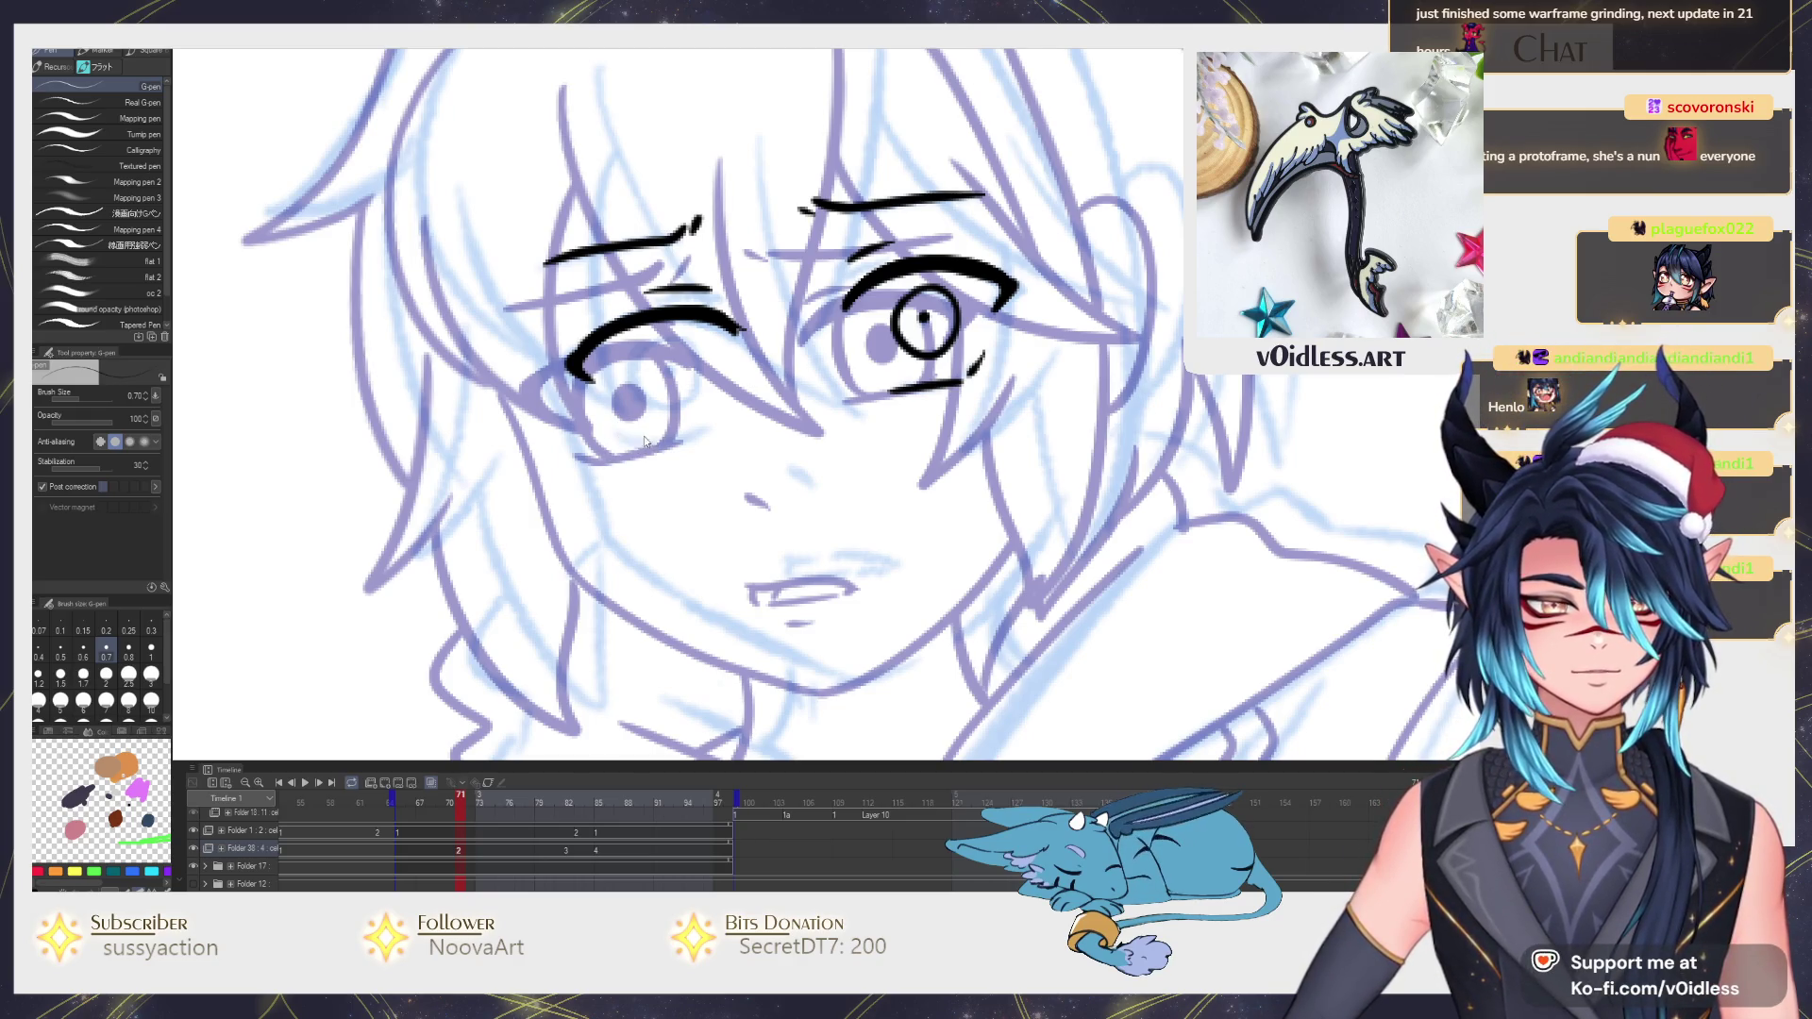
Outline the left iris (undoing one pass), finish the right iris outline and ink the nose.
{"action": "left_click_drag", "start_coordinate": [722, 425], "coordinate": [702, 453]}
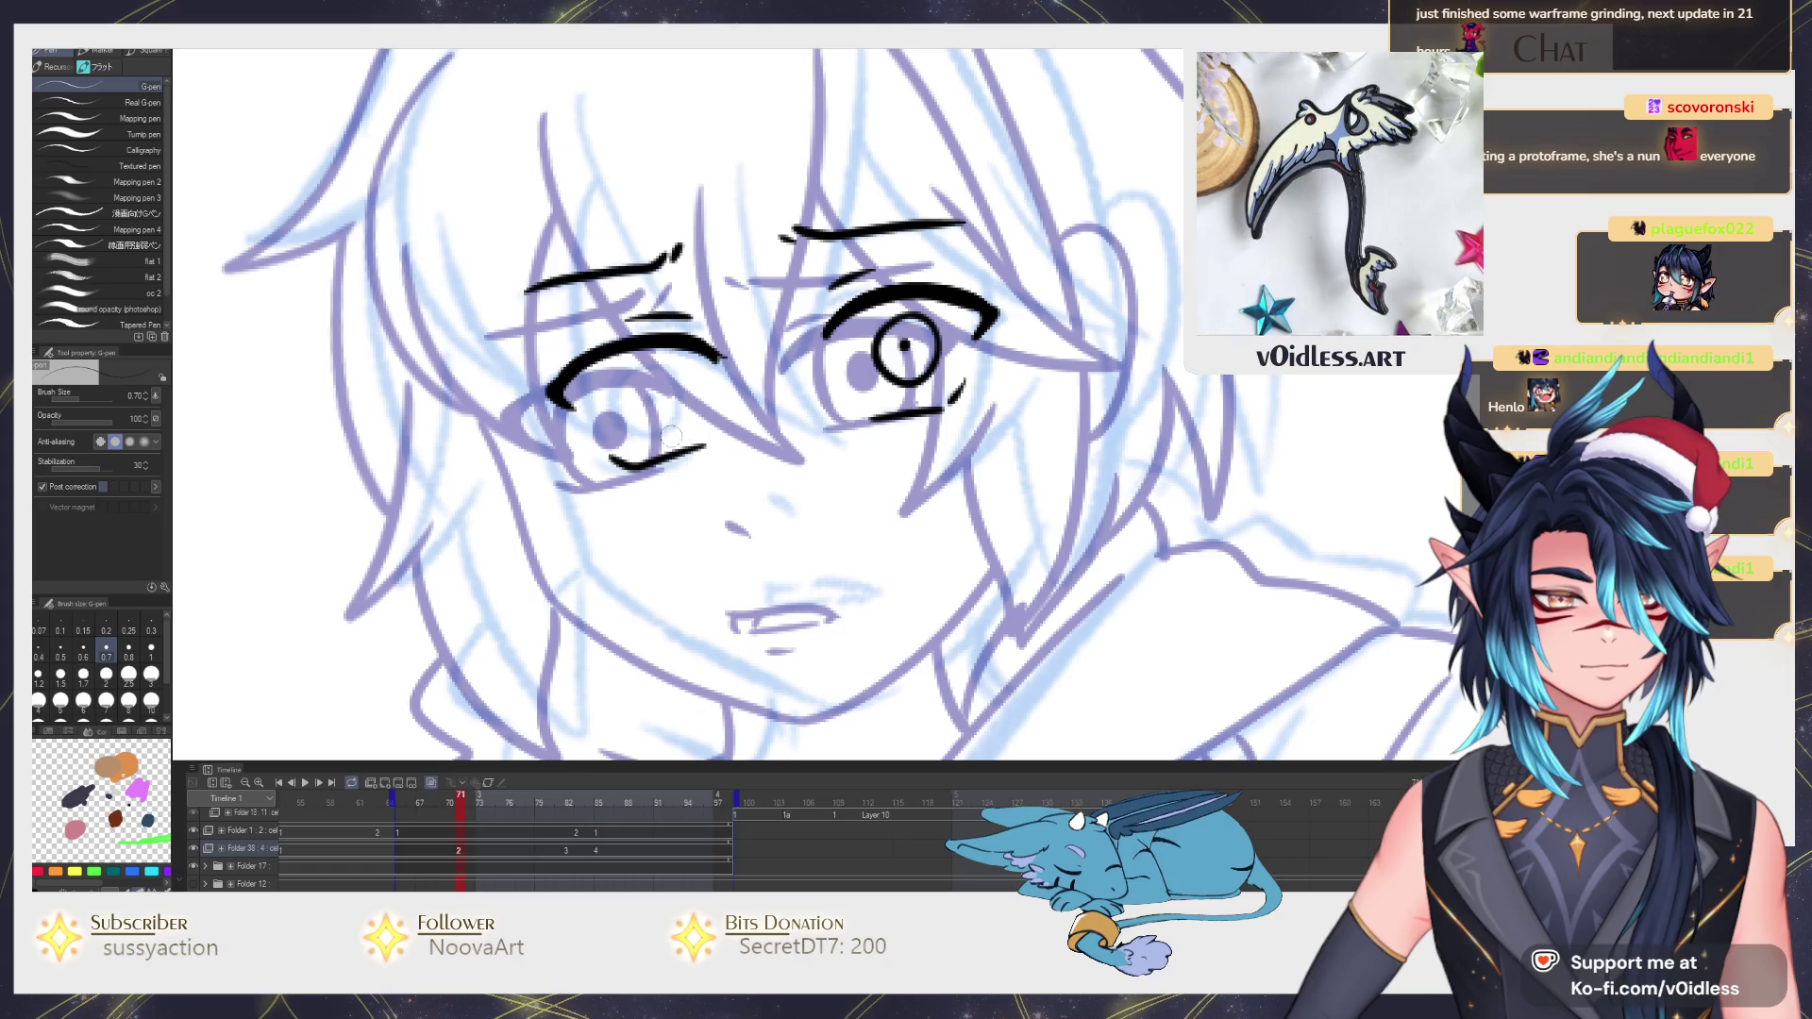
{"action": "left_click_drag", "start_coordinate": [644, 371], "coordinate": [656, 436]}
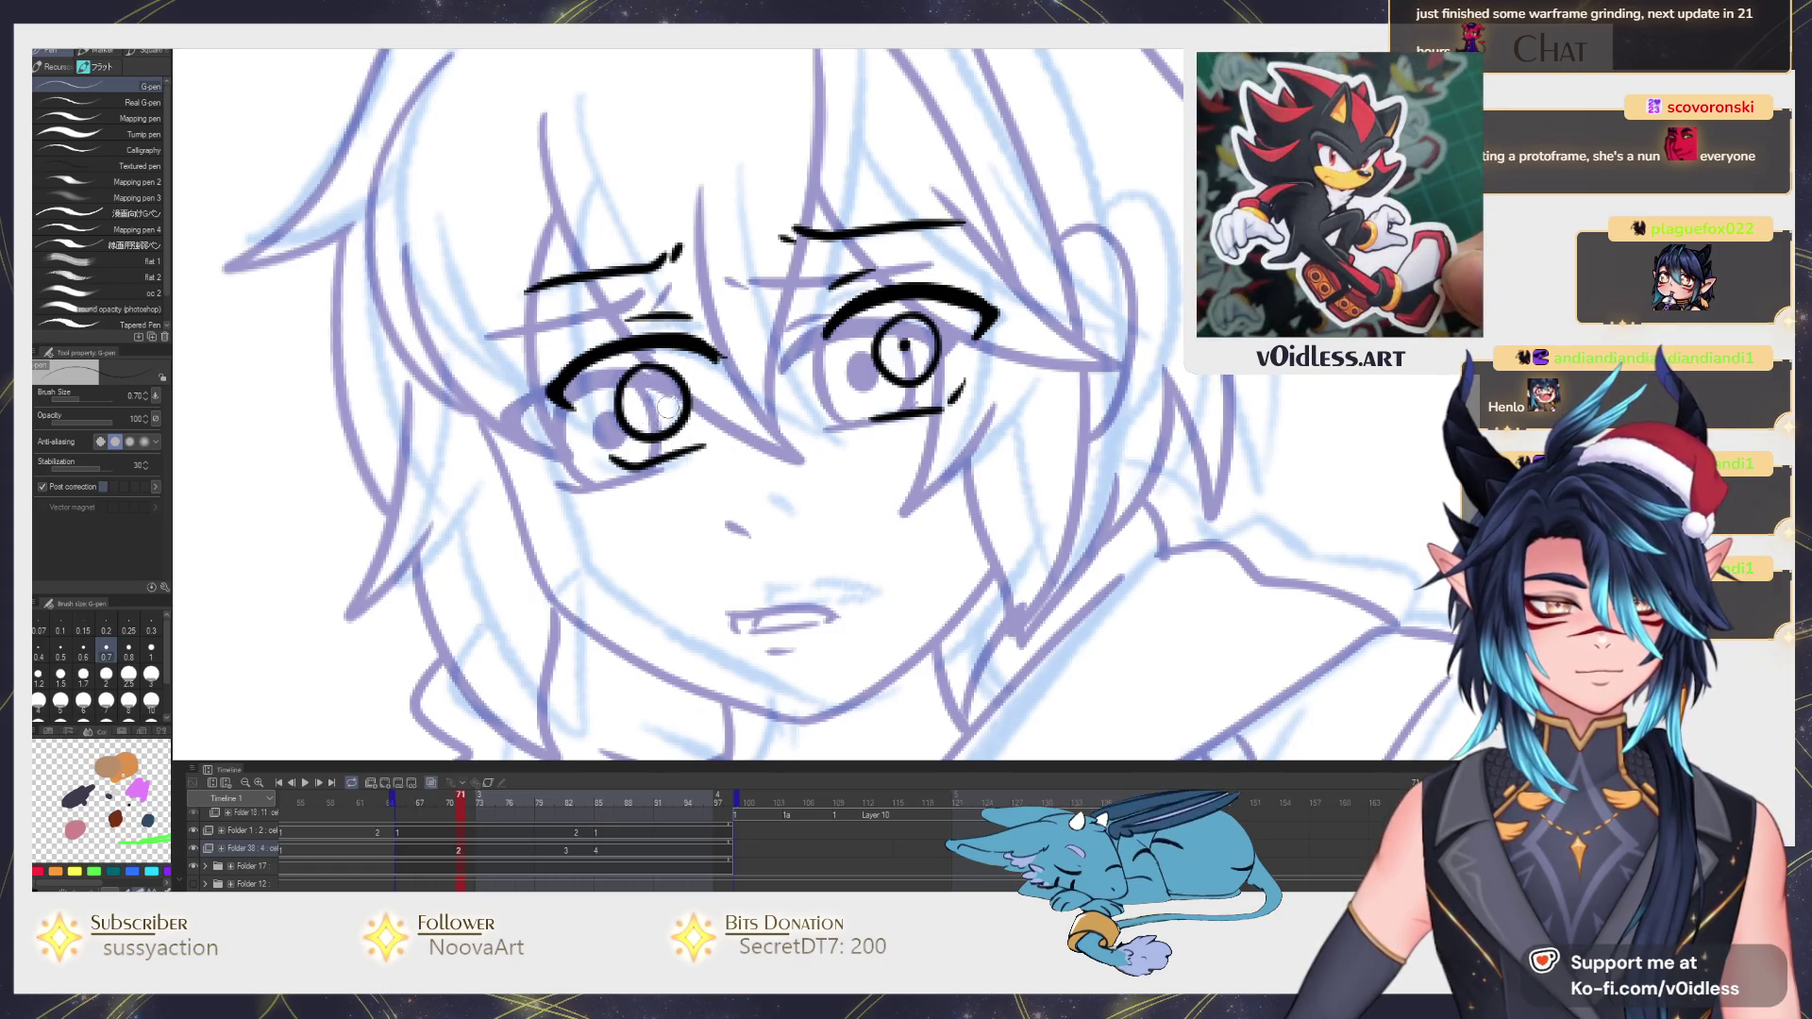
{"action": "key", "text": "ctrl+z"}
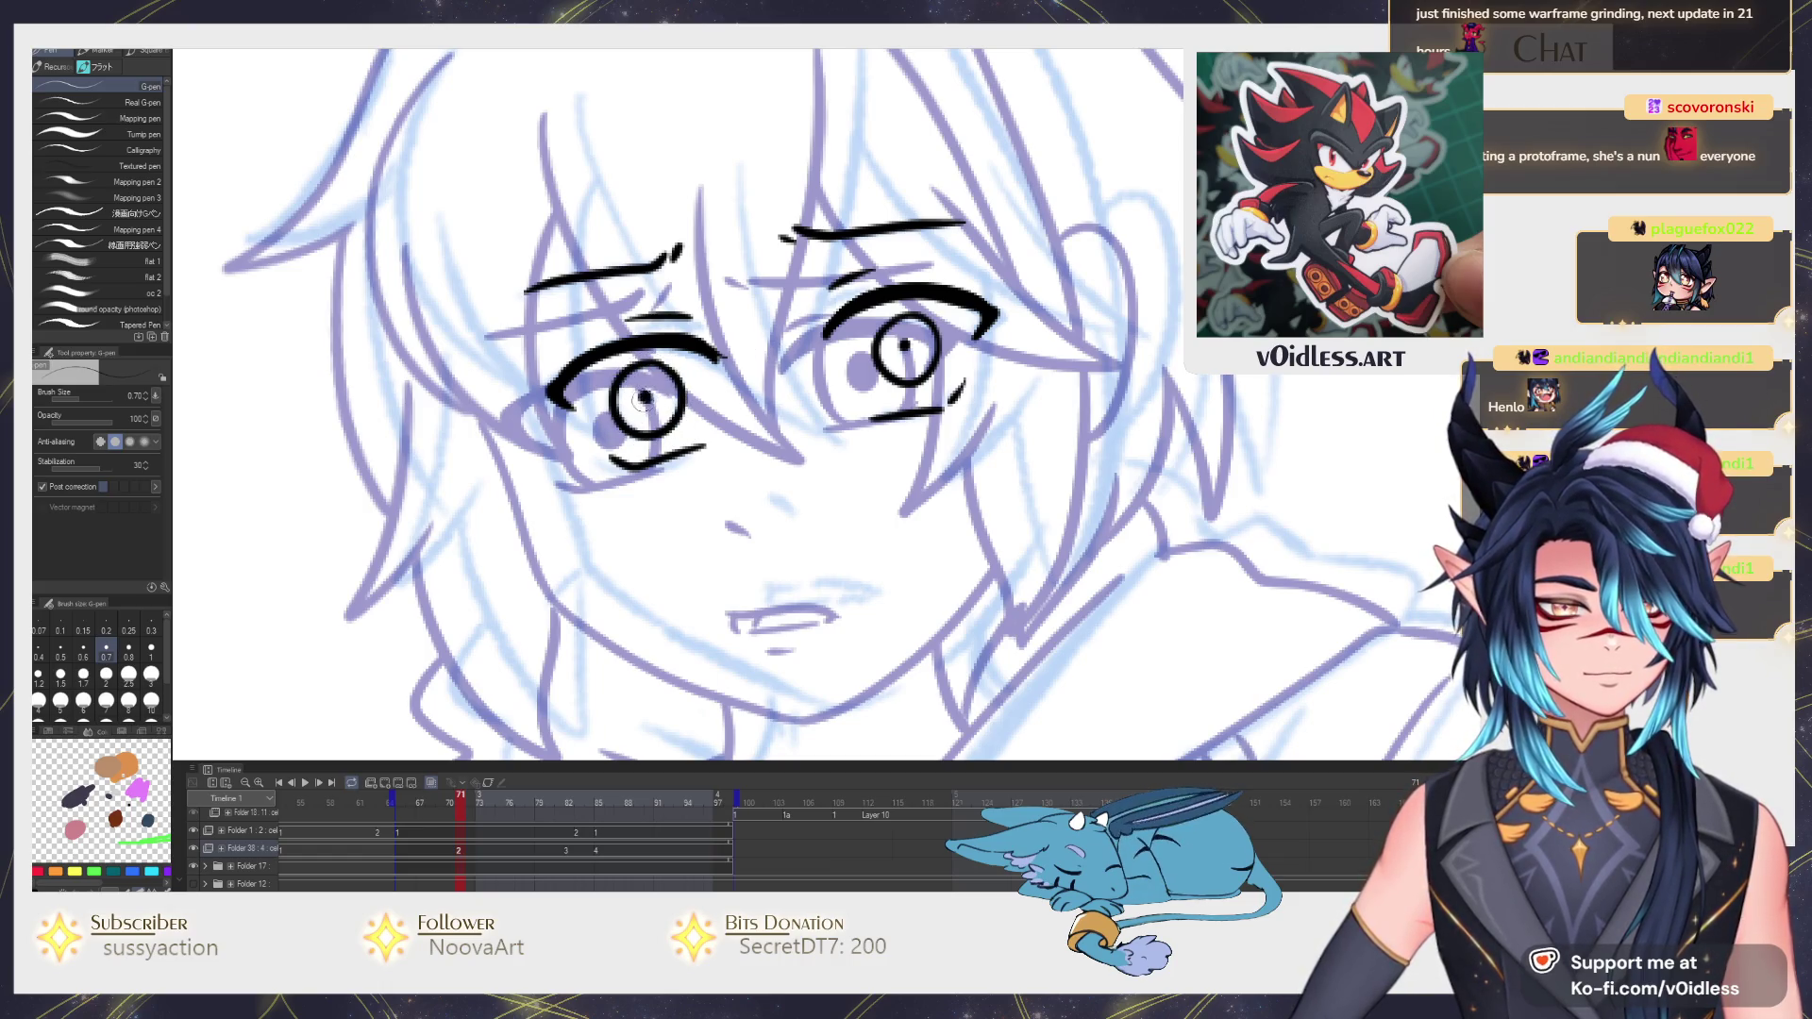
{"action": "left_click_drag", "start_coordinate": [914, 349], "coordinate": [924, 365]}
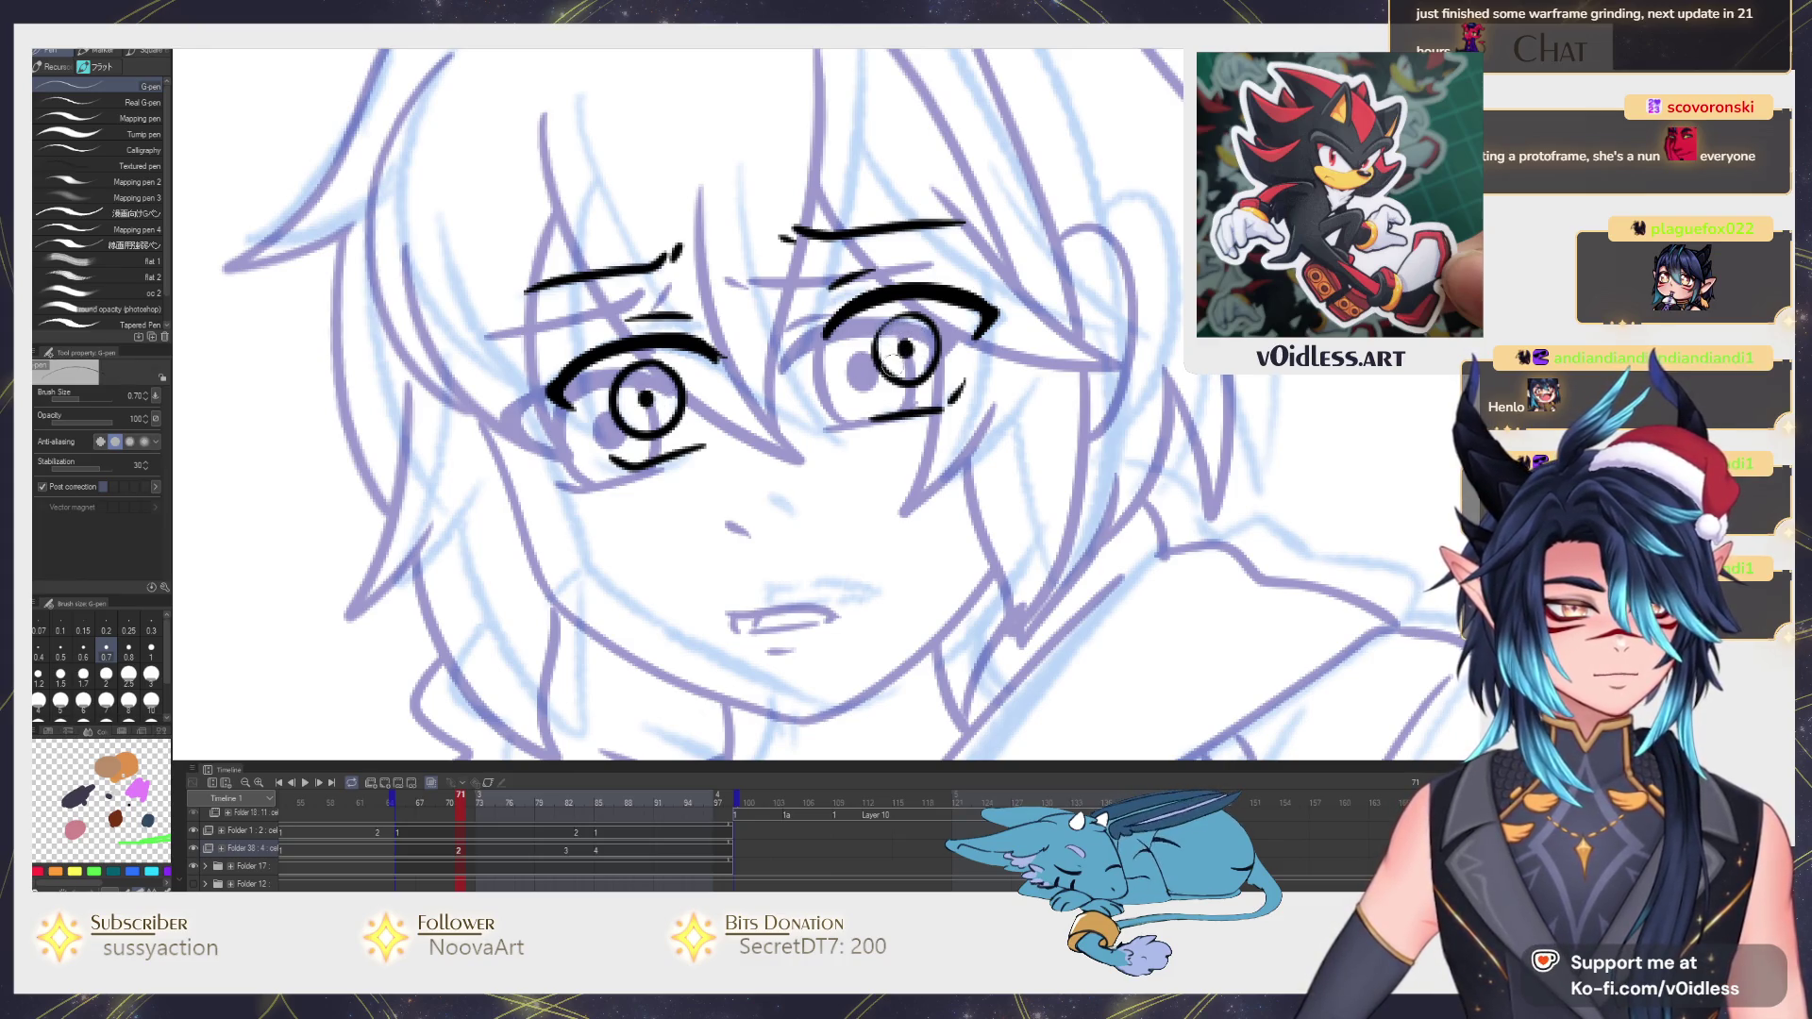
{"action": "left_click_drag", "start_coordinate": [903, 387], "coordinate": [849, 339]}
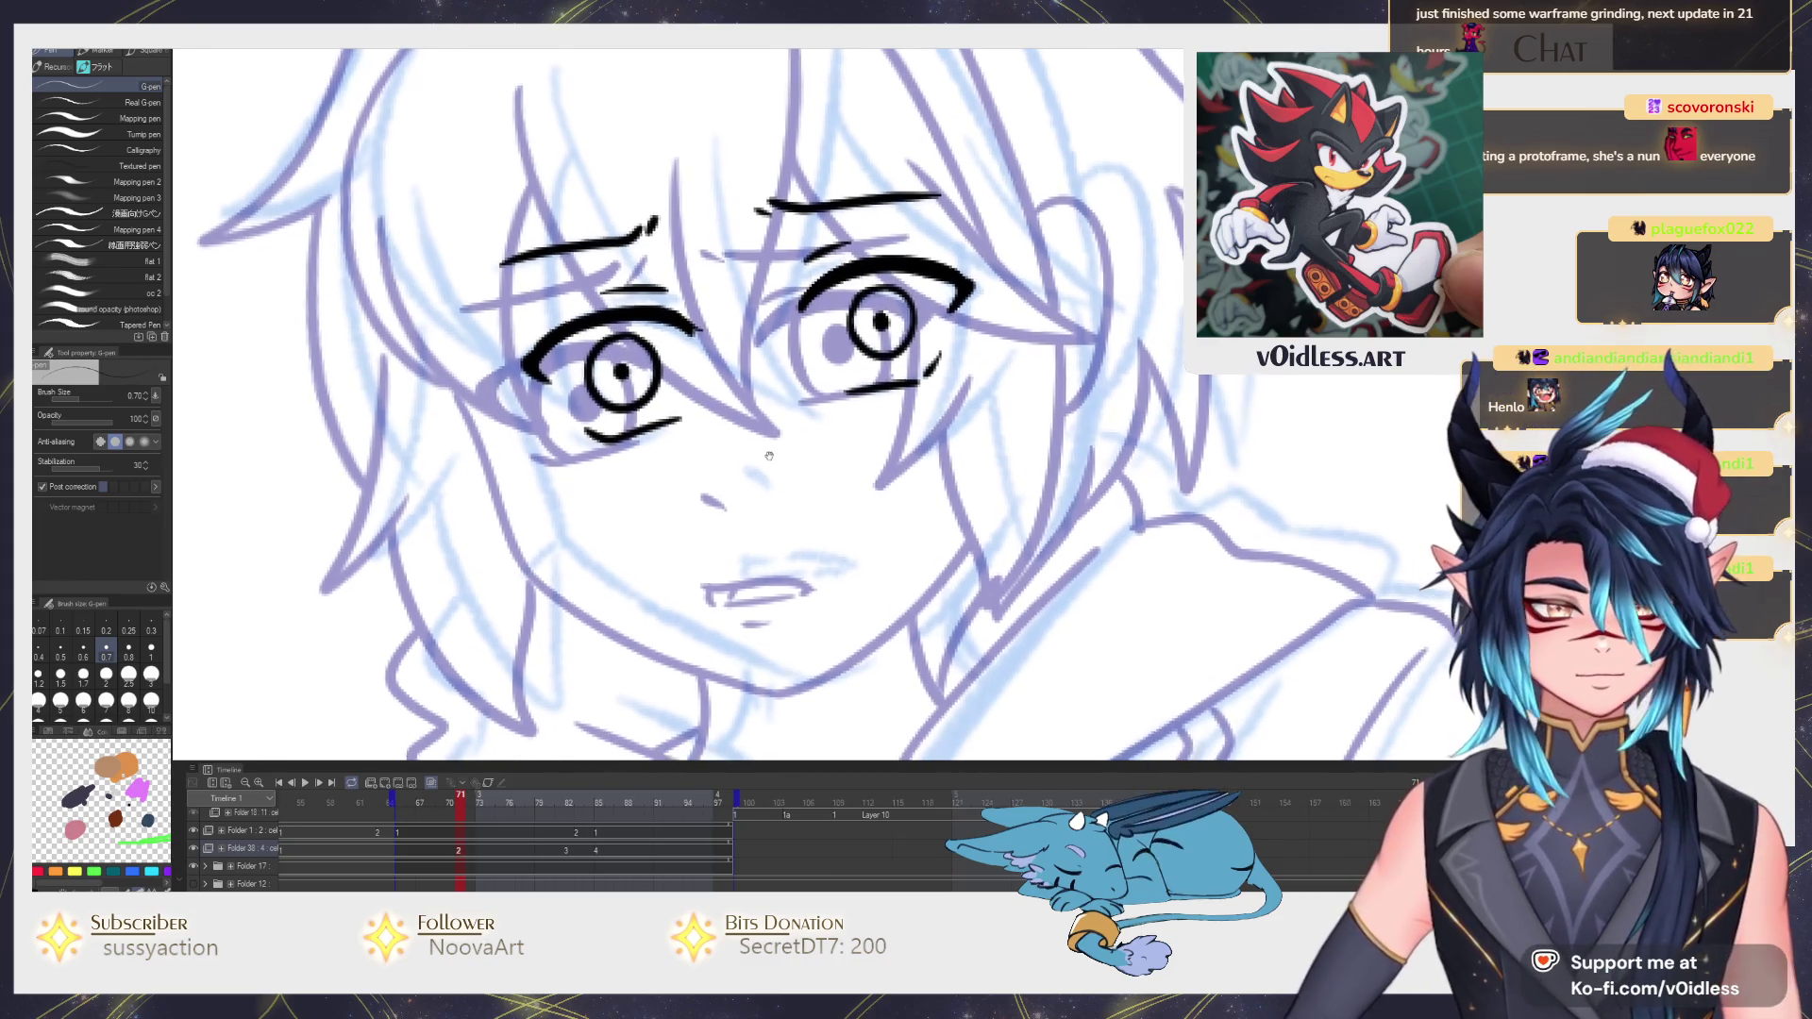
Ink the left cheek and jawline down to the chin.
{"action": "left_click_drag", "start_coordinate": [740, 457], "coordinate": [756, 471]}
{"action": "mouse_move", "coordinate": [785, 554]}
{"action": "left_mouse_down"}
{"action": "mouse_move", "coordinate": [772, 464]}
{"action": "mouse_move", "coordinate": [839, 476]}
{"action": "left_mouse_up"}
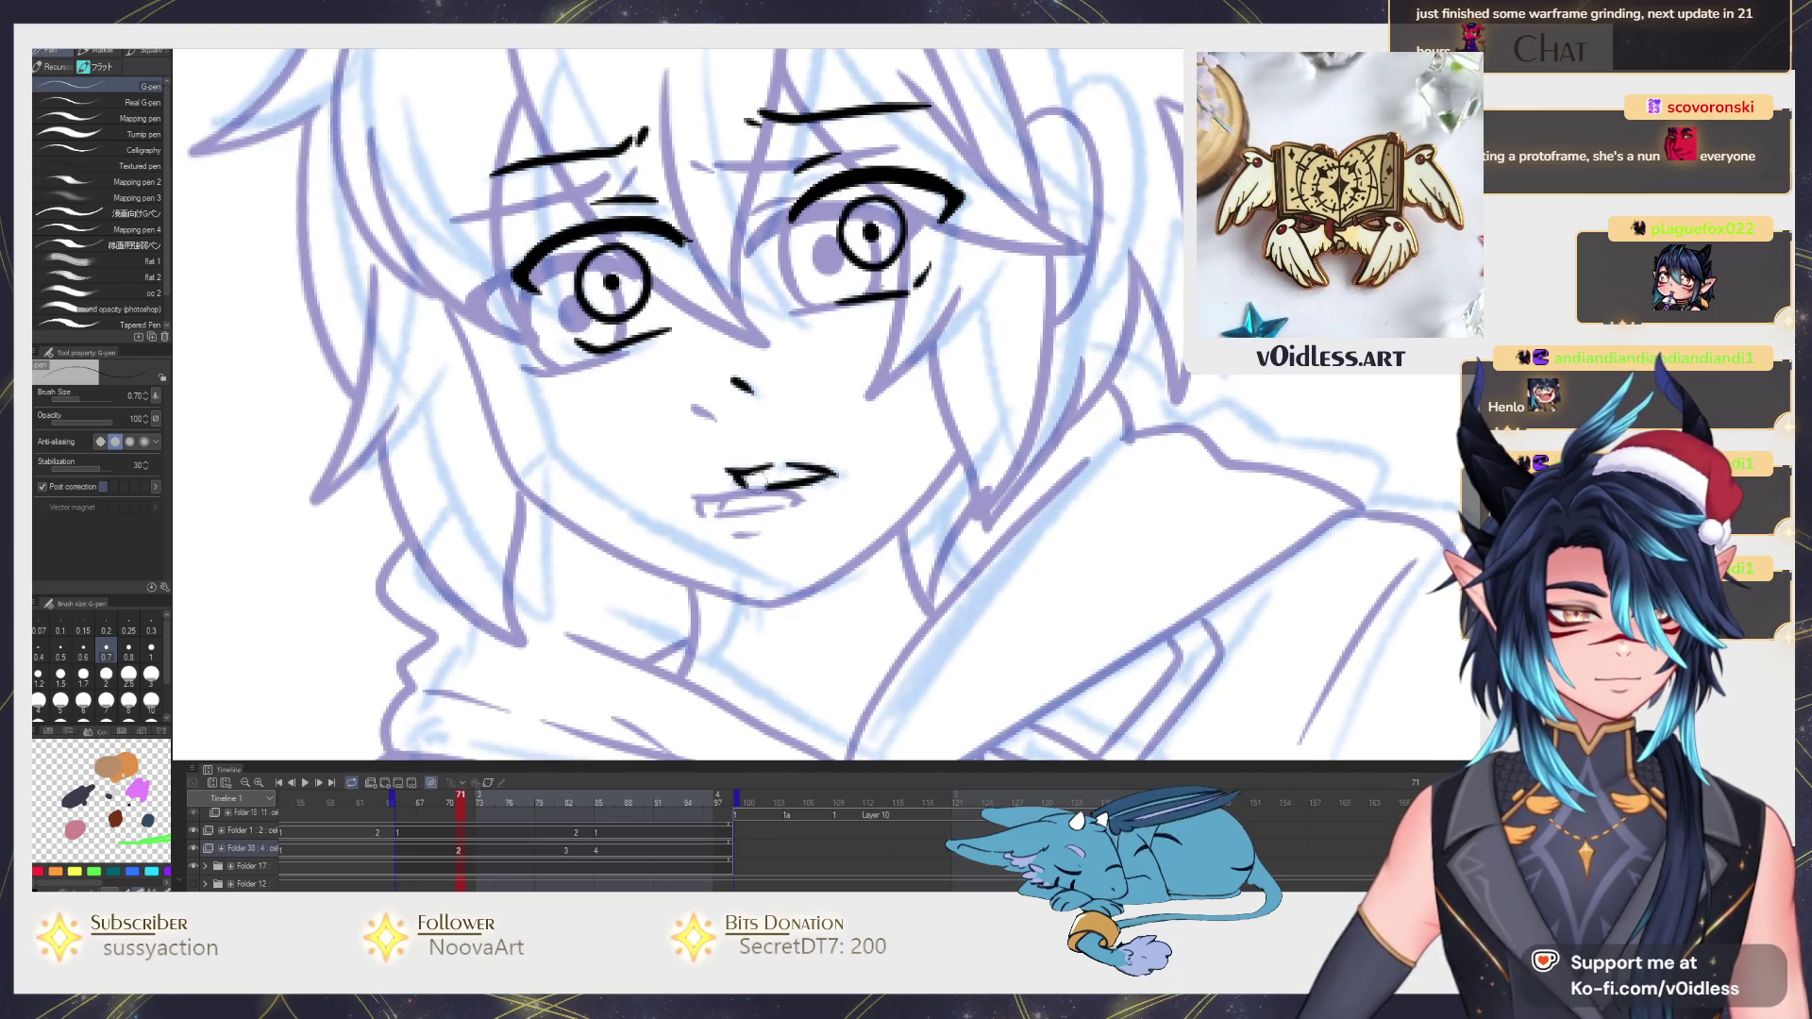
{"action": "scroll", "coordinate": [757, 479], "scroll_direction": "down", "scroll_amount": 3}
{"action": "scroll", "coordinate": [758, 479], "scroll_direction": "down", "scroll_amount": 2}
{"action": "scroll", "coordinate": [824, 457], "scroll_direction": "up", "scroll_amount": 5}
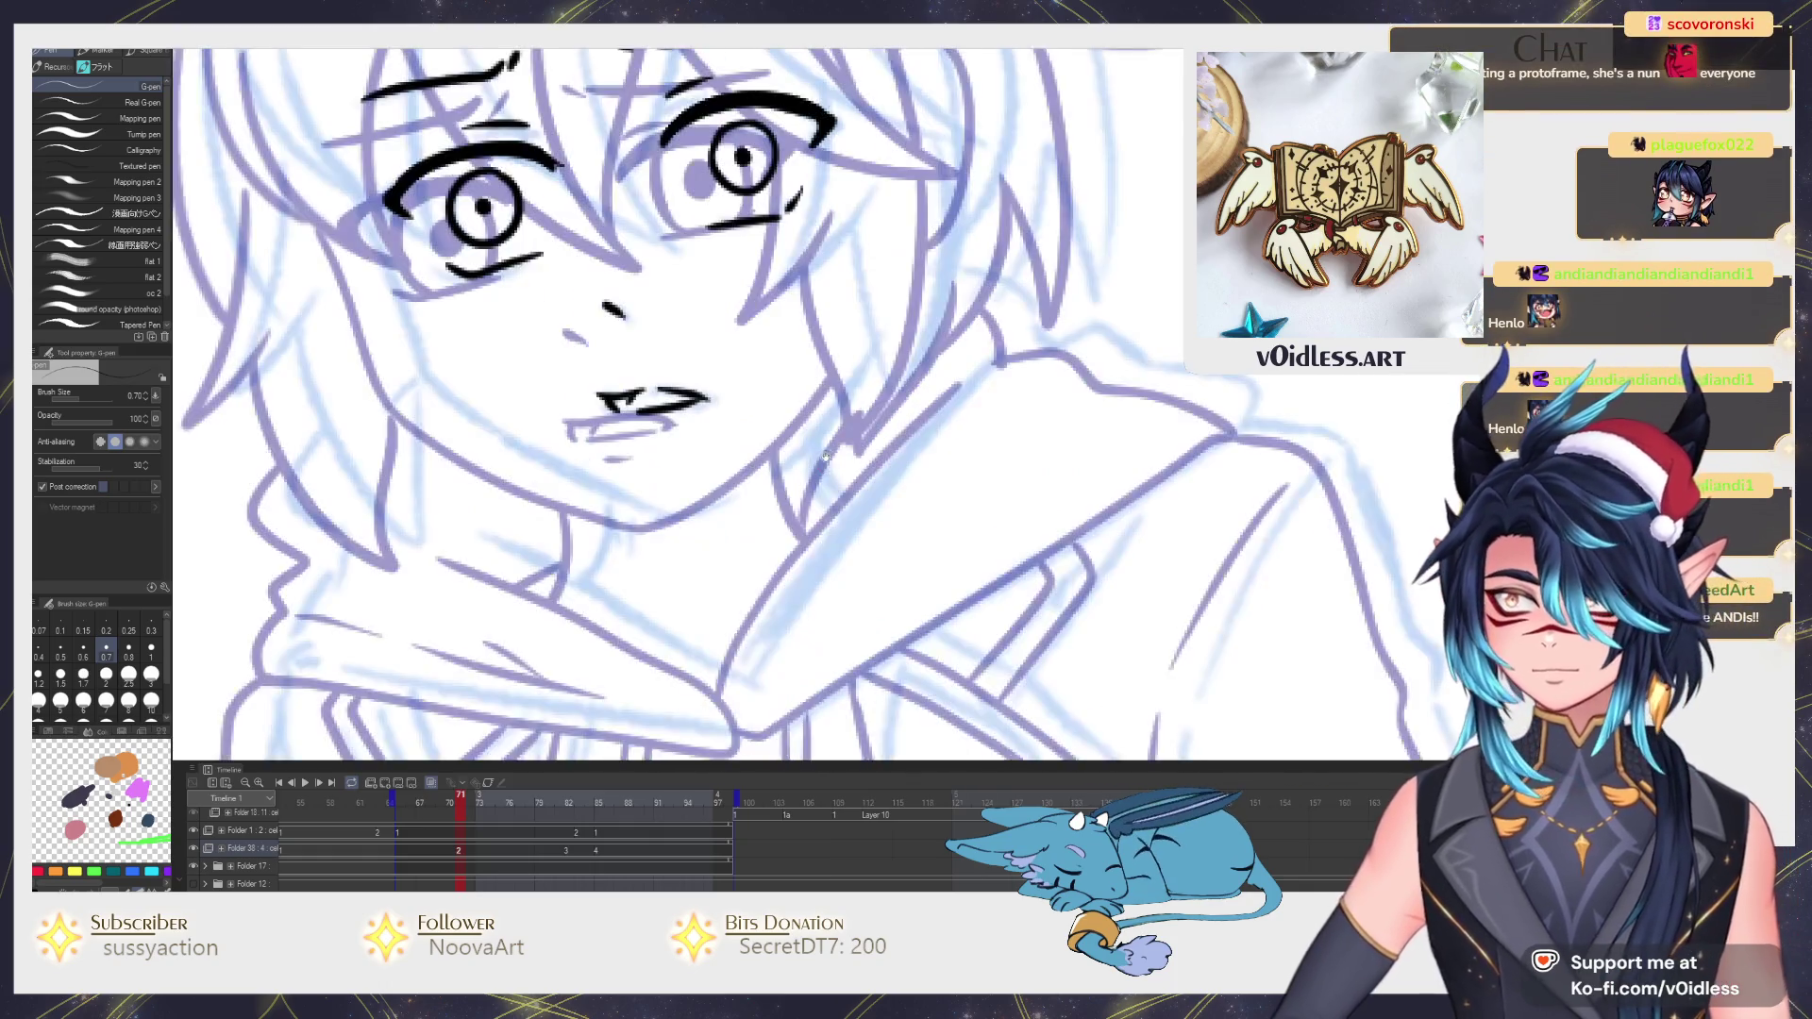
{"action": "left_click_drag", "start_coordinate": [825, 458], "coordinate": [790, 460]}
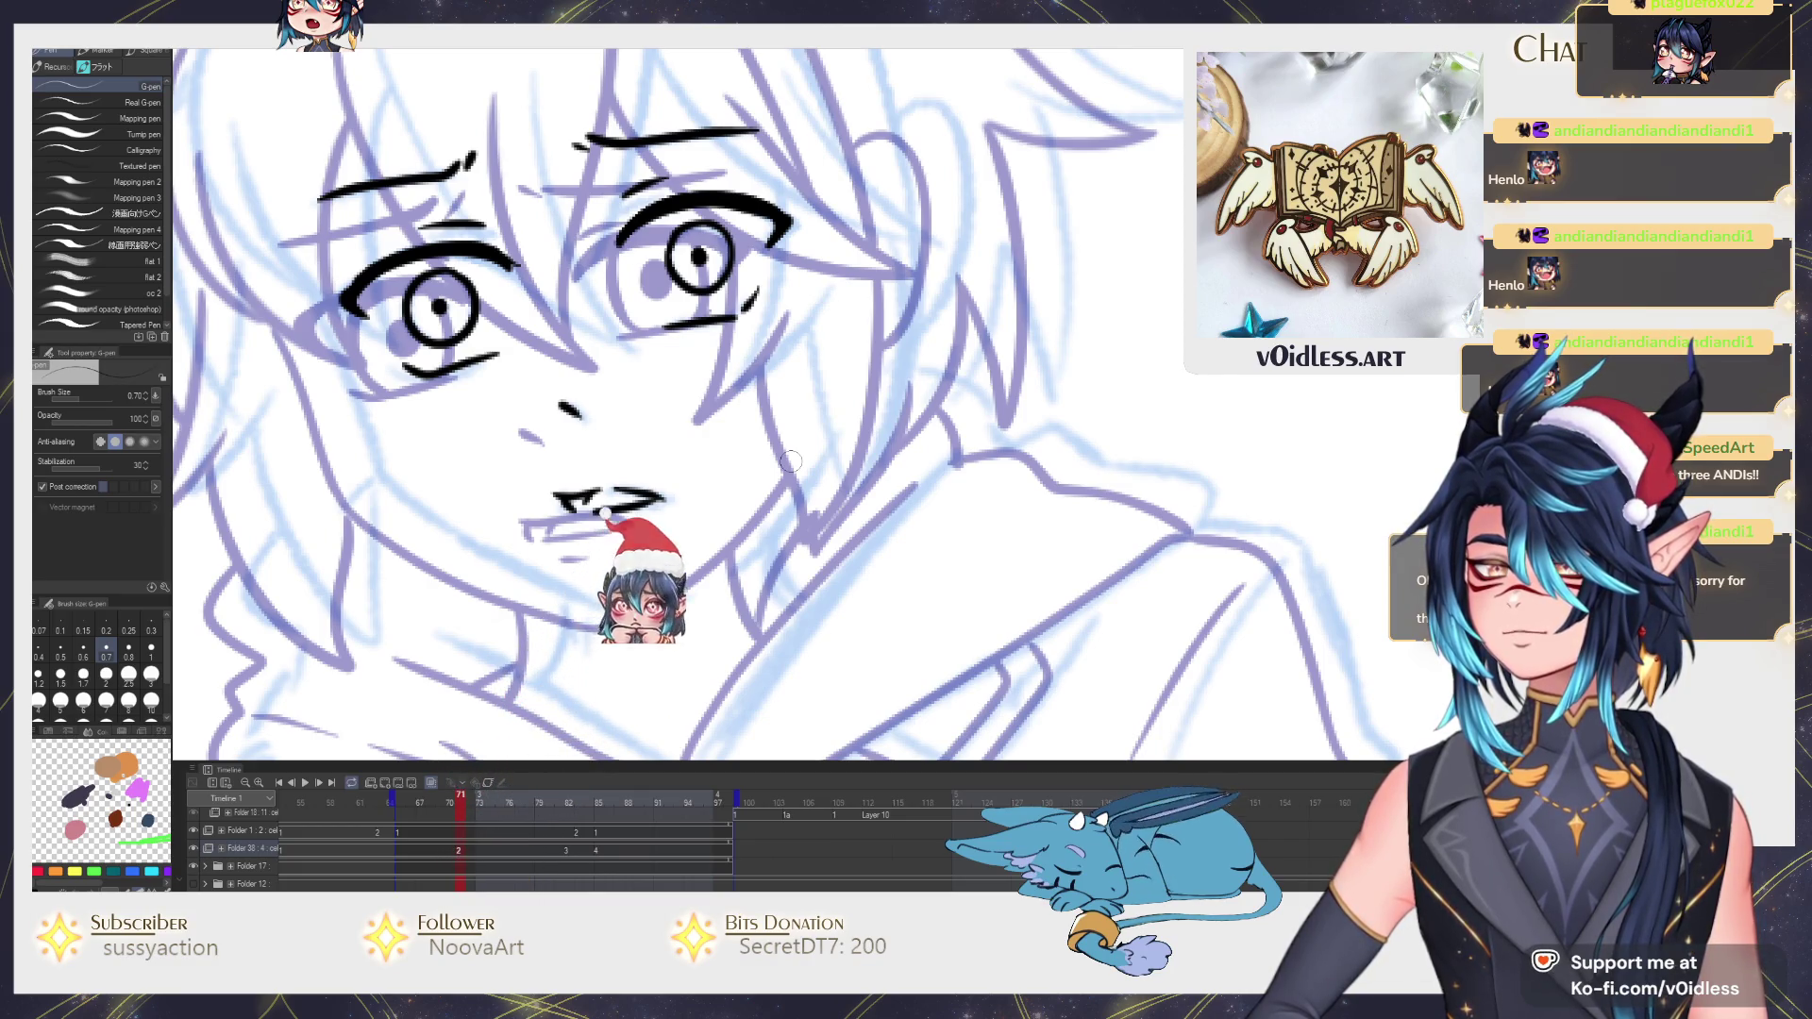
{"action": "left_click_drag", "start_coordinate": [788, 461], "coordinate": [987, 462]}
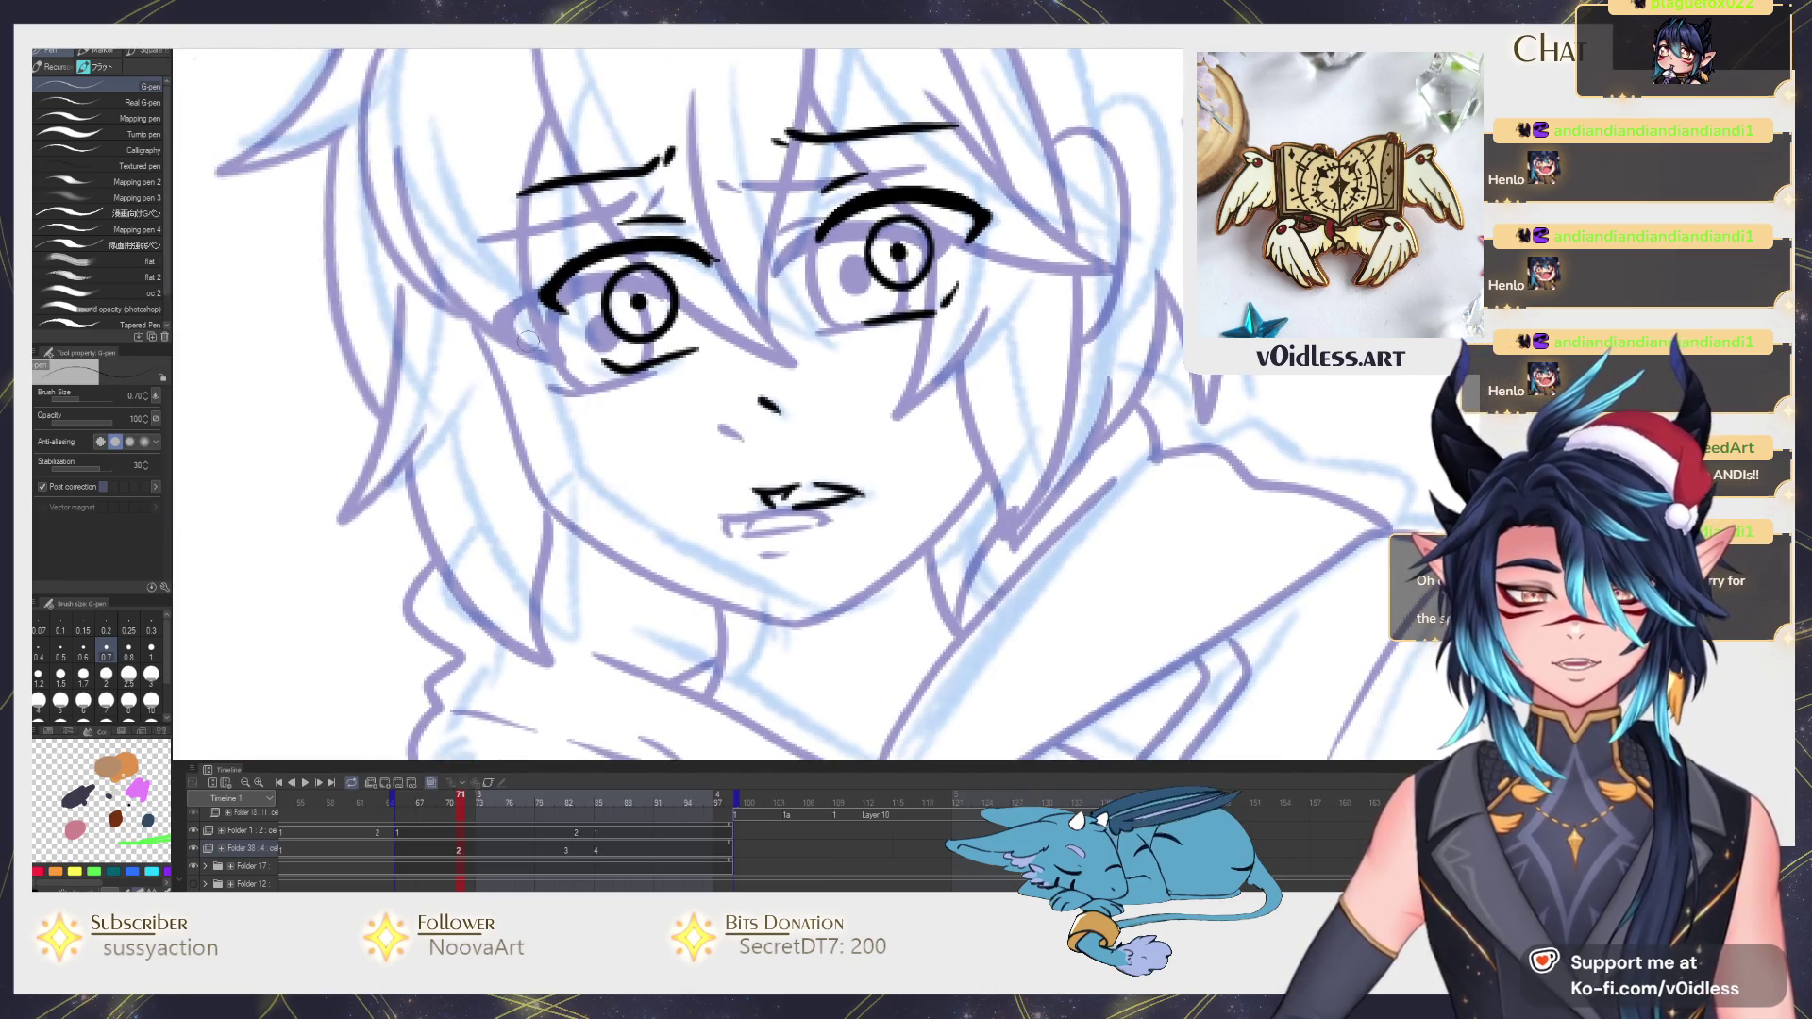
{"action": "mouse_move", "coordinate": [521, 315]}
{"action": "left_mouse_down"}
{"action": "mouse_move", "coordinate": [814, 609]}
{"action": "mouse_move", "coordinate": [1041, 442]}
{"action": "left_mouse_up"}
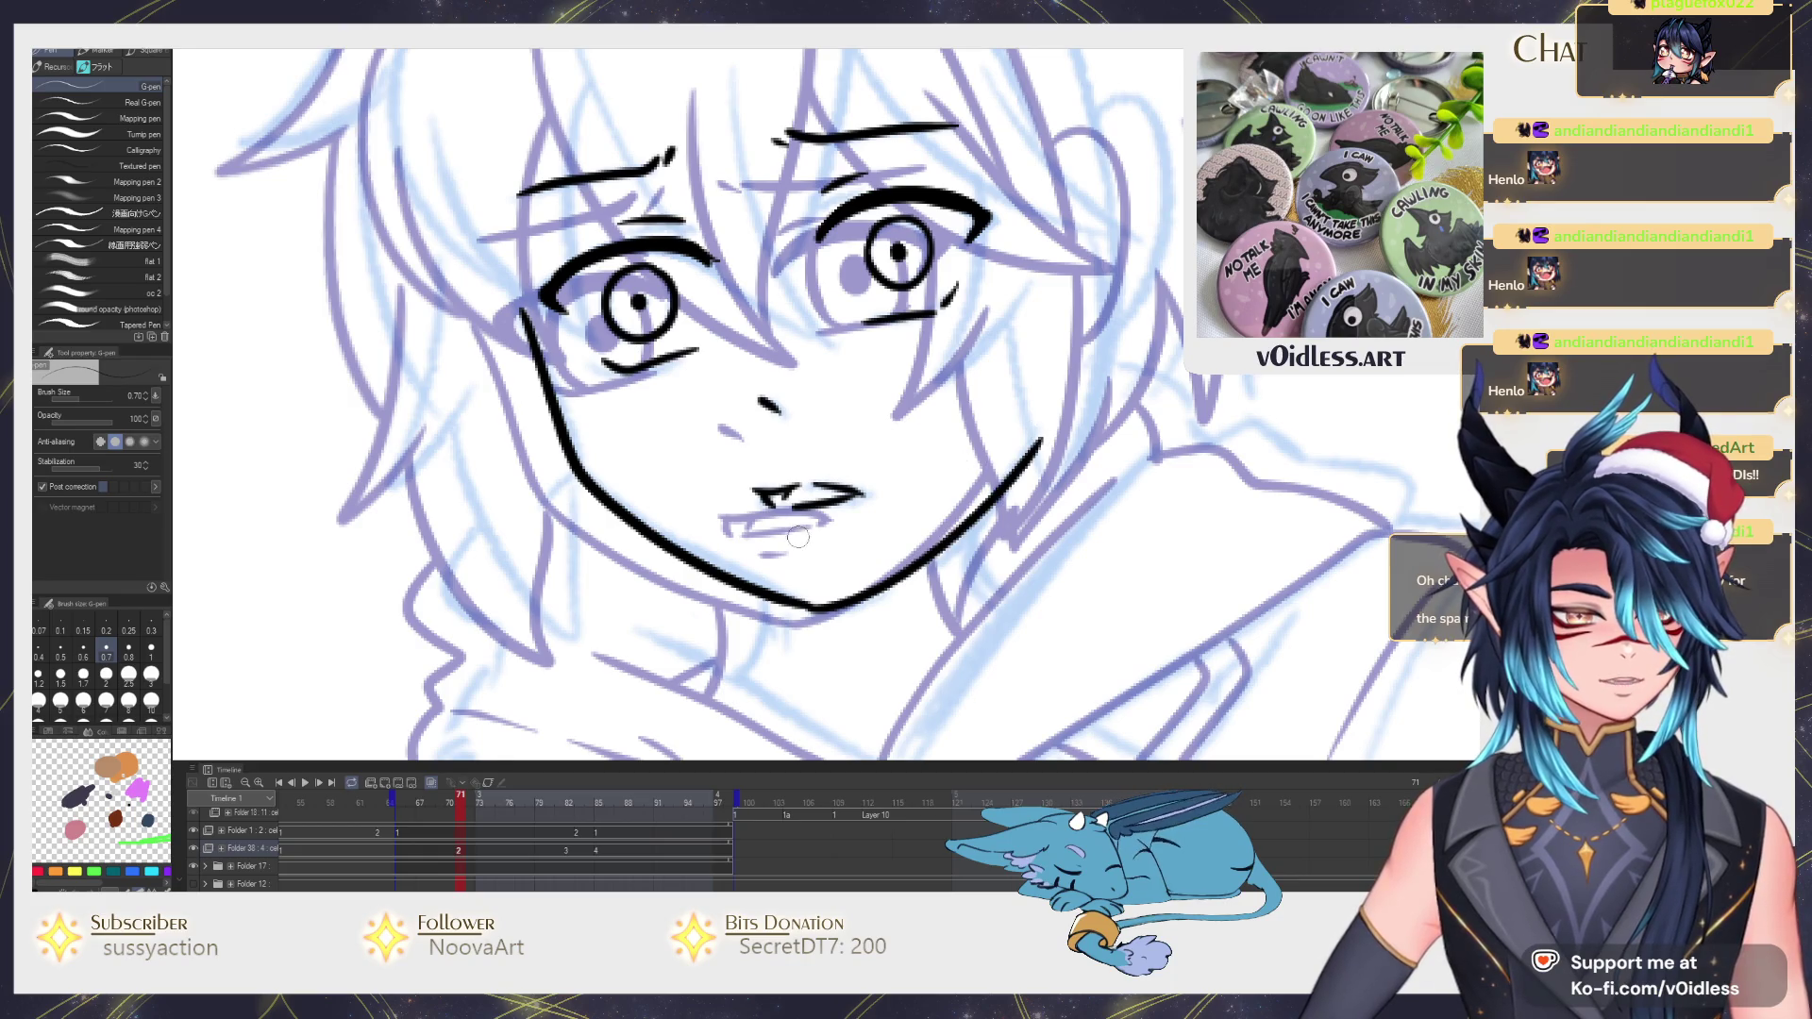
{"action": "scroll", "coordinate": [835, 515], "scroll_direction": "down", "scroll_amount": 3}
{"action": "scroll", "coordinate": [808, 504], "scroll_direction": "down", "scroll_amount": 1}
{"action": "scroll", "coordinate": [803, 502], "scroll_direction": "down", "scroll_amount": 1}
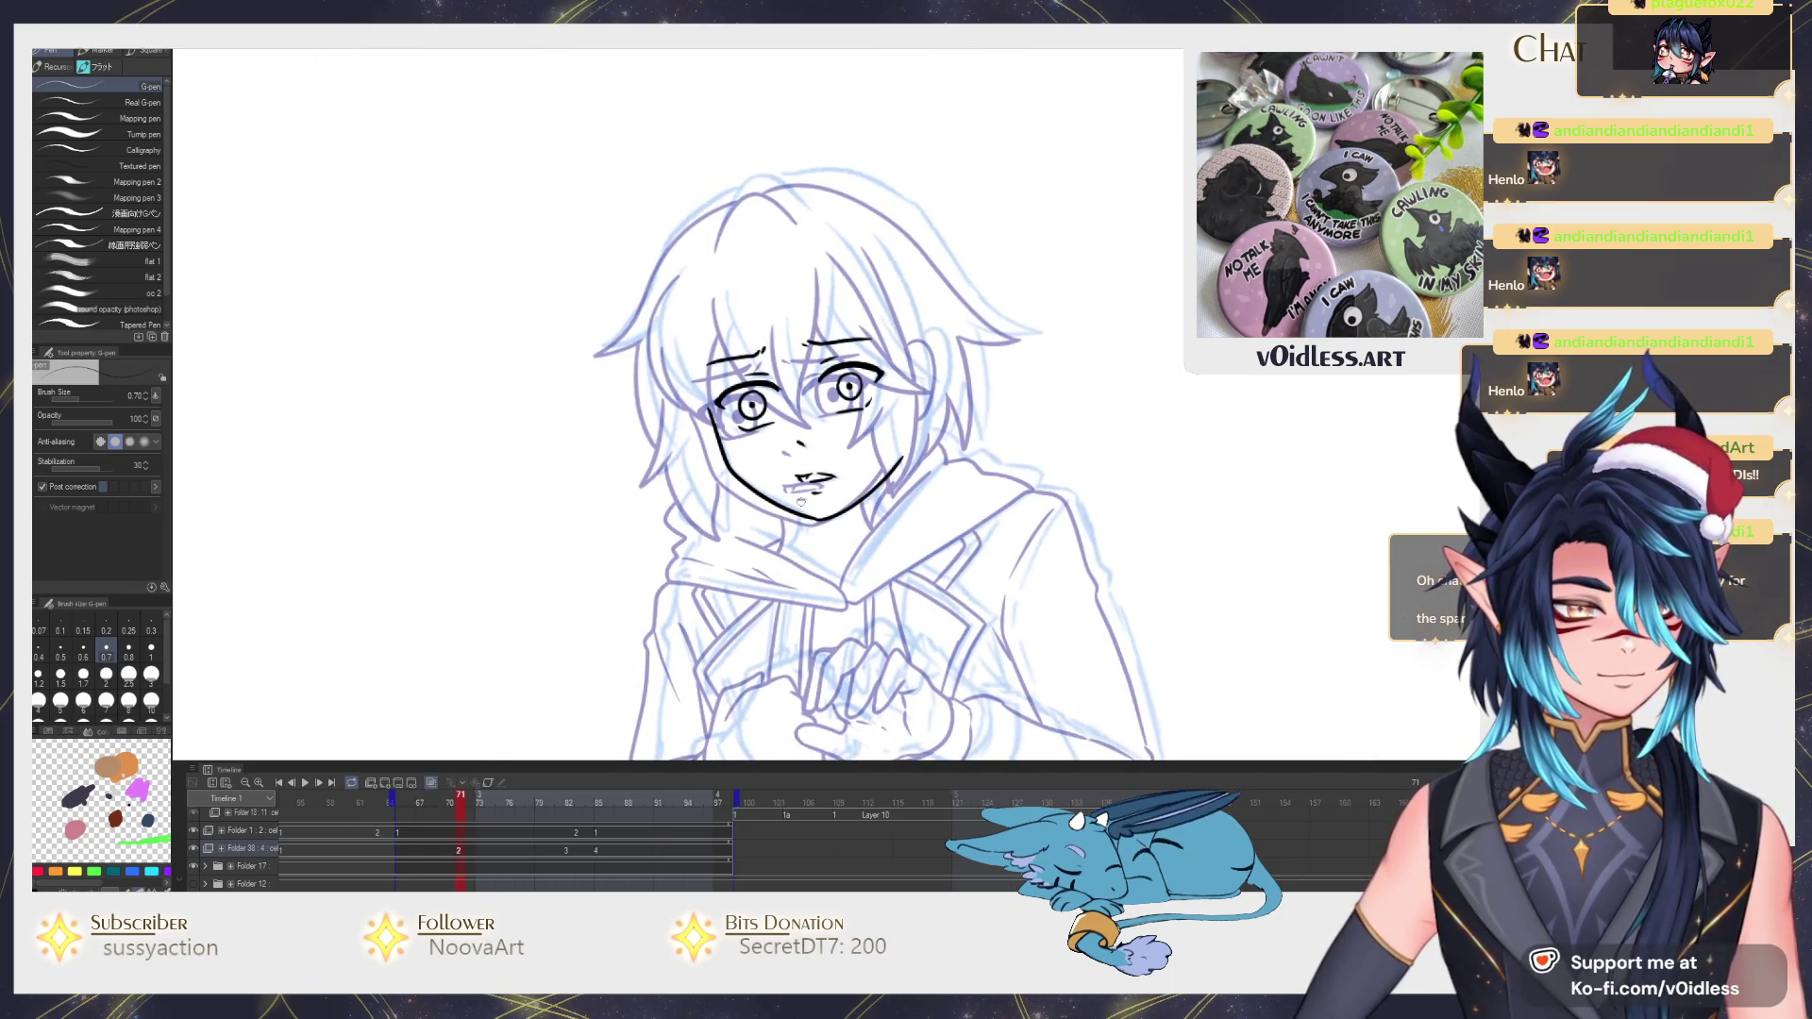
Hide the sketch lines and lasso-check the areas around the right and left eyes.
{"action": "left_click", "coordinate": [433, 785]}
{"action": "scroll", "coordinate": [965, 286], "scroll_direction": "up", "scroll_amount": 2}
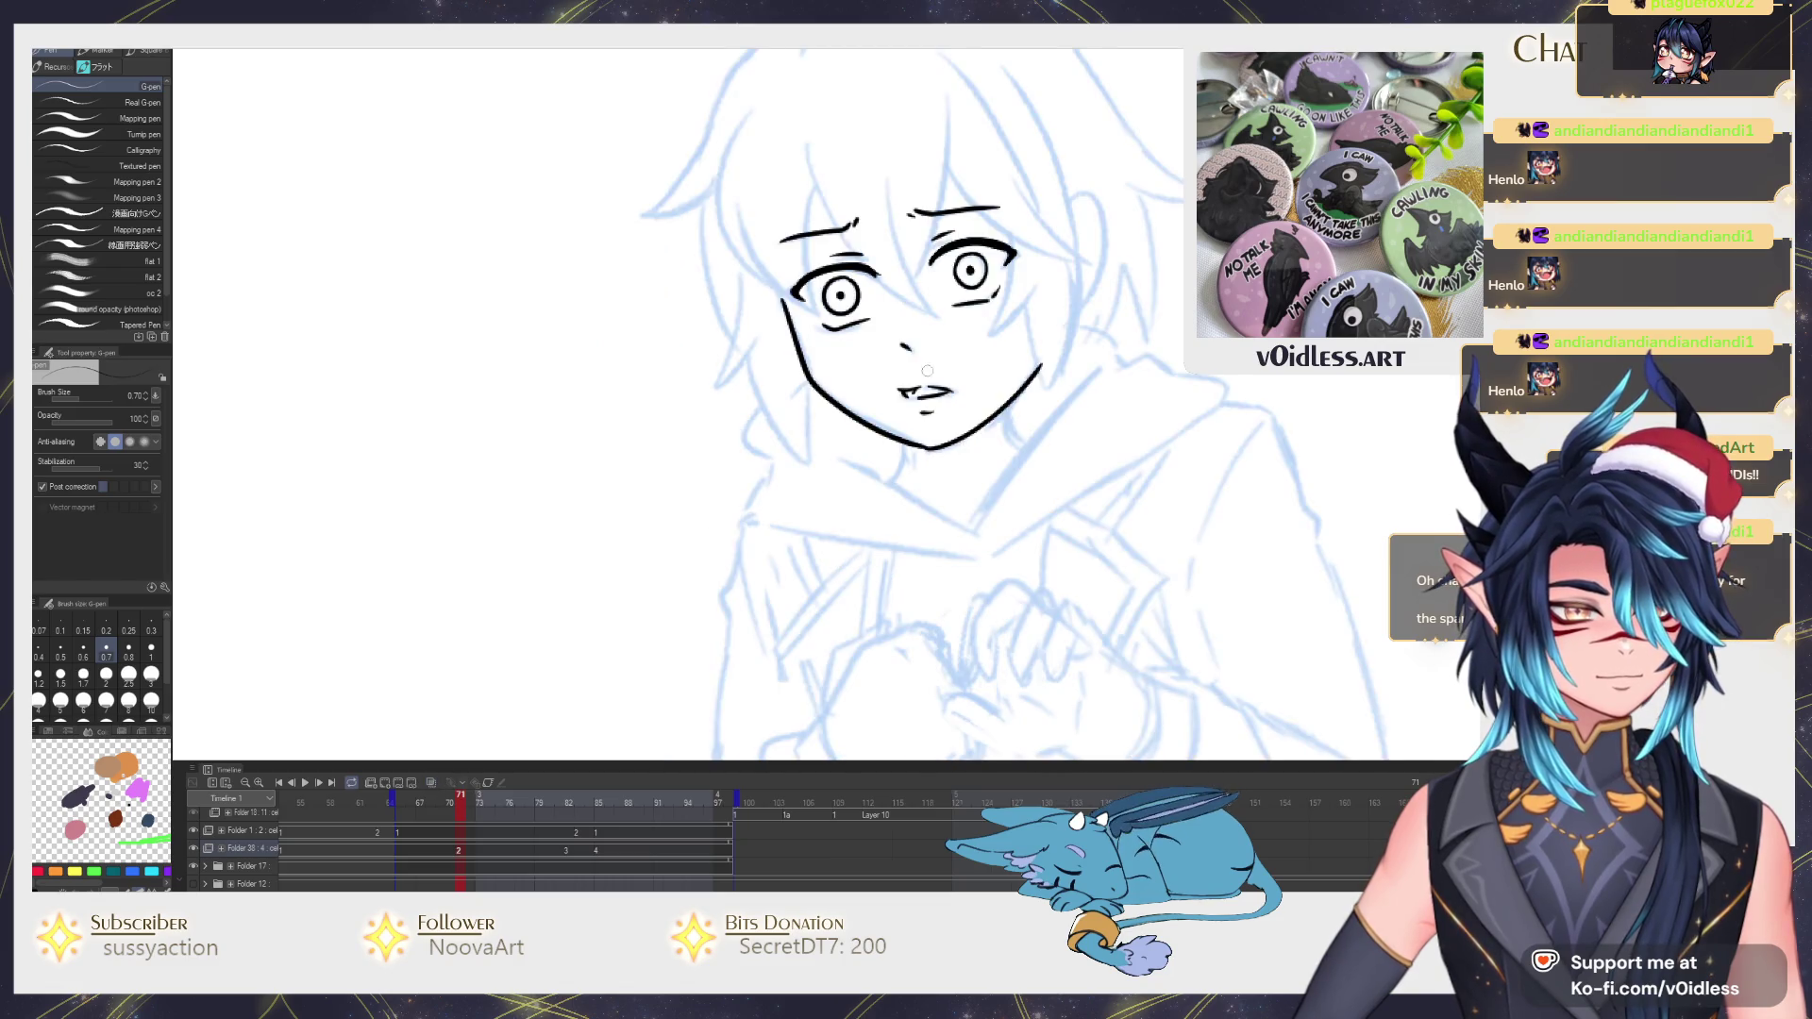
{"action": "key", "text": "m"}
{"action": "left_click_drag", "start_coordinate": [1000, 249], "coordinate": [978, 284]}
{"action": "key", "text": "ctrl+d"}
{"action": "scroll", "coordinate": [1015, 261], "scroll_direction": "down", "scroll_amount": 2}
{"action": "scroll", "coordinate": [730, 416], "scroll_direction": "up", "scroll_amount": 2}
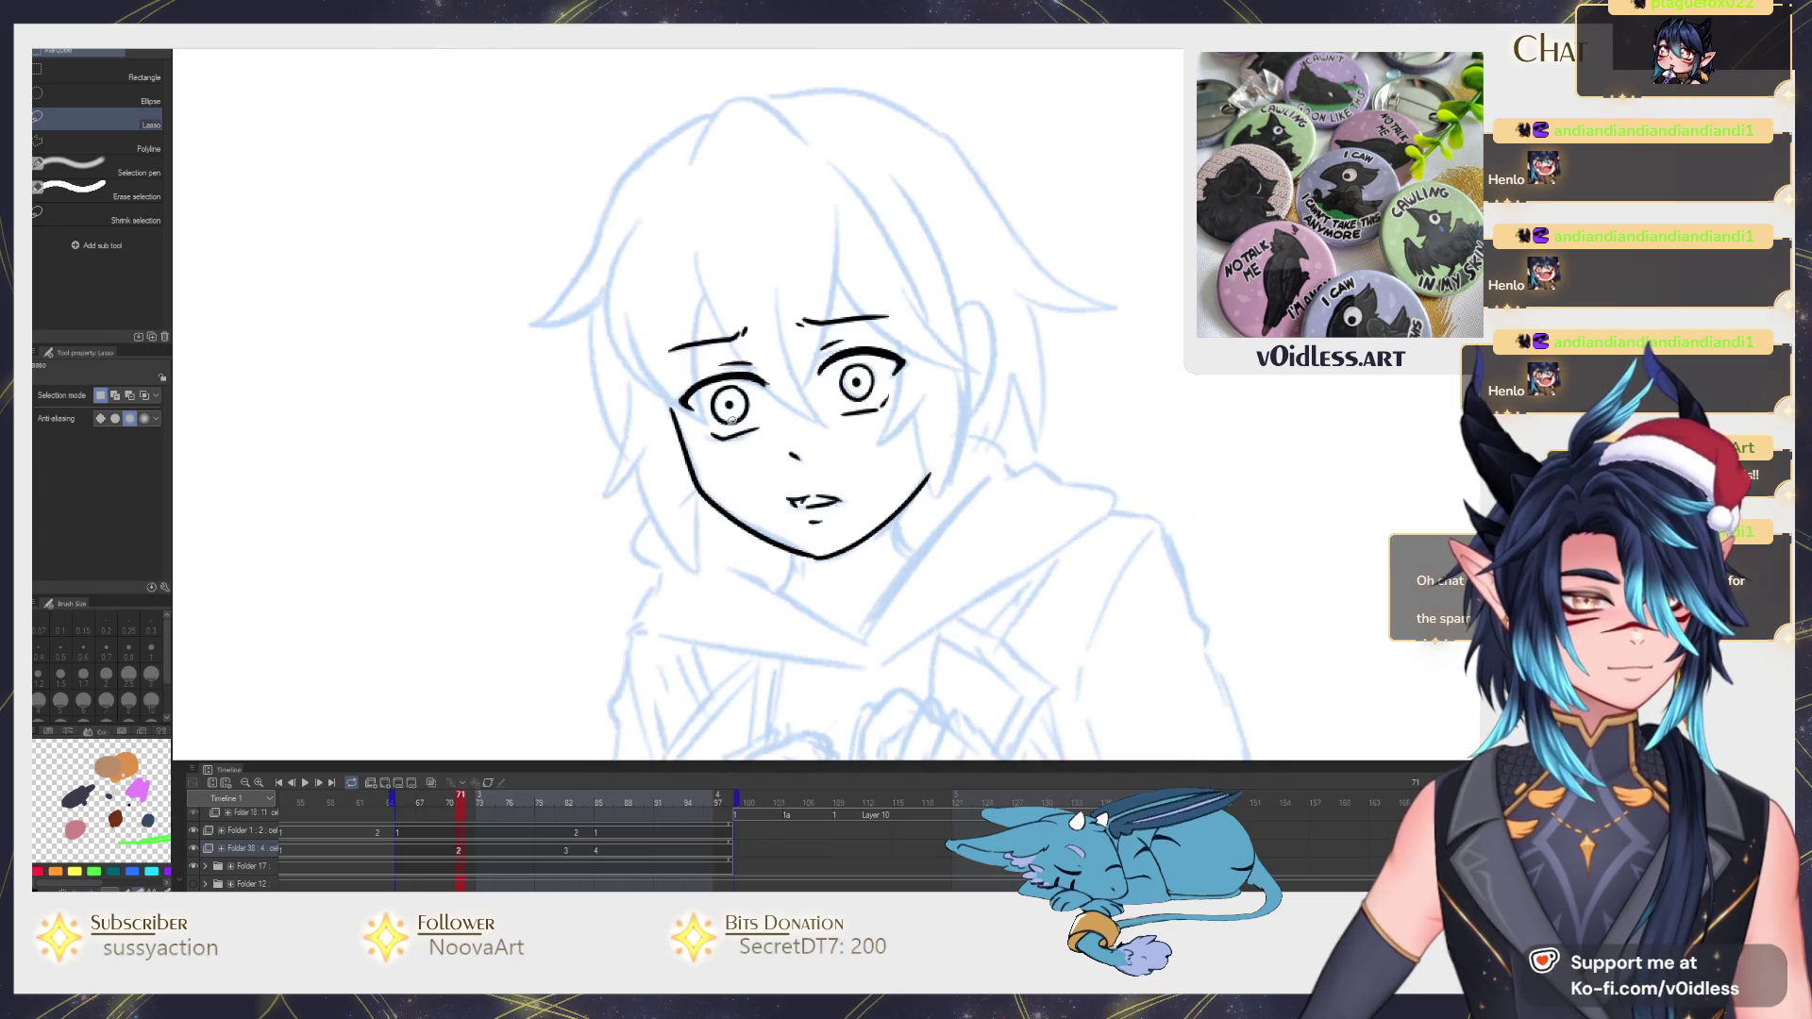
{"action": "left_click_drag", "start_coordinate": [750, 386], "coordinate": [747, 421]}
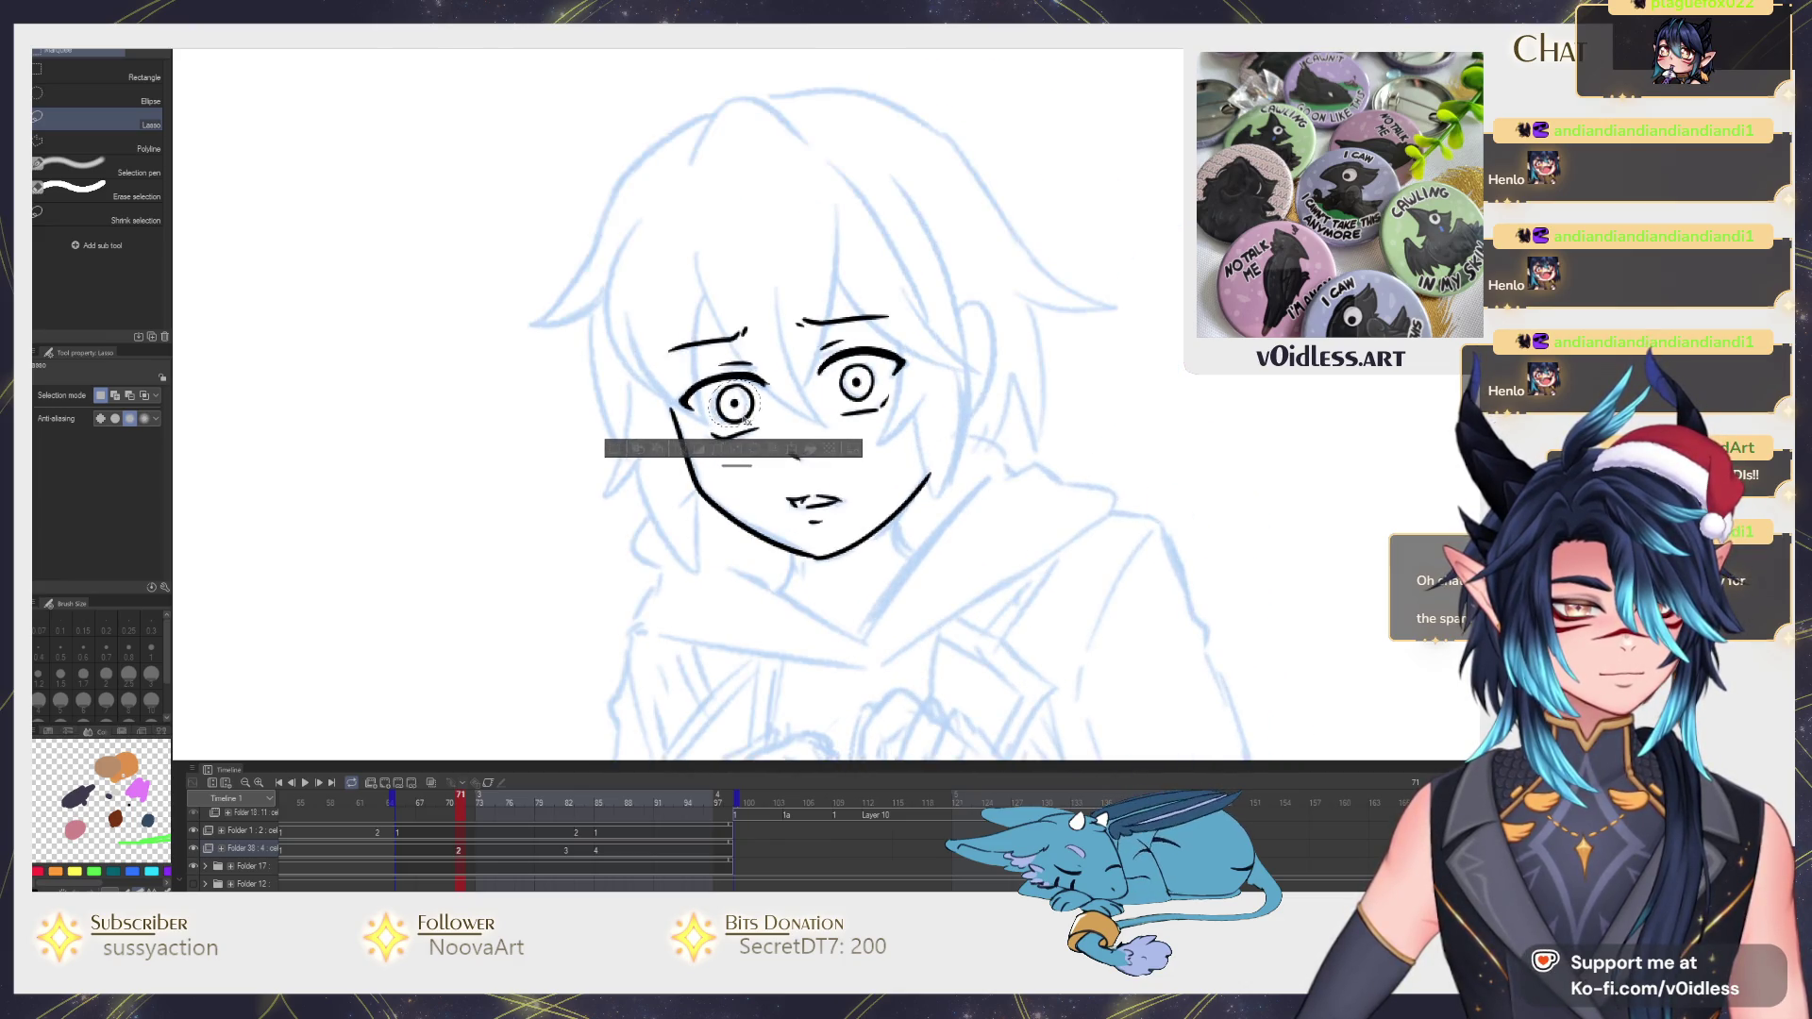
{"action": "key", "text": "ctrl+d"}
{"action": "scroll", "coordinate": [733, 412], "scroll_direction": "down", "scroll_amount": 1}
{"action": "scroll", "coordinate": [849, 425], "scroll_direction": "down", "scroll_amount": 2}
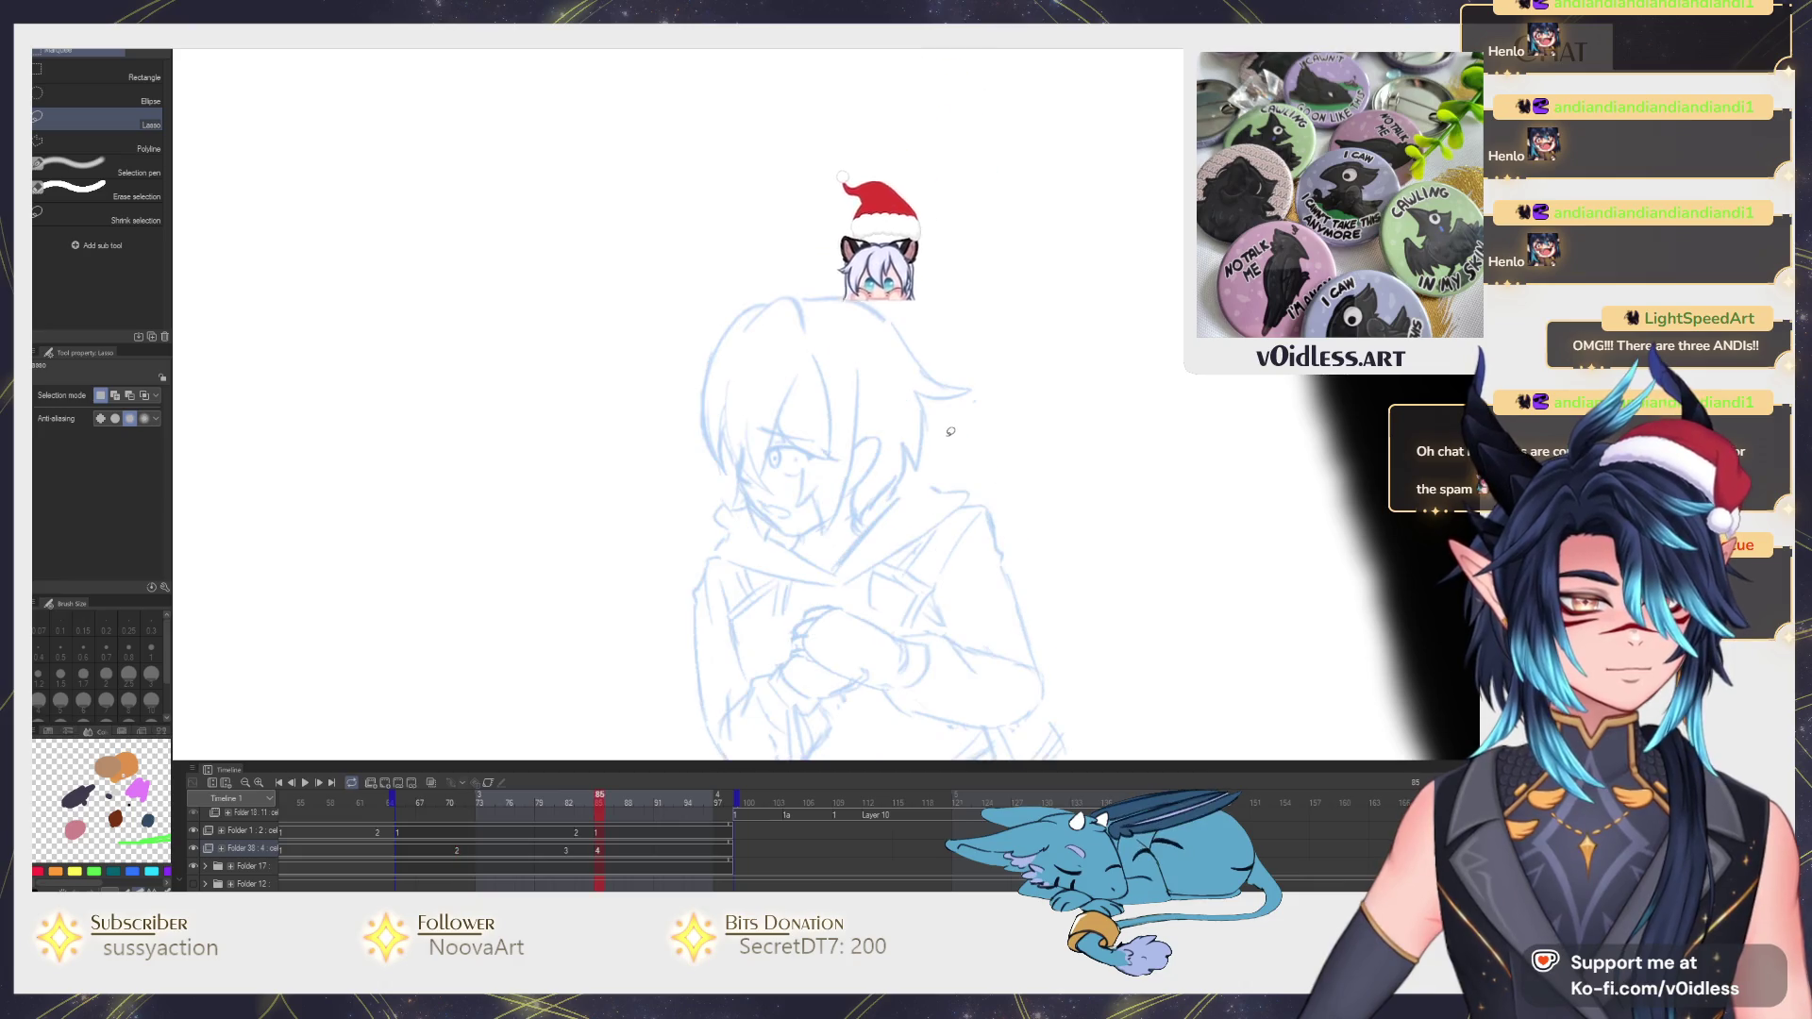
Flip to the neighbouring frame to compare the eyes, recheck the right eye, and return to the pen.
{"action": "key", "text": "Left"}
{"action": "key", "text": "Right"}
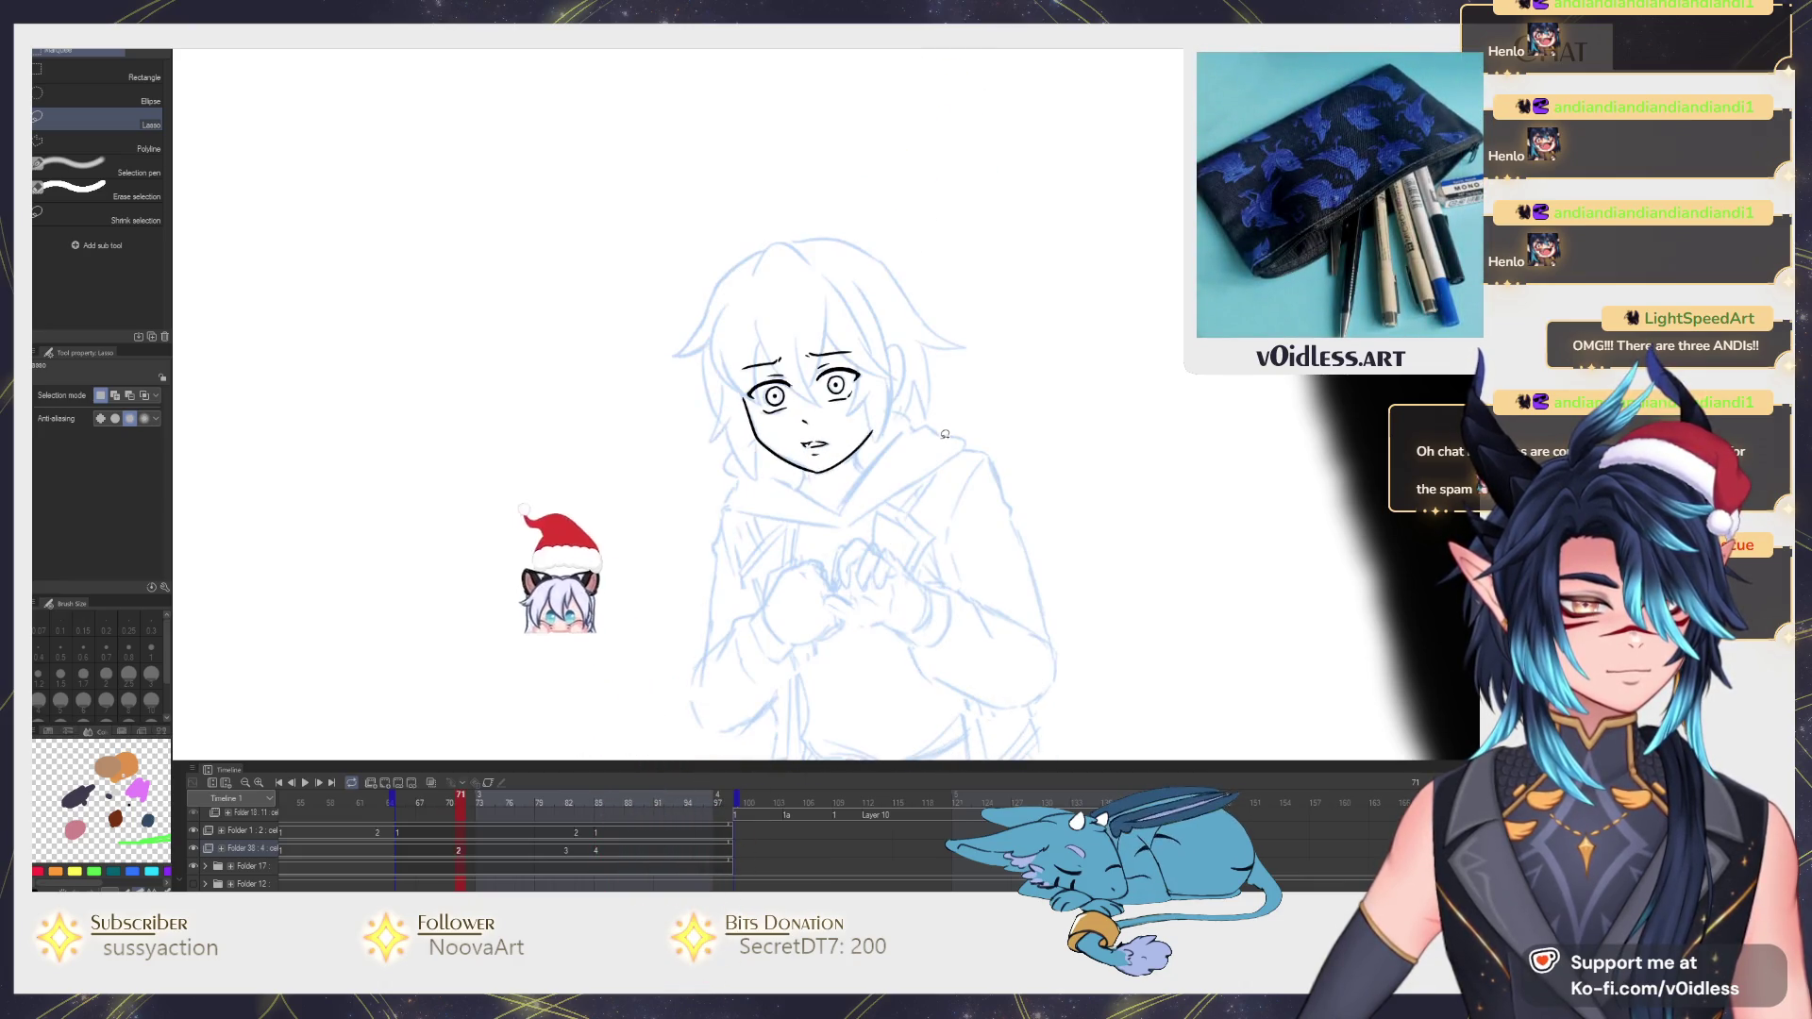
{"action": "scroll", "coordinate": [850, 411], "scroll_direction": "up", "scroll_amount": 2}
{"action": "left_click_drag", "start_coordinate": [835, 366], "coordinate": [819, 400]}
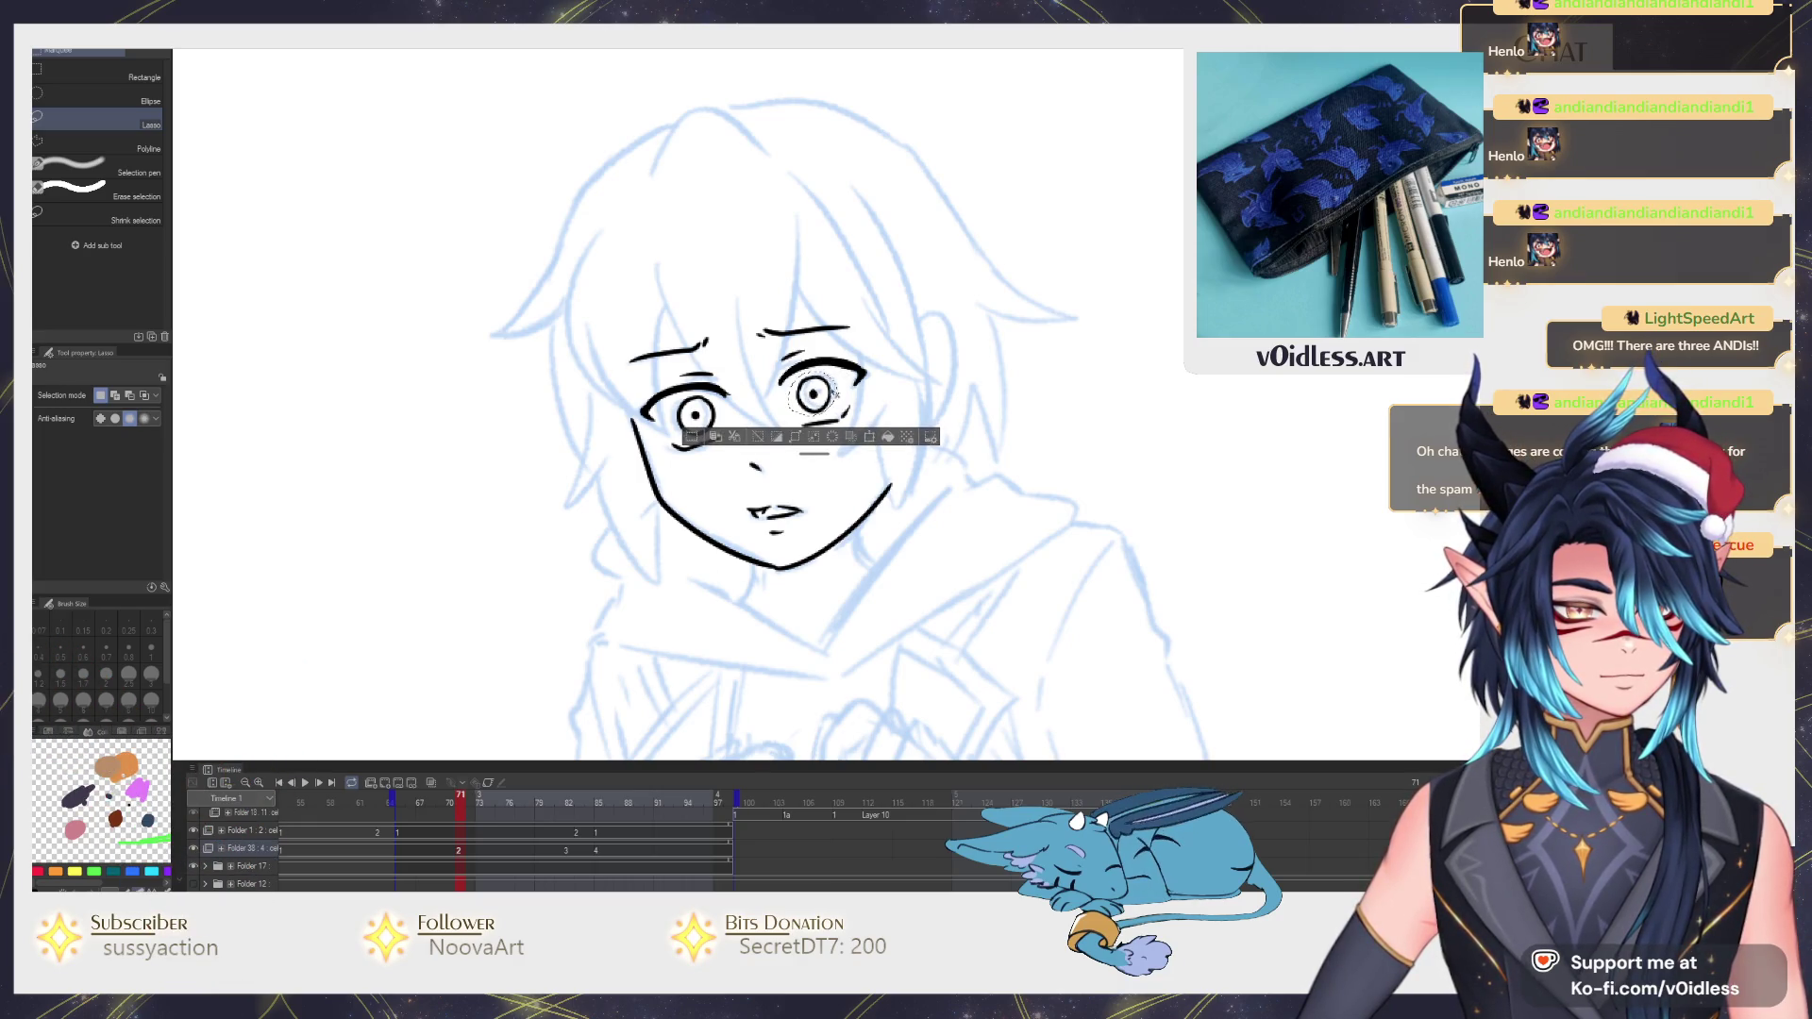
{"action": "key", "text": "ctrl+d"}
{"action": "scroll", "coordinate": [926, 375], "scroll_direction": "down", "scroll_amount": 1}
{"action": "key", "text": "p"}
{"action": "scroll", "coordinate": [845, 446], "scroll_direction": "up", "scroll_amount": 2}
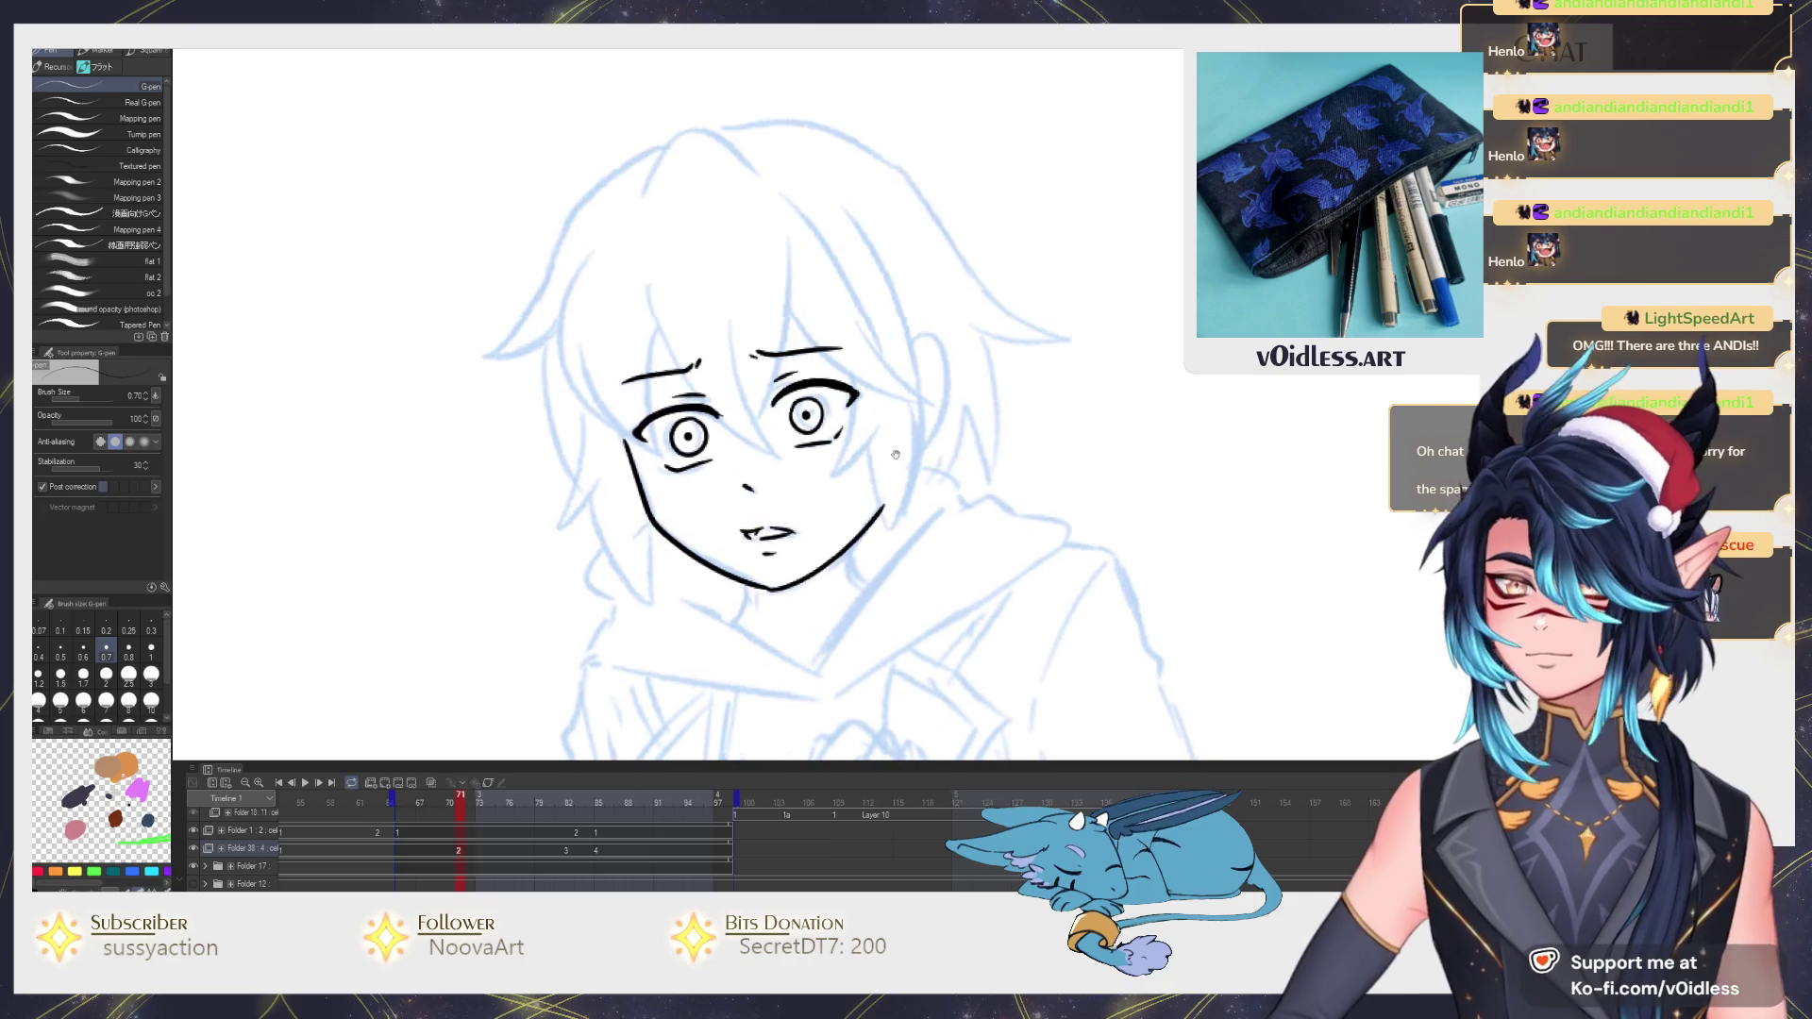
{"action": "scroll", "coordinate": [845, 447], "scroll_direction": "up", "scroll_amount": 1}
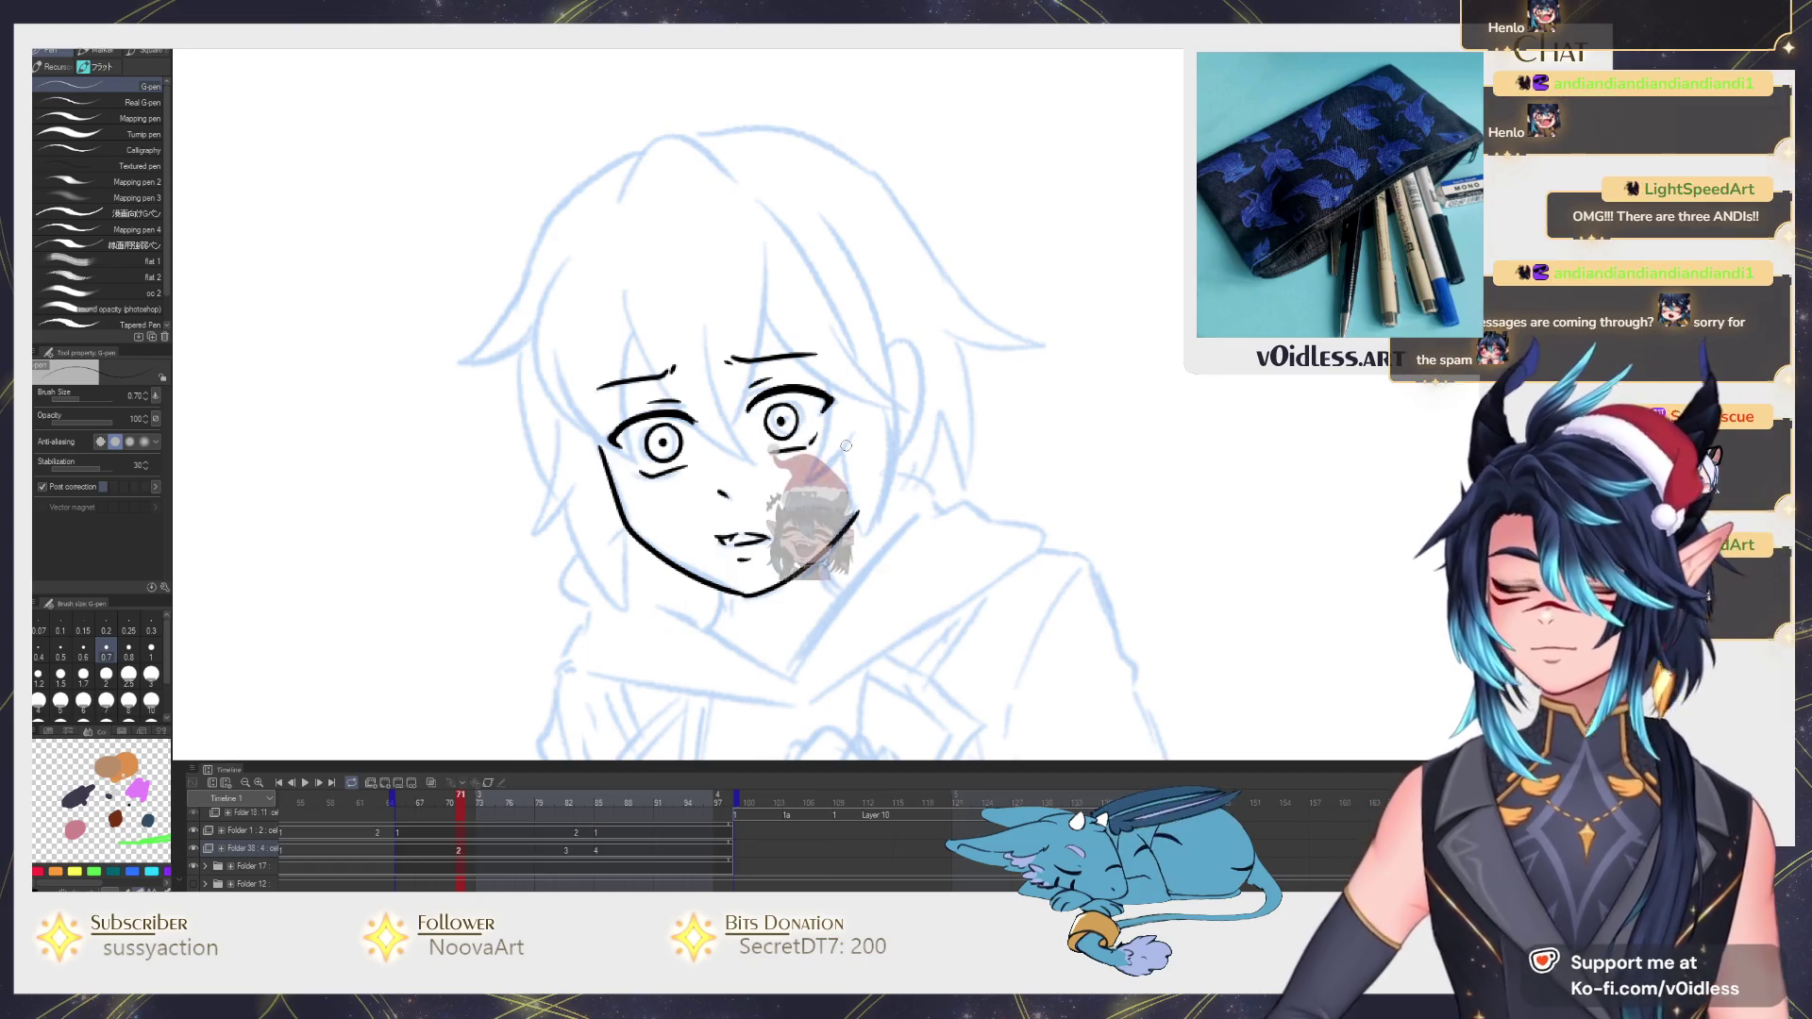
{"action": "scroll", "coordinate": [891, 344], "scroll_direction": "up", "scroll_amount": 2}
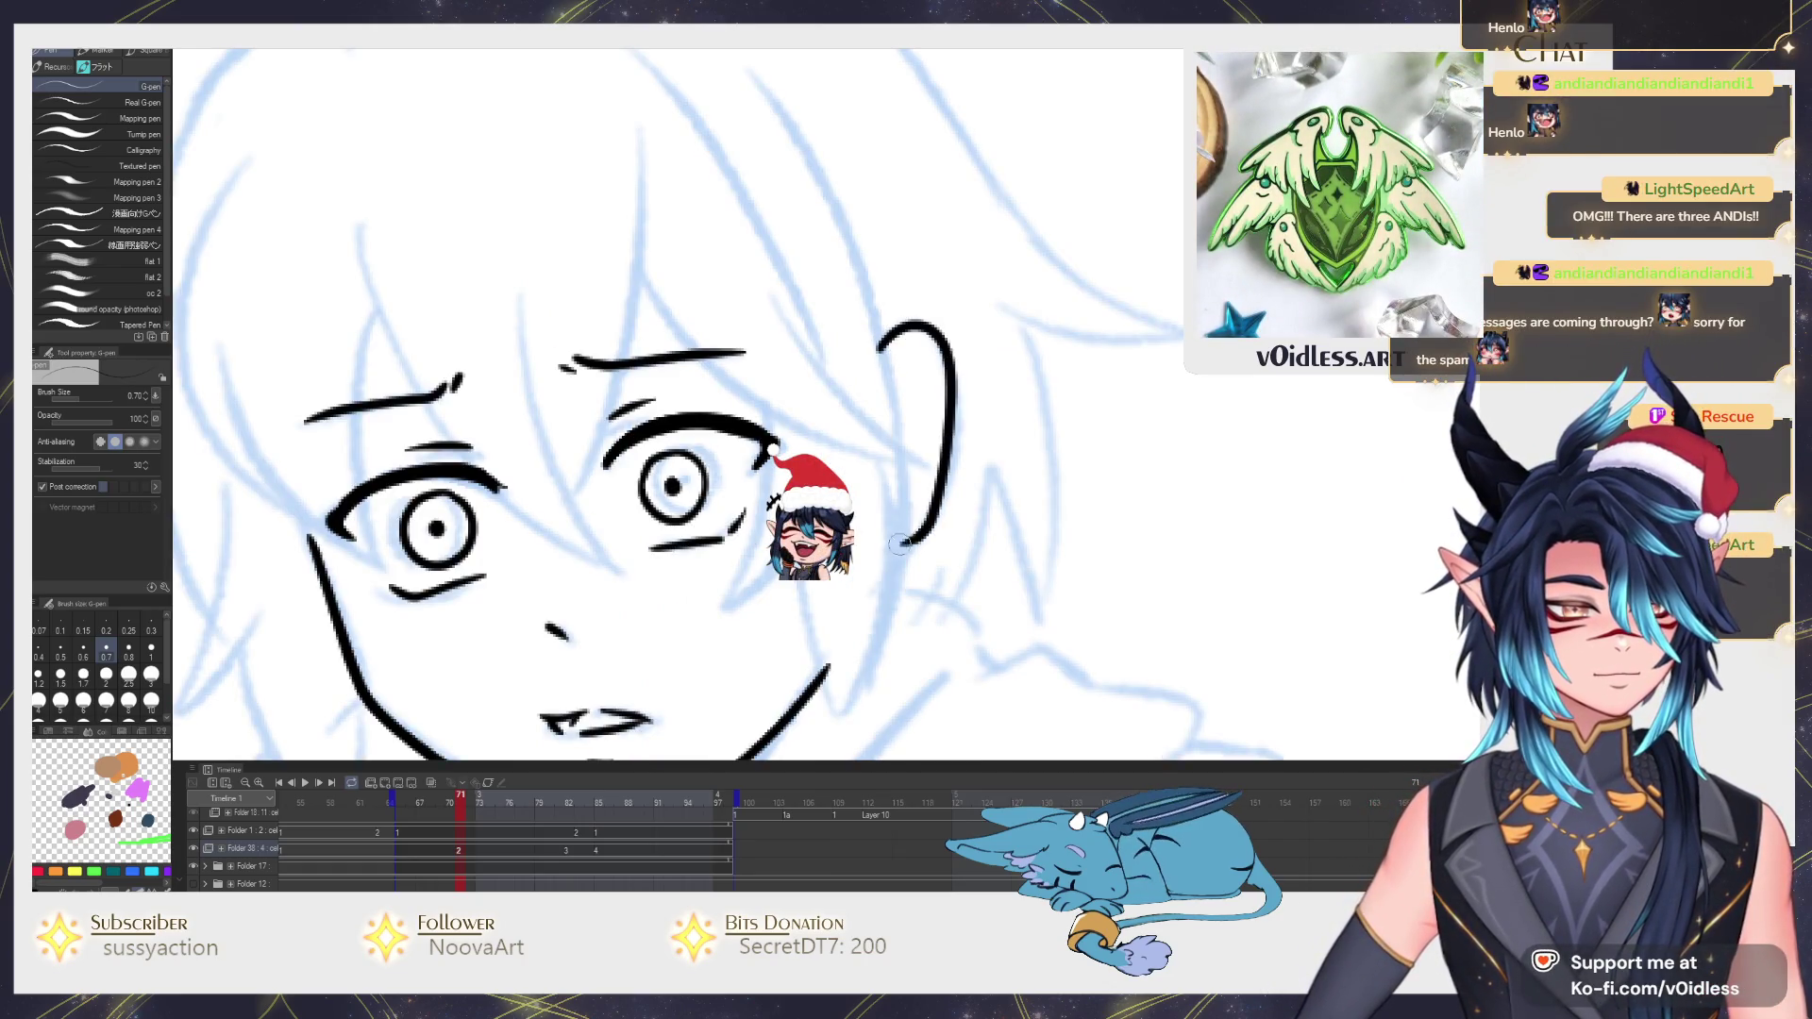
{"action": "scroll", "coordinate": [901, 545], "scroll_direction": "down", "scroll_amount": 3}
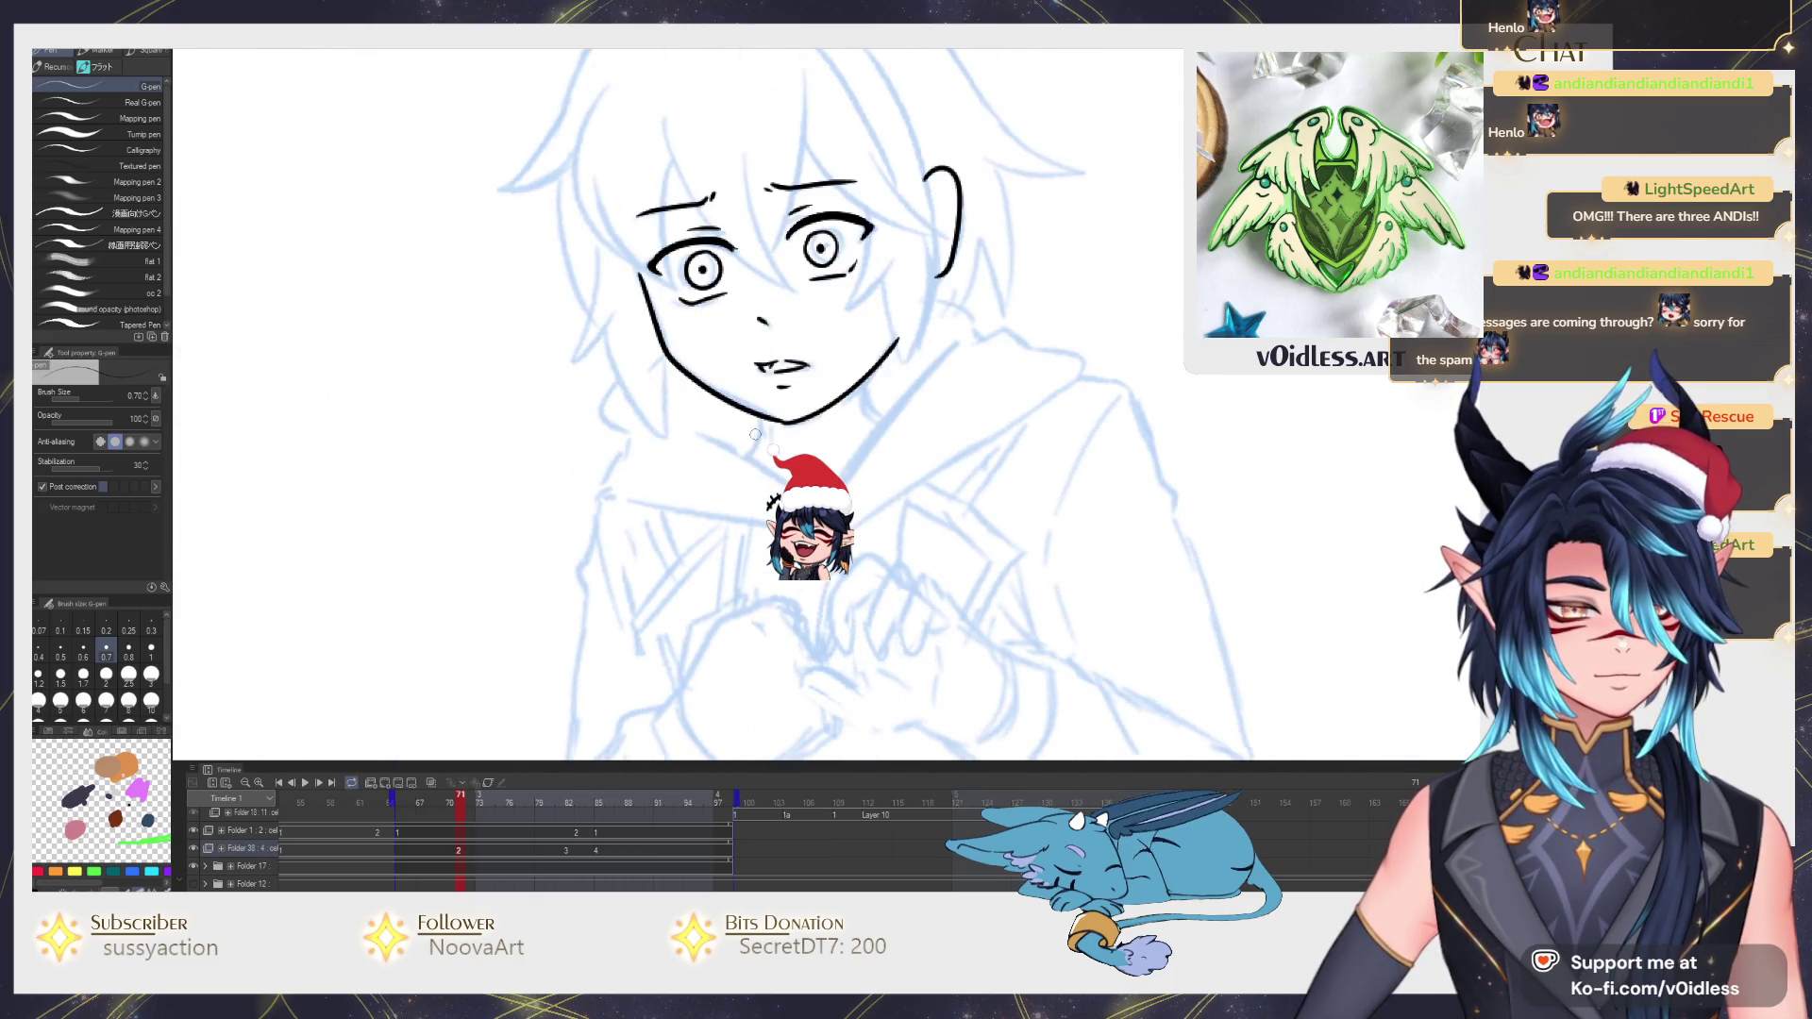
{"action": "scroll", "coordinate": [757, 429], "scroll_direction": "up", "scroll_amount": 2}
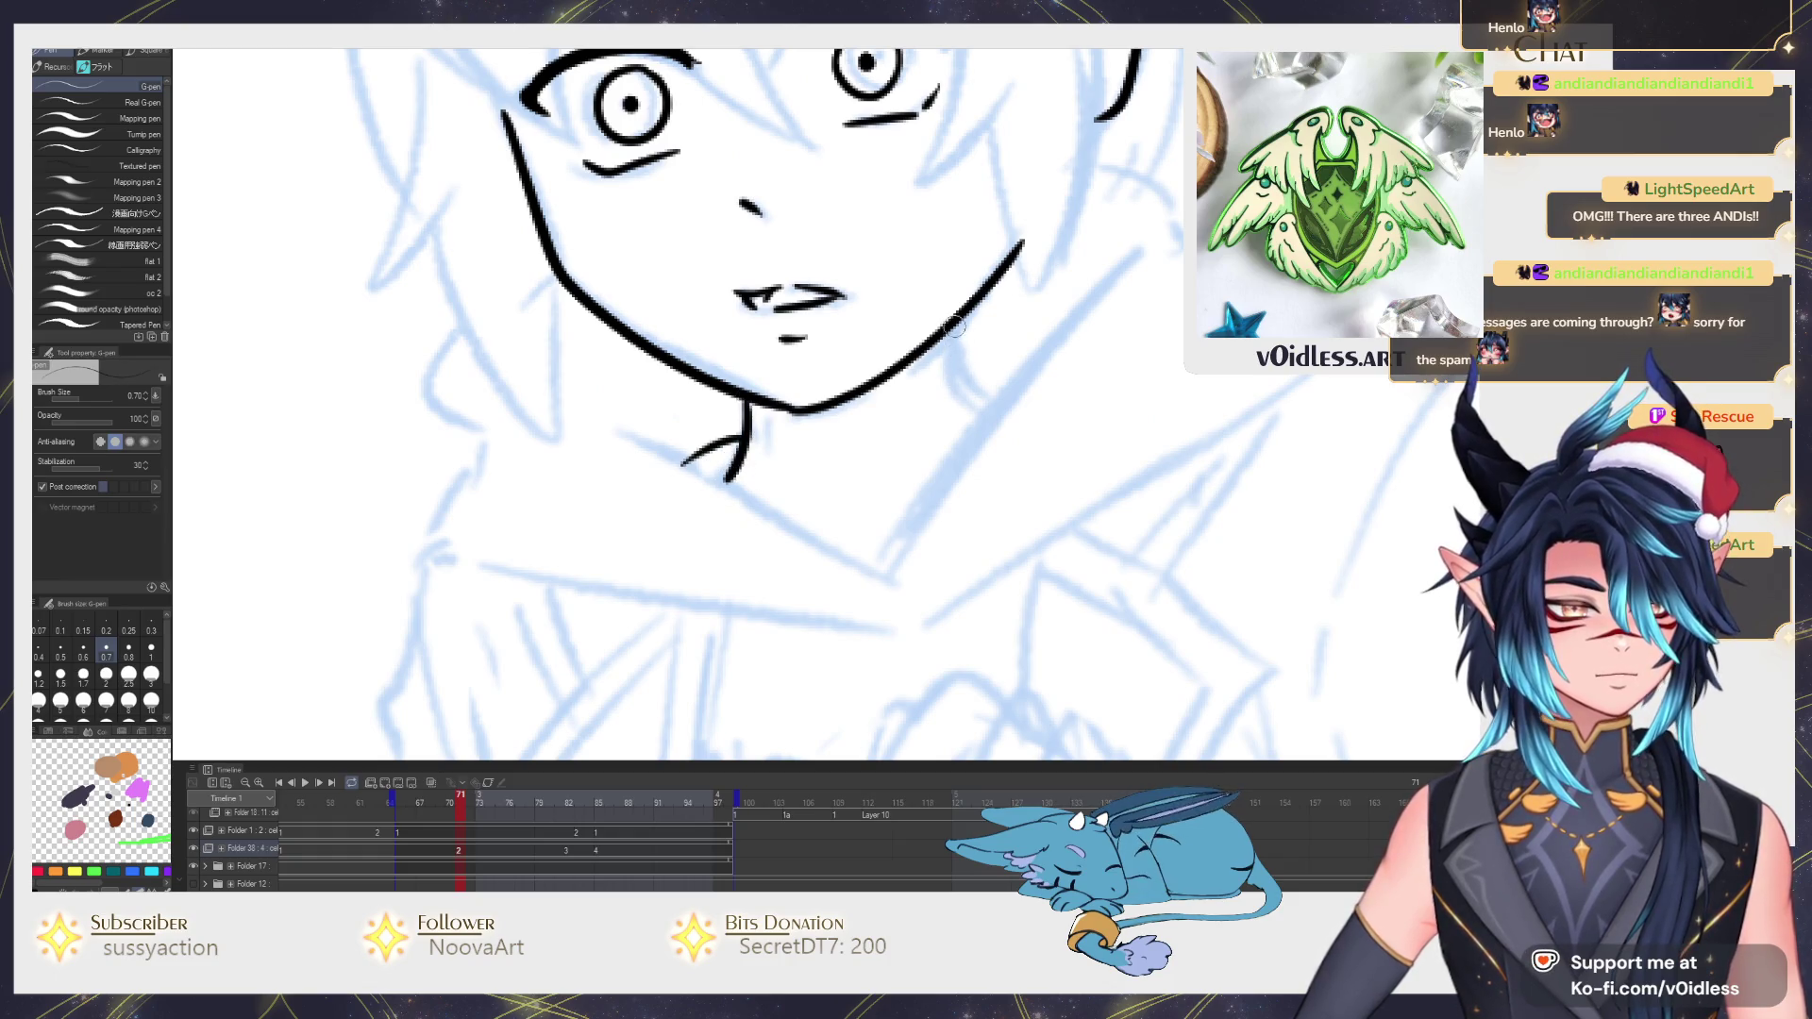
{"action": "scroll", "coordinate": [907, 454], "scroll_direction": "up", "scroll_amount": 1}
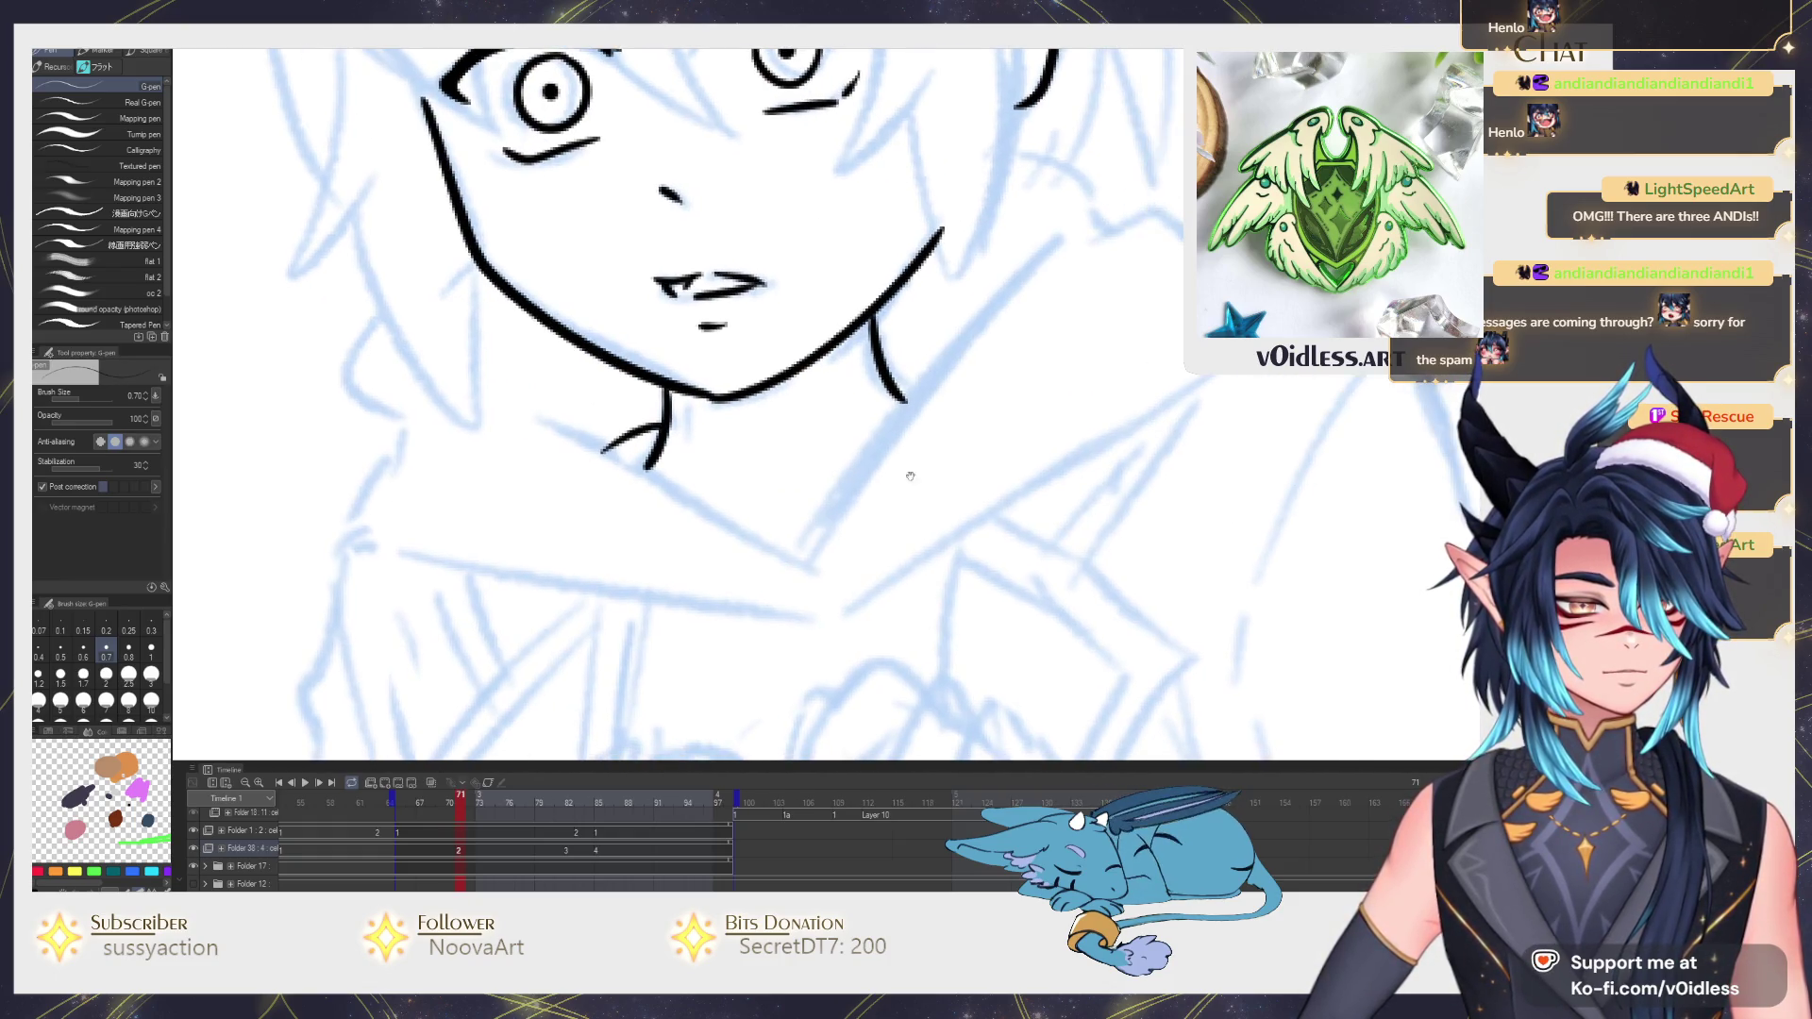
On the next frame, ink the side of the neck and a short curve beside it.
{"action": "key", "text": "Right"}
{"action": "mouse_move", "coordinate": [818, 528]}
{"action": "left_mouse_down"}
{"action": "mouse_move", "coordinate": [1055, 253]}
{"action": "mouse_move", "coordinate": [868, 340]}
{"action": "left_mouse_up"}
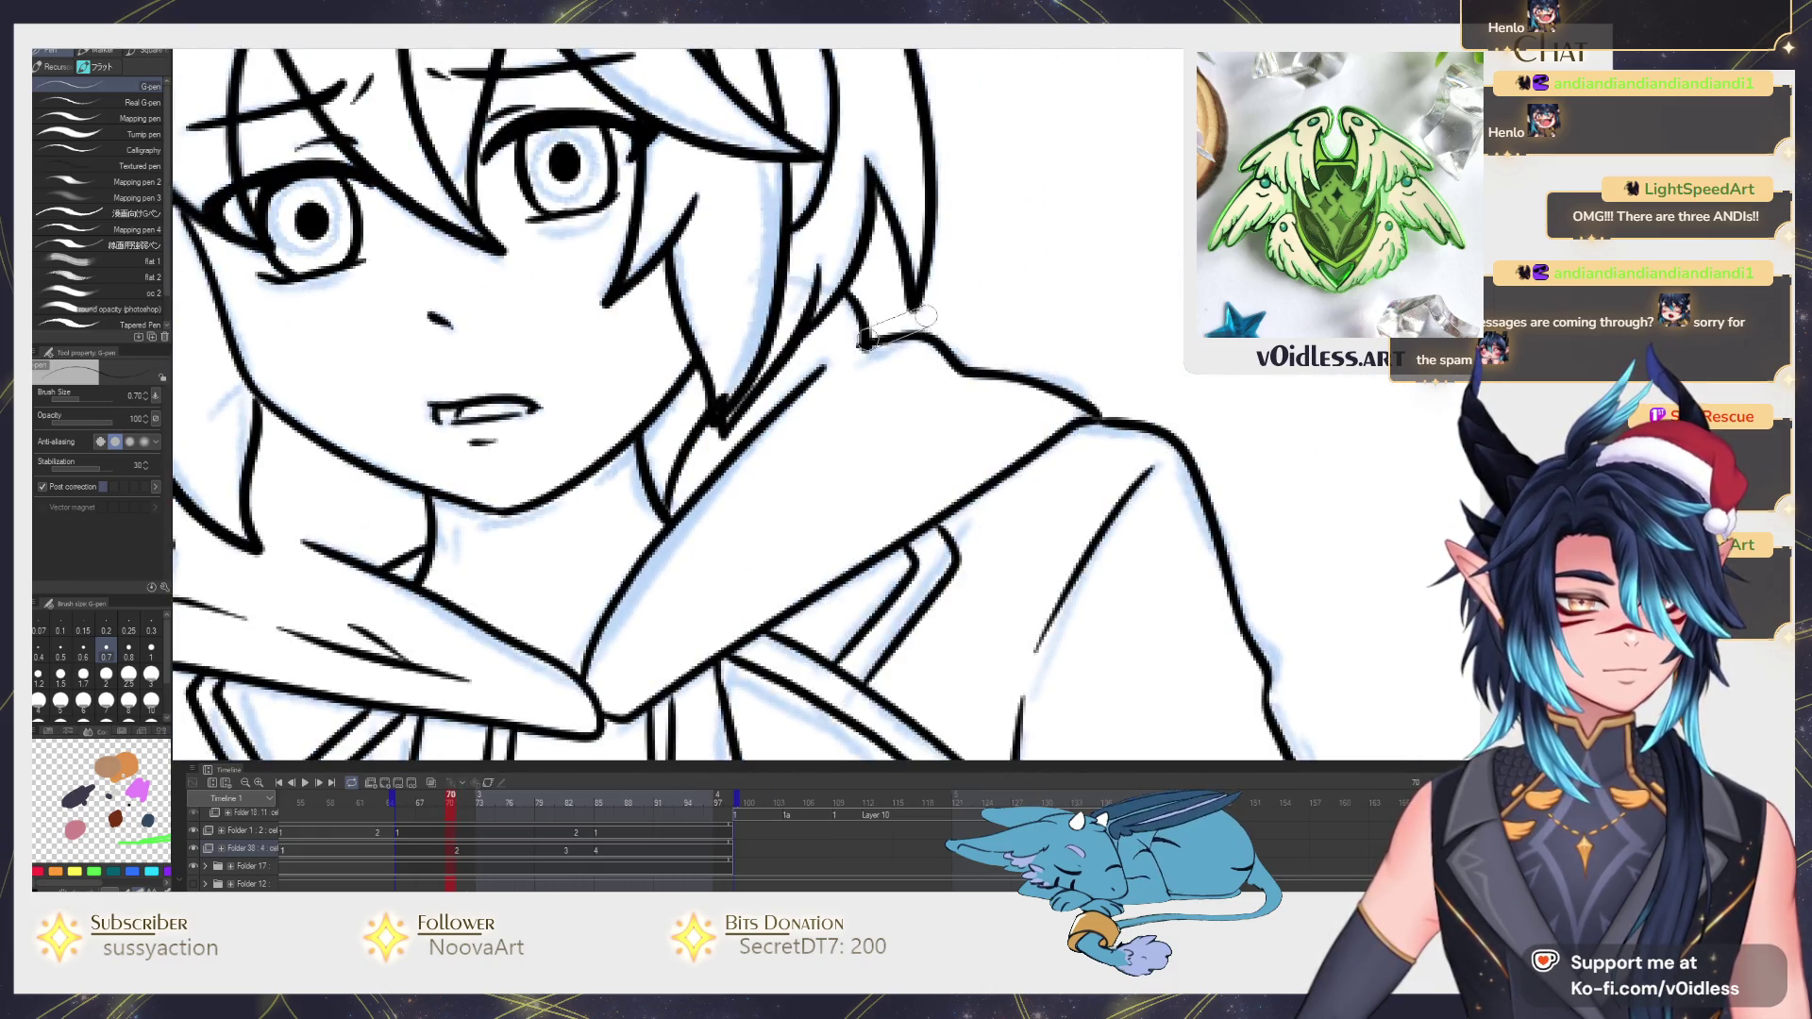
{"action": "left_click_drag", "start_coordinate": [879, 261], "coordinate": [899, 332]}
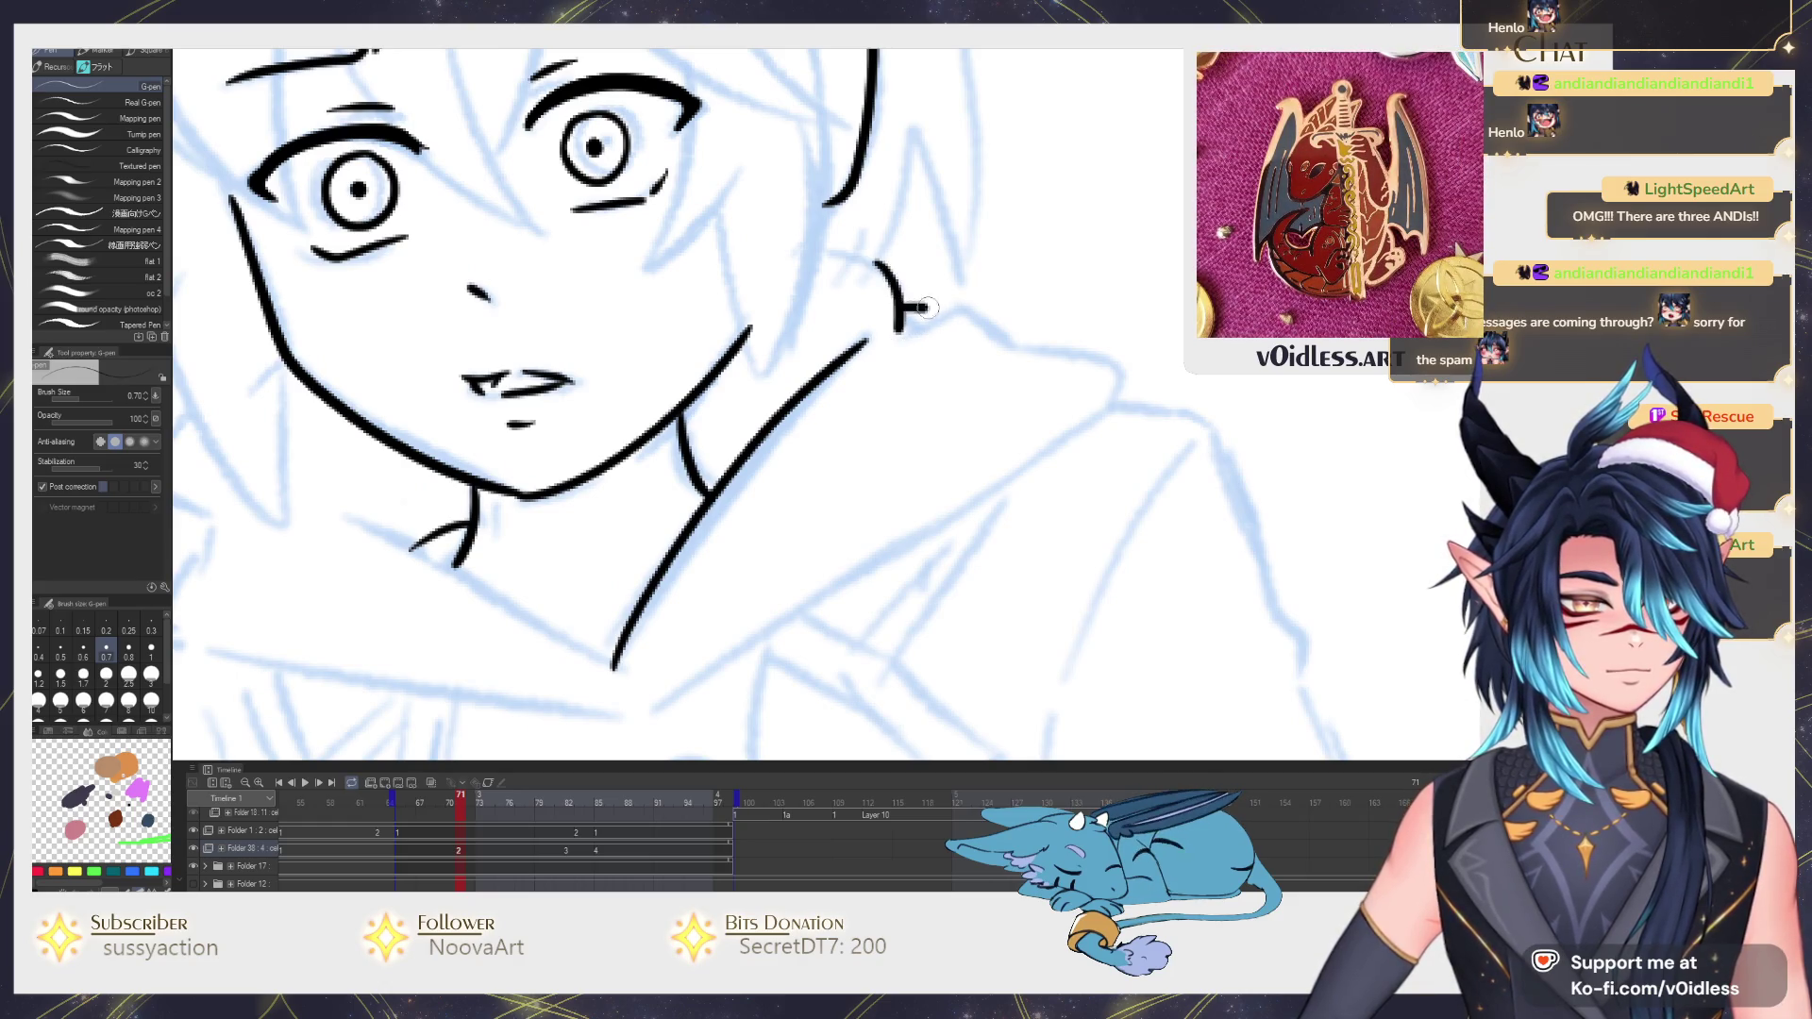
{"action": "mouse_move", "coordinate": [1120, 406]}
{"action": "left_mouse_down"}
{"action": "mouse_move", "coordinate": [1115, 329]}
{"action": "mouse_move", "coordinate": [644, 637]}
{"action": "left_mouse_up"}
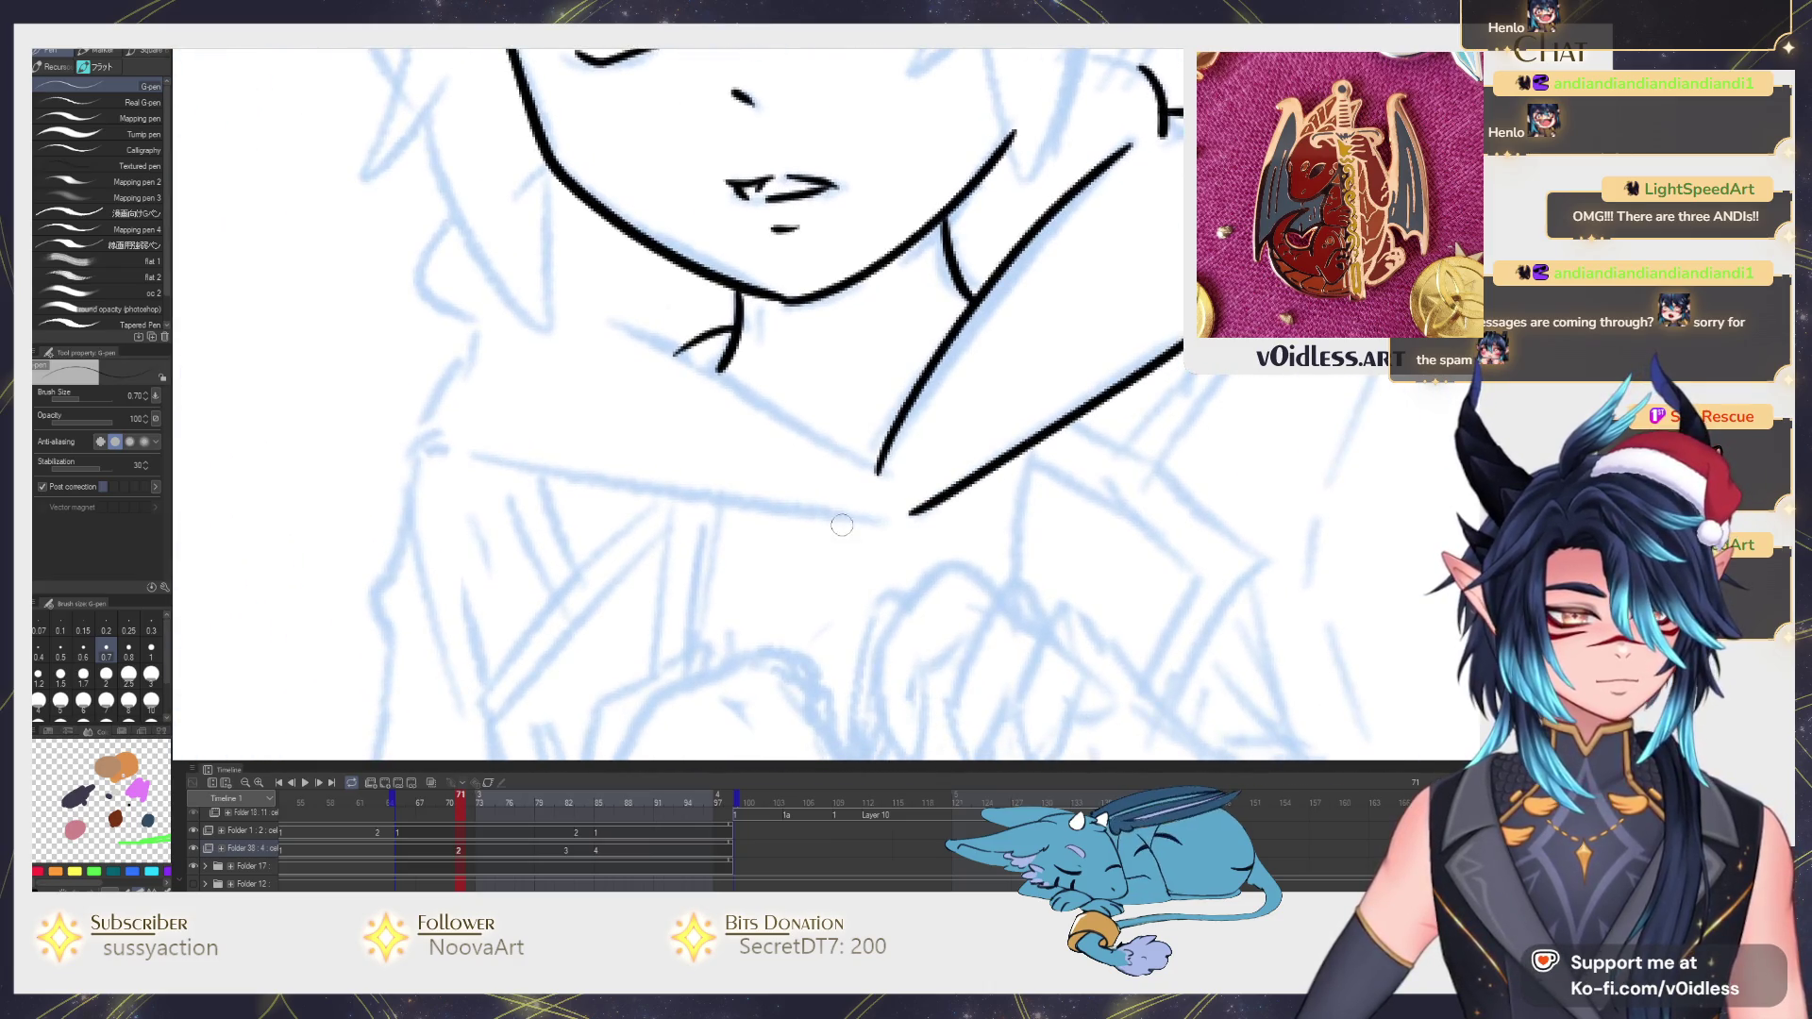
Ink the hood edge rising from the collar corner, redrawing the long stroke once.
{"action": "key", "text": "Right"}
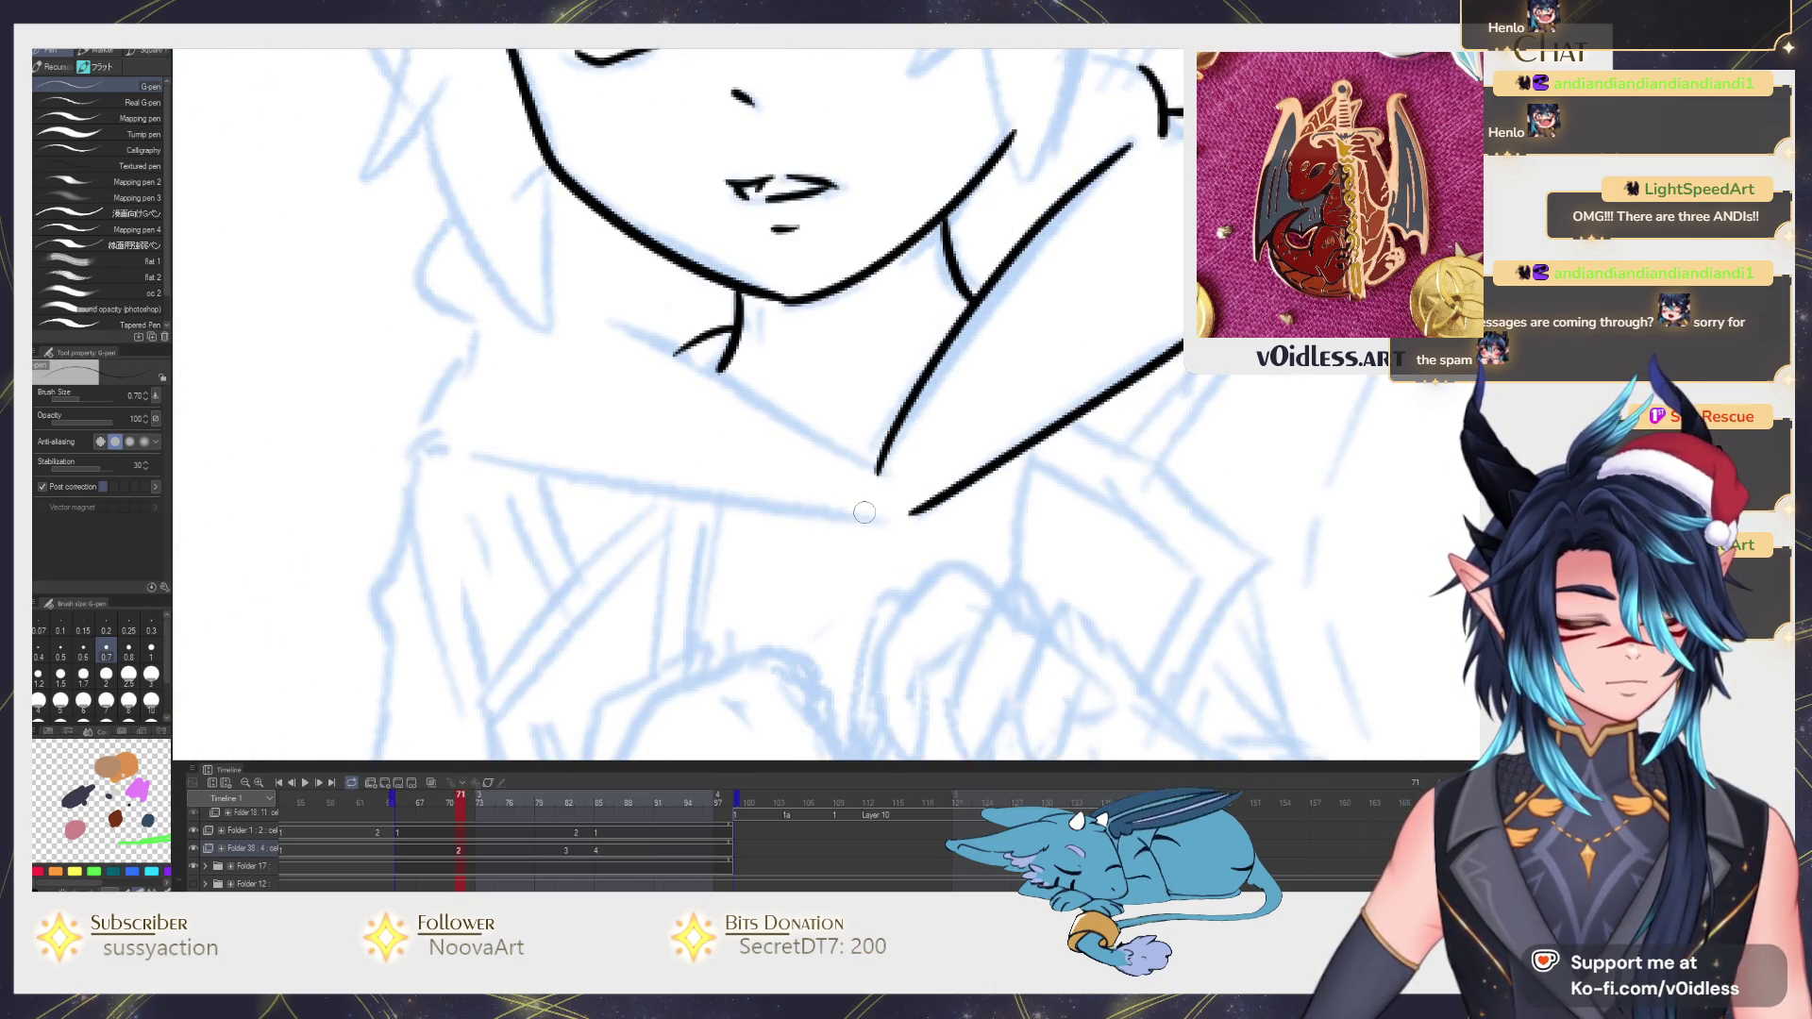
{"action": "left_click_drag", "start_coordinate": [863, 456], "coordinate": [948, 470]}
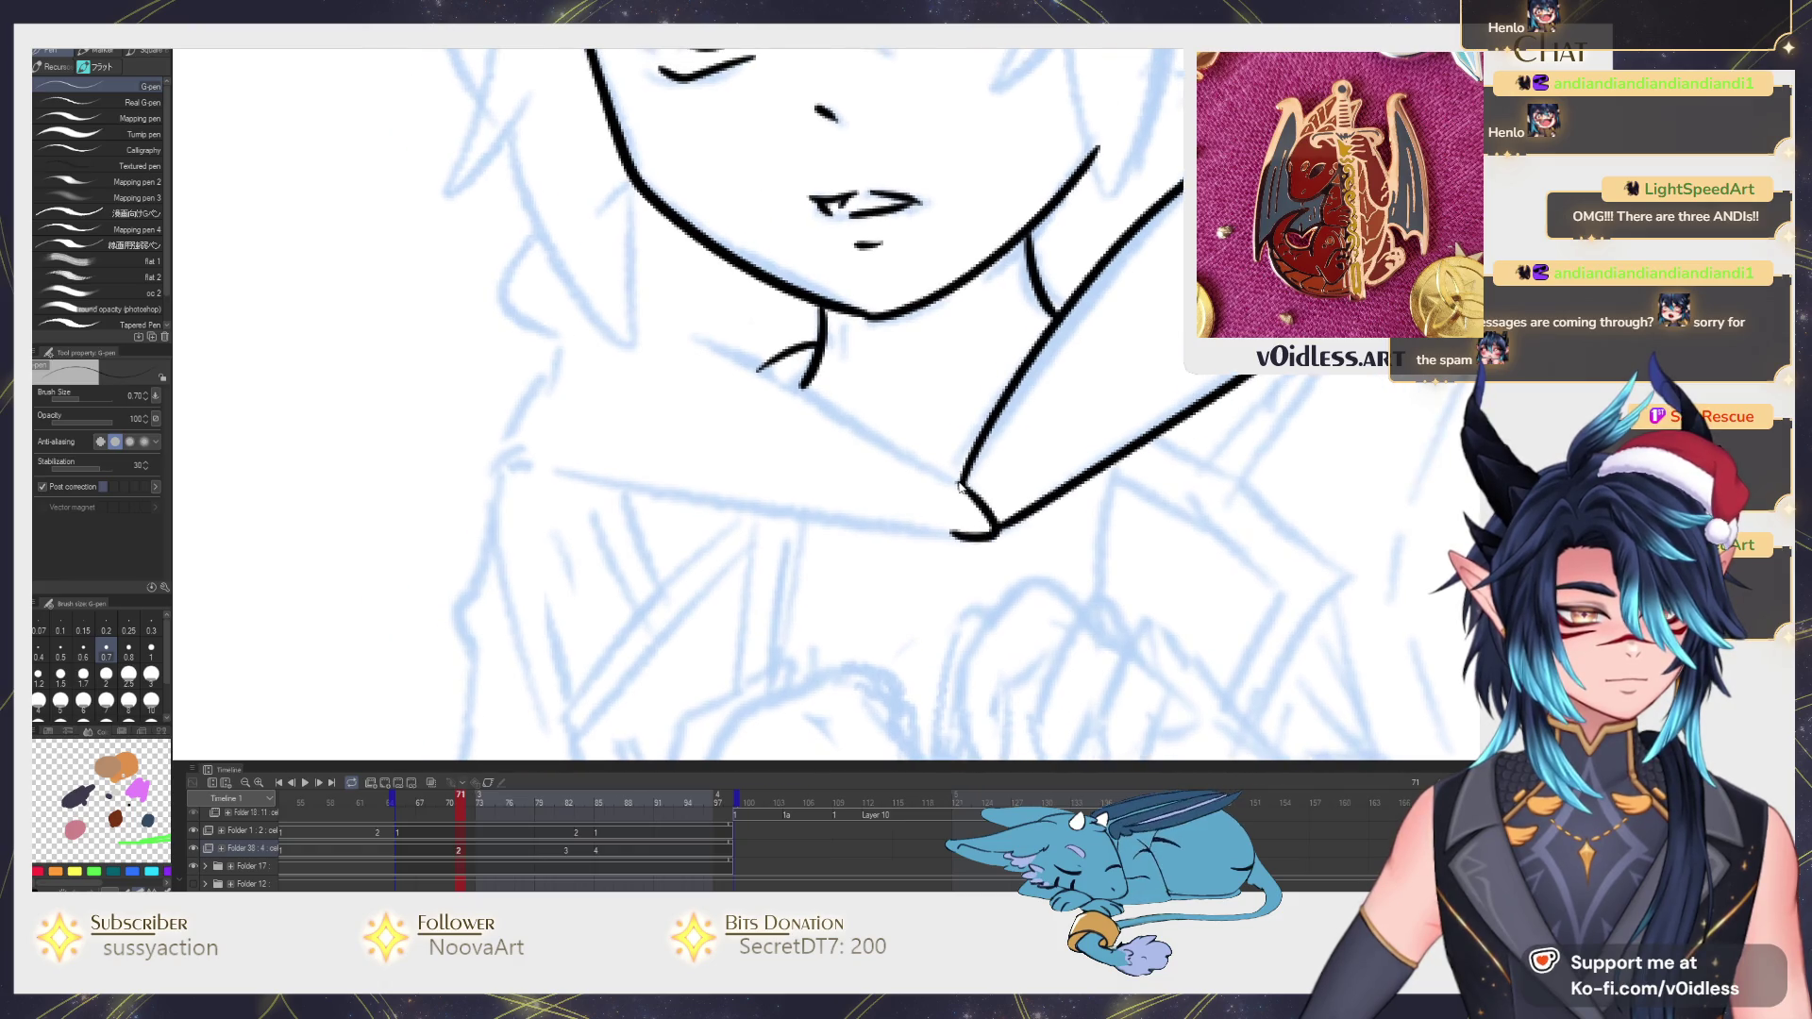
{"action": "mouse_move", "coordinate": [921, 535]}
{"action": "left_mouse_down"}
{"action": "mouse_move", "coordinate": [795, 391]}
{"action": "mouse_move", "coordinate": [628, 309]}
{"action": "left_mouse_up"}
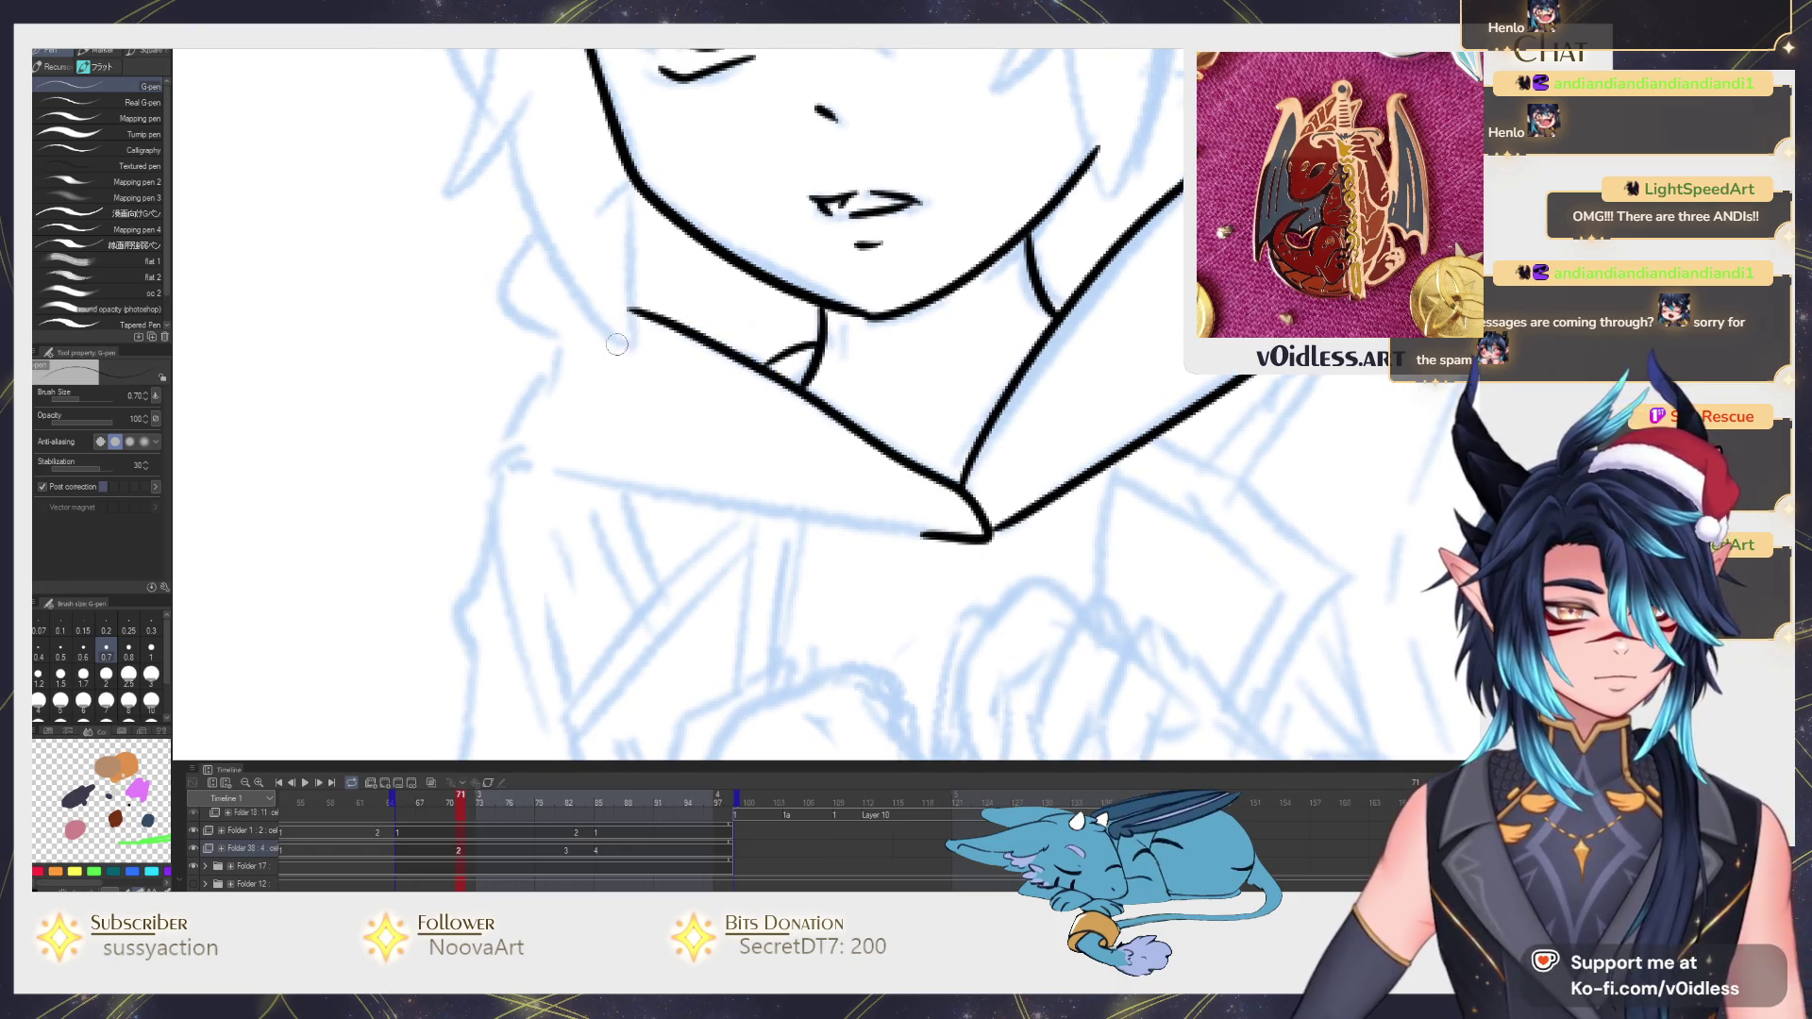
{"action": "key", "text": "Left"}
{"action": "key", "text": "Right"}
{"action": "key", "text": "ctrl+z"}
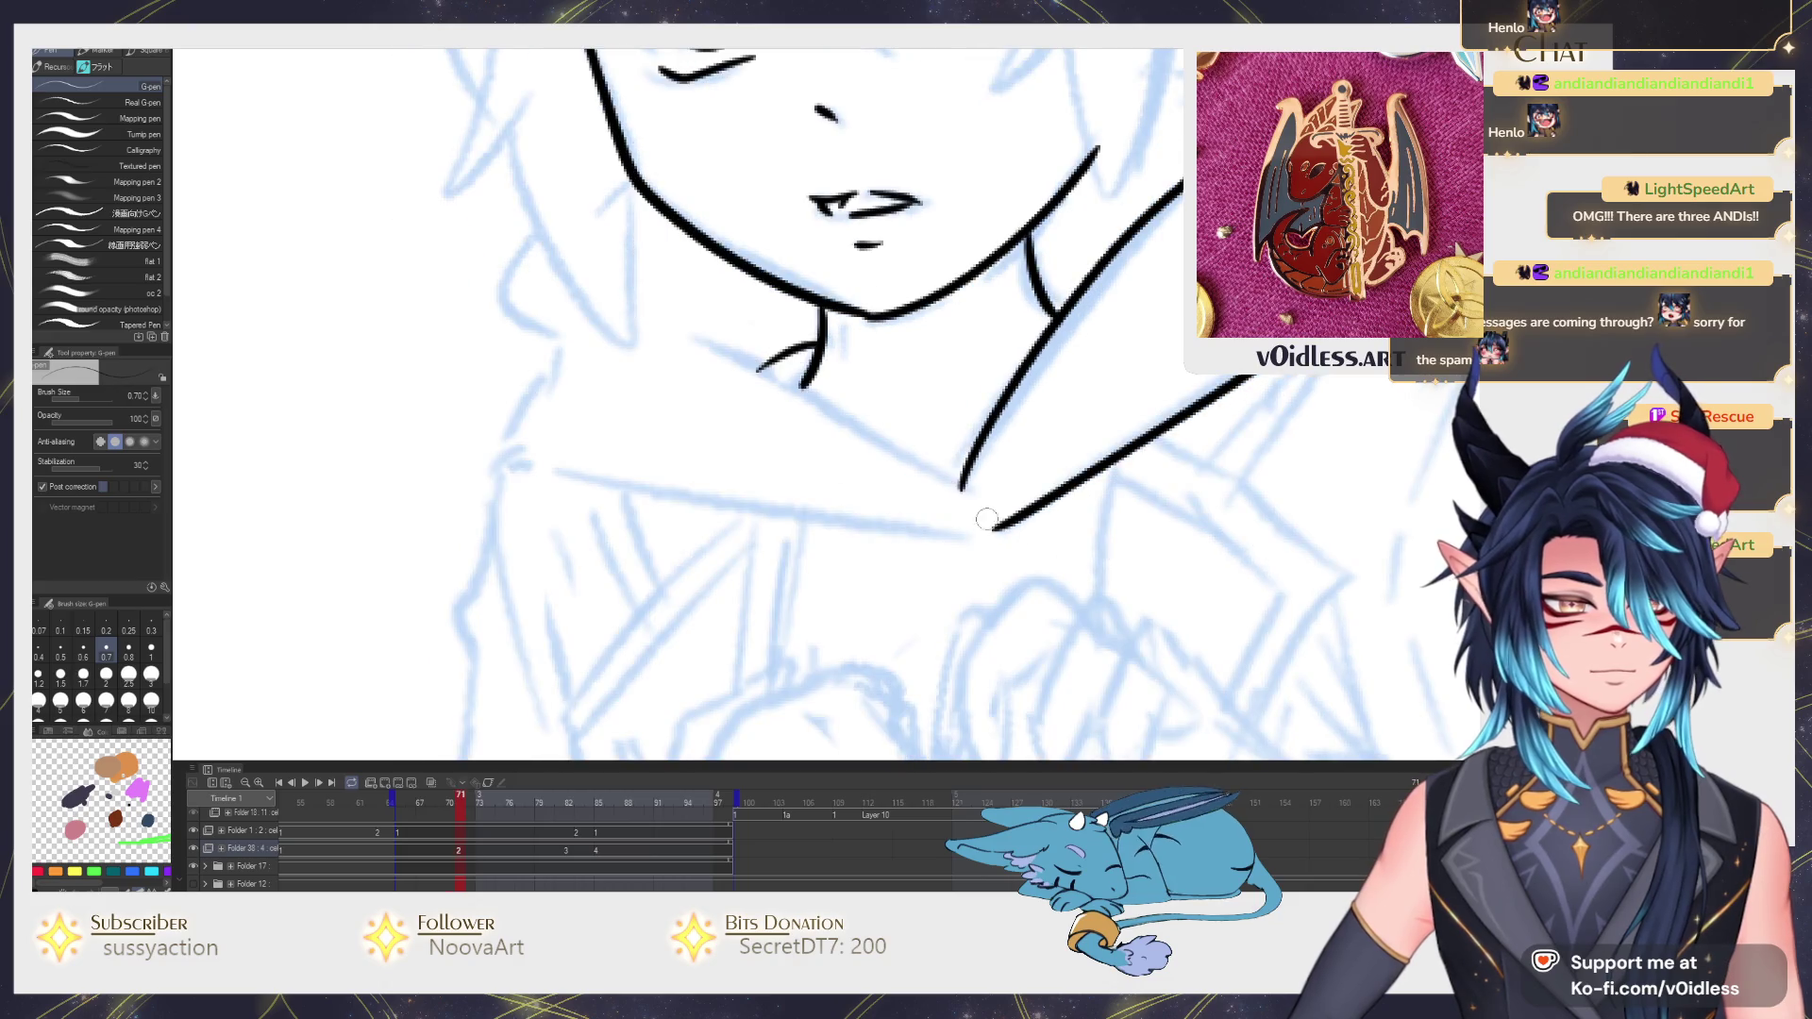
{"action": "mouse_move", "coordinate": [913, 534]}
{"action": "left_mouse_down"}
{"action": "mouse_move", "coordinate": [817, 405]}
{"action": "mouse_move", "coordinate": [679, 326]}
{"action": "left_mouse_up"}
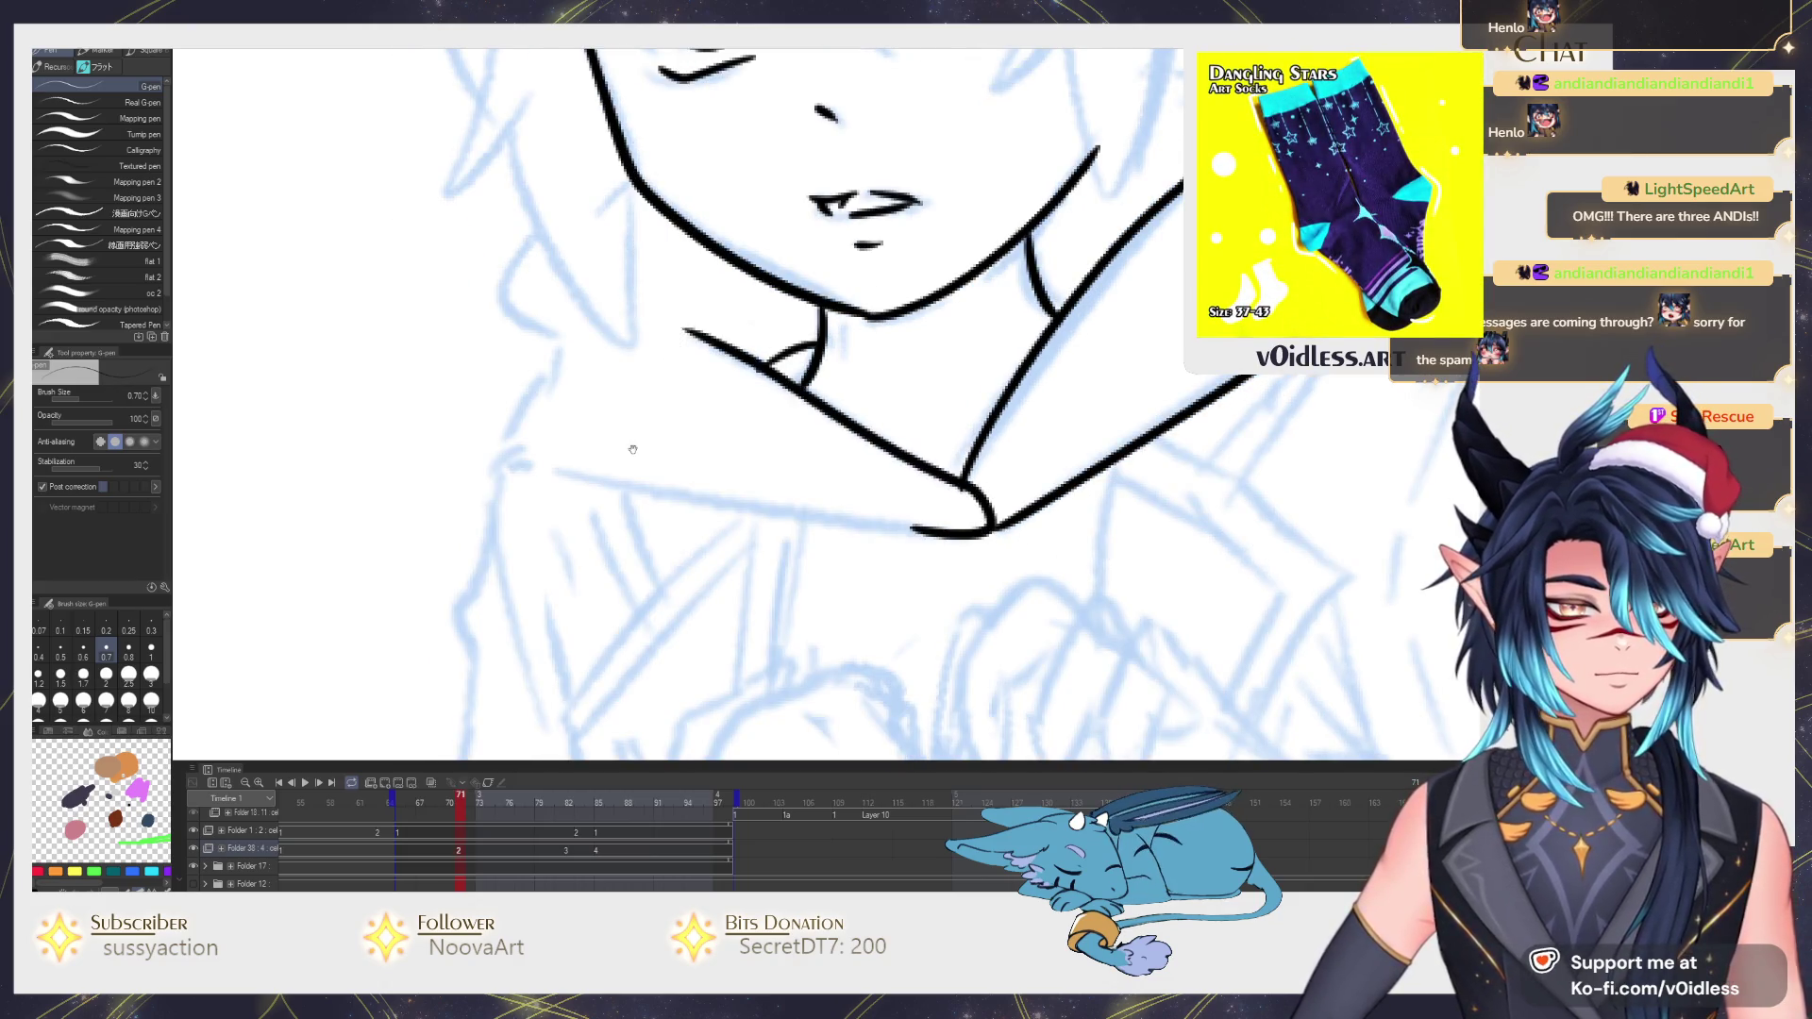
Flip between the inked reference frame and the working frame to compare the hood lines.
{"action": "key", "text": "Left"}
{"action": "key", "text": "Right"}
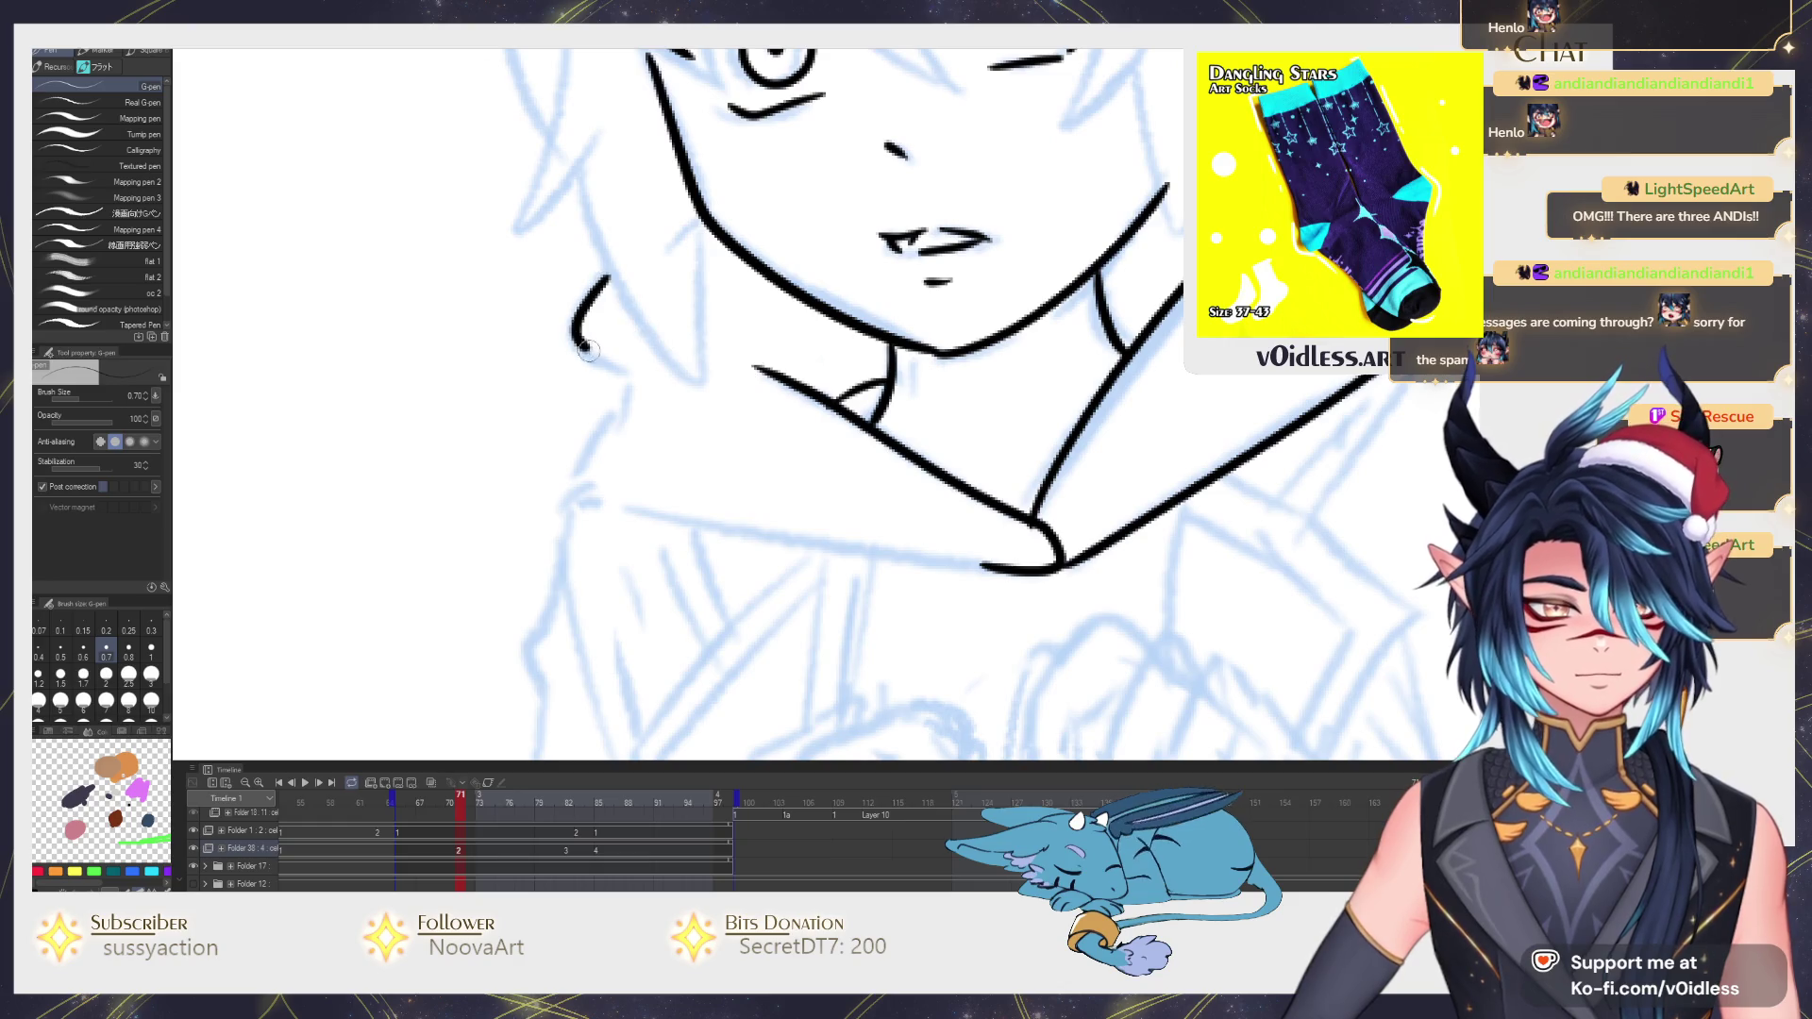
{"action": "key", "text": "Left"}
{"action": "key", "text": "Right"}
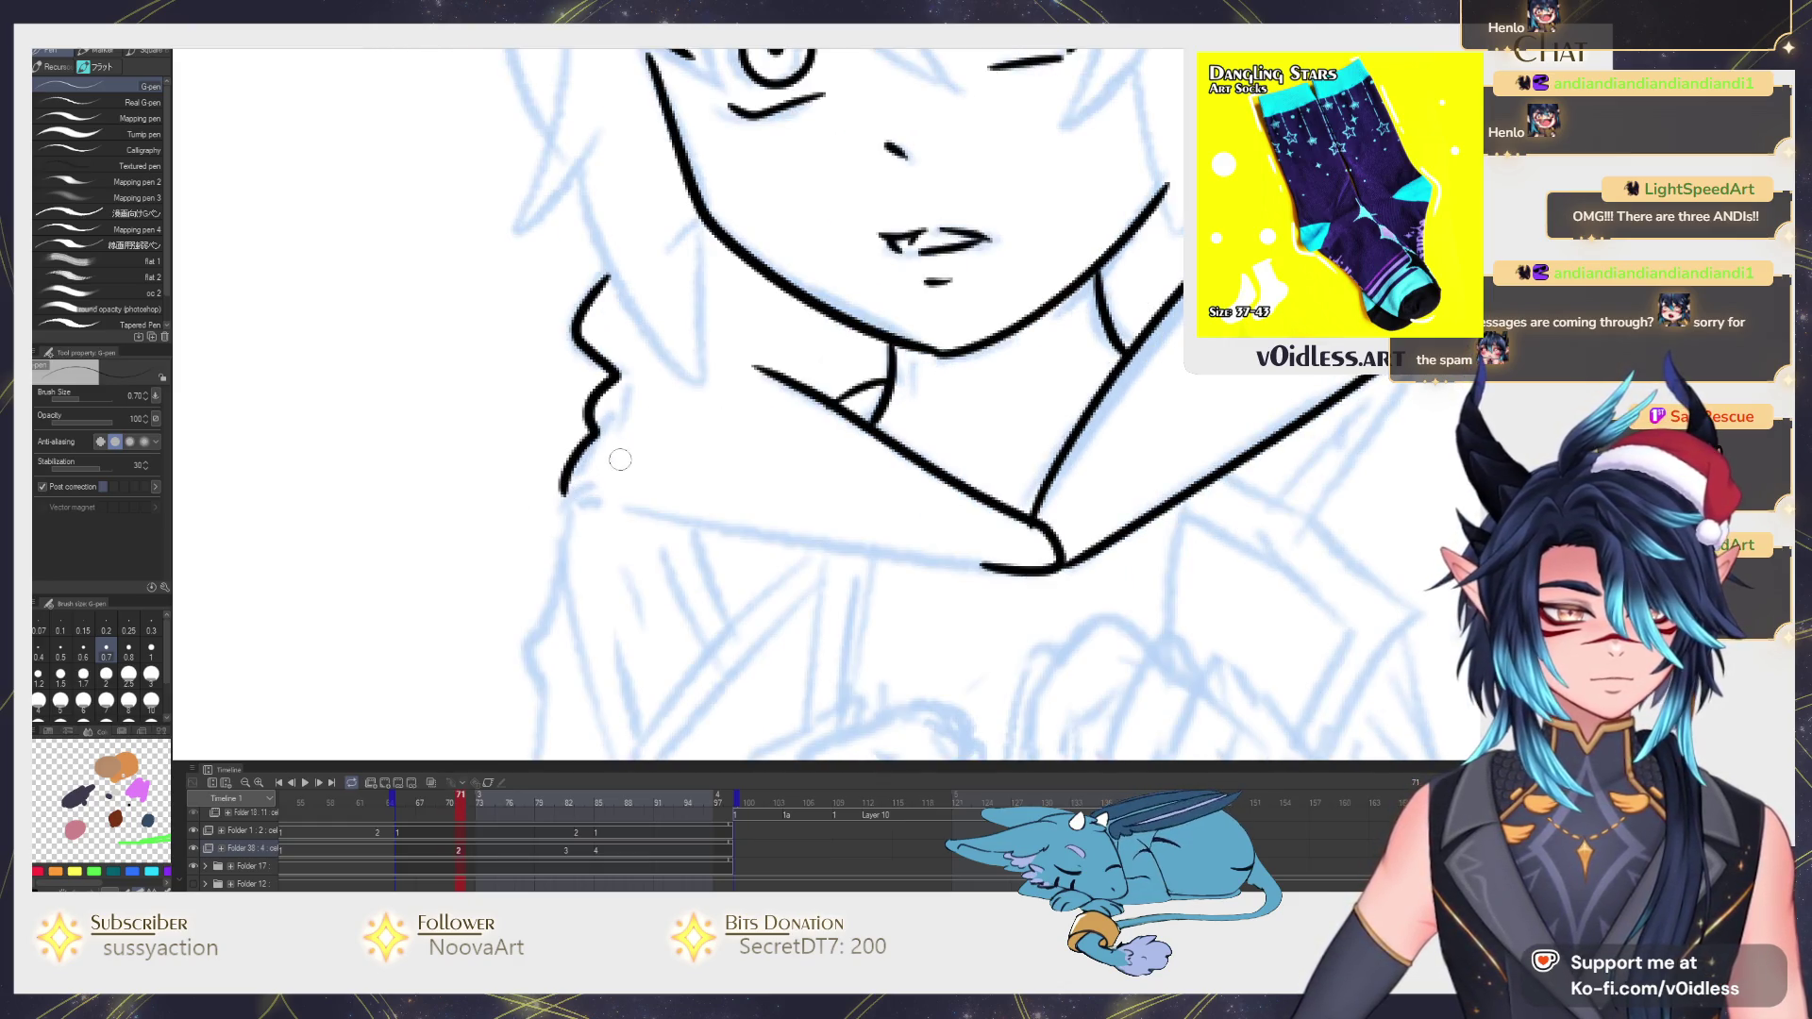
{"action": "key", "text": "Left"}
{"action": "key", "text": "Right"}
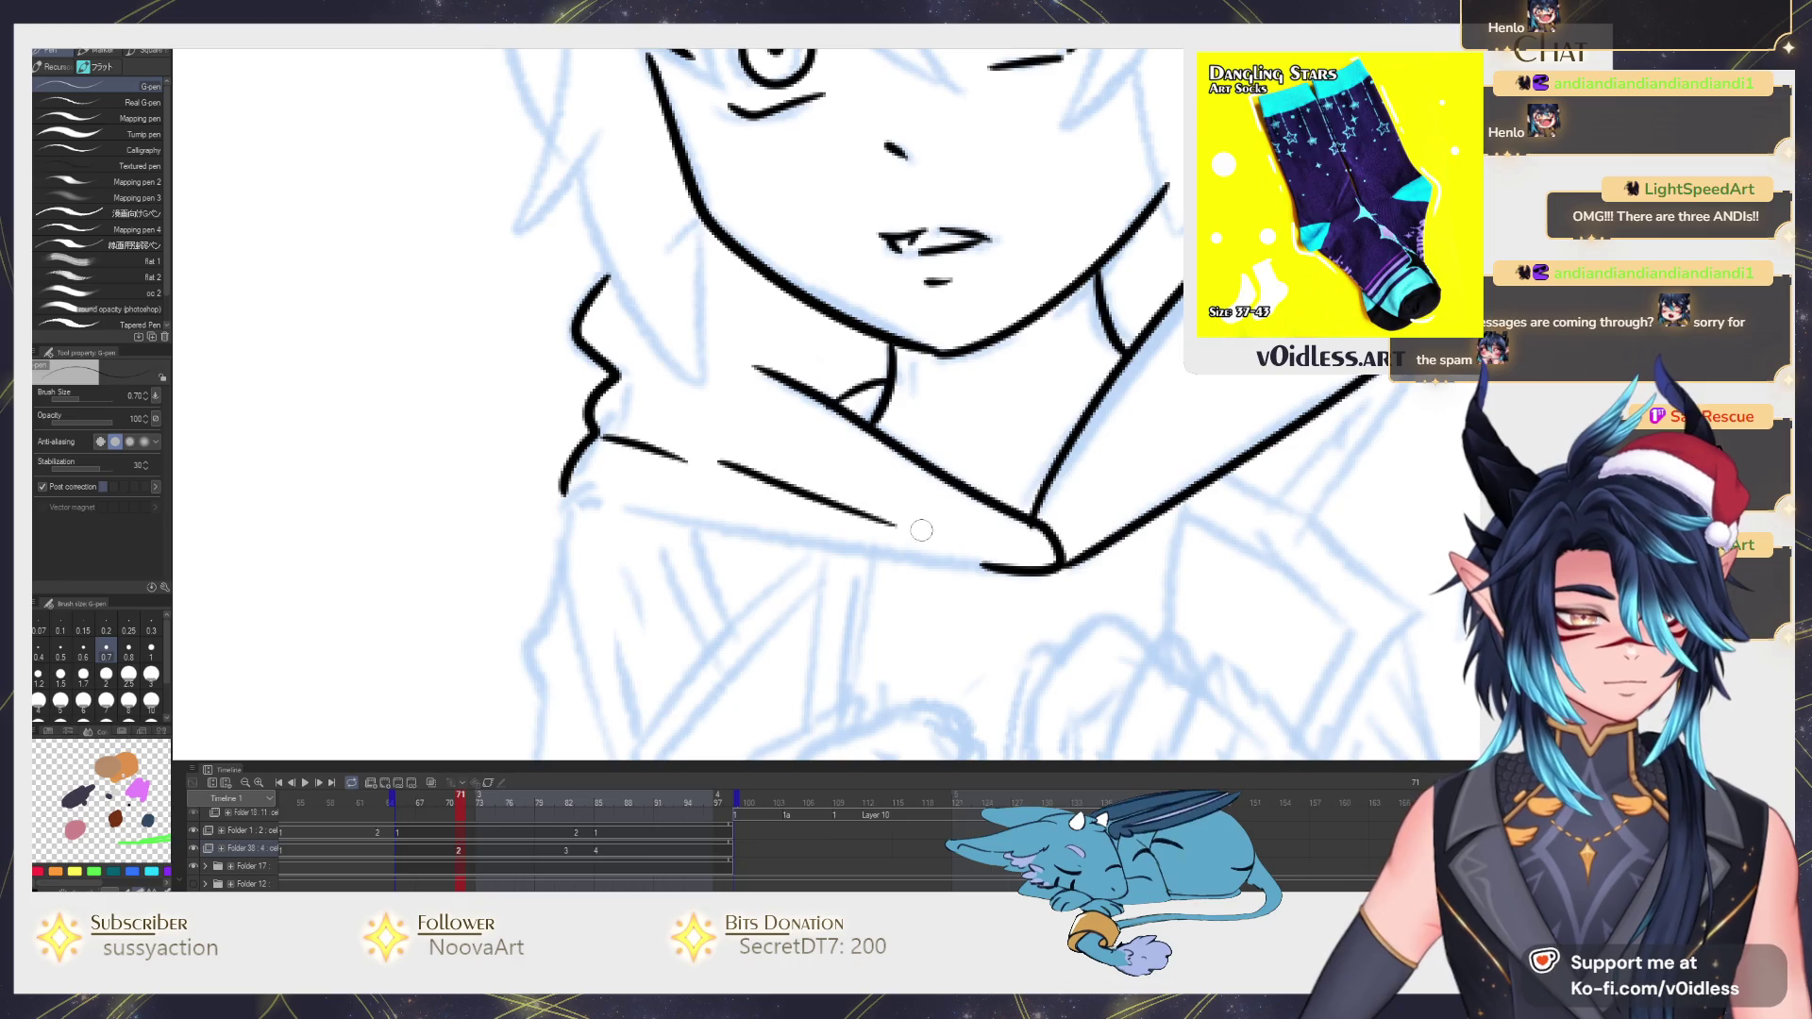
{"action": "key", "text": "Left"}
{"action": "key", "text": "Right"}
{"action": "key", "text": "Left"}
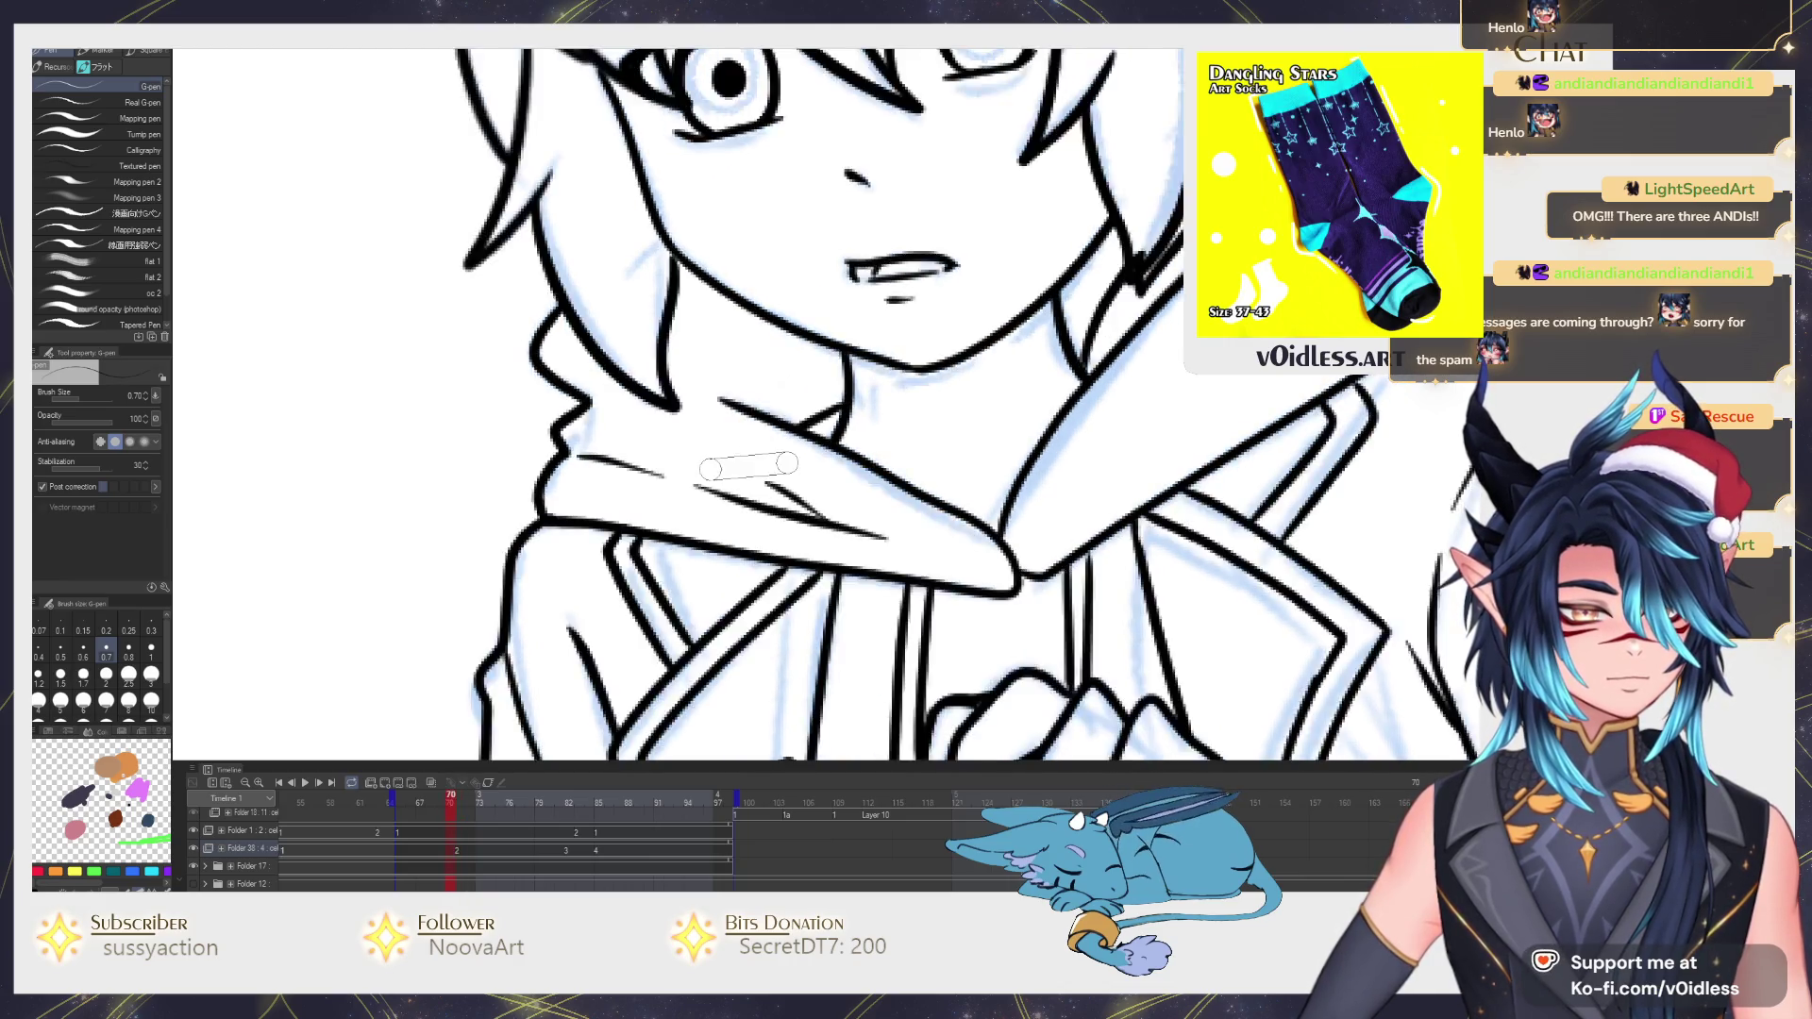
{"action": "key", "text": "Right"}
{"action": "scroll", "coordinate": [559, 365], "scroll_direction": "down", "scroll_amount": 3}
{"action": "key", "text": "Left"}
{"action": "key", "text": "Right"}
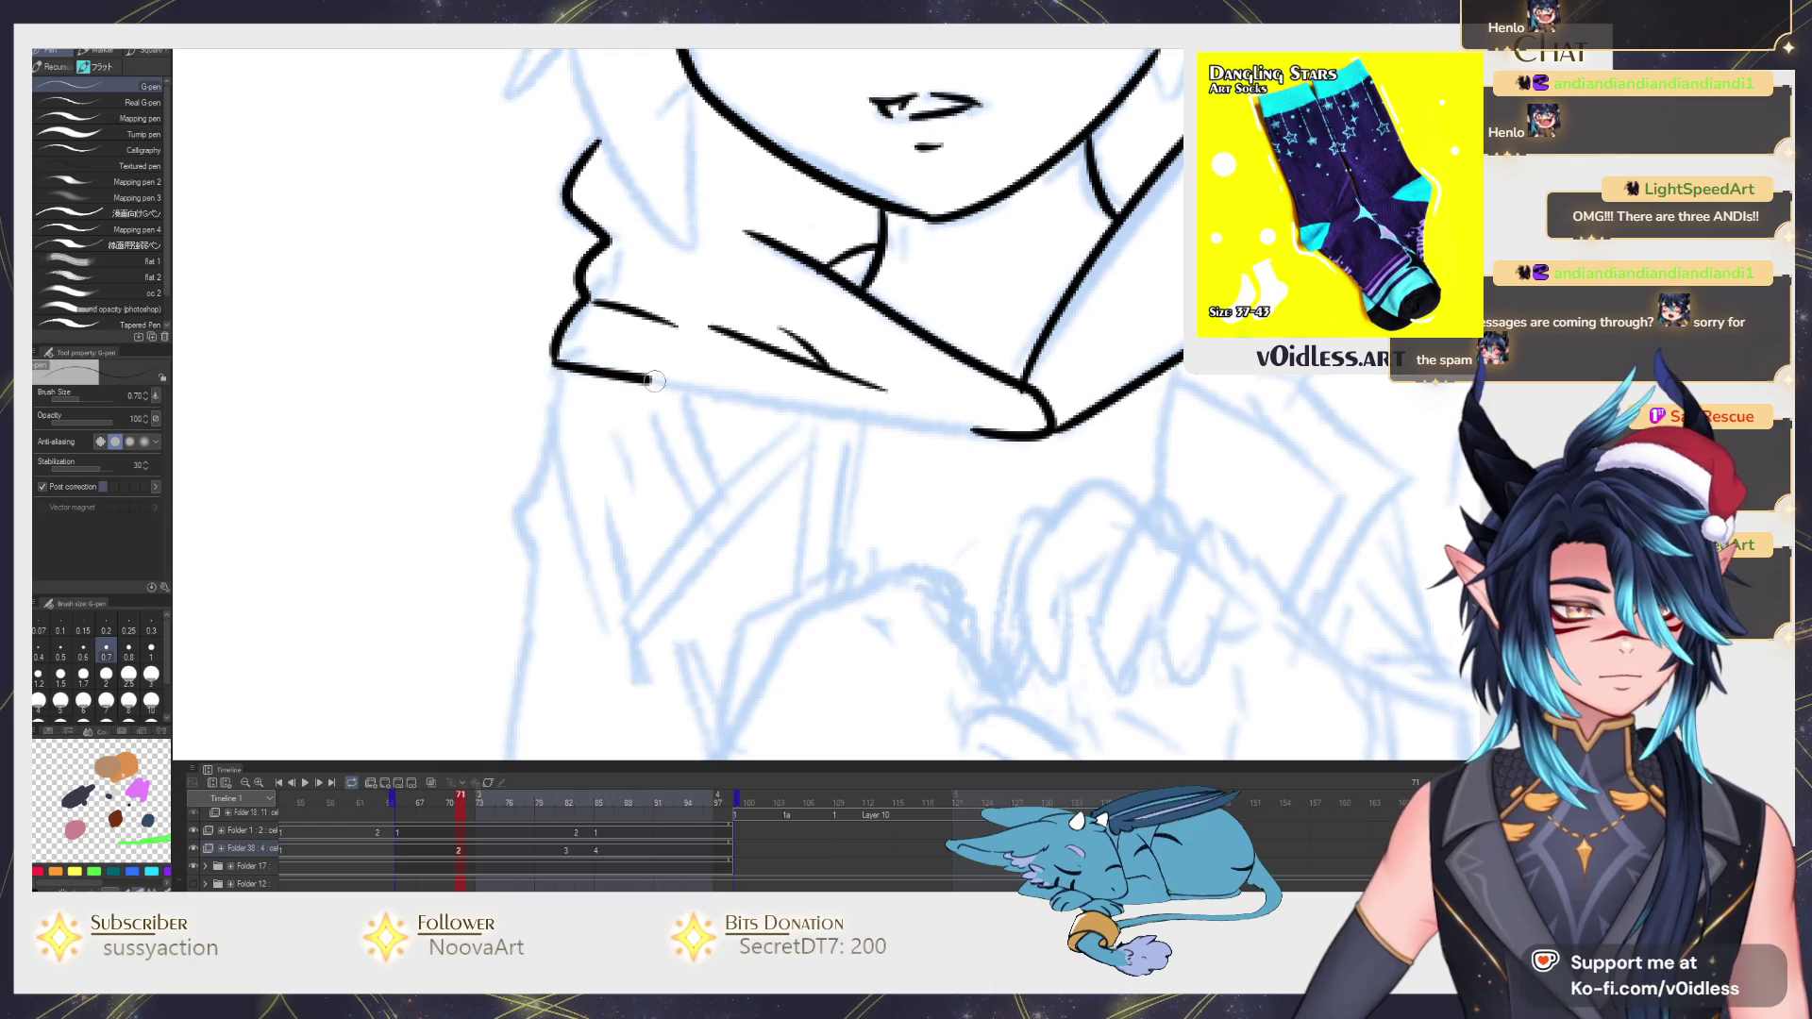
Redraw the hood collar's lower edge and the hoodie's left side shorter, checking against the neighbouring frame.
{"action": "key", "text": "ctrl+z"}
{"action": "left_click_drag", "start_coordinate": [1006, 439], "coordinate": [549, 366]}
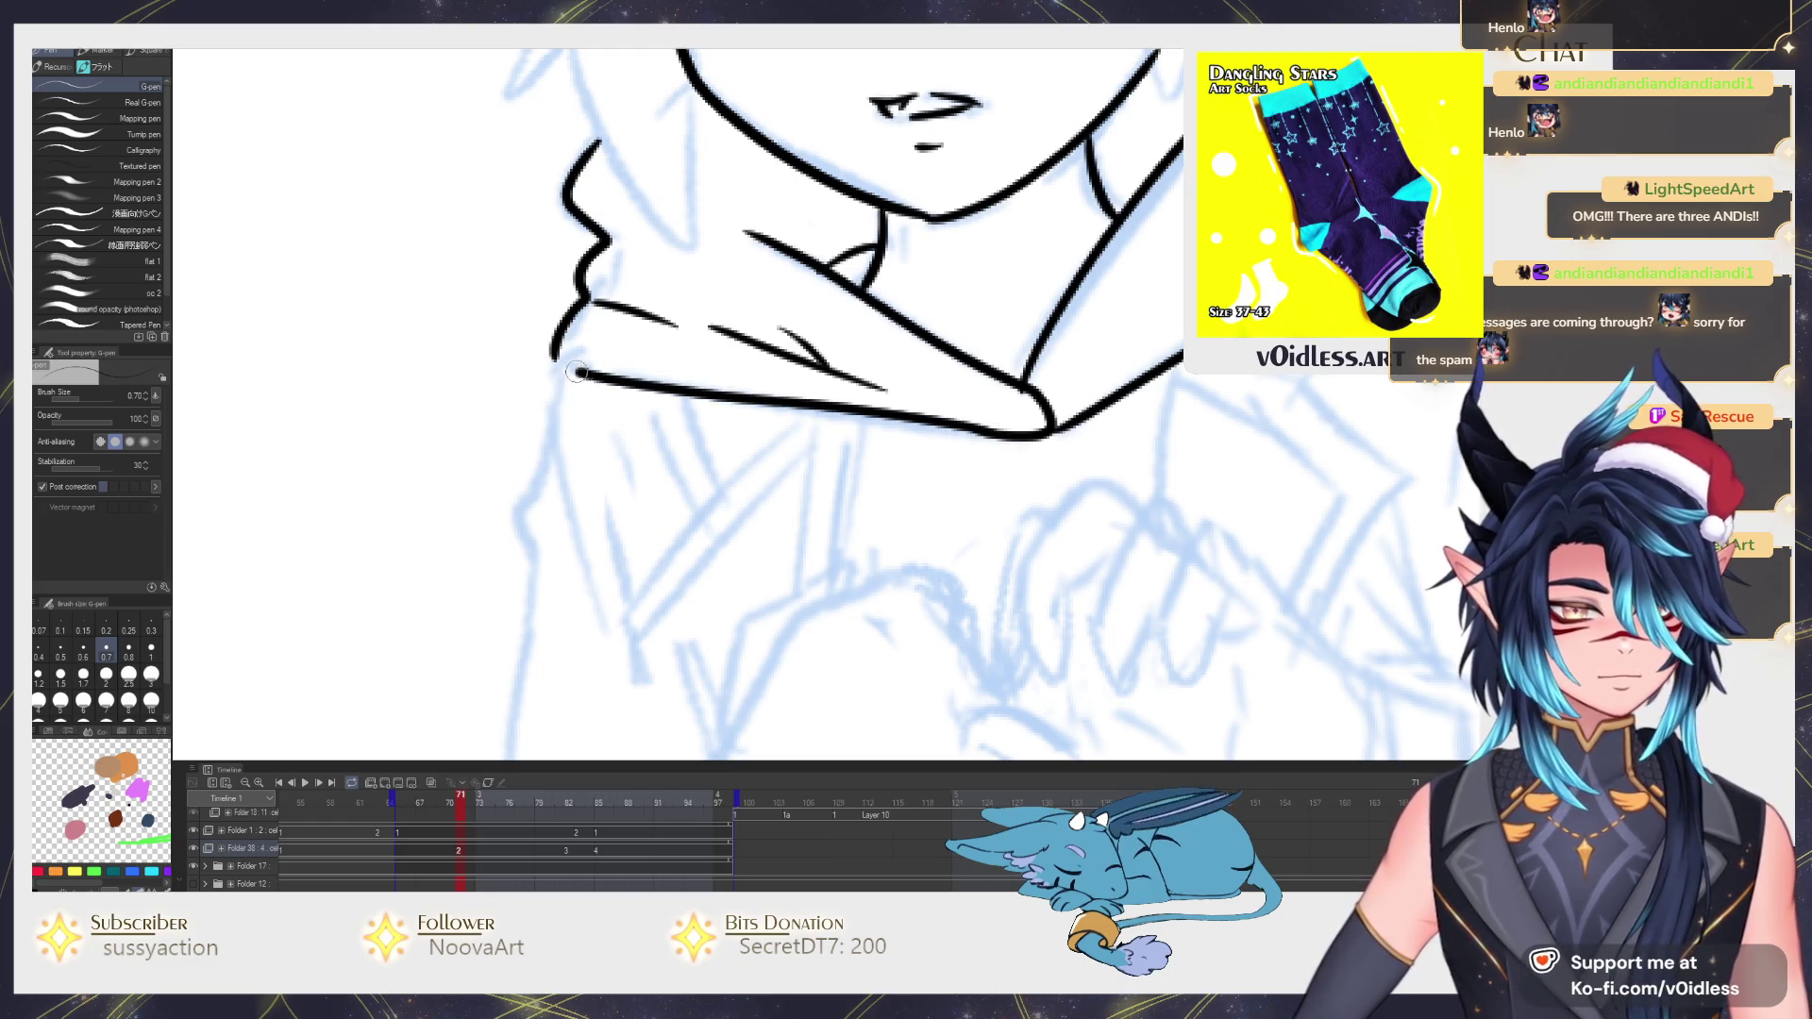
{"action": "key", "text": "Left"}
{"action": "key", "text": "Right"}
{"action": "scroll", "coordinate": [661, 530], "scroll_direction": "down", "scroll_amount": 3}
{"action": "key", "text": "Left"}
{"action": "key", "text": "Right"}
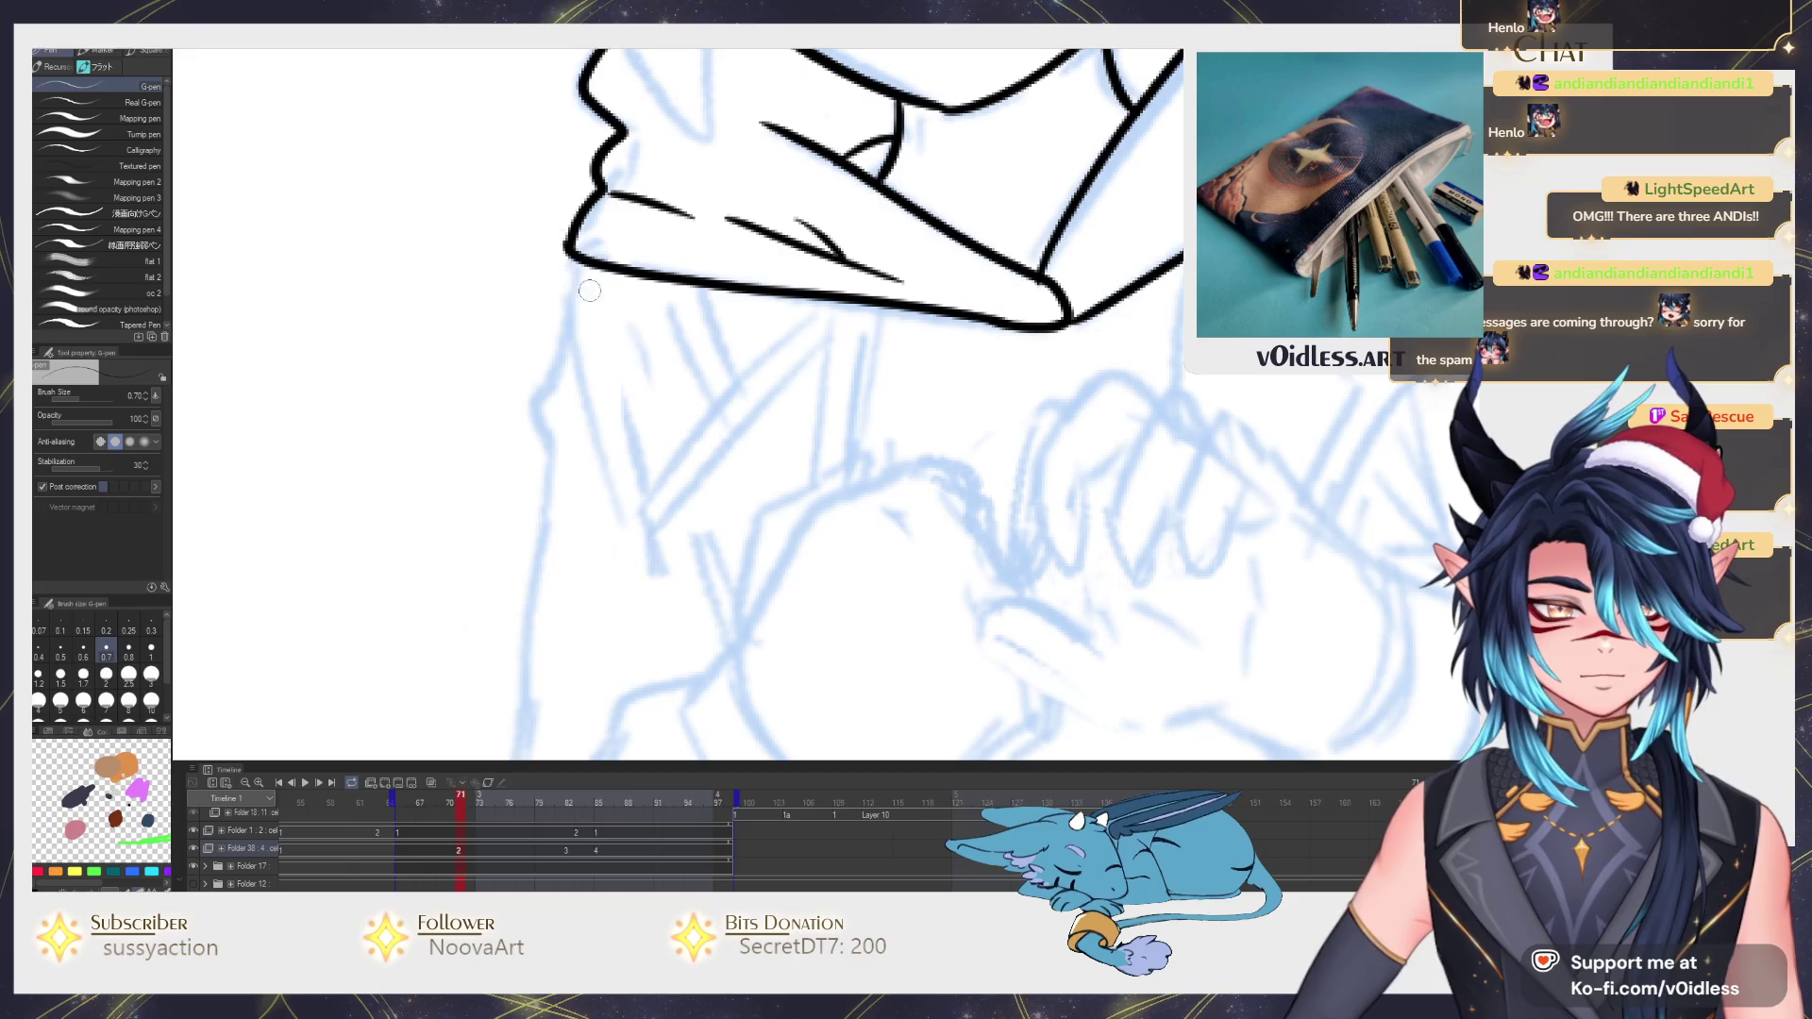
{"action": "key", "text": "Left"}
{"action": "key", "text": "Right"}
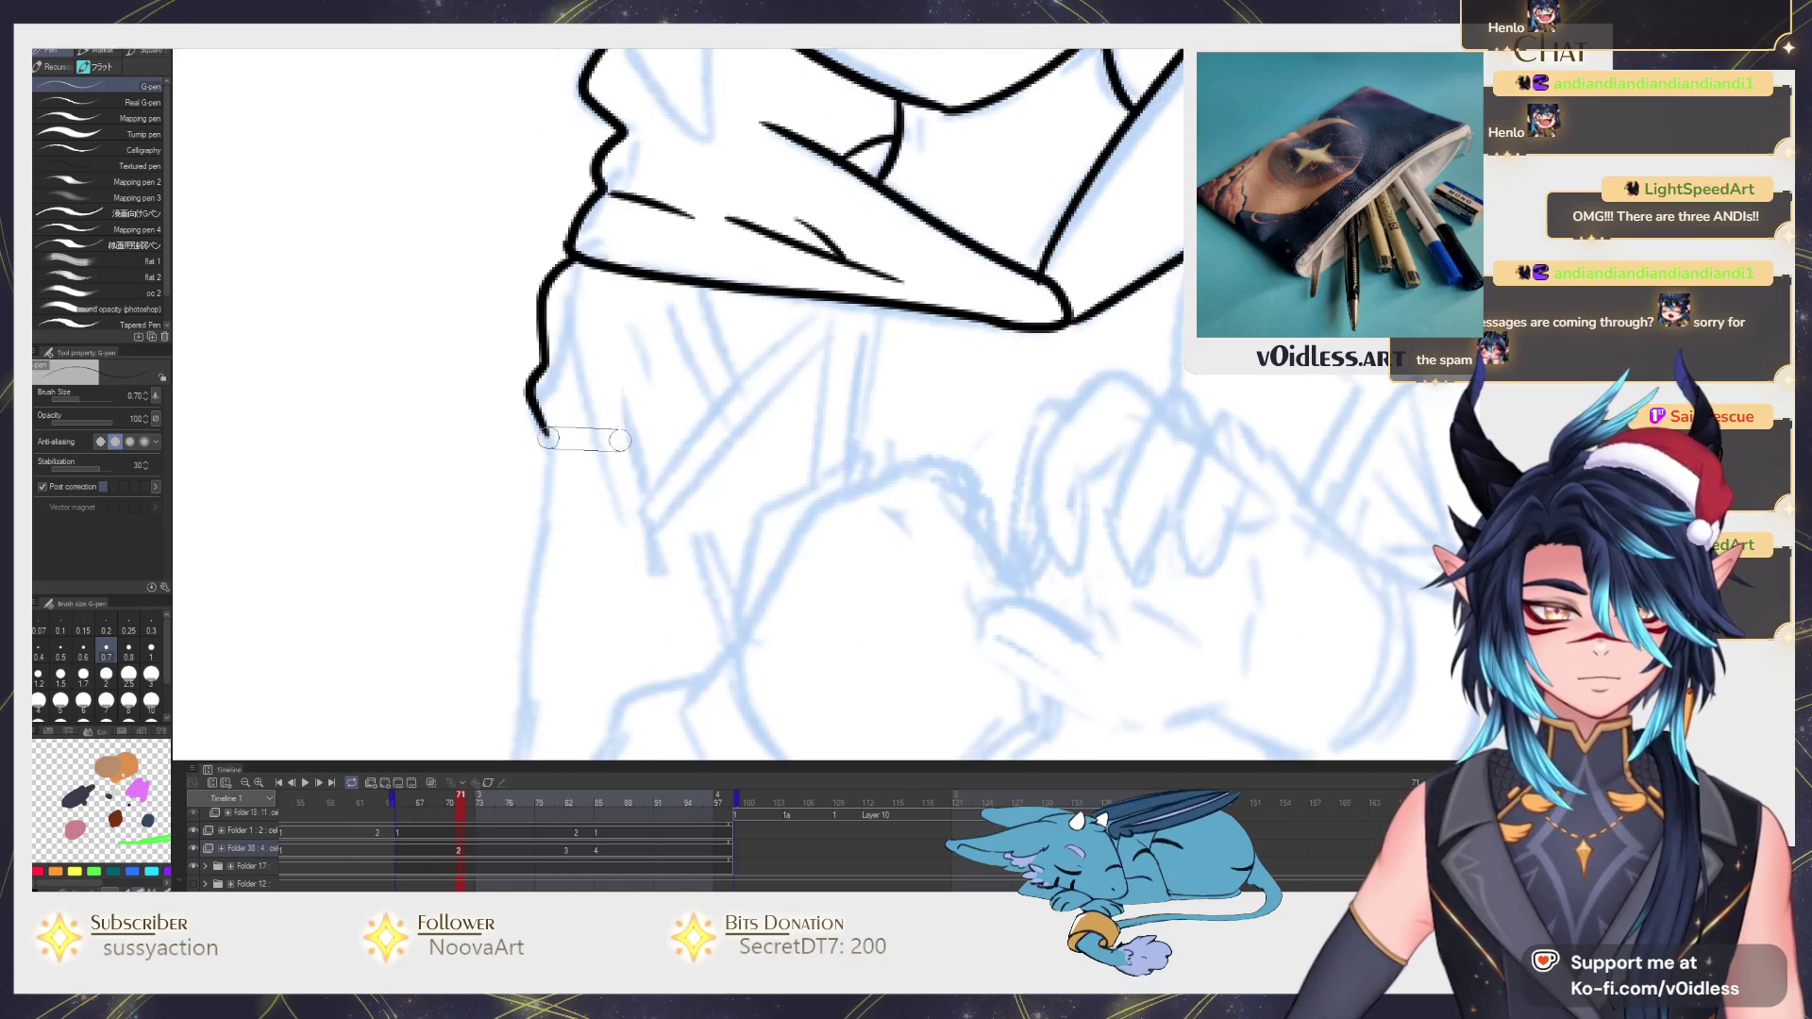
{"action": "key", "text": "ctrl+z"}
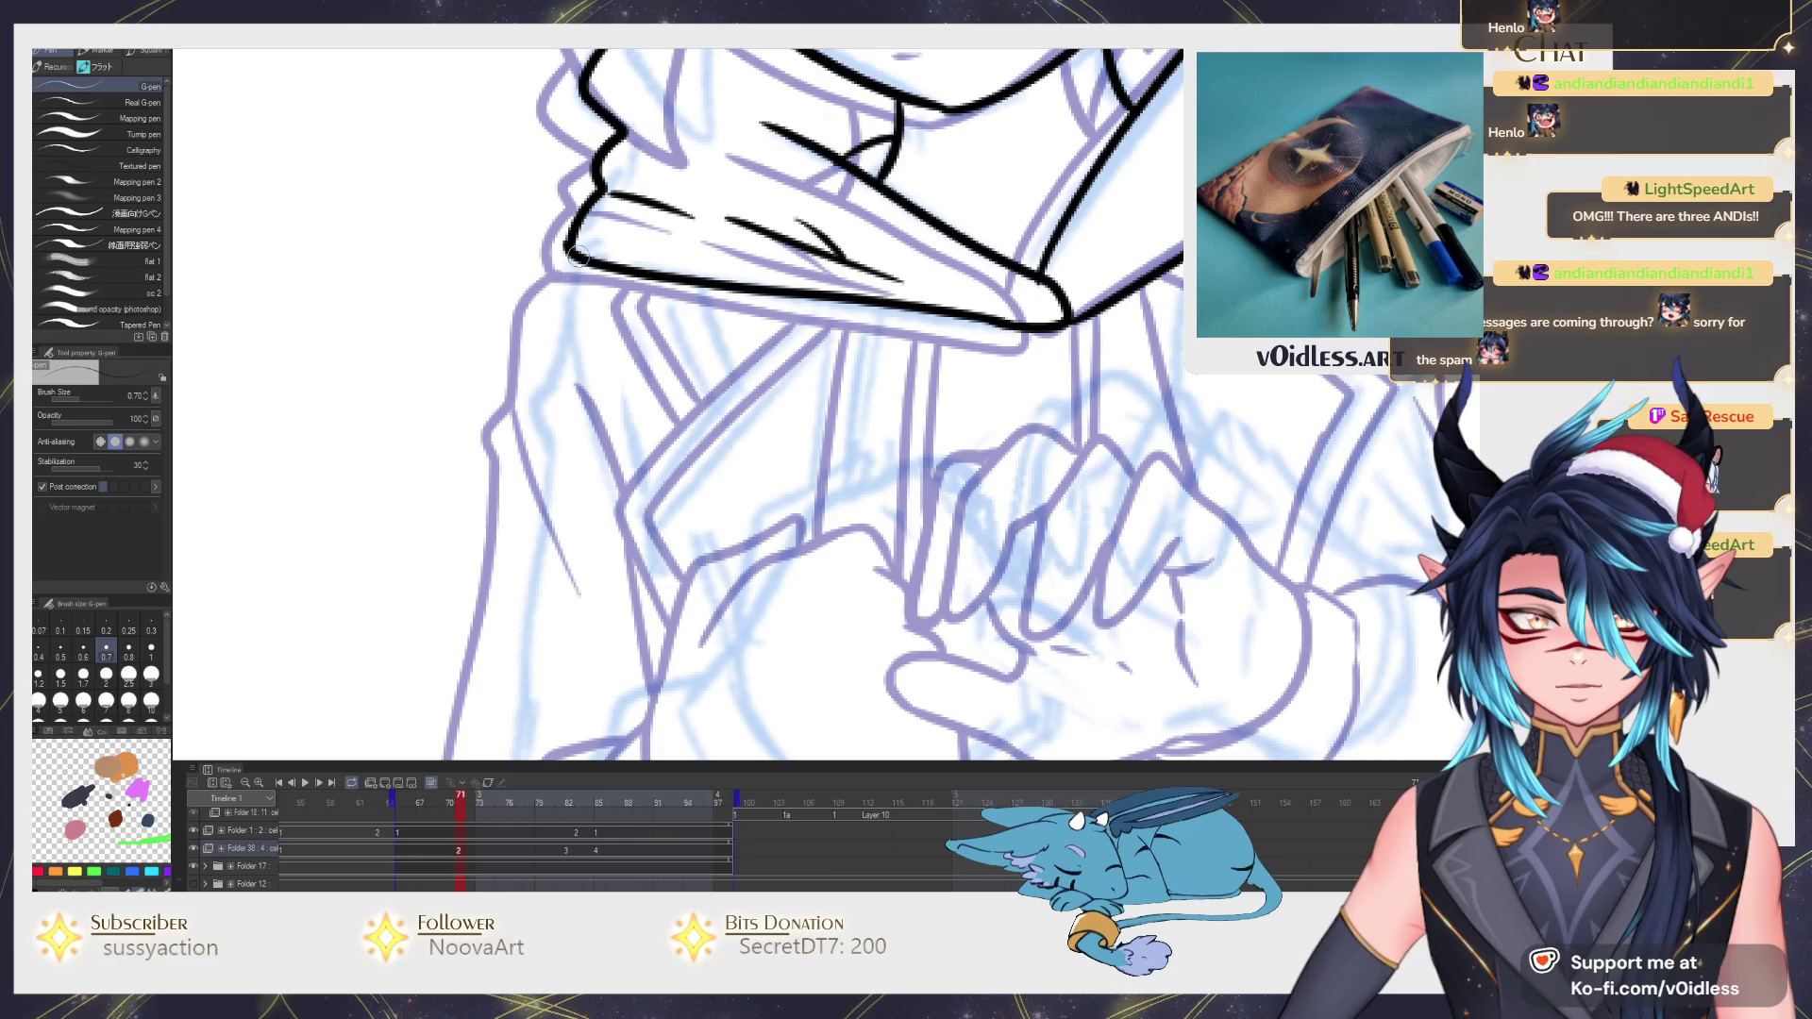
{"action": "left_click_drag", "start_coordinate": [567, 261], "coordinate": [526, 356]}
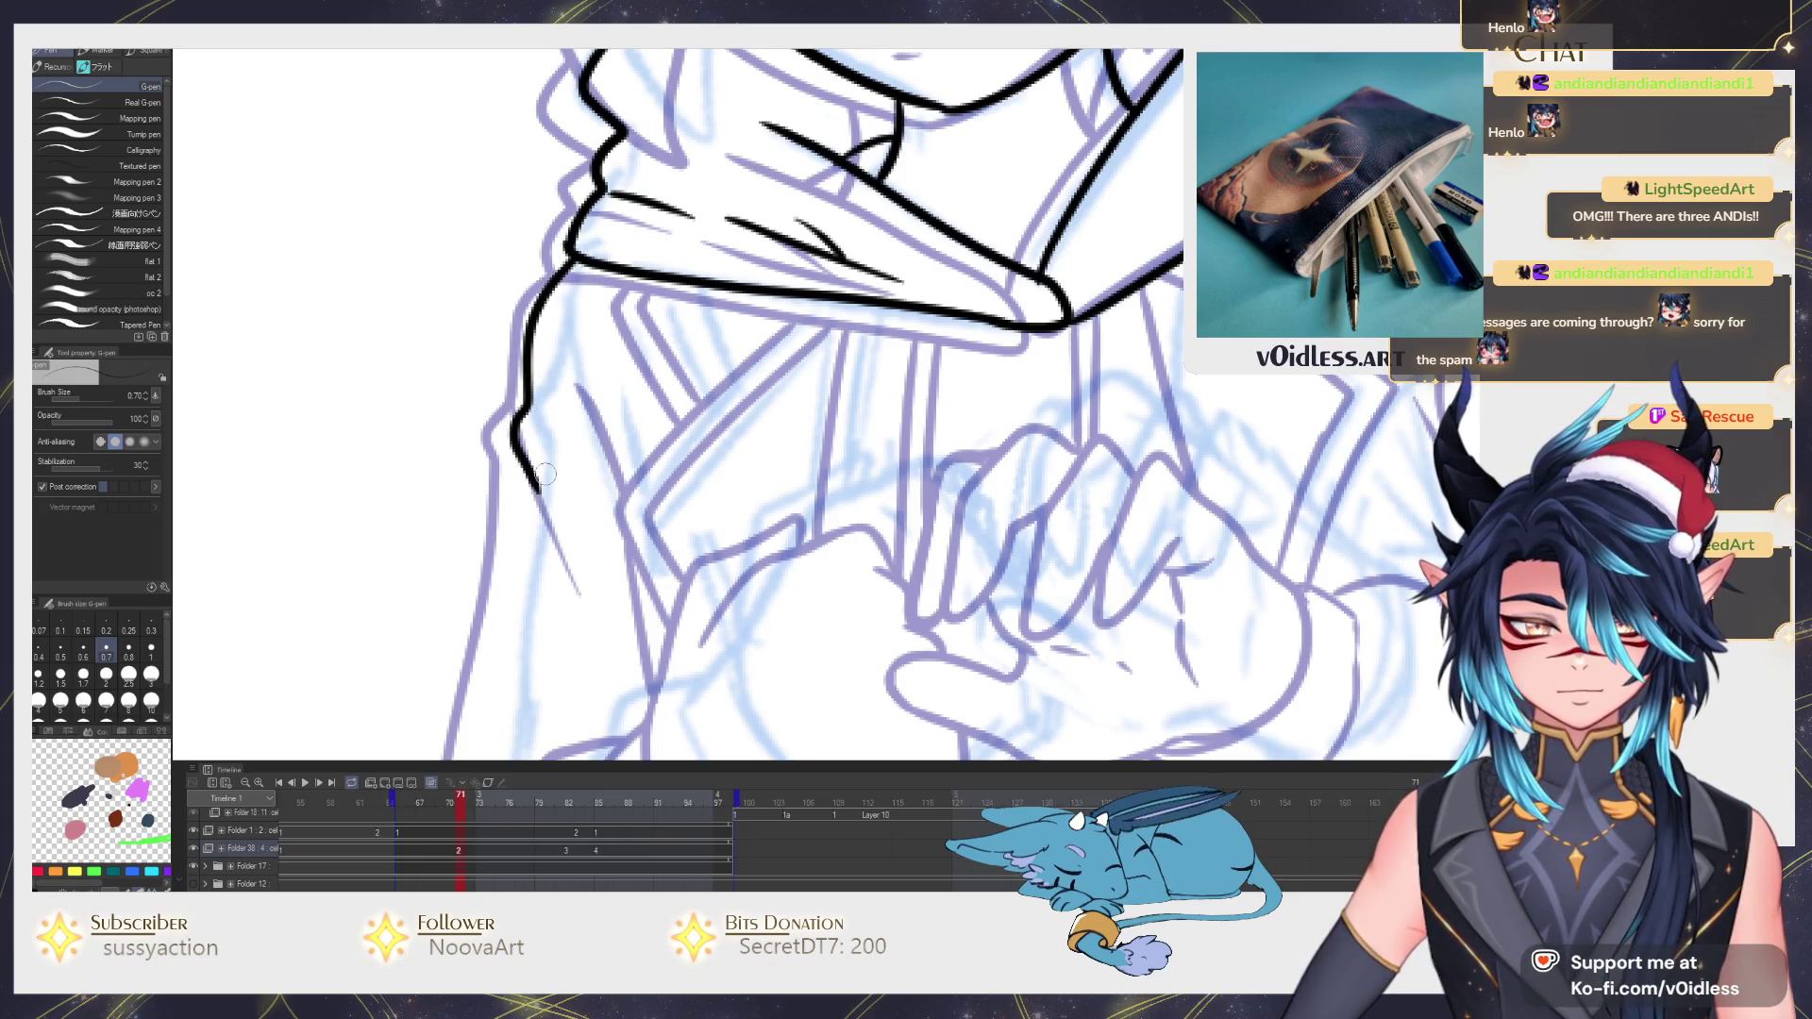
Ink a line down the sleeve edge, then move on to the following frame.
{"action": "left_click_drag", "start_coordinate": [559, 510], "coordinate": [541, 481]}
{"action": "left_click_drag", "start_coordinate": [597, 600], "coordinate": [611, 467]}
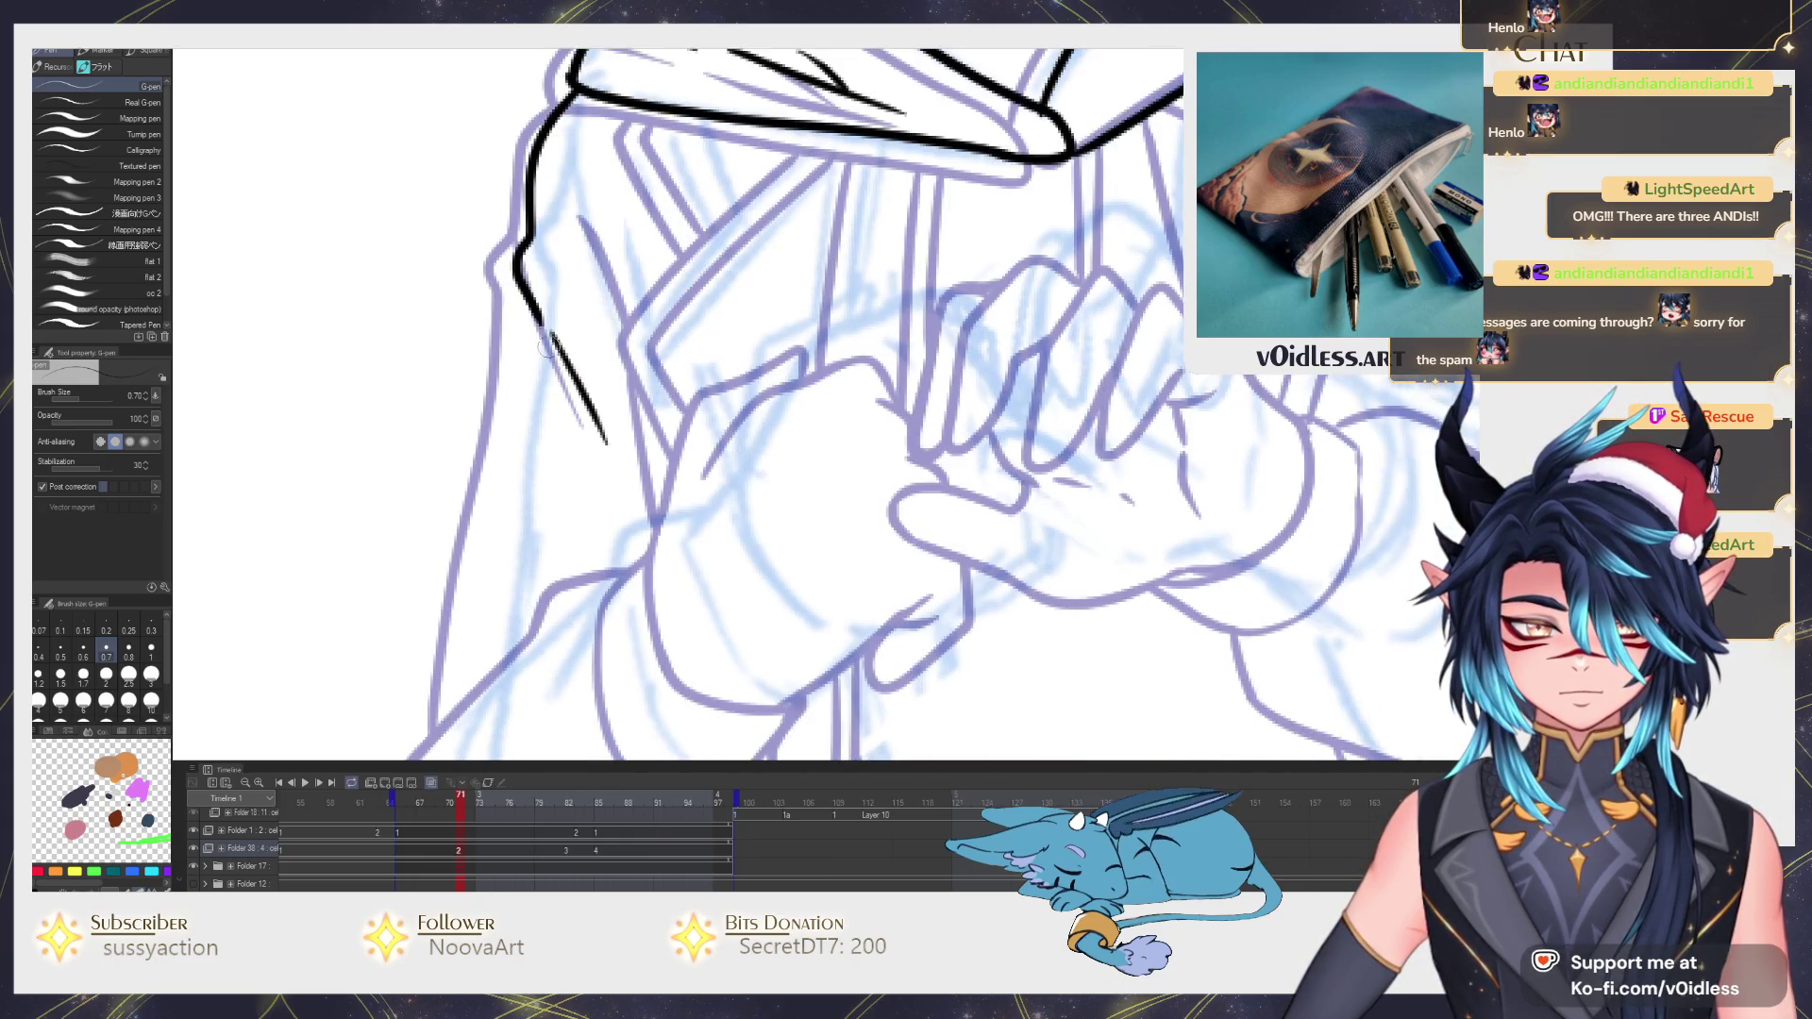
{"action": "mouse_move", "coordinate": [522, 330]}
{"action": "left_mouse_down"}
{"action": "mouse_move", "coordinate": [503, 645]}
{"action": "mouse_move", "coordinate": [640, 371]}
{"action": "left_mouse_up"}
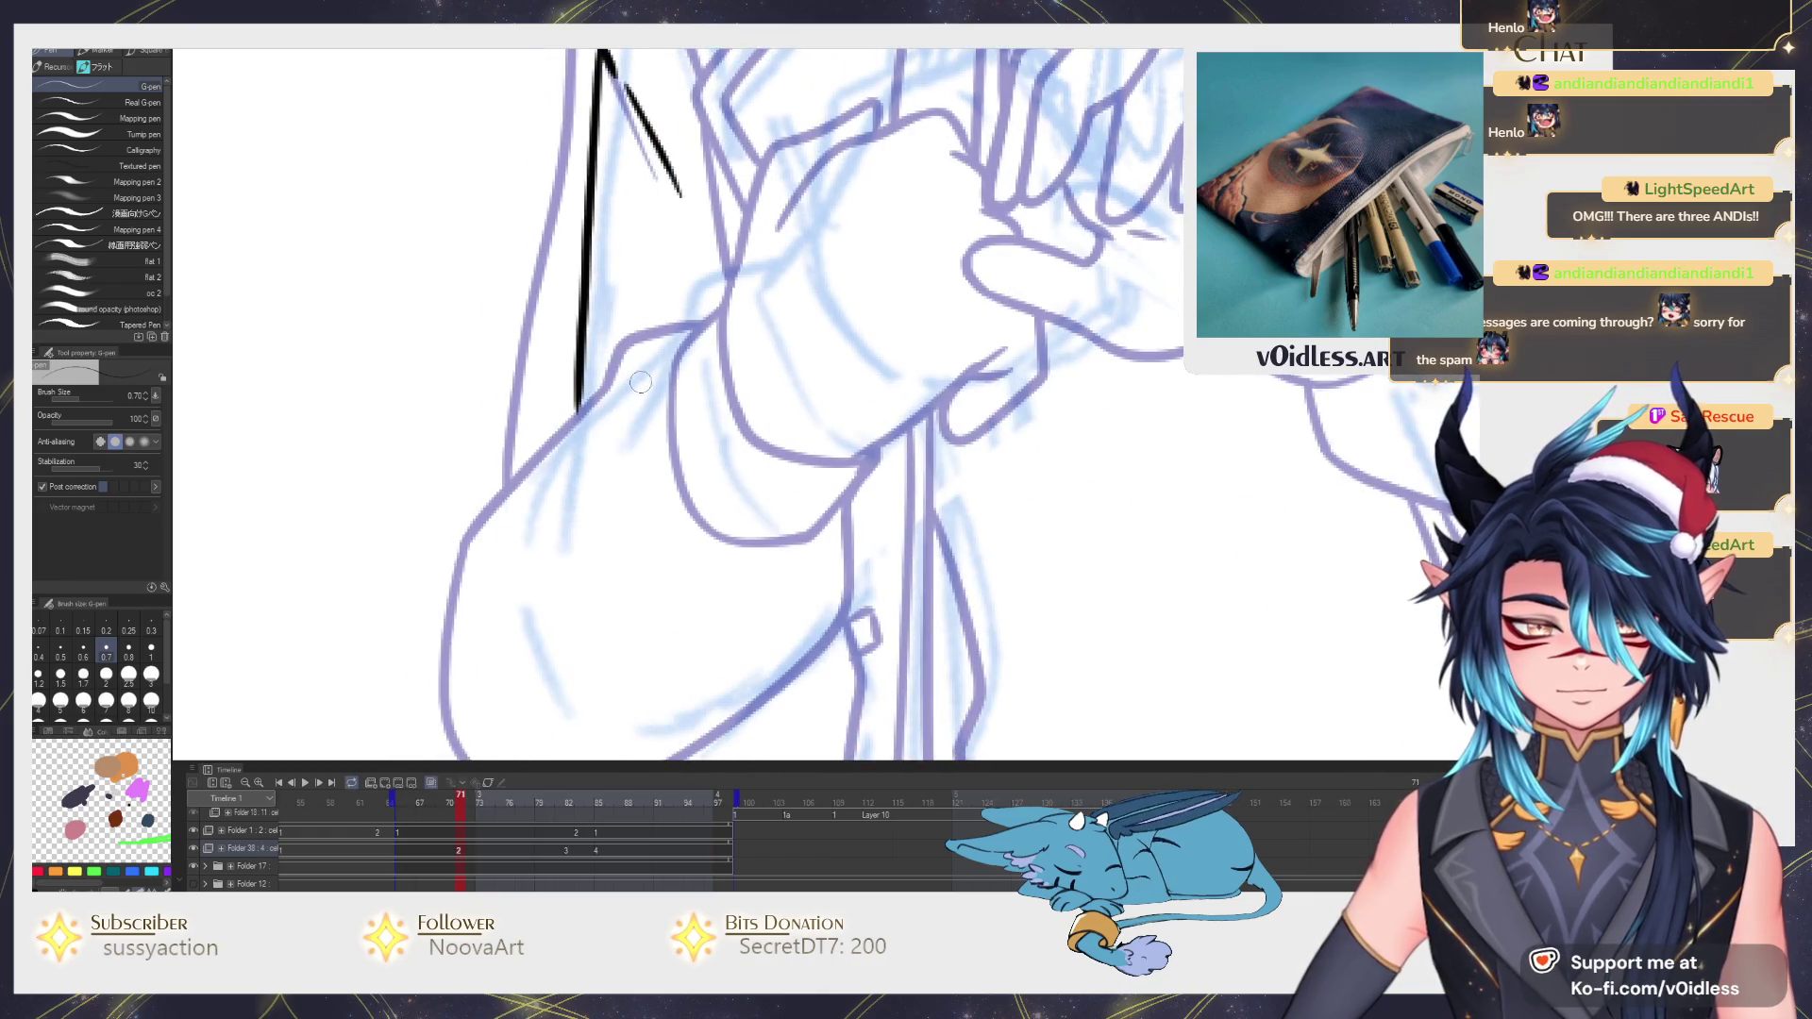
{"action": "scroll", "coordinate": [640, 371], "scroll_direction": "down", "scroll_amount": 3}
{"action": "key", "text": "Right"}
{"action": "scroll", "coordinate": [787, 431], "scroll_direction": "up", "scroll_amount": 3}
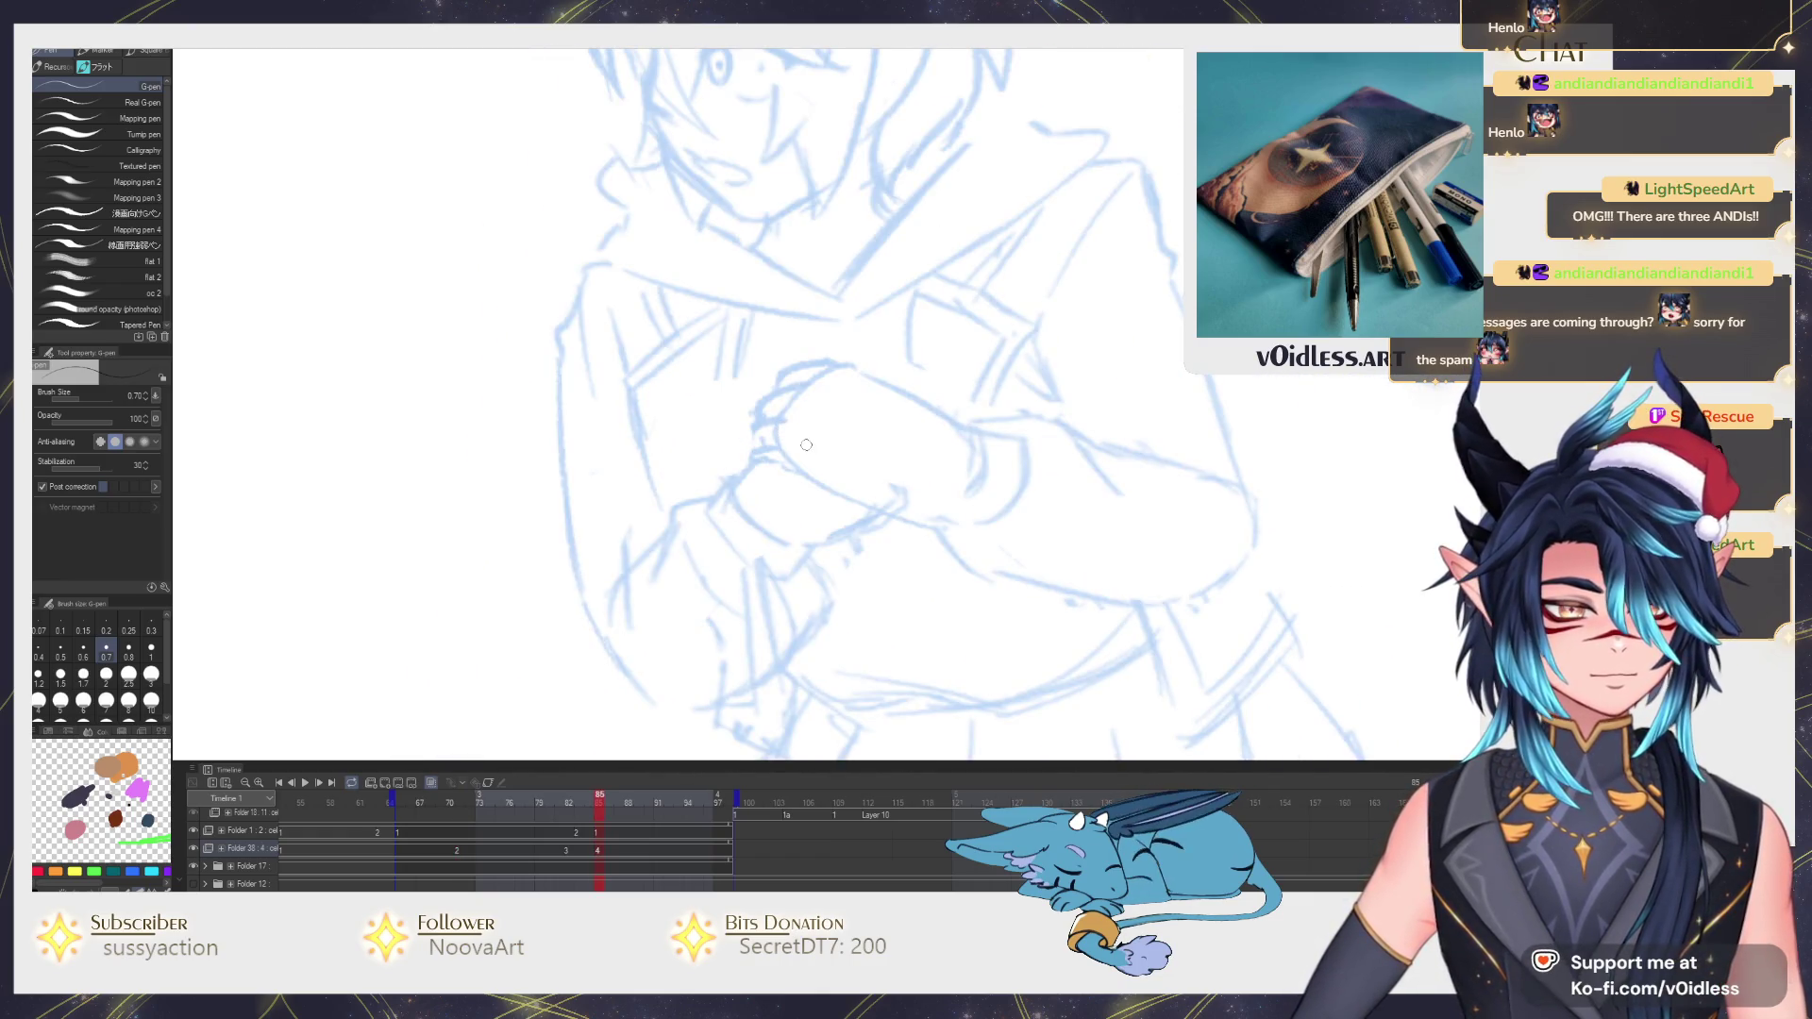
Return to the inked lineart frame and start a freehand lasso around the upper body.
{"action": "left_click", "coordinate": [570, 802]}
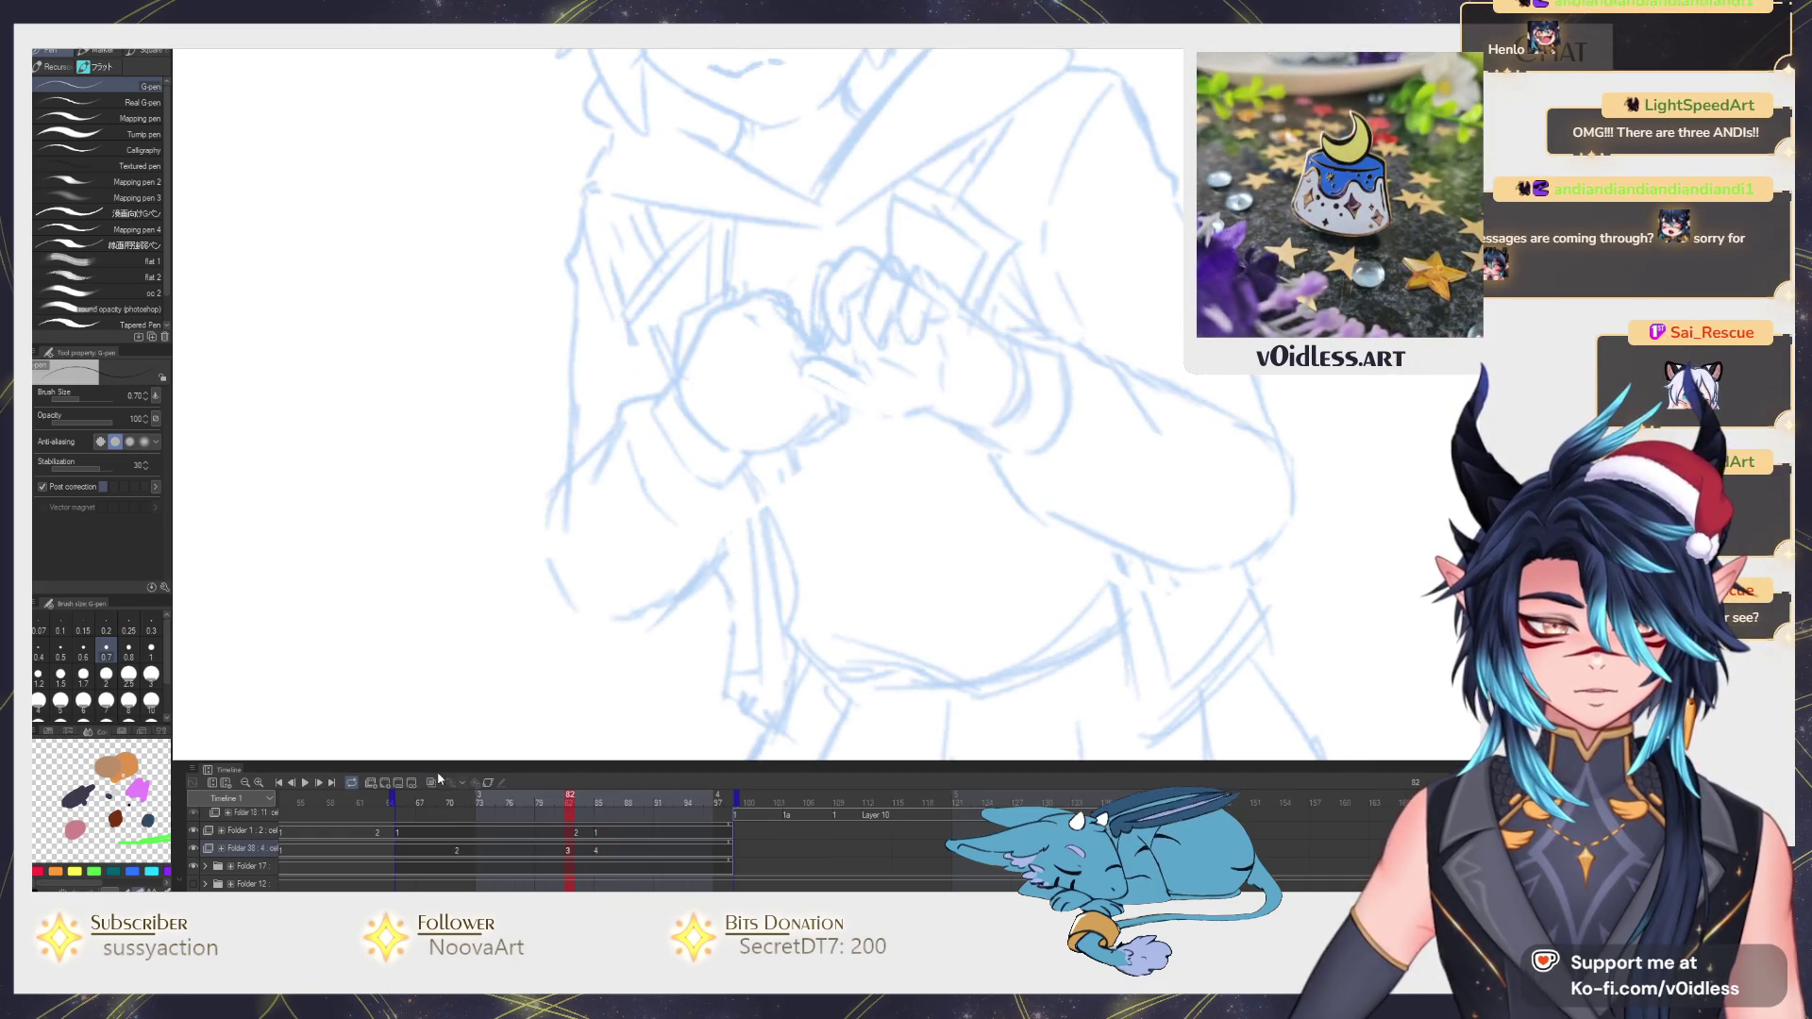
{"action": "key", "text": "Left"}
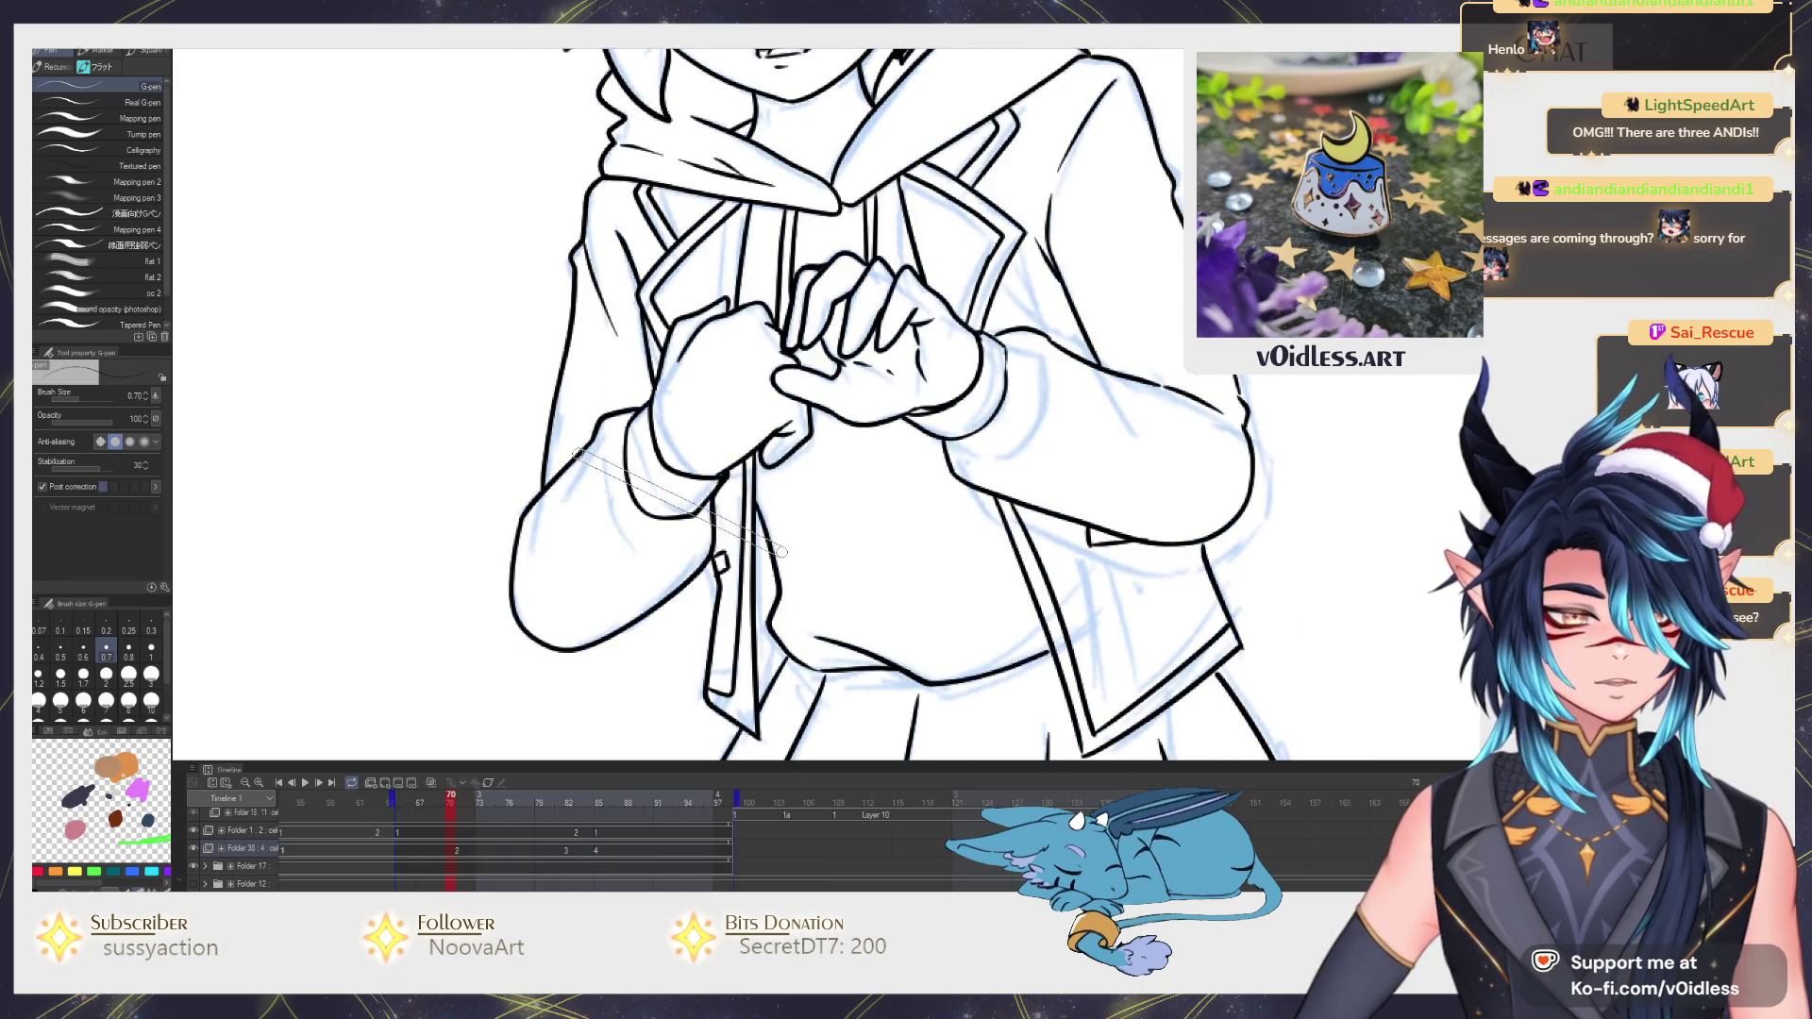
{"action": "key", "text": "minus"}
{"action": "key", "text": "m"}
{"action": "mouse_move", "coordinate": [674, 609]}
{"action": "left_mouse_down"}
{"action": "mouse_move", "coordinate": [1018, 568]}
{"action": "mouse_move", "coordinate": [574, 609]}
{"action": "left_mouse_up"}
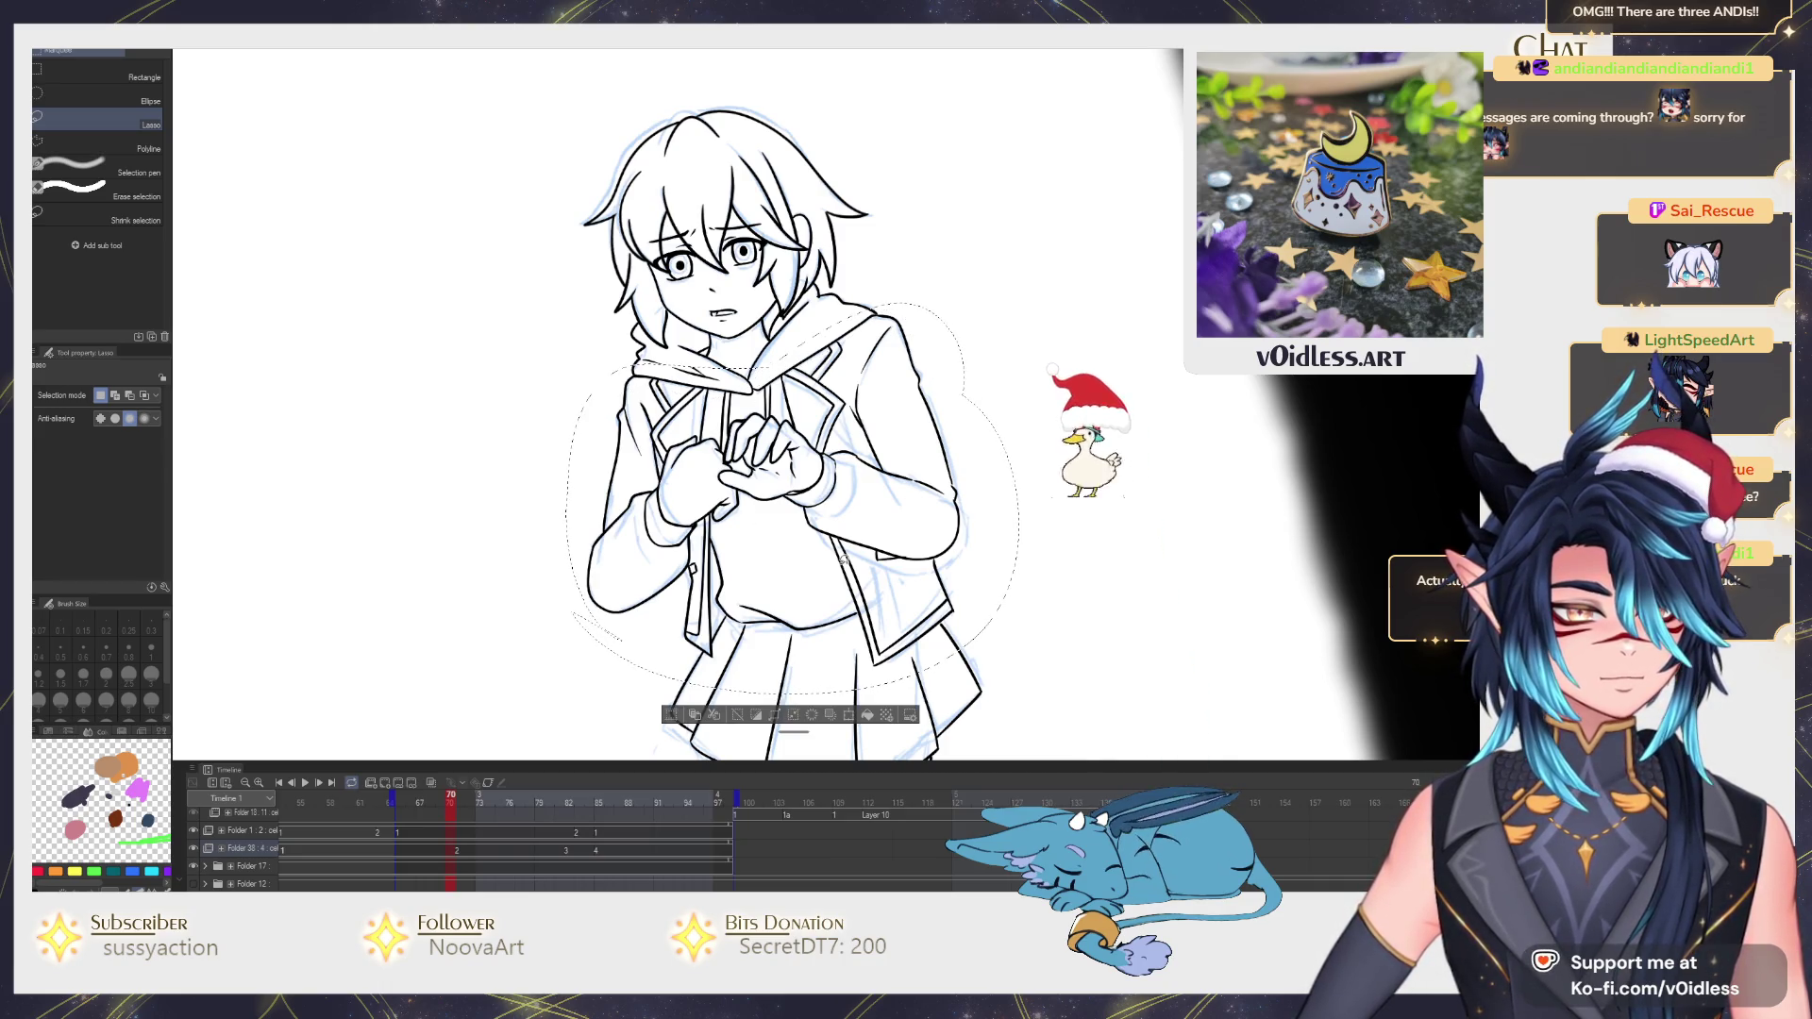
Close the lasso selection around the whole body from hood to skirt.
{"action": "left_click_drag", "start_coordinate": [958, 534], "coordinate": [955, 378]}
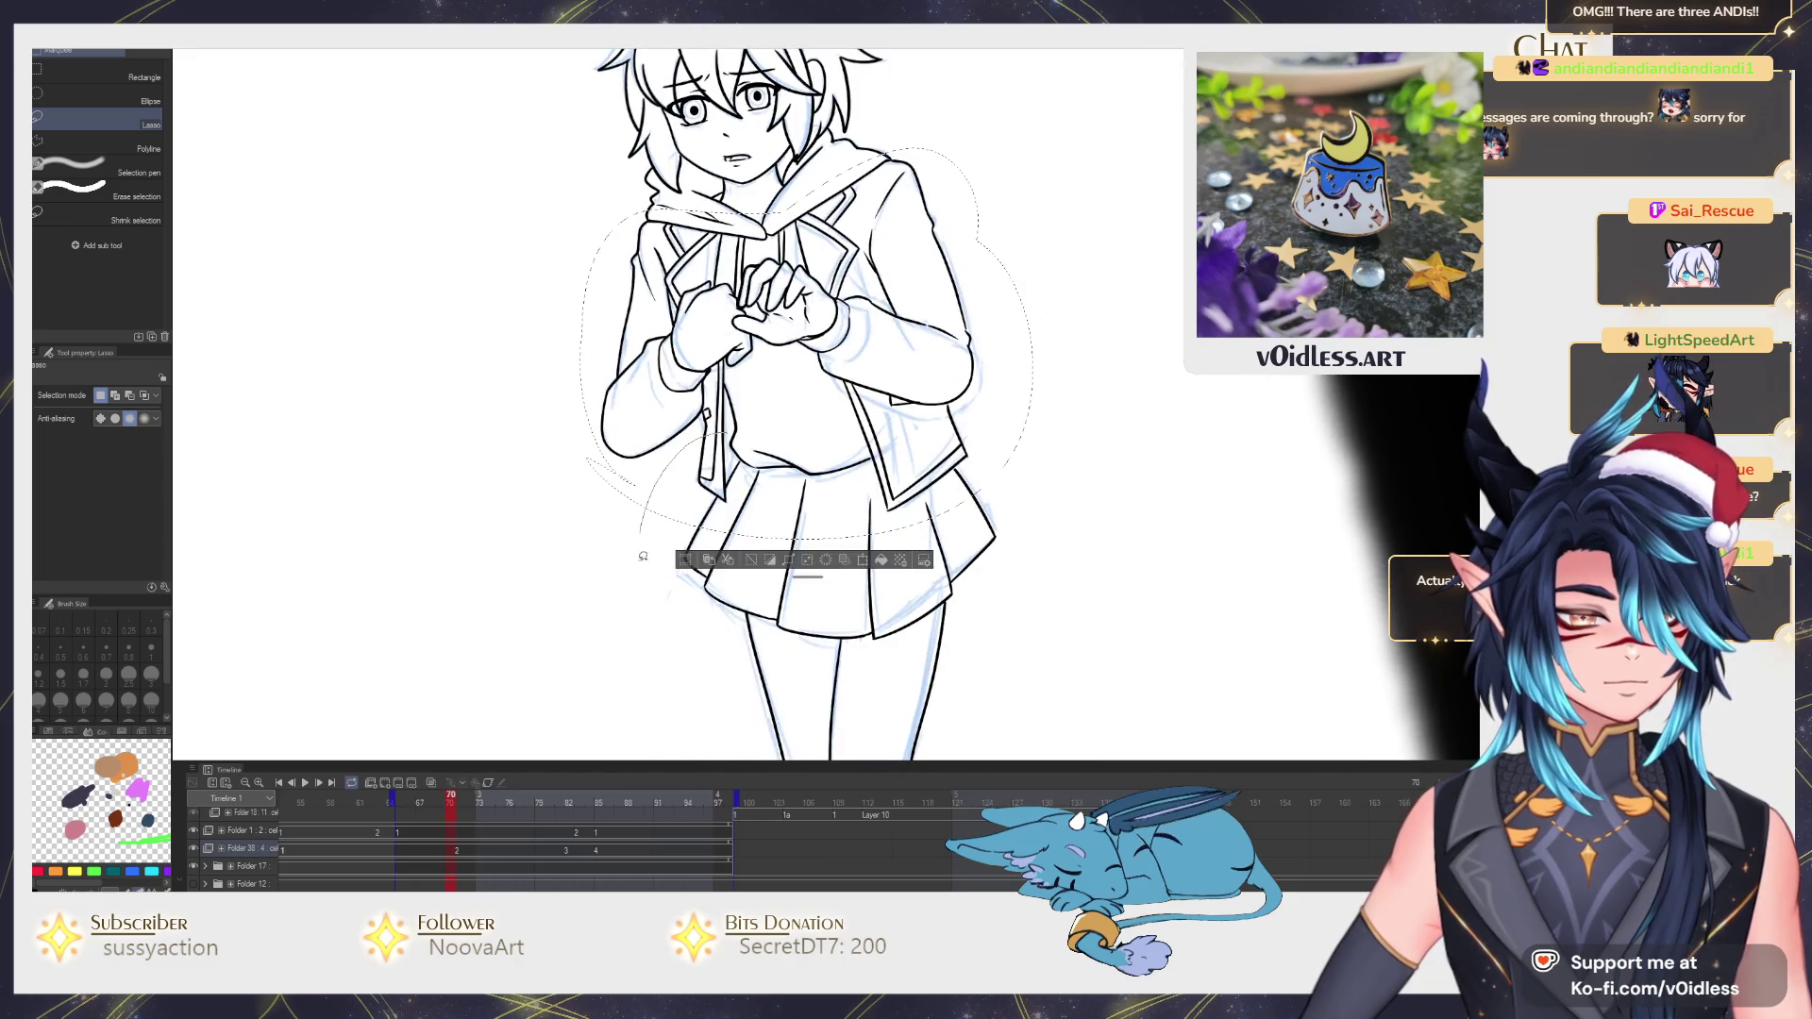
{"action": "key", "text": "Right"}
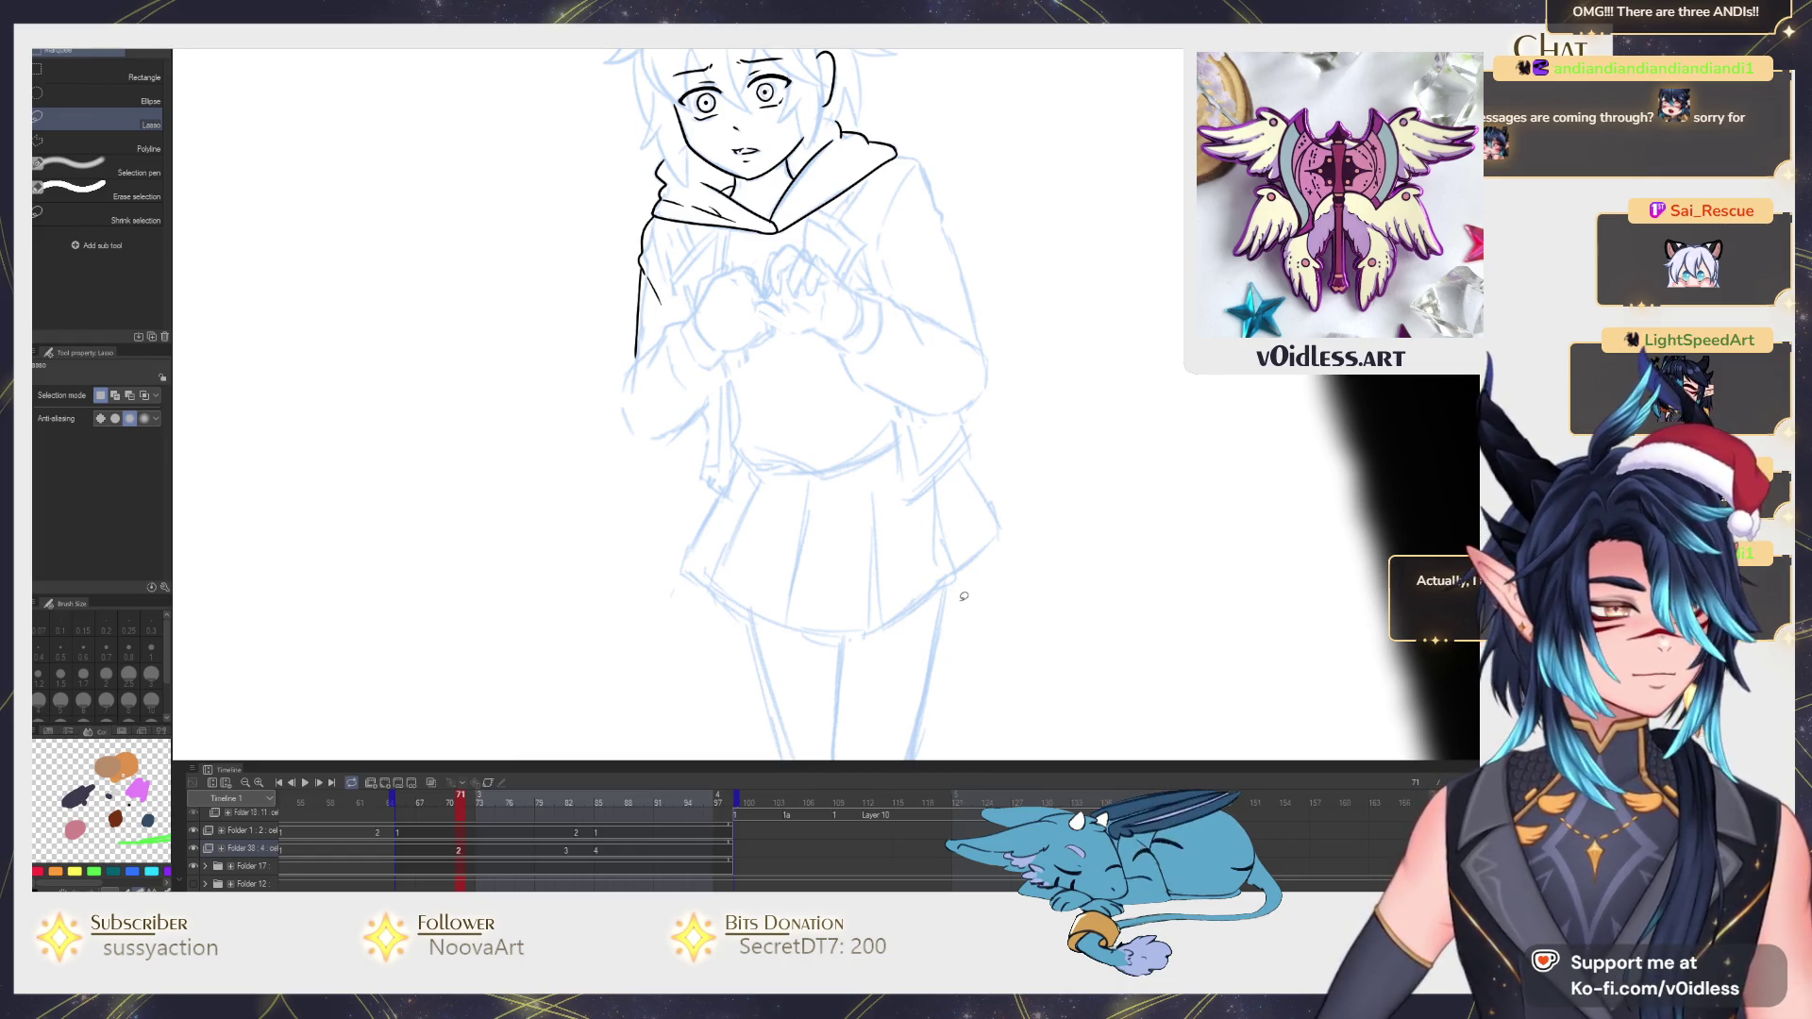
{"action": "key", "text": "Left"}
{"action": "key", "text": "Right"}
{"action": "key", "text": "Left"}
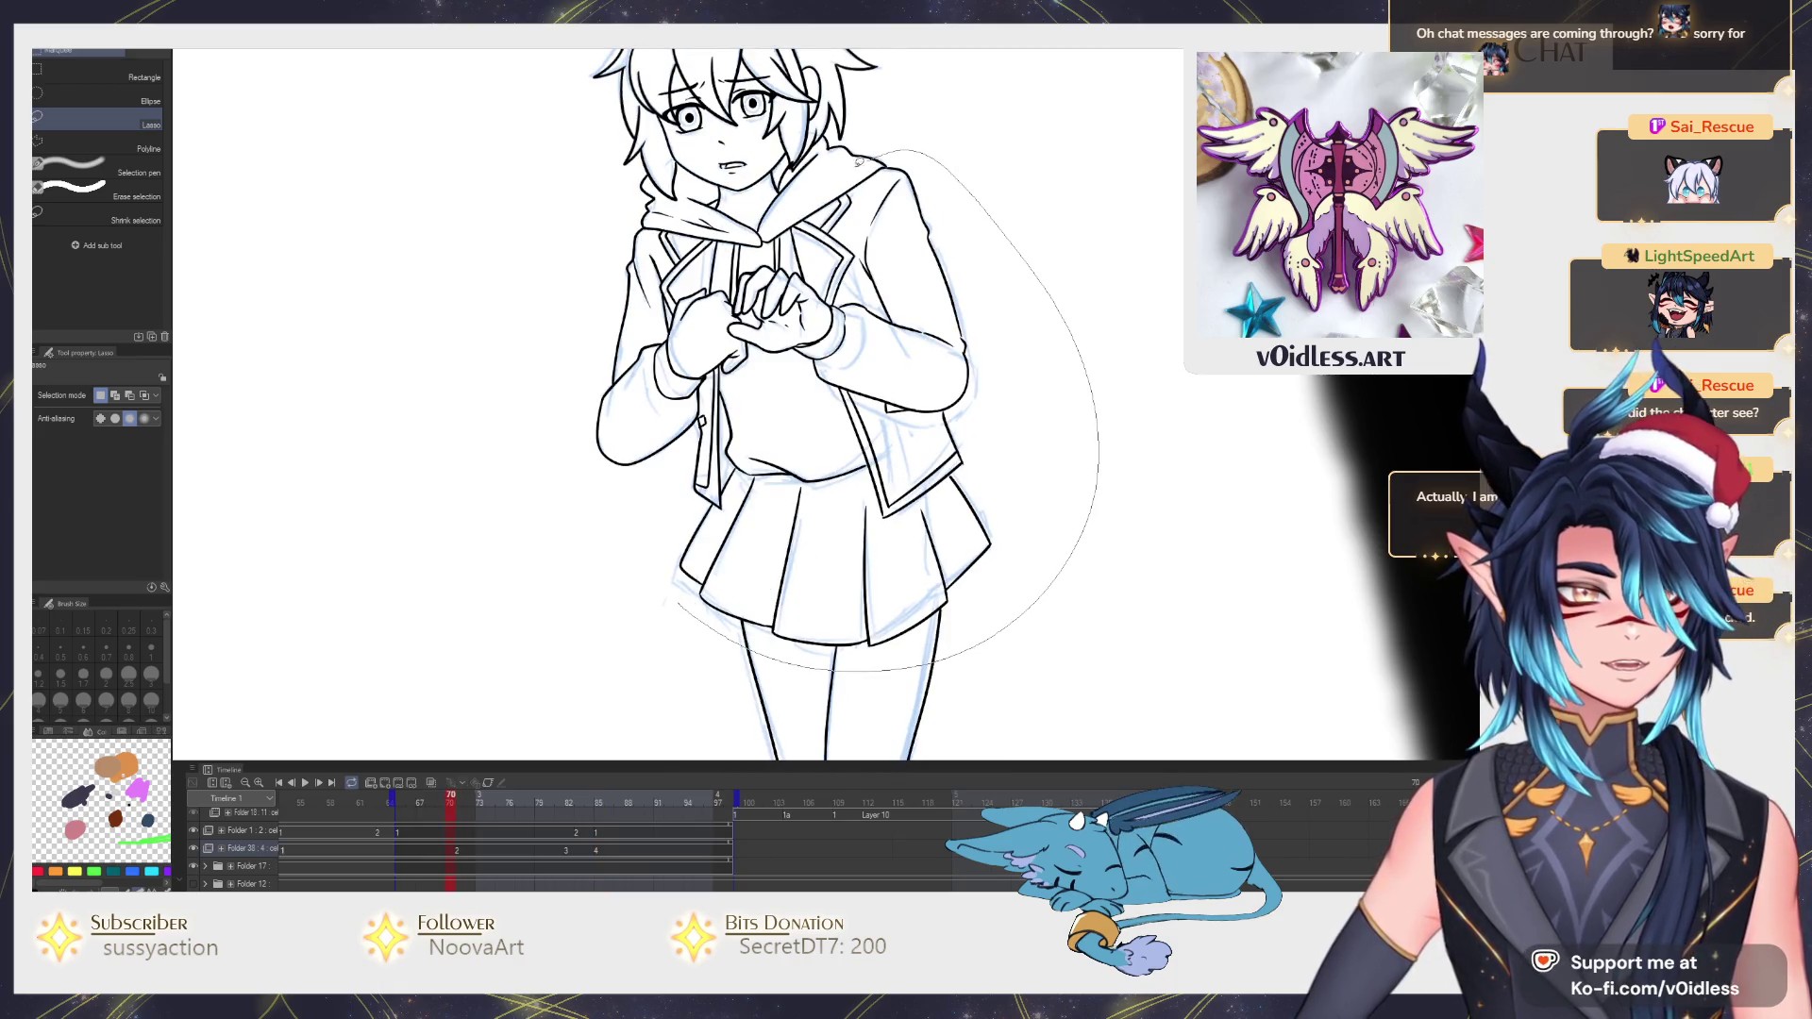
{"action": "left_click_drag", "start_coordinate": [669, 600], "coordinate": [644, 213]}
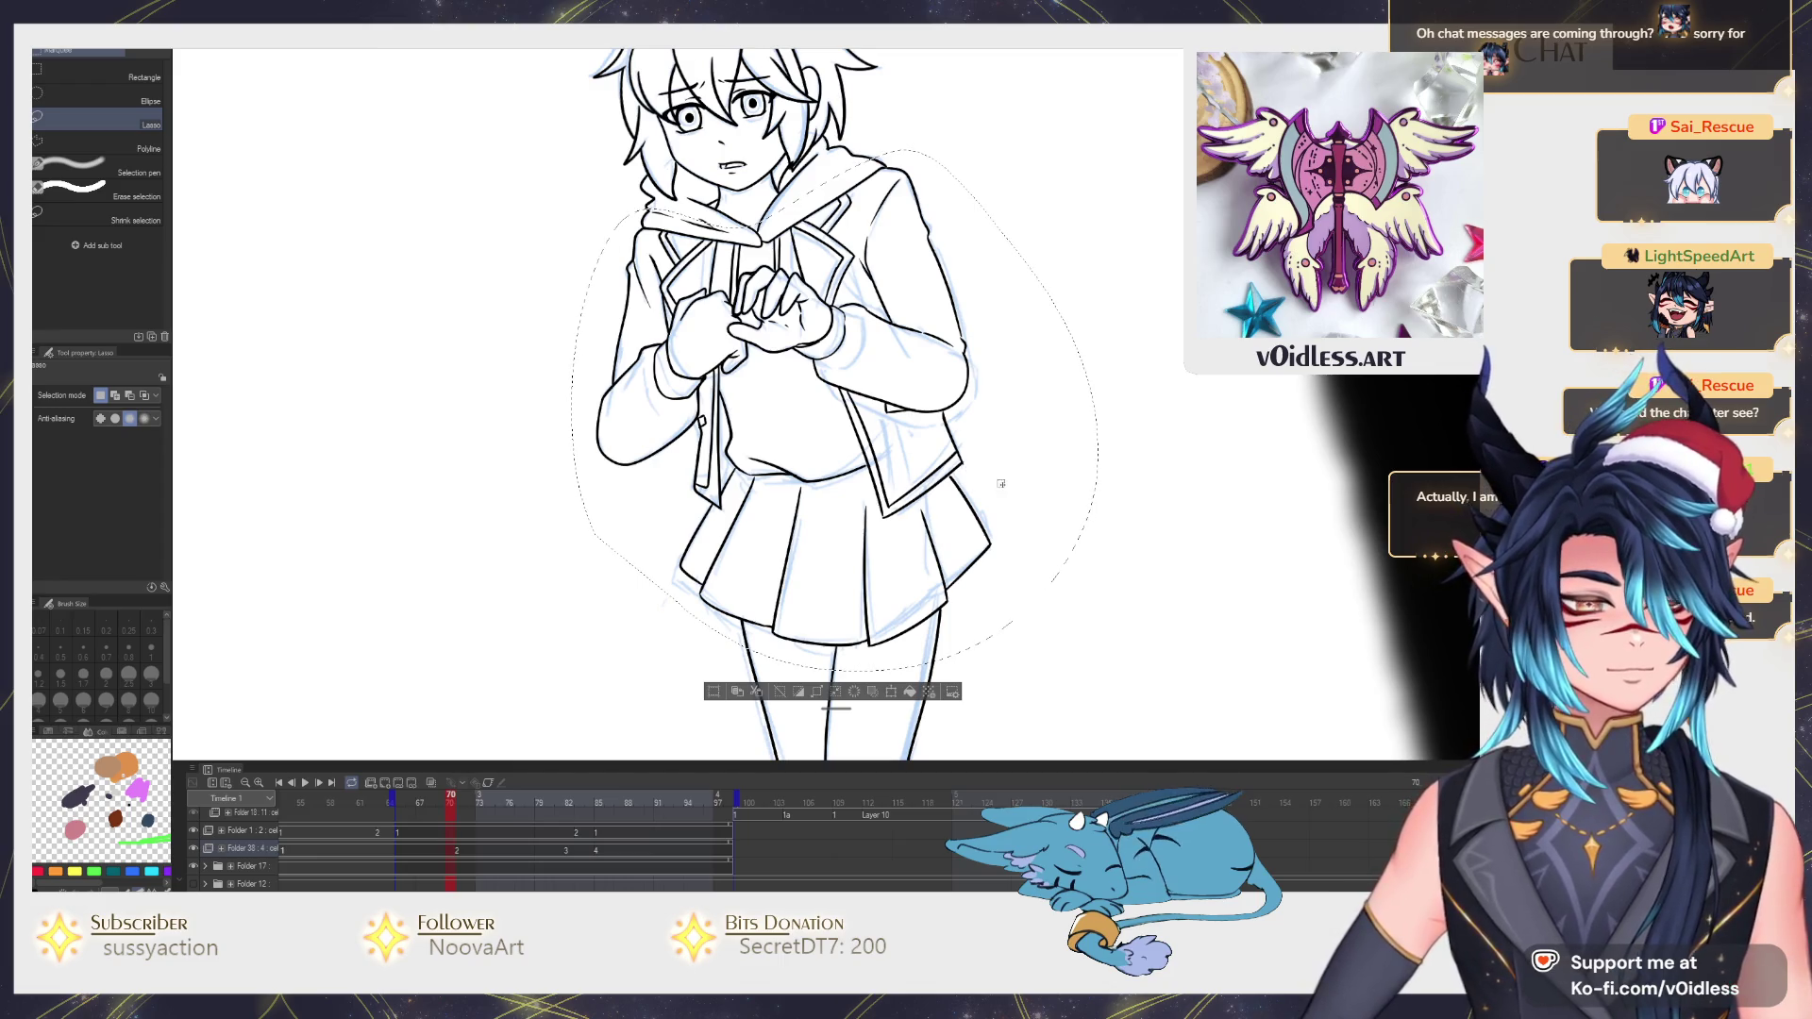
Compare the selection with later sketch frames and begin transforming the body lineart.
{"action": "key", "text": "Right"}
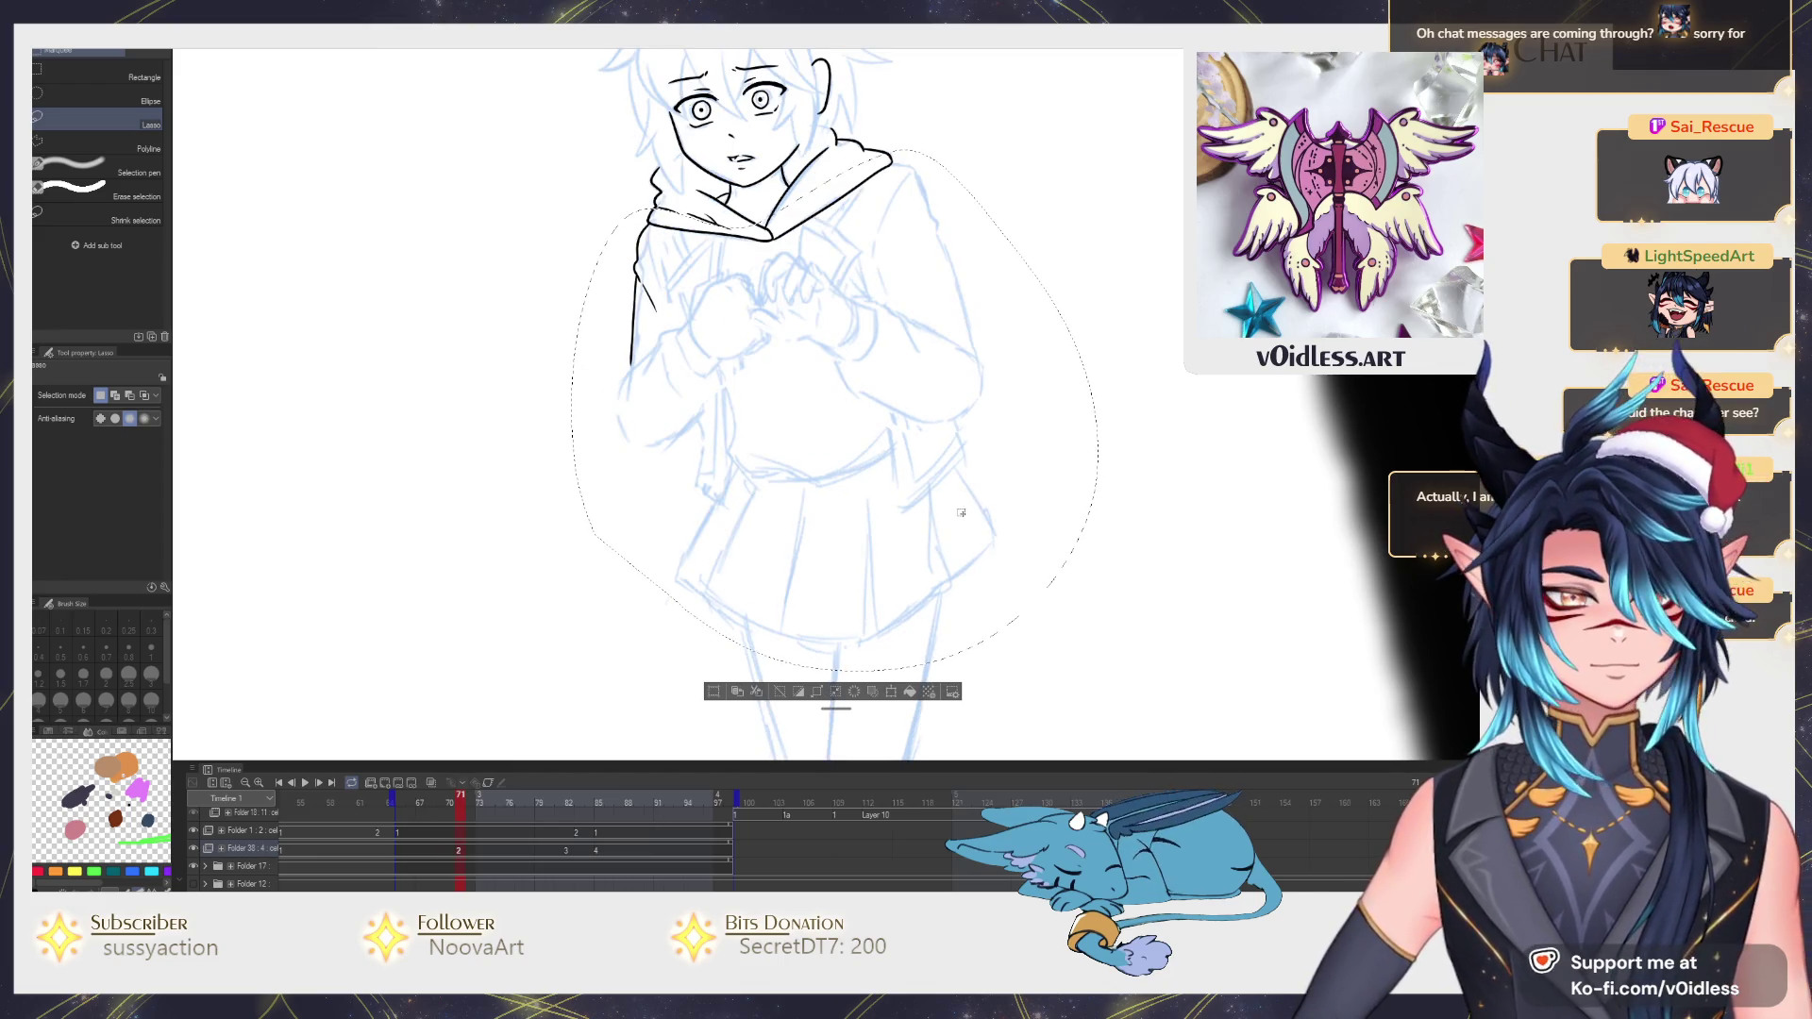
{"action": "key", "text": "space"}
{"action": "key", "text": "Left"}
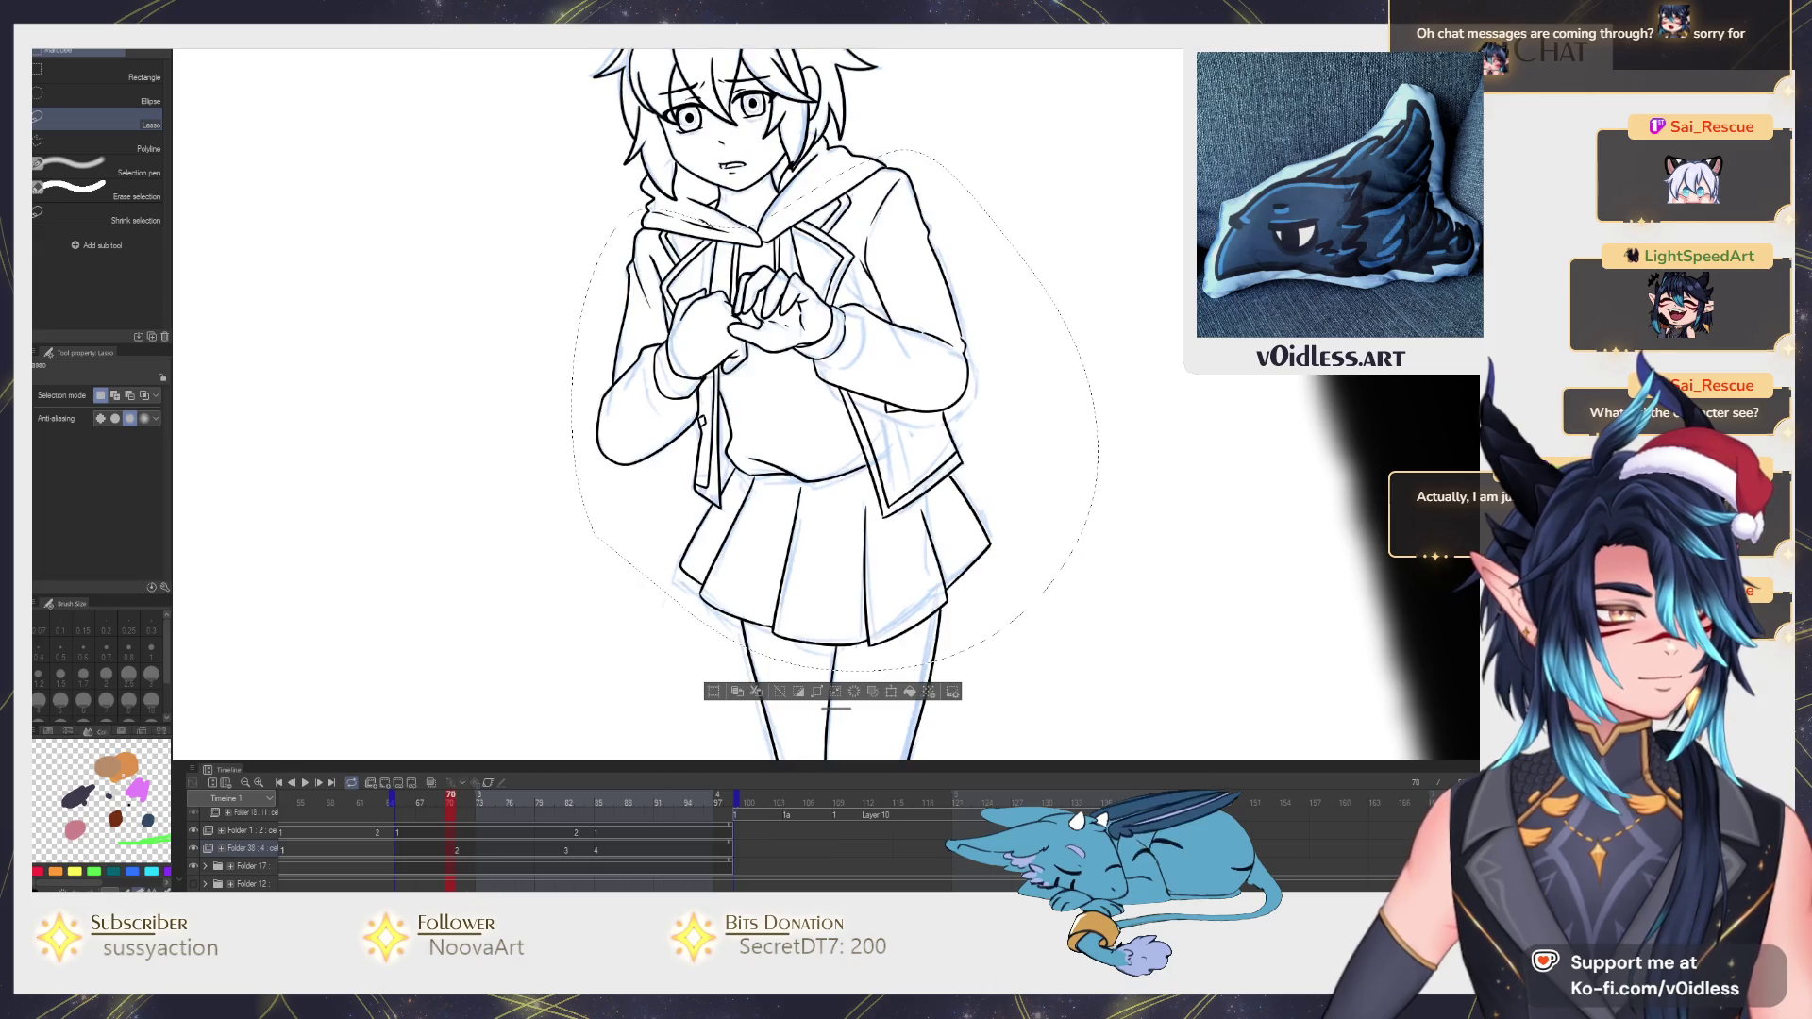
{"action": "key", "text": "Right"}
{"action": "key", "text": "Left"}
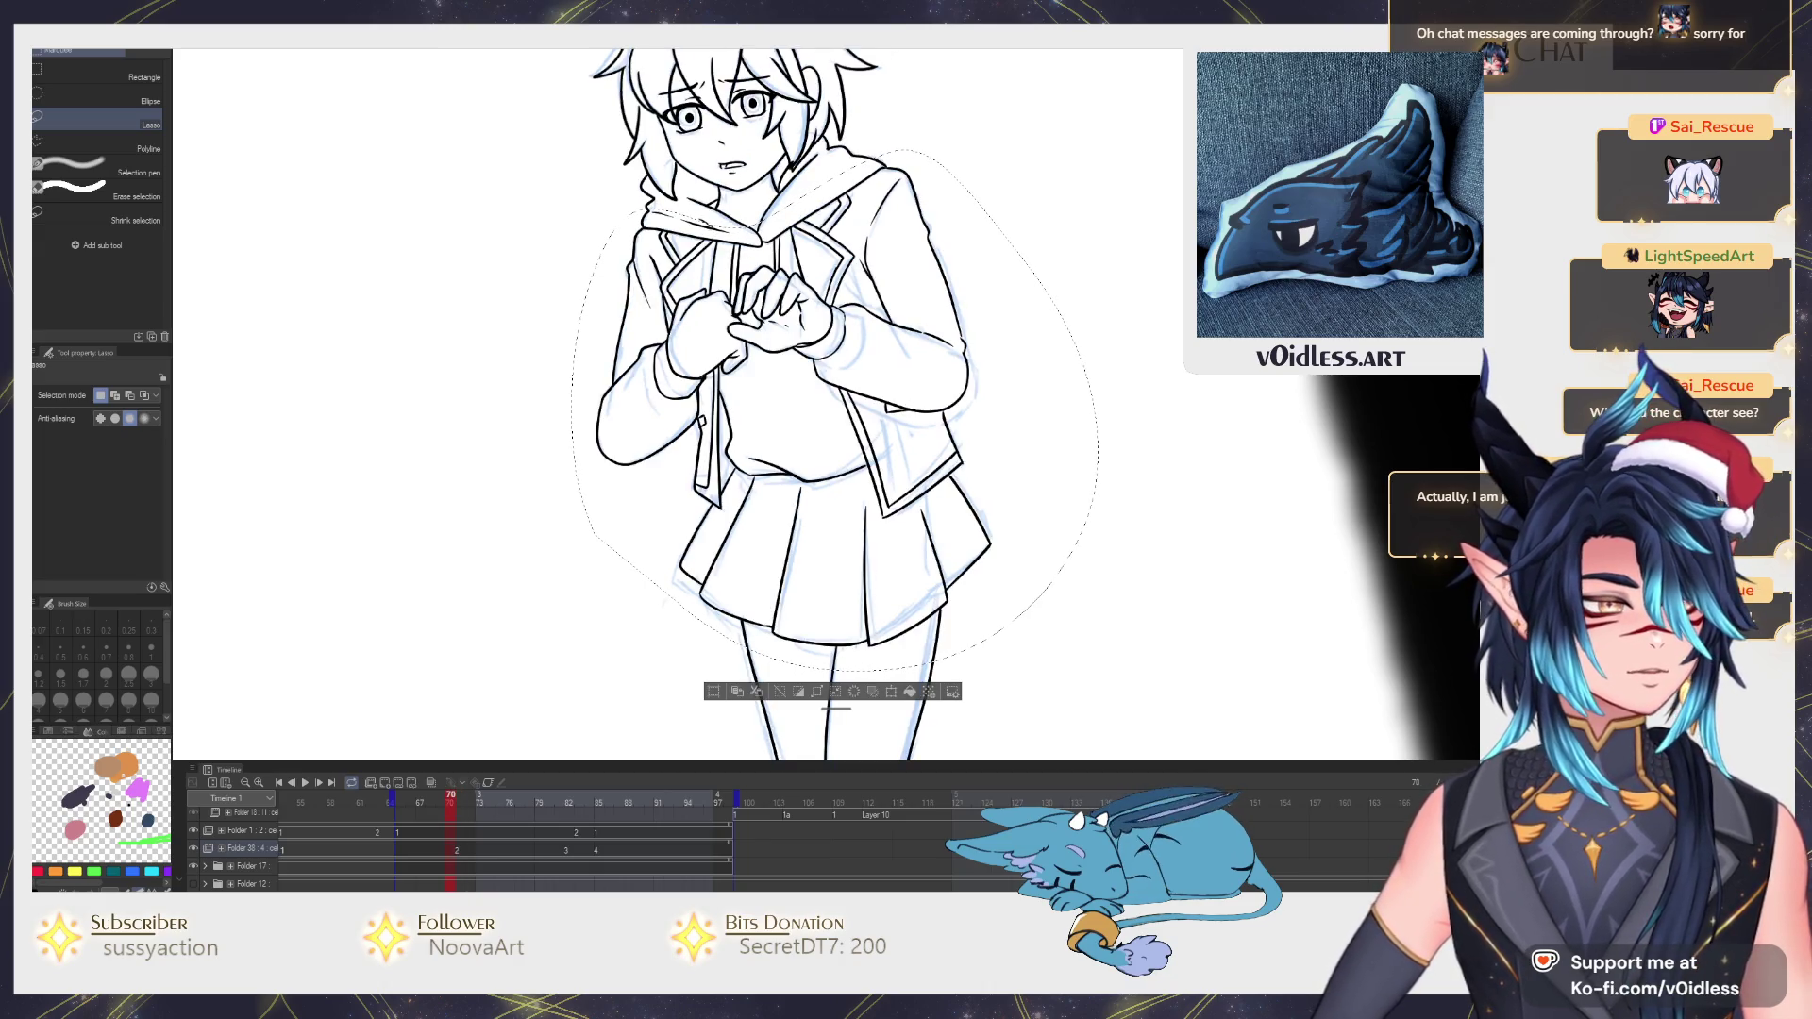
{"action": "key", "text": "Right"}
{"action": "key", "text": "ctrl+d"}
Nudge the selected body lineart a few pixels with Scale/Rotate and confirm.
{"action": "key", "text": "ctrl+t"}
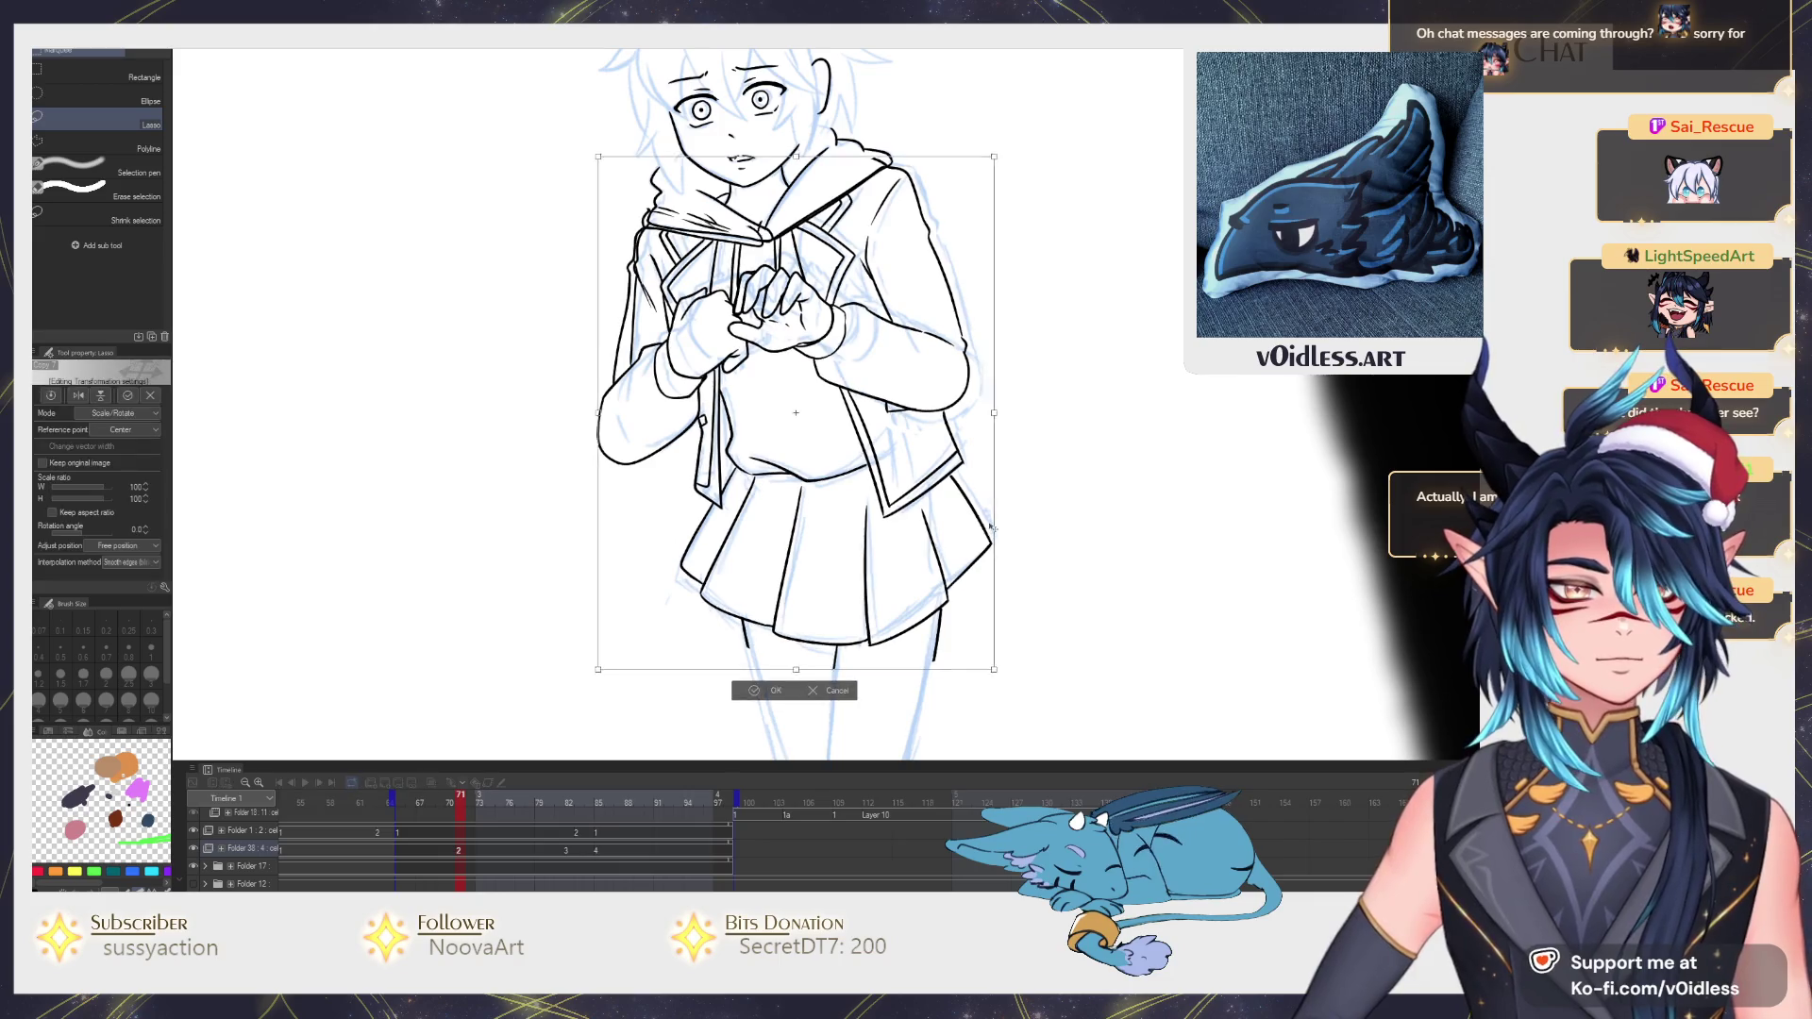
{"action": "left_click_drag", "start_coordinate": [991, 526], "coordinate": [1002, 517]}
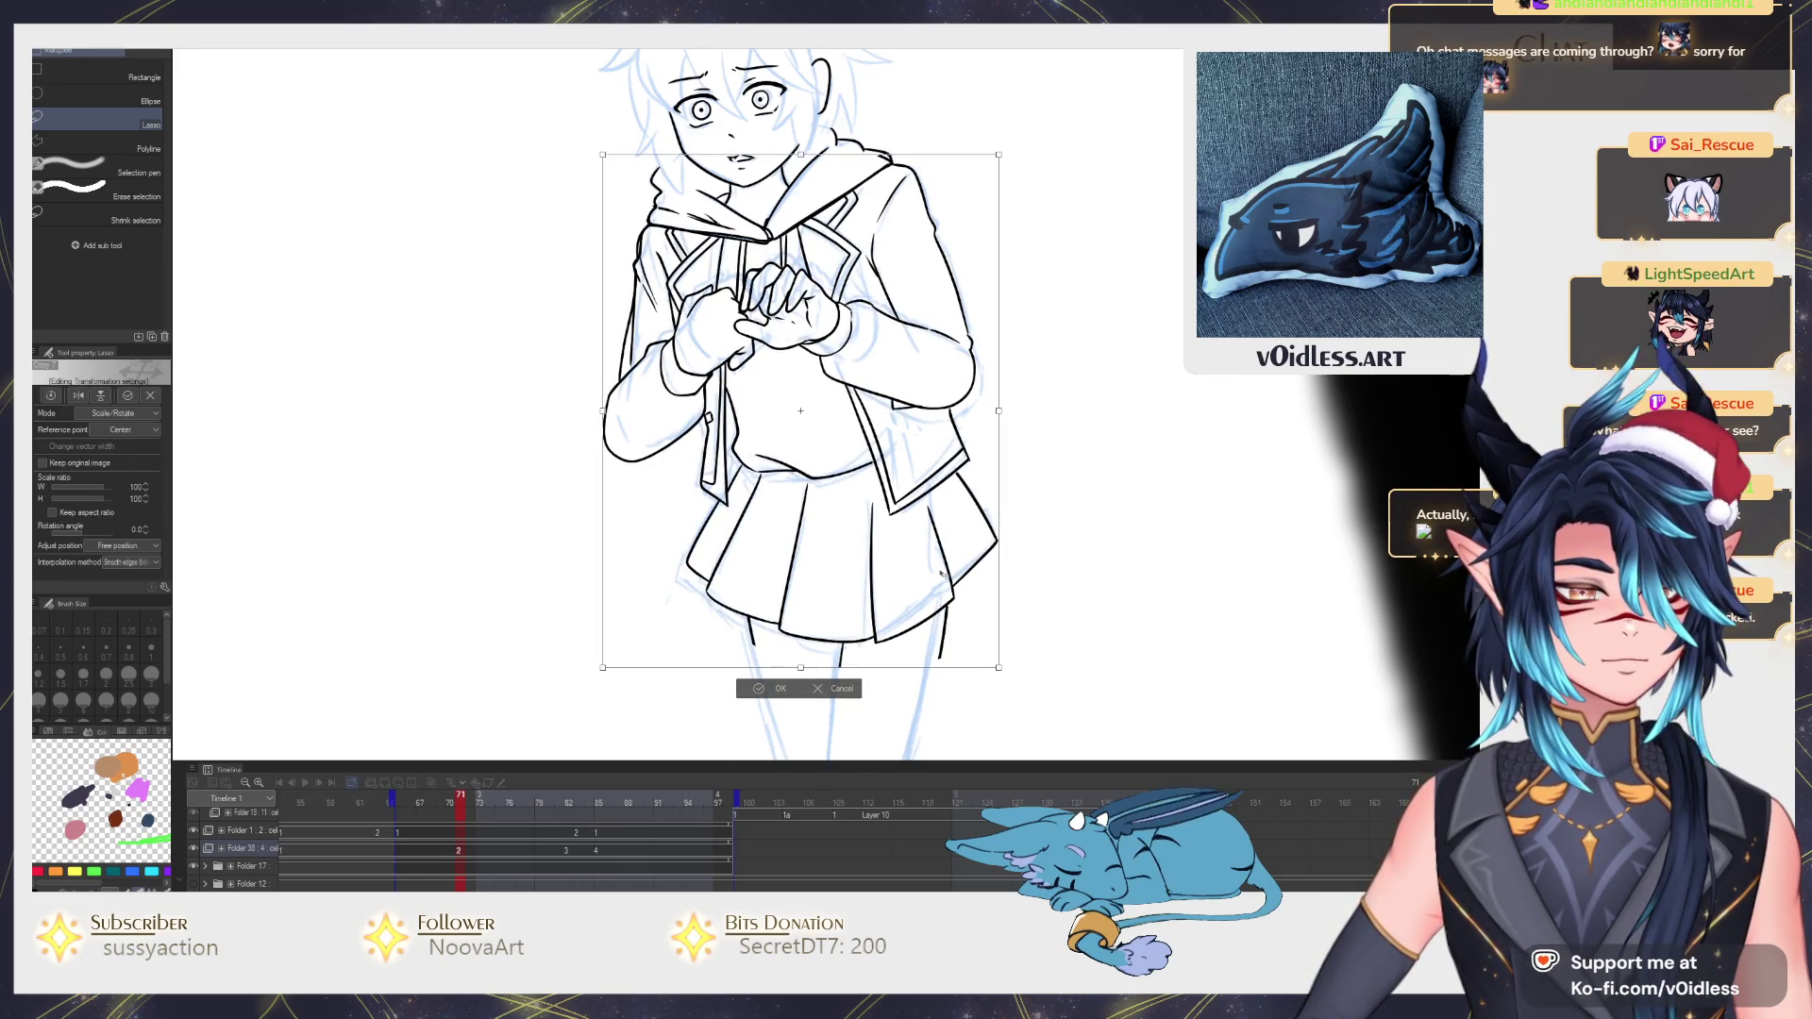
{"action": "left_click_drag", "start_coordinate": [800, 669], "coordinate": [795, 668]}
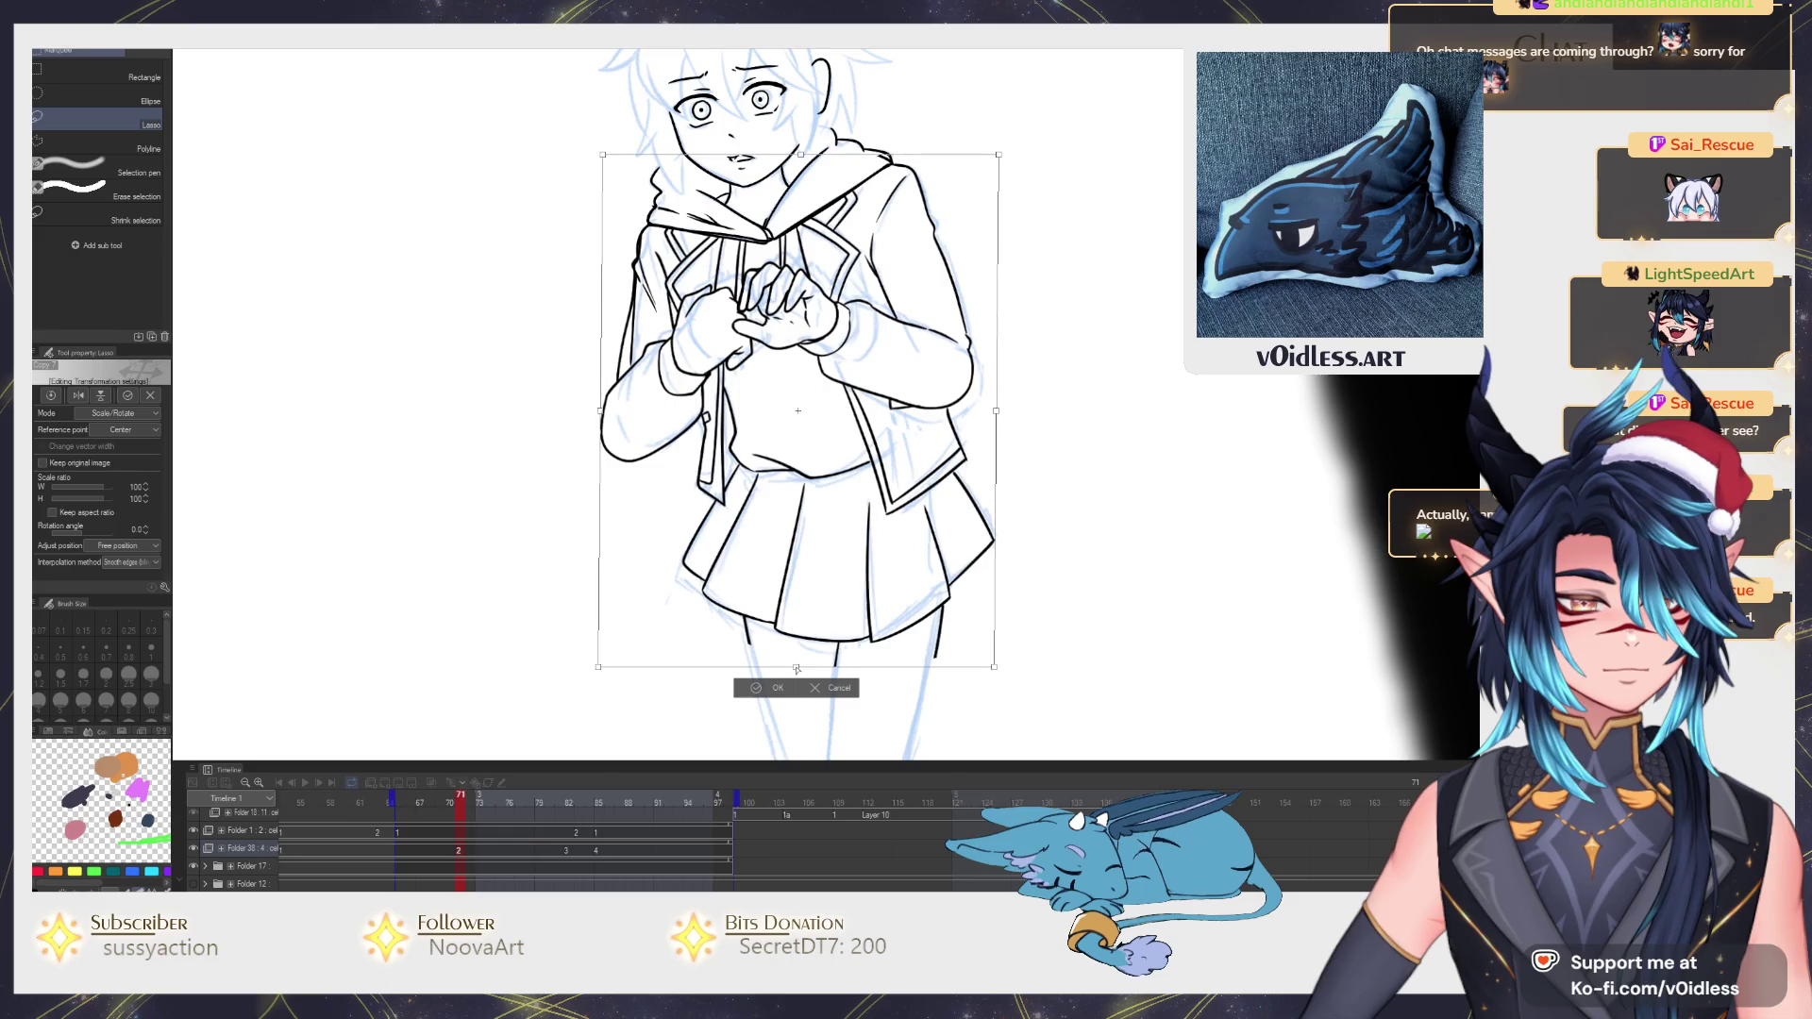
{"action": "key", "text": "Return"}
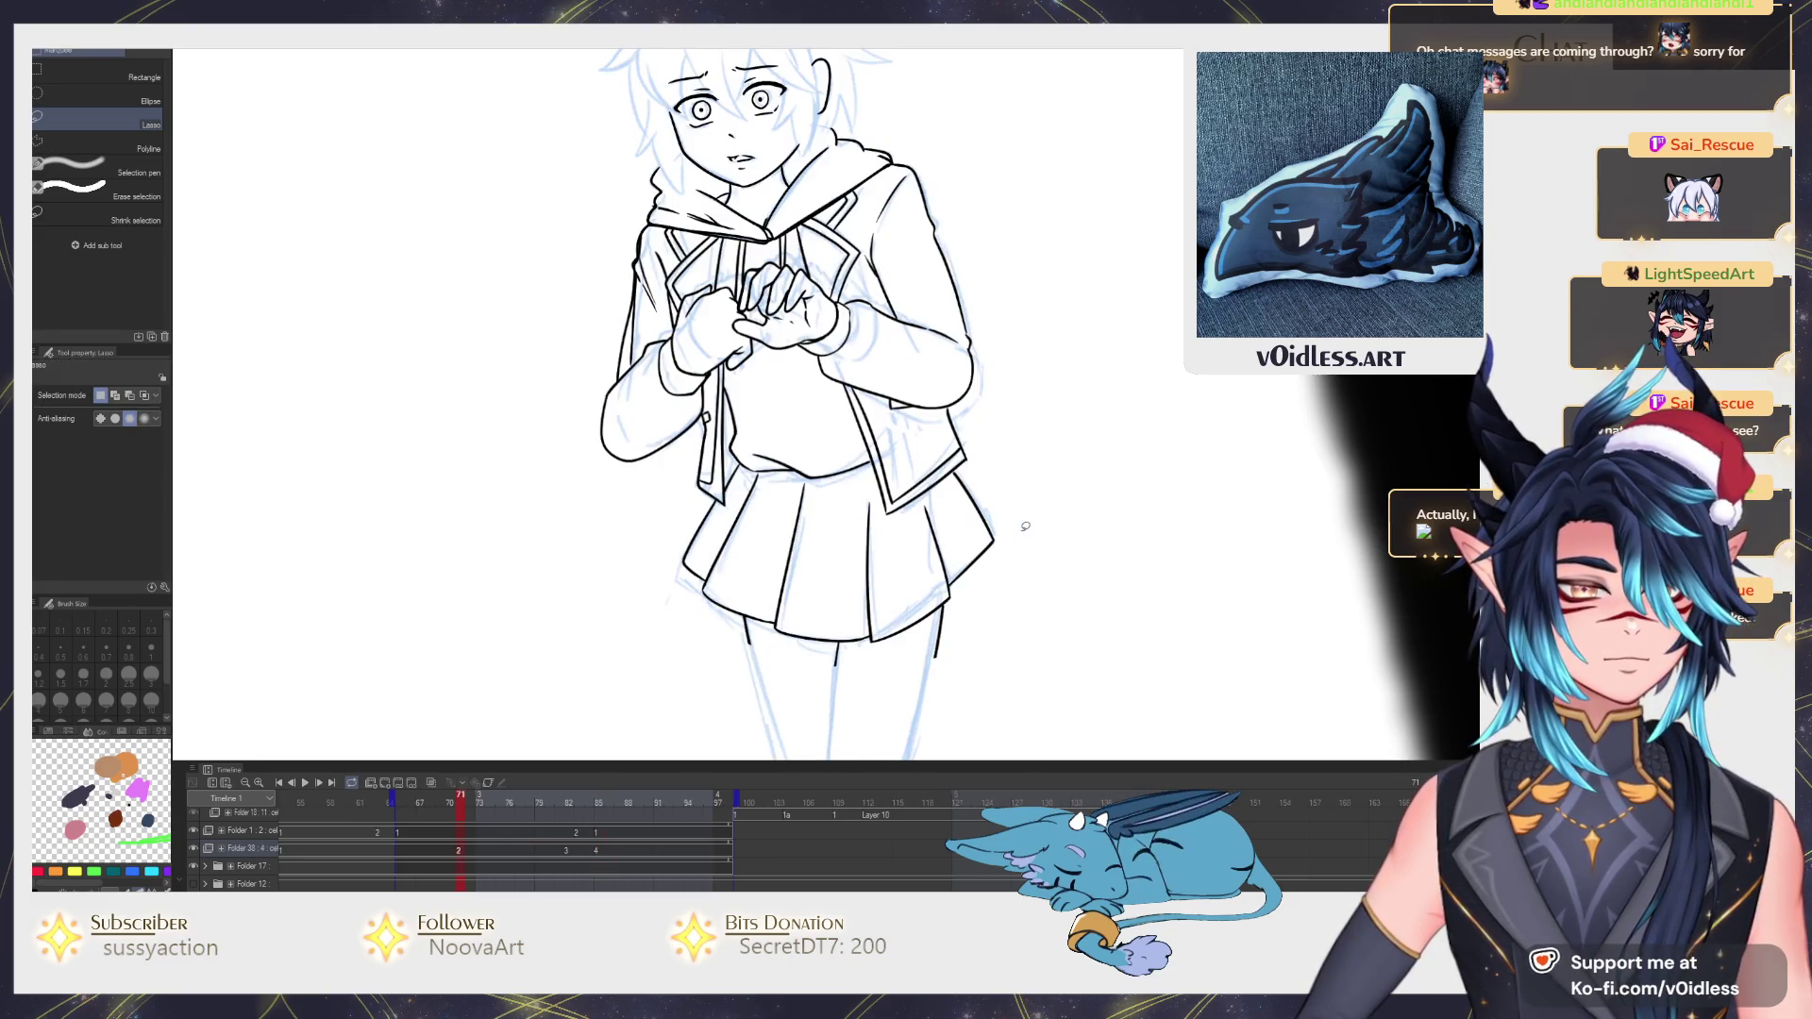
Flip between frames repeatedly to check the shifted lineart's alignment.
{"action": "key", "text": "Left"}
{"action": "key", "text": "Right"}
{"action": "key", "text": "Left"}
{"action": "key", "text": "Right"}
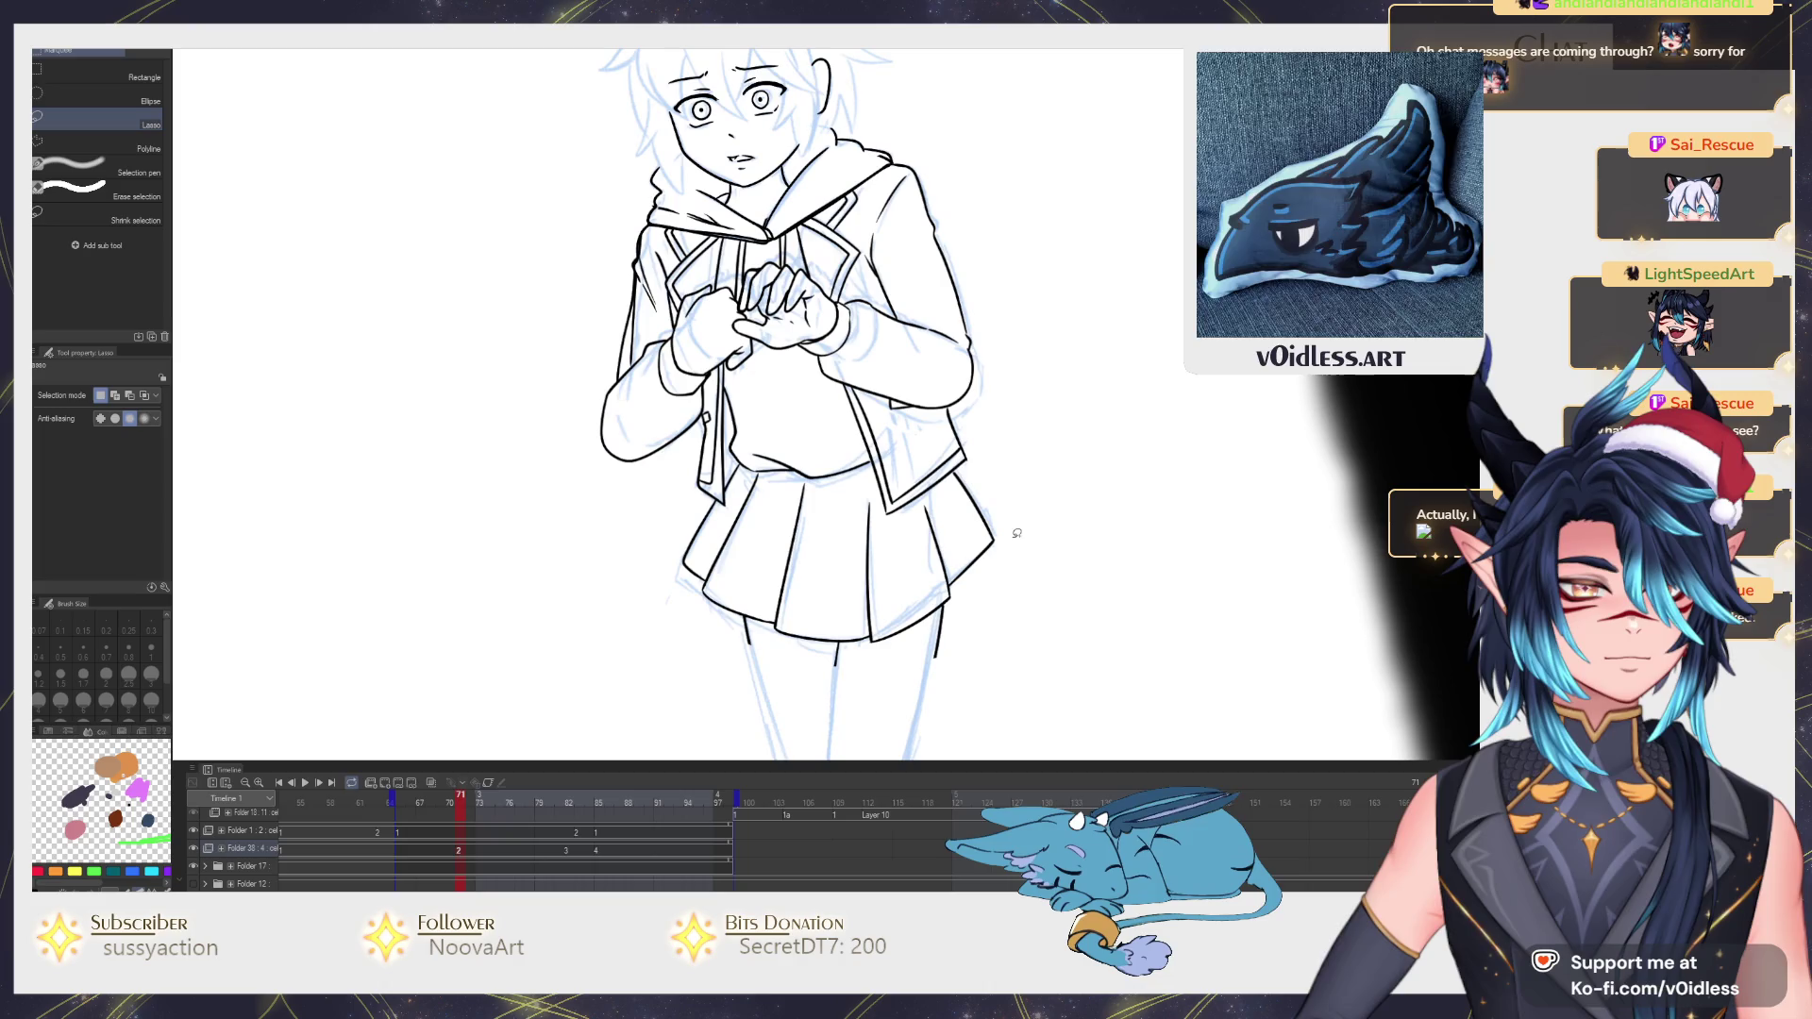
{"action": "key", "text": "Left"}
{"action": "key", "text": "Right"}
{"action": "key", "text": "Left"}
{"action": "key", "text": "Right"}
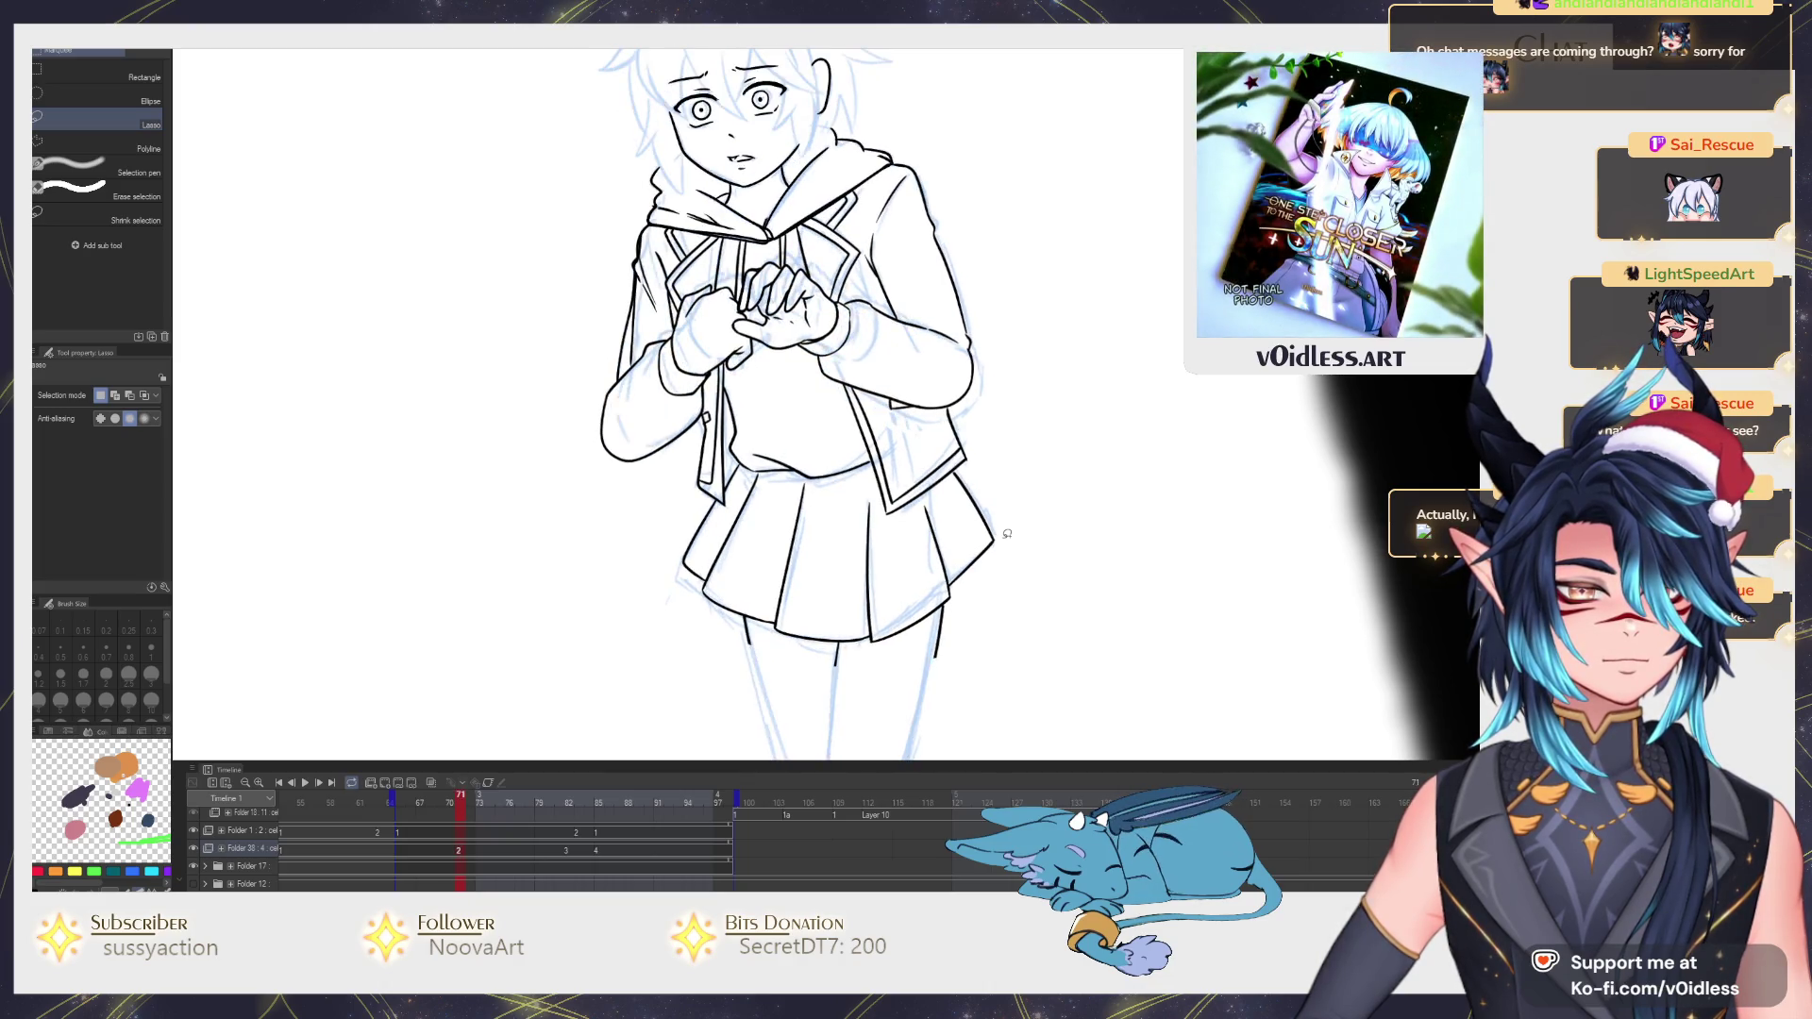
{"action": "key", "text": "Left"}
Try the Liquify warp with a smaller brush, then start a lasso around the clasped hands.
{"action": "key", "text": "Right"}
{"action": "key", "text": "j"}
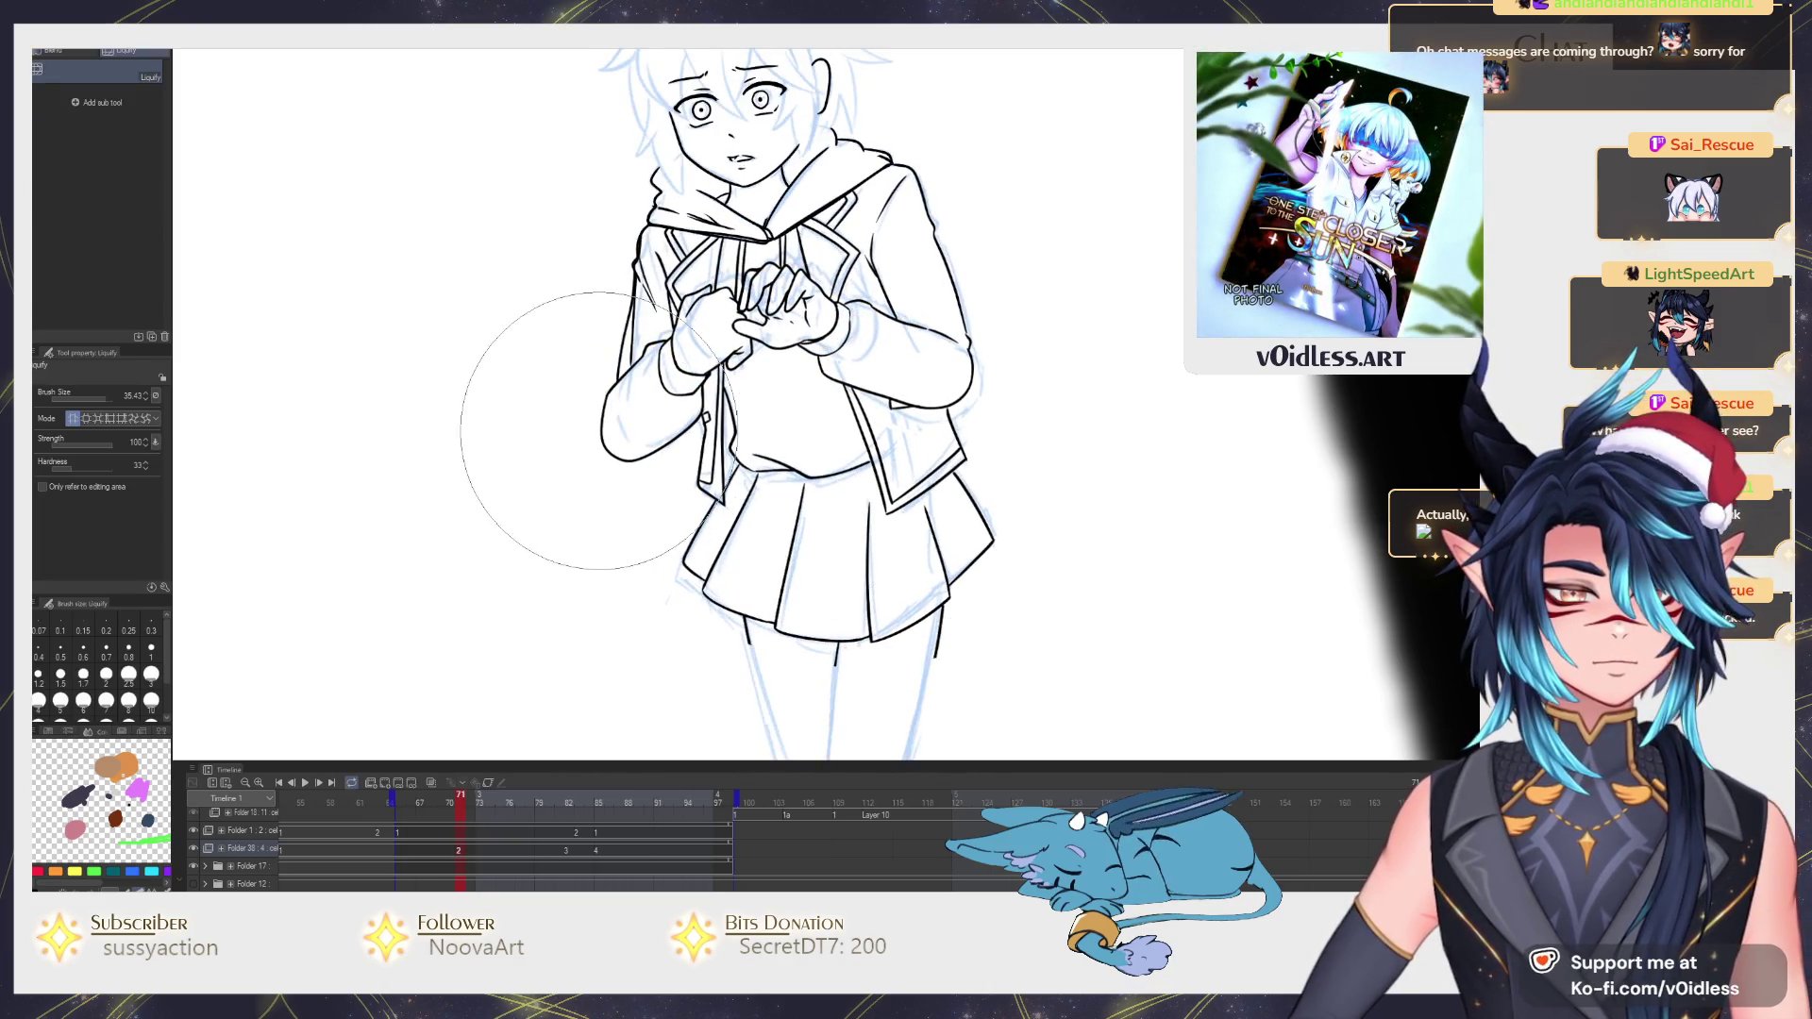
{"action": "left_click_drag", "start_coordinate": [648, 325], "coordinate": [567, 383]}
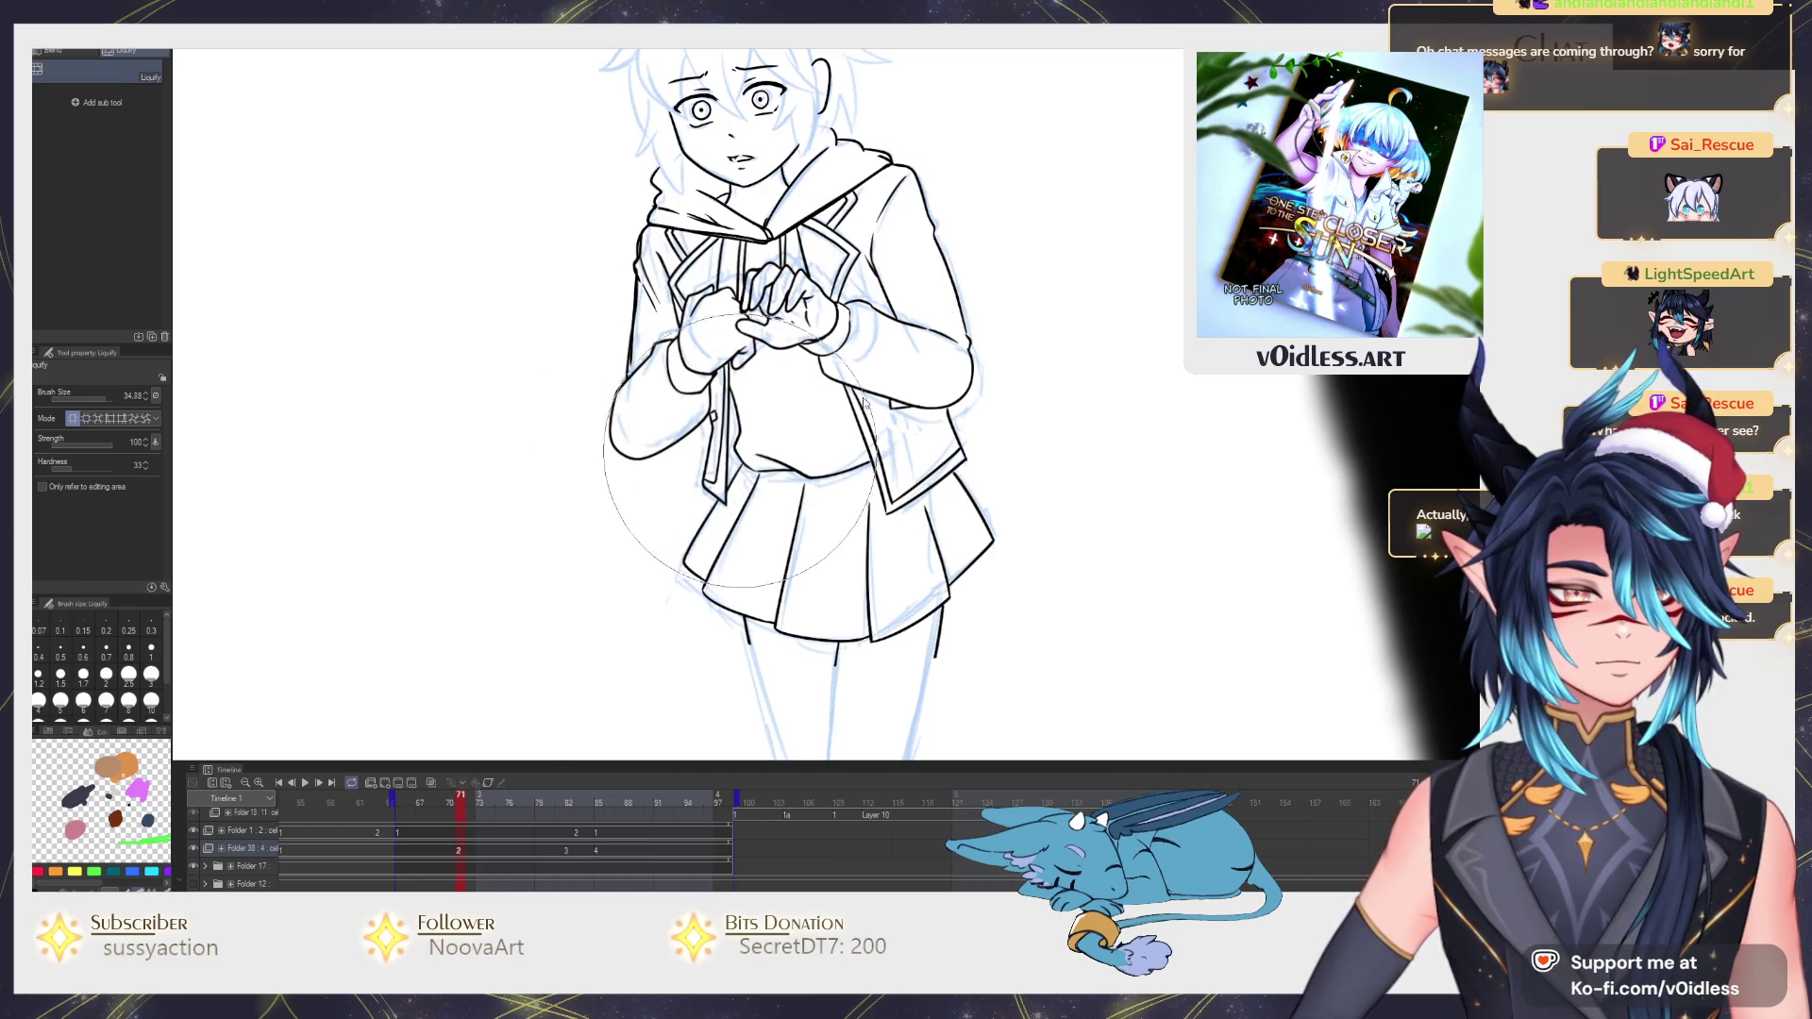
{"action": "key", "text": "m"}
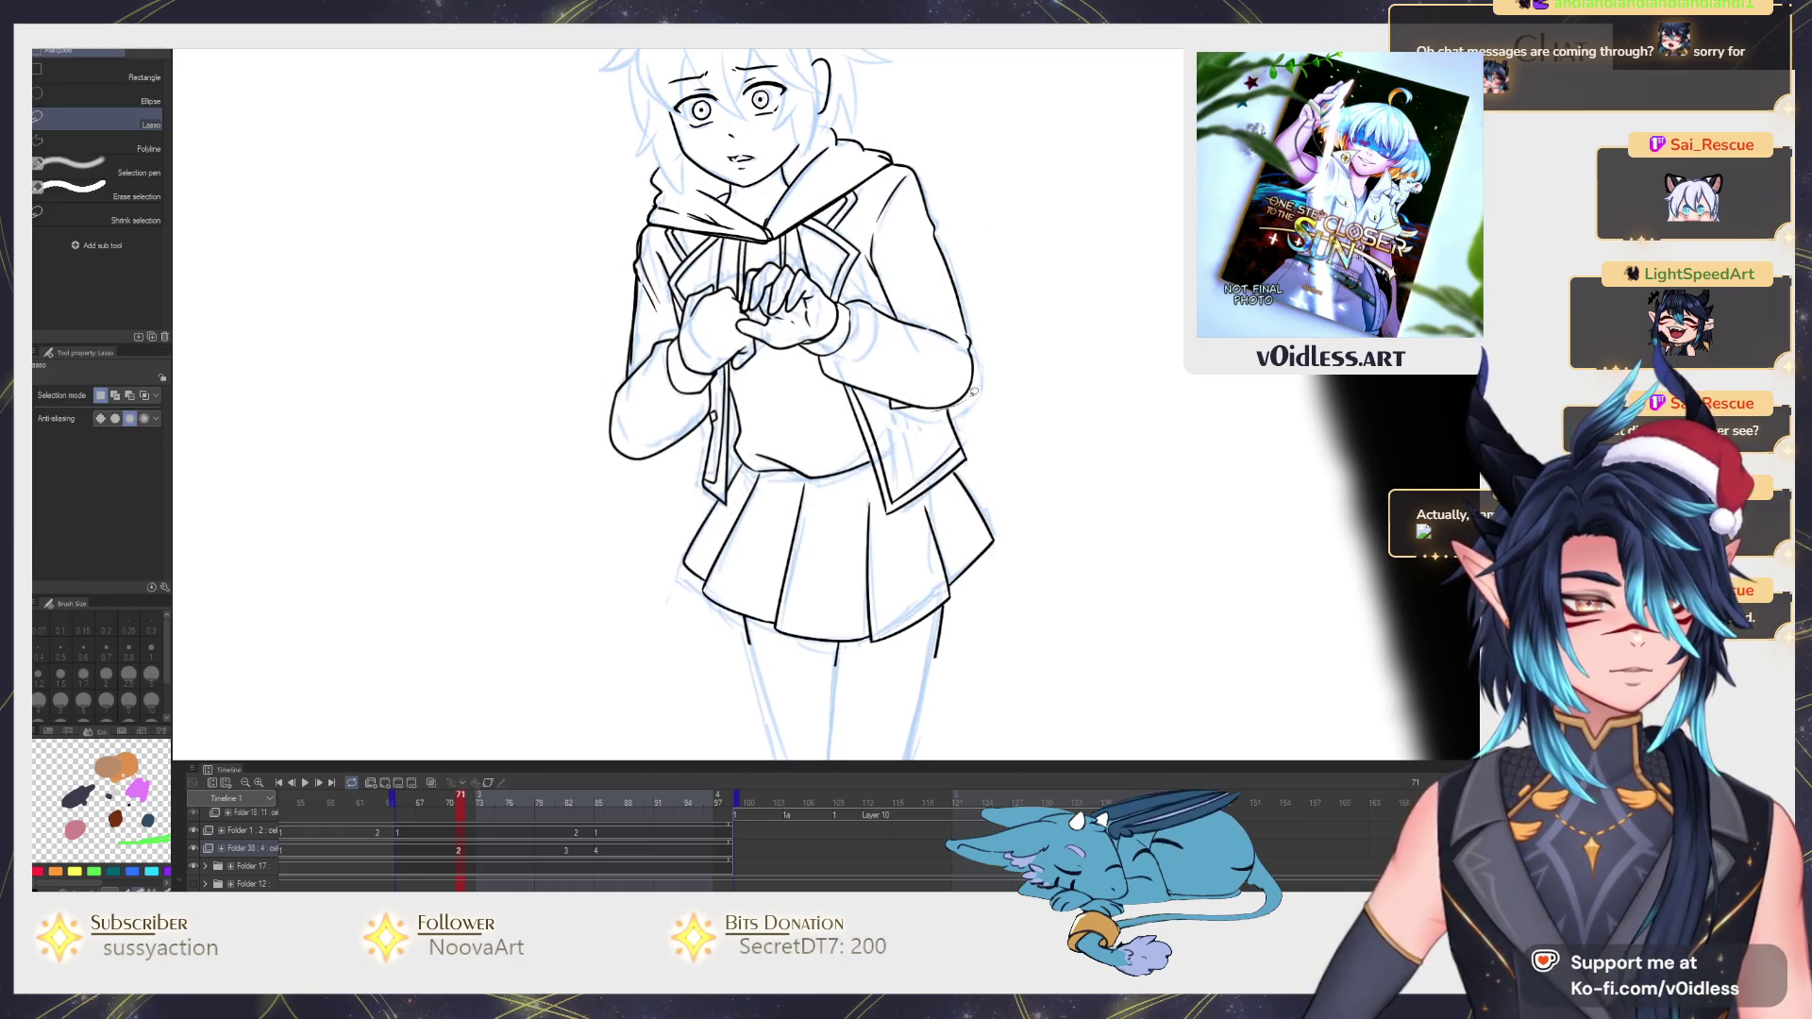
{"action": "left_click_drag", "start_coordinate": [946, 324], "coordinate": [848, 301]}
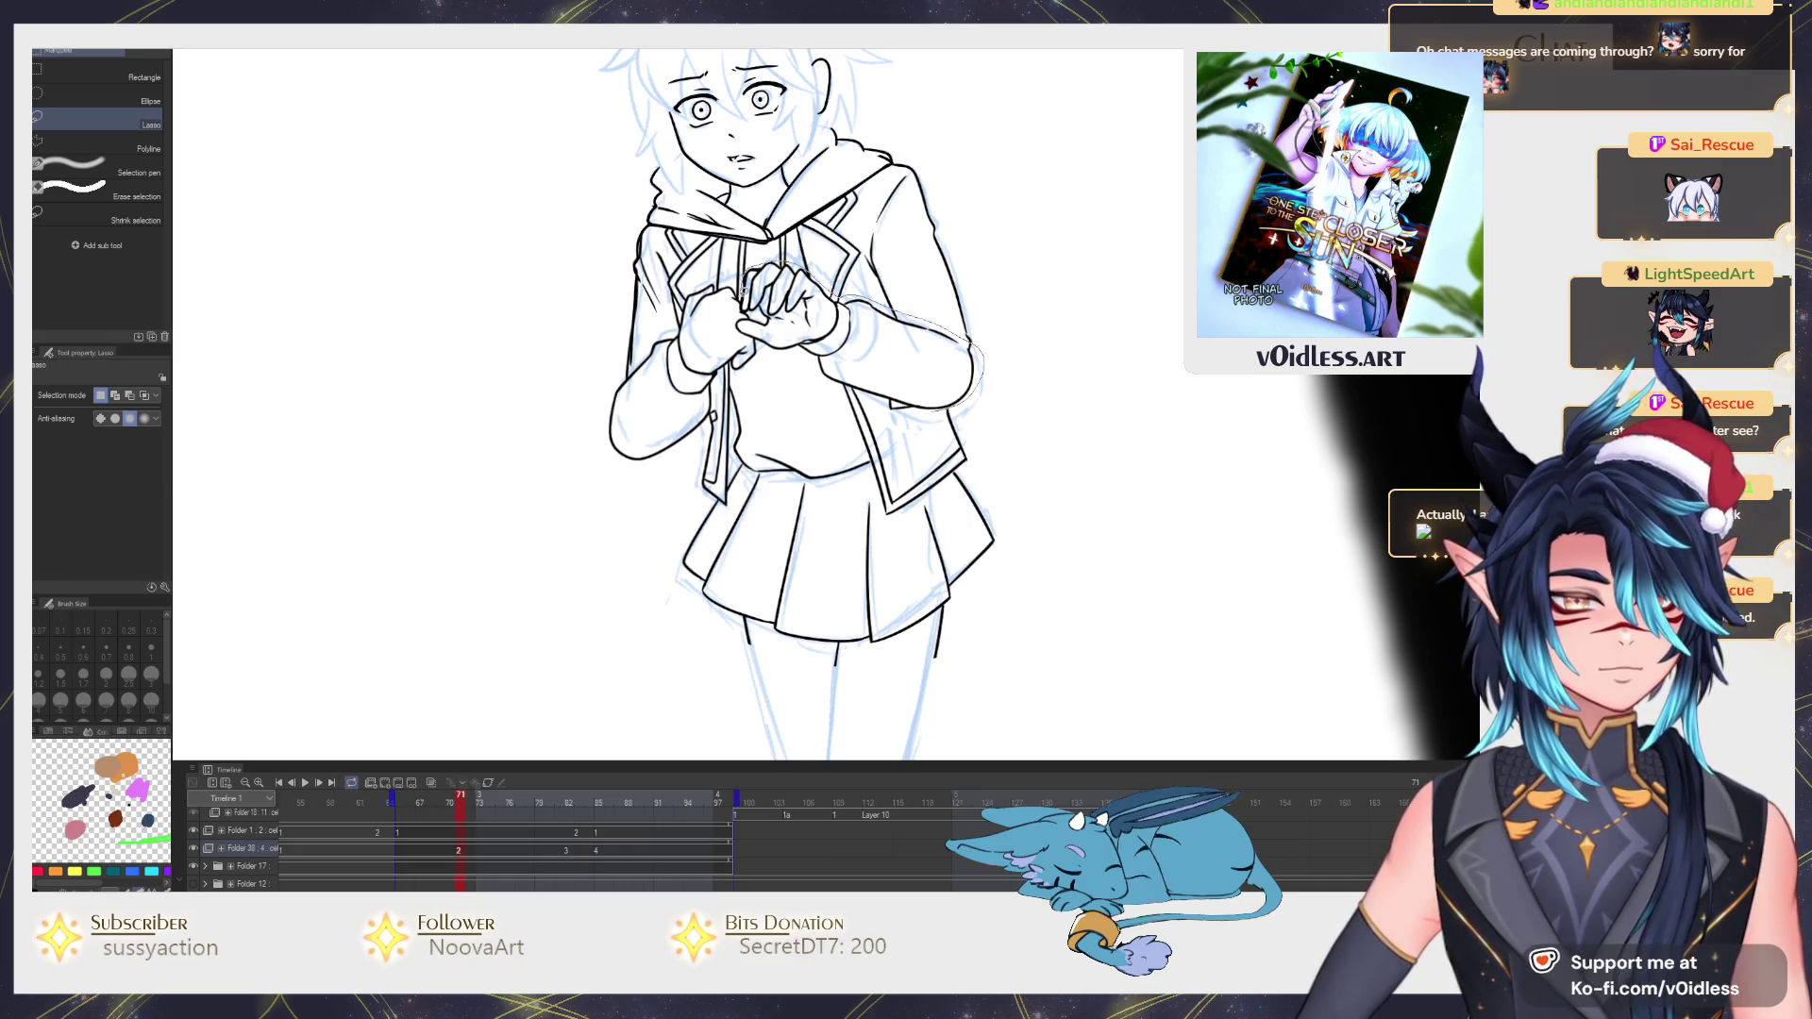
Scale the clasped hands to about 93% with a 2° tilt, confirm, and play the animation to check.
{"action": "left_click_drag", "start_coordinate": [796, 362], "coordinate": [776, 354]}
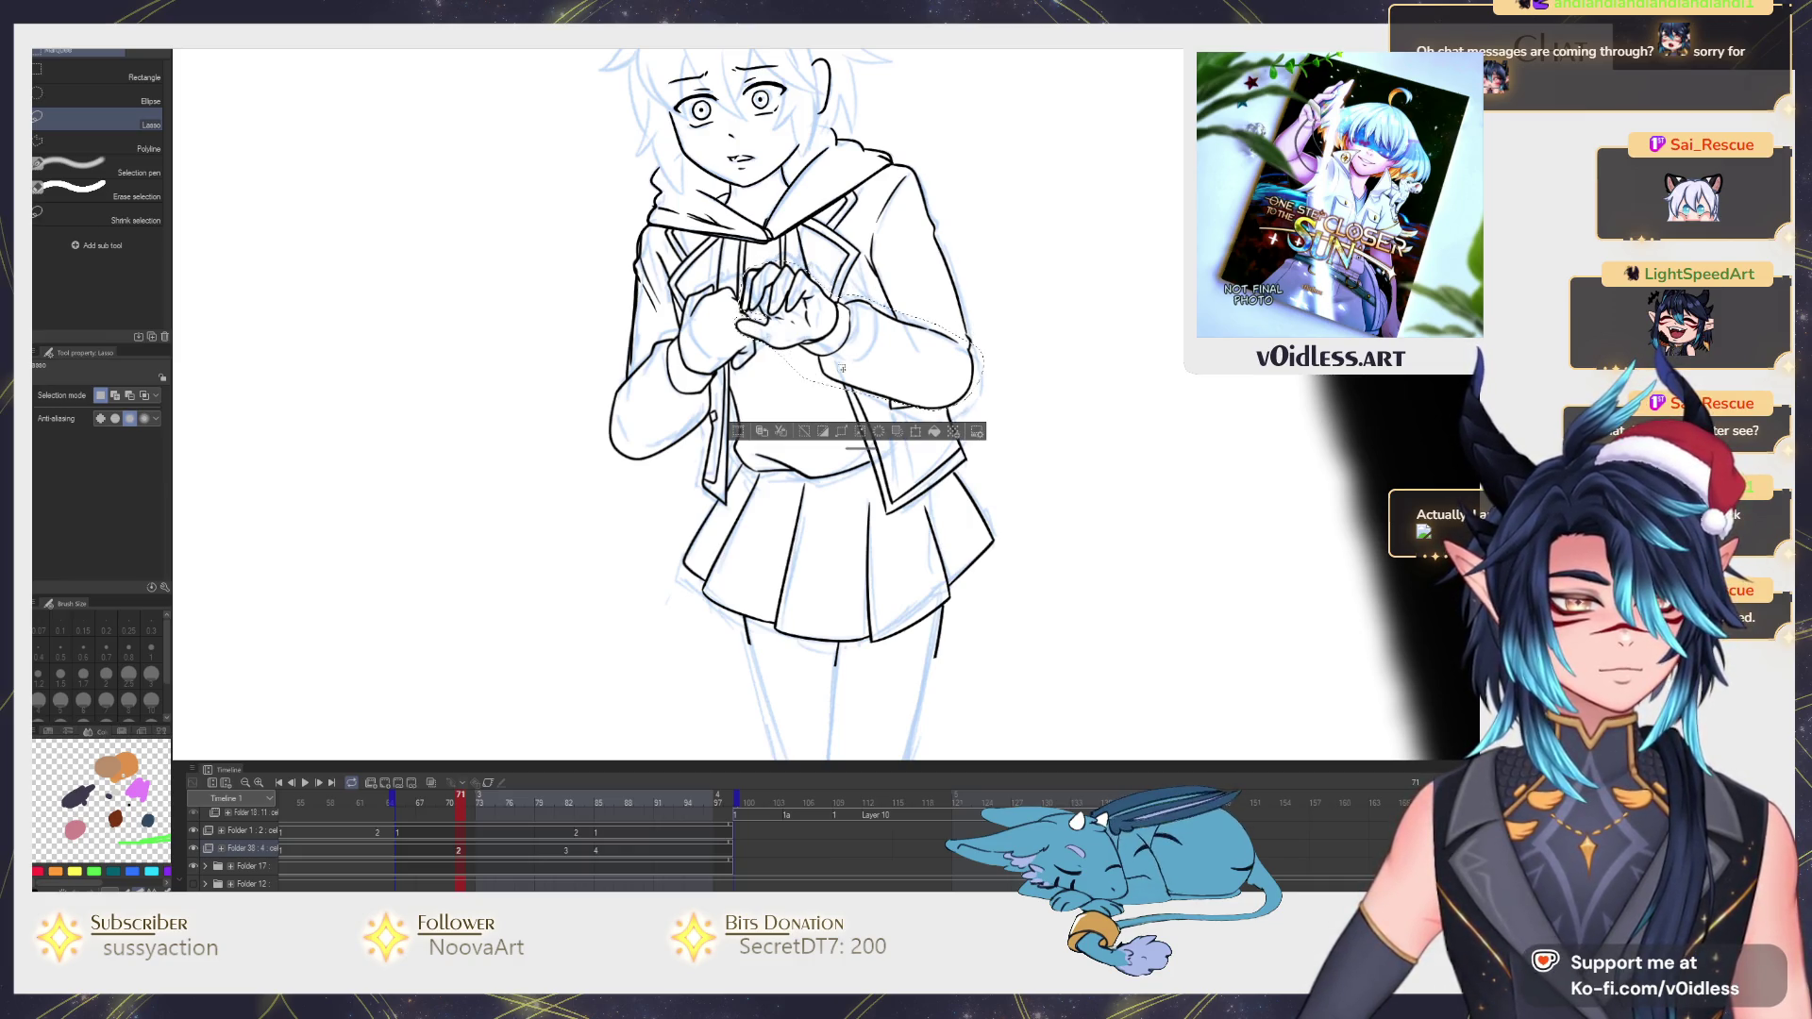
{"action": "key", "text": "ctrl+t"}
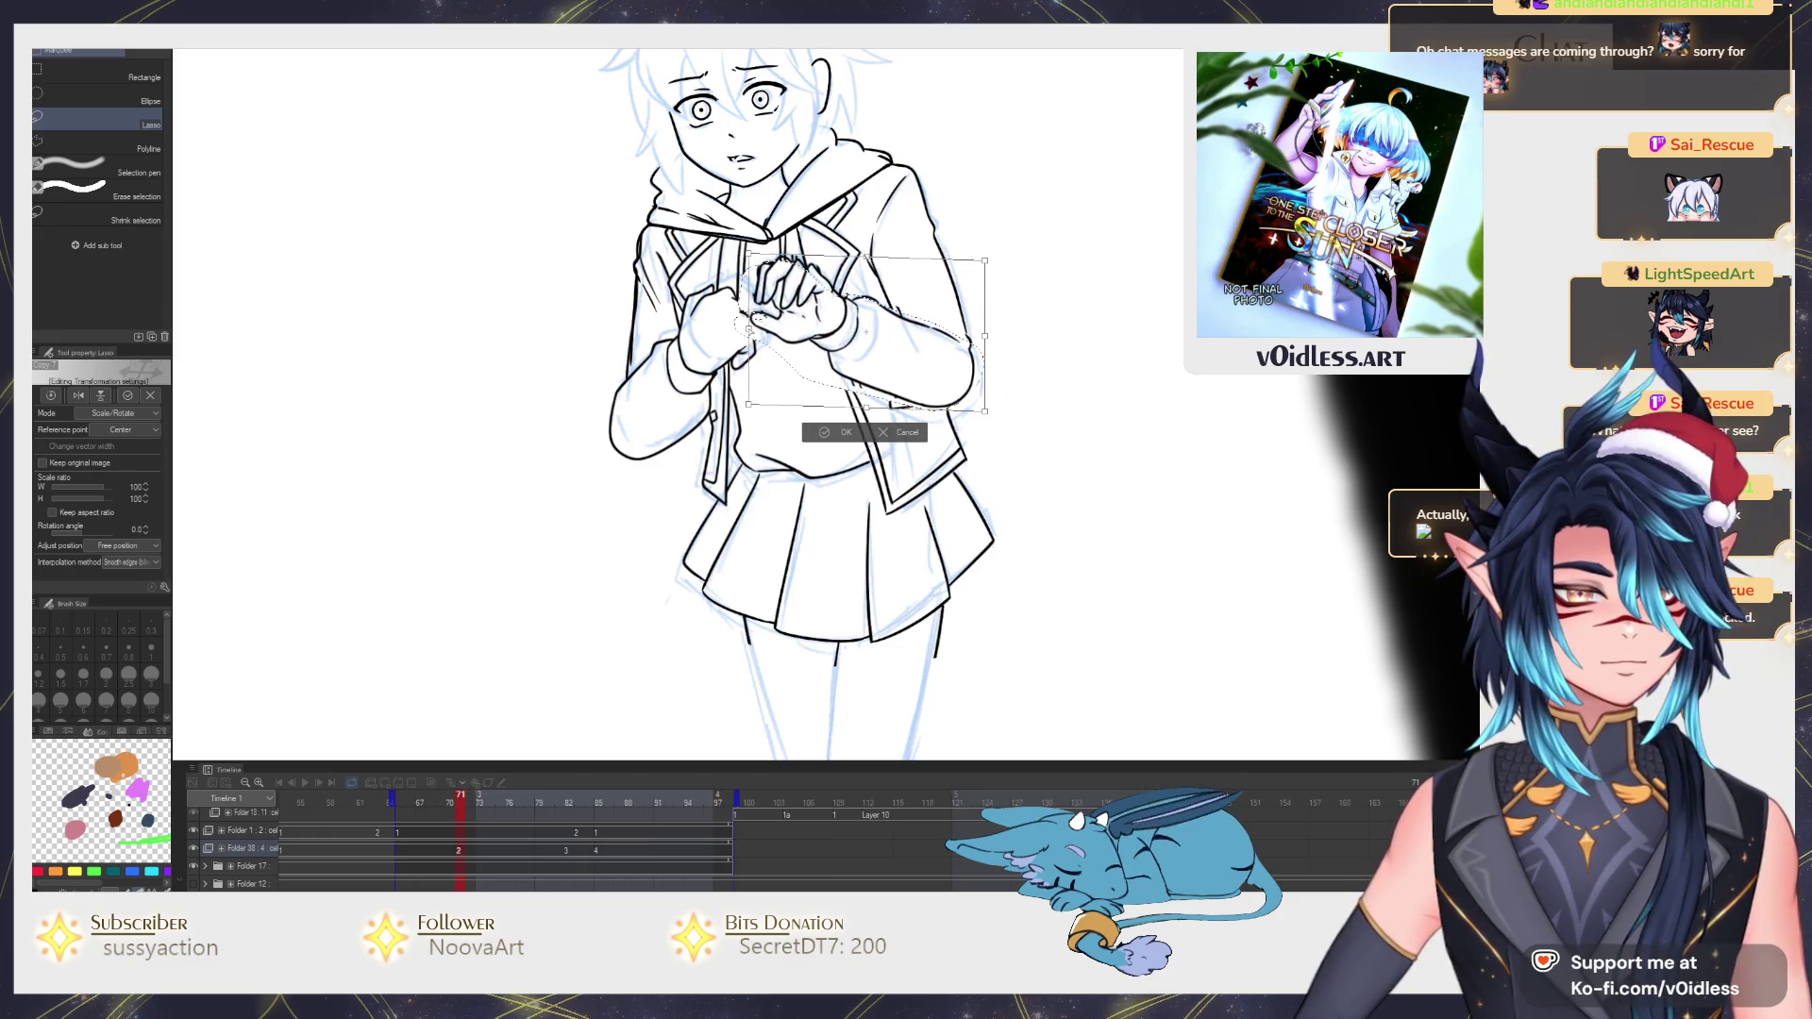
{"action": "left_click_drag", "start_coordinate": [987, 410], "coordinate": [1028, 366]}
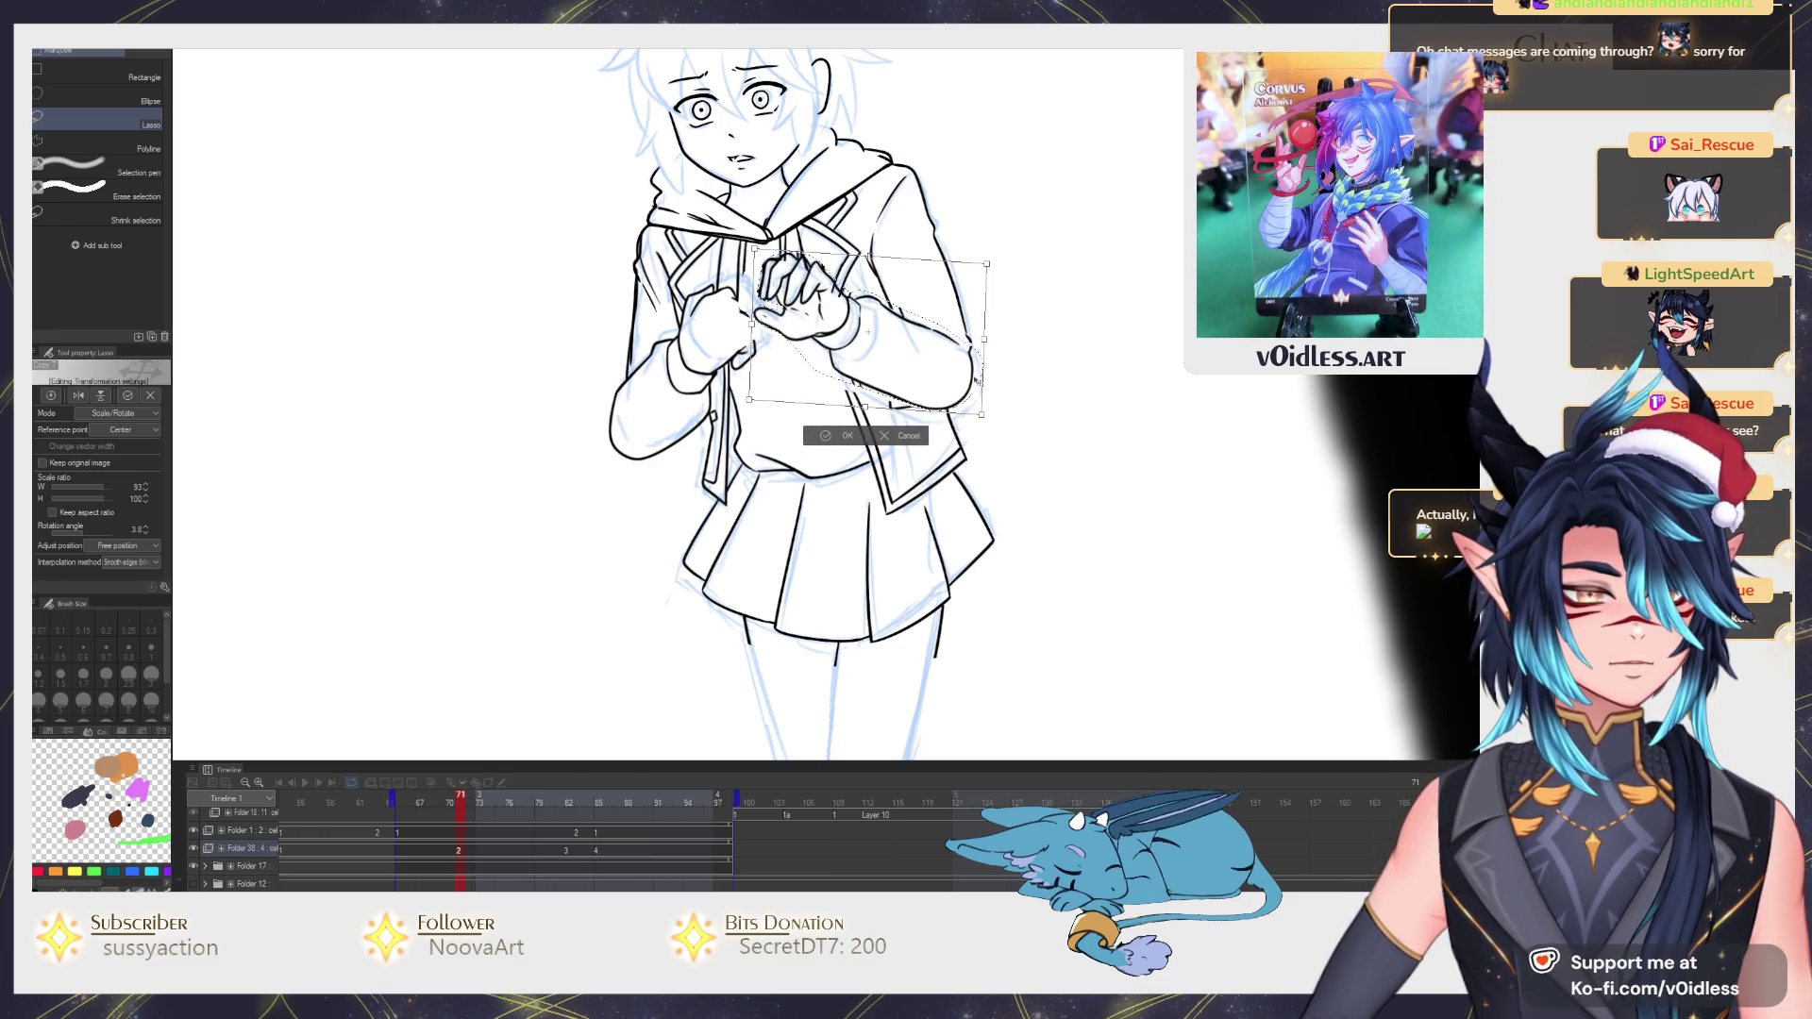
{"action": "key", "text": "Return"}
{"action": "key", "text": "space"}
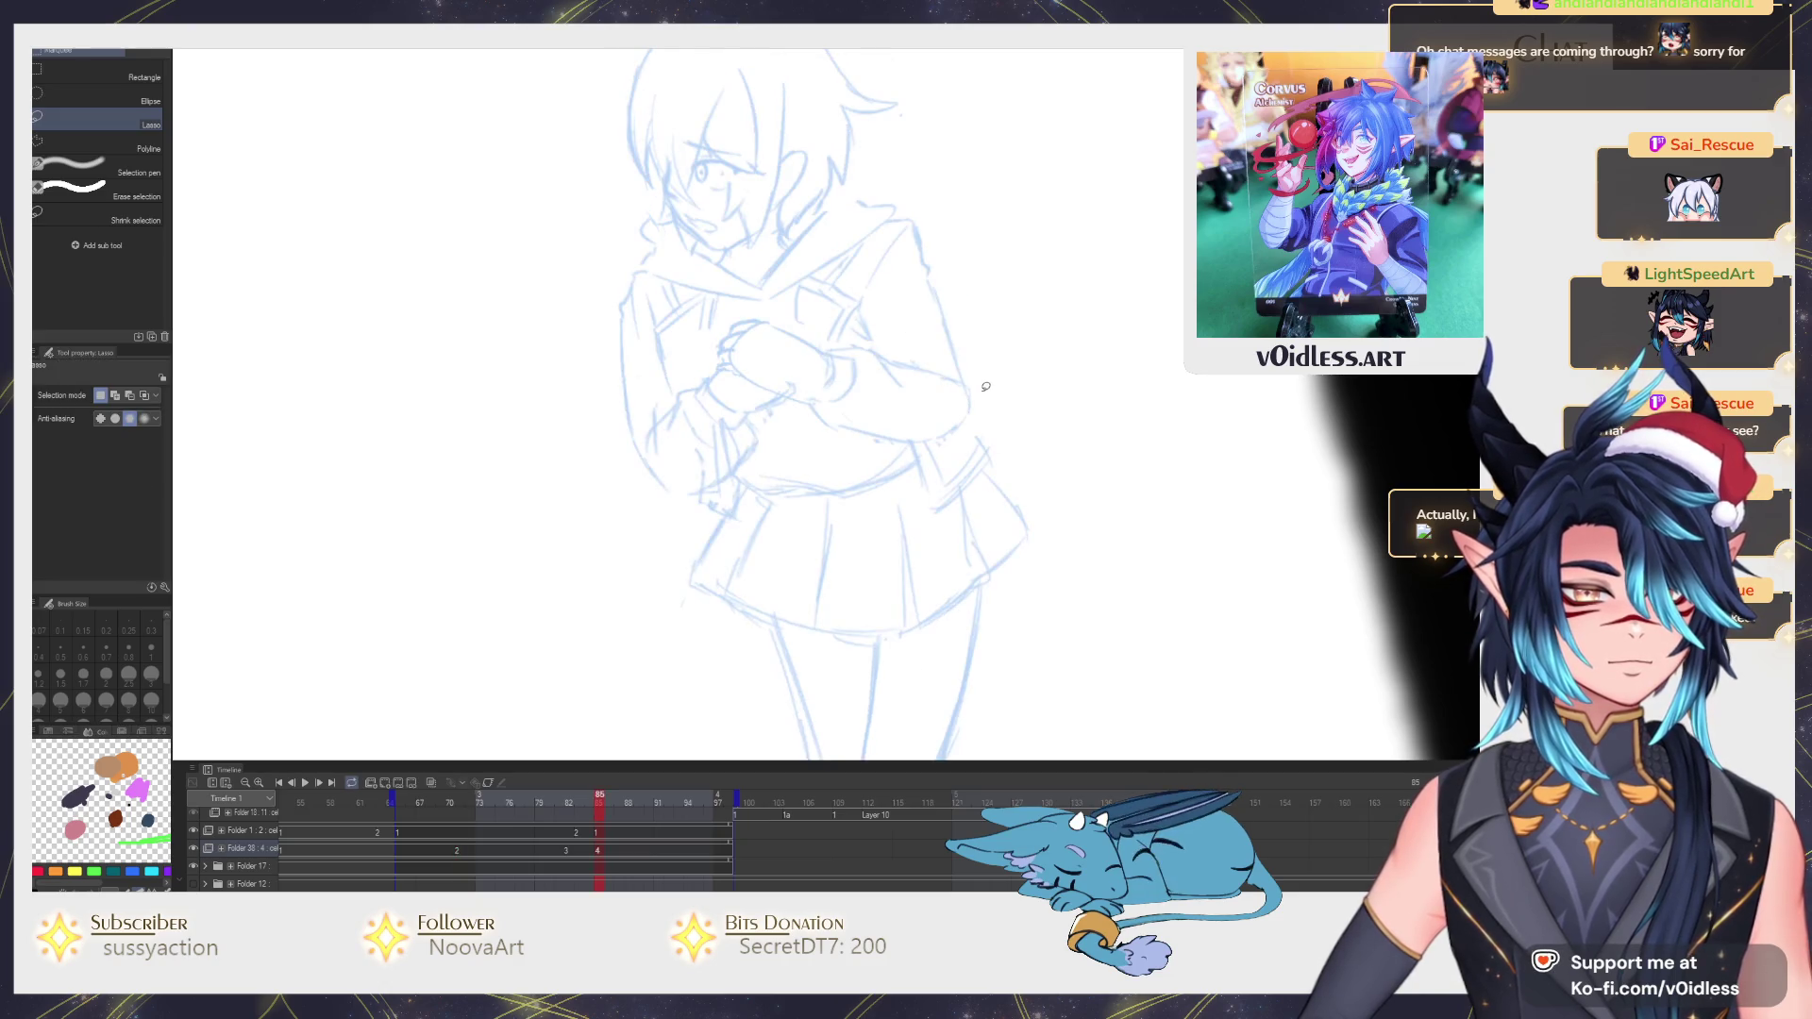
{"action": "key", "text": "space"}
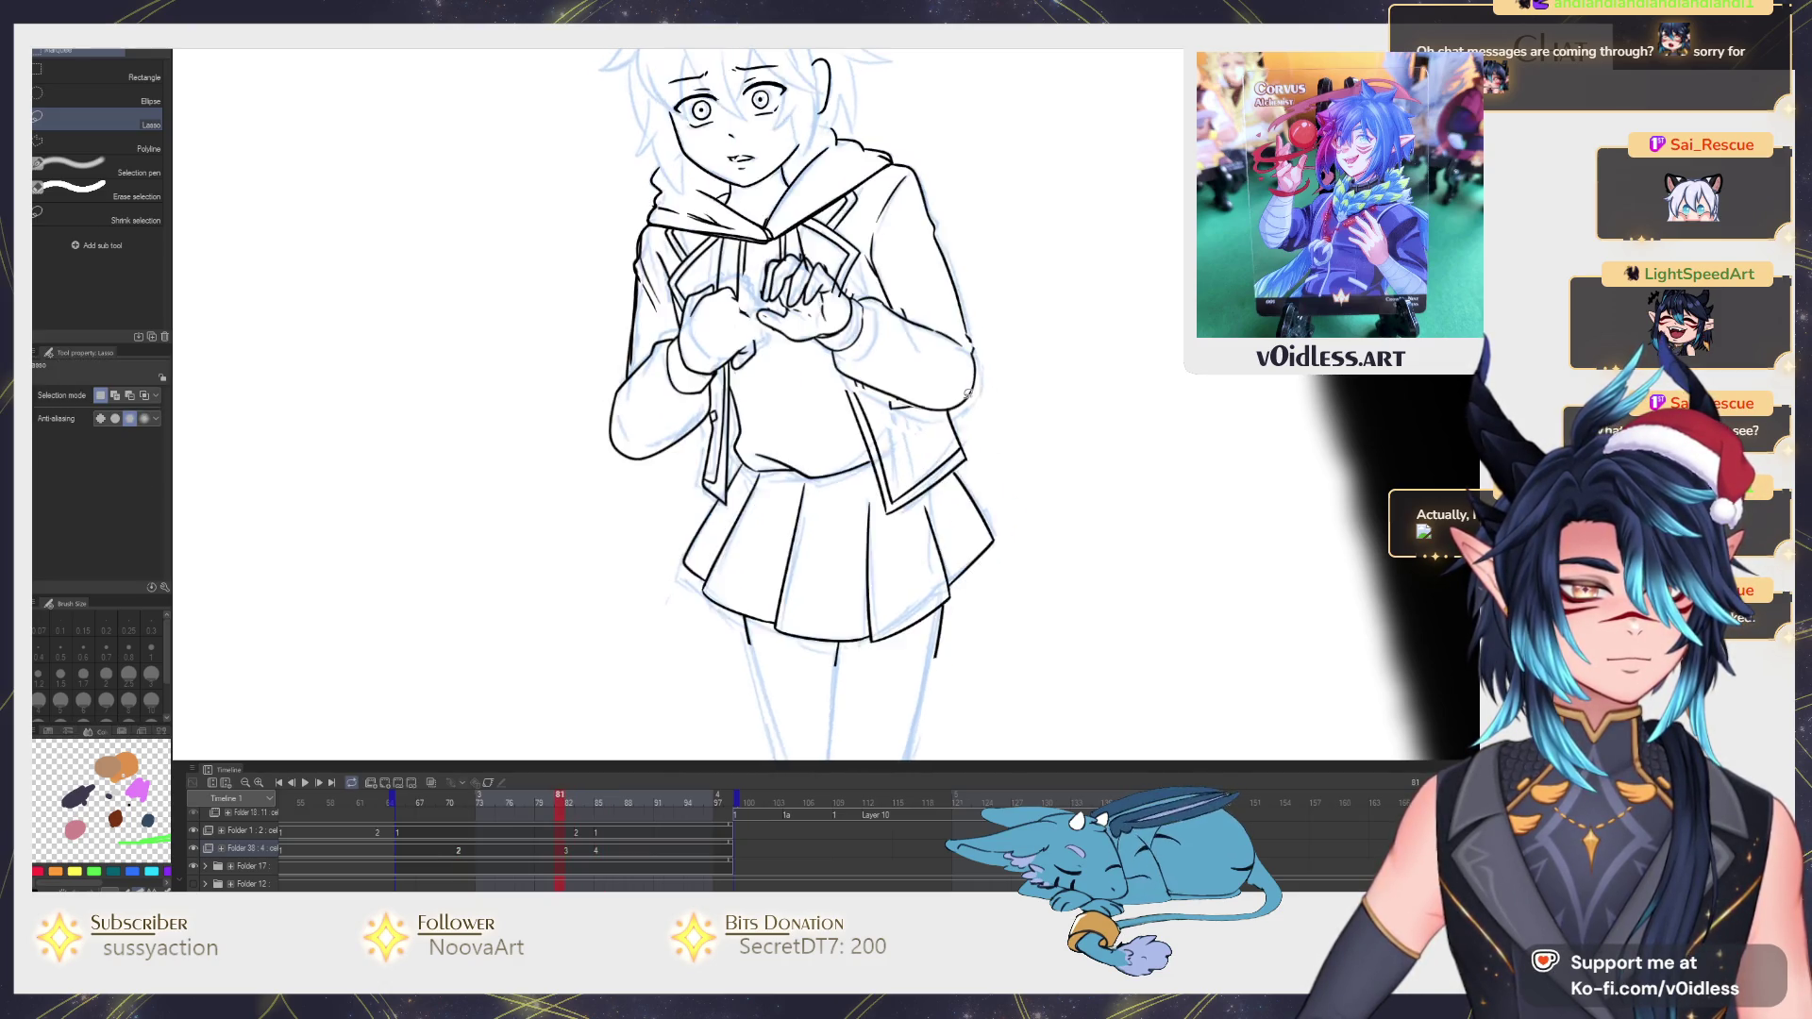
{"action": "scroll", "coordinate": [756, 379], "scroll_direction": "up", "scroll_amount": 2}
{"action": "scroll", "coordinate": [757, 379], "scroll_direction": "up", "scroll_amount": 2}
Switch back to the G-pen and ink a line on the clasped hands.
{"action": "key", "text": "p"}
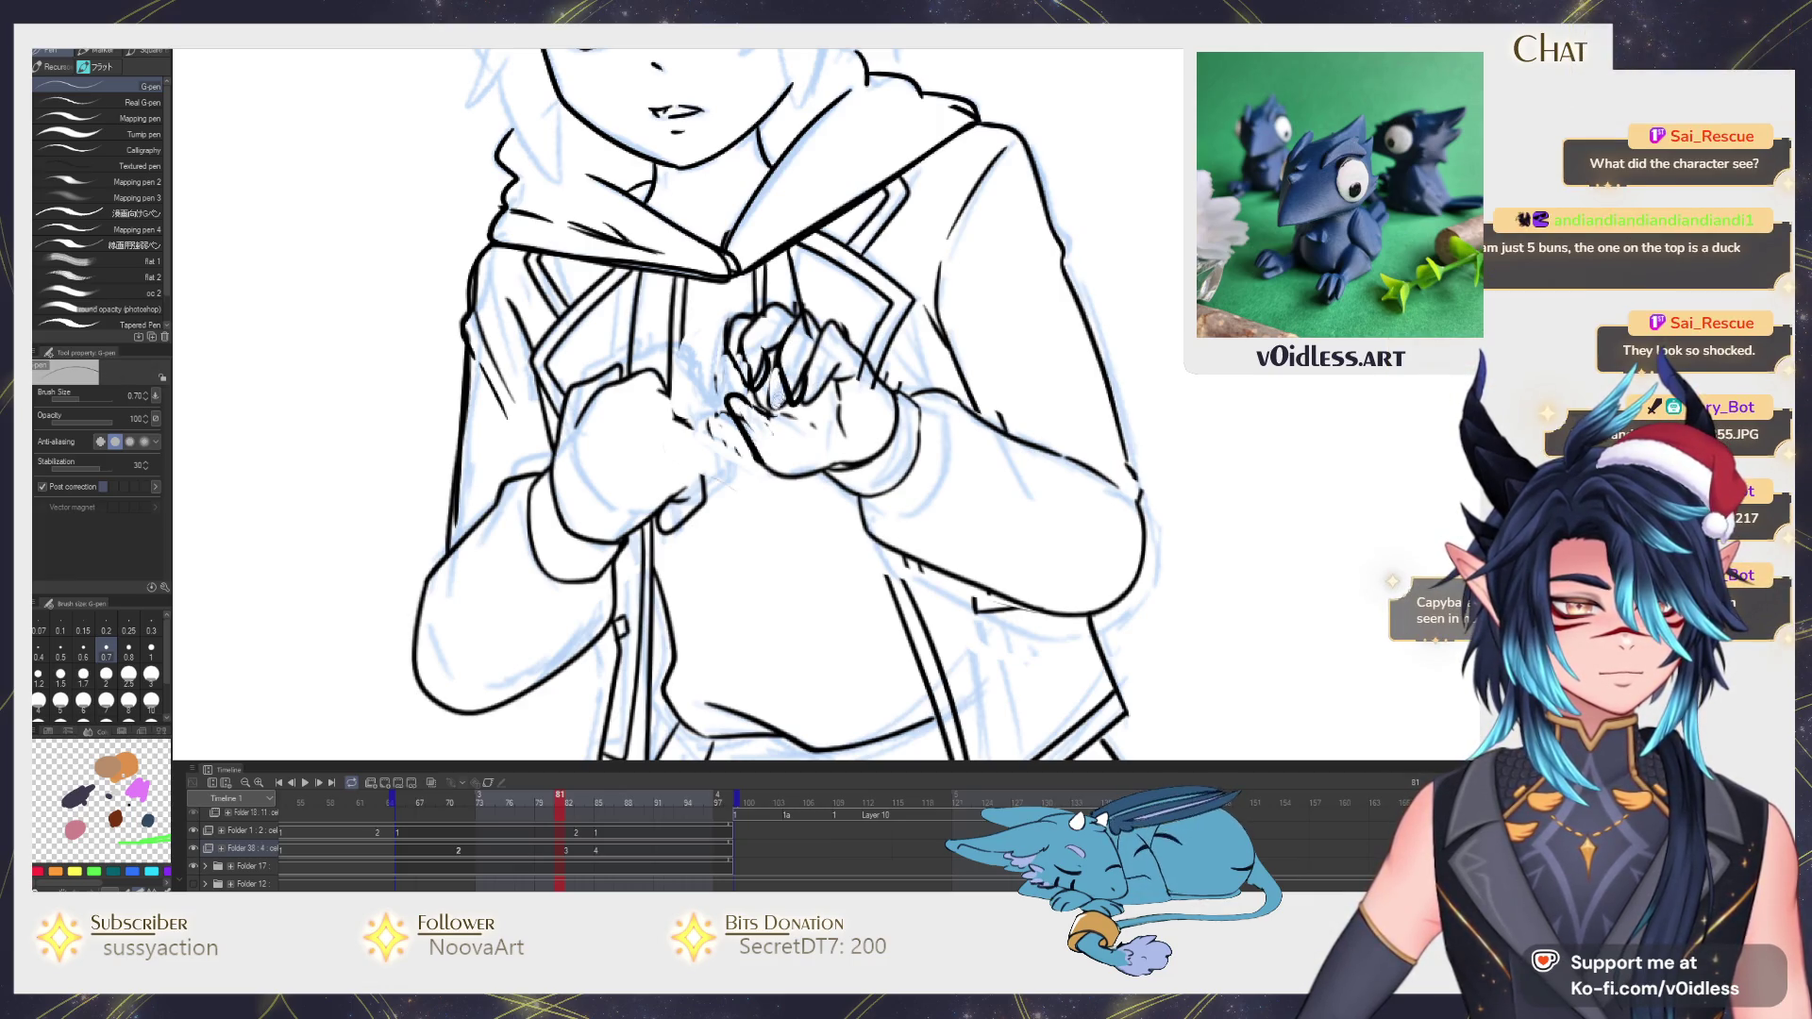
{"action": "left_click_drag", "start_coordinate": [807, 343], "coordinate": [834, 402]}
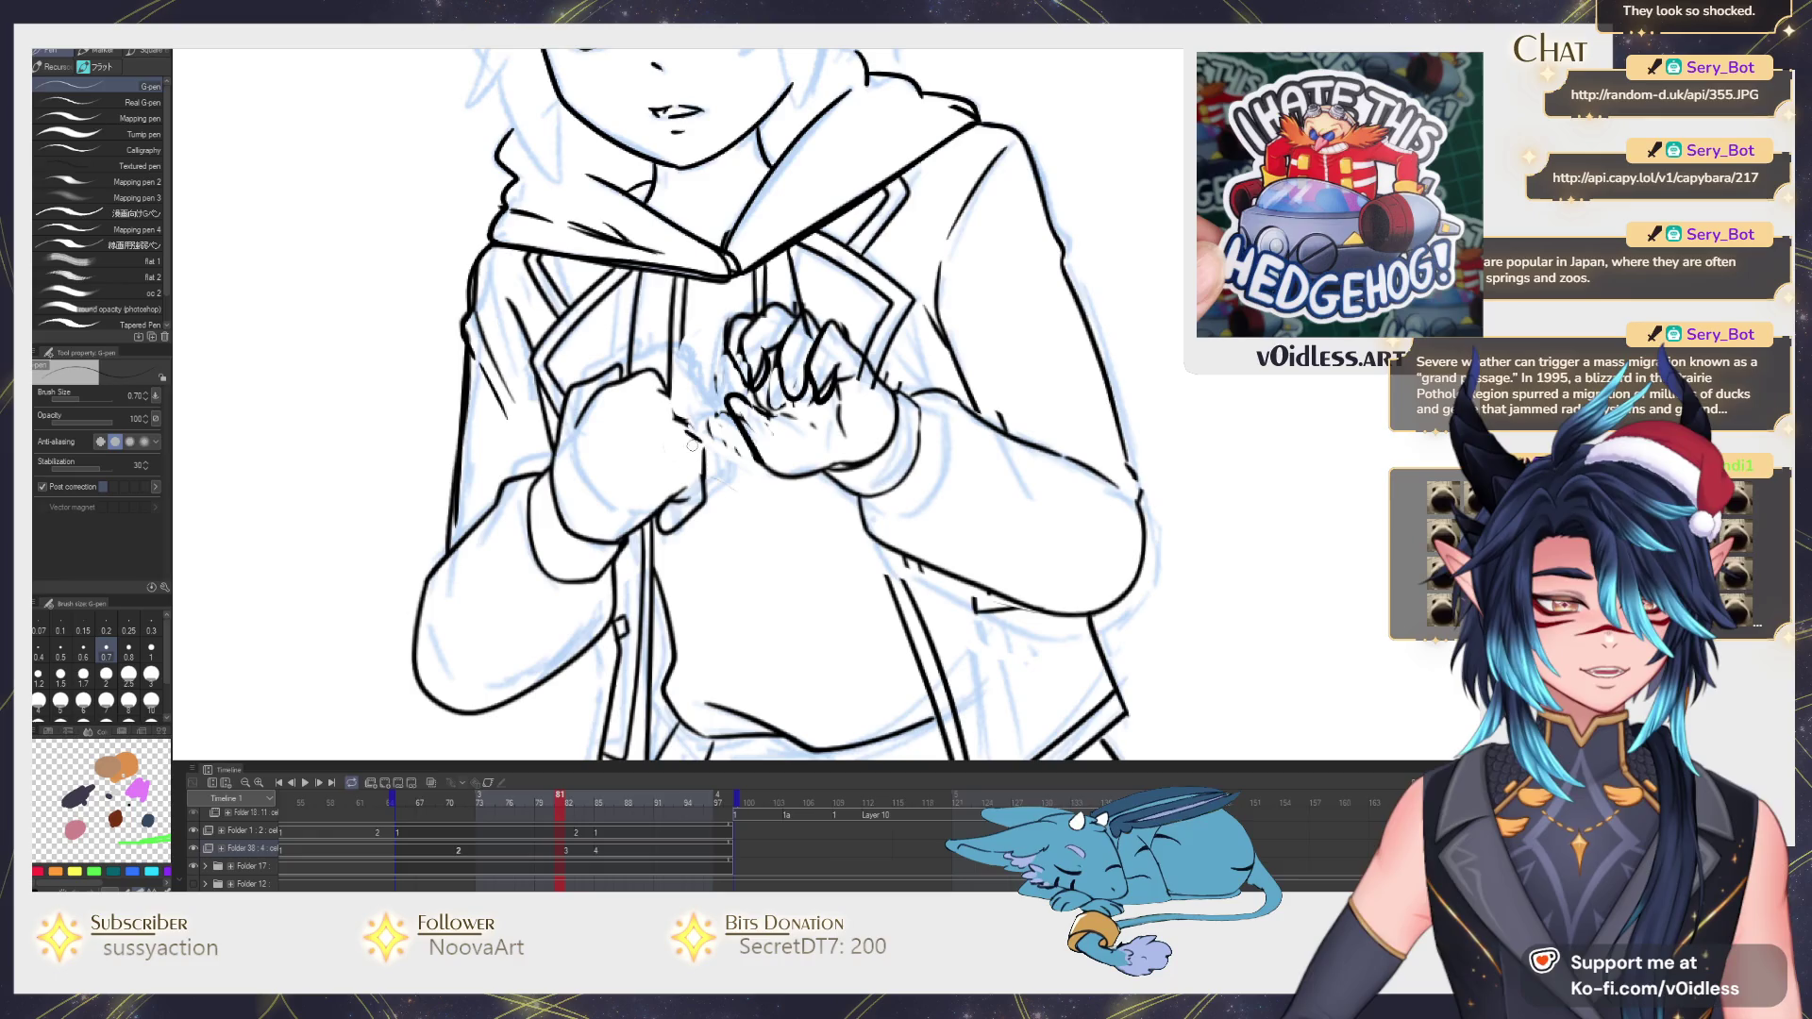
{"action": "scroll", "coordinate": [683, 412], "scroll_direction": "down", "scroll_amount": 5}
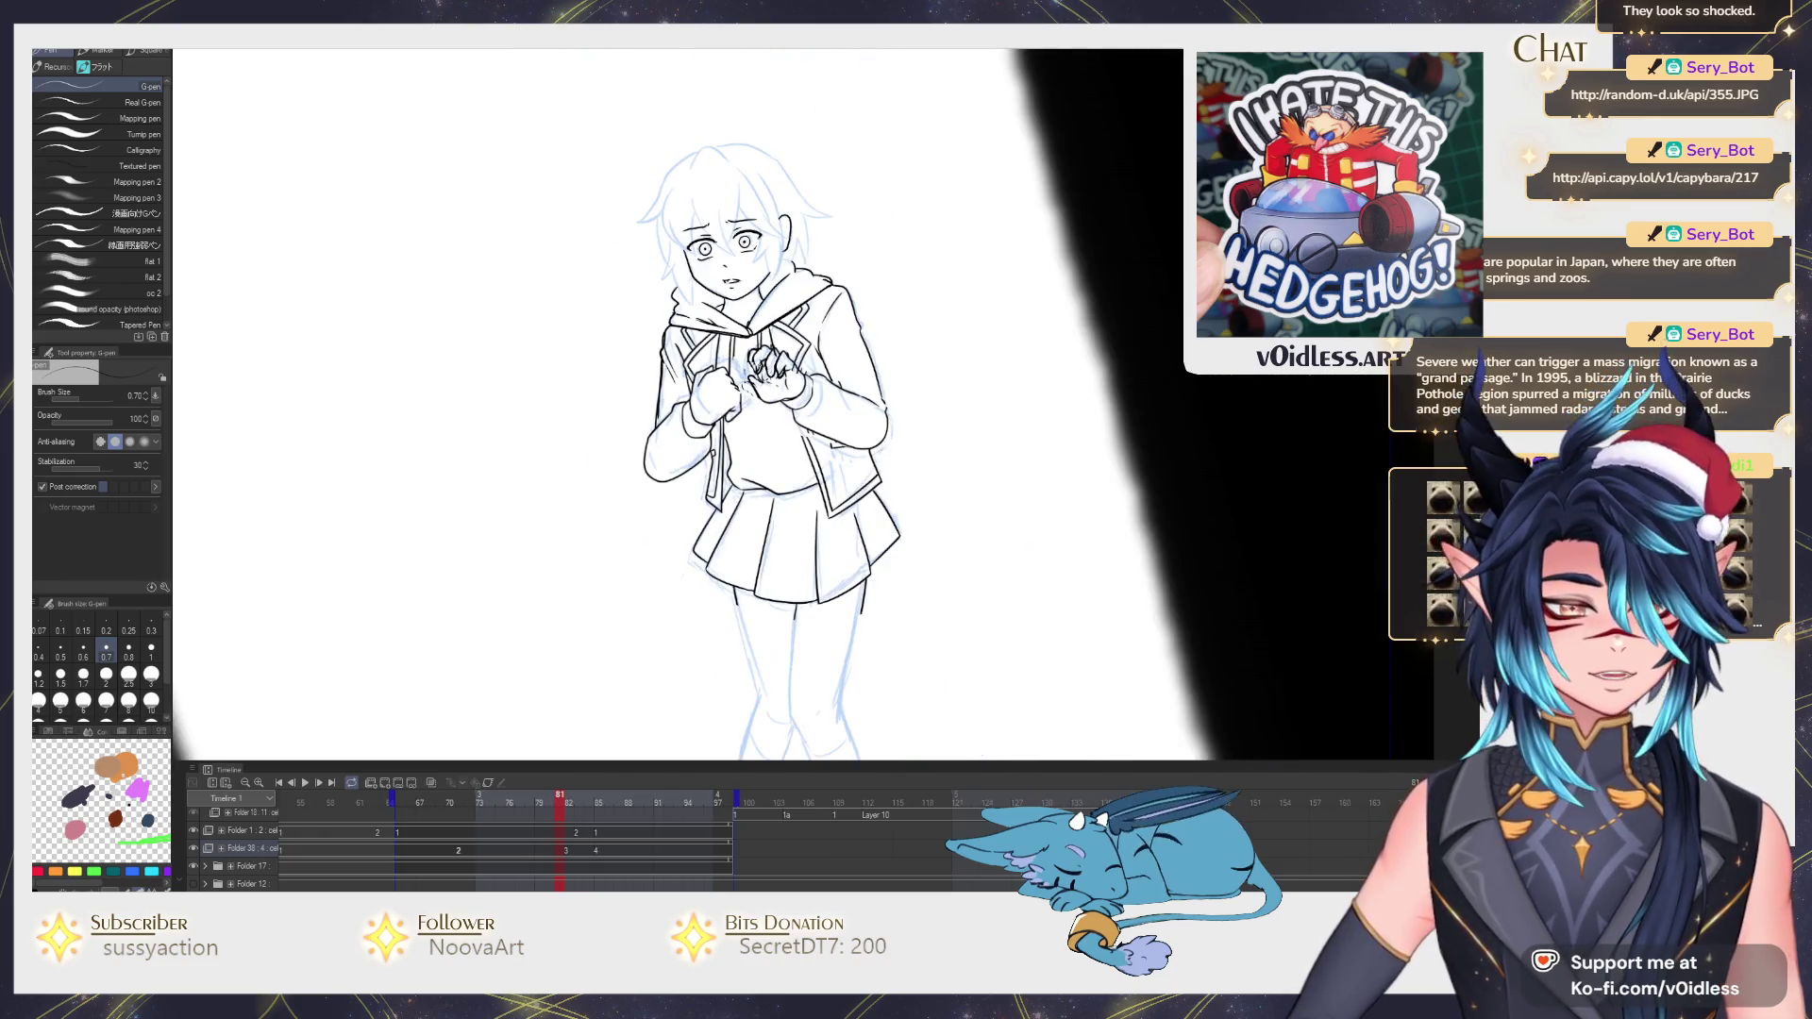
{"action": "scroll", "coordinate": [645, 366], "scroll_direction": "up", "scroll_amount": 5}
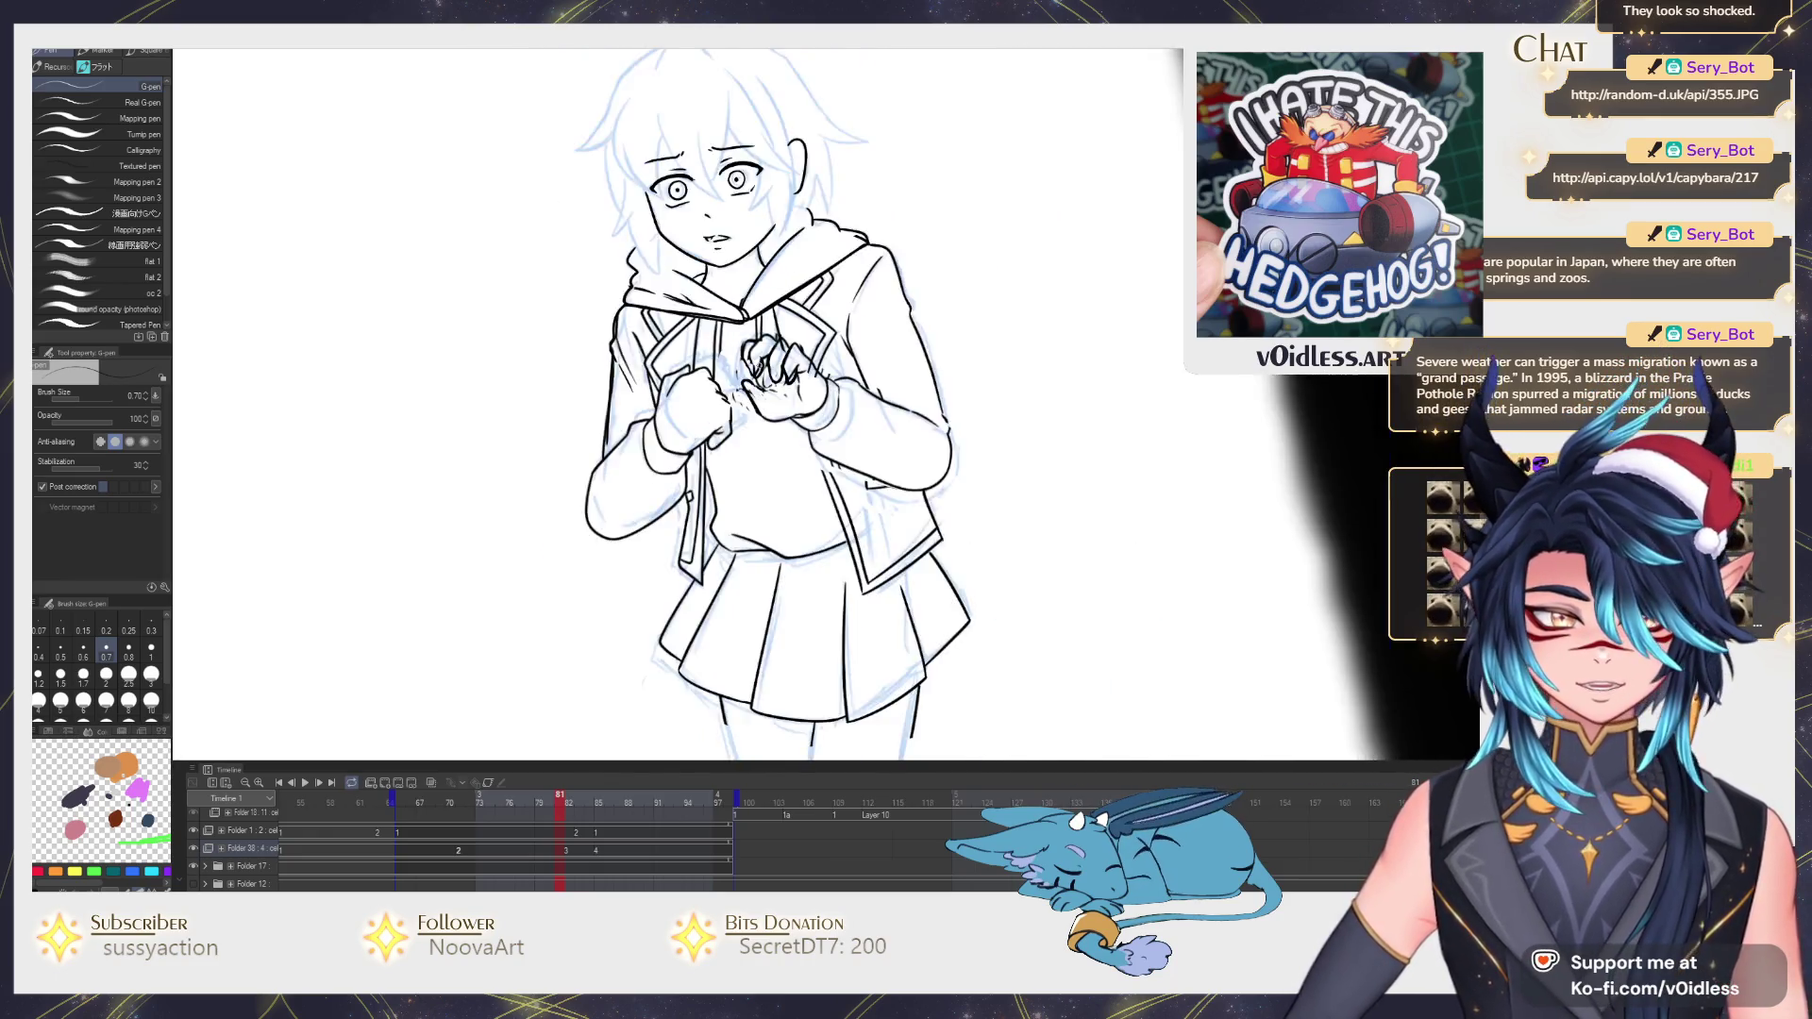
Step between frames to the interlocked fingers and set the eraser size to about 3.27.
{"action": "key", "text": "e"}
{"action": "key", "text": "p"}
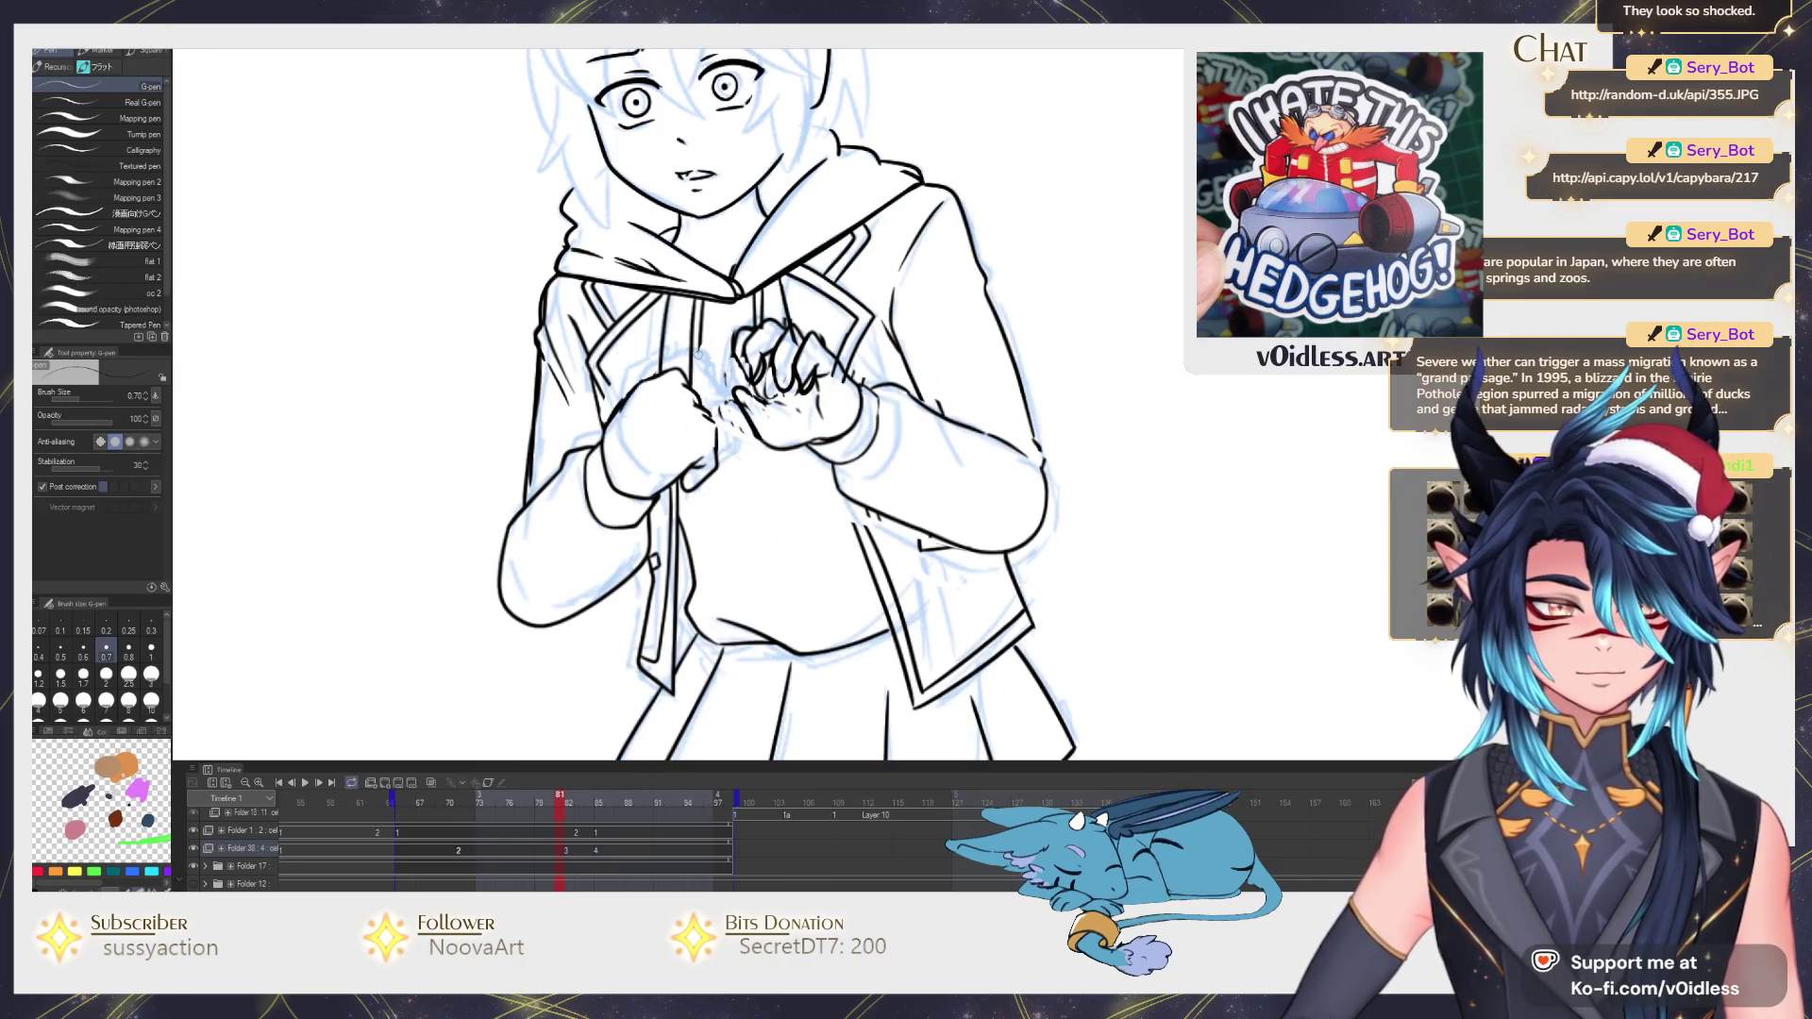
{"action": "key", "text": "comma"}
{"action": "key", "text": "period"}
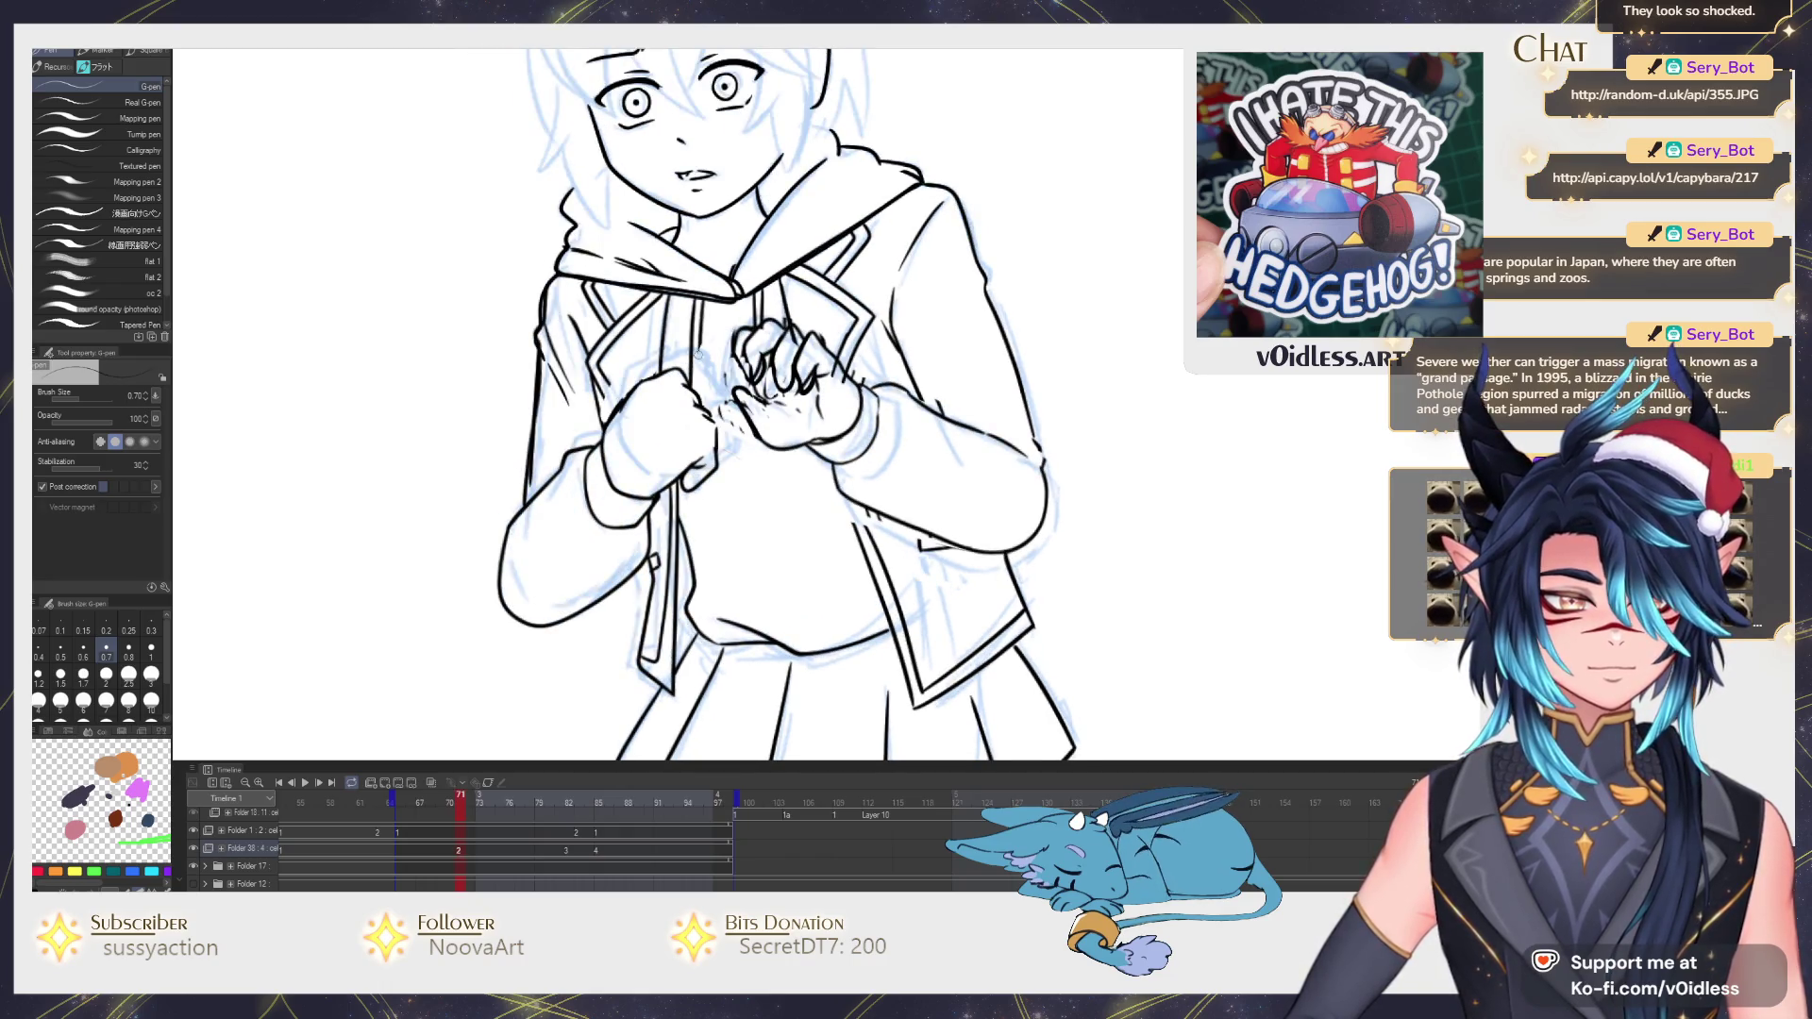
{"action": "key", "text": "period"}
{"action": "key", "text": "comma"}
{"action": "key", "text": "comma"}
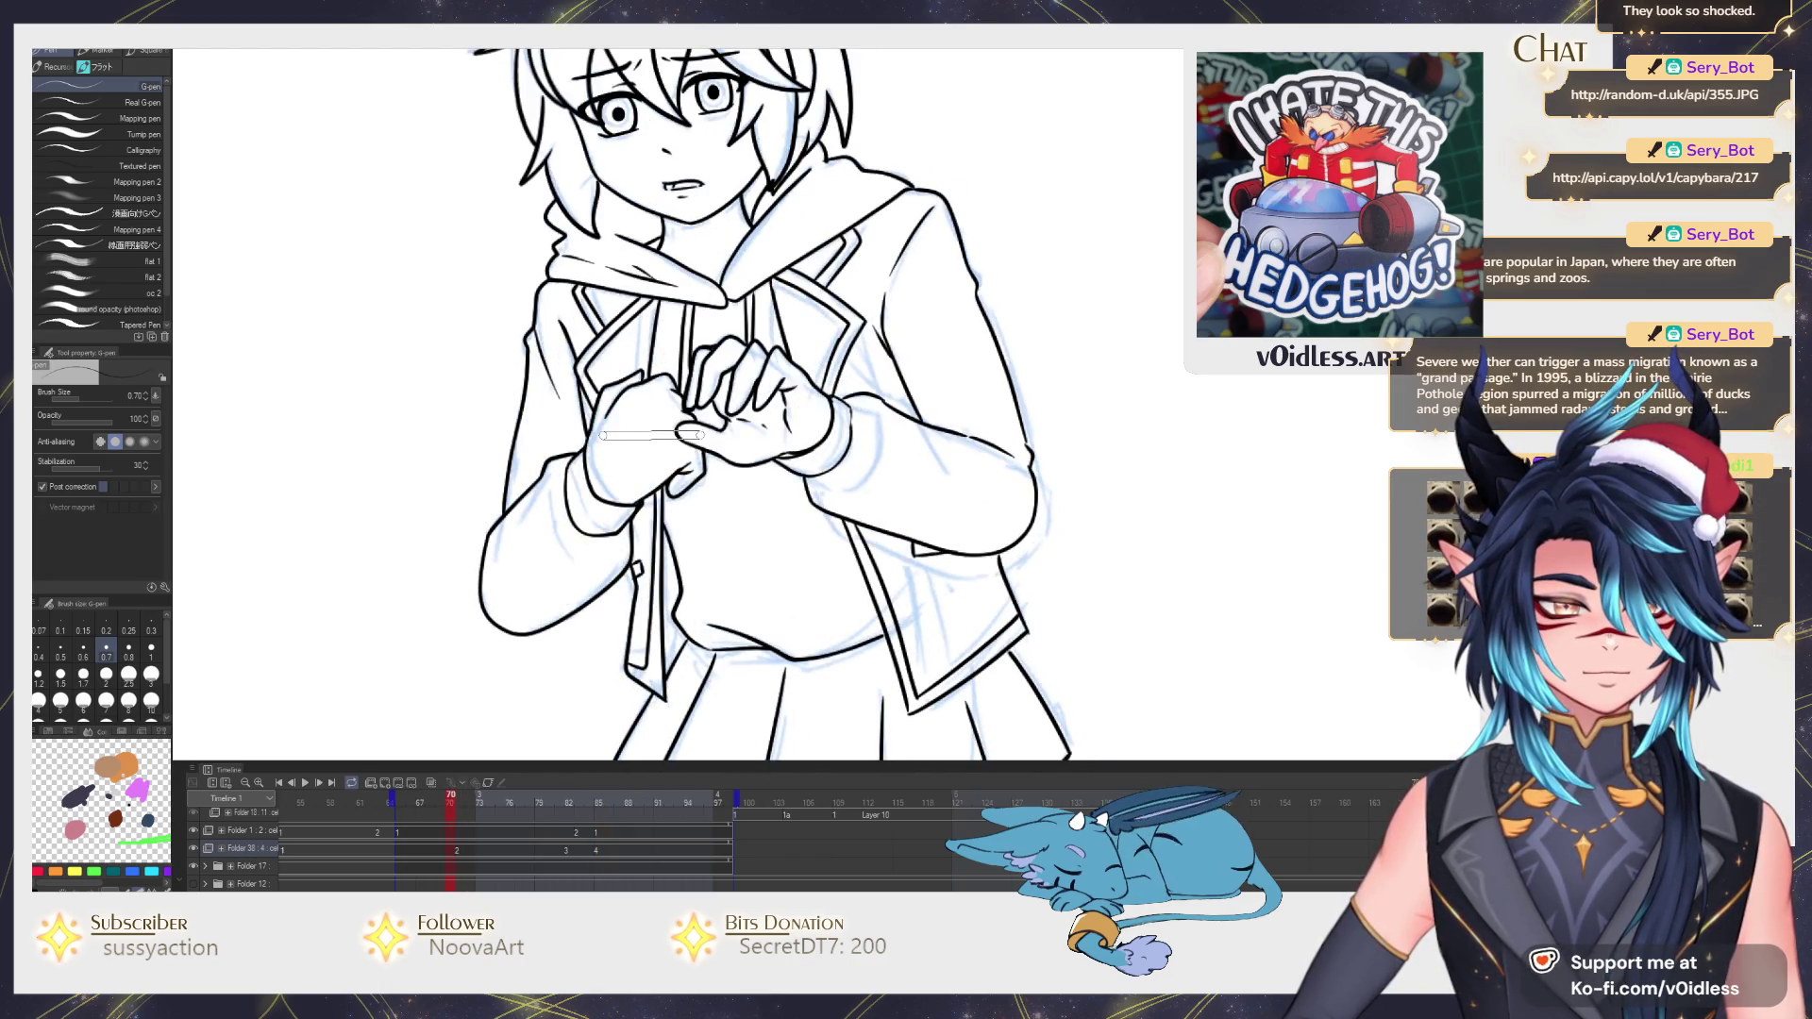
{"action": "scroll", "coordinate": [700, 452], "scroll_direction": "up", "scroll_amount": 2}
{"action": "key", "text": "e"}
{"action": "left_click_drag", "start_coordinate": [616, 397], "coordinate": [610, 377]}
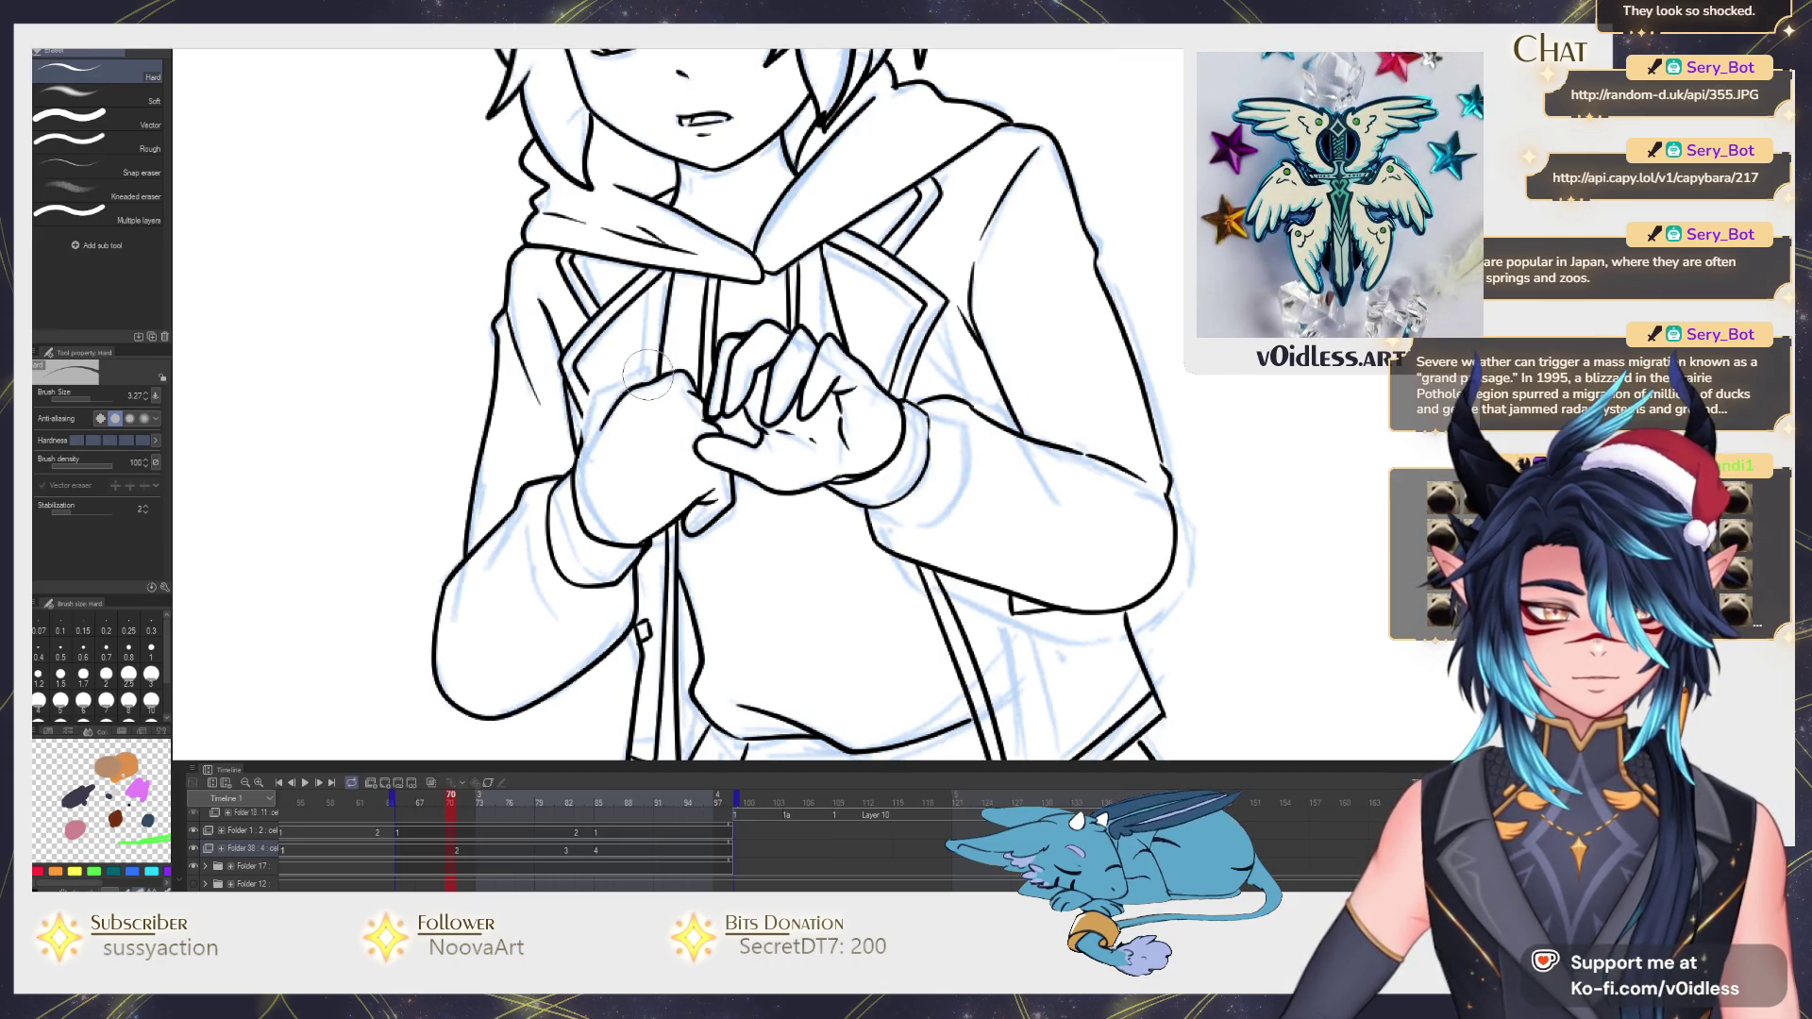
Jump to a later sketch-only frame and hide its hair and head sketch layer.
{"action": "key", "text": "p"}
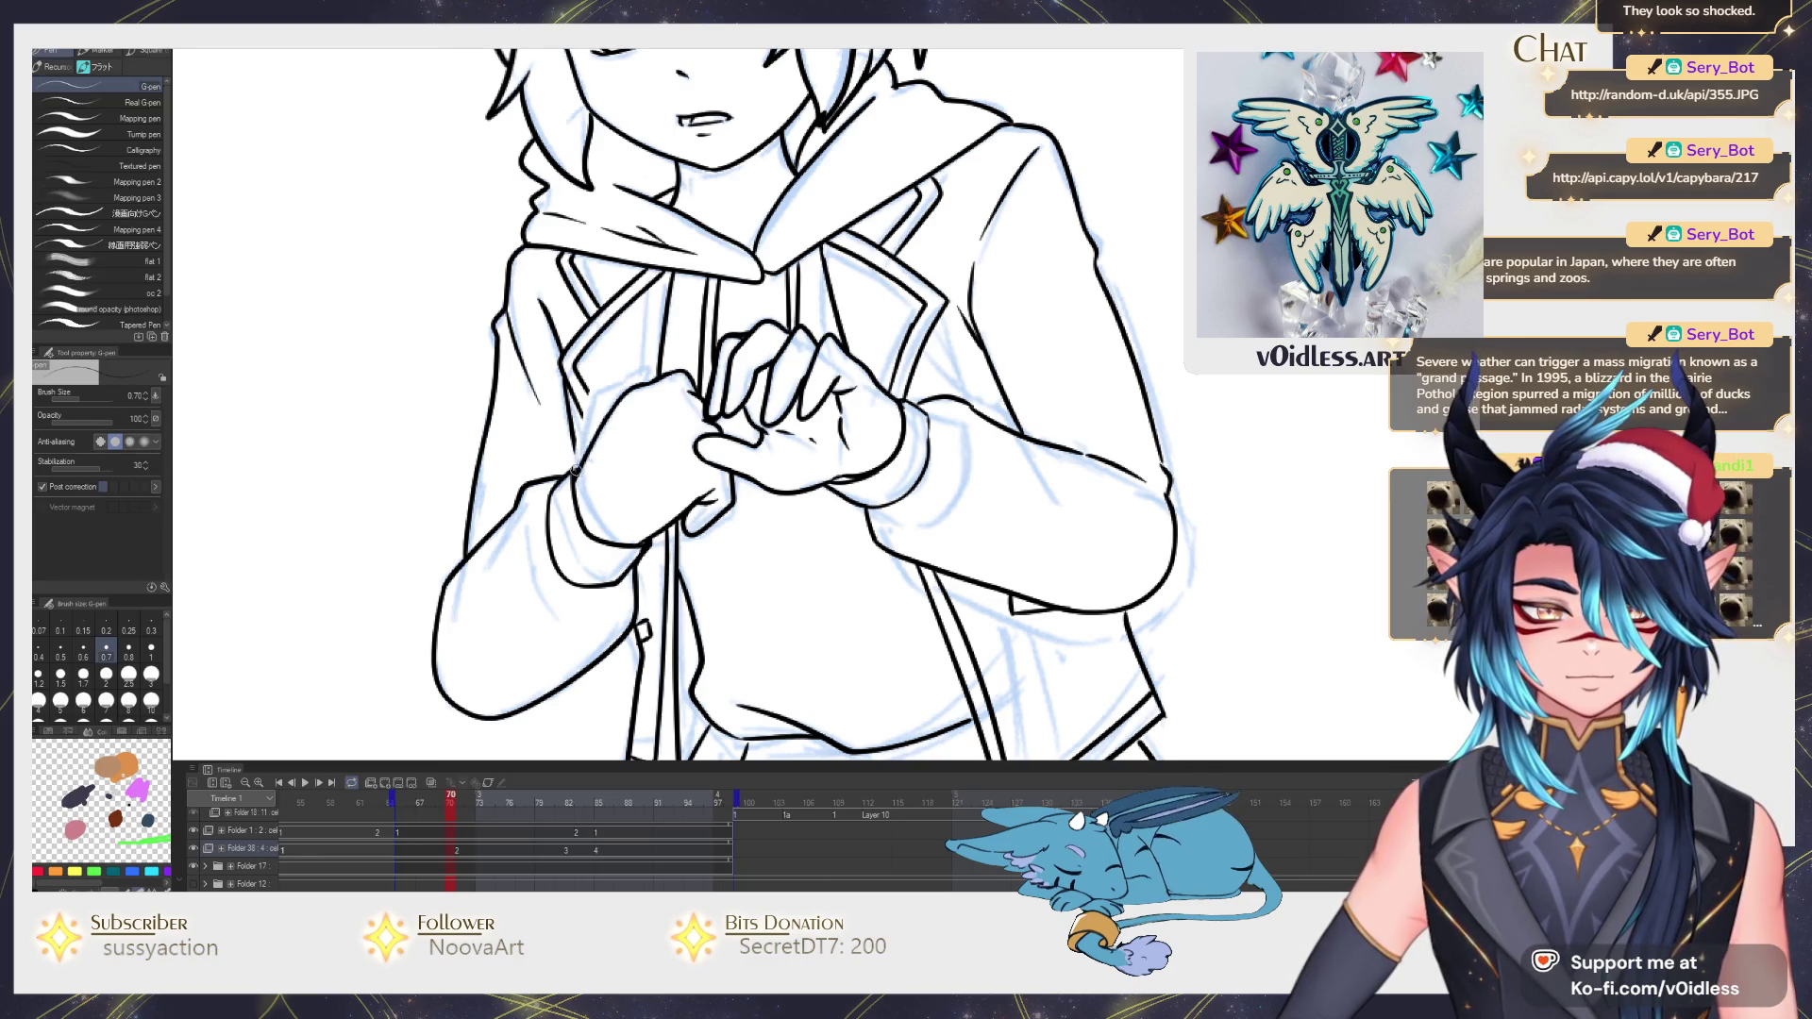
{"action": "scroll", "coordinate": [605, 376], "scroll_direction": "up", "scroll_amount": 2}
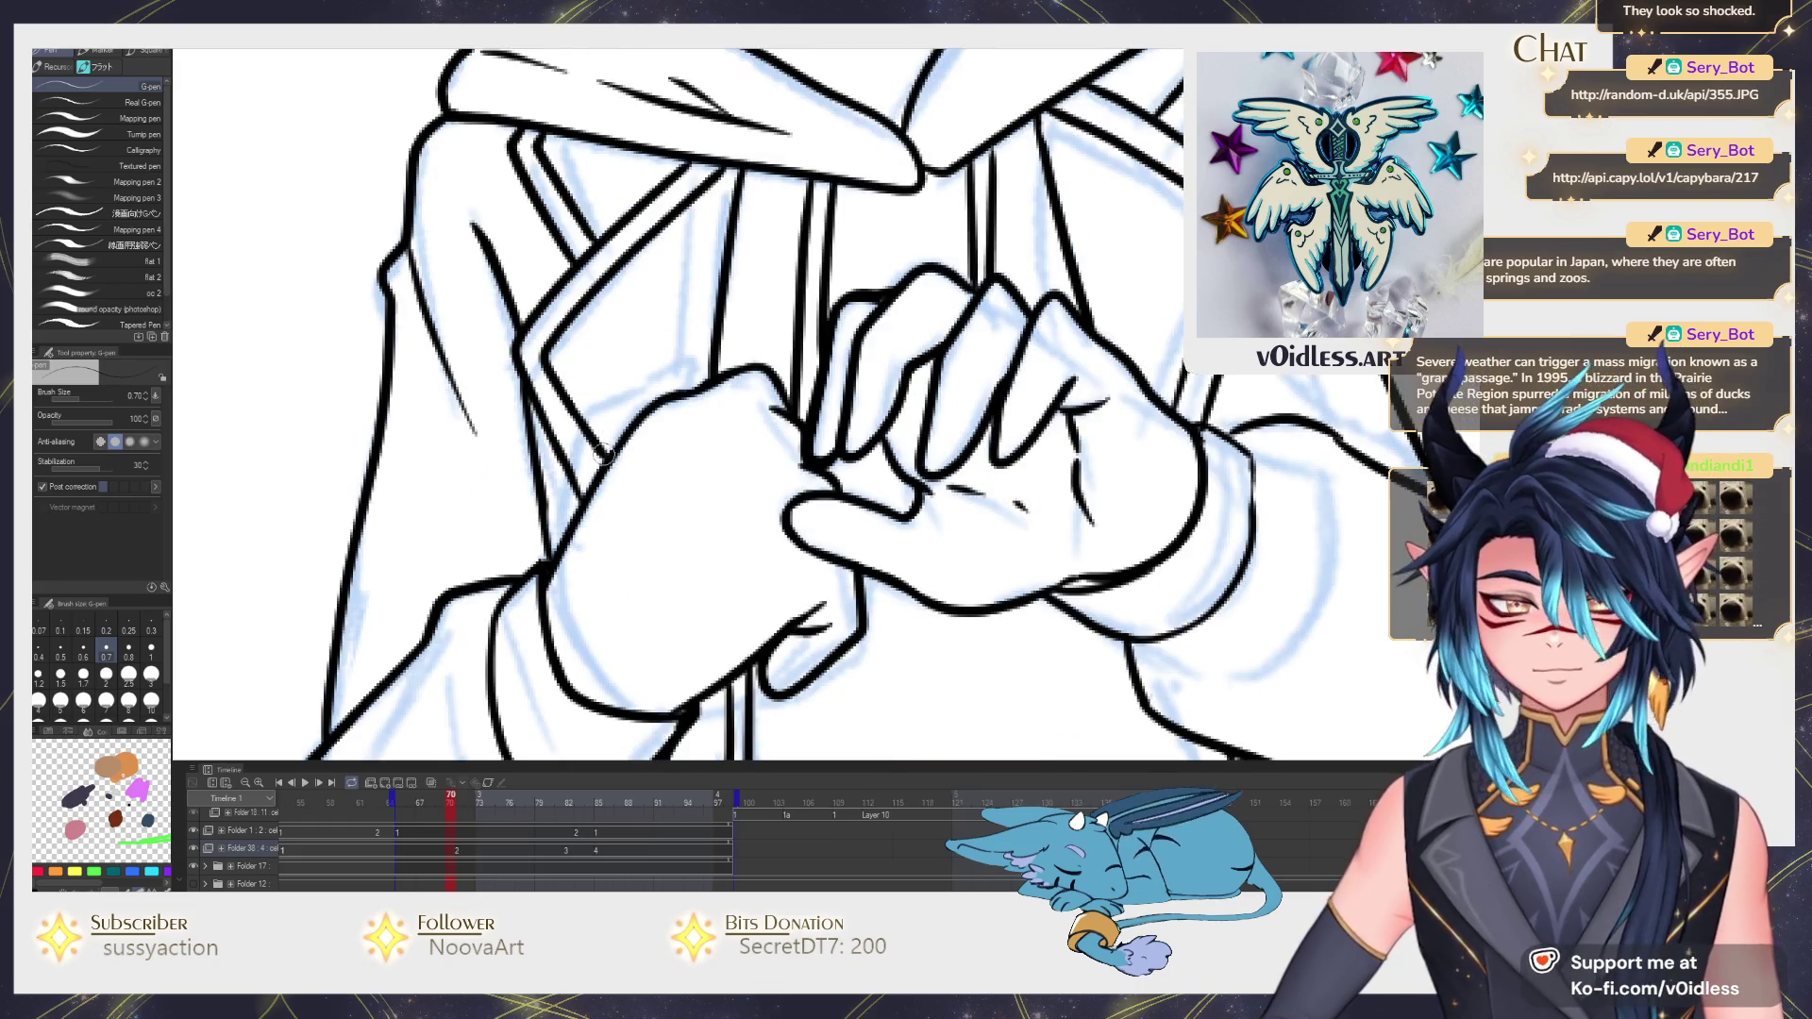
{"action": "scroll", "coordinate": [681, 404], "scroll_direction": "down", "scroll_amount": 3}
{"action": "key", "text": "space"}
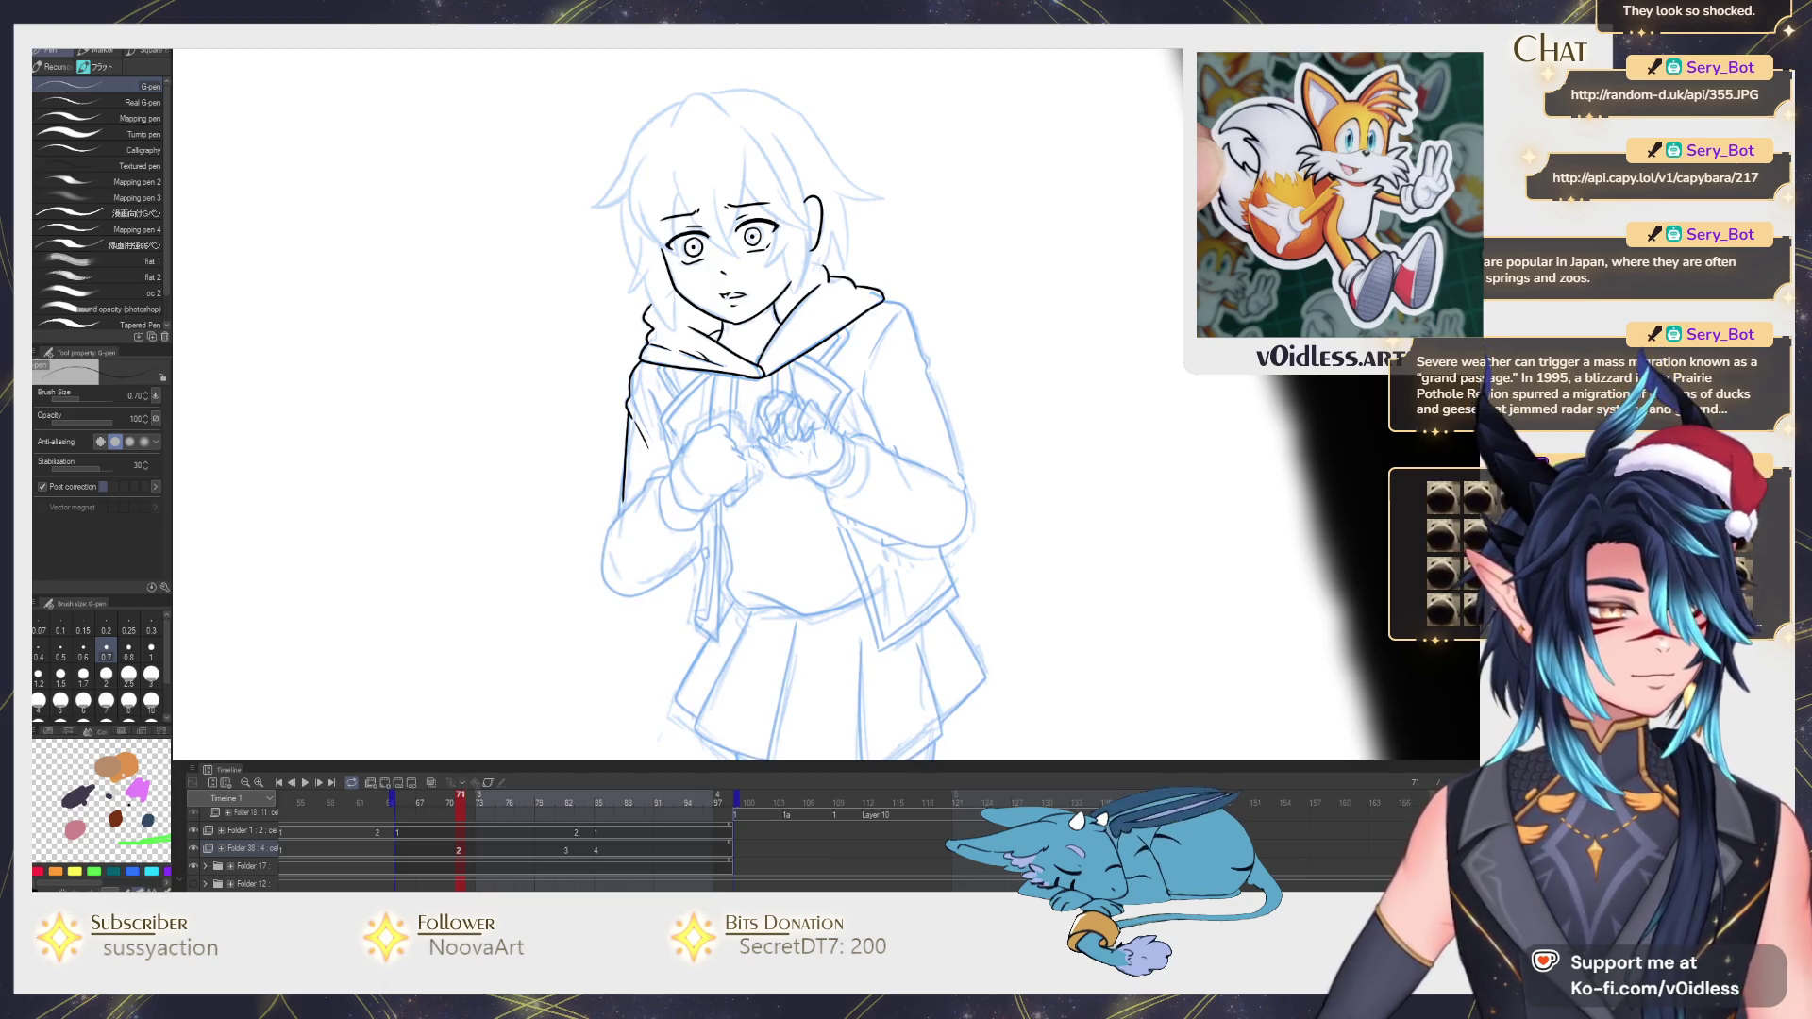
{"action": "left_click", "coordinate": [196, 848]}
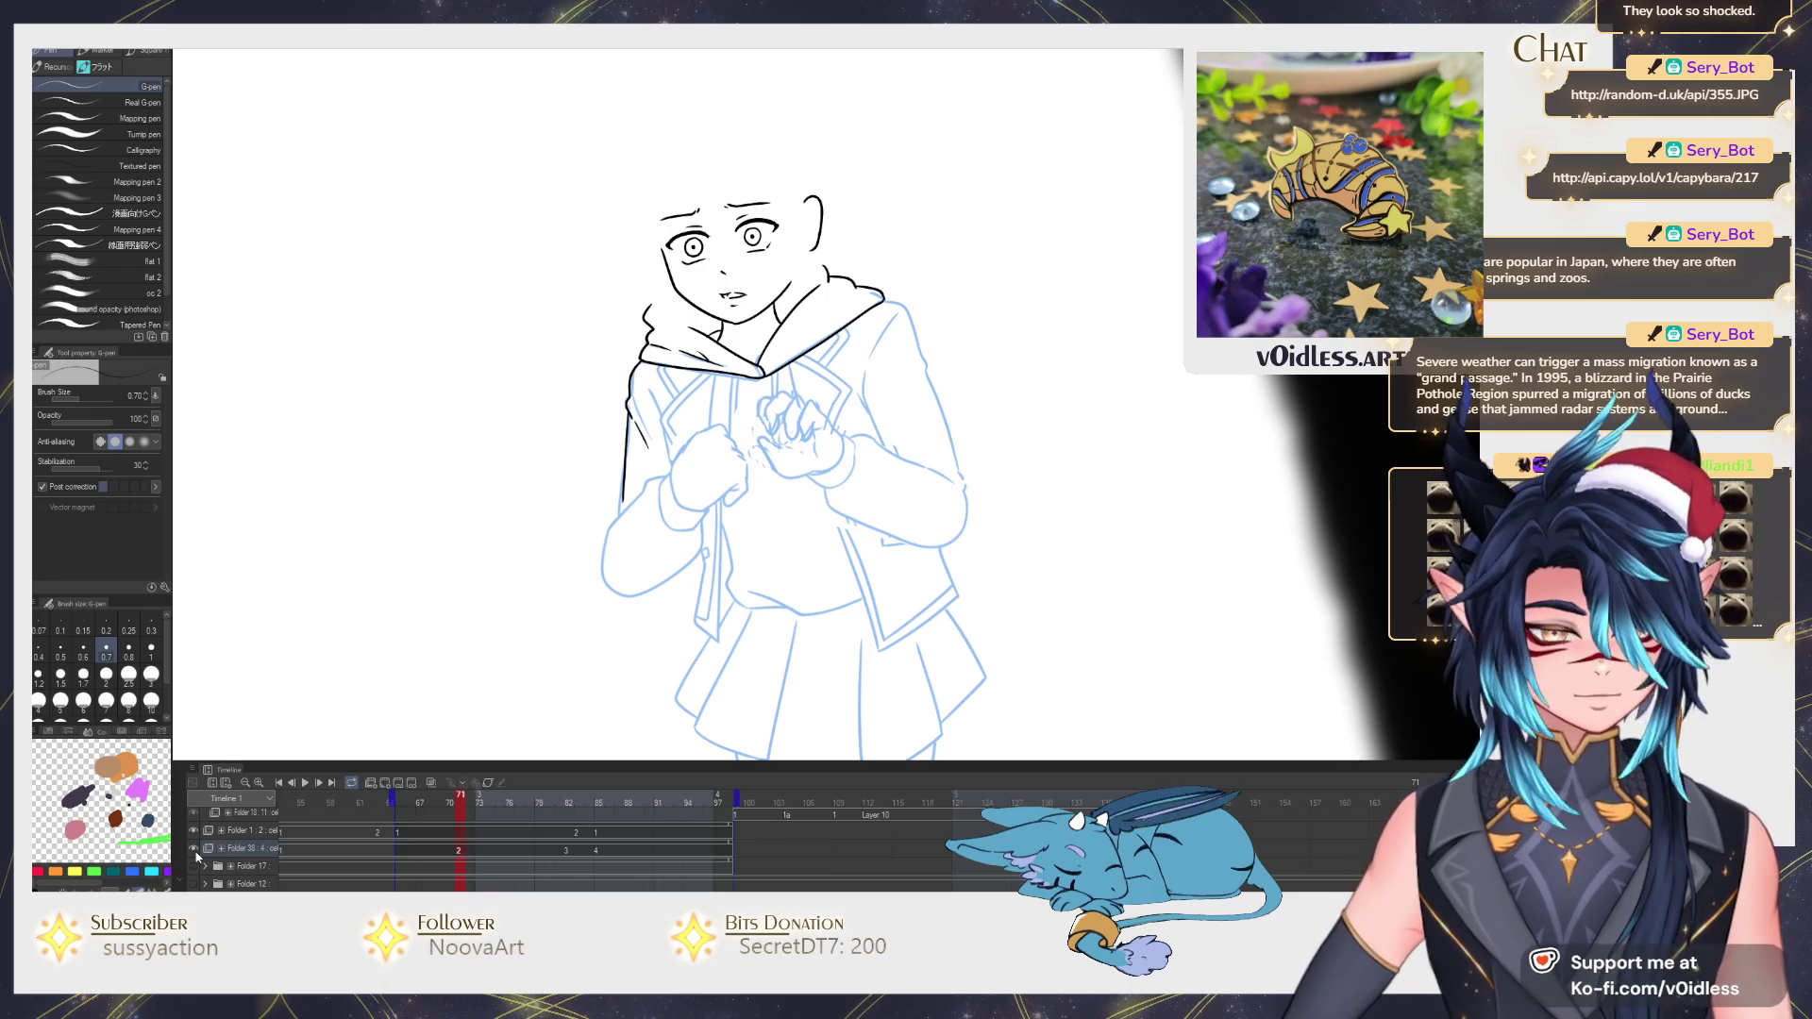
{"action": "scroll", "coordinate": [724, 515], "scroll_direction": "up", "scroll_amount": 2}
{"action": "scroll", "coordinate": [725, 515], "scroll_direction": "up", "scroll_amount": 2}
{"action": "scroll", "coordinate": [725, 515], "scroll_direction": "up", "scroll_amount": 2}
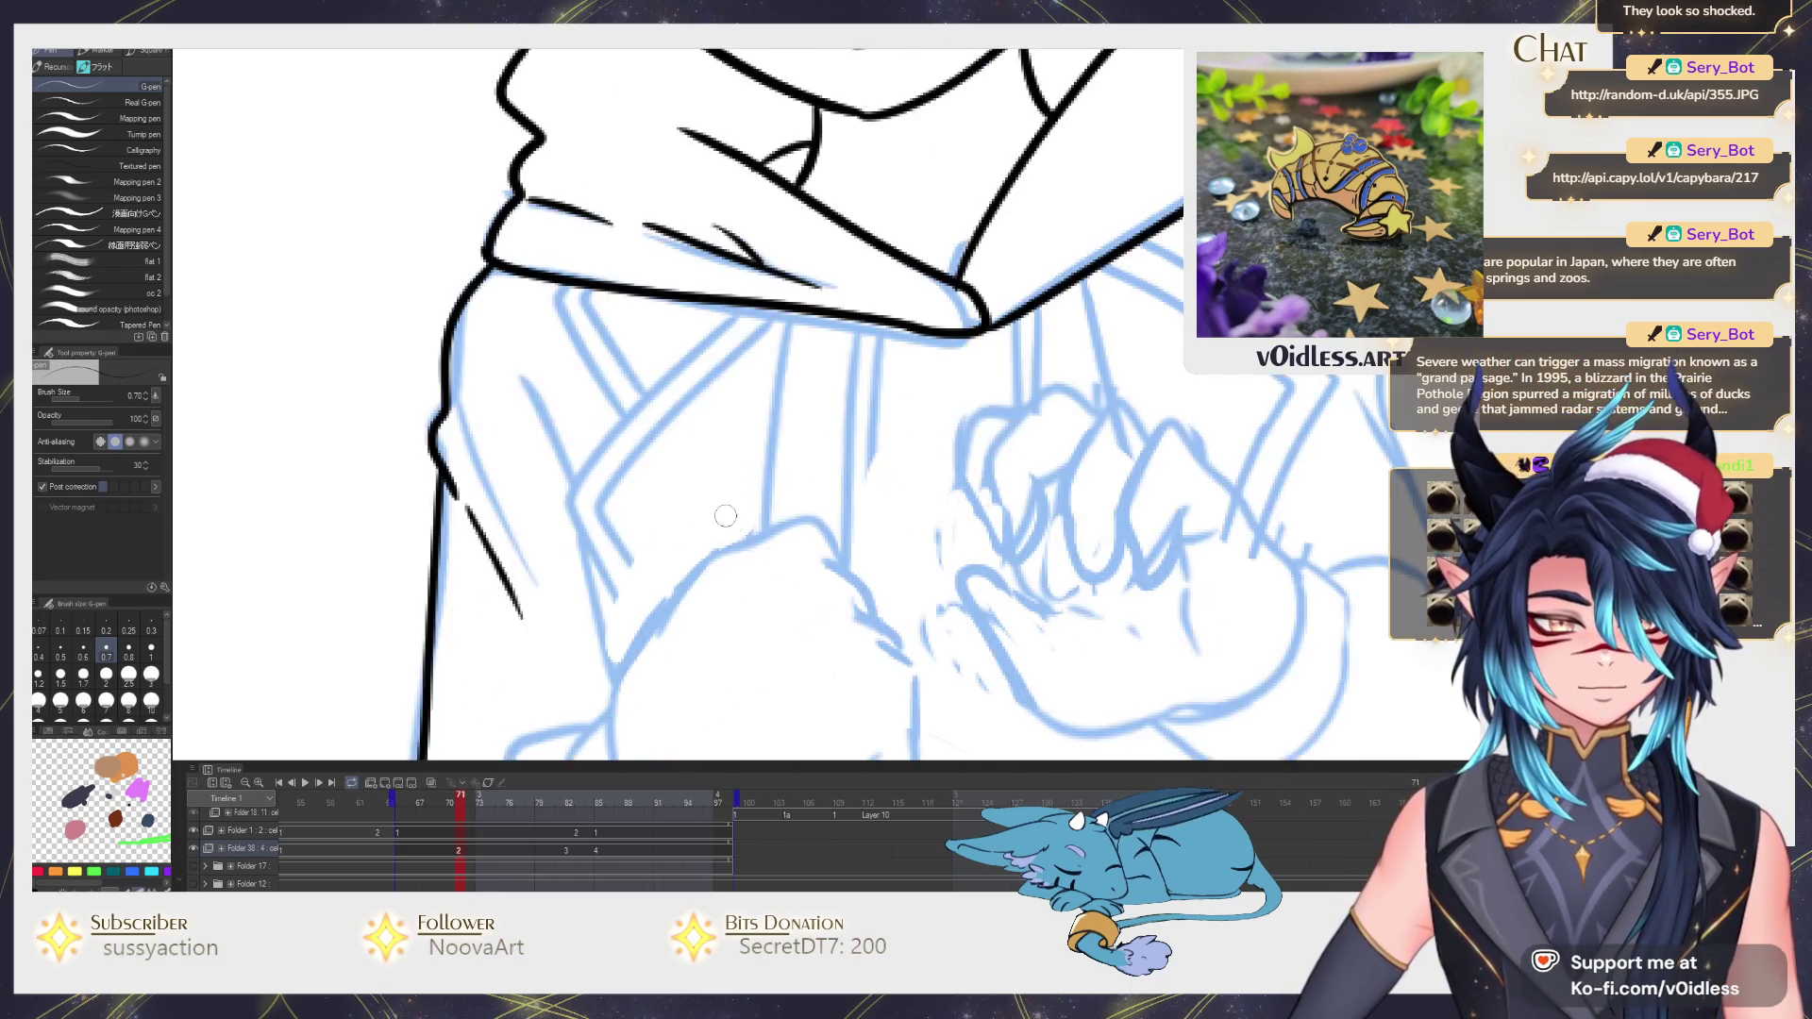
Ink the left fist's top, left and lower edges and the wrist outline.
{"action": "left_click_drag", "start_coordinate": [726, 516], "coordinate": [742, 413]}
{"action": "left_click_drag", "start_coordinate": [624, 493], "coordinate": [752, 367]}
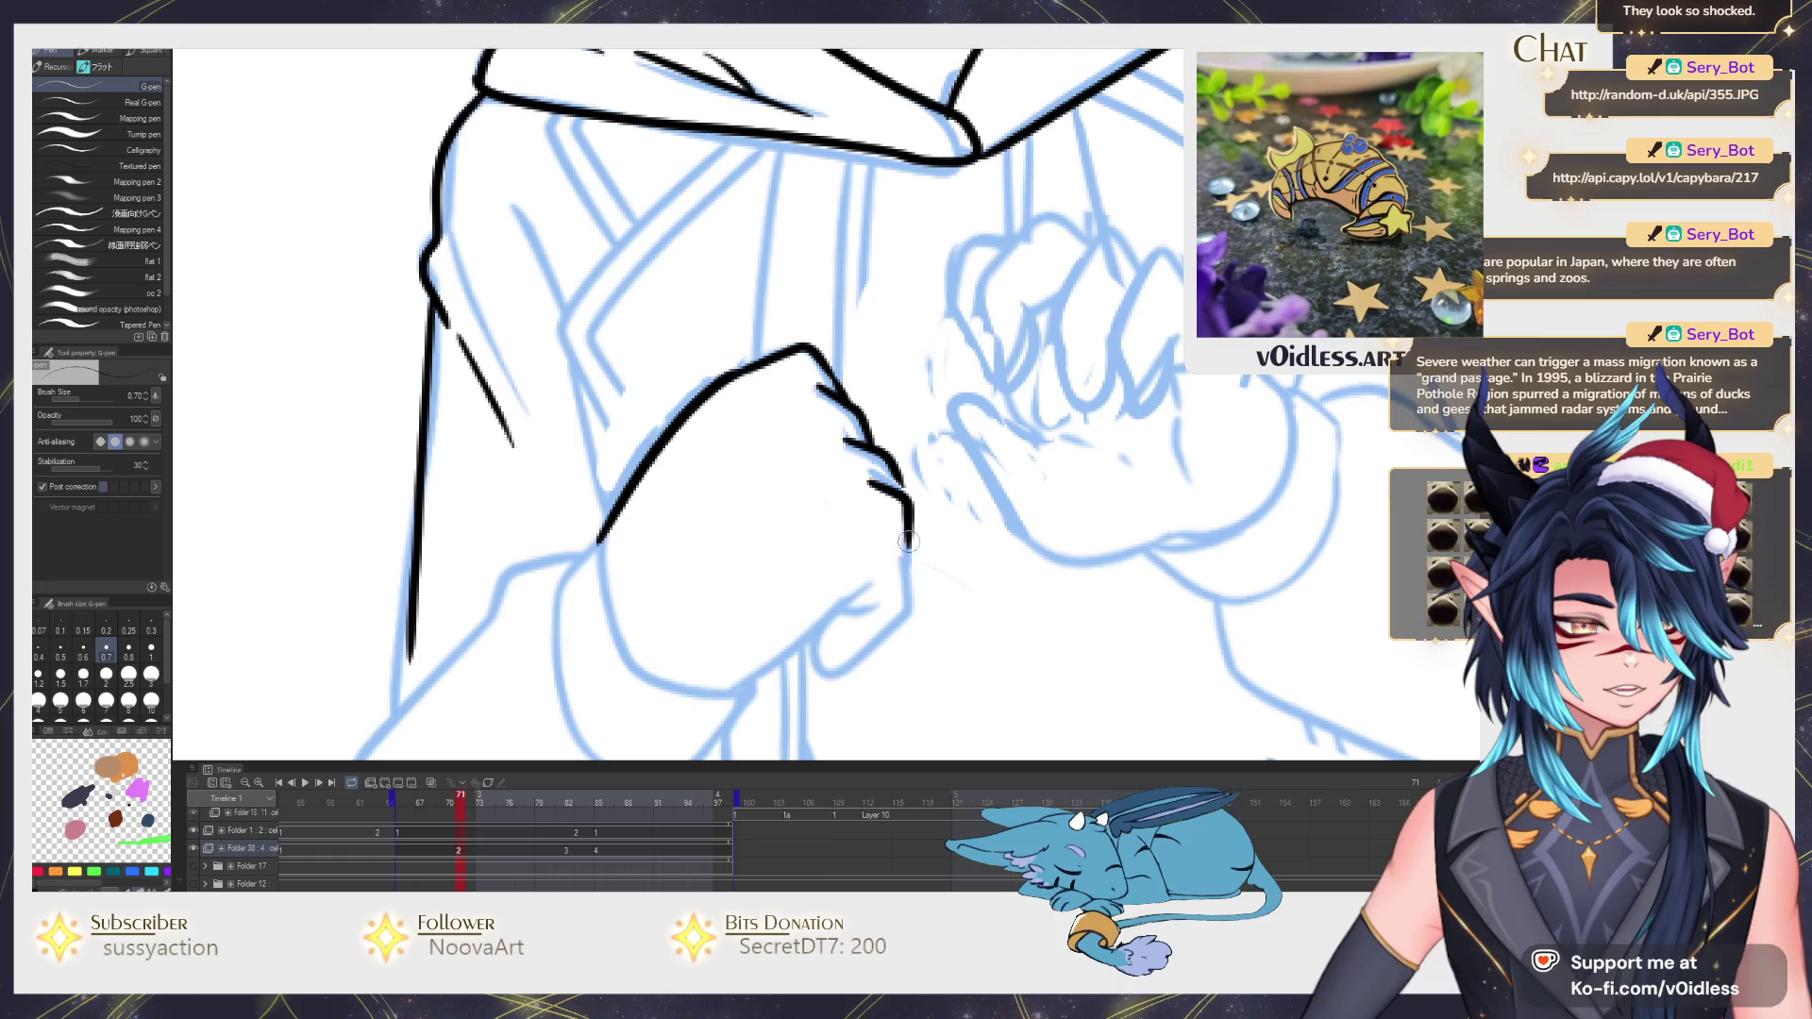
{"action": "mouse_move", "coordinate": [828, 620]}
{"action": "left_mouse_down"}
{"action": "mouse_move", "coordinate": [819, 569]}
{"action": "mouse_move", "coordinate": [874, 512]}
{"action": "left_mouse_up"}
{"action": "left_click_drag", "start_coordinate": [820, 585], "coordinate": [827, 551]}
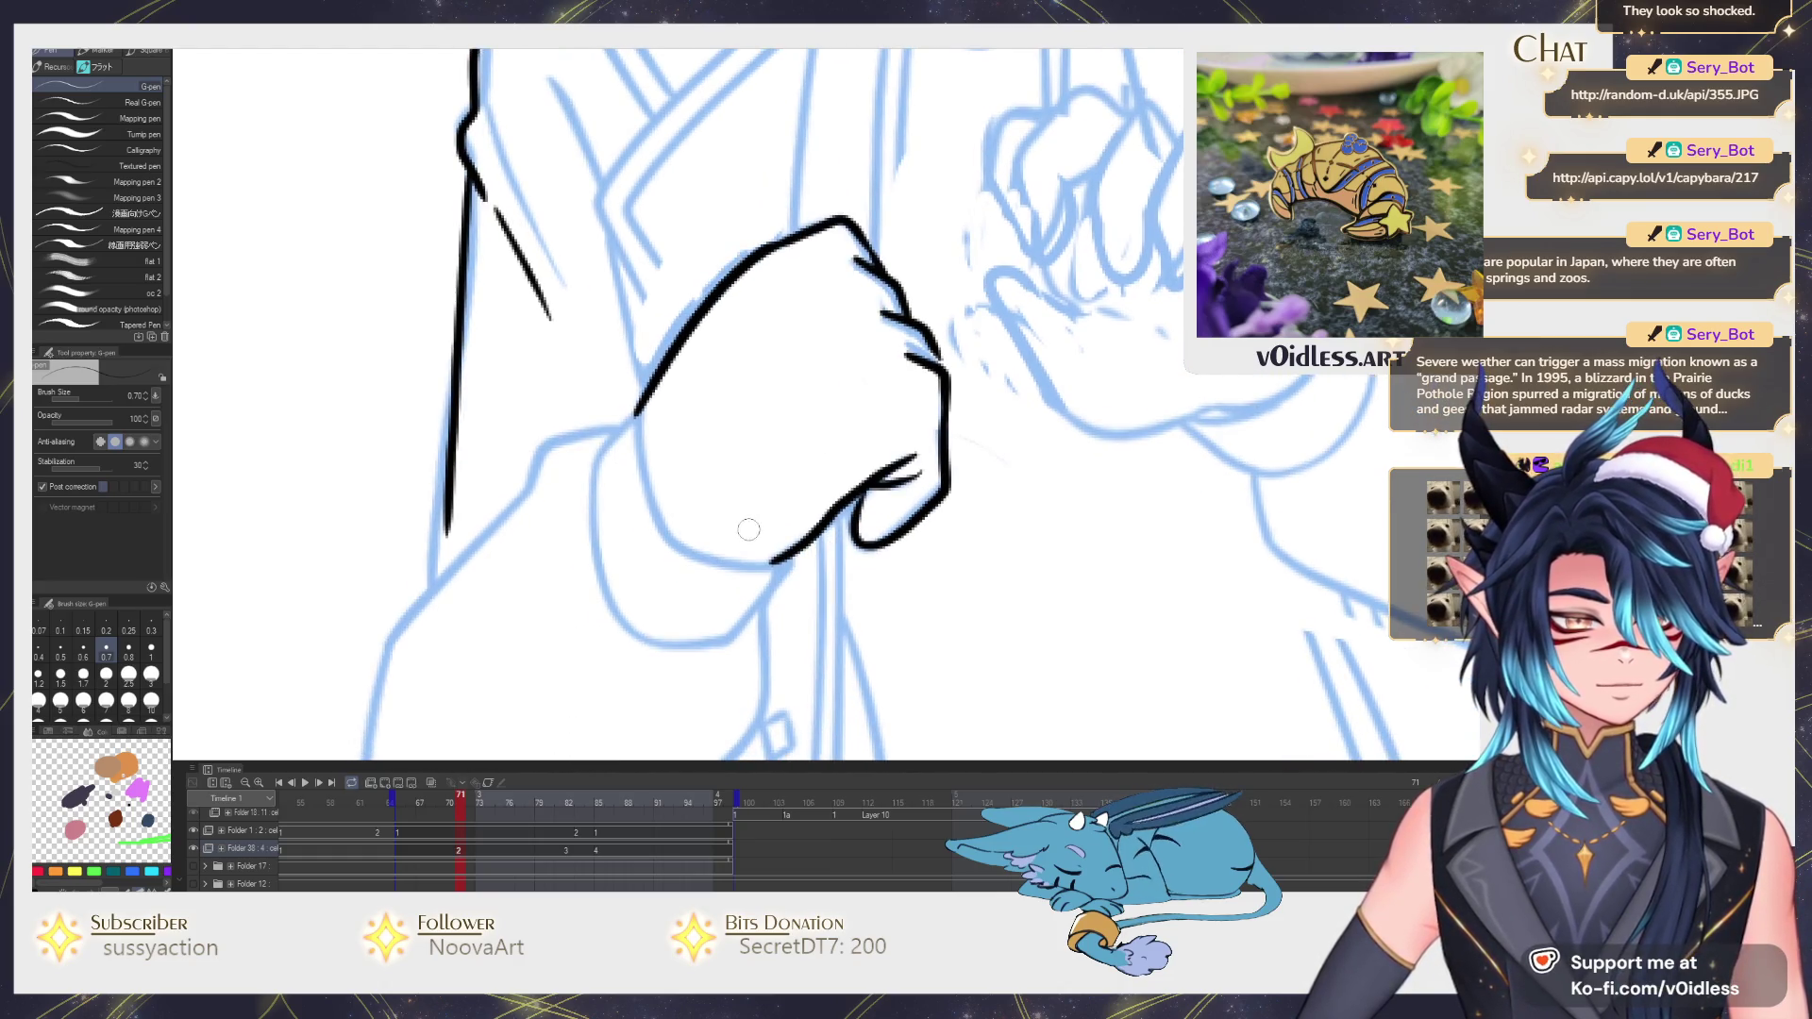
{"action": "mouse_move", "coordinate": [632, 403]}
{"action": "left_mouse_down"}
{"action": "mouse_move", "coordinate": [648, 489]}
{"action": "mouse_move", "coordinate": [796, 566]}
{"action": "left_mouse_up"}
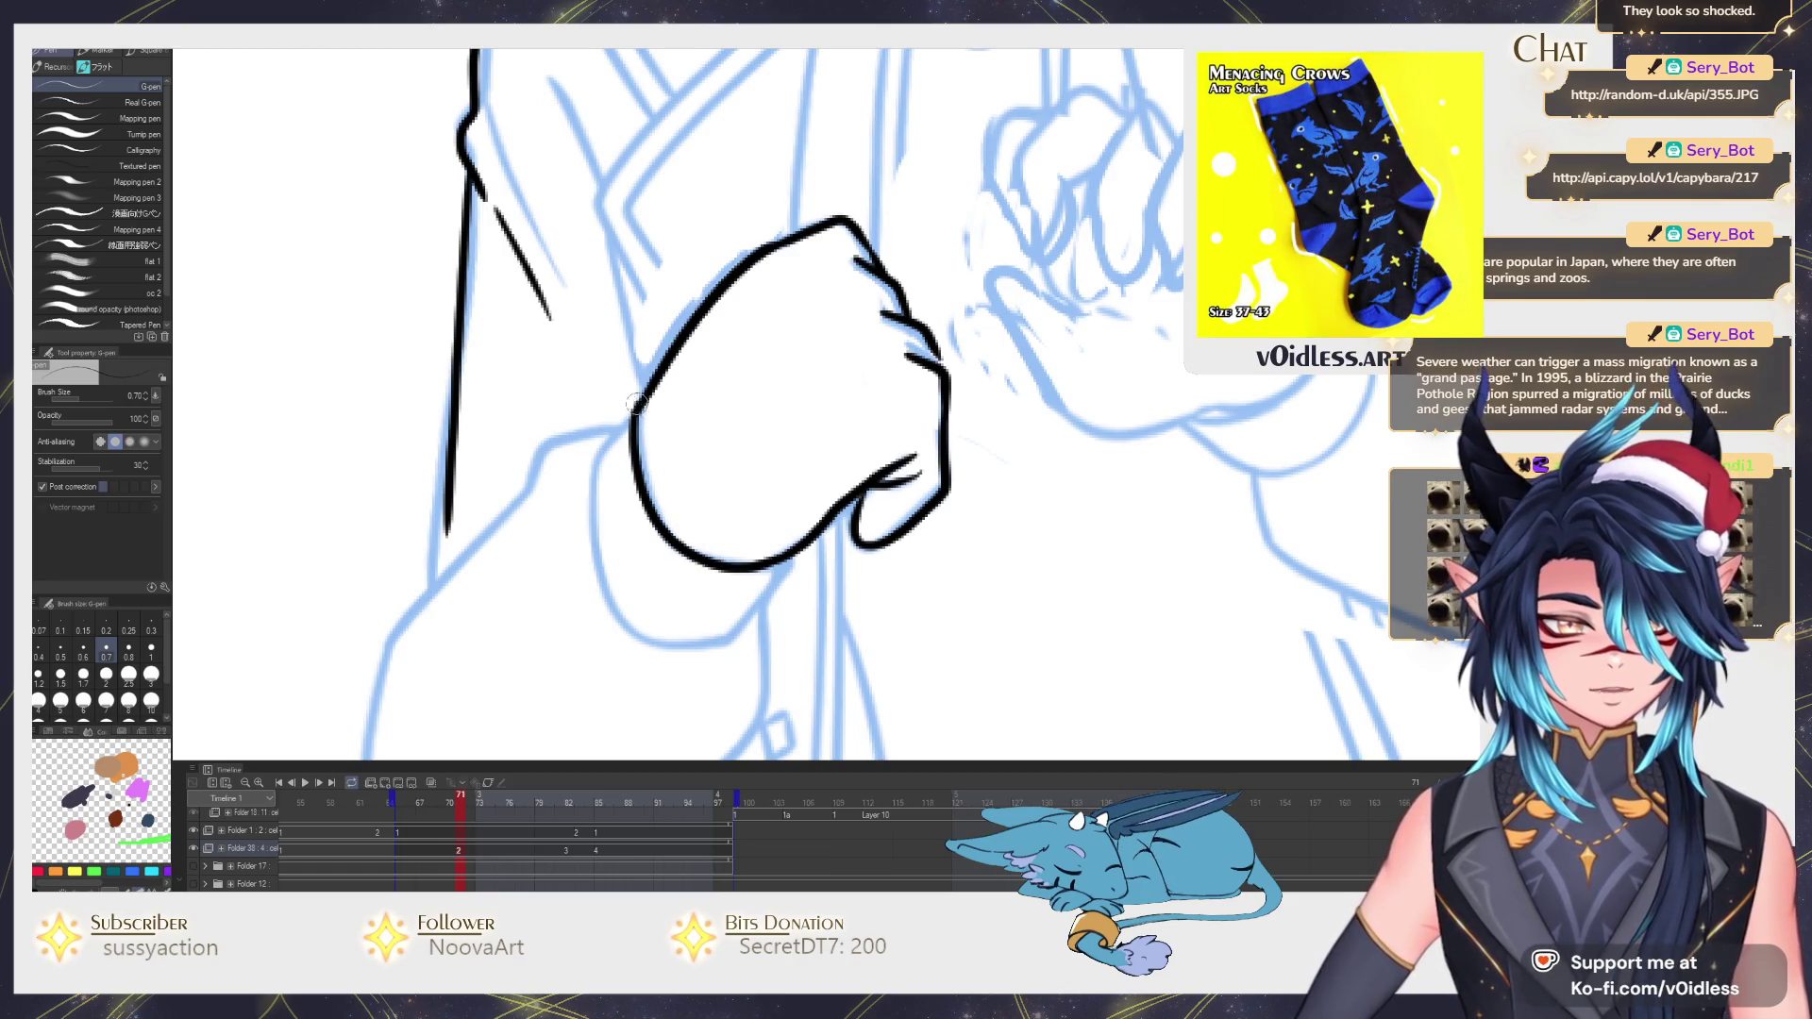
{"action": "mouse_move", "coordinate": [581, 477]}
{"action": "left_mouse_down"}
{"action": "mouse_move", "coordinate": [614, 618]}
{"action": "mouse_move", "coordinate": [800, 548]}
{"action": "left_mouse_up"}
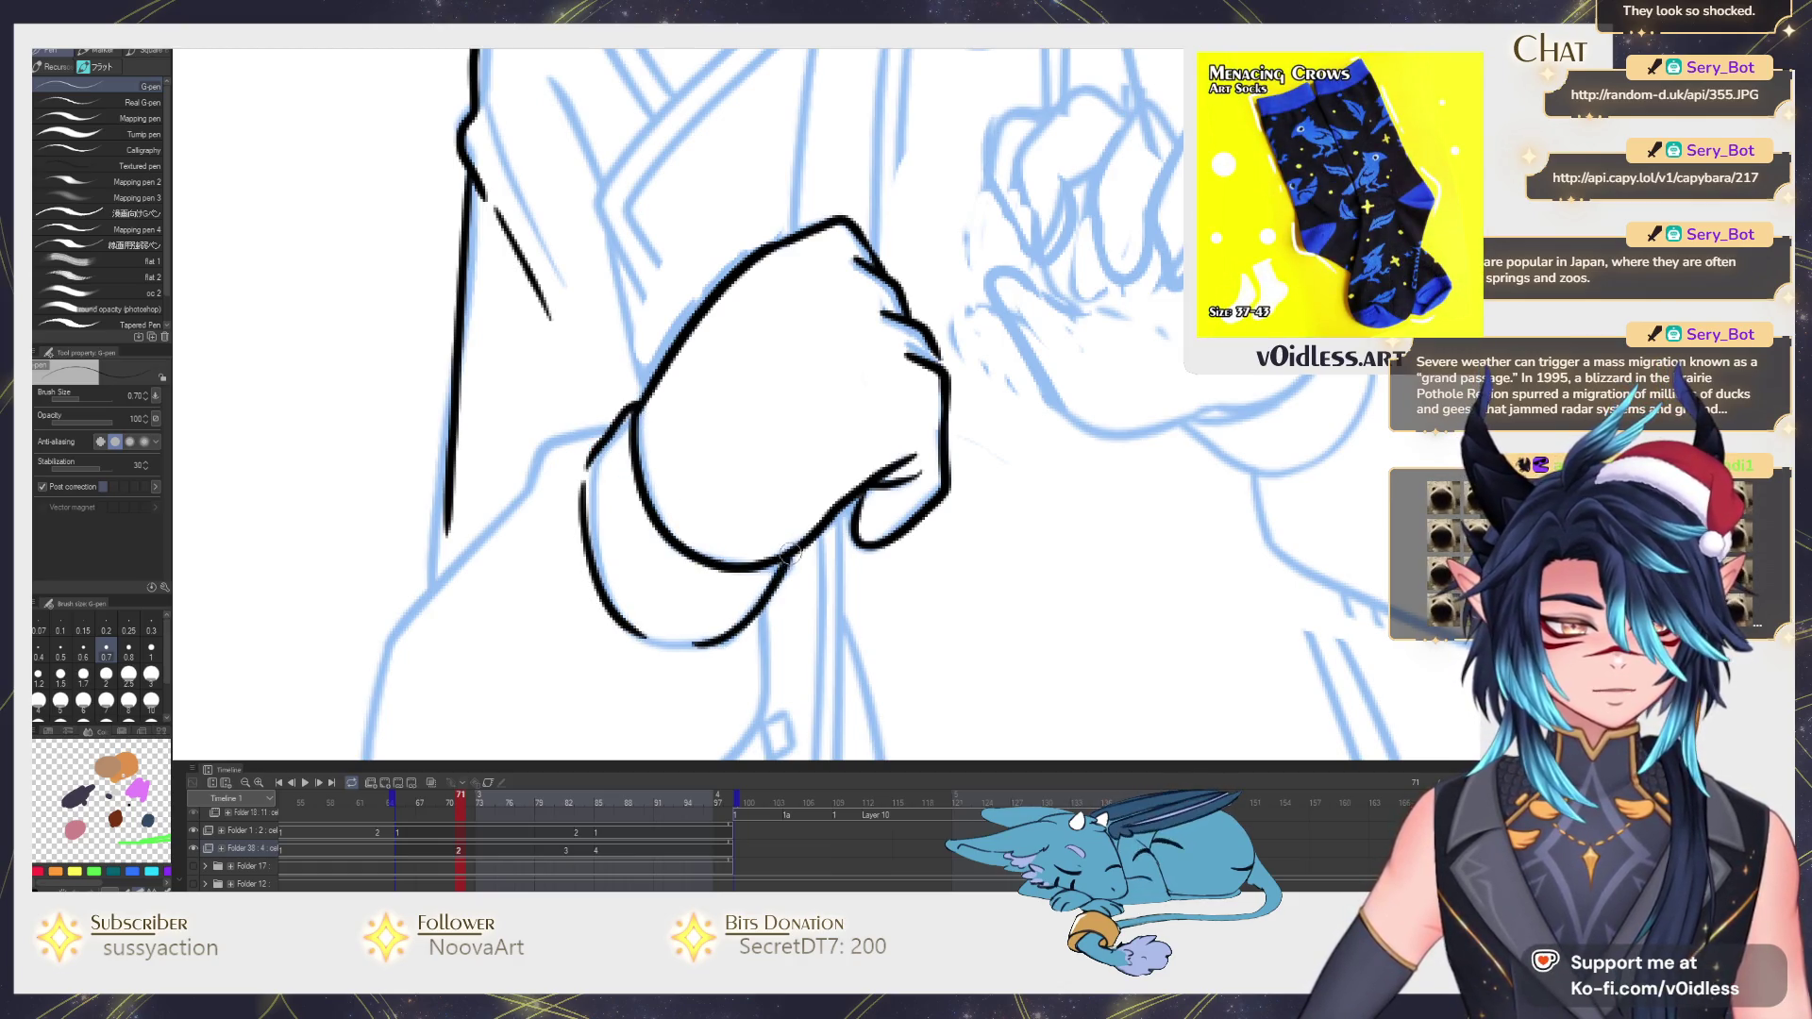
{"action": "left_click_drag", "start_coordinate": [693, 589], "coordinate": [820, 426]}
Ink the forearm's bottom and the sleeve's left edge, redoing both strokes.
{"action": "mouse_move", "coordinate": [640, 330]}
{"action": "left_mouse_down"}
{"action": "mouse_move", "coordinate": [508, 482]}
{"action": "mouse_move", "coordinate": [494, 632]}
{"action": "mouse_move", "coordinate": [568, 738]}
{"action": "mouse_move", "coordinate": [648, 734]}
{"action": "mouse_move", "coordinate": [890, 547]}
{"action": "left_mouse_up"}
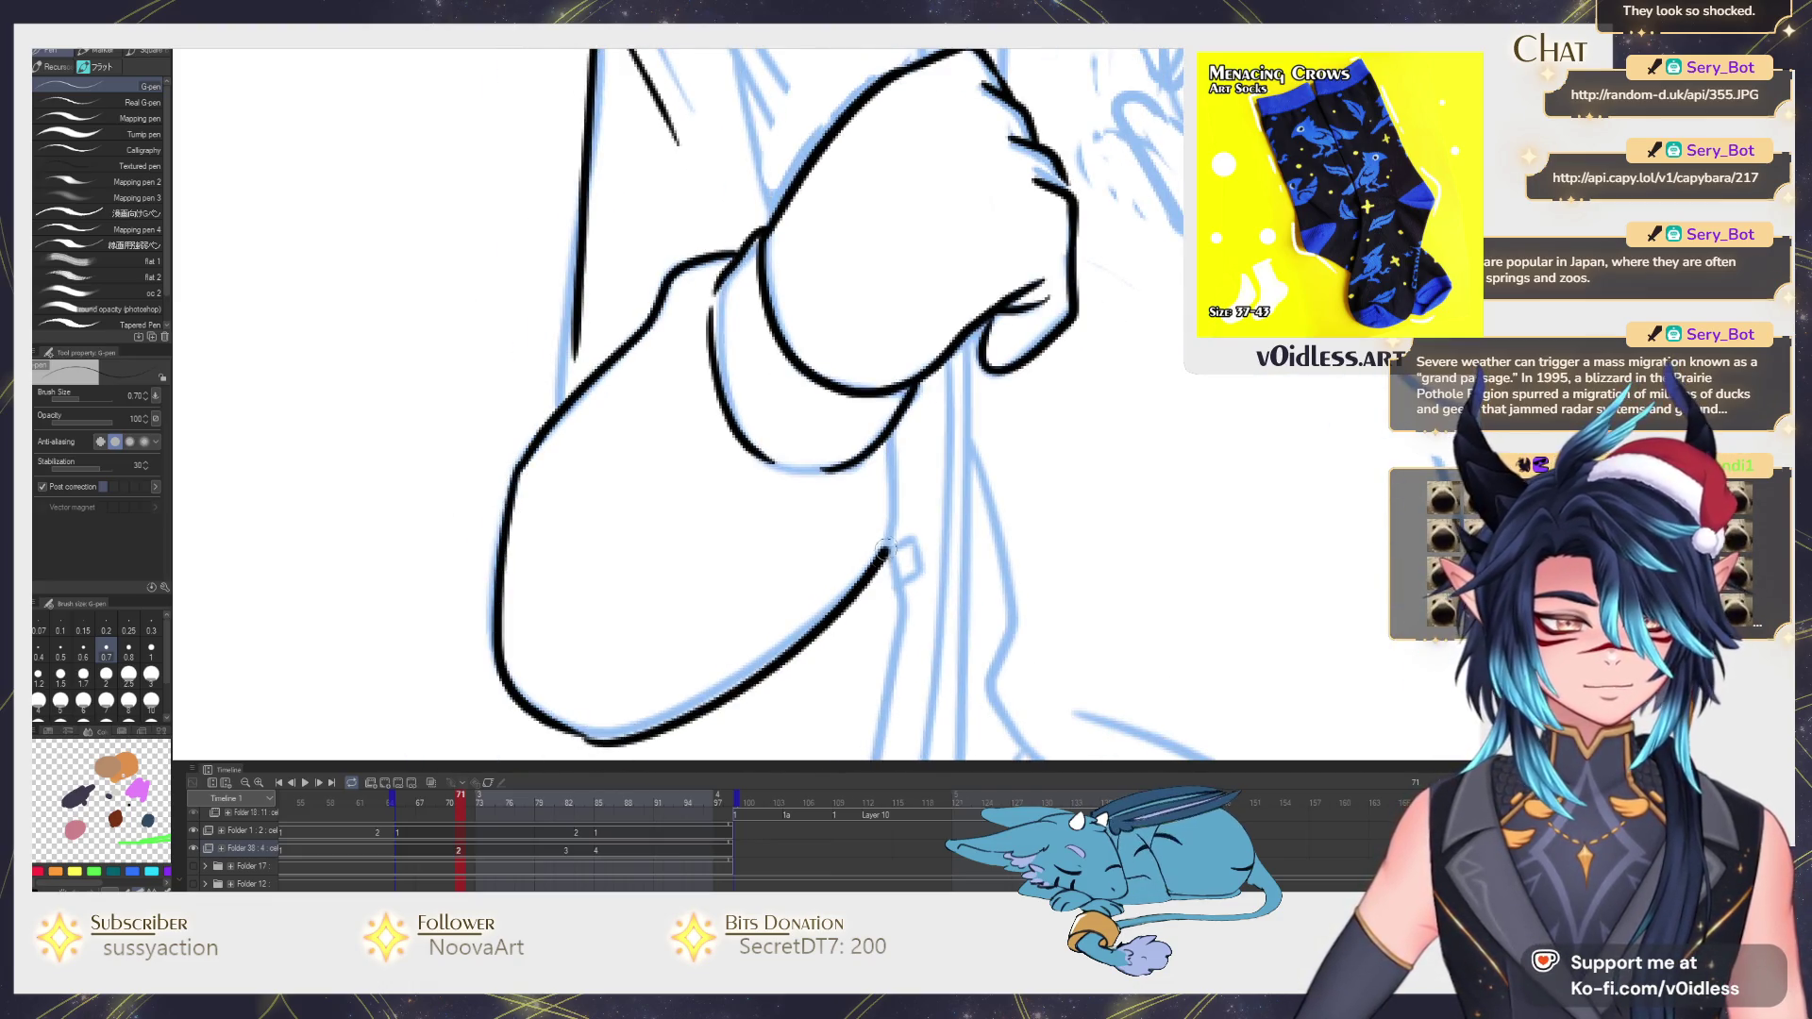
{"action": "key", "text": "ctrl+z"}
{"action": "mouse_move", "coordinate": [576, 740]}
{"action": "left_mouse_down"}
{"action": "mouse_move", "coordinate": [709, 688]}
{"action": "mouse_move", "coordinate": [883, 547]}
{"action": "left_mouse_up"}
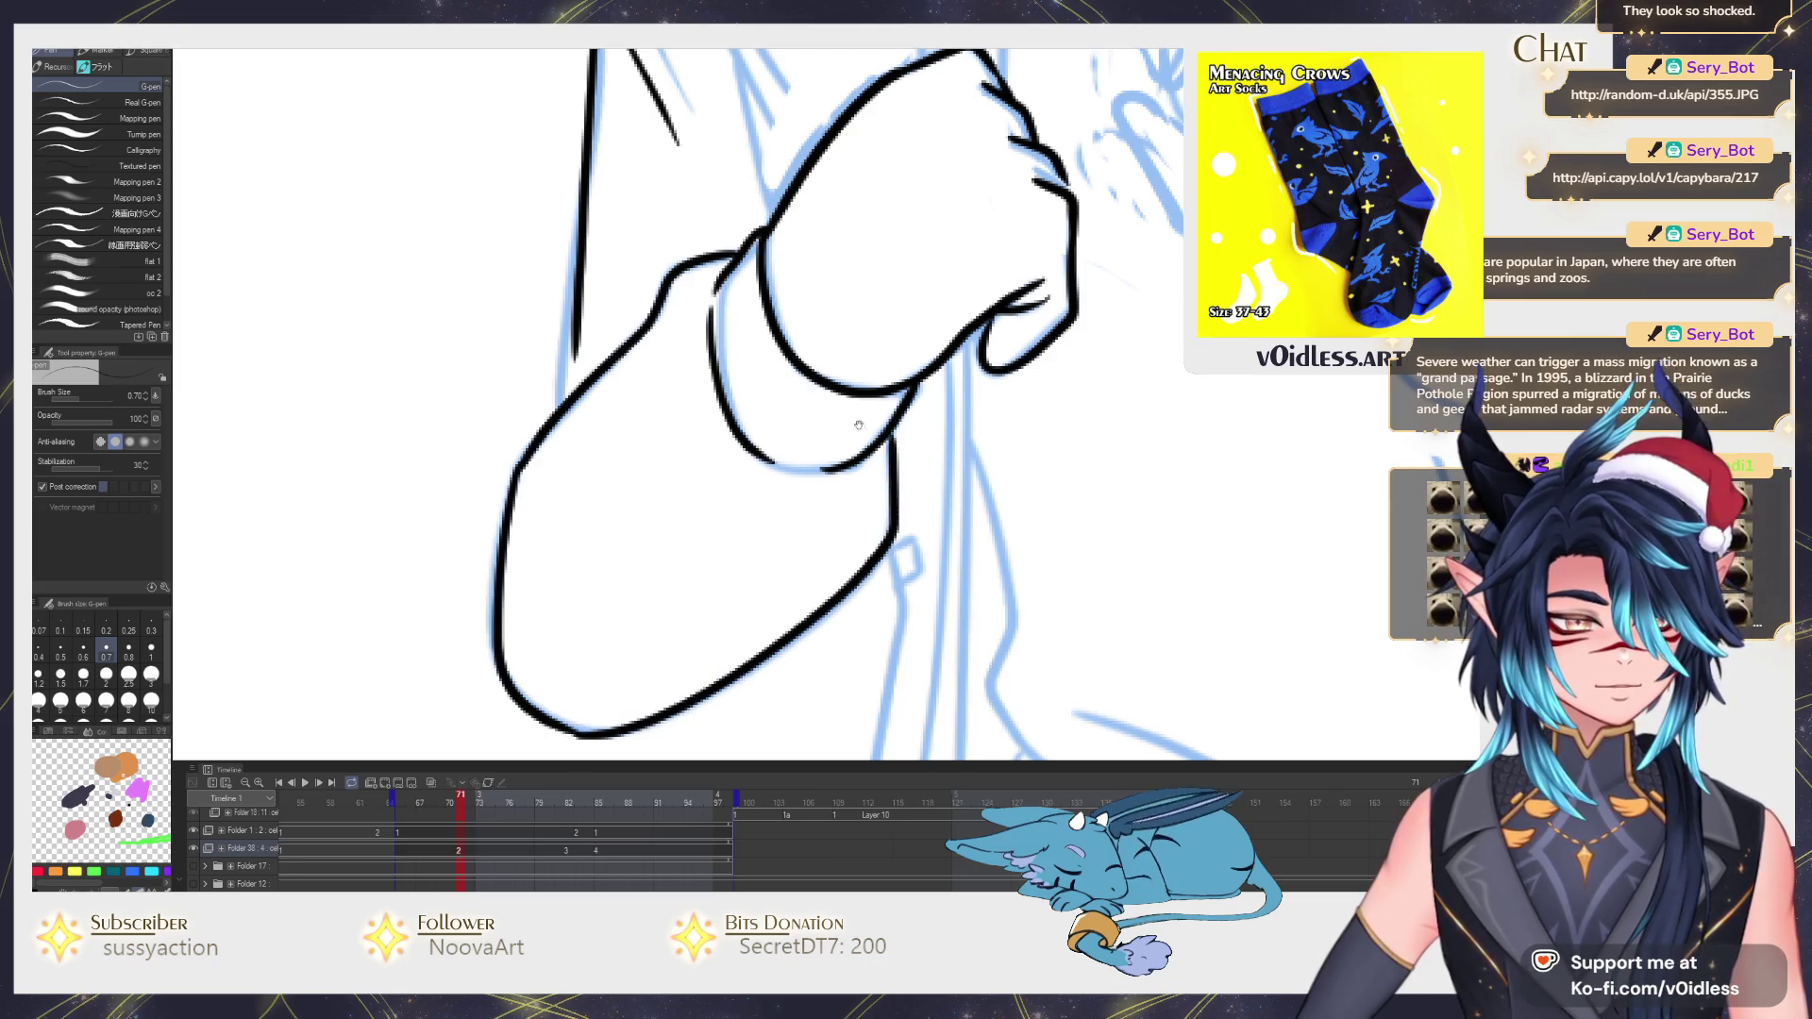
{"action": "scroll", "coordinate": [858, 426], "scroll_direction": "up", "scroll_amount": 3}
{"action": "key", "text": "ctrl+z"}
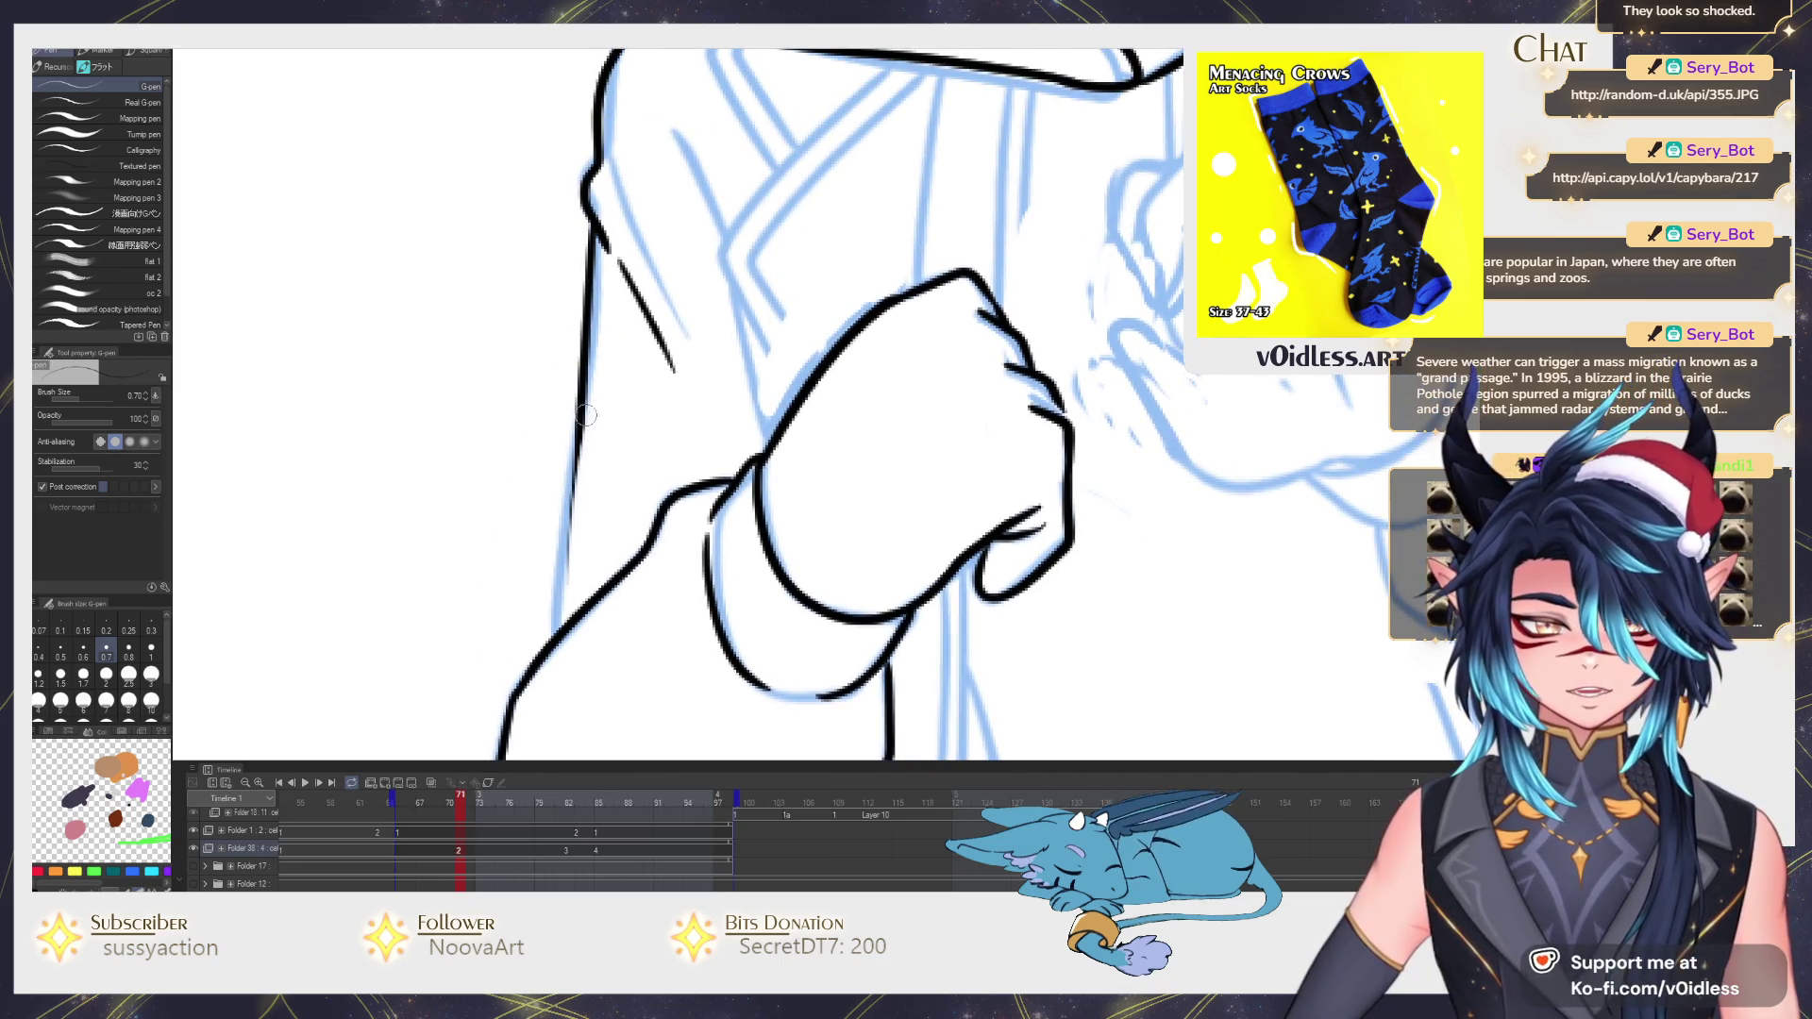
{"action": "left_click_drag", "start_coordinate": [585, 414], "coordinate": [561, 644]}
{"action": "scroll", "coordinate": [677, 533], "scroll_direction": "up", "scroll_amount": 2}
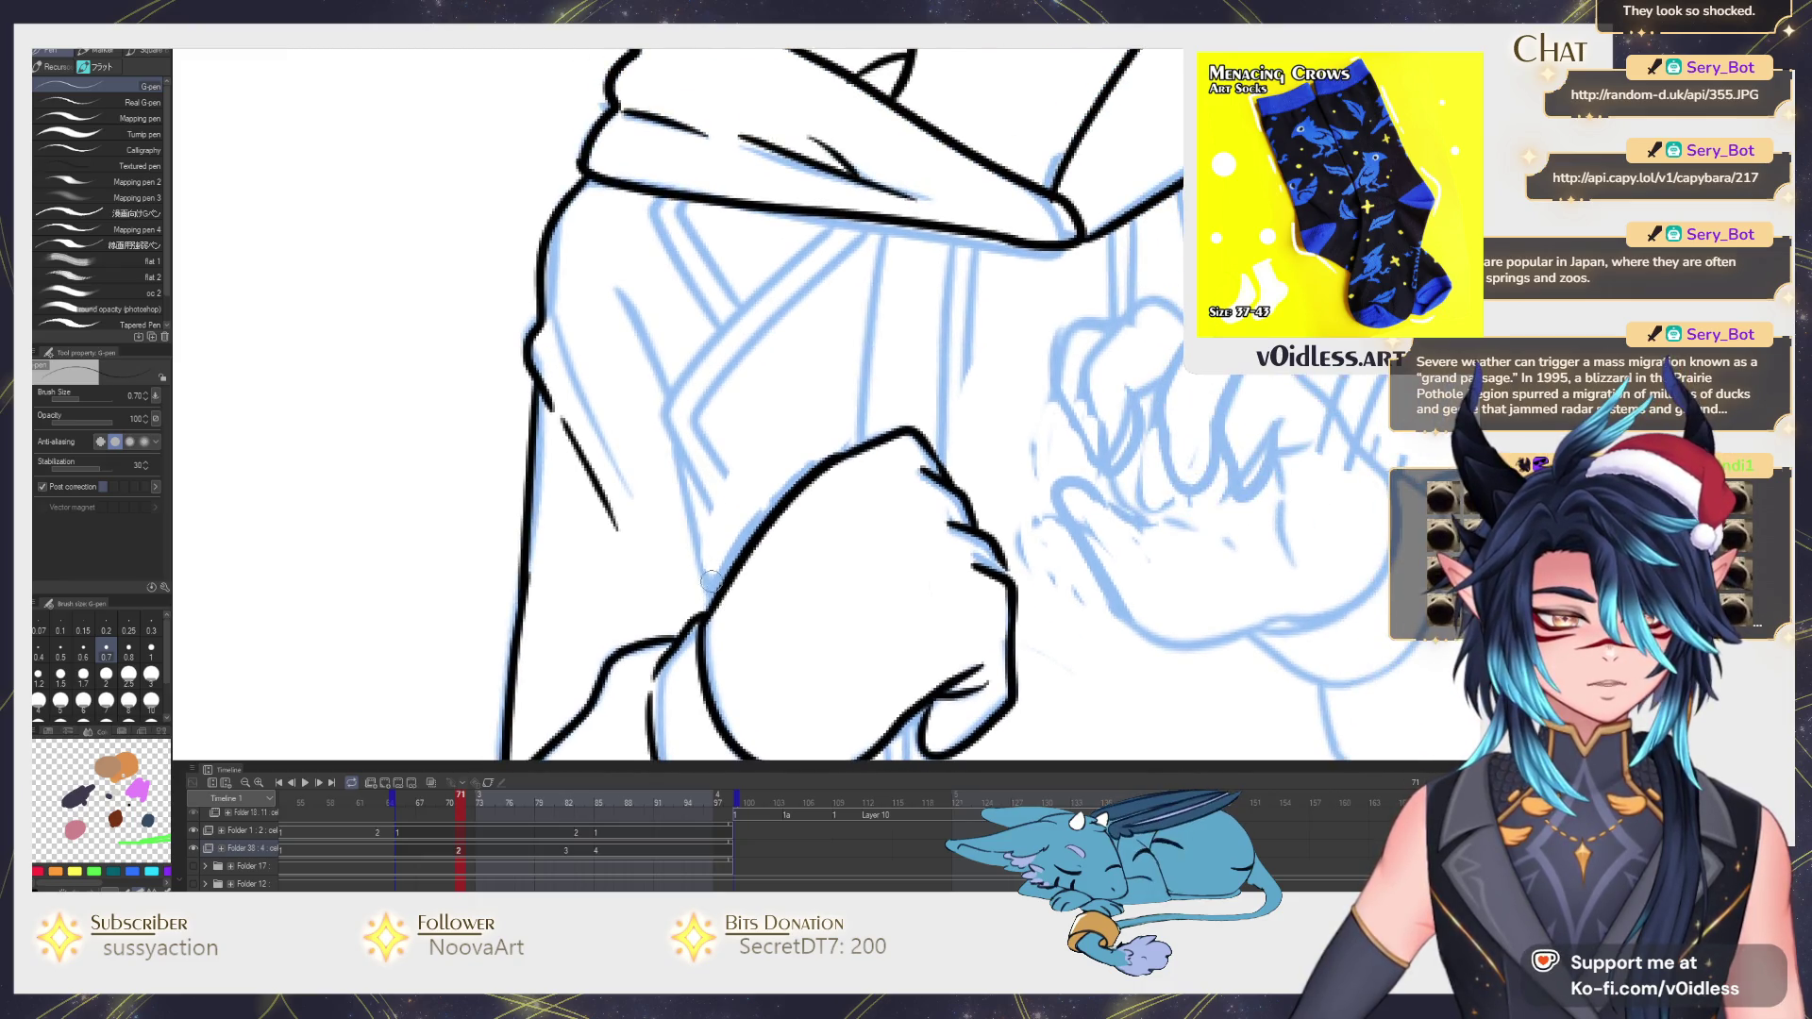
{"action": "scroll", "coordinate": [708, 580], "scroll_direction": "up", "scroll_amount": 1}
Add sleeve lines, inner fold lines, the sleeve's upper edge and a short collar line.
{"action": "left_click_drag", "start_coordinate": [703, 659], "coordinate": [586, 370]}
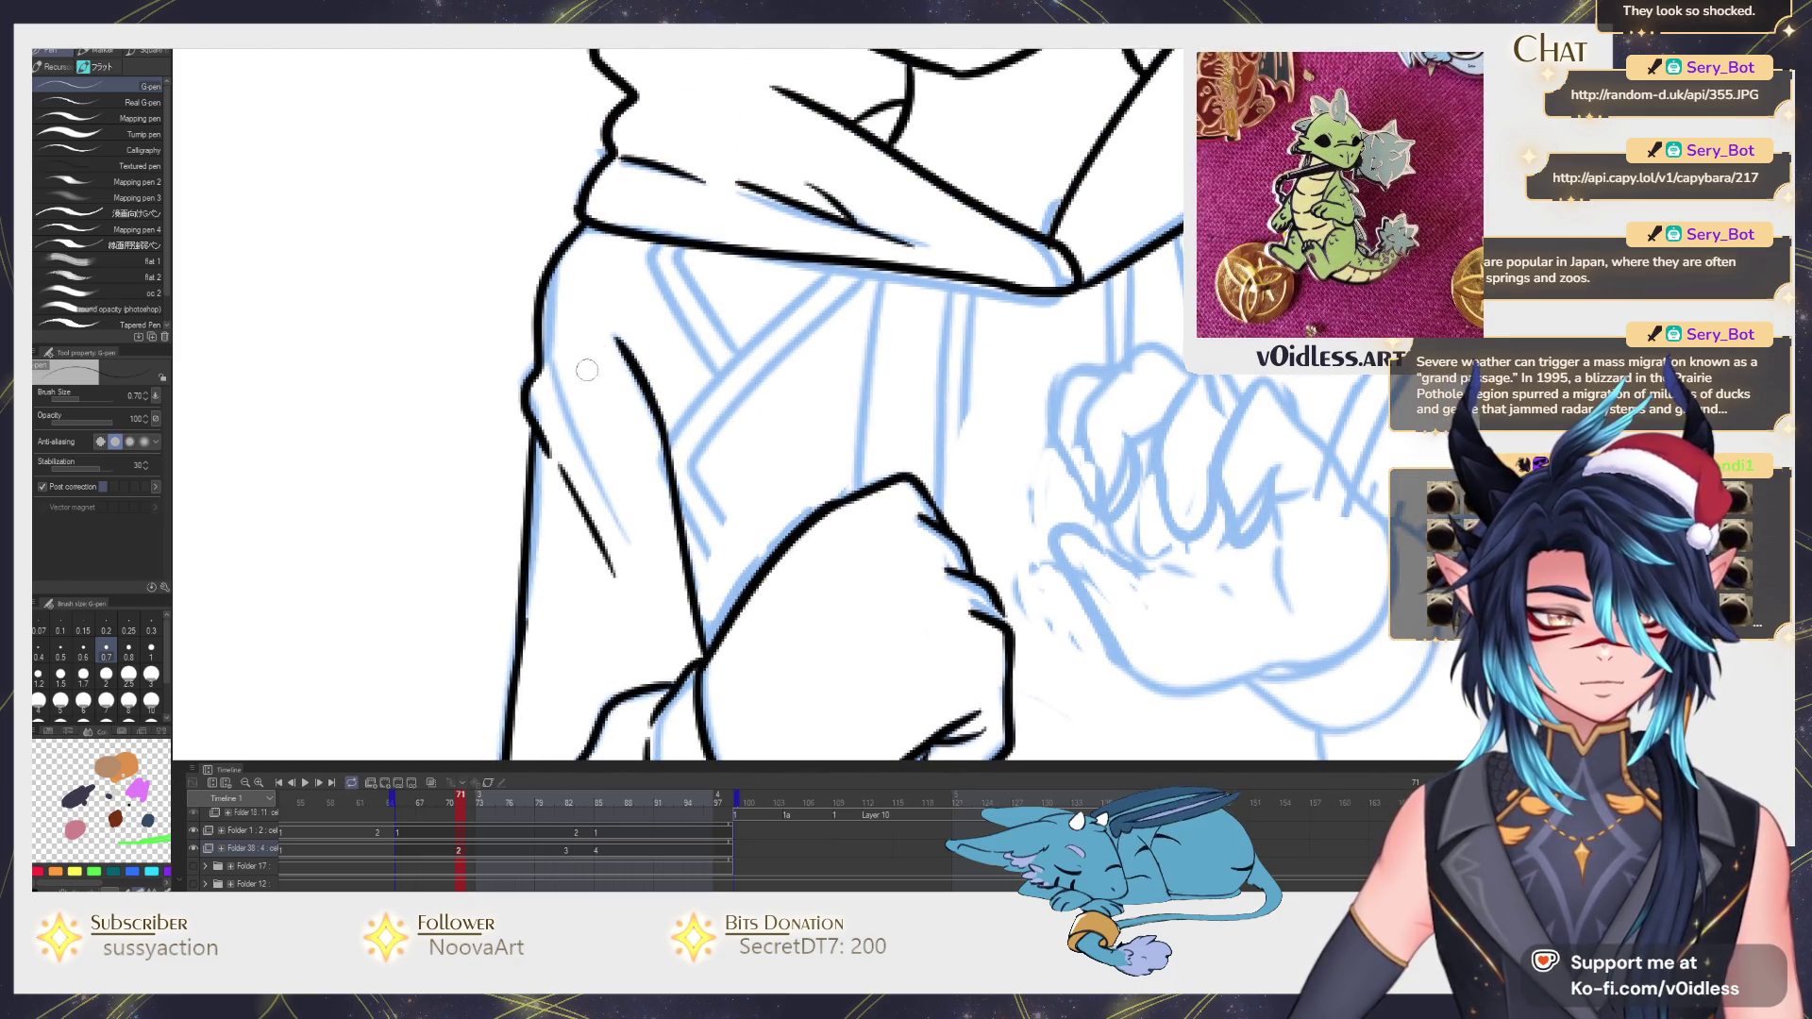
{"action": "left_click_drag", "start_coordinate": [656, 457], "coordinate": [733, 612]}
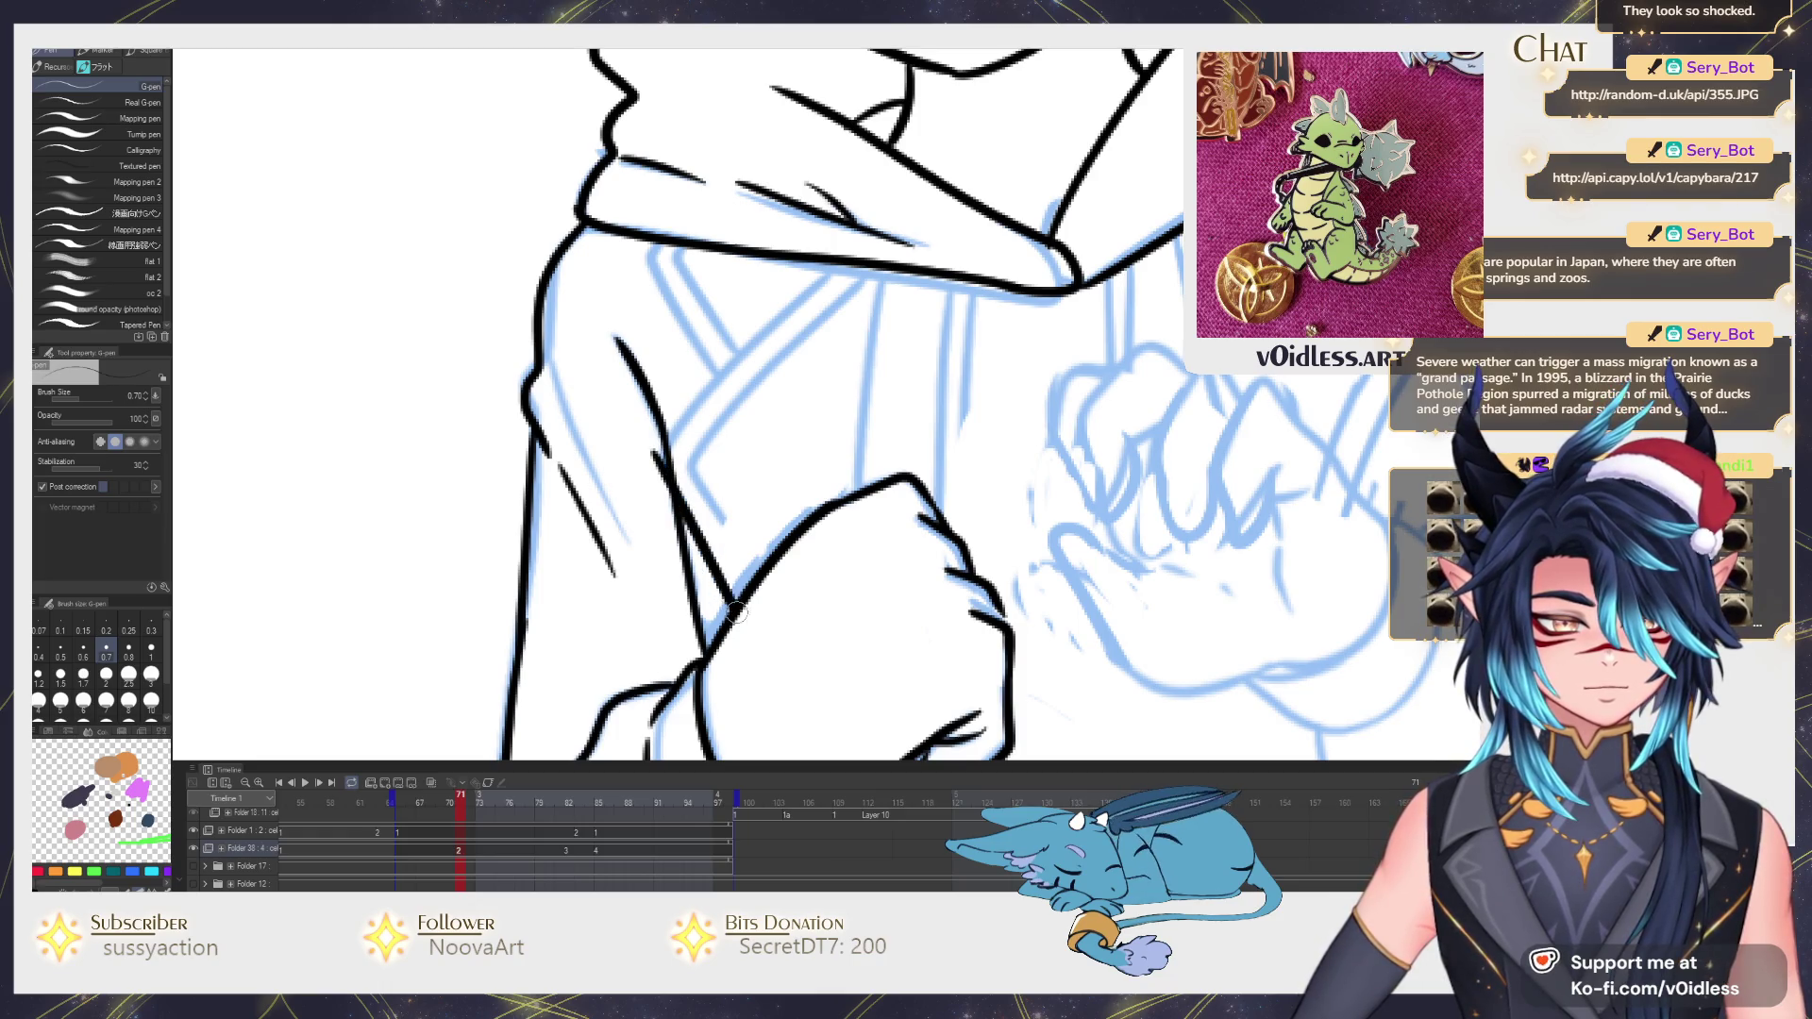
{"action": "left_click_drag", "start_coordinate": [685, 414], "coordinate": [837, 264]}
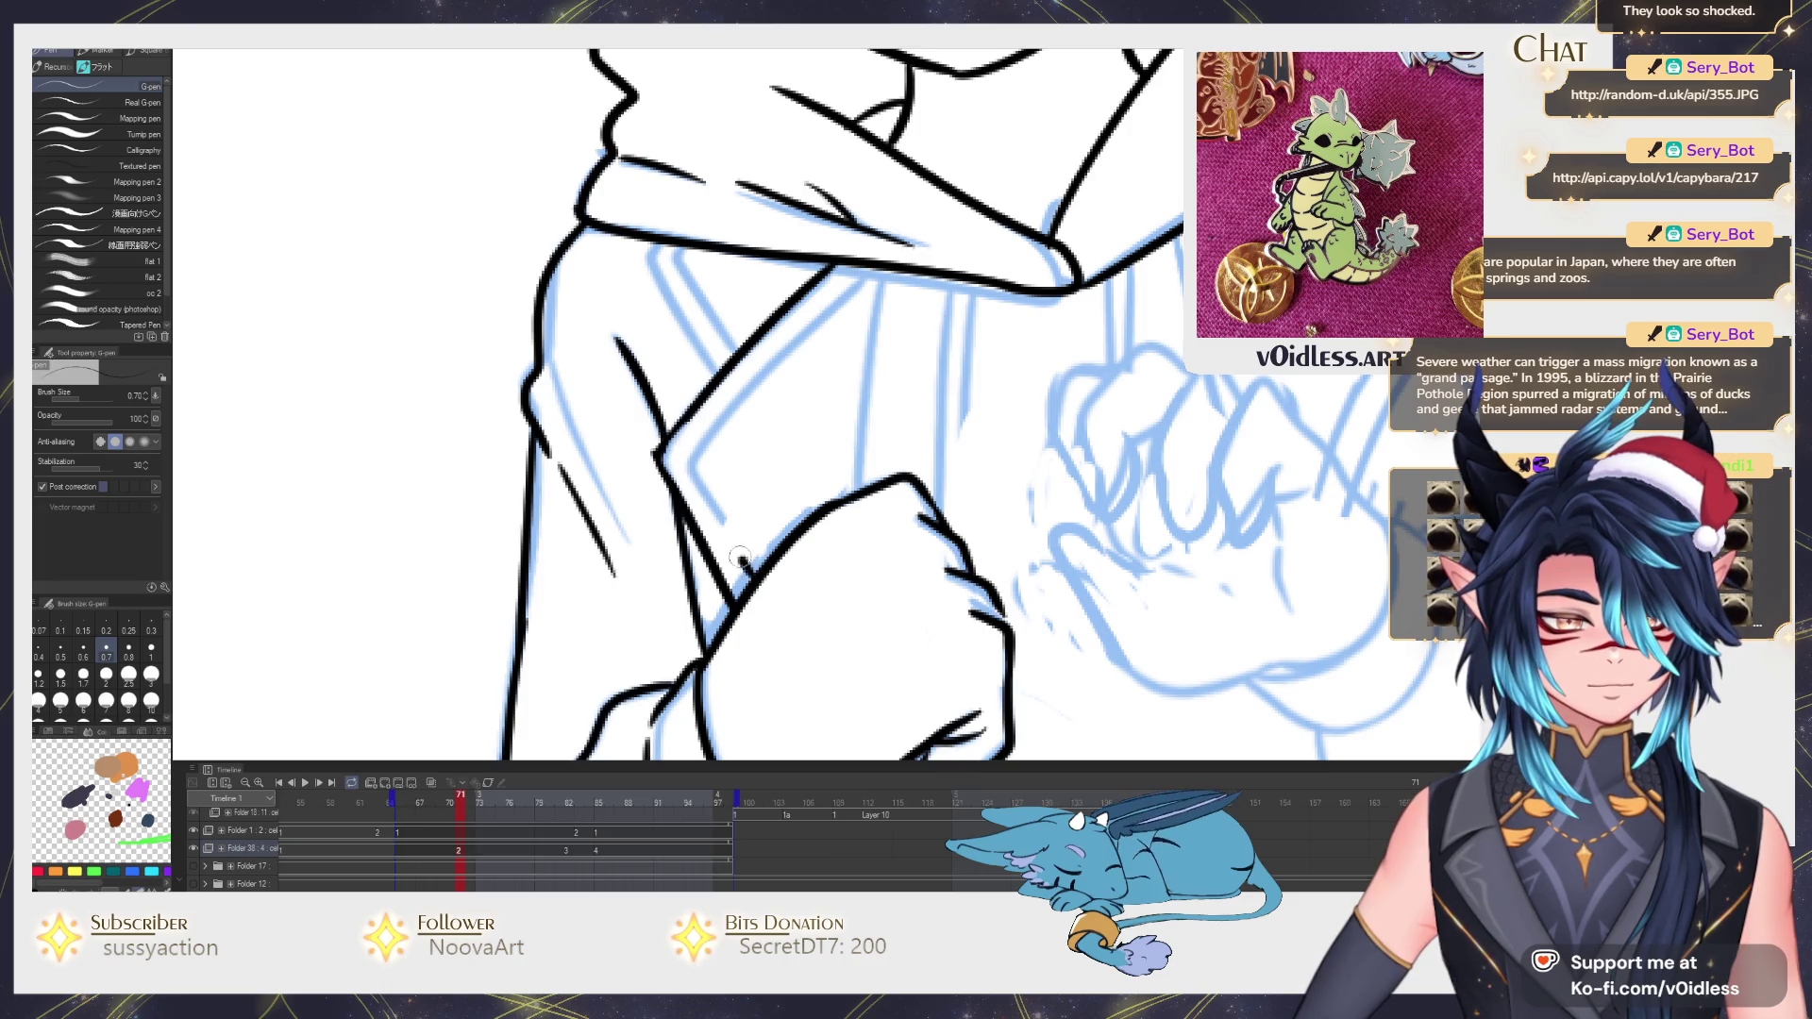
{"action": "mouse_move", "coordinate": [740, 560]}
{"action": "left_mouse_down"}
{"action": "mouse_move", "coordinate": [691, 461]}
{"action": "mouse_move", "coordinate": [828, 300]}
{"action": "mouse_move", "coordinate": [851, 495]}
{"action": "mouse_move", "coordinate": [780, 635]}
{"action": "left_mouse_up"}
{"action": "mouse_move", "coordinate": [668, 489]}
{"action": "left_mouse_down"}
{"action": "mouse_move", "coordinate": [587, 377]}
{"action": "mouse_move", "coordinate": [652, 521]}
{"action": "left_mouse_up"}
{"action": "mouse_move", "coordinate": [827, 581]}
{"action": "left_mouse_down"}
{"action": "mouse_move", "coordinate": [677, 592]}
{"action": "mouse_move", "coordinate": [765, 421]}
{"action": "mouse_move", "coordinate": [684, 269]}
{"action": "left_mouse_up"}
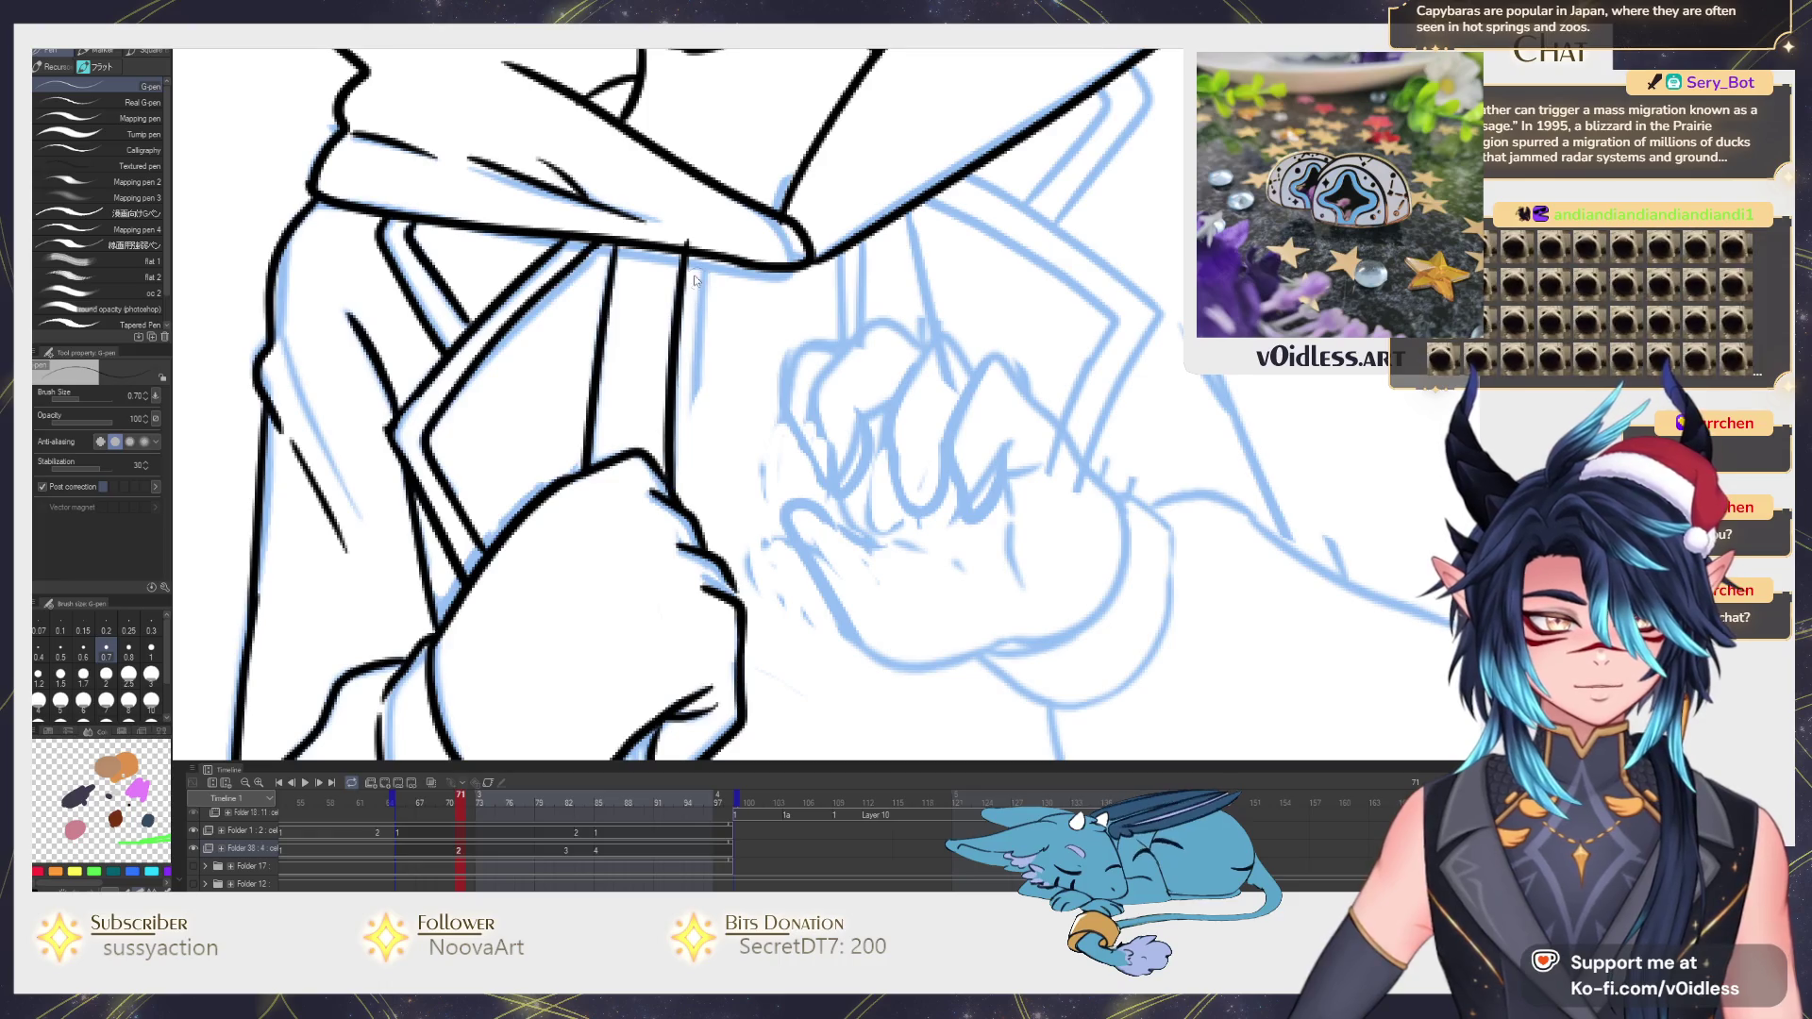
Redraw the hoodie drawstring's two edges and add short lines under the hood outline.
{"action": "key", "text": "ctrl+z"}
{"action": "left_click_drag", "start_coordinate": [688, 238], "coordinate": [665, 488]}
{"action": "left_click_drag", "start_coordinate": [693, 260], "coordinate": [695, 527]}
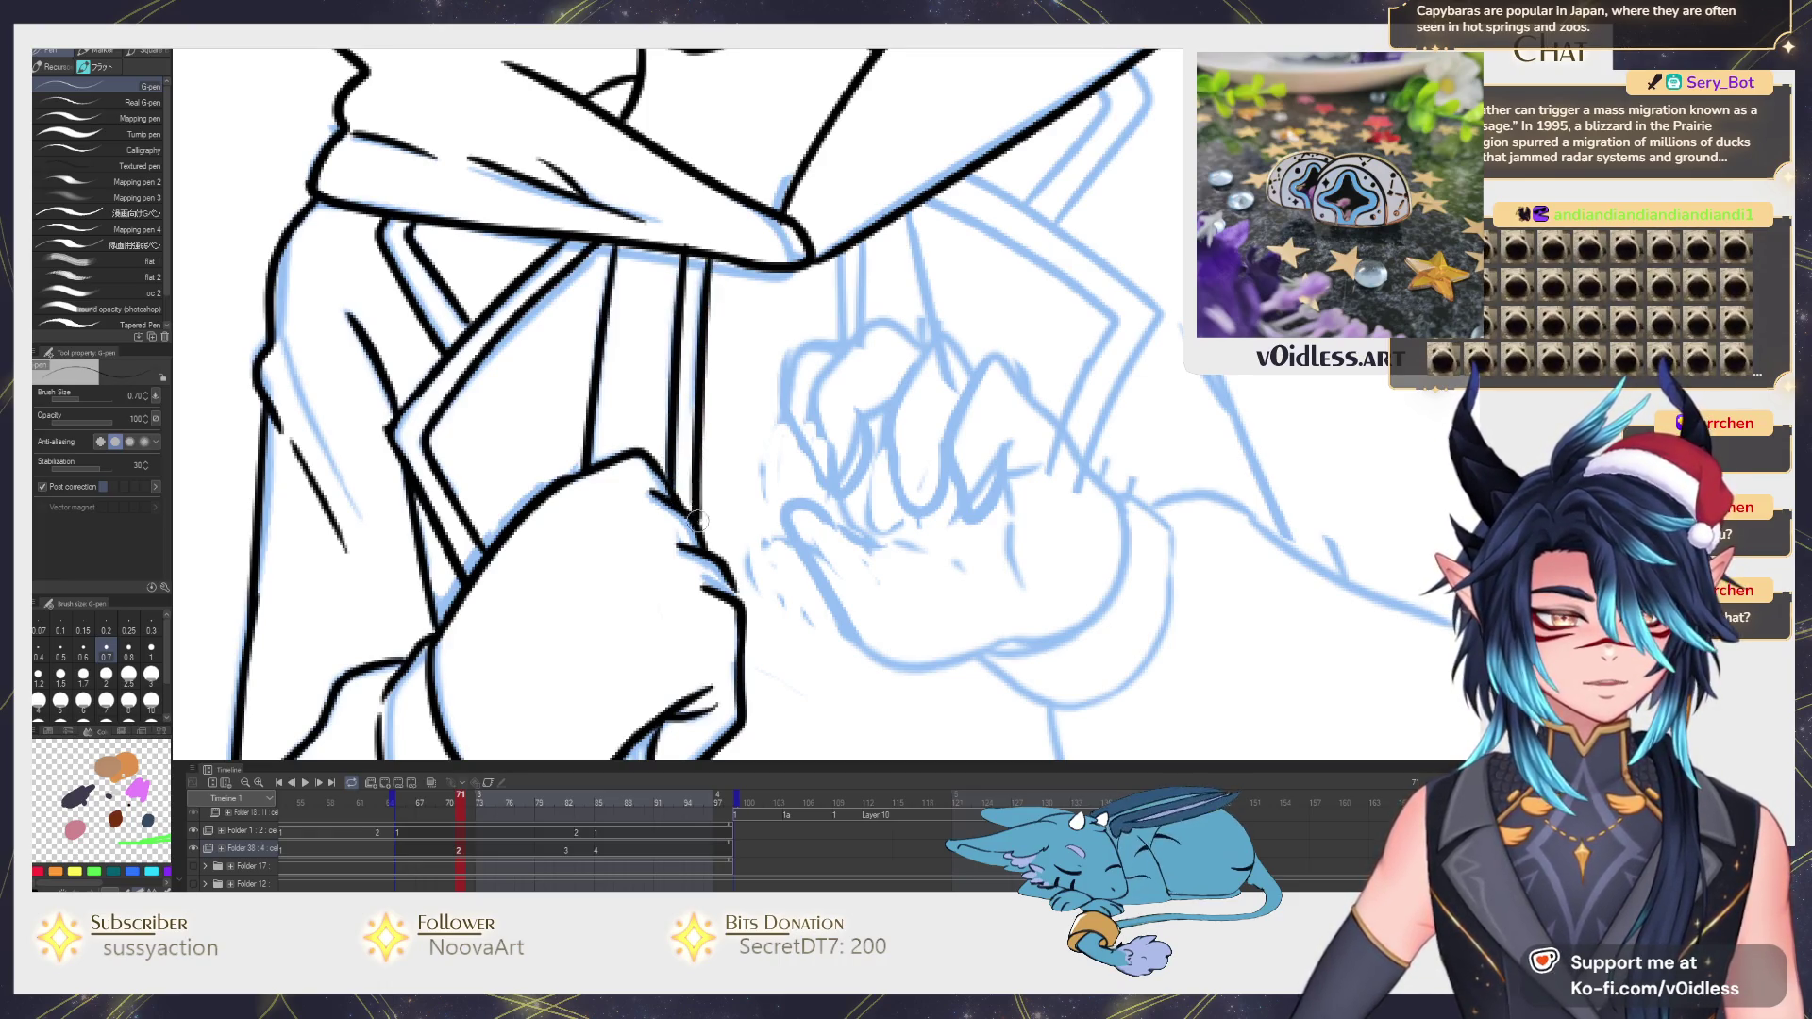
{"action": "mouse_move", "coordinate": [878, 279]}
{"action": "left_mouse_down"}
{"action": "mouse_move", "coordinate": [731, 266]}
{"action": "mouse_move", "coordinate": [733, 361]}
{"action": "left_mouse_up"}
{"action": "mouse_move", "coordinate": [765, 254]}
{"action": "left_mouse_down"}
{"action": "mouse_move", "coordinate": [760, 354]}
{"action": "mouse_move", "coordinate": [779, 302]}
{"action": "left_mouse_up"}
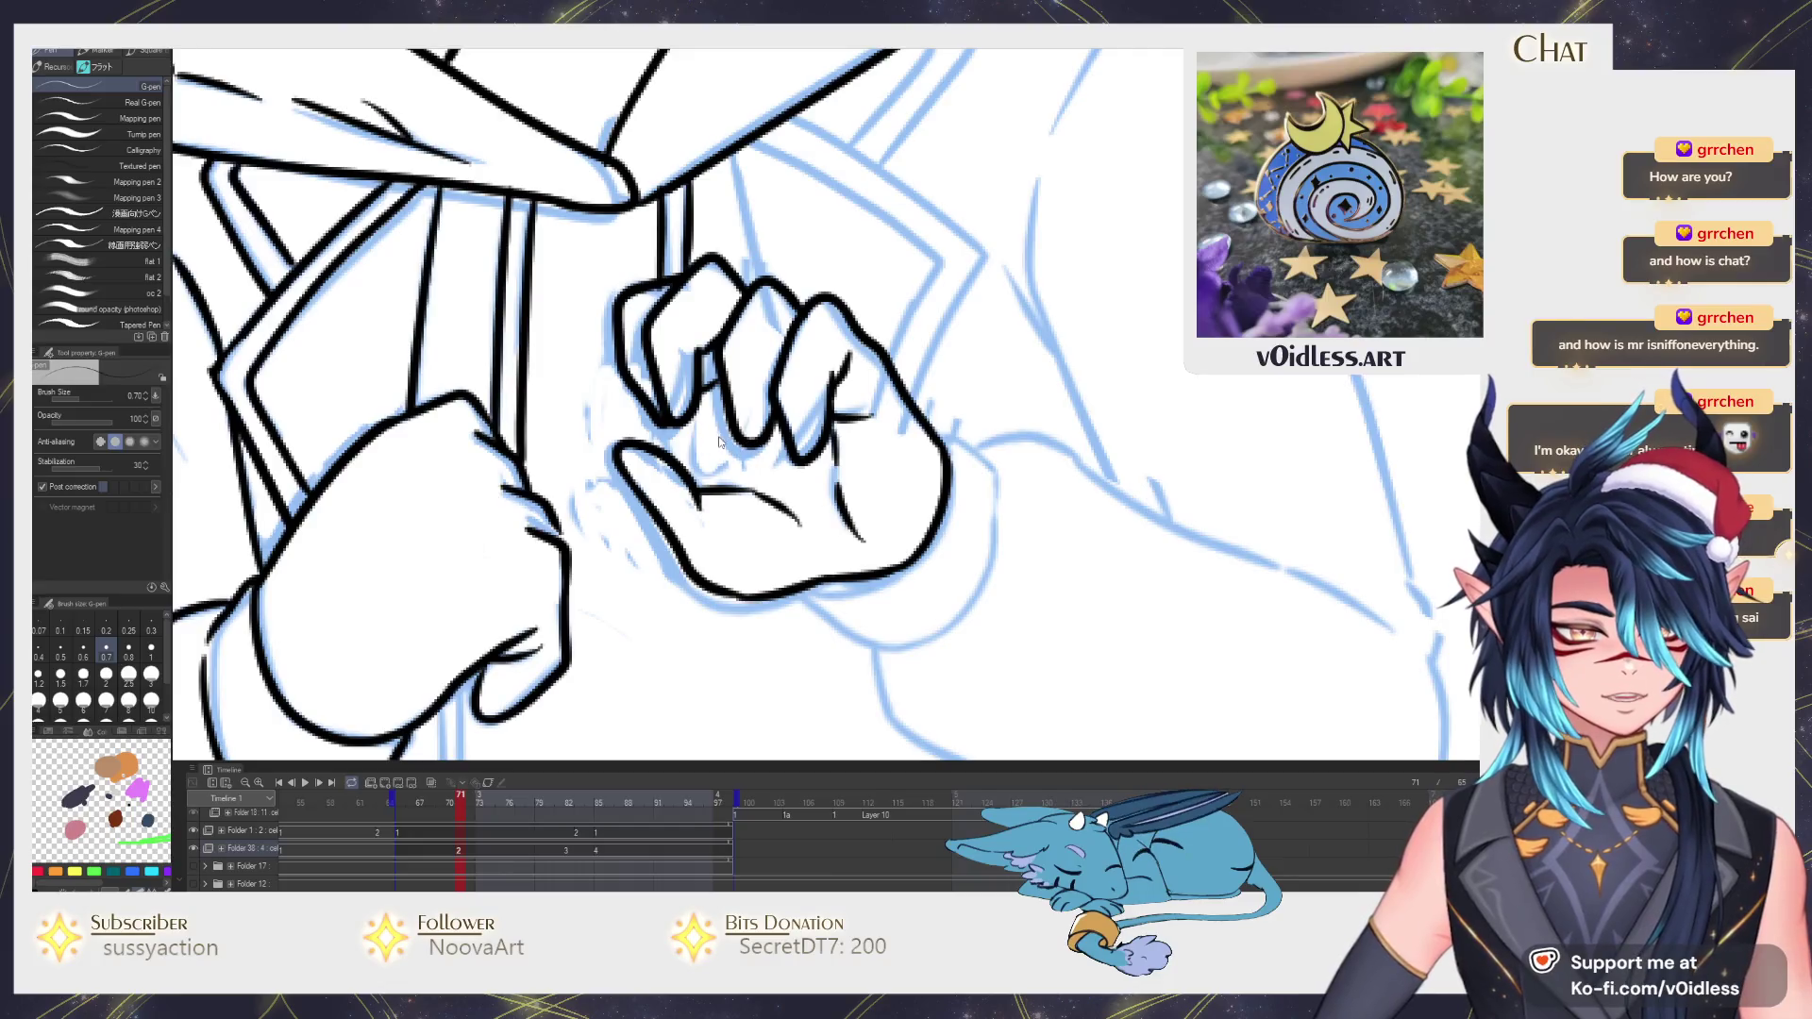
Ink the right hand's finger detail, the curve under the hand and the wrist contour.
{"action": "left_click_drag", "start_coordinate": [702, 357], "coordinate": [704, 442]}
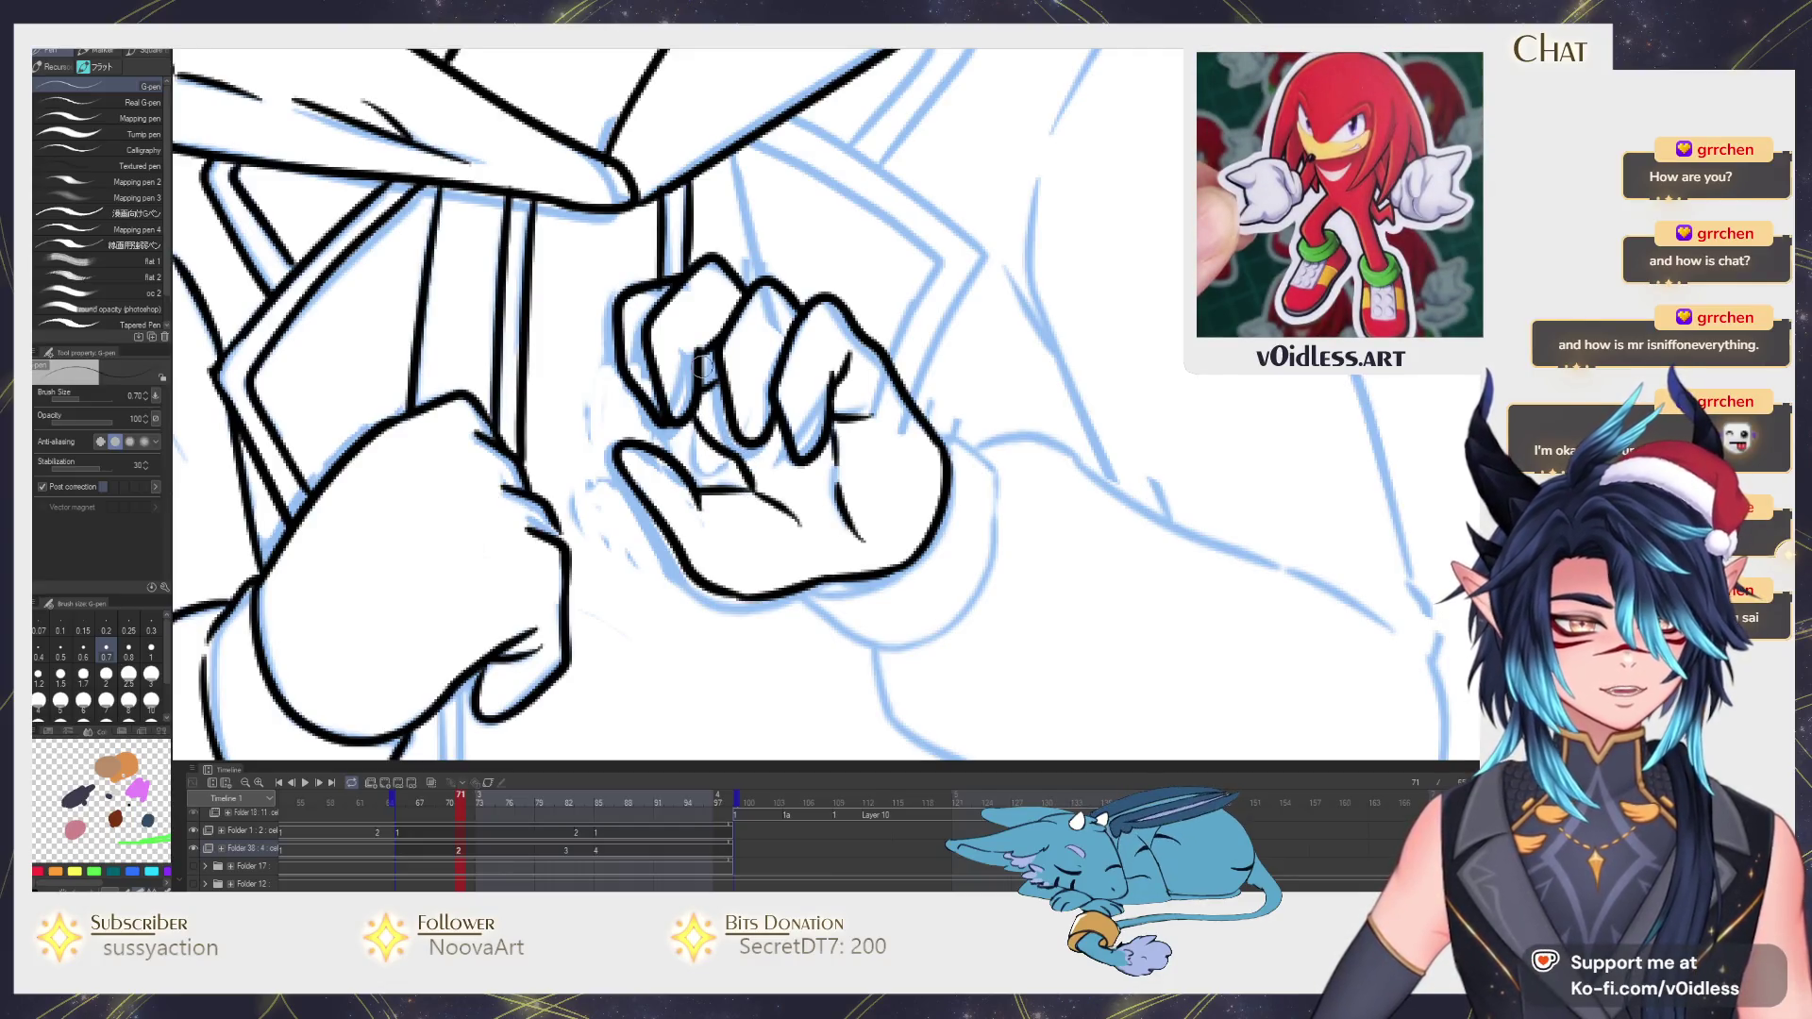
{"action": "left_click_drag", "start_coordinate": [702, 364], "coordinate": [597, 301]}
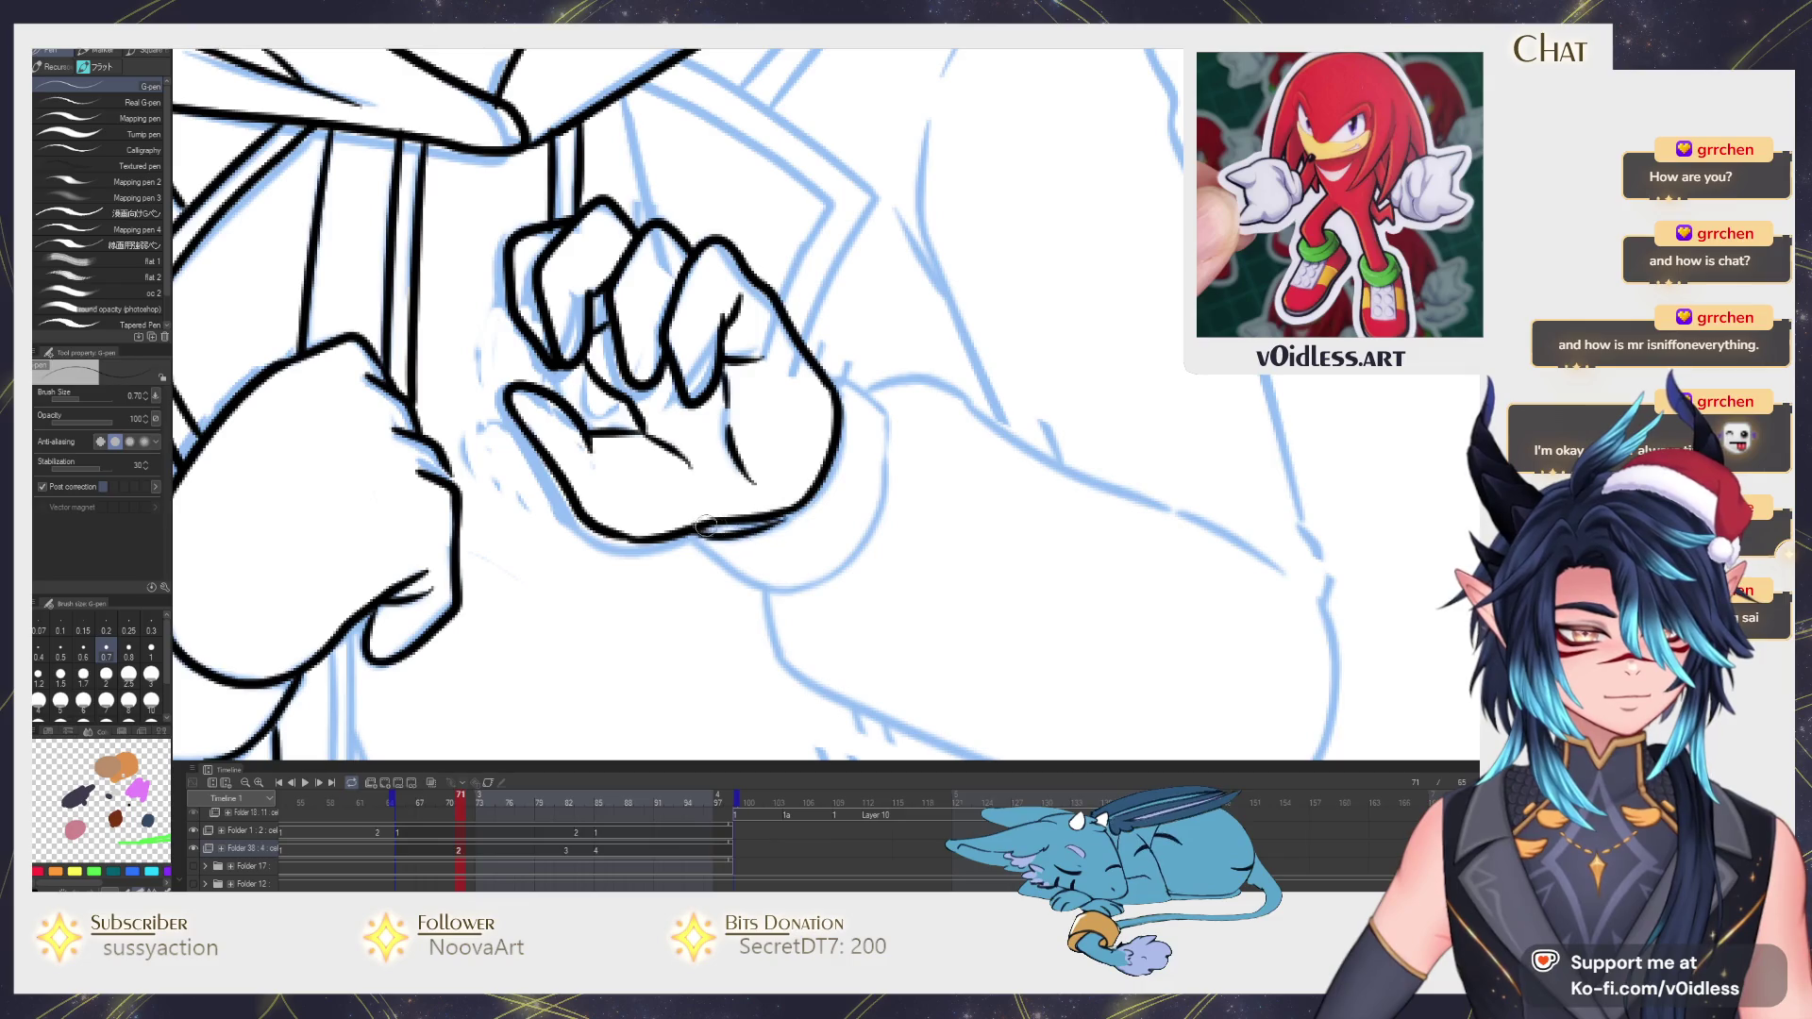
{"action": "left_click_drag", "start_coordinate": [690, 535], "coordinate": [849, 564]}
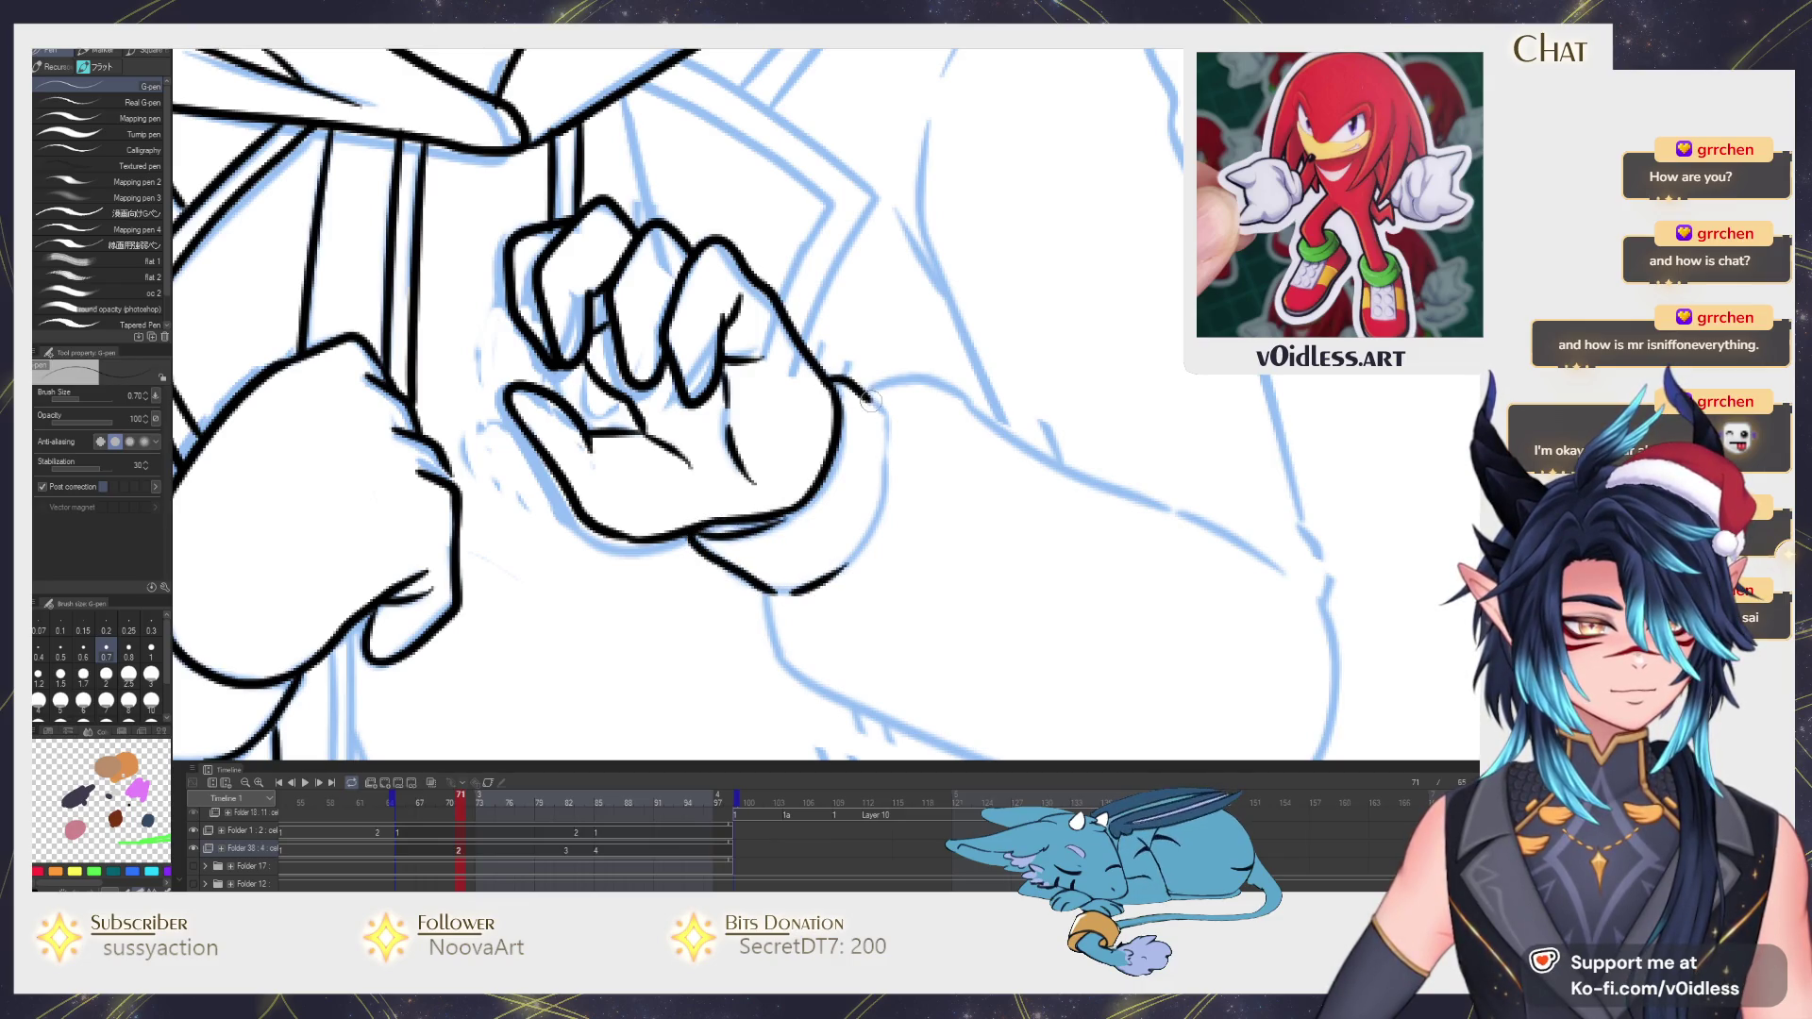
{"action": "mouse_move", "coordinate": [886, 485]}
{"action": "left_mouse_down"}
{"action": "mouse_move", "coordinate": [859, 552]}
{"action": "mouse_move", "coordinate": [873, 511]}
{"action": "left_mouse_up"}
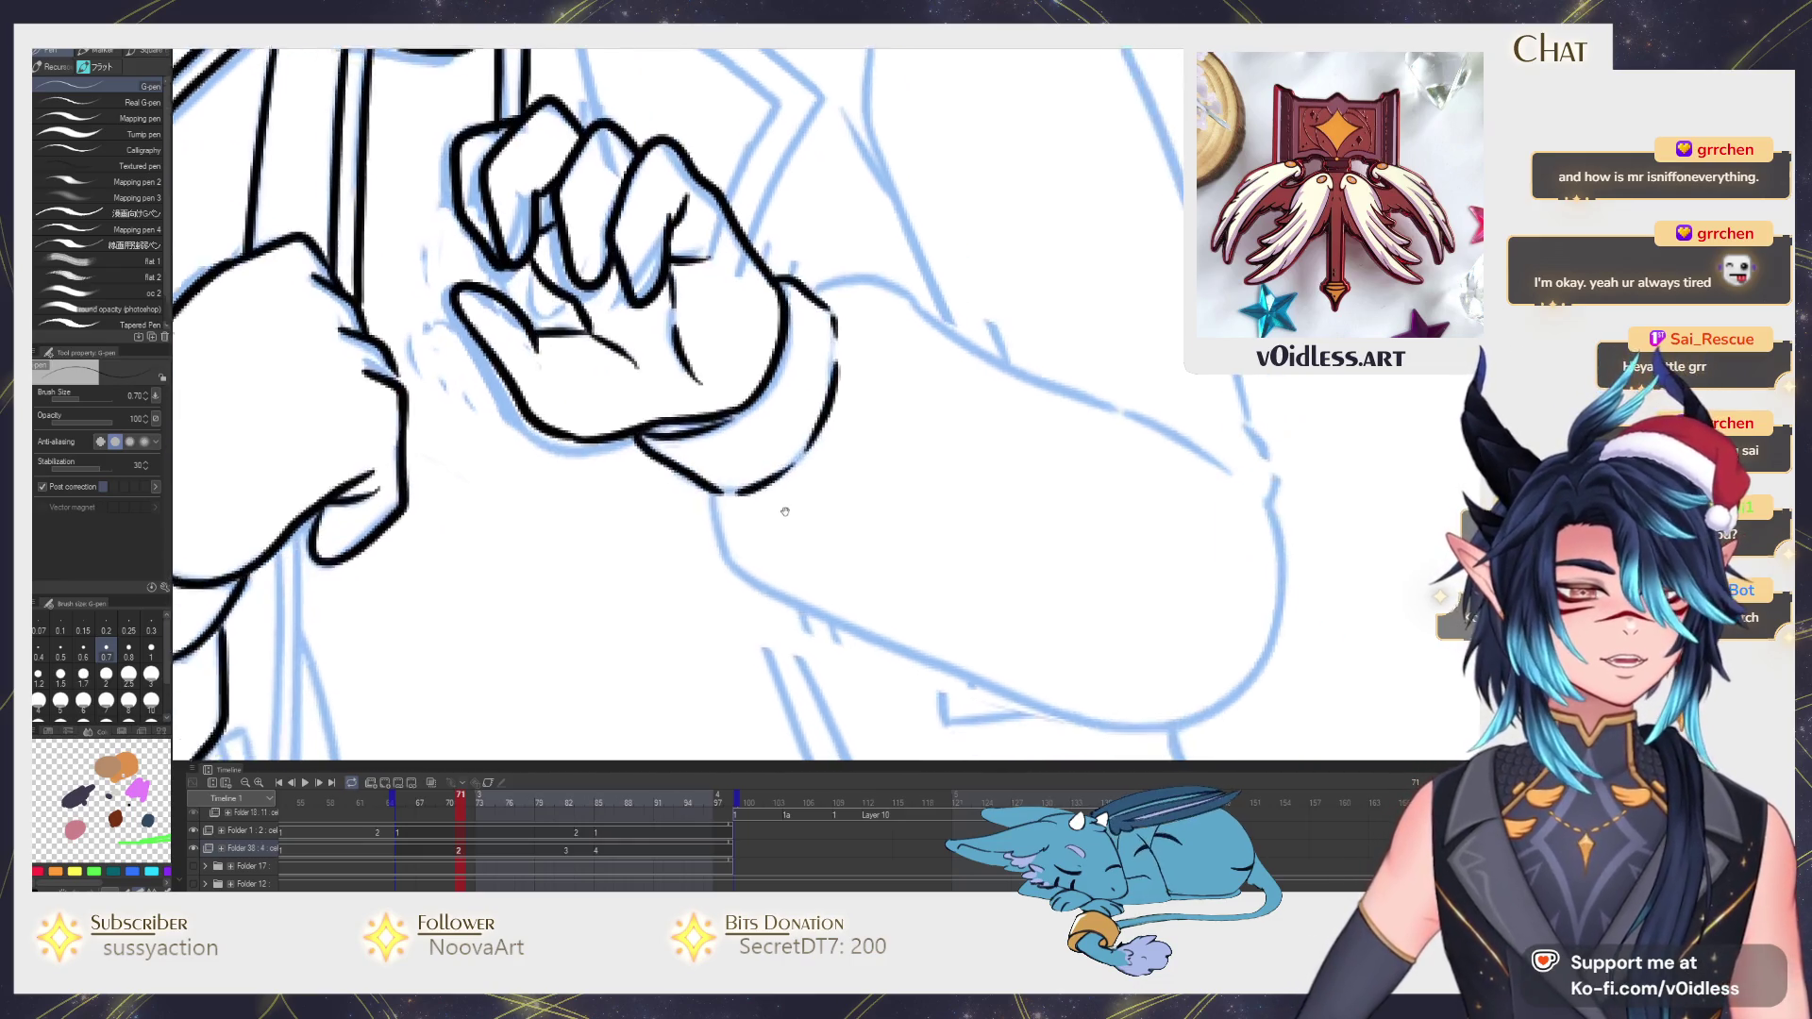
Ink the line below the sleeve cuff and the lower edge of the forearm.
{"action": "mouse_move", "coordinate": [681, 303]}
{"action": "left_mouse_down"}
{"action": "mouse_move", "coordinate": [695, 387]}
{"action": "mouse_move", "coordinate": [1078, 530]}
{"action": "mouse_move", "coordinate": [1087, 398]}
{"action": "left_mouse_up"}
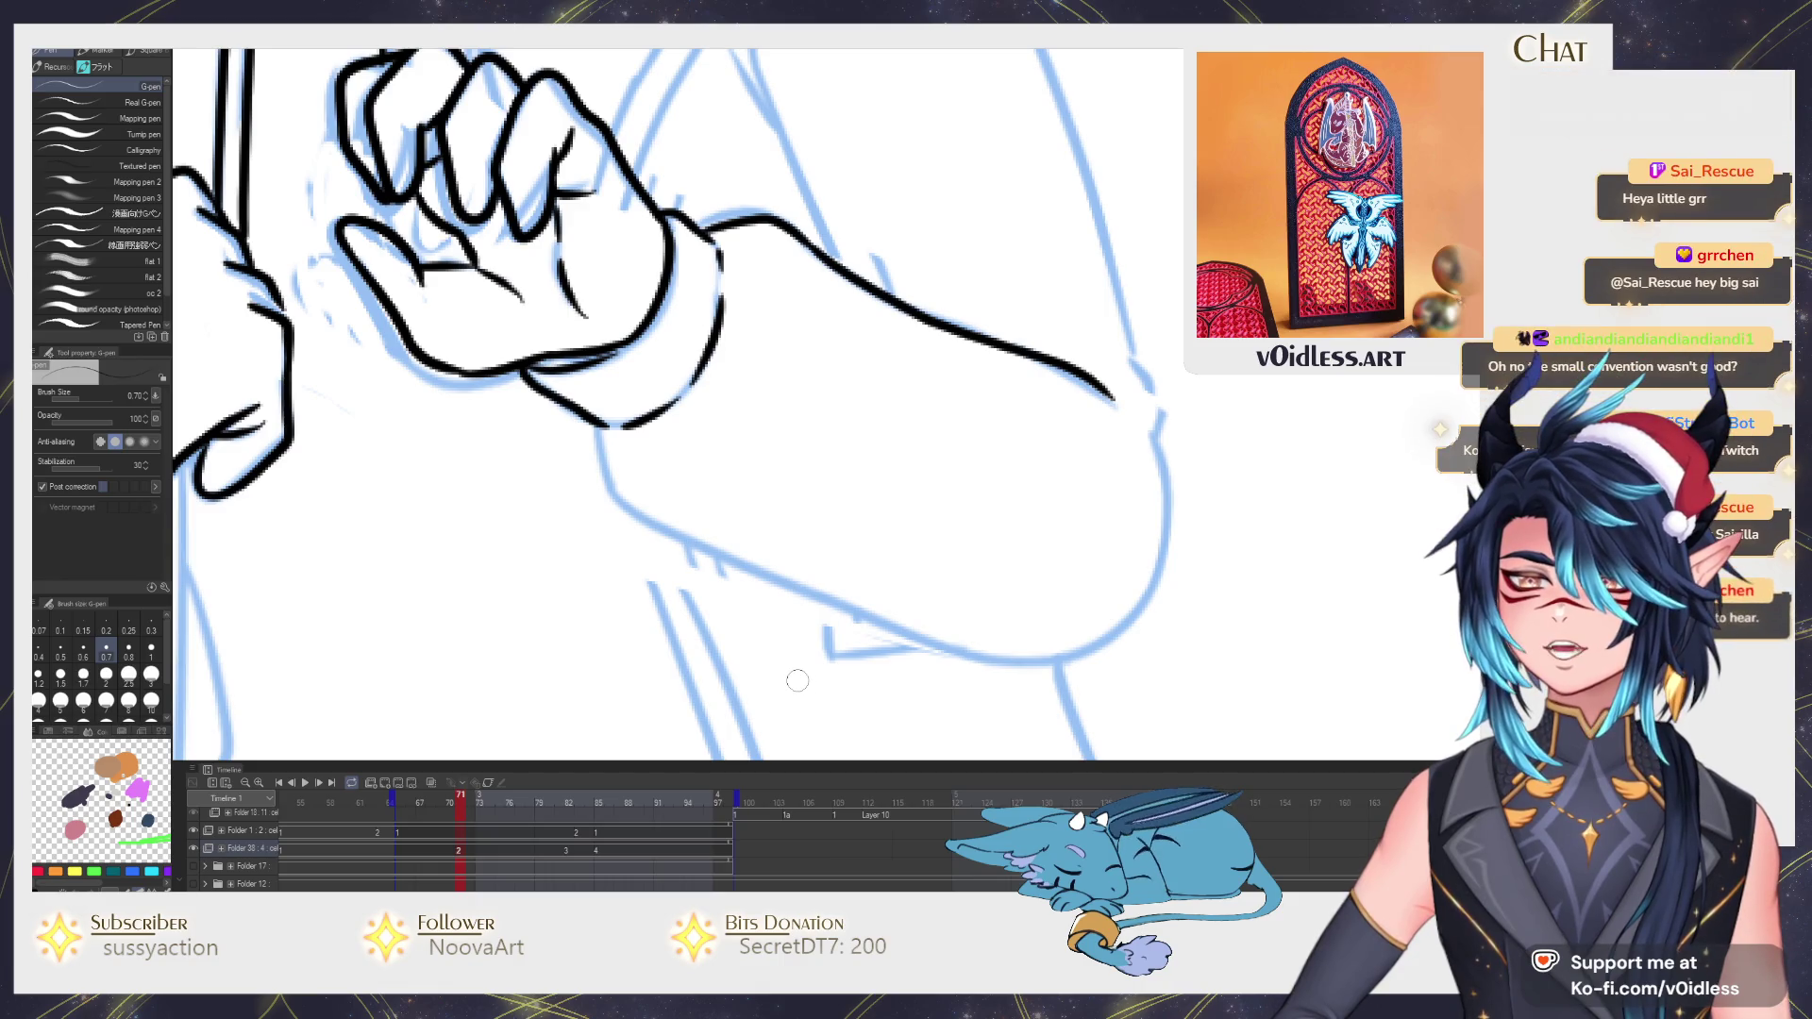
{"action": "left_click_drag", "start_coordinate": [796, 682], "coordinate": [772, 669]}
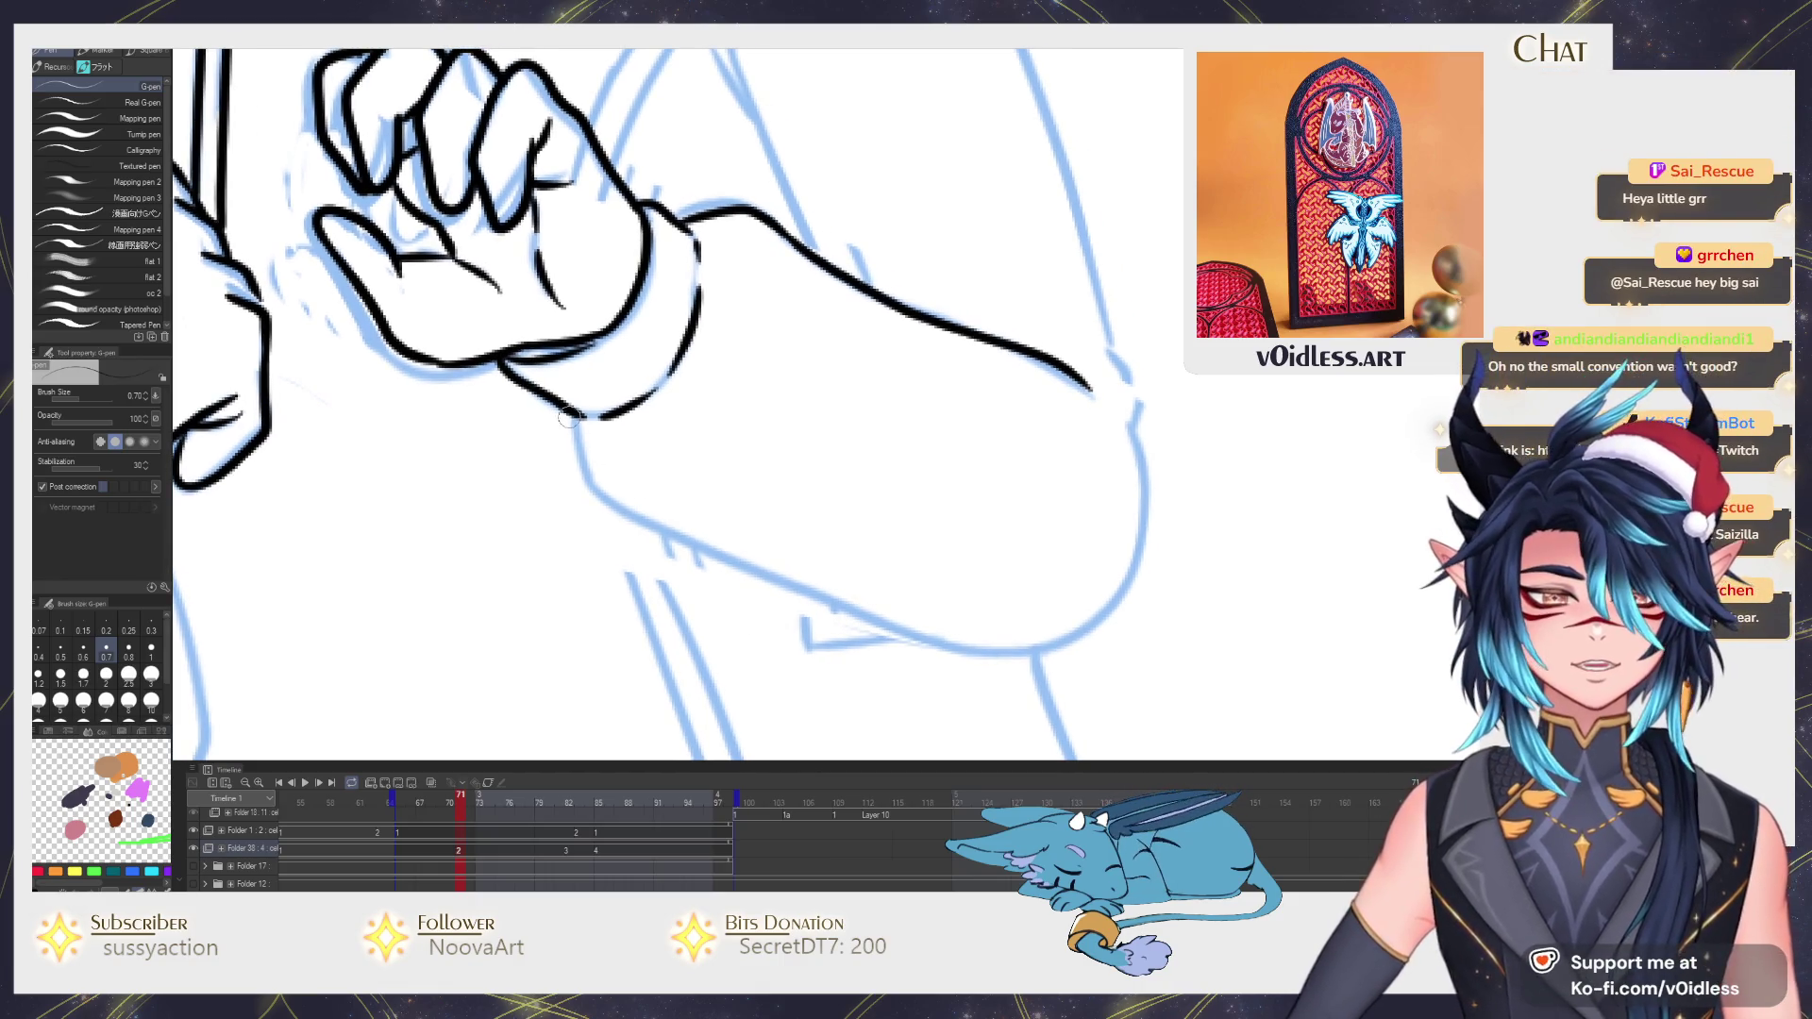
{"action": "left_click_drag", "start_coordinate": [572, 416], "coordinate": [601, 496]}
{"action": "left_click_drag", "start_coordinate": [592, 585], "coordinate": [717, 628]}
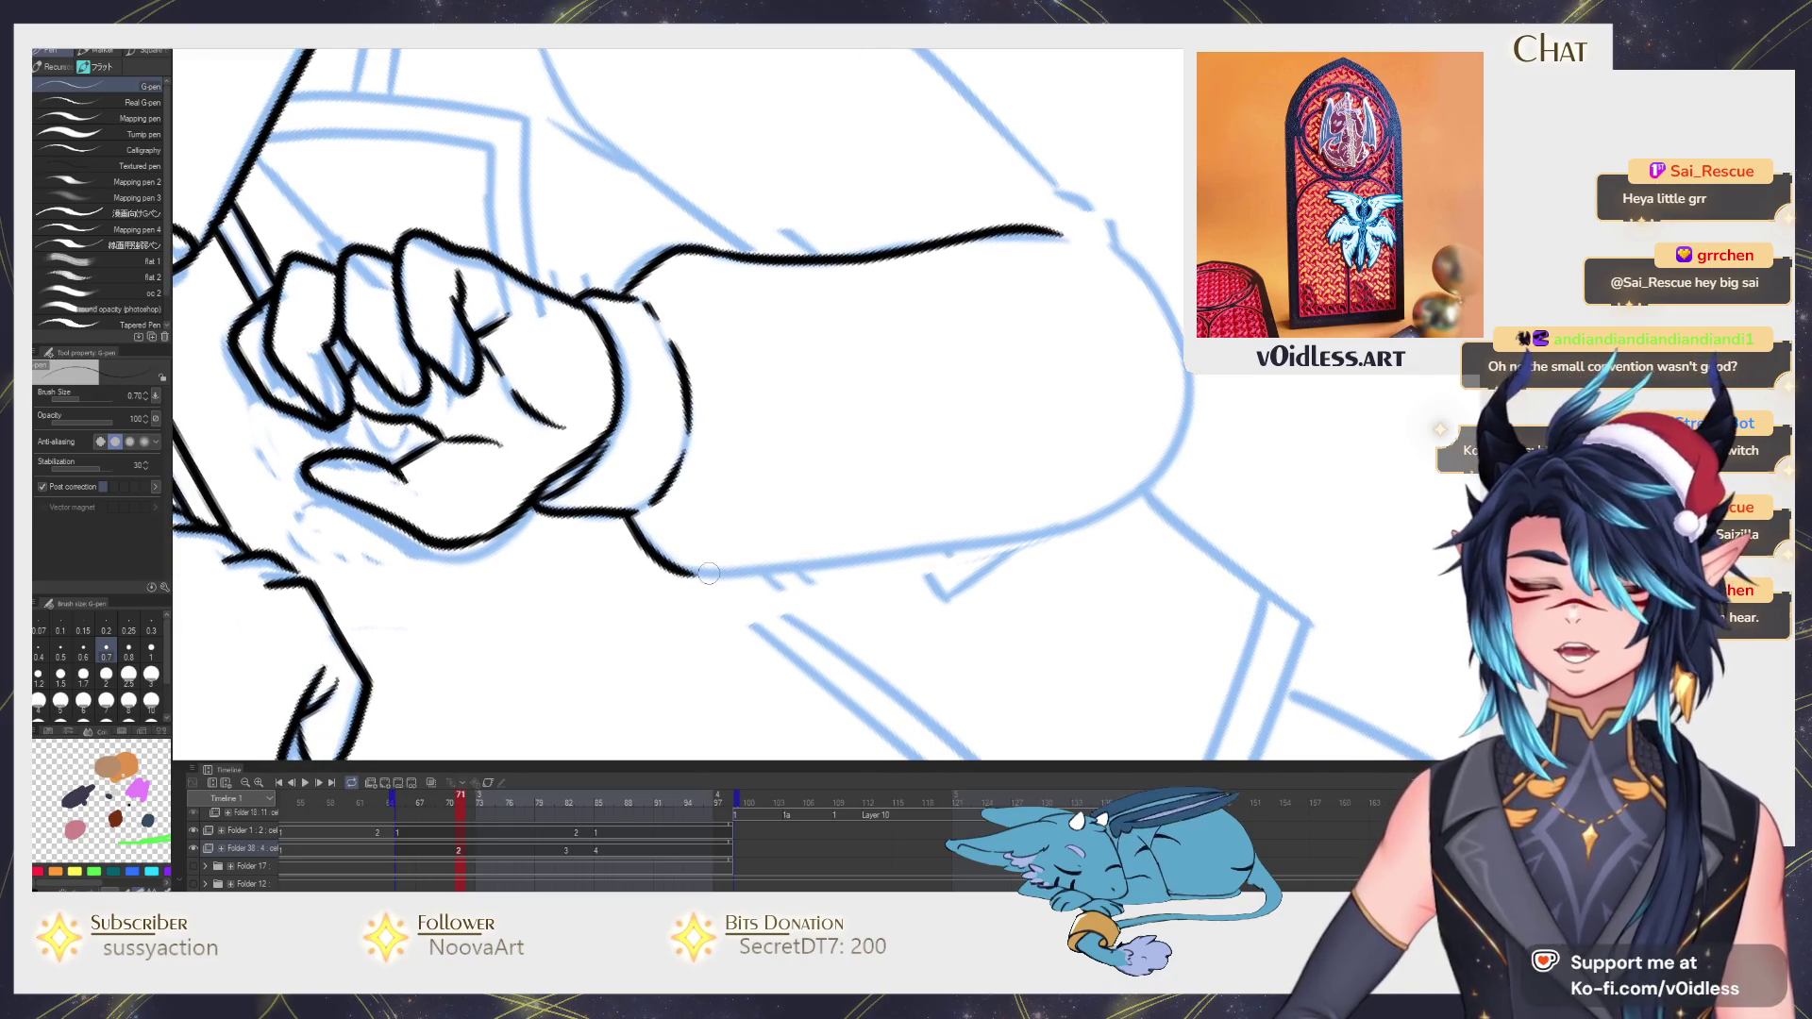
{"action": "mouse_move", "coordinate": [708, 572]}
{"action": "left_mouse_down"}
{"action": "mouse_move", "coordinate": [1090, 518]}
{"action": "mouse_move", "coordinate": [820, 674]}
{"action": "mouse_move", "coordinate": [884, 625]}
{"action": "mouse_move", "coordinate": [916, 448]}
{"action": "left_mouse_up"}
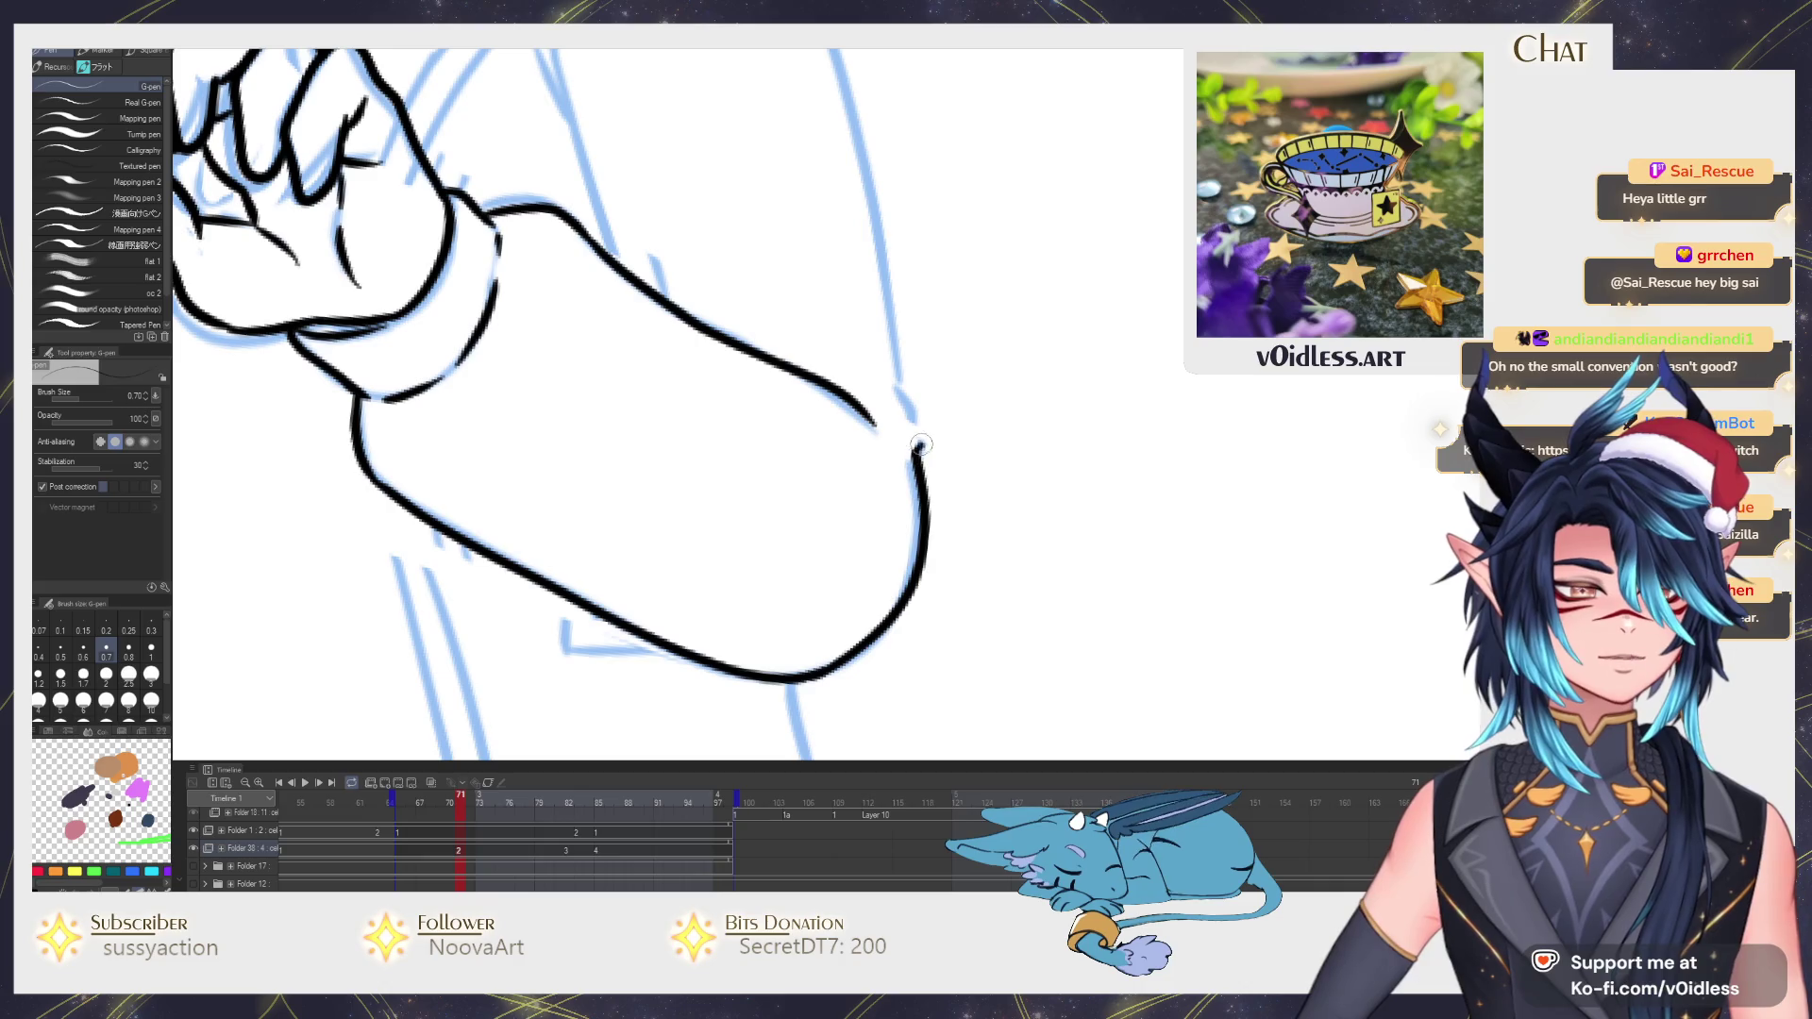
{"action": "scroll", "coordinate": [917, 444], "scroll_direction": "down", "scroll_amount": 2}
{"action": "mouse_move", "coordinate": [947, 300]}
{"action": "left_mouse_down"}
{"action": "mouse_move", "coordinate": [833, 598]}
{"action": "mouse_move", "coordinate": [801, 462]}
{"action": "left_mouse_up"}
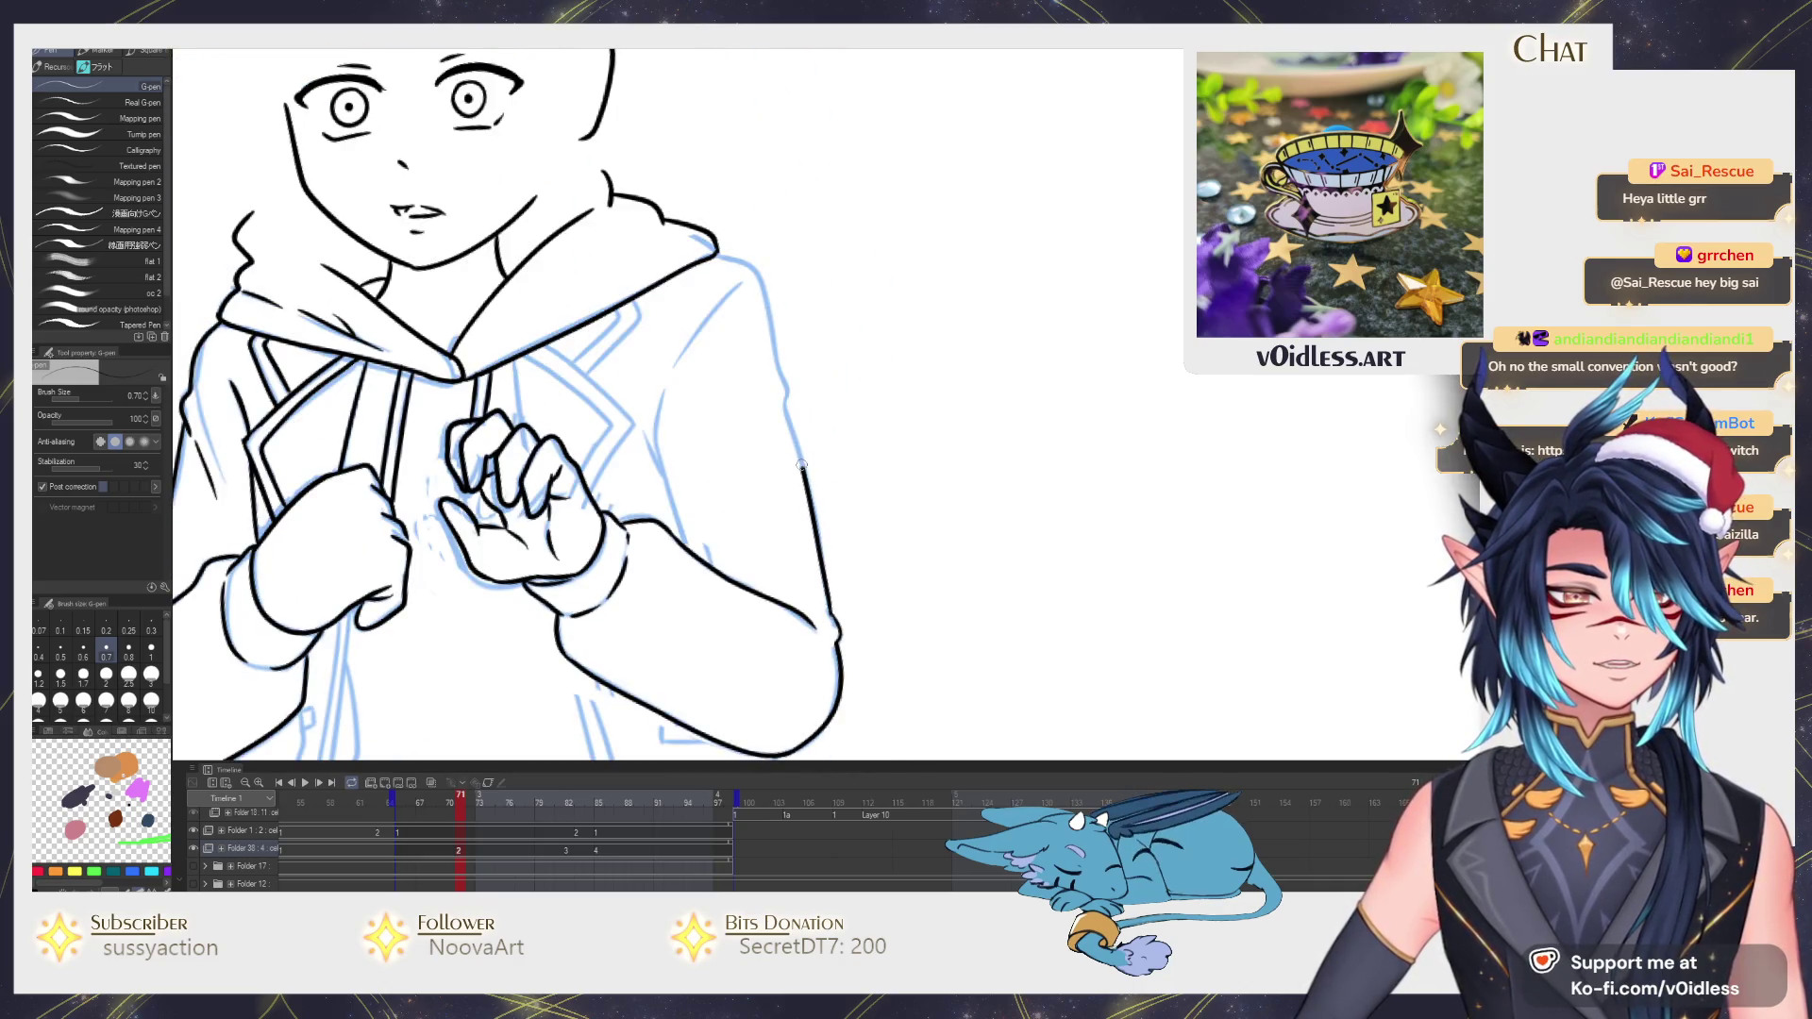
Compare neighbouring frames, then ink the arm's outer and inner edges.
{"action": "key", "text": "Right"}
{"action": "key", "text": "Left"}
{"action": "key", "text": "Left"}
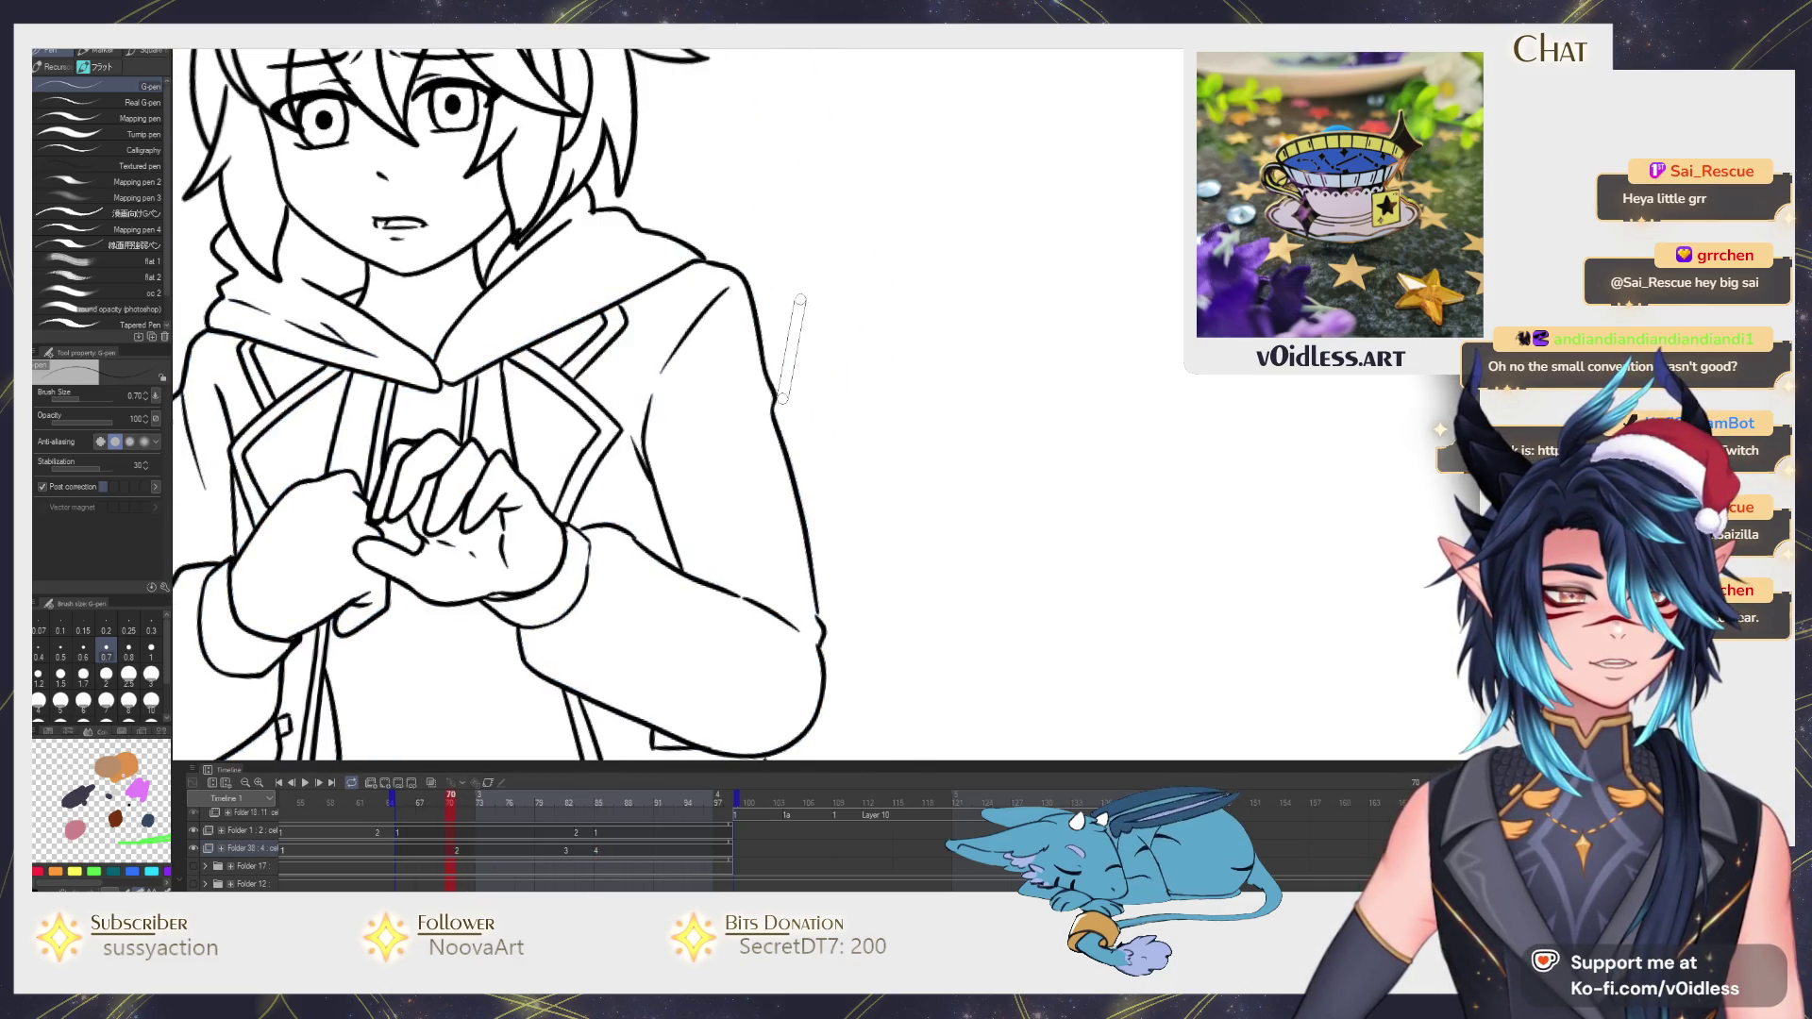
{"action": "key", "text": "Right"}
{"action": "scroll", "coordinate": [789, 412], "scroll_direction": "up", "scroll_amount": 3}
{"action": "scroll", "coordinate": [757, 284], "scroll_direction": "up", "scroll_amount": 1}
{"action": "mouse_move", "coordinate": [781, 413]}
{"action": "left_mouse_down"}
{"action": "mouse_move", "coordinate": [758, 283]}
{"action": "mouse_move", "coordinate": [660, 186]}
{"action": "mouse_move", "coordinate": [773, 144]}
{"action": "mouse_move", "coordinate": [686, 372]}
{"action": "left_mouse_up"}
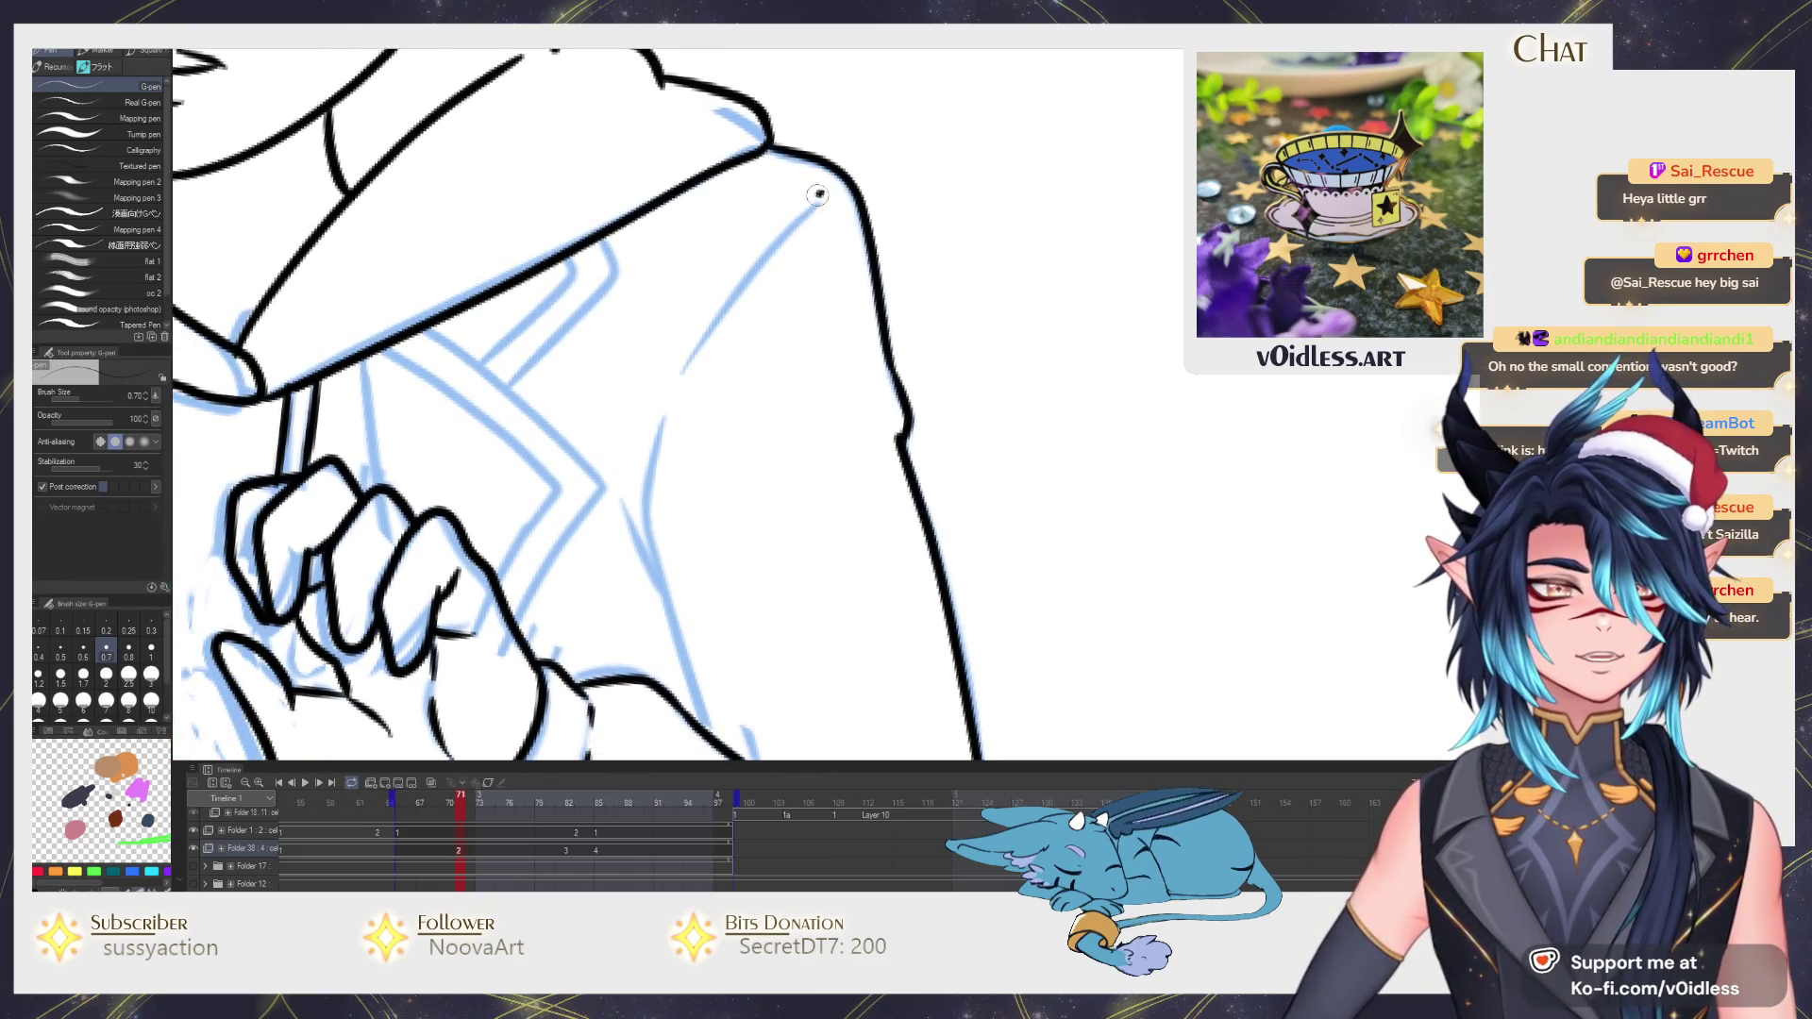
{"action": "mouse_move", "coordinate": [679, 451]}
{"action": "left_mouse_down"}
{"action": "mouse_move", "coordinate": [706, 296]}
{"action": "mouse_move", "coordinate": [734, 567]}
{"action": "left_mouse_up"}
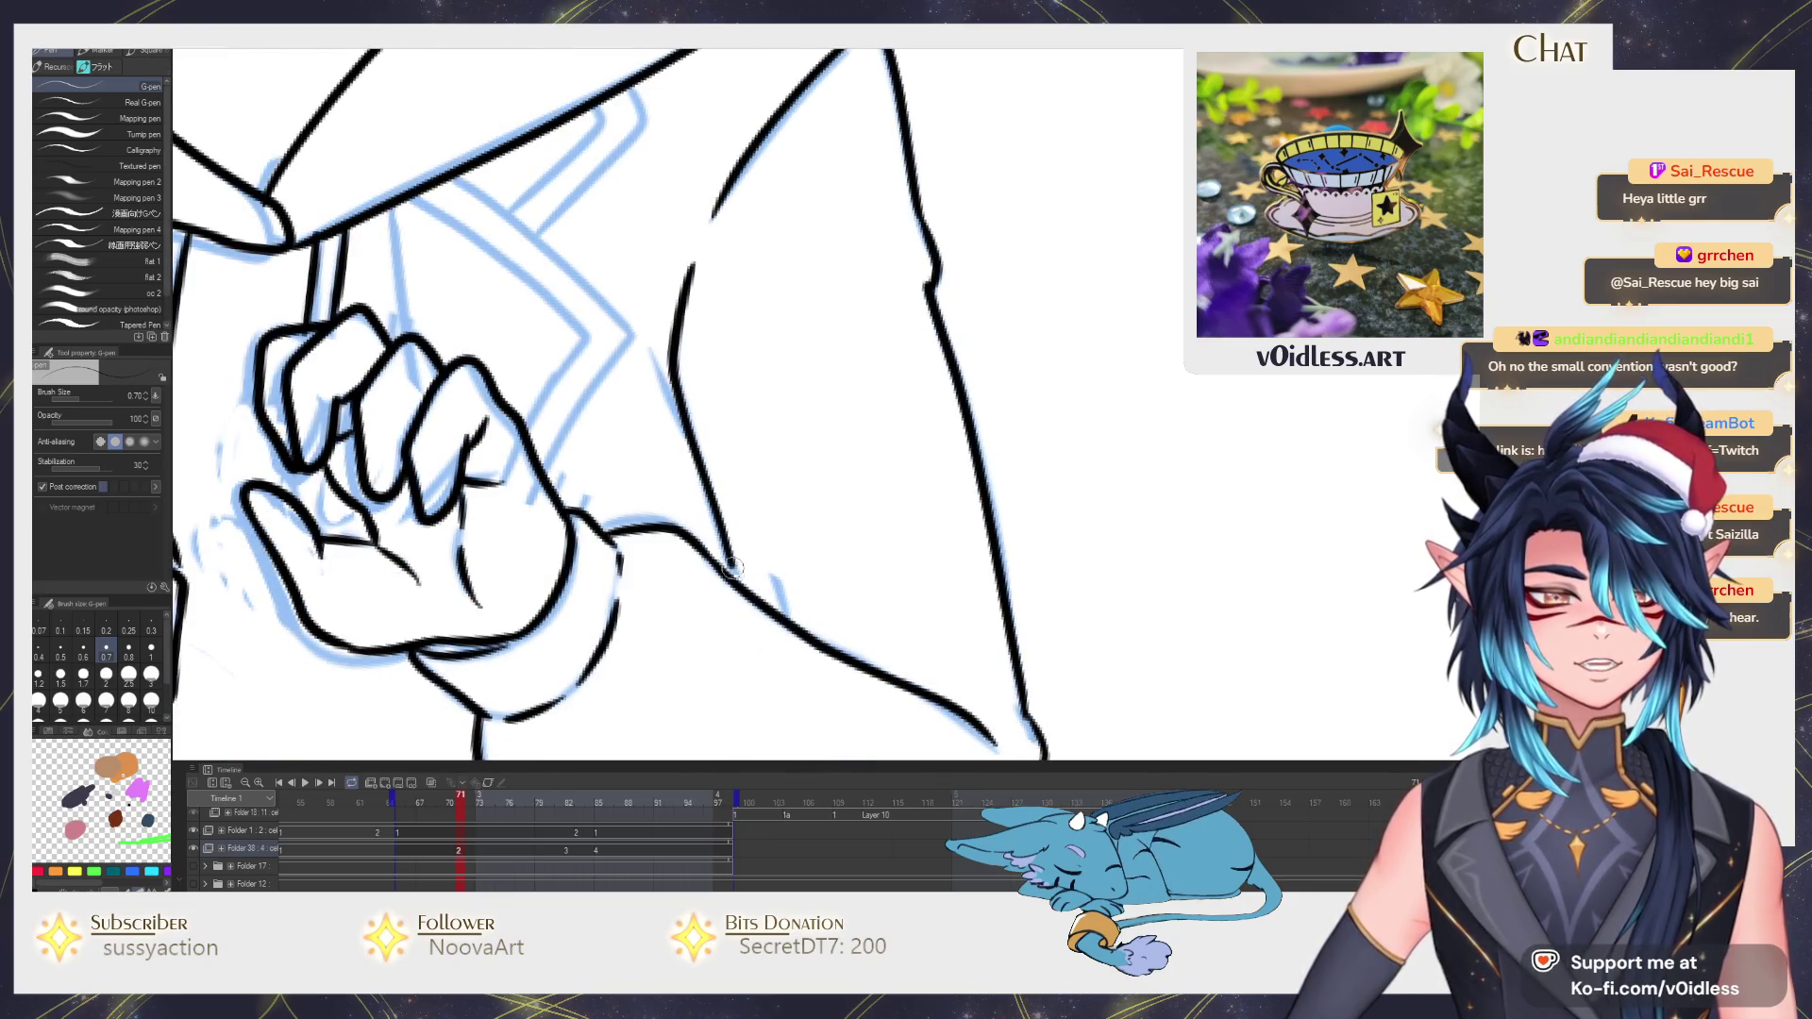
Ink two parallel jacket lapel lines and the lapel corner beside the hood strings.
{"action": "mouse_move", "coordinate": [684, 425]}
{"action": "left_mouse_down"}
{"action": "mouse_move", "coordinate": [758, 508]}
{"action": "mouse_move", "coordinate": [716, 404]}
{"action": "mouse_move", "coordinate": [592, 306]}
{"action": "left_mouse_up"}
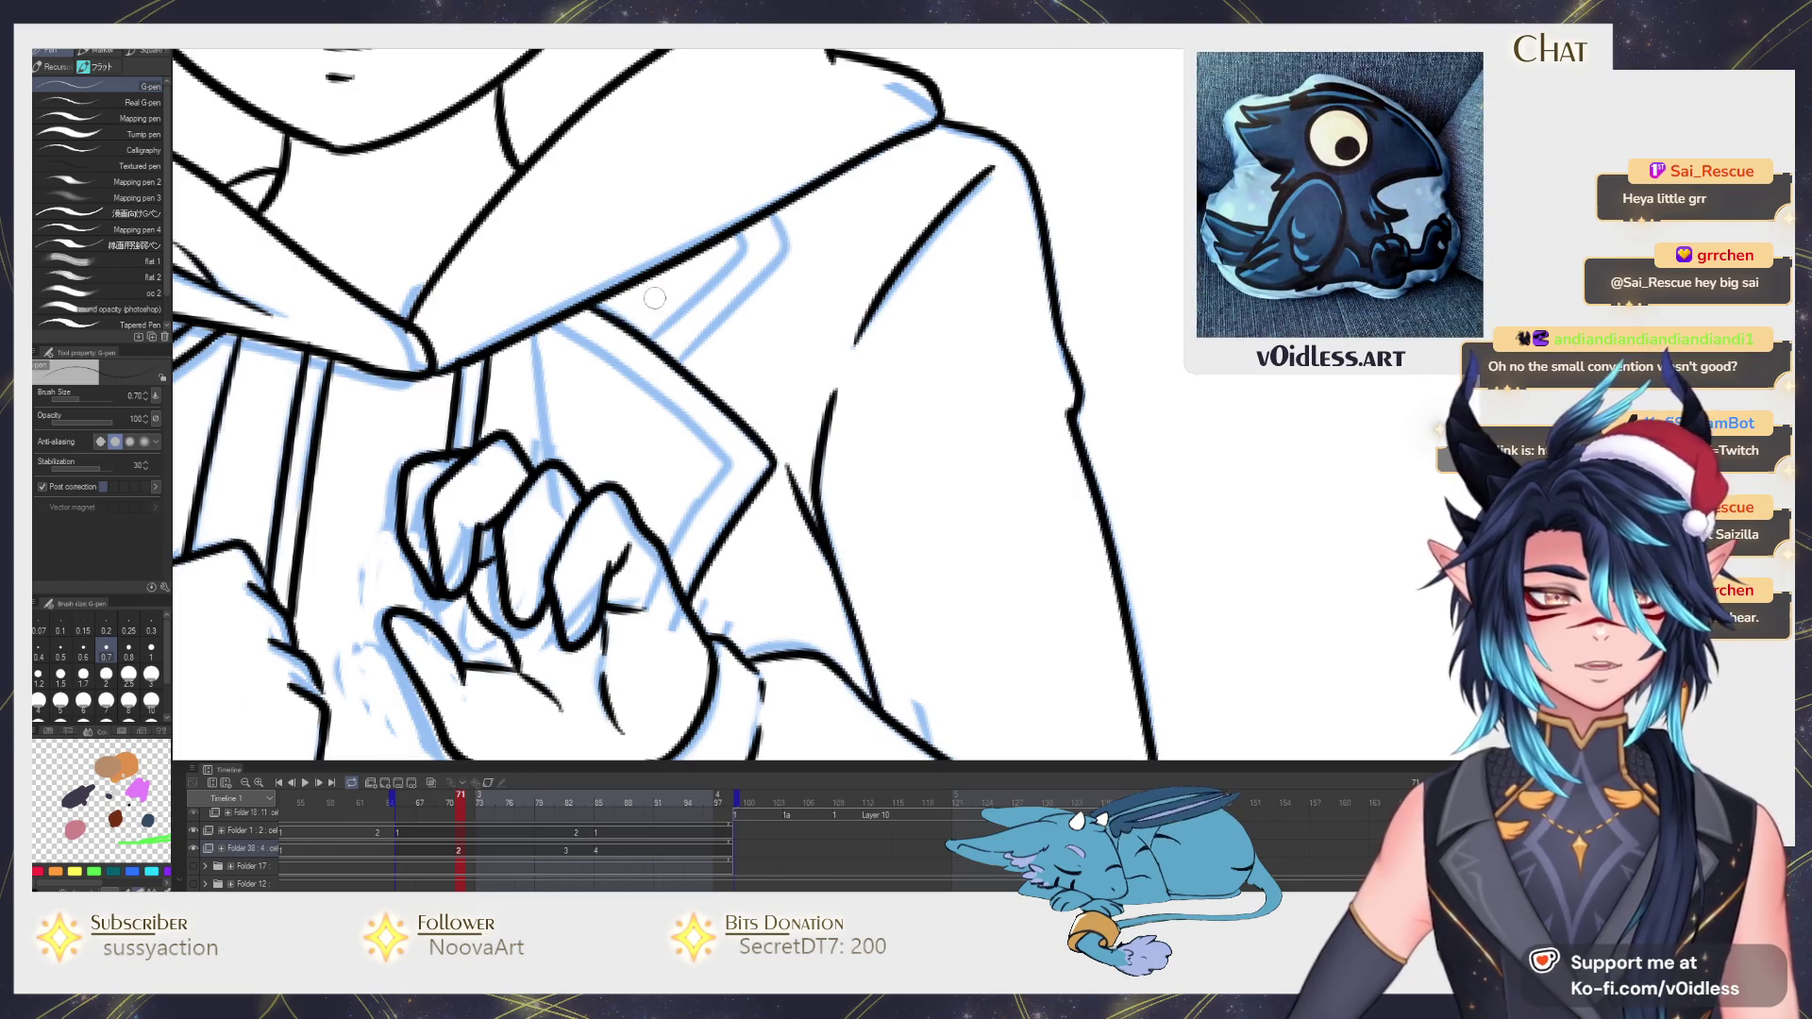
{"action": "left_click_drag", "start_coordinate": [687, 361], "coordinate": [780, 238]}
{"action": "left_click_drag", "start_coordinate": [658, 342], "coordinate": [739, 250]}
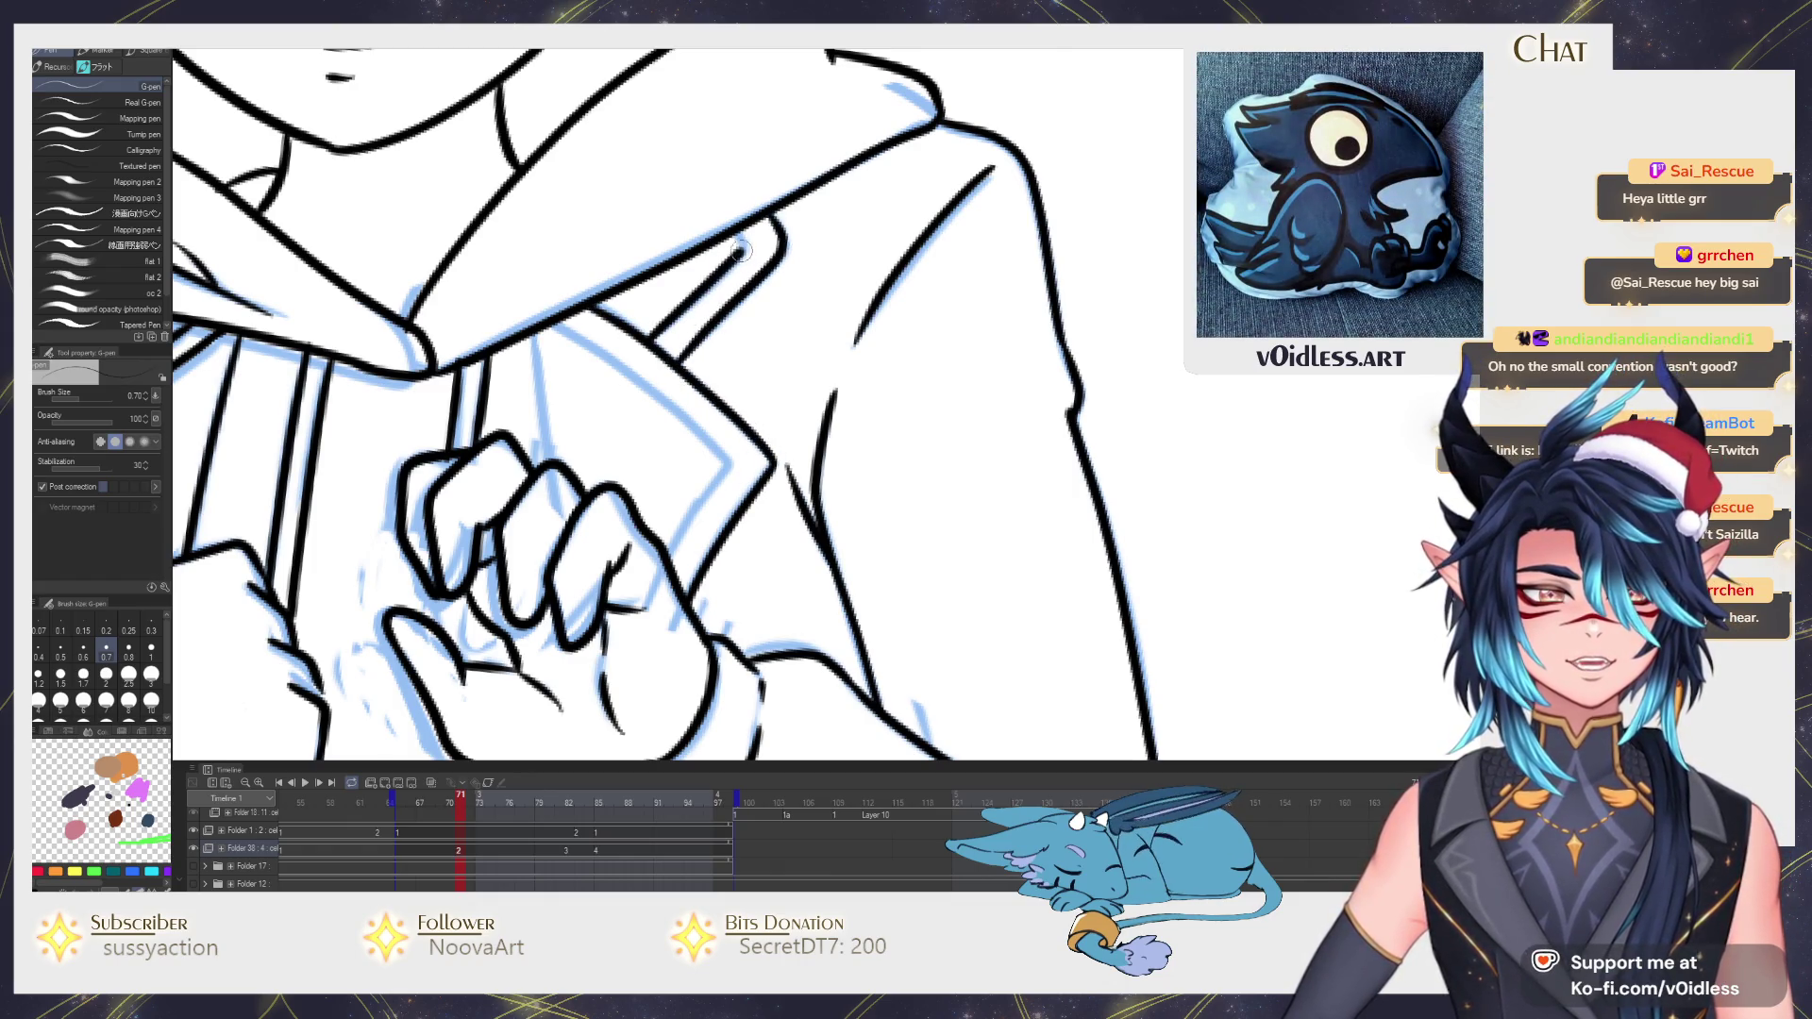
{"action": "scroll", "coordinate": [715, 318], "scroll_direction": "up", "scroll_amount": 1}
{"action": "left_click_drag", "start_coordinate": [700, 531], "coordinate": [577, 340]}
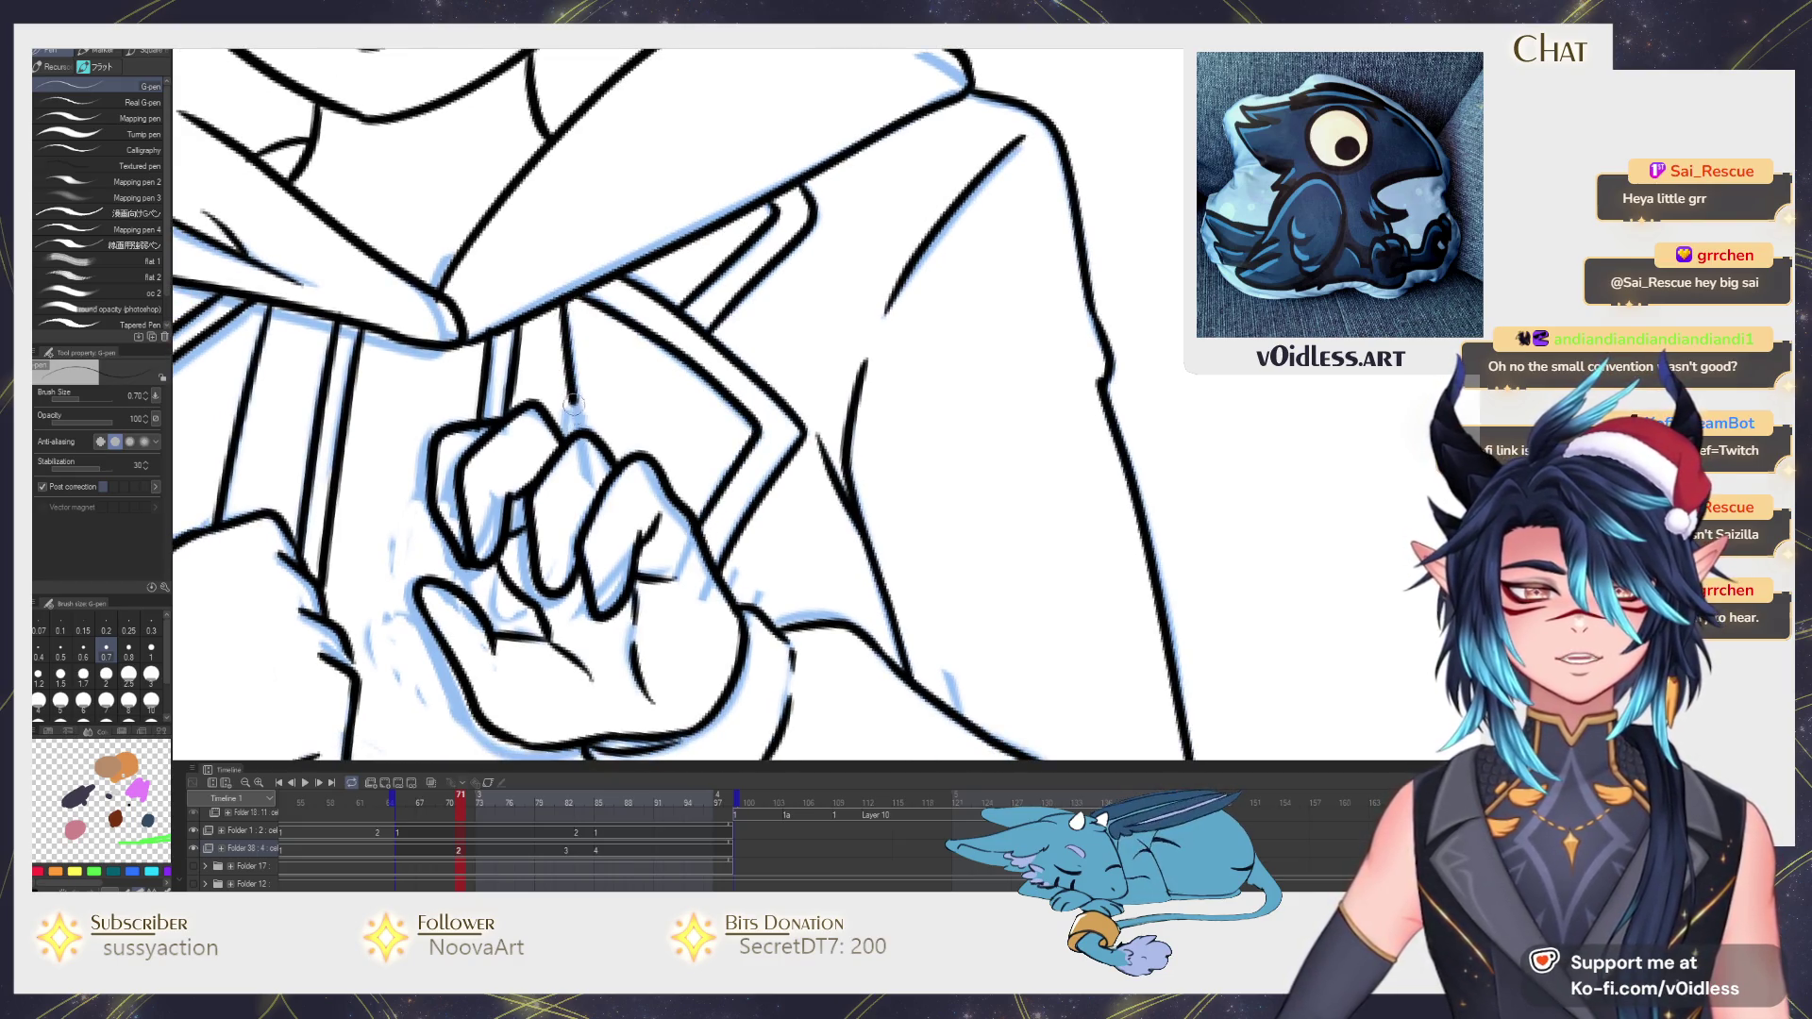
{"action": "scroll", "coordinate": [627, 386], "scroll_direction": "down", "scroll_amount": 2}
{"action": "scroll", "coordinate": [627, 385], "scroll_direction": "down", "scroll_amount": 3}
{"action": "scroll", "coordinate": [627, 384], "scroll_direction": "down", "scroll_amount": 3}
{"action": "scroll", "coordinate": [729, 364], "scroll_direction": "up", "scroll_amount": 1}
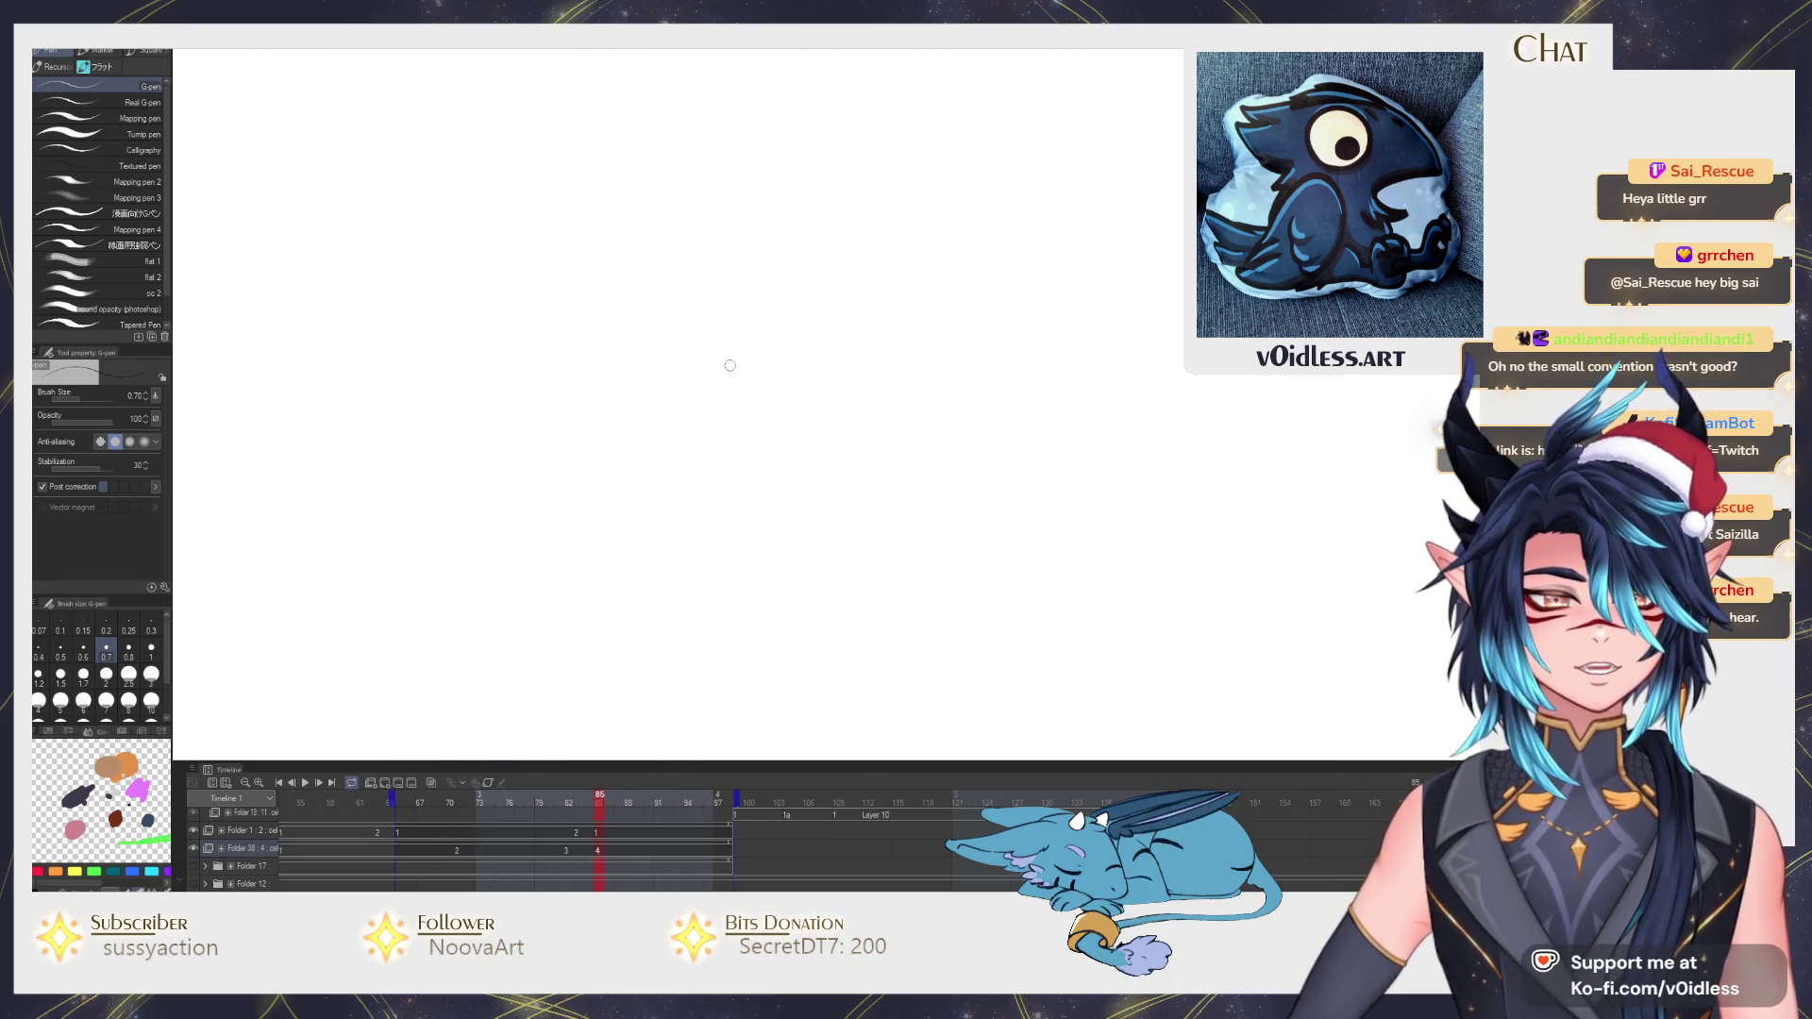
Compare frames, then ink the jacket's right front edge, hem and inner line.
{"action": "key", "text": "Right"}
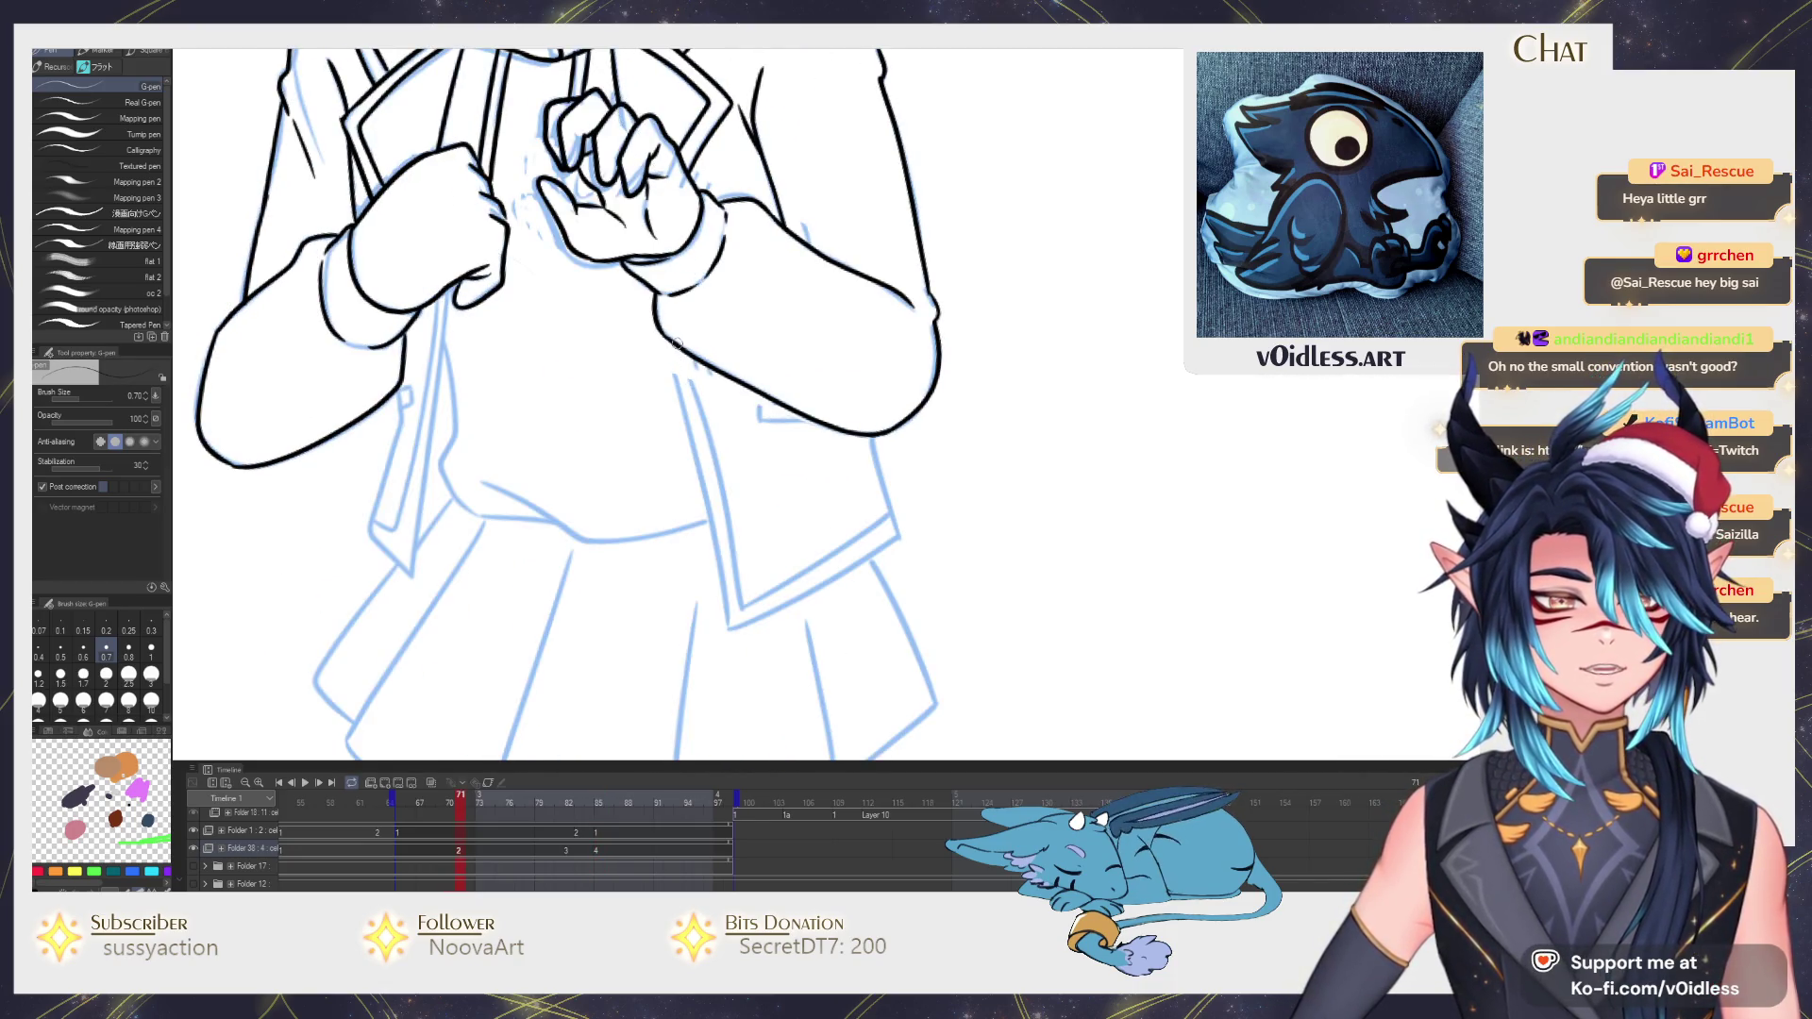
{"action": "key", "text": "Left"}
{"action": "key", "text": "Right"}
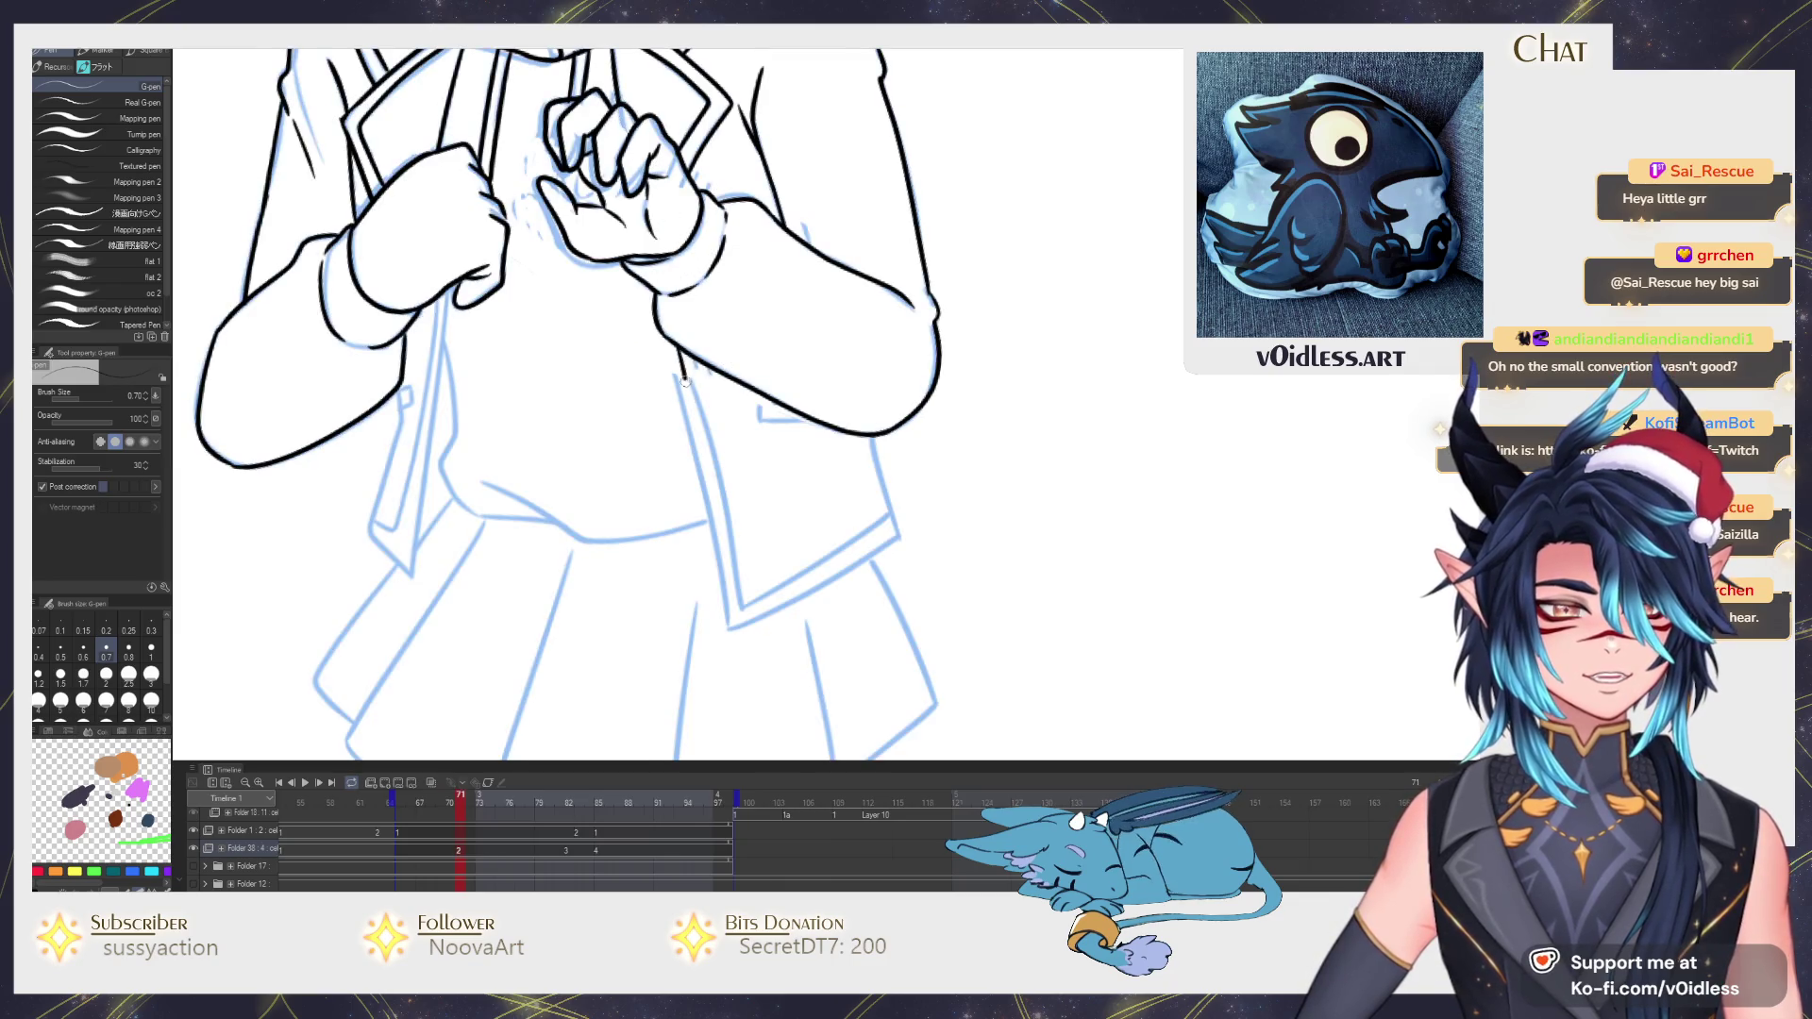
{"action": "mouse_move", "coordinate": [682, 377]}
{"action": "left_mouse_down"}
{"action": "mouse_move", "coordinate": [730, 627]}
{"action": "mouse_move", "coordinate": [898, 530]}
{"action": "left_mouse_up"}
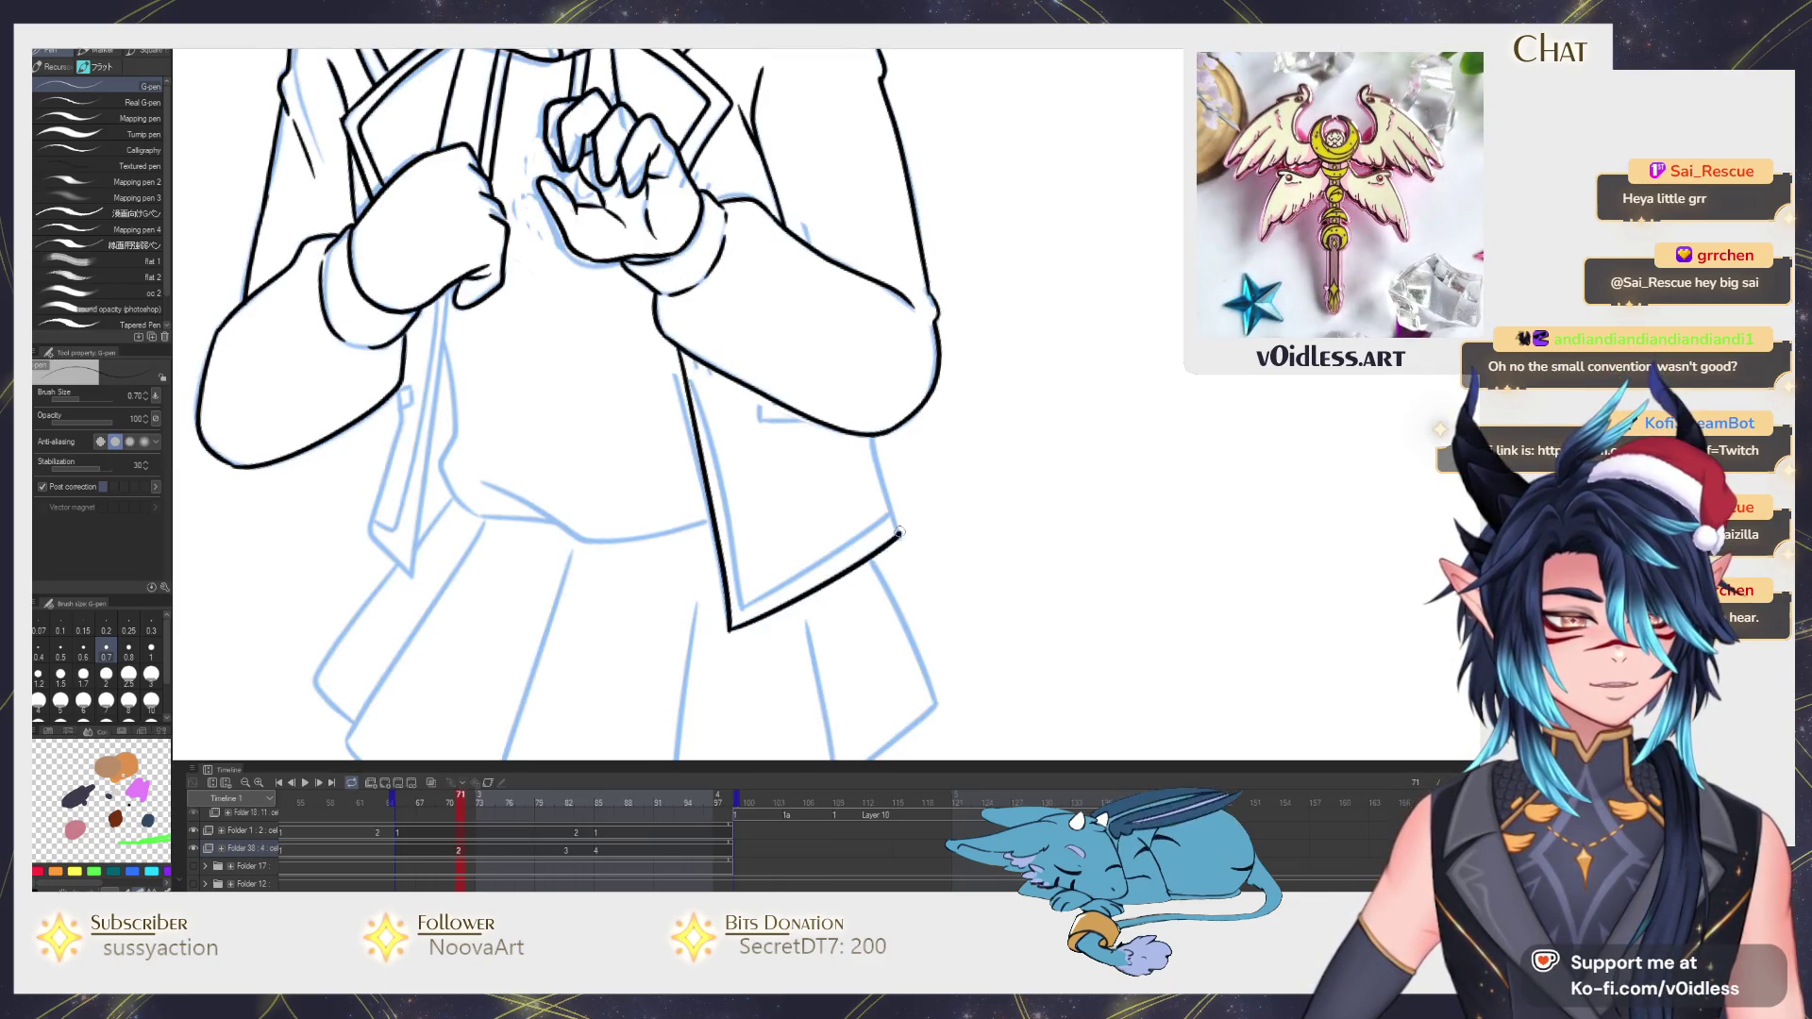
{"action": "mouse_move", "coordinate": [695, 357]}
{"action": "left_mouse_down"}
{"action": "mouse_move", "coordinate": [745, 606]}
{"action": "mouse_move", "coordinate": [1034, 443]}
{"action": "left_mouse_up"}
{"action": "scroll", "coordinate": [750, 609], "scroll_direction": "up", "scroll_amount": 2}
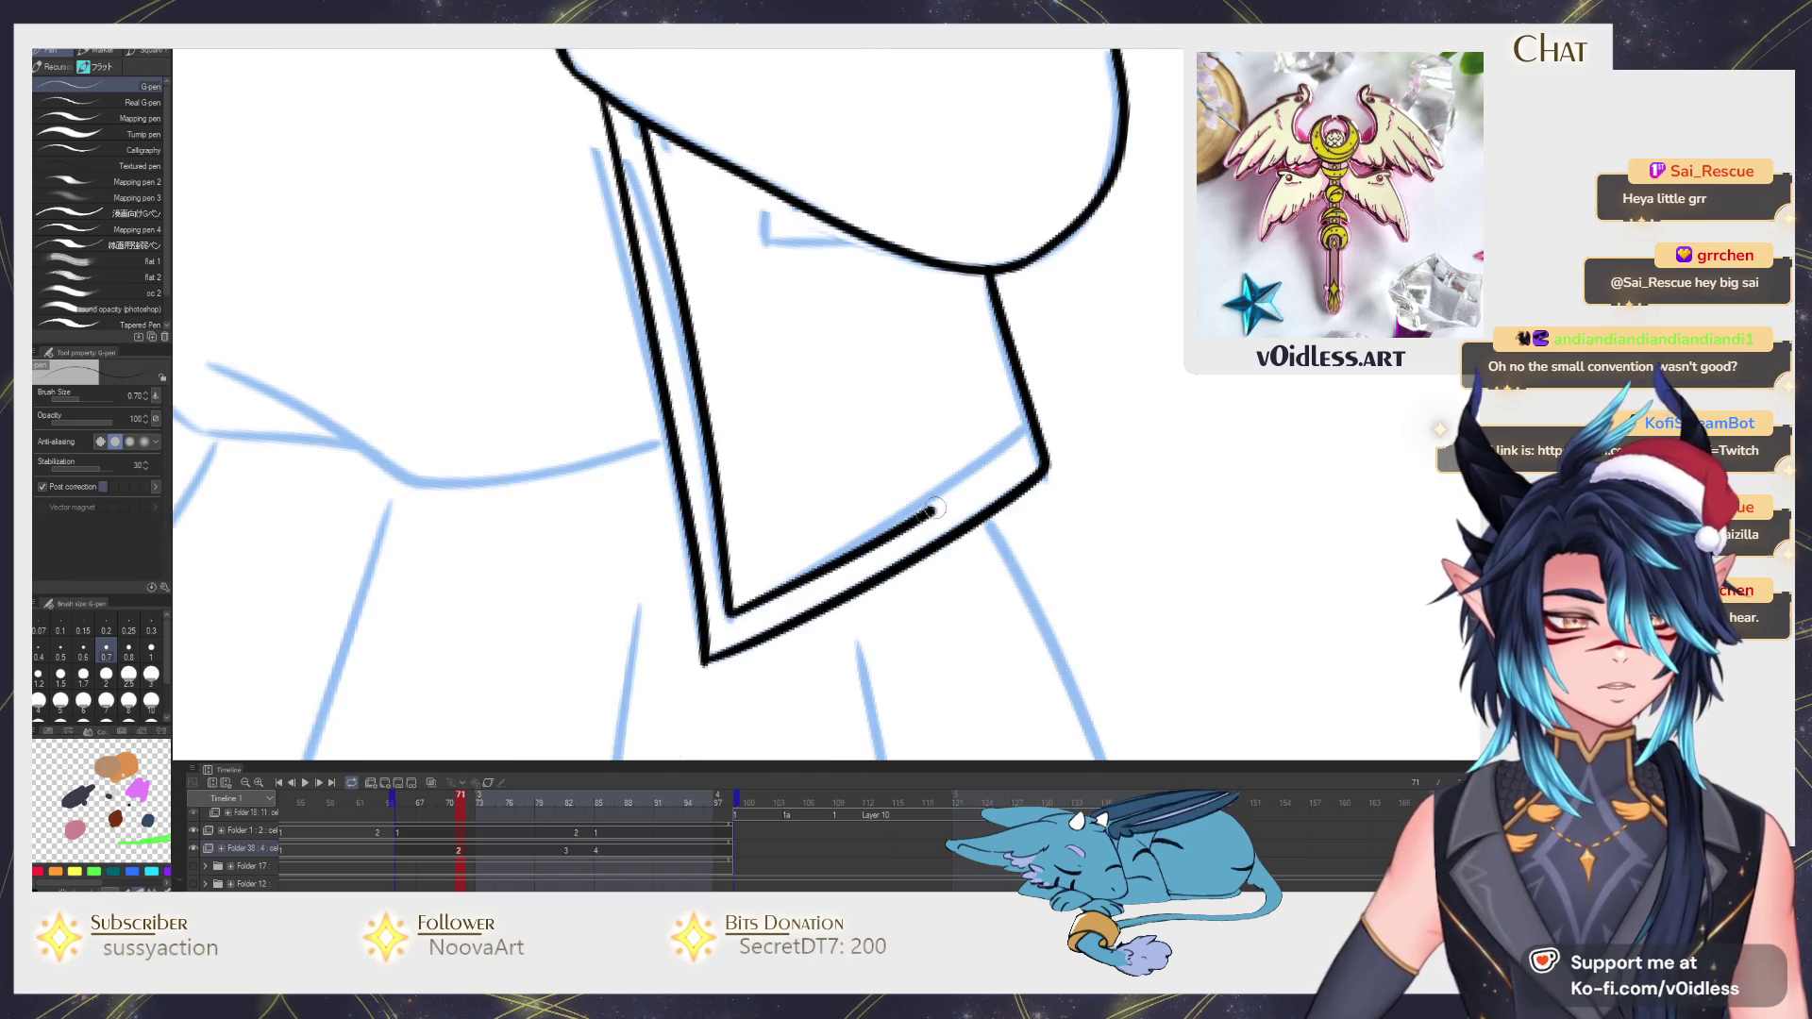
Ink the jacket's lower-edge notch, redoing it until it reads as a short vertical stroke.
{"action": "mouse_move", "coordinate": [764, 189]}
{"action": "left_mouse_down"}
{"action": "mouse_move", "coordinate": [789, 240]}
{"action": "mouse_move", "coordinate": [860, 238]}
{"action": "left_mouse_up"}
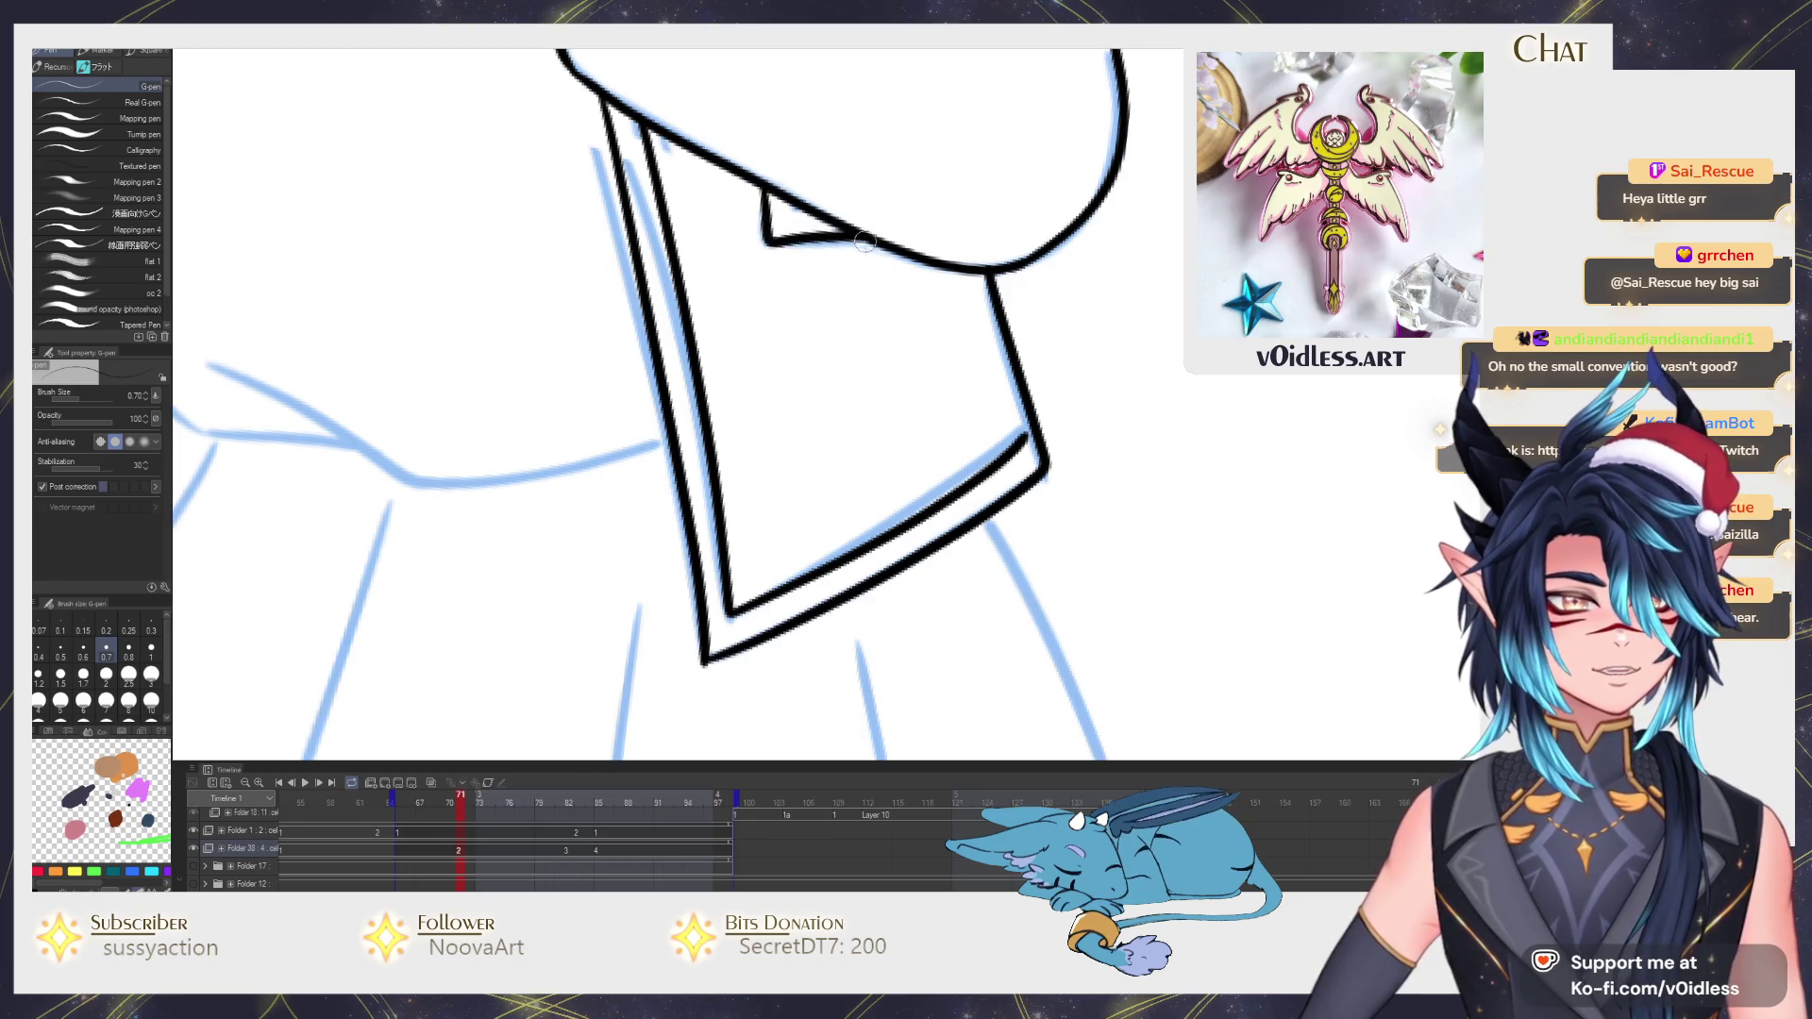
{"action": "key", "text": "ctrl+z"}
{"action": "mouse_move", "coordinate": [764, 177]}
{"action": "left_mouse_down"}
{"action": "mouse_move", "coordinate": [765, 244]}
{"action": "mouse_move", "coordinate": [867, 239]}
{"action": "left_mouse_up"}
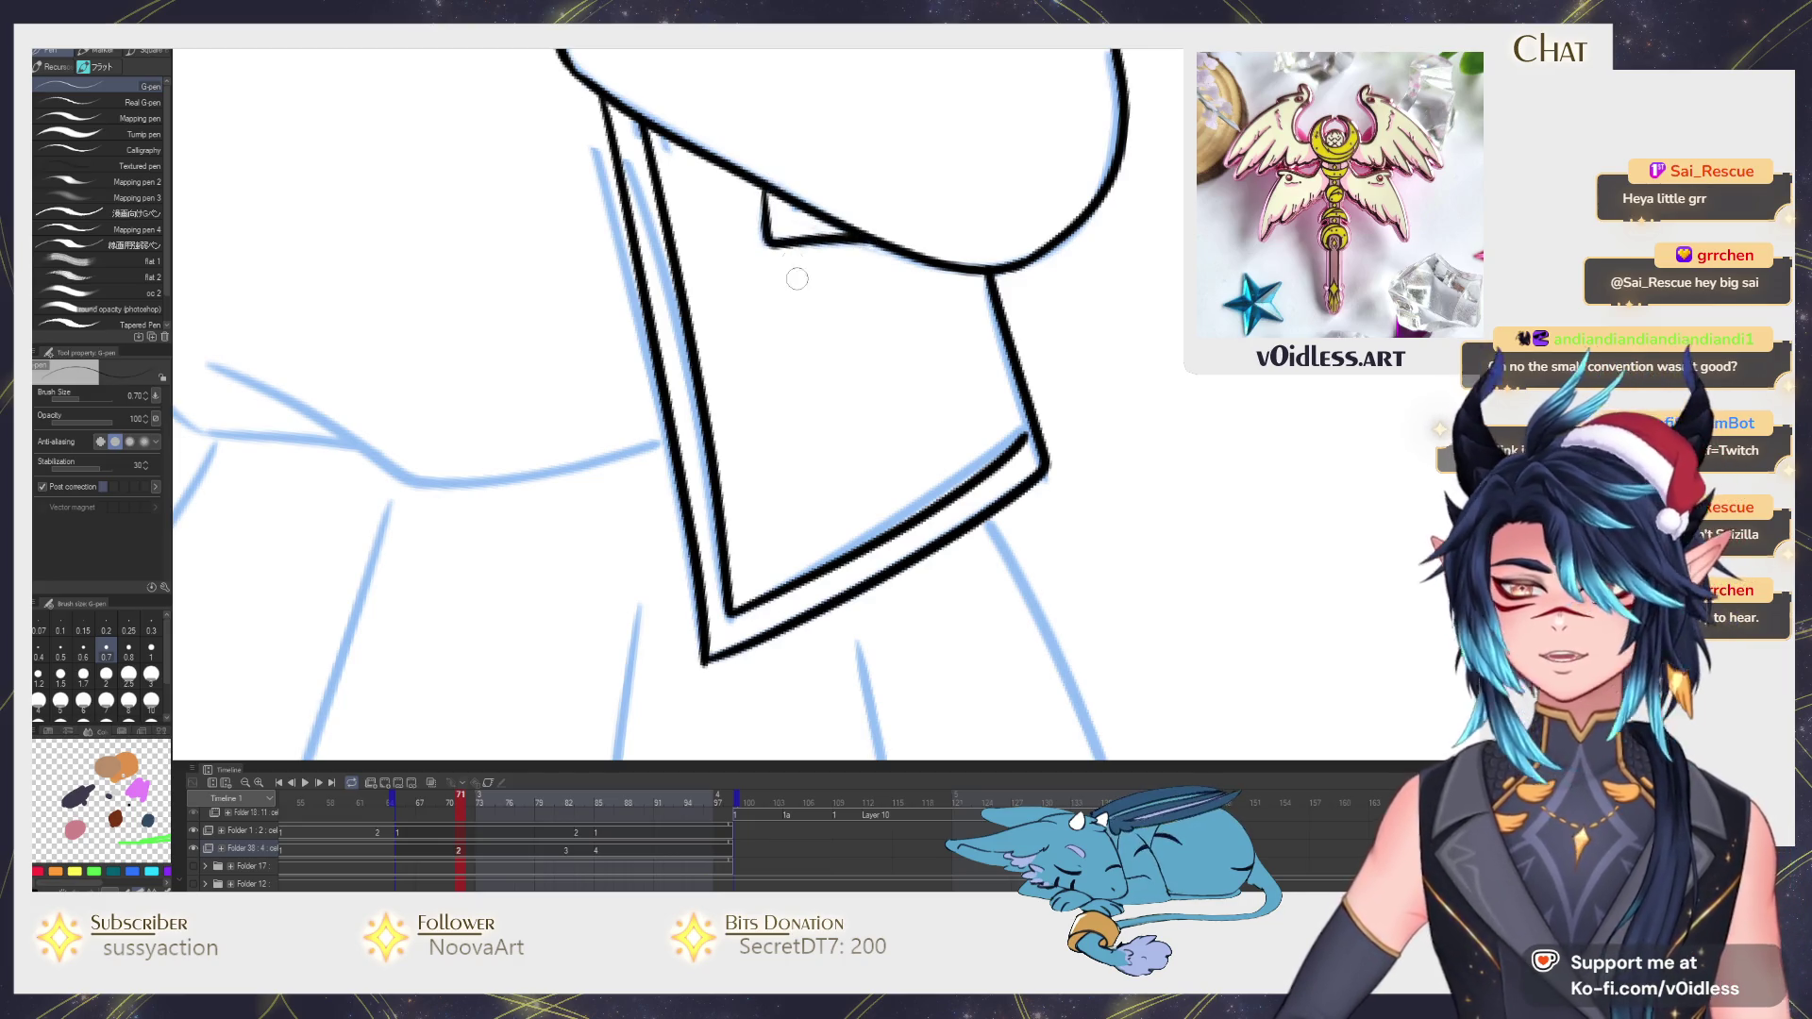
{"action": "key", "text": "ctrl+z"}
{"action": "mouse_move", "coordinate": [760, 181]}
{"action": "left_mouse_down"}
{"action": "mouse_move", "coordinate": [766, 243]}
{"action": "mouse_move", "coordinate": [863, 237]}
{"action": "left_mouse_up"}
{"action": "scroll", "coordinate": [766, 238], "scroll_direction": "down", "scroll_amount": 3}
{"action": "scroll", "coordinate": [706, 178], "scroll_direction": "up", "scroll_amount": 2}
{"action": "scroll", "coordinate": [705, 177], "scroll_direction": "up", "scroll_amount": 2}
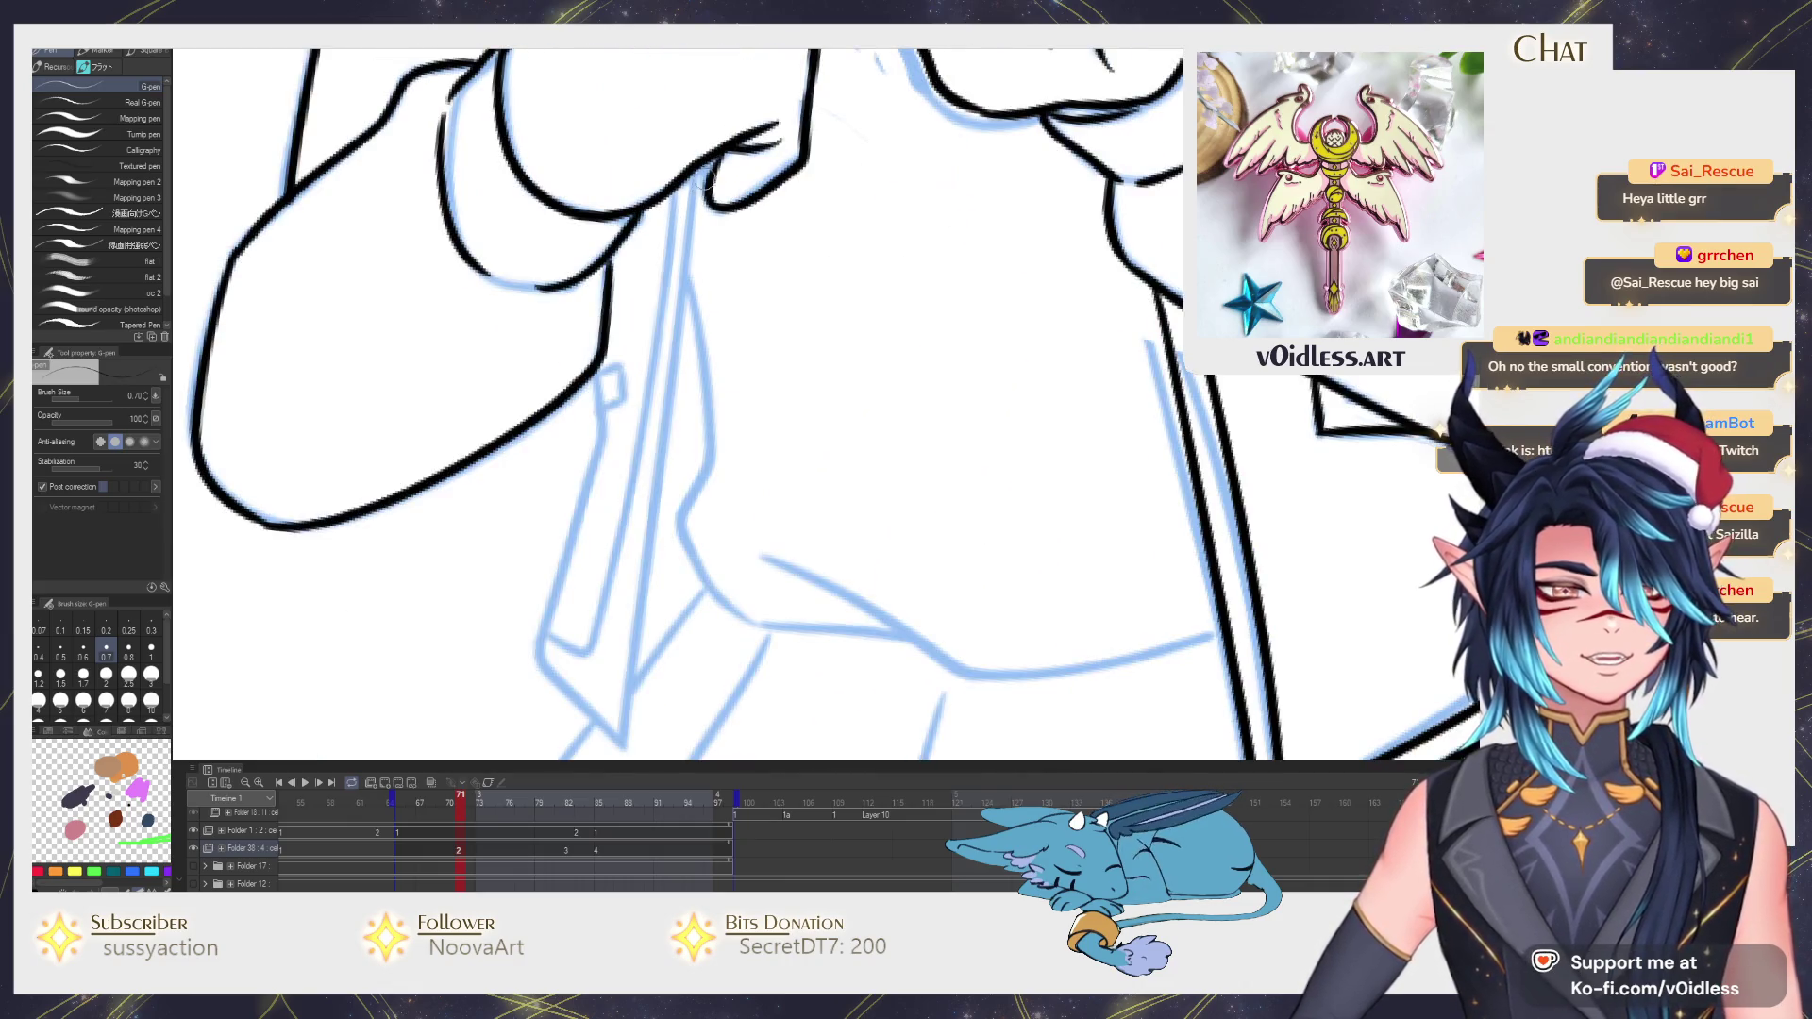
Ink the left jacket front and lapel edge, redoing misplaced strokes, then view the whole torso.
{"action": "mouse_move", "coordinate": [702, 170]}
{"action": "left_mouse_down"}
{"action": "mouse_move", "coordinate": [624, 737]}
{"action": "mouse_move", "coordinate": [623, 630]}
{"action": "mouse_move", "coordinate": [531, 560]}
{"action": "mouse_move", "coordinate": [527, 612]}
{"action": "mouse_move", "coordinate": [597, 315]}
{"action": "mouse_move", "coordinate": [618, 355]}
{"action": "left_mouse_up"}
{"action": "mouse_move", "coordinate": [527, 596]}
{"action": "left_mouse_down"}
{"action": "mouse_move", "coordinate": [577, 619]}
{"action": "mouse_move", "coordinate": [674, 134]}
{"action": "left_mouse_up"}
{"action": "key", "text": "ctrl+z"}
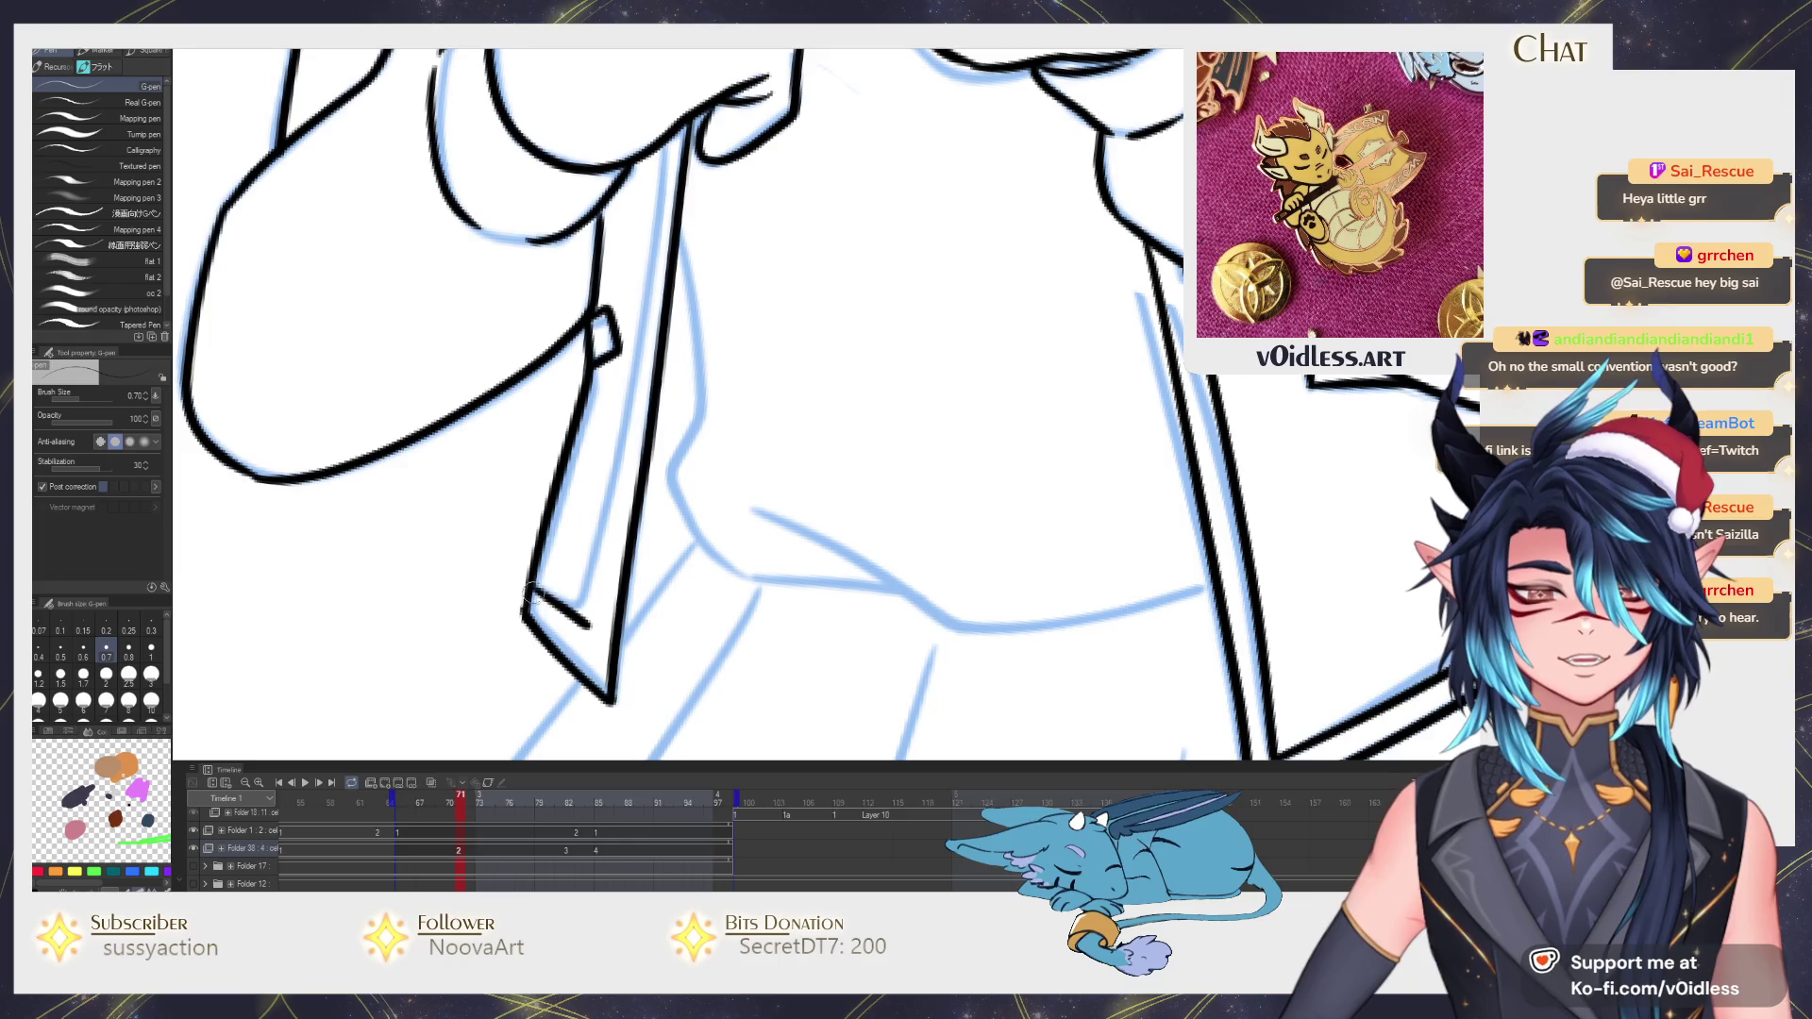
{"action": "key", "text": "ctrl+z"}
{"action": "left_click_drag", "start_coordinate": [583, 619], "coordinate": [678, 136]}
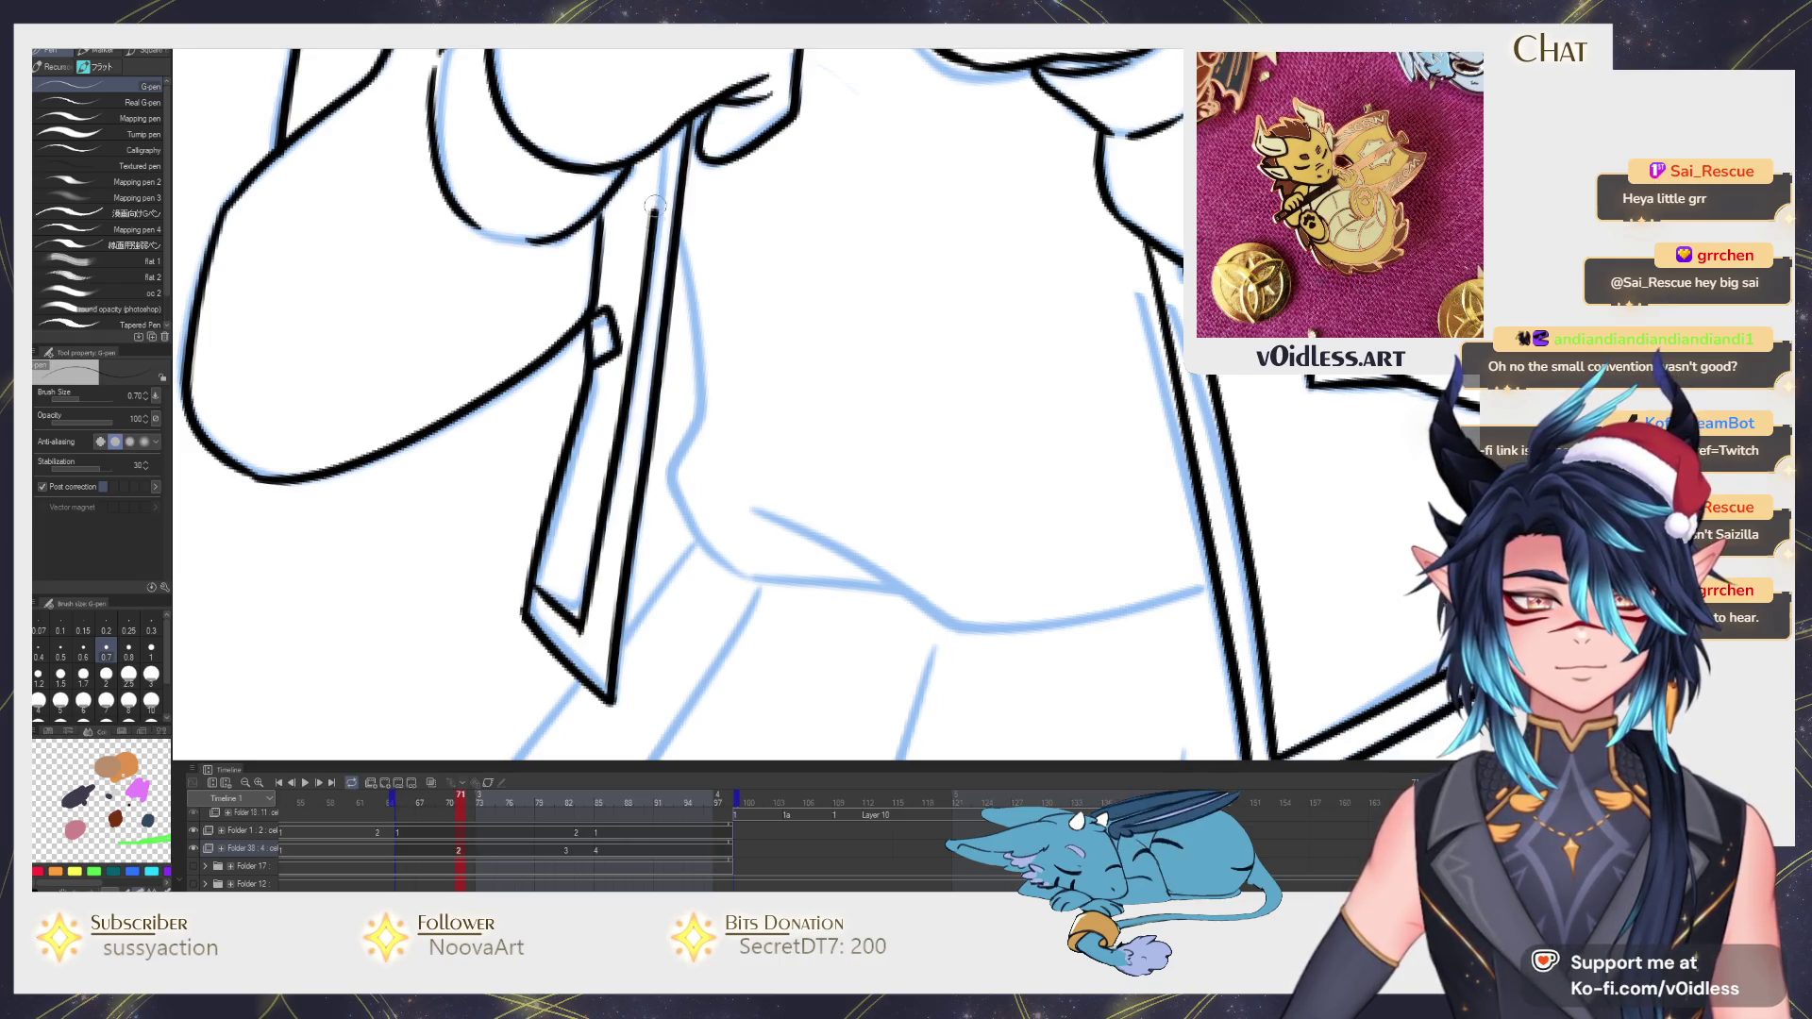
{"action": "key", "text": "ctrl+minus"}
{"action": "key", "text": "ctrl+minus"}
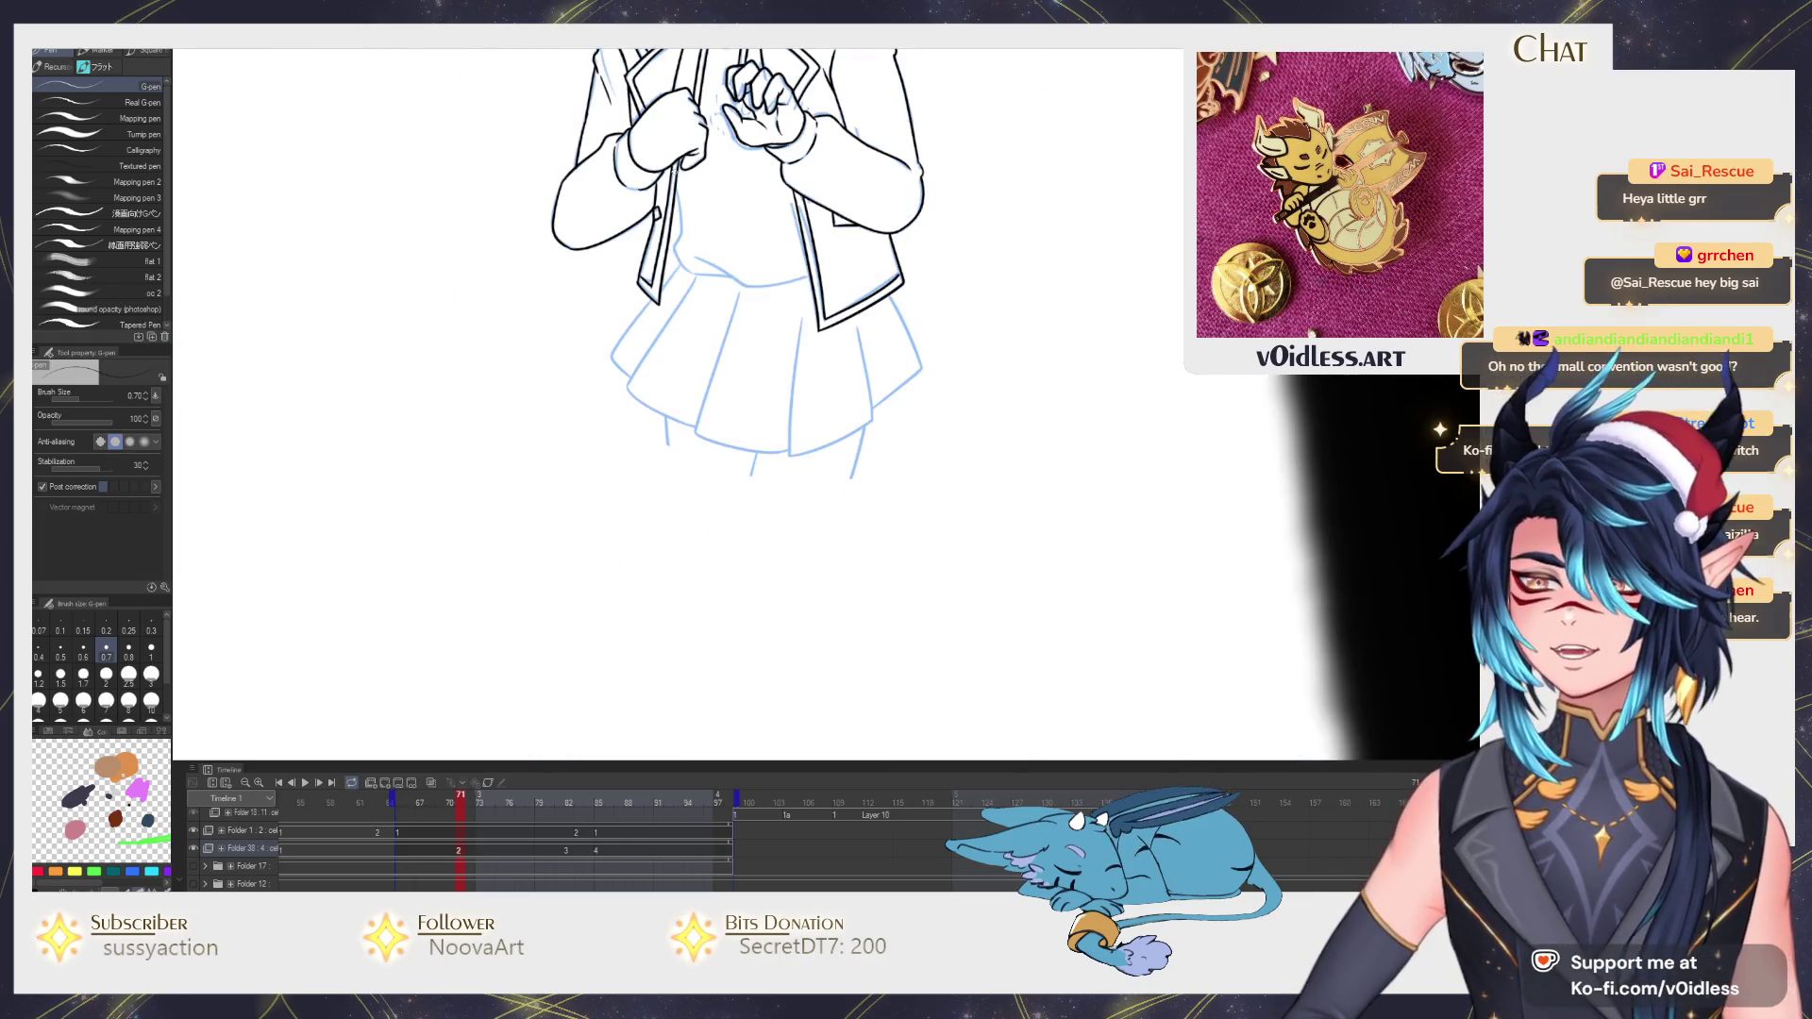
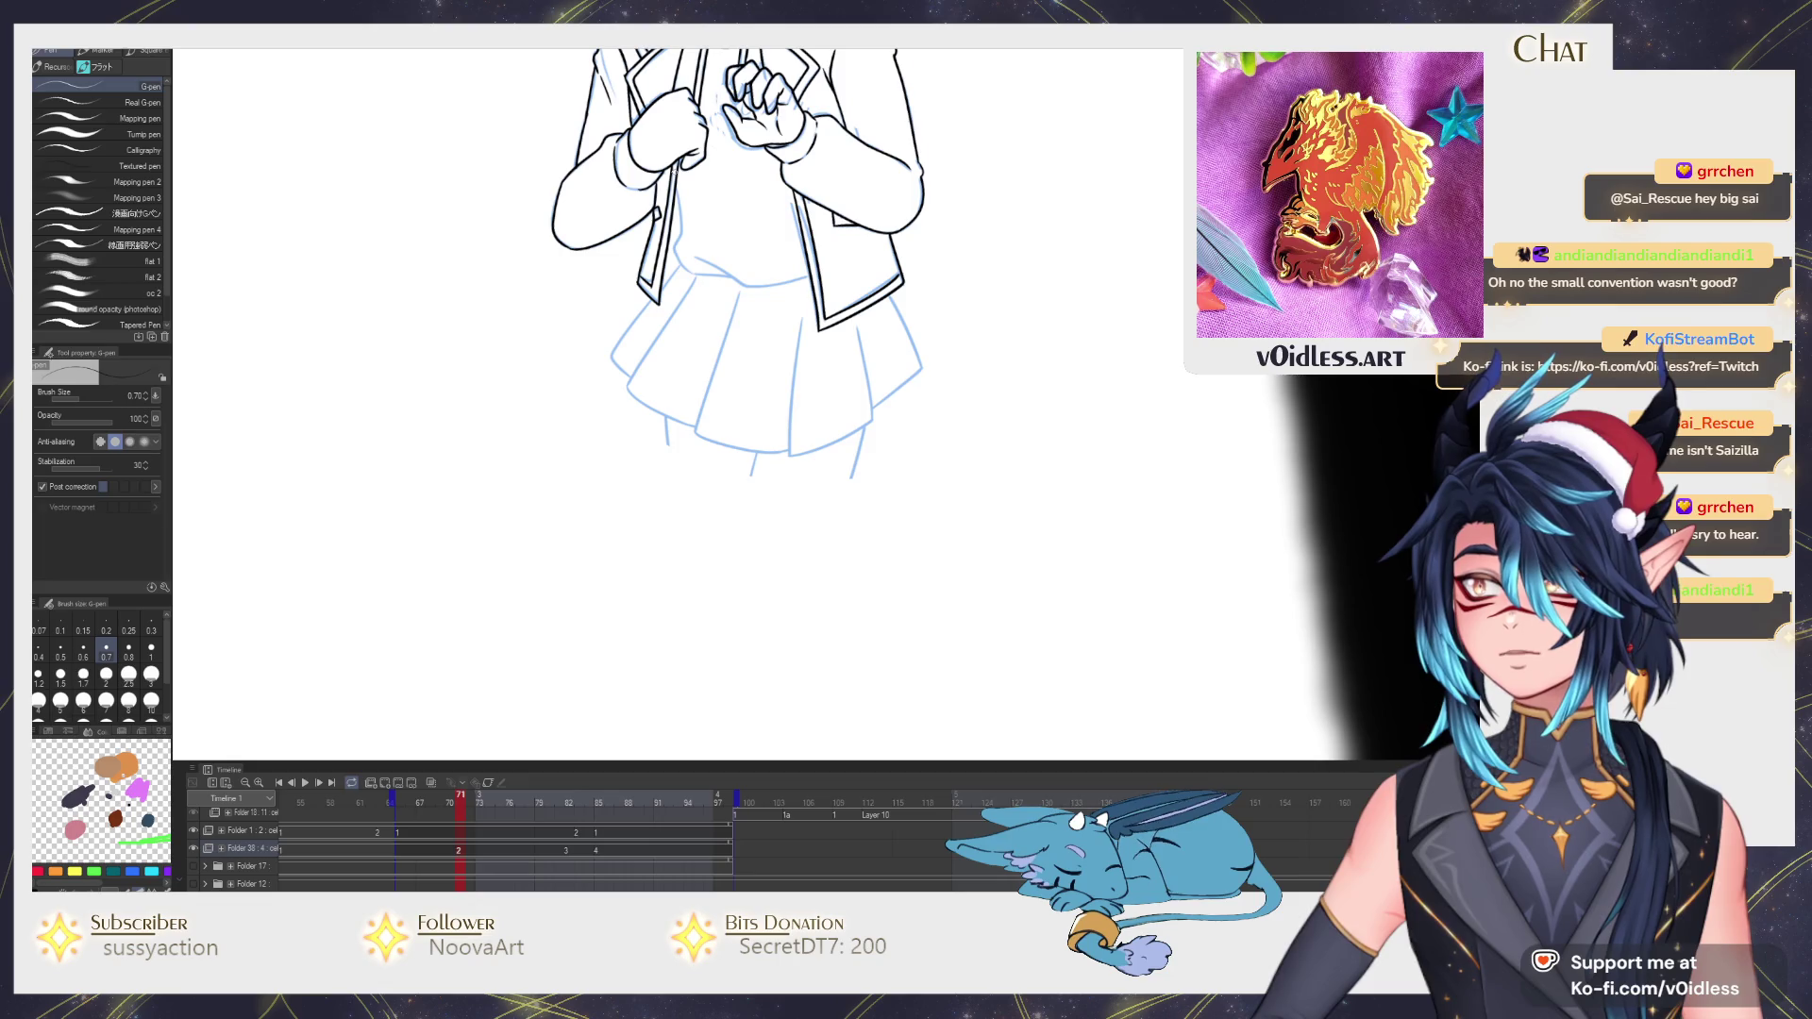
{"action": "scroll", "coordinate": [740, 424], "scroll_direction": "up", "scroll_amount": 2}
{"action": "scroll", "coordinate": [739, 423], "scroll_direction": "up", "scroll_amount": 2}
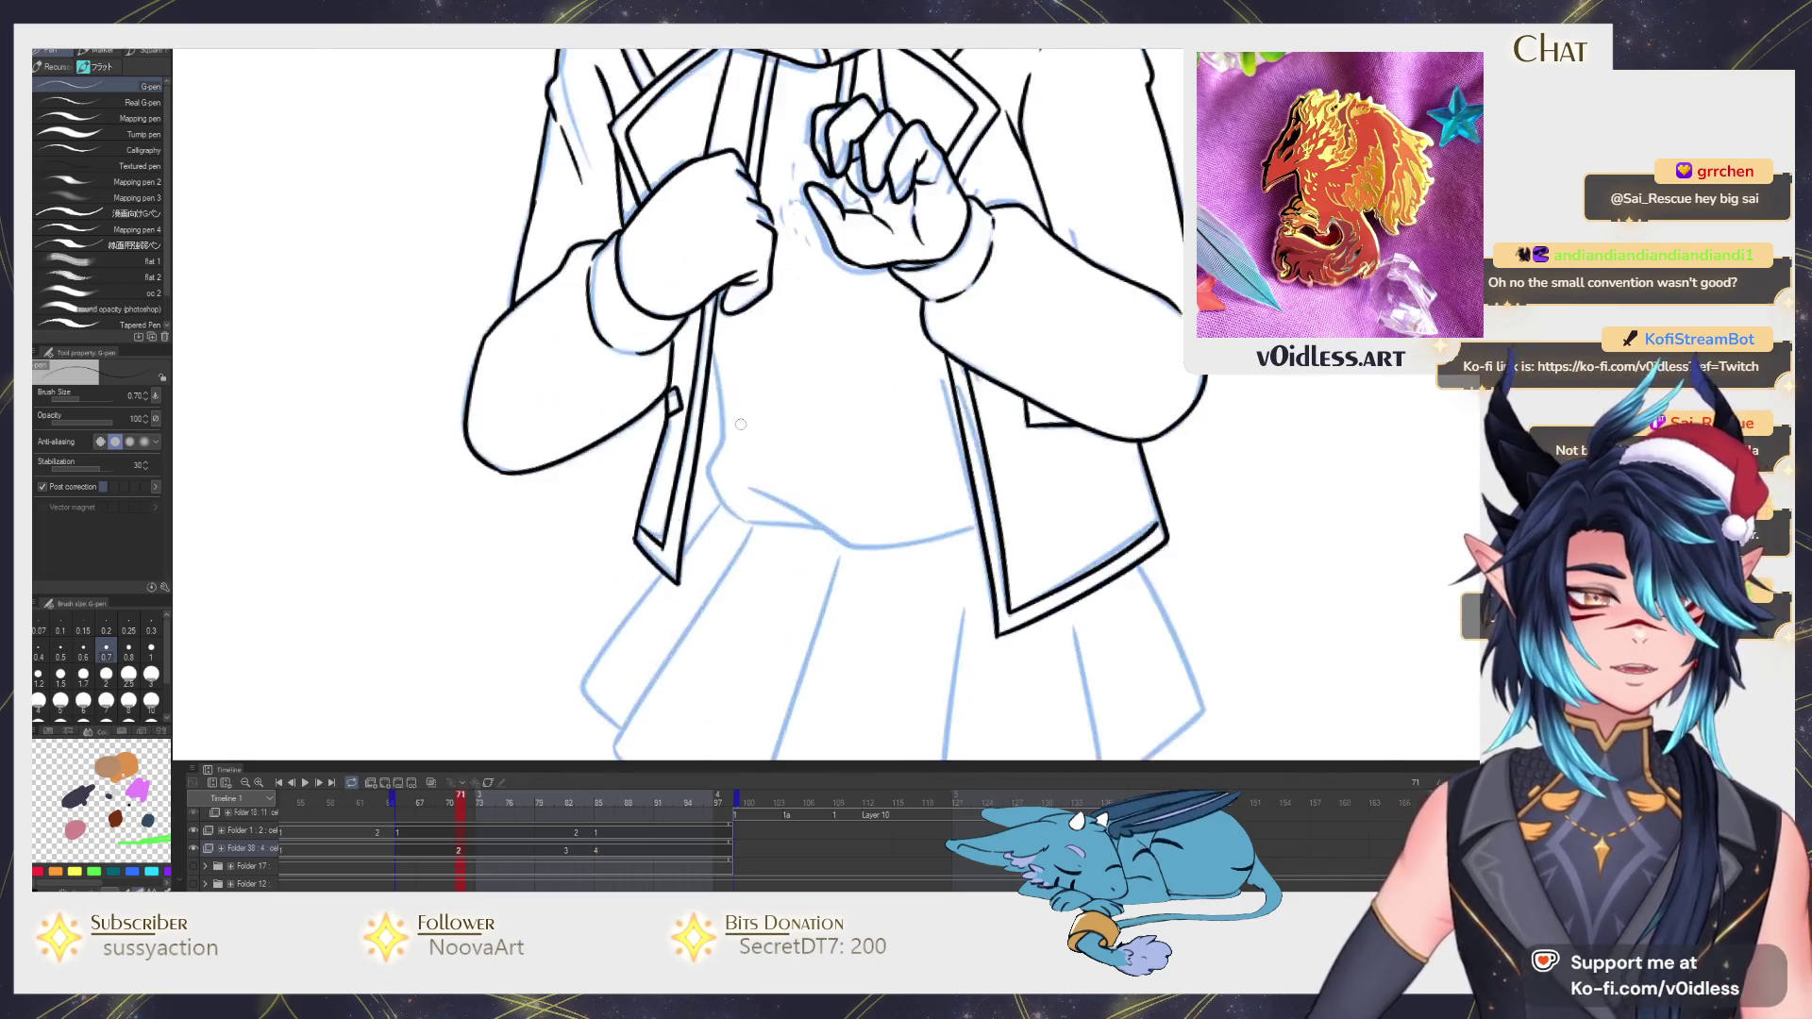
{"action": "scroll", "coordinate": [741, 423], "scroll_direction": "up", "scroll_amount": 2}
Ink the shirt's front edge and curved hem in black, redoing the hem curve until clean.
{"action": "mouse_move", "coordinate": [677, 275]}
{"action": "left_mouse_down"}
{"action": "mouse_move", "coordinate": [680, 539]}
{"action": "mouse_move", "coordinate": [599, 434]}
{"action": "left_mouse_up"}
{"action": "mouse_move", "coordinate": [644, 513]}
{"action": "left_mouse_down"}
{"action": "mouse_move", "coordinate": [807, 528]}
{"action": "mouse_move", "coordinate": [681, 479]}
{"action": "left_mouse_up"}
{"action": "left_click_drag", "start_coordinate": [556, 401], "coordinate": [758, 503]}
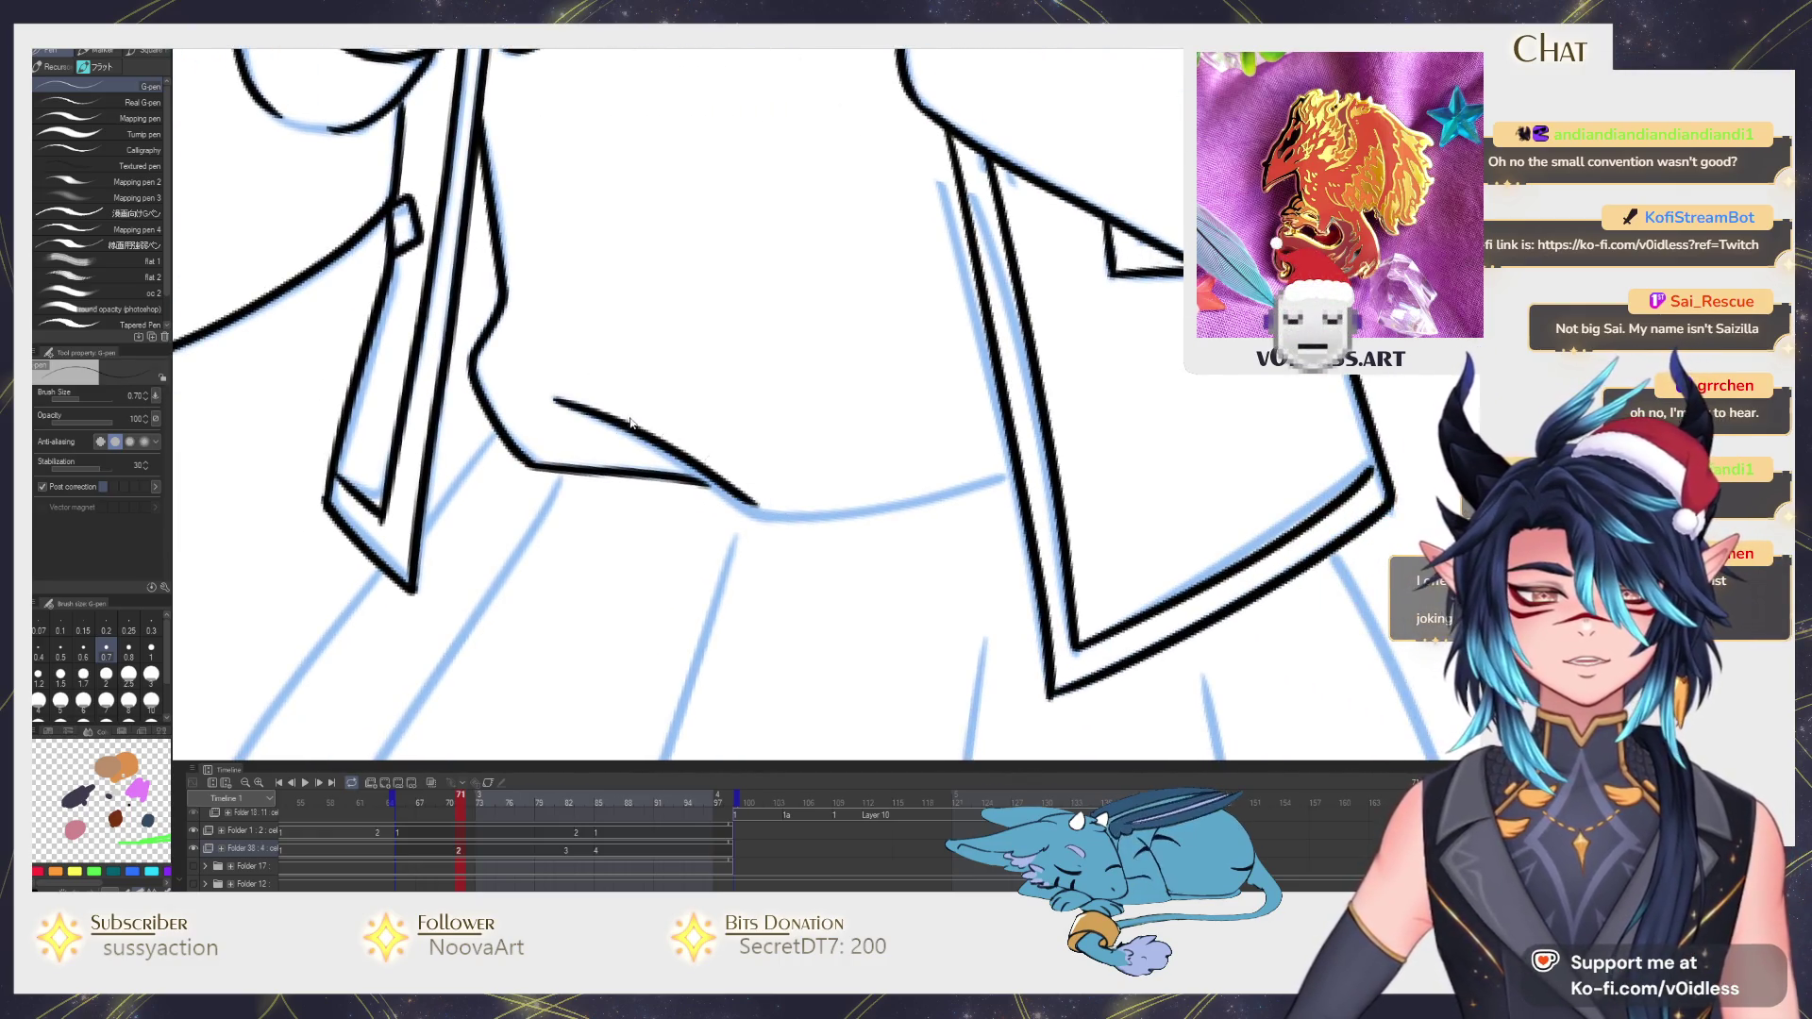
{"action": "key", "text": "ctrl+z"}
{"action": "left_click_drag", "start_coordinate": [559, 396], "coordinate": [758, 507]}
{"action": "key", "text": "ctrl+z"}
{"action": "mouse_move", "coordinate": [561, 401]}
{"action": "left_mouse_down"}
{"action": "mouse_move", "coordinate": [750, 510]}
{"action": "mouse_move", "coordinate": [1009, 485]}
{"action": "left_mouse_up"}
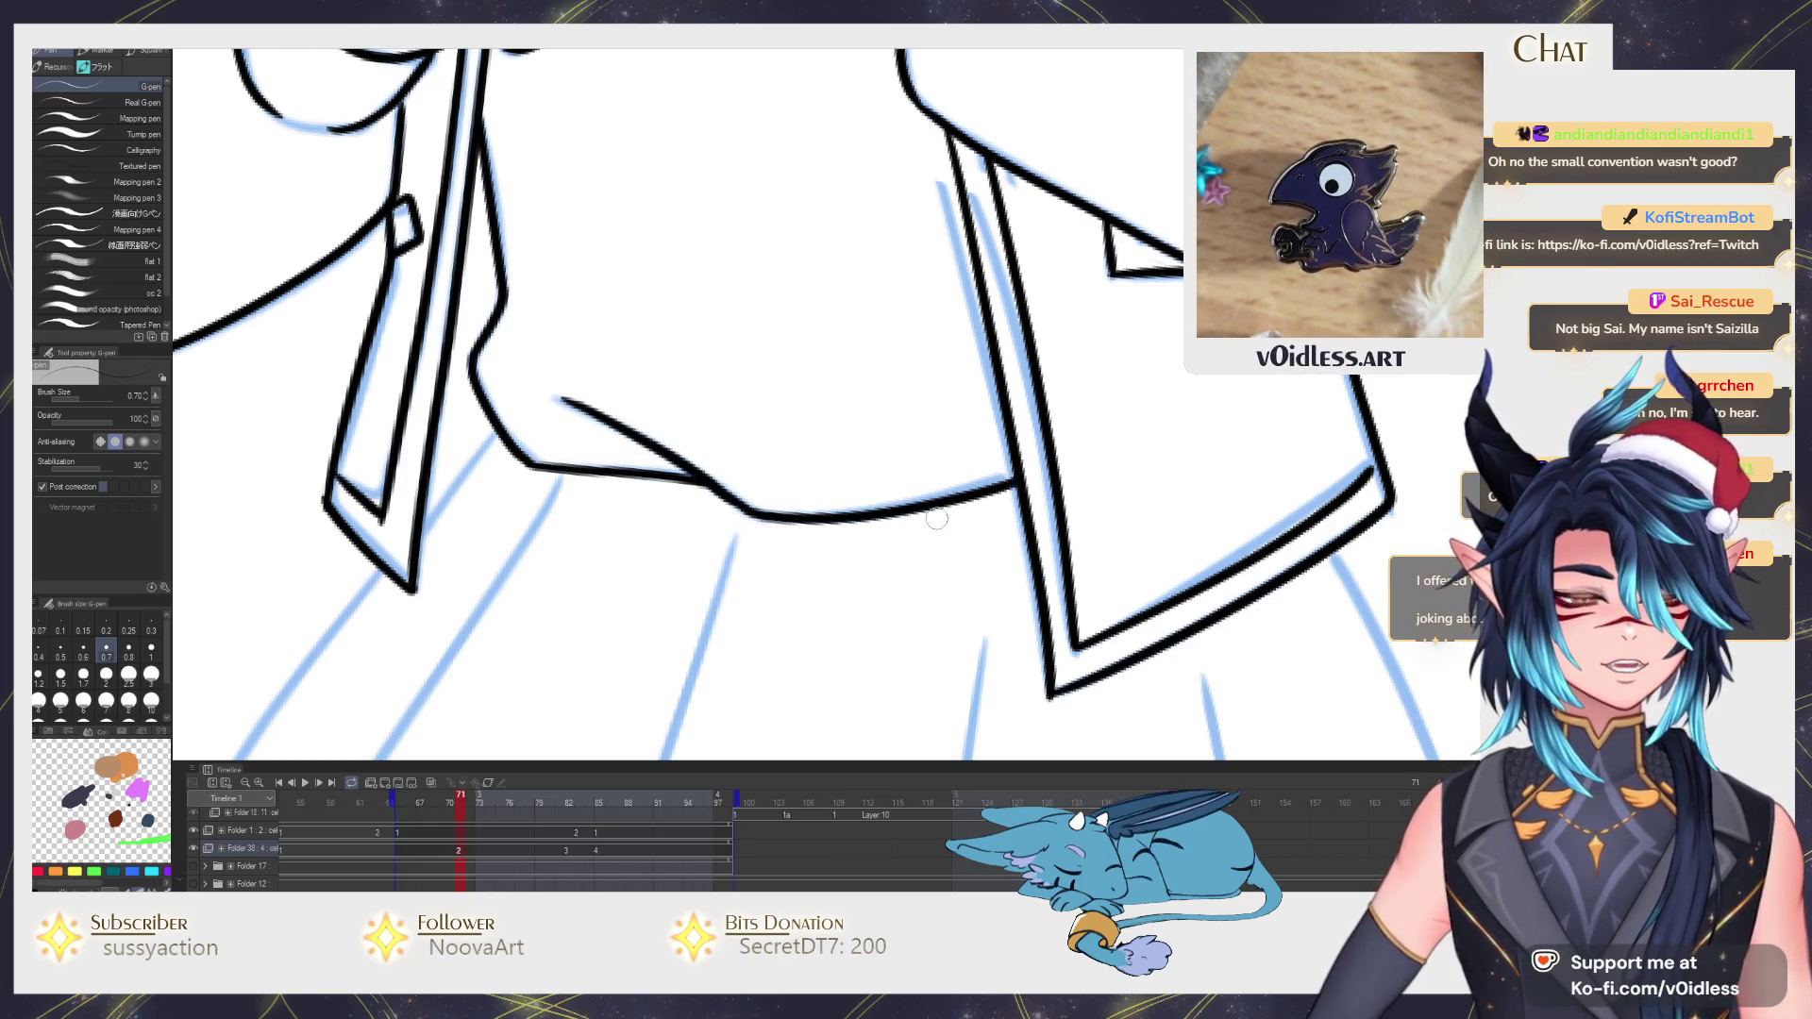
{"action": "scroll", "coordinate": [936, 519], "scroll_direction": "down", "scroll_amount": 2}
{"action": "scroll", "coordinate": [915, 501], "scroll_direction": "down", "scroll_amount": 2}
{"action": "scroll", "coordinate": [780, 353], "scroll_direction": "up", "scroll_amount": 3}
{"action": "scroll", "coordinate": [795, 271], "scroll_direction": "up", "scroll_amount": 1}
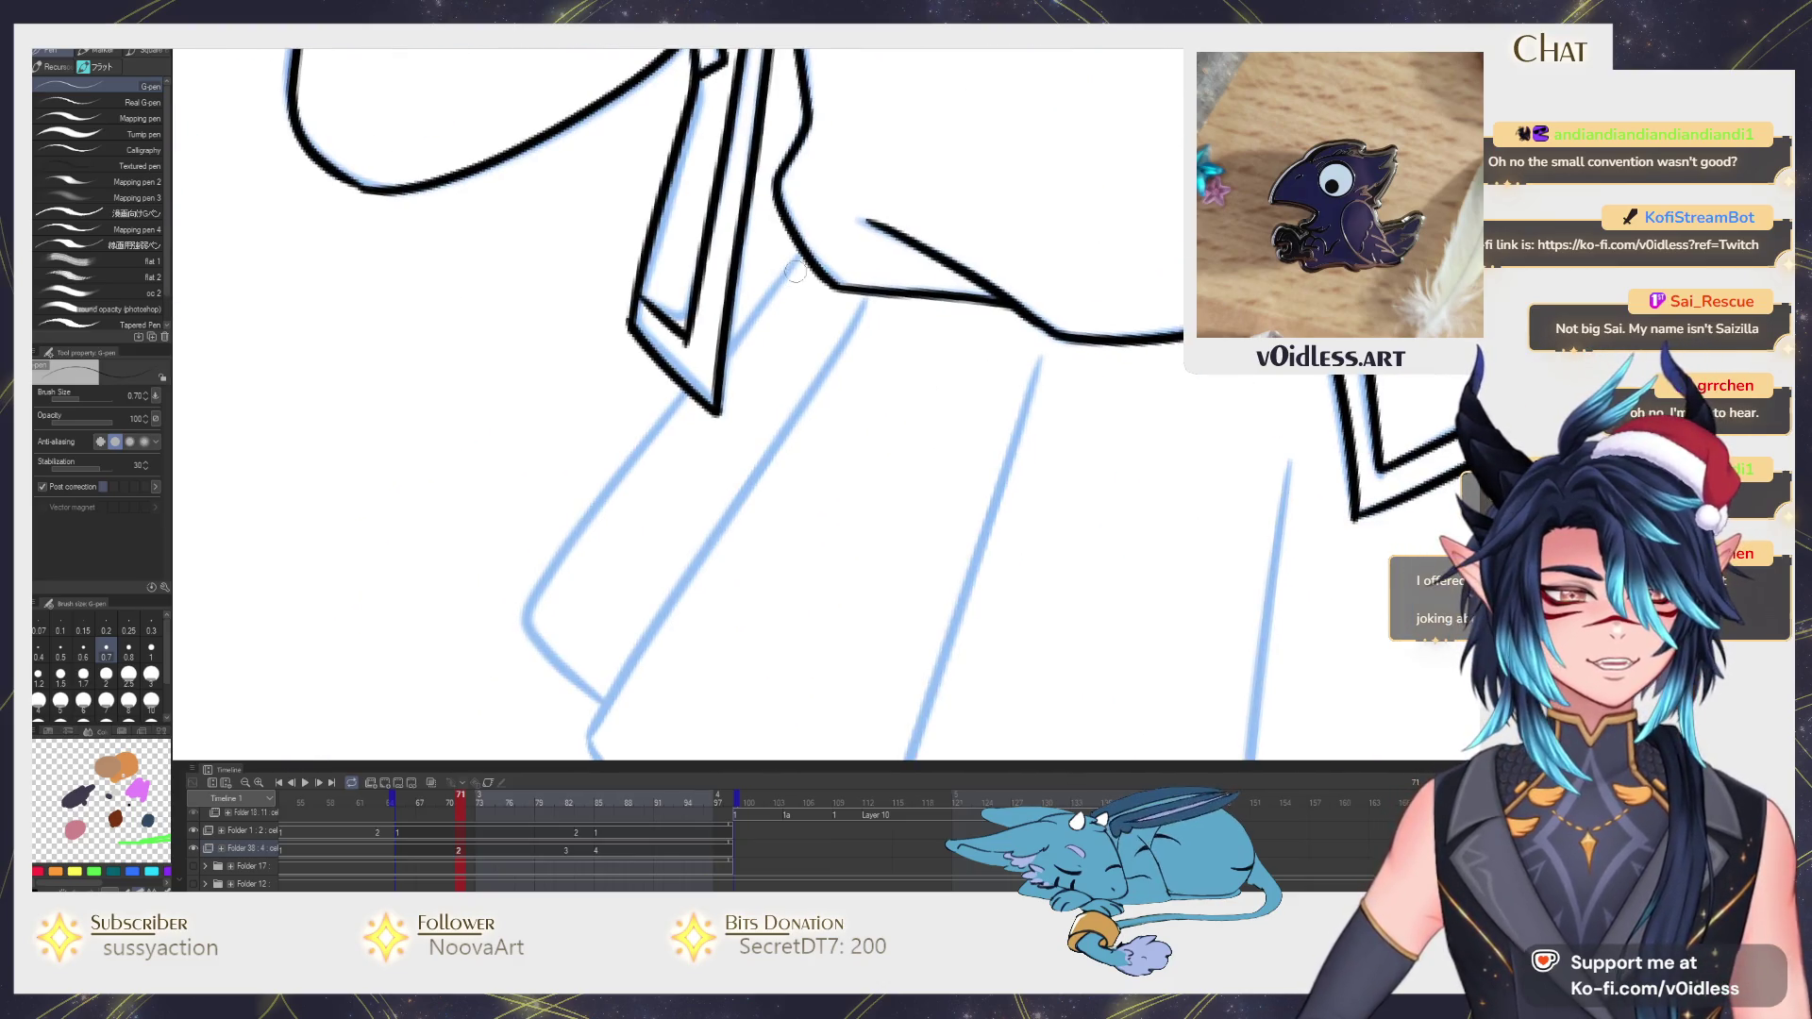
Ink the skirt's left edge, pleat lines and hem over the blue sketch.
{"action": "mouse_move", "coordinate": [723, 426]}
{"action": "left_mouse_down"}
{"action": "mouse_move", "coordinate": [725, 335]}
{"action": "mouse_move", "coordinate": [542, 526]}
{"action": "mouse_move", "coordinate": [623, 595]}
{"action": "left_mouse_up"}
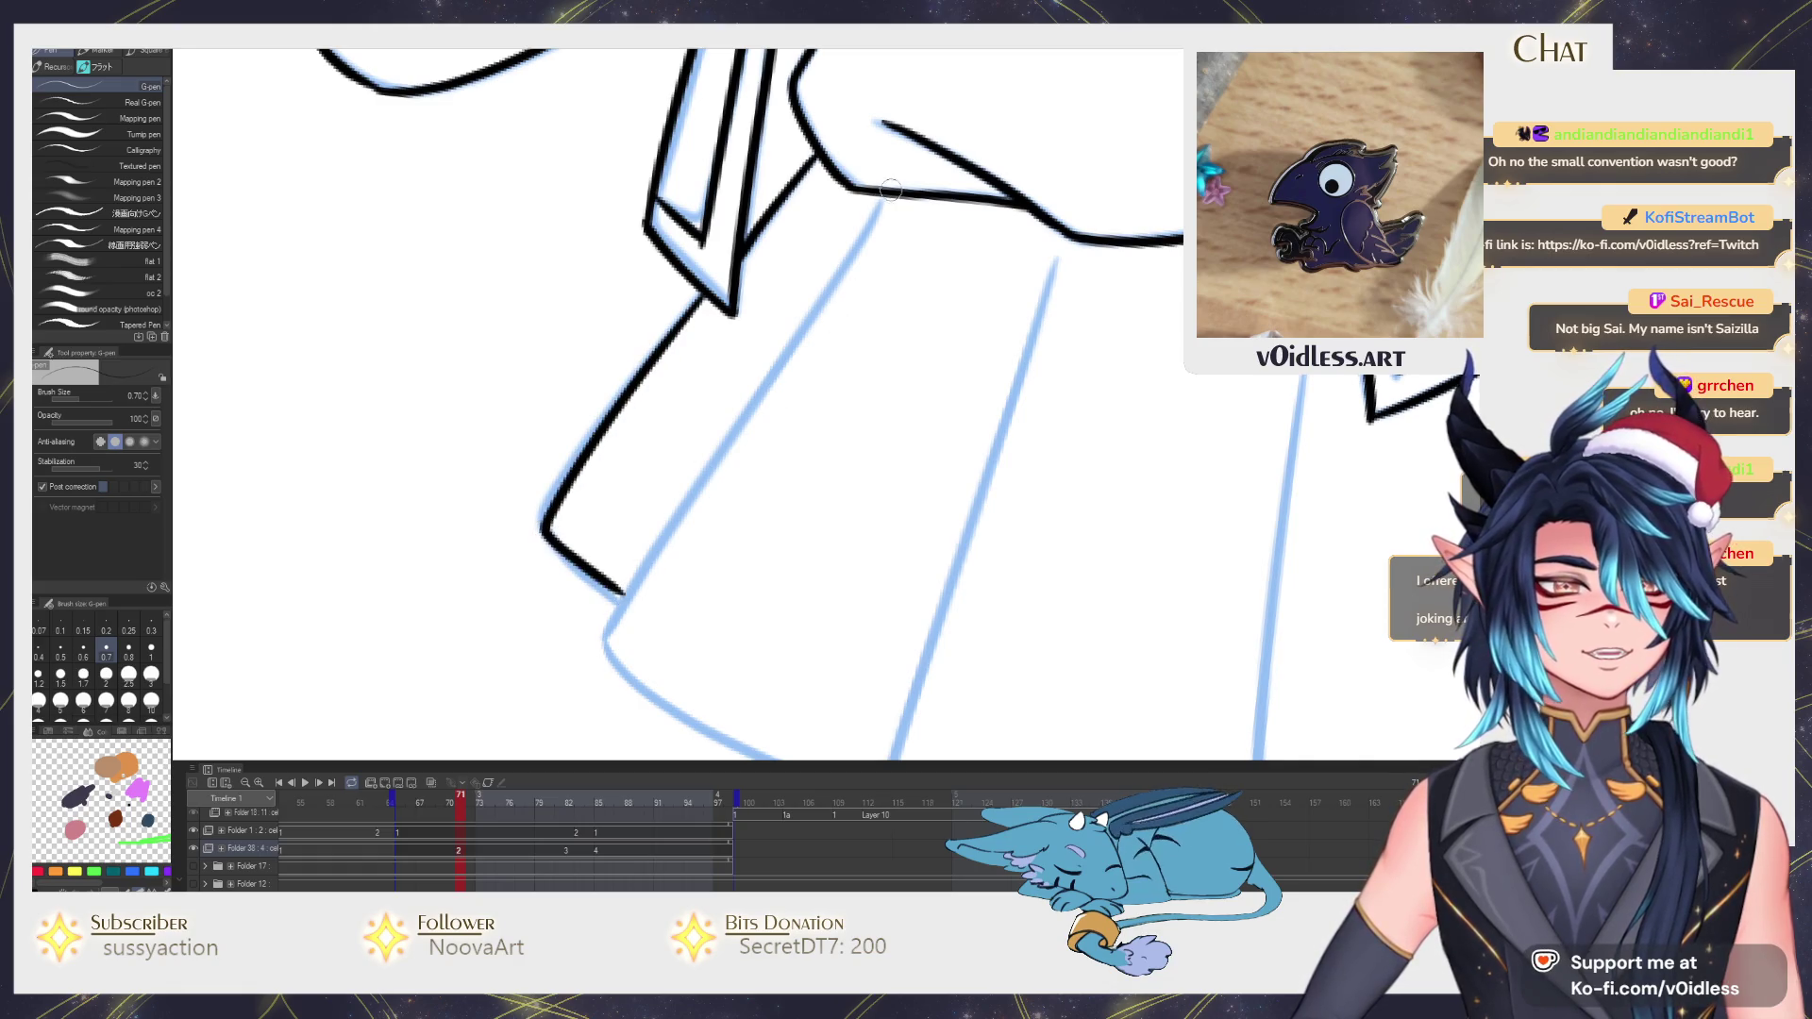
{"action": "mouse_move", "coordinate": [886, 189]}
{"action": "left_mouse_down"}
{"action": "mouse_move", "coordinate": [651, 539]}
{"action": "mouse_move", "coordinate": [606, 645]}
{"action": "mouse_move", "coordinate": [538, 450]}
{"action": "mouse_move", "coordinate": [829, 599]}
{"action": "mouse_move", "coordinate": [720, 599]}
{"action": "left_mouse_up"}
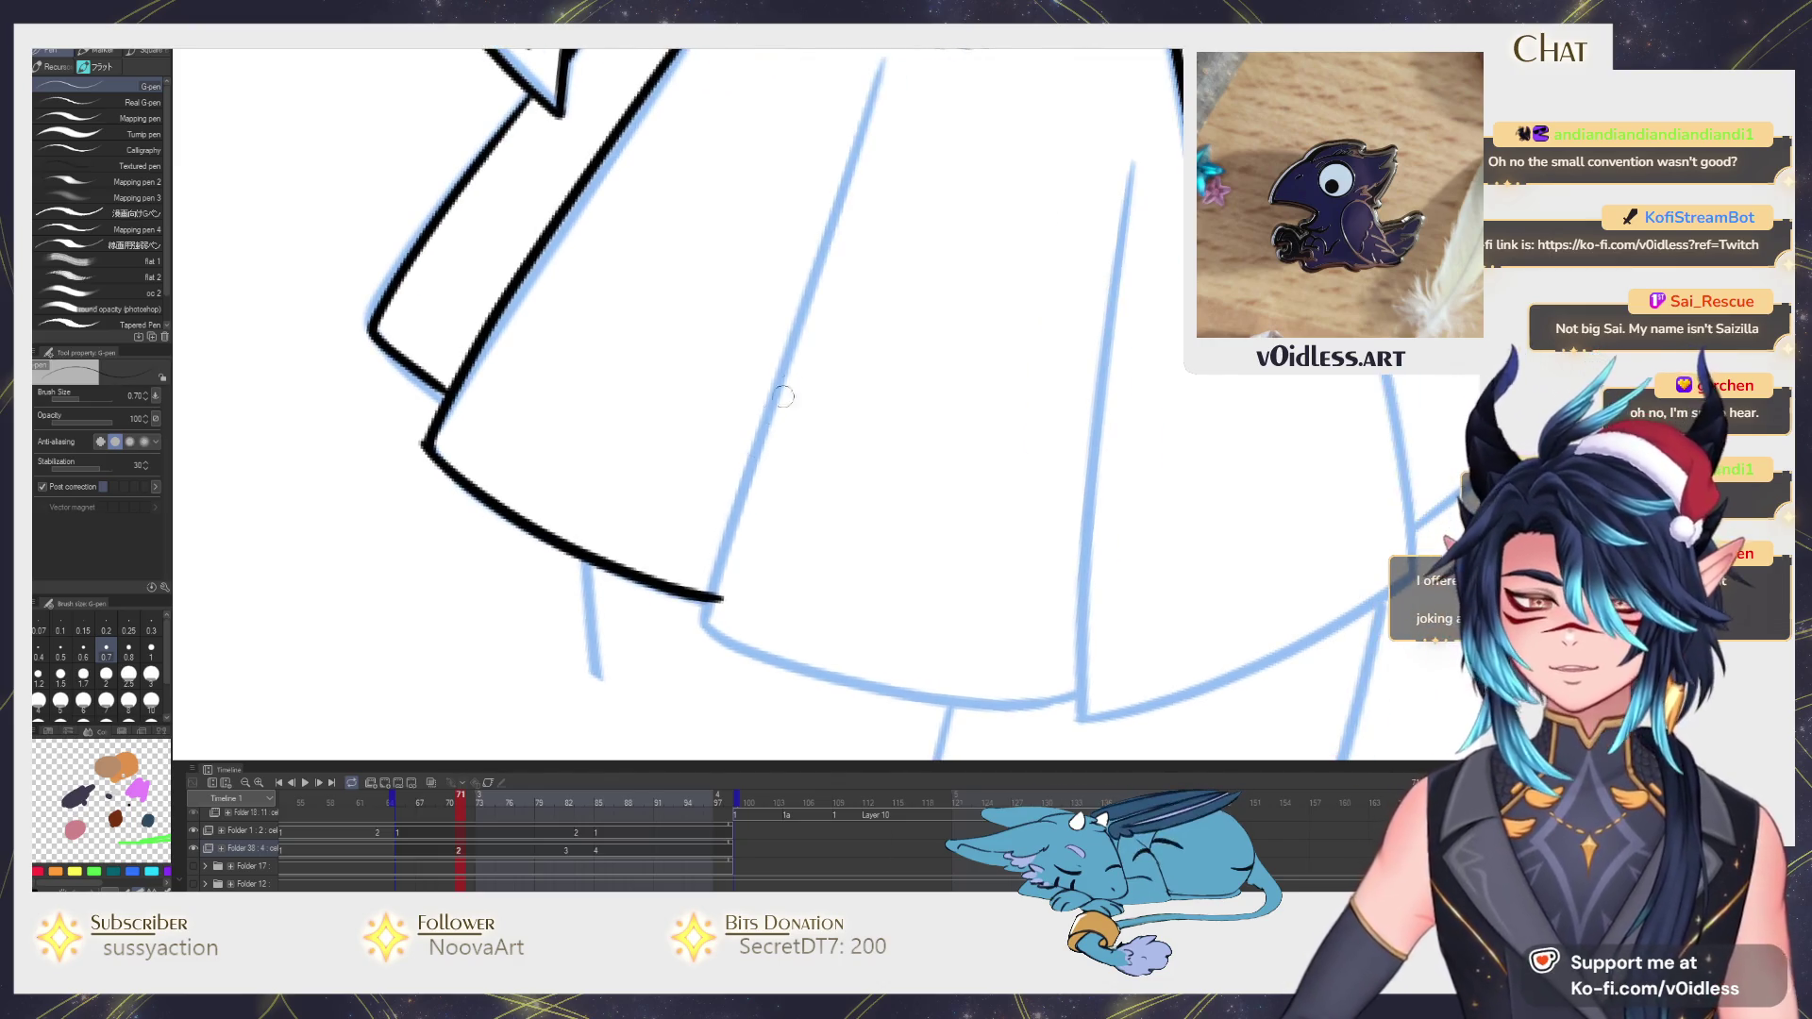
{"action": "scroll", "coordinate": [783, 398], "scroll_direction": "down", "scroll_amount": 2}
{"action": "left_click_drag", "start_coordinate": [828, 233], "coordinate": [740, 512]}
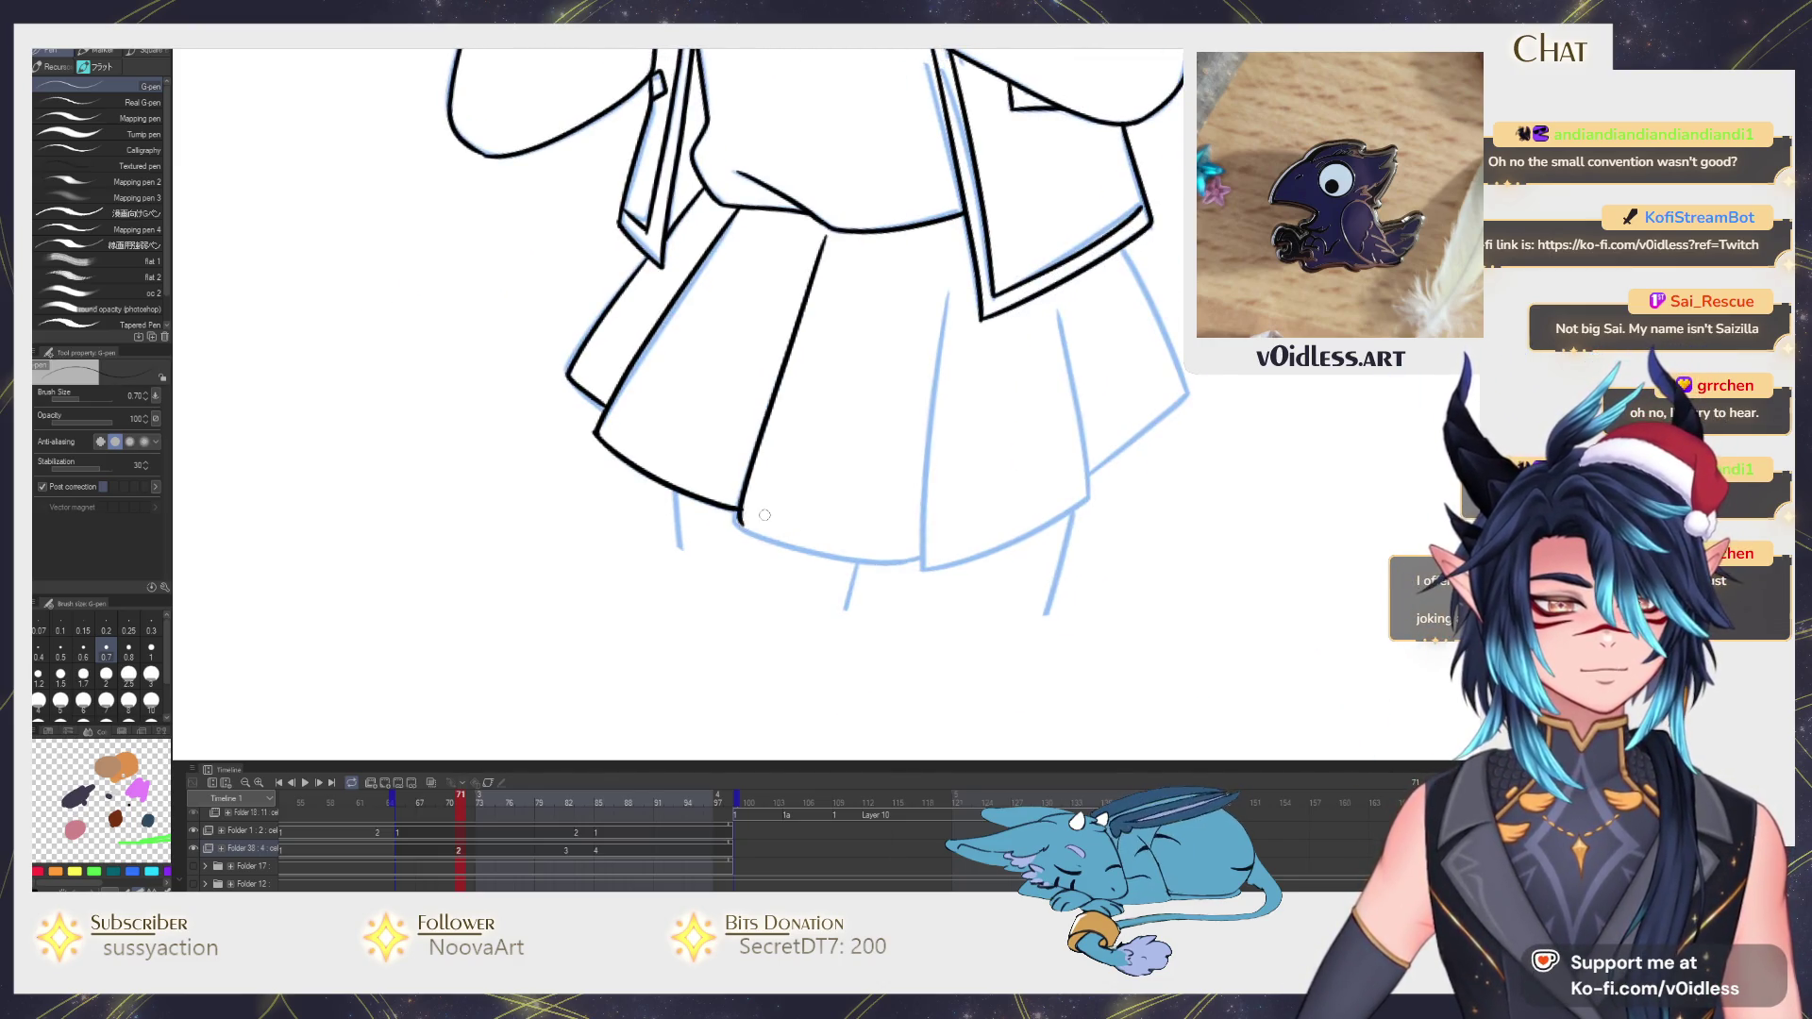
{"action": "scroll", "coordinate": [764, 517], "scroll_direction": "up", "scroll_amount": 2}
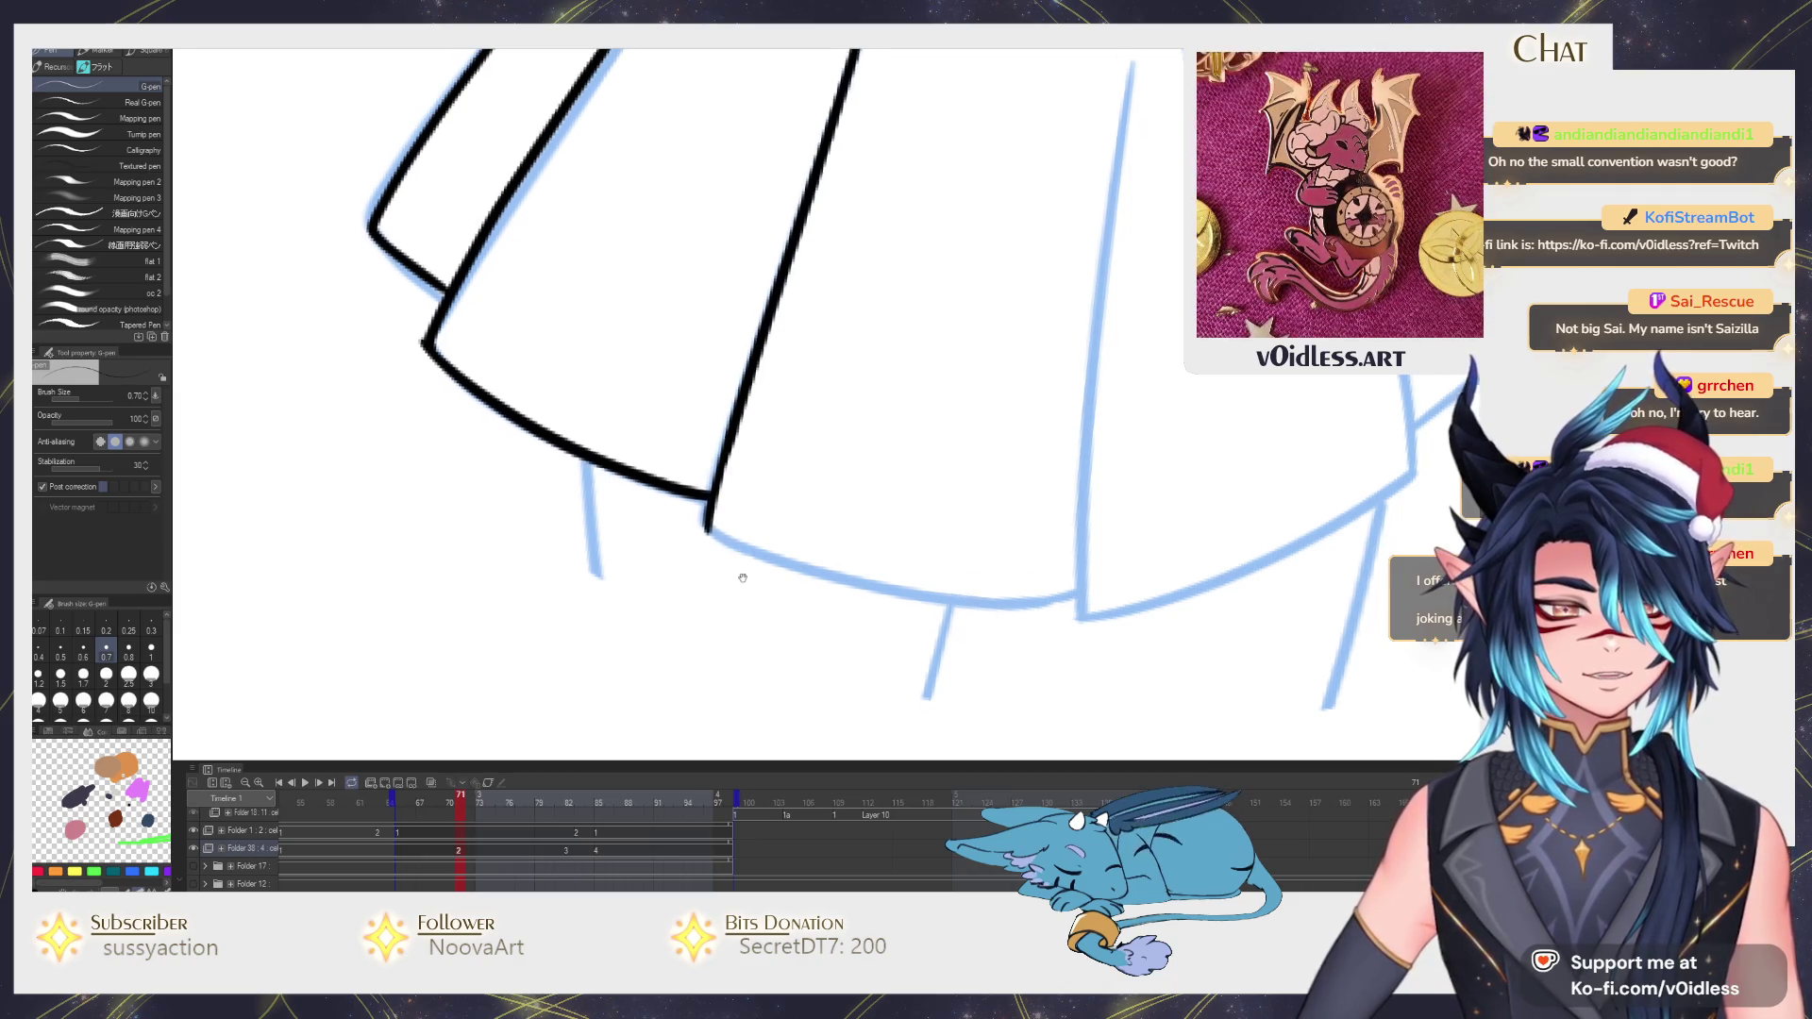
{"action": "mouse_move", "coordinate": [743, 578]}
{"action": "left_mouse_down"}
{"action": "mouse_move", "coordinate": [741, 496]}
{"action": "mouse_move", "coordinate": [1093, 542]}
{"action": "left_mouse_up"}
{"action": "scroll", "coordinate": [839, 378], "scroll_direction": "down", "scroll_amount": 2}
{"action": "scroll", "coordinate": [839, 379], "scroll_direction": "up", "scroll_amount": 1}
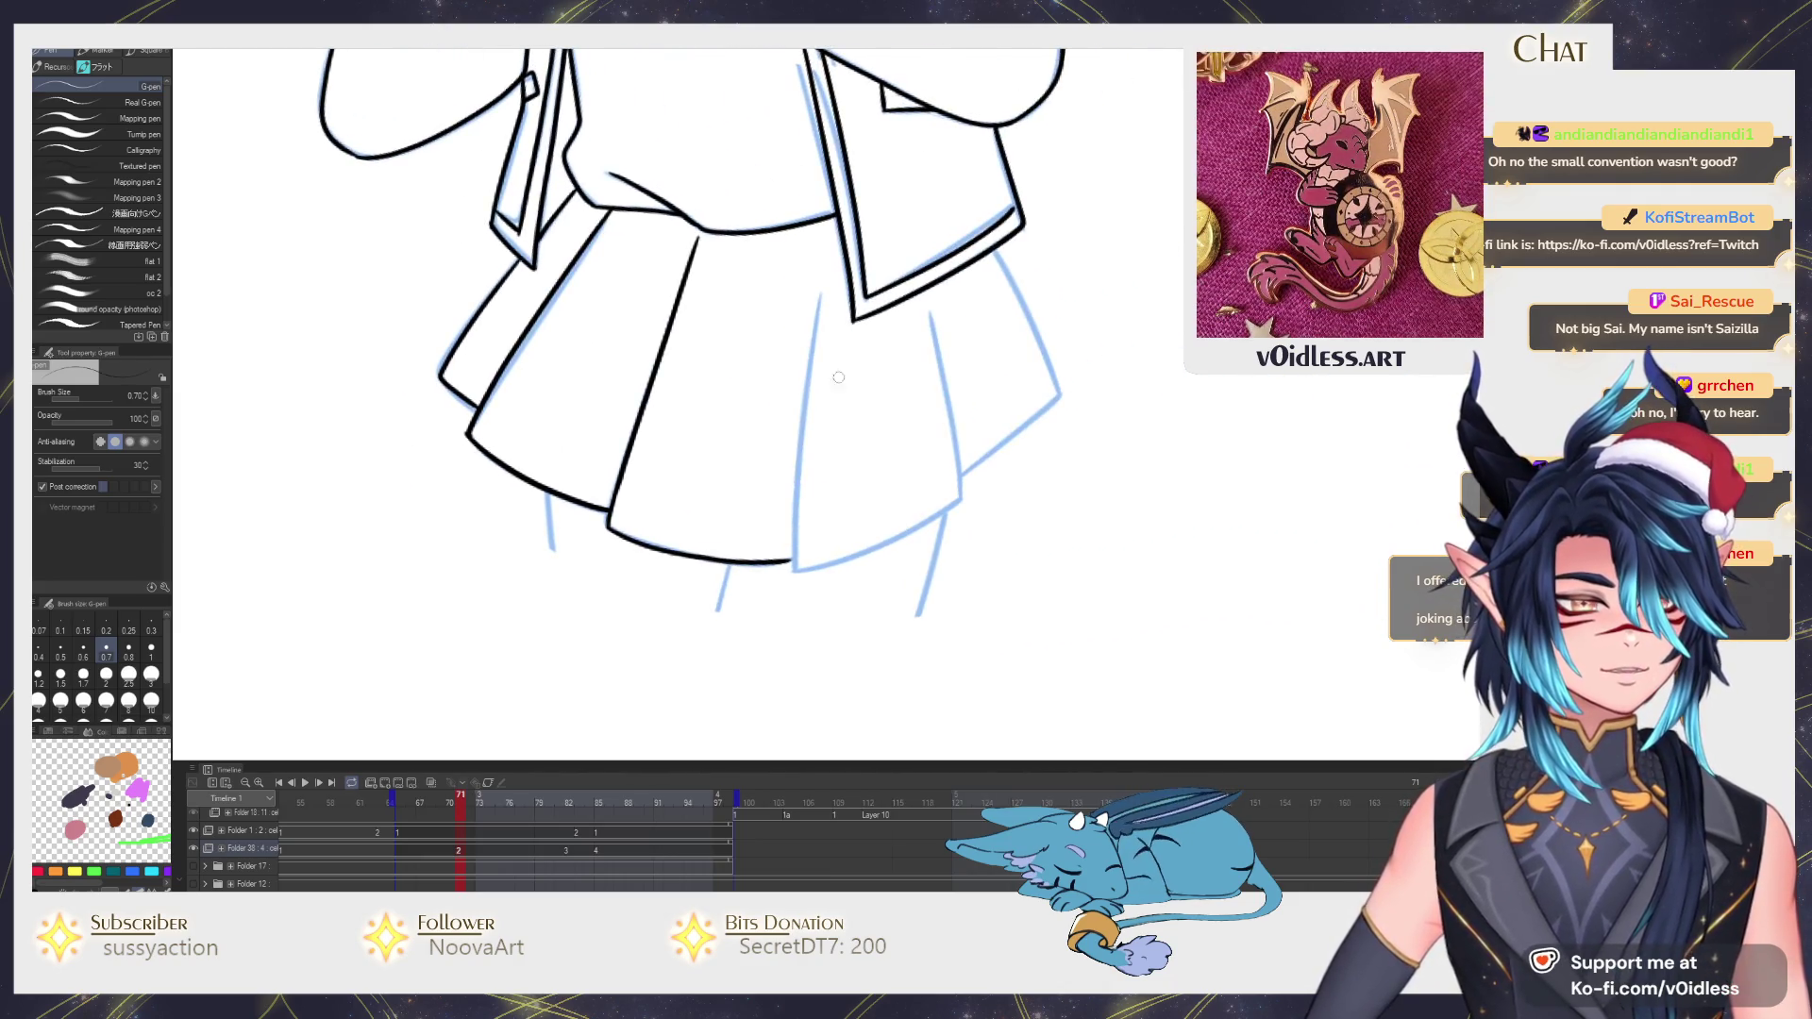
{"action": "mouse_move", "coordinate": [807, 369]}
{"action": "left_mouse_down"}
{"action": "mouse_move", "coordinate": [795, 569]}
{"action": "mouse_move", "coordinate": [1093, 456]}
{"action": "left_mouse_up"}
{"action": "scroll", "coordinate": [790, 577], "scroll_direction": "up", "scroll_amount": 2}
{"action": "left_click_drag", "start_coordinate": [1093, 456], "coordinate": [969, 520]}
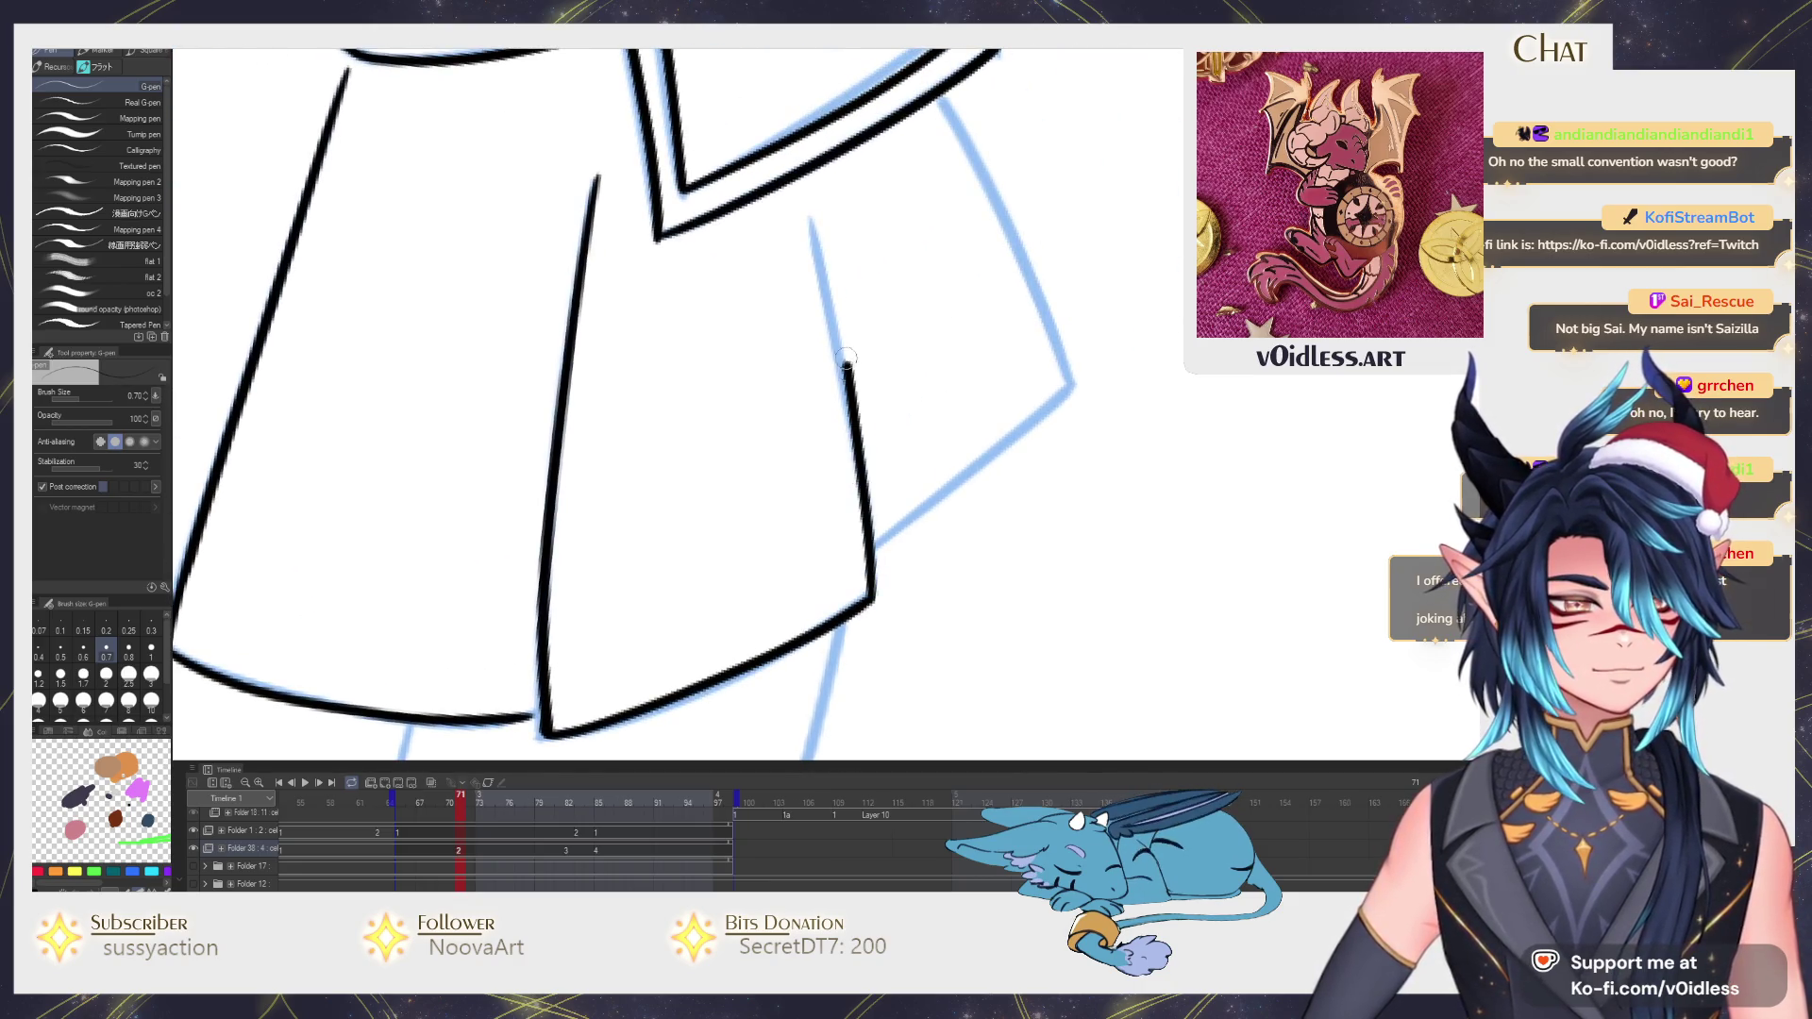
{"action": "left_click_drag", "start_coordinate": [956, 481], "coordinate": [1070, 385]}
{"action": "left_click_drag", "start_coordinate": [1069, 385], "coordinate": [902, 553]}
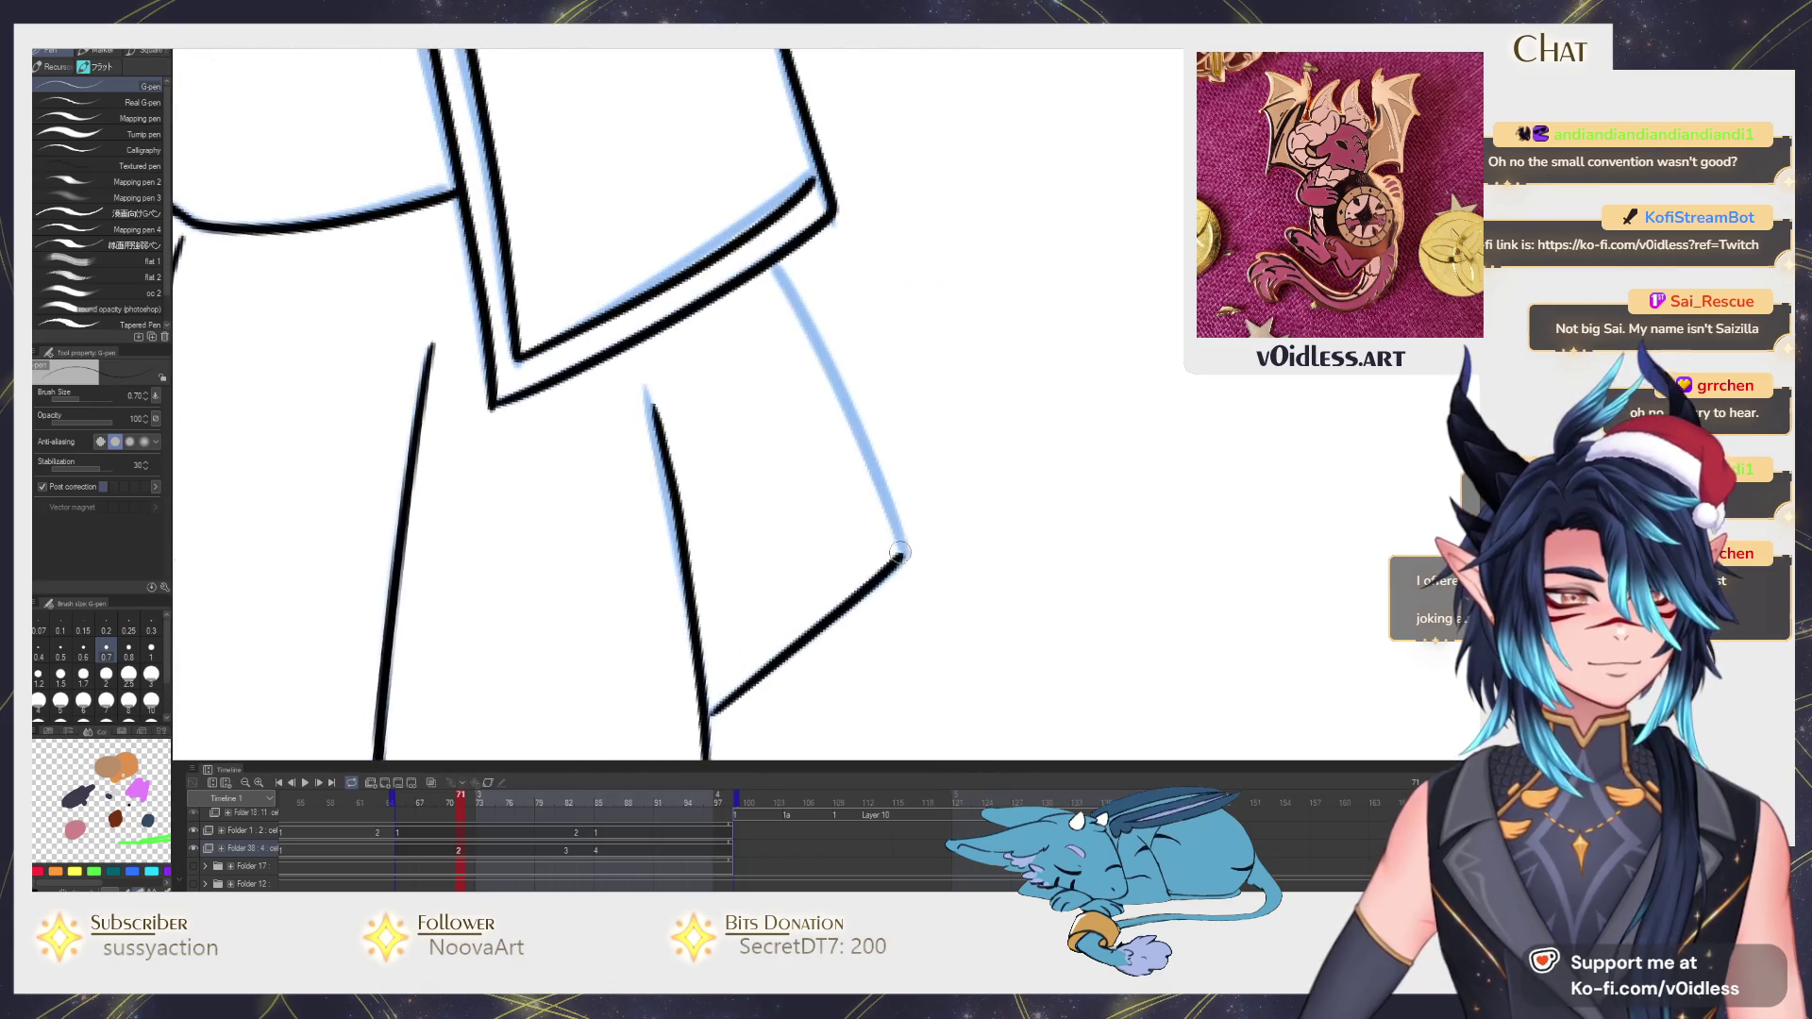
{"action": "scroll", "coordinate": [782, 262], "scroll_direction": "down", "scroll_amount": 5}
{"action": "scroll", "coordinate": [821, 511], "scroll_direction": "down", "scroll_amount": 2}
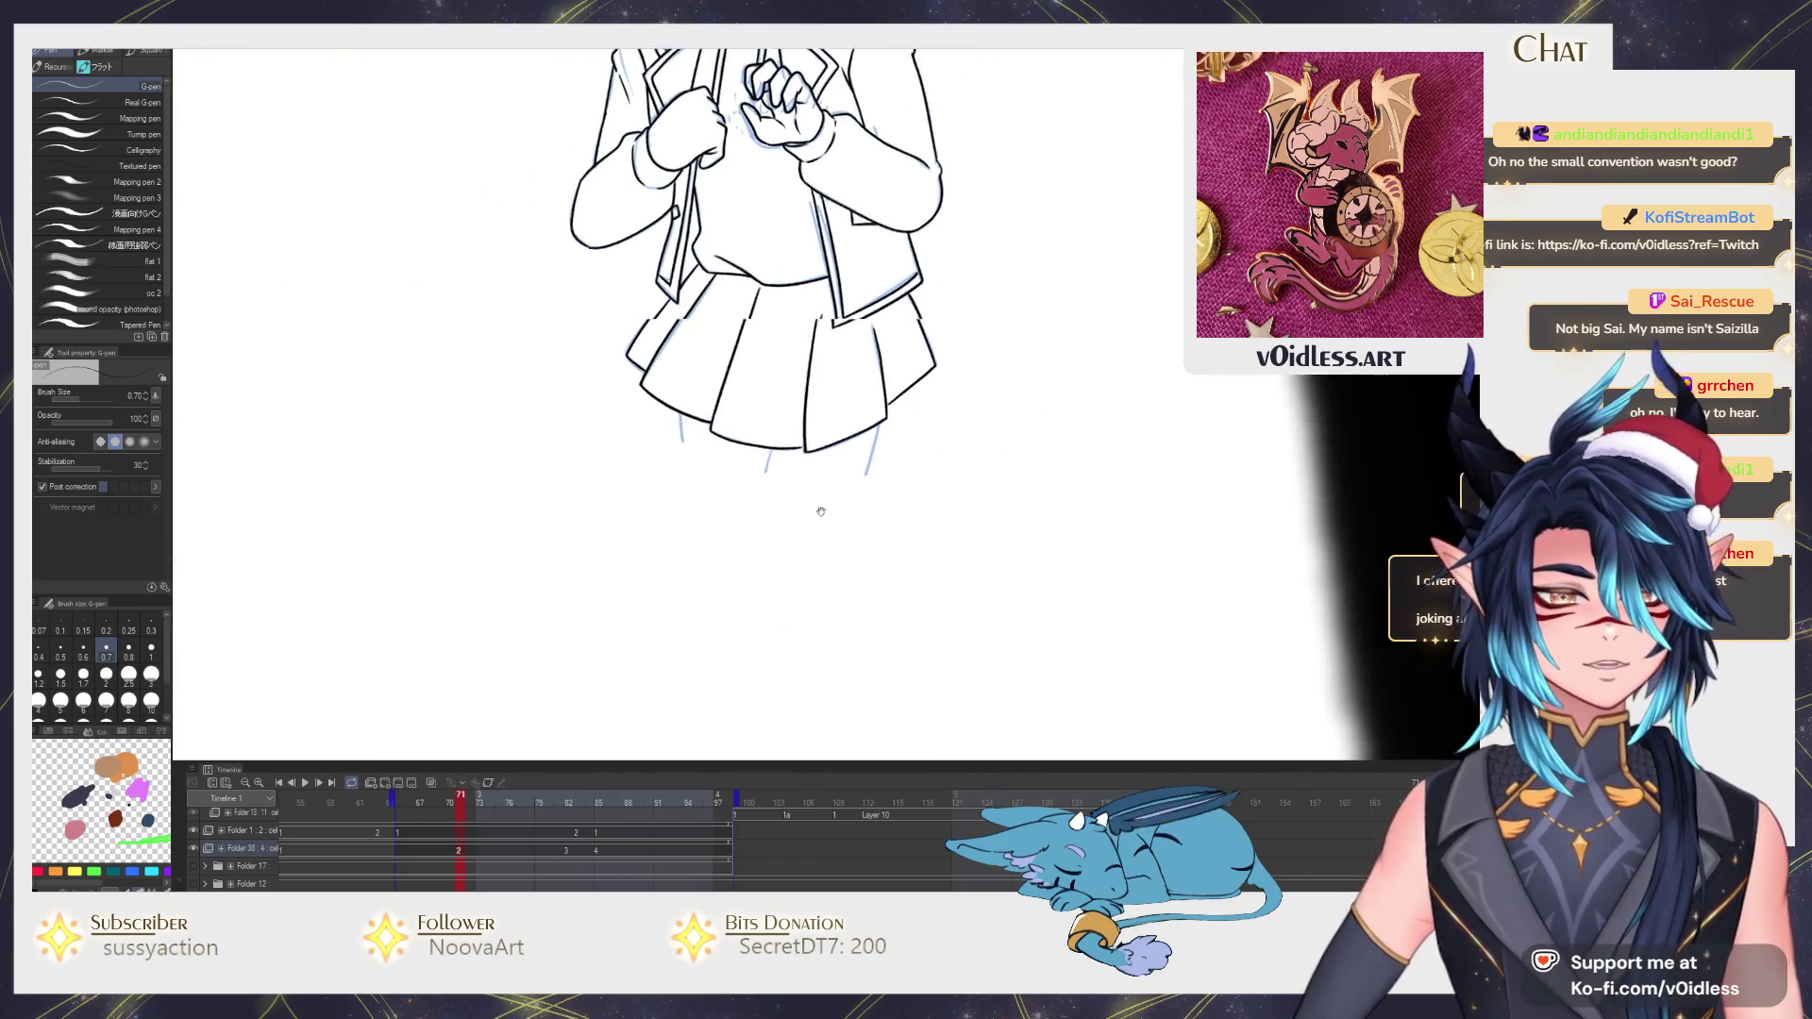
{"action": "scroll", "coordinate": [843, 467], "scroll_direction": "up", "scroll_amount": 2}
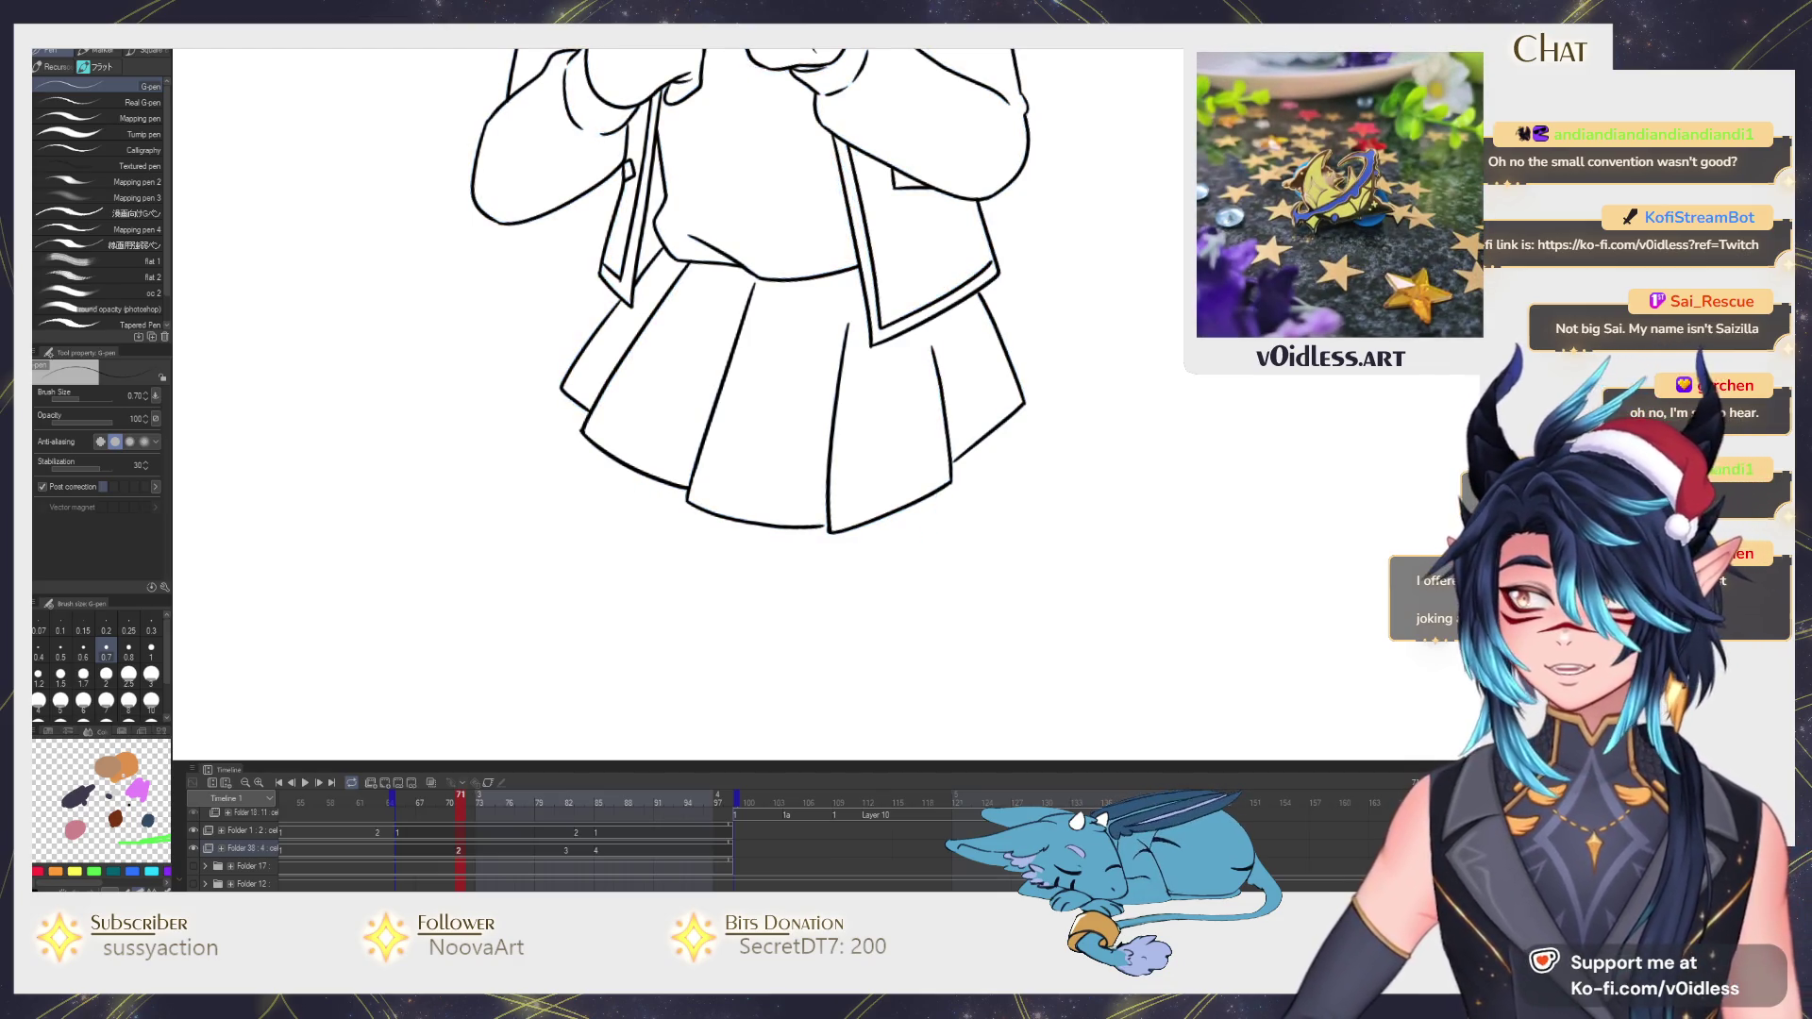
Show the blue leg sketch layer and ink the right leg outline down toward the foot.
{"action": "left_click", "coordinate": [199, 874]}
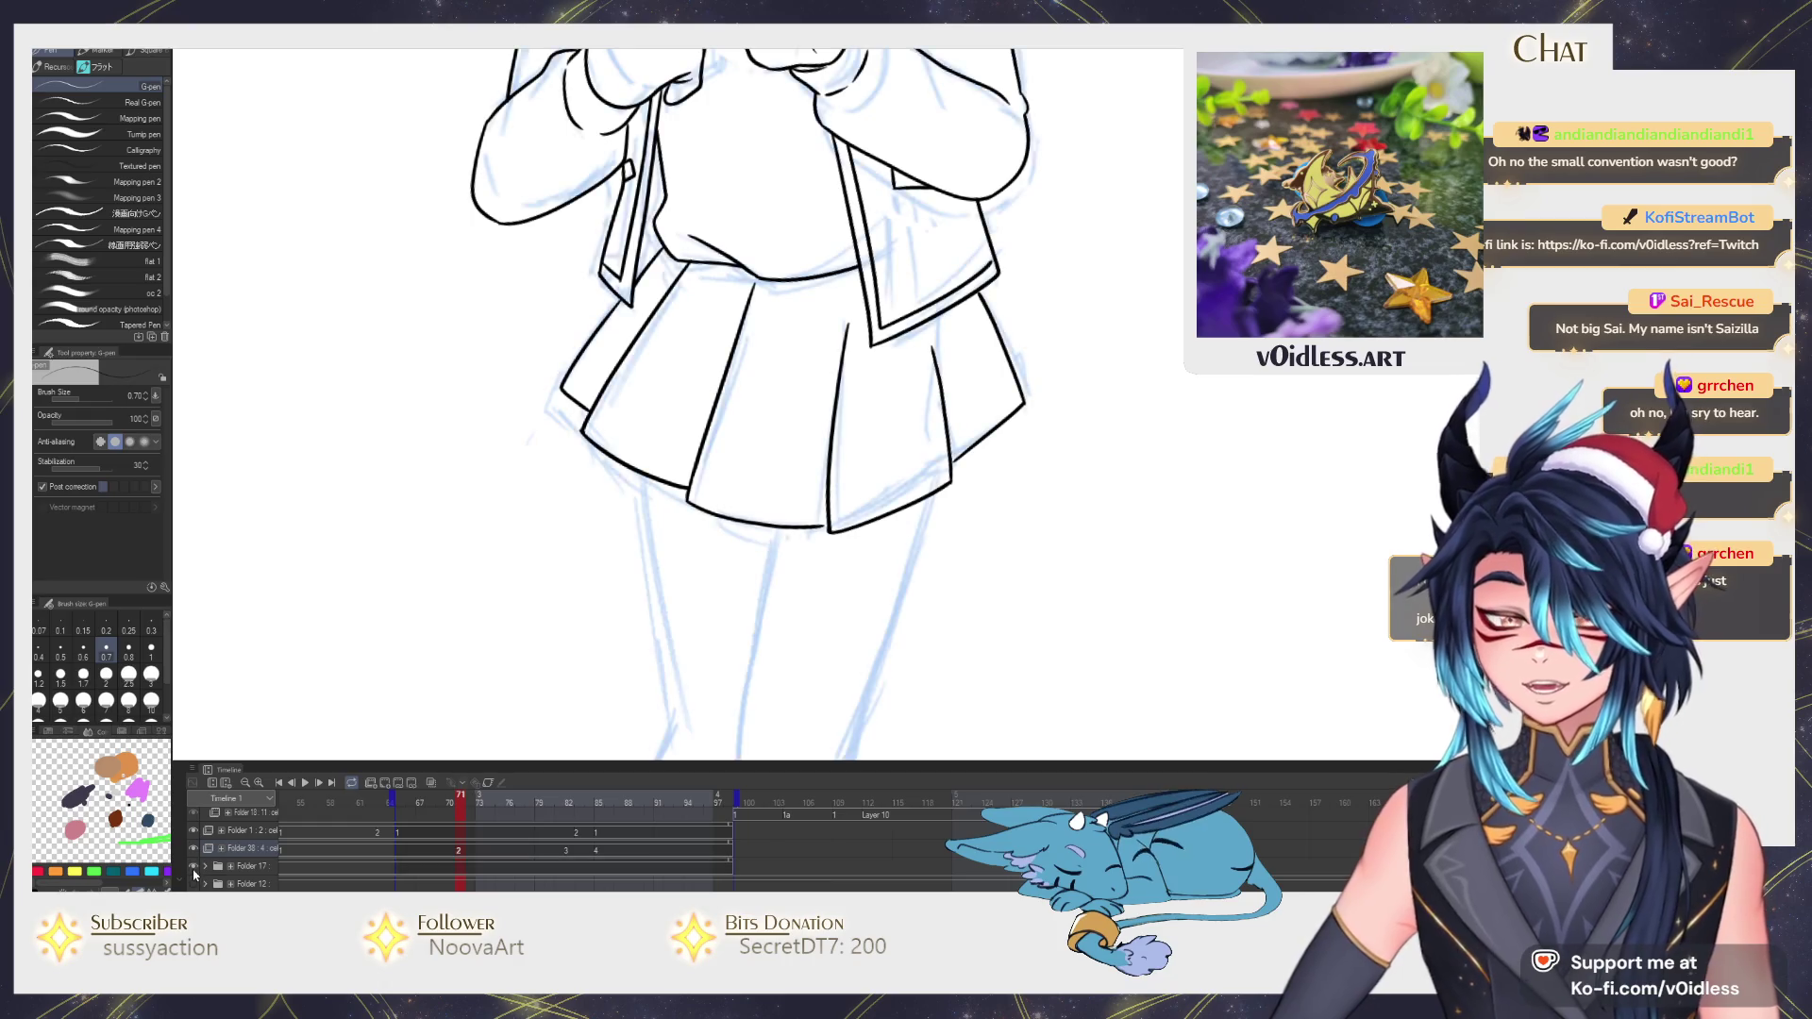
{"action": "scroll", "coordinate": [788, 445], "scroll_direction": "down", "scroll_amount": 5}
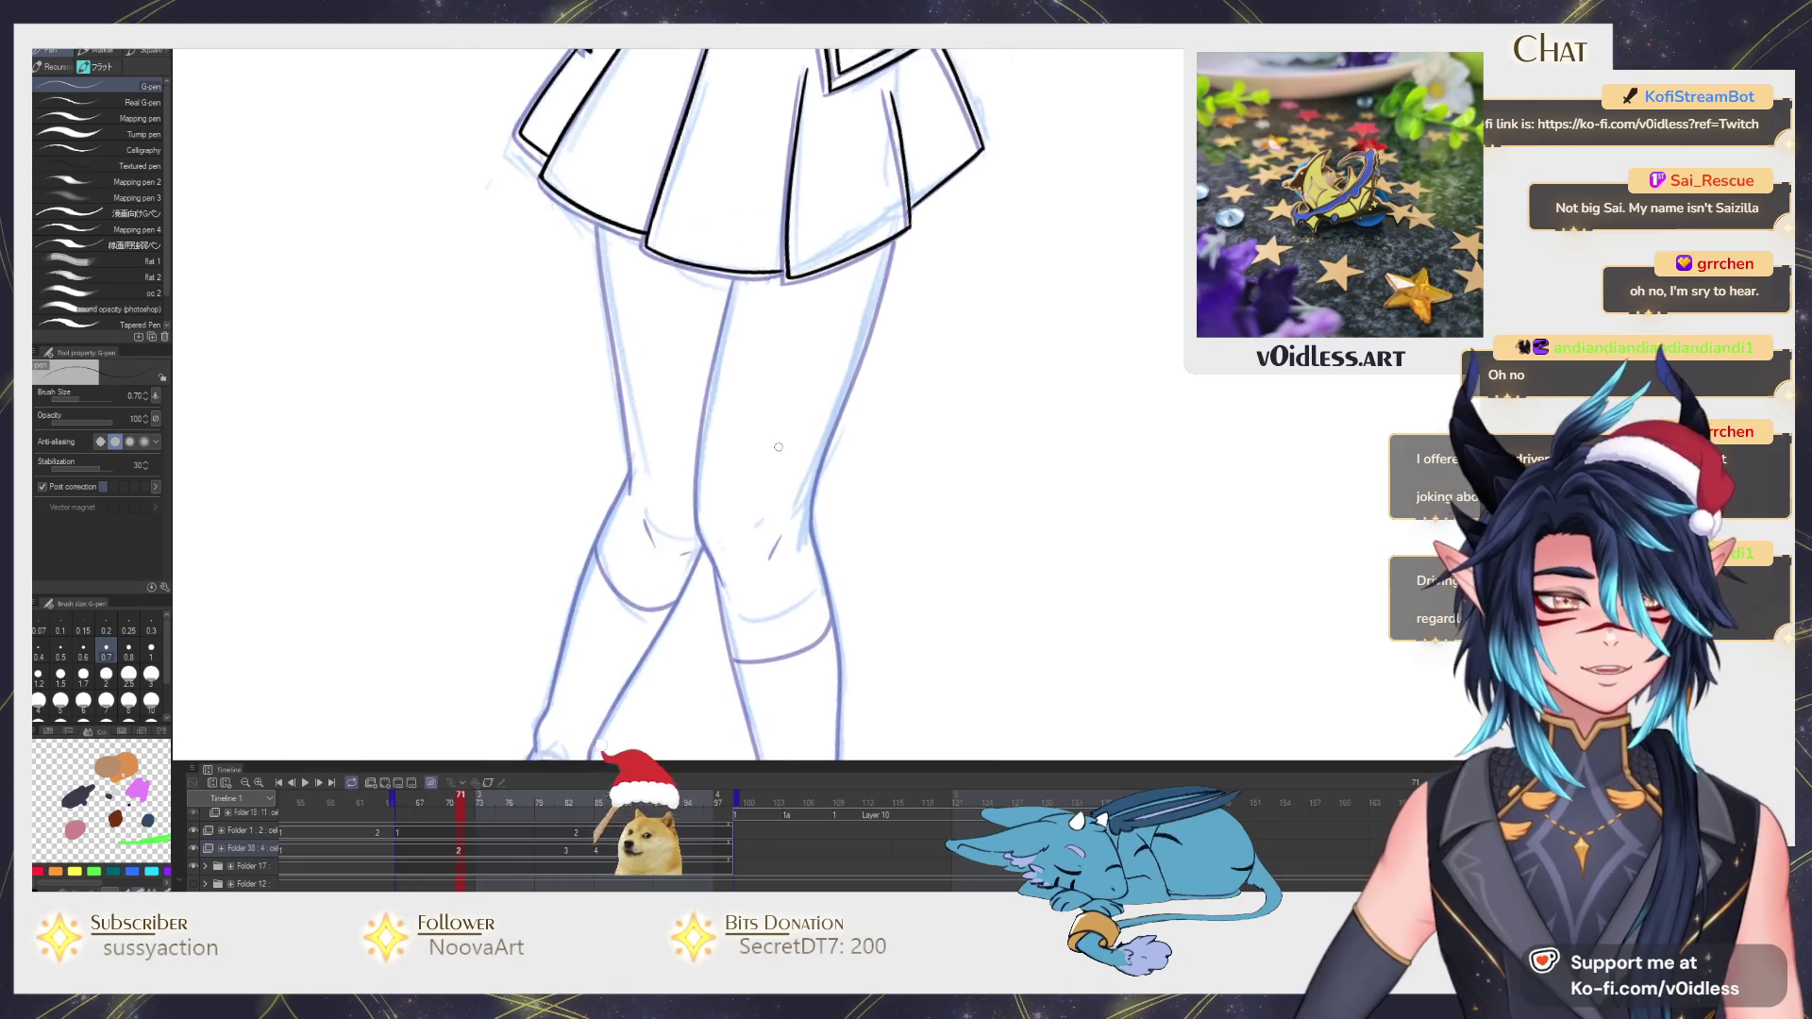
{"action": "mouse_move", "coordinate": [734, 259]}
{"action": "left_mouse_down"}
{"action": "mouse_move", "coordinate": [682, 499]}
{"action": "mouse_move", "coordinate": [700, 635]}
{"action": "left_mouse_up"}
{"action": "scroll", "coordinate": [699, 635], "scroll_direction": "down", "scroll_amount": 3}
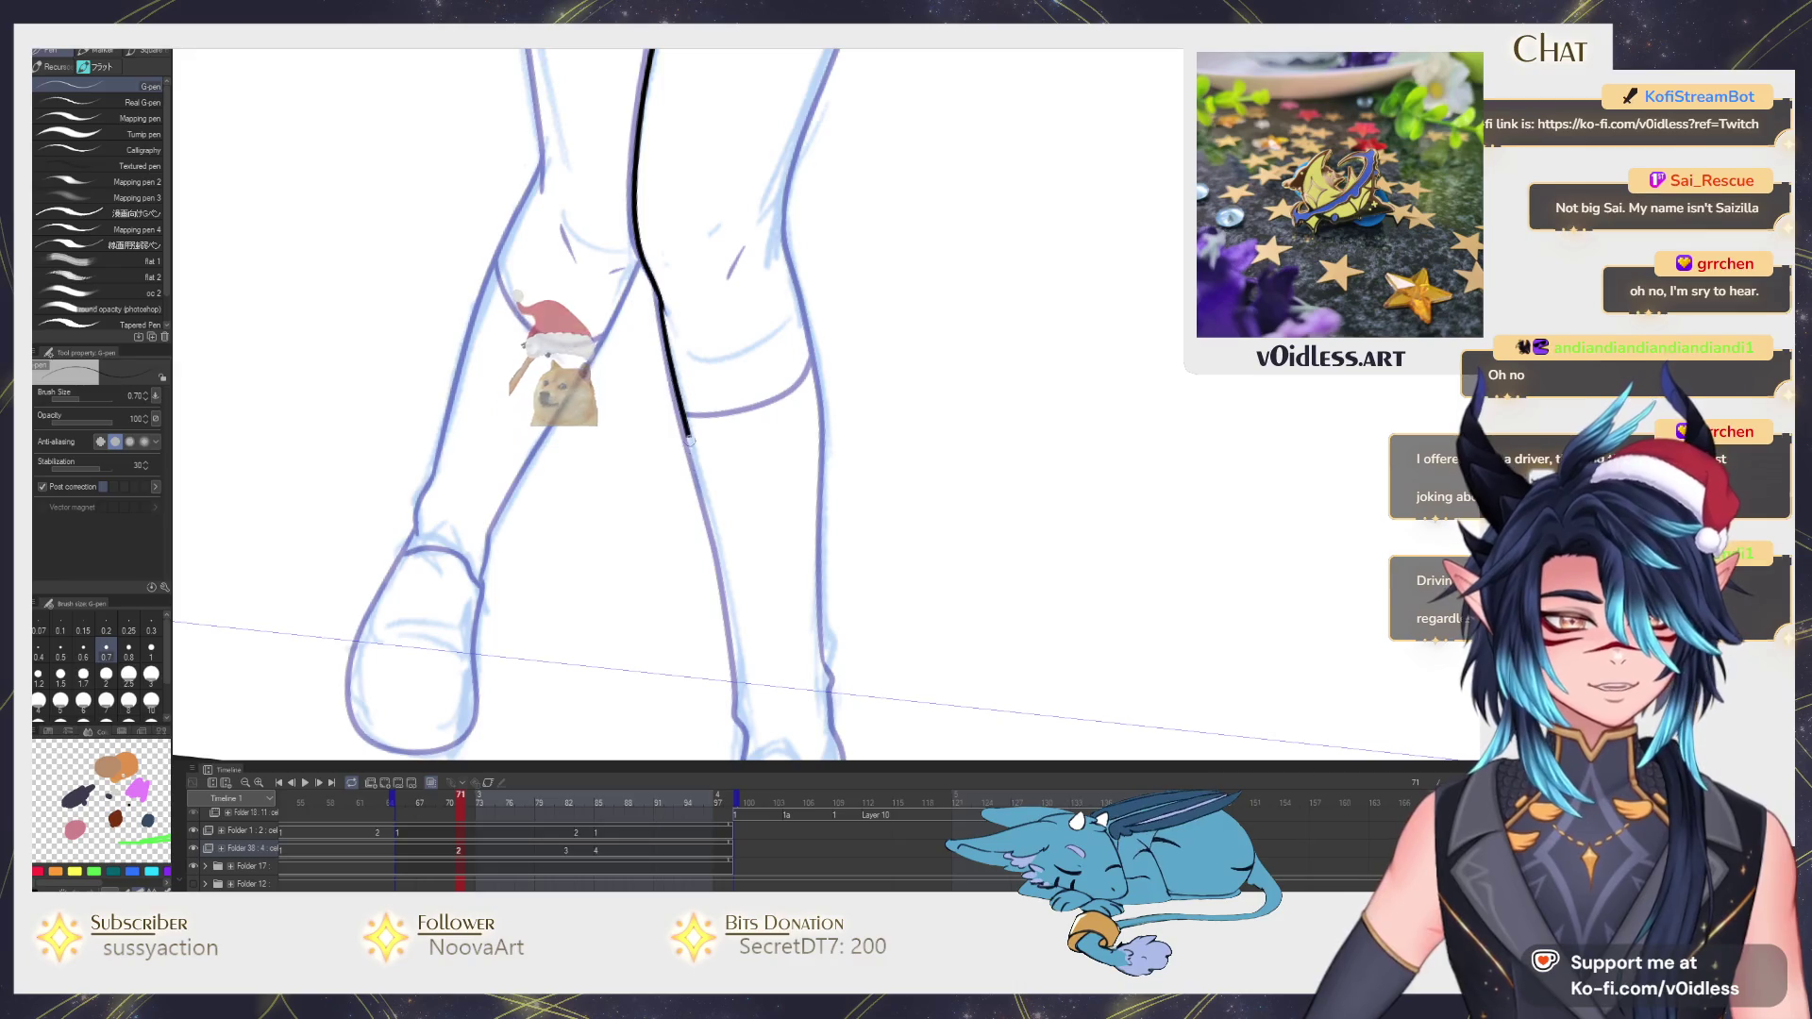
{"action": "left_click_drag", "start_coordinate": [660, 303], "coordinate": [740, 713]}
{"action": "scroll", "coordinate": [717, 498], "scroll_direction": "down", "scroll_amount": 3}
{"action": "scroll", "coordinate": [718, 498], "scroll_direction": "up", "scroll_amount": 2}
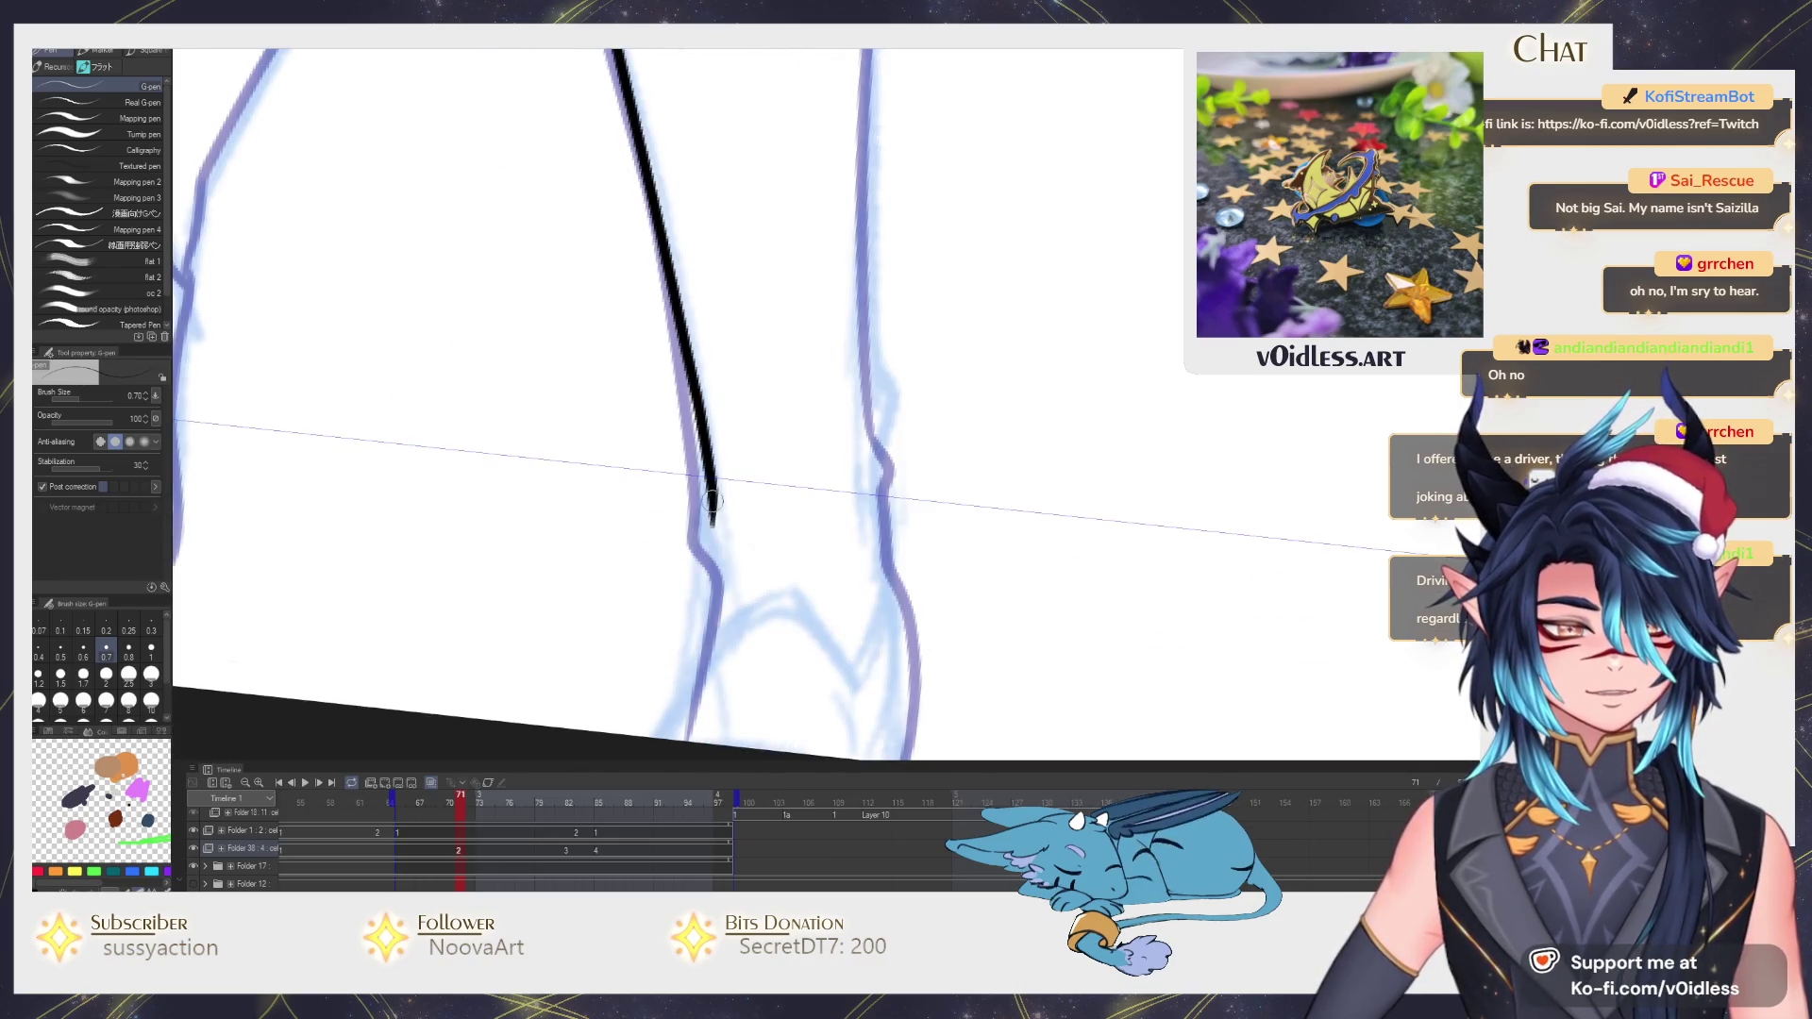
{"action": "left_click_drag", "start_coordinate": [703, 488], "coordinate": [677, 708]}
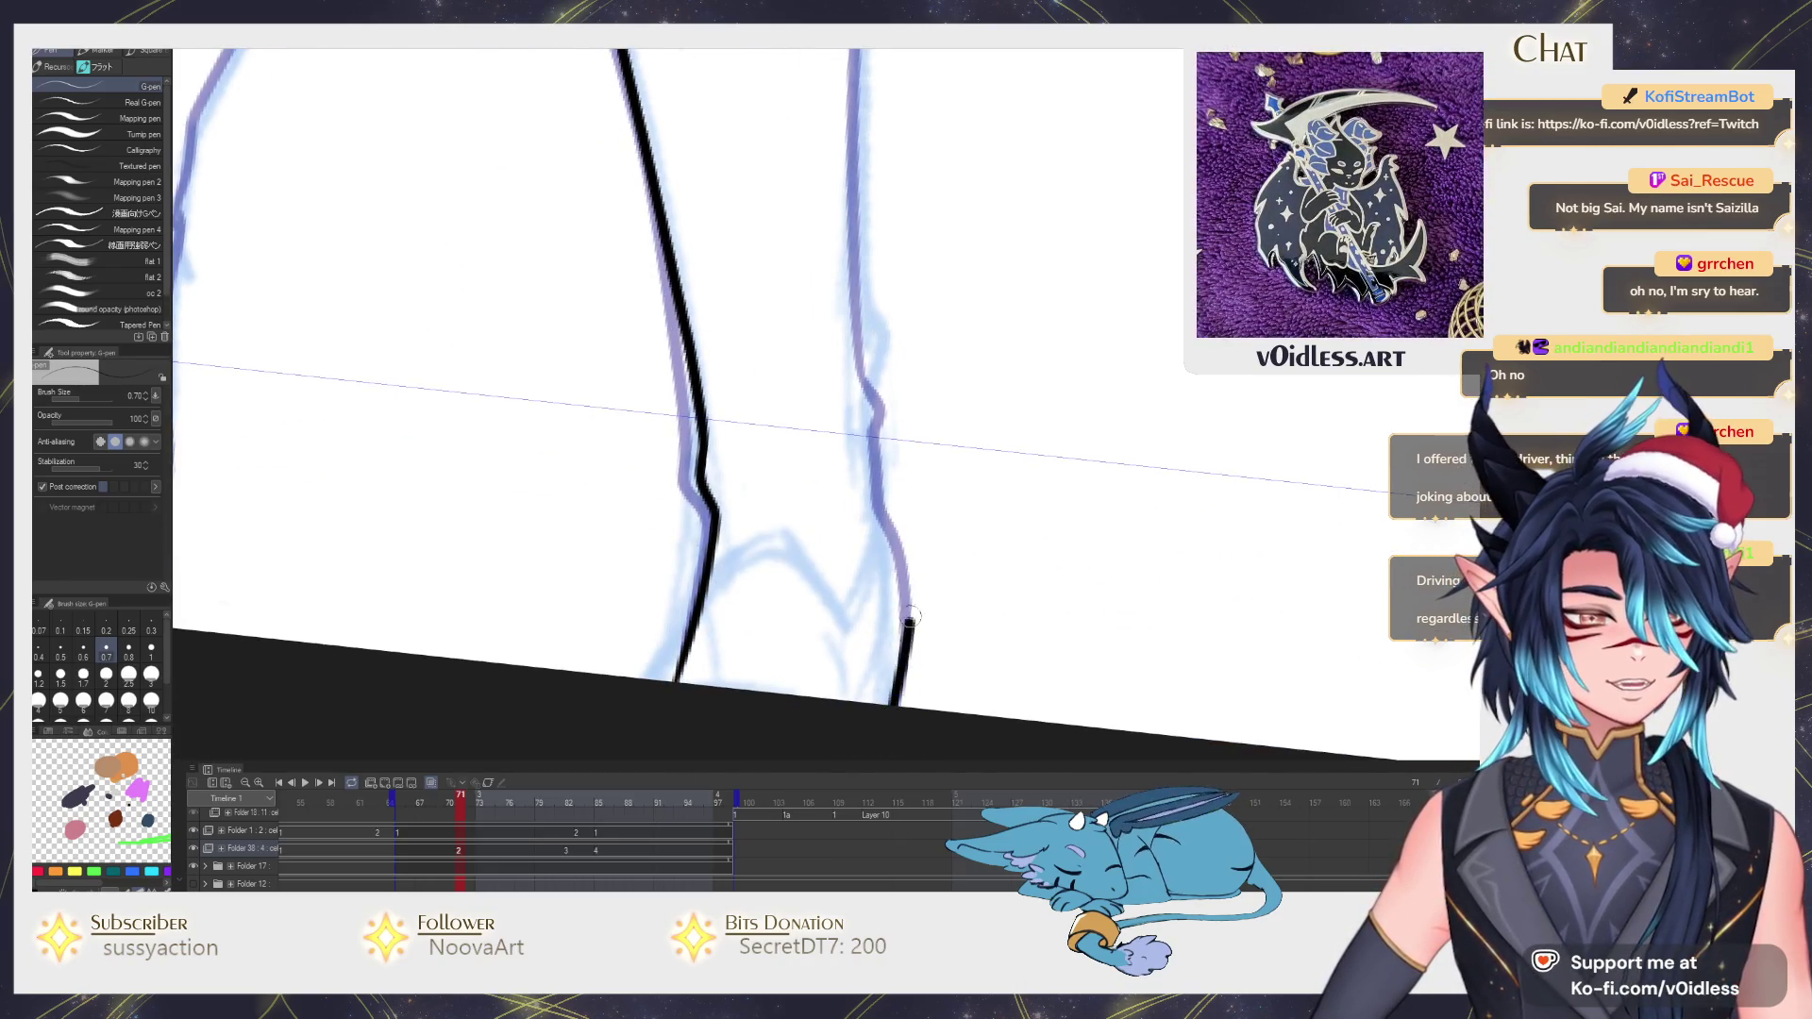
{"action": "scroll", "coordinate": [892, 320], "scroll_direction": "down", "scroll_amount": 2}
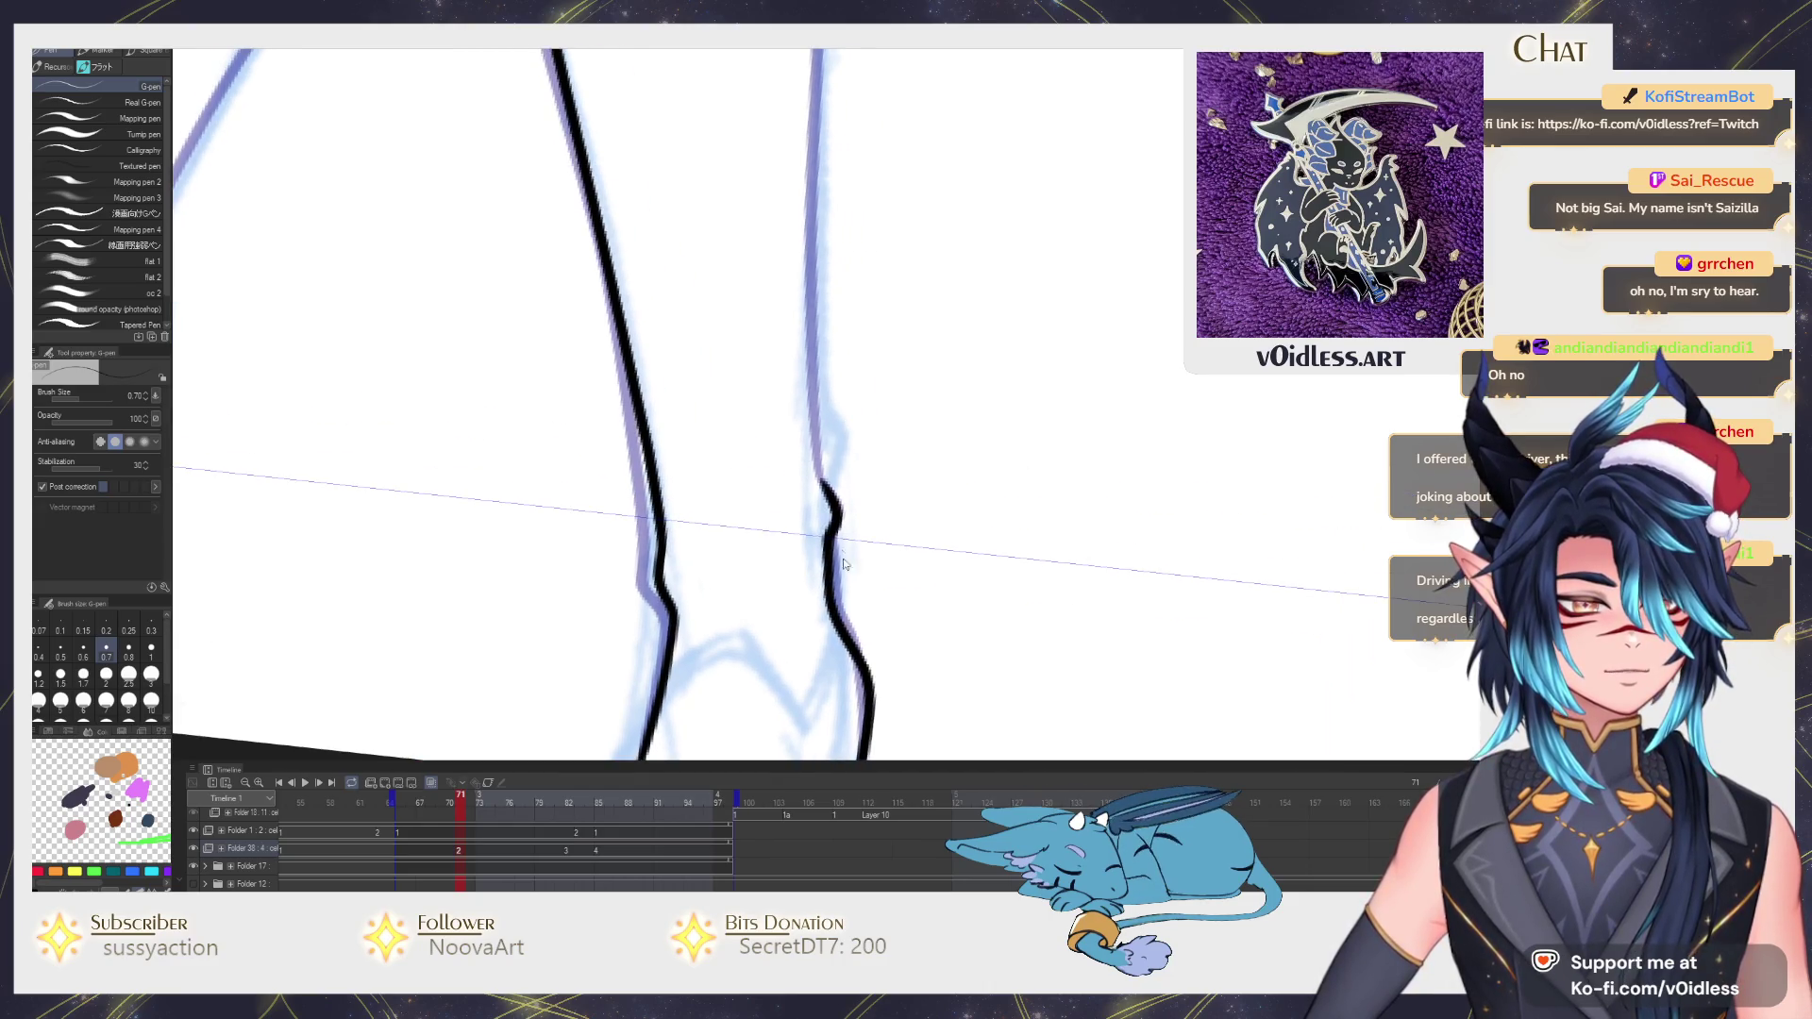
{"action": "key", "text": "ctrl+z"}
{"action": "scroll", "coordinate": [841, 612], "scroll_direction": "down", "scroll_amount": 2}
{"action": "left_click_drag", "start_coordinate": [841, 612], "coordinate": [841, 623]}
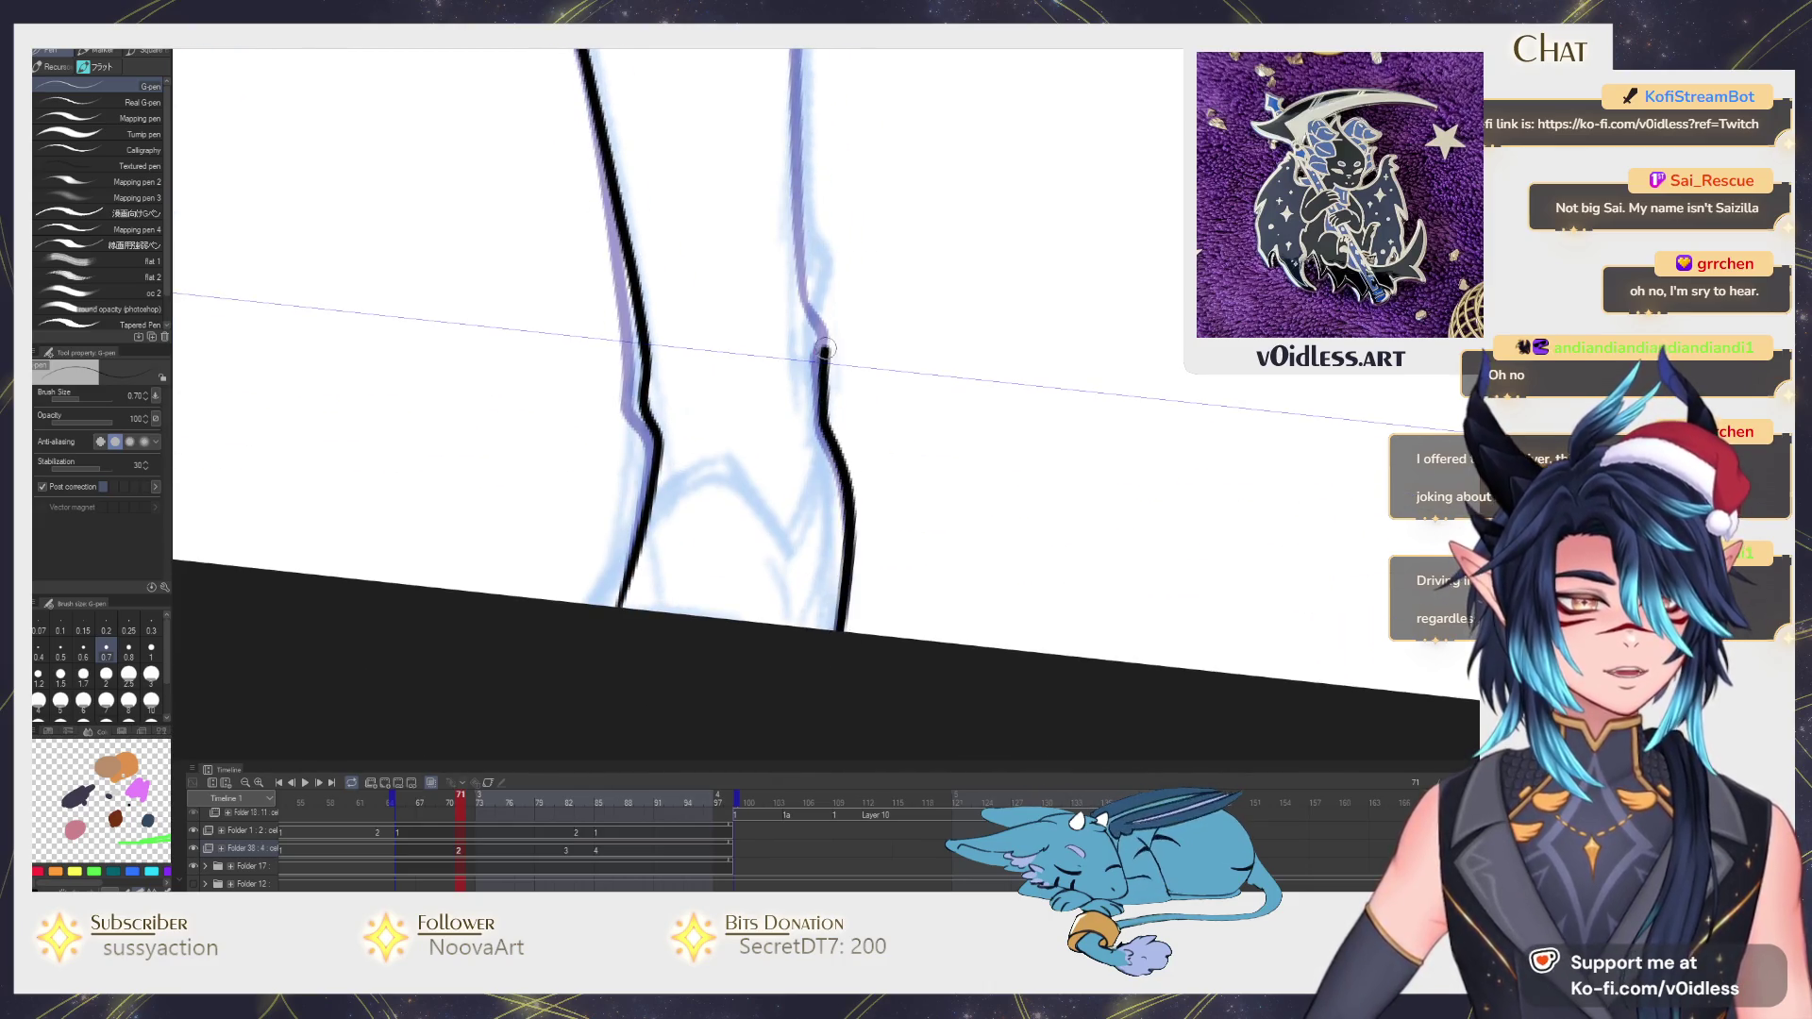
{"action": "scroll", "coordinate": [811, 274], "scroll_direction": "down", "scroll_amount": 2}
{"action": "scroll", "coordinate": [761, 602], "scroll_direction": "down", "scroll_amount": 1}
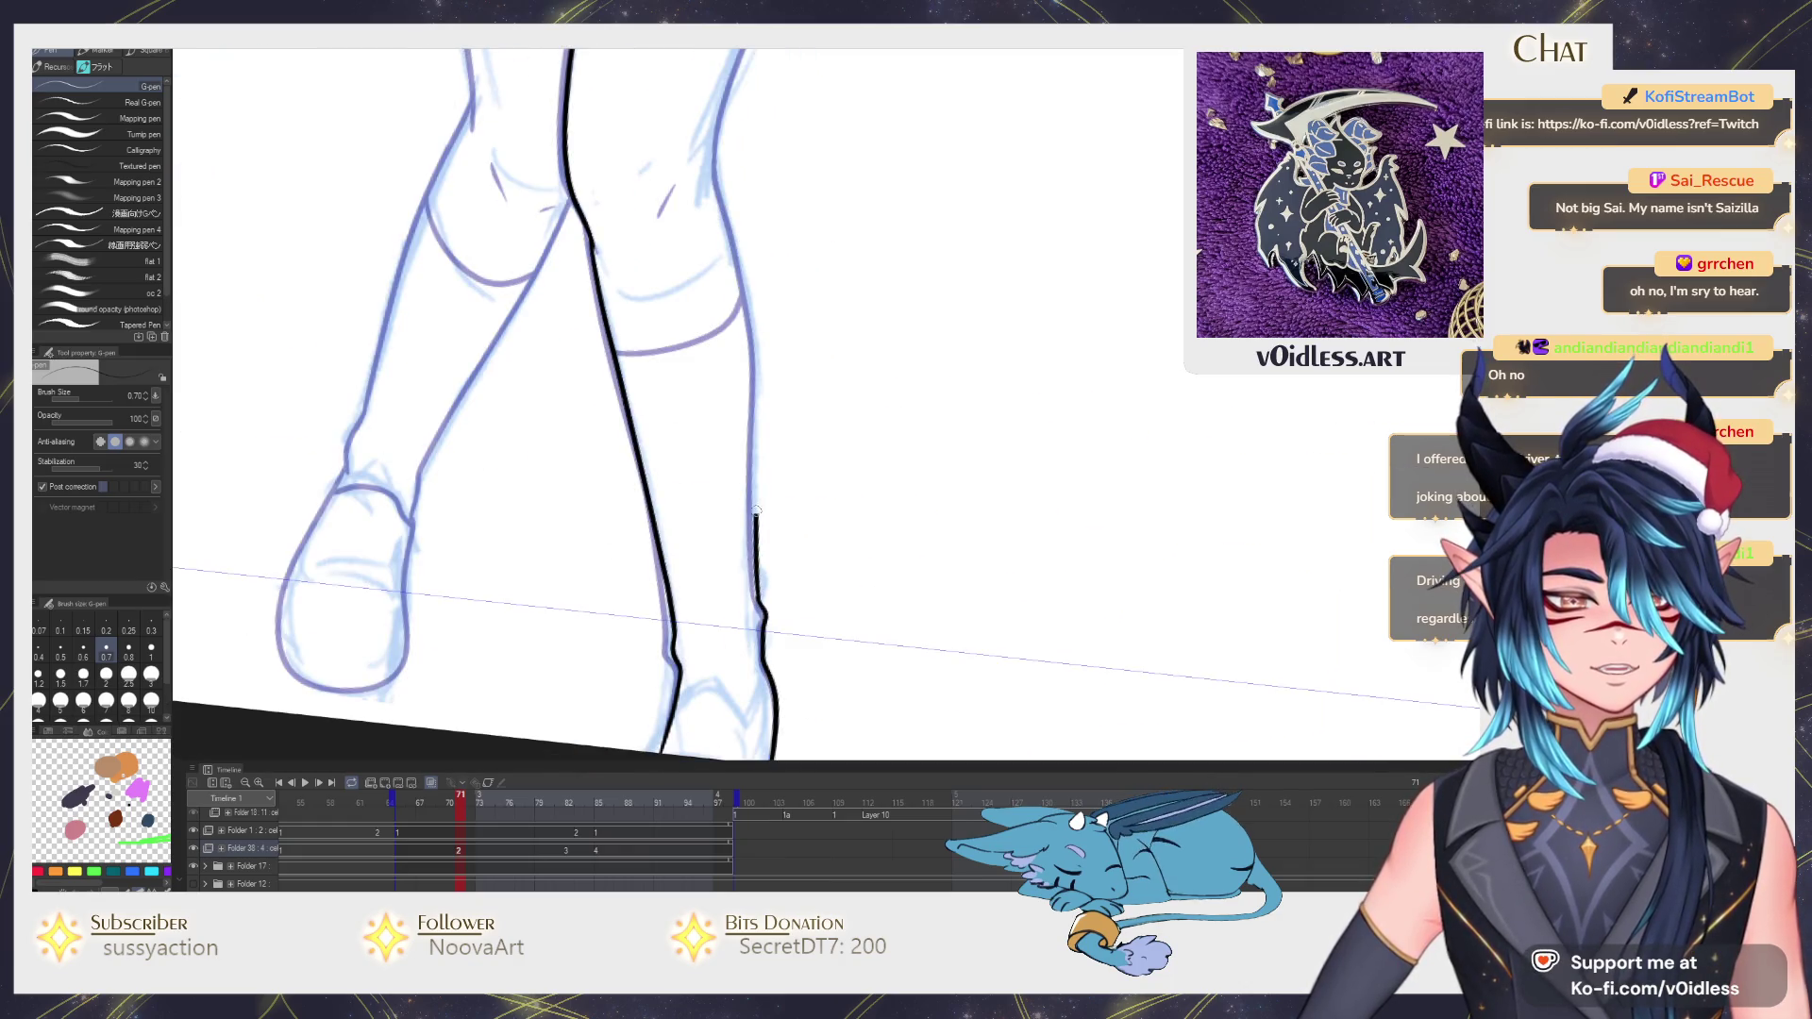
{"action": "scroll", "coordinate": [750, 323], "scroll_direction": "up", "scroll_amount": 1}
{"action": "scroll", "coordinate": [750, 324], "scroll_direction": "up", "scroll_amount": 1}
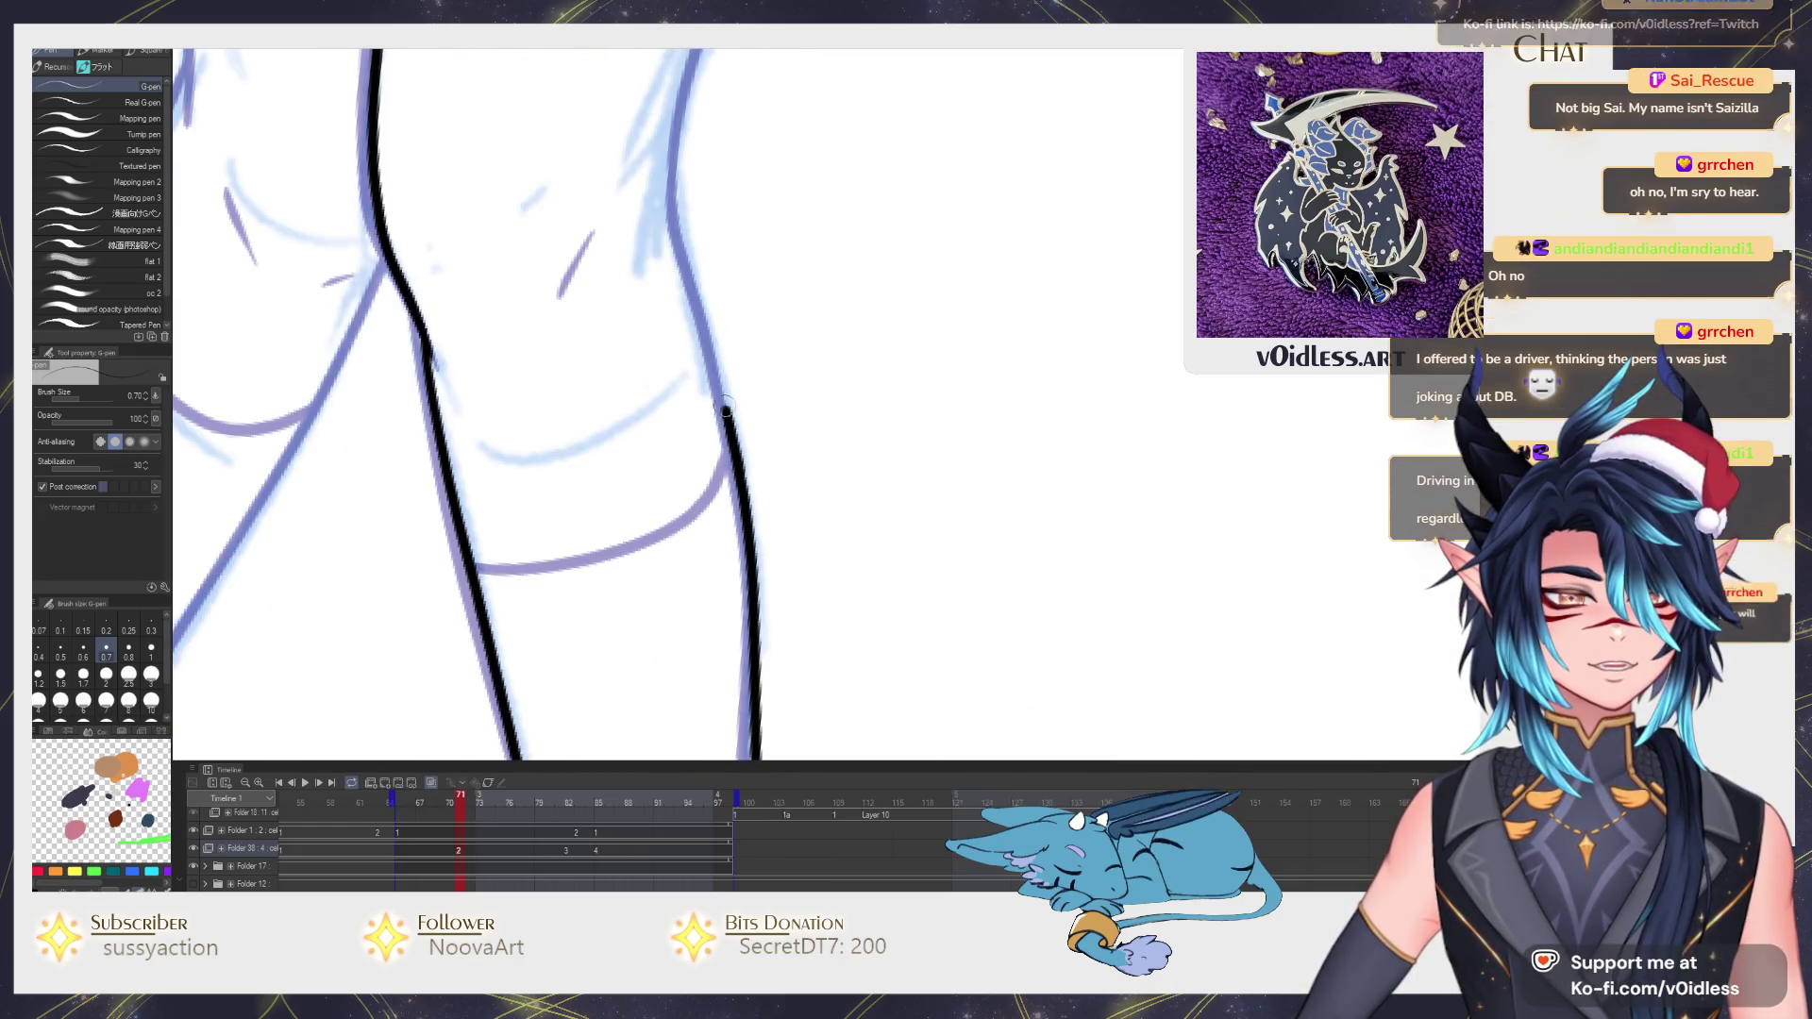
Redraw the right leg line from knee to skirt, add the knee crease and try the sock-top curve.
{"action": "left_click_drag", "start_coordinate": [722, 414], "coordinate": [681, 153]}
{"action": "scroll", "coordinate": [681, 154], "scroll_direction": "down", "scroll_amount": 1}
{"action": "scroll", "coordinate": [698, 555], "scroll_direction": "down", "scroll_amount": 2}
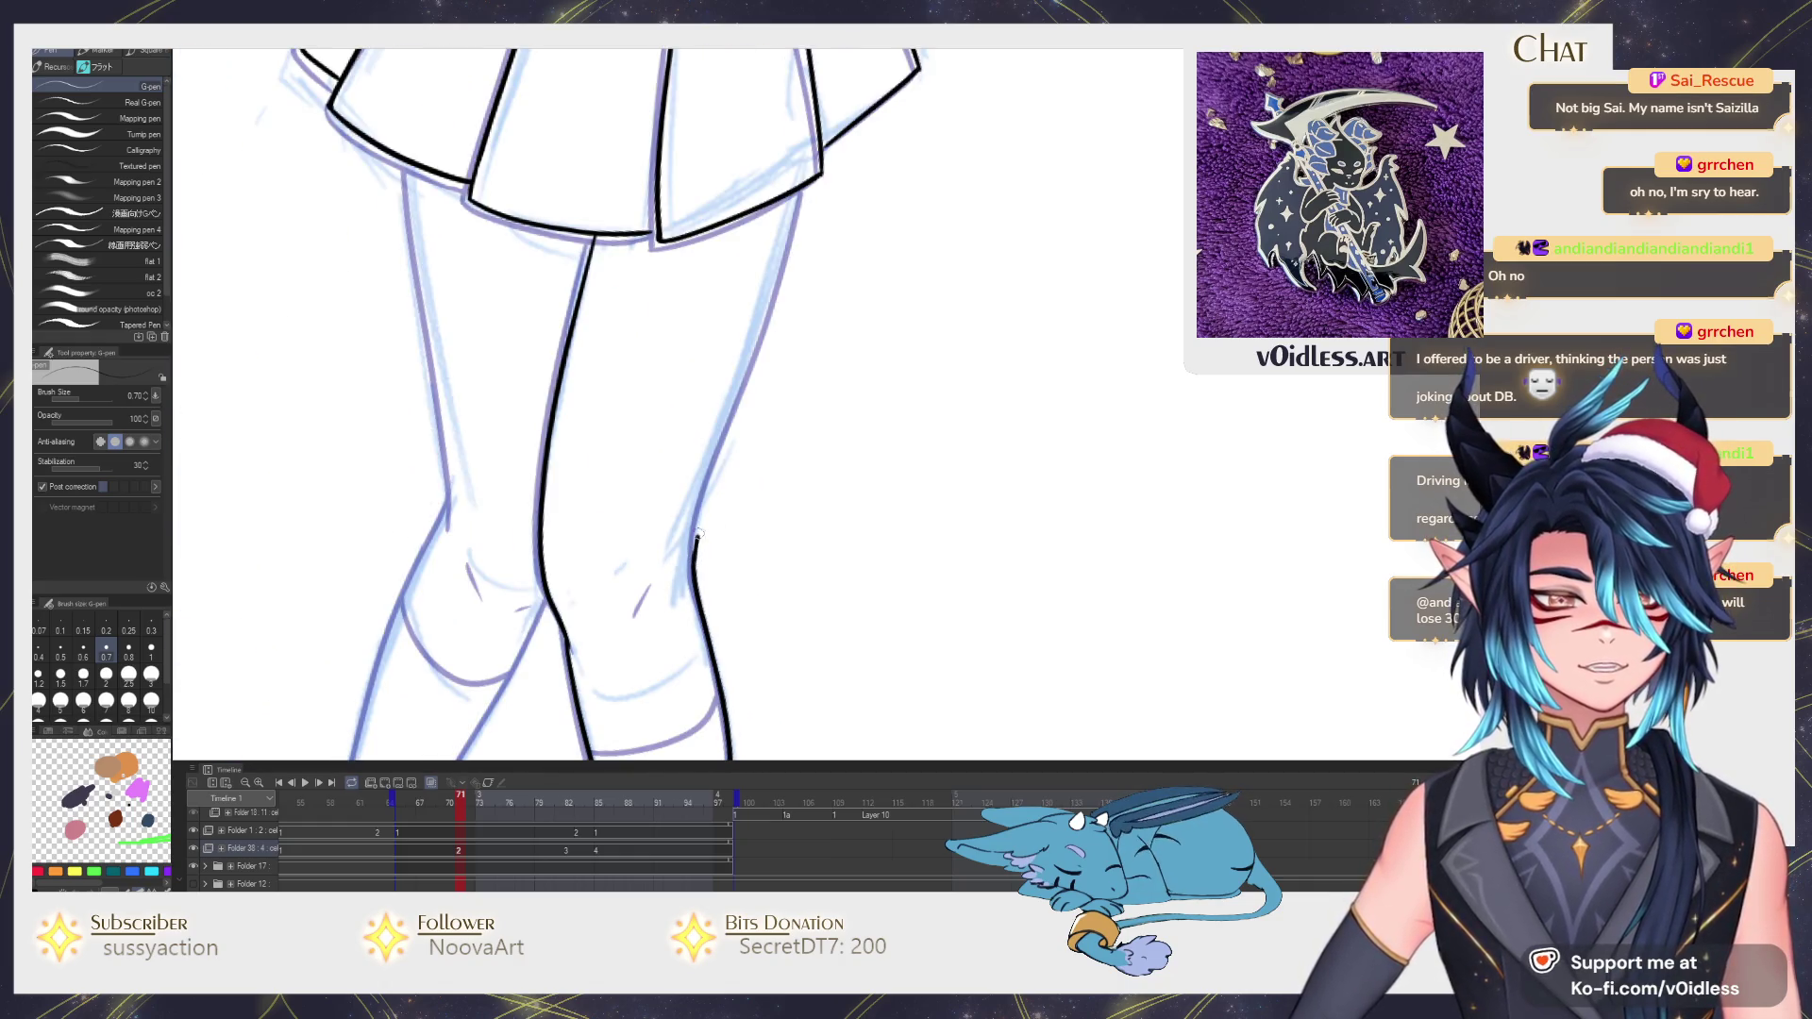
{"action": "key", "text": "ctrl+z"}
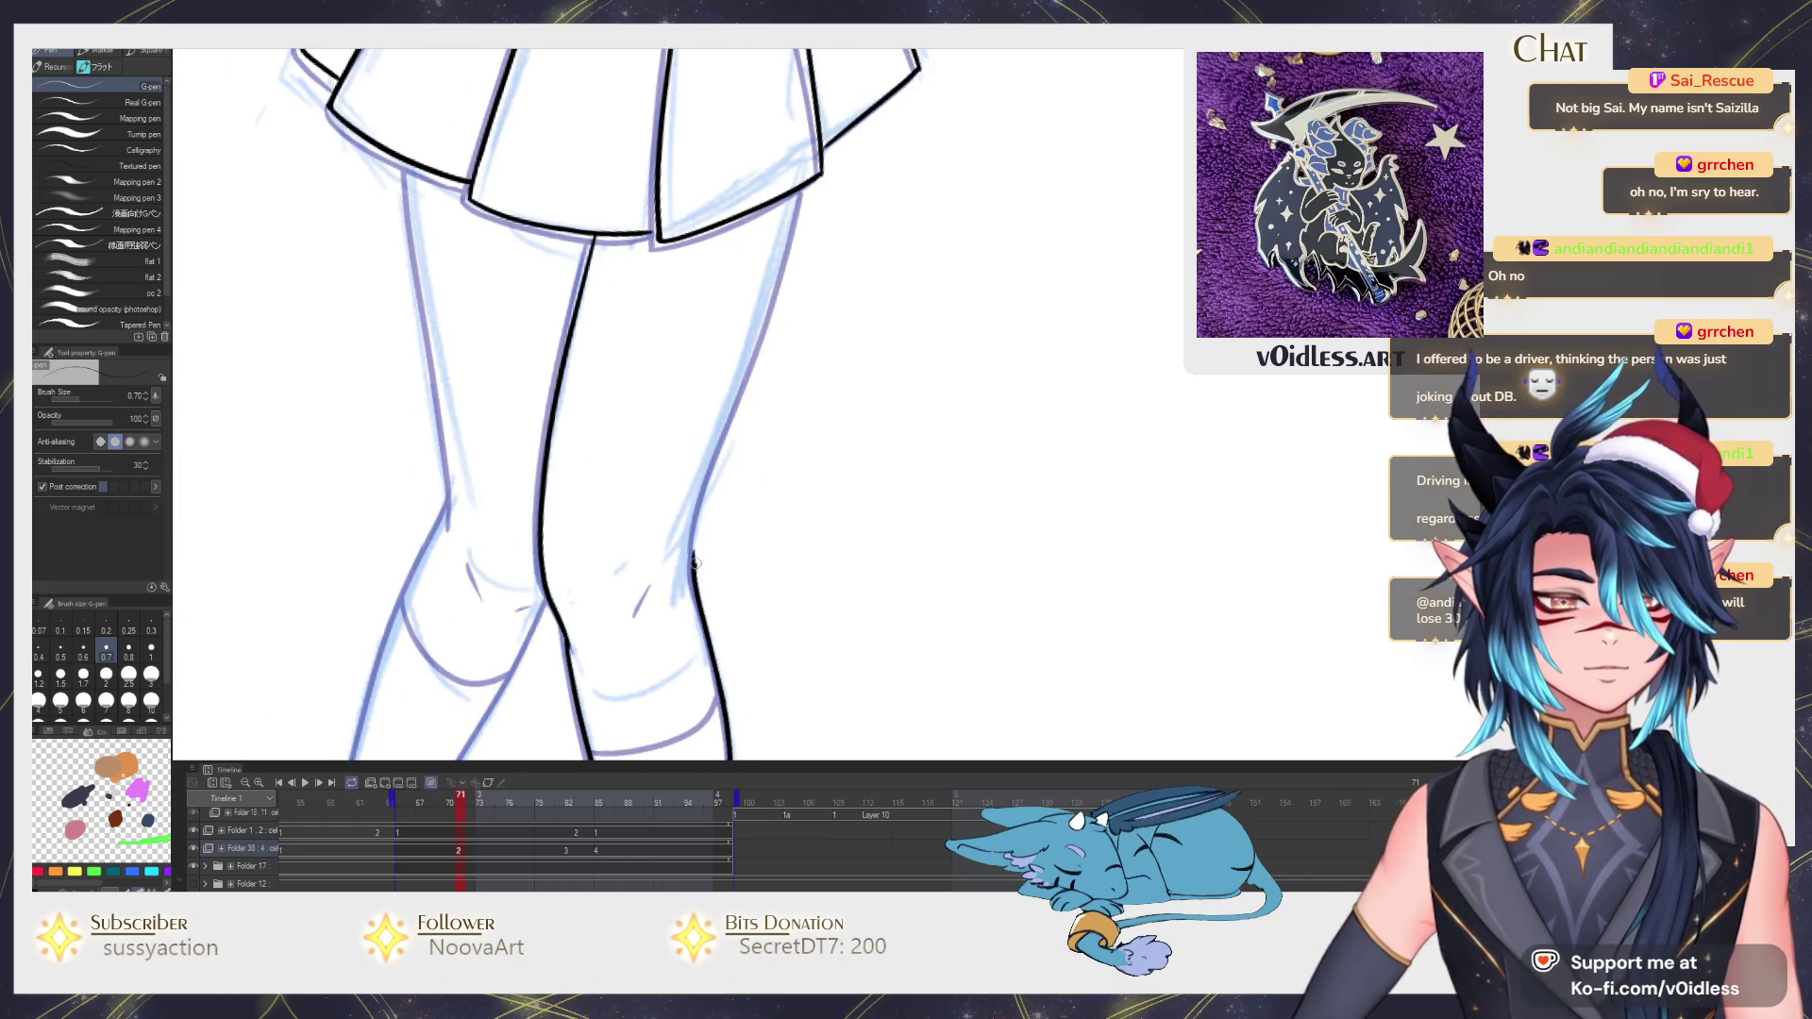
{"action": "left_click_drag", "start_coordinate": [695, 564], "coordinate": [800, 184]}
{"action": "scroll", "coordinate": [751, 383], "scroll_direction": "down", "scroll_amount": 2}
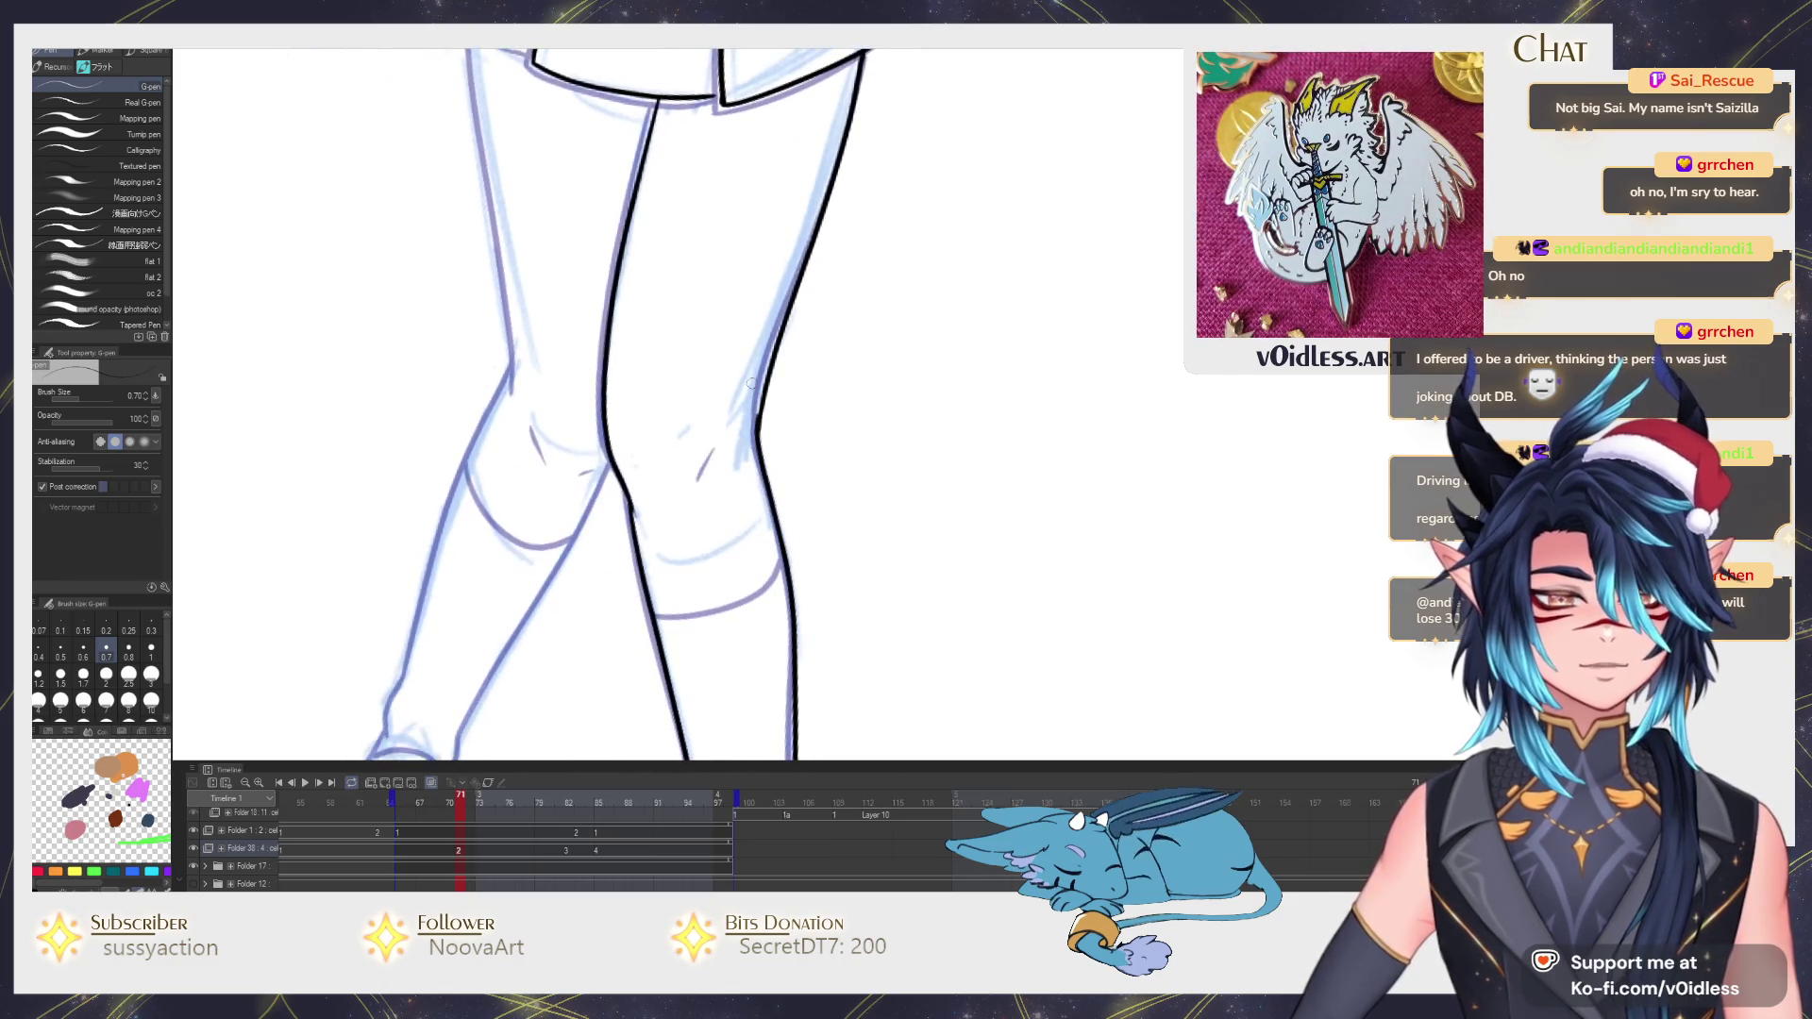
{"action": "scroll", "coordinate": [751, 383], "scroll_direction": "up", "scroll_amount": 2}
{"action": "scroll", "coordinate": [752, 383], "scroll_direction": "down", "scroll_amount": 1}
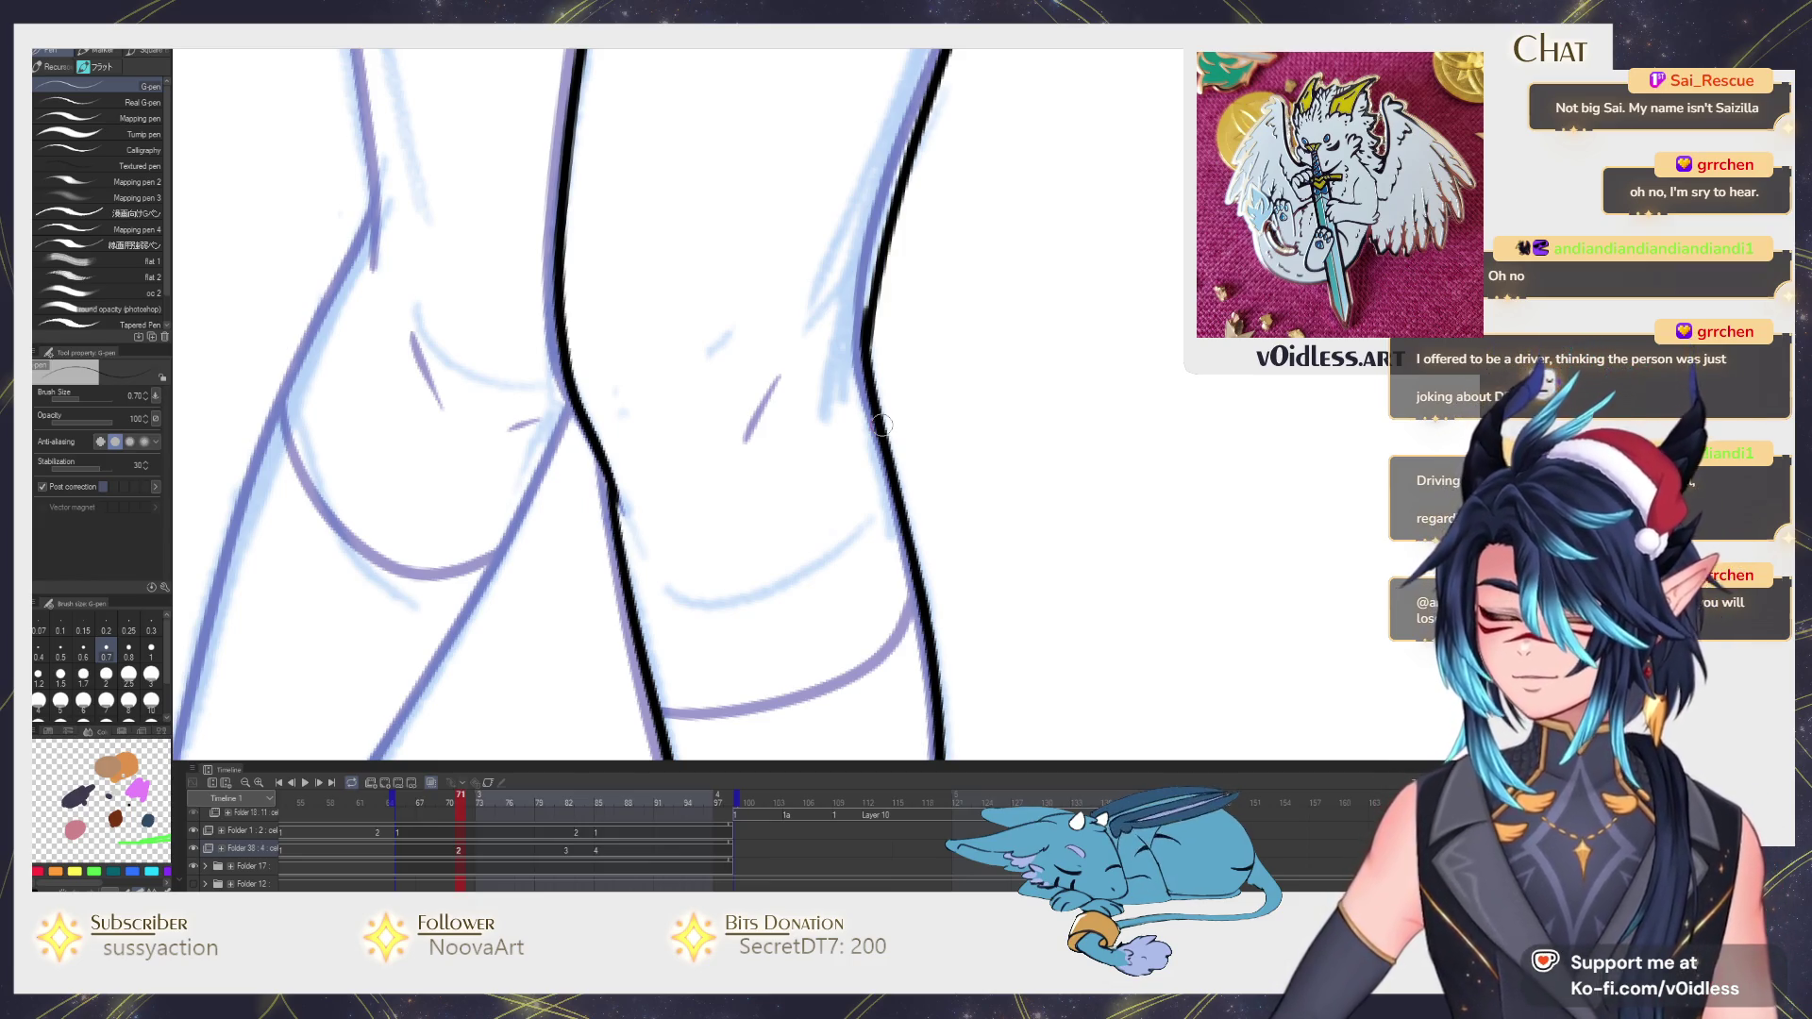
{"action": "scroll", "coordinate": [786, 472], "scroll_direction": "up", "scroll_amount": 1}
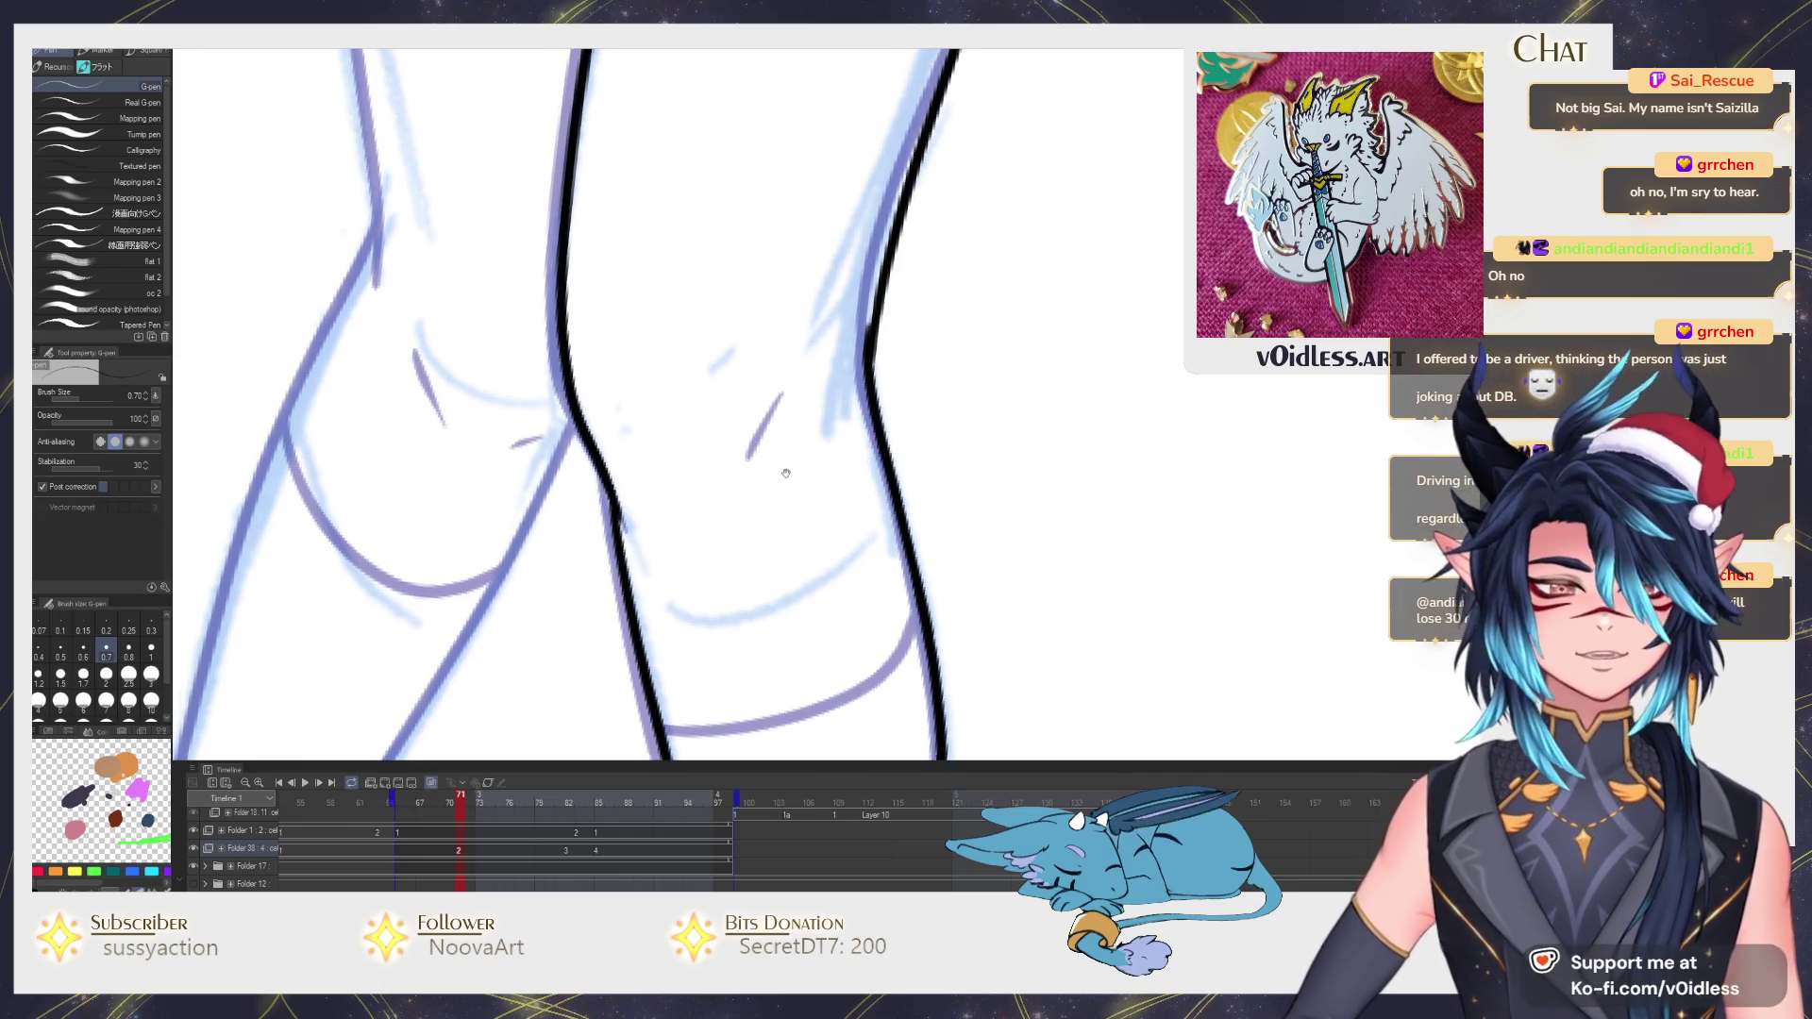
{"action": "left_click_drag", "start_coordinate": [787, 392], "coordinate": [748, 462]}
{"action": "scroll", "coordinate": [685, 532], "scroll_direction": "down", "scroll_amount": 3}
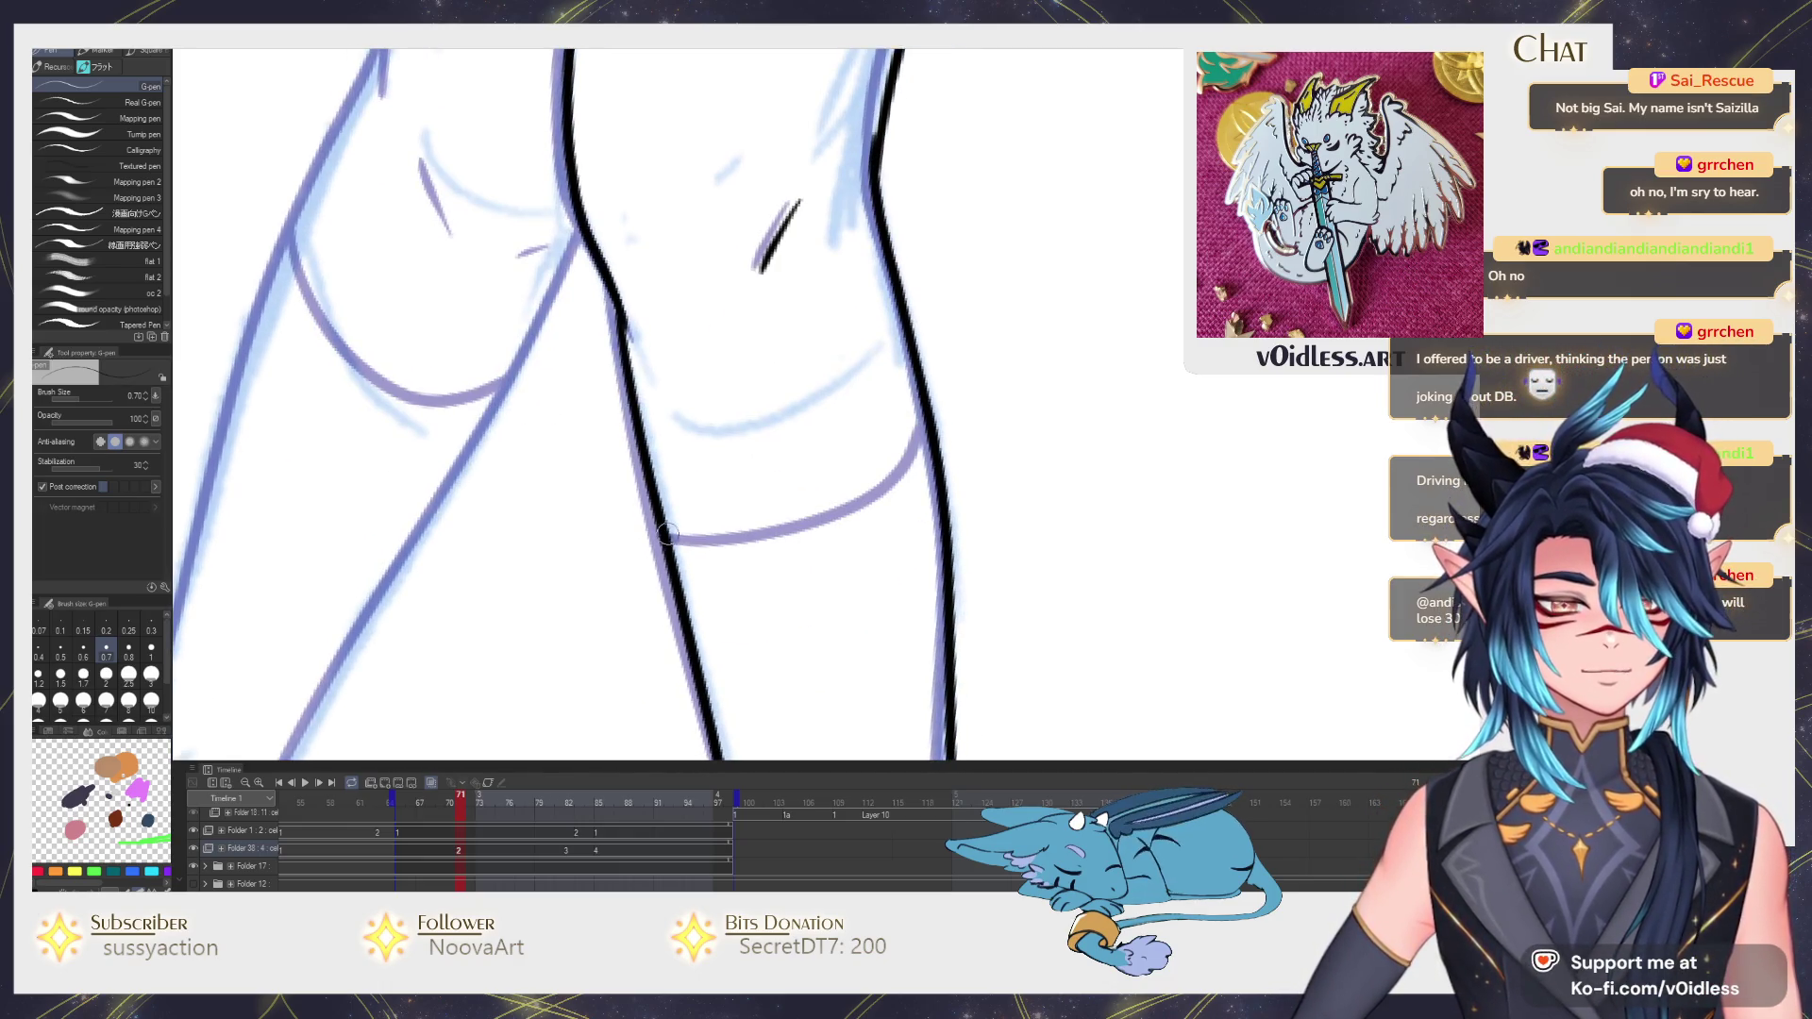
{"action": "mouse_move", "coordinate": [669, 535]}
{"action": "left_mouse_down"}
{"action": "mouse_move", "coordinate": [892, 481]}
{"action": "mouse_move", "coordinate": [923, 442]}
{"action": "left_mouse_up"}
{"action": "key", "text": "ctrl+z"}
{"action": "scroll", "coordinate": [923, 441], "scroll_direction": "down", "scroll_amount": 2}
{"action": "scroll", "coordinate": [935, 411], "scroll_direction": "up", "scroll_amount": 1}
{"action": "scroll", "coordinate": [970, 371], "scroll_direction": "up", "scroll_amount": 1}
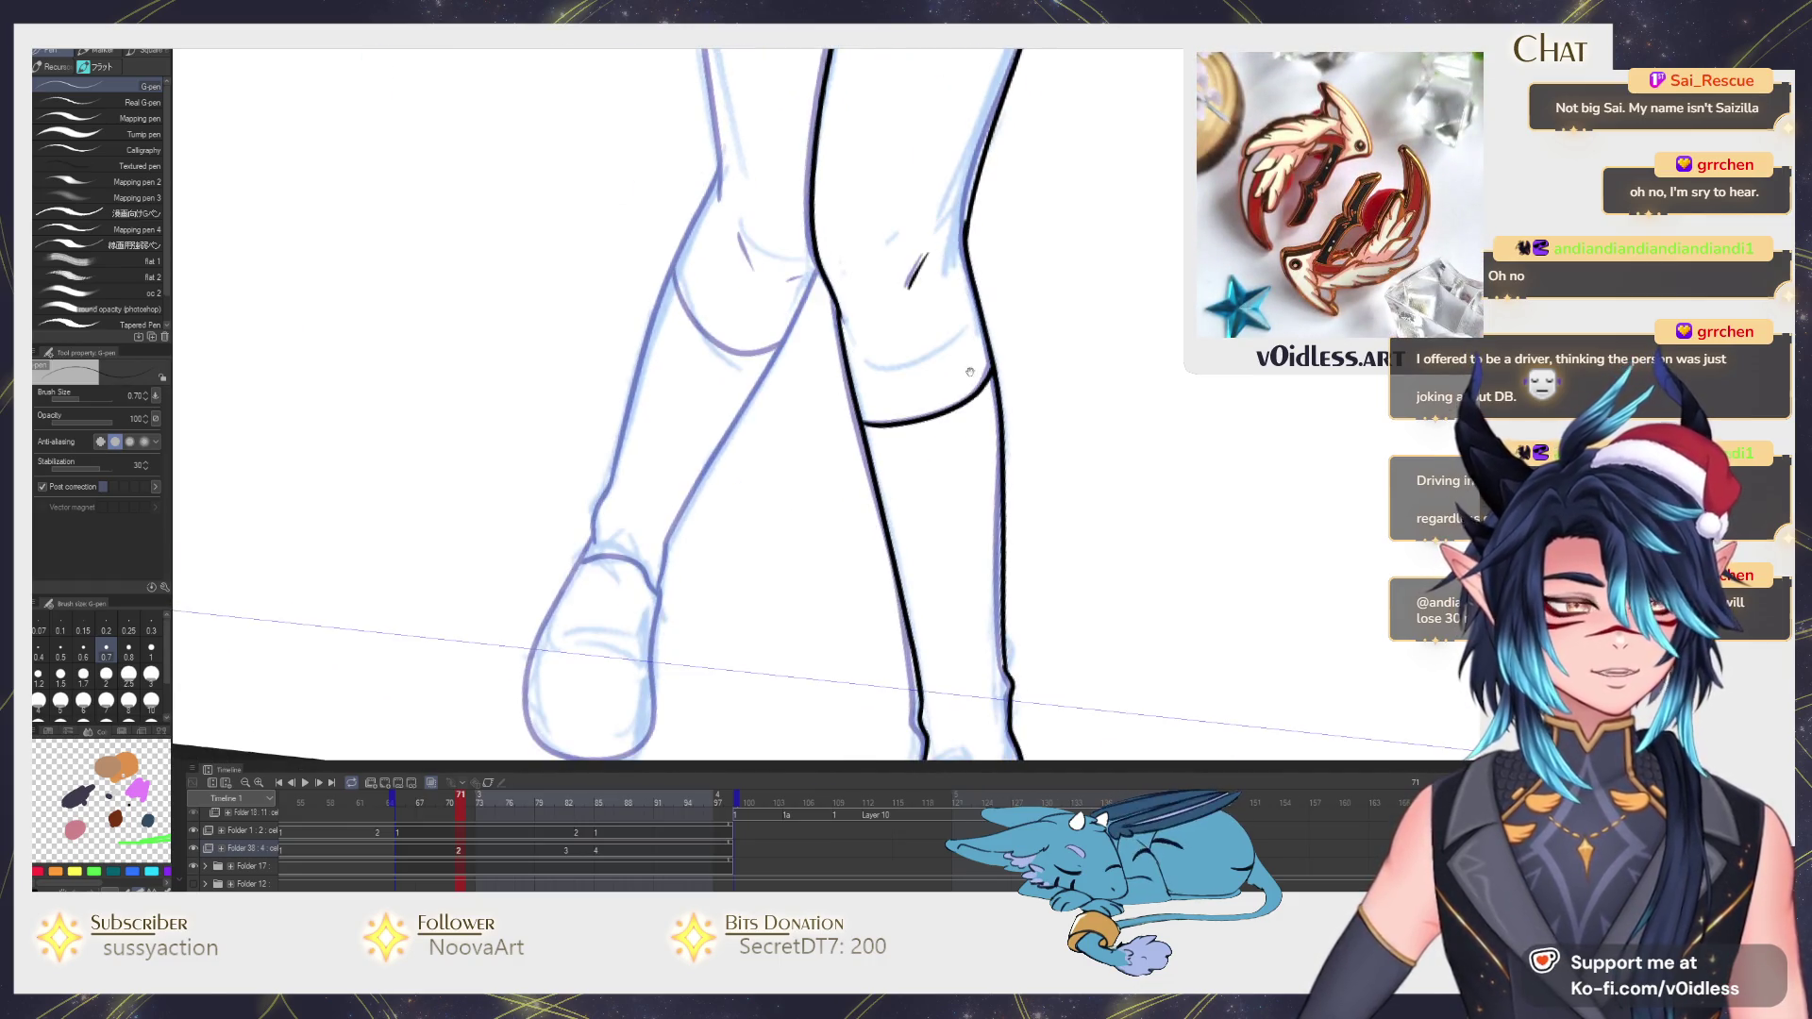
{"action": "scroll", "coordinate": [969, 371], "scroll_direction": "down", "scroll_amount": 1}
Ink the left side of the left foot outline, panning along the shin, knees and skirt hem.
{"action": "left_click_drag", "start_coordinate": [819, 551], "coordinate": [806, 539]}
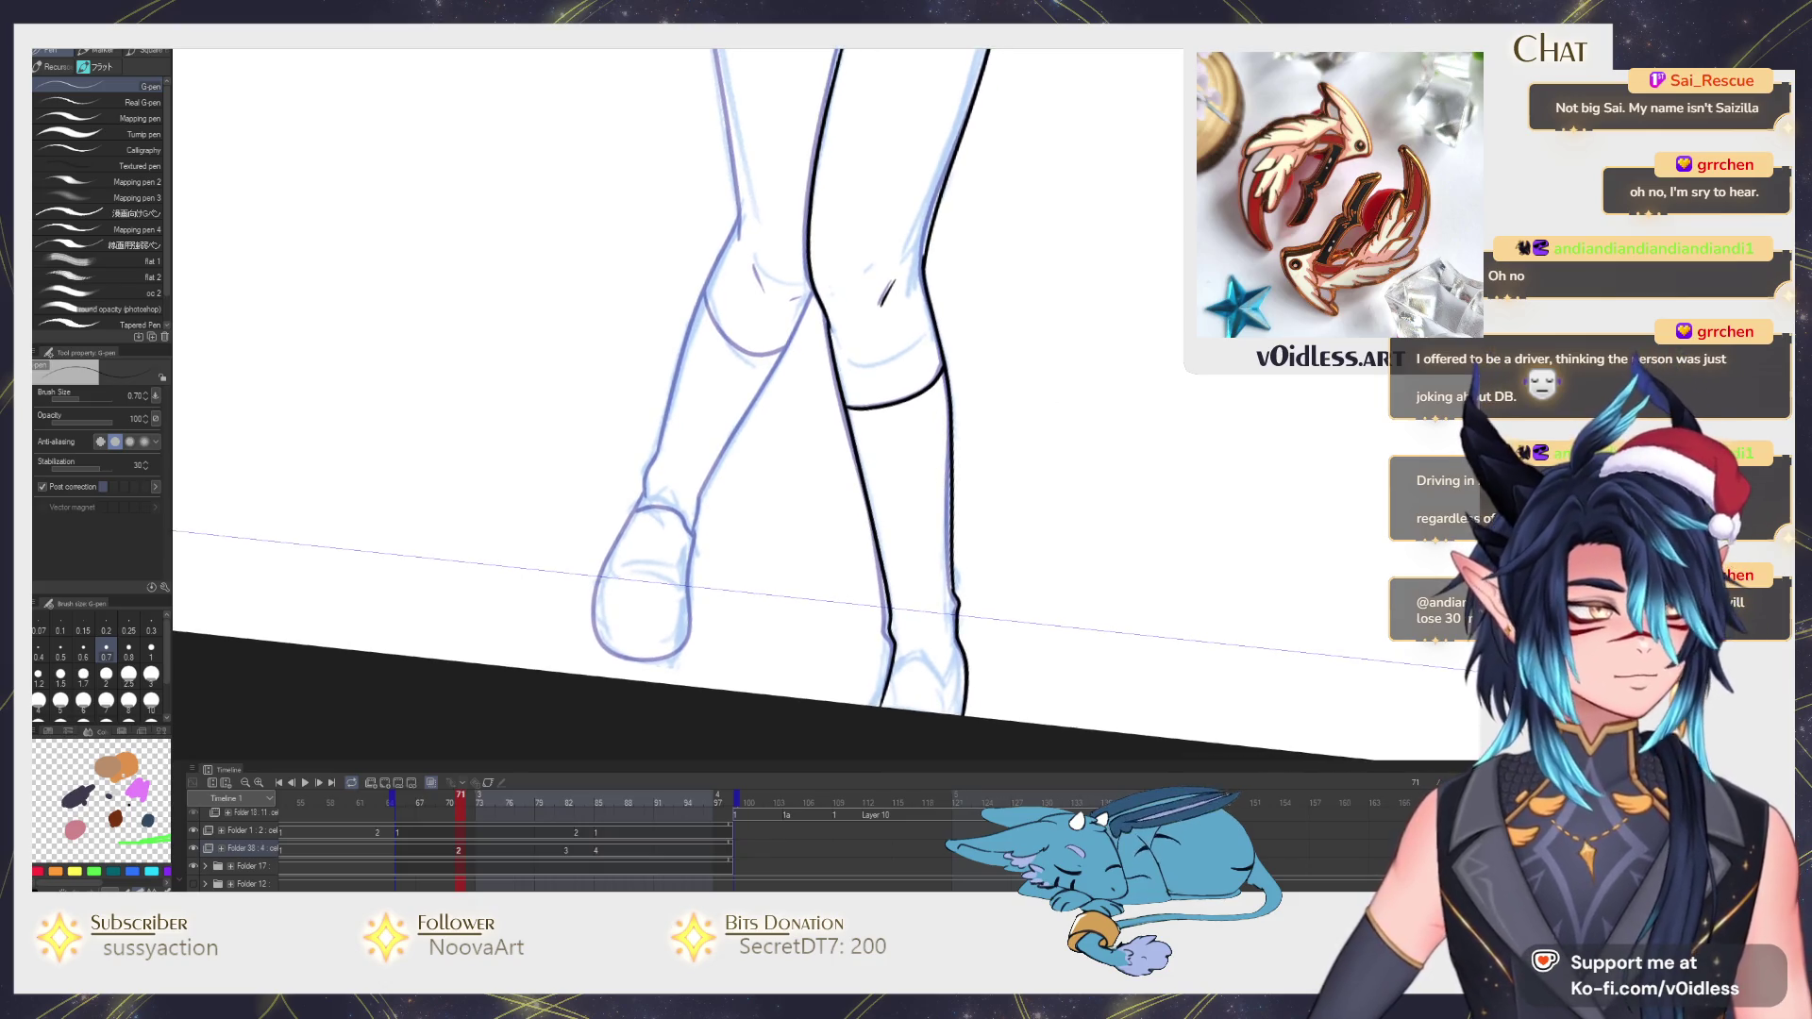
{"action": "scroll", "coordinate": [693, 597], "scroll_direction": "up", "scroll_amount": 1}
{"action": "scroll", "coordinate": [692, 599], "scroll_direction": "up", "scroll_amount": 1}
{"action": "scroll", "coordinate": [693, 598], "scroll_direction": "up", "scroll_amount": 2}
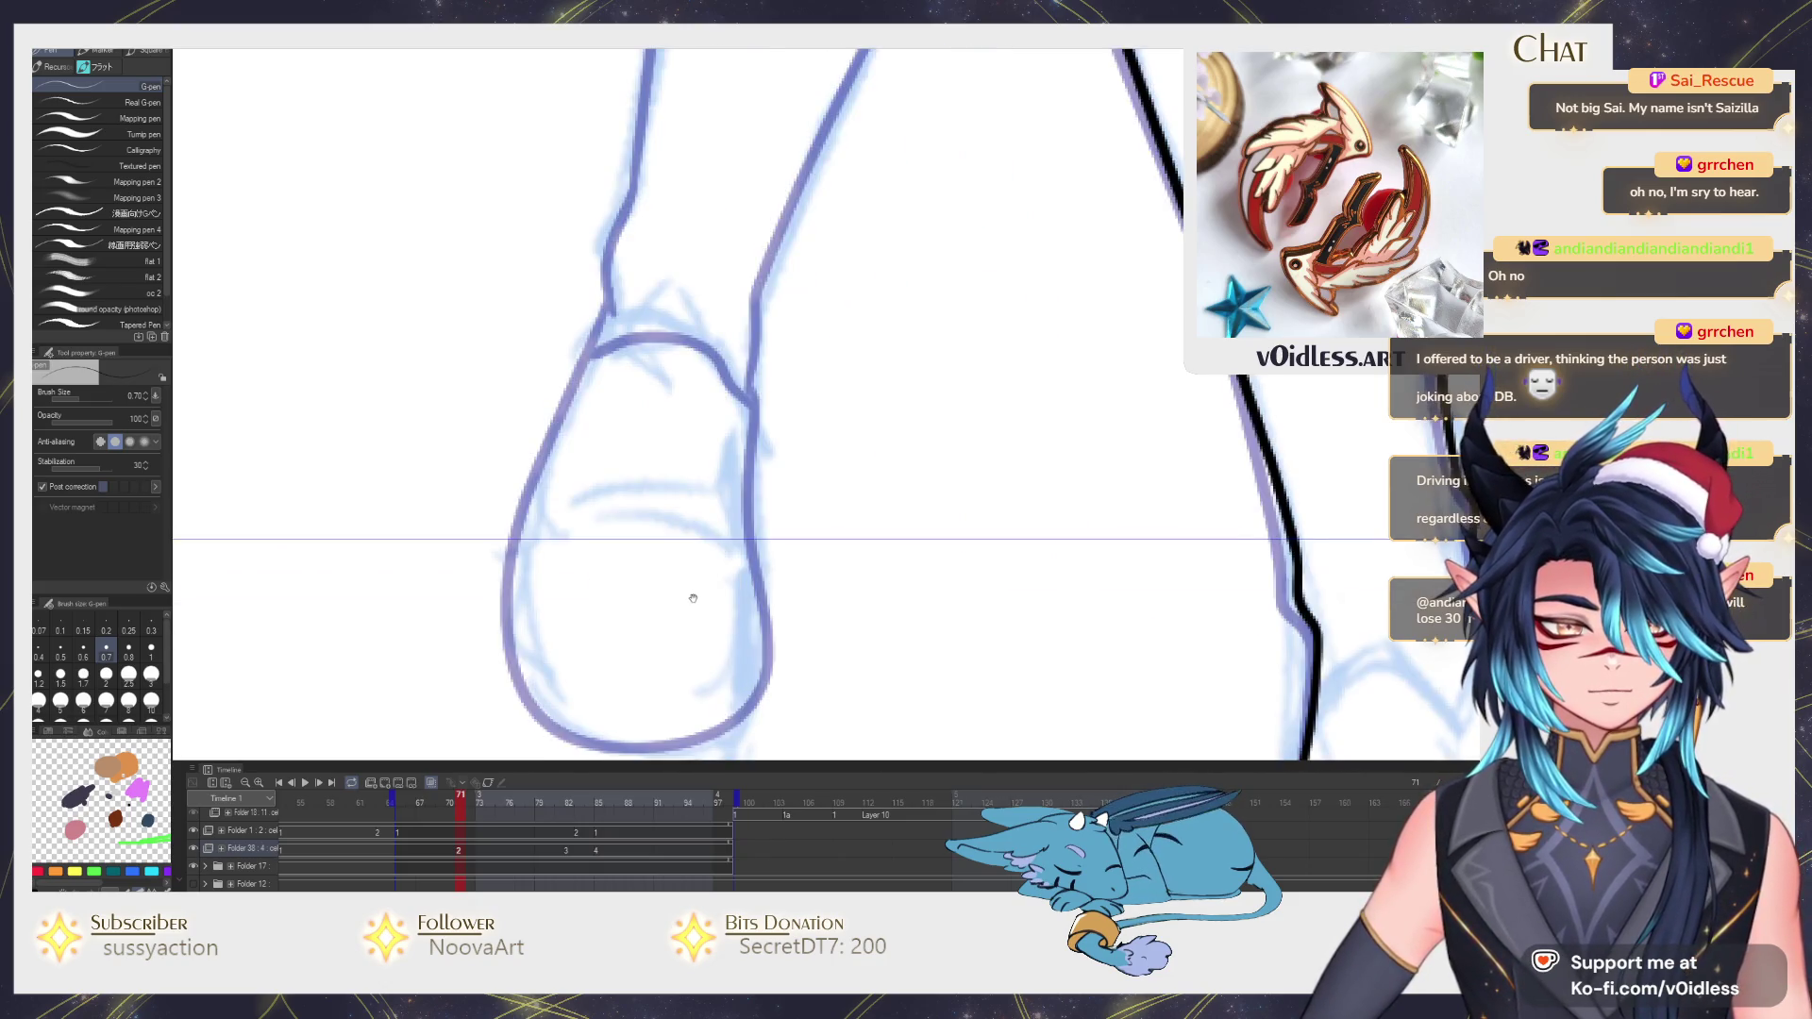
{"action": "left_click_drag", "start_coordinate": [692, 599], "coordinate": [709, 601]}
{"action": "left_click_drag", "start_coordinate": [521, 581], "coordinate": [535, 694]}
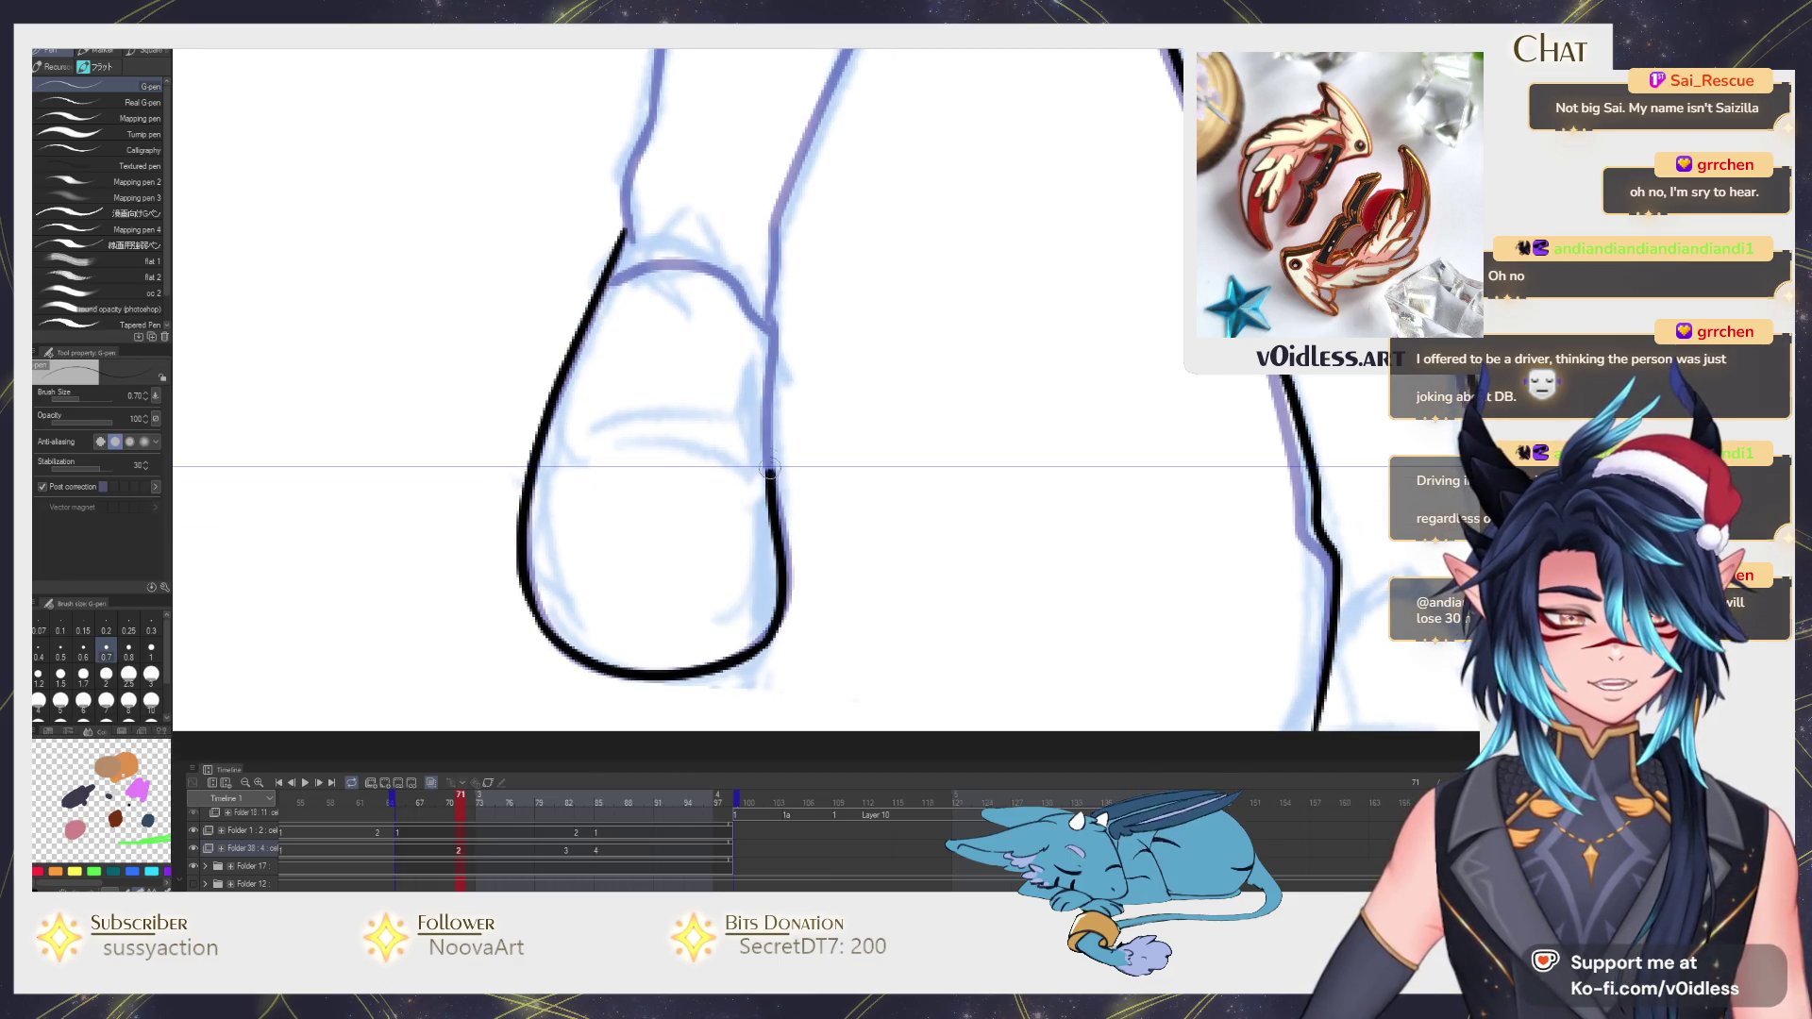
{"action": "left_click_drag", "start_coordinate": [778, 310], "coordinate": [764, 441]}
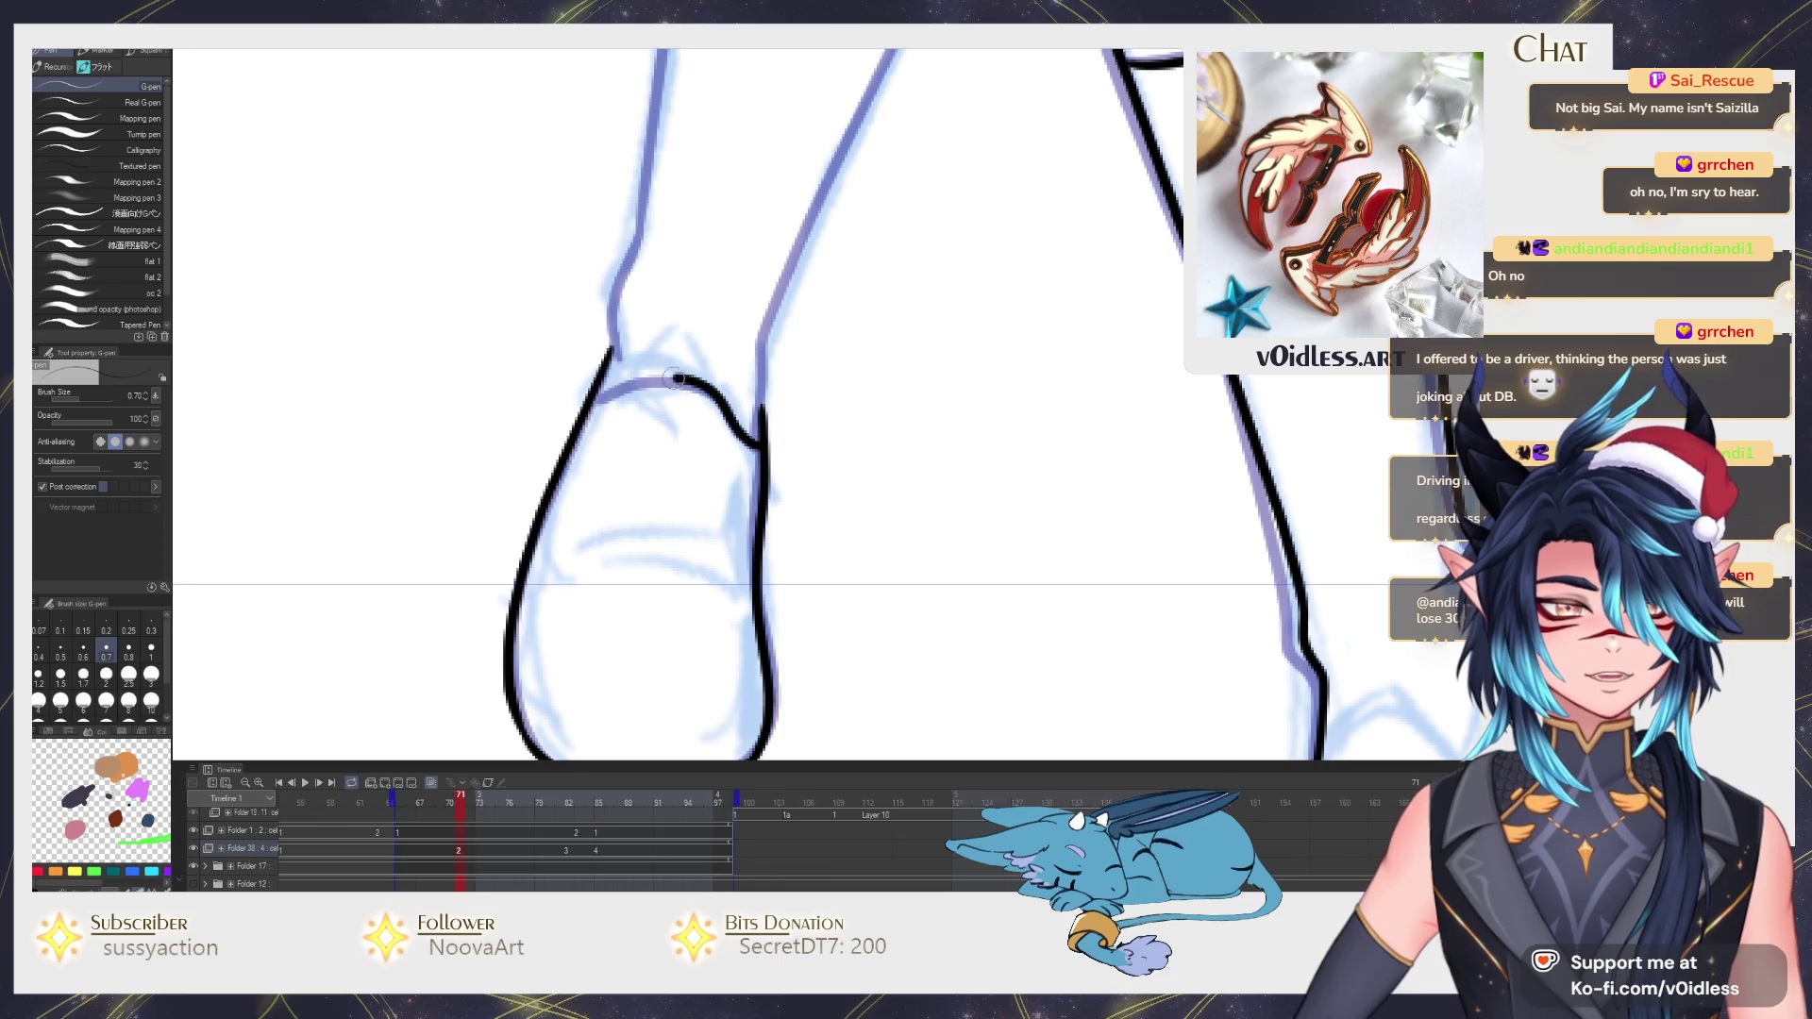
{"action": "left_click_drag", "start_coordinate": [677, 339], "coordinate": [759, 440]}
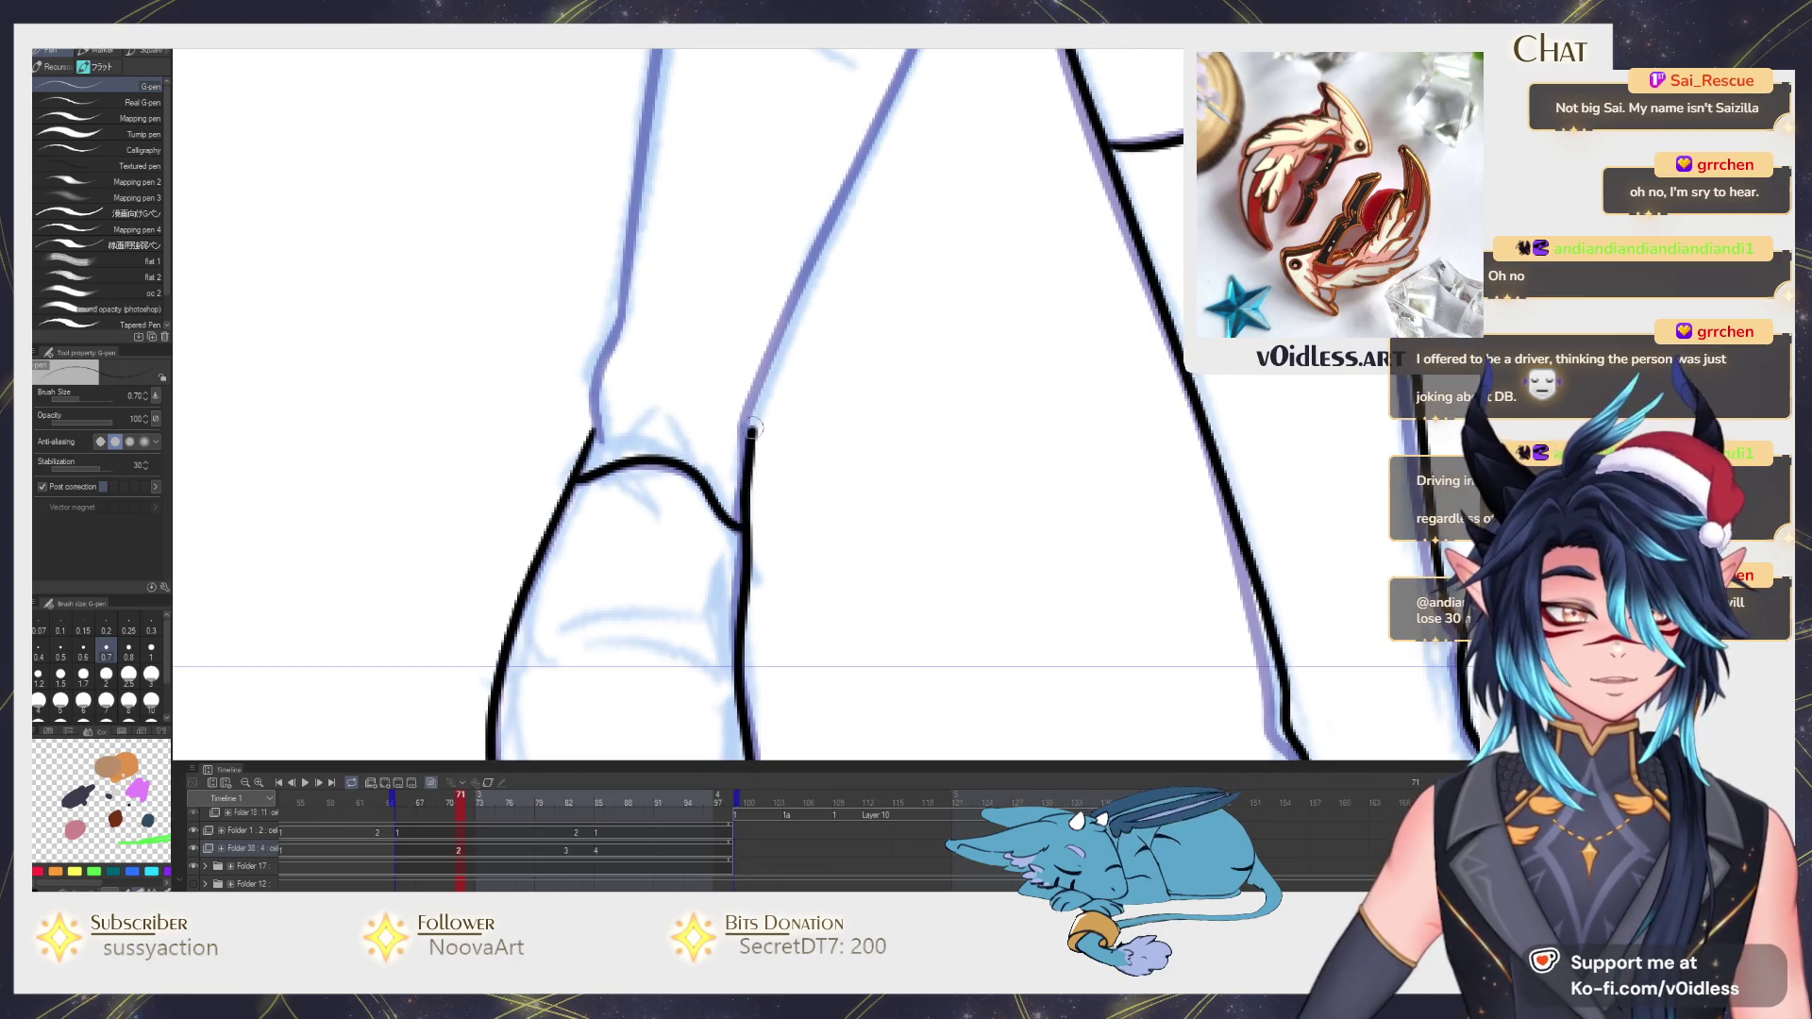
{"action": "scroll", "coordinate": [751, 425], "scroll_direction": "down", "scroll_amount": 3}
{"action": "scroll", "coordinate": [651, 581], "scroll_direction": "up", "scroll_amount": 3}
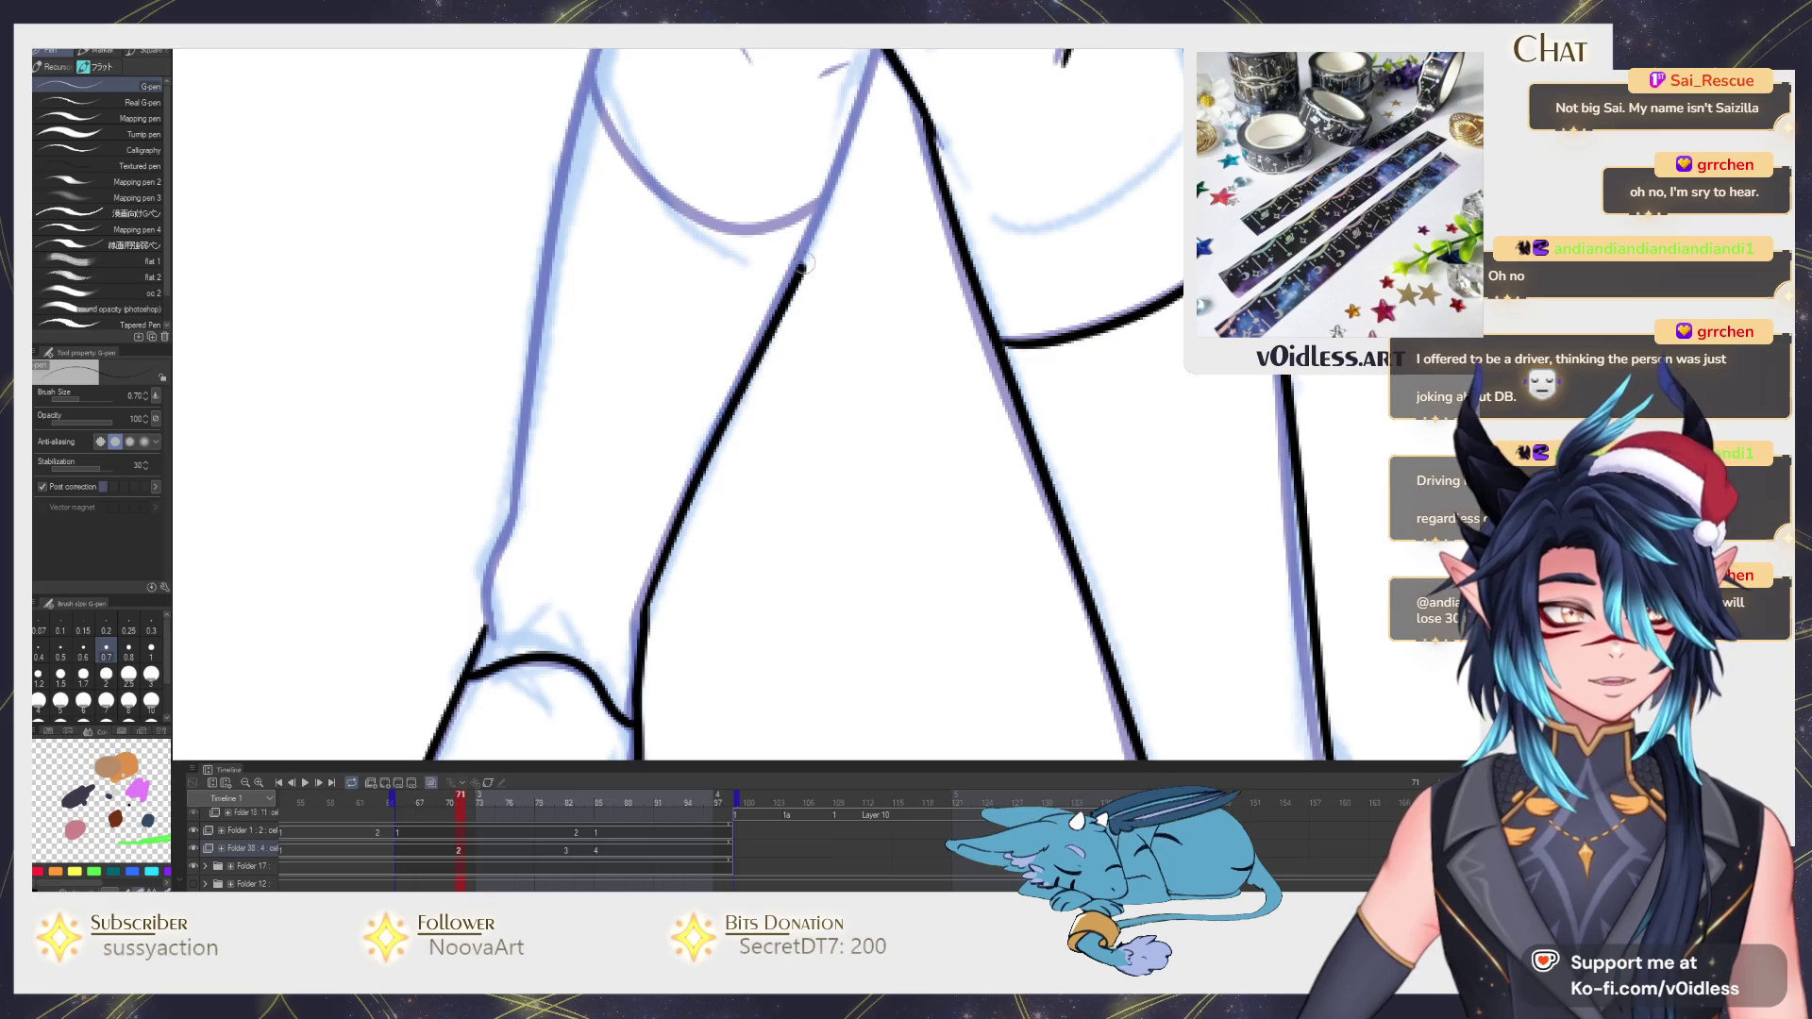
{"action": "scroll", "coordinate": [687, 424], "scroll_direction": "down", "scroll_amount": 2}
{"action": "scroll", "coordinate": [687, 425], "scroll_direction": "down", "scroll_amount": 1}
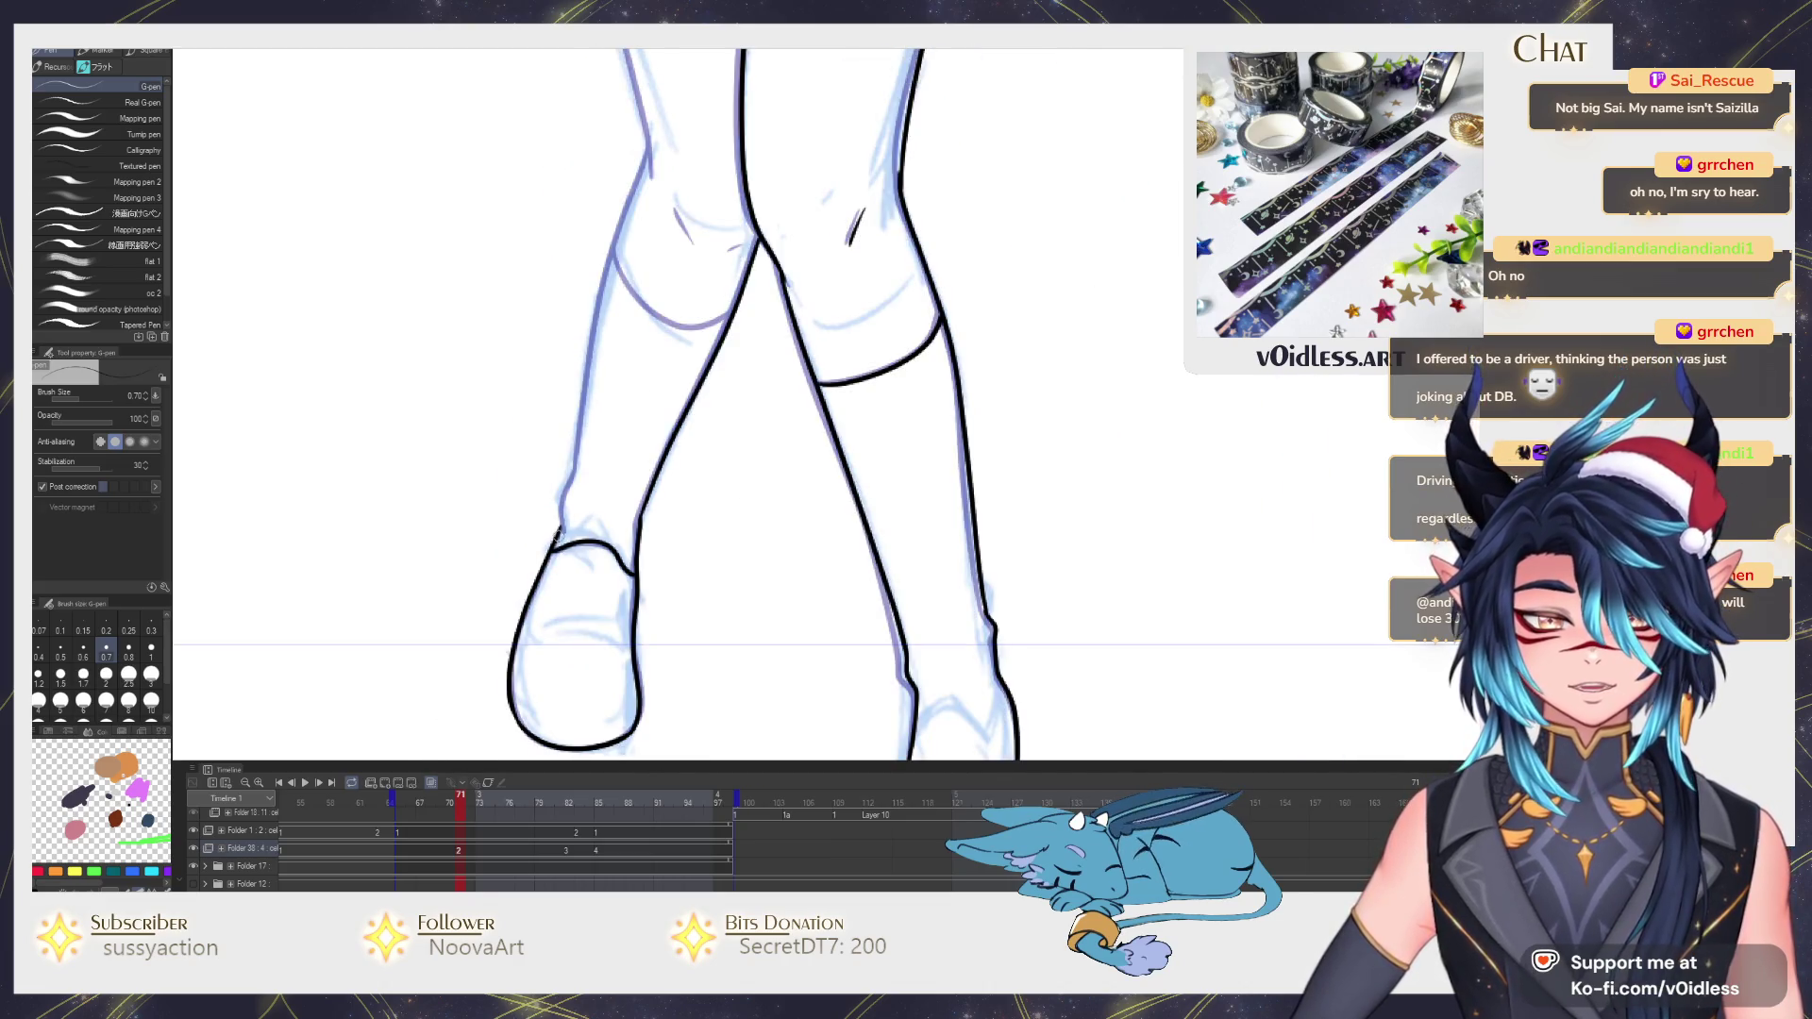
{"action": "left_click_drag", "start_coordinate": [581, 446], "coordinate": [553, 581]}
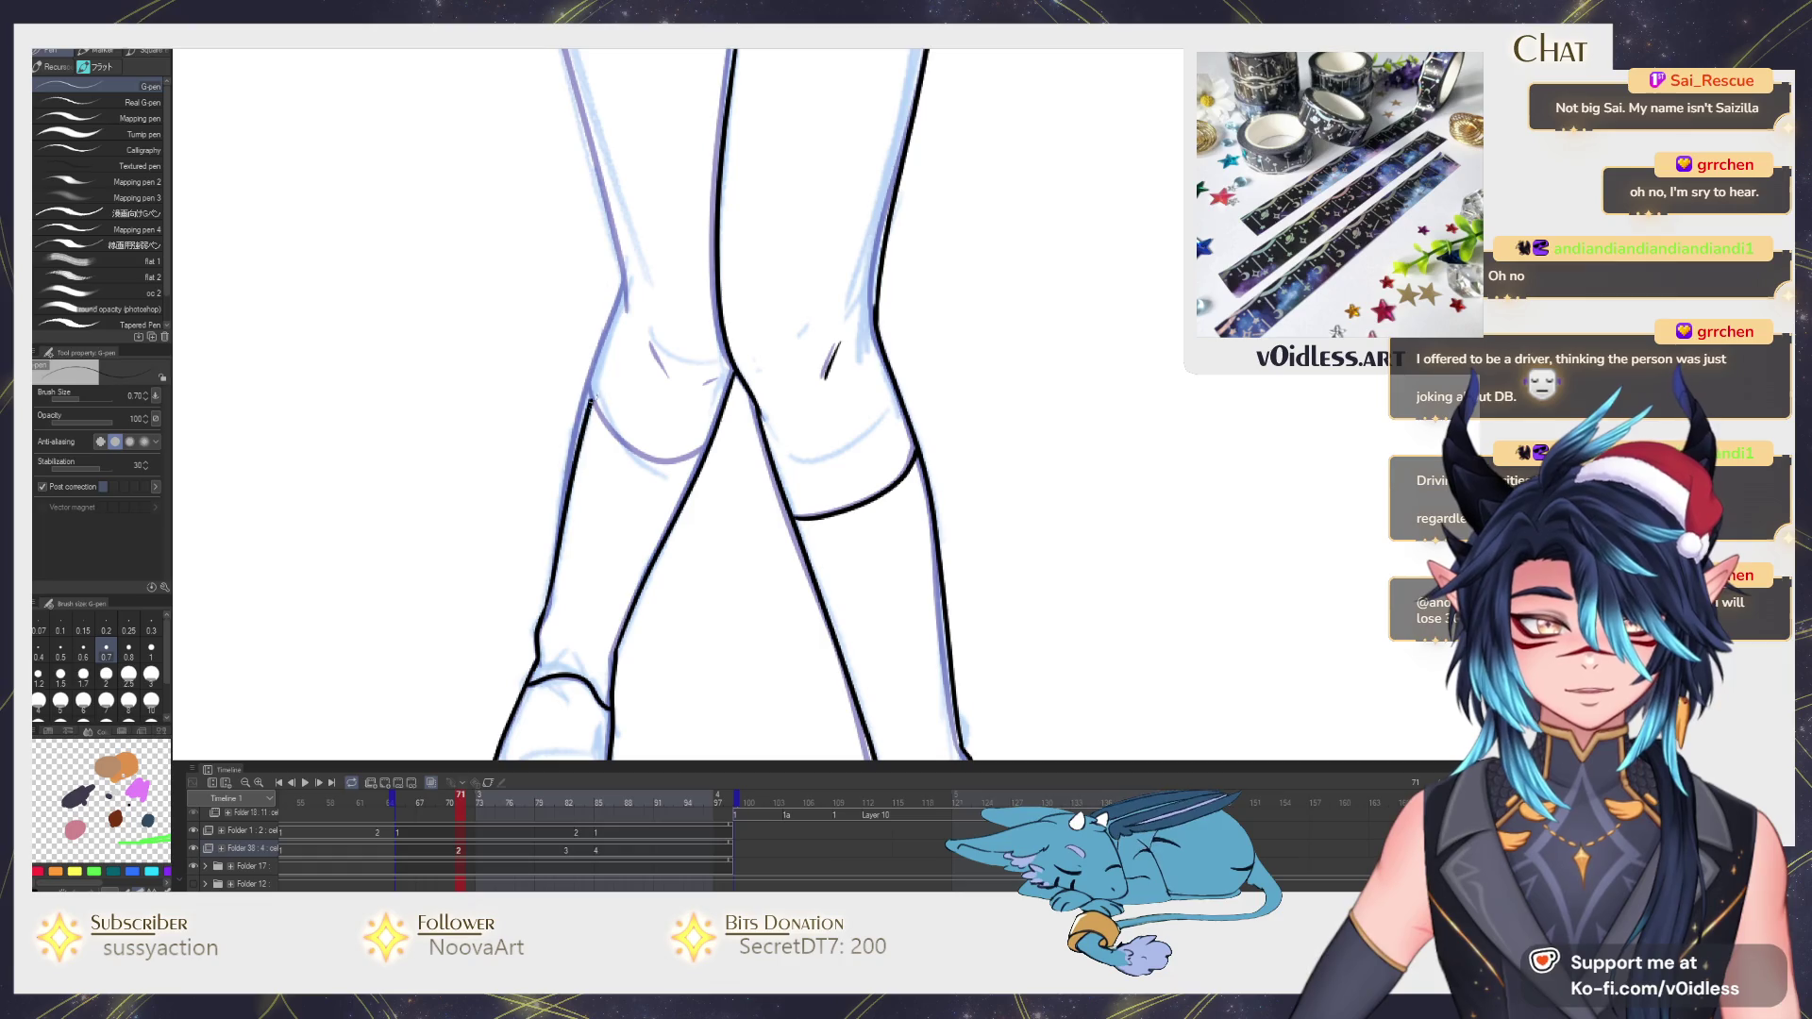
{"action": "left_click_drag", "start_coordinate": [639, 295], "coordinate": [667, 579]}
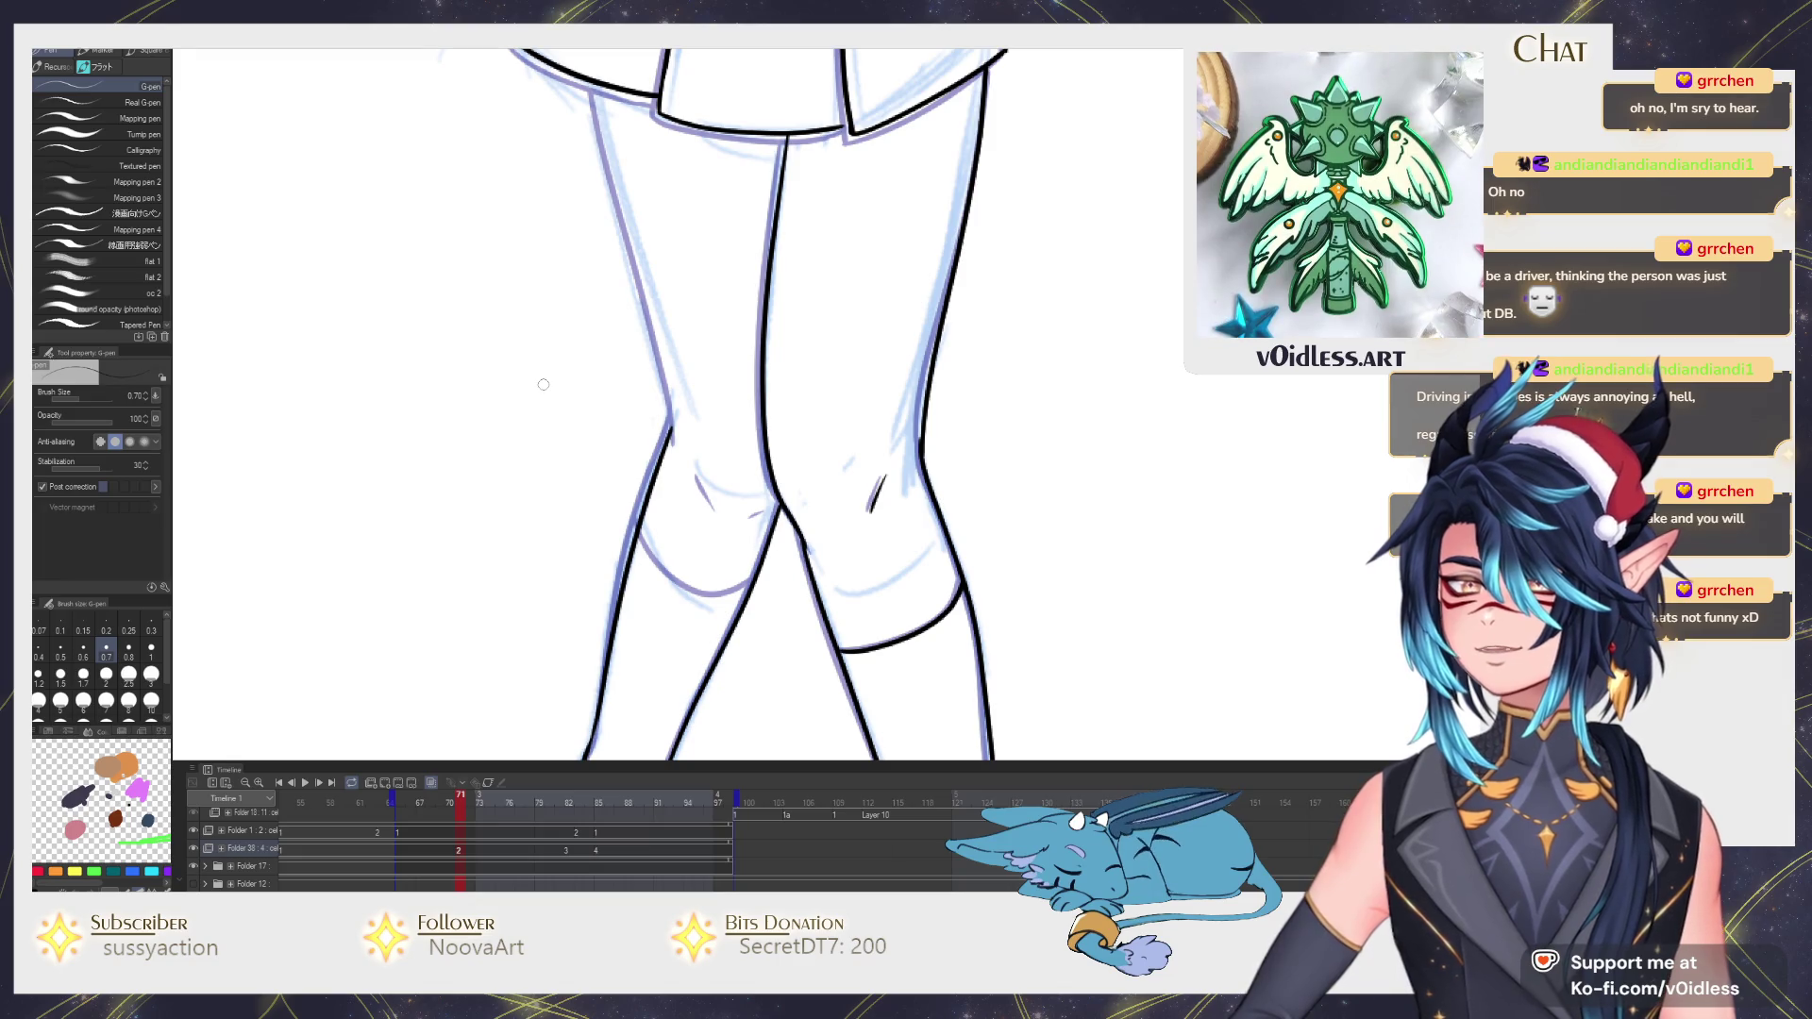
{"action": "scroll", "coordinate": [542, 384], "scroll_direction": "up", "scroll_amount": 2}
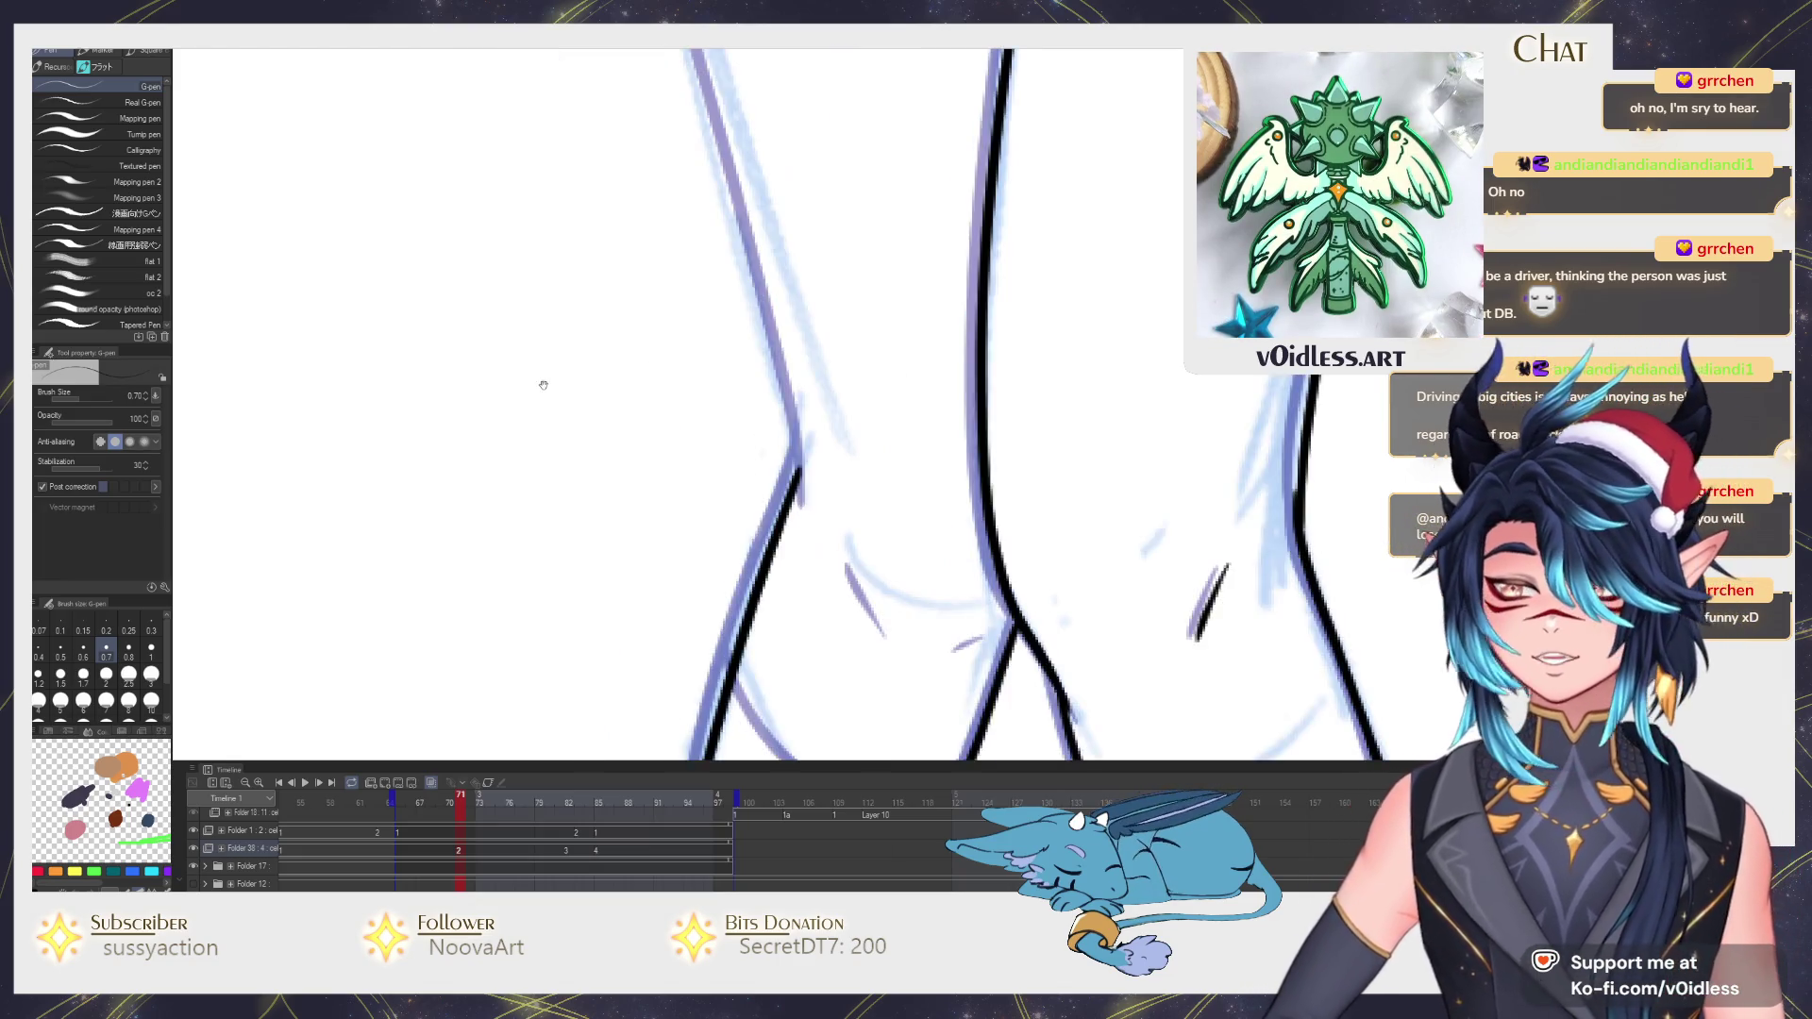
{"action": "scroll", "coordinate": [543, 384], "scroll_direction": "down", "scroll_amount": 1}
{"action": "scroll", "coordinate": [639, 478], "scroll_direction": "down", "scroll_amount": 1}
{"action": "scroll", "coordinate": [699, 609], "scroll_direction": "down", "scroll_amount": 1}
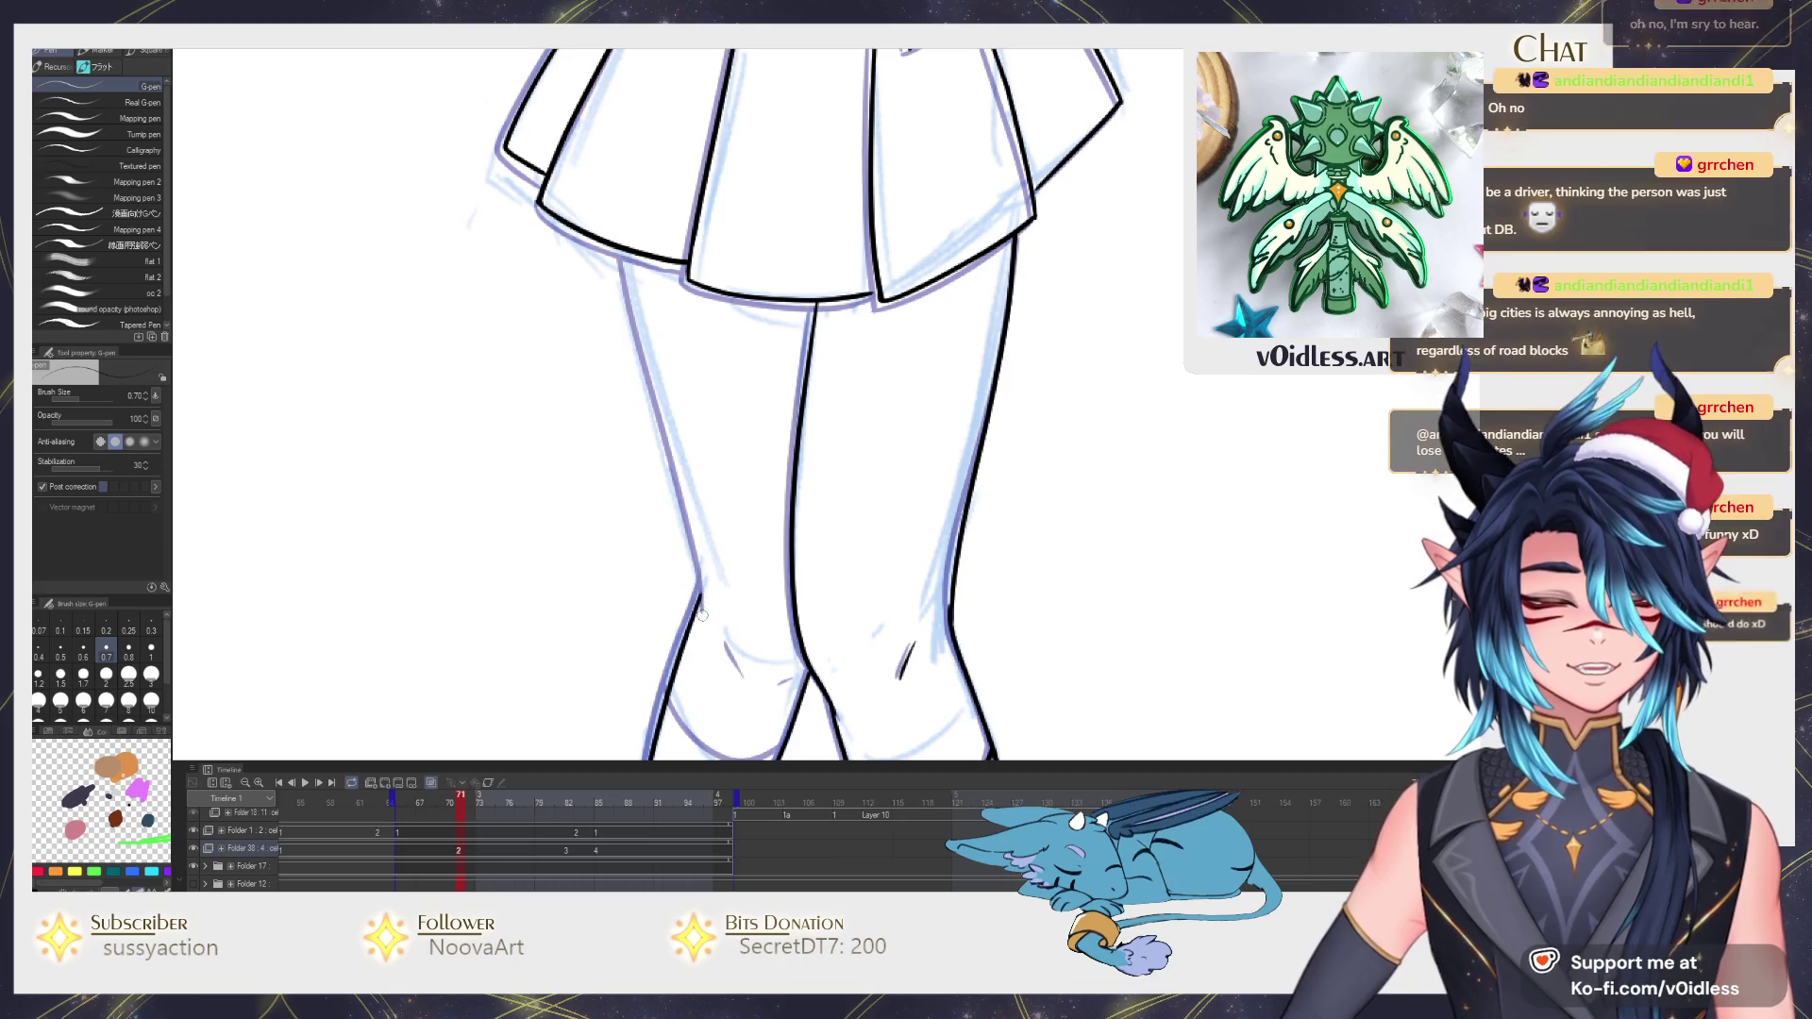
Ink the left leg's outer edge, redrawing it, and the curve under the left knee.
{"action": "left_click_drag", "start_coordinate": [698, 609], "coordinate": [685, 504]}
{"action": "key", "text": "ctrl+z"}
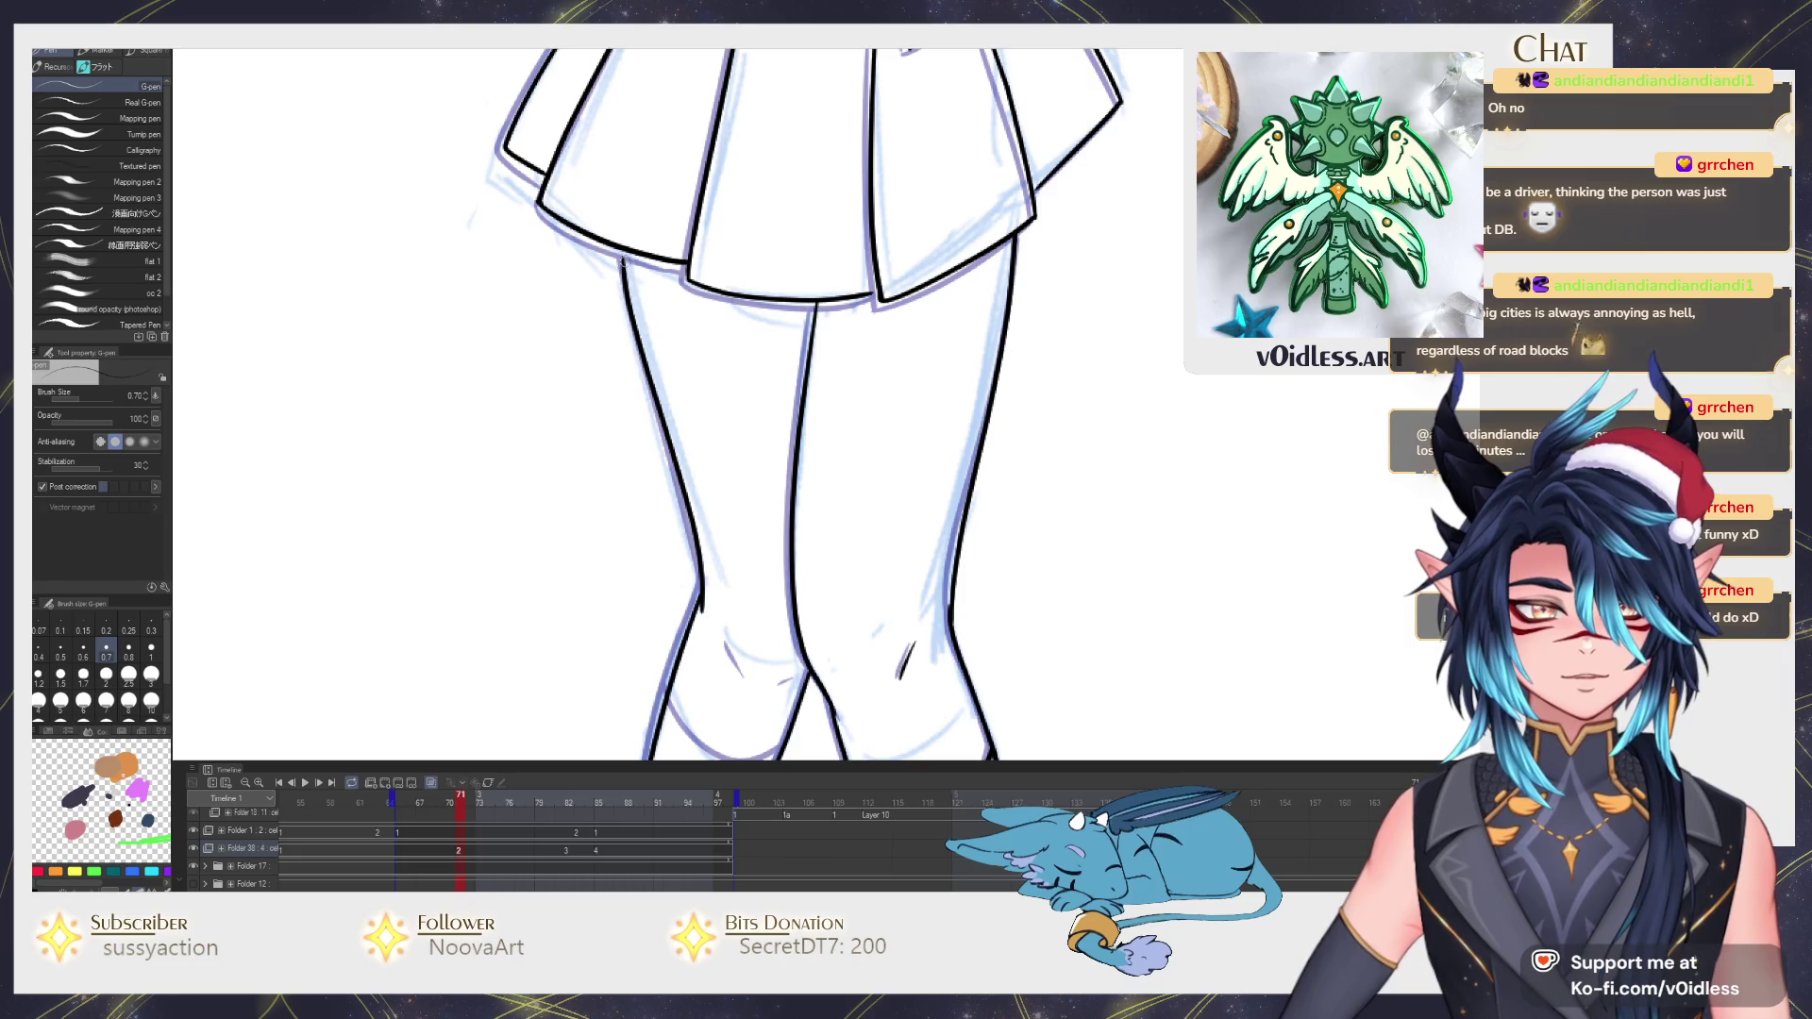
{"action": "key", "text": "ctrl+z"}
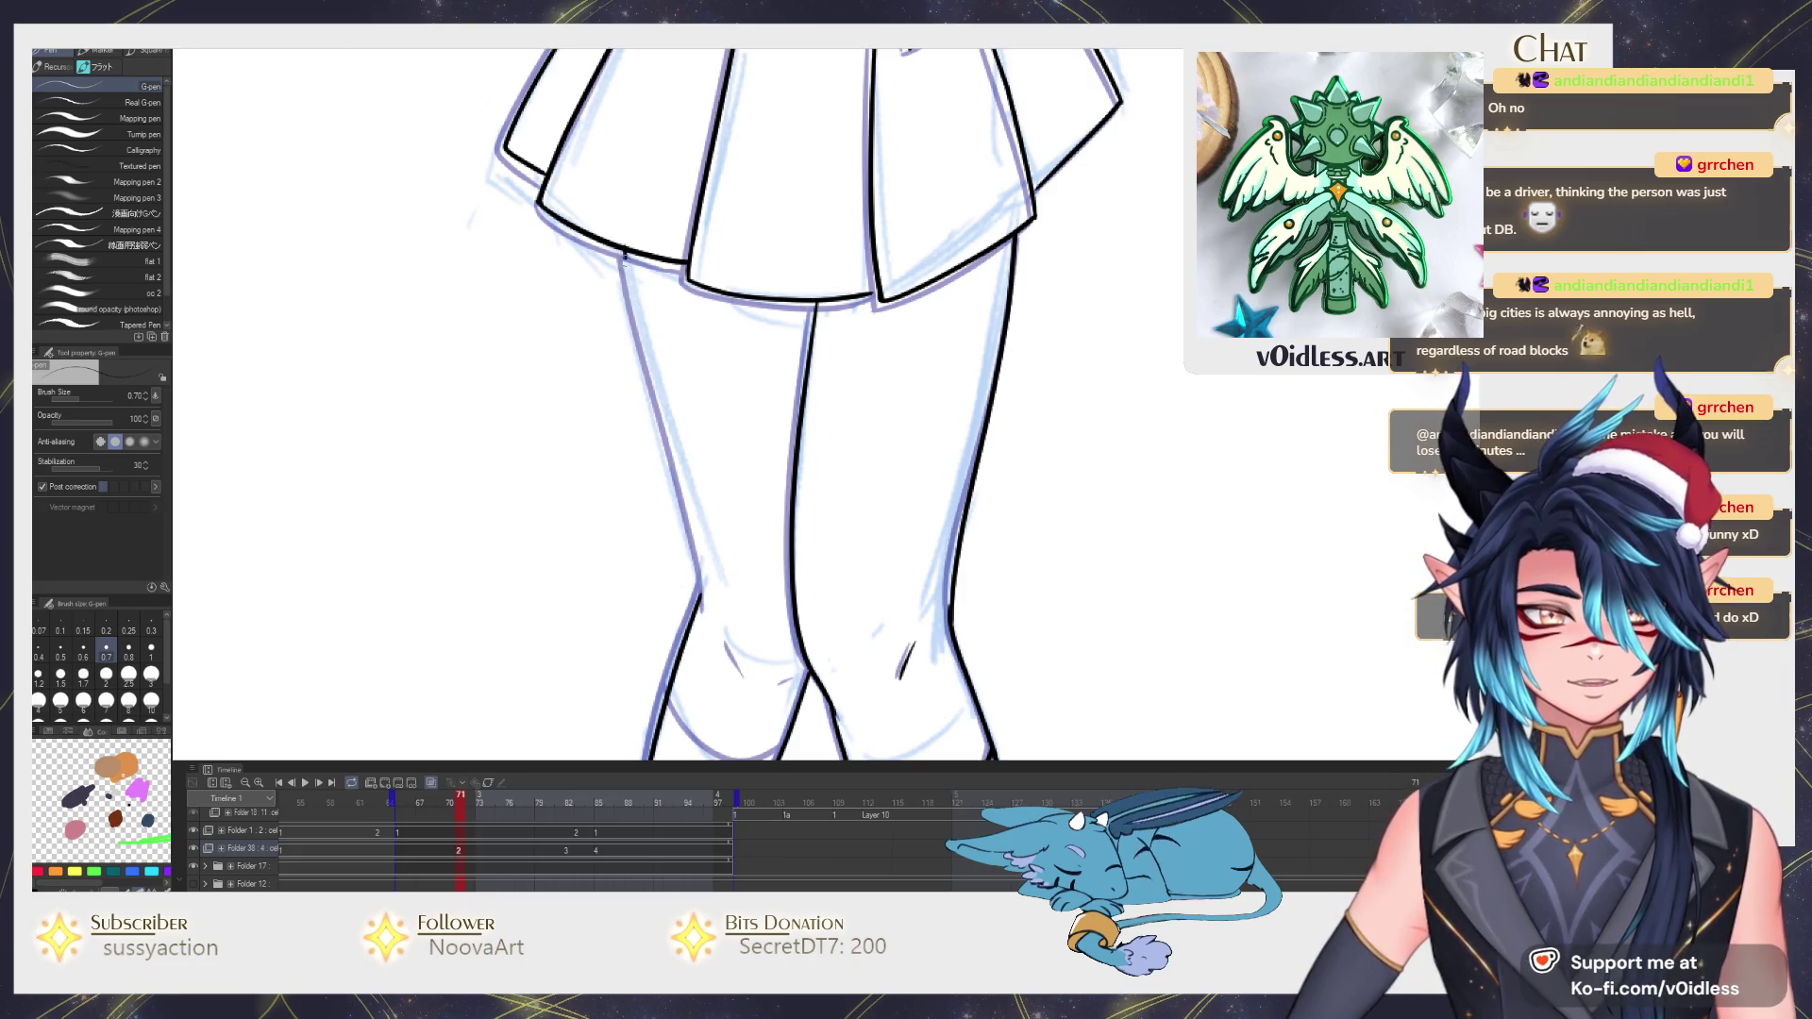
{"action": "left_click_drag", "start_coordinate": [668, 450], "coordinate": [699, 587]}
{"action": "scroll", "coordinate": [694, 595], "scroll_direction": "up", "scroll_amount": 3}
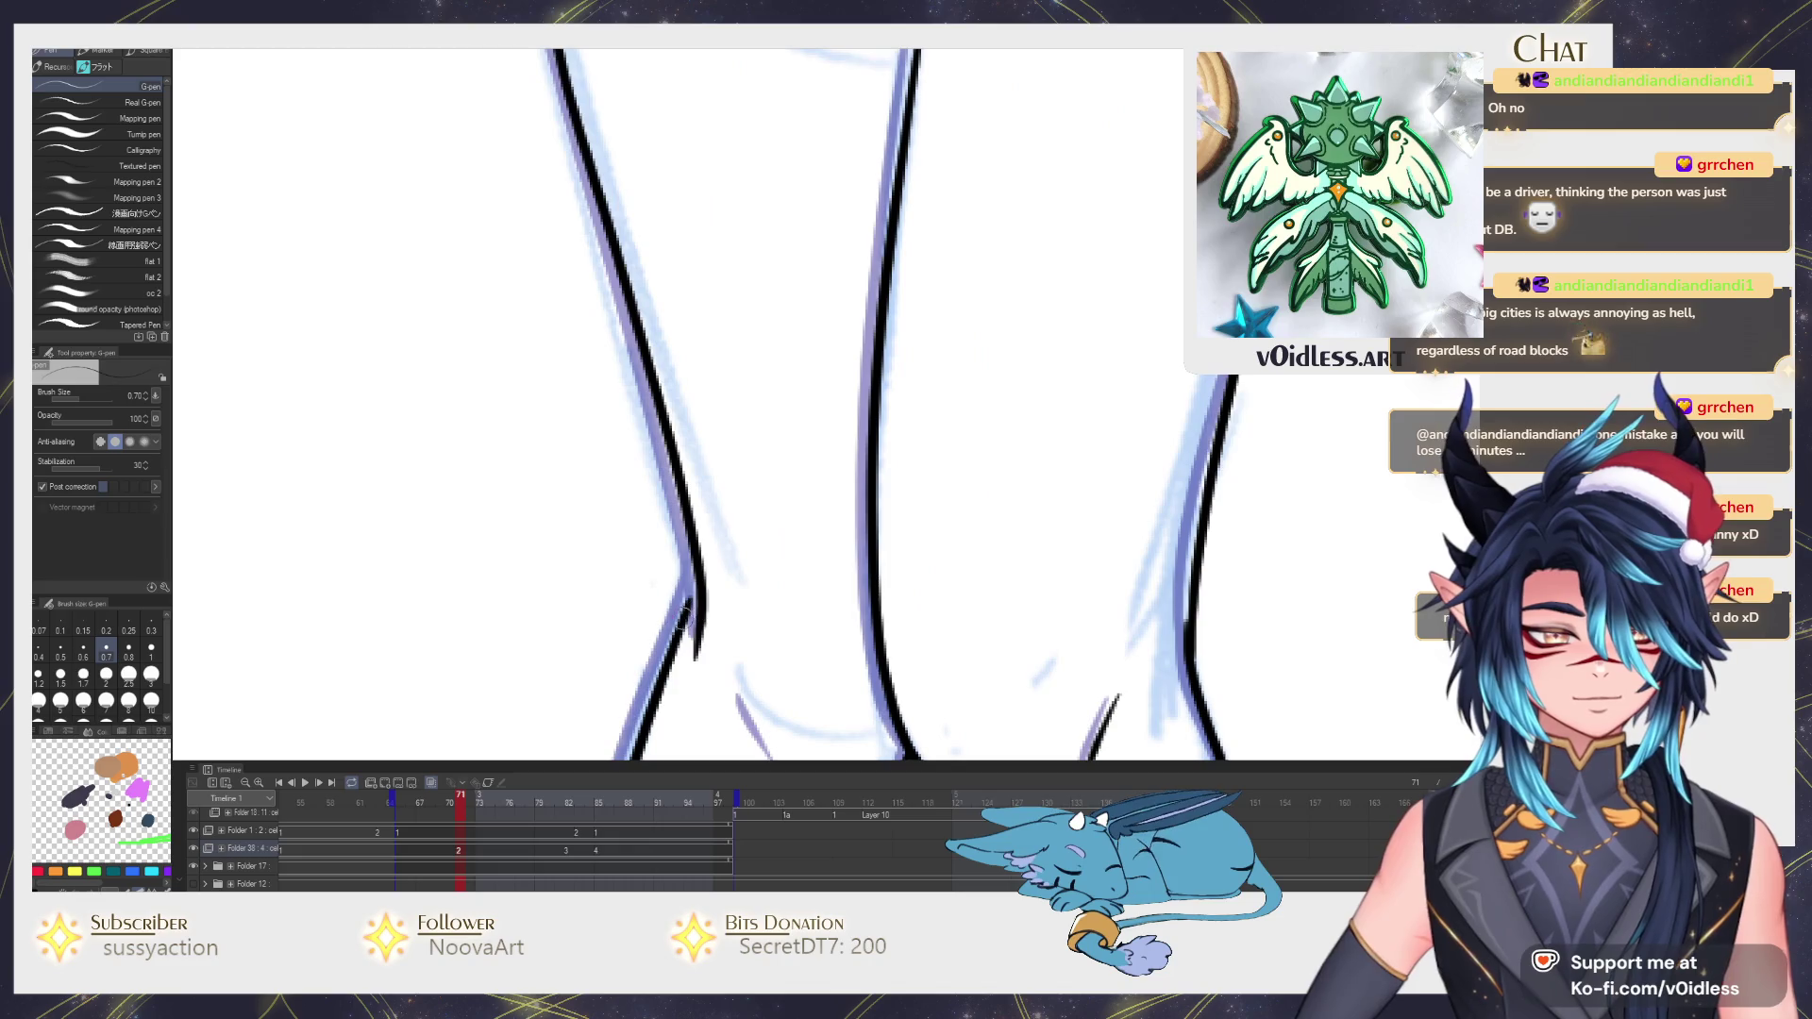
{"action": "scroll", "coordinate": [795, 544], "scroll_direction": "down", "scroll_amount": 2}
{"action": "scroll", "coordinate": [795, 544], "scroll_direction": "down", "scroll_amount": 1}
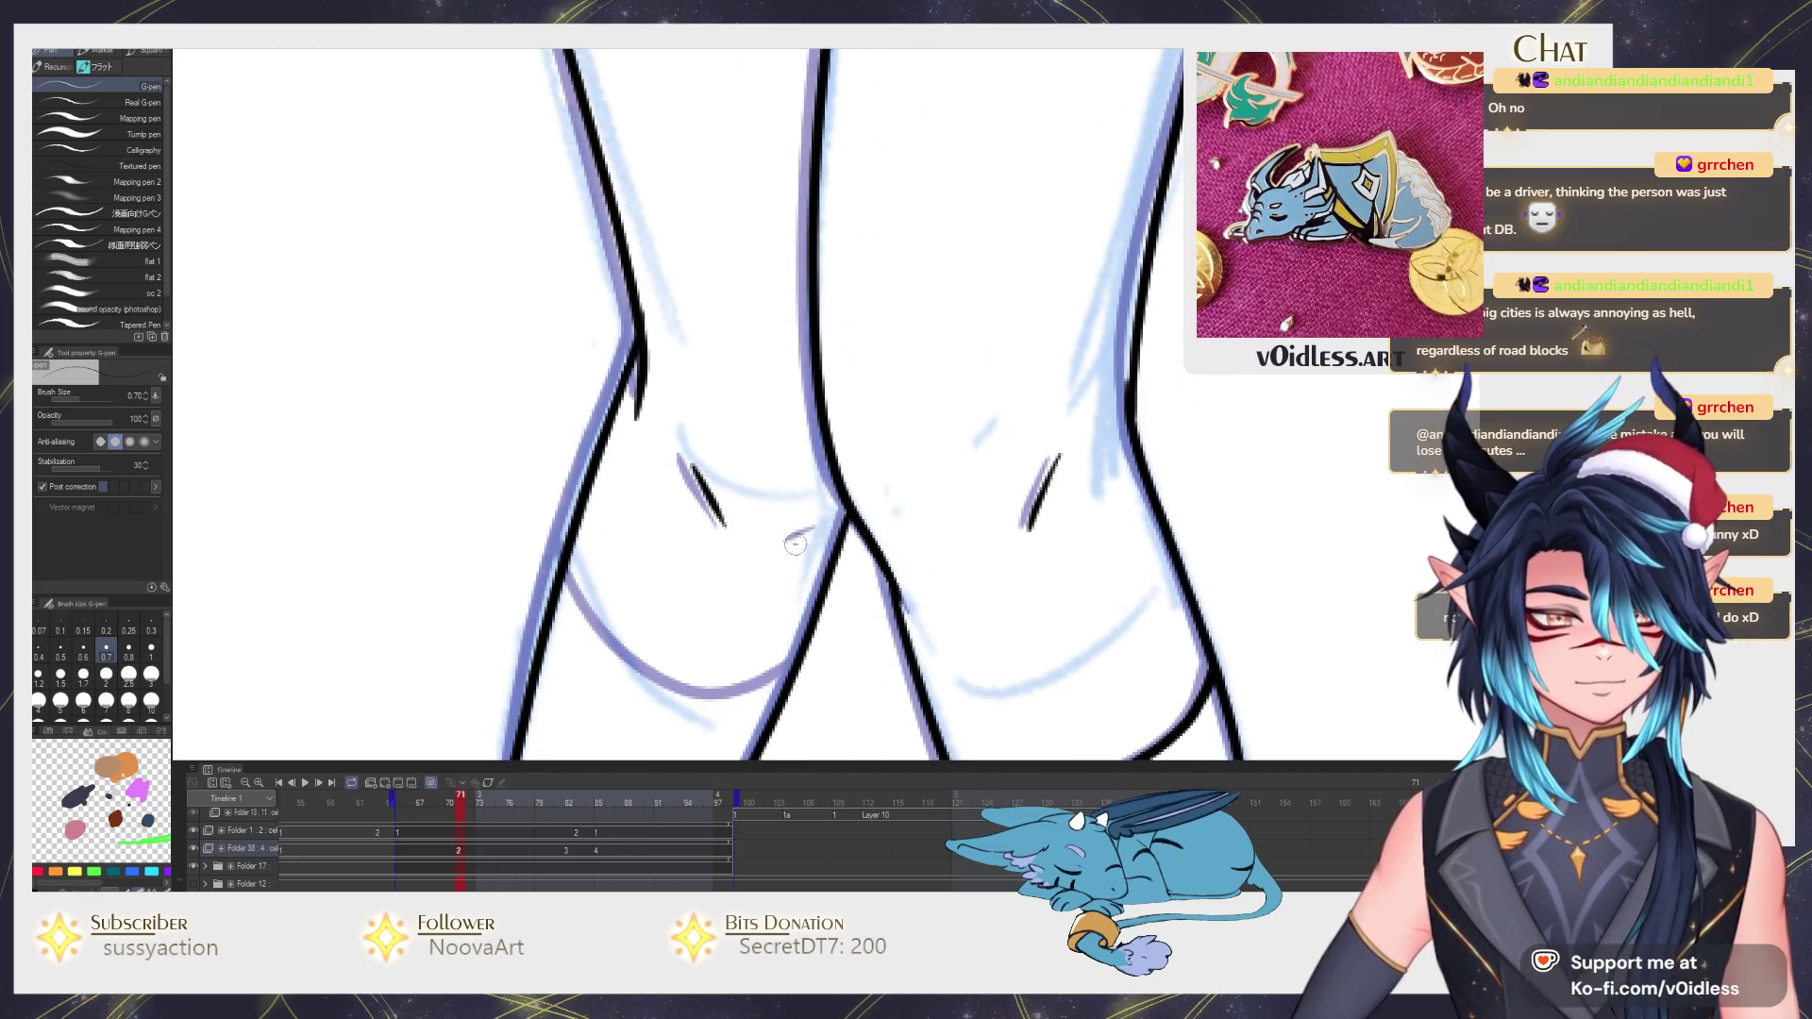
{"action": "left_click_drag", "start_coordinate": [793, 544], "coordinate": [834, 331]}
{"action": "mouse_move", "coordinate": [601, 357]}
{"action": "left_mouse_down"}
{"action": "mouse_move", "coordinate": [735, 470]}
{"action": "mouse_move", "coordinate": [830, 450]}
{"action": "left_mouse_up"}
{"action": "scroll", "coordinate": [759, 474], "scroll_direction": "down", "scroll_amount": 1}
{"action": "scroll", "coordinate": [759, 474], "scroll_direction": "down", "scroll_amount": 1}
{"action": "scroll", "coordinate": [758, 474], "scroll_direction": "down", "scroll_amount": 1}
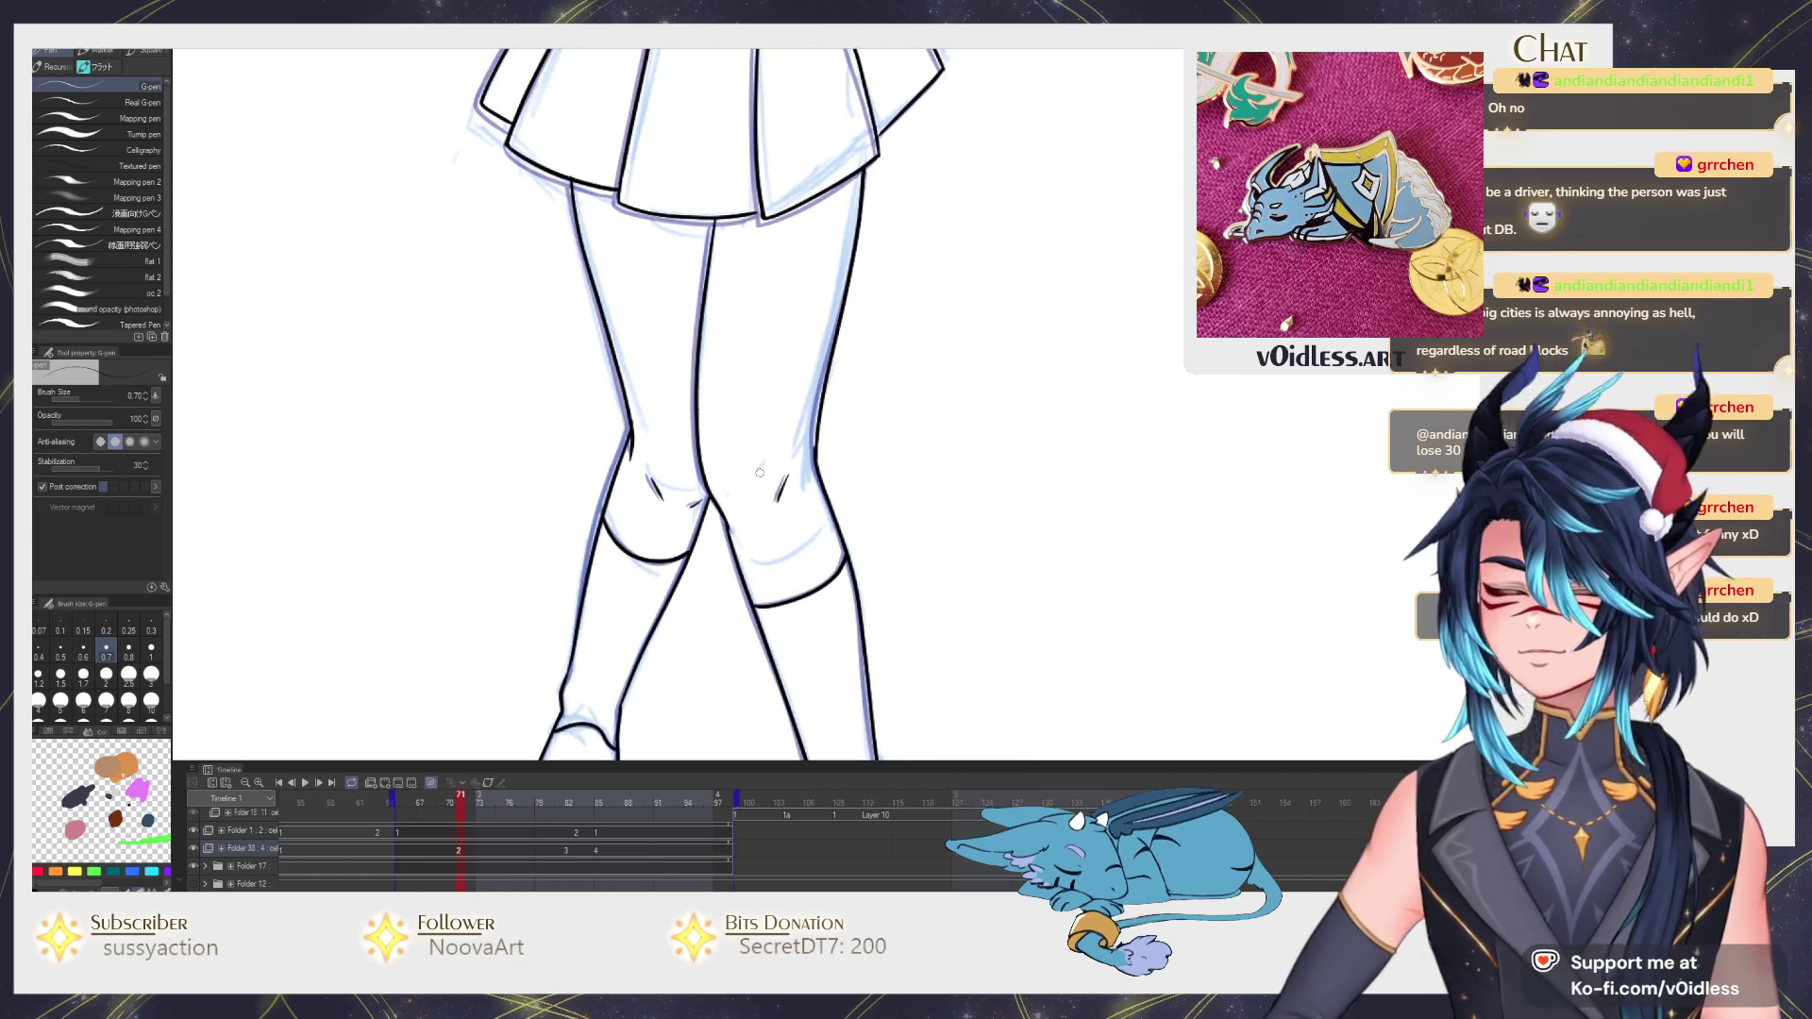
{"action": "scroll", "coordinate": [760, 471], "scroll_direction": "down", "scroll_amount": 2}
{"action": "scroll", "coordinate": [759, 471], "scroll_direction": "up", "scroll_amount": 2}
Step forward on the timeline to the rough full-figure sketch frame.
{"action": "left_click_drag", "start_coordinate": [736, 737], "coordinate": [725, 612]}
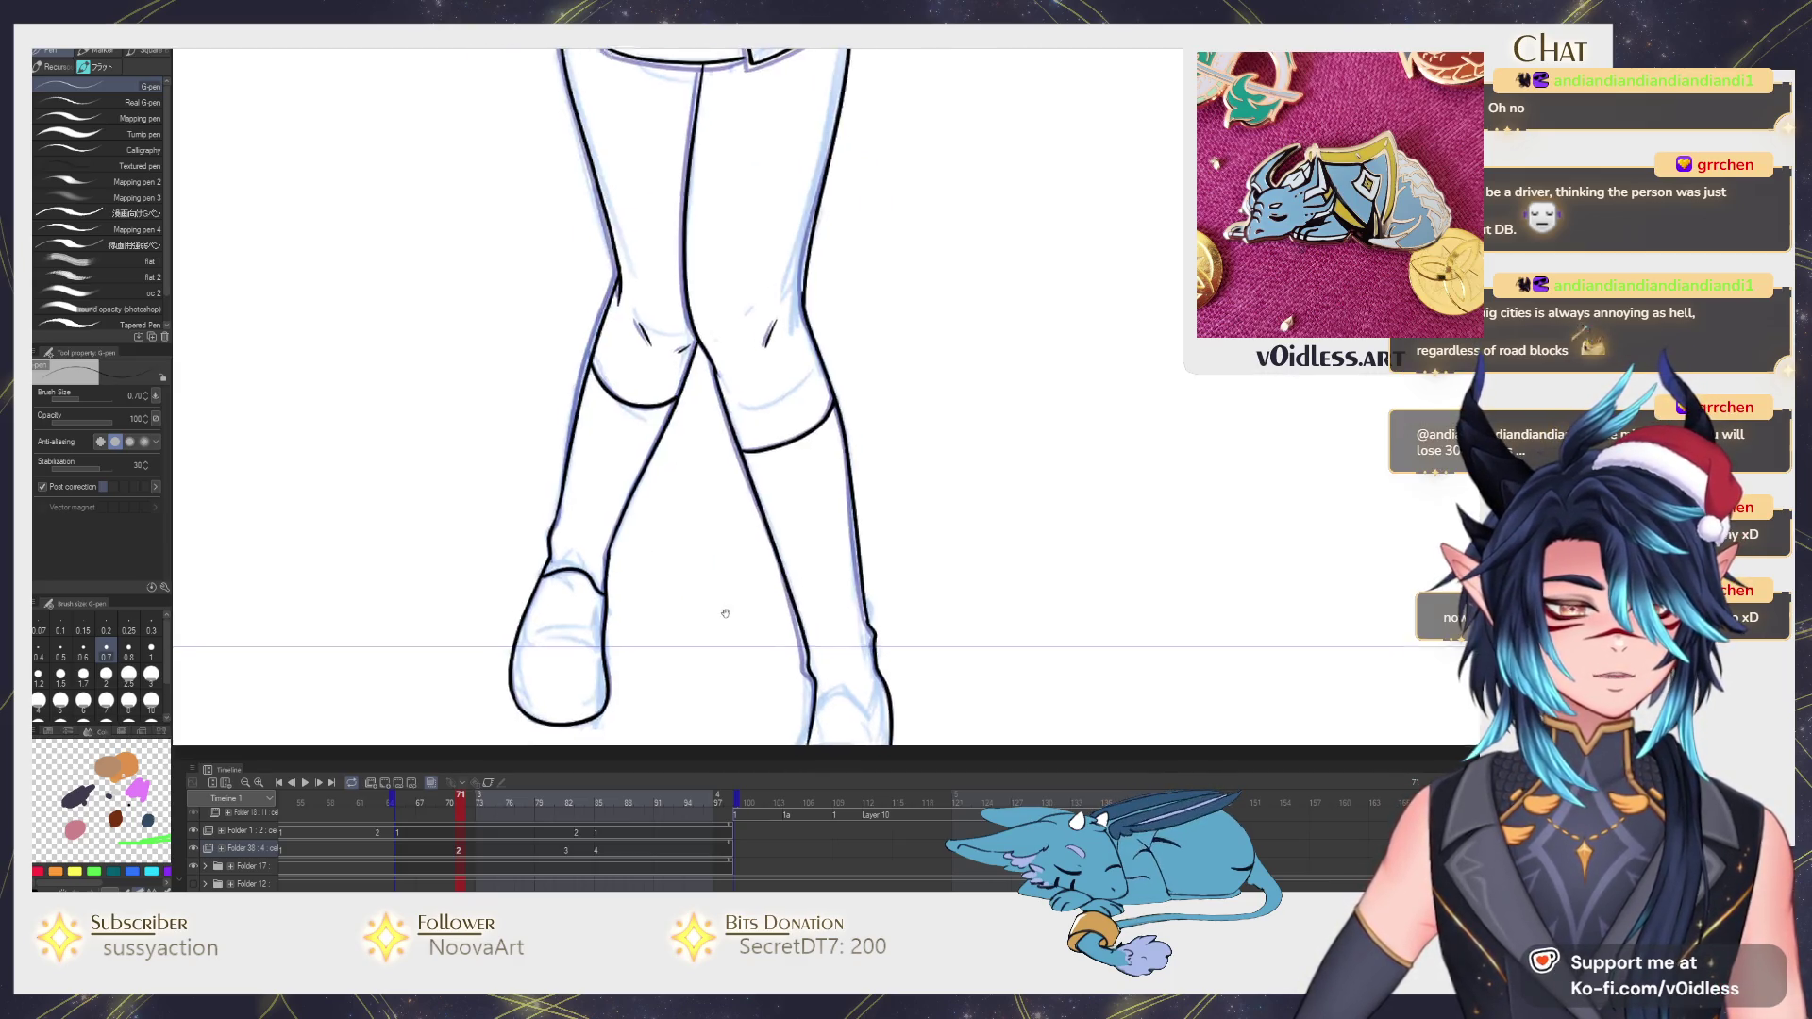
{"action": "scroll", "coordinate": [725, 614], "scroll_direction": "down", "scroll_amount": 3}
{"action": "key", "text": "ctrl+Right"}
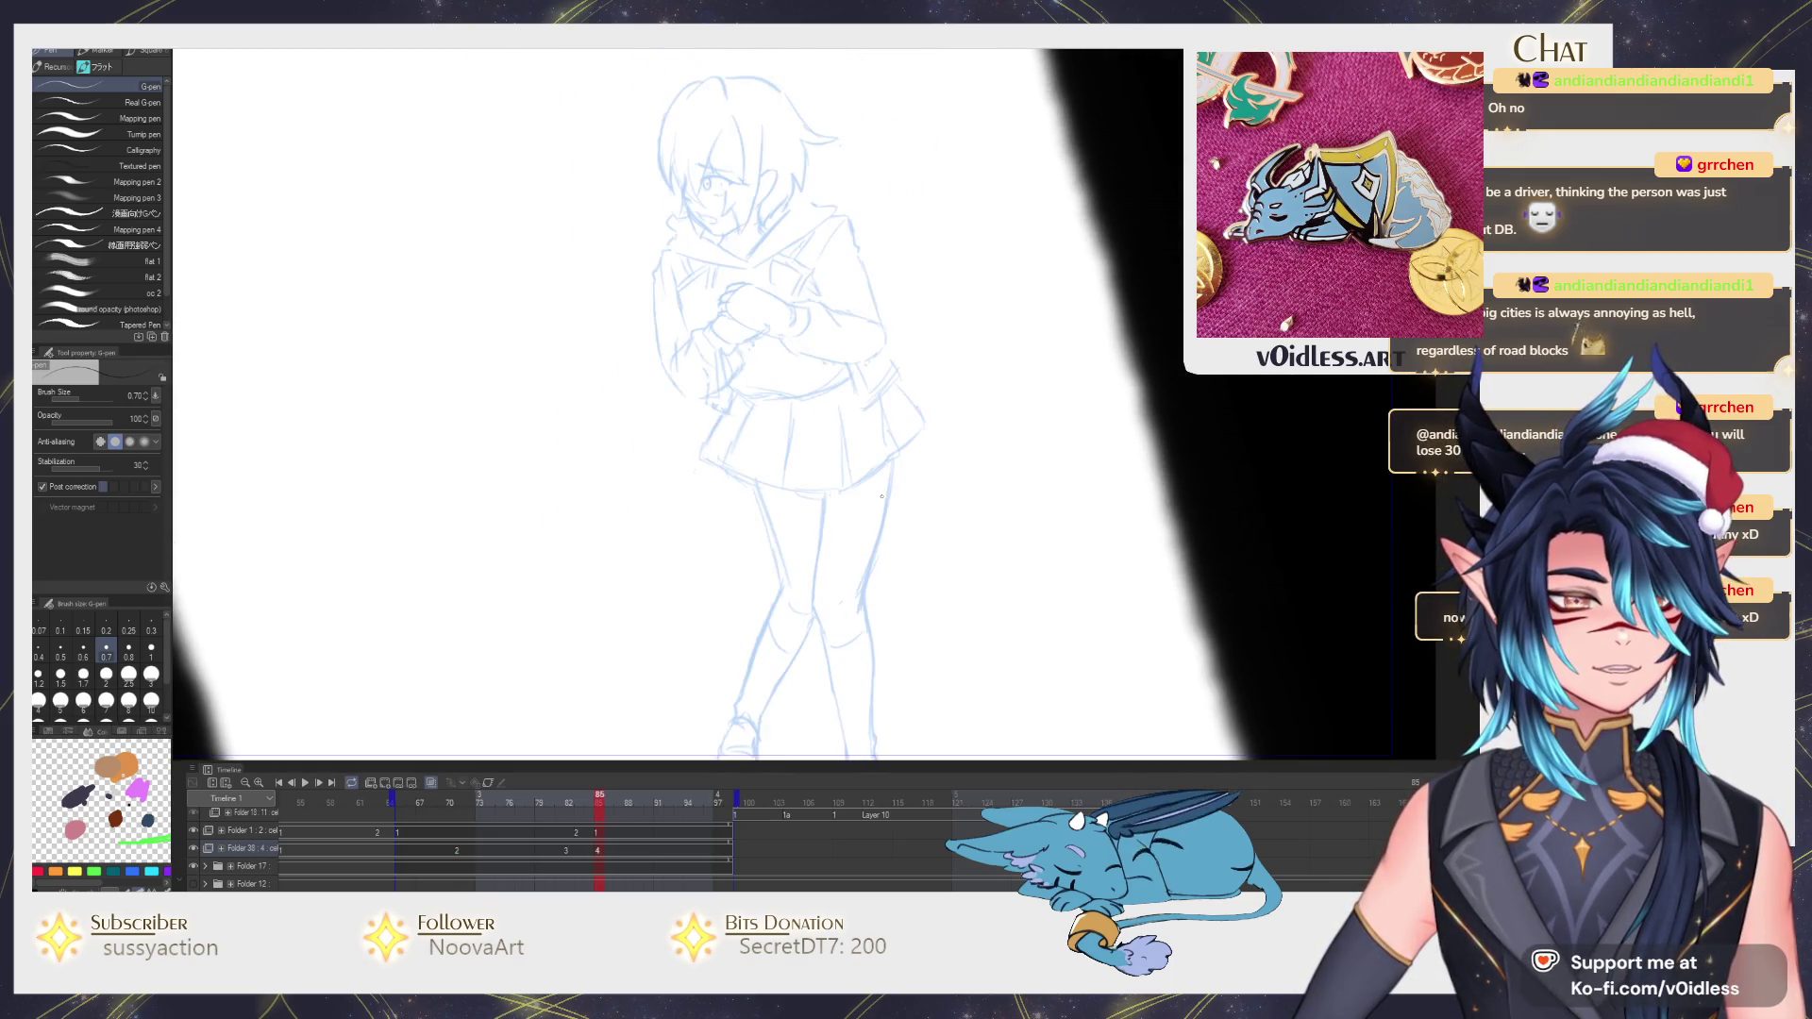
Step back along the timeline to the inked animation frame for review.
{"action": "key", "text": "ctrl+Left"}
{"action": "key", "text": "ctrl+Right"}
{"action": "key", "text": "ctrl+Left"}
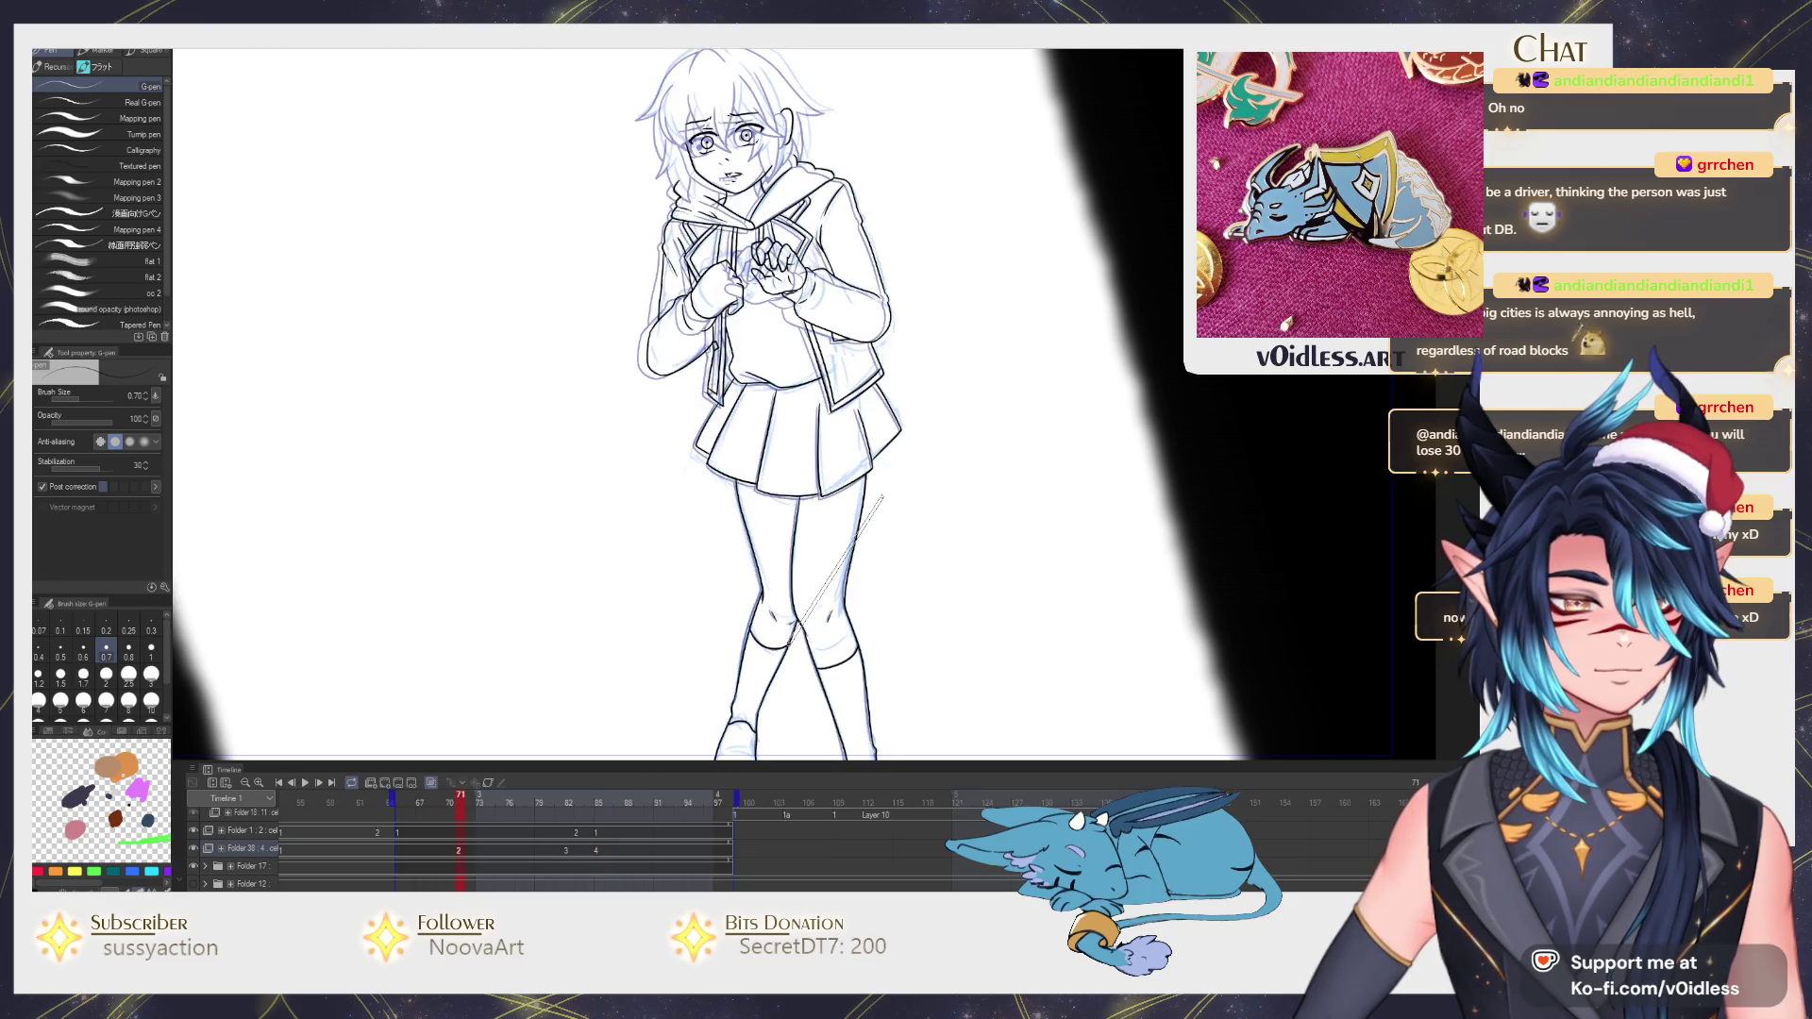
{"action": "scroll", "coordinate": [766, 405], "scroll_direction": "up", "scroll_amount": 2}
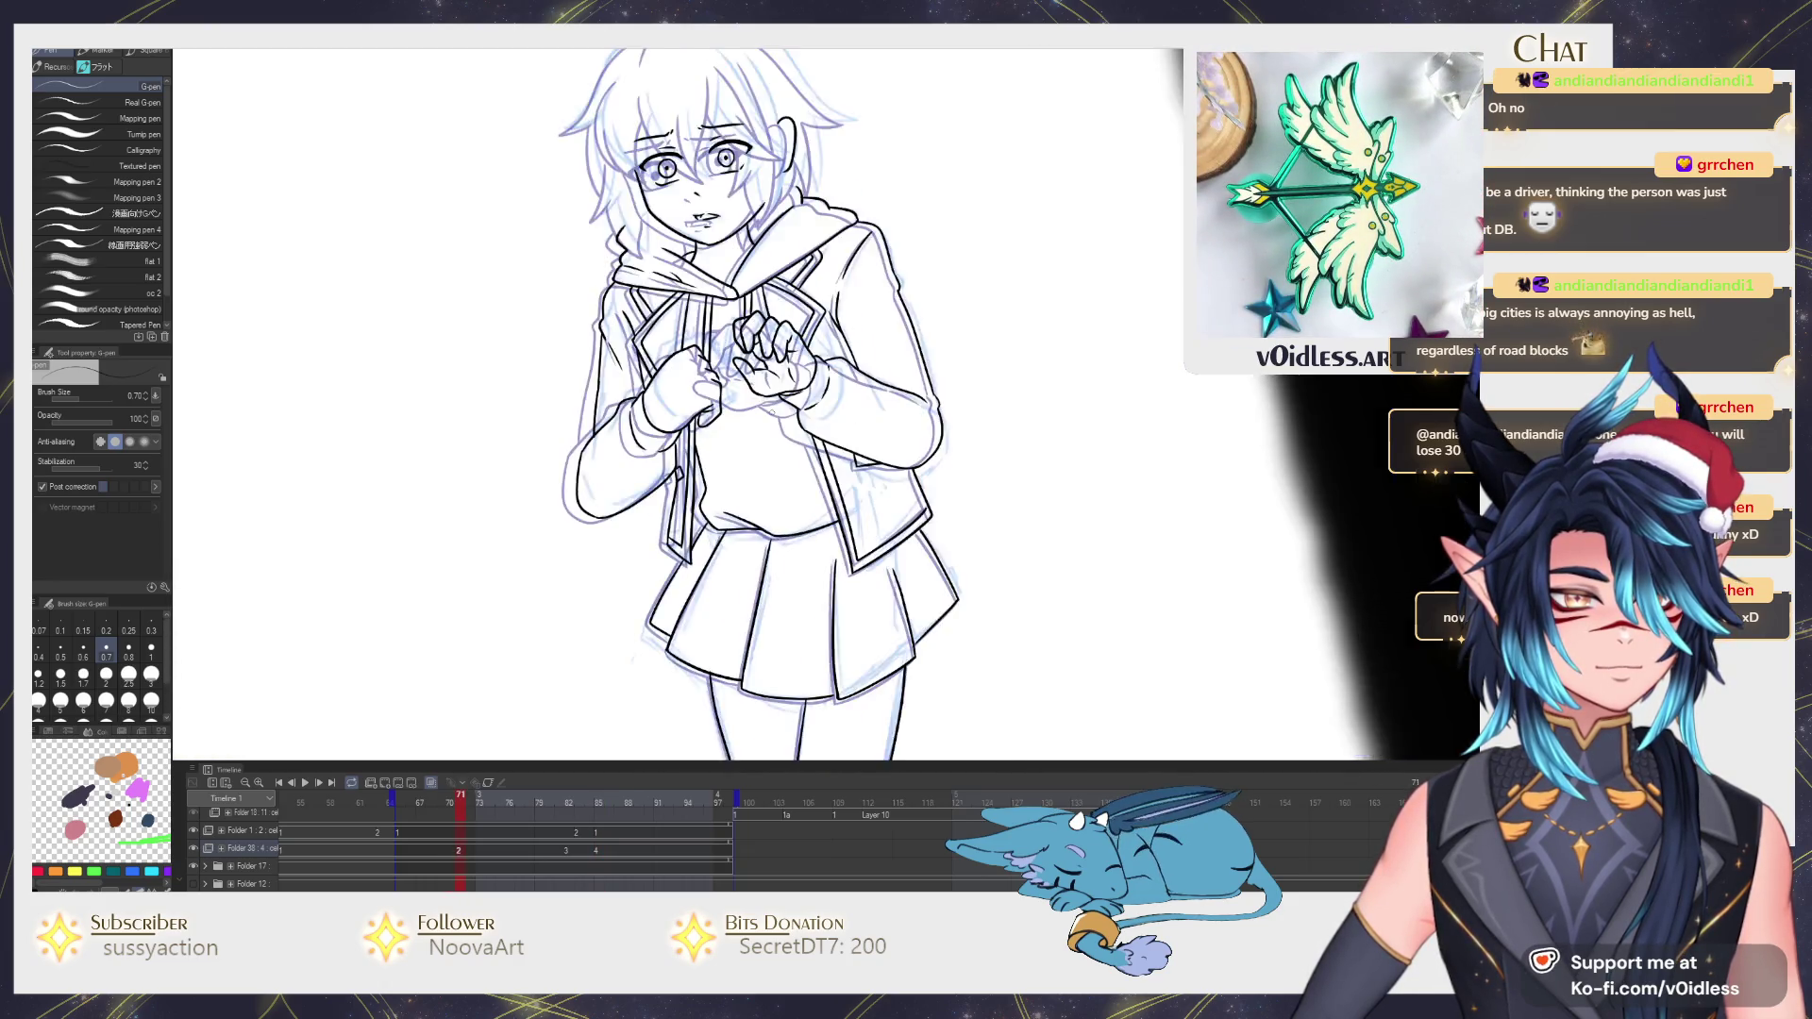
{"action": "scroll", "coordinate": [731, 393], "scroll_direction": "up", "scroll_amount": 2}
{"action": "scroll", "coordinate": [732, 394], "scroll_direction": "up", "scroll_amount": 2}
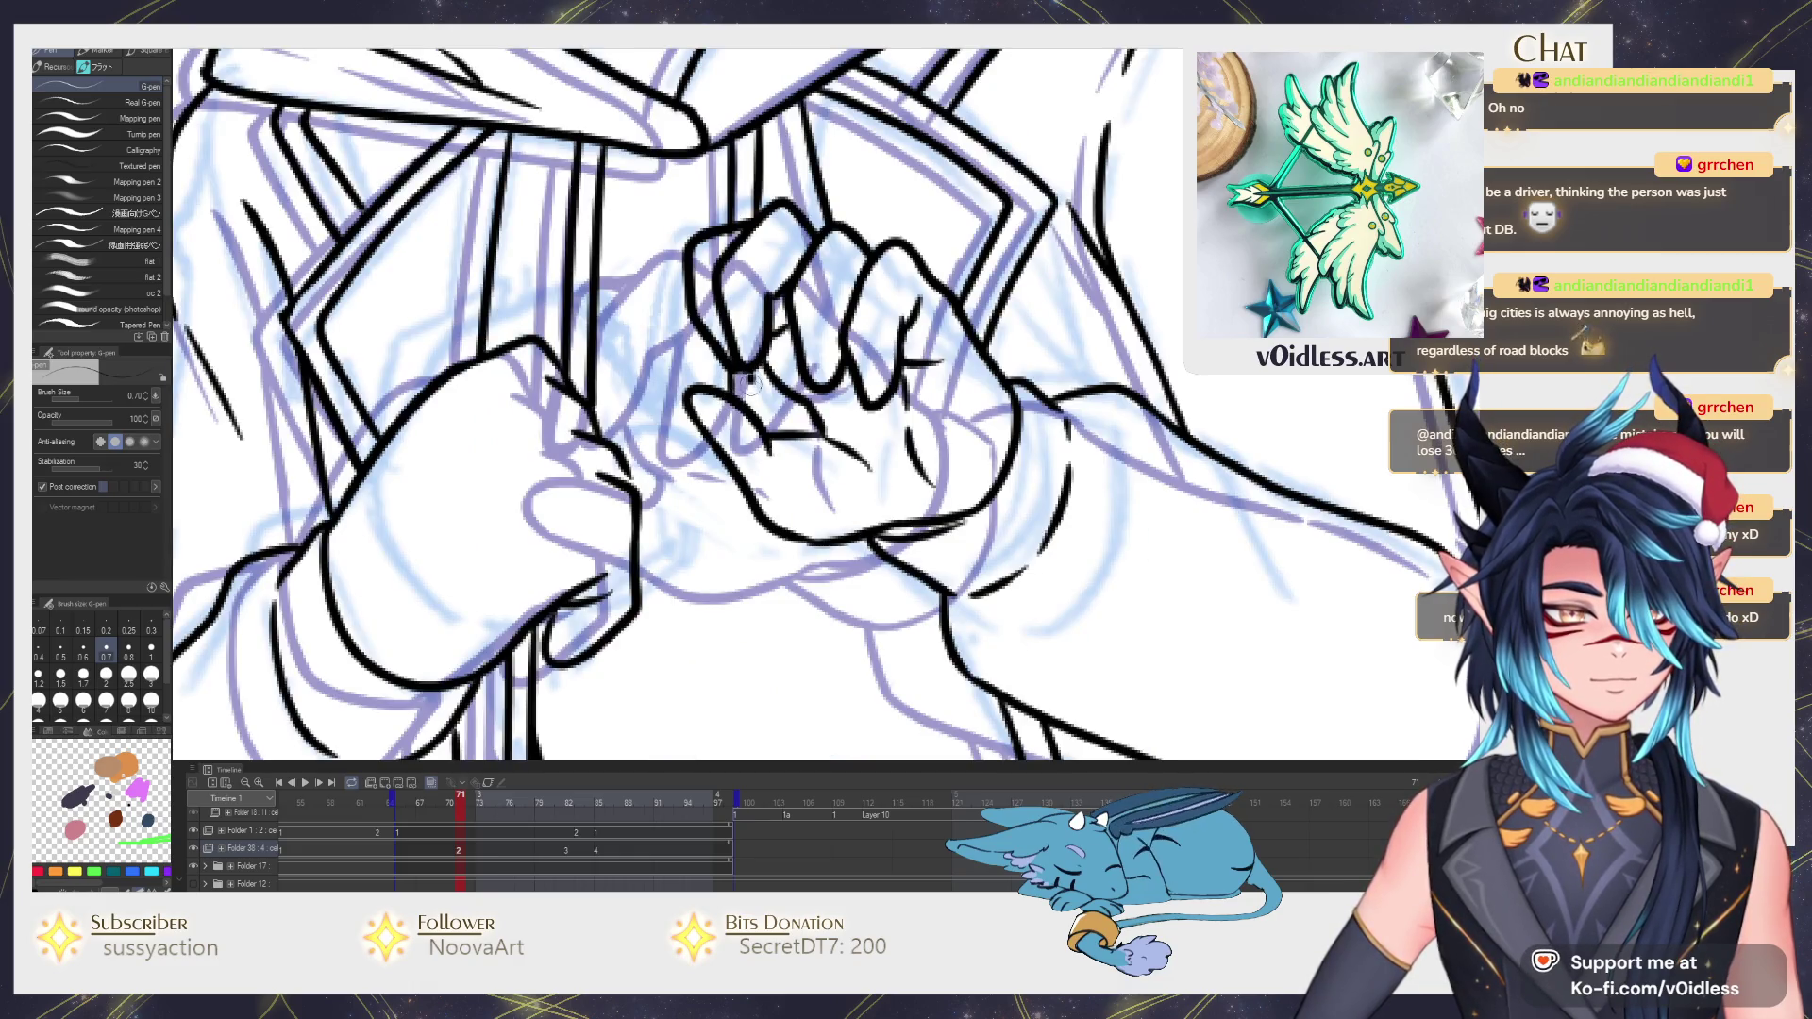
{"action": "scroll", "coordinate": [752, 384], "scroll_direction": "down", "scroll_amount": 3}
{"action": "scroll", "coordinate": [772, 326], "scroll_direction": "down", "scroll_amount": 1}
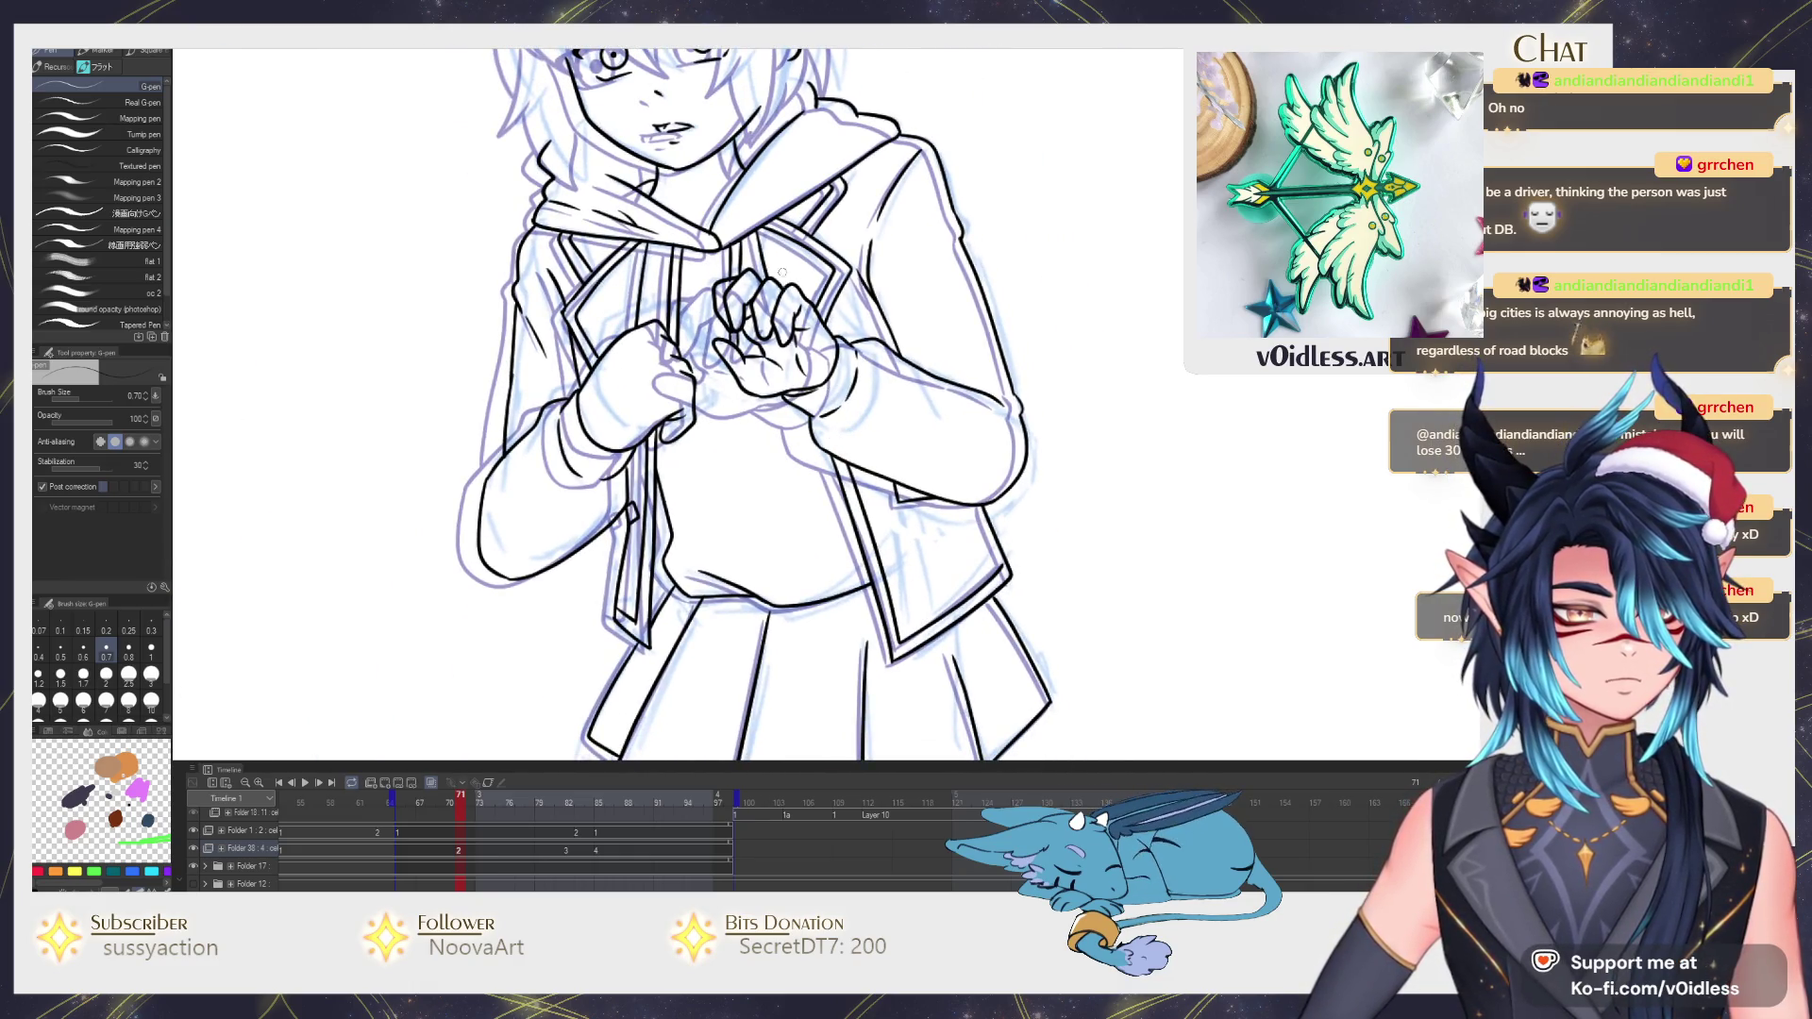
{"action": "scroll", "coordinate": [756, 406], "scroll_direction": "down", "scroll_amount": 2}
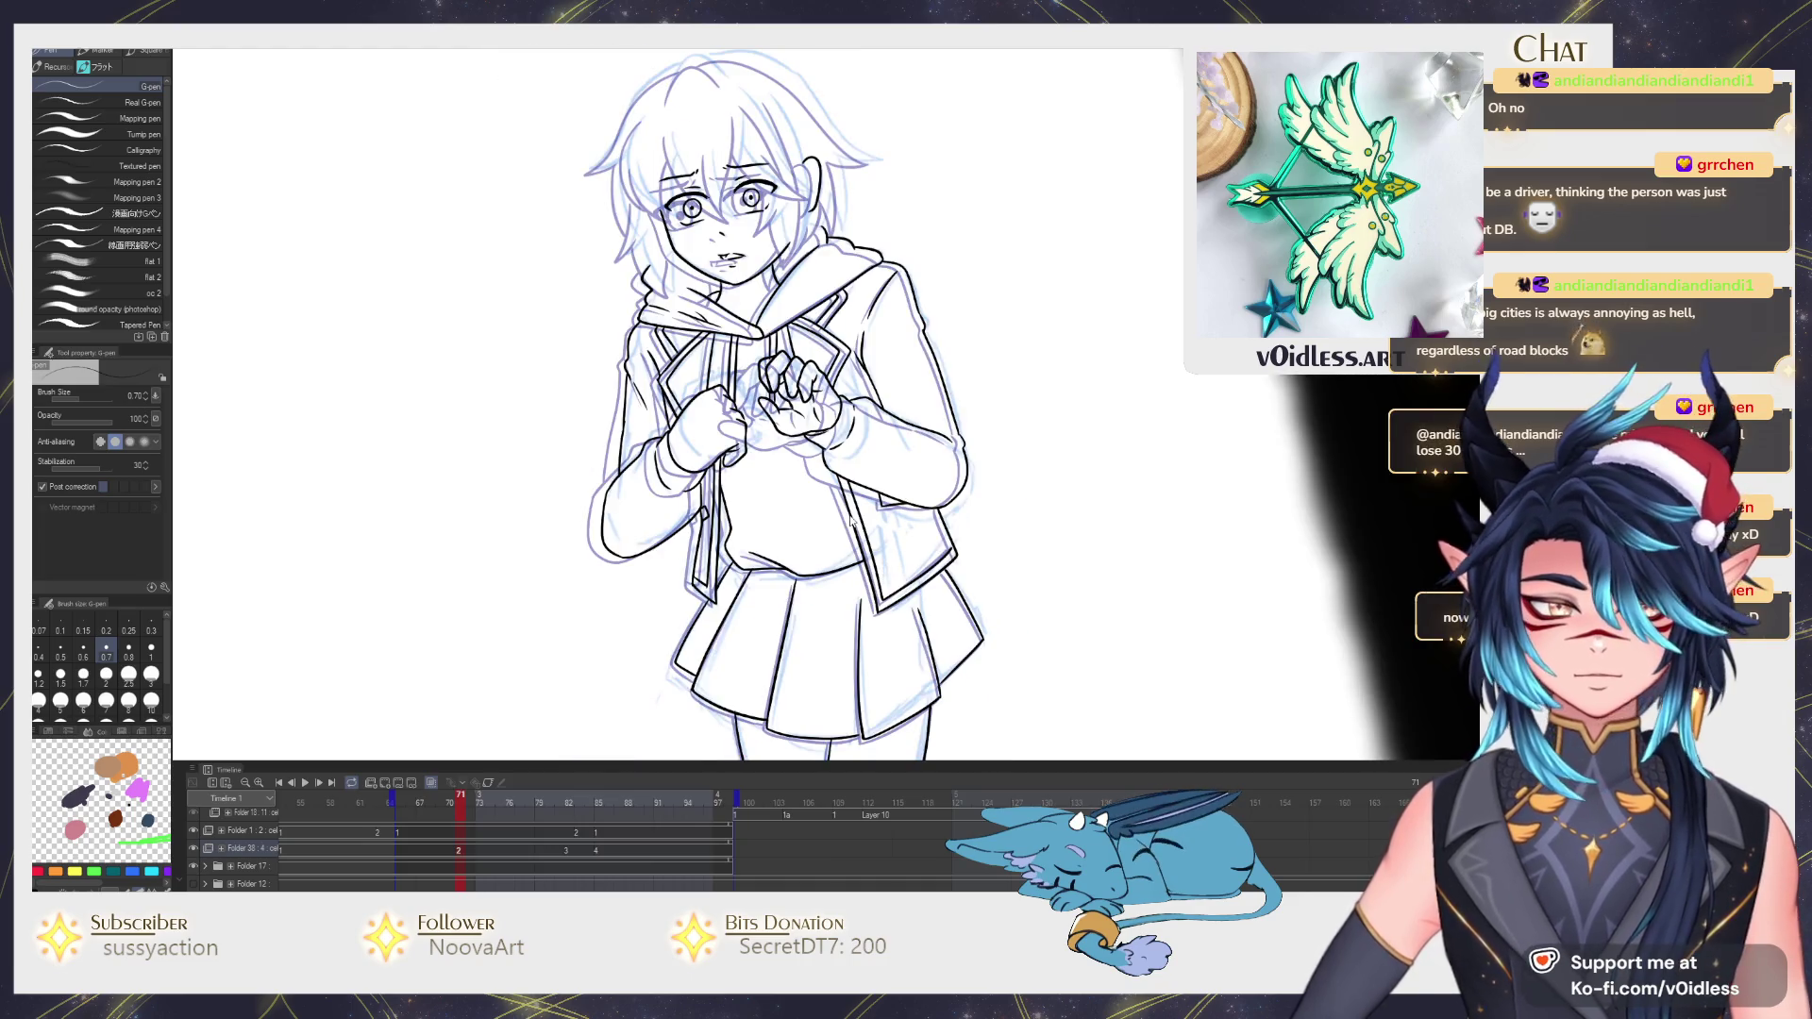
{"action": "scroll", "coordinate": [786, 405], "scroll_direction": "up", "scroll_amount": 1}
{"action": "scroll", "coordinate": [789, 410], "scroll_direction": "up", "scroll_amount": 3}
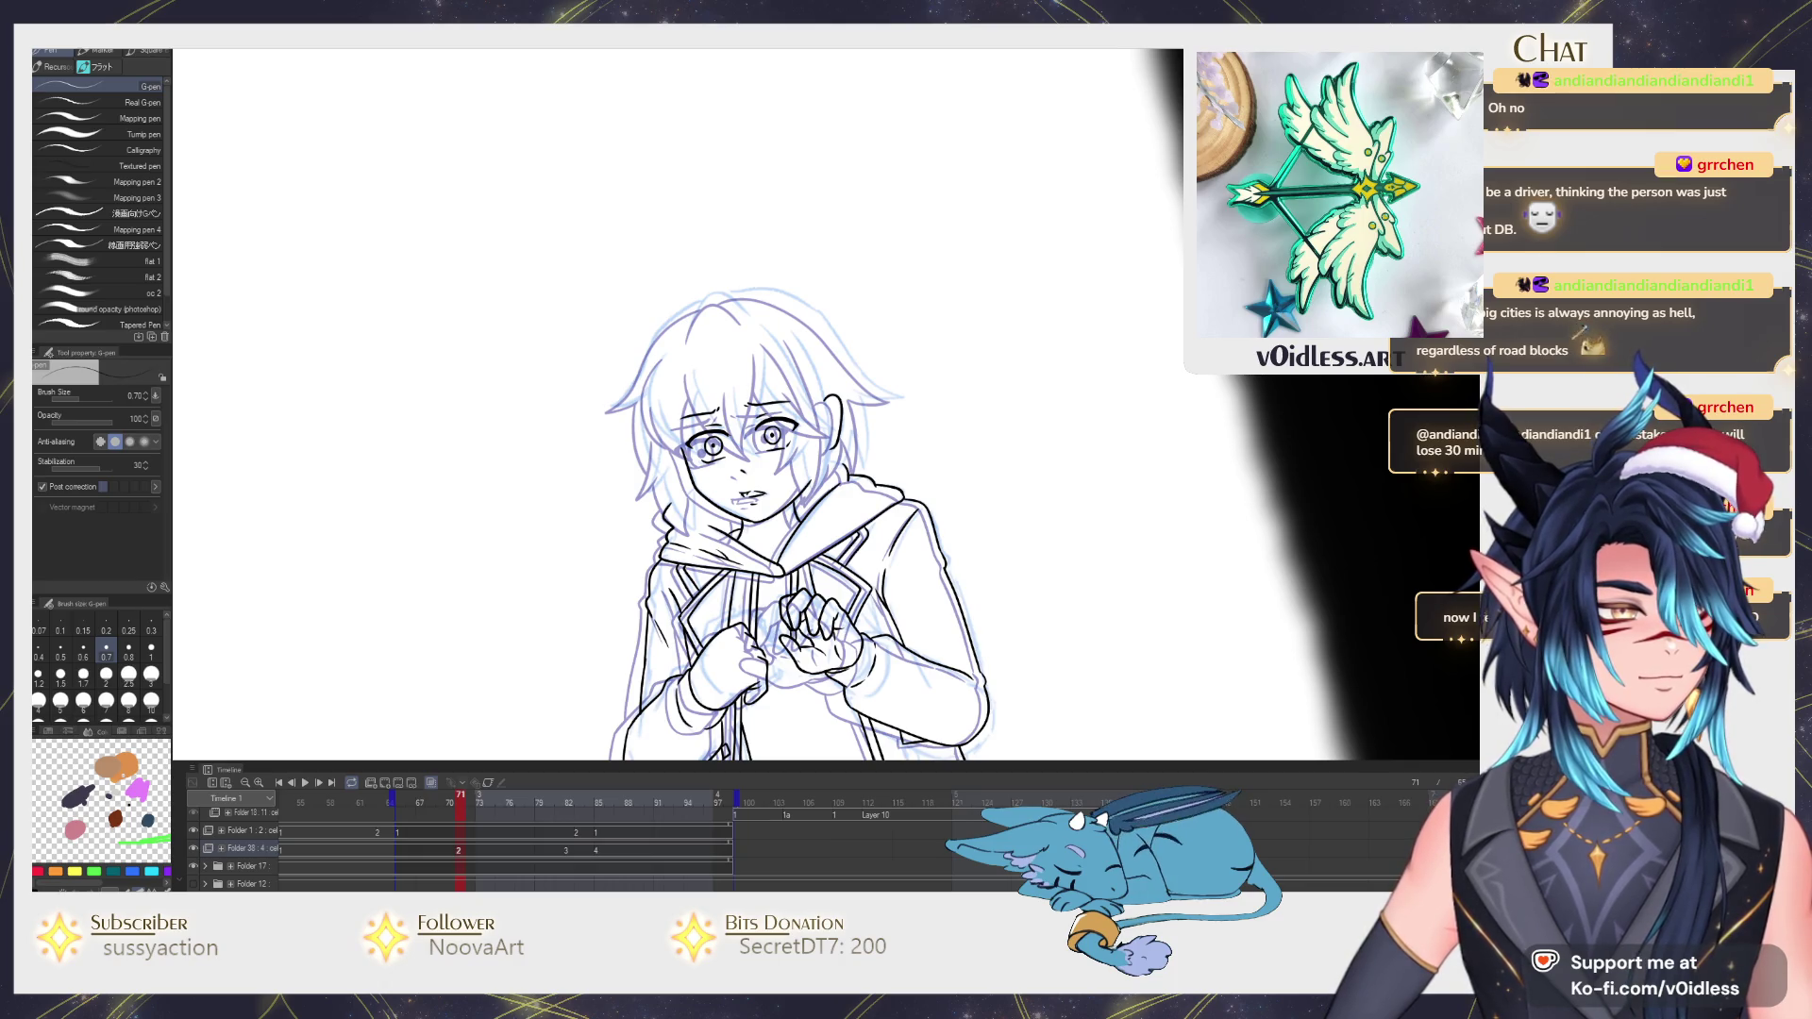
{"action": "scroll", "coordinate": [809, 465], "scroll_direction": "up", "scroll_amount": 1}
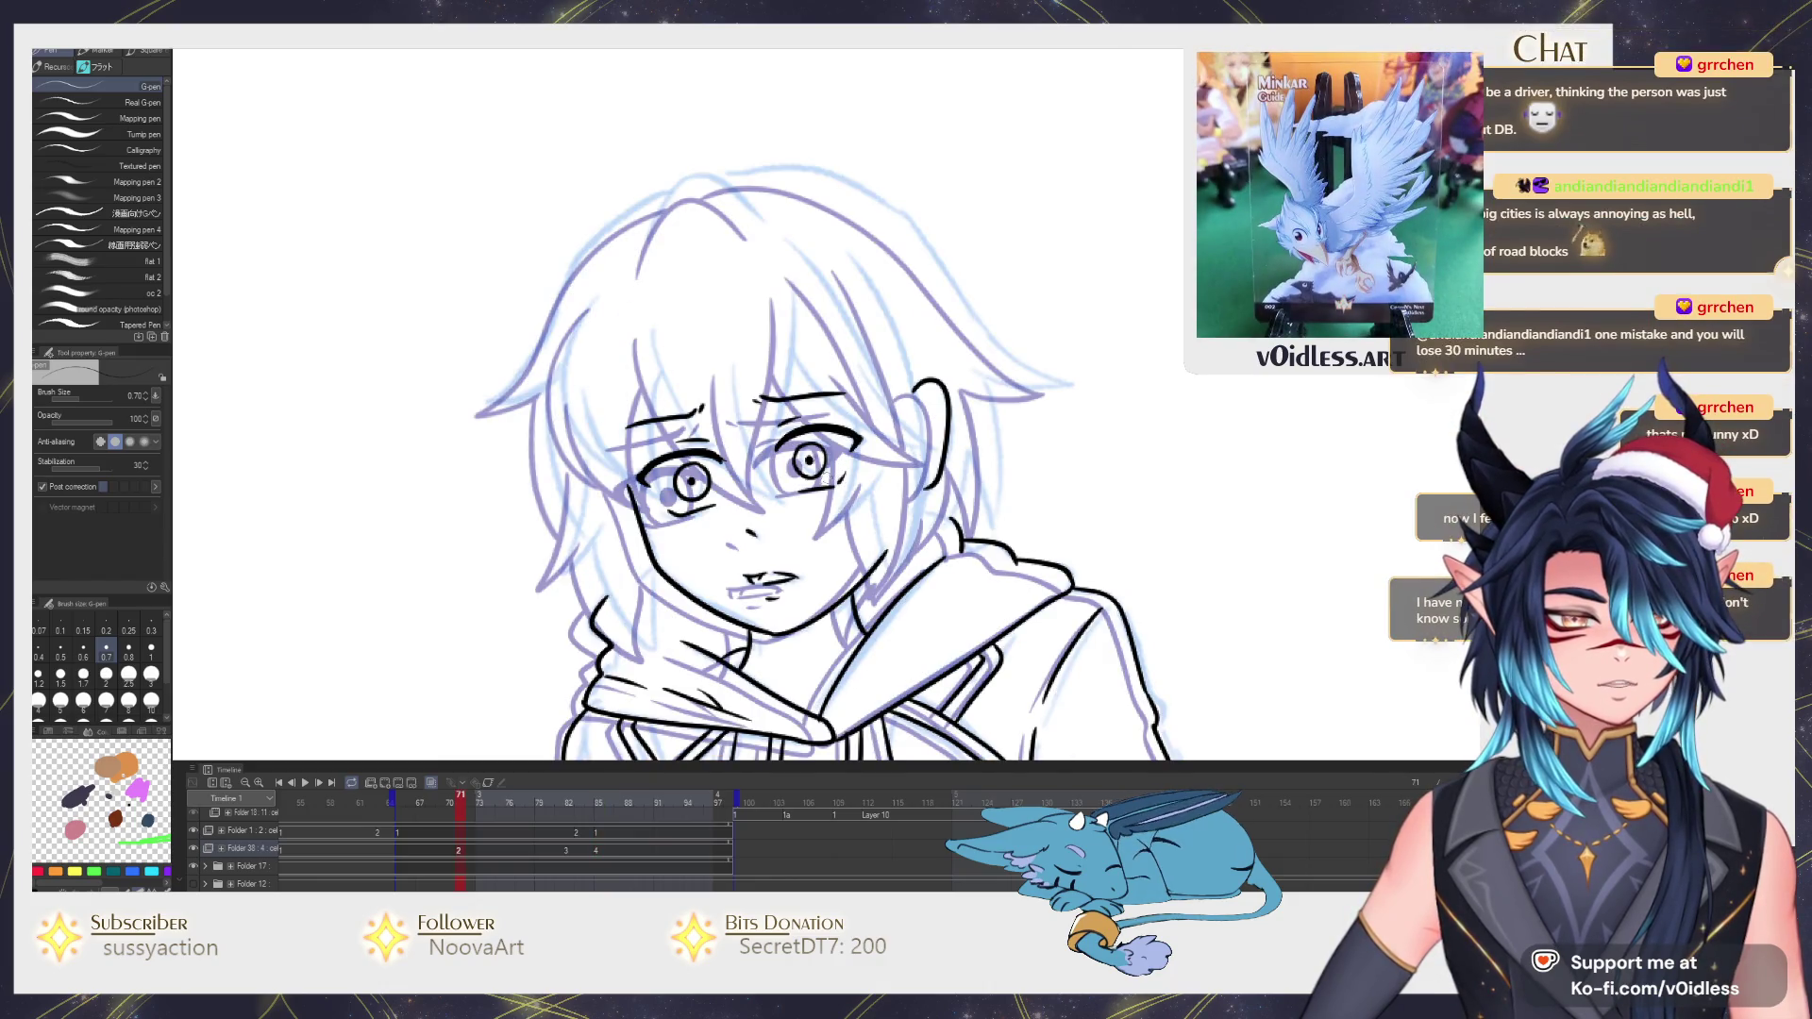
{"action": "scroll", "coordinate": [690, 451], "scroll_direction": "up", "scroll_amount": 2}
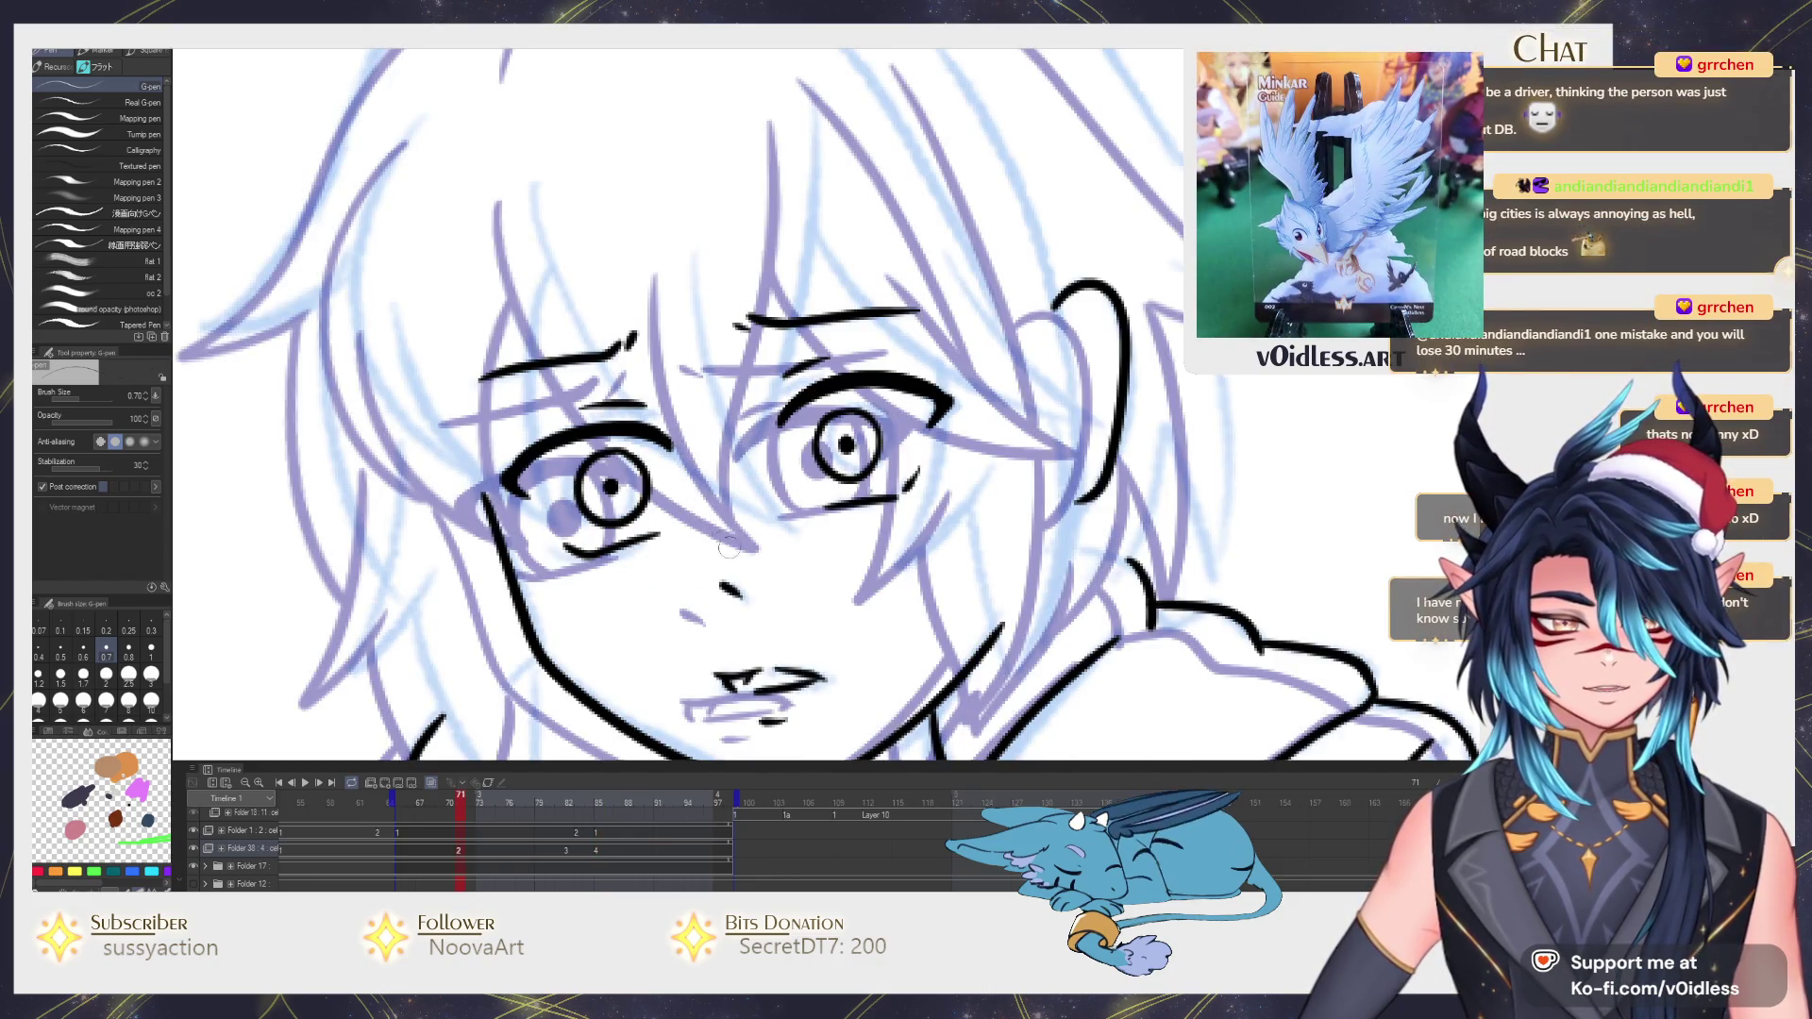
{"action": "scroll", "coordinate": [646, 435], "scroll_direction": "down", "scroll_amount": 2}
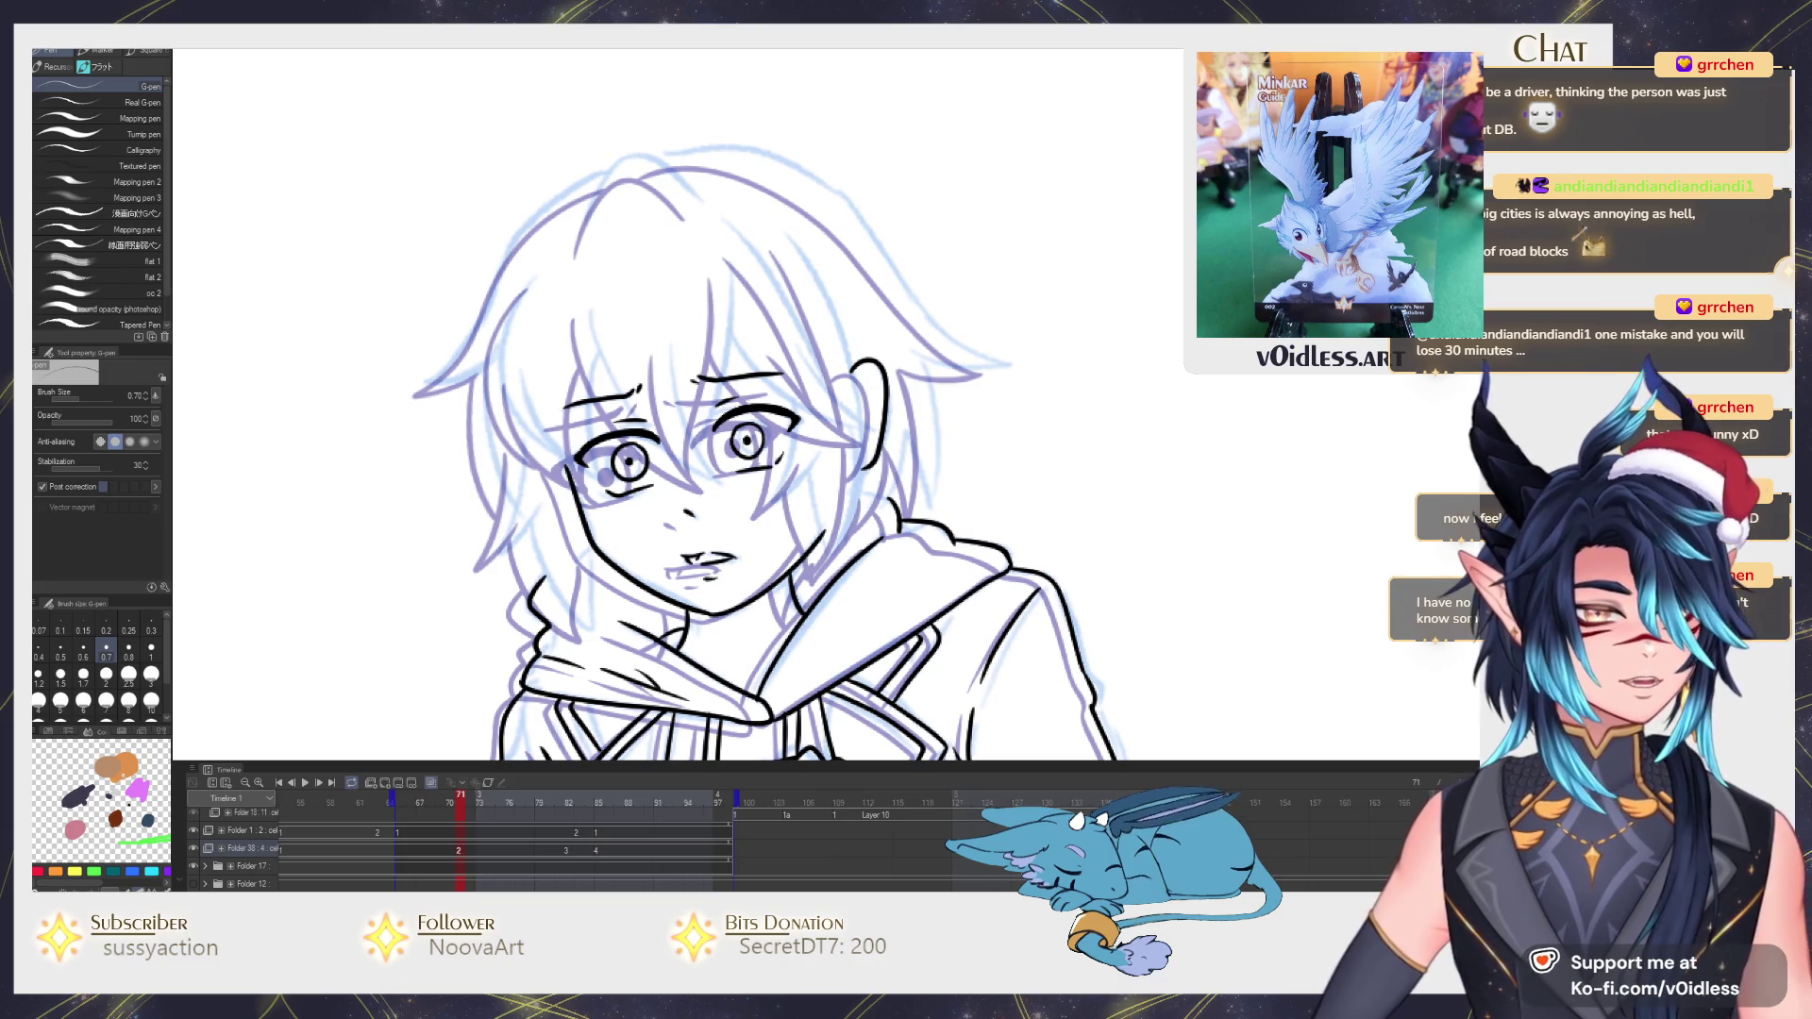
{"action": "left_click_drag", "start_coordinate": [975, 508], "coordinate": [991, 528]}
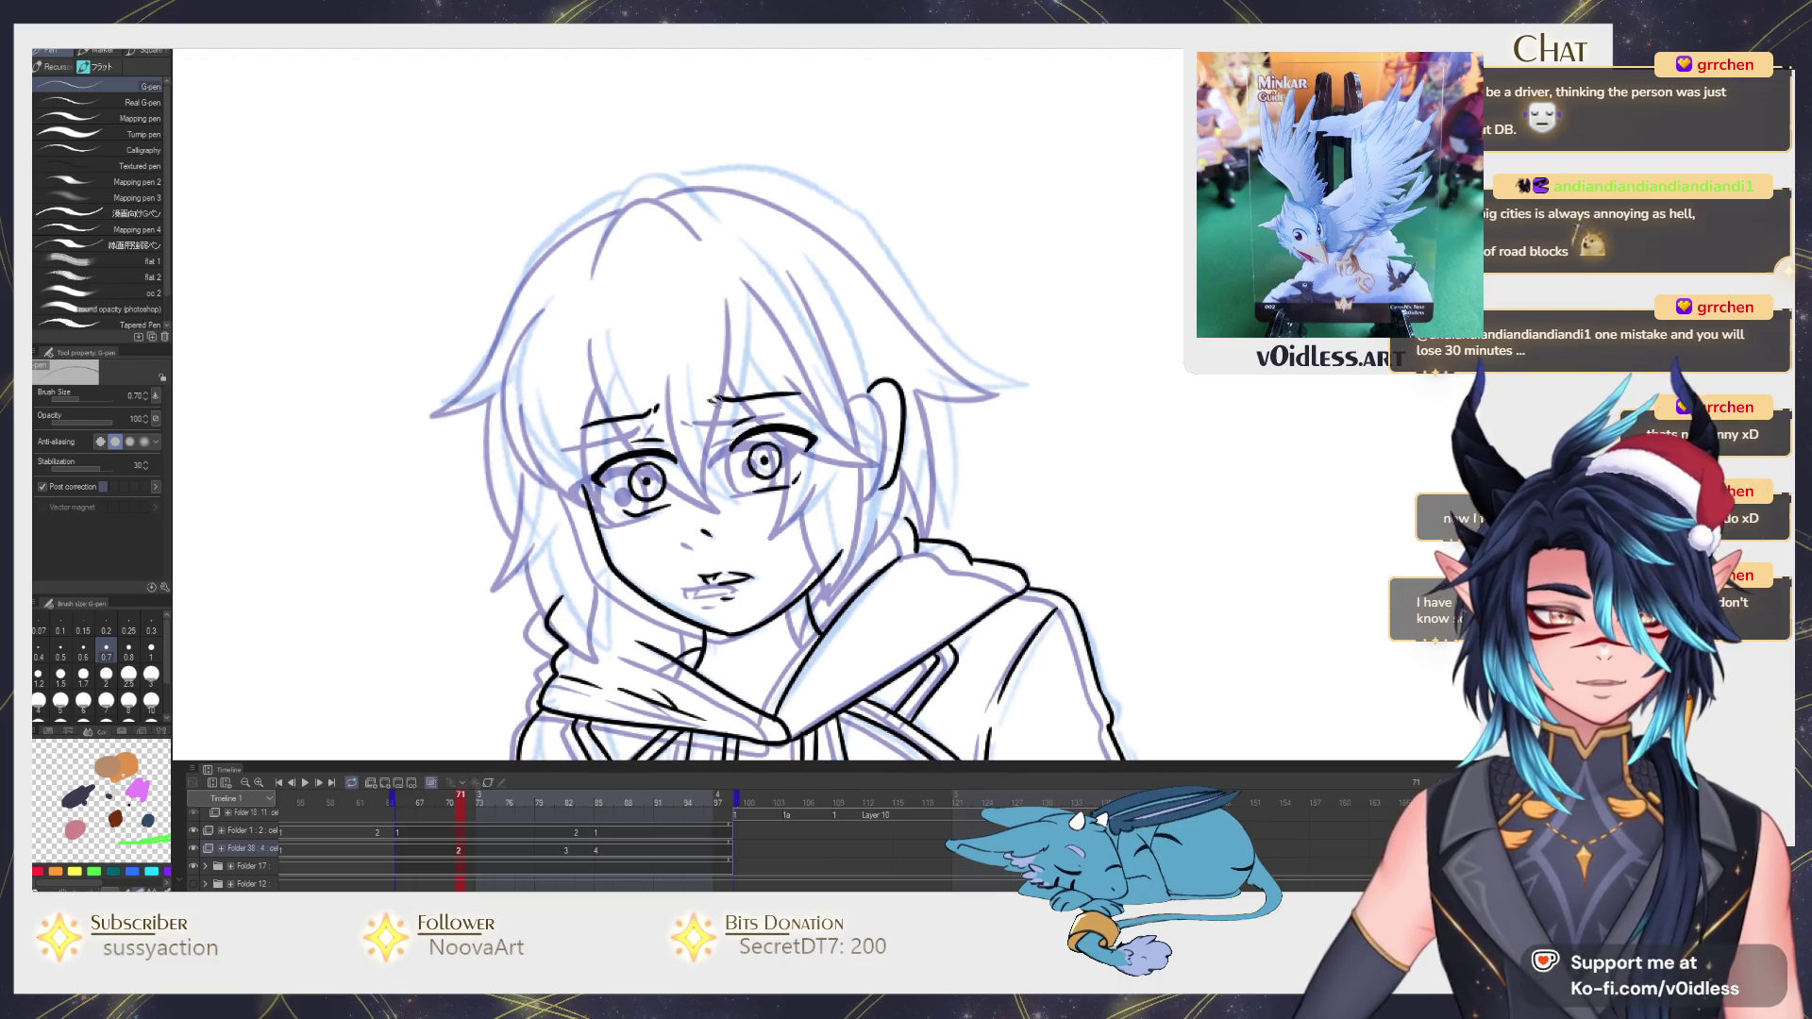
{"action": "scroll", "coordinate": [733, 350], "scroll_direction": "up", "scroll_amount": 2}
{"action": "scroll", "coordinate": [743, 306], "scroll_direction": "down", "scroll_amount": 2}
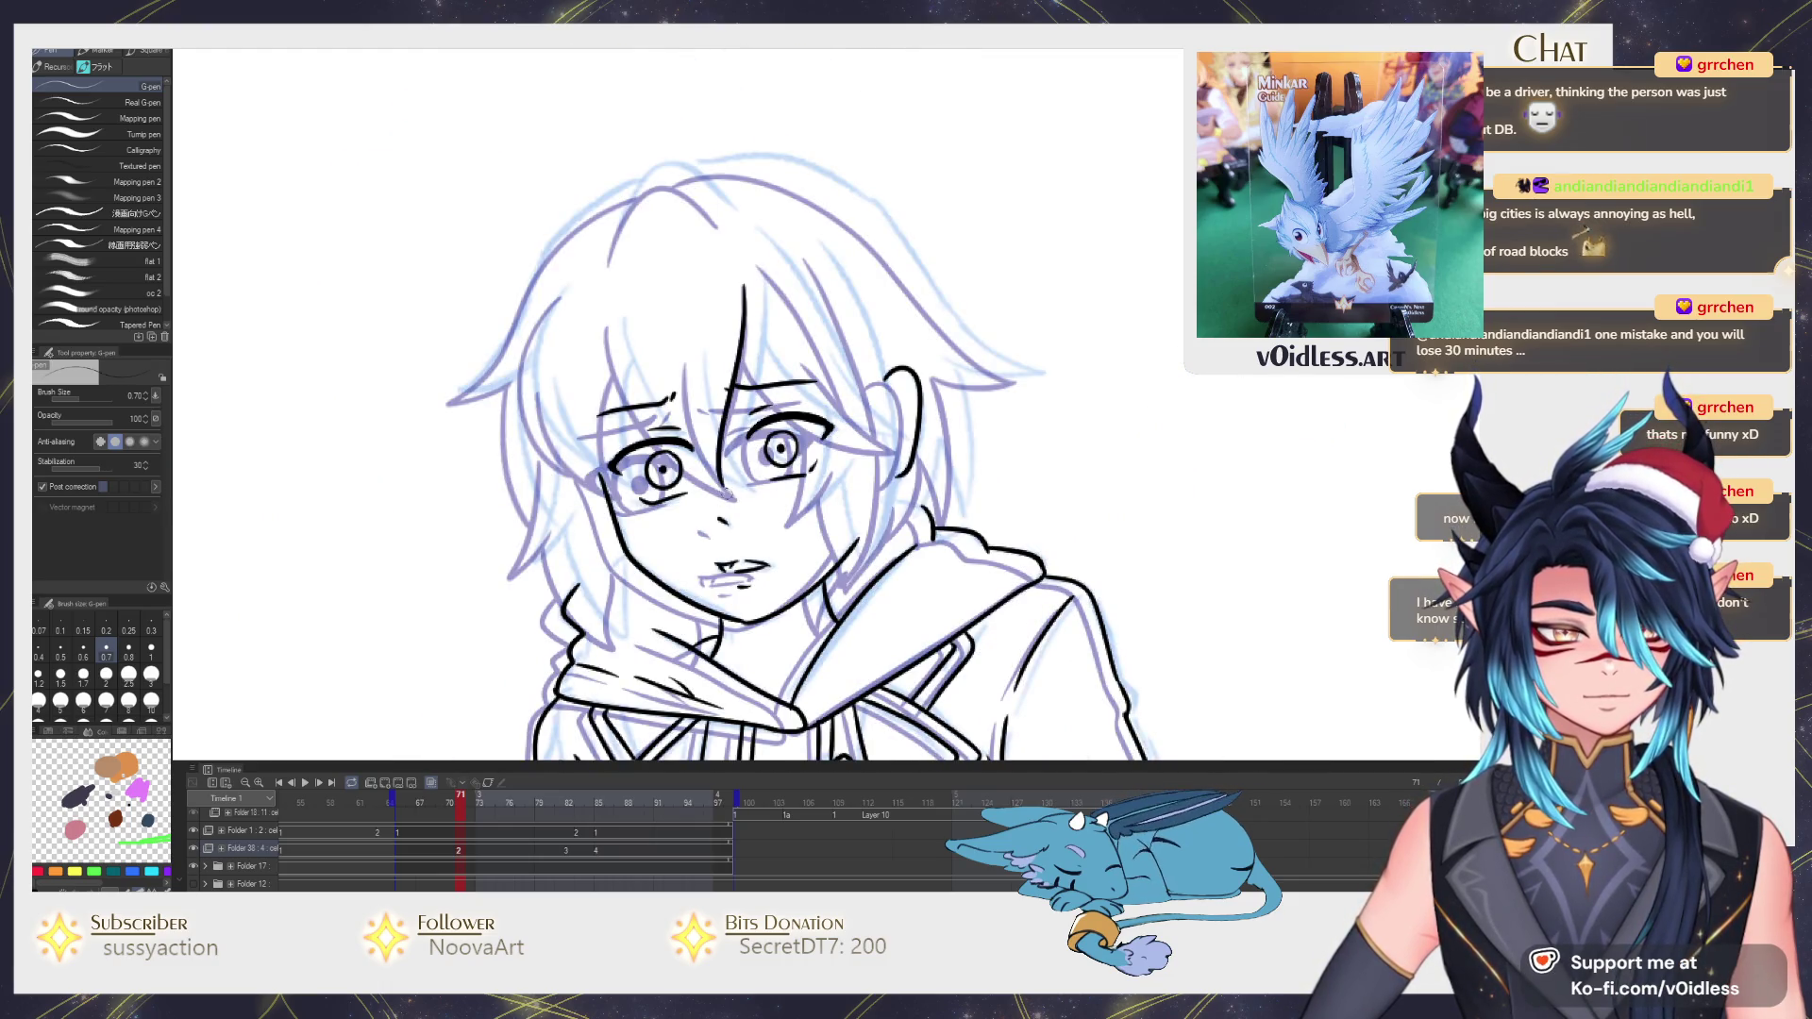
{"action": "scroll", "coordinate": [718, 466], "scroll_direction": "up", "scroll_amount": 2}
{"action": "scroll", "coordinate": [743, 495], "scroll_direction": "up", "scroll_amount": 1}
{"action": "scroll", "coordinate": [765, 519], "scroll_direction": "up", "scroll_amount": 1}
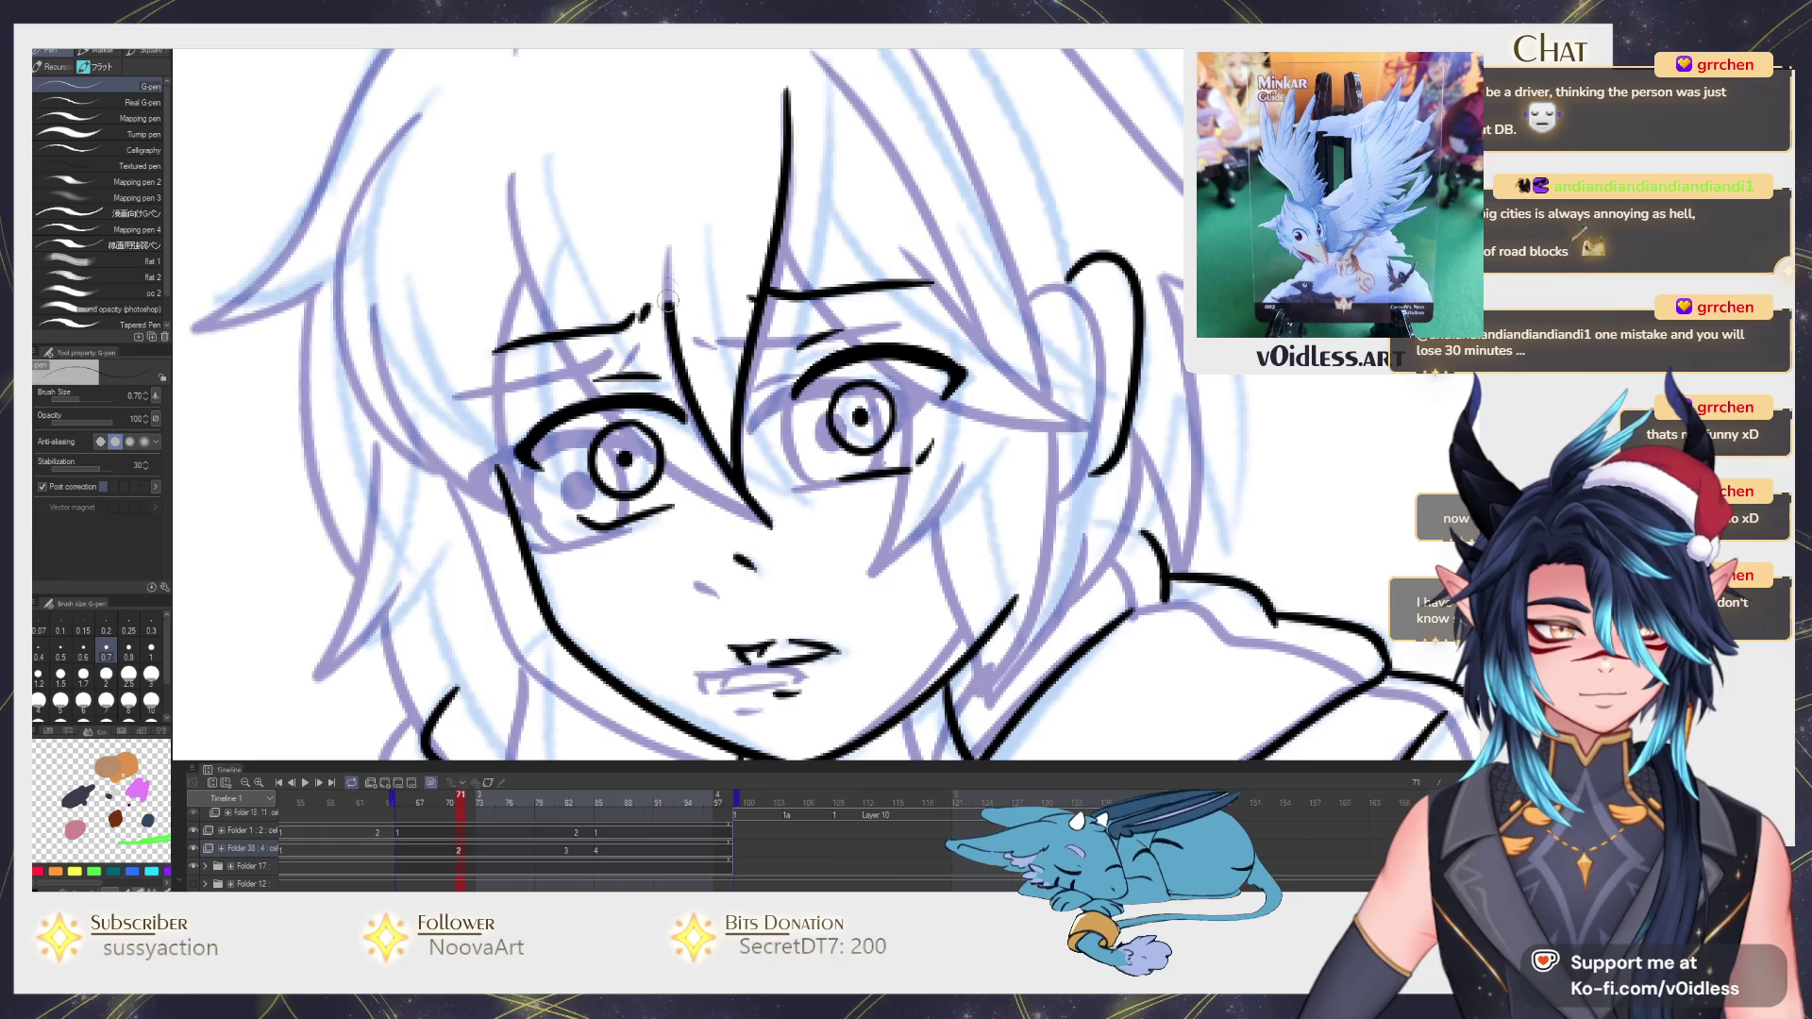
Ink the hair strands from the crown down past the eye and left of the face.
{"action": "left_click_drag", "start_coordinate": [526, 283], "coordinate": [638, 196]}
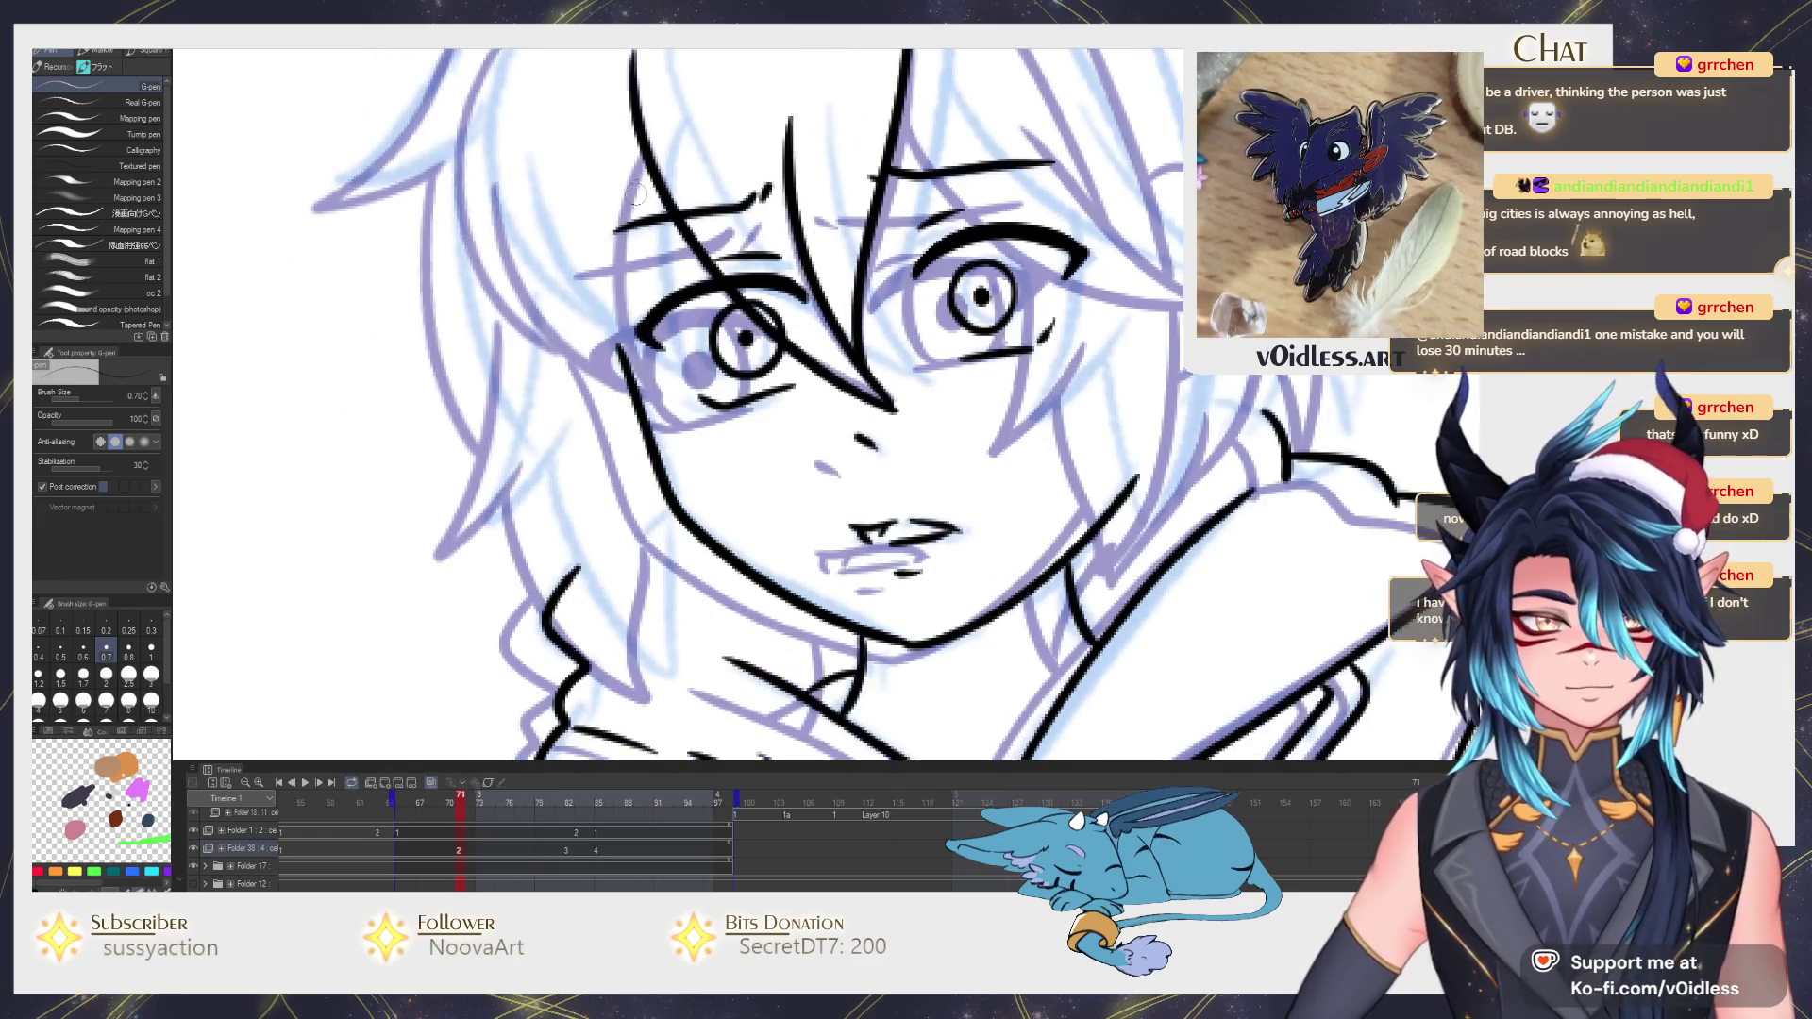
{"action": "left_click_drag", "start_coordinate": [669, 402], "coordinate": [719, 482]}
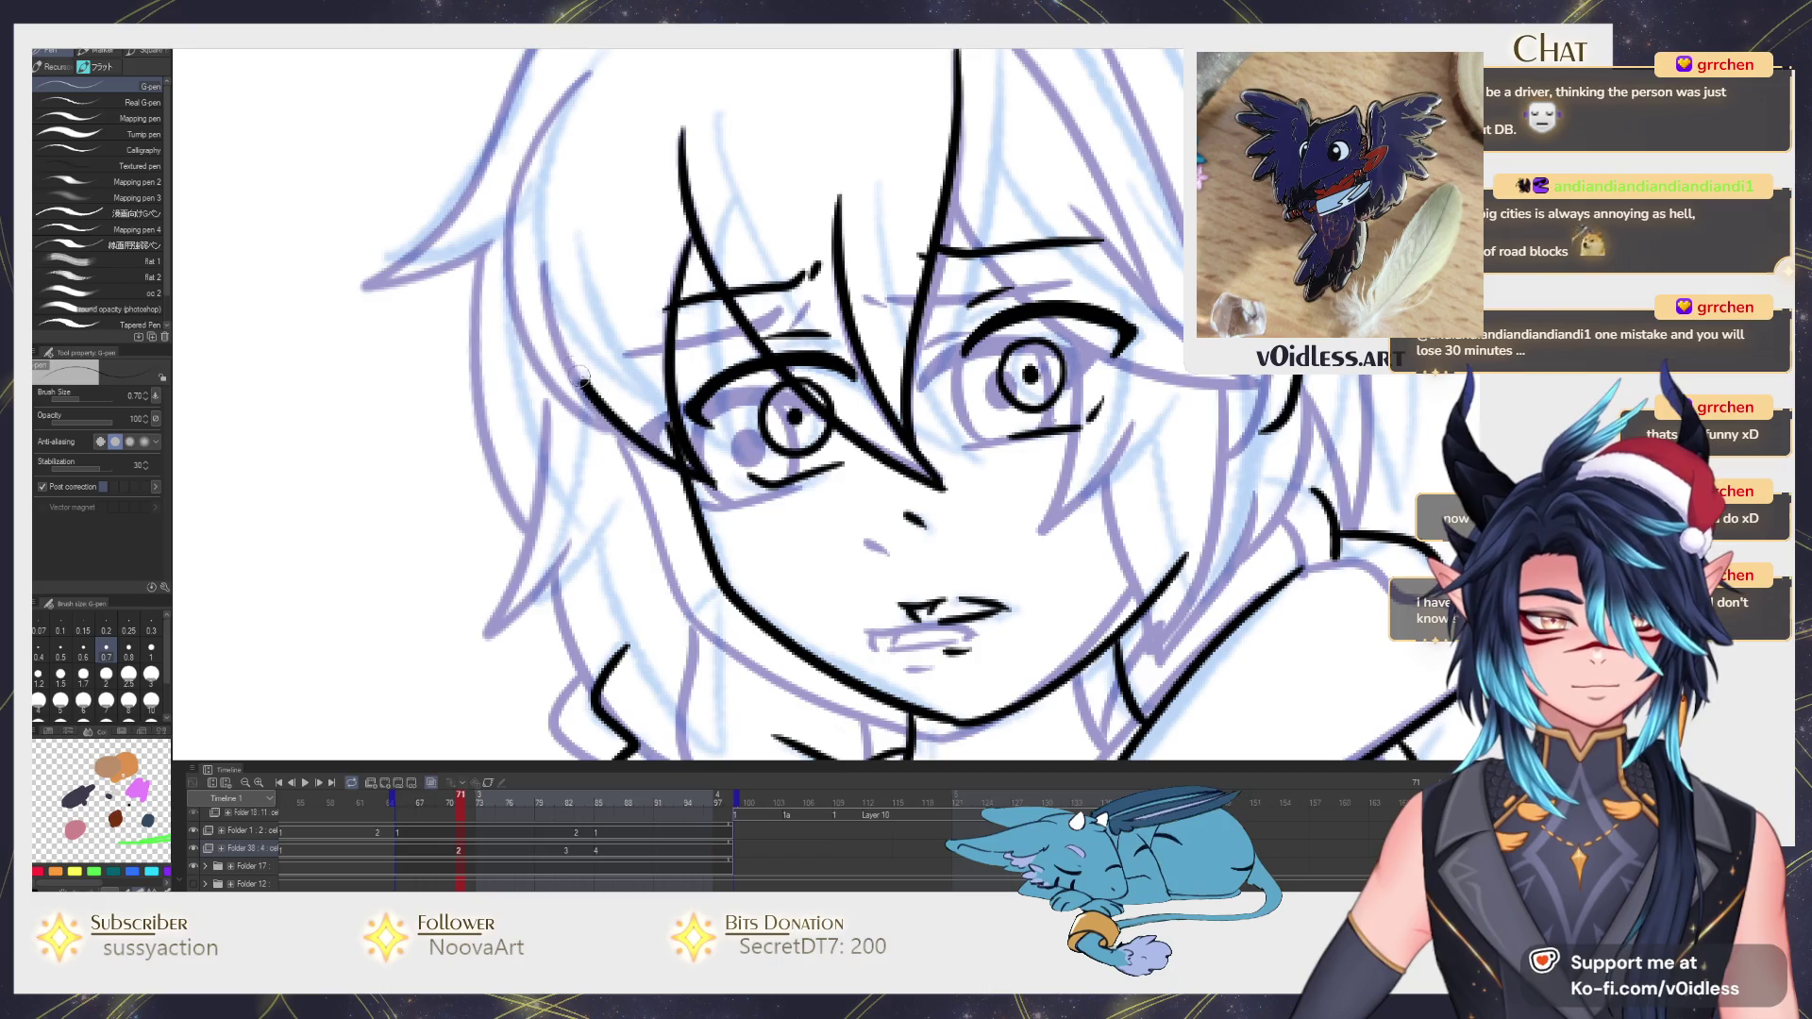
{"action": "left_click_drag", "start_coordinate": [580, 371], "coordinate": [628, 452]}
{"action": "left_click_drag", "start_coordinate": [612, 254], "coordinate": [597, 489]}
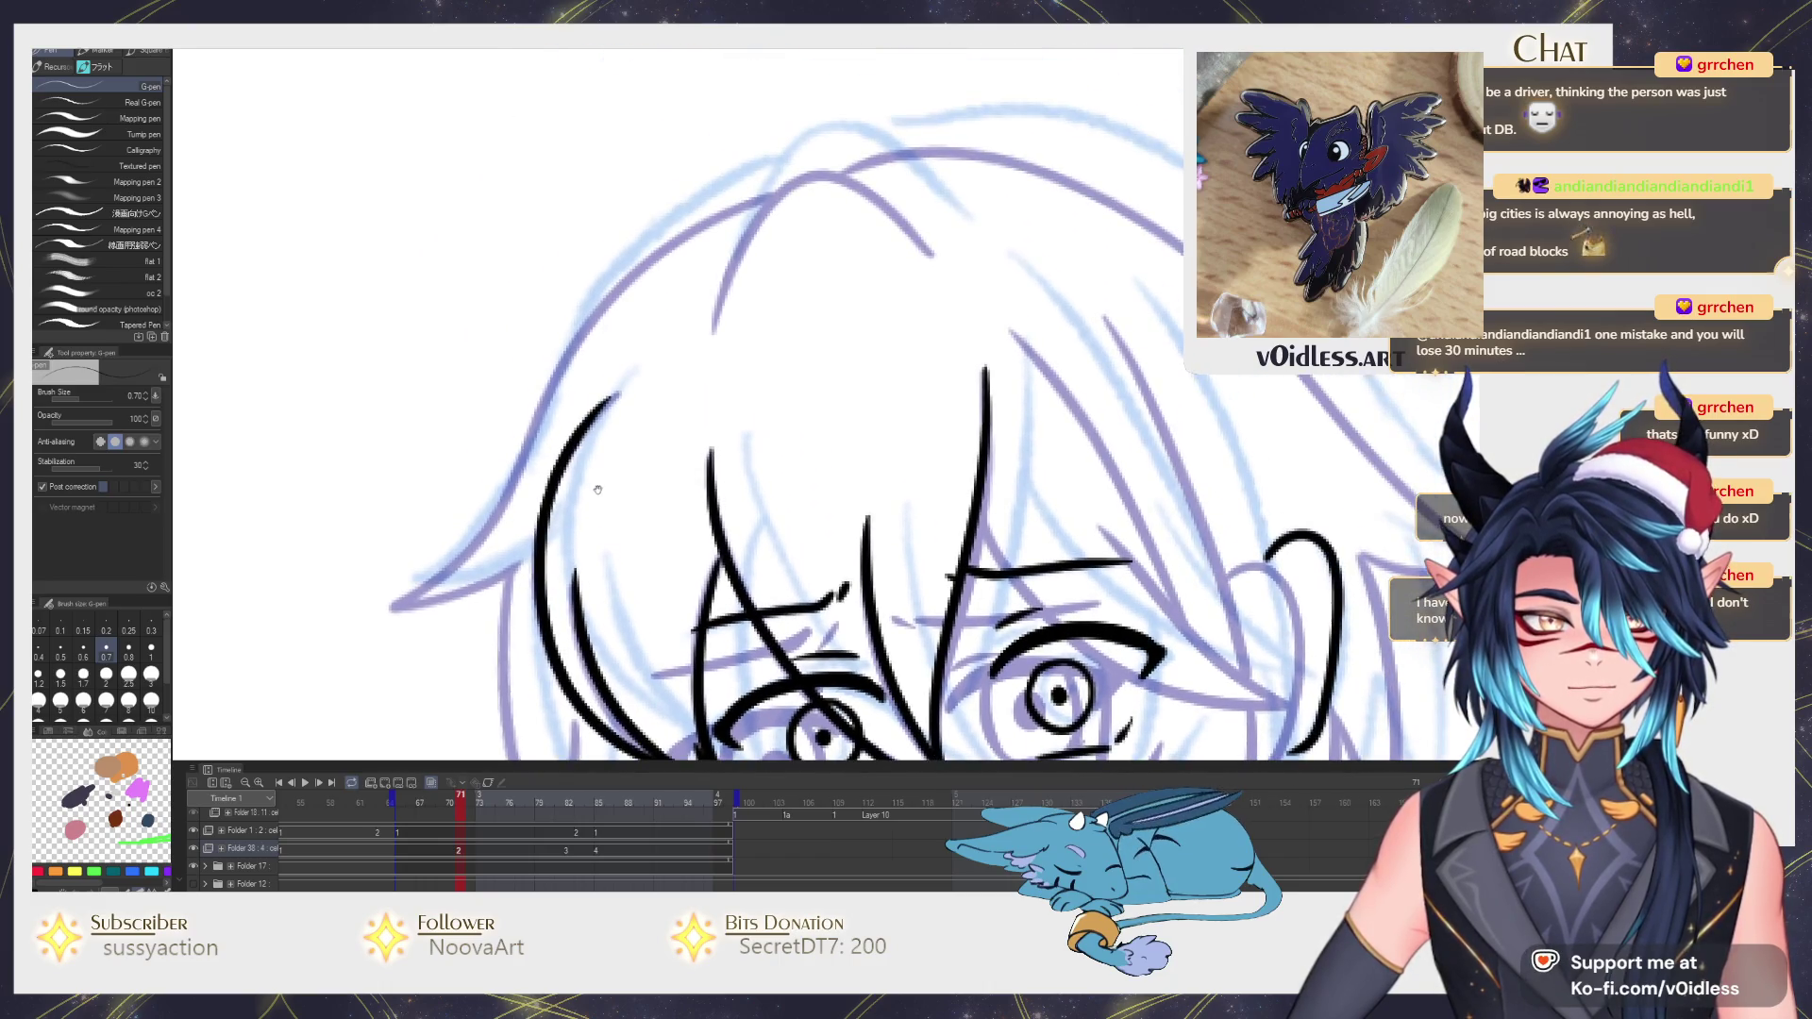
{"action": "left_click_drag", "start_coordinate": [753, 270], "coordinate": [868, 193]}
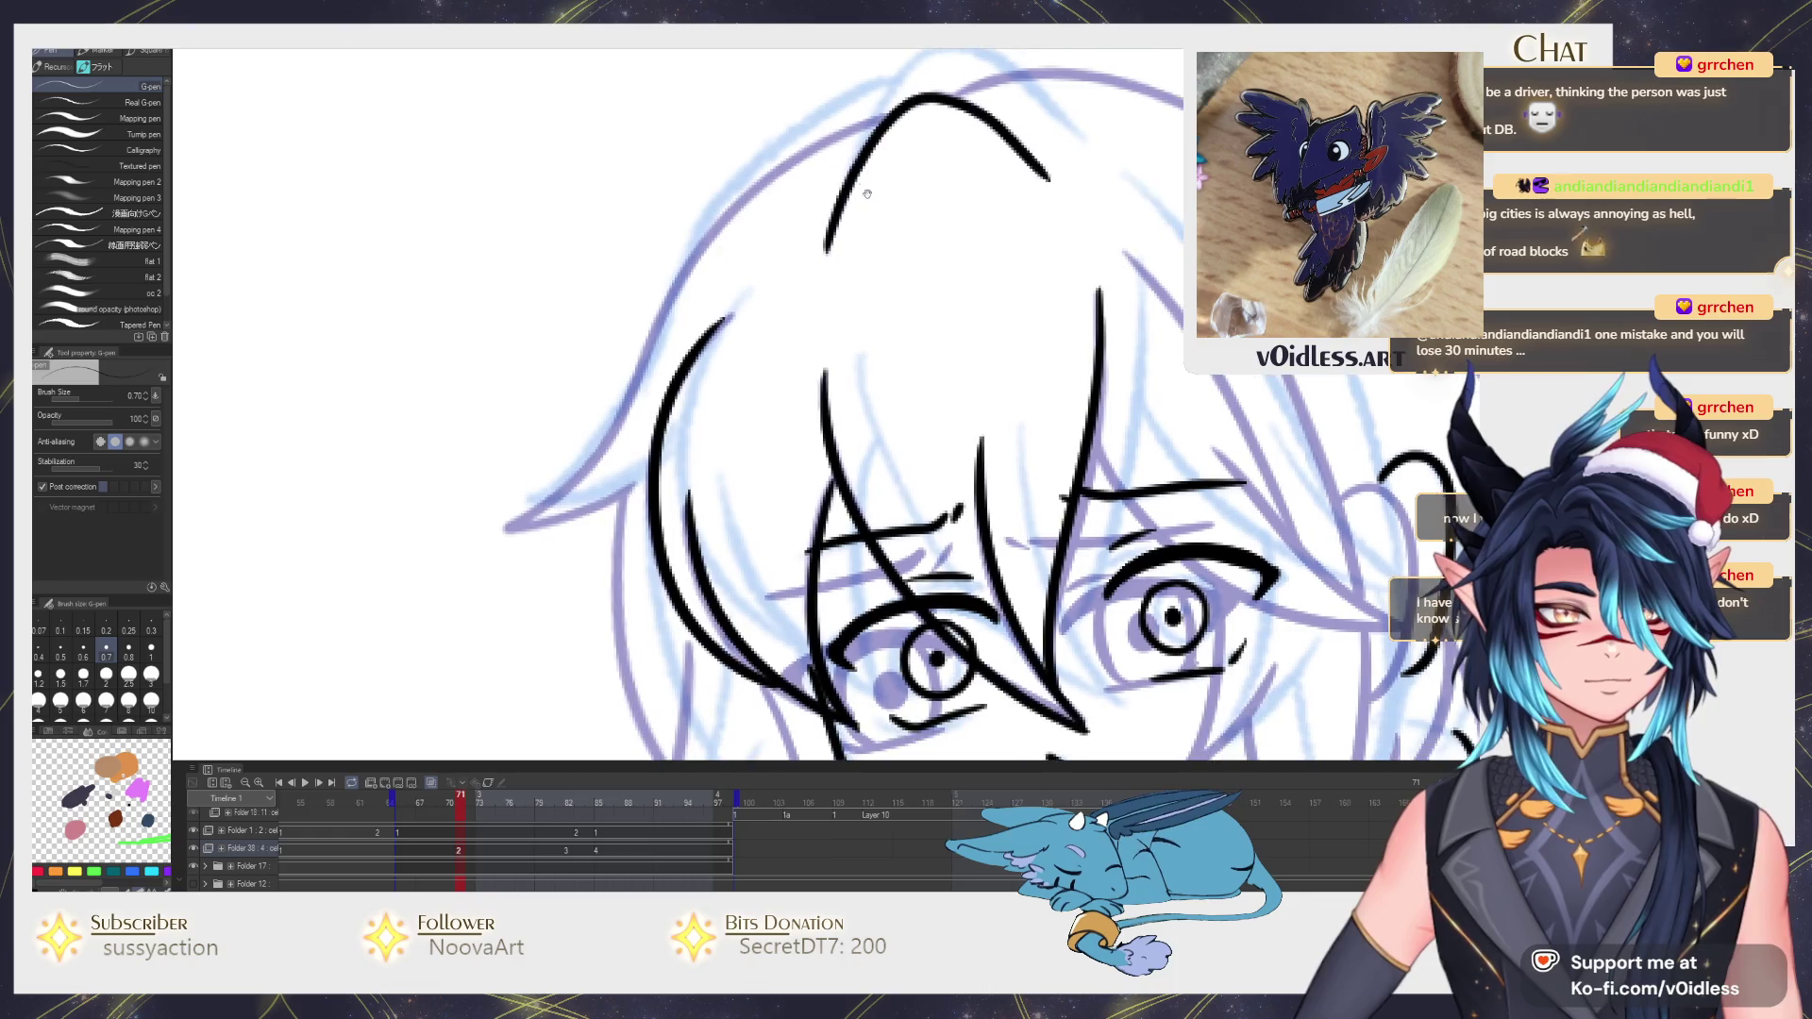
{"action": "left_click_drag", "start_coordinate": [838, 128], "coordinate": [617, 413]}
{"action": "left_click_drag", "start_coordinate": [567, 524], "coordinate": [558, 372]}
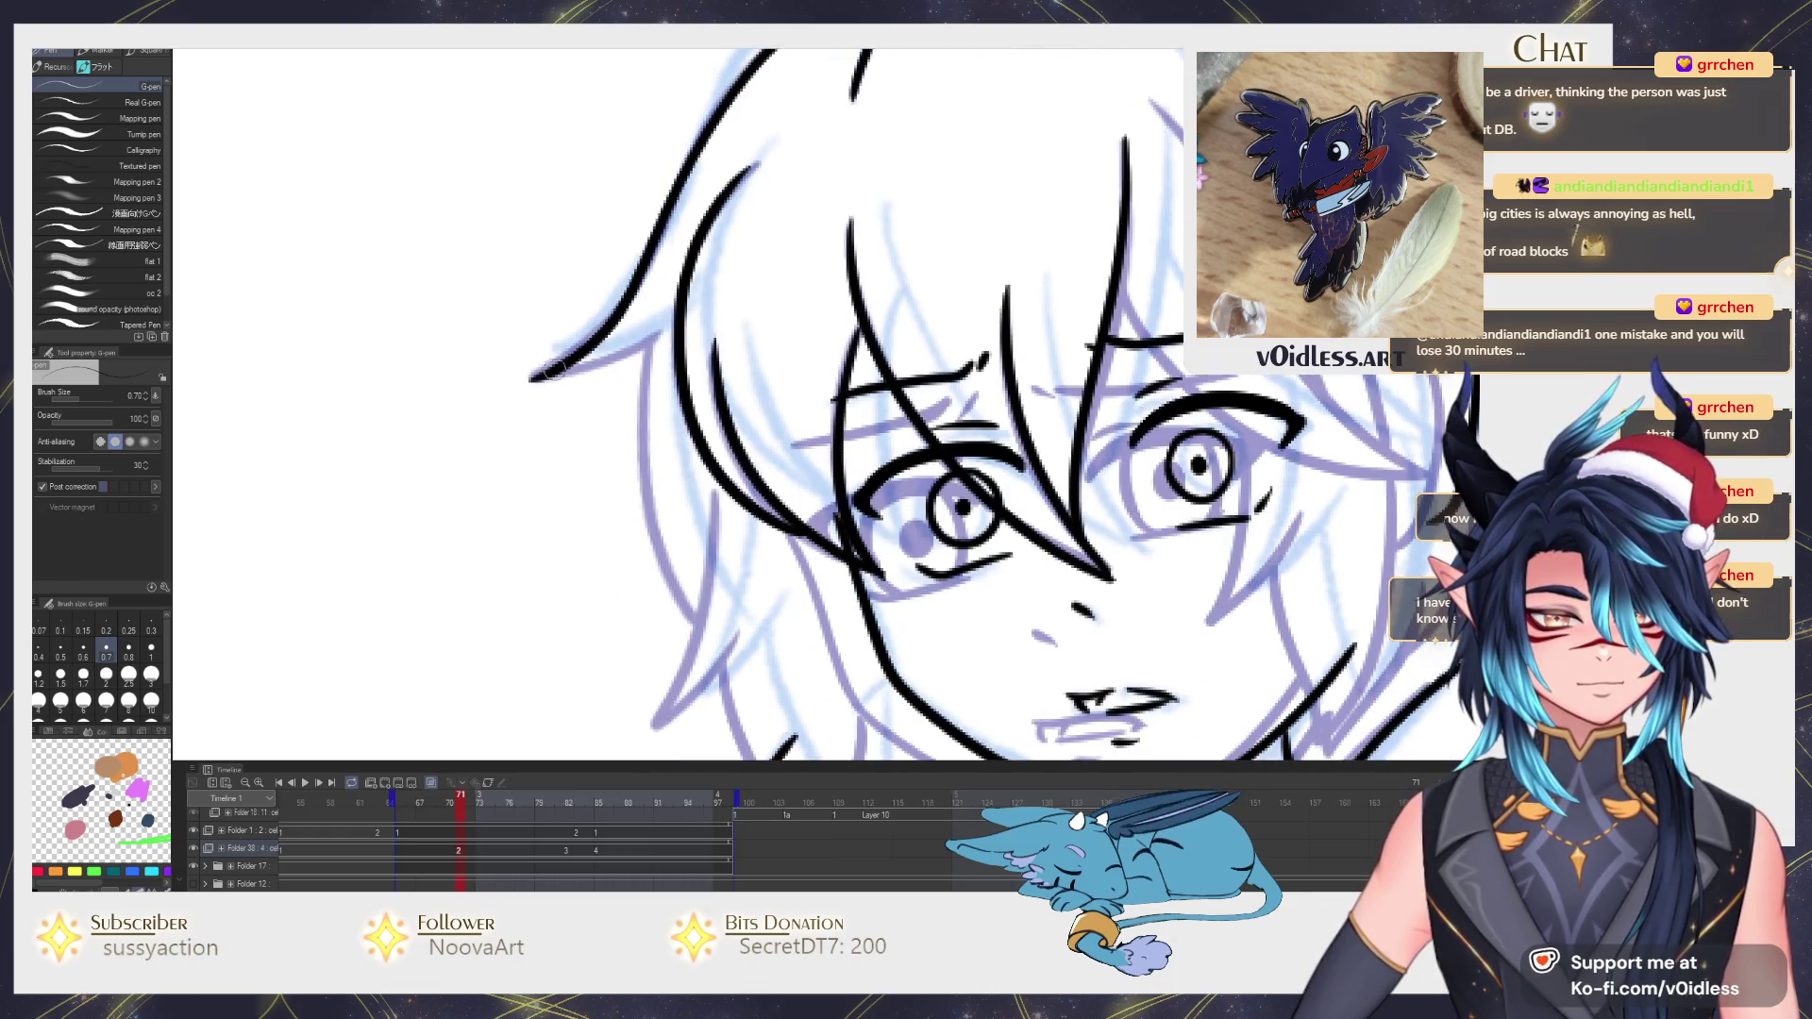
{"action": "left_click_drag", "start_coordinate": [655, 335], "coordinate": [652, 279]}
{"action": "left_click_drag", "start_coordinate": [623, 383], "coordinate": [684, 578]}
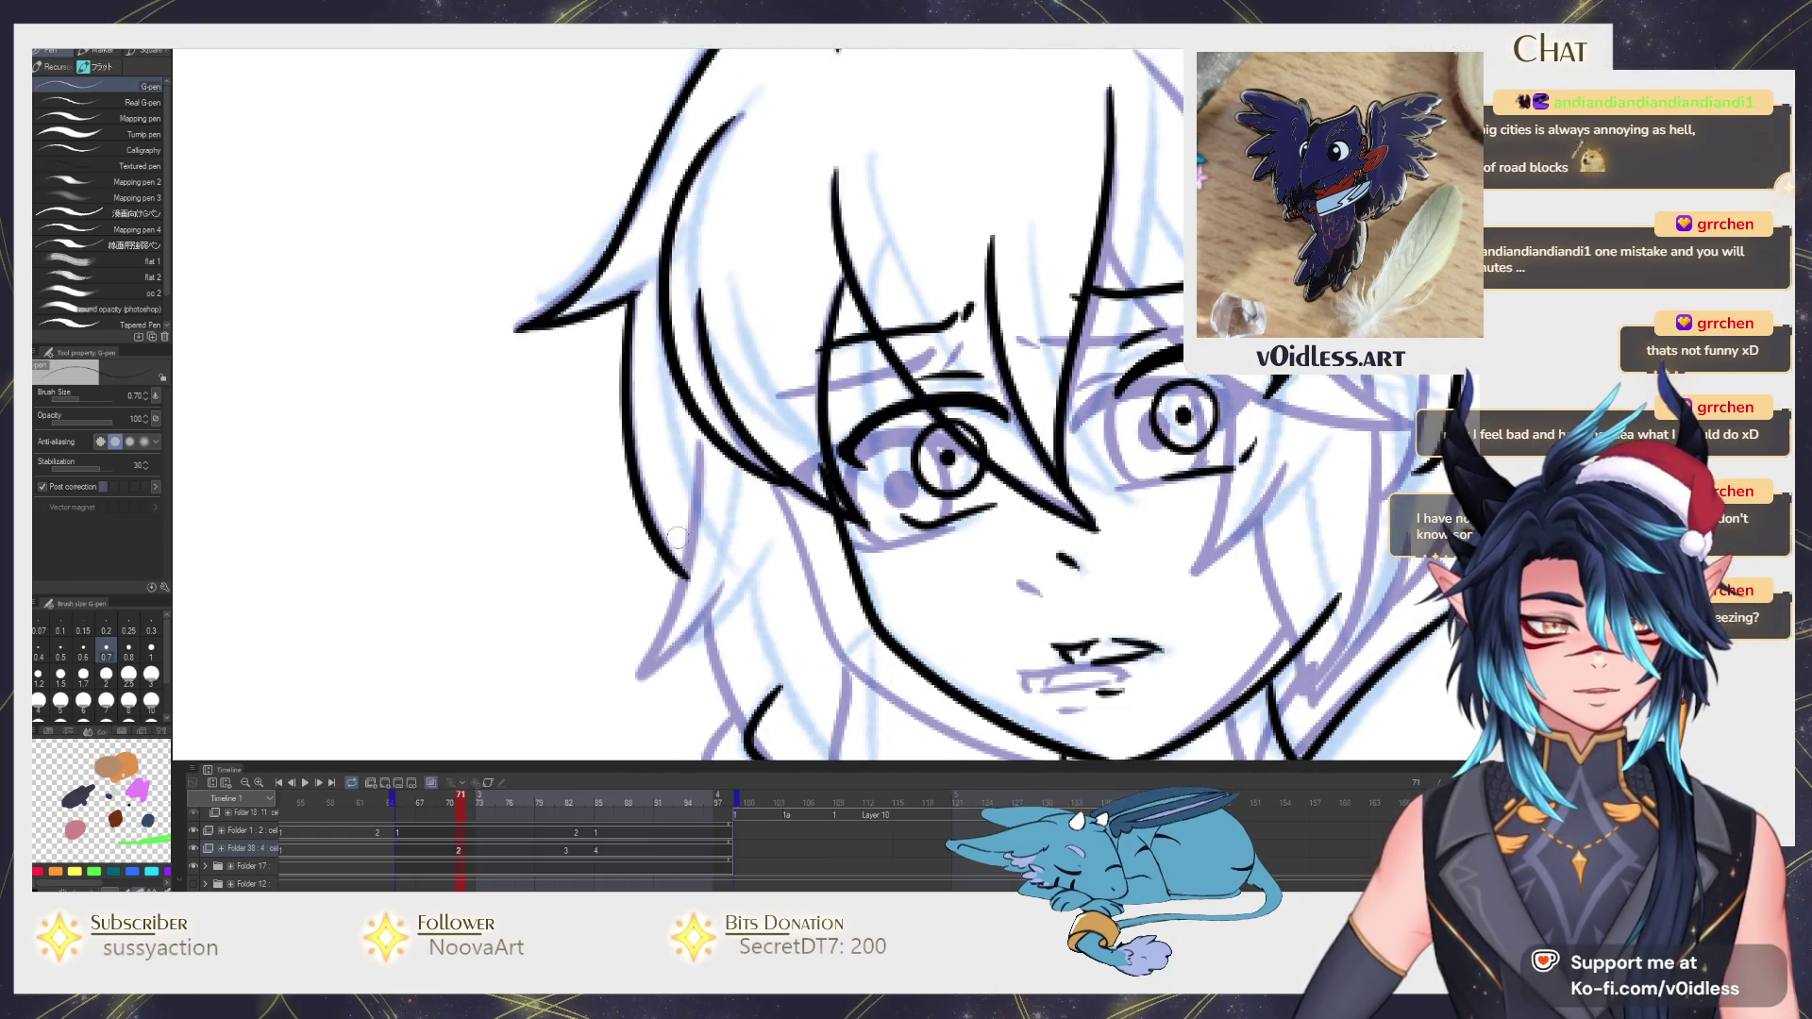
{"action": "left_click_drag", "start_coordinate": [712, 462], "coordinate": [678, 269]}
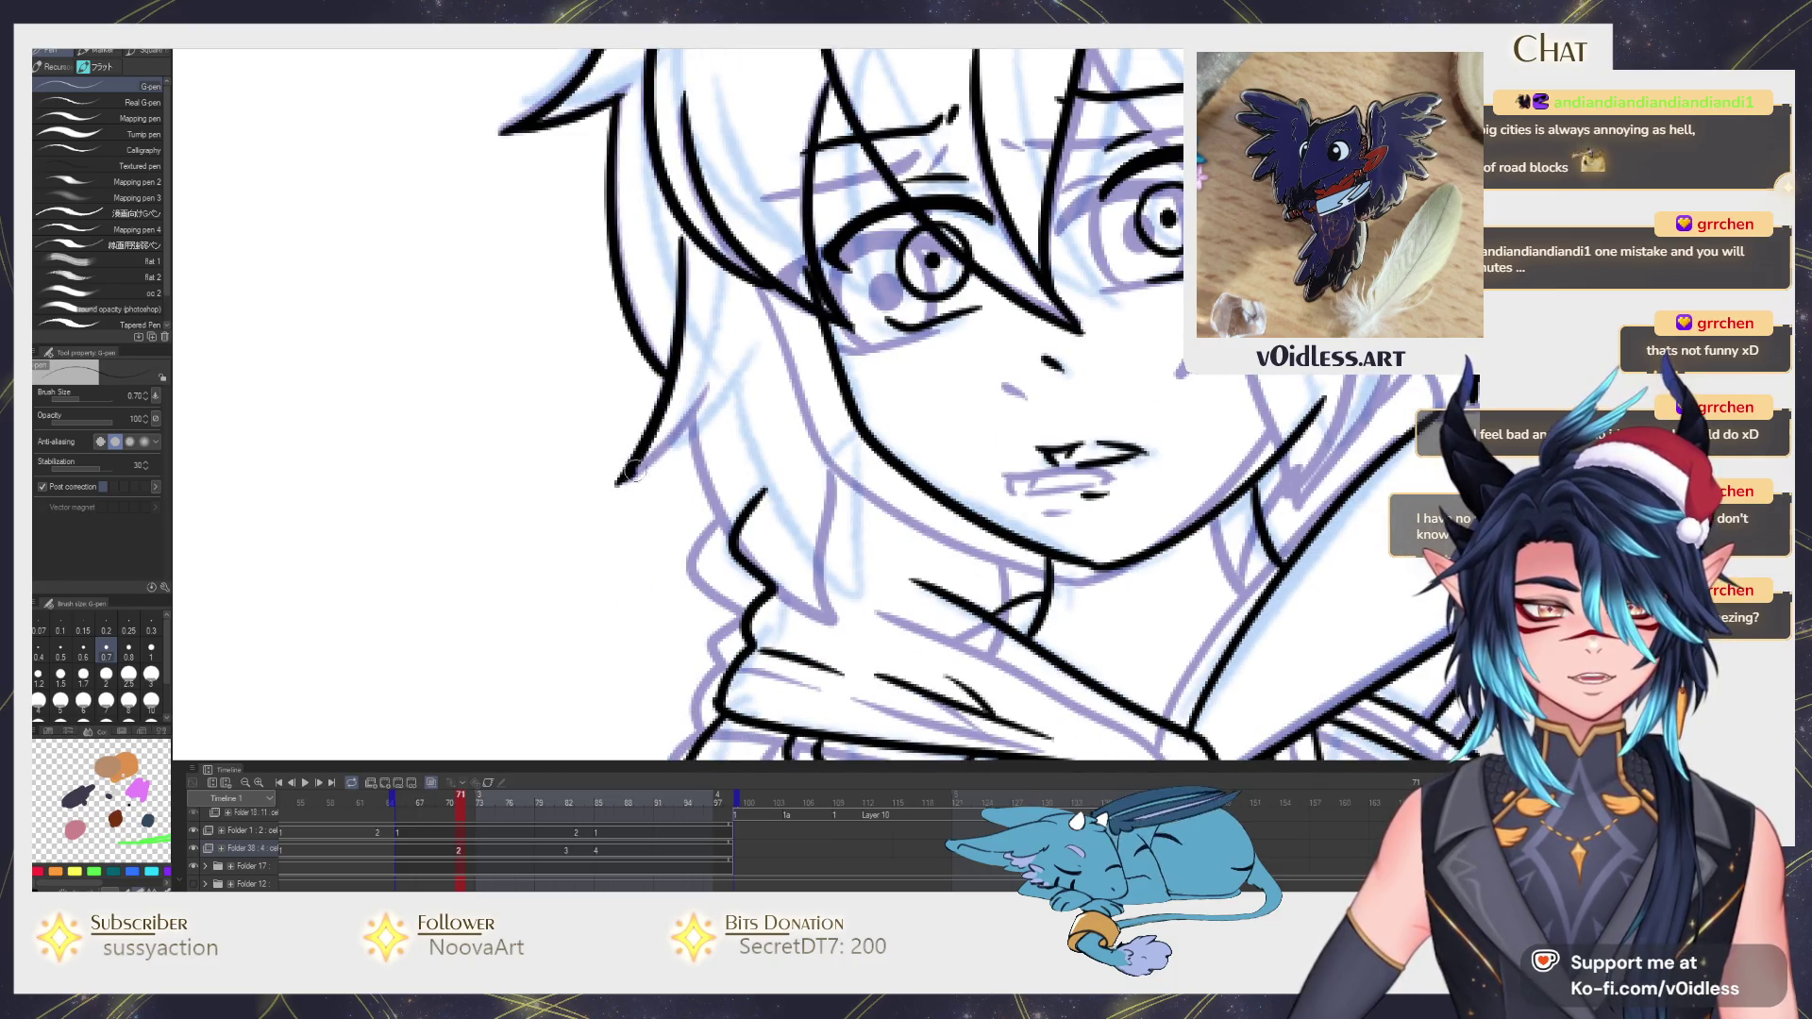
Ink the collar's left edge and a long strand over the eye, then bring the figure upright again.
{"action": "left_click_drag", "start_coordinate": [631, 471], "coordinate": [594, 410]}
{"action": "mouse_move", "coordinate": [644, 354]}
{"action": "left_mouse_down"}
{"action": "mouse_move", "coordinate": [712, 488]}
{"action": "mouse_move", "coordinate": [802, 559]}
{"action": "left_mouse_up"}
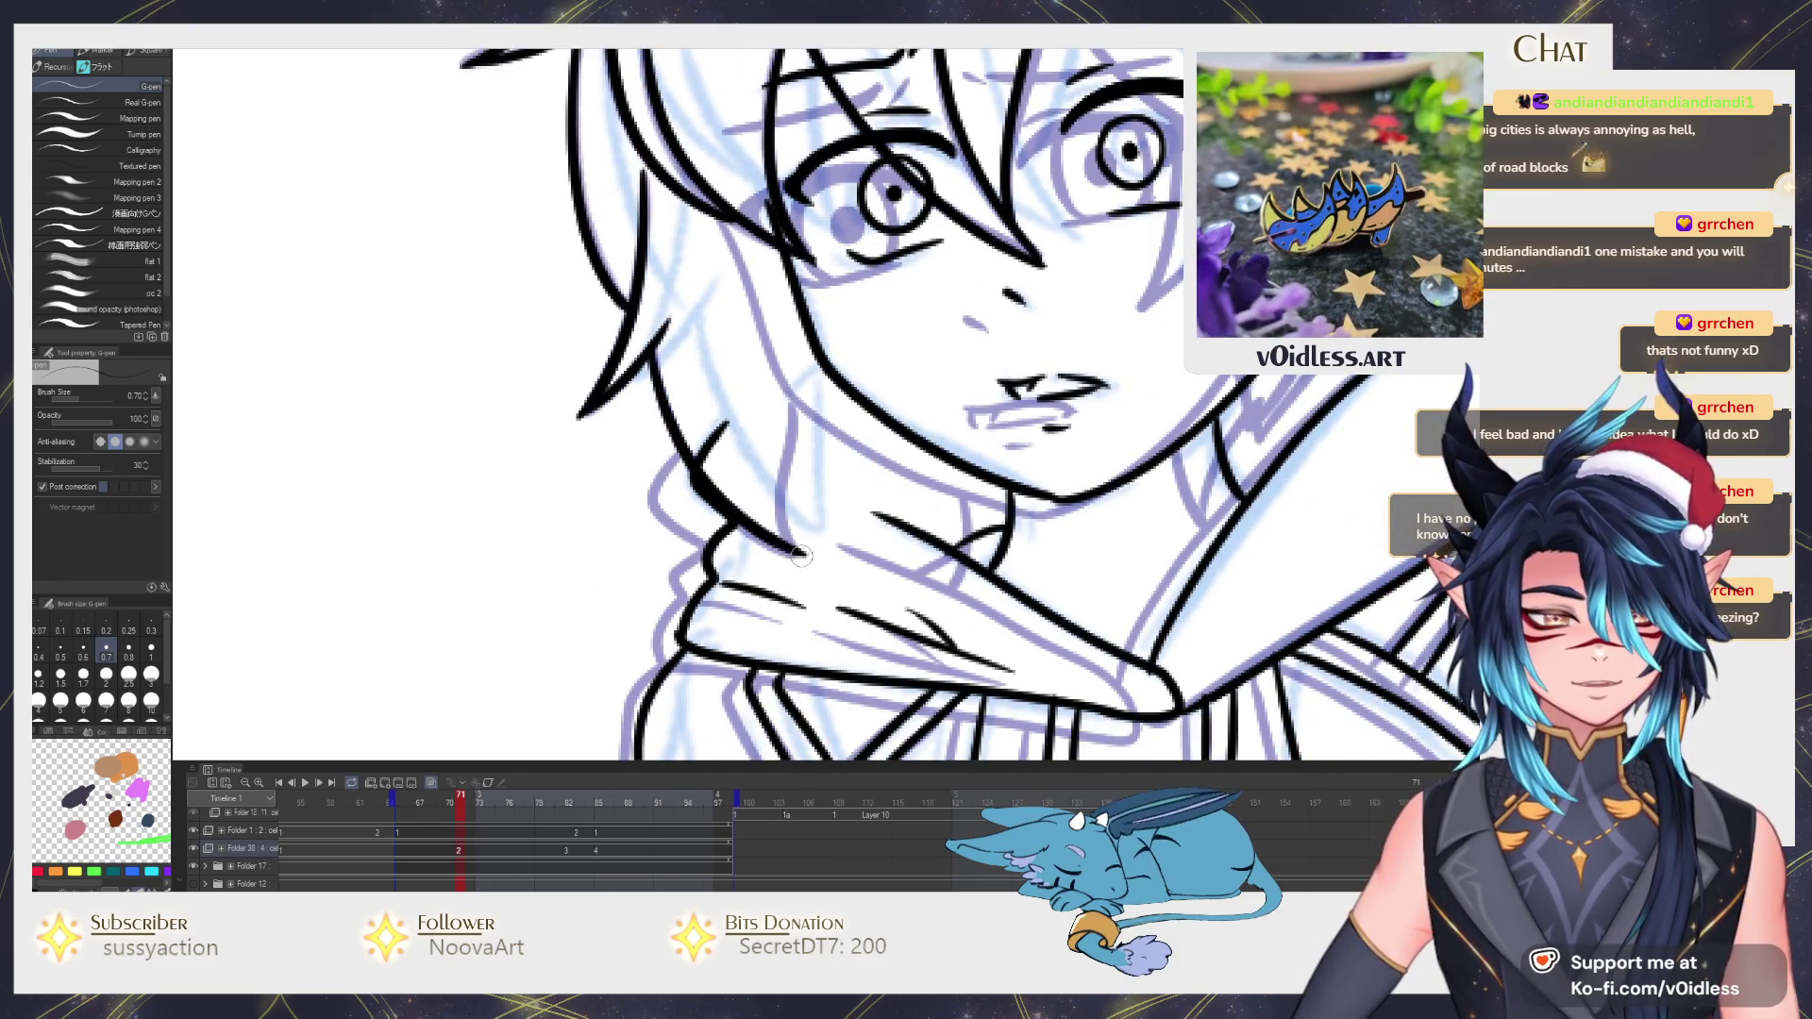
{"action": "scroll", "coordinate": [909, 274], "scroll_direction": "down", "scroll_amount": 3}
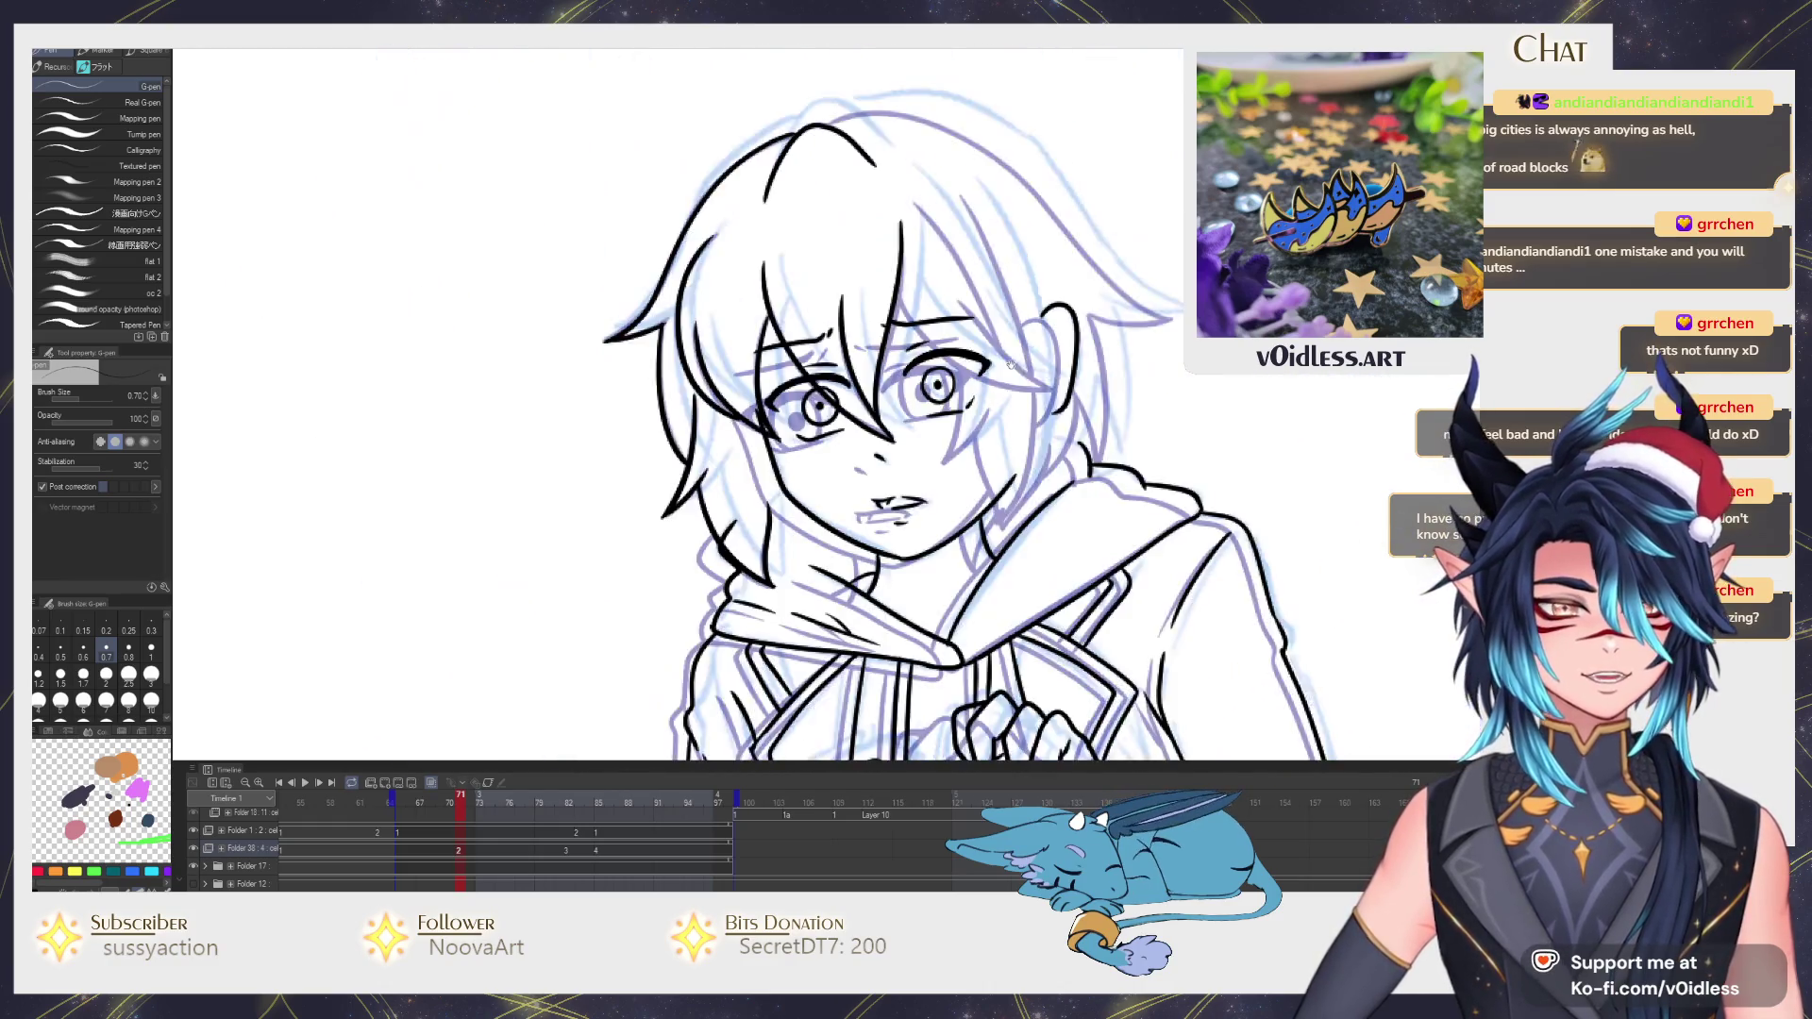
{"action": "scroll", "coordinate": [572, 396], "scroll_direction": "up", "scroll_amount": 5}
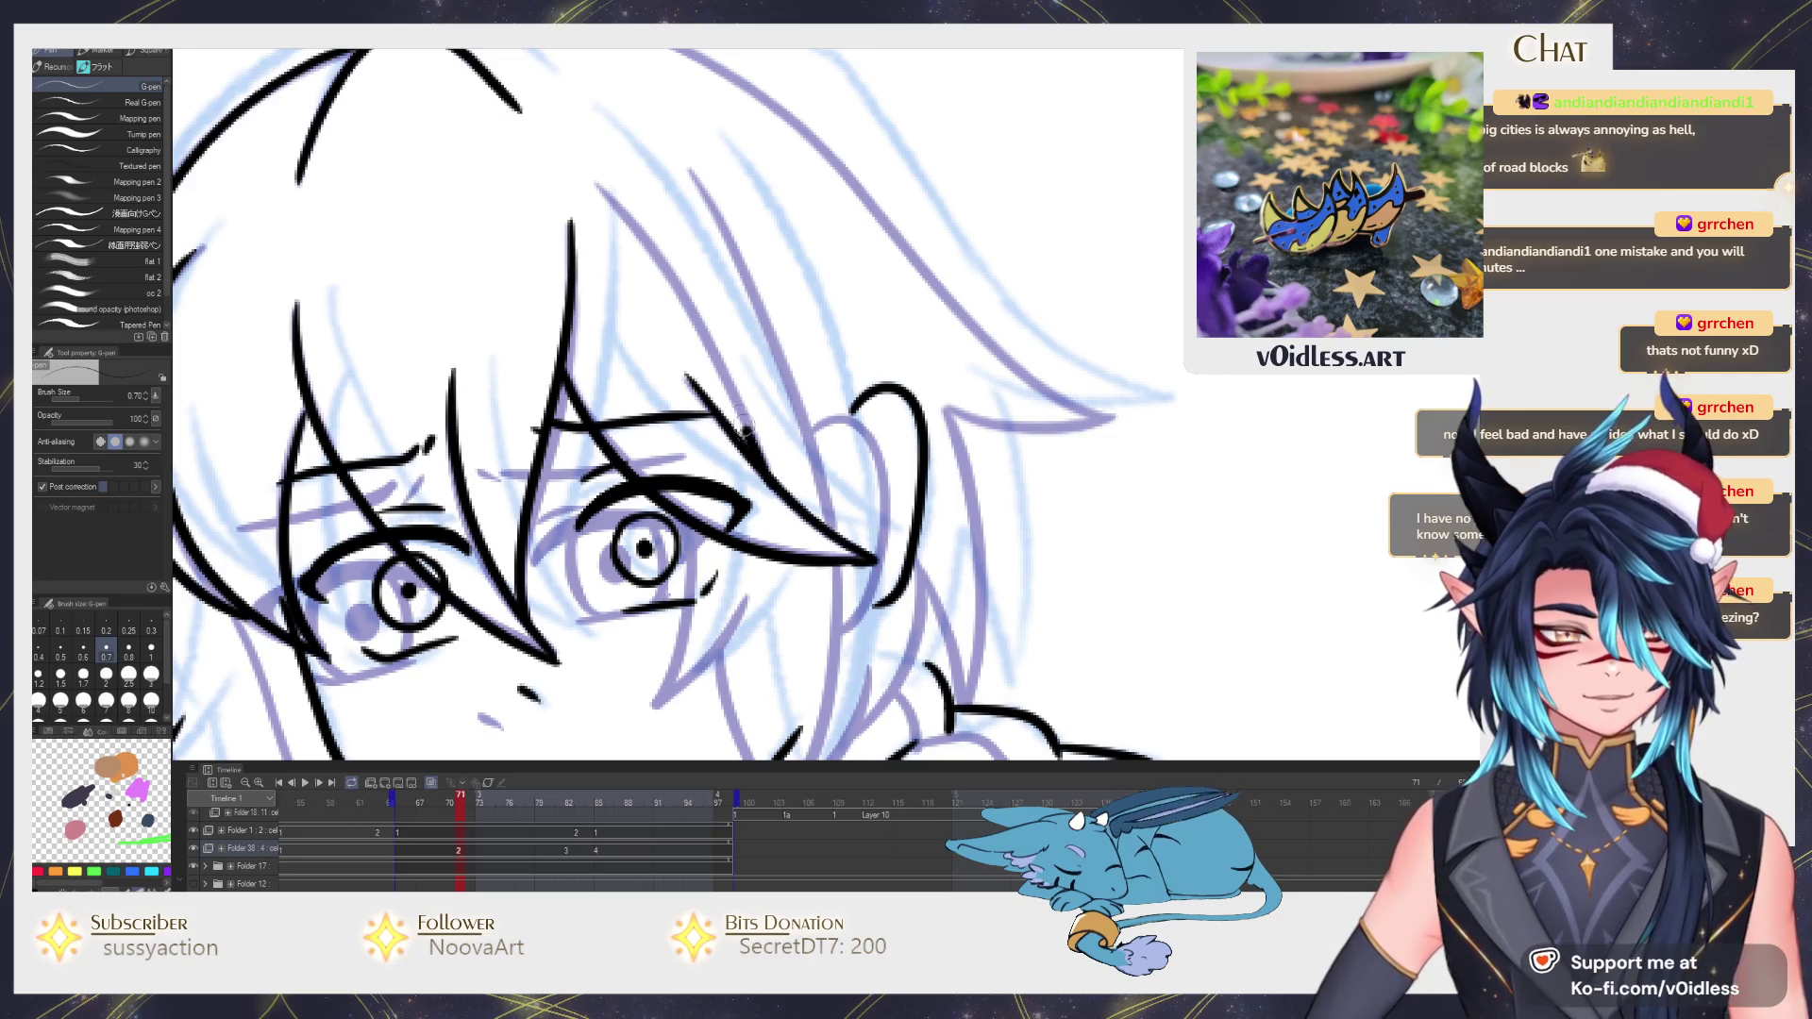
{"action": "left_click_drag", "start_coordinate": [746, 432], "coordinate": [607, 181]}
{"action": "mouse_move", "coordinate": [732, 218]}
{"action": "left_mouse_down"}
{"action": "mouse_move", "coordinate": [706, 173]}
{"action": "mouse_move", "coordinate": [797, 467]}
{"action": "left_mouse_up"}
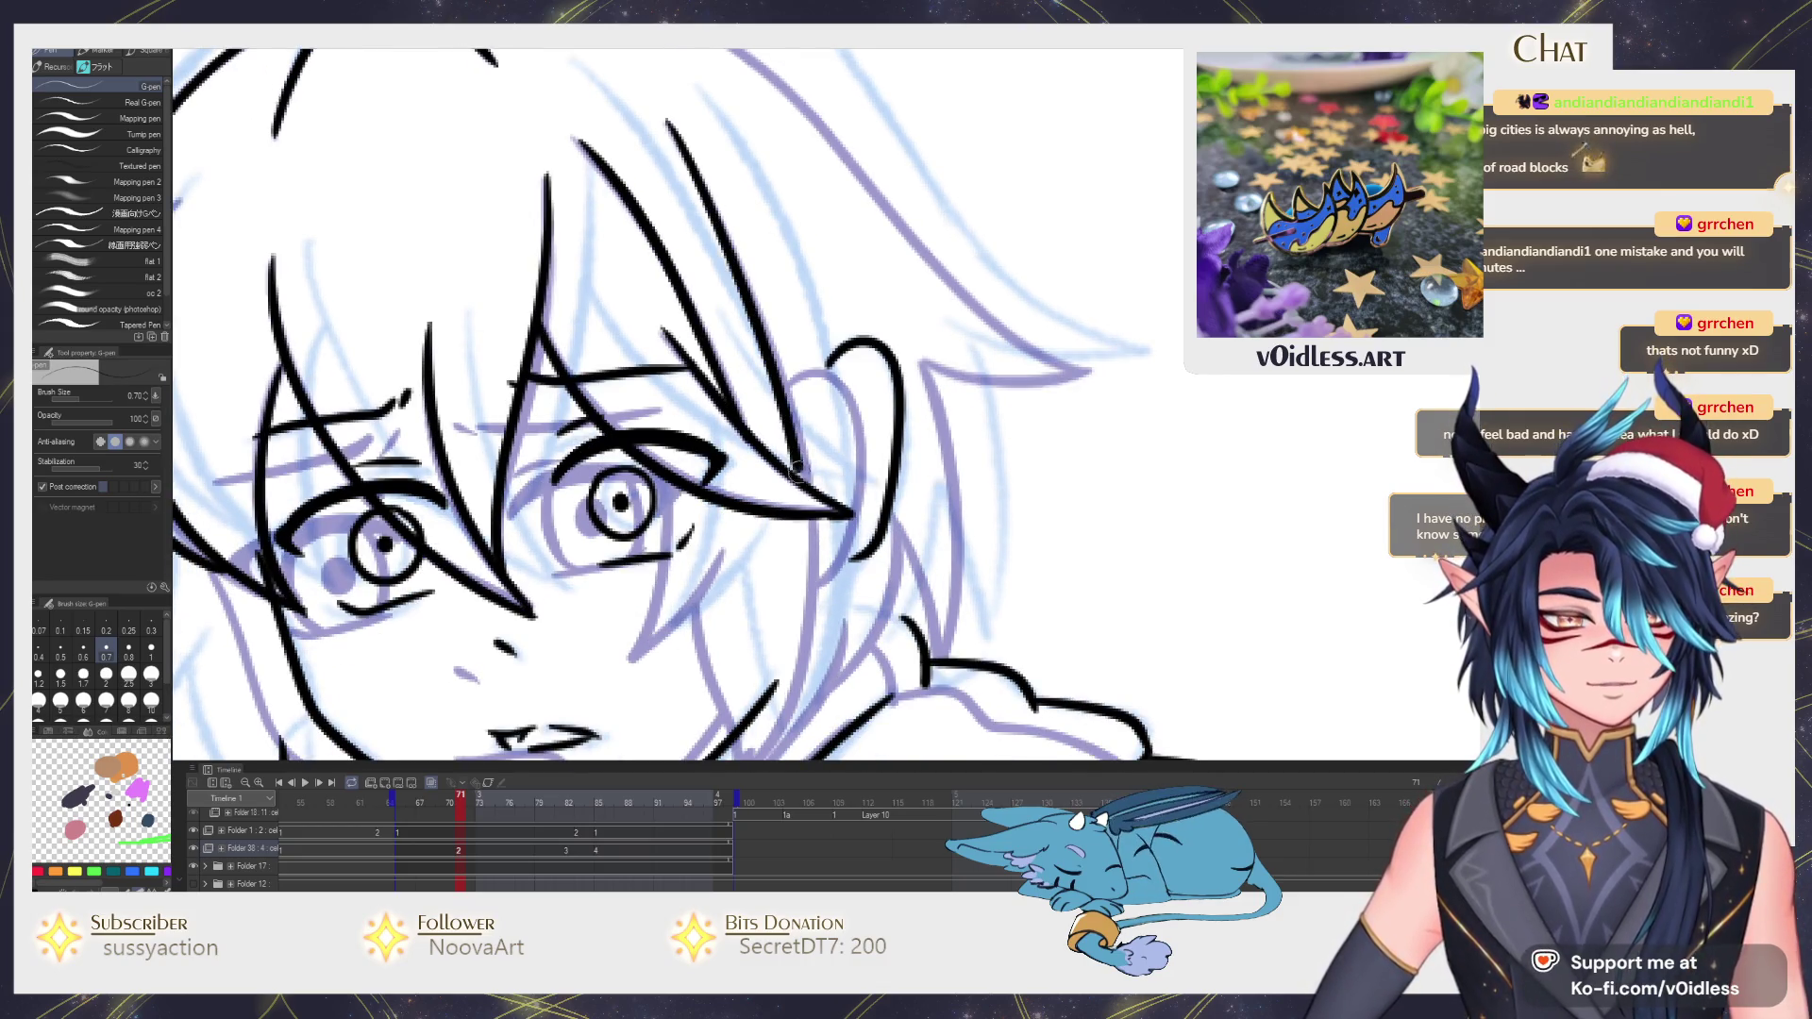
{"action": "scroll", "coordinate": [809, 329], "scroll_direction": "down", "scroll_amount": 3}
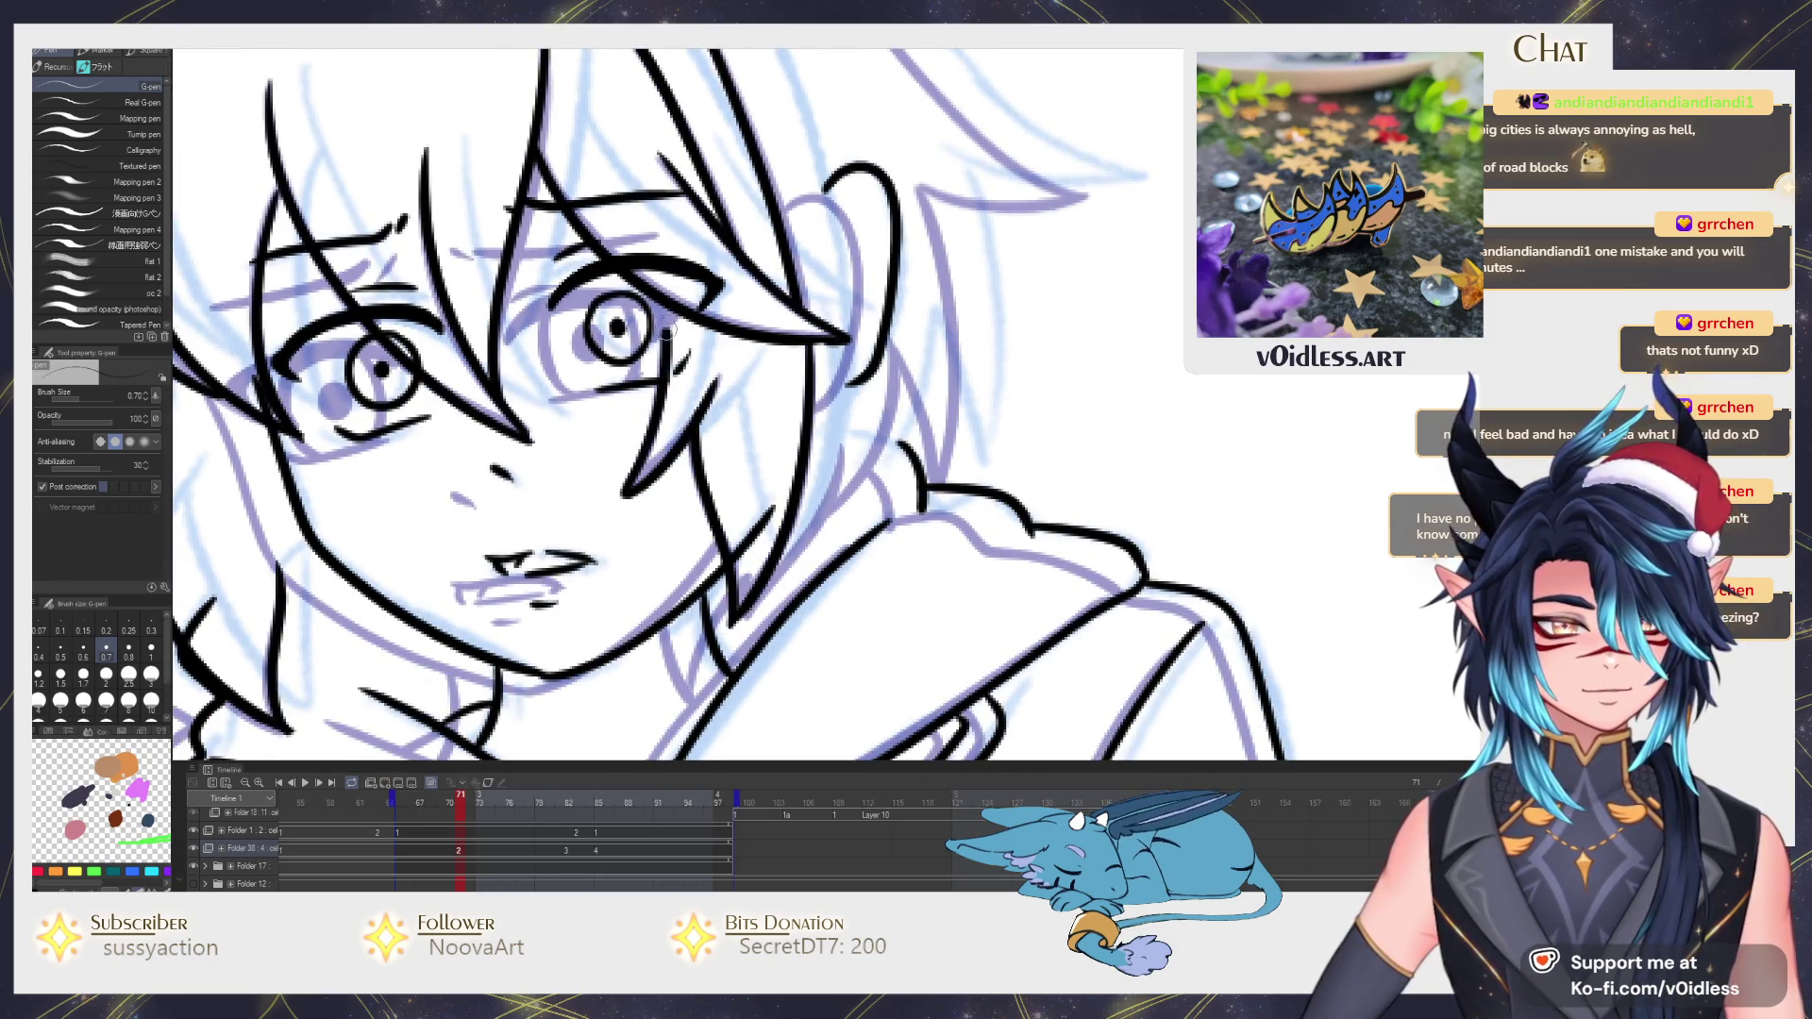
{"action": "scroll", "coordinate": [743, 430], "scroll_direction": "up", "scroll_amount": 2}
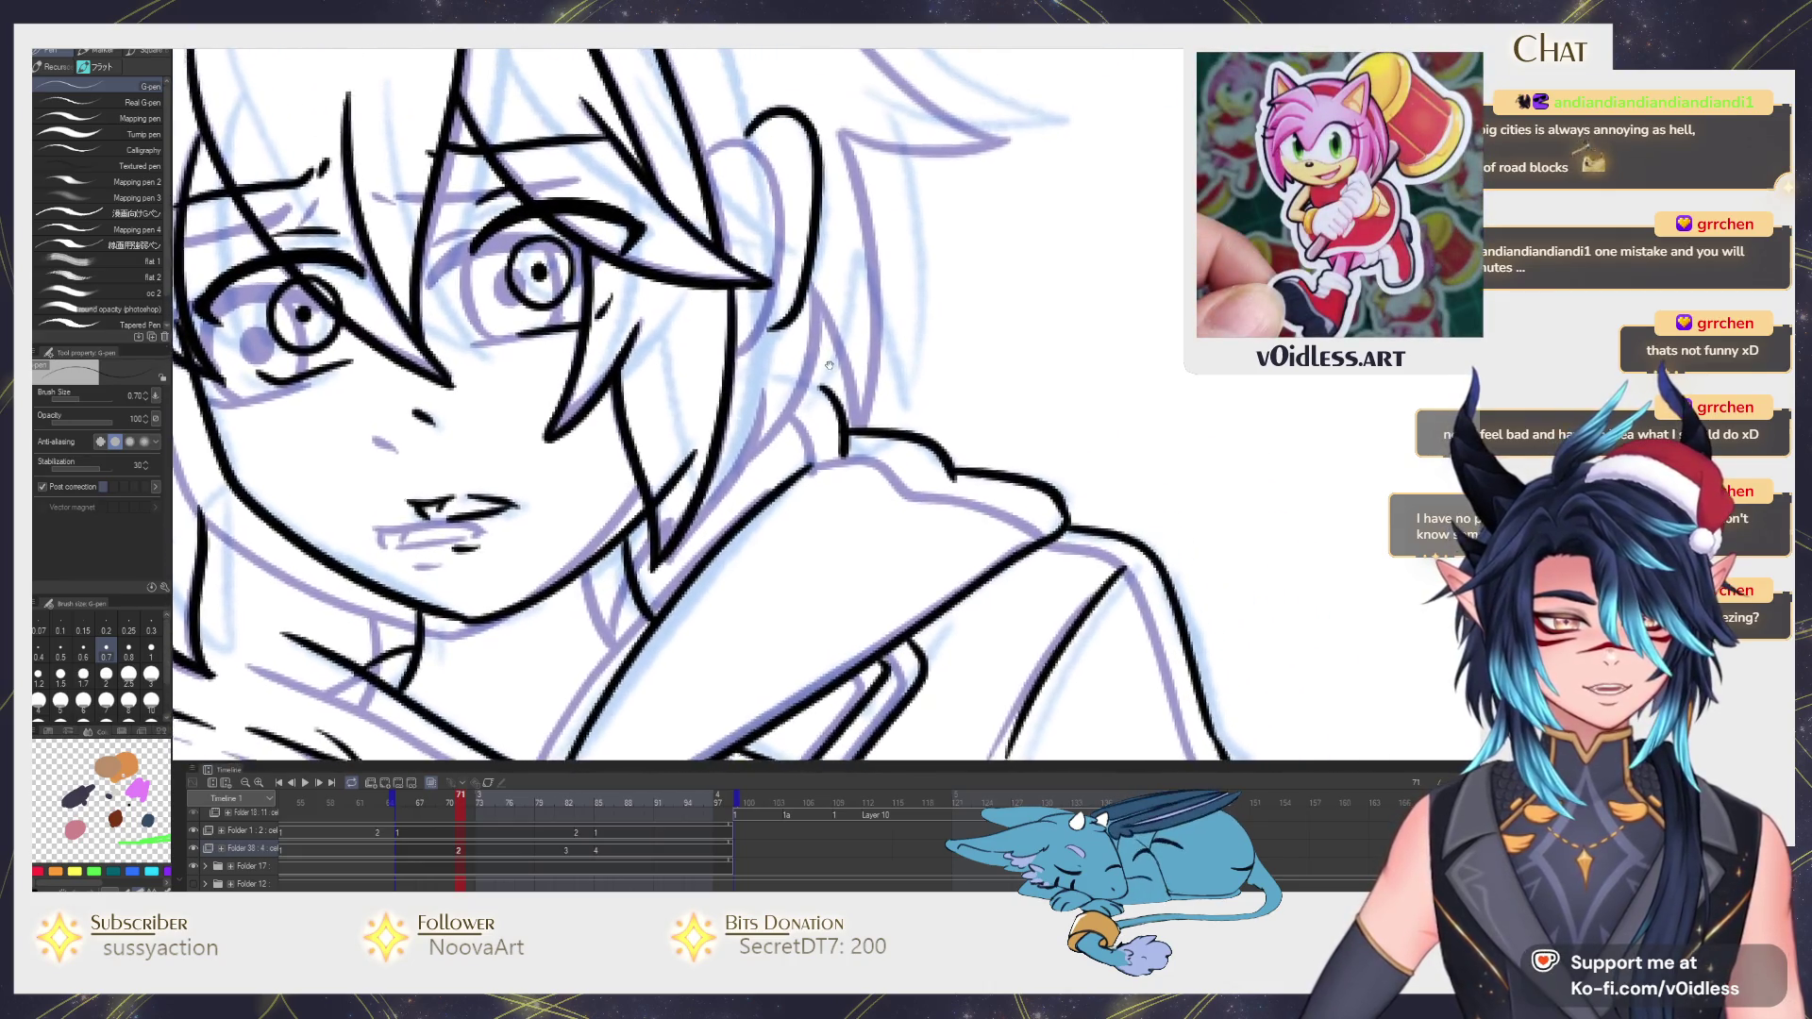
{"action": "scroll", "coordinate": [829, 528], "scroll_direction": "right", "scroll_amount": 2}
{"action": "scroll", "coordinate": [831, 526], "scroll_direction": "up", "scroll_amount": 2}
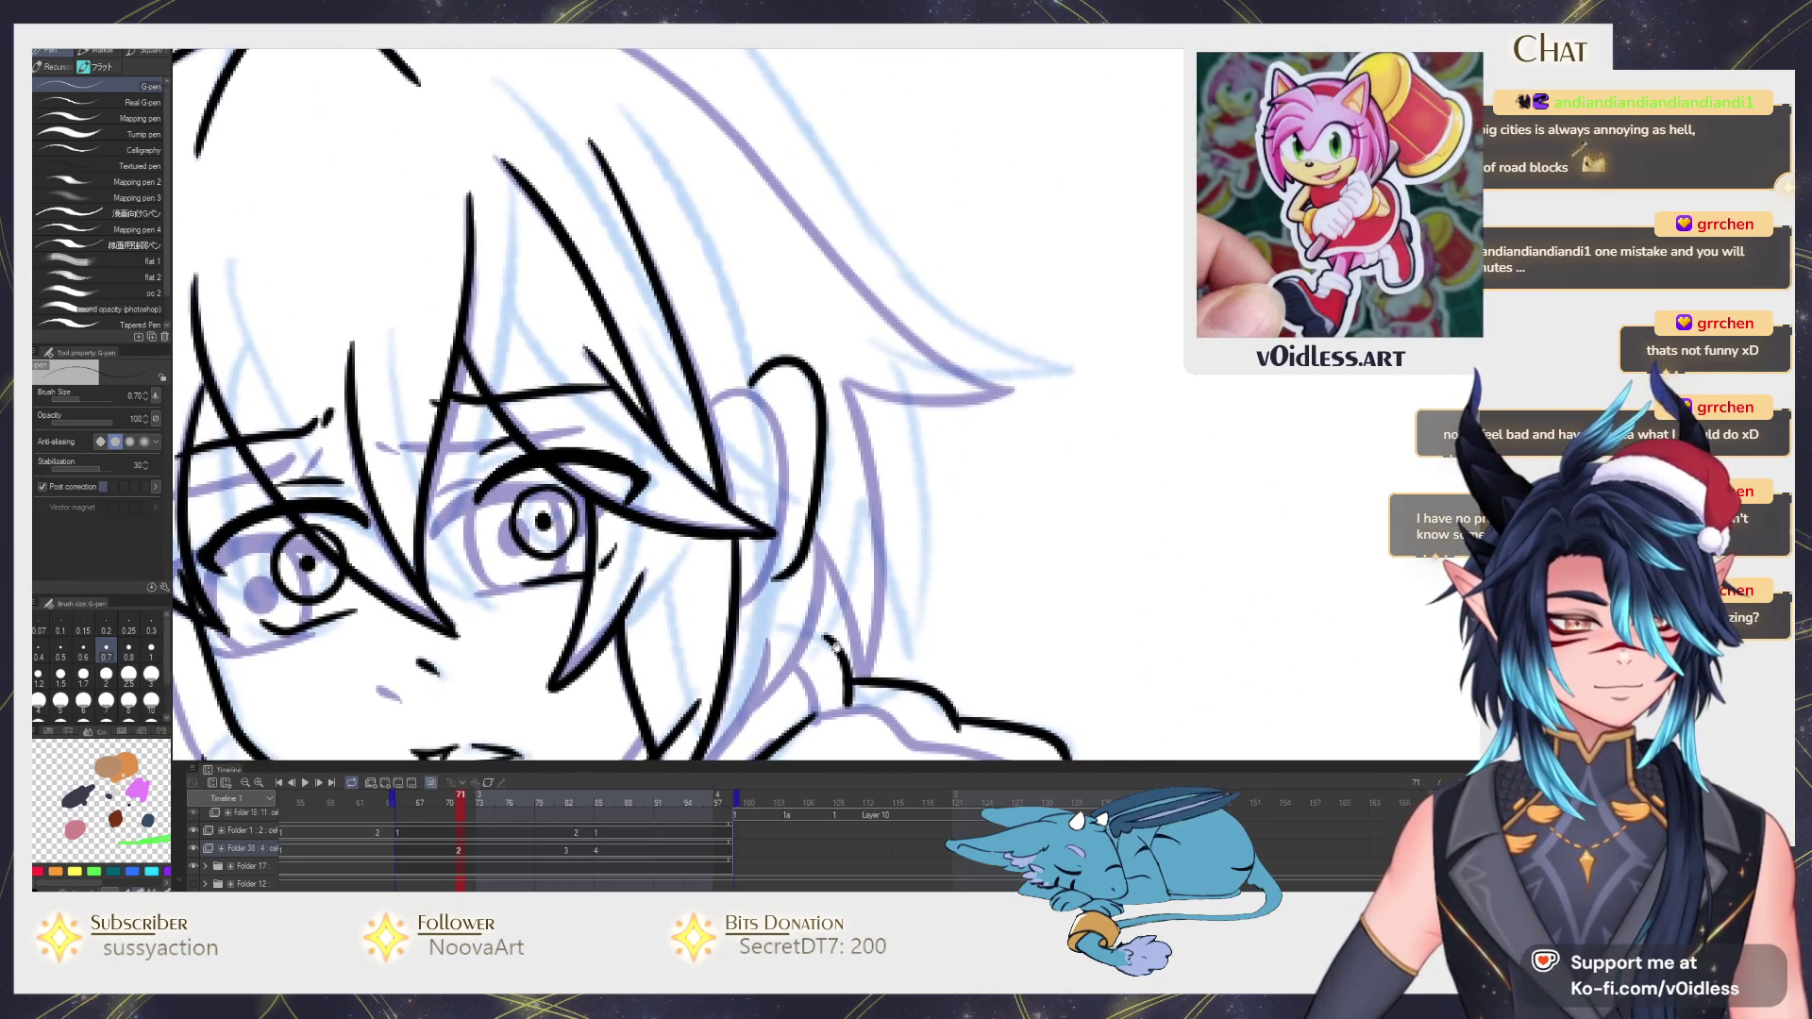
{"action": "scroll", "coordinate": [722, 572], "scroll_direction": "down", "scroll_amount": 3}
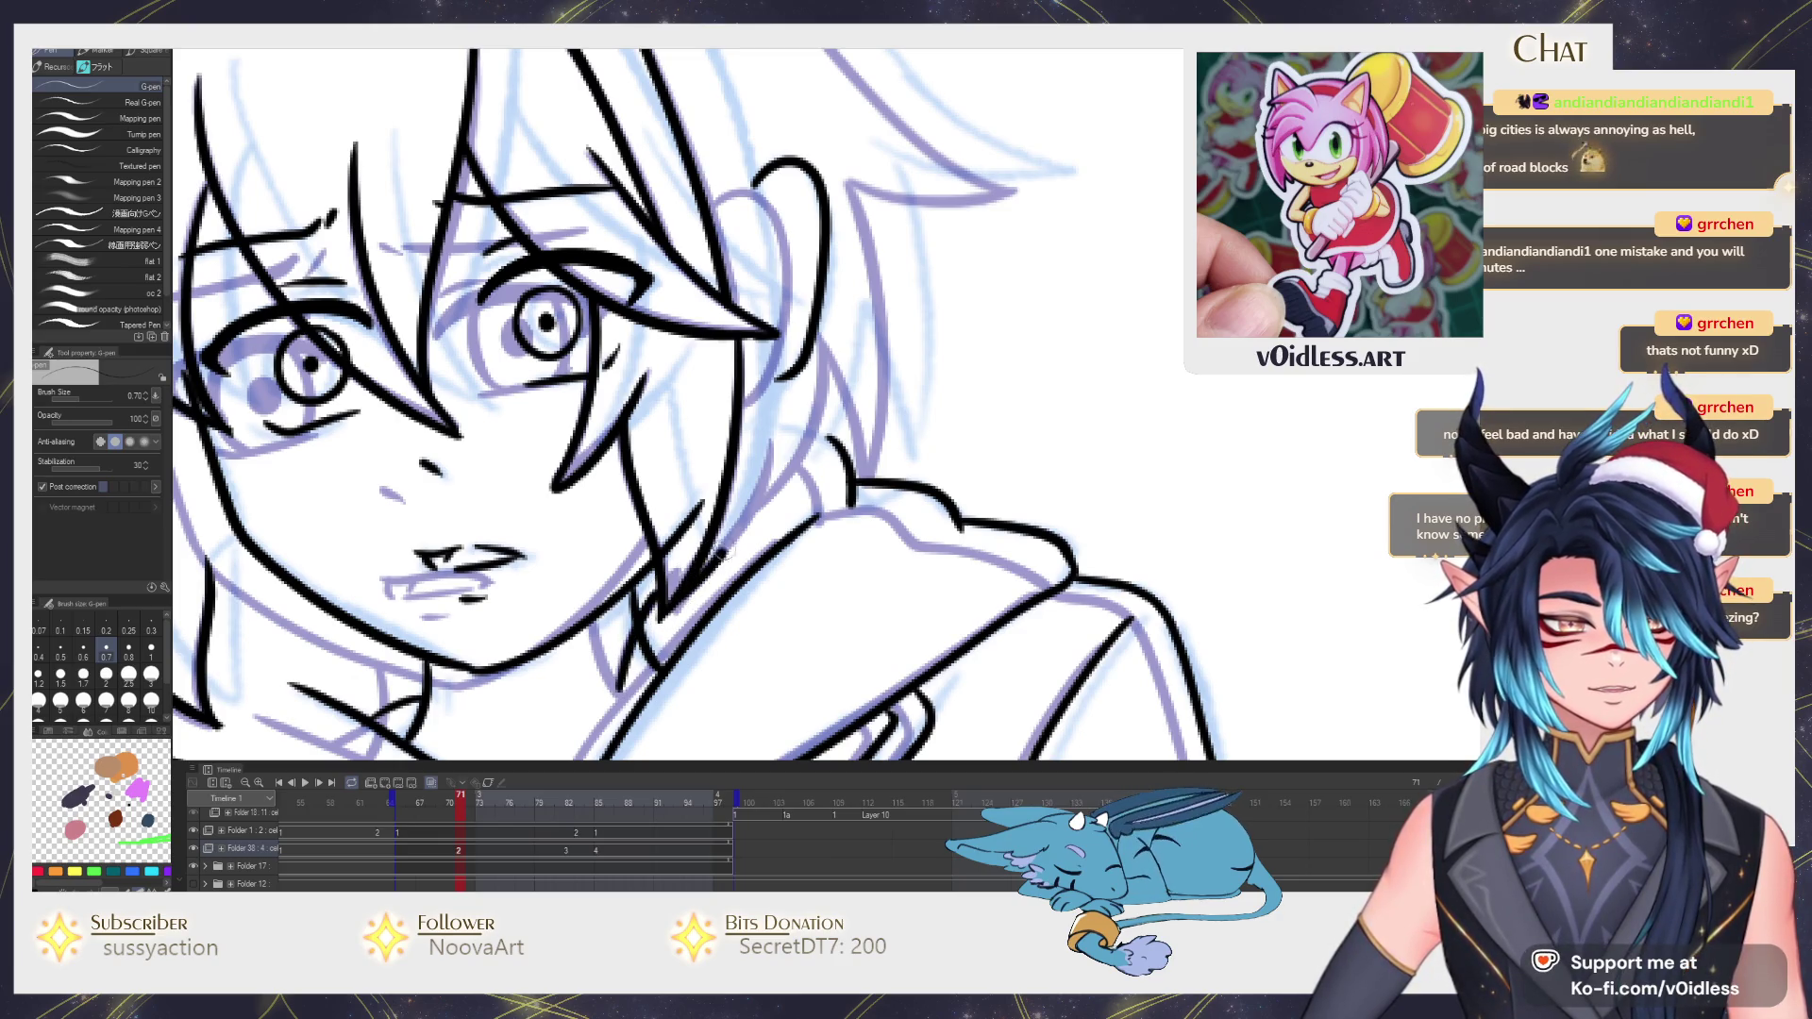
{"action": "scroll", "coordinate": [719, 550], "scroll_direction": "up", "scroll_amount": 1}
{"action": "scroll", "coordinate": [770, 492], "scroll_direction": "right", "scroll_amount": 1}
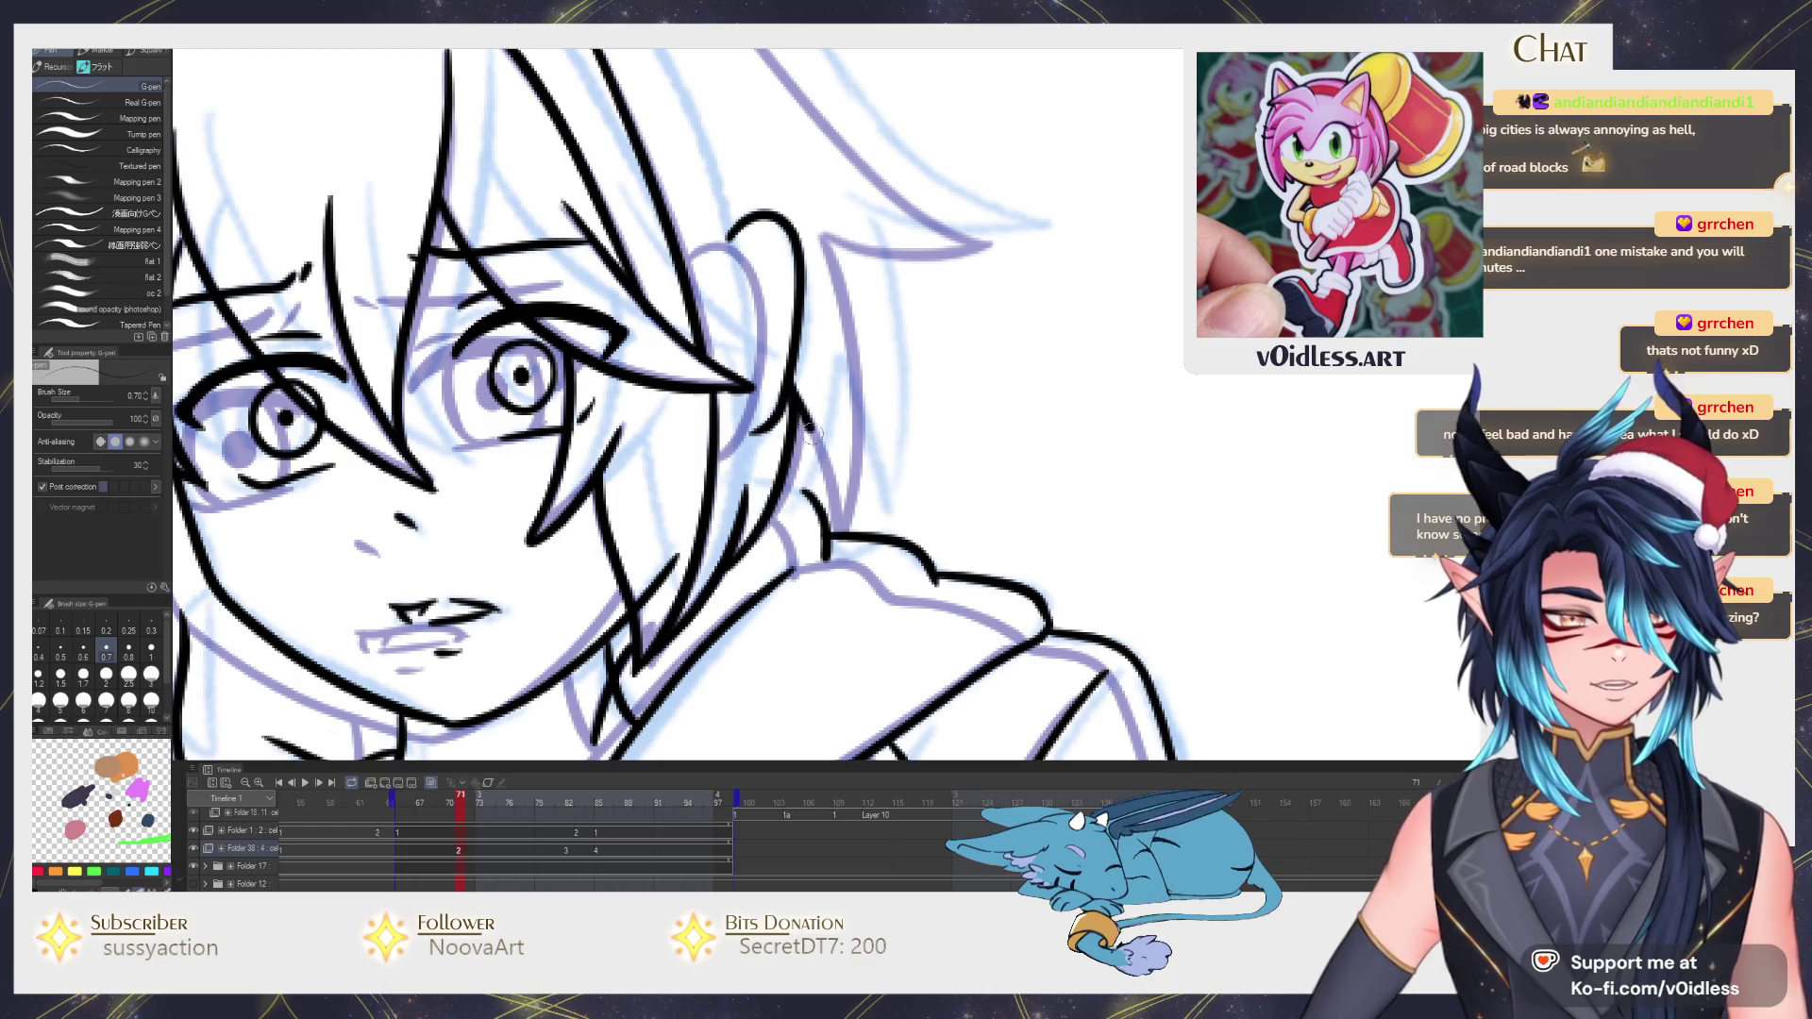
{"action": "scroll", "coordinate": [818, 560], "scroll_direction": "up", "scroll_amount": 1}
{"action": "left_click_drag", "start_coordinate": [806, 281], "coordinate": [827, 436]}
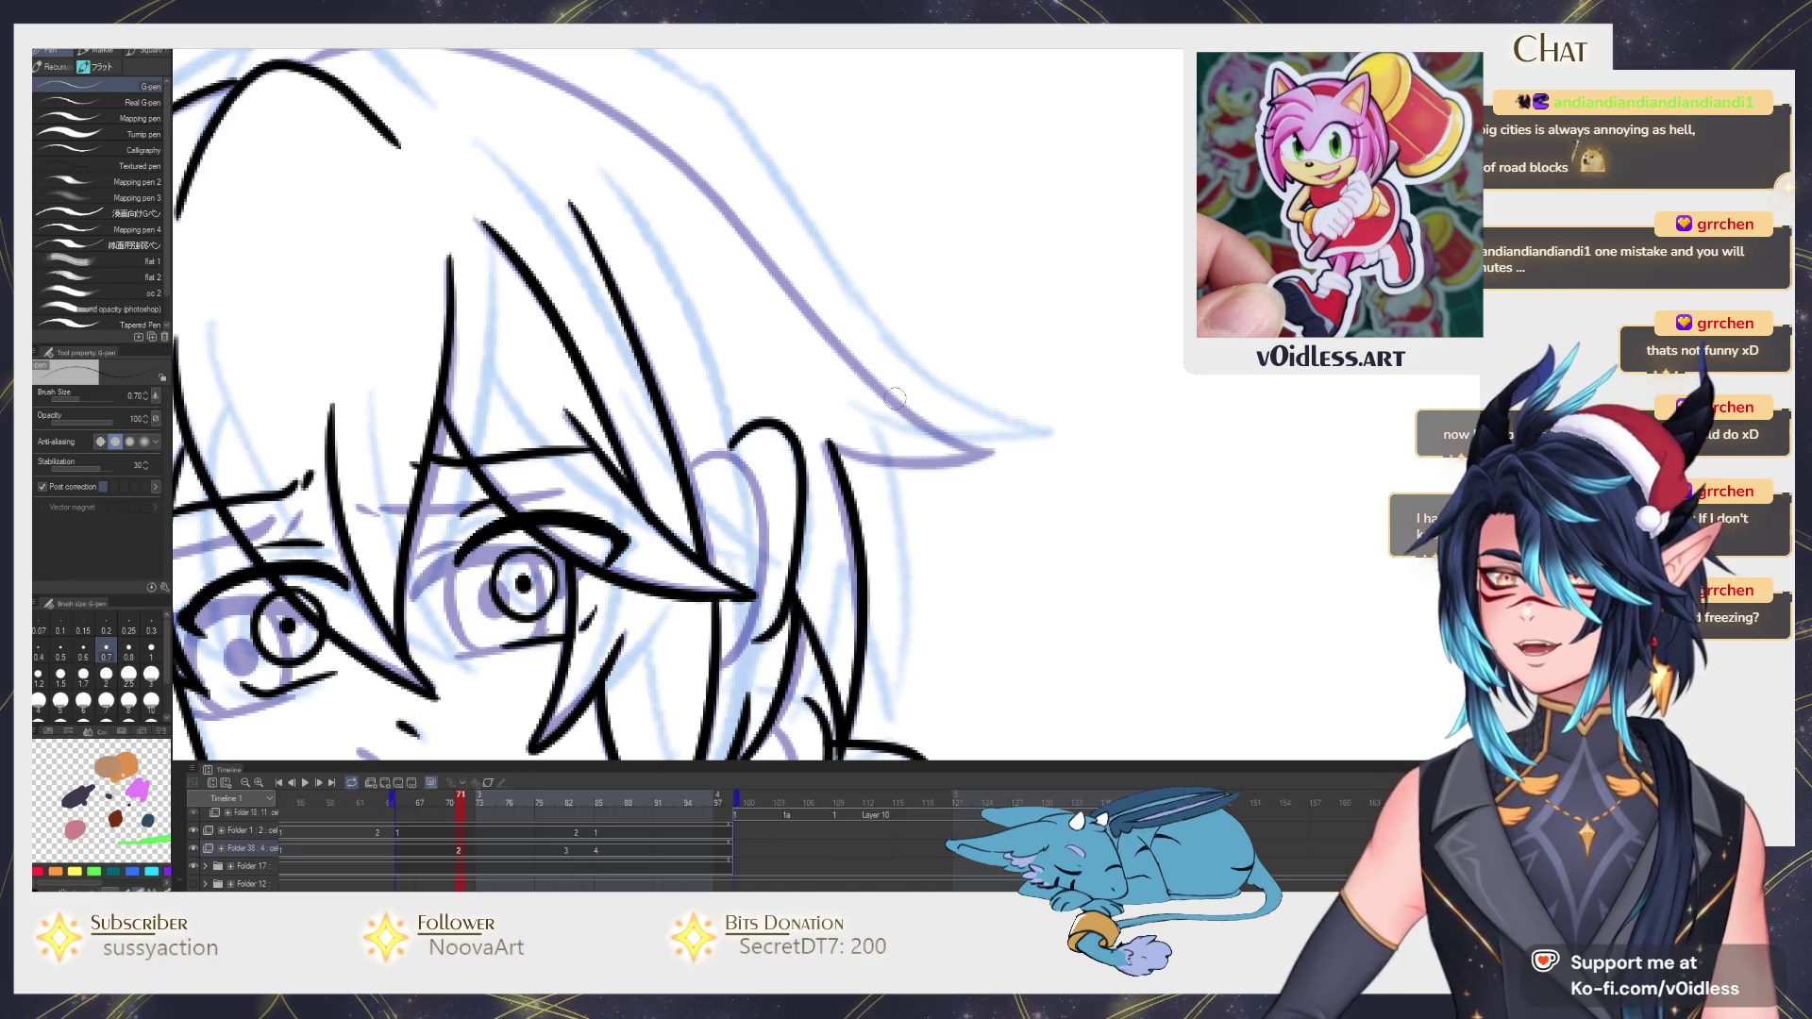
{"action": "left_click_drag", "start_coordinate": [886, 530], "coordinate": [835, 600]}
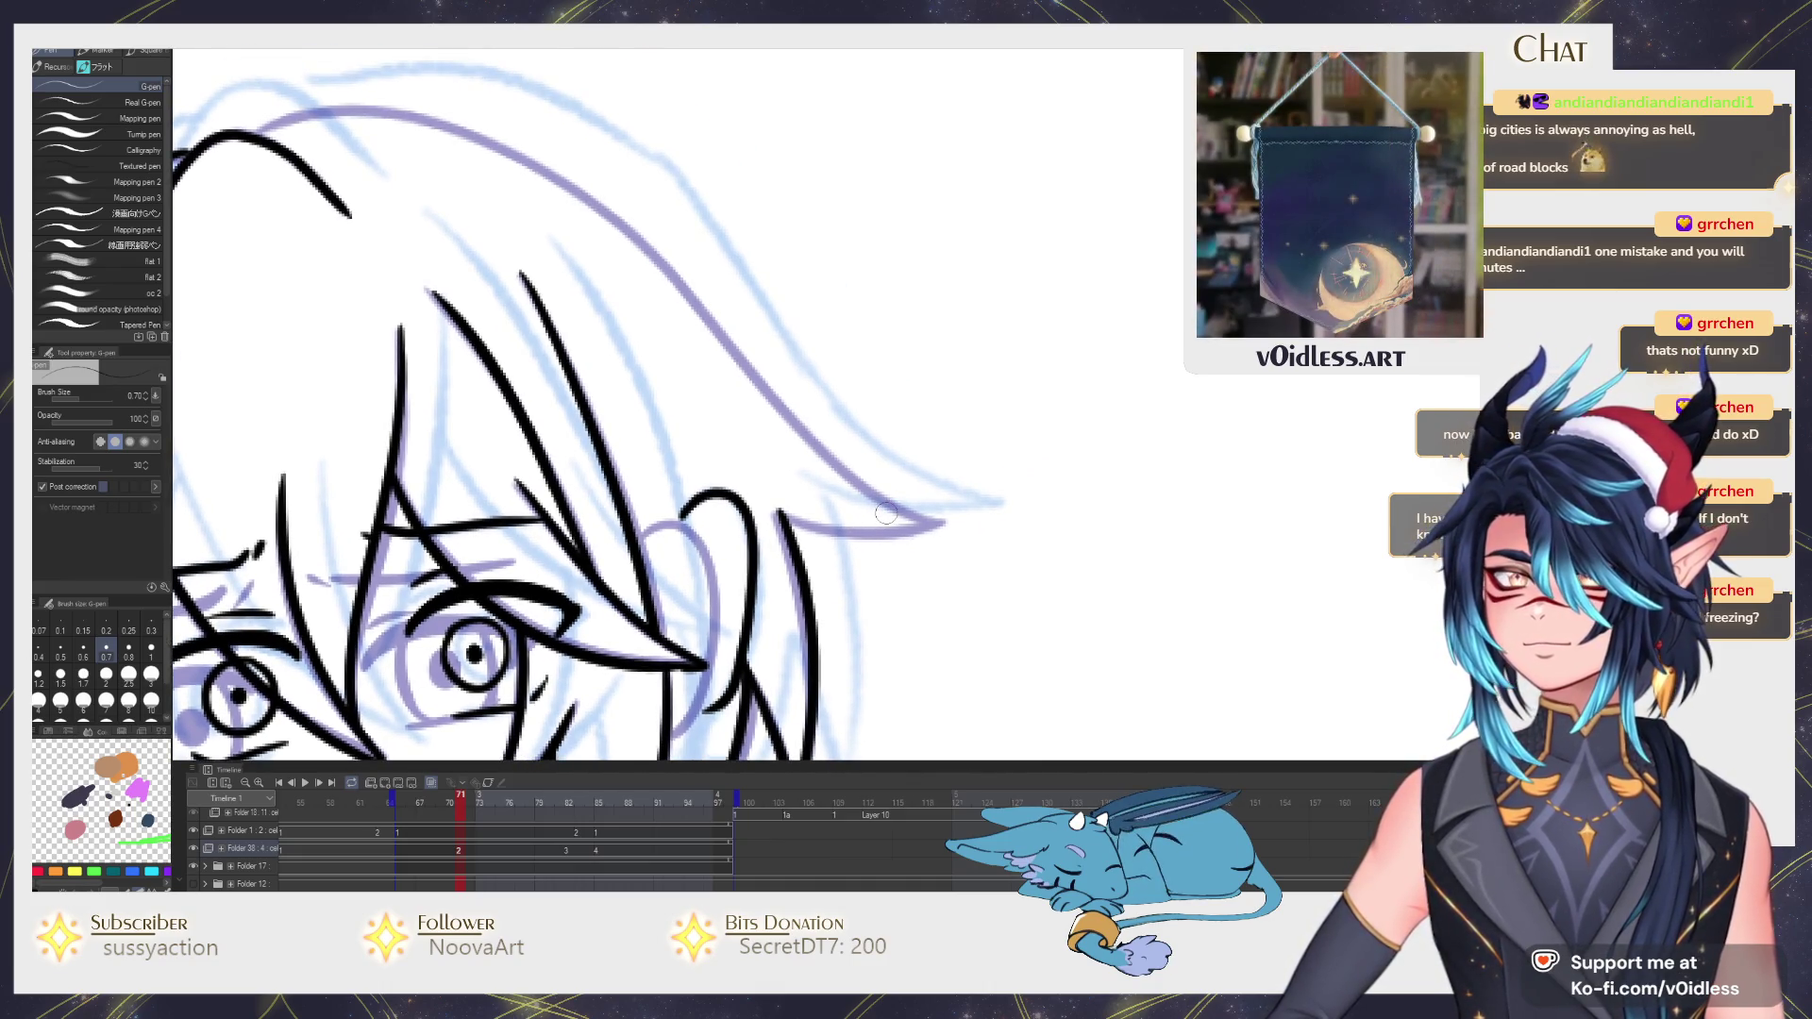
{"action": "mouse_move", "coordinate": [885, 513]}
{"action": "left_mouse_down"}
{"action": "mouse_move", "coordinate": [825, 540]}
{"action": "mouse_move", "coordinate": [637, 255]}
{"action": "mouse_move", "coordinate": [683, 449]}
{"action": "mouse_move", "coordinate": [1007, 245]}
{"action": "left_mouse_up"}
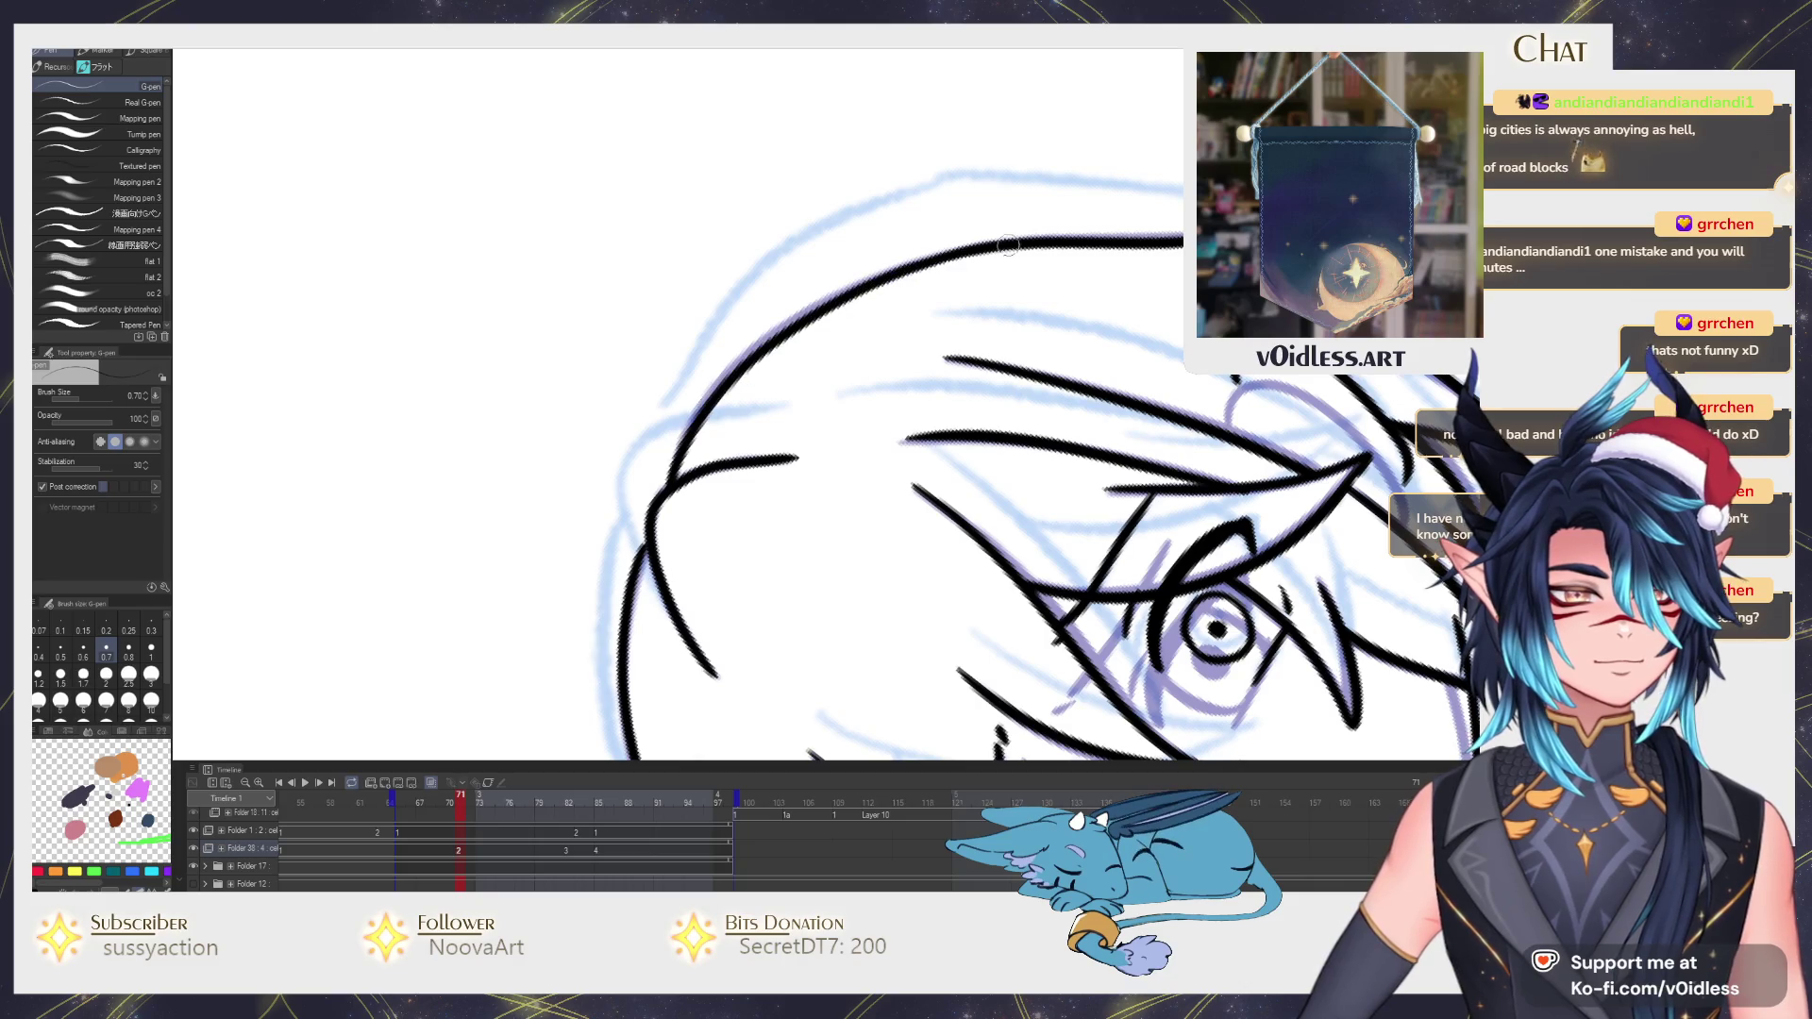
{"action": "mouse_move", "coordinate": [649, 538]}
{"action": "left_mouse_down"}
{"action": "mouse_move", "coordinate": [850, 426]}
{"action": "mouse_move", "coordinate": [934, 487]}
{"action": "left_mouse_up"}
Briefly transform the head lineart, then flip between neighbouring frames to compare poses.
{"action": "key", "text": "ctrl+t"}
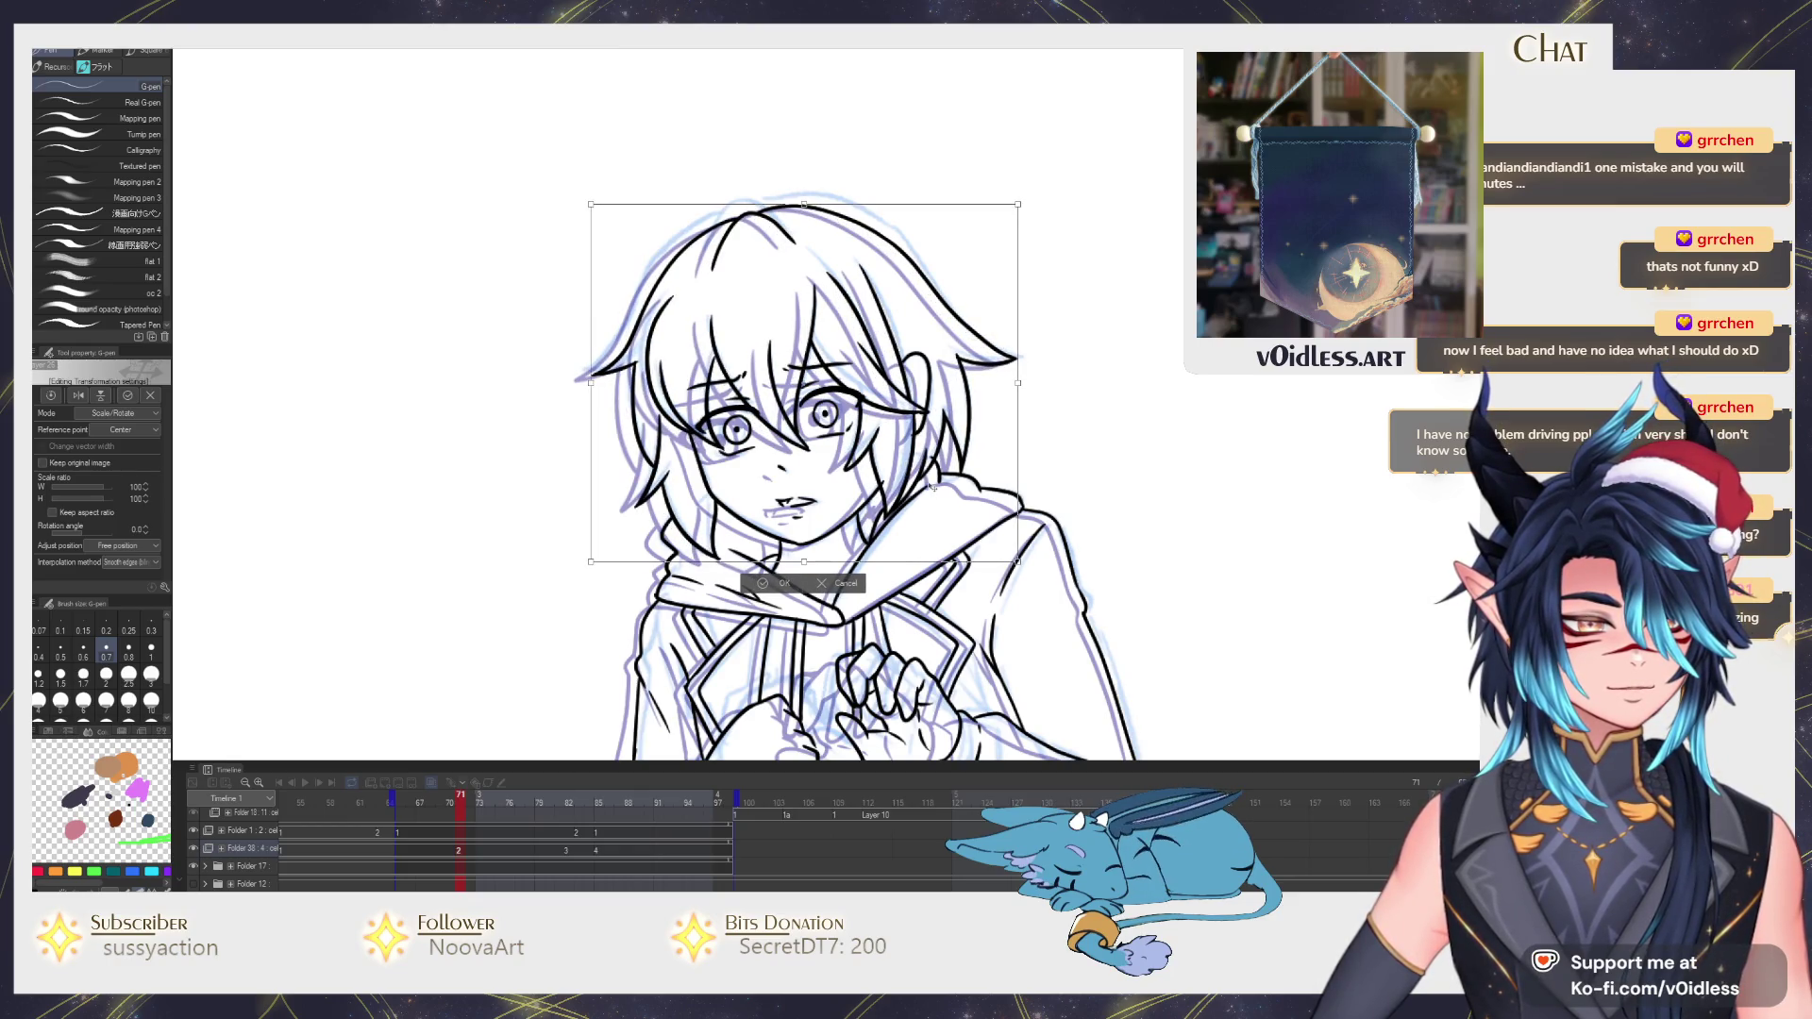
{"action": "key", "text": "Return"}
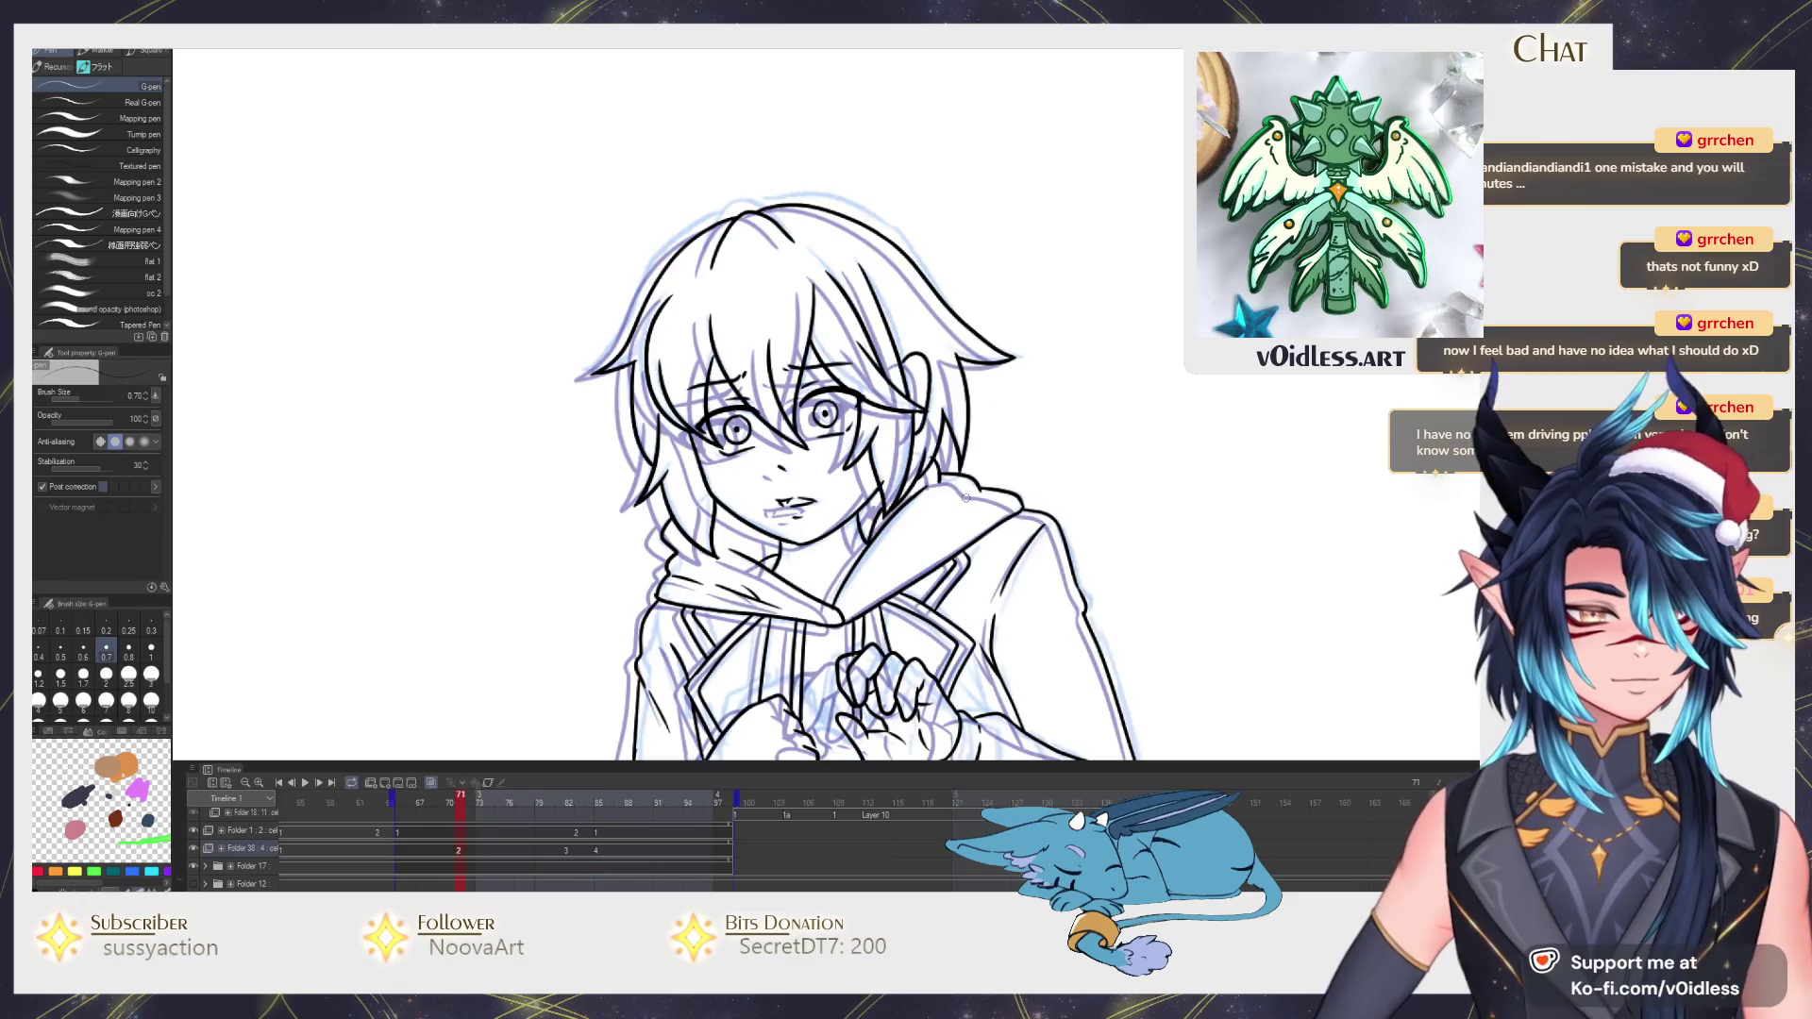
{"action": "key", "text": "Left"}
{"action": "key", "text": "Left"}
{"action": "key", "text": "Left"}
{"action": "key", "text": "Right"}
{"action": "key", "text": "Left"}
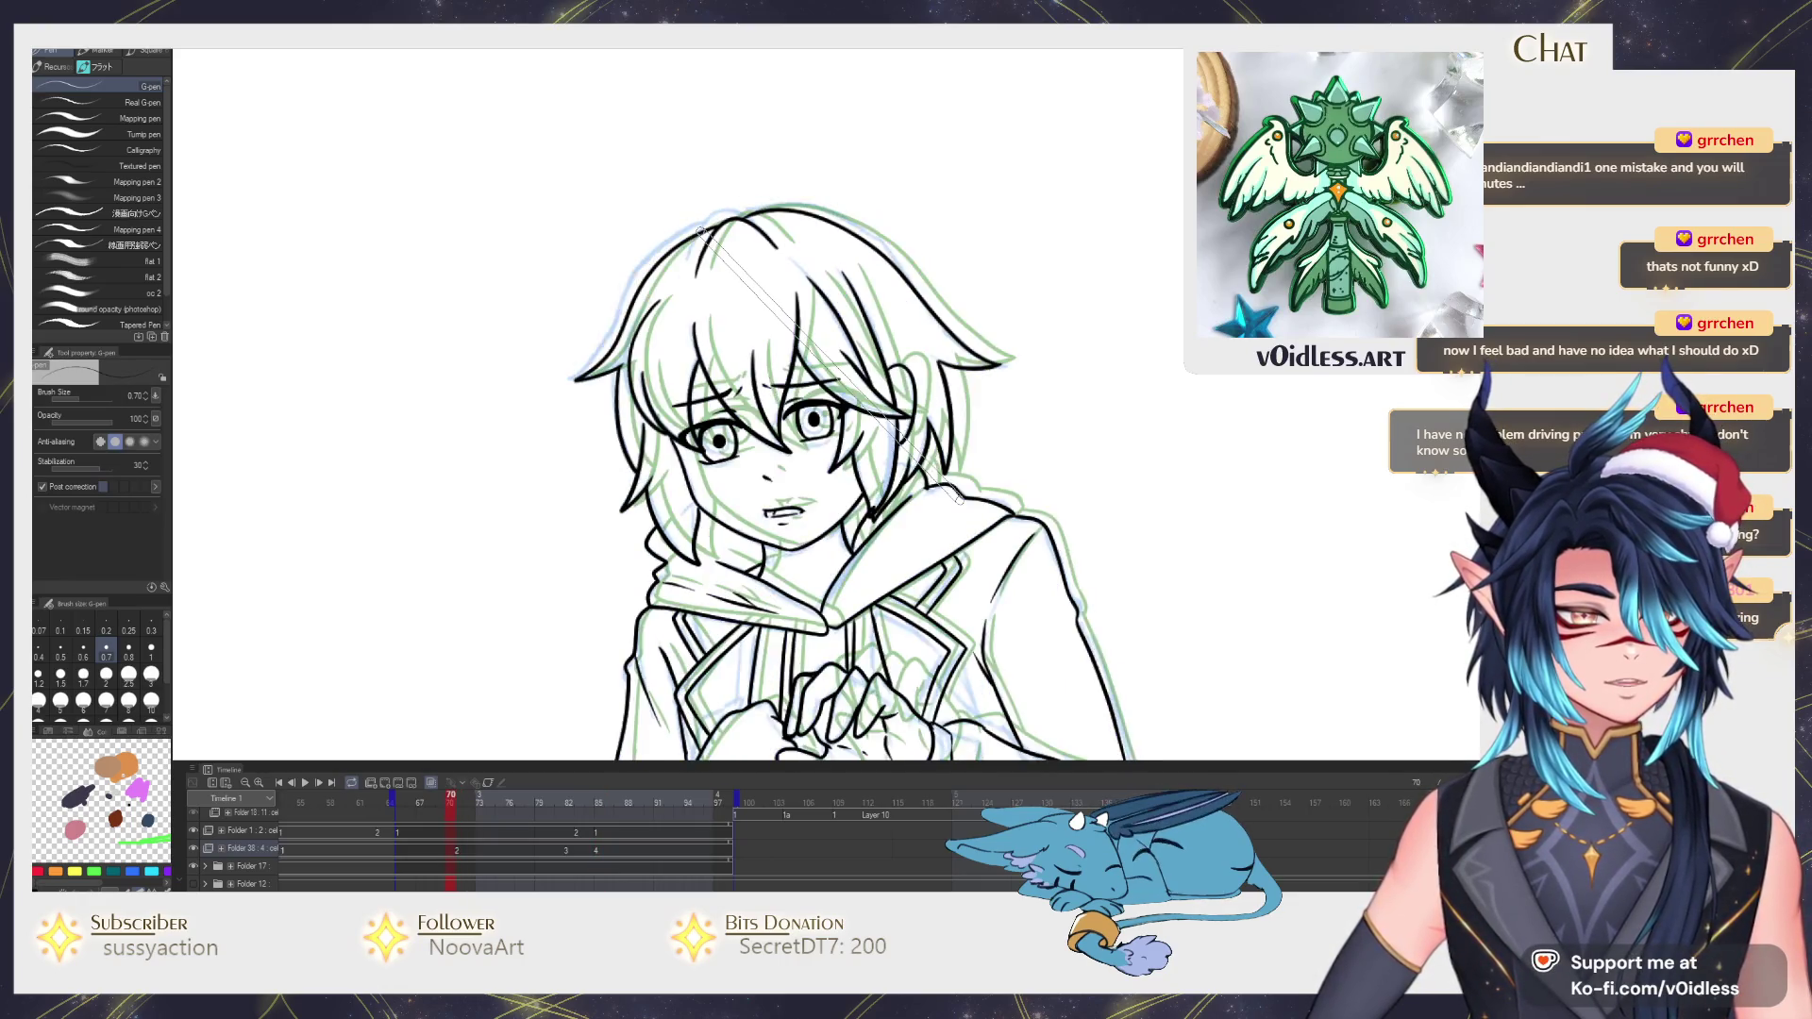
{"action": "key", "text": "Right"}
{"action": "key", "text": "Left"}
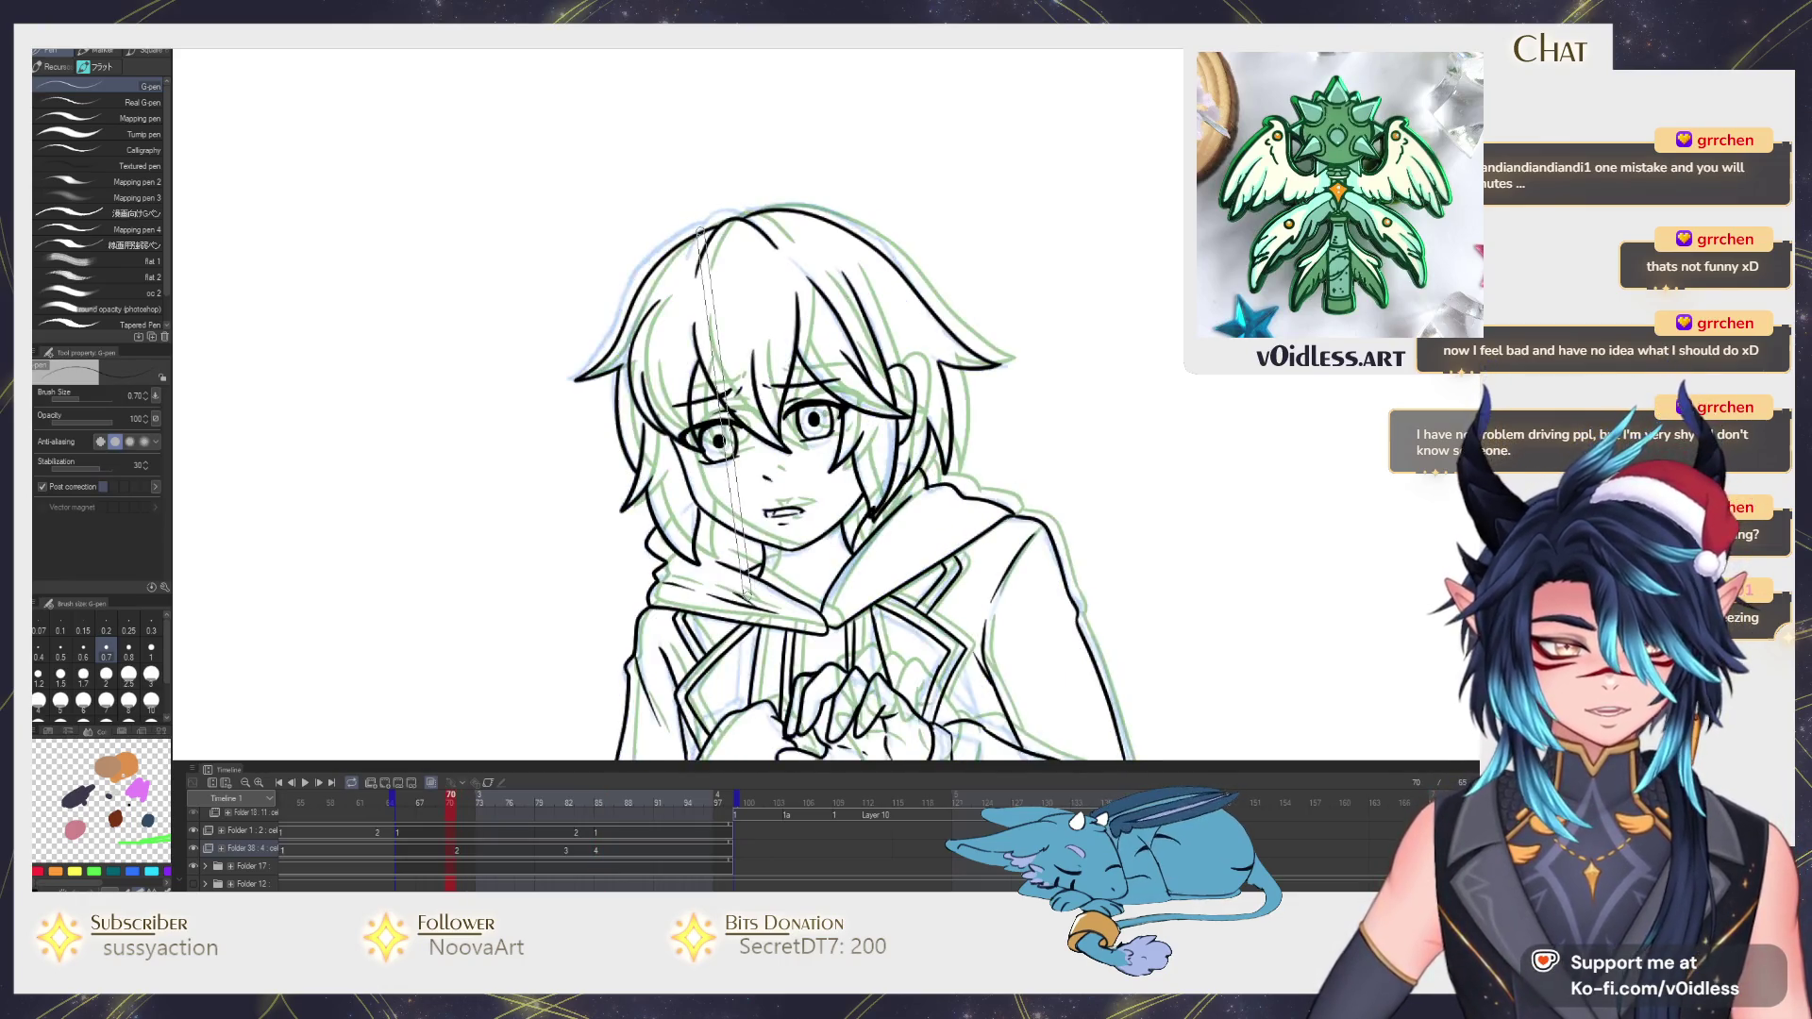
{"action": "key", "text": "Right"}
{"action": "key", "text": "Left"}
{"action": "key", "text": "Right"}
{"action": "key", "text": "Left"}
Erase stray lines, return to the pen, and step forward through several animation frames.
{"action": "key", "text": "Right"}
{"action": "scroll", "coordinate": [874, 493], "scroll_direction": "up", "scroll_amount": 2}
{"action": "key", "text": "e"}
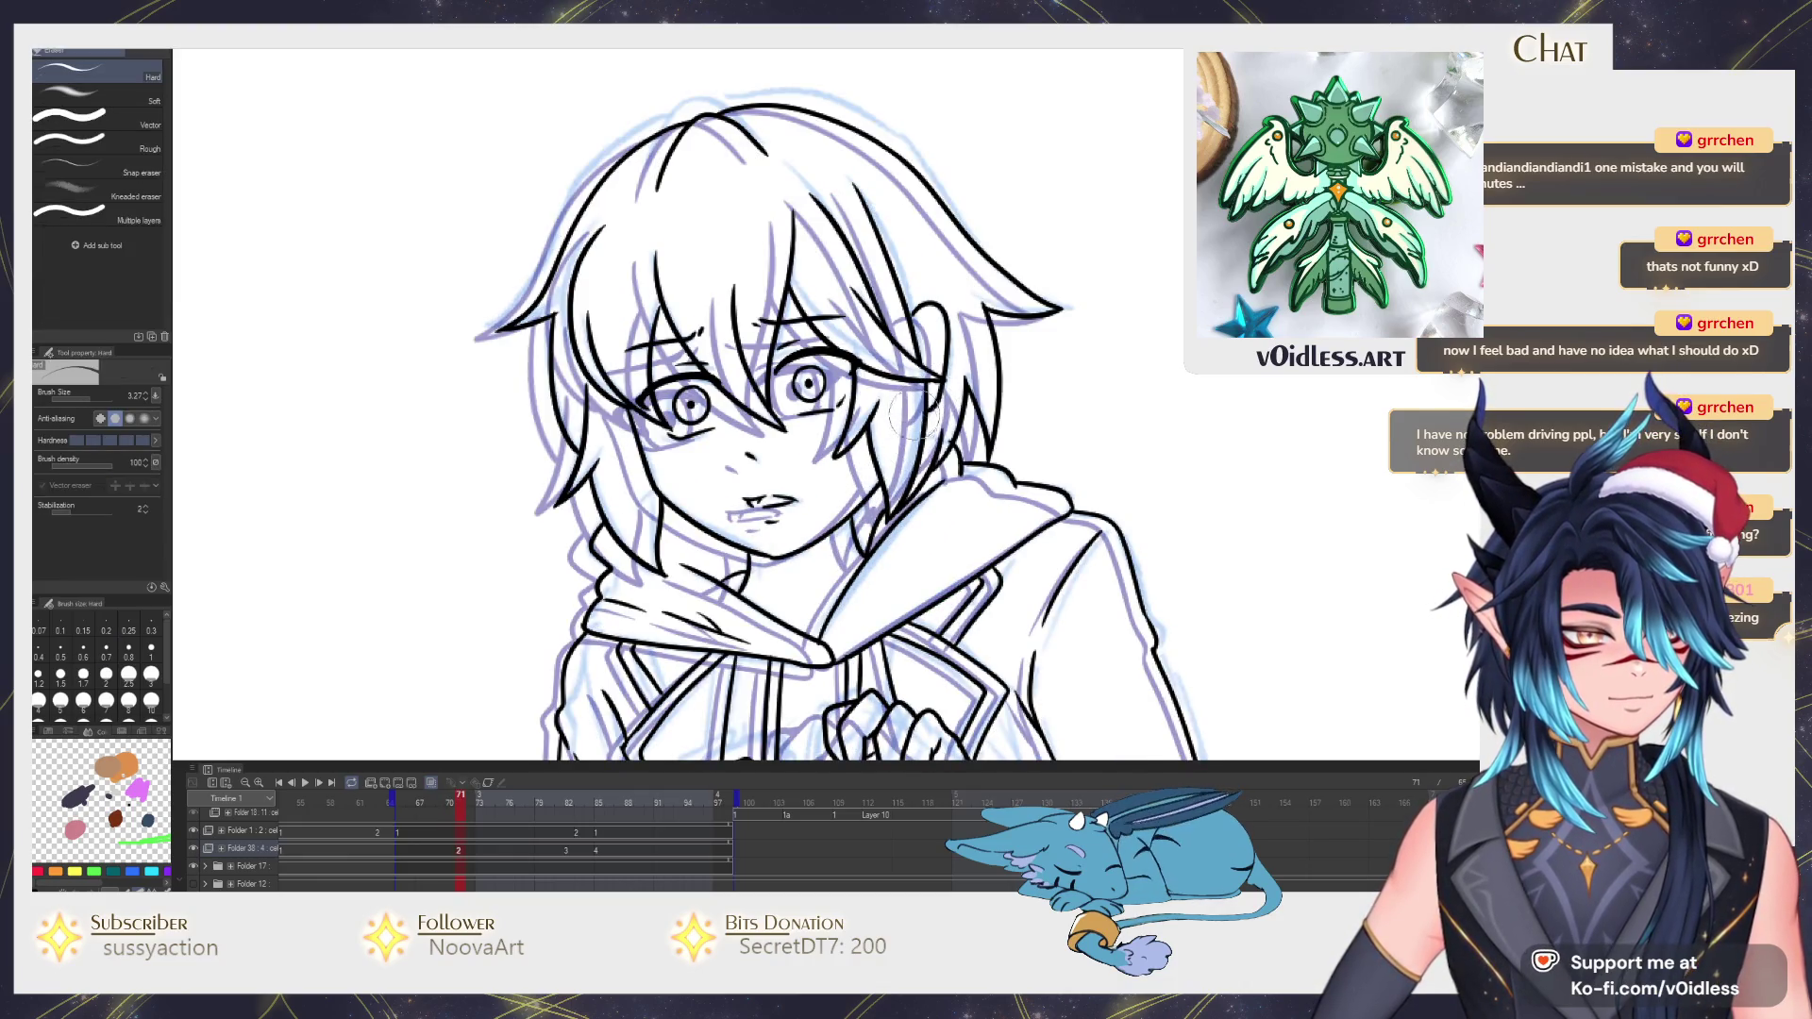
{"action": "key", "text": "p"}
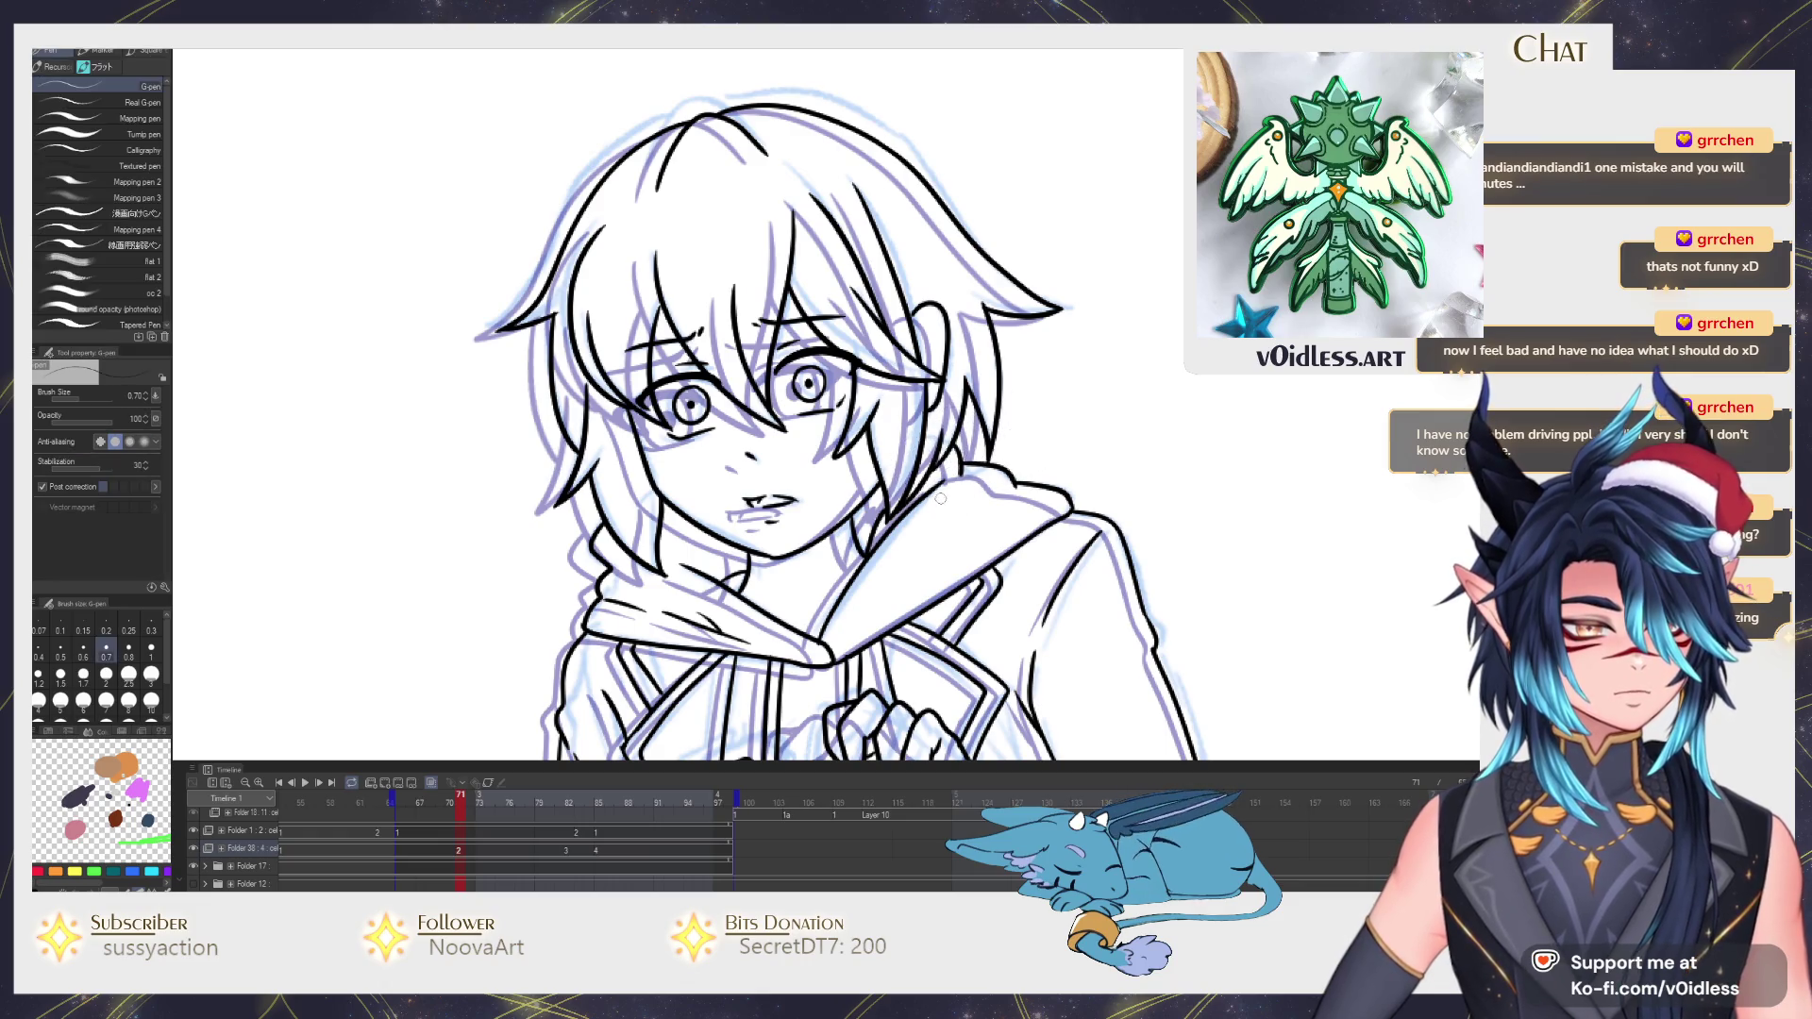
{"action": "scroll", "coordinate": [896, 523], "scroll_direction": "down", "scroll_amount": 2}
{"action": "key", "text": "Right"}
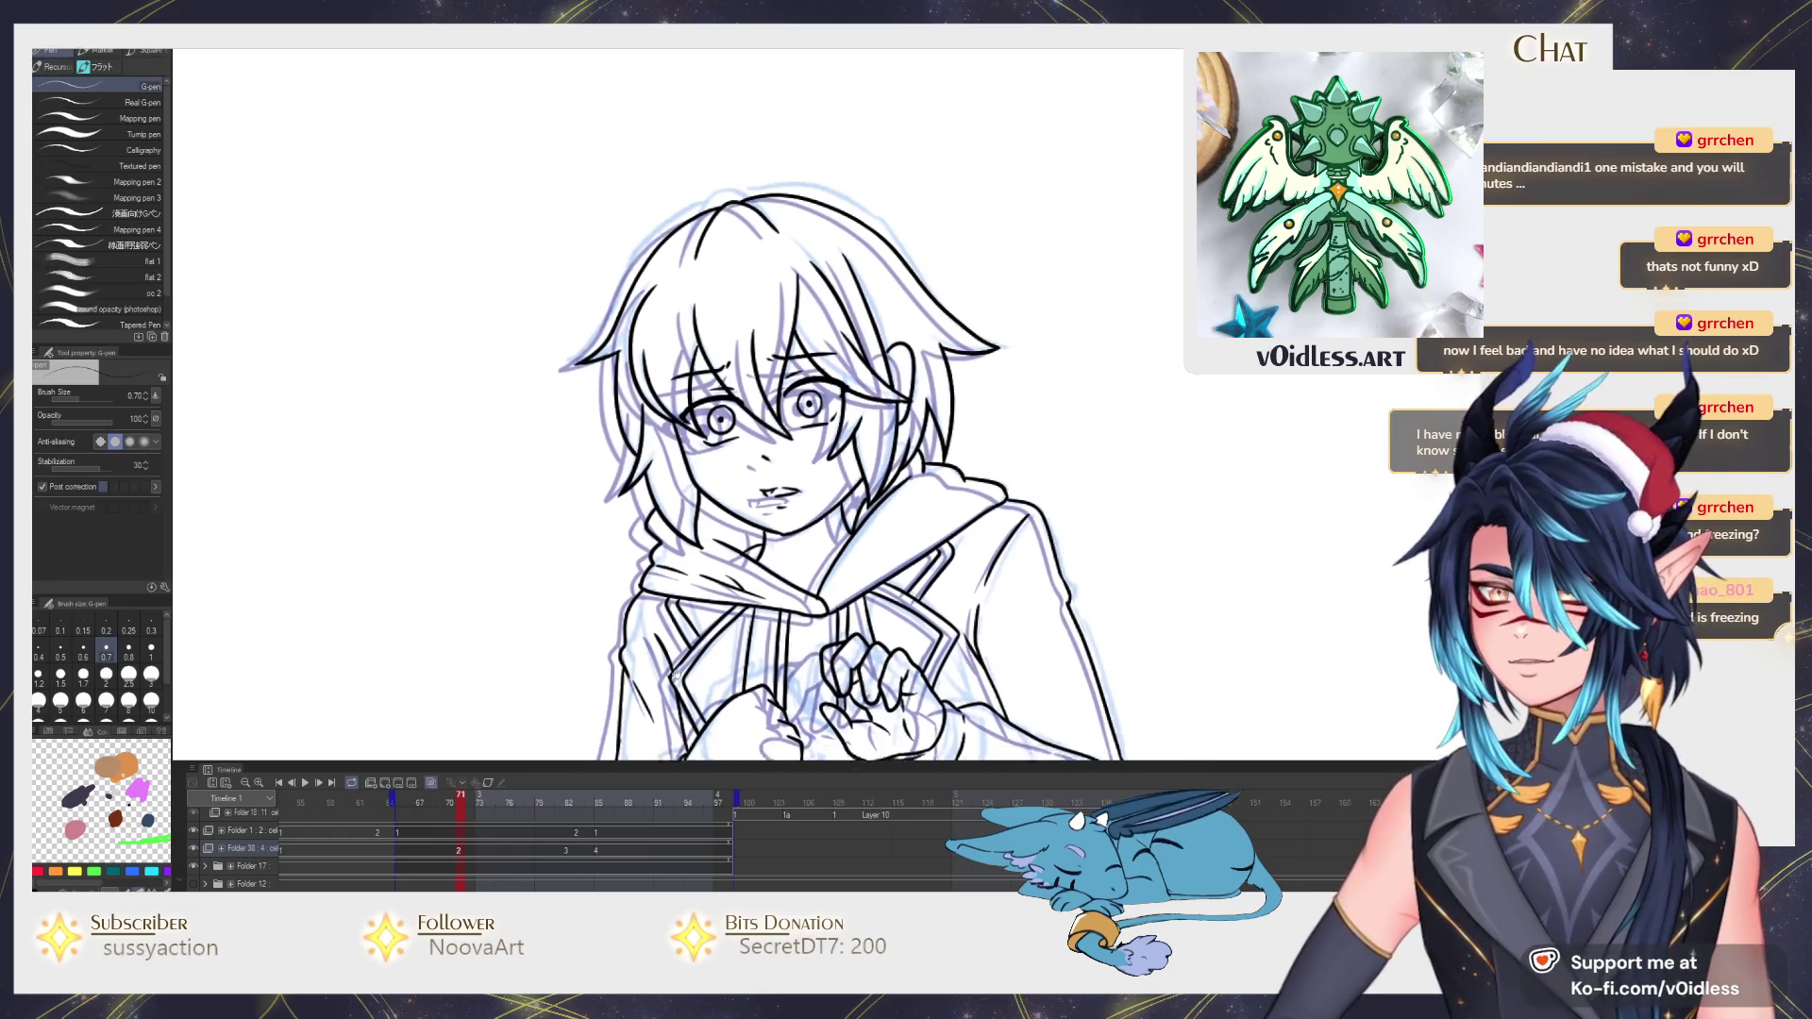
{"action": "key", "text": "Right"}
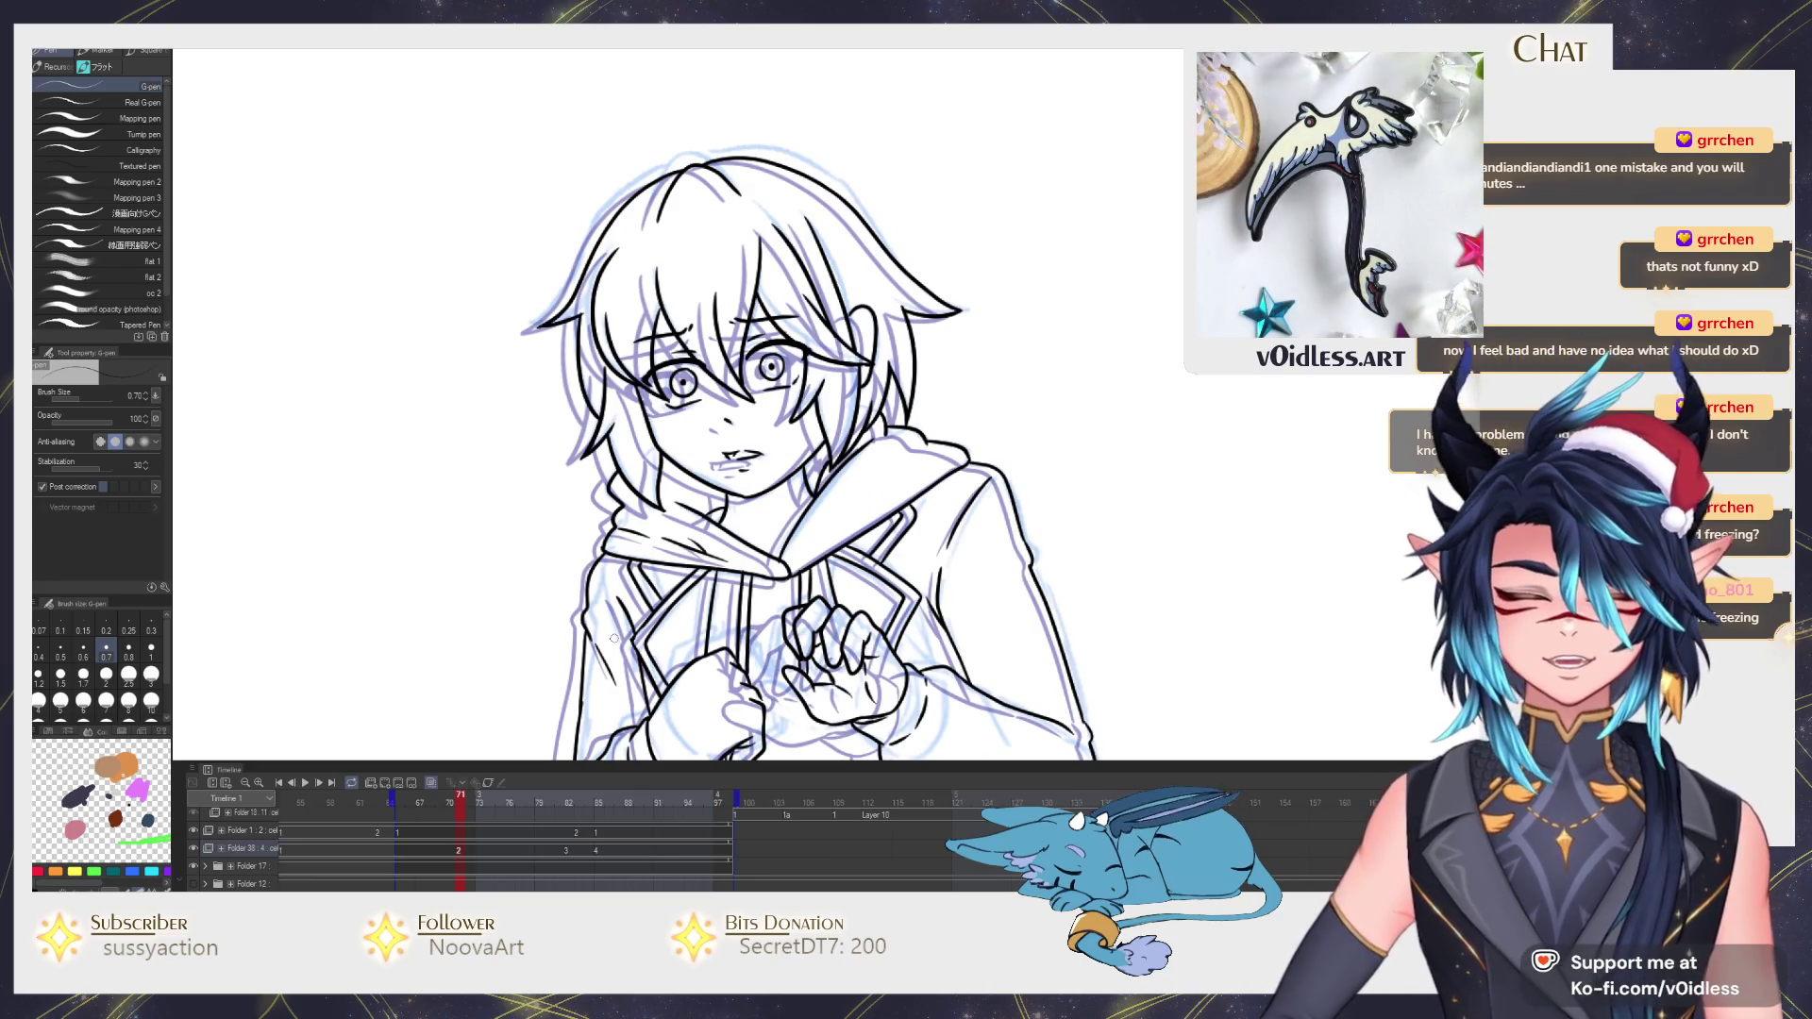
{"action": "key", "text": "Right"}
{"action": "key", "text": "Right"}
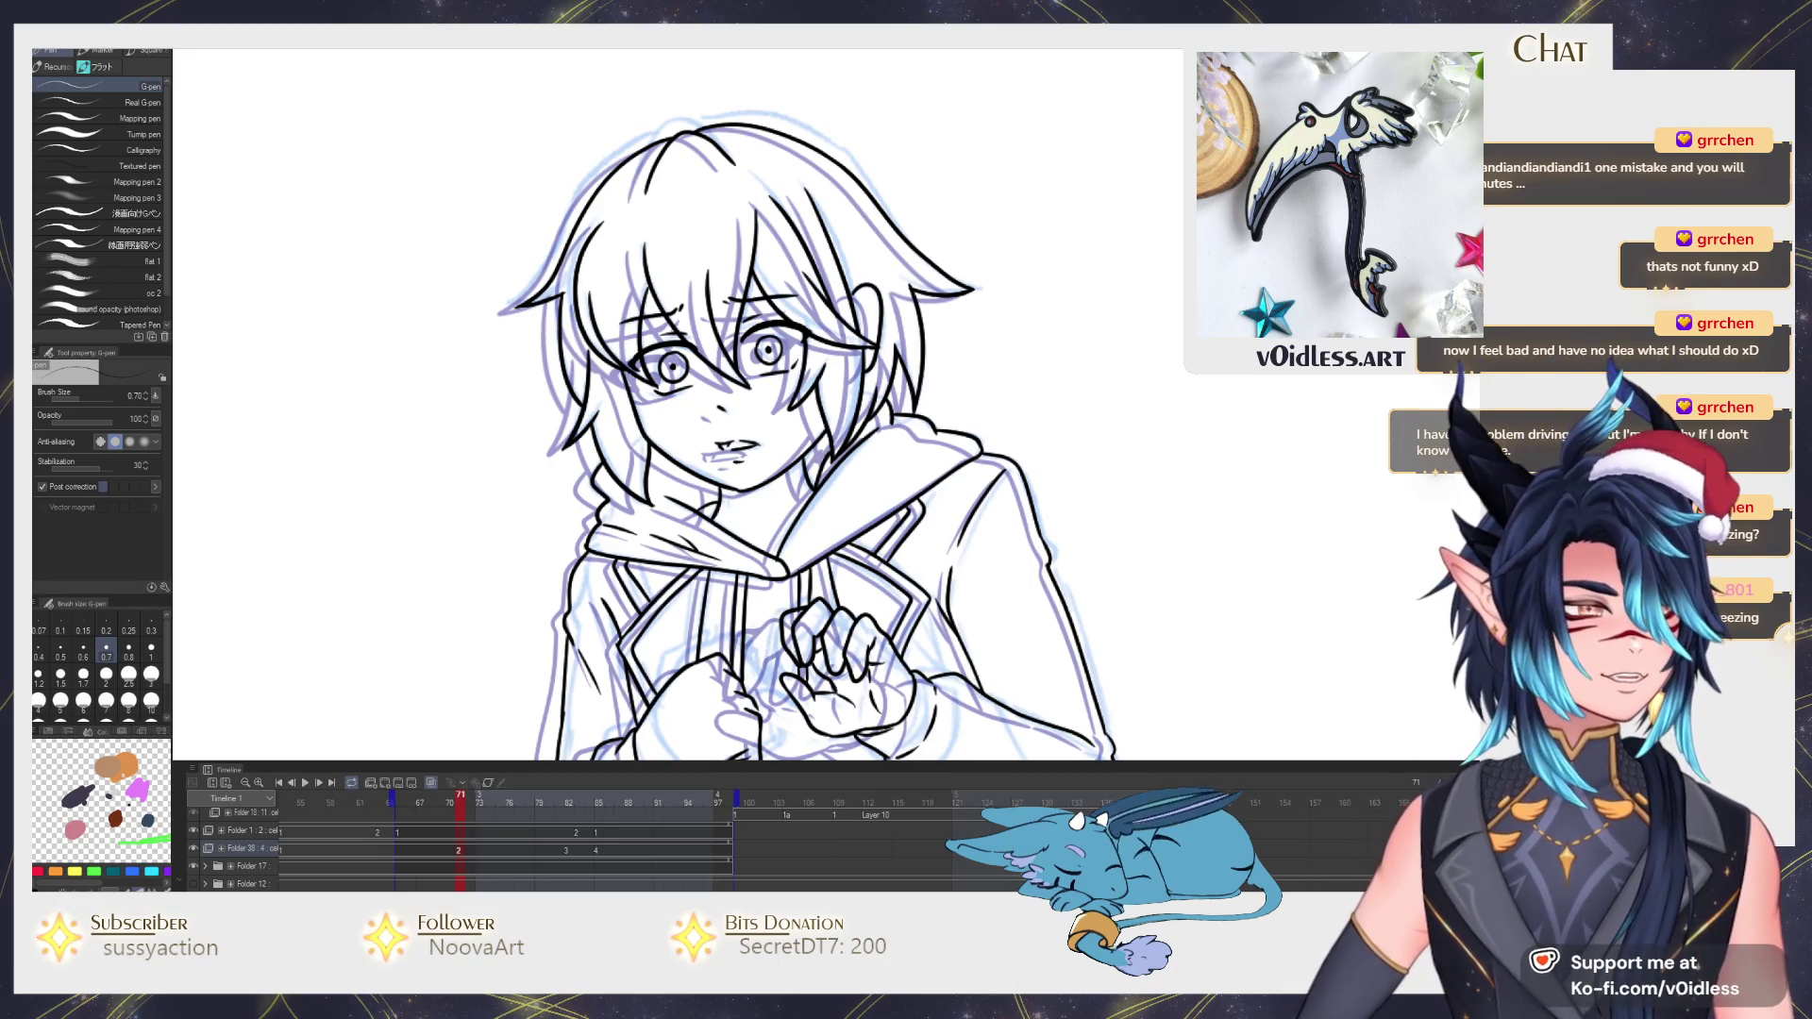
{"action": "key", "text": "Right"}
{"action": "key", "text": "Right"}
{"action": "key", "text": "Right"}
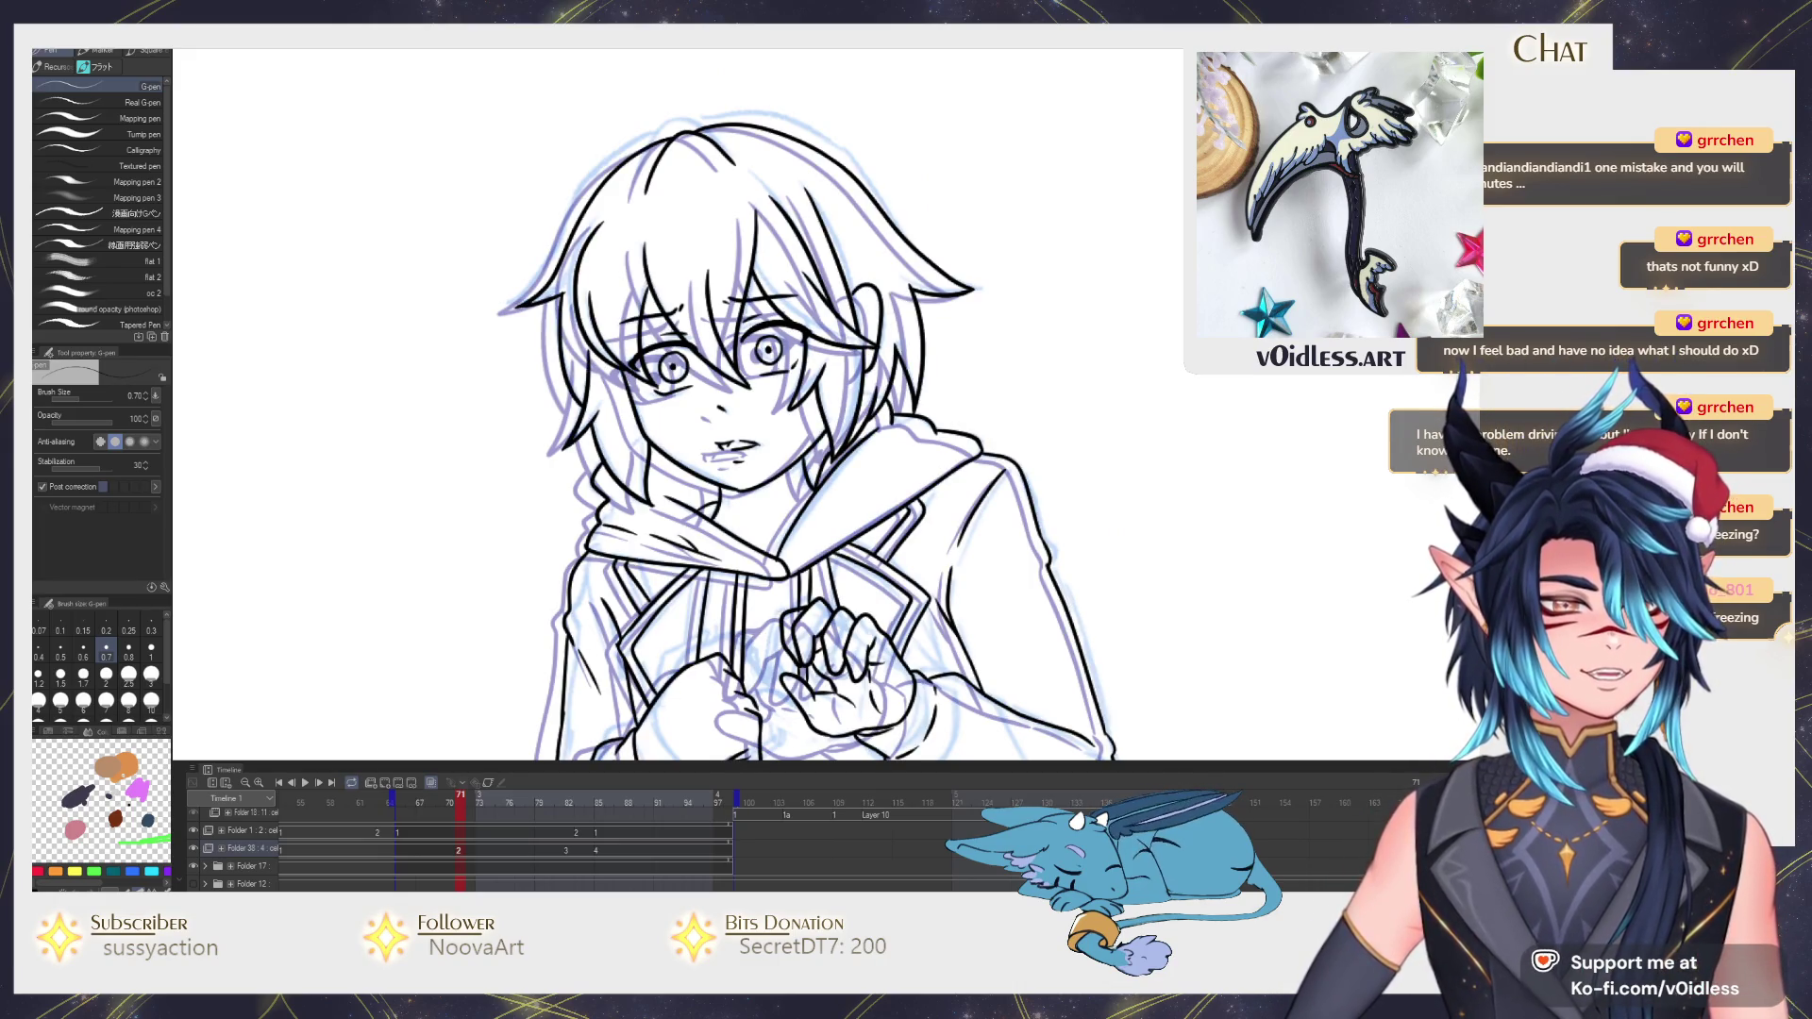
{"action": "key", "text": "Right"}
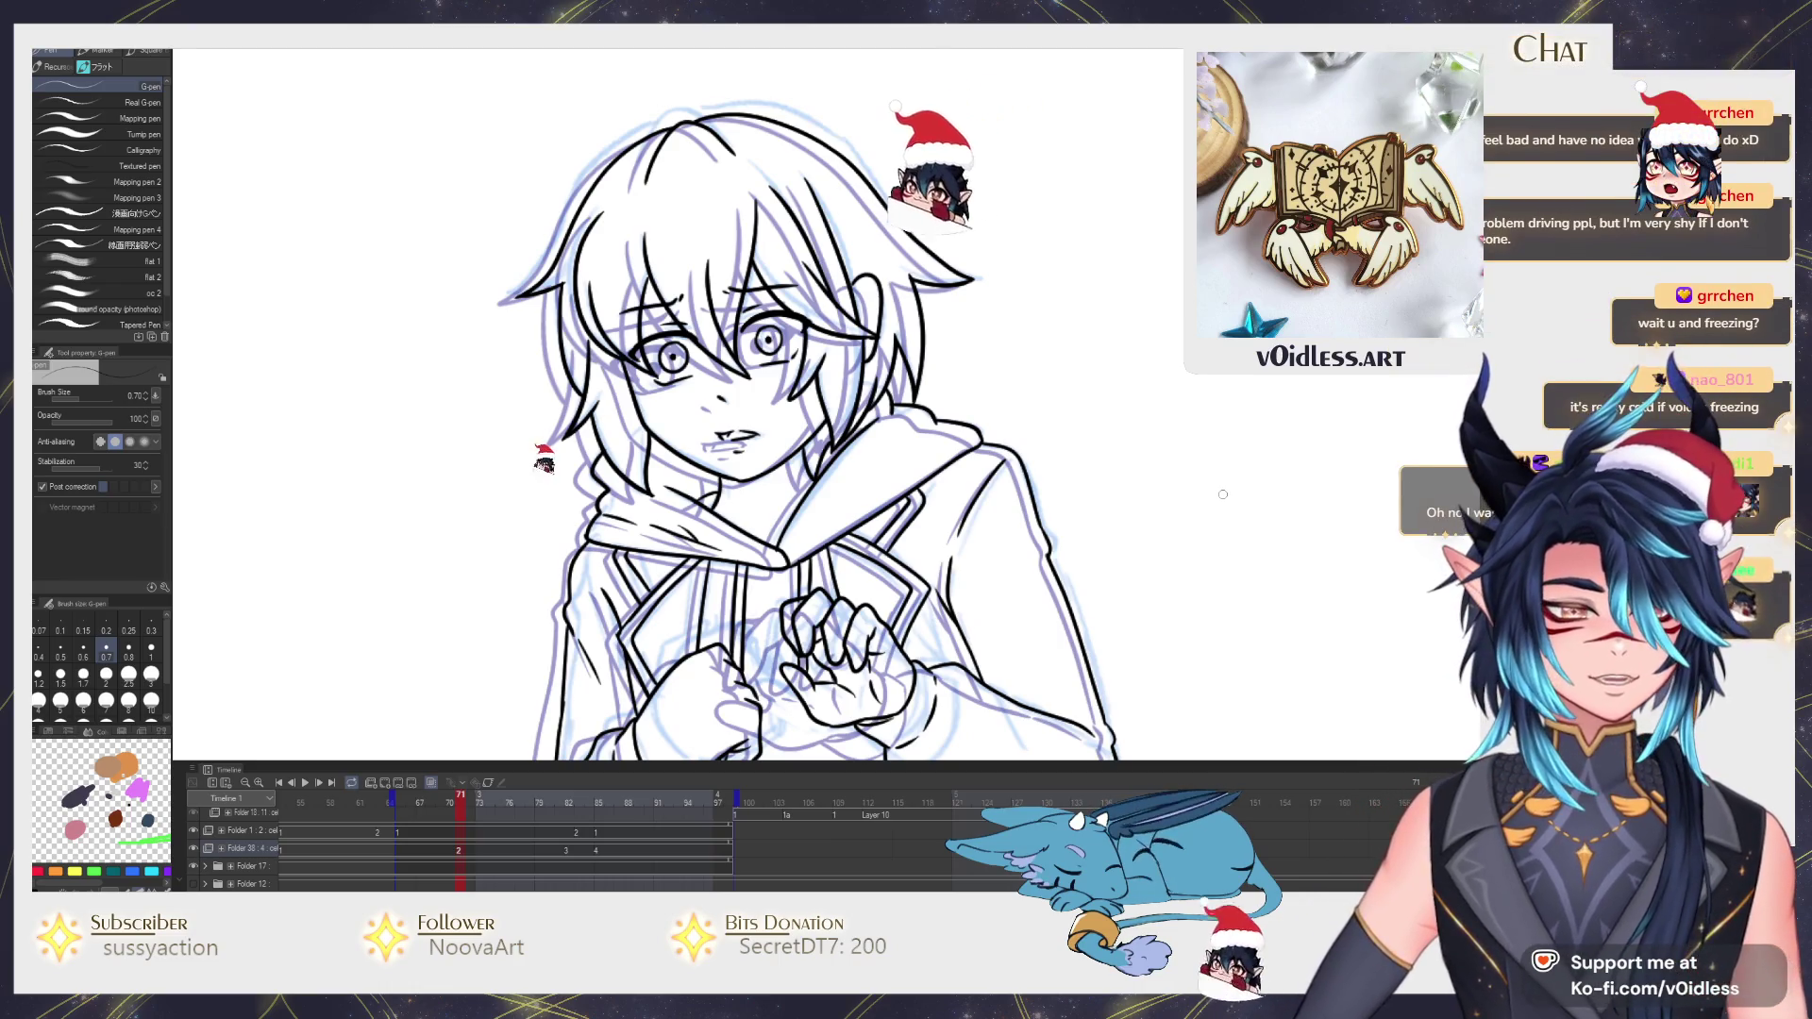
{"action": "scroll", "coordinate": [693, 624], "scroll_direction": "up", "scroll_amount": 1}
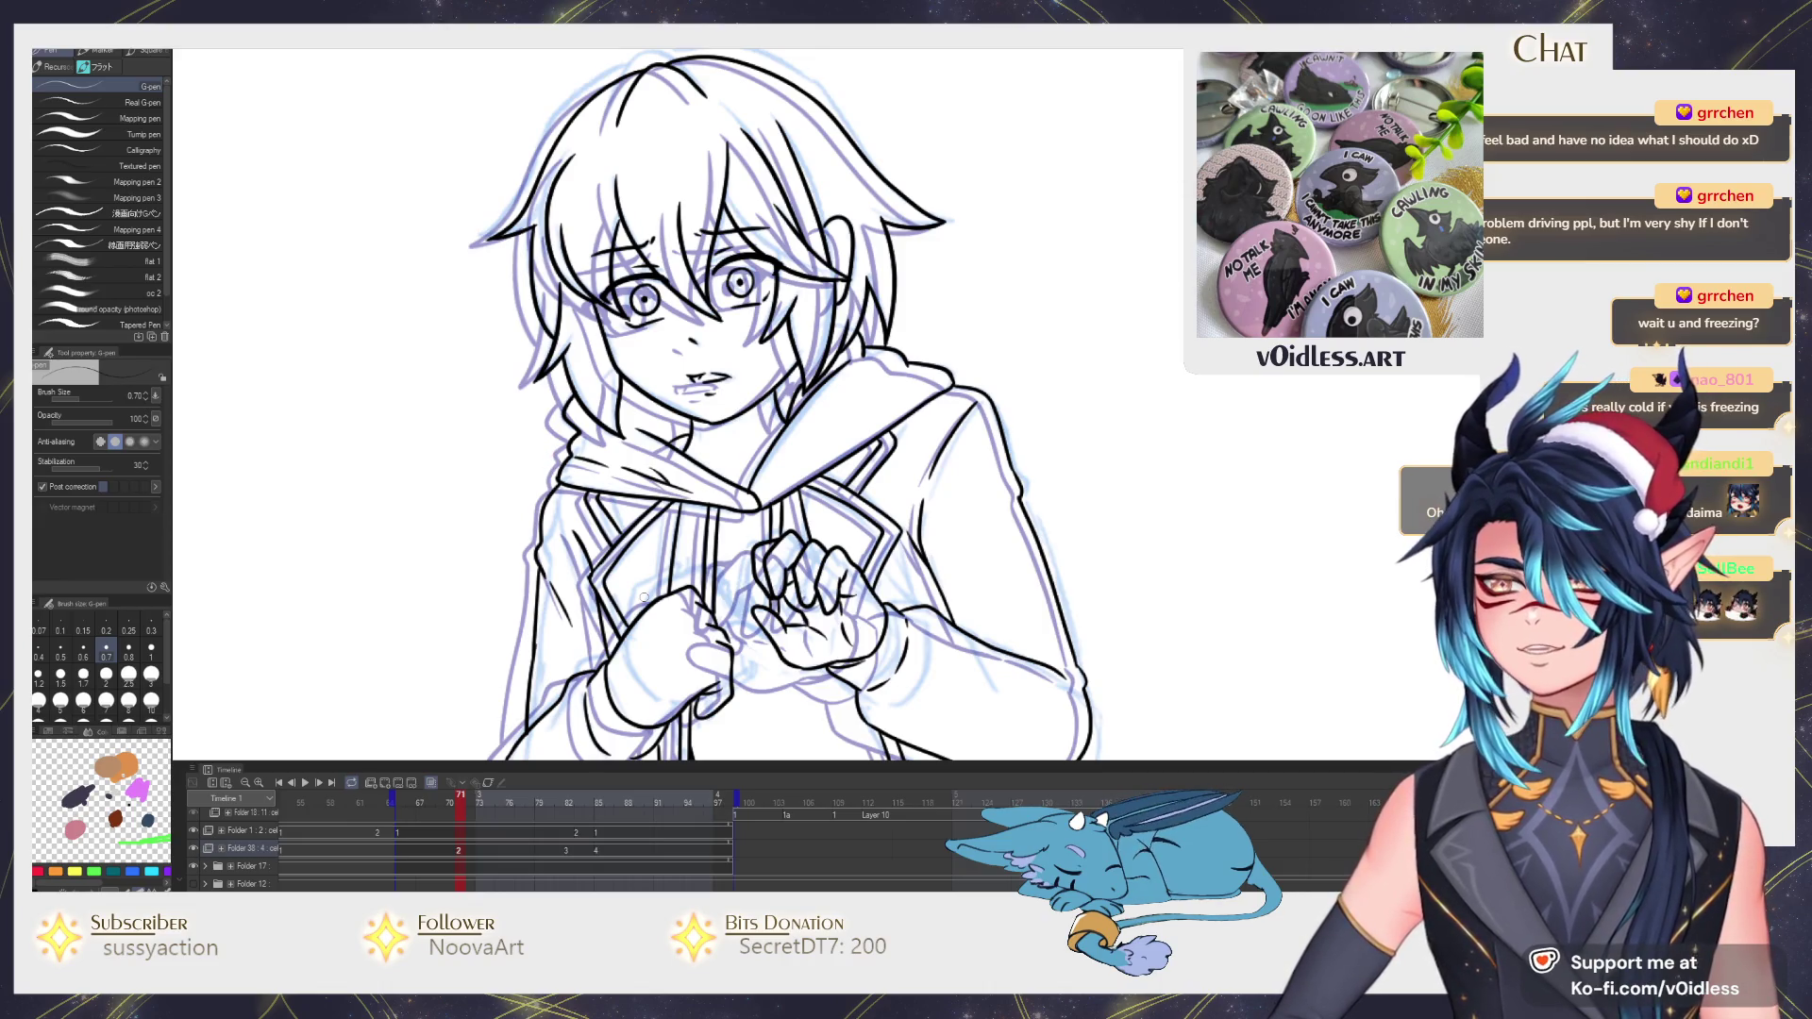
{"action": "scroll", "coordinate": [892, 380], "scroll_direction": "up", "scroll_amount": 1}
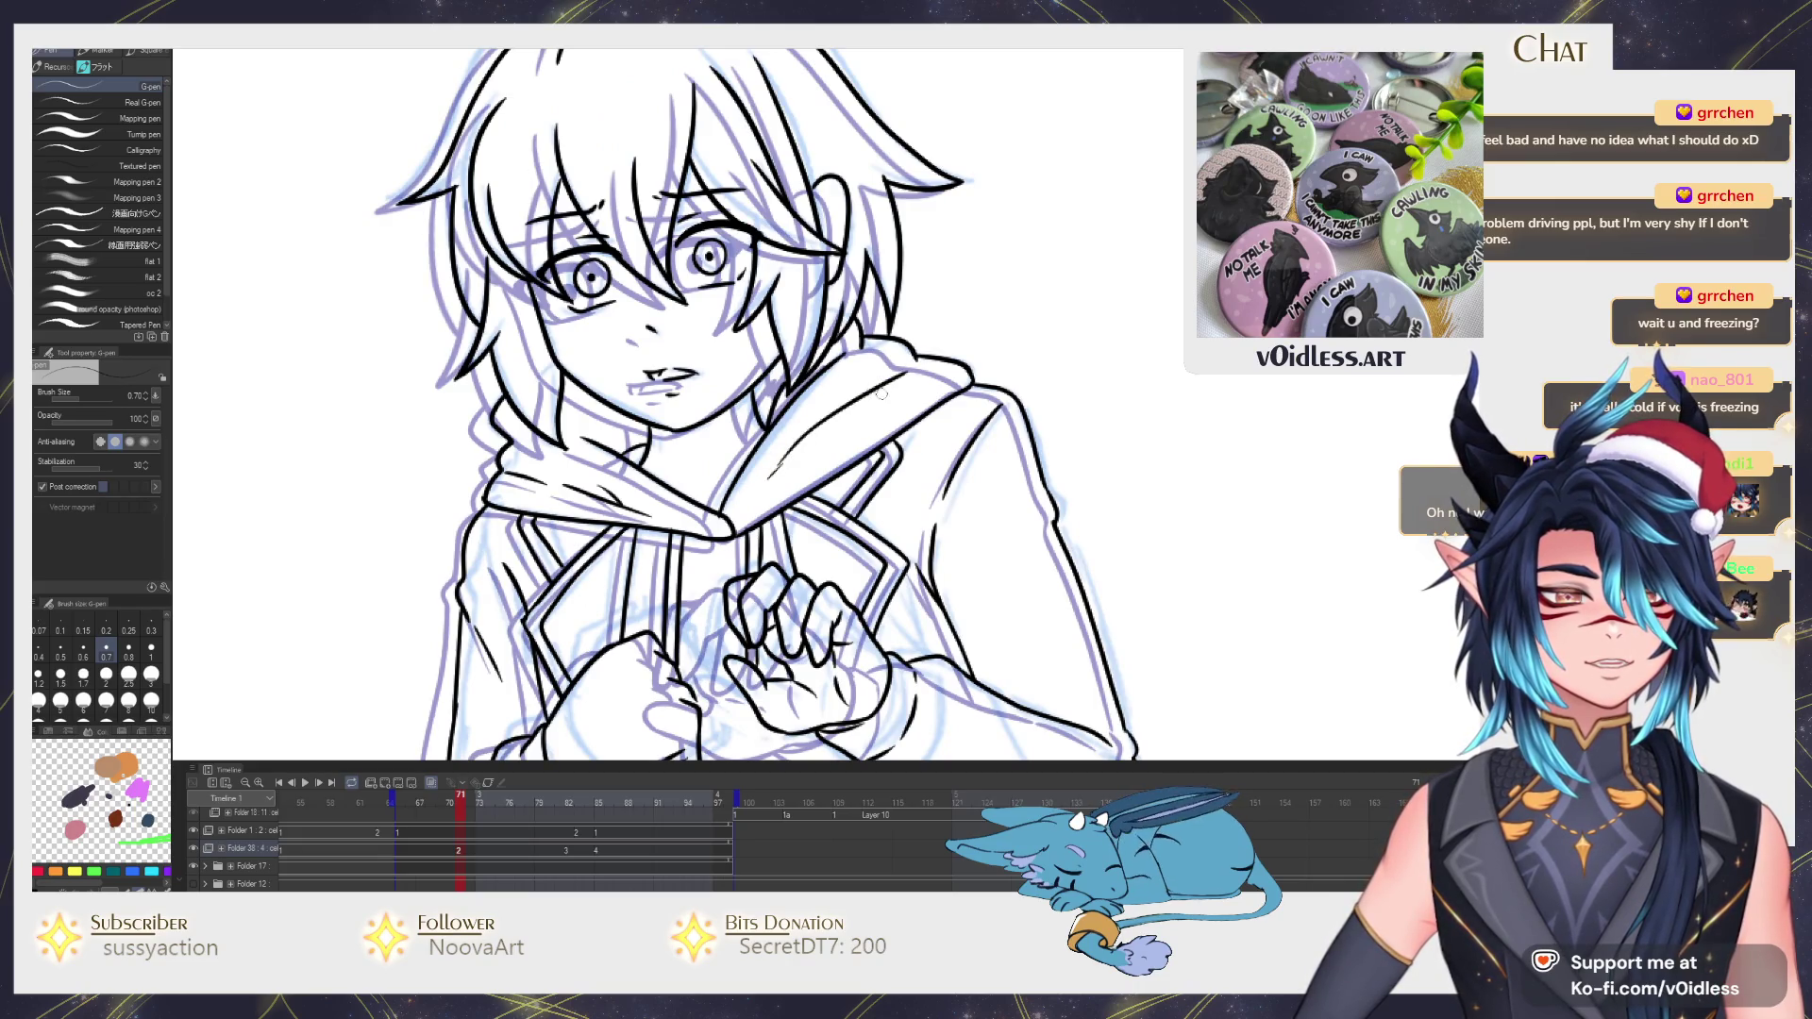
Flip back and forth between adjacent frames, ending on the next frame.
{"action": "key", "text": "Right"}
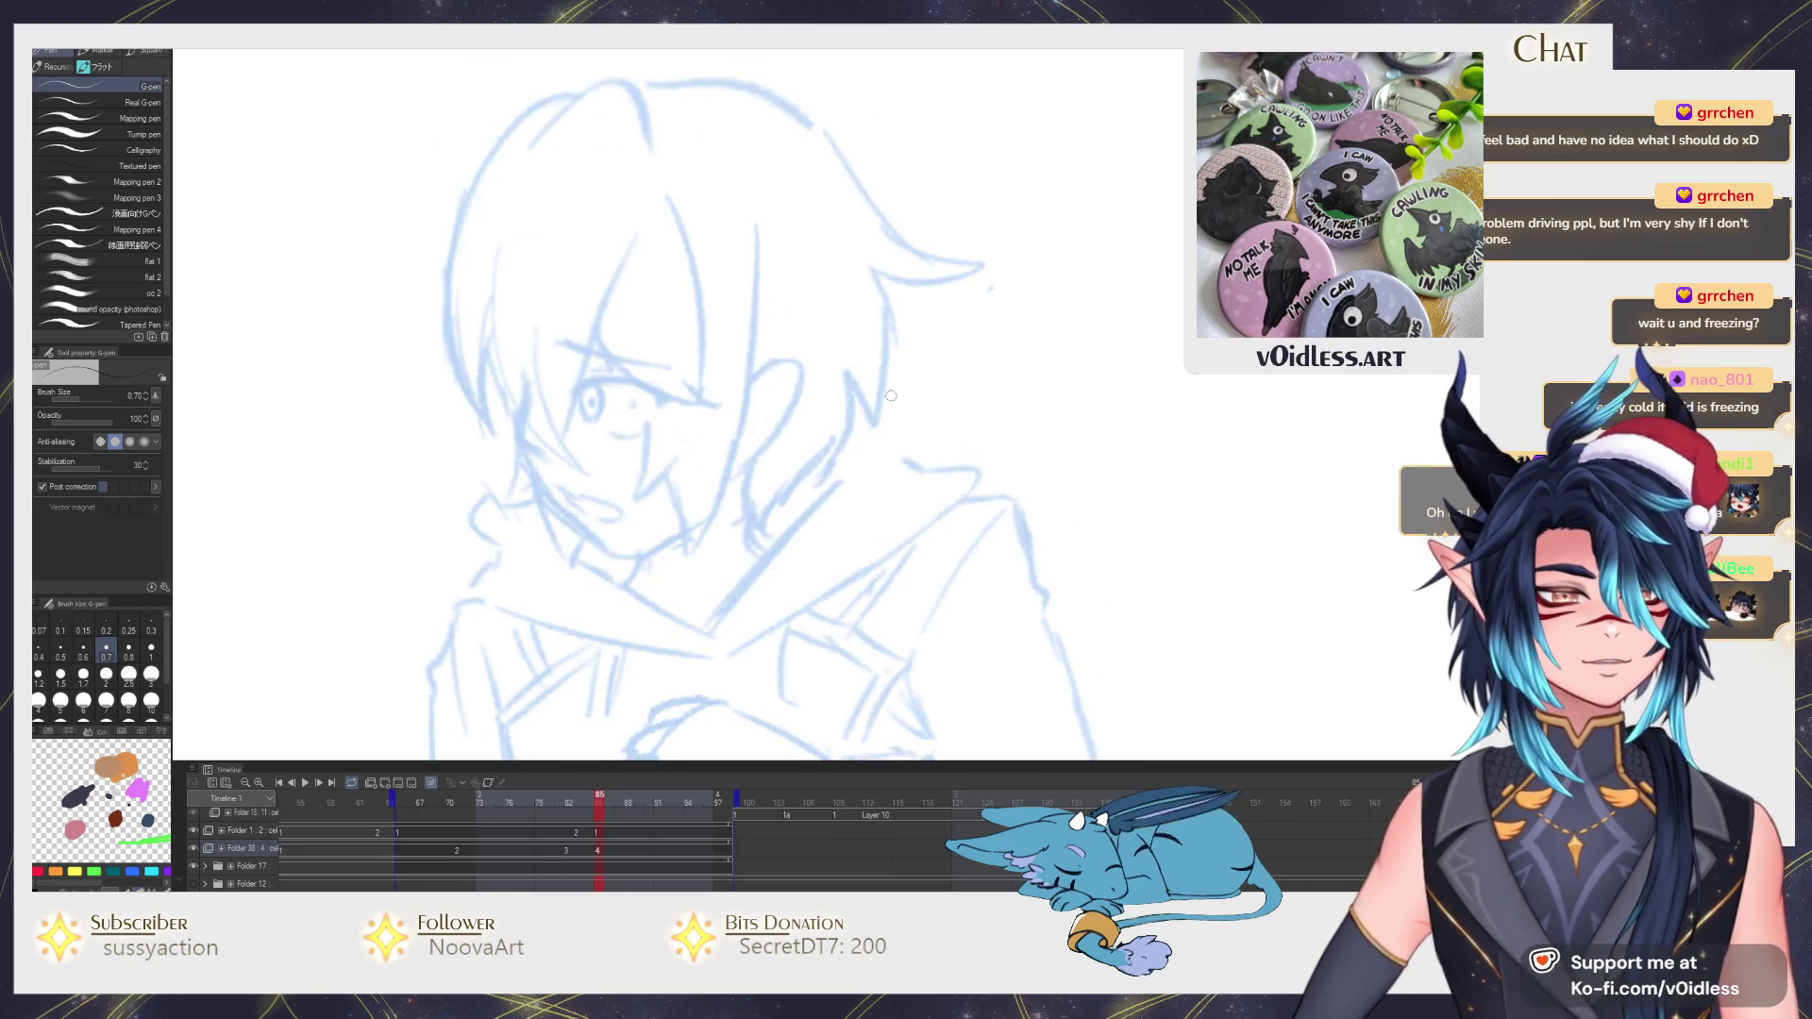
{"action": "key", "text": "Left"}
{"action": "key", "text": "Left"}
{"action": "key", "text": "Right"}
{"action": "key", "text": "Left"}
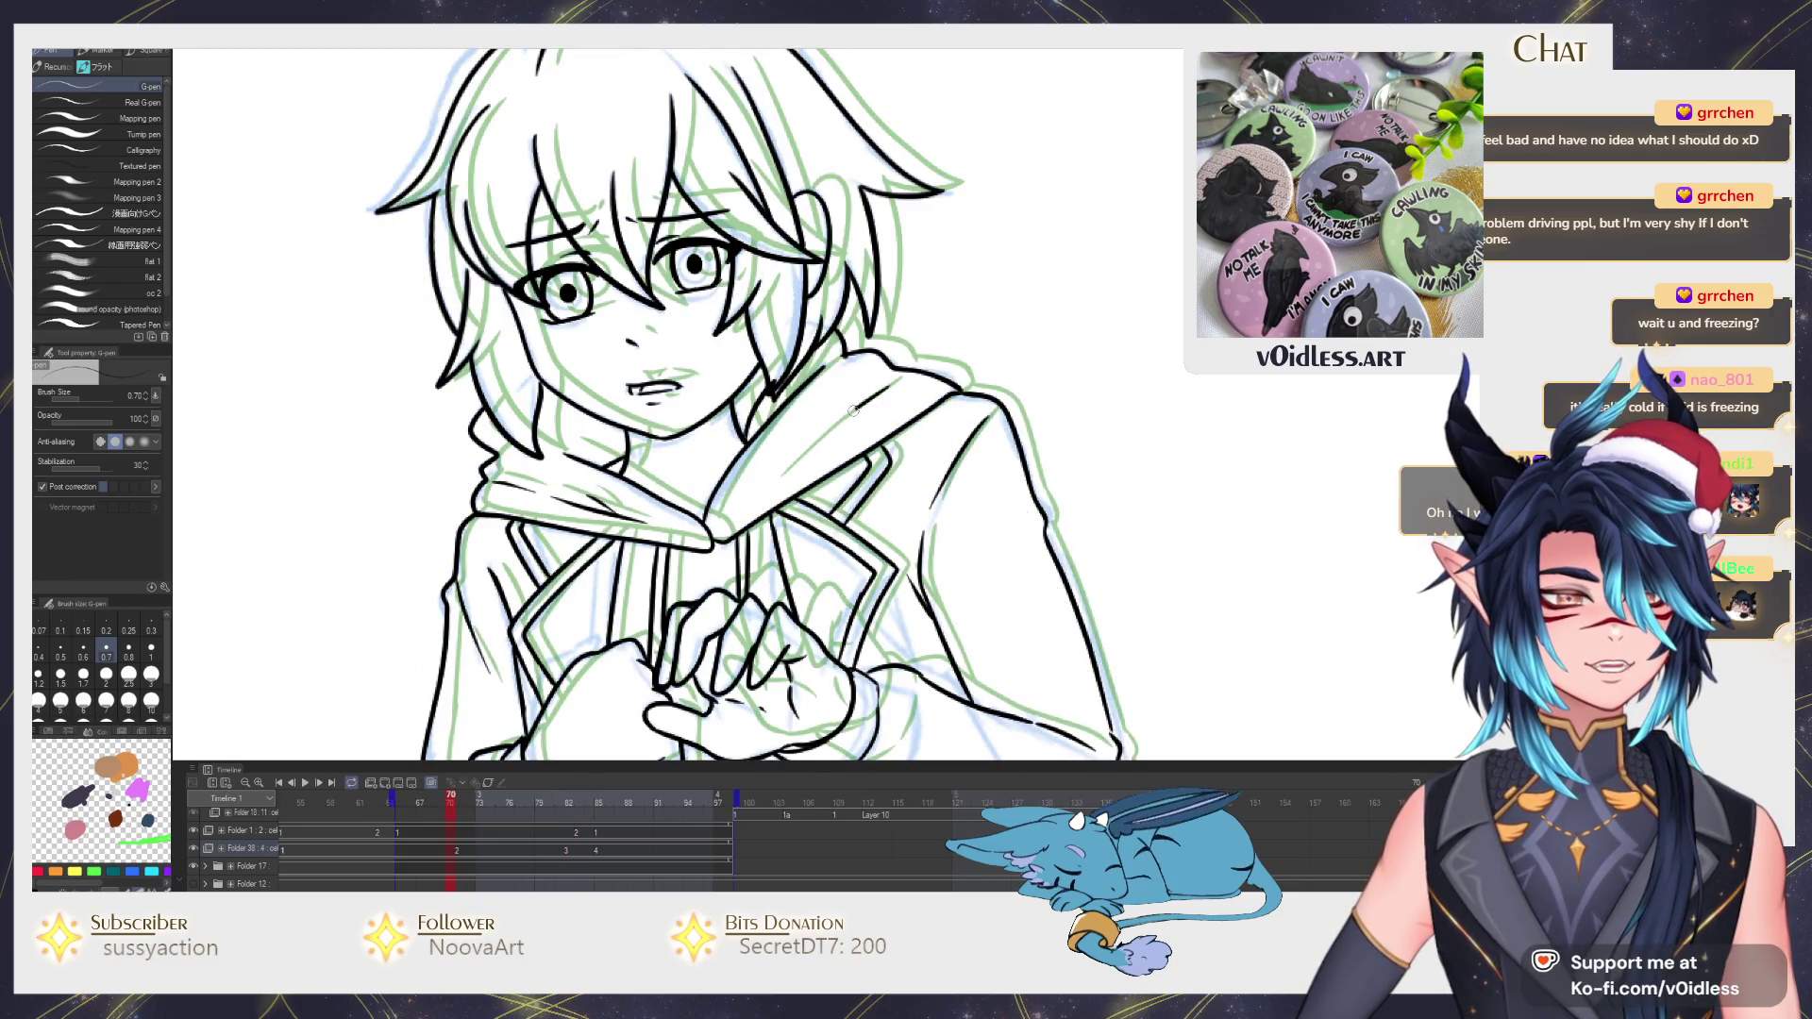
{"action": "key", "text": "Right"}
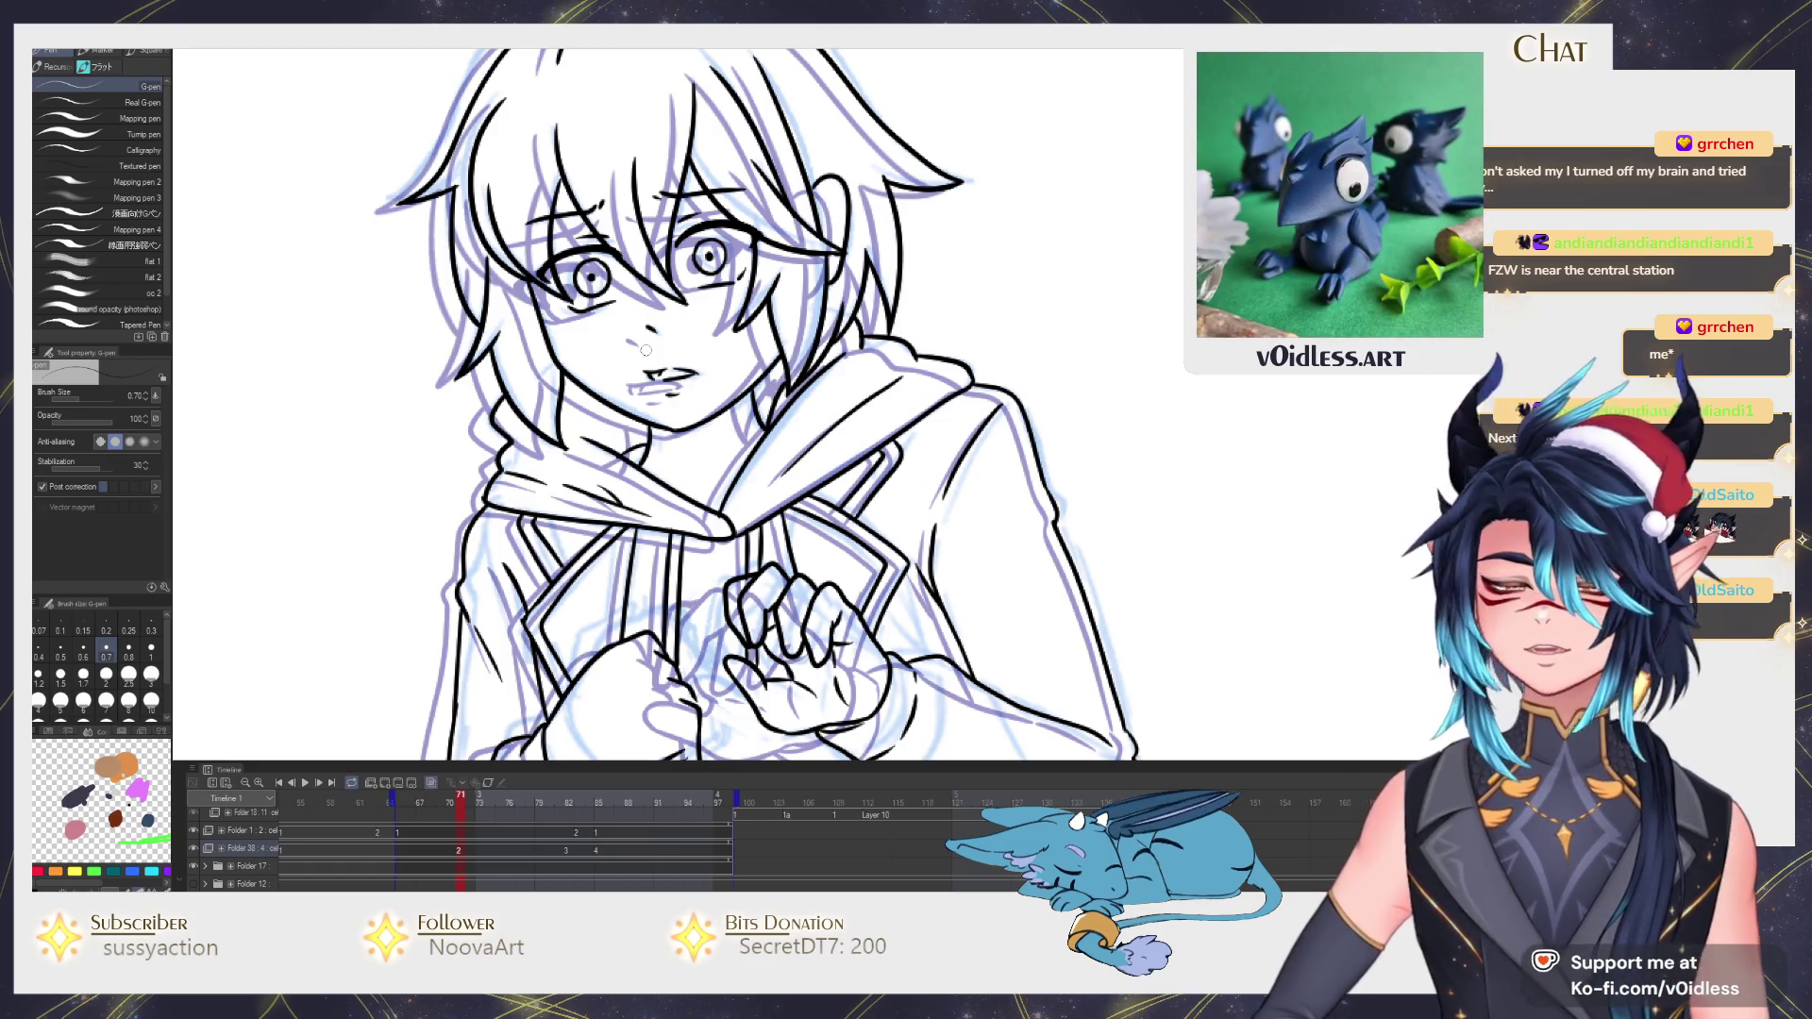
{"action": "scroll", "coordinate": [644, 348], "scroll_direction": "down", "scroll_amount": 1}
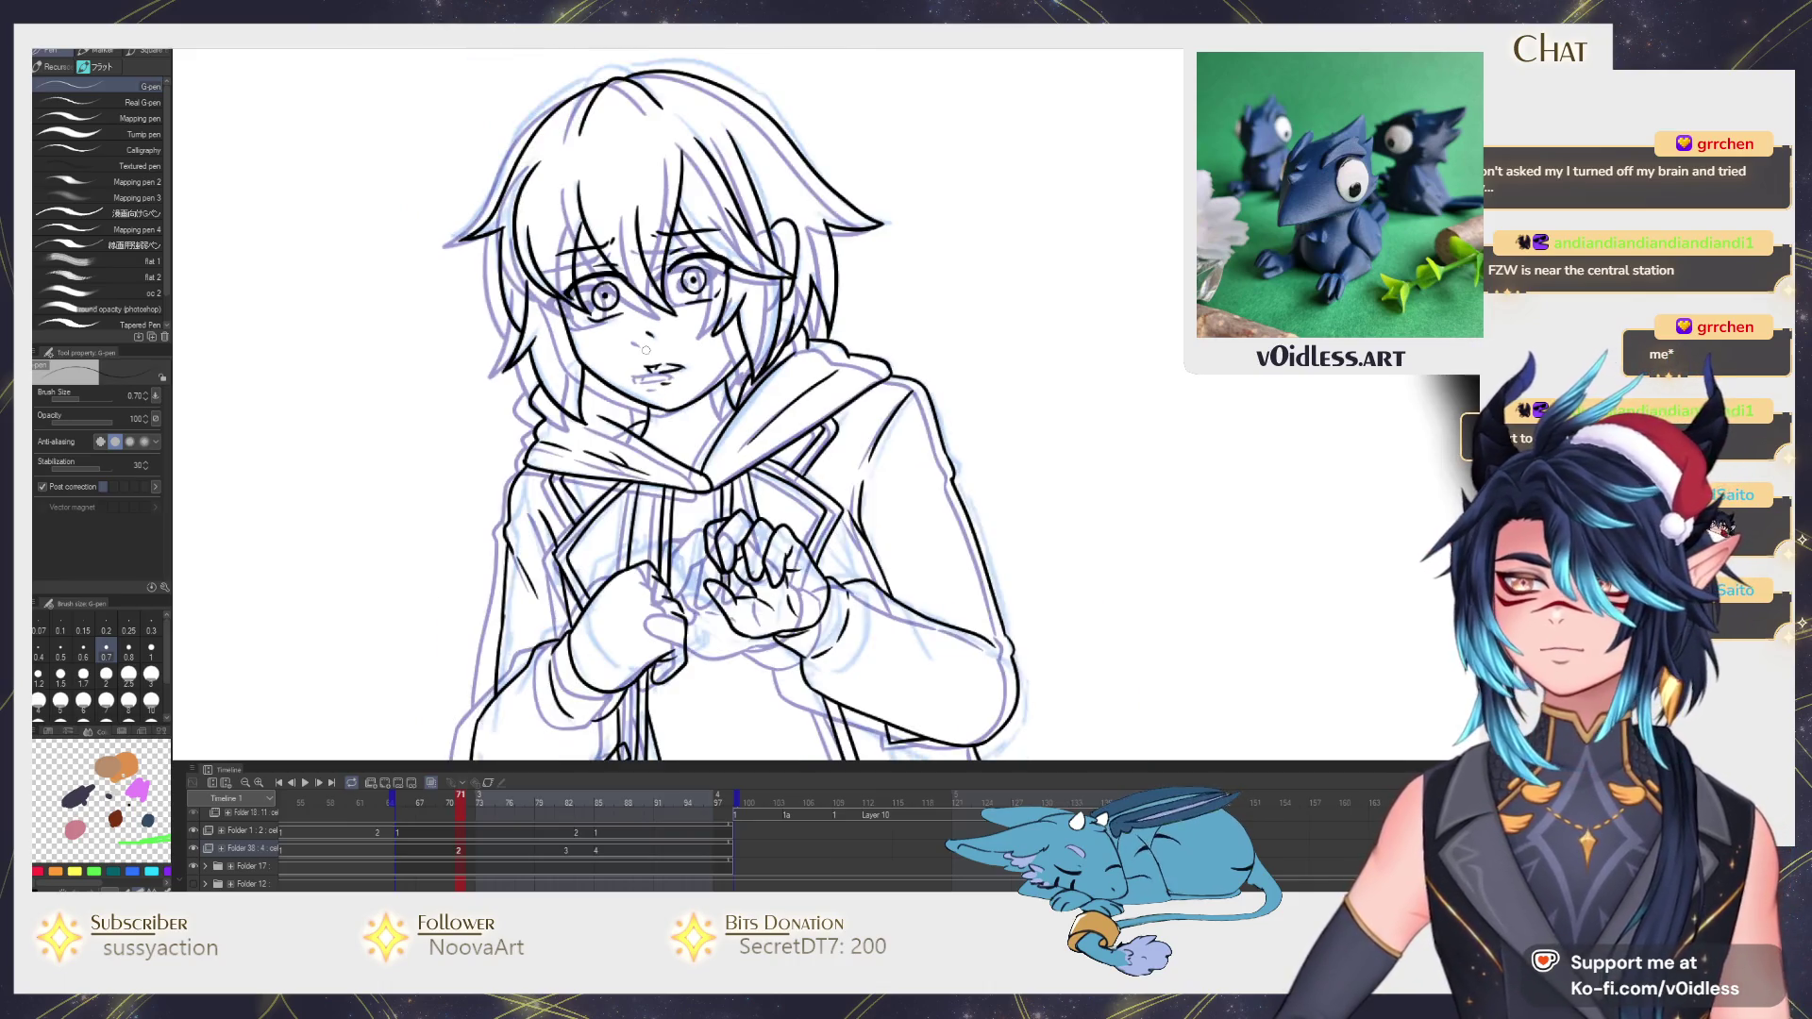
Pan the canvas down to bring the jacket hem and skirt area into view.
{"action": "left_click_drag", "start_coordinate": [645, 351], "coordinate": [708, 314]}
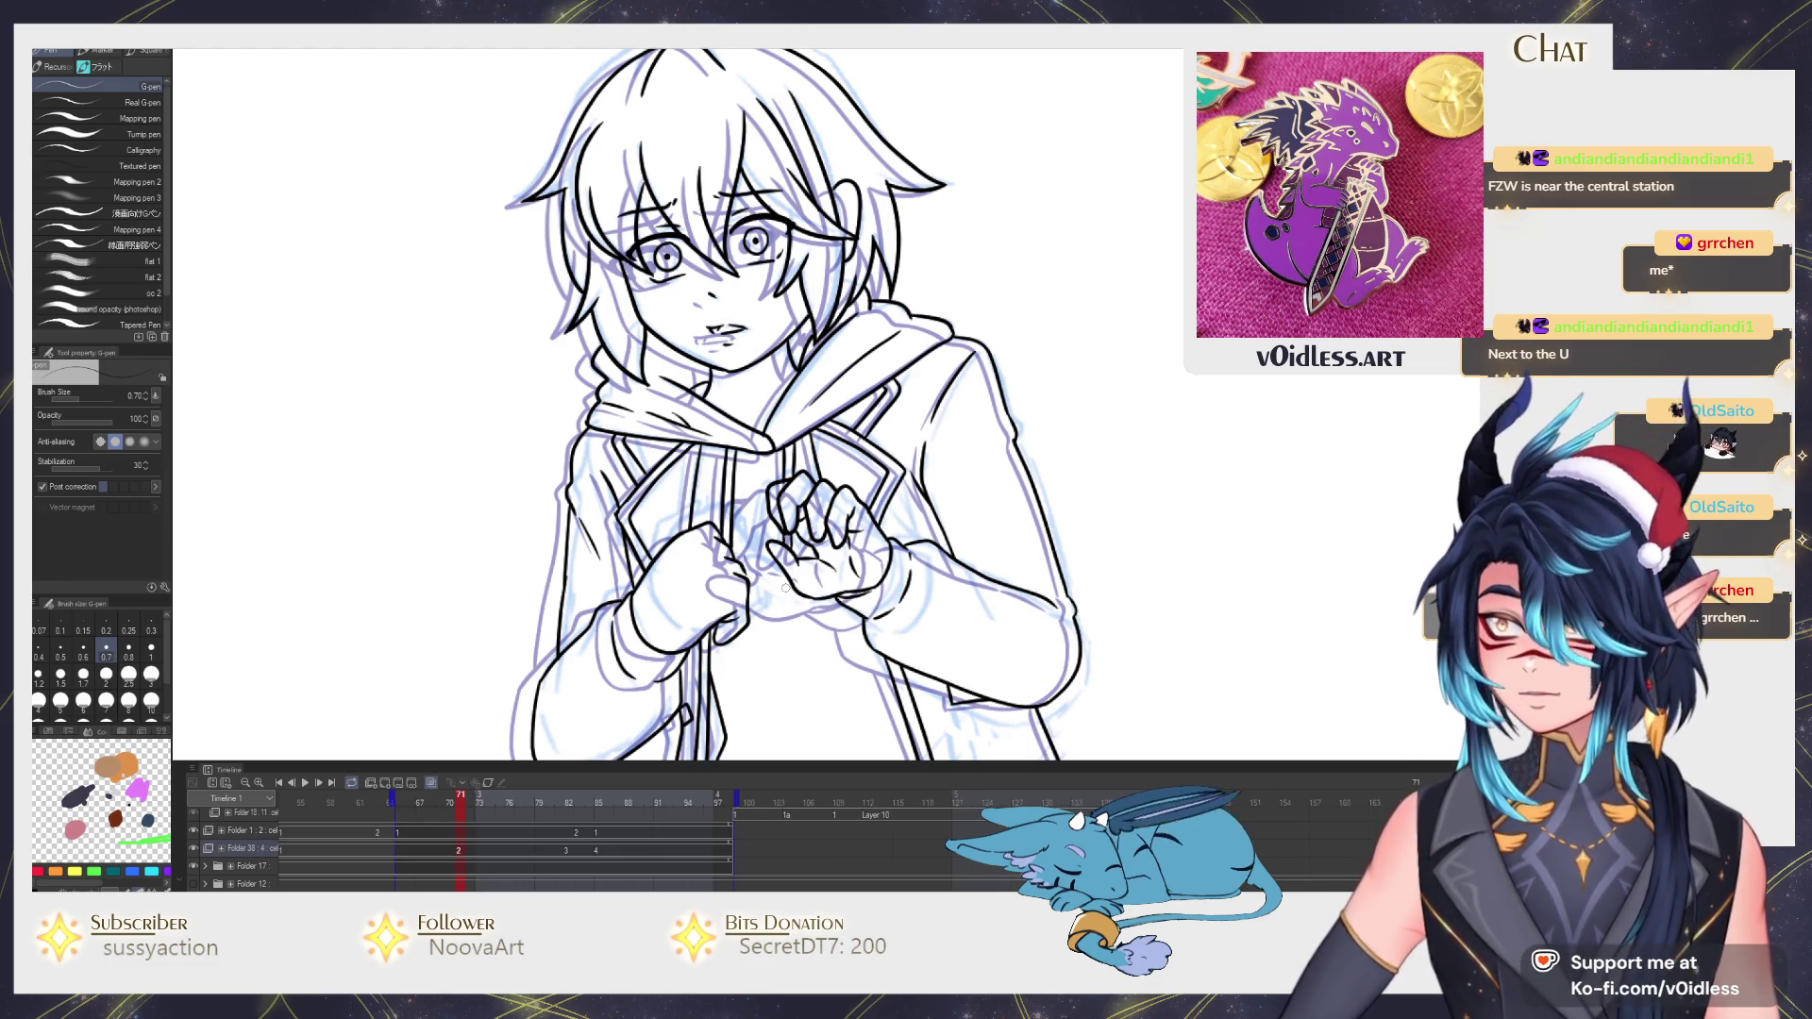
{"action": "left_click_drag", "start_coordinate": [785, 589], "coordinate": [774, 463]}
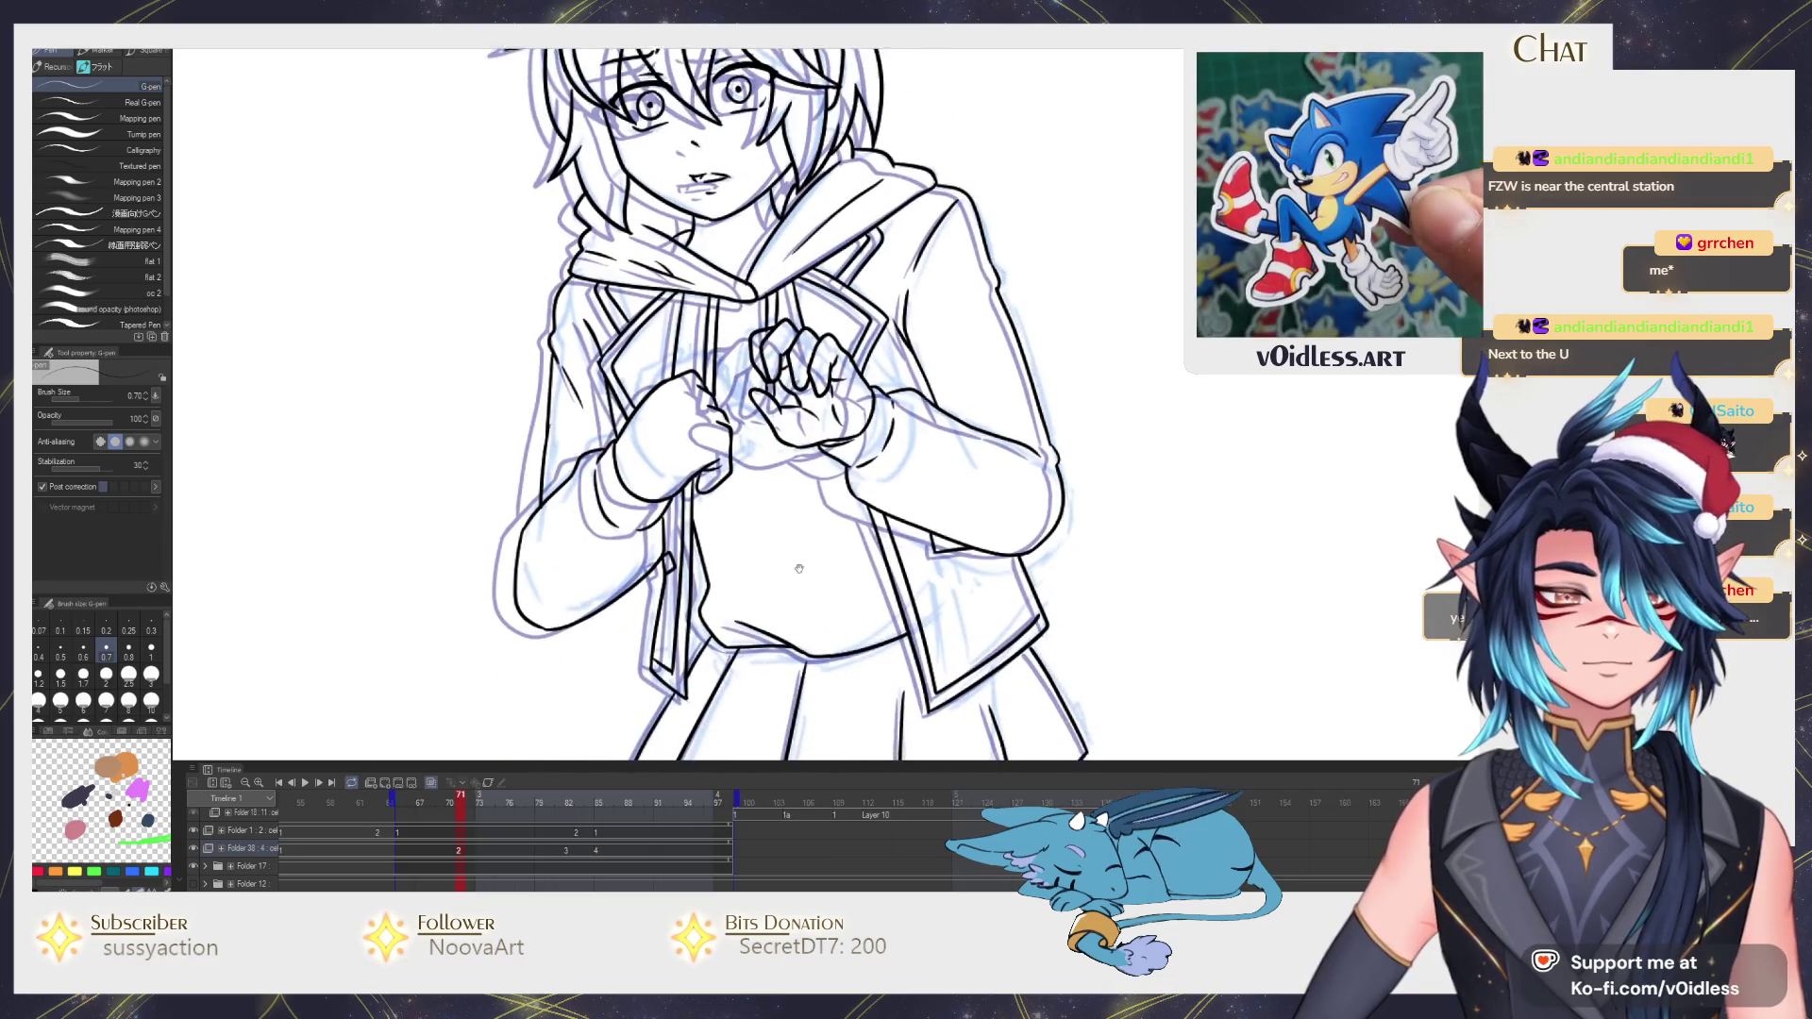
{"action": "scroll", "coordinate": [772, 460], "scroll_direction": "up", "scroll_amount": 2}
{"action": "scroll", "coordinate": [770, 416], "scroll_direction": "up", "scroll_amount": 3}
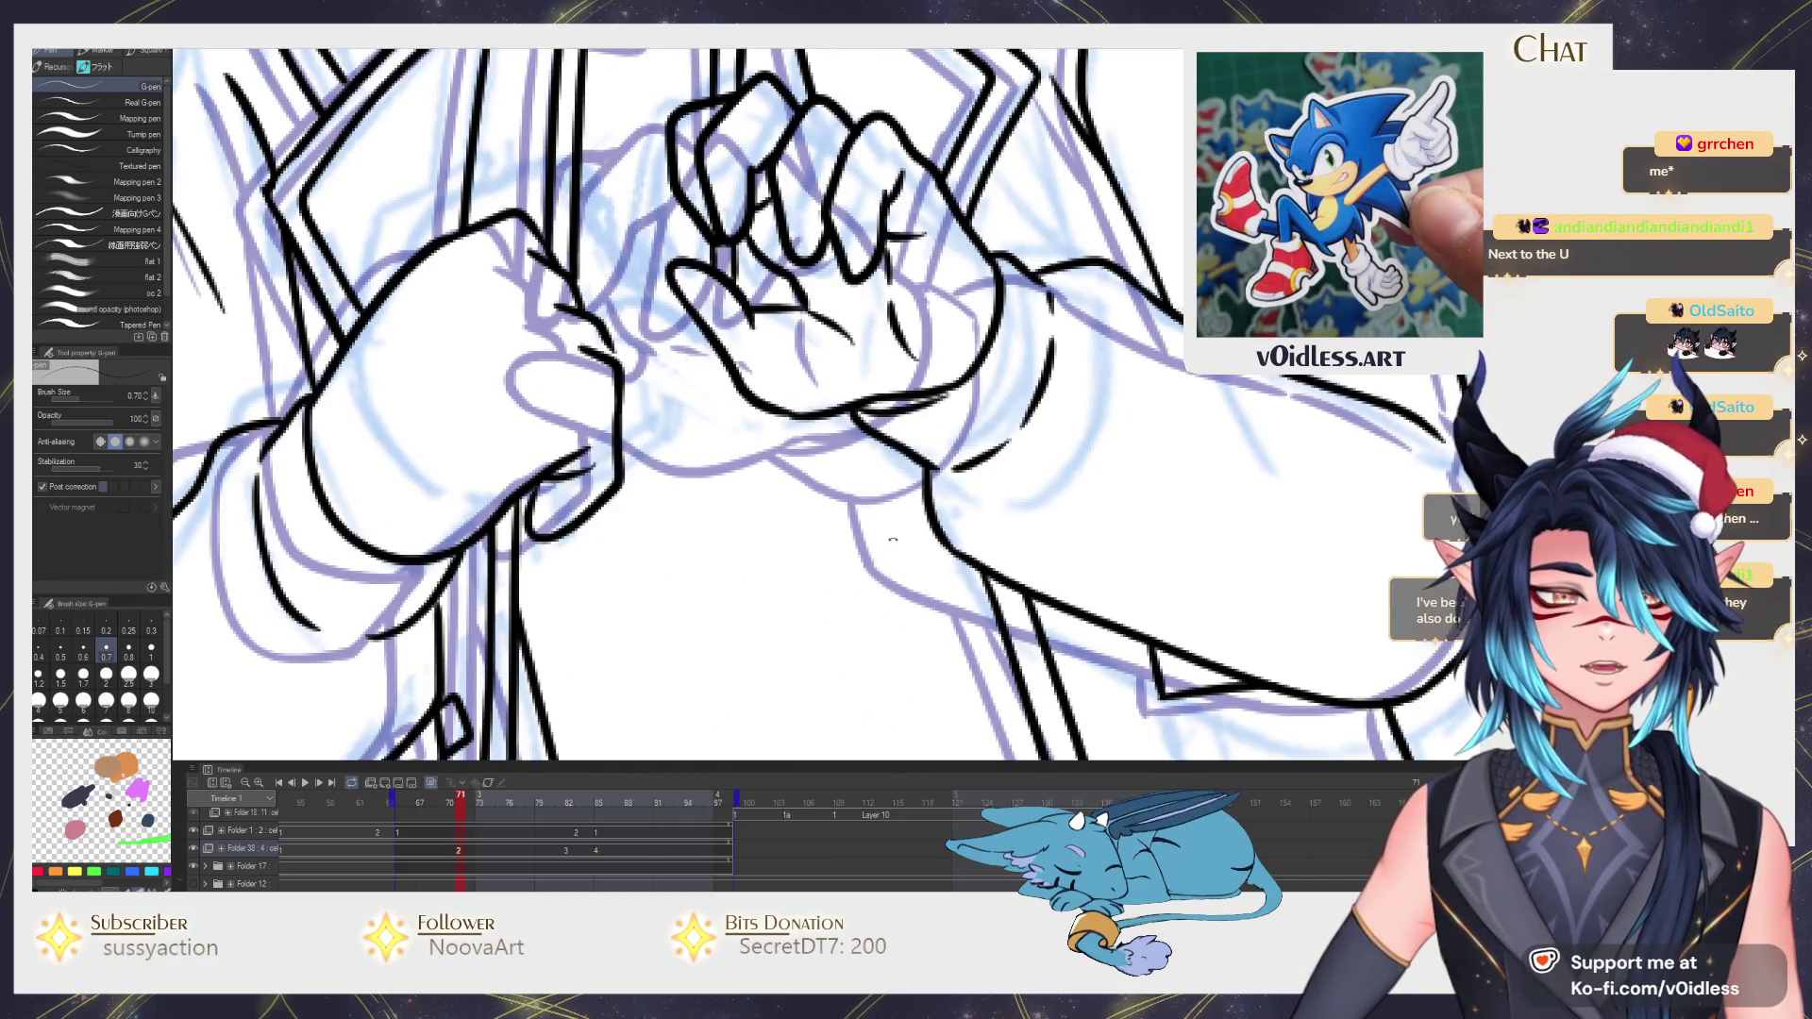
Redraw the finger's left edge and inner crease lines on the clasped hand.
{"action": "left_click_drag", "start_coordinate": [892, 539], "coordinate": [863, 679]}
{"action": "scroll", "coordinate": [708, 426], "scroll_direction": "up", "scroll_amount": 3}
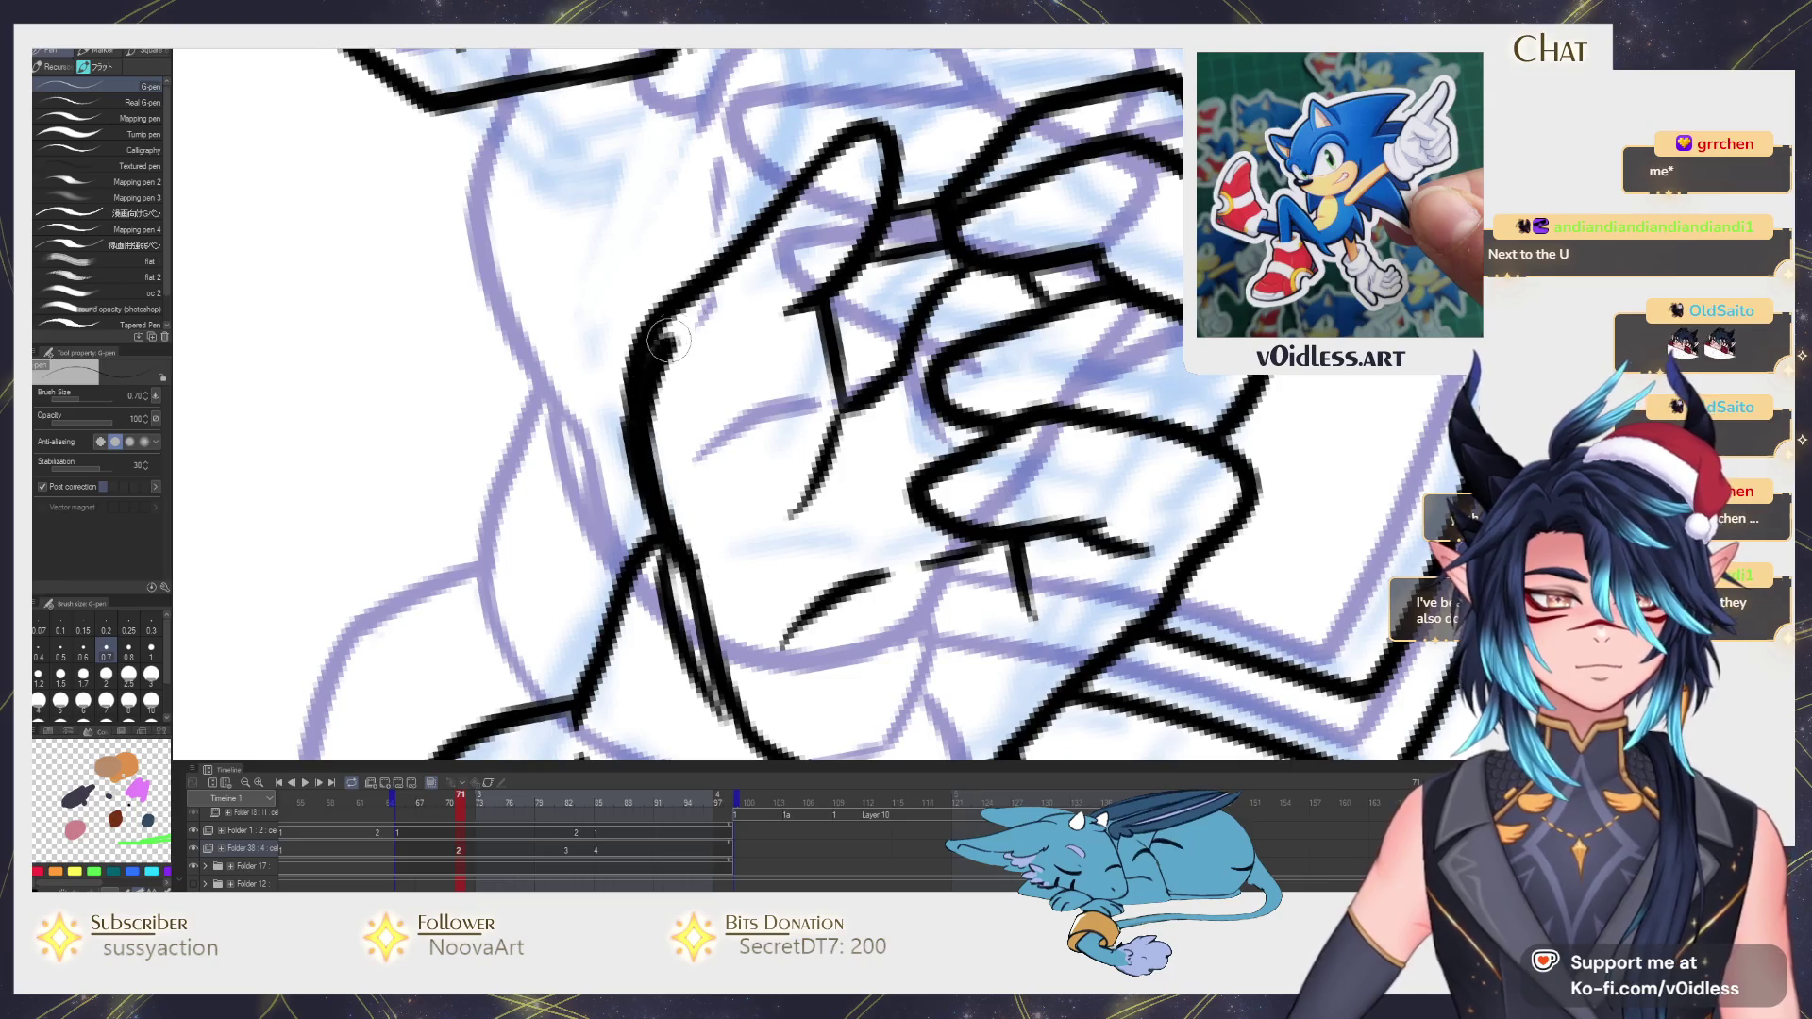
{"action": "left_click_drag", "start_coordinate": [666, 341], "coordinate": [785, 163]}
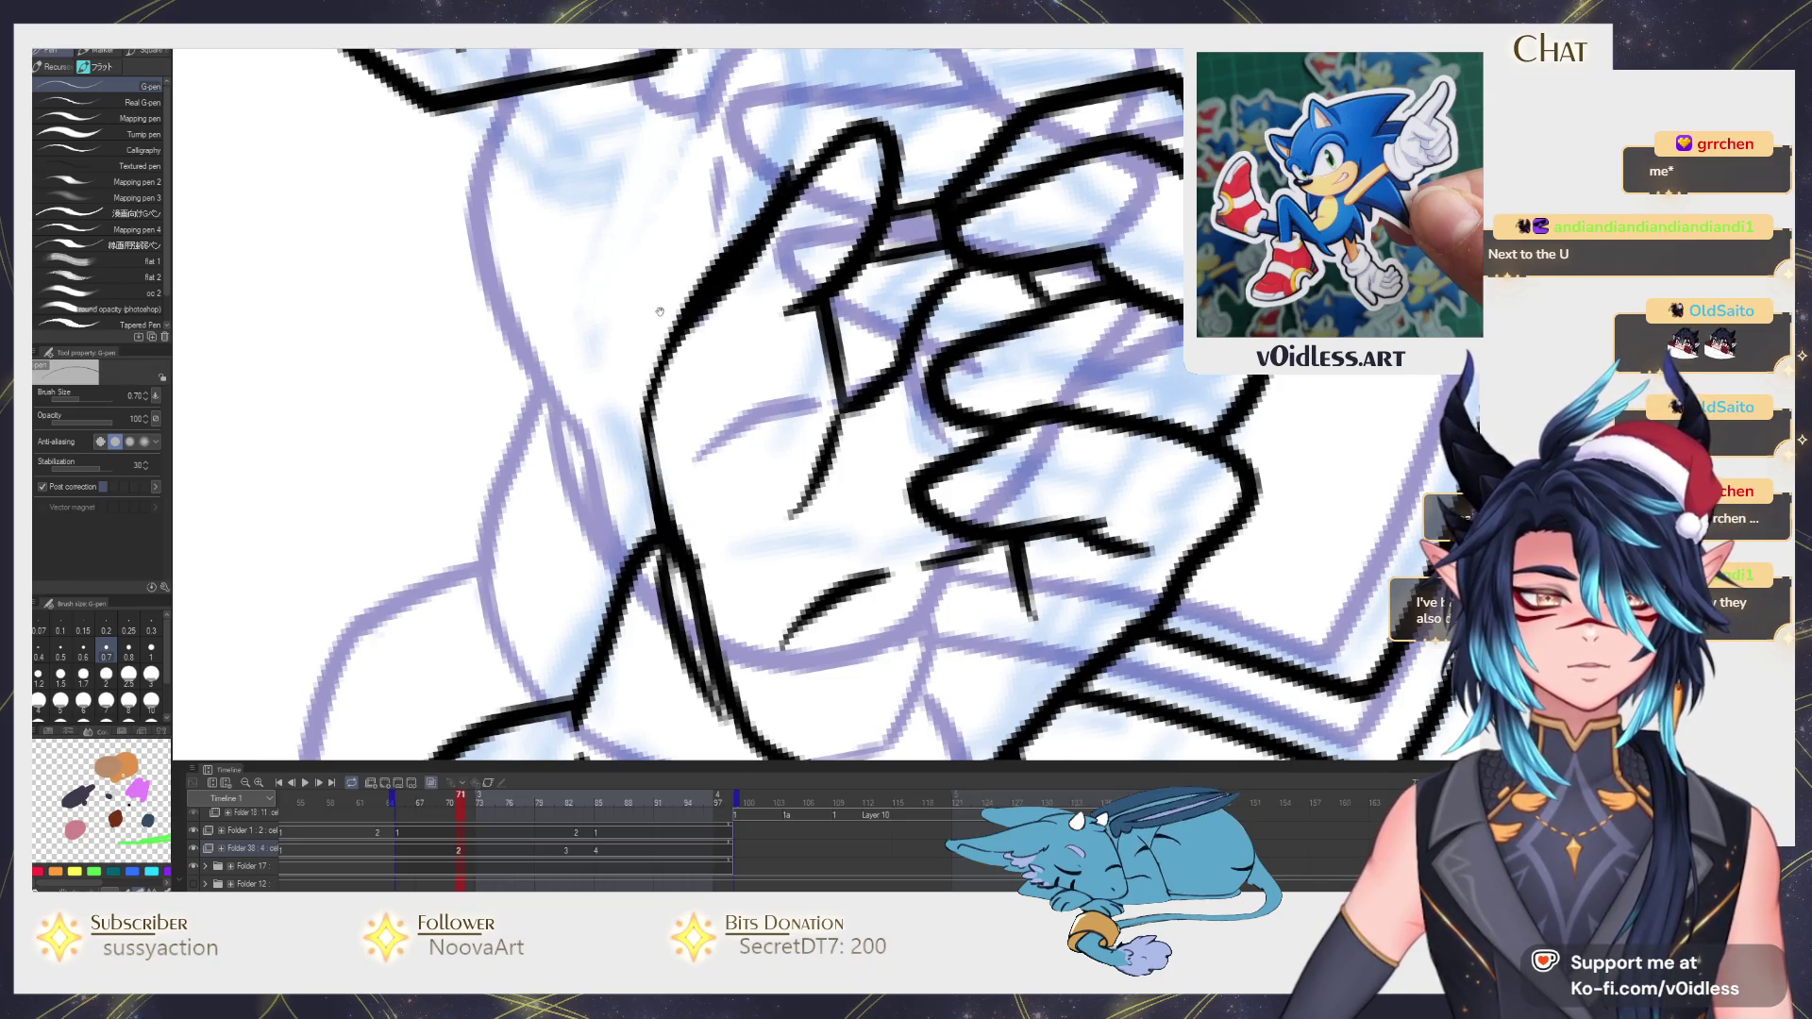
{"action": "left_click_drag", "start_coordinate": [661, 311], "coordinate": [625, 389]}
{"action": "key", "text": "ctrl+z"}
{"action": "key", "text": "ctrl+z"}
{"action": "left_click_drag", "start_coordinate": [791, 216], "coordinate": [620, 457]}
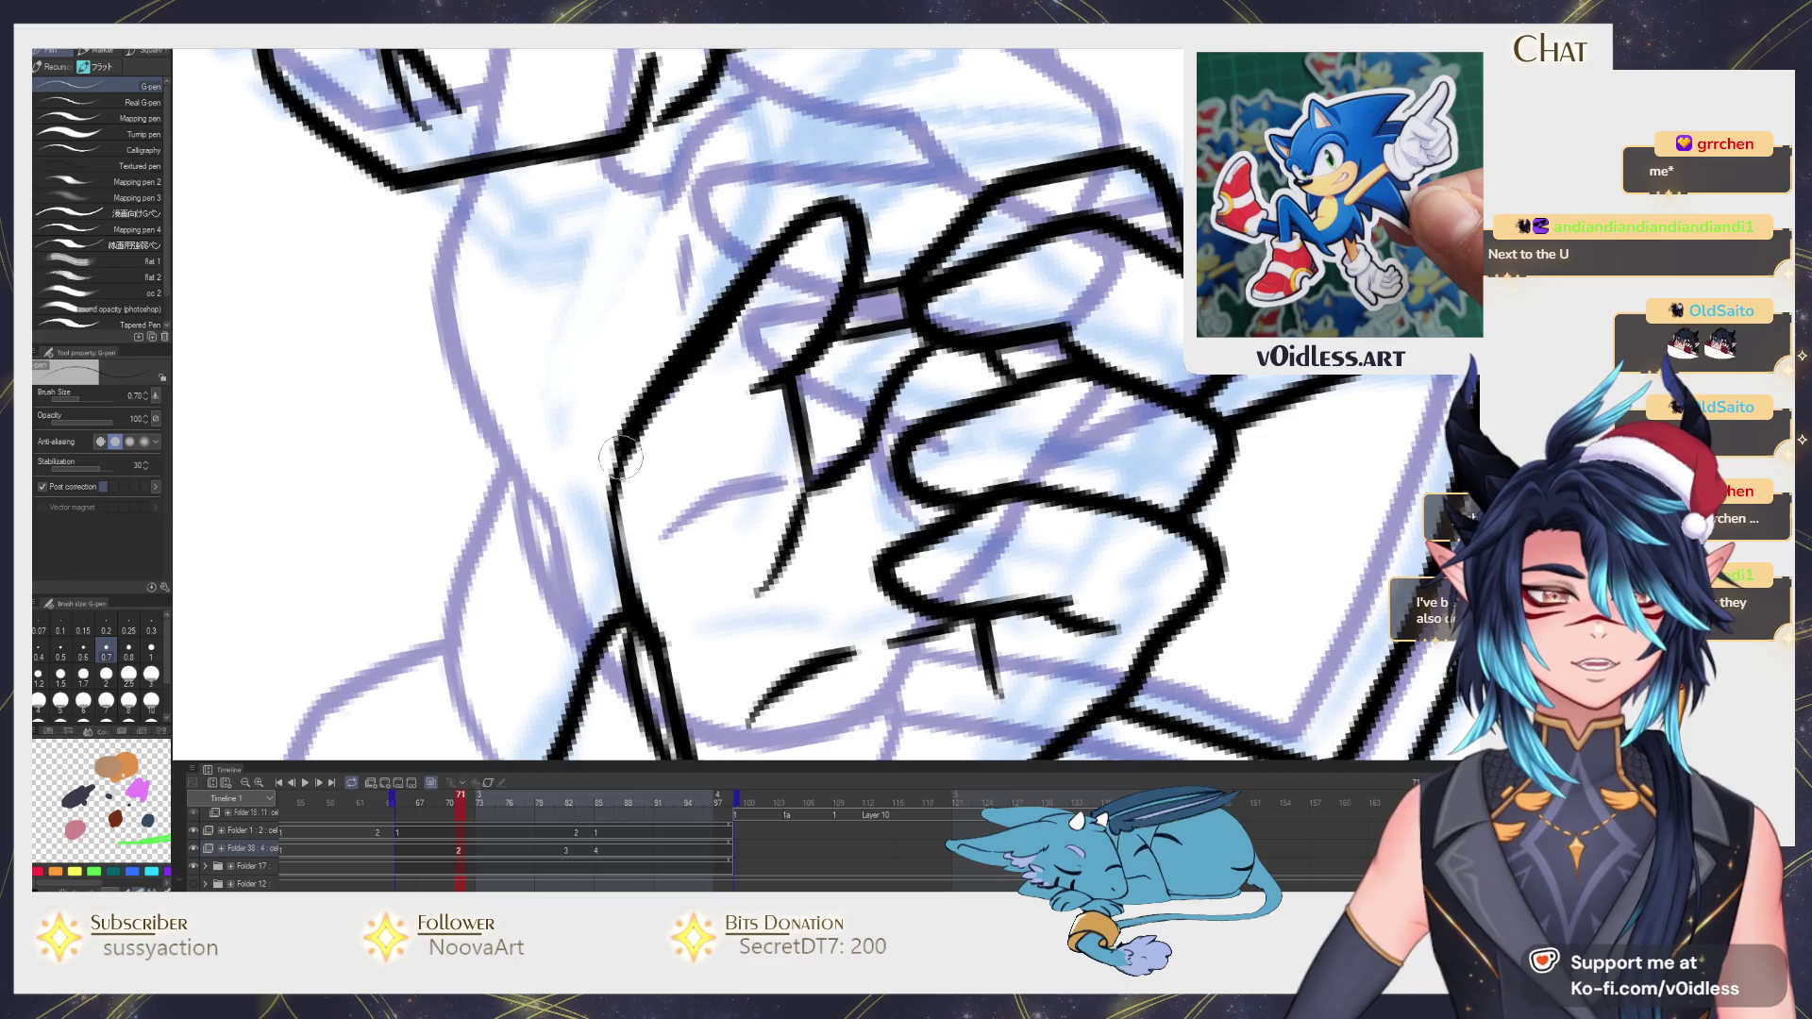
{"action": "left_click_drag", "start_coordinate": [808, 338], "coordinate": [720, 421]}
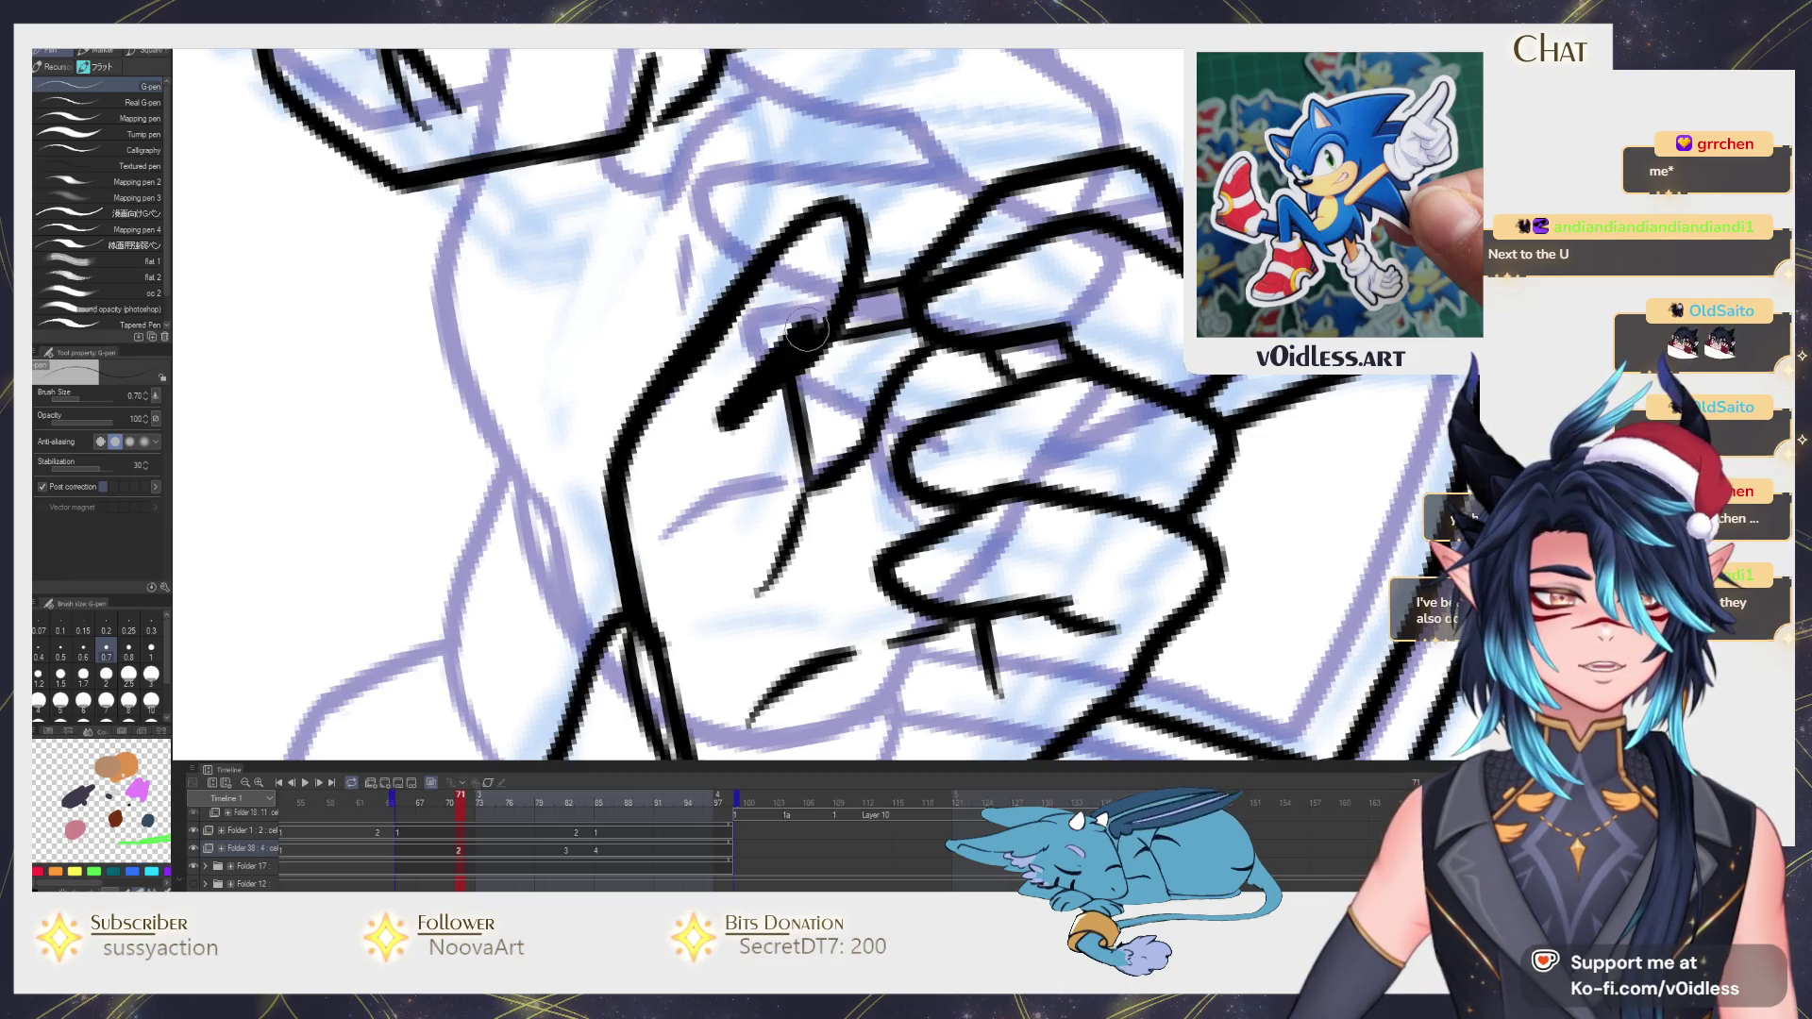
{"action": "key", "text": "ctrl+z"}
{"action": "mouse_move", "coordinate": [847, 284]}
{"action": "left_mouse_down"}
{"action": "mouse_move", "coordinate": [708, 422]}
{"action": "mouse_move", "coordinate": [801, 489]}
{"action": "left_mouse_up"}
{"action": "left_click_drag", "start_coordinate": [716, 422], "coordinate": [796, 305]}
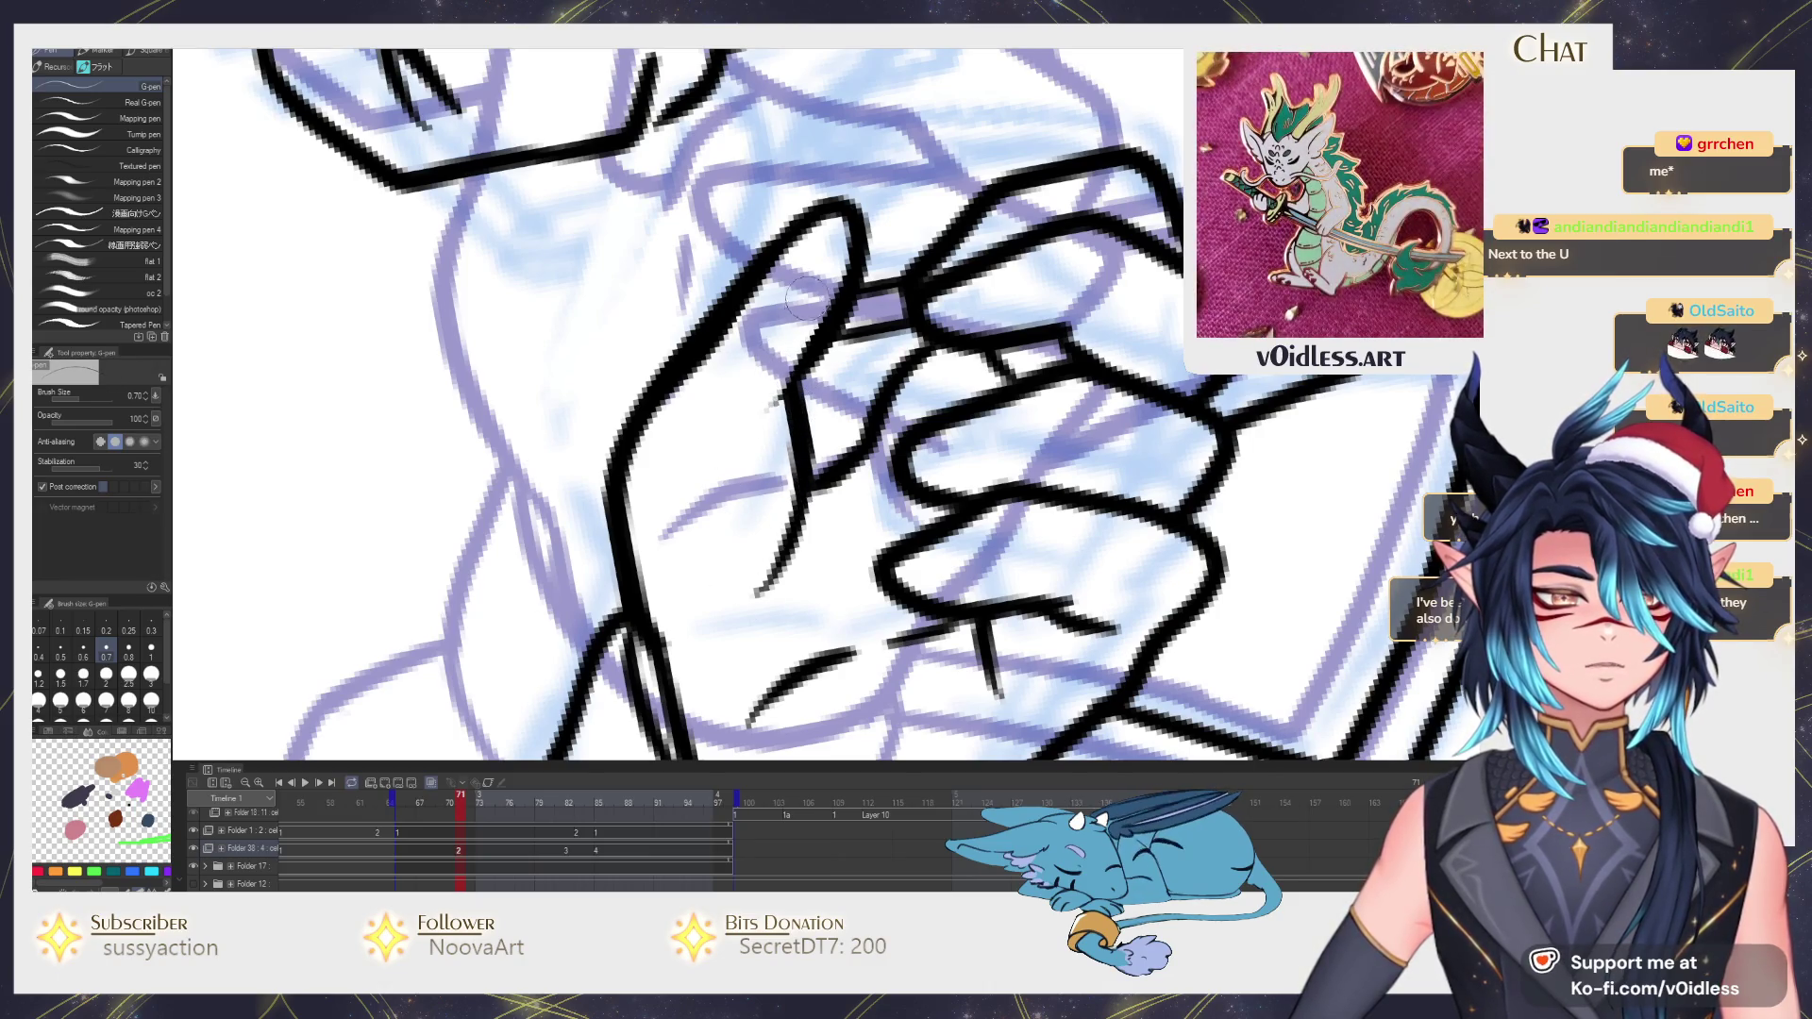
{"action": "scroll", "coordinate": [793, 369], "scroll_direction": "down", "scroll_amount": 3}
{"action": "scroll", "coordinate": [777, 421], "scroll_direction": "down", "scroll_amount": 2}
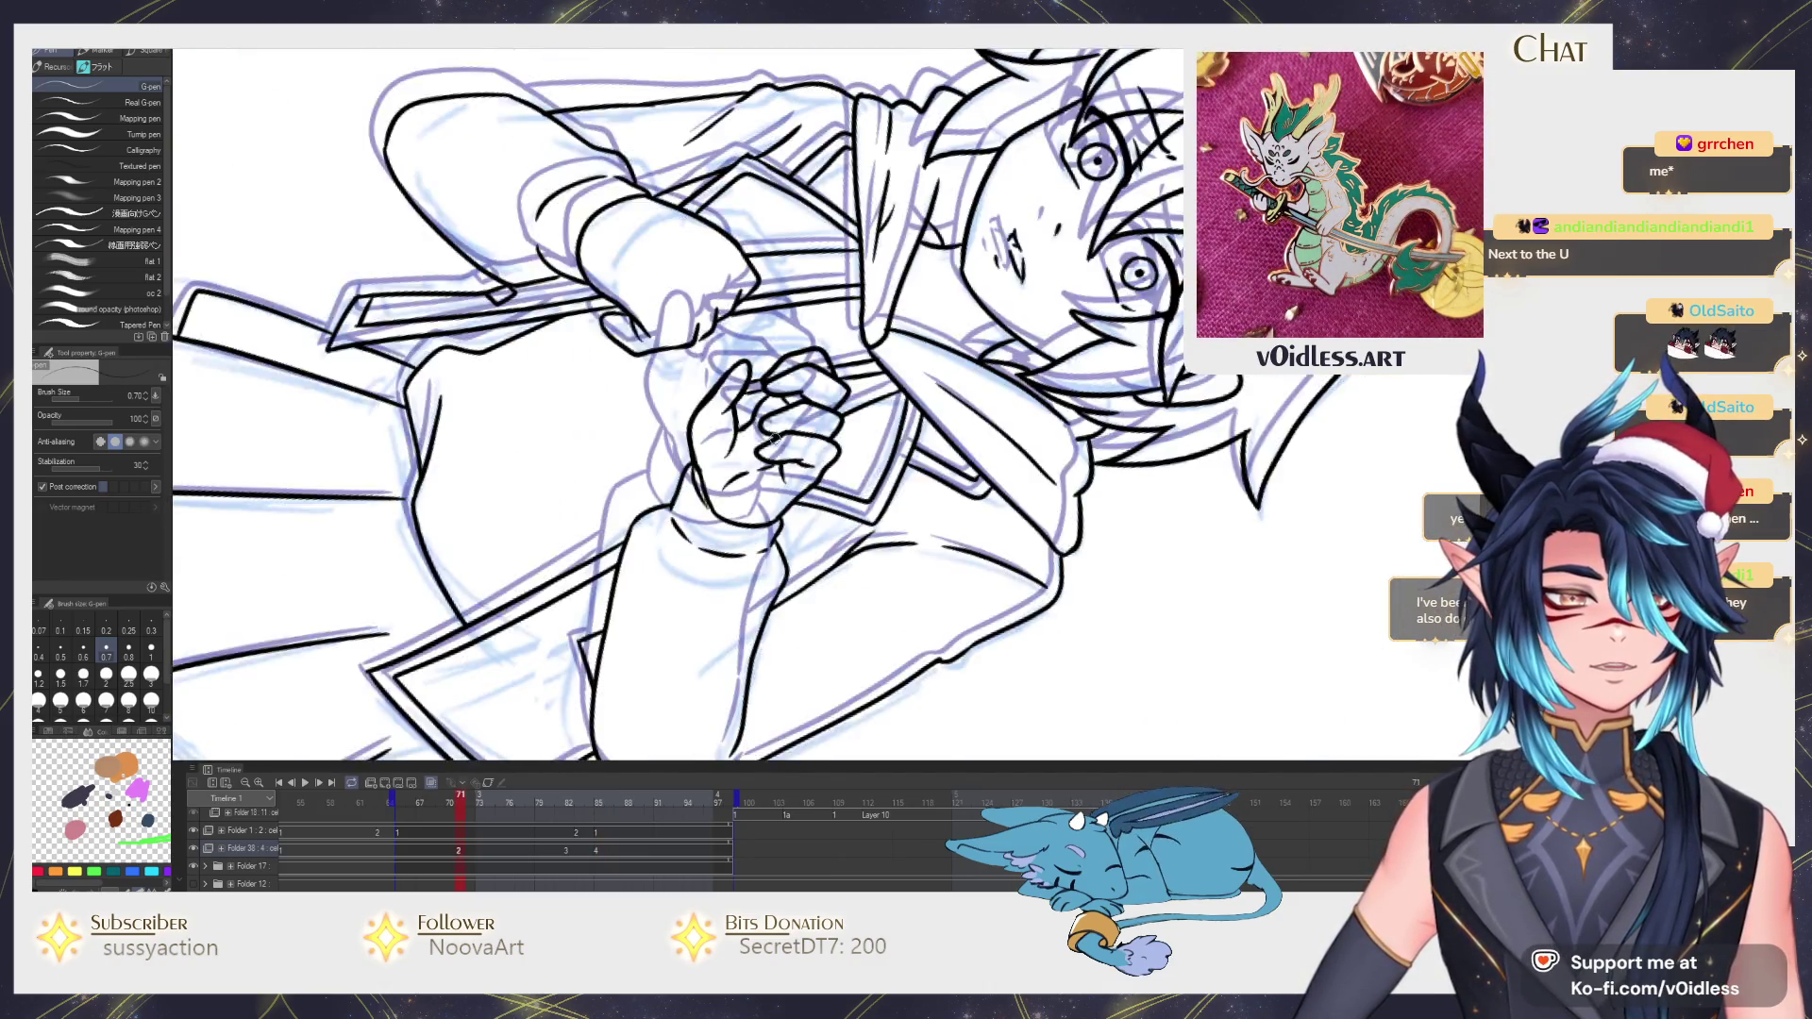
Step back a frame and retry the finger's left-edge stroke there.
{"action": "key", "text": "Left"}
{"action": "scroll", "coordinate": [674, 337], "scroll_direction": "up", "scroll_amount": 2}
{"action": "scroll", "coordinate": [674, 337], "scroll_direction": "up", "scroll_amount": 2}
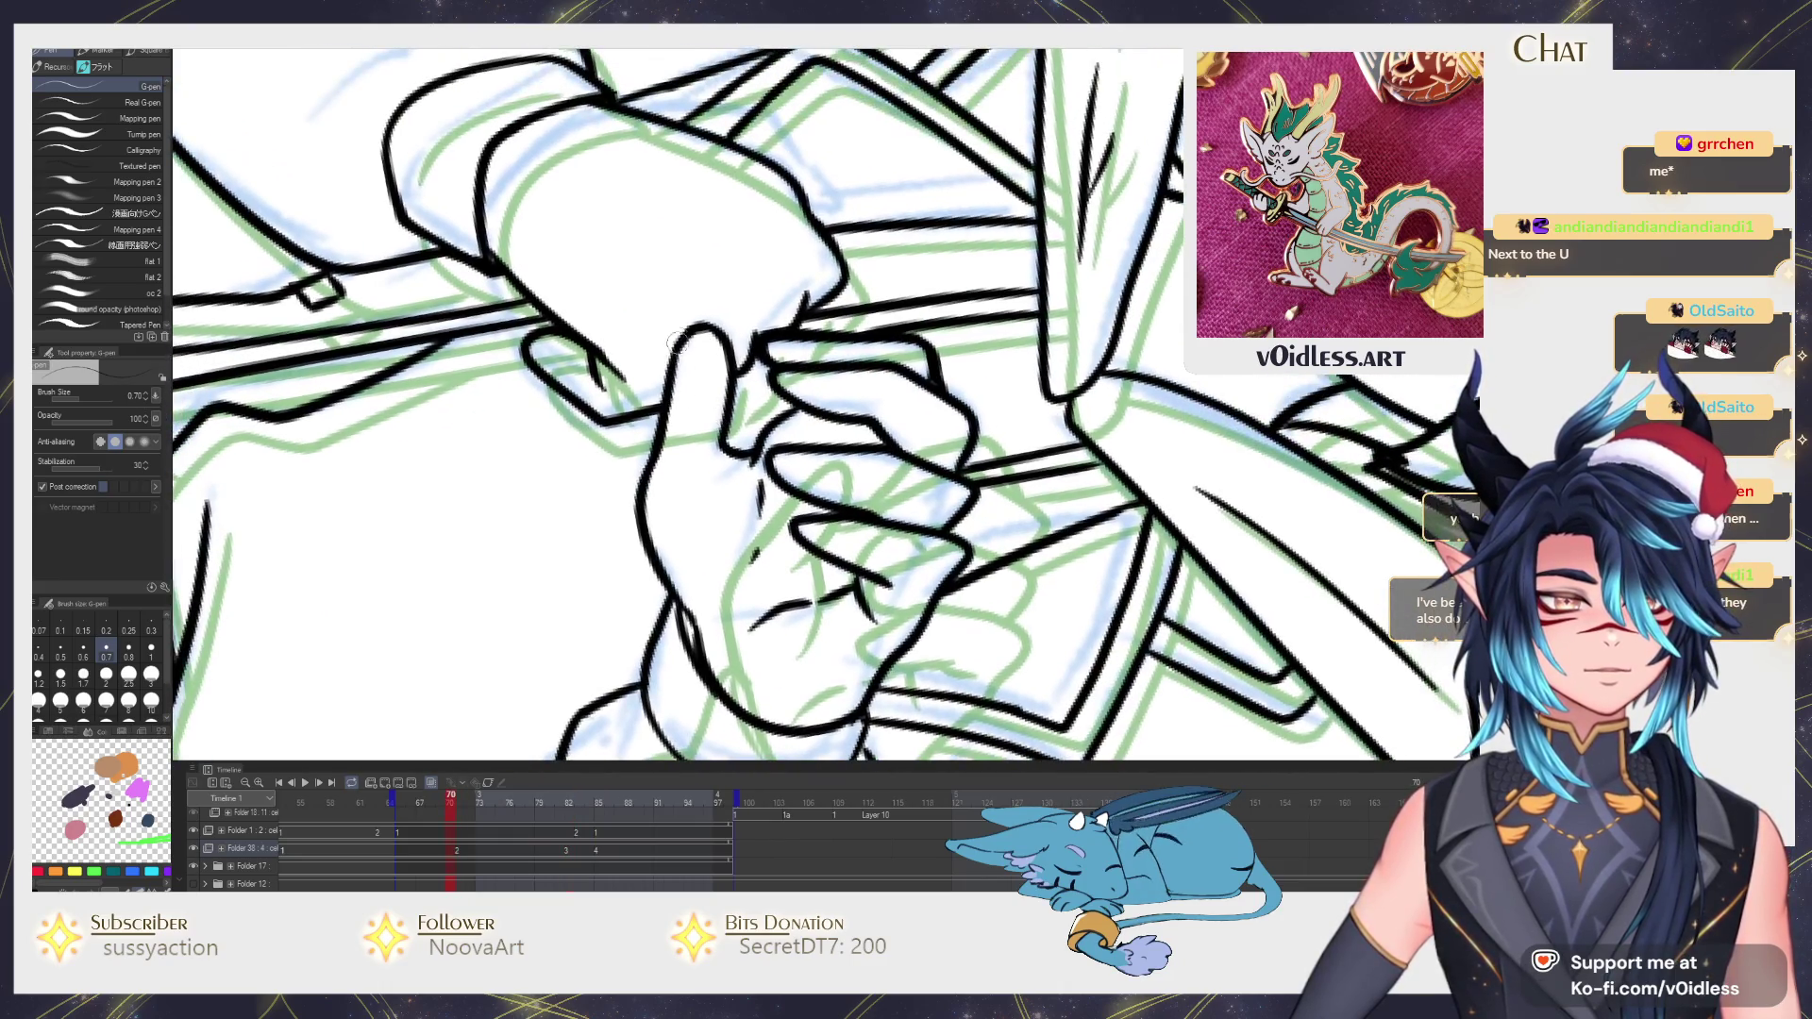
{"action": "left_click_drag", "start_coordinate": [684, 333], "coordinate": [648, 511]}
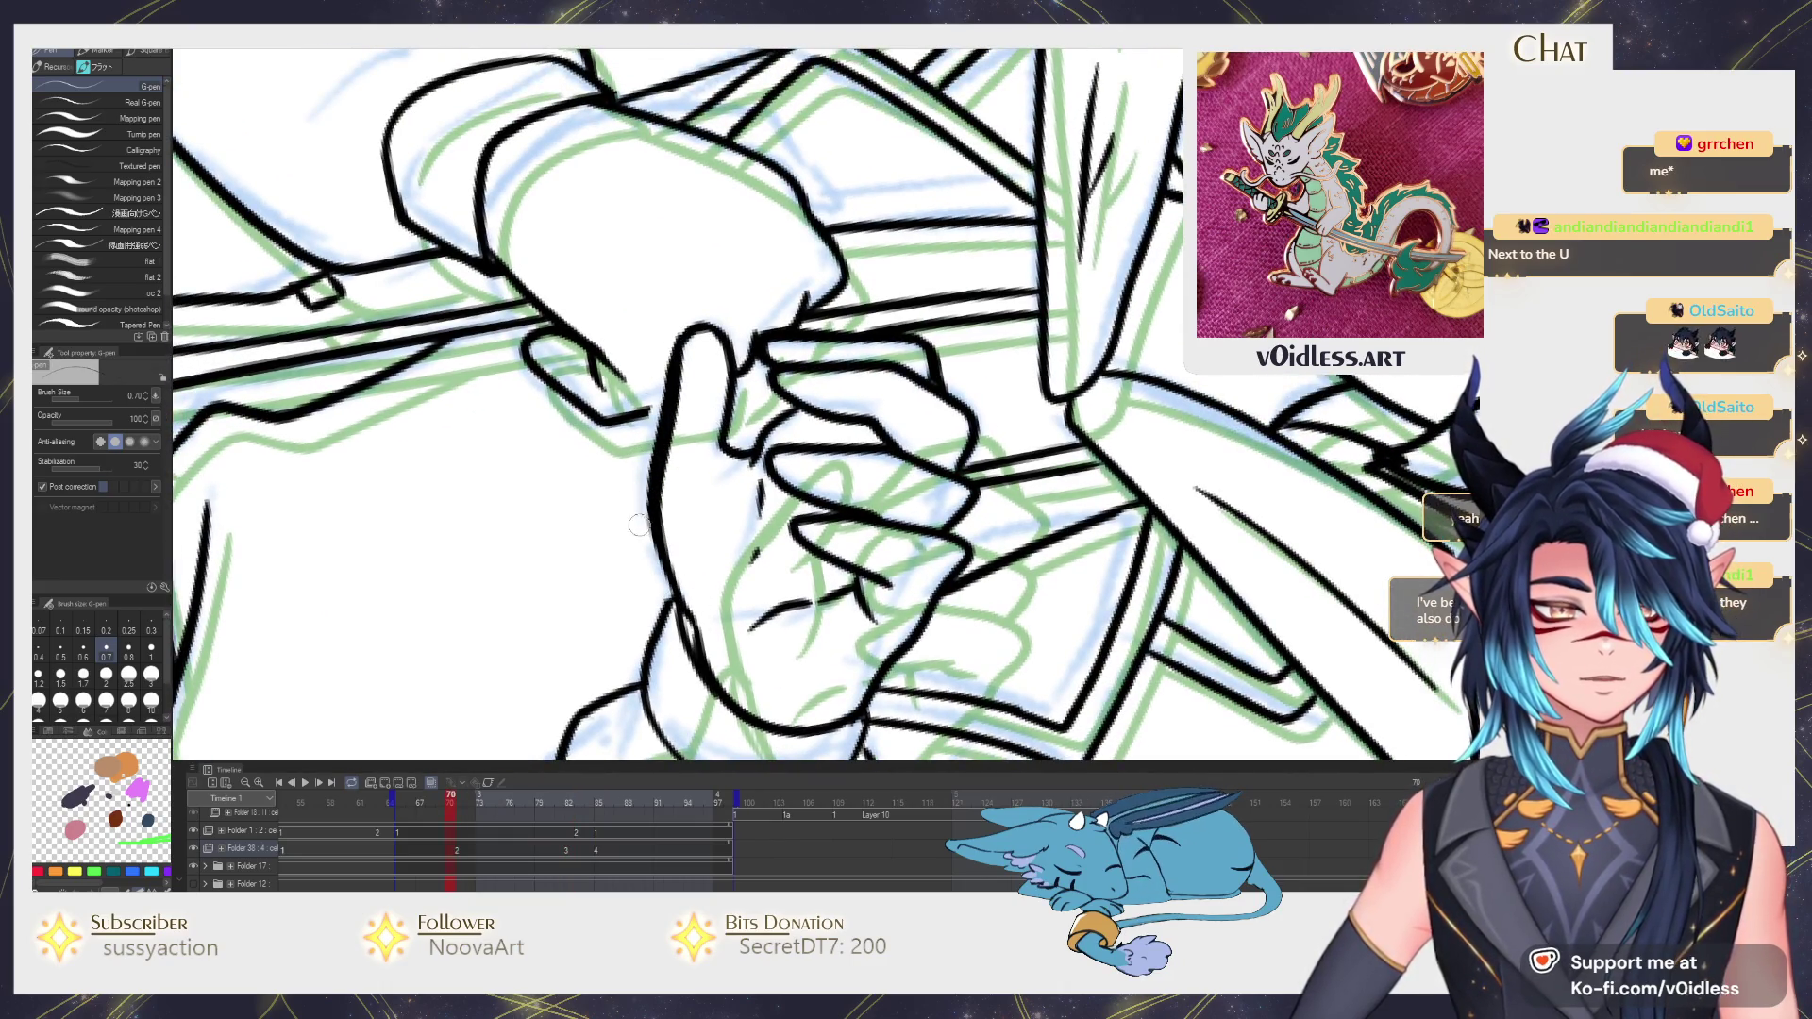
{"action": "key", "text": "ctrl+z"}
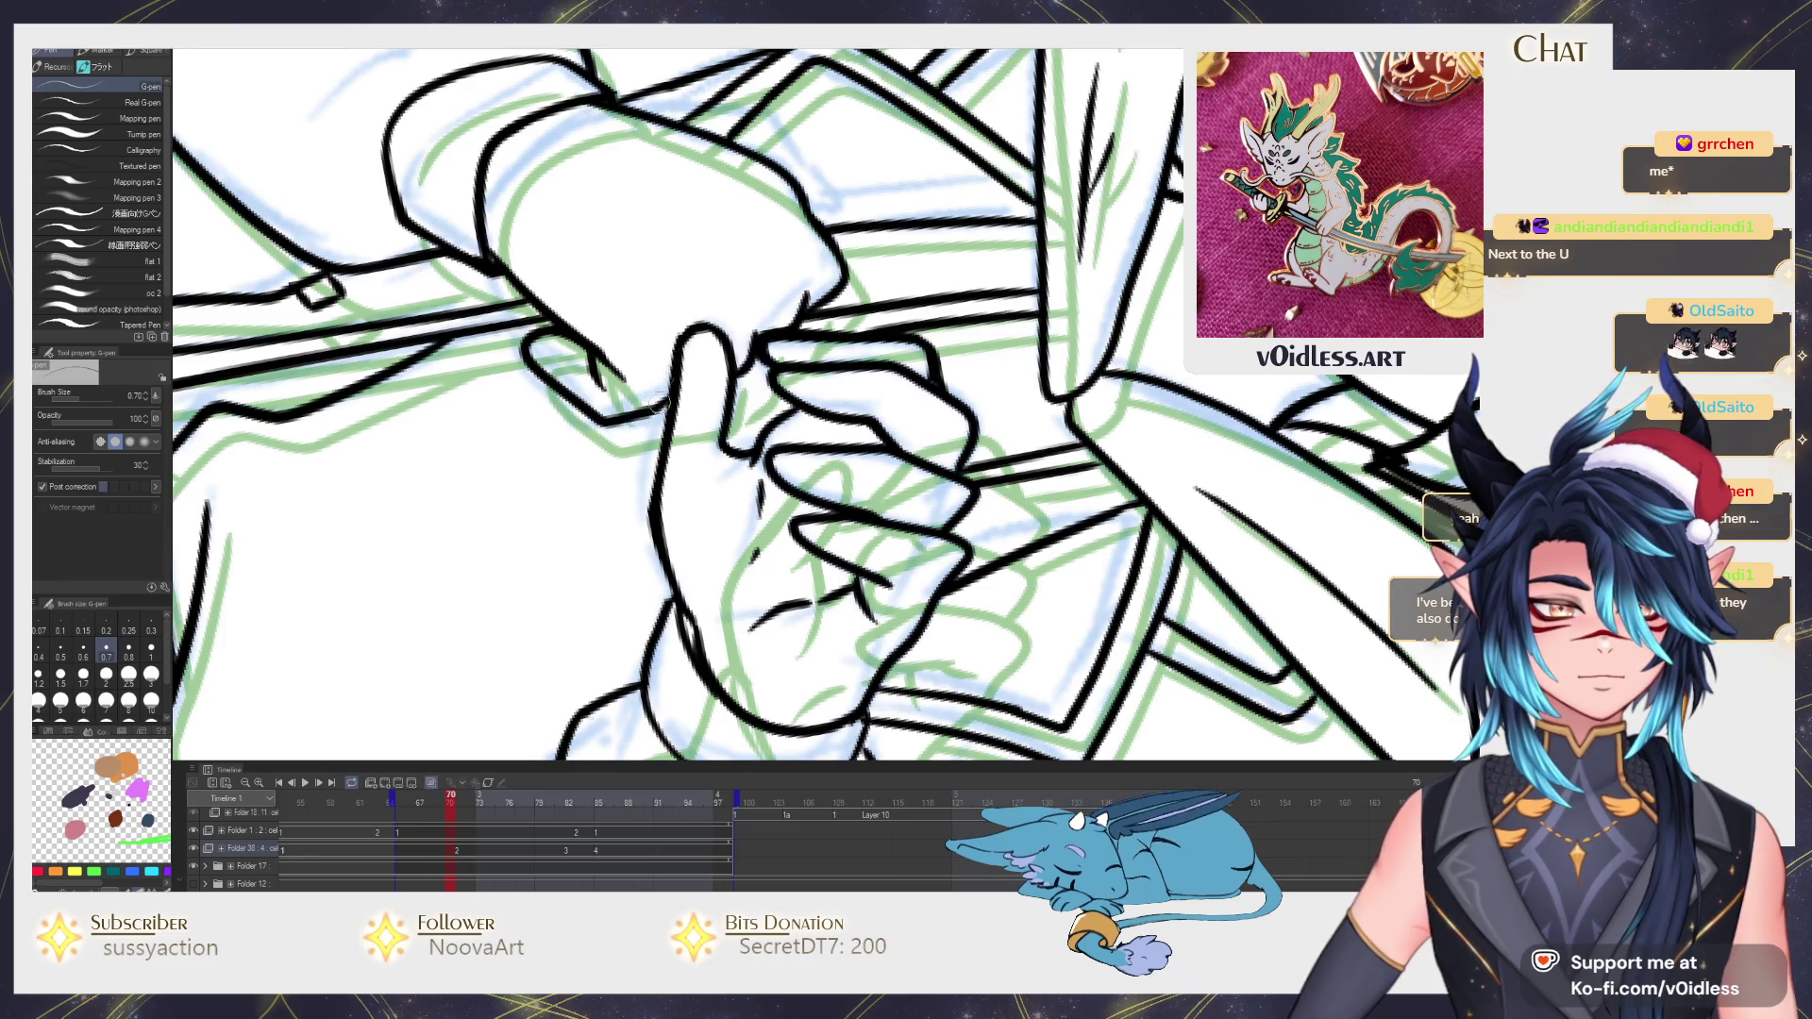
{"action": "scroll", "coordinate": [694, 425], "scroll_direction": "down", "scroll_amount": 4}
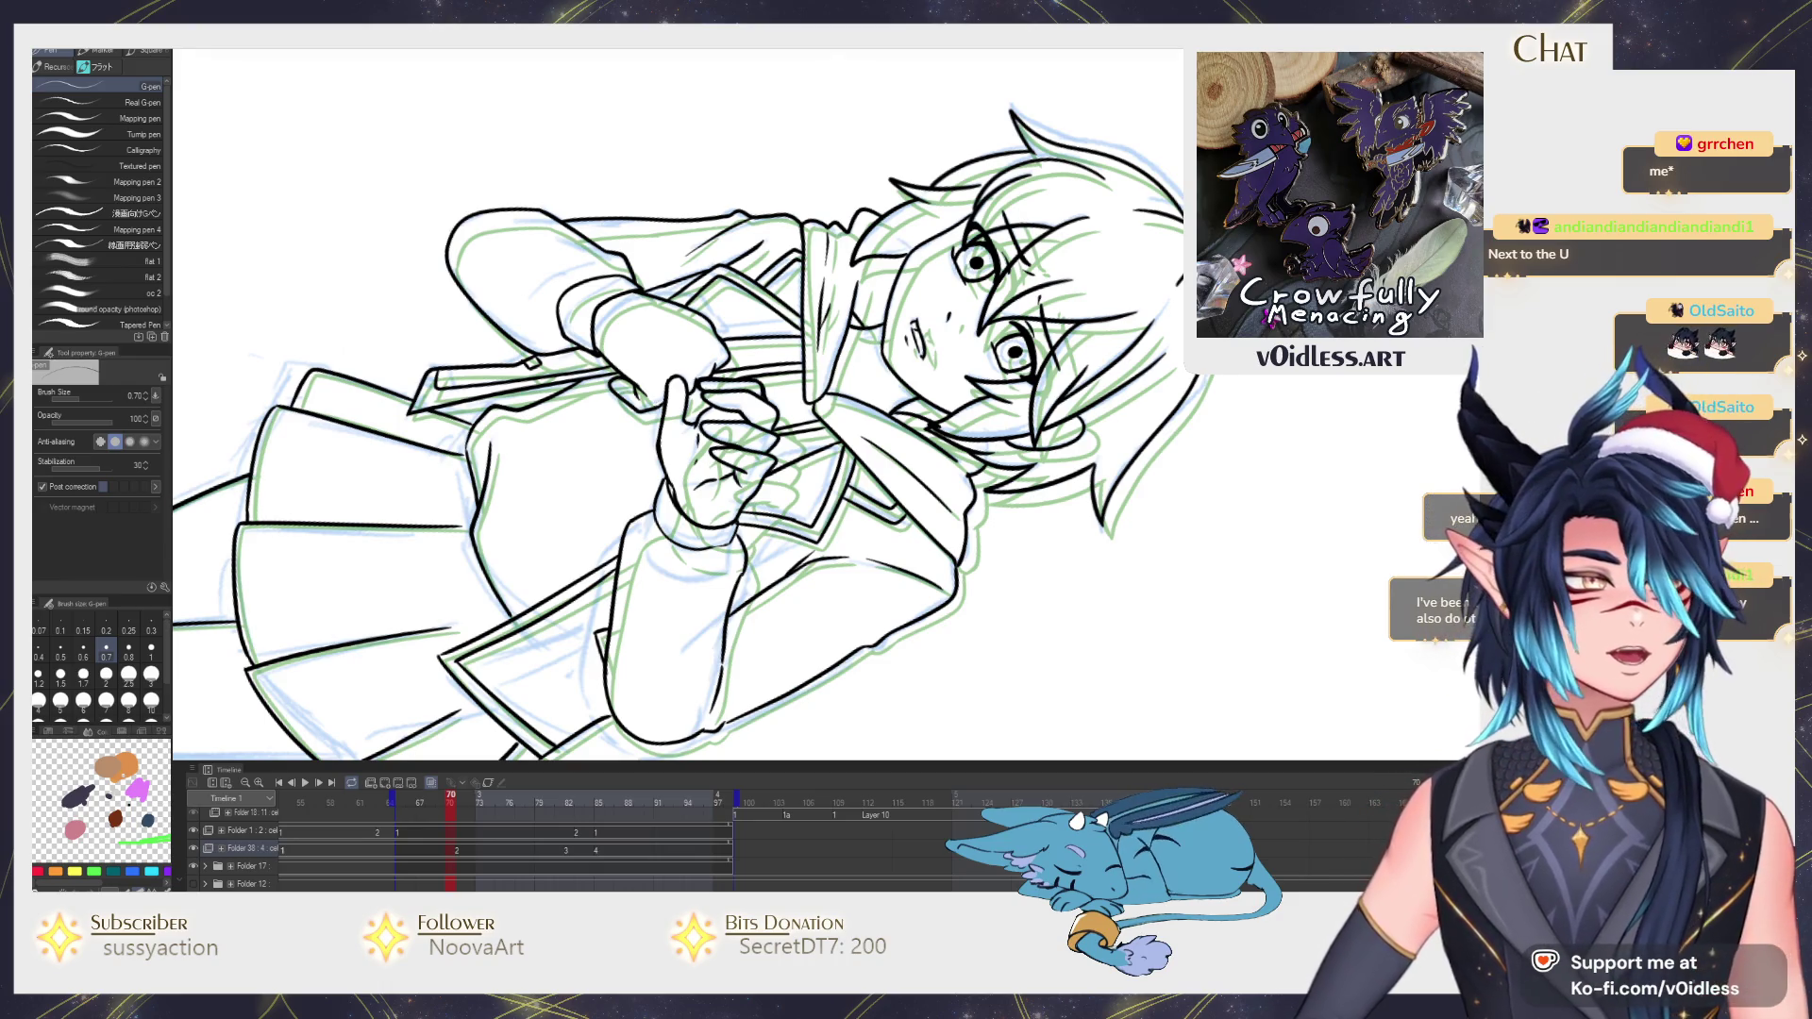
Reset canvas rotation and flip between the sketch frame and its inked neighbour.
{"action": "key", "text": "ctrl+0"}
{"action": "scroll", "coordinate": [851, 585], "scroll_direction": "up", "scroll_amount": 1}
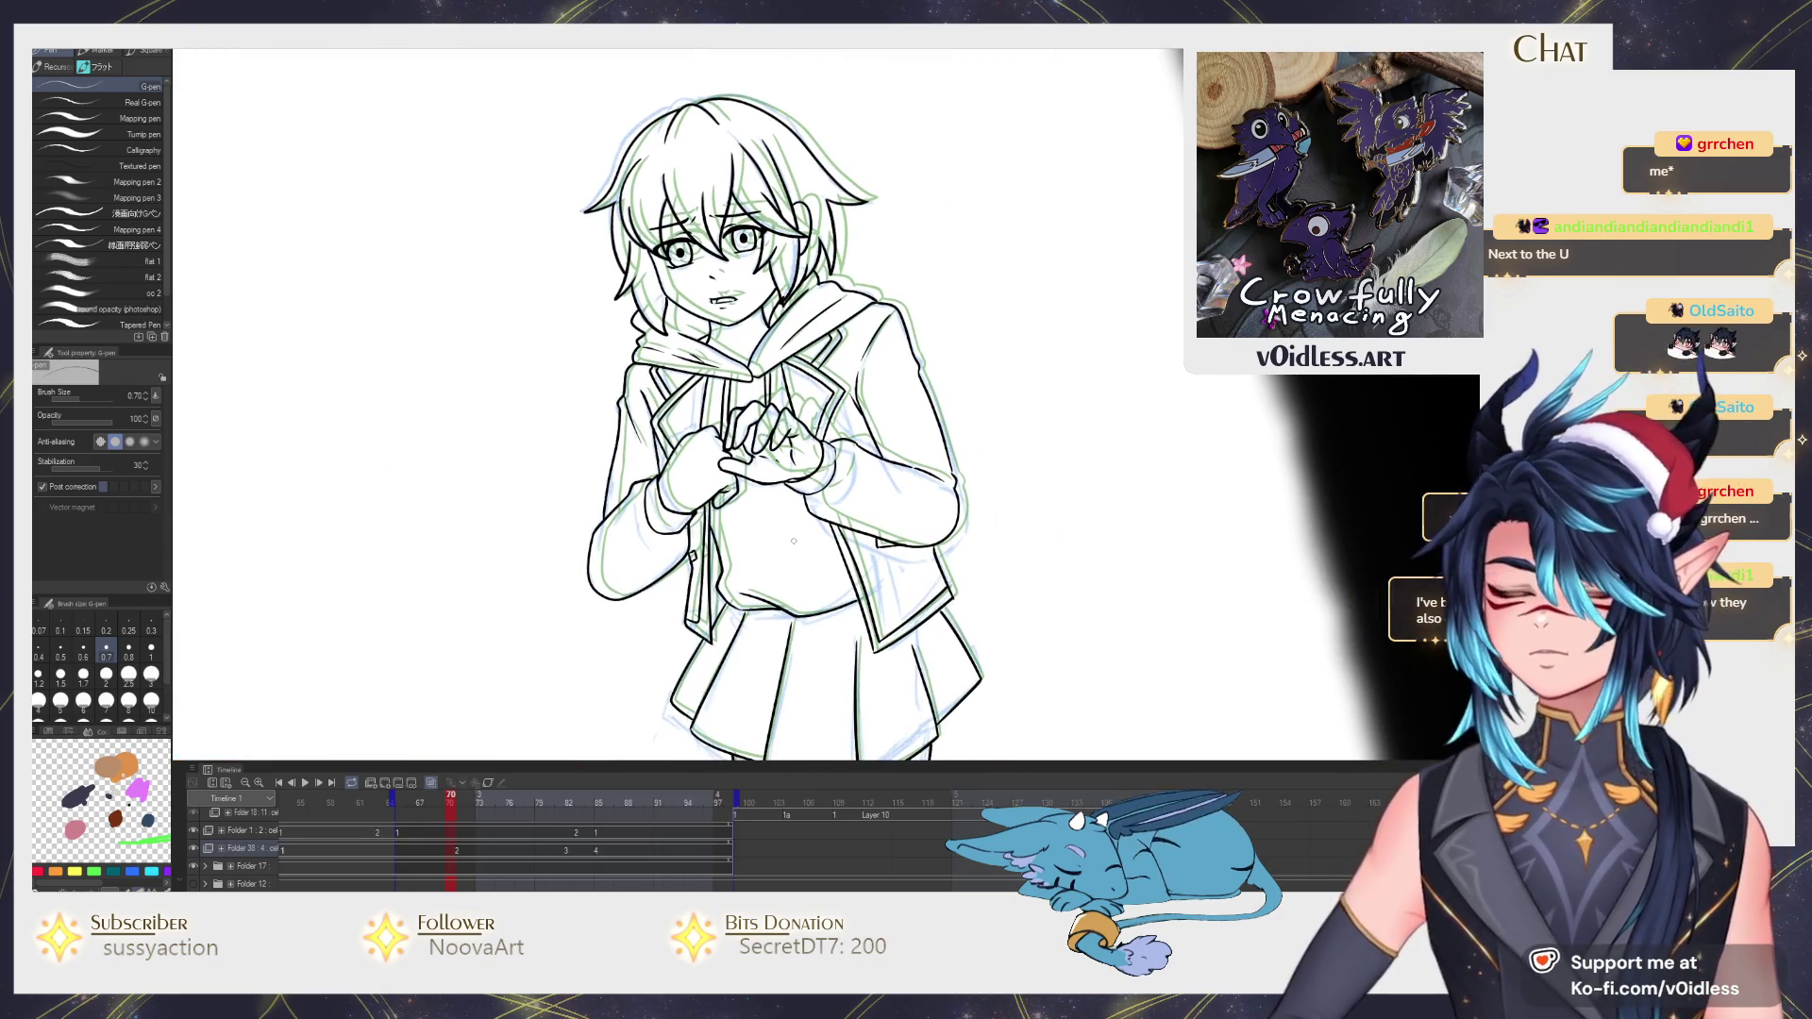
{"action": "scroll", "coordinate": [650, 363], "scroll_direction": "up", "scroll_amount": 2}
{"action": "scroll", "coordinate": [649, 366], "scroll_direction": "down", "scroll_amount": 2}
{"action": "scroll", "coordinate": [807, 573], "scroll_direction": "down", "scroll_amount": 1}
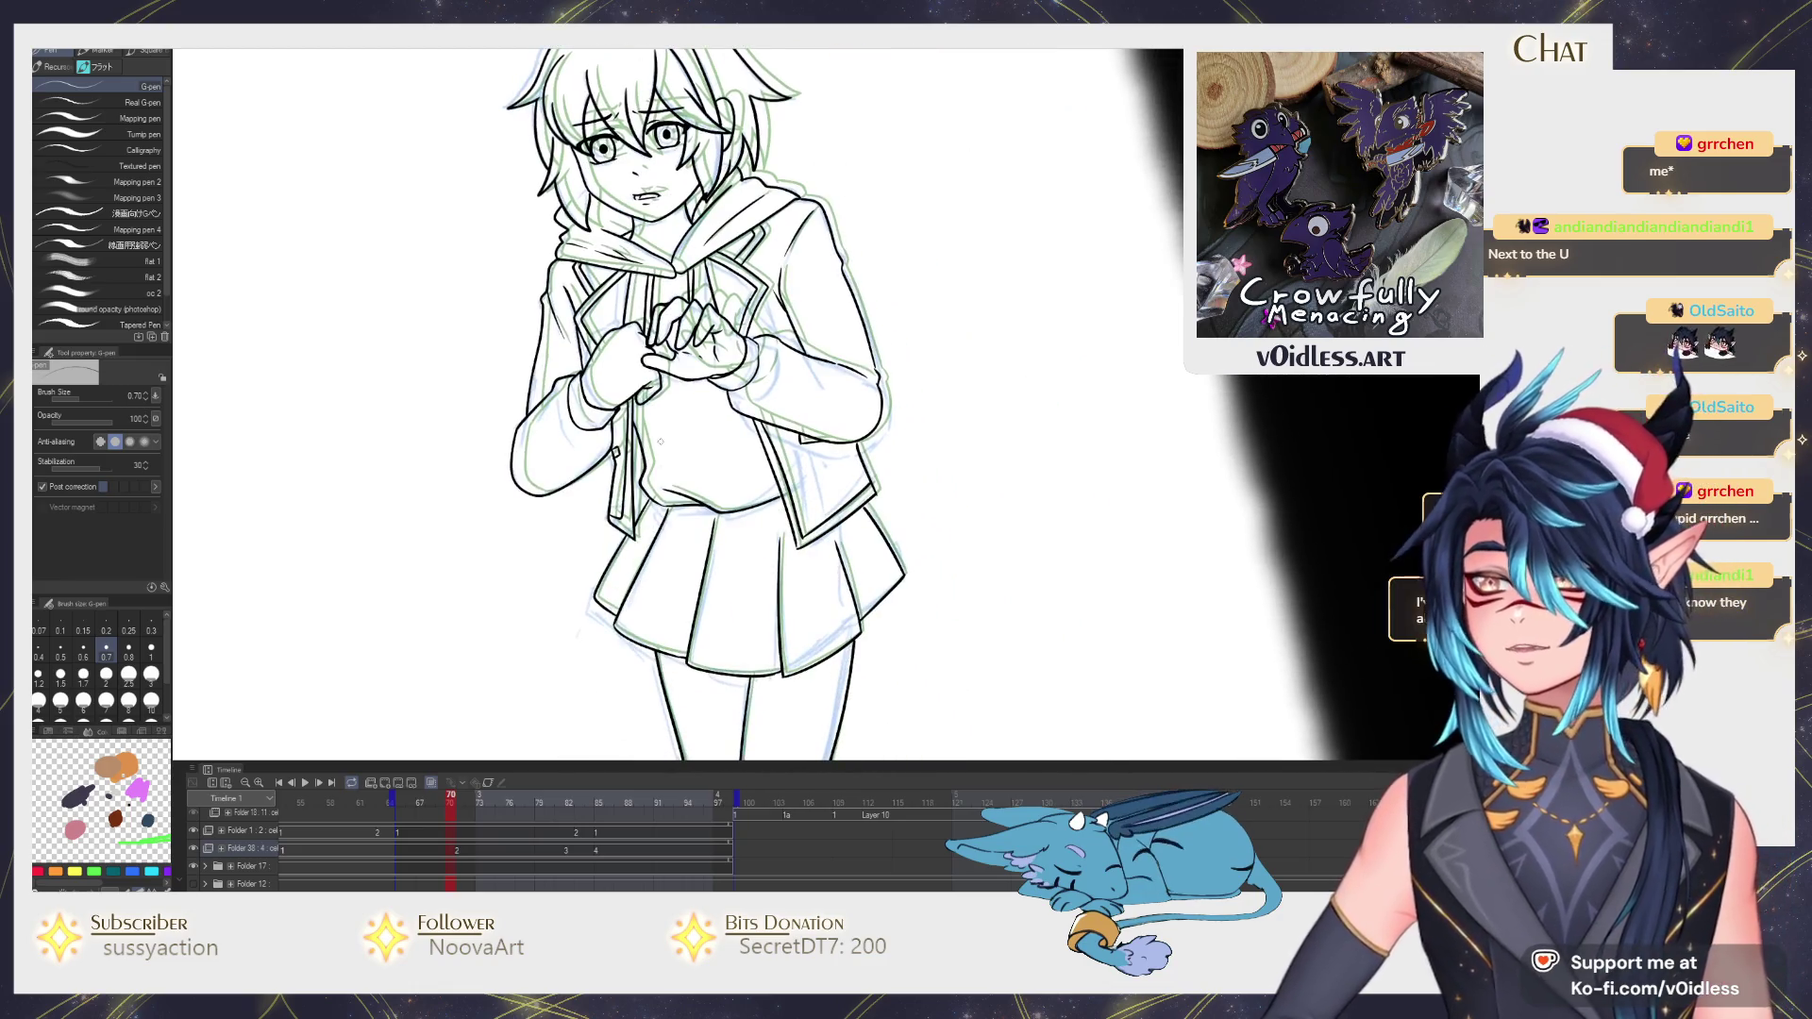
{"action": "scroll", "coordinate": [807, 573], "scroll_direction": "up", "scroll_amount": 1}
{"action": "scroll", "coordinate": [808, 572], "scroll_direction": "up", "scroll_amount": 1}
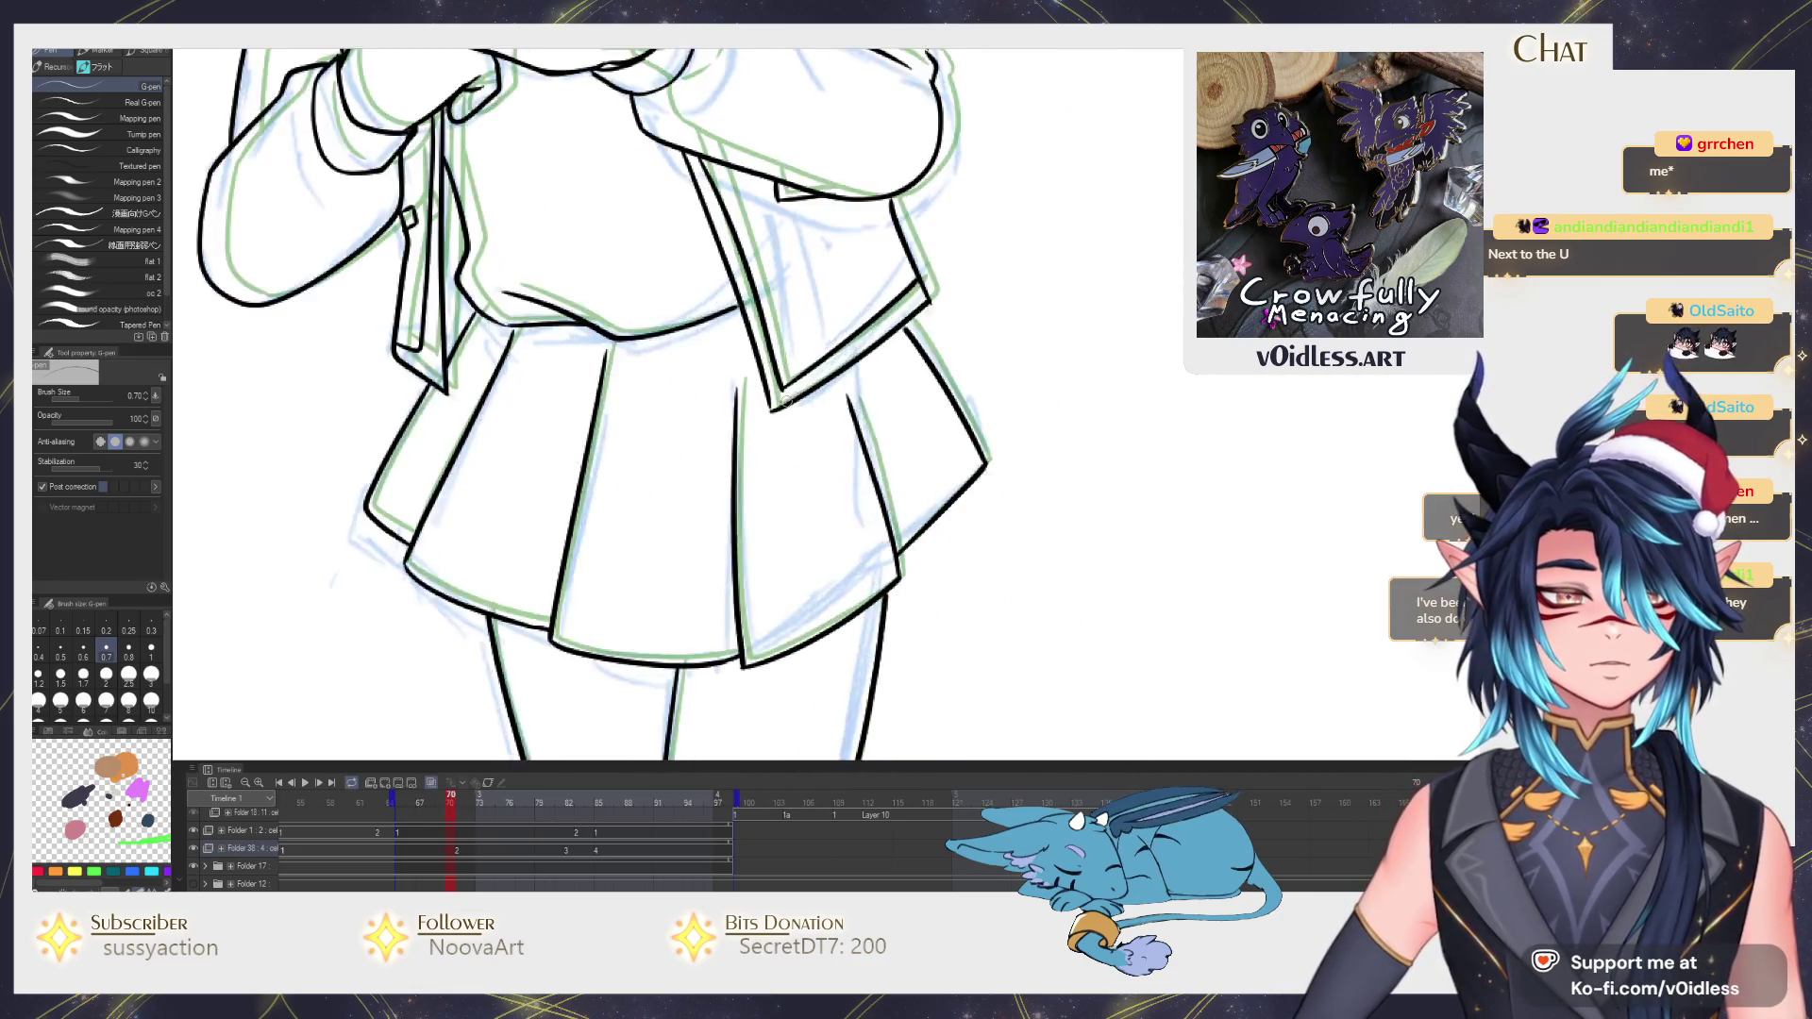
{"action": "scroll", "coordinate": [810, 417], "scroll_direction": "up", "scroll_amount": 2}
{"action": "scroll", "coordinate": [758, 415], "scroll_direction": "down", "scroll_amount": 1}
{"action": "scroll", "coordinate": [753, 392], "scroll_direction": "up", "scroll_amount": 1}
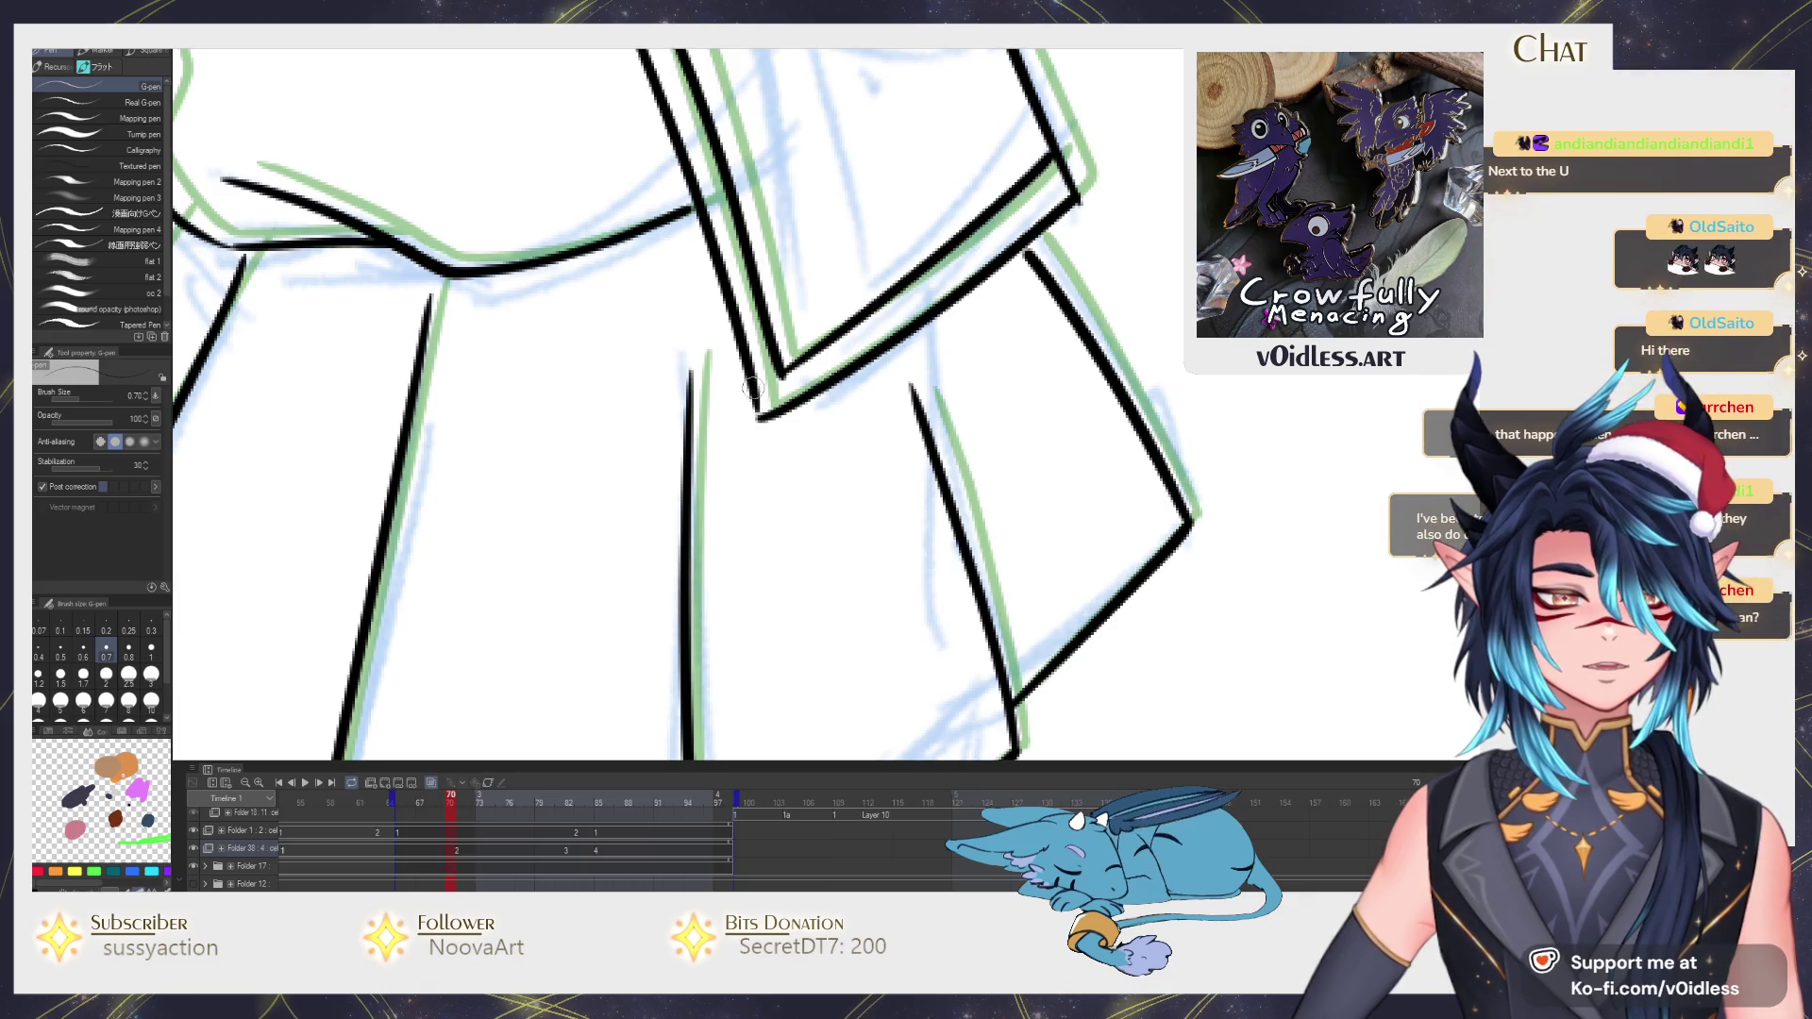
{"action": "mouse_move", "coordinate": [747, 366]}
{"action": "left_mouse_down"}
{"action": "mouse_move", "coordinate": [735, 541]}
{"action": "mouse_move", "coordinate": [717, 374]}
{"action": "left_mouse_up"}
{"action": "scroll", "coordinate": [688, 395], "scroll_direction": "down", "scroll_amount": 3}
{"action": "scroll", "coordinate": [693, 389], "scroll_direction": "down", "scroll_amount": 1}
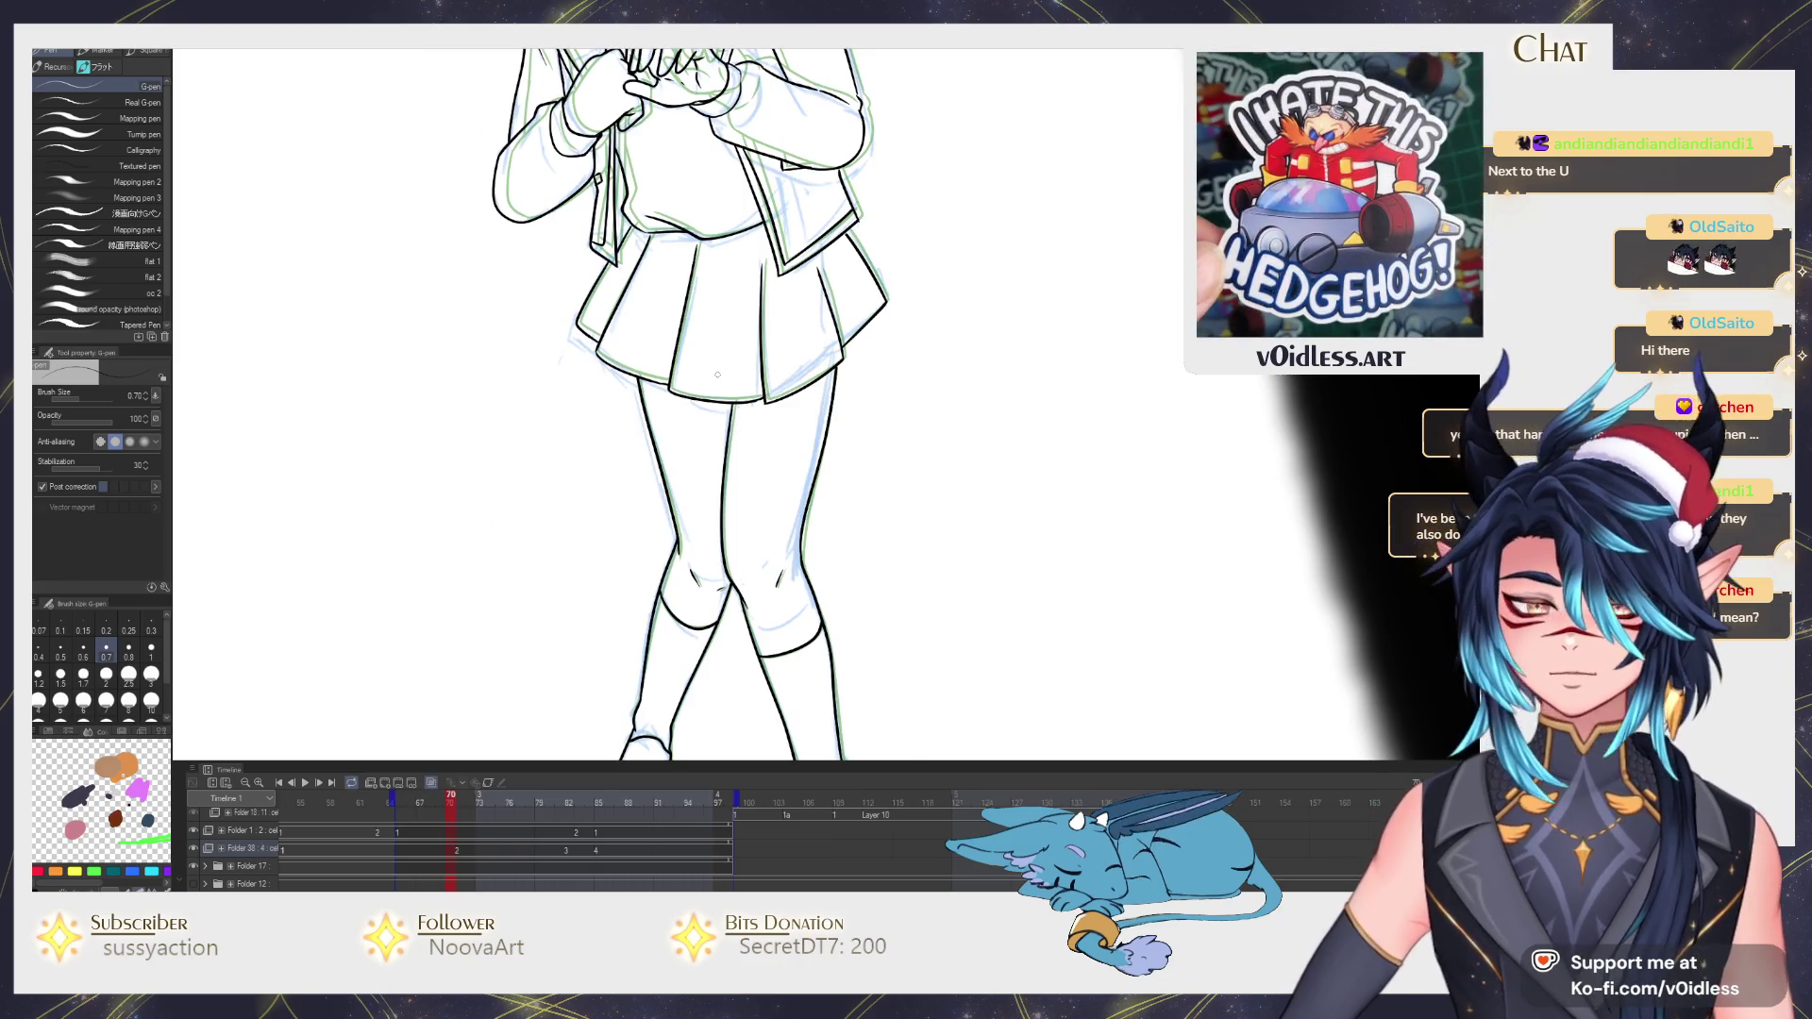
{"action": "scroll", "coordinate": [751, 425], "scroll_direction": "down", "scroll_amount": 3}
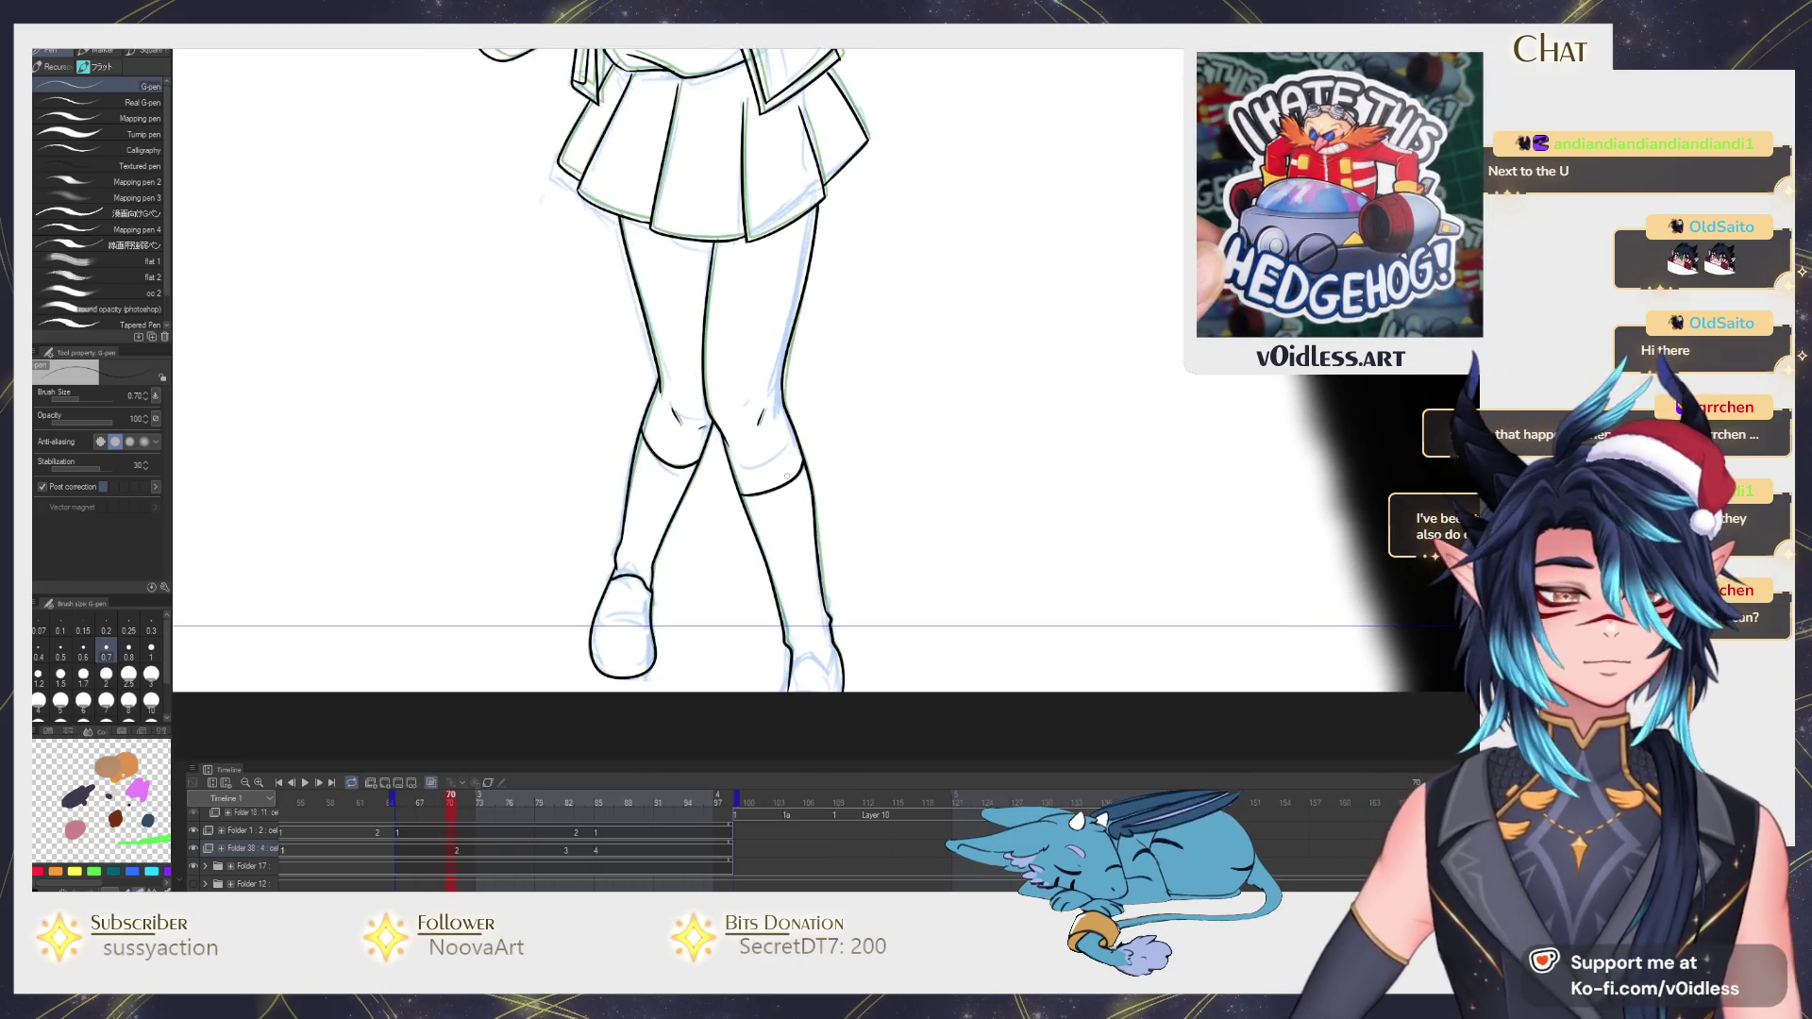
{"action": "key", "text": "space"}
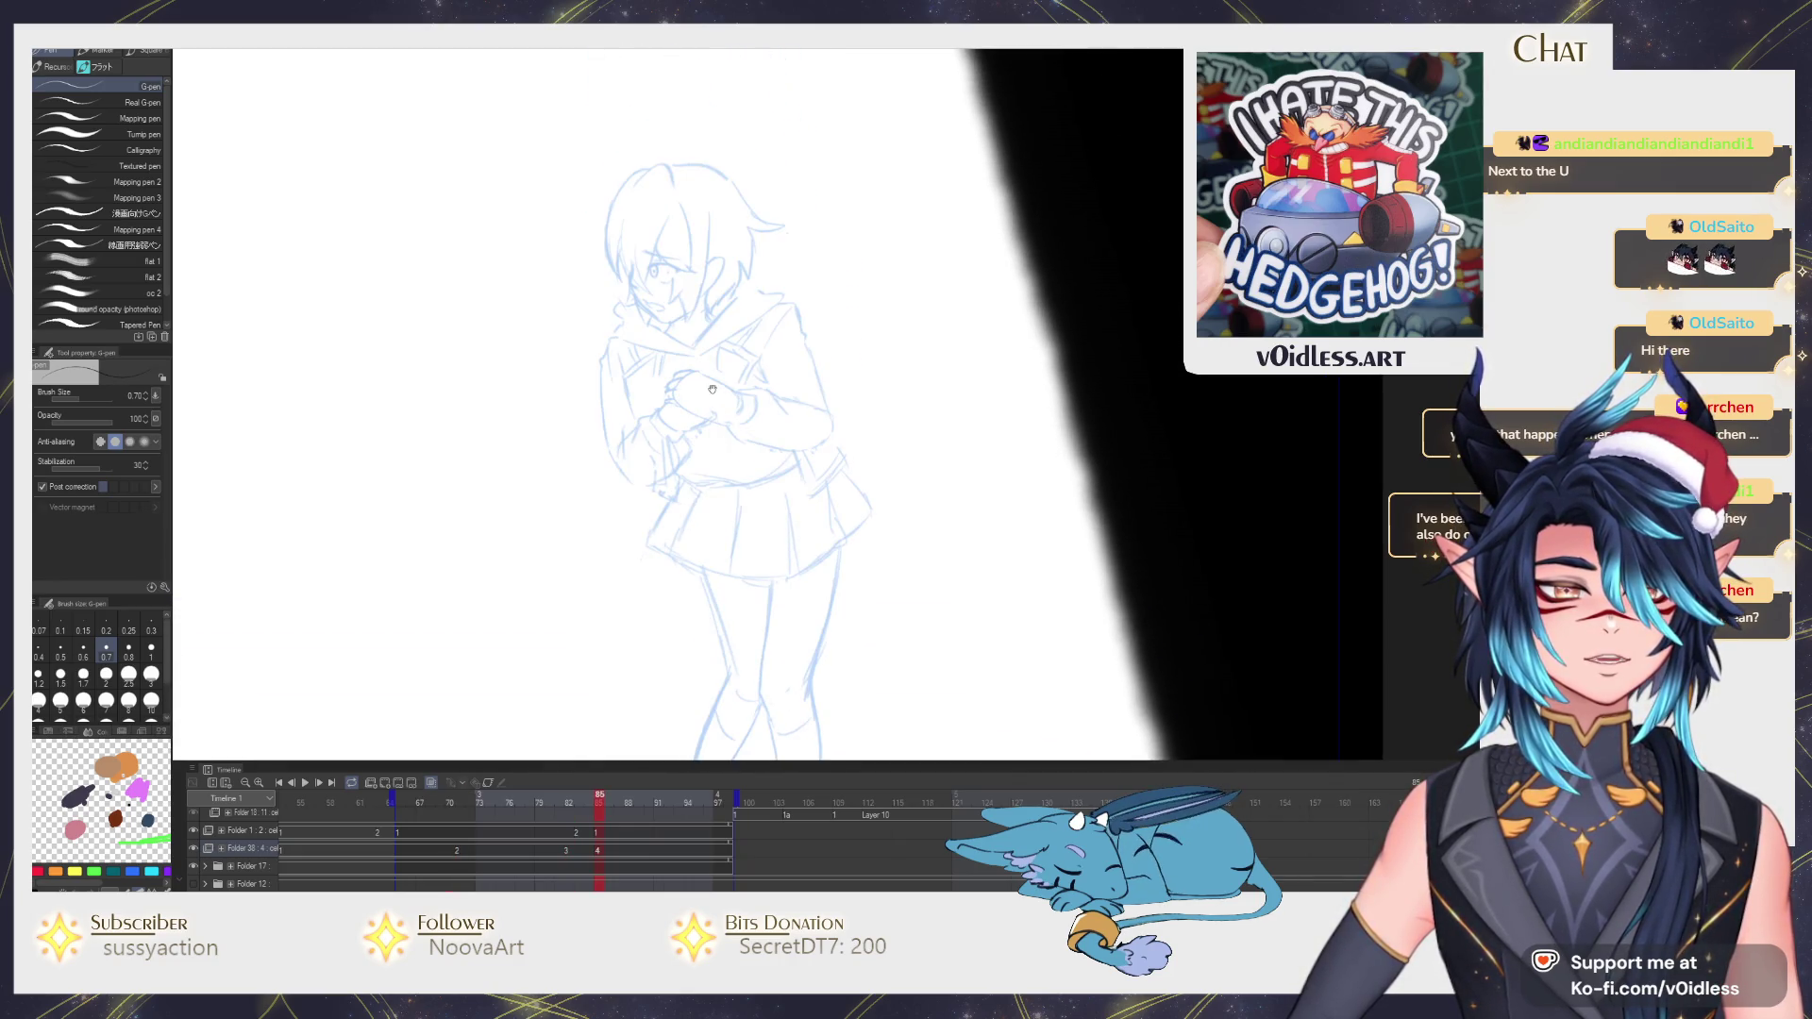
{"action": "scroll", "coordinate": [752, 501], "scroll_direction": "up", "scroll_amount": 2}
{"action": "scroll", "coordinate": [755, 482], "scroll_direction": "up", "scroll_amount": 2}
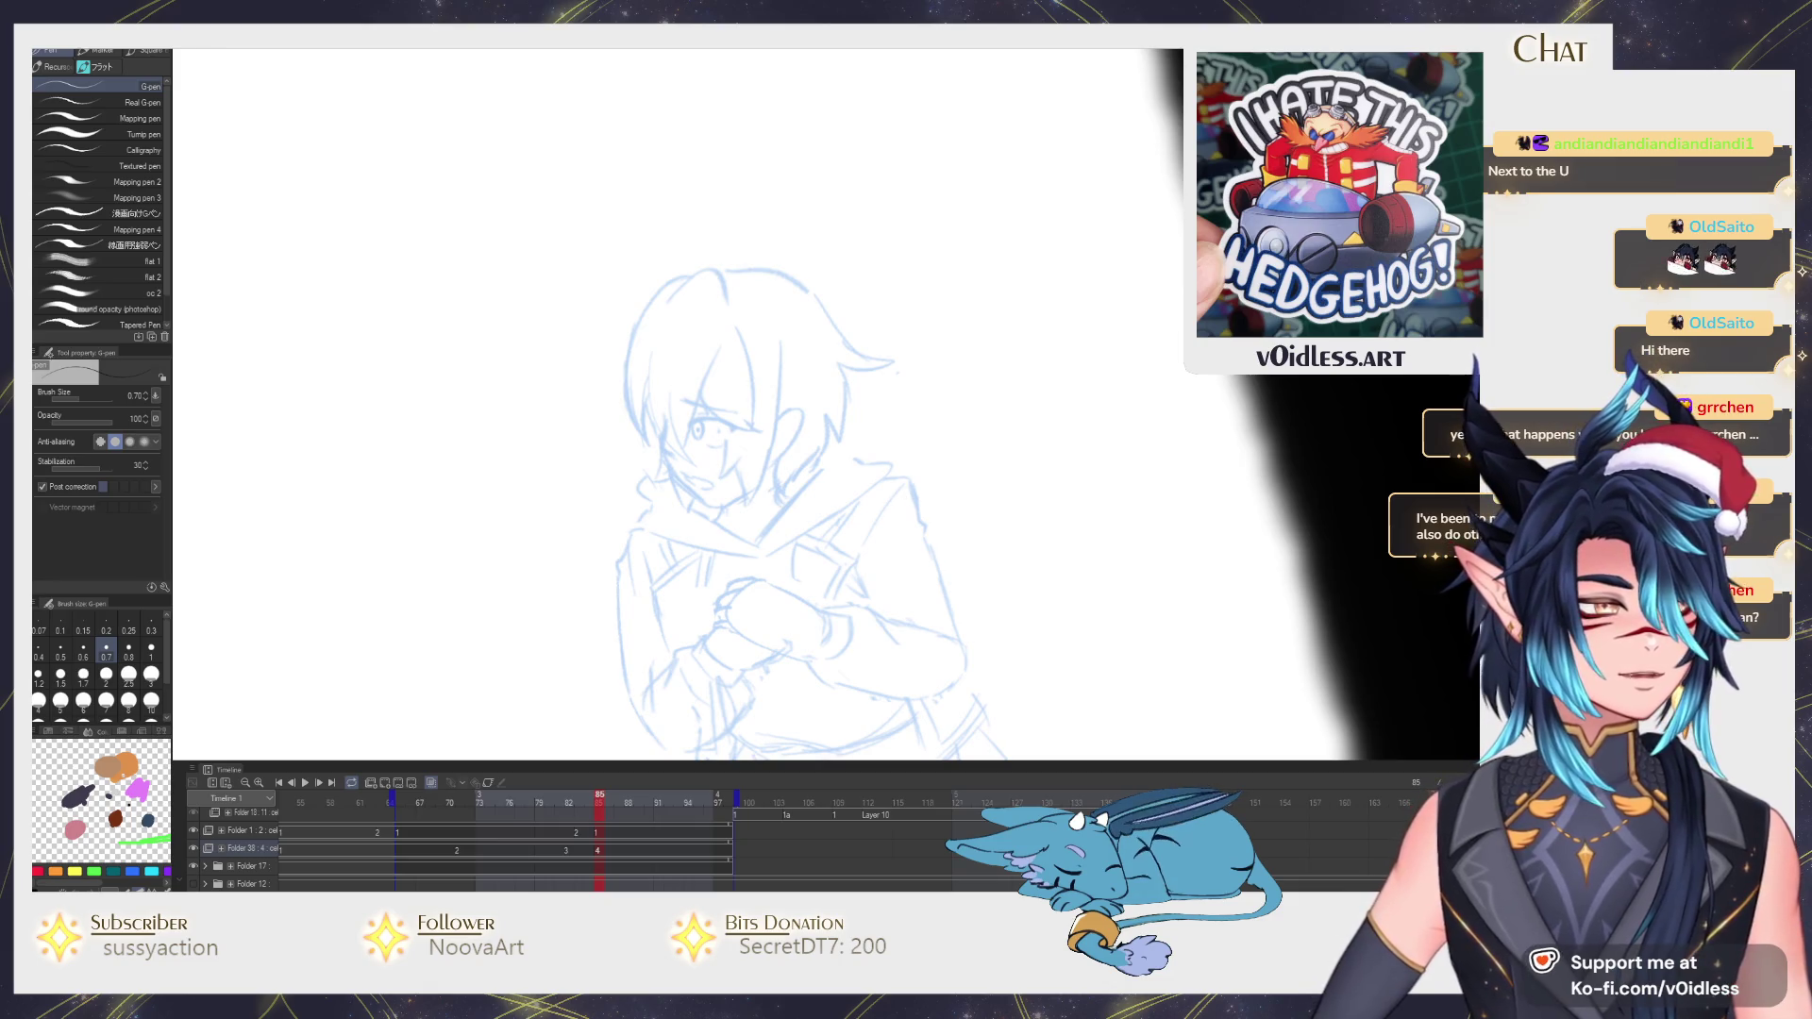
{"action": "key", "text": "Left"}
{"action": "key", "text": "Right"}
{"action": "key", "text": "Left"}
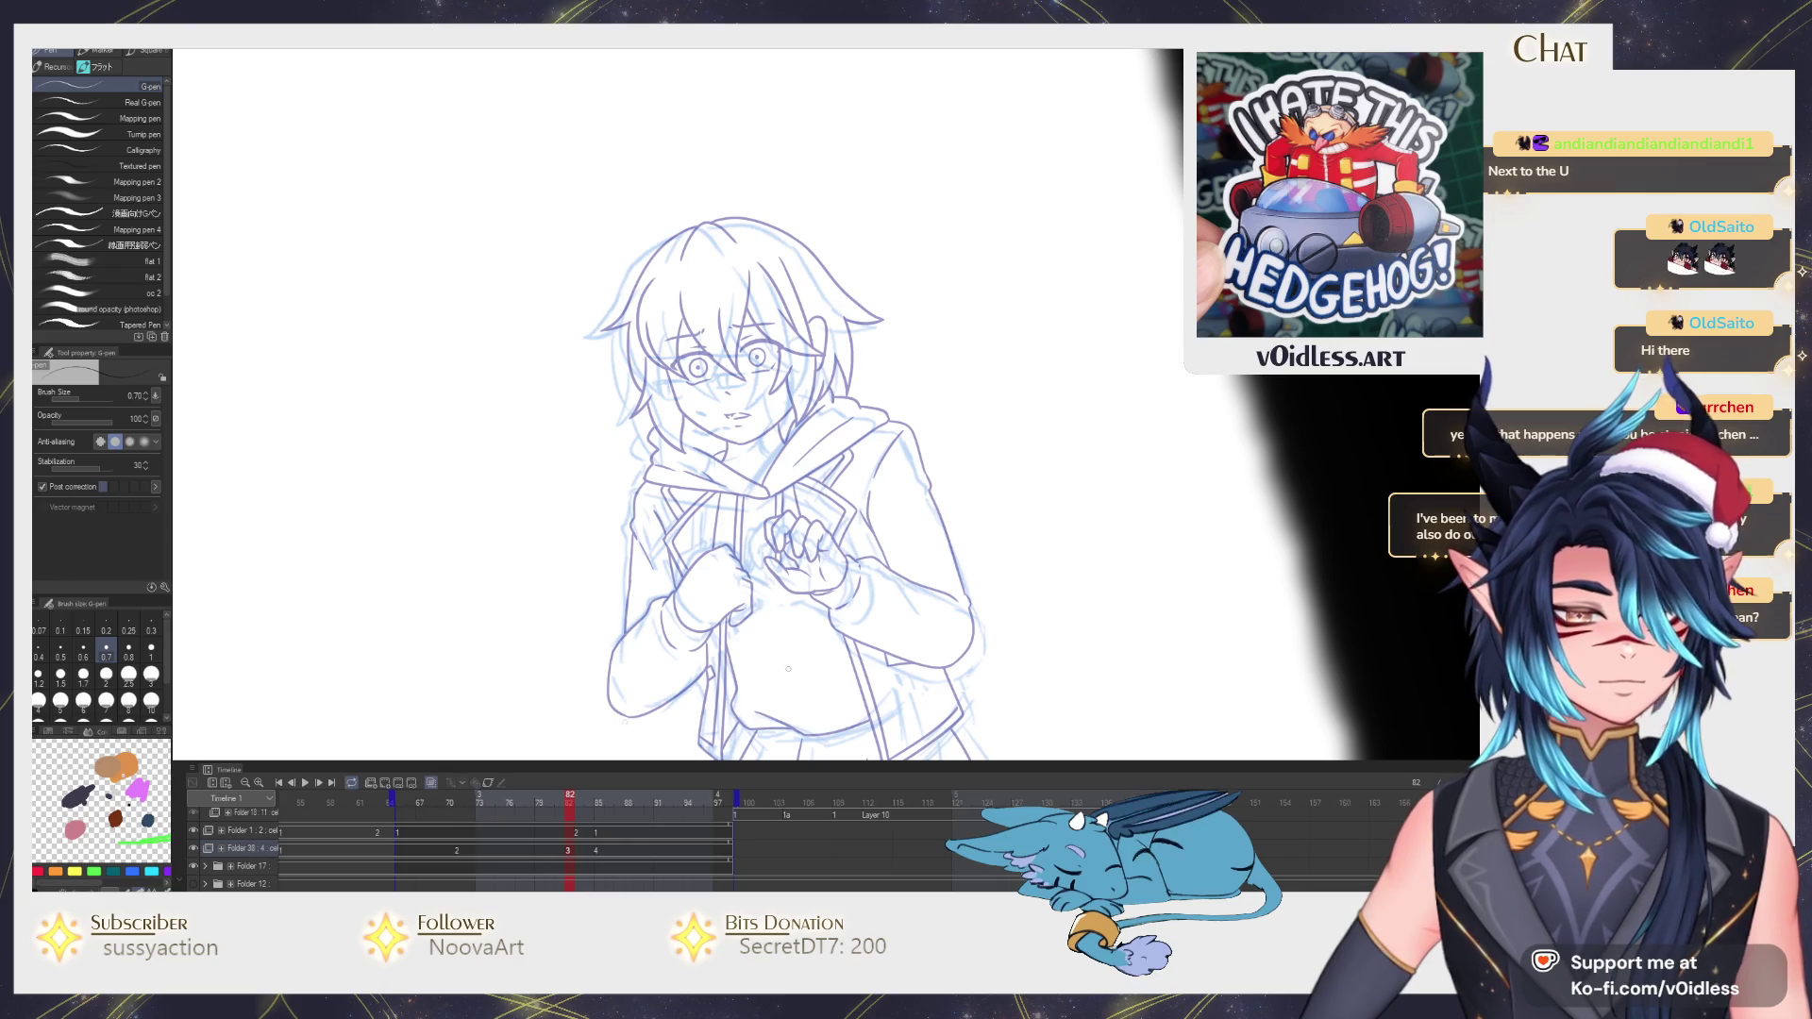
Scrub the timeline playhead back to the blue-sketch-only frame.
{"action": "left_click", "coordinate": [431, 796]}
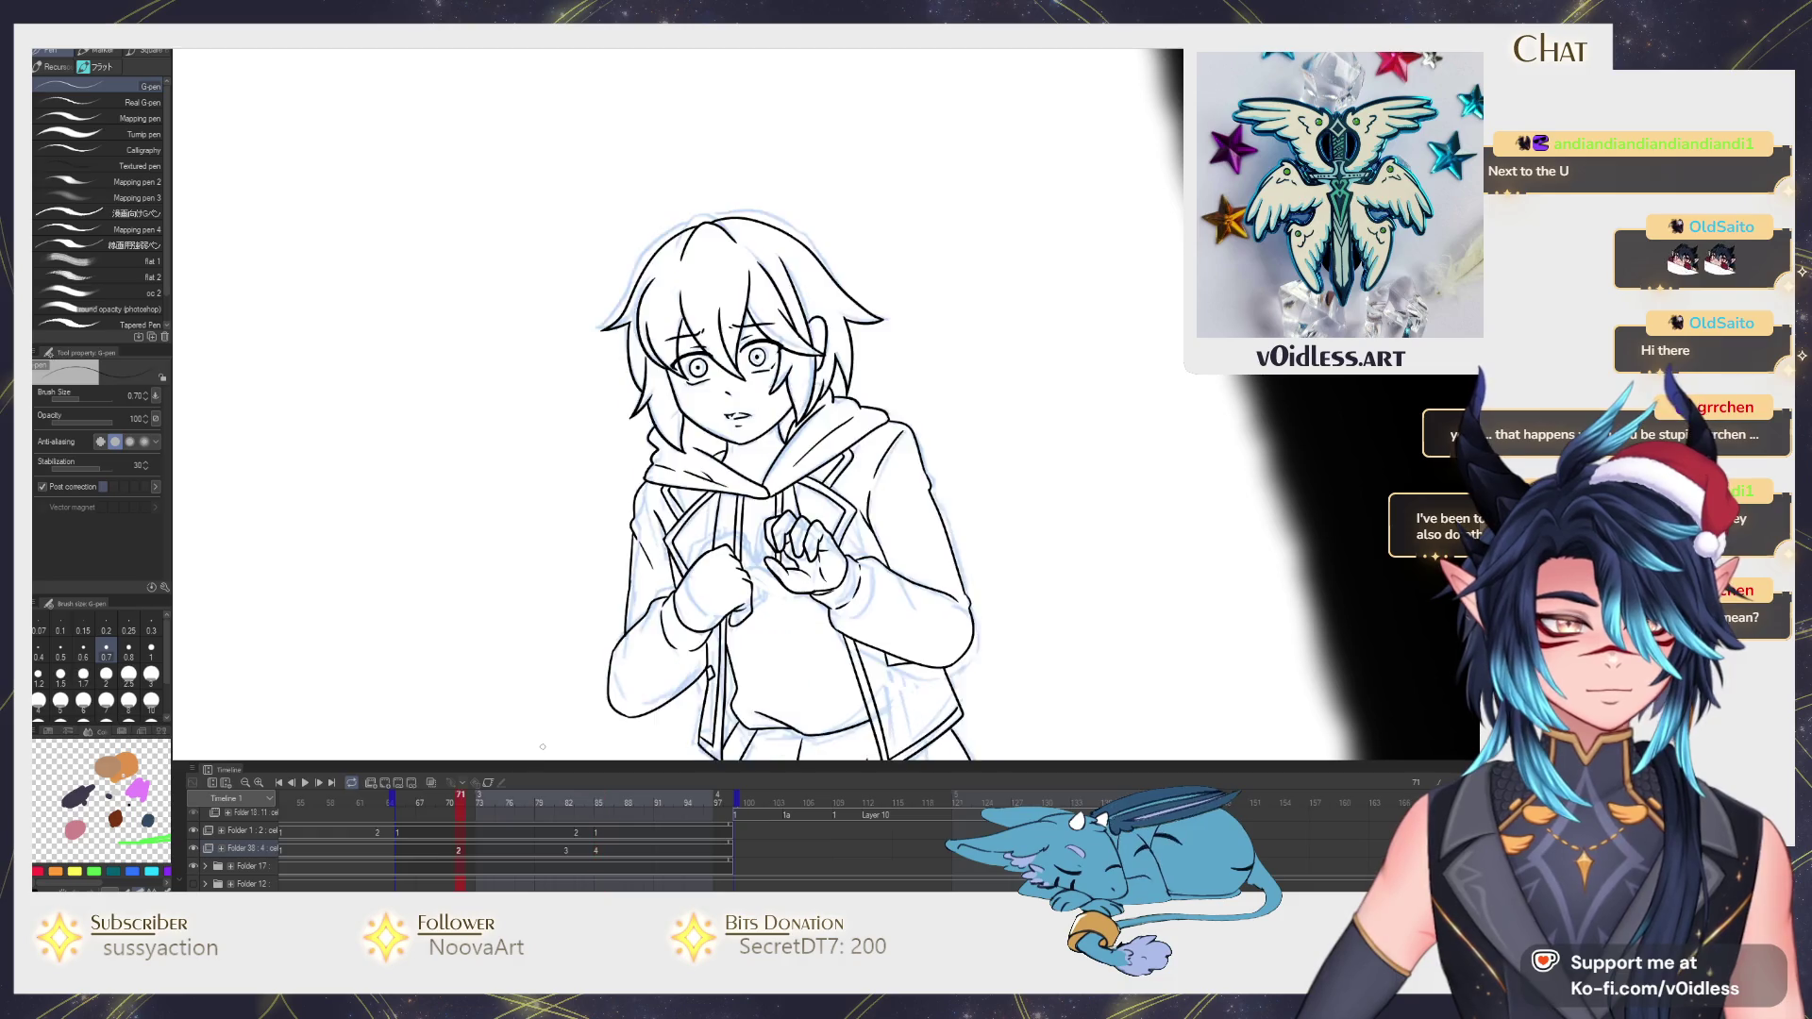
{"action": "left_click_drag", "start_coordinate": [432, 795], "coordinate": [567, 796]}
{"action": "scroll", "coordinate": [754, 461], "scroll_direction": "up", "scroll_amount": 2}
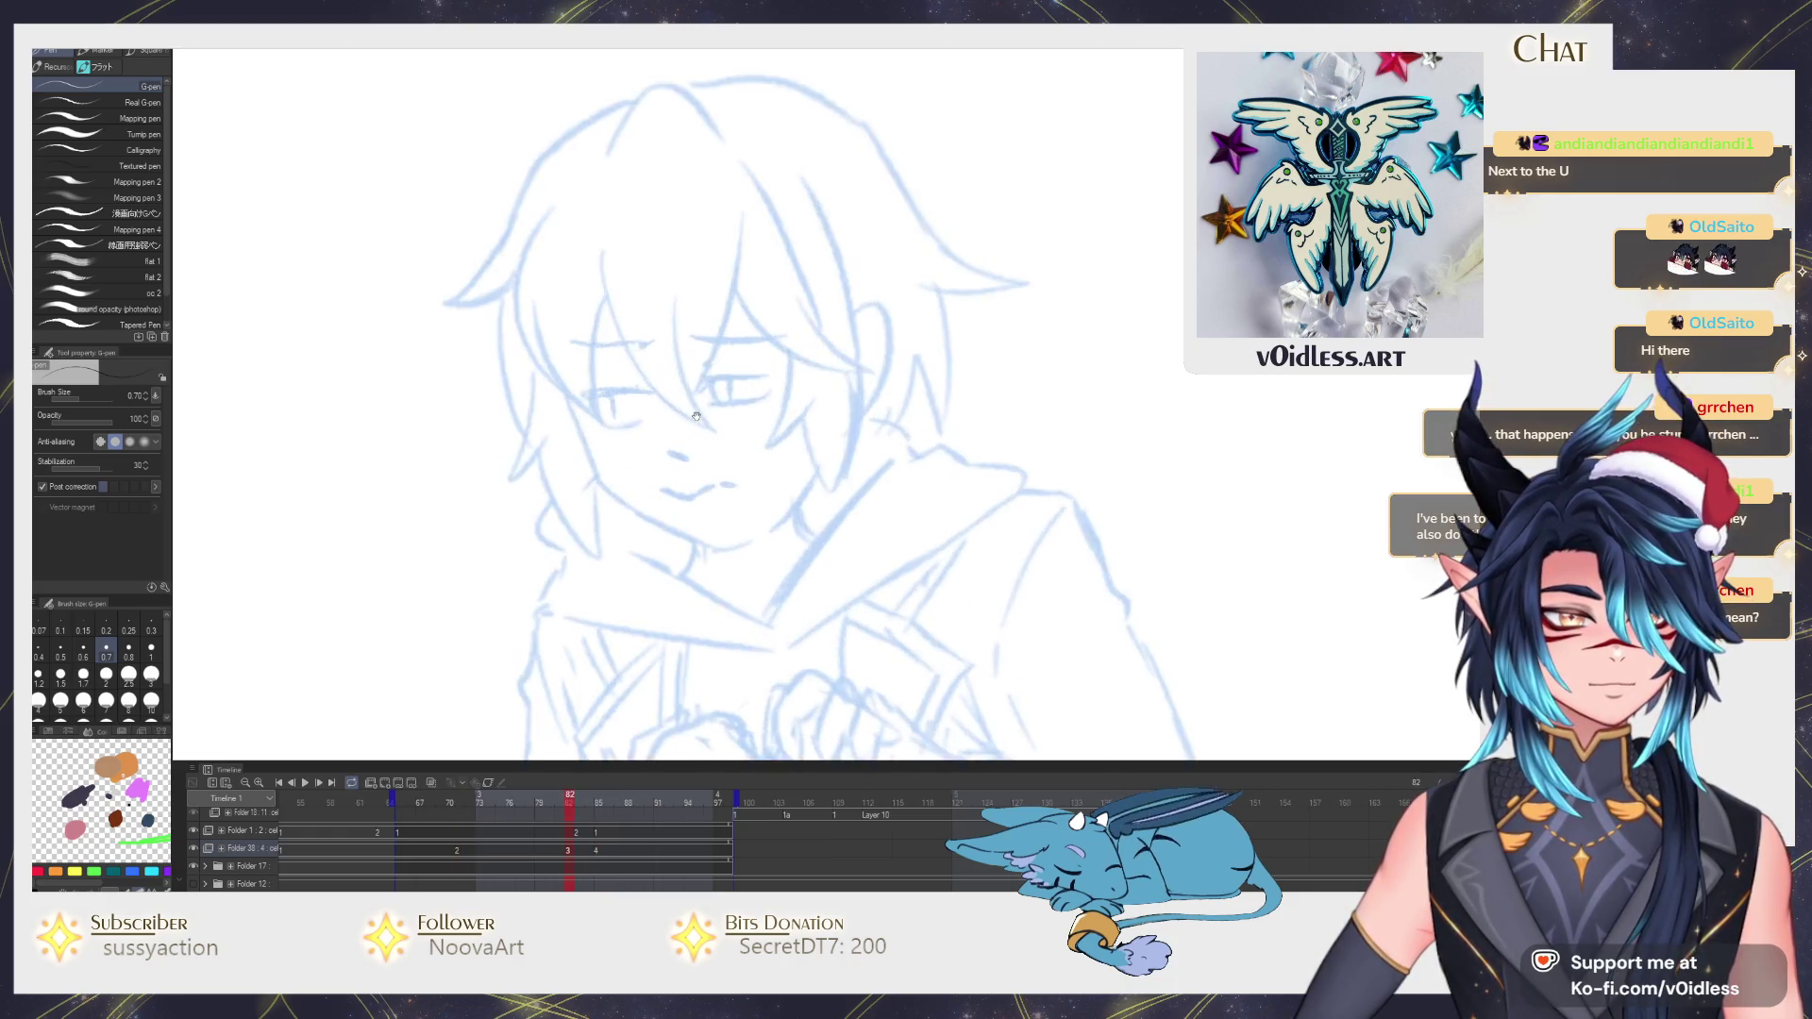
{"action": "scroll", "coordinate": [755, 460], "scroll_direction": "up", "scroll_amount": 2}
Ink both eyes: upper and lower lids, the left iris and the darkened right pupil.
{"action": "left_click_drag", "start_coordinate": [755, 460], "coordinate": [914, 425]}
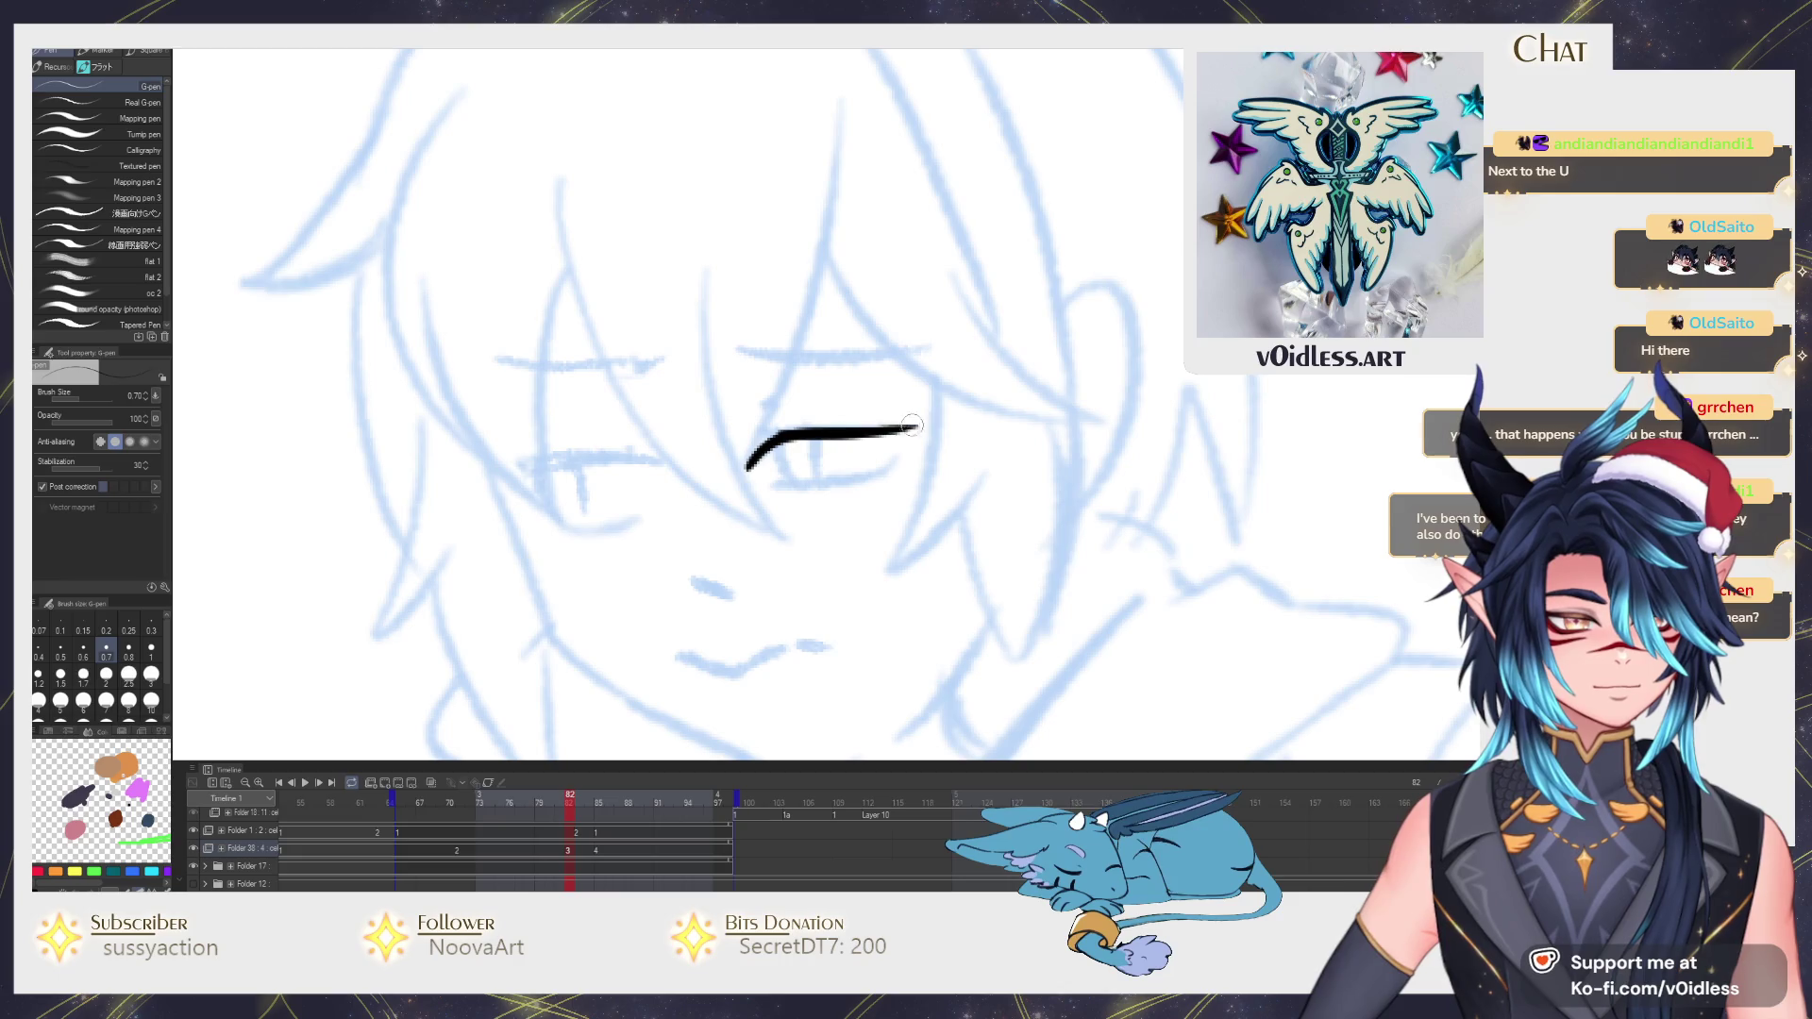
{"action": "left_click_drag", "start_coordinate": [781, 483], "coordinate": [912, 459]}
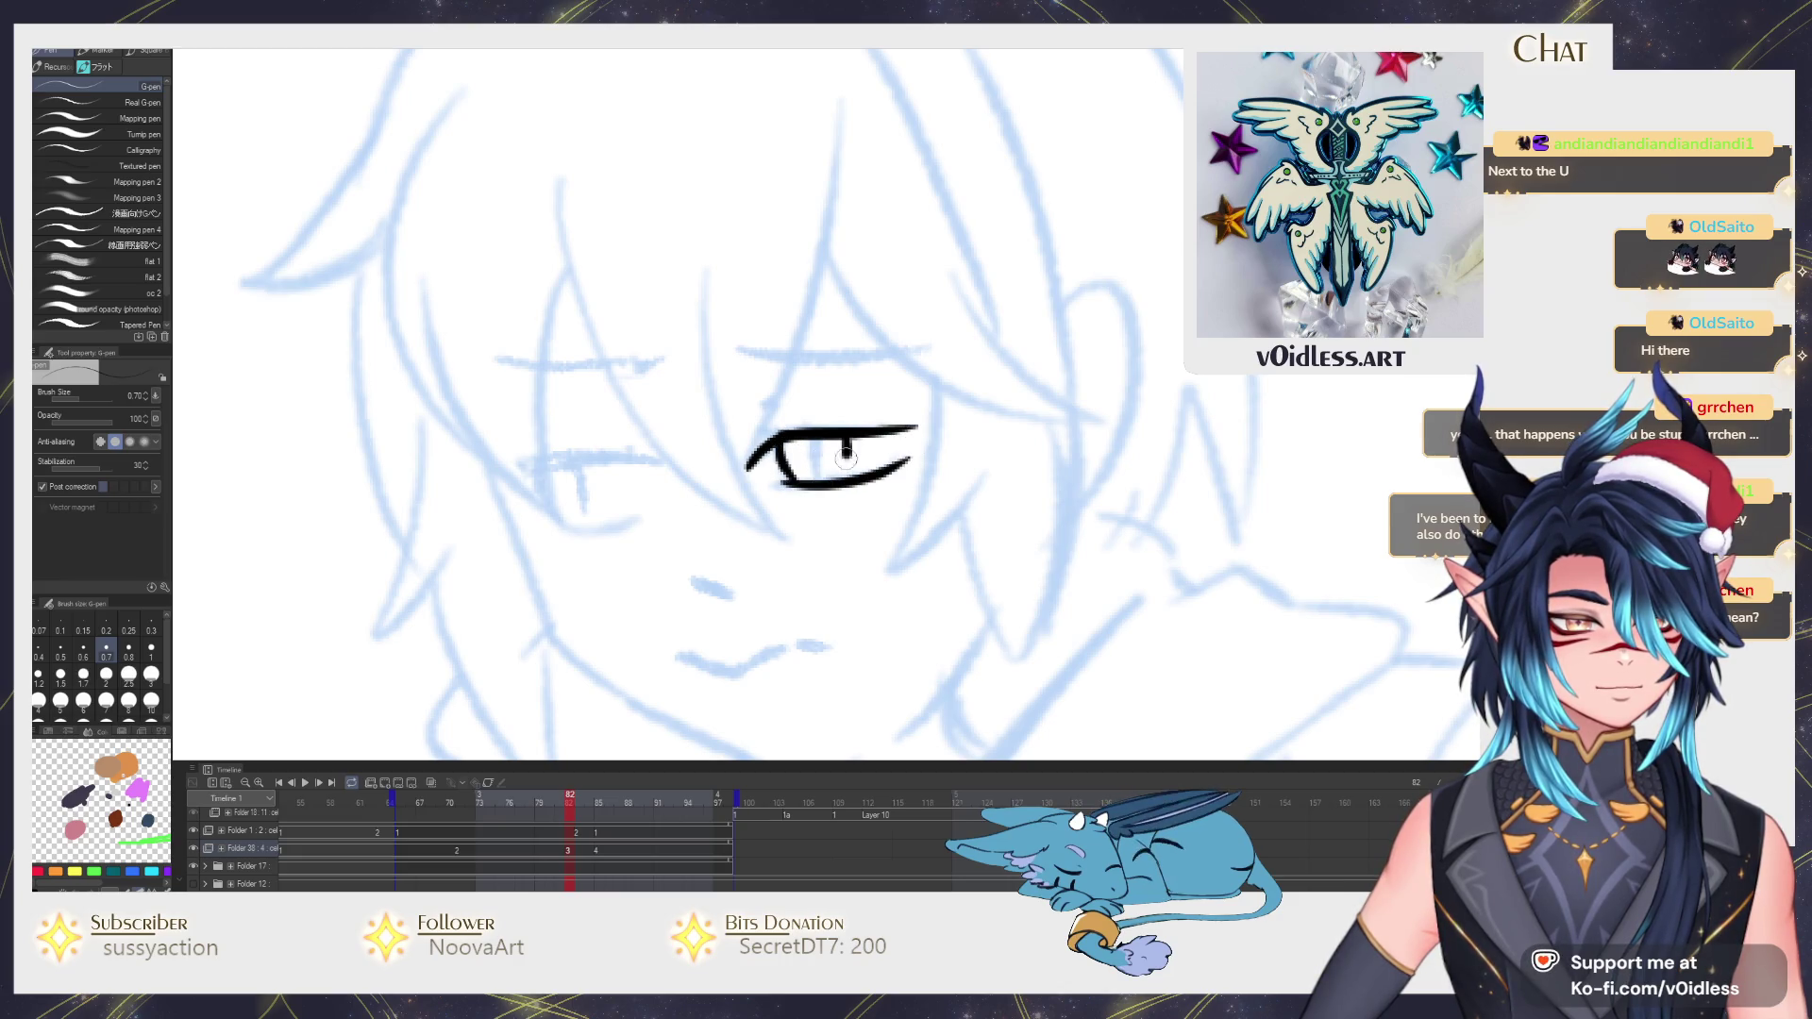
{"action": "mouse_move", "coordinate": [711, 498]}
{"action": "left_mouse_down"}
{"action": "mouse_move", "coordinate": [765, 482]}
{"action": "mouse_move", "coordinate": [604, 450]}
{"action": "mouse_move", "coordinate": [982, 414]}
{"action": "left_mouse_up"}
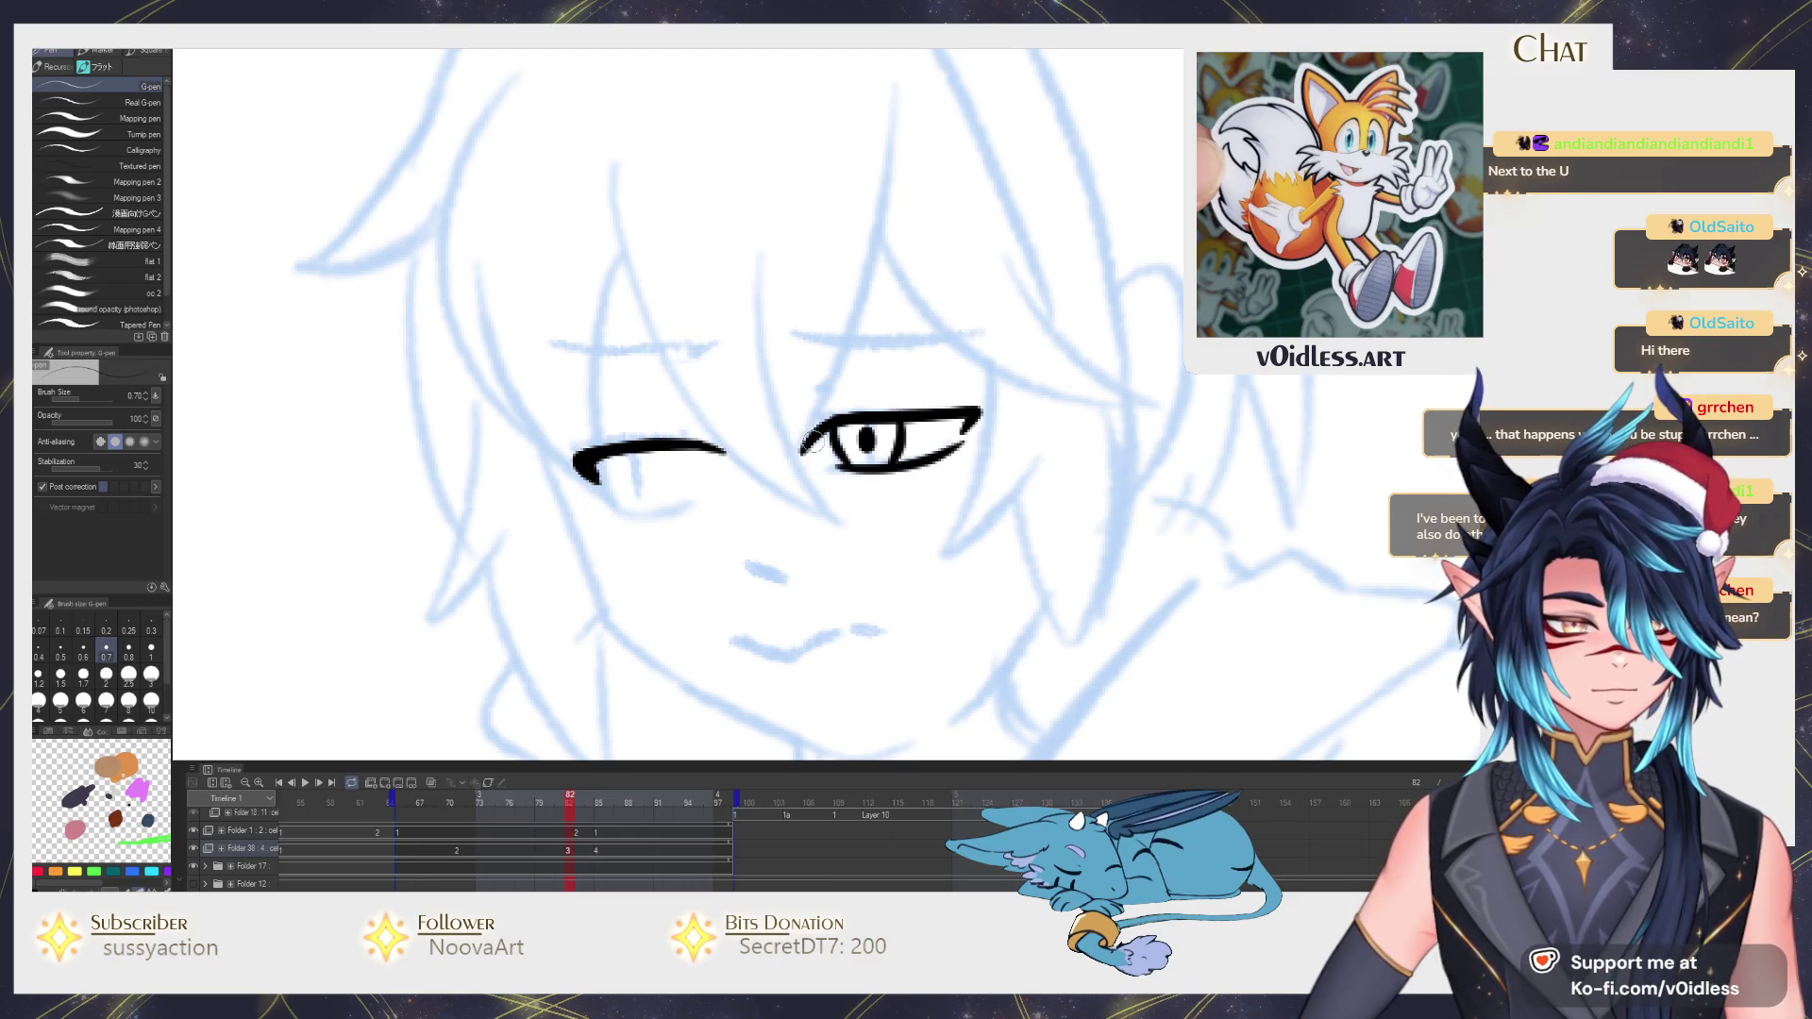
{"action": "mouse_move", "coordinate": [636, 451]}
{"action": "left_mouse_down"}
{"action": "mouse_move", "coordinate": [642, 505]}
{"action": "mouse_move", "coordinate": [612, 482]}
{"action": "mouse_move", "coordinate": [628, 510]}
{"action": "left_mouse_up"}
{"action": "mouse_move", "coordinate": [858, 428]}
{"action": "left_mouse_down"}
{"action": "mouse_move", "coordinate": [875, 445]}
{"action": "mouse_move", "coordinate": [862, 451]}
{"action": "mouse_move", "coordinate": [877, 433]}
{"action": "left_mouse_up"}
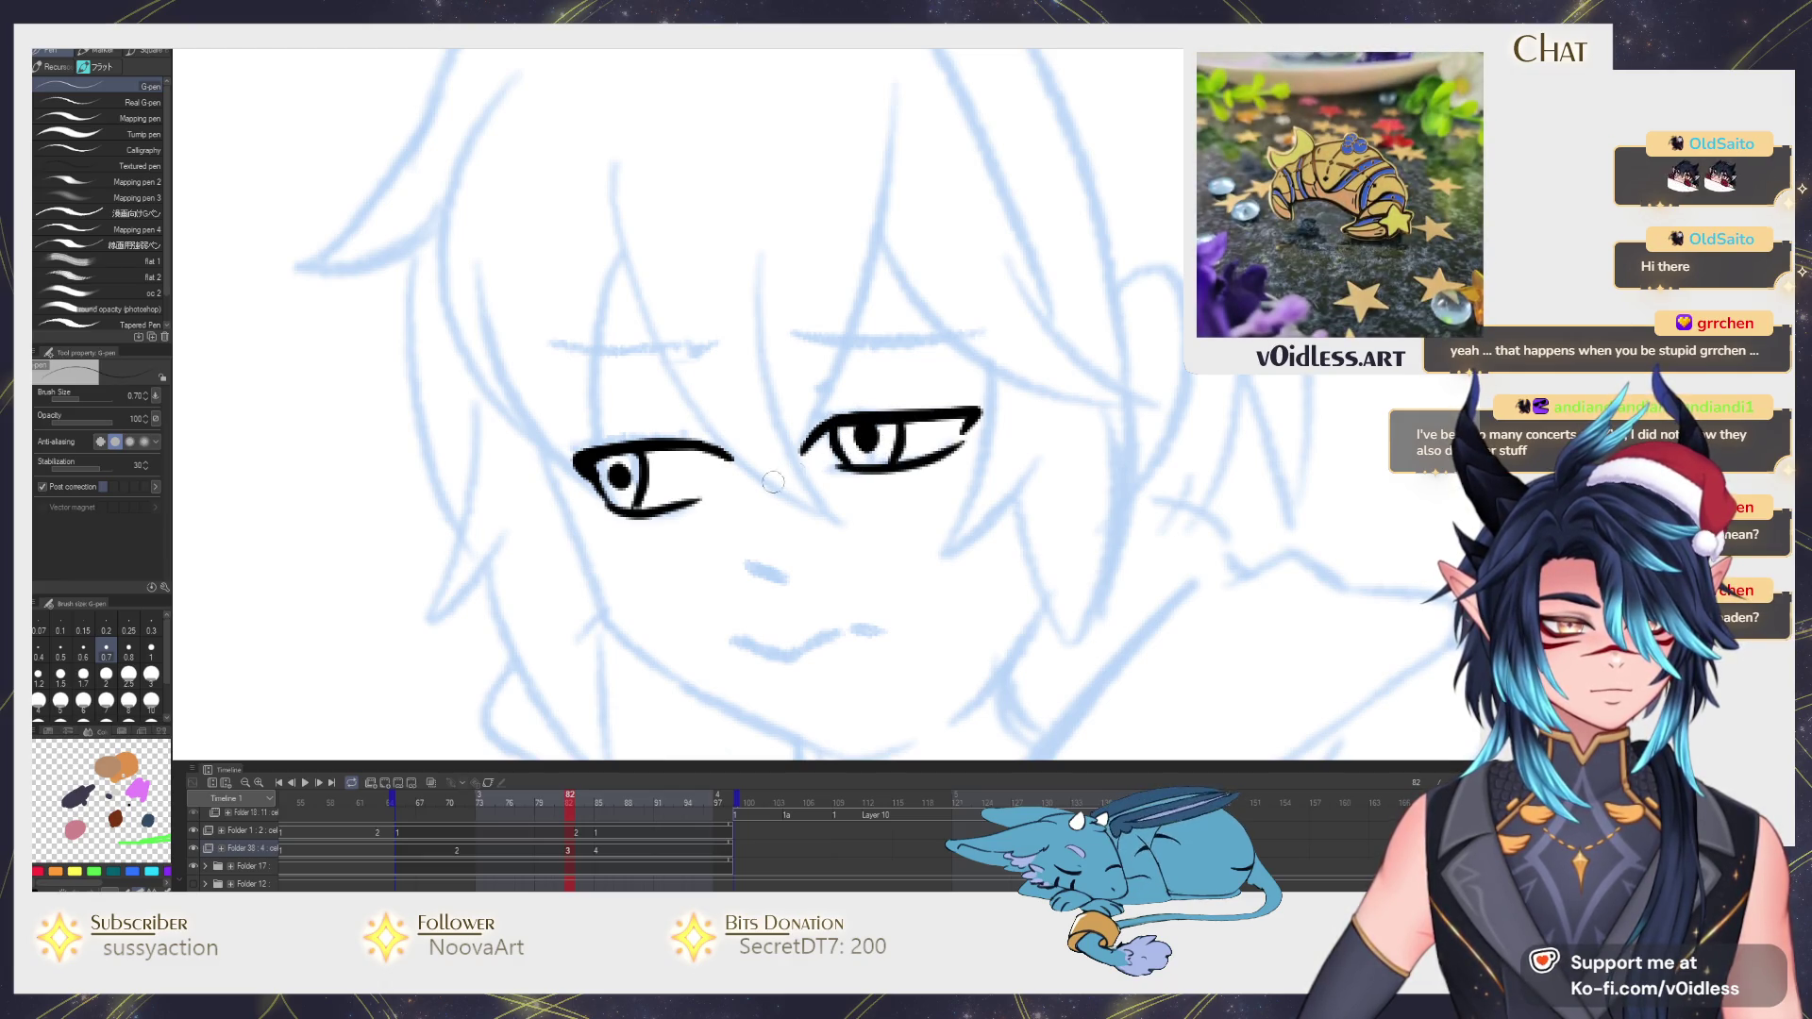
{"action": "scroll", "coordinate": [779, 471], "scroll_direction": "down", "scroll_amount": 3}
{"action": "scroll", "coordinate": [781, 471], "scroll_direction": "down", "scroll_amount": 2}
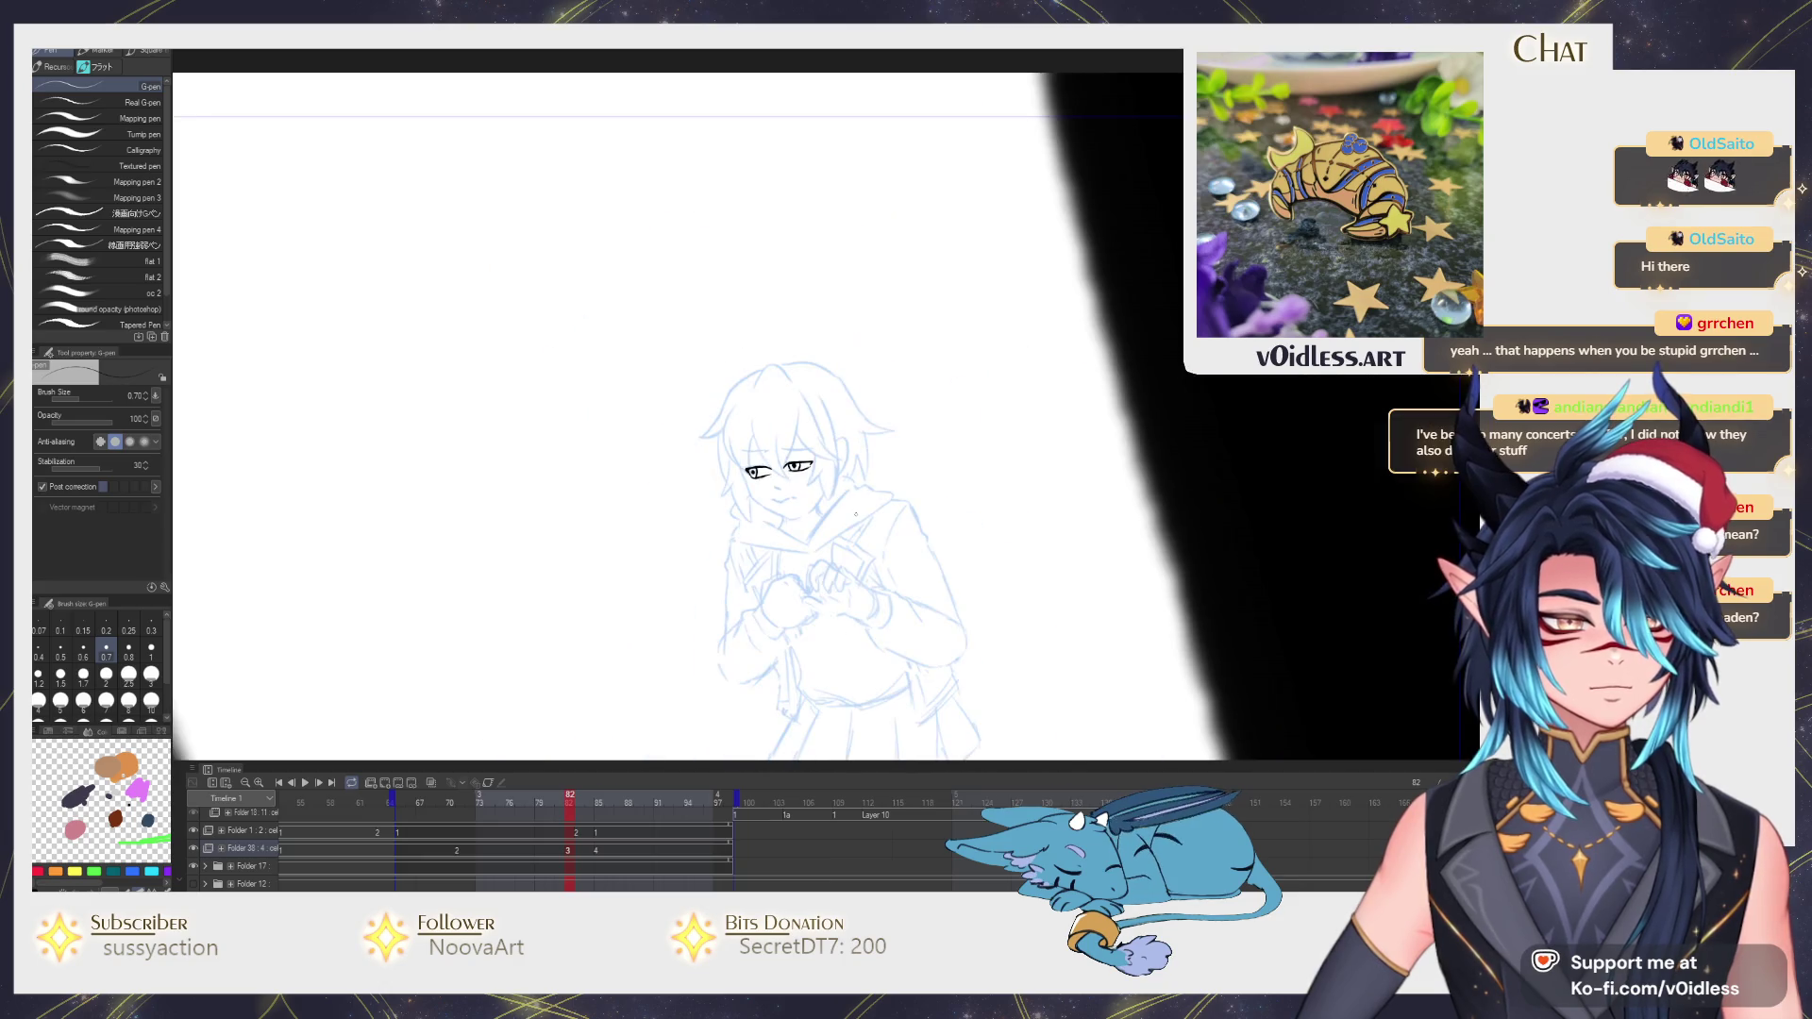
{"action": "scroll", "coordinate": [709, 468], "scroll_direction": "up", "scroll_amount": 3}
{"action": "scroll", "coordinate": [576, 464], "scroll_direction": "up", "scroll_amount": 2}
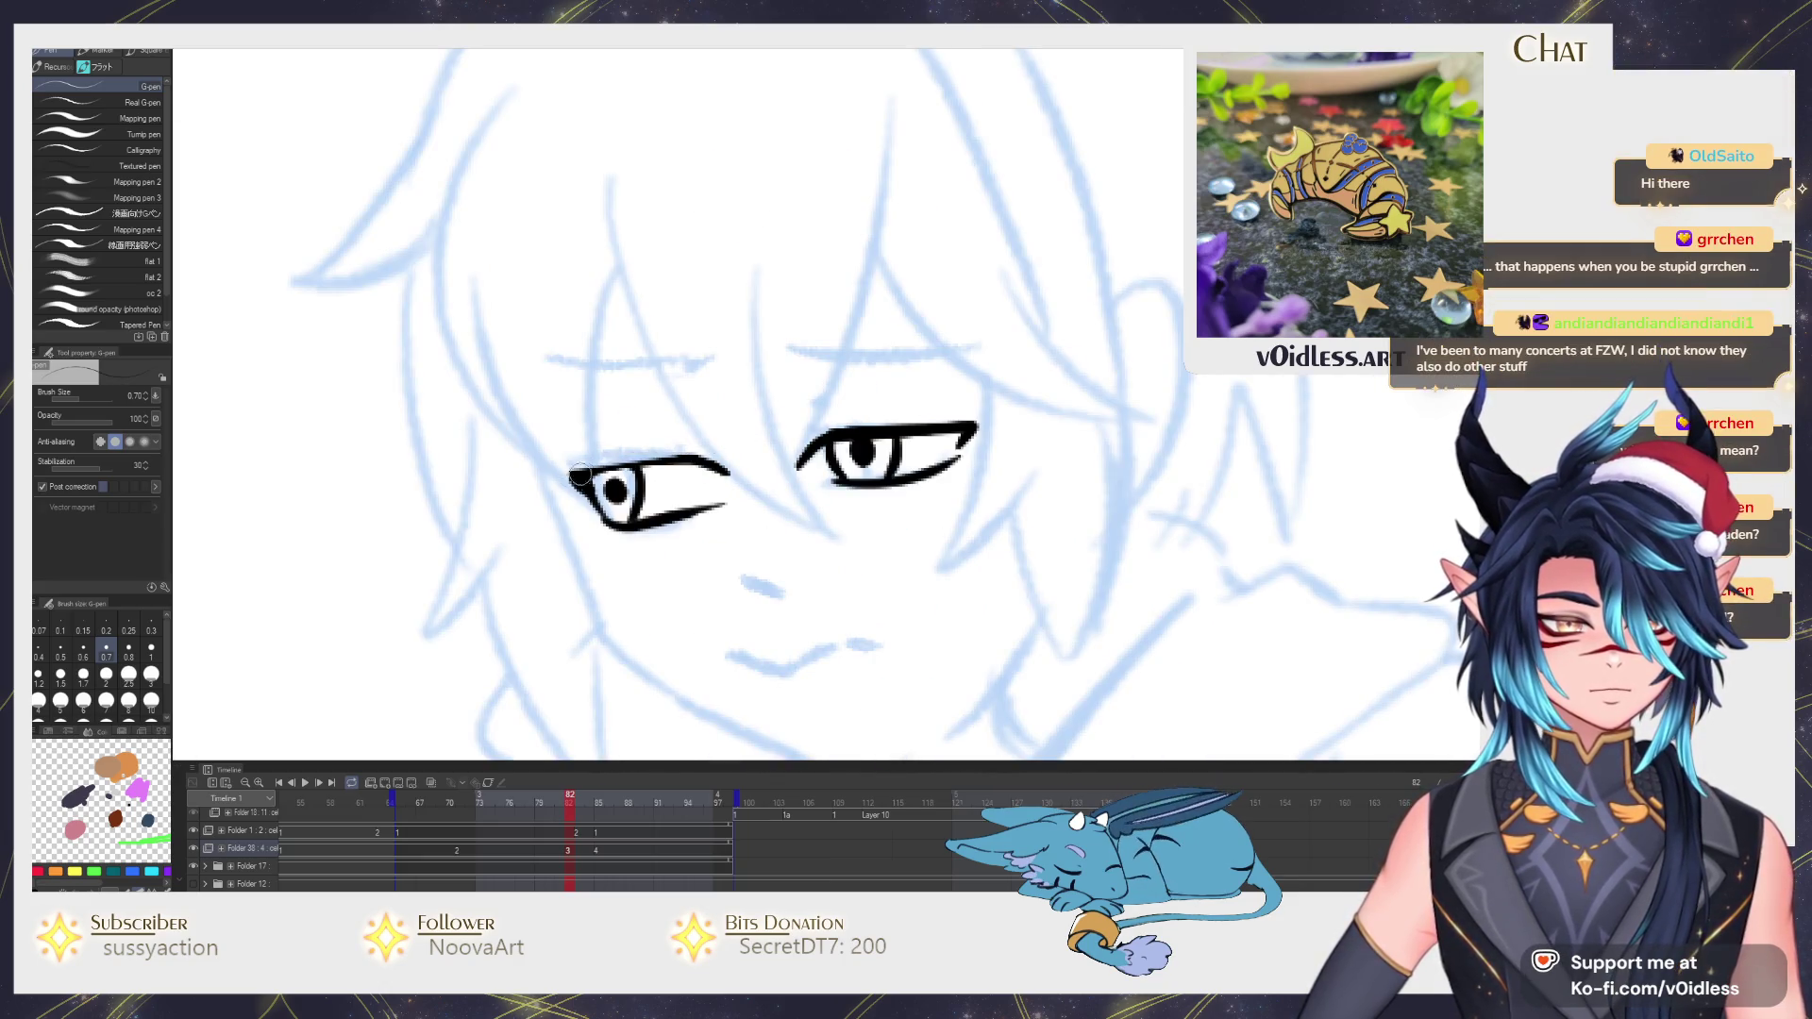
Thicken the left eye's upper lid and ink both eyebrows above the eyes.
{"action": "left_click_drag", "start_coordinate": [566, 476], "coordinate": [706, 462]}
{"action": "left_click_drag", "start_coordinate": [584, 478], "coordinate": [697, 466]}
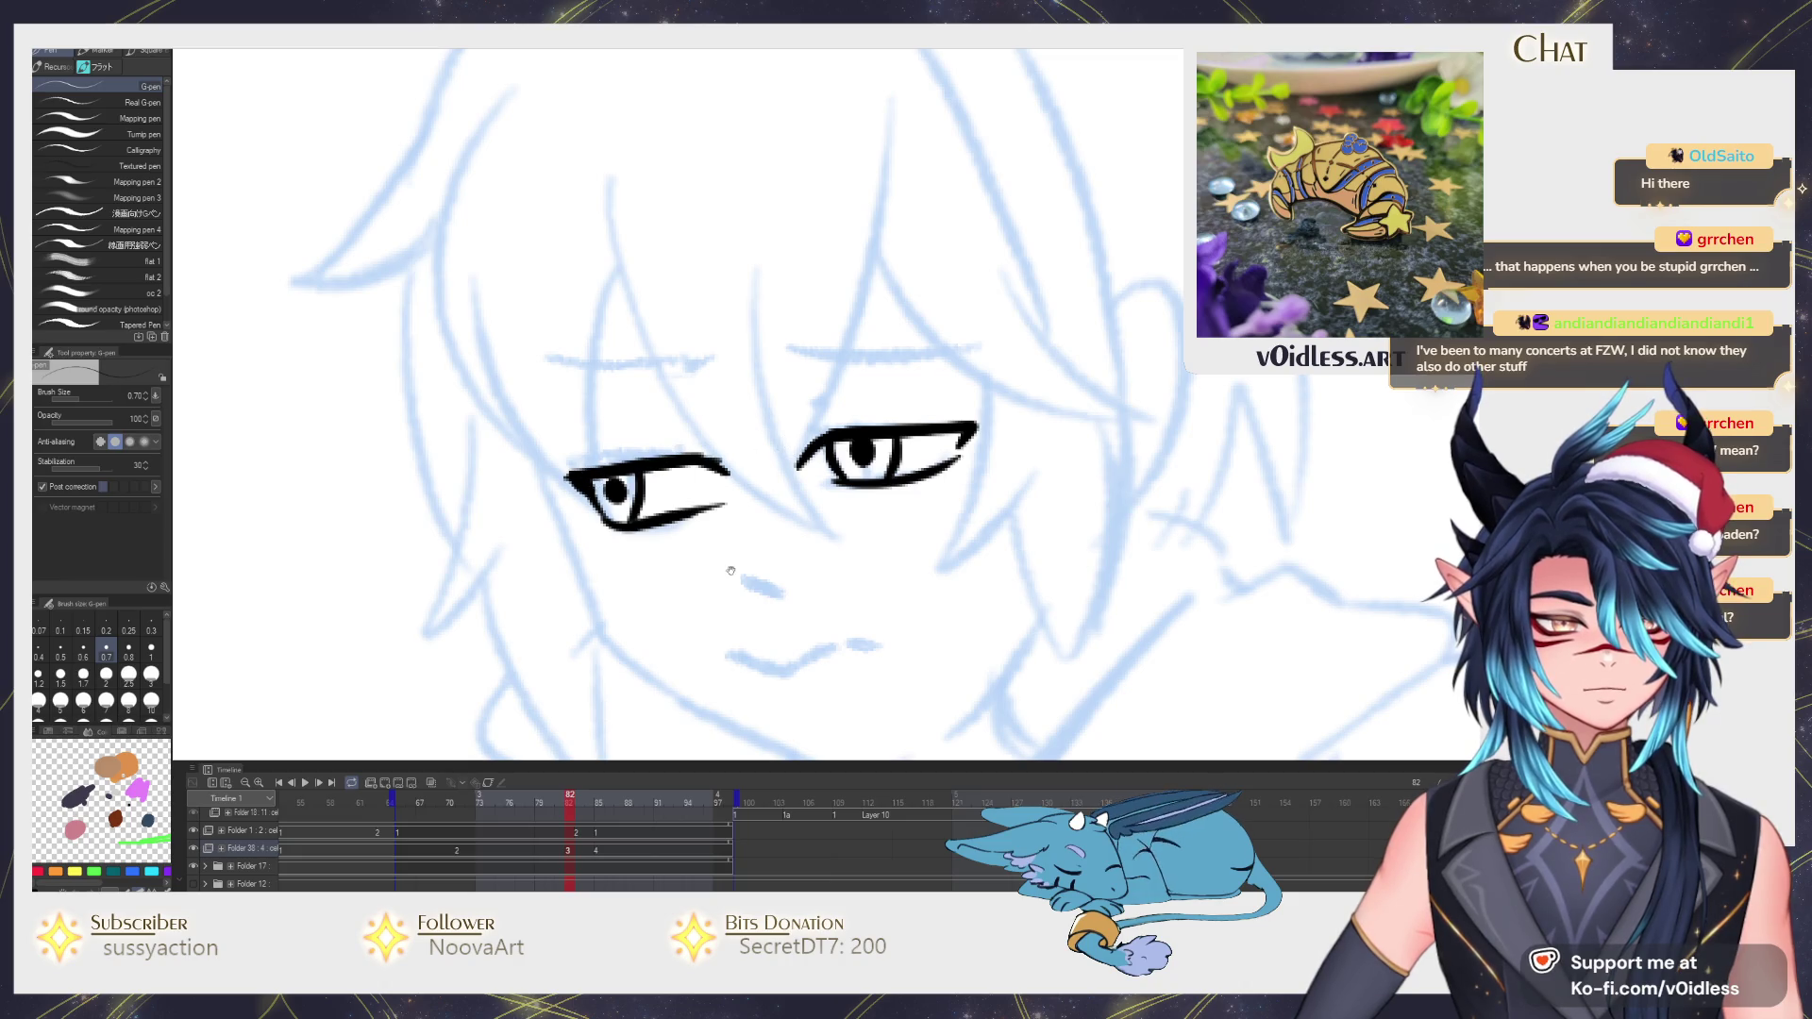
{"action": "left_click_drag", "start_coordinate": [731, 571], "coordinate": [742, 506]}
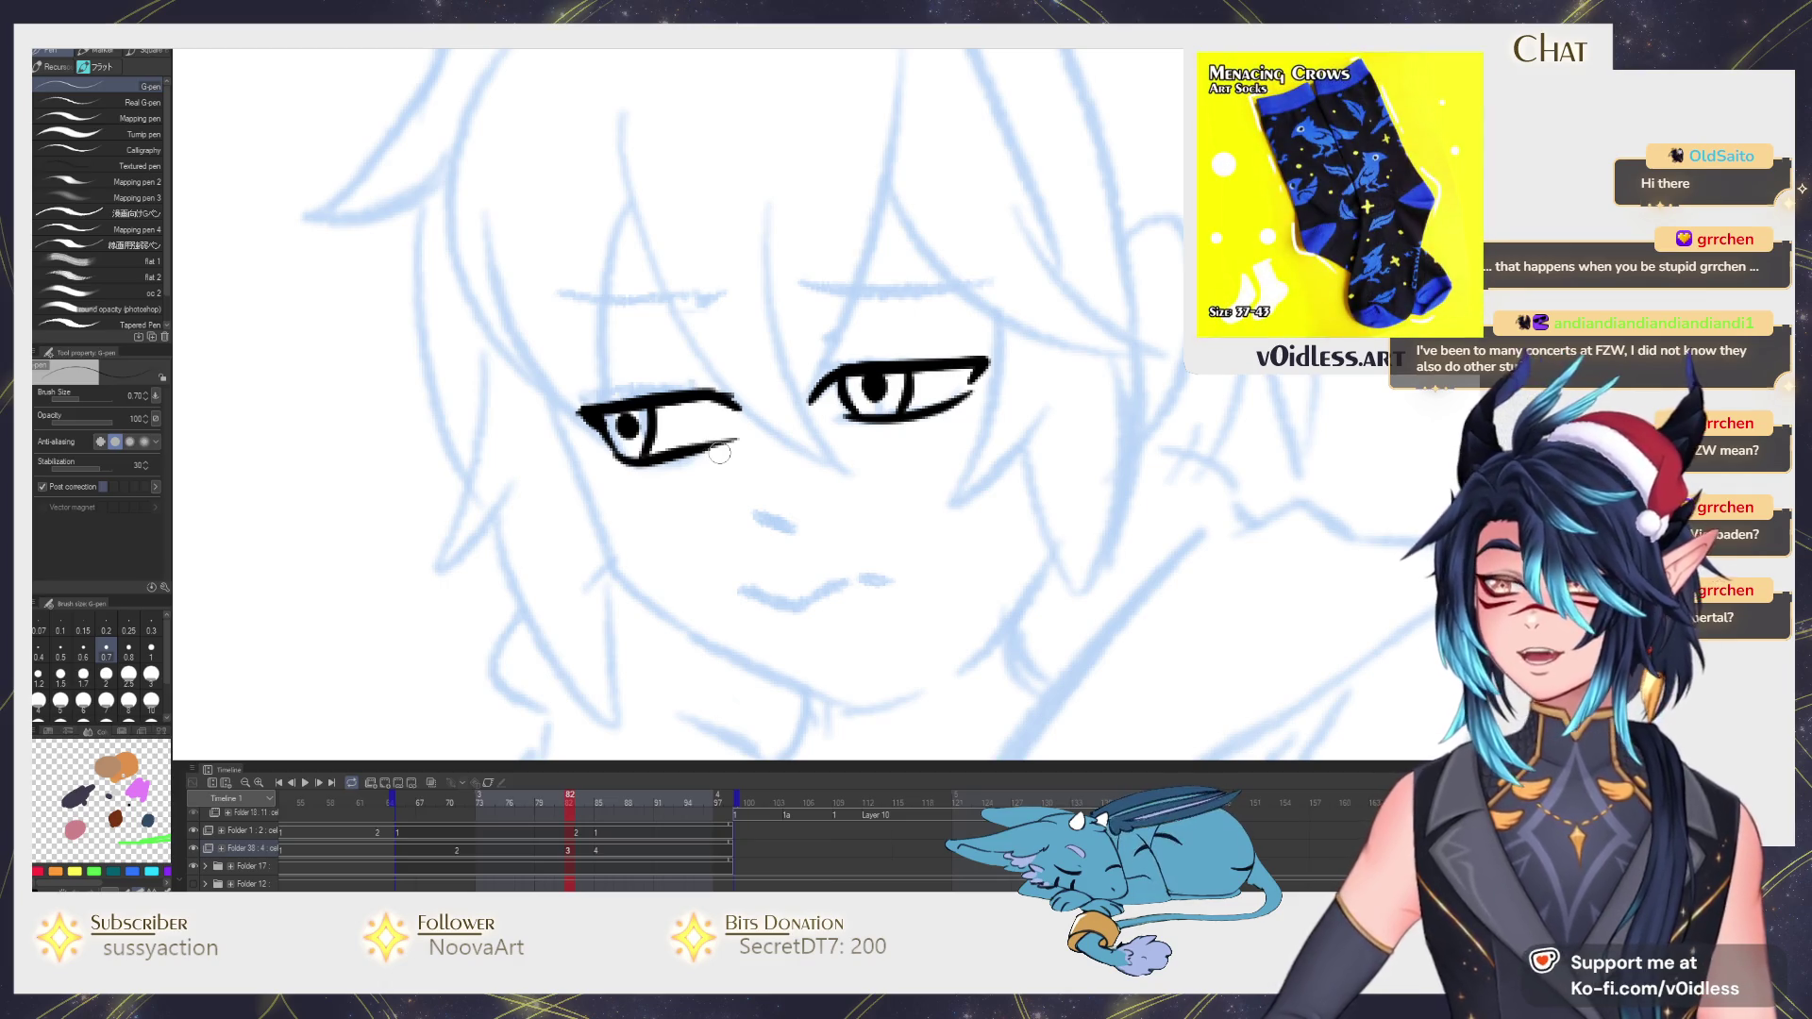
{"action": "left_click_drag", "start_coordinate": [720, 453], "coordinate": [701, 470]}
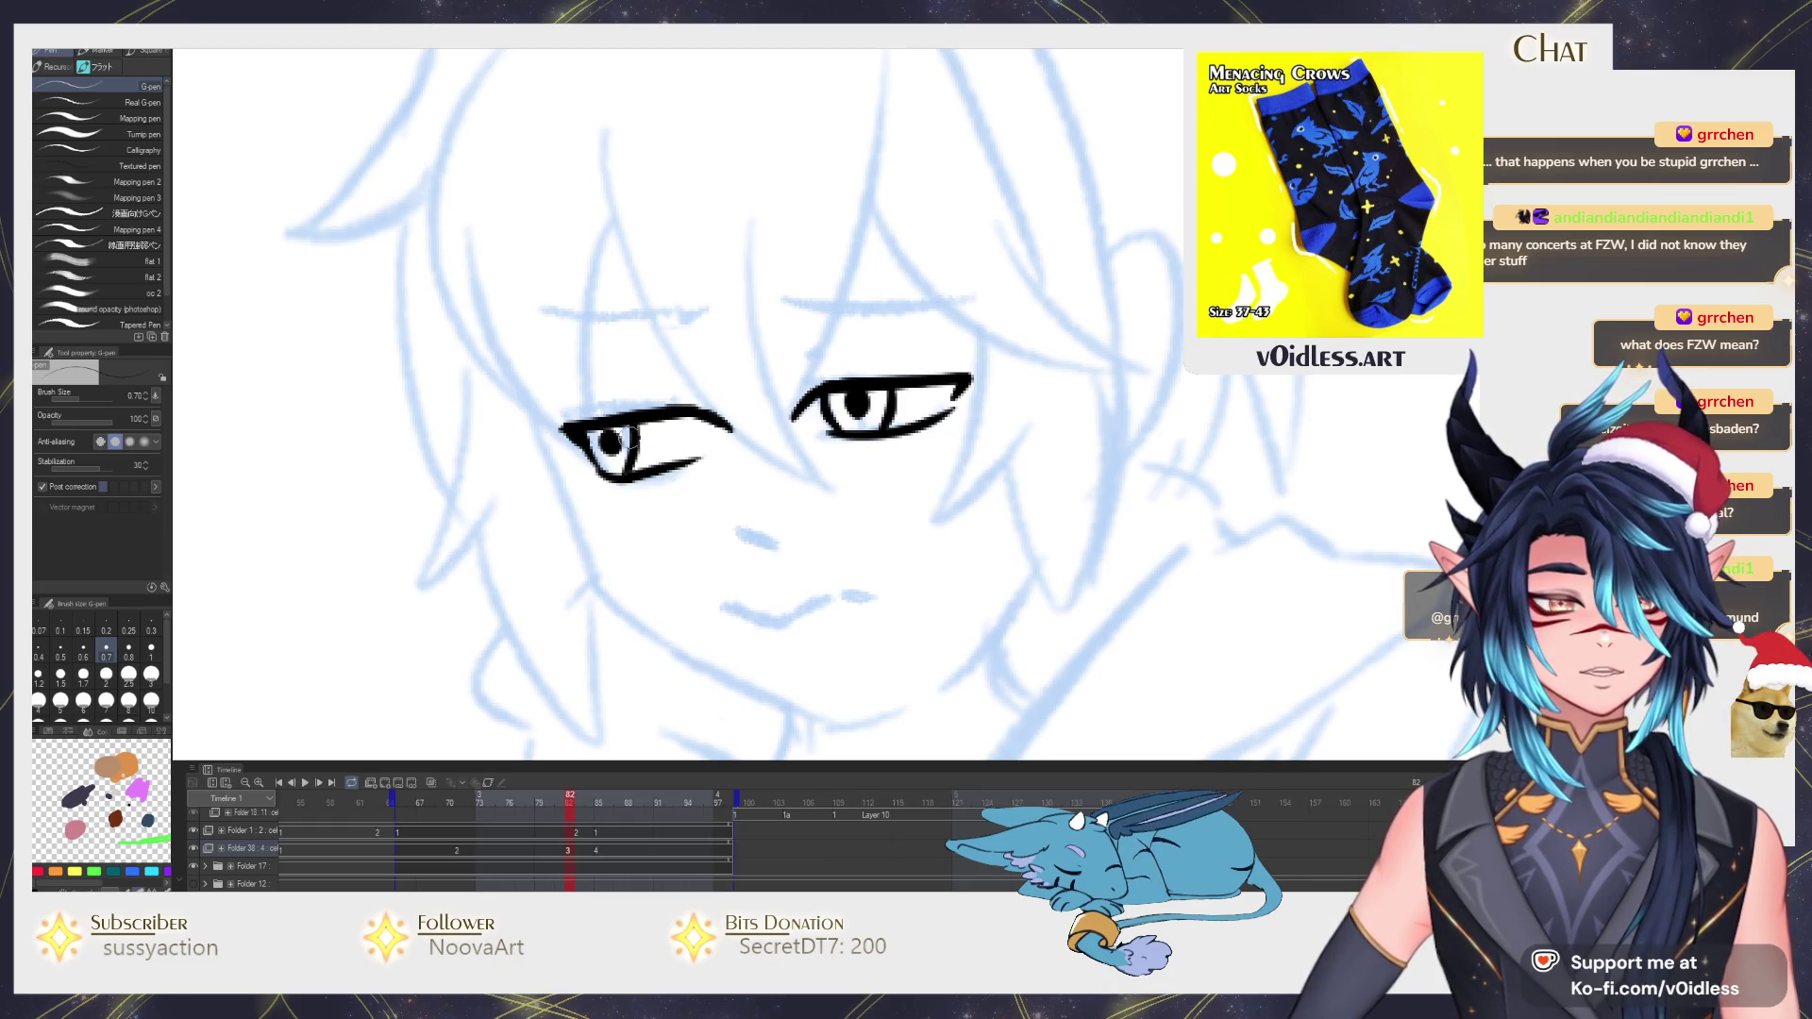
{"action": "left_click_drag", "start_coordinate": [863, 360], "coordinate": [799, 398]}
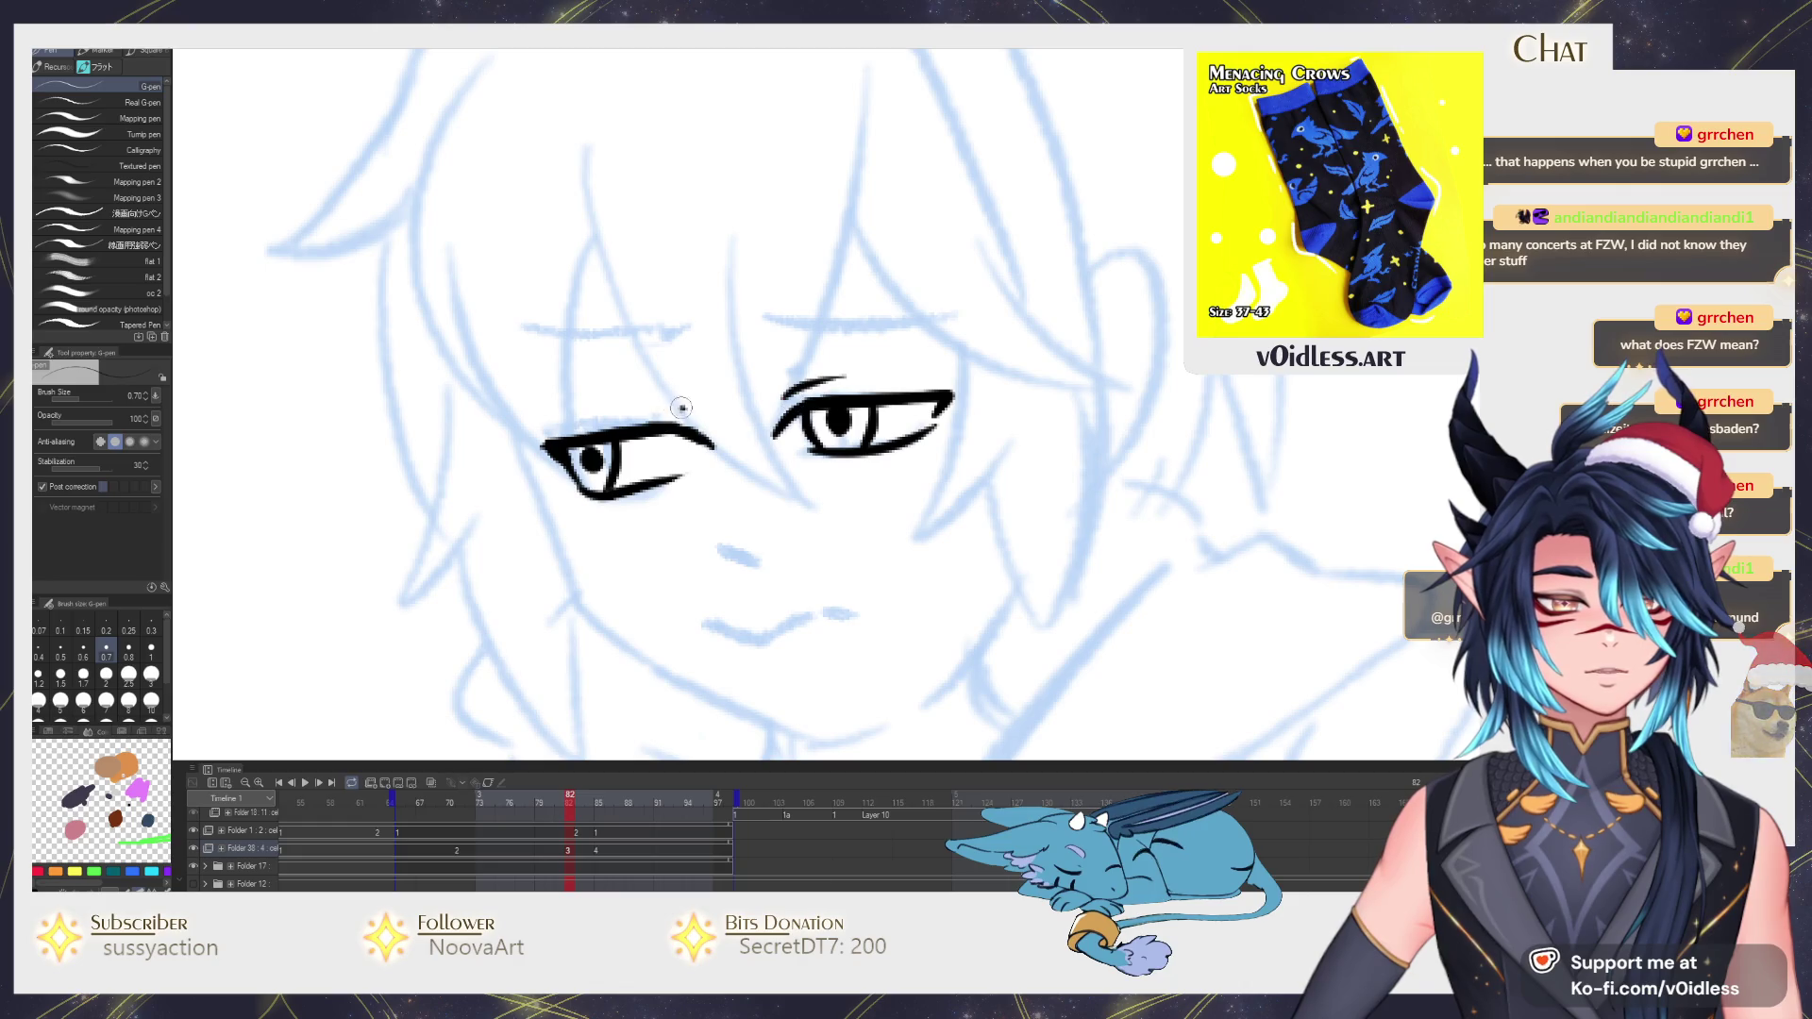
{"action": "mouse_move", "coordinate": [684, 408]}
{"action": "left_mouse_down"}
{"action": "mouse_move", "coordinate": [620, 414]}
{"action": "mouse_move", "coordinate": [584, 449]}
{"action": "left_mouse_up"}
{"action": "mouse_move", "coordinate": [703, 356]}
{"action": "left_mouse_down"}
{"action": "mouse_move", "coordinate": [930, 357]}
{"action": "mouse_move", "coordinate": [529, 381]}
{"action": "left_mouse_up"}
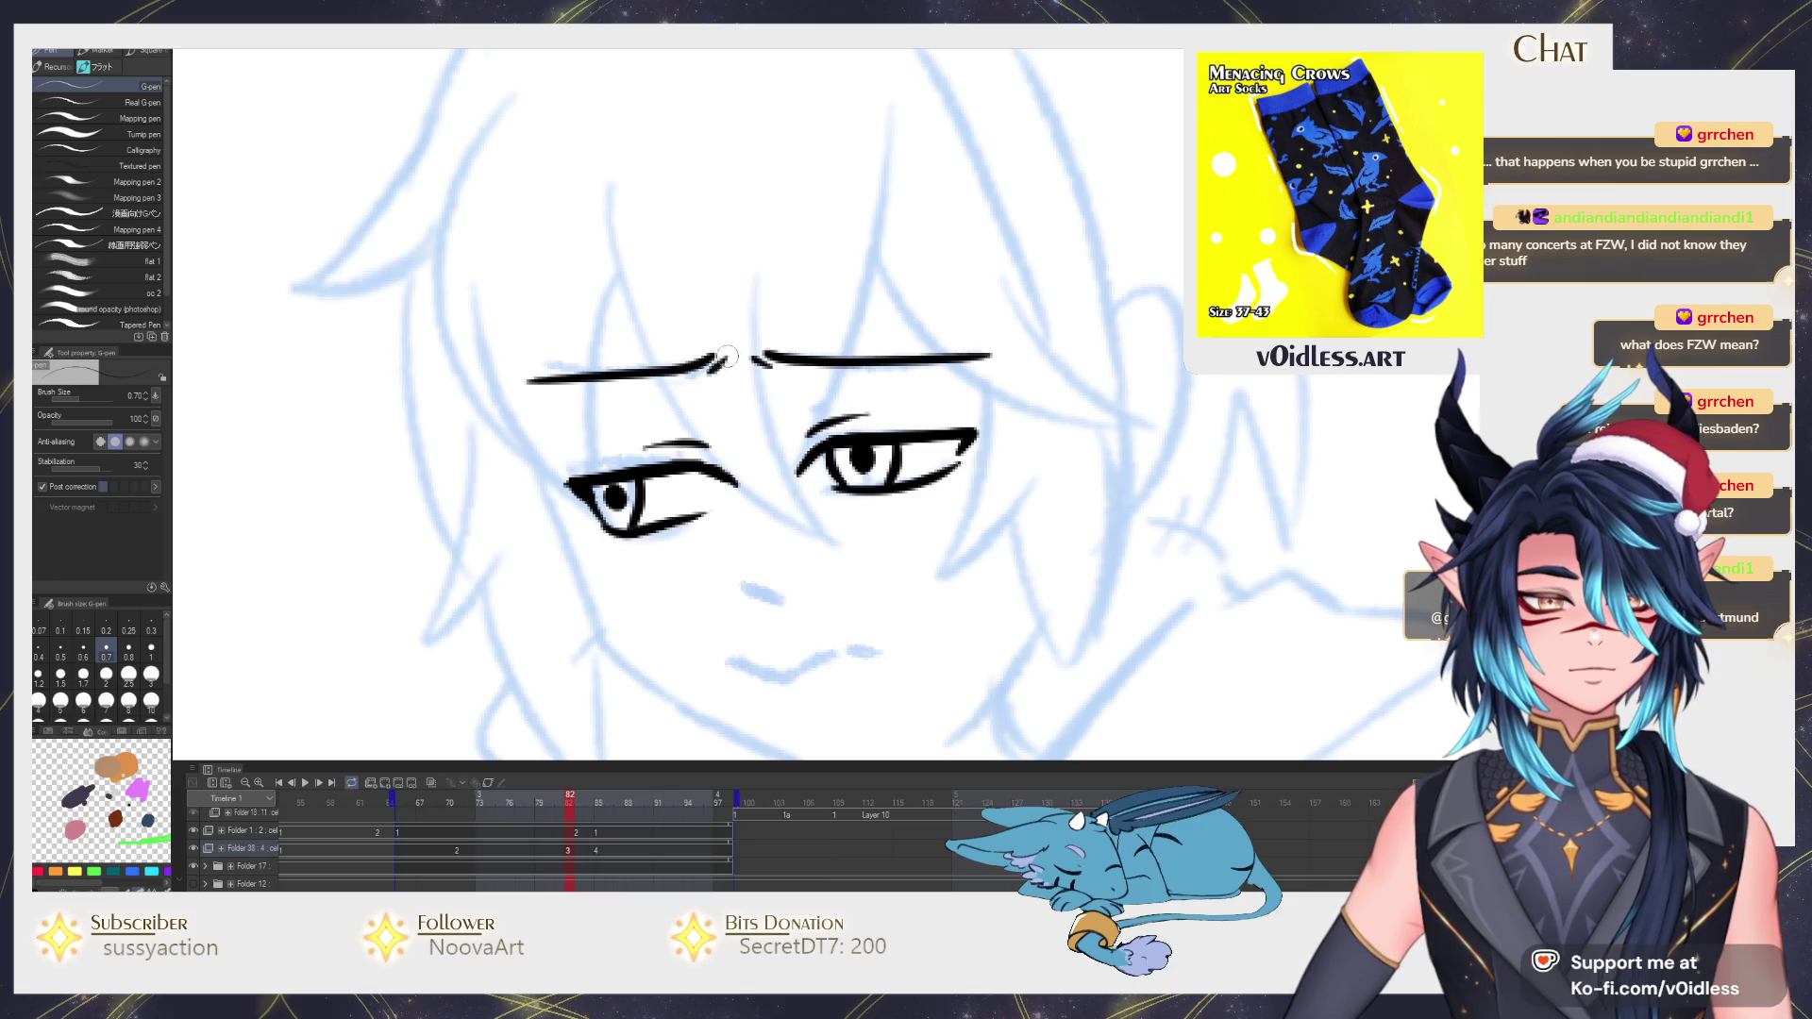
Ink the mouth, both jawlines down to the chin and the neck, redoing the neck stroke once.
{"action": "left_click_drag", "start_coordinate": [807, 519], "coordinate": [751, 468]}
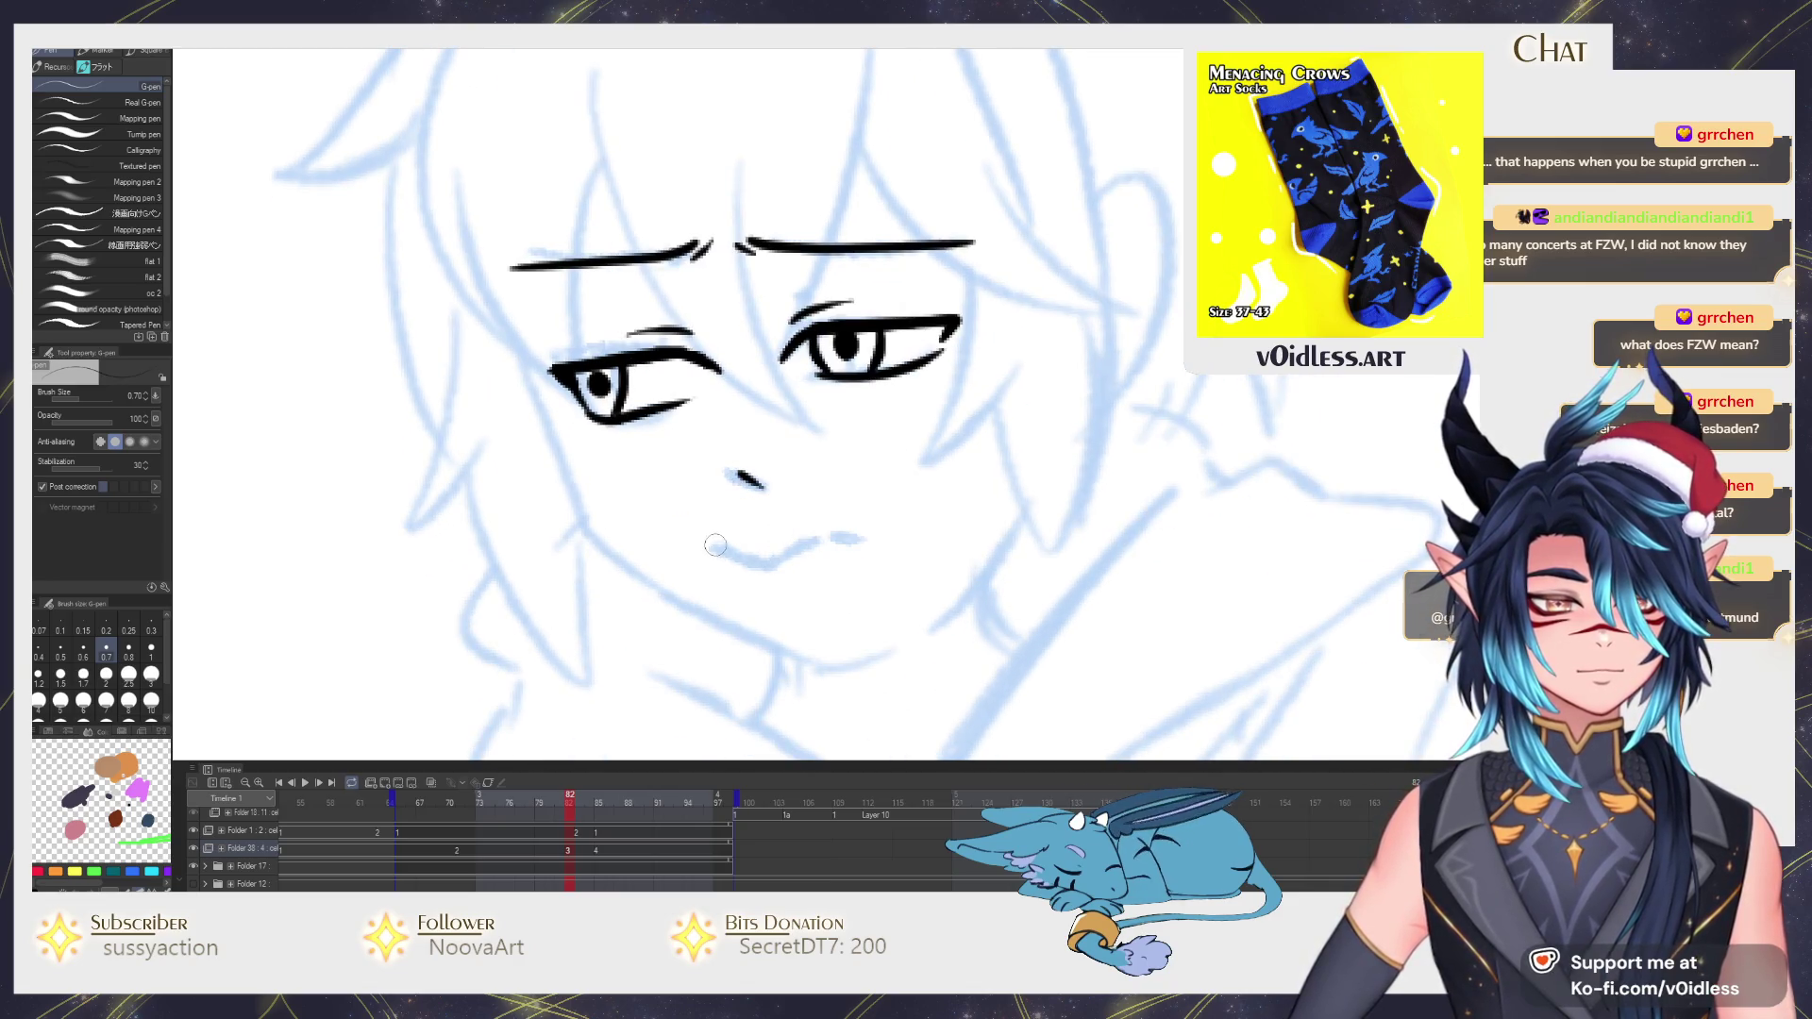
{"action": "left_click_drag", "start_coordinate": [716, 545], "coordinate": [865, 534]}
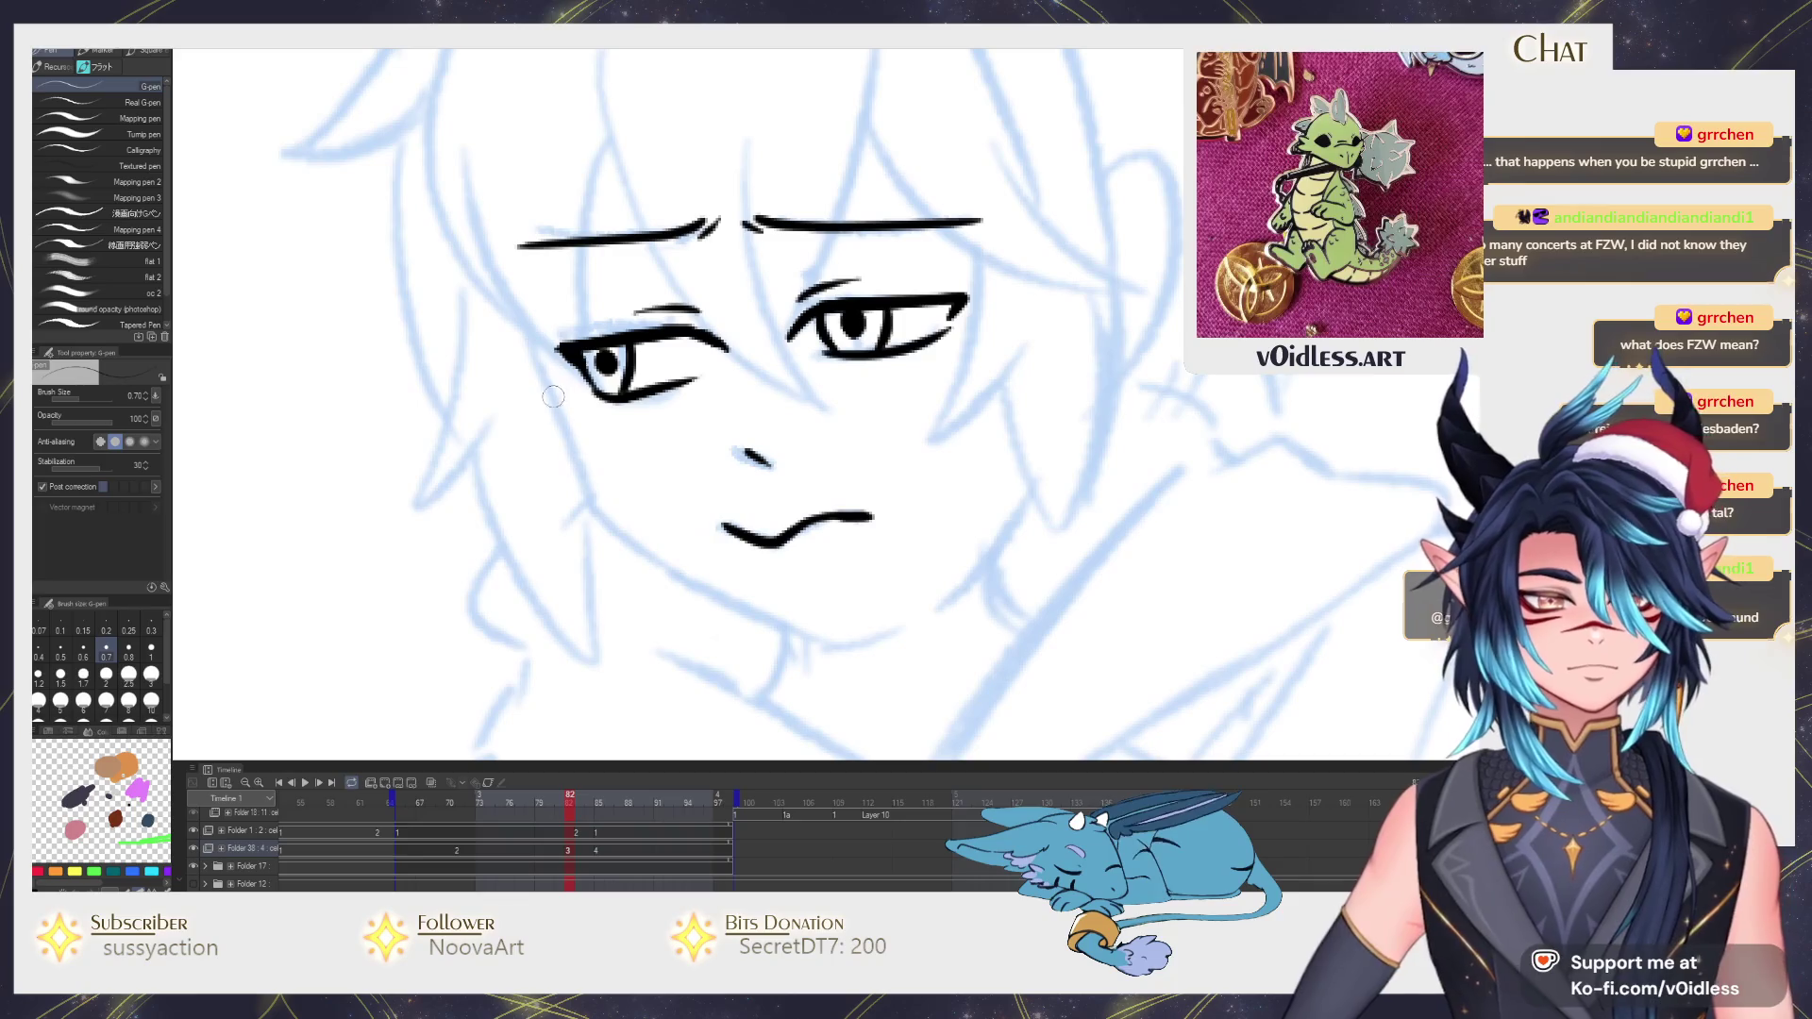
{"action": "mouse_move", "coordinate": [531, 340]}
{"action": "left_mouse_down"}
{"action": "mouse_move", "coordinate": [811, 640]}
{"action": "mouse_move", "coordinate": [752, 564]}
{"action": "left_mouse_up"}
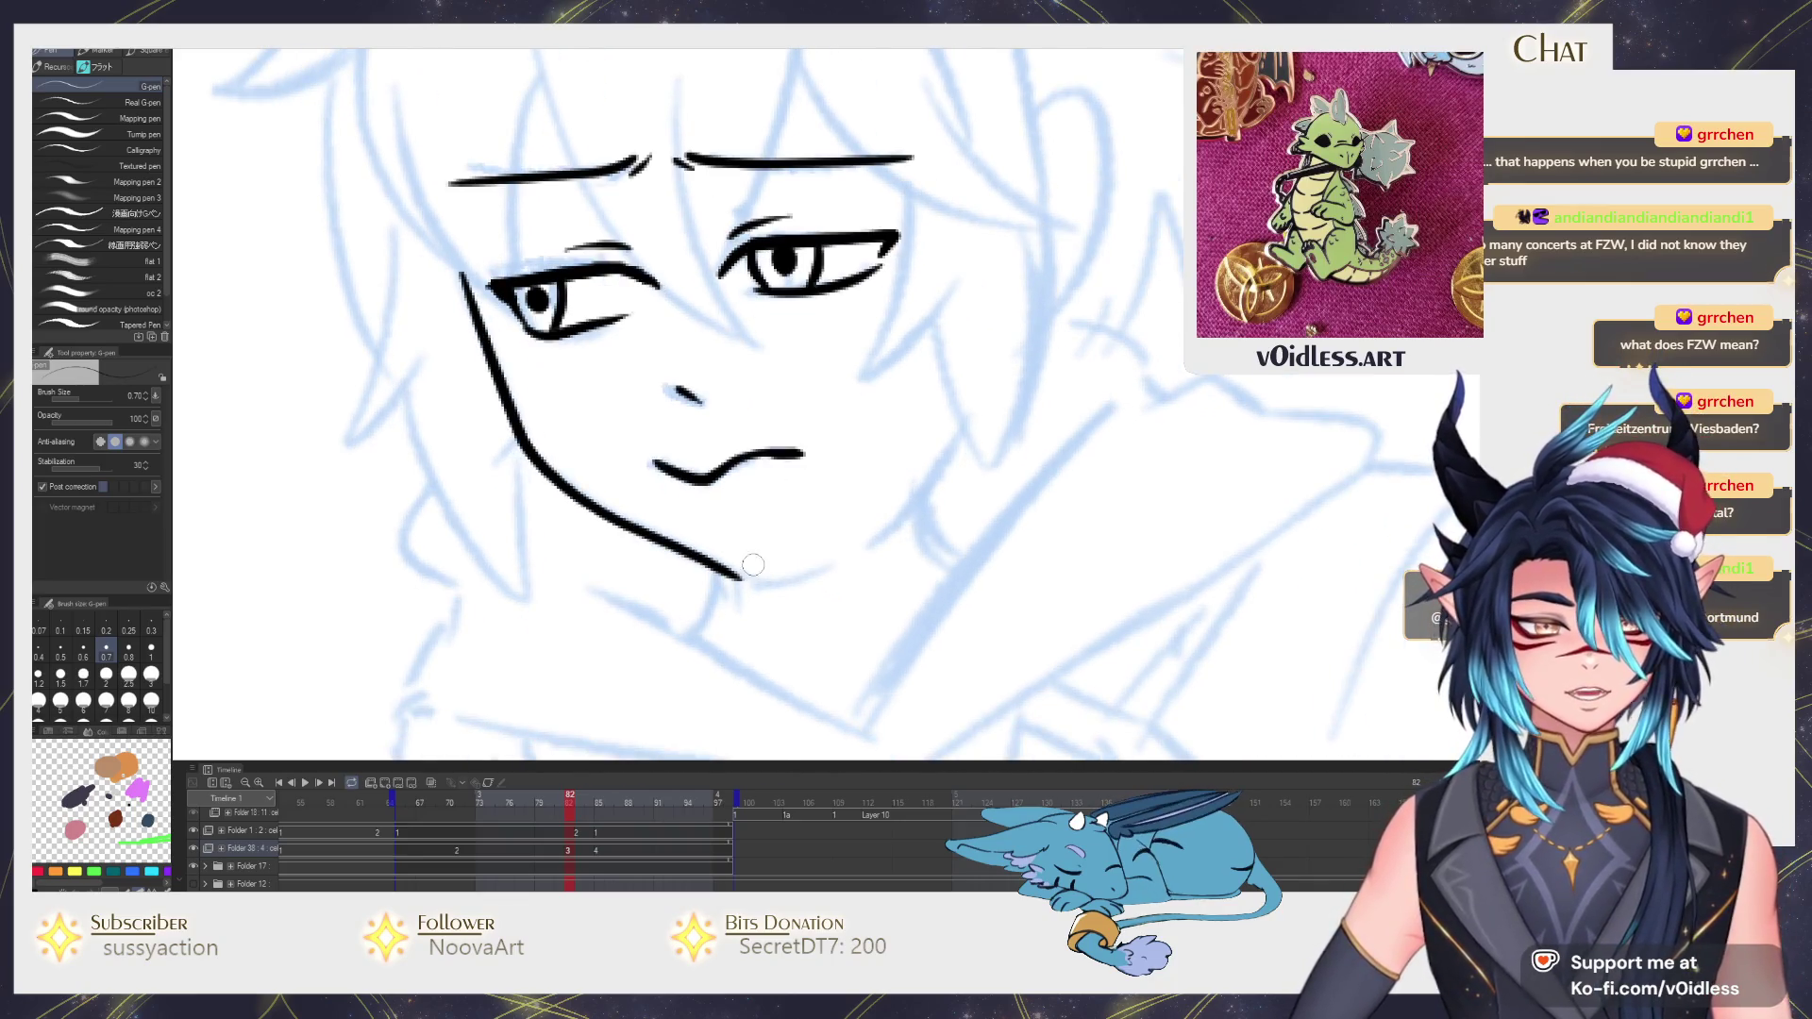
{"action": "left_click_drag", "start_coordinate": [720, 498], "coordinate": [728, 500]}
{"action": "mouse_move", "coordinate": [737, 572]}
{"action": "left_mouse_down"}
{"action": "mouse_move", "coordinate": [836, 559]}
{"action": "mouse_move", "coordinate": [976, 393]}
{"action": "left_mouse_up"}
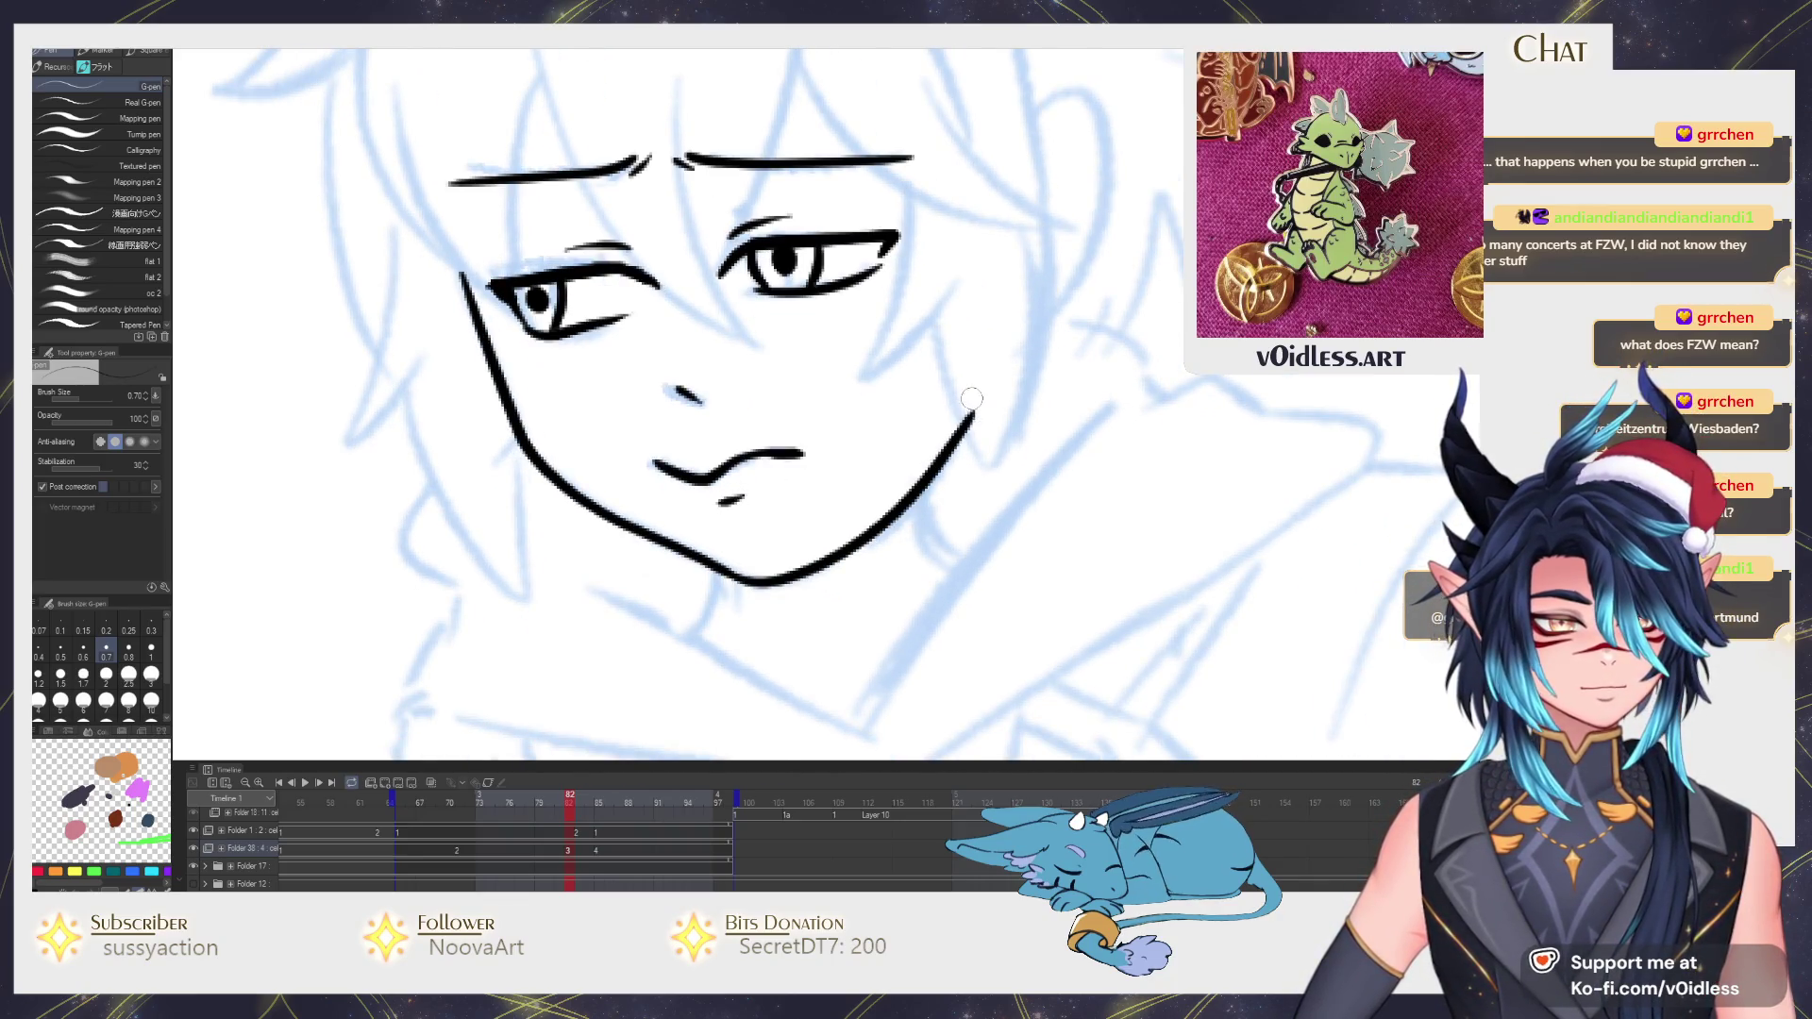
{"action": "key", "text": "ctrl+z"}
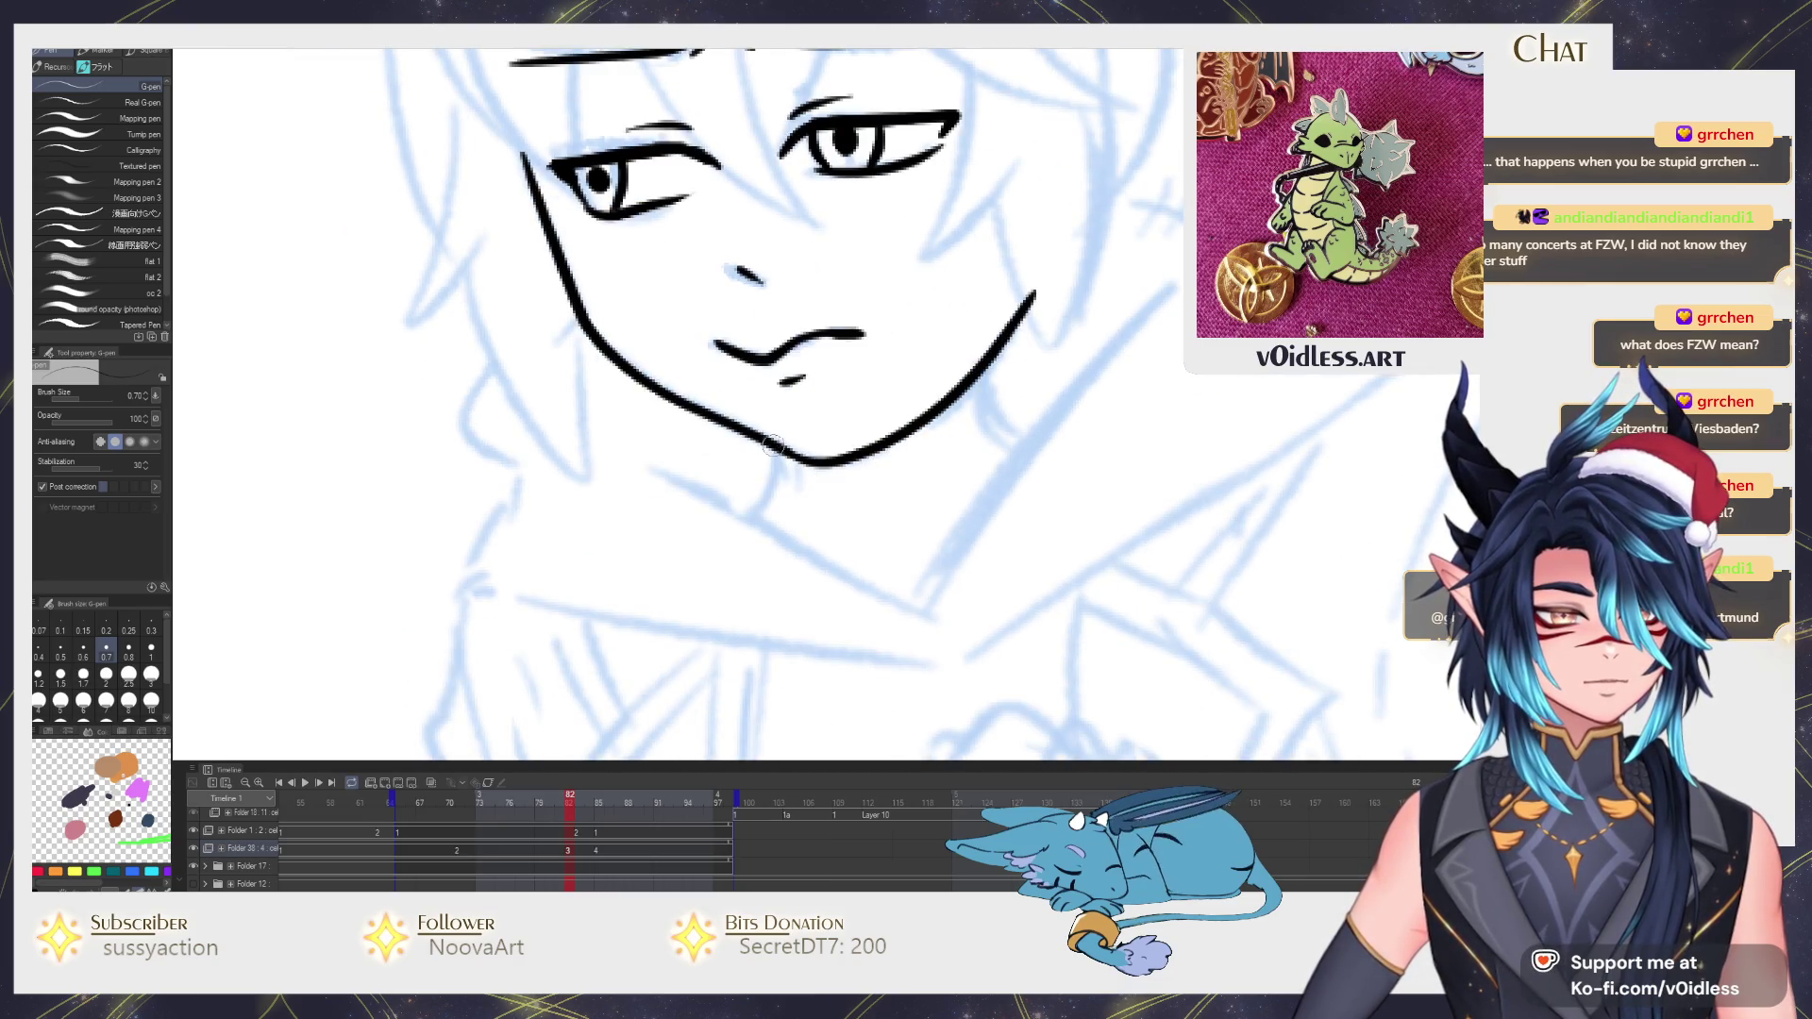
{"action": "left_click_drag", "start_coordinate": [776, 453], "coordinate": [757, 518]}
{"action": "left_click_drag", "start_coordinate": [1009, 300], "coordinate": [789, 381]}
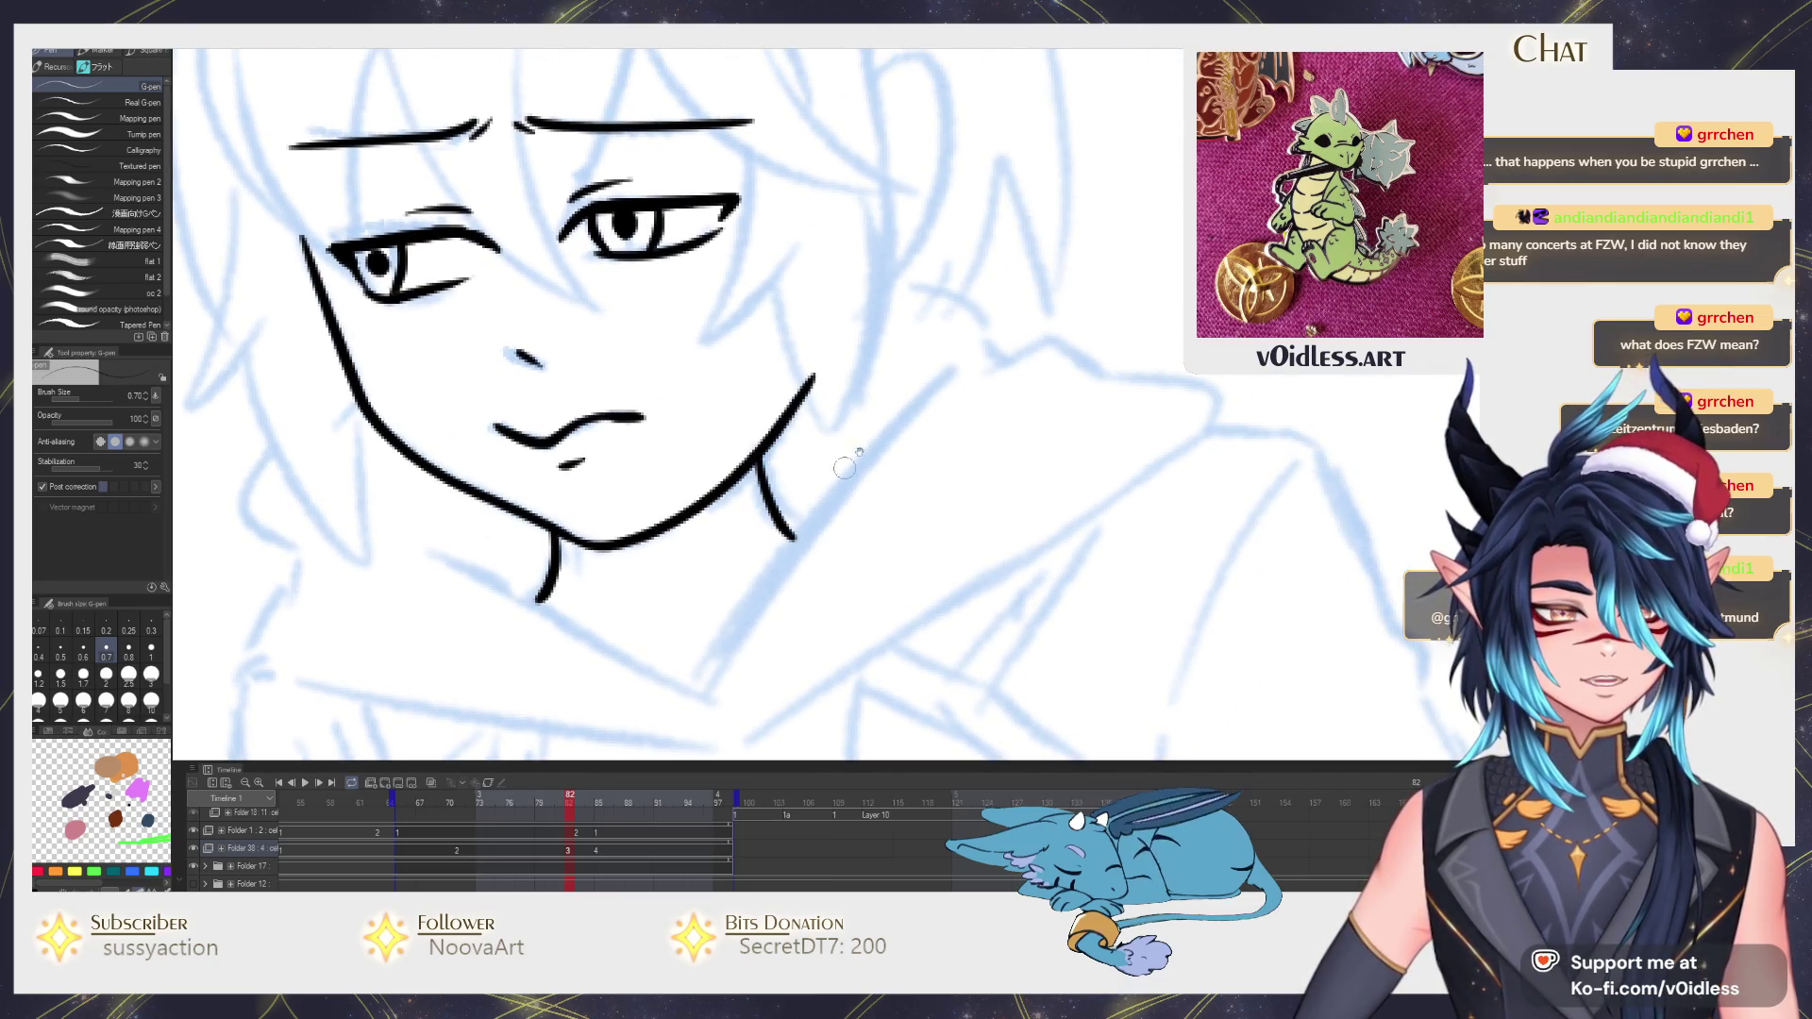
{"action": "scroll", "coordinate": [760, 458], "scroll_direction": "down", "scroll_amount": 3}
Compare with the inked neighbouring frame, then ink a first hair strand beside the neck.
{"action": "key", "text": "Left"}
{"action": "key", "text": "Right"}
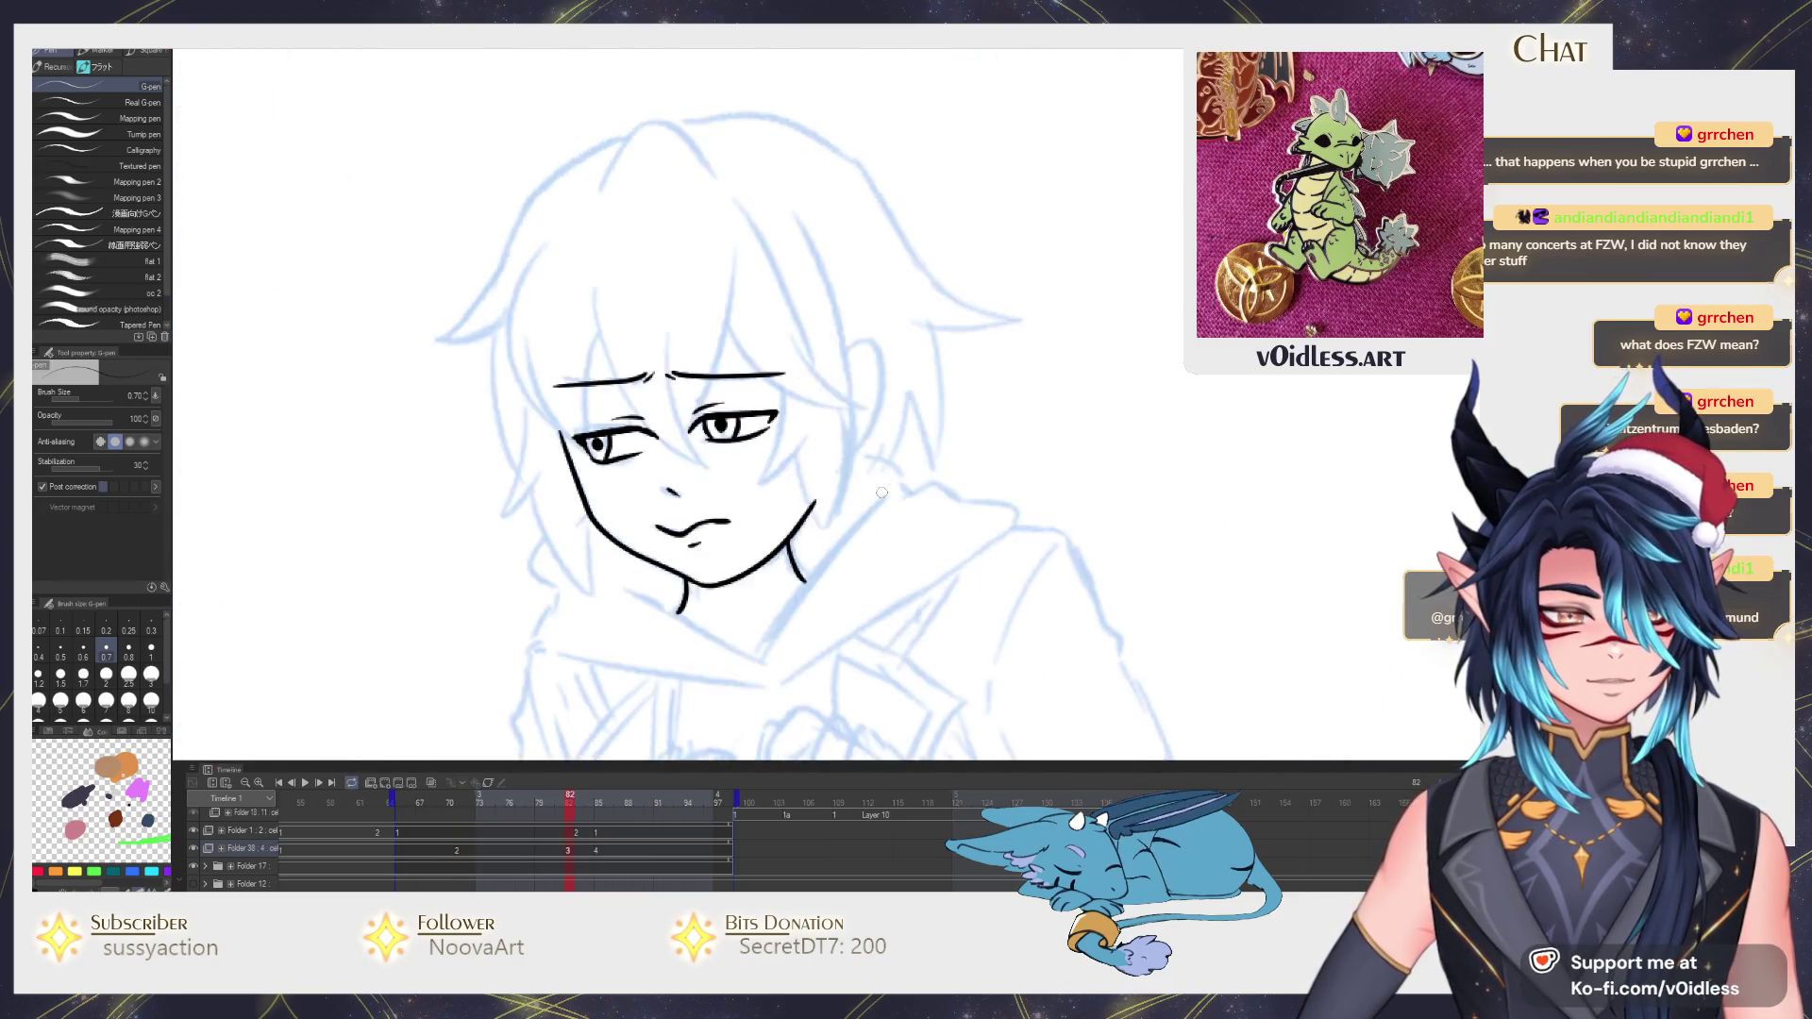
{"action": "scroll", "coordinate": [867, 503], "scroll_direction": "up", "scroll_amount": 3}
{"action": "key", "text": "Left"}
{"action": "key", "text": "Right"}
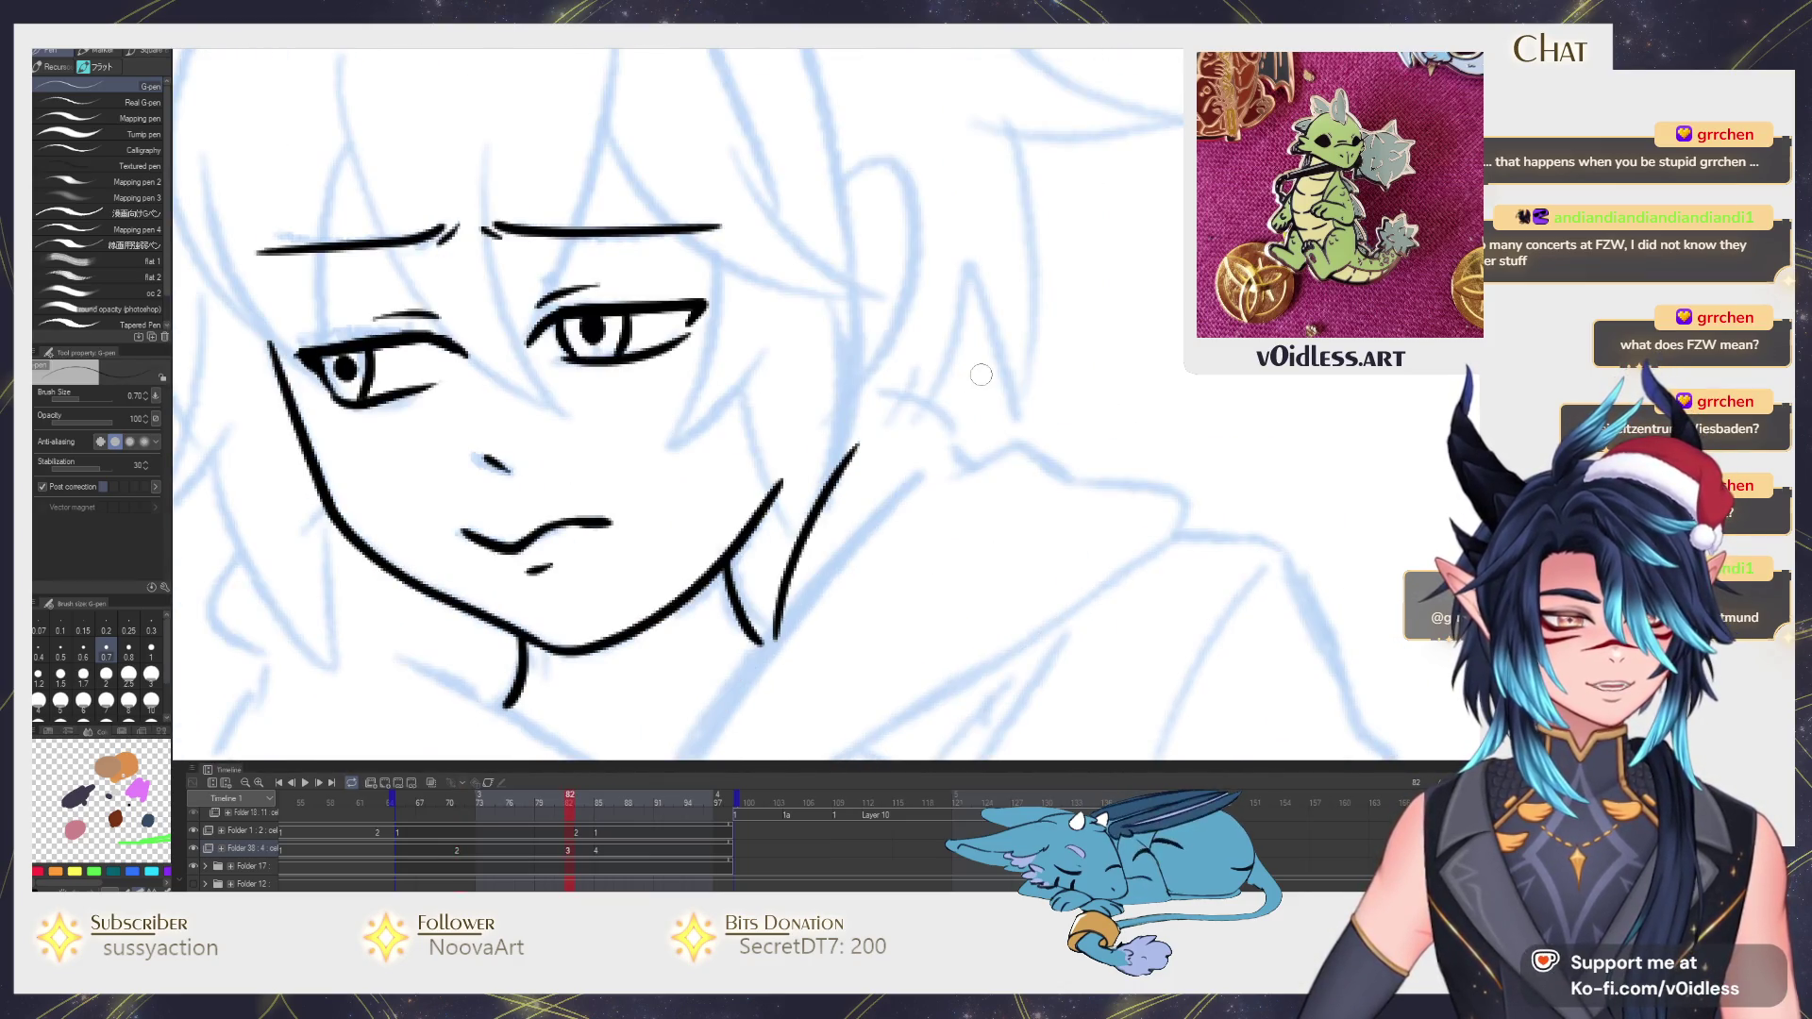
{"action": "mouse_move", "coordinate": [829, 524]}
{"action": "left_mouse_down"}
{"action": "mouse_move", "coordinate": [963, 269]}
{"action": "mouse_move", "coordinate": [878, 396]}
{"action": "mouse_move", "coordinate": [930, 553]}
{"action": "mouse_move", "coordinate": [946, 256]}
{"action": "left_mouse_up"}
Ink the hair's outer curve, top edge, crown and side, plus a strand on the head.
{"action": "left_click_drag", "start_coordinate": [829, 496], "coordinate": [1025, 482]}
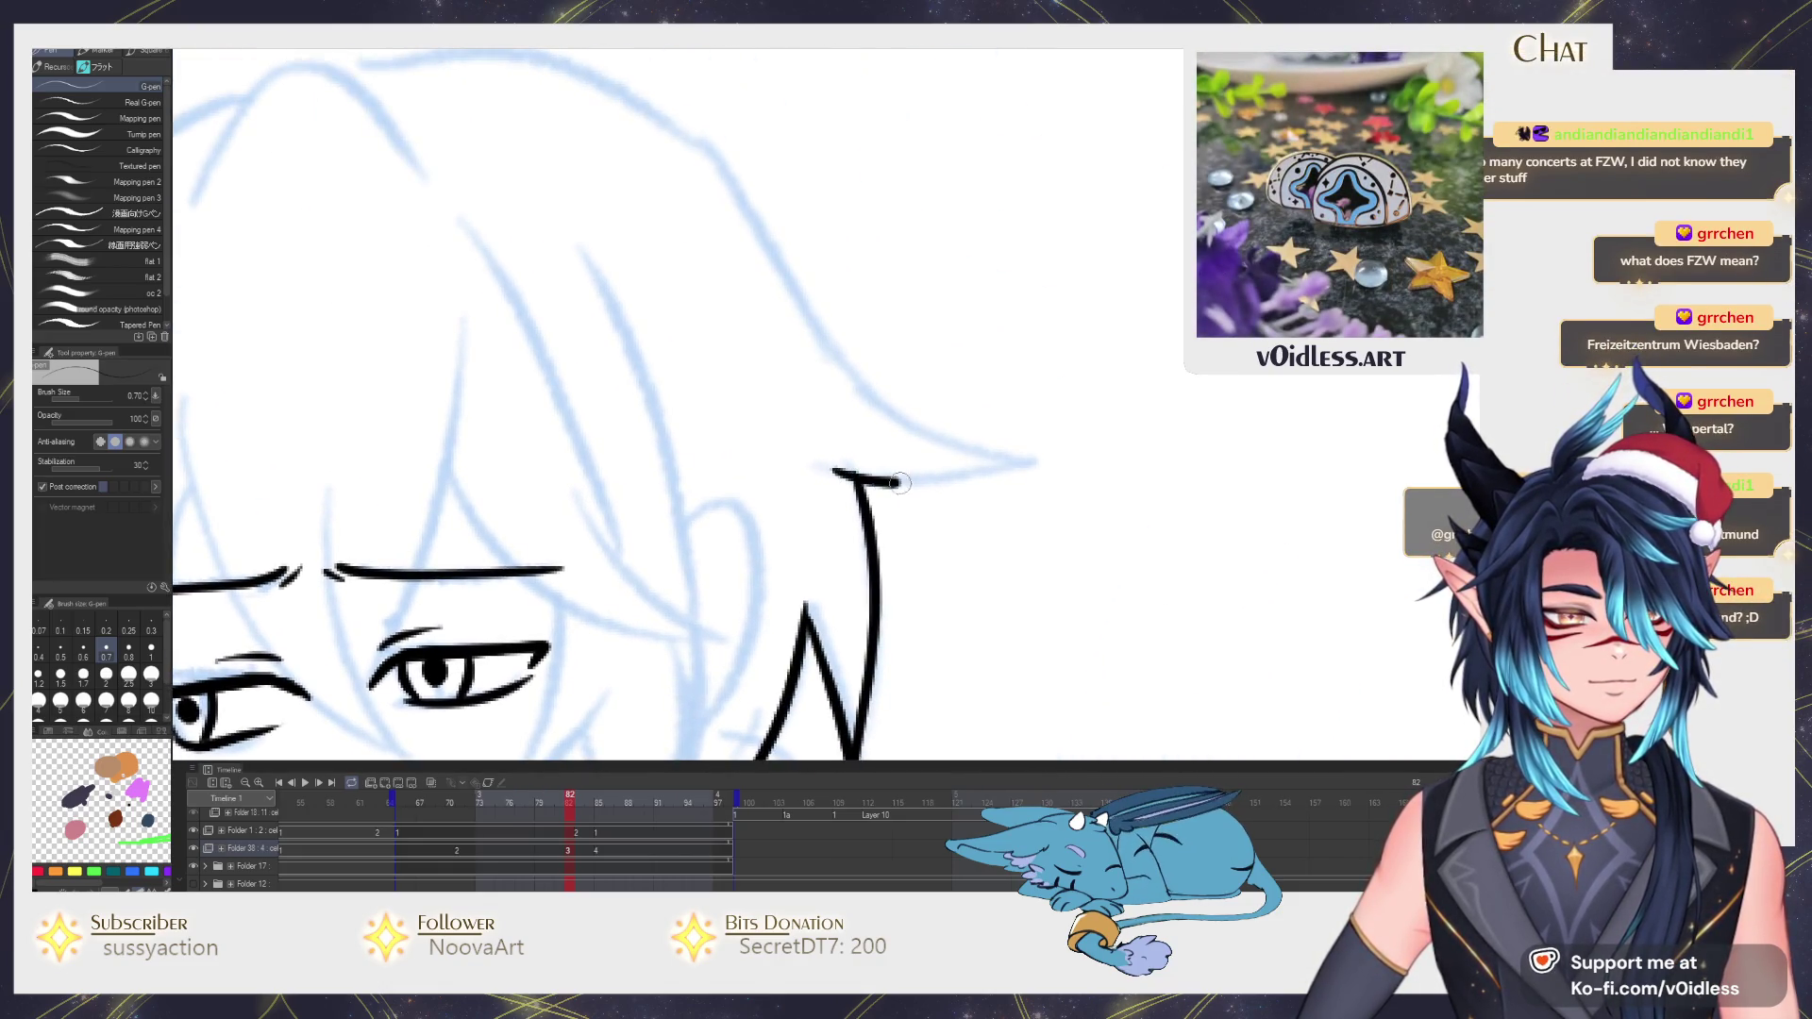
{"action": "left_click_drag", "start_coordinate": [1012, 550], "coordinate": [659, 192]}
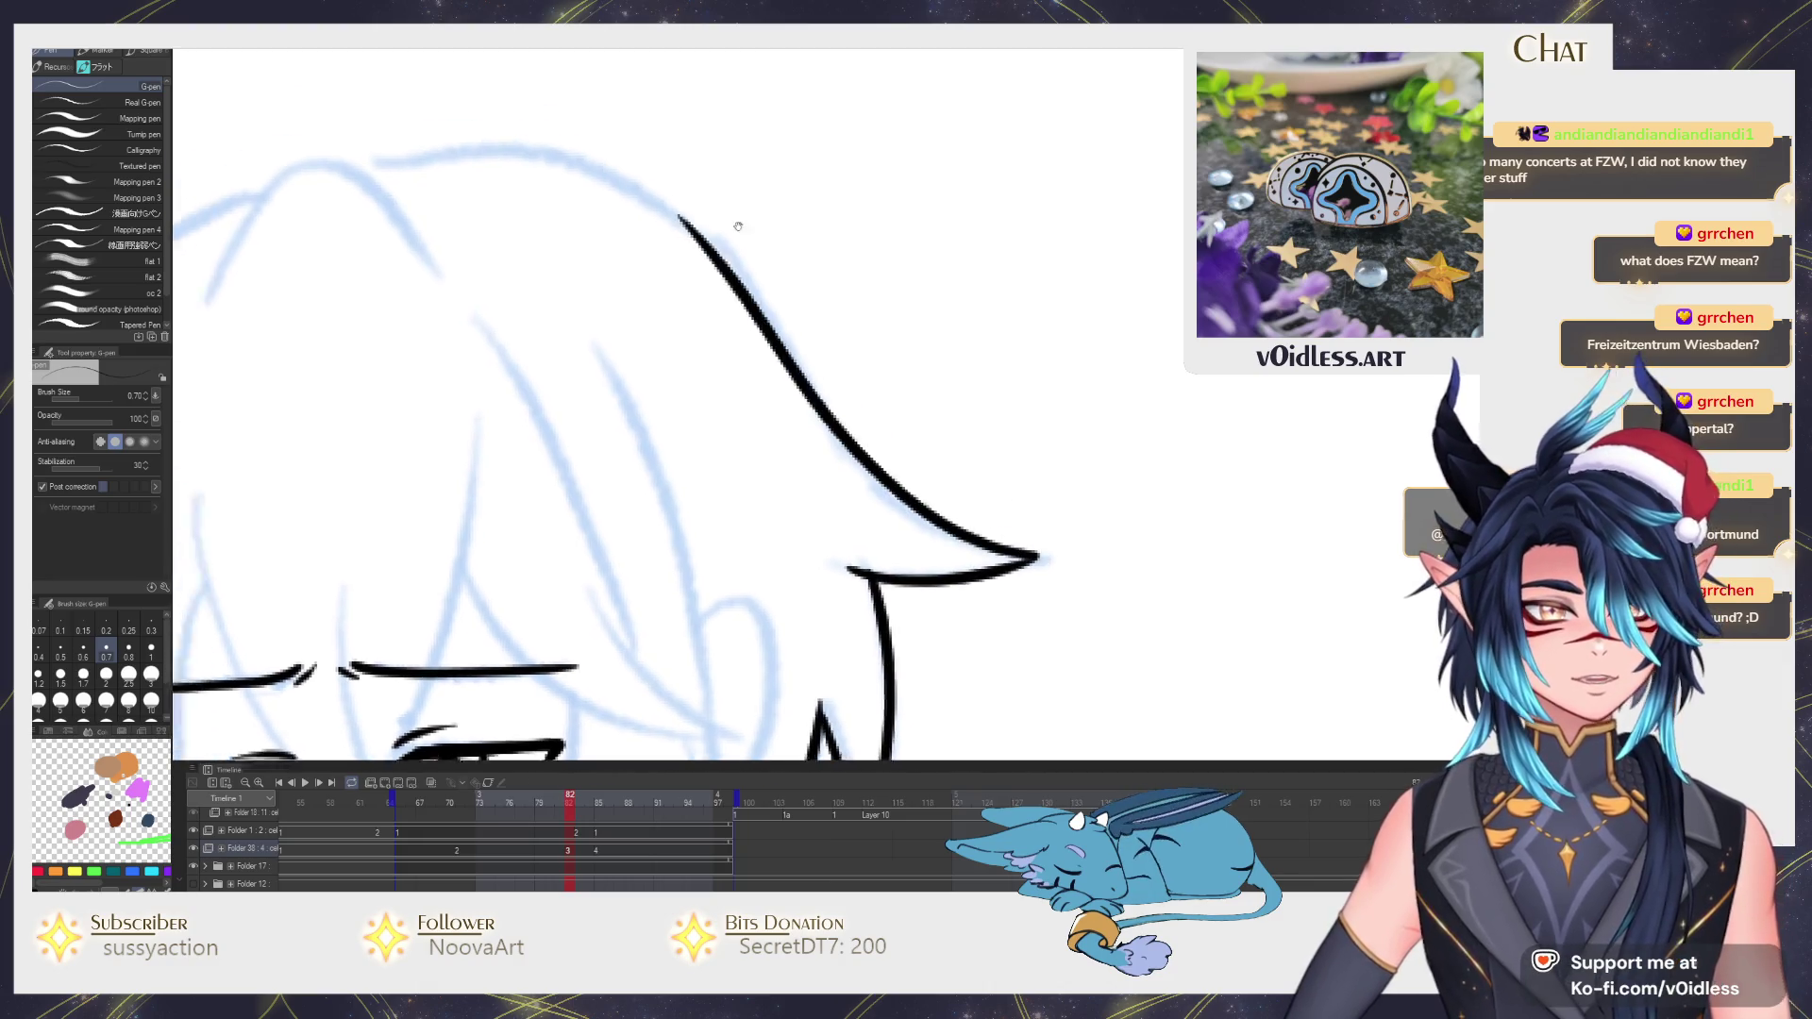
{"action": "scroll", "coordinate": [1084, 312], "scroll_direction": "down", "scroll_amount": 3}
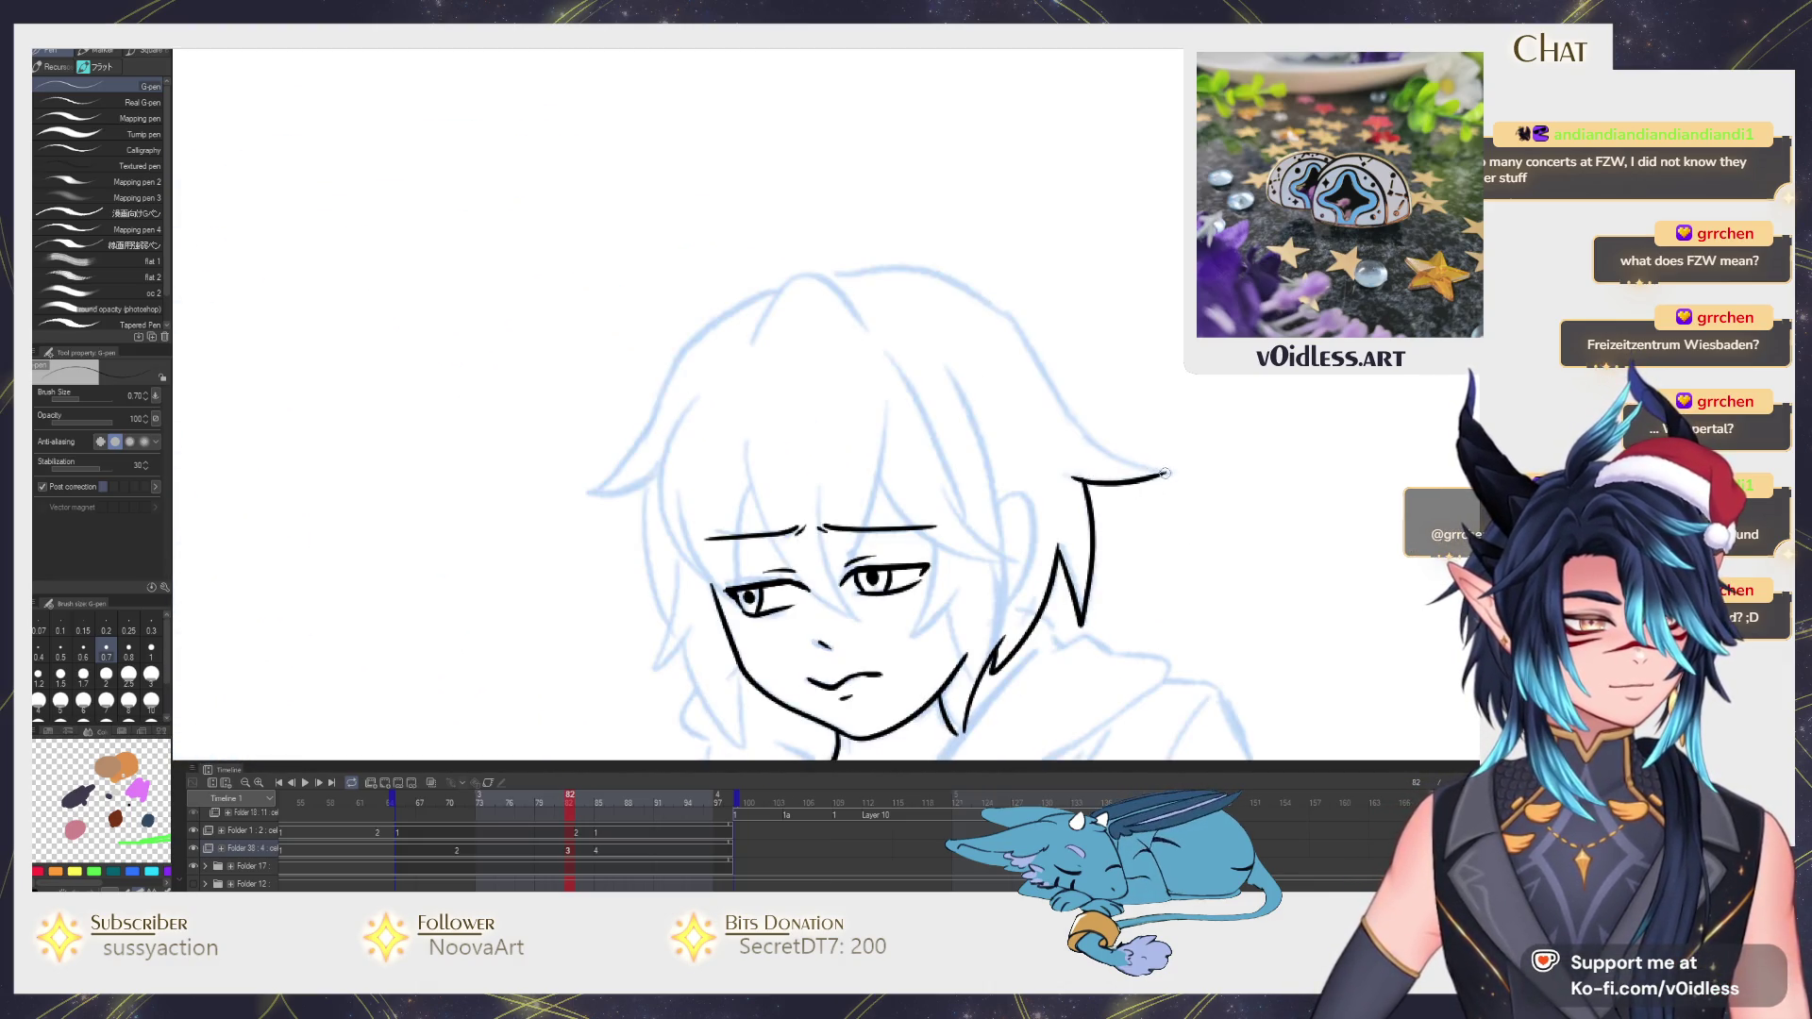
{"action": "left_click_drag", "start_coordinate": [1164, 473], "coordinate": [834, 293]}
{"action": "scroll", "coordinate": [867, 328], "scroll_direction": "up", "scroll_amount": 3}
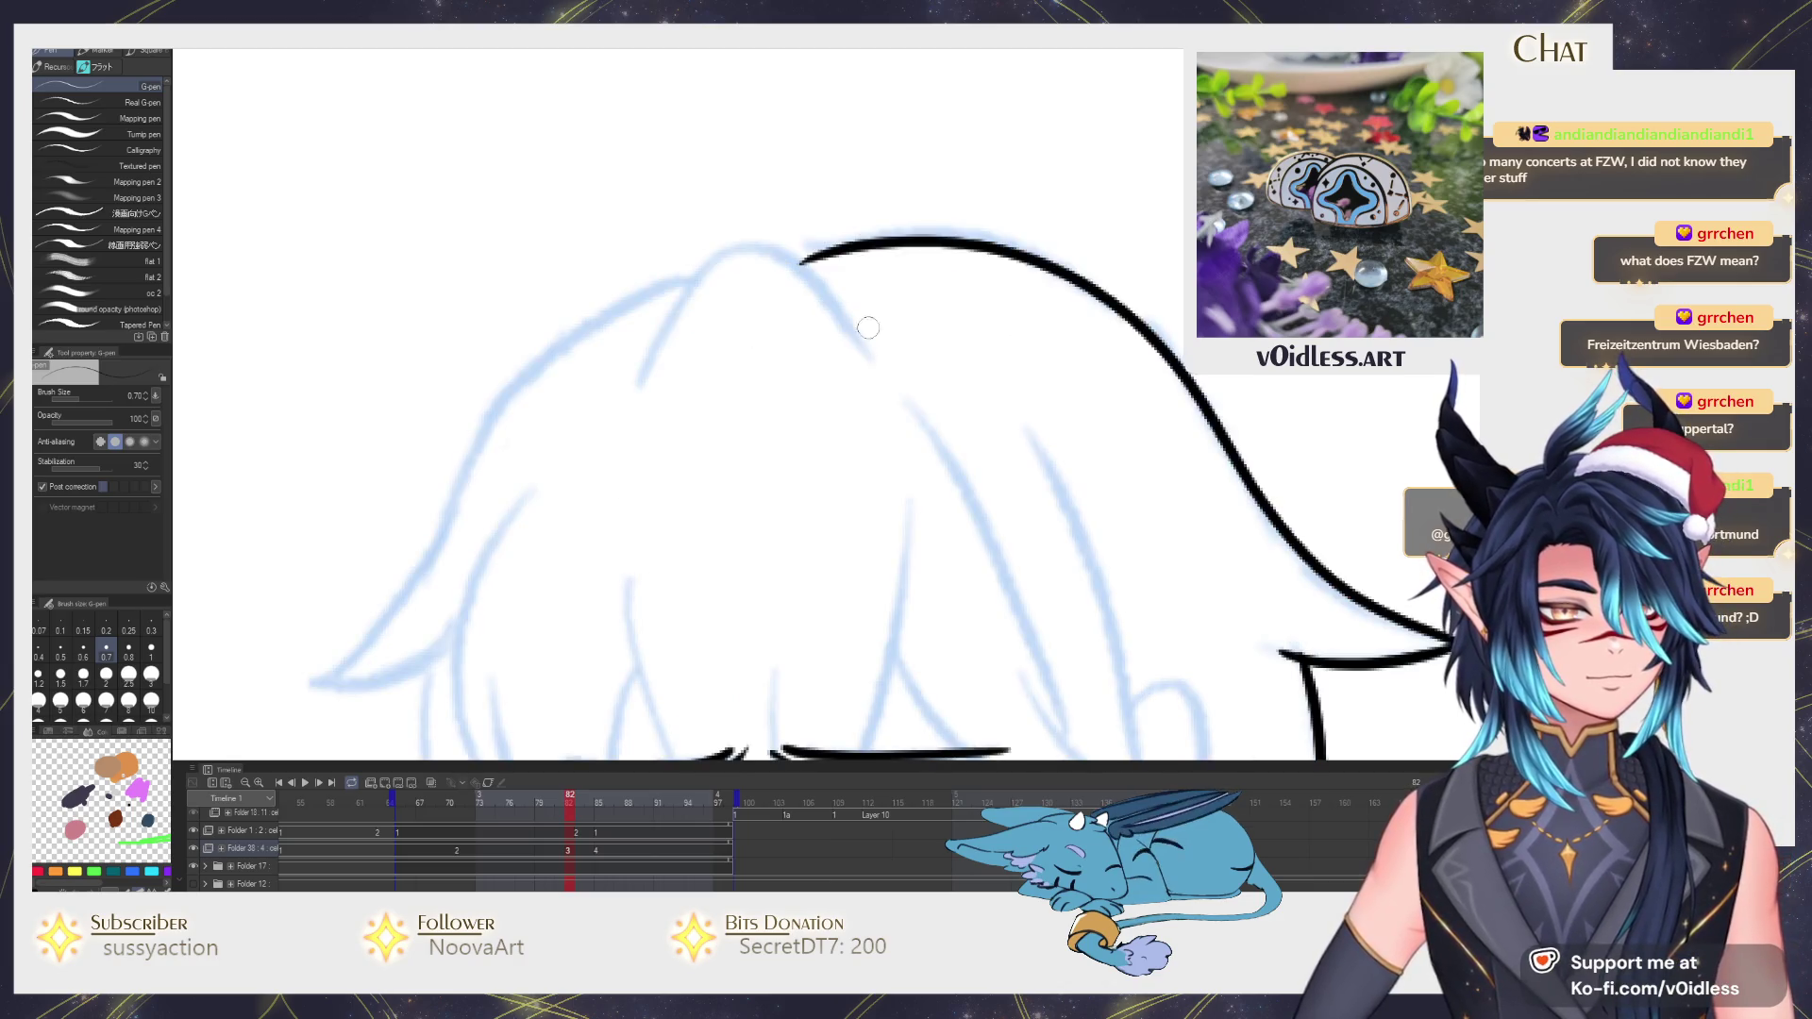
{"action": "left_click_drag", "start_coordinate": [878, 354], "coordinate": [631, 386]}
{"action": "mouse_move", "coordinate": [709, 267]}
{"action": "left_mouse_down"}
{"action": "mouse_move", "coordinate": [478, 457]}
{"action": "mouse_move", "coordinate": [333, 659]}
{"action": "mouse_move", "coordinate": [435, 666]}
{"action": "left_mouse_up"}
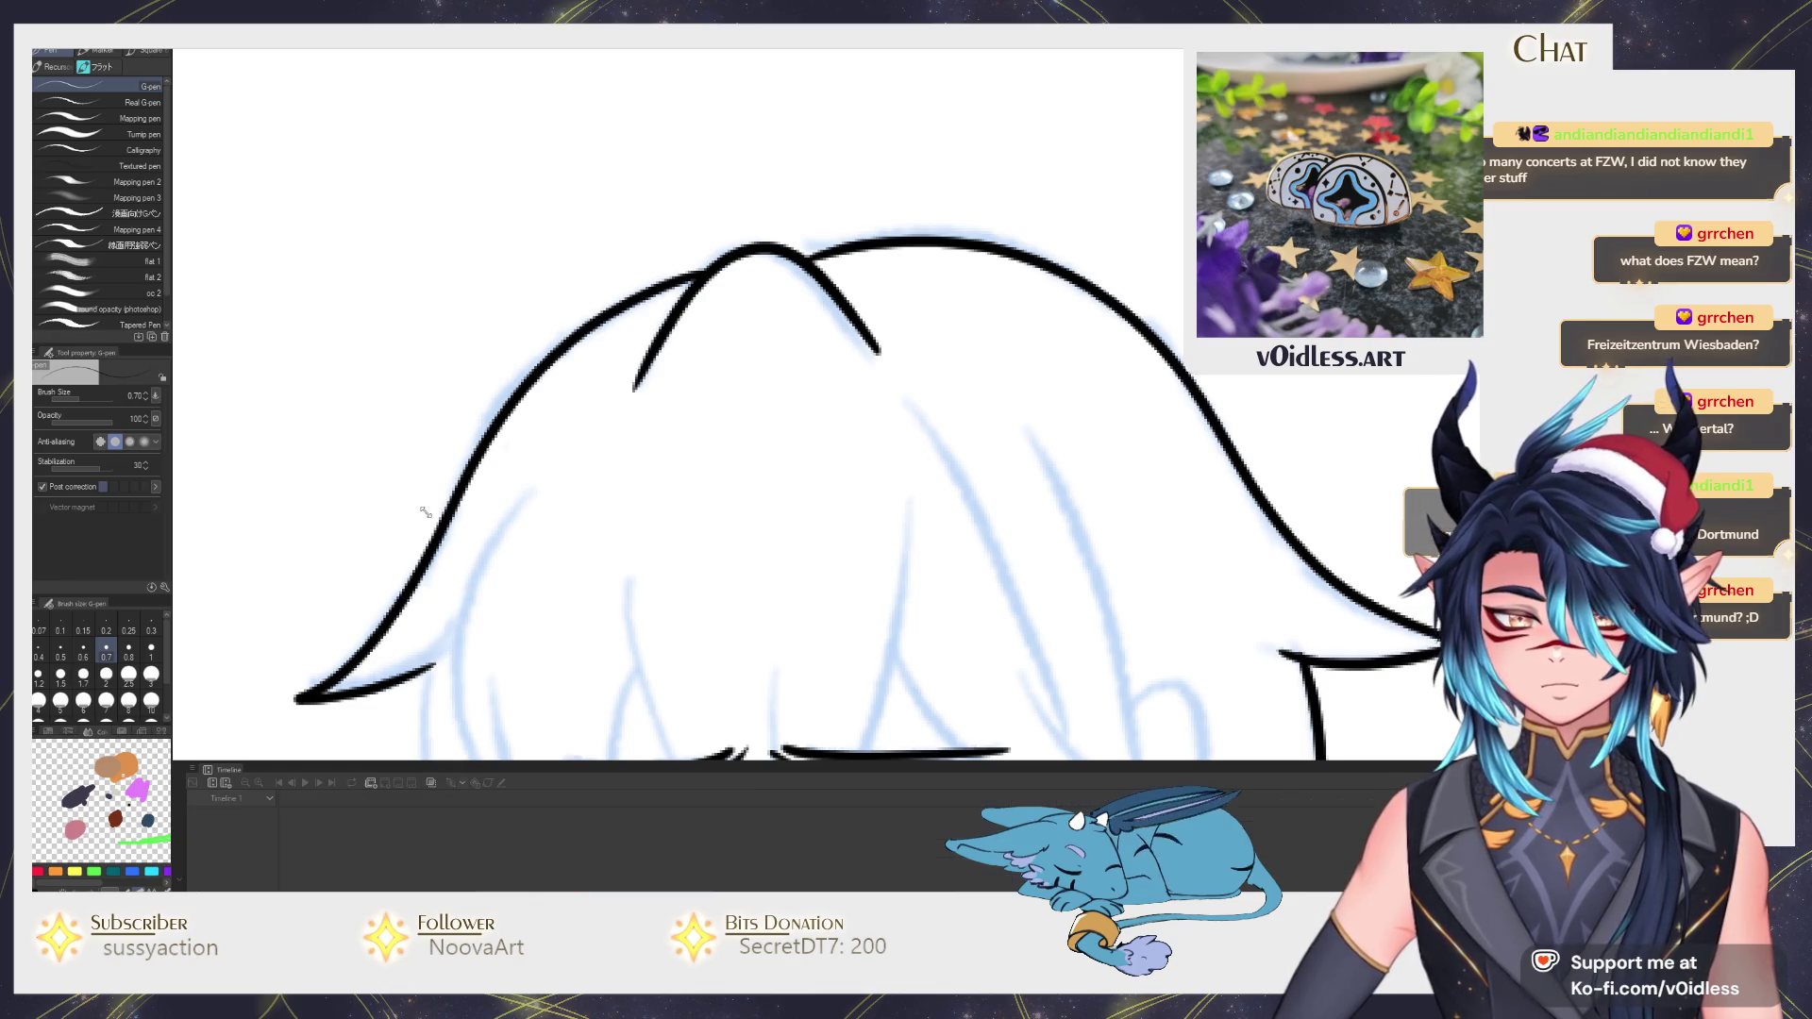
{"action": "scroll", "coordinate": [321, 492], "scroll_direction": "down", "scroll_amount": 3}
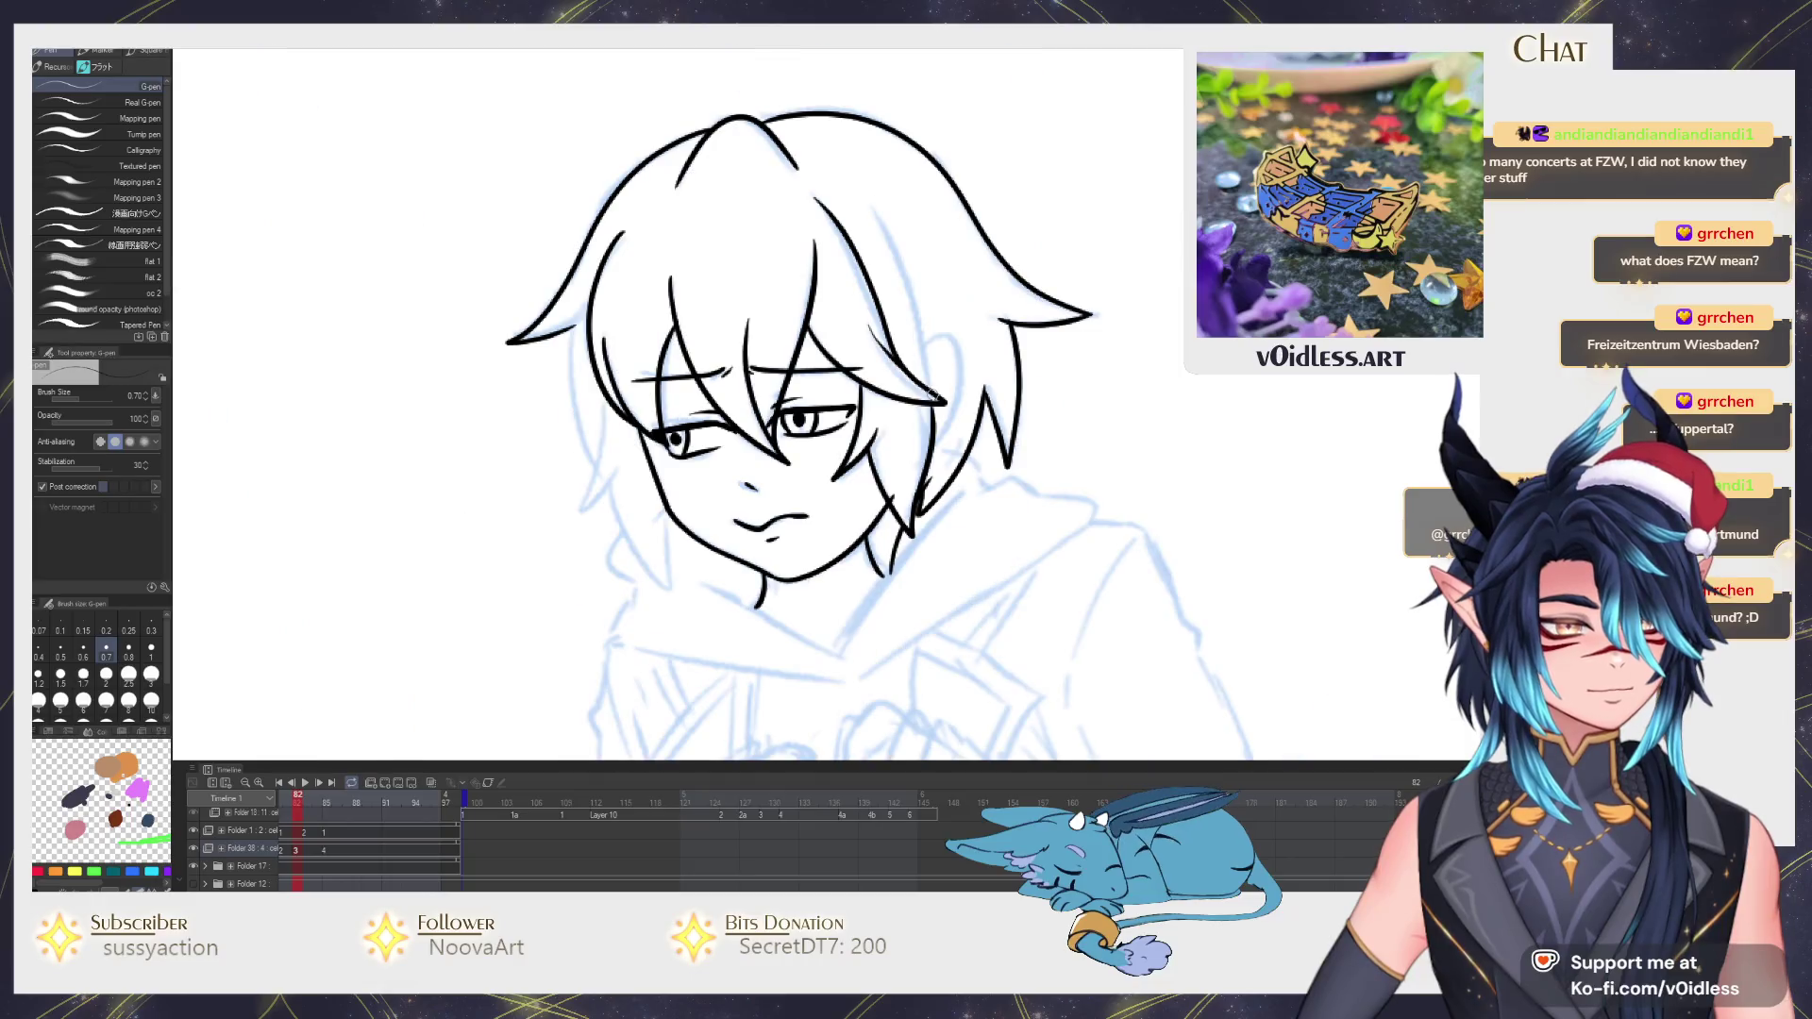
{"action": "left_click_drag", "start_coordinate": [927, 376], "coordinate": [878, 210]}
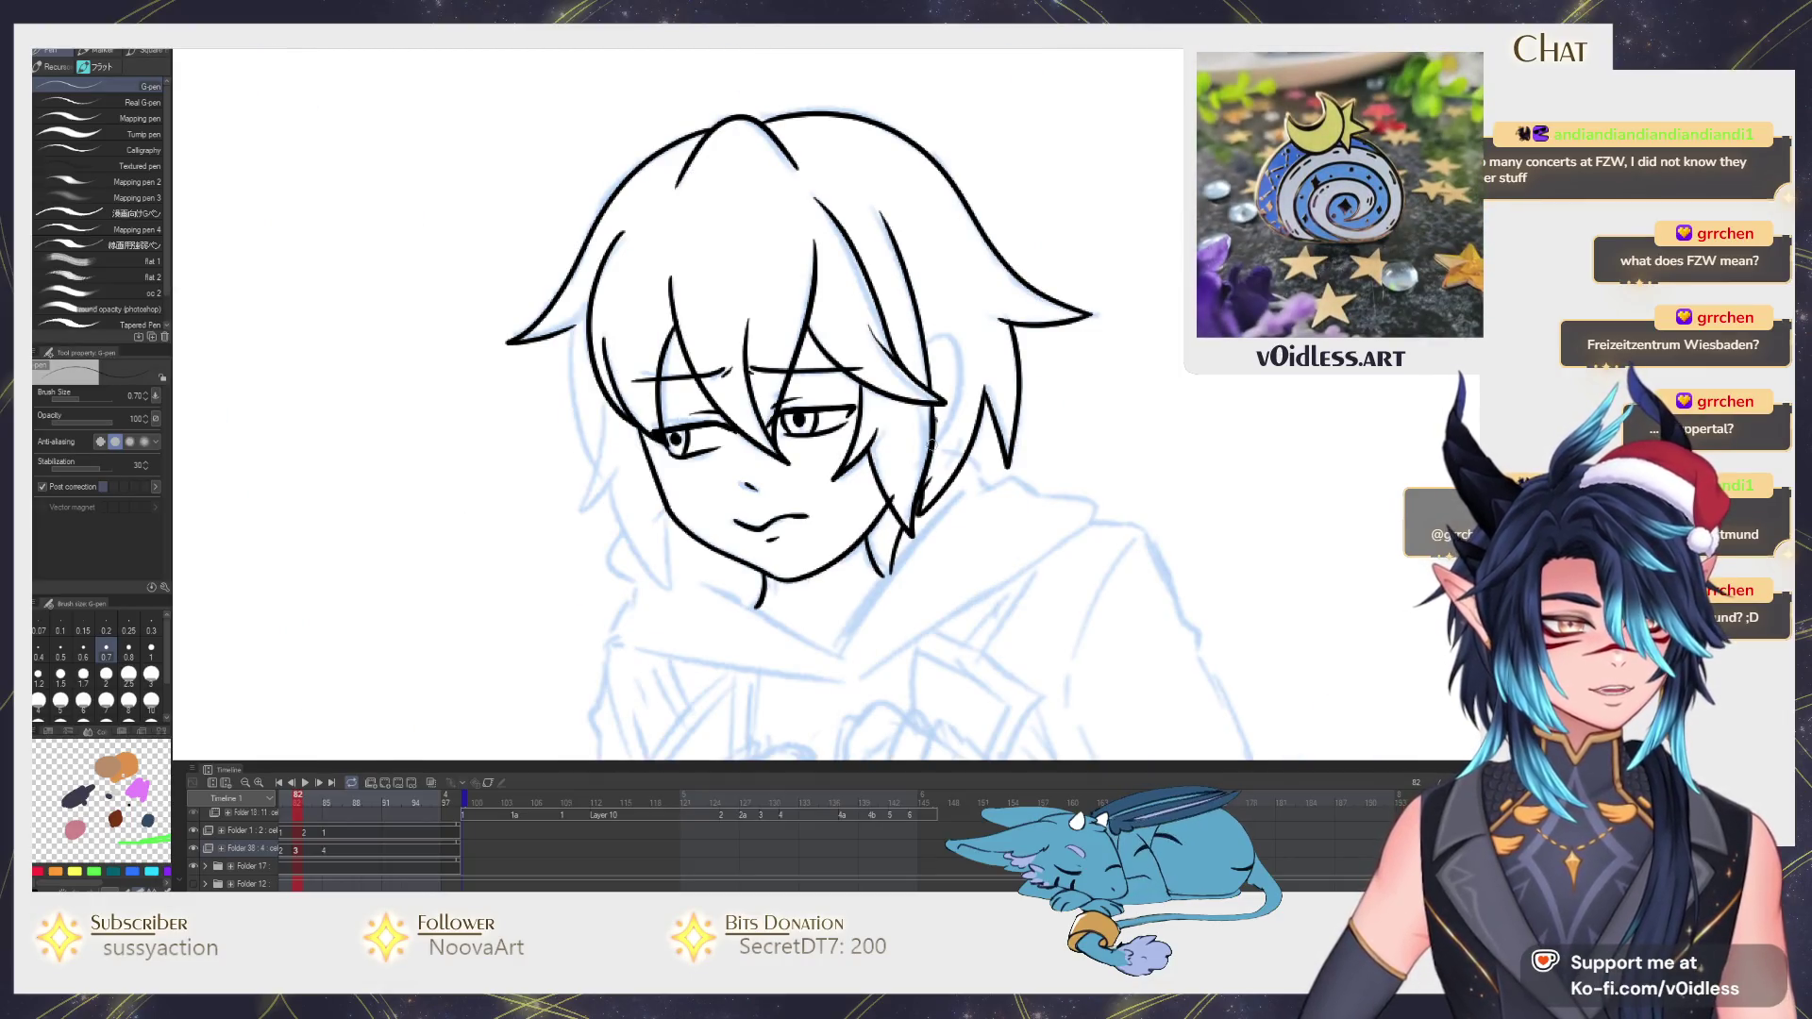
{"action": "scroll", "coordinate": [931, 420], "scroll_direction": "up", "scroll_amount": 3}
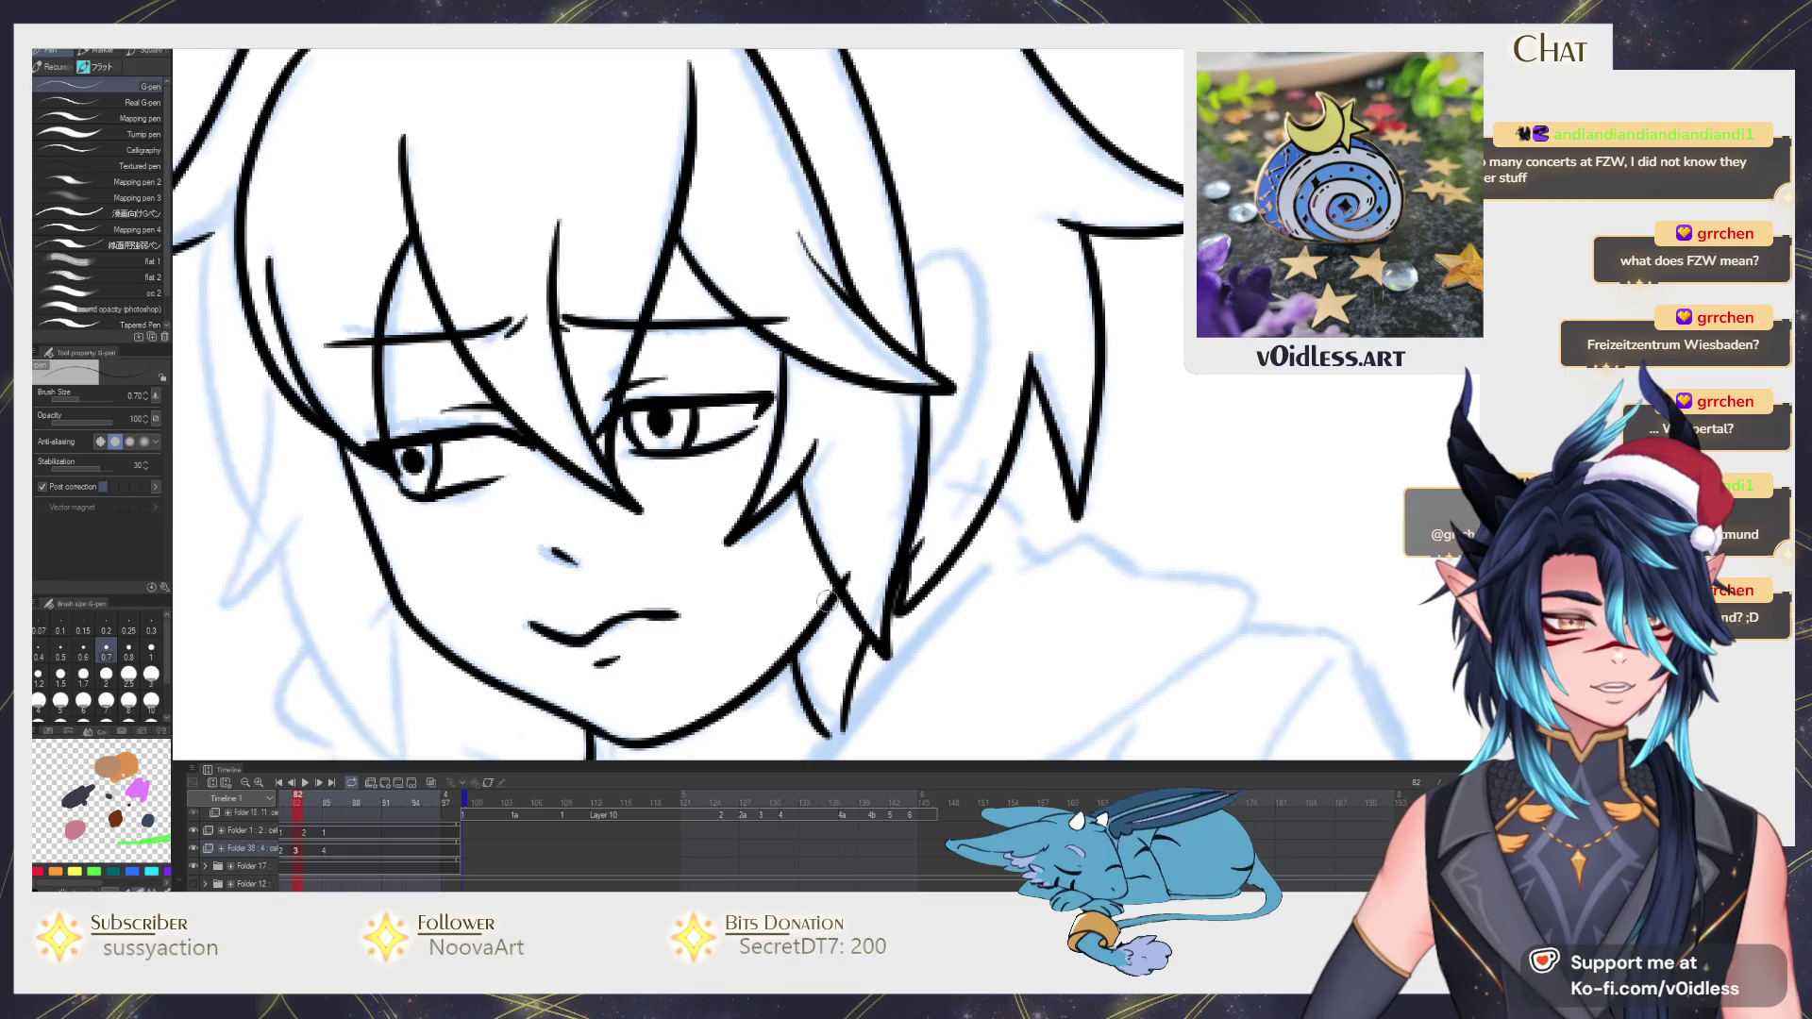
Ink the ear curve, a cheek line and another hair strand over the face.
{"action": "left_click_drag", "start_coordinate": [919, 264], "coordinate": [955, 439]}
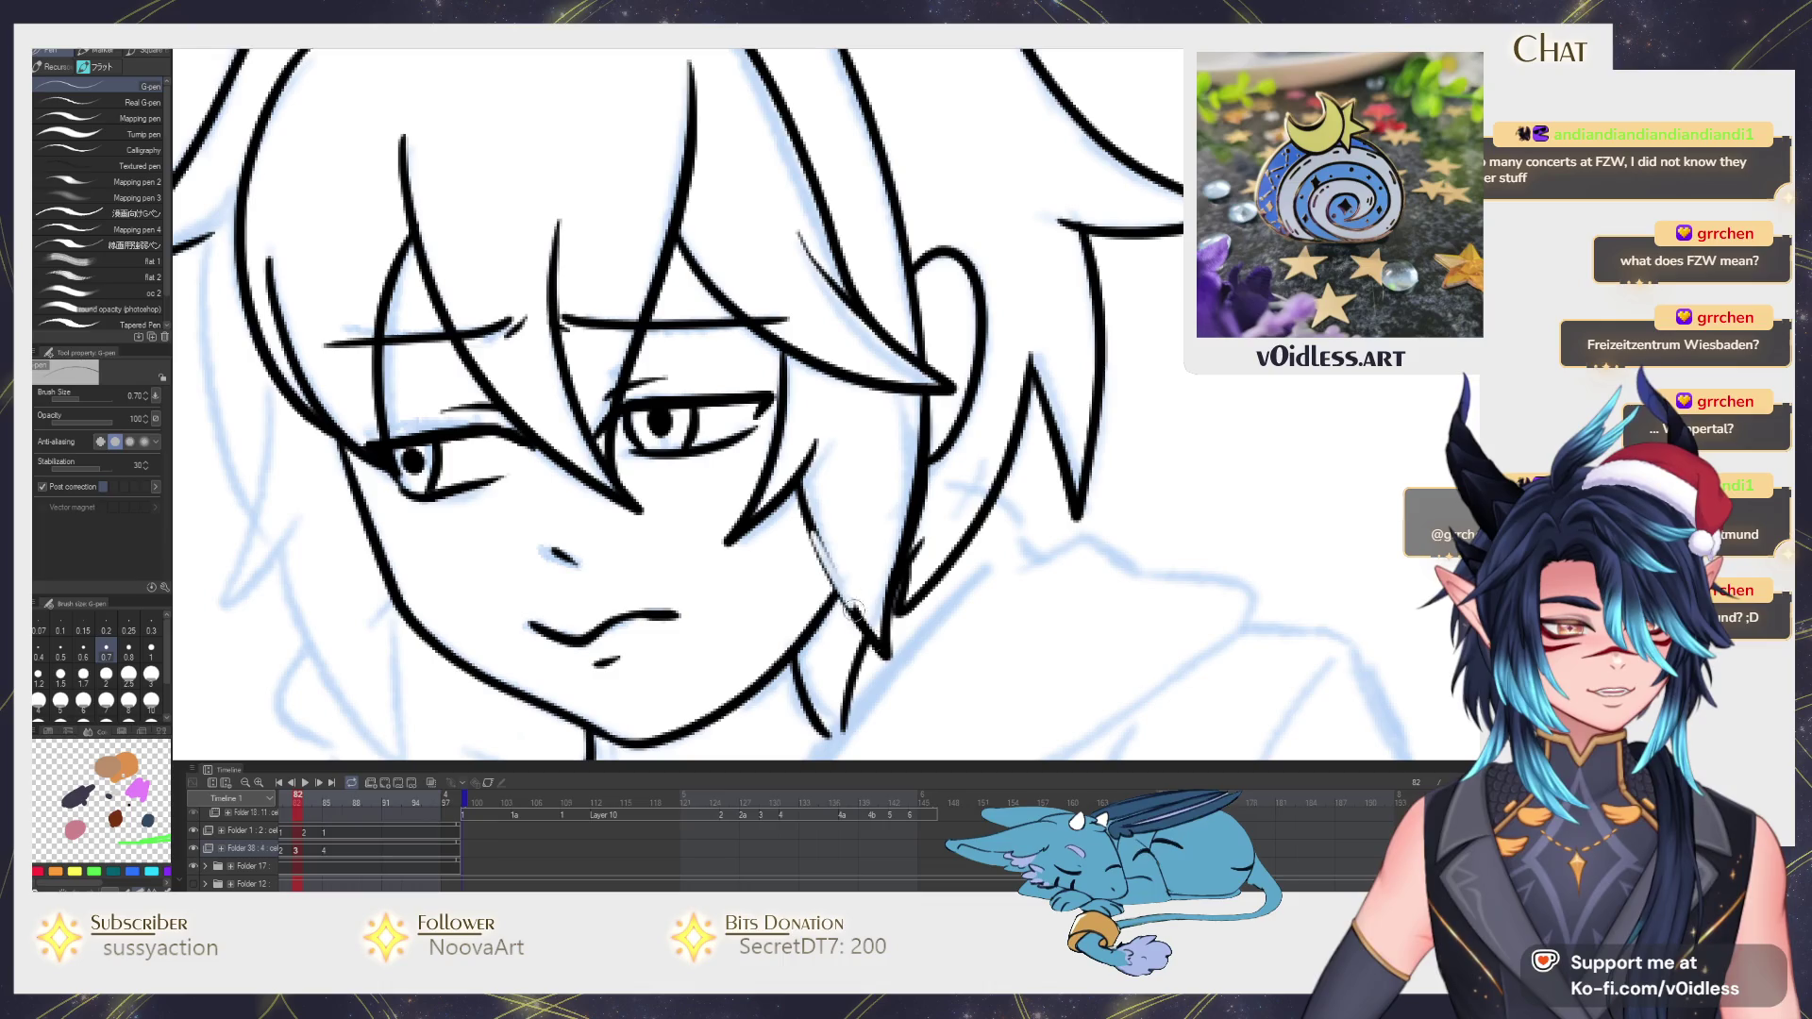
{"action": "left_click_drag", "start_coordinate": [822, 546], "coordinate": [870, 637]}
{"action": "scroll", "coordinate": [945, 462], "scroll_direction": "down", "scroll_amount": 3}
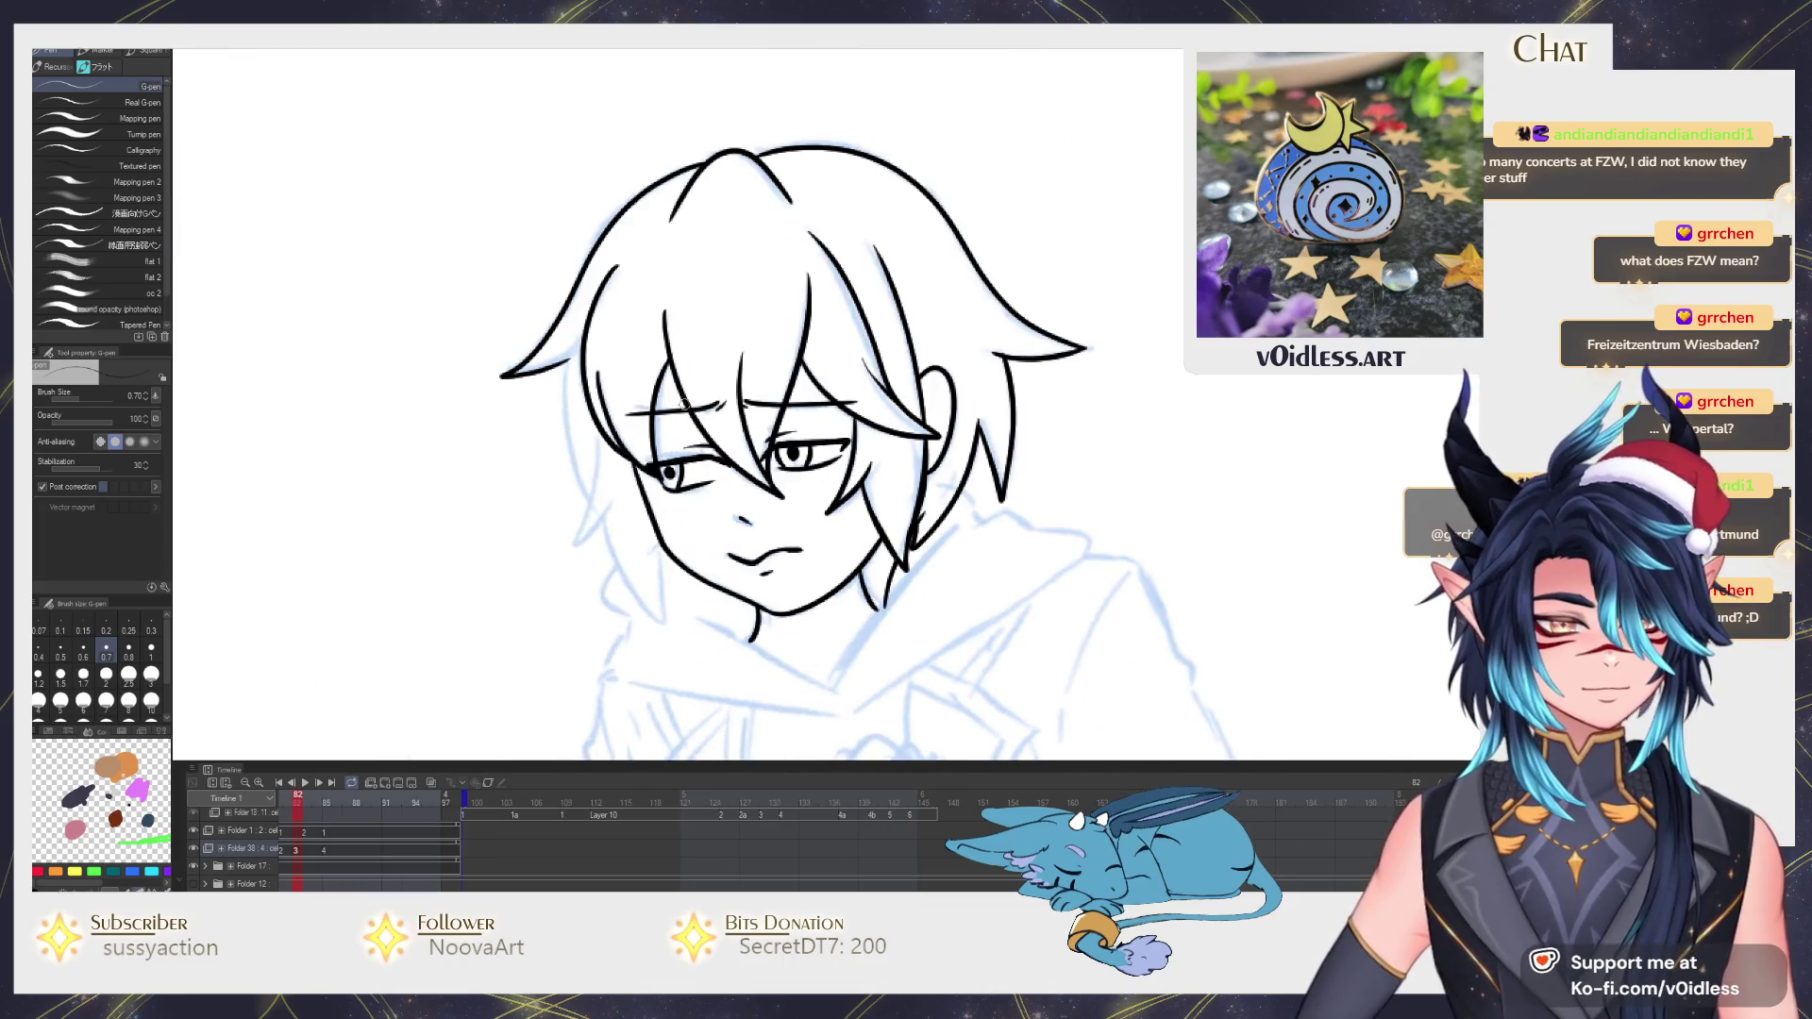
{"action": "scroll", "coordinate": [613, 392], "scroll_direction": "up", "scroll_amount": 3}
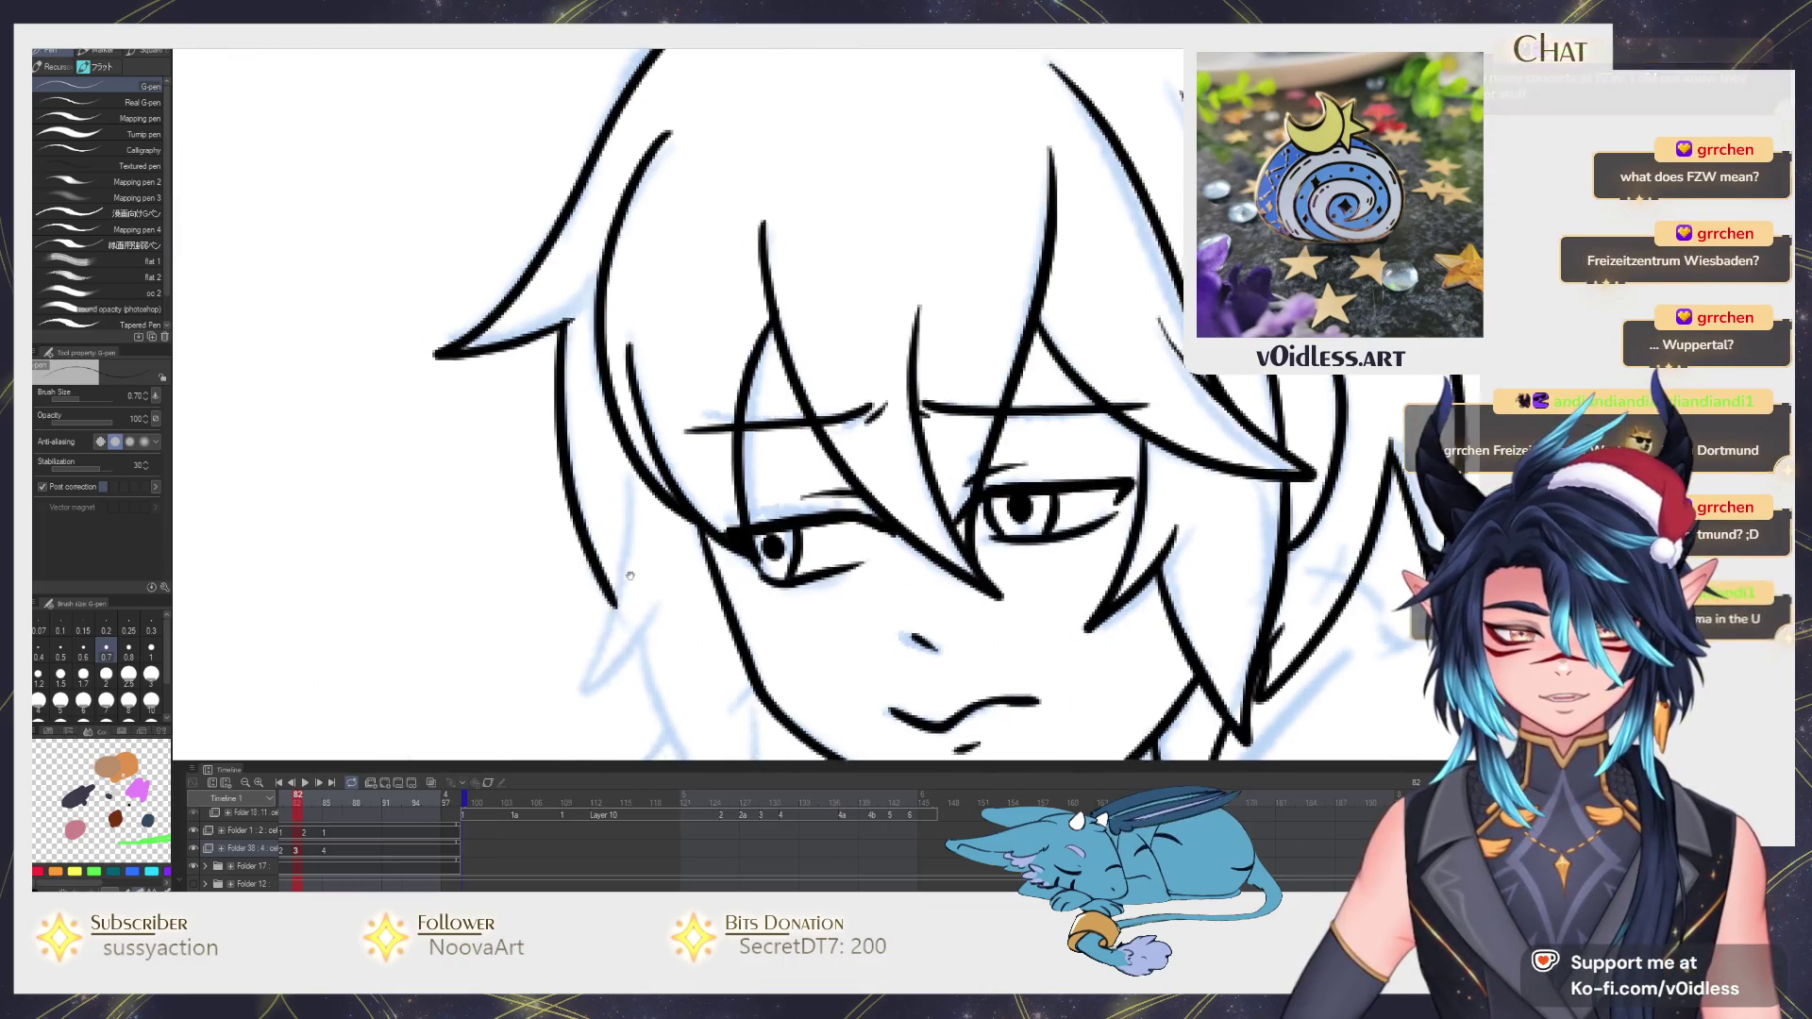
{"action": "mouse_move", "coordinate": [612, 392]}
{"action": "left_mouse_down"}
{"action": "mouse_move", "coordinate": [552, 595]}
{"action": "mouse_move", "coordinate": [594, 483]}
{"action": "left_mouse_up"}
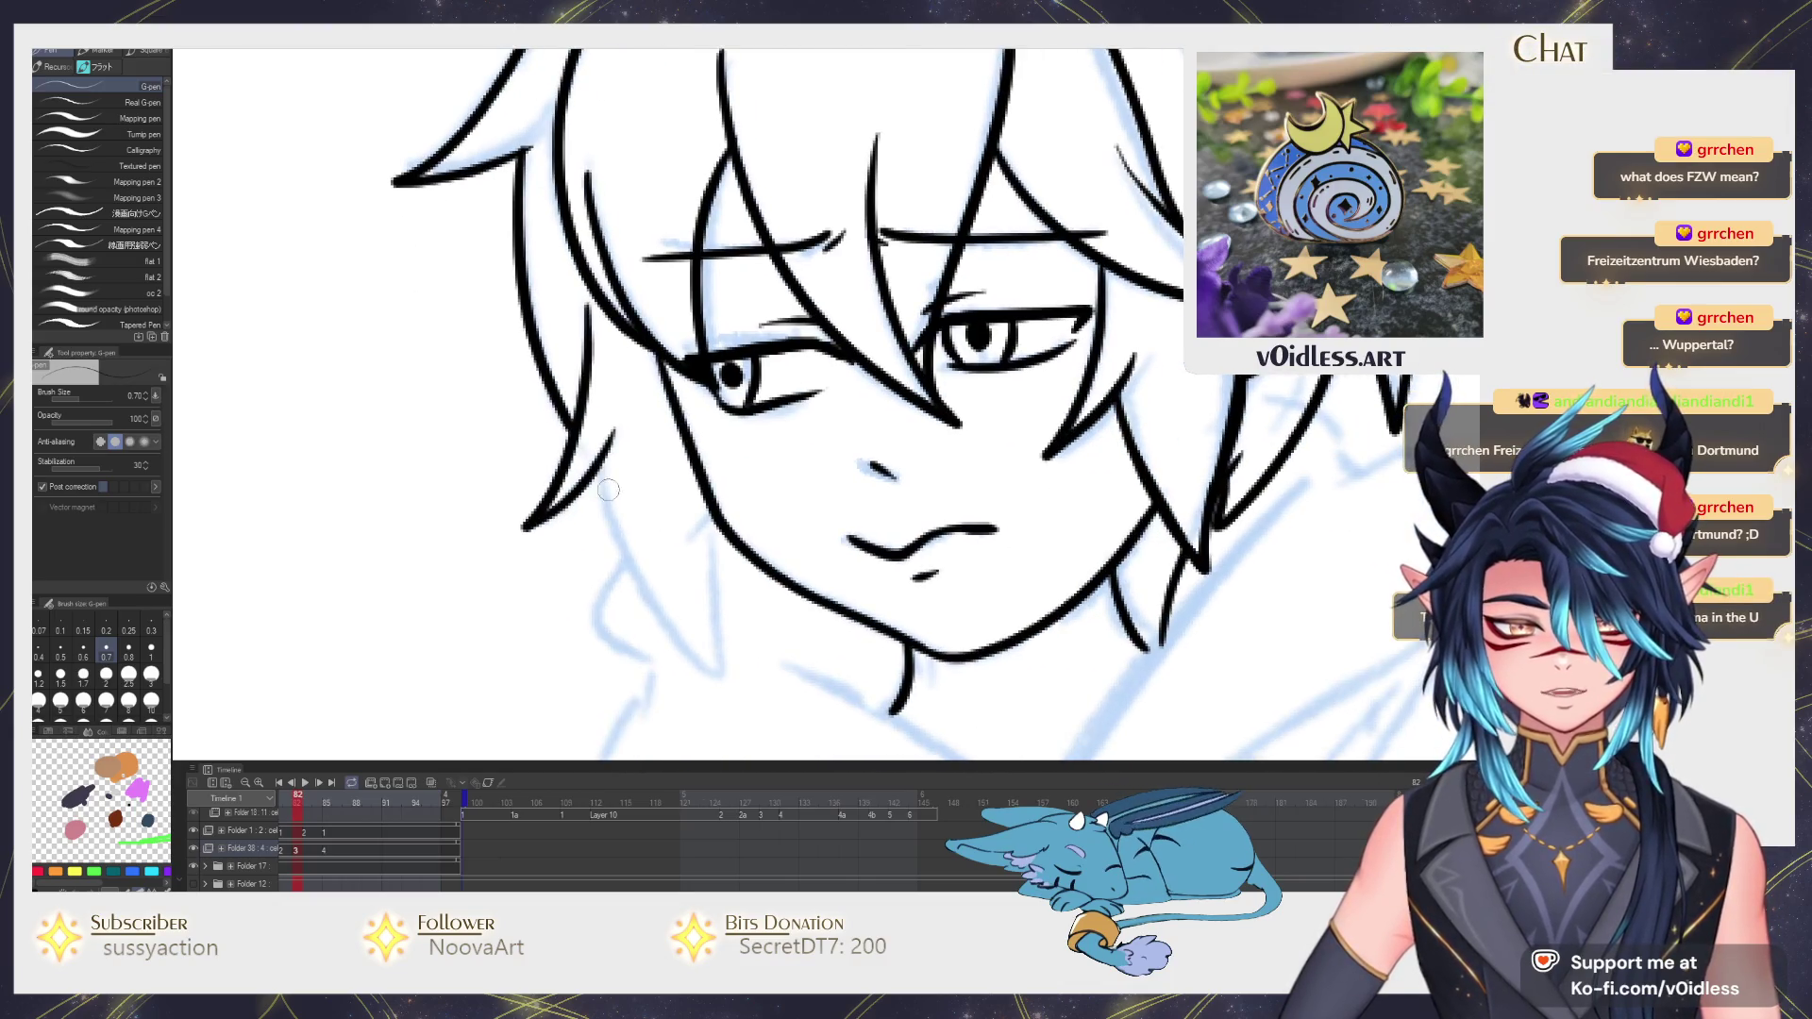
{"action": "scroll", "coordinate": [679, 496], "scroll_direction": "down", "scroll_amount": 2}
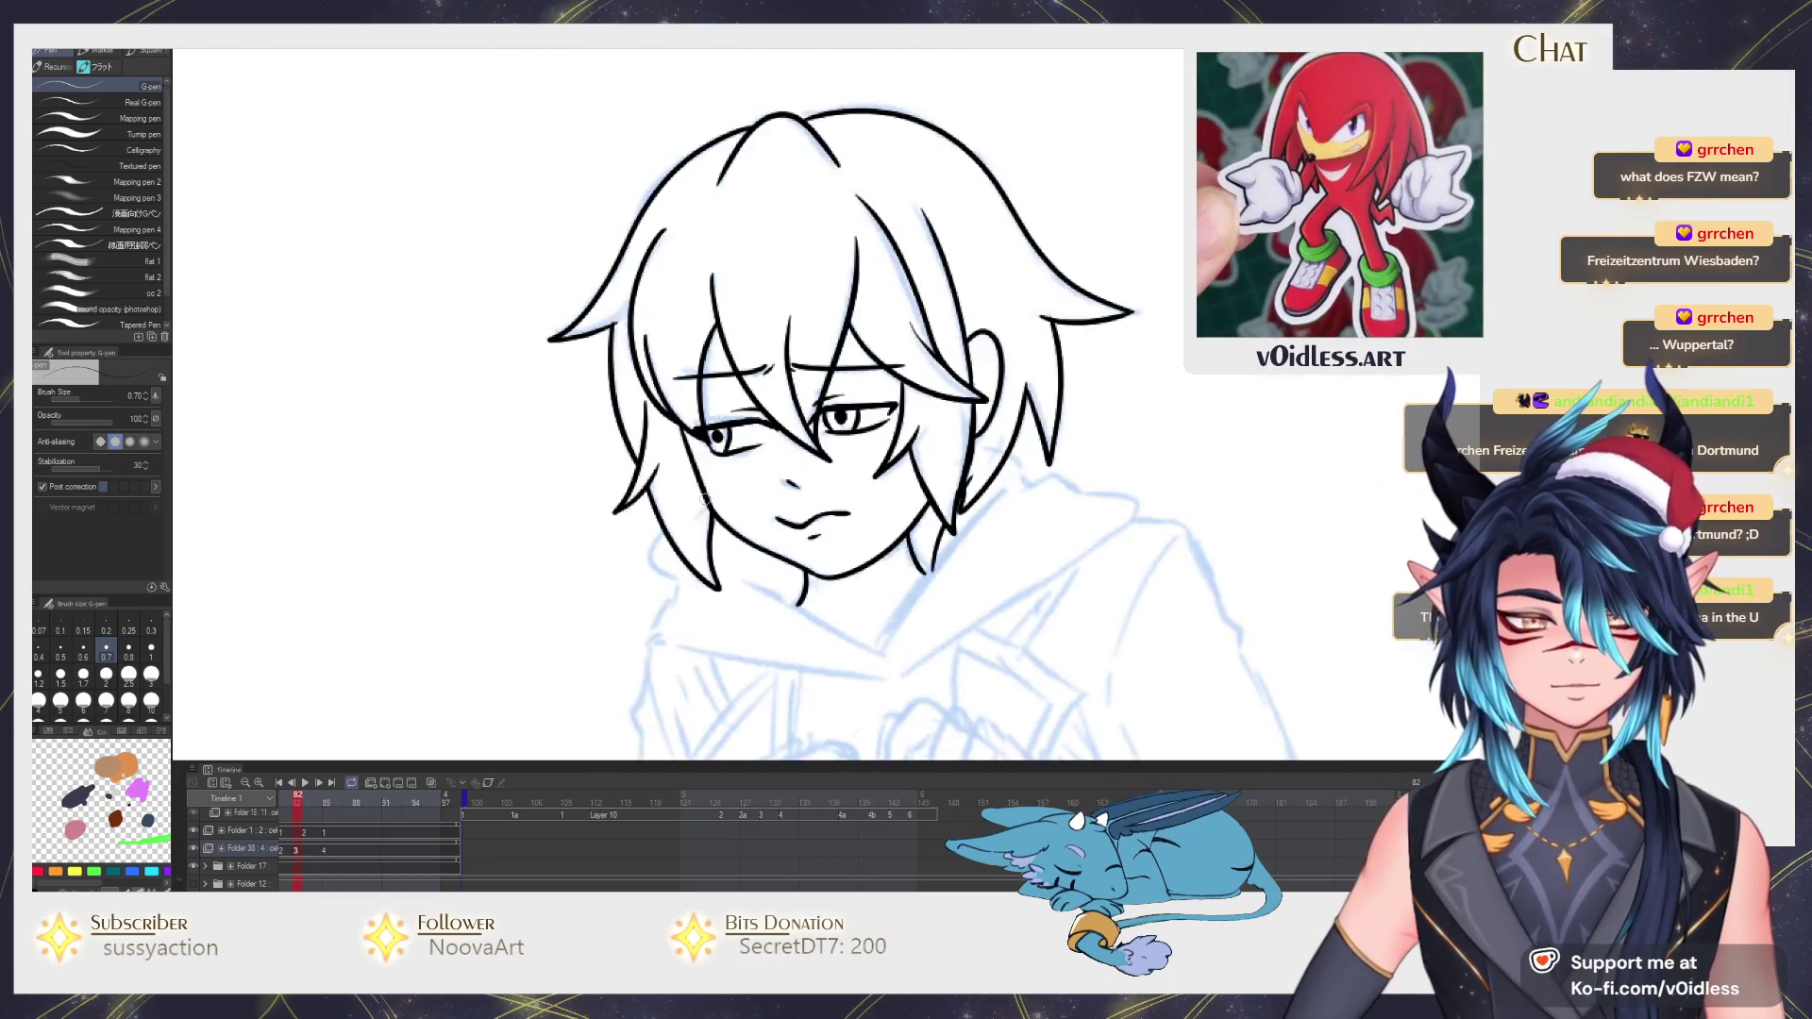
{"action": "scroll", "coordinate": [705, 497], "scroll_direction": "down", "scroll_amount": 3}
{"action": "scroll", "coordinate": [706, 488], "scroll_direction": "up", "scroll_amount": 2}
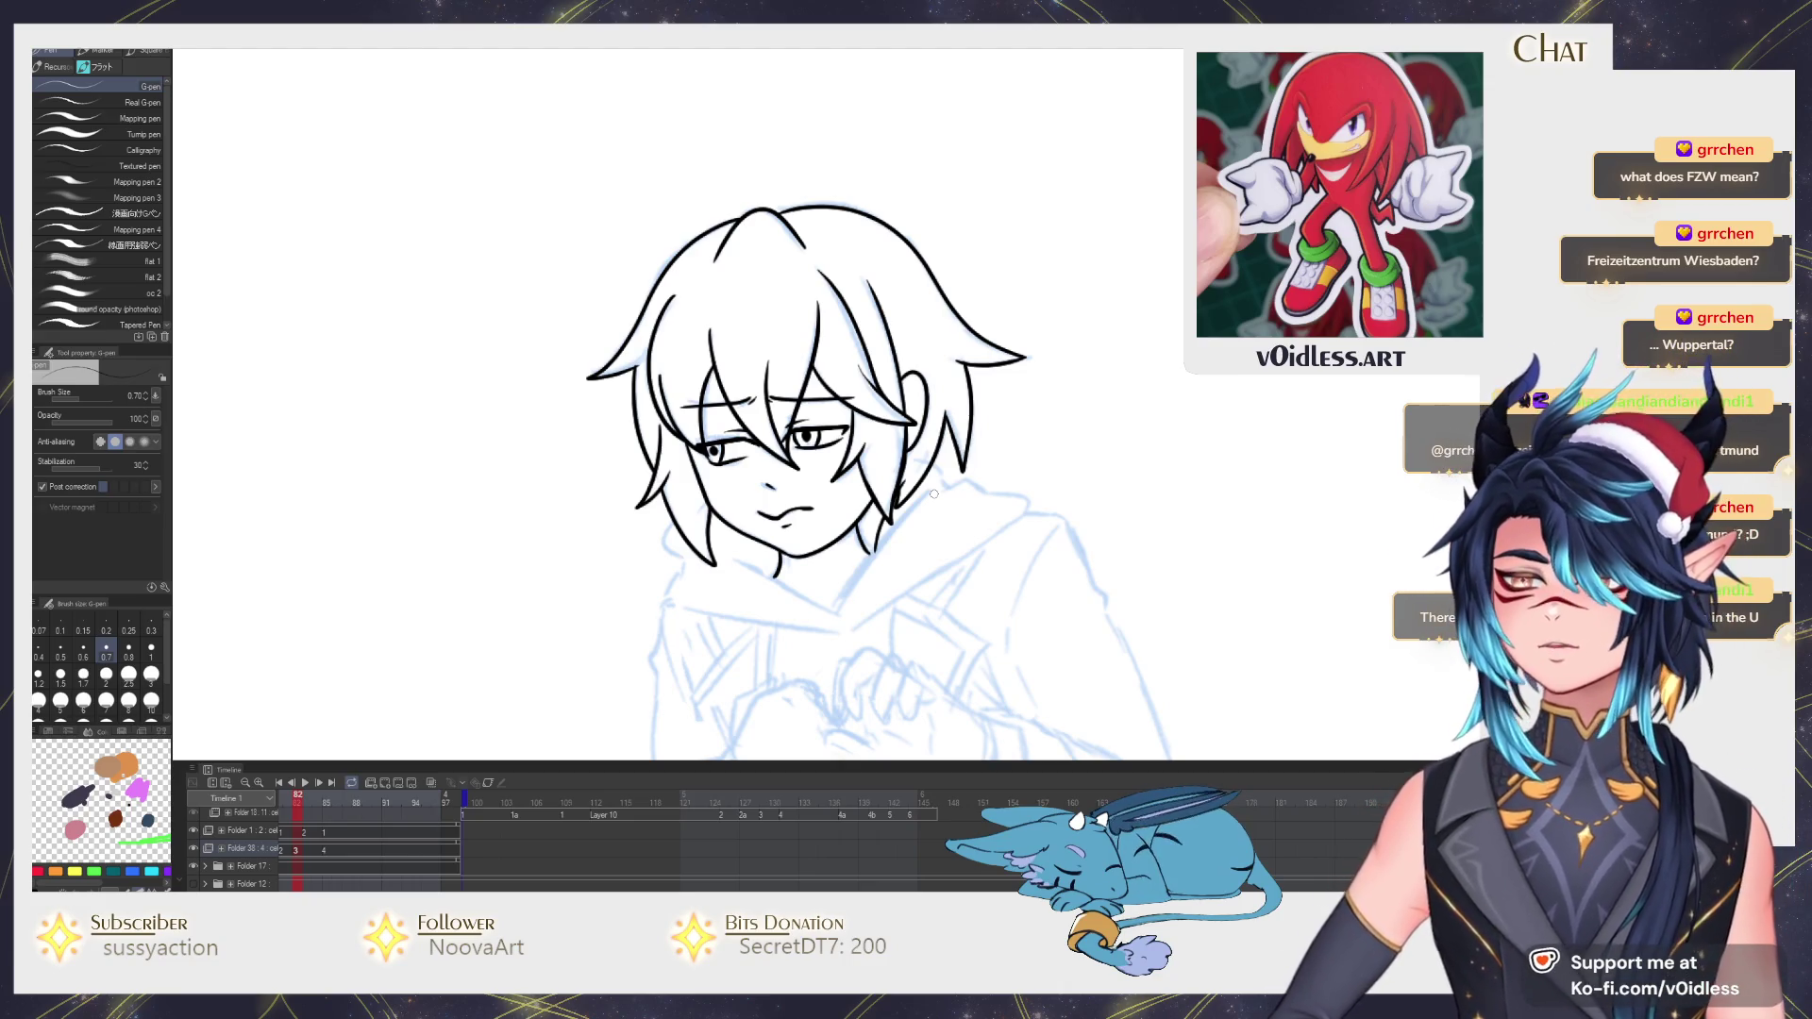
Compare neighbouring frames, then undo the misplaced neck stroke before the hood line.
{"action": "key", "text": "Right"}
{"action": "key", "text": "Right"}
{"action": "key", "text": "Left"}
{"action": "key", "text": "Right"}
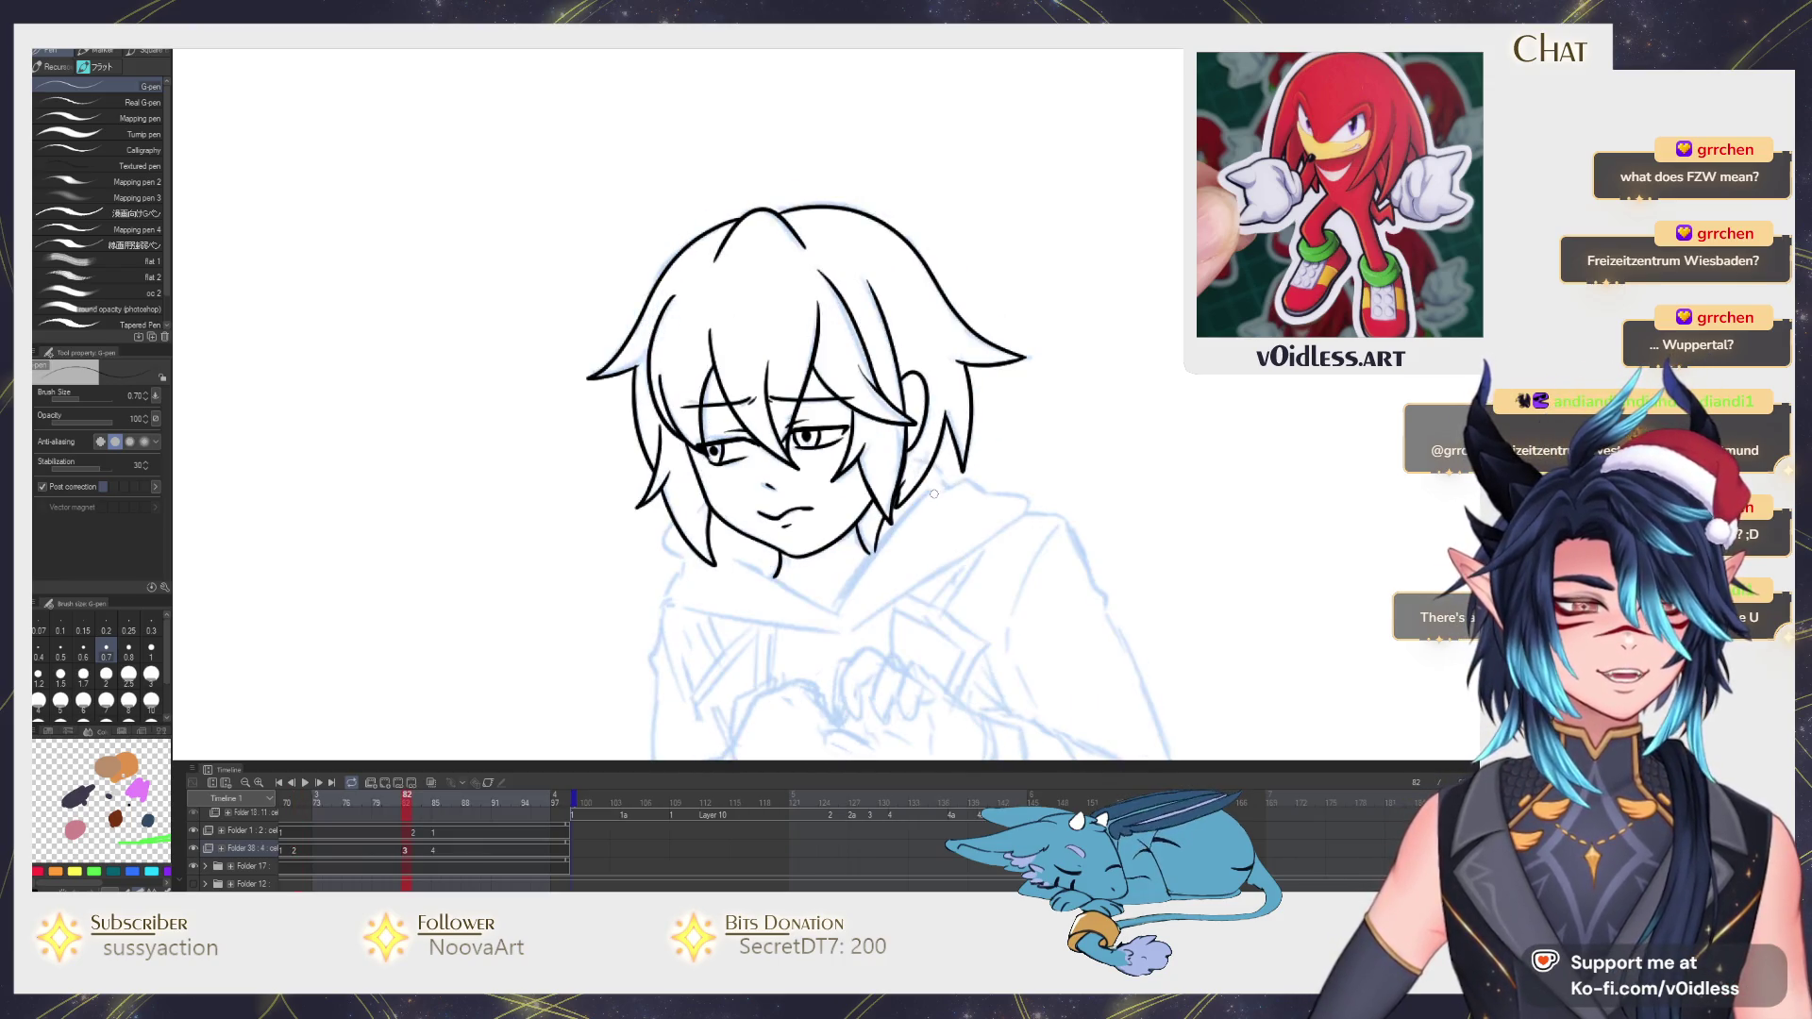
{"action": "scroll", "coordinate": [822, 575], "scroll_direction": "up", "scroll_amount": 2}
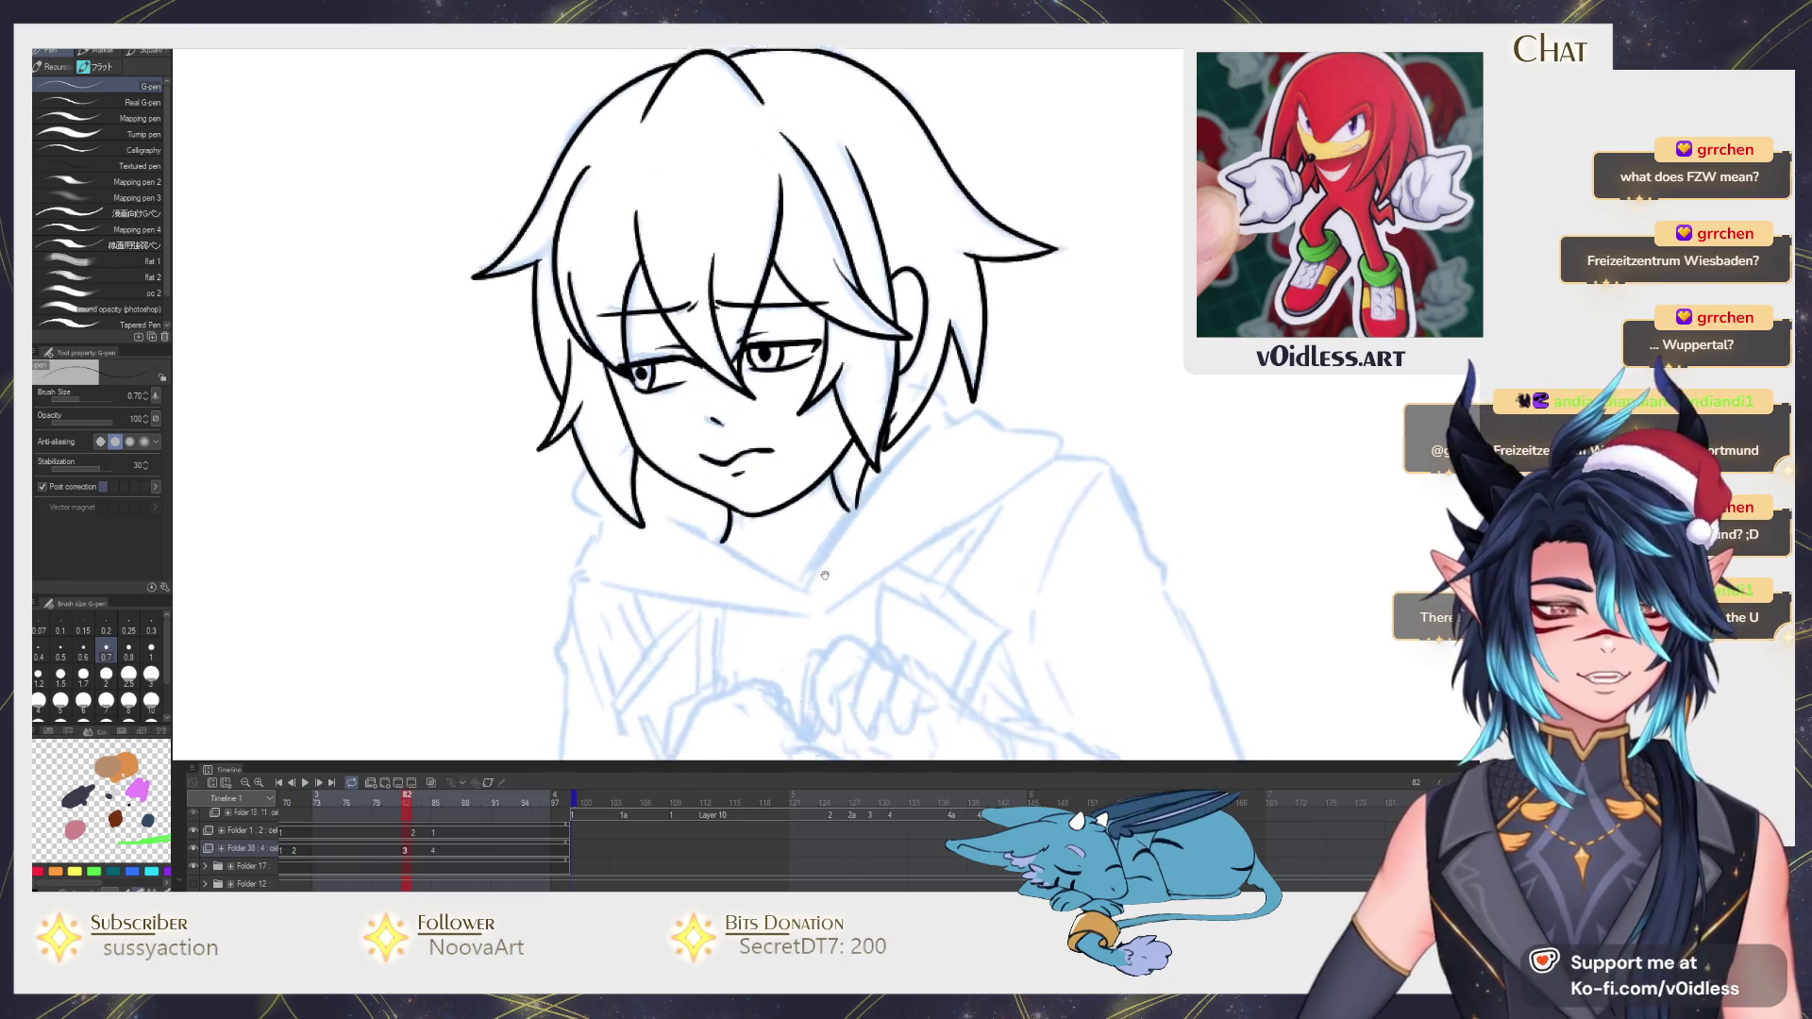
{"action": "scroll", "coordinate": [816, 560], "scroll_direction": "up", "scroll_amount": 1}
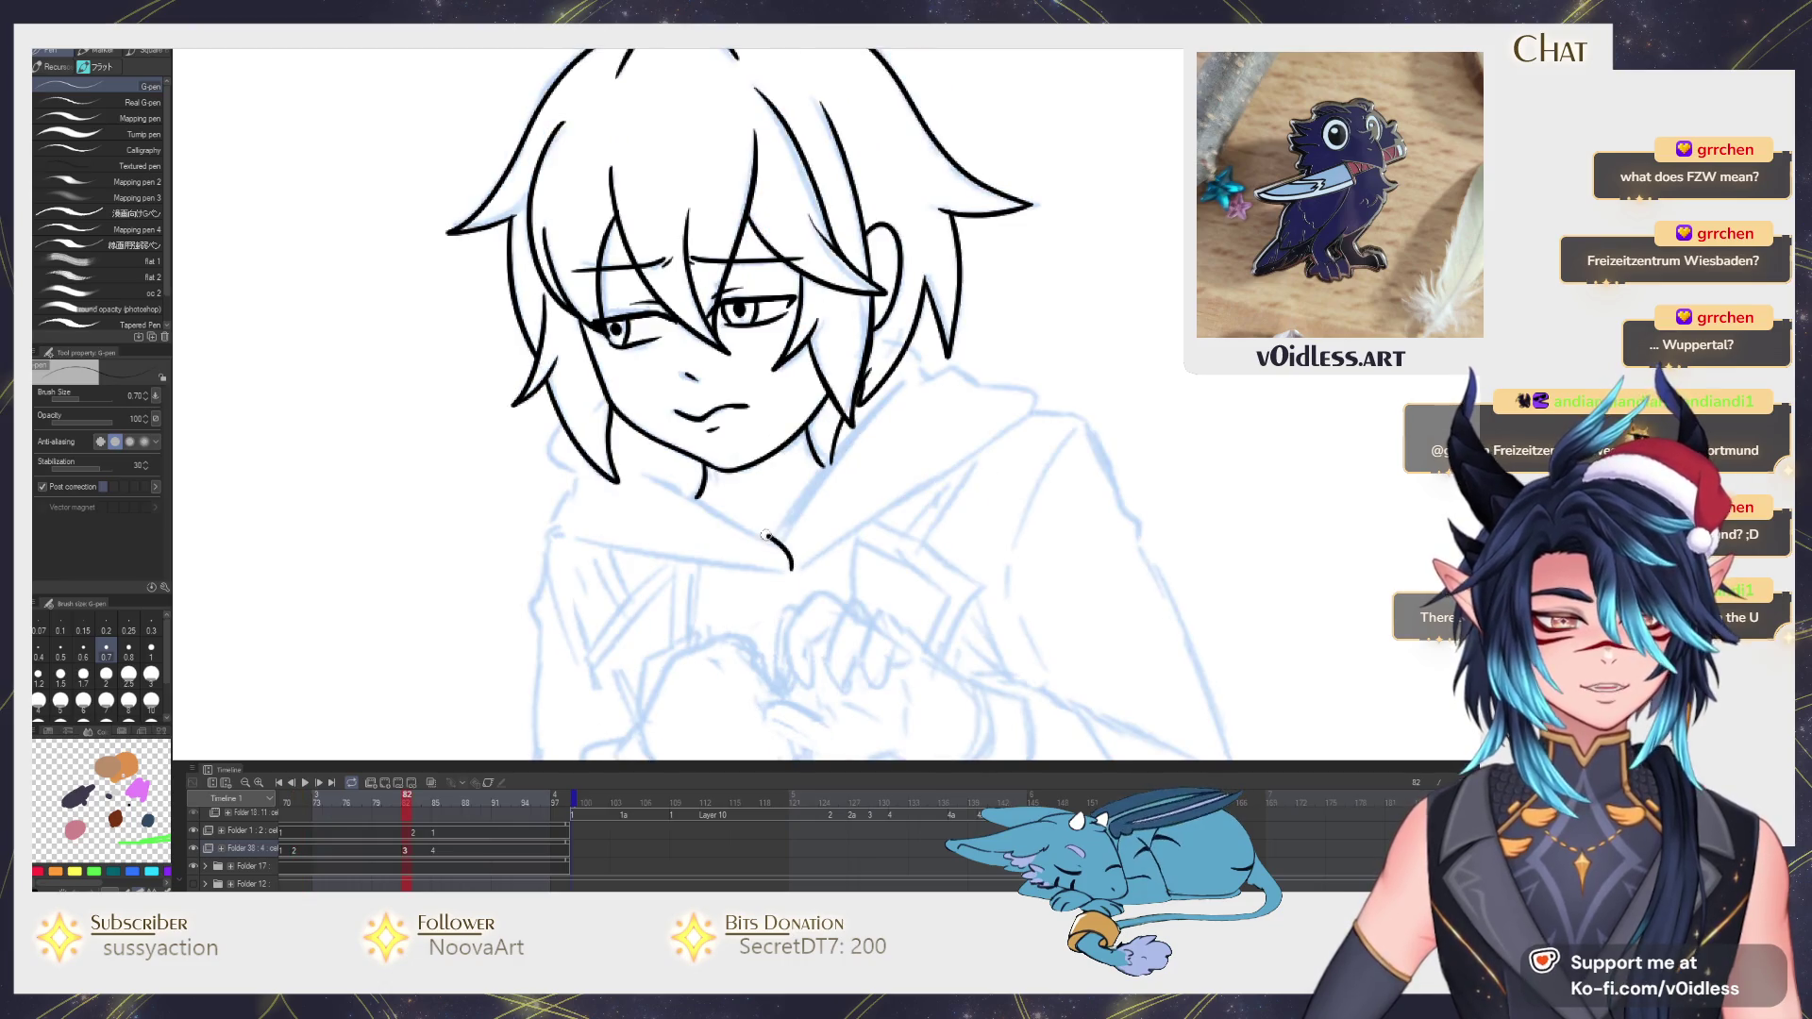
{"action": "key", "text": "ctrl+z"}
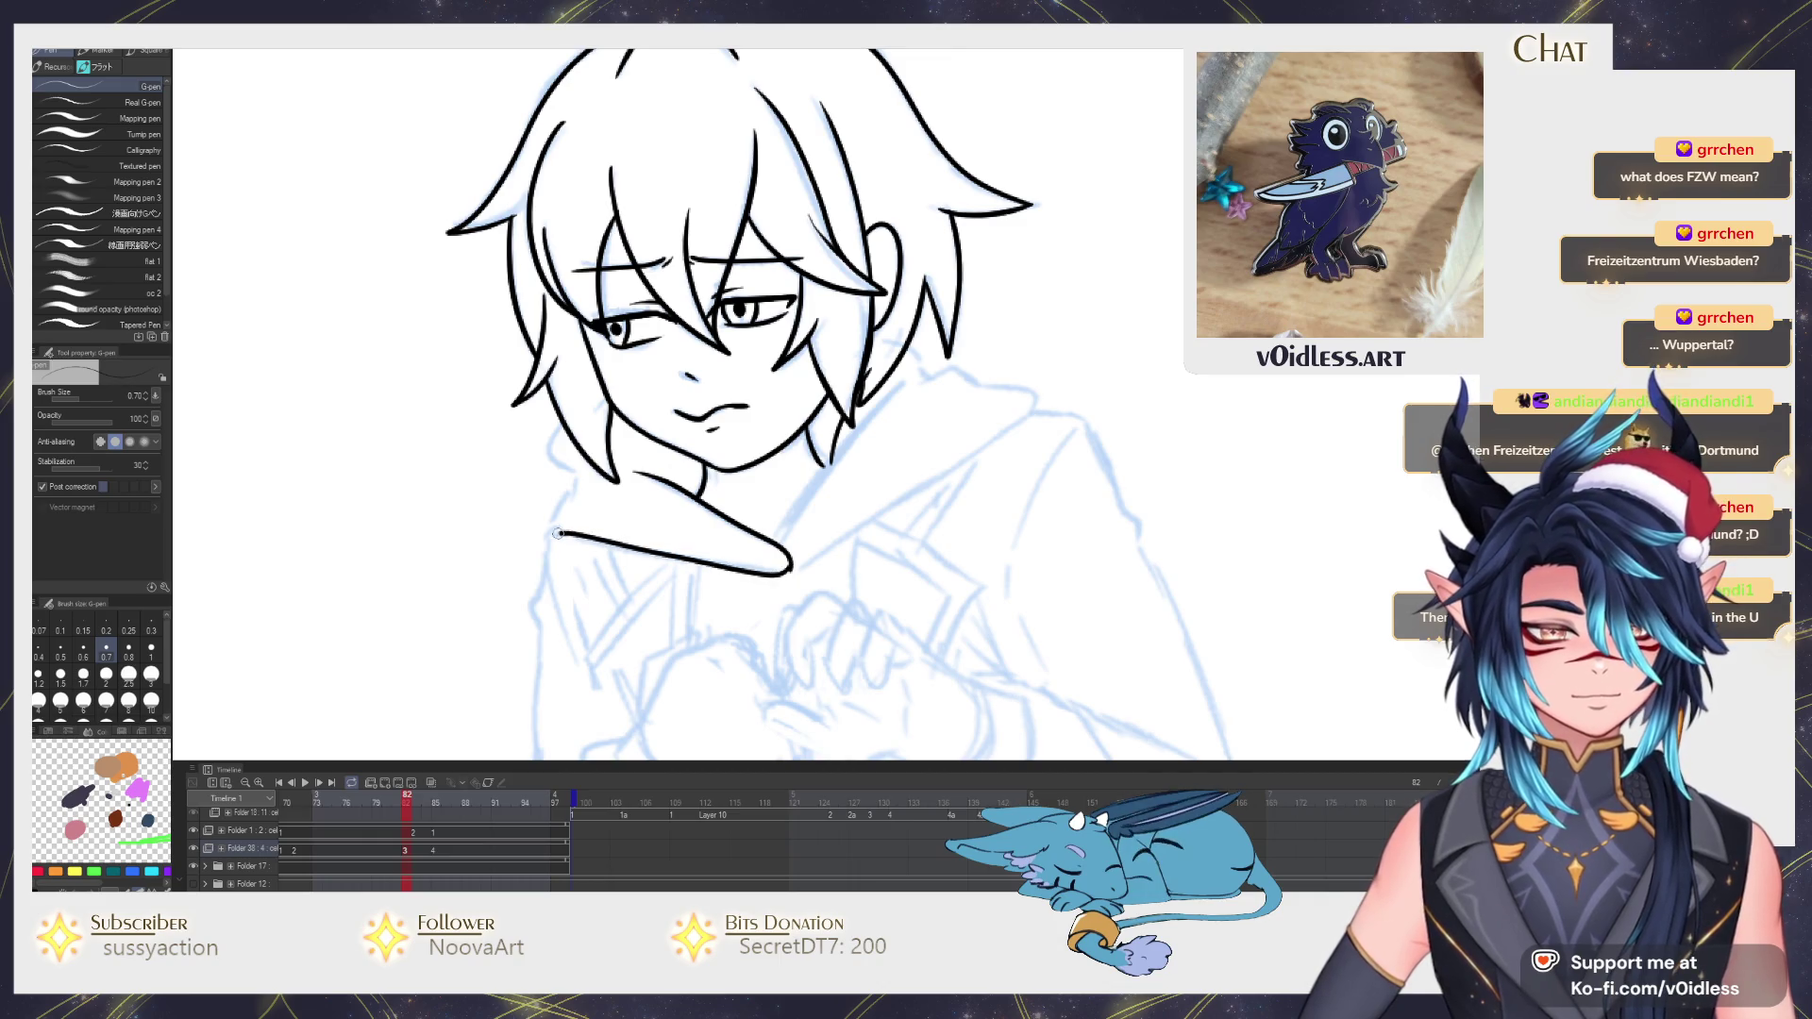
{"action": "scroll", "coordinate": [556, 533], "scroll_direction": "up", "scroll_amount": 2}
Ink the hood collar around the neck, checking frames and redrawing the hand-to-hair line shorter.
{"action": "mouse_move", "coordinate": [526, 556]}
{"action": "left_mouse_down"}
{"action": "mouse_move", "coordinate": [545, 449]}
{"action": "mouse_move", "coordinate": [527, 354]}
{"action": "left_mouse_up"}
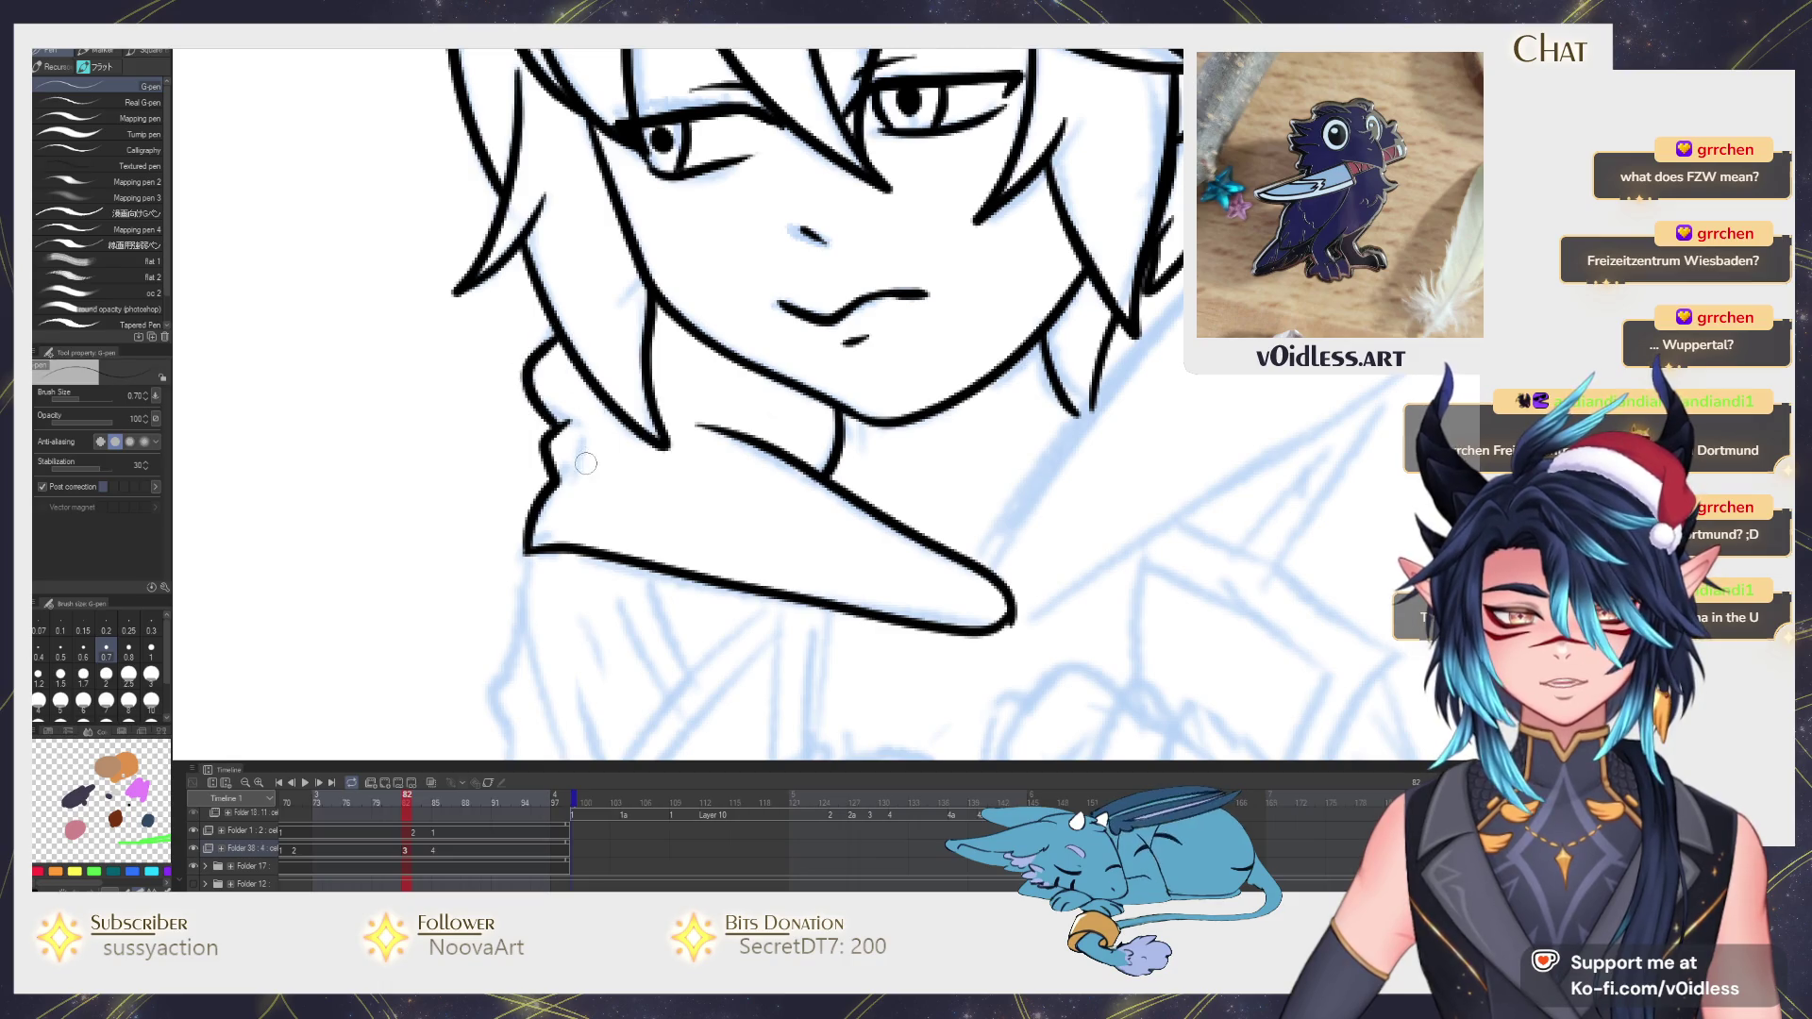
{"action": "left_click_drag", "start_coordinate": [772, 534], "coordinate": [854, 557]}
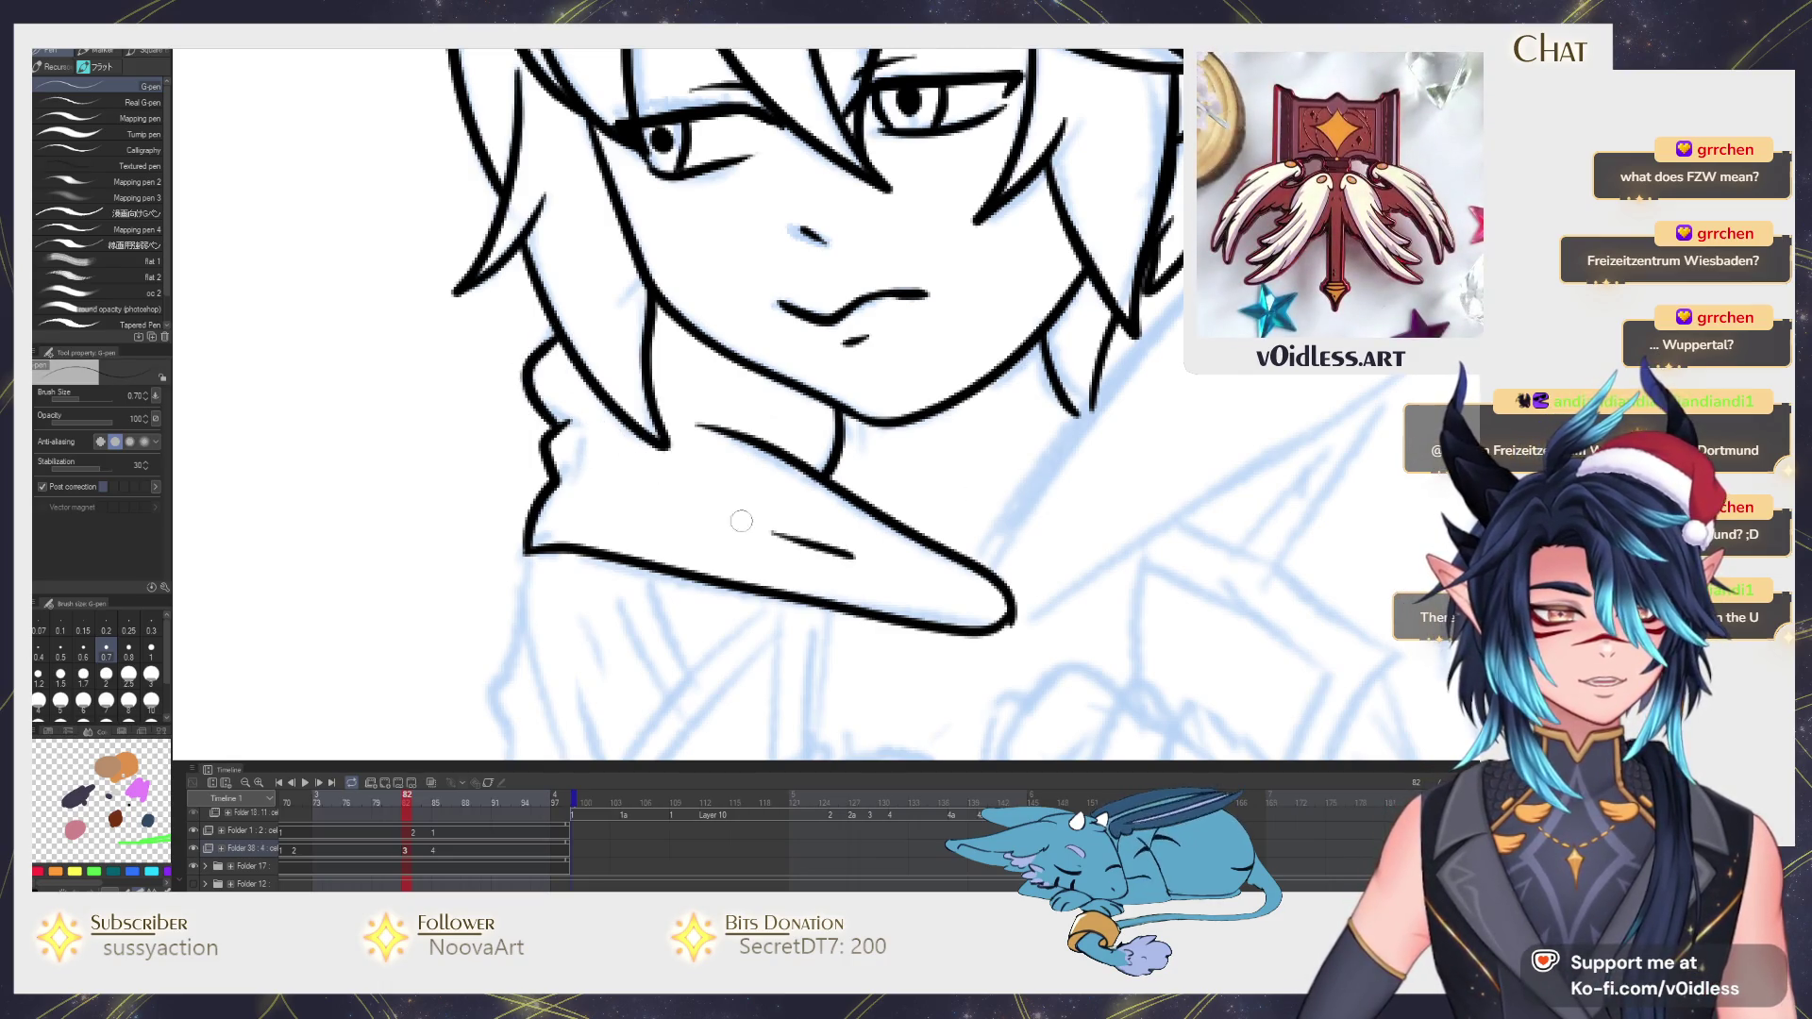
{"action": "key", "text": "Left"}
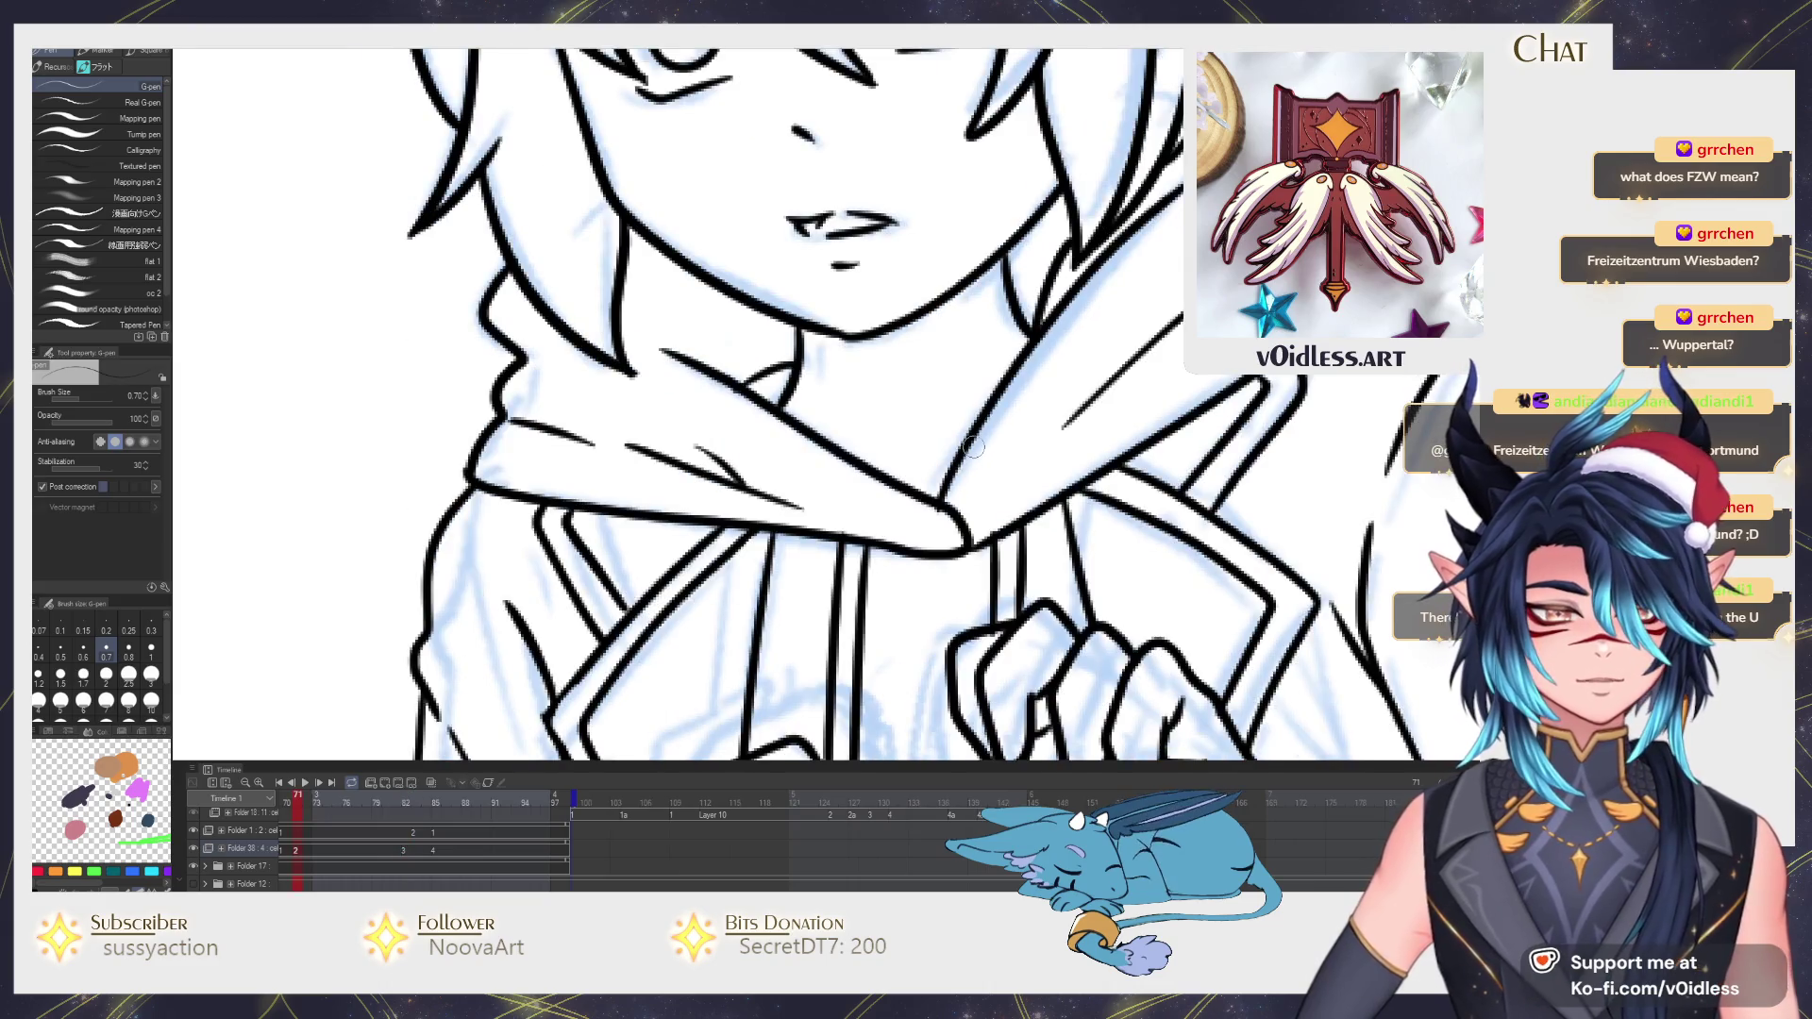
{"action": "key", "text": "Right"}
{"action": "key", "text": "Left"}
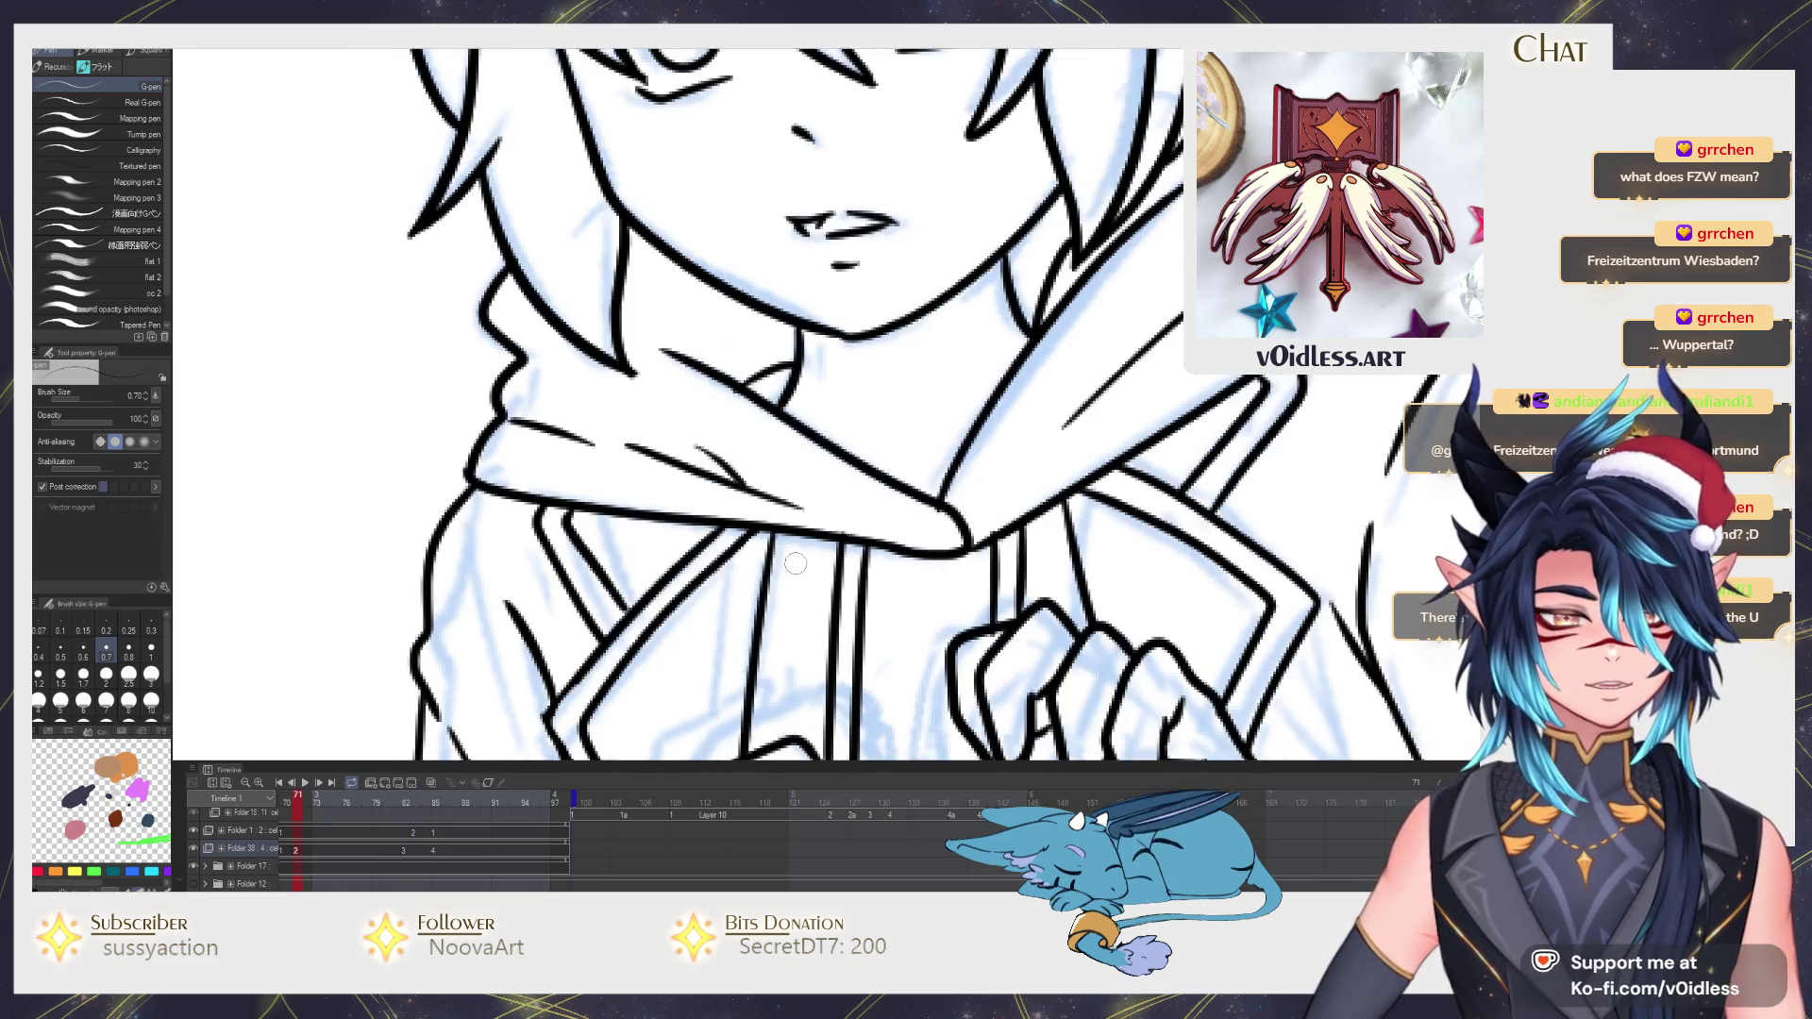
{"action": "key", "text": "Right"}
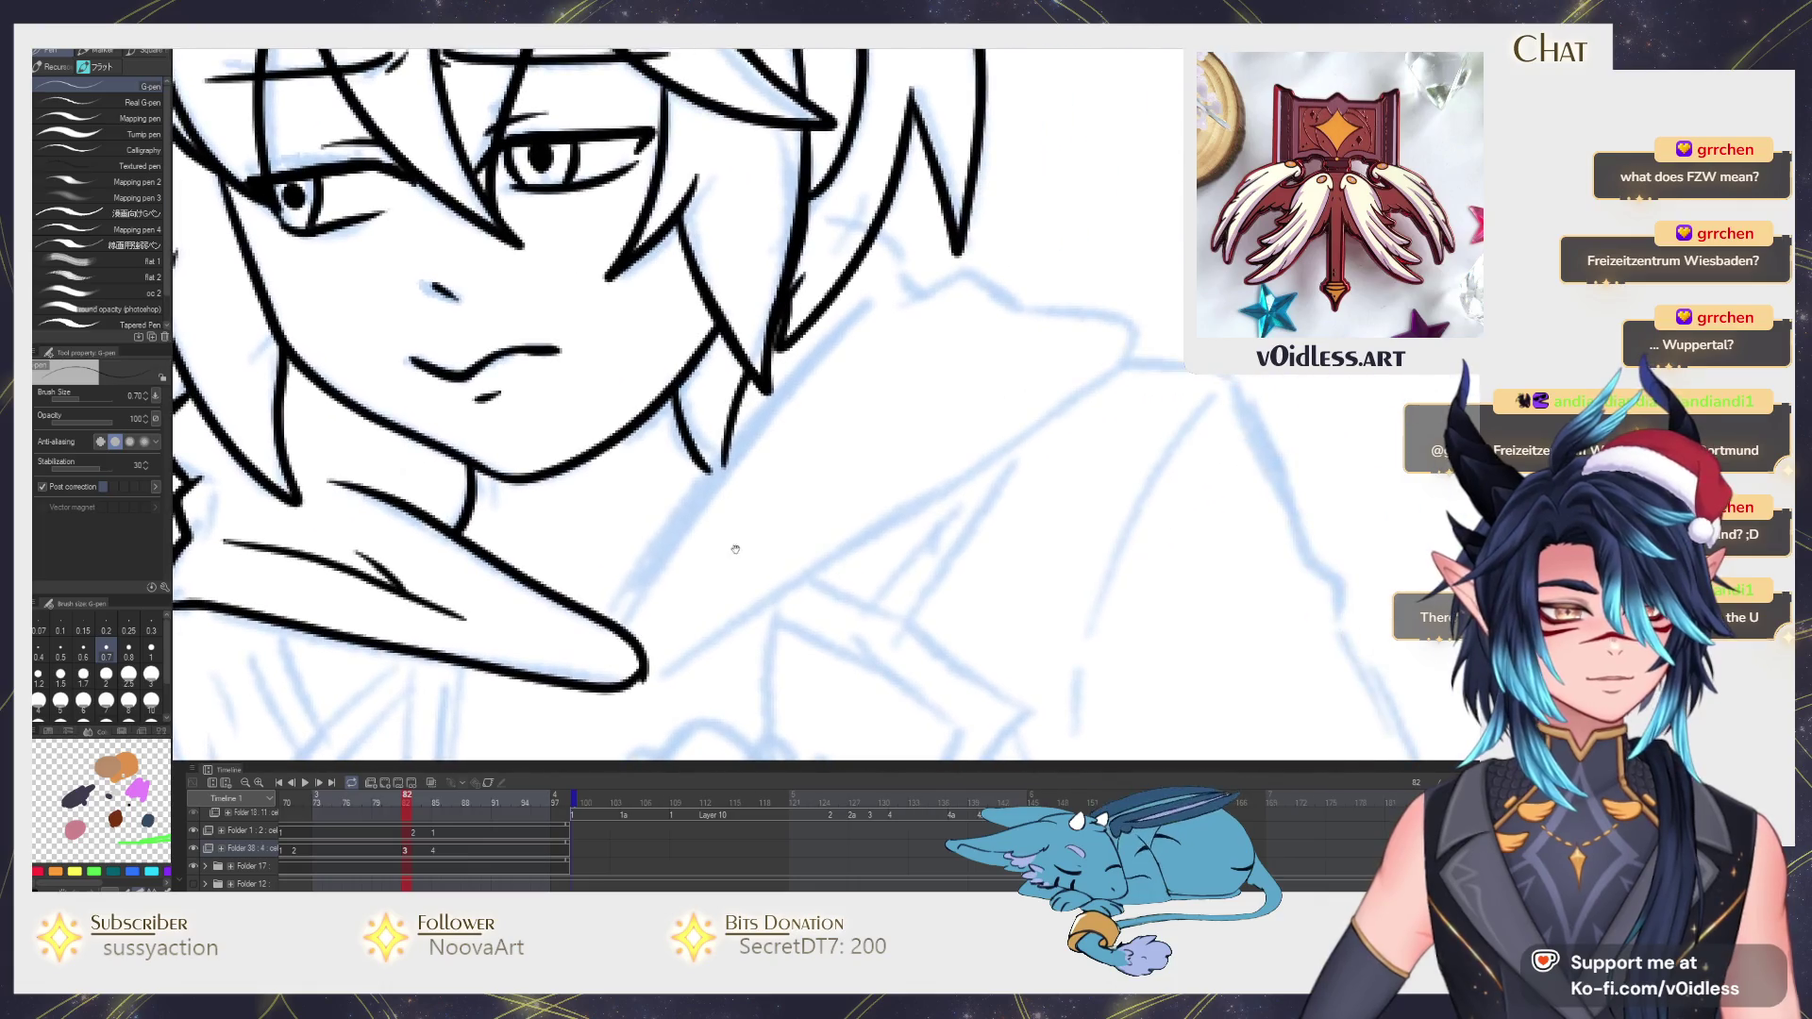
{"action": "mouse_move", "coordinate": [619, 619]}
{"action": "left_mouse_down"}
{"action": "mouse_move", "coordinate": [808, 360]}
{"action": "mouse_move", "coordinate": [917, 277]}
{"action": "left_mouse_up"}
{"action": "key", "text": "ctrl+z"}
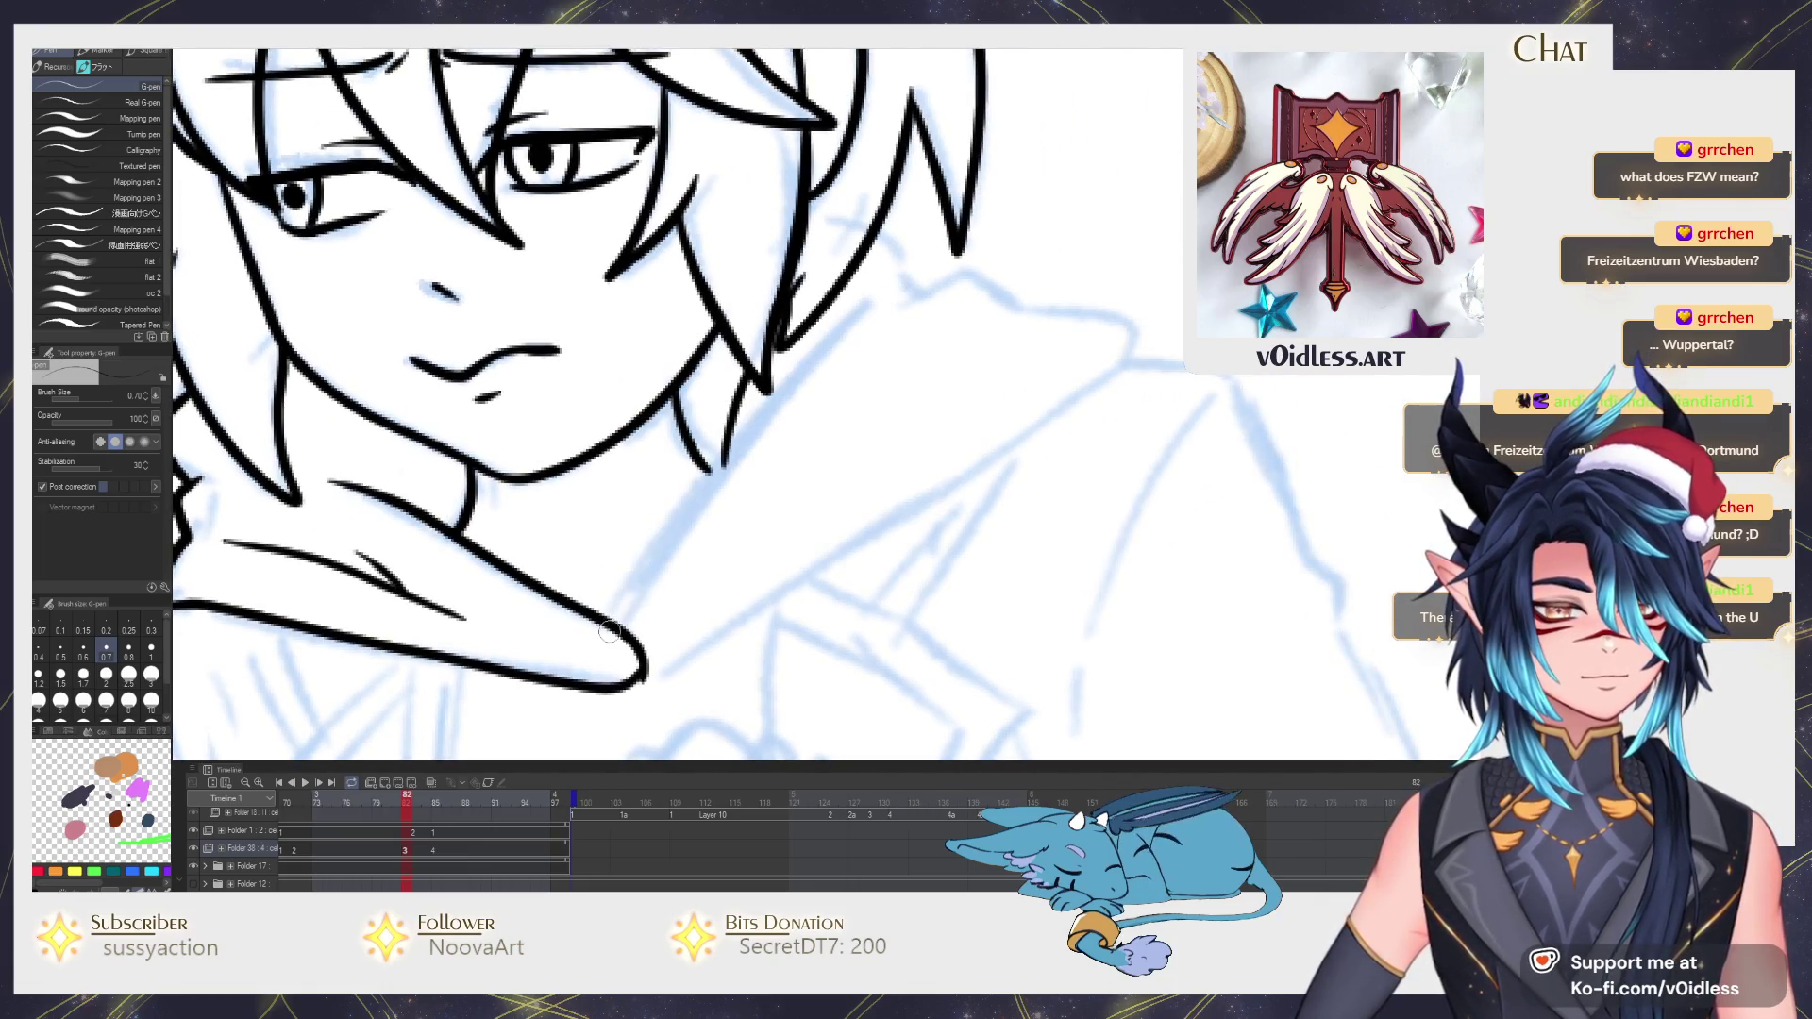
{"action": "mouse_move", "coordinate": [615, 630]}
{"action": "left_mouse_down"}
{"action": "mouse_move", "coordinate": [789, 379]}
{"action": "mouse_move", "coordinate": [876, 309]}
{"action": "left_mouse_up"}
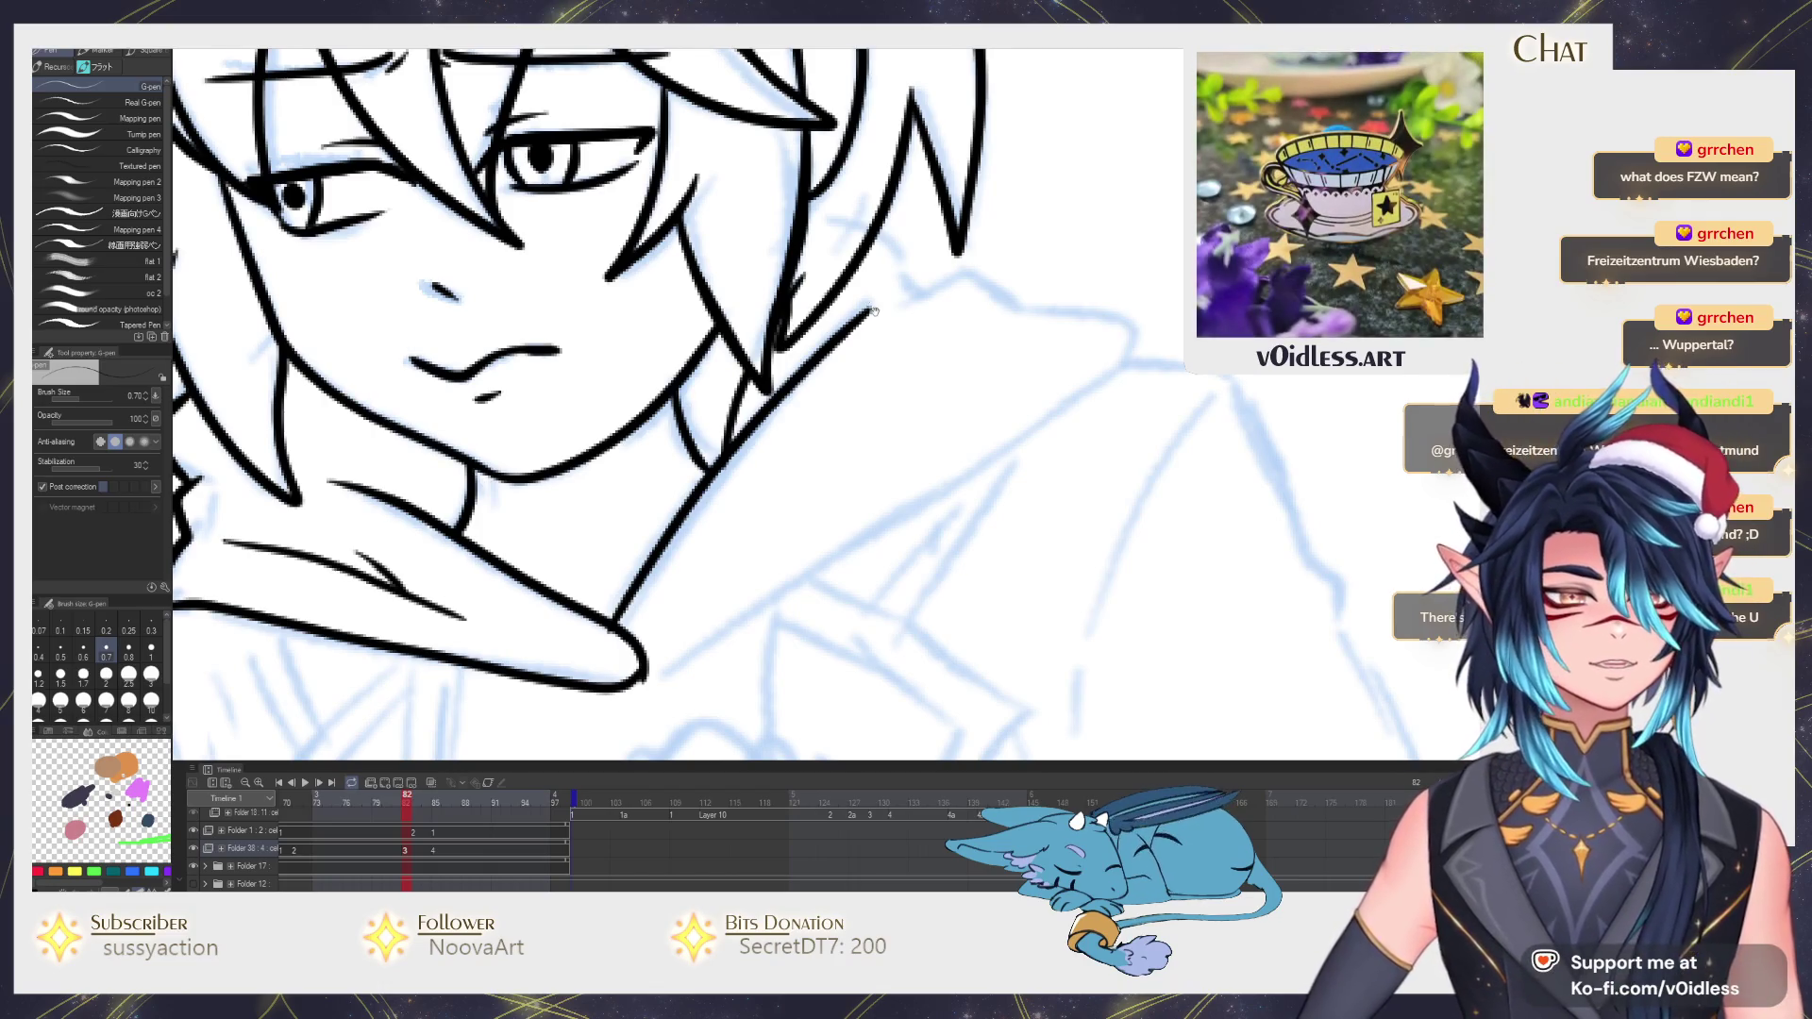
Ink the hood's shoulder edge and the diagonal line sweeping up its right side.
{"action": "key", "text": "space"}
{"action": "mouse_move", "coordinate": [844, 290]}
{"action": "left_mouse_down"}
{"action": "mouse_move", "coordinate": [869, 359]}
{"action": "mouse_move", "coordinate": [1109, 426]}
{"action": "mouse_move", "coordinate": [1118, 351]}
{"action": "left_mouse_up"}
{"action": "left_click_drag", "start_coordinate": [609, 658], "coordinate": [1110, 339]}
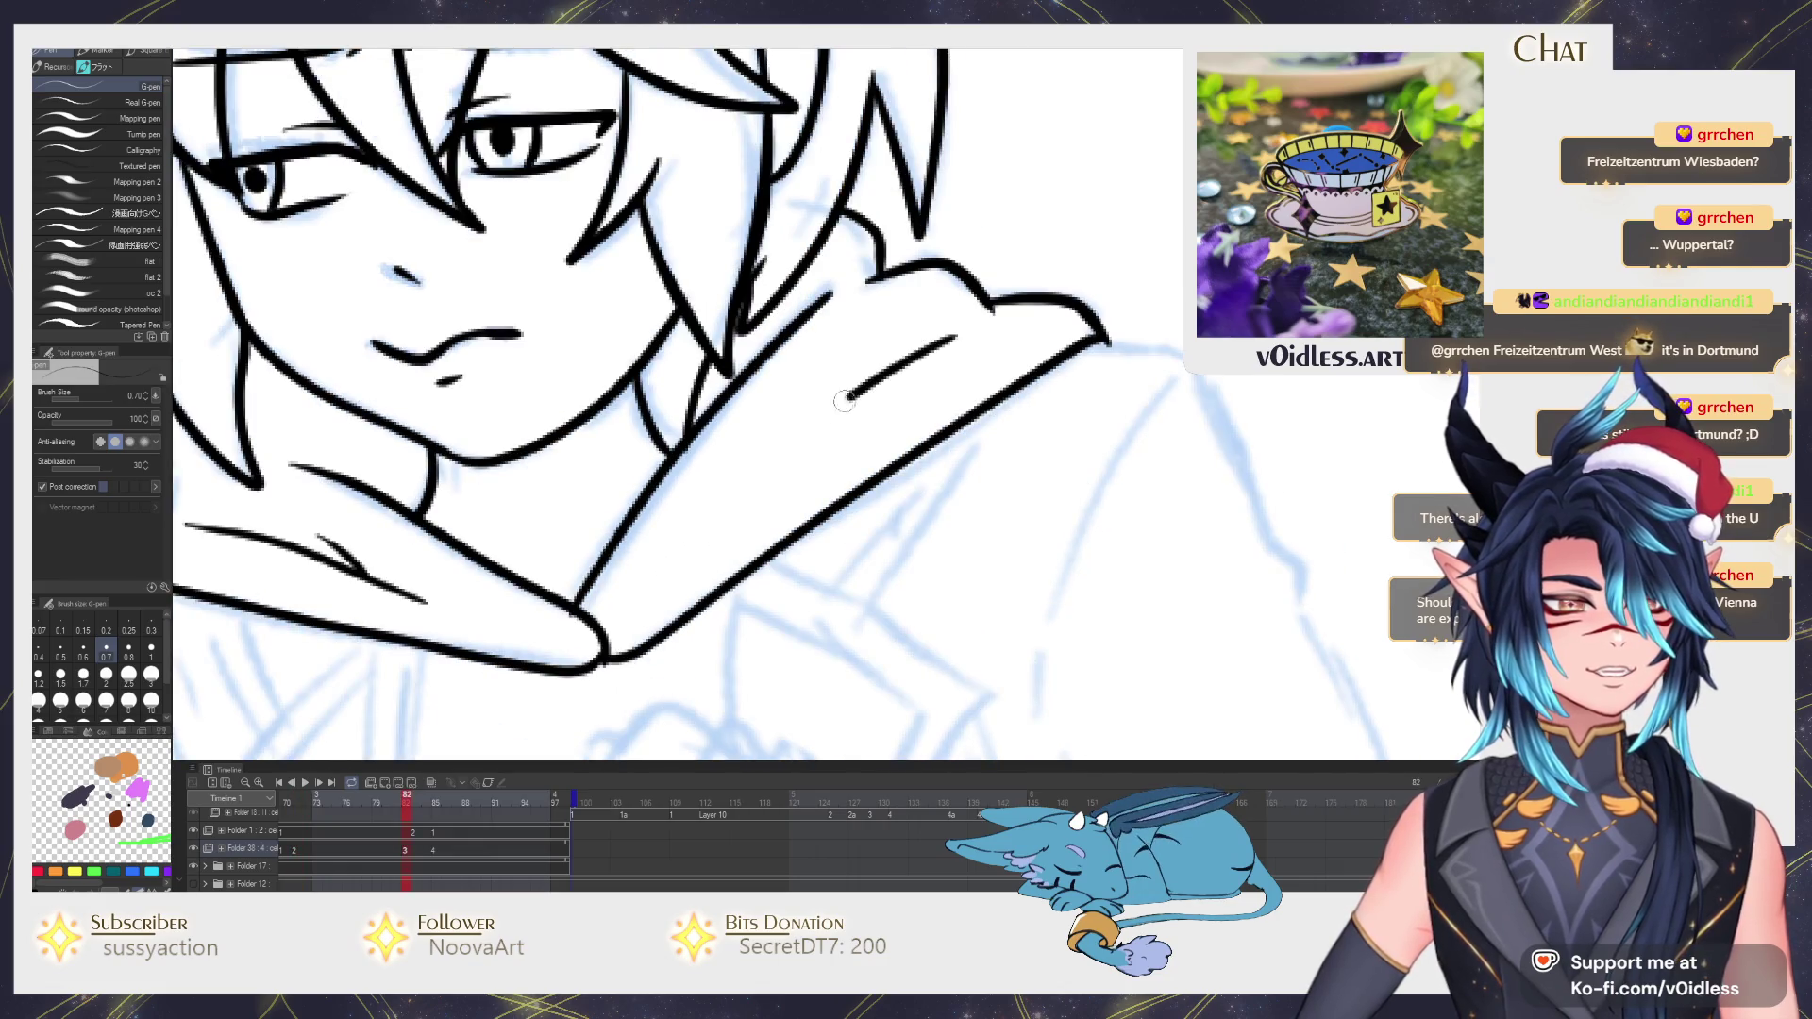
{"action": "left_click_drag", "start_coordinate": [937, 353], "coordinate": [745, 485]}
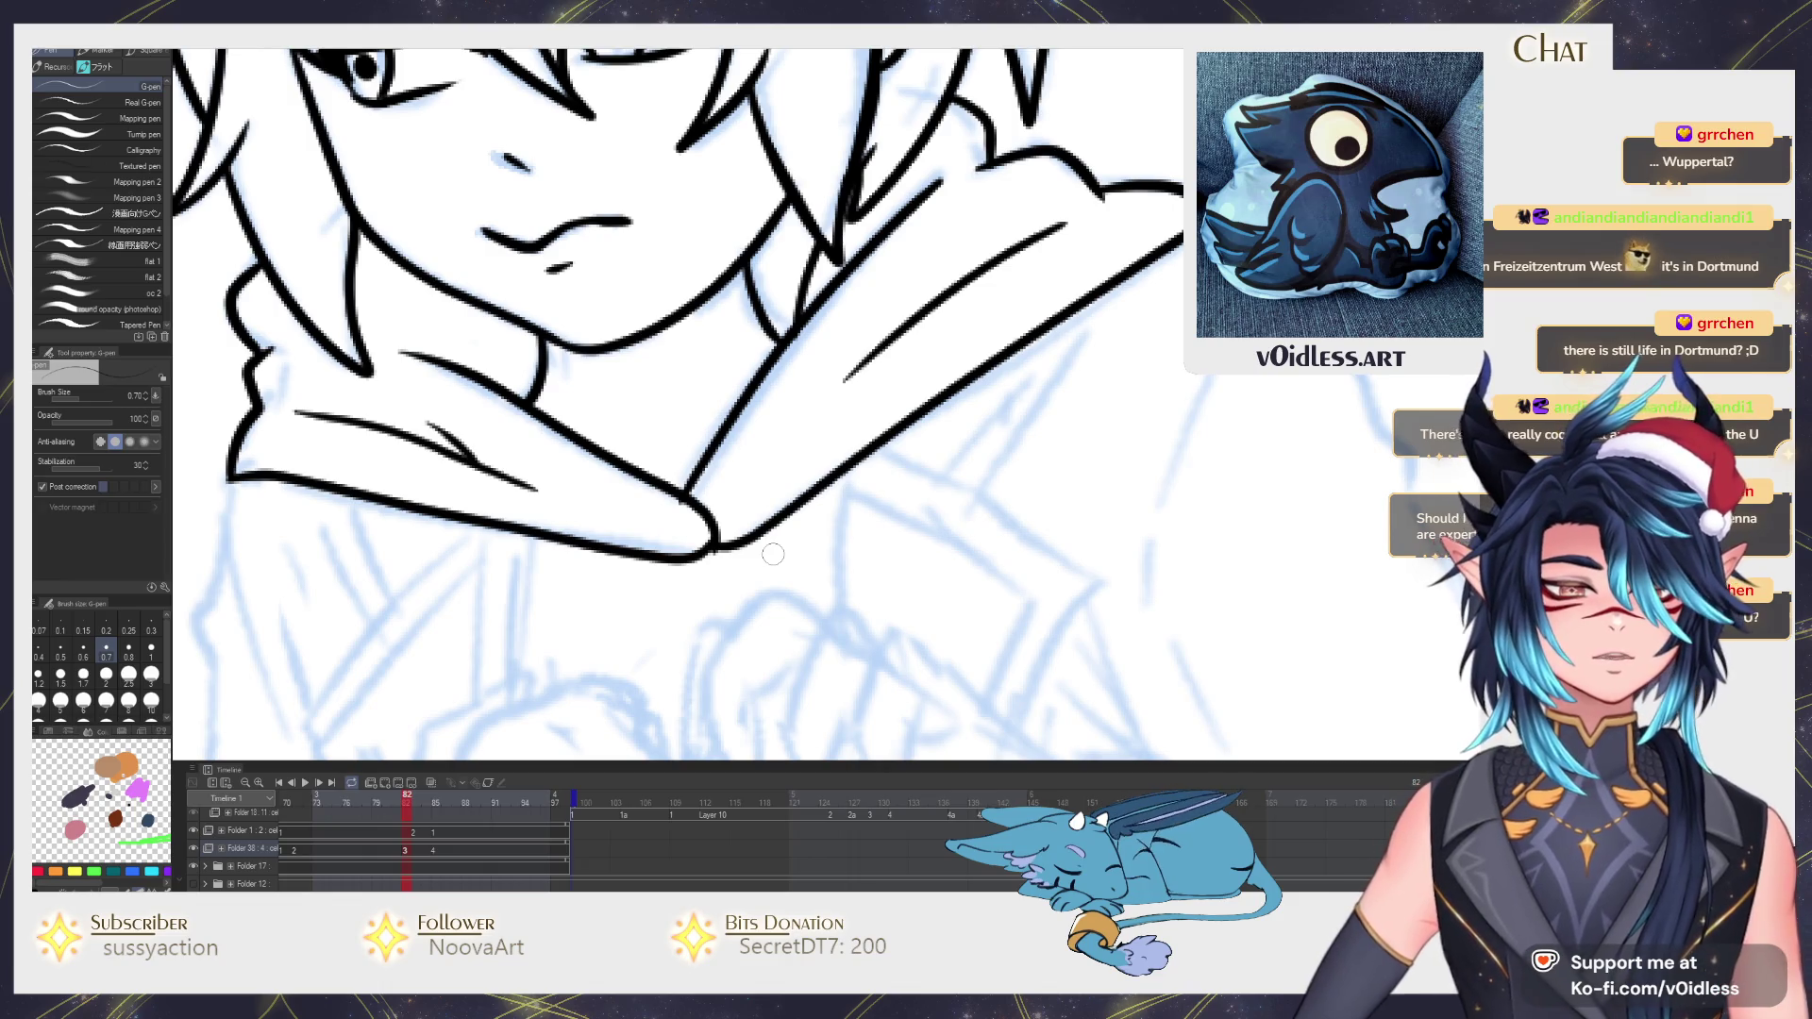
{"action": "scroll", "coordinate": [773, 554], "scroll_direction": "down", "scroll_amount": 3}
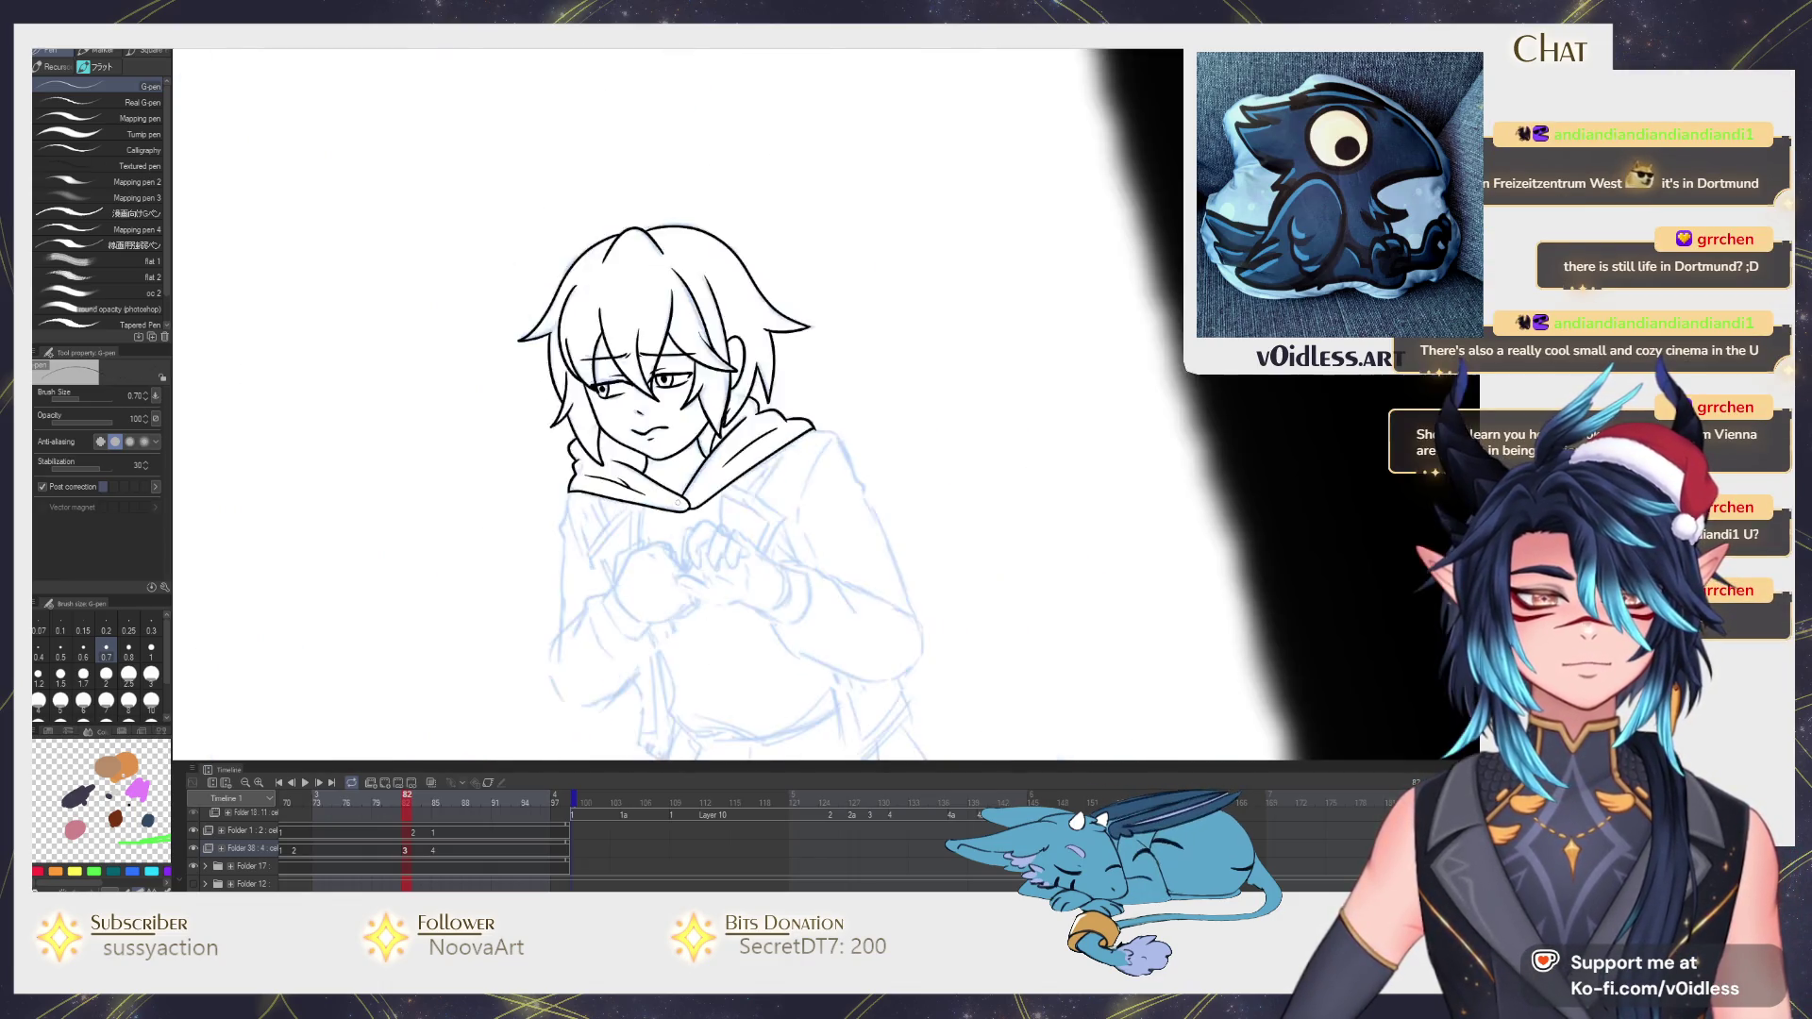
{"action": "scroll", "coordinate": [680, 425], "scroll_direction": "down", "scroll_amount": 2}
Flip repeatedly between the sketch and inked frames to compare the head and hoodie body.
{"action": "key", "text": "Right"}
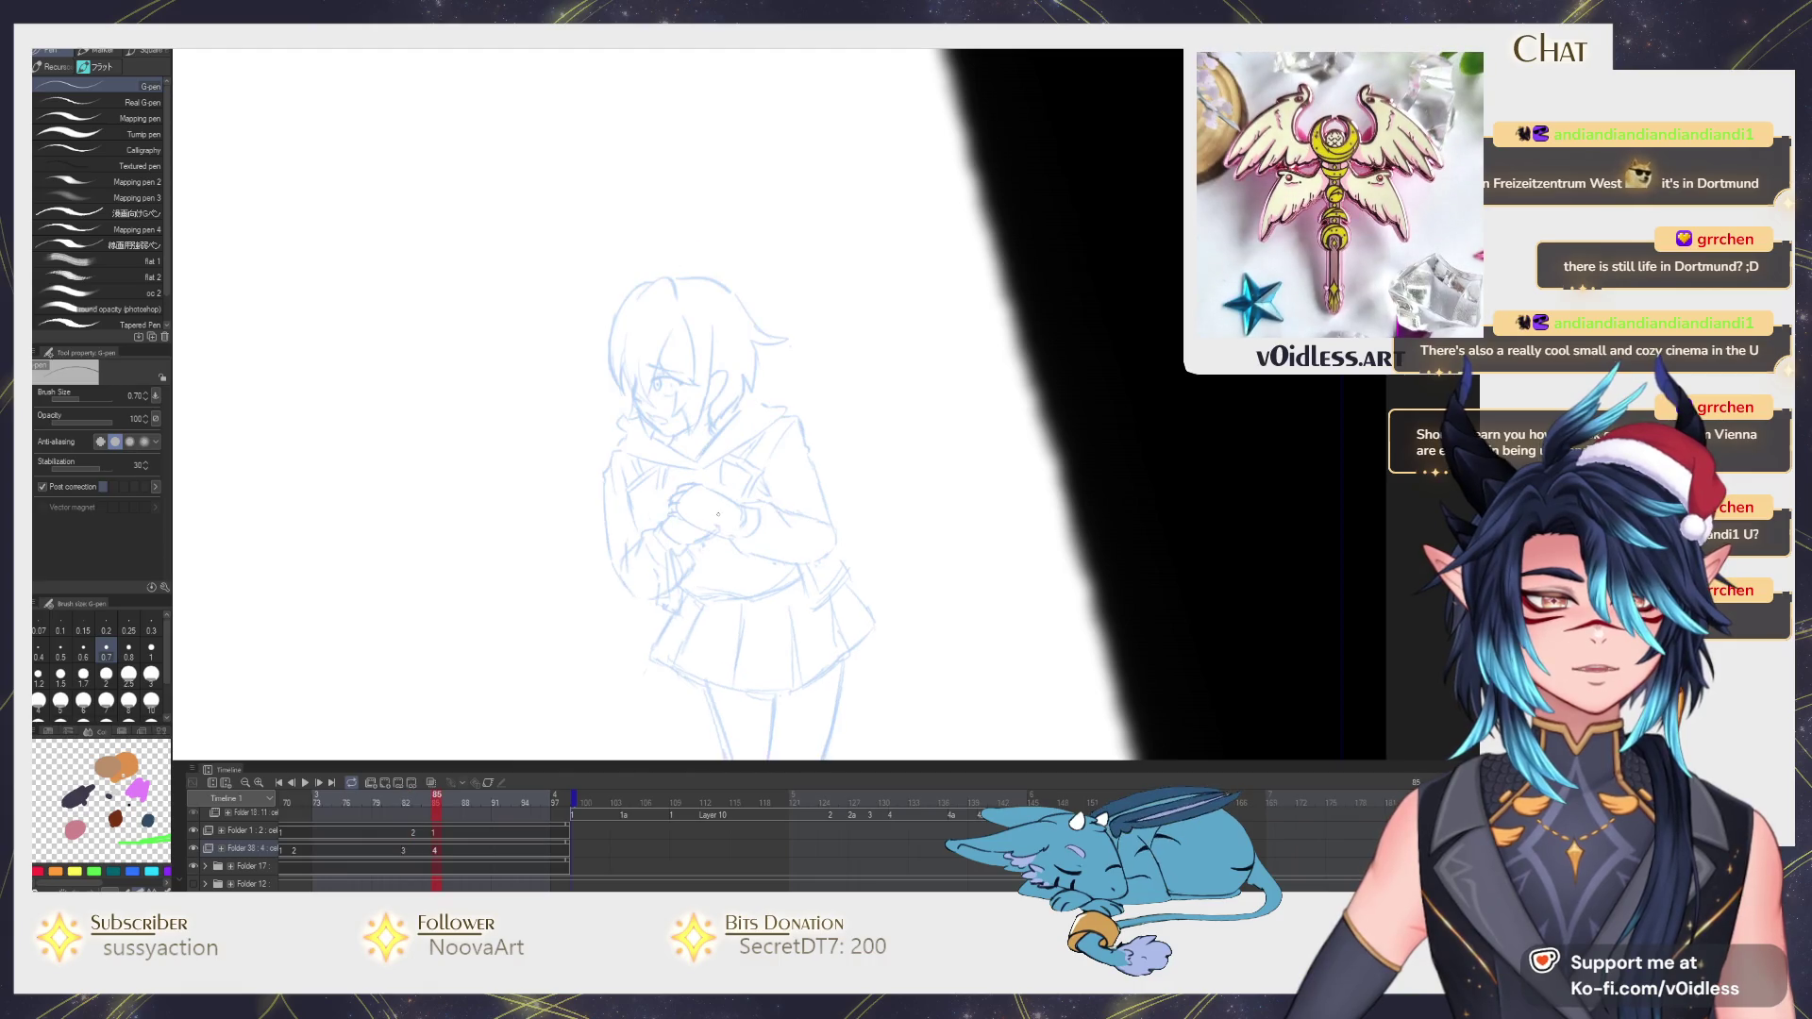
{"action": "key", "text": "Left"}
{"action": "key", "text": "Right"}
{"action": "key", "text": "Left"}
{"action": "key", "text": "Right"}
{"action": "key", "text": "Left"}
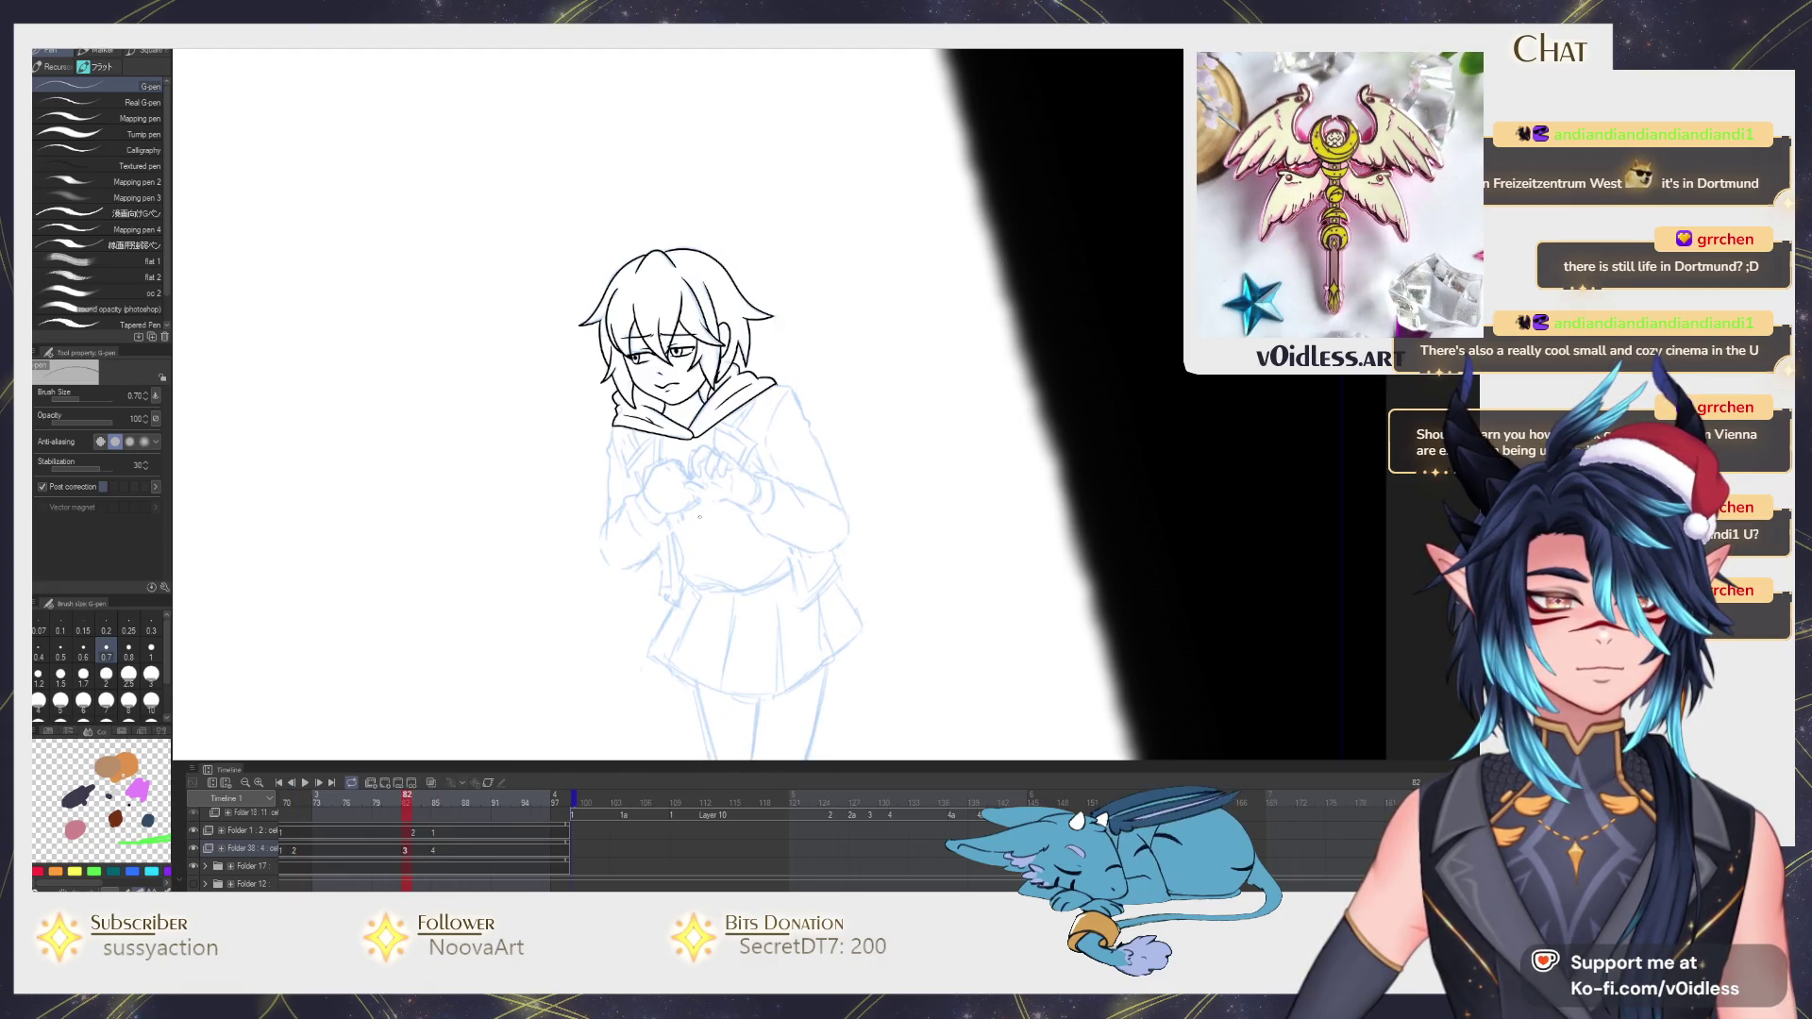
{"action": "scroll", "coordinate": [681, 453], "scroll_direction": "up", "scroll_amount": 3}
{"action": "key", "text": "Right"}
{"action": "key", "text": "Left"}
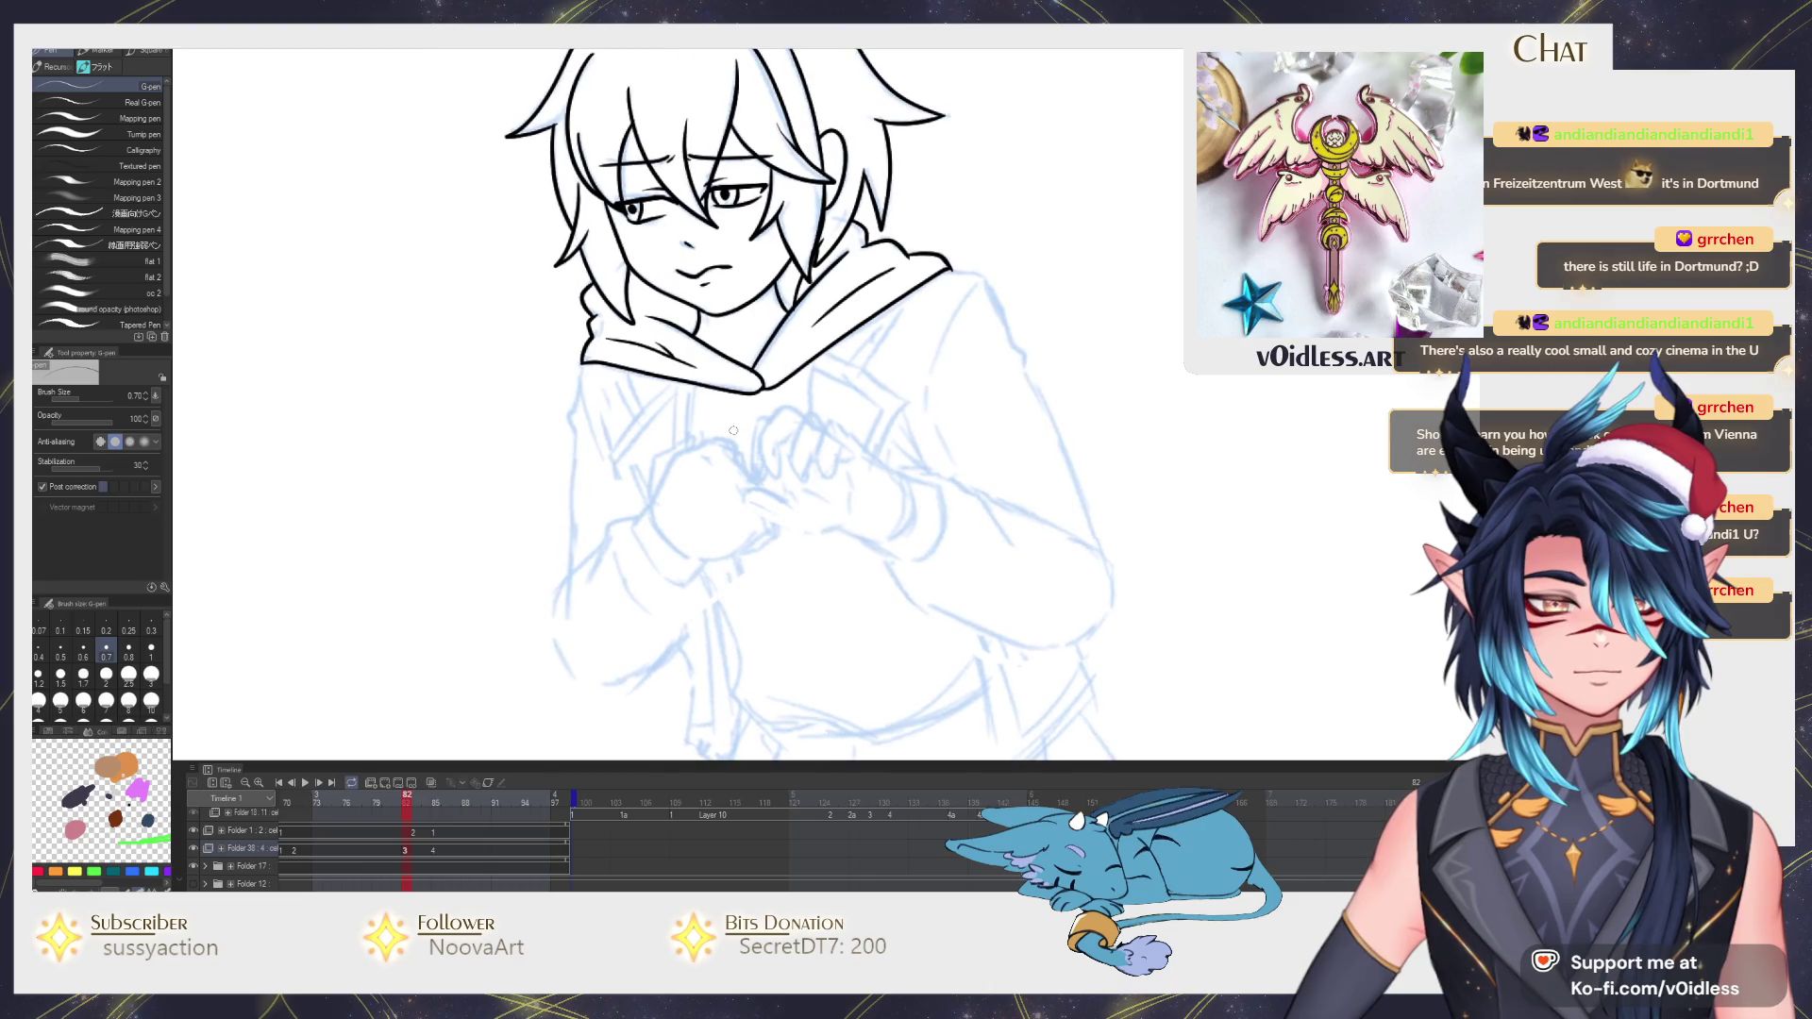
{"action": "left_click_drag", "start_coordinate": [711, 470], "coordinate": [676, 338]}
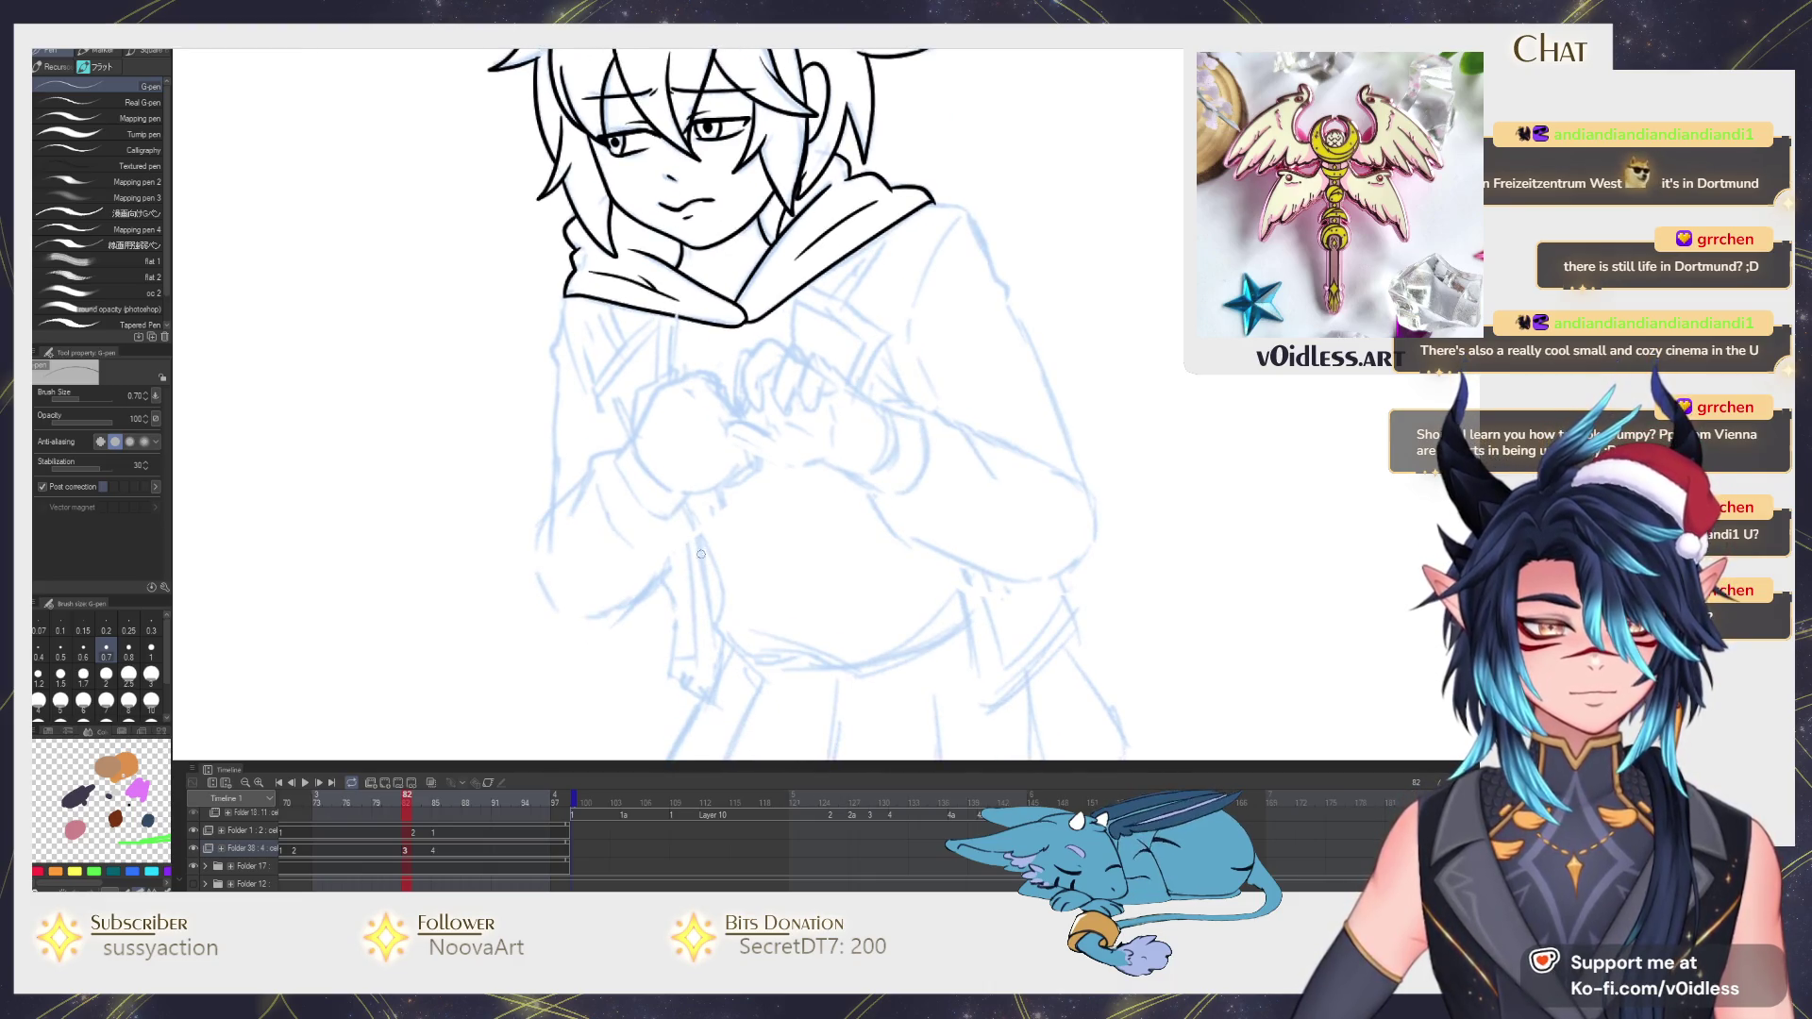
{"action": "key", "text": "Right"}
{"action": "key", "text": "Left"}
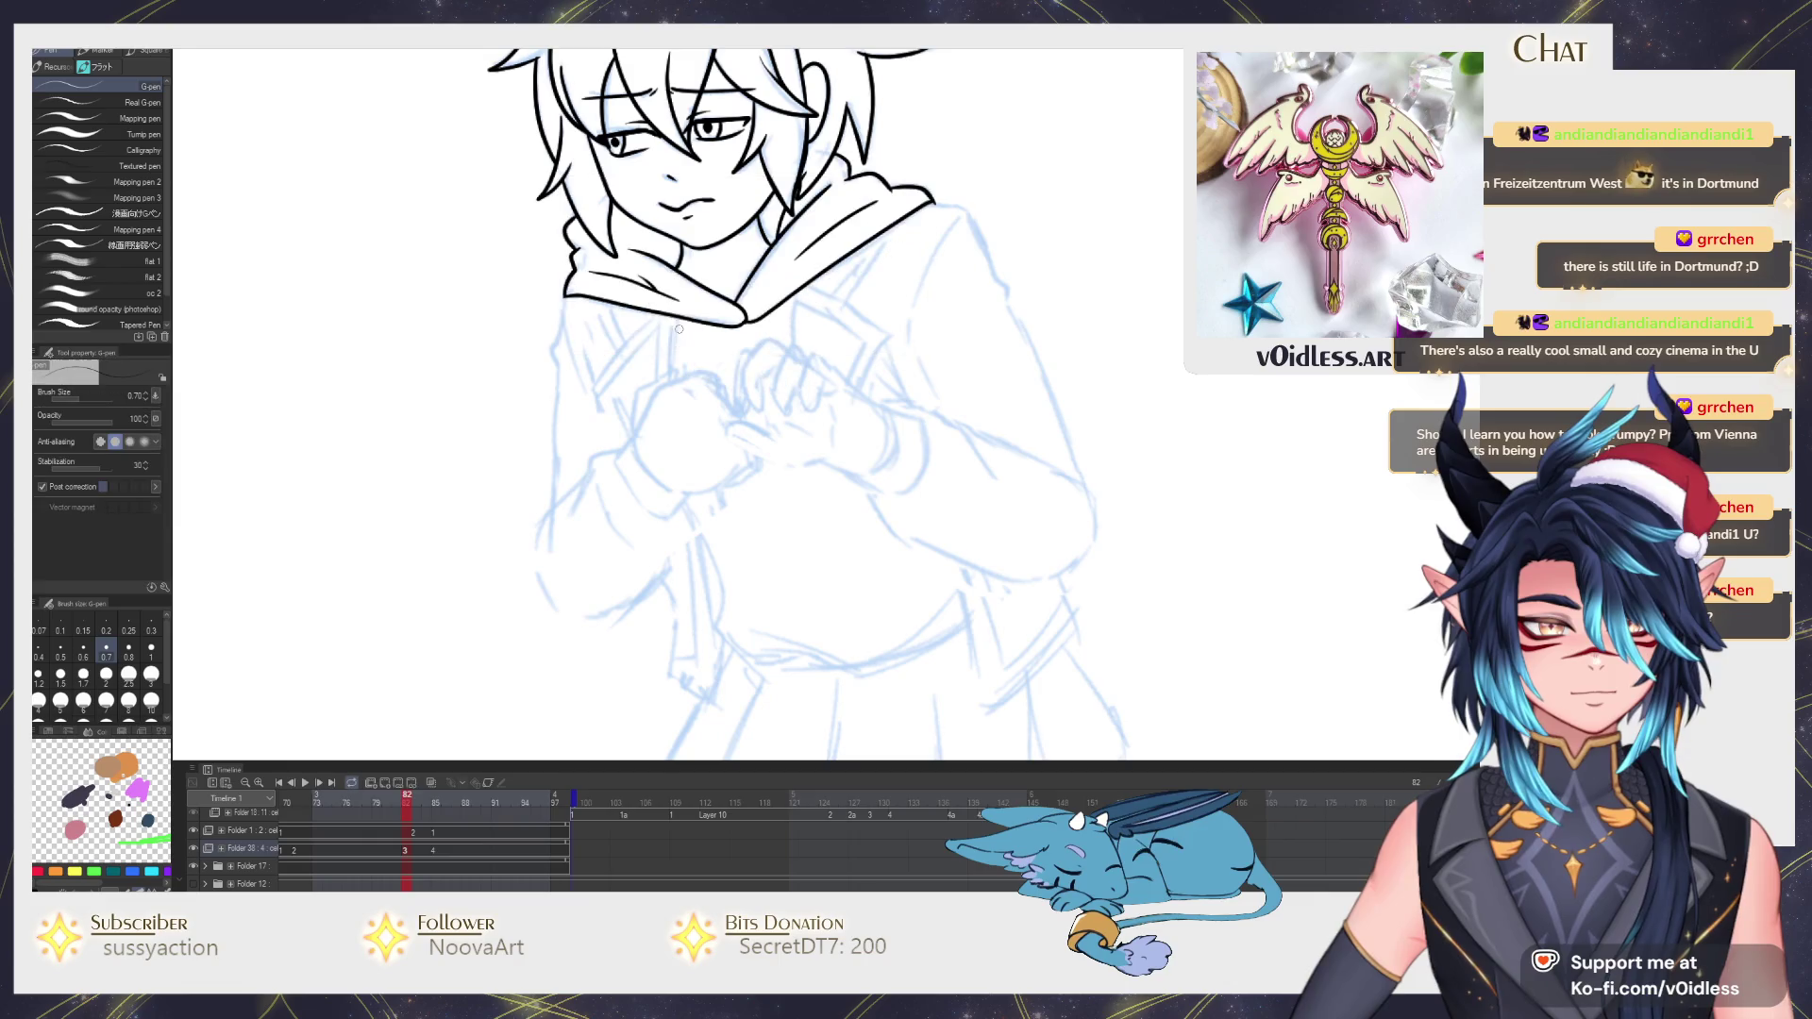
{"action": "key", "text": "Right"}
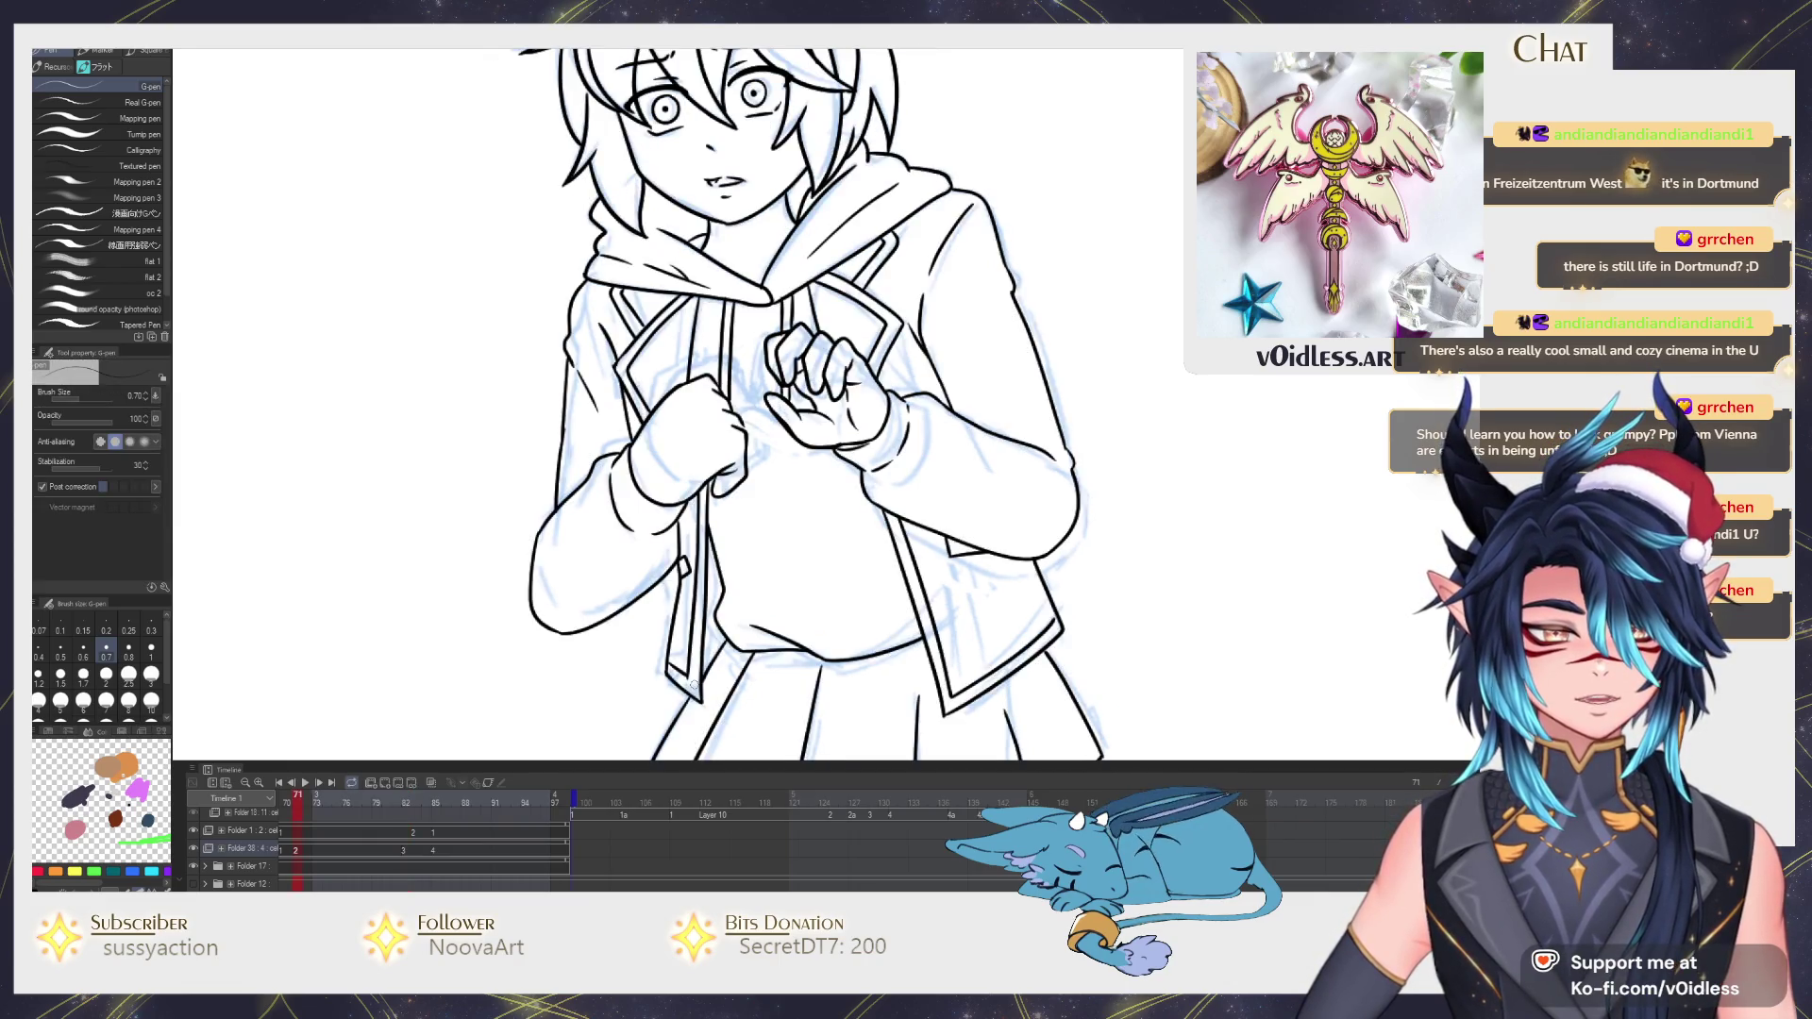
{"action": "key", "text": "Left"}
{"action": "key", "text": "Right"}
{"action": "key", "text": "Left"}
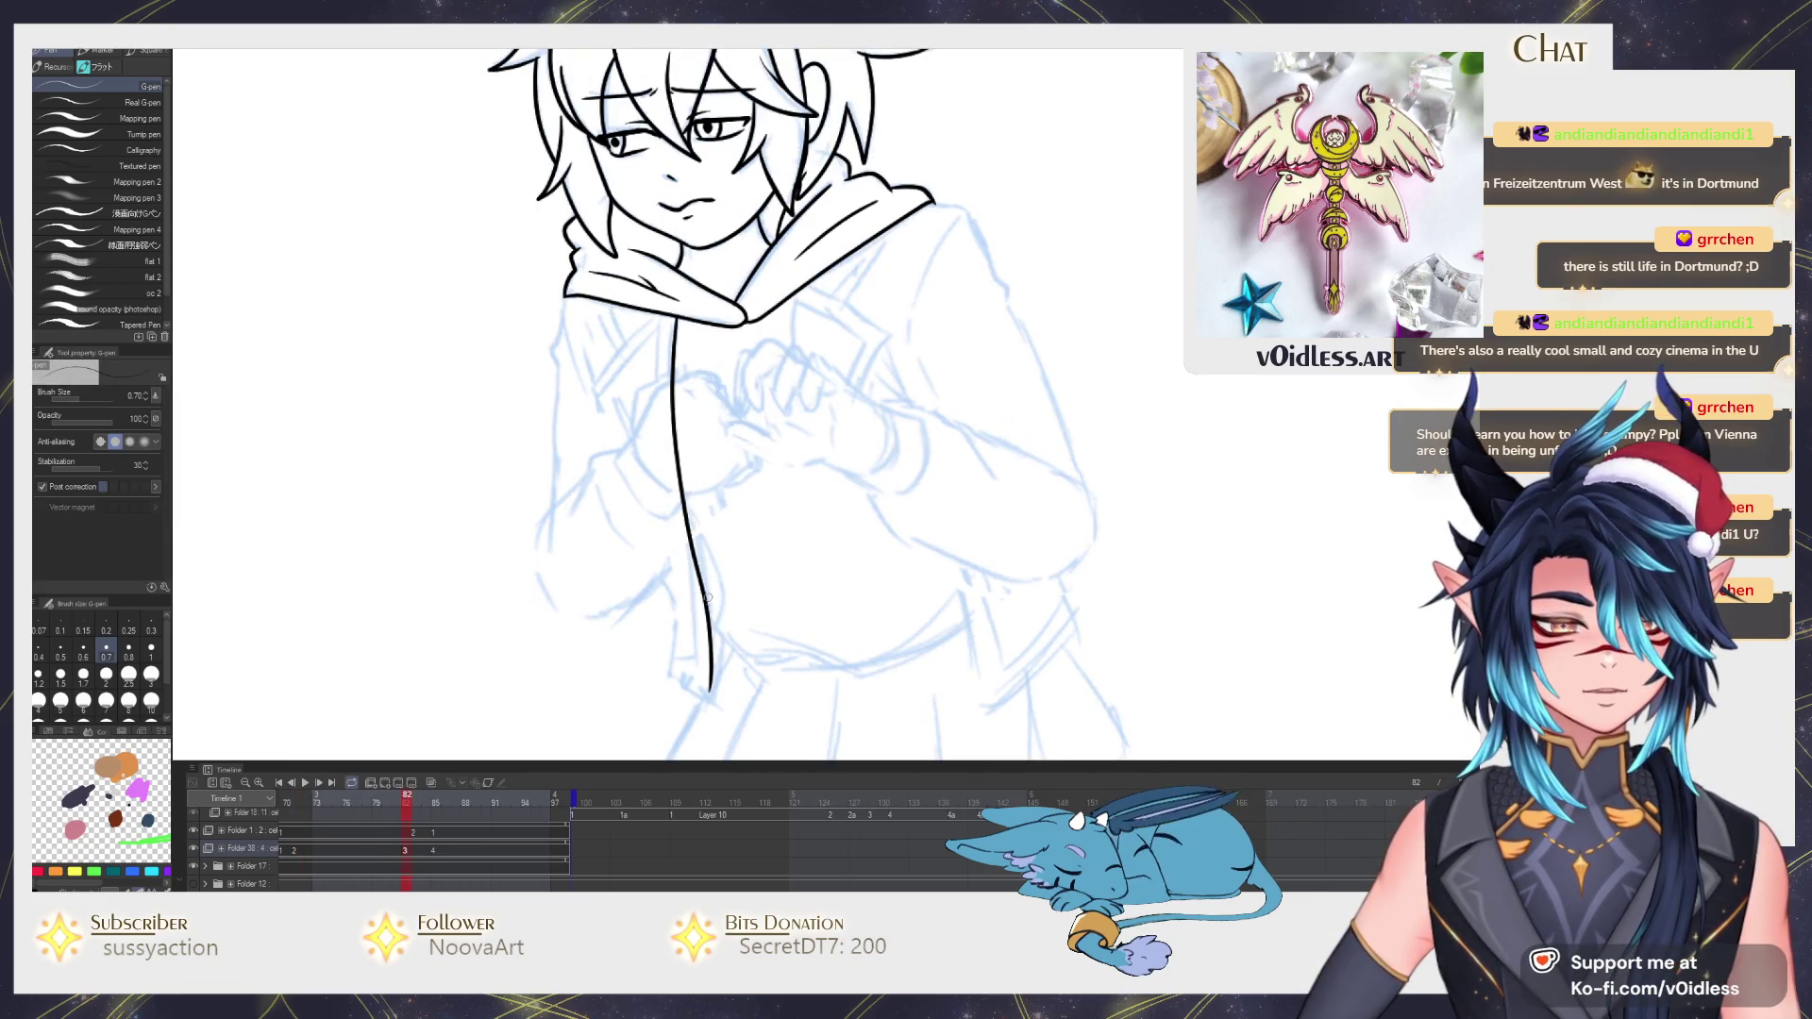
{"action": "key", "text": "Left"}
{"action": "key", "text": "Right"}
{"action": "key", "text": "Left"}
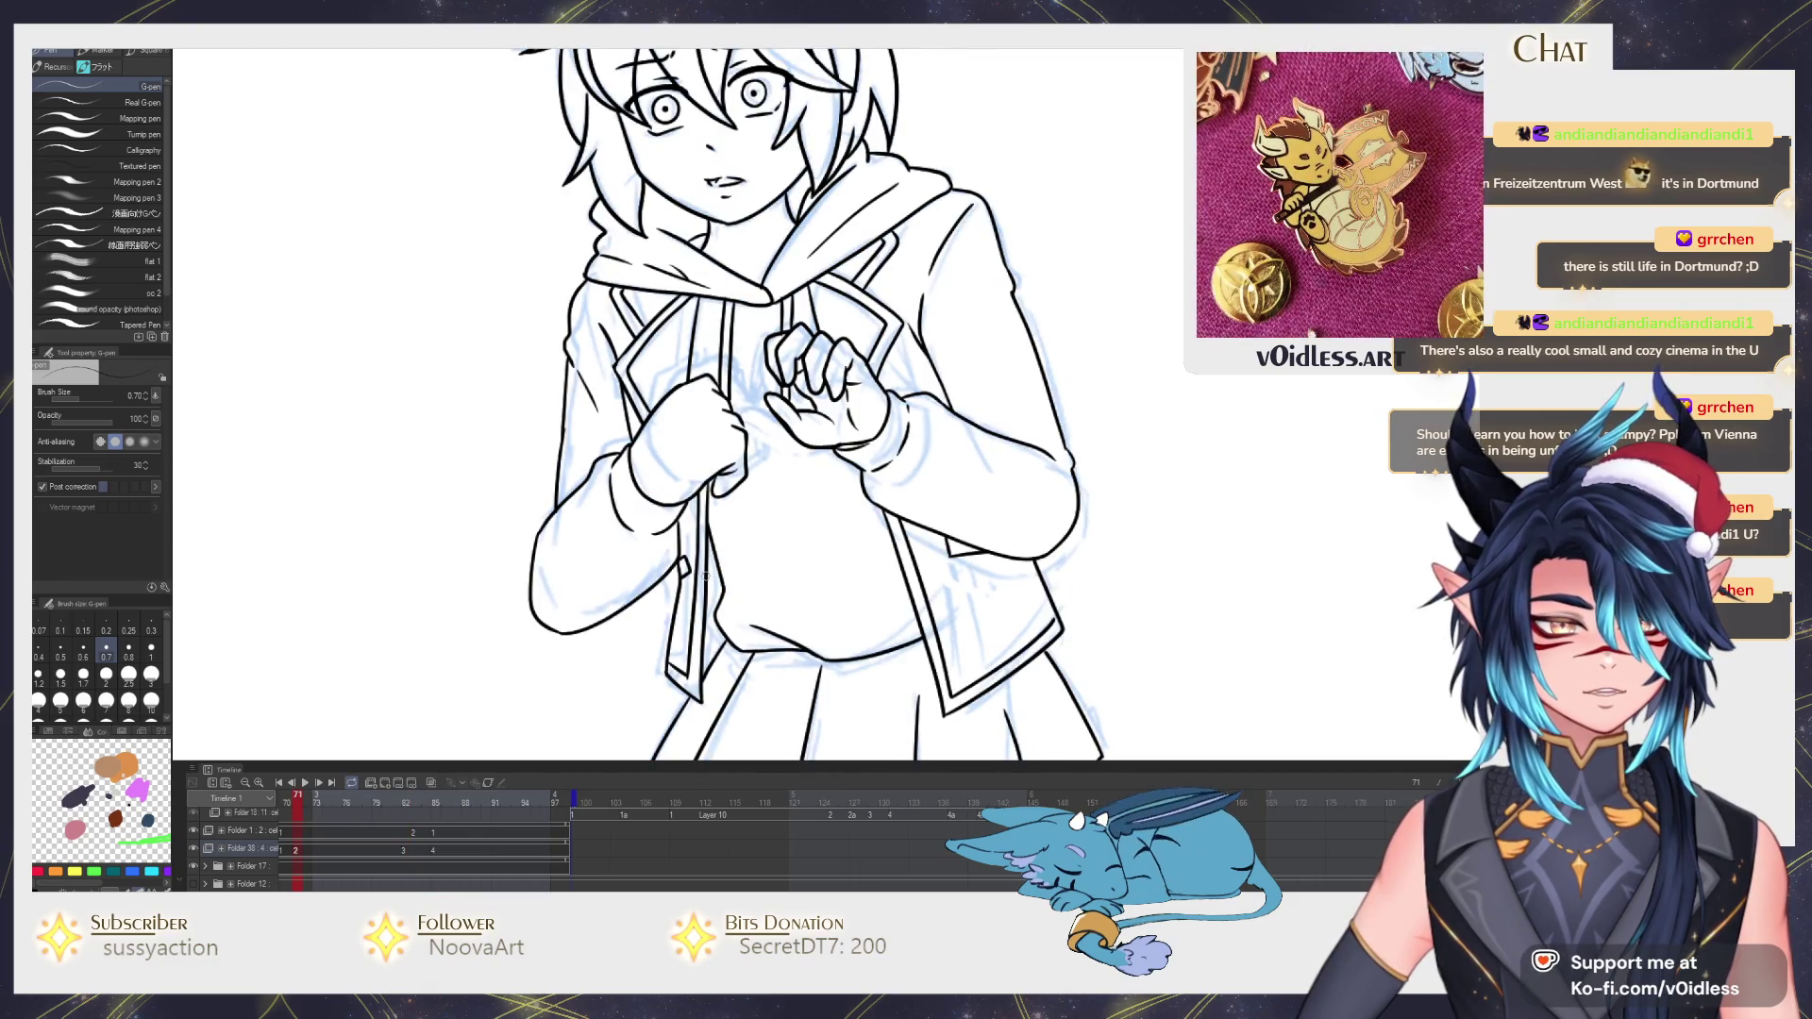
{"action": "key", "text": "Right"}
{"action": "scroll", "coordinate": [701, 594], "scroll_direction": "up", "scroll_amount": 2}
{"action": "scroll", "coordinate": [702, 595], "scroll_direction": "up", "scroll_amount": 2}
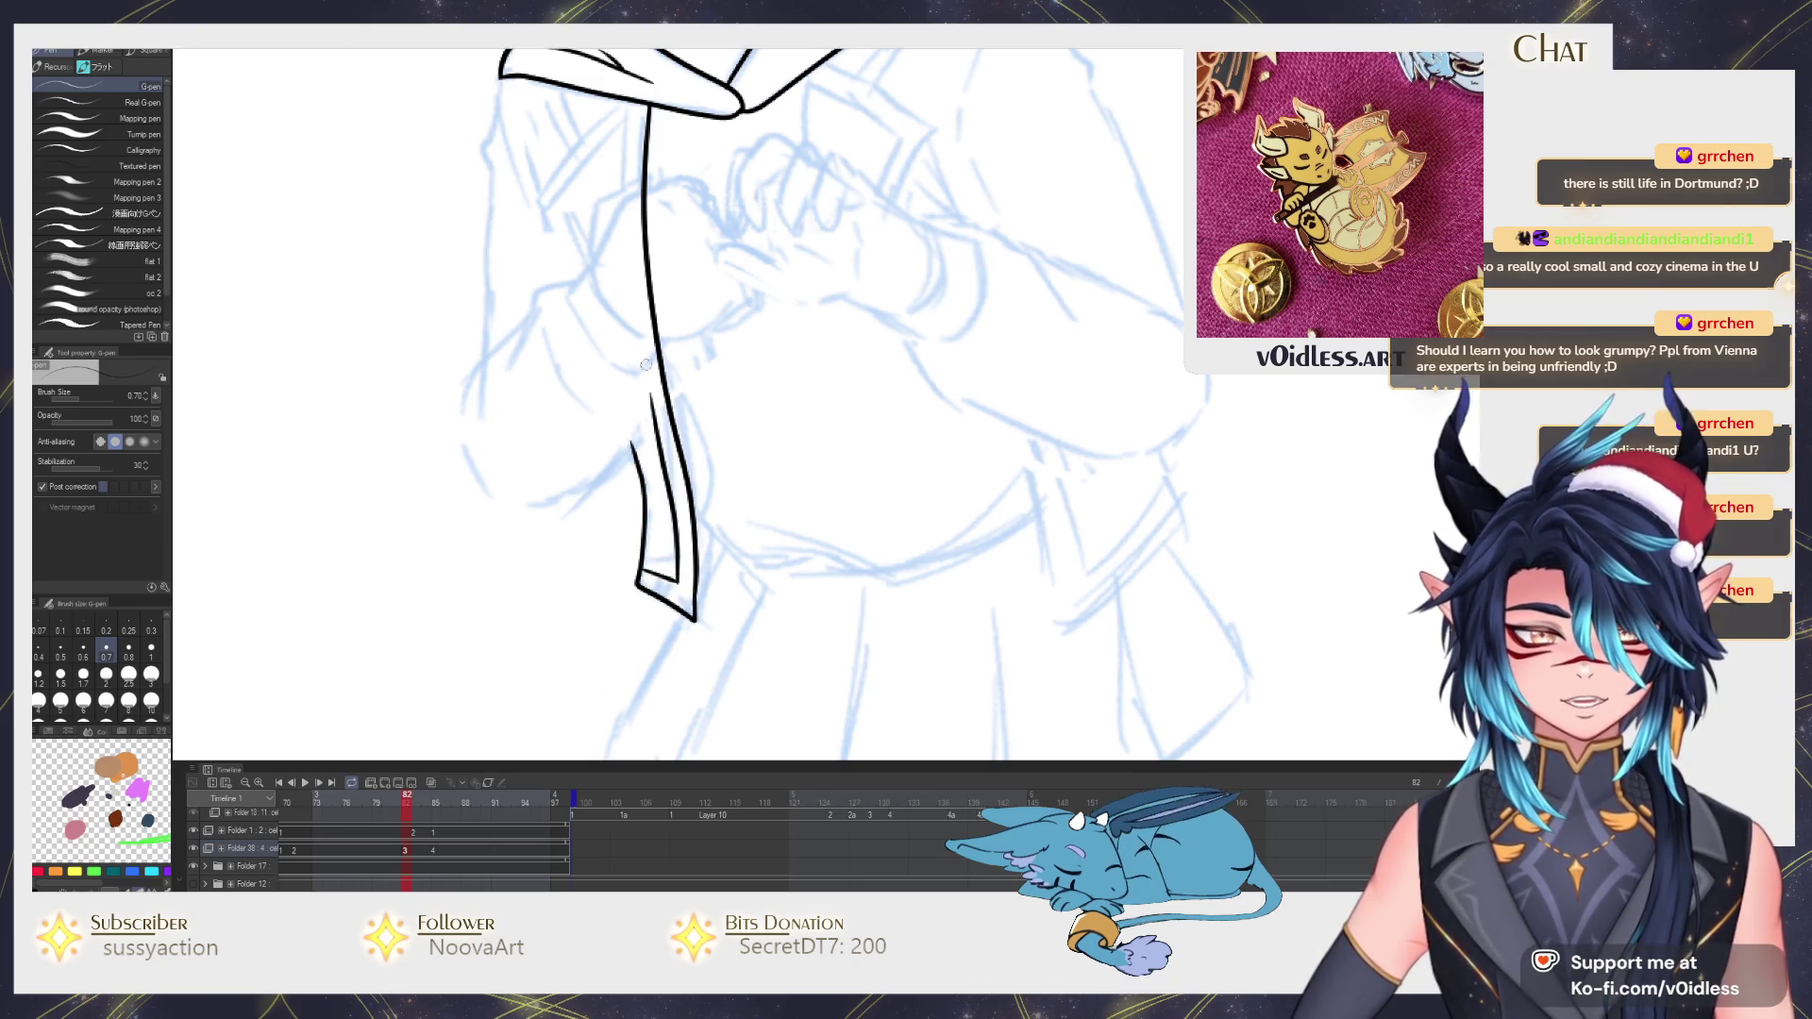
{"action": "scroll", "coordinate": [647, 365], "scroll_direction": "down", "scroll_amount": 1}
{"action": "scroll", "coordinate": [717, 537], "scroll_direction": "down", "scroll_amount": 1}
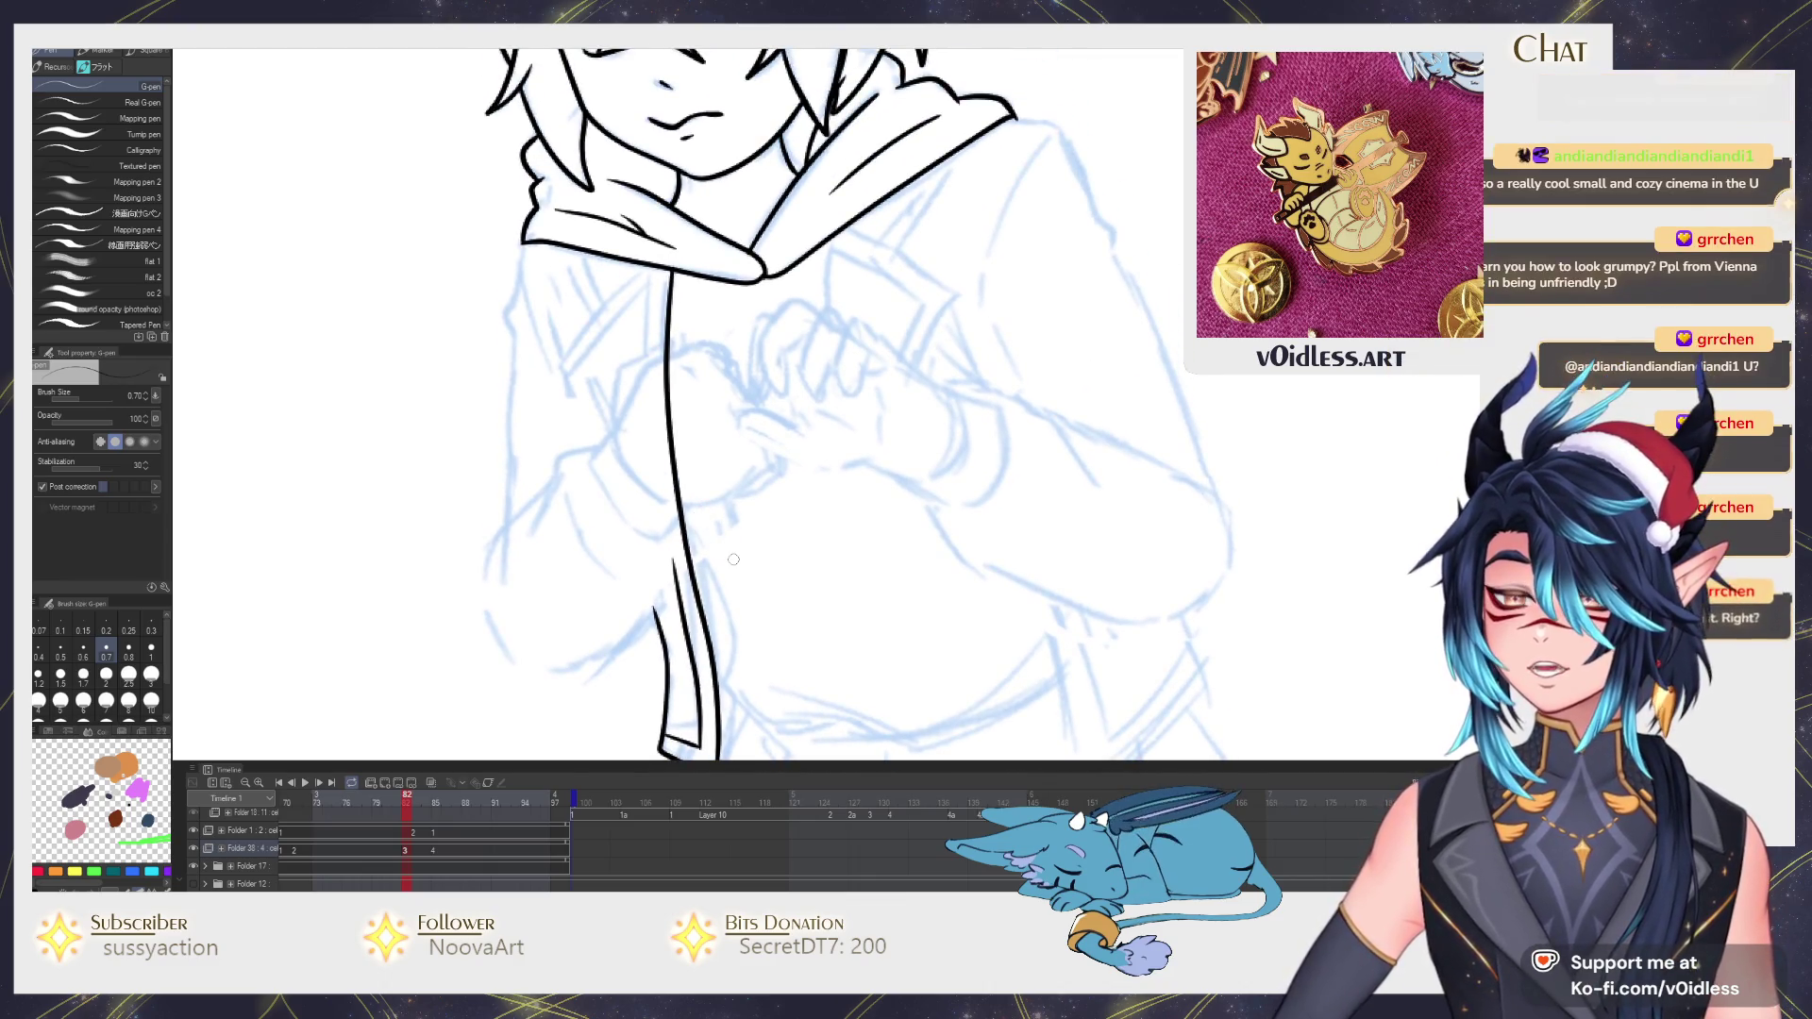
{"action": "scroll", "coordinate": [733, 560], "scroll_direction": "up", "scroll_amount": 1}
{"action": "scroll", "coordinate": [637, 425], "scroll_direction": "down", "scroll_amount": 1}
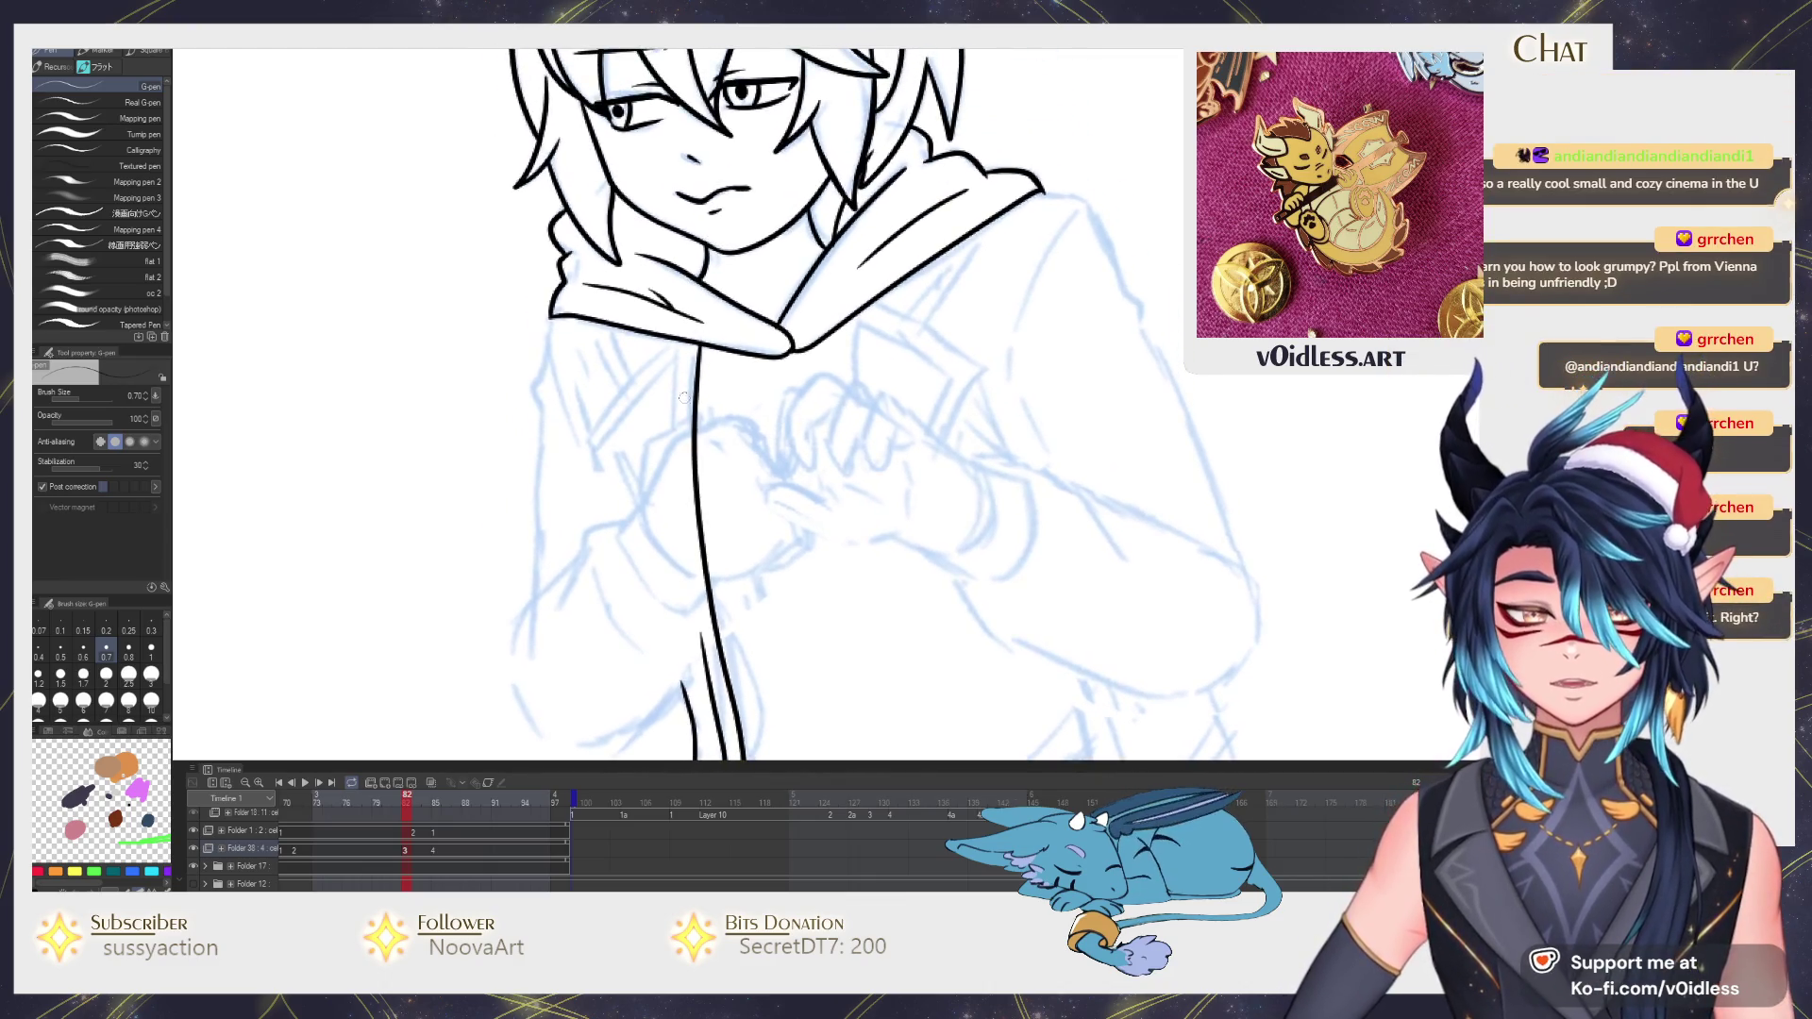
{"action": "scroll", "coordinate": [543, 310], "scroll_direction": "up", "scroll_amount": 2}
Ink the jacket's front edges and two parallel lapel lines below the crossed sleeve.
{"action": "mouse_move", "coordinate": [497, 250]}
{"action": "left_mouse_down"}
{"action": "mouse_move", "coordinate": [563, 379]}
{"action": "mouse_move", "coordinate": [587, 356]}
{"action": "left_mouse_up"}
{"action": "left_click_drag", "start_coordinate": [665, 297], "coordinate": [495, 485]}
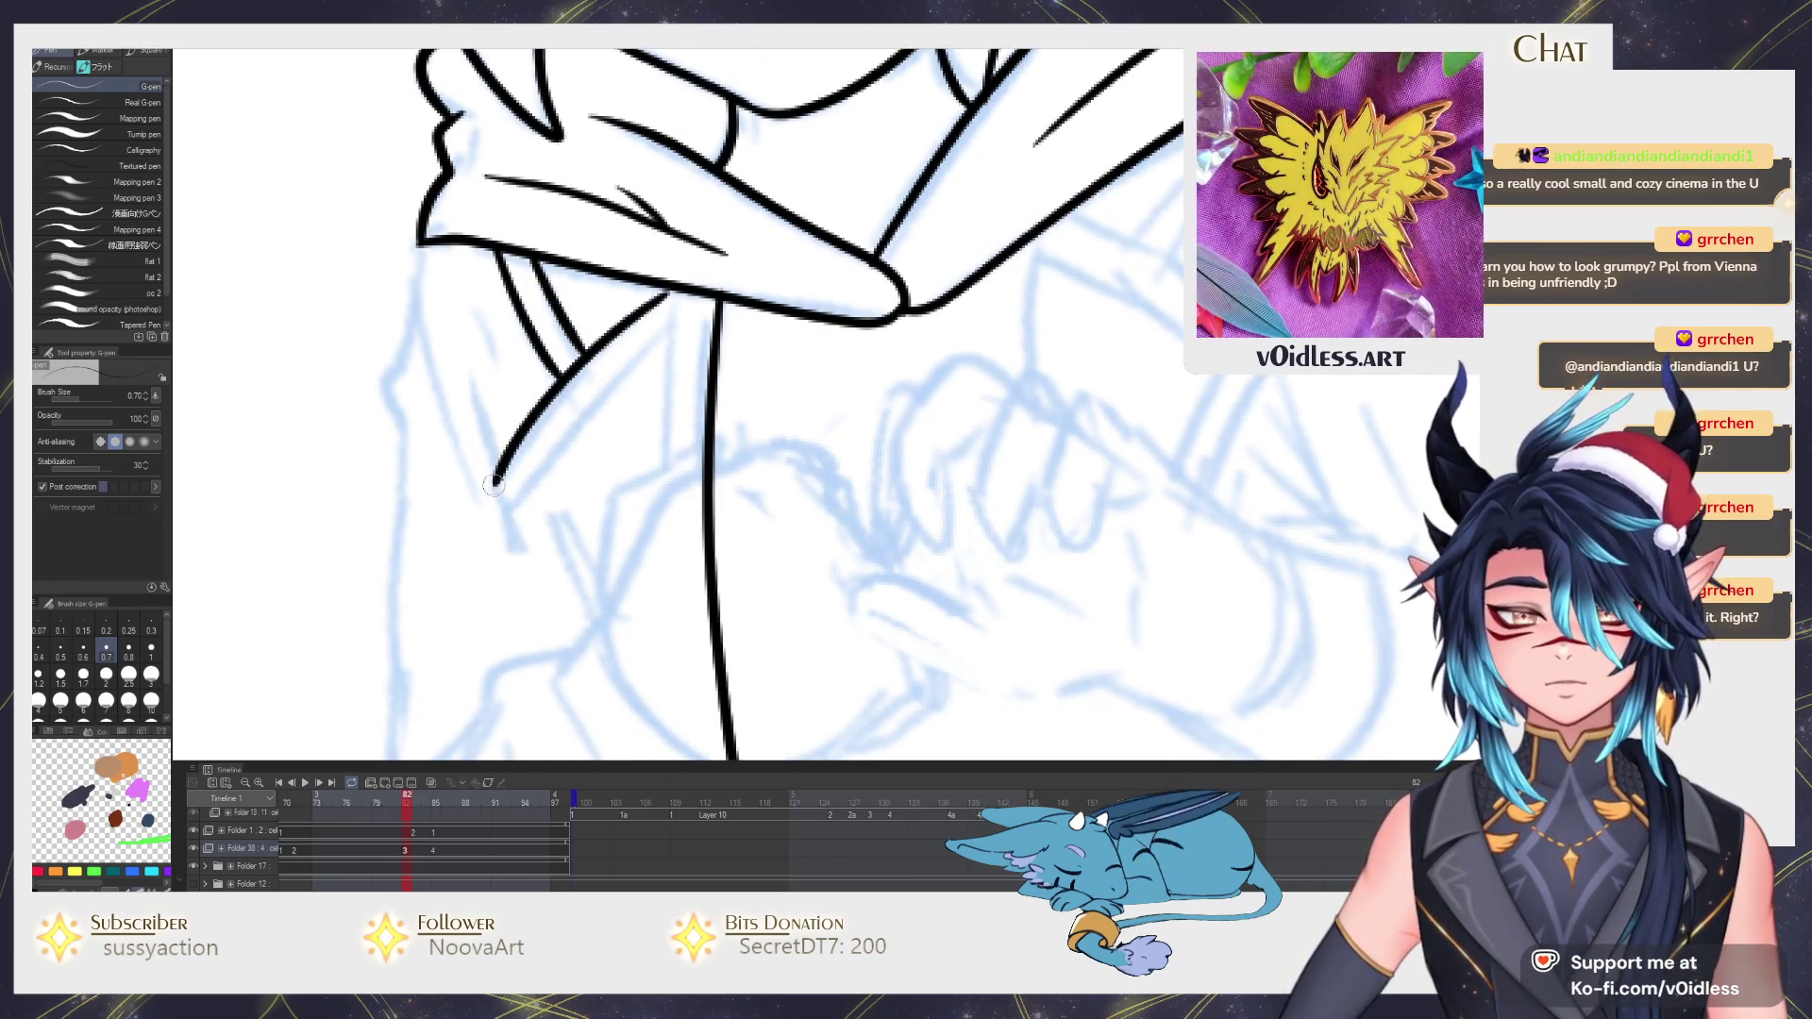
{"action": "scroll", "coordinate": [529, 265], "scroll_direction": "down", "scroll_amount": 2}
{"action": "left_click_drag", "start_coordinate": [469, 320], "coordinate": [555, 445]}
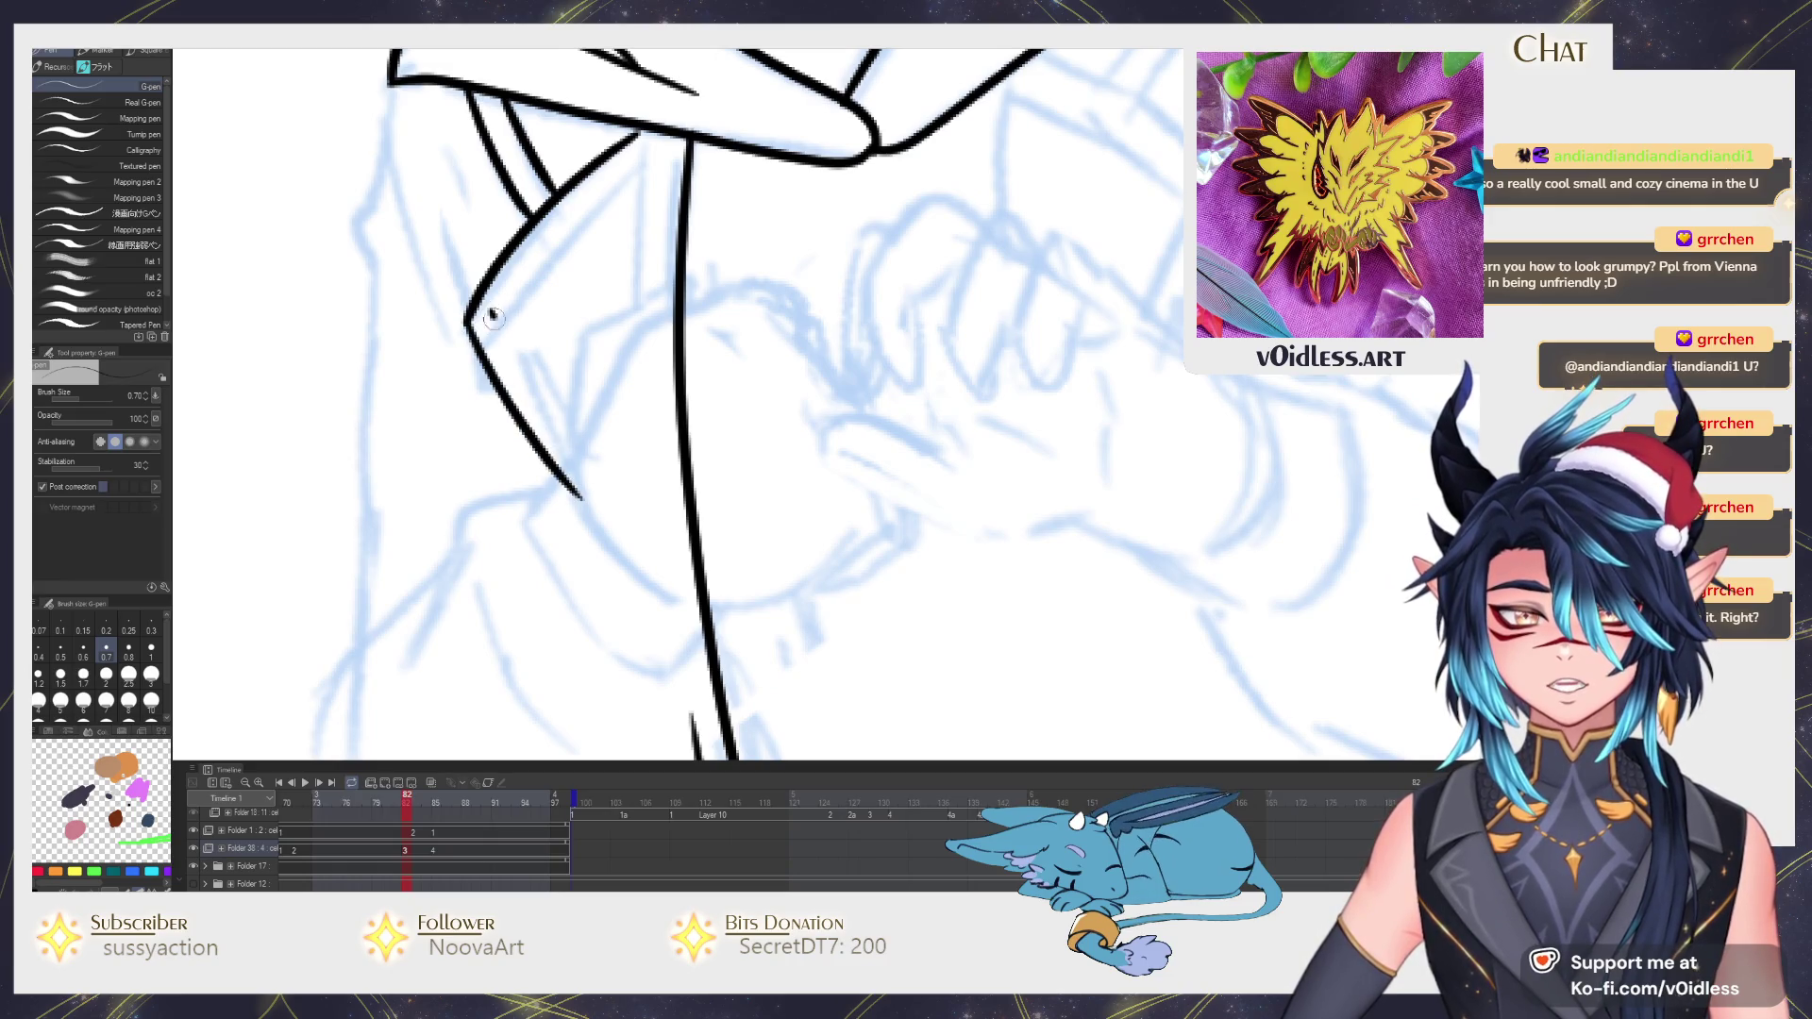
{"action": "left_click_drag", "start_coordinate": [492, 315], "coordinate": [617, 503]}
{"action": "scroll", "coordinate": [615, 502], "scroll_direction": "up", "scroll_amount": 2}
{"action": "scroll", "coordinate": [615, 503], "scroll_direction": "up", "scroll_amount": 1}
{"action": "left_click_drag", "start_coordinate": [502, 422], "coordinate": [660, 262]}
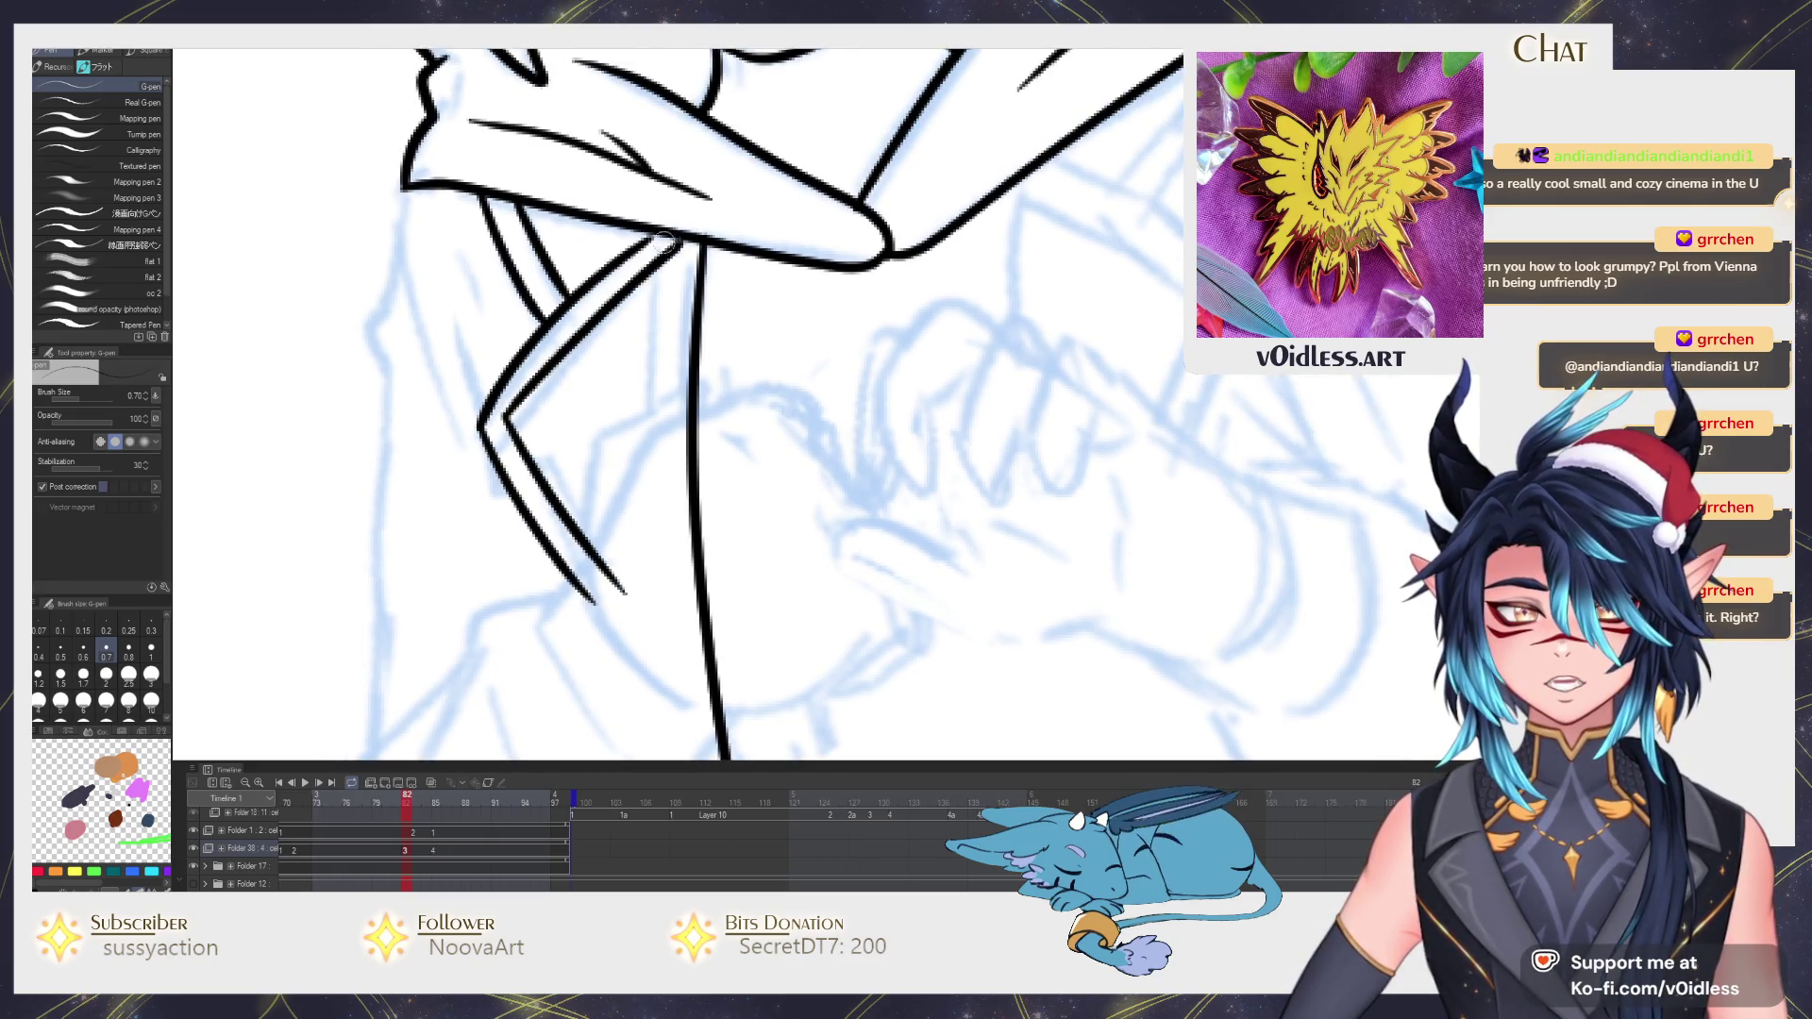
{"action": "scroll", "coordinate": [623, 272], "scroll_direction": "left", "scroll_amount": 1}
{"action": "left_click_drag", "start_coordinate": [544, 414], "coordinate": [511, 342]}
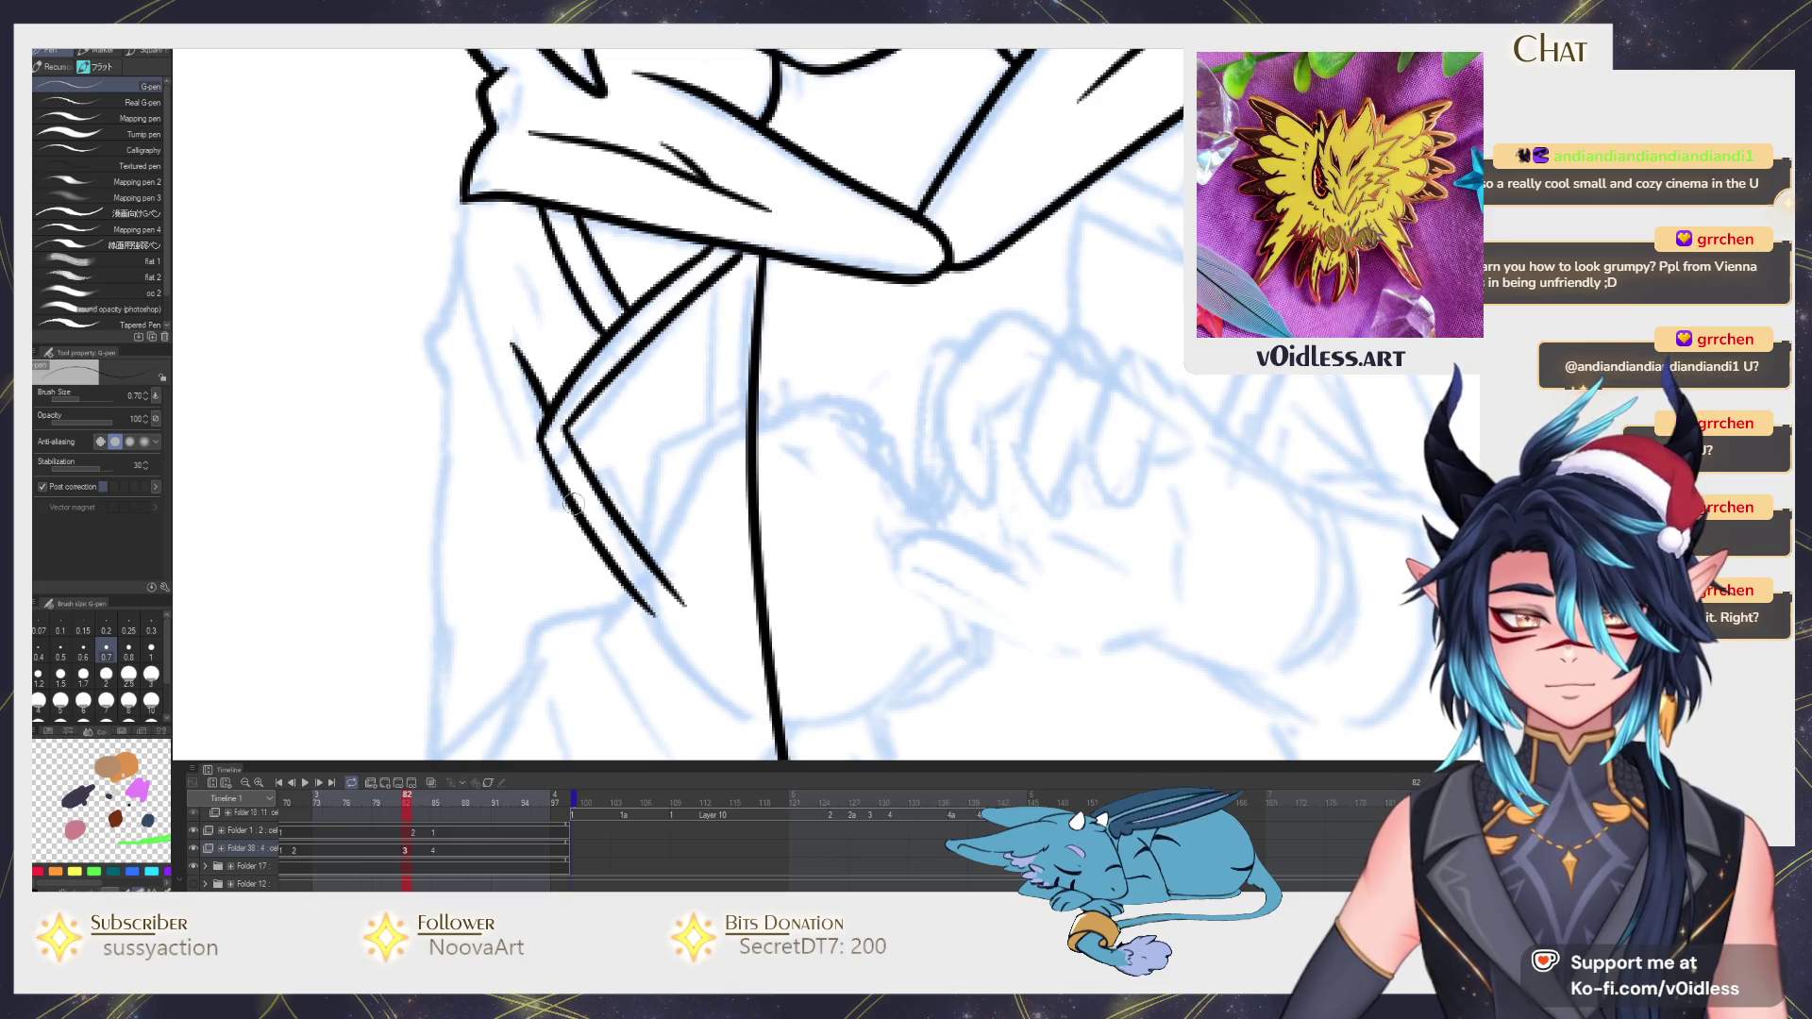
{"action": "left_click_drag", "start_coordinate": [580, 556], "coordinate": [644, 687]}
{"action": "scroll", "coordinate": [580, 560], "scroll_direction": "down", "scroll_amount": 5}
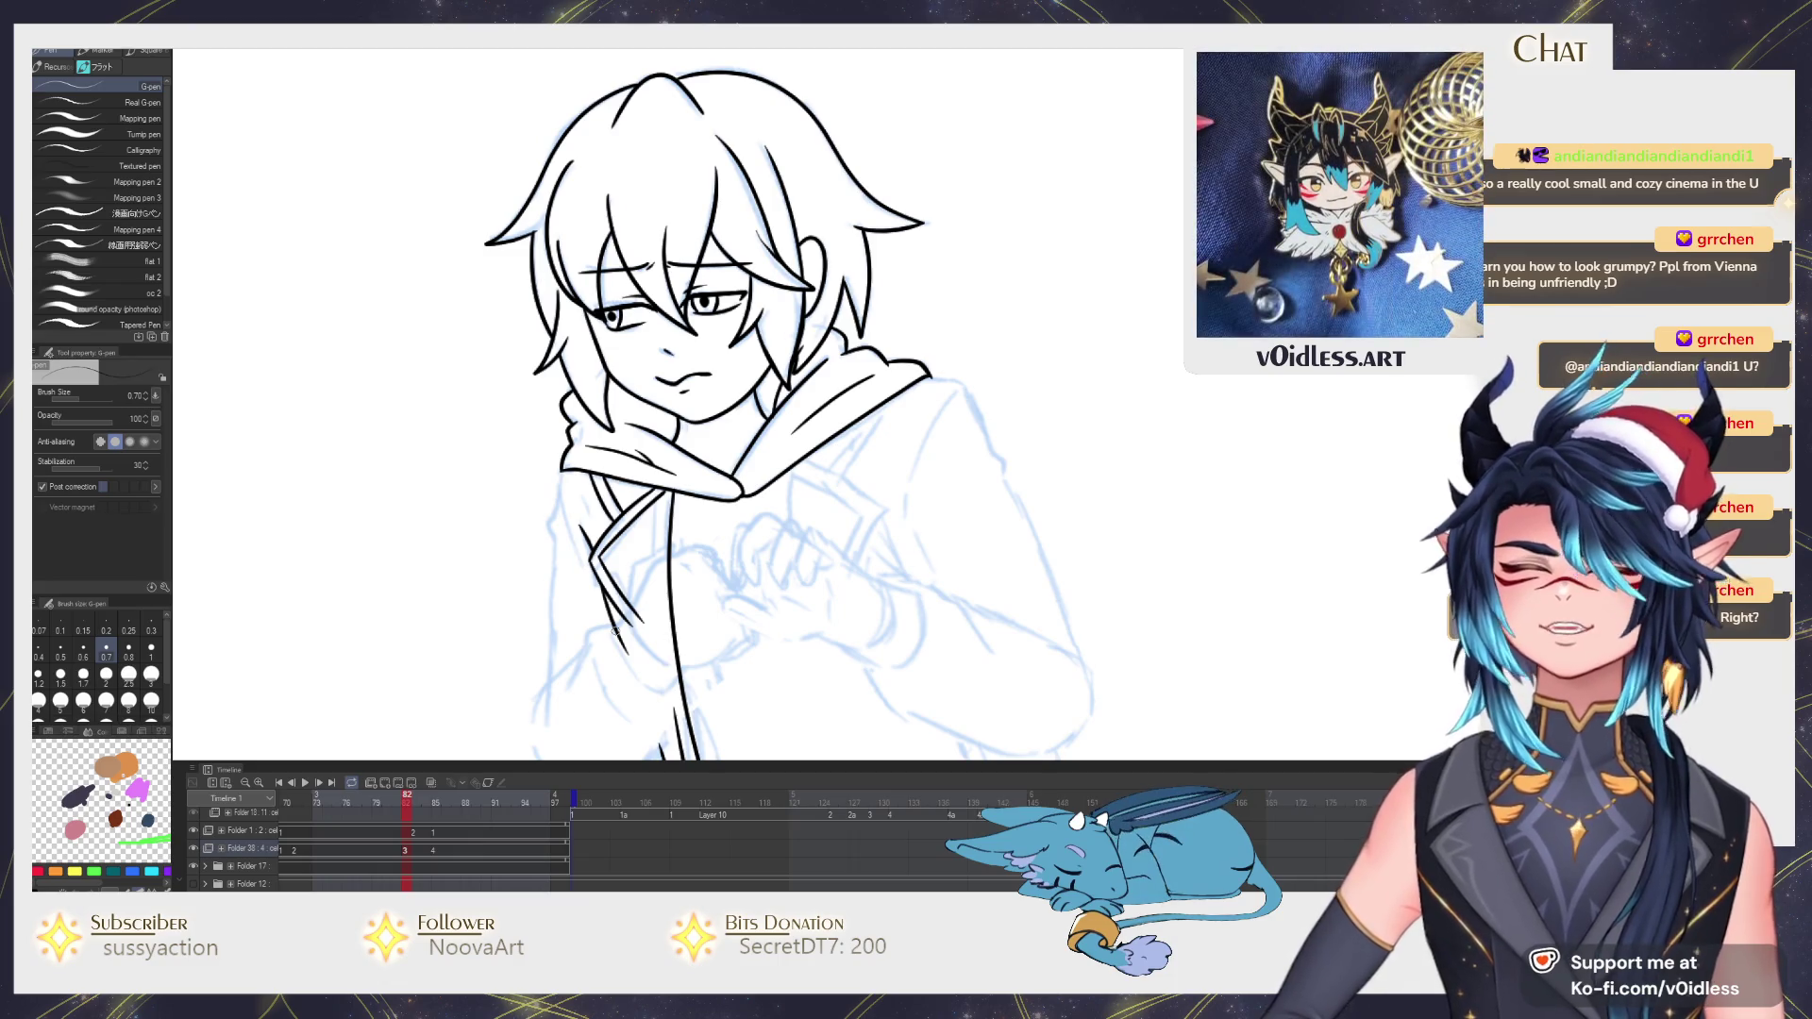
Extend the hood's left outline downward and erase the excess from it.
{"action": "left_click_drag", "start_coordinate": [615, 628], "coordinate": [549, 321]}
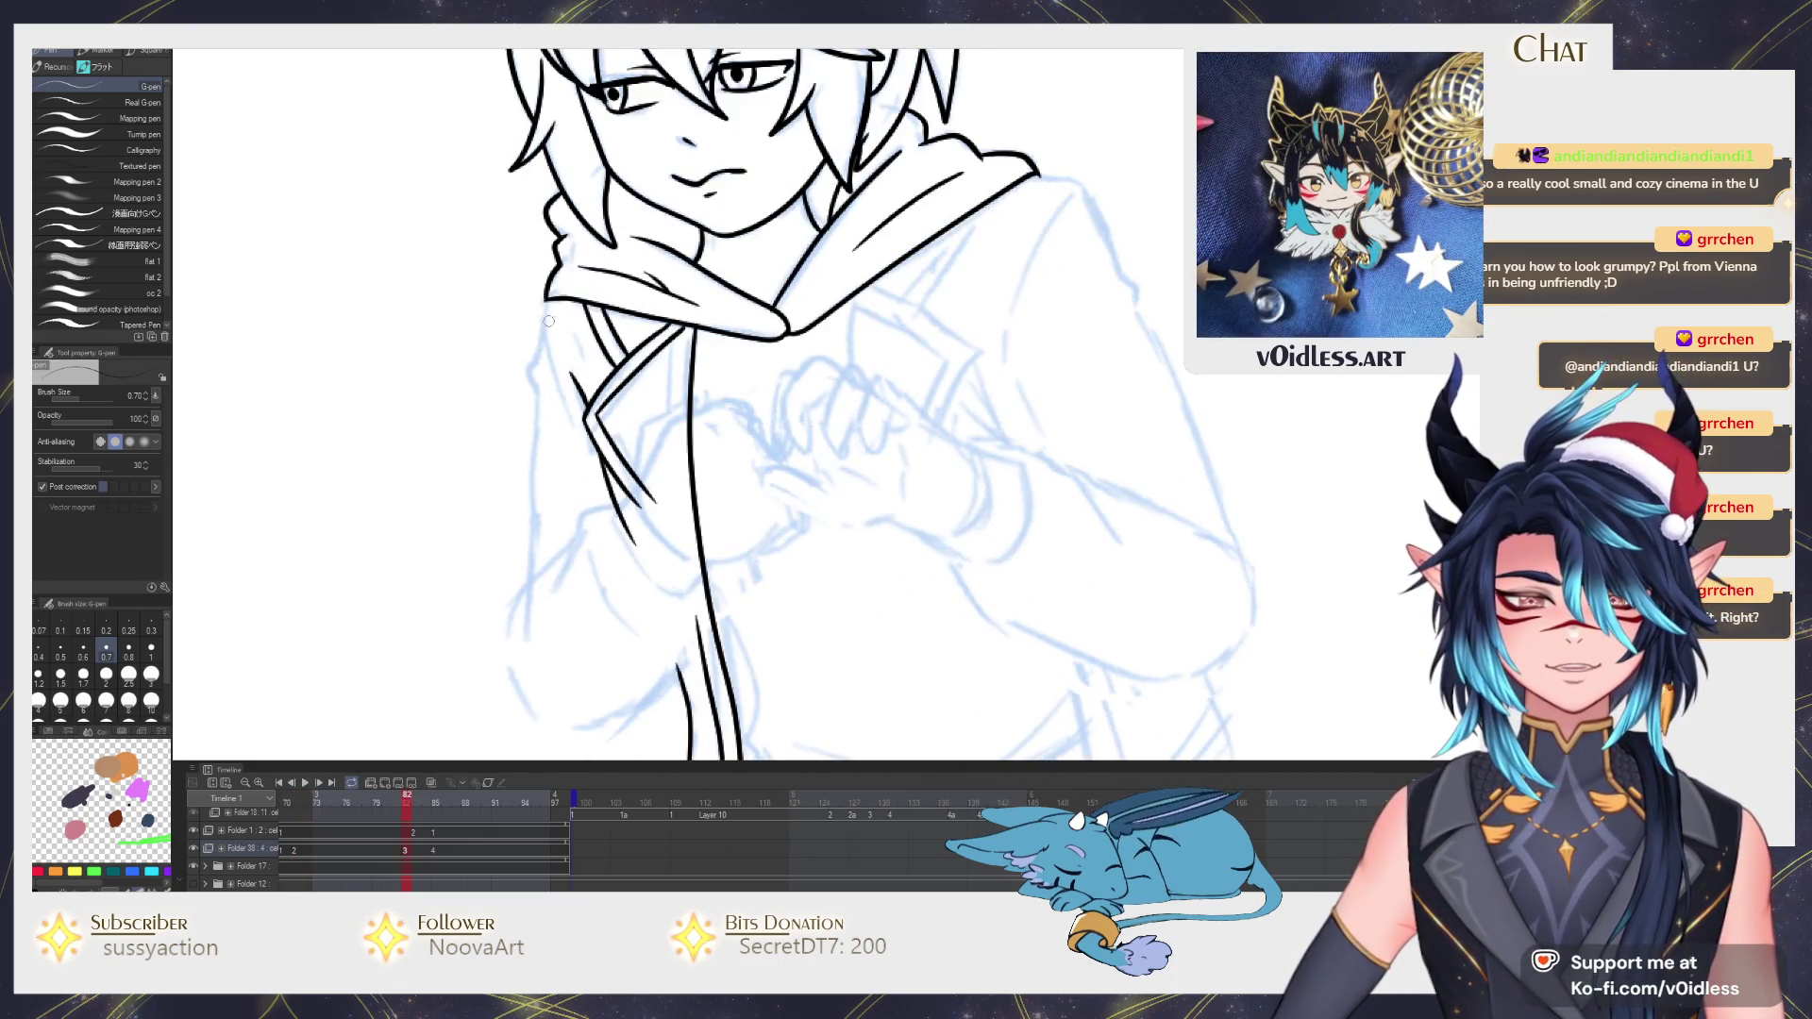
{"action": "key", "text": "Right"}
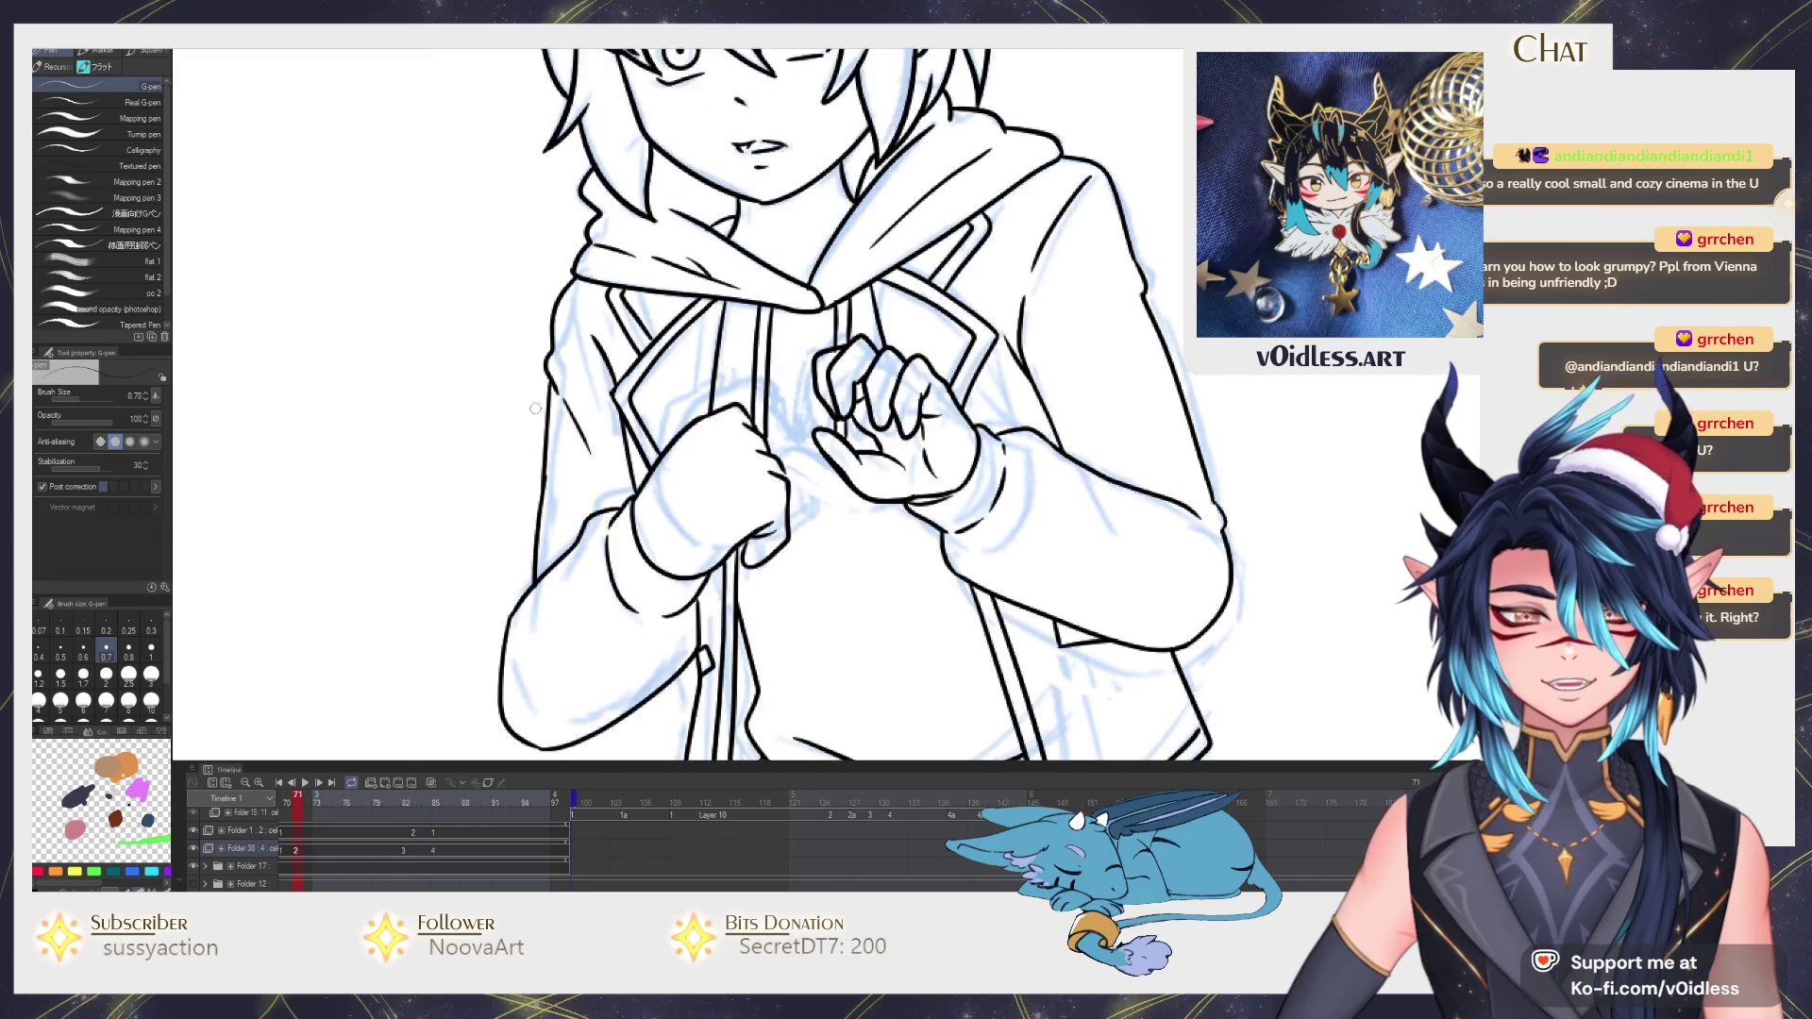
{"action": "key", "text": "Left"}
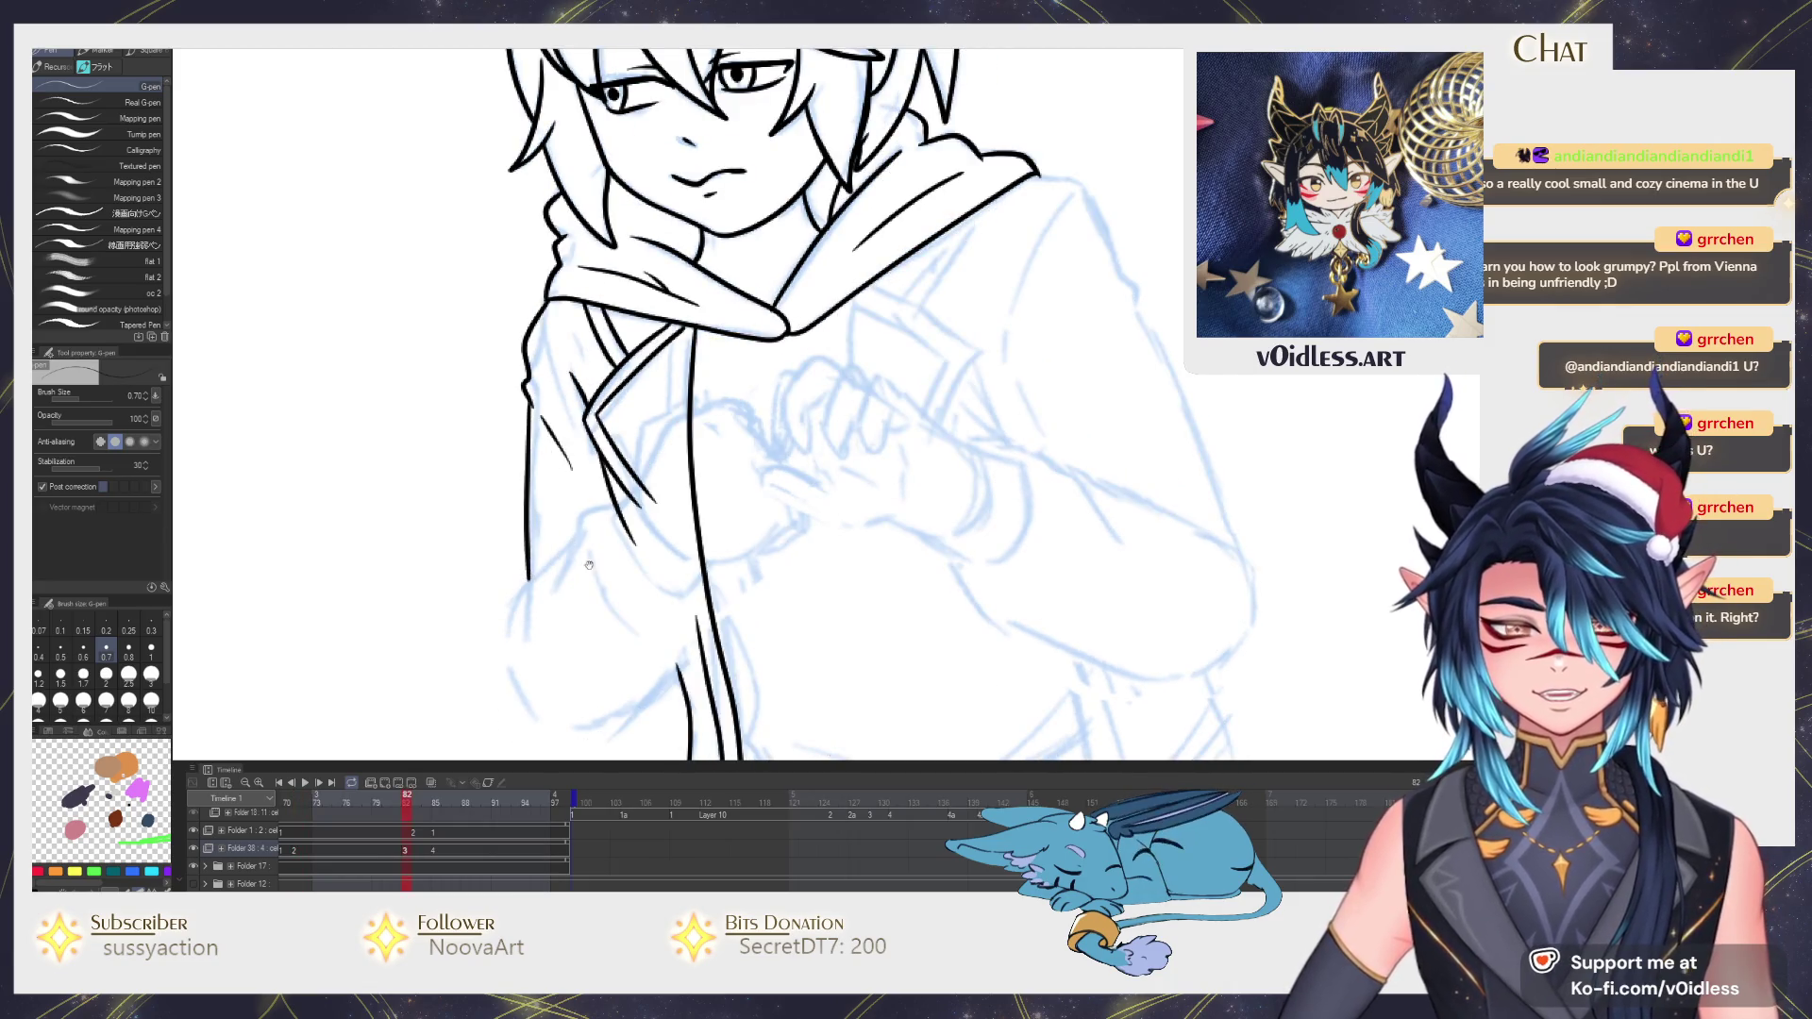
{"action": "scroll", "coordinate": [526, 456], "scroll_direction": "down", "scroll_amount": 3}
{"action": "left_click_drag", "start_coordinate": [526, 340], "coordinate": [523, 477]}
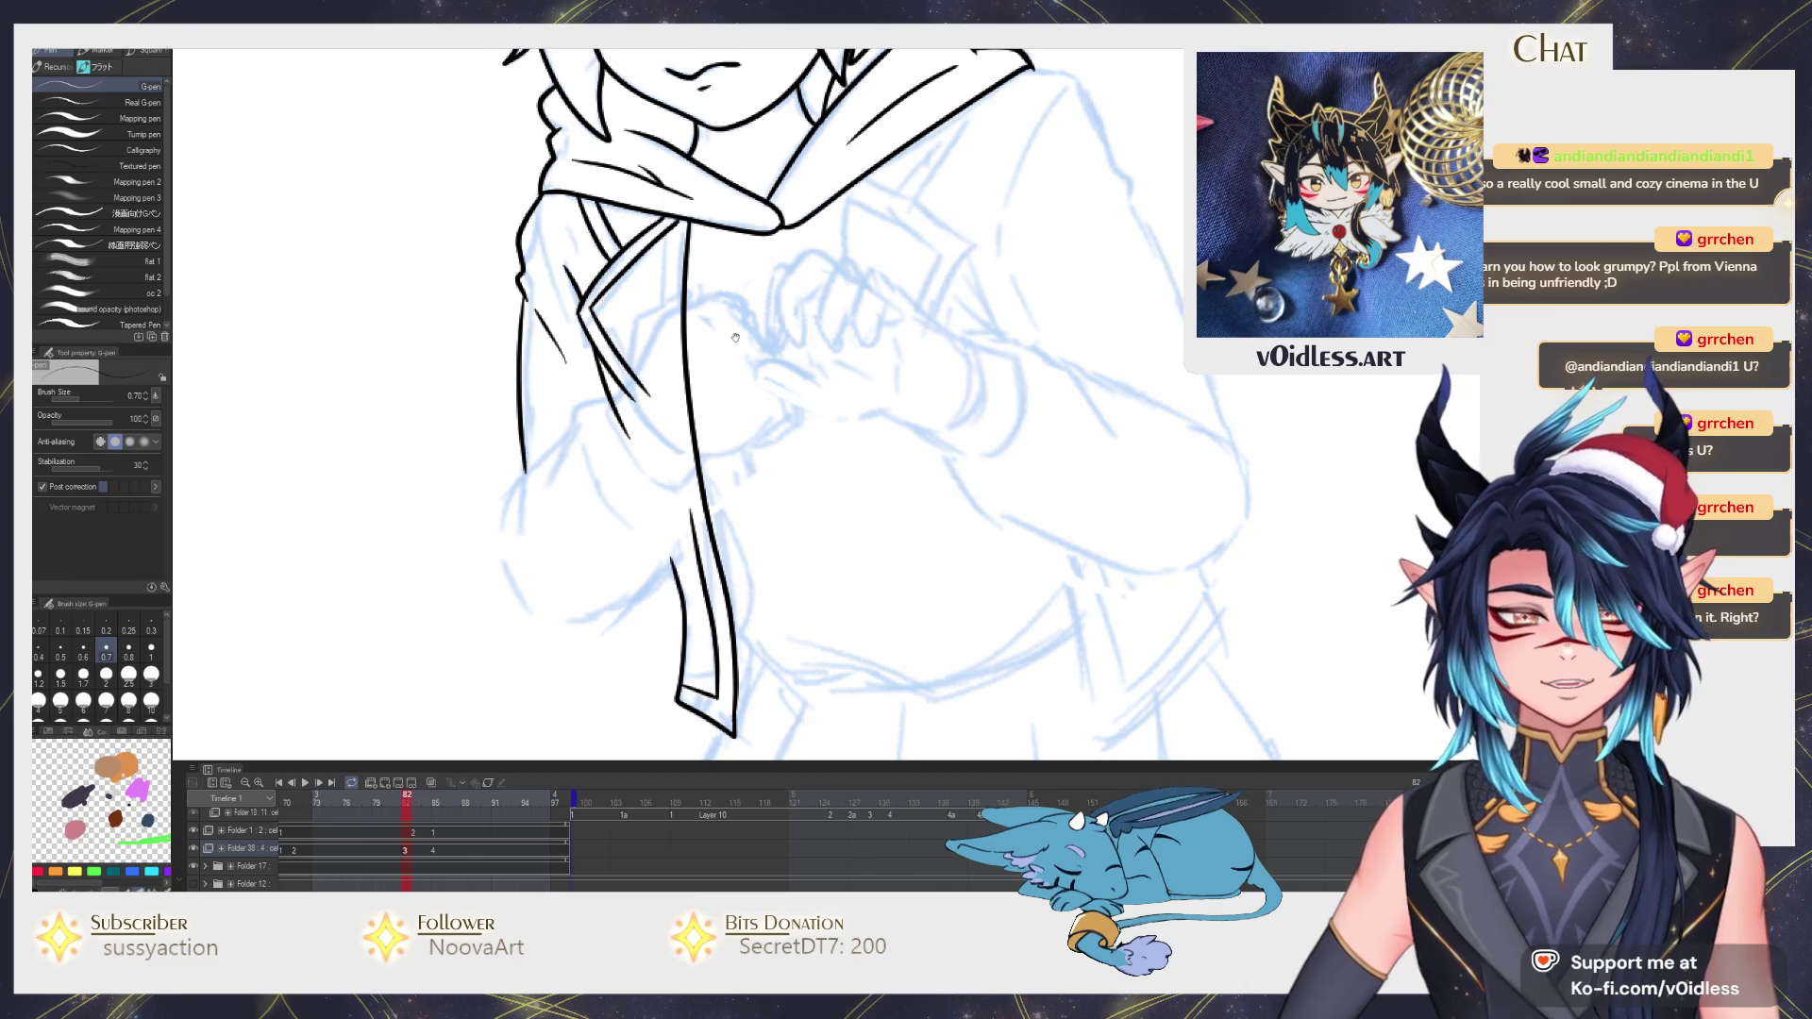
{"action": "left_click_drag", "start_coordinate": [735, 337], "coordinate": [685, 524]}
{"action": "key", "text": "e"}
{"action": "key", "text": "p"}
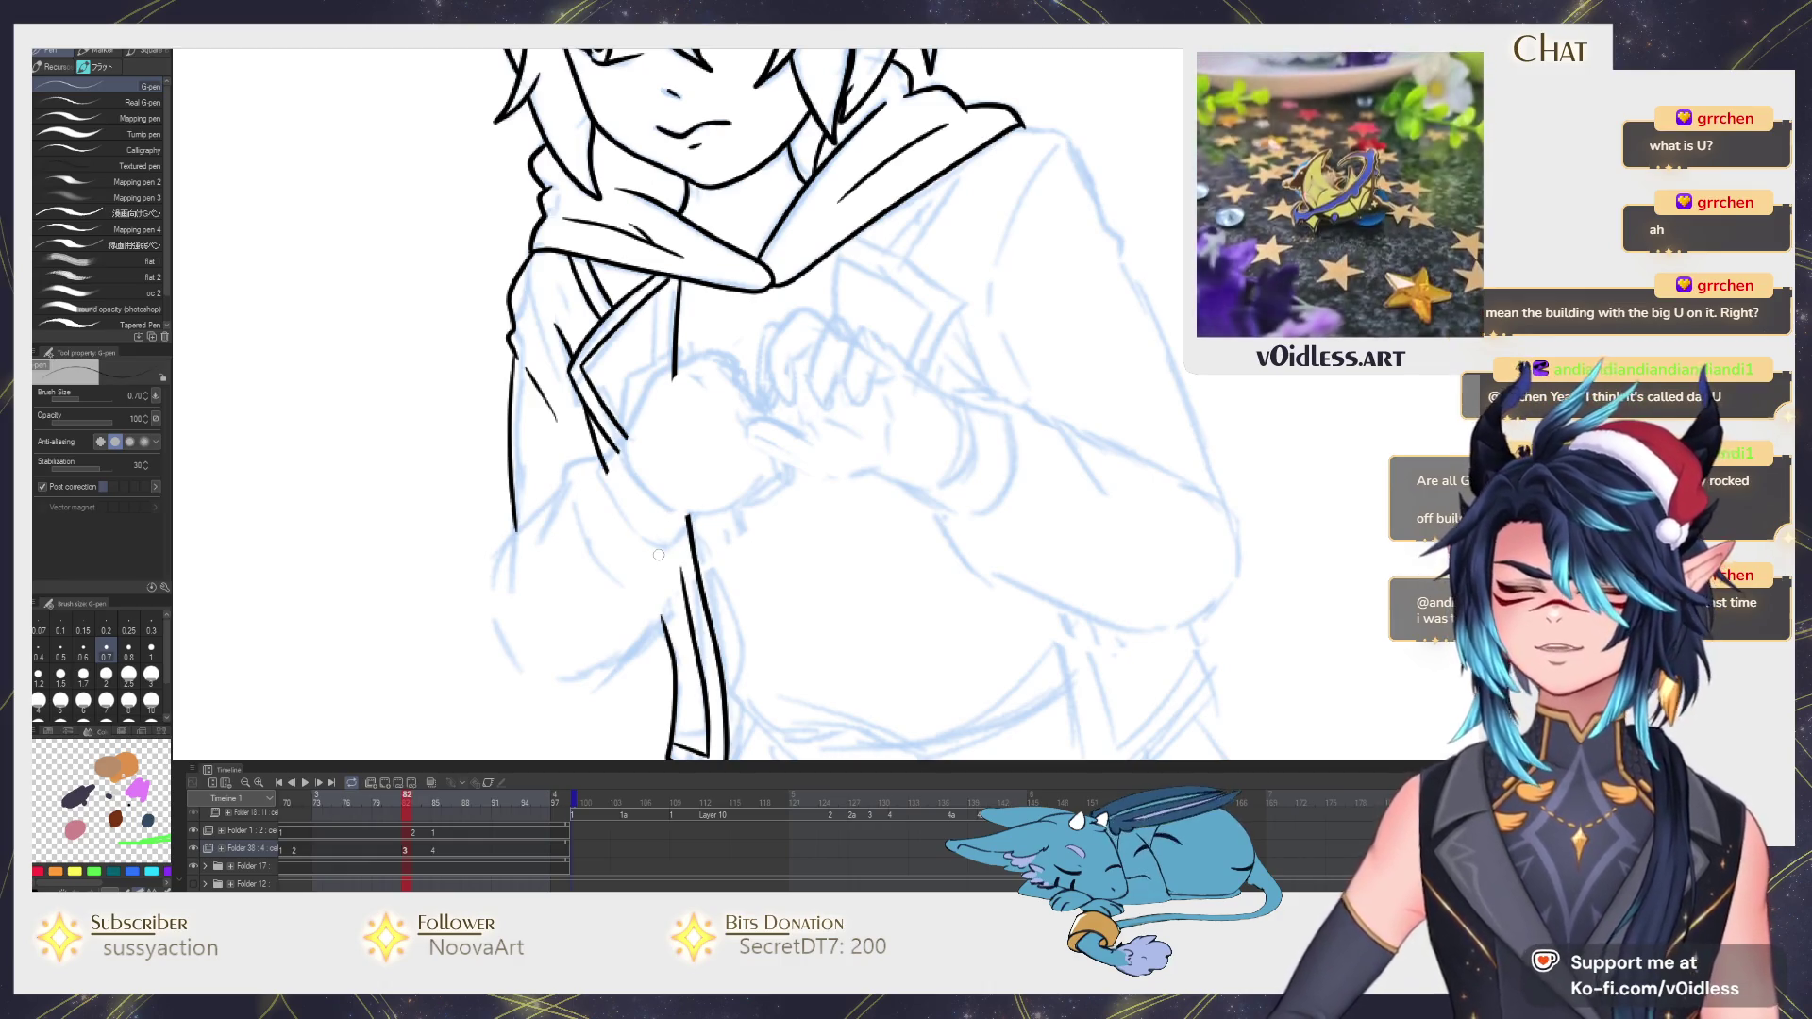
{"action": "scroll", "coordinate": [658, 553], "scroll_direction": "up", "scroll_amount": 1}
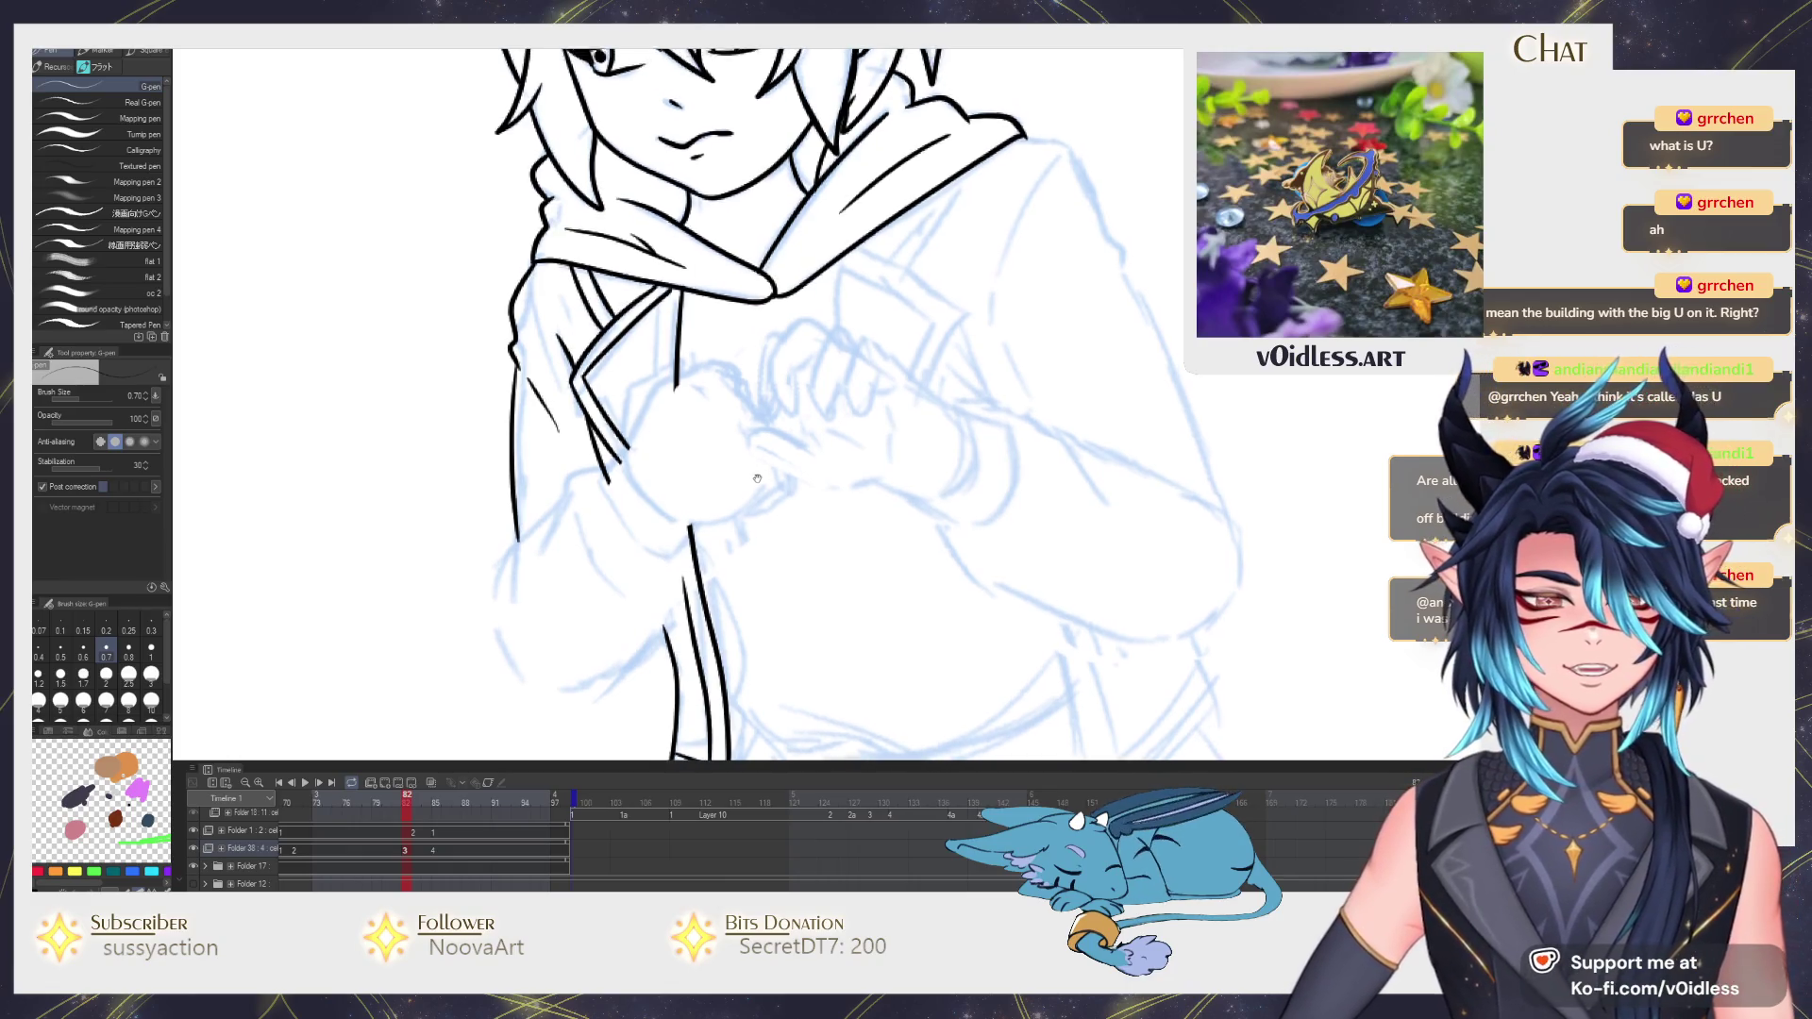
{"action": "scroll", "coordinate": [622, 531], "scroll_direction": "up", "scroll_amount": 2}
{"action": "scroll", "coordinate": [567, 502], "scroll_direction": "up", "scroll_amount": 2}
Ink the lower edge of the sleeve cuff and check it against neighbouring frames.
{"action": "left_click_drag", "start_coordinate": [518, 453], "coordinate": [805, 505]}
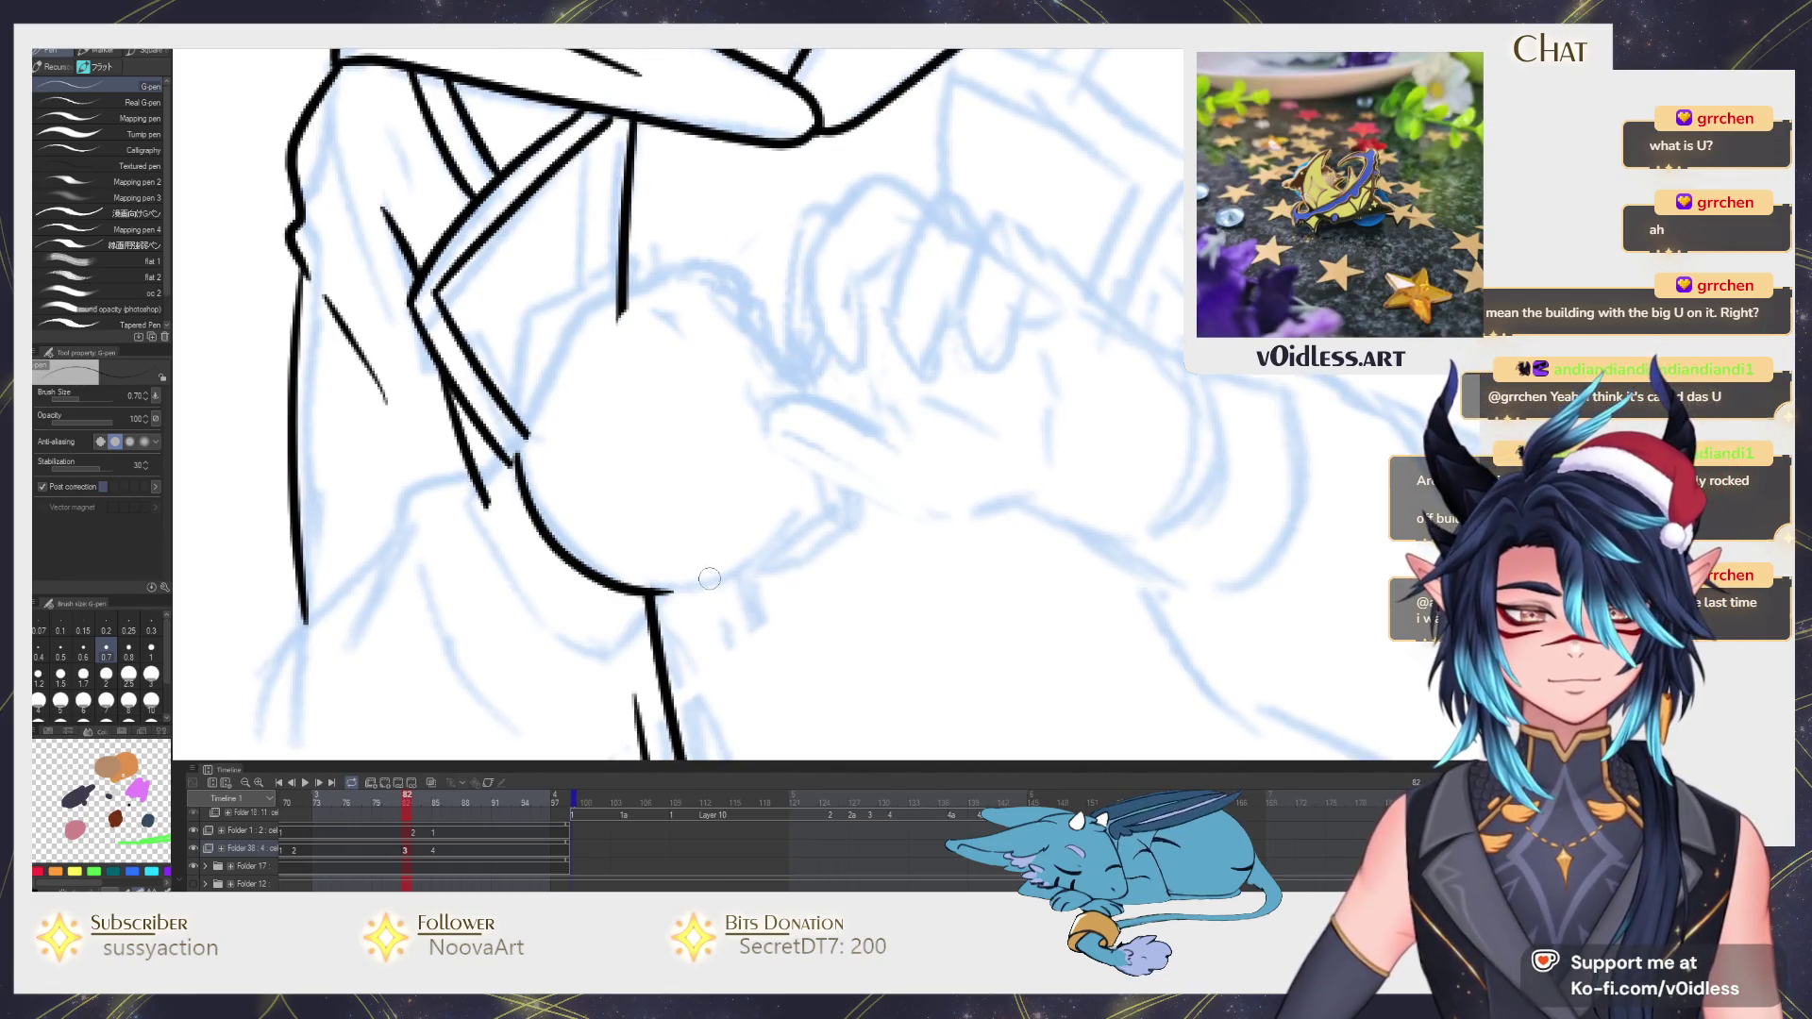
{"action": "left_click_drag", "start_coordinate": [738, 560], "coordinate": [829, 514]}
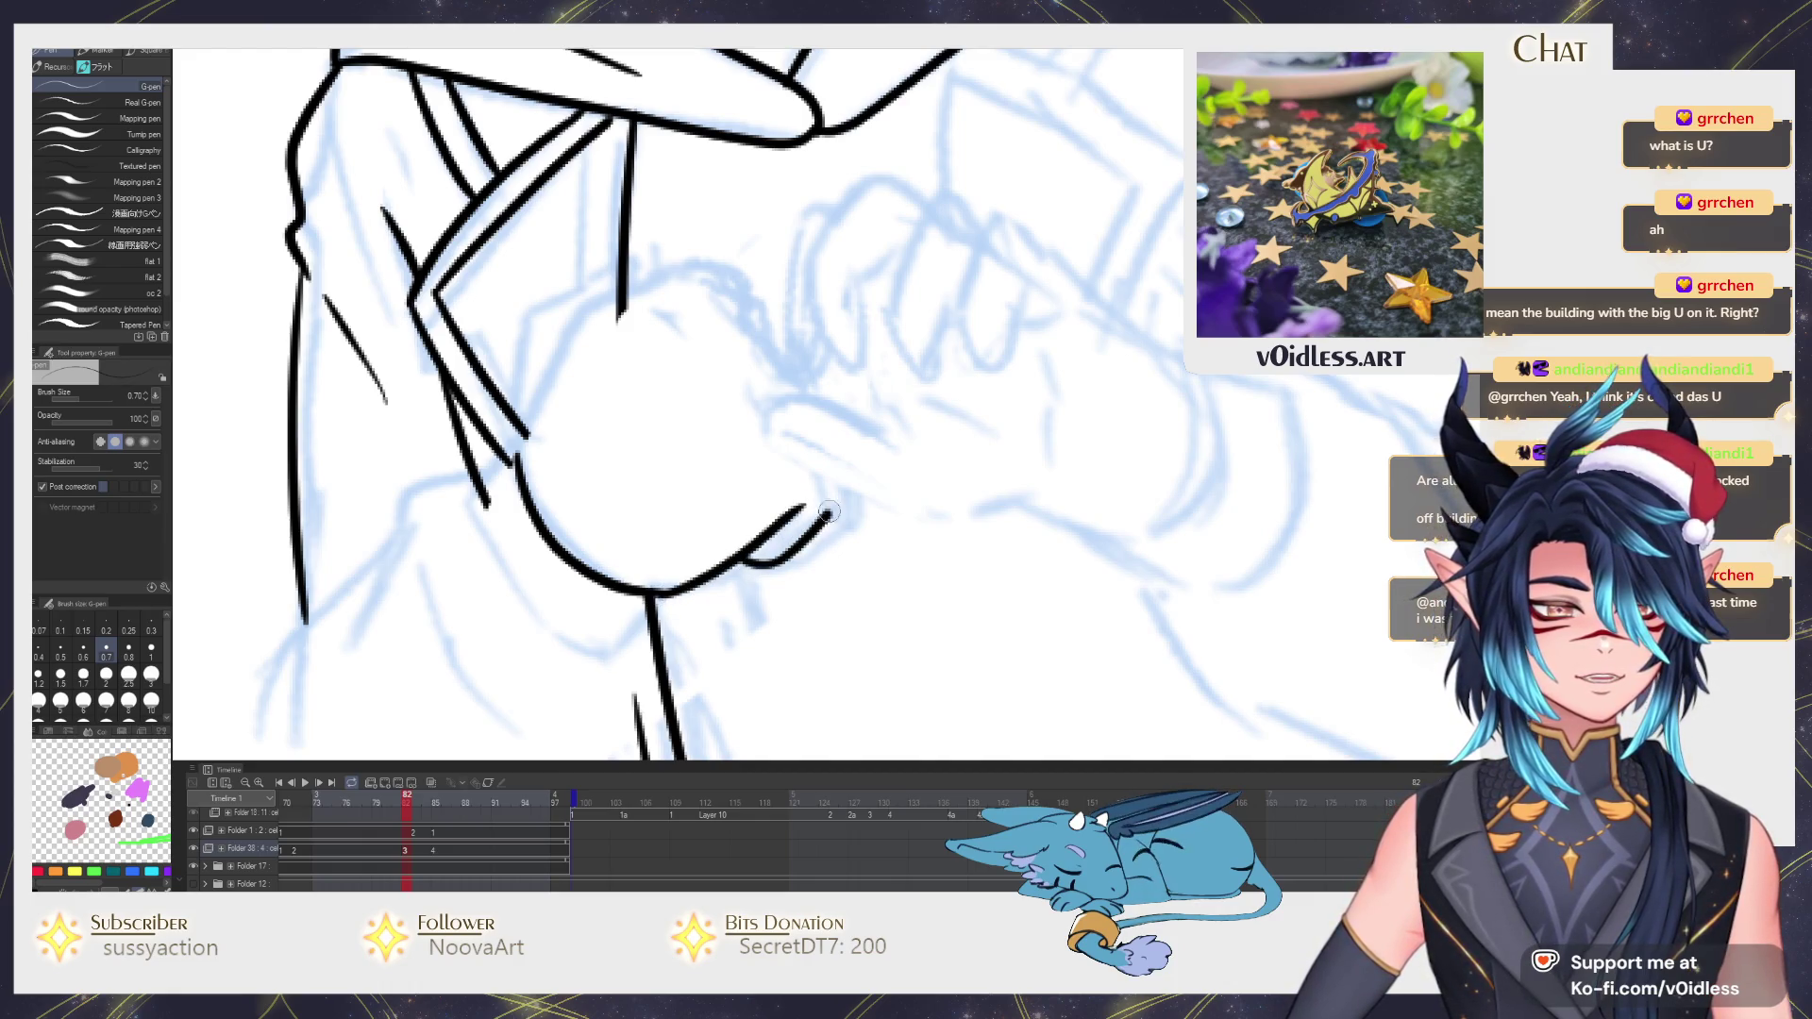
{"action": "key", "text": "space"}
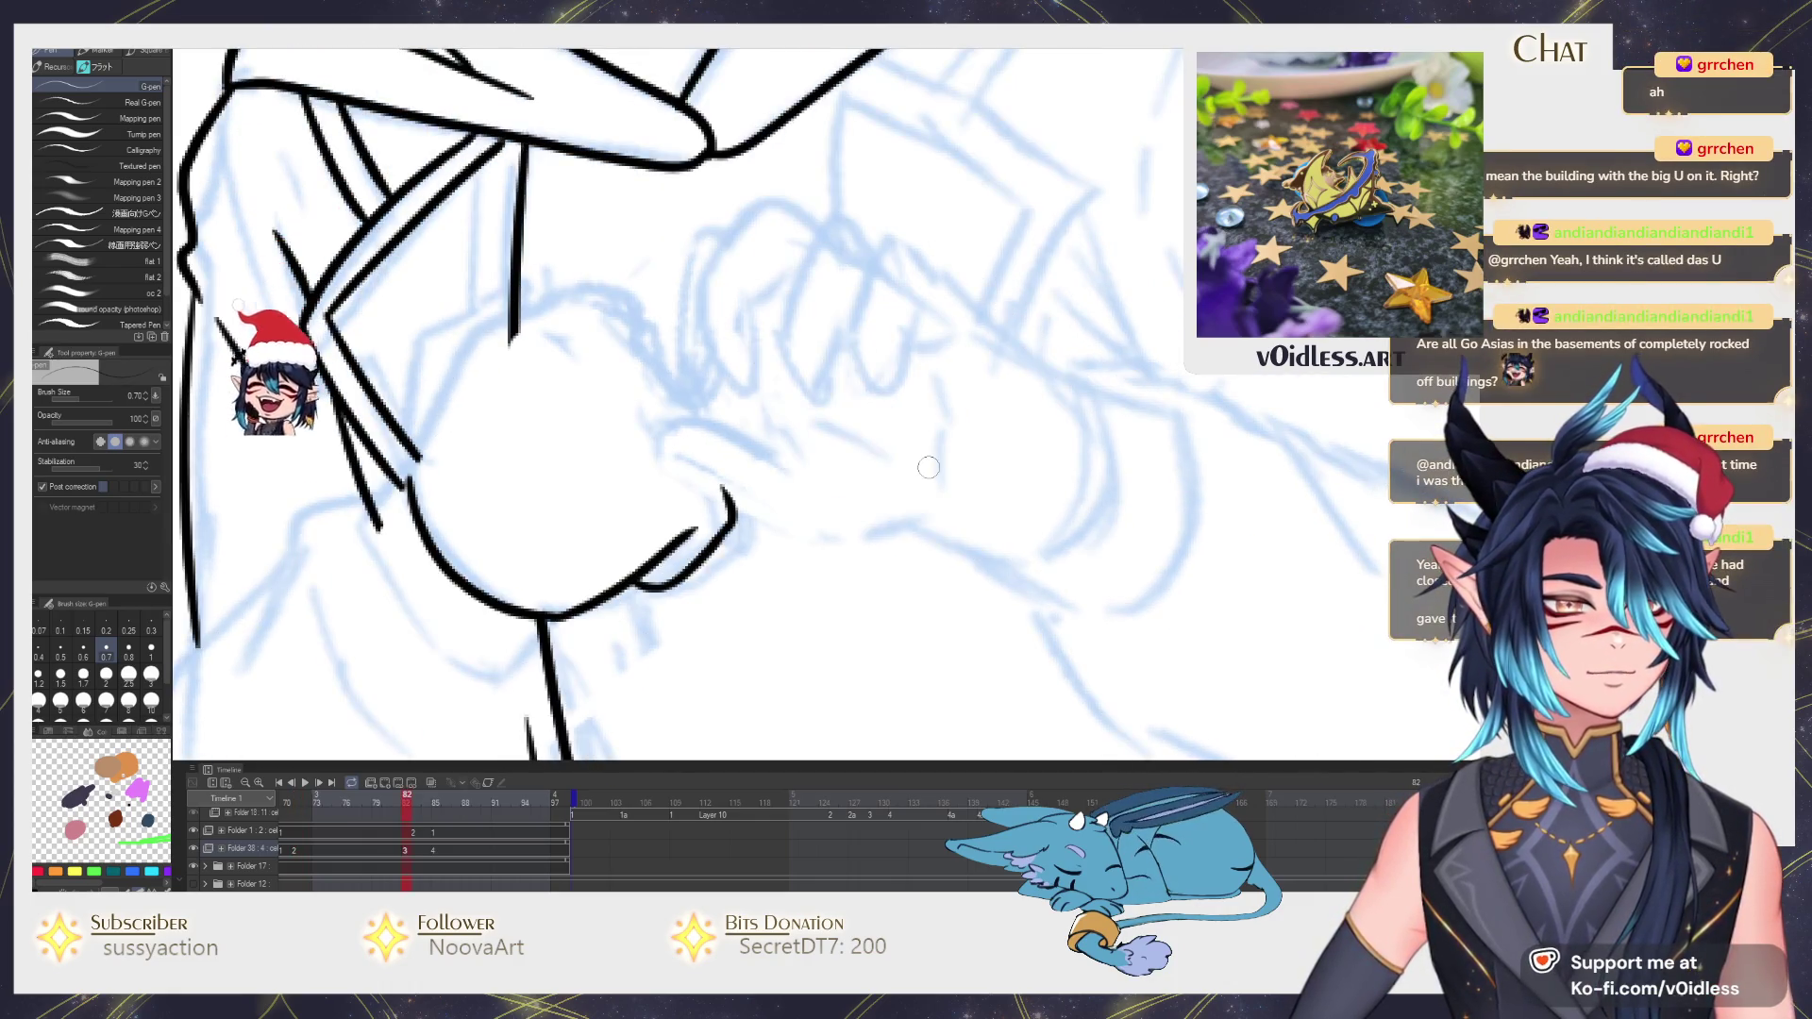
{"action": "scroll", "coordinate": [822, 539], "scroll_direction": "down", "scroll_amount": 3}
{"action": "scroll", "coordinate": [772, 485], "scroll_direction": "up", "scroll_amount": 1}
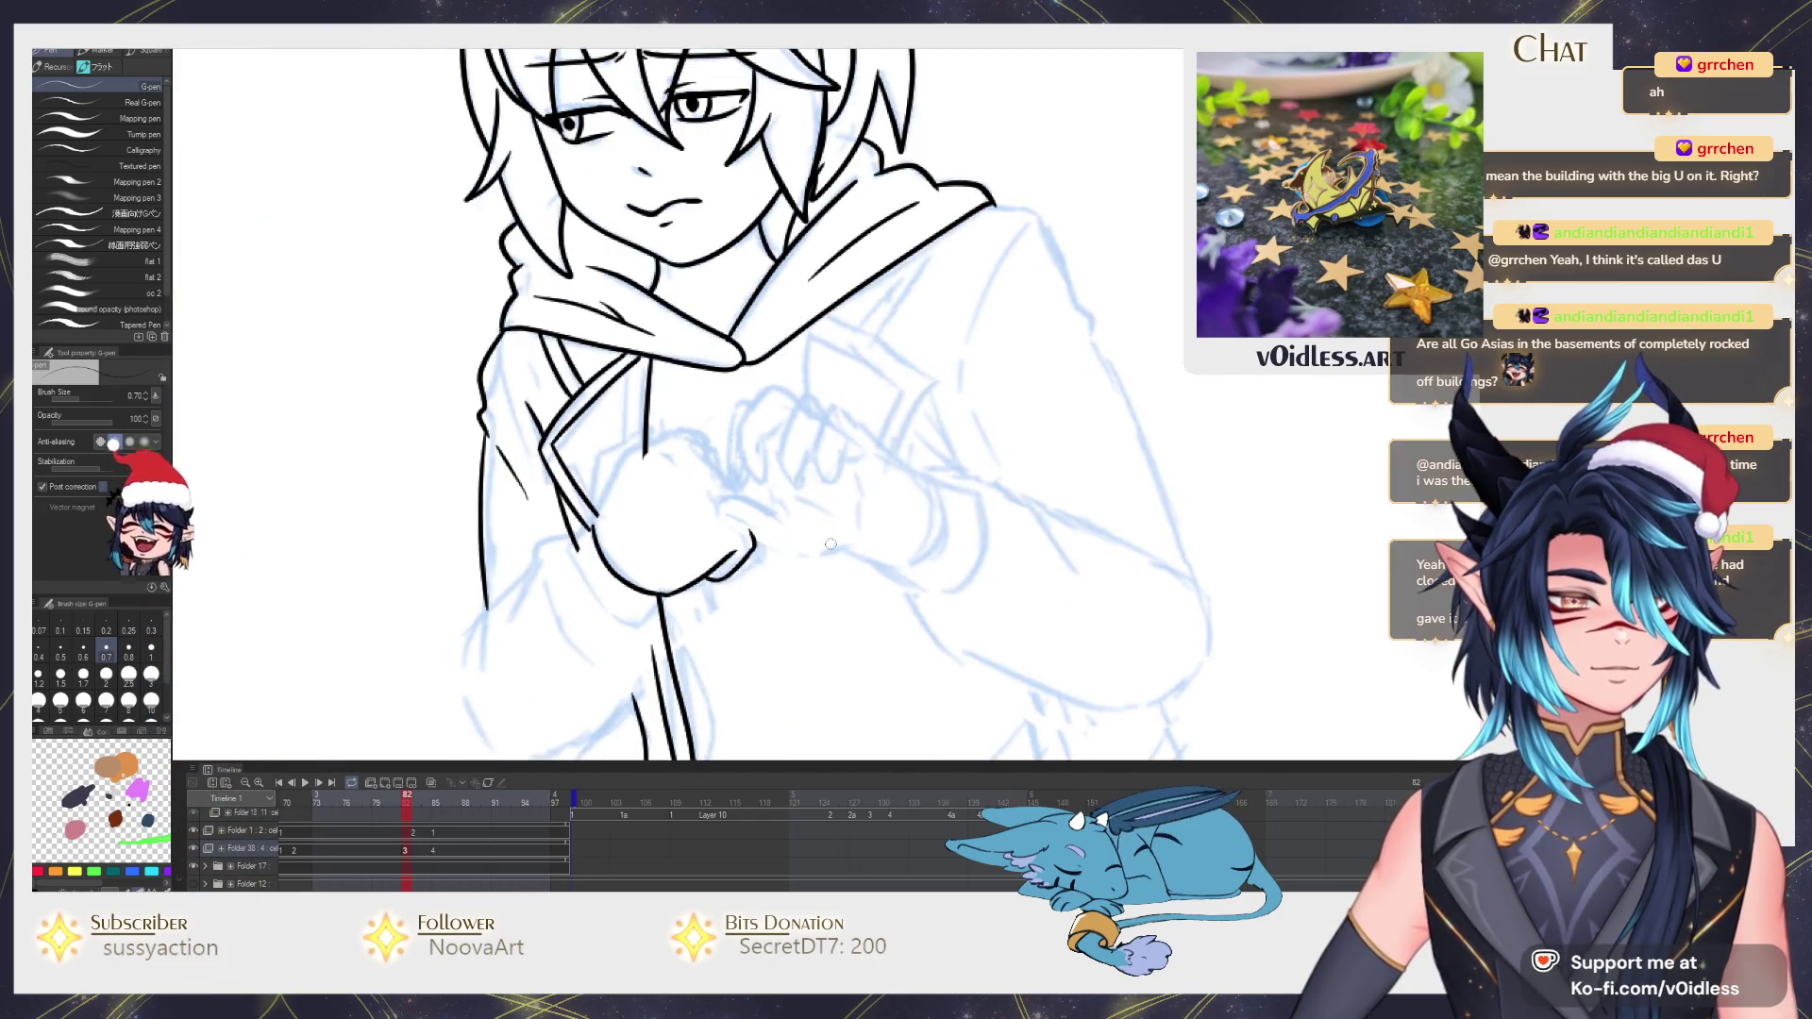
{"action": "scroll", "coordinate": [772, 486], "scroll_direction": "up", "scroll_amount": 1}
{"action": "scroll", "coordinate": [772, 485], "scroll_direction": "up", "scroll_amount": 2}
Outline the first curled fingers, erasing the loop's lower-left part and adding another finger.
{"action": "left_click_drag", "start_coordinate": [729, 344], "coordinate": [711, 502]}
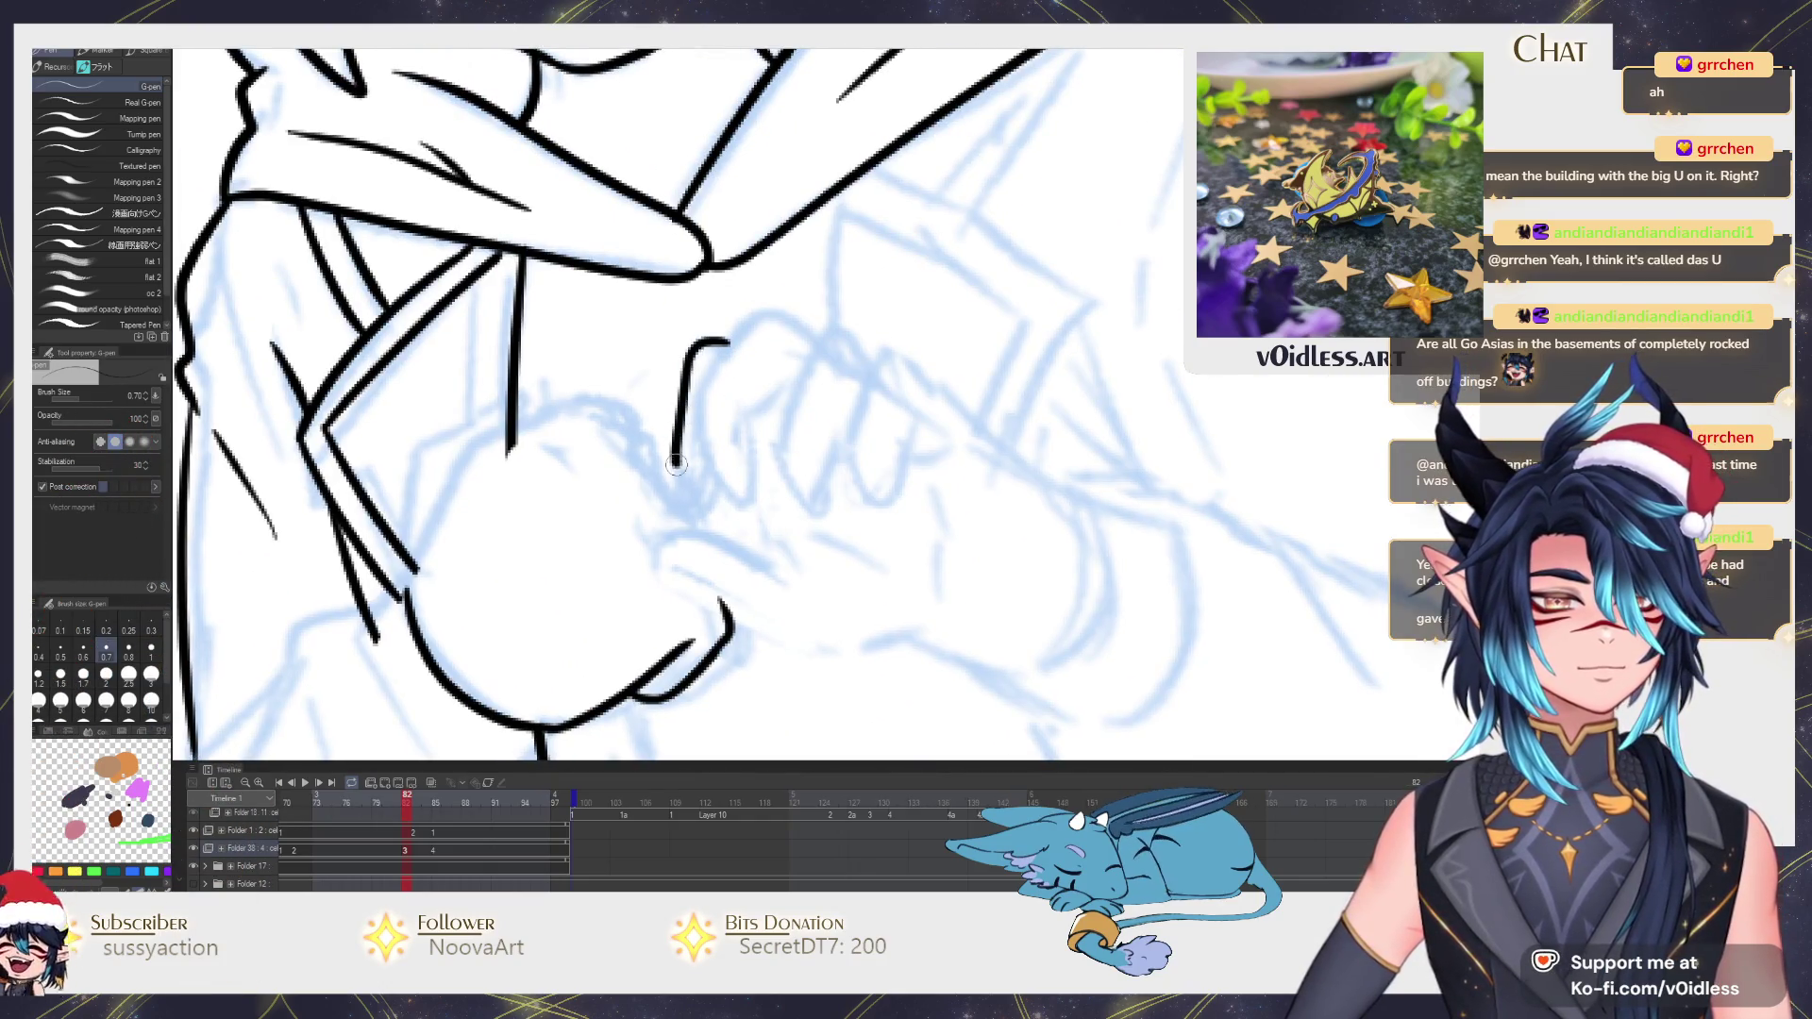
{"action": "mouse_move", "coordinate": [805, 365]}
{"action": "left_mouse_down"}
{"action": "mouse_move", "coordinate": [776, 323]}
{"action": "mouse_move", "coordinate": [693, 412]}
{"action": "mouse_move", "coordinate": [737, 496]}
{"action": "mouse_move", "coordinate": [767, 363]}
{"action": "left_mouse_up"}
{"action": "key", "text": "e"}
{"action": "mouse_move", "coordinate": [701, 489]}
{"action": "left_mouse_down"}
{"action": "mouse_move", "coordinate": [680, 411]}
{"action": "mouse_move", "coordinate": [715, 503]}
{"action": "left_mouse_up"}
{"action": "key", "text": "p"}
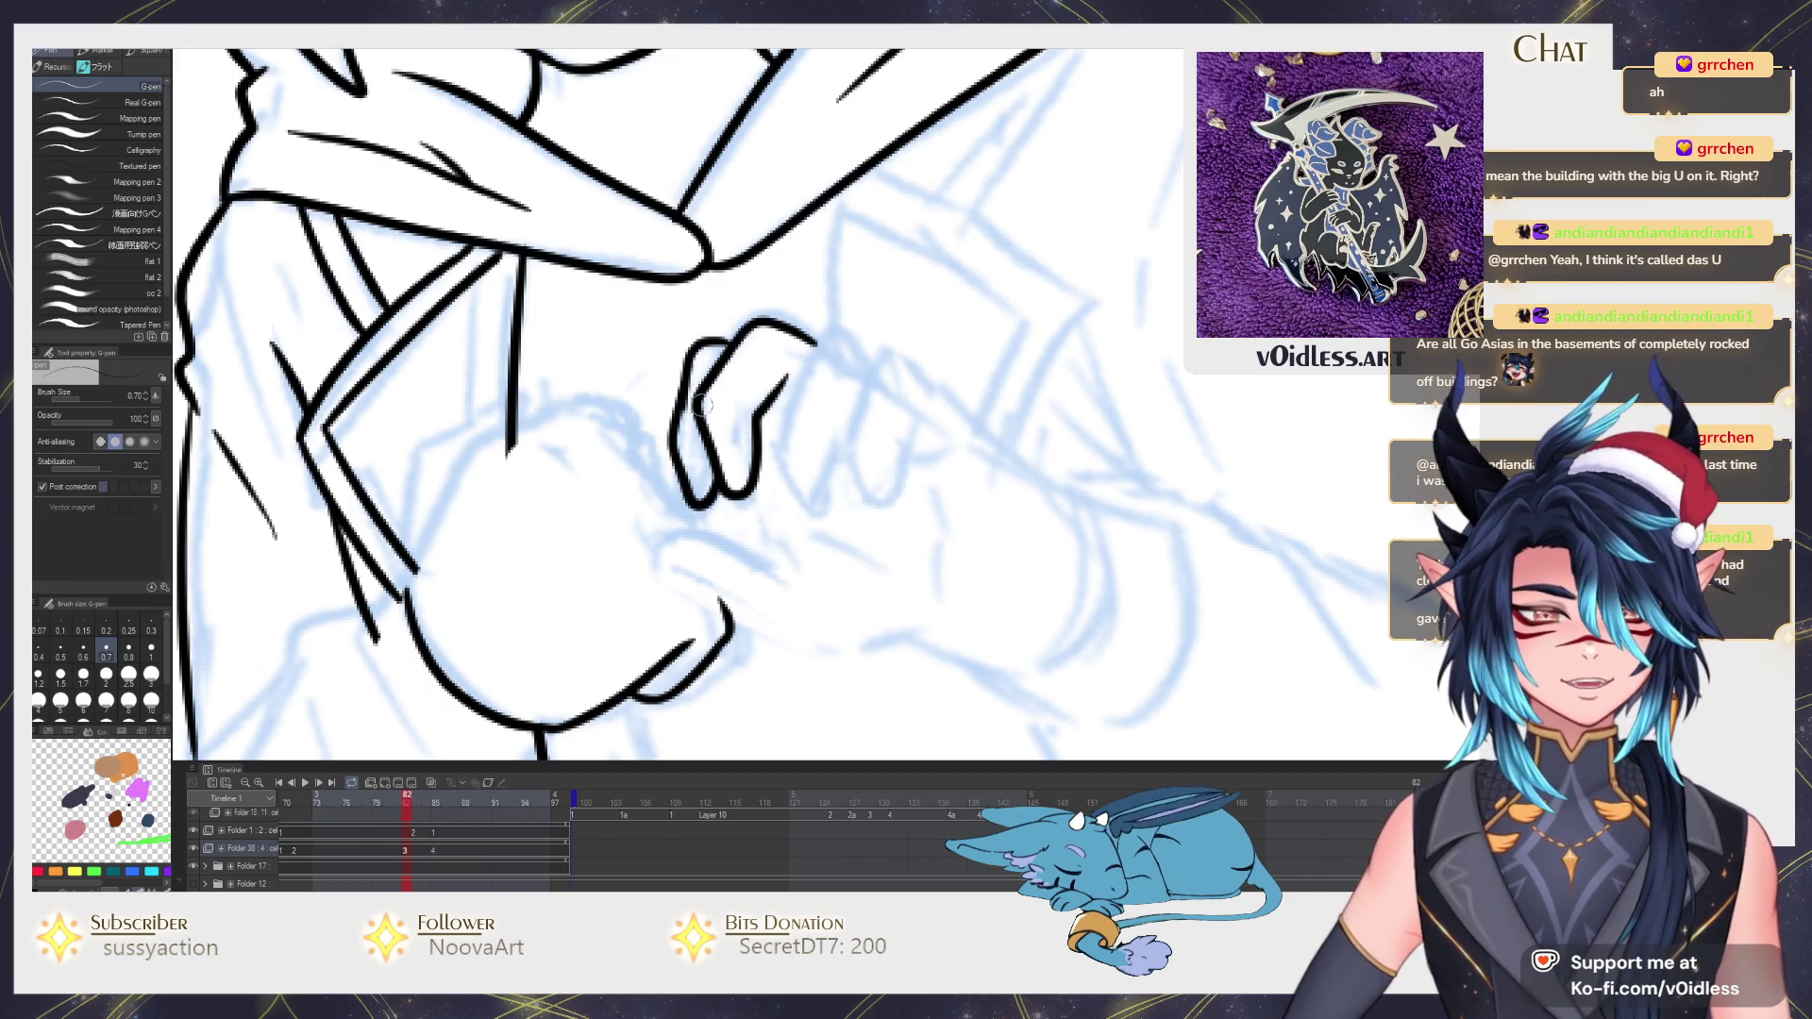
{"action": "scroll", "coordinate": [832, 372], "scroll_direction": "right", "scroll_amount": 1}
{"action": "mouse_move", "coordinate": [803, 335]}
{"action": "left_mouse_down"}
{"action": "mouse_move", "coordinate": [751, 431]}
{"action": "mouse_move", "coordinate": [777, 506]}
{"action": "mouse_move", "coordinate": [814, 439]}
{"action": "left_mouse_up"}
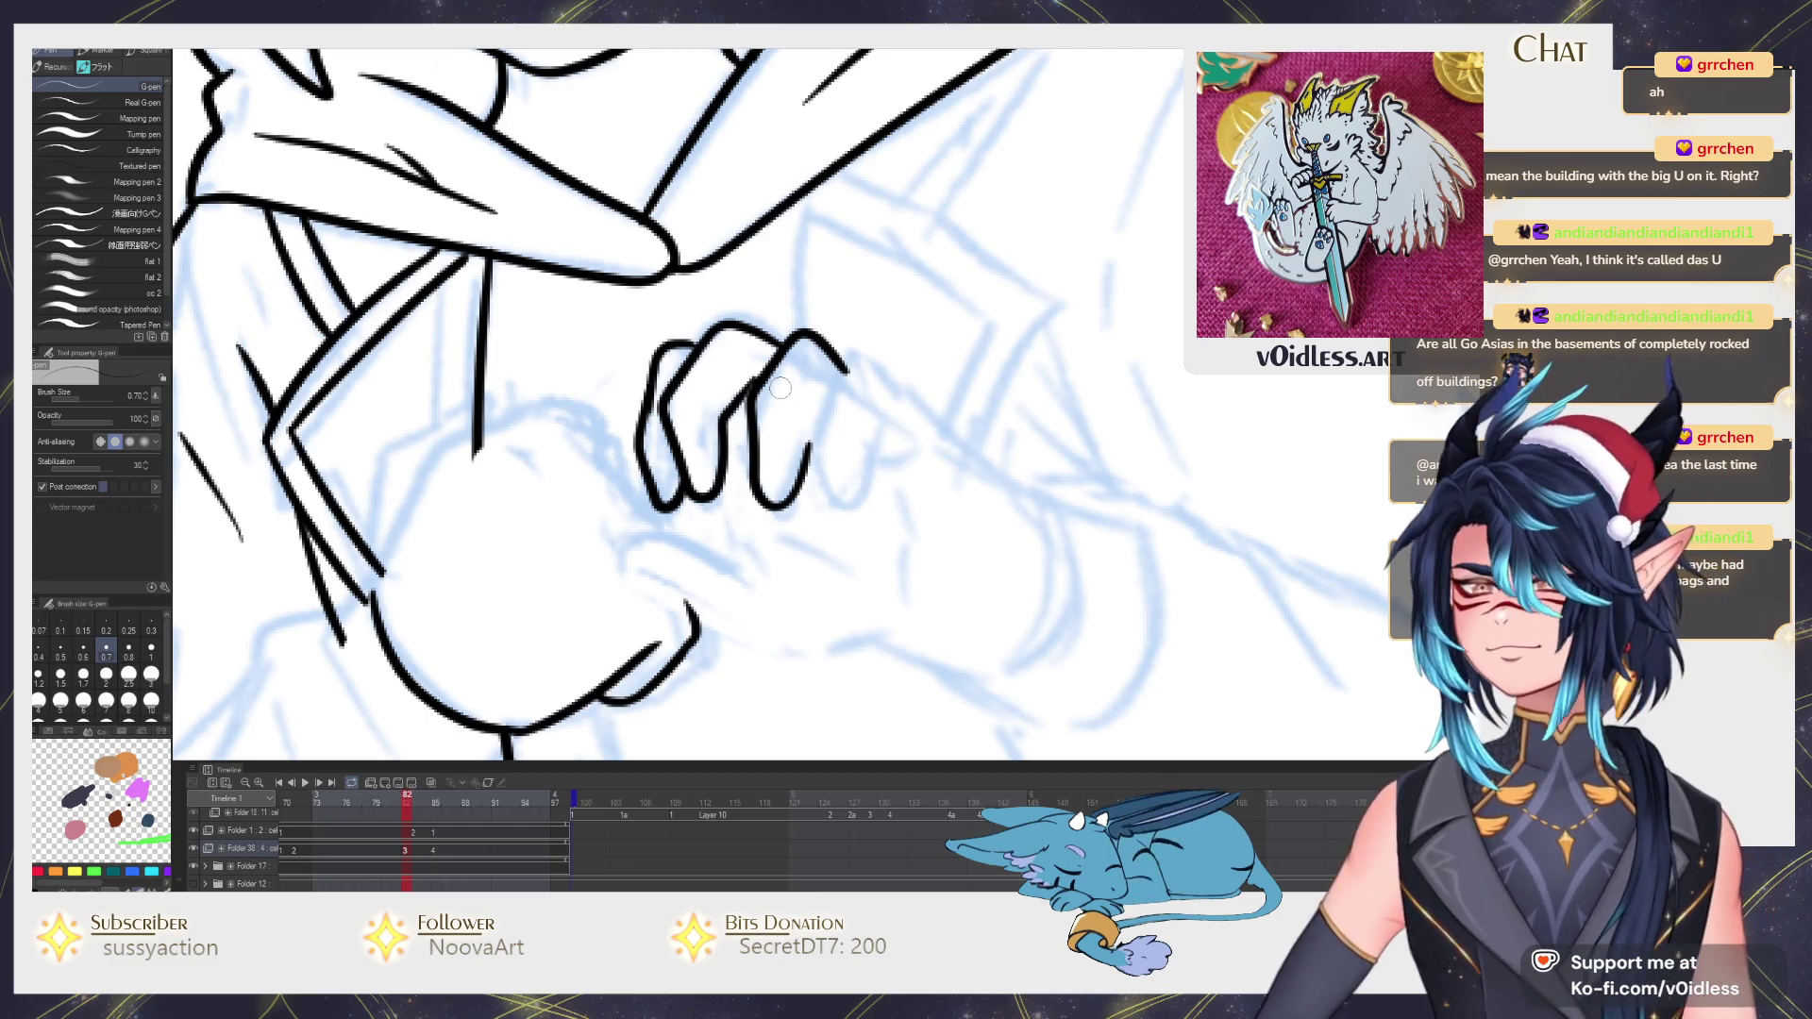
{"action": "scroll", "coordinate": [774, 550], "scroll_direction": "down", "scroll_amount": 1}
Ink the line down from the fingertip and below the knuckle, undoing a stray curve.
{"action": "left_click_drag", "start_coordinate": [773, 550], "coordinate": [723, 523]}
{"action": "left_click_drag", "start_coordinate": [795, 326], "coordinate": [757, 427]}
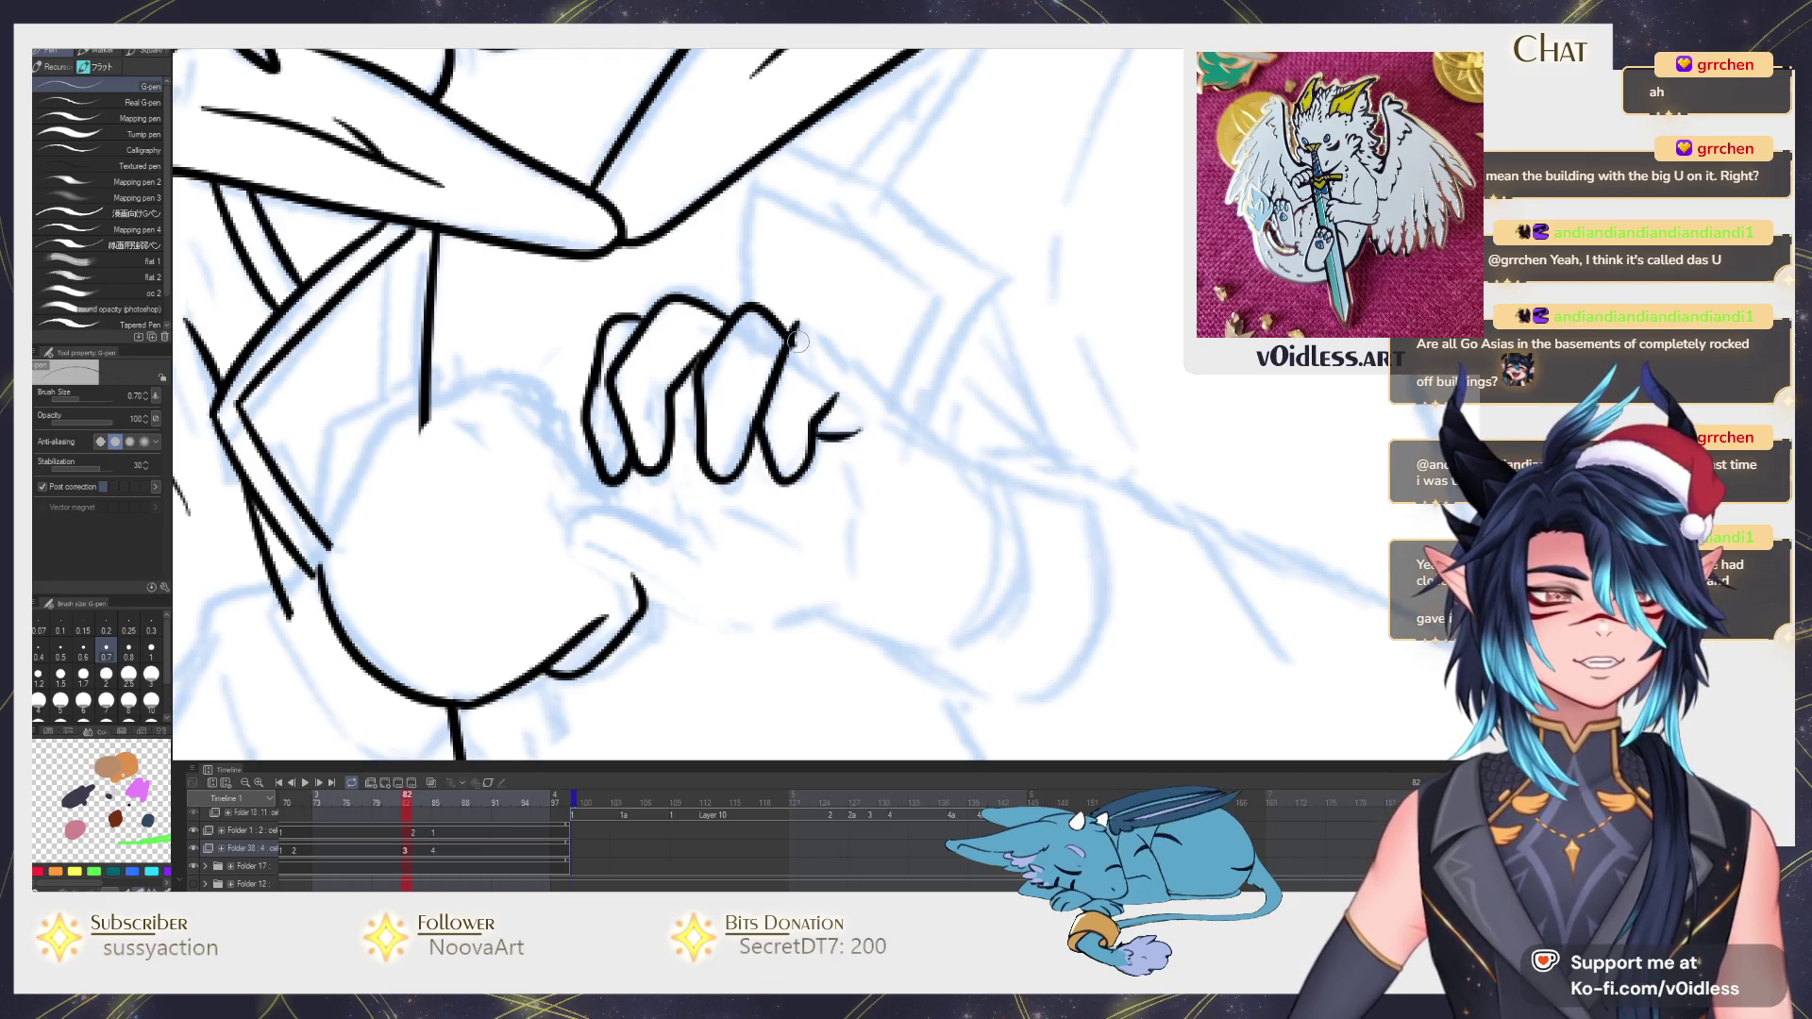
{"action": "left_click_drag", "start_coordinate": [796, 336], "coordinate": [910, 407]}
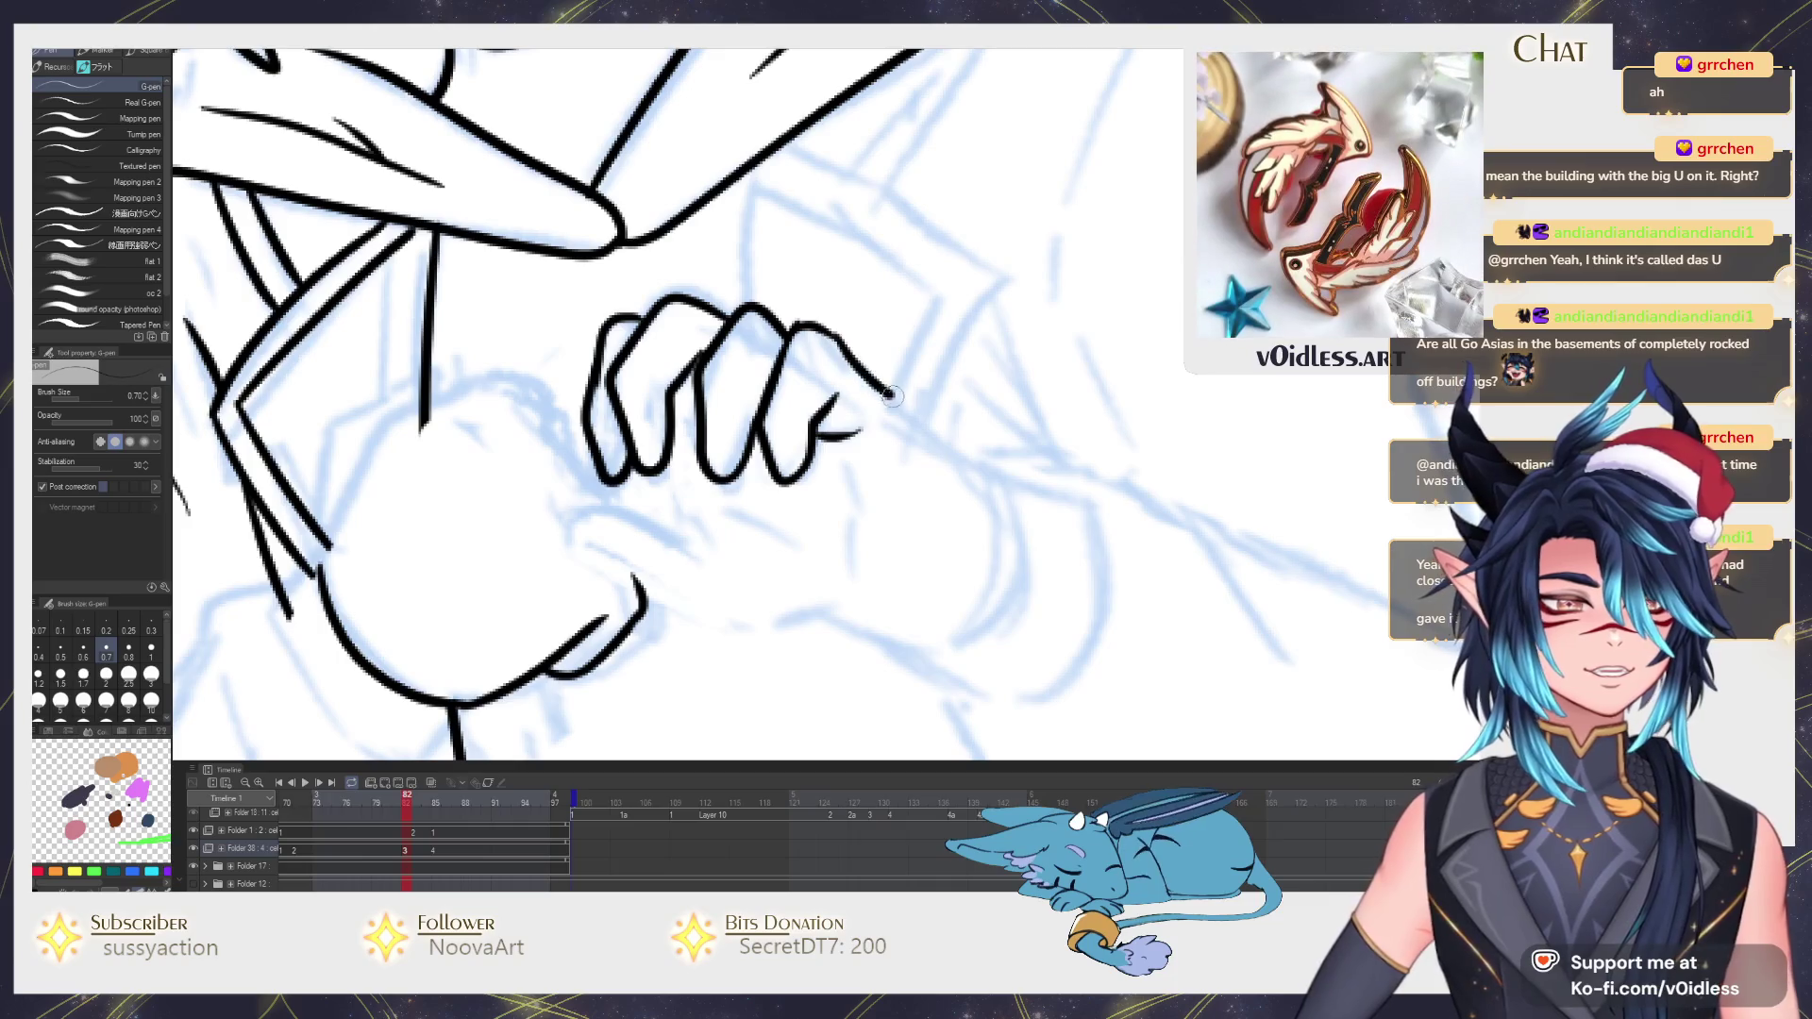
{"action": "key", "text": "ctrl+z"}
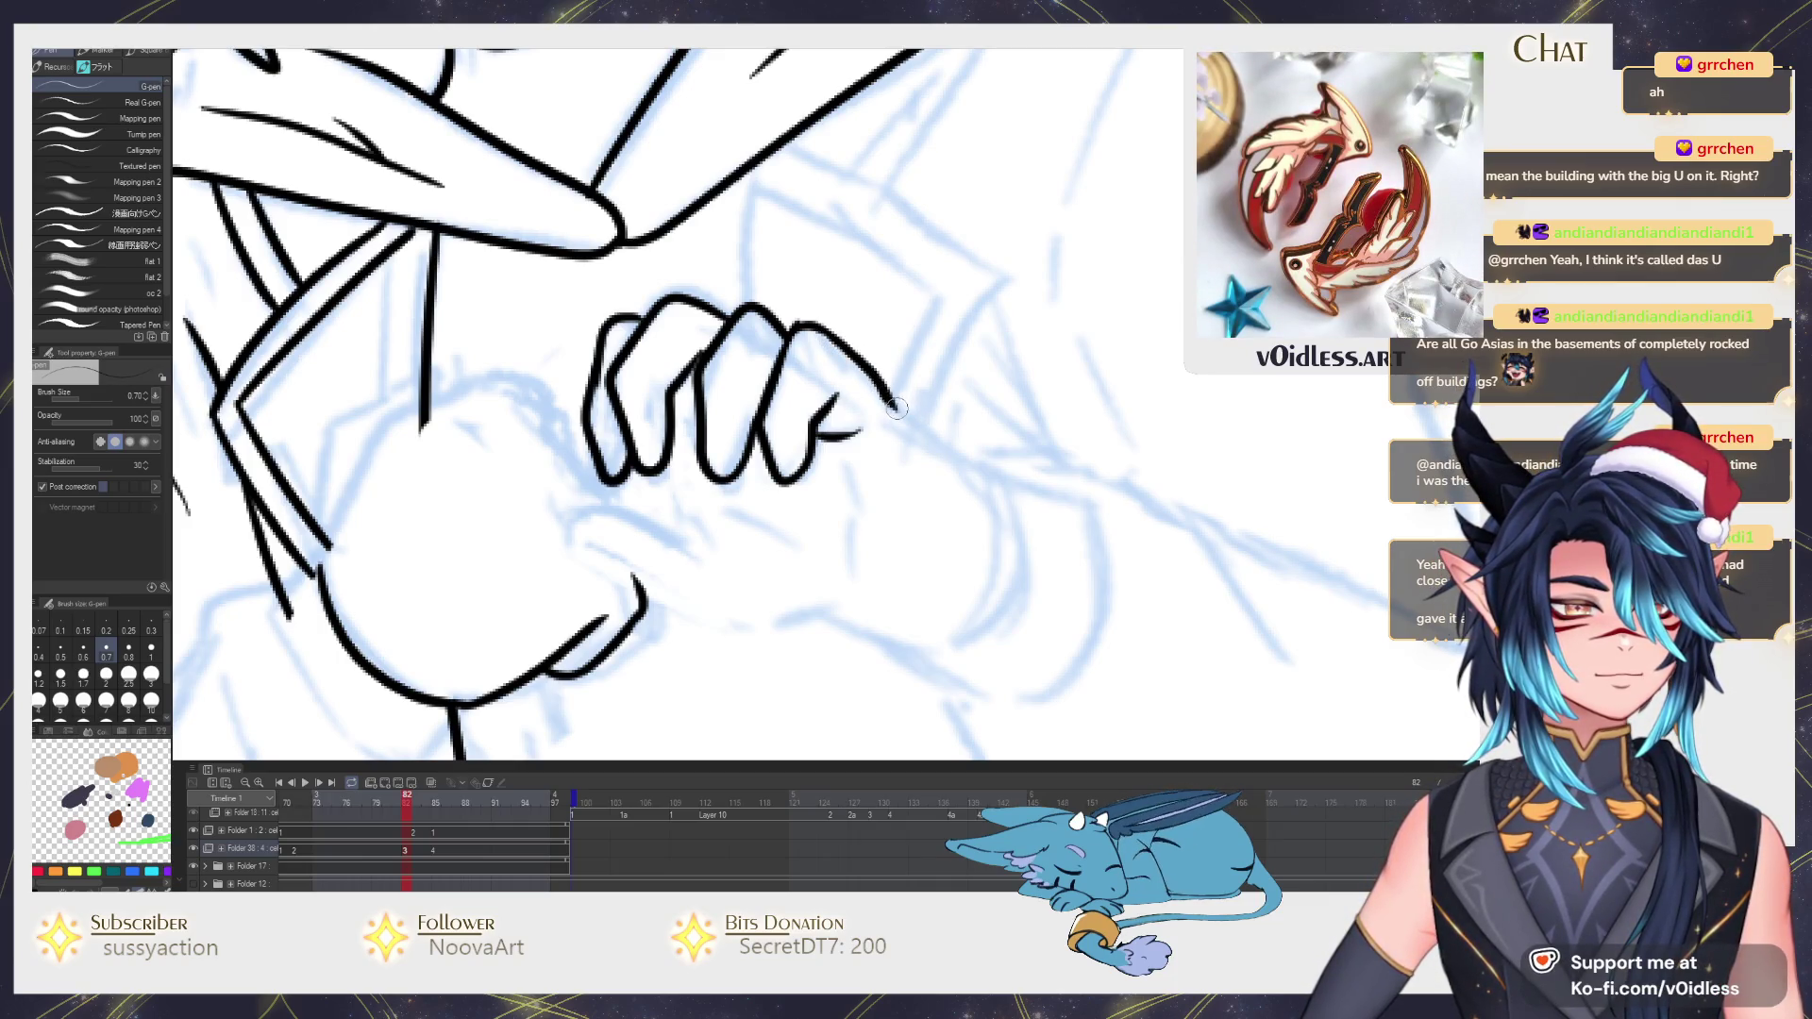
{"action": "left_click_drag", "start_coordinate": [999, 525], "coordinate": [973, 472]}
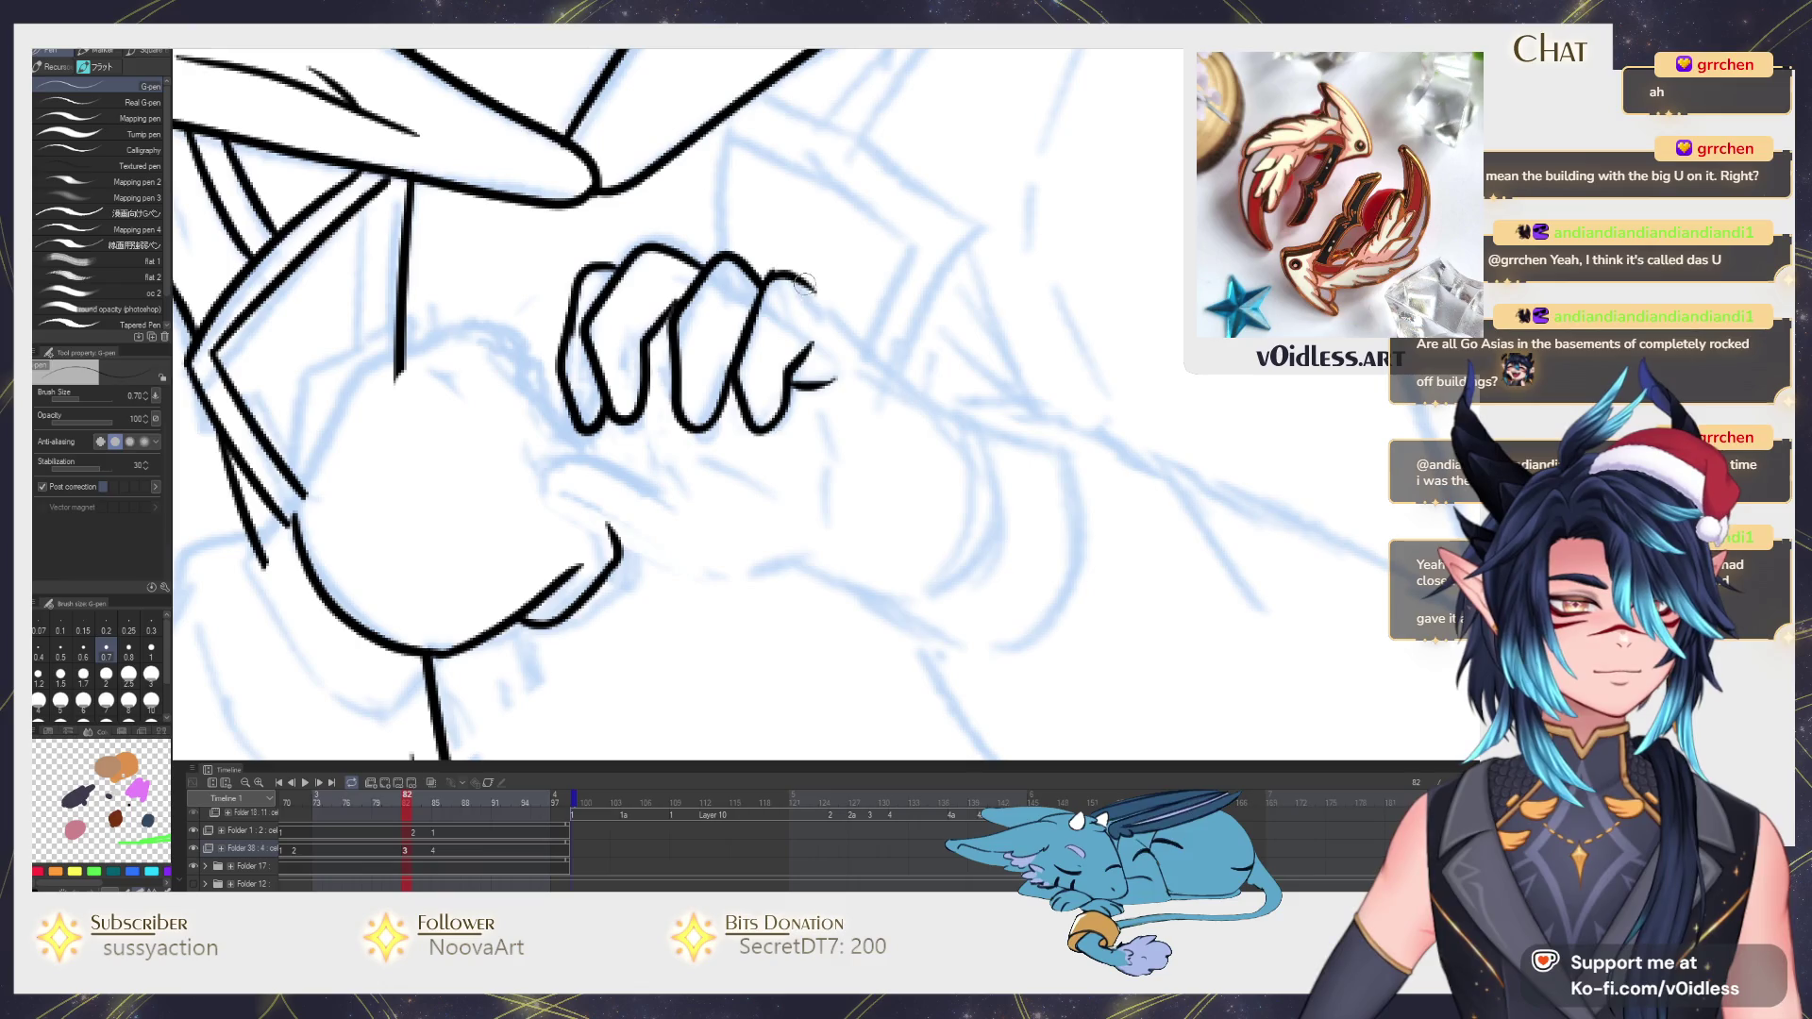
{"action": "left_click_drag", "start_coordinate": [914, 379], "coordinate": [978, 476]}
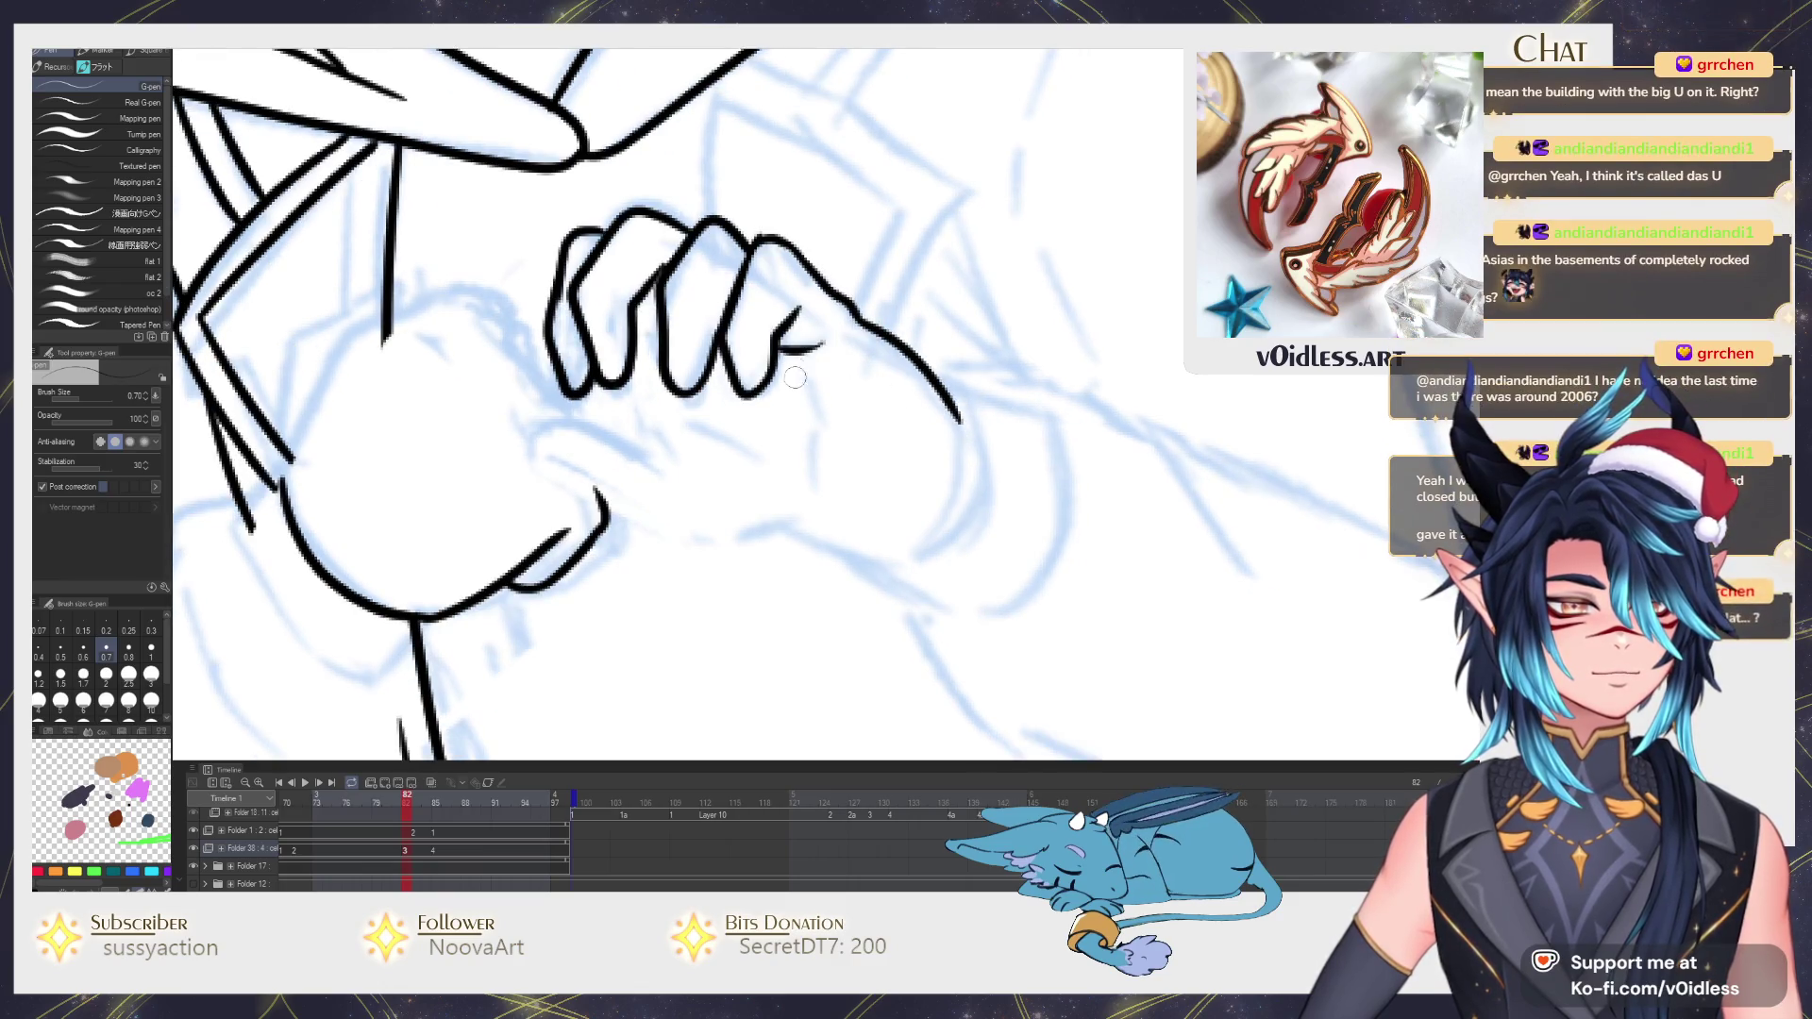
{"action": "left_click_drag", "start_coordinate": [793, 354], "coordinate": [853, 482]}
Ink the curve below the index finger, the palm edge and the fist's outer contour.
{"action": "left_click_drag", "start_coordinate": [762, 446], "coordinate": [790, 481]}
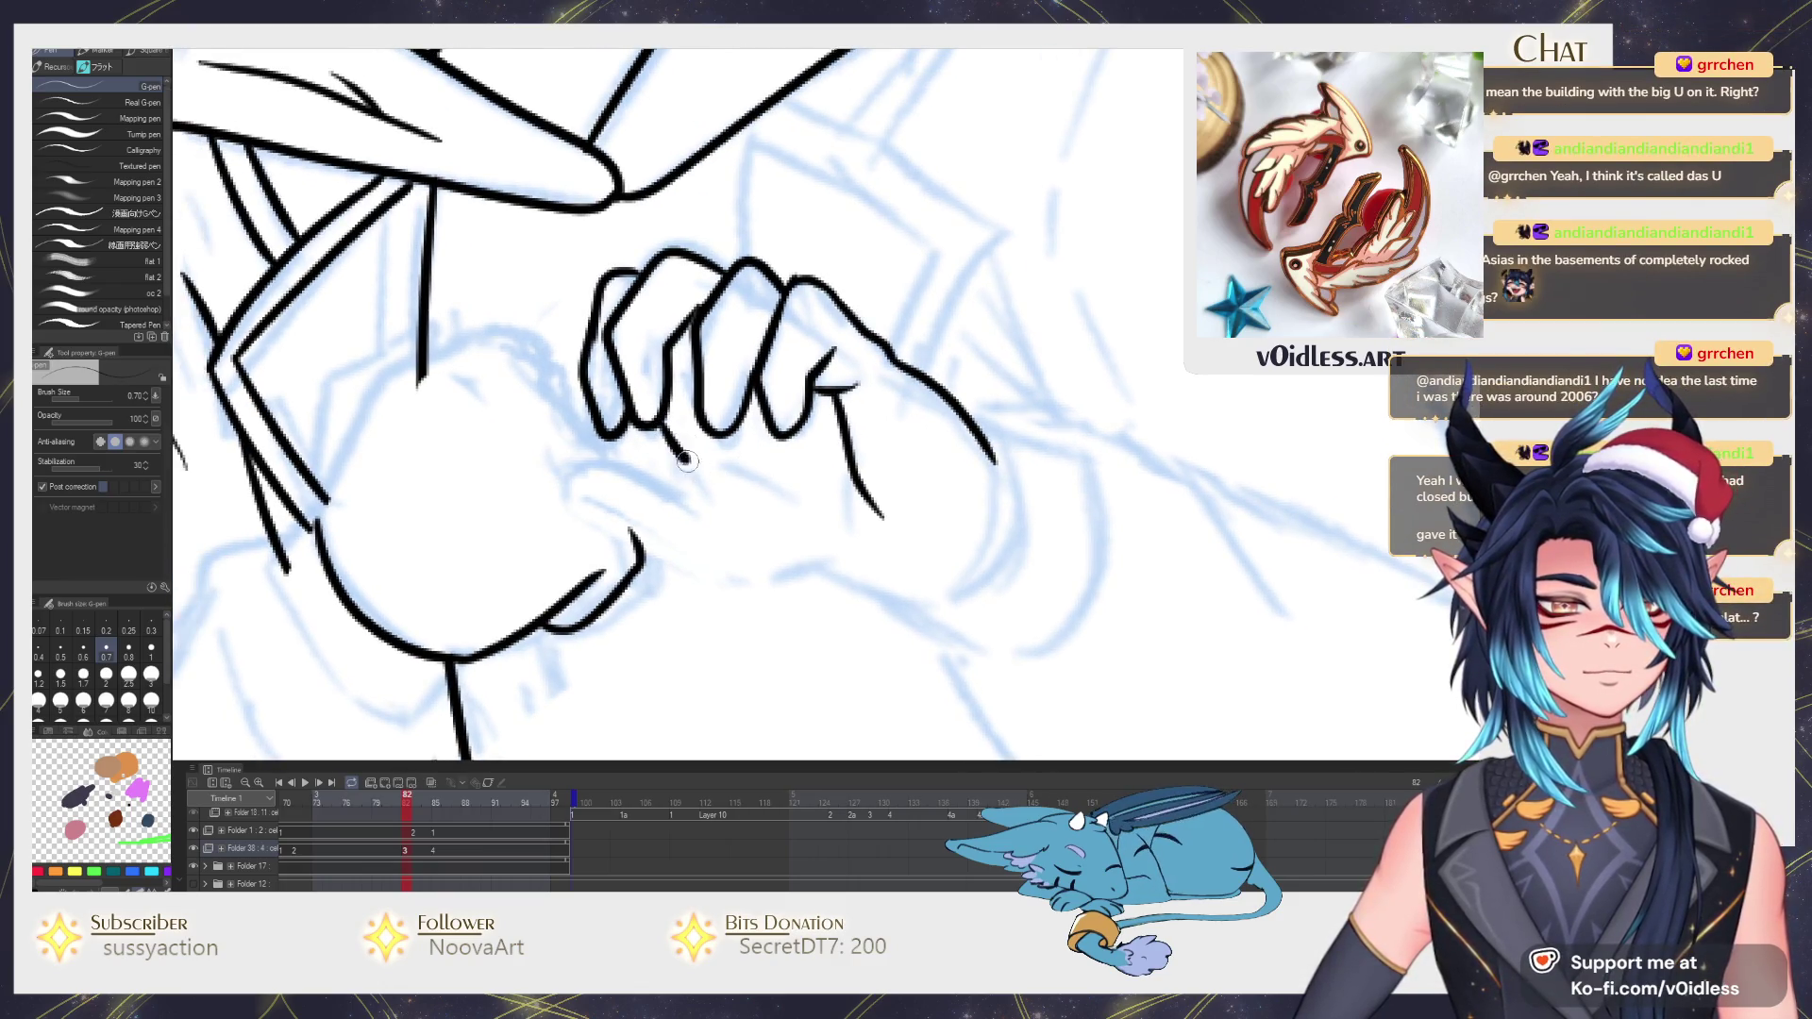
{"action": "mouse_move", "coordinate": [659, 425]}
{"action": "left_mouse_down"}
{"action": "mouse_move", "coordinate": [737, 496]}
{"action": "mouse_move", "coordinate": [574, 489]}
{"action": "mouse_move", "coordinate": [630, 536]}
{"action": "mouse_move", "coordinate": [764, 574]}
{"action": "mouse_move", "coordinate": [839, 563]}
{"action": "mouse_move", "coordinate": [975, 488]}
{"action": "mouse_move", "coordinate": [967, 418]}
{"action": "left_mouse_up"}
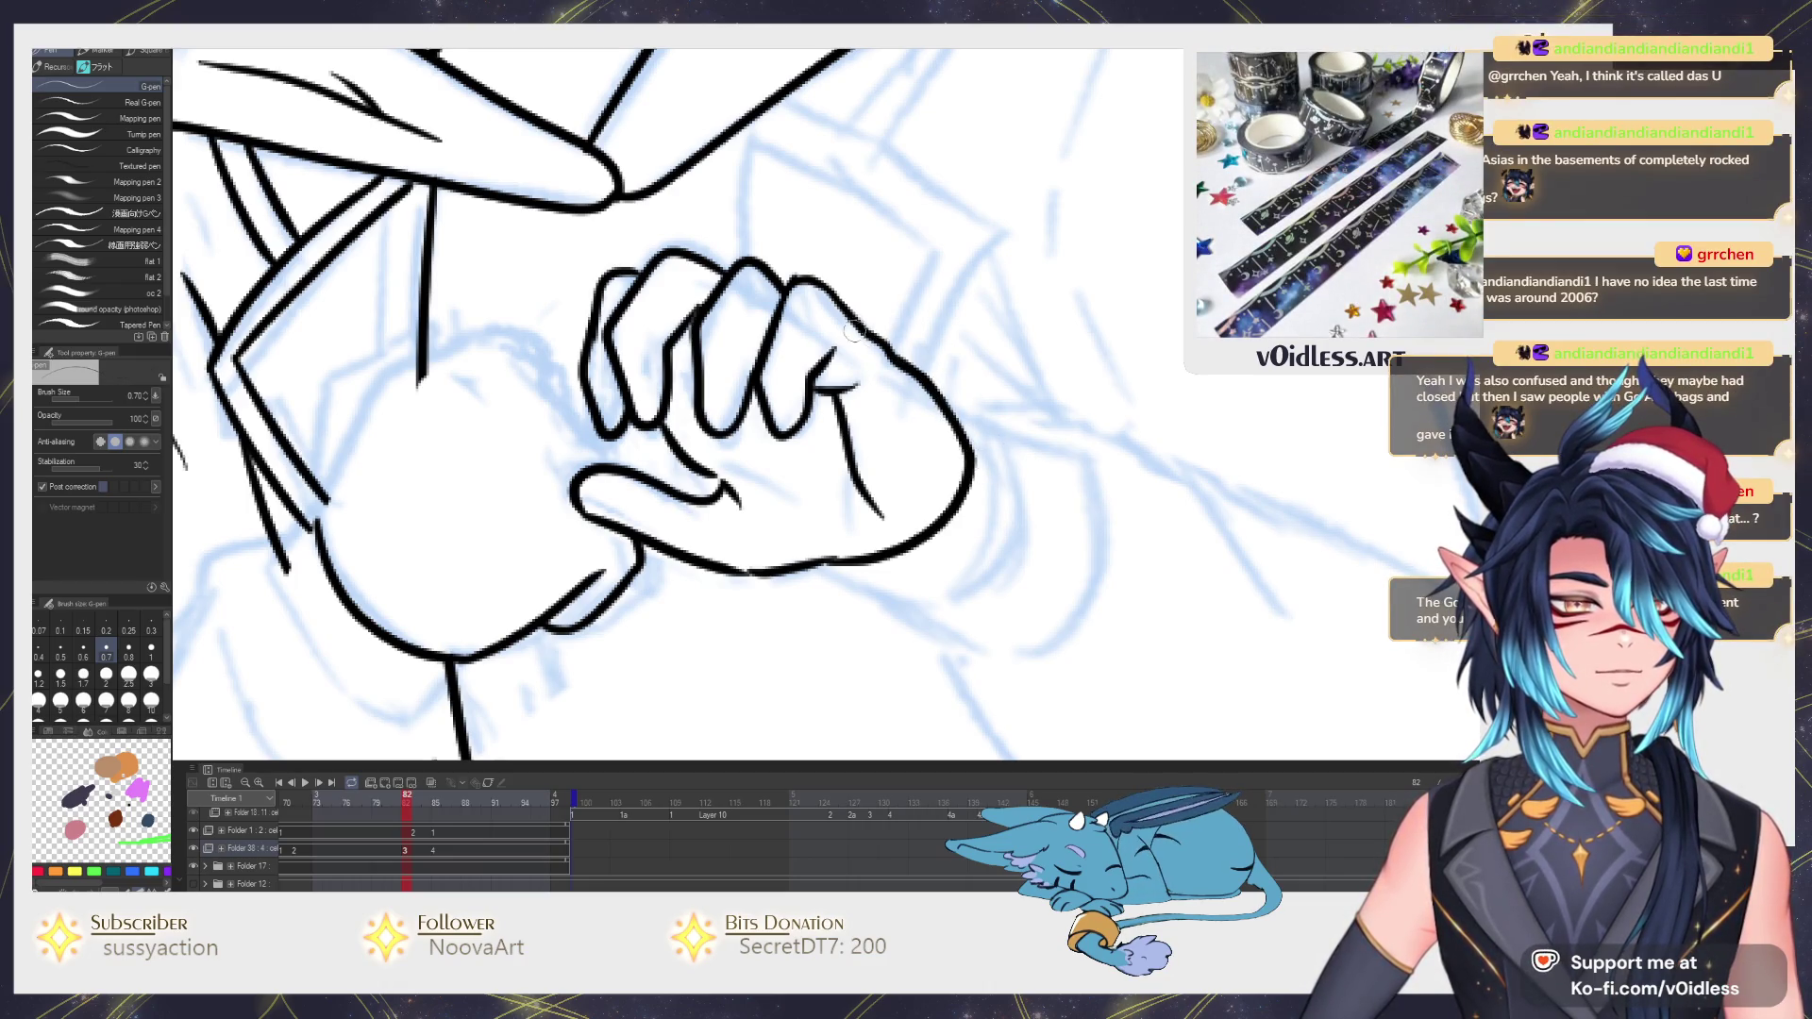
{"action": "mouse_move", "coordinate": [918, 371]}
{"action": "left_mouse_down"}
{"action": "mouse_move", "coordinate": [830, 292]}
{"action": "mouse_move", "coordinate": [974, 456]}
{"action": "left_mouse_up"}
{"action": "left_click_drag", "start_coordinate": [890, 575], "coordinate": [836, 565]}
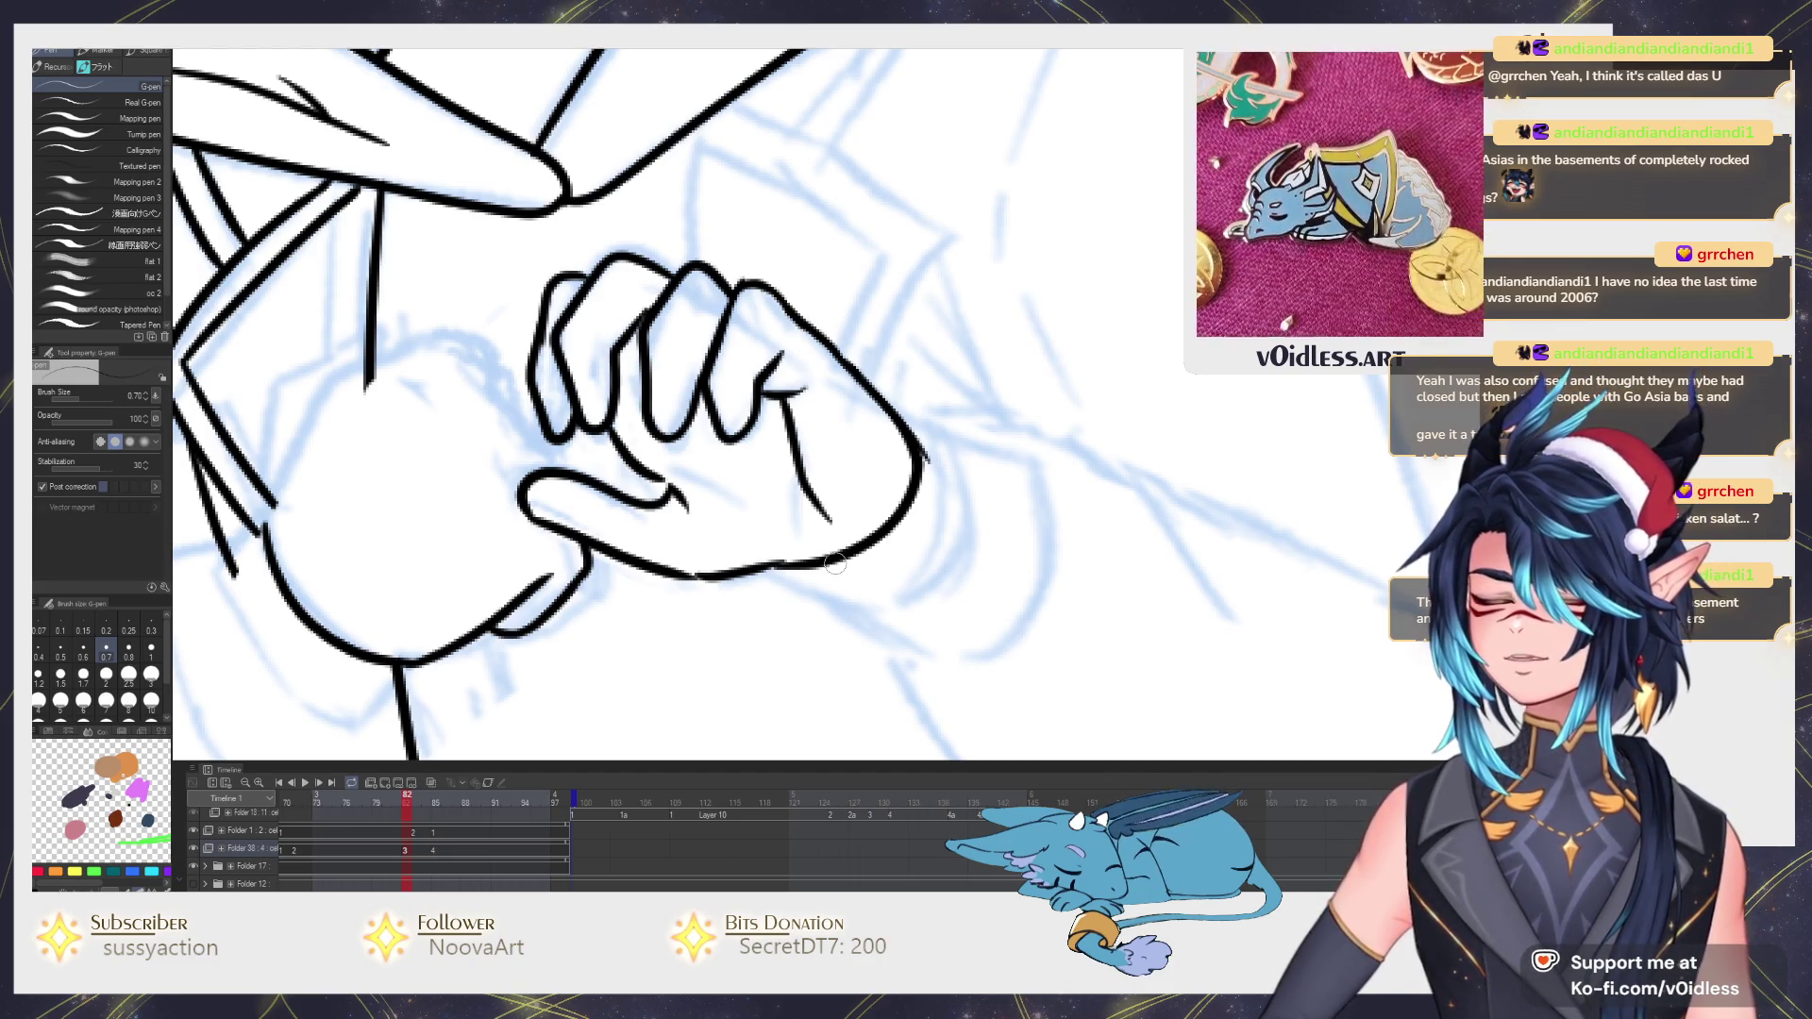
{"action": "mouse_move", "coordinate": [837, 564]}
{"action": "left_mouse_down"}
{"action": "mouse_move", "coordinate": [819, 524]}
{"action": "mouse_move", "coordinate": [886, 601]}
{"action": "left_mouse_up"}
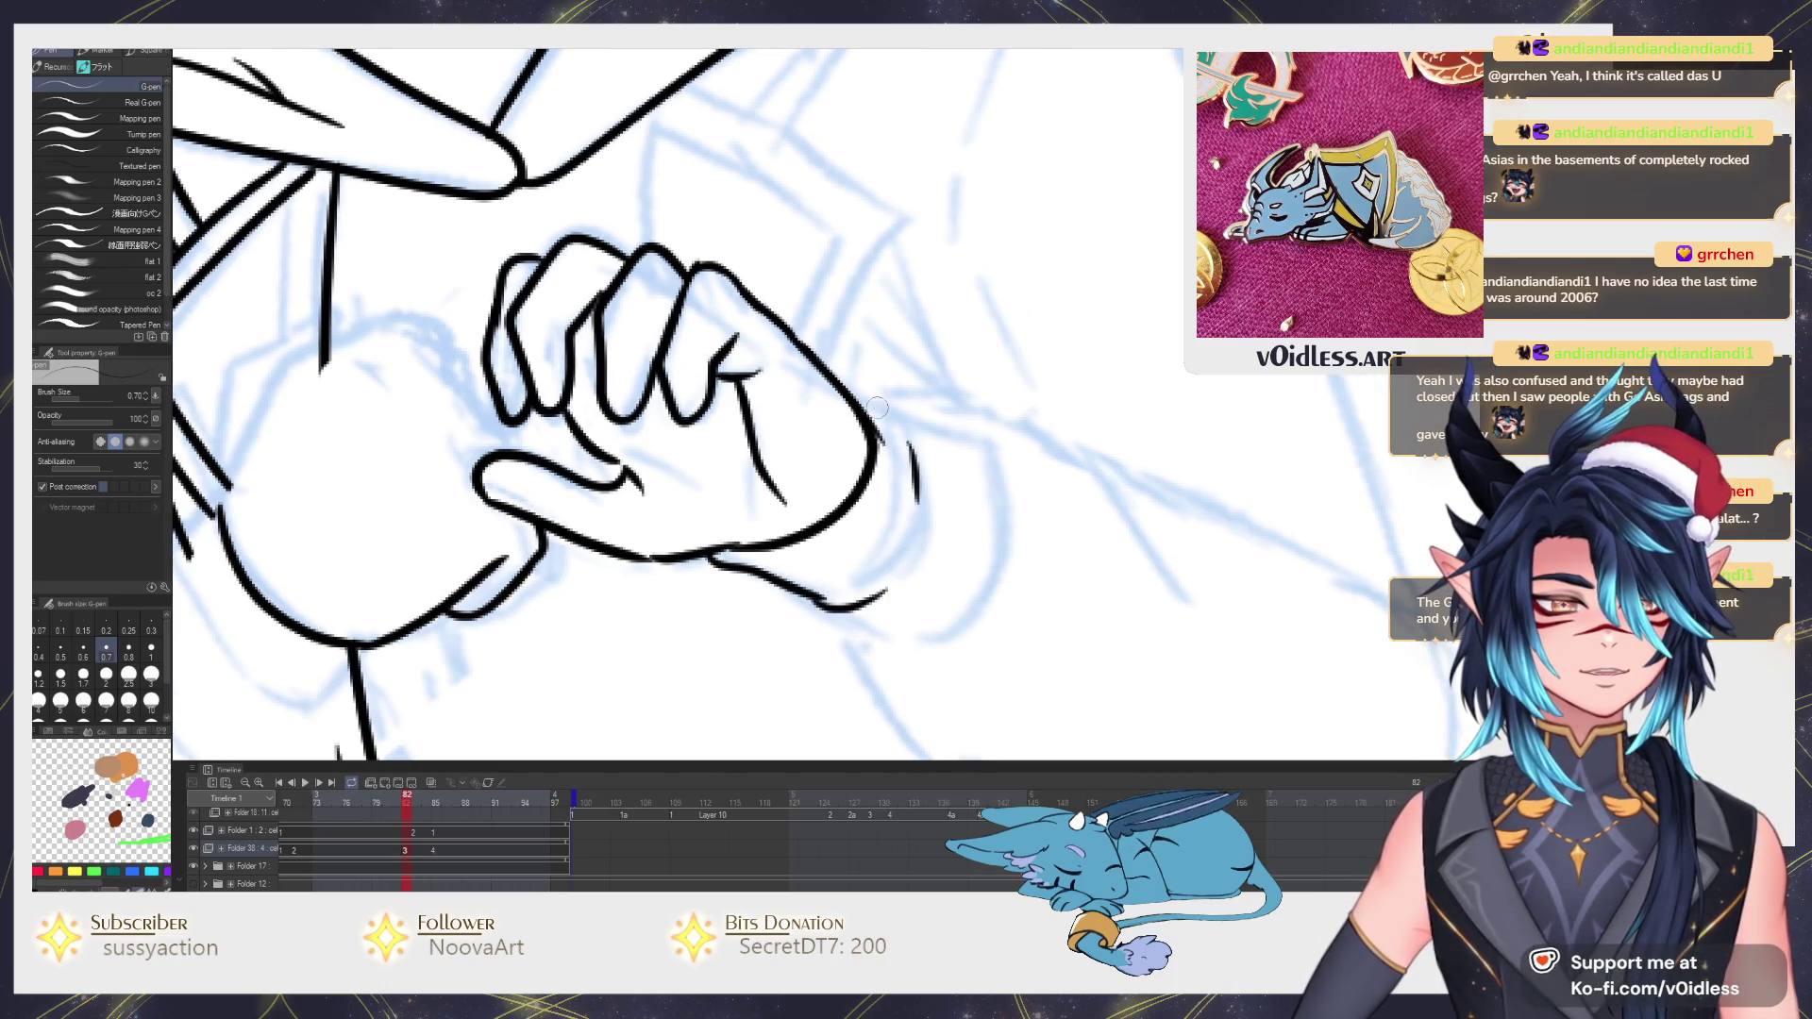
{"action": "mouse_move", "coordinate": [869, 411]}
{"action": "left_mouse_down"}
{"action": "mouse_move", "coordinate": [923, 535]}
{"action": "mouse_move", "coordinate": [764, 561]}
{"action": "left_mouse_up"}
{"action": "scroll", "coordinate": [831, 542], "scroll_direction": "down", "scroll_amount": 5}
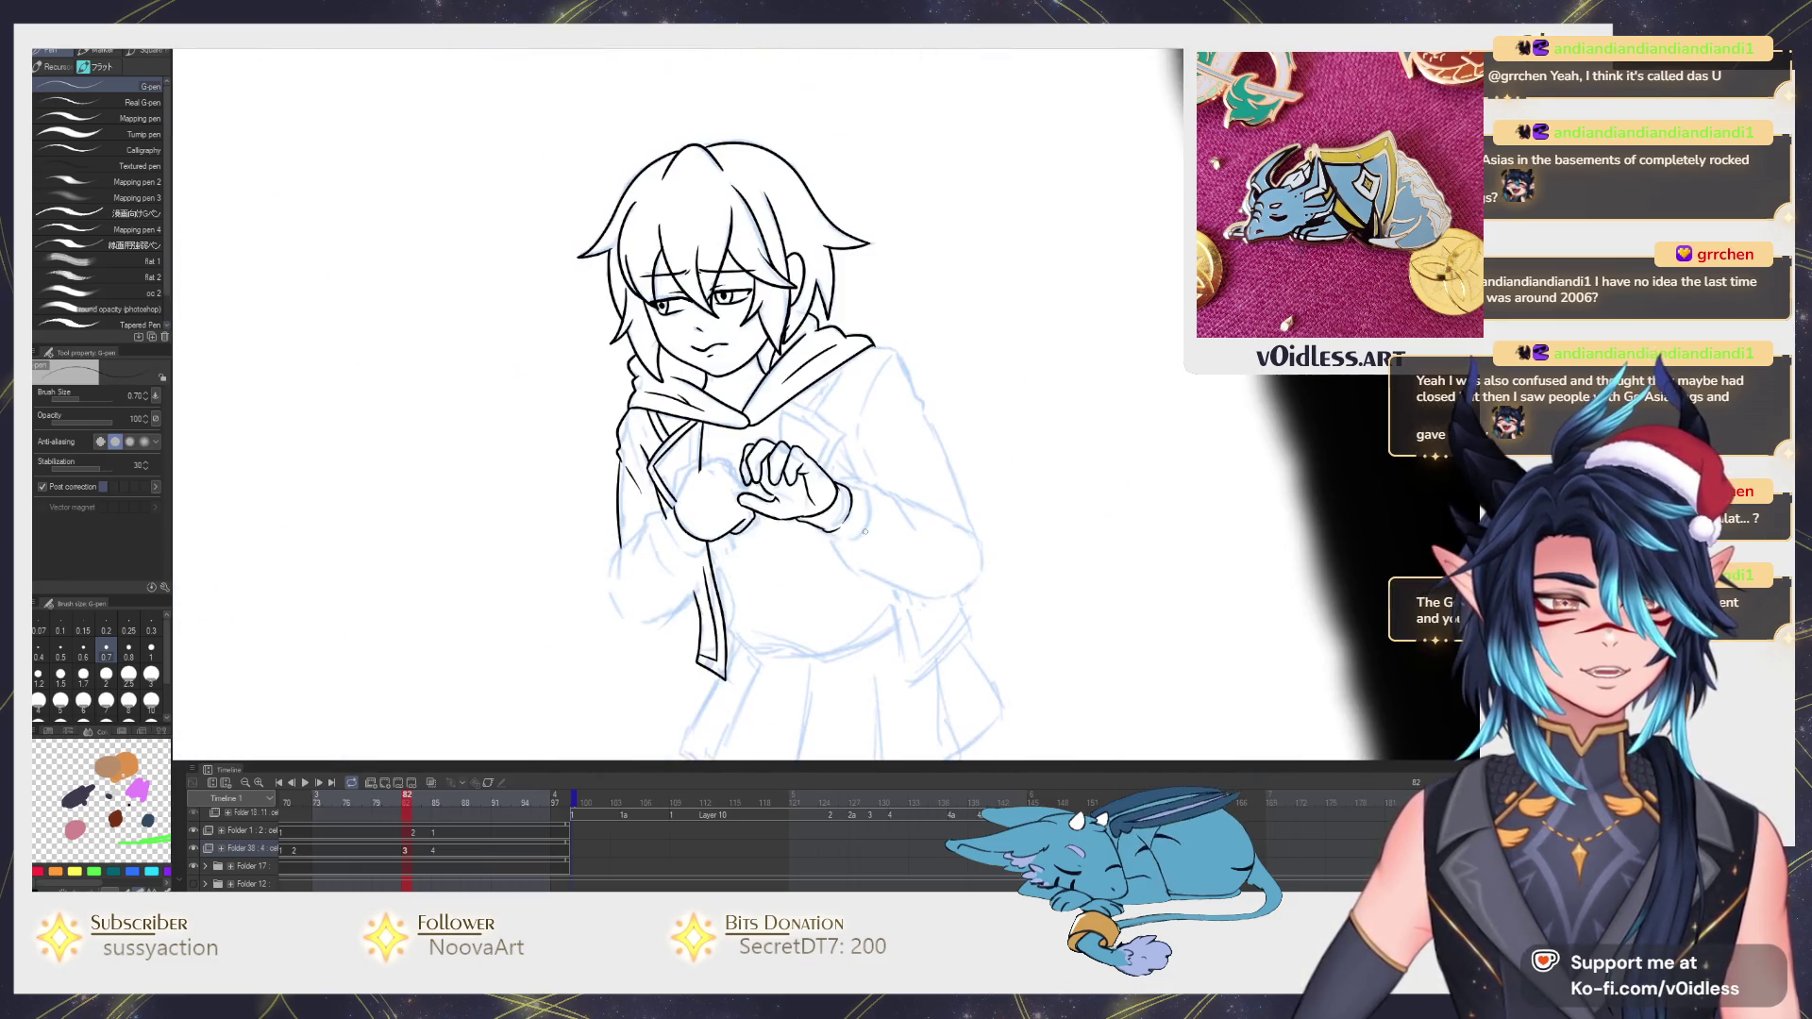
{"action": "scroll", "coordinate": [861, 548], "scroll_direction": "up", "scroll_amount": 2}
{"action": "scroll", "coordinate": [862, 548], "scroll_direction": "up", "scroll_amount": 2}
{"action": "scroll", "coordinate": [861, 548], "scroll_direction": "up", "scroll_amount": 1}
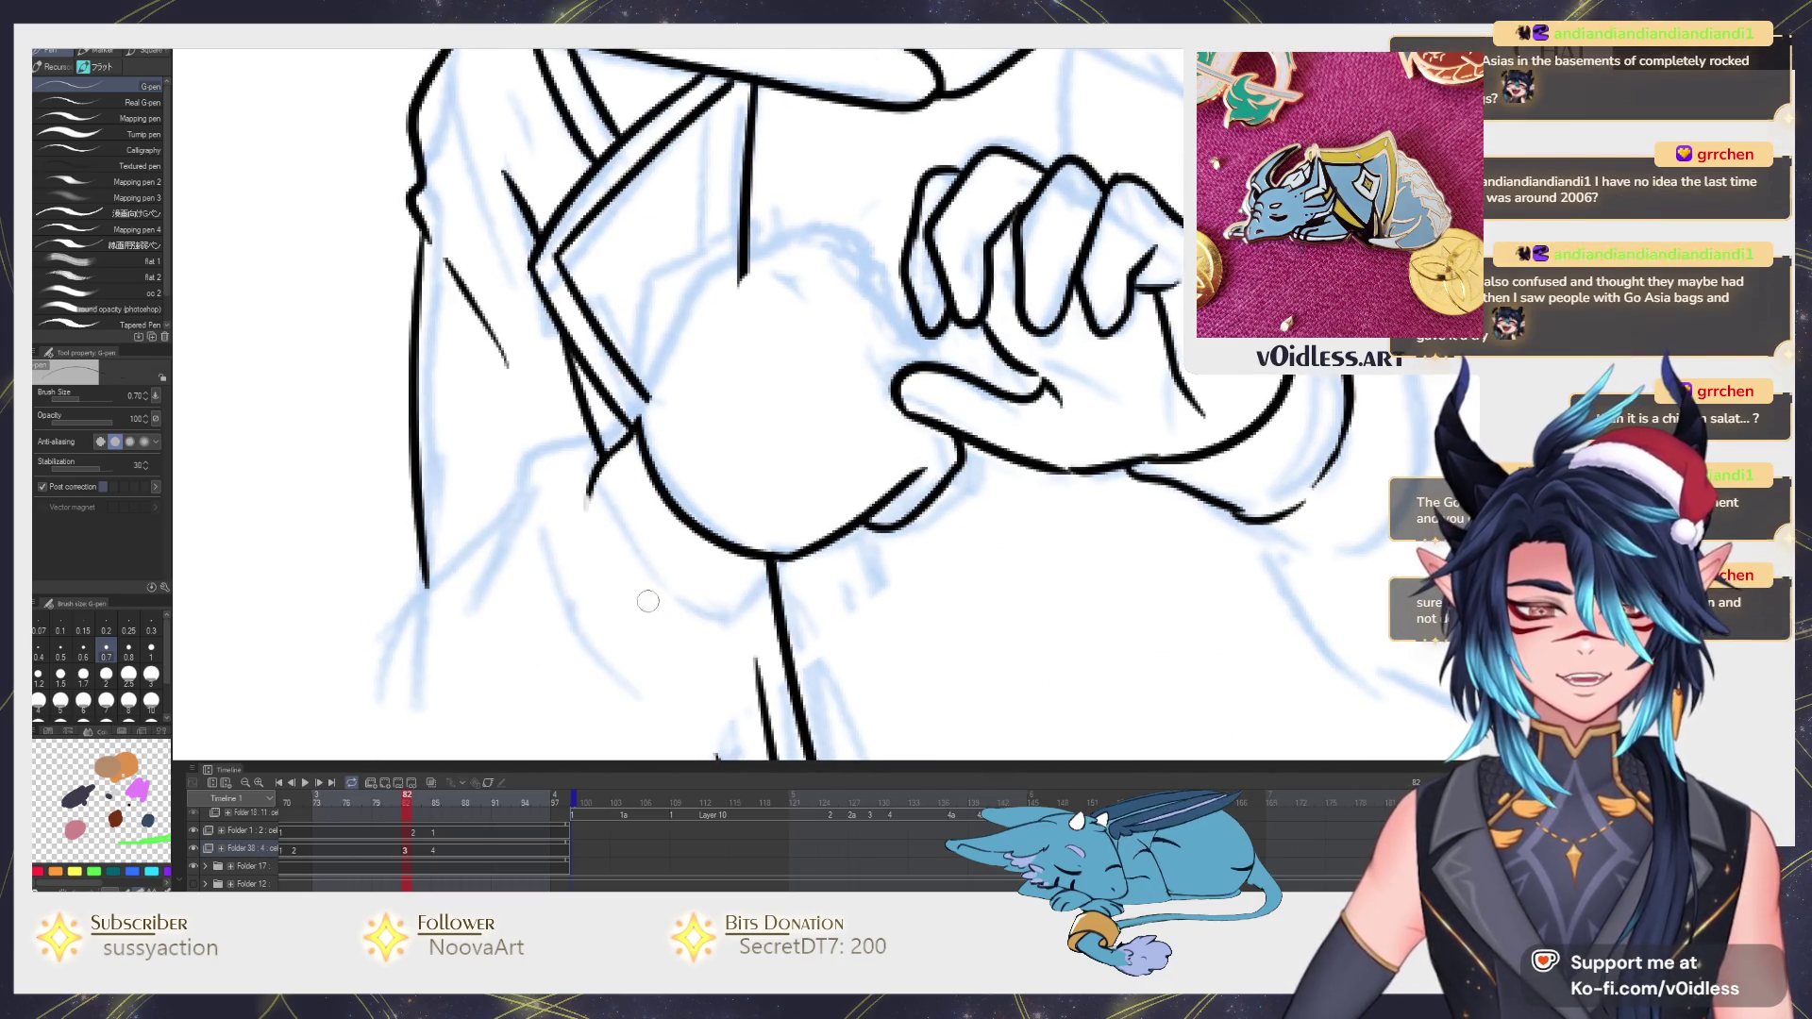
Add short lines beside and below the fist, the lower-arm-to-forearm line and a knuckle mark.
{"action": "mouse_move", "coordinate": [583, 502]}
{"action": "left_mouse_down"}
{"action": "mouse_move", "coordinate": [606, 582]}
{"action": "mouse_move", "coordinate": [709, 623]}
{"action": "left_mouse_up"}
{"action": "mouse_move", "coordinate": [602, 453]}
{"action": "left_mouse_down"}
{"action": "mouse_move", "coordinate": [681, 347]}
{"action": "mouse_move", "coordinate": [474, 560]}
{"action": "mouse_move", "coordinate": [524, 445]}
{"action": "mouse_move", "coordinate": [538, 587]}
{"action": "mouse_move", "coordinate": [620, 655]}
{"action": "mouse_move", "coordinate": [849, 510]}
{"action": "mouse_move", "coordinate": [872, 447]}
{"action": "mouse_move", "coordinate": [845, 378]}
{"action": "mouse_move", "coordinate": [851, 573]}
{"action": "mouse_move", "coordinate": [808, 637]}
{"action": "left_mouse_up"}
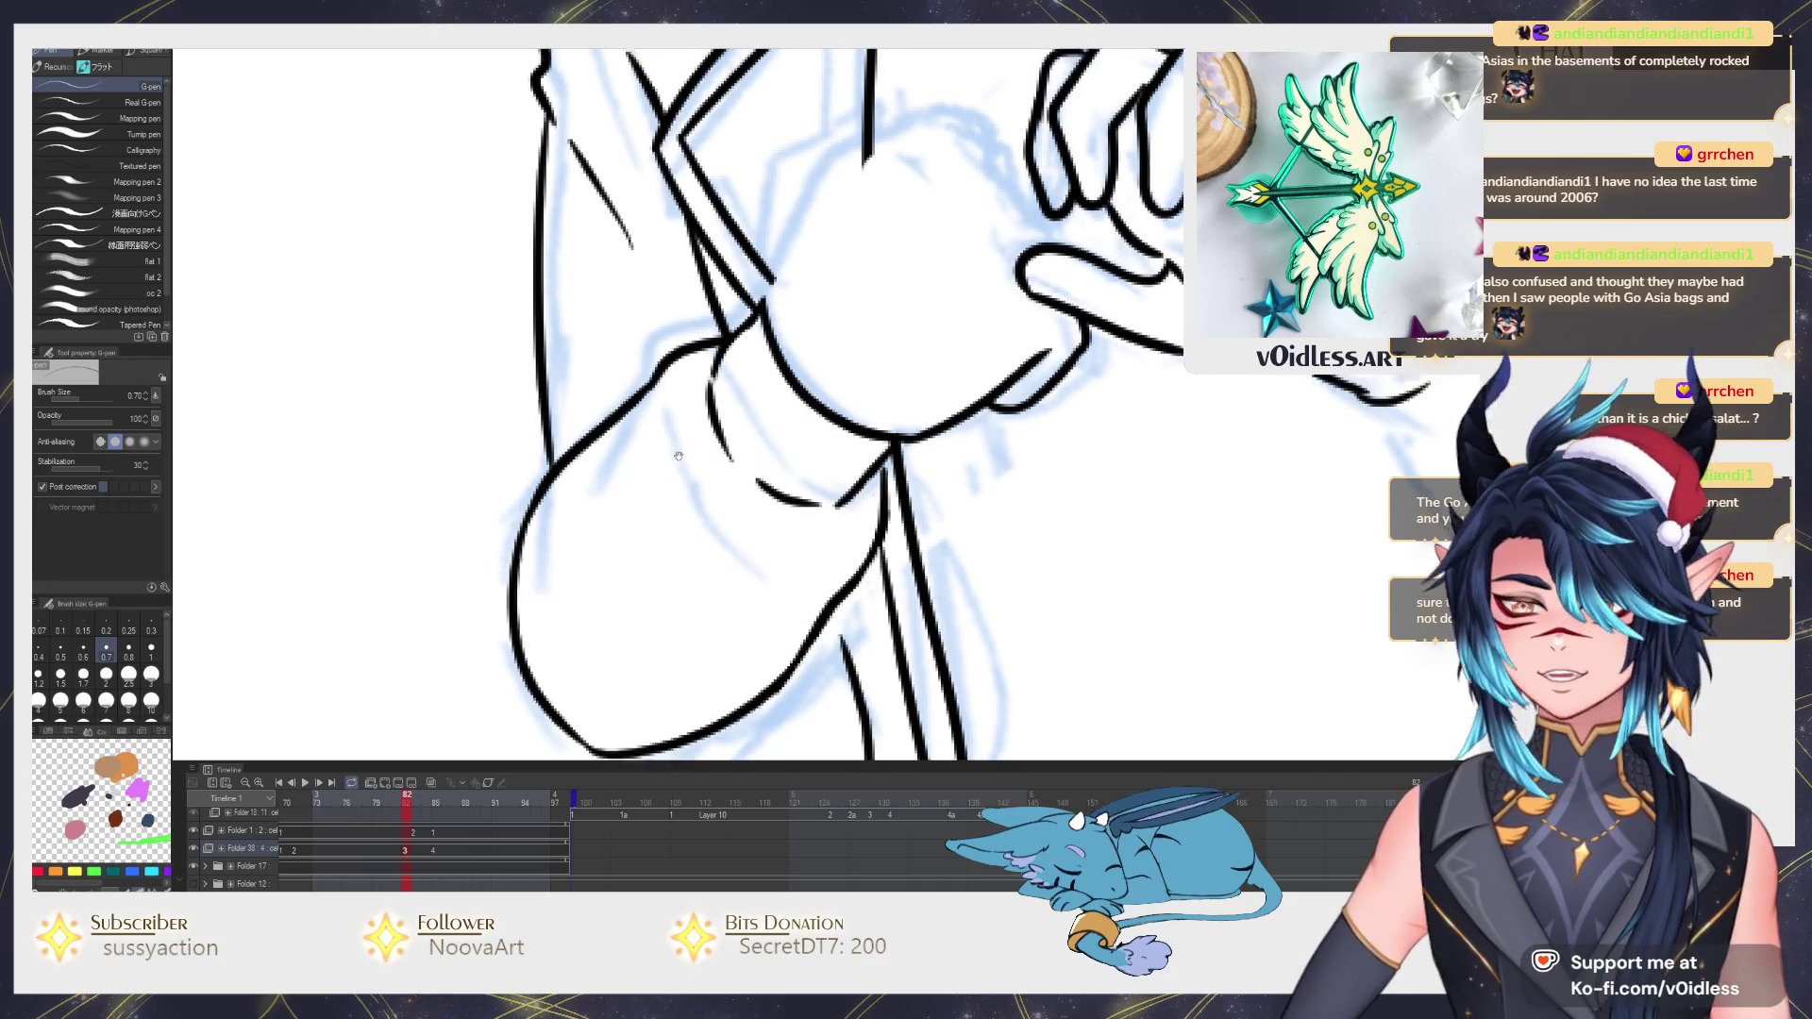
{"action": "left_click_drag", "start_coordinate": [787, 465], "coordinate": [815, 586]}
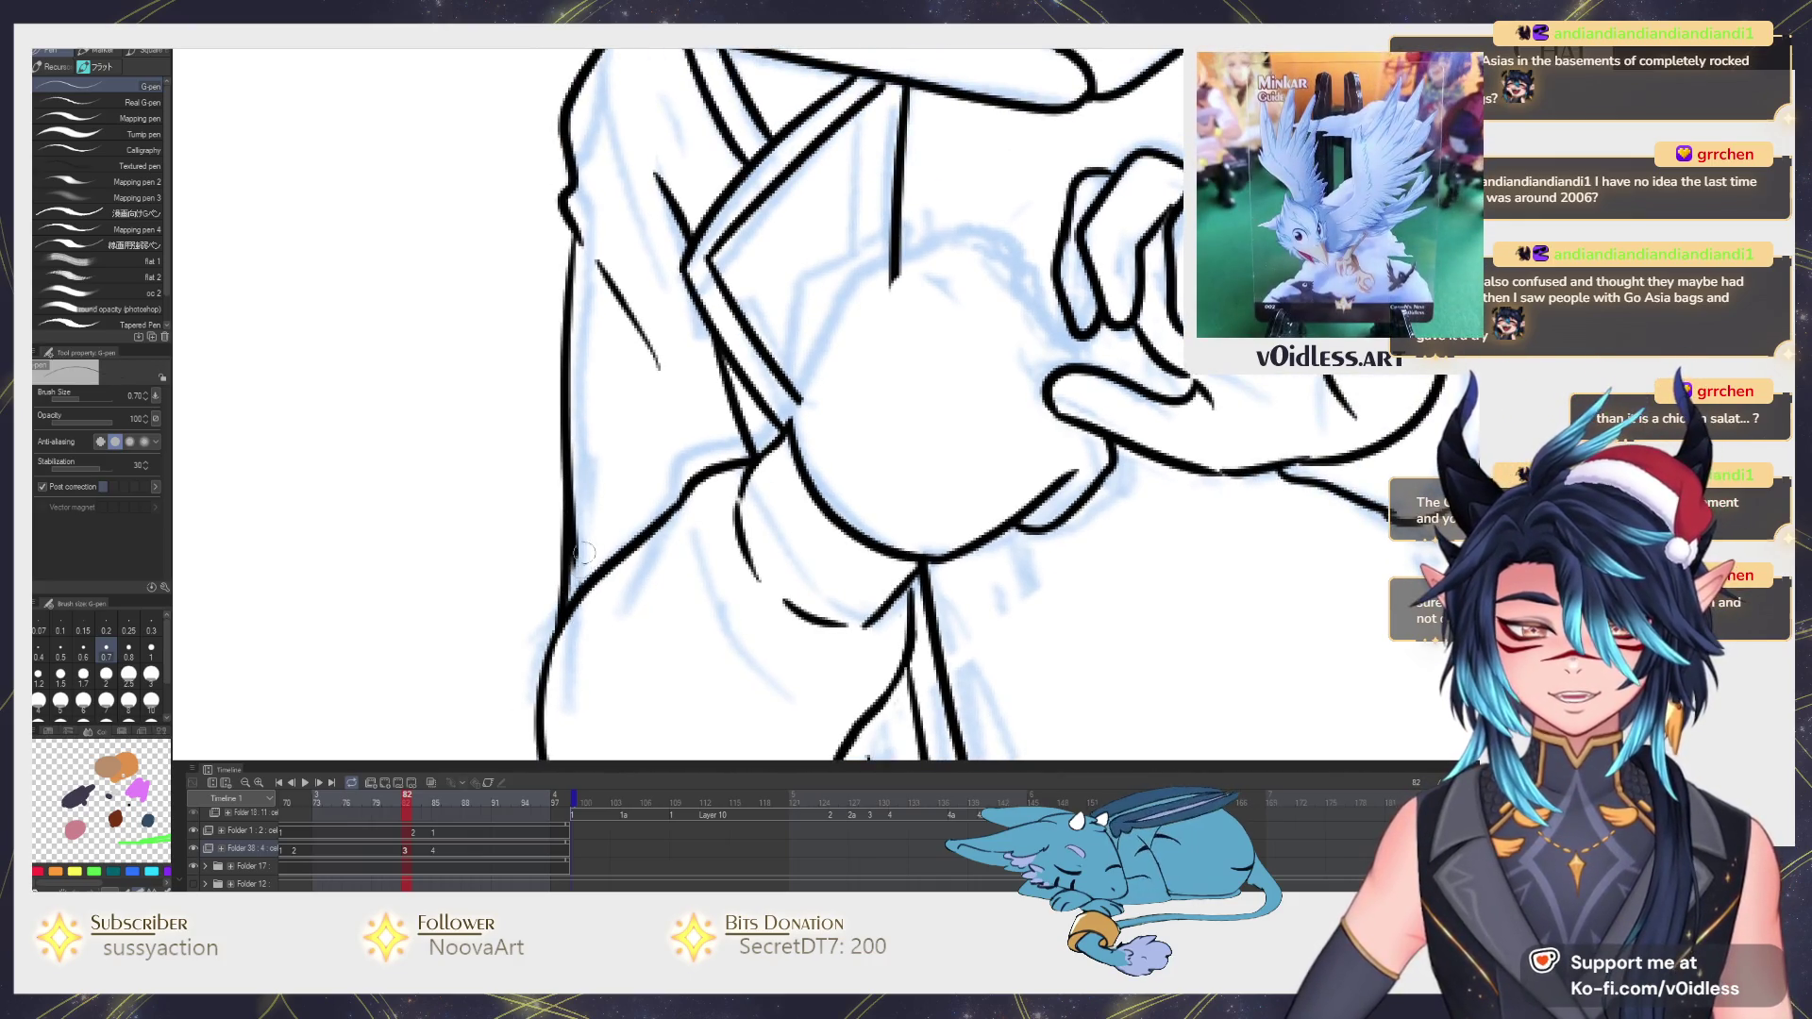
{"action": "scroll", "coordinate": [823, 410], "scroll_direction": "down", "scroll_amount": 3}
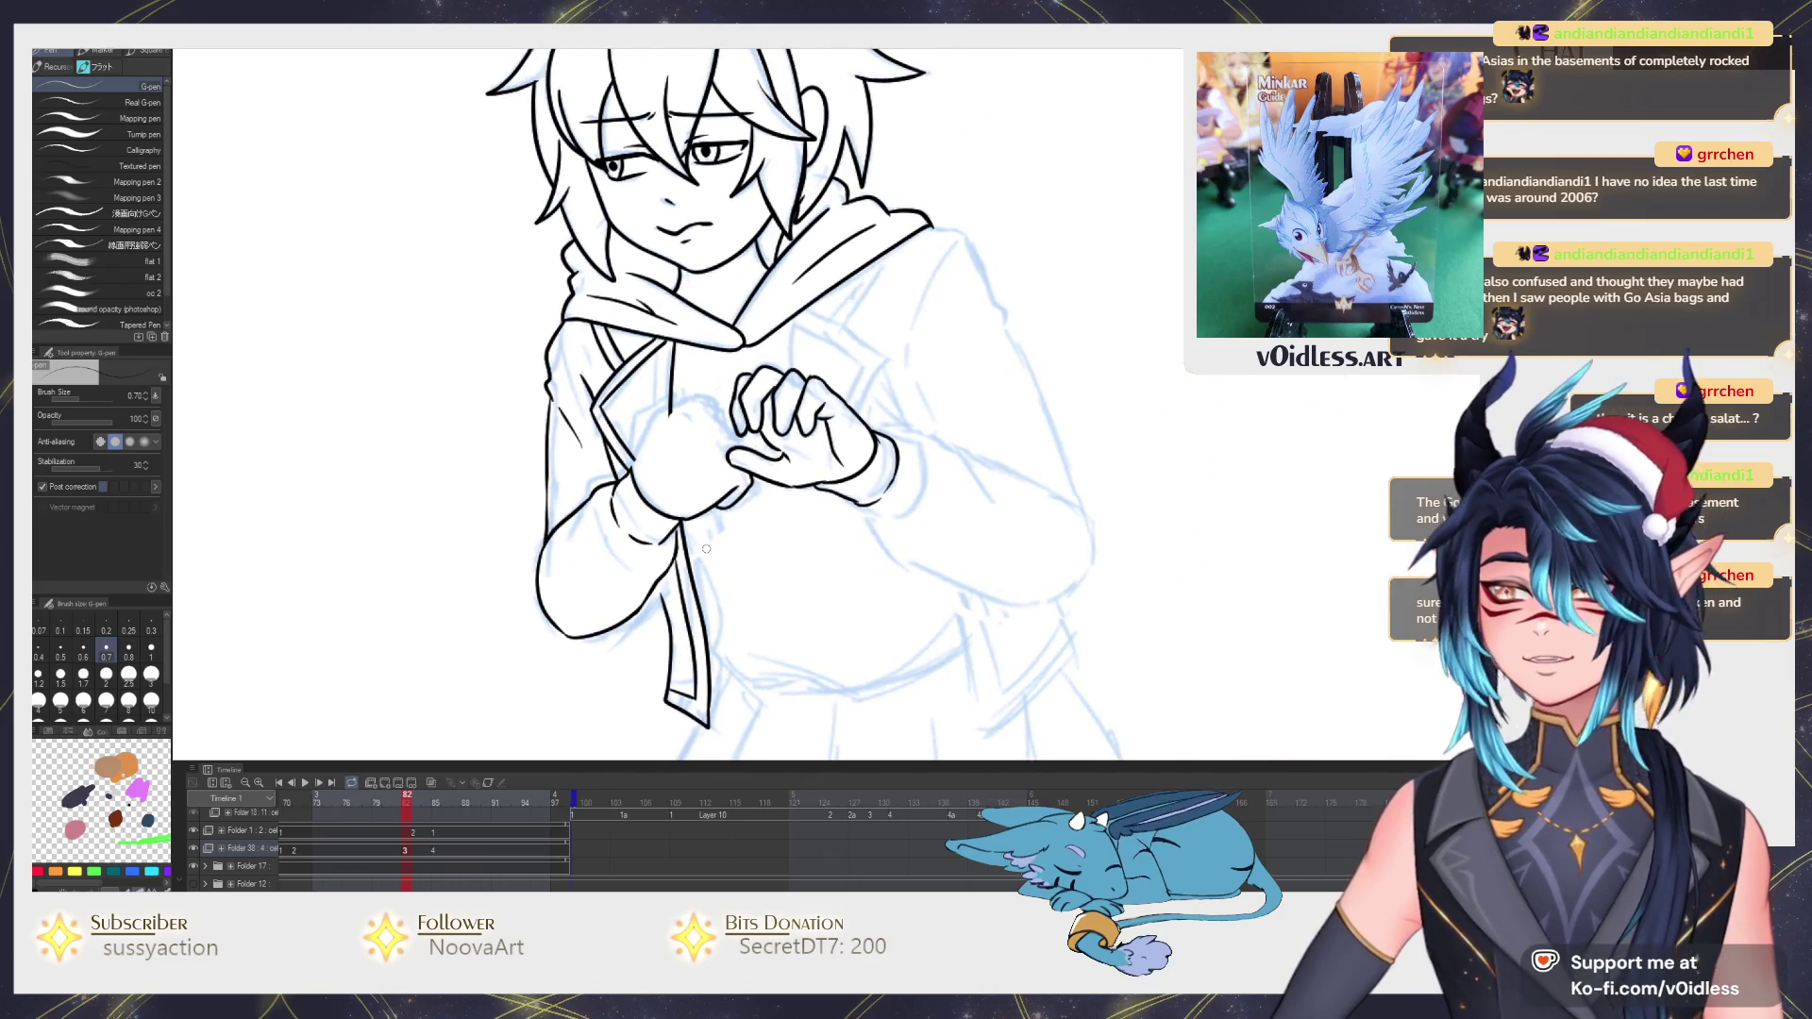
{"action": "scroll", "coordinate": [759, 521], "scroll_direction": "up", "scroll_amount": 2}
{"action": "scroll", "coordinate": [728, 404], "scroll_direction": "up", "scroll_amount": 2}
{"action": "left_click_drag", "start_coordinate": [728, 403], "coordinate": [689, 583]}
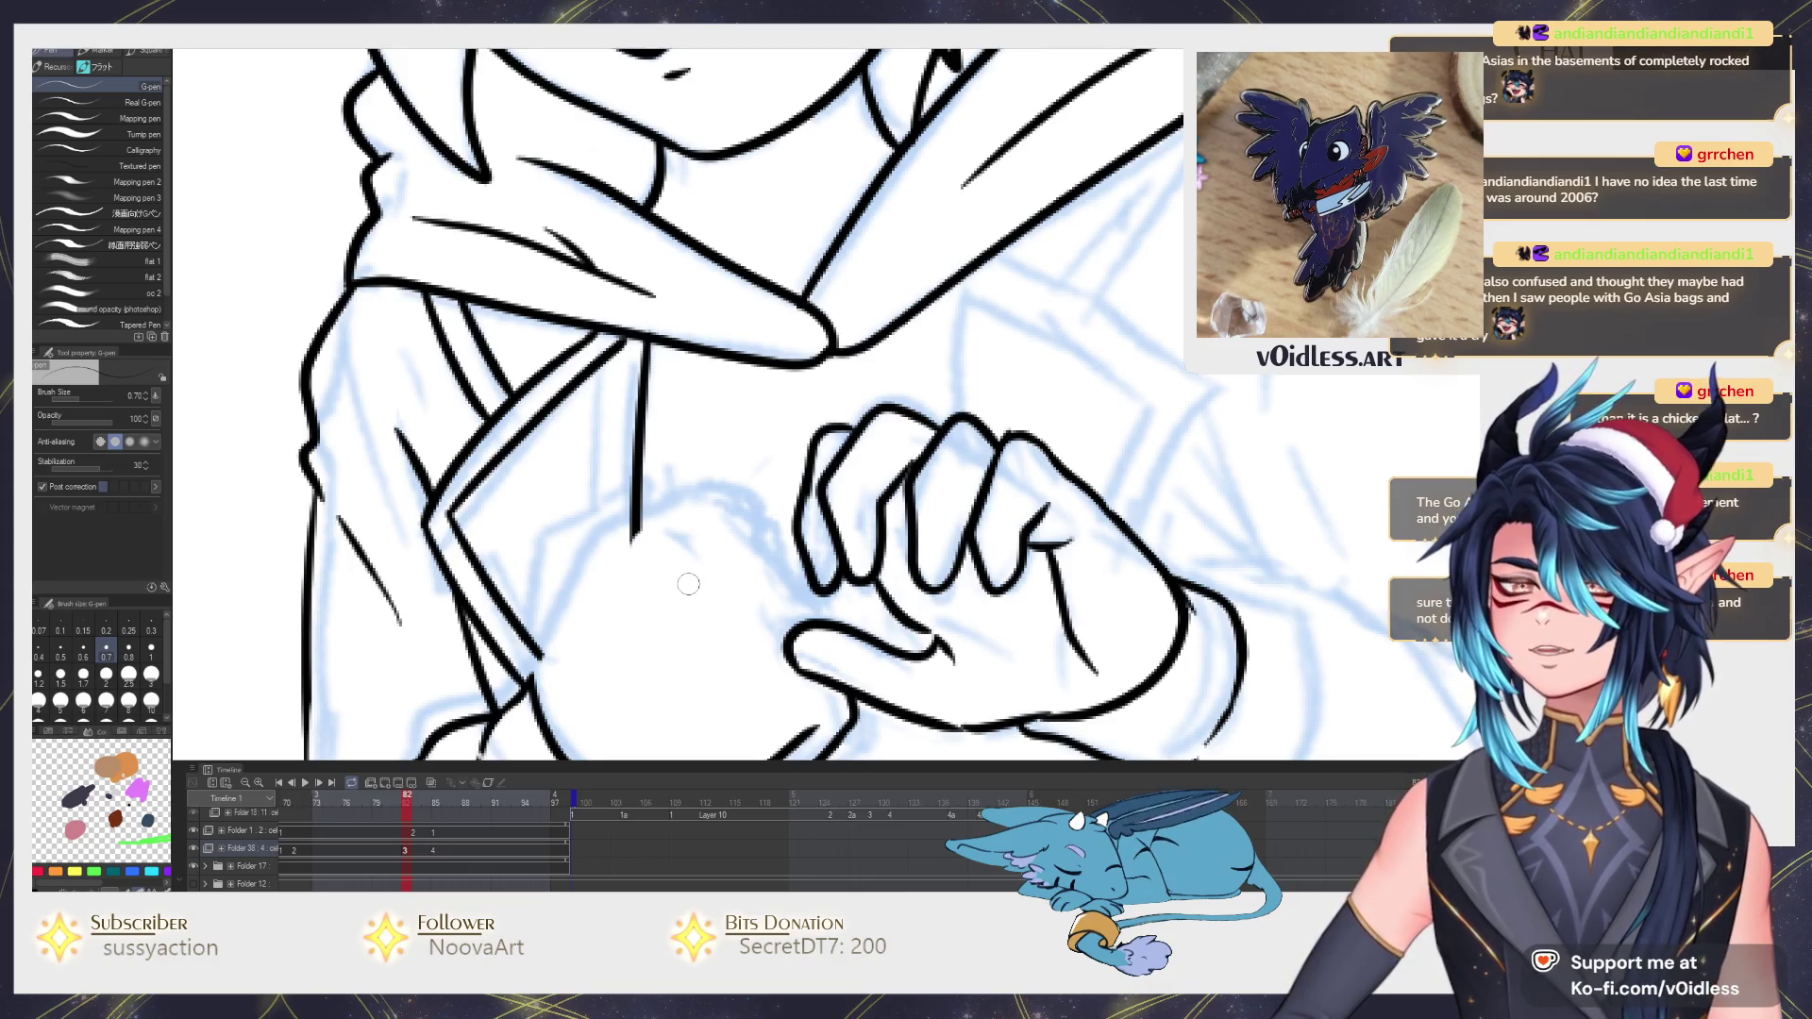
{"action": "scroll", "coordinate": [629, 466], "scroll_direction": "down", "scroll_amount": 2}
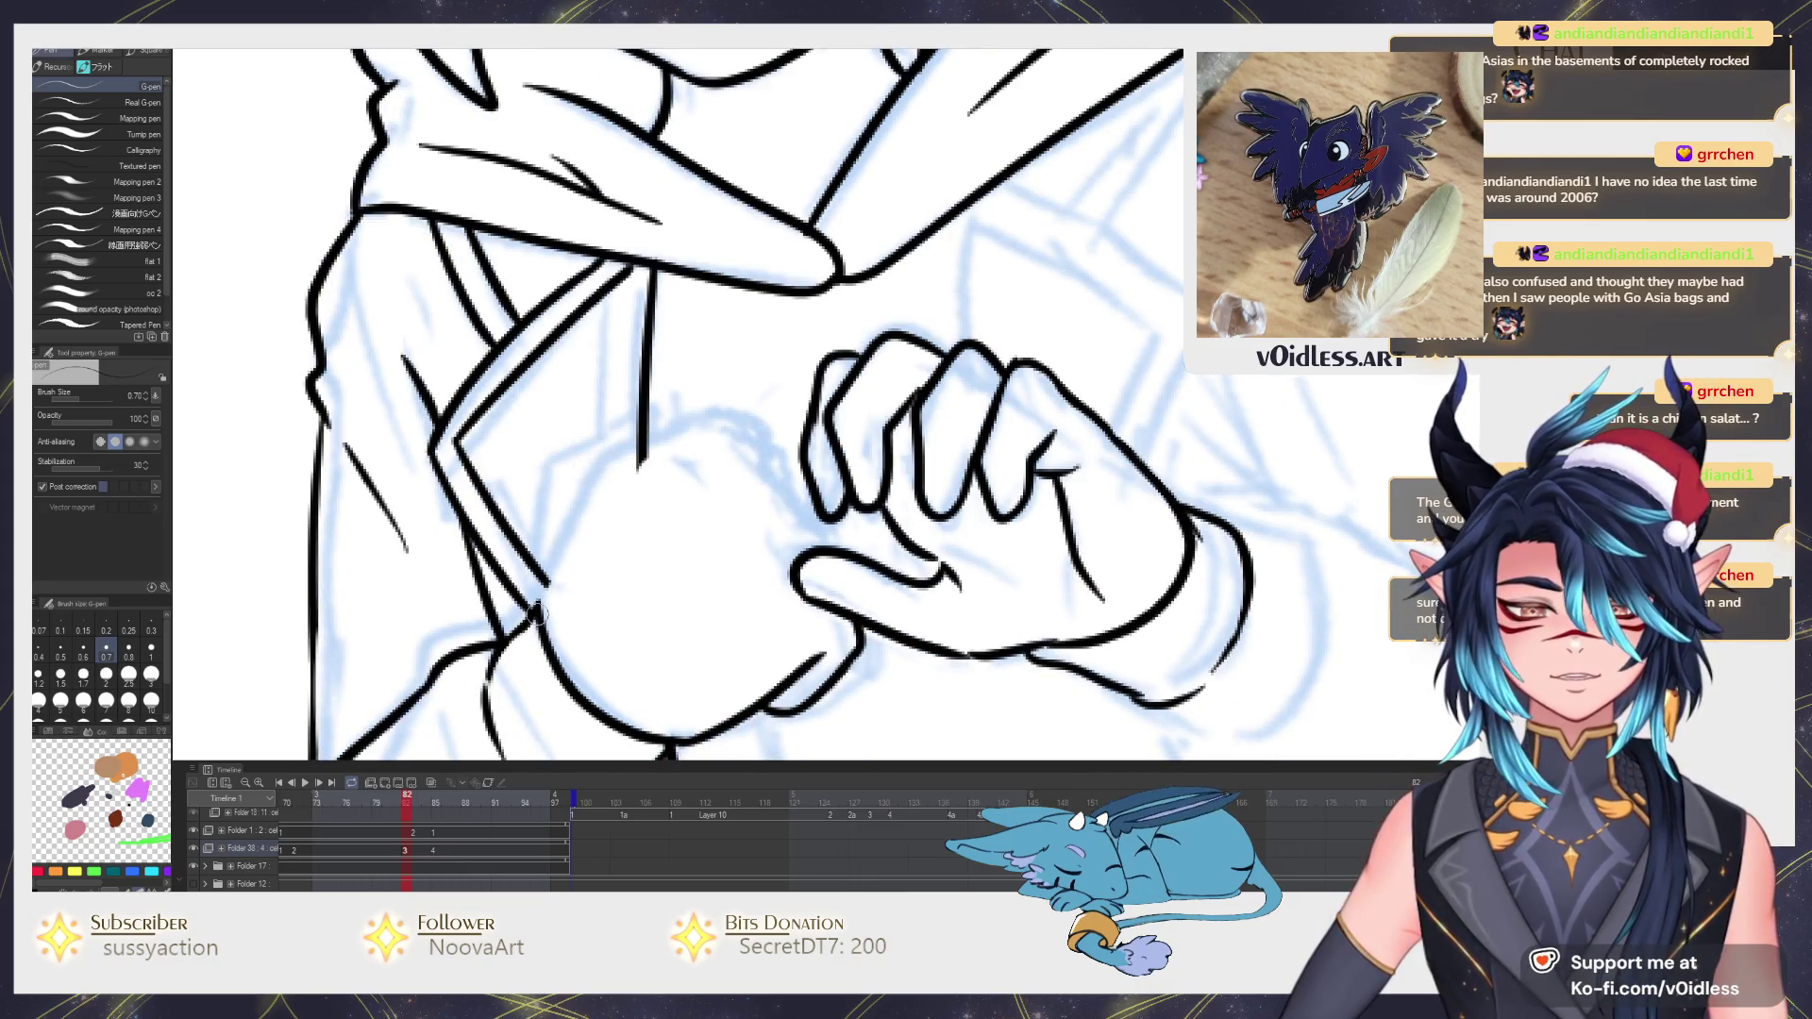
{"action": "mouse_move", "coordinate": [535, 612]}
{"action": "left_mouse_down"}
{"action": "mouse_move", "coordinate": [646, 451]}
{"action": "mouse_move", "coordinate": [708, 422]}
{"action": "mouse_move", "coordinate": [789, 467]}
{"action": "mouse_move", "coordinate": [817, 527]}
{"action": "left_mouse_up"}
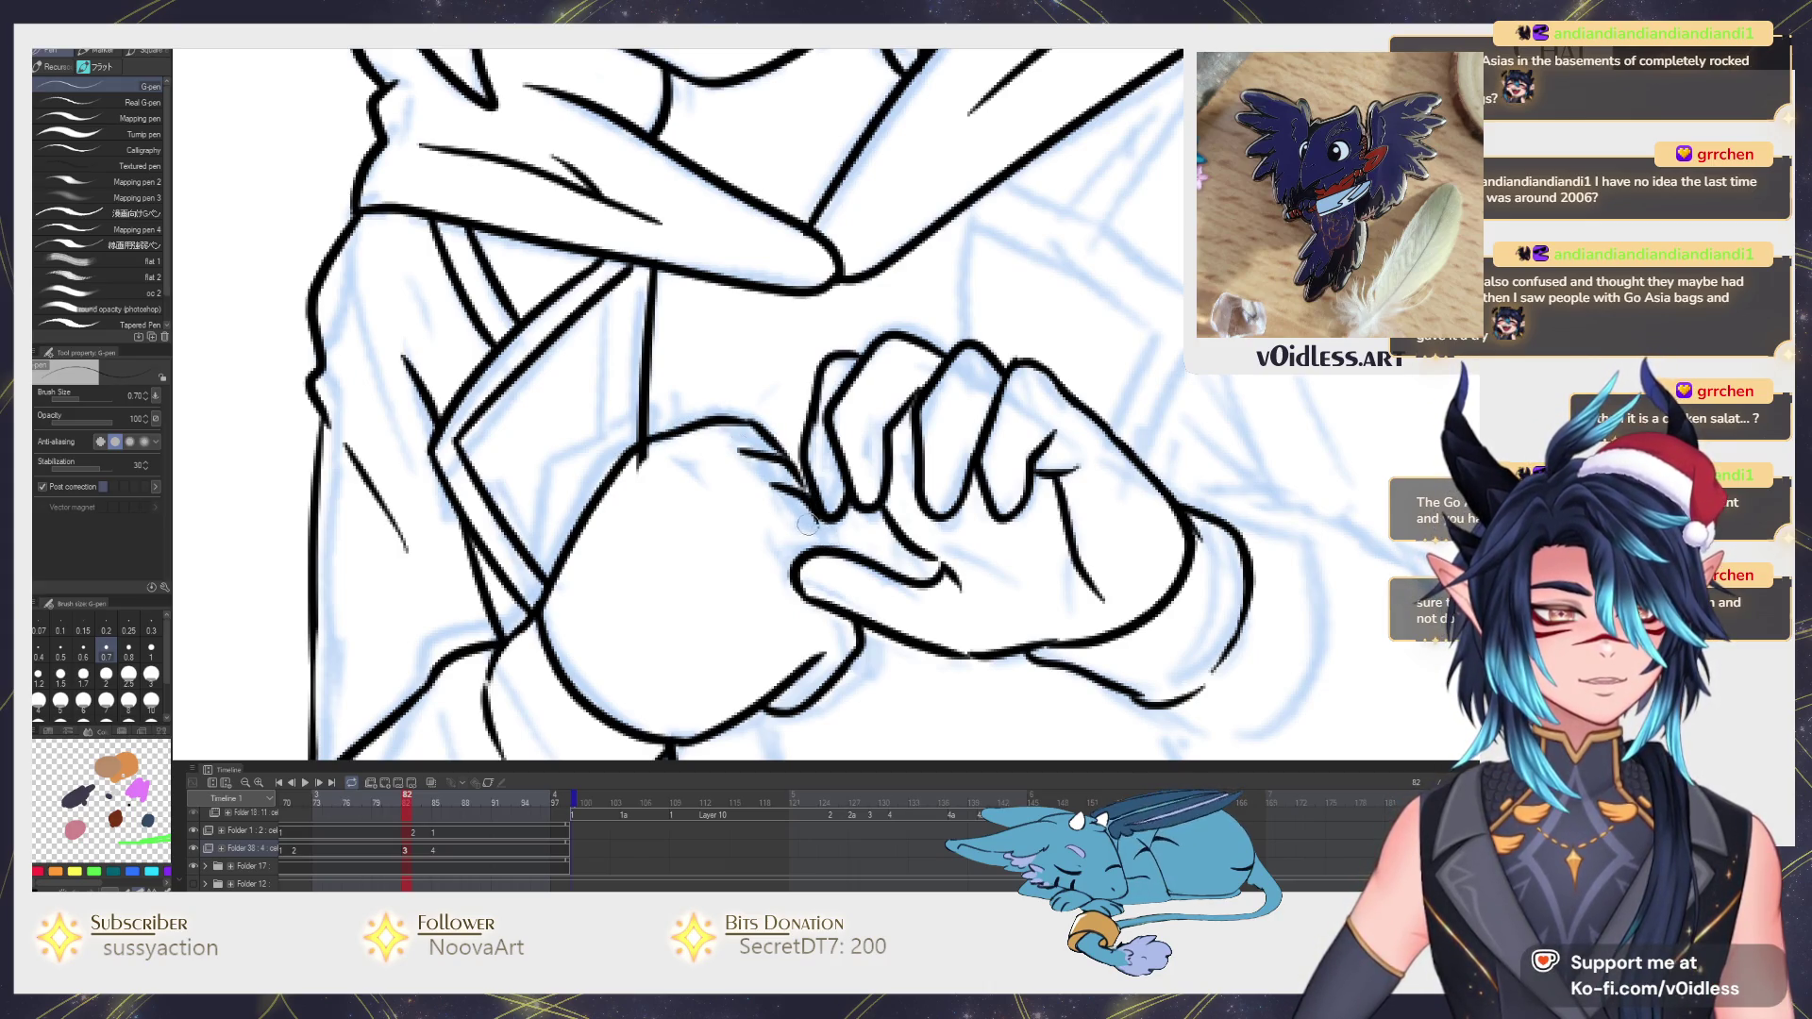
{"action": "left_click_drag", "start_coordinate": [766, 467], "coordinate": [810, 496]}
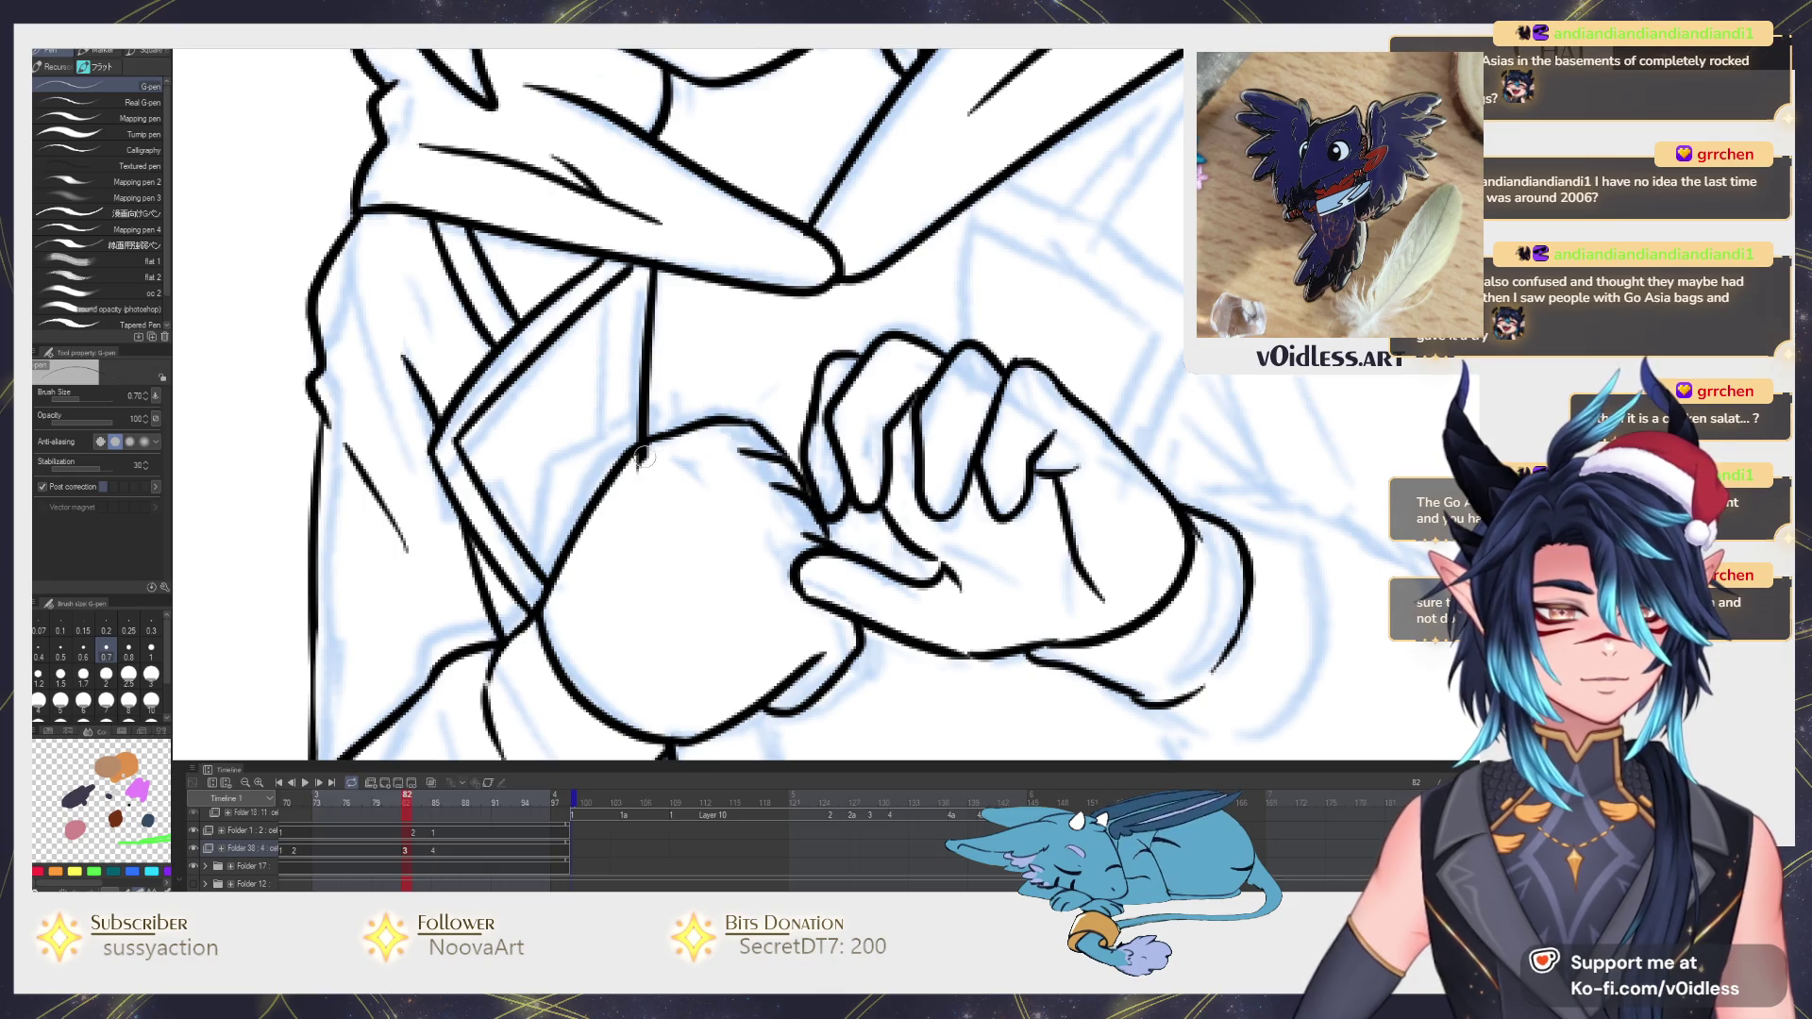
{"action": "scroll", "coordinate": [656, 449], "scroll_direction": "down", "scroll_amount": 3}
{"action": "scroll", "coordinate": [708, 461], "scroll_direction": "down", "scroll_amount": 2}
{"action": "scroll", "coordinate": [773, 472], "scroll_direction": "up", "scroll_amount": 2}
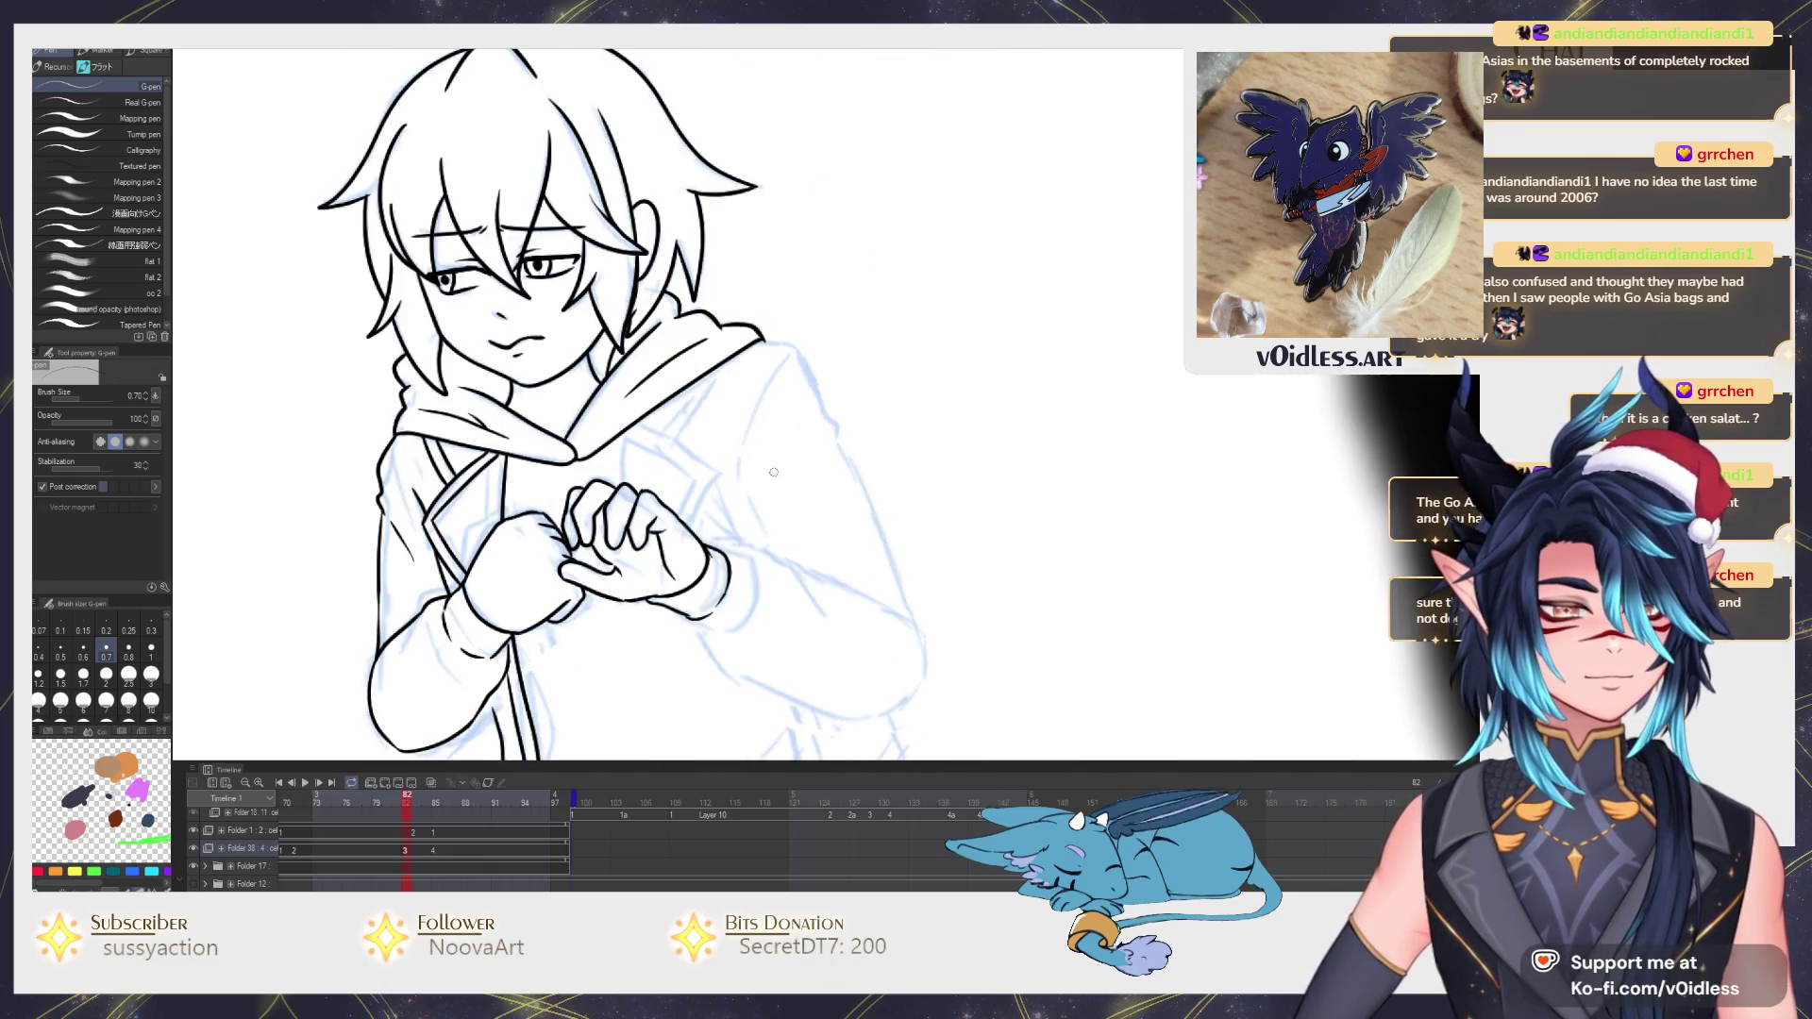
Step back and forth through the timeline frames to compare inked poses, ending on the wide-eyed frame.
{"action": "mouse_move", "coordinate": [631, 592]}
{"action": "left_mouse_down"}
{"action": "mouse_move", "coordinate": [705, 606]}
{"action": "mouse_move", "coordinate": [581, 539]}
{"action": "left_mouse_up"}
{"action": "key", "text": "j"}
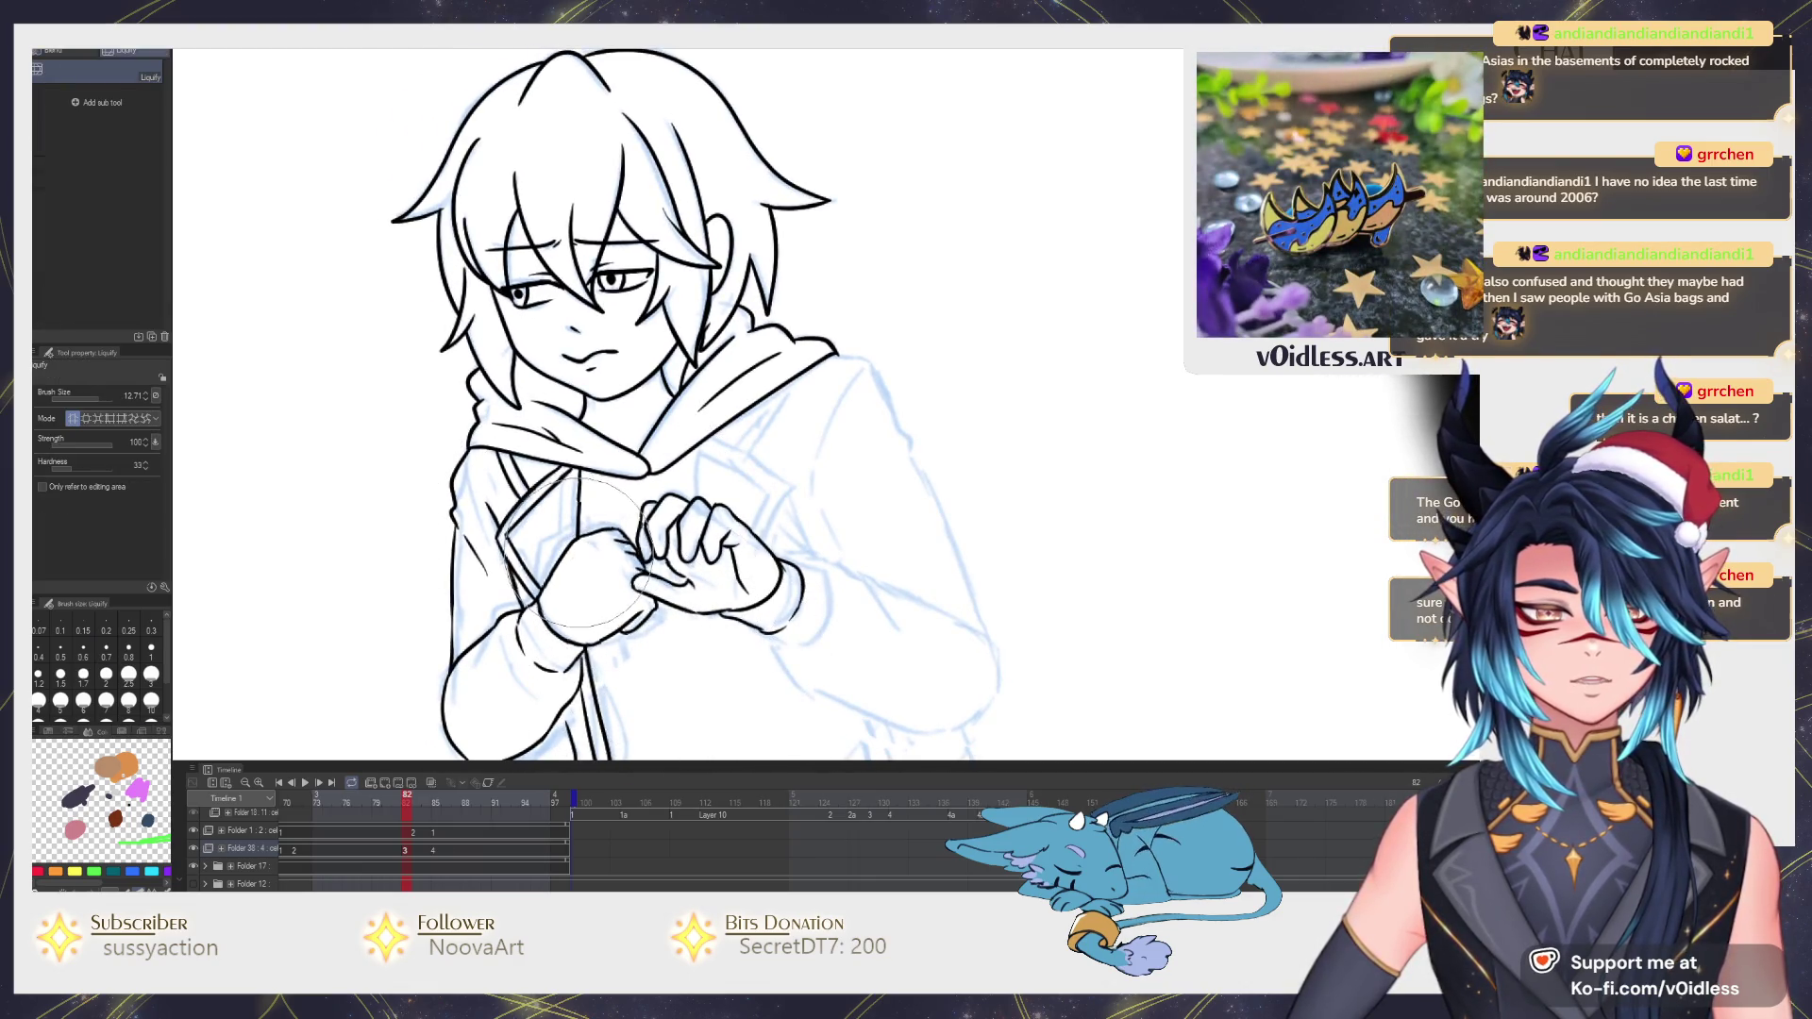
{"action": "key", "text": "period"}
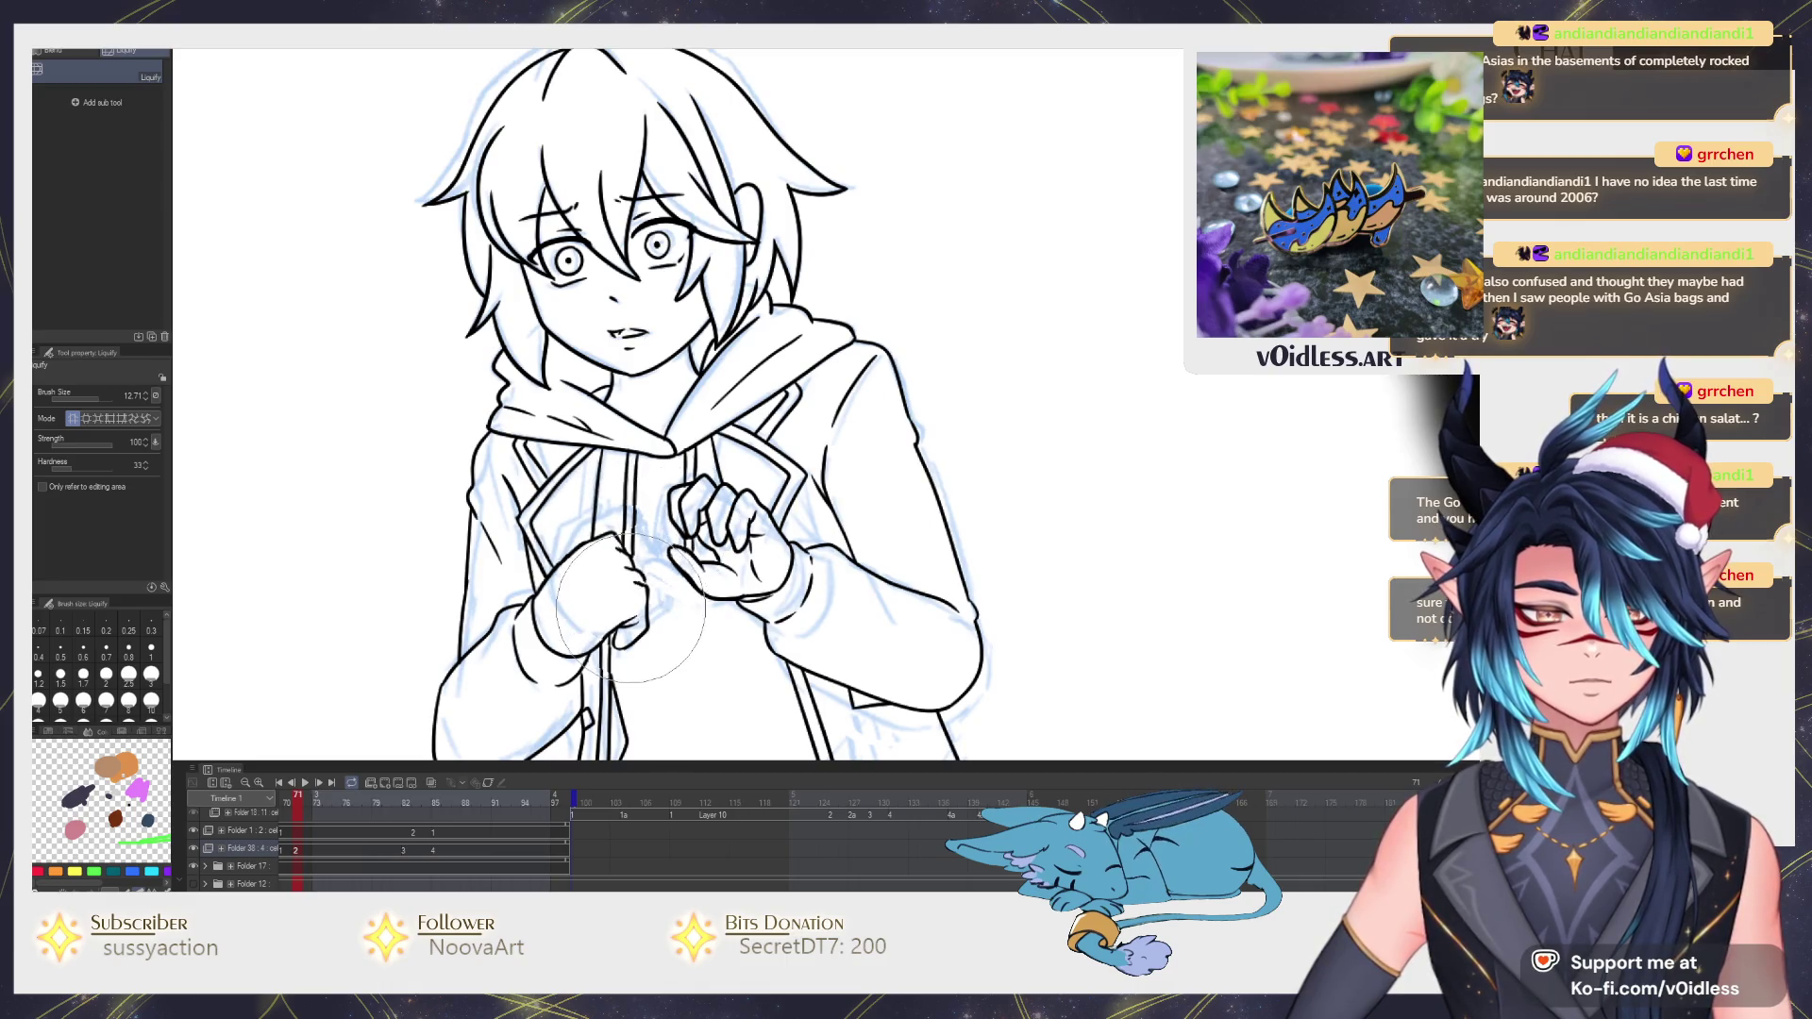
{"action": "key", "text": "period"}
{"action": "key", "text": "comma"}
{"action": "key", "text": "comma"}
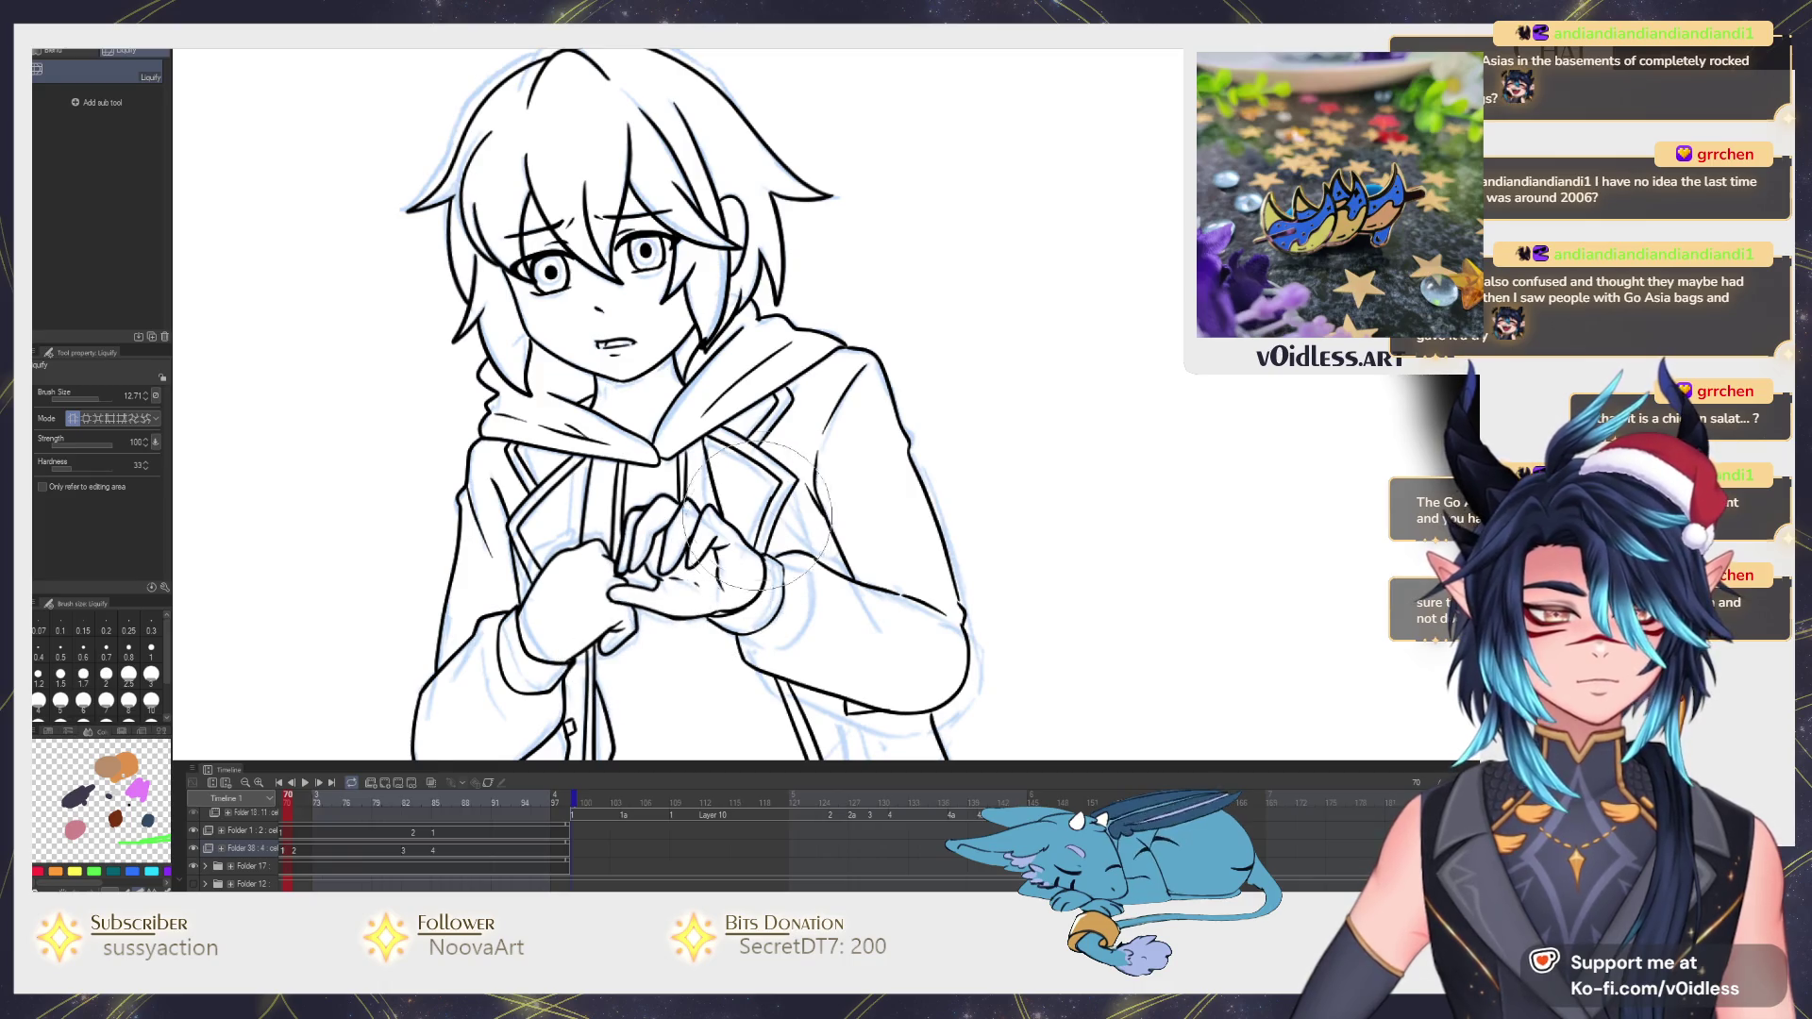
{"action": "key", "text": "period"}
{"action": "key", "text": "period"}
{"action": "key", "text": "period"}
{"action": "key", "text": "p"}
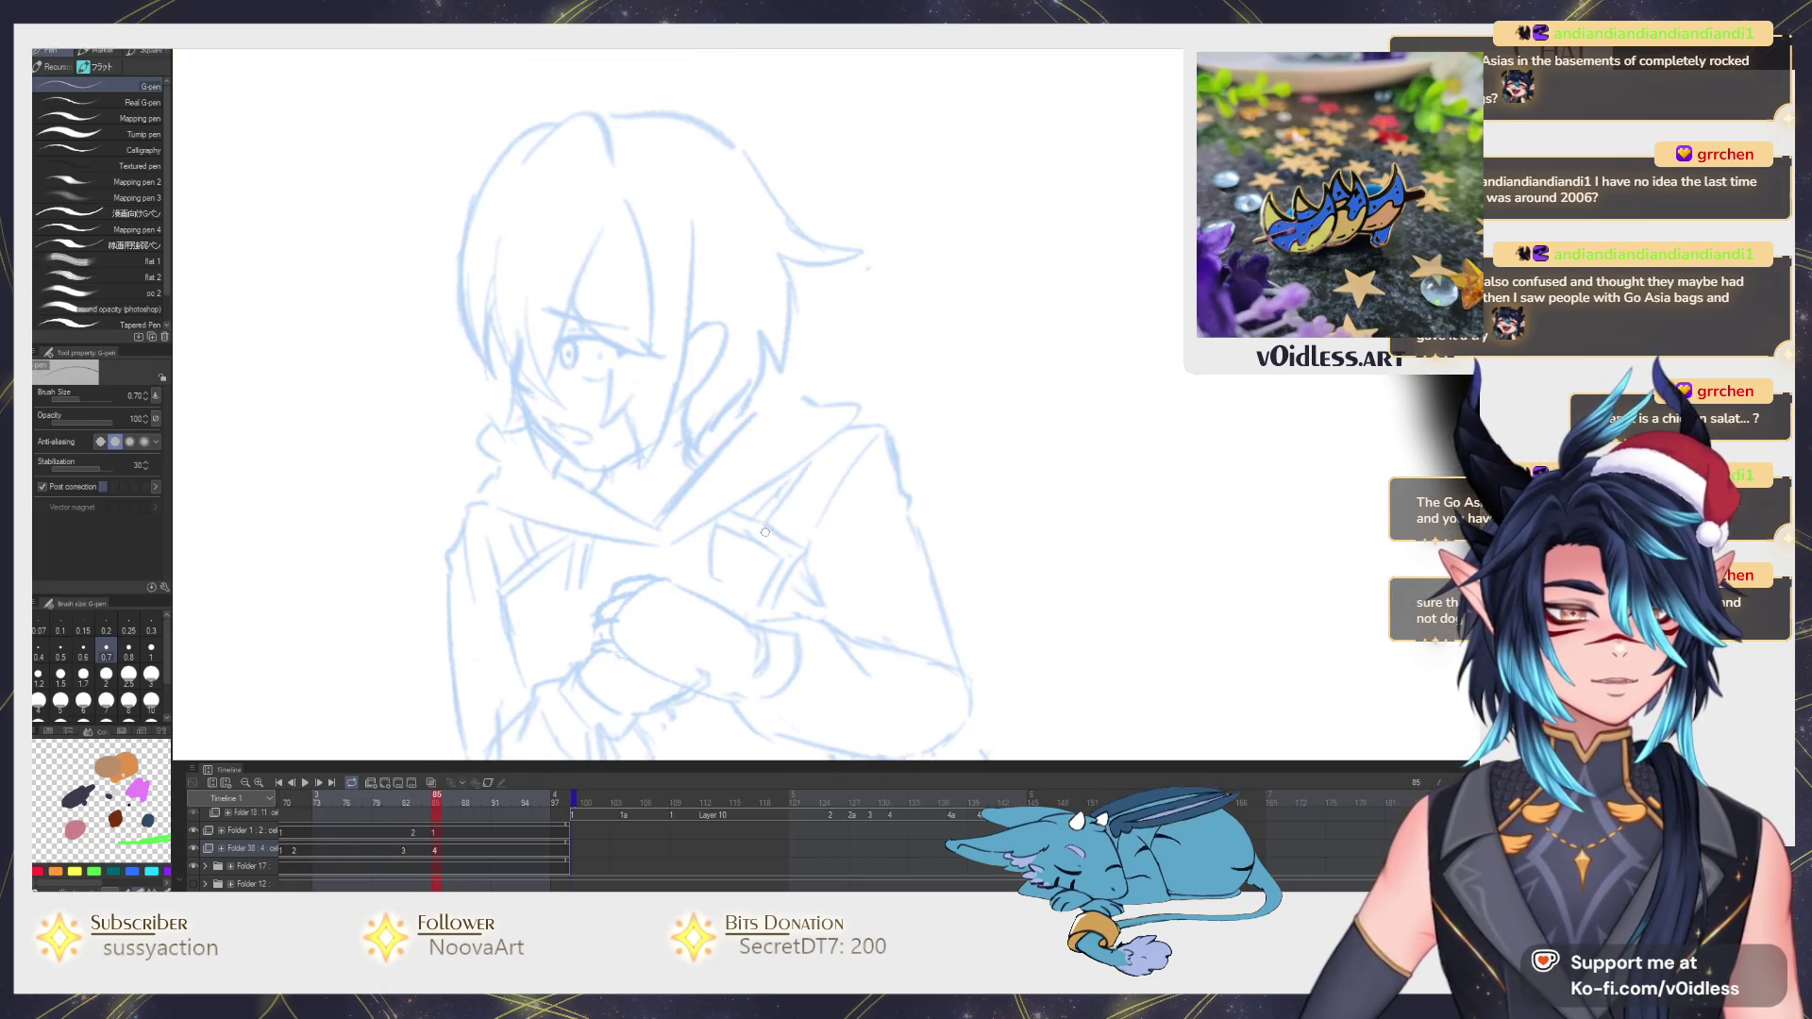
{"action": "key", "text": "comma"}
{"action": "key", "text": "period"}
{"action": "key", "text": "period"}
{"action": "key", "text": "period"}
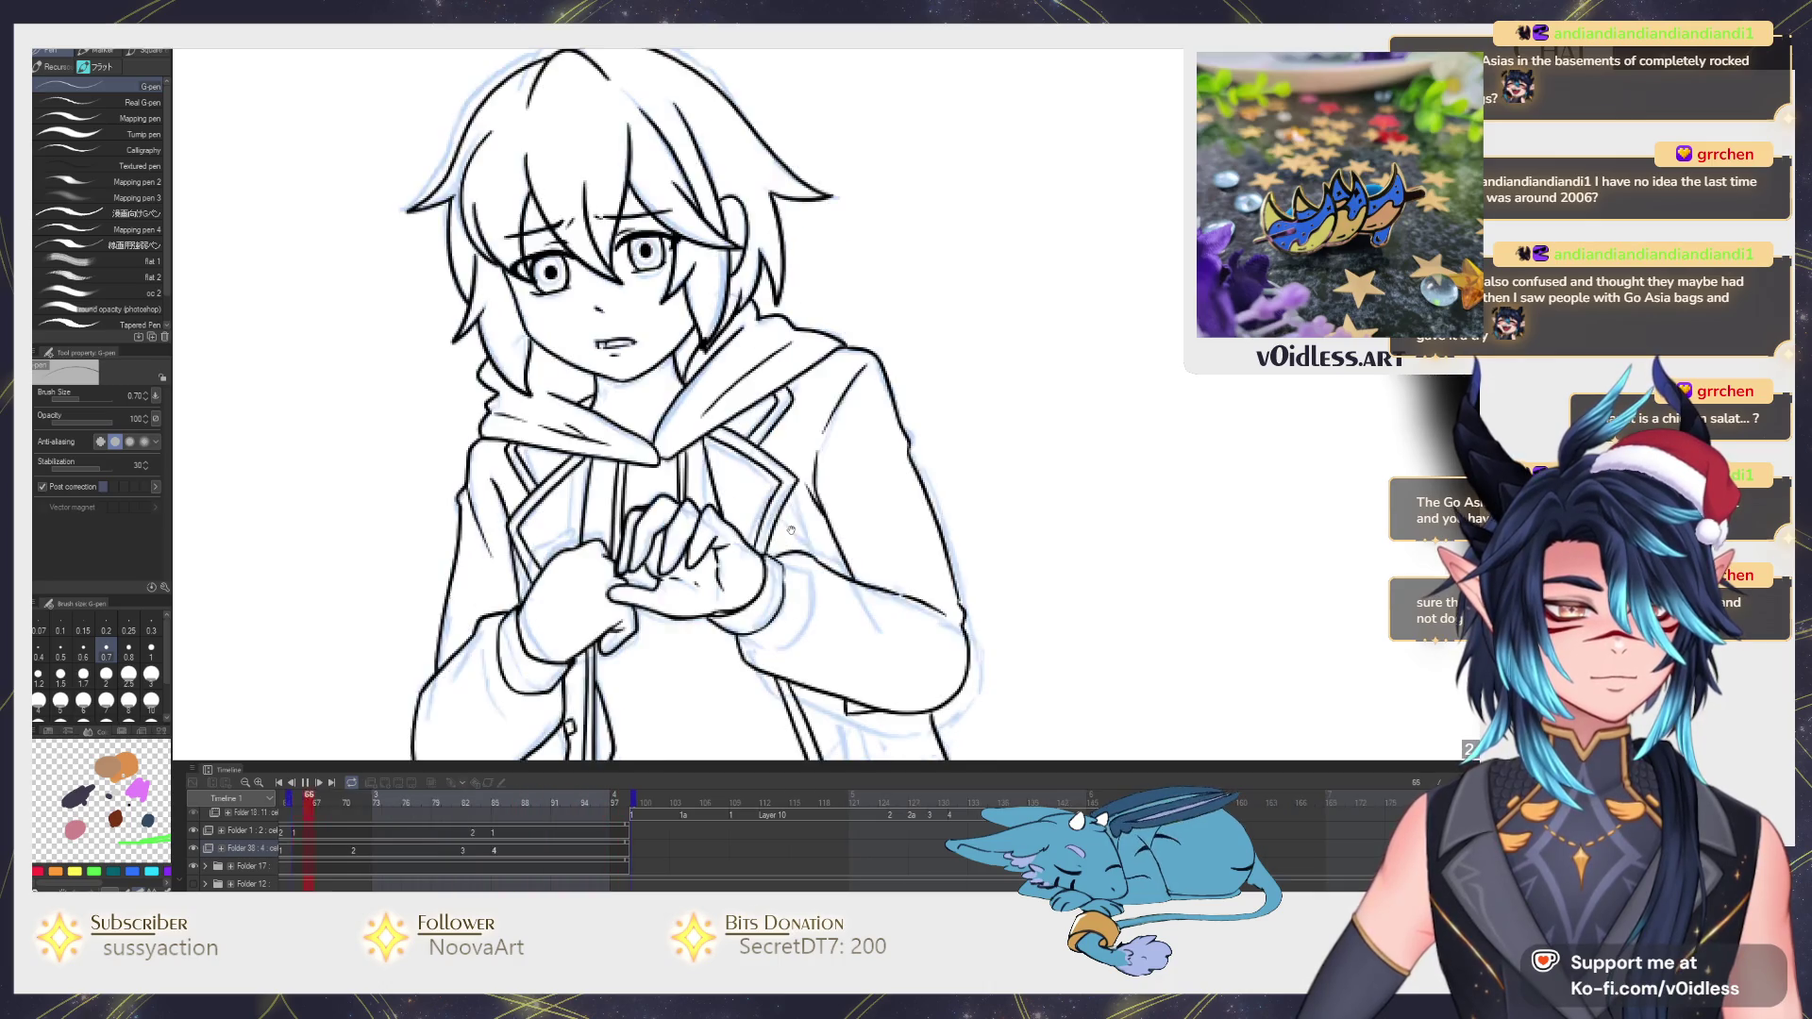
{"action": "key", "text": "period"}
{"action": "key", "text": "period"}
{"action": "key", "text": "period"}
{"action": "key", "text": "period"}
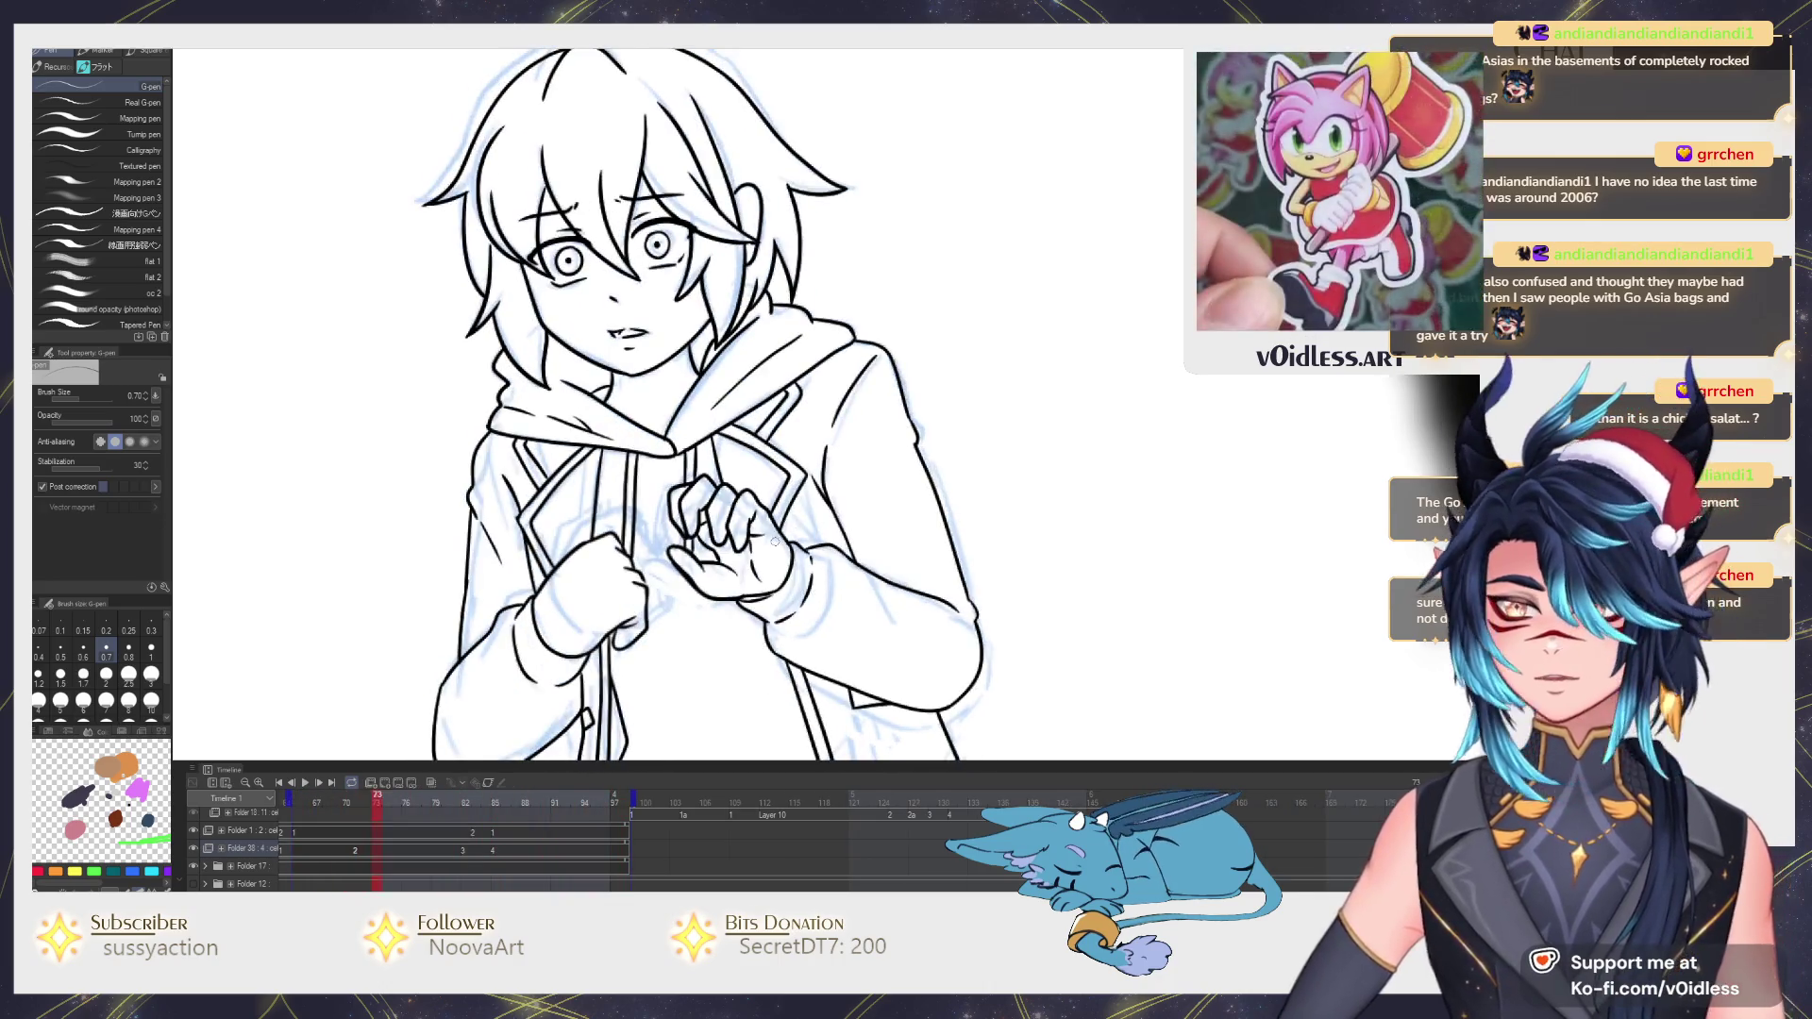
{"action": "key", "text": "period"}
{"action": "key", "text": "period"}
Ink the line below the collar and the jacket's front edge, undoing a misplaced stroke.
{"action": "key", "text": "comma"}
{"action": "scroll", "coordinate": [750, 548], "scroll_direction": "up", "scroll_amount": 2}
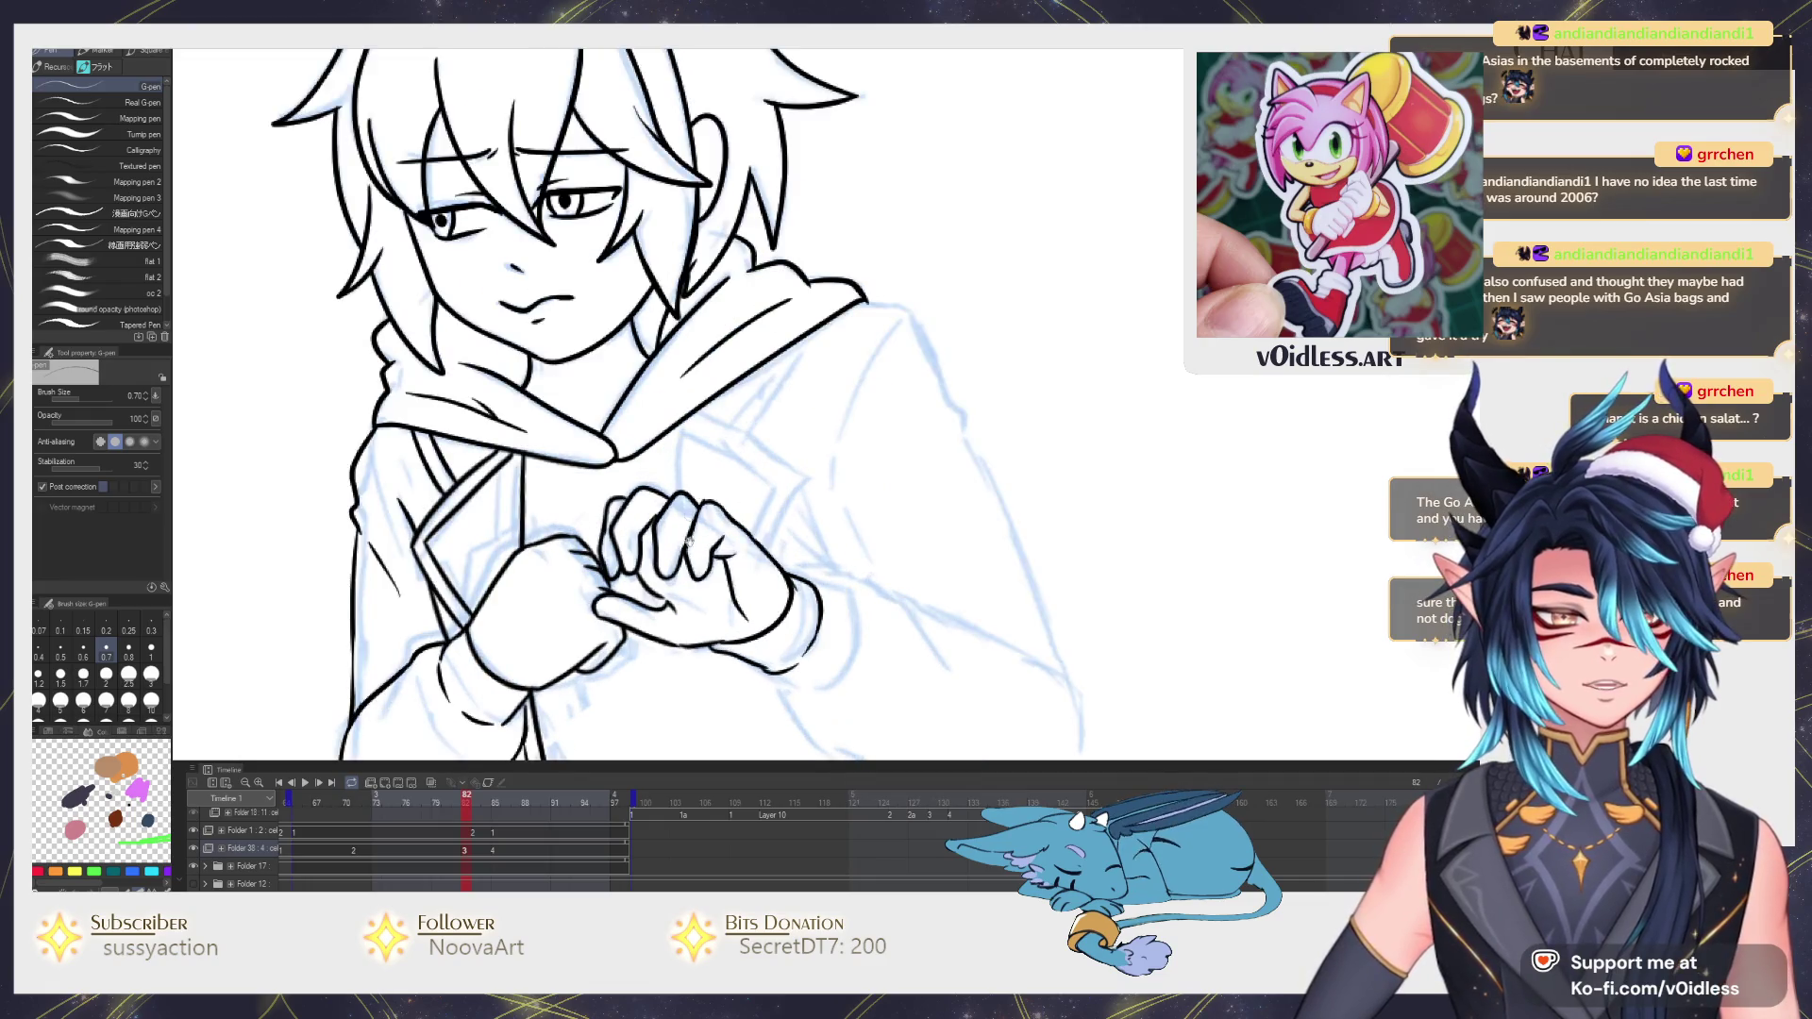
{"action": "scroll", "coordinate": [736, 331], "scroll_direction": "up", "scroll_amount": 2}
{"action": "left_click_drag", "start_coordinate": [735, 332], "coordinate": [748, 412]}
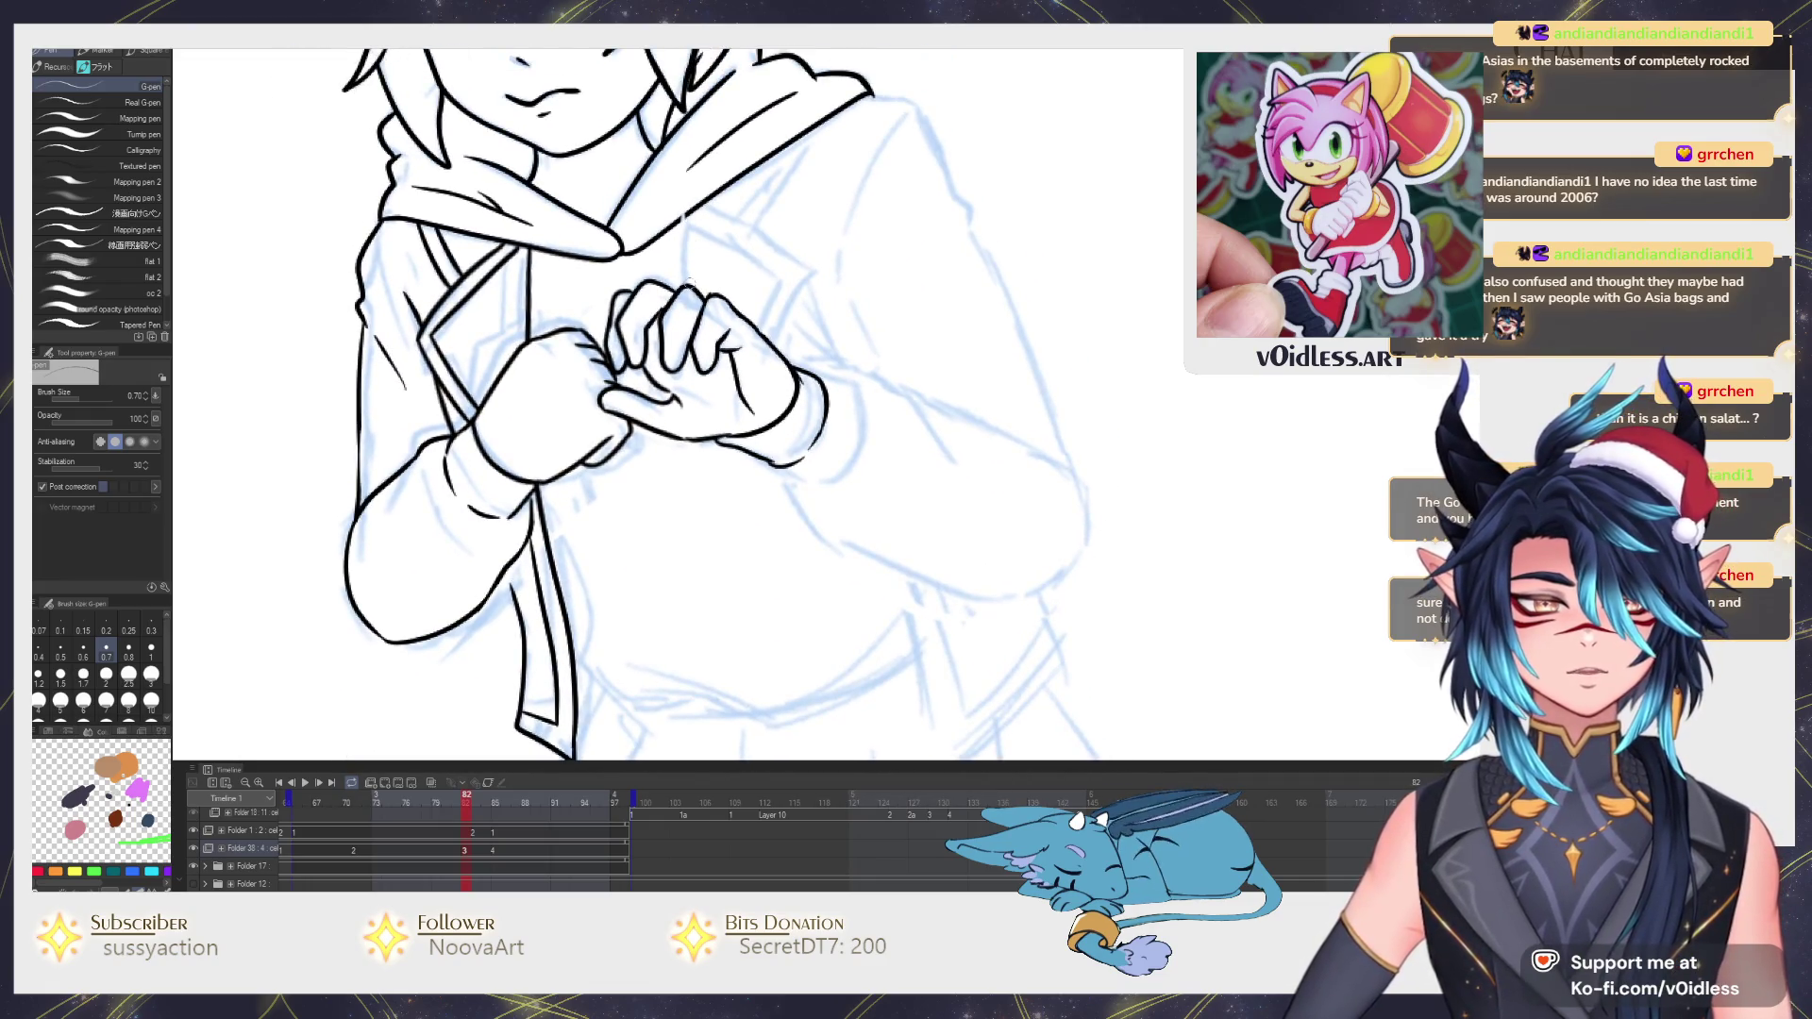
{"action": "left_click_drag", "start_coordinate": [683, 216], "coordinate": [705, 289]}
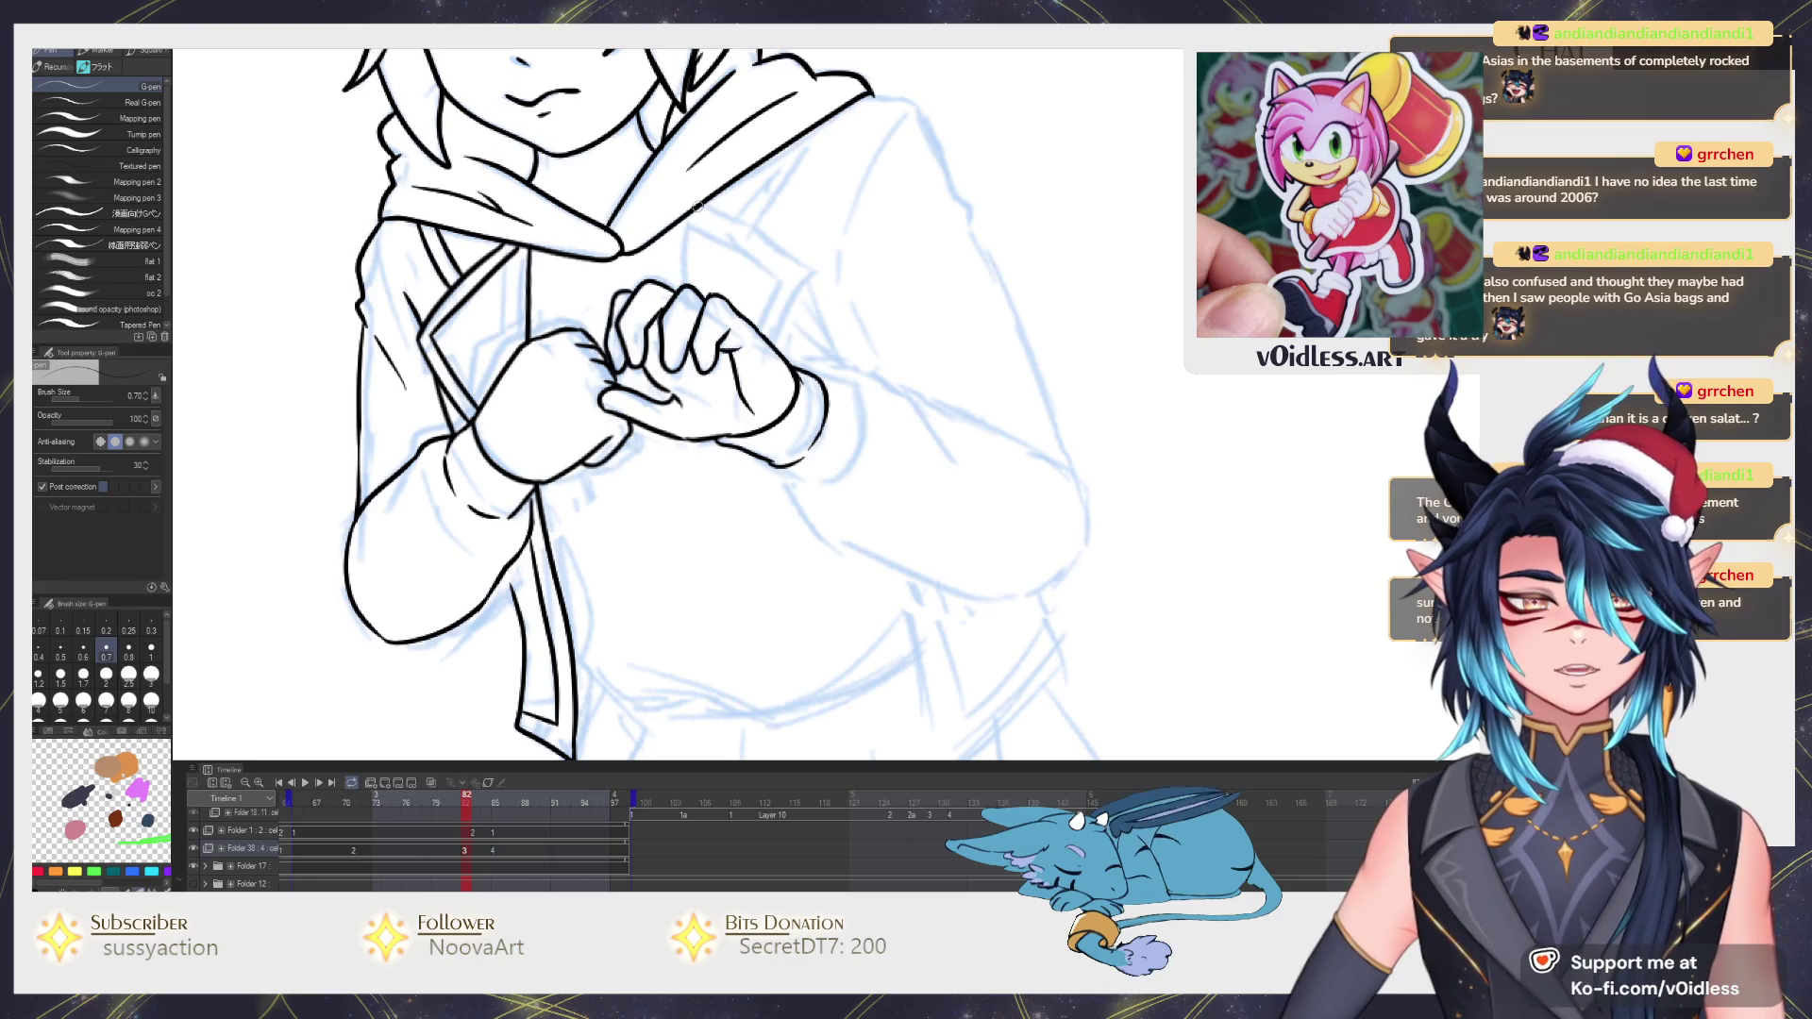
{"action": "left_click_drag", "start_coordinate": [693, 206], "coordinate": [716, 300]}
{"action": "mouse_move", "coordinate": [759, 468]}
{"action": "left_mouse_down"}
{"action": "mouse_move", "coordinate": [864, 694]}
{"action": "mouse_move", "coordinate": [838, 557]}
{"action": "left_mouse_up"}
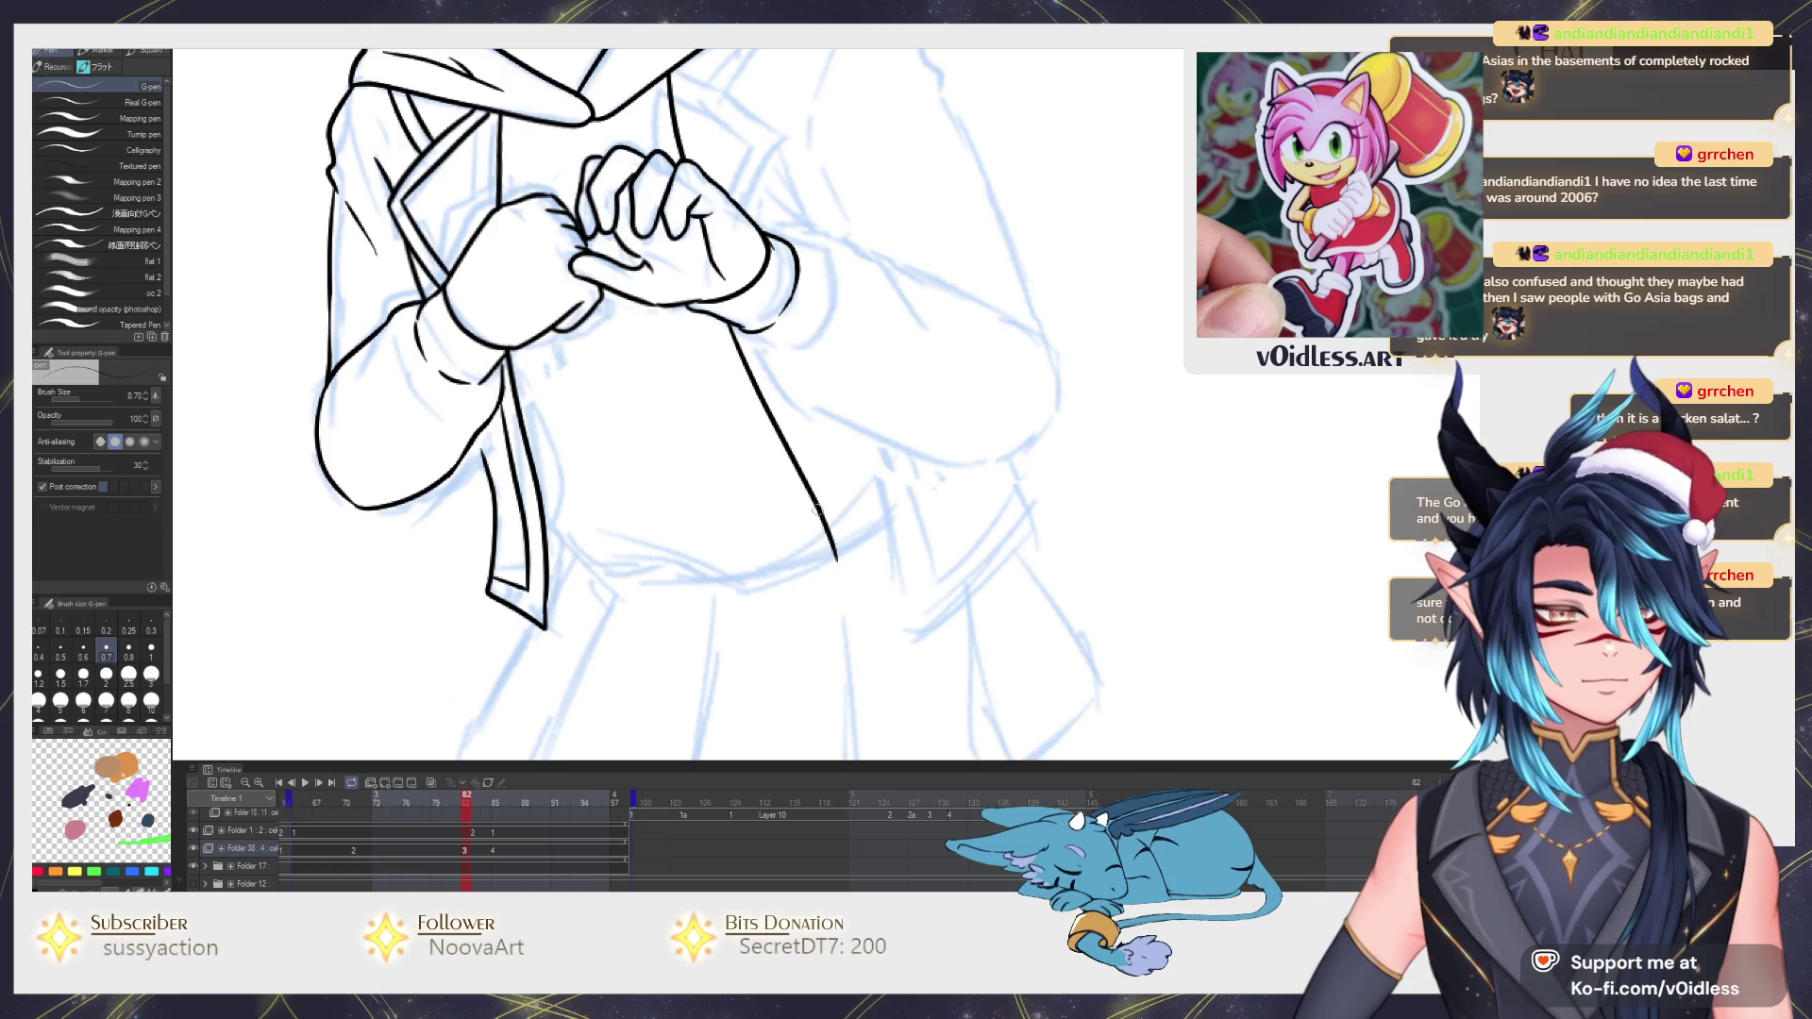
{"action": "key", "text": "ctrl+z"}
{"action": "mouse_move", "coordinate": [728, 320]}
{"action": "left_mouse_down"}
{"action": "mouse_move", "coordinate": [836, 640]}
{"action": "mouse_move", "coordinate": [977, 474]}
{"action": "left_mouse_up"}
Flip between neighbouring frames to compare the new jacket stroke against the sketch.
{"action": "key", "text": "Left"}
{"action": "key", "text": "Right"}
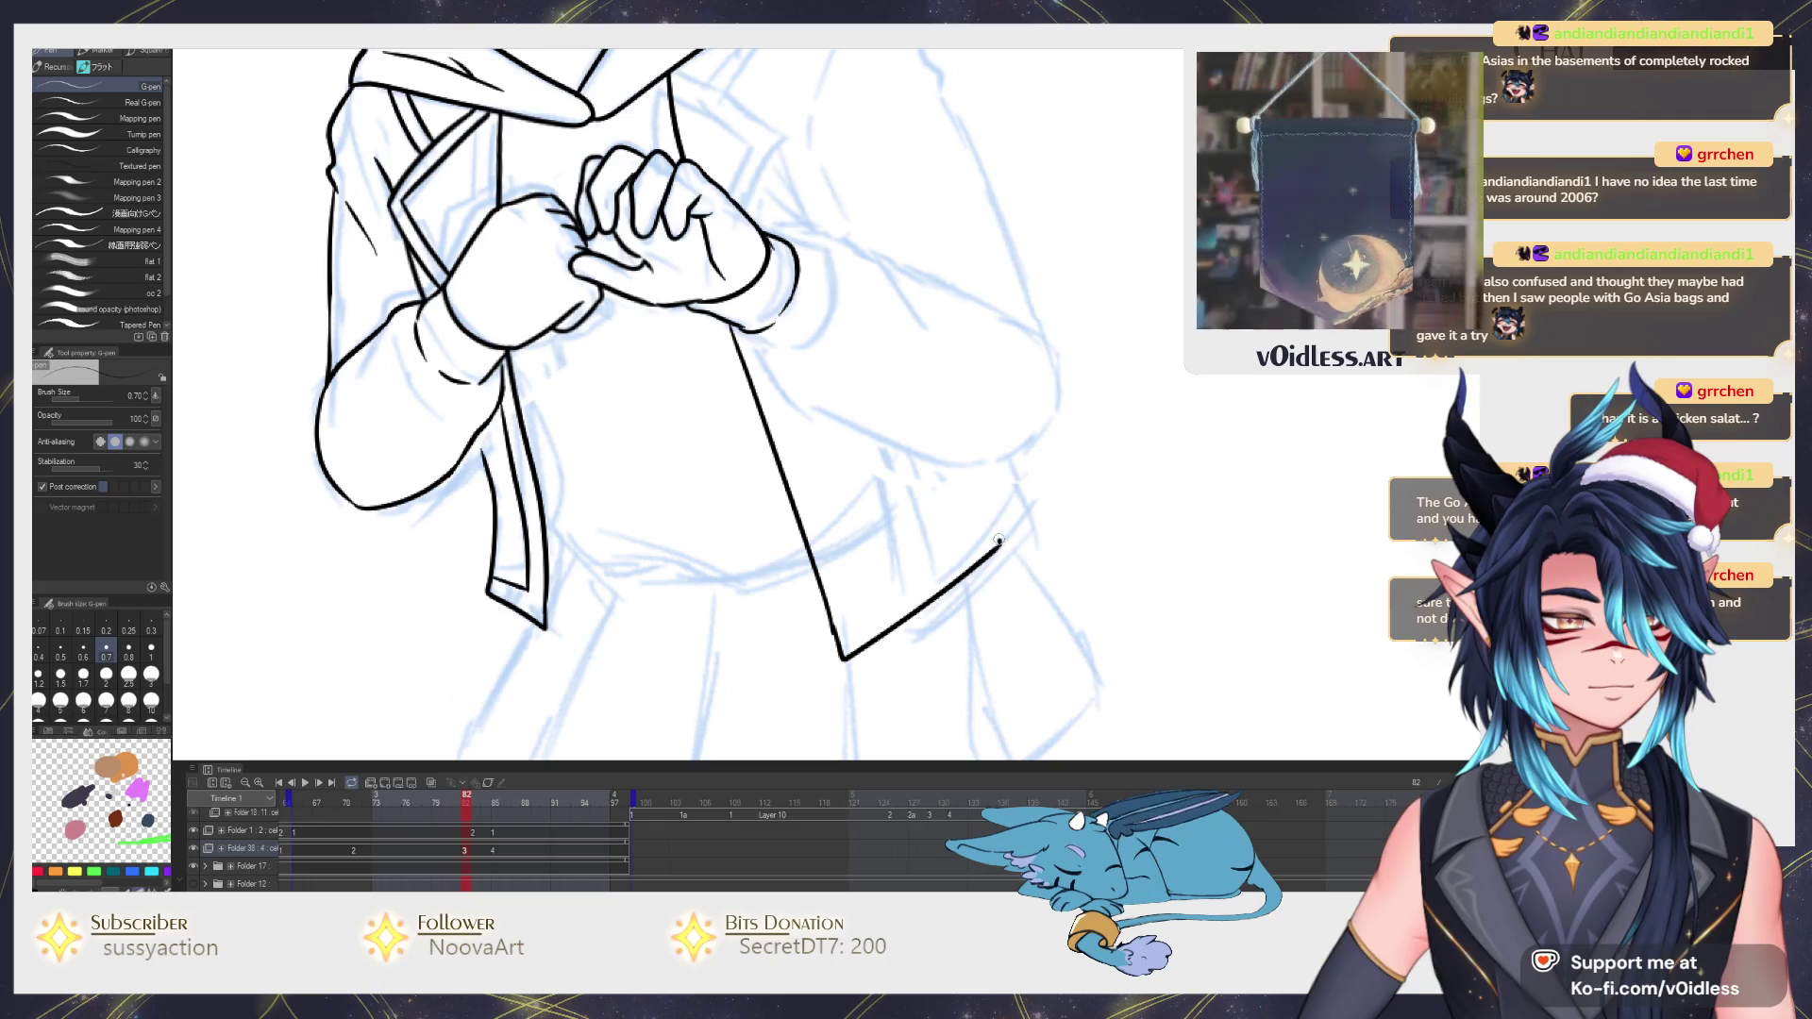
{"action": "key", "text": "Left"}
{"action": "key", "text": "Right"}
{"action": "key", "text": "Left"}
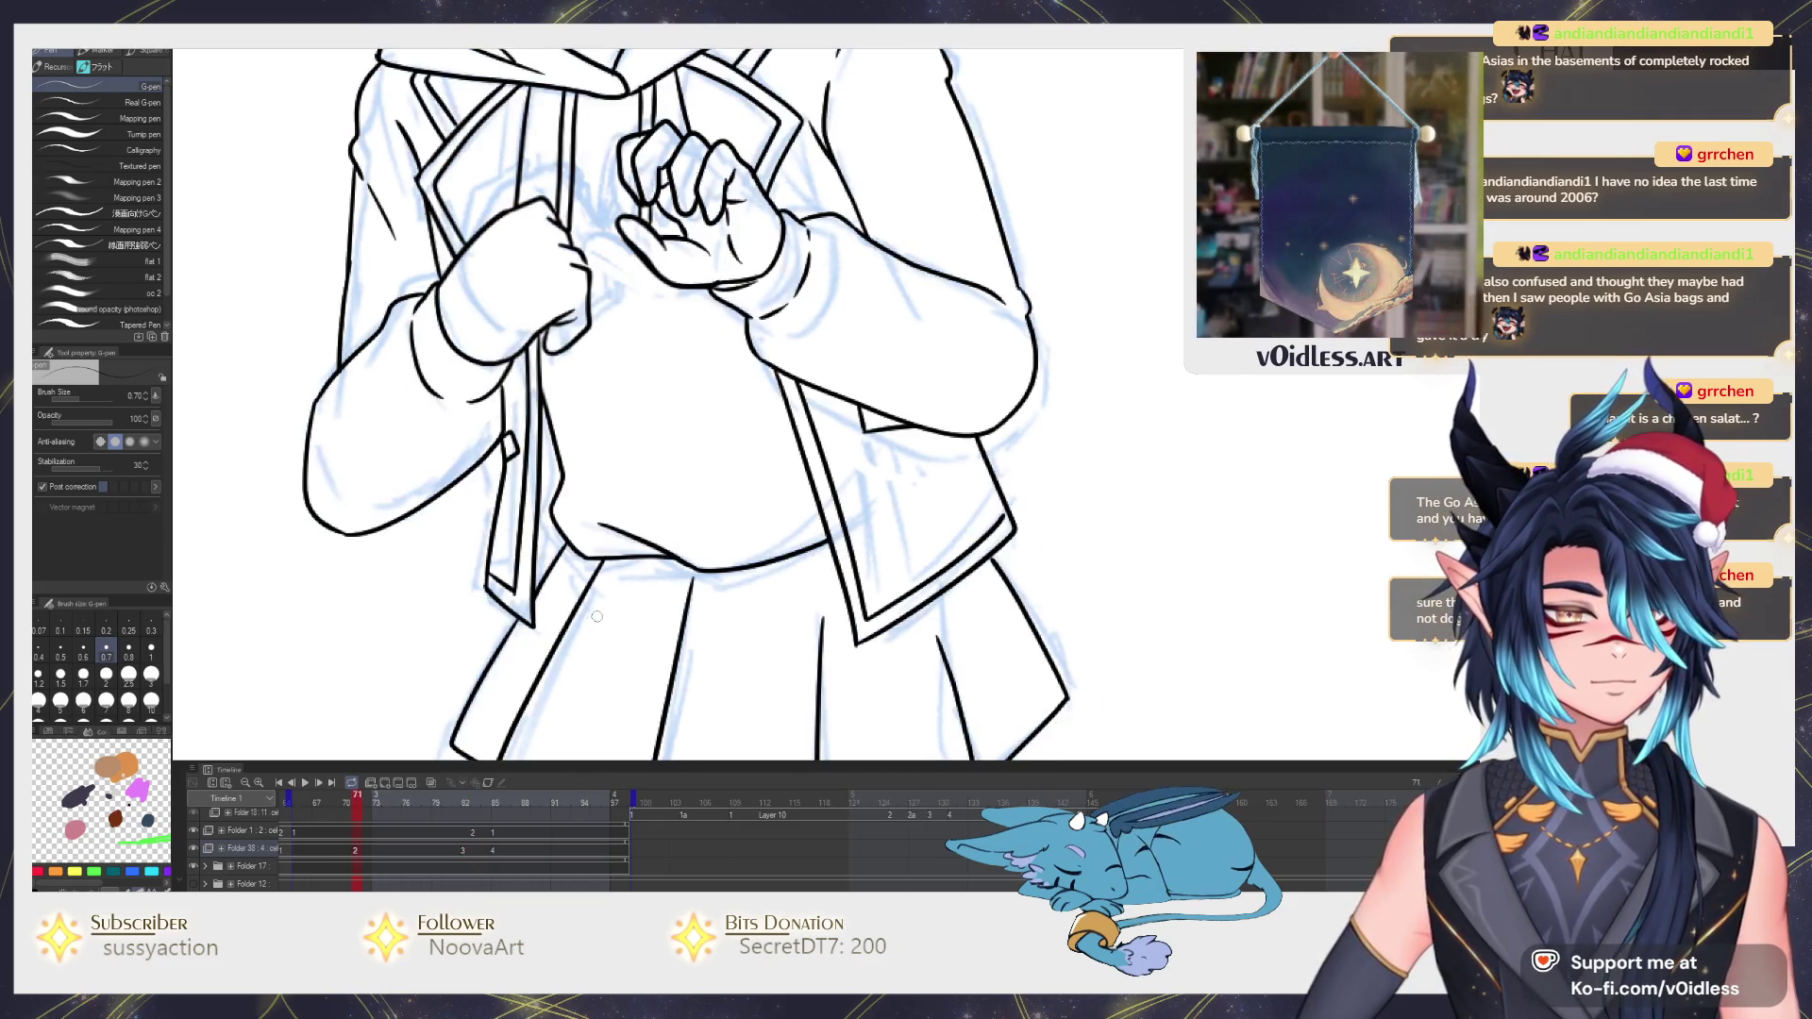
{"action": "key", "text": "Right"}
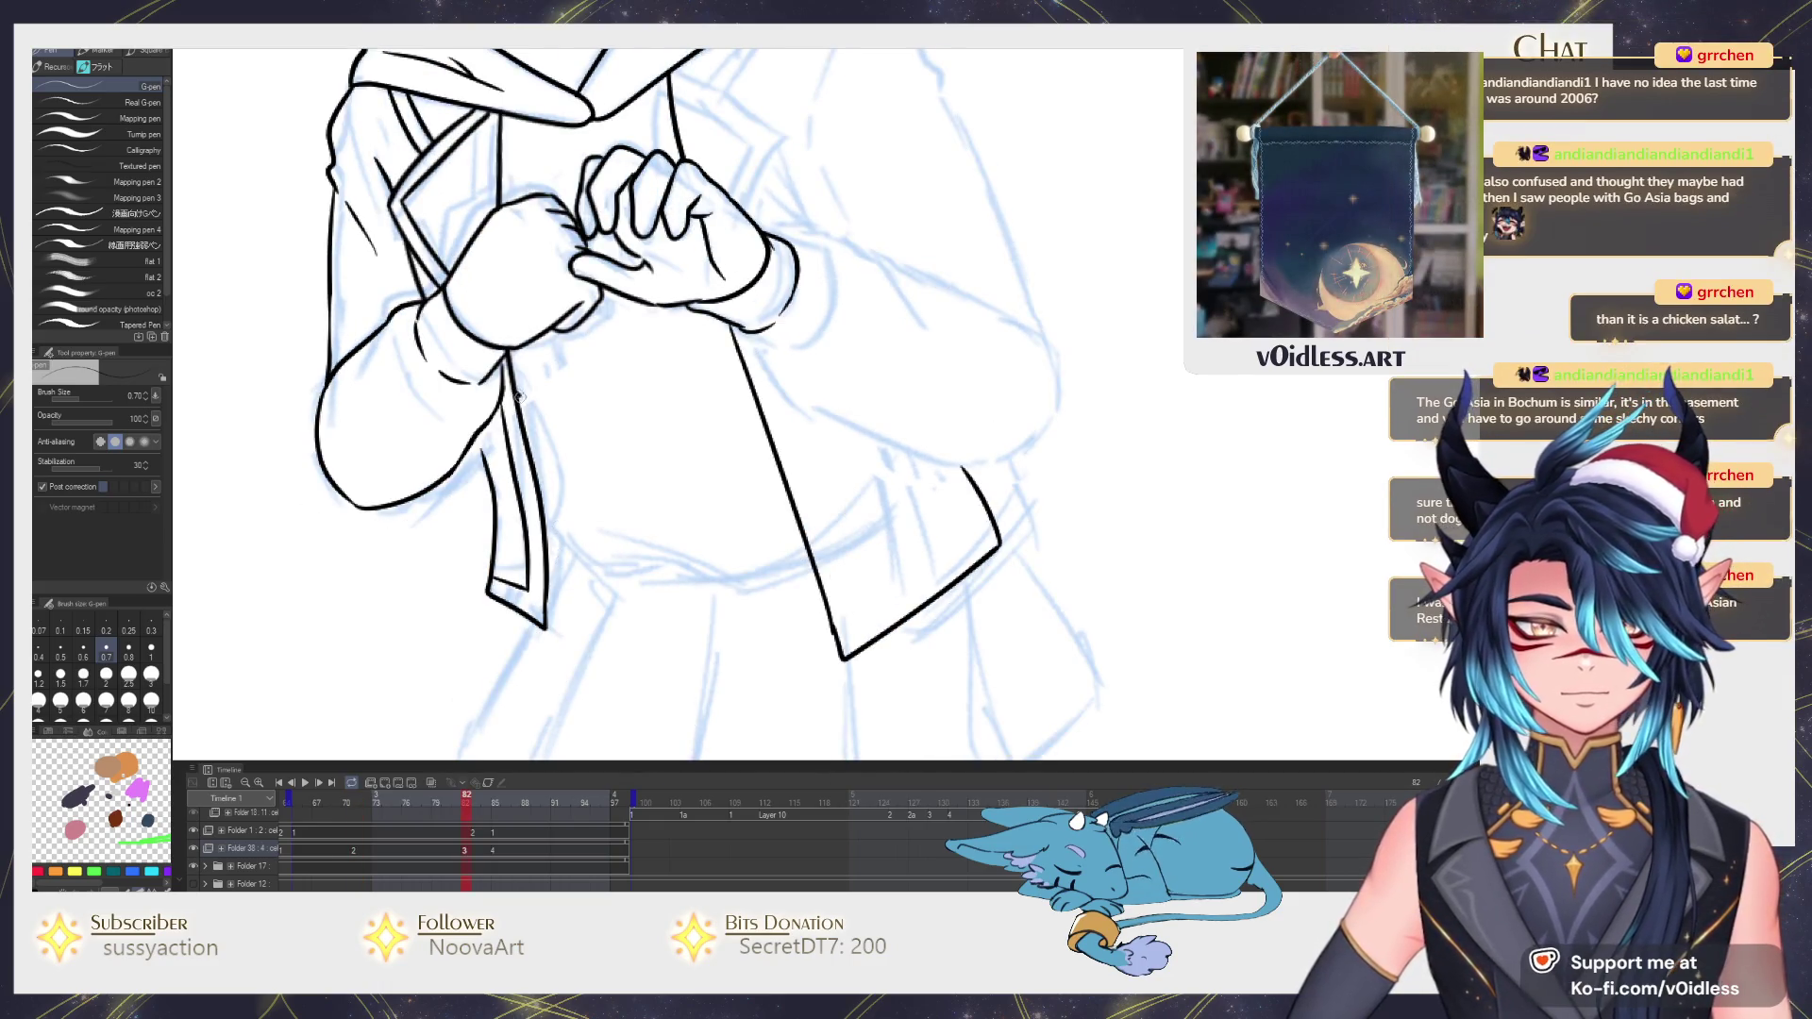
Ink the collar's inner edge and the shirt hem, then step through frames to check.
{"action": "left_click_drag", "start_coordinate": [516, 390], "coordinate": [555, 508]}
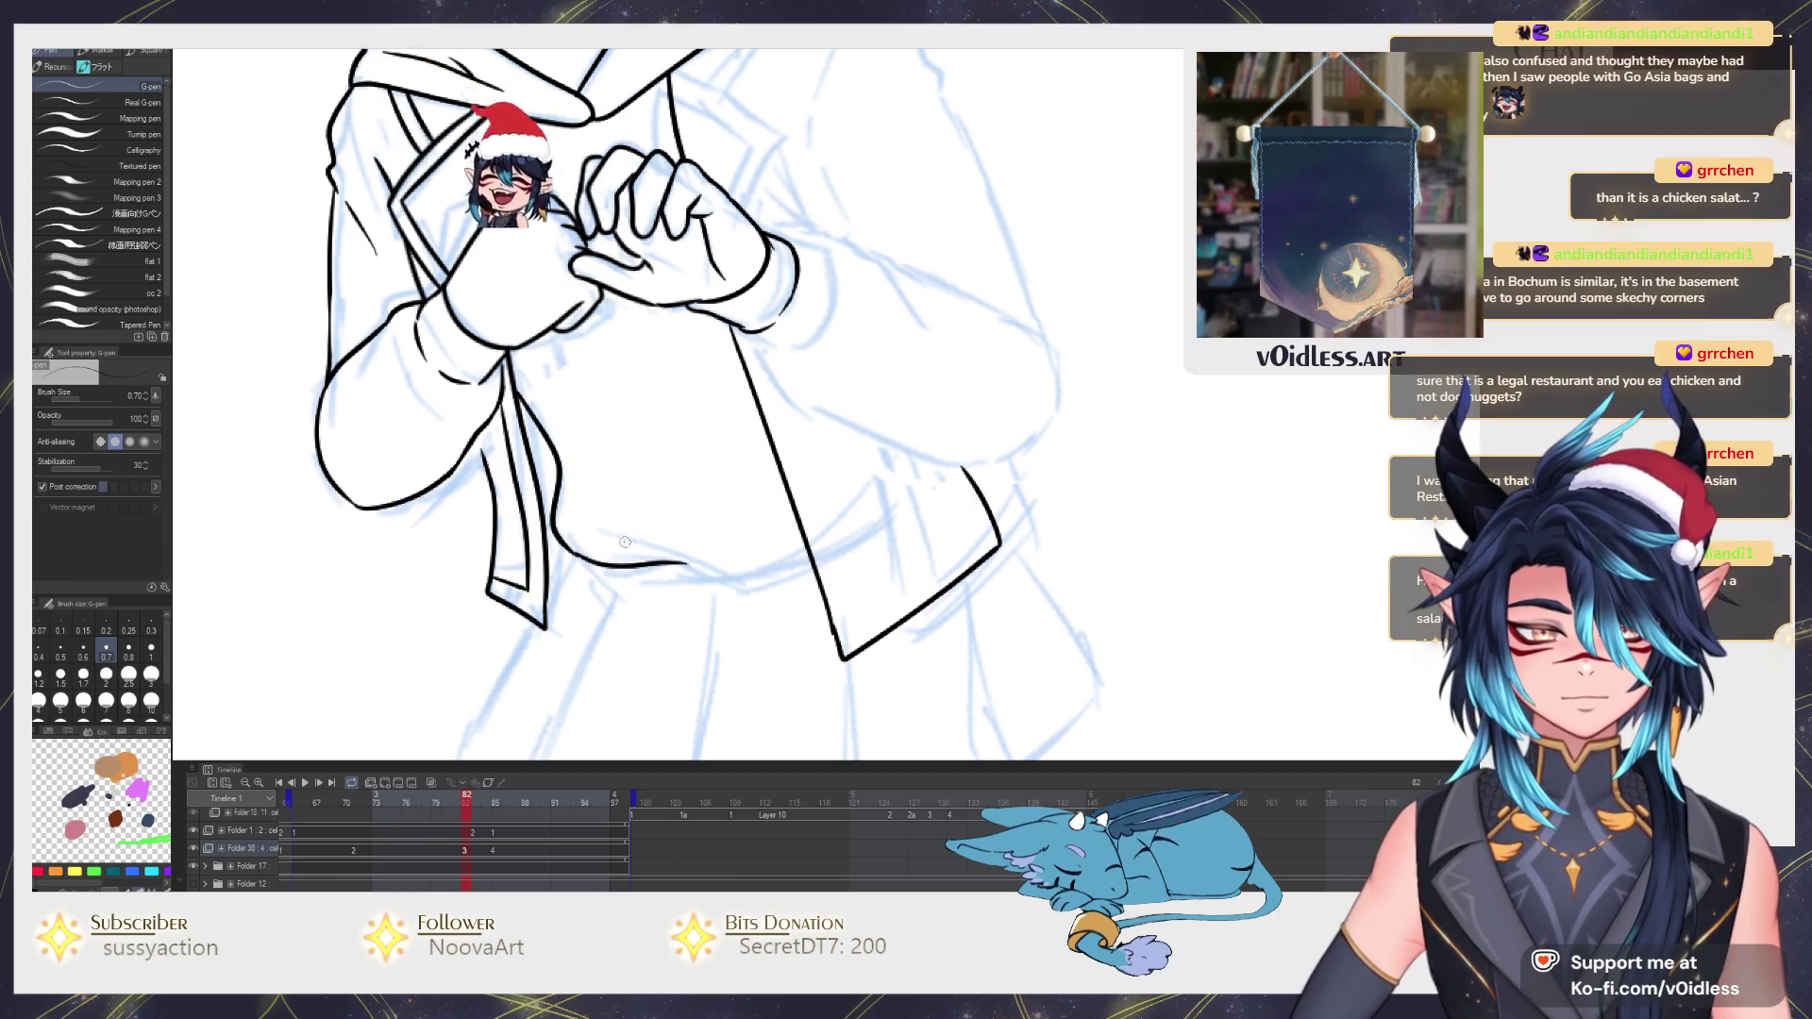
{"action": "left_click_drag", "start_coordinate": [598, 570], "coordinate": [805, 561]}
{"action": "left_click_drag", "start_coordinate": [680, 550], "coordinate": [703, 659]}
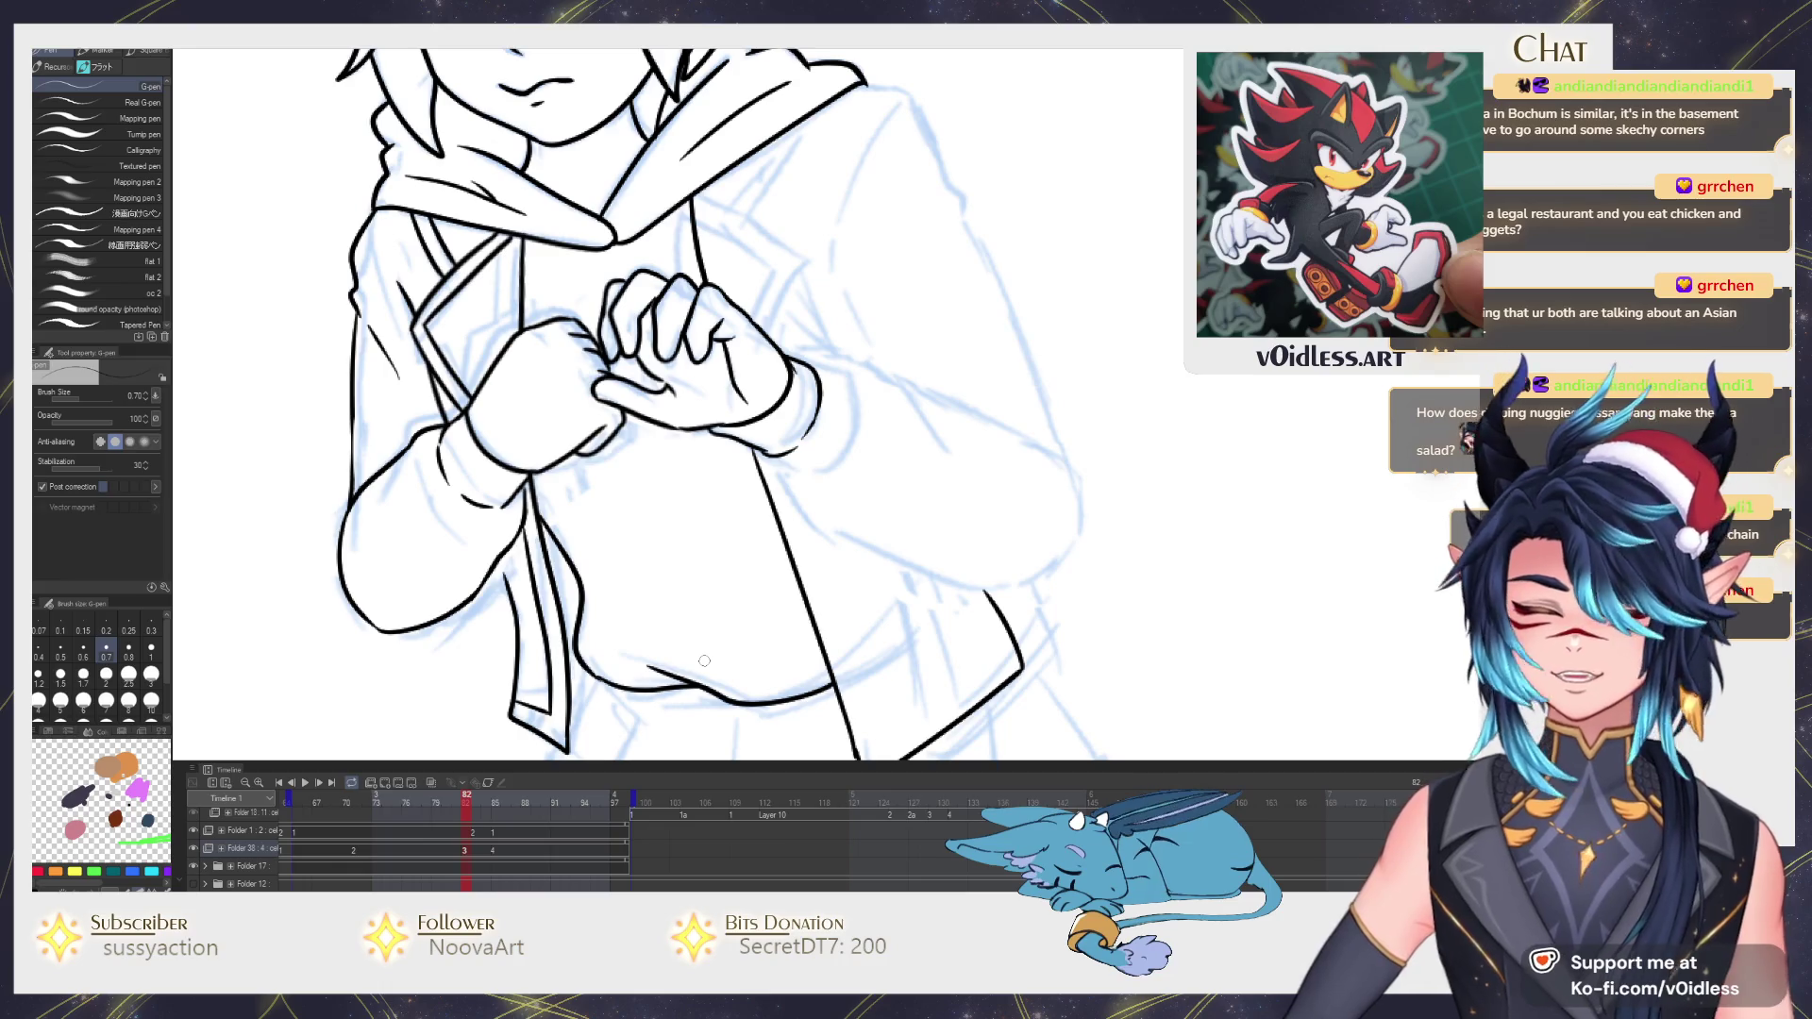
{"action": "key", "text": "Left"}
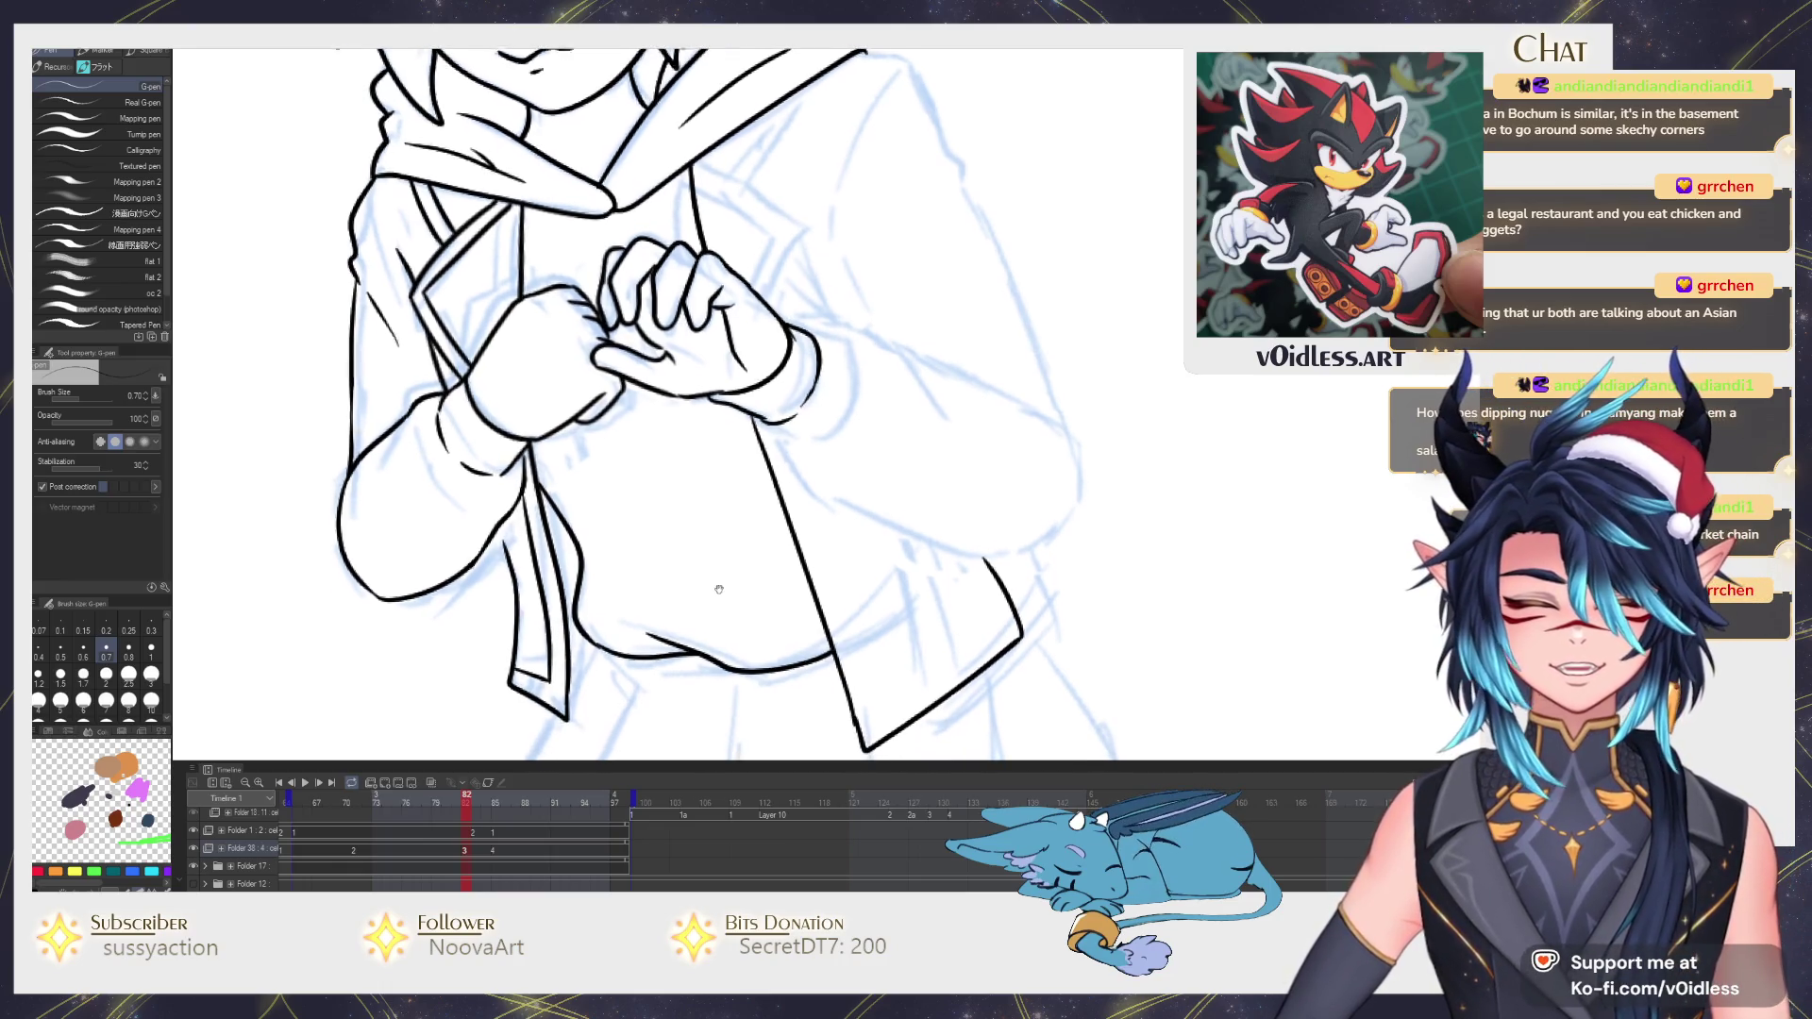
{"action": "key", "text": "Left"}
{"action": "key", "text": "Left"}
{"action": "key", "text": "Left"}
{"action": "key", "text": "Right"}
{"action": "key", "text": "Right"}
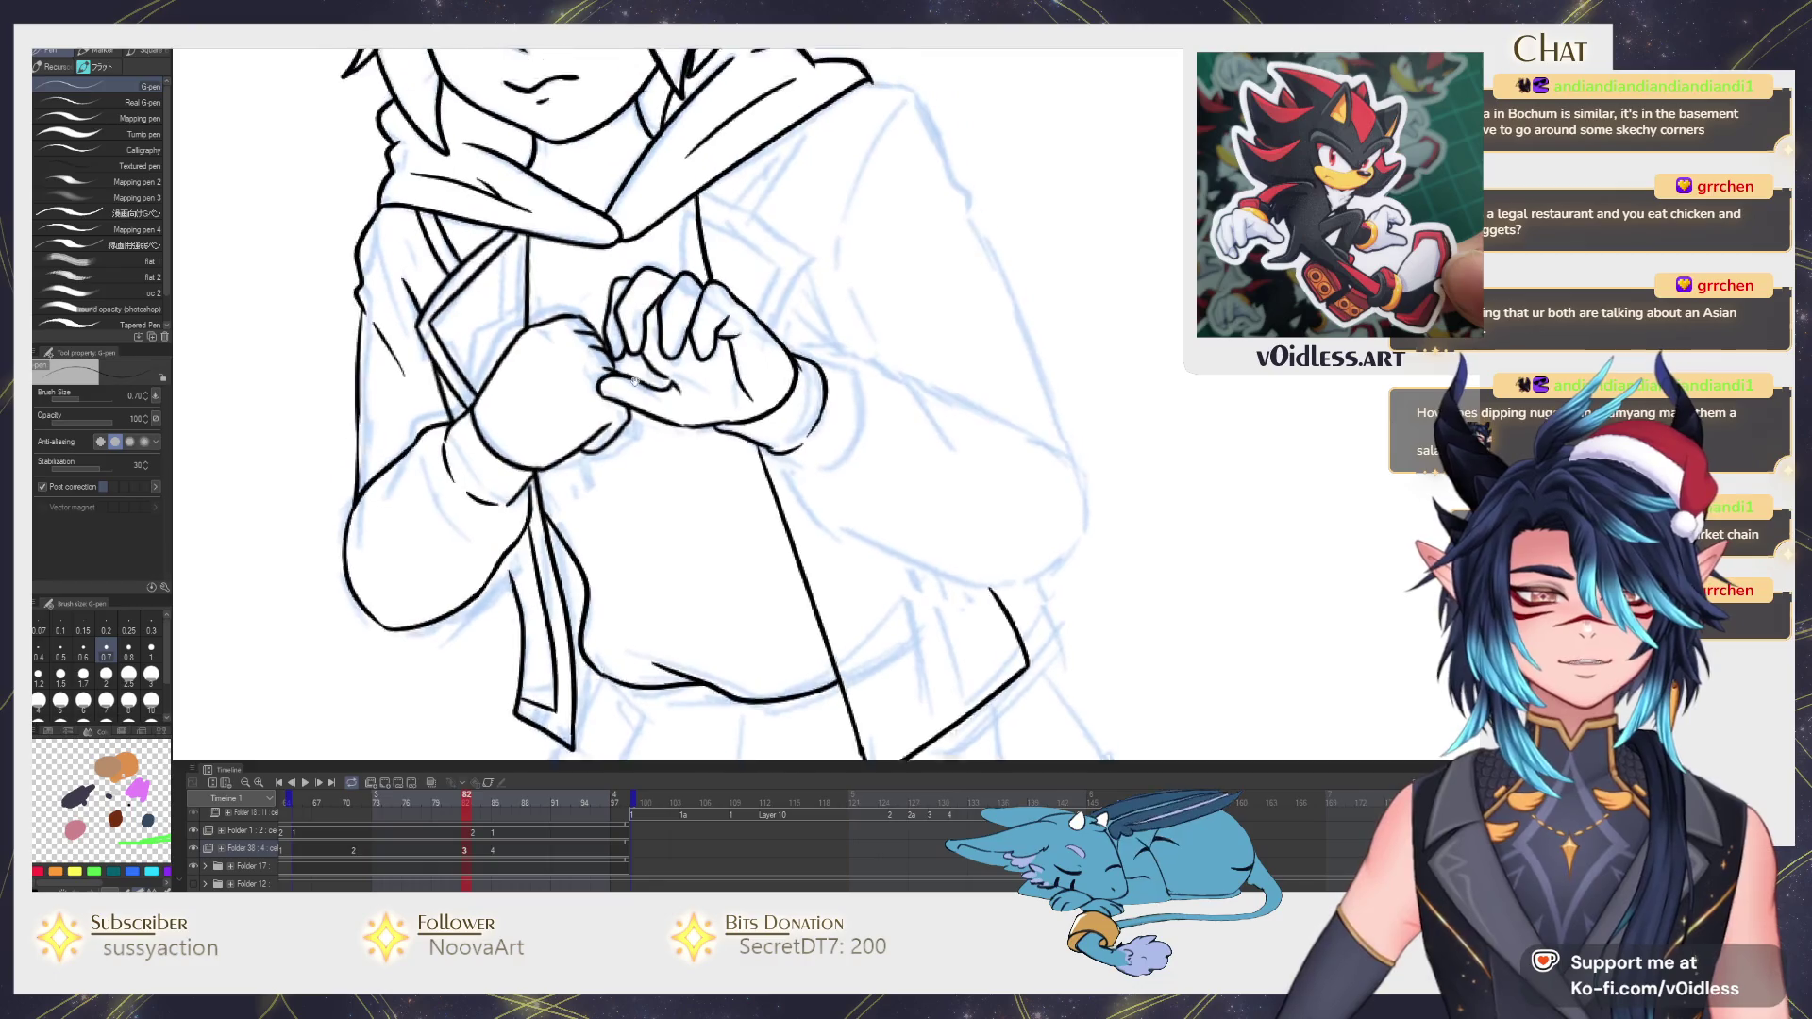
{"action": "key", "text": "Right"}
{"action": "key", "text": "Right"}
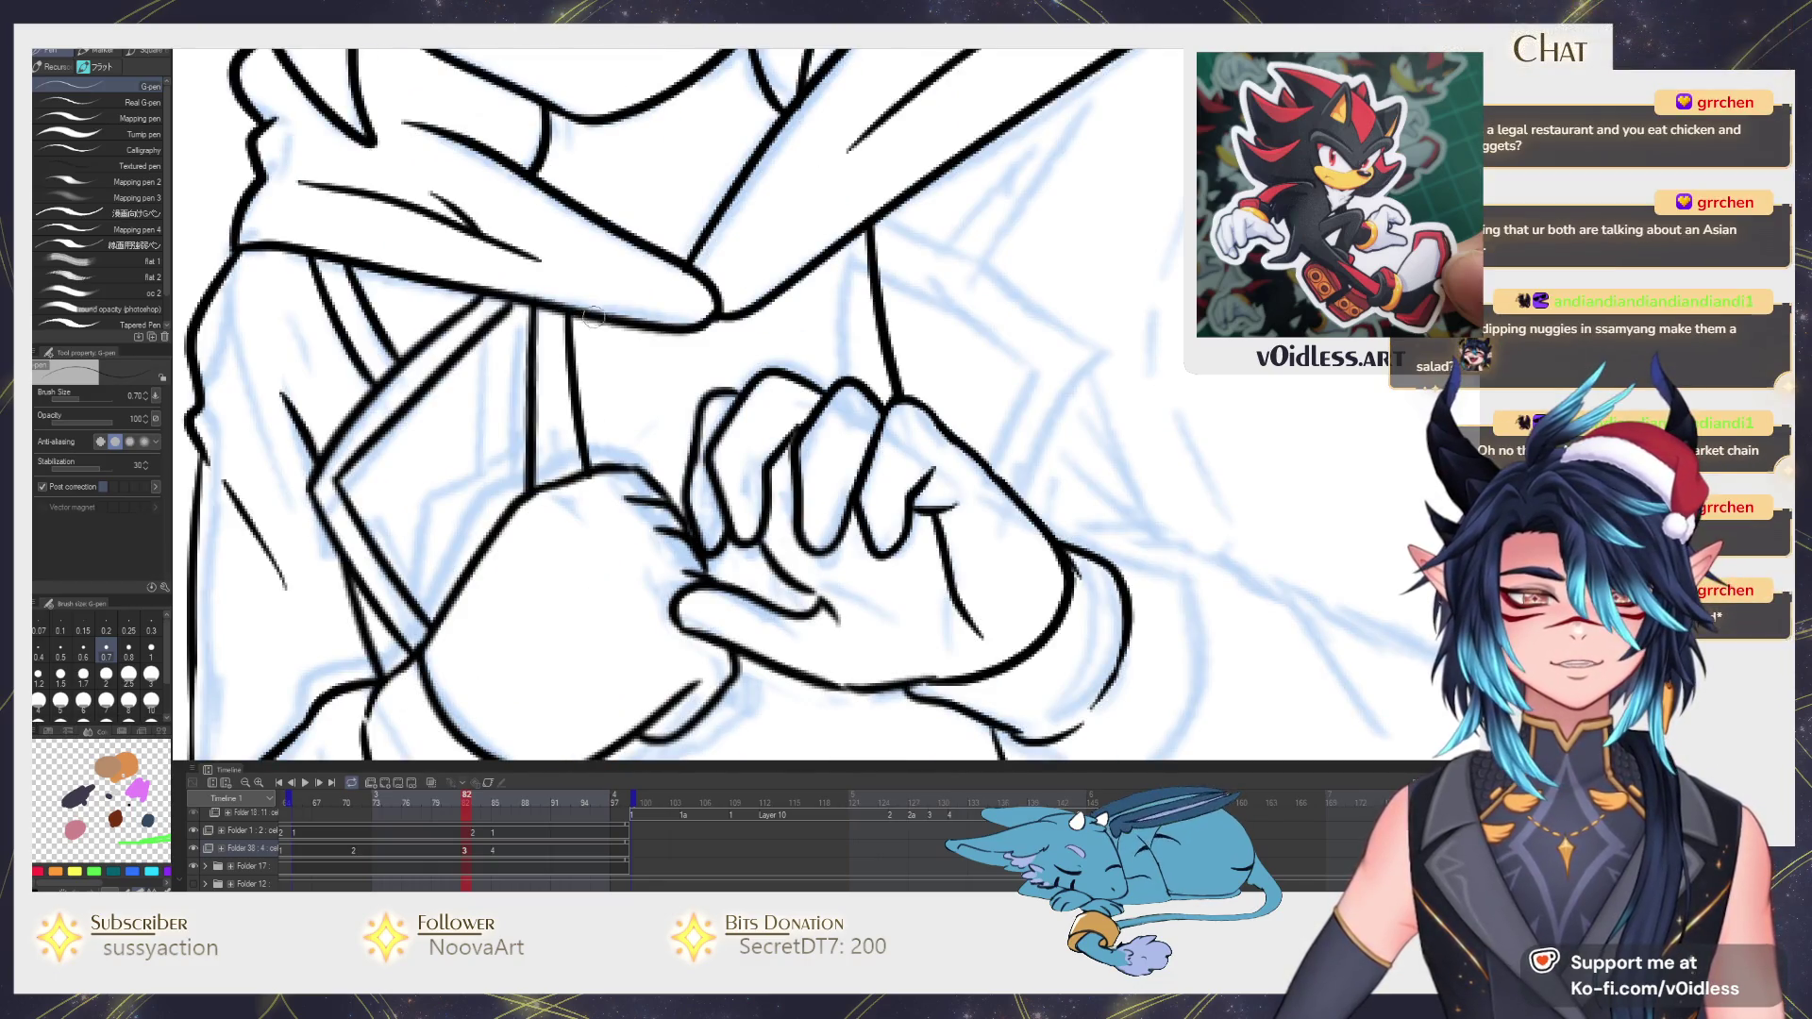
Ink a vertical line beside the hands, a line down the jacket and the right sleeve's outer edge.
{"action": "left_click_drag", "start_coordinate": [586, 315], "coordinate": [612, 468]}
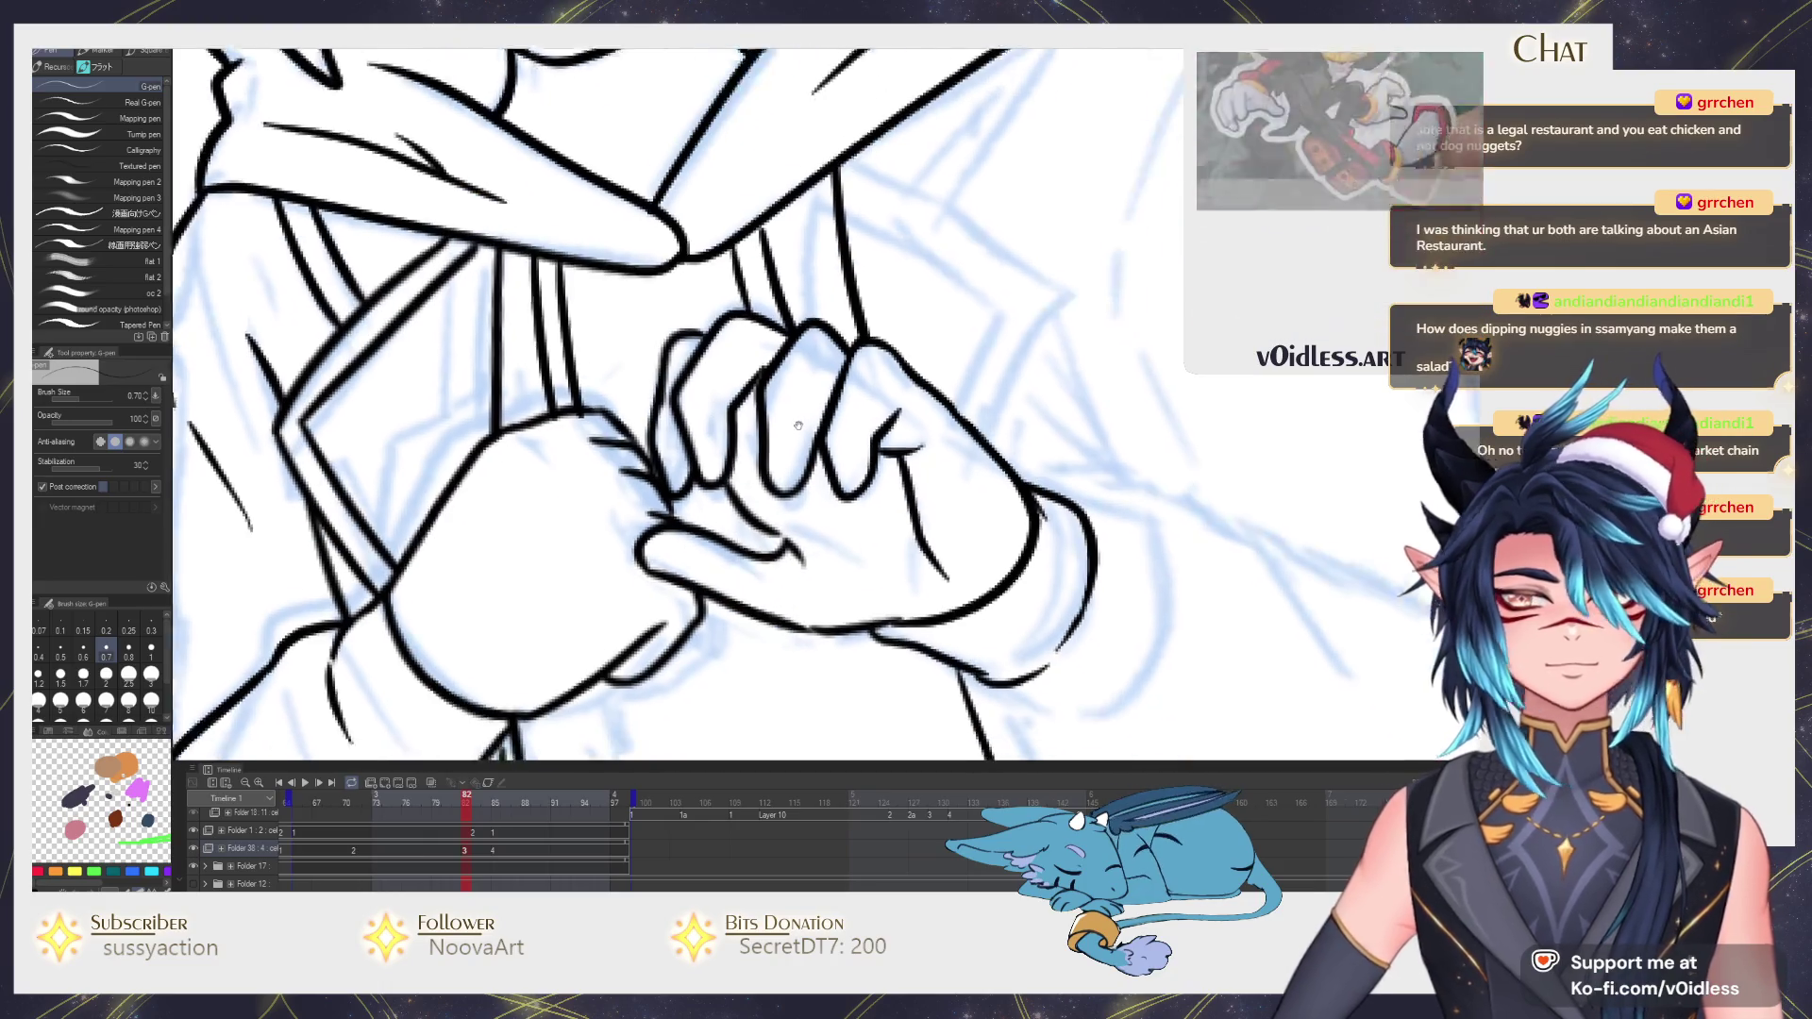
{"action": "left_click_drag", "start_coordinate": [829, 390], "coordinate": [729, 314]}
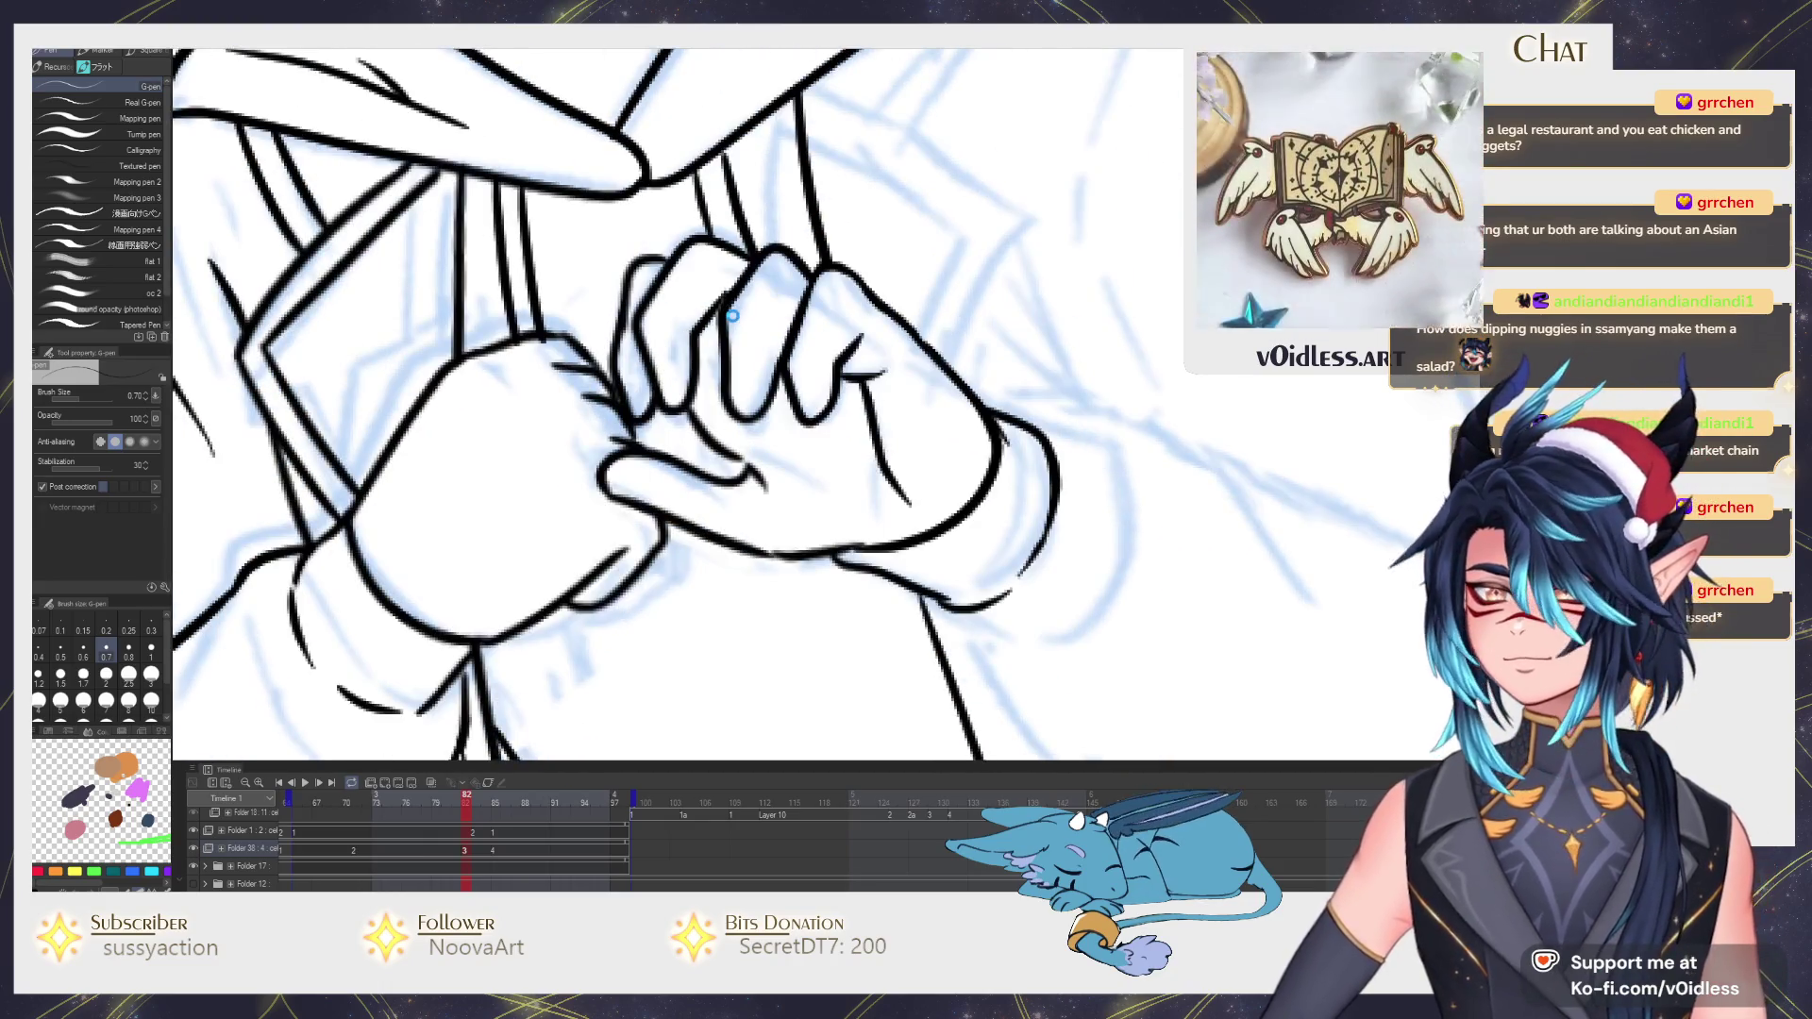
{"action": "scroll", "coordinate": [731, 314], "scroll_direction": "down", "scroll_amount": 2}
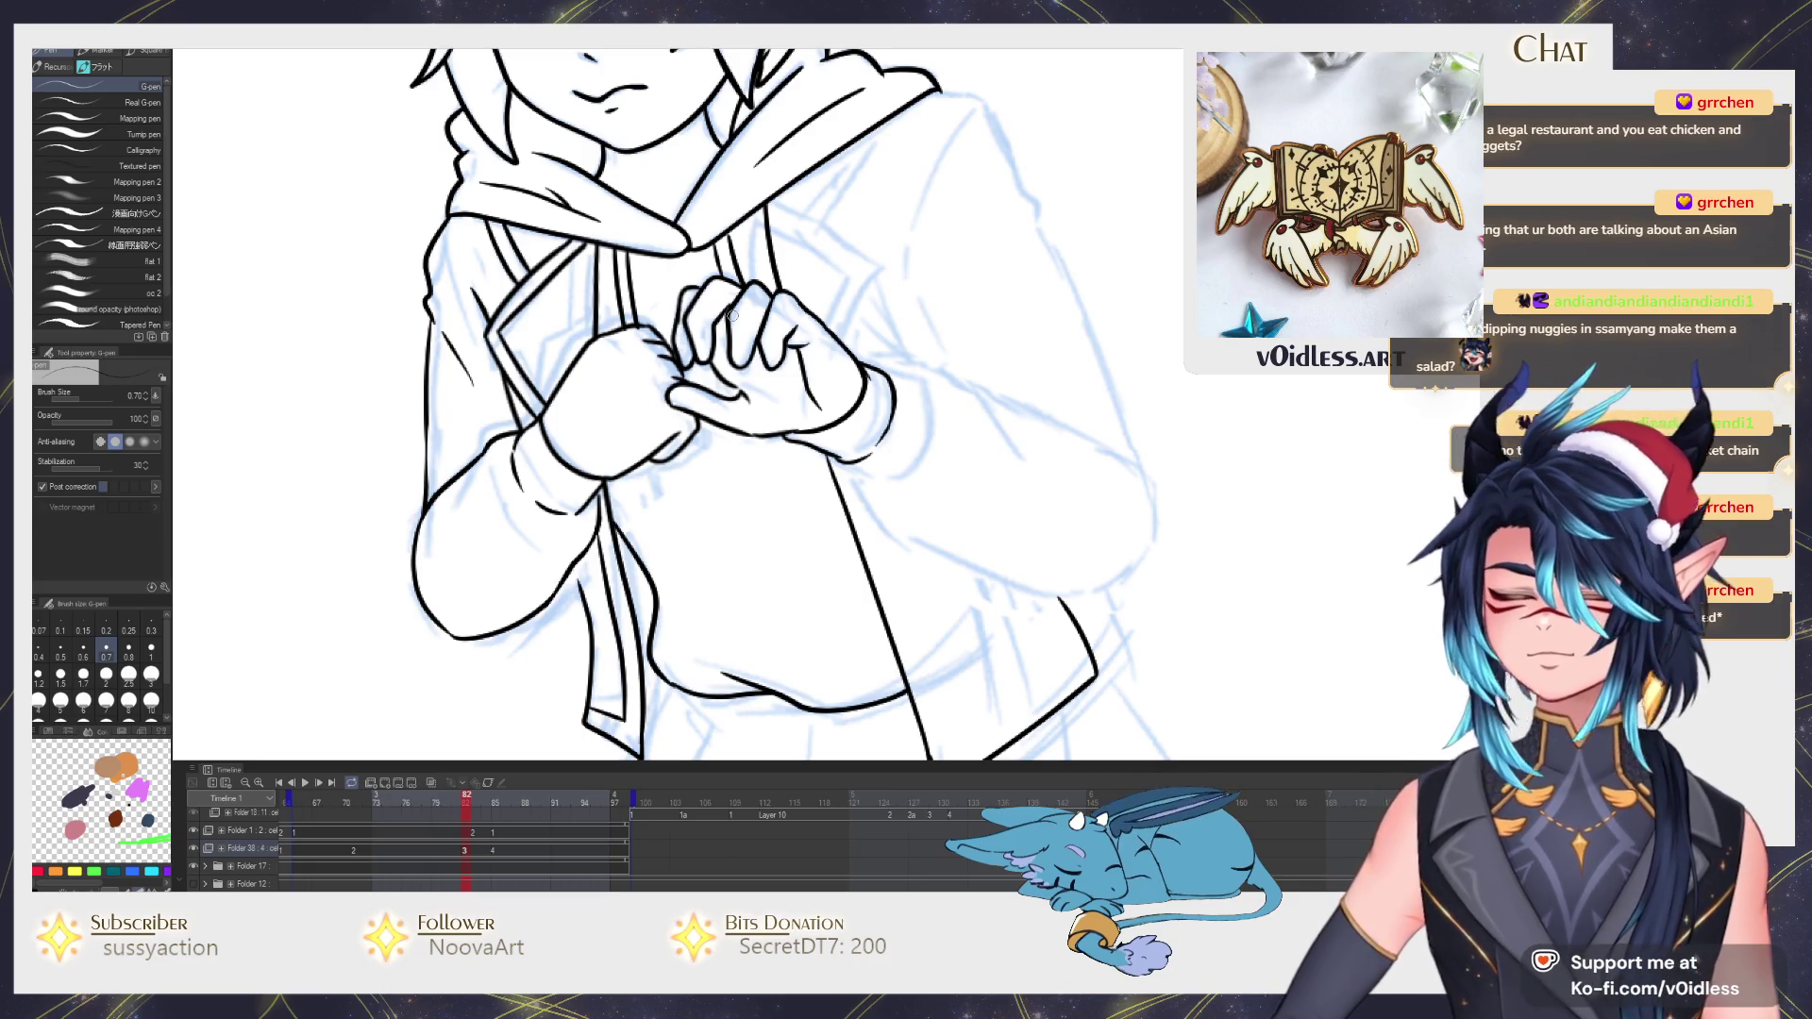
{"action": "left_click_drag", "start_coordinate": [733, 315], "coordinate": [776, 463]}
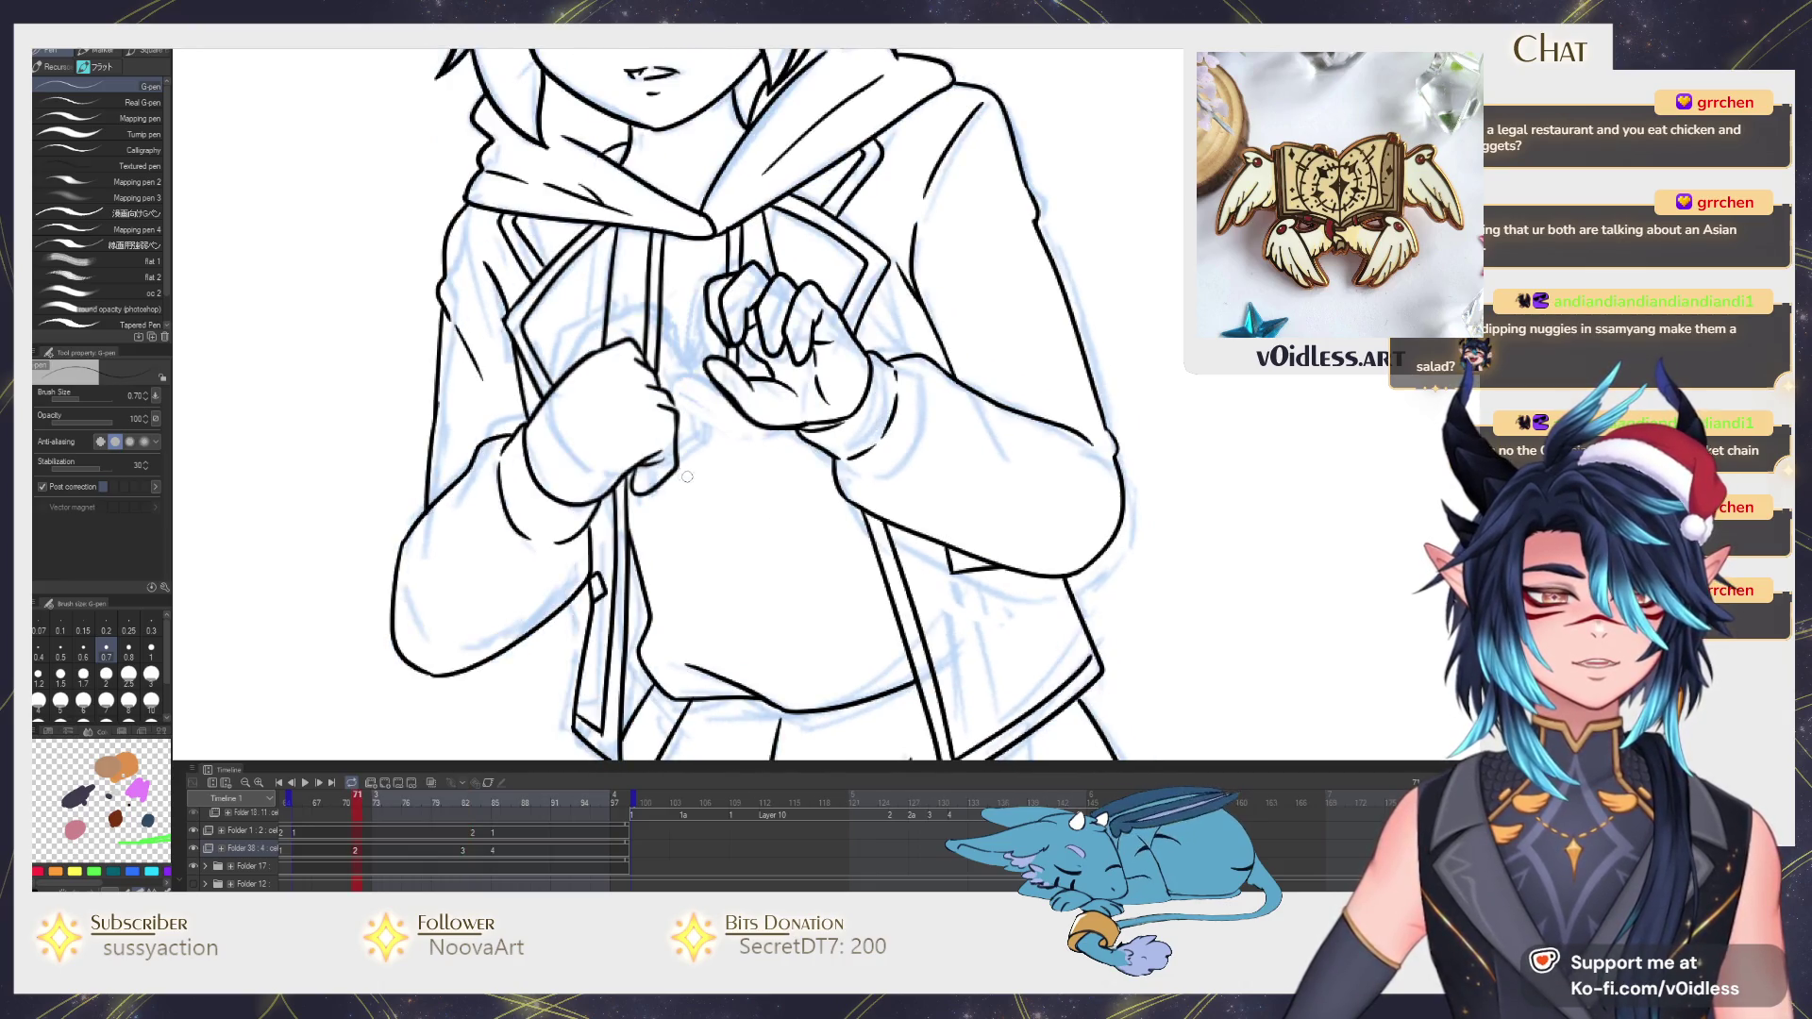
{"action": "scroll", "coordinate": [647, 489], "scroll_direction": "up", "scroll_amount": 2}
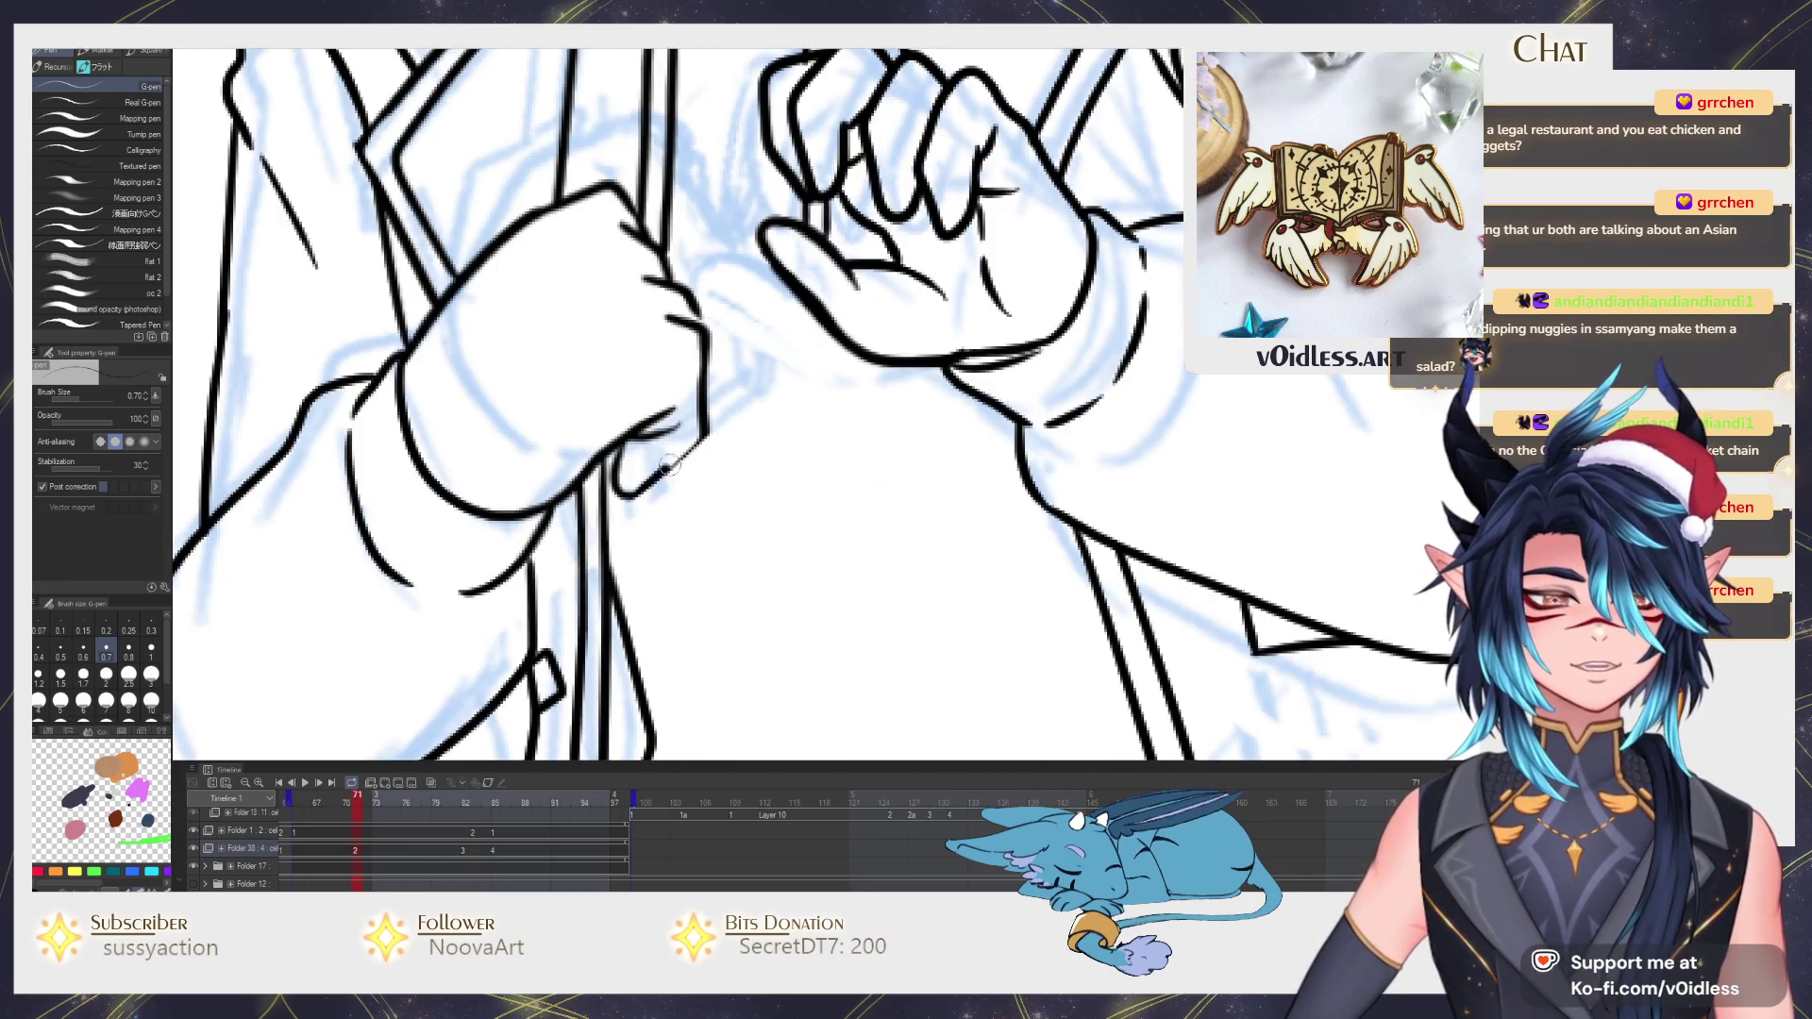
{"action": "scroll", "coordinate": [714, 400], "scroll_direction": "down", "scroll_amount": 3}
{"action": "scroll", "coordinate": [711, 368], "scroll_direction": "up", "scroll_amount": 3}
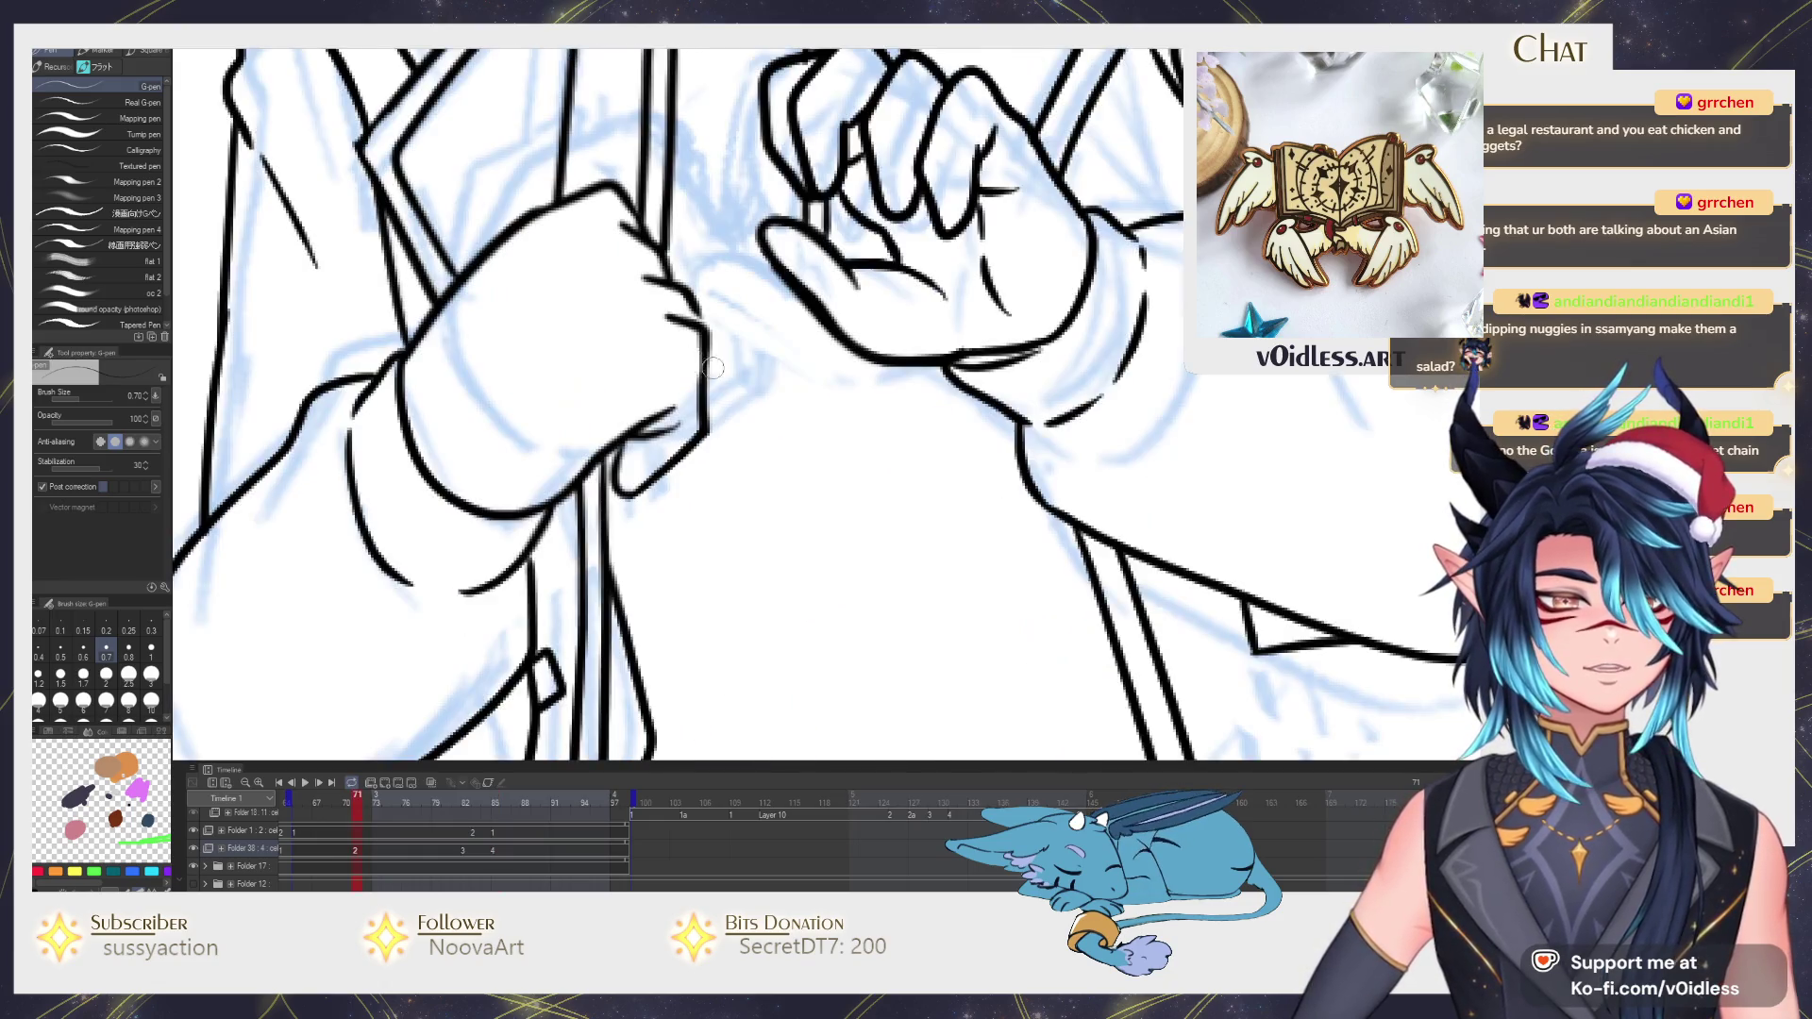
{"action": "scroll", "coordinate": [694, 324], "scroll_direction": "down", "scroll_amount": 2}
{"action": "scroll", "coordinate": [694, 323], "scroll_direction": "down", "scroll_amount": 1}
{"action": "scroll", "coordinate": [637, 368], "scroll_direction": "up", "scroll_amount": 2}
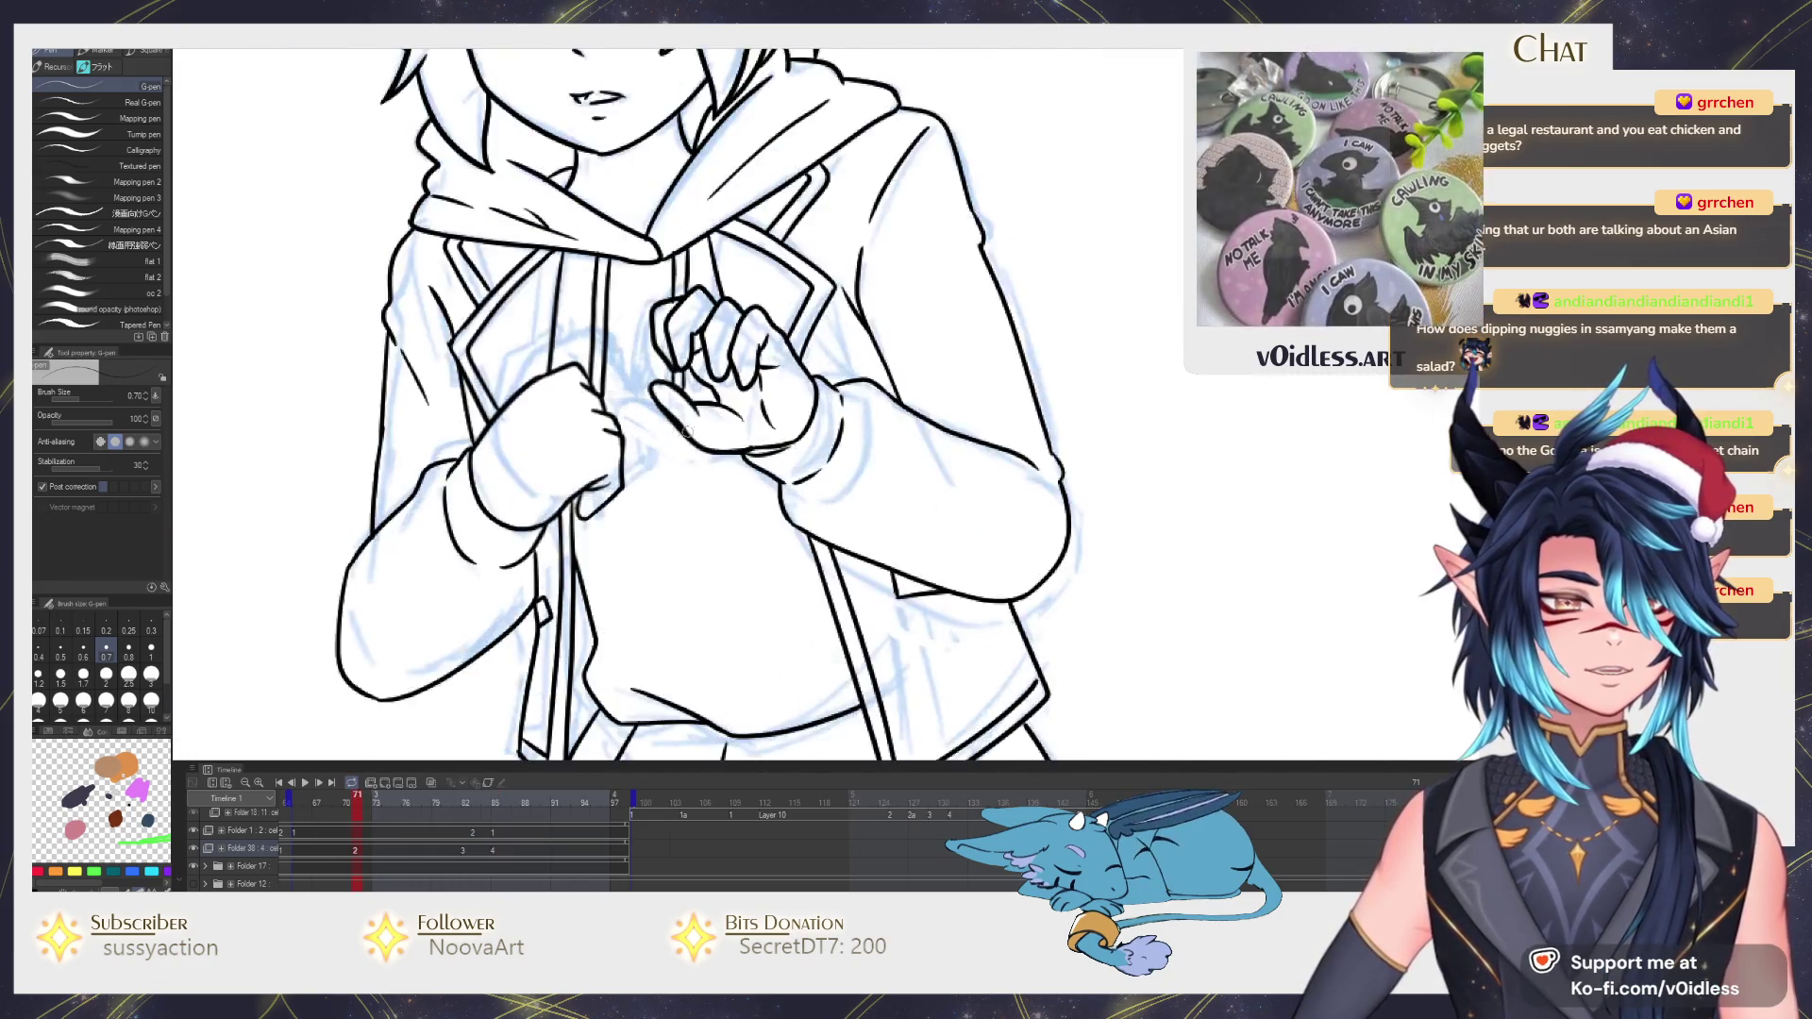
{"action": "scroll", "coordinate": [602, 373], "scroll_direction": "up", "scroll_amount": 1}
{"action": "scroll", "coordinate": [638, 411], "scroll_direction": "down", "scroll_amount": 2}
{"action": "scroll", "coordinate": [778, 439], "scroll_direction": "down", "scroll_amount": 1}
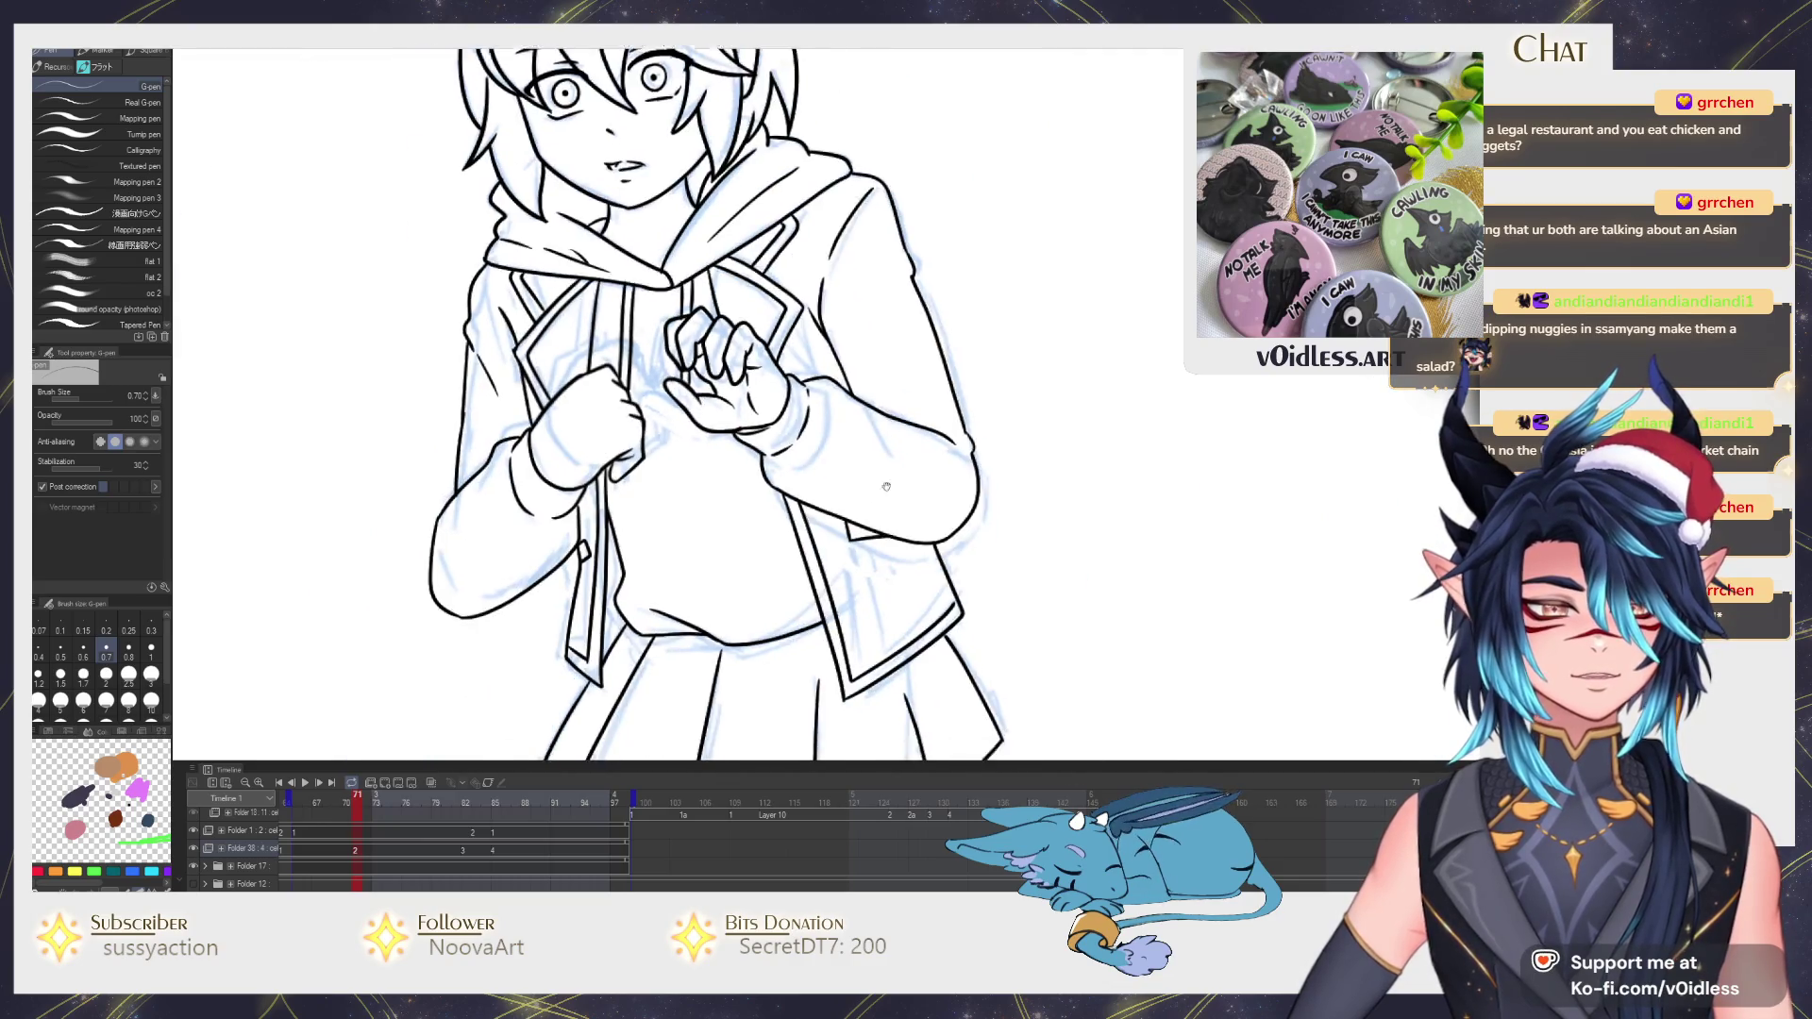
{"action": "scroll", "coordinate": [858, 462], "scroll_direction": "up", "scroll_amount": 1}
{"action": "scroll", "coordinate": [858, 463], "scroll_direction": "down", "scroll_amount": 1}
{"action": "scroll", "coordinate": [864, 471], "scroll_direction": "up", "scroll_amount": 1}
{"action": "scroll", "coordinate": [864, 470], "scroll_direction": "down", "scroll_amount": 1}
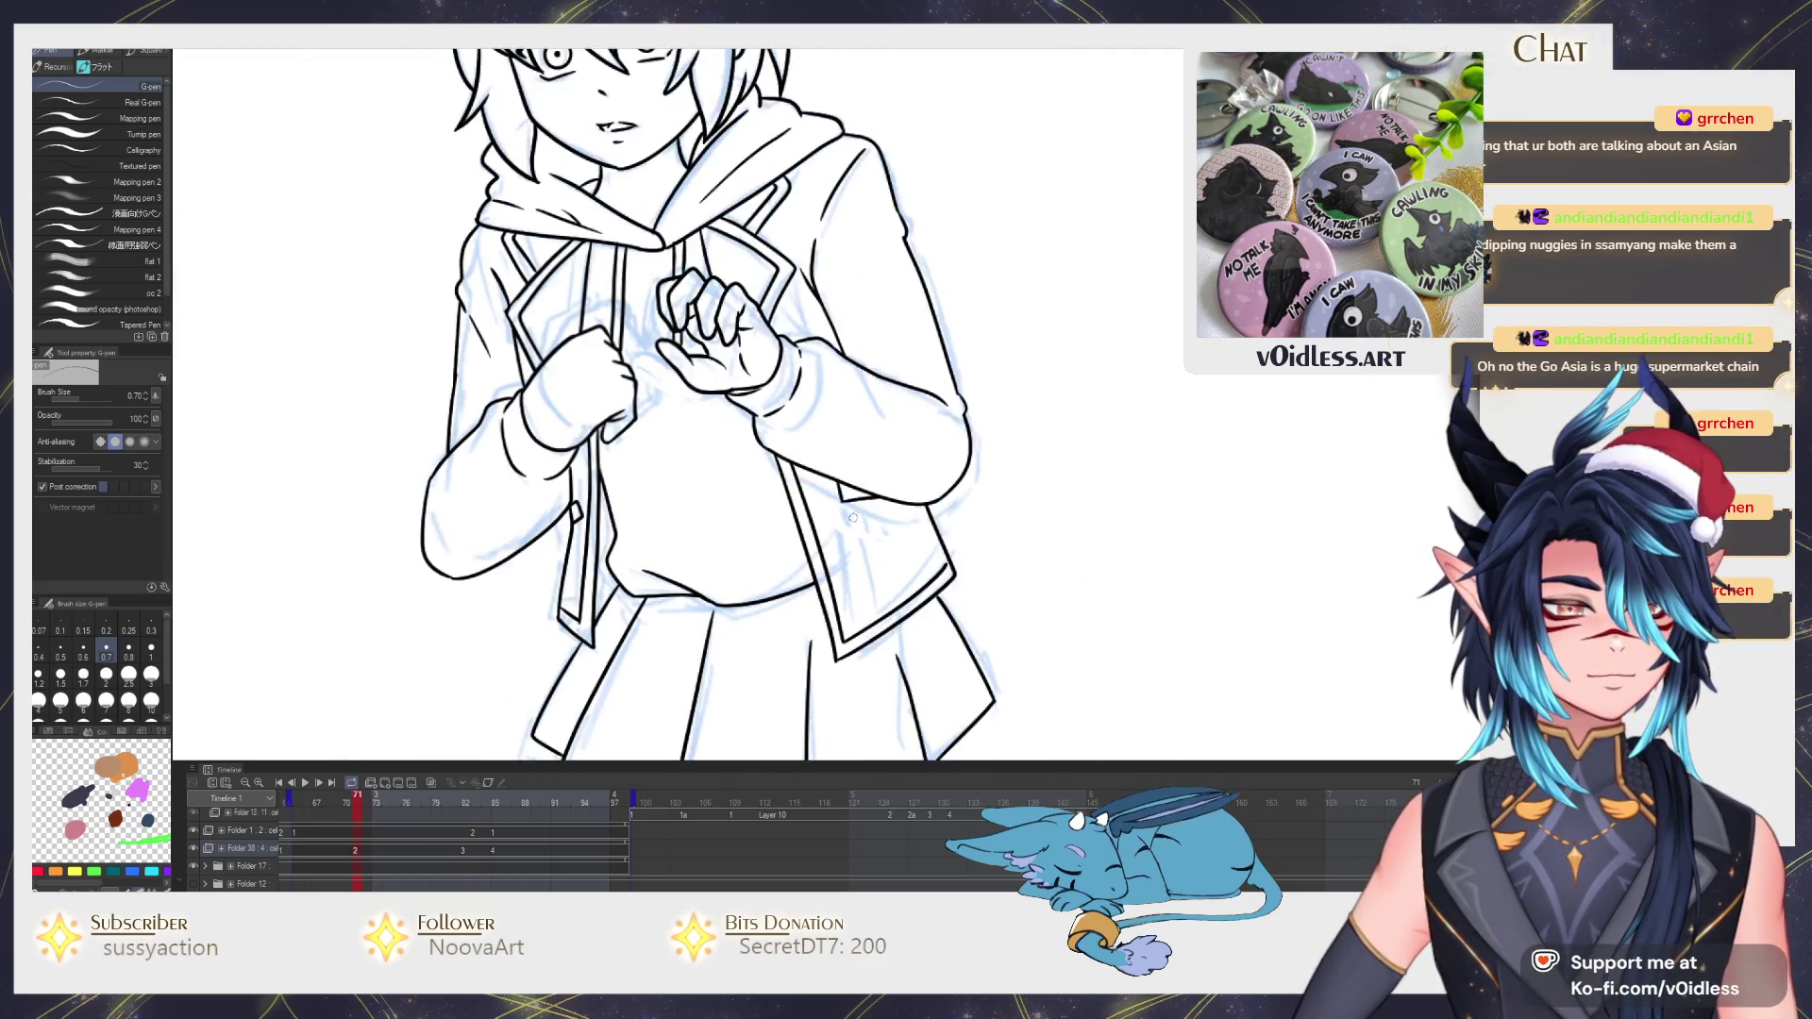
{"action": "scroll", "coordinate": [820, 487], "scroll_direction": "up", "scroll_amount": 2}
{"action": "scroll", "coordinate": [820, 489], "scroll_direction": "down", "scroll_amount": 1}
{"action": "mouse_move", "coordinate": [705, 400]}
{"action": "left_mouse_down"}
{"action": "mouse_move", "coordinate": [764, 482]}
{"action": "mouse_move", "coordinate": [864, 522]}
{"action": "mouse_move", "coordinate": [1020, 458]}
{"action": "left_mouse_up"}
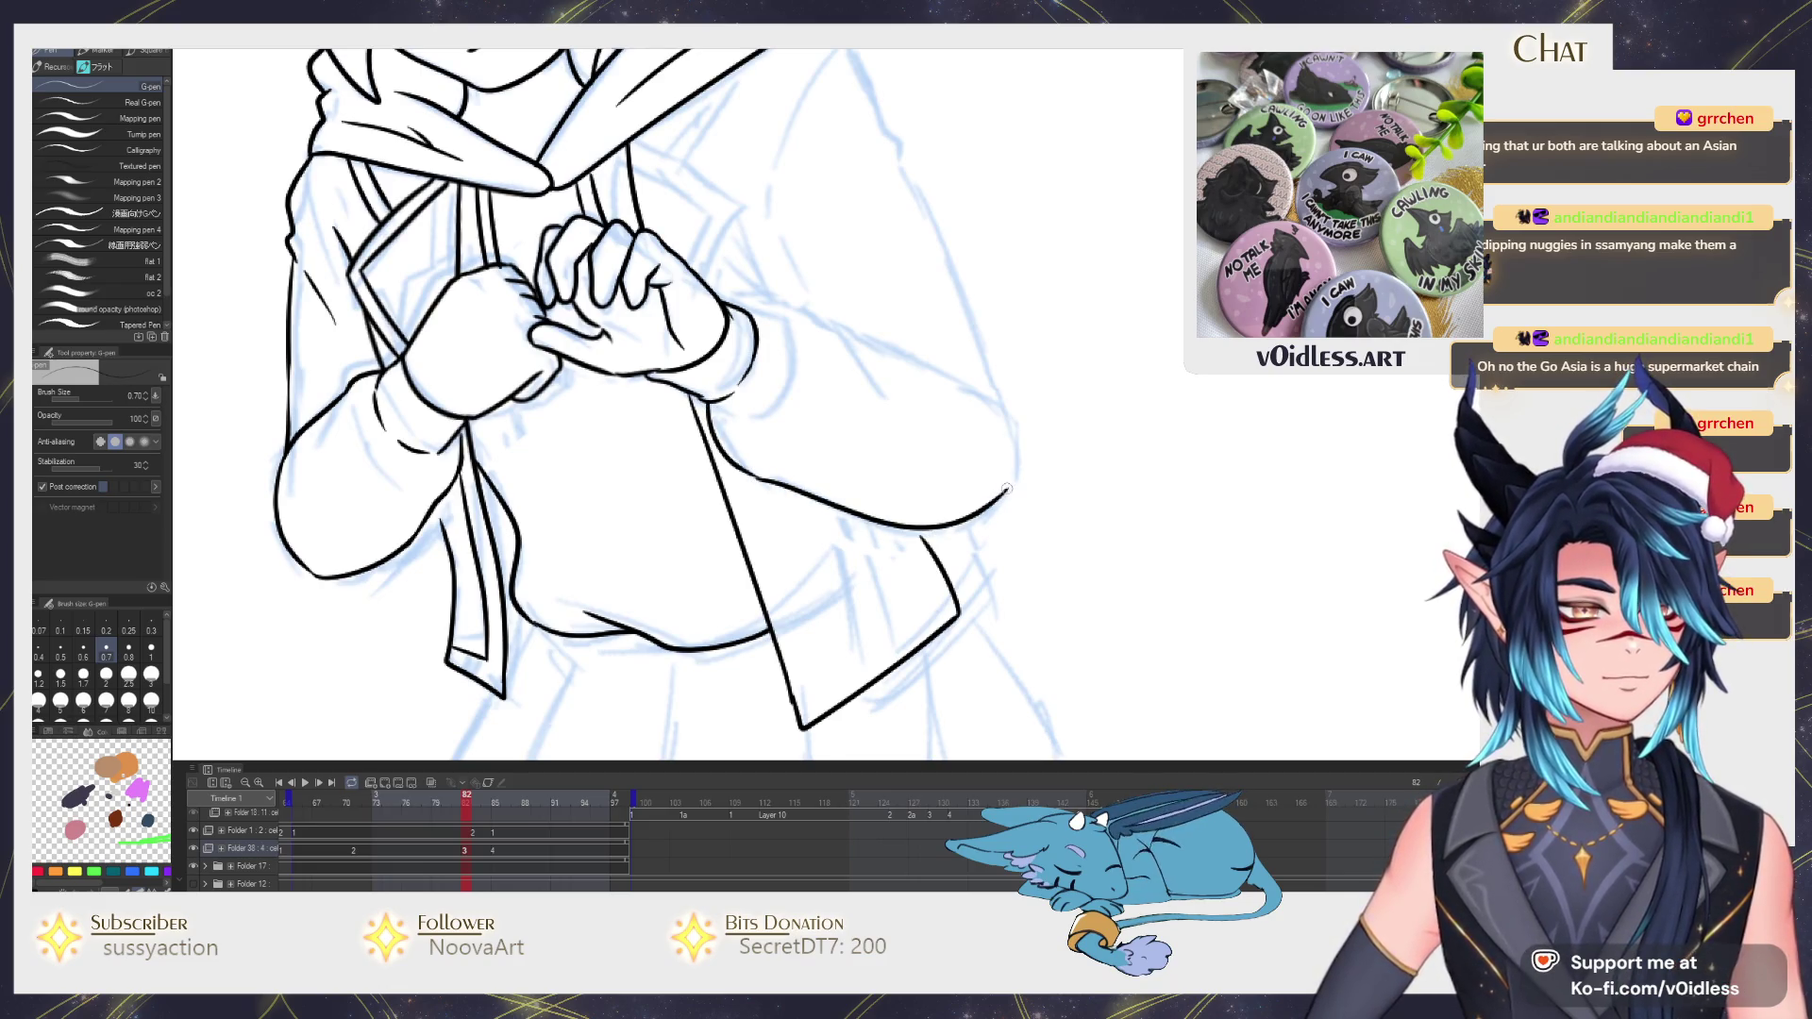
{"action": "mouse_move", "coordinate": [986, 296]}
{"action": "left_mouse_down"}
{"action": "mouse_move", "coordinate": [936, 502]}
{"action": "mouse_move", "coordinate": [846, 281]}
{"action": "left_mouse_up"}
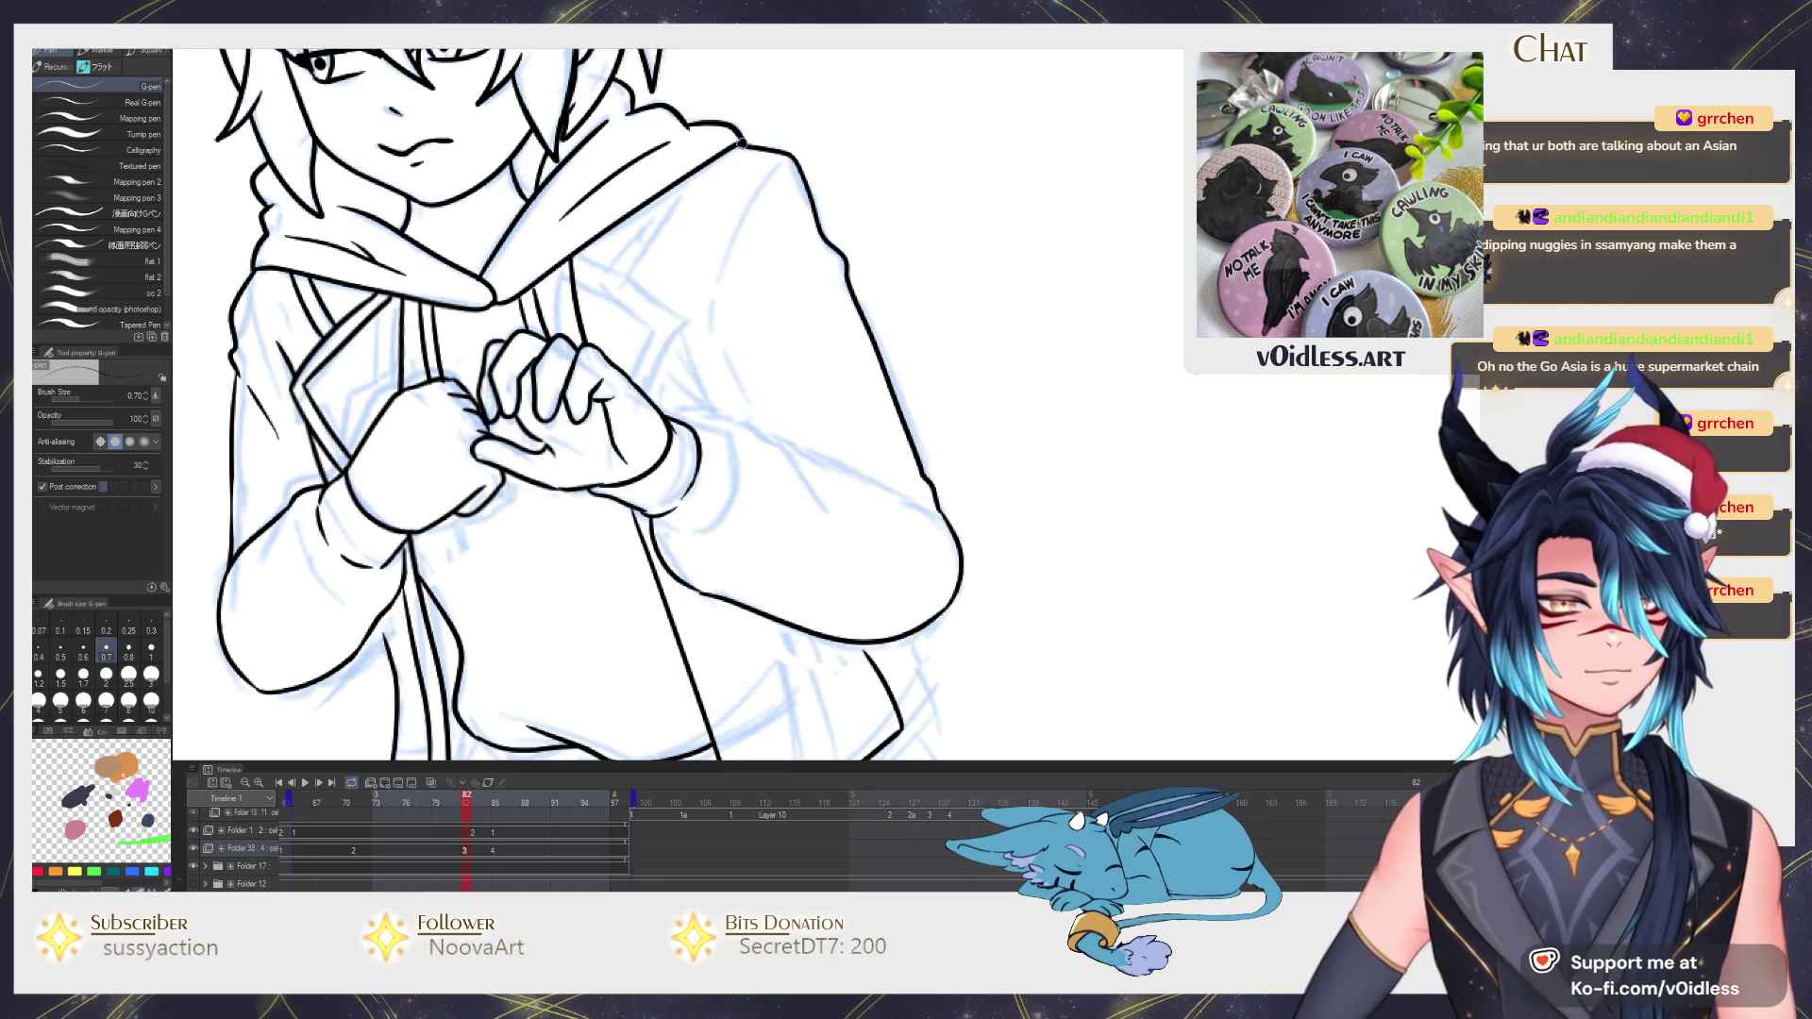
{"action": "left_click_drag", "start_coordinate": [787, 161], "coordinate": [719, 320]}
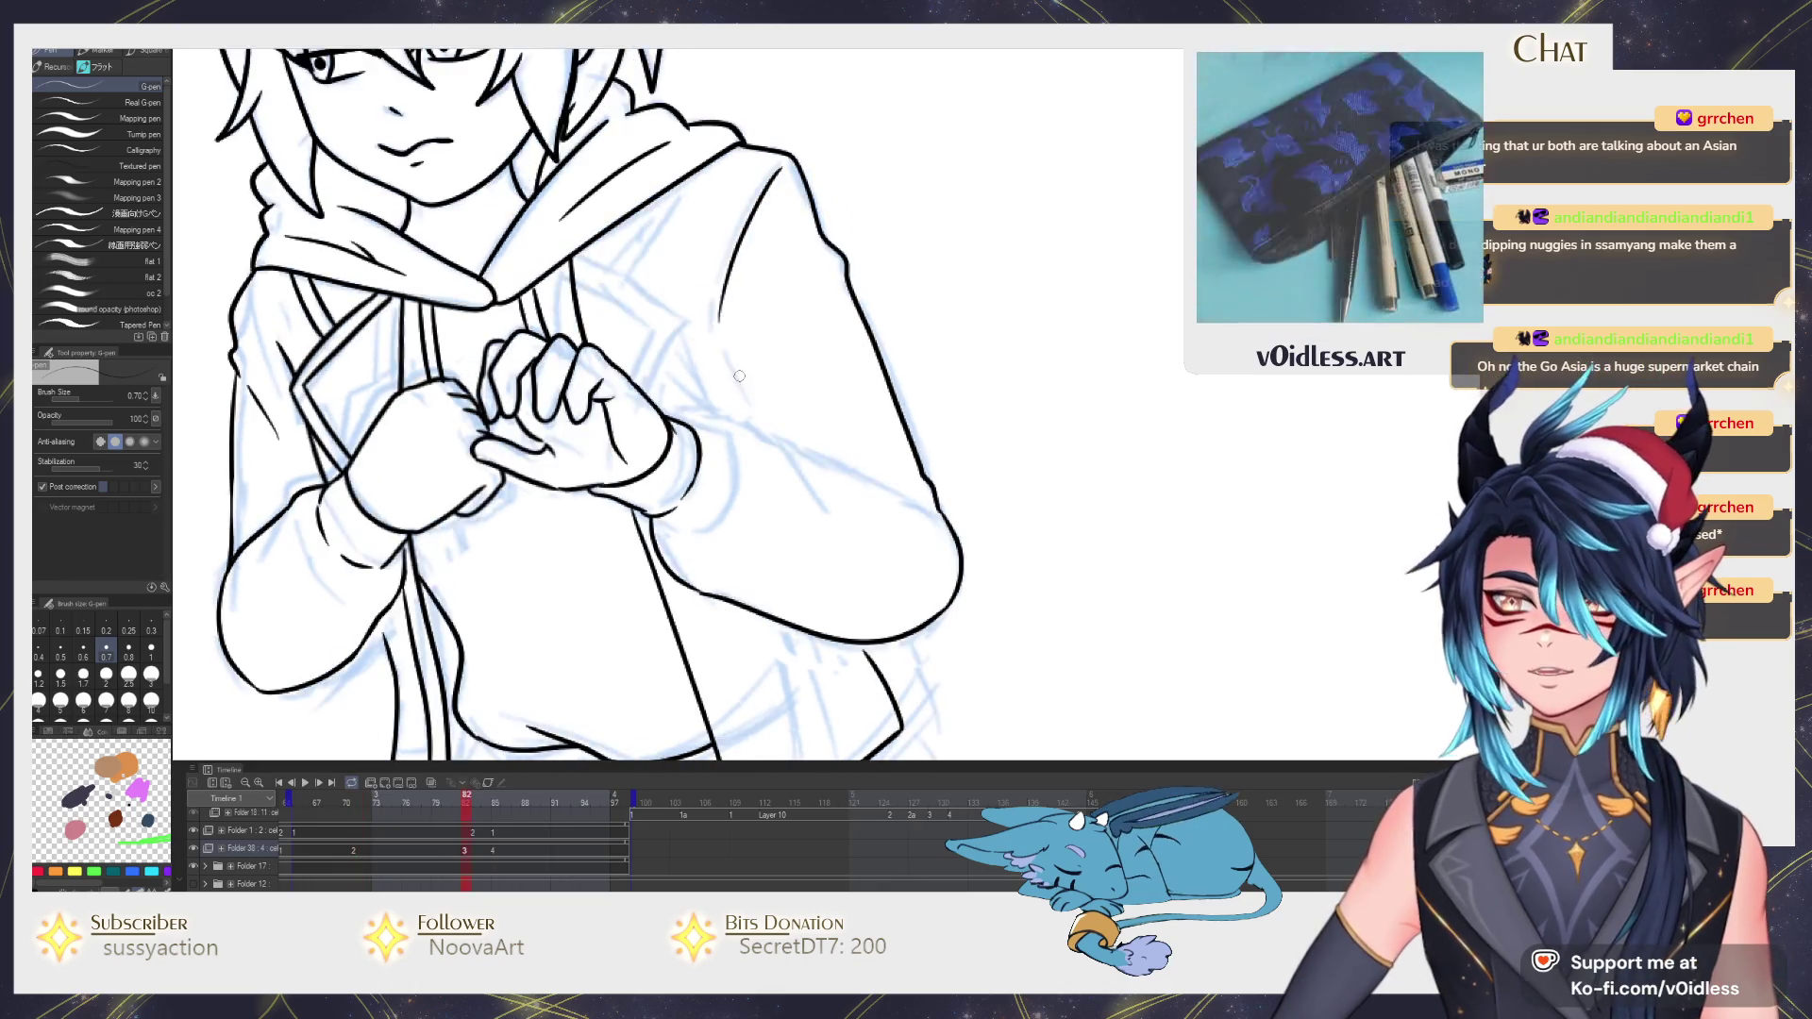
Flip between adjacent timeline frames to compare the sleeve lineart.
{"action": "key", "text": "Return"}
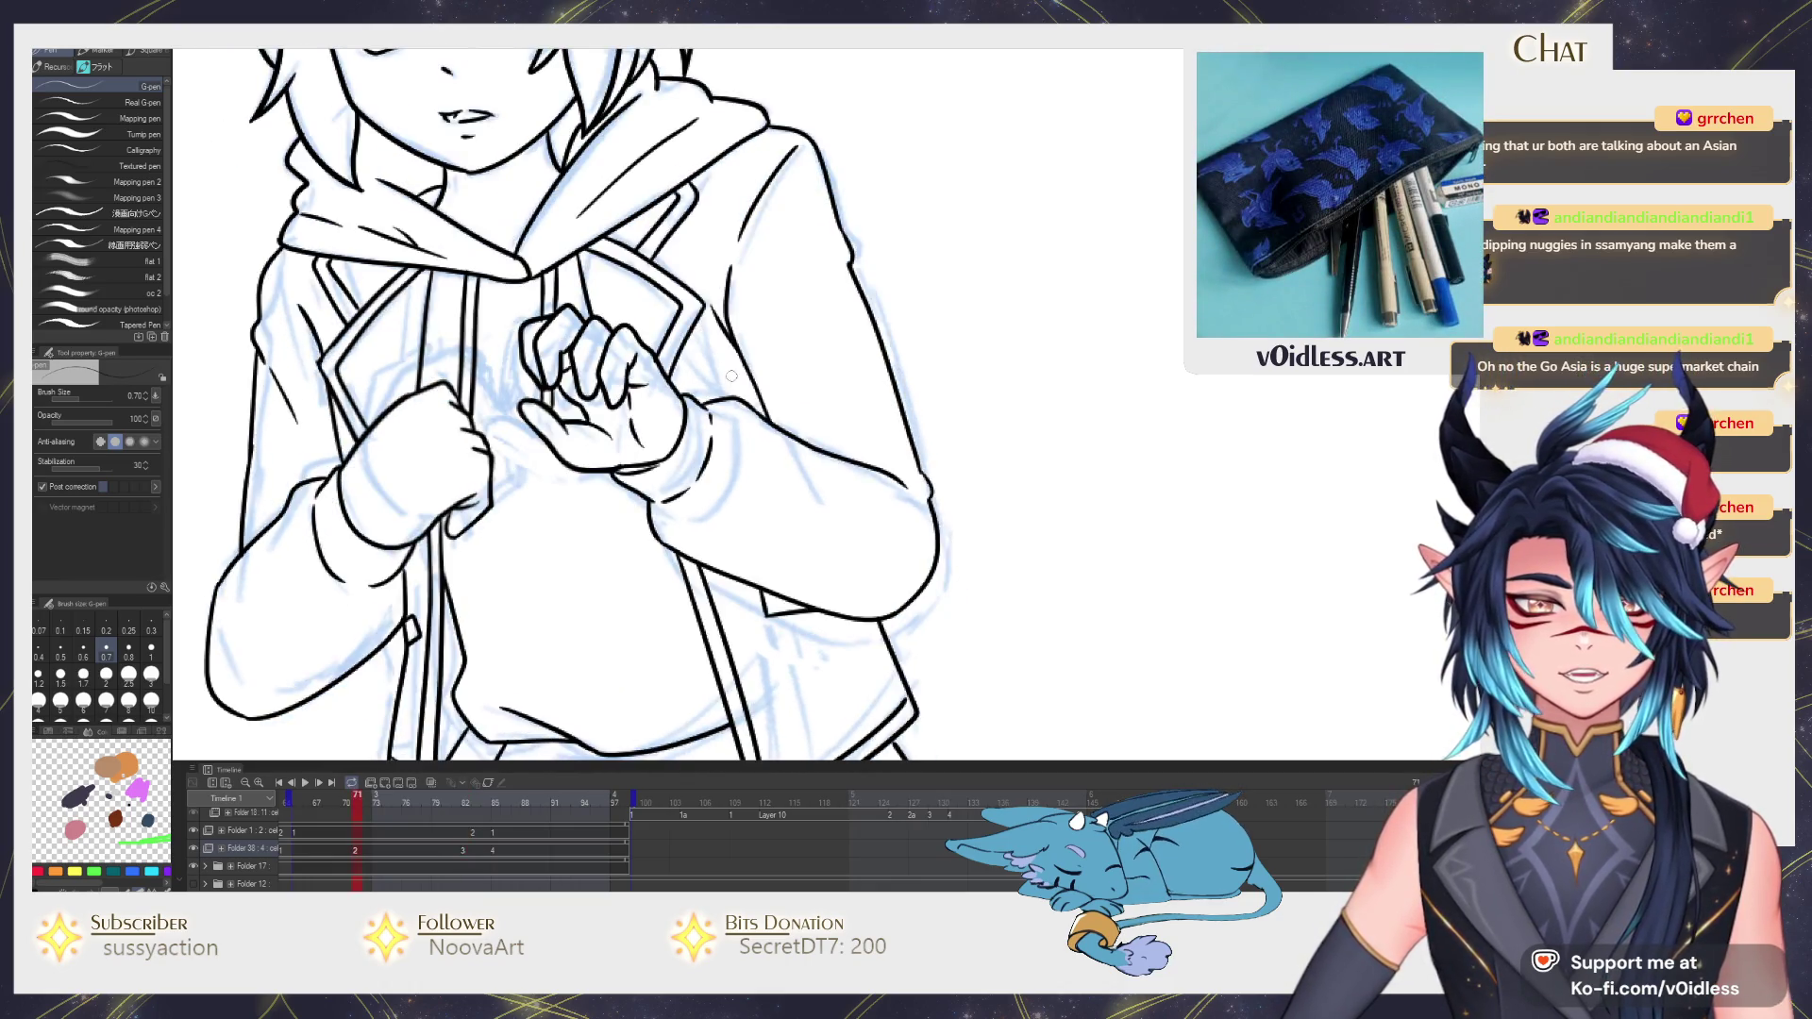
{"action": "key", "text": "Right"}
{"action": "key", "text": "Left"}
{"action": "key", "text": "Right"}
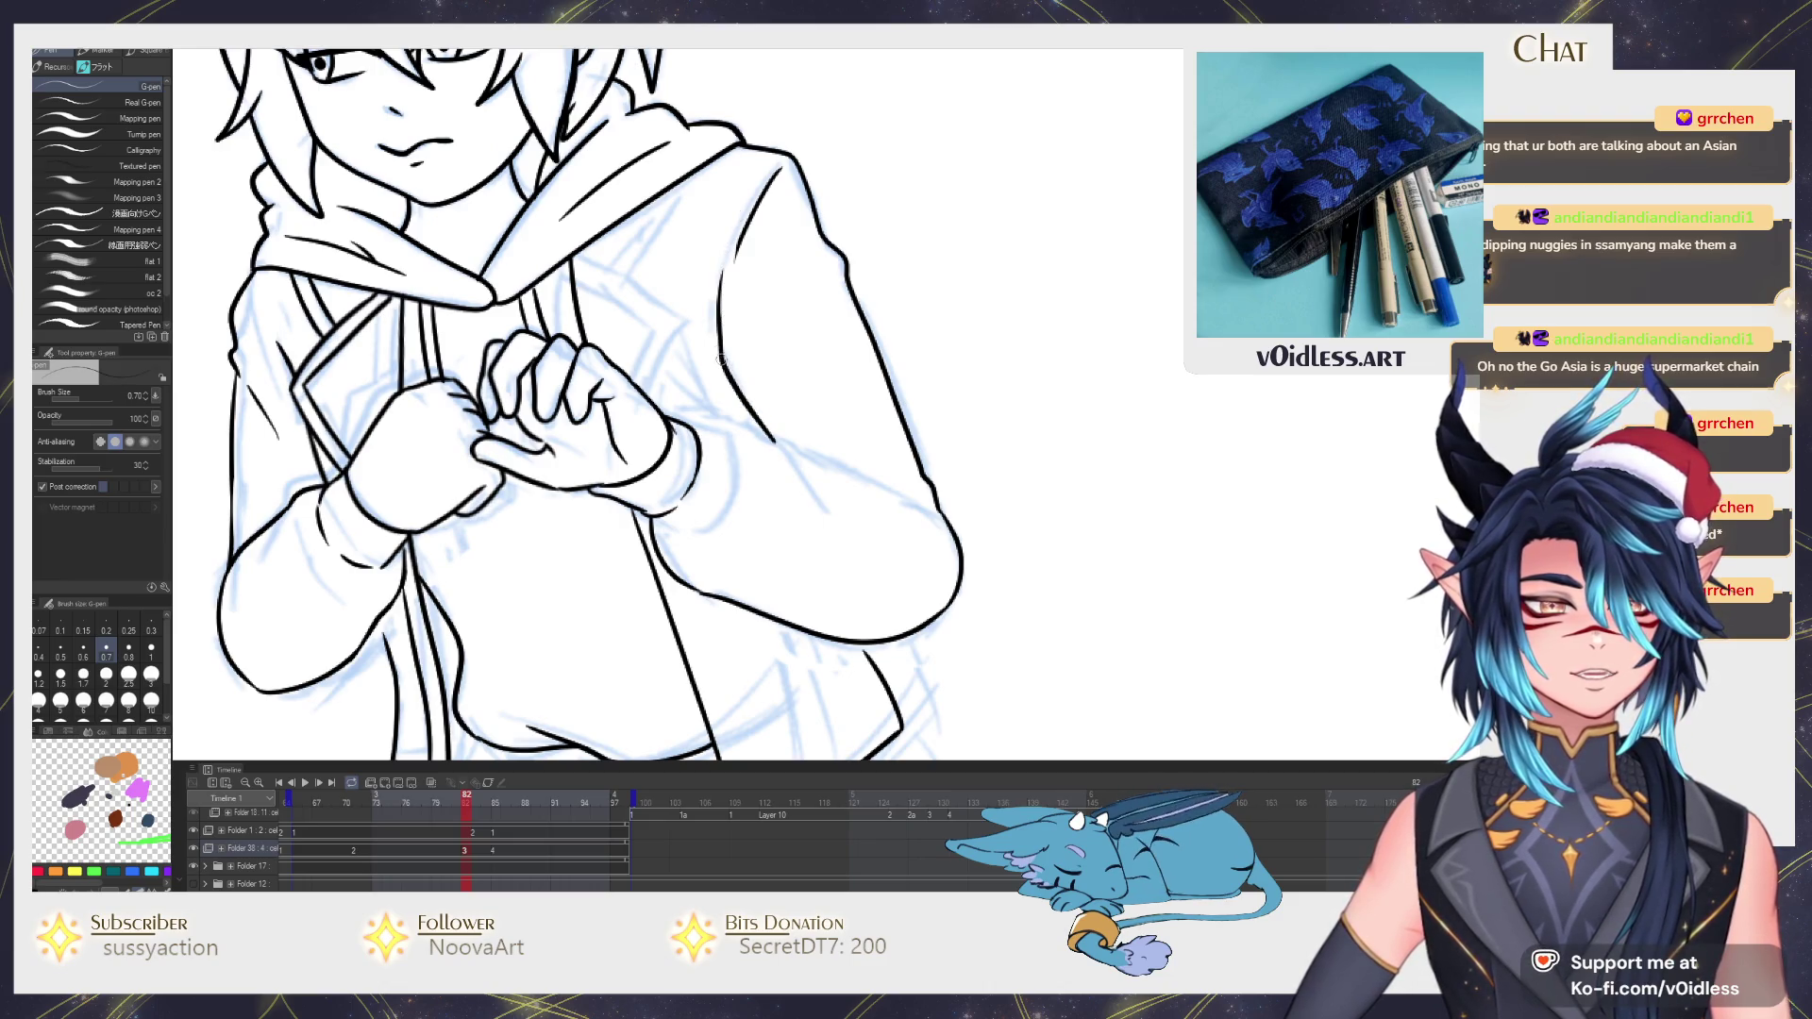
{"action": "scroll", "coordinate": [700, 274], "scroll_direction": "up", "scroll_amount": 3}
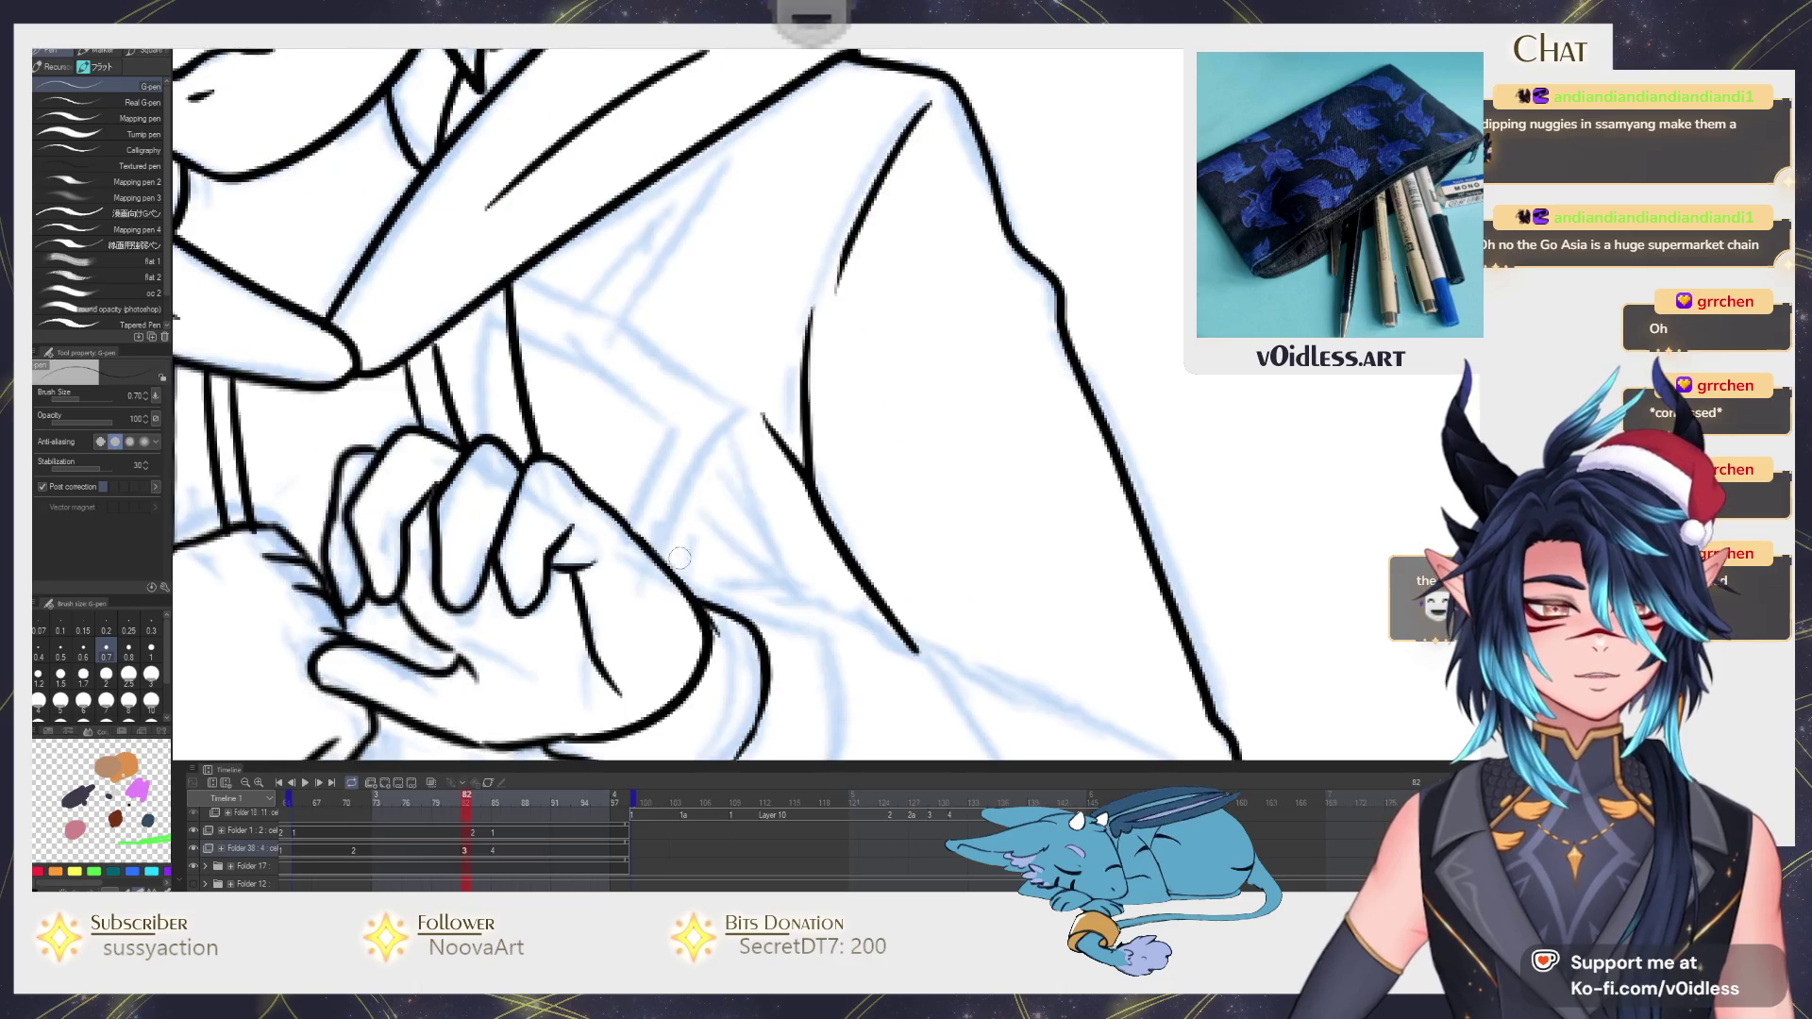
Ink the sleeve folds and redraw the inner cuff line, then extend the jacket's inner edge downward.
{"action": "mouse_move", "coordinate": [673, 572]}
{"action": "left_mouse_down"}
{"action": "mouse_move", "coordinate": [731, 433]}
{"action": "mouse_move", "coordinate": [507, 278]}
{"action": "left_mouse_up"}
{"action": "mouse_move", "coordinate": [626, 323]}
{"action": "left_mouse_down"}
{"action": "mouse_move", "coordinate": [723, 147]}
{"action": "mouse_move", "coordinate": [595, 305]}
{"action": "mouse_move", "coordinate": [659, 400]}
{"action": "mouse_move", "coordinate": [666, 532]}
{"action": "left_mouse_up"}
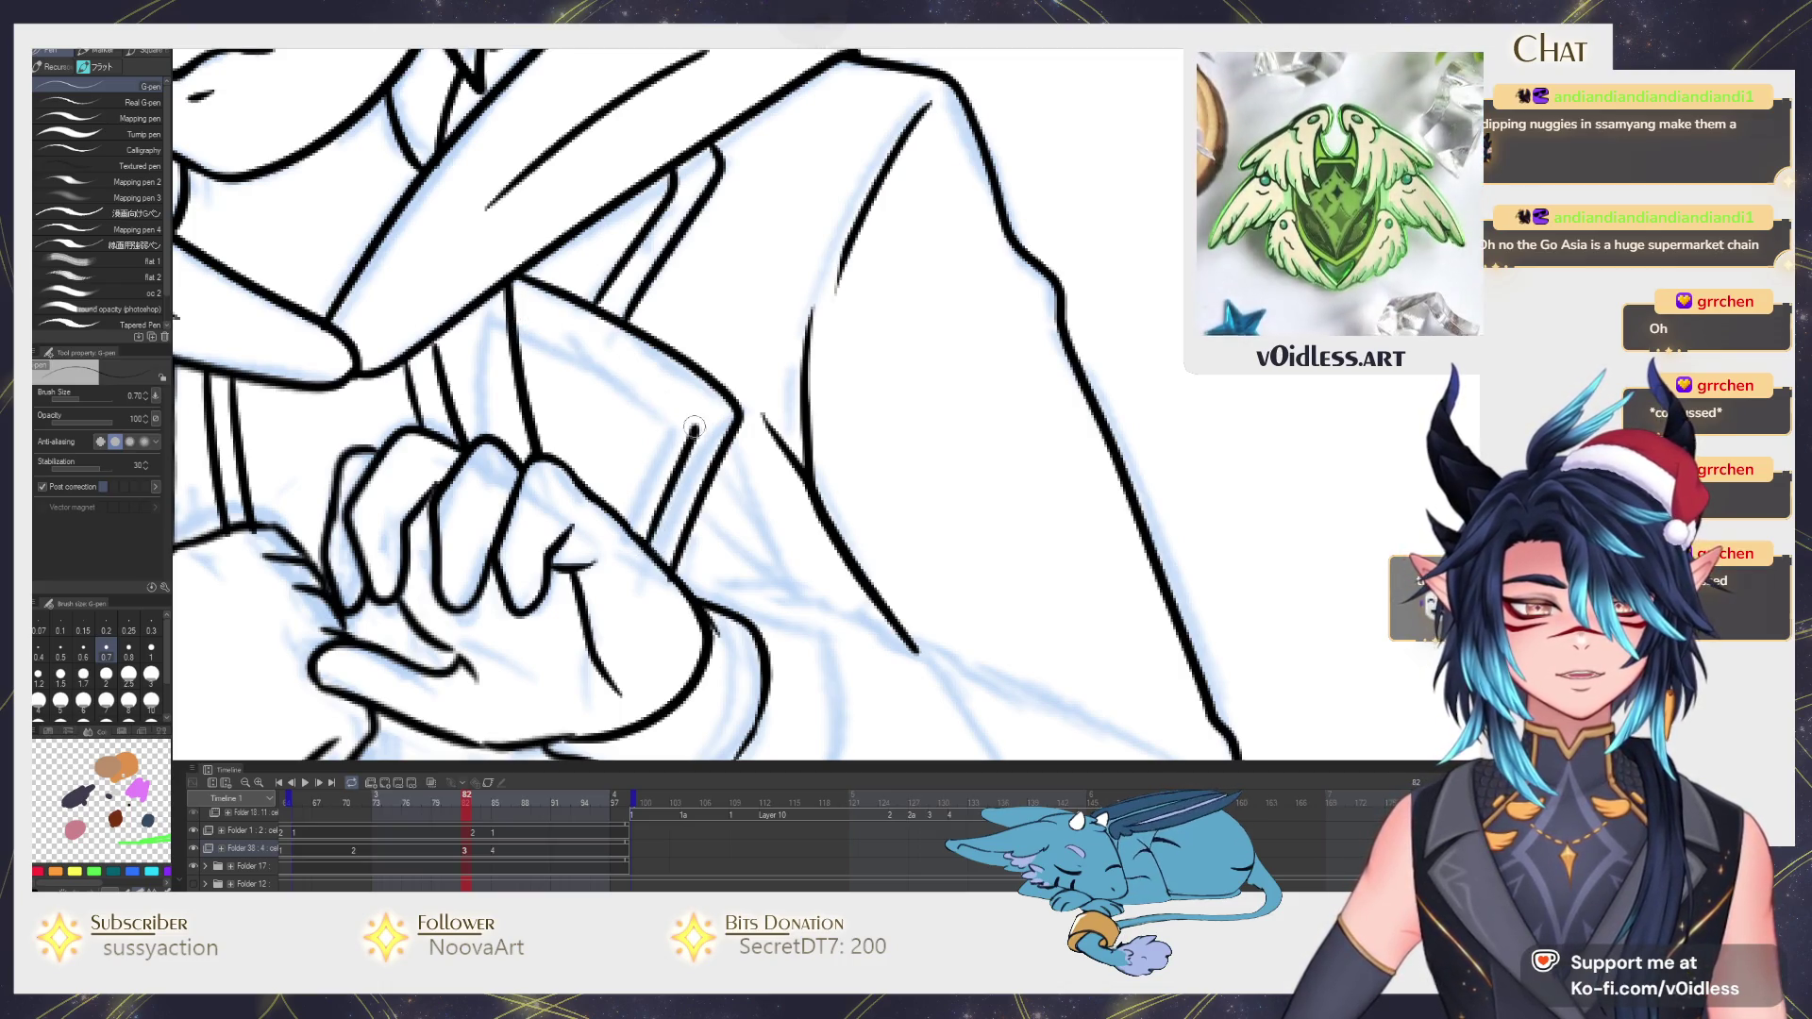
{"action": "key", "text": "ctrl+z"}
{"action": "mouse_move", "coordinate": [510, 304]}
{"action": "left_mouse_down"}
{"action": "mouse_move", "coordinate": [685, 432]}
{"action": "mouse_move", "coordinate": [632, 553]}
{"action": "left_mouse_up"}
{"action": "scroll", "coordinate": [632, 552], "scroll_direction": "down", "scroll_amount": 3}
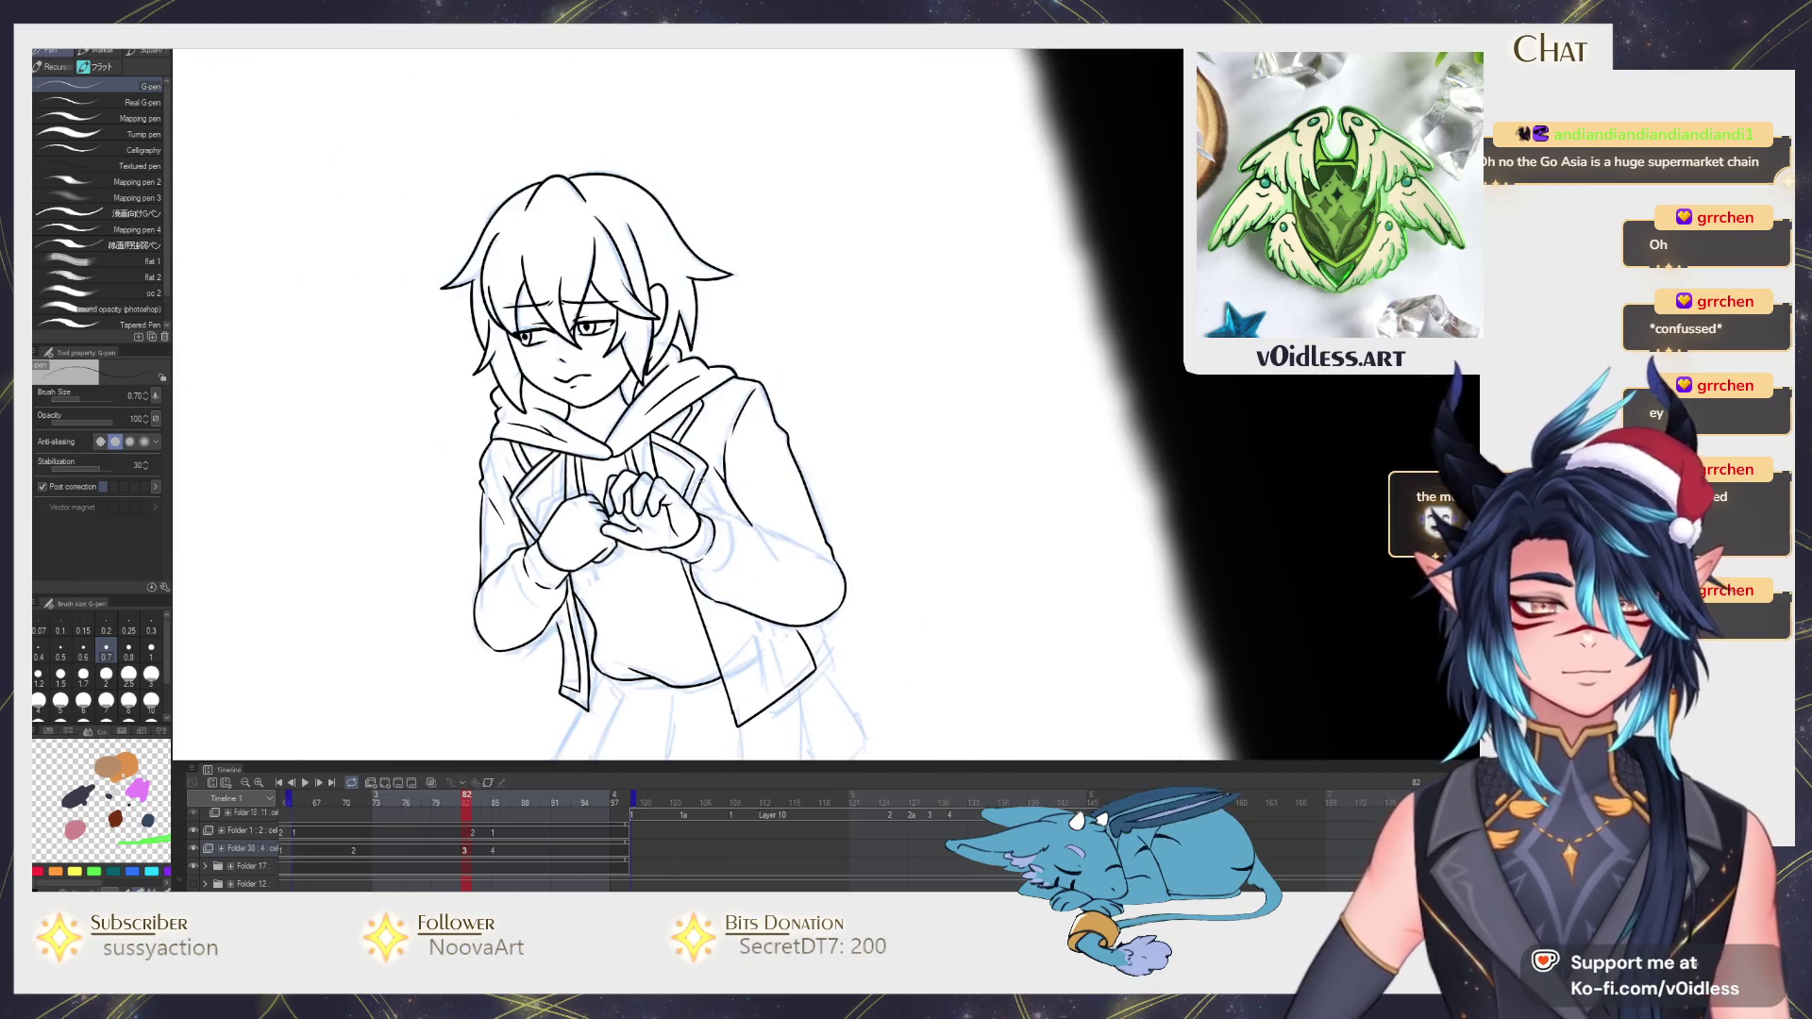
{"action": "scroll", "coordinate": [632, 552], "scroll_direction": "up", "scroll_amount": 1}
{"action": "scroll", "coordinate": [684, 446], "scroll_direction": "up", "scroll_amount": 3}
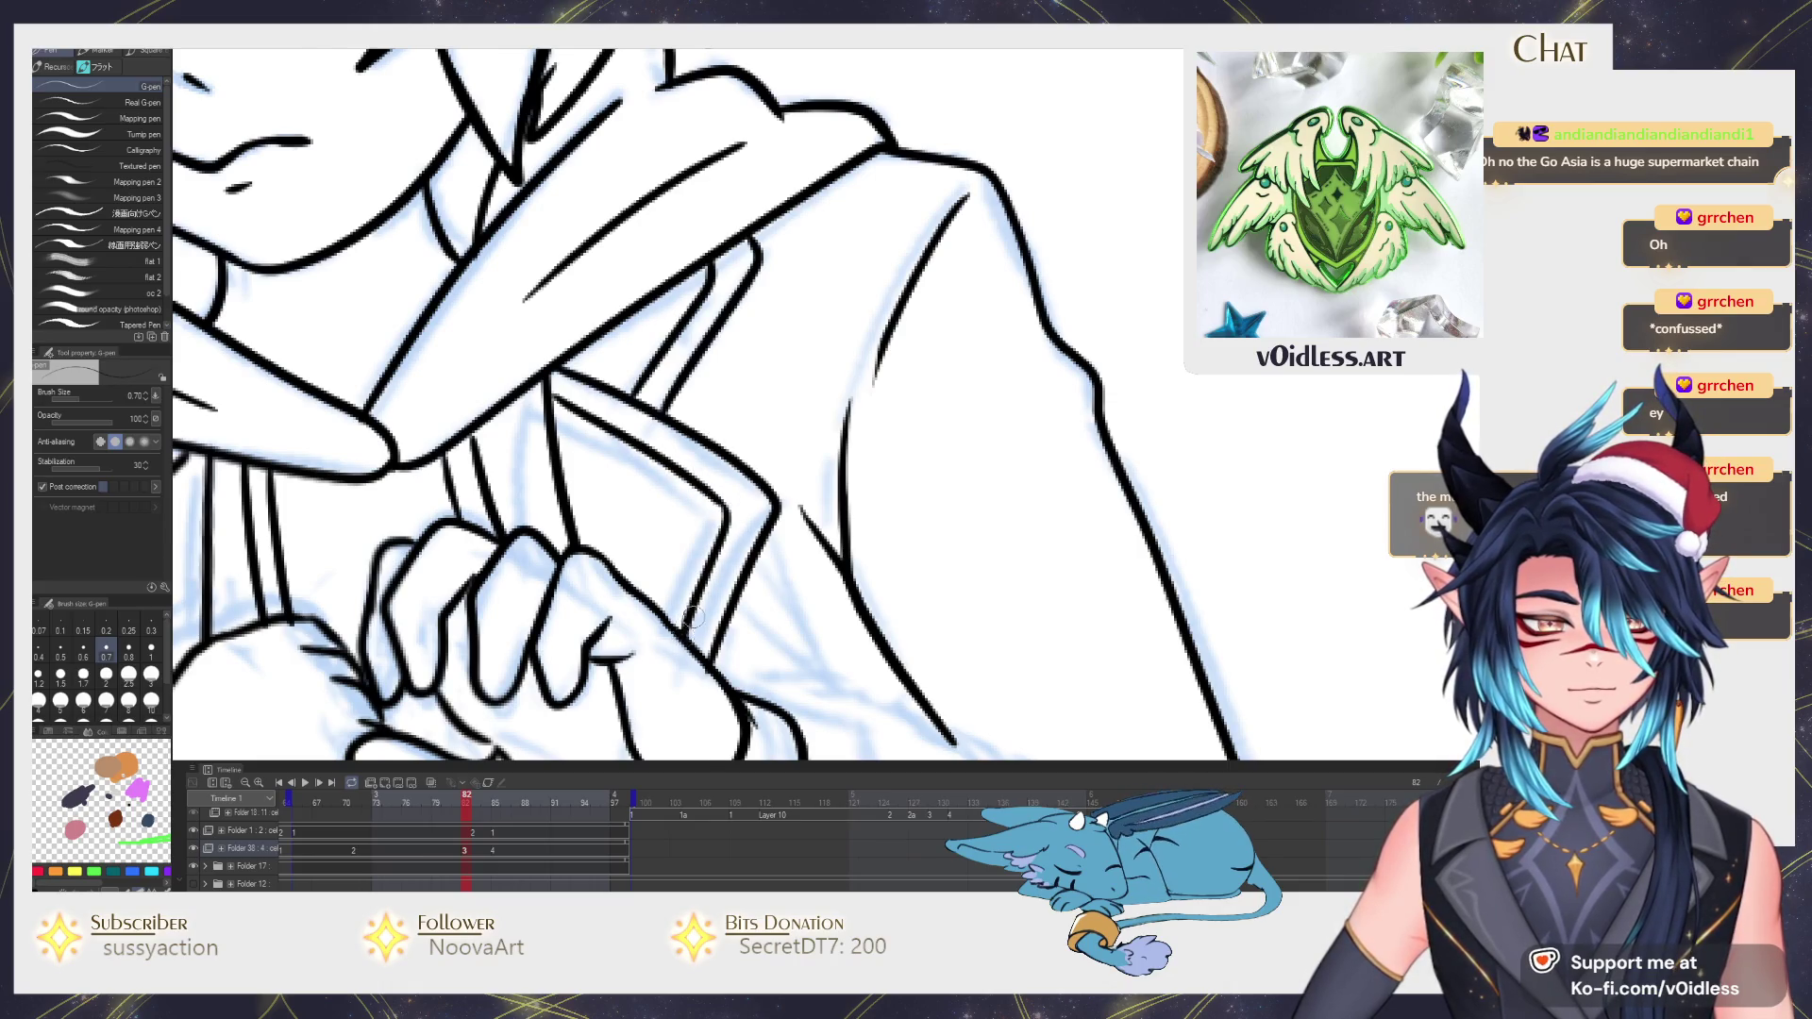
{"action": "scroll", "coordinate": [715, 556], "scroll_direction": "down", "scroll_amount": 2}
{"action": "scroll", "coordinate": [771, 467], "scroll_direction": "down", "scroll_amount": 1}
{"action": "scroll", "coordinate": [769, 447], "scroll_direction": "up", "scroll_amount": 2}
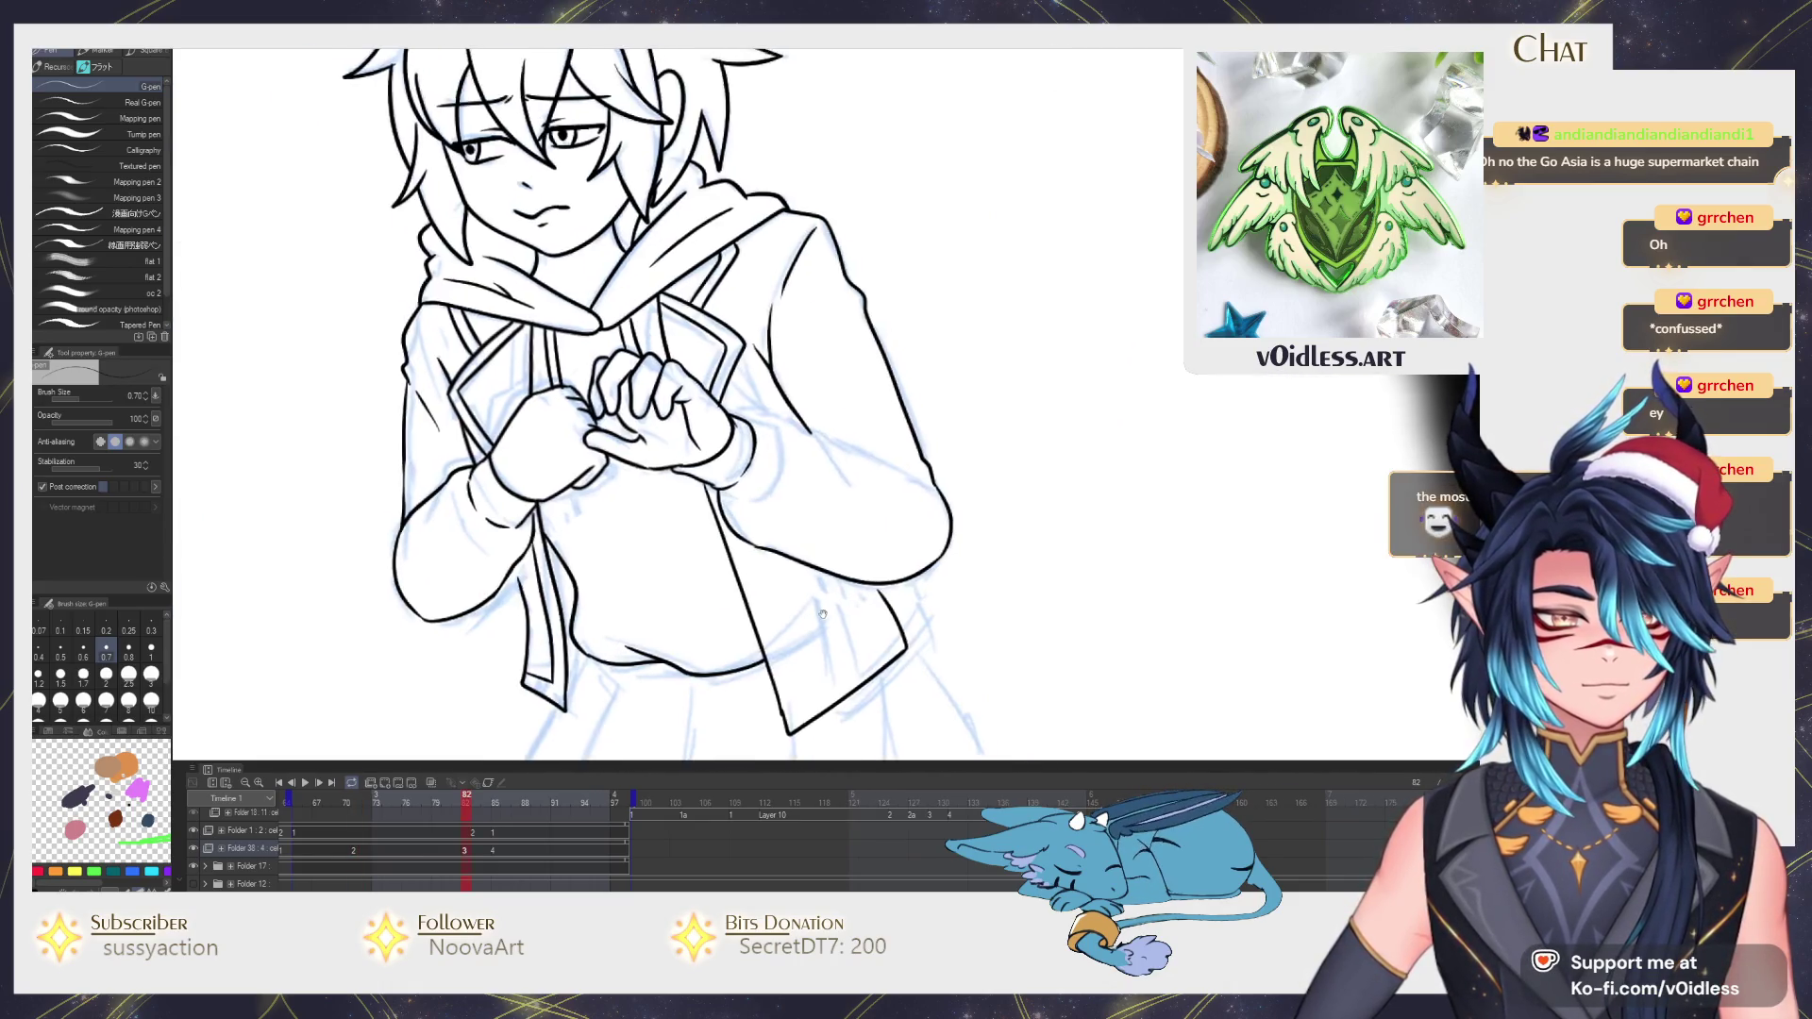
{"action": "scroll", "coordinate": [690, 407], "scroll_direction": "up", "scroll_amount": 2}
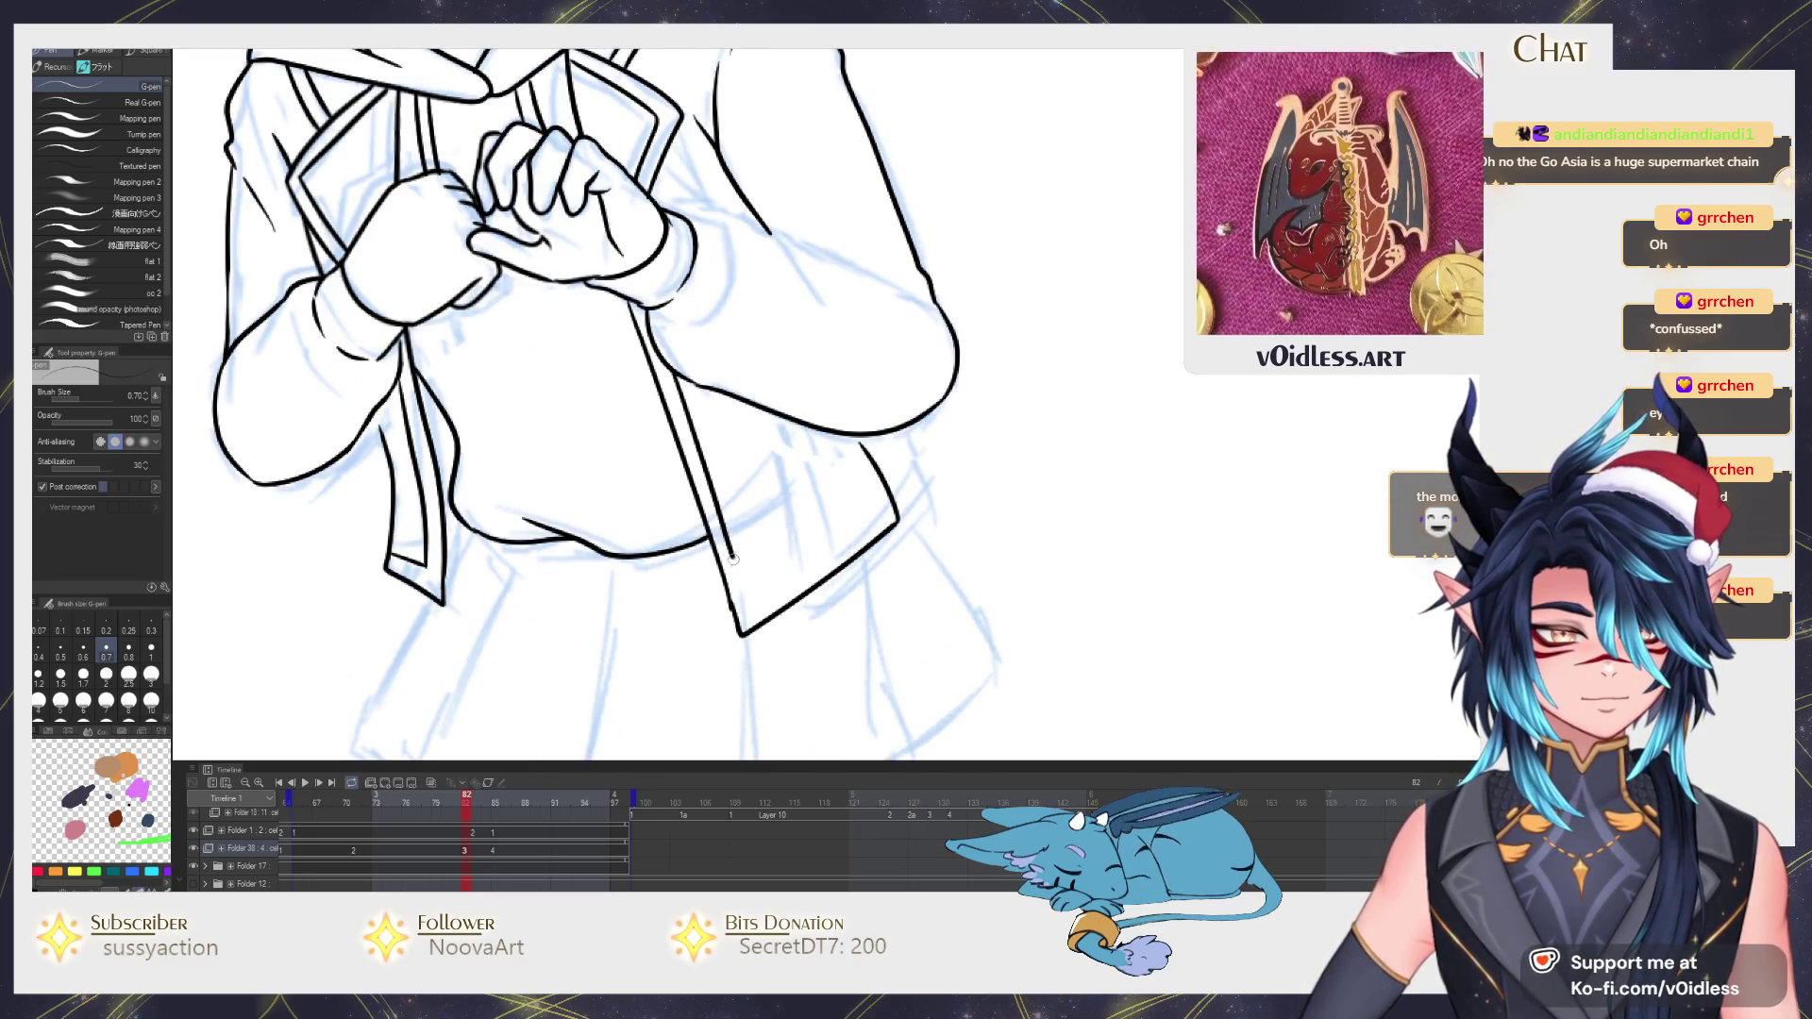
{"action": "left_click_drag", "start_coordinate": [734, 556], "coordinate": [751, 611]}
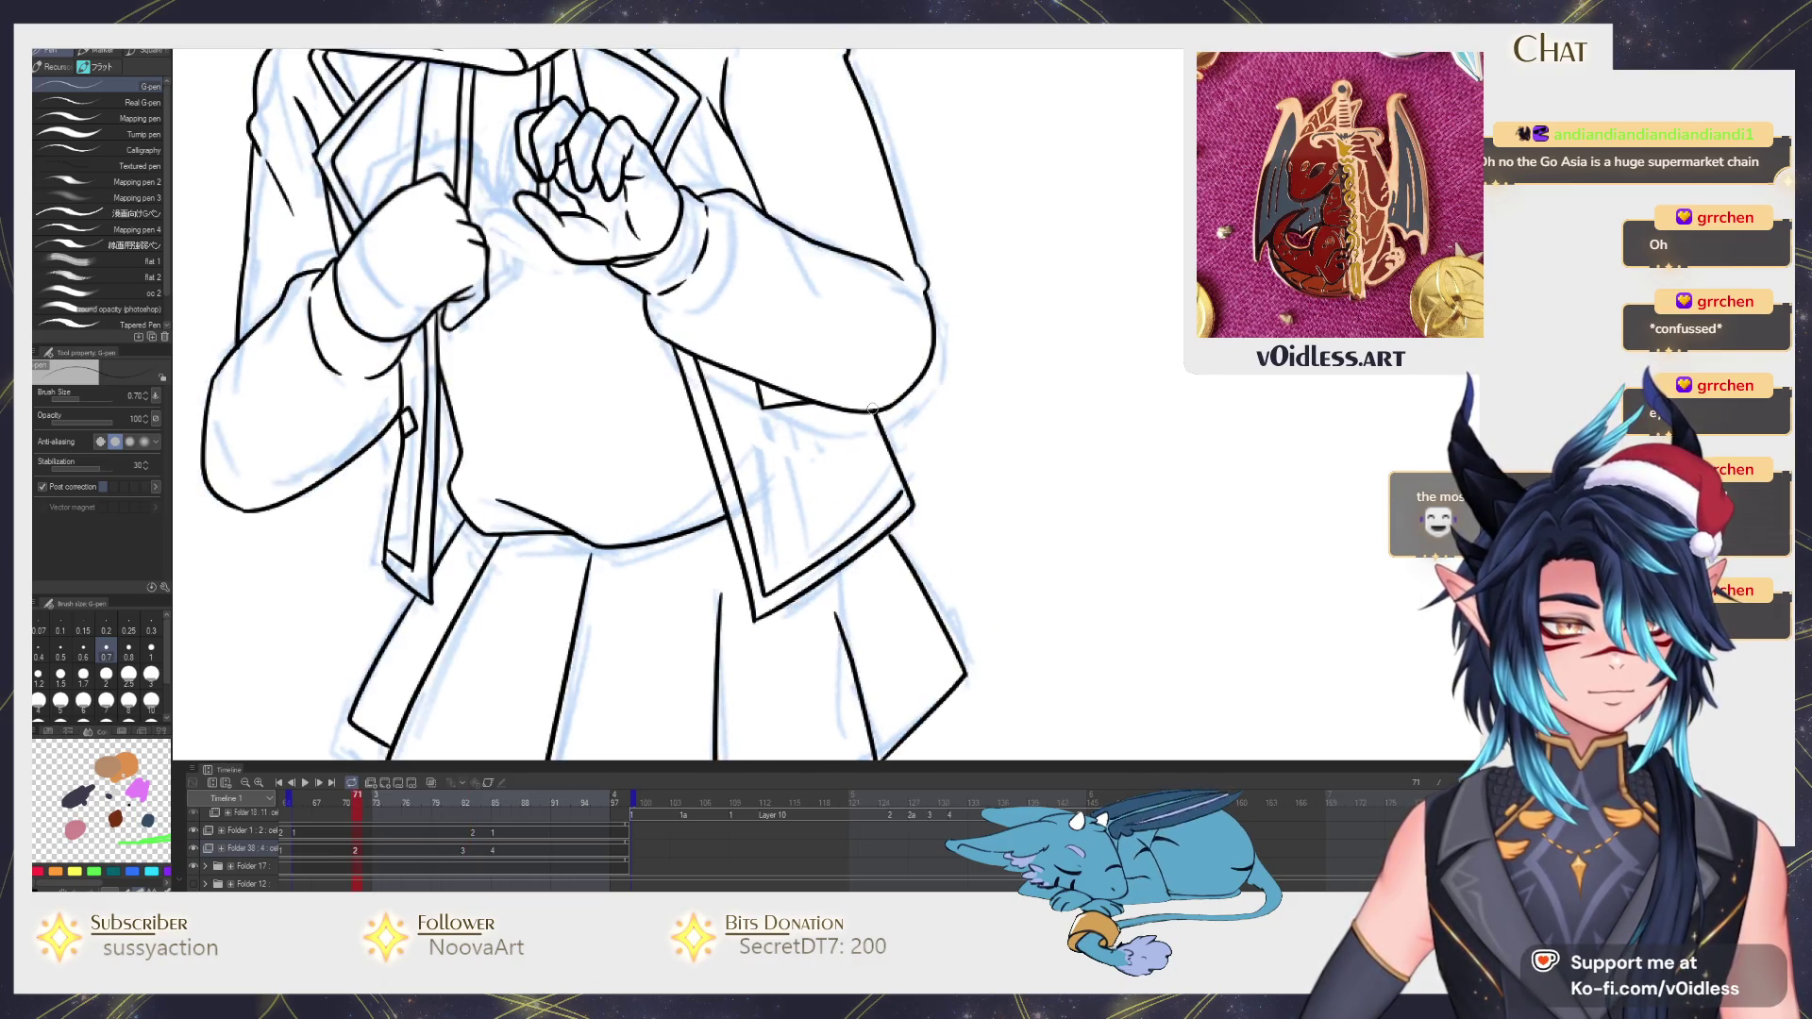
{"action": "scroll", "coordinate": [793, 418], "scroll_direction": "up", "scroll_amount": 3}
{"action": "scroll", "coordinate": [846, 414], "scroll_direction": "down", "scroll_amount": 3}
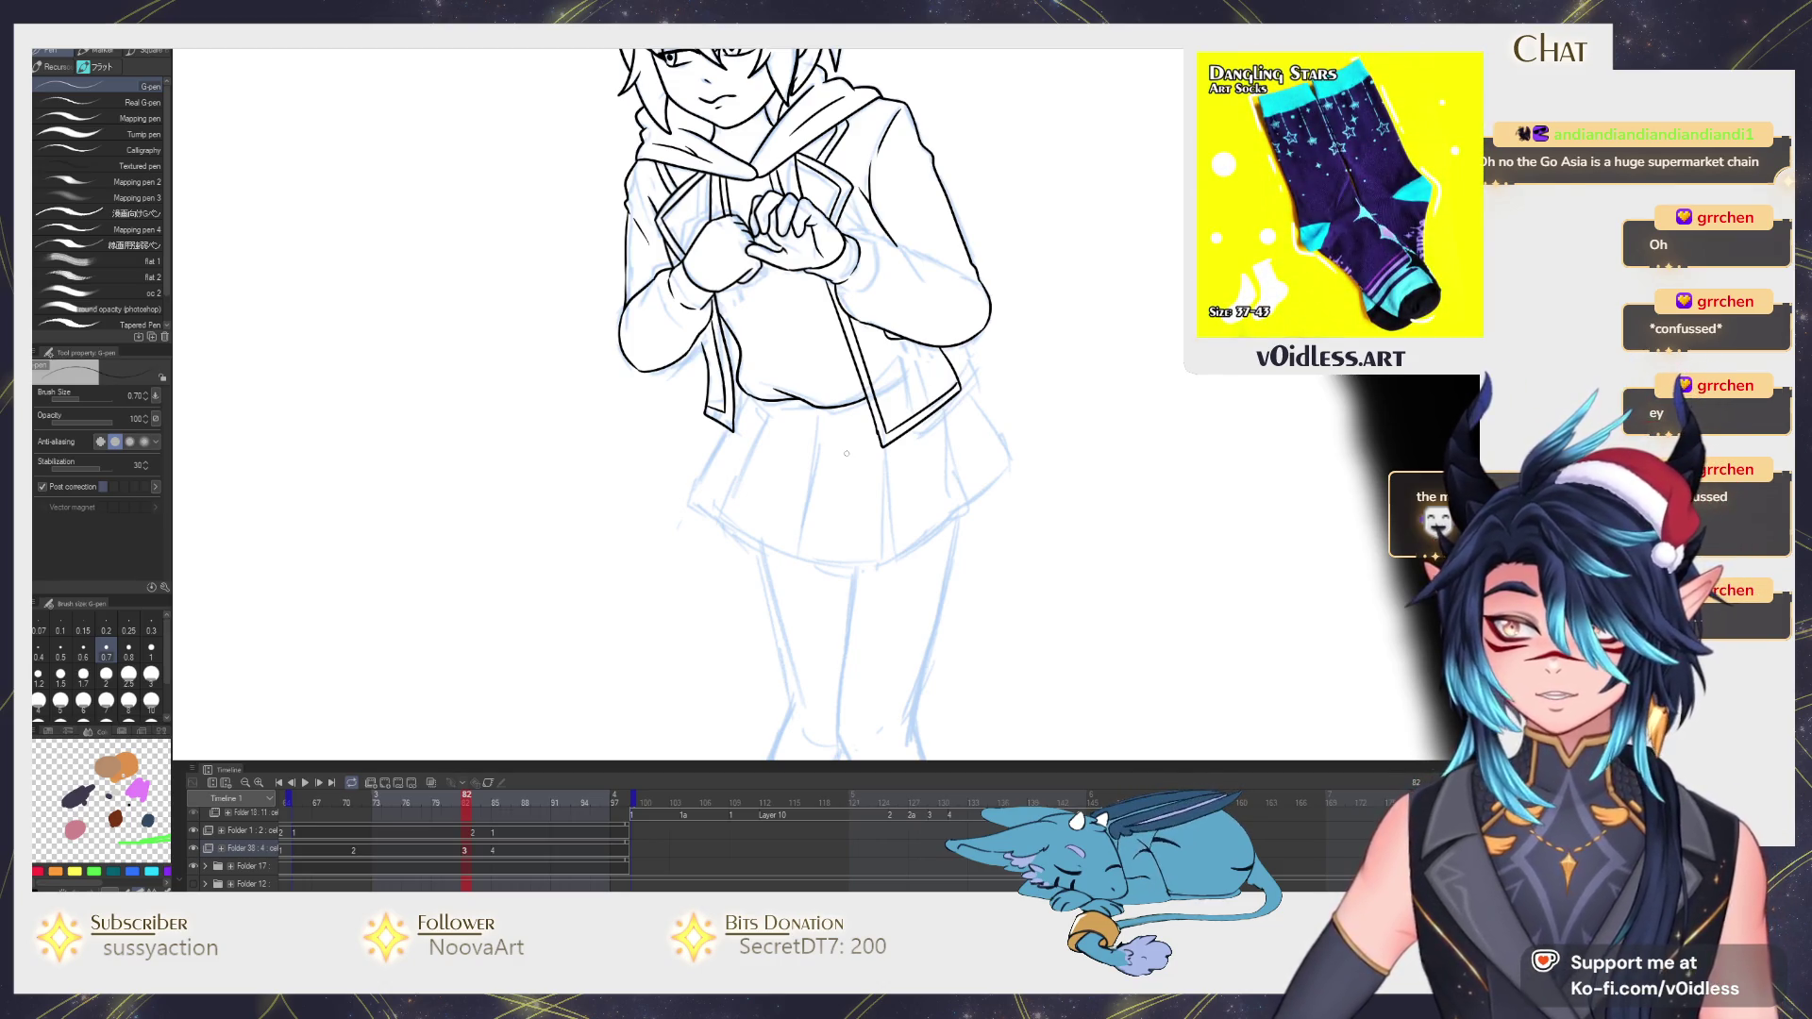
{"action": "scroll", "coordinate": [794, 412], "scroll_direction": "right", "scroll_amount": 1}
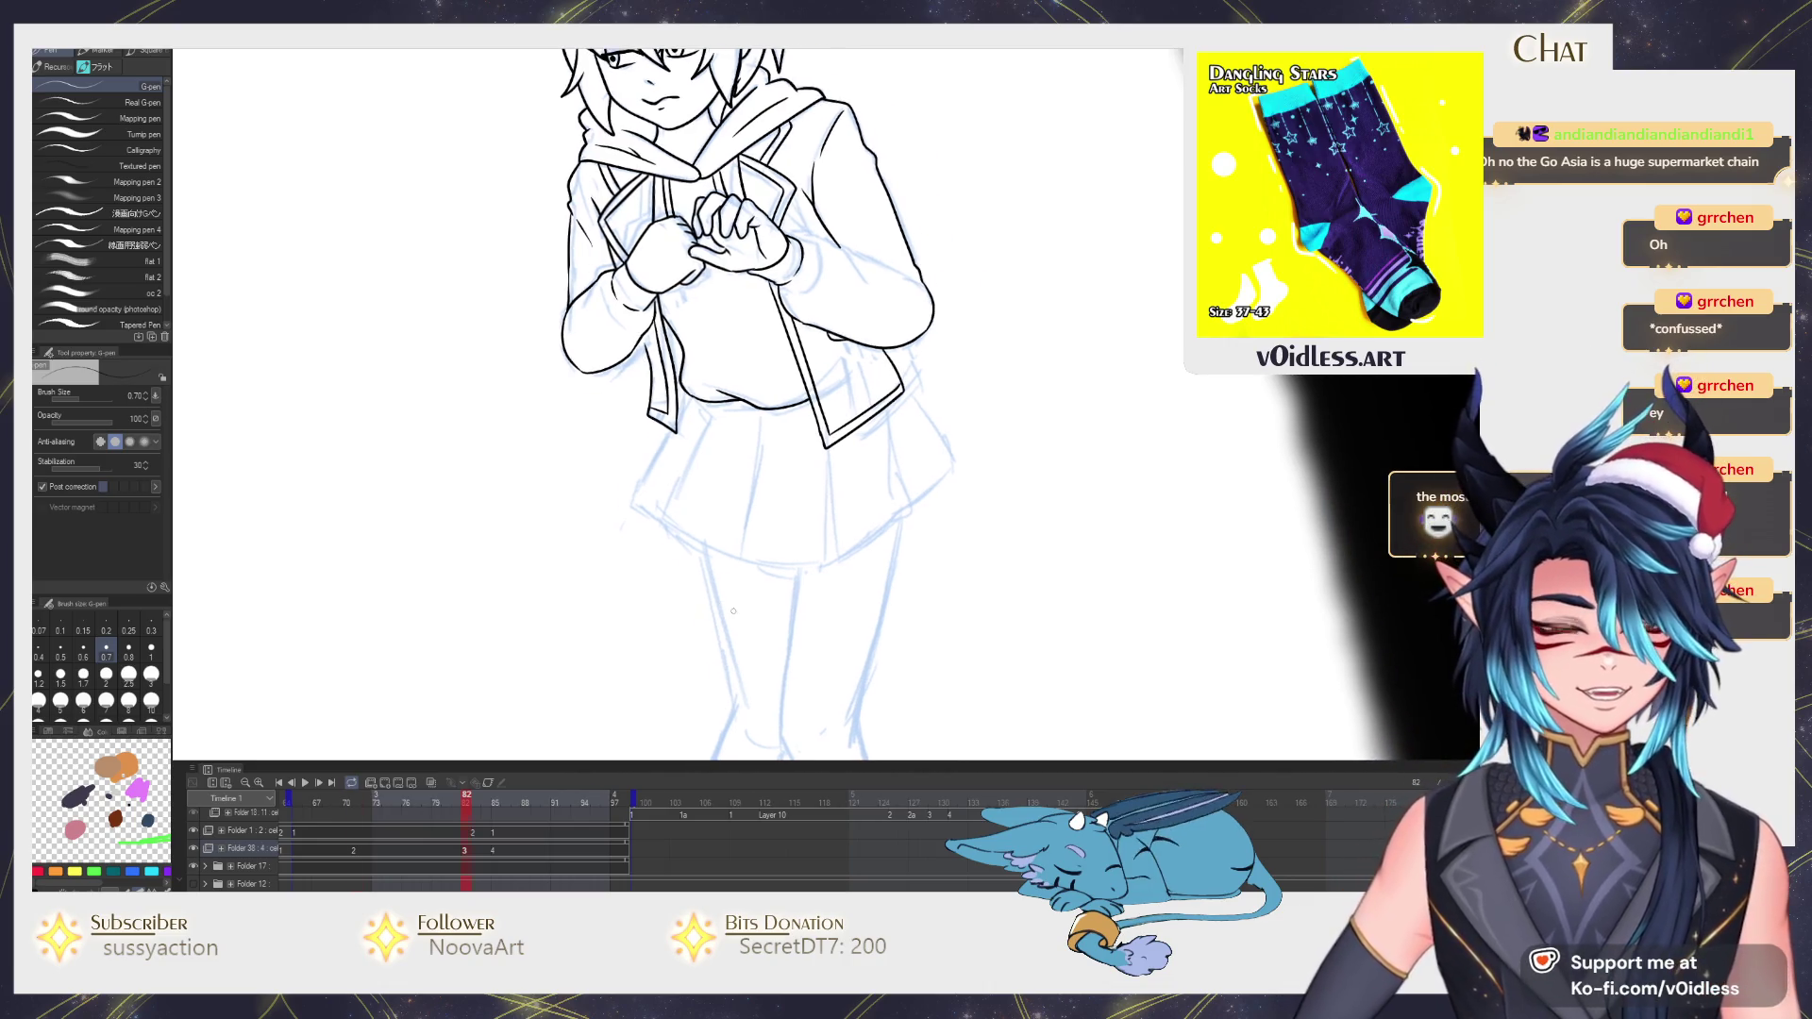
{"action": "scroll", "coordinate": [793, 412], "scroll_direction": "right", "scroll_amount": 1}
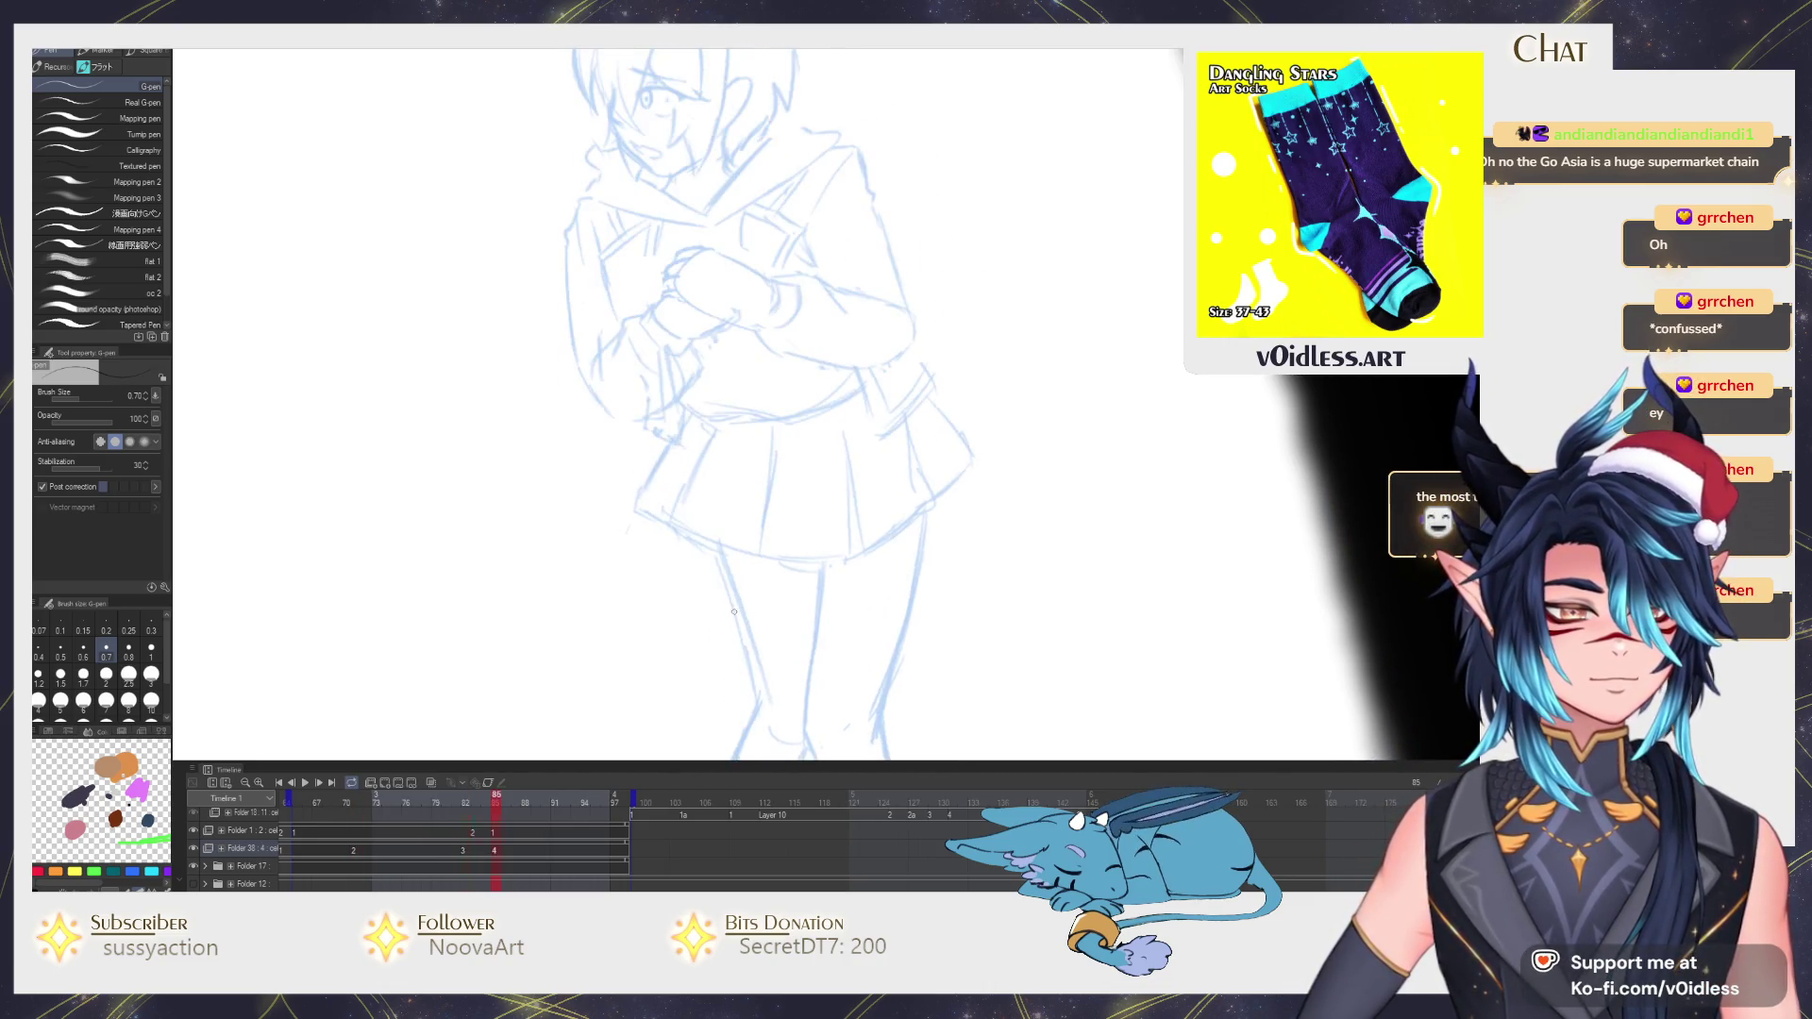
{"action": "scroll", "coordinate": [804, 573], "scroll_direction": "up", "scroll_amount": 2}
{"action": "scroll", "coordinate": [806, 574], "scroll_direction": "up", "scroll_amount": 1}
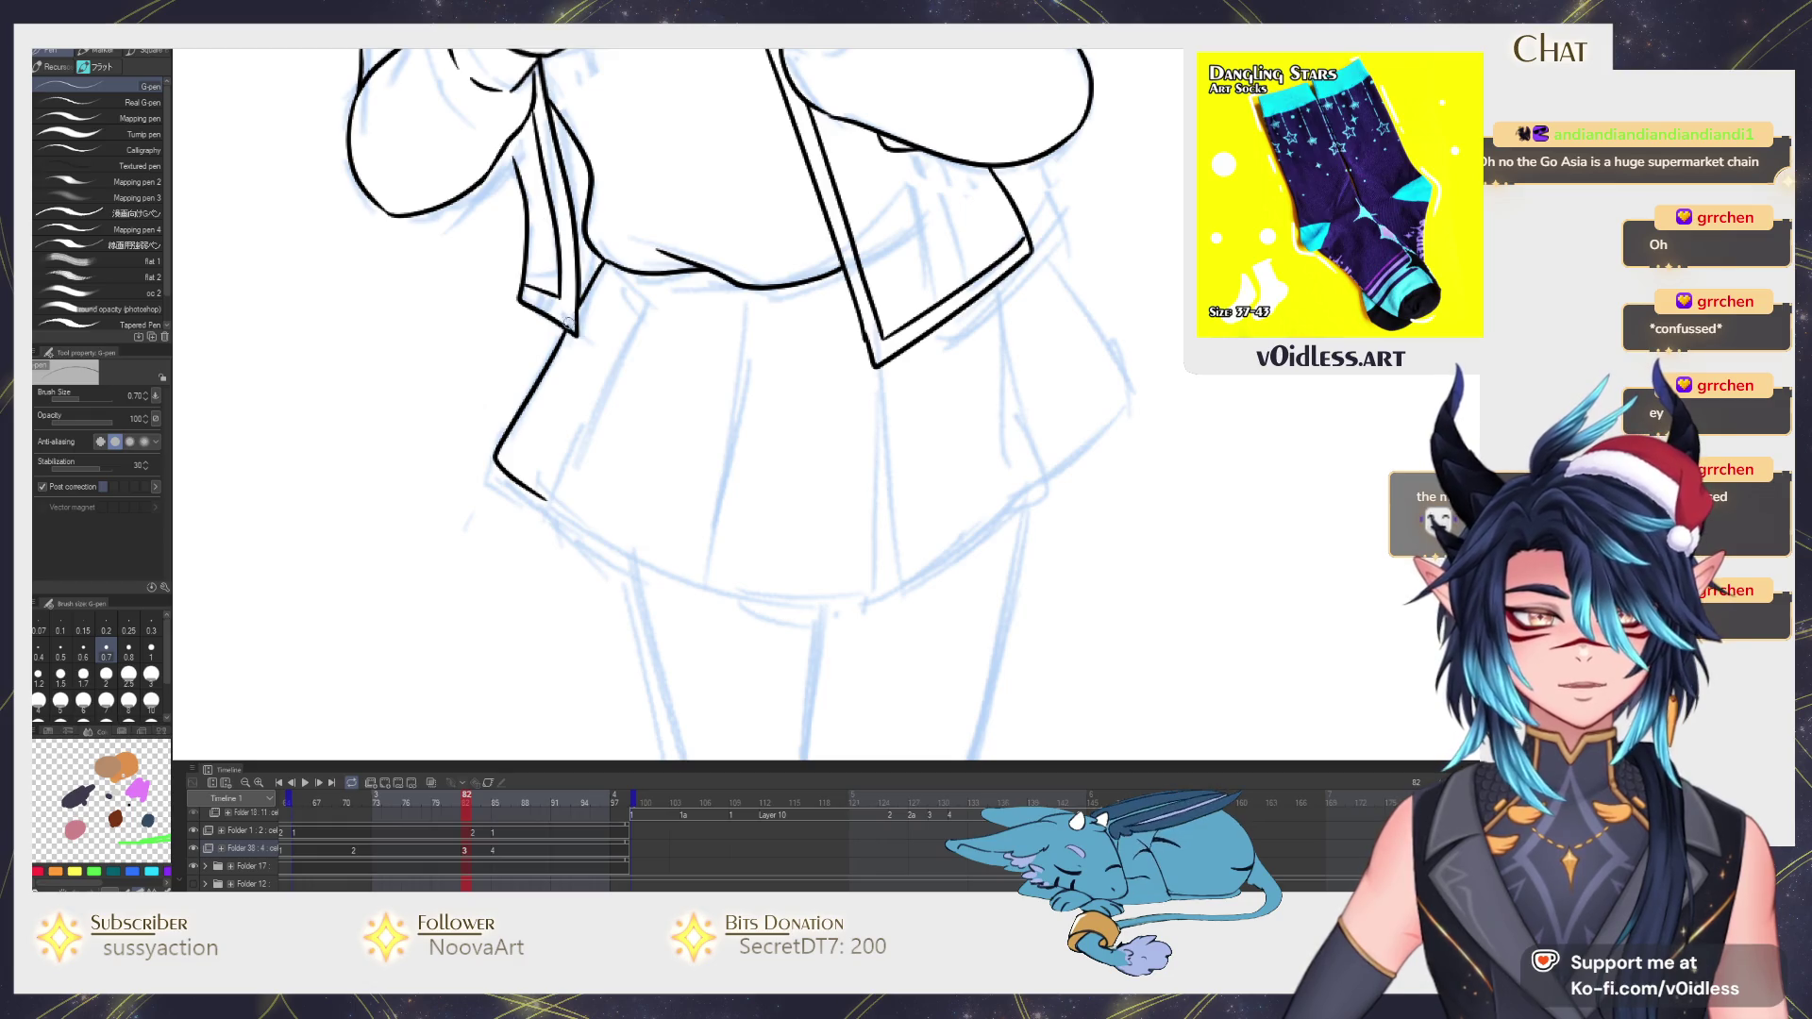
Ink the skirt's left side with its hem curve and a first pleat line over the sketch.
{"action": "left_click_drag", "start_coordinate": [646, 299], "coordinate": [705, 593]}
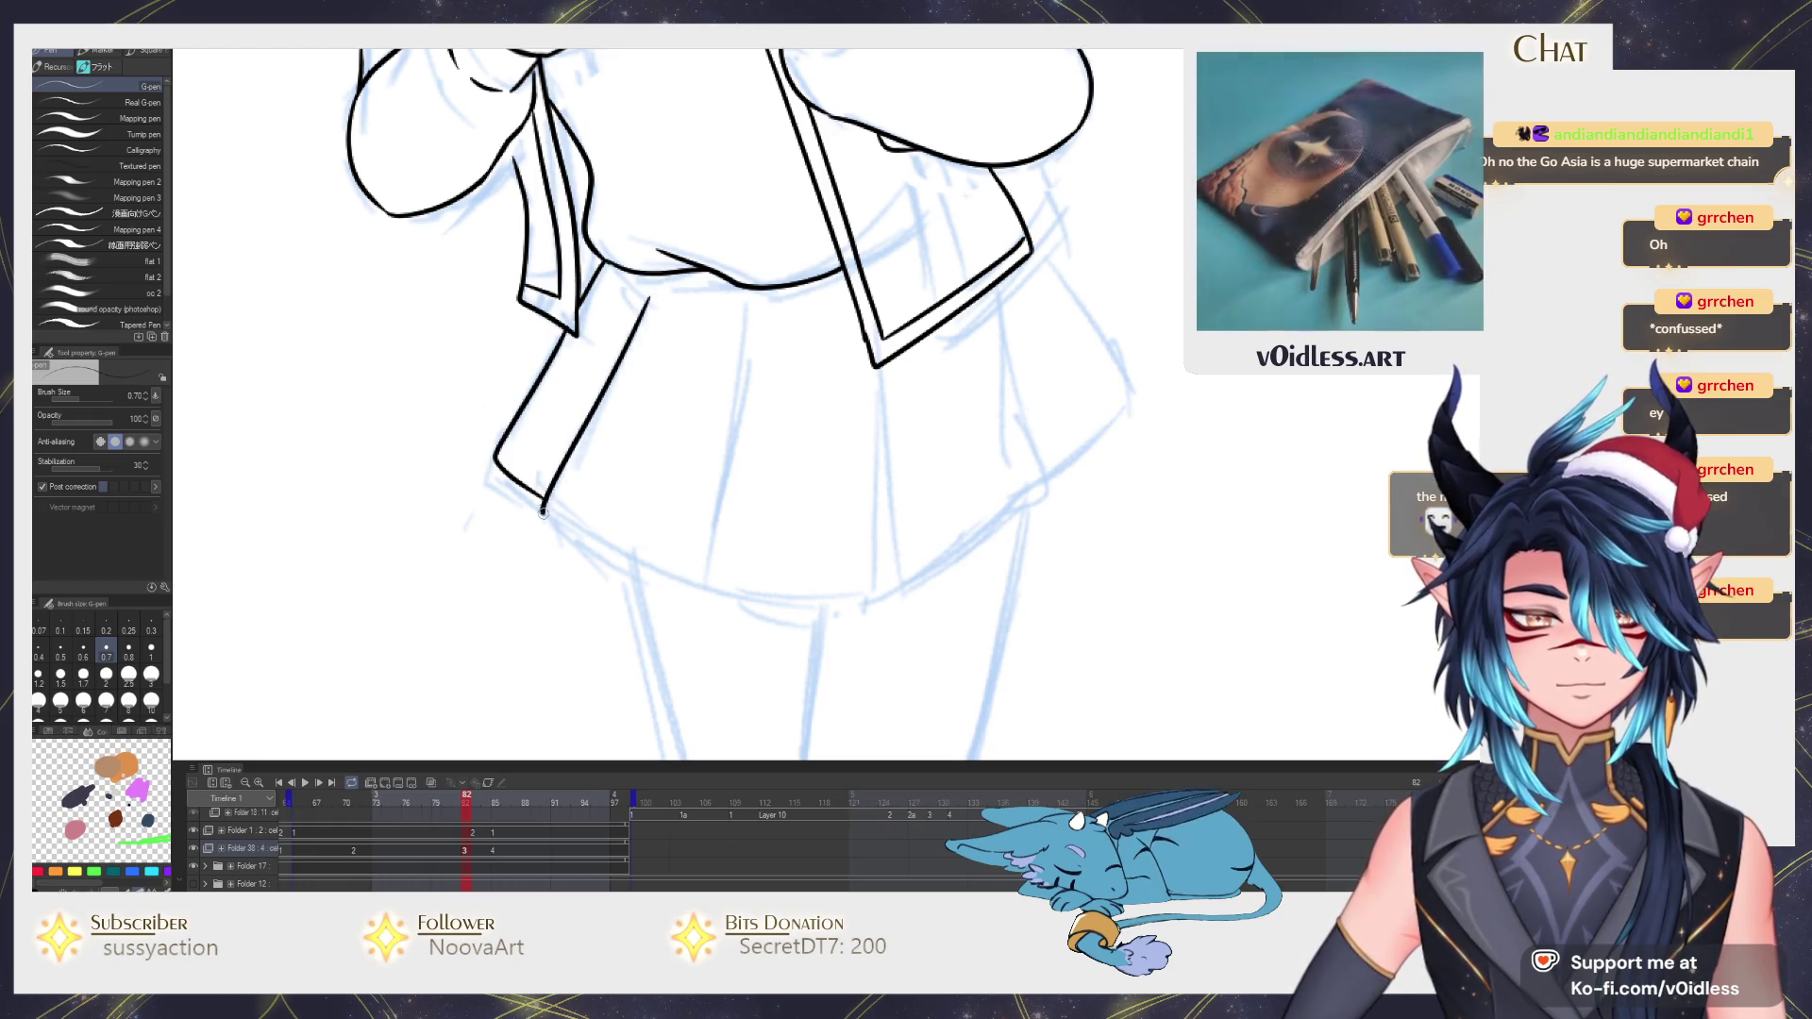
{"action": "left_click_drag", "start_coordinate": [747, 314], "coordinate": [715, 543]}
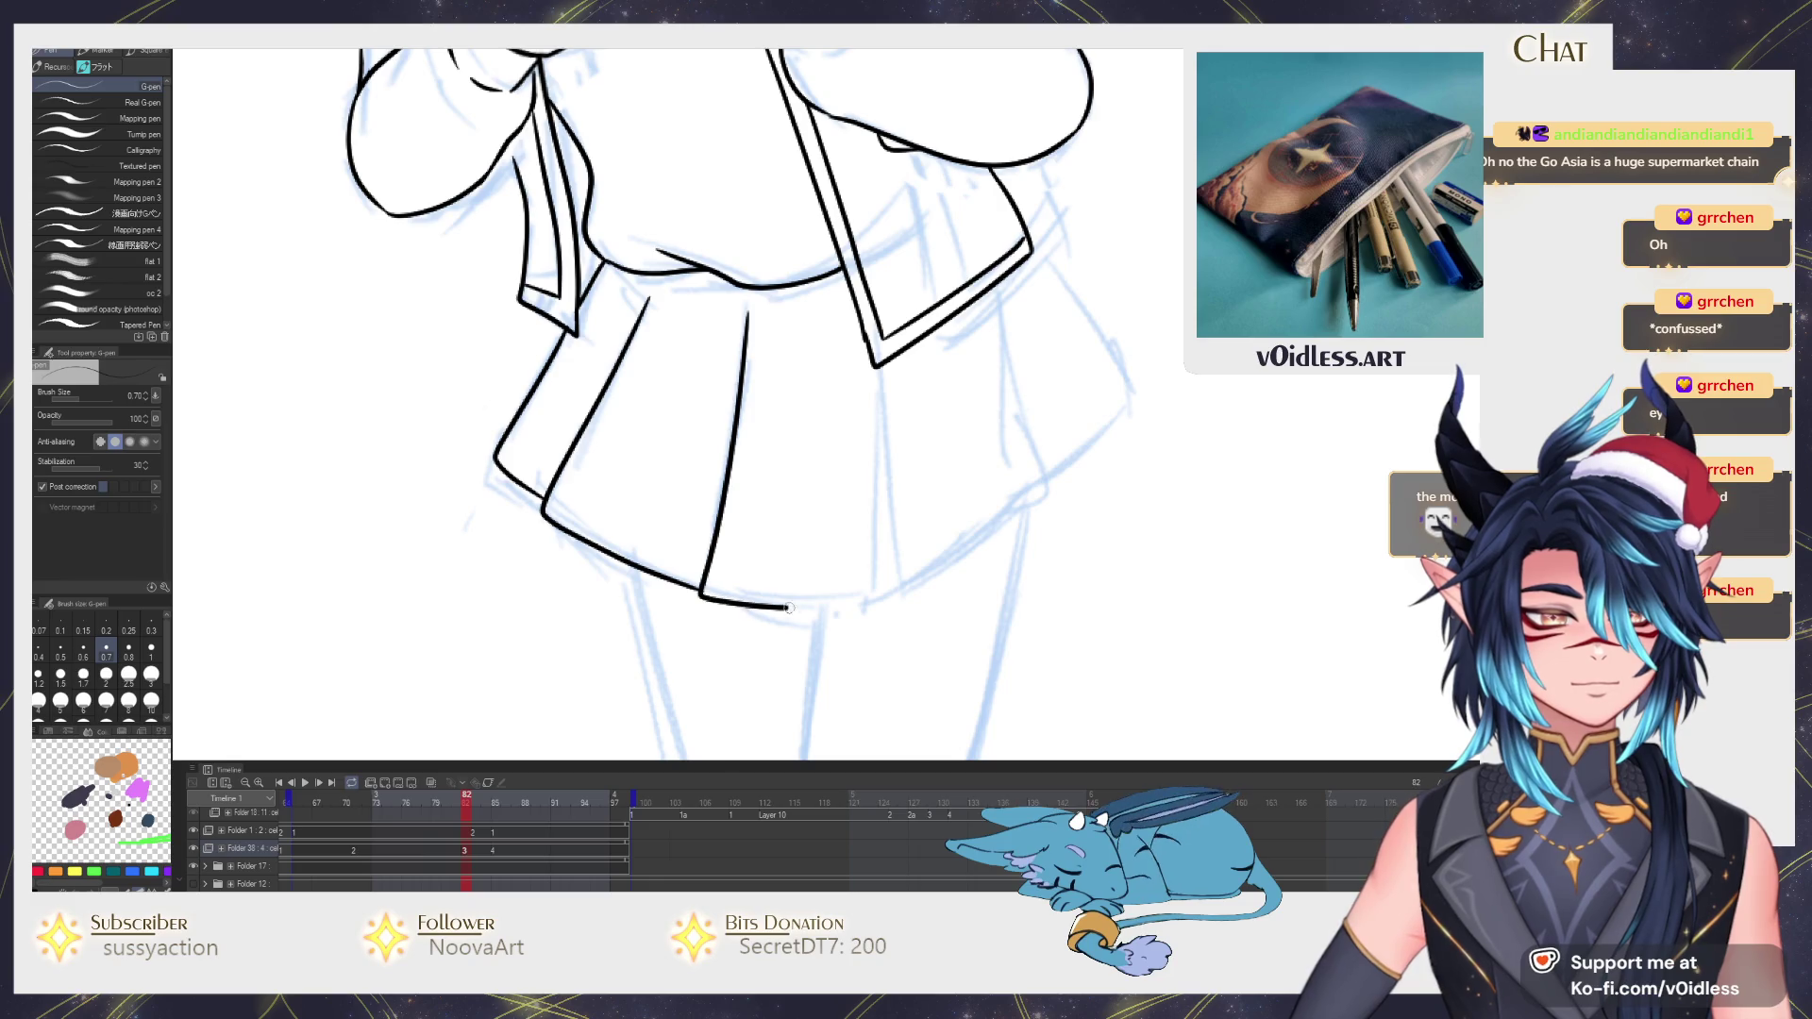
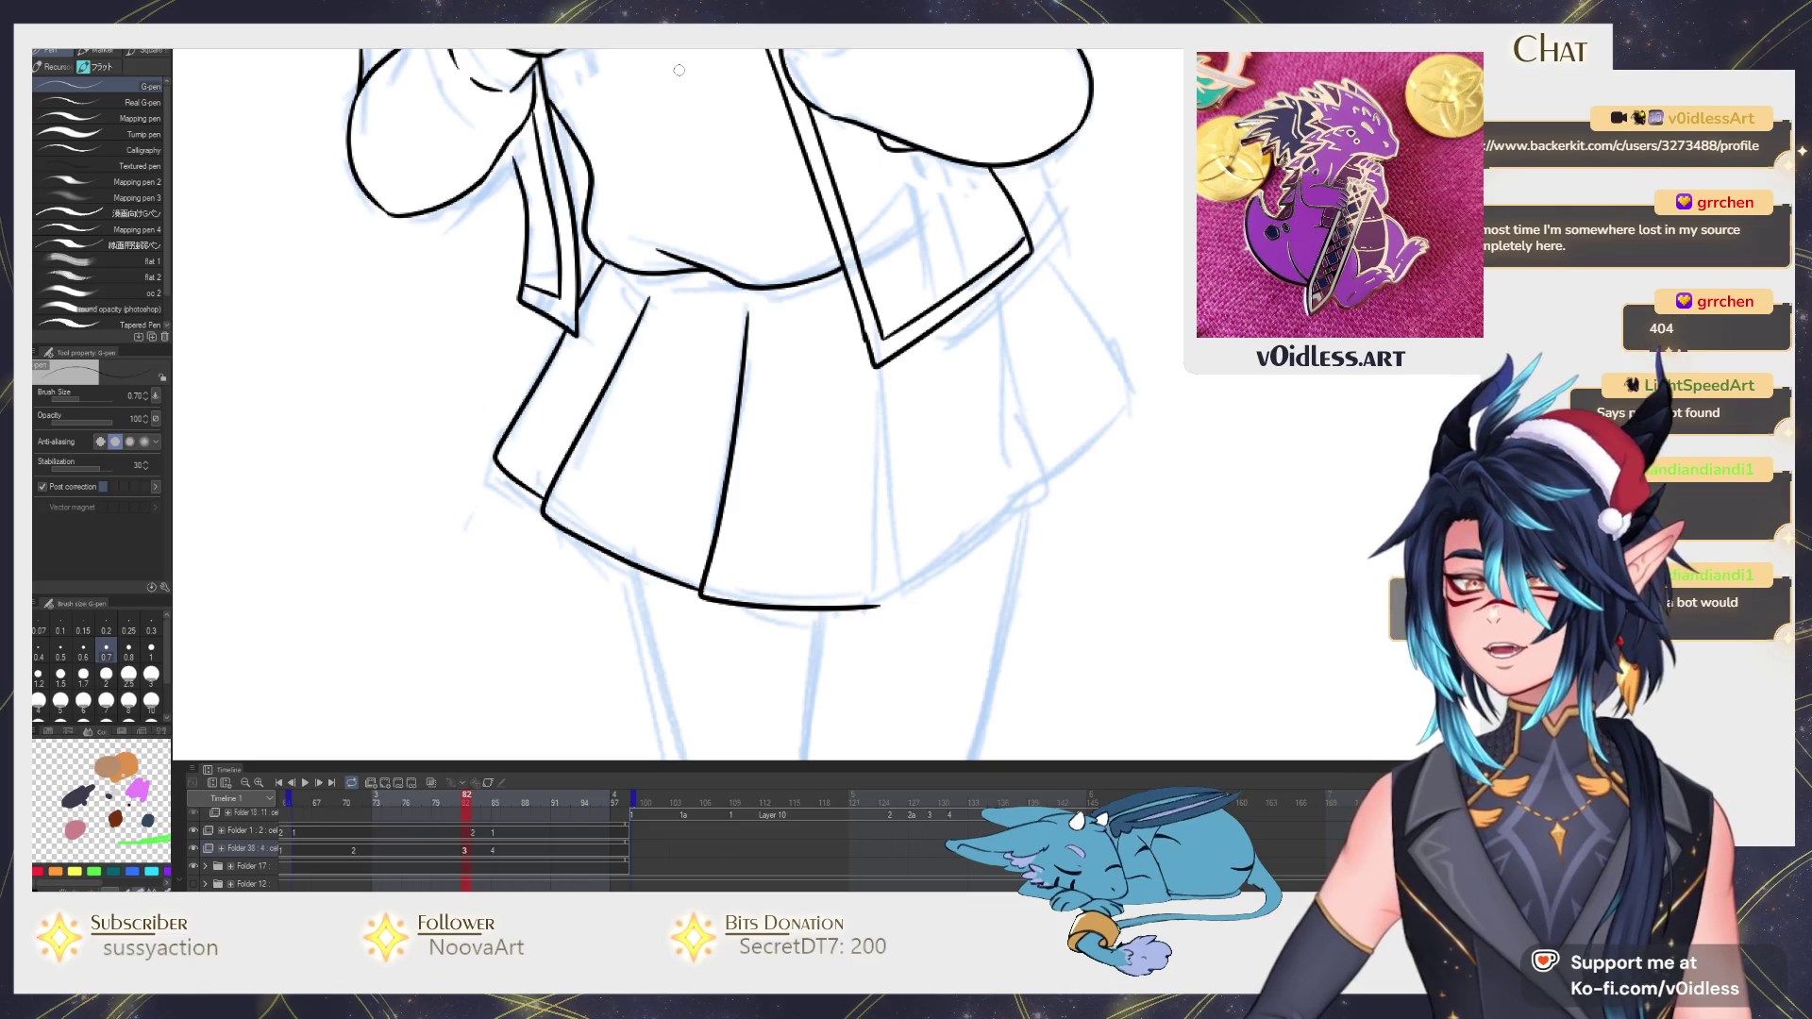
Ink the skirt pleat line downward and try a right-side pleat, undoing the right-side strokes.
{"action": "left_click_drag", "start_coordinate": [910, 408], "coordinate": [776, 413]}
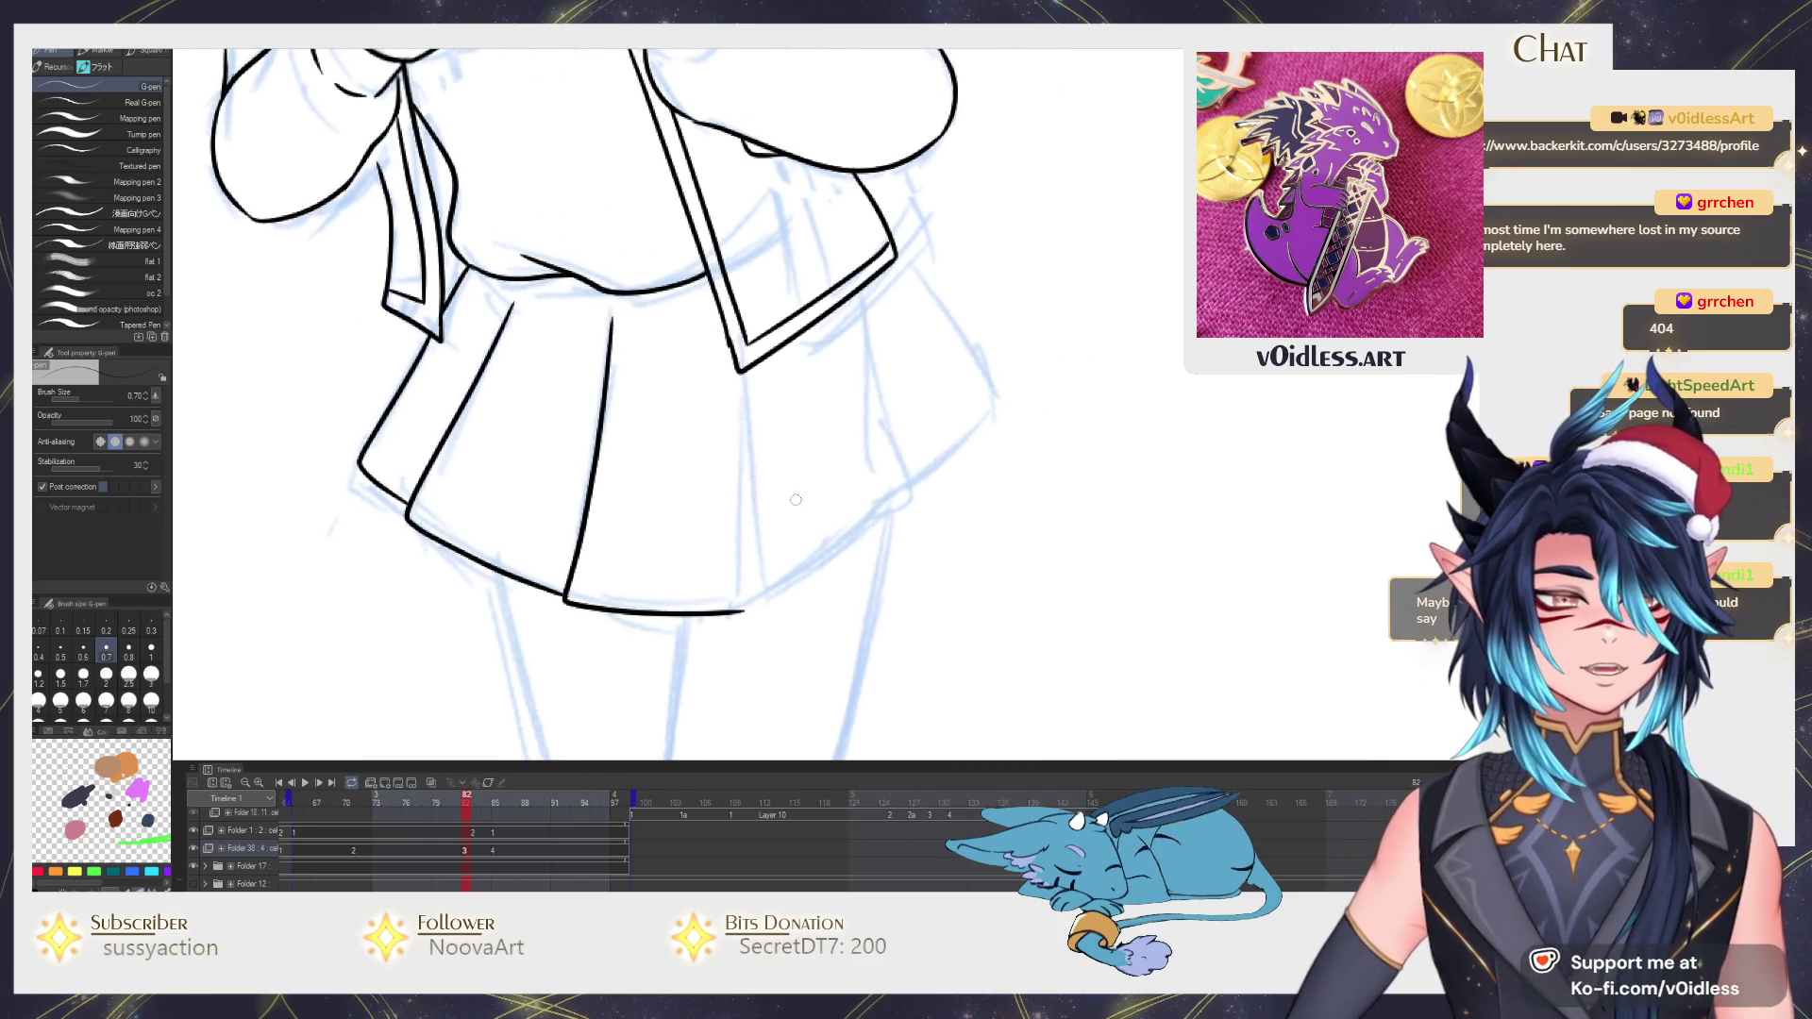
{"action": "key", "text": "Left"}
{"action": "key", "text": "Right"}
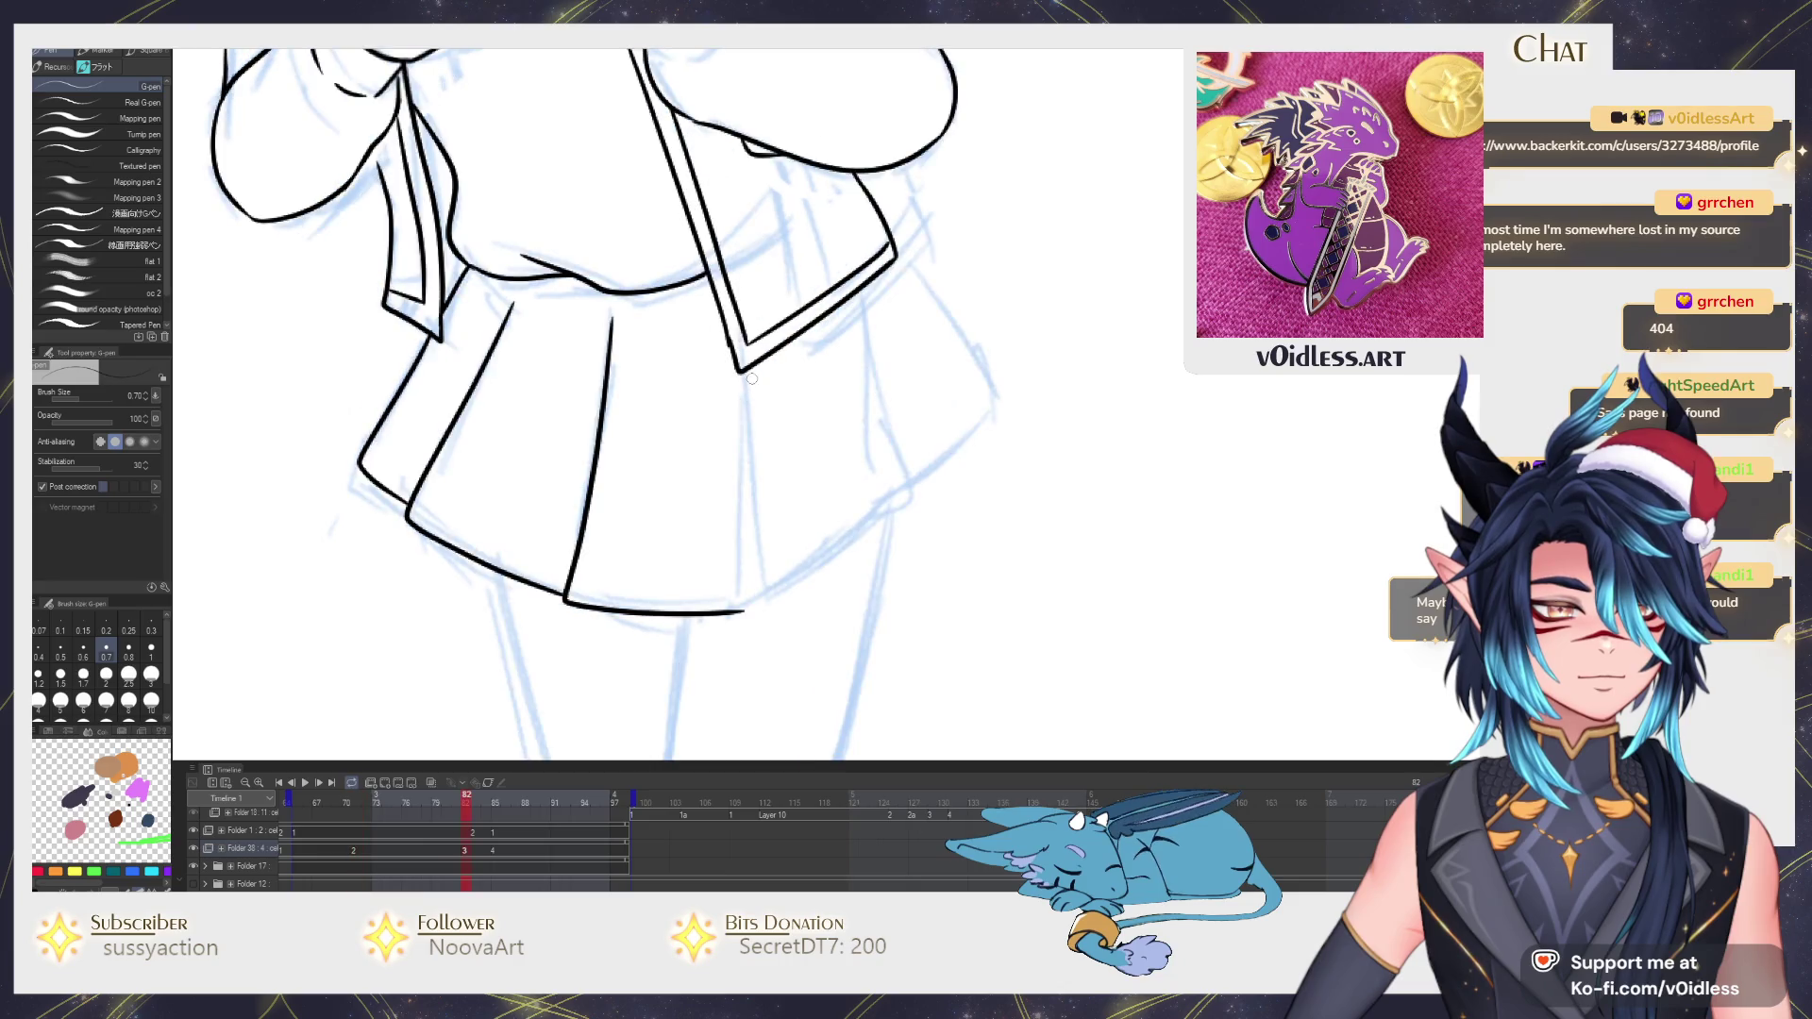
{"action": "mouse_move", "coordinate": [749, 407]}
{"action": "left_mouse_down"}
{"action": "mouse_move", "coordinate": [744, 609]}
{"action": "mouse_move", "coordinate": [881, 533]}
{"action": "left_mouse_up"}
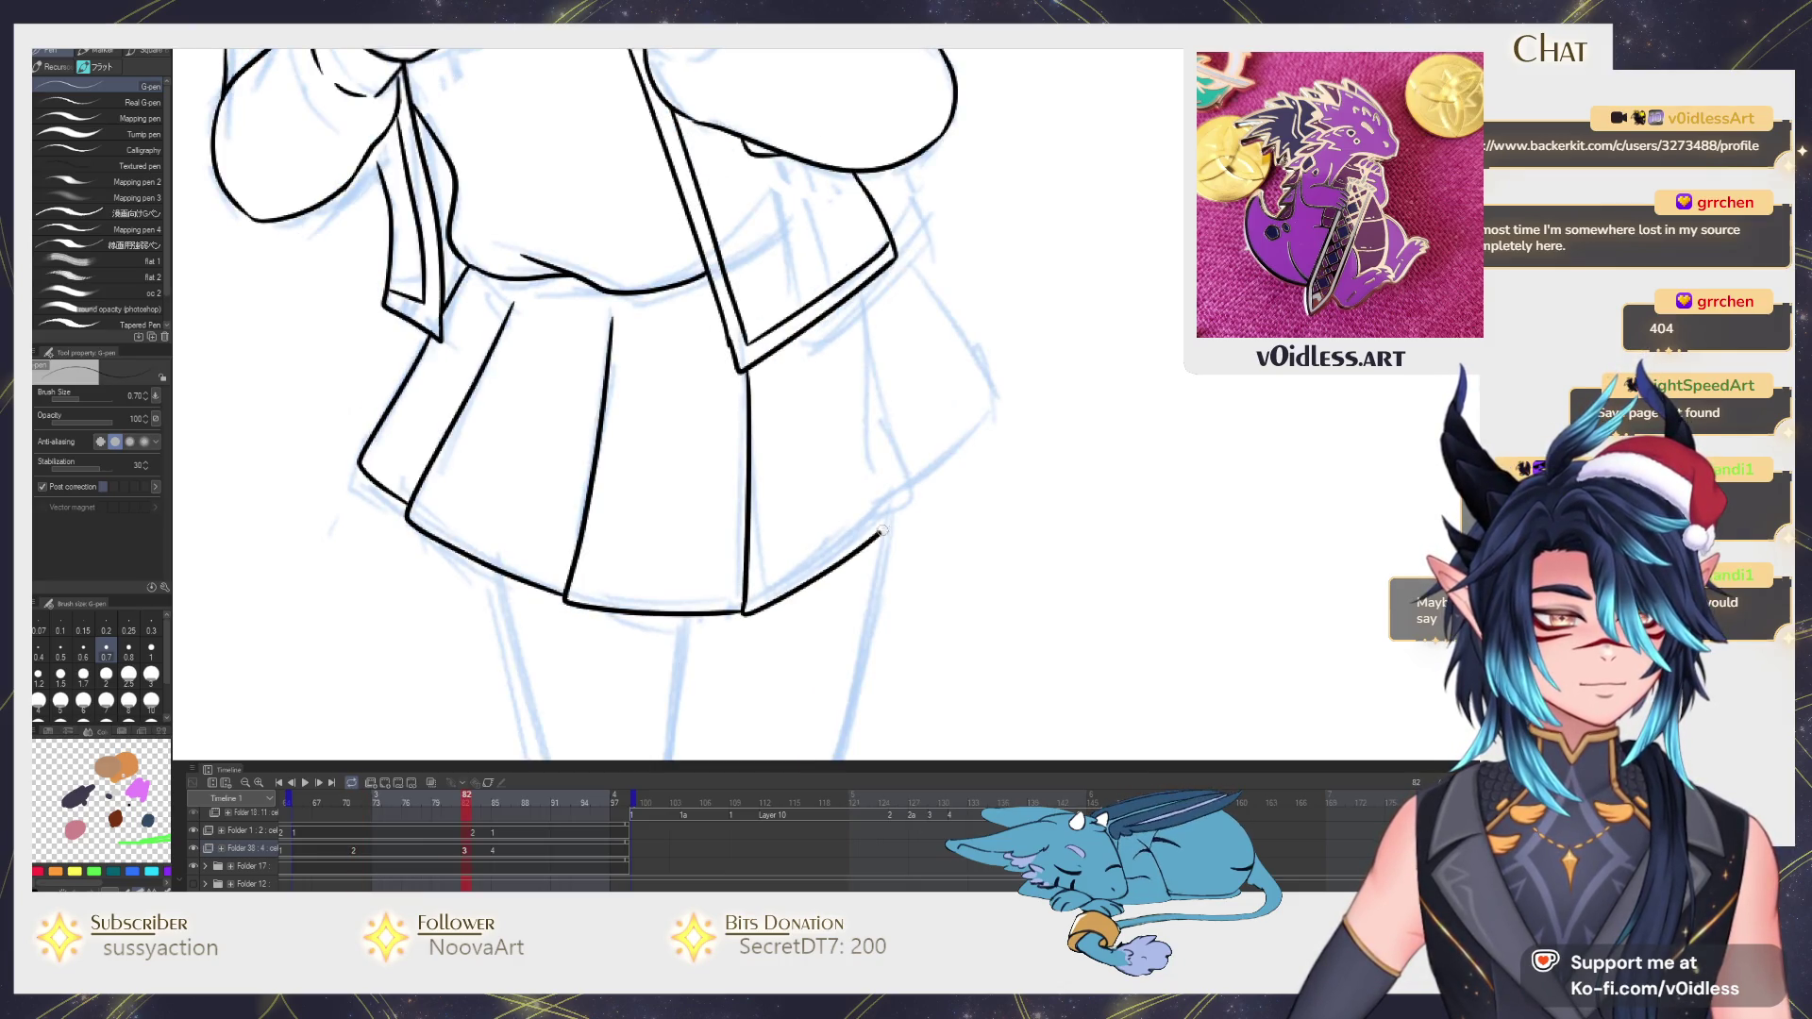
{"action": "mouse_move", "coordinate": [850, 300]}
{"action": "left_mouse_down"}
{"action": "mouse_move", "coordinate": [913, 499]}
{"action": "mouse_move", "coordinate": [870, 362]}
{"action": "left_mouse_up"}
{"action": "key", "text": "ctrl+z"}
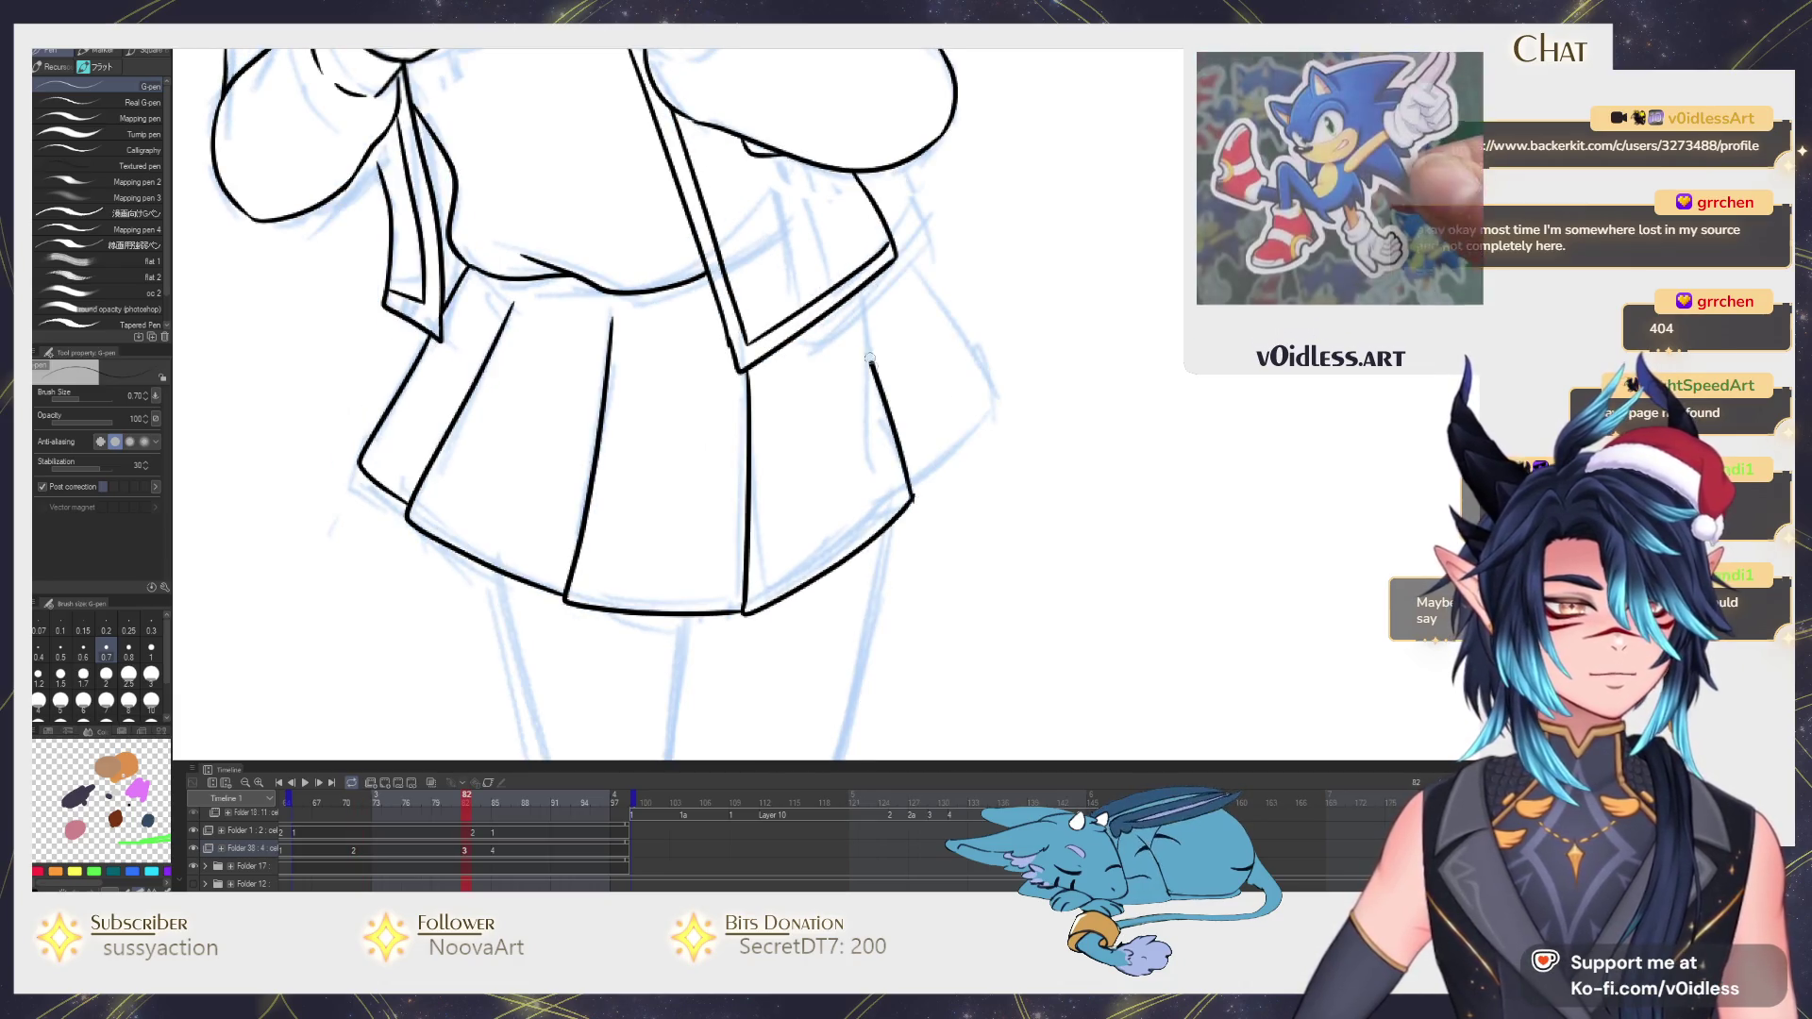
{"action": "key", "text": "ctrl+z"}
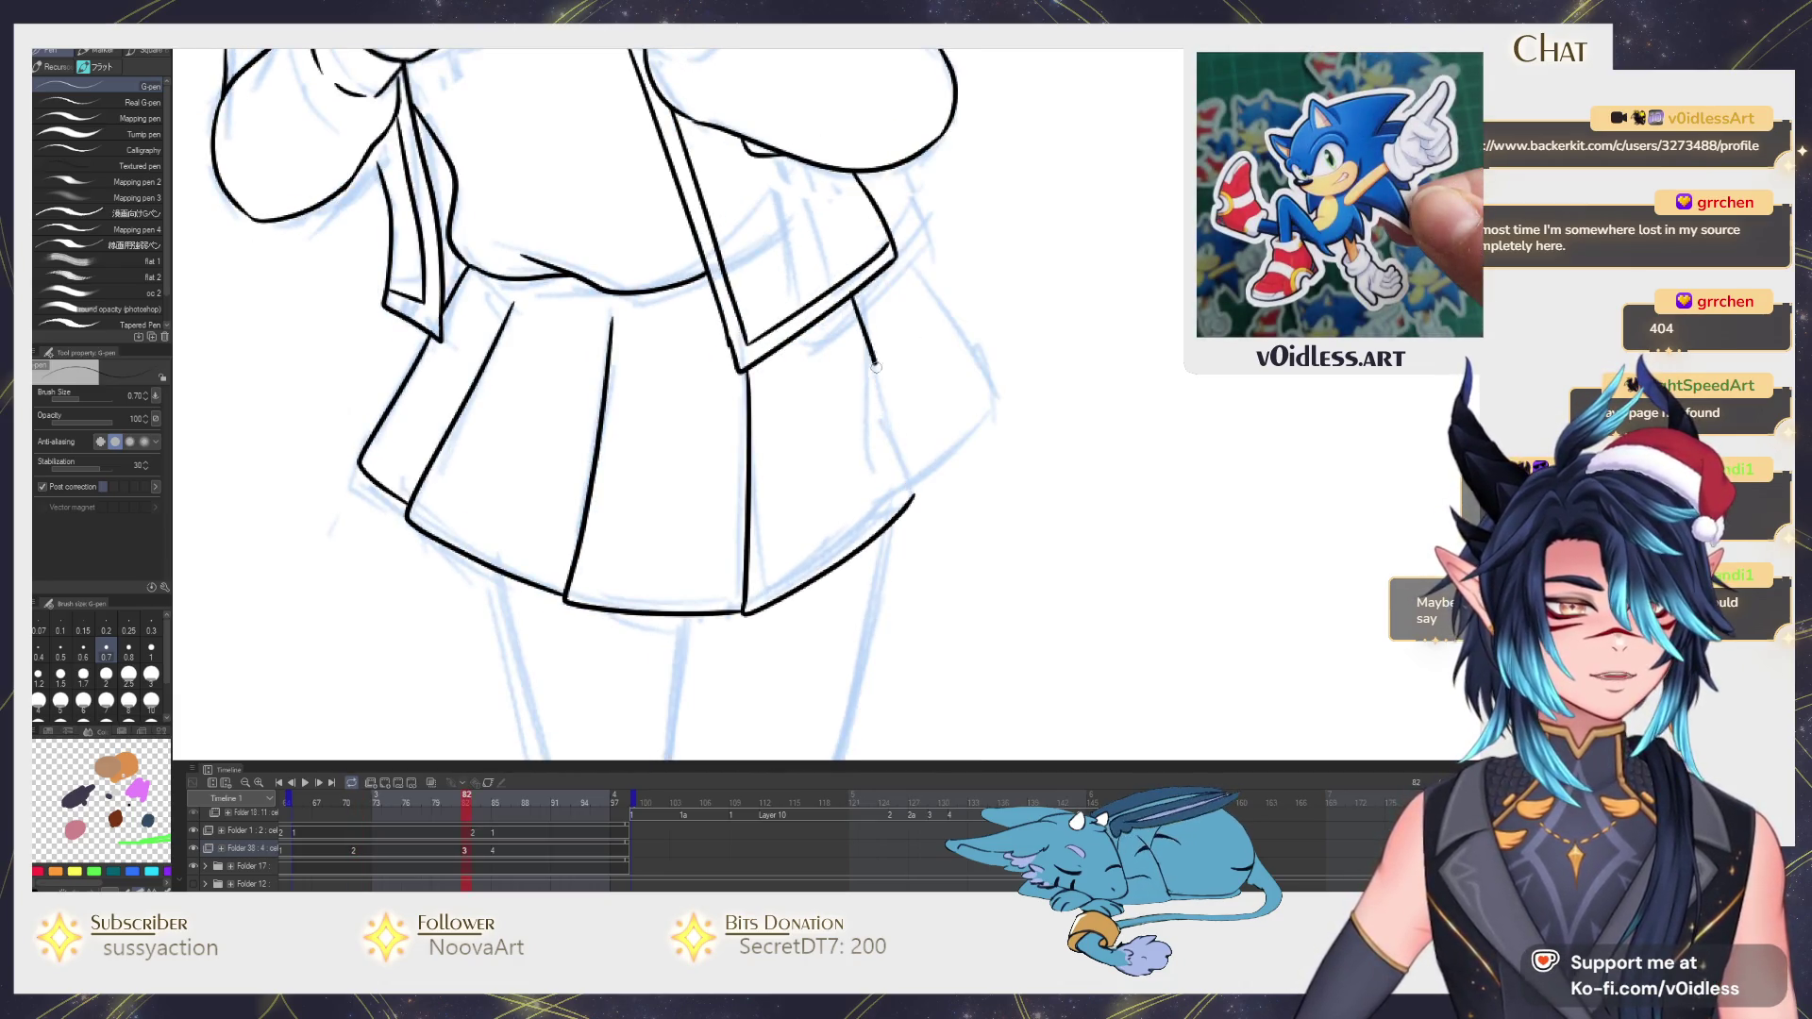
{"action": "scroll", "coordinate": [817, 342], "scroll_direction": "up", "scroll_amount": 2}
{"action": "scroll", "coordinate": [816, 343], "scroll_direction": "up", "scroll_amount": 2}
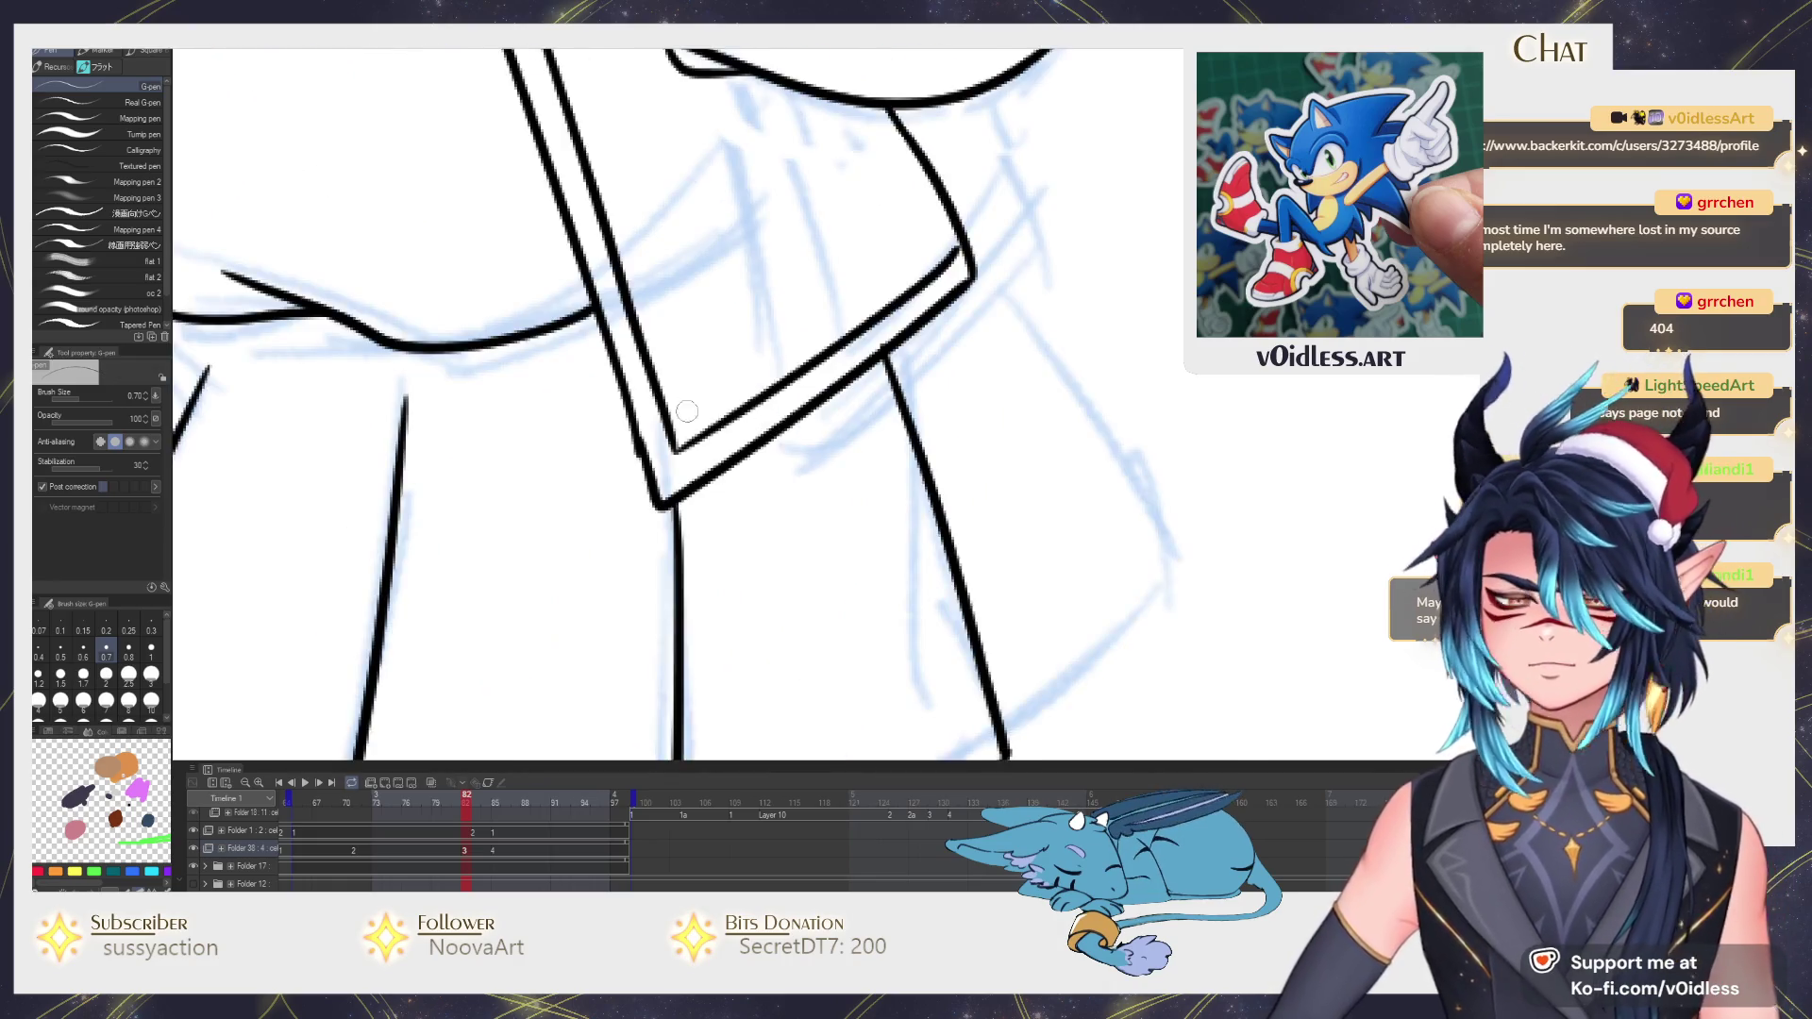
{"action": "scroll", "coordinate": [587, 452], "scroll_direction": "up", "scroll_amount": 2}
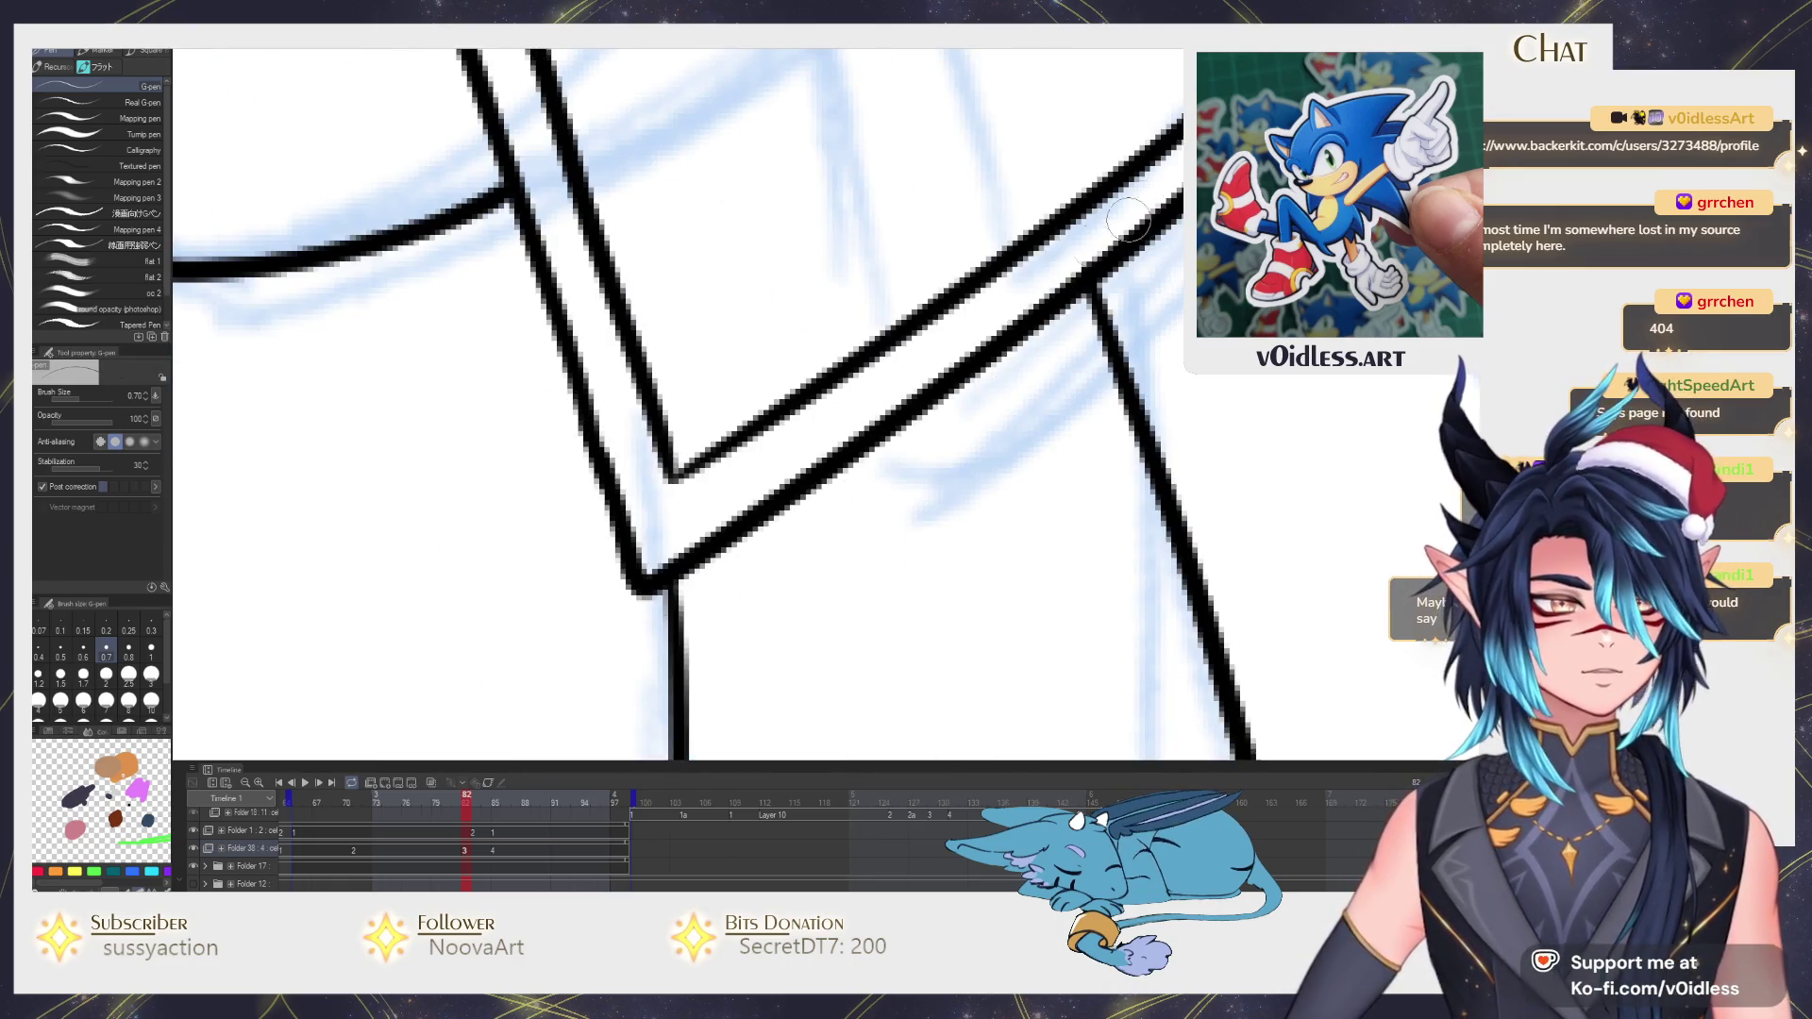
{"action": "scroll", "coordinate": [1132, 192], "scroll_direction": "down", "scroll_amount": 5}
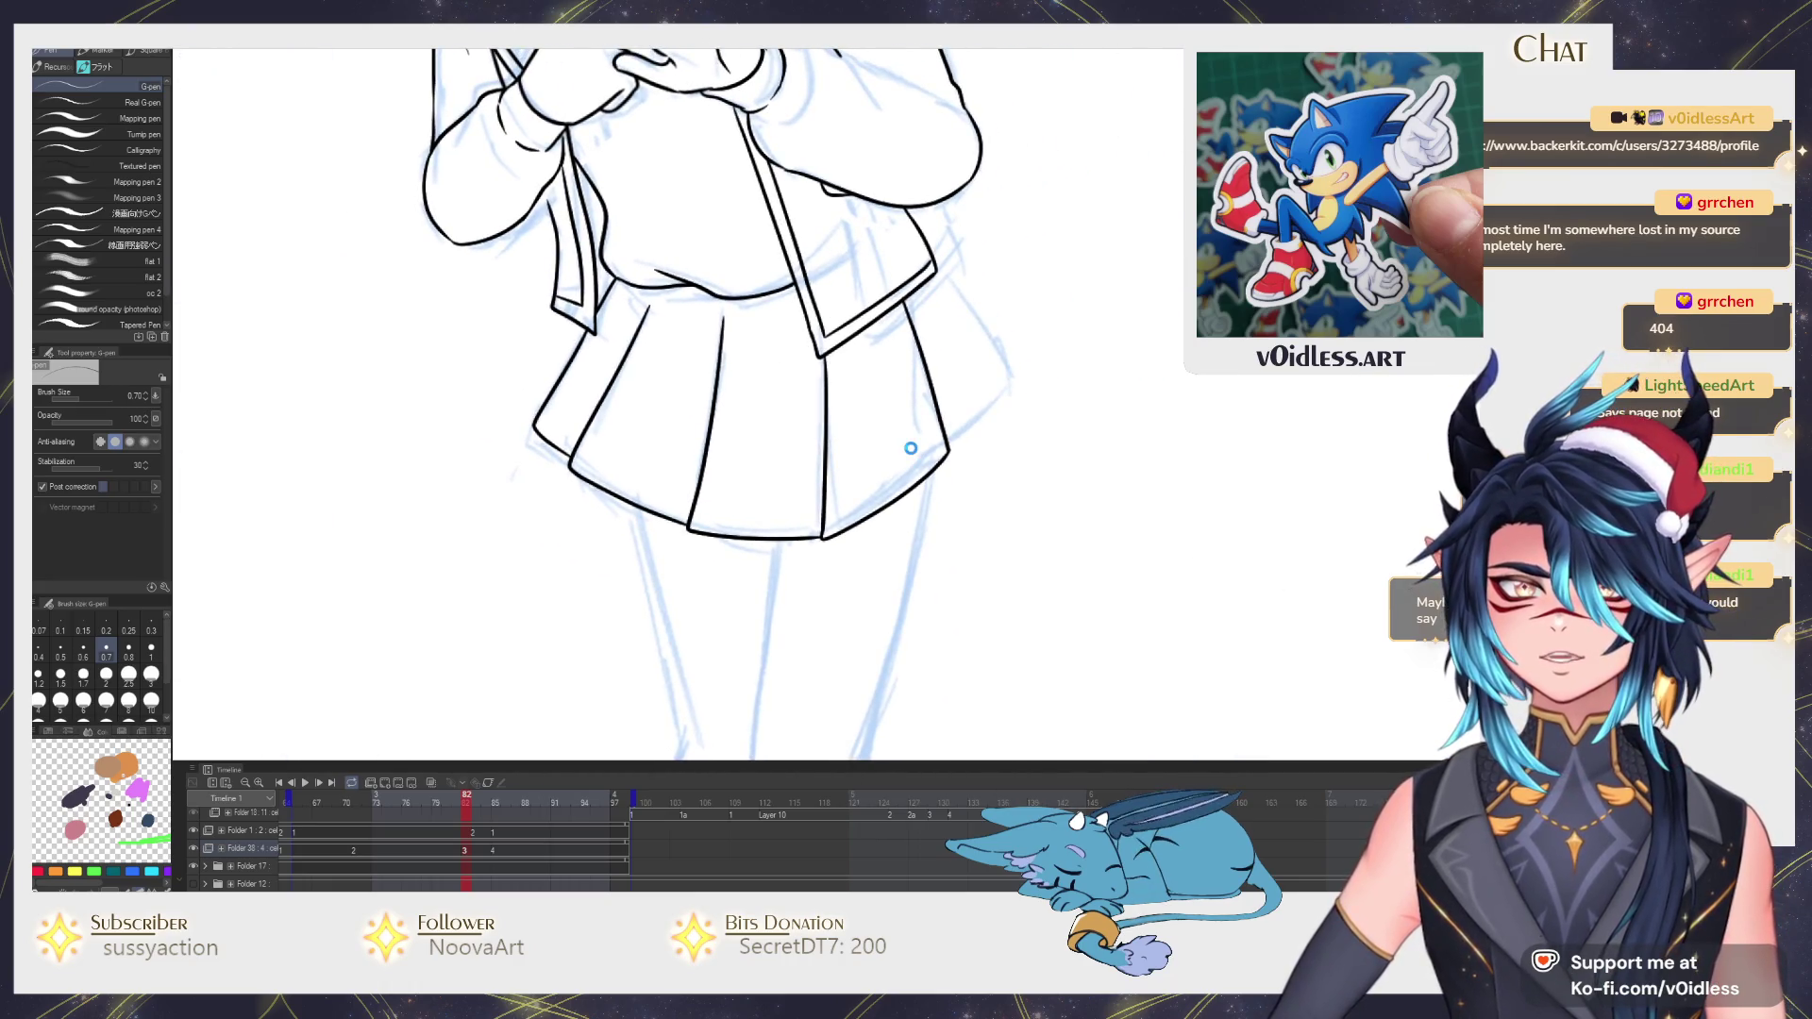
{"action": "scroll", "coordinate": [911, 448], "scroll_direction": "down", "scroll_amount": 2}
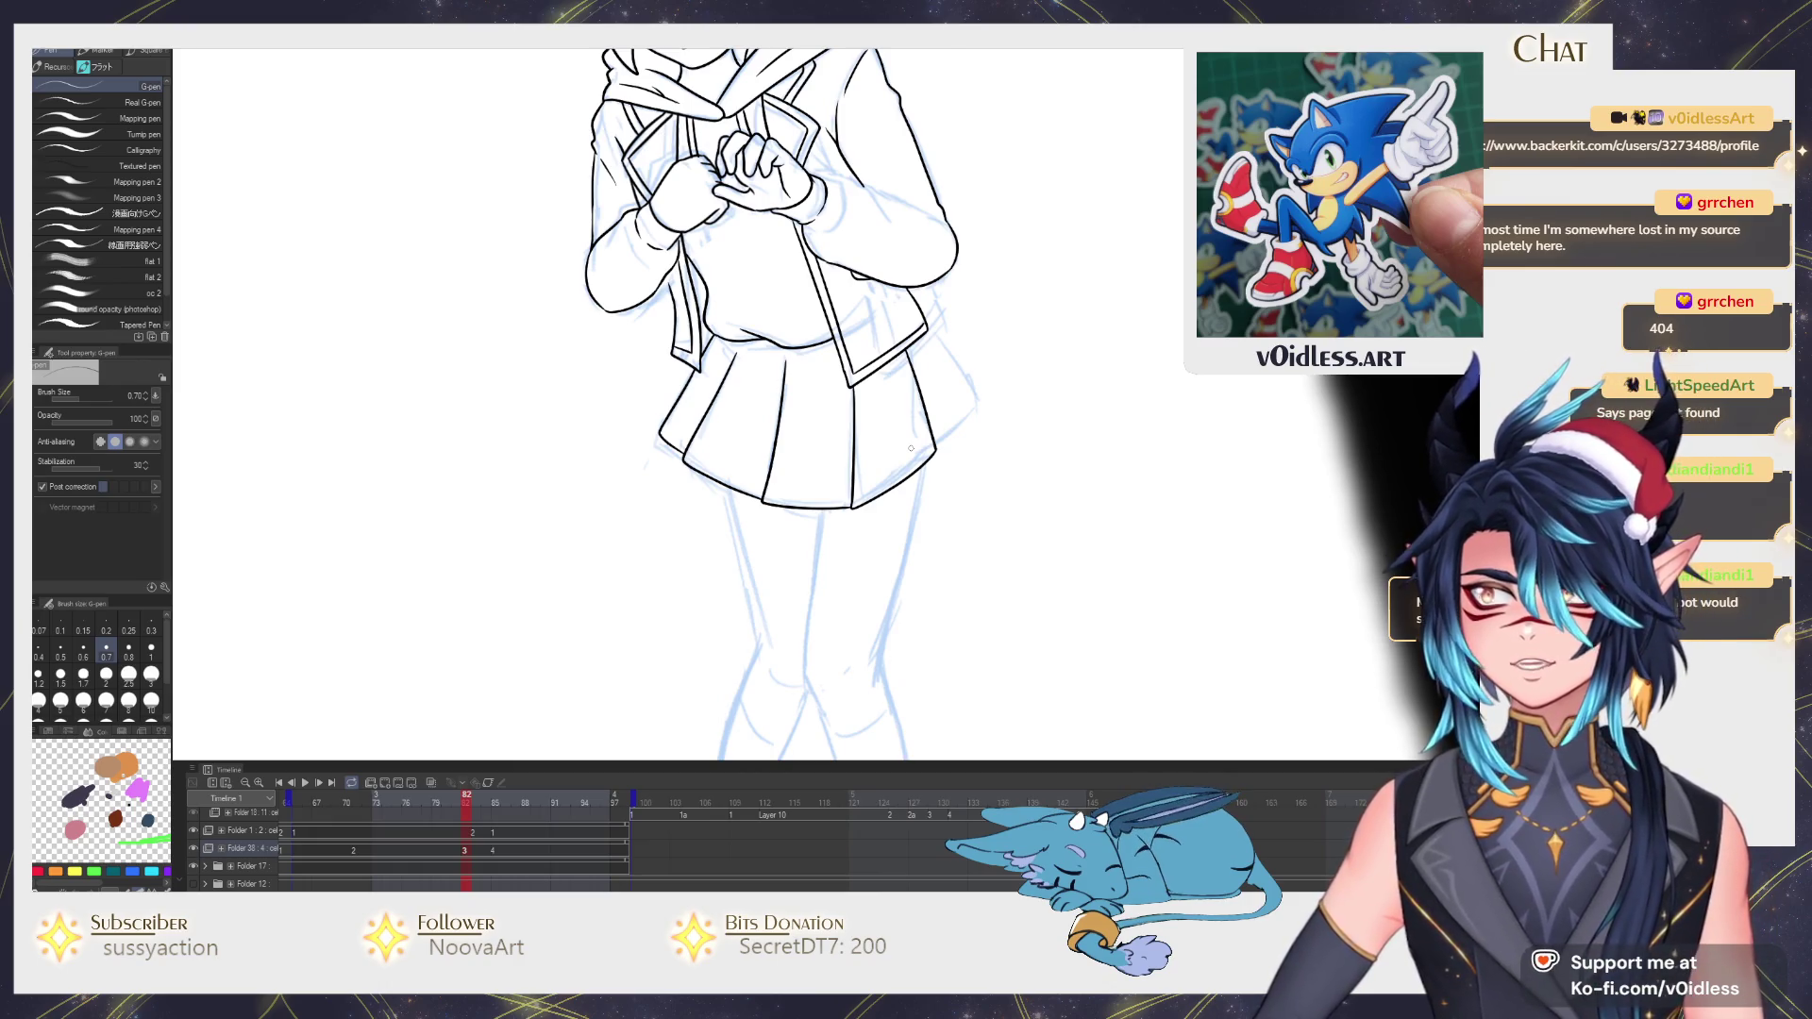
{"action": "scroll", "coordinate": [911, 448], "scroll_direction": "up", "scroll_amount": 1}
{"action": "scroll", "coordinate": [906, 453], "scroll_direction": "up", "scroll_amount": 1}
{"action": "scroll", "coordinate": [879, 496], "scroll_direction": "up", "scroll_amount": 1}
{"action": "scroll", "coordinate": [844, 539], "scroll_direction": "up", "scroll_amount": 2}
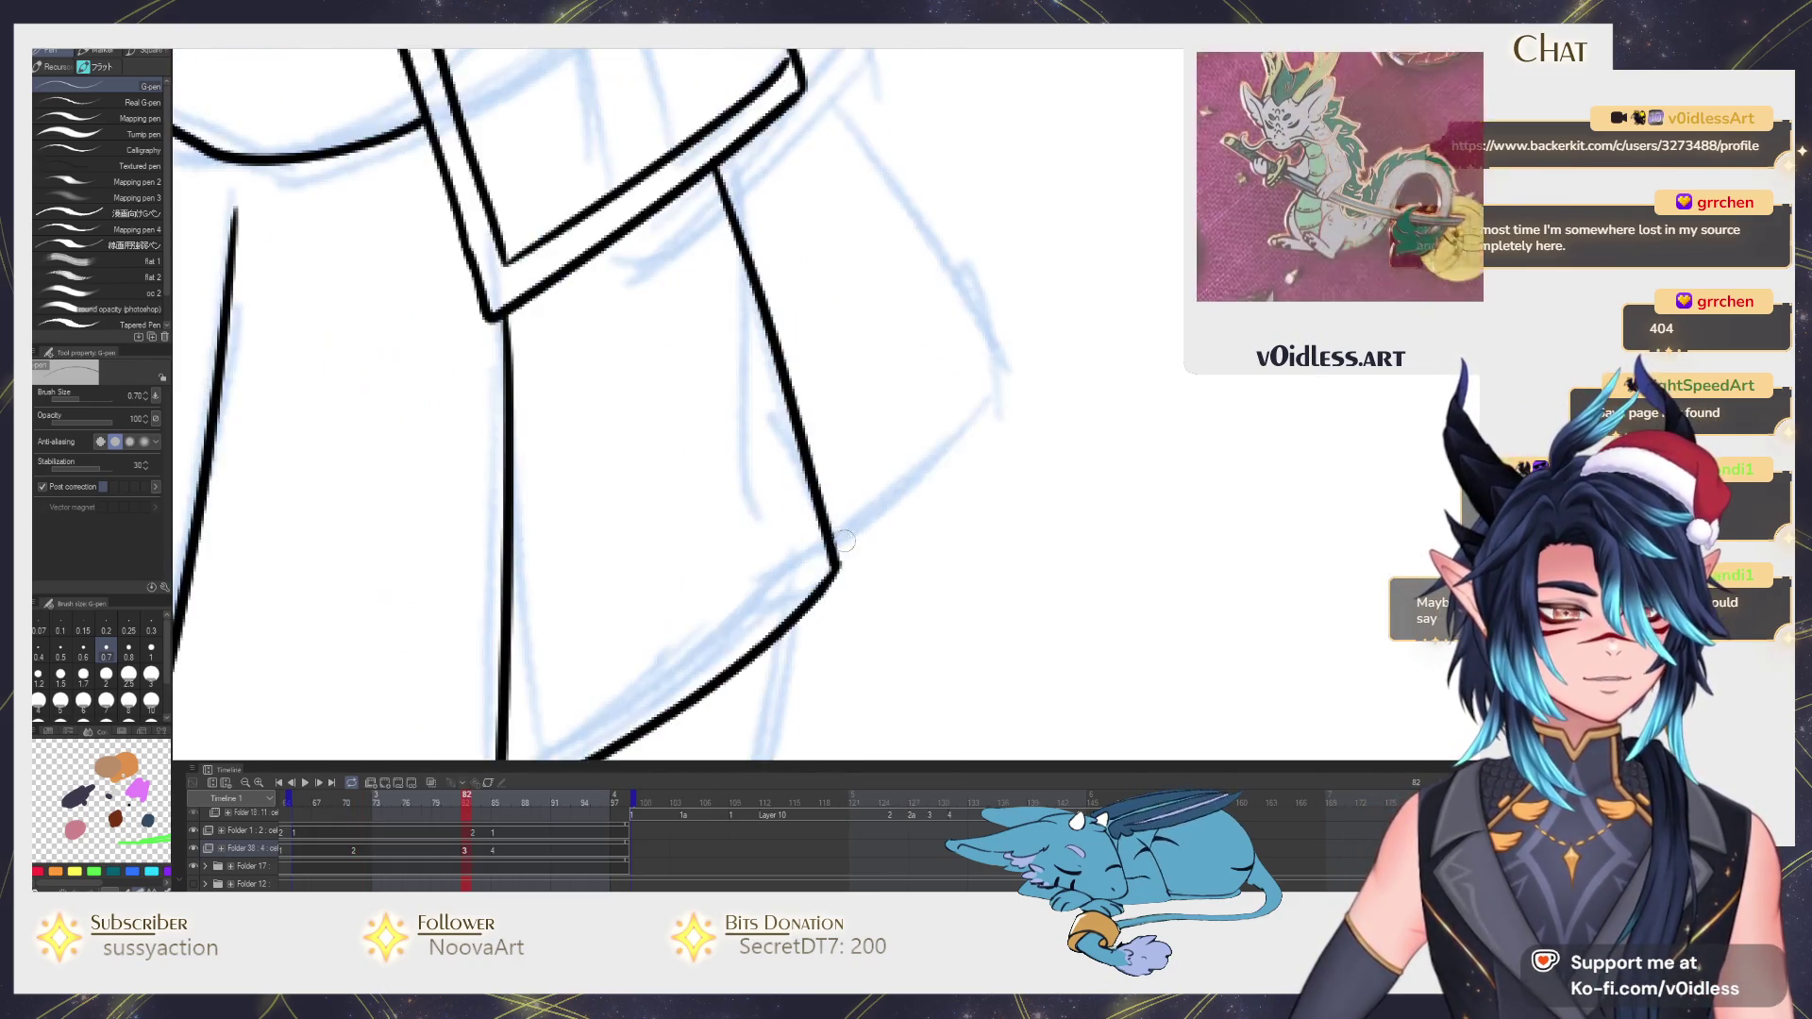
Extend the skirt hem line up to the right and try a fold line, undoing the fold stroke.
{"action": "left_click_drag", "start_coordinate": [833, 555], "coordinate": [999, 372]}
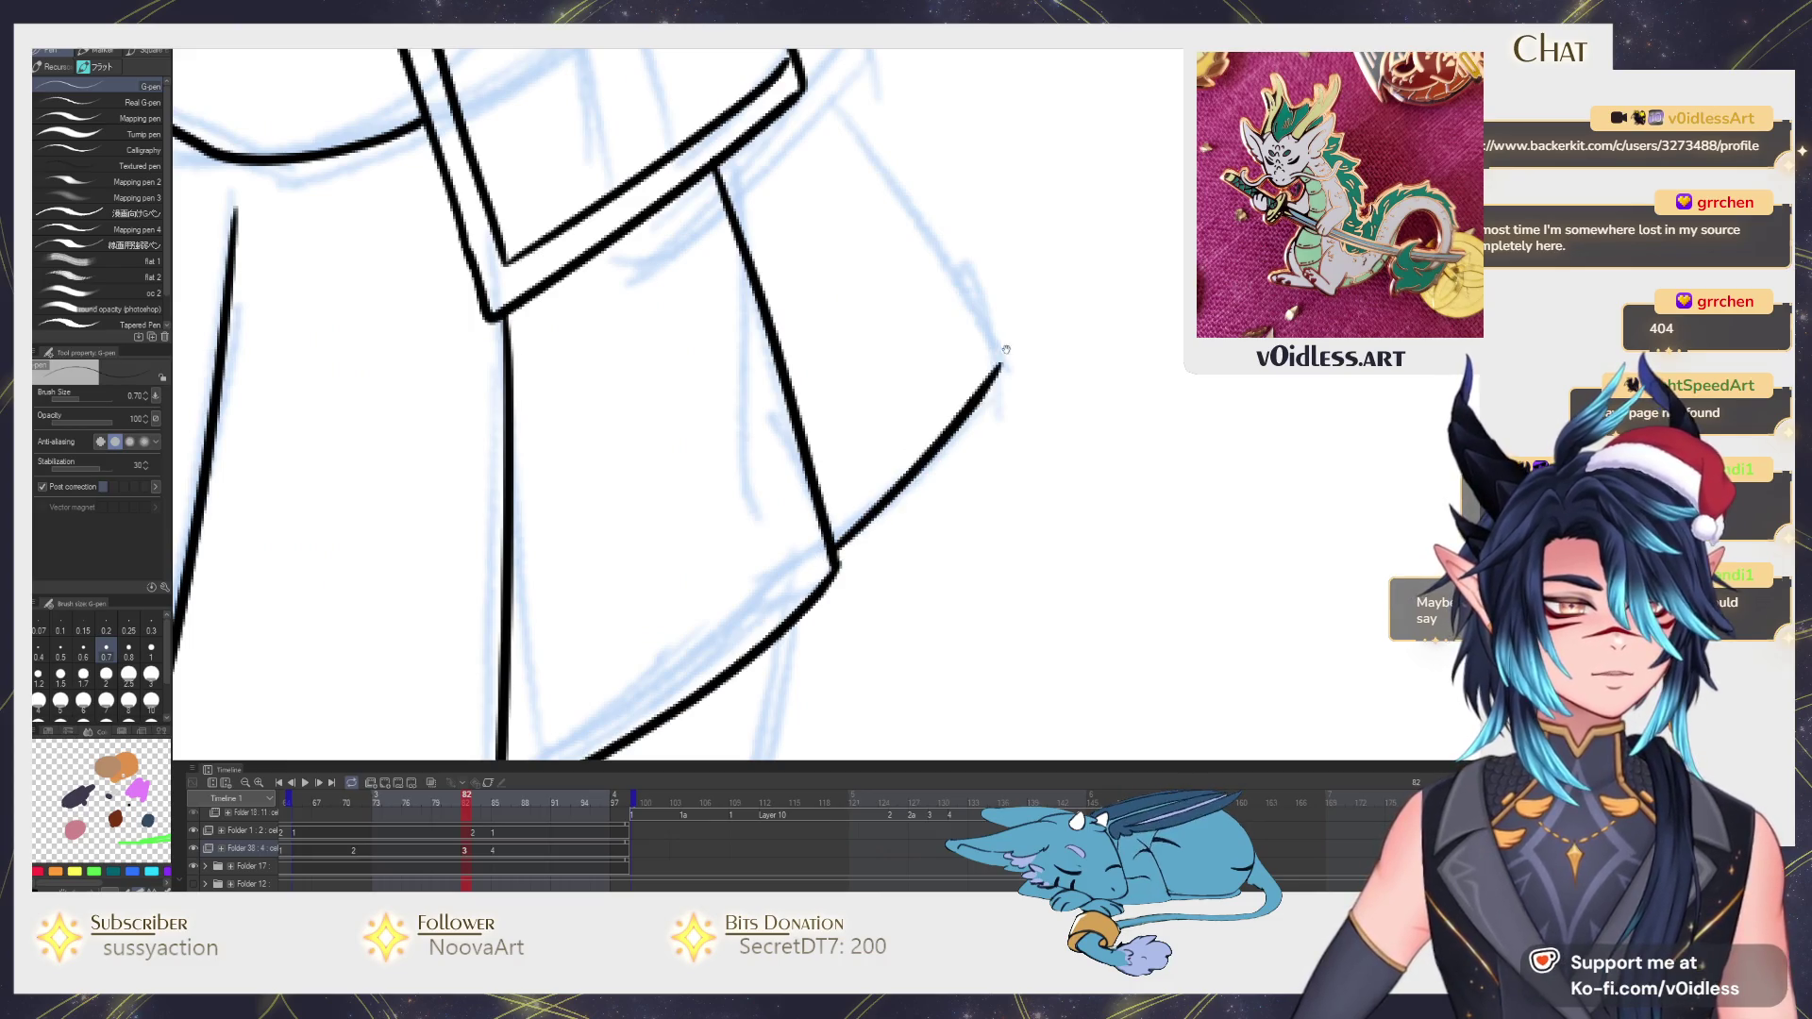
{"action": "scroll", "coordinate": [921, 340], "scroll_direction": "up", "scroll_amount": 1}
{"action": "scroll", "coordinate": [849, 298], "scroll_direction": "down", "scroll_amount": 1}
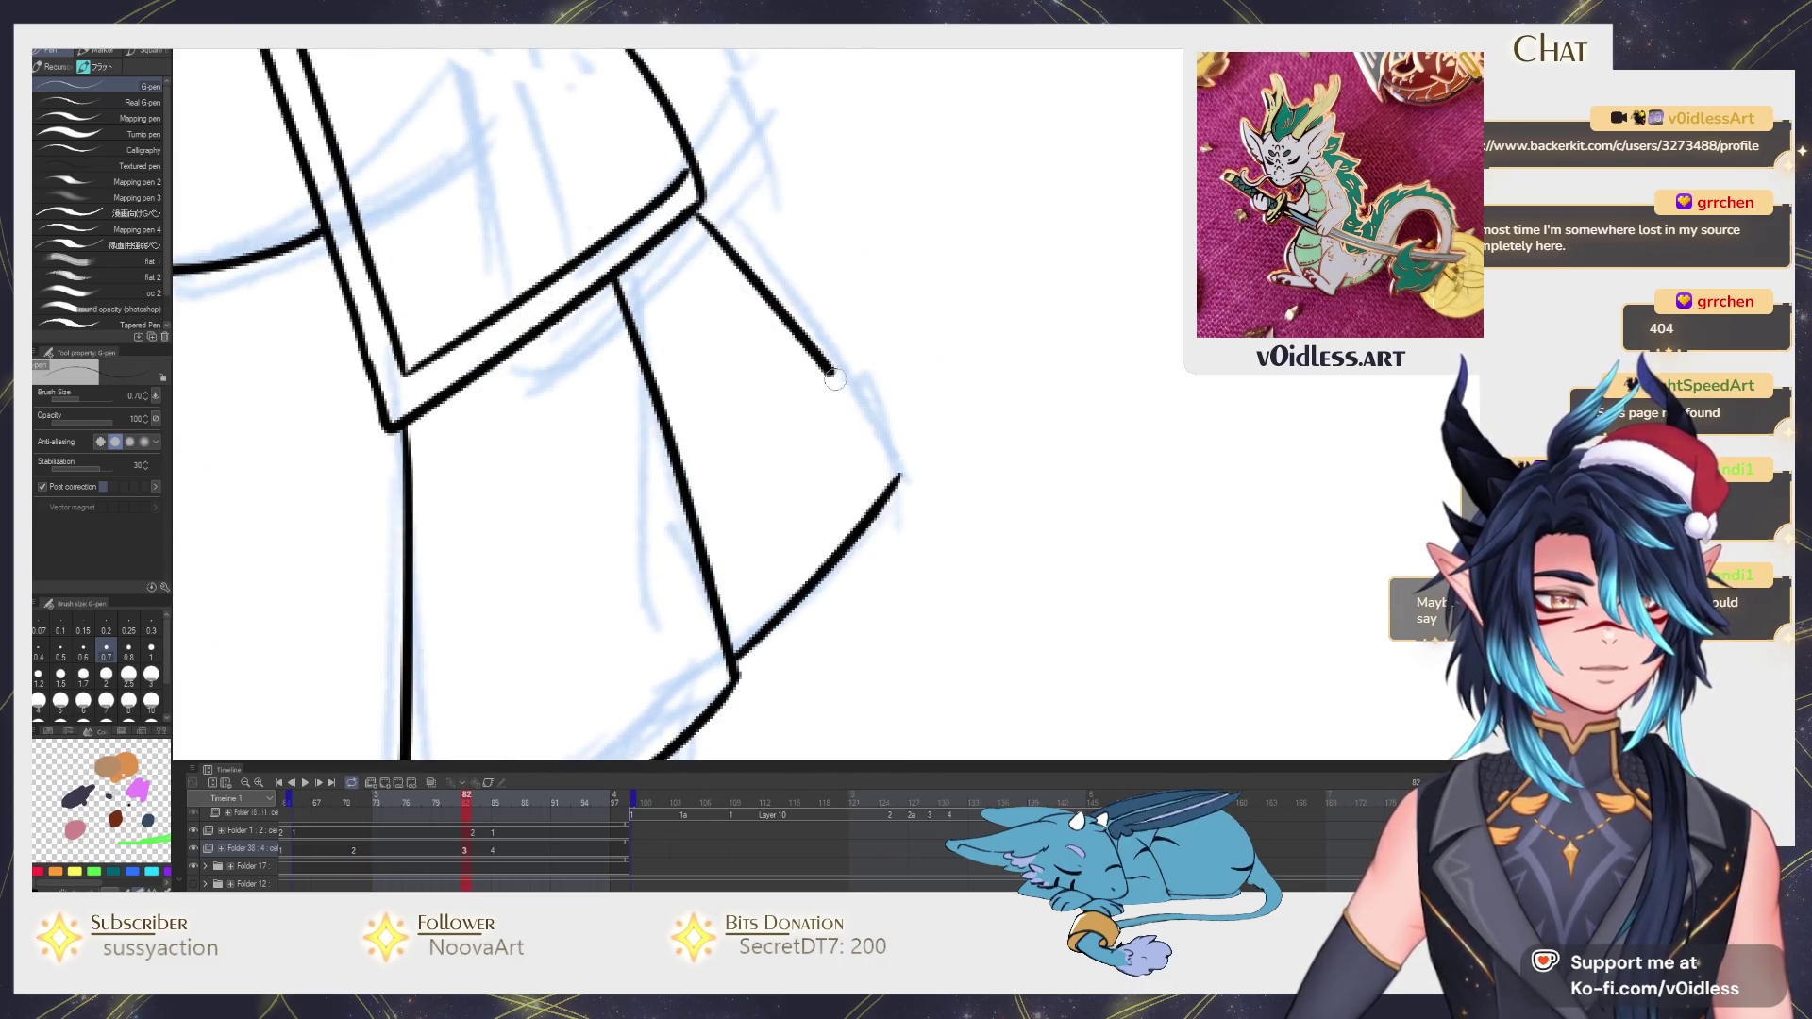
{"action": "scroll", "coordinate": [865, 425], "scroll_direction": "down", "scroll_amount": 1}
{"action": "scroll", "coordinate": [871, 418], "scroll_direction": "down", "scroll_amount": 1}
{"action": "scroll", "coordinate": [878, 413], "scroll_direction": "down", "scroll_amount": 1}
{"action": "key", "text": "Return"}
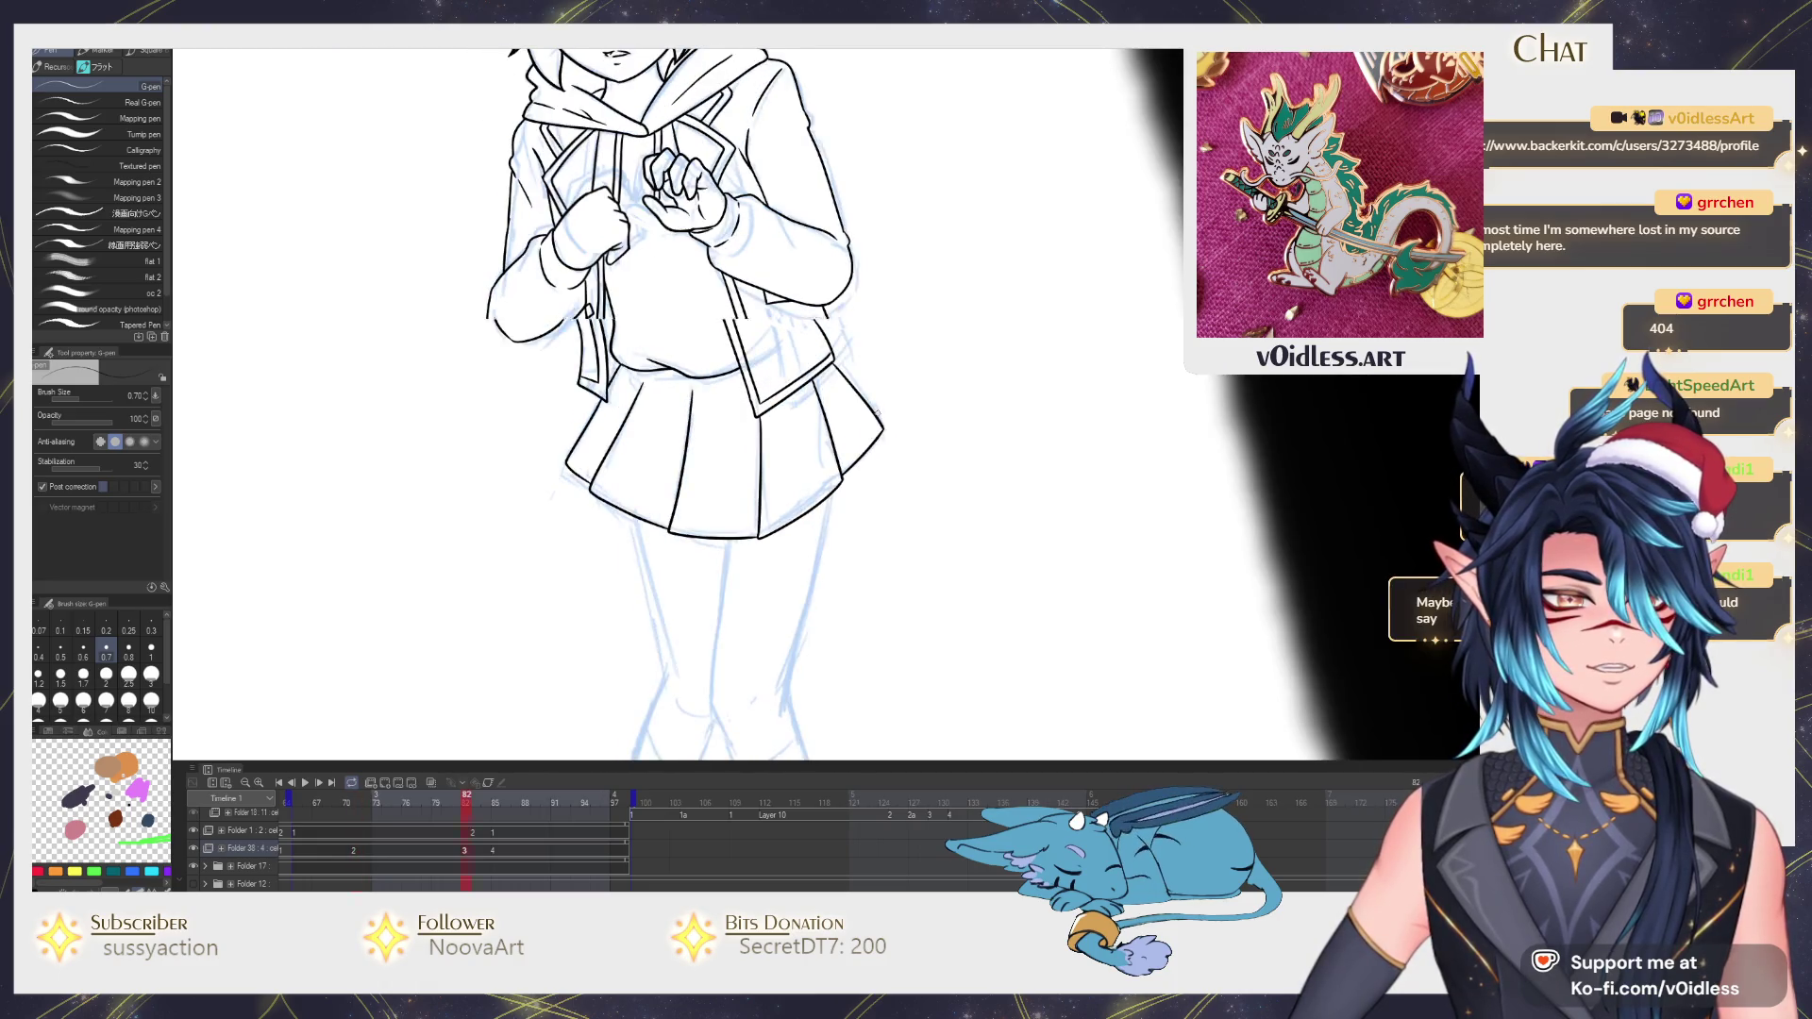
{"action": "scroll", "coordinate": [851, 432], "scroll_direction": "up", "scroll_amount": 1}
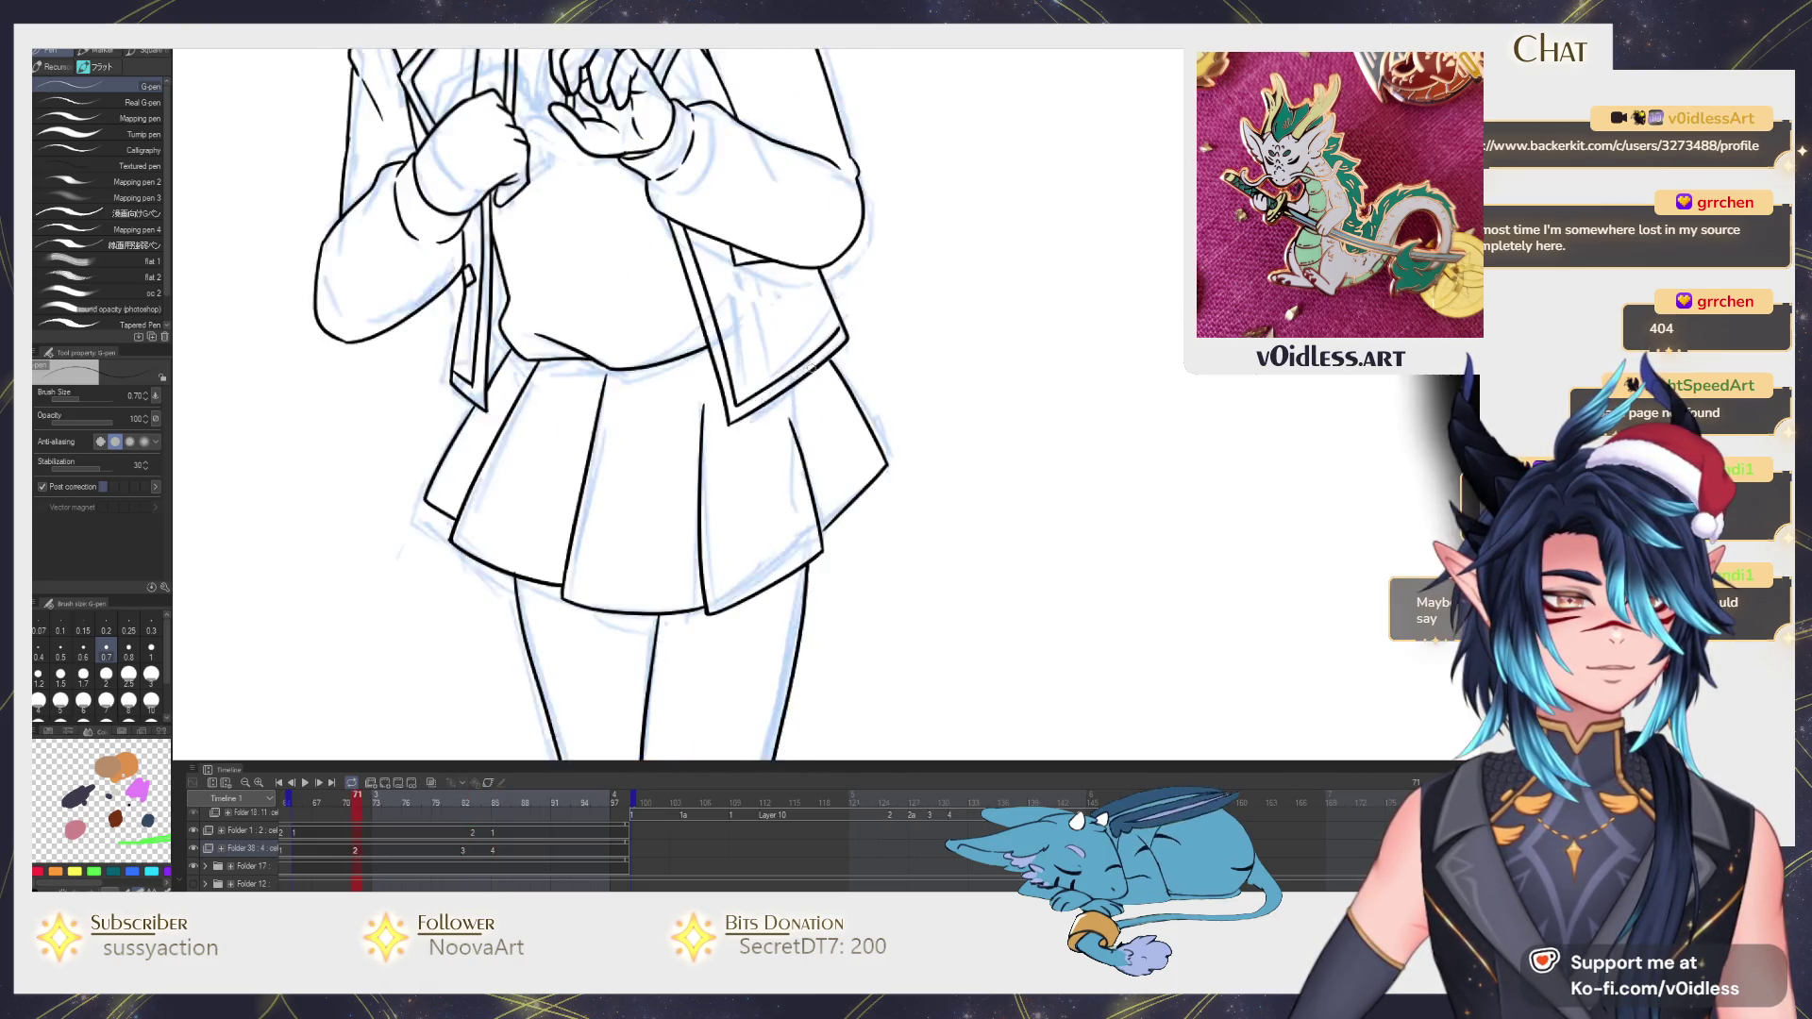
{"action": "scroll", "coordinate": [783, 432], "scroll_direction": "up", "scroll_amount": 1}
{"action": "scroll", "coordinate": [802, 439], "scroll_direction": "up", "scroll_amount": 1}
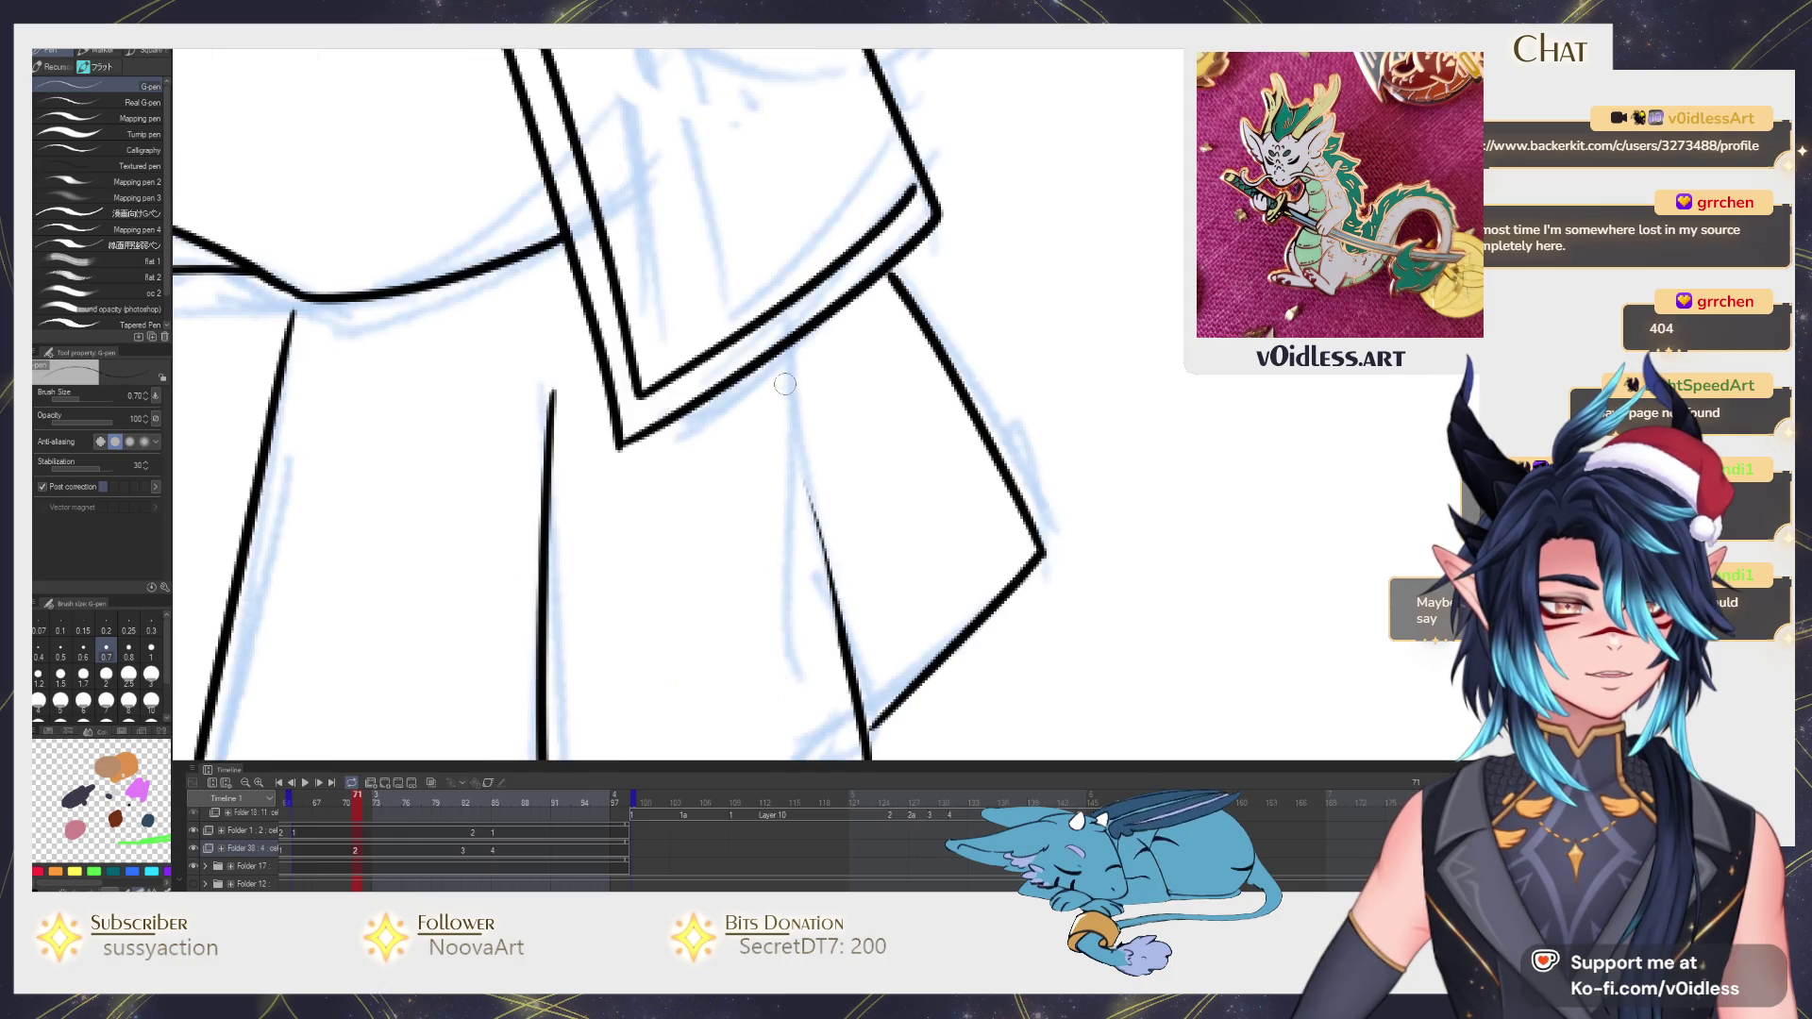
{"action": "mouse_move", "coordinate": [782, 371]}
{"action": "left_mouse_down"}
{"action": "mouse_move", "coordinate": [847, 607]}
{"action": "mouse_move", "coordinate": [780, 375]}
{"action": "mouse_move", "coordinate": [828, 619]}
{"action": "mouse_move", "coordinate": [801, 518]}
{"action": "left_mouse_up"}
{"action": "key", "text": "ctrl+z"}
{"action": "key", "text": "ctrl+z"}
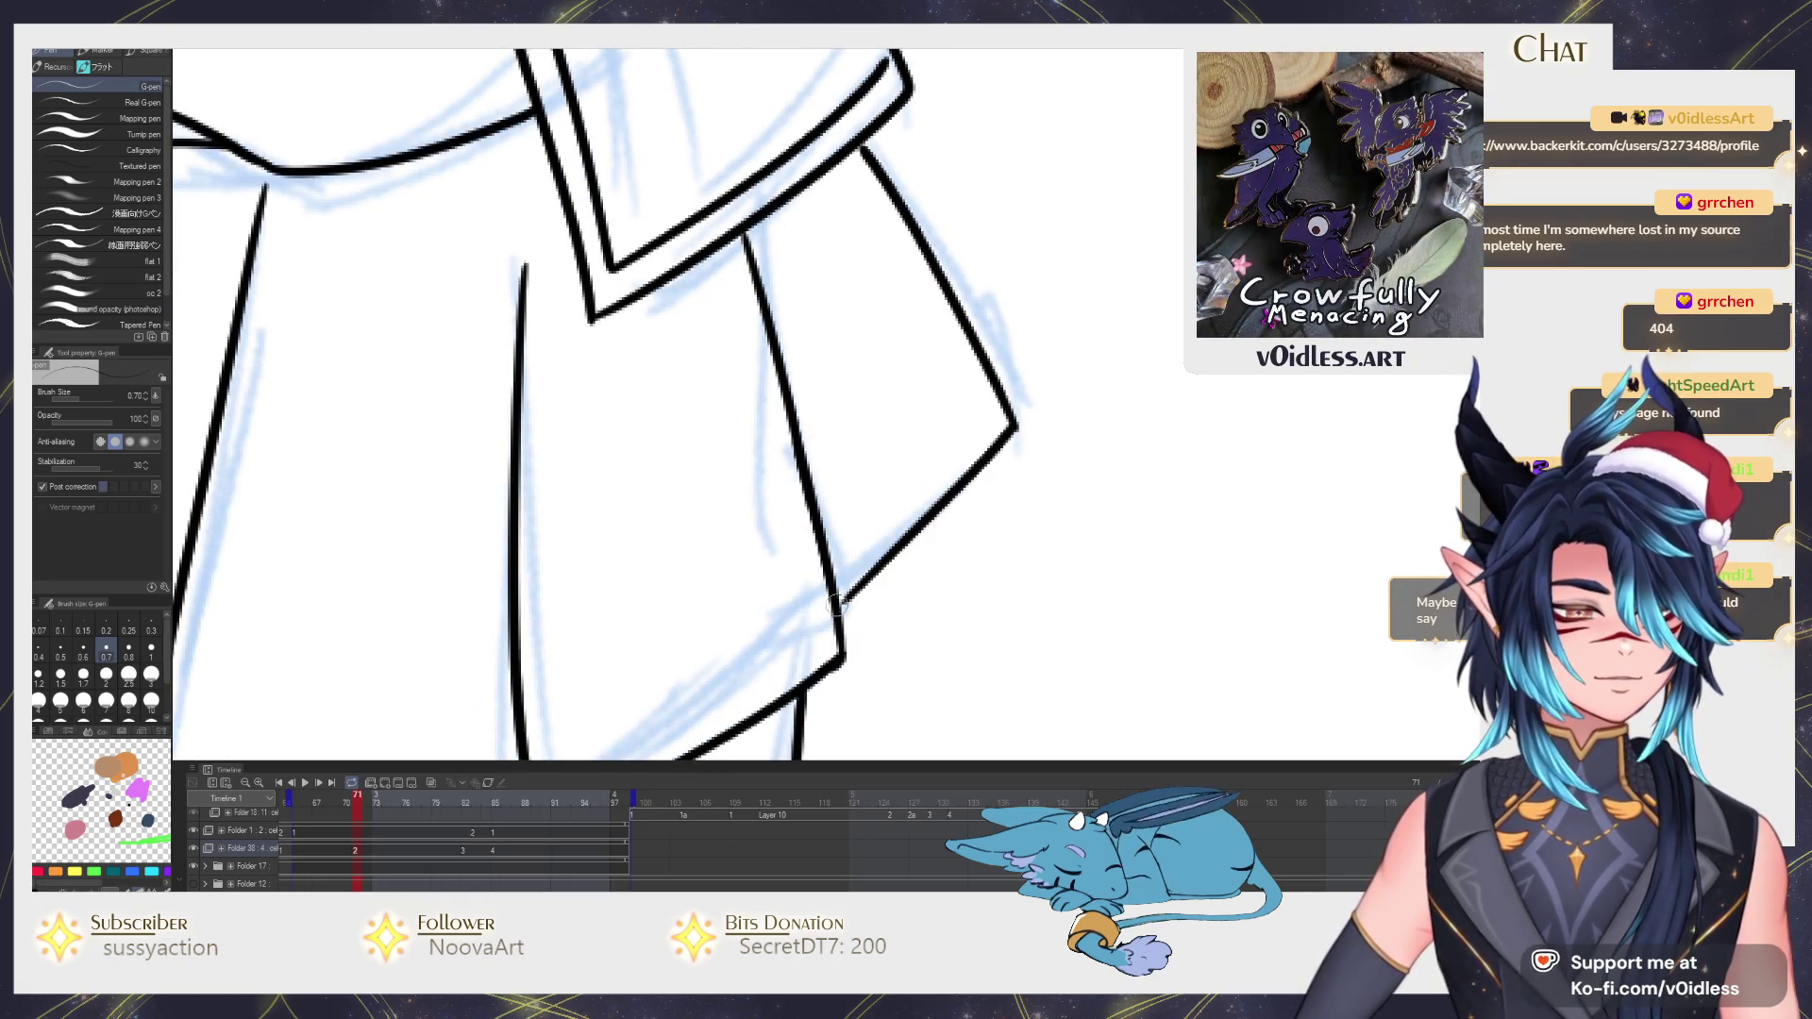
{"action": "scroll", "coordinate": [846, 602], "scroll_direction": "down", "scroll_amount": 2}
{"action": "scroll", "coordinate": [846, 566], "scroll_direction": "down", "scroll_amount": 1}
{"action": "scroll", "coordinate": [850, 539], "scroll_direction": "down", "scroll_amount": 1}
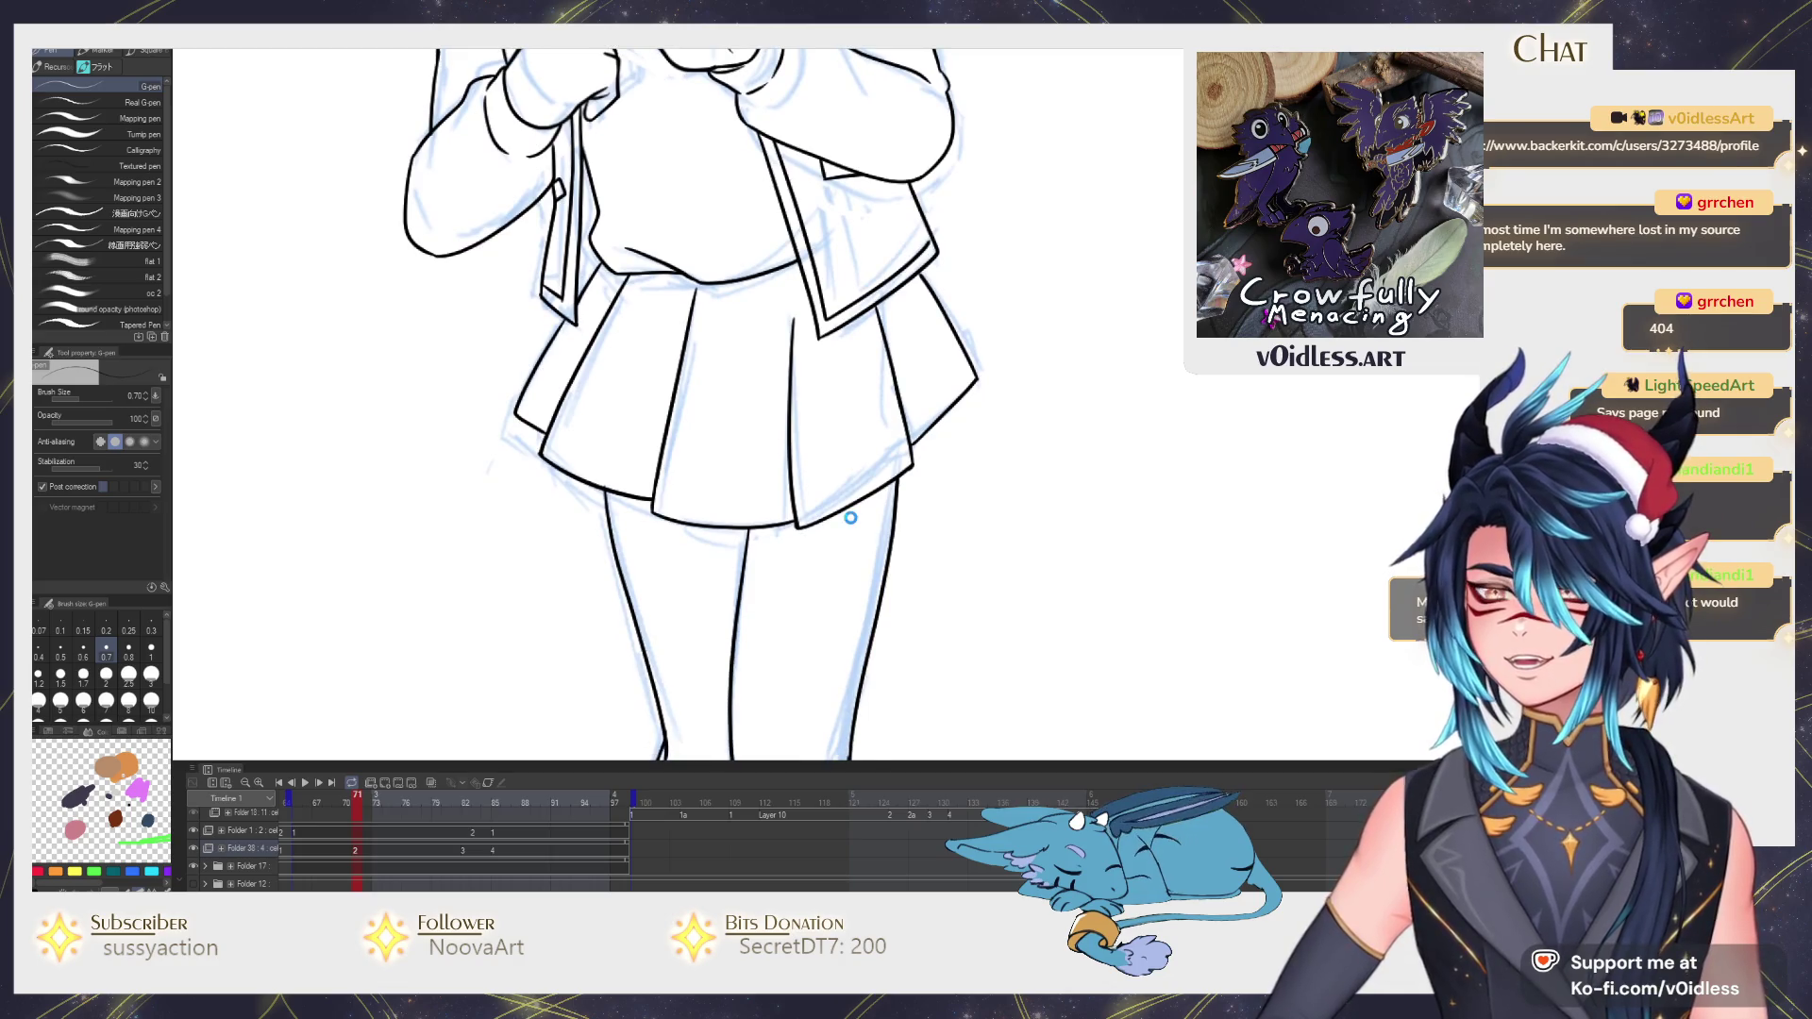
{"action": "scroll", "coordinate": [851, 516], "scroll_direction": "down", "scroll_amount": 2}
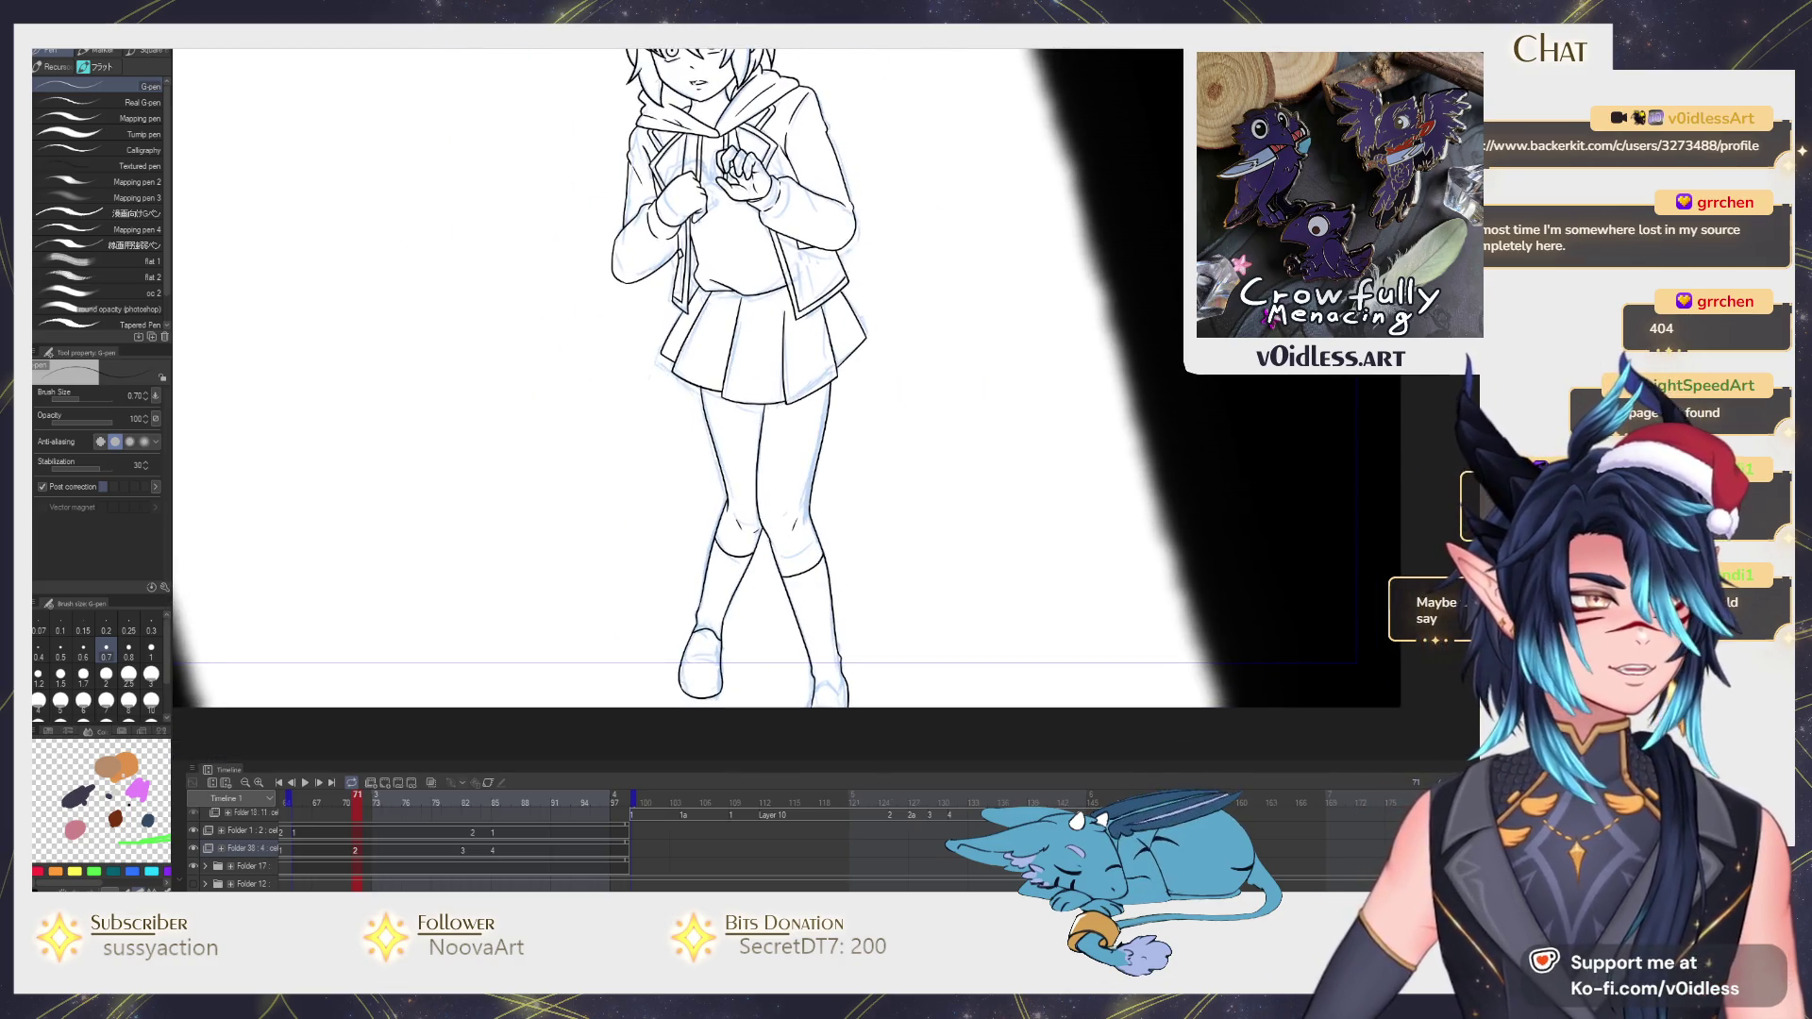
Ink the inner leg line and extend it up to the skirt, flipping frames to compare with the sketch.
{"action": "left_click_drag", "start_coordinate": [976, 524], "coordinate": [935, 521]}
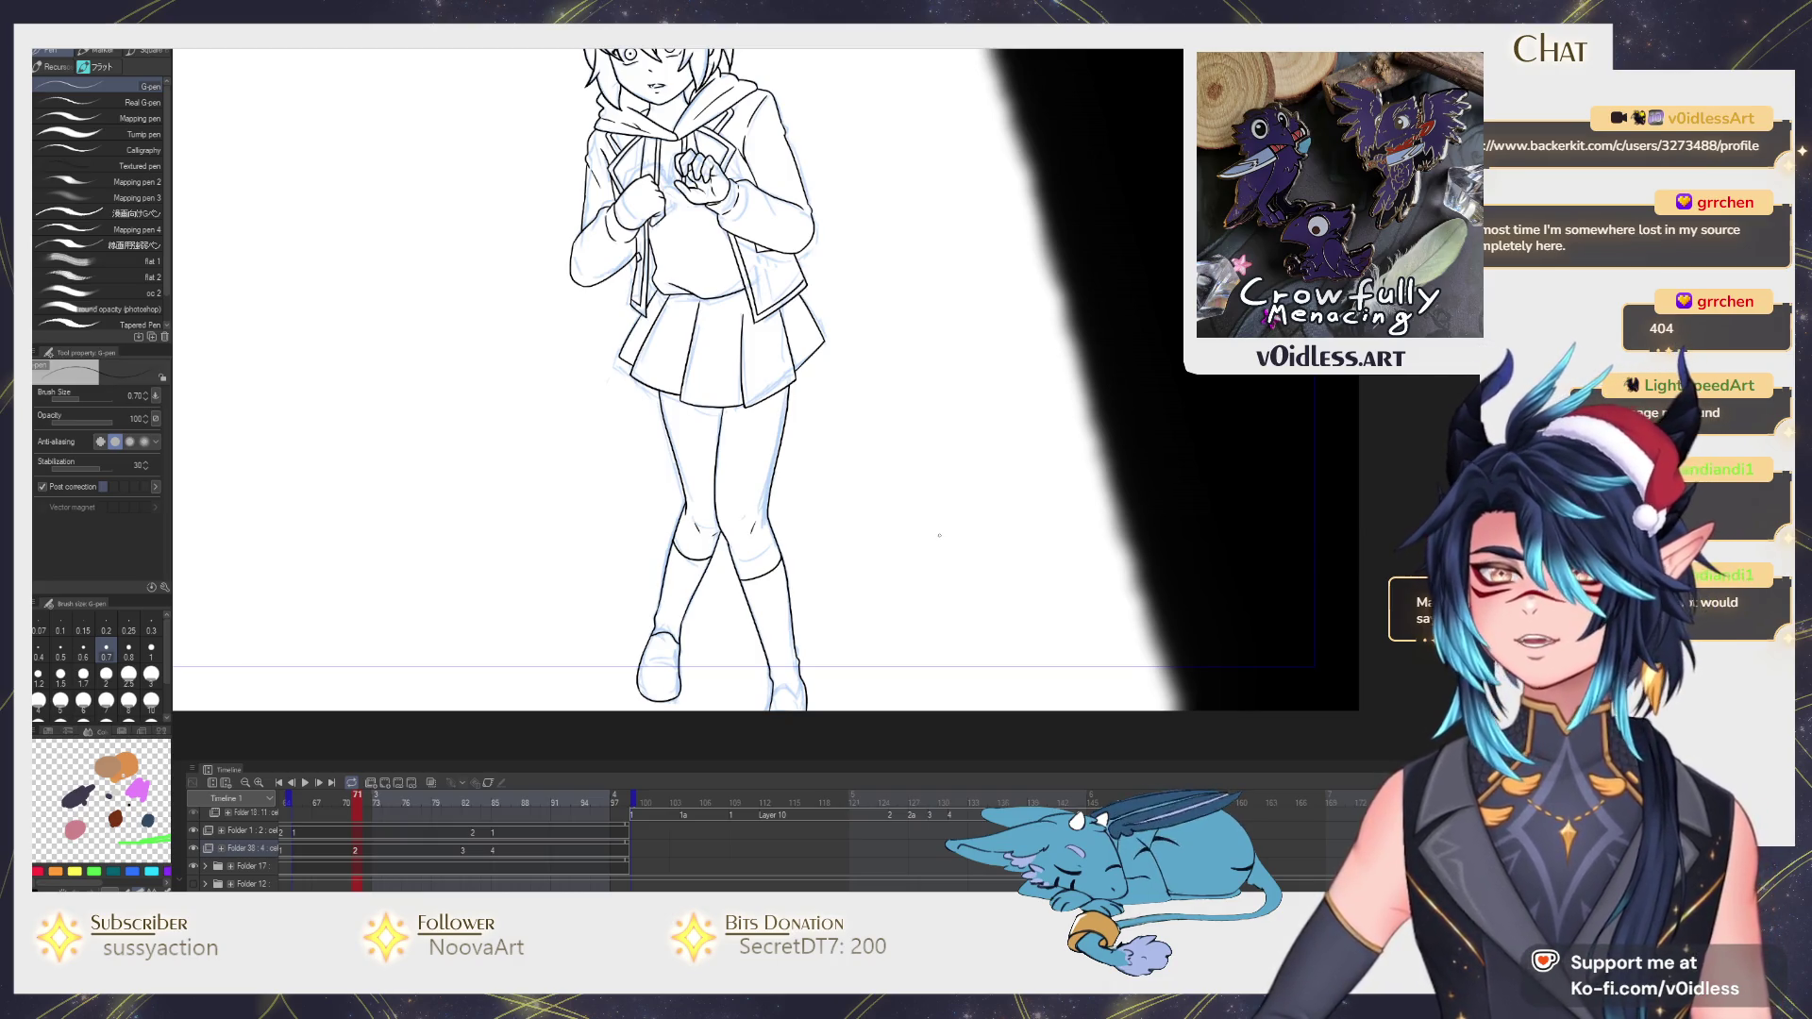
{"action": "key", "text": "Right"}
{"action": "key", "text": "Left"}
{"action": "key", "text": "Right"}
{"action": "key", "text": "Left"}
{"action": "key", "text": "Right"}
{"action": "scroll", "coordinate": [753, 429], "scroll_direction": "up", "scroll_amount": 2}
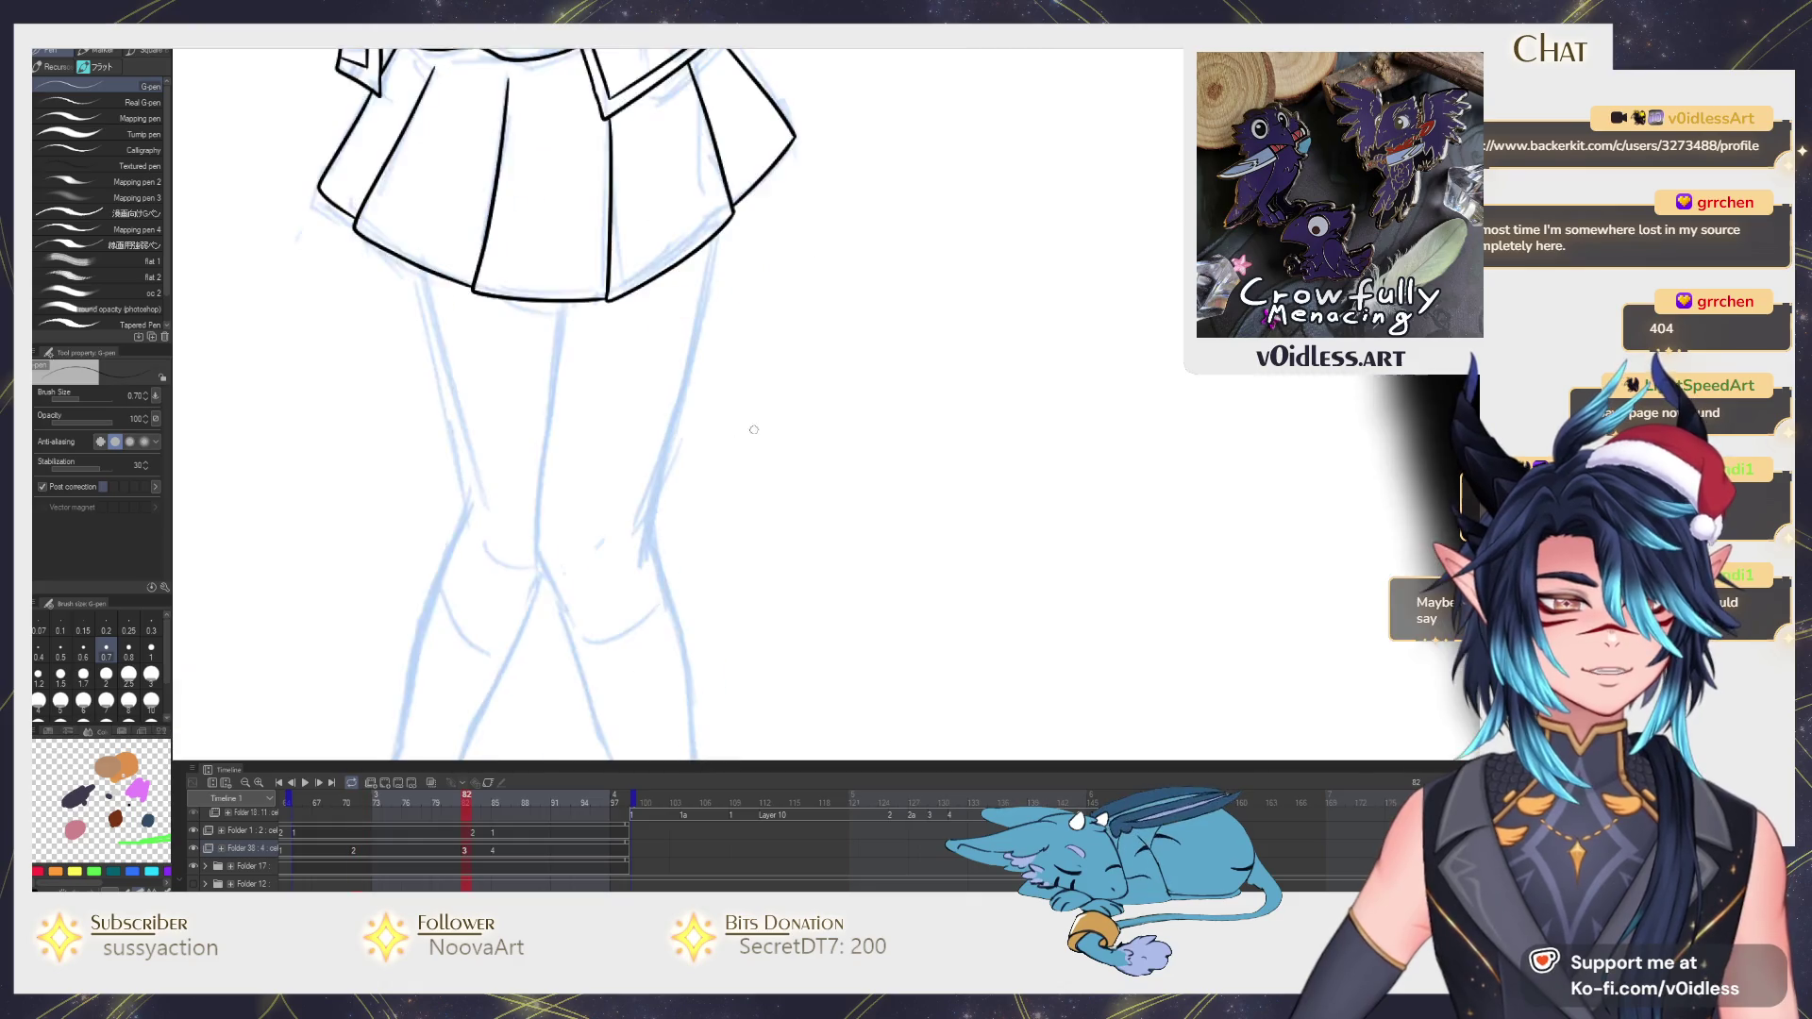
{"action": "key", "text": "Left"}
{"action": "key", "text": "Right"}
{"action": "left_click_drag", "start_coordinate": [619, 487], "coordinate": [680, 518]}
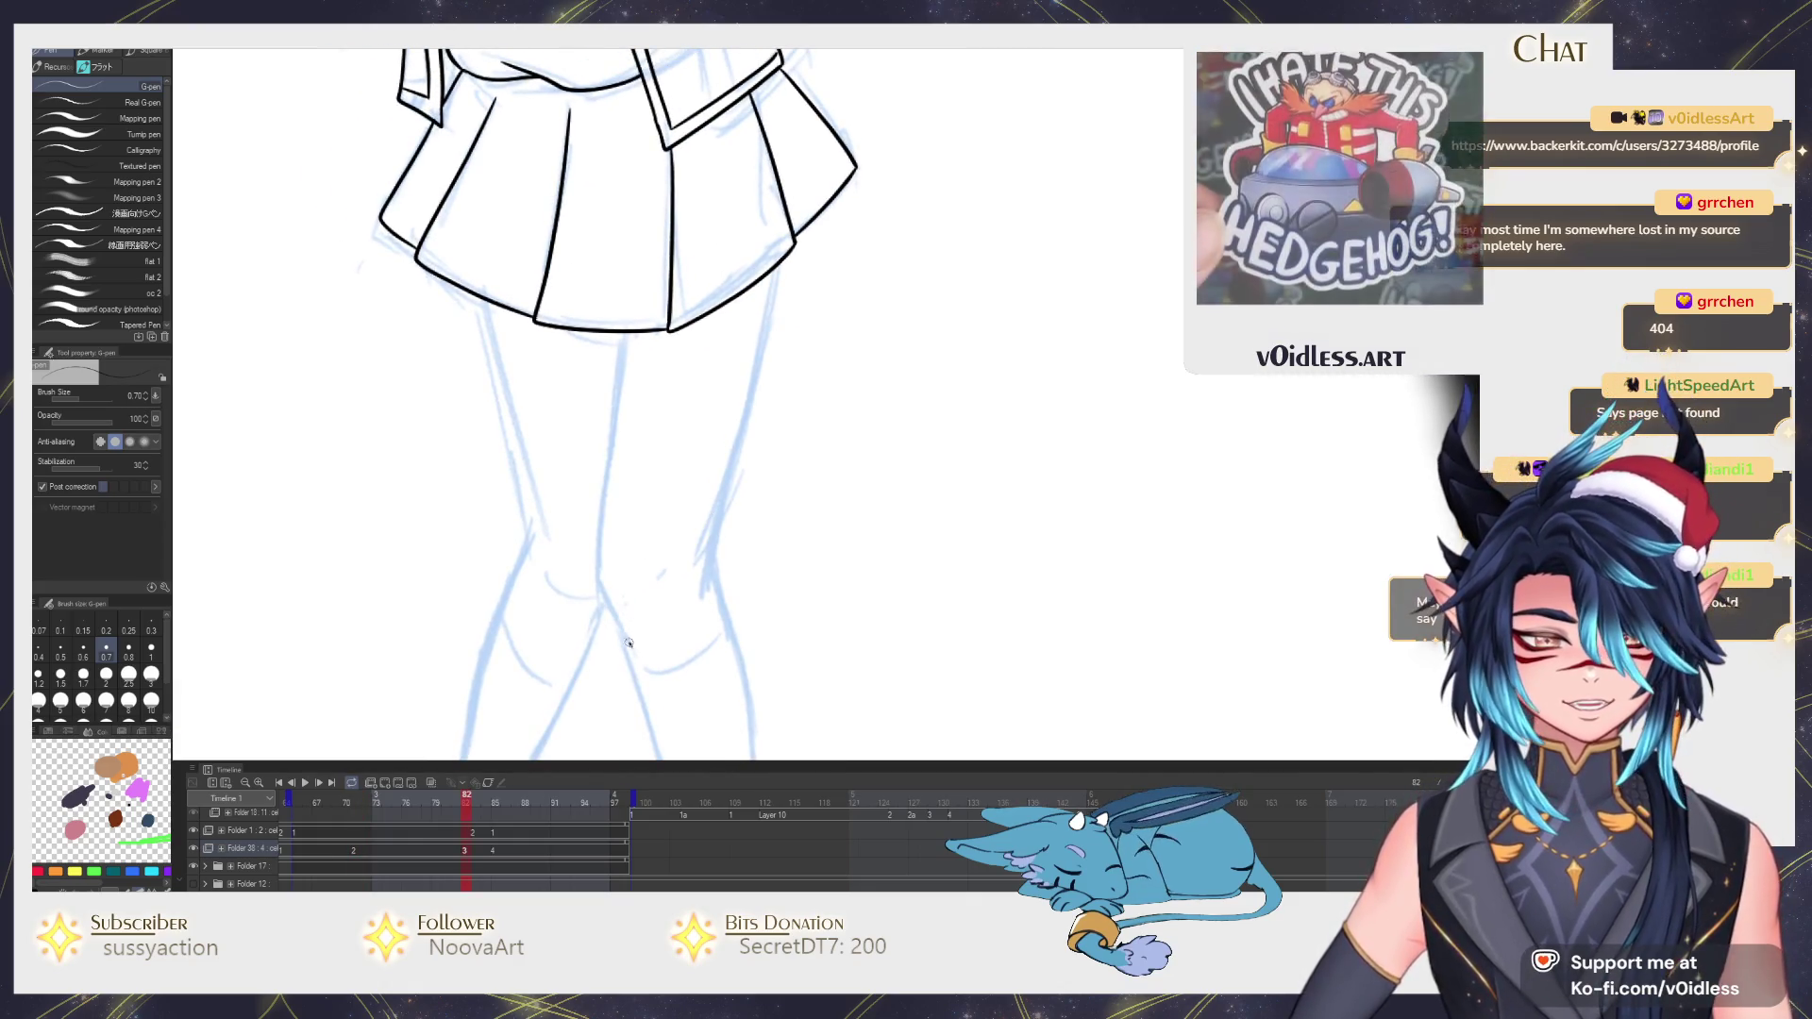
{"action": "left_click_drag", "start_coordinate": [629, 644], "coordinate": [599, 553]}
{"action": "scroll", "coordinate": [599, 554], "scroll_direction": "up", "scroll_amount": 1}
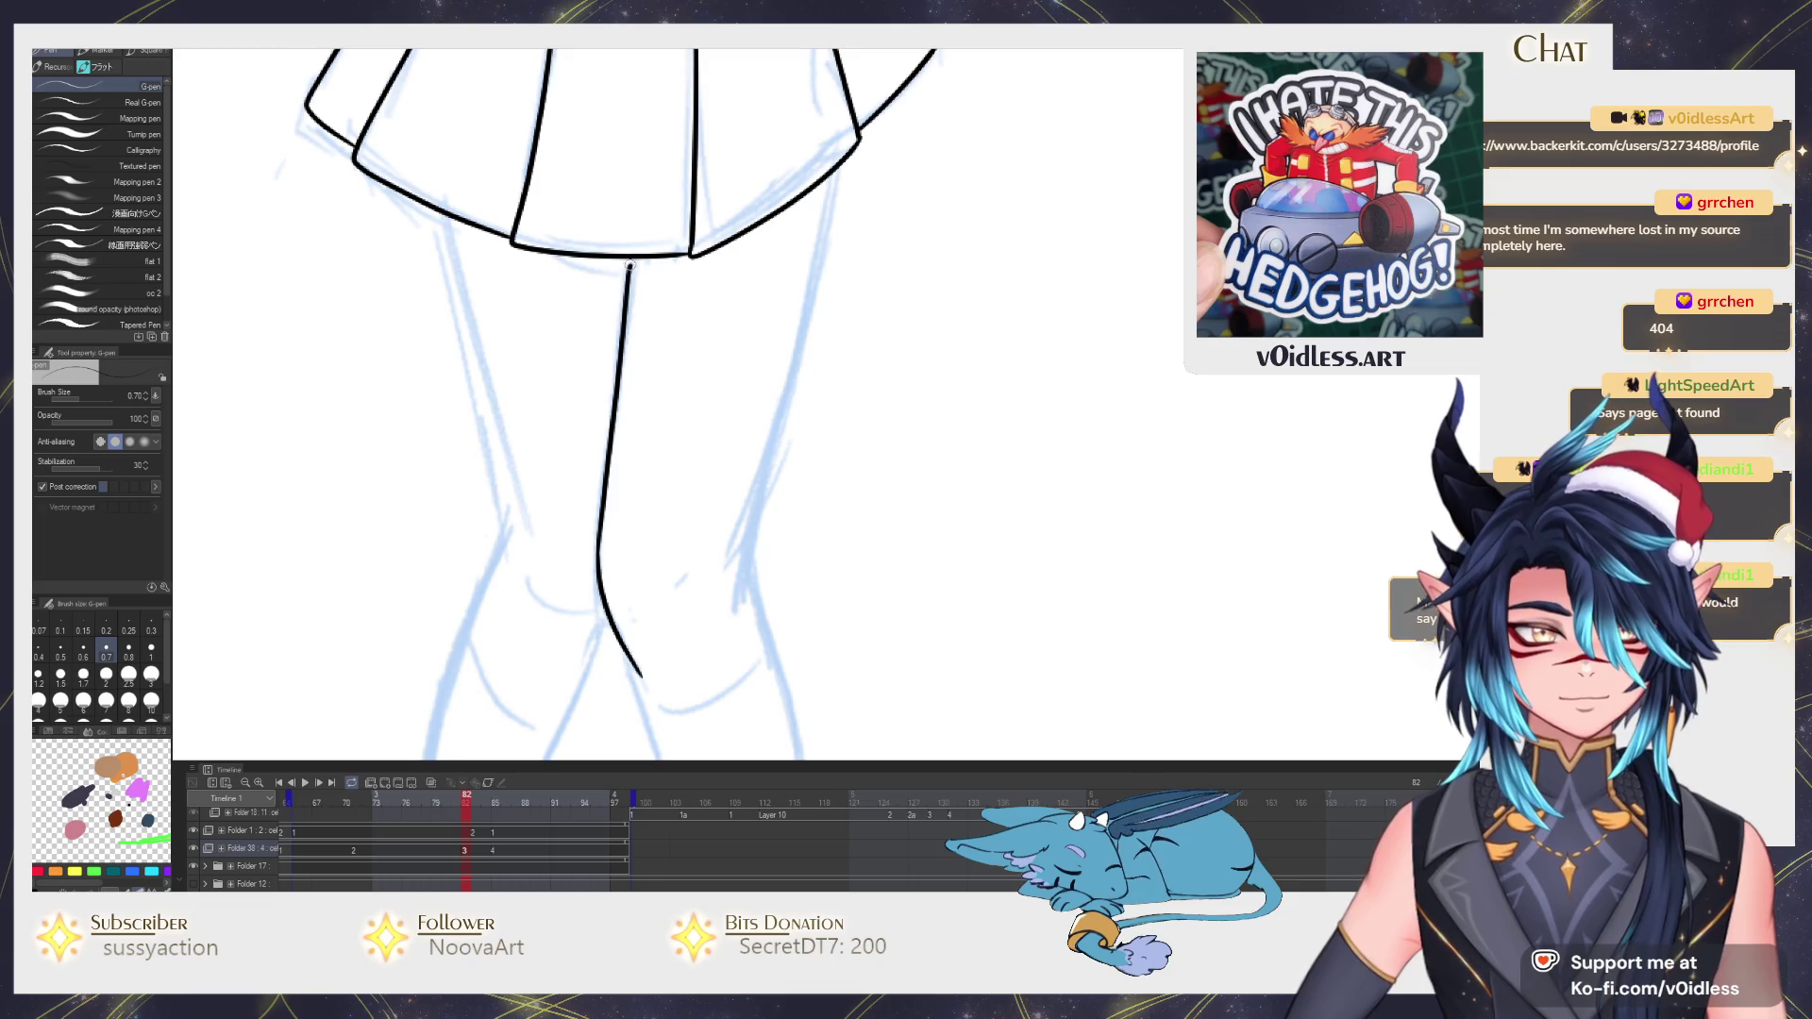
{"action": "left_click_drag", "start_coordinate": [785, 408], "coordinate": [844, 167]}
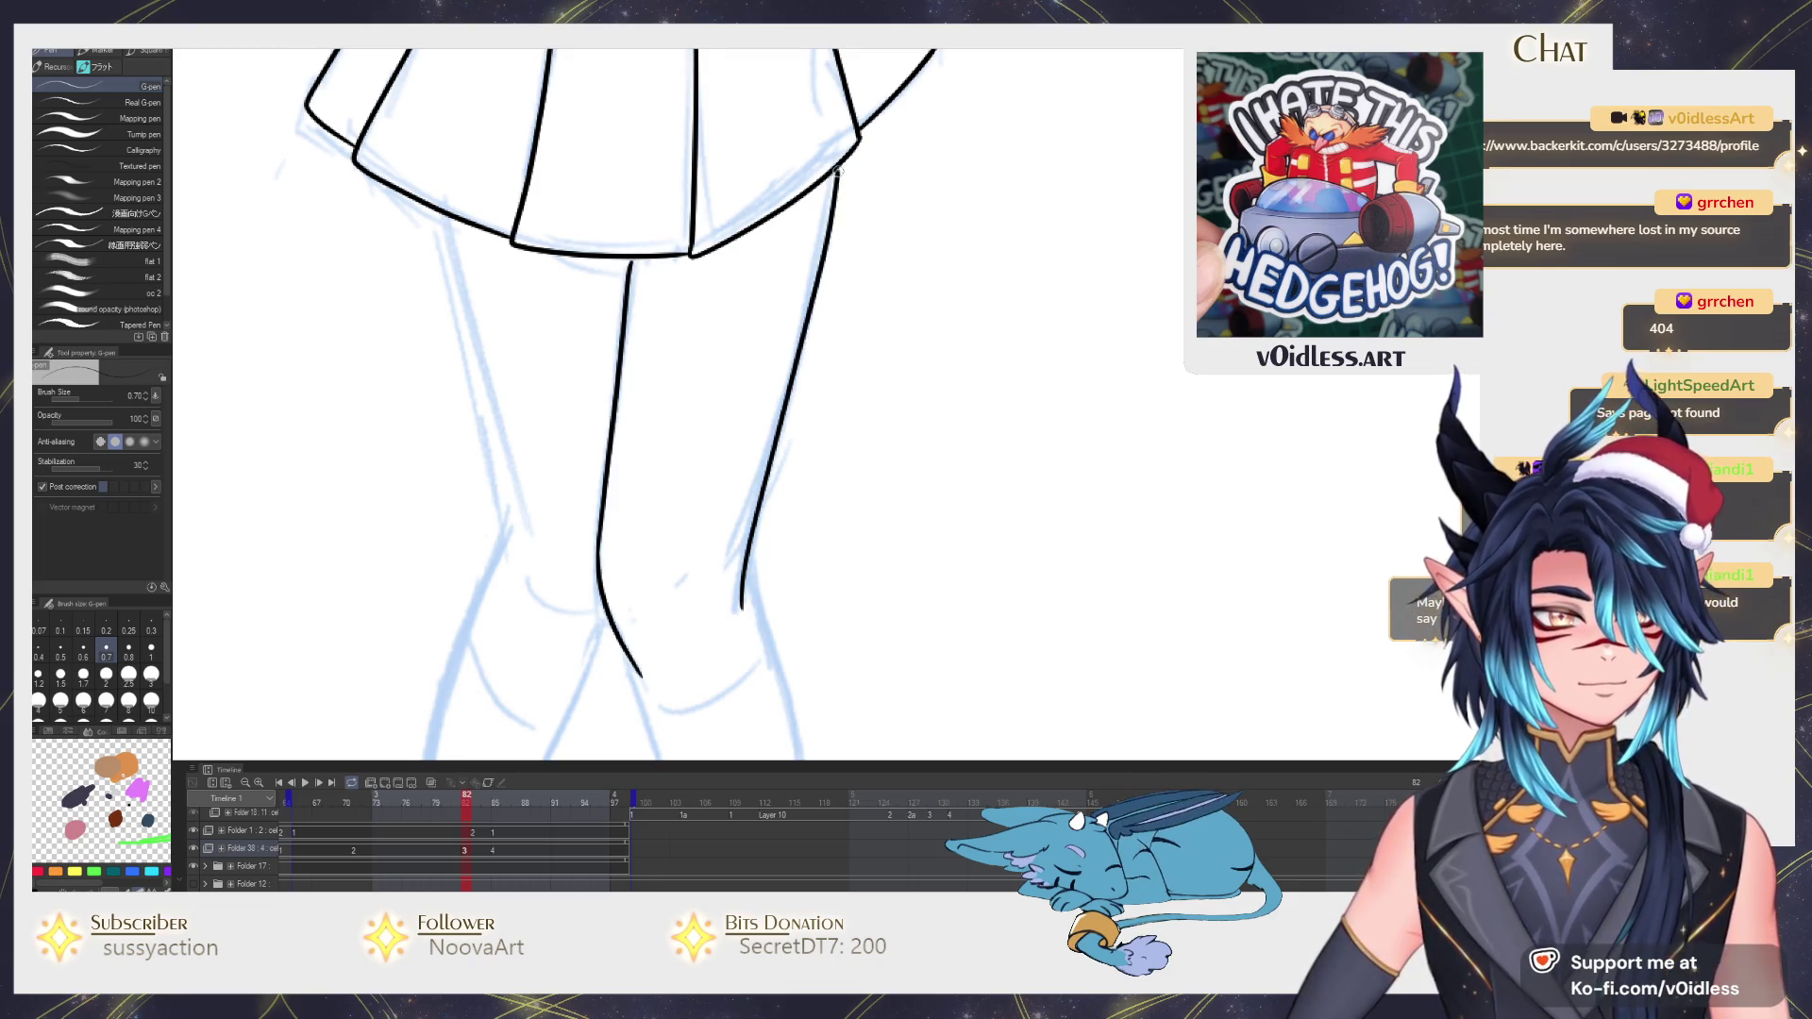
{"action": "key", "text": "Right"}
{"action": "key", "text": "Left"}
{"action": "scroll", "coordinate": [753, 315], "scroll_direction": "up", "scroll_amount": 1}
Ink the sock top below the knee, discarding a first knee line, and check it across frames.
{"action": "left_click_drag", "start_coordinate": [753, 315], "coordinate": [701, 132]}
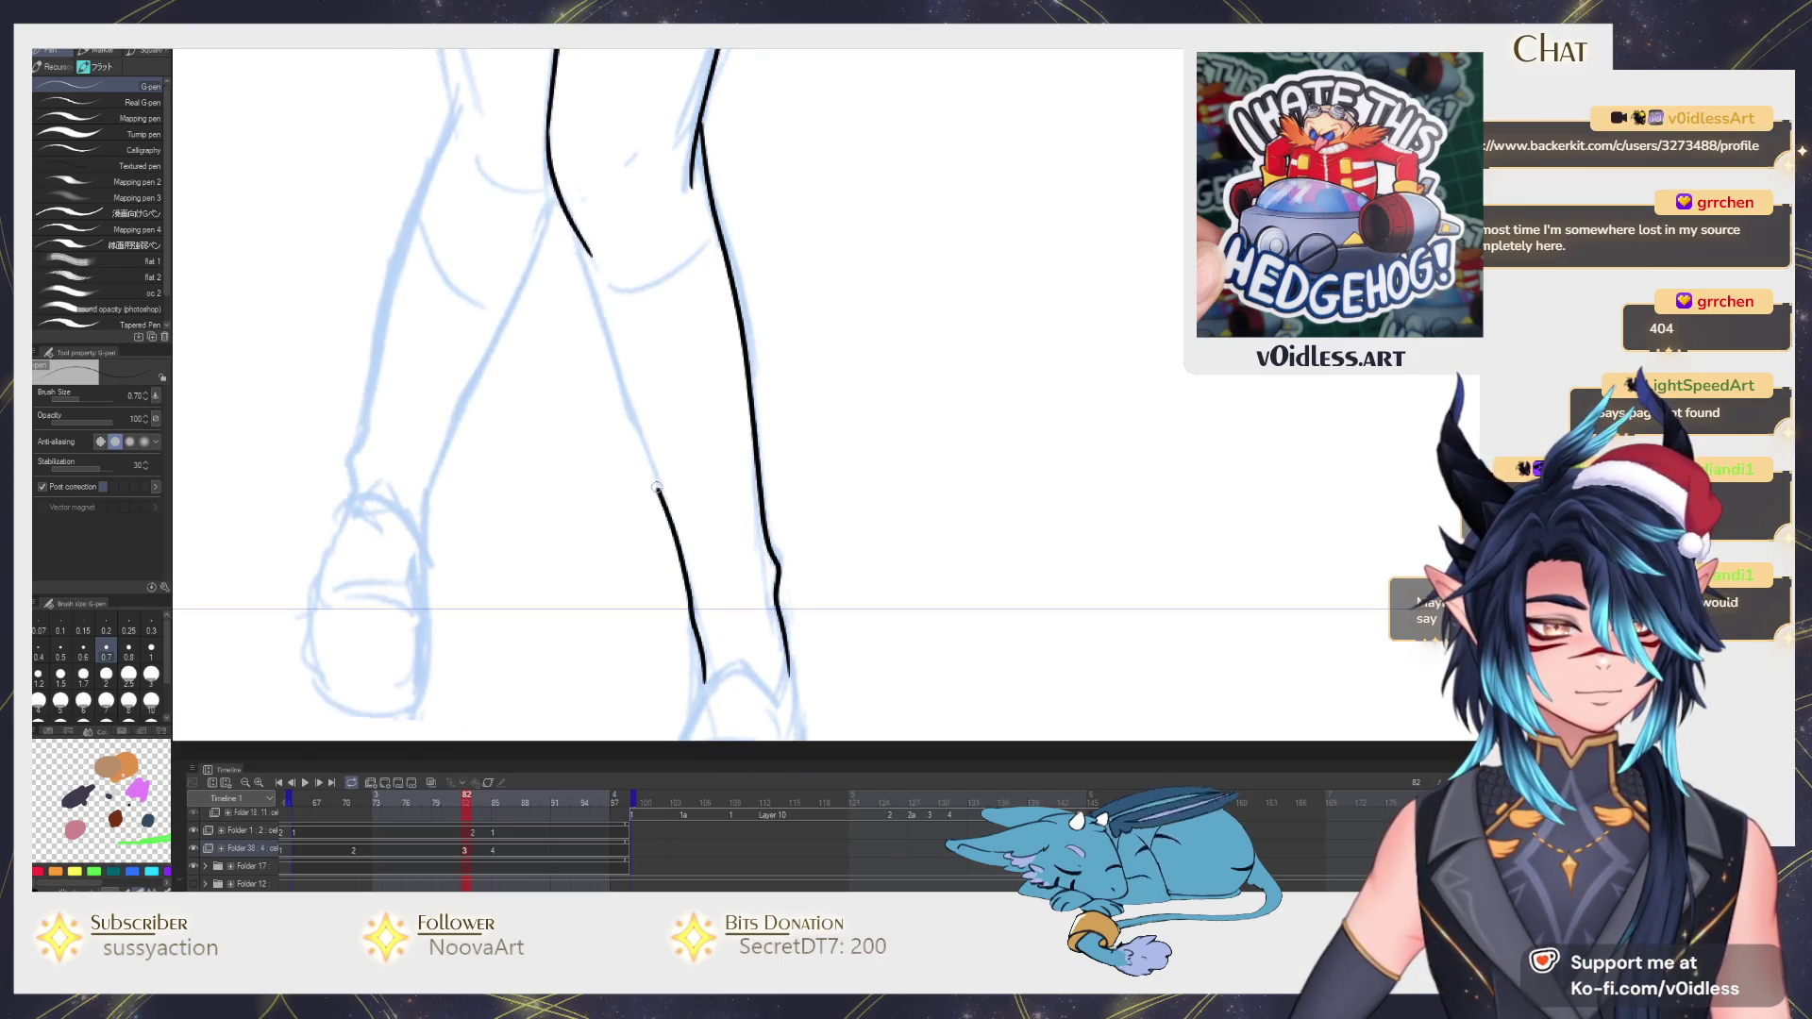
{"action": "left_click_drag", "start_coordinate": [580, 217], "coordinate": [609, 361]}
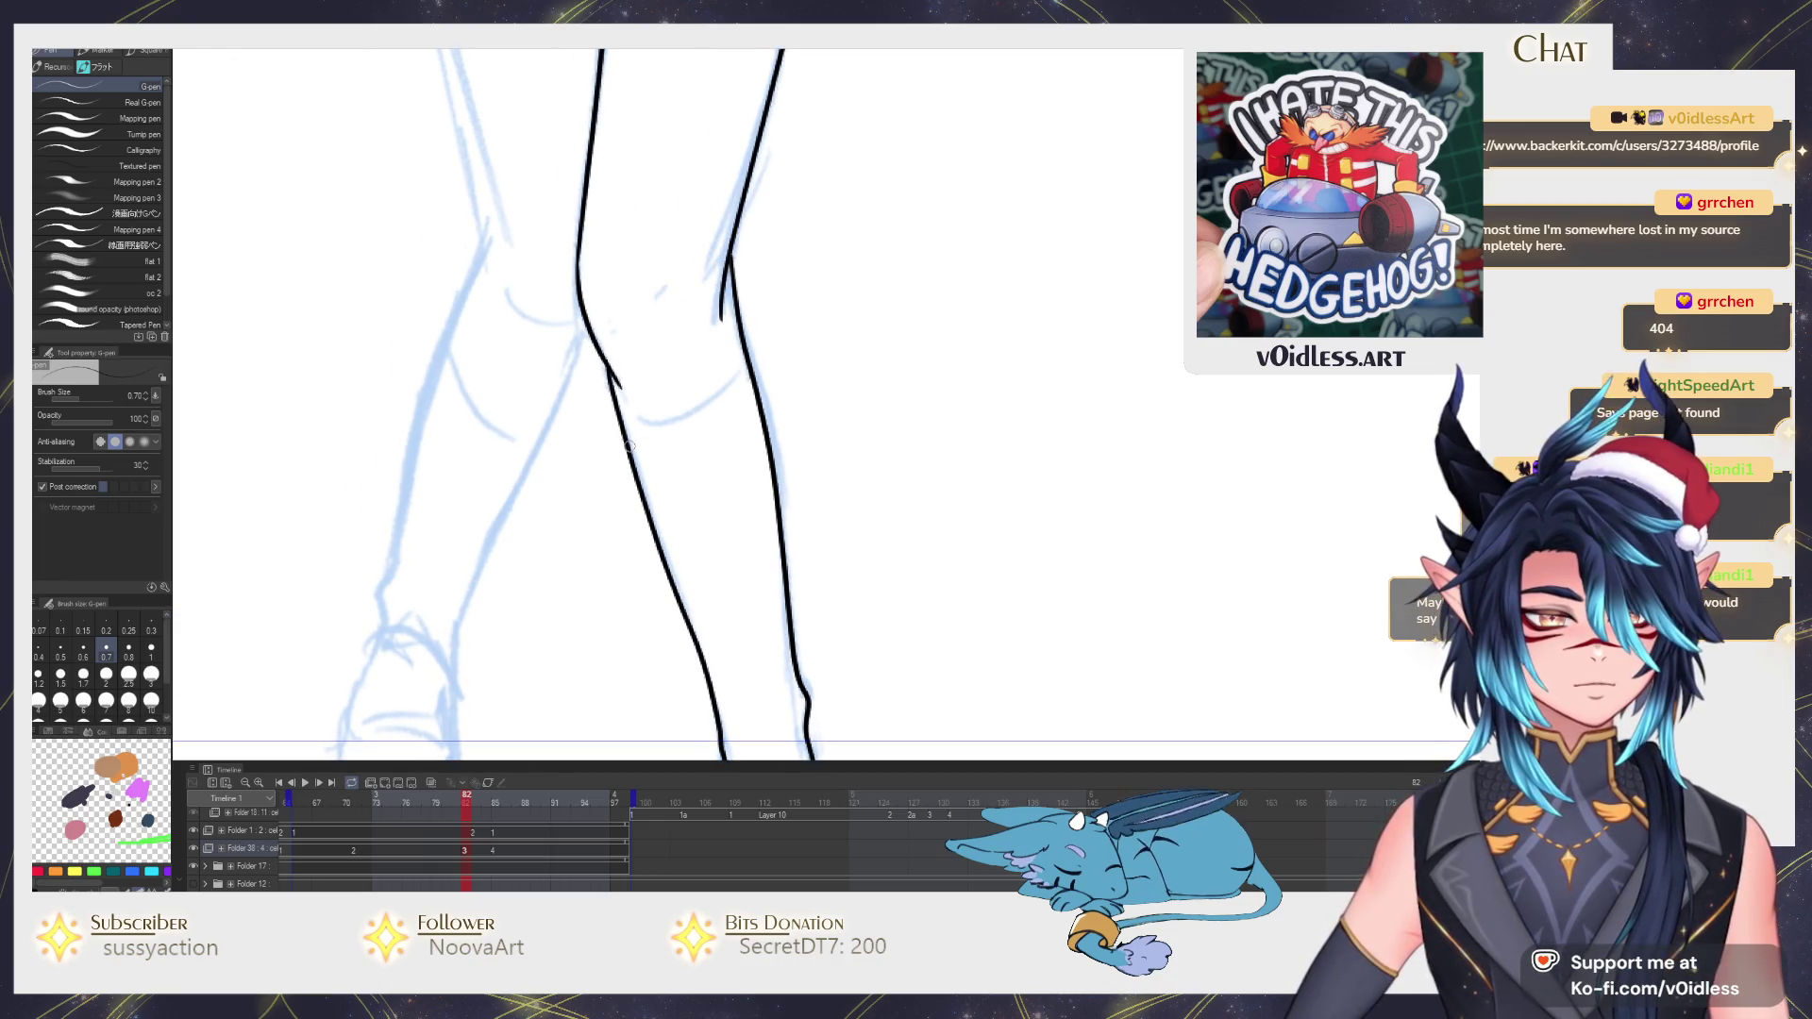
{"action": "key", "text": "Left"}
{"action": "key", "text": "Right"}
{"action": "left_click_drag", "start_coordinate": [632, 481], "coordinate": [767, 419]}
{"action": "key", "text": "Left"}
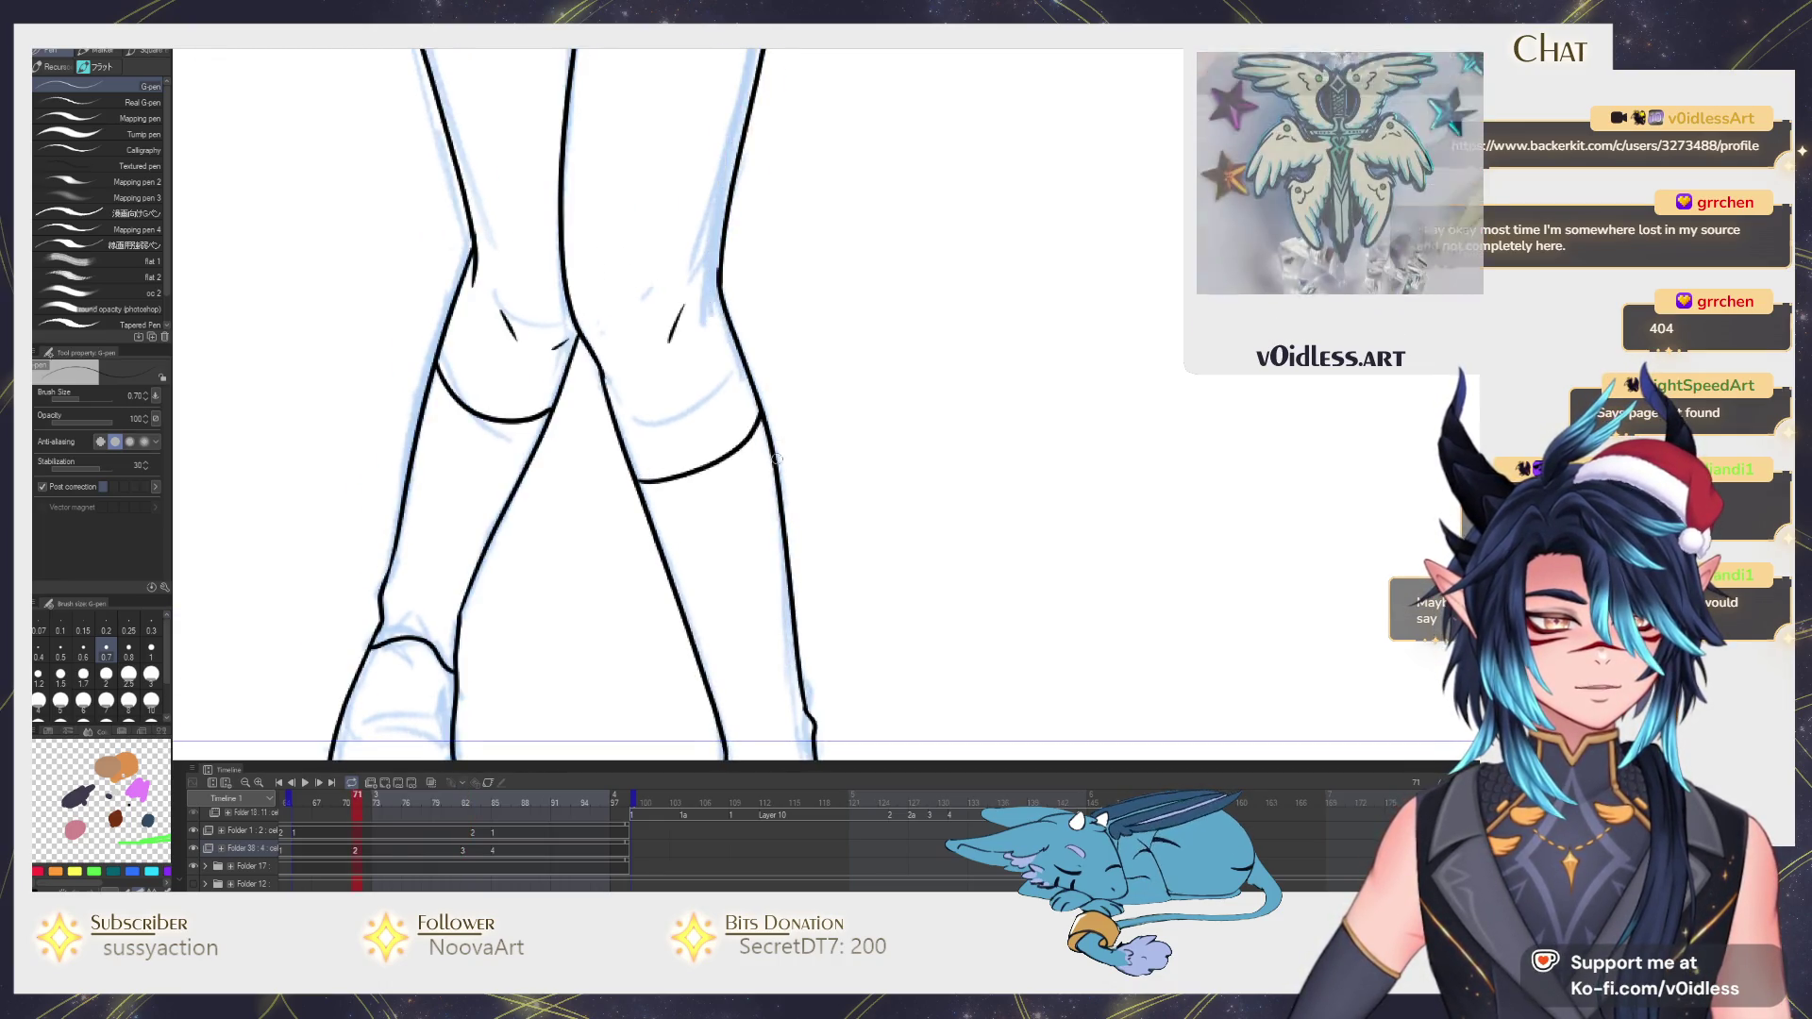
{"action": "key", "text": "Right"}
{"action": "scroll", "coordinate": [609, 425], "scroll_direction": "down", "scroll_amount": 2}
{"action": "scroll", "coordinate": [609, 425], "scroll_direction": "up", "scroll_amount": 3}
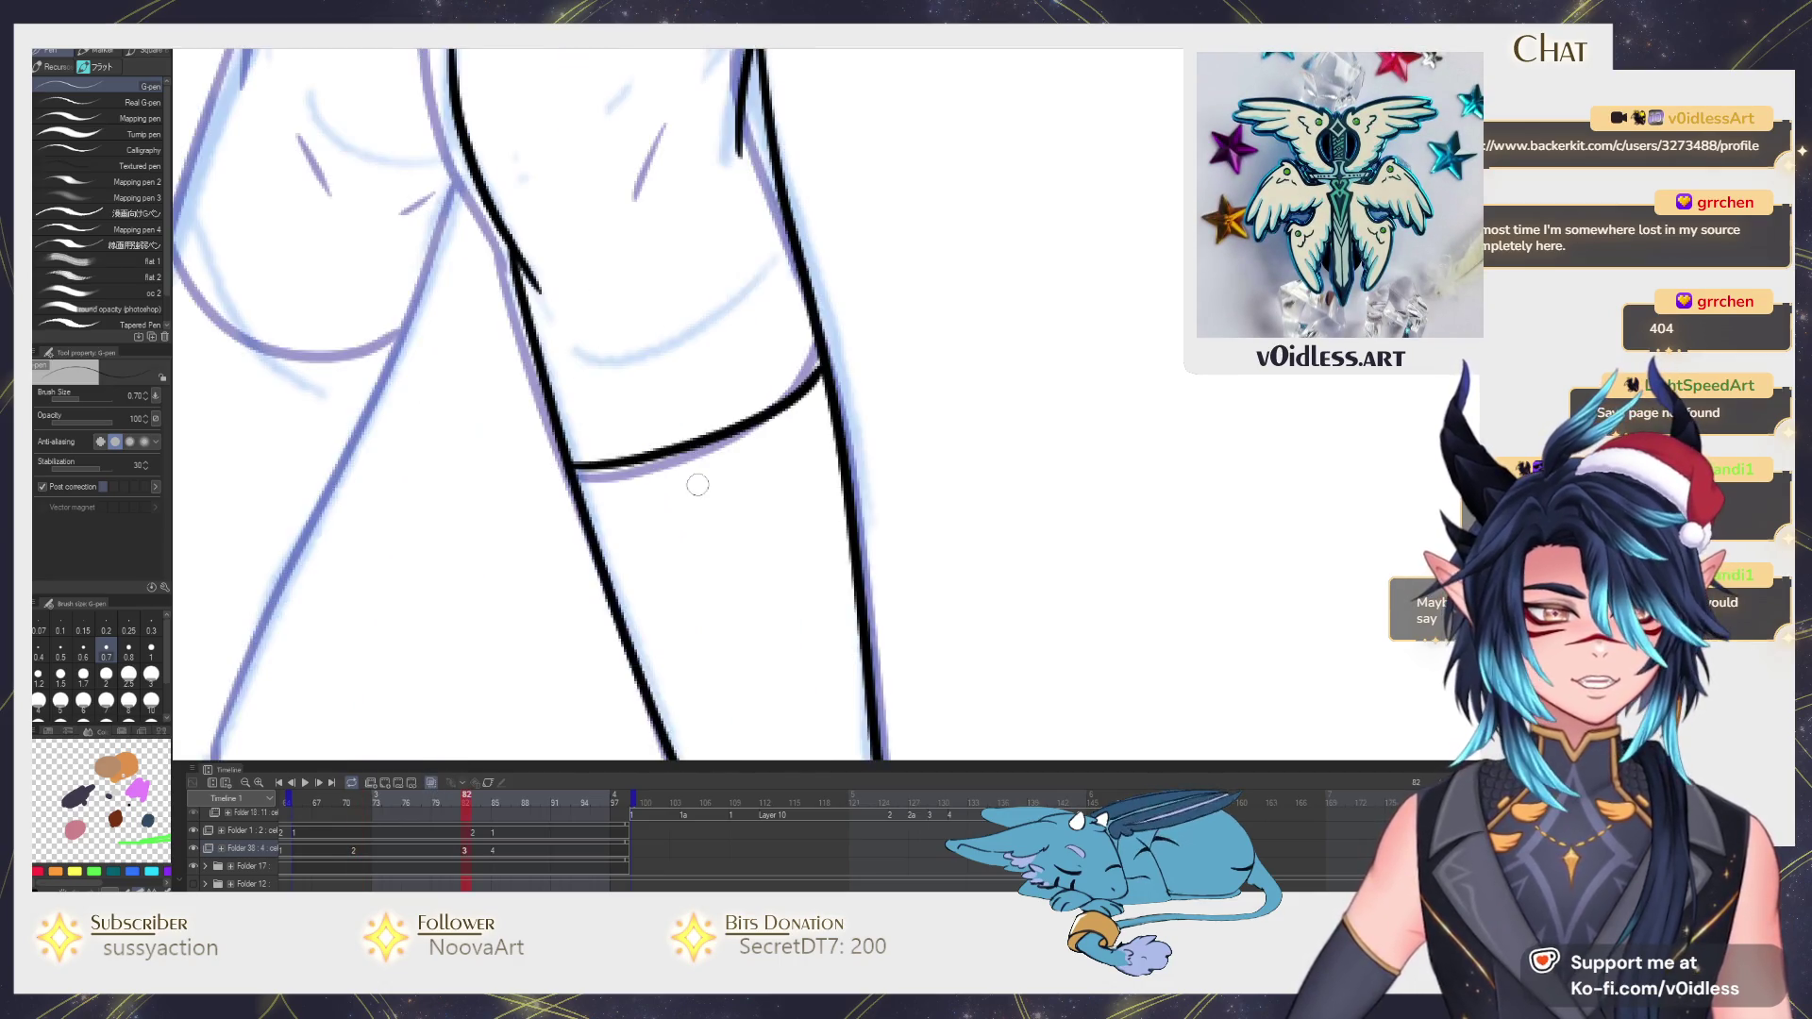
{"action": "key", "text": "ctrl+z"}
{"action": "mouse_move", "coordinate": [574, 476]}
{"action": "left_mouse_down"}
{"action": "mouse_move", "coordinate": [619, 477]}
{"action": "mouse_move", "coordinate": [811, 380]}
{"action": "left_mouse_up"}
{"action": "key", "text": "Left"}
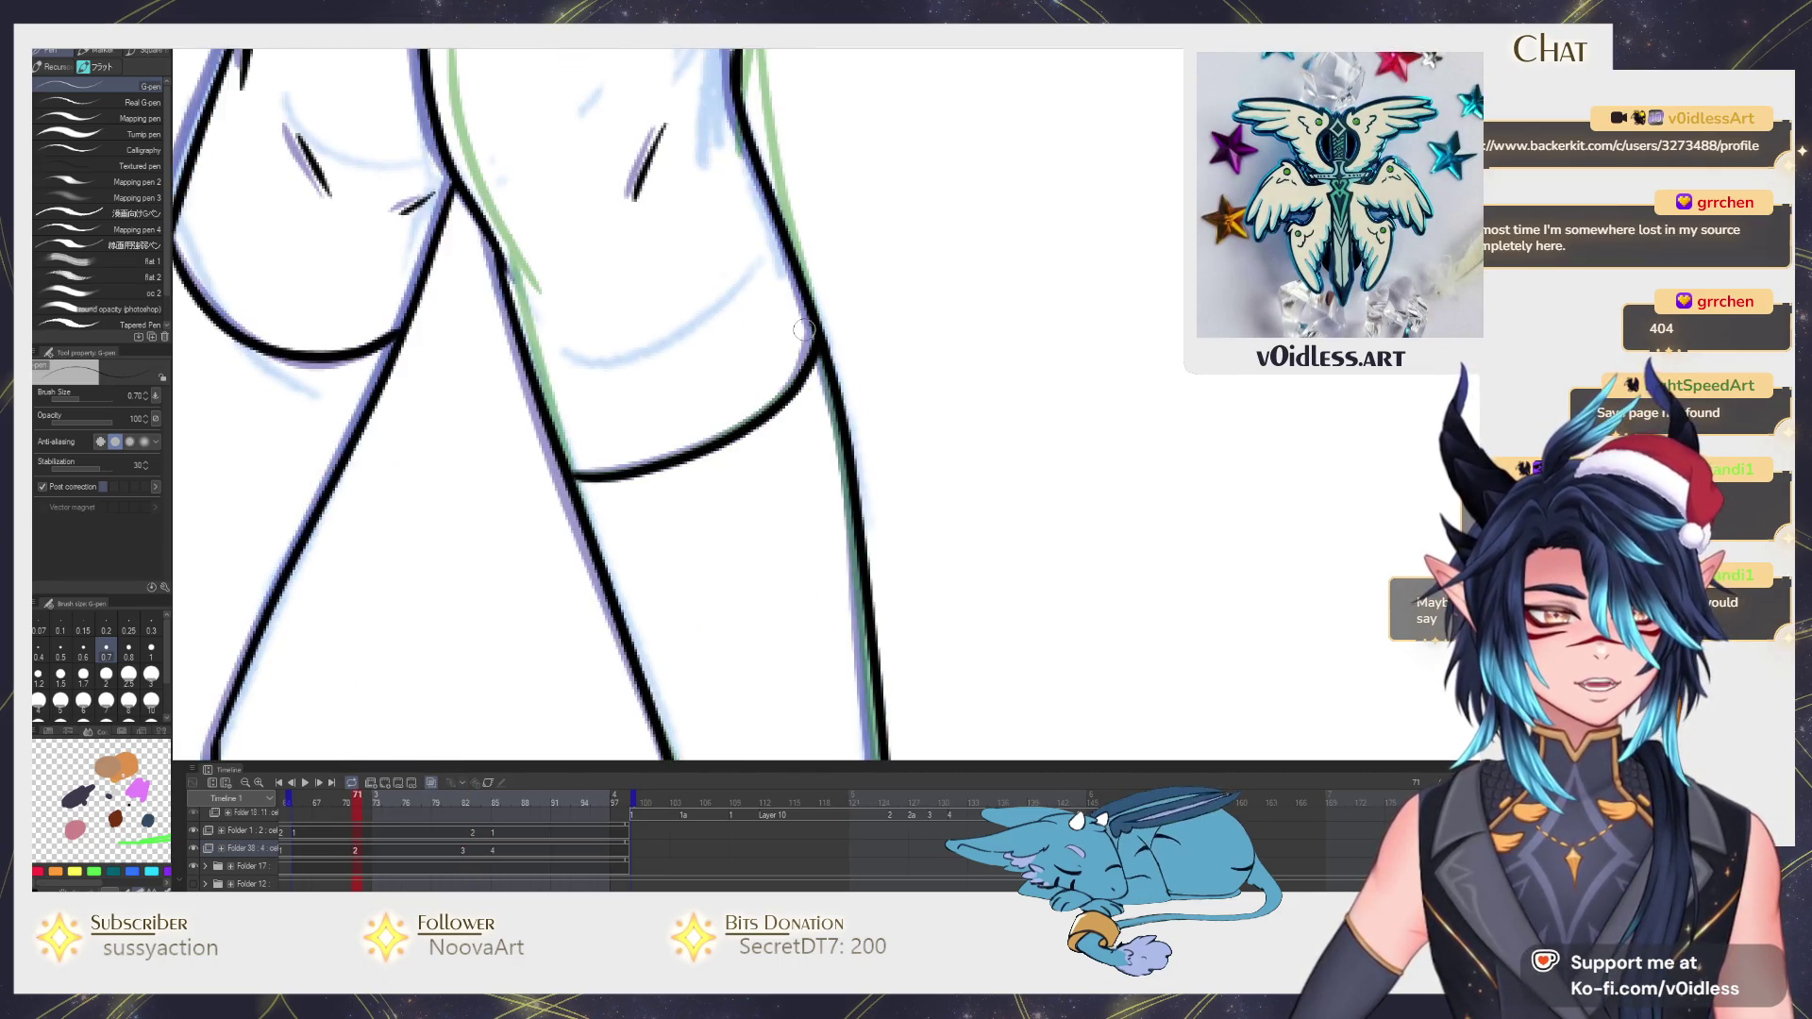
{"action": "key", "text": "Right"}
{"action": "scroll", "coordinate": [693, 521], "scroll_direction": "down", "scroll_amount": 1}
{"action": "scroll", "coordinate": [693, 522], "scroll_direction": "down", "scroll_amount": 2}
{"action": "scroll", "coordinate": [693, 521], "scroll_direction": "up", "scroll_amount": 1}
{"action": "key", "text": "Left"}
{"action": "key", "text": "Right"}
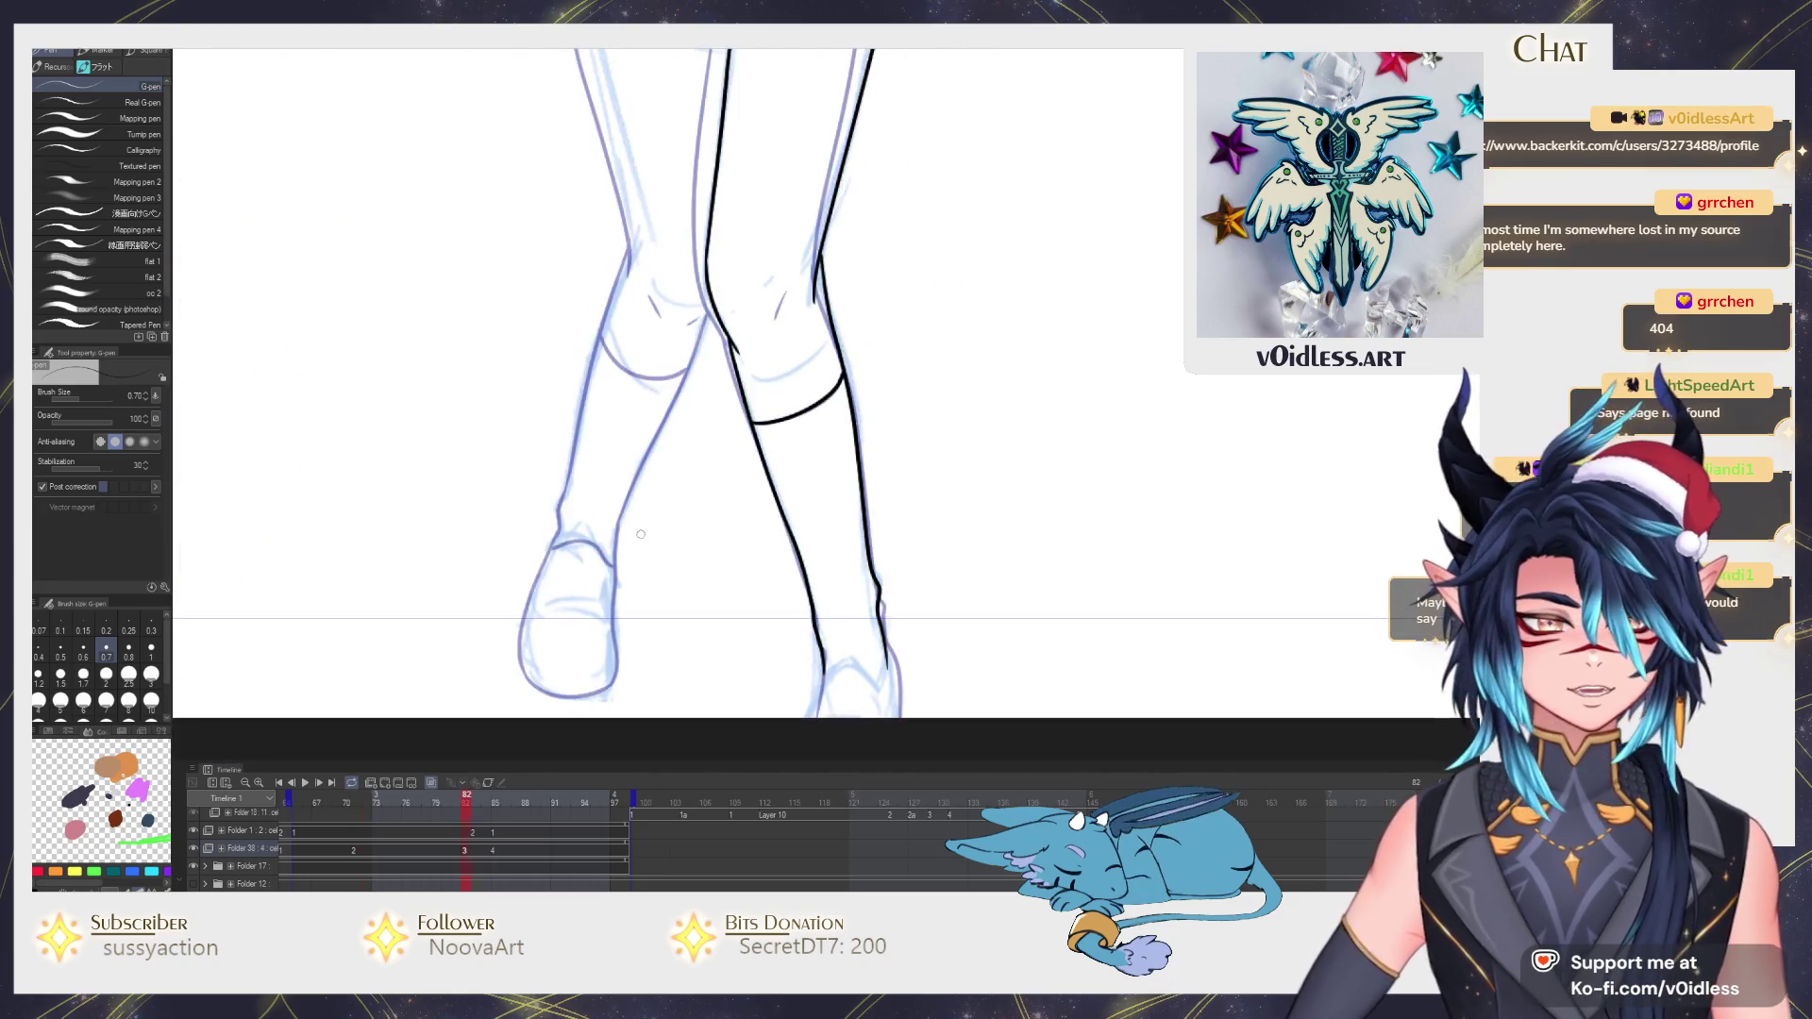
{"action": "key", "text": "Left"}
{"action": "key", "text": "Right"}
{"action": "scroll", "coordinate": [619, 629], "scroll_direction": "up", "scroll_amount": 1}
{"action": "scroll", "coordinate": [619, 629], "scroll_direction": "up", "scroll_amount": 2}
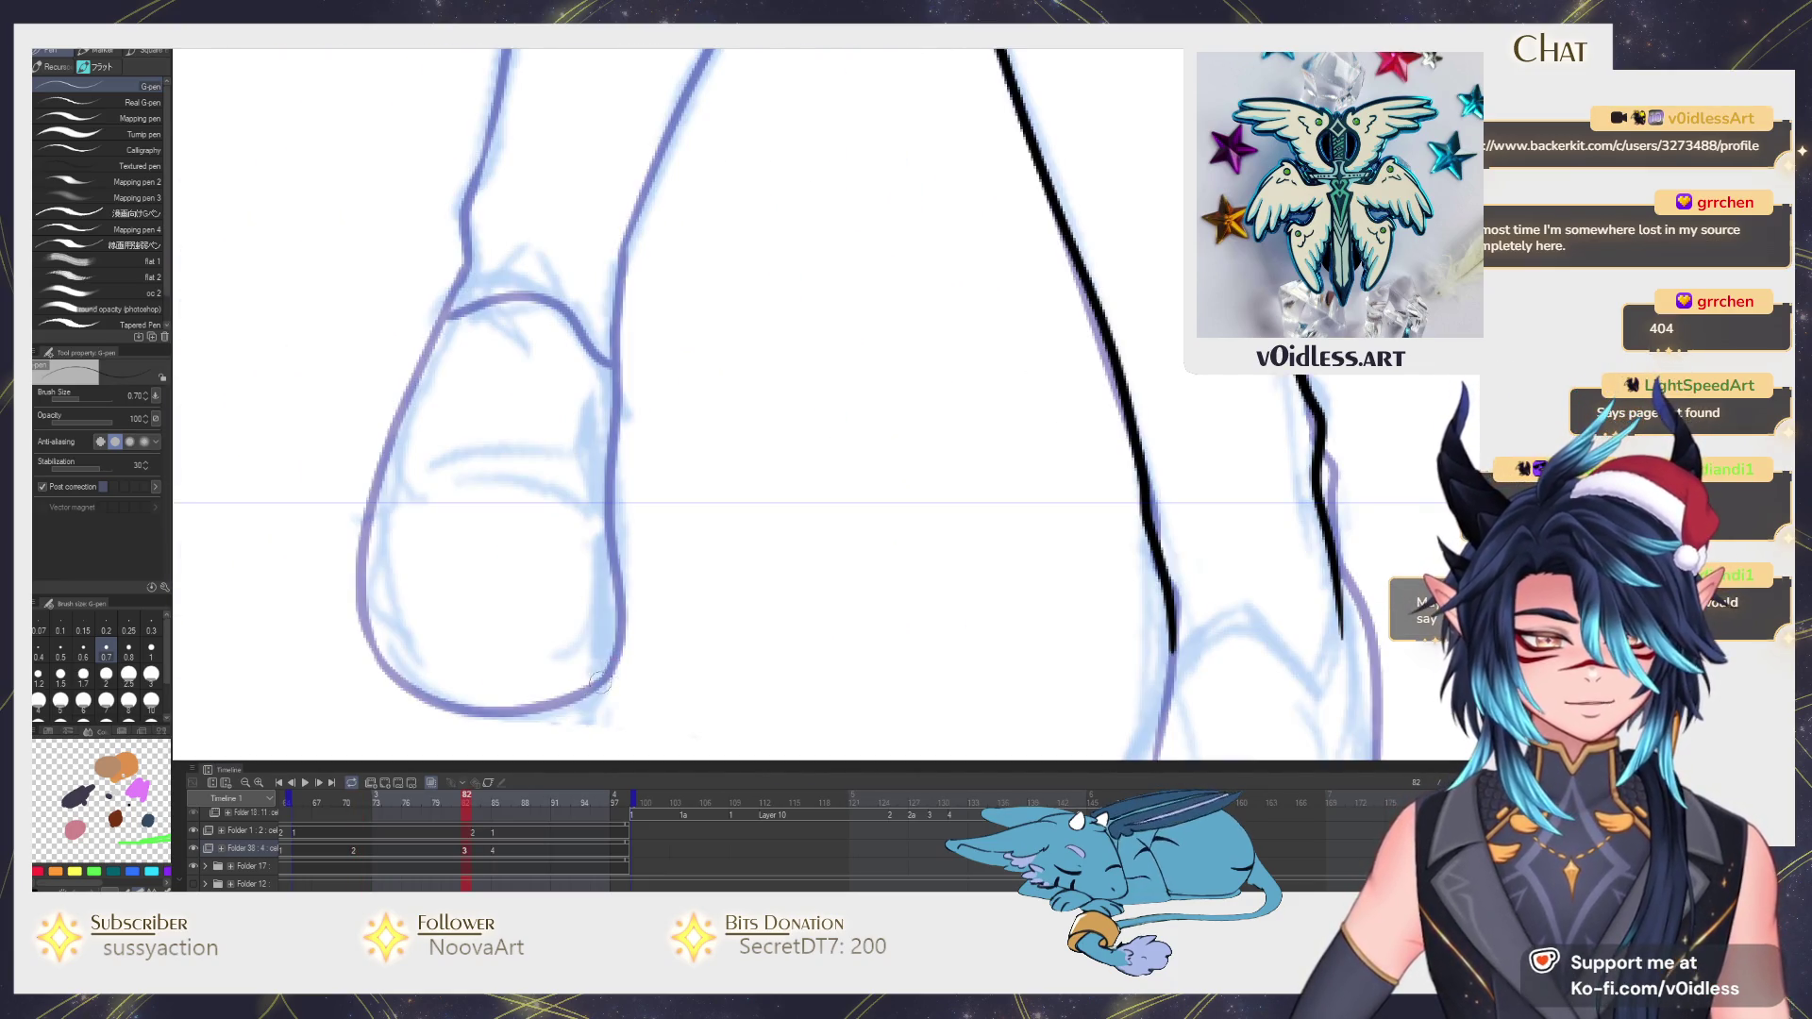
Ink the left foot outline — both edges, bottom and top — and continue the line up the leg.
{"action": "left_click_drag", "start_coordinate": [607, 692], "coordinate": [624, 371]}
{"action": "left_click_drag", "start_coordinate": [583, 440], "coordinate": [640, 462]}
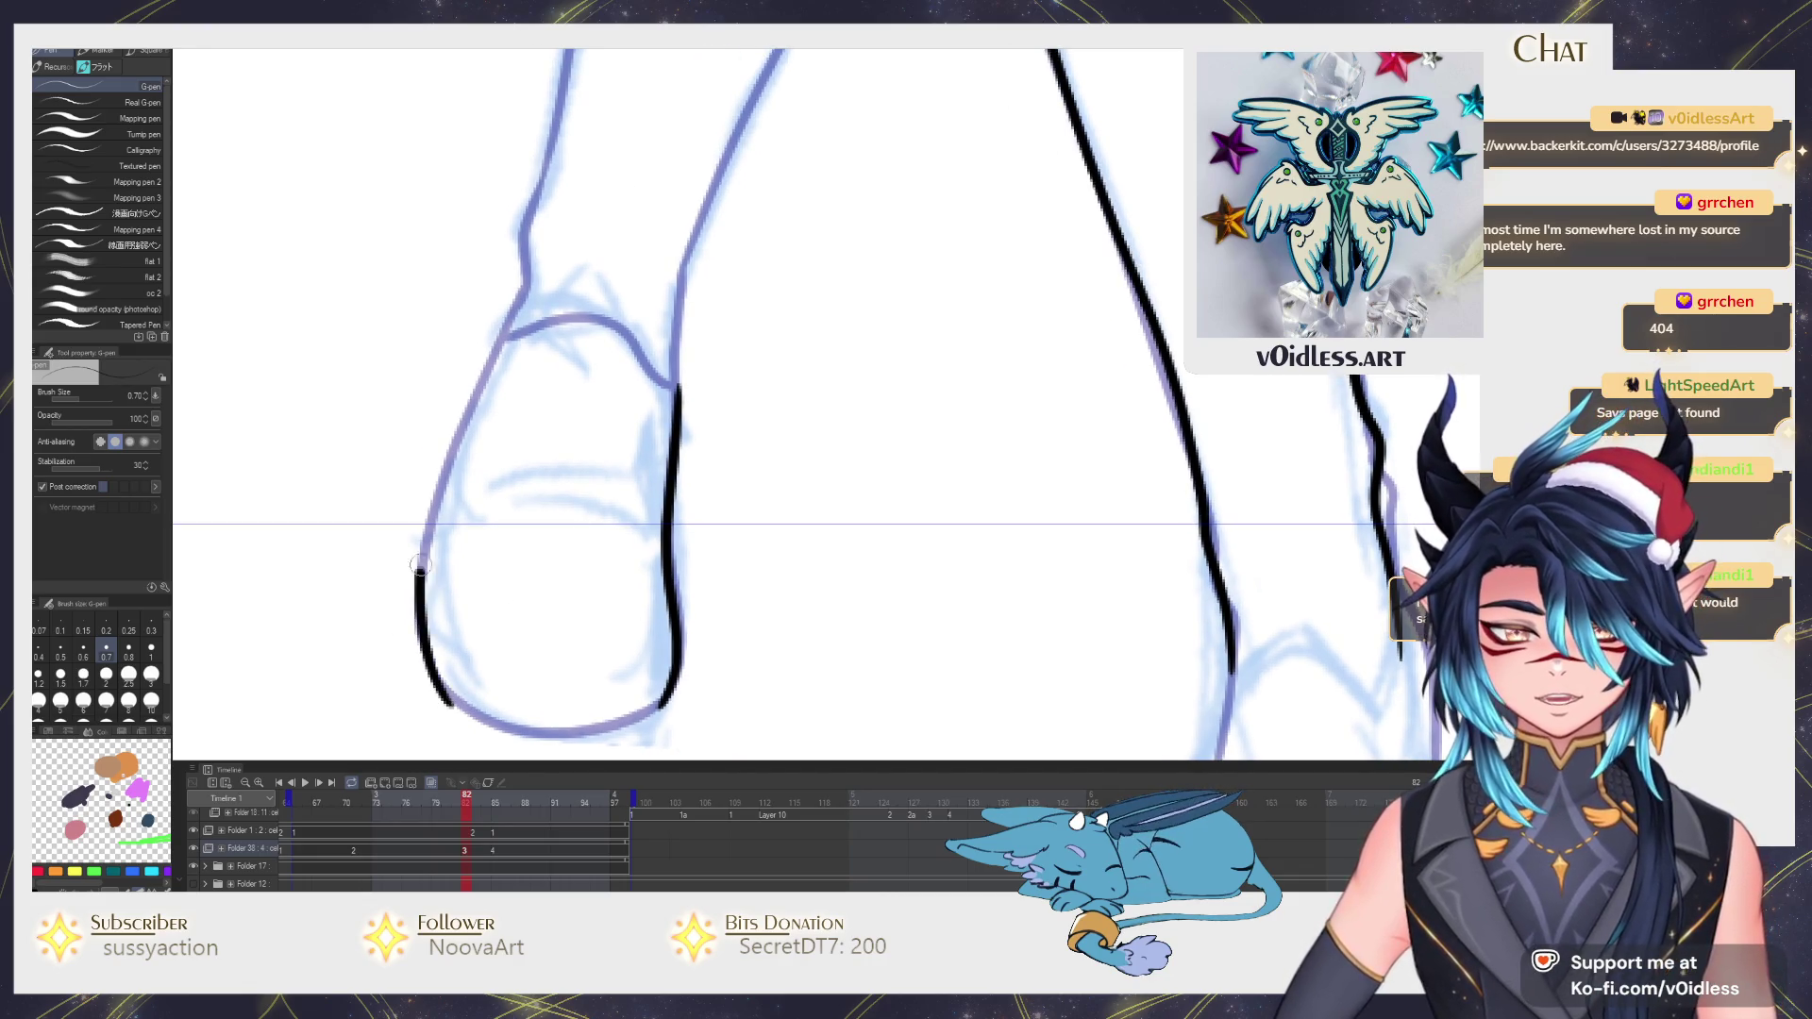
{"action": "left_click_drag", "start_coordinate": [441, 701], "coordinate": [504, 335]}
{"action": "mouse_move", "coordinate": [442, 701]}
{"action": "left_mouse_down"}
{"action": "mouse_move", "coordinate": [583, 733]}
{"action": "mouse_move", "coordinate": [671, 694]}
{"action": "left_mouse_up"}
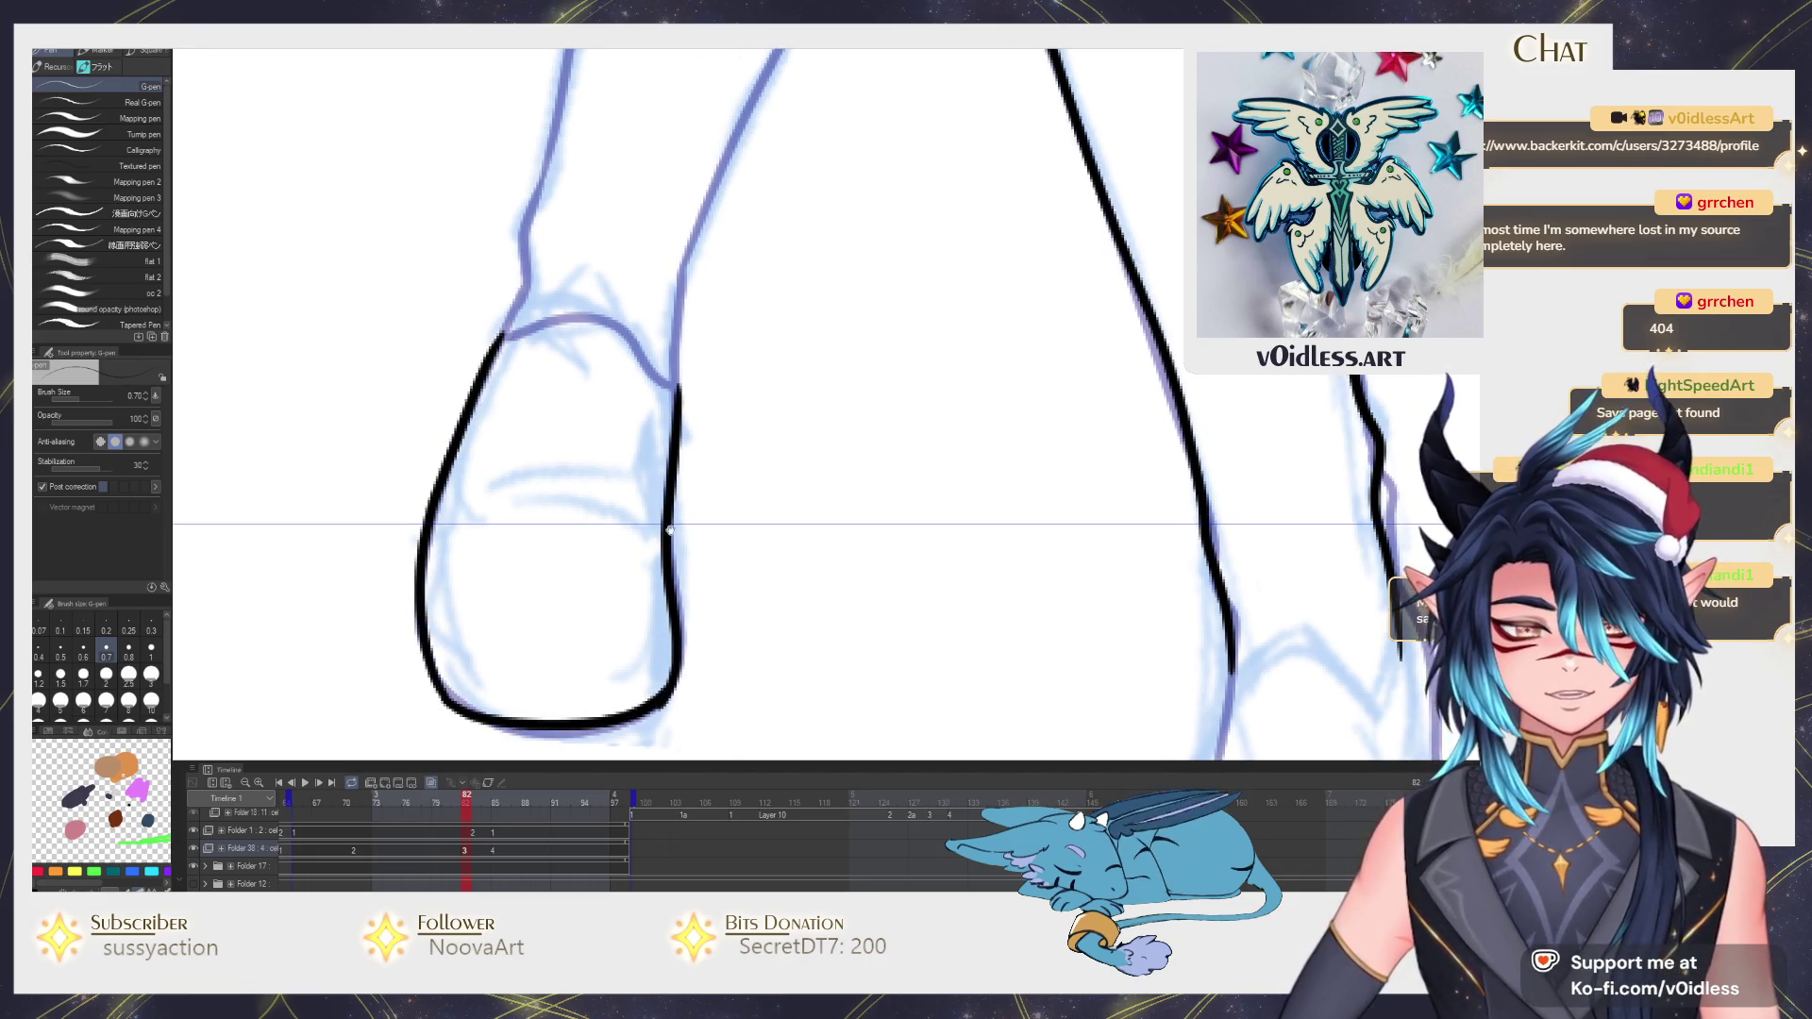
{"action": "scroll", "coordinate": [698, 545], "scroll_direction": "up", "scroll_amount": 2}
{"action": "left_click_drag", "start_coordinate": [655, 499], "coordinate": [525, 493]}
{"action": "left_click_drag", "start_coordinate": [740, 404], "coordinate": [655, 525]}
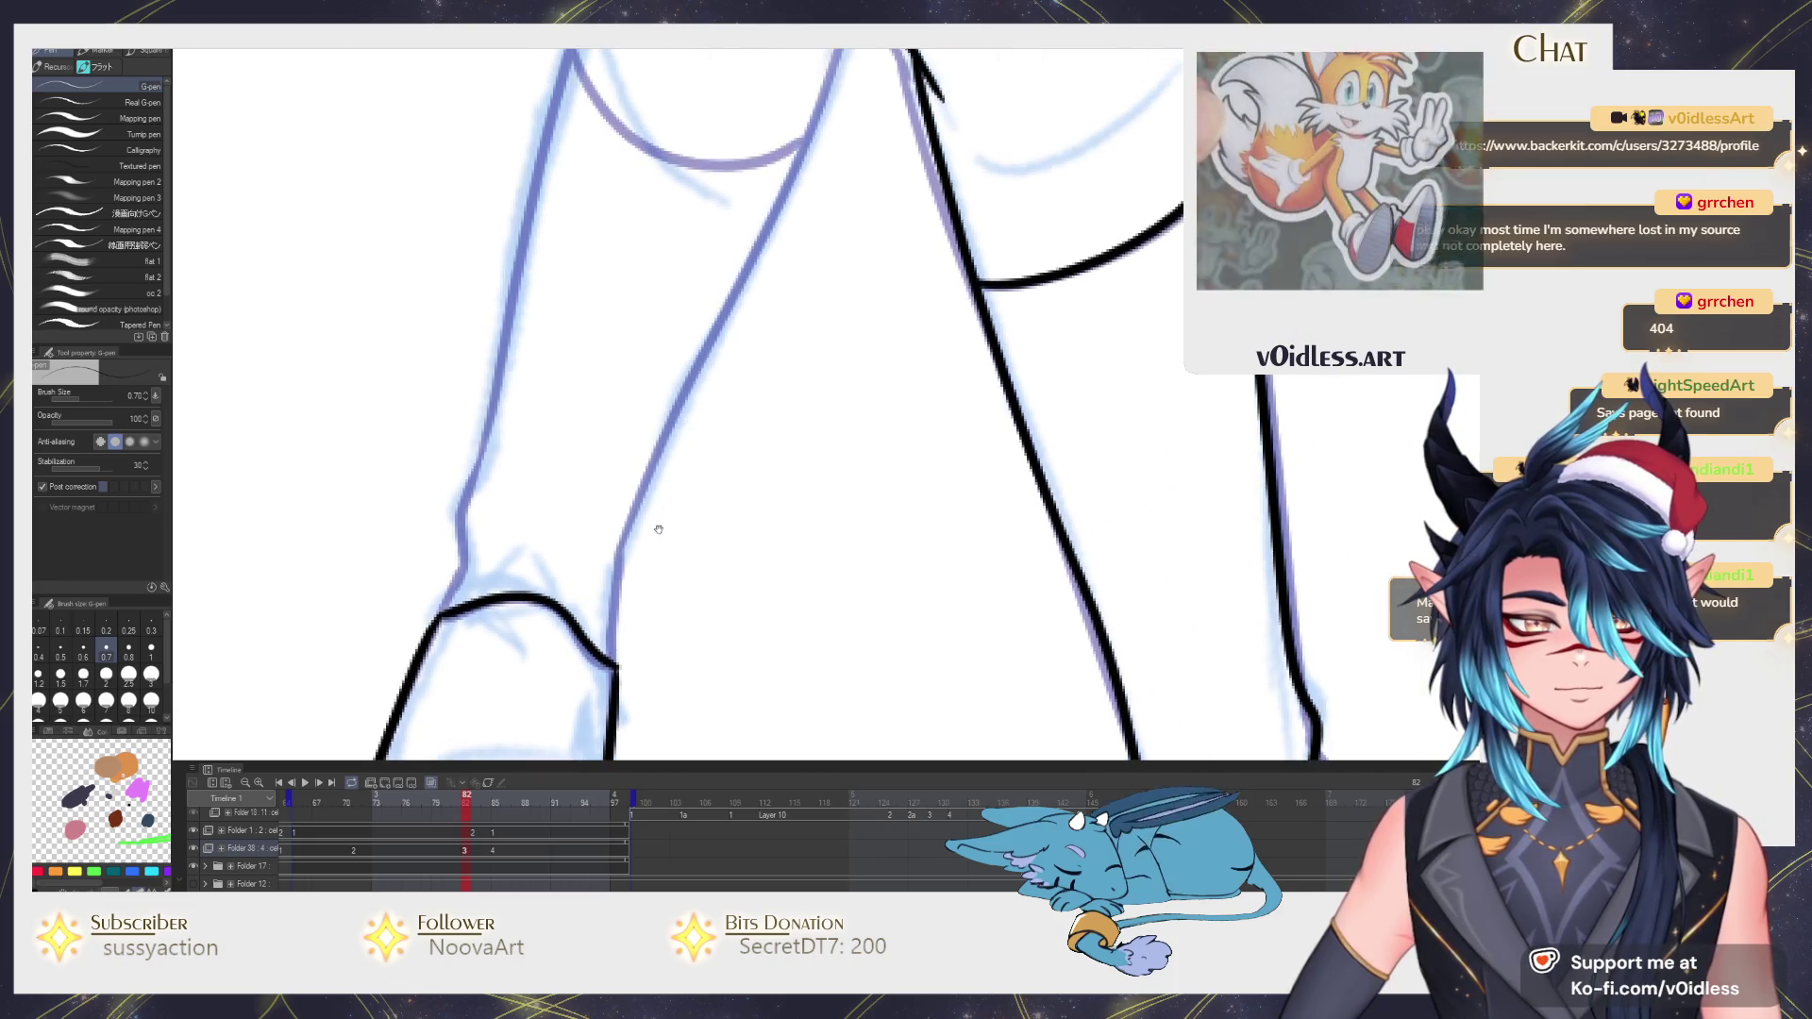
{"action": "left_click_drag", "start_coordinate": [609, 680], "coordinate": [620, 550]}
{"action": "scroll", "coordinate": [619, 550], "scroll_direction": "down", "scroll_amount": 3}
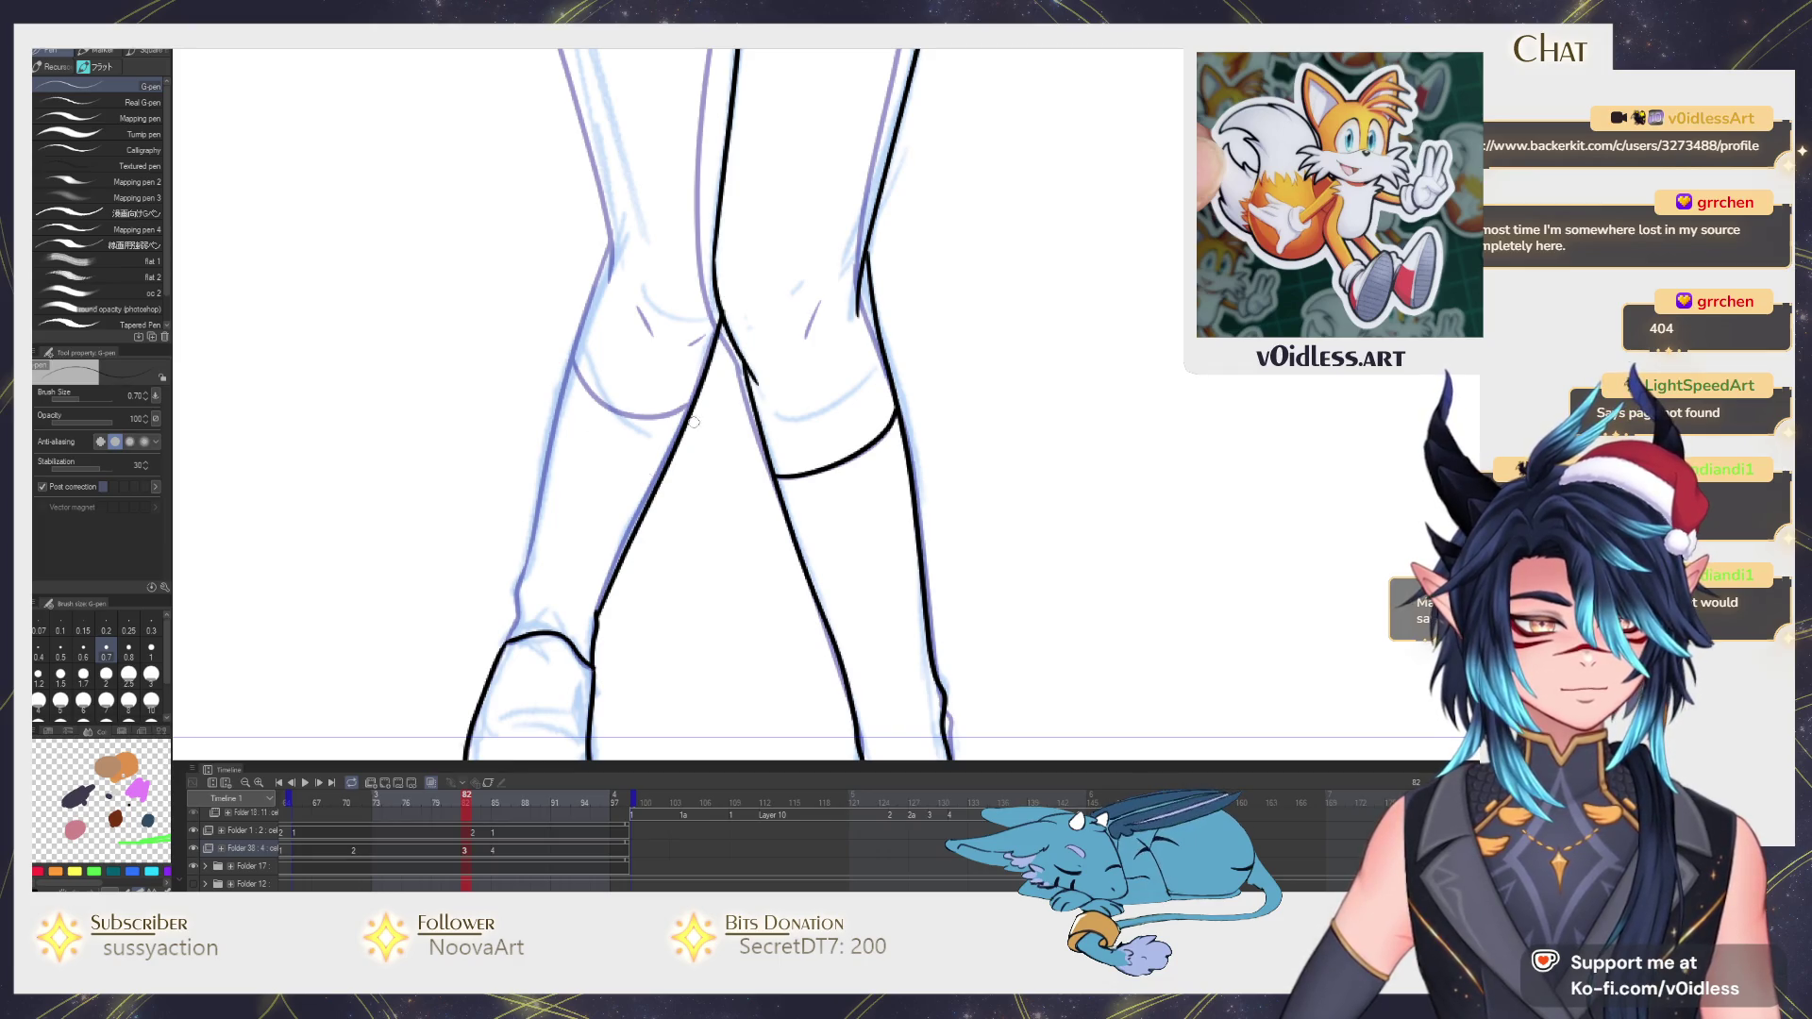
Draw the line across the left knee, keeping the second attempt, and compare the knees across frames with onion skin.
{"action": "left_click_drag", "start_coordinate": [702, 327], "coordinate": [623, 518]}
{"action": "scroll", "coordinate": [615, 520], "scroll_direction": "up", "scroll_amount": 3}
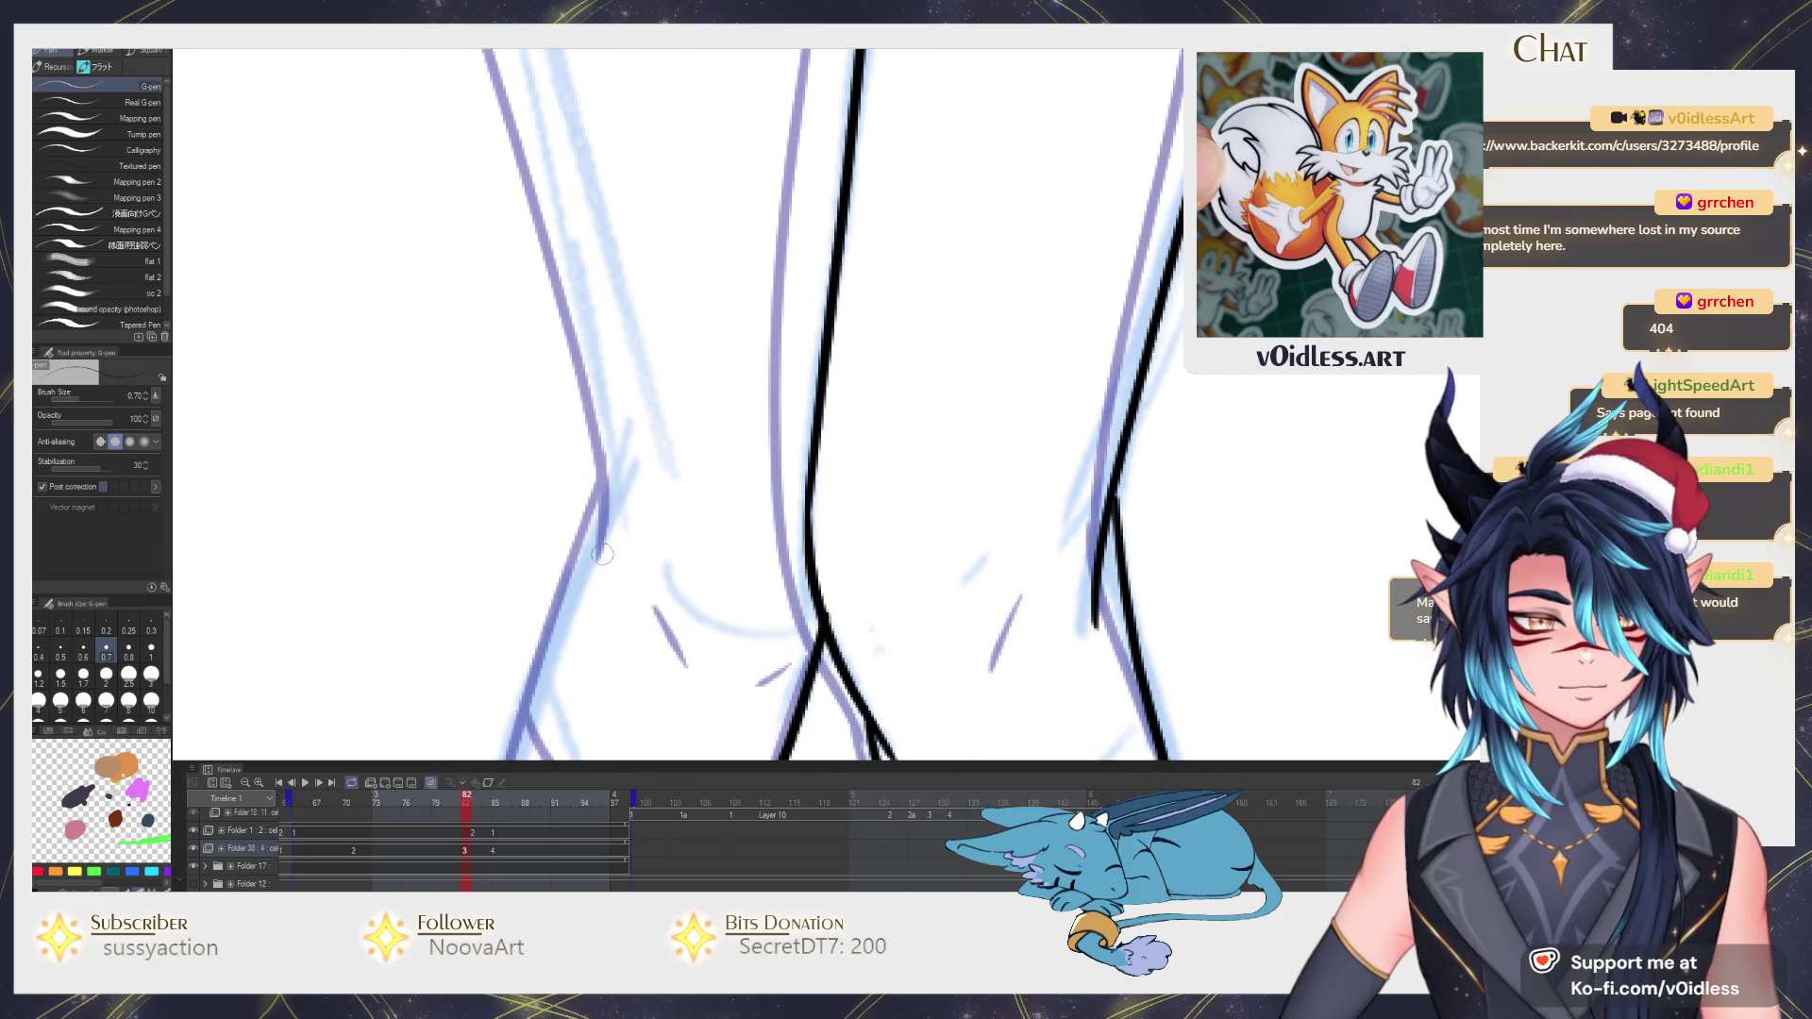
{"action": "scroll", "coordinate": [605, 513], "scroll_direction": "down", "scroll_amount": 3}
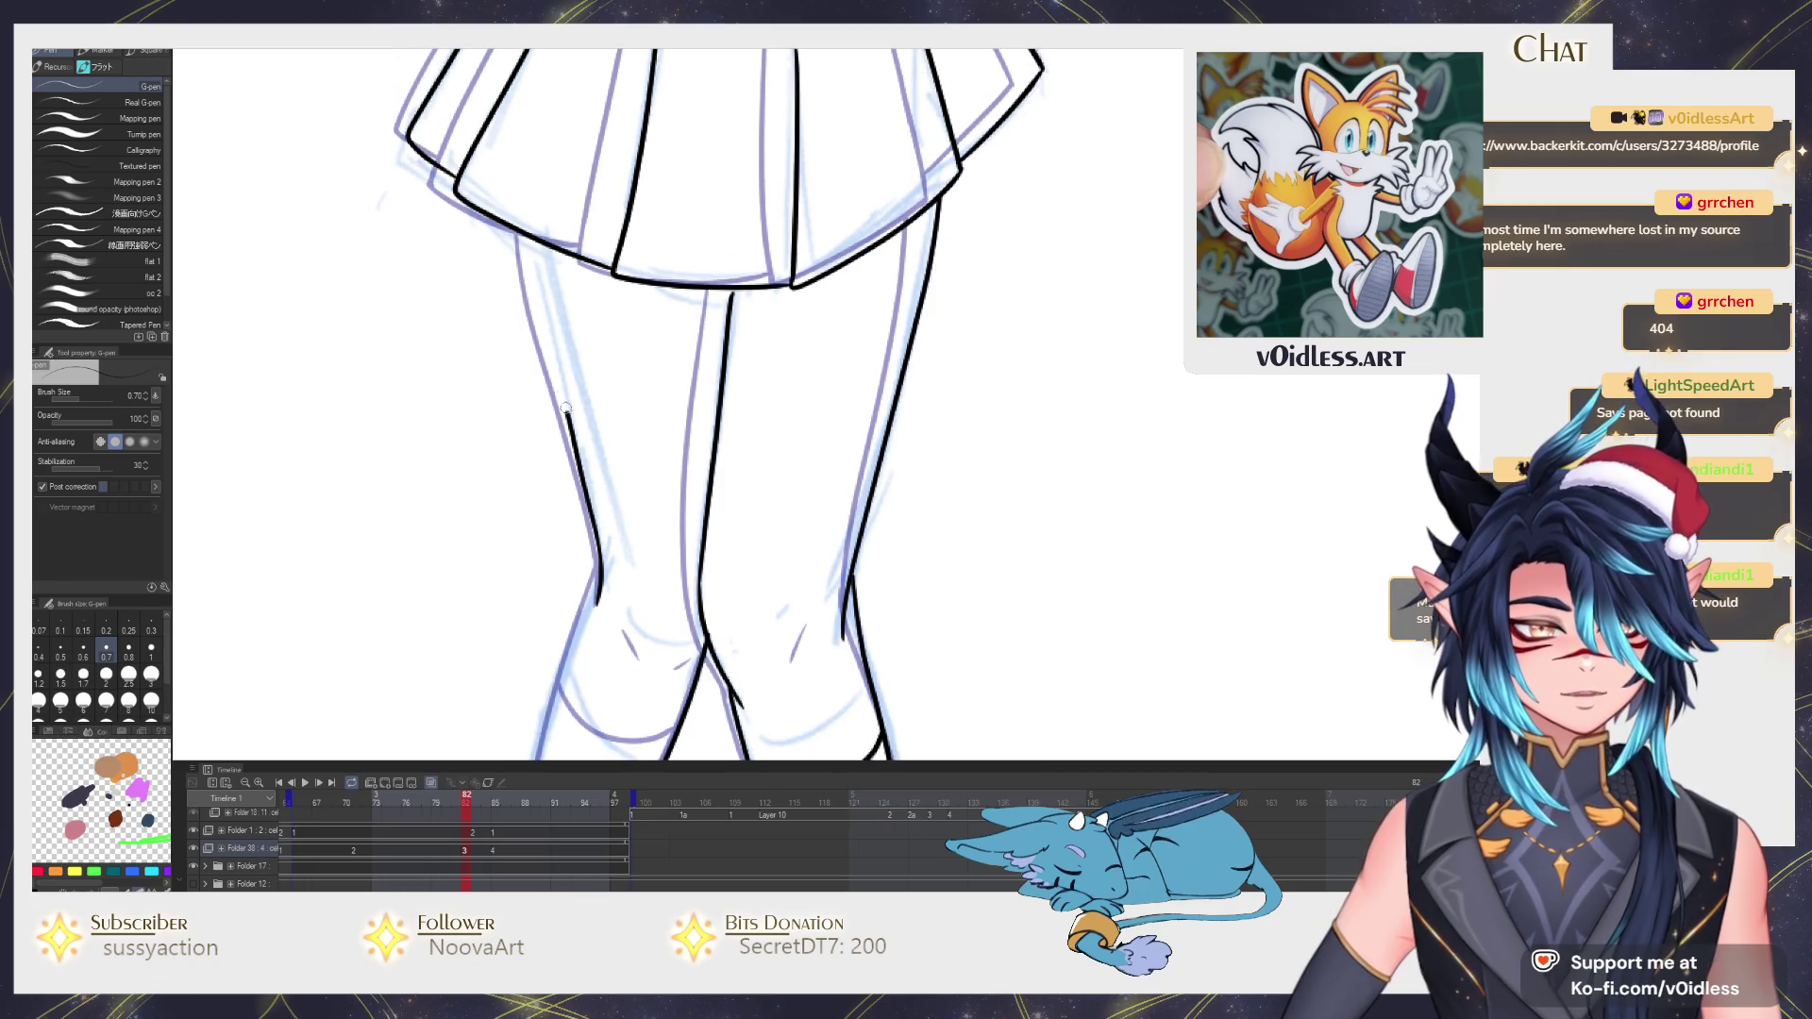
{"action": "left_click_drag", "start_coordinate": [617, 581], "coordinate": [653, 277]}
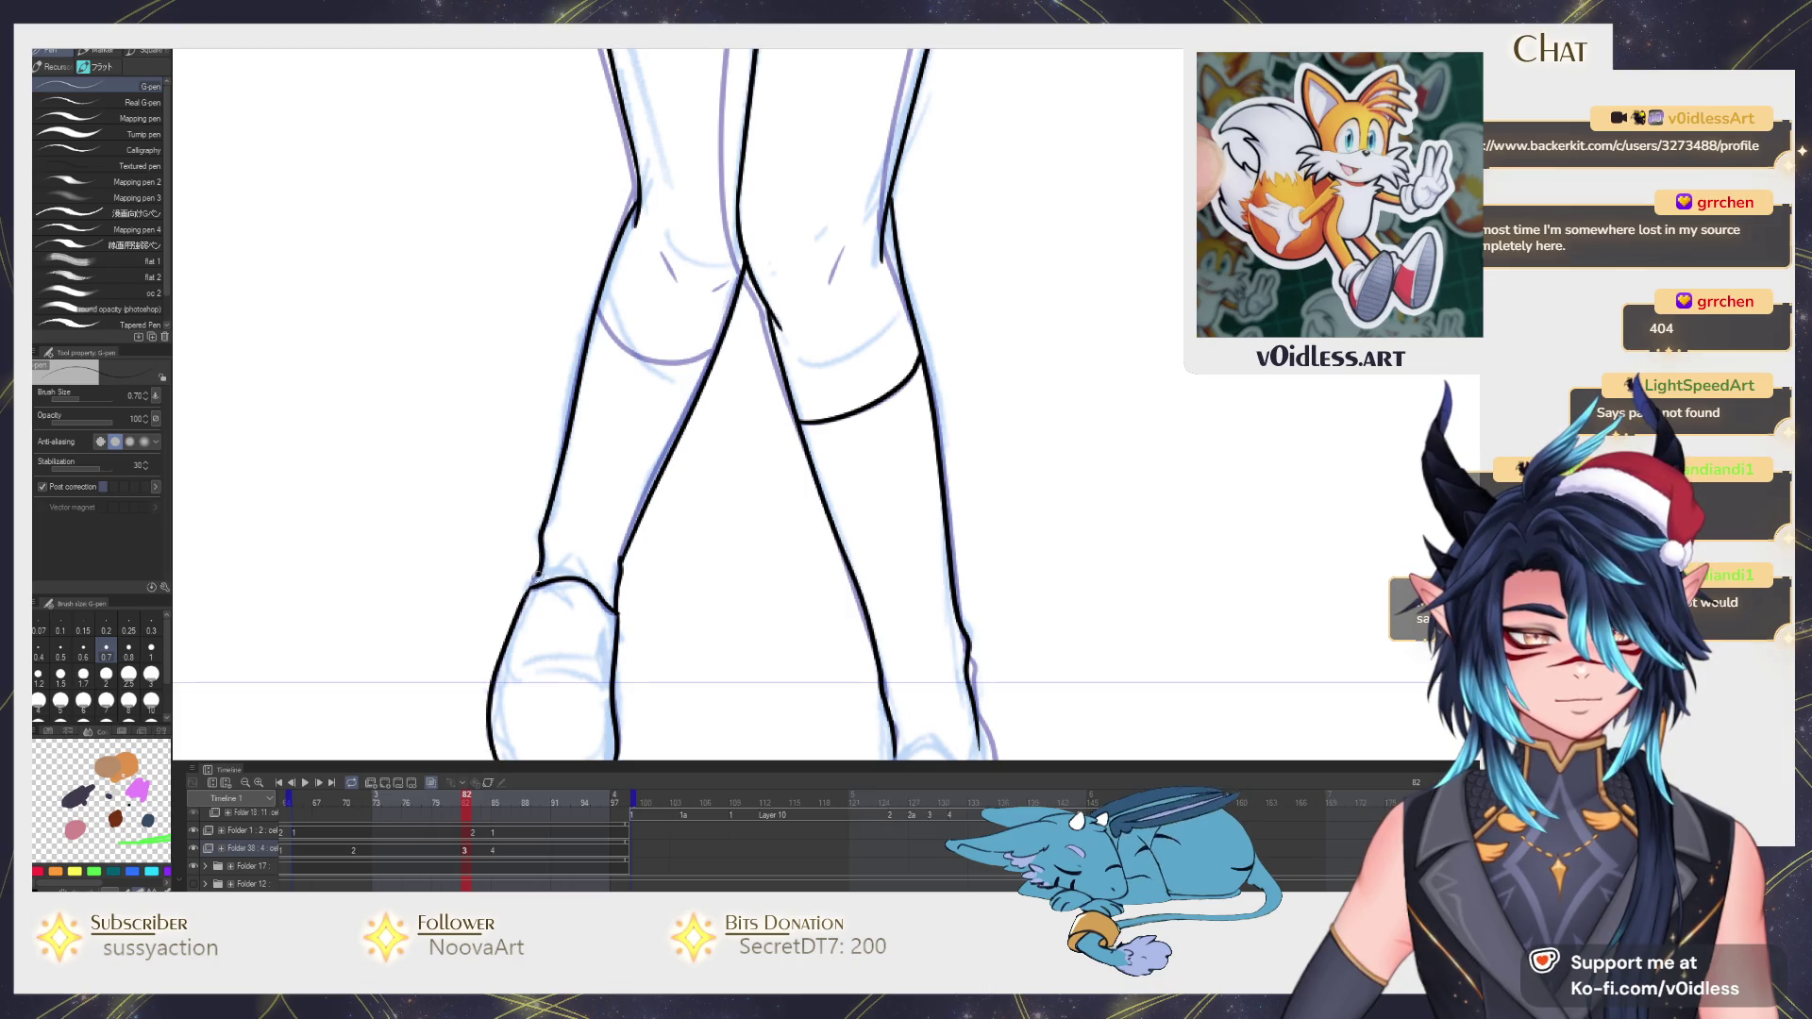
{"action": "scroll", "coordinate": [680, 177], "scroll_direction": "up", "scroll_amount": 2}
{"action": "scroll", "coordinate": [680, 177], "scroll_direction": "up", "scroll_amount": 1}
{"action": "left_click_drag", "start_coordinate": [495, 418], "coordinate": [674, 531]}
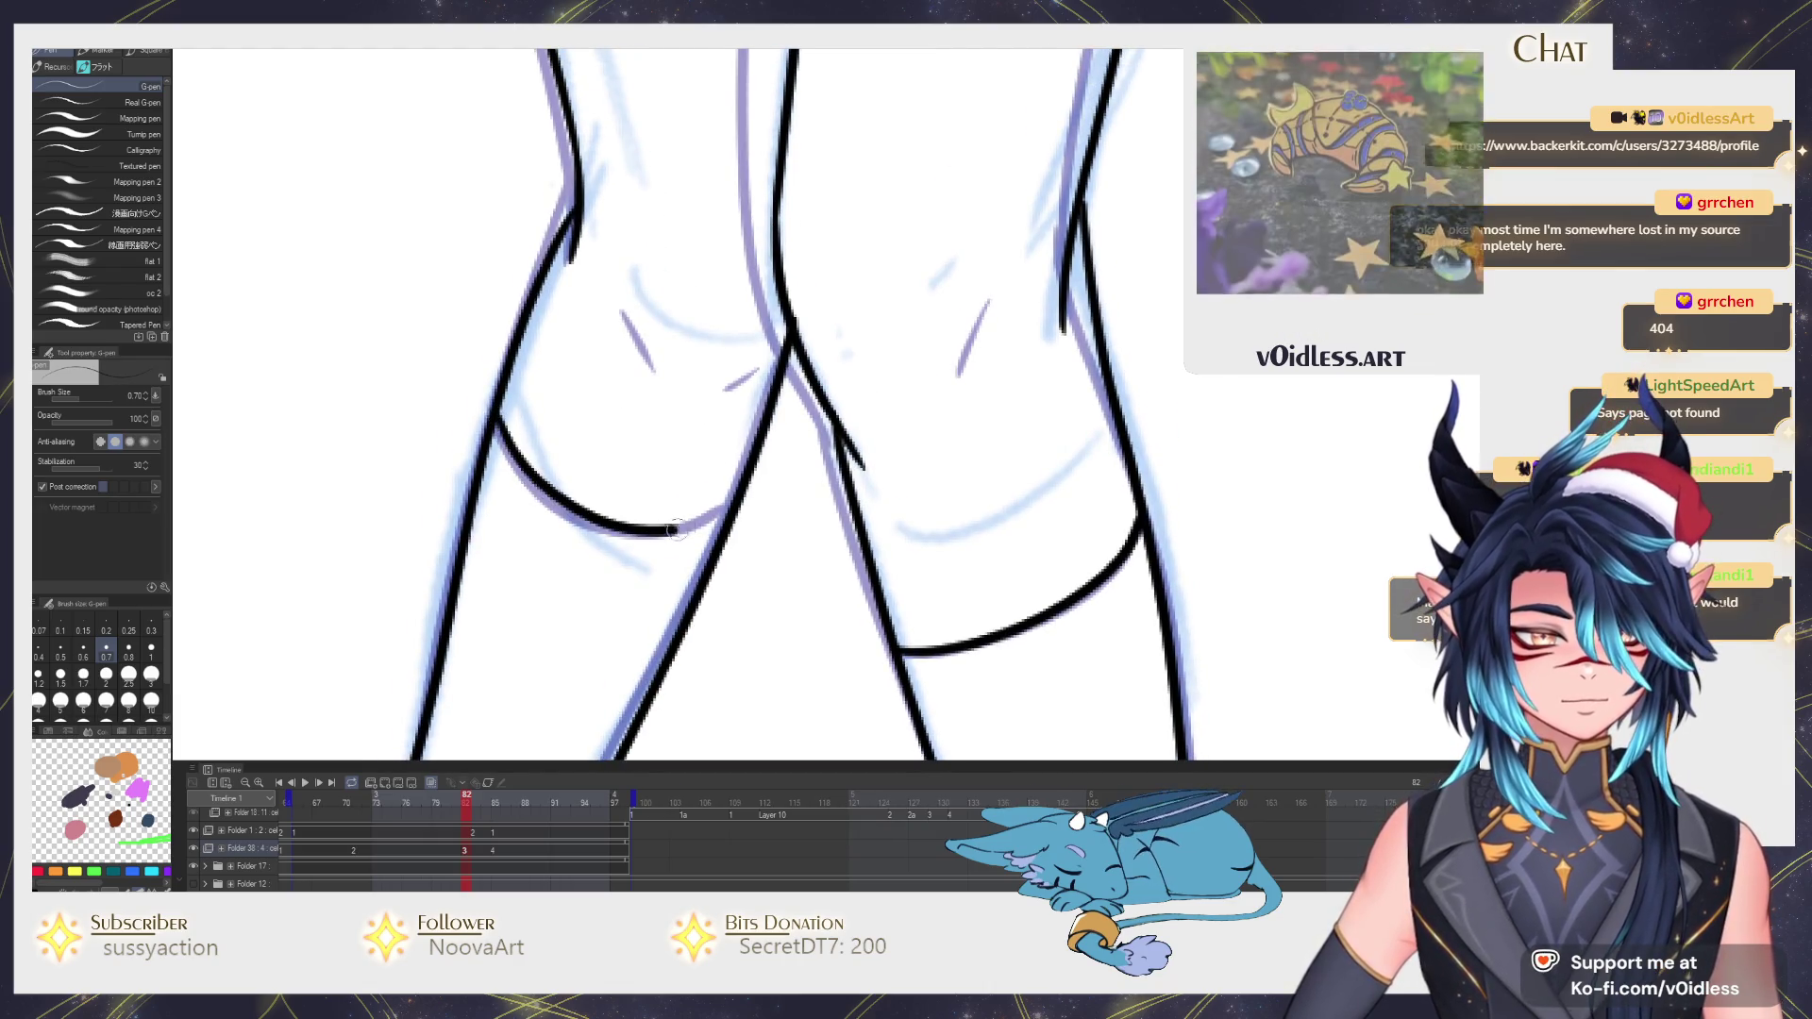
{"action": "key", "text": "ctrl+z"}
{"action": "left_click_drag", "start_coordinate": [497, 408], "coordinate": [715, 515]}
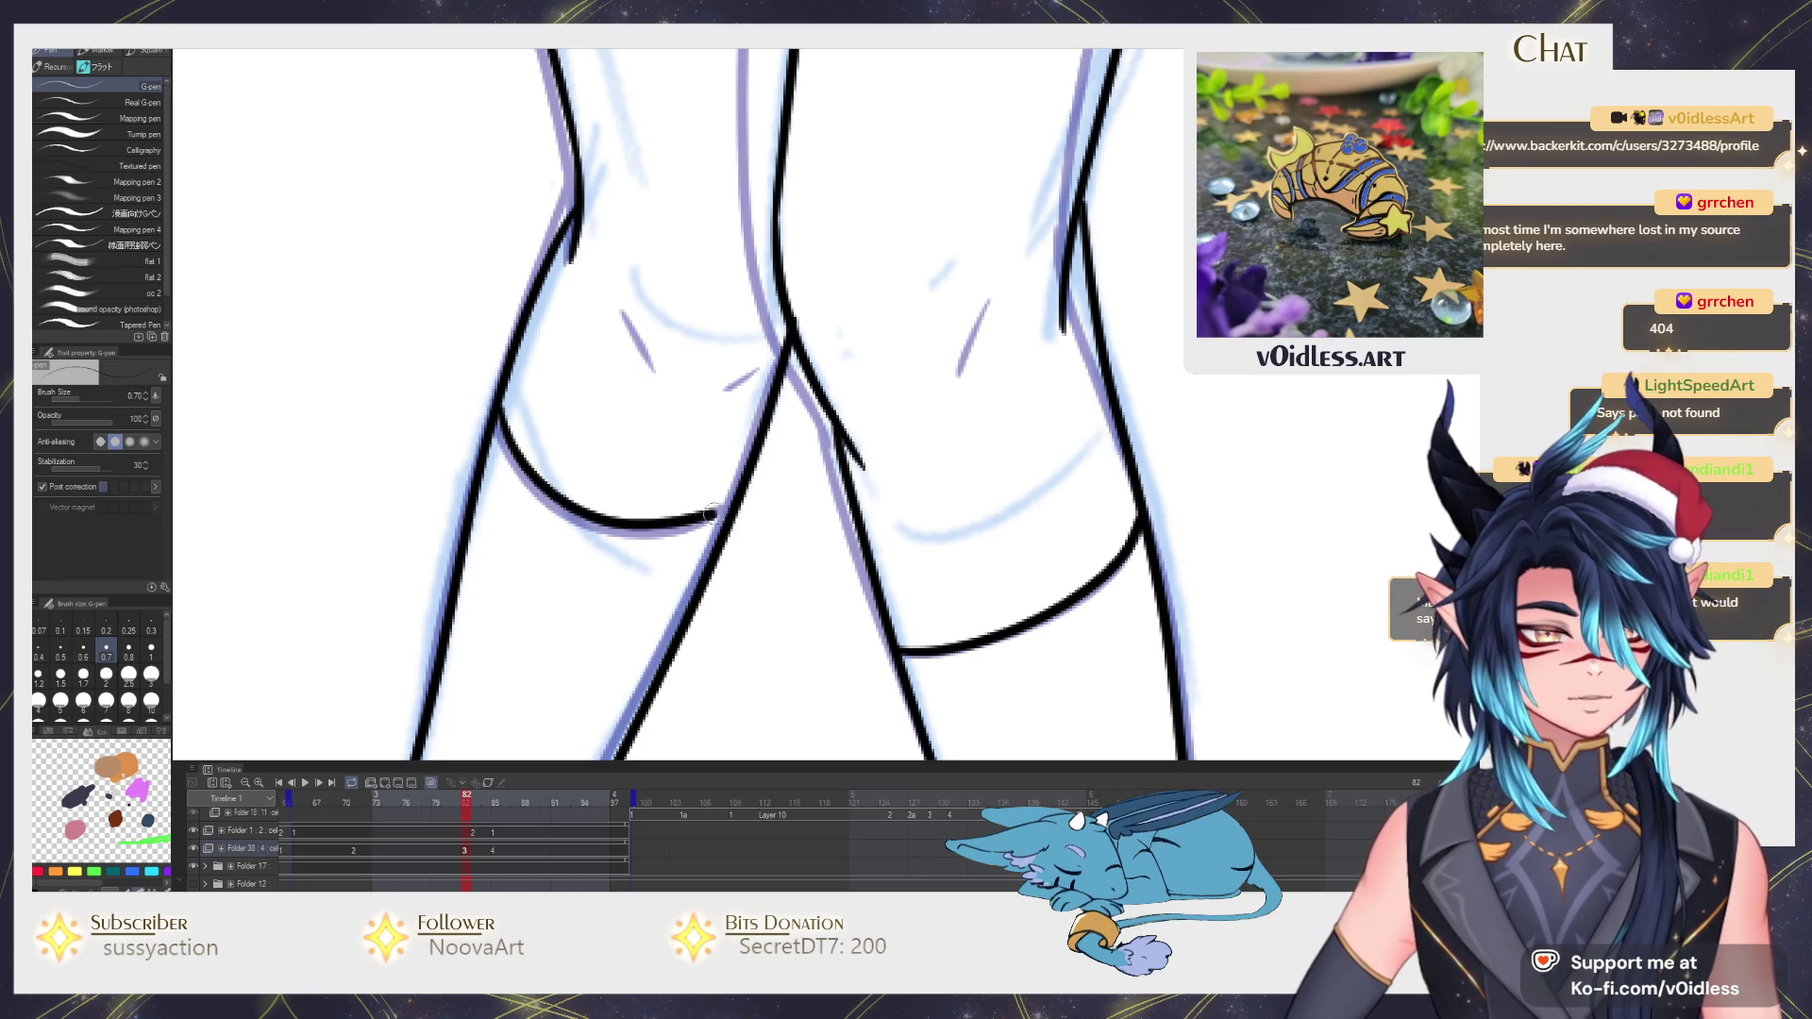
{"action": "scroll", "coordinate": [754, 471], "scroll_direction": "down", "scroll_amount": 4}
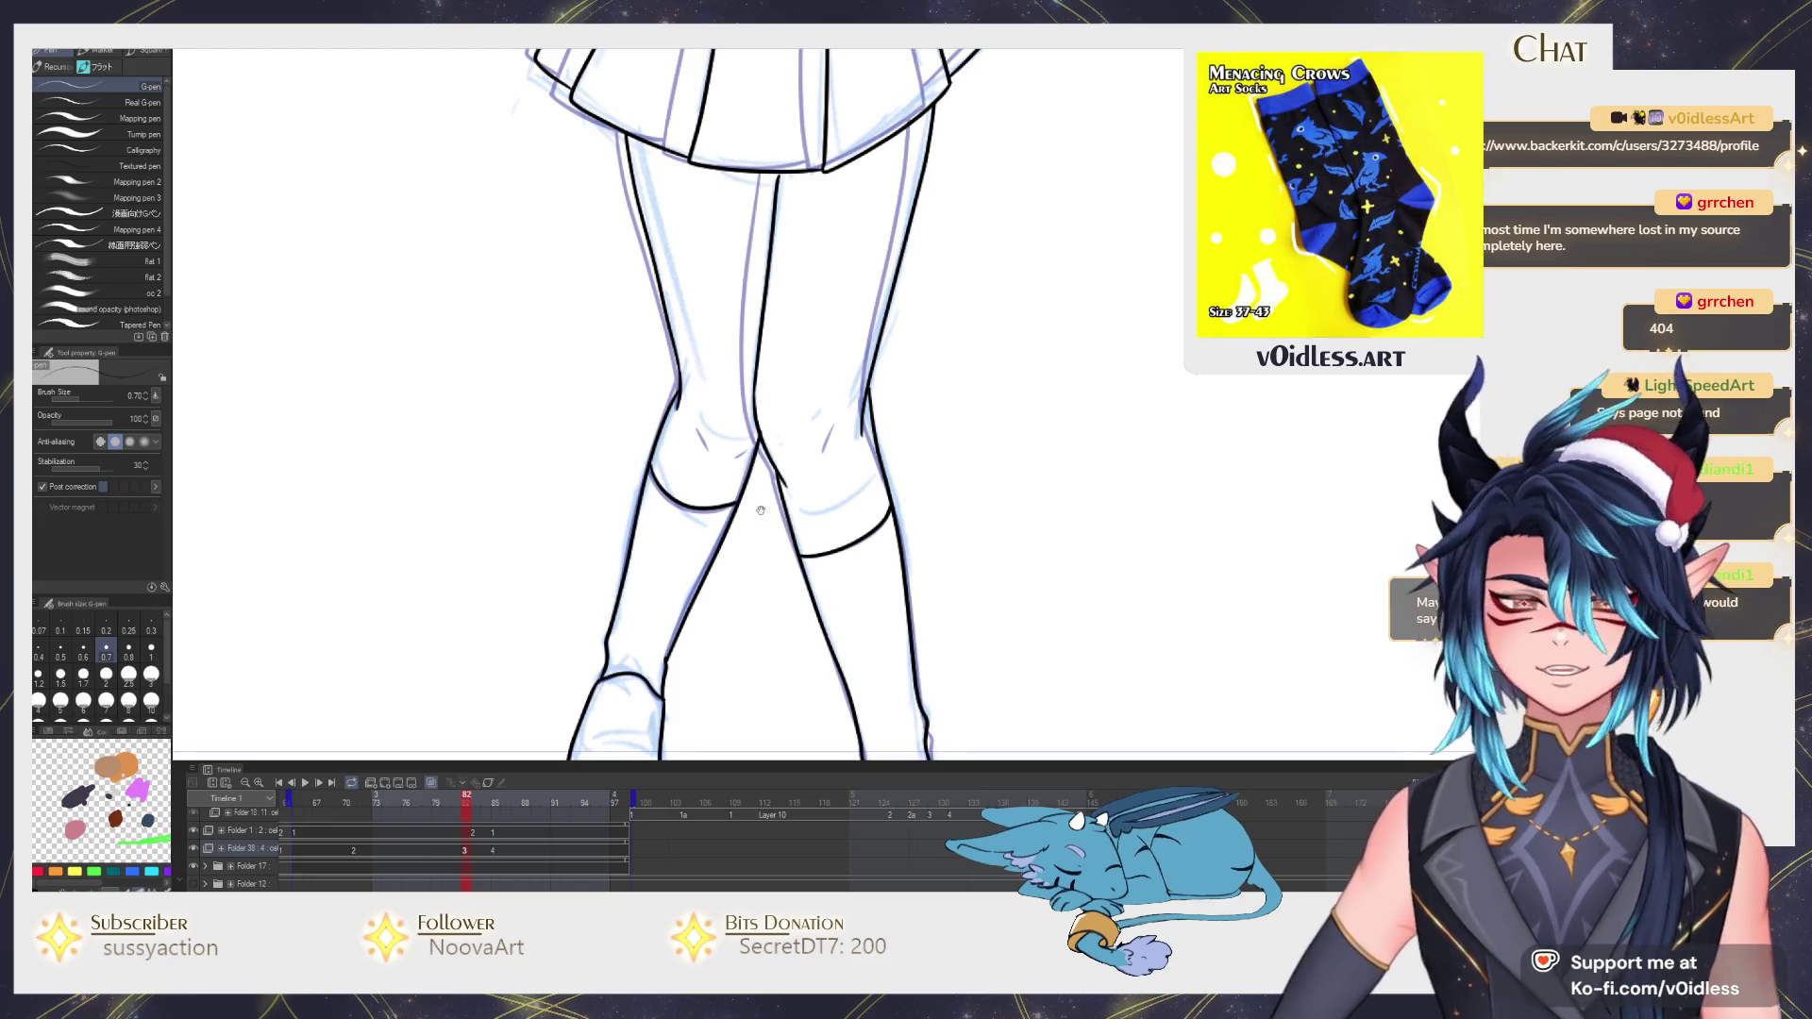
{"action": "scroll", "coordinate": [724, 512], "scroll_direction": "down", "scroll_amount": 1}
{"action": "scroll", "coordinate": [751, 552], "scroll_direction": "down", "scroll_amount": 1}
{"action": "scroll", "coordinate": [759, 563], "scroll_direction": "up", "scroll_amount": 2}
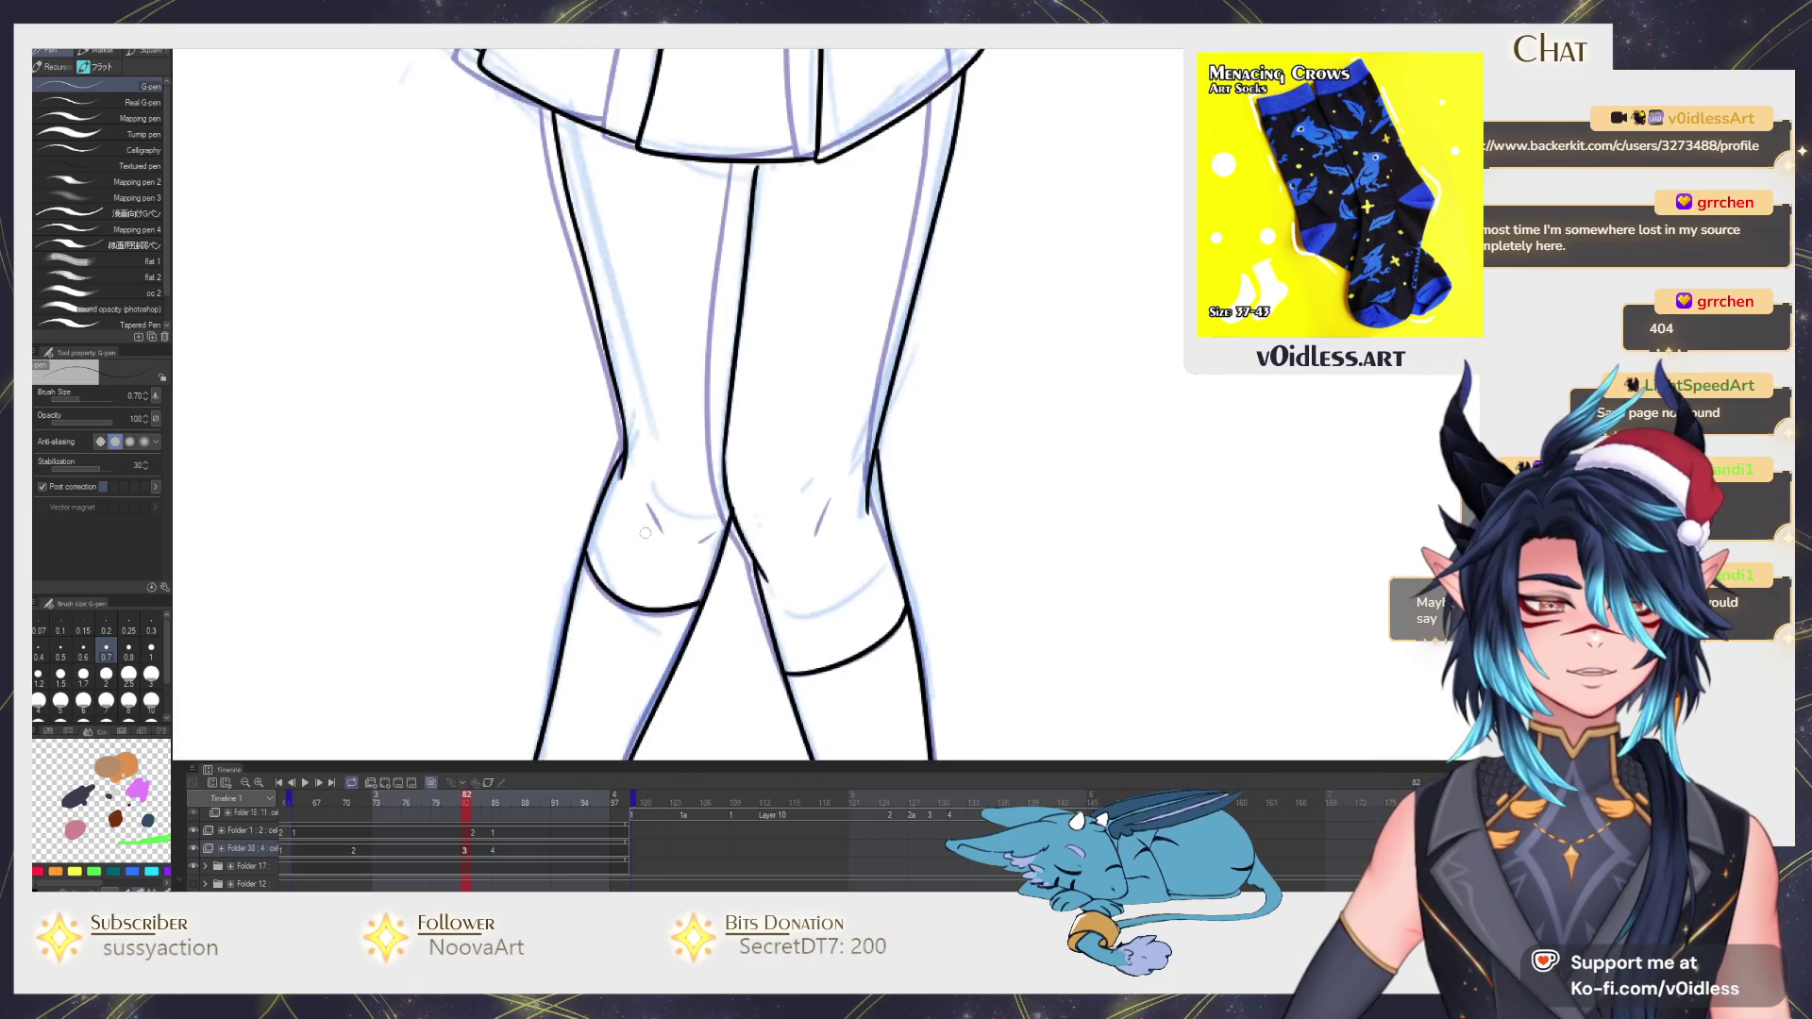
{"action": "scroll", "coordinate": [664, 522], "scroll_direction": "up", "scroll_amount": 2}
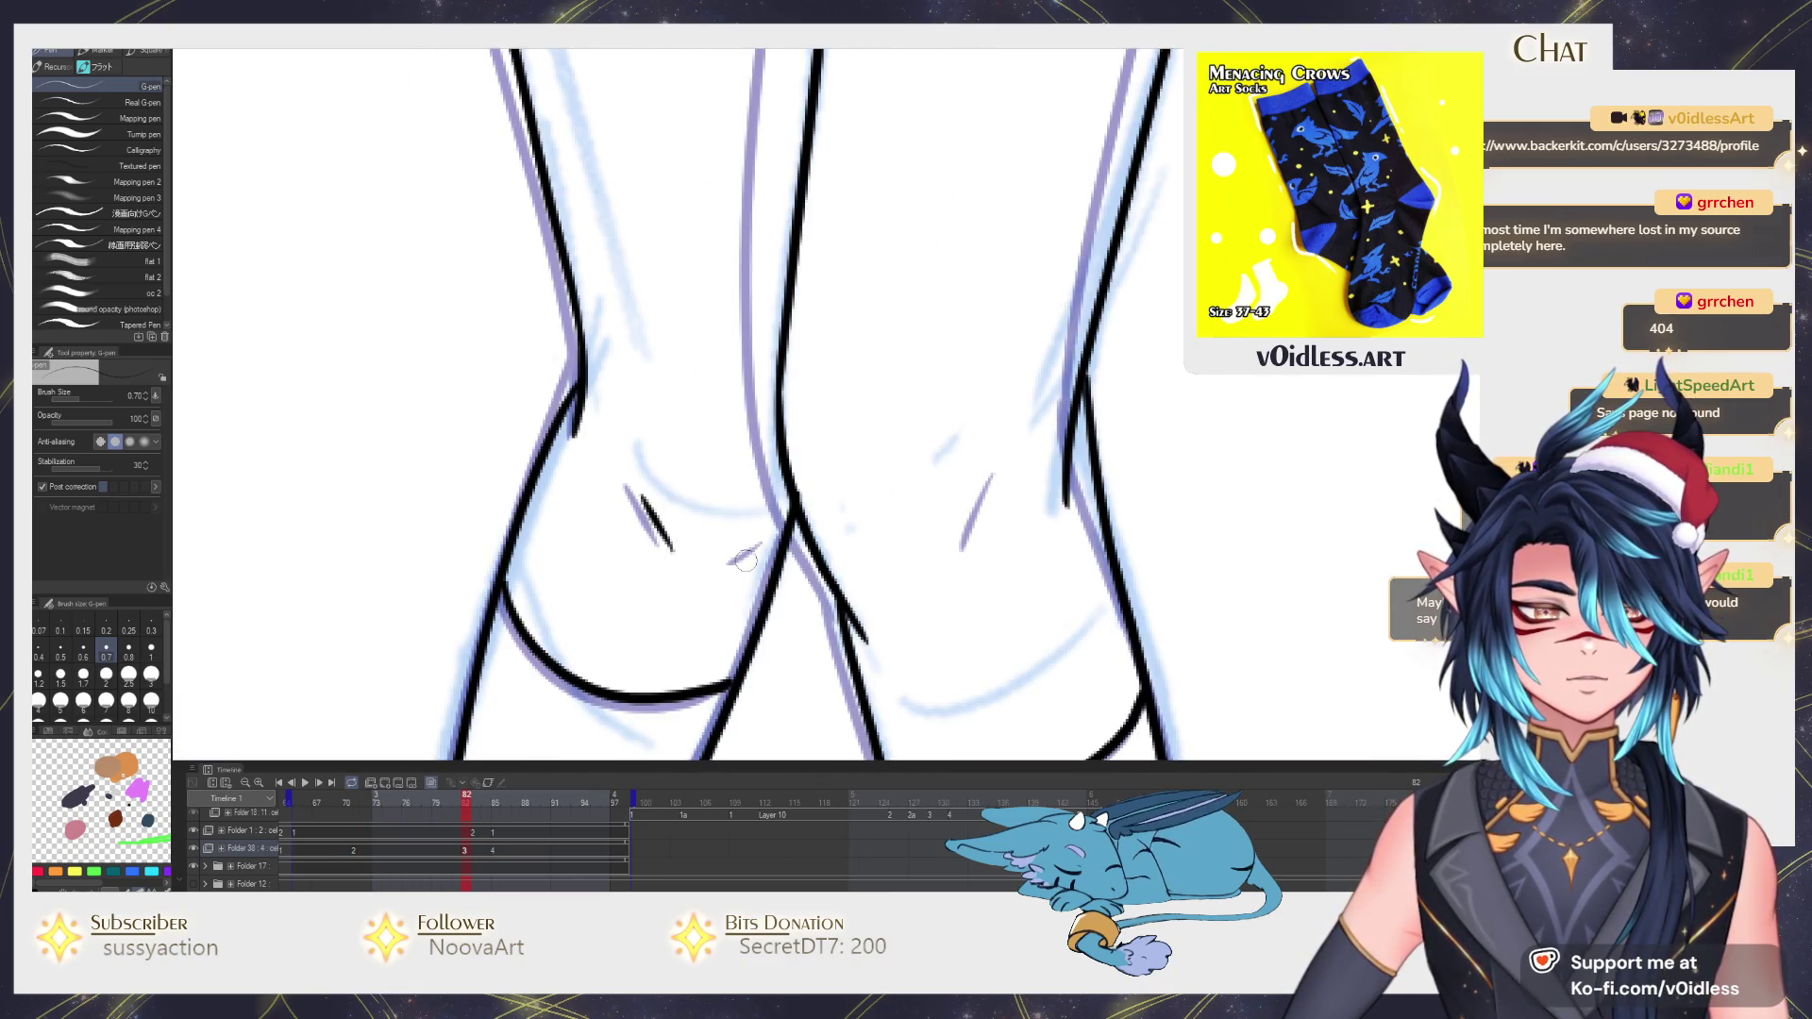
{"action": "scroll", "coordinate": [747, 563], "scroll_direction": "down", "scroll_amount": 2}
{"action": "scroll", "coordinate": [748, 604], "scroll_direction": "down", "scroll_amount": 1}
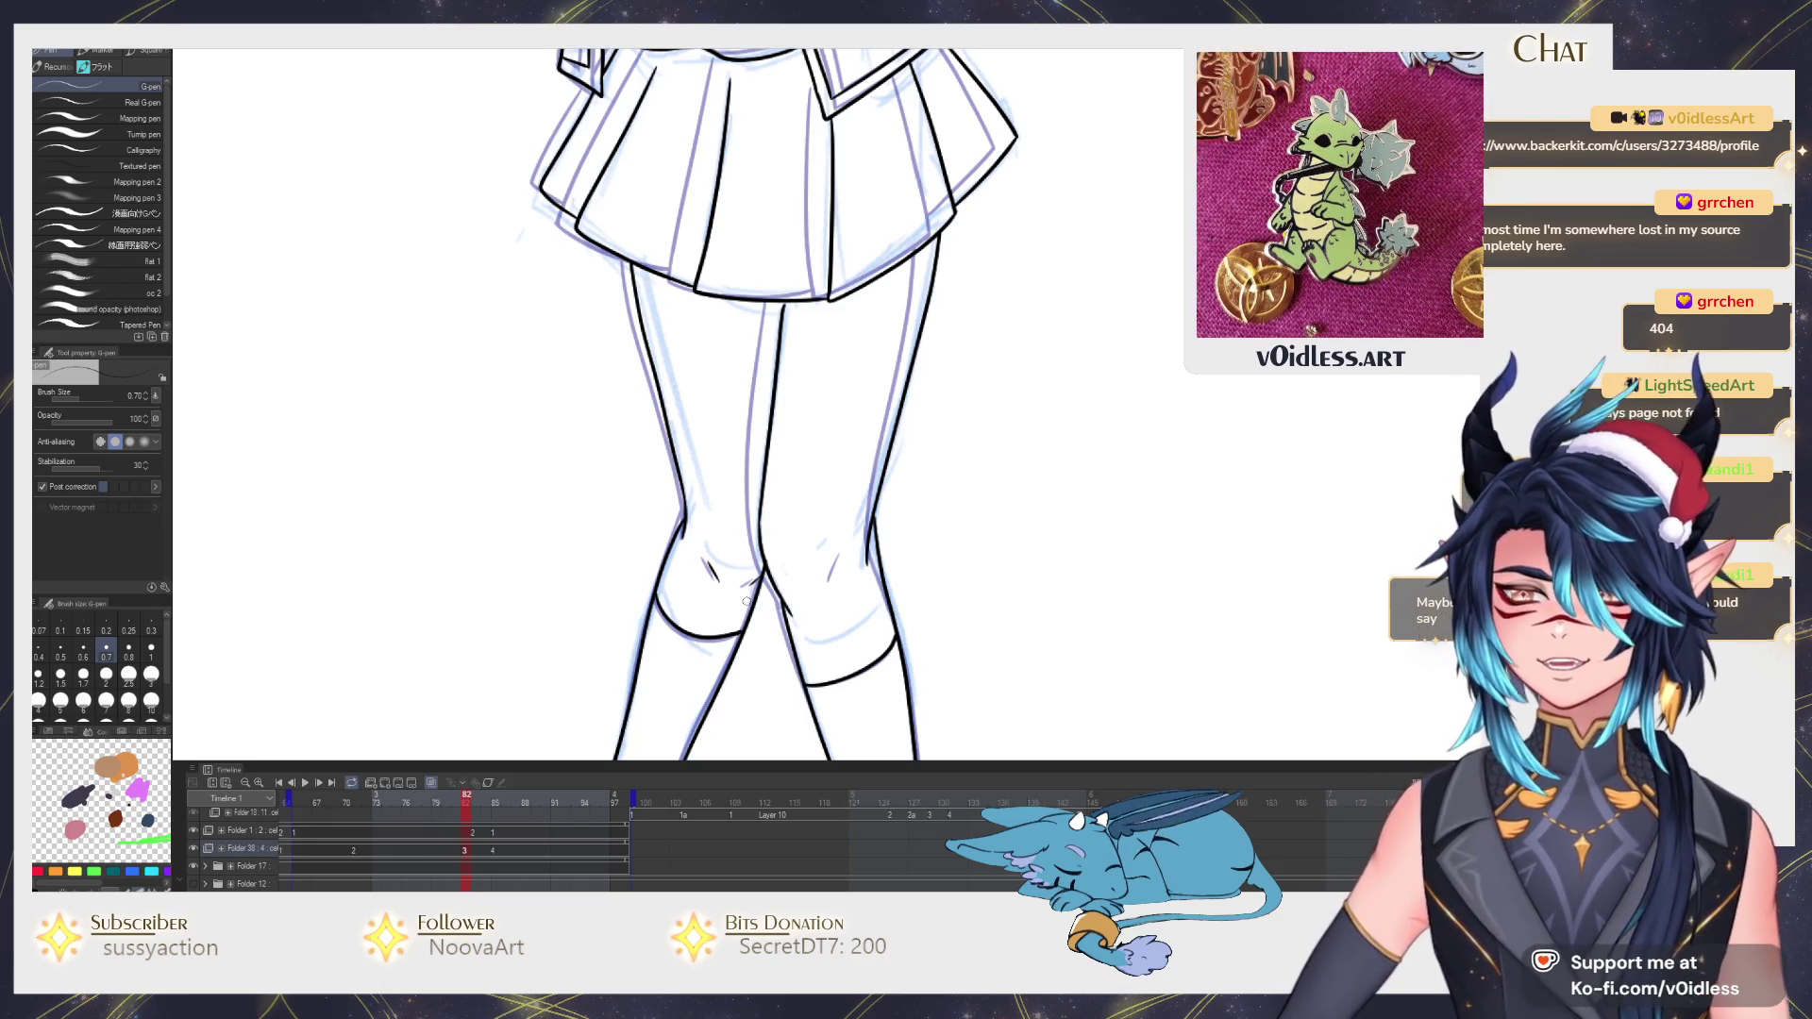
{"action": "scroll", "coordinate": [746, 601], "scroll_direction": "up", "scroll_amount": 2}
{"action": "scroll", "coordinate": [793, 581], "scroll_direction": "up", "scroll_amount": 3}
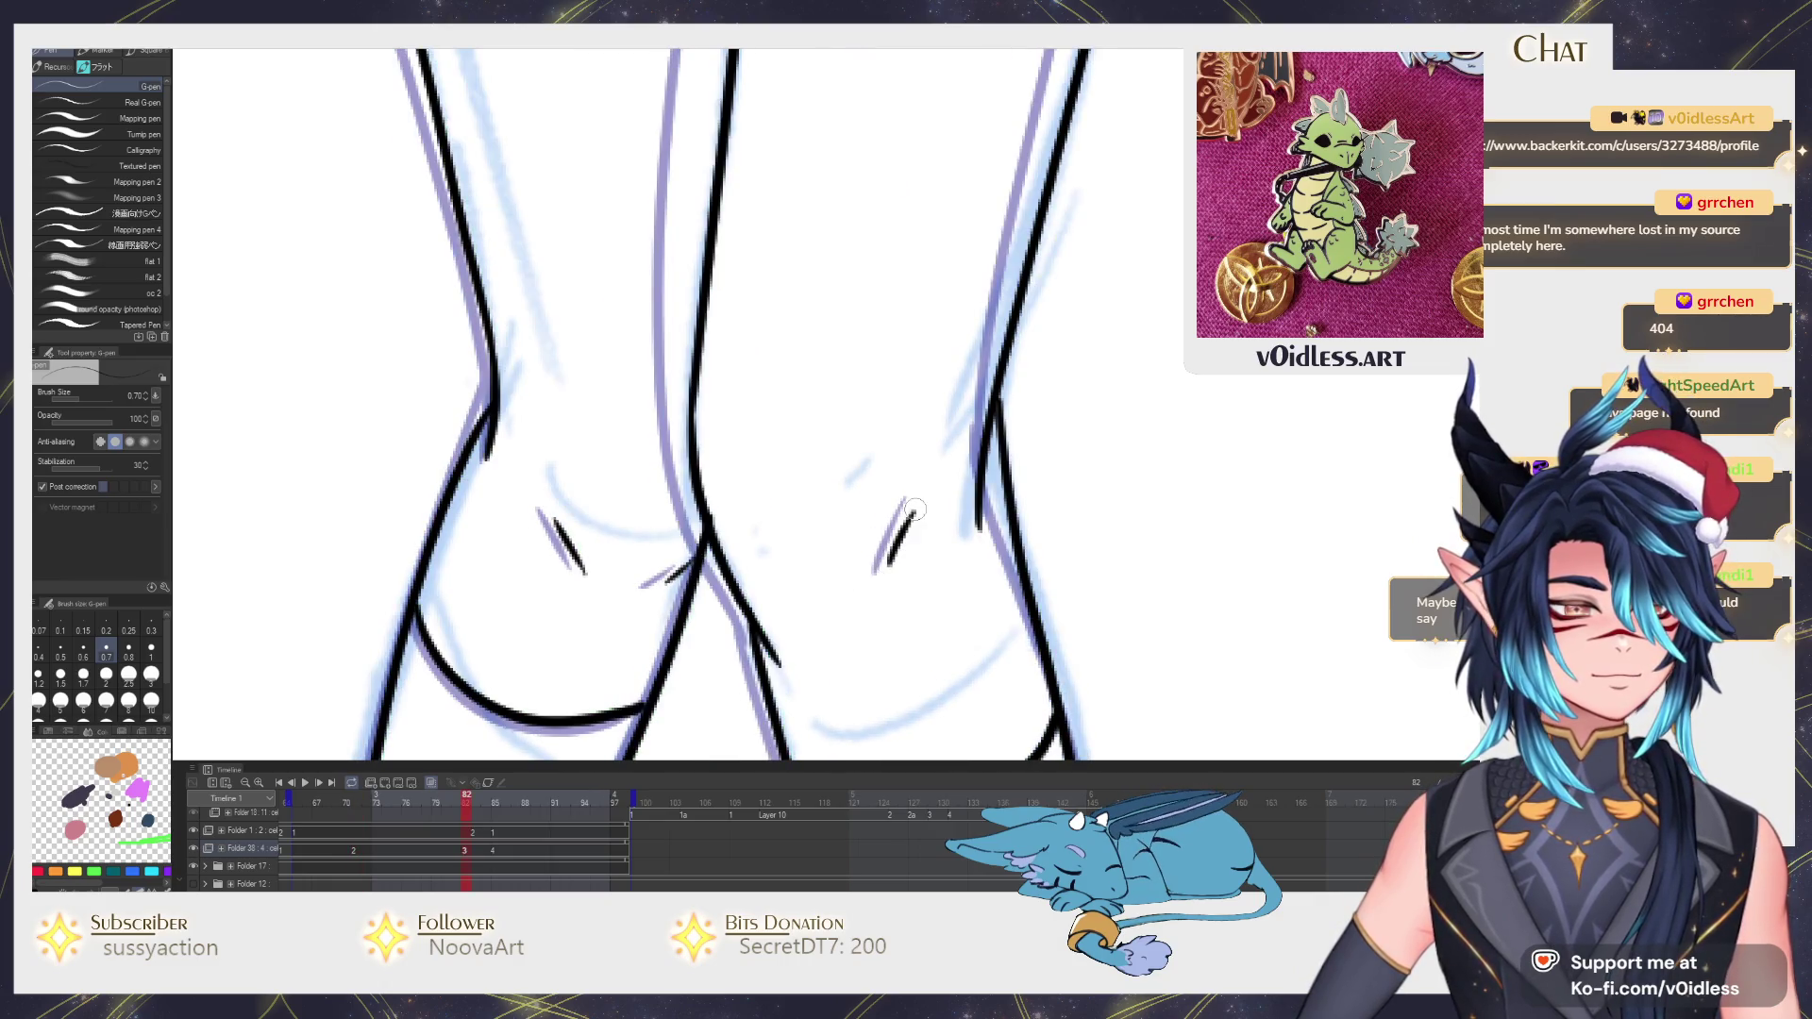
{"action": "key", "text": "Right"}
{"action": "key", "text": "Left"}
{"action": "key", "text": "Right"}
{"action": "key", "text": "Left"}
{"action": "key", "text": "Right"}
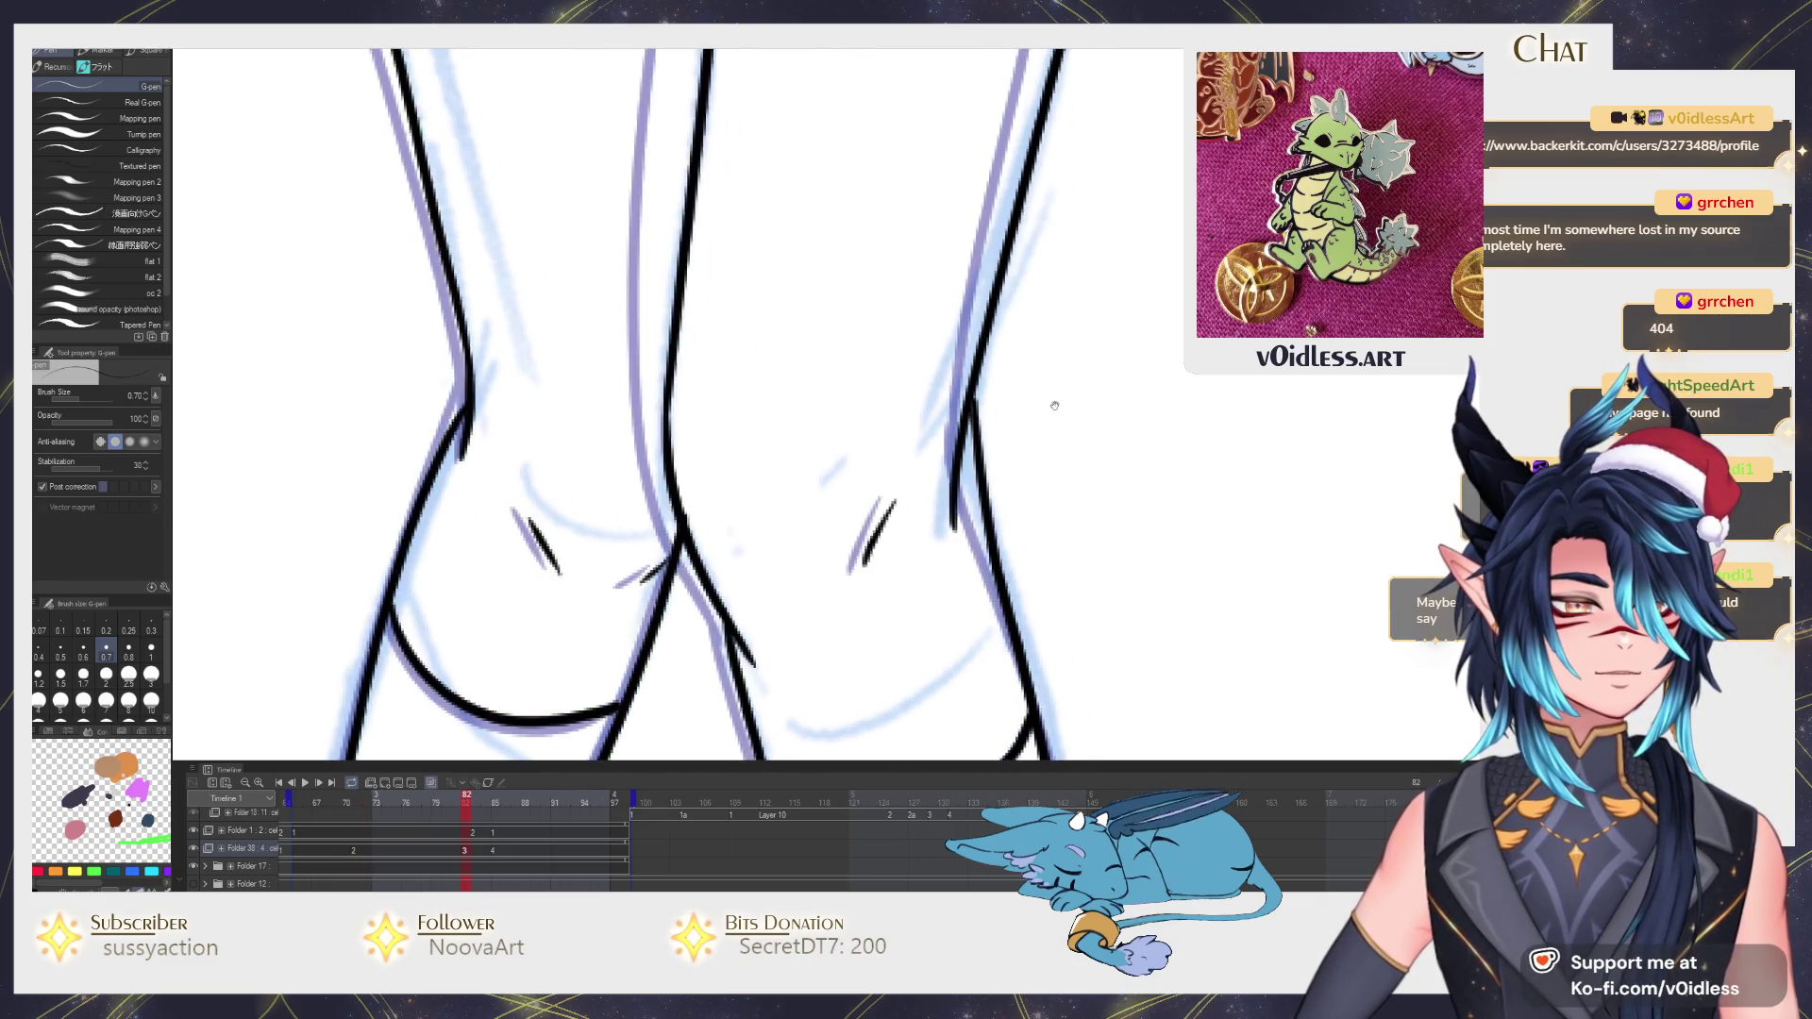
{"action": "left_click_drag", "start_coordinate": [1055, 406], "coordinate": [892, 428]}
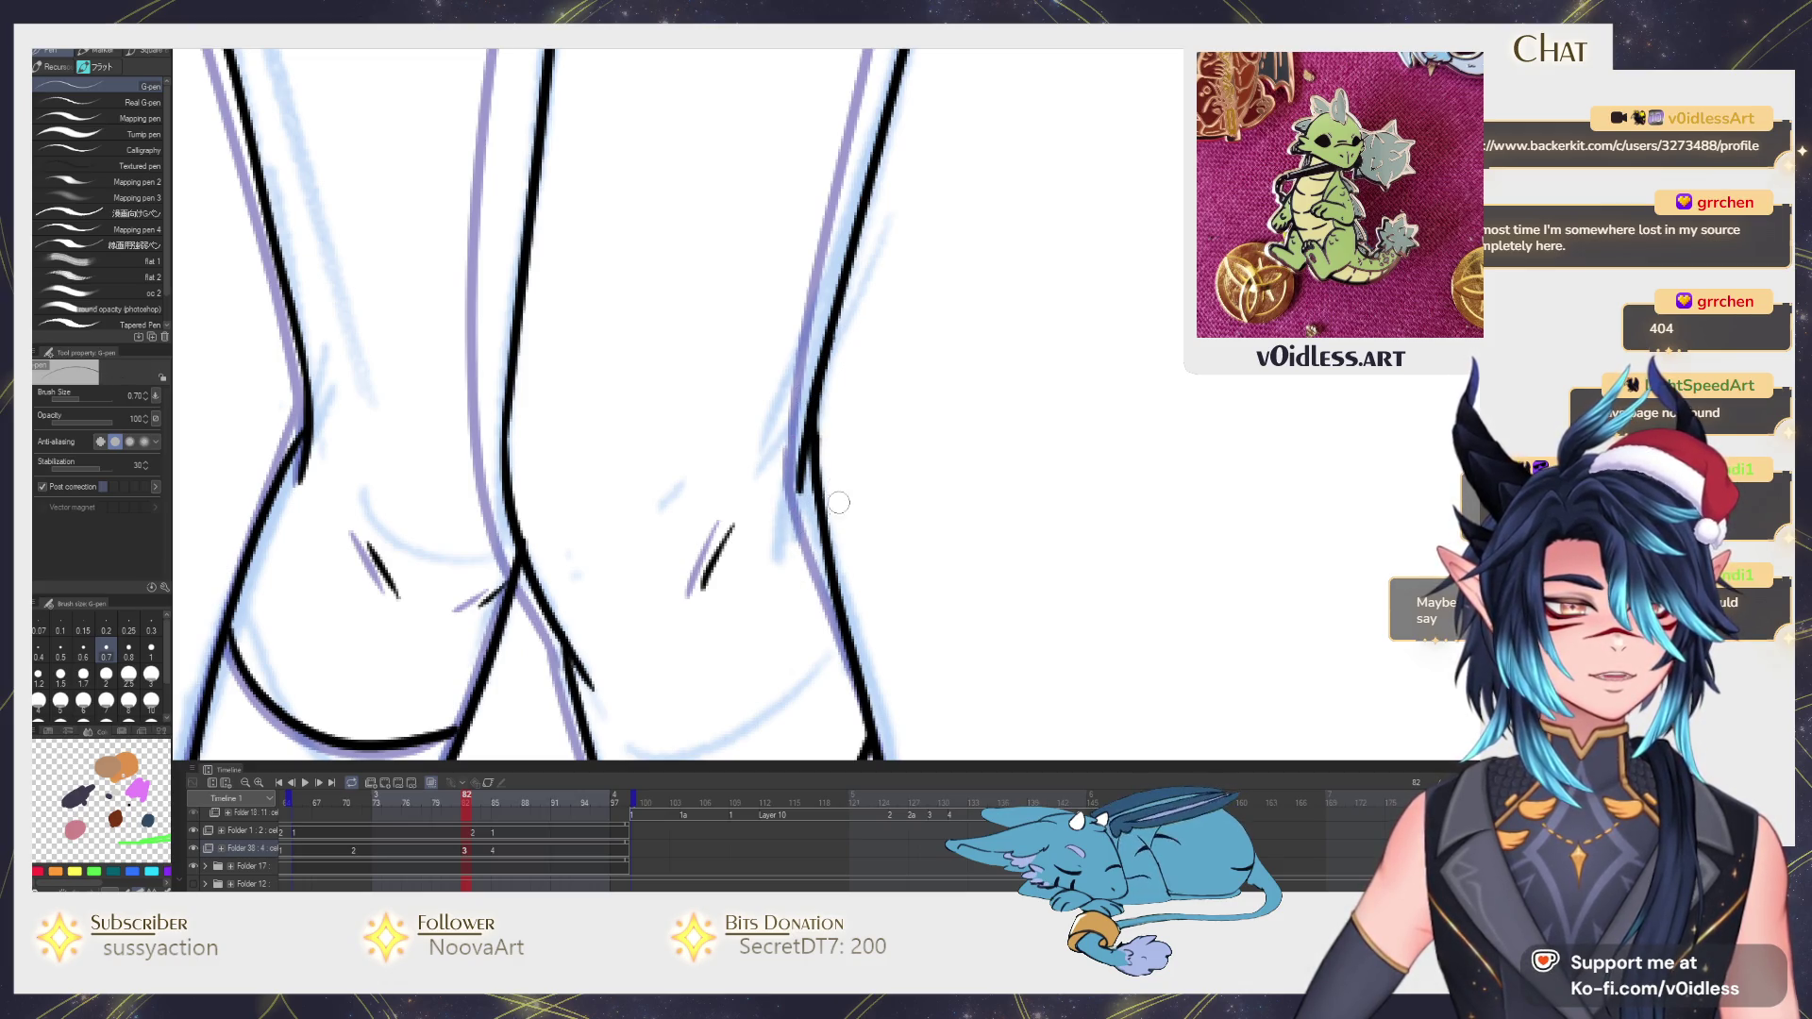
{"action": "key", "text": "Right"}
{"action": "key", "text": "Left"}
{"action": "scroll", "coordinate": [843, 425], "scroll_direction": "down", "scroll_amount": 3}
{"action": "scroll", "coordinate": [850, 436], "scroll_direction": "down", "scroll_amount": 2}
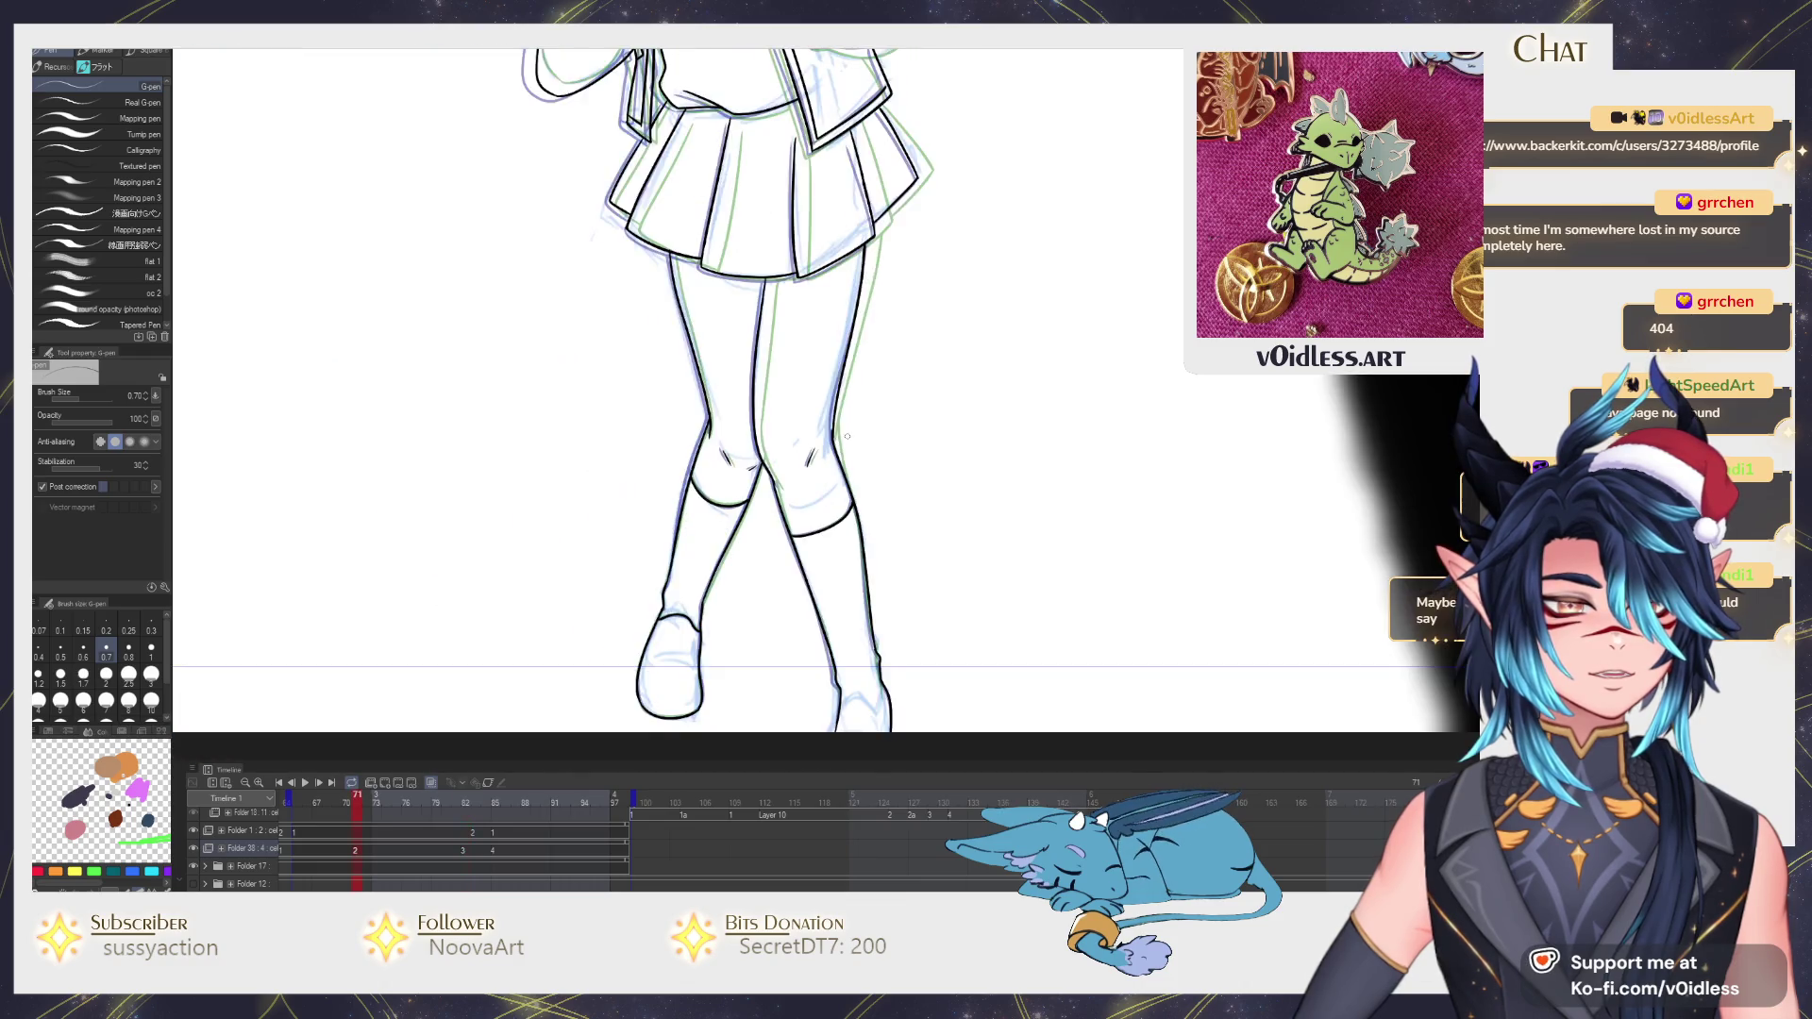
{"action": "key", "text": "Right"}
{"action": "key", "text": "Left"}
{"action": "key", "text": "Right"}
{"action": "key", "text": "Left"}
{"action": "scroll", "coordinate": [761, 333], "scroll_direction": "up", "scroll_amount": 2}
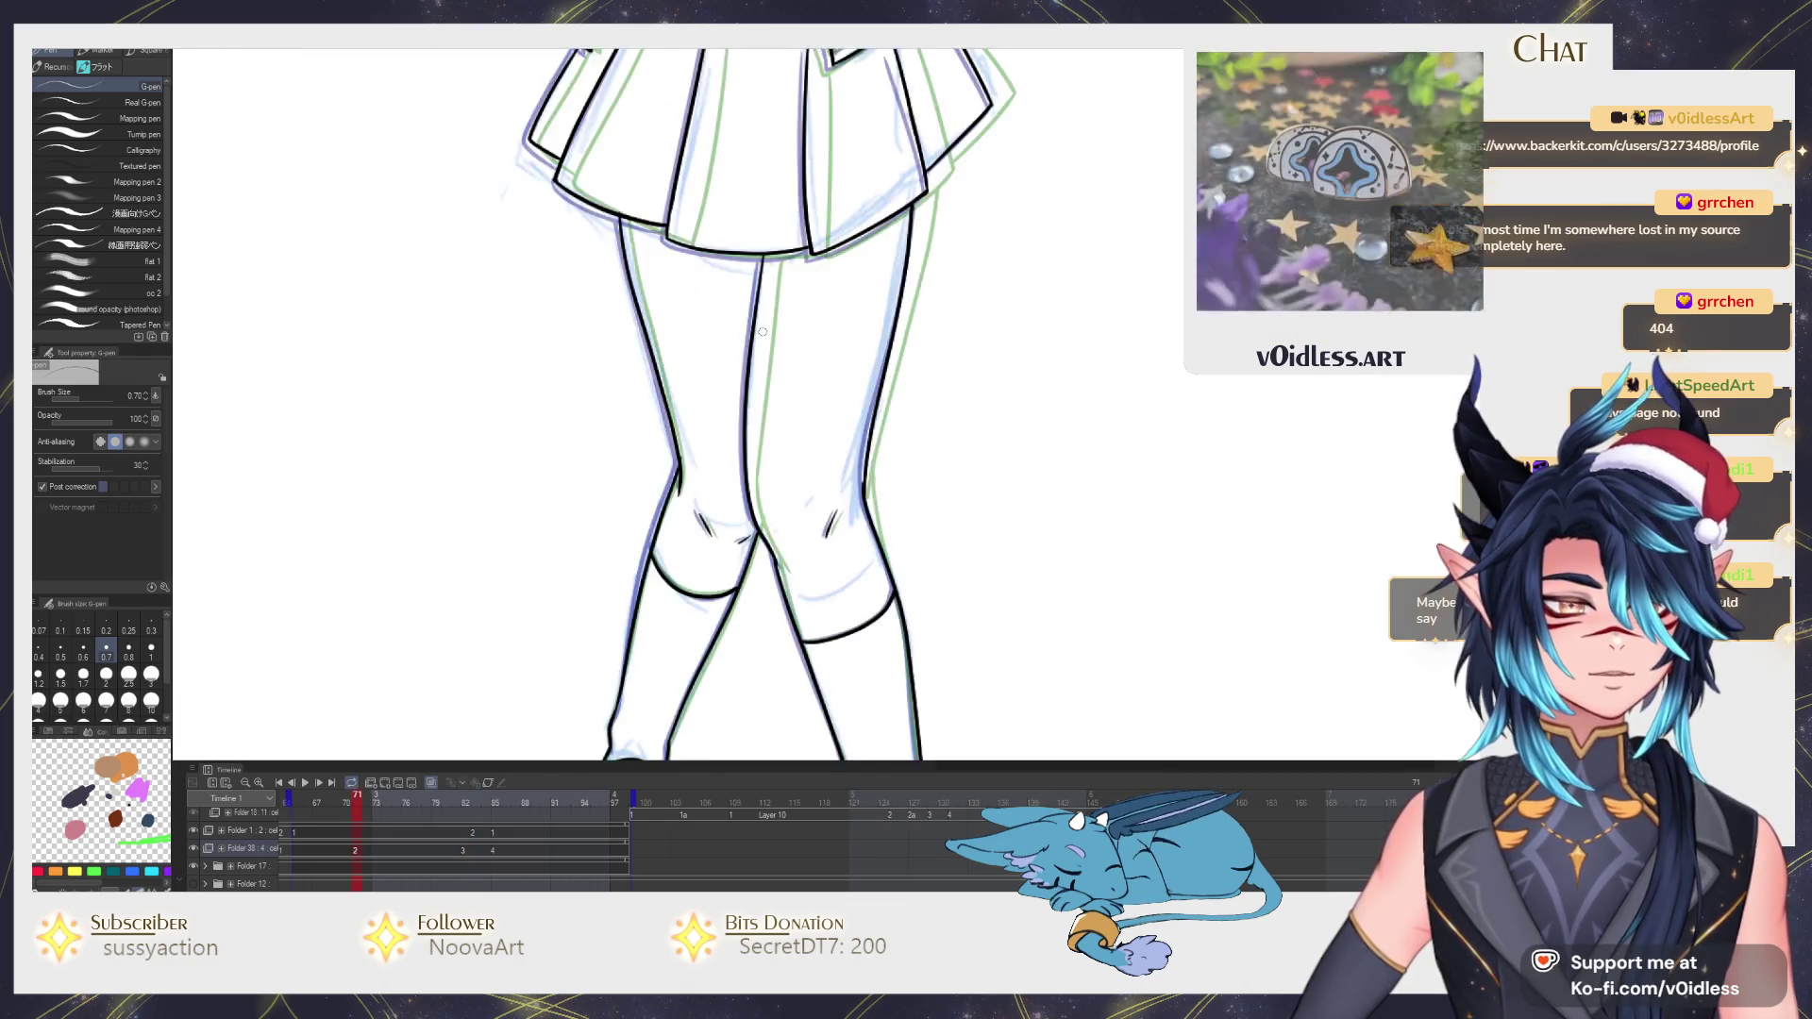
{"action": "key", "text": "Right"}
{"action": "key", "text": "Right"}
{"action": "key", "text": "Left"}
{"action": "key", "text": "Left"}
{"action": "key", "text": "Right"}
{"action": "key", "text": "Right"}
{"action": "key", "text": "Left"}
{"action": "key", "text": "Left"}
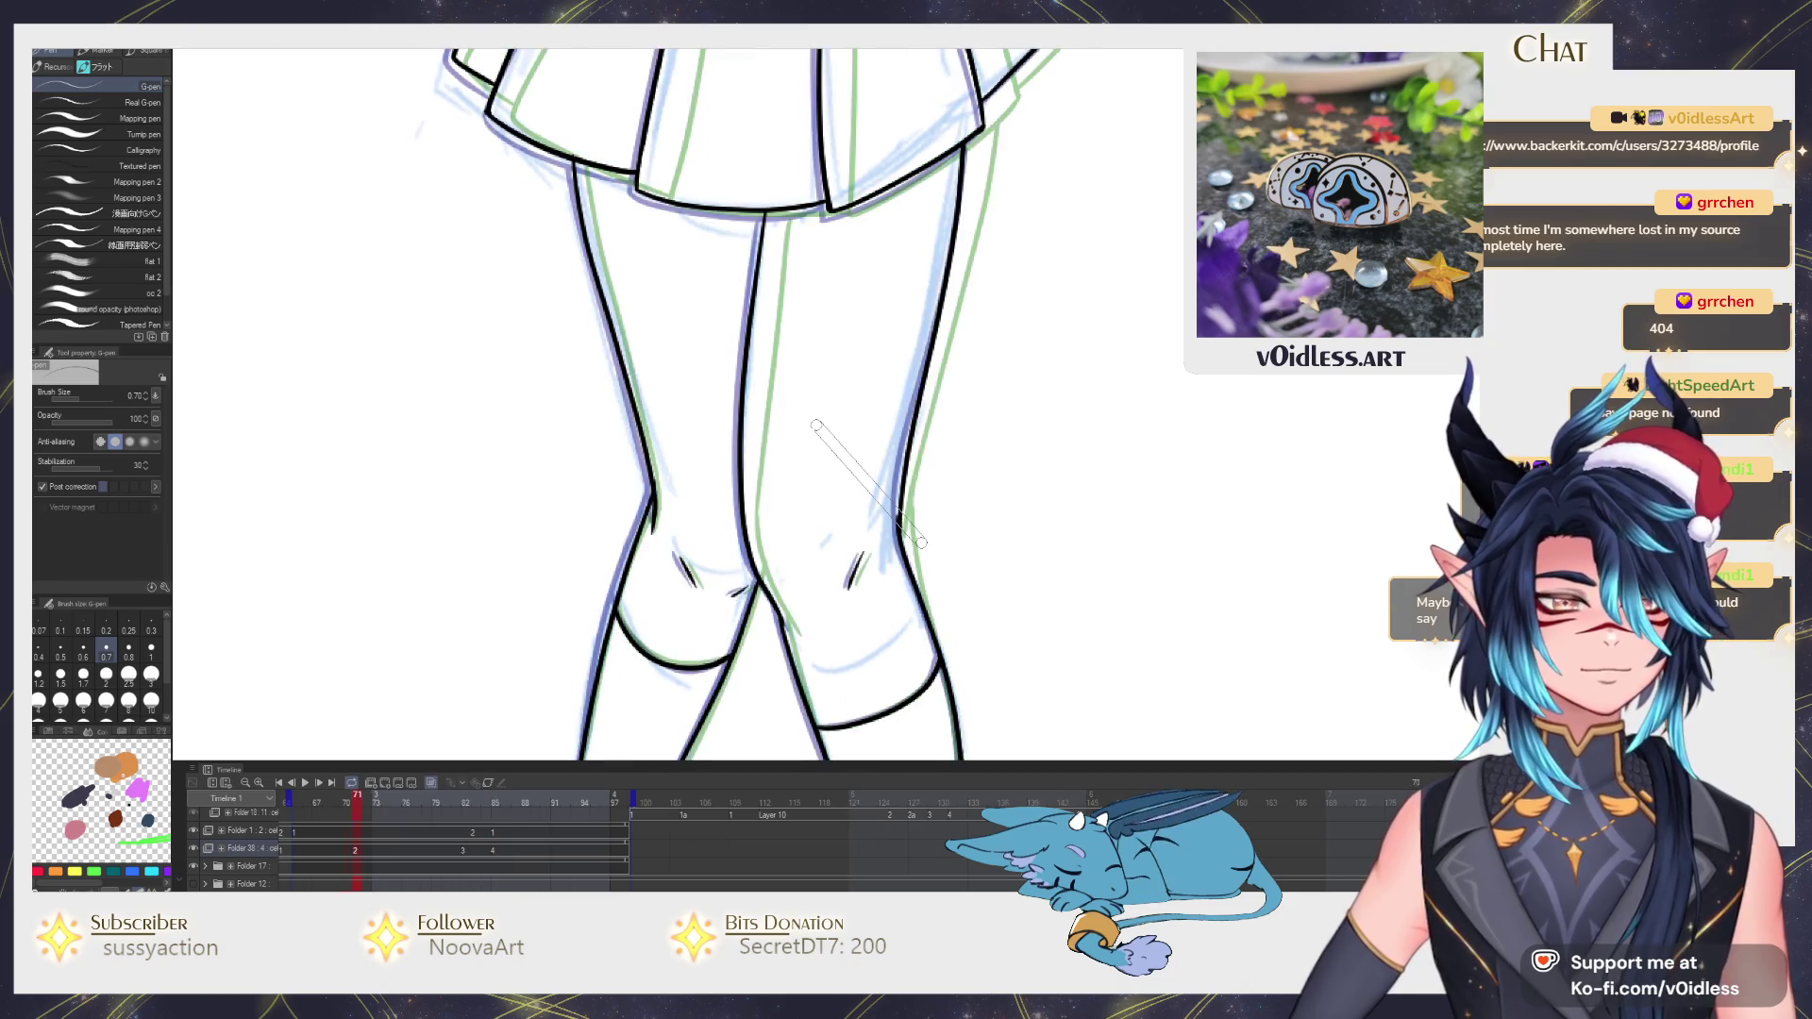
{"action": "scroll", "coordinate": [807, 411], "scroll_direction": "down", "scroll_amount": 1}
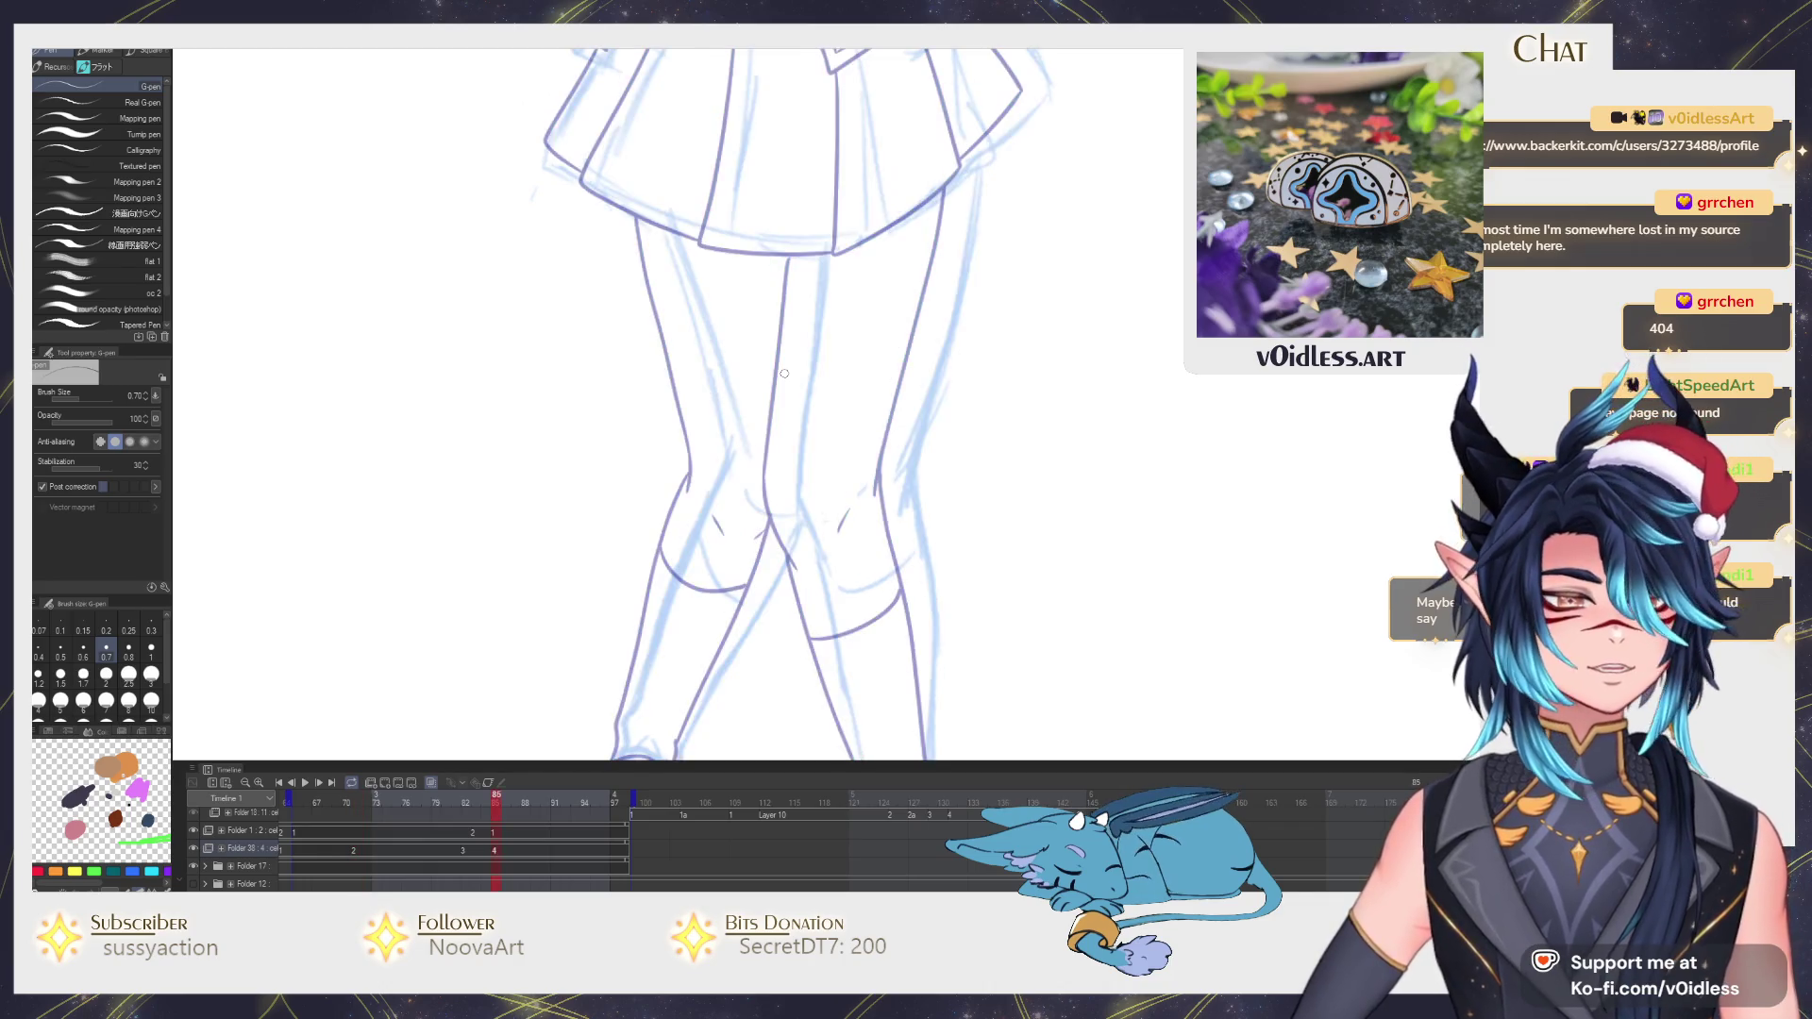
{"action": "scroll", "coordinate": [785, 372], "scroll_direction": "up", "scroll_amount": 1}
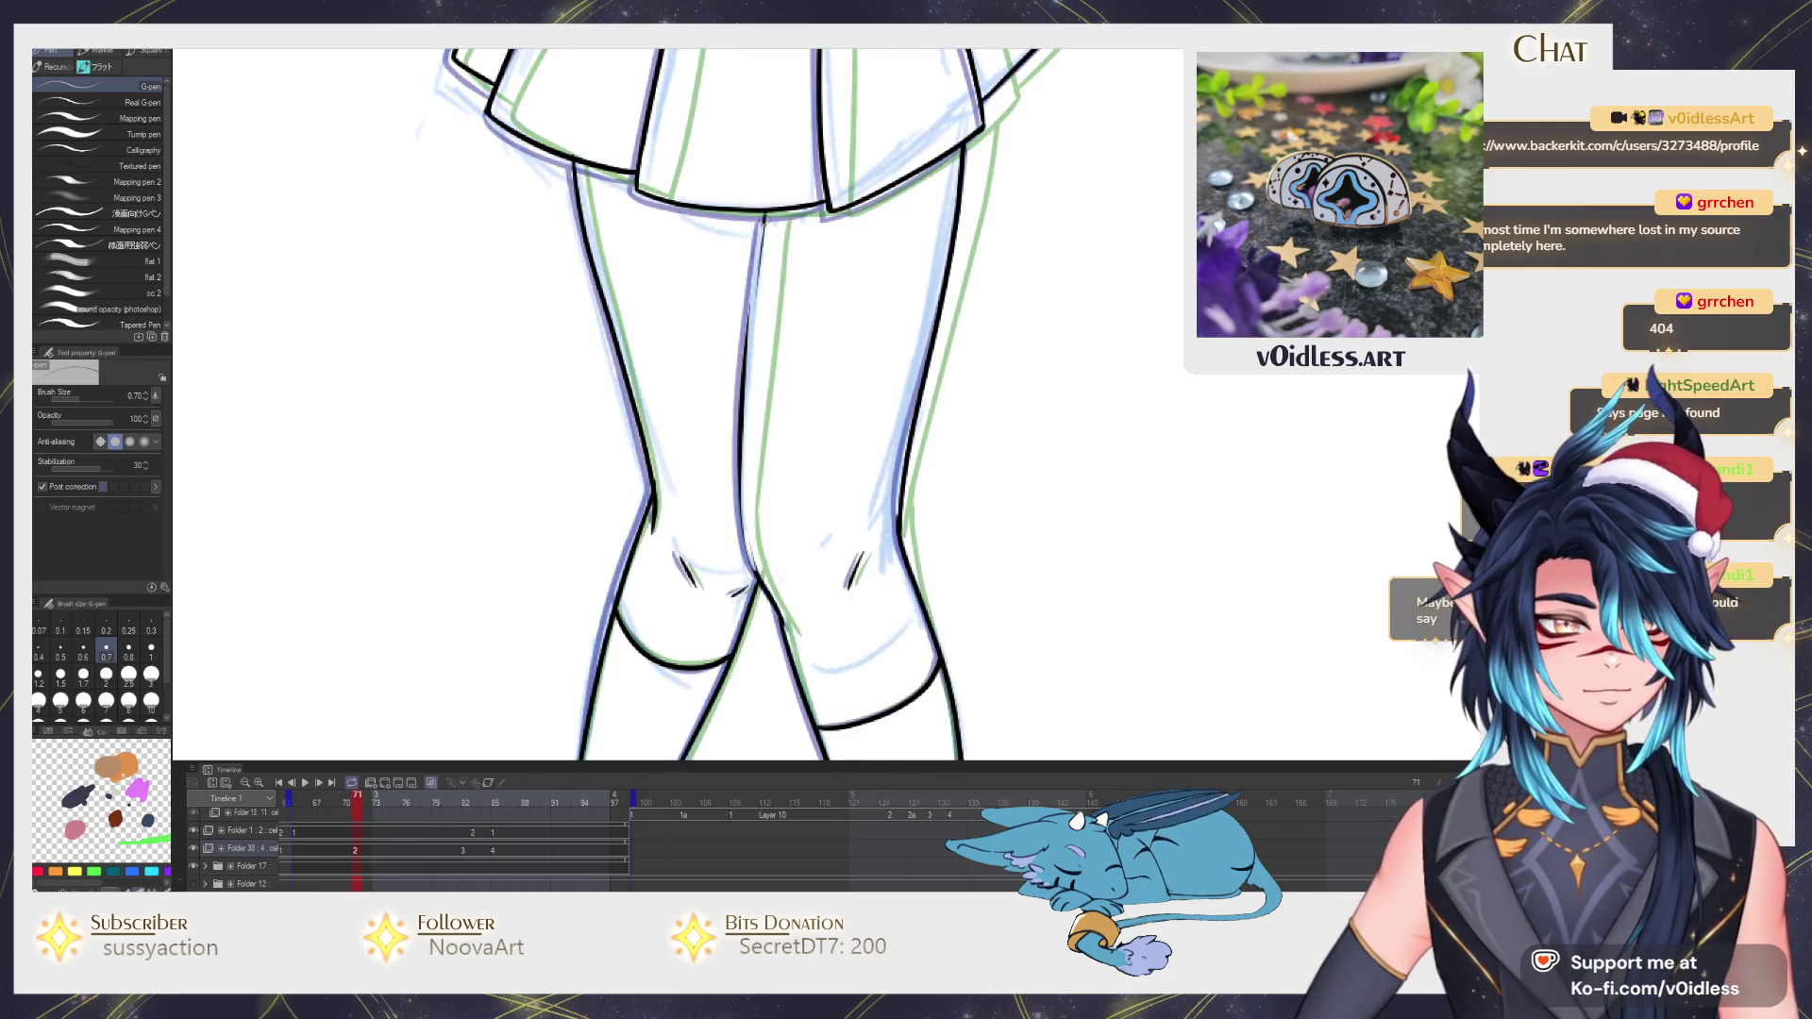
Ink the inner edge of the leg, trimming back the over-extended stroke, and recheck against neighbouring frames.
{"action": "left_click_drag", "start_coordinate": [765, 225], "coordinate": [740, 572]}
{"action": "left_click_drag", "start_coordinate": [743, 410], "coordinate": [764, 218]}
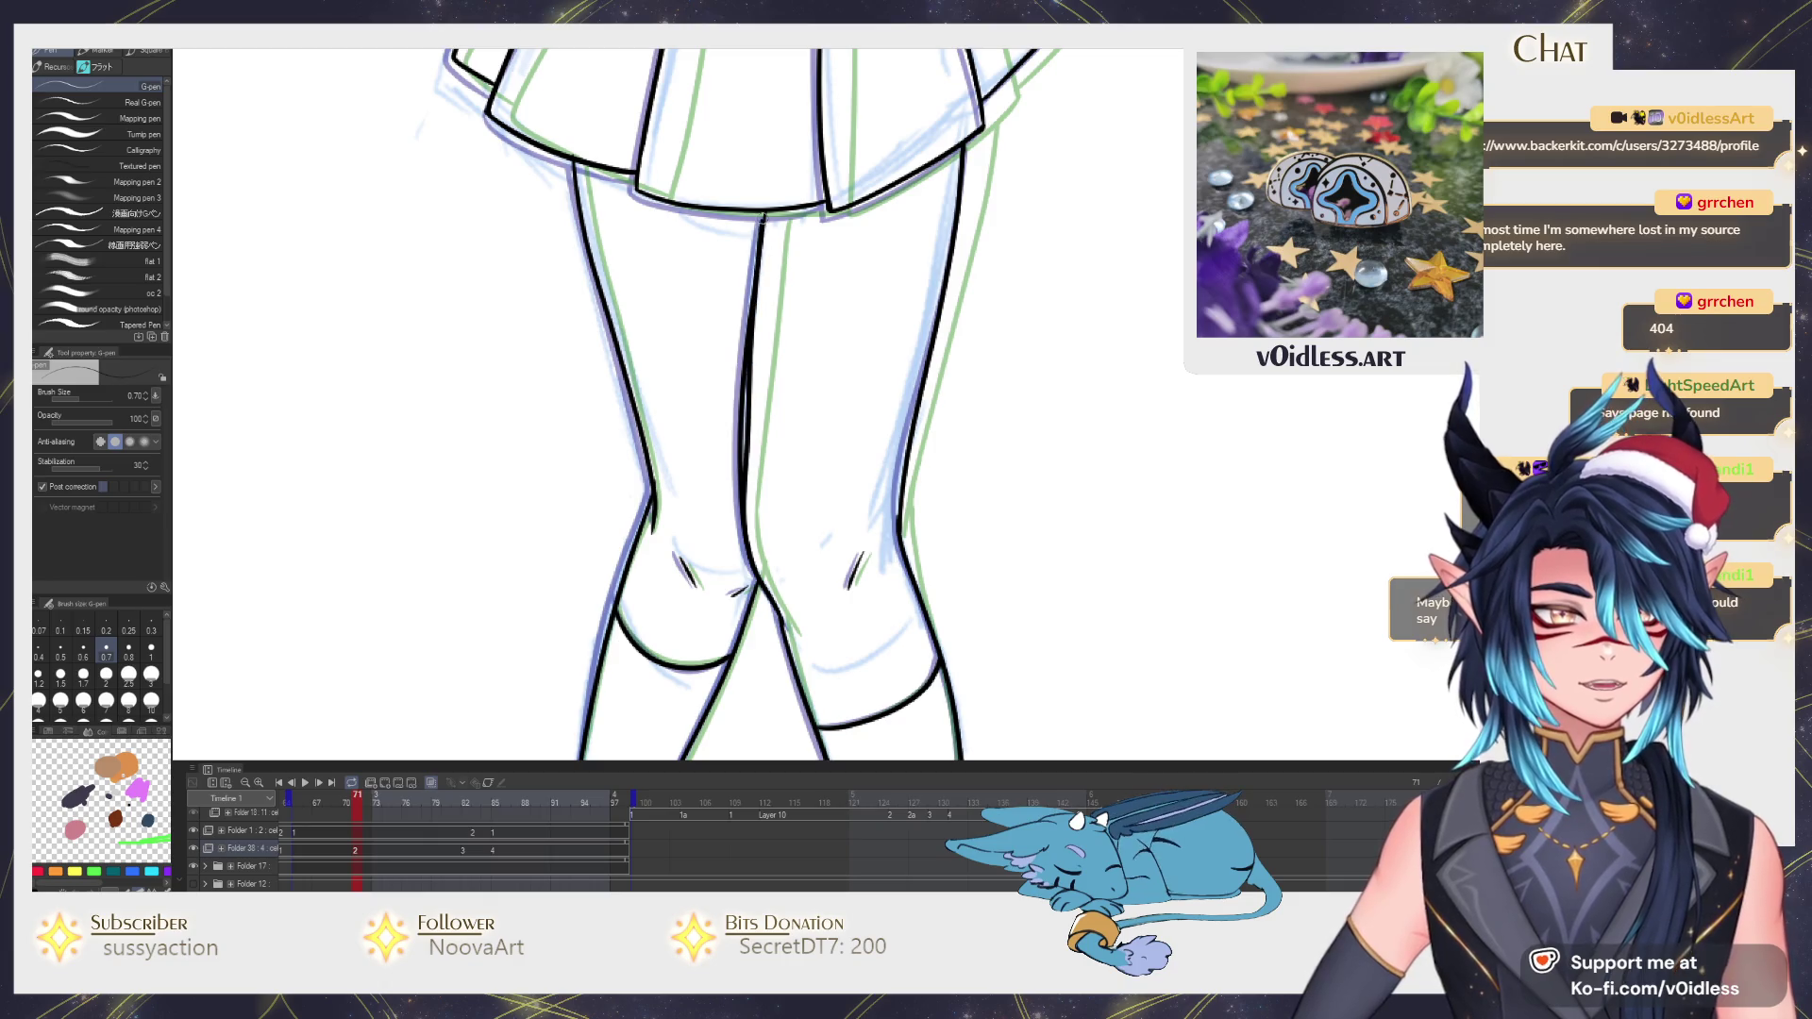
{"action": "key", "text": "ctrl+z"}
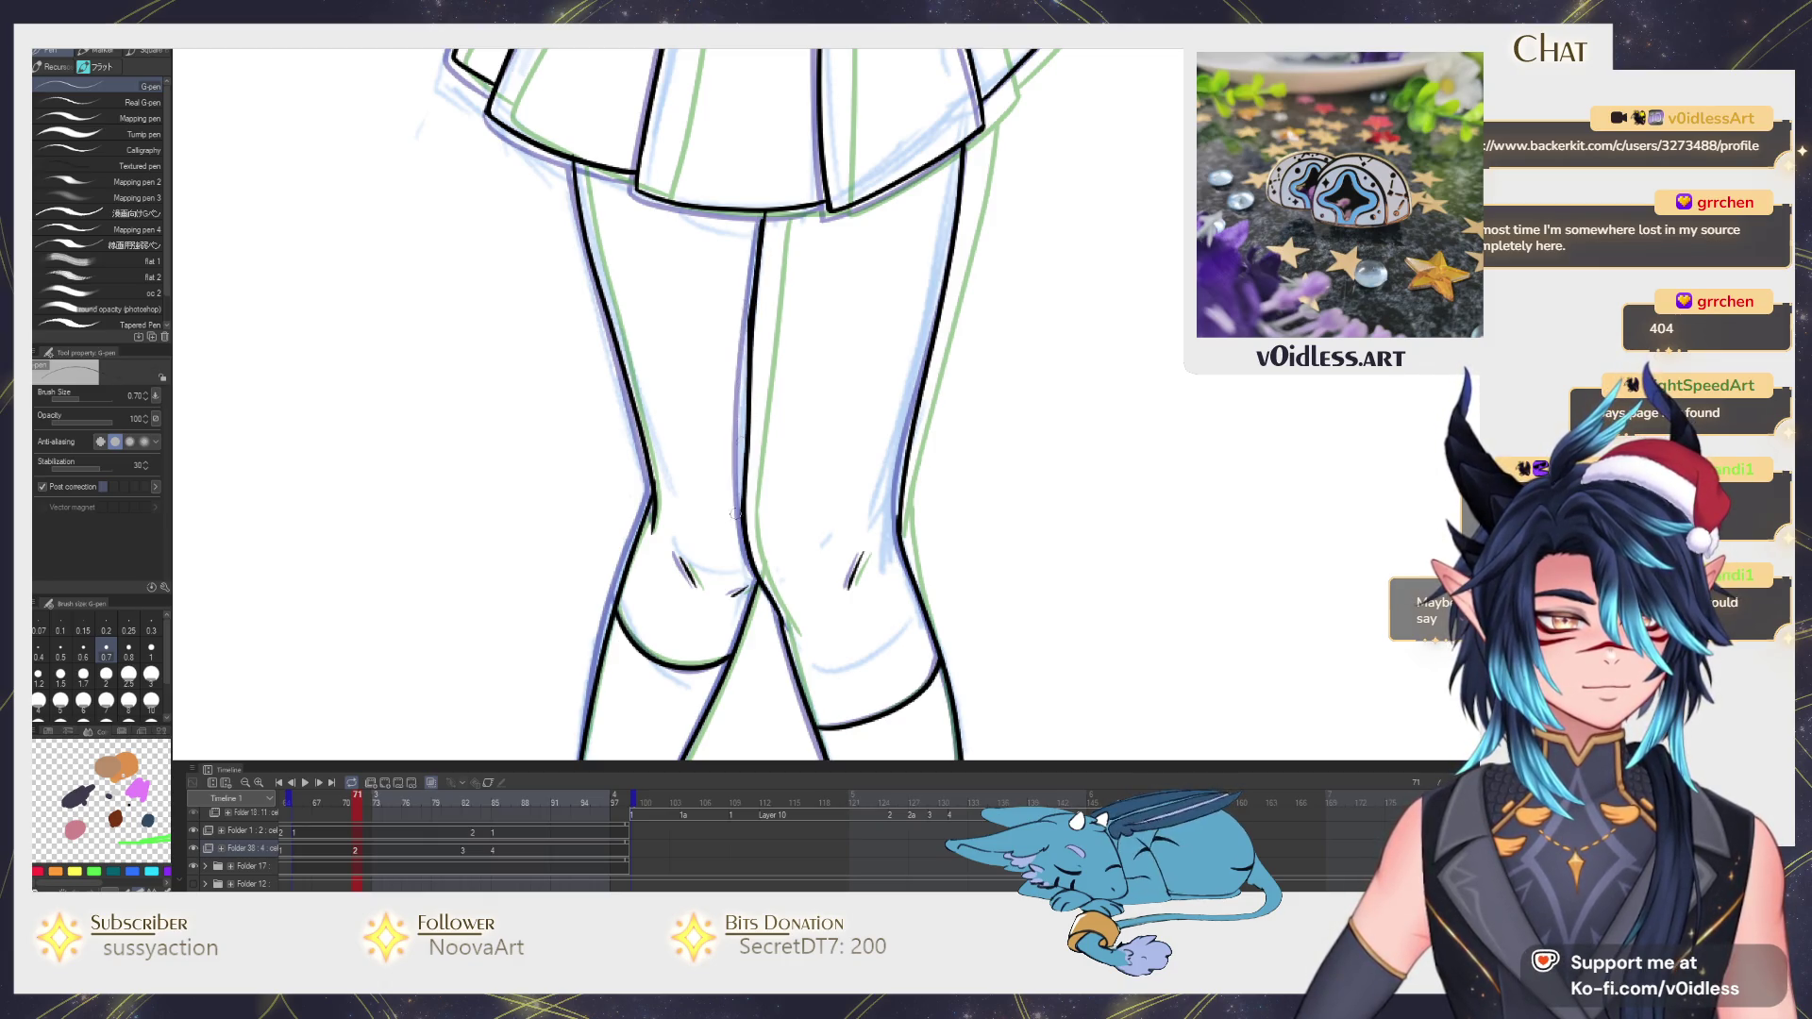
{"action": "key", "text": "Right"}
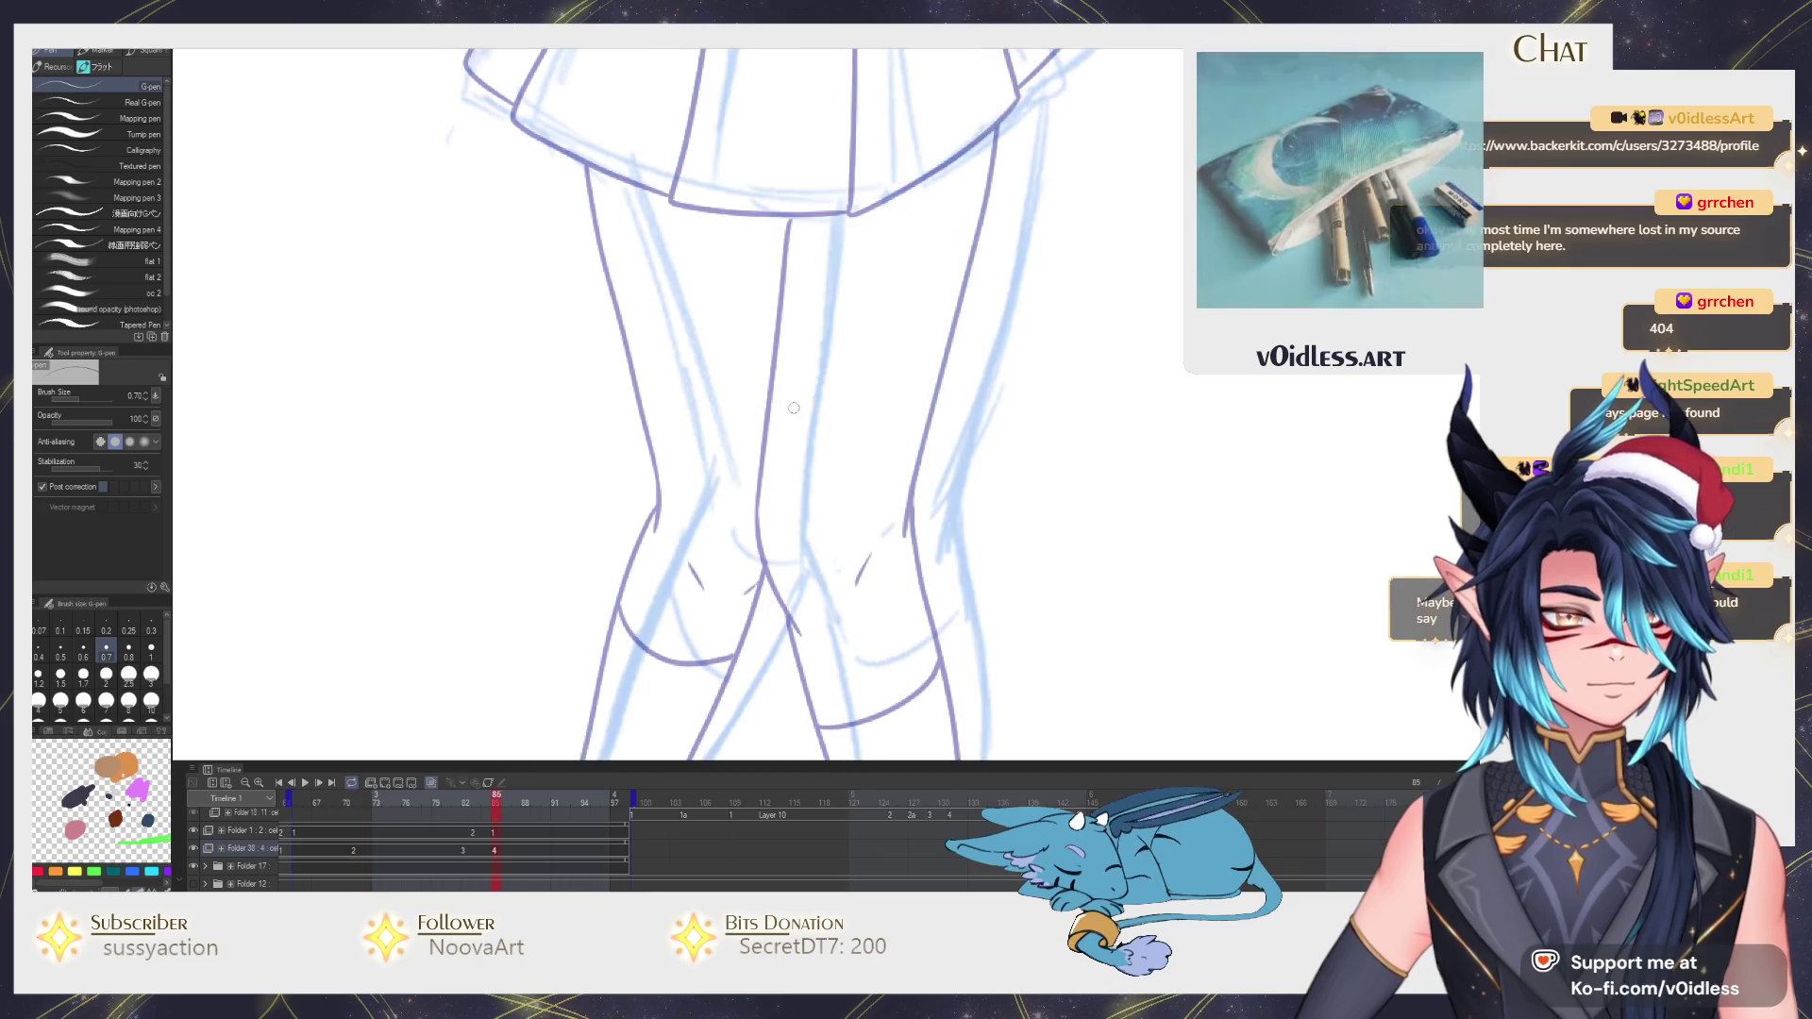
{"action": "key", "text": "Left"}
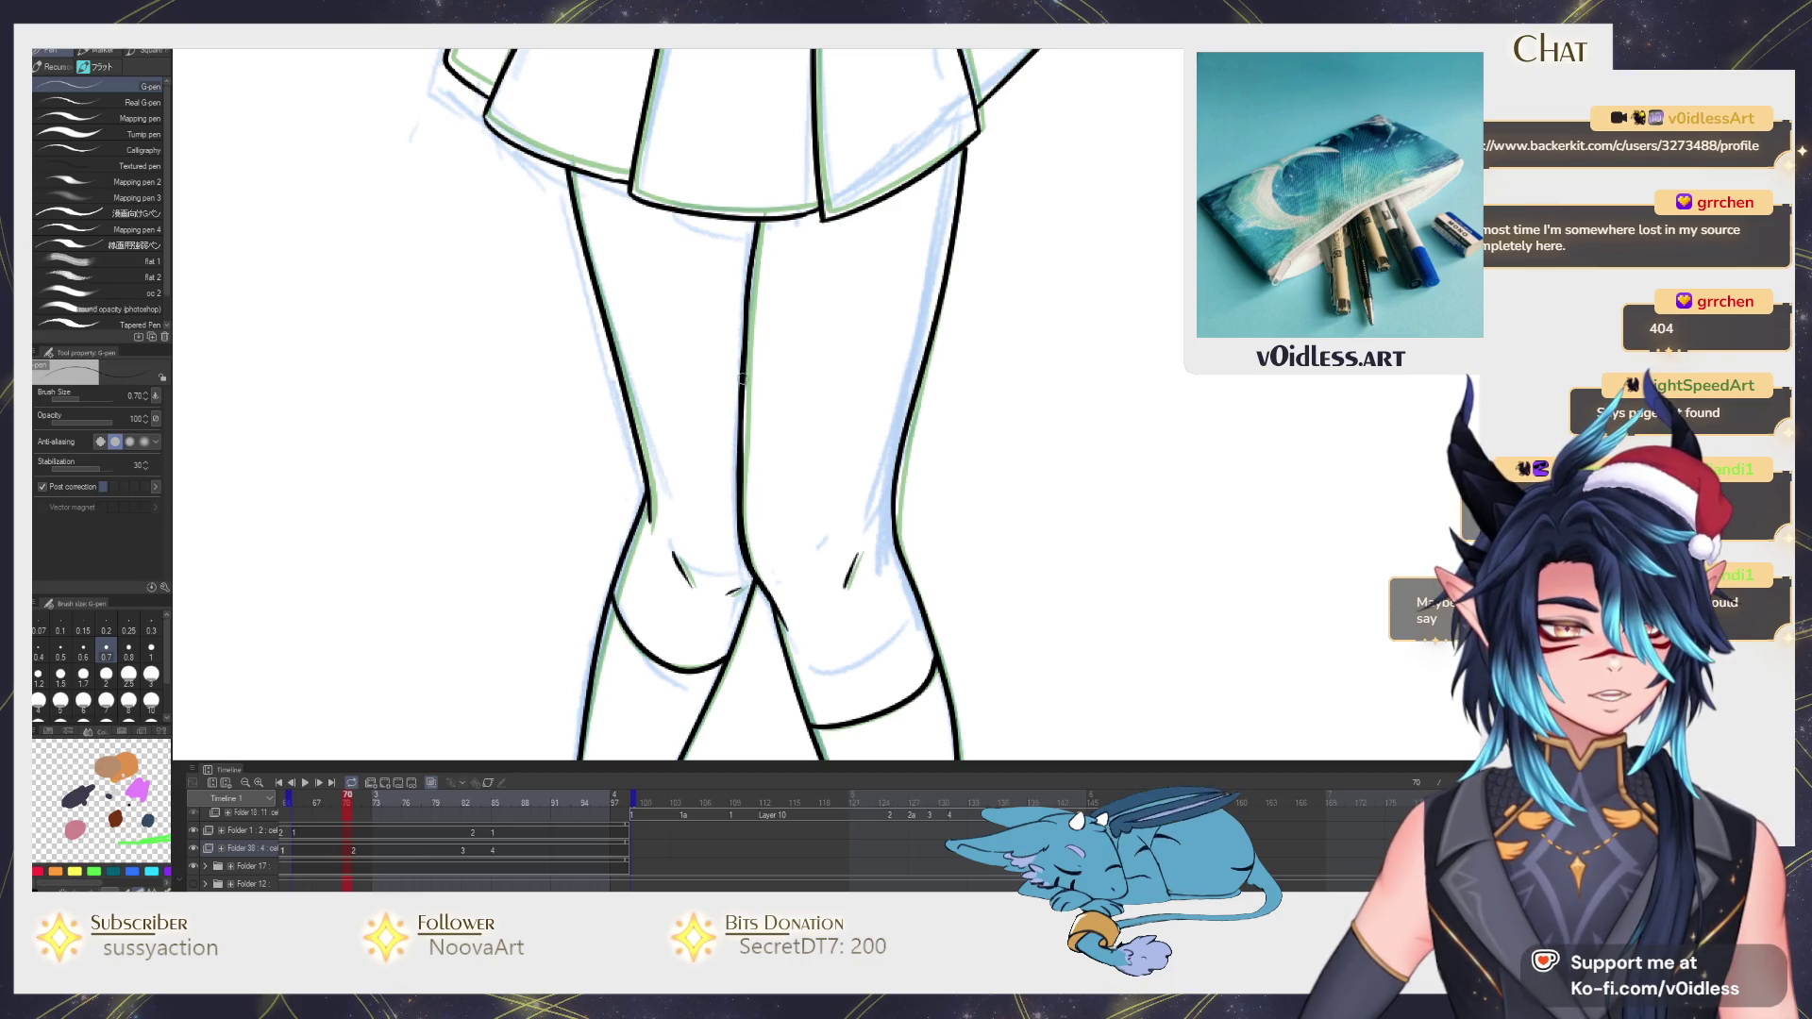
{"action": "scroll", "coordinate": [742, 378], "scroll_direction": "down", "scroll_amount": 1}
{"action": "scroll", "coordinate": [744, 385], "scroll_direction": "down", "scroll_amount": 1}
{"action": "key", "text": "Right"}
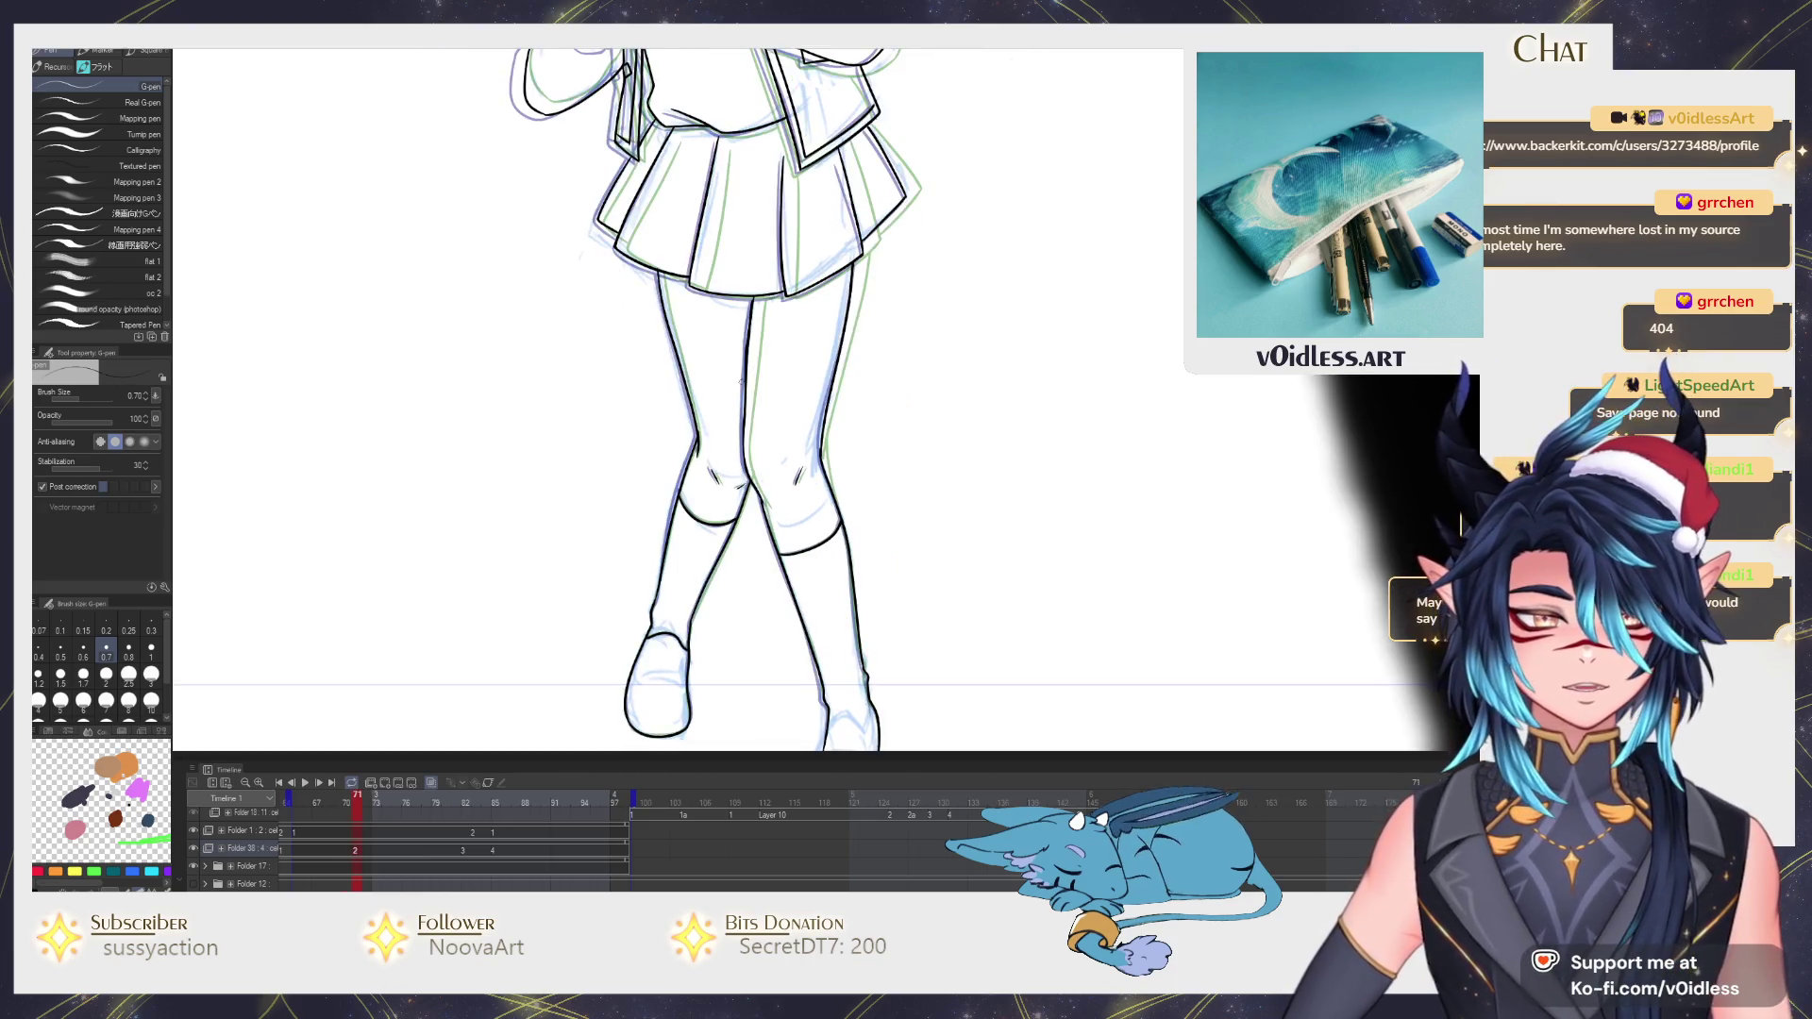
{"action": "scroll", "coordinate": [741, 382], "scroll_direction": "up", "scroll_amount": 3}
{"action": "left_click_drag", "start_coordinate": [708, 736], "coordinate": [704, 499]}
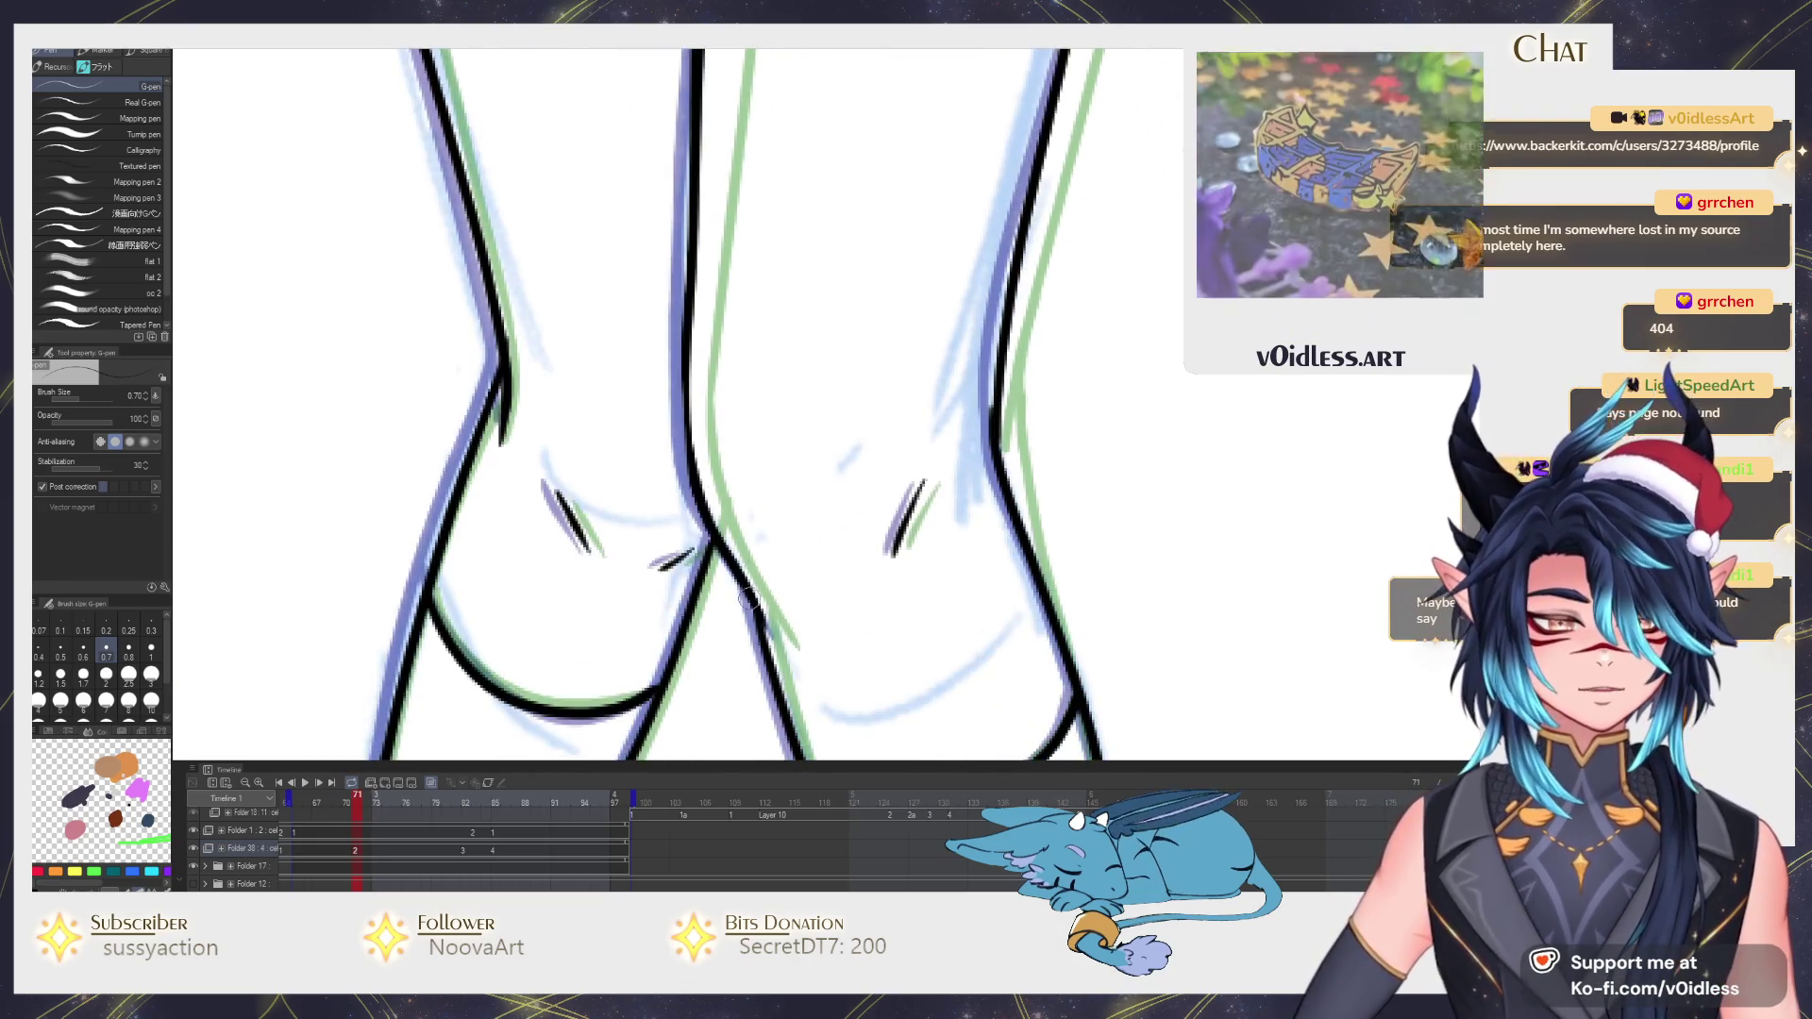
{"action": "scroll", "coordinate": [682, 229], "scroll_direction": "down", "scroll_amount": 3}
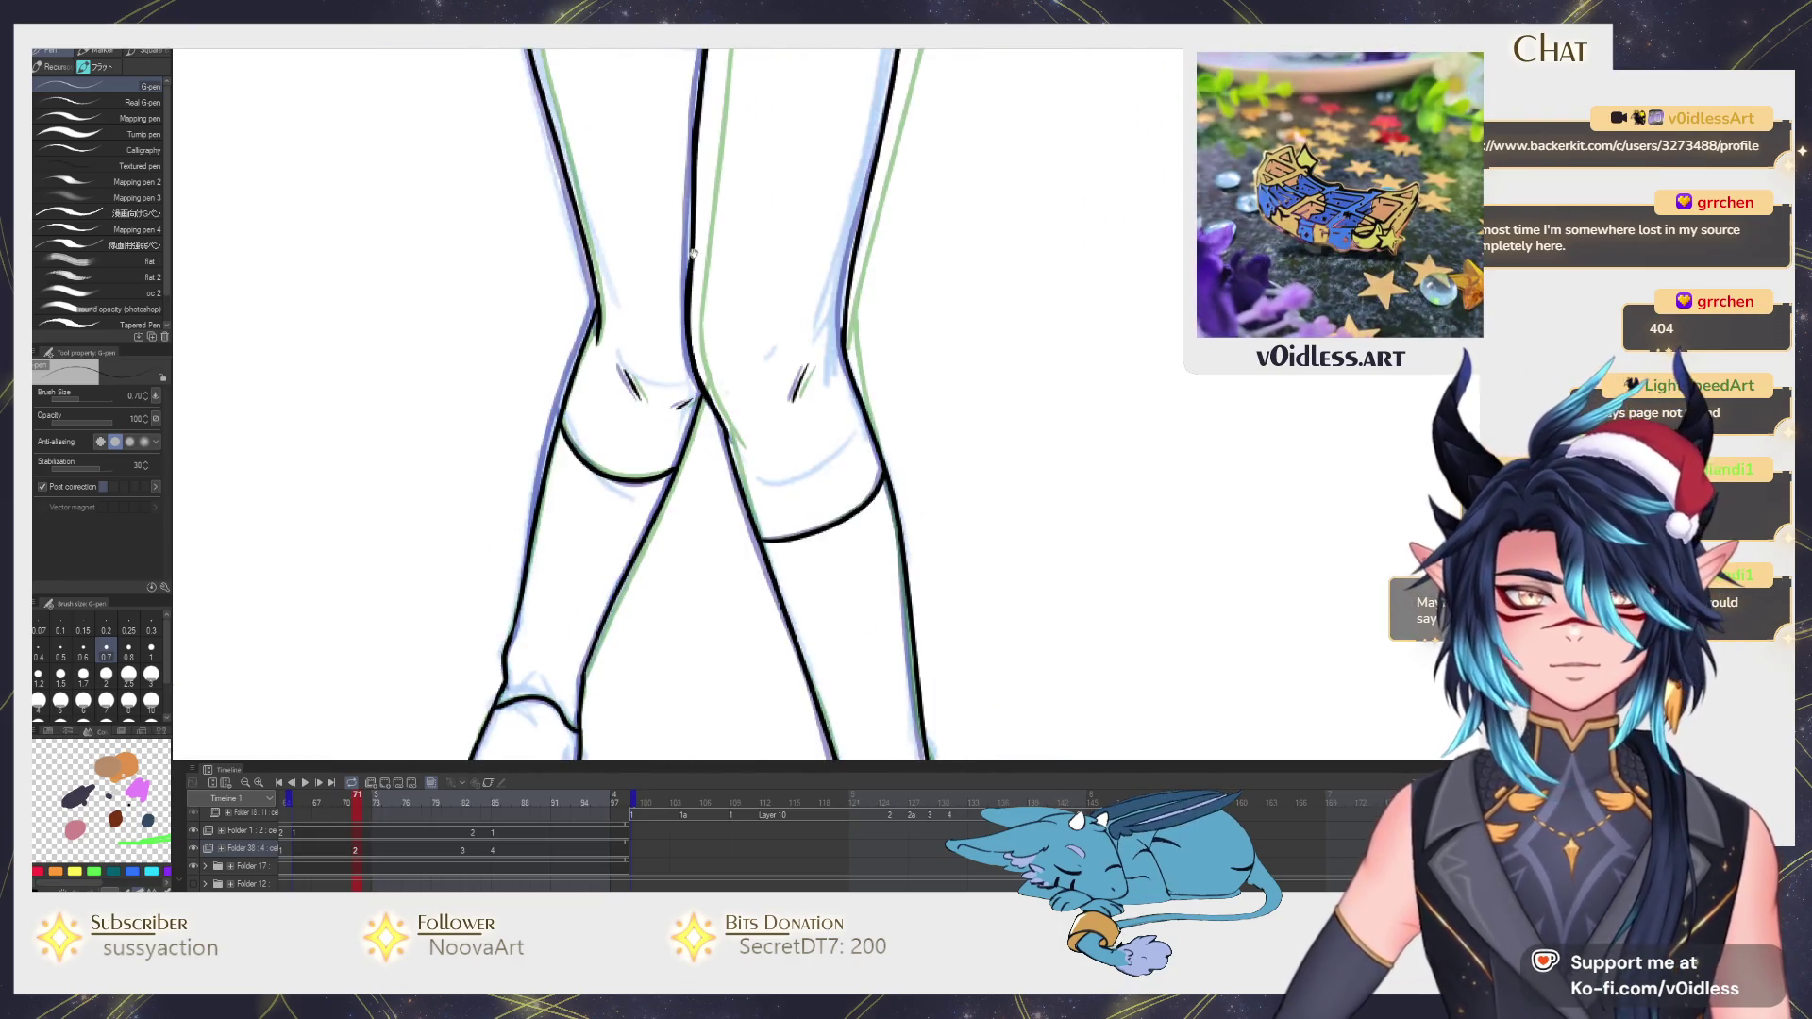
{"action": "scroll", "coordinate": [719, 424], "scroll_direction": "up", "scroll_amount": 3}
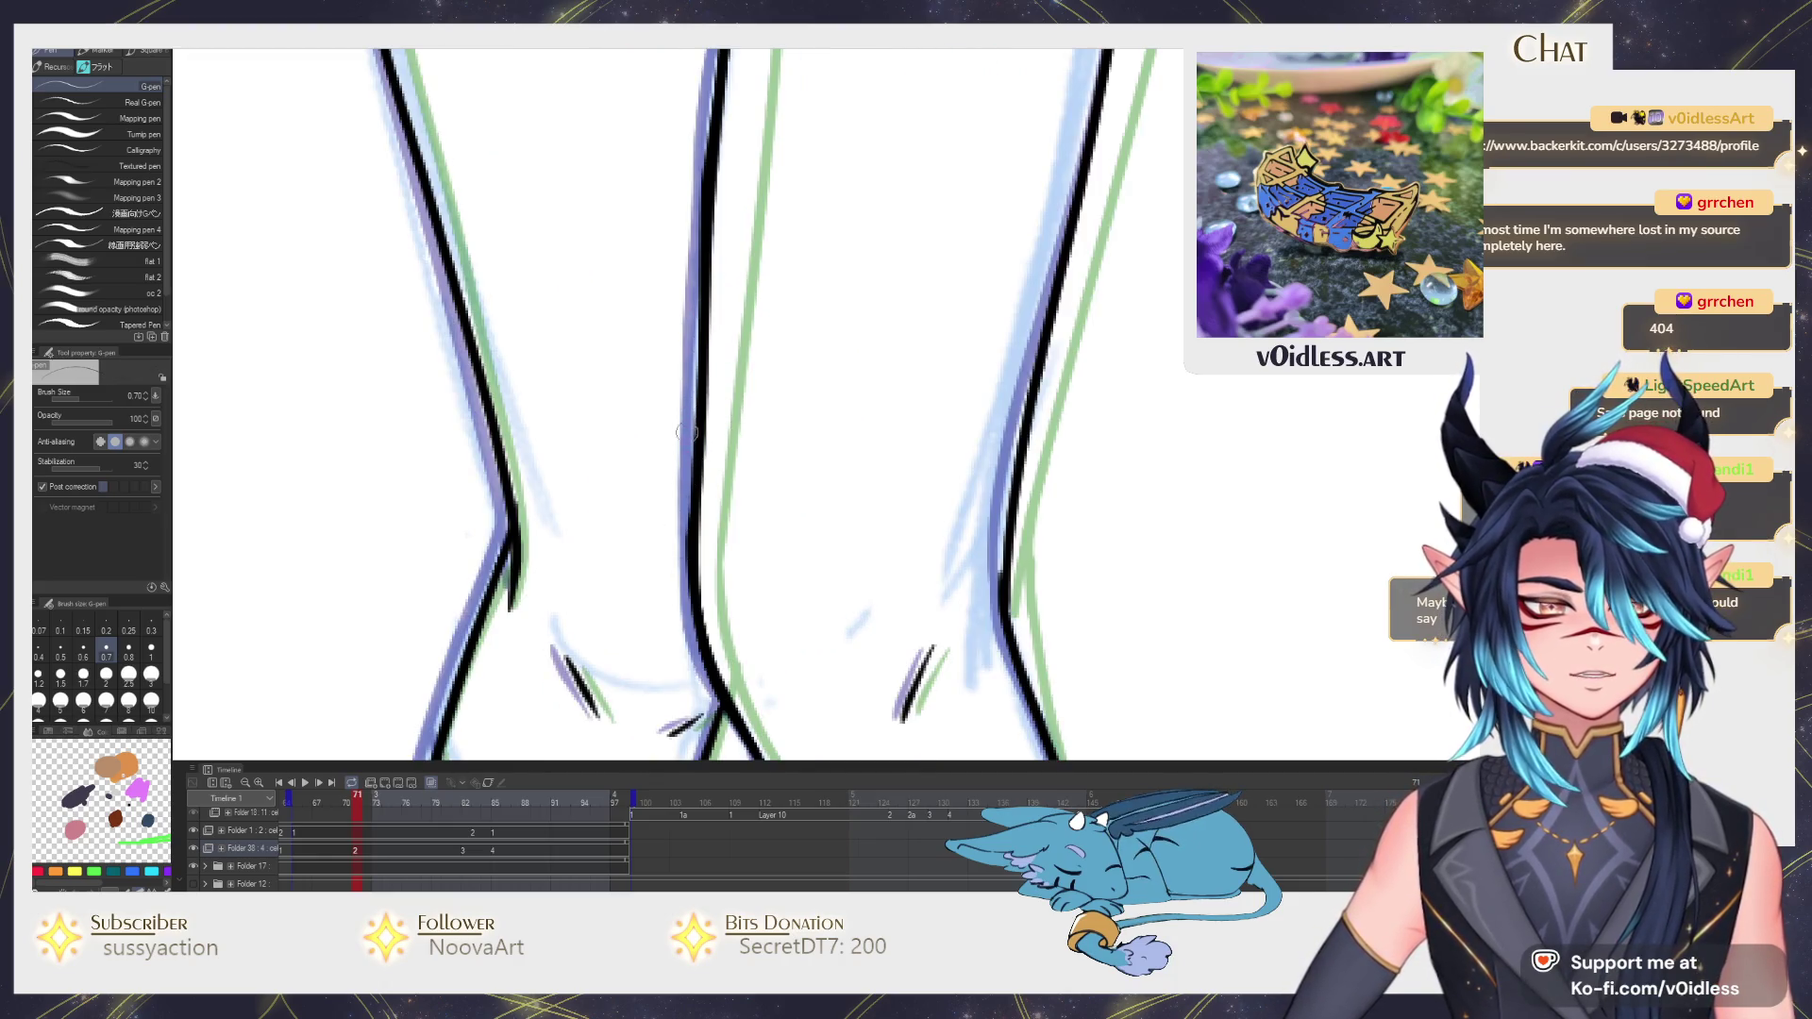
{"action": "scroll", "coordinate": [686, 432], "scroll_direction": "down", "scroll_amount": 3}
{"action": "scroll", "coordinate": [736, 482], "scroll_direction": "down", "scroll_amount": 2}
{"action": "scroll", "coordinate": [773, 518], "scroll_direction": "up", "scroll_amount": 1}
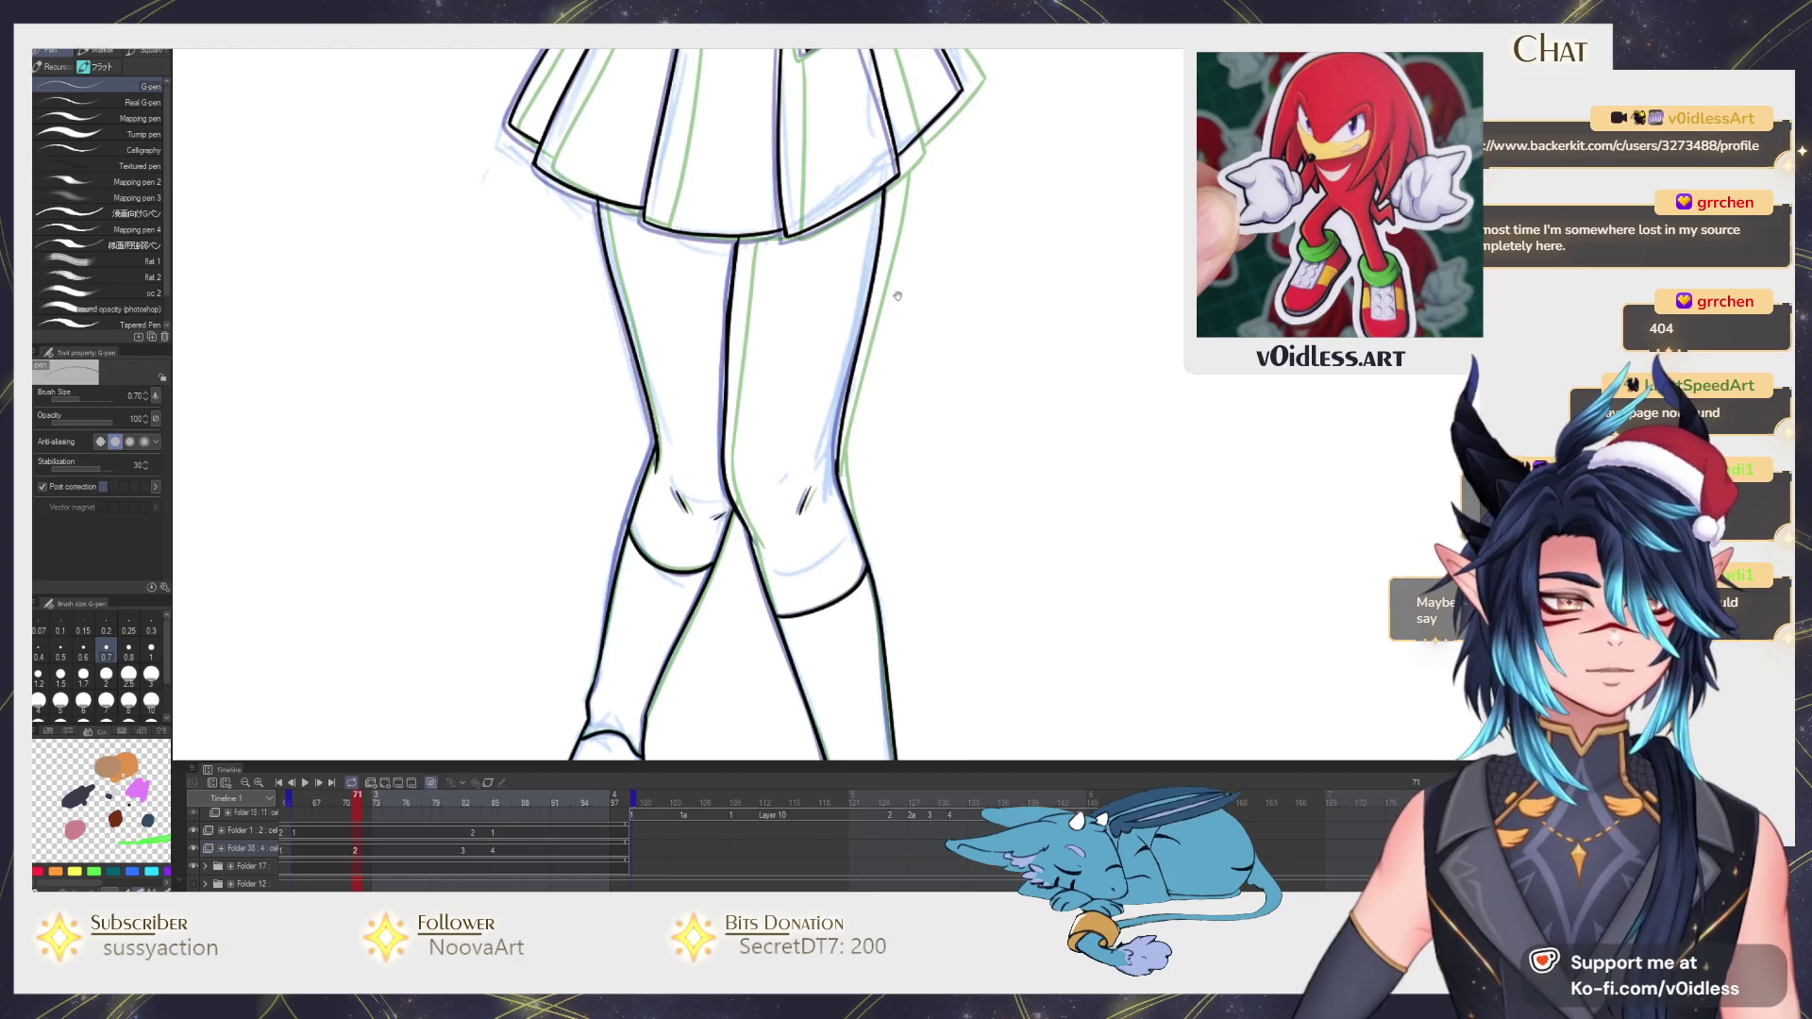
{"action": "scroll", "coordinate": [849, 369], "scroll_direction": "up", "scroll_amount": 3}
{"action": "scroll", "coordinate": [841, 386], "scroll_direction": "up", "scroll_amount": 1}
{"action": "scroll", "coordinate": [841, 387], "scroll_direction": "up", "scroll_amount": 2}
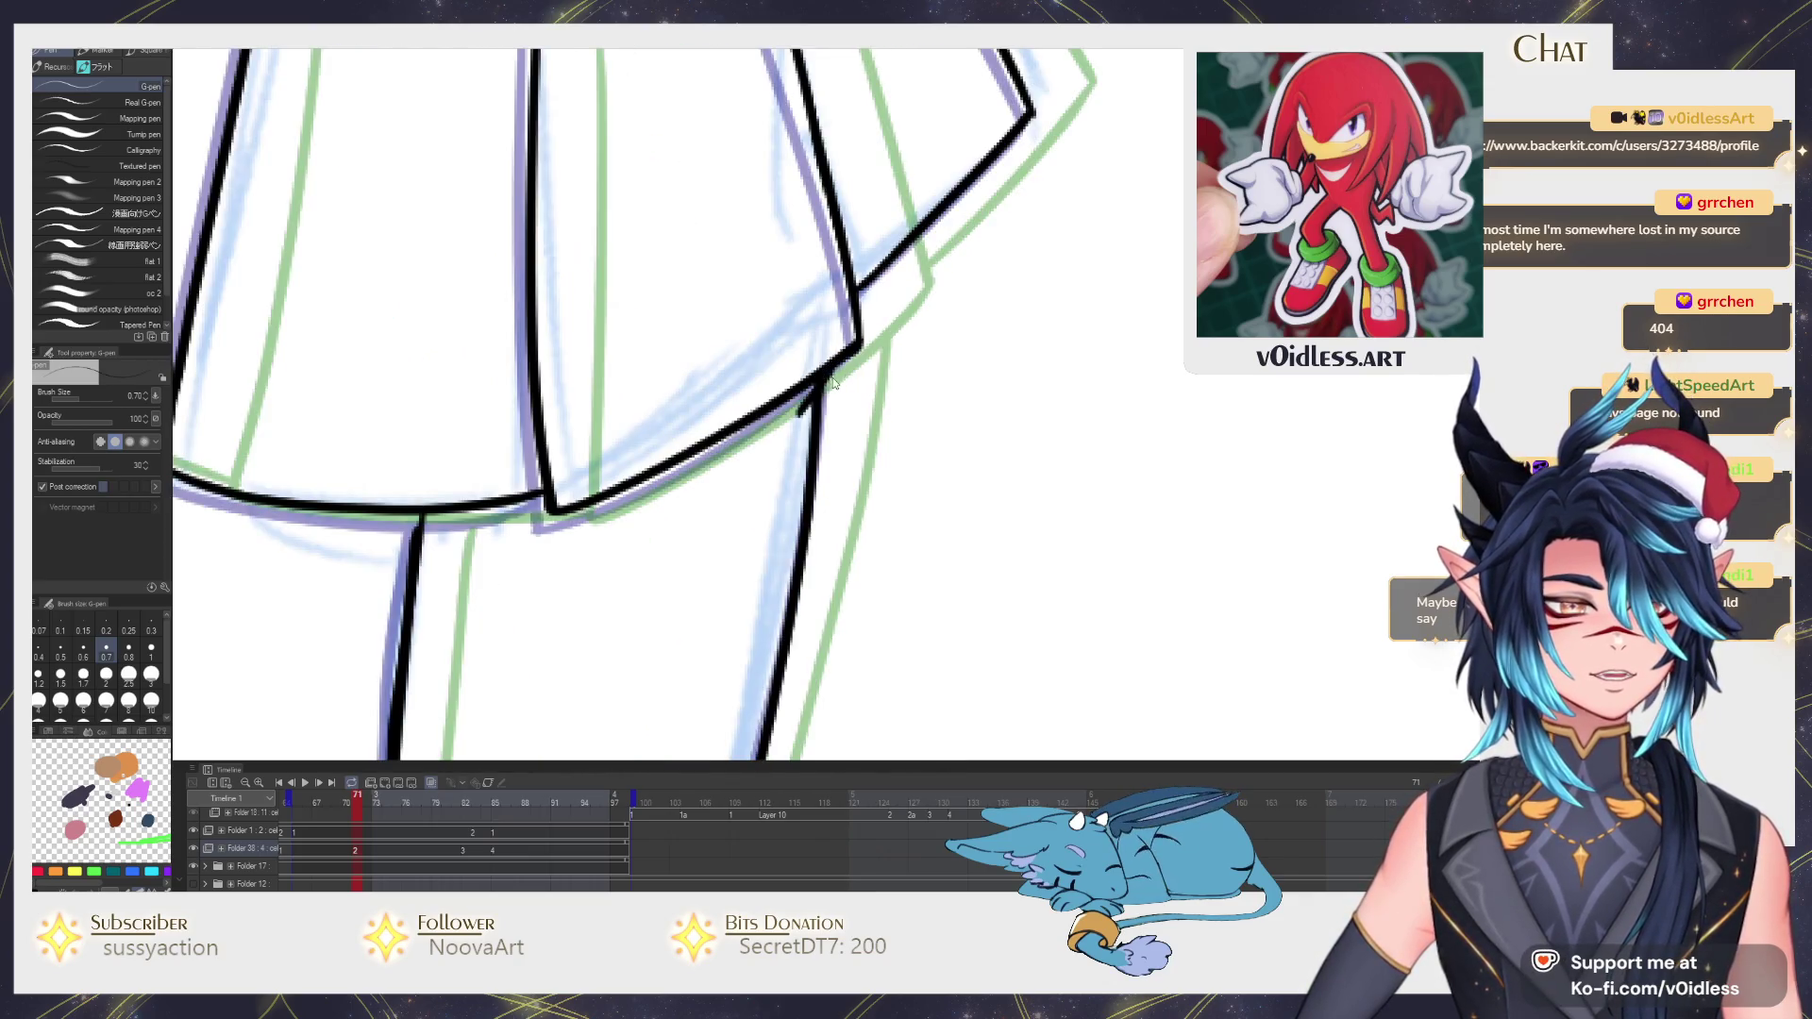
{"action": "scroll", "coordinate": [761, 486], "scroll_direction": "down", "scroll_amount": 2}
{"action": "scroll", "coordinate": [762, 486], "scroll_direction": "down", "scroll_amount": 3}
{"action": "scroll", "coordinate": [737, 492], "scroll_direction": "down", "scroll_amount": 1}
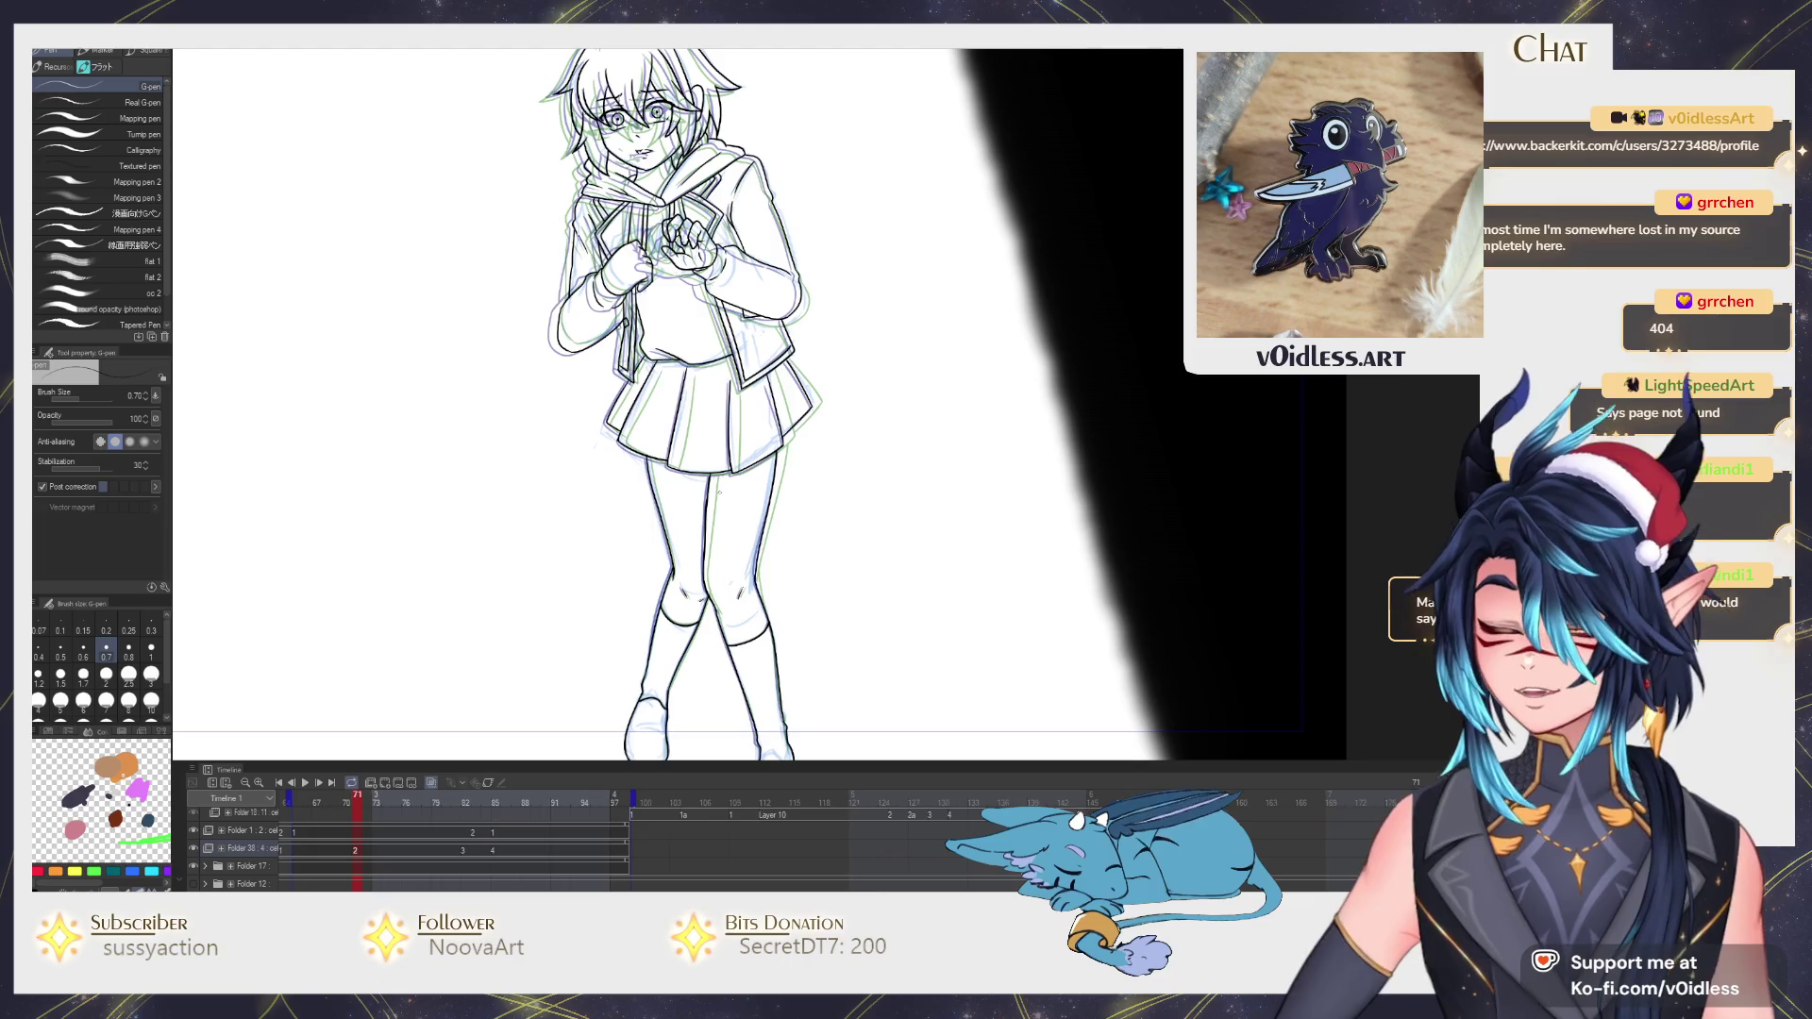
{"action": "scroll", "coordinate": [676, 407], "scroll_direction": "up", "scroll_amount": 2}
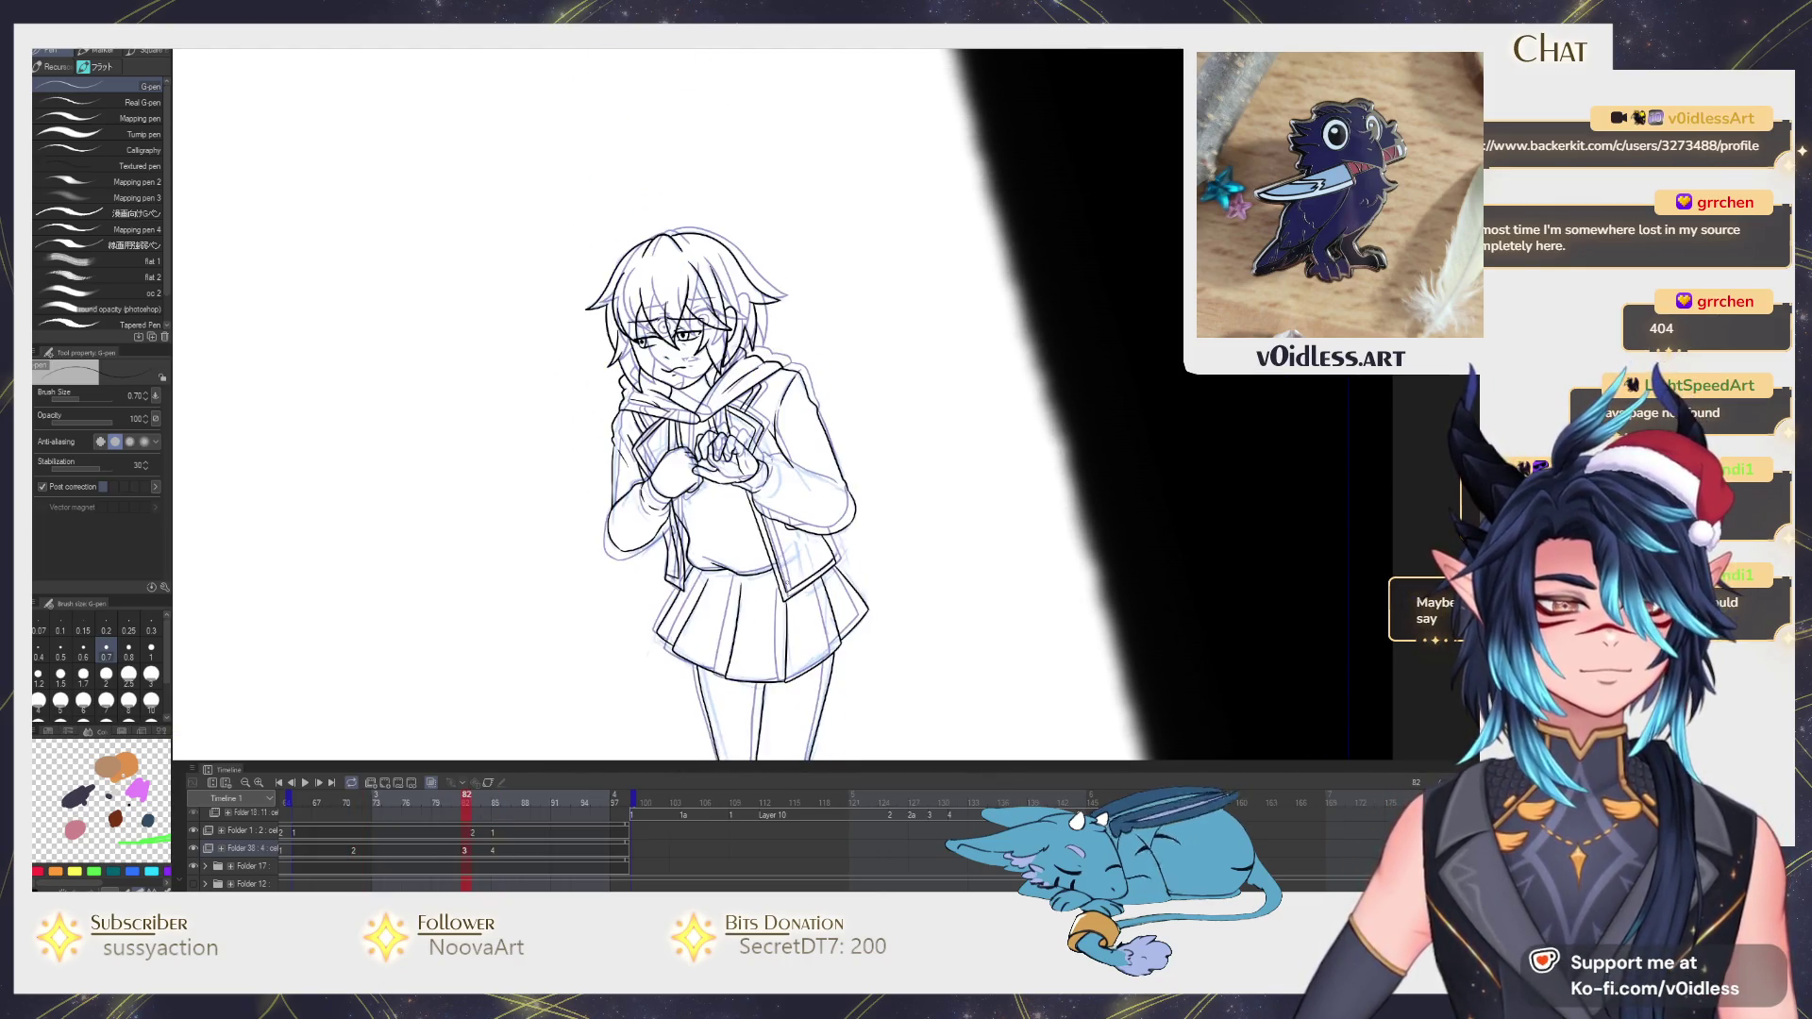
{"action": "scroll", "coordinate": [847, 484], "scroll_direction": "down", "scroll_amount": 2}
Step the timeline forward to the frame holding only the pale blue sketch, briefly checking the inked frame.
{"action": "key", "text": "Right"}
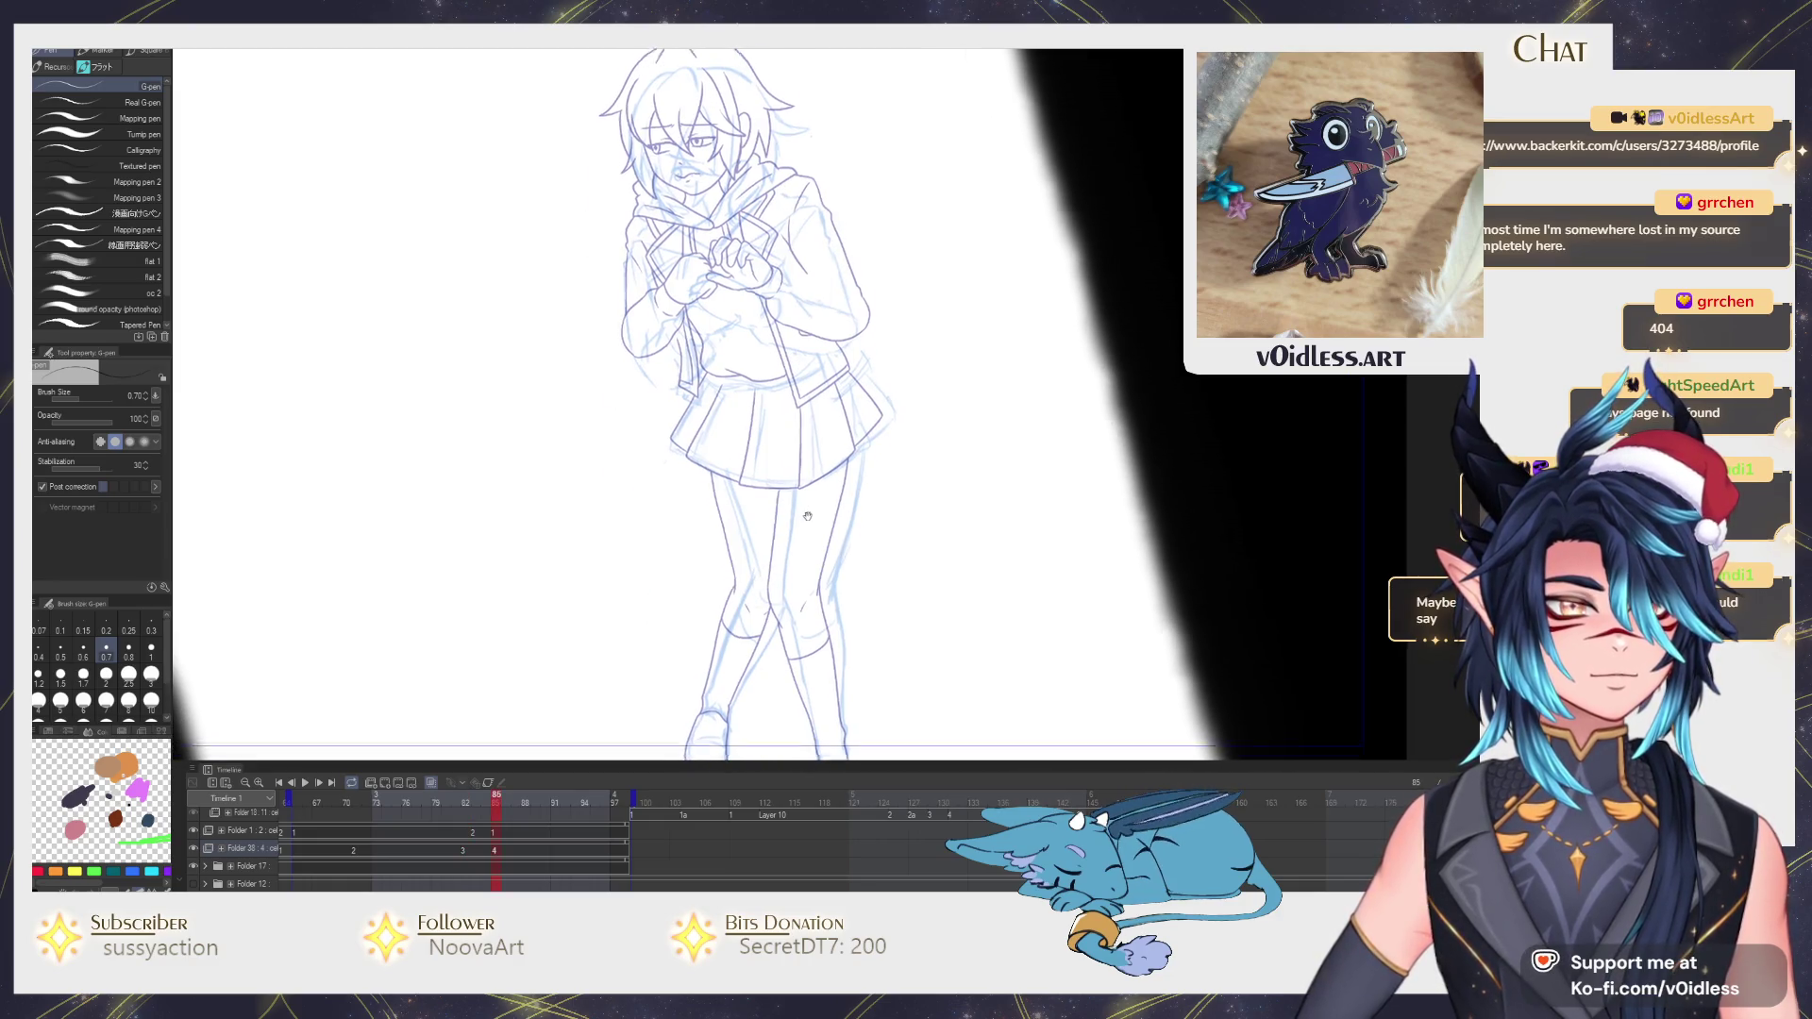
{"action": "scroll", "coordinate": [656, 654], "scroll_direction": "up", "scroll_amount": 2}
{"action": "key", "text": "Right"}
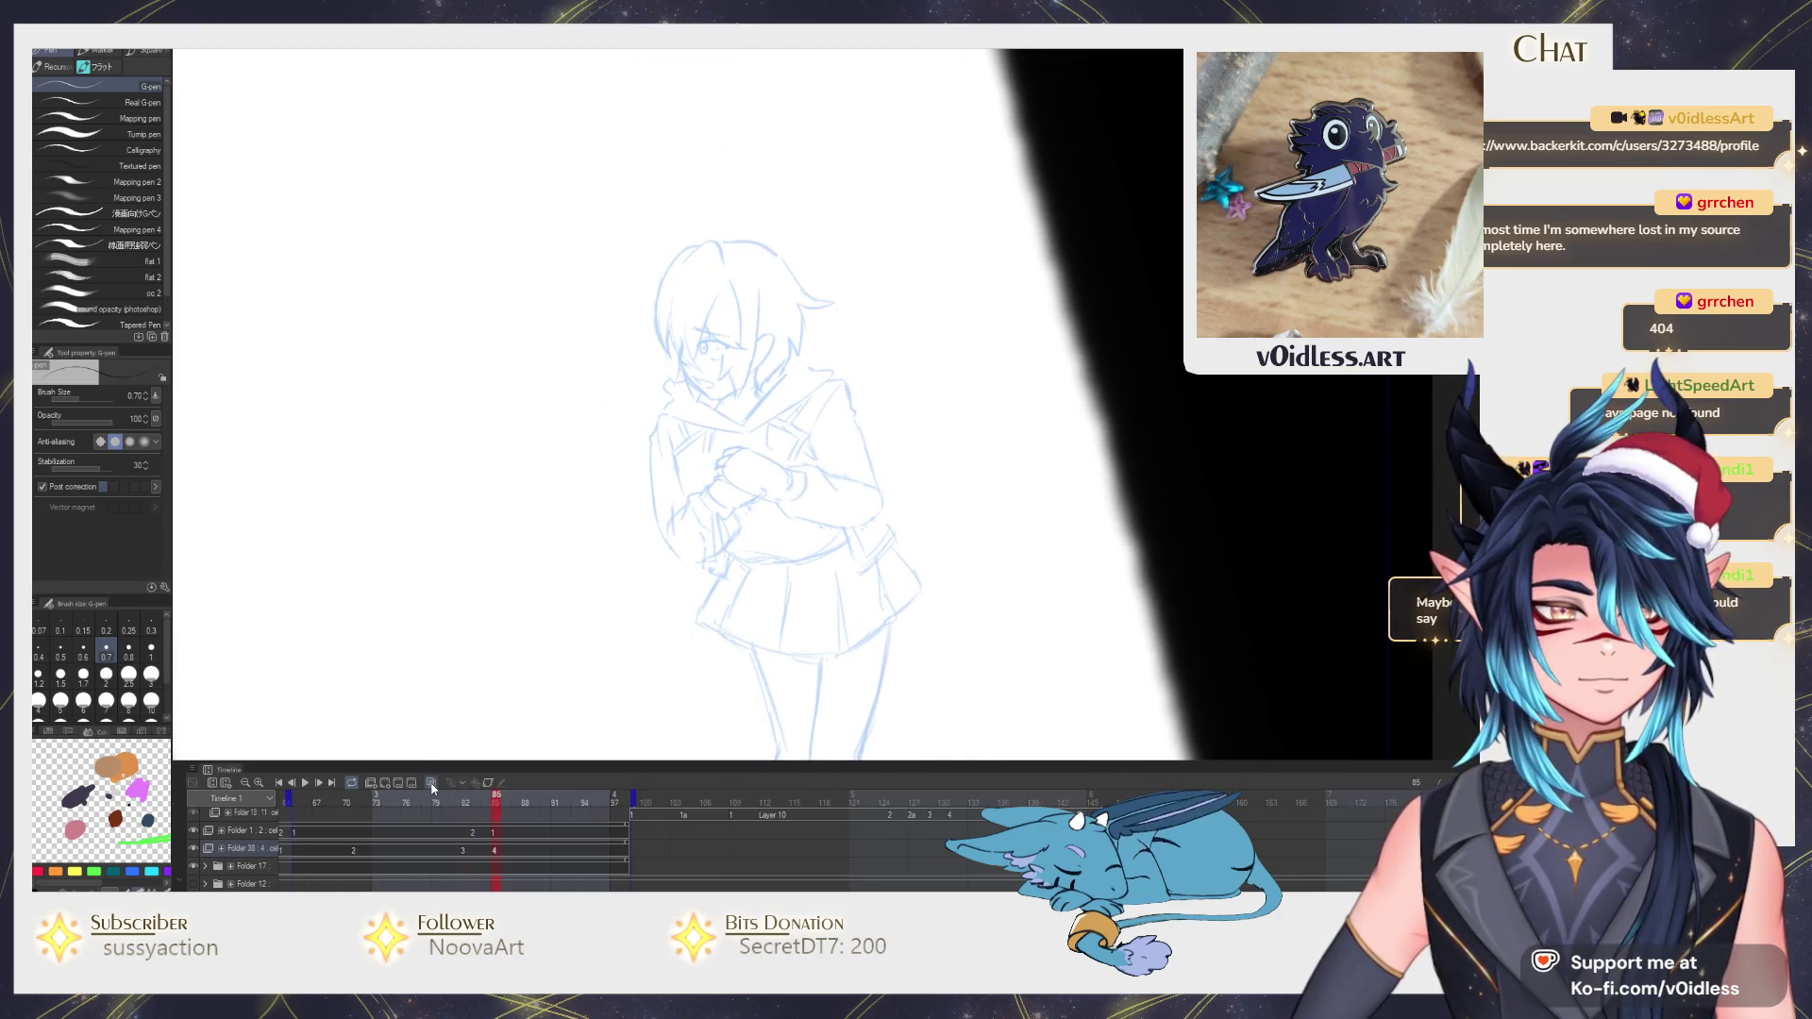
{"action": "scroll", "coordinate": [658, 609], "scroll_direction": "up", "scroll_amount": 2}
{"action": "scroll", "coordinate": [657, 608], "scroll_direction": "up", "scroll_amount": 1}
{"action": "scroll", "coordinate": [657, 609], "scroll_direction": "up", "scroll_amount": 1}
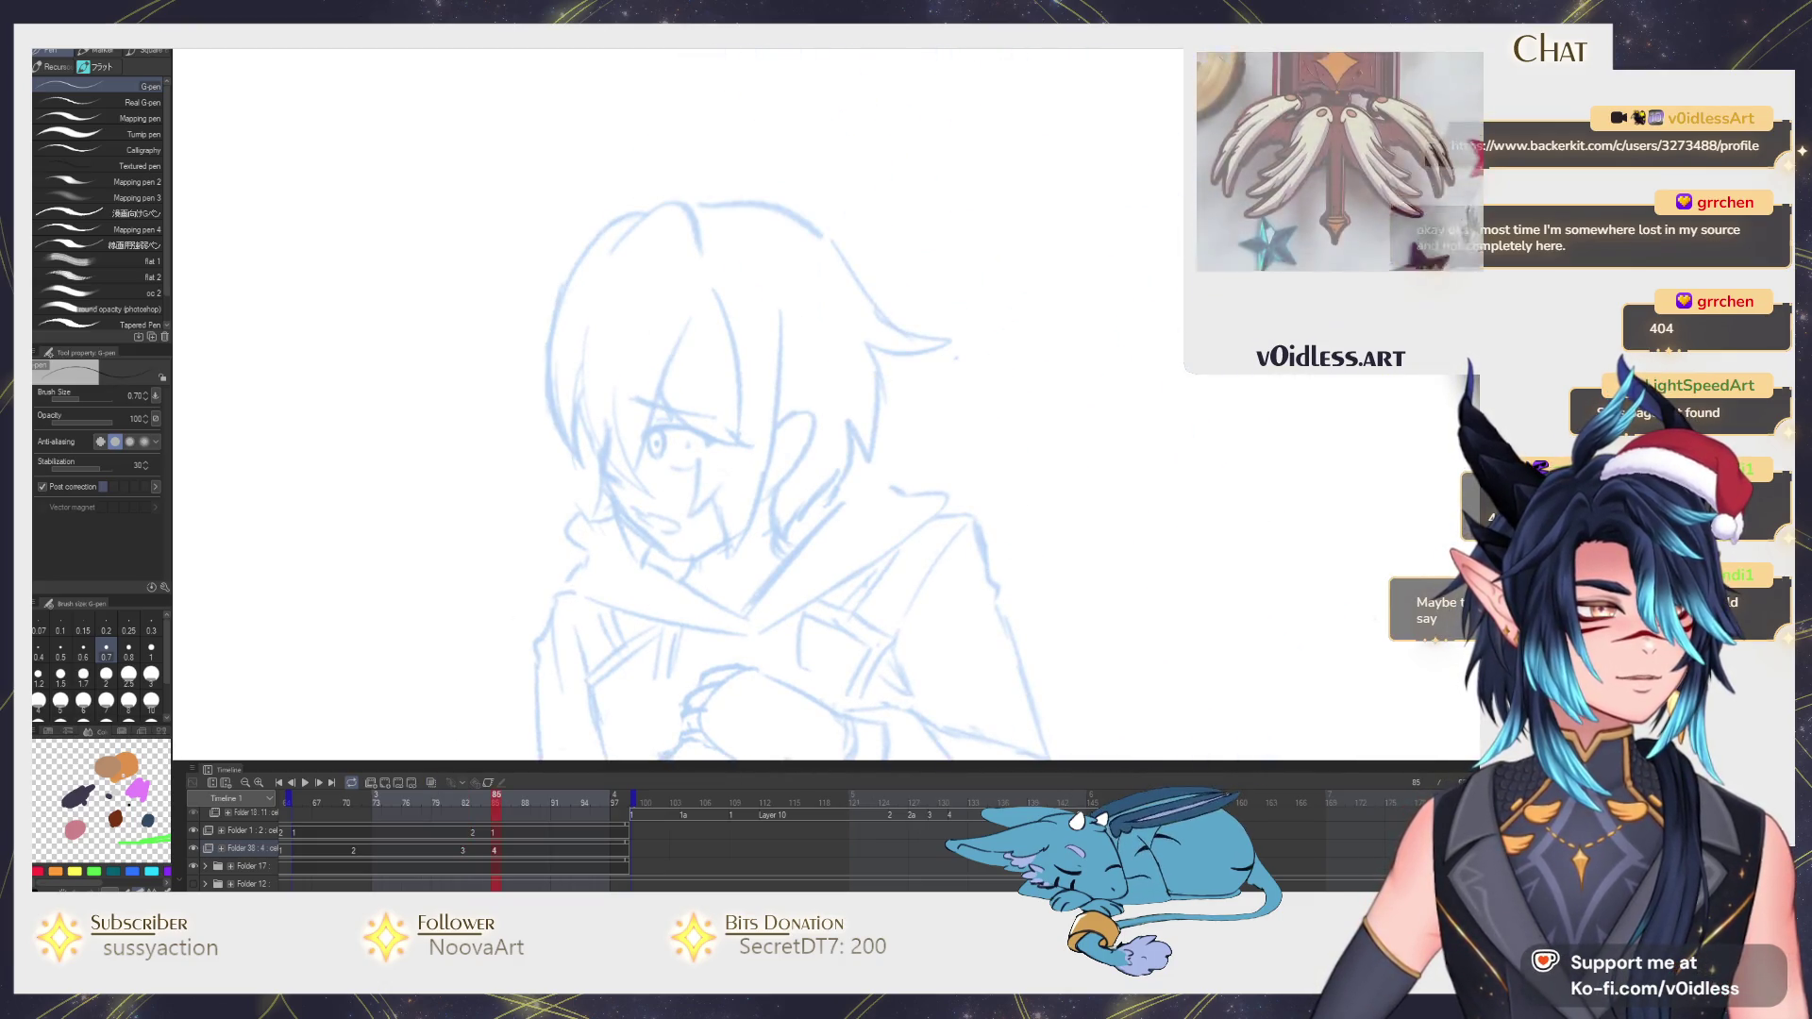
{"action": "key", "text": "Left"}
{"action": "key", "text": "Right"}
{"action": "scroll", "coordinate": [647, 546], "scroll_direction": "up", "scroll_amount": 1}
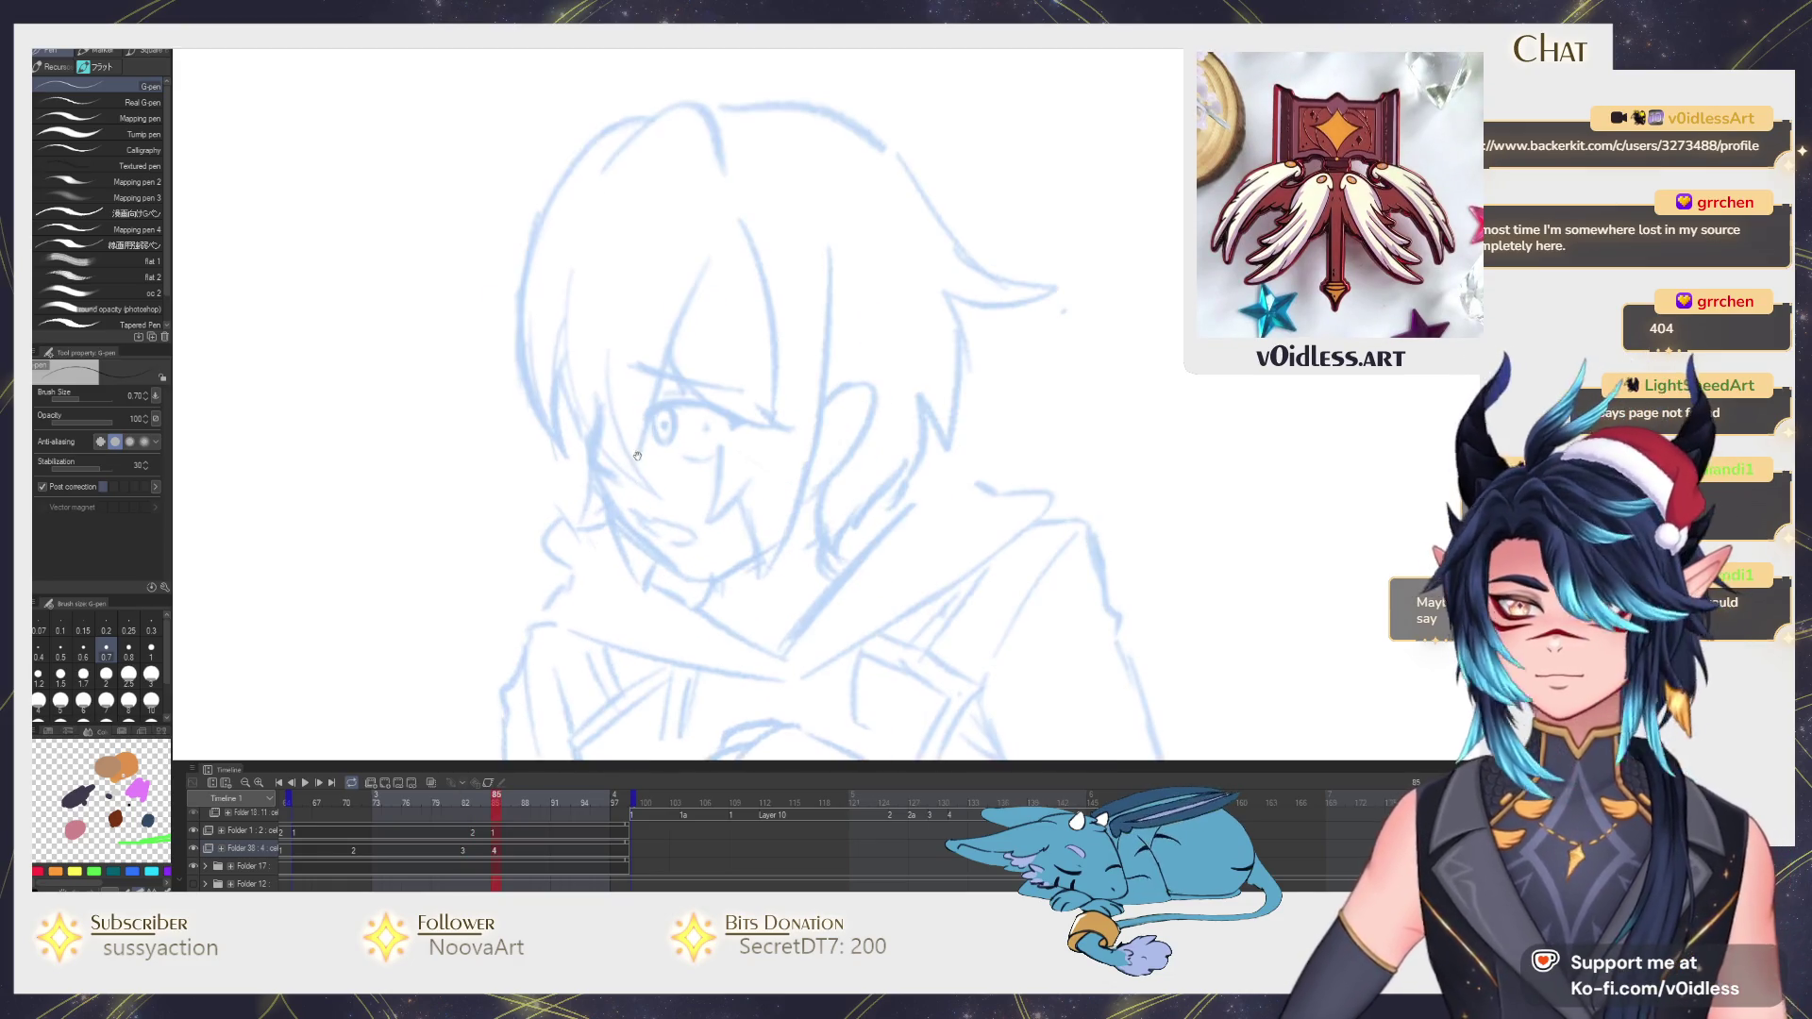
{"action": "scroll", "coordinate": [624, 509], "scroll_direction": "up", "scroll_amount": 1}
{"action": "scroll", "coordinate": [625, 510], "scroll_direction": "up", "scroll_amount": 1}
{"action": "scroll", "coordinate": [644, 475], "scroll_direction": "up", "scroll_amount": 1}
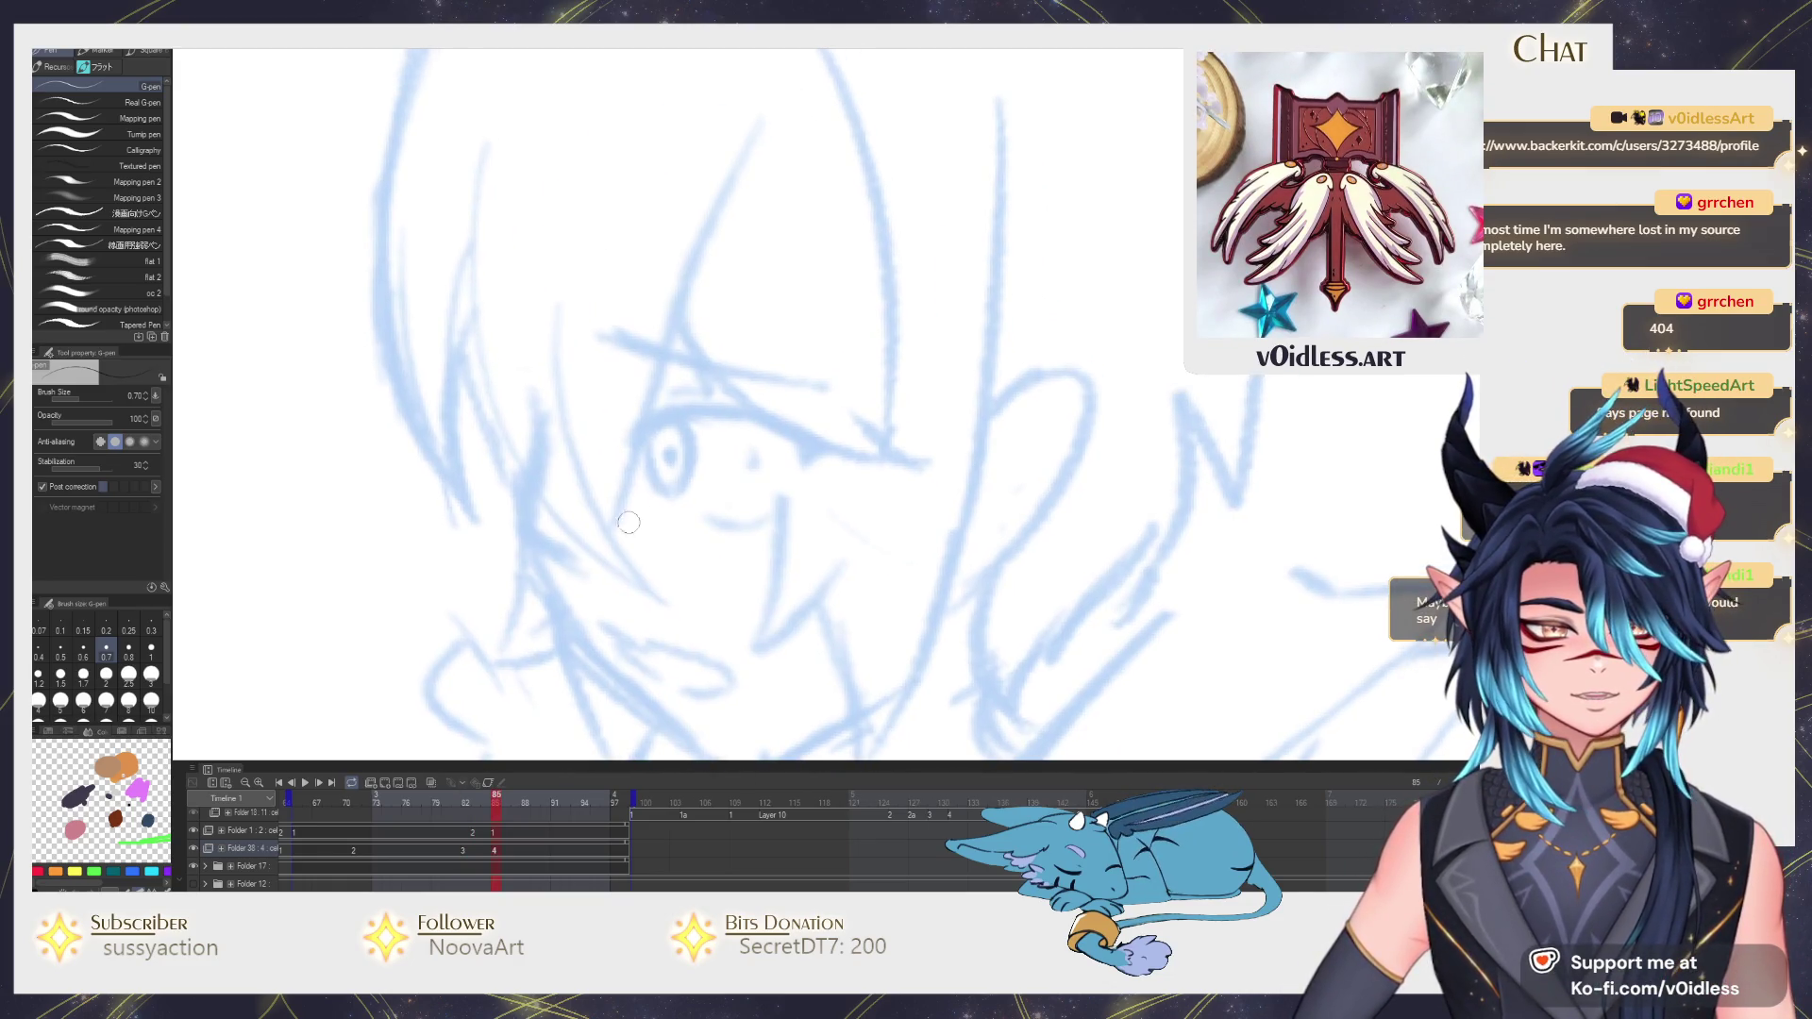
Ink the arched upper lid, eye outline and filled pupil, then the lower lid and pointed outer-corner wedge.
{"action": "mouse_move", "coordinate": [627, 453]}
{"action": "left_mouse_down"}
{"action": "mouse_move", "coordinate": [659, 422]}
{"action": "mouse_move", "coordinate": [818, 458]}
{"action": "left_mouse_up"}
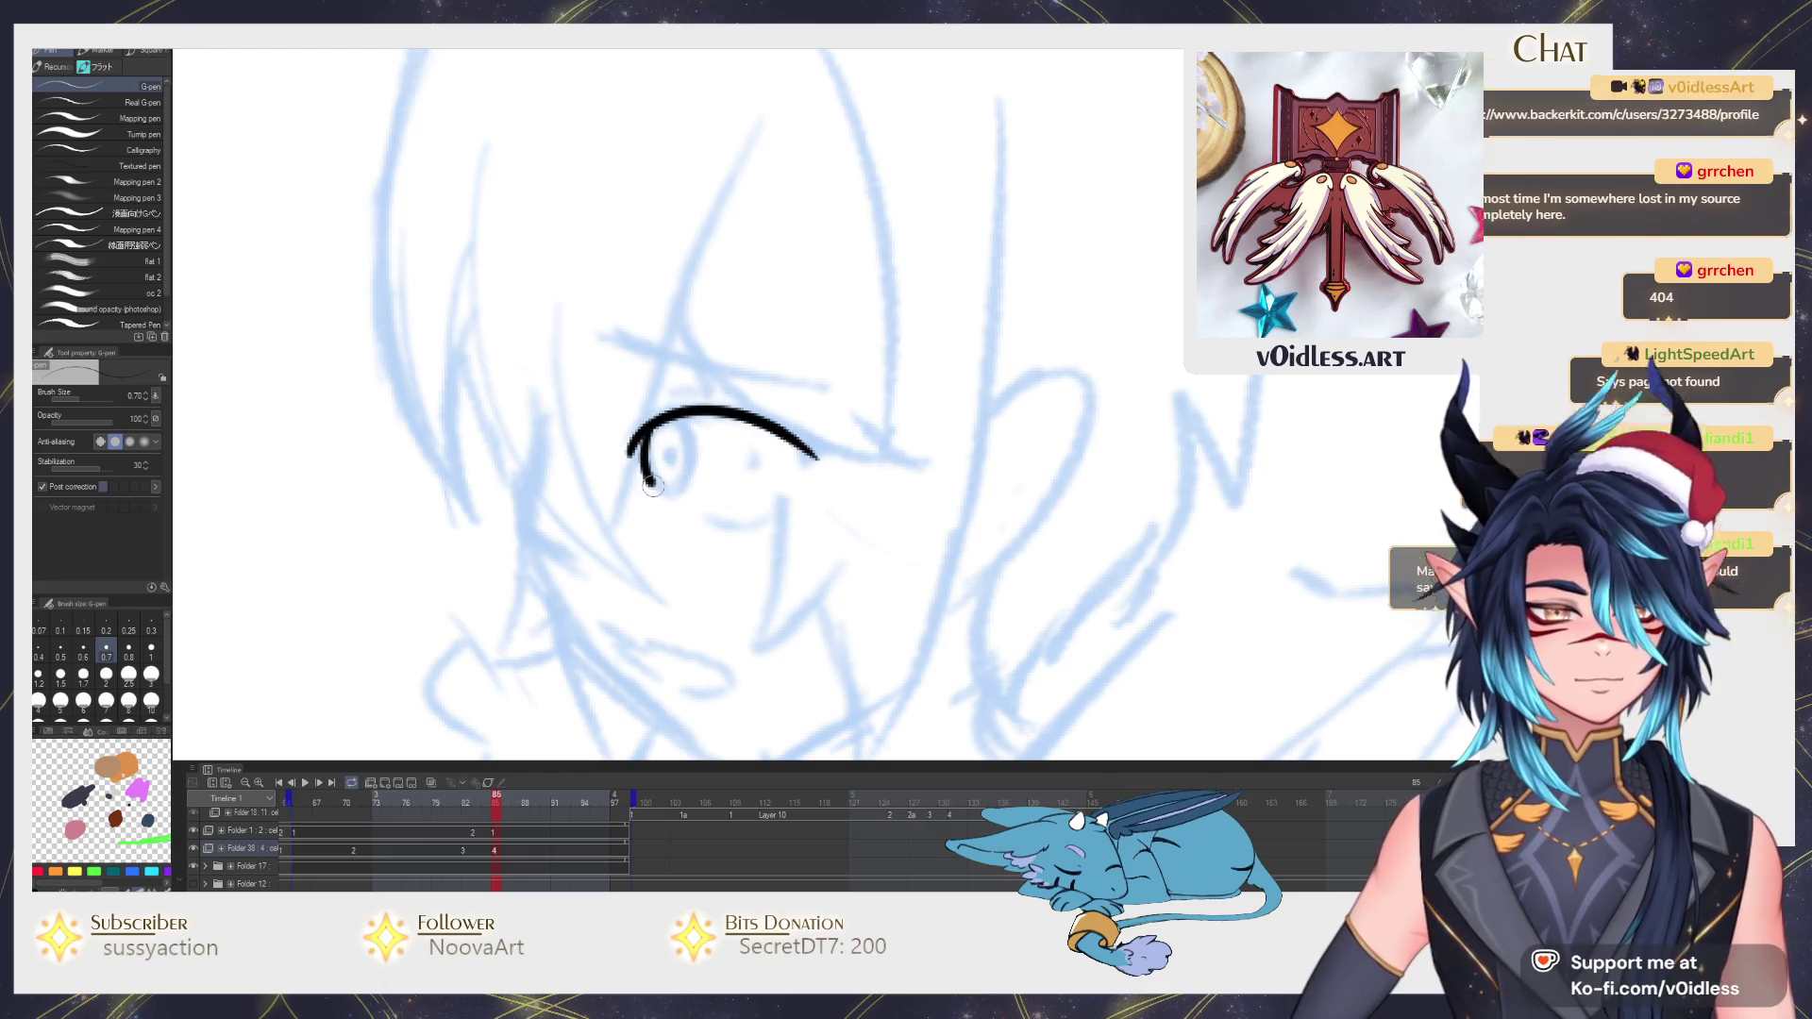
{"action": "left_click_drag", "start_coordinate": [655, 425], "coordinate": [683, 410]}
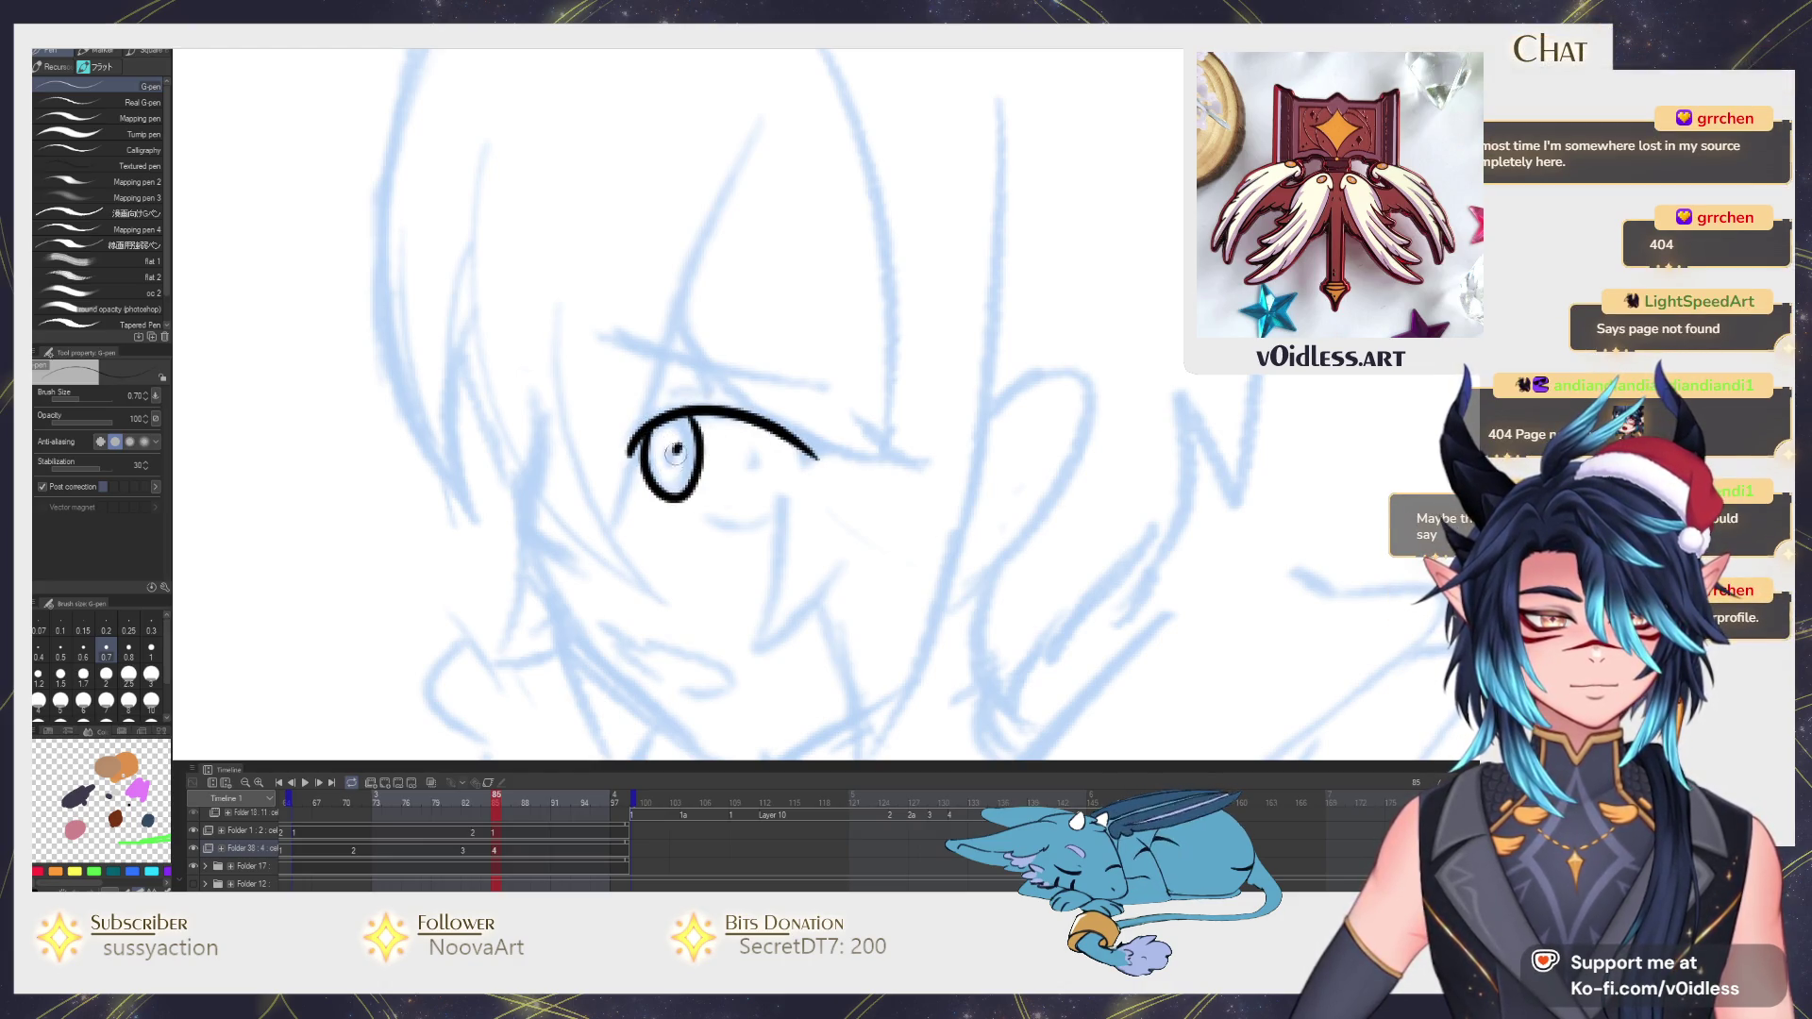
{"action": "mouse_move", "coordinate": [686, 413]}
{"action": "left_mouse_down"}
{"action": "mouse_move", "coordinate": [699, 447]}
{"action": "mouse_move", "coordinate": [683, 456]}
{"action": "left_mouse_up"}
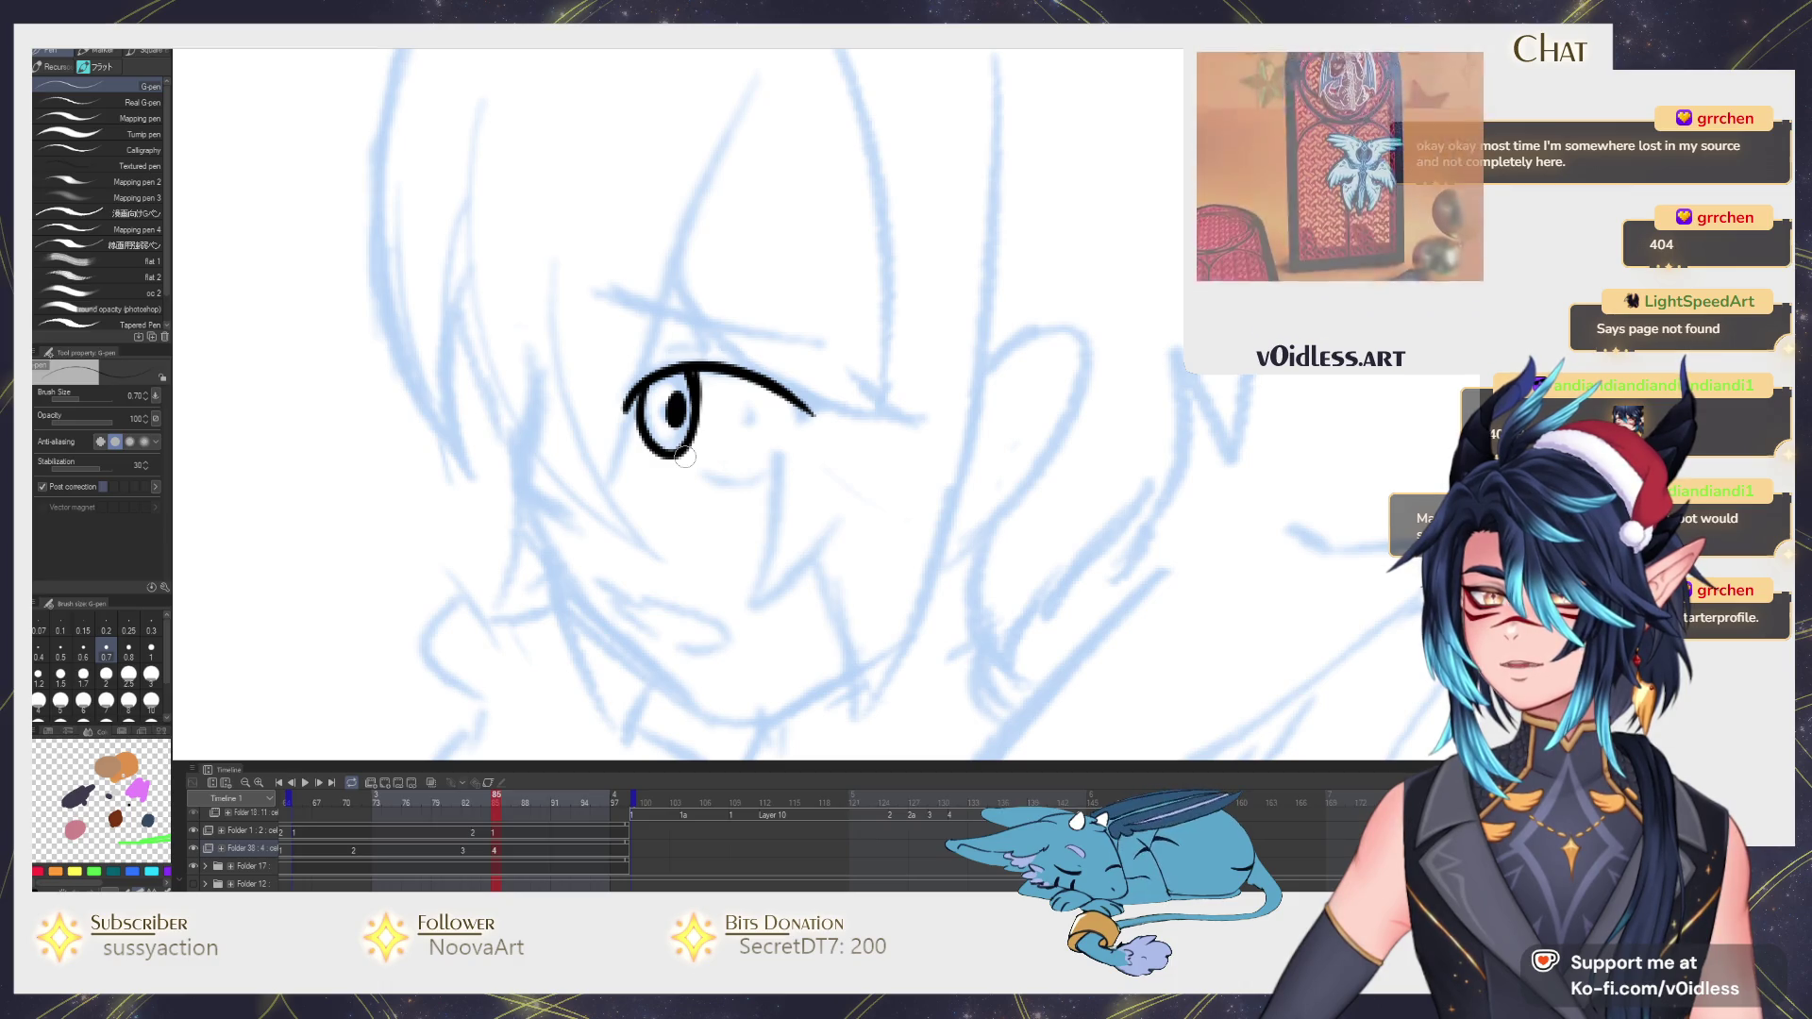
{"action": "scroll", "coordinate": [681, 450], "scroll_direction": "up", "scroll_amount": 2}
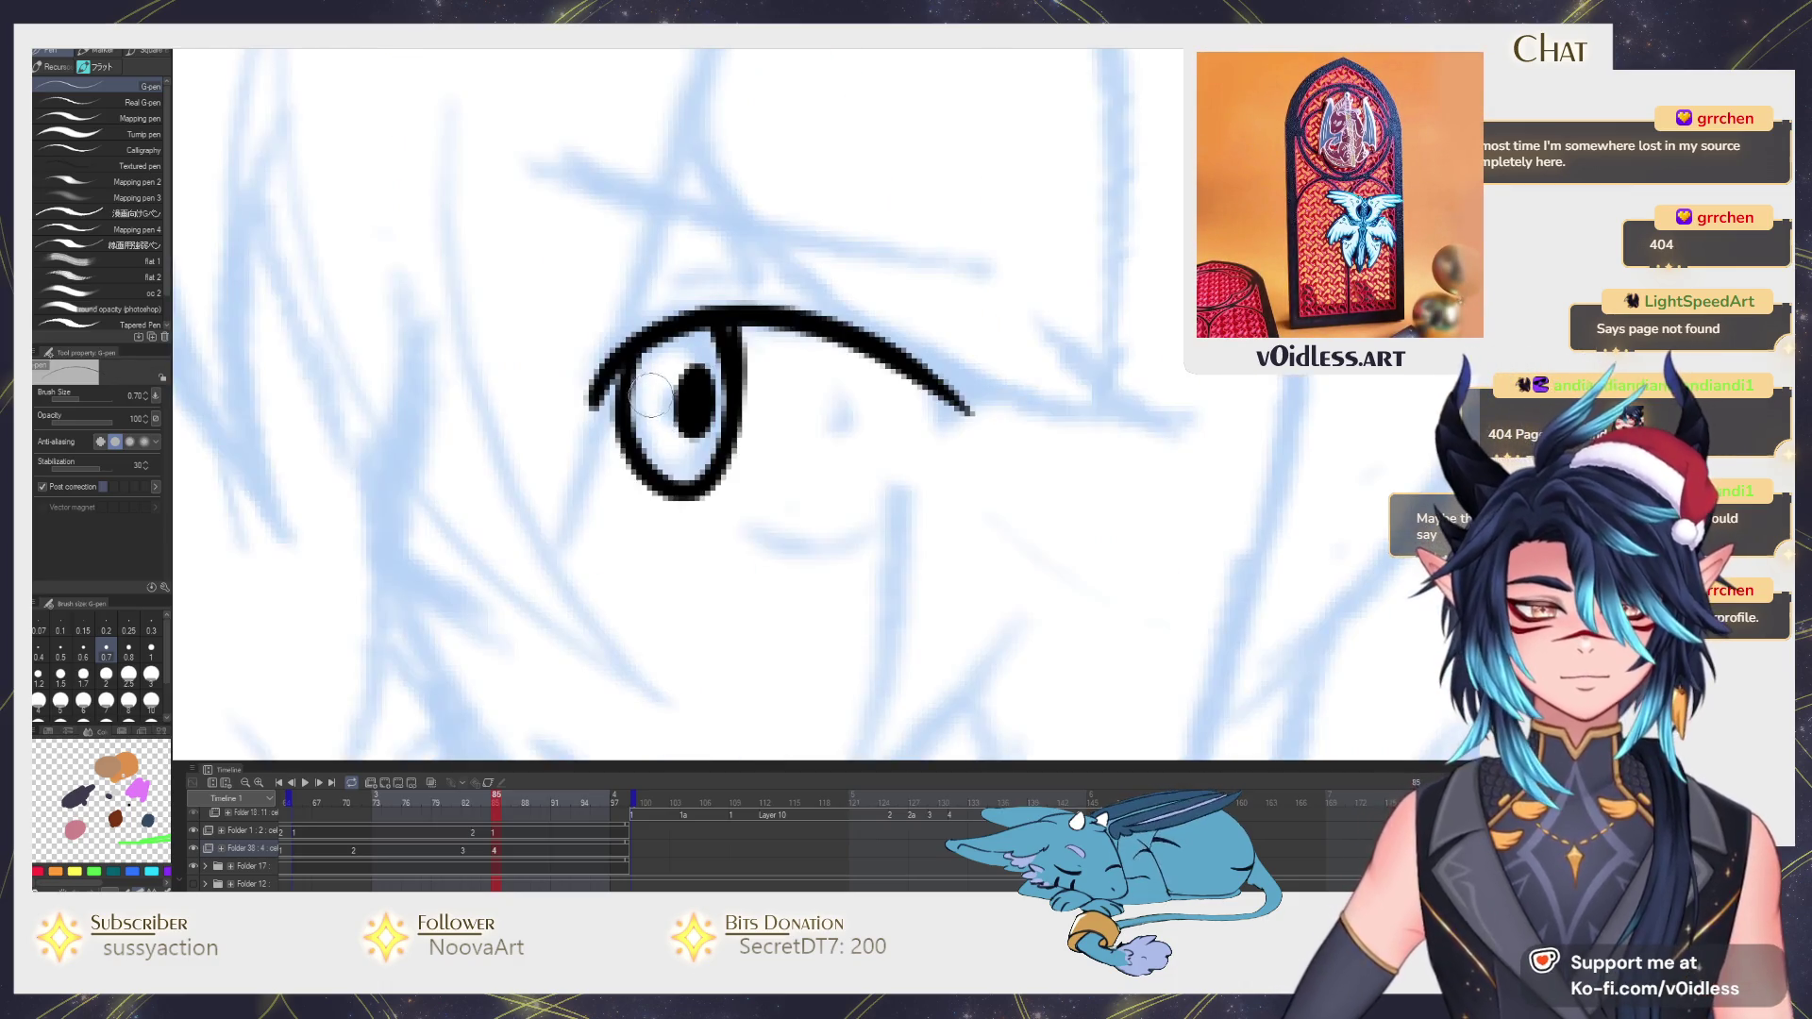
{"action": "key", "text": "ctrl+z"}
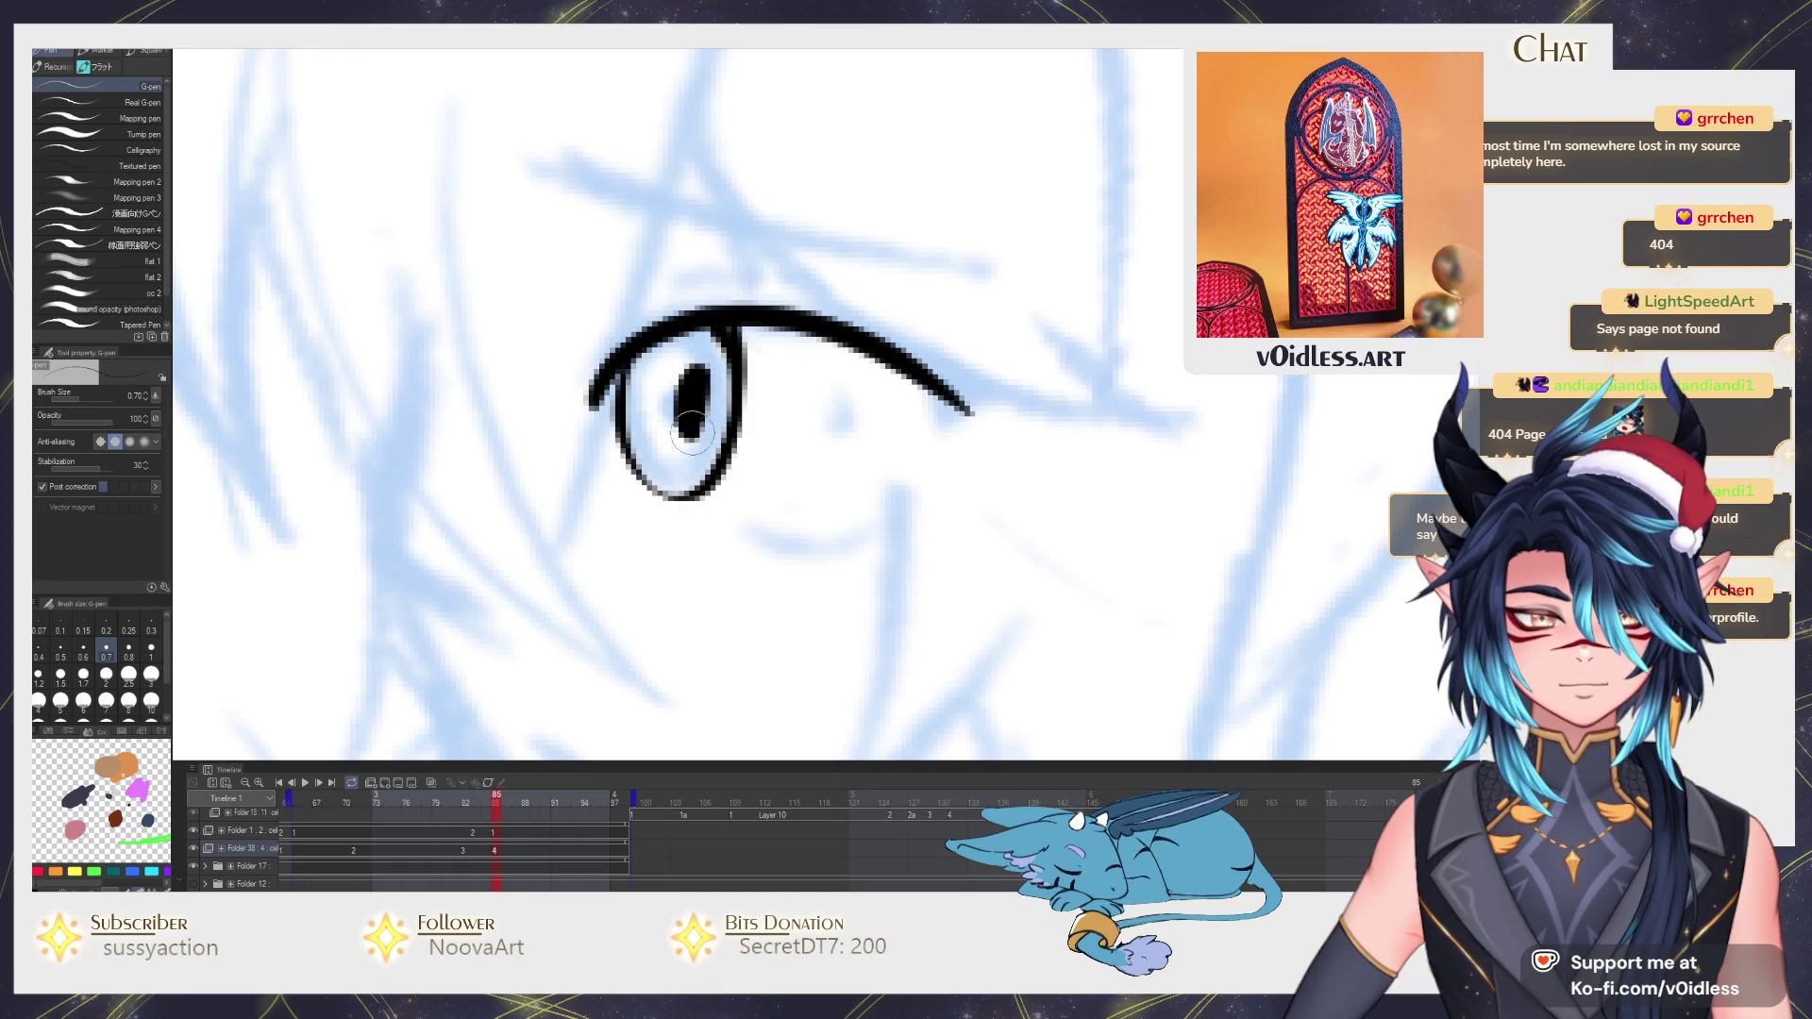
{"action": "left_click_drag", "start_coordinate": [689, 425], "coordinate": [706, 318]}
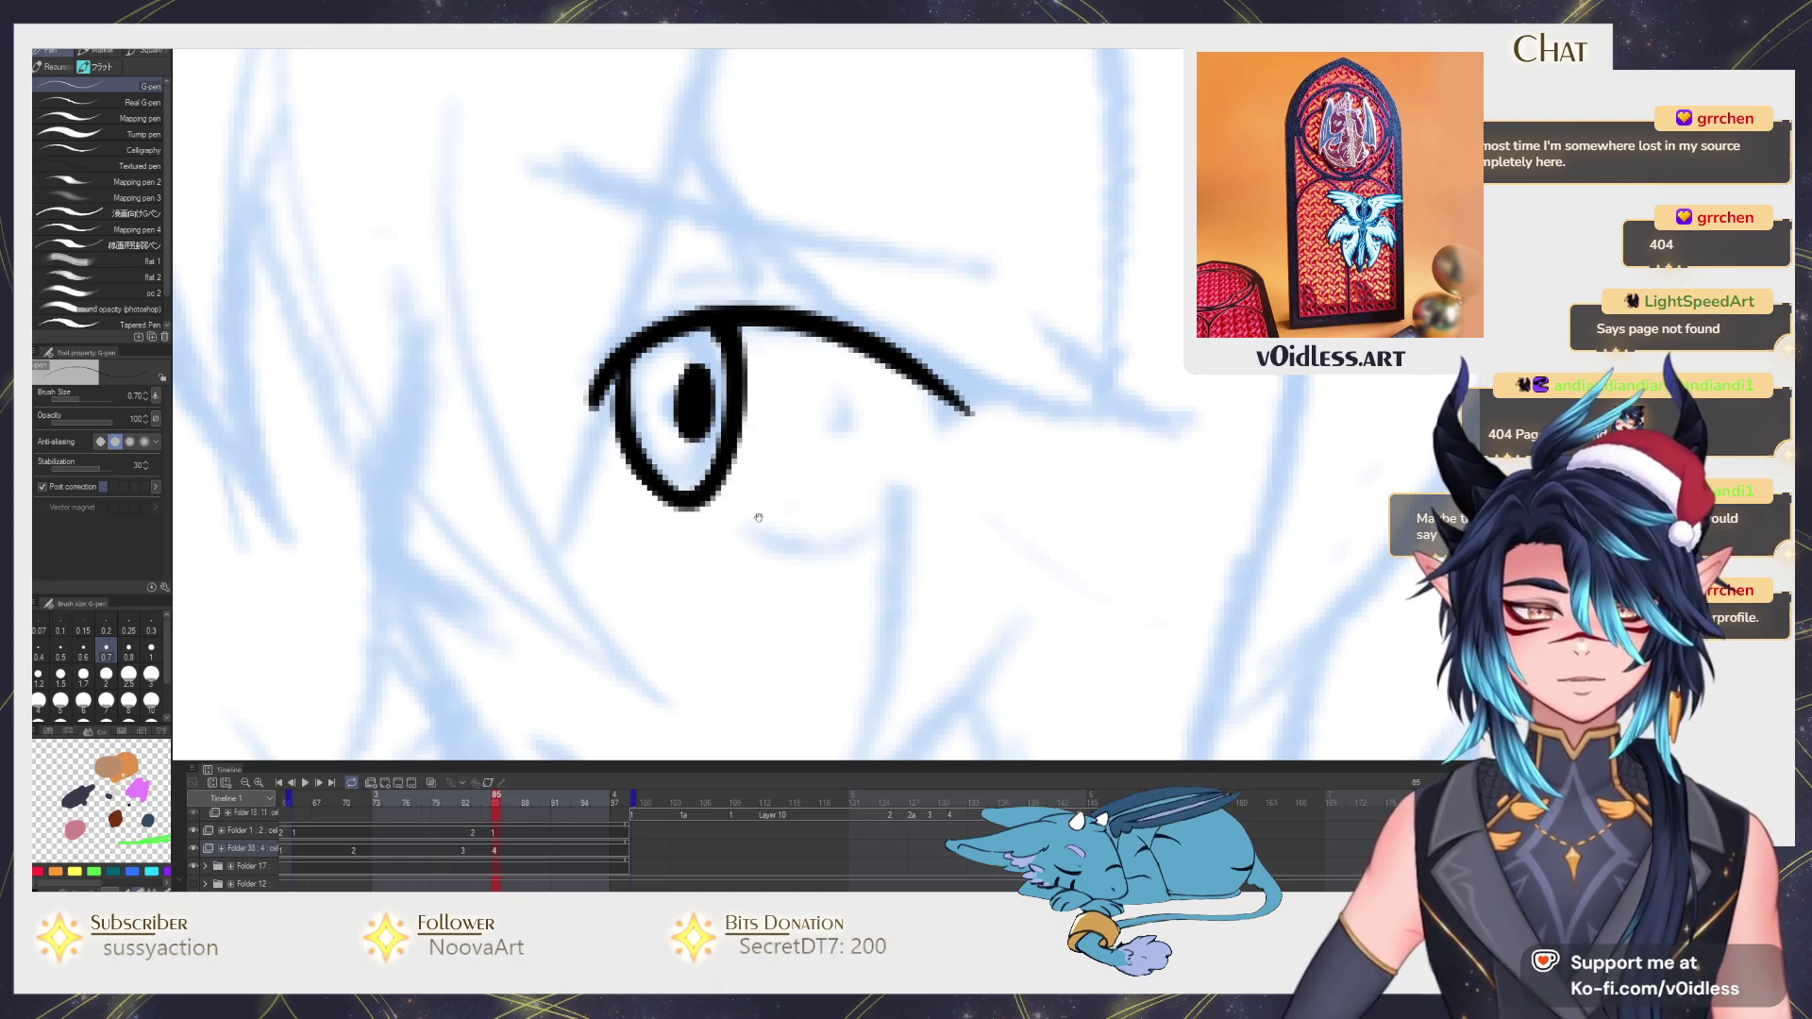
{"action": "mouse_move", "coordinate": [645, 506]}
{"action": "left_mouse_down"}
{"action": "mouse_move", "coordinate": [829, 535]}
{"action": "mouse_move", "coordinate": [889, 499]}
{"action": "left_mouse_up"}
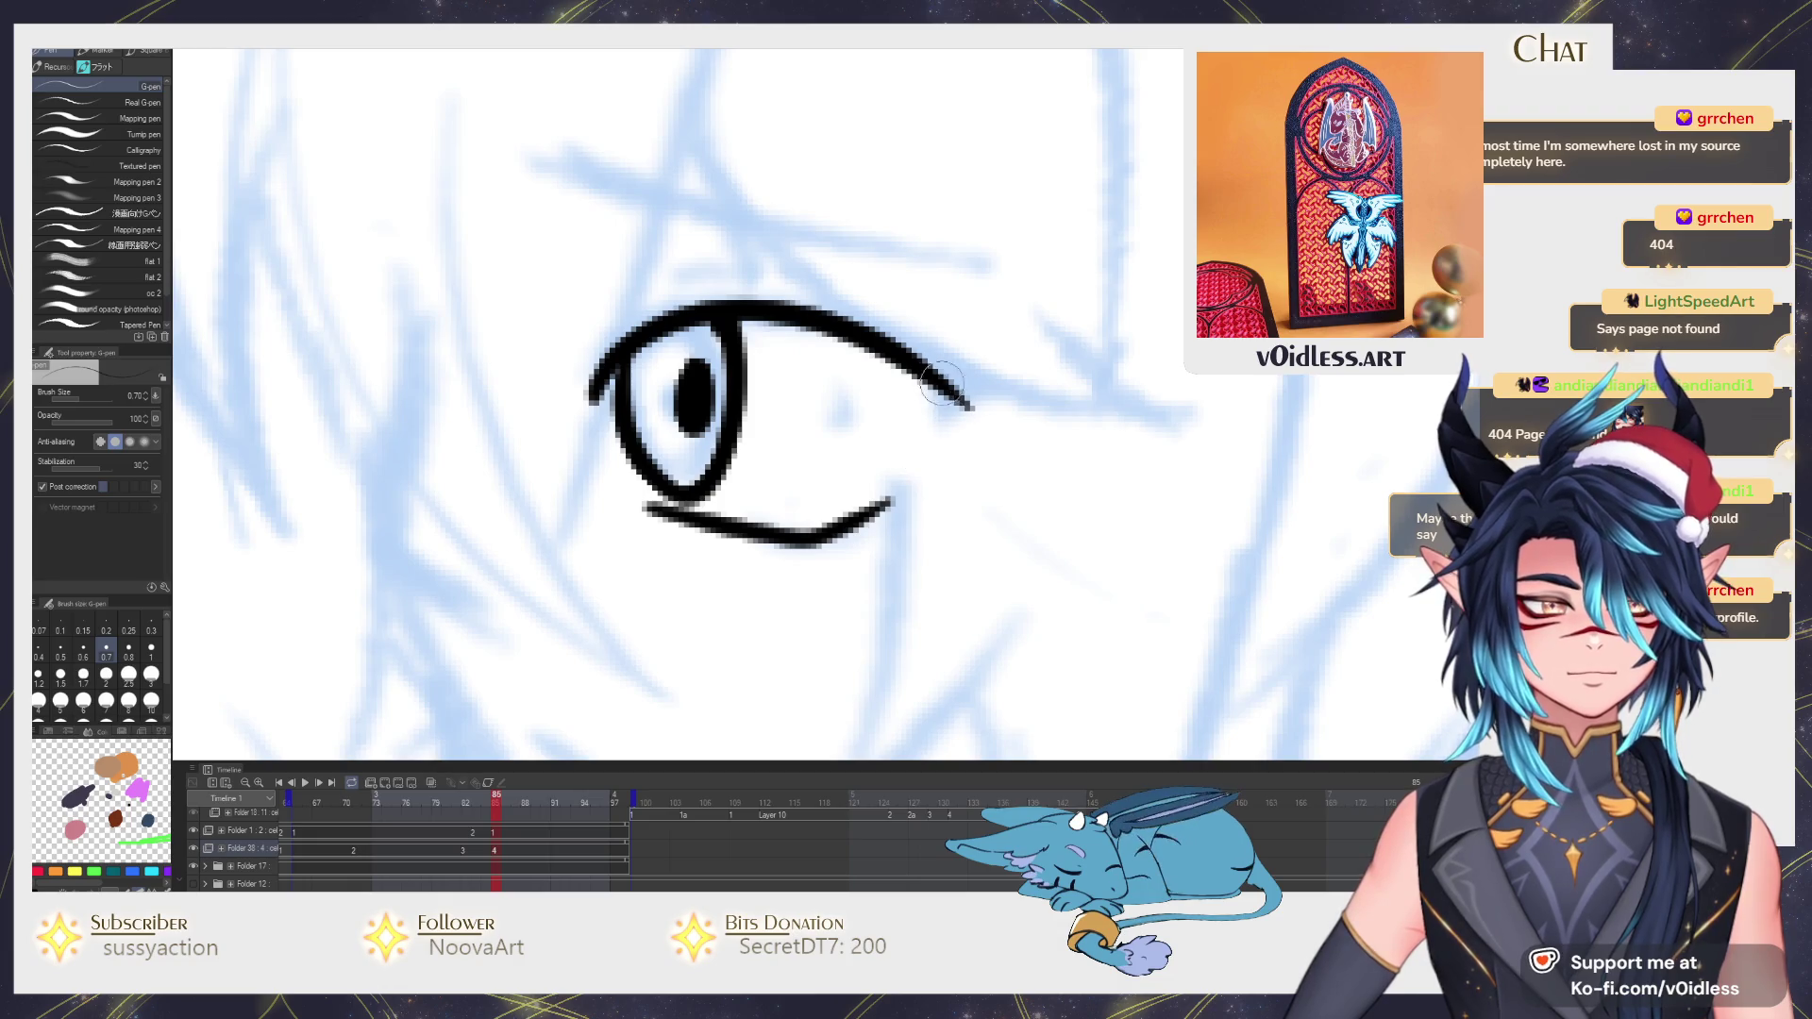
{"action": "mouse_move", "coordinate": [942, 390]}
{"action": "left_mouse_down"}
{"action": "mouse_move", "coordinate": [920, 424]}
{"action": "mouse_move", "coordinate": [964, 403]}
{"action": "left_mouse_up"}
{"action": "scroll", "coordinate": [916, 423], "scroll_direction": "down", "scroll_amount": 3}
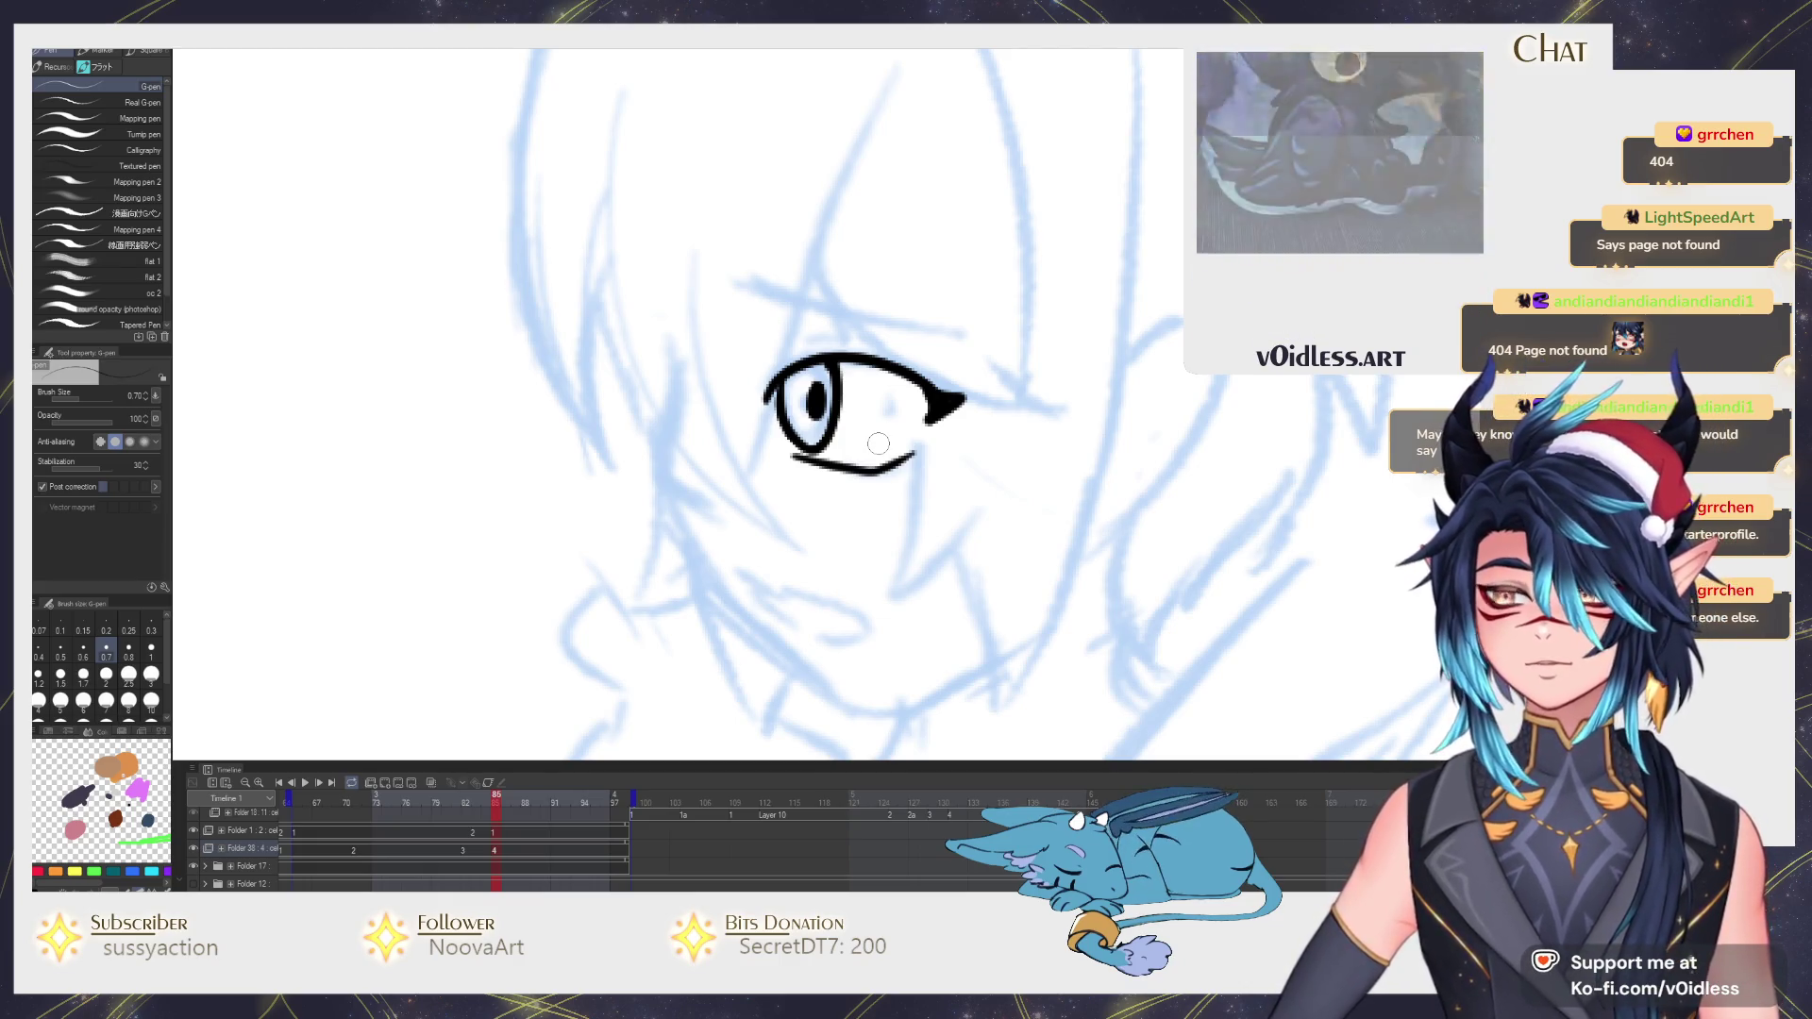
Ink the cheek and jaw line down to the chin, redrawing until smooth, and add the lower lip.
{"action": "left_click_drag", "start_coordinate": [878, 443], "coordinate": [785, 394]}
{"action": "mouse_move", "coordinate": [579, 290]}
{"action": "left_mouse_down"}
{"action": "mouse_move", "coordinate": [559, 426]}
{"action": "mouse_move", "coordinate": [608, 471]}
{"action": "left_mouse_up"}
{"action": "key", "text": "ctrl+z"}
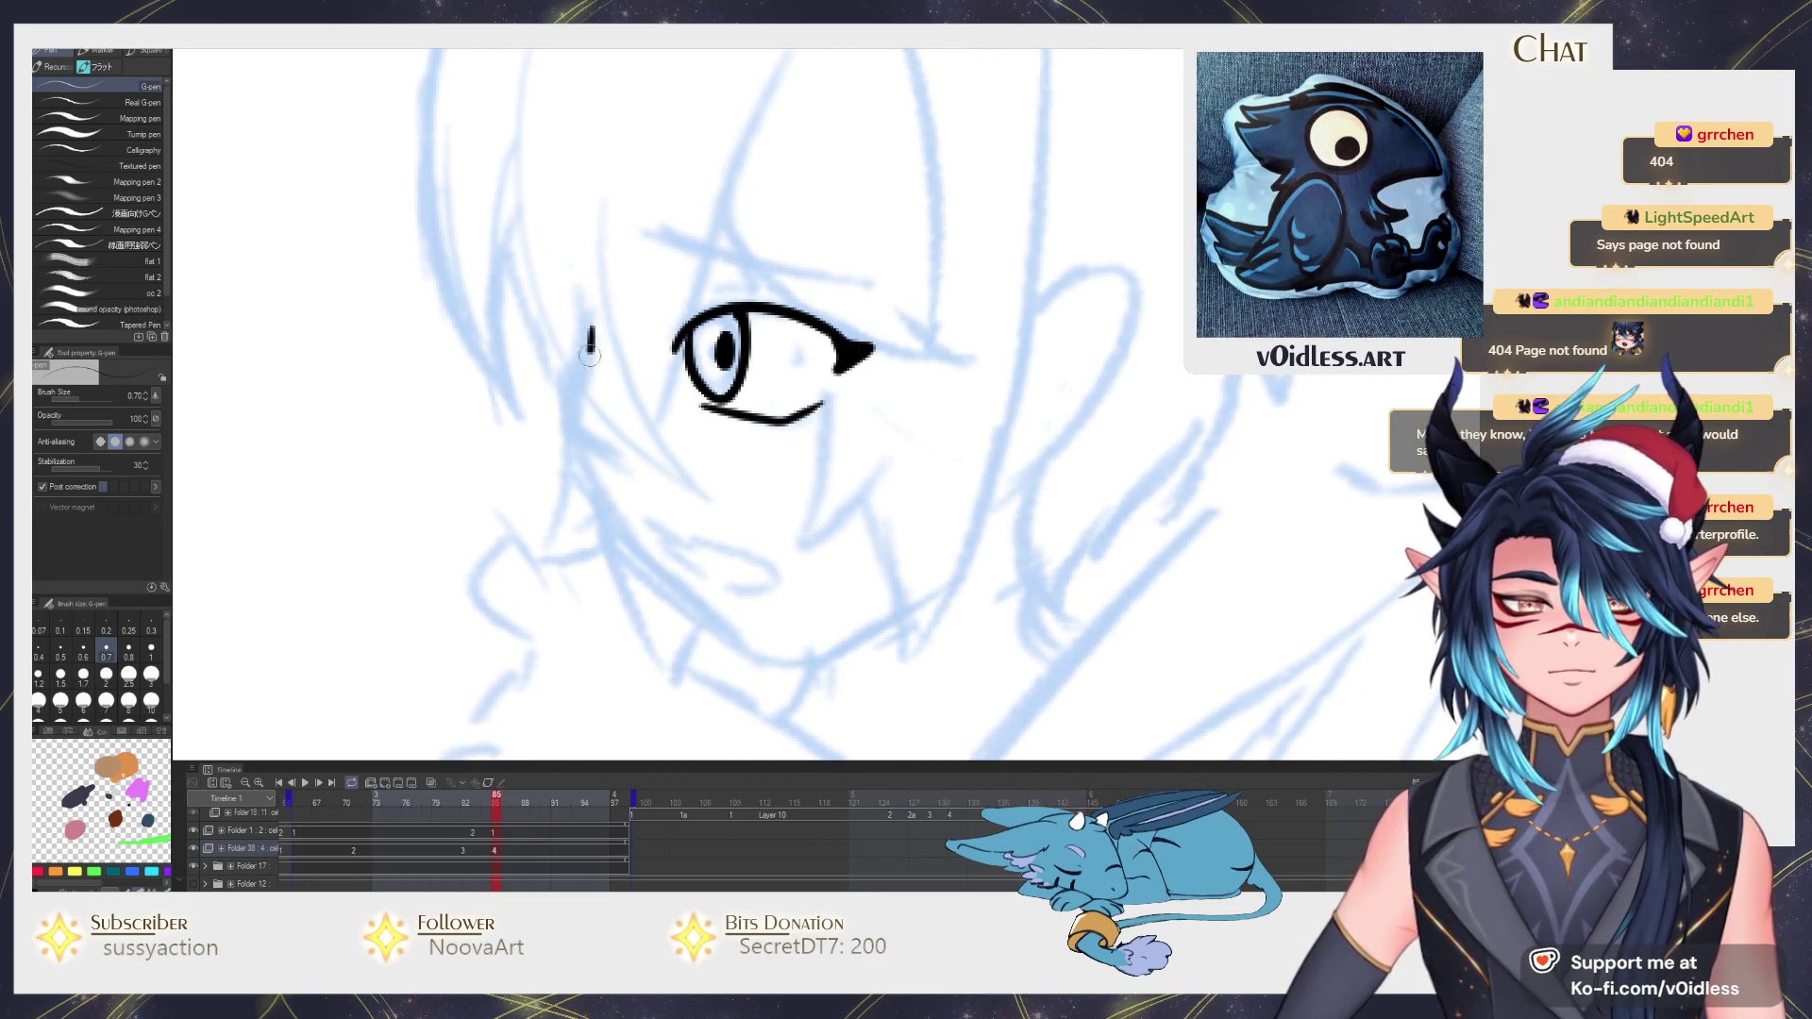
{"action": "mouse_move", "coordinate": [590, 325]}
{"action": "left_mouse_down"}
{"action": "mouse_move", "coordinate": [619, 506]}
{"action": "mouse_move", "coordinate": [588, 478]}
{"action": "mouse_move", "coordinate": [729, 624]}
{"action": "left_mouse_up"}
{"action": "key", "text": "ctrl+z"}
{"action": "left_click_drag", "start_coordinate": [560, 456], "coordinate": [690, 607]}
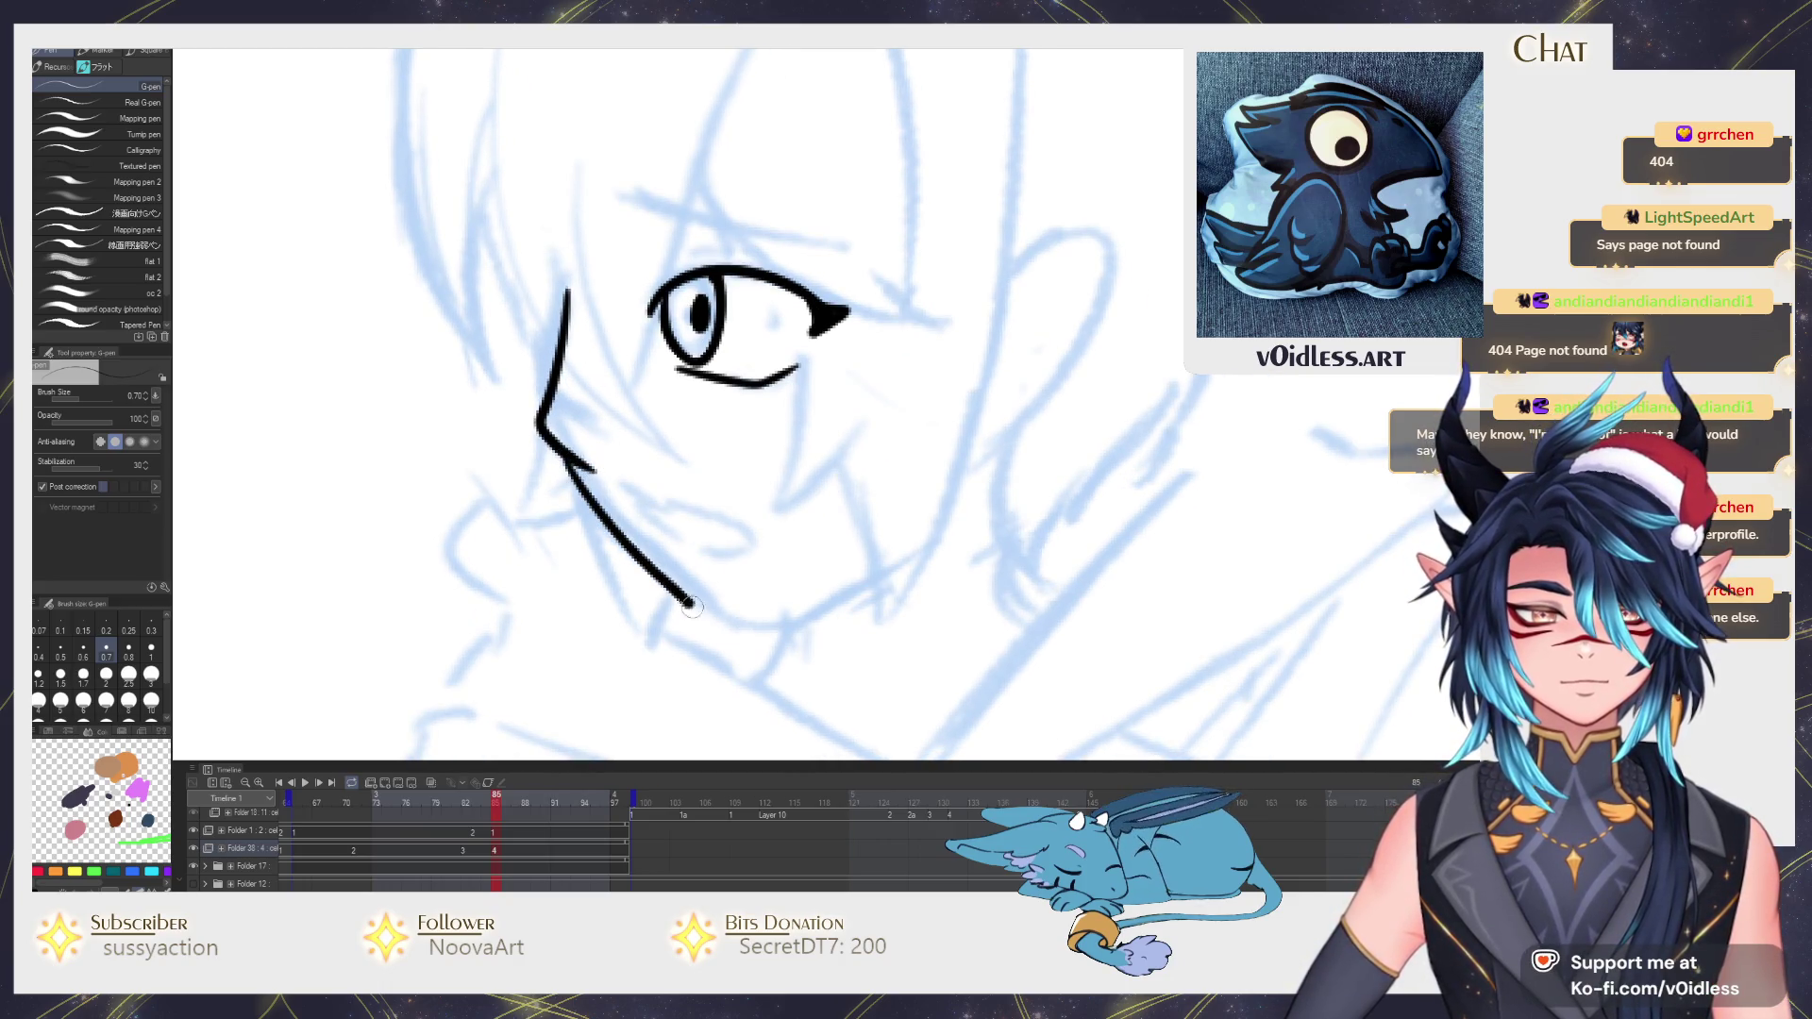
{"action": "key", "text": "ctrl+z"}
{"action": "mouse_move", "coordinate": [564, 450]}
{"action": "left_mouse_down"}
{"action": "mouse_move", "coordinate": [708, 642]}
{"action": "mouse_move", "coordinate": [965, 429]}
{"action": "left_mouse_up"}
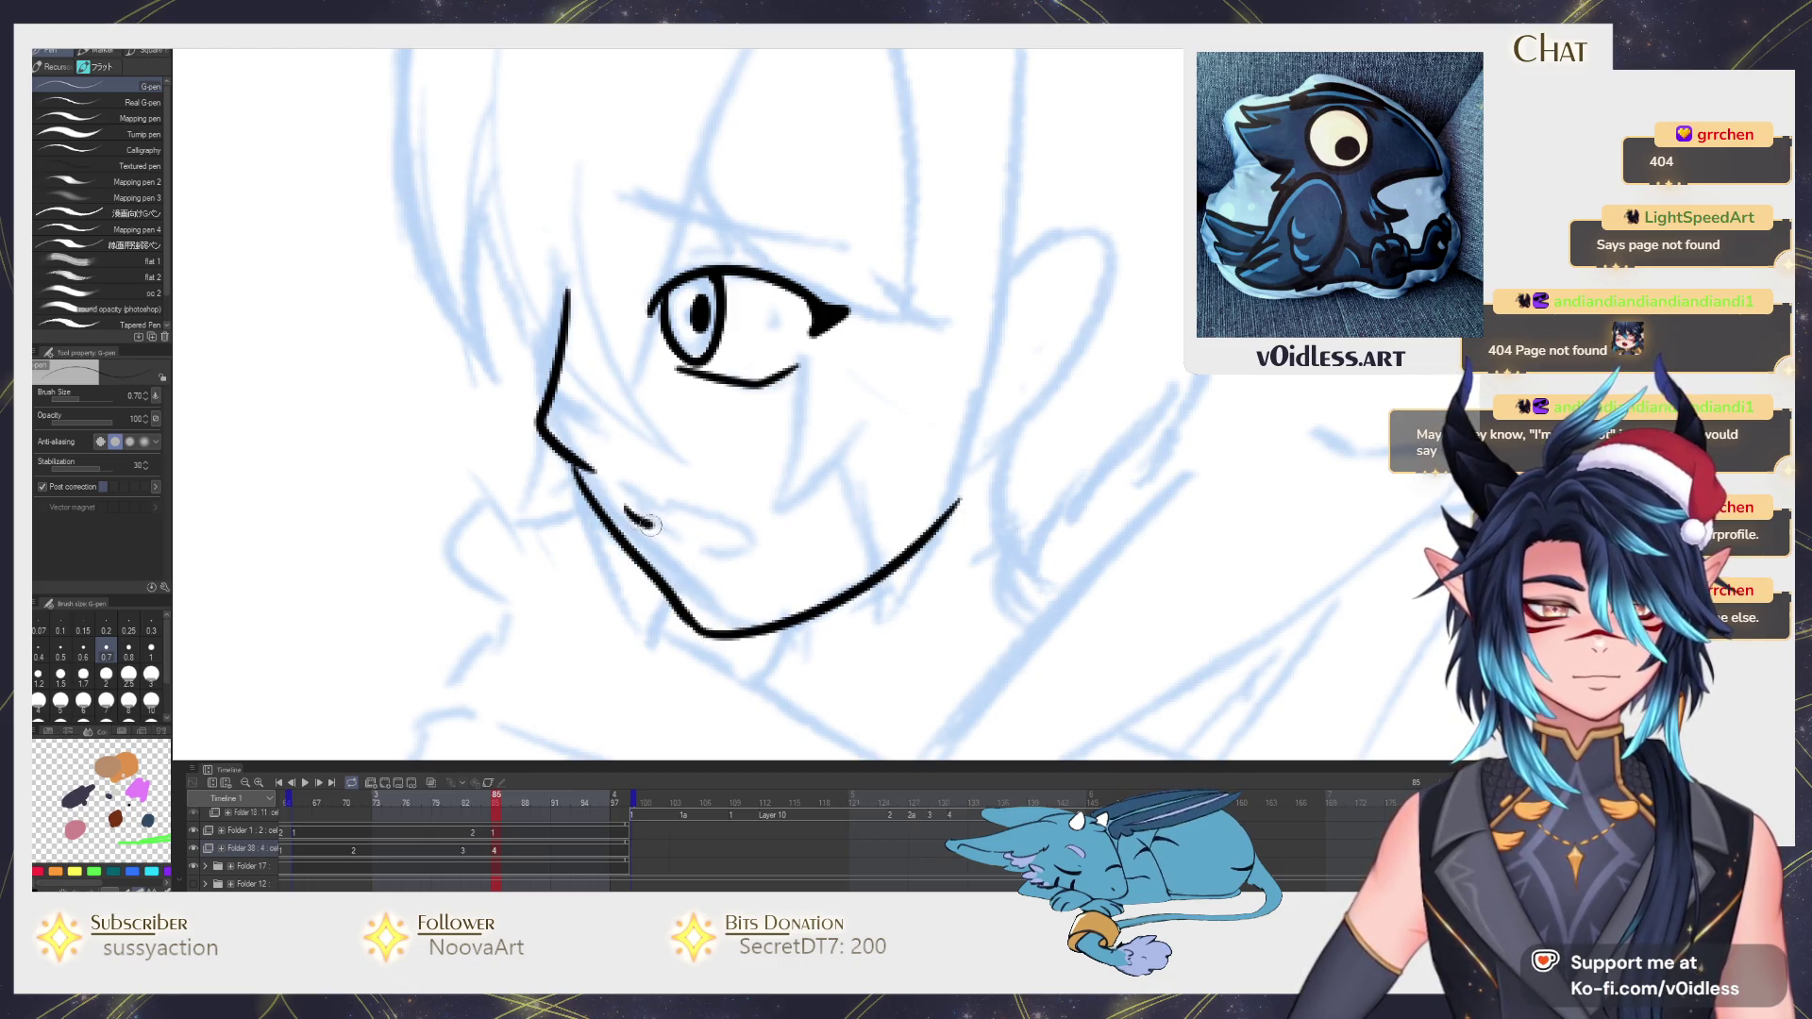
{"action": "mouse_move", "coordinate": [646, 526]}
{"action": "left_mouse_down"}
{"action": "mouse_move", "coordinate": [716, 561]}
{"action": "mouse_move", "coordinate": [644, 702]}
{"action": "left_mouse_up"}
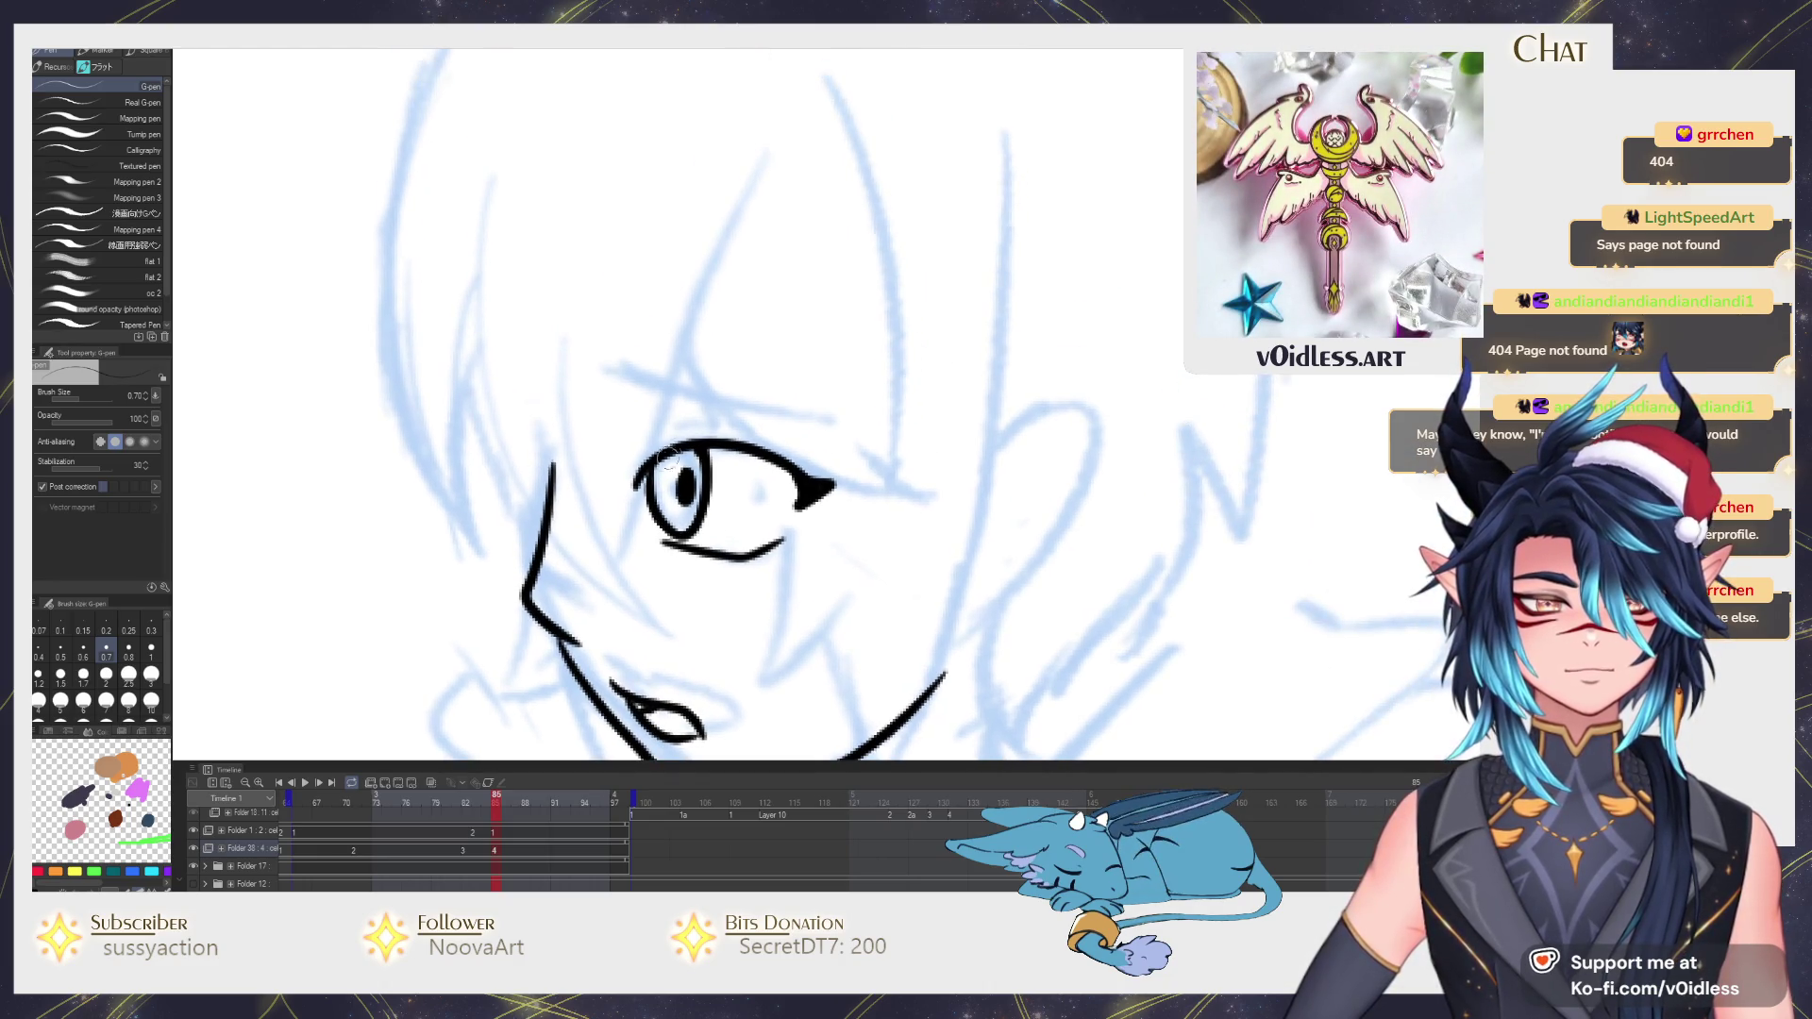
{"action": "left_click_drag", "start_coordinate": [651, 453], "coordinate": [793, 479]}
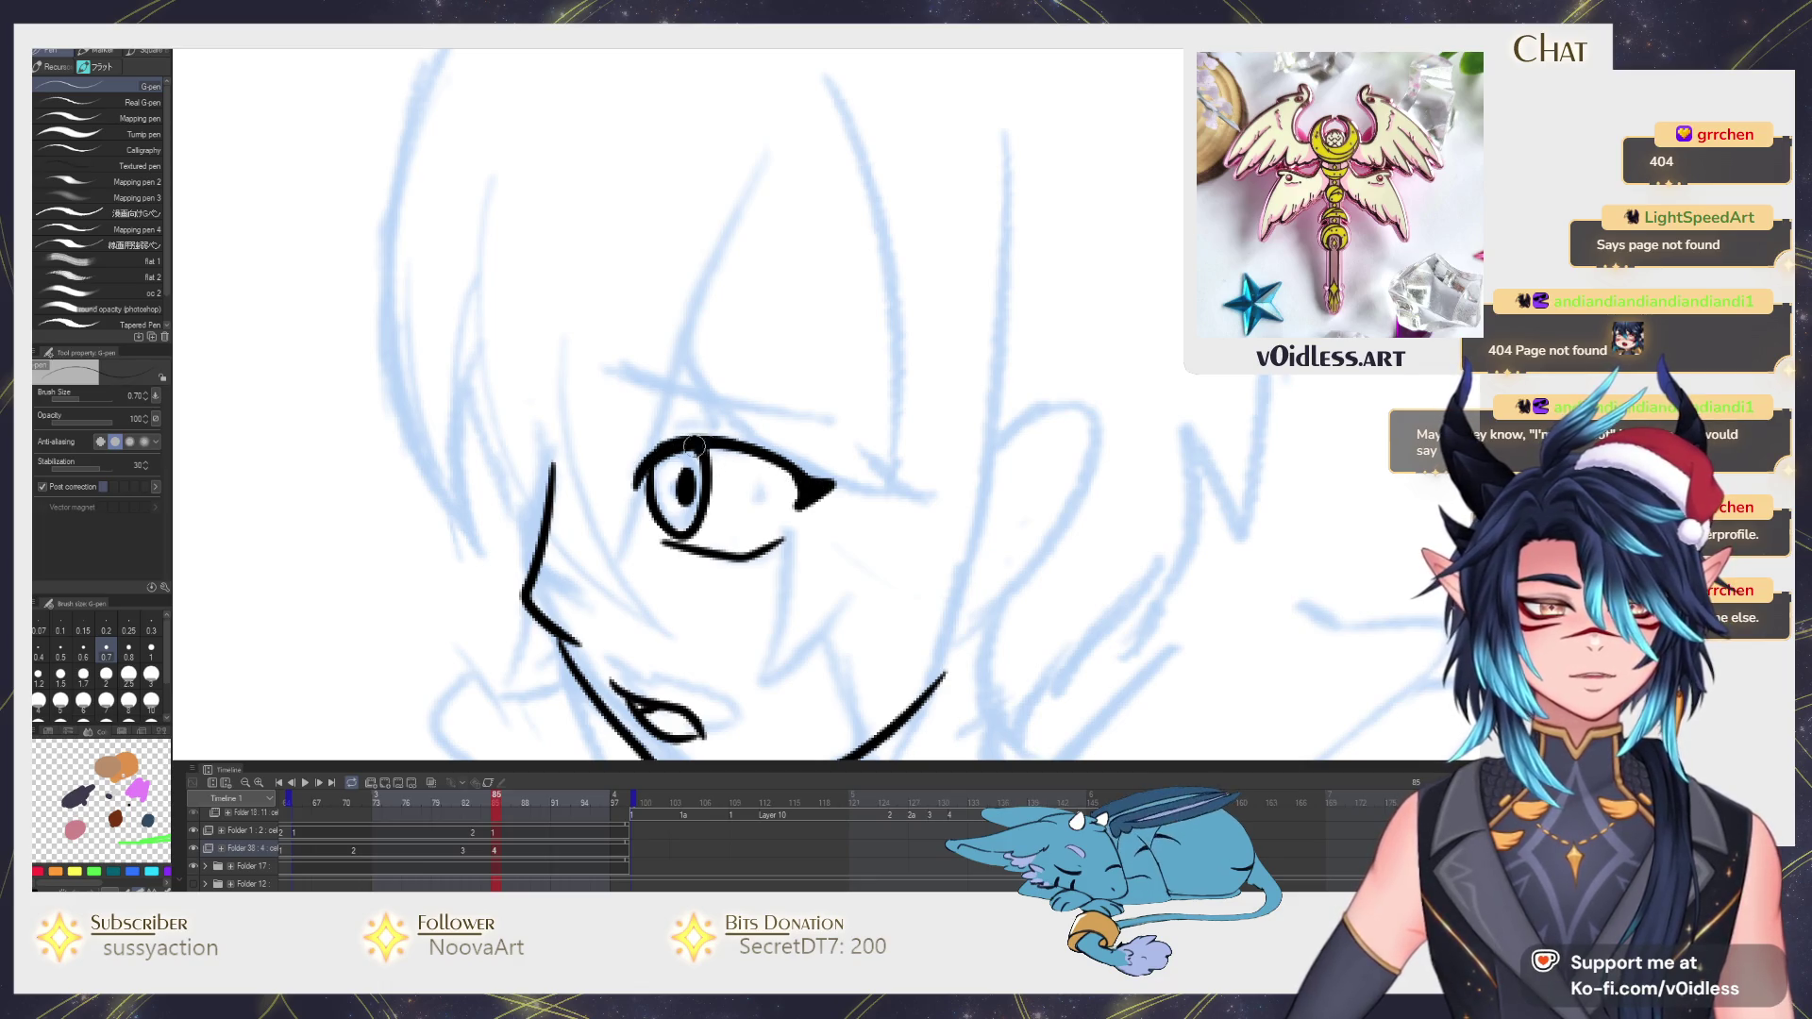
{"action": "left_click_drag", "start_coordinate": [686, 440], "coordinate": [778, 467]}
{"action": "scroll", "coordinate": [755, 493], "scroll_direction": "down", "scroll_amount": 3}
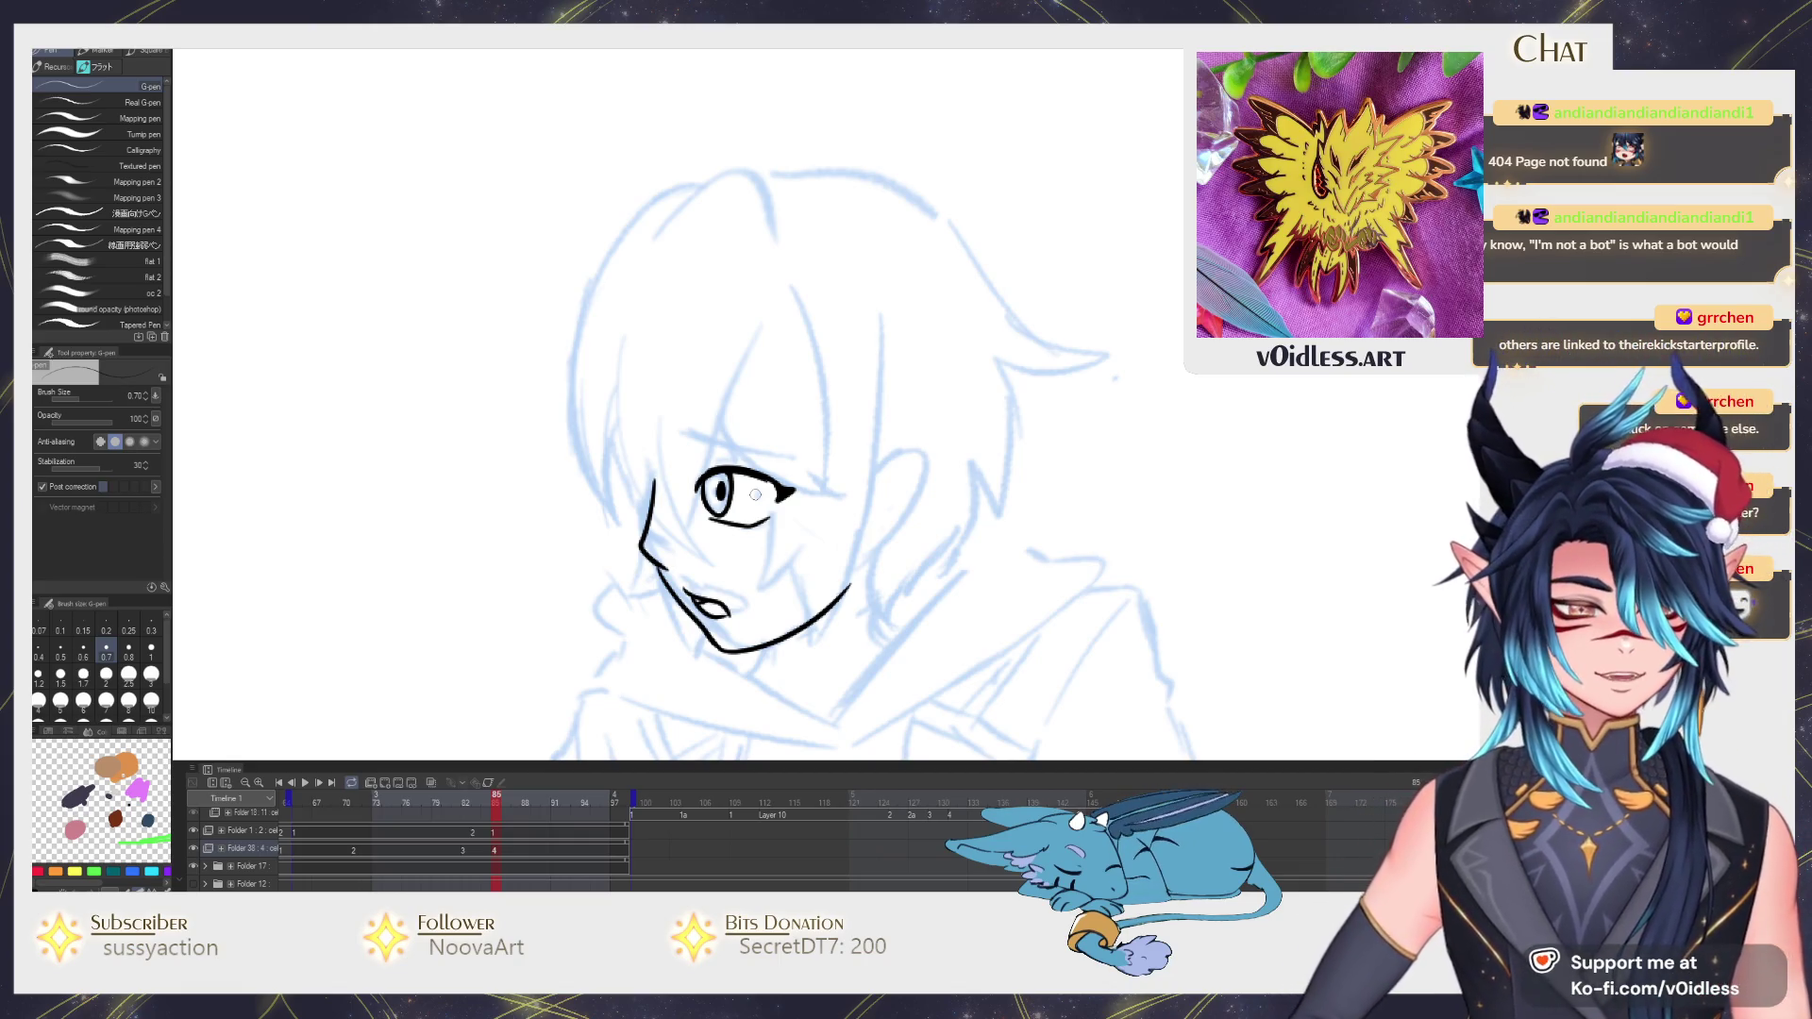
{"action": "scroll", "coordinate": [755, 494], "scroll_direction": "up", "scroll_amount": 3}
{"action": "scroll", "coordinate": [709, 505], "scroll_direction": "up", "scroll_amount": 1}
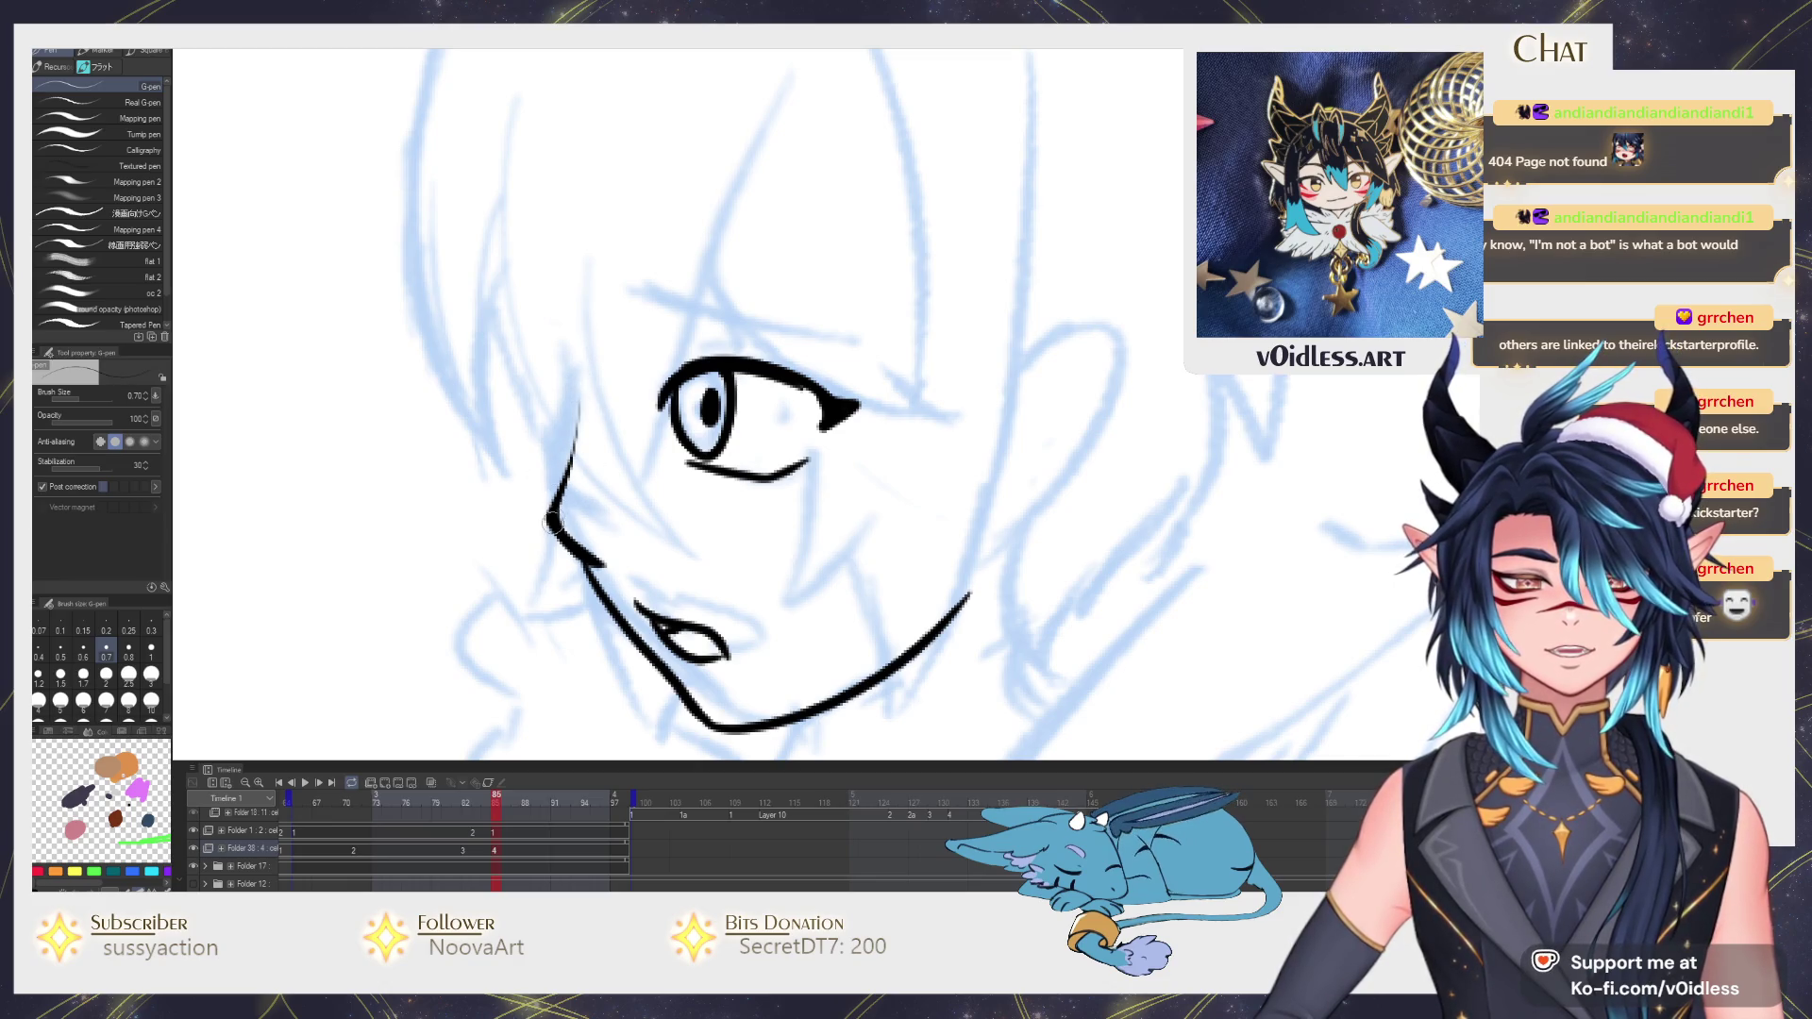
Extend the face outline upward, draw the ear, thicken the upper lid and ink a curved eyebrow above the eye.
{"action": "left_click_drag", "start_coordinate": [582, 442], "coordinate": [539, 323]}
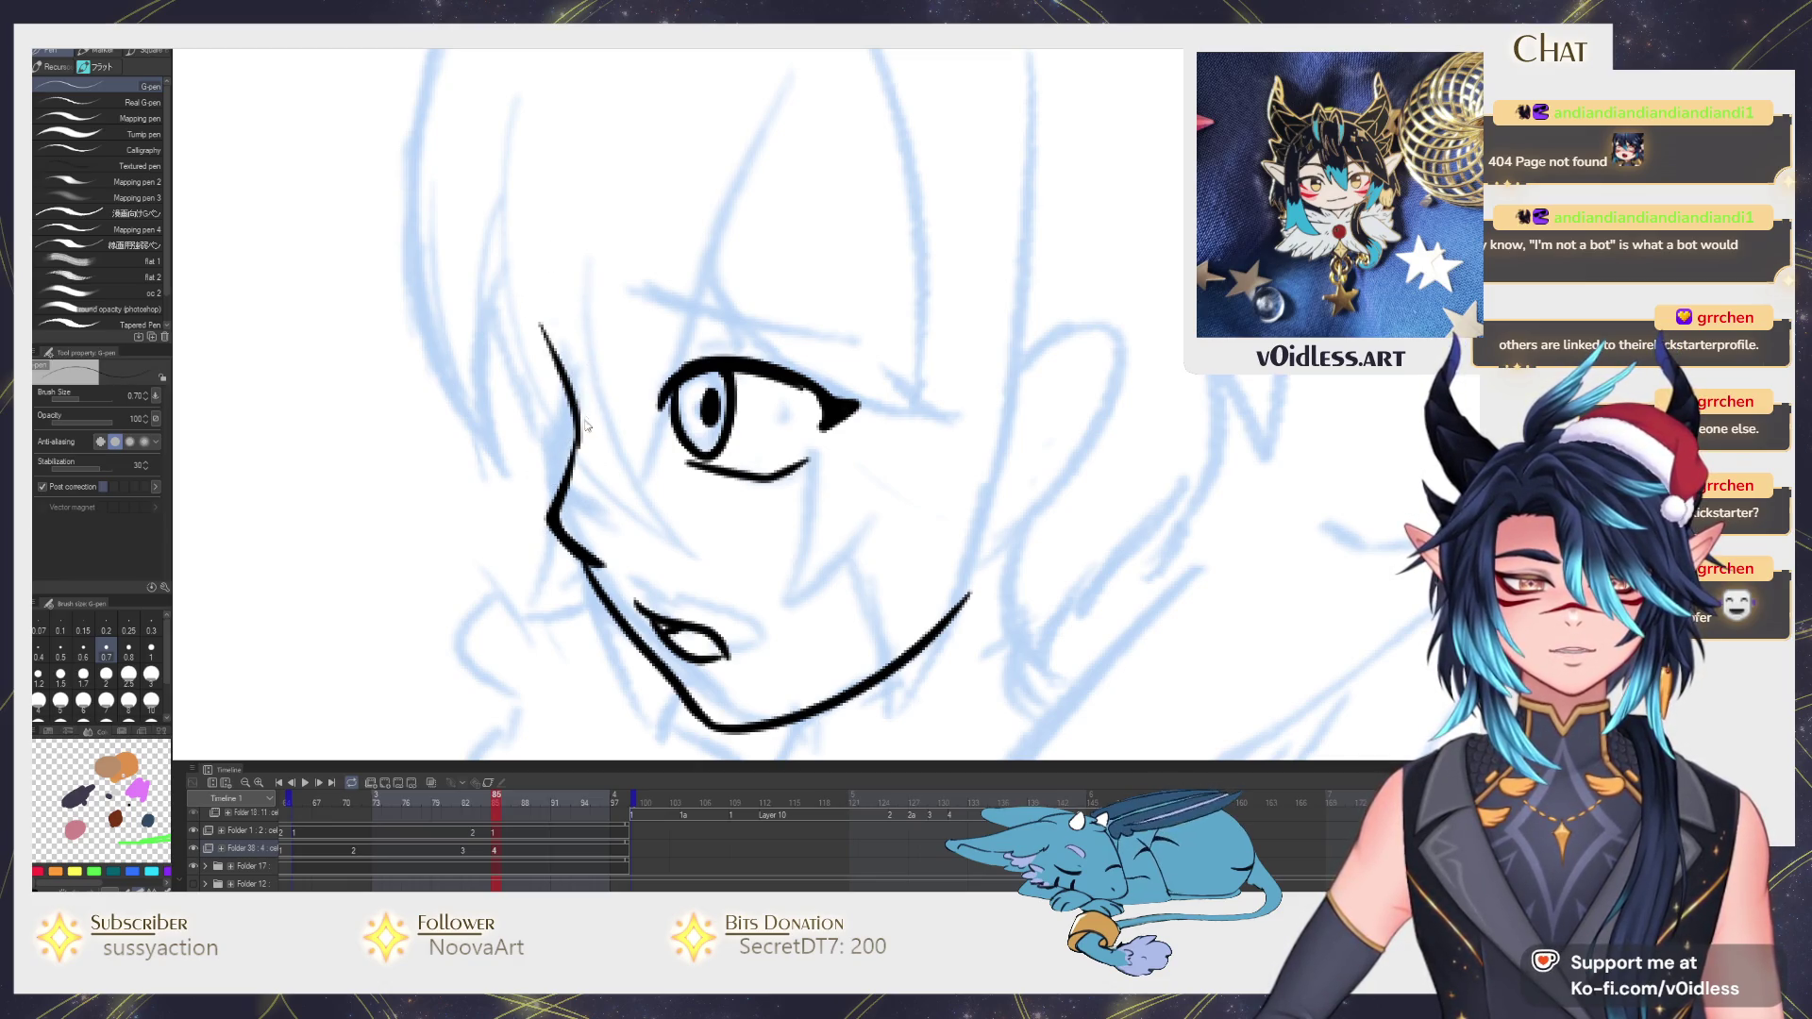
{"action": "scroll", "coordinate": [584, 424], "scroll_direction": "down", "scroll_amount": 5}
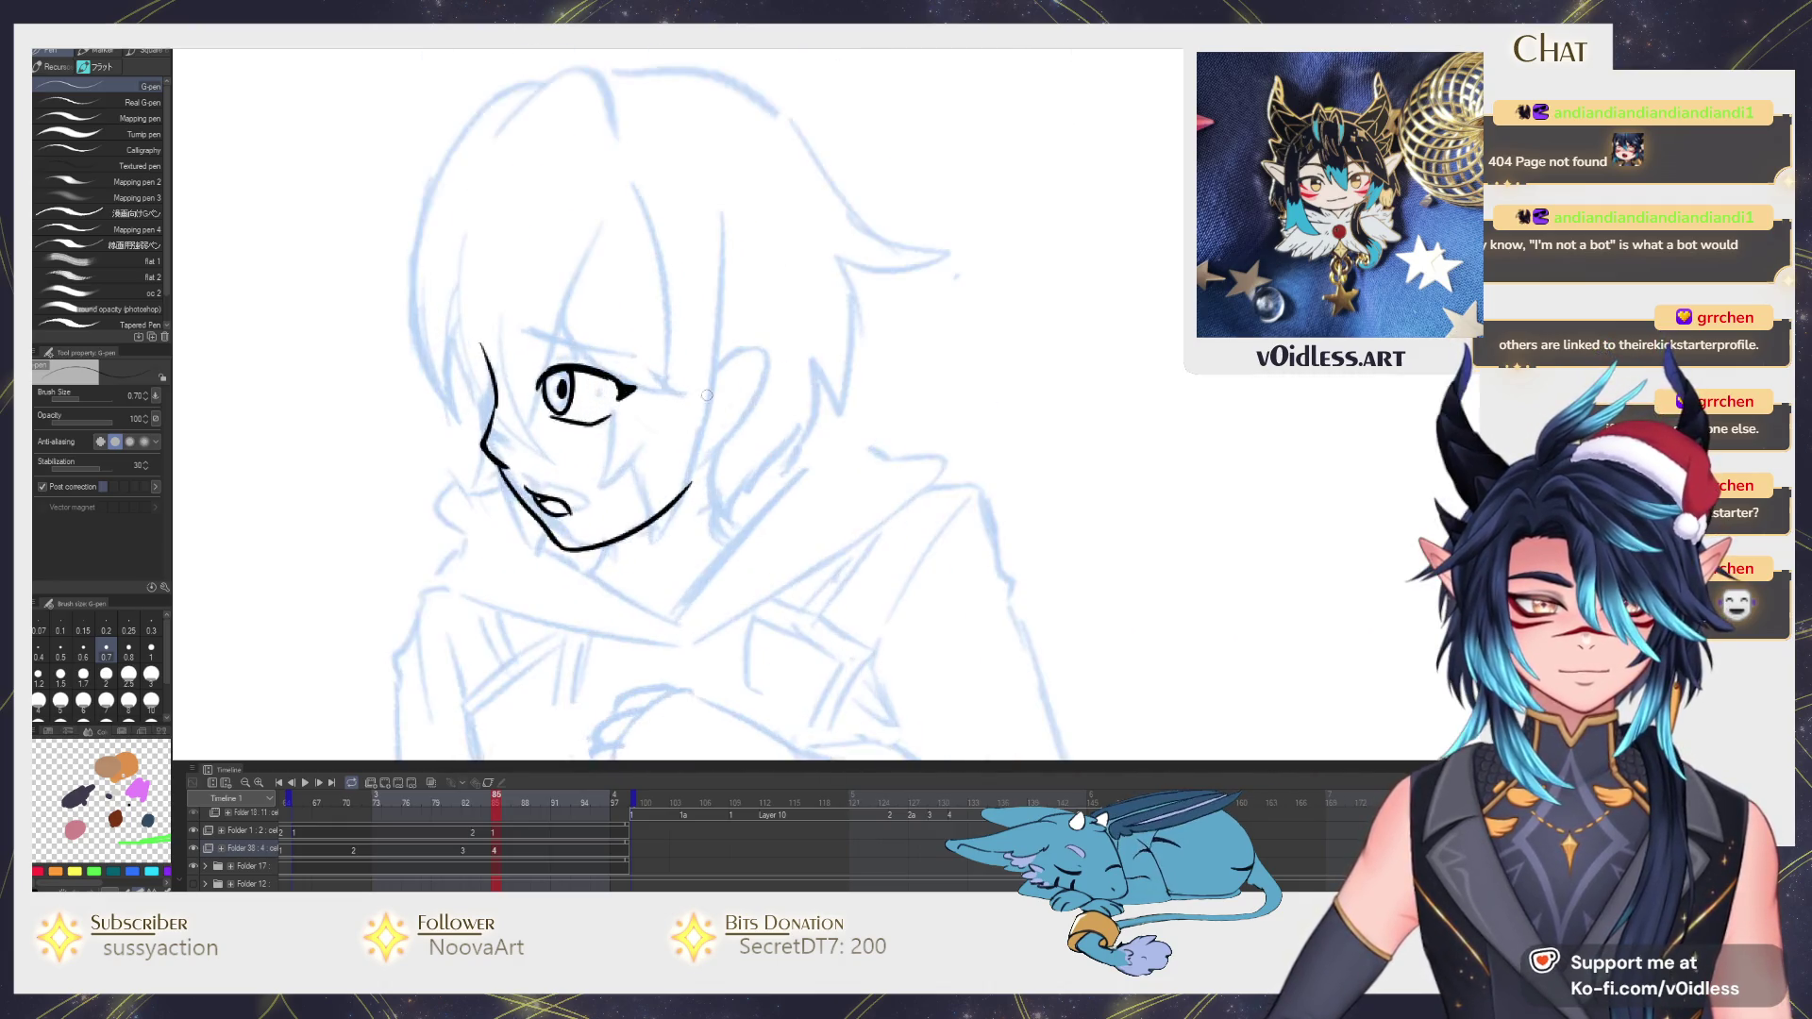
{"action": "scroll", "coordinate": [705, 393], "scroll_direction": "up", "scroll_amount": 3}
{"action": "mouse_move", "coordinate": [731, 337]}
{"action": "left_mouse_down"}
{"action": "mouse_move", "coordinate": [750, 464]}
{"action": "mouse_move", "coordinate": [677, 489]}
{"action": "mouse_move", "coordinate": [818, 532]}
{"action": "left_mouse_up"}
{"action": "scroll", "coordinate": [816, 533], "scroll_direction": "down", "scroll_amount": 2}
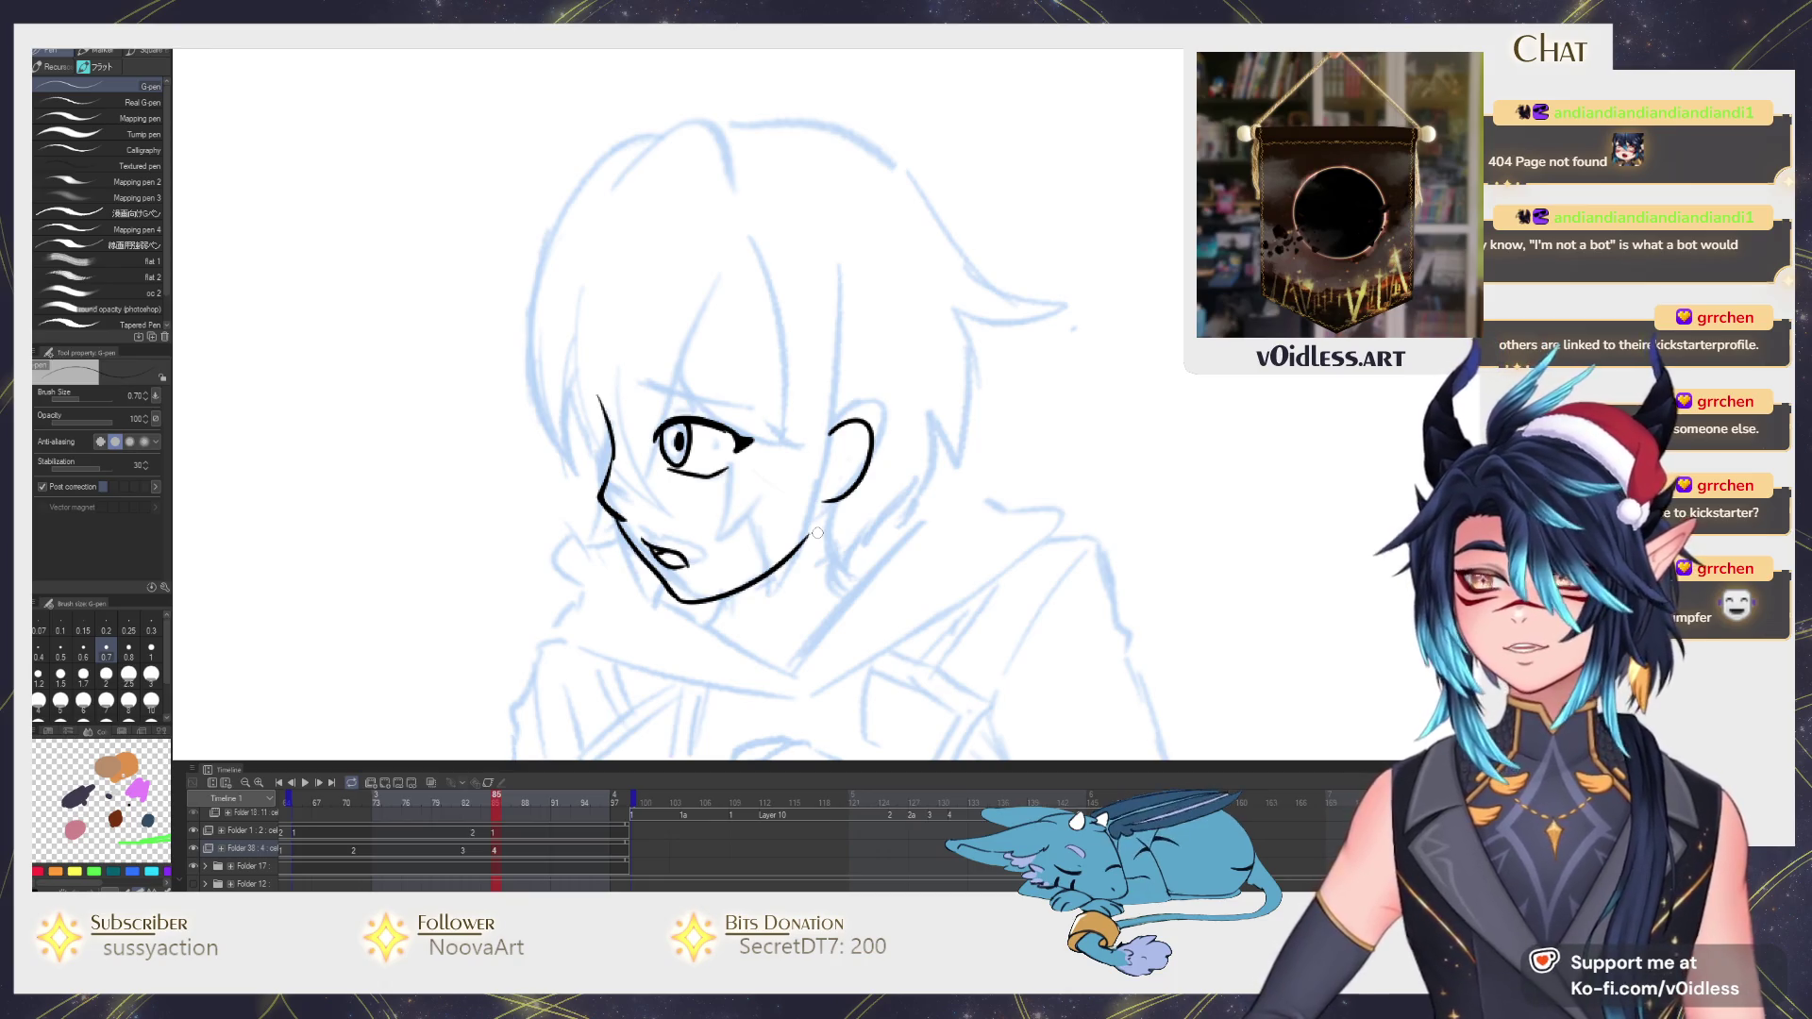
{"action": "scroll", "coordinate": [817, 533], "scroll_direction": "up", "scroll_amount": 2}
{"action": "scroll", "coordinate": [850, 517], "scroll_direction": "up", "scroll_amount": 2}
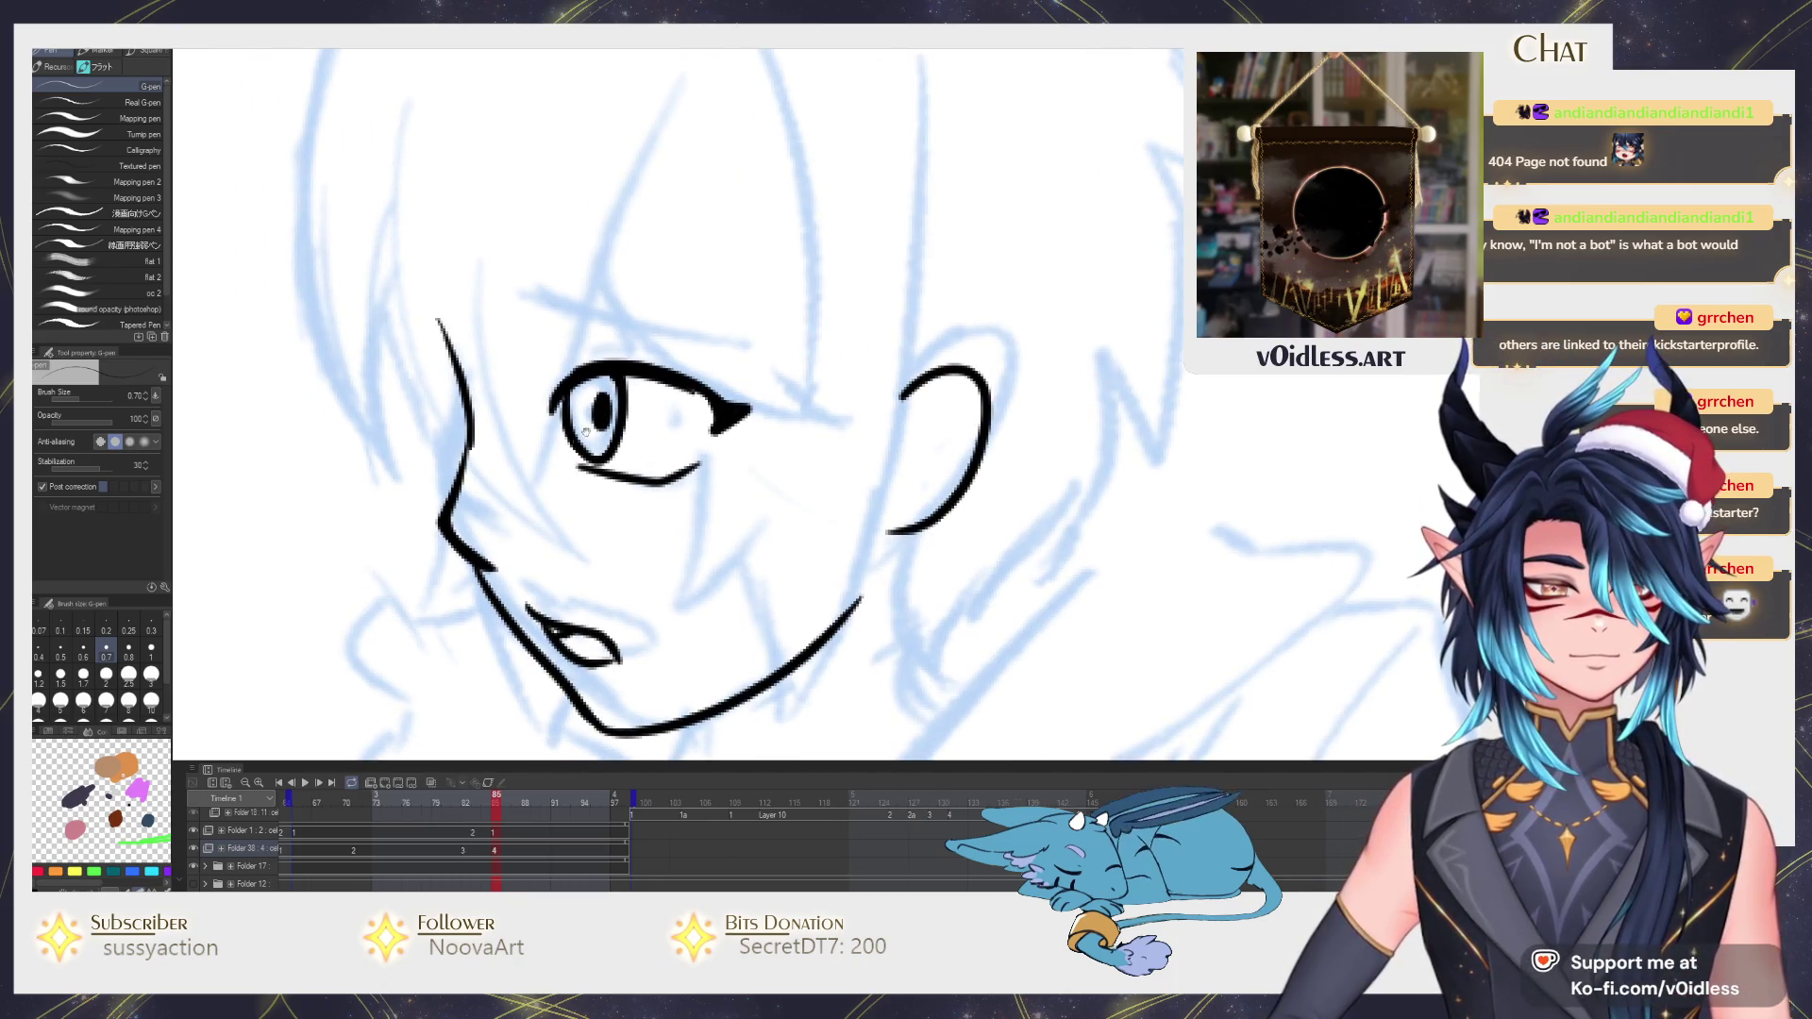
{"action": "scroll", "coordinate": [585, 432], "scroll_direction": "up", "scroll_amount": 1}
{"action": "scroll", "coordinate": [584, 431], "scroll_direction": "up", "scroll_amount": 2}
{"action": "scroll", "coordinate": [584, 432], "scroll_direction": "up", "scroll_amount": 1}
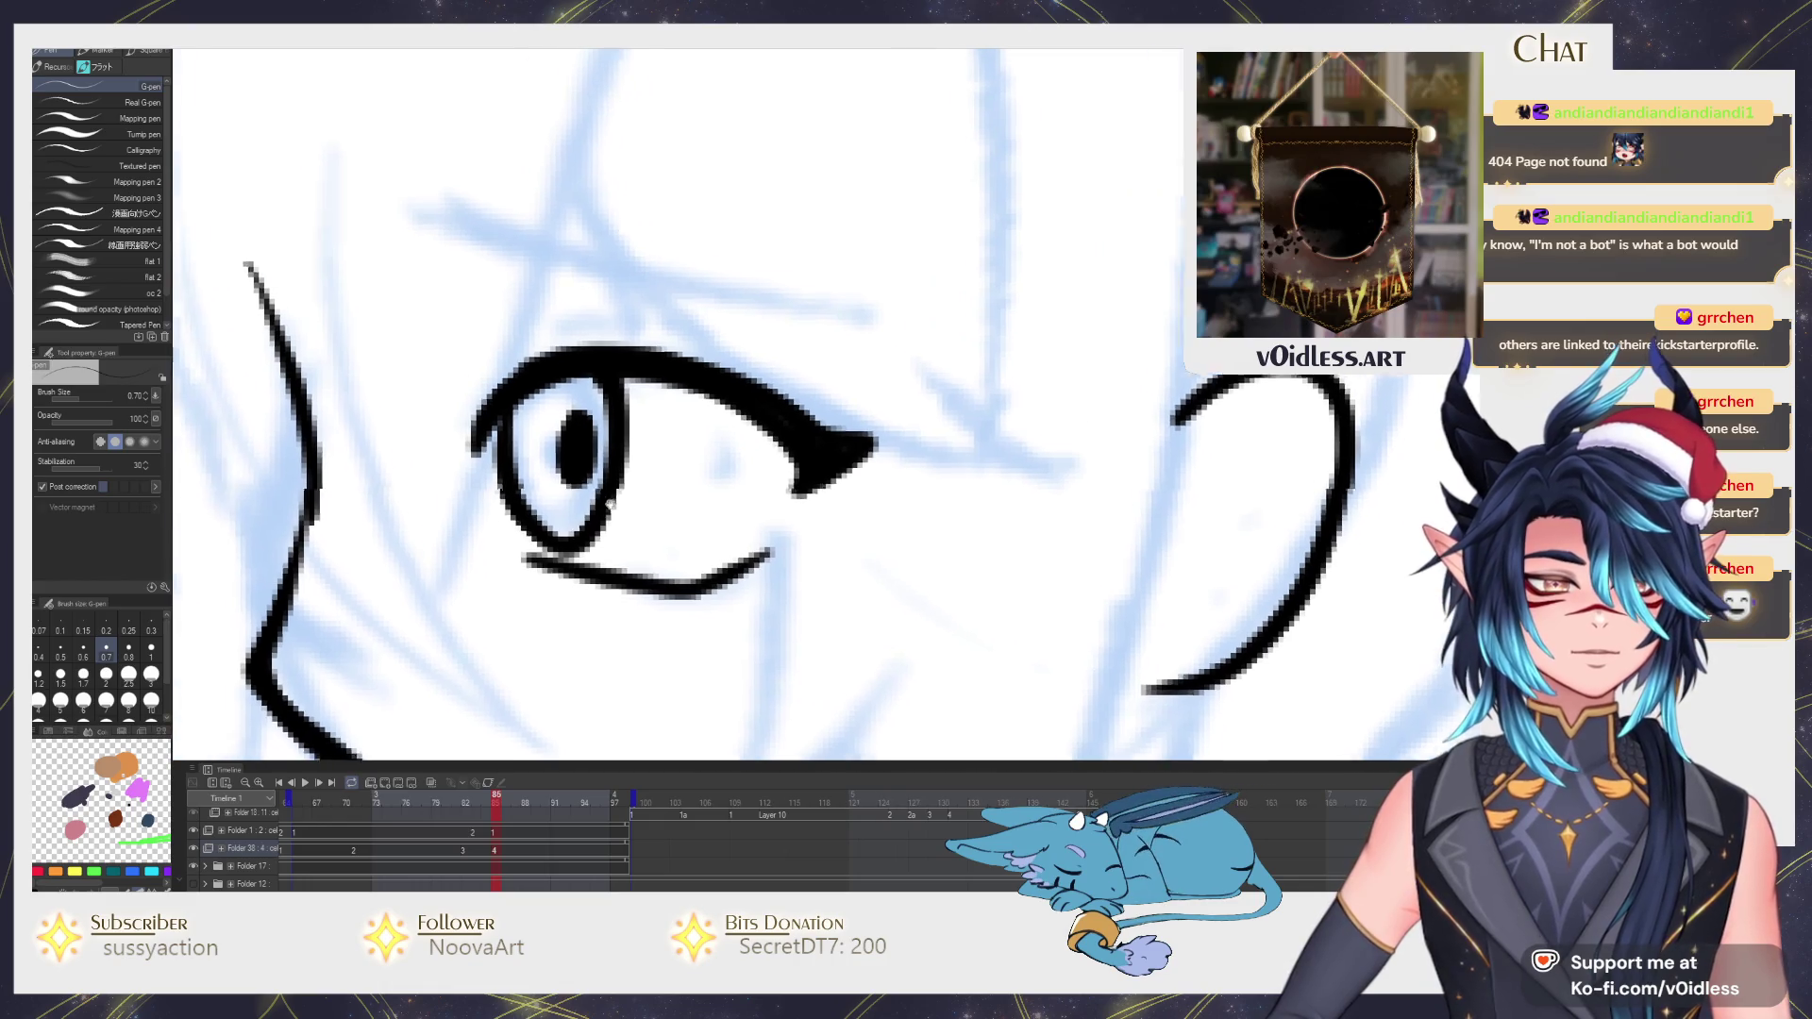
{"action": "left_click_drag", "start_coordinate": [488, 425], "coordinate": [665, 354]}
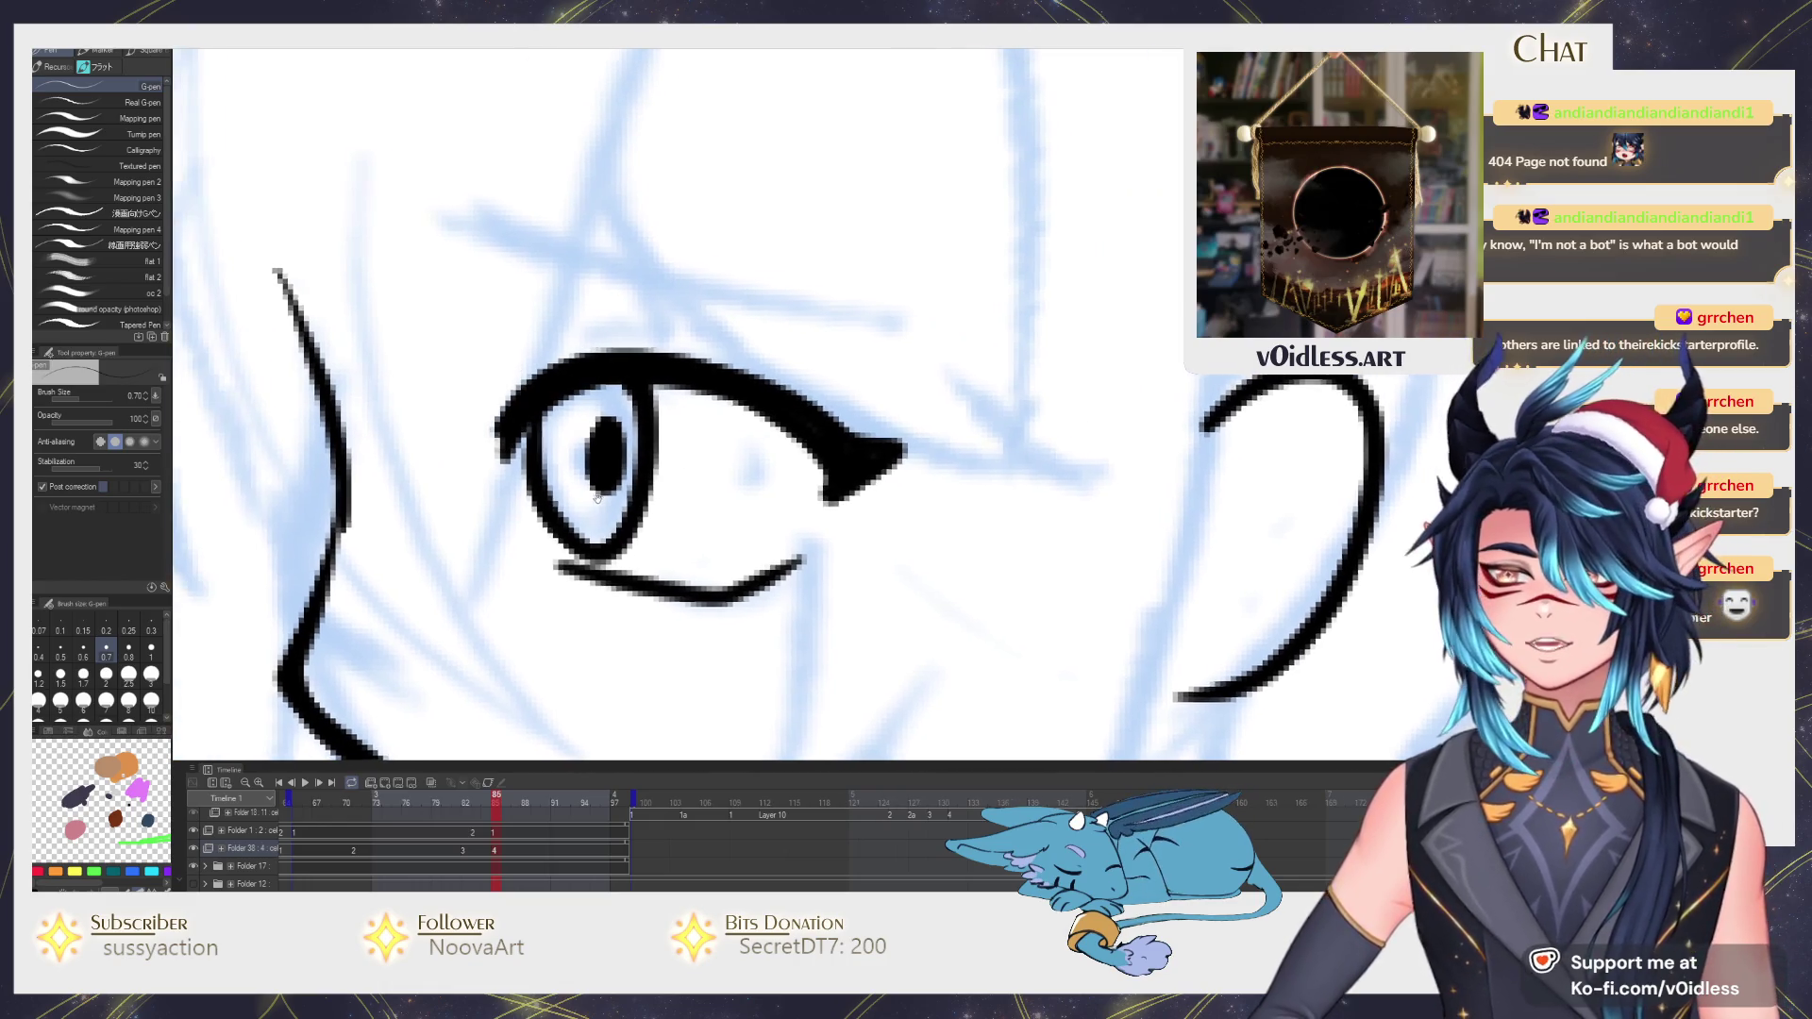
{"action": "scroll", "coordinate": [597, 497], "scroll_direction": "down", "scroll_amount": 3}
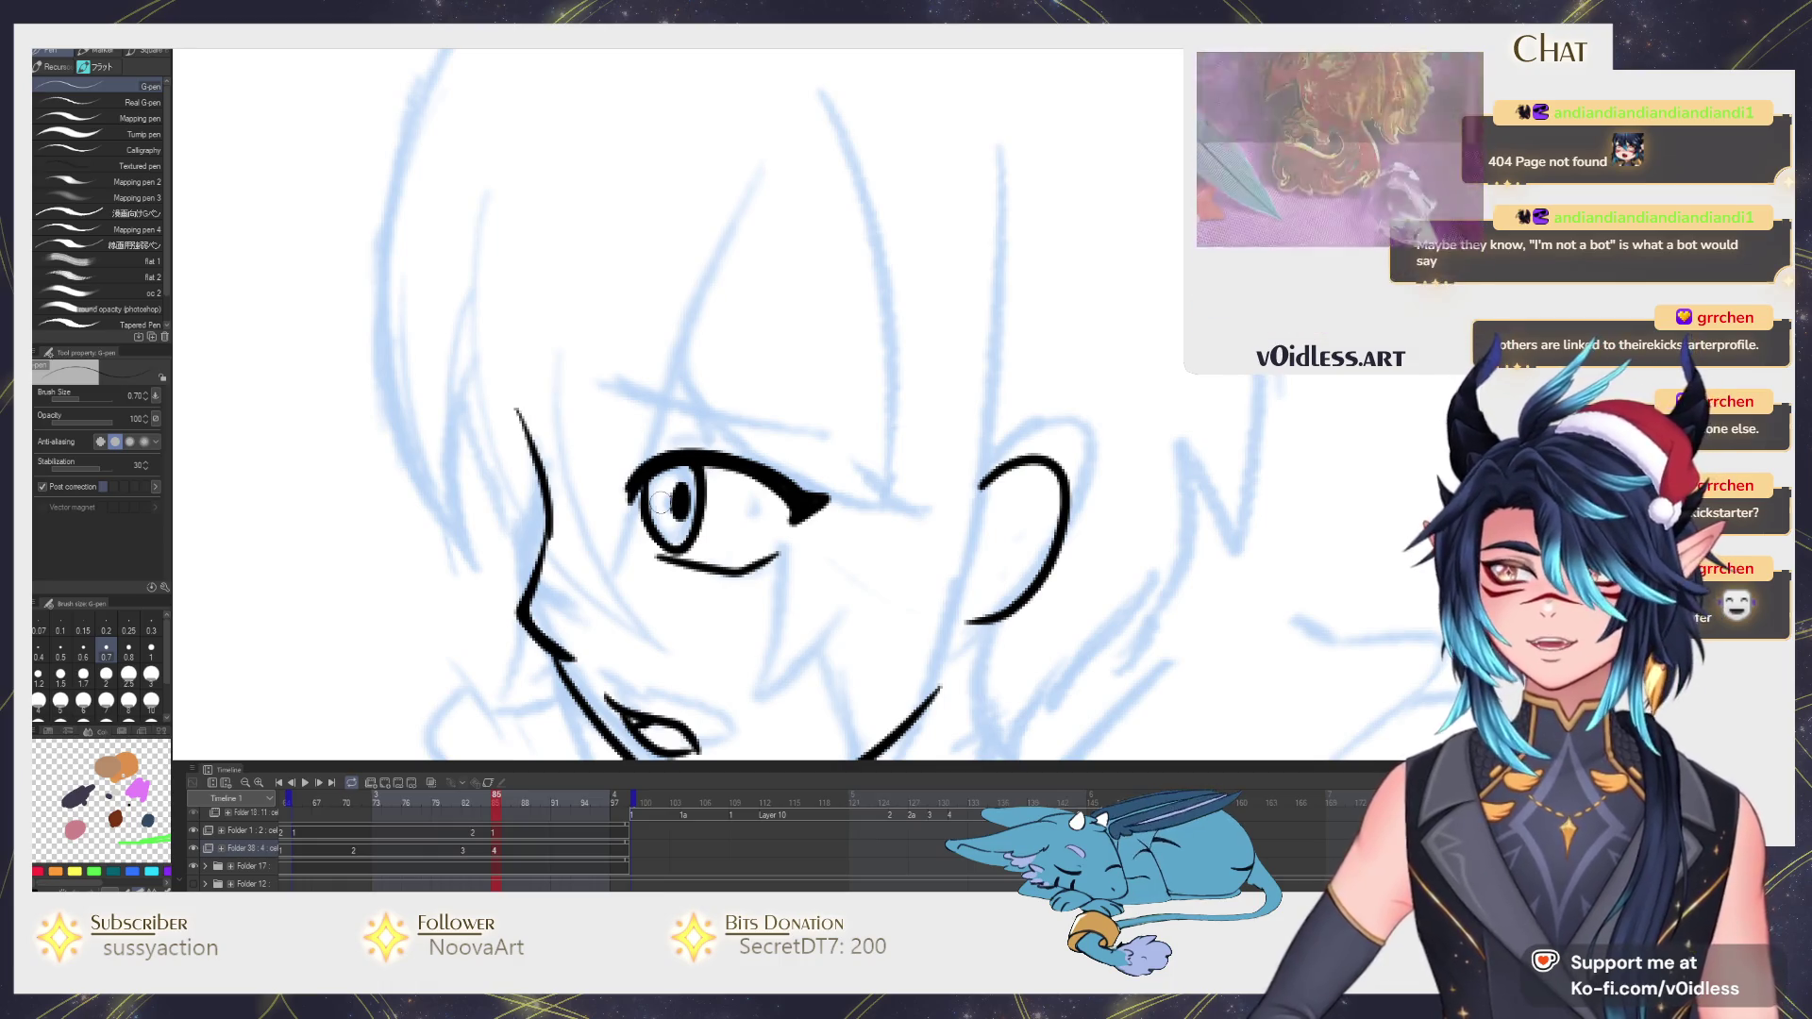
{"action": "left_click_drag", "start_coordinate": [628, 455], "coordinate": [679, 432]}
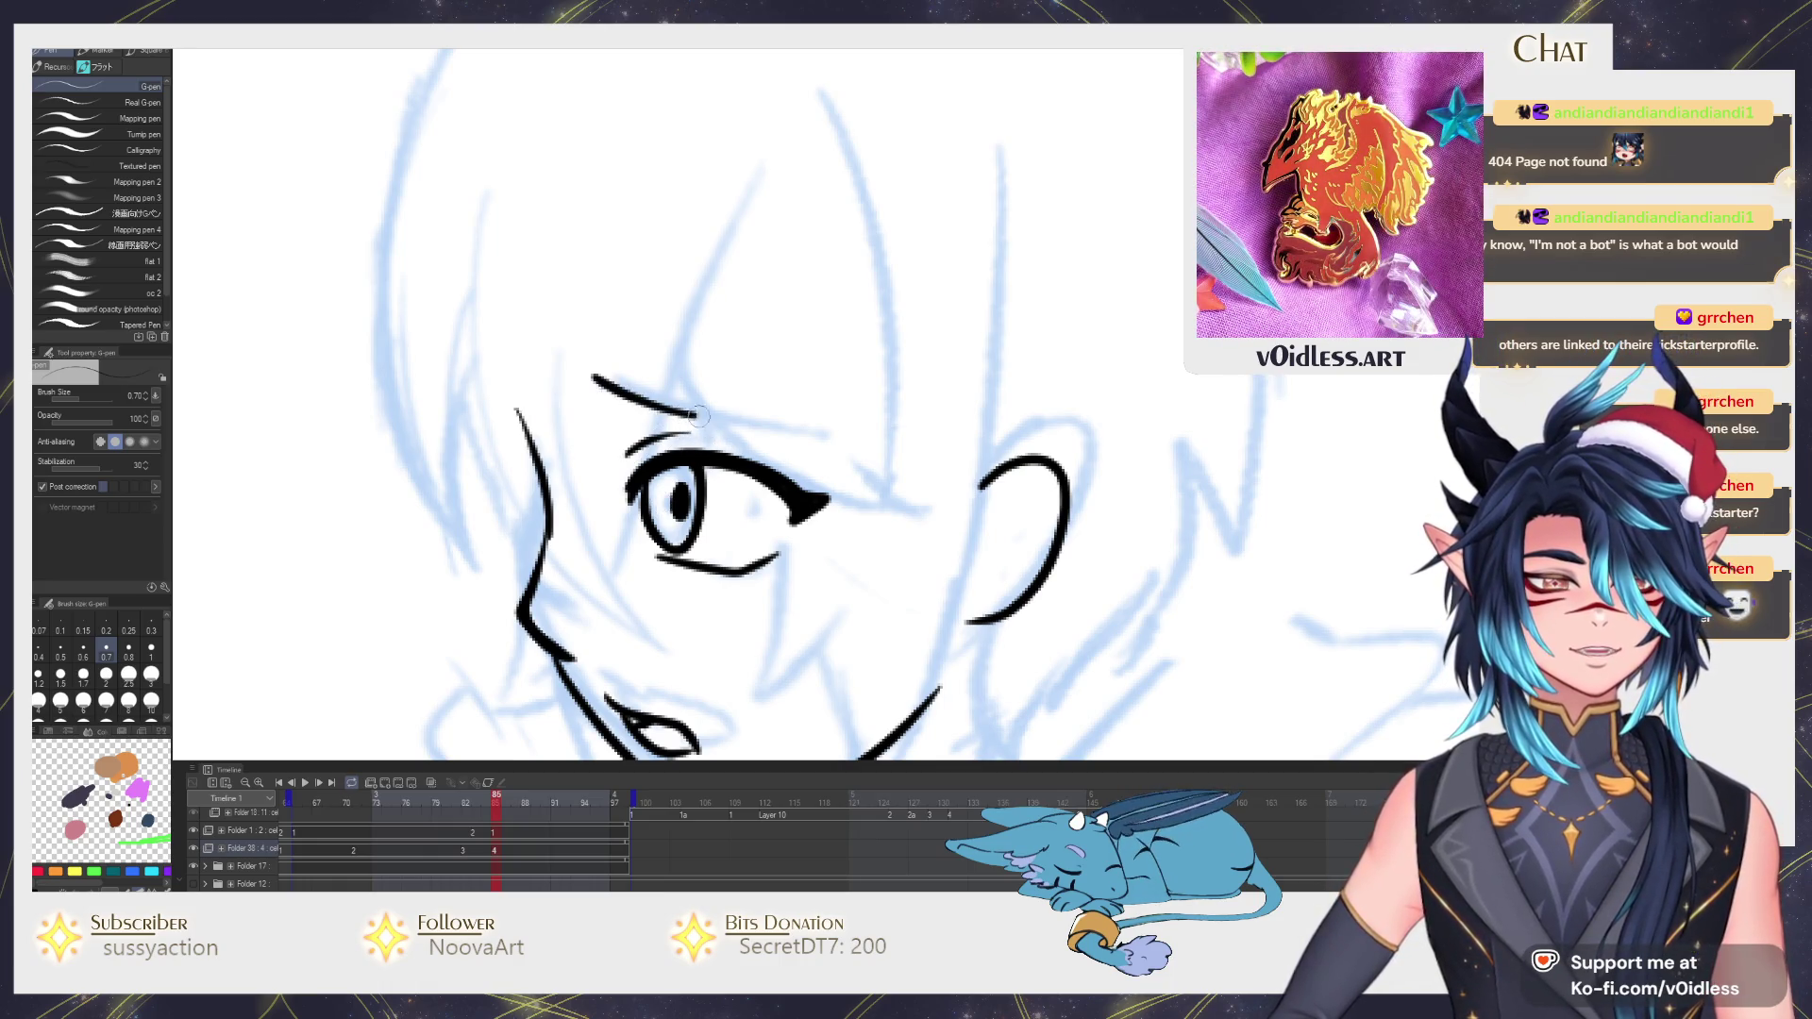
{"action": "left_click_drag", "start_coordinate": [593, 376], "coordinate": [807, 428]}
{"action": "key", "text": "ctrl+z"}
{"action": "left_click_drag", "start_coordinate": [593, 380], "coordinate": [766, 421]}
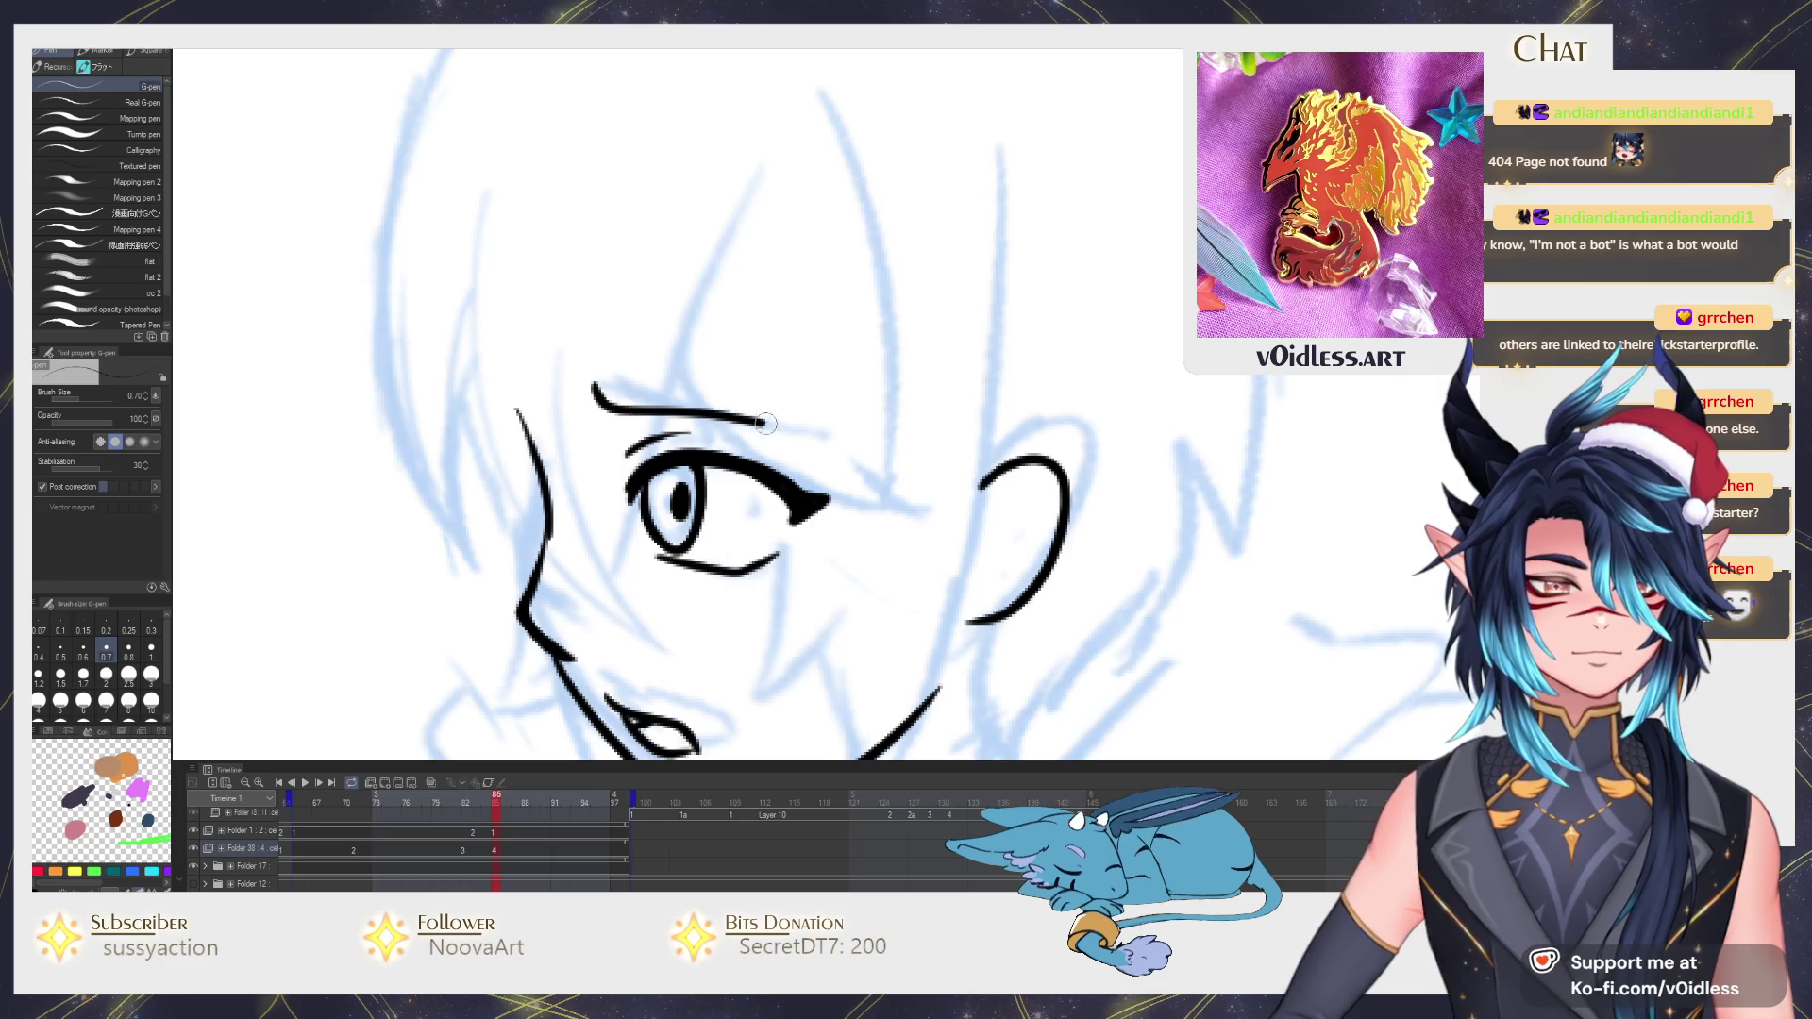
{"action": "scroll", "coordinate": [772, 443], "scroll_direction": "down", "scroll_amount": 5}
{"action": "scroll", "coordinate": [799, 529], "scroll_direction": "up", "scroll_amount": 1}
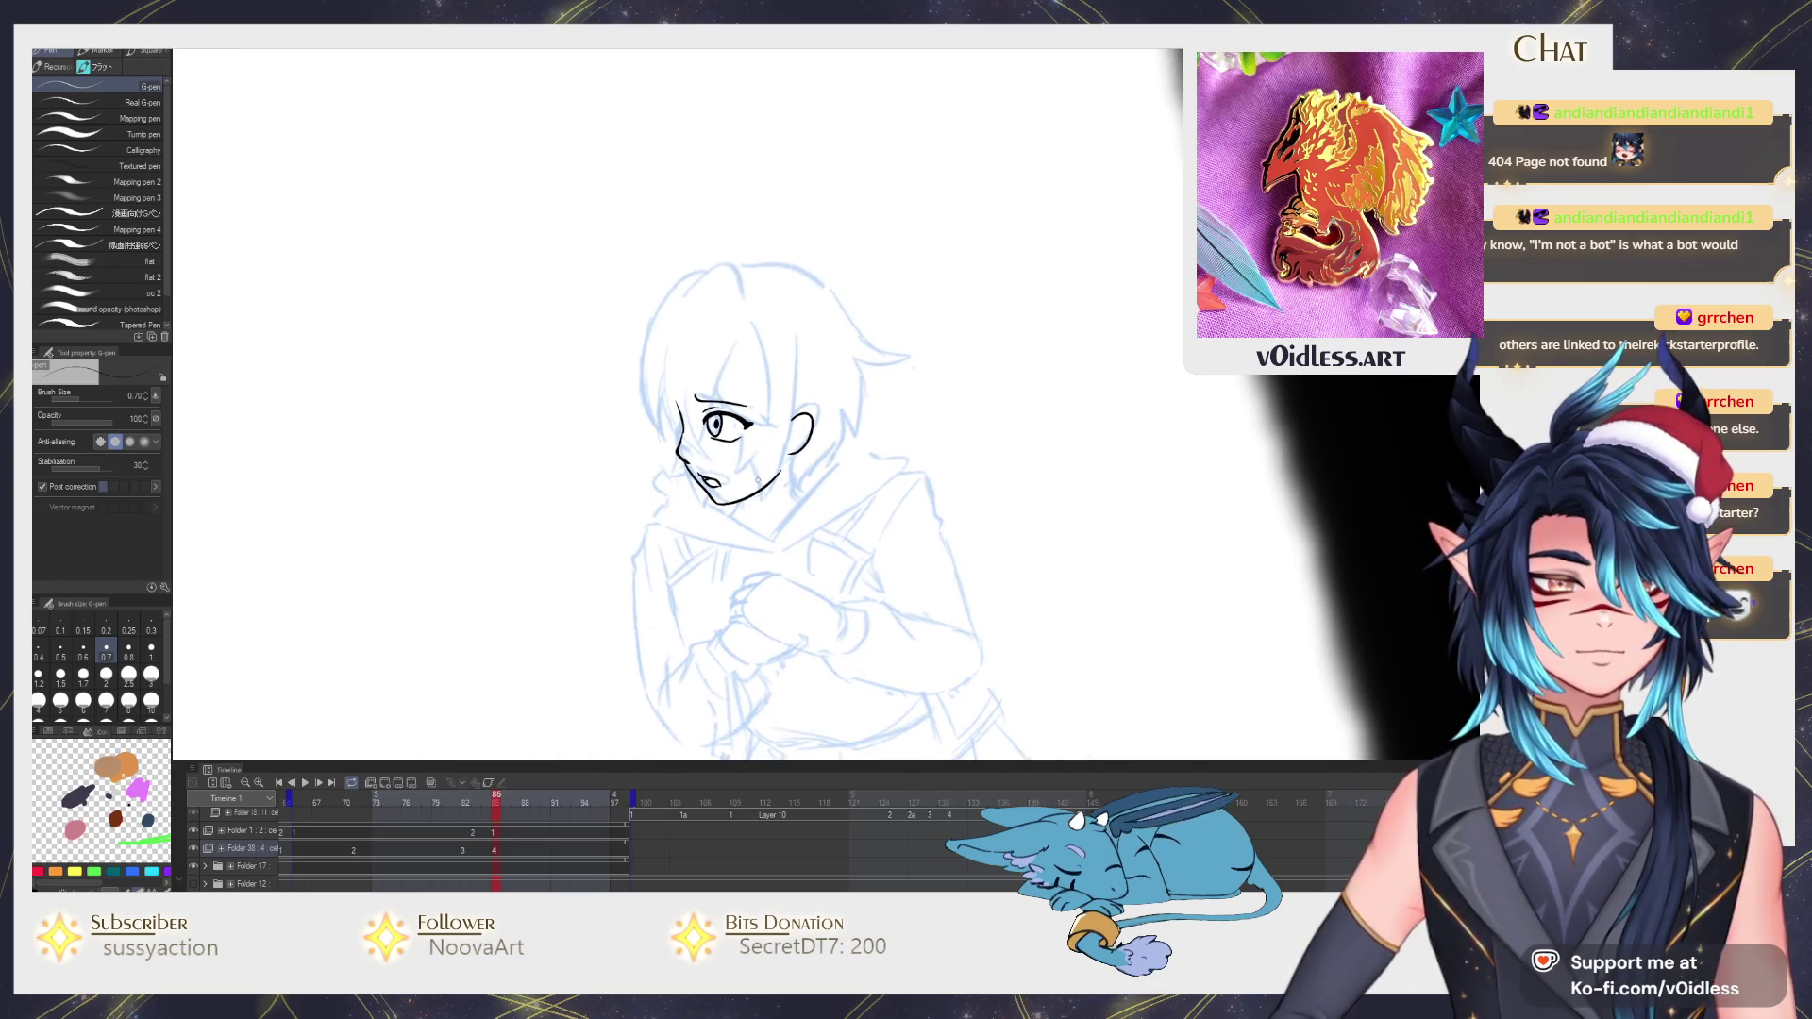
{"action": "scroll", "coordinate": [746, 483], "scroll_direction": "up", "scroll_amount": 1}
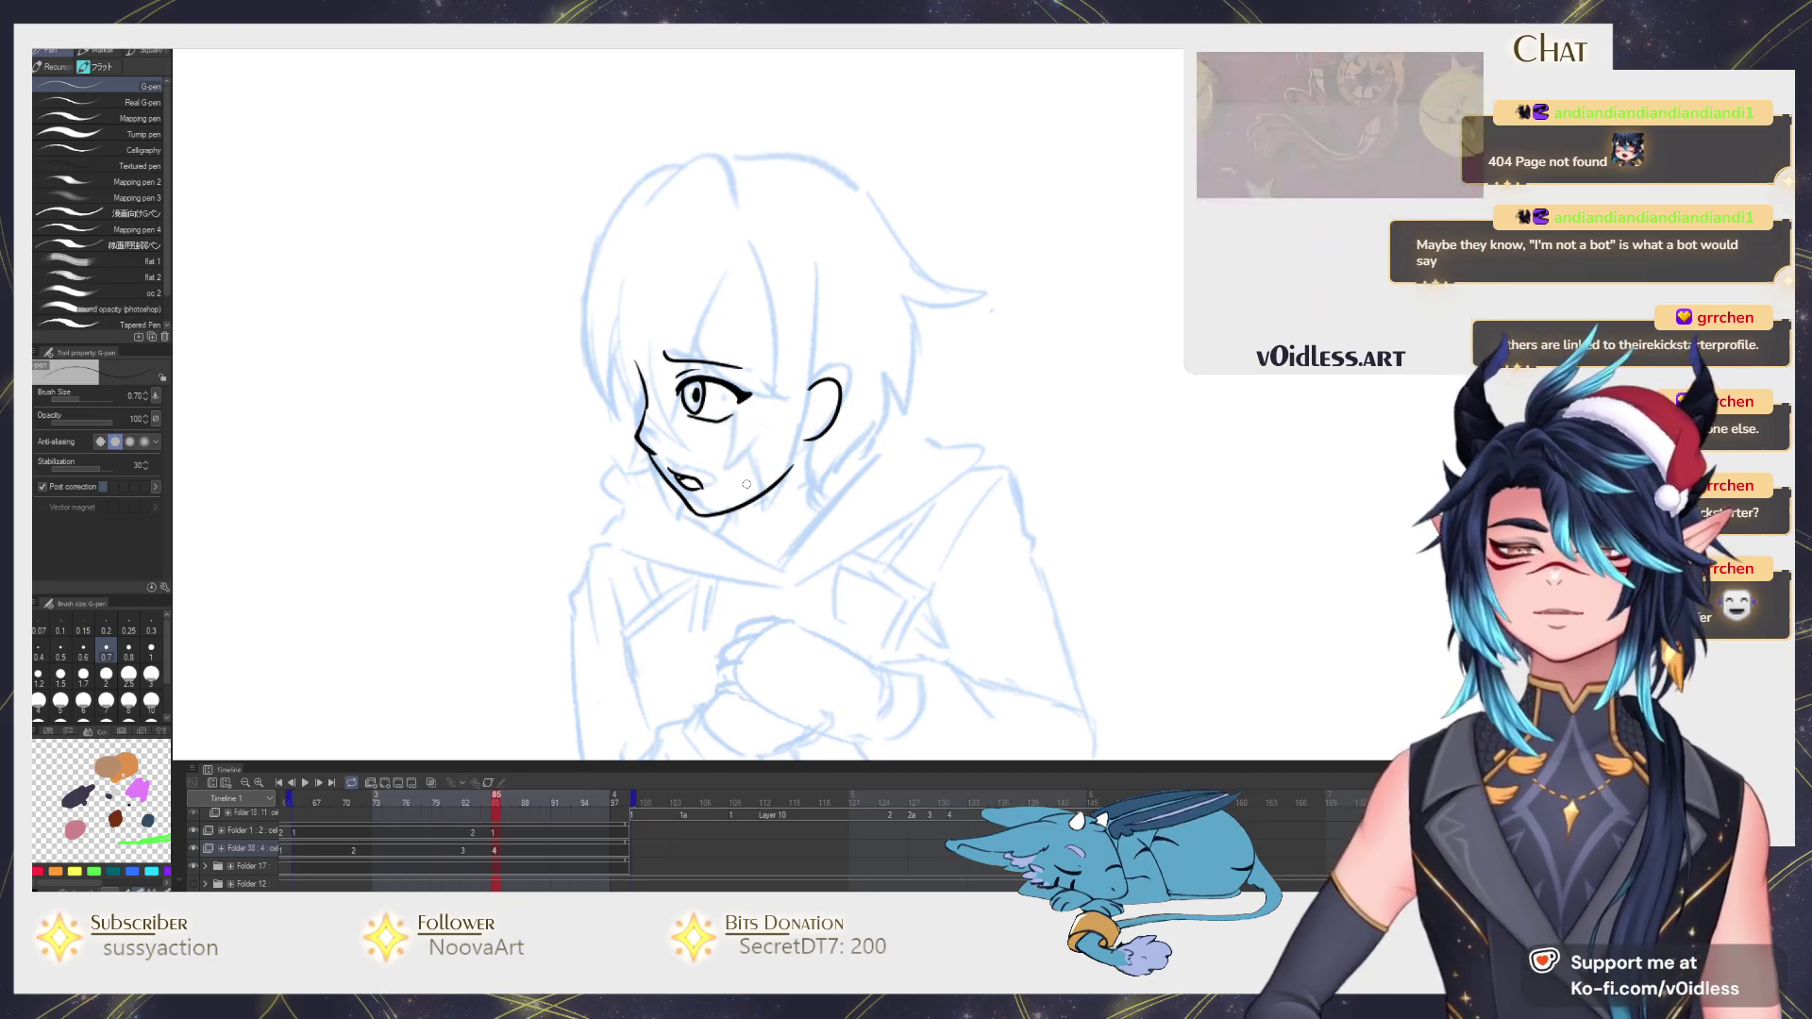
{"action": "scroll", "coordinate": [747, 482], "scroll_direction": "up", "scroll_amount": 2}
{"action": "scroll", "coordinate": [747, 483], "scroll_direction": "up", "scroll_amount": 2}
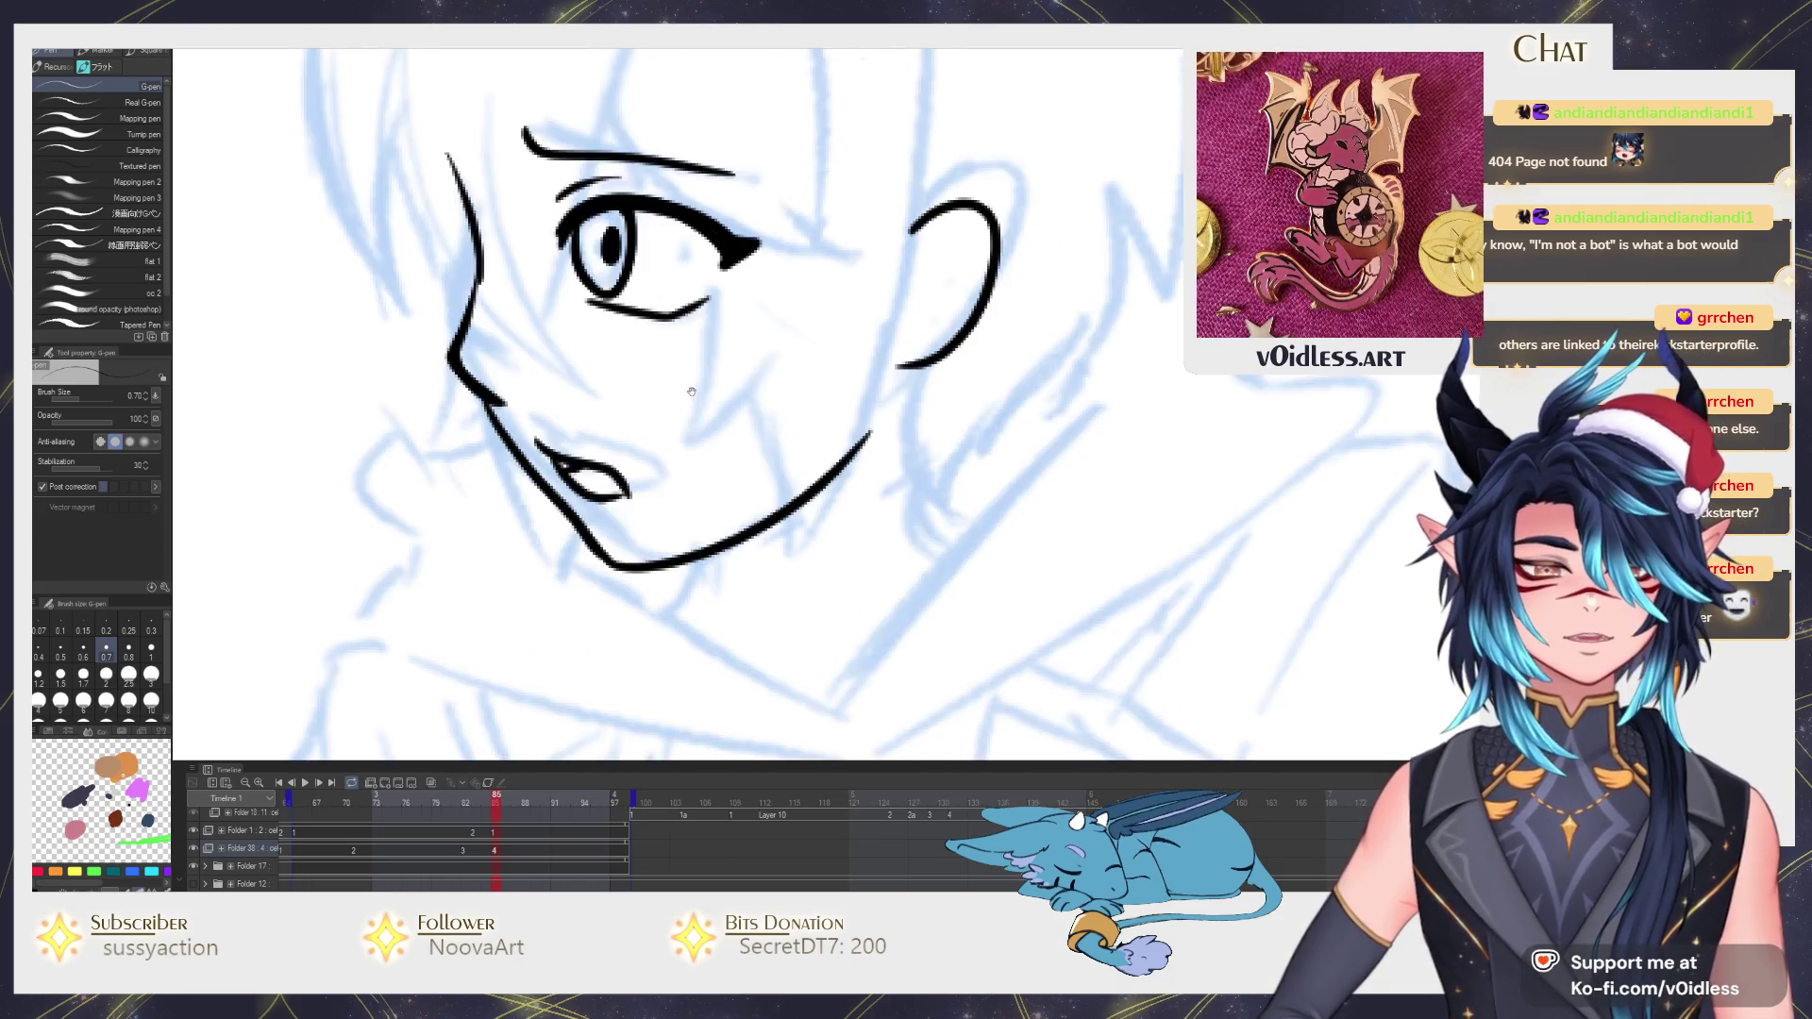
{"action": "scroll", "coordinate": [602, 425], "scroll_direction": "up", "scroll_amount": 1}
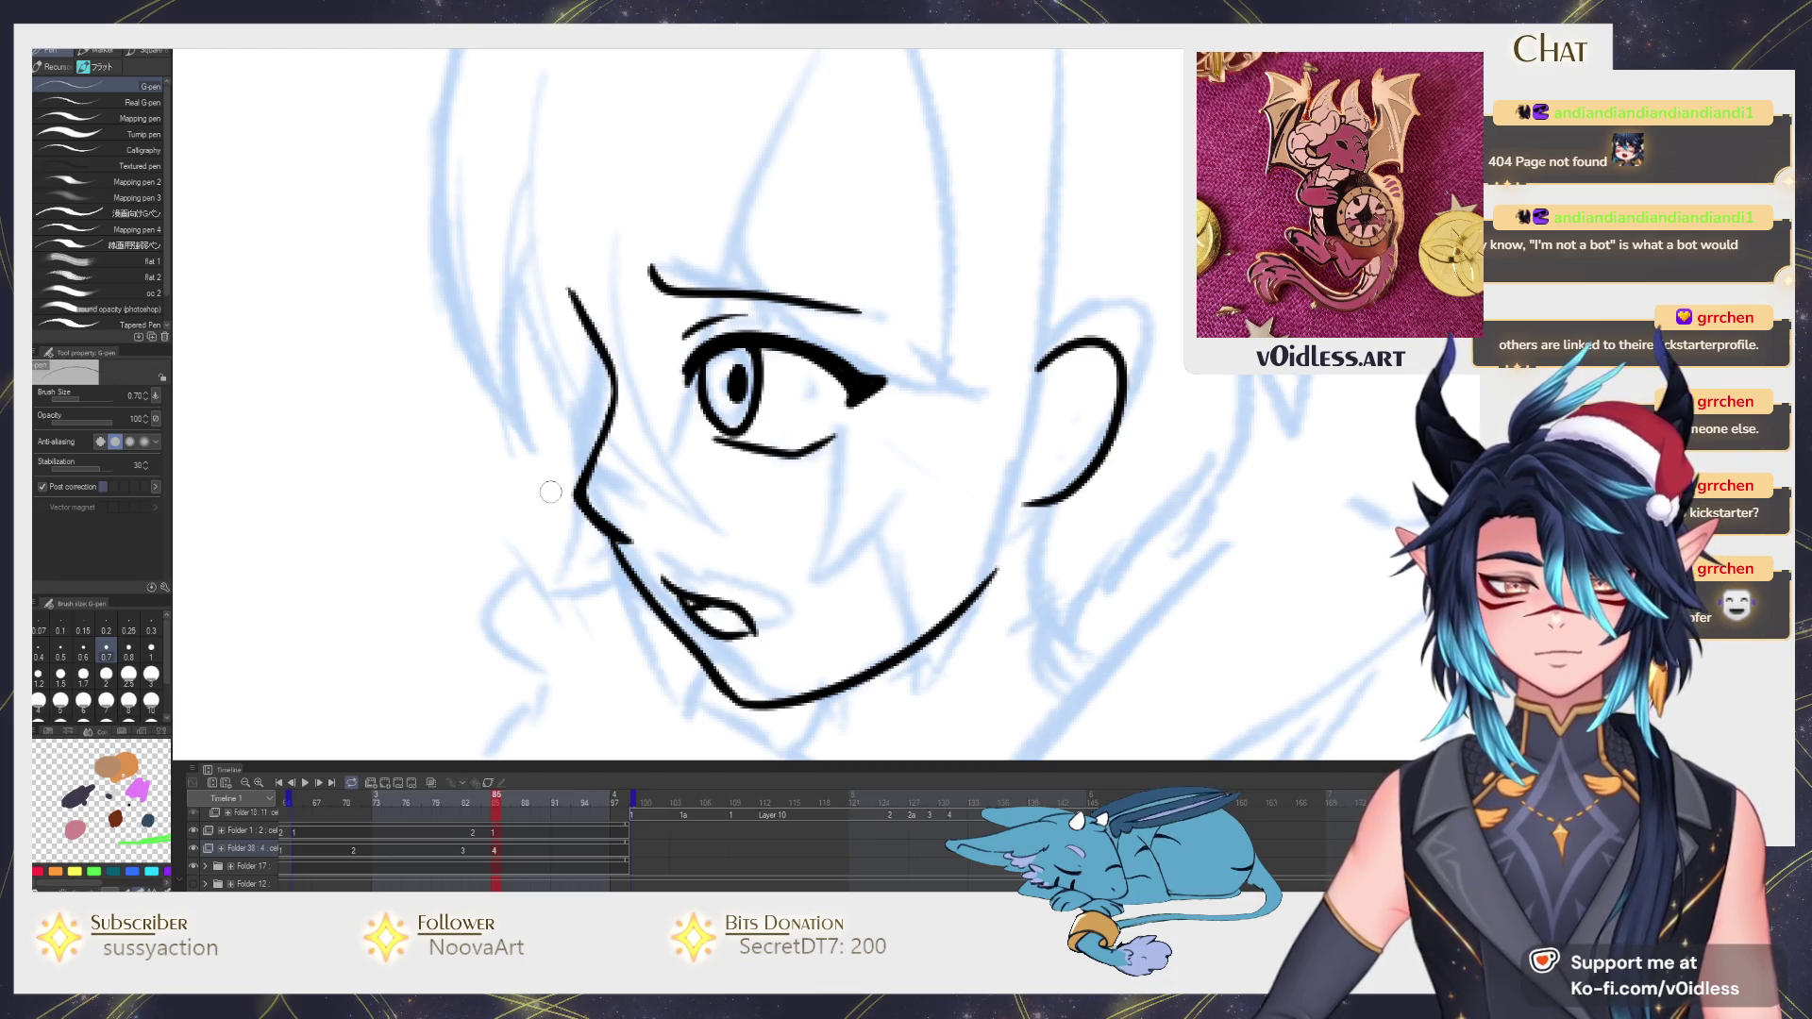
{"action": "scroll", "coordinate": [551, 492], "scroll_direction": "down", "scroll_amount": 2}
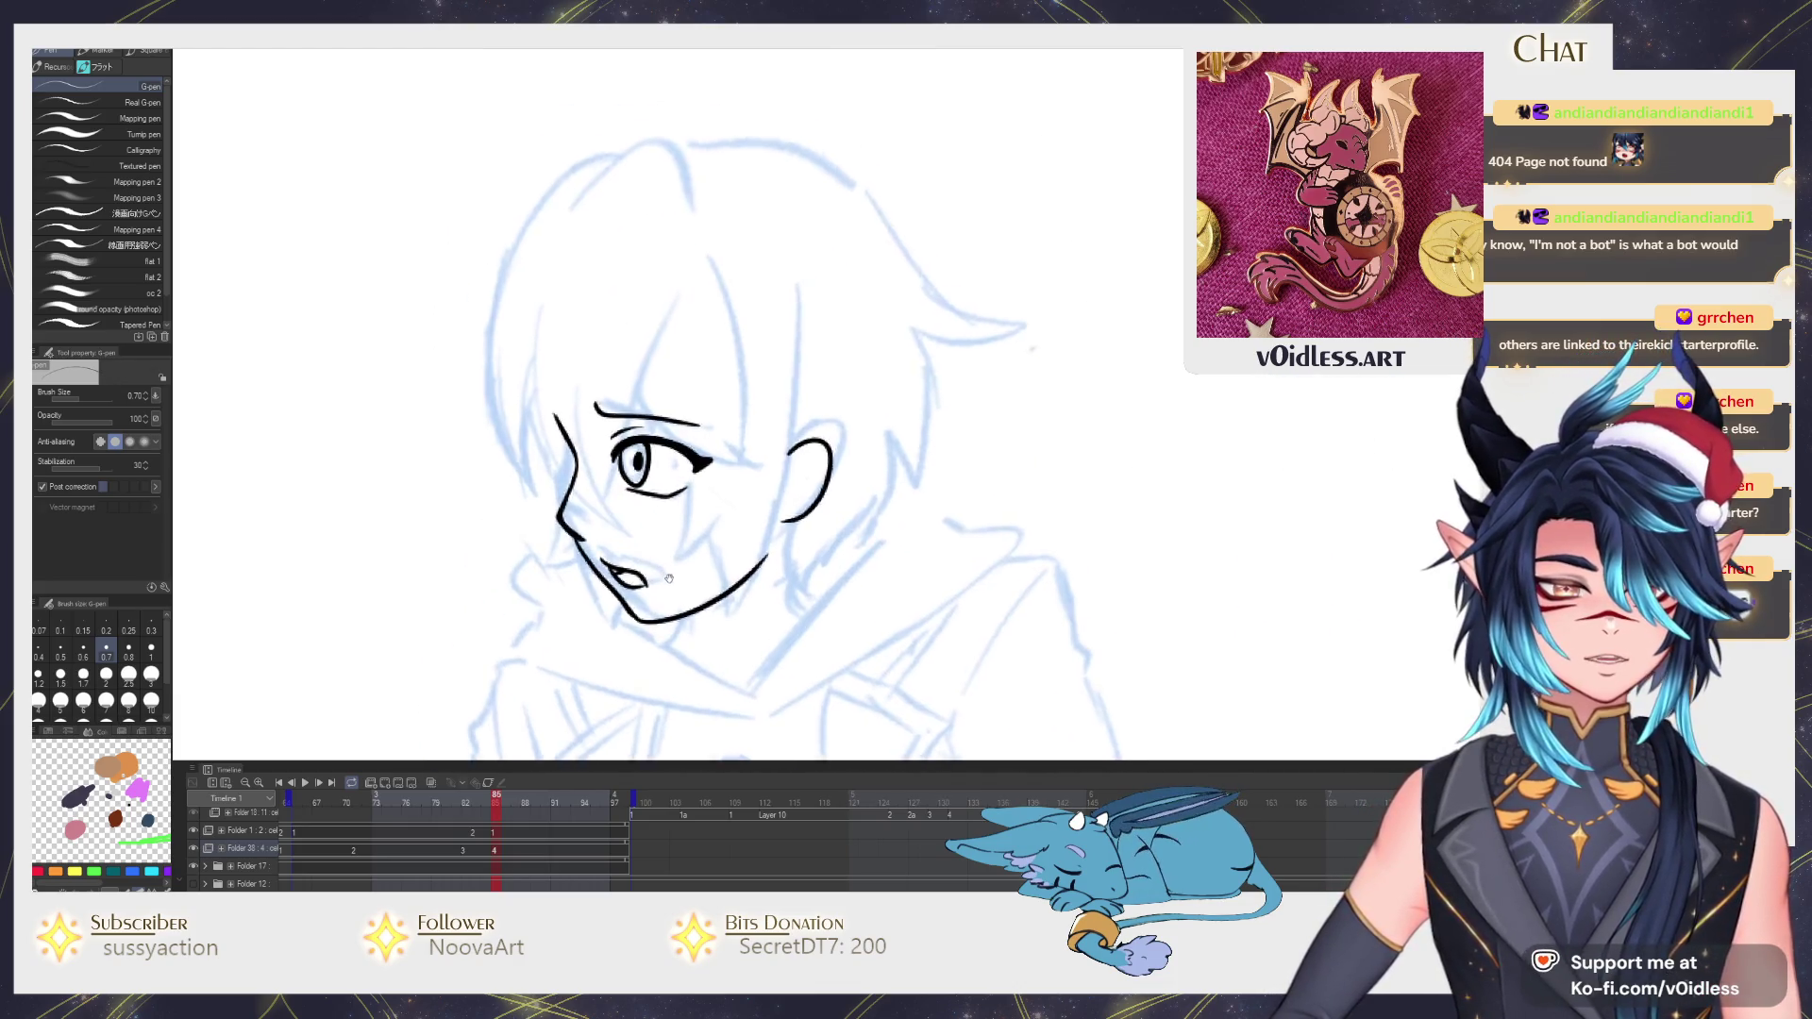
{"action": "scroll", "coordinate": [609, 545], "scroll_direction": "up", "scroll_amount": 2}
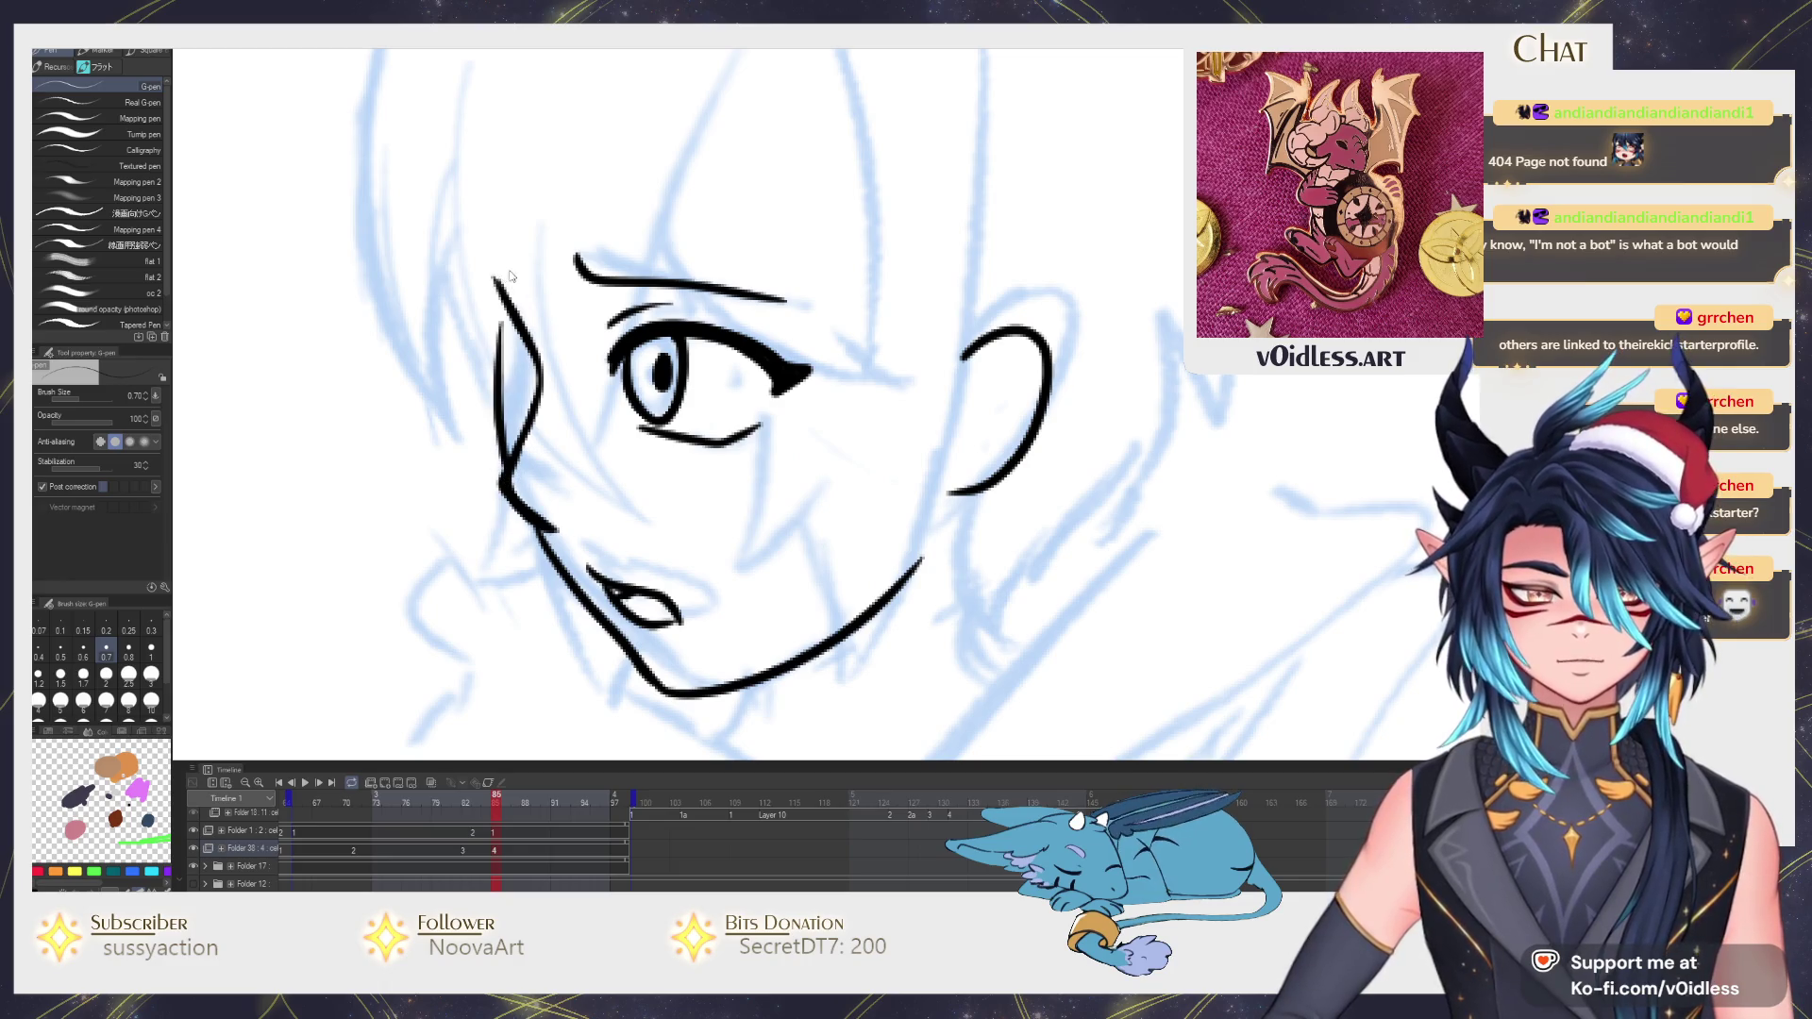
Bring the far-side eye area into view and switch to the Liquify brush (J).
{"action": "left_click_drag", "start_coordinate": [523, 298], "coordinate": [545, 409]}
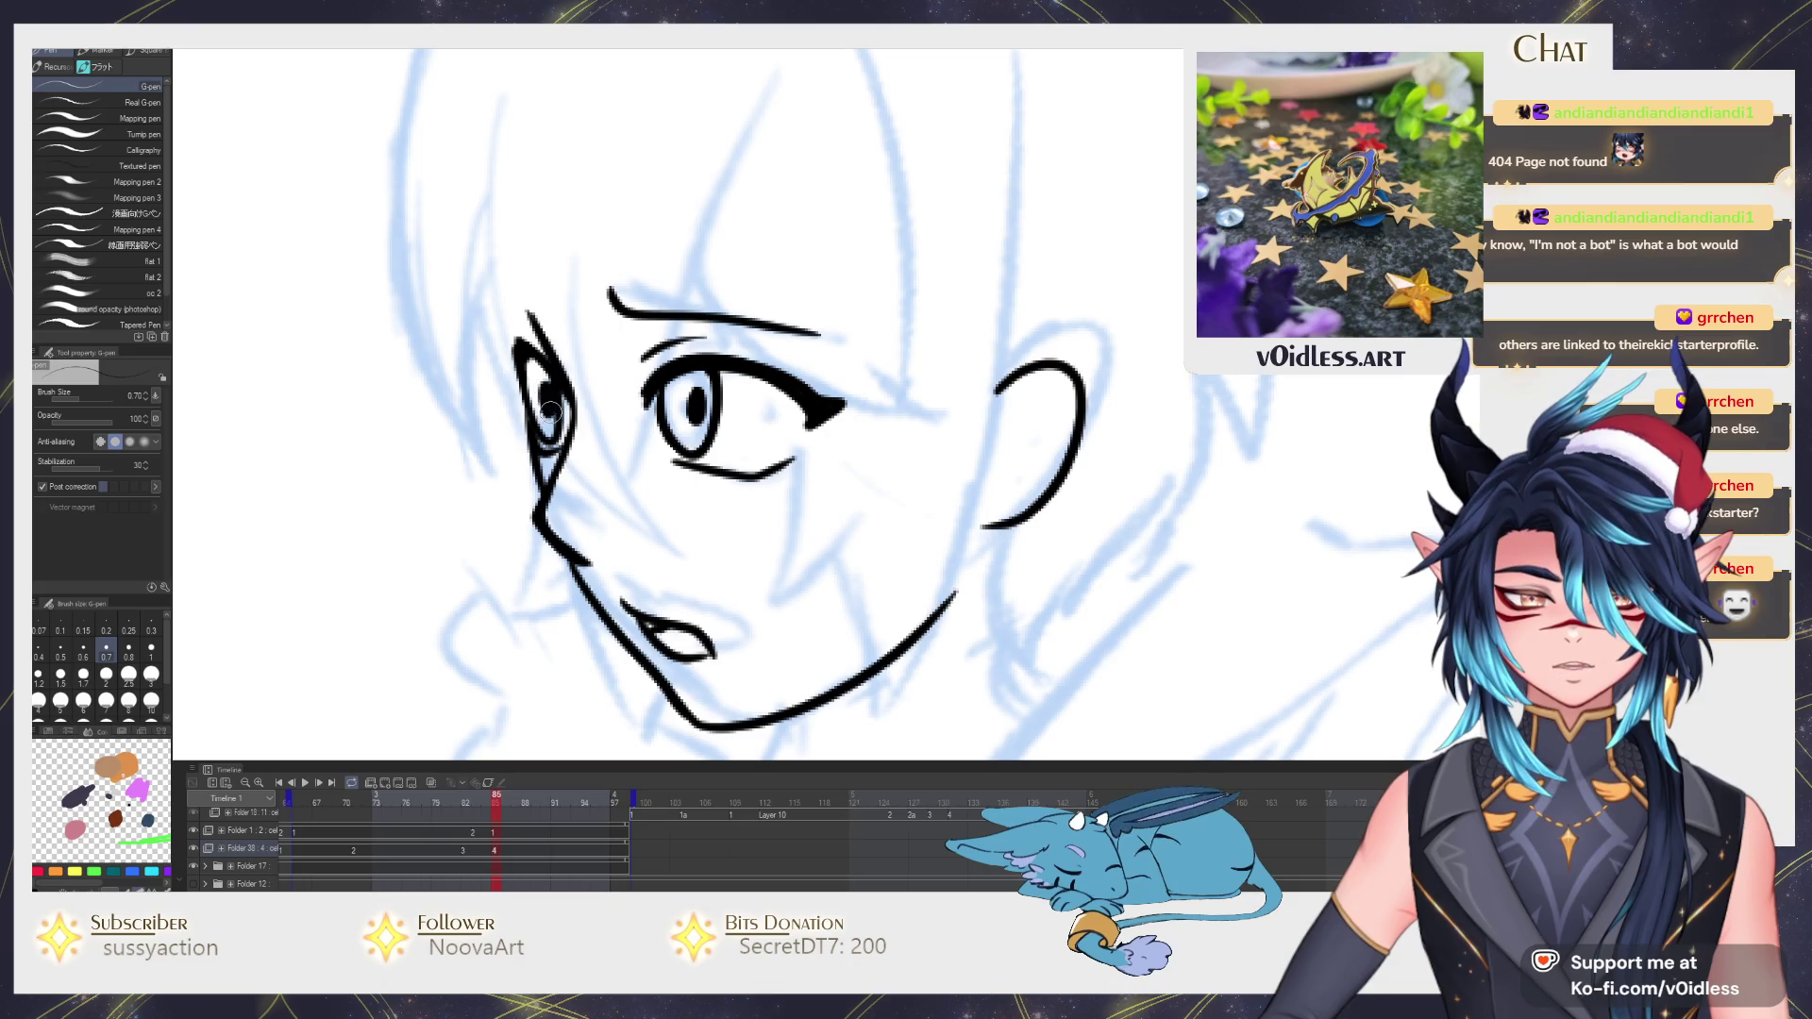
{"action": "scroll", "coordinate": [679, 404], "scroll_direction": "down", "scroll_amount": 3}
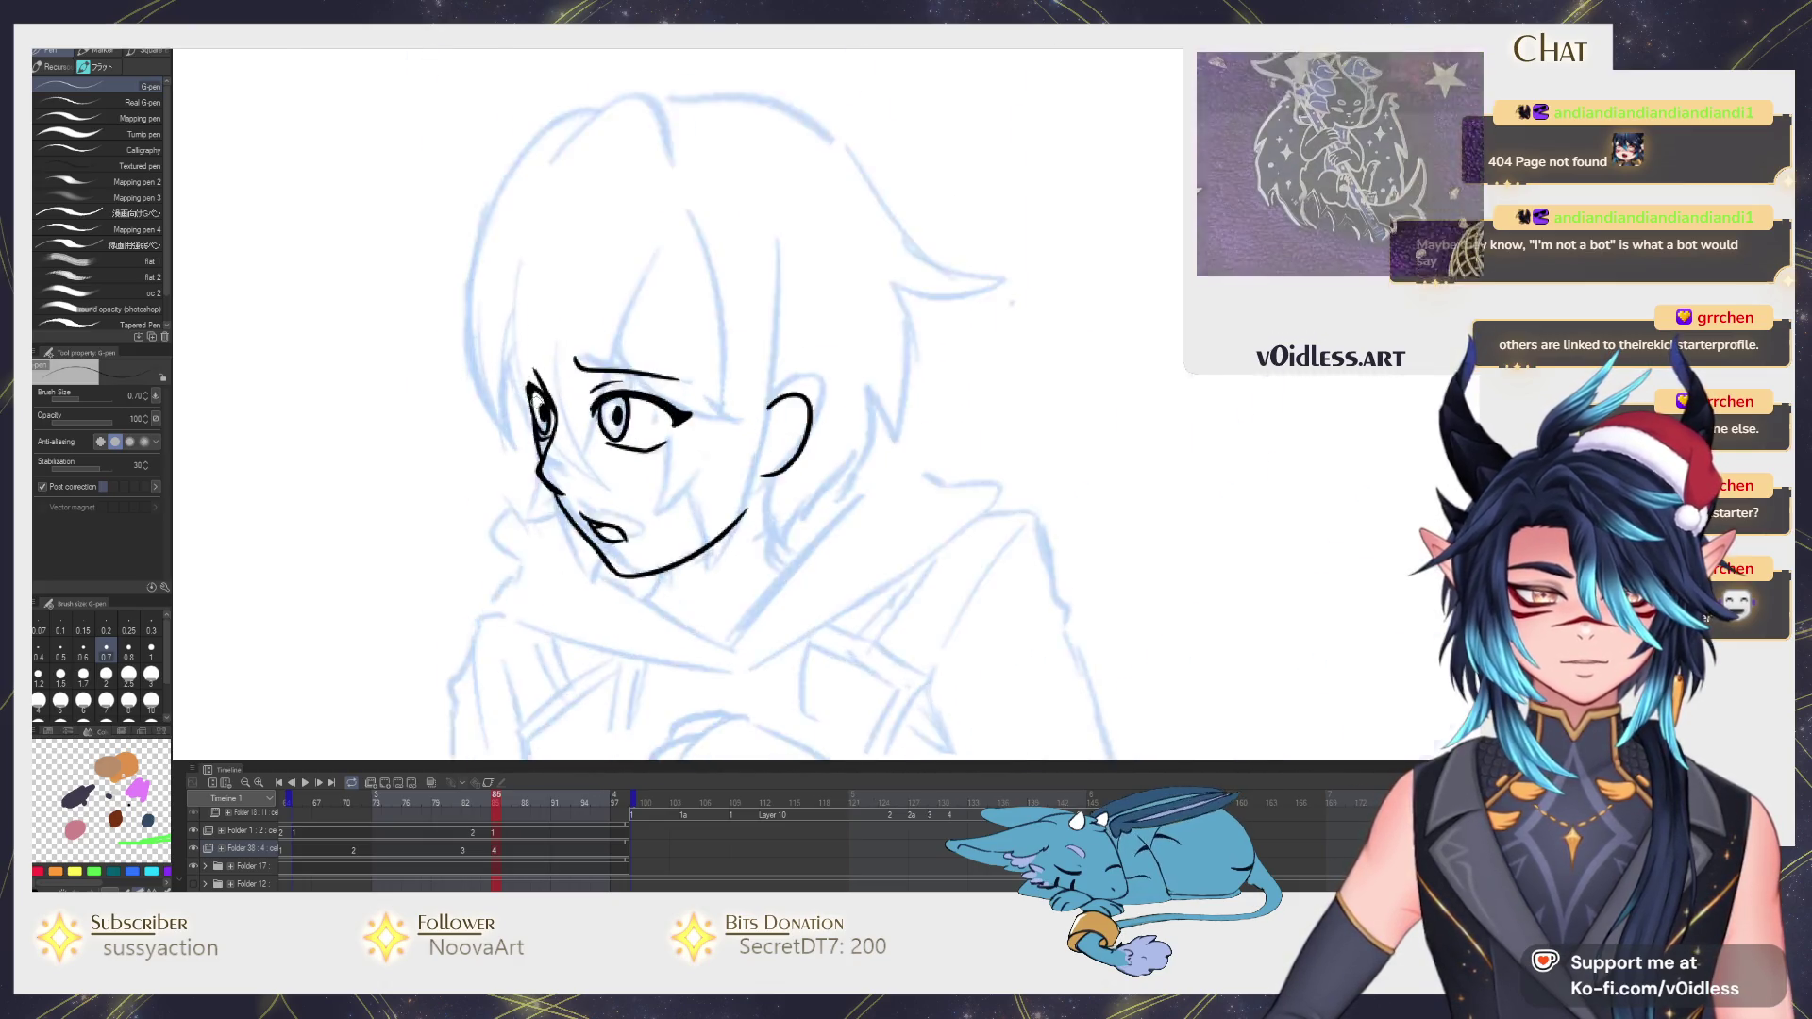
{"action": "scroll", "coordinate": [512, 372], "scroll_direction": "up", "scroll_amount": 5}
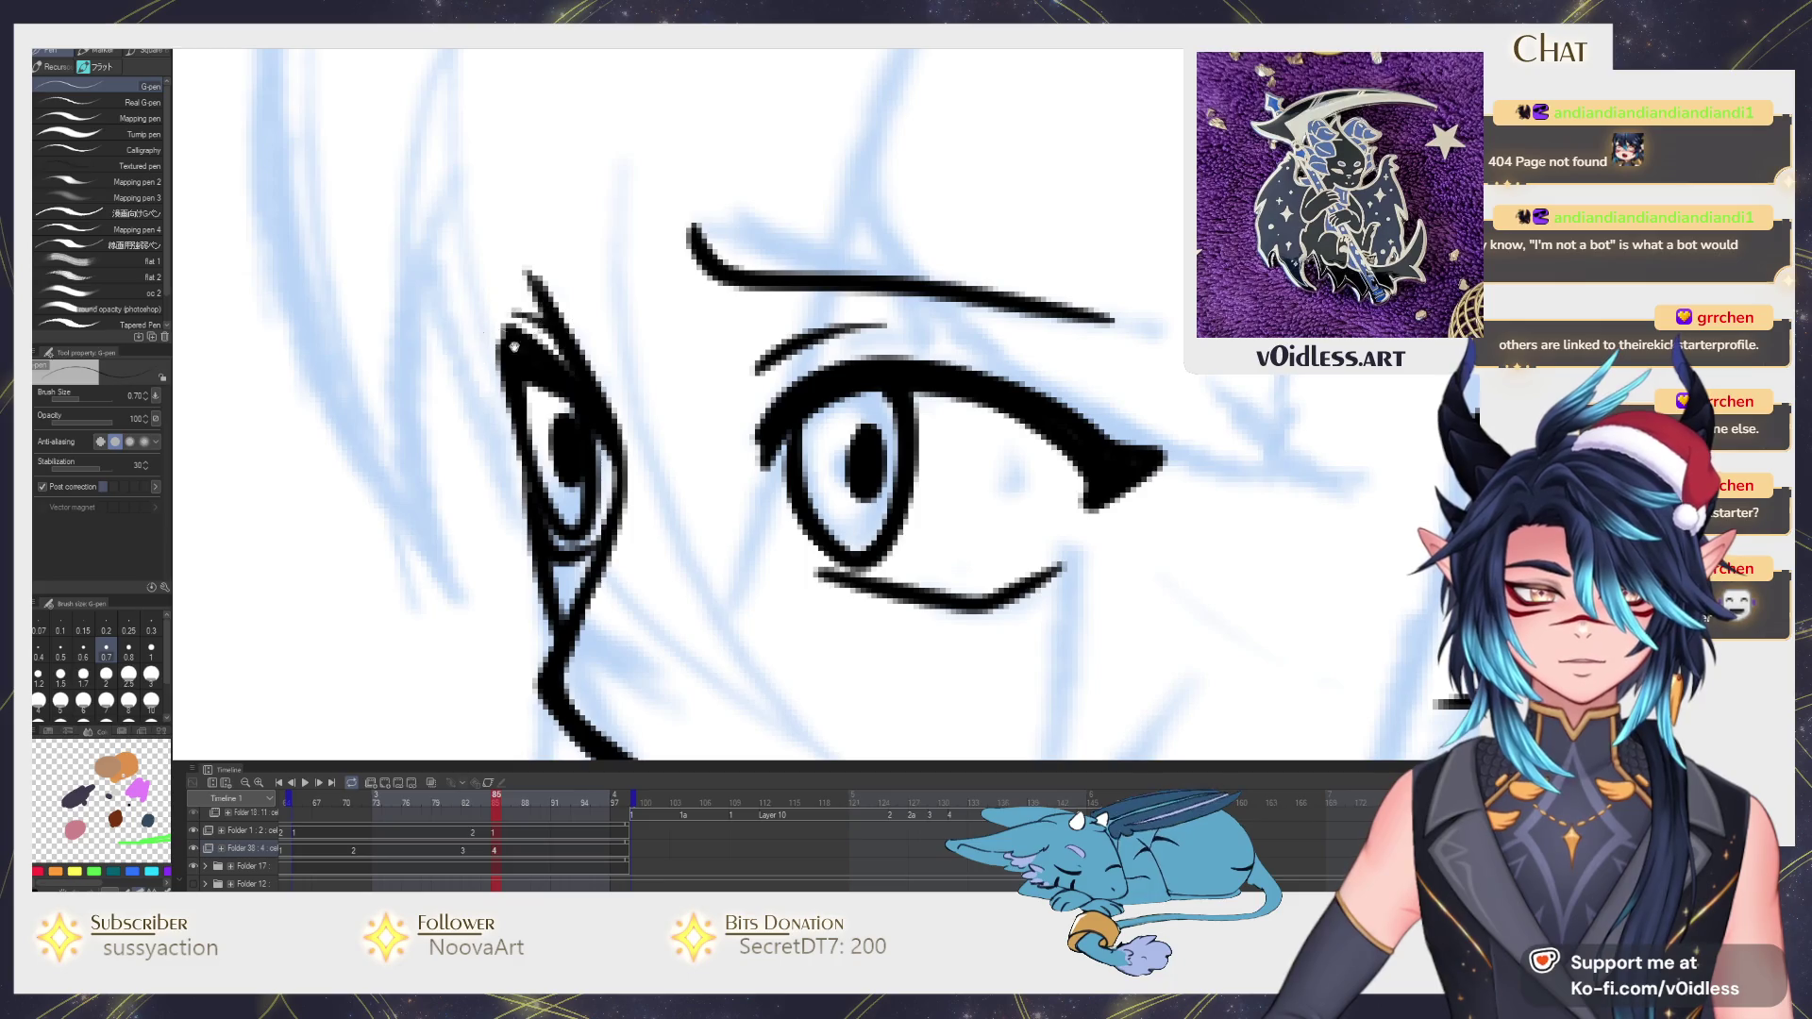
{"action": "left_click_drag", "start_coordinate": [511, 344], "coordinate": [550, 371]}
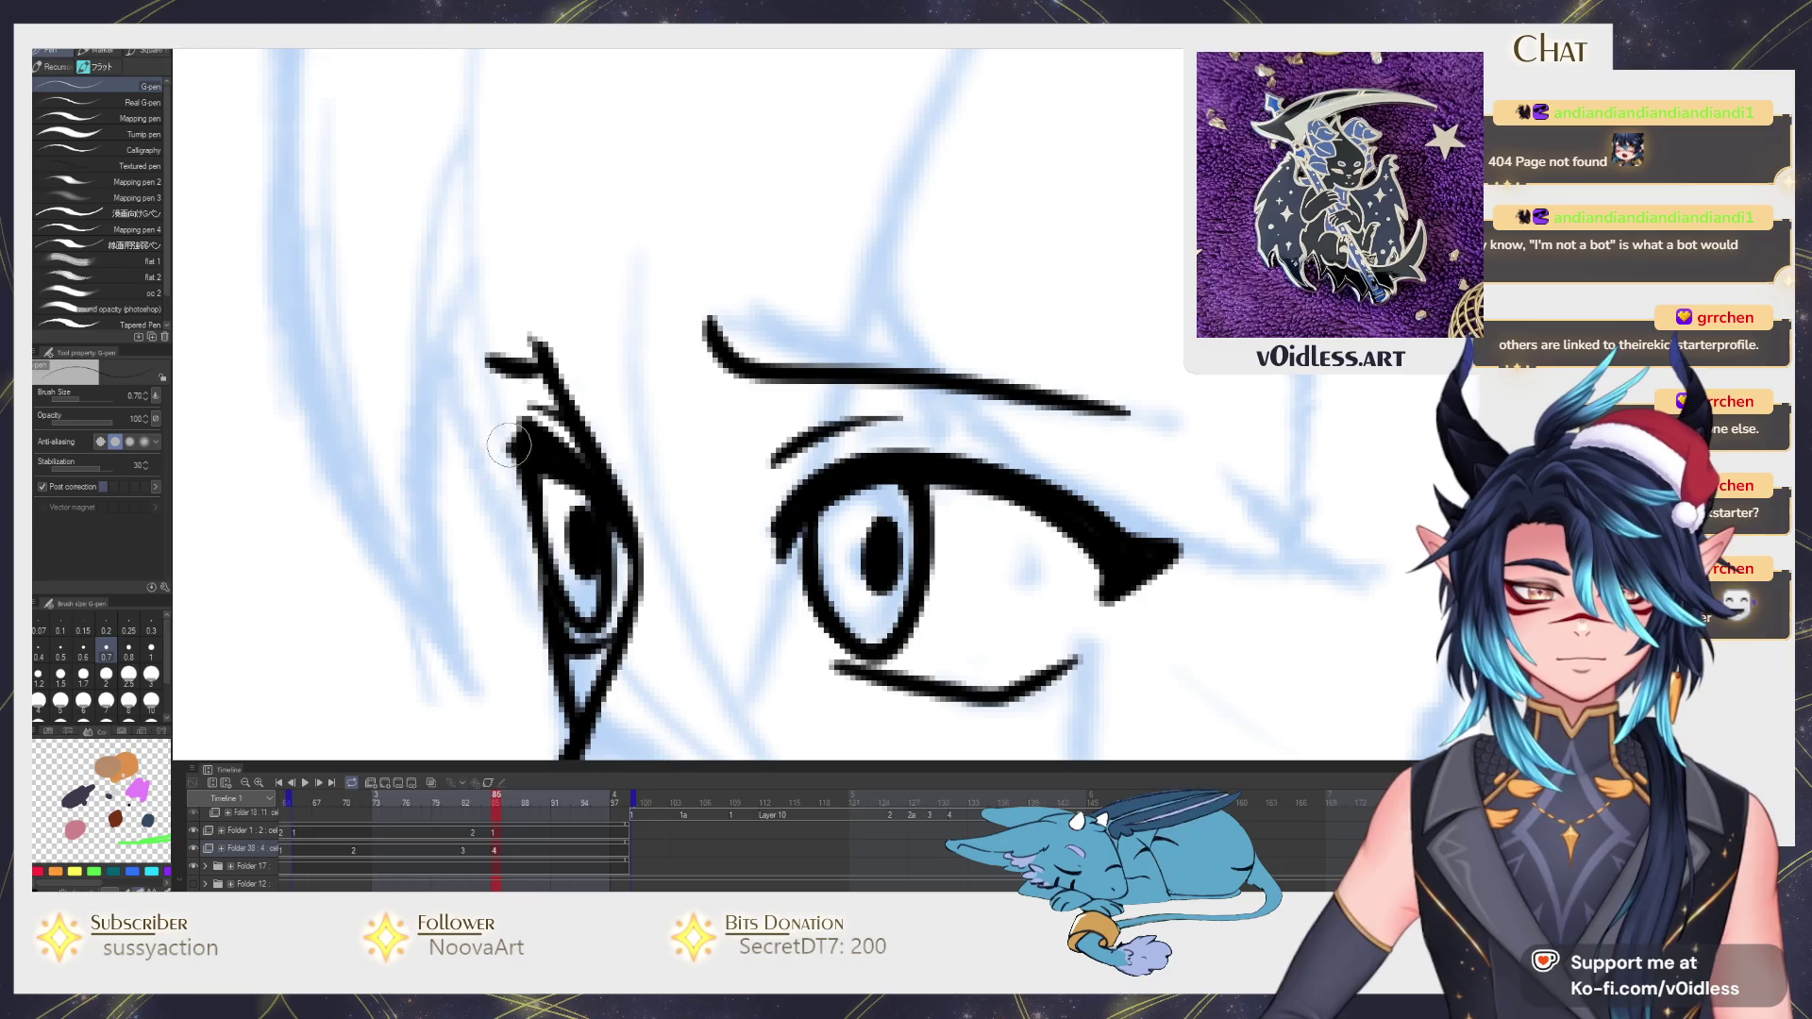
{"action": "scroll", "coordinate": [510, 448], "scroll_direction": "down", "scroll_amount": 5}
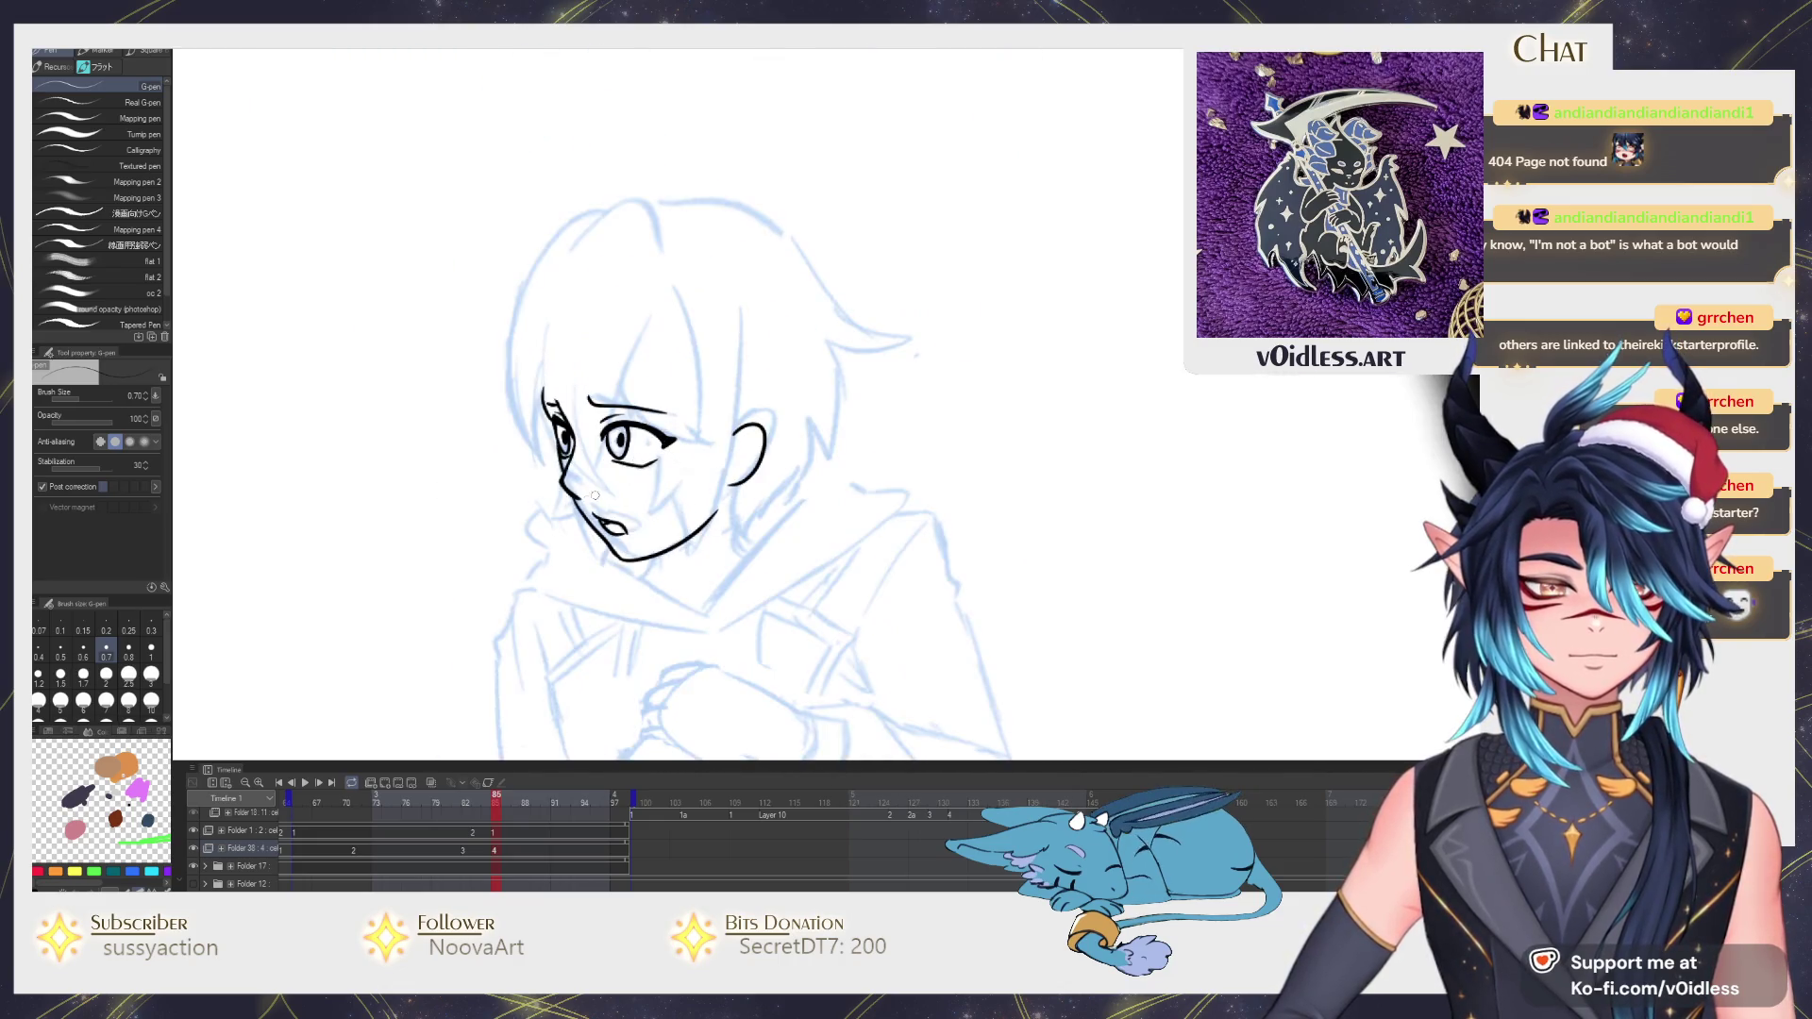
{"action": "key", "text": "j"}
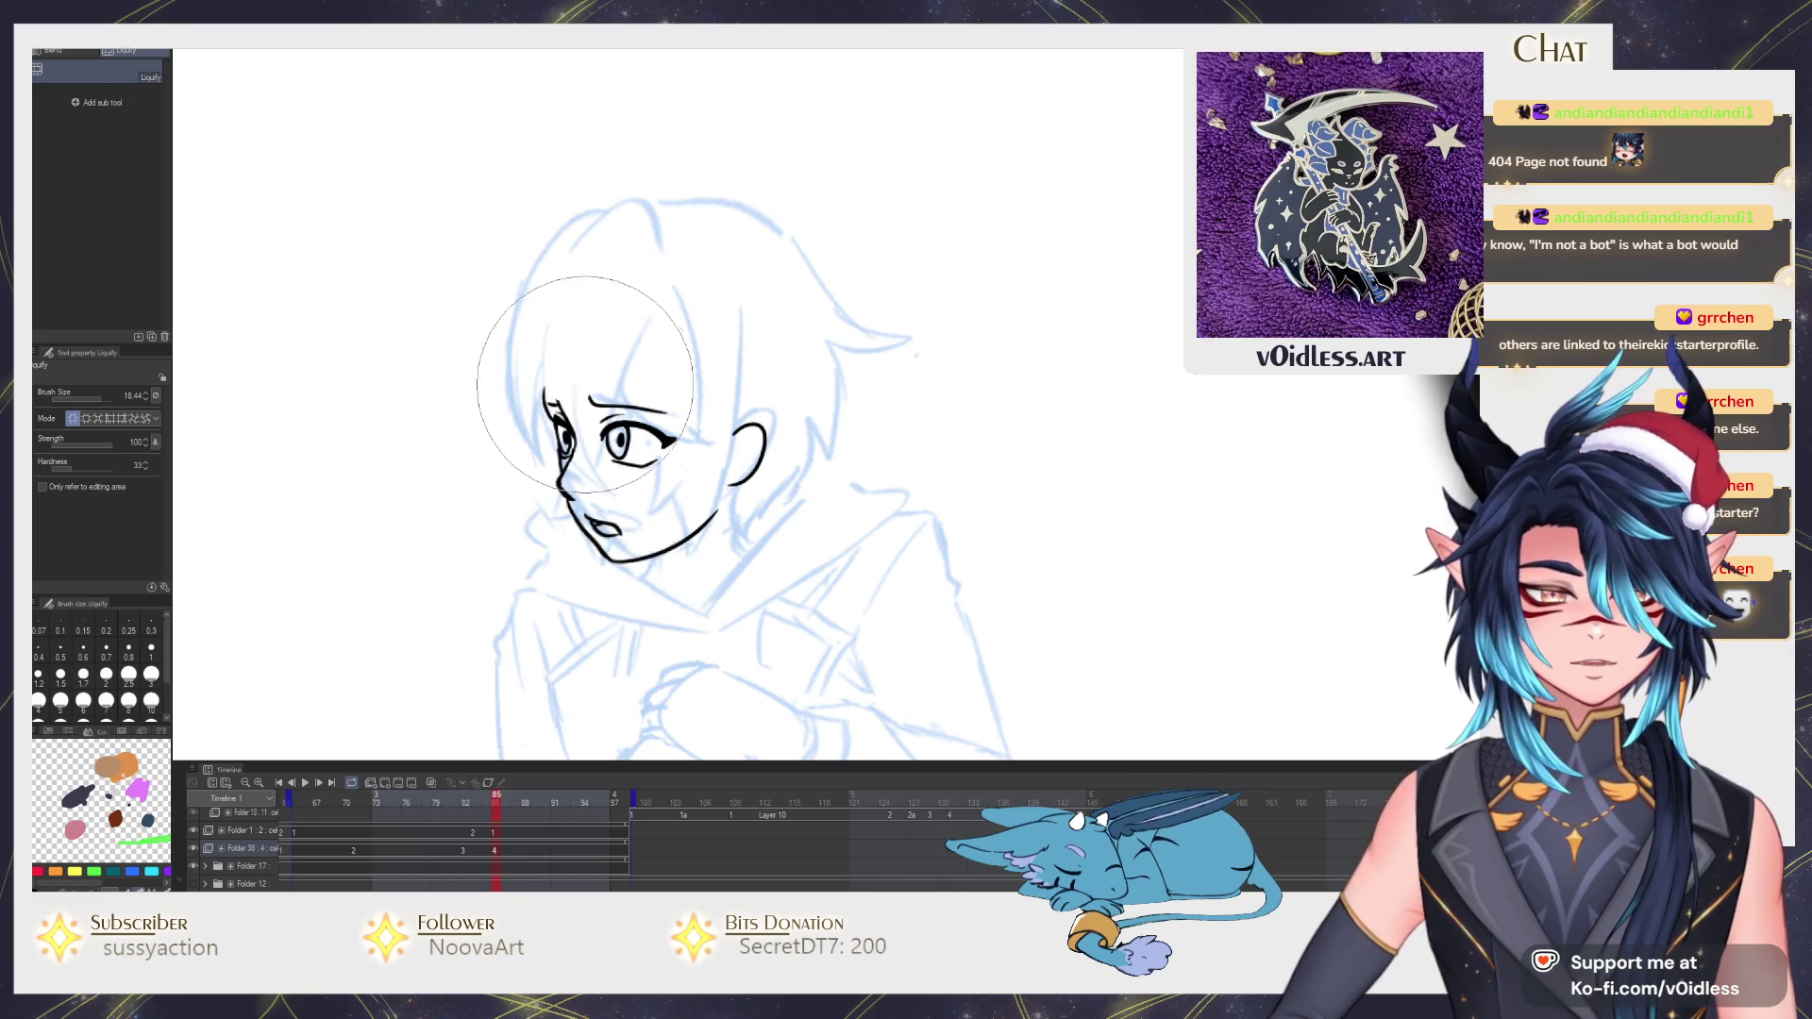
{"action": "scroll", "coordinate": [584, 383], "scroll_direction": "up", "scroll_amount": 2}
Toggle between the G-pen (P) and Liquify (J) and step to the finished line-art frame to compare.
{"action": "key", "text": "p"}
{"action": "key", "text": "p"}
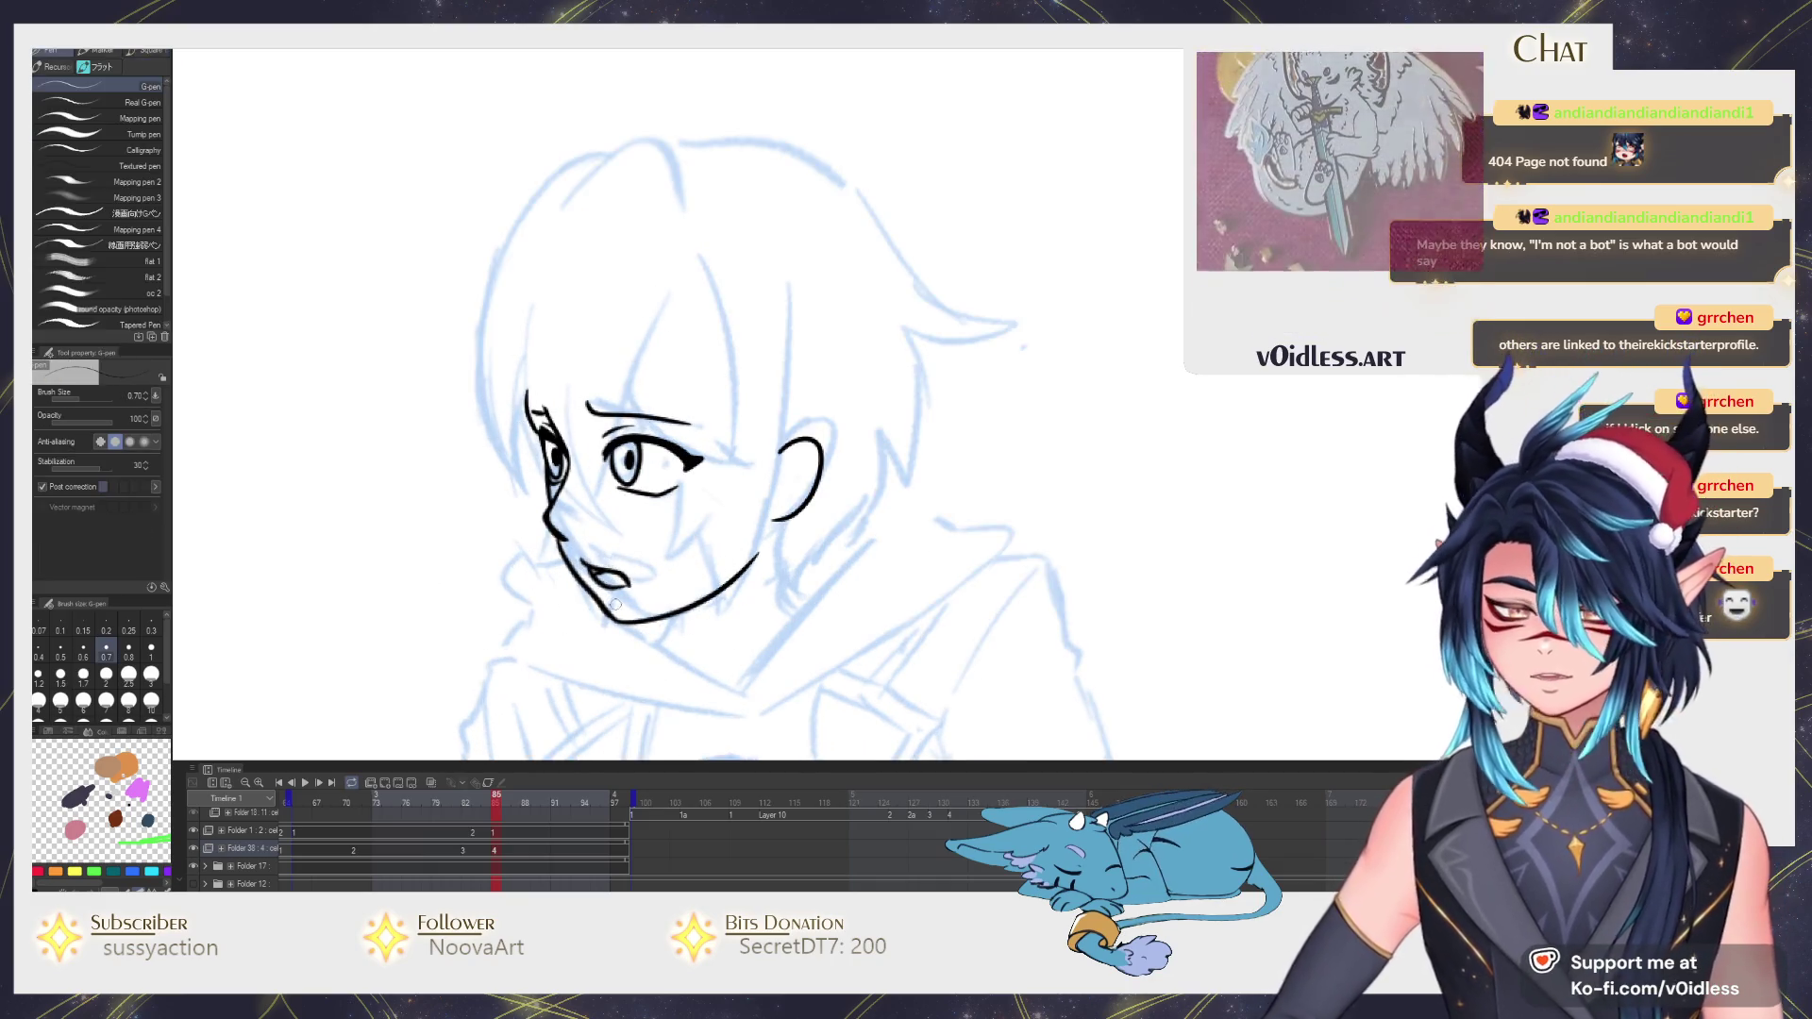
{"action": "scroll", "coordinate": [637, 586], "scroll_direction": "down", "scroll_amount": 2}
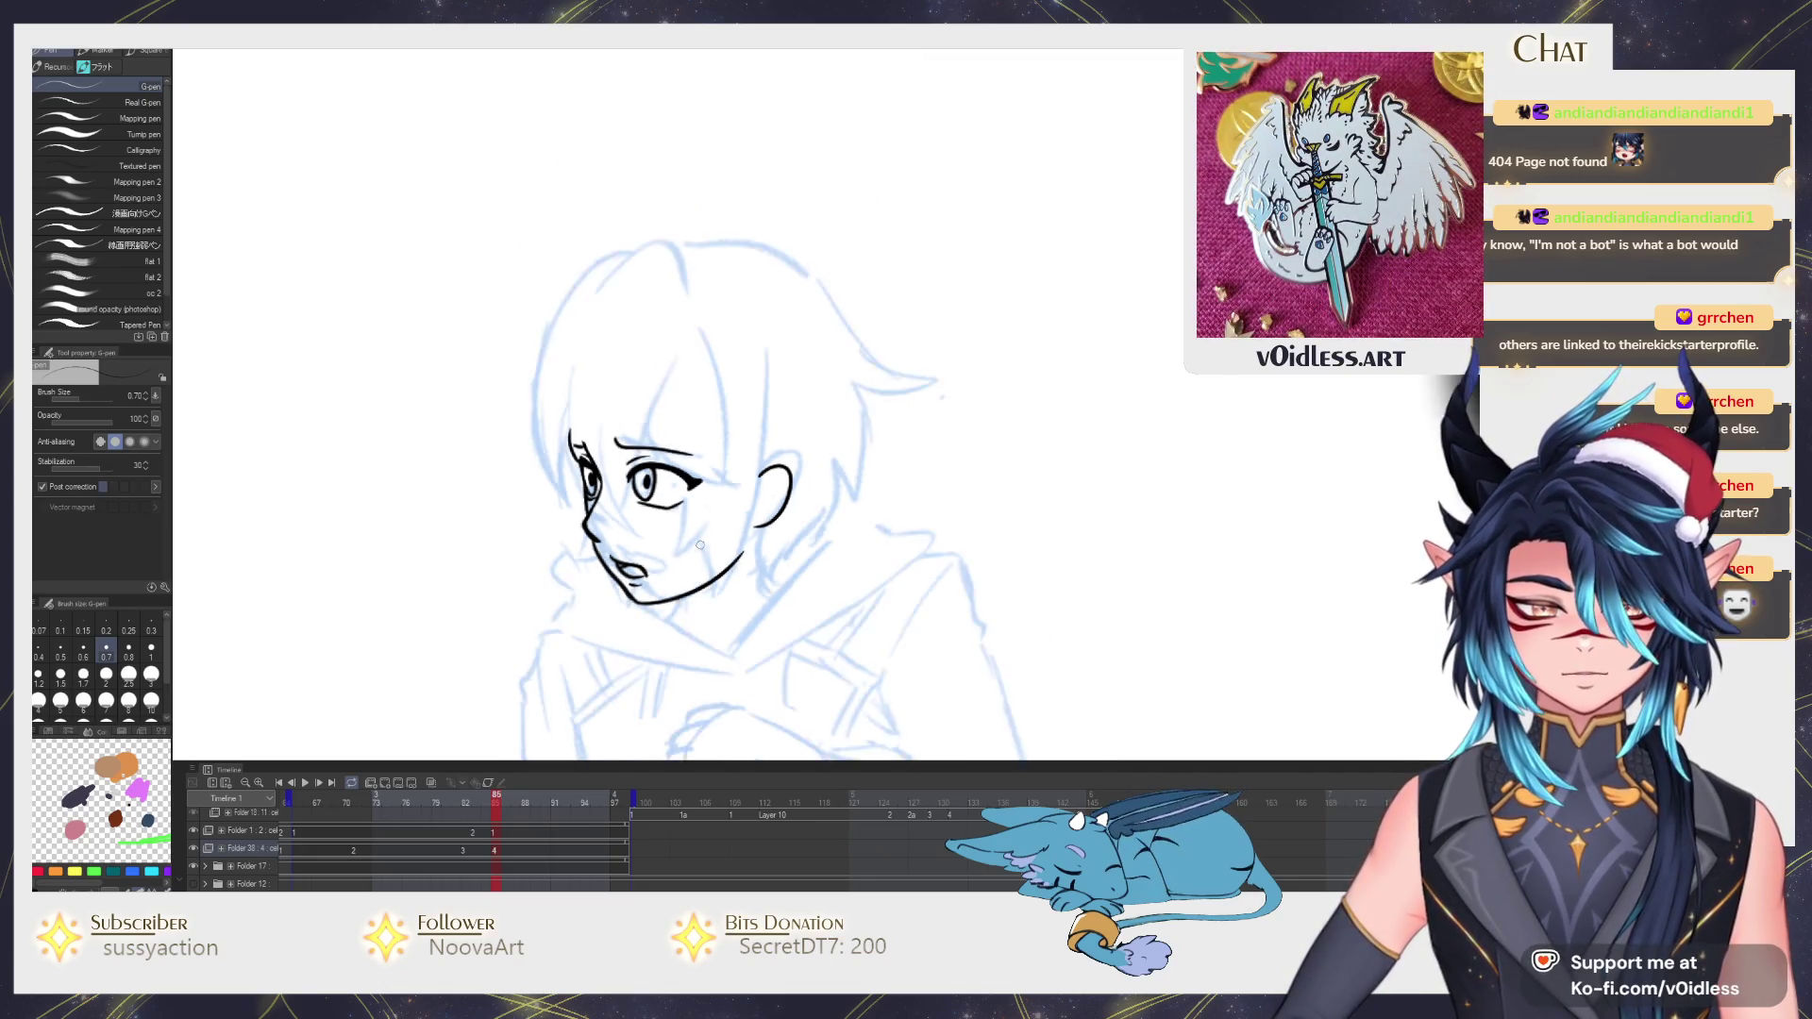
{"action": "scroll", "coordinate": [762, 516], "scroll_direction": "down", "scroll_amount": 2}
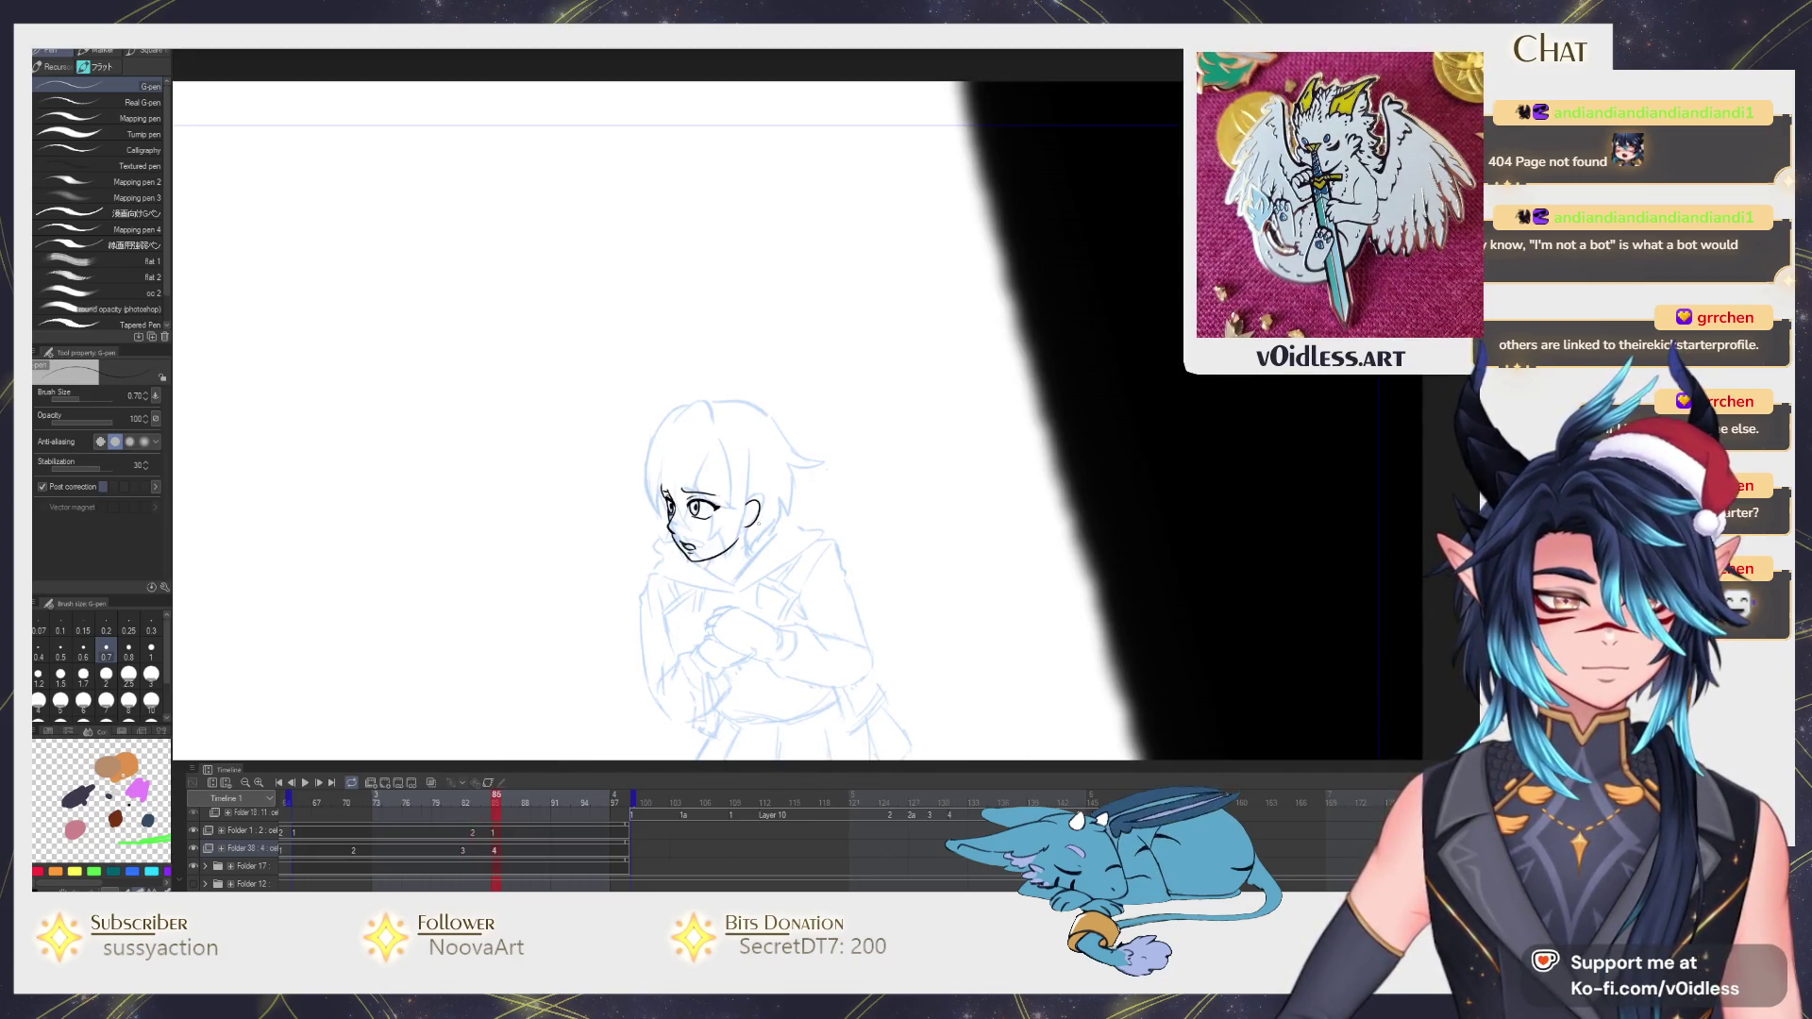
{"action": "scroll", "coordinate": [760, 522], "scroll_direction": "up", "scroll_amount": 2}
{"action": "key", "text": "j"}
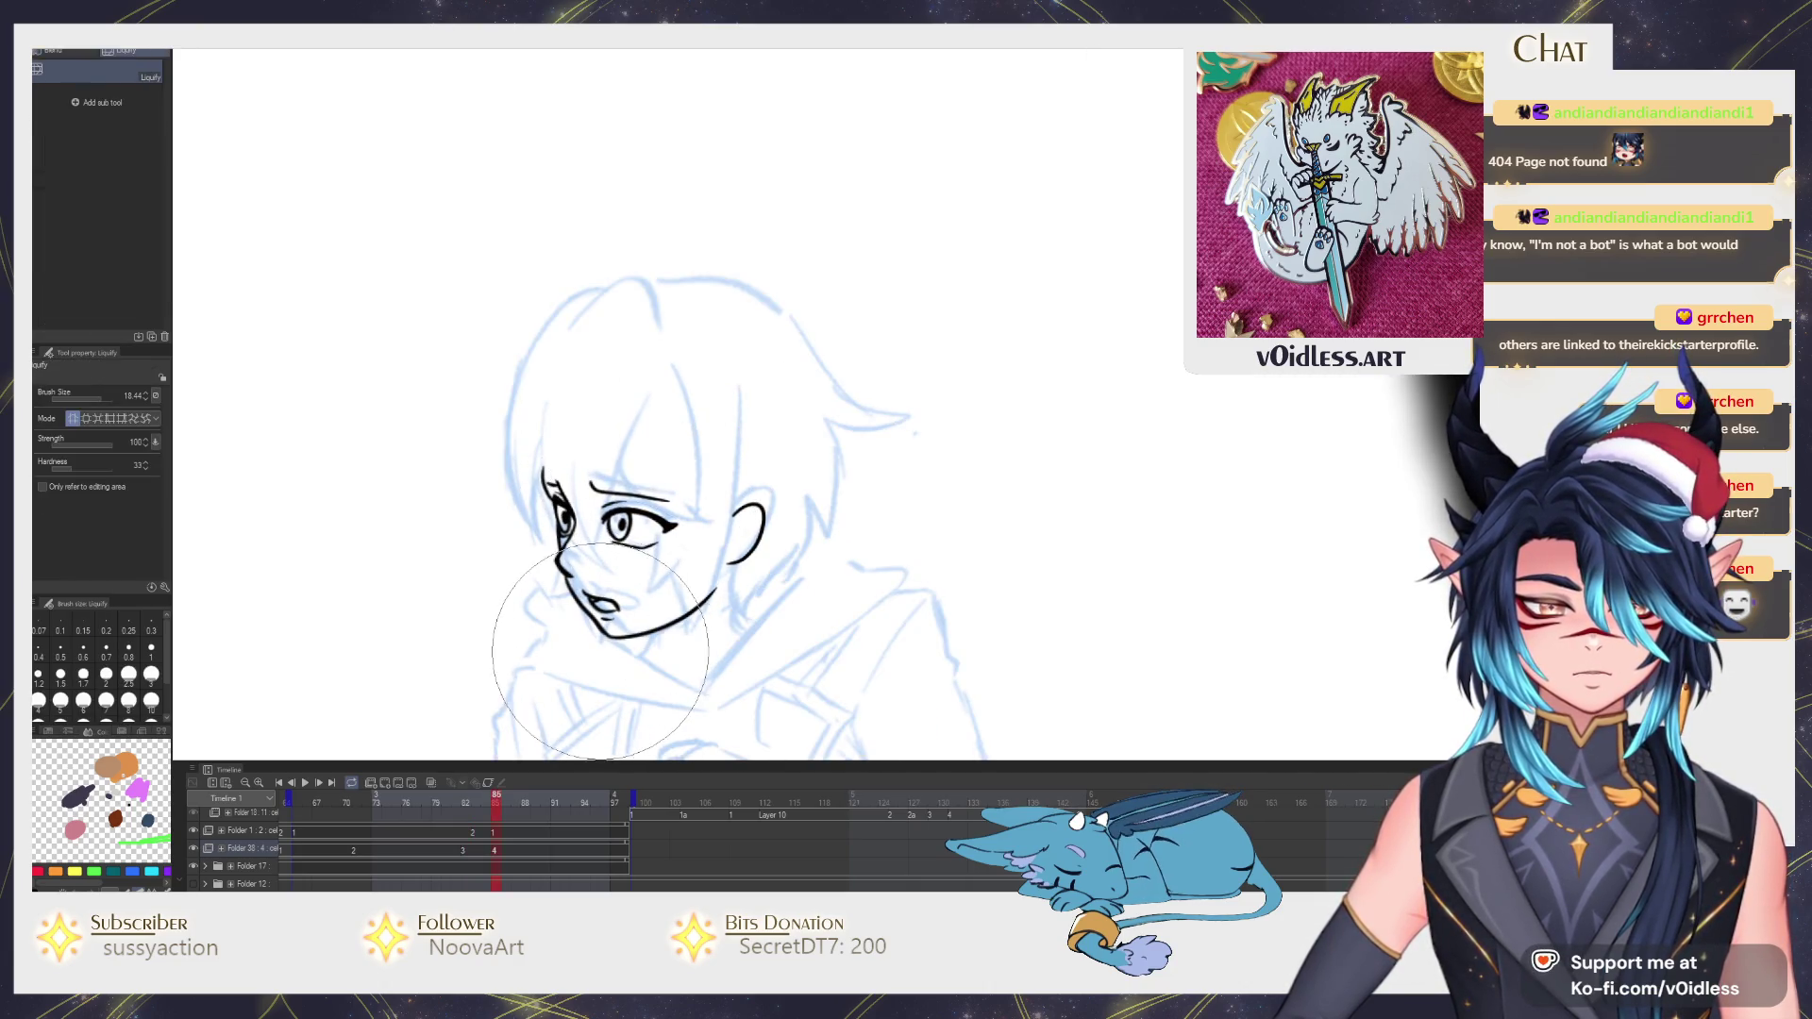
{"action": "scroll", "coordinate": [693, 643], "scroll_direction": "down", "scroll_amount": 2}
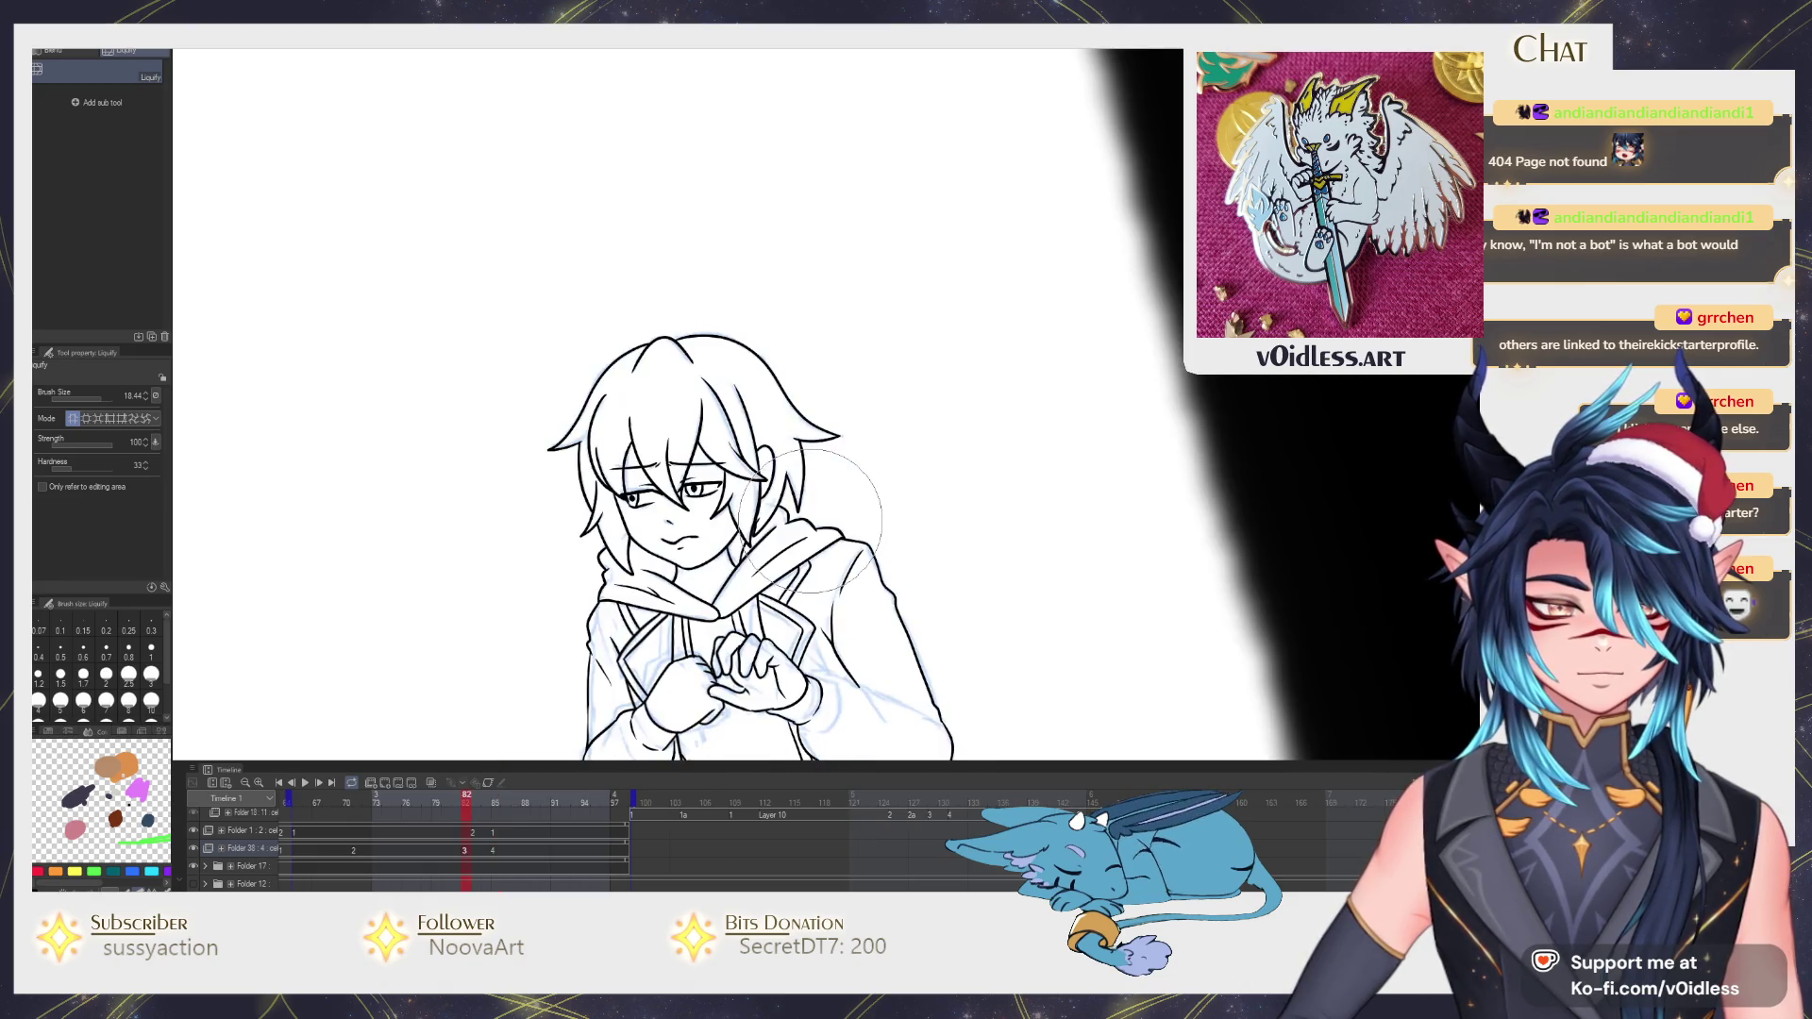
{"action": "key", "text": "Right"}
{"action": "key", "text": "p"}
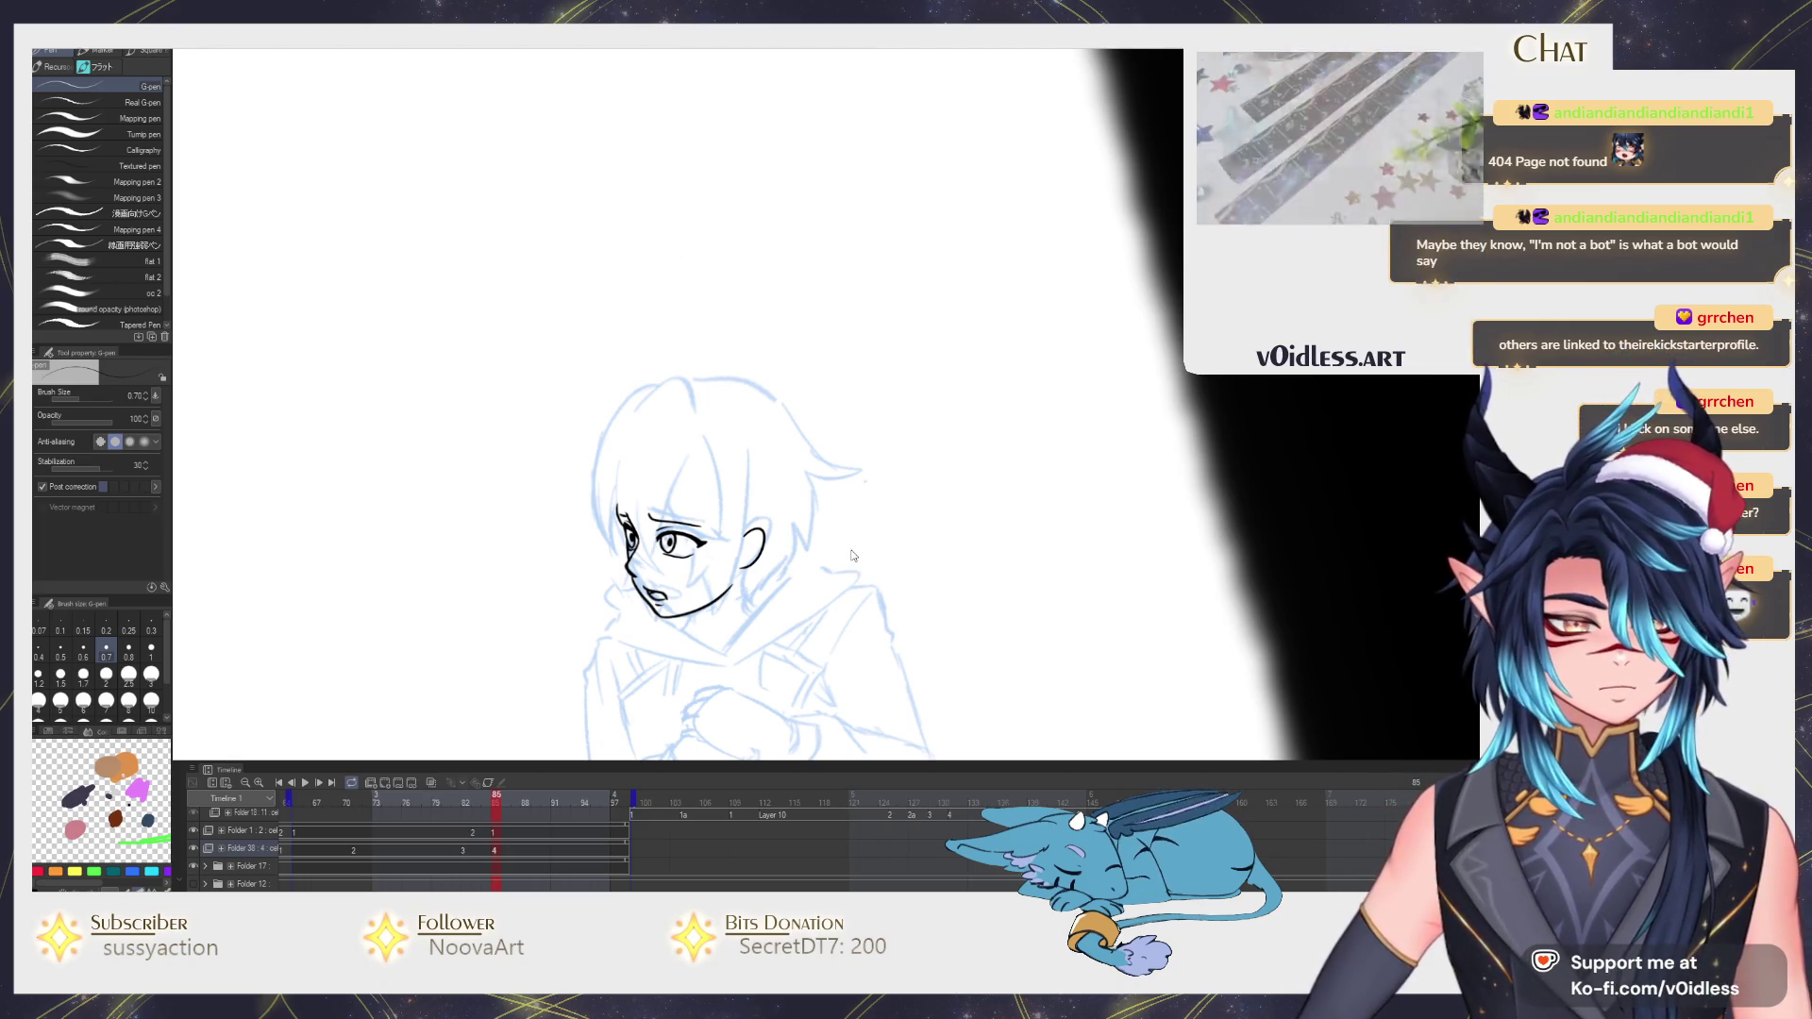
{"action": "key", "text": "ctrl+Tab"}
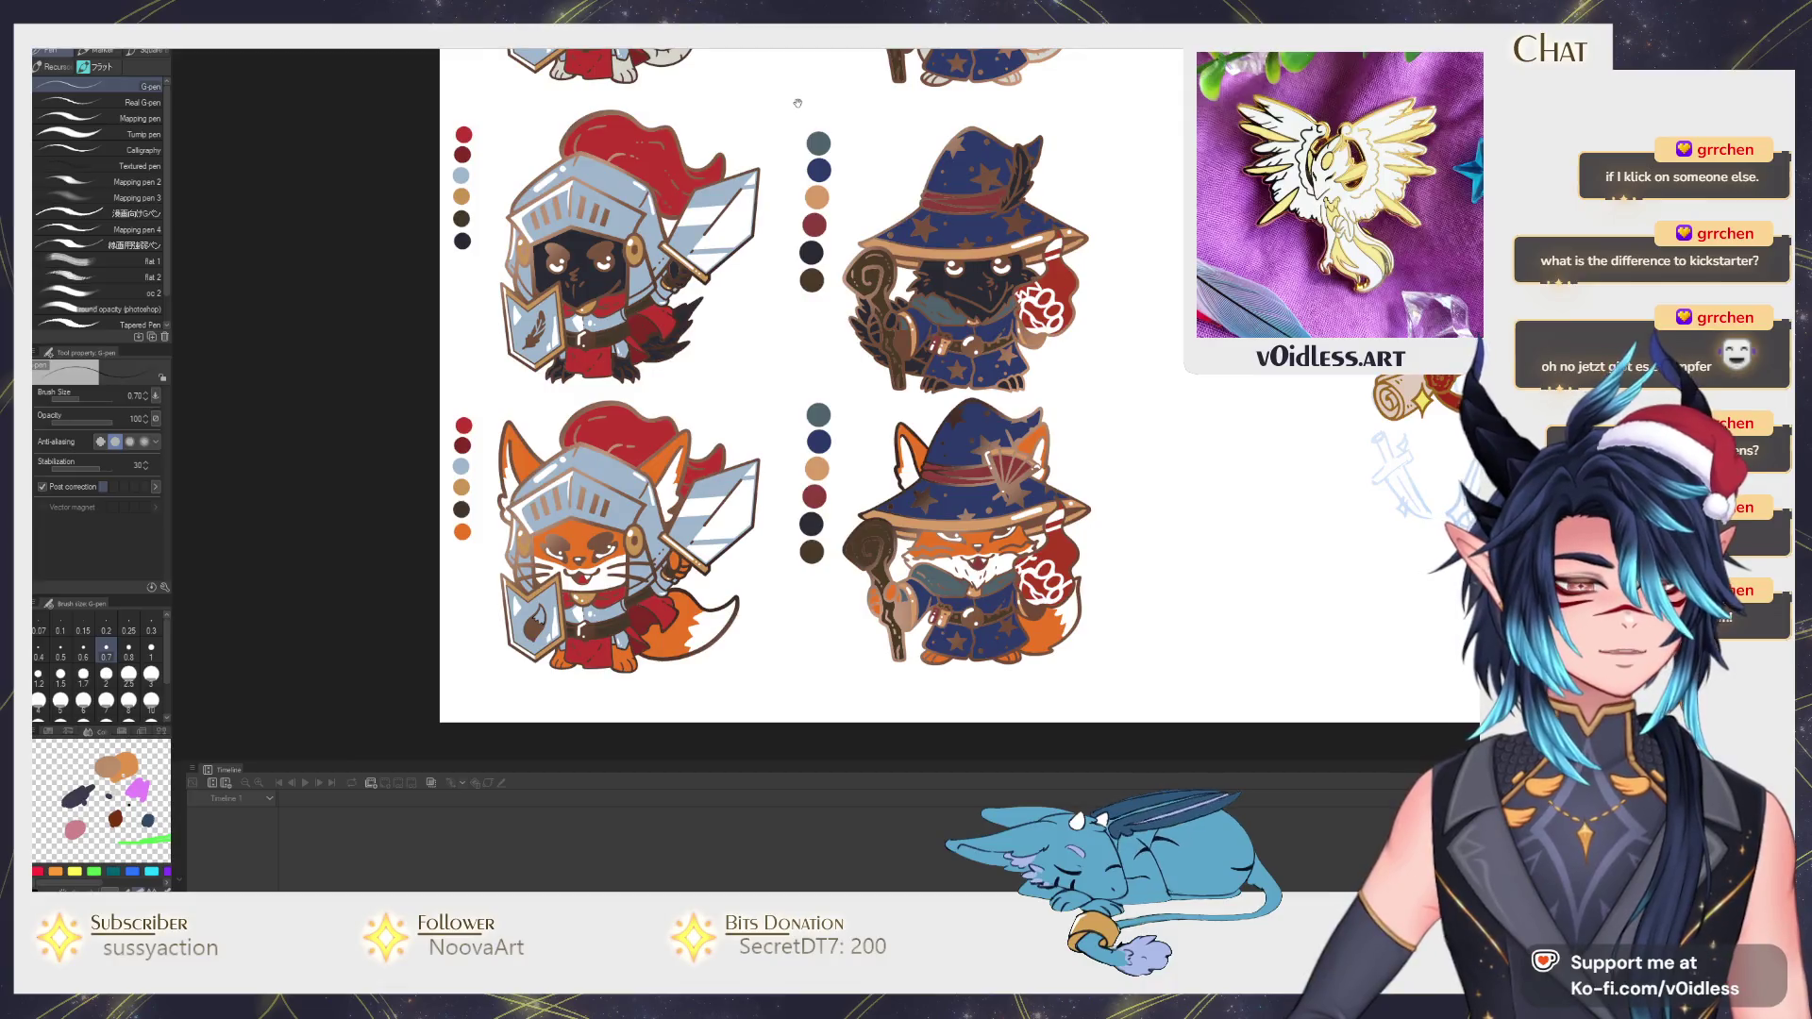
{"action": "left_click_drag", "start_coordinate": [782, 56], "coordinate": [786, 375]}
{"action": "scroll", "coordinate": [785, 375], "scroll_direction": "up", "scroll_amount": 5}
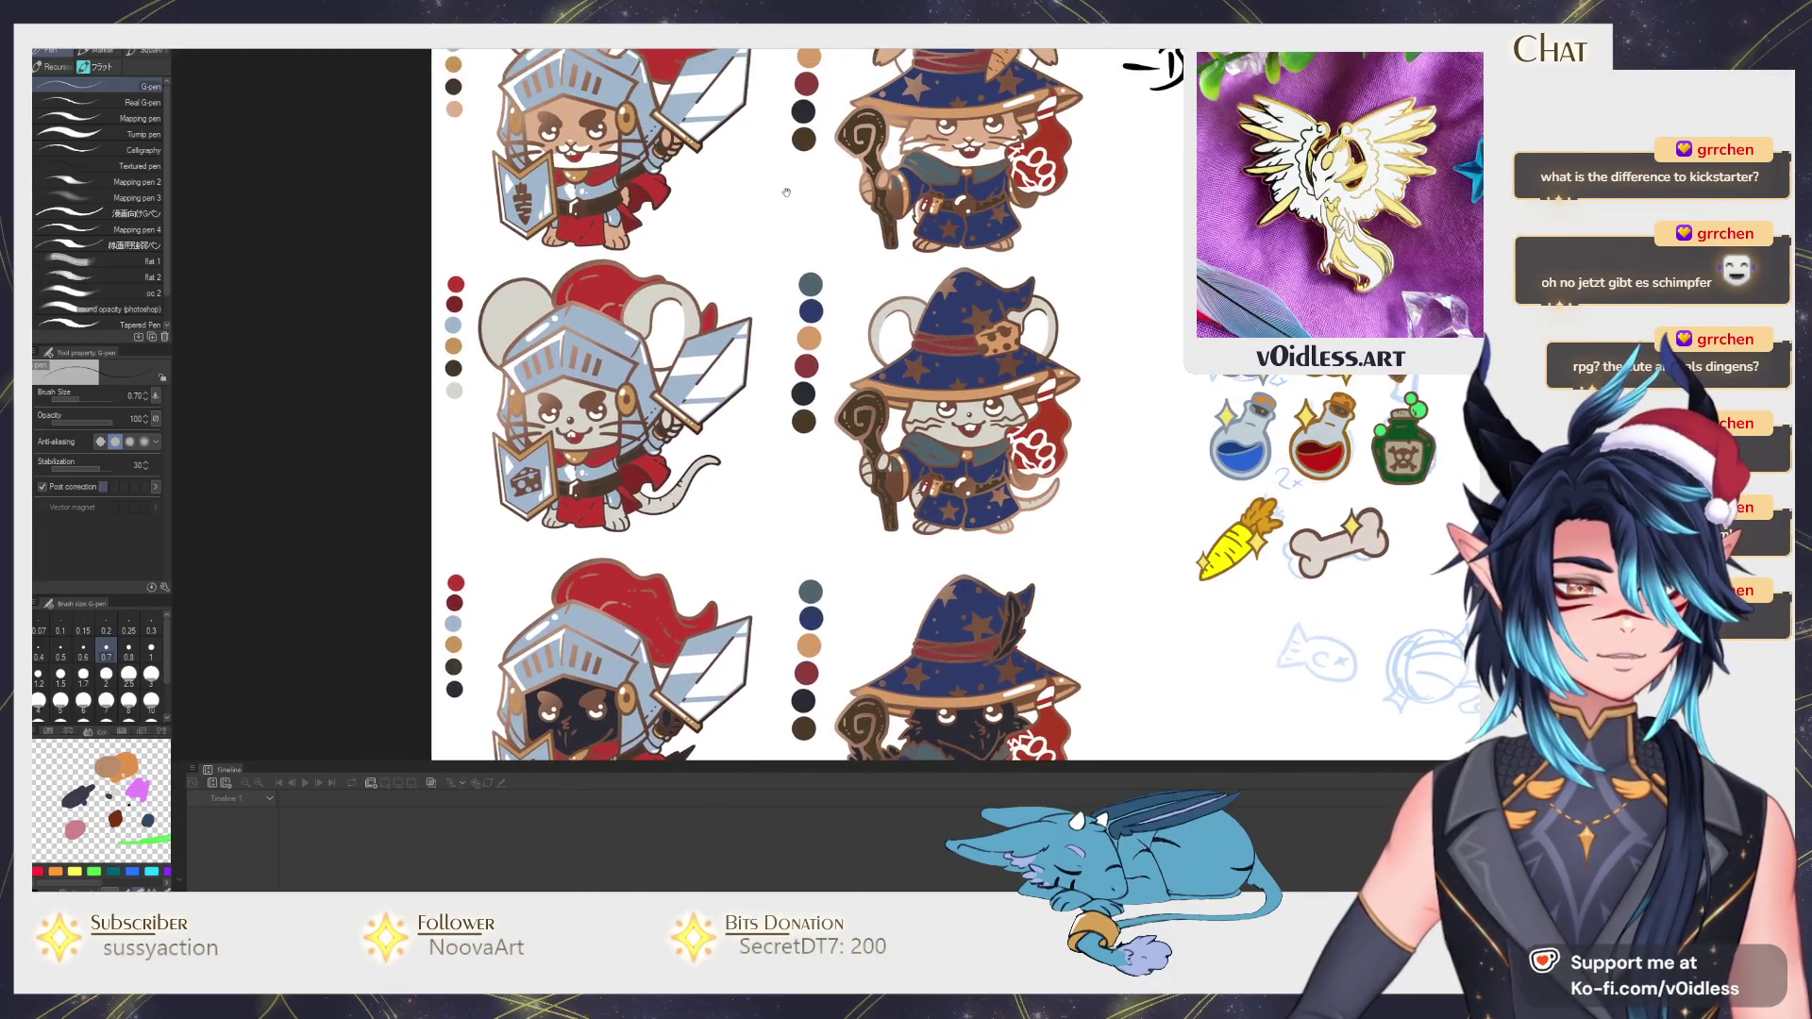
{"action": "scroll", "coordinate": [795, 209], "scroll_direction": "up", "scroll_amount": 4}
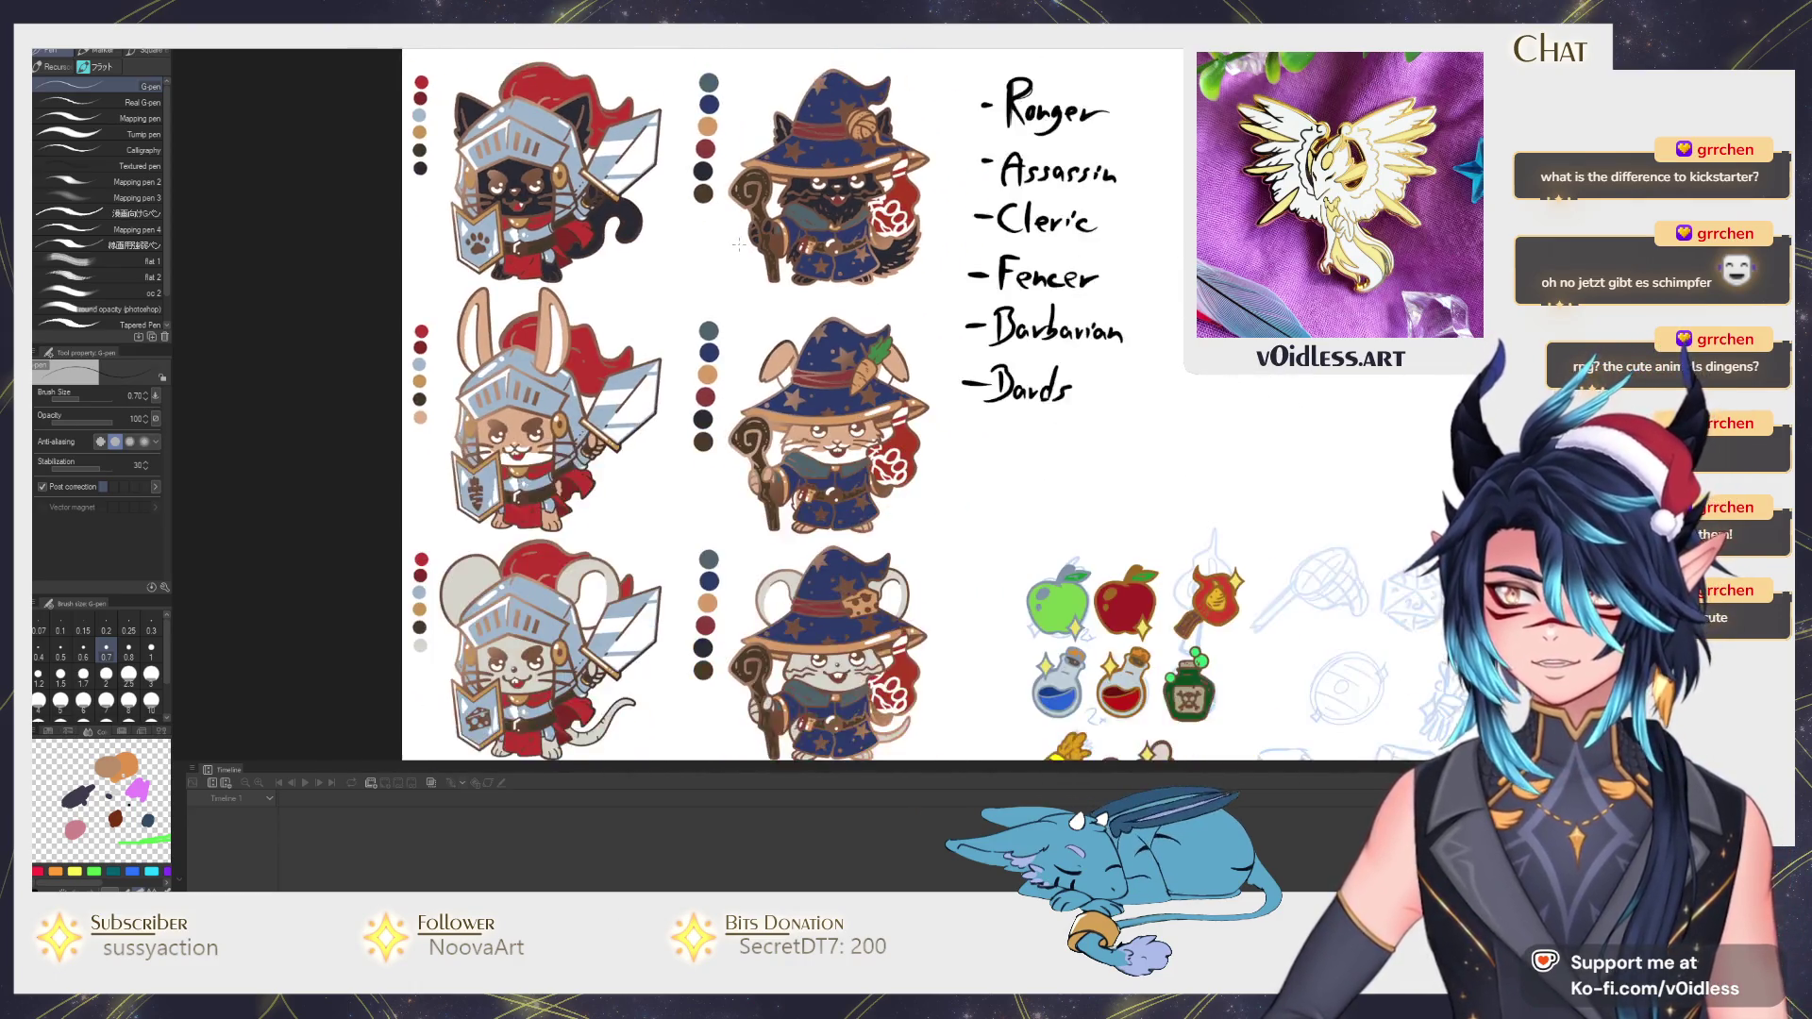
{"action": "scroll", "coordinate": [812, 378], "scroll_direction": "down", "scroll_amount": 6}
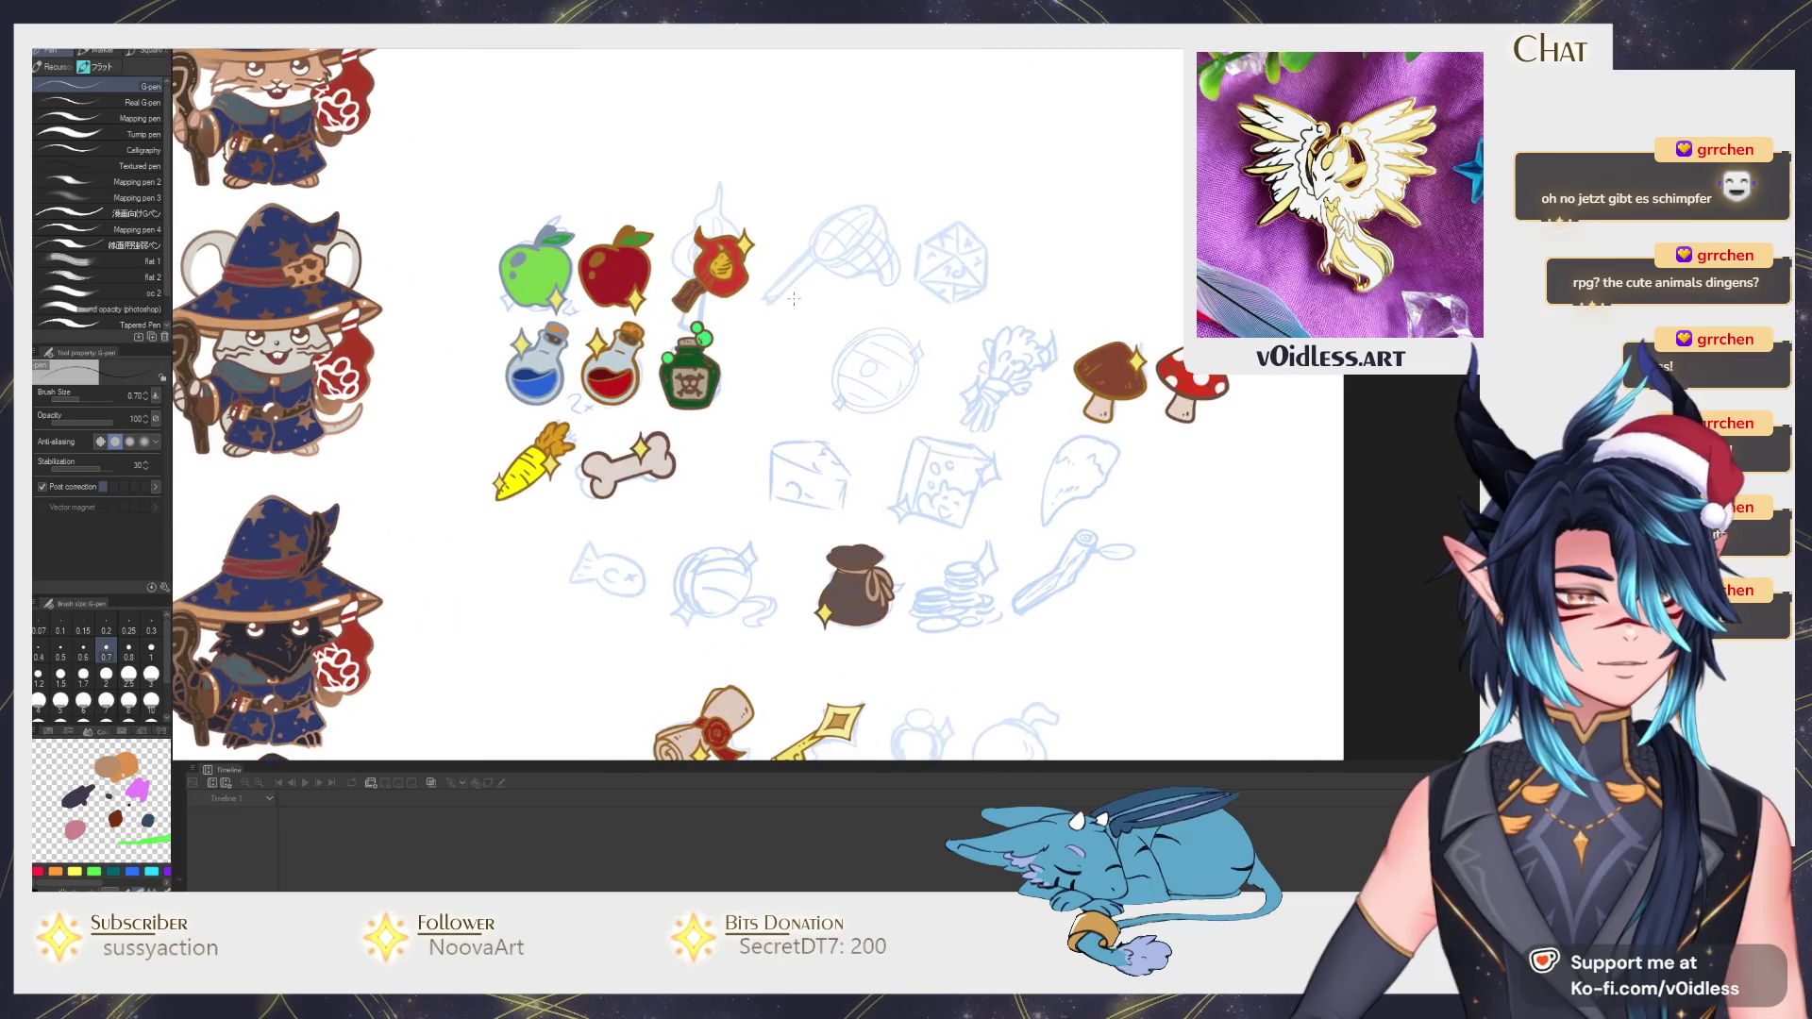
{"action": "scroll", "coordinate": [750, 200], "scroll_direction": "up", "scroll_amount": 4}
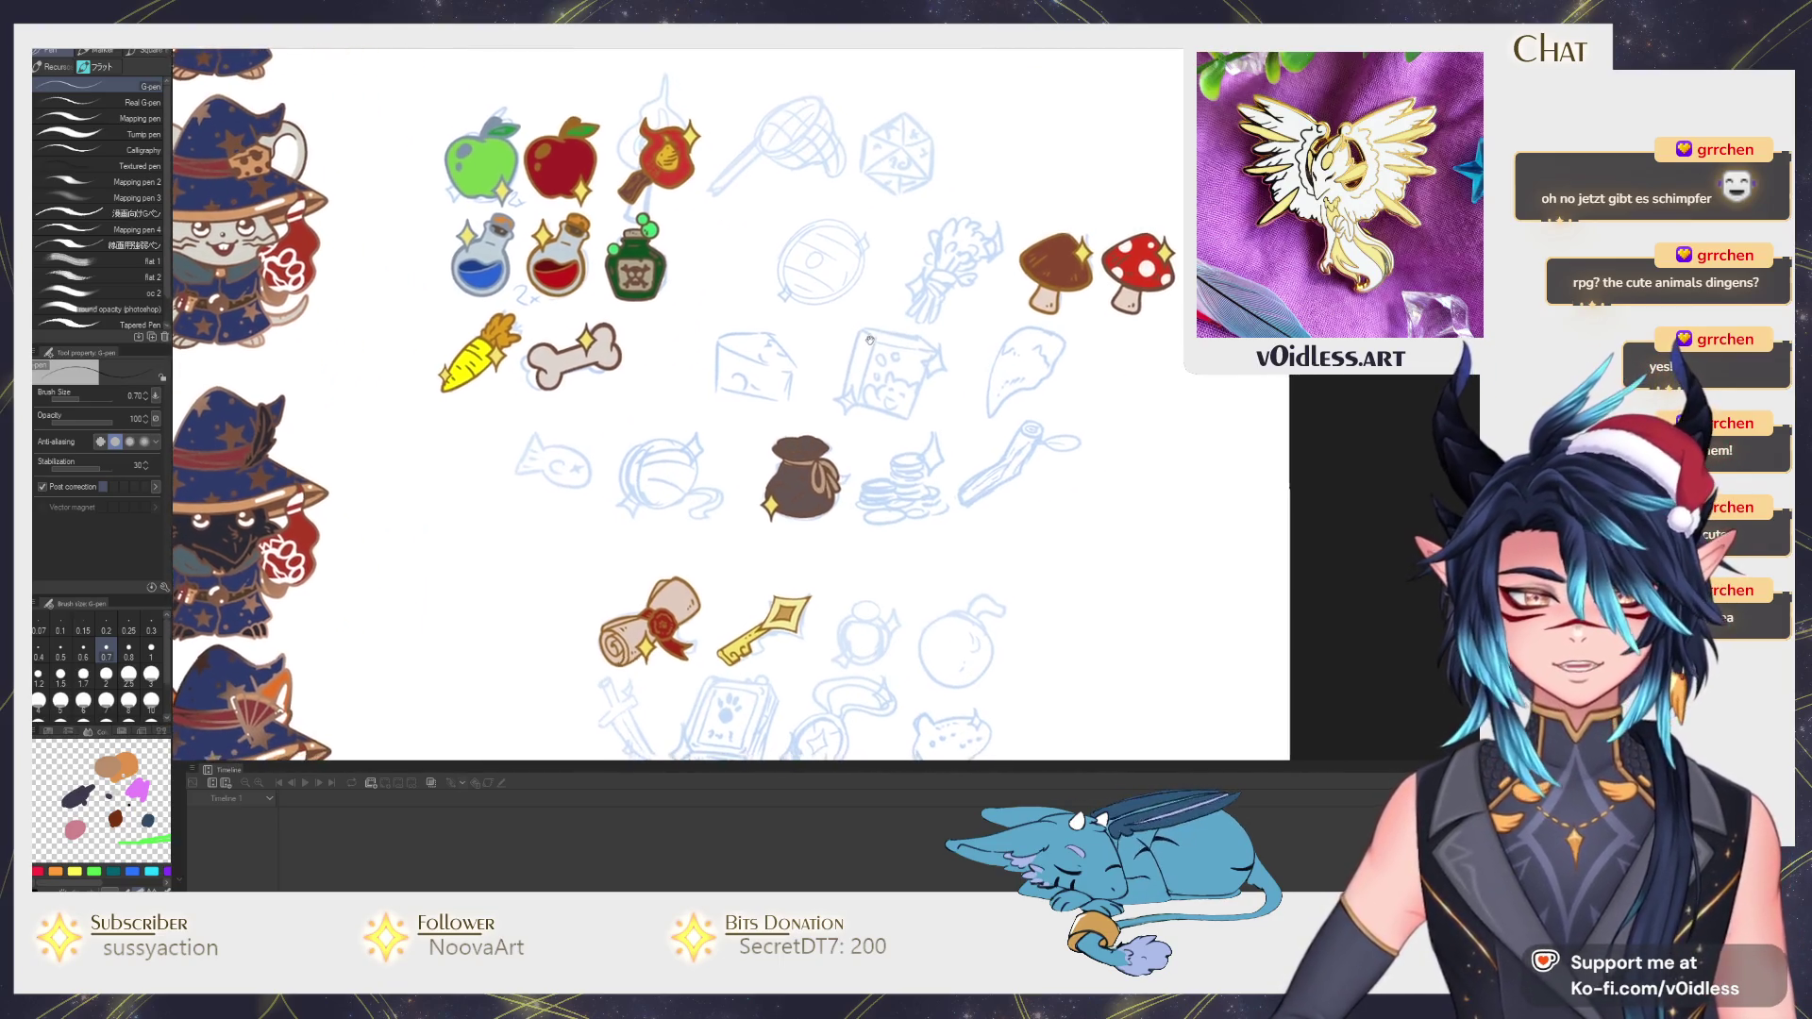
{"action": "left_click_drag", "start_coordinate": [902, 353], "coordinate": [873, 376]}
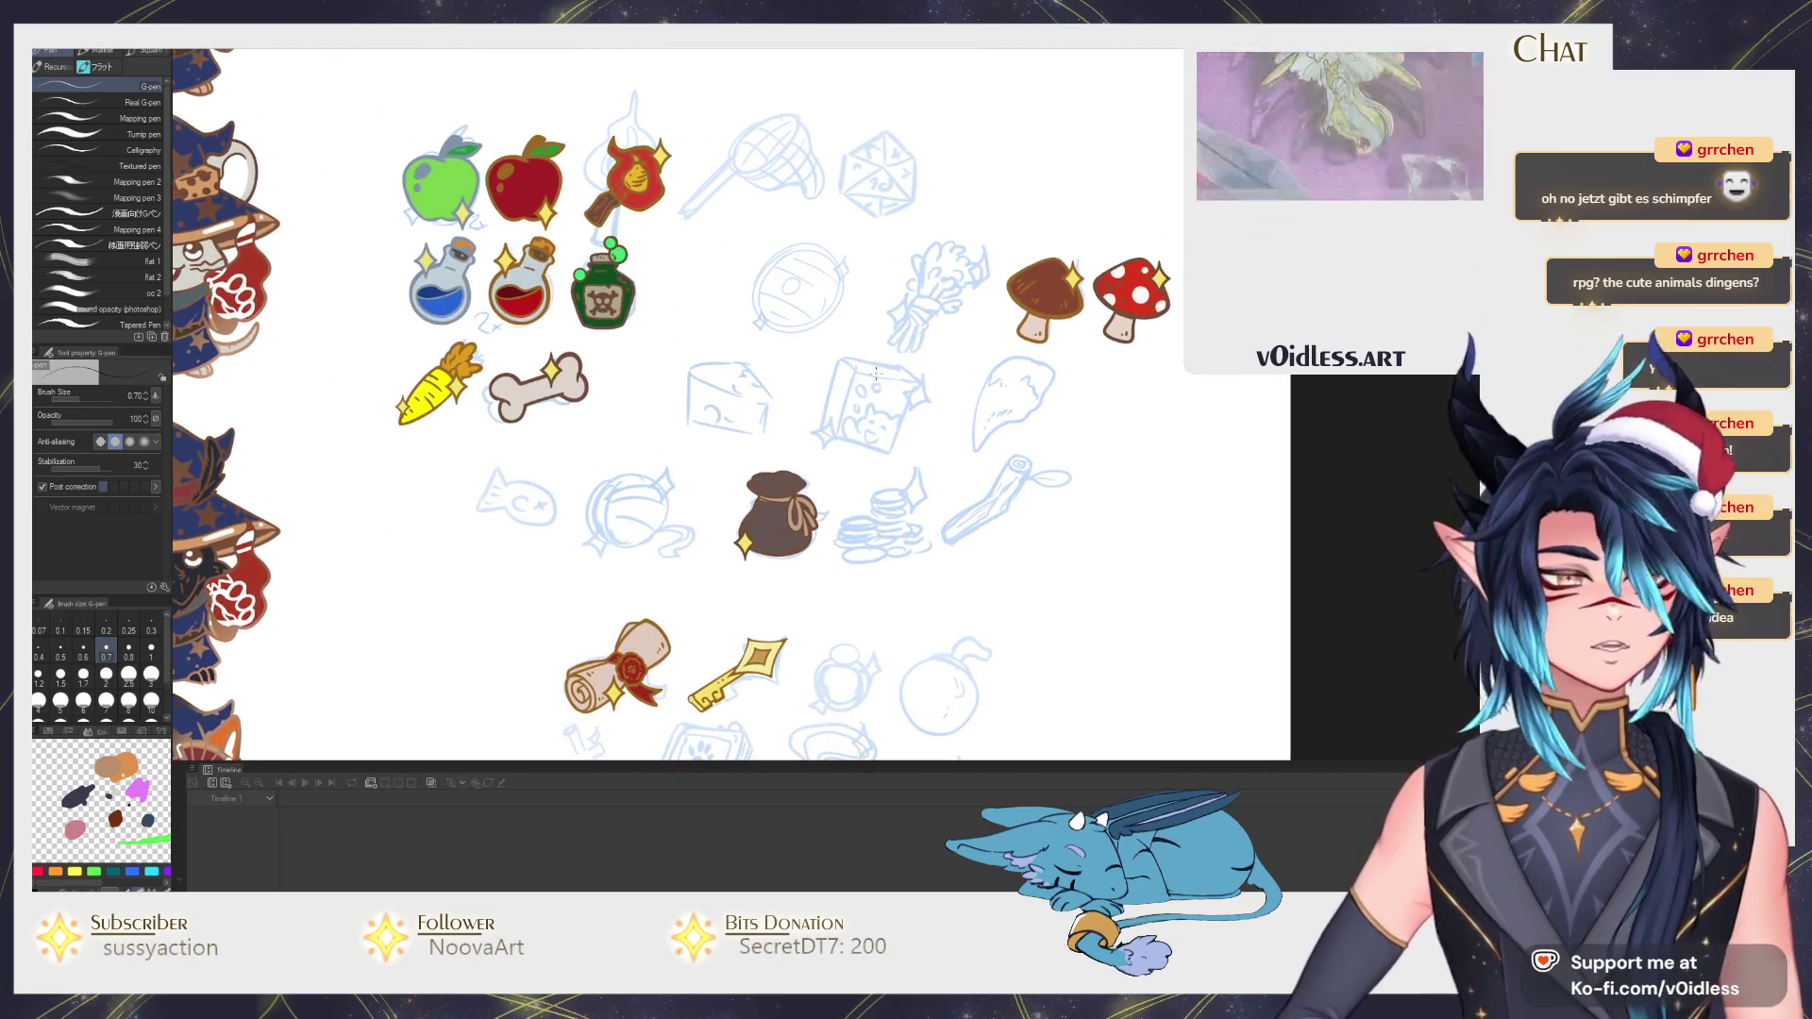
{"action": "scroll", "coordinate": [849, 363], "scroll_direction": "up", "scroll_amount": 2}
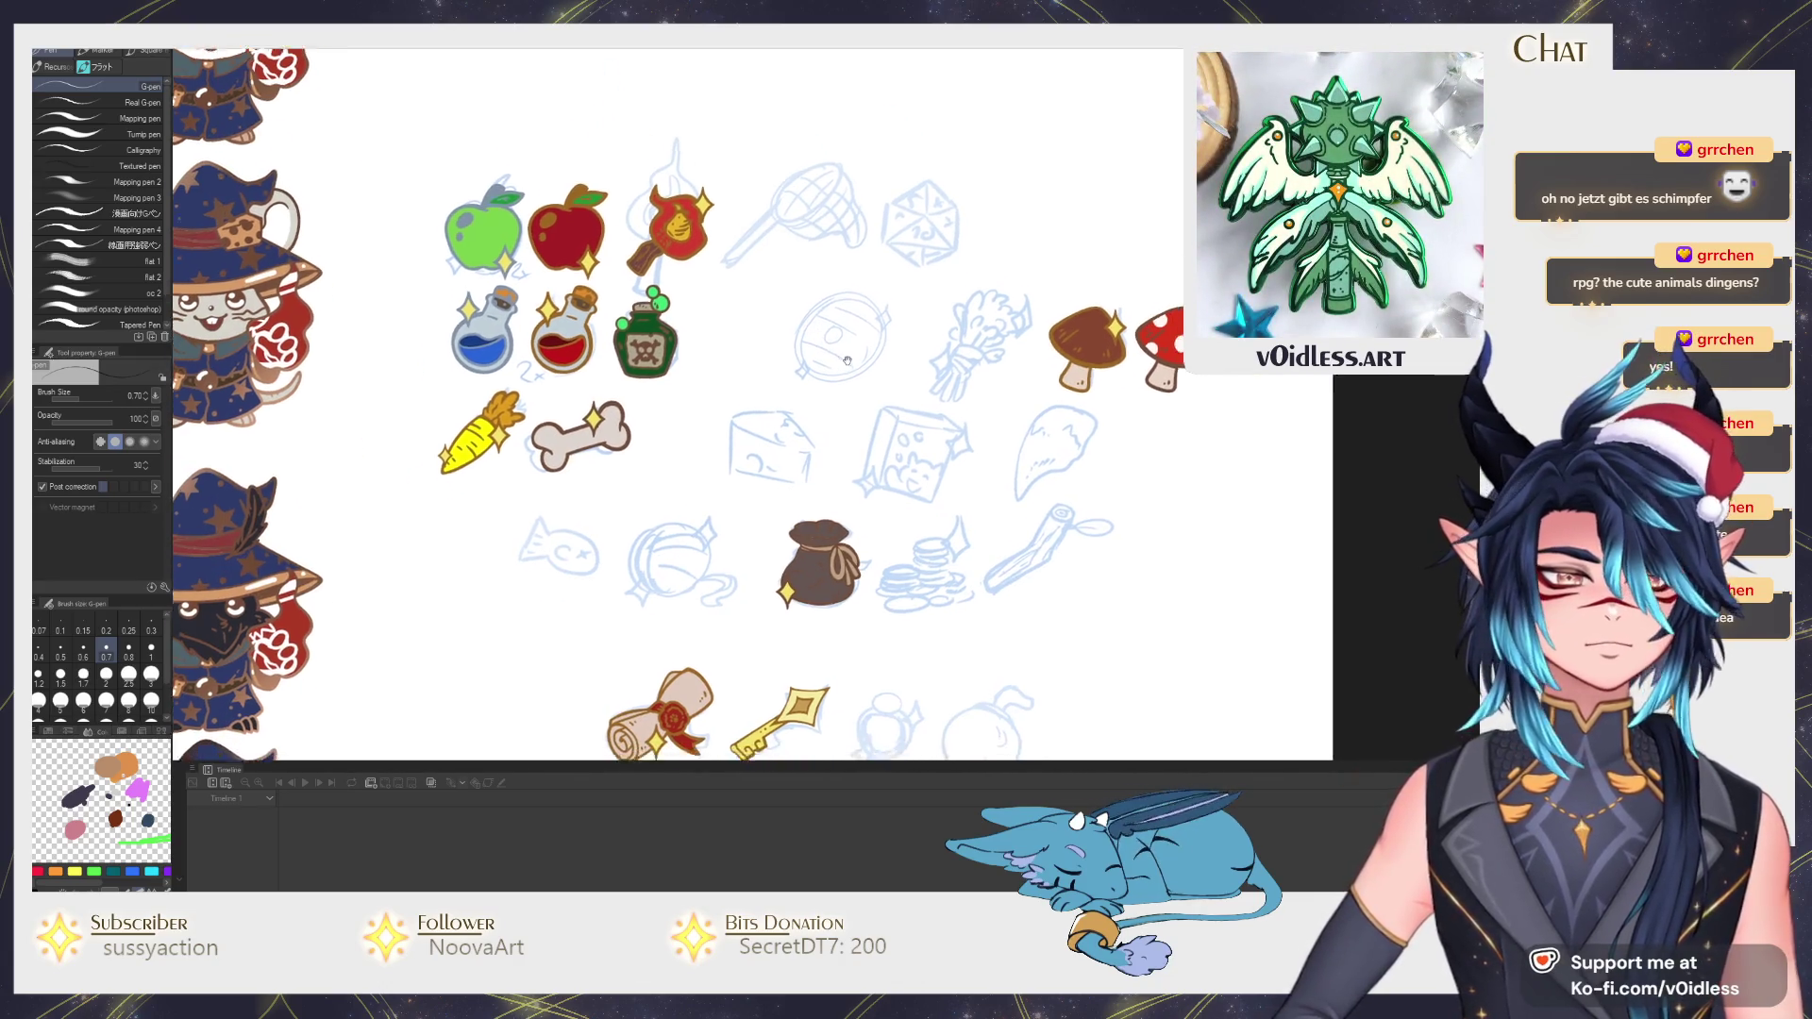
{"action": "left_click_drag", "start_coordinate": [826, 354], "coordinate": [814, 315]}
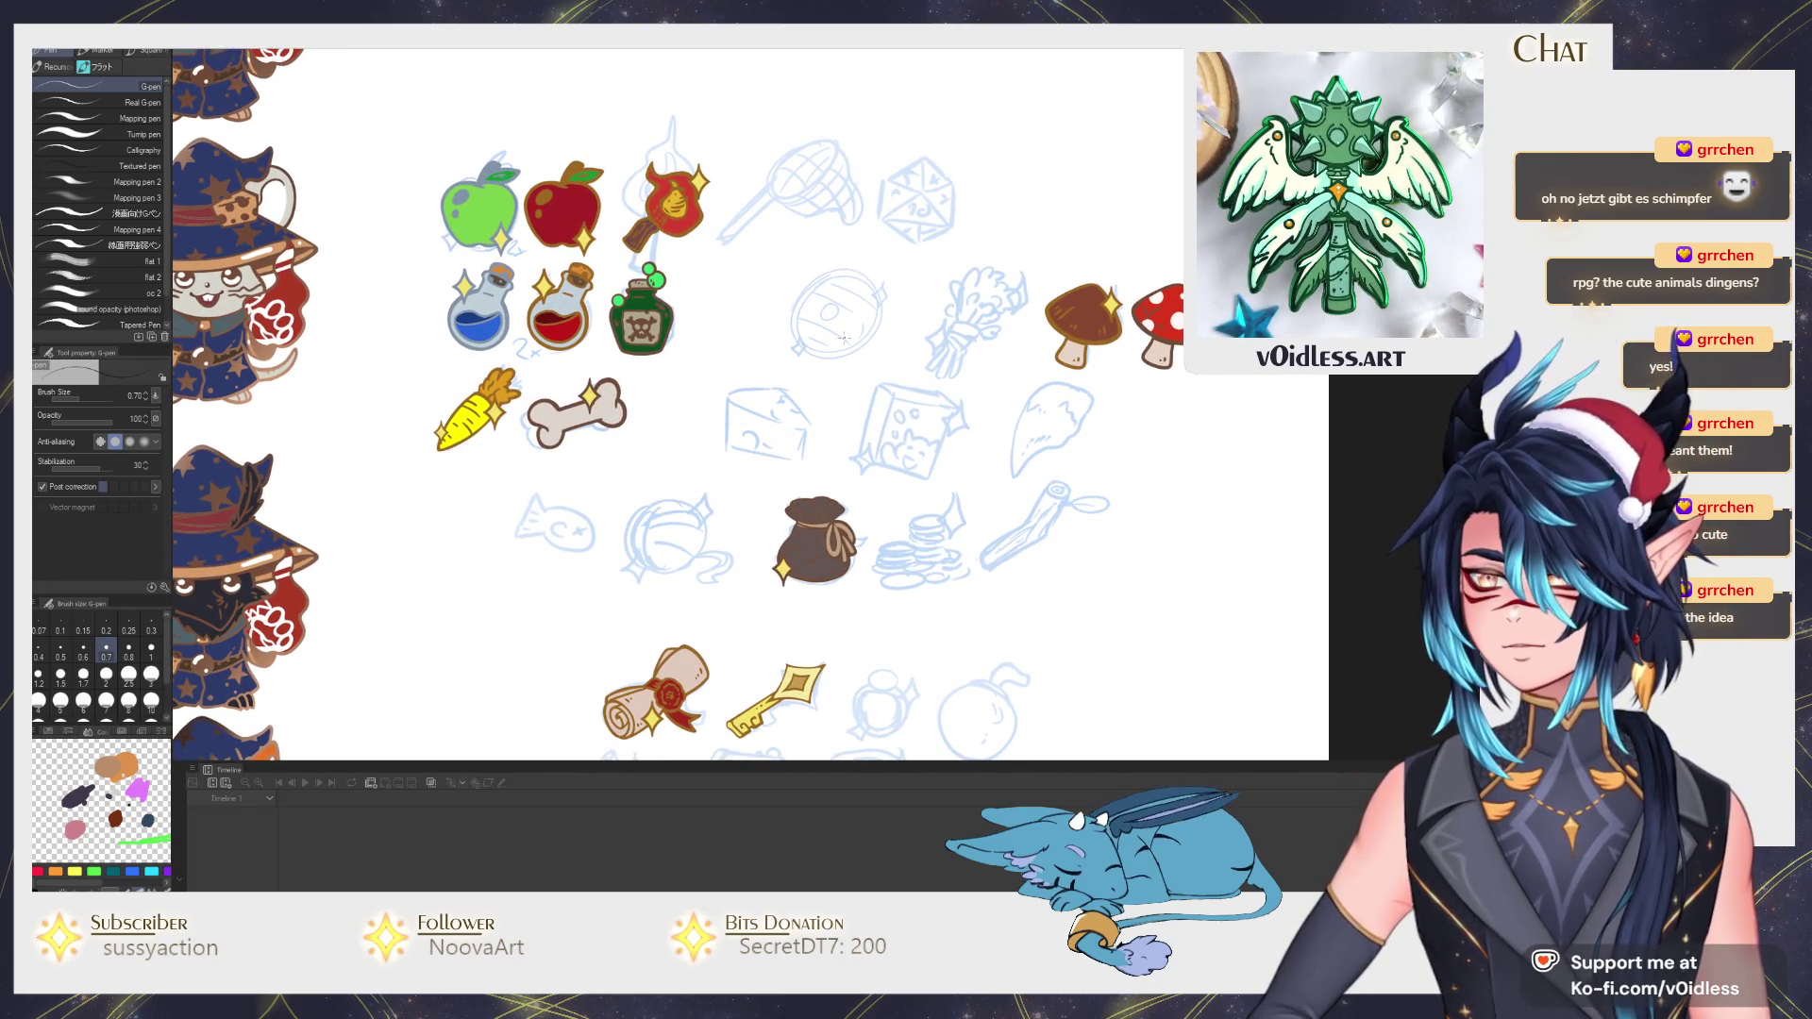
{"action": "scroll", "coordinate": [708, 300], "scroll_direction": "down", "scroll_amount": 2}
{"action": "scroll", "coordinate": [708, 300], "scroll_direction": "up", "scroll_amount": 2}
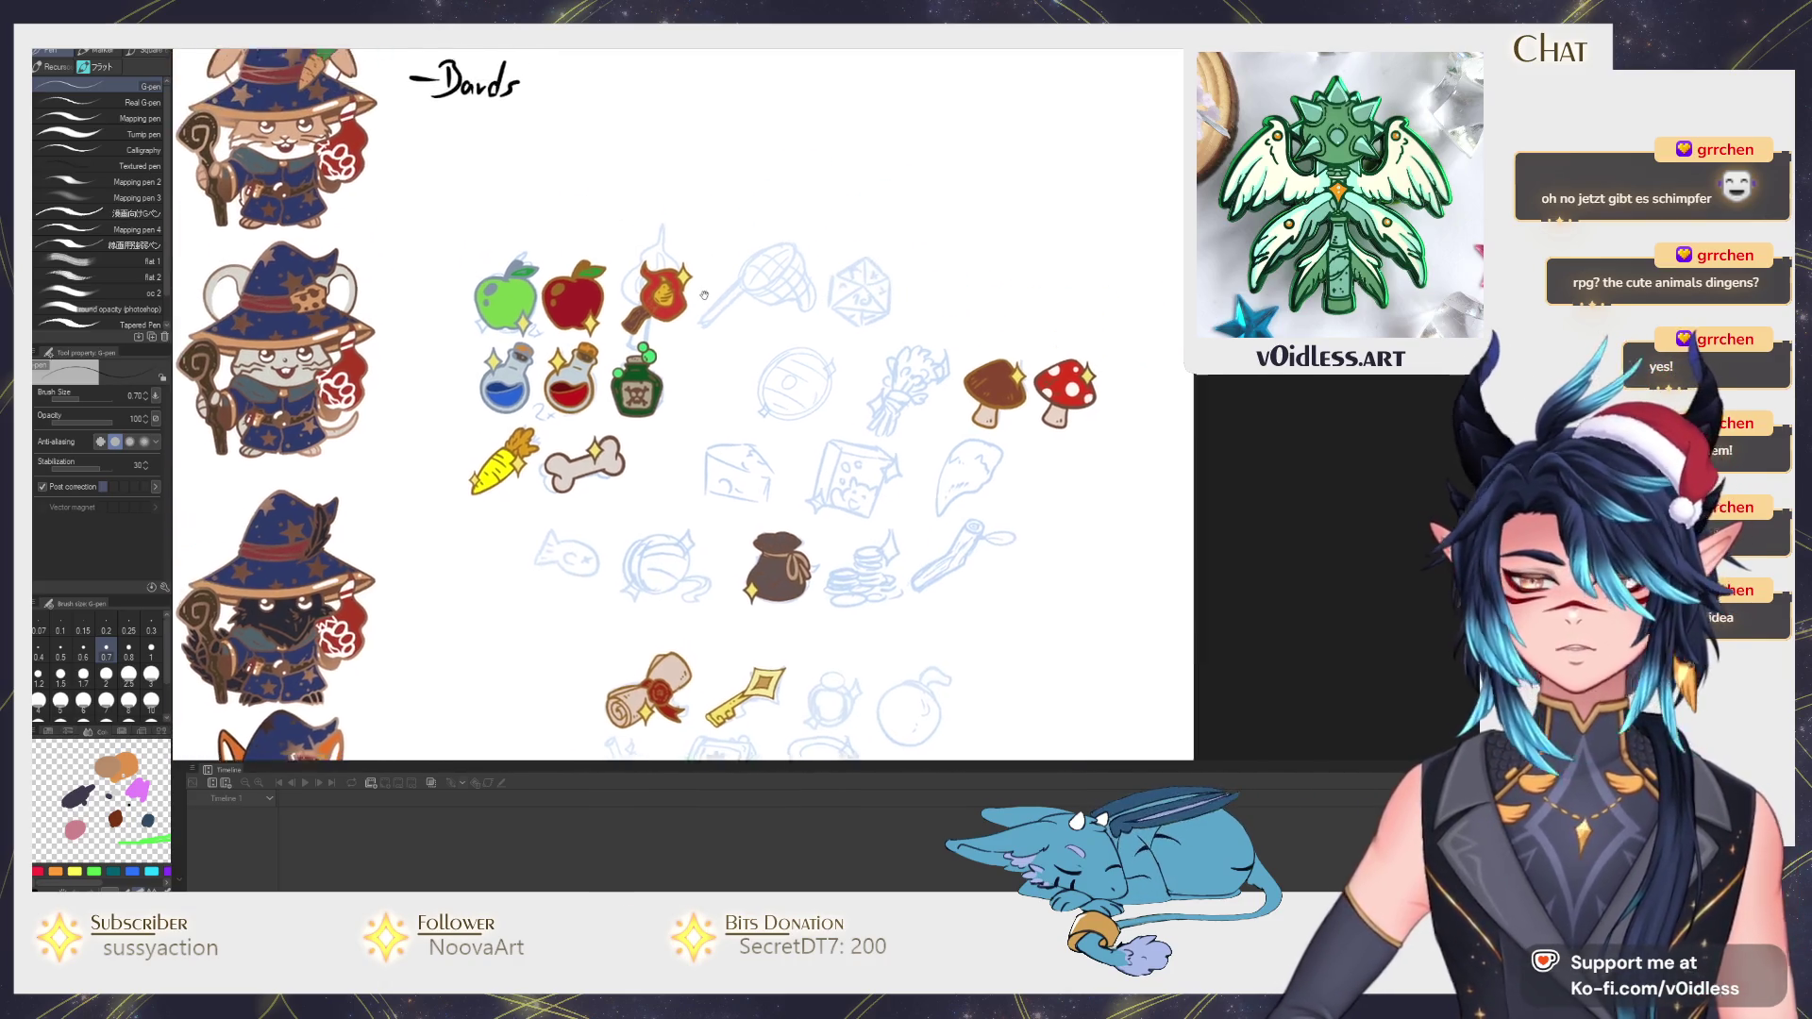
{"action": "scroll", "coordinate": [736, 340], "scroll_direction": "up", "scroll_amount": 2}
{"action": "scroll", "coordinate": [764, 398], "scroll_direction": "up", "scroll_amount": 2}
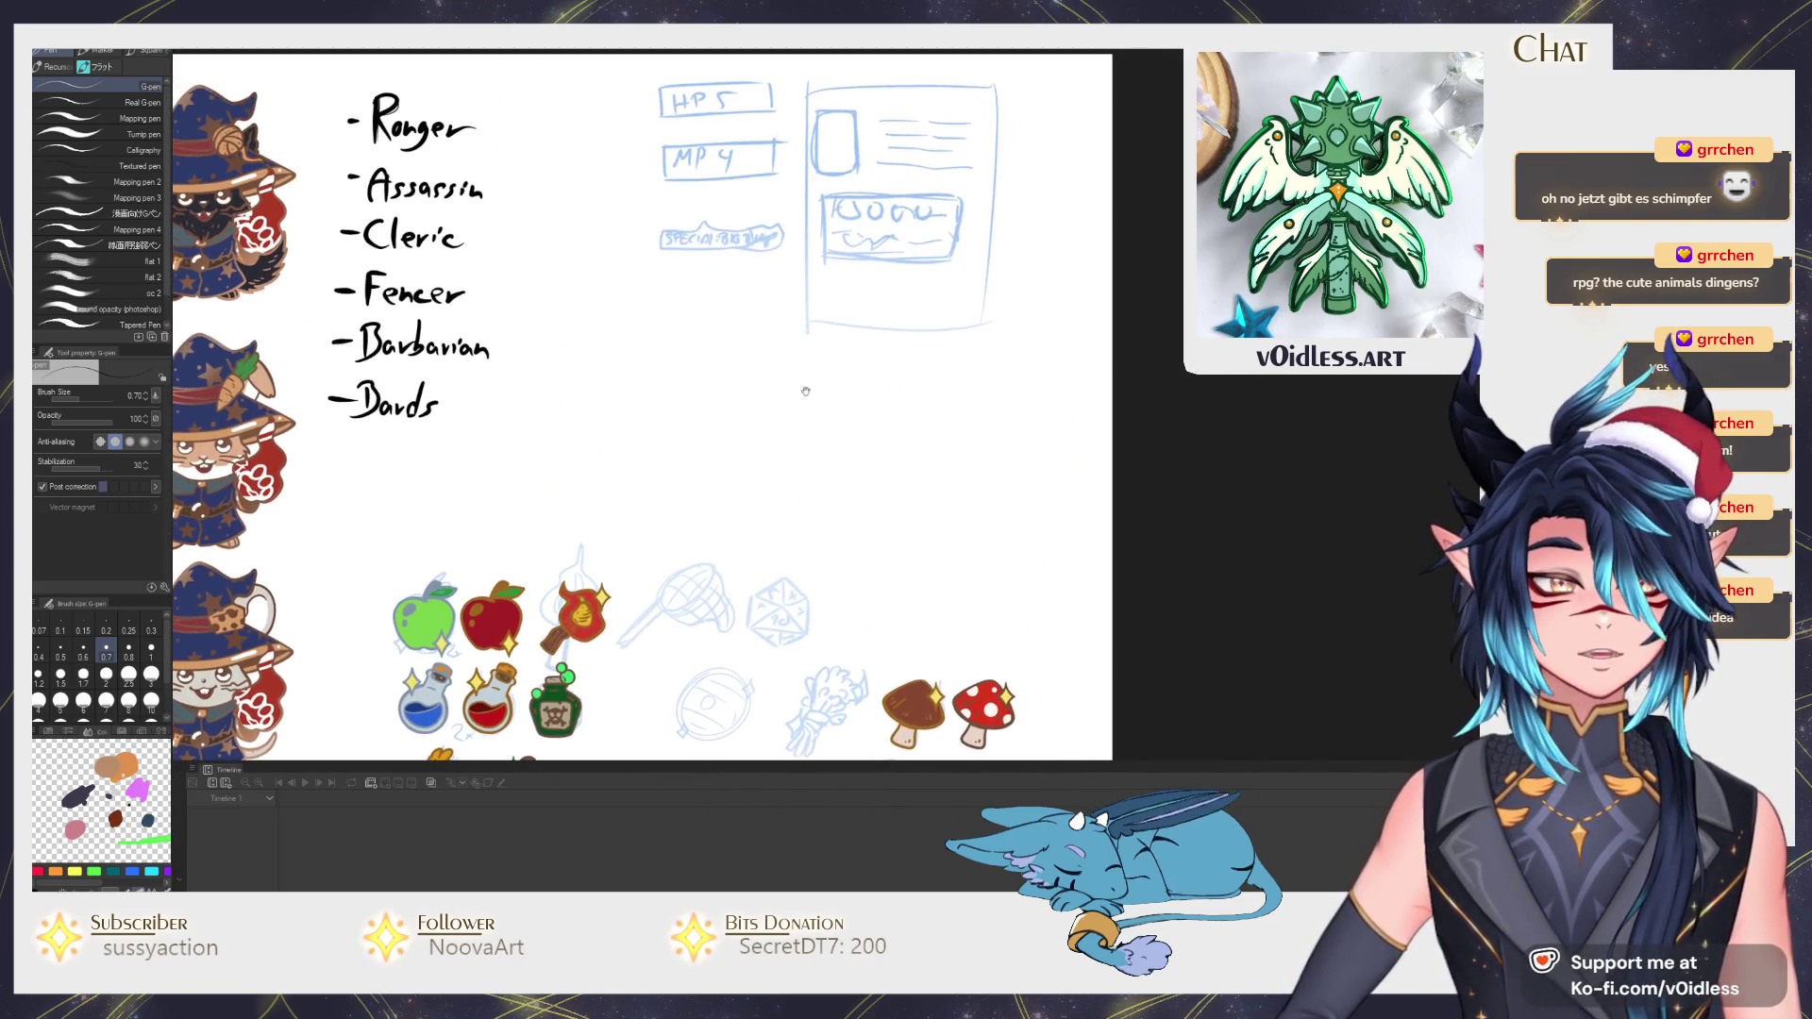
{"action": "scroll", "coordinate": [794, 410], "scroll_direction": "up", "scroll_amount": 2}
{"action": "scroll", "coordinate": [804, 396], "scroll_direction": "up", "scroll_amount": 2}
{"action": "scroll", "coordinate": [803, 396], "scroll_direction": "down", "scroll_amount": 1}
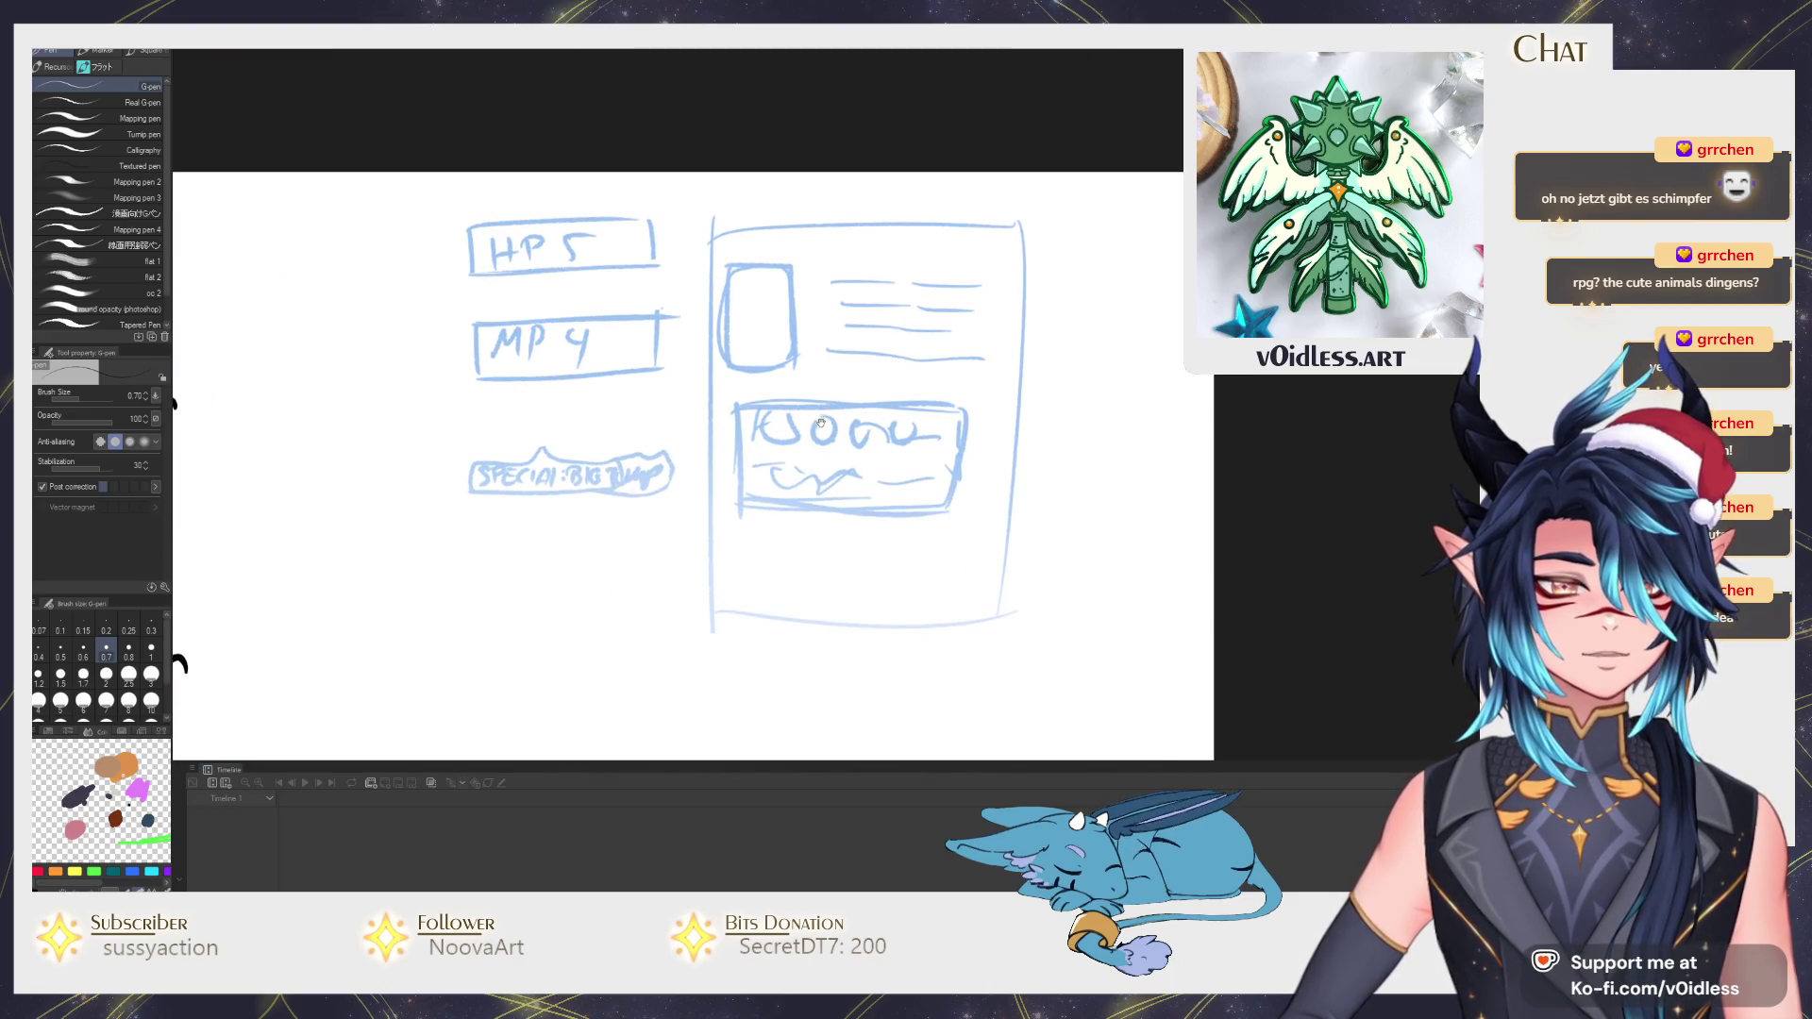
{"action": "scroll", "coordinate": [849, 426], "scroll_direction": "up", "scroll_amount": 2}
{"action": "scroll", "coordinate": [993, 460], "scroll_direction": "up", "scroll_amount": 1}
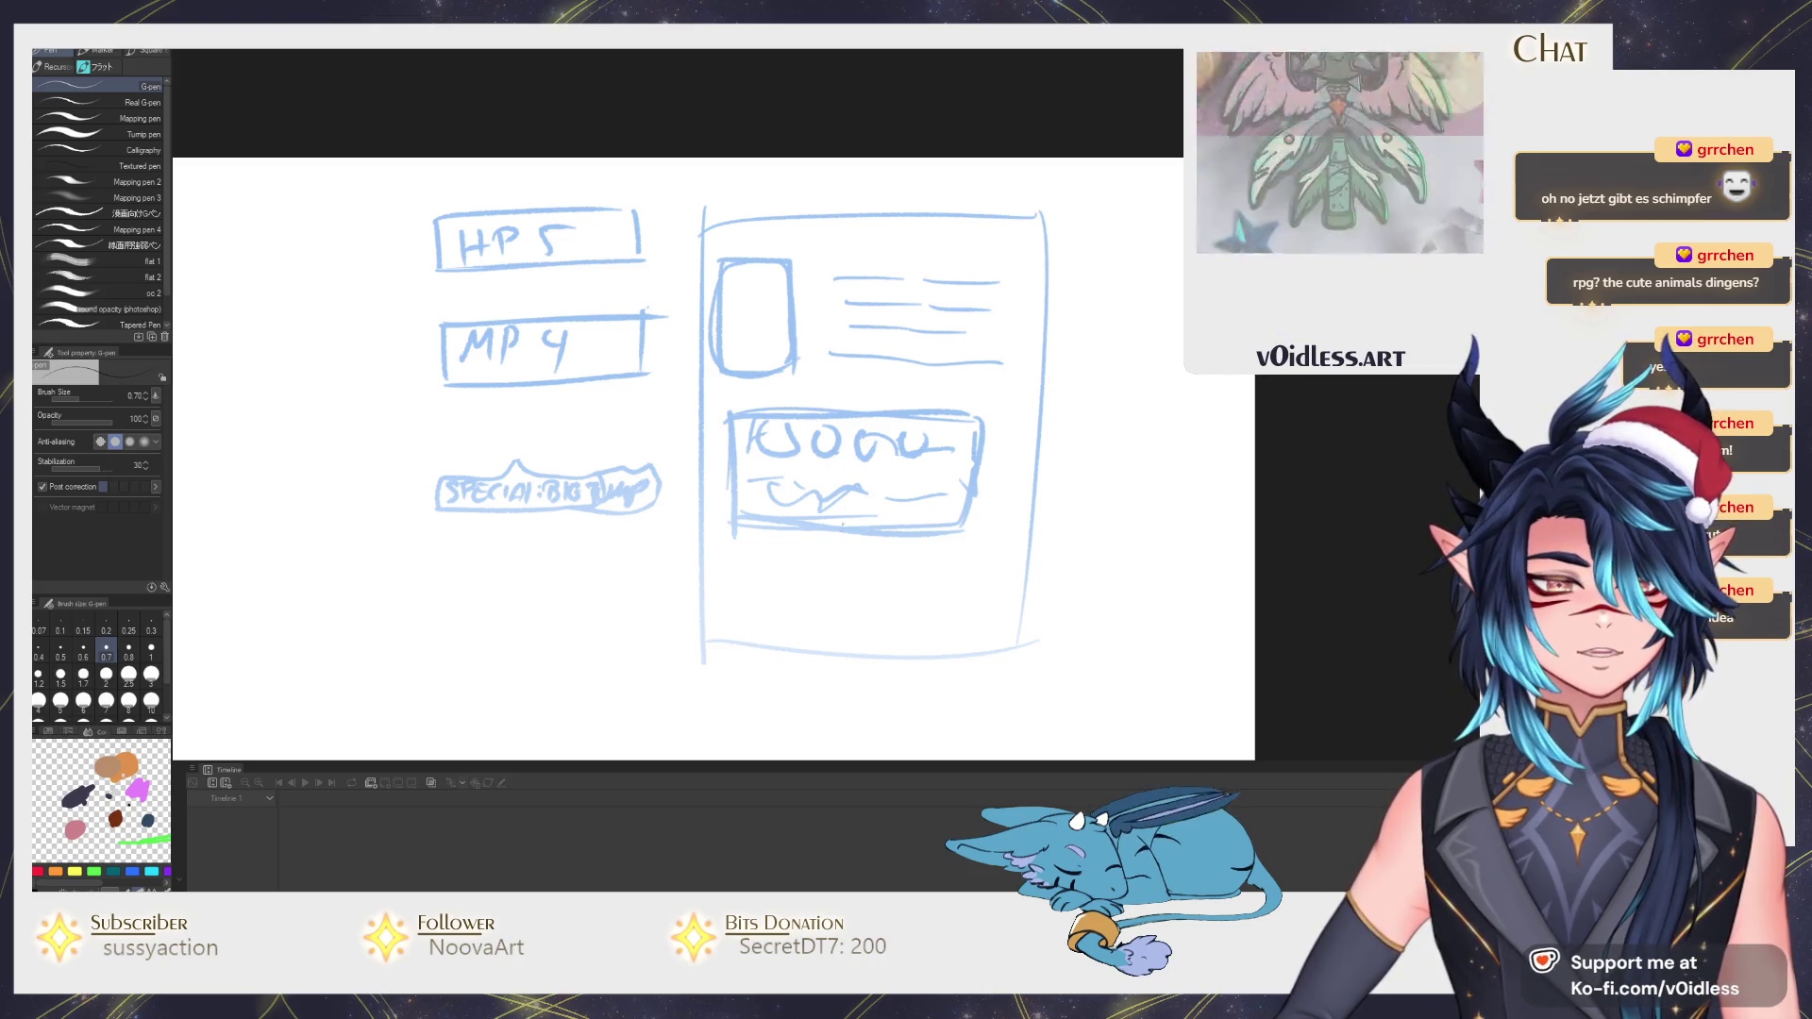
{"action": "scroll", "coordinate": [666, 431], "scroll_direction": "down", "scroll_amount": 3}
{"action": "scroll", "coordinate": [747, 384], "scroll_direction": "up", "scroll_amount": 1}
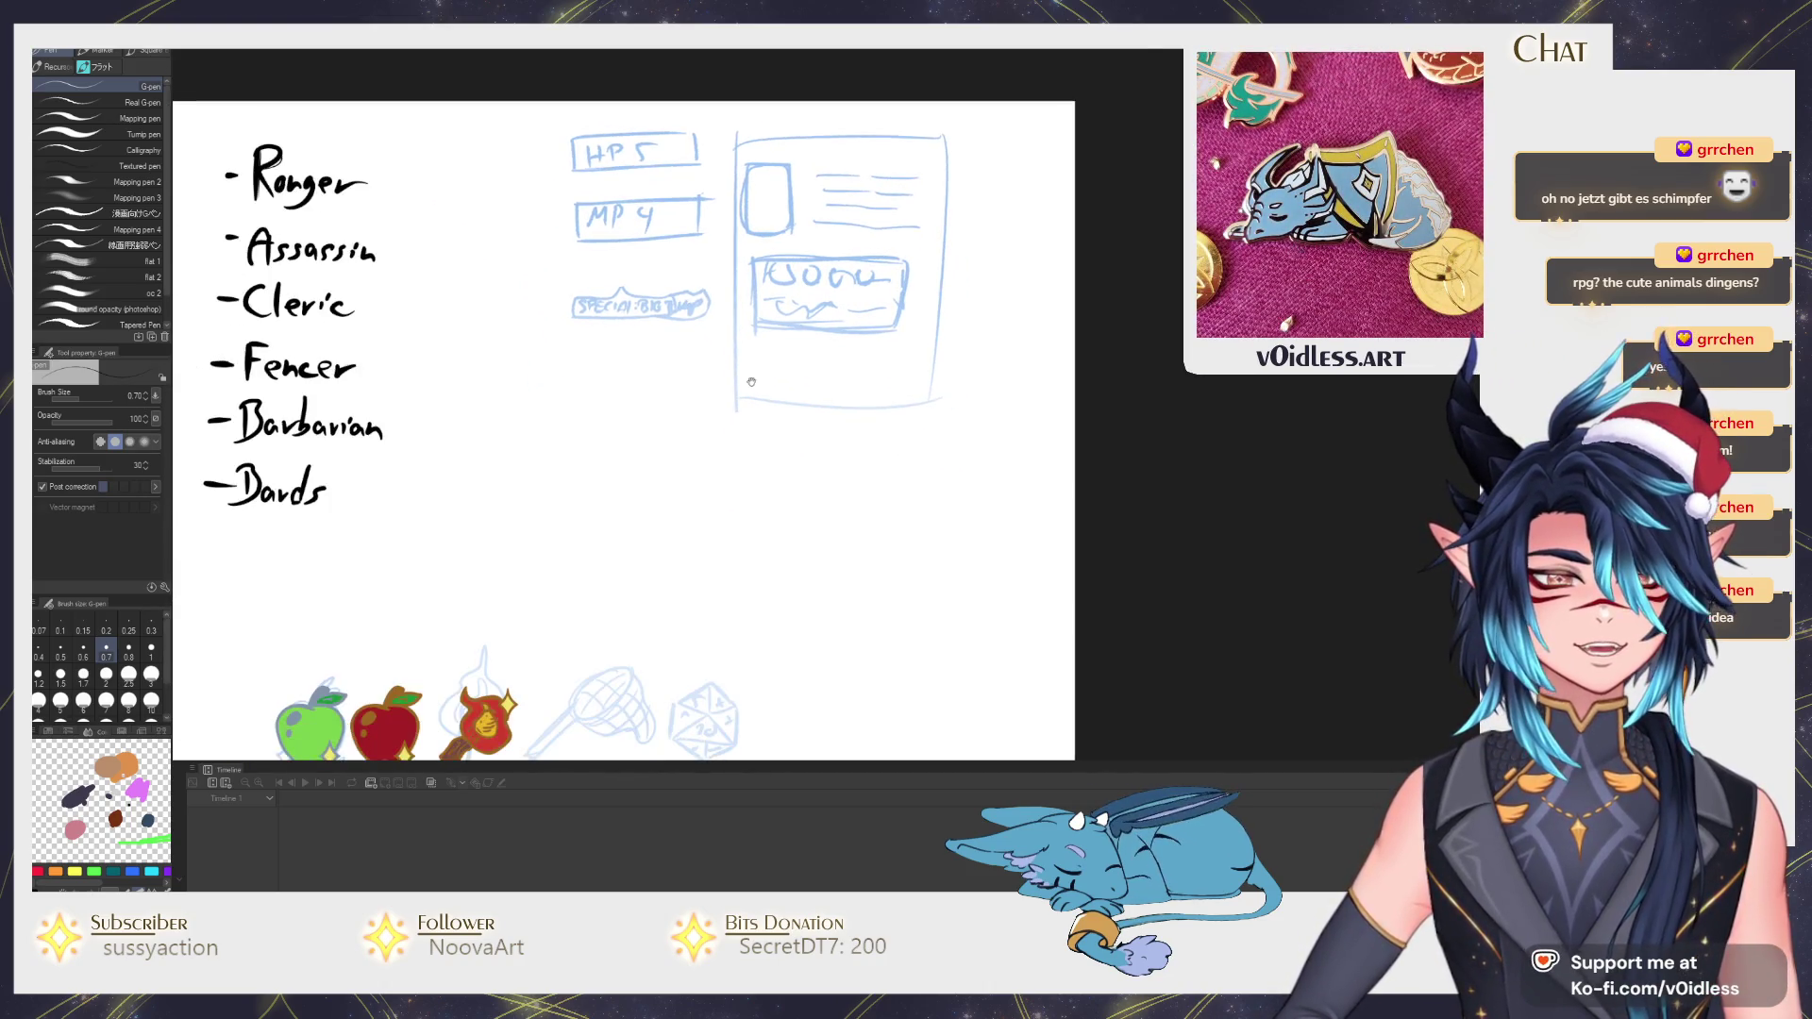
{"action": "scroll", "coordinate": [747, 384], "scroll_direction": "up", "scroll_amount": 1}
{"action": "scroll", "coordinate": [765, 411], "scroll_direction": "up", "scroll_amount": 1}
{"action": "scroll", "coordinate": [743, 354], "scroll_direction": "up", "scroll_amount": 1}
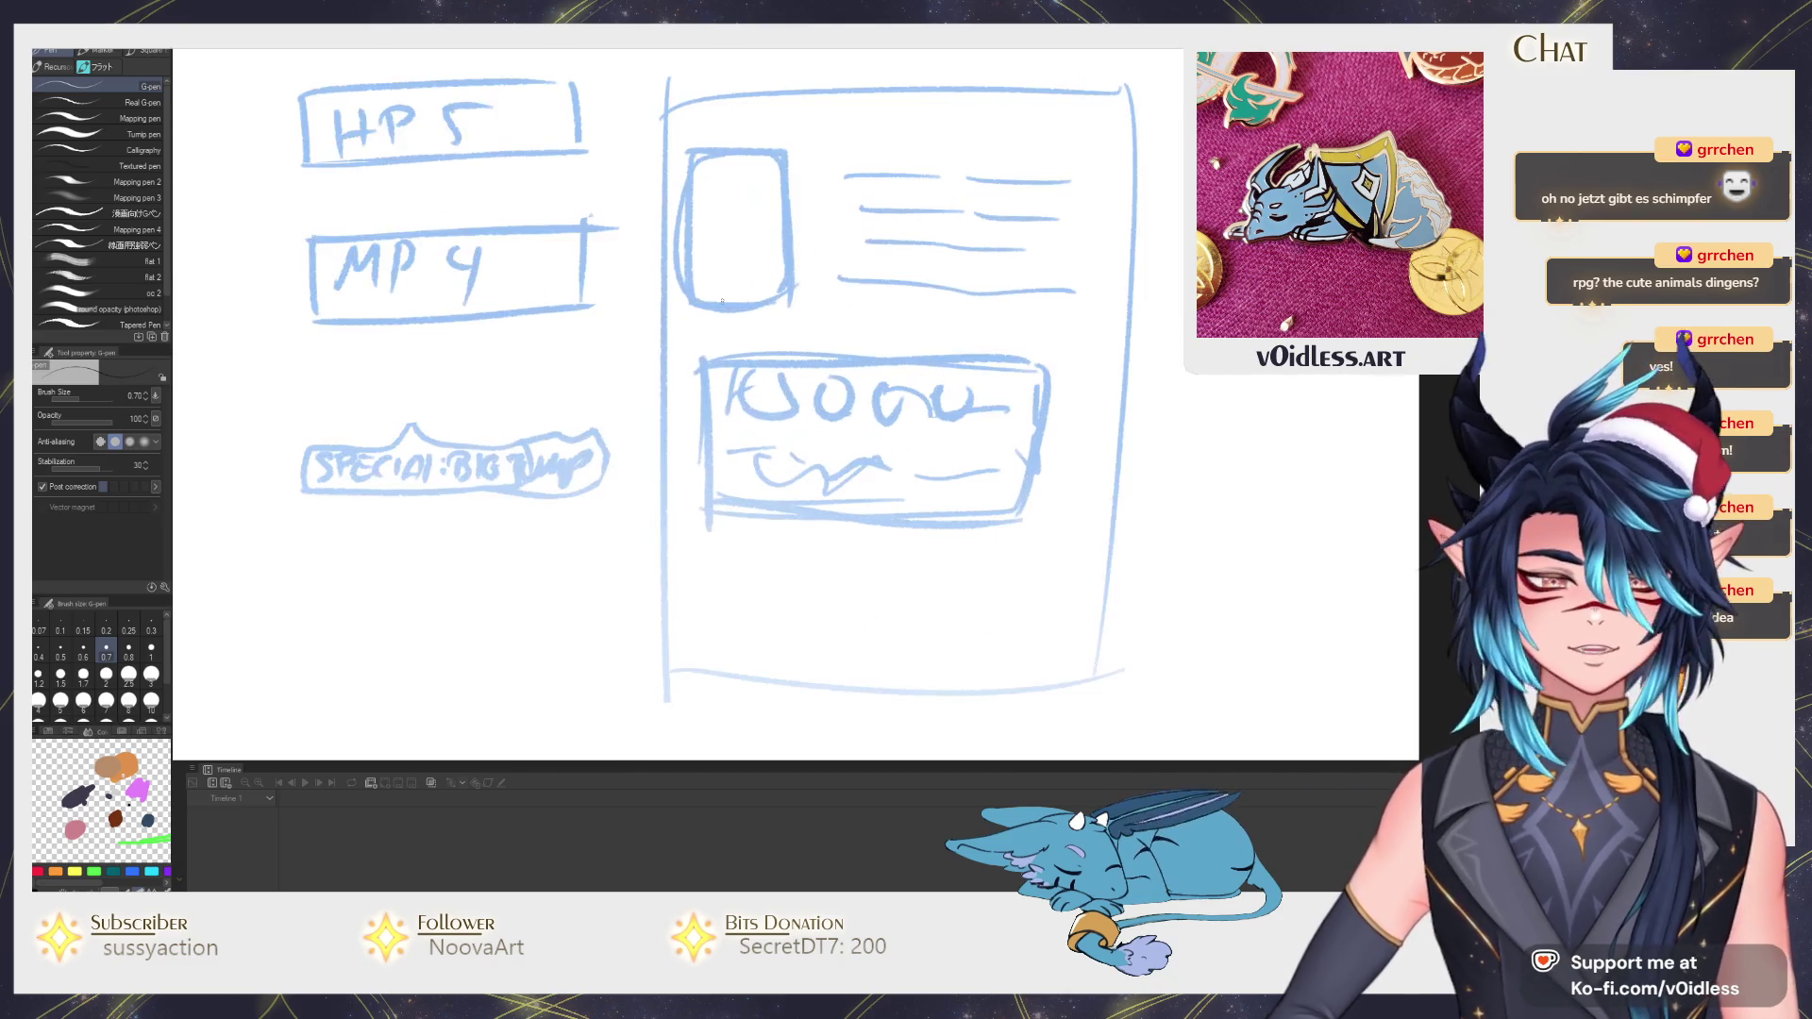
{"action": "left_click_drag", "start_coordinate": [748, 238], "coordinate": [727, 180]}
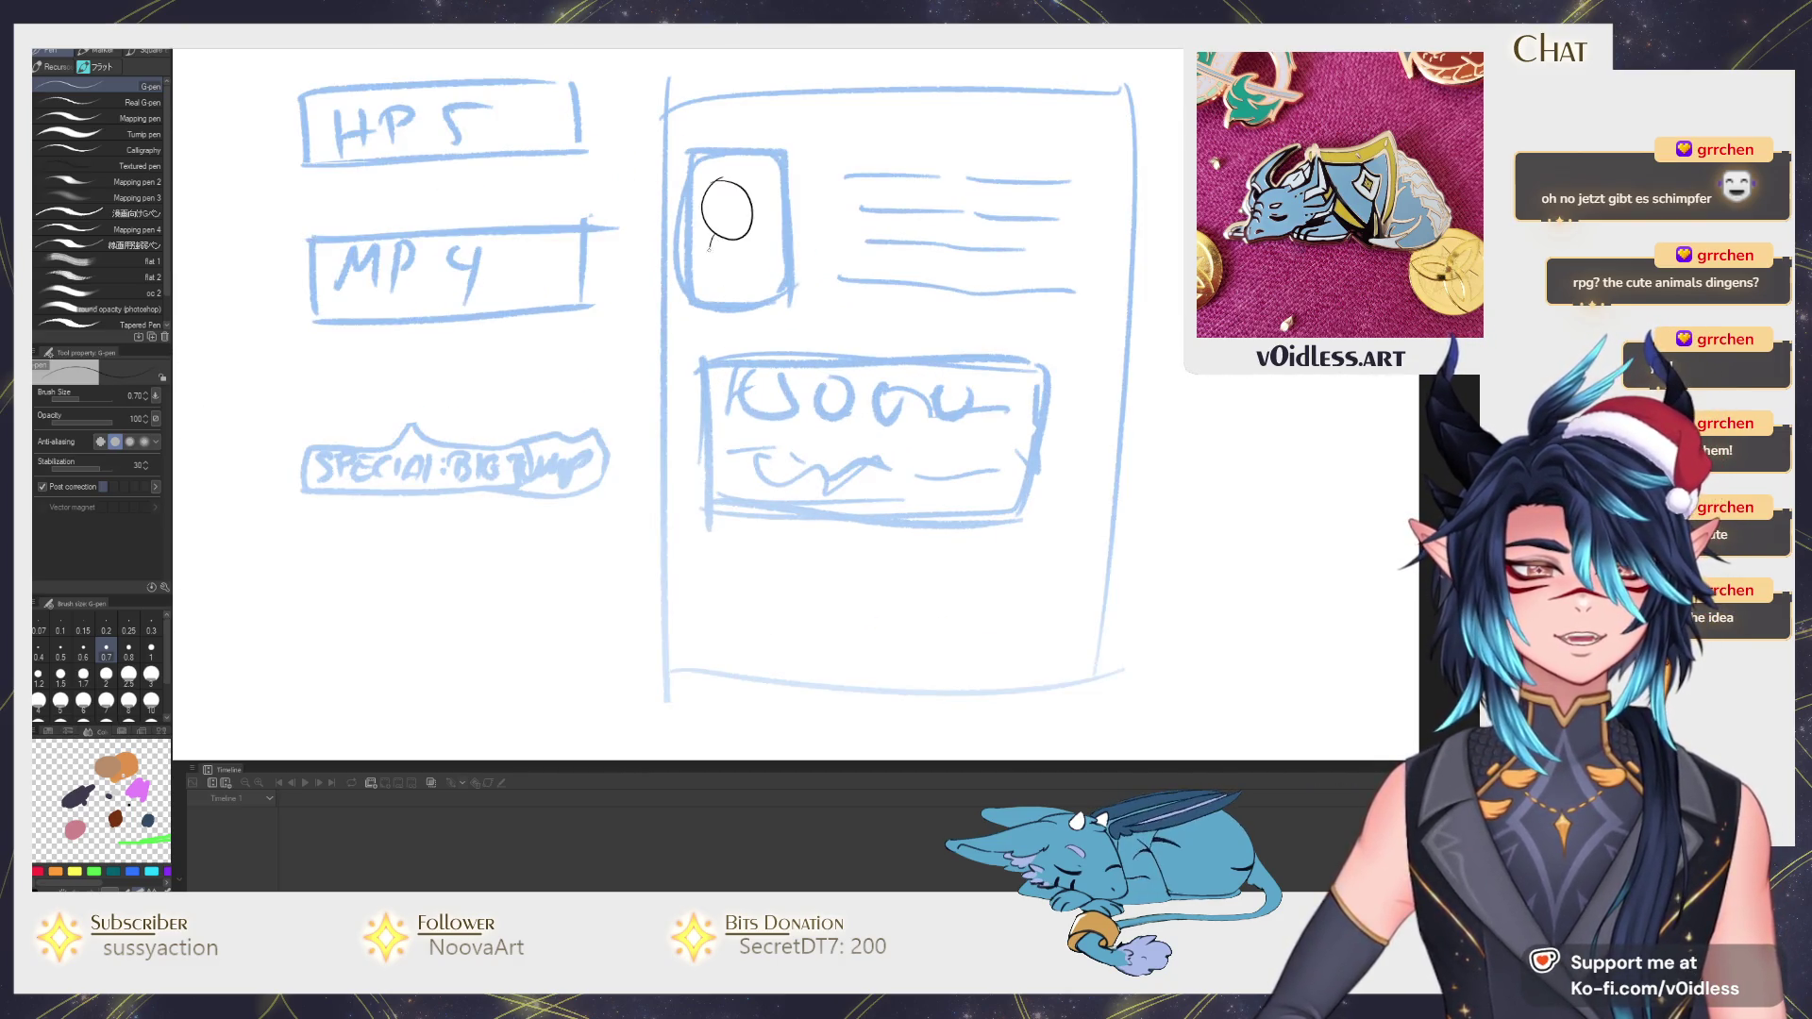
{"action": "left_click_drag", "start_coordinate": [864, 259], "coordinate": [825, 311]}
{"action": "left_click_drag", "start_coordinate": [797, 212], "coordinate": [816, 213]}
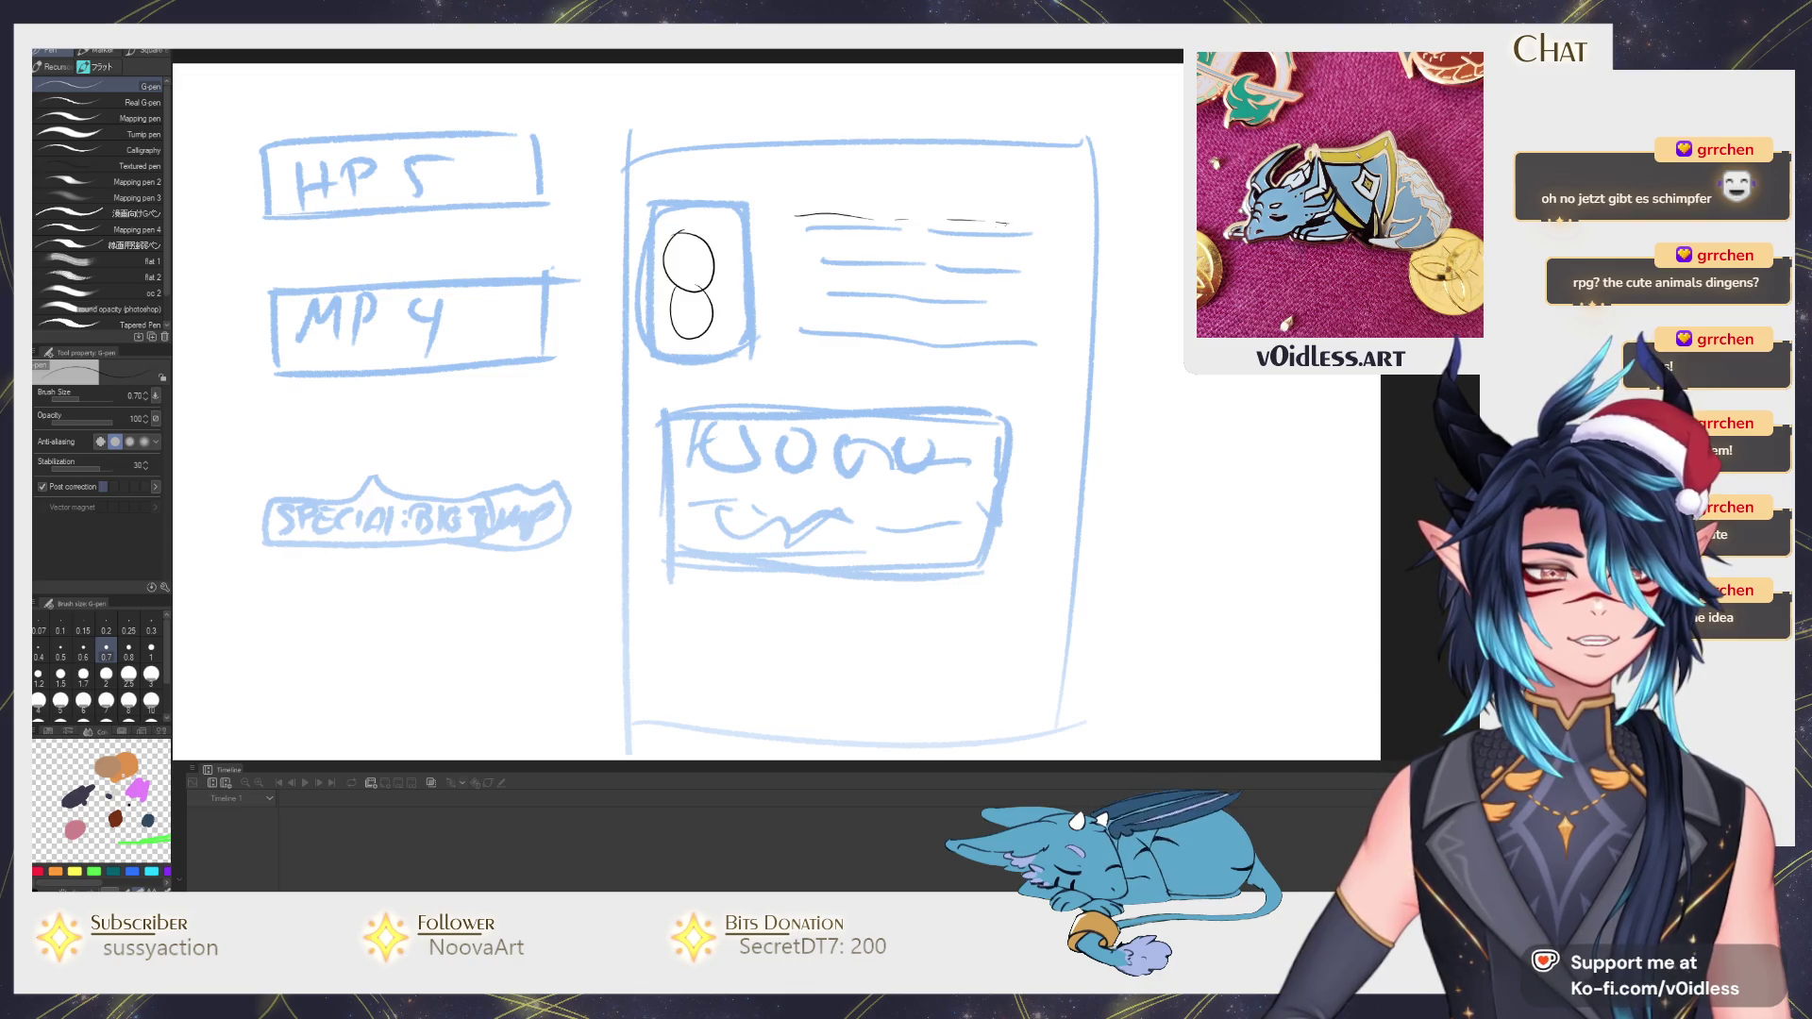
{"action": "left_click_drag", "start_coordinate": [497, 354], "coordinate": [771, 369]}
{"action": "left_click_drag", "start_coordinate": [821, 297], "coordinate": [774, 365]}
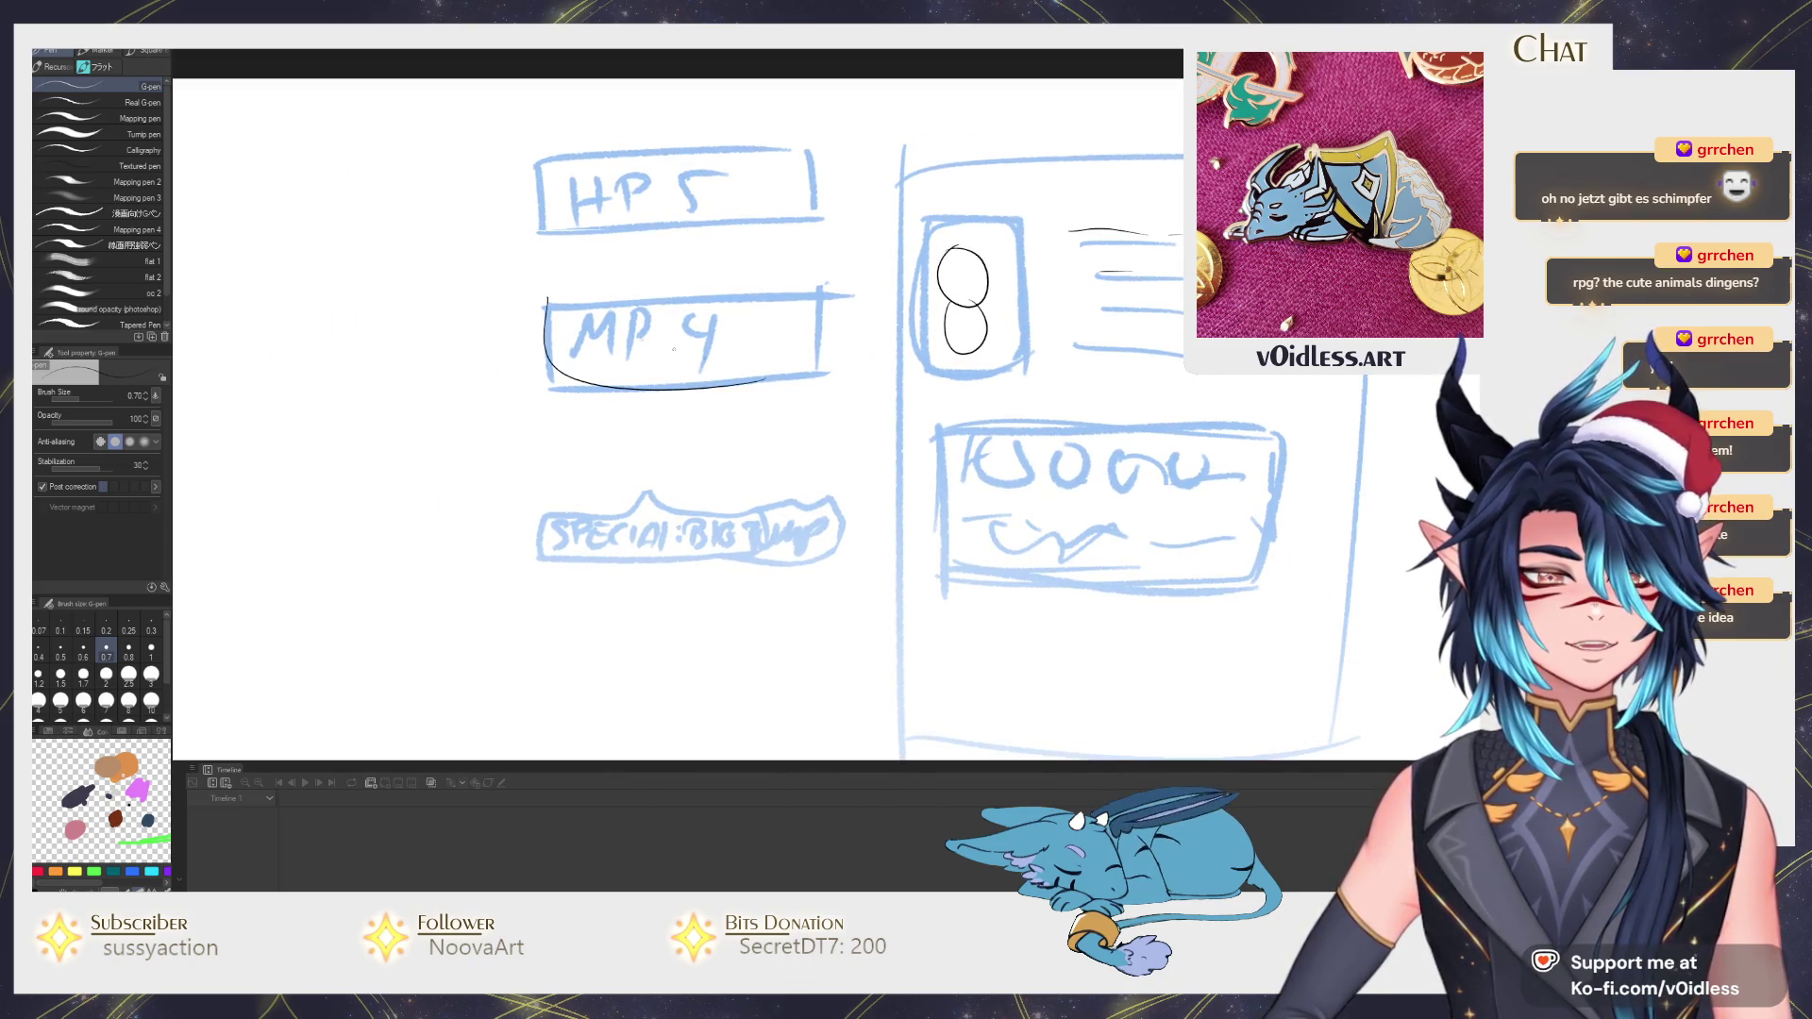
{"action": "key", "text": "ctrl+z"}
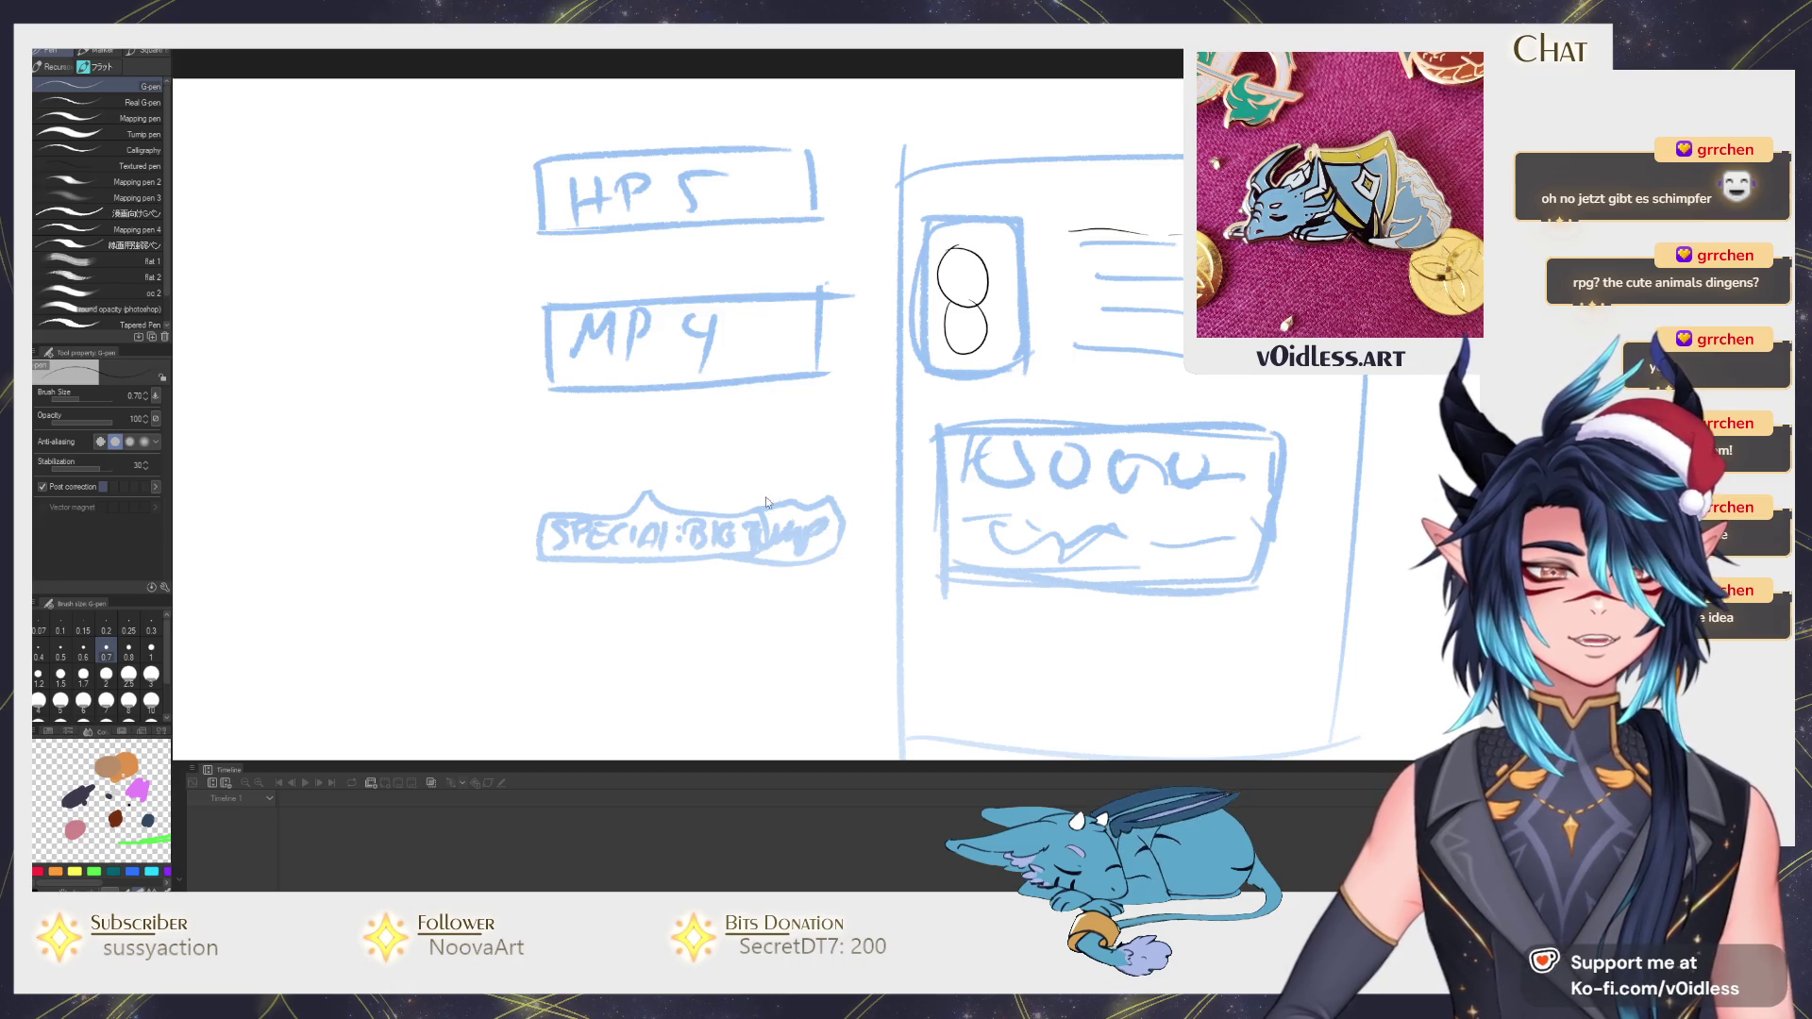
{"action": "left_click_drag", "start_coordinate": [1170, 433], "coordinate": [1006, 404]}
{"action": "key", "text": "ctrl+z"}
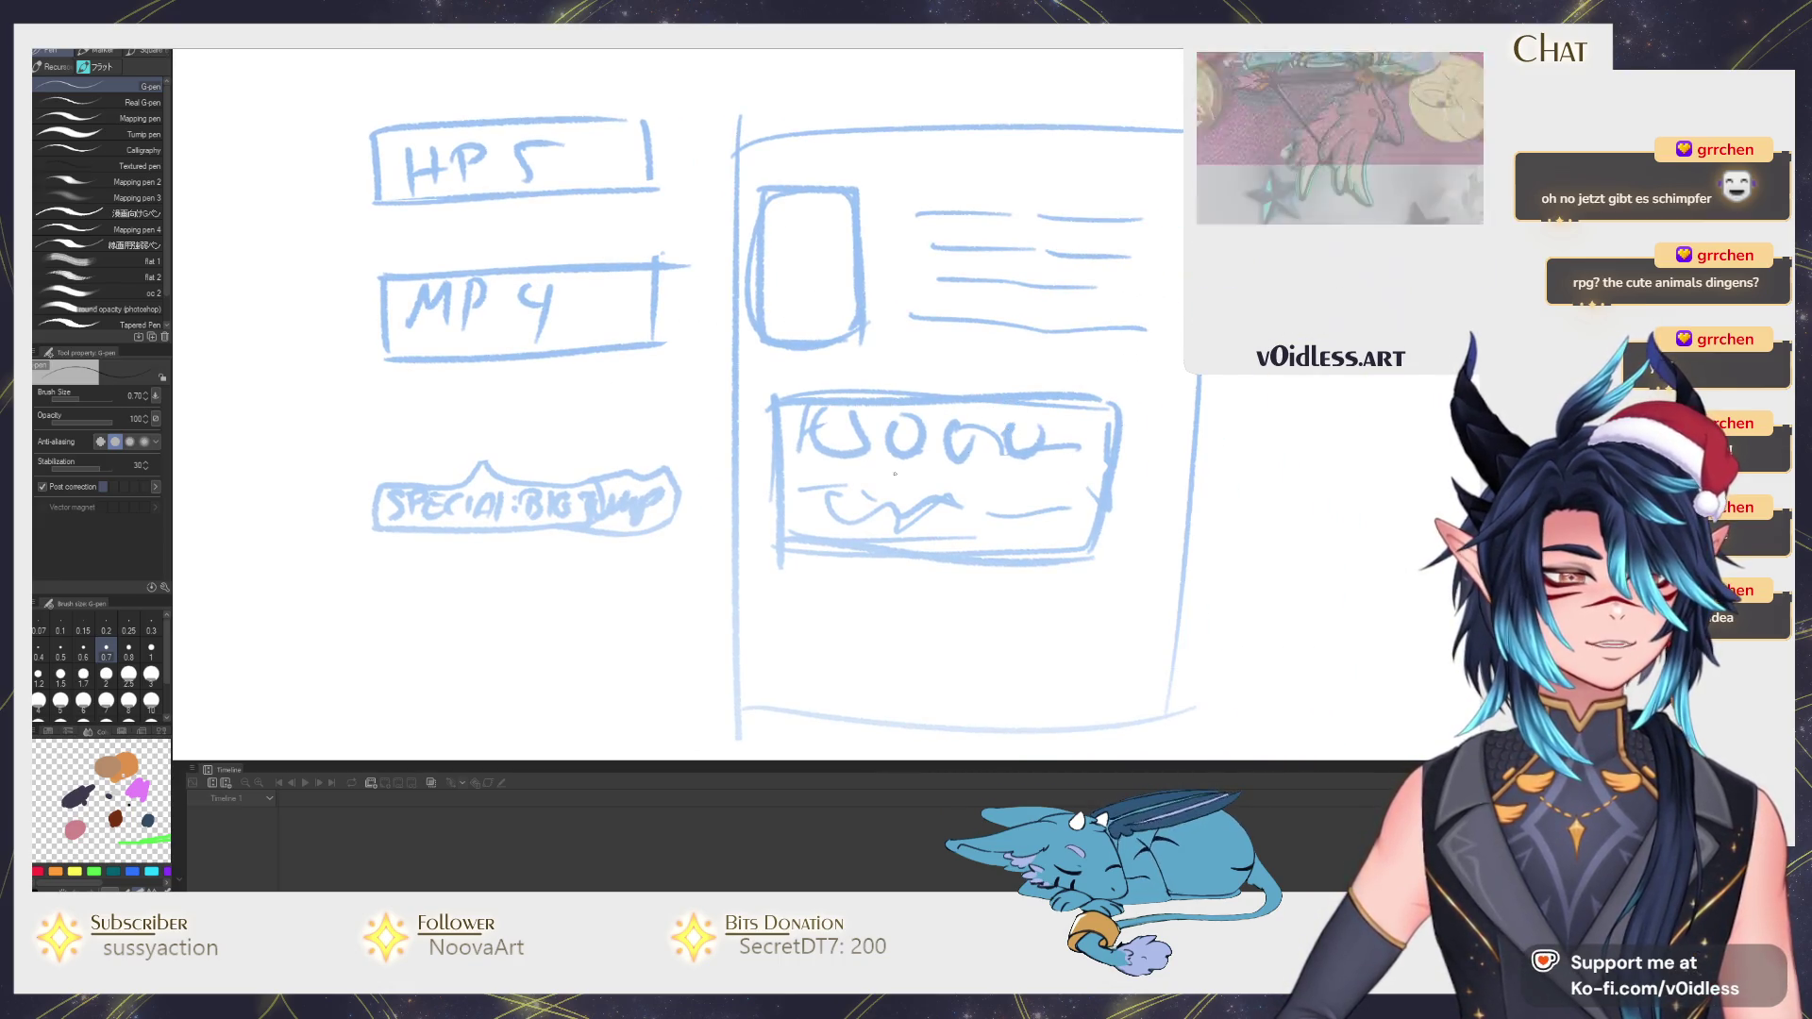
{"action": "left_click_drag", "start_coordinate": [835, 414], "coordinate": [912, 432]}
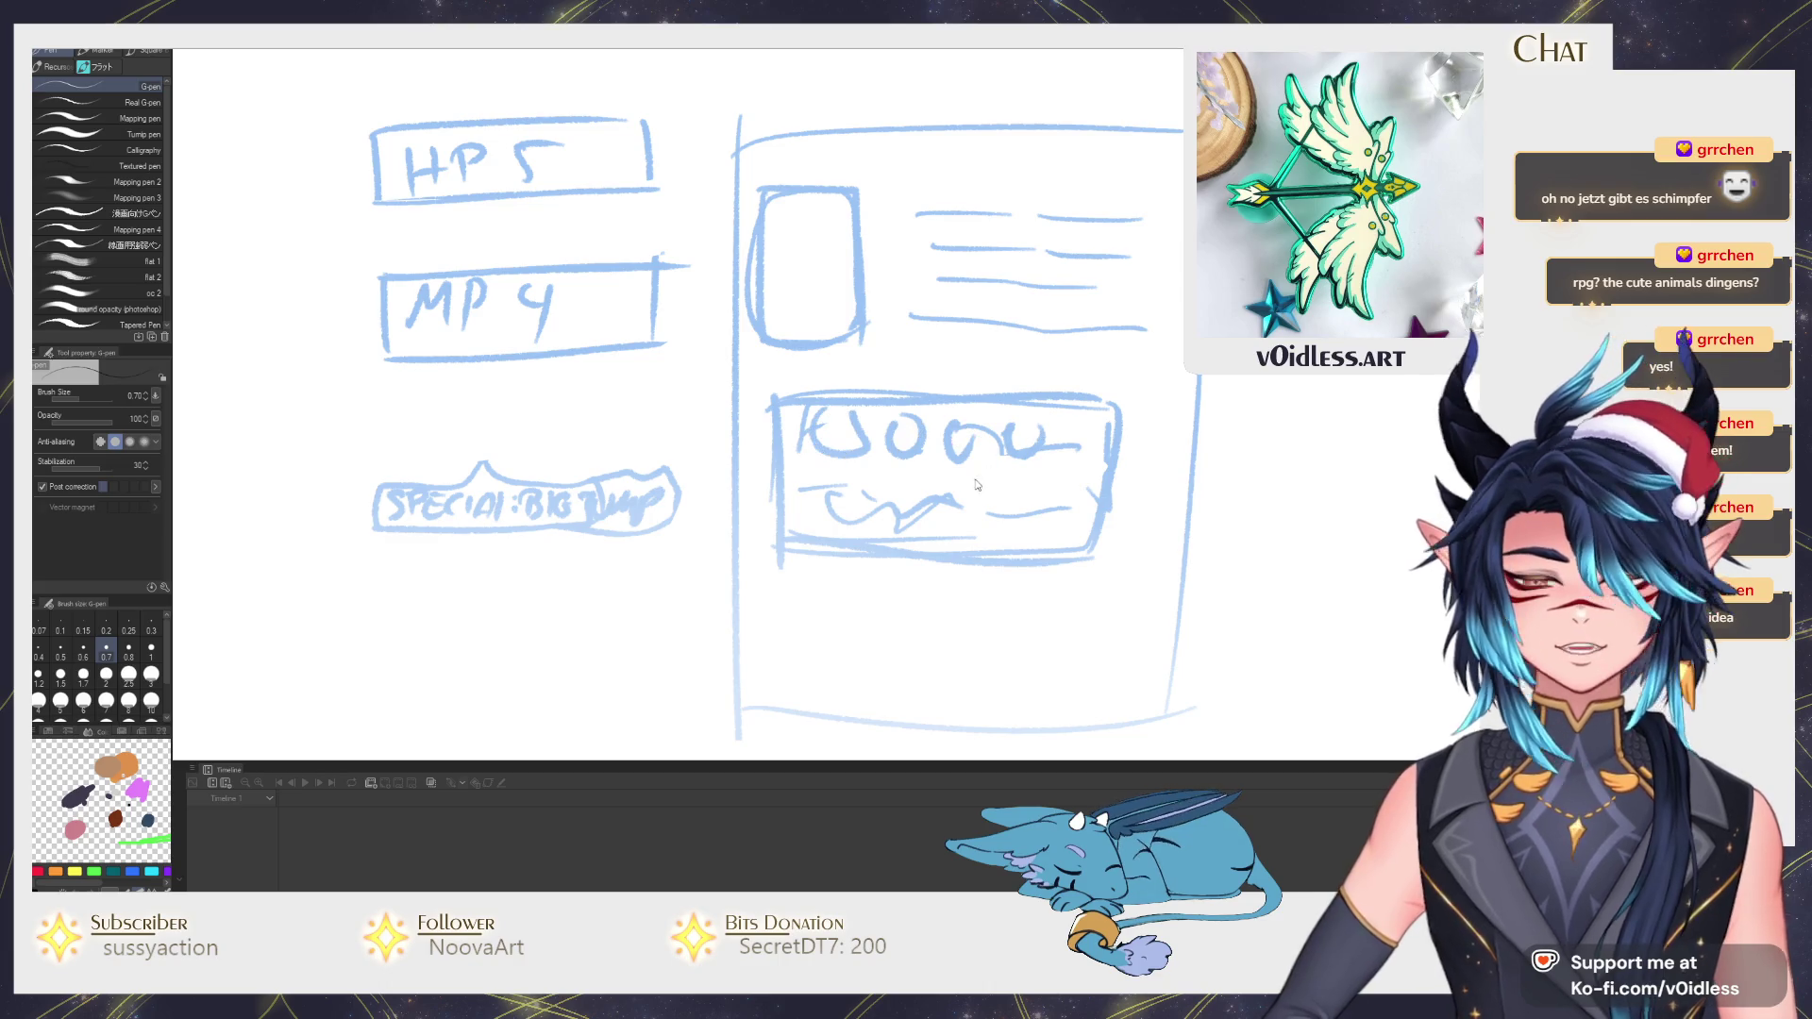
{"action": "scroll", "coordinate": [761, 640], "scroll_direction": "down", "scroll_amount": 5}
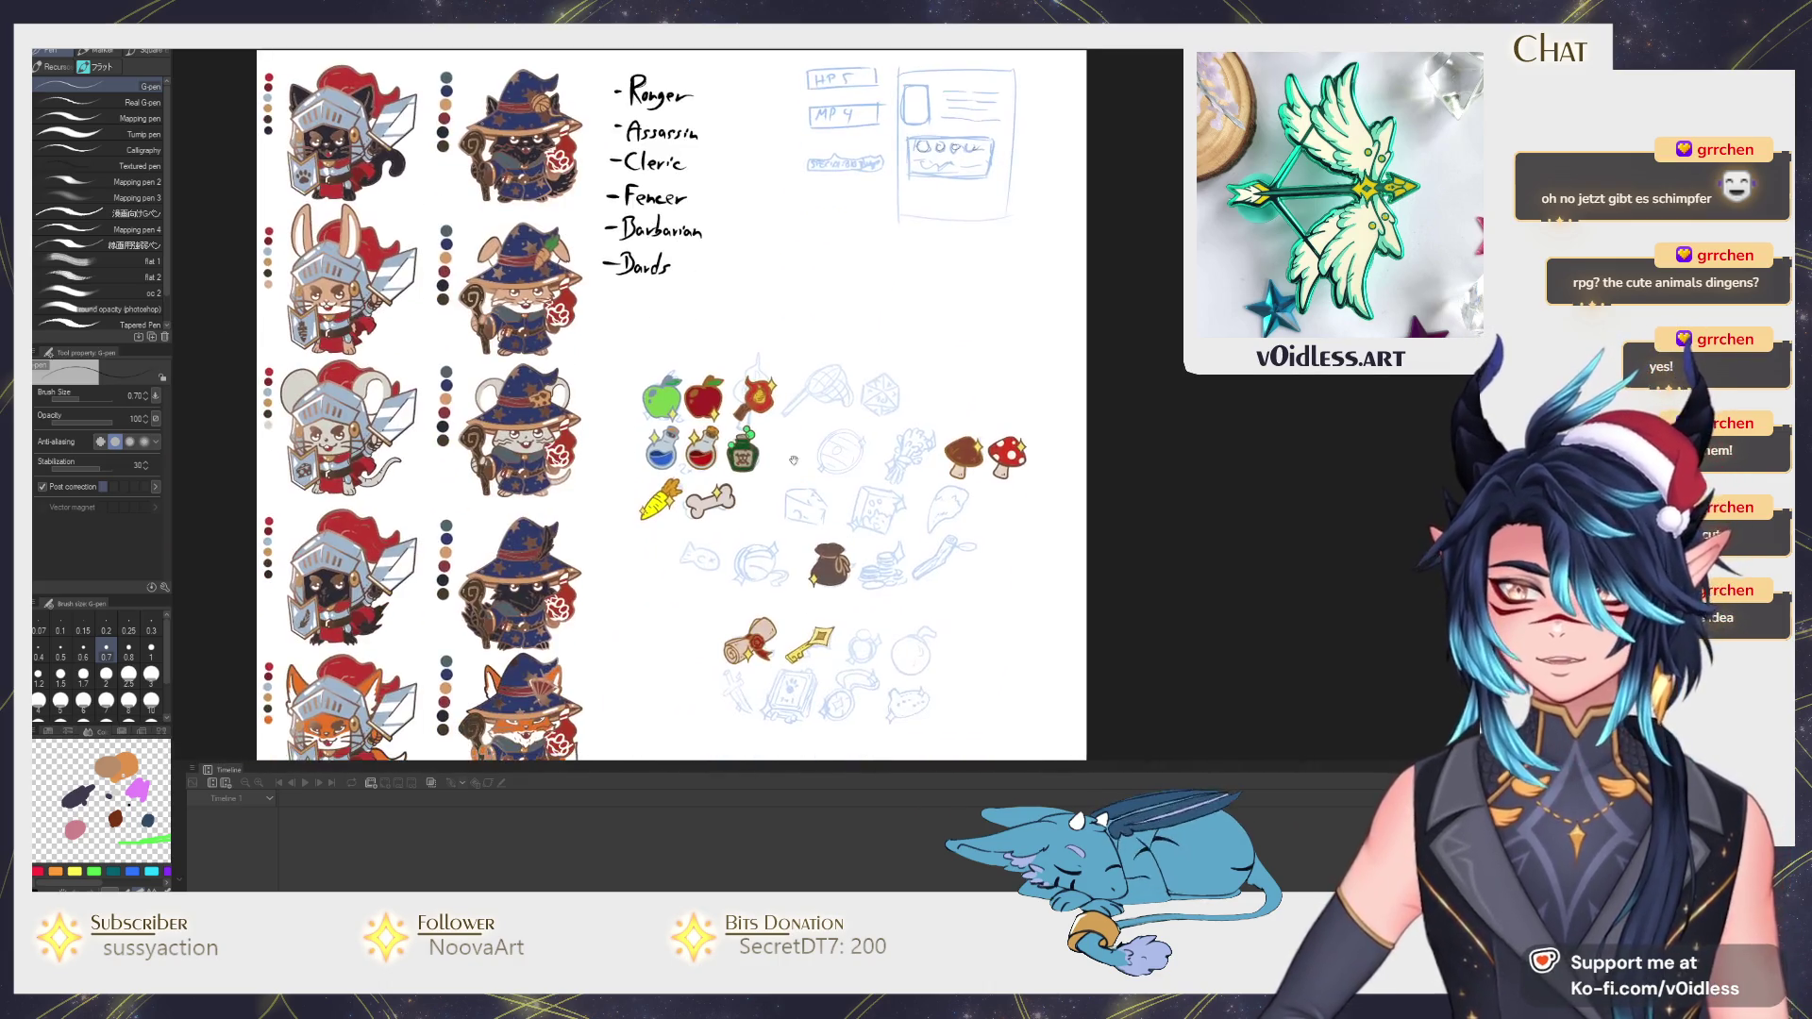
{"action": "left_click_drag", "start_coordinate": [760, 640], "coordinate": [765, 213]}
{"action": "scroll", "coordinate": [830, 554], "scroll_direction": "up", "scroll_amount": 3}
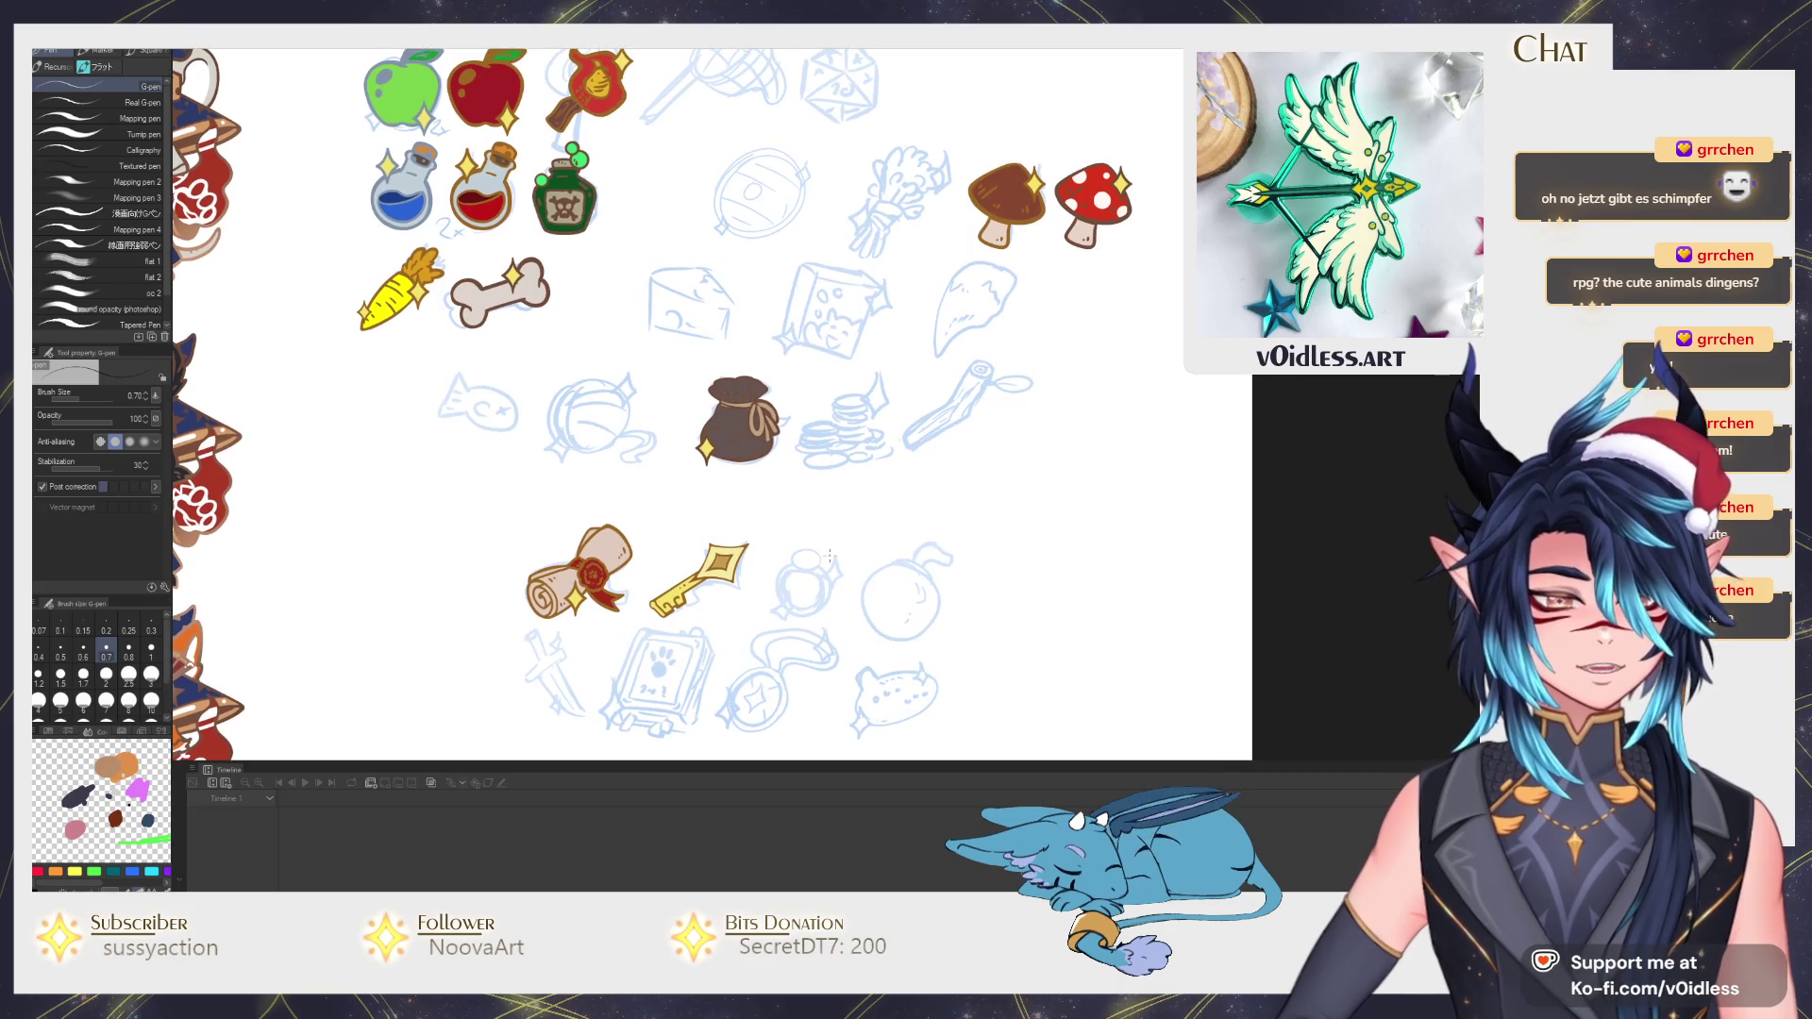
{"action": "scroll", "coordinate": [829, 557], "scroll_direction": "down", "scroll_amount": 2}
{"action": "scroll", "coordinate": [821, 518], "scroll_direction": "down", "scroll_amount": 2}
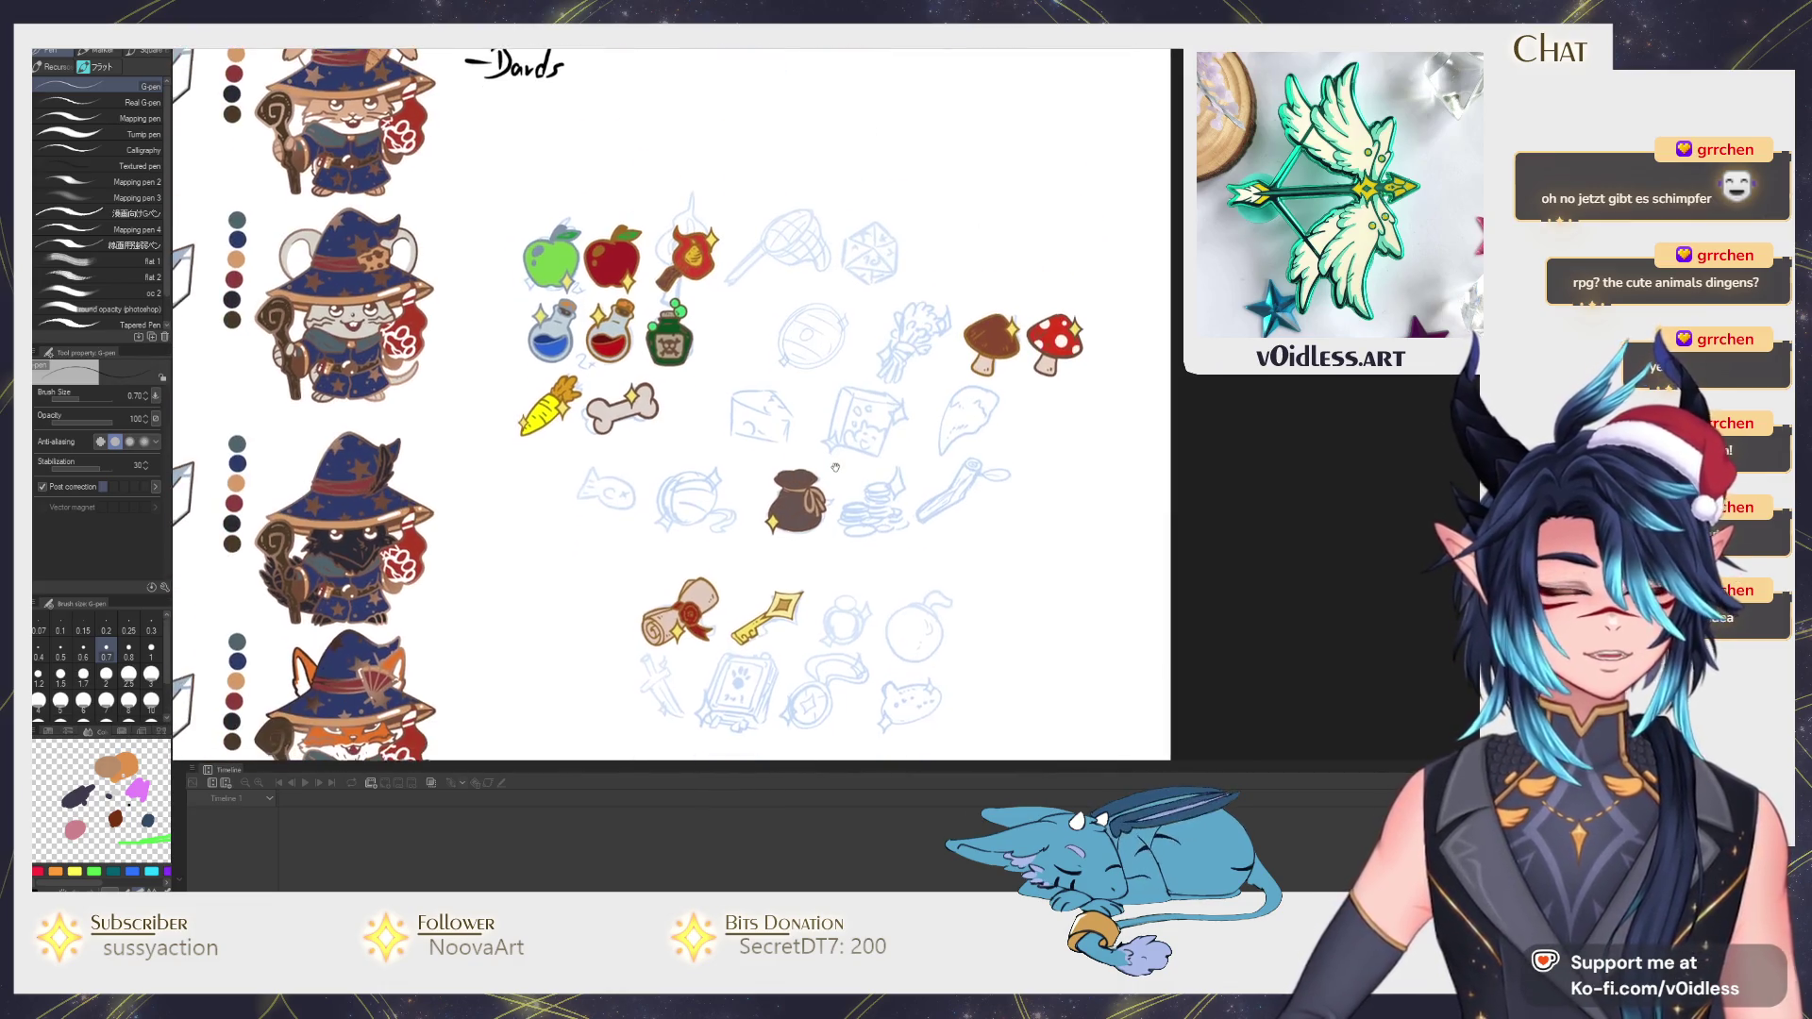
{"action": "scroll", "coordinate": [817, 514], "scroll_direction": "down", "scroll_amount": 3}
{"action": "scroll", "coordinate": [816, 515], "scroll_direction": "left", "scroll_amount": 2}
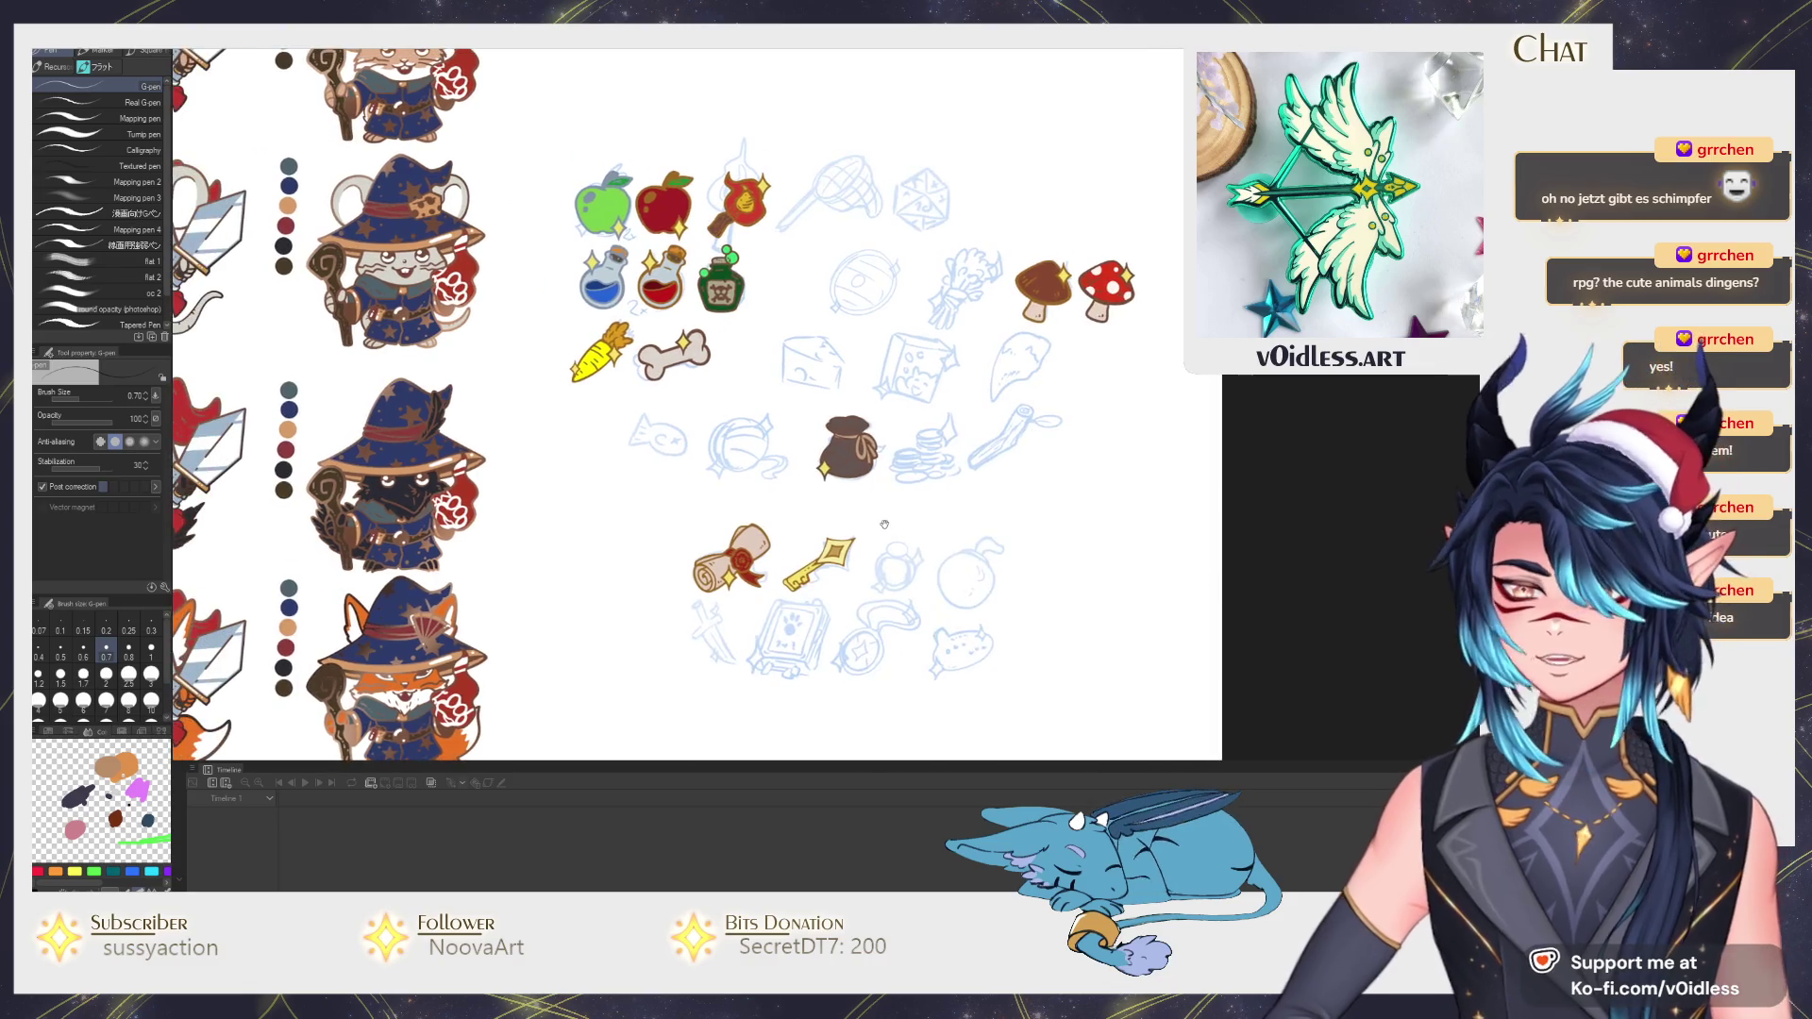
{"action": "scroll", "coordinate": [792, 481], "scroll_direction": "down", "scroll_amount": 1}
{"action": "scroll", "coordinate": [789, 475], "scroll_direction": "up", "scroll_amount": 2}
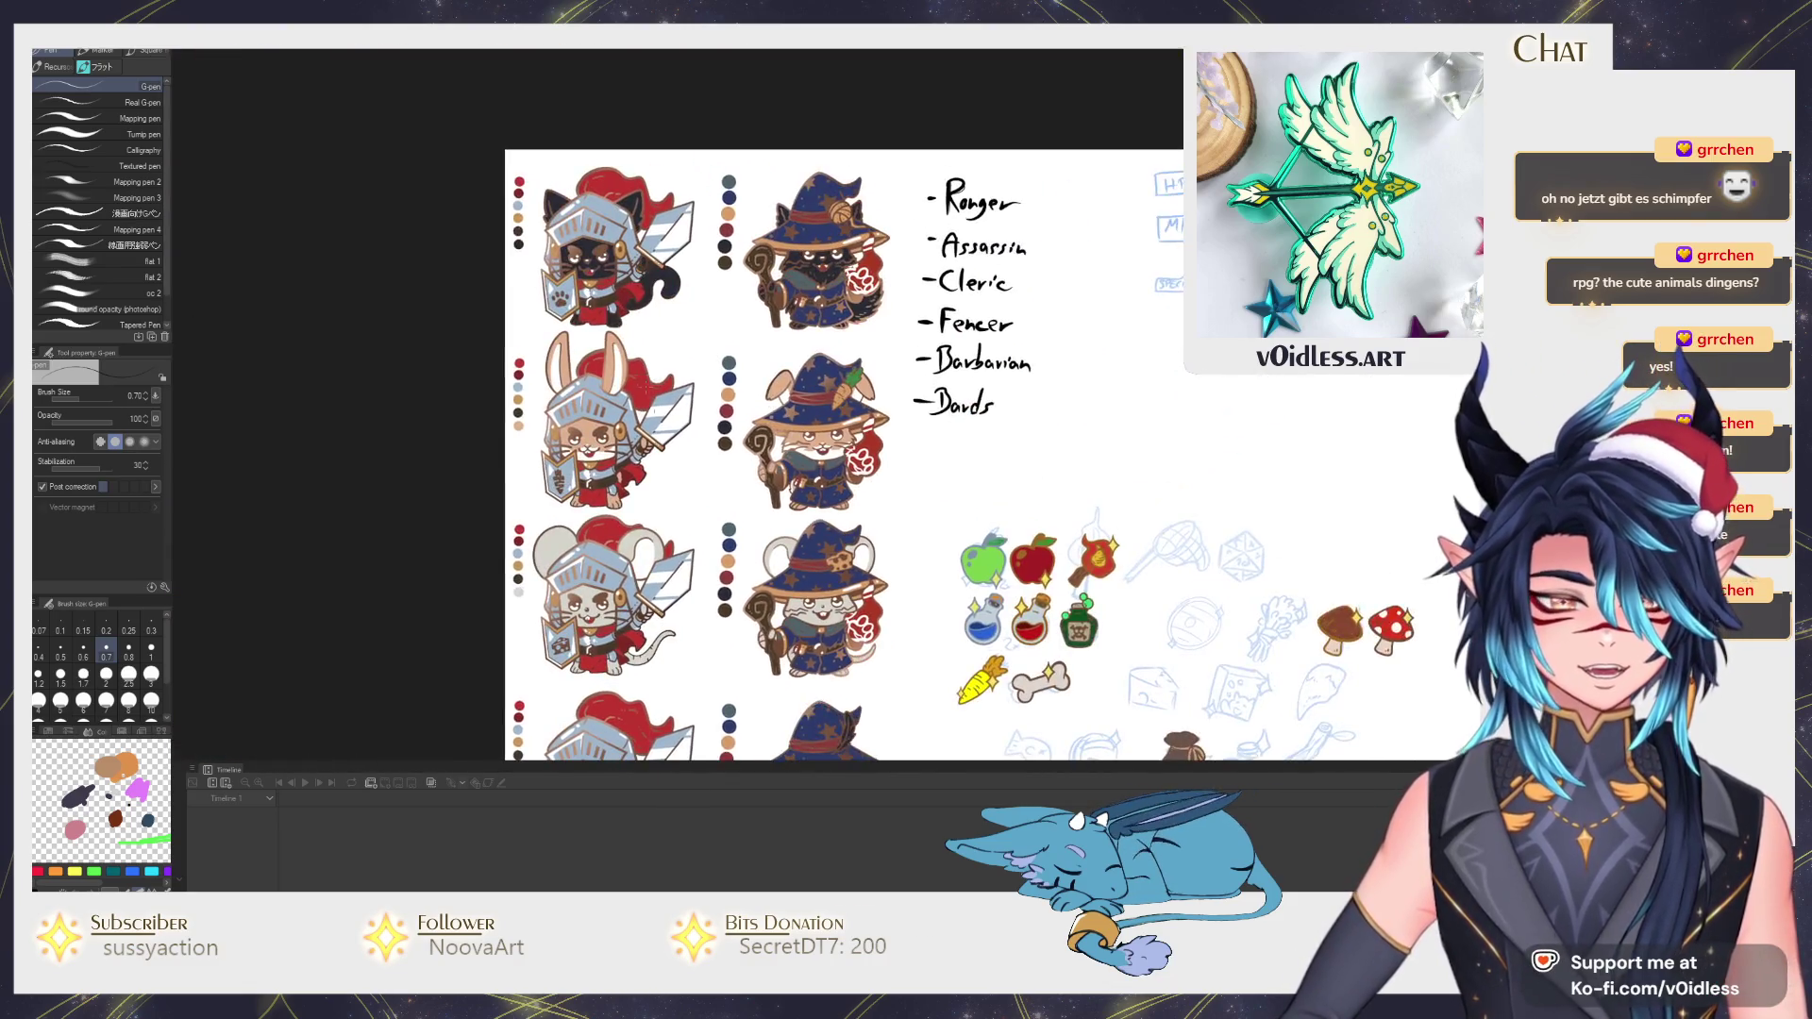
{"action": "scroll", "coordinate": [788, 475], "scroll_direction": "up", "scroll_amount": 2}
{"action": "scroll", "coordinate": [789, 475], "scroll_direction": "up", "scroll_amount": 2}
{"action": "scroll", "coordinate": [788, 474], "scroll_direction": "up", "scroll_amount": 2}
{"action": "scroll", "coordinate": [789, 474], "scroll_direction": "down", "scroll_amount": 2}
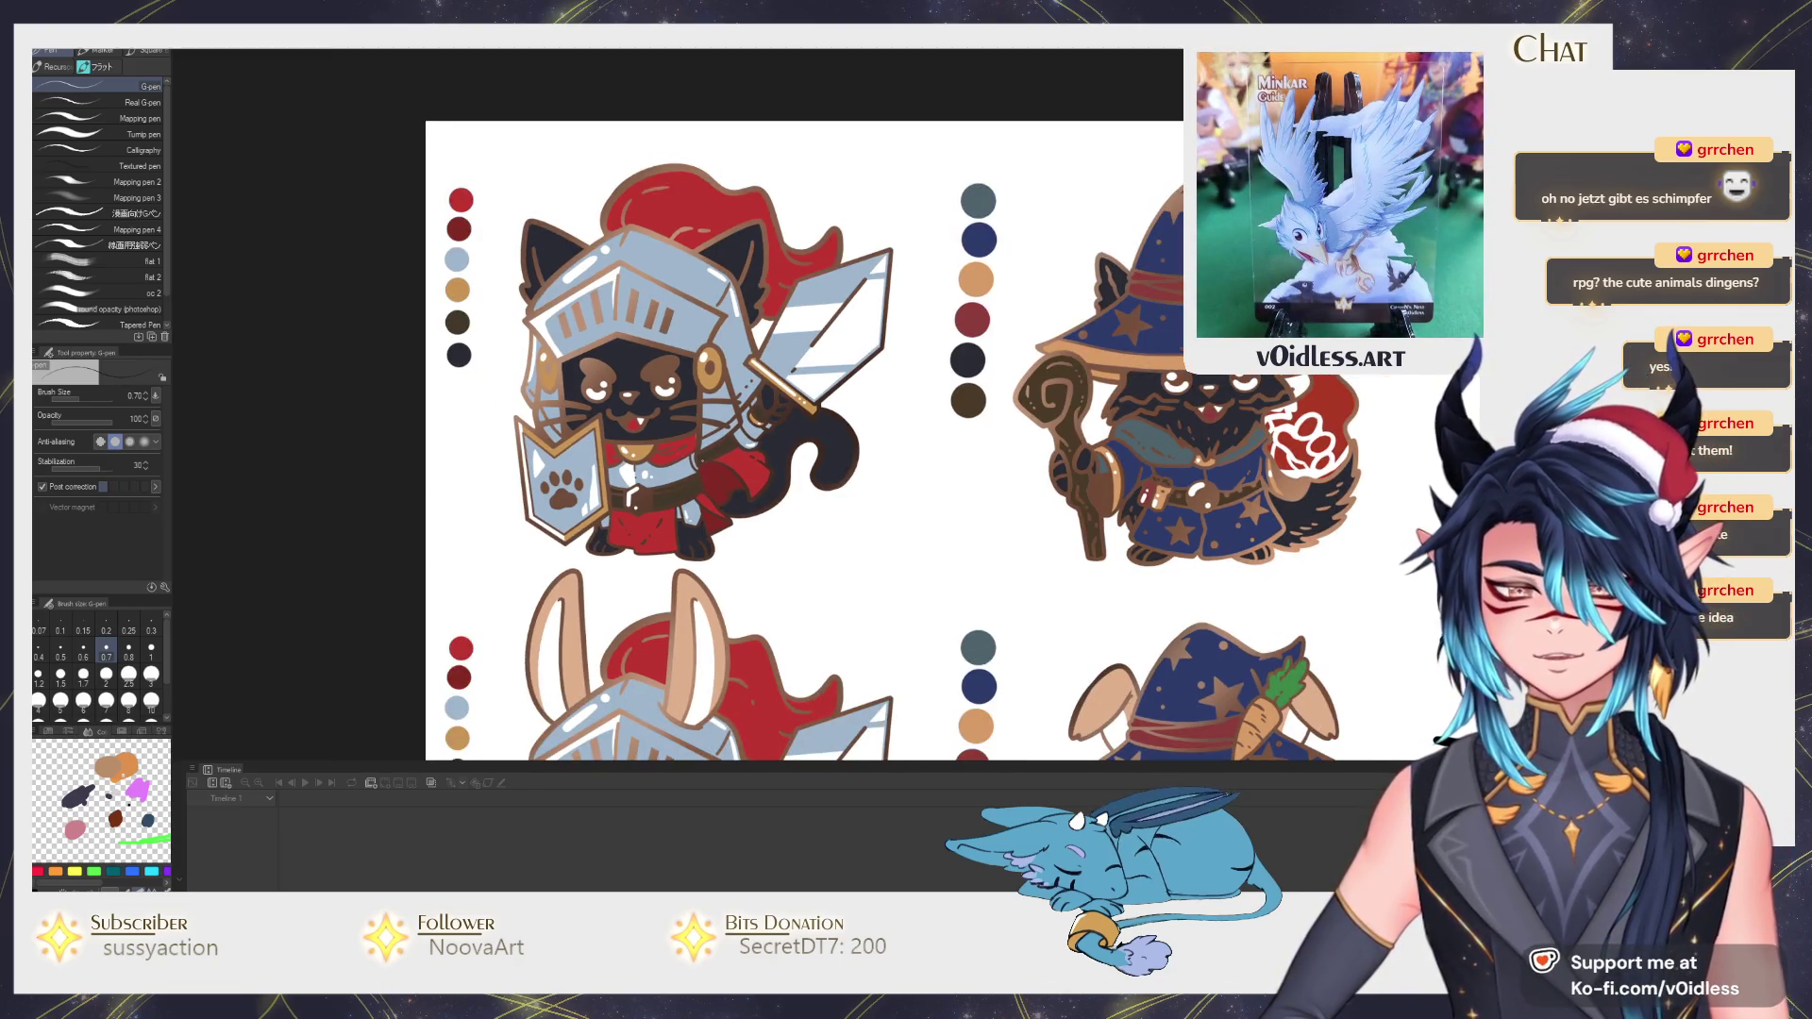
{"action": "scroll", "coordinate": [700, 460], "scroll_direction": "down", "scroll_amount": 2}
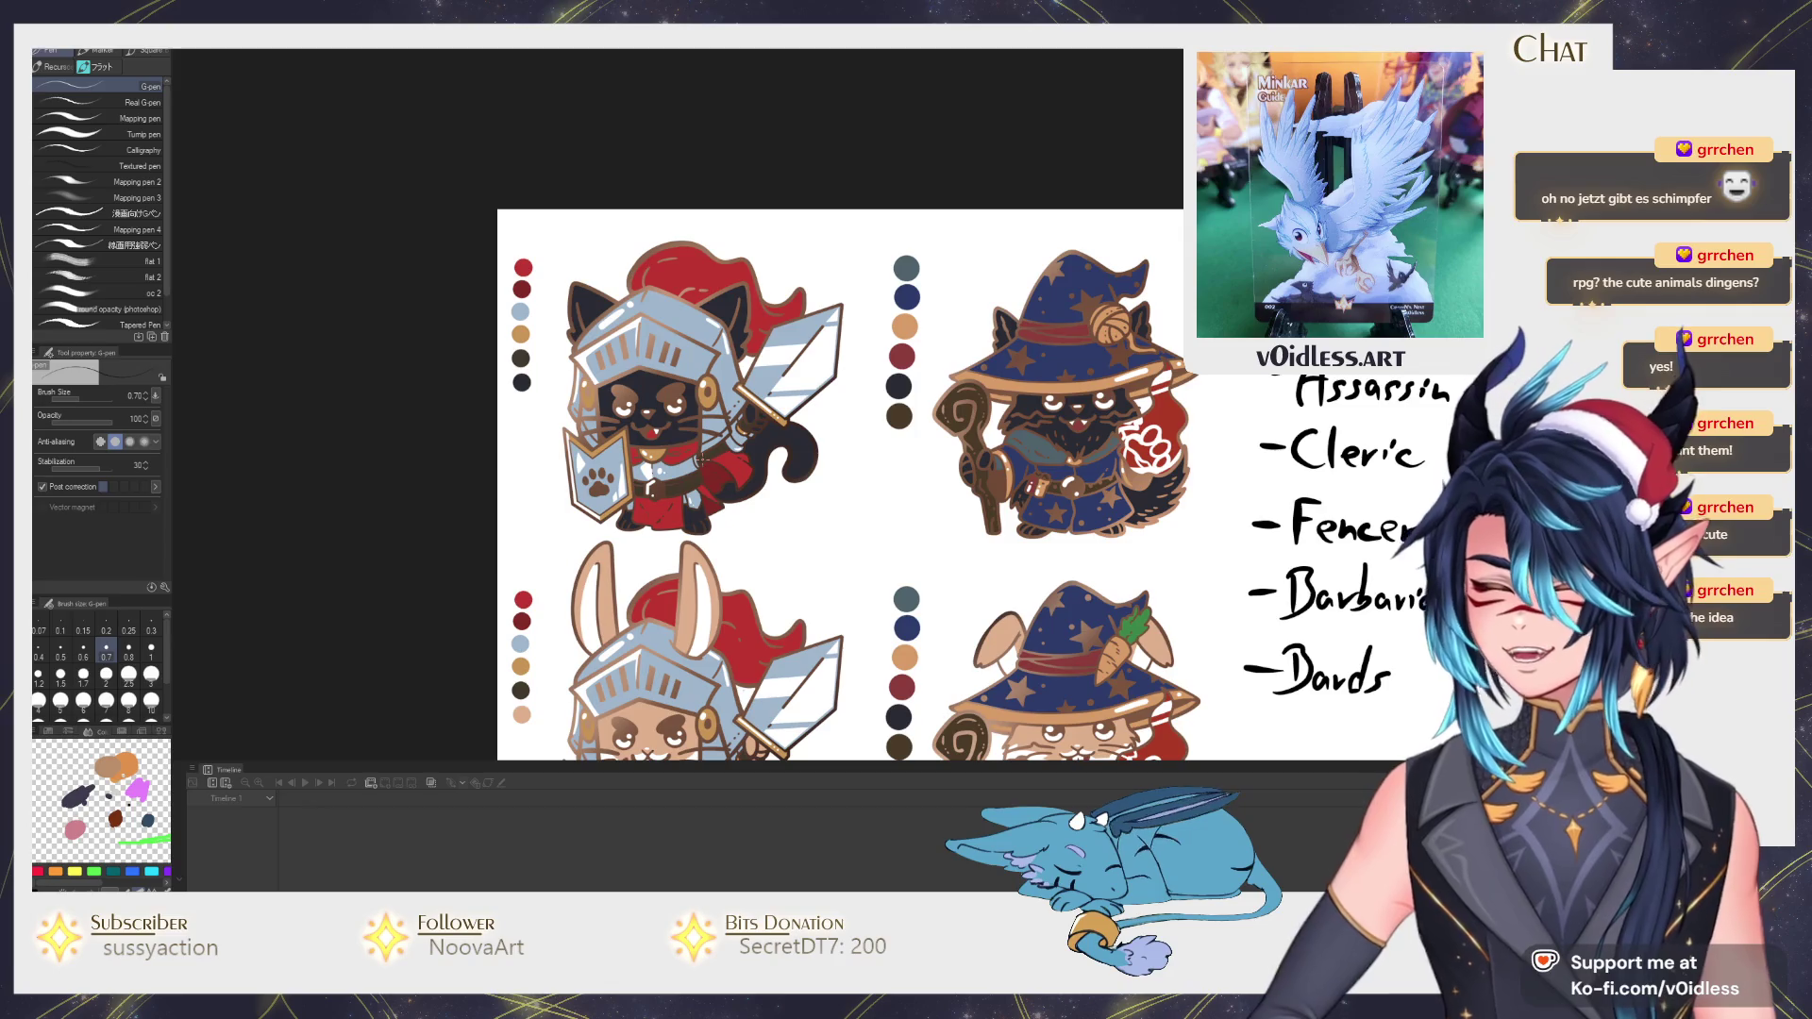
{"action": "scroll", "coordinate": [850, 482], "scroll_direction": "down", "scroll_amount": 2}
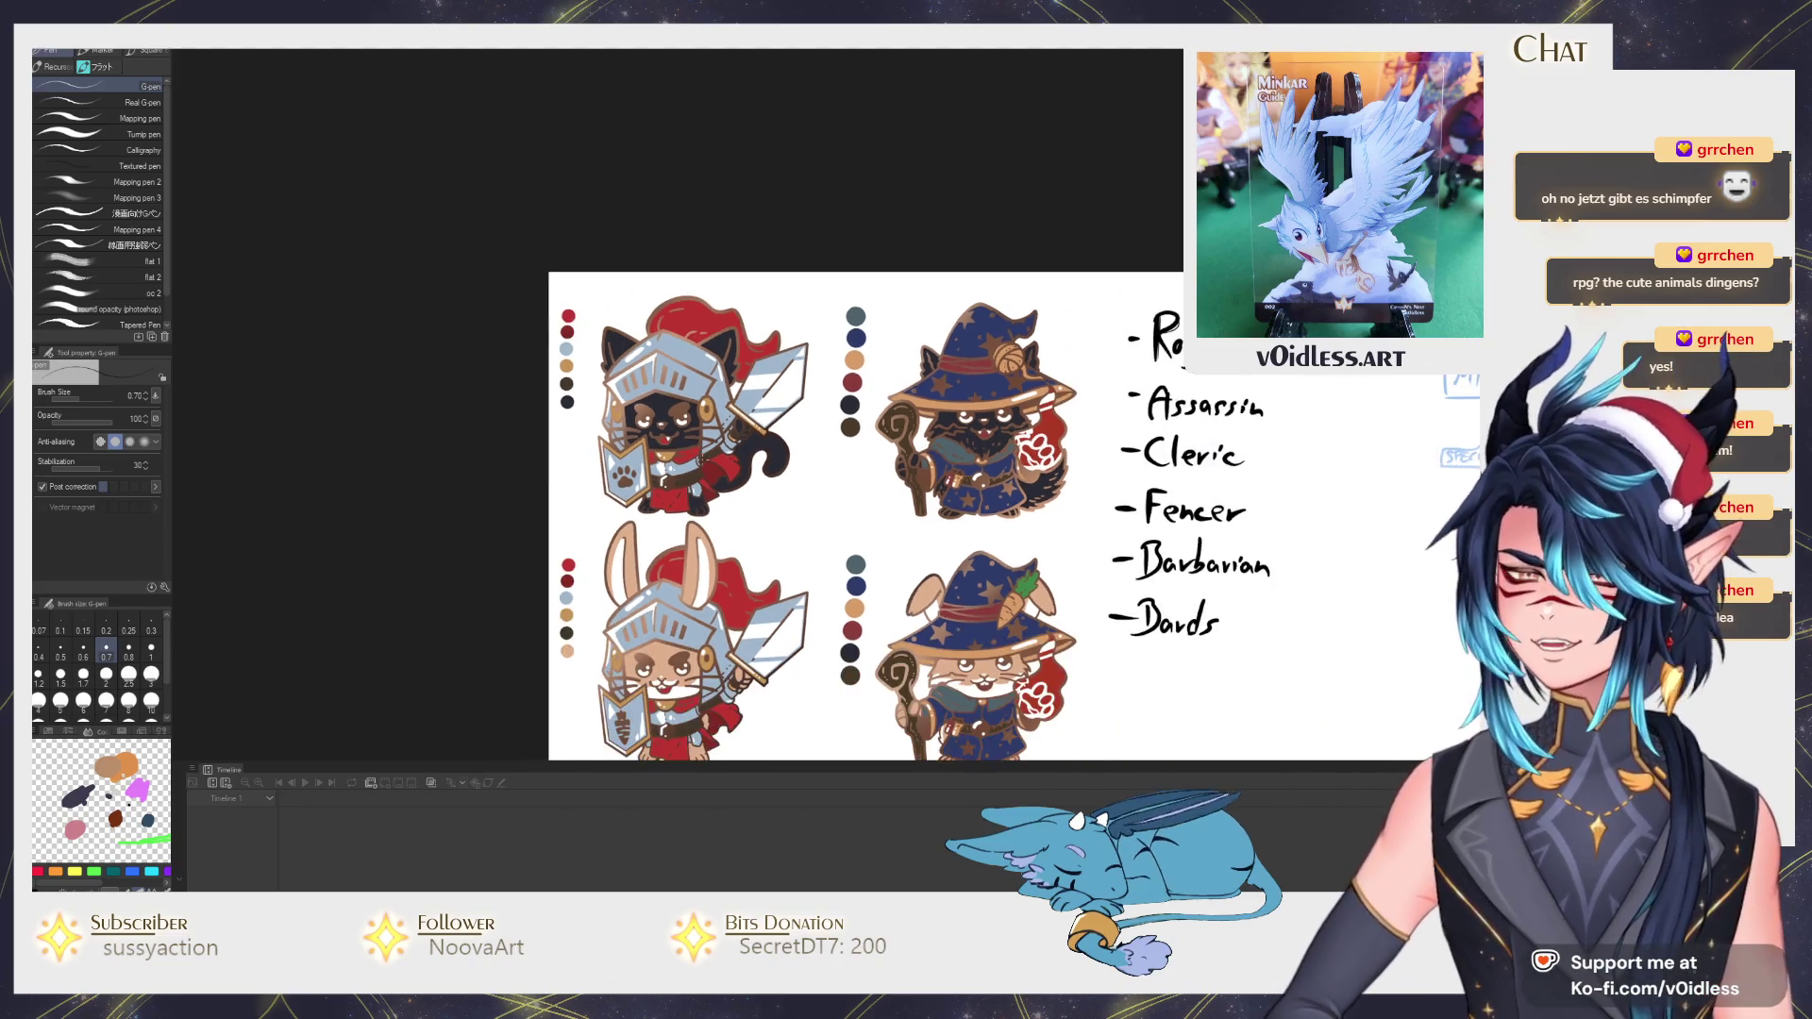
{"action": "scroll", "coordinate": [849, 424], "scroll_direction": "down", "scroll_amount": 2}
{"action": "scroll", "coordinate": [851, 425], "scroll_direction": "down", "scroll_amount": 1}
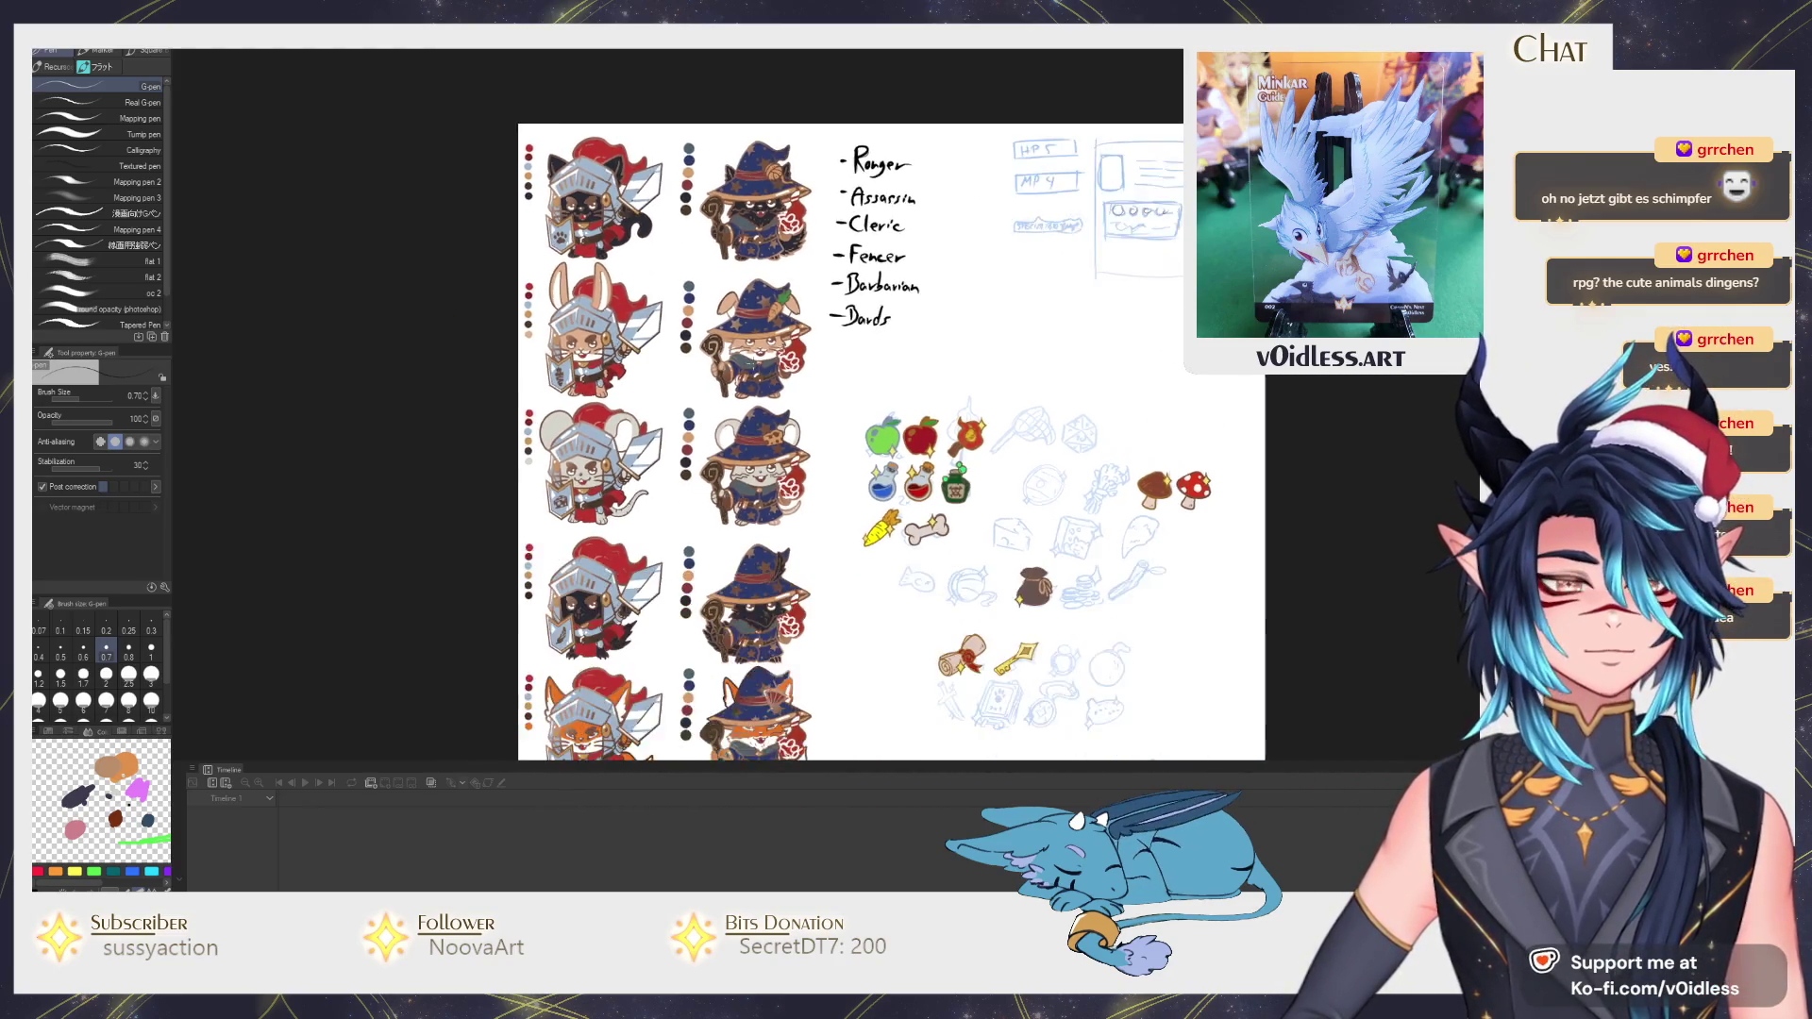
{"action": "scroll", "coordinate": [849, 425], "scroll_direction": "down", "scroll_amount": 1}
{"action": "scroll", "coordinate": [792, 397], "scroll_direction": "up", "scroll_amount": 1}
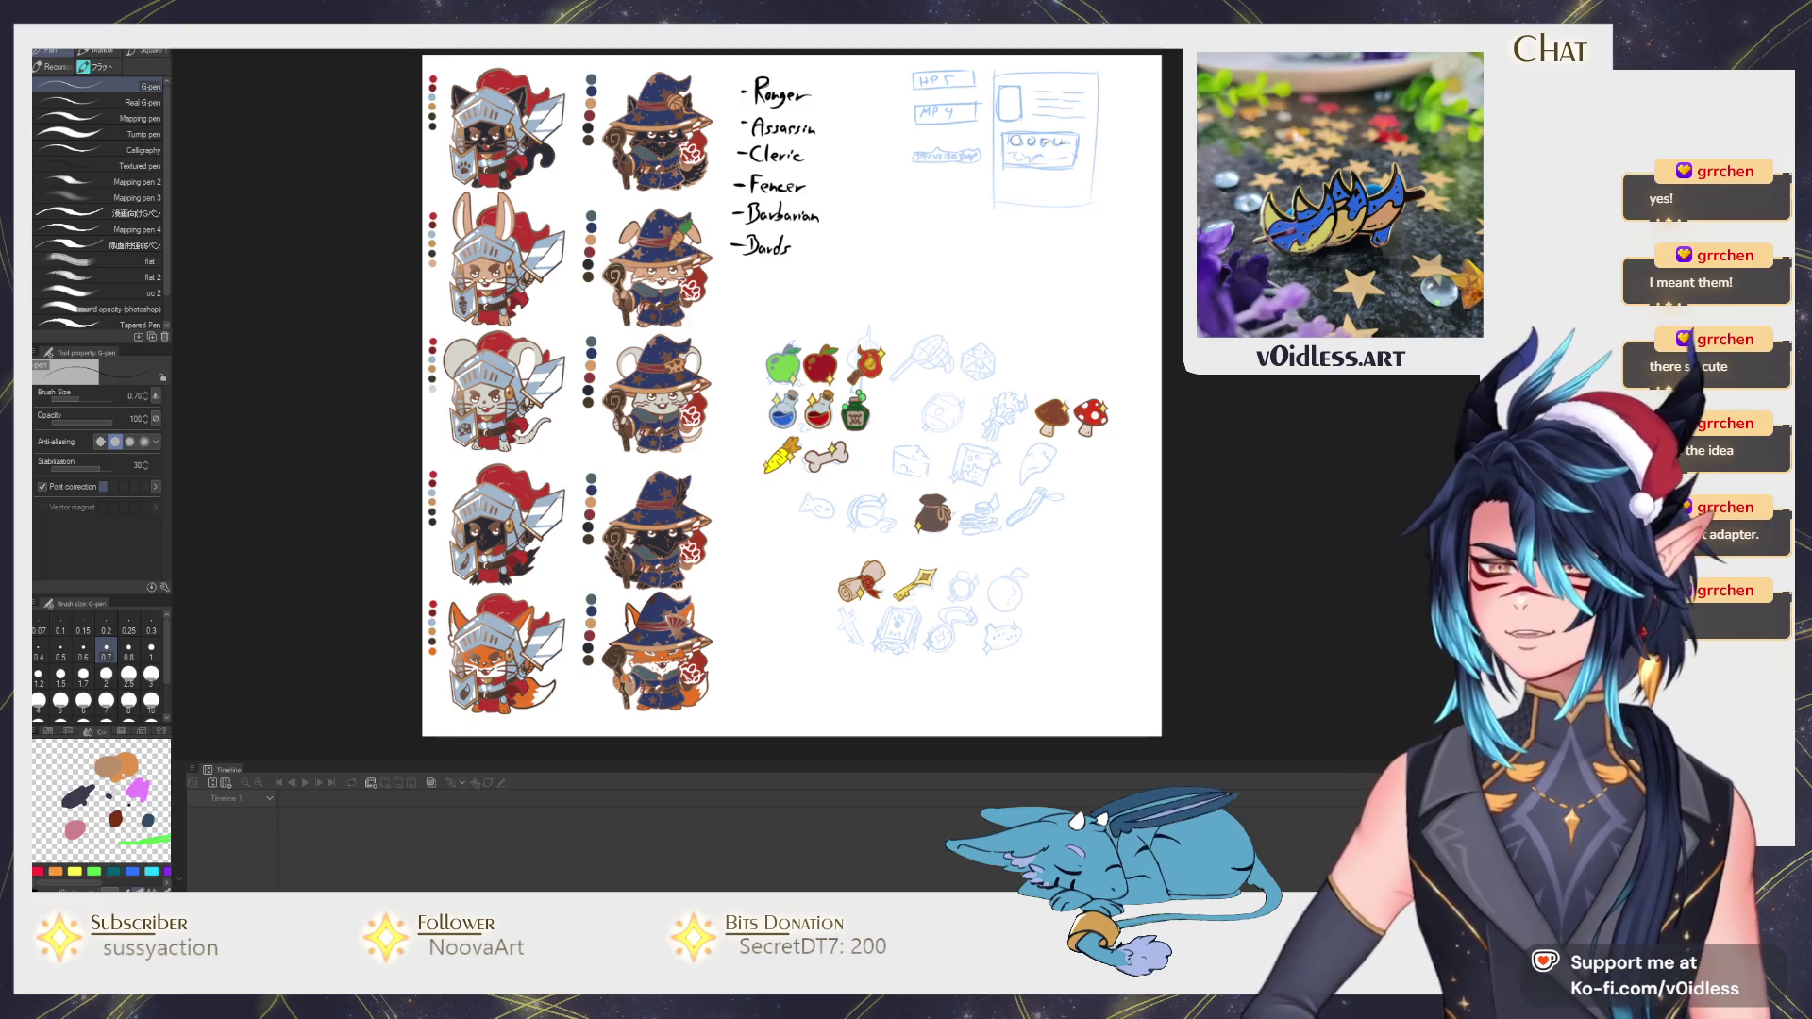
{"action": "key", "text": "ctrl+minus"}
{"action": "key", "text": "ctrl+plus"}
{"action": "key", "text": "ctrl+plus"}
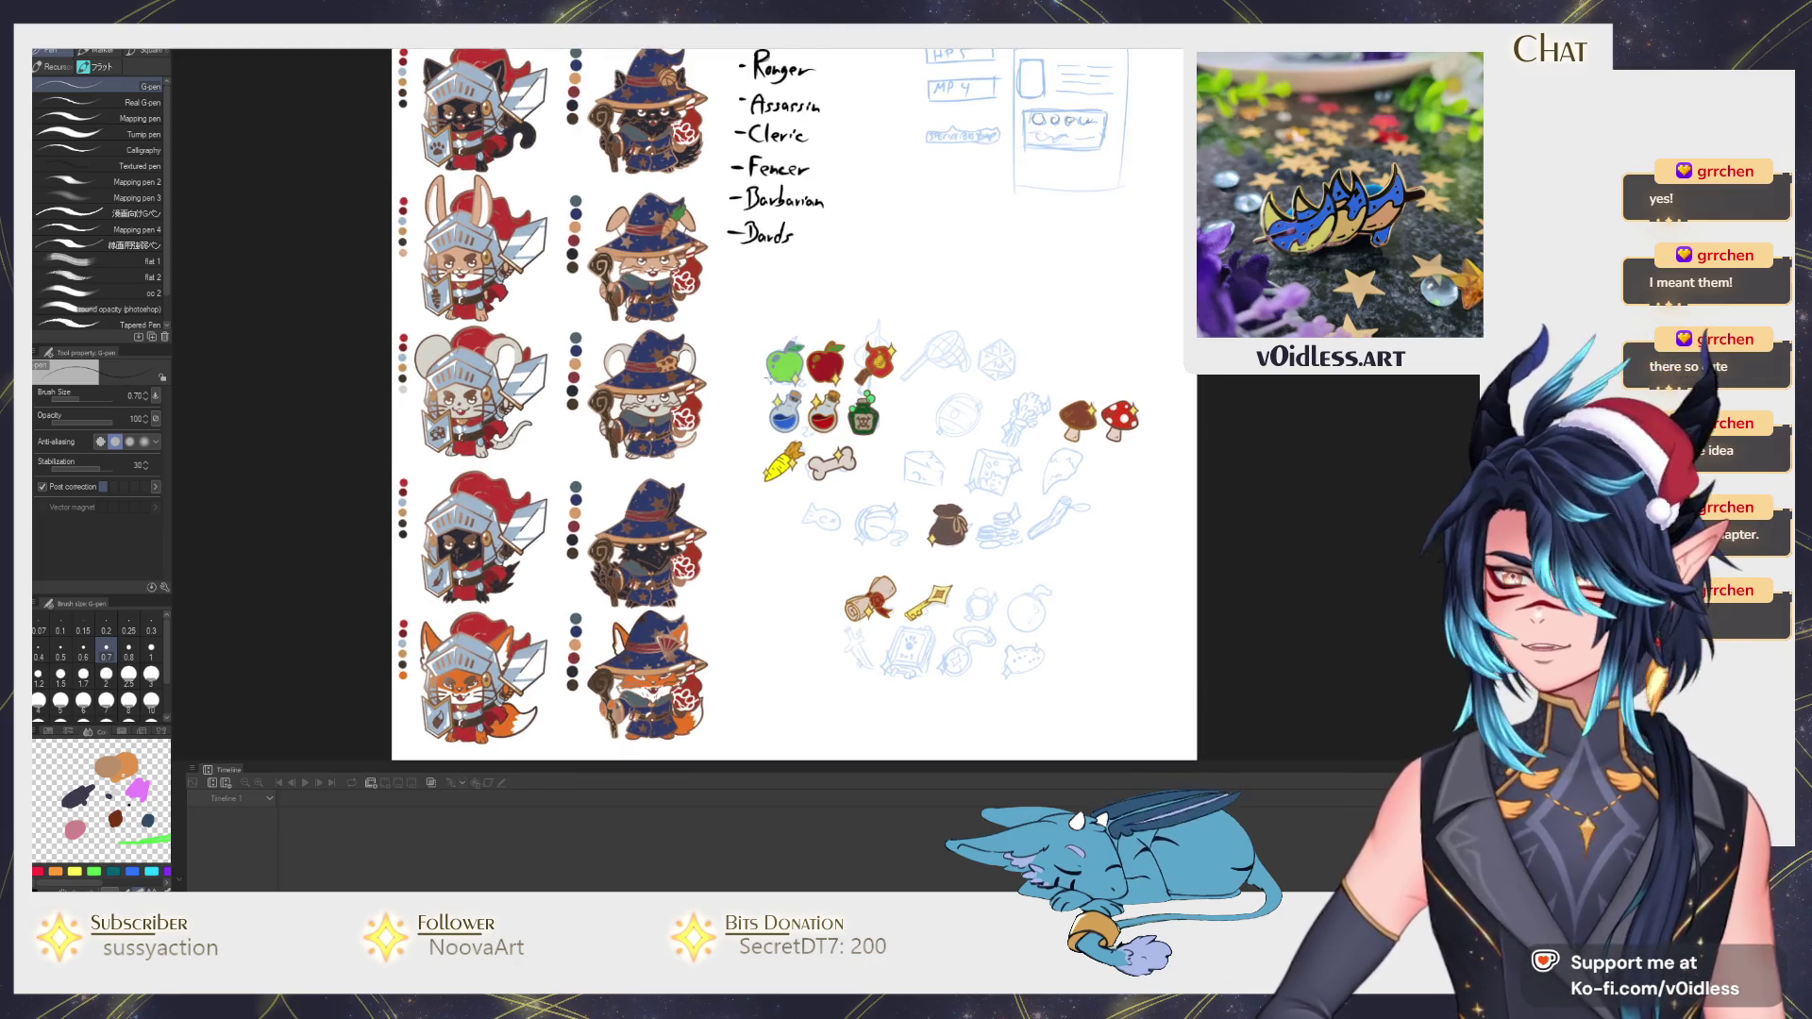
{"action": "key", "text": "ctrl+plus"}
{"action": "key", "text": "ctrl+plus"}
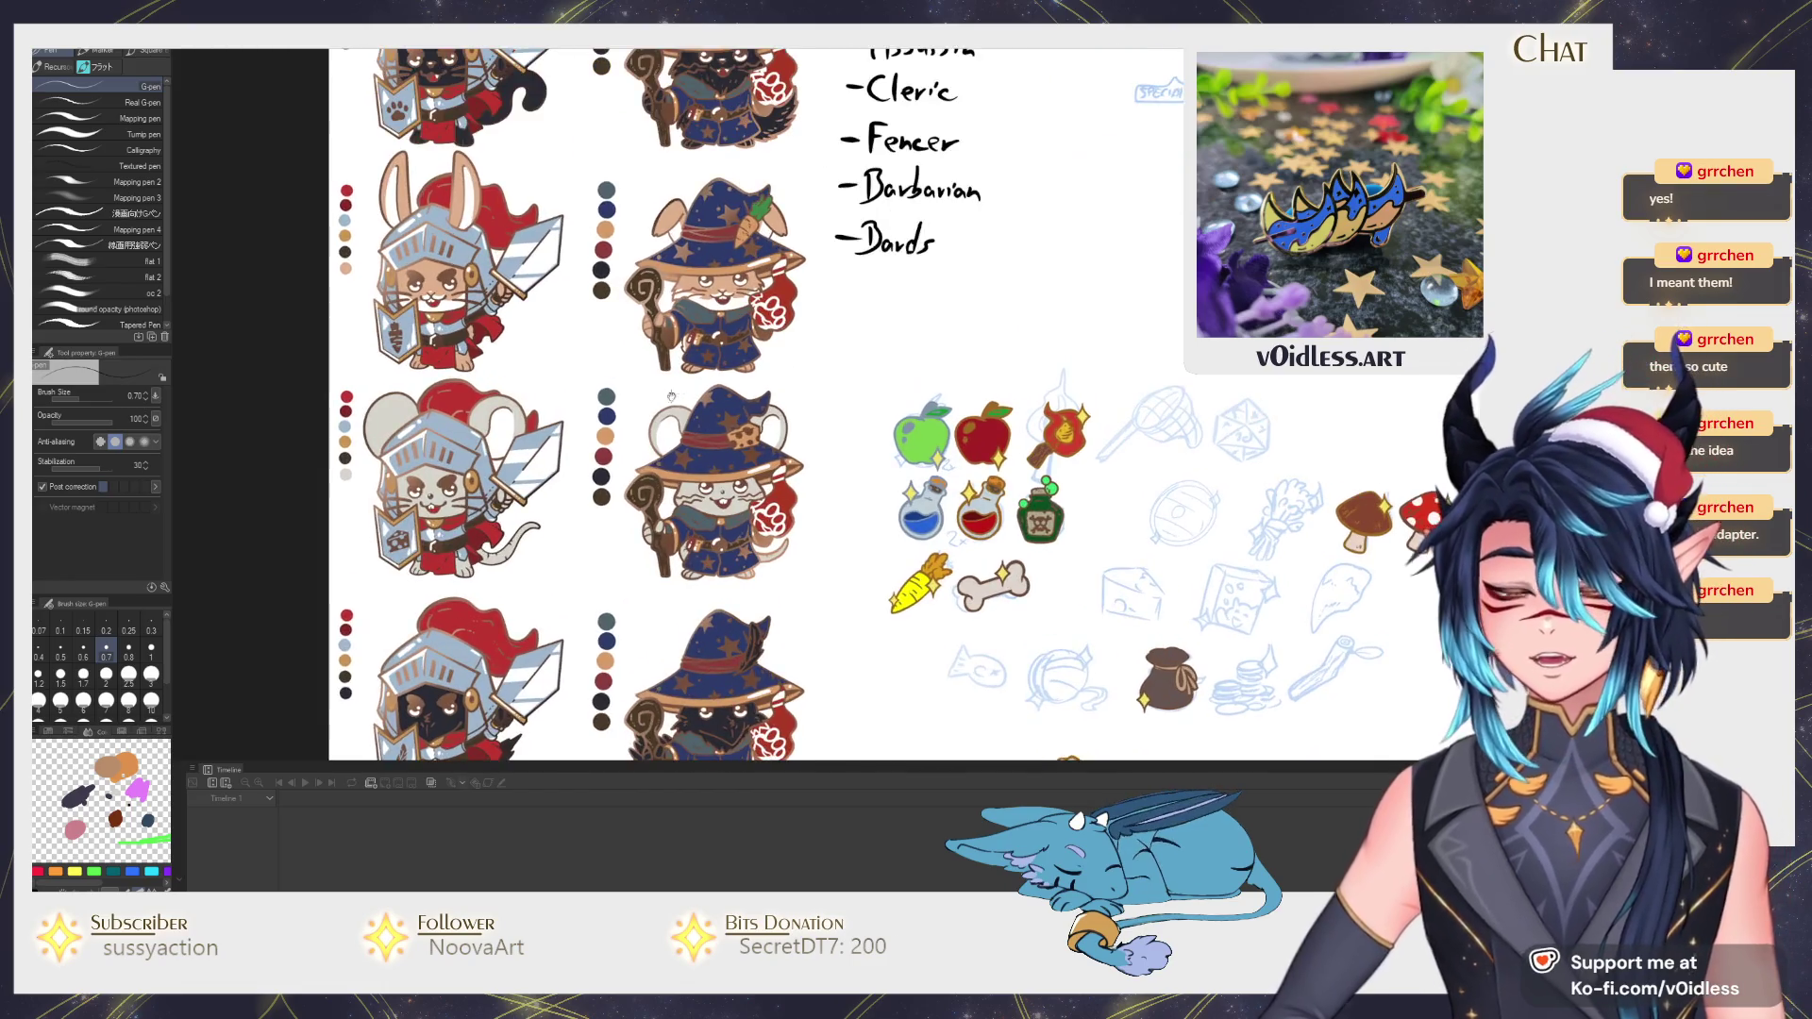
{"action": "key", "text": "ctrl+plus"}
{"action": "key", "text": "ctrl+minus"}
{"action": "key", "text": "ctrl+minus"}
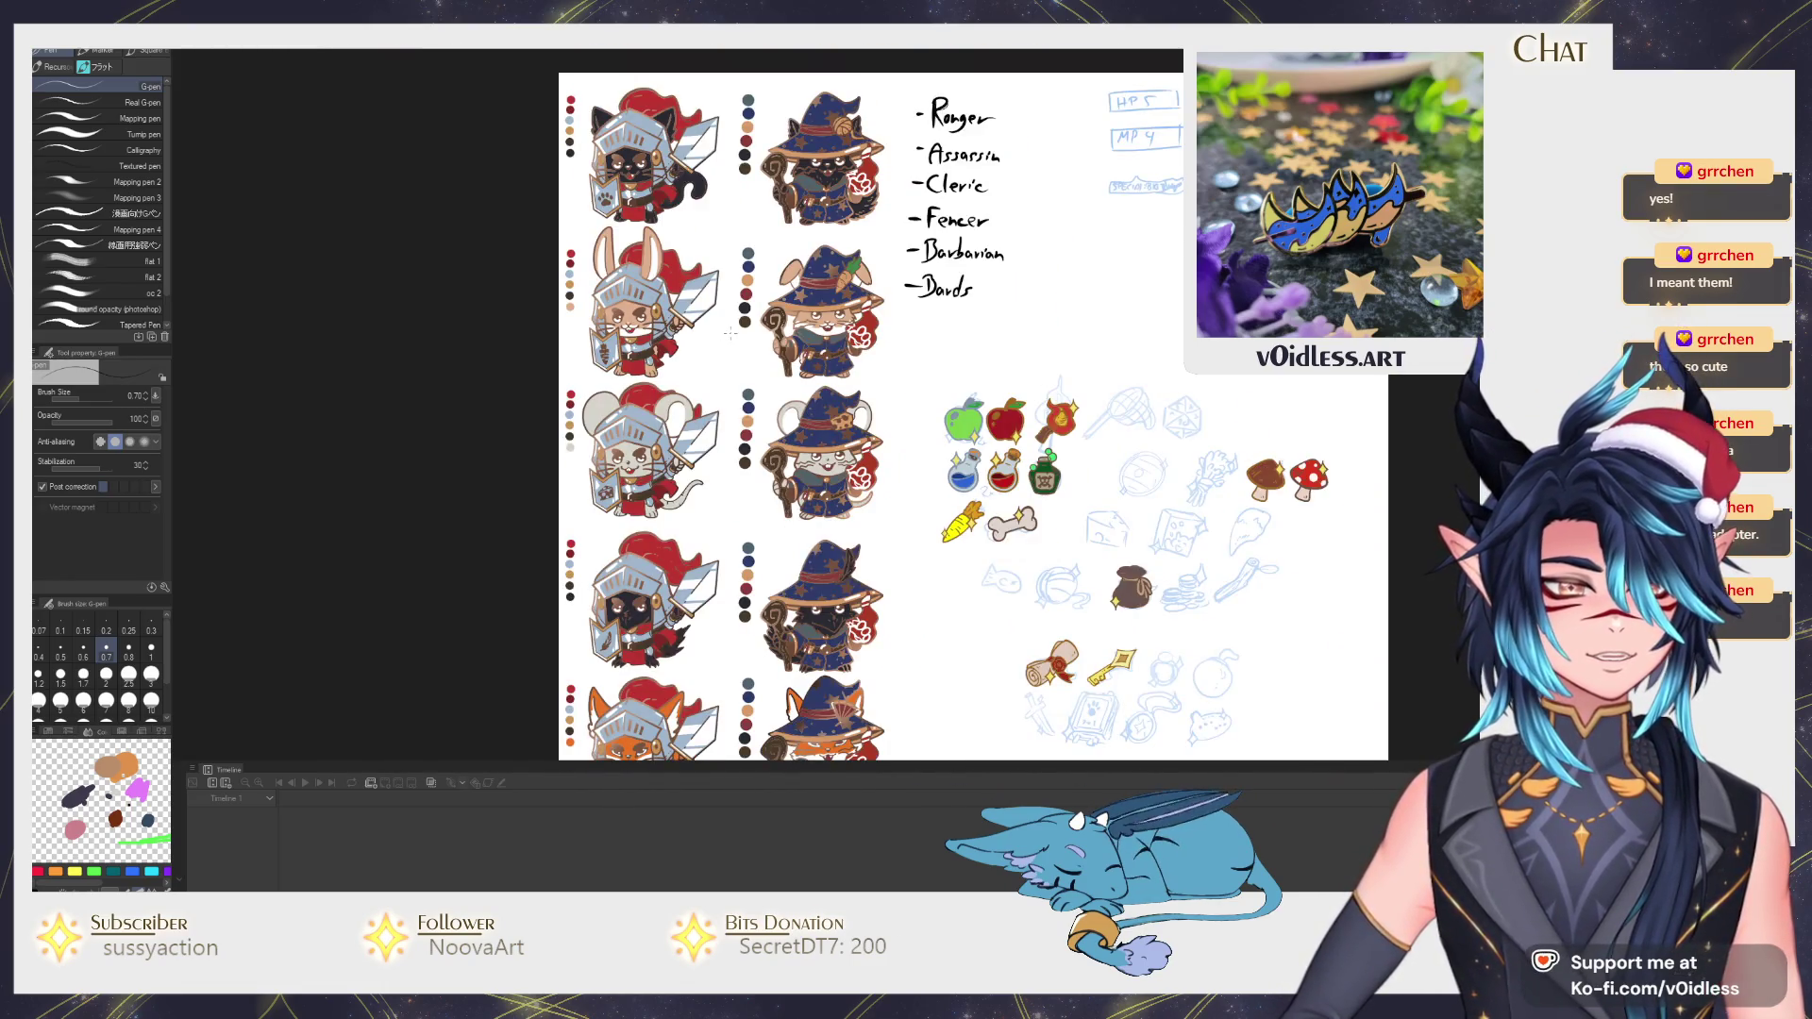
{"action": "key", "text": "ctrl+minus"}
{"action": "key", "text": "ctrl+plus"}
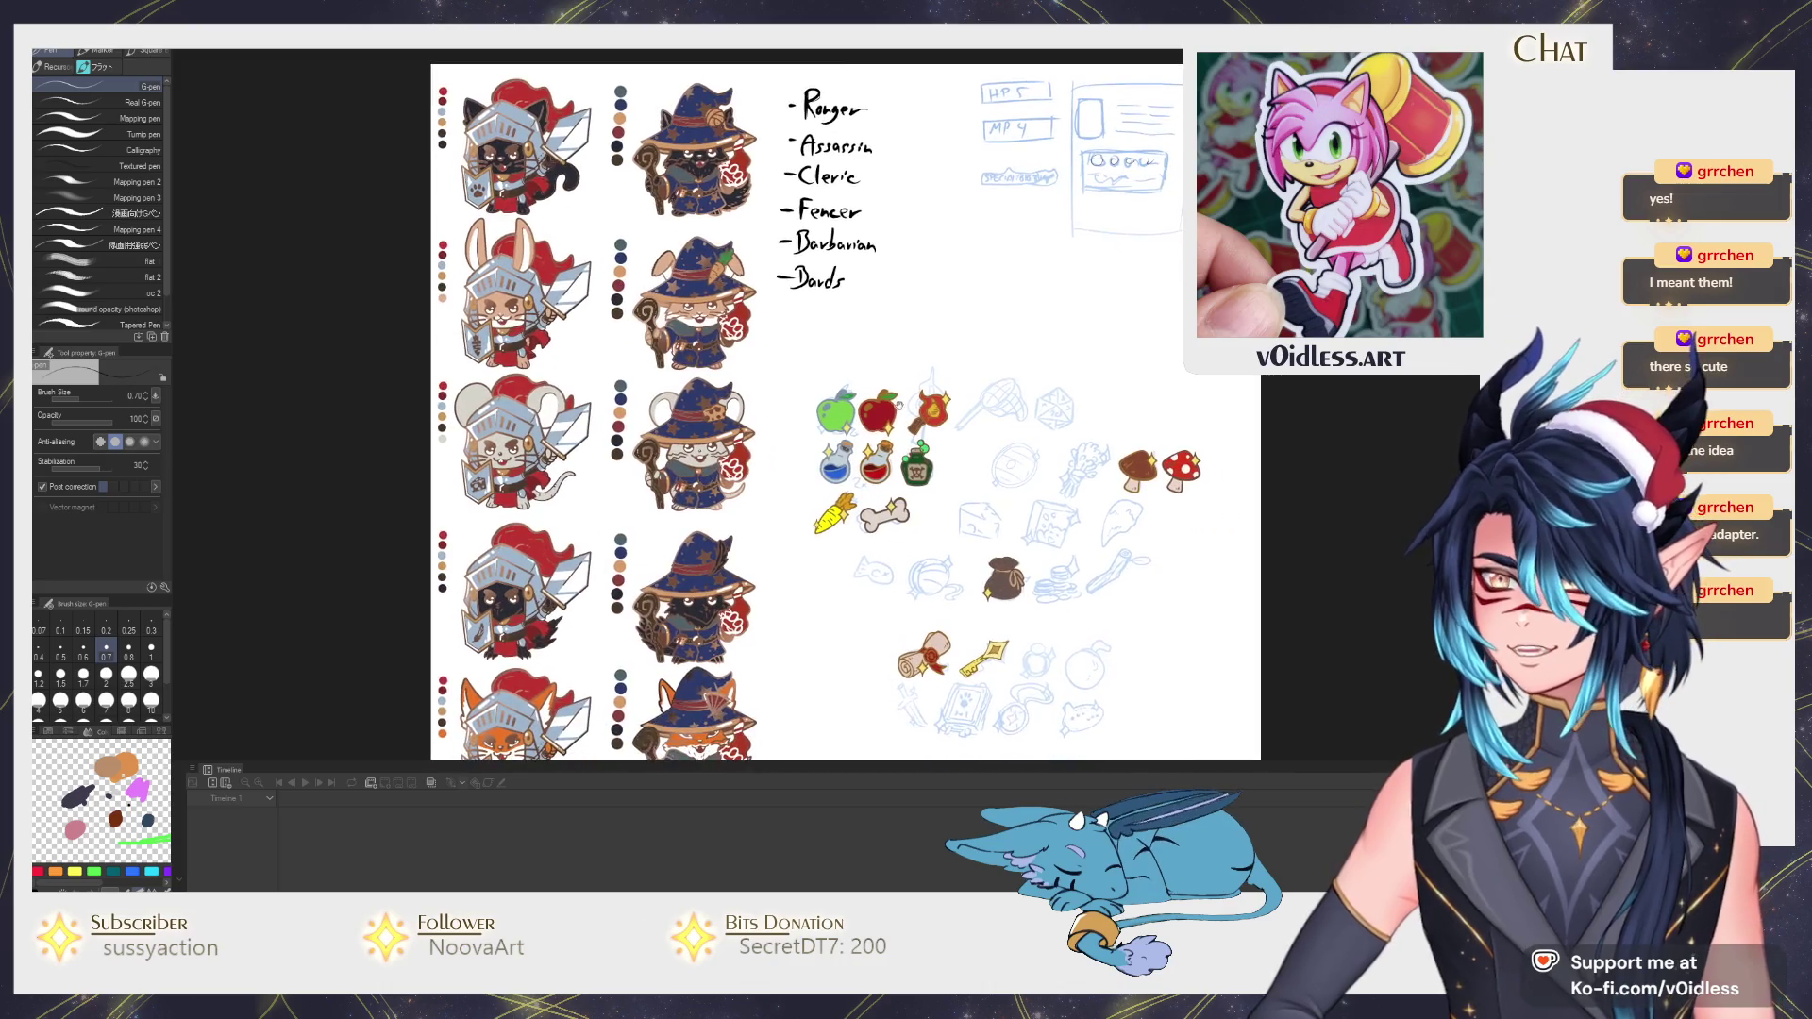
{"action": "scroll", "coordinate": [899, 422], "scroll_direction": "down", "scroll_amount": 3}
{"action": "scroll", "coordinate": [906, 386], "scroll_direction": "up", "scroll_amount": 3}
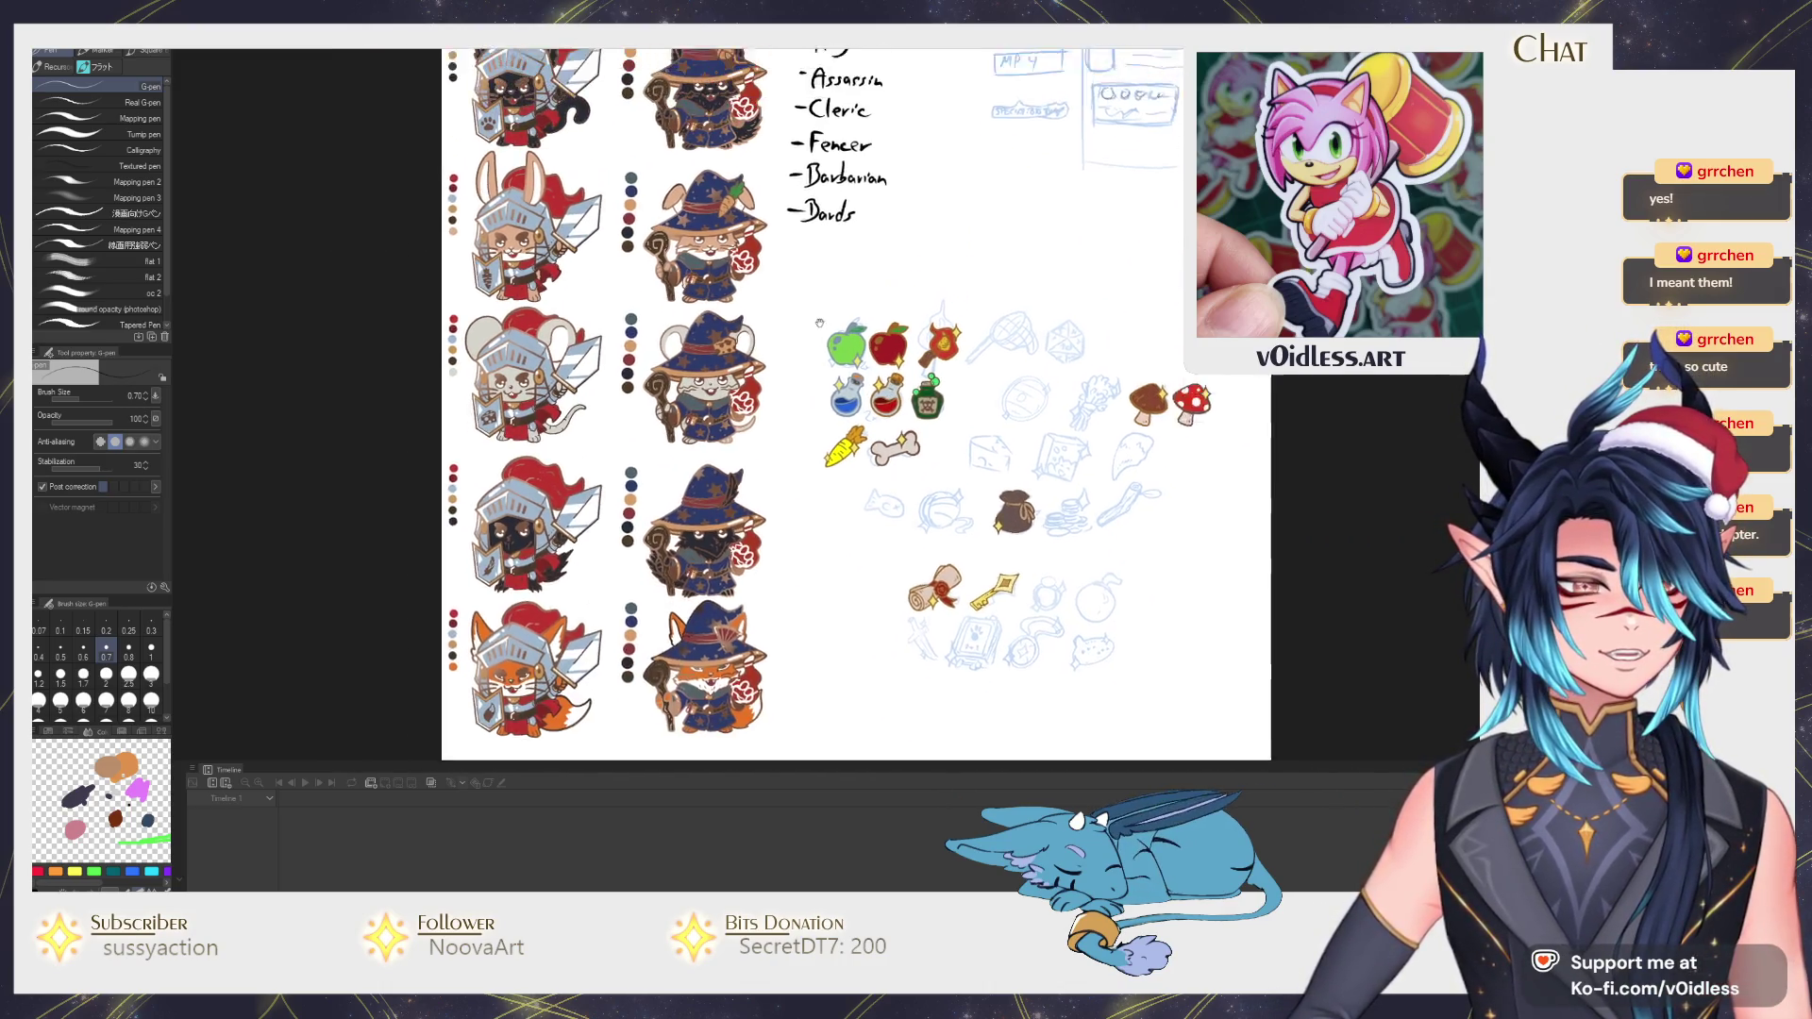
{"action": "scroll", "coordinate": [749, 280], "scroll_direction": "up", "scroll_amount": 2}
{"action": "scroll", "coordinate": [748, 280], "scroll_direction": "down", "scroll_amount": 1}
Pan across the character sheet and Ctrl+Tab to the winged sword artwork.
{"action": "mouse_move", "coordinate": [830, 478]}
{"action": "left_mouse_down"}
{"action": "mouse_move", "coordinate": [731, 270]}
{"action": "mouse_move", "coordinate": [830, 478]}
{"action": "left_mouse_up"}
{"action": "scroll", "coordinate": [888, 498], "scroll_direction": "down", "scroll_amount": 2}
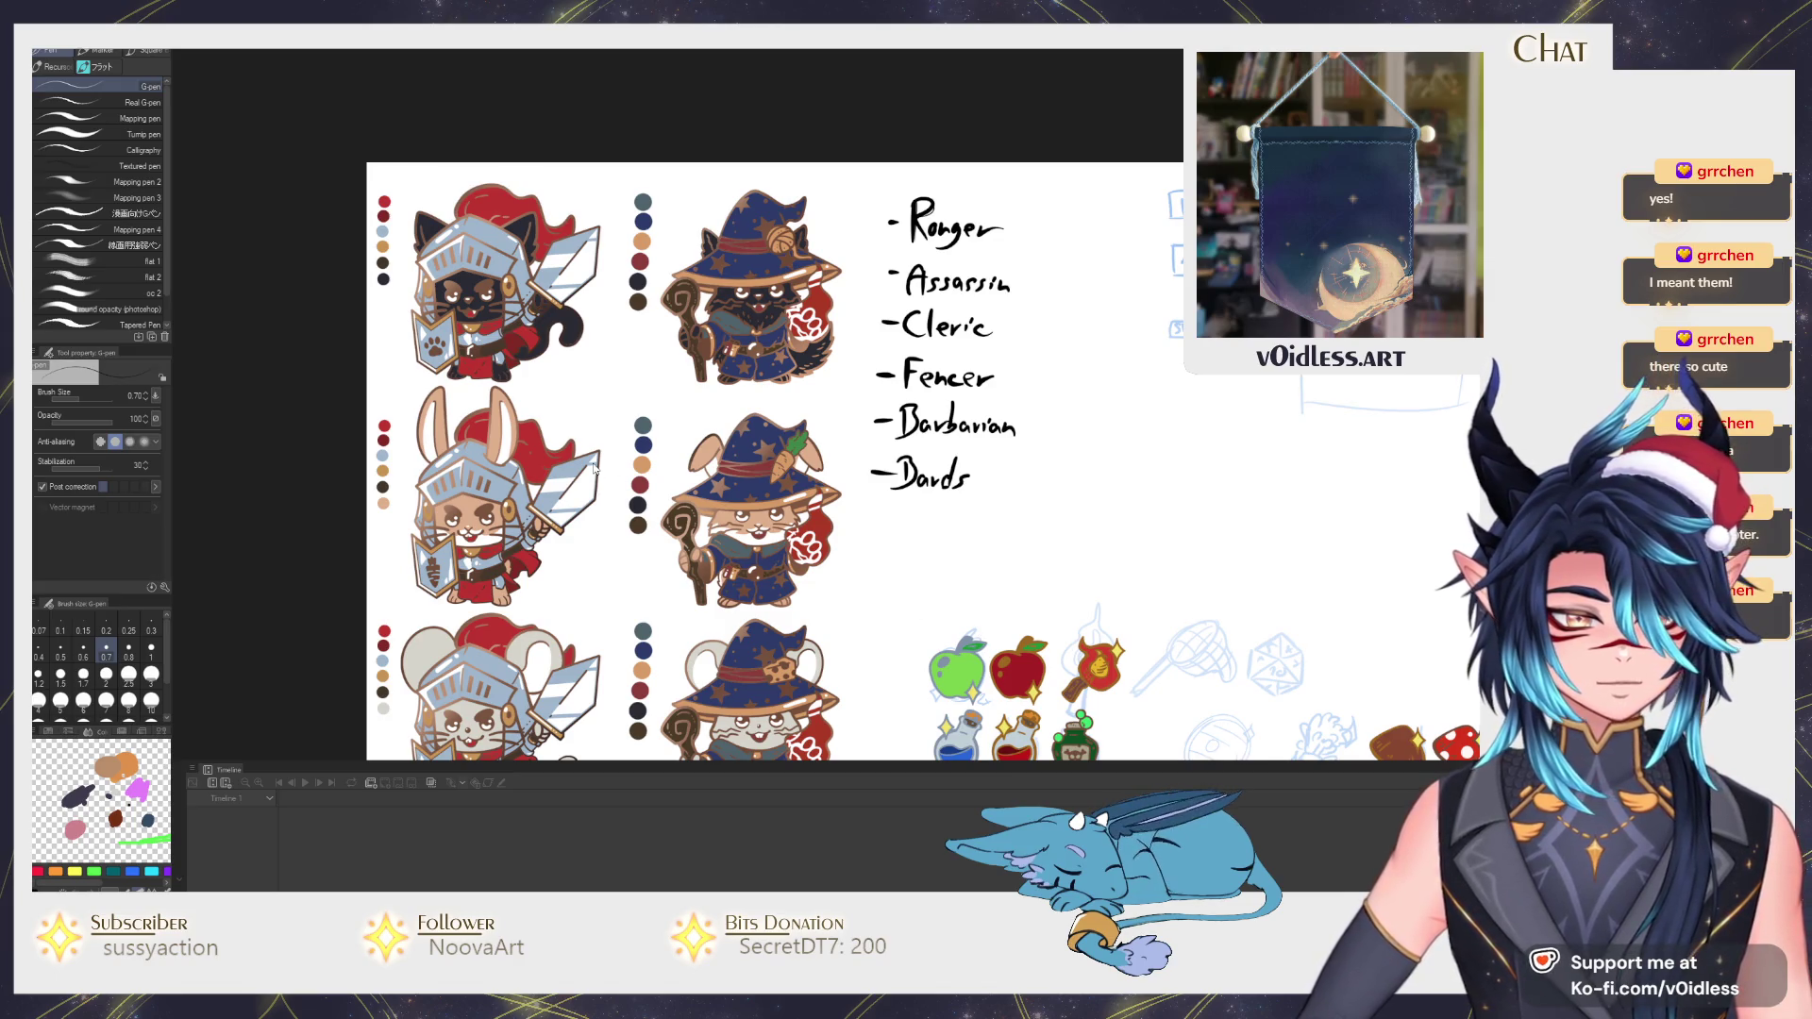
{"action": "key", "text": "ctrl+Tab"}
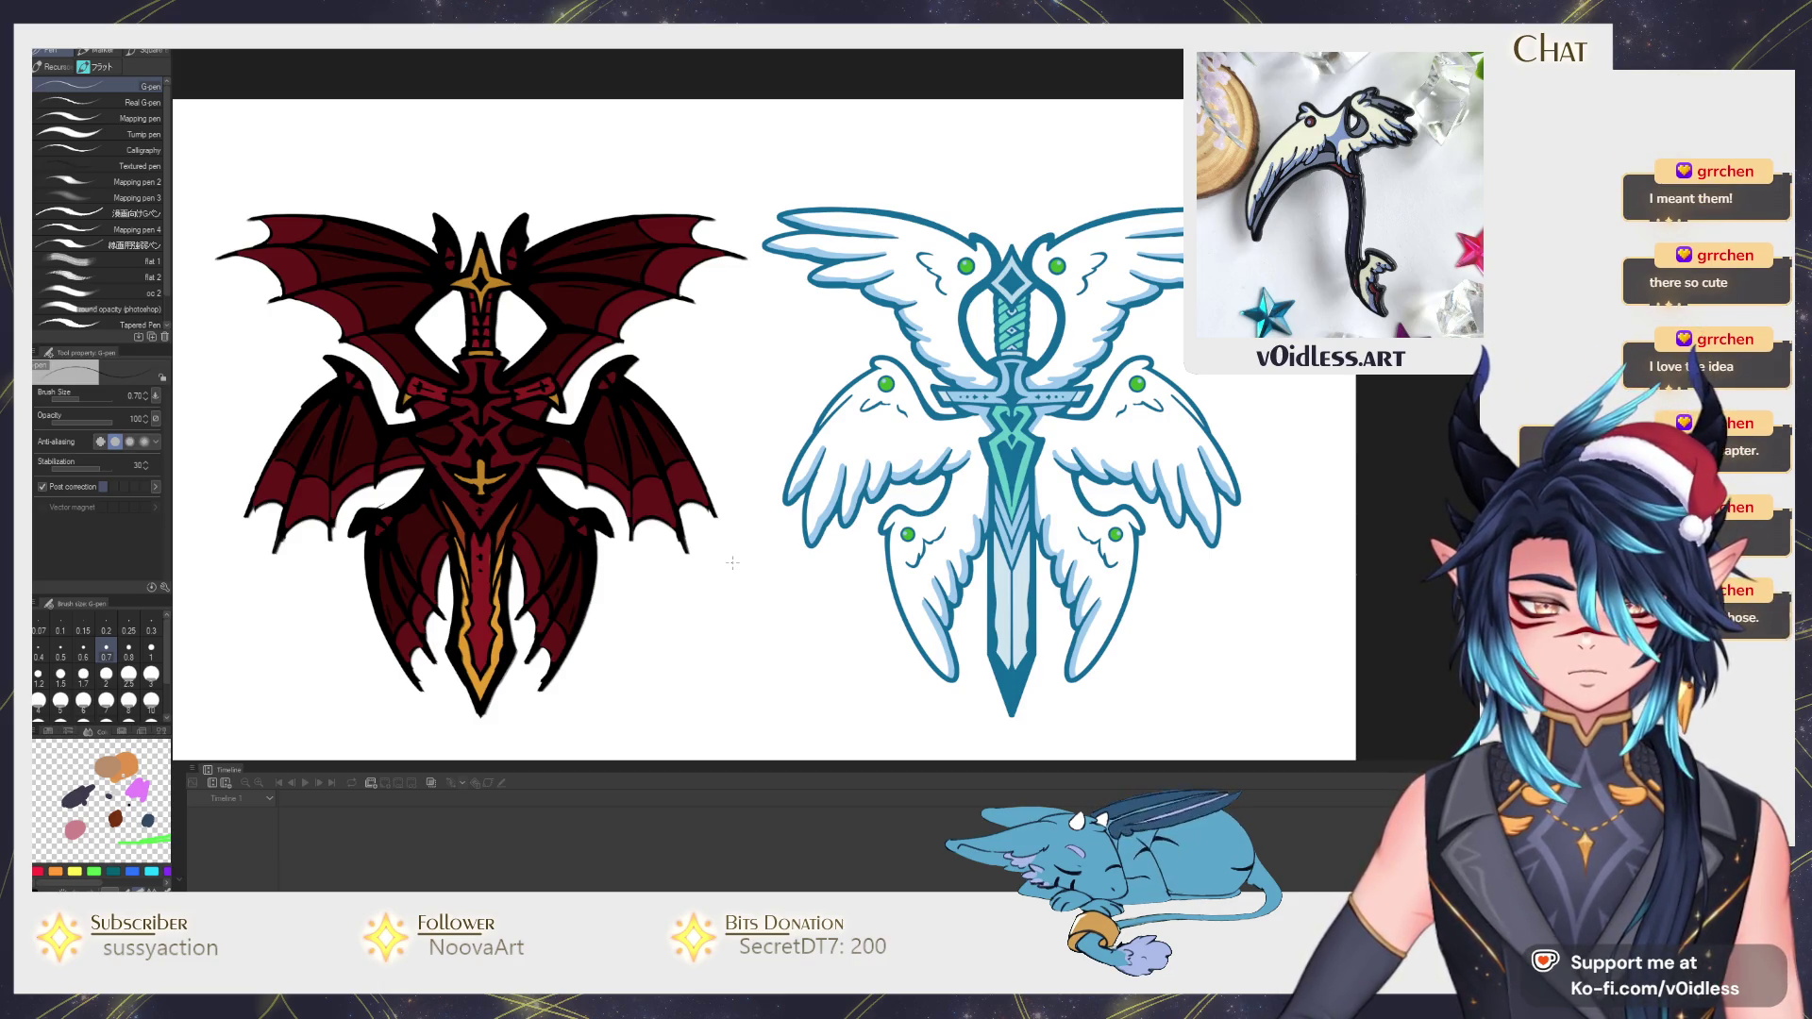
Nudge the sword artwork view and Ctrl+Tab between it and the character sheet.
{"action": "mouse_move", "coordinate": [732, 563]}
{"action": "left_mouse_down"}
{"action": "mouse_move", "coordinate": [749, 545]}
{"action": "mouse_move", "coordinate": [748, 572]}
{"action": "left_mouse_up"}
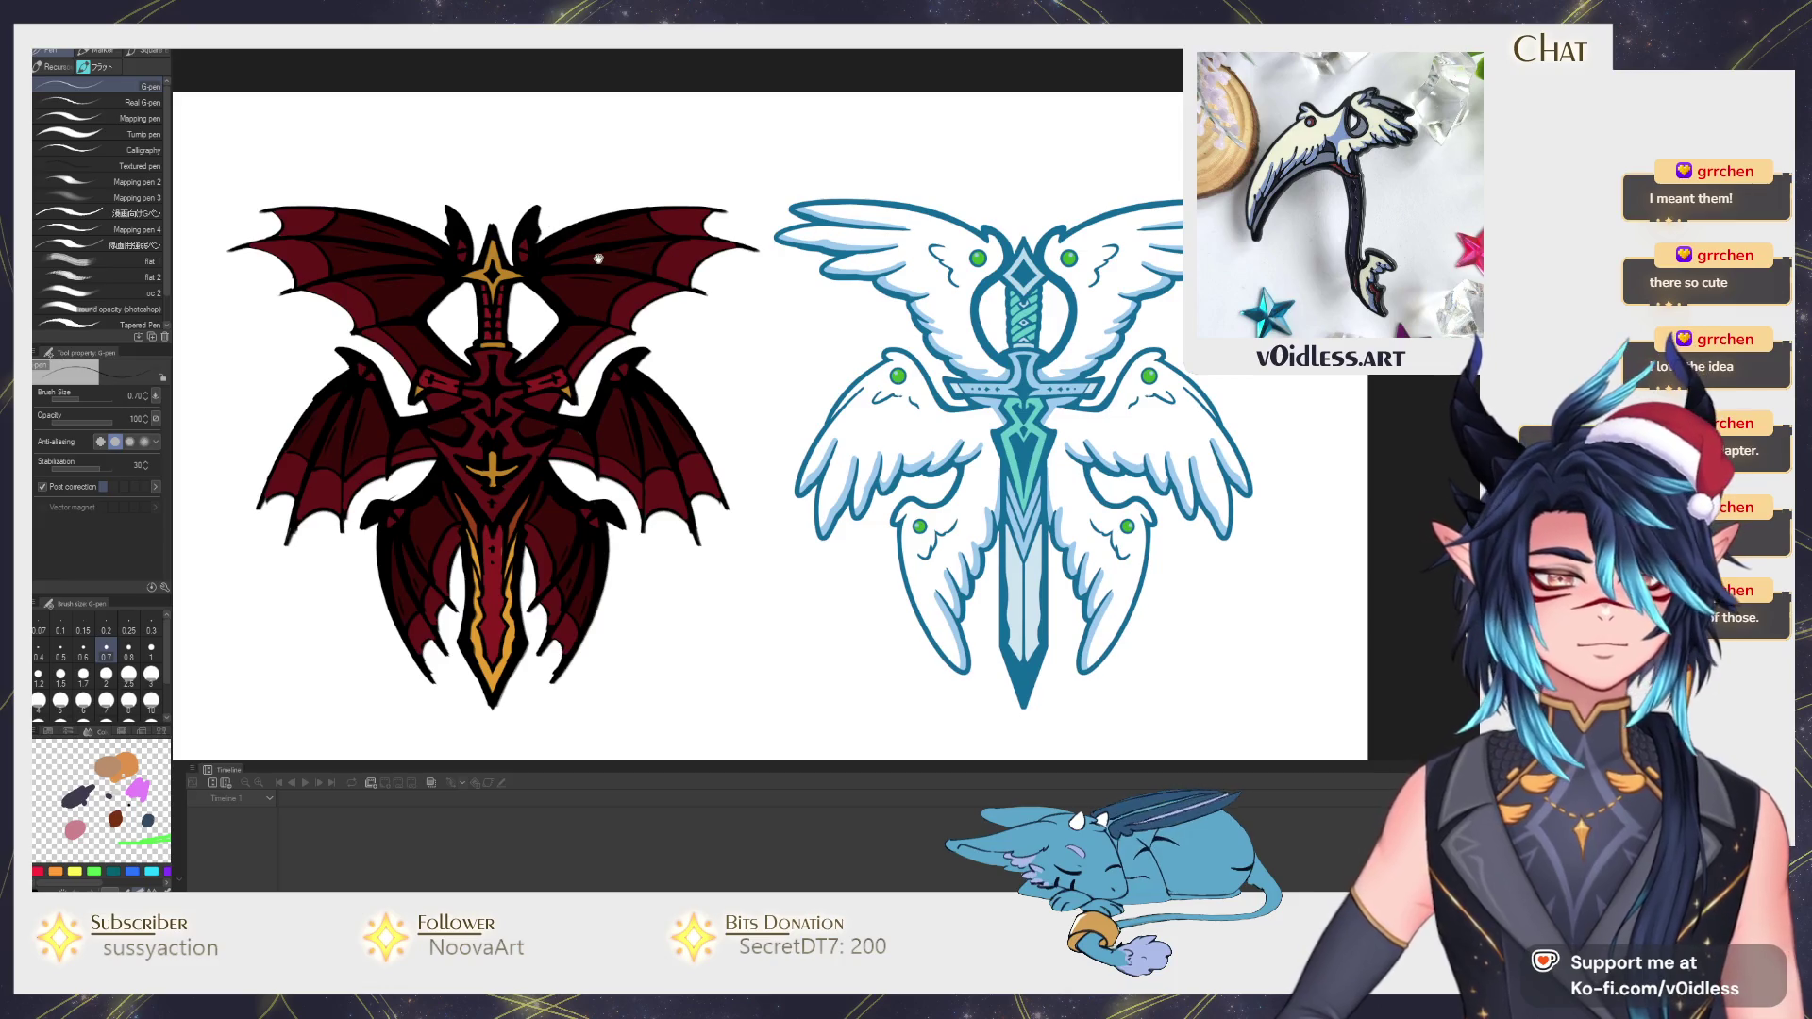
{"action": "key", "text": "ctrl+Tab"}
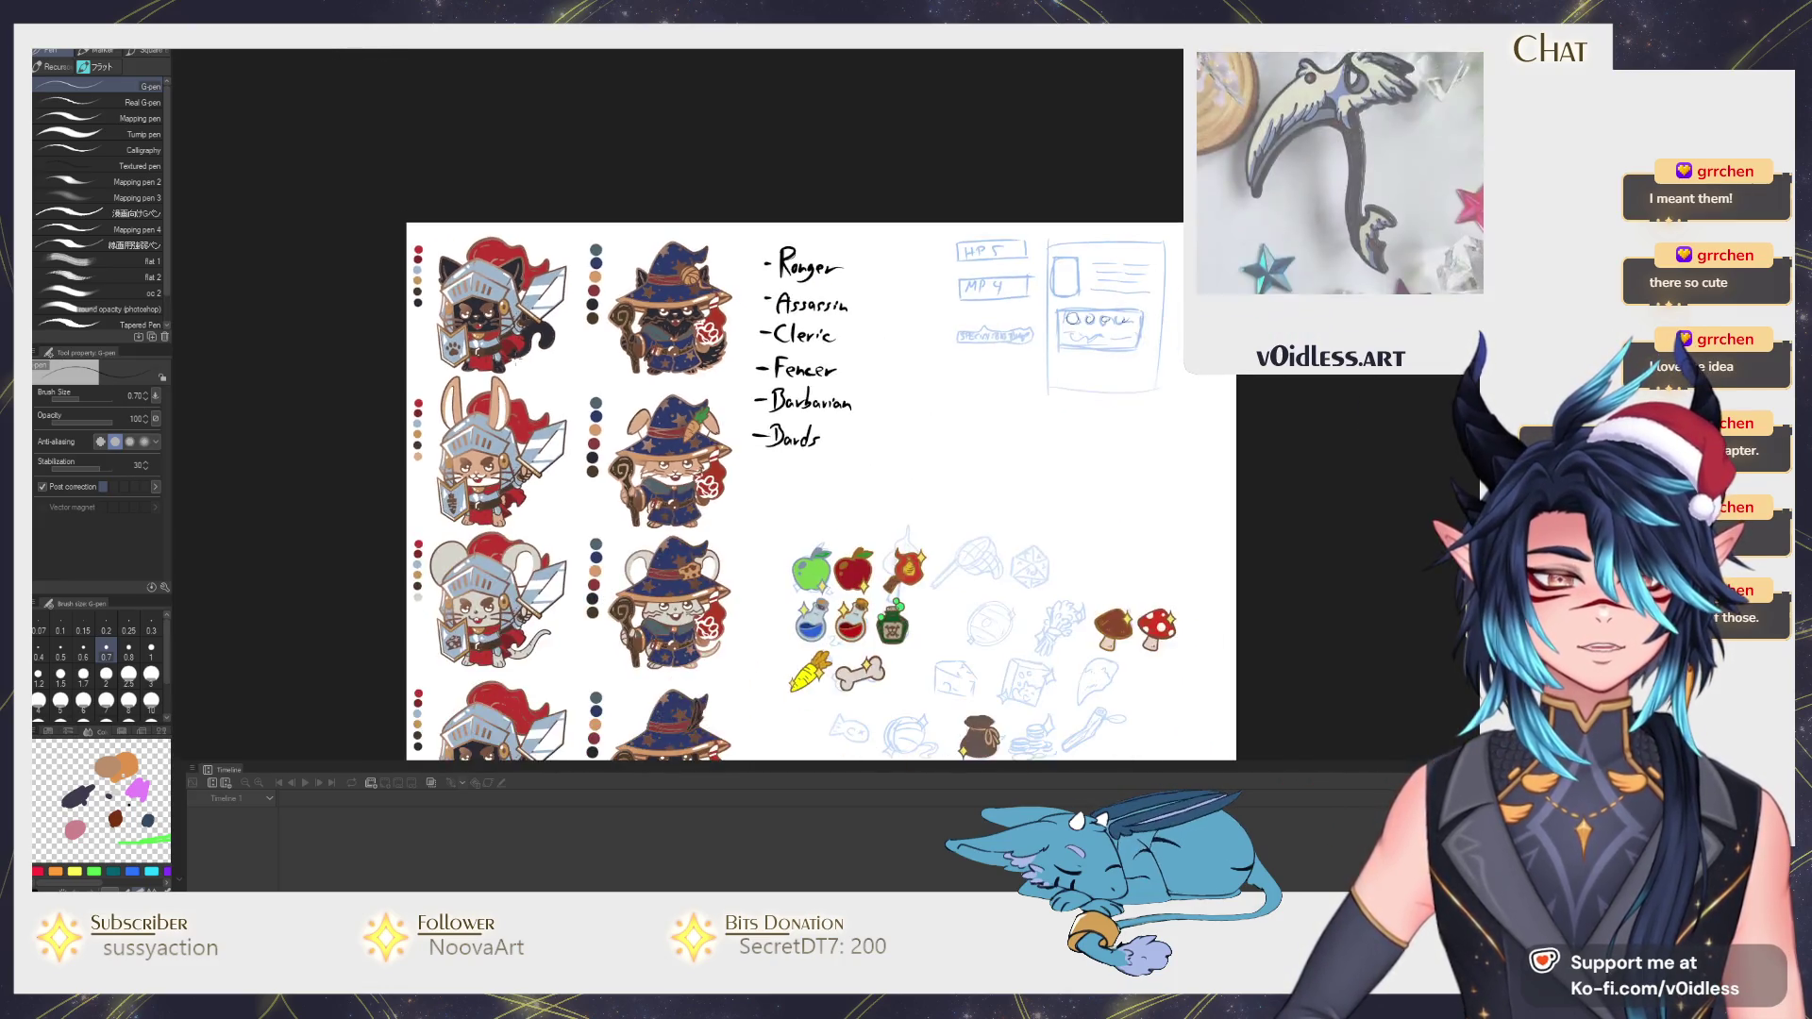
{"action": "scroll", "coordinate": [822, 491], "scroll_direction": "down", "scroll_amount": 3}
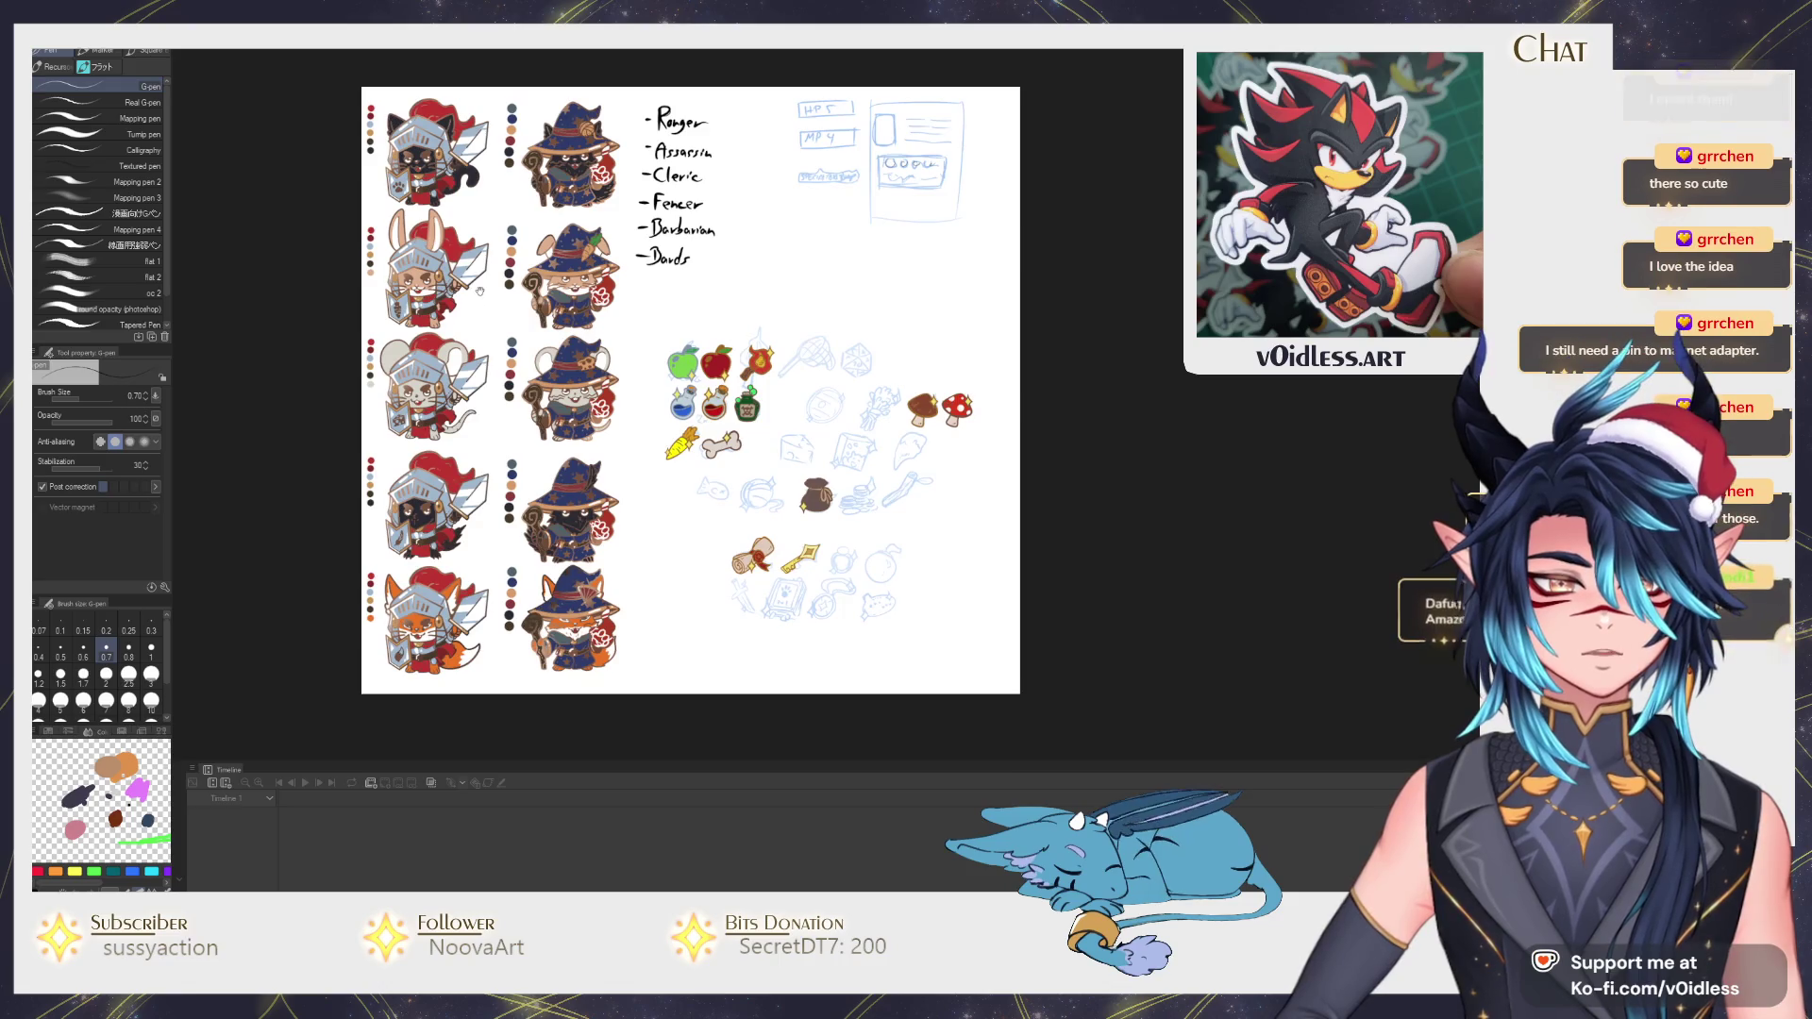
{"action": "scroll", "coordinate": [496, 286], "scroll_direction": "up", "scroll_amount": 1}
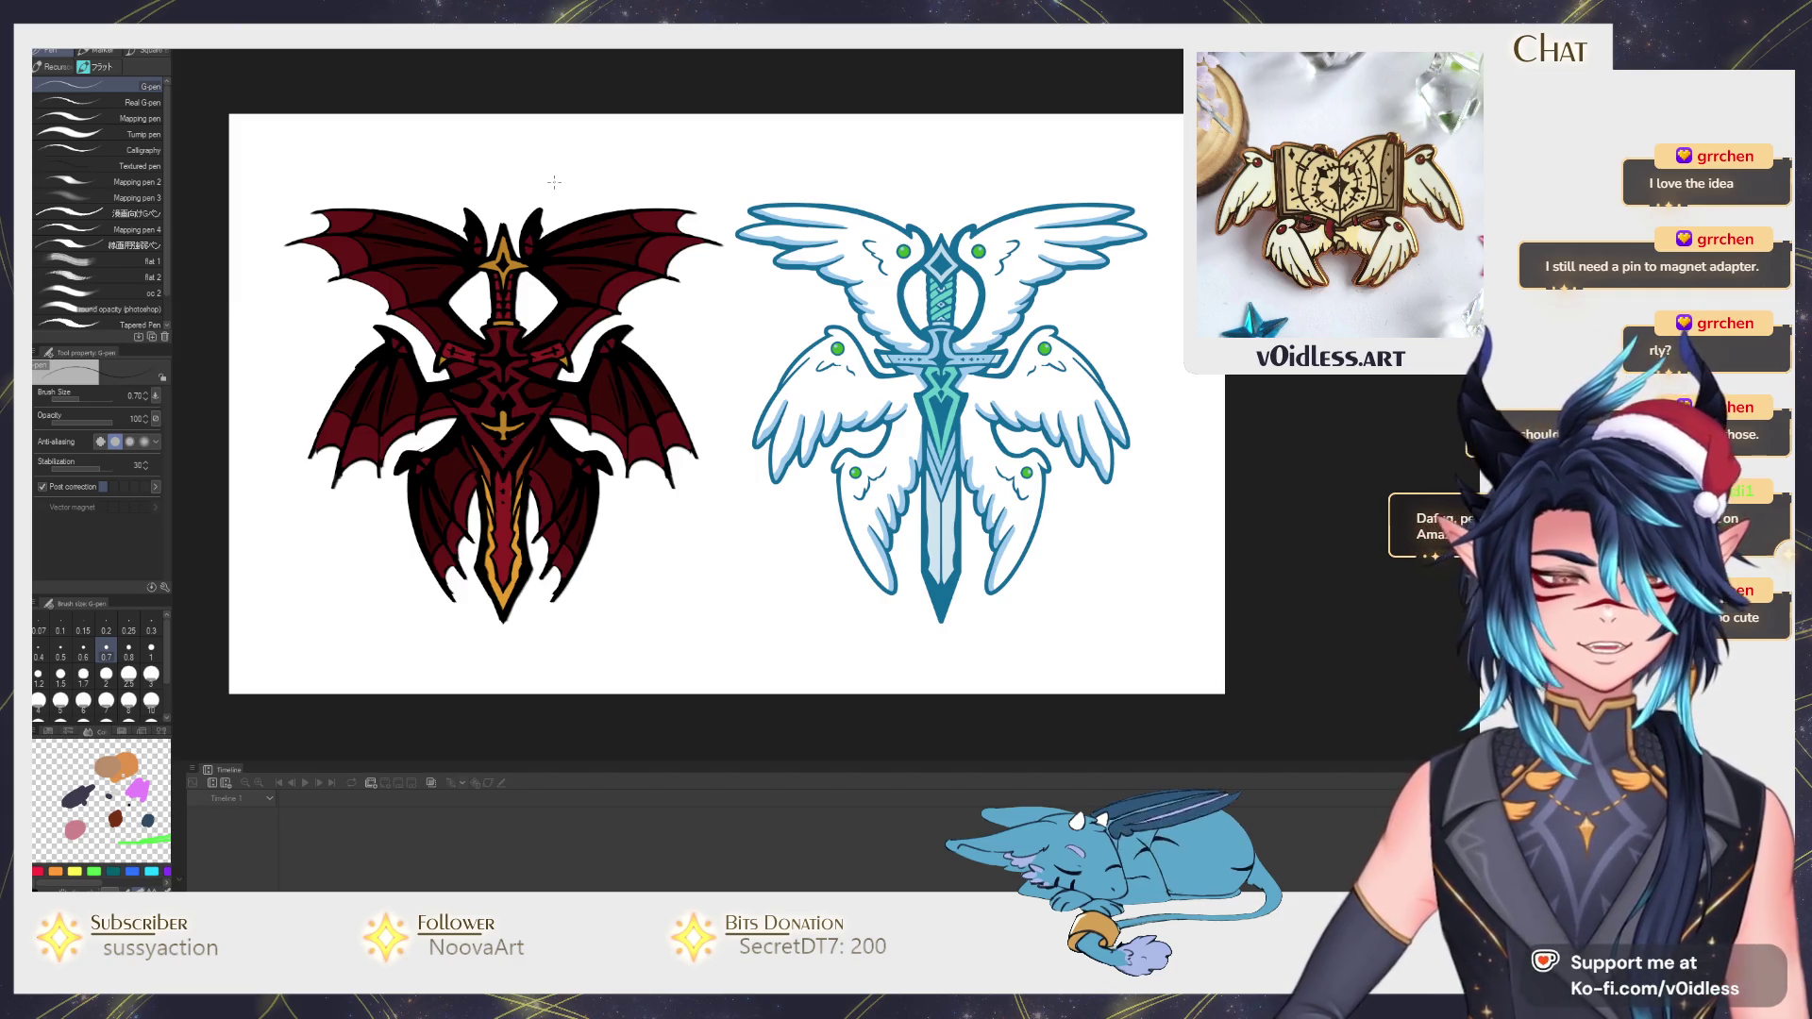
Nudge the winged sword view, then switch back to the animal character sheet document.
{"action": "left_click_drag", "start_coordinate": [575, 196], "coordinate": [583, 204]}
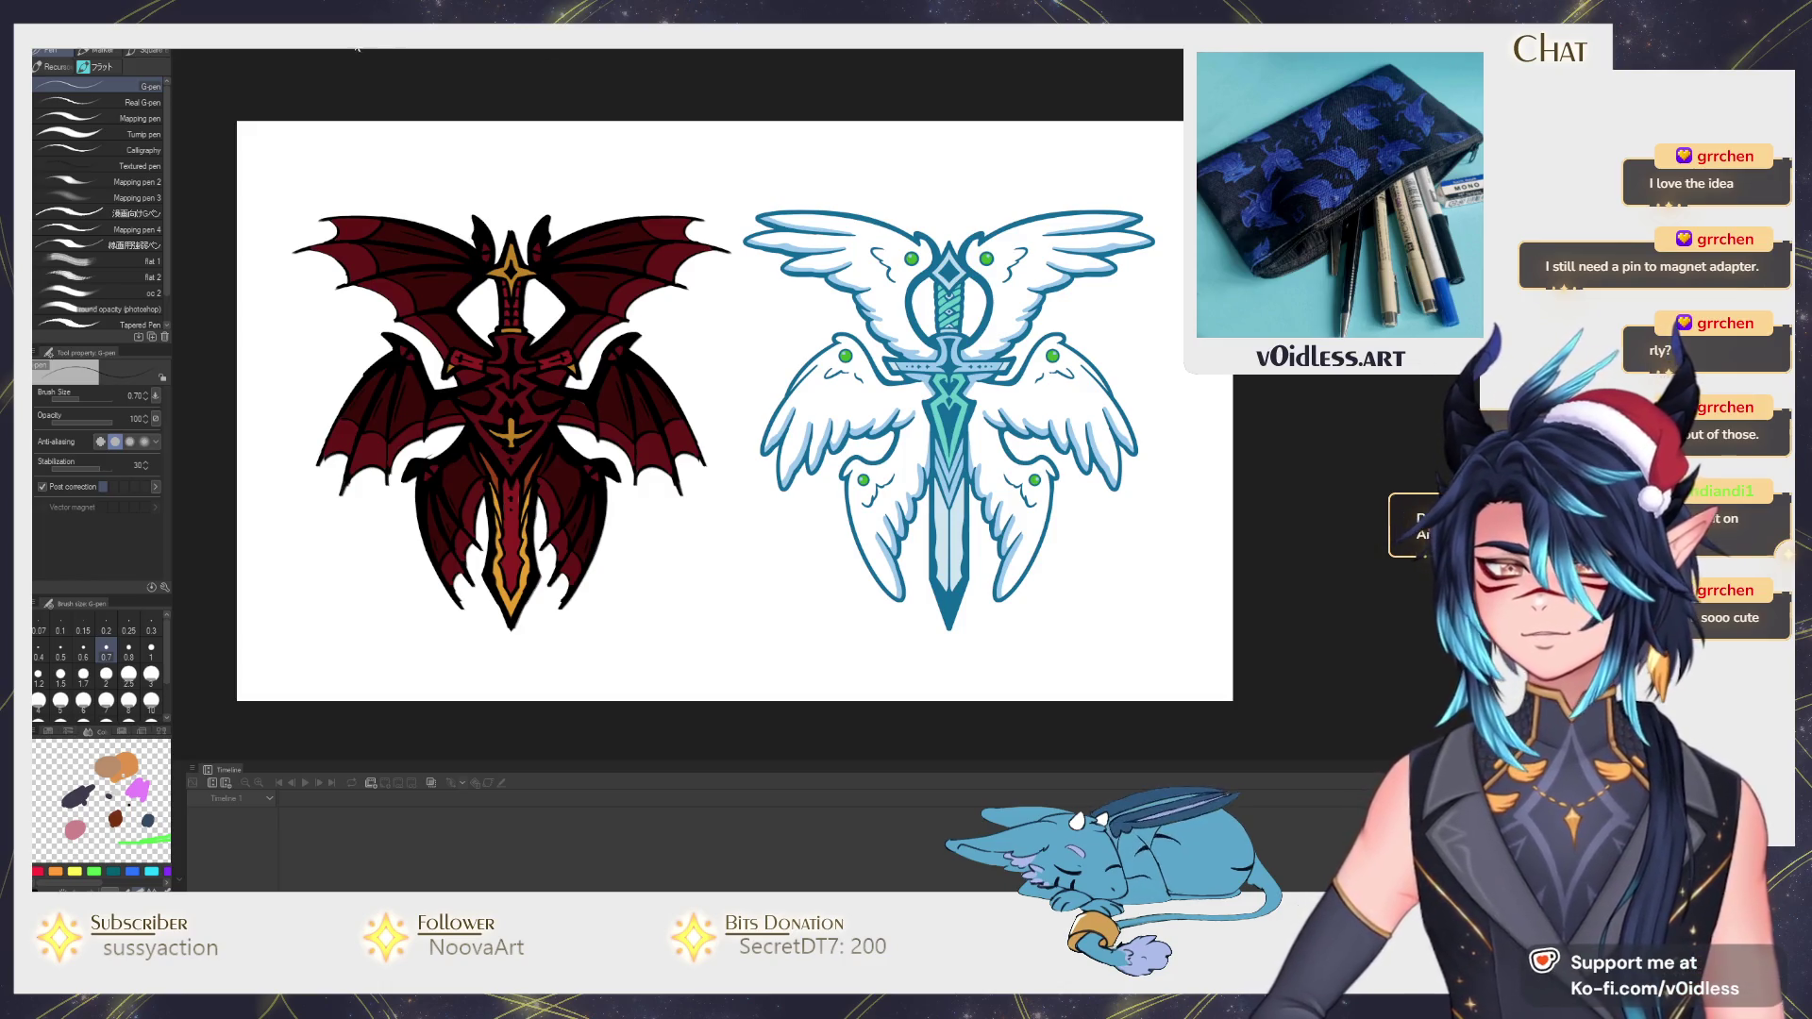
{"action": "key", "text": "ctrl+Tab"}
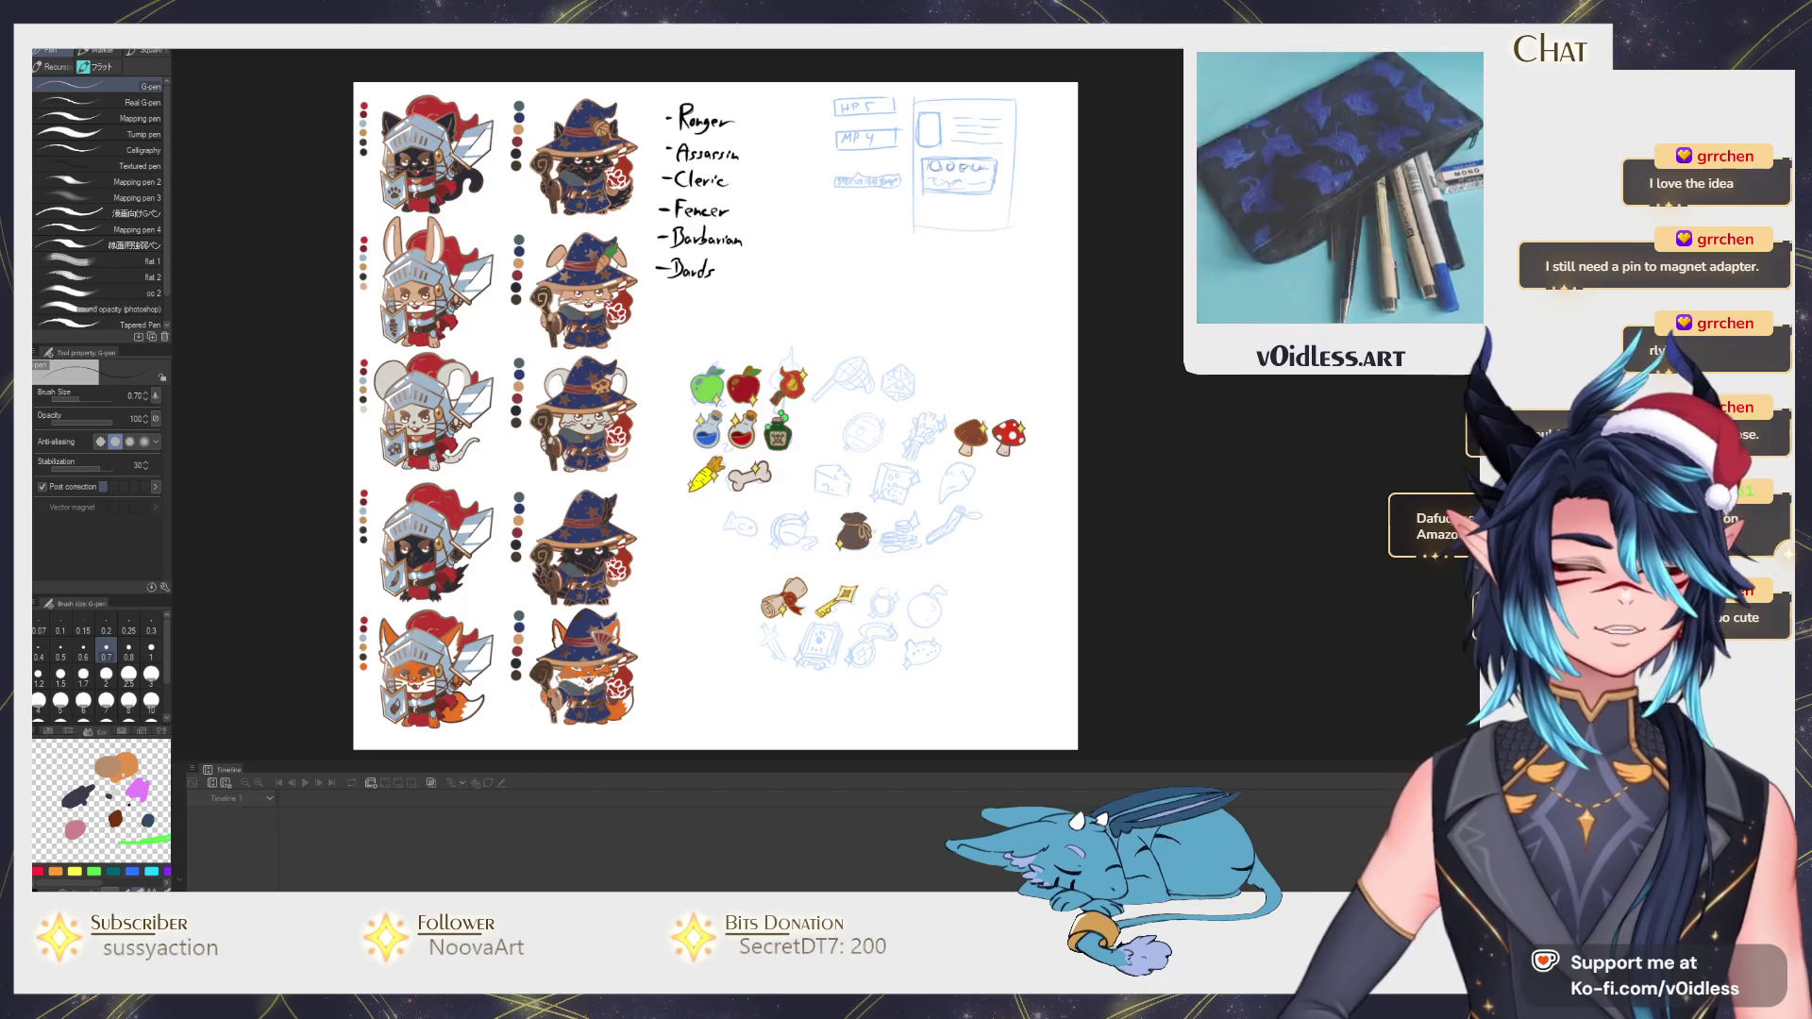
{"action": "scroll", "coordinate": [680, 411], "scroll_direction": "up", "scroll_amount": 2}
{"action": "scroll", "coordinate": [681, 411], "scroll_direction": "up", "scroll_amount": 2}
{"action": "scroll", "coordinate": [681, 411], "scroll_direction": "up", "scroll_amount": 2}
{"action": "scroll", "coordinate": [516, 376], "scroll_direction": "up", "scroll_amount": 1}
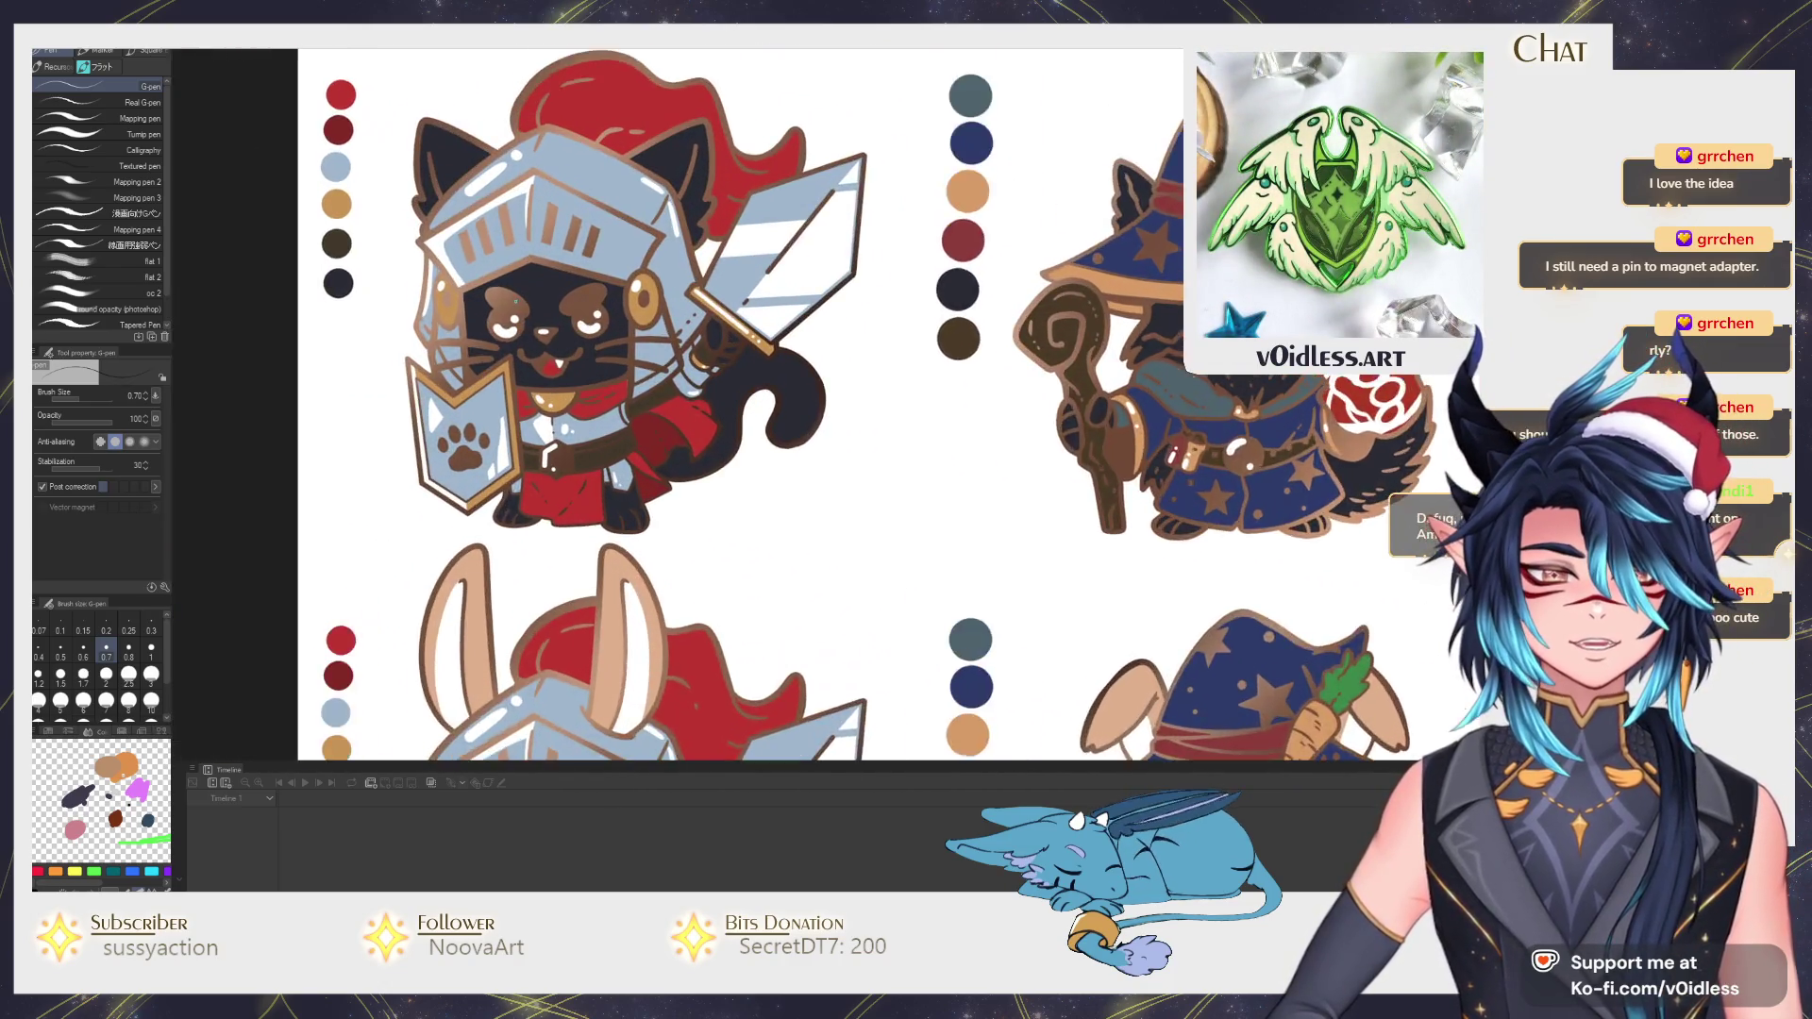
{"action": "scroll", "coordinate": [538, 389], "scroll_direction": "up", "scroll_amount": 1}
{"action": "scroll", "coordinate": [558, 404], "scroll_direction": "up", "scroll_amount": 1}
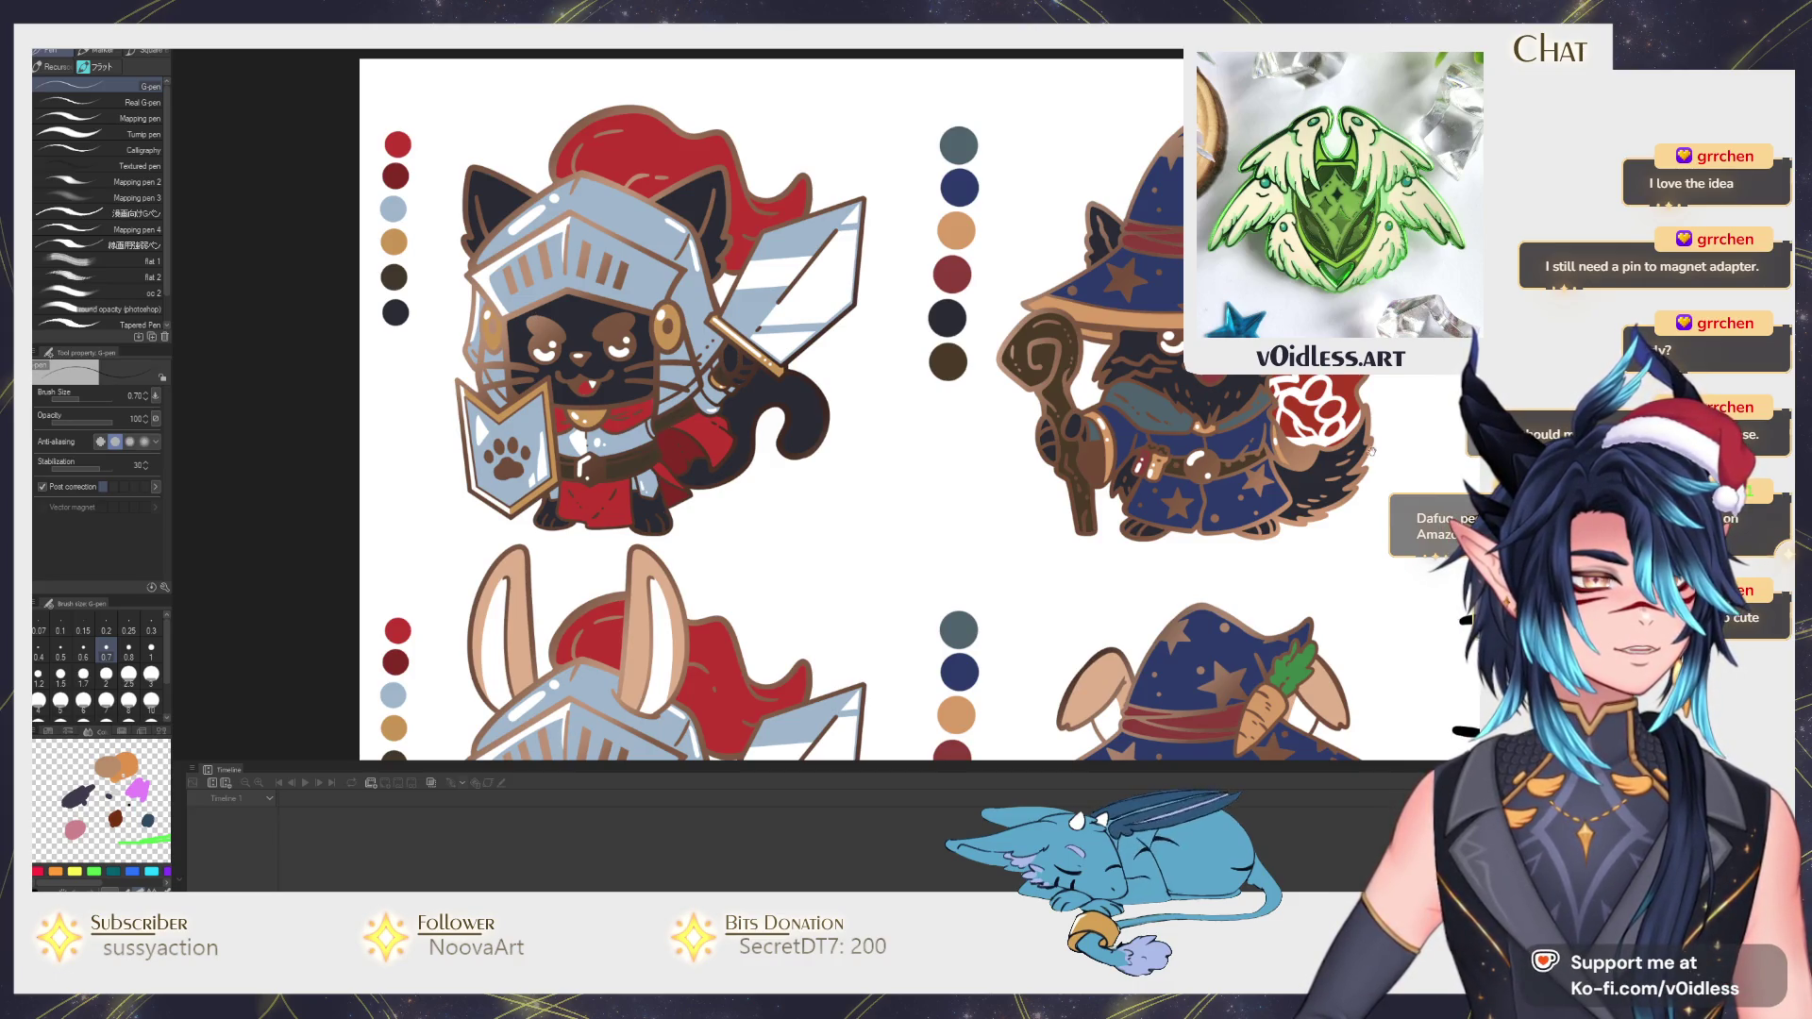
{"action": "scroll", "coordinate": [772, 410], "scroll_direction": "down", "scroll_amount": 3}
{"action": "scroll", "coordinate": [772, 412], "scroll_direction": "down", "scroll_amount": 3}
{"action": "scroll", "coordinate": [771, 411], "scroll_direction": "down", "scroll_amount": 3}
{"action": "scroll", "coordinate": [772, 411], "scroll_direction": "down", "scroll_amount": 2}
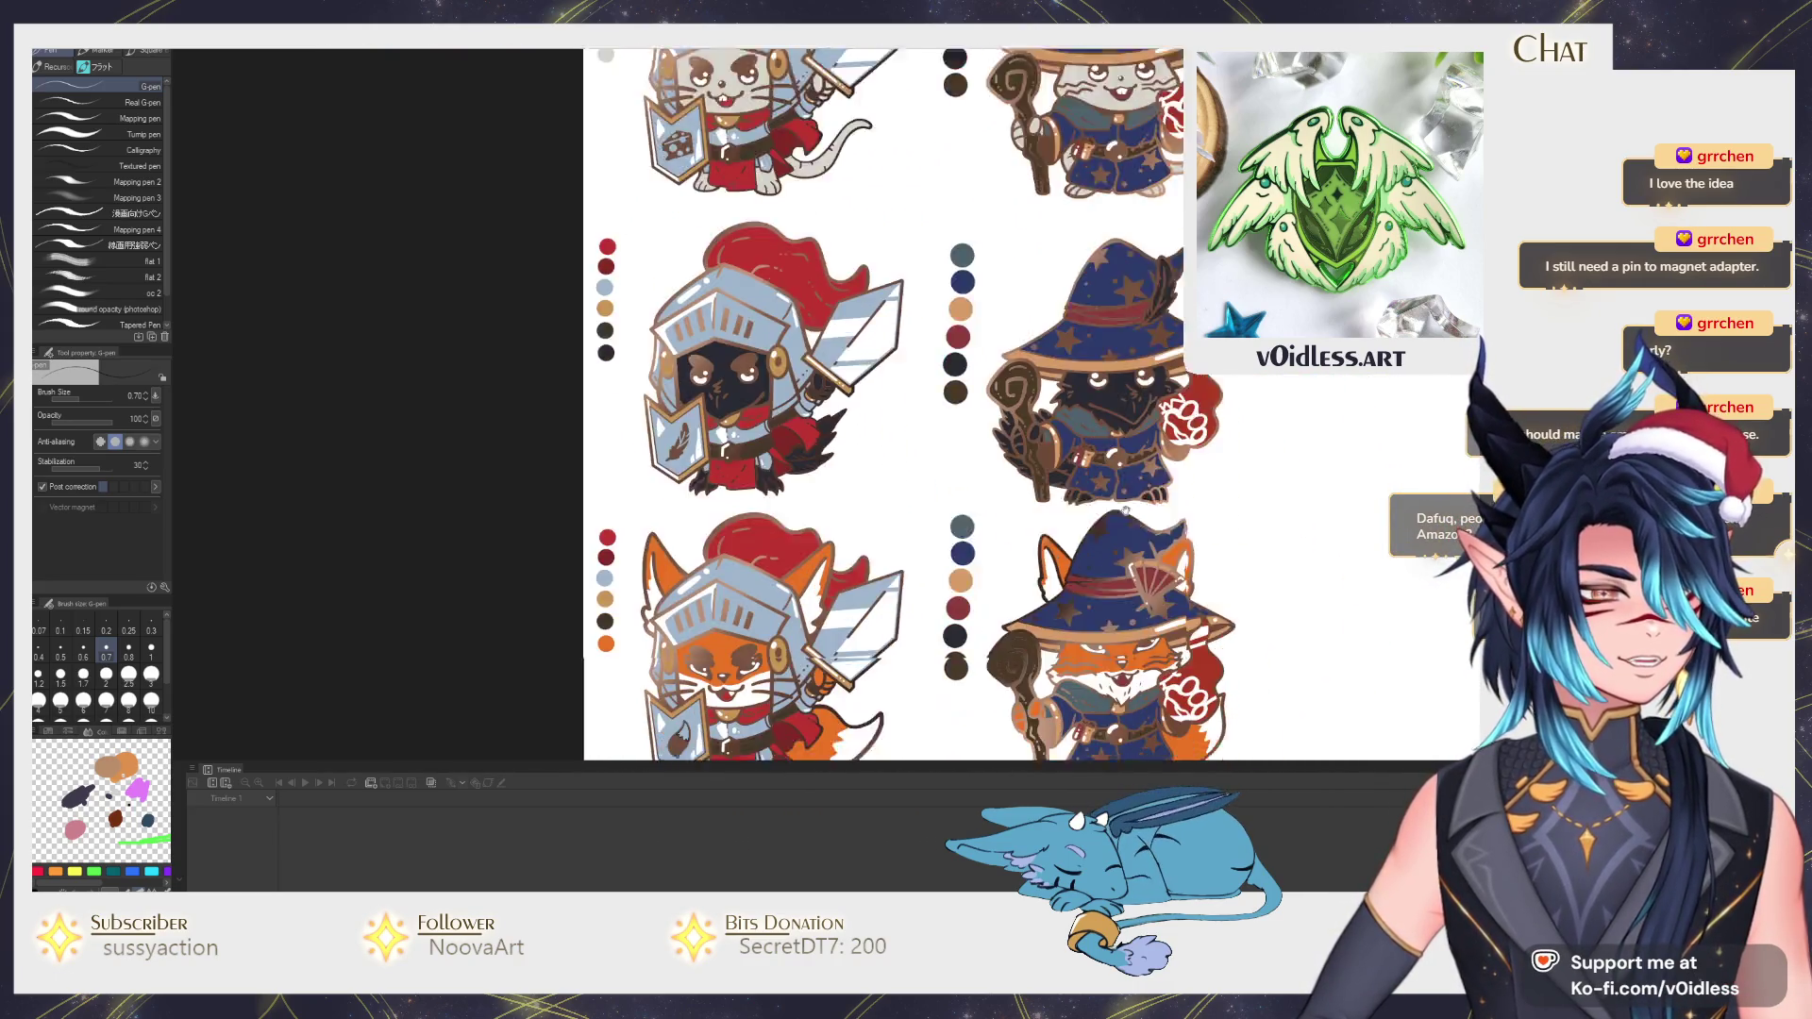
{"action": "scroll", "coordinate": [879, 410], "scroll_direction": "down", "scroll_amount": 3}
{"action": "scroll", "coordinate": [877, 410], "scroll_direction": "down", "scroll_amount": 1}
{"action": "scroll", "coordinate": [878, 411], "scroll_direction": "up", "scroll_amount": 2}
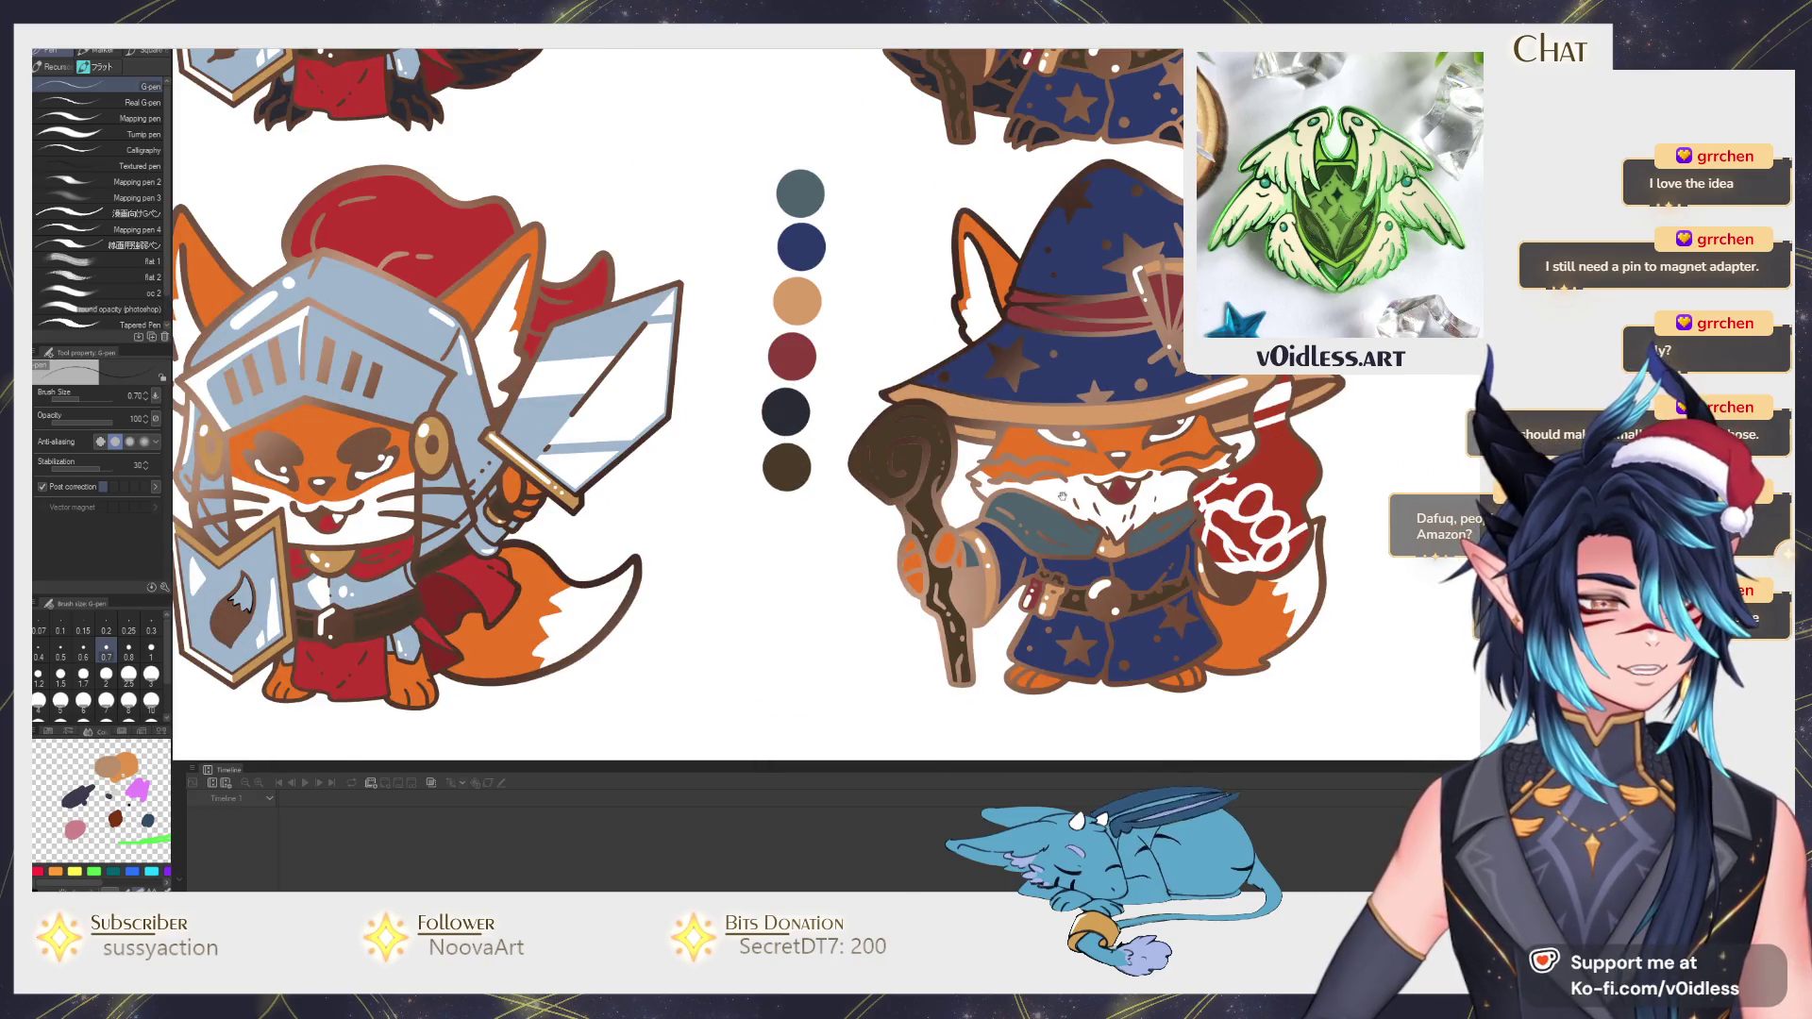
{"action": "scroll", "coordinate": [782, 459], "scroll_direction": "down", "scroll_amount": 3}
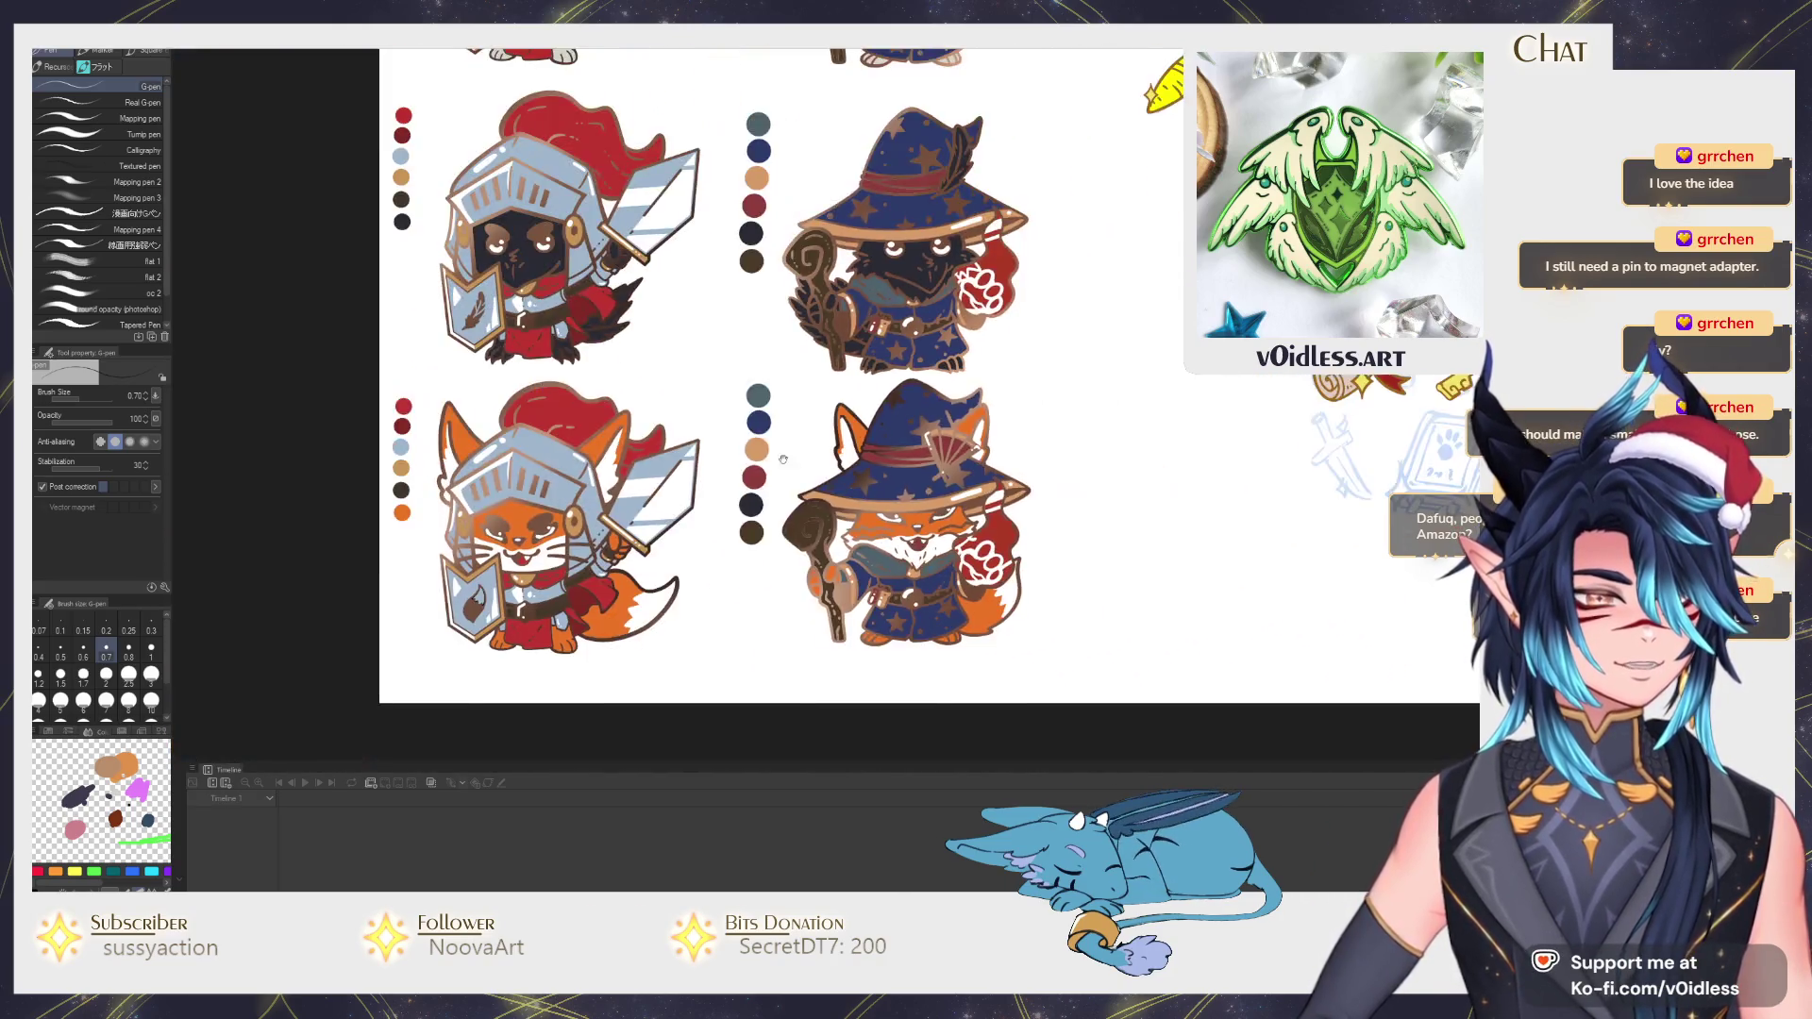
{"action": "scroll", "coordinate": [782, 459], "scroll_direction": "up", "scroll_amount": 3}
{"action": "scroll", "coordinate": [783, 460], "scroll_direction": "down", "scroll_amount": 2}
{"action": "scroll", "coordinate": [811, 550], "scroll_direction": "up", "scroll_amount": 2}
{"action": "scroll", "coordinate": [811, 551], "scroll_direction": "up", "scroll_amount": 2}
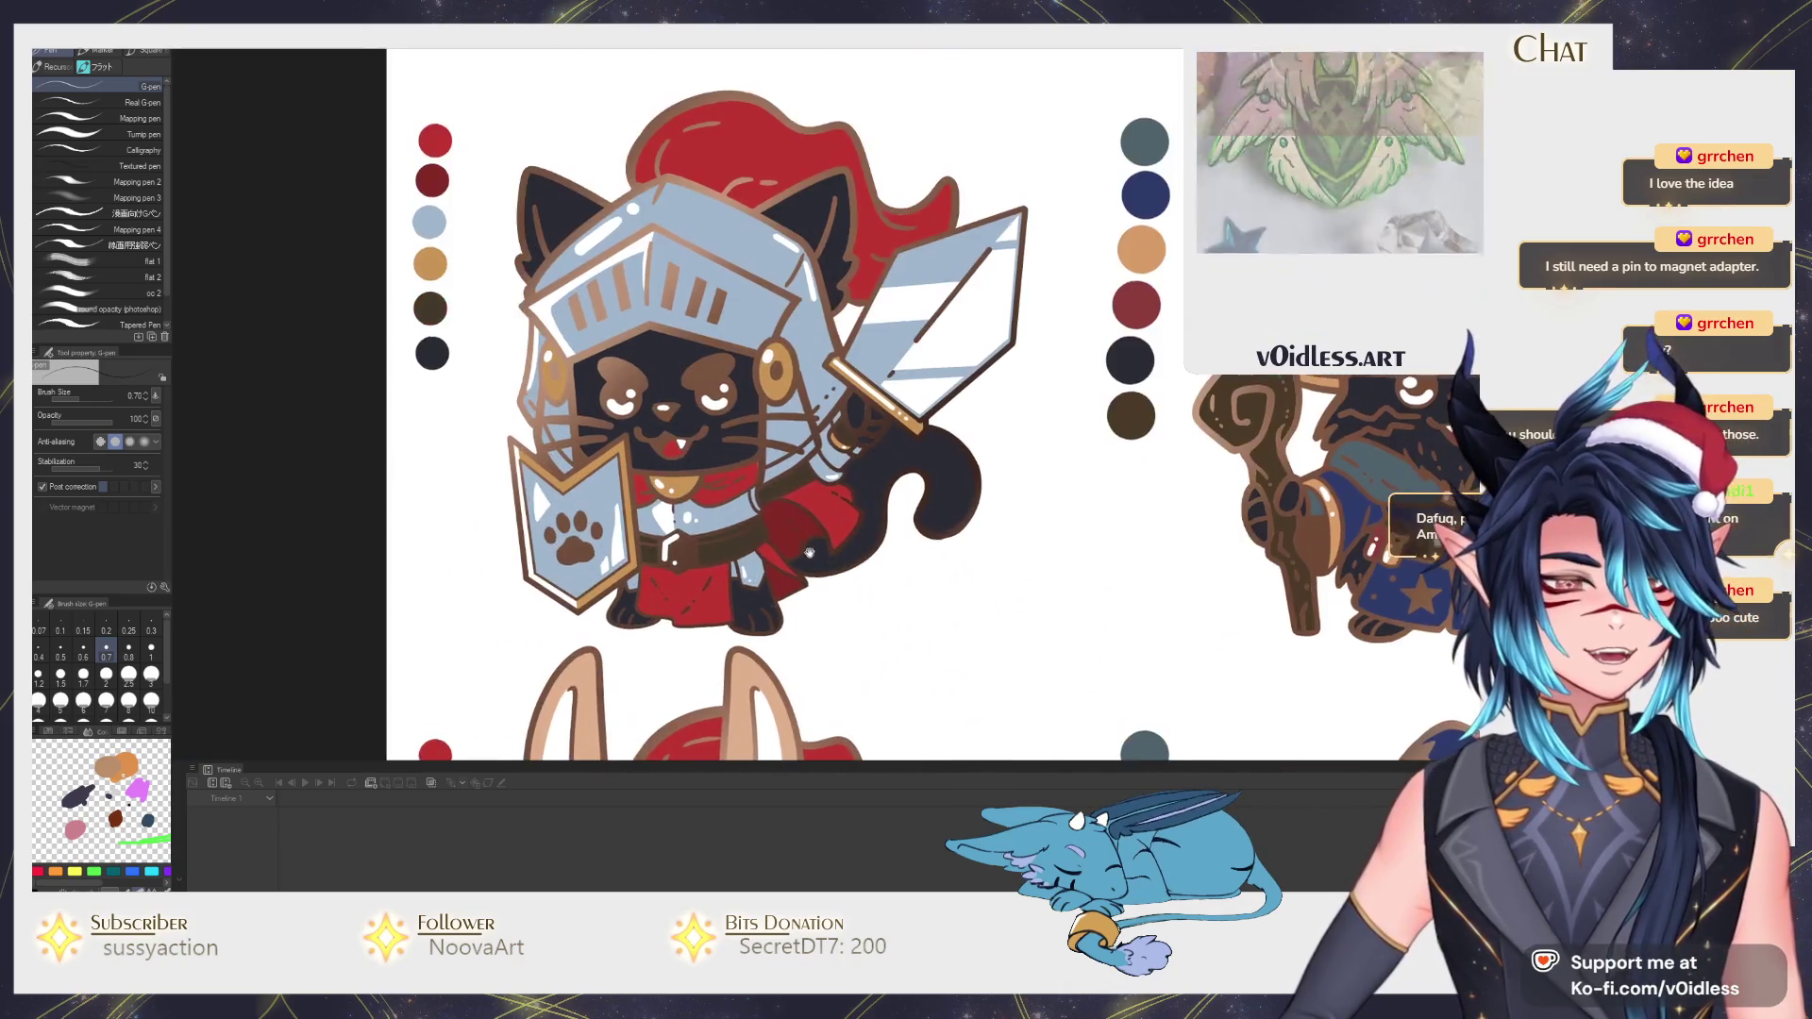
{"action": "scroll", "coordinate": [809, 552], "scroll_direction": "down", "scroll_amount": 1}
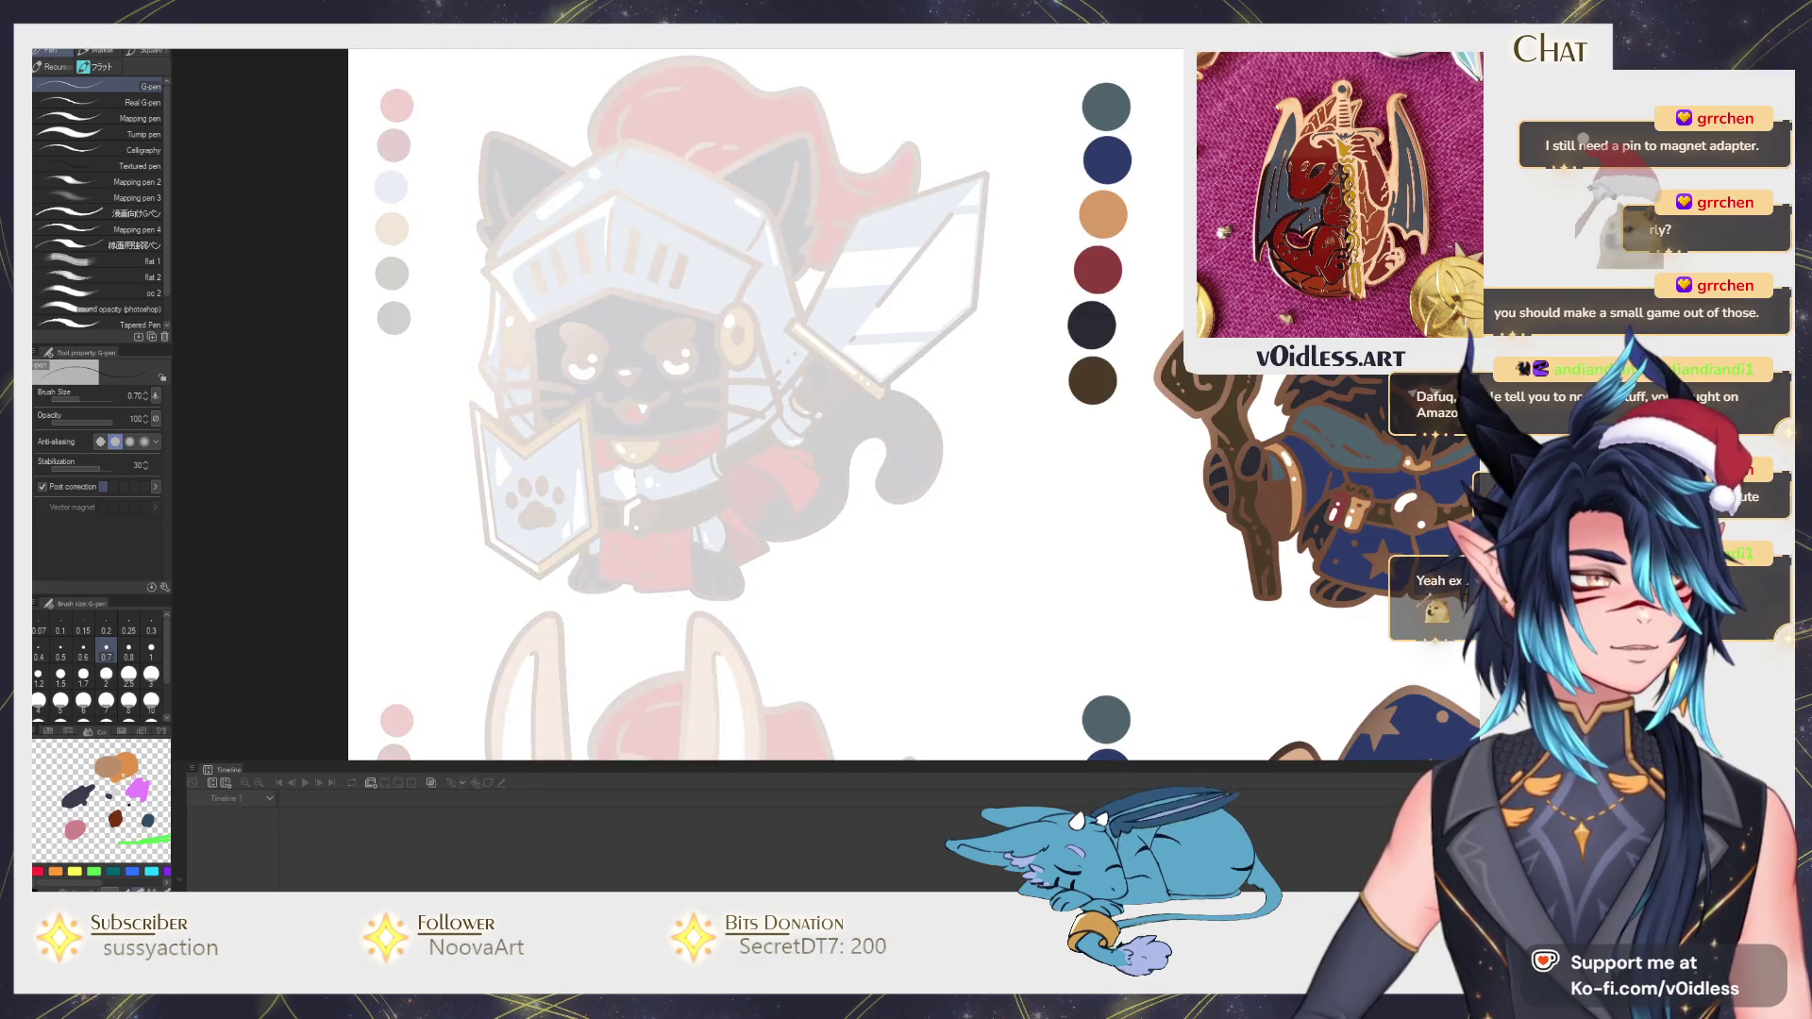
With the Marker brush, draw a bold curved face outline around the faded black-cat knight.
{"action": "left_click_drag", "start_coordinate": [609, 317], "coordinate": [694, 352]}
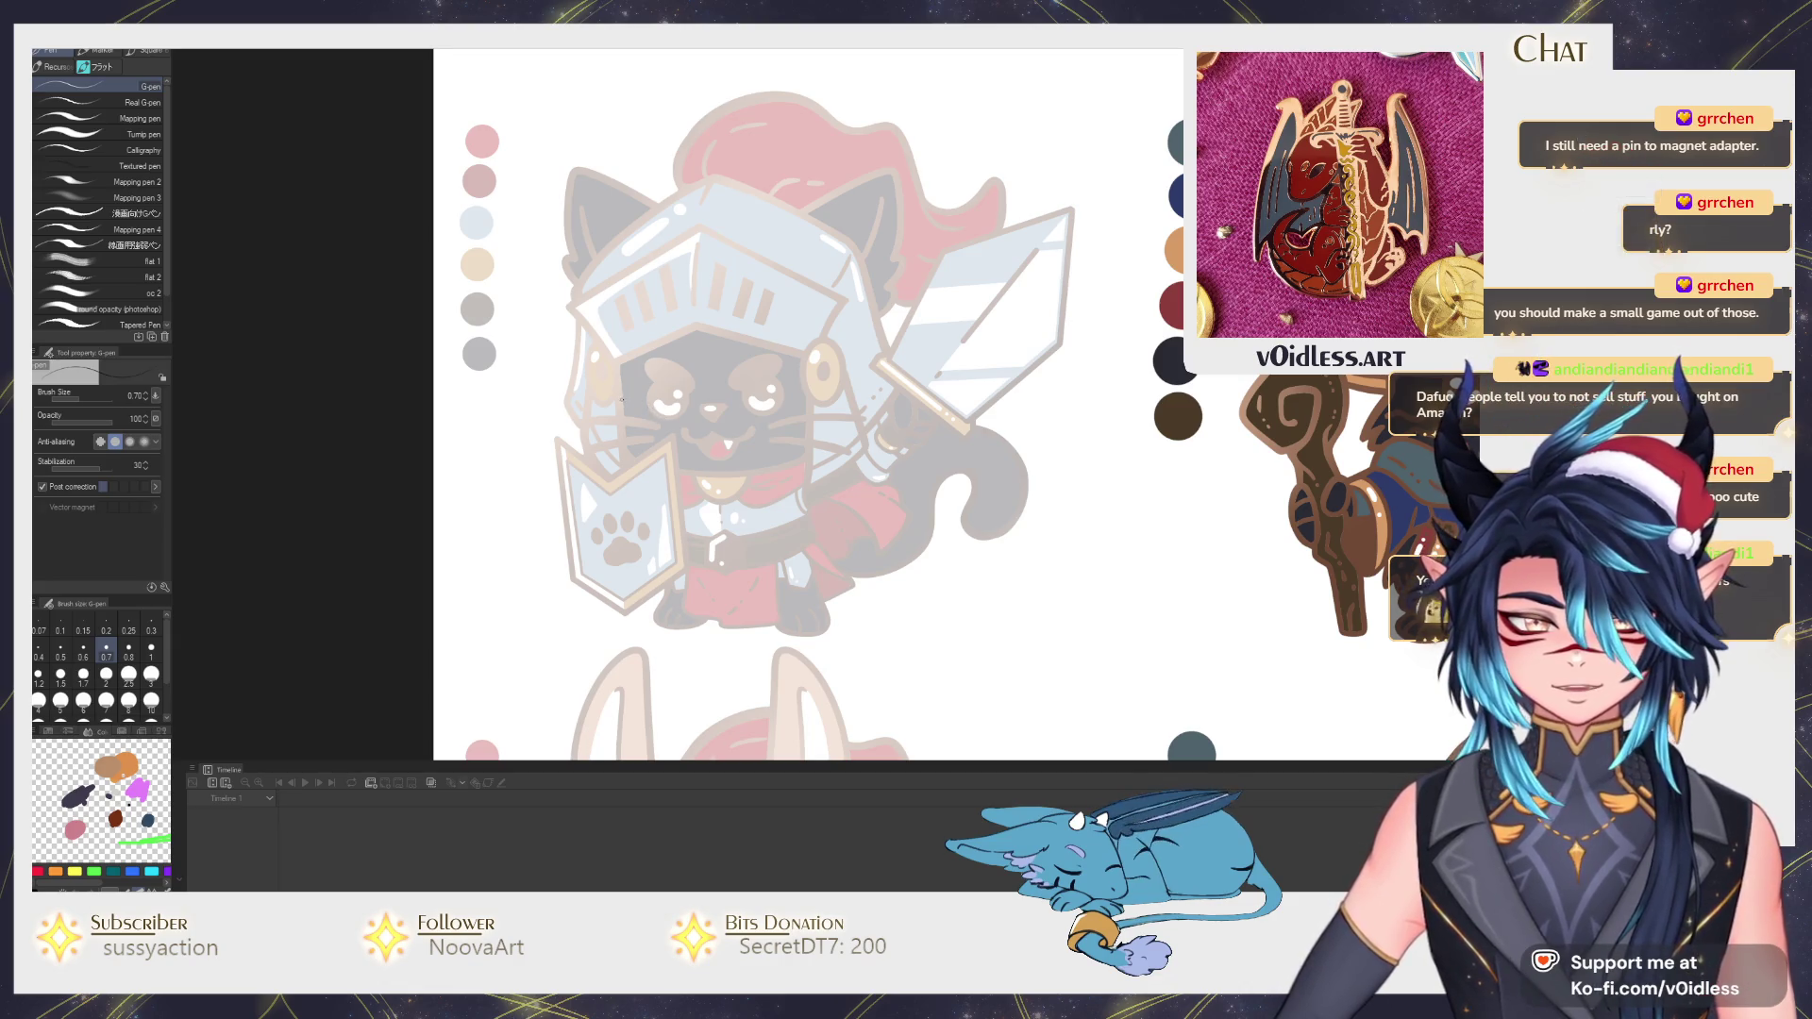
{"action": "key", "text": "b"}
{"action": "mouse_move", "coordinate": [606, 348]}
{"action": "left_mouse_down"}
{"action": "mouse_move", "coordinate": [804, 462]}
{"action": "mouse_move", "coordinate": [828, 444]}
{"action": "left_mouse_up"}
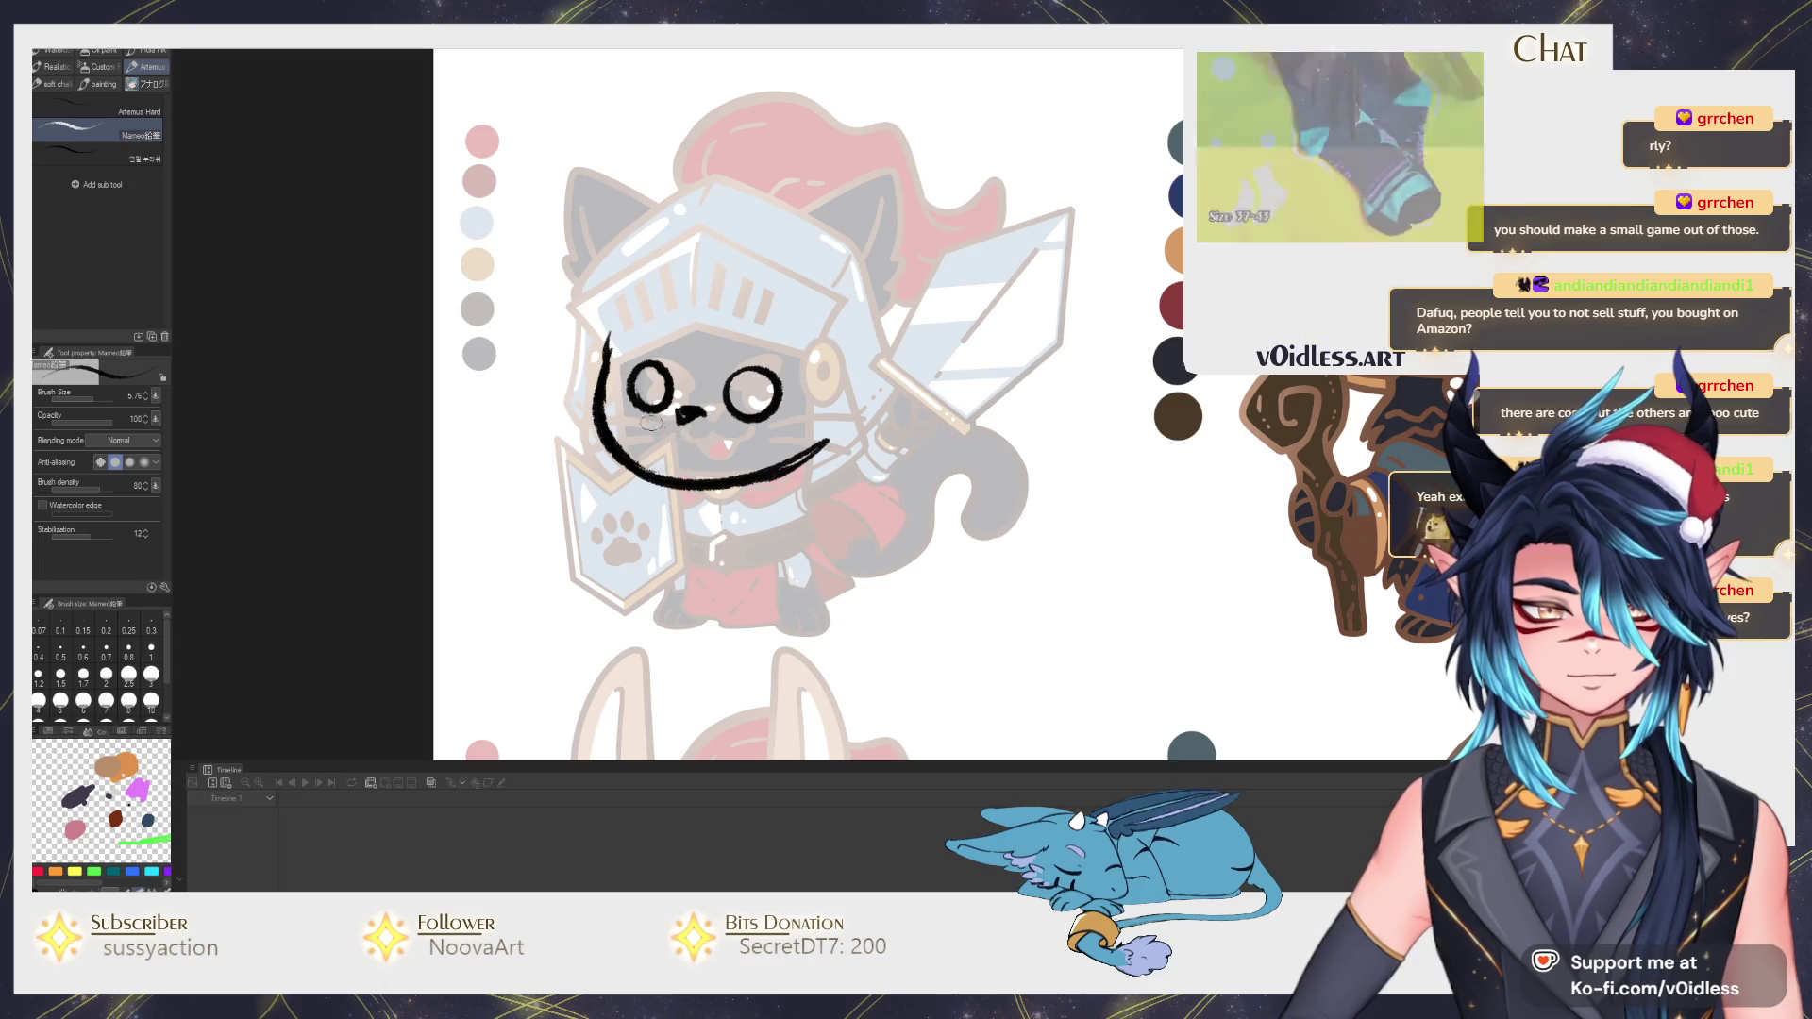
Draw a w-shaped mouth with open tongue below and angry brows over both eyes.
{"action": "left_click_drag", "start_coordinate": [649, 416], "coordinate": [734, 412]}
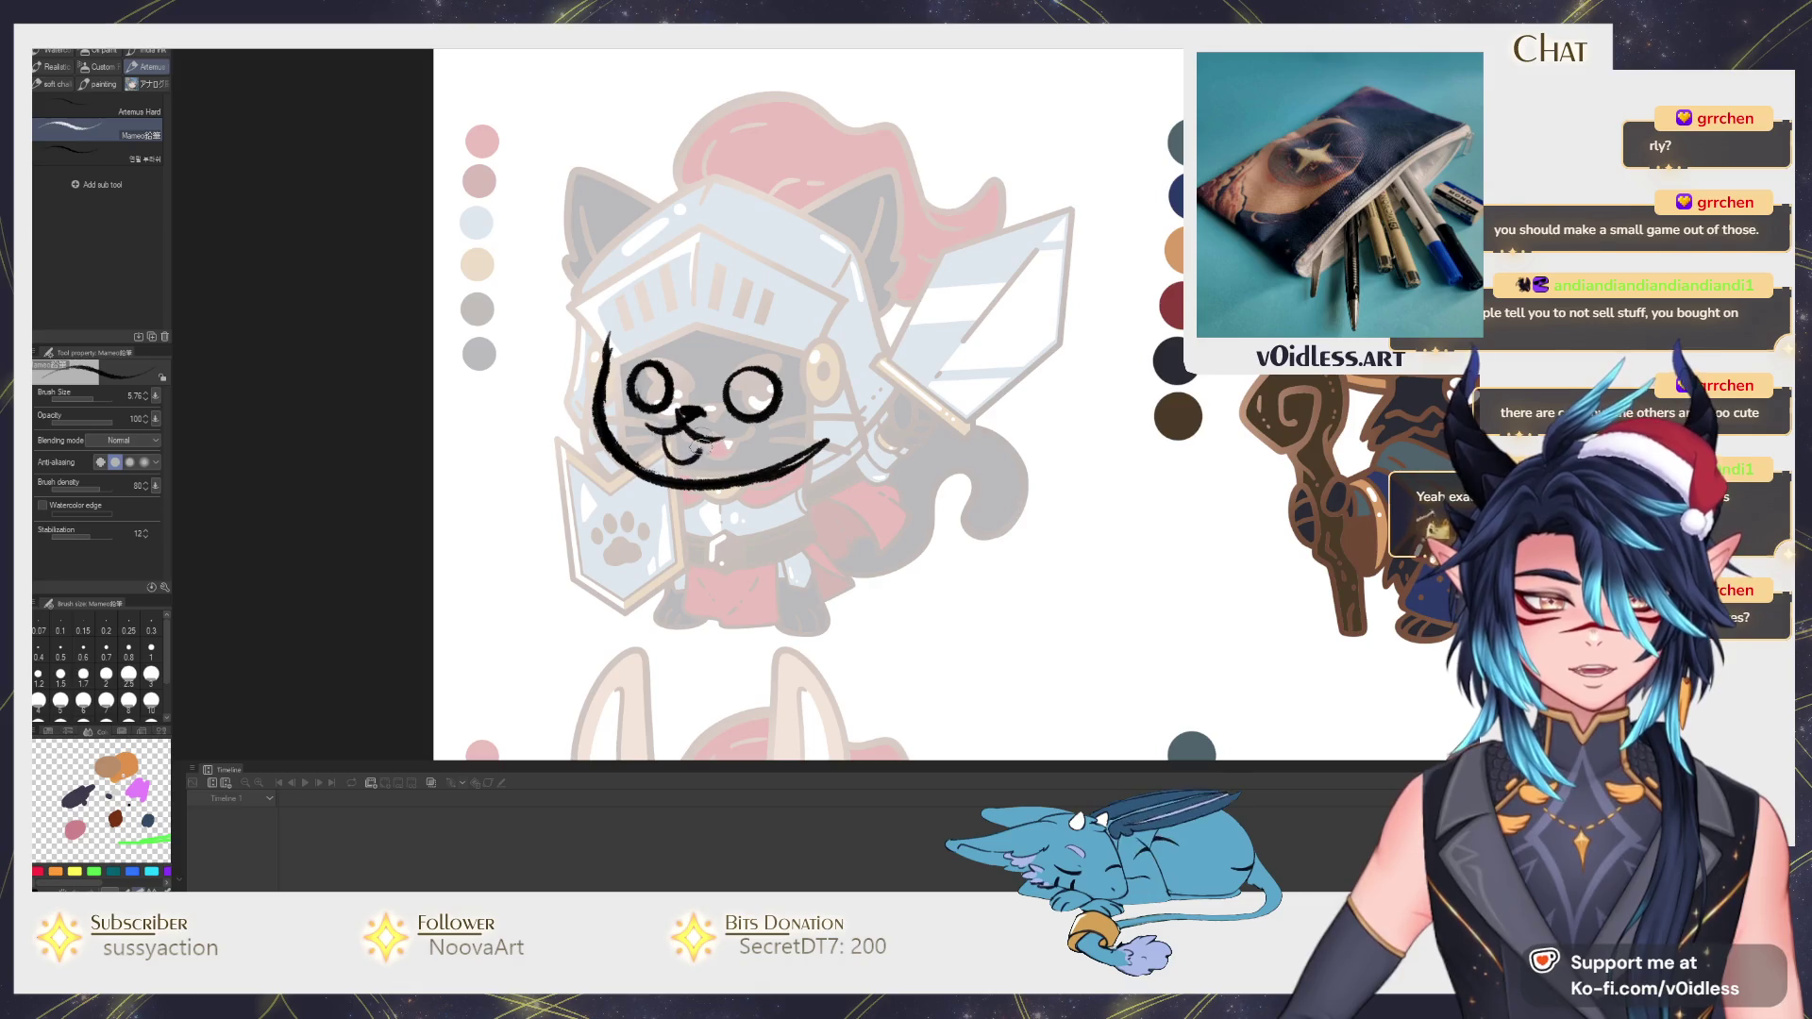
{"action": "mouse_move", "coordinate": [668, 433]}
{"action": "left_mouse_down"}
{"action": "mouse_move", "coordinate": [688, 467]}
{"action": "mouse_move", "coordinate": [712, 443]}
{"action": "left_mouse_up"}
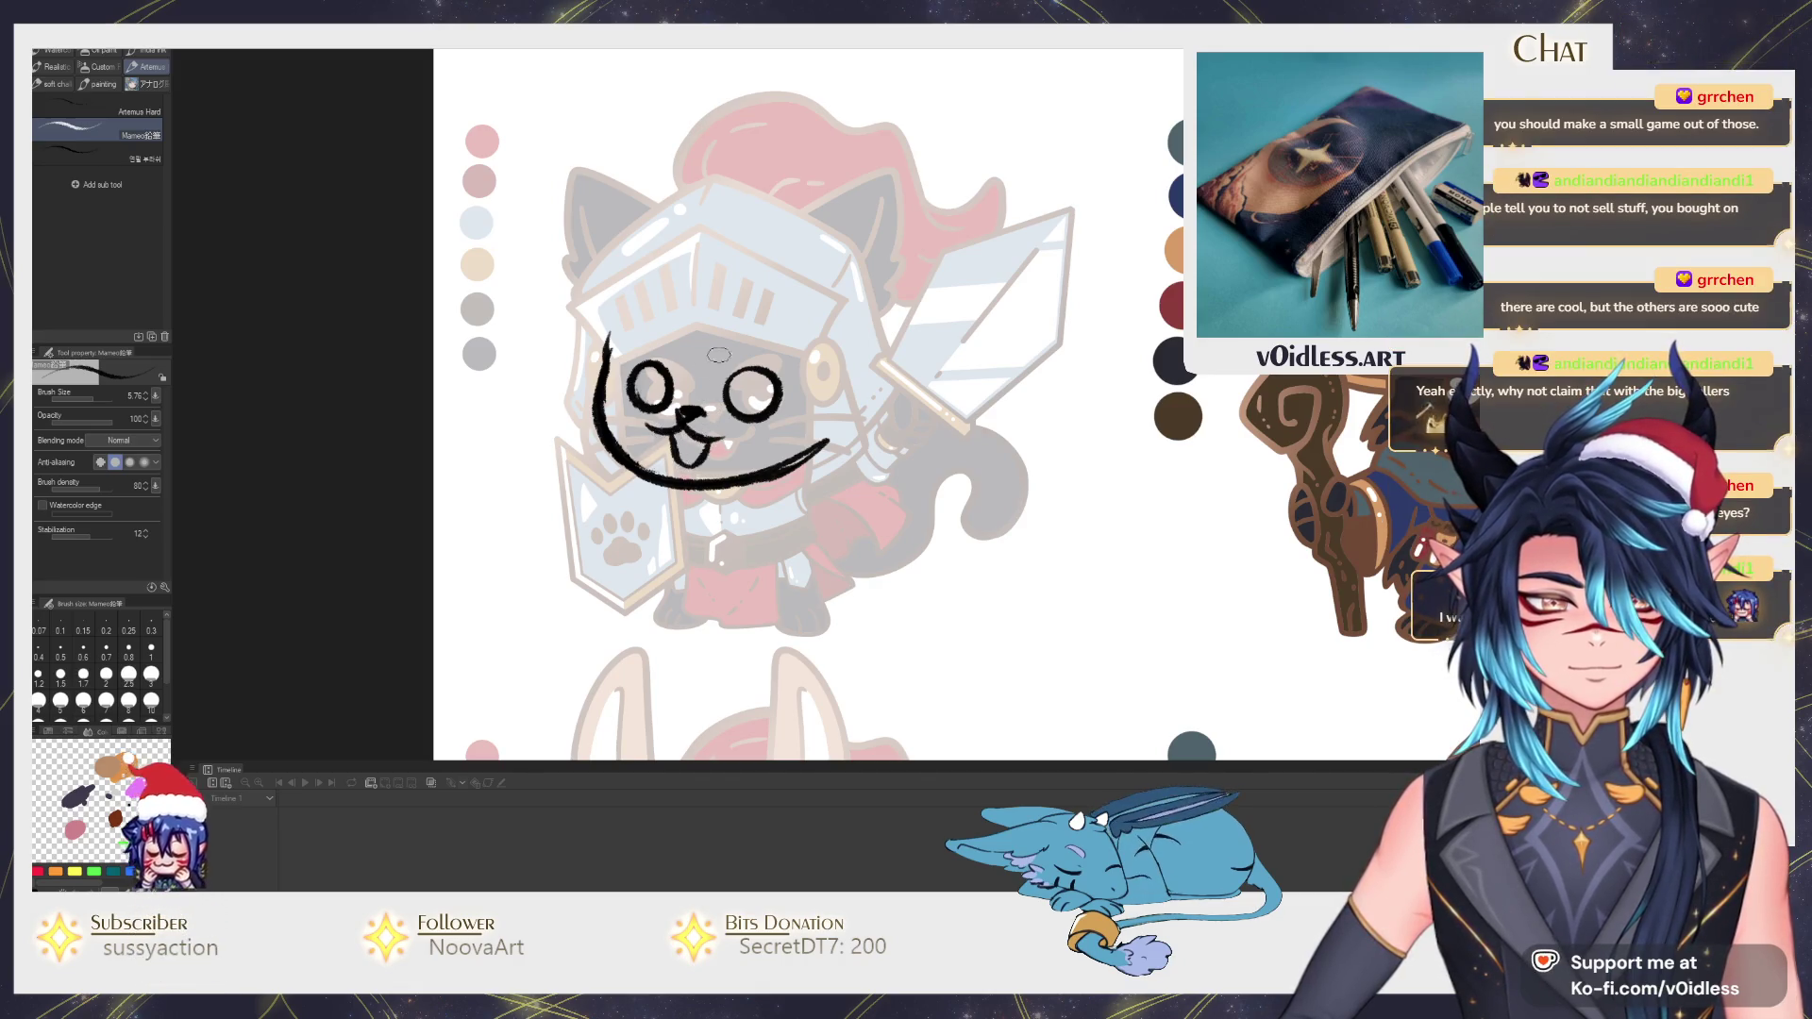
{"action": "left_click_drag", "start_coordinate": [728, 371], "coordinate": [780, 357]}
{"action": "left_click_drag", "start_coordinate": [652, 357], "coordinate": [666, 345]}
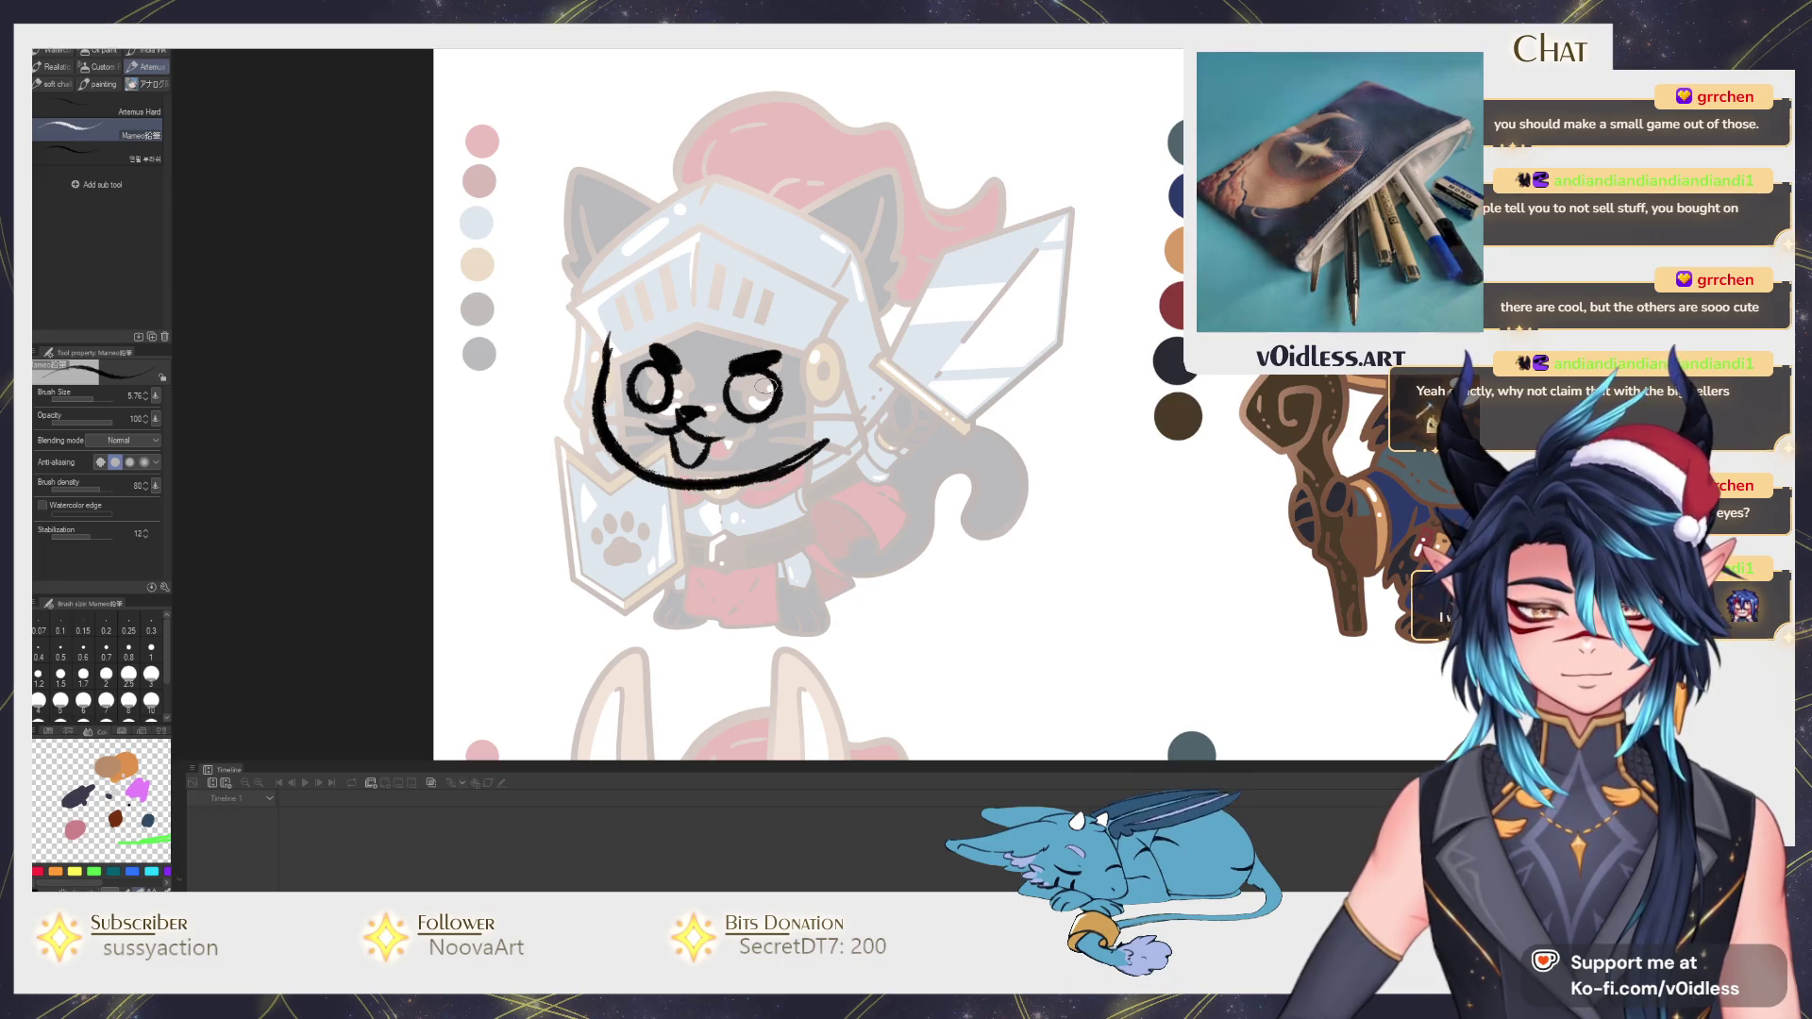
Fill both of the cat's round eyes solid black with the Fill tool.
{"action": "key", "text": "g"}
{"action": "left_click", "coordinate": [750, 400]}
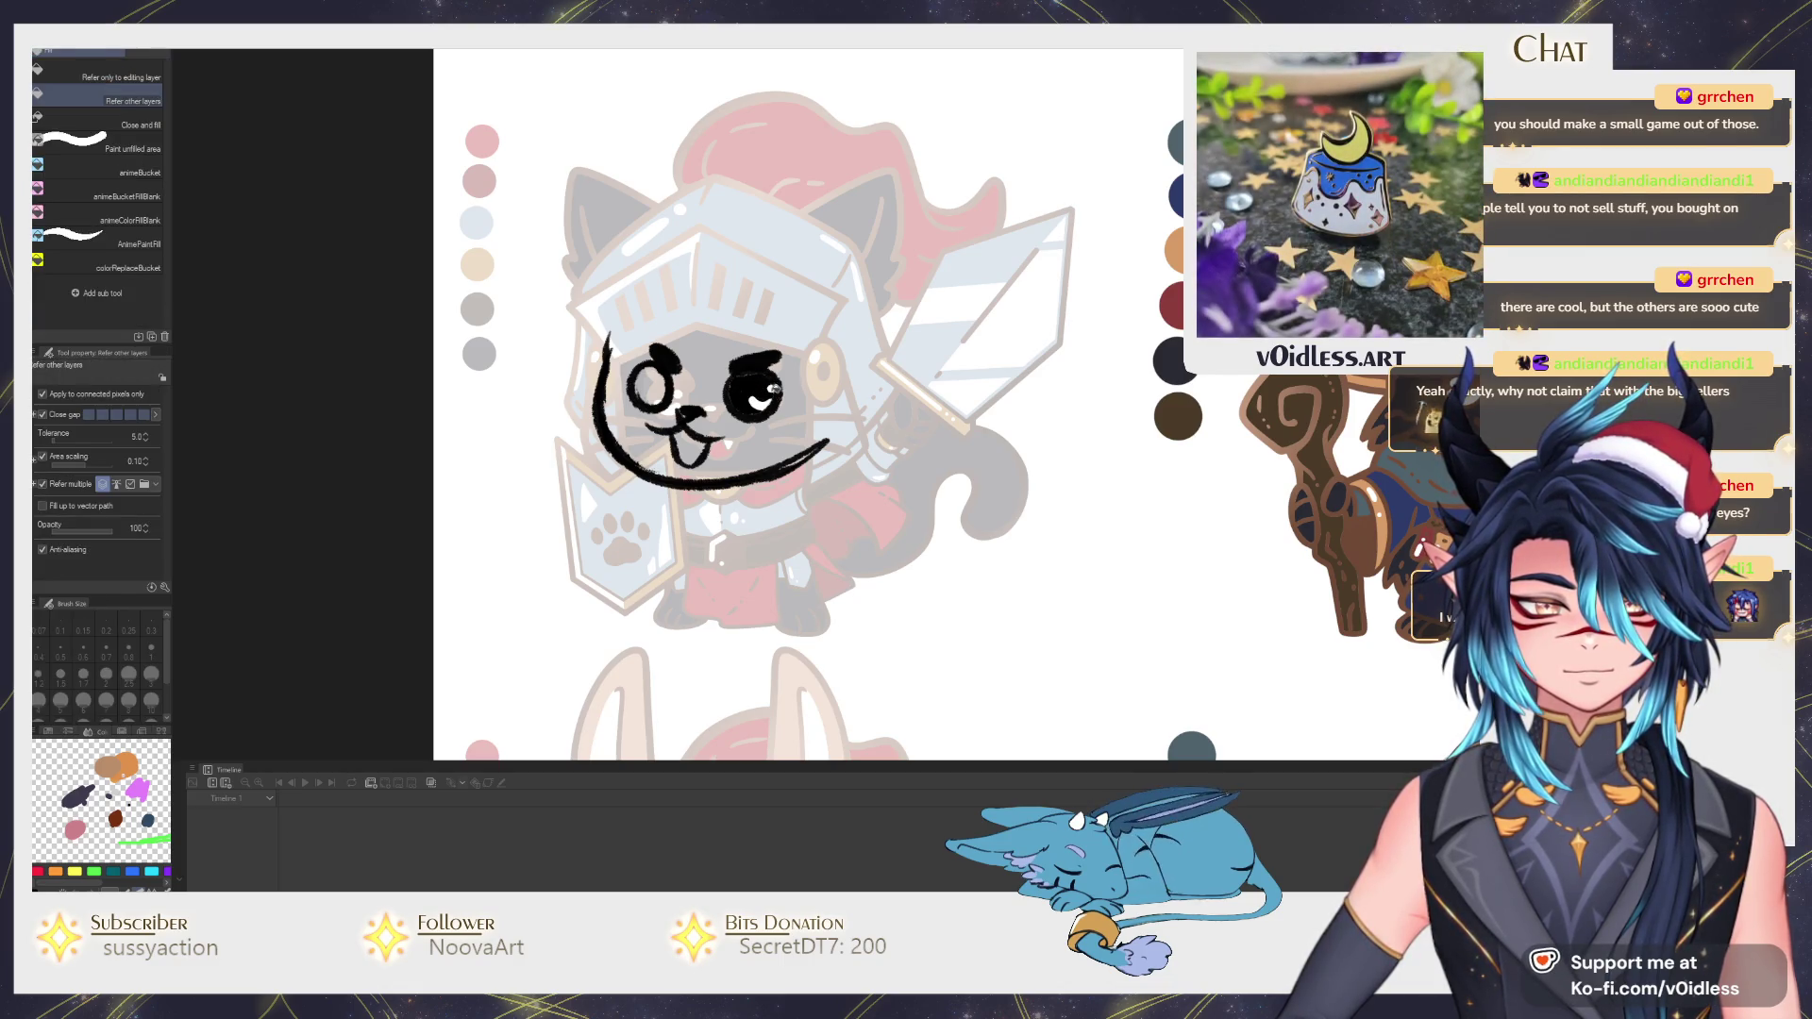
{"action": "key", "text": "b"}
{"action": "key", "text": "g"}
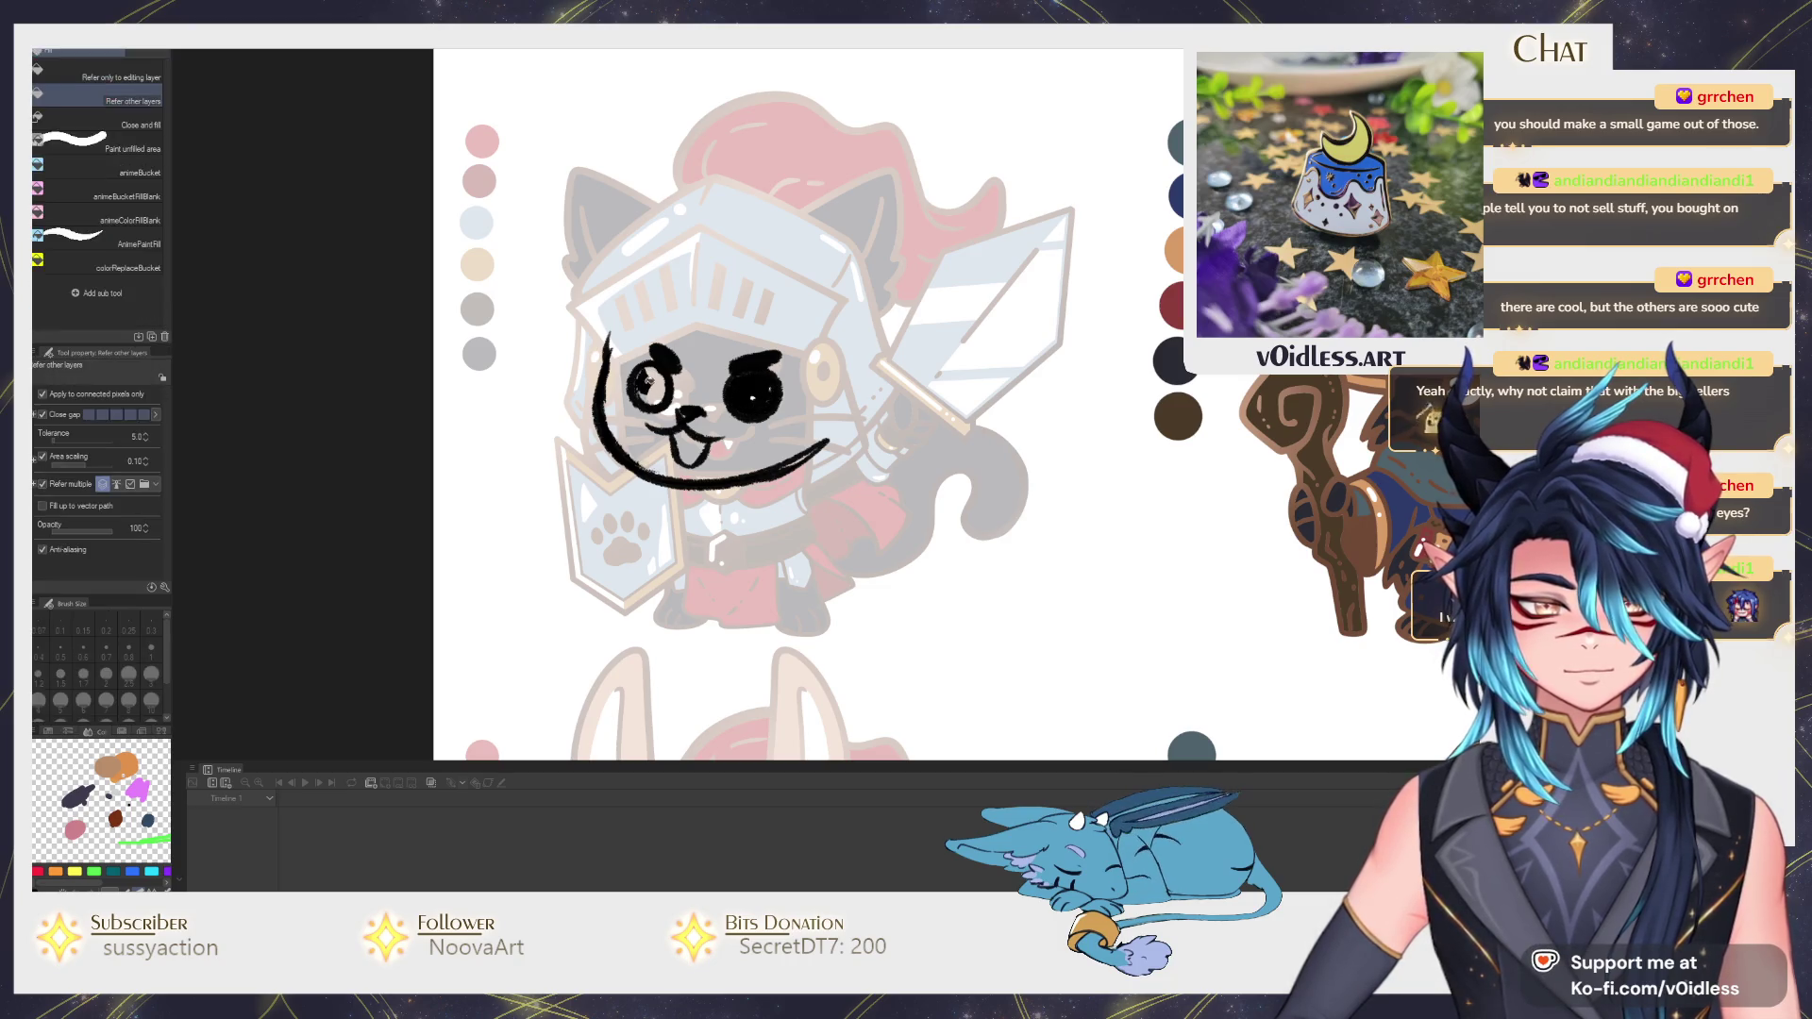
{"action": "left_click", "coordinate": [653, 377]}
{"action": "key", "text": "b"}
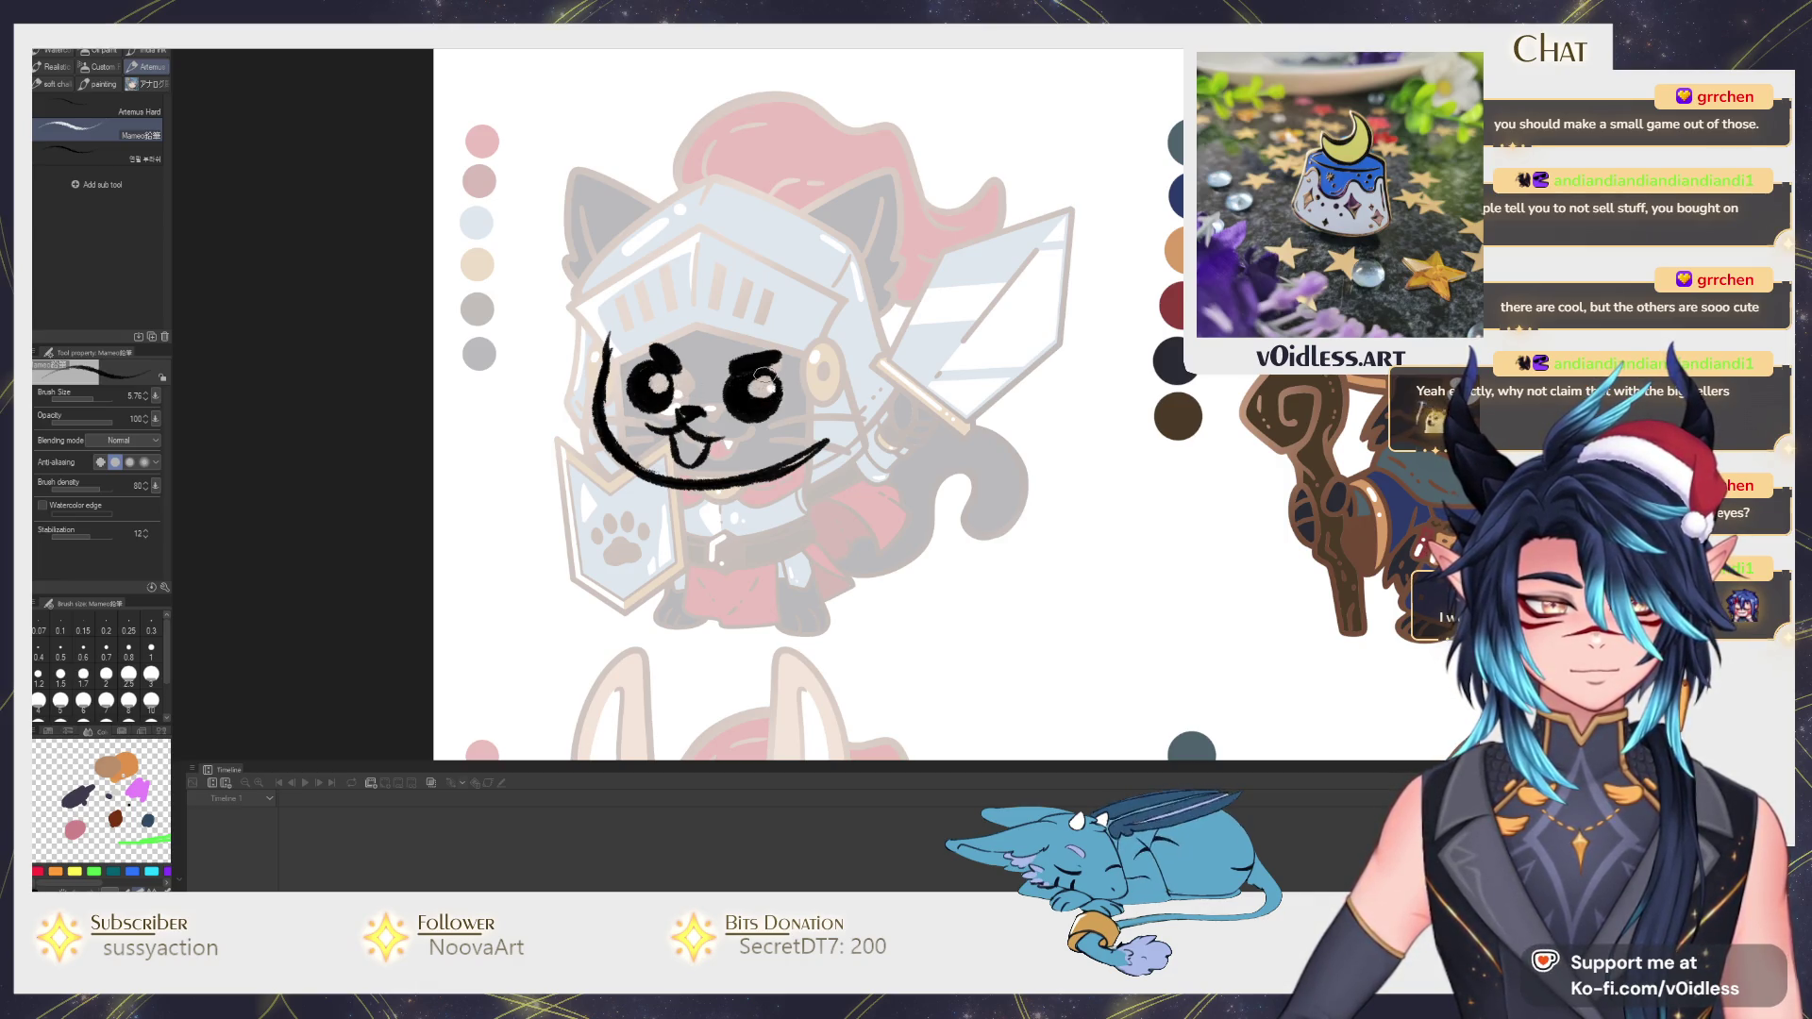
Sketch the helmet's sides and top arc with pointed cat ears, redoing a stray stroke.
{"action": "mouse_move", "coordinate": [610, 341]}
{"action": "left_mouse_down"}
{"action": "mouse_move", "coordinate": [607, 378]}
{"action": "mouse_move", "coordinate": [827, 371]}
{"action": "left_mouse_up"}
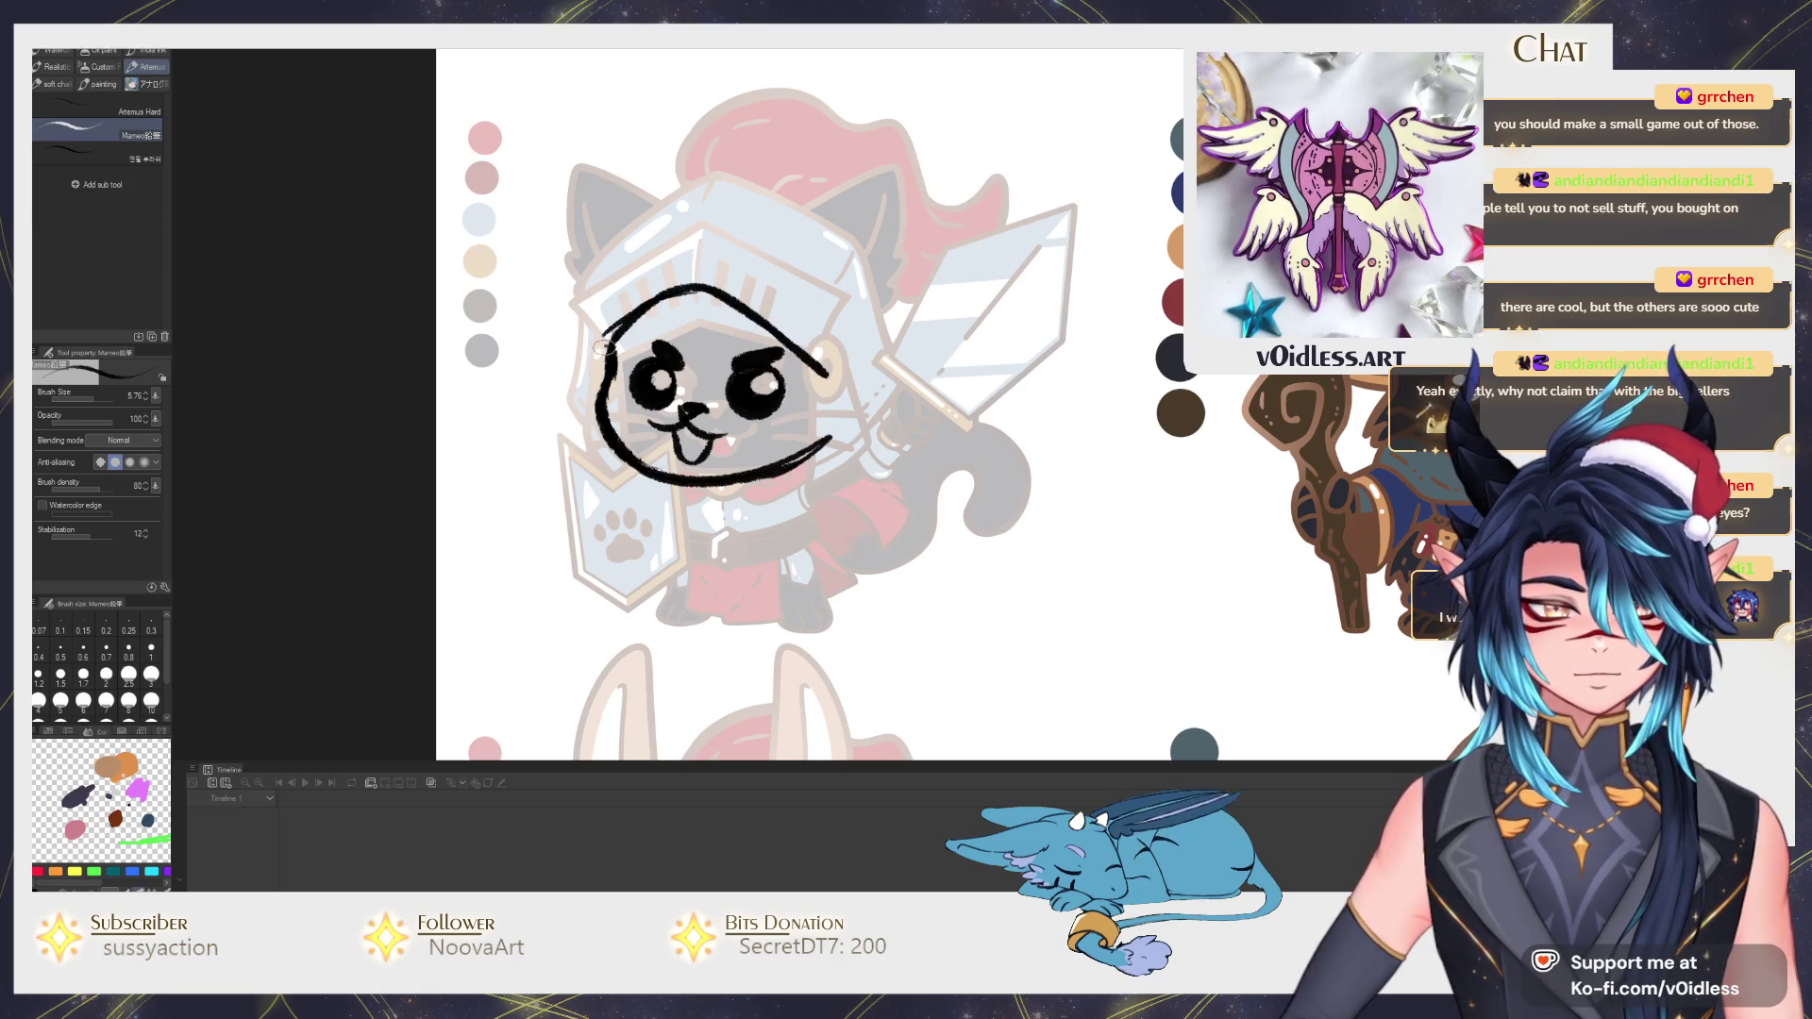
{"action": "mouse_move", "coordinate": [610, 354]}
{"action": "left_mouse_down"}
{"action": "mouse_move", "coordinate": [684, 202]}
{"action": "mouse_move", "coordinate": [847, 361]}
{"action": "left_mouse_up"}
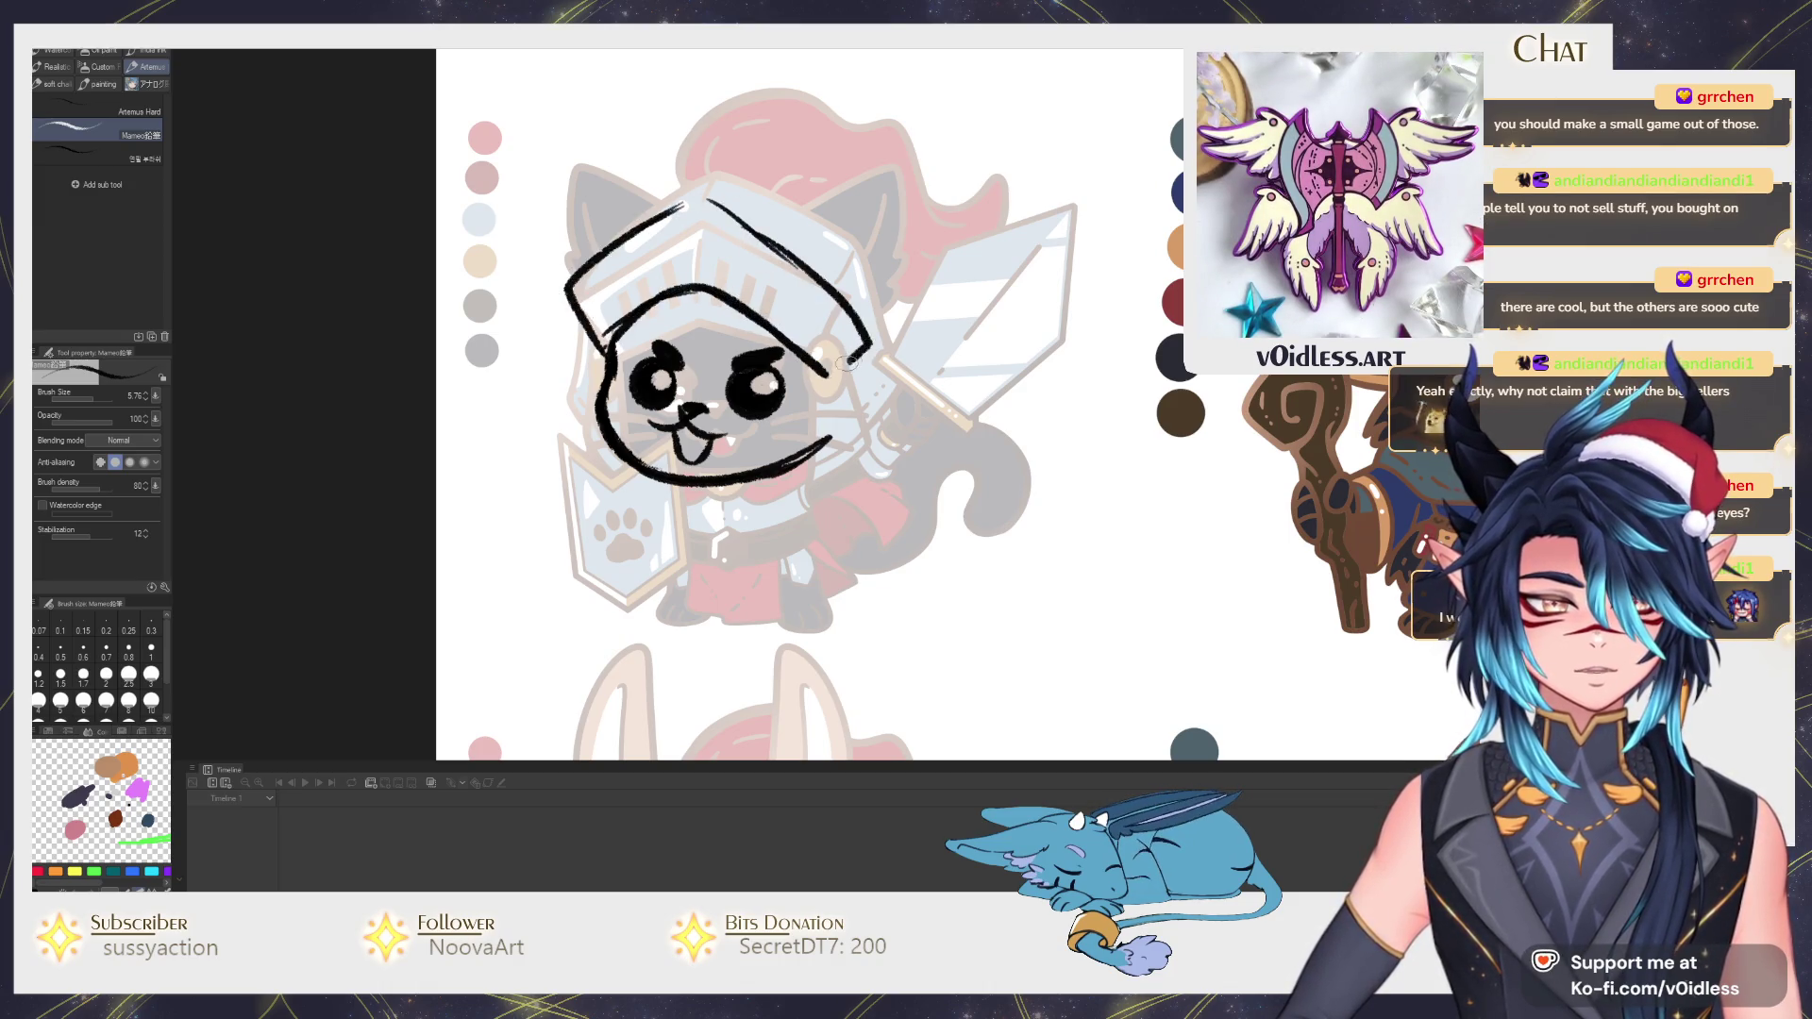
{"action": "mouse_move", "coordinate": [617, 230]}
{"action": "left_mouse_down"}
{"action": "mouse_move", "coordinate": [794, 148]}
{"action": "mouse_move", "coordinate": [920, 290]}
{"action": "mouse_move", "coordinate": [869, 340]}
{"action": "left_mouse_up"}
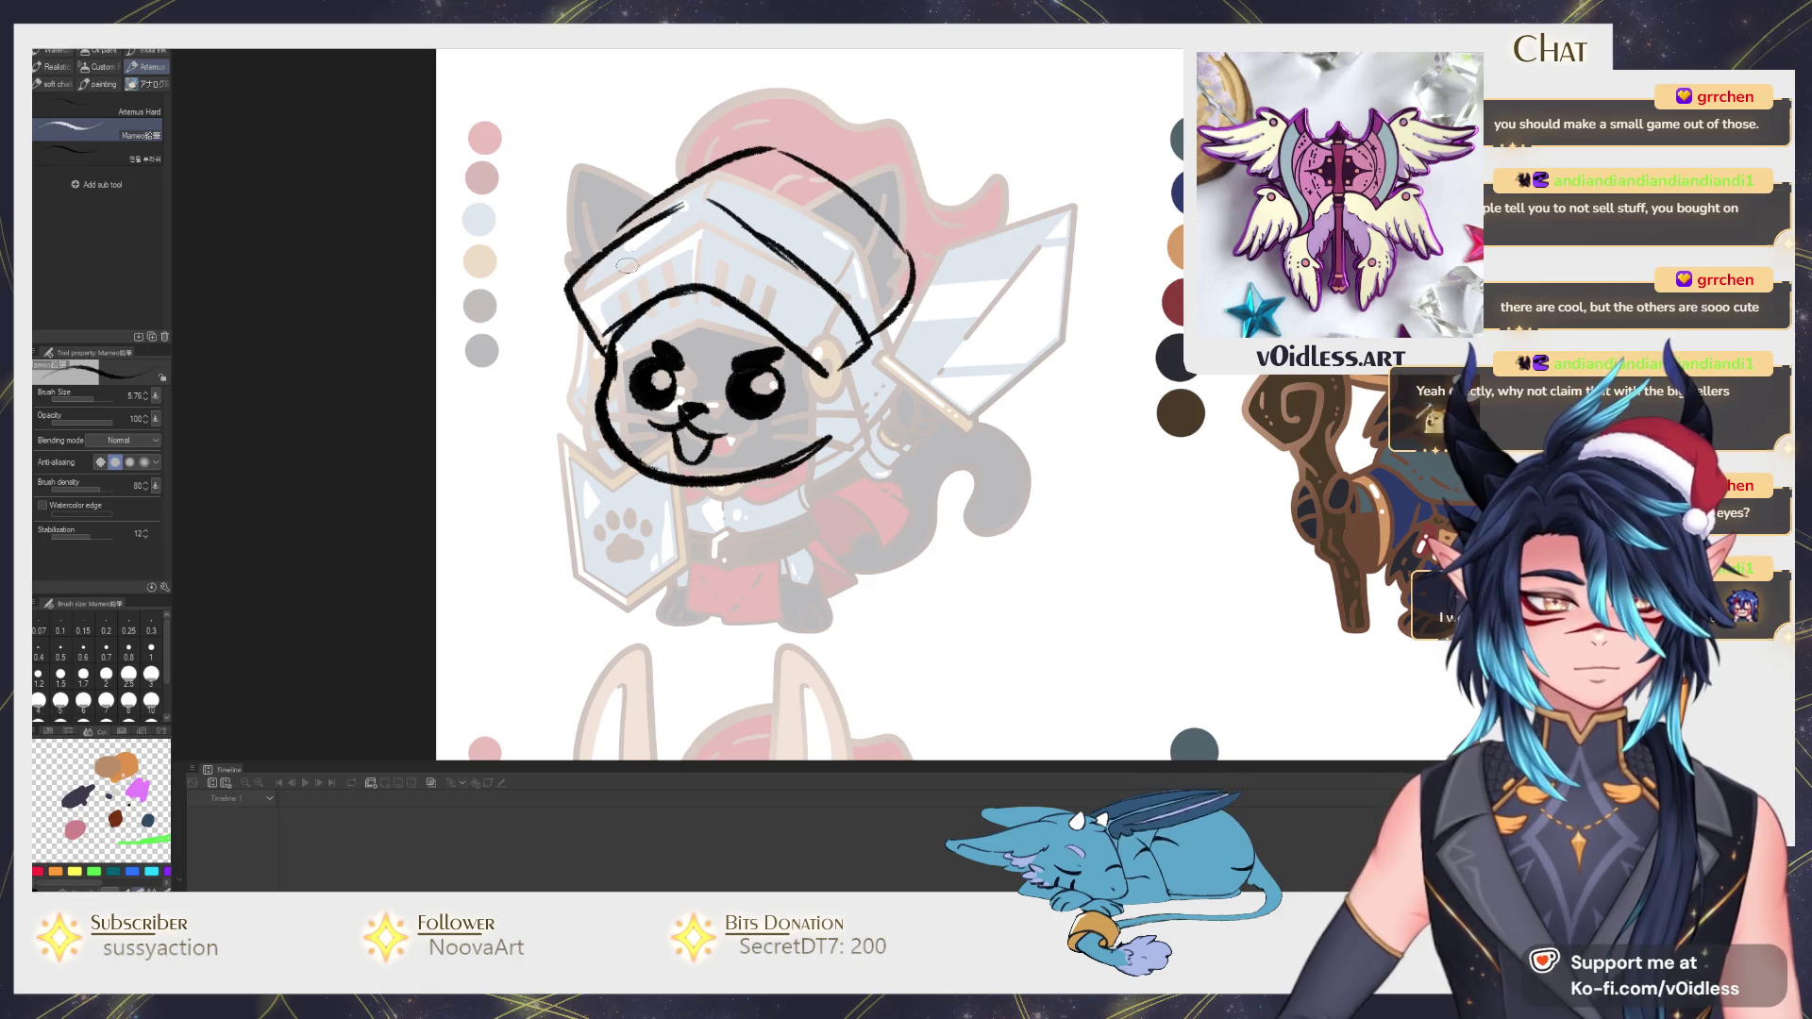
{"action": "mouse_move", "coordinate": [584, 270]}
{"action": "left_mouse_down"}
{"action": "mouse_move", "coordinate": [640, 144]}
{"action": "mouse_move", "coordinate": [680, 170]}
{"action": "mouse_move", "coordinate": [654, 120]}
{"action": "mouse_move", "coordinate": [709, 157]}
{"action": "left_mouse_up"}
{"action": "key", "text": "ctrl+z"}
{"action": "mouse_move", "coordinate": [804, 267]}
{"action": "left_mouse_down"}
{"action": "mouse_move", "coordinate": [928, 225]}
{"action": "mouse_move", "coordinate": [897, 234]}
{"action": "mouse_move", "coordinate": [860, 340]}
{"action": "left_mouse_up"}
{"action": "key", "text": "e"}
{"action": "key", "text": "b"}
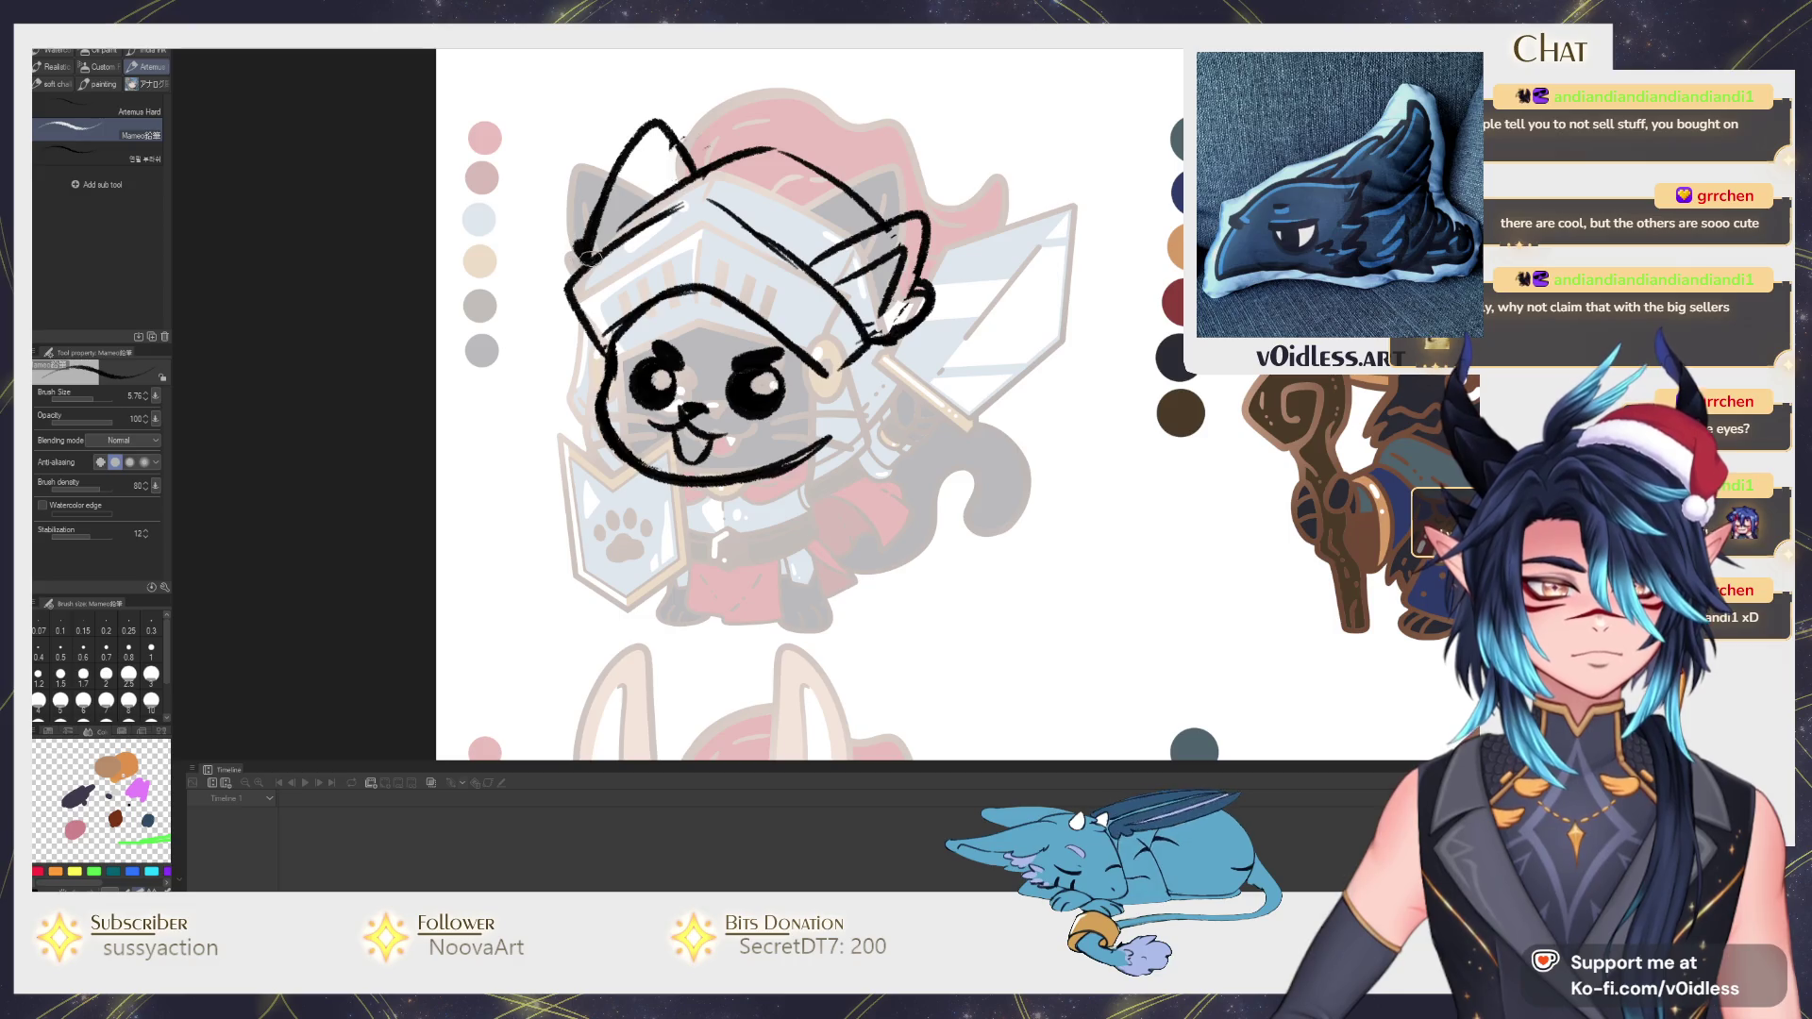
Warp the eyes and mouth, lasso the cat's face and resize it with a transform.
{"action": "key", "text": "j"}
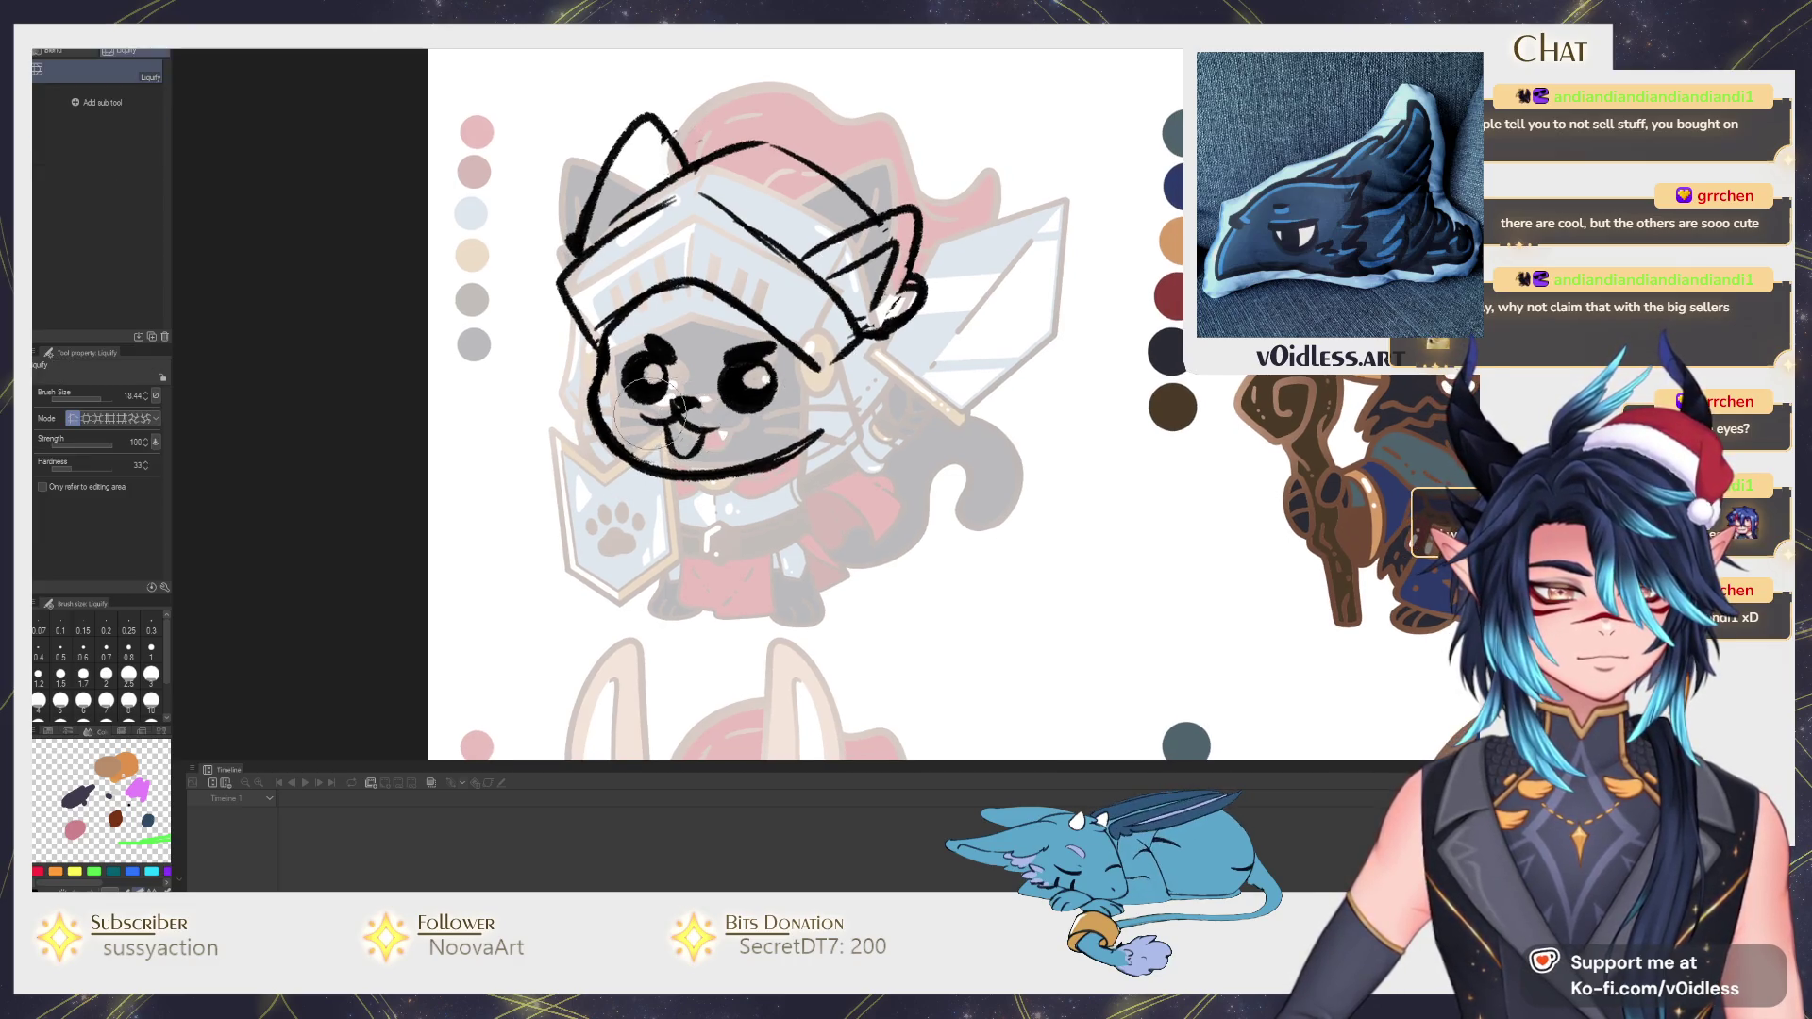
{"action": "left_click_drag", "start_coordinate": [694, 423], "coordinate": [680, 382]}
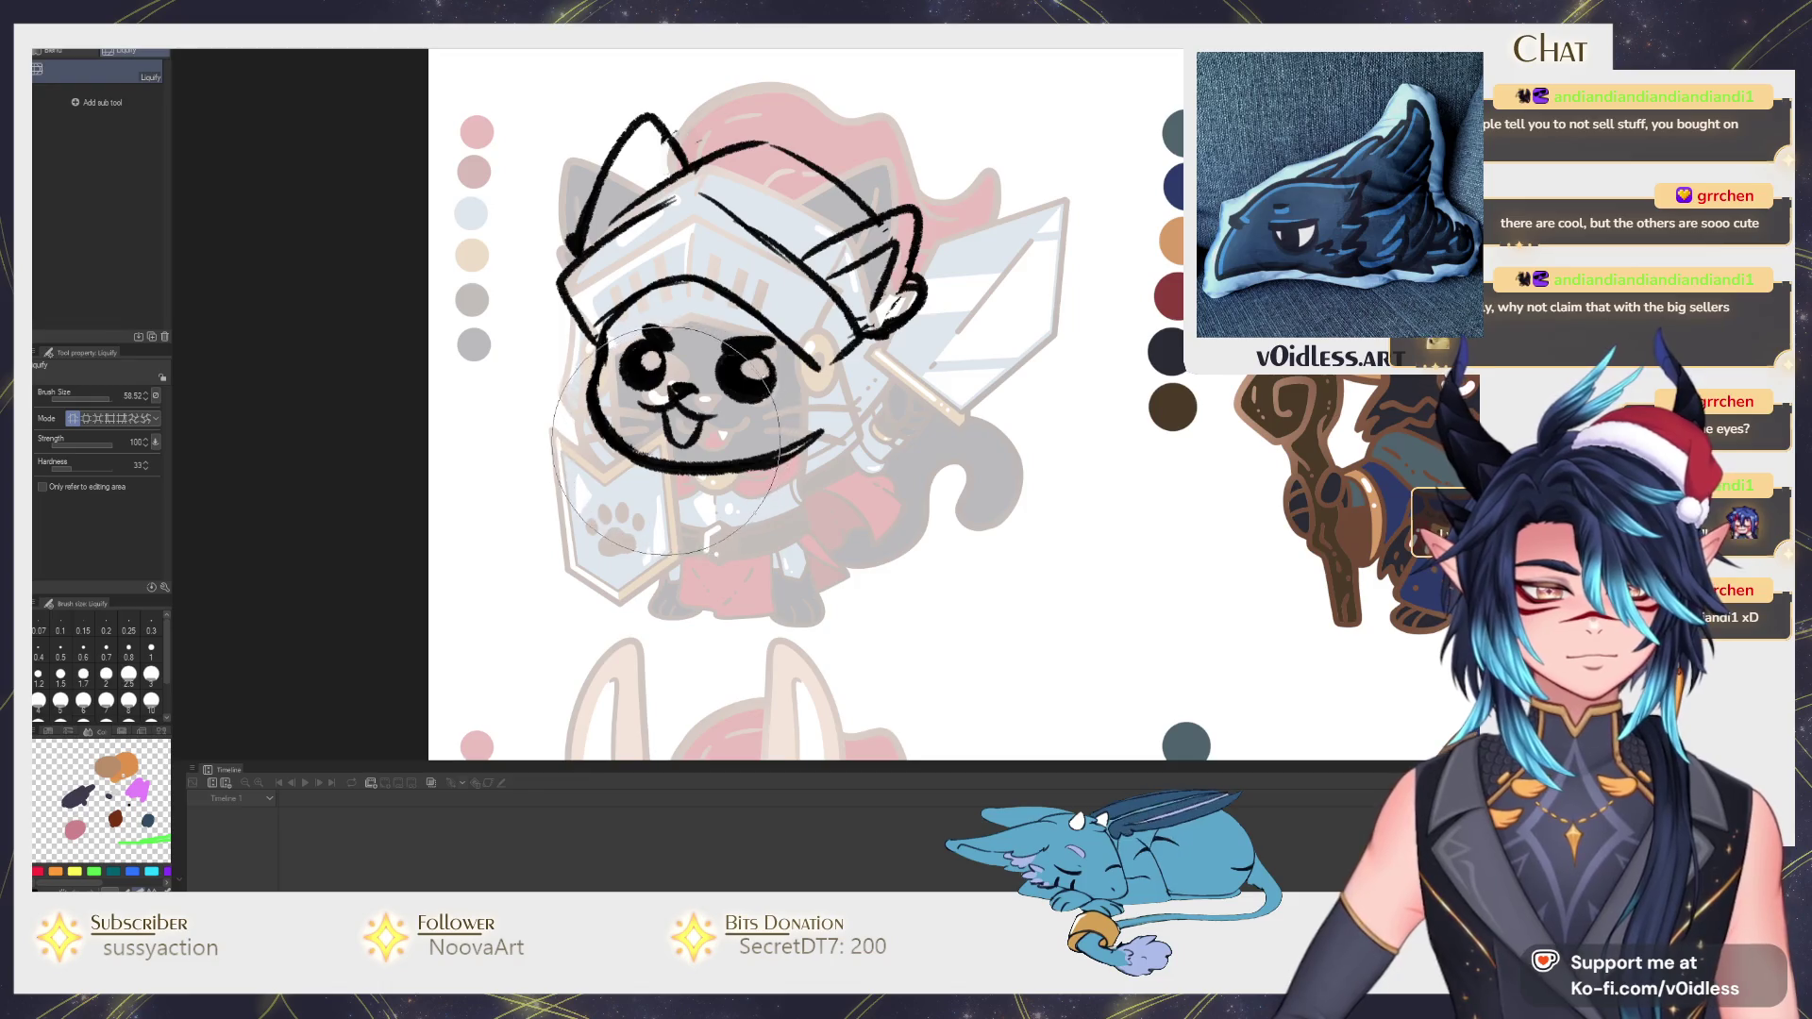
{"action": "key", "text": "w"}
{"action": "key", "text": "m"}
{"action": "left_click_drag", "start_coordinate": [740, 306], "coordinate": [634, 320]}
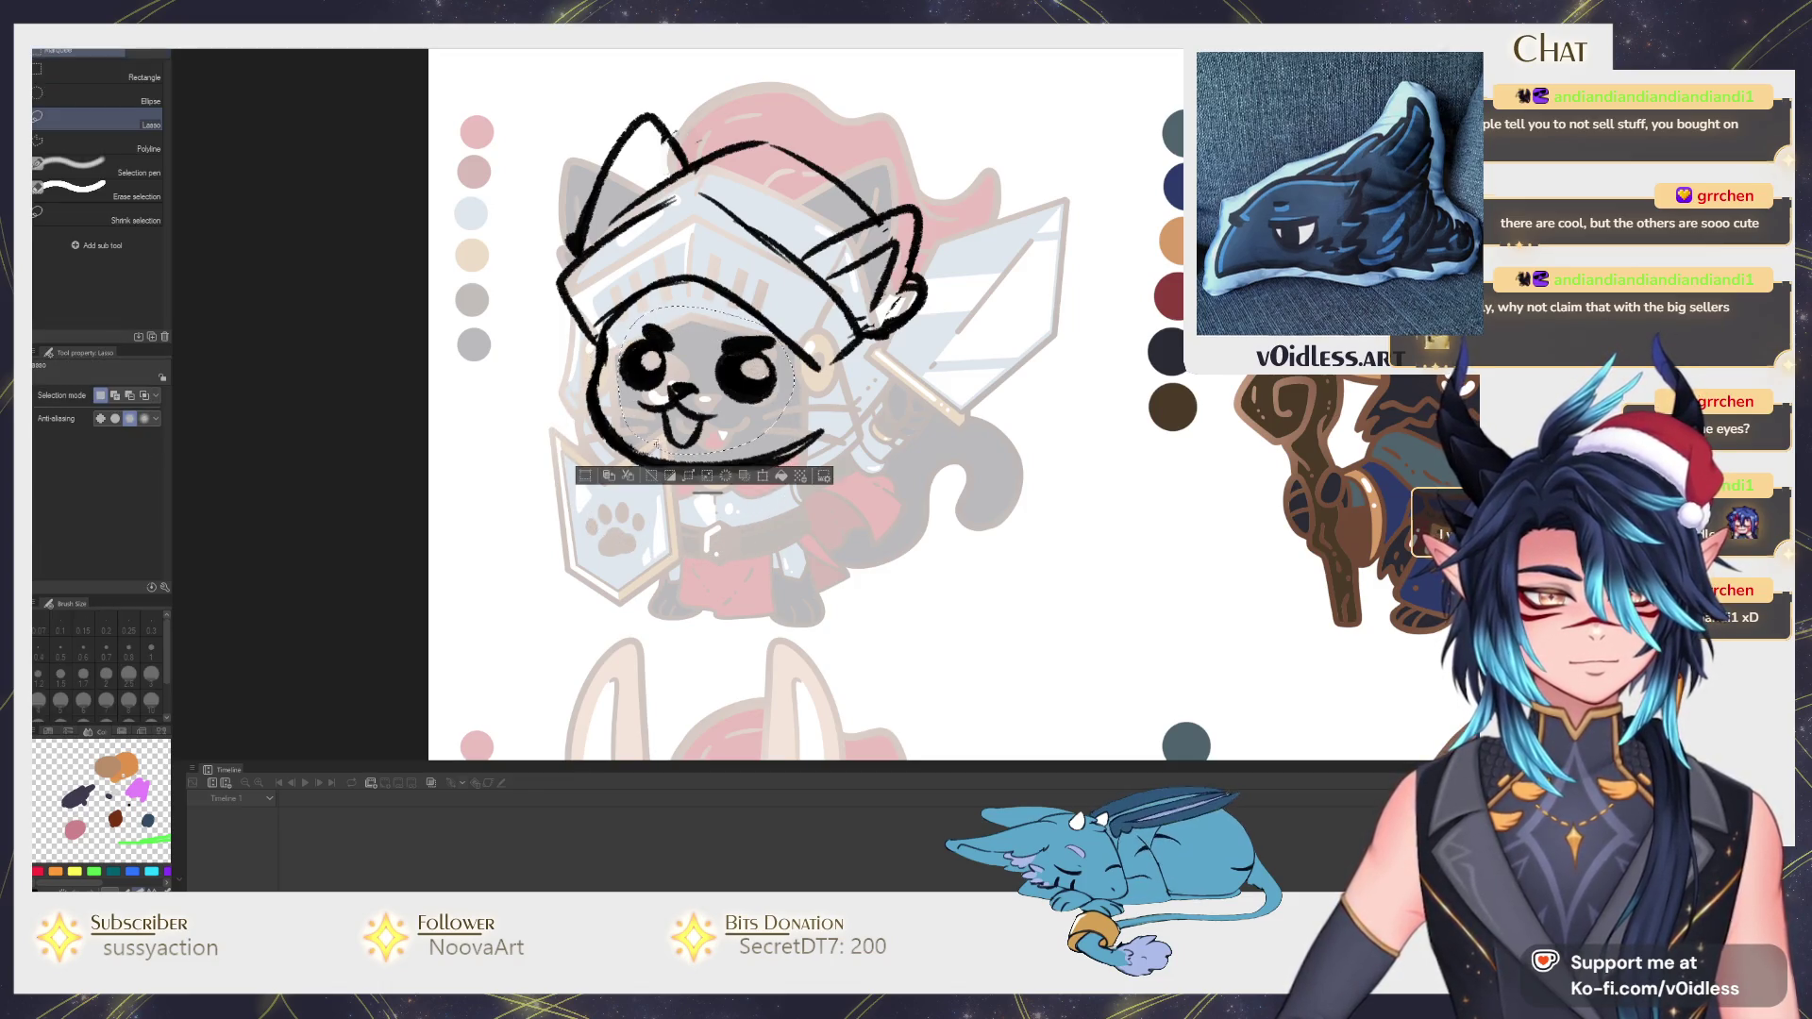
{"action": "left_click_drag", "start_coordinate": [855, 415], "coordinate": [701, 495]}
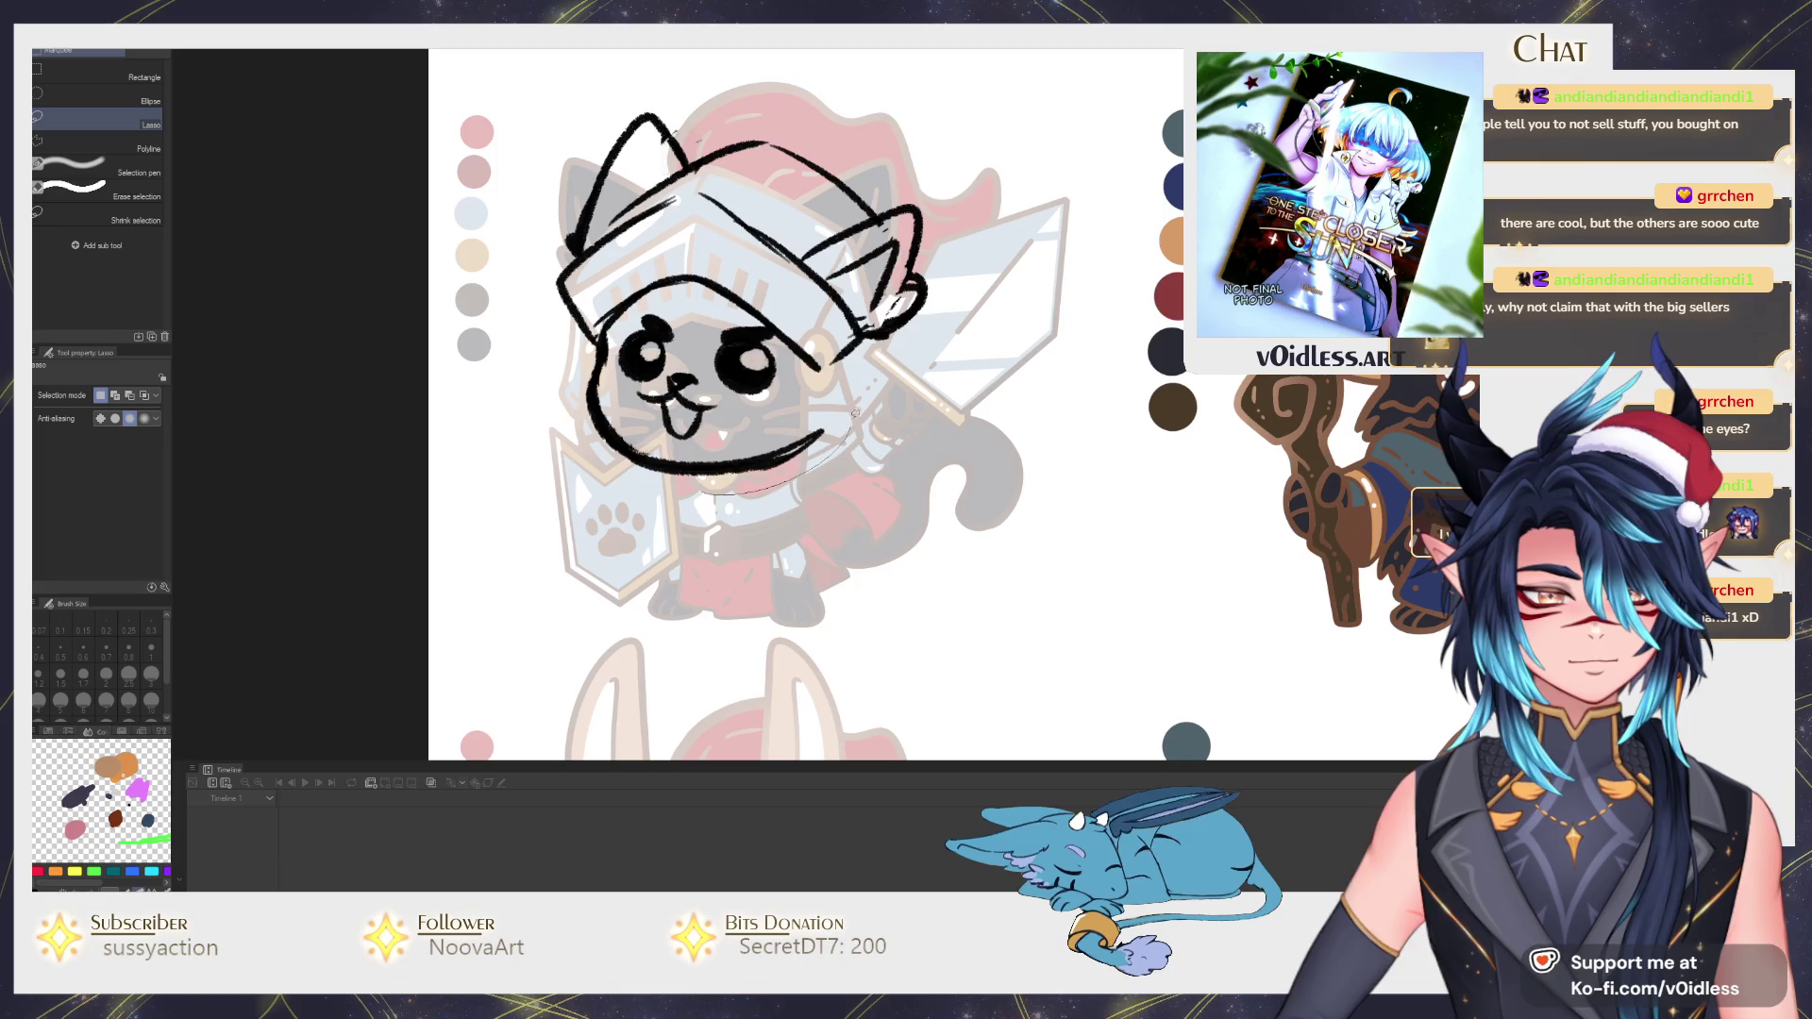
{"action": "key", "text": "ctrl+t"}
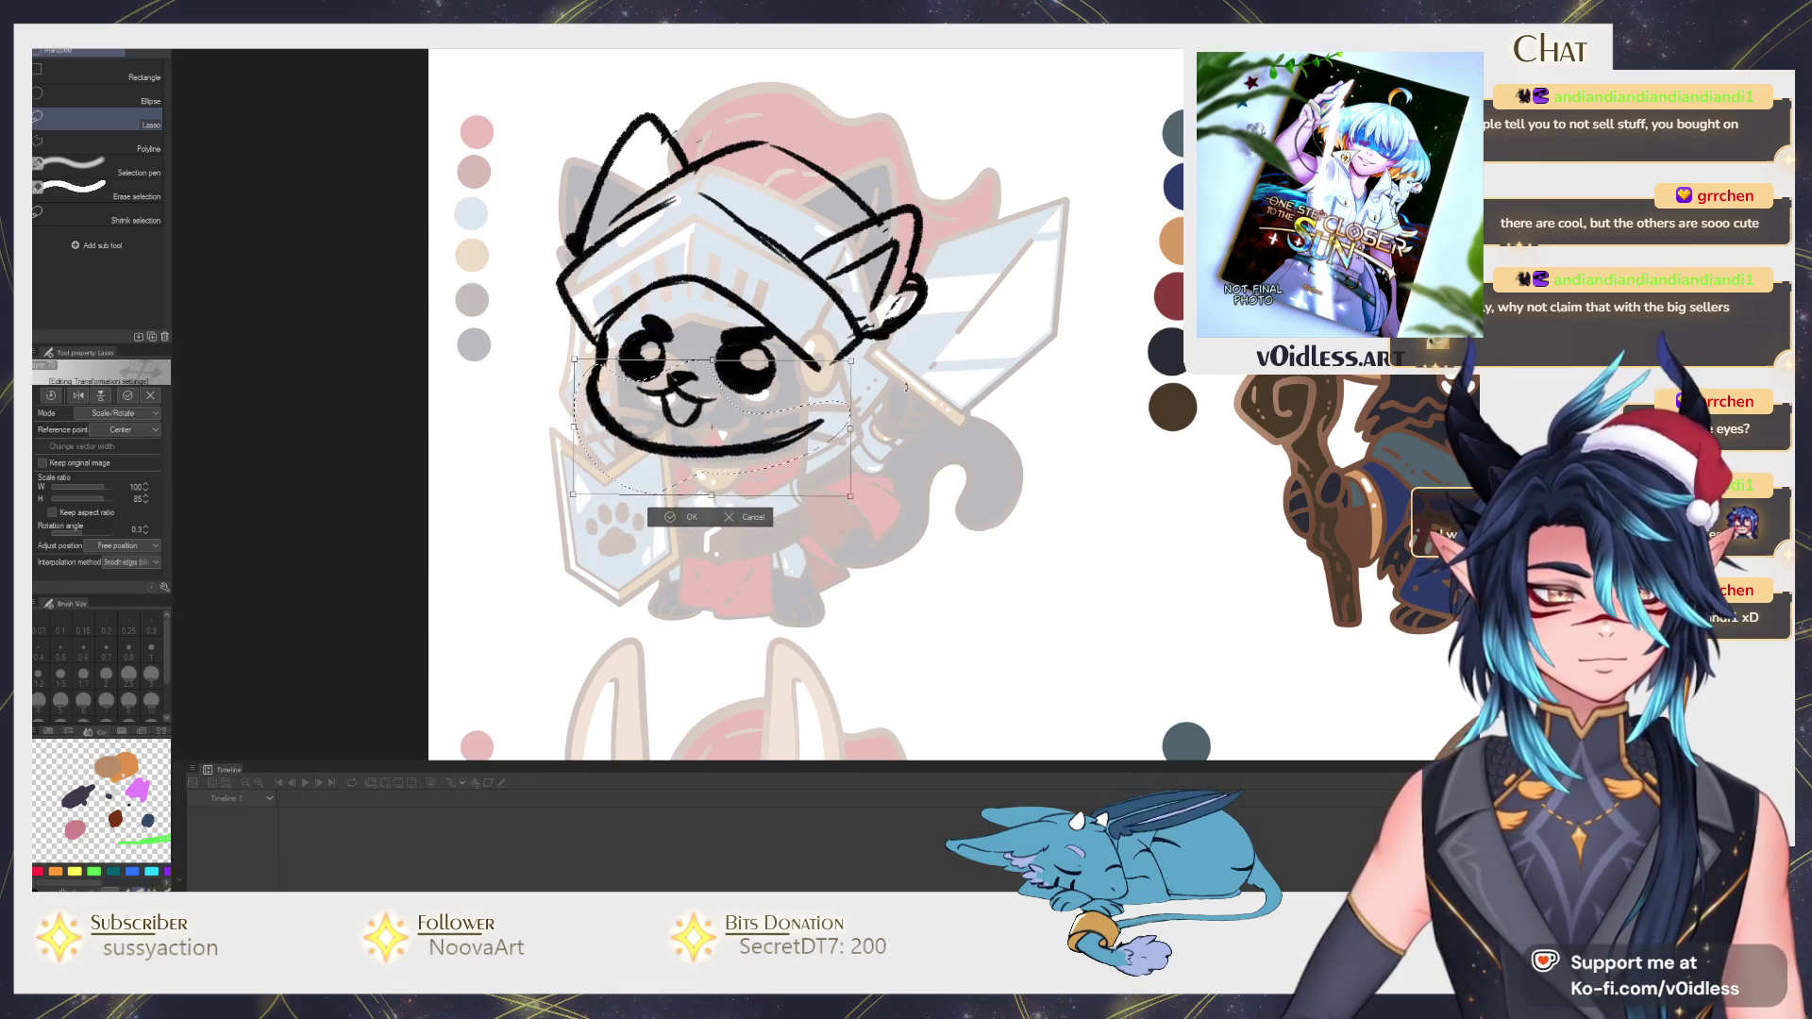
{"action": "key", "text": "Return"}
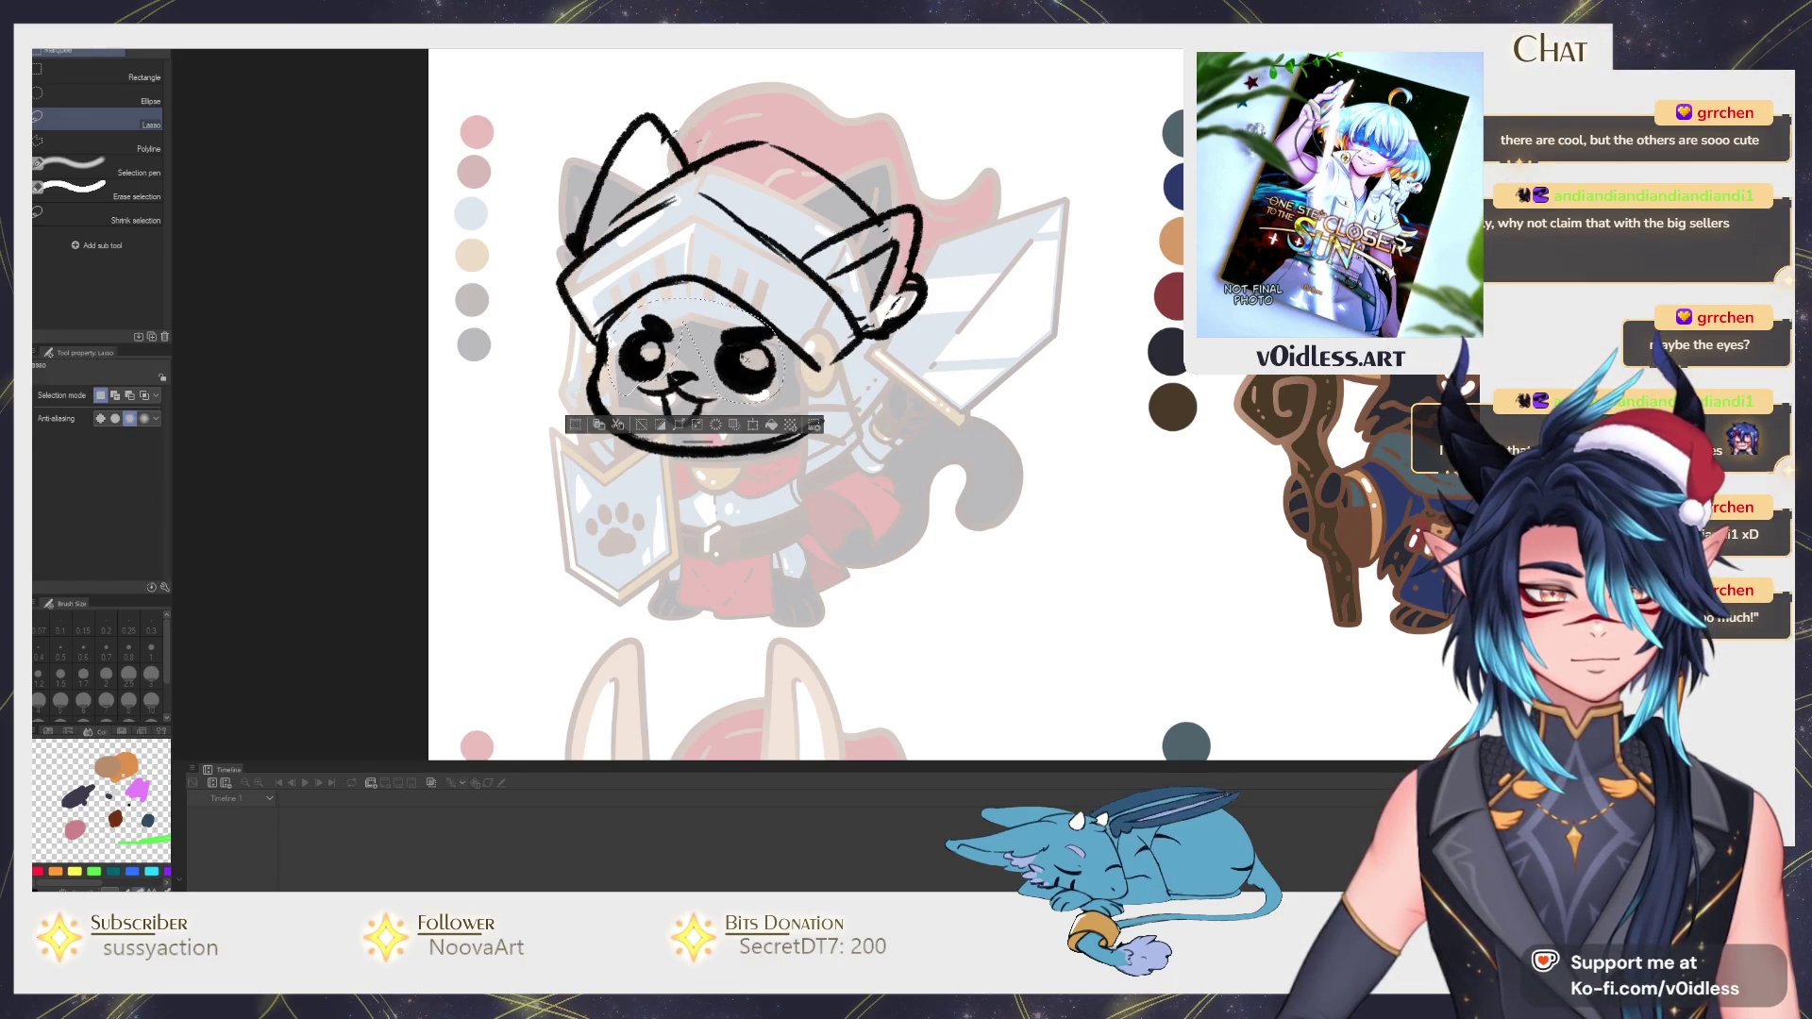
Redraw the right eye larger with the pen, deselect, and change to the Mameo pencil.
{"action": "key", "text": "o"}
{"action": "key", "text": "p"}
{"action": "mouse_move", "coordinate": [725, 333]}
{"action": "left_mouse_down"}
{"action": "mouse_move", "coordinate": [765, 371]}
{"action": "mouse_move", "coordinate": [772, 355]}
{"action": "left_mouse_up"}
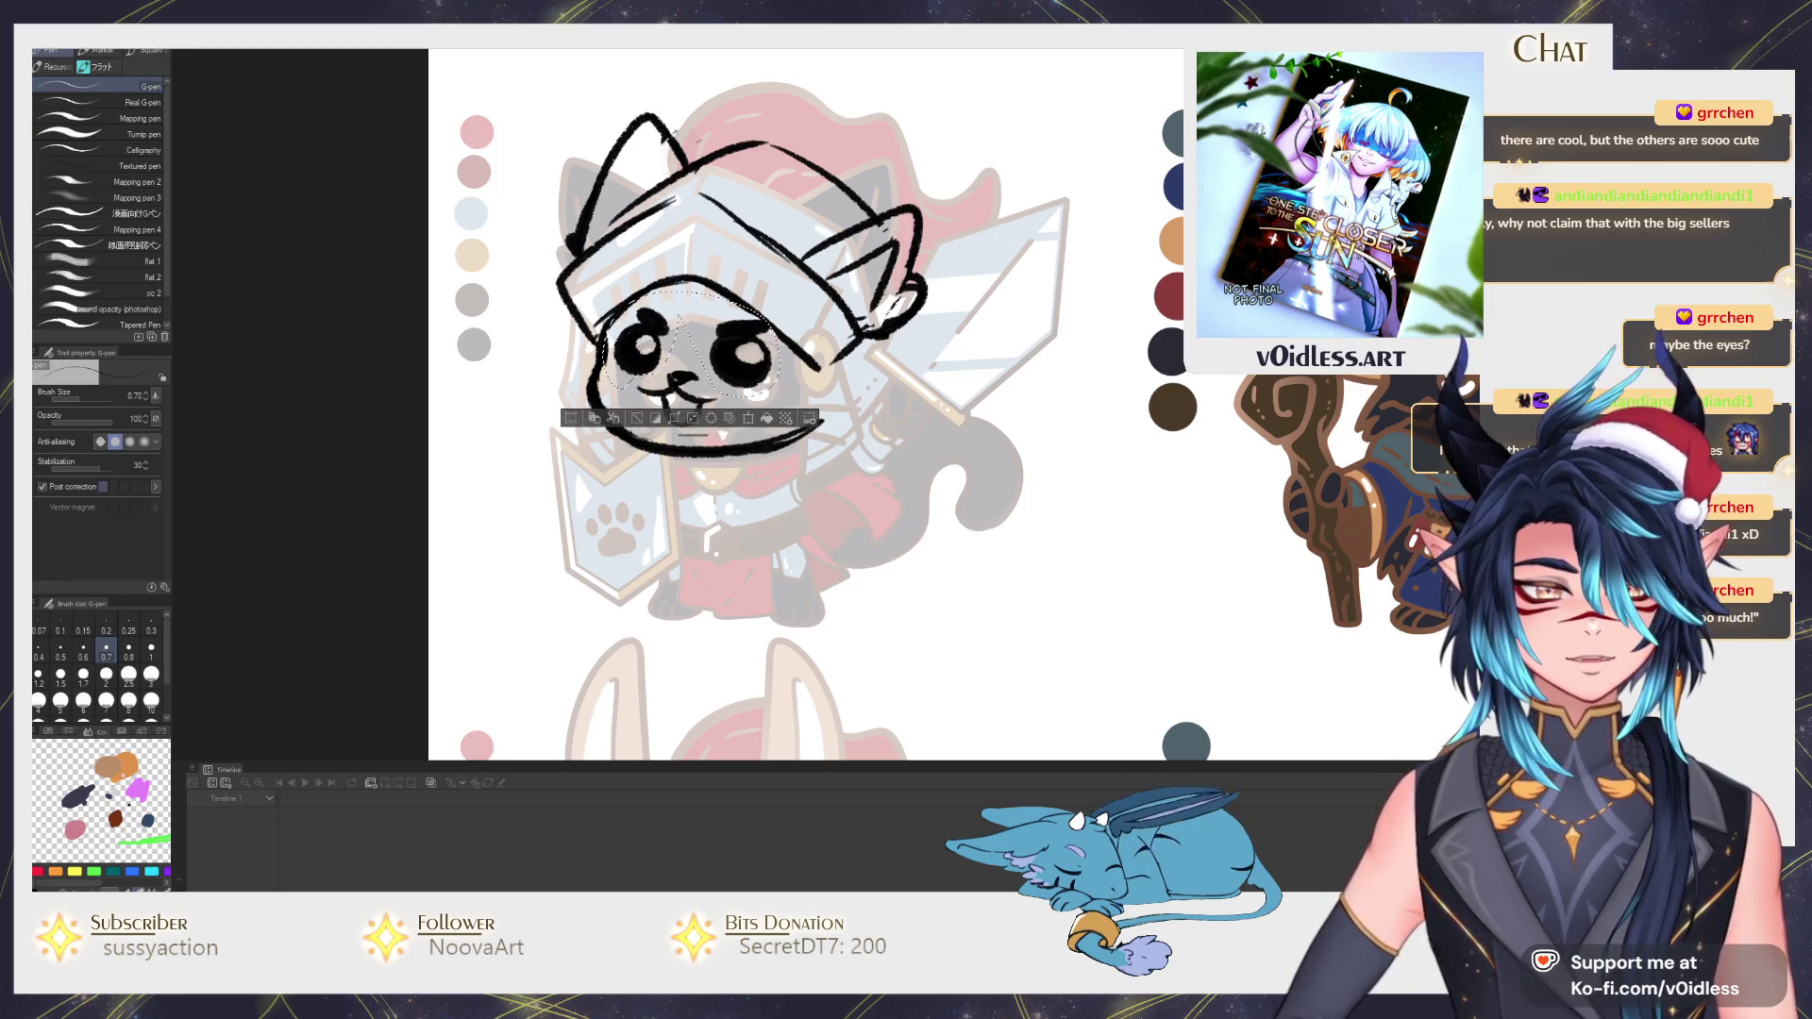
{"action": "key", "text": "ctrl+d"}
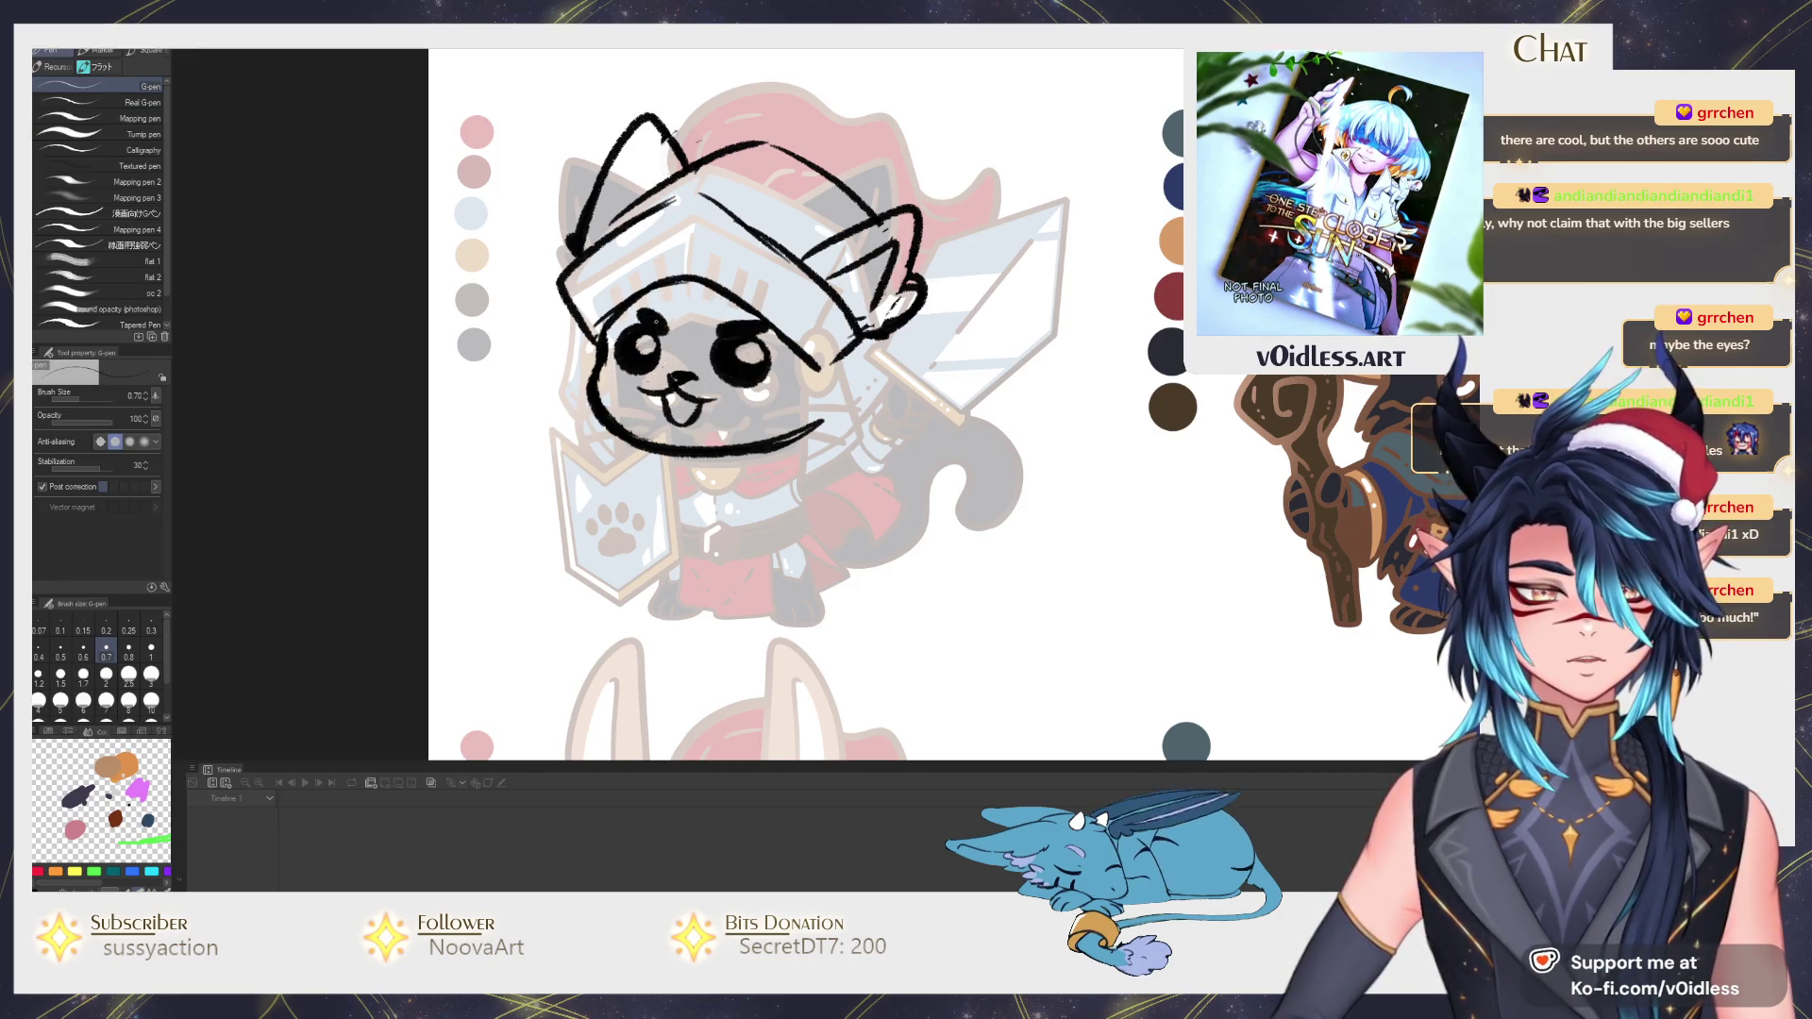
{"action": "key", "text": "b"}
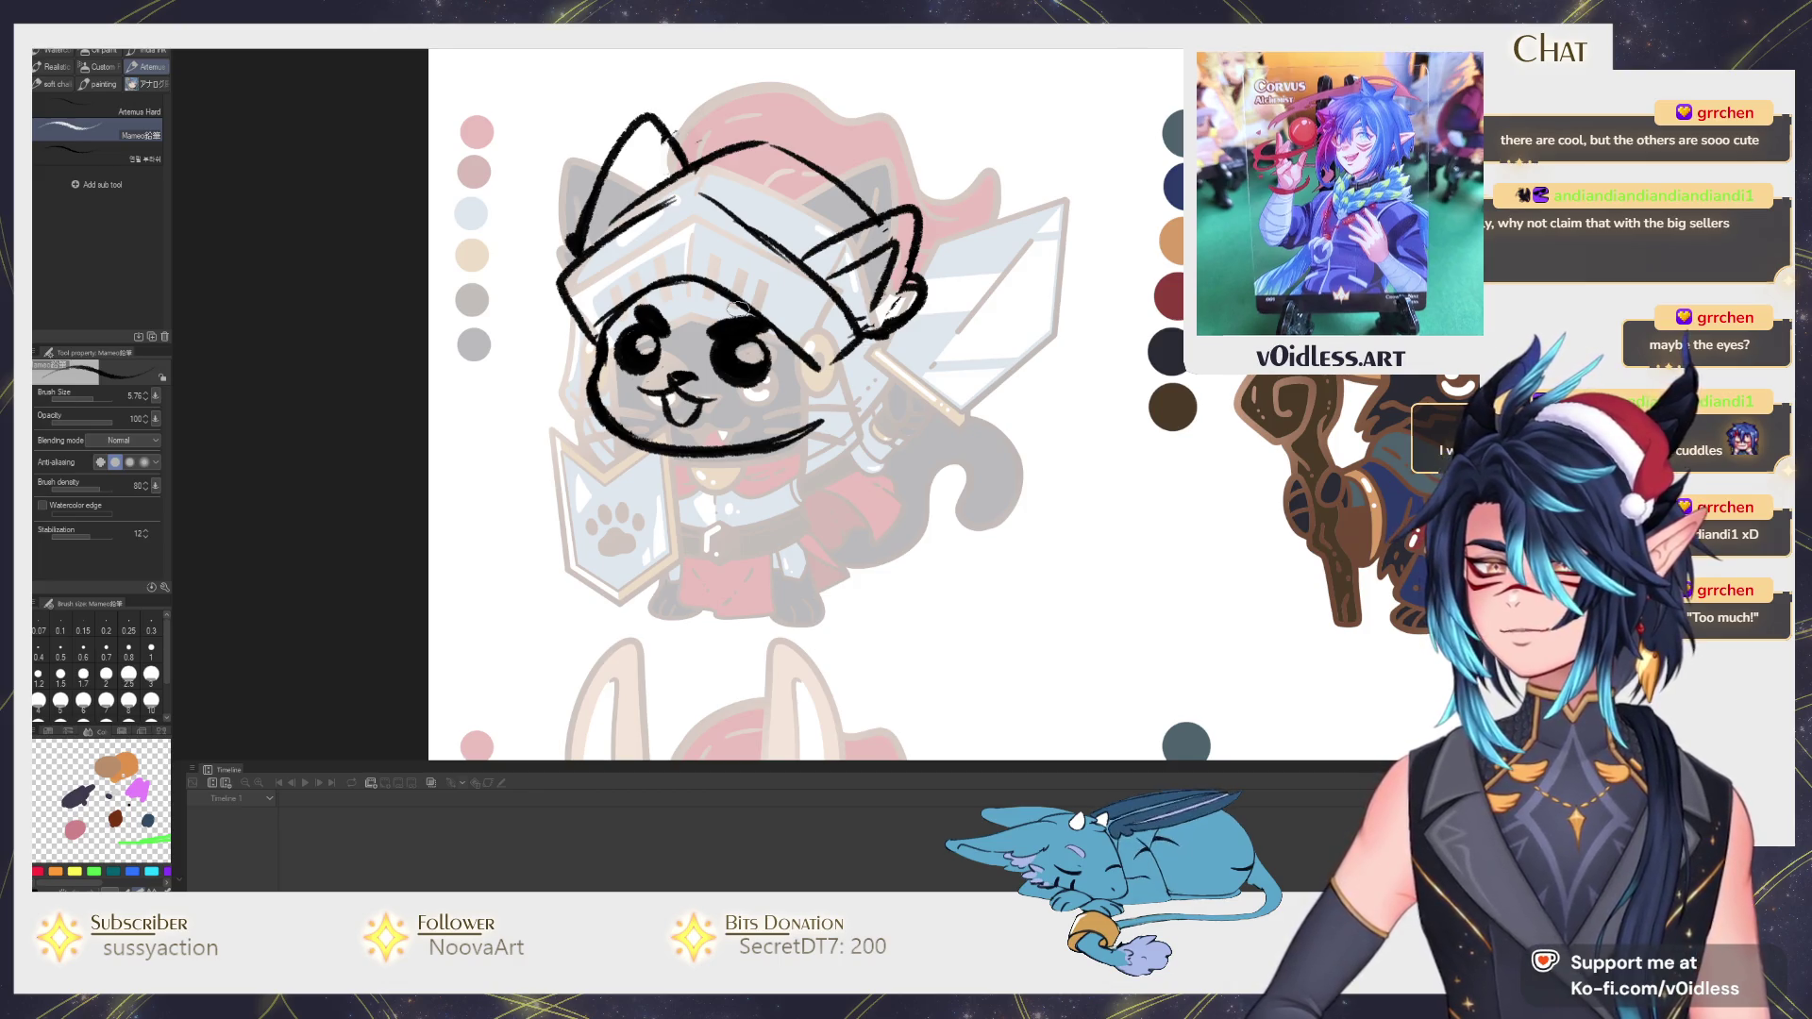
Sketch the paw-print shield on the left, the cheek line and the collar under the chin.
{"action": "left_click_drag", "start_coordinate": [873, 412], "coordinate": [894, 340]}
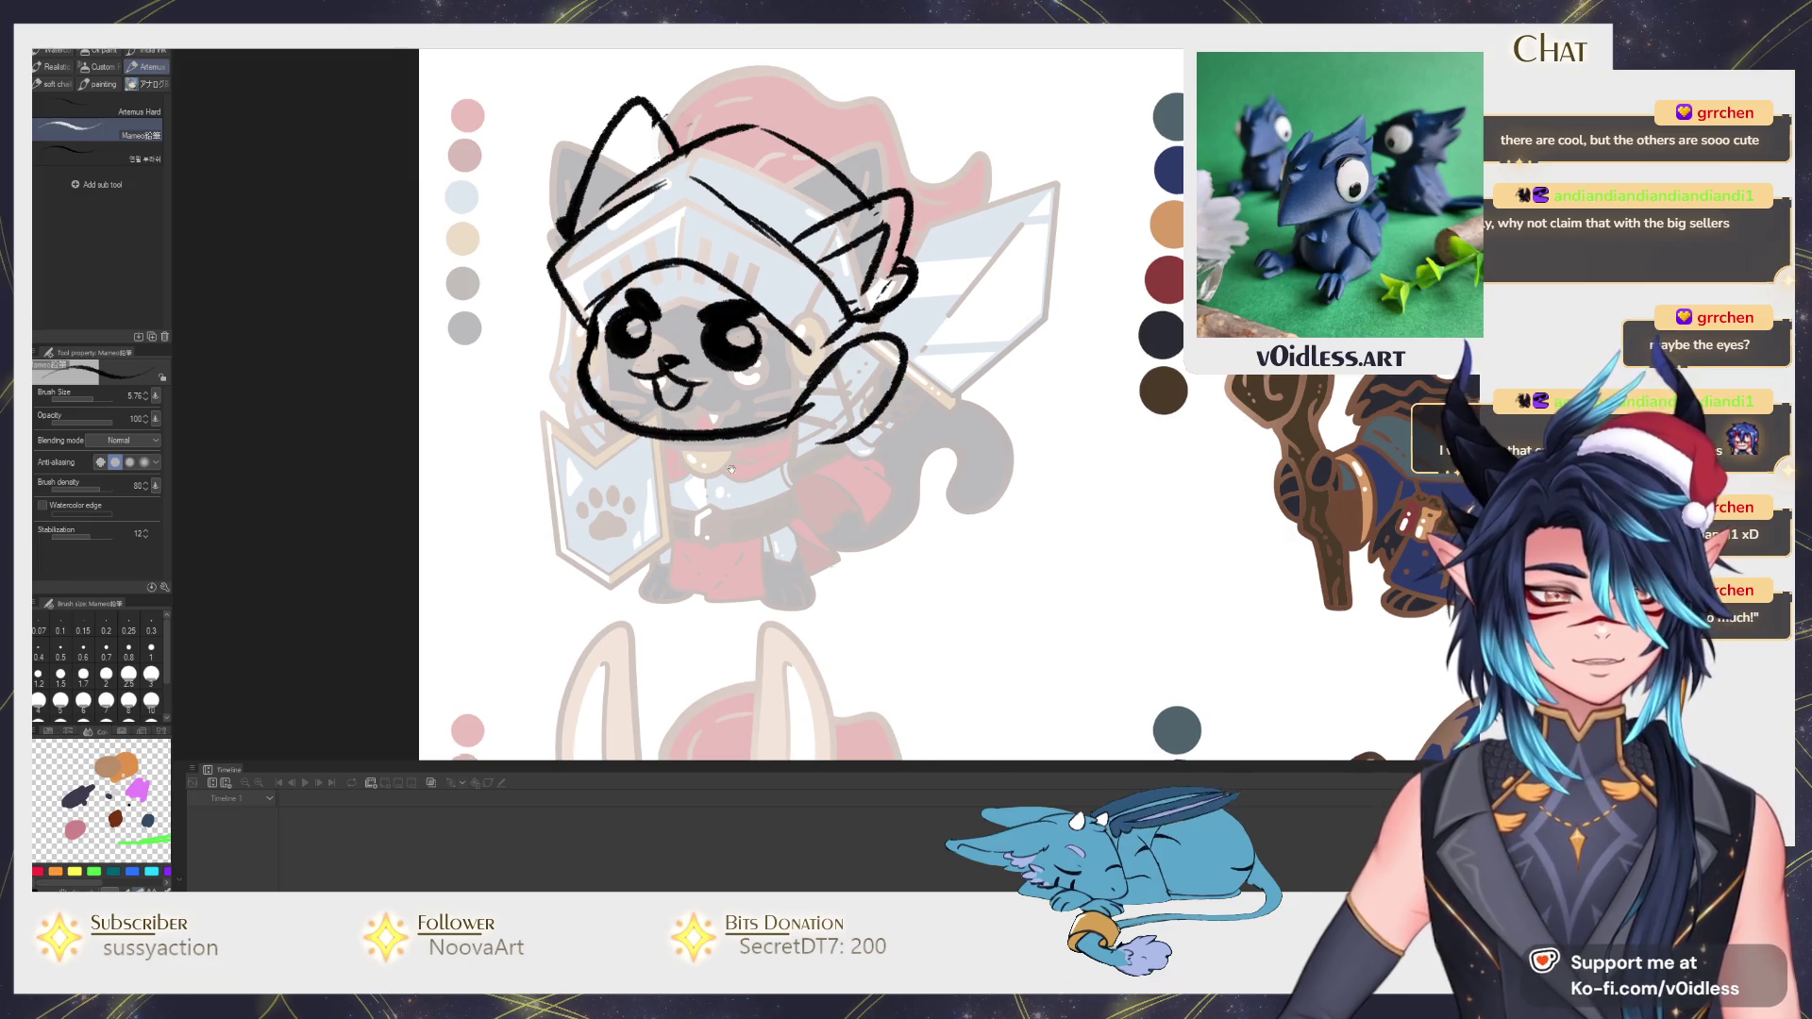
{"action": "mouse_move", "coordinate": [550, 379]}
{"action": "left_mouse_down"}
{"action": "mouse_move", "coordinate": [589, 415]}
{"action": "mouse_move", "coordinate": [651, 371]}
{"action": "mouse_move", "coordinate": [666, 468]}
{"action": "mouse_move", "coordinate": [552, 524]}
{"action": "left_mouse_up"}
{"action": "mouse_move", "coordinate": [555, 436]}
{"action": "left_mouse_down"}
{"action": "mouse_move", "coordinate": [654, 372]}
{"action": "mouse_move", "coordinate": [663, 495]}
{"action": "left_mouse_up"}
{"action": "key", "text": "ctrl+z"}
{"action": "key", "text": "ctrl+z"}
{"action": "key", "text": "ctrl+z"}
{"action": "left_click_drag", "start_coordinate": [538, 375], "coordinate": [592, 563]}
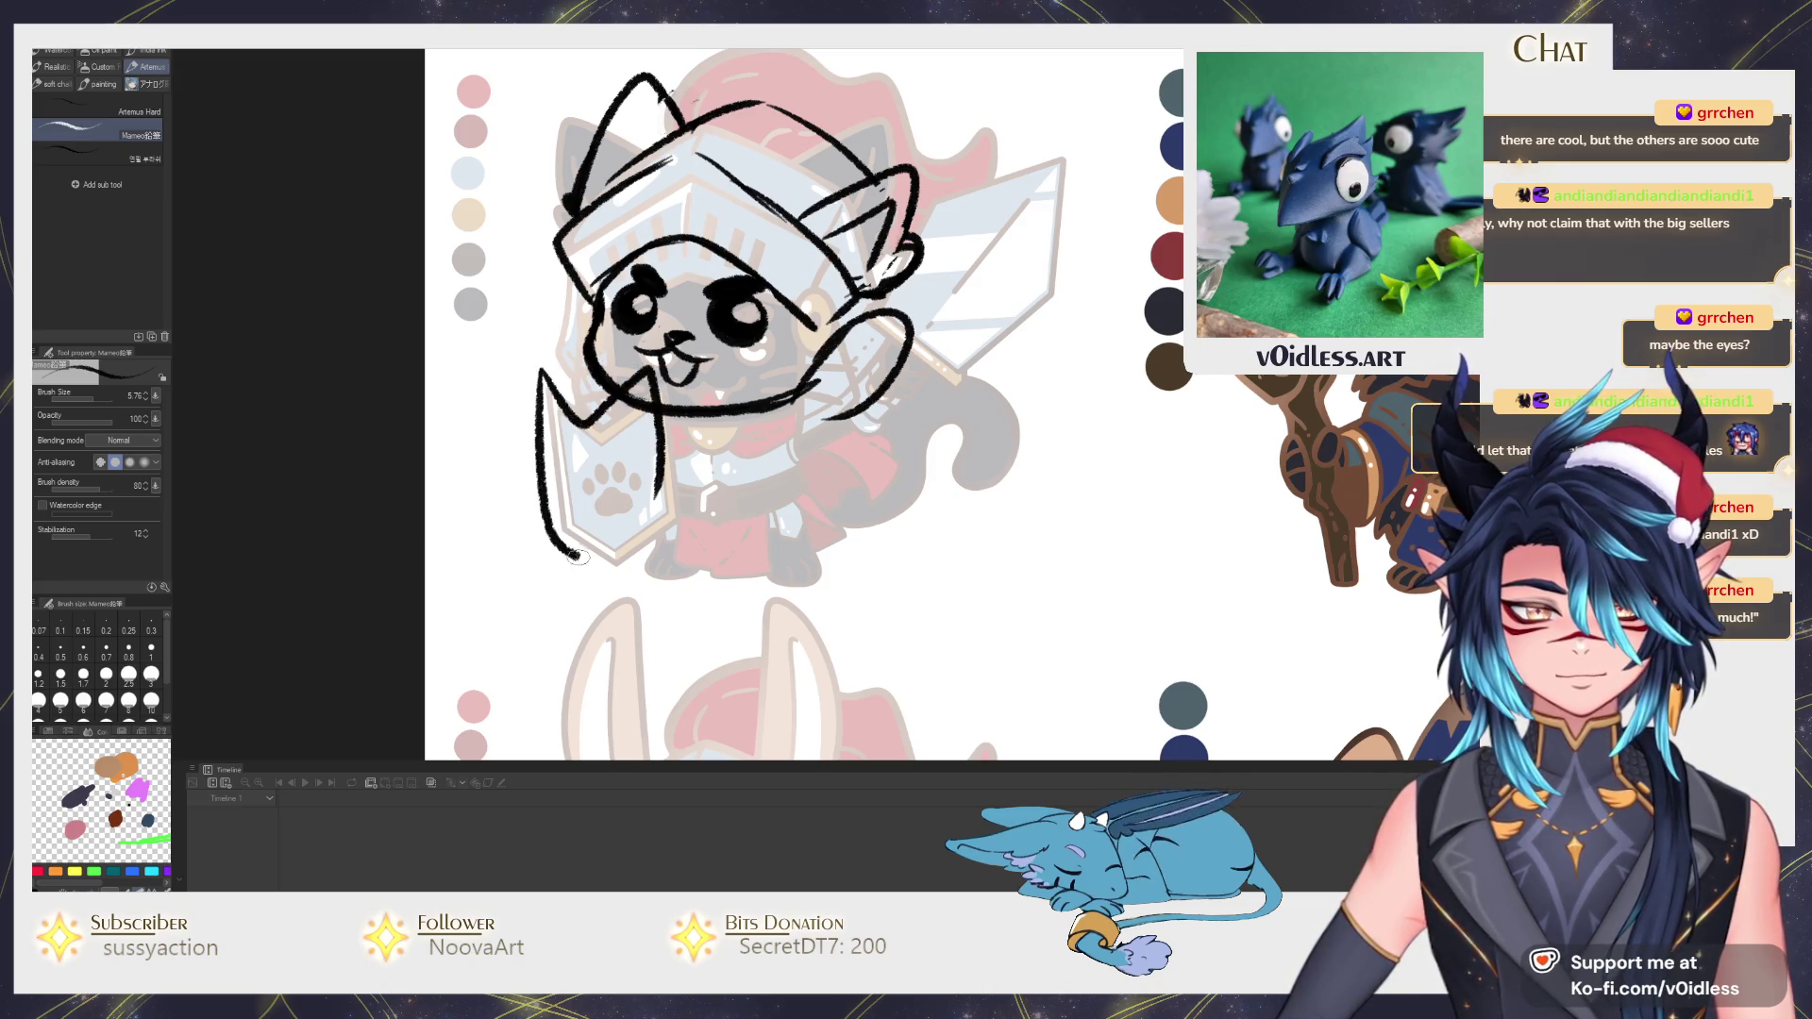
{"action": "key", "text": "ctrl+z"}
{"action": "mouse_move", "coordinate": [538, 370]}
{"action": "left_mouse_down"}
{"action": "mouse_move", "coordinate": [612, 563]}
{"action": "mouse_move", "coordinate": [663, 489]}
{"action": "left_mouse_up"}
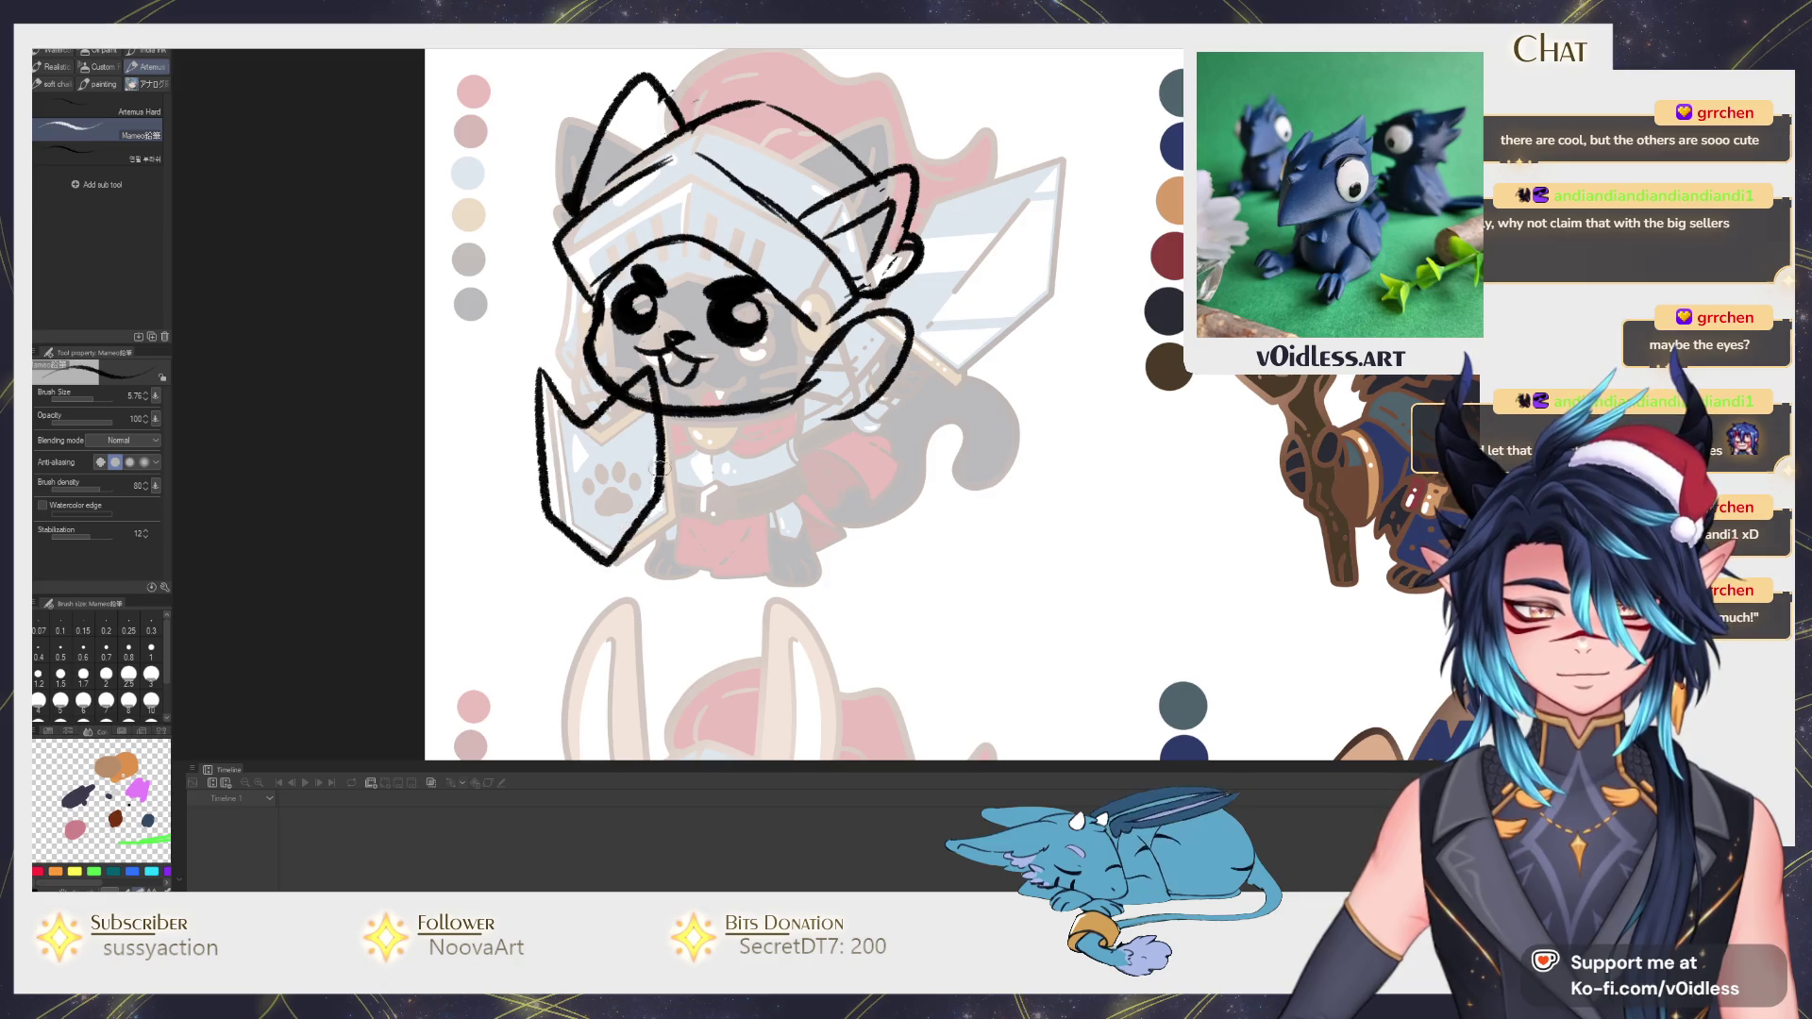
{"action": "left_click_drag", "start_coordinate": [662, 411], "coordinate": [659, 479]}
{"action": "mouse_move", "coordinate": [655, 371]}
{"action": "left_mouse_down"}
{"action": "mouse_move", "coordinate": [542, 369]}
{"action": "mouse_move", "coordinate": [663, 488]}
{"action": "left_mouse_up"}
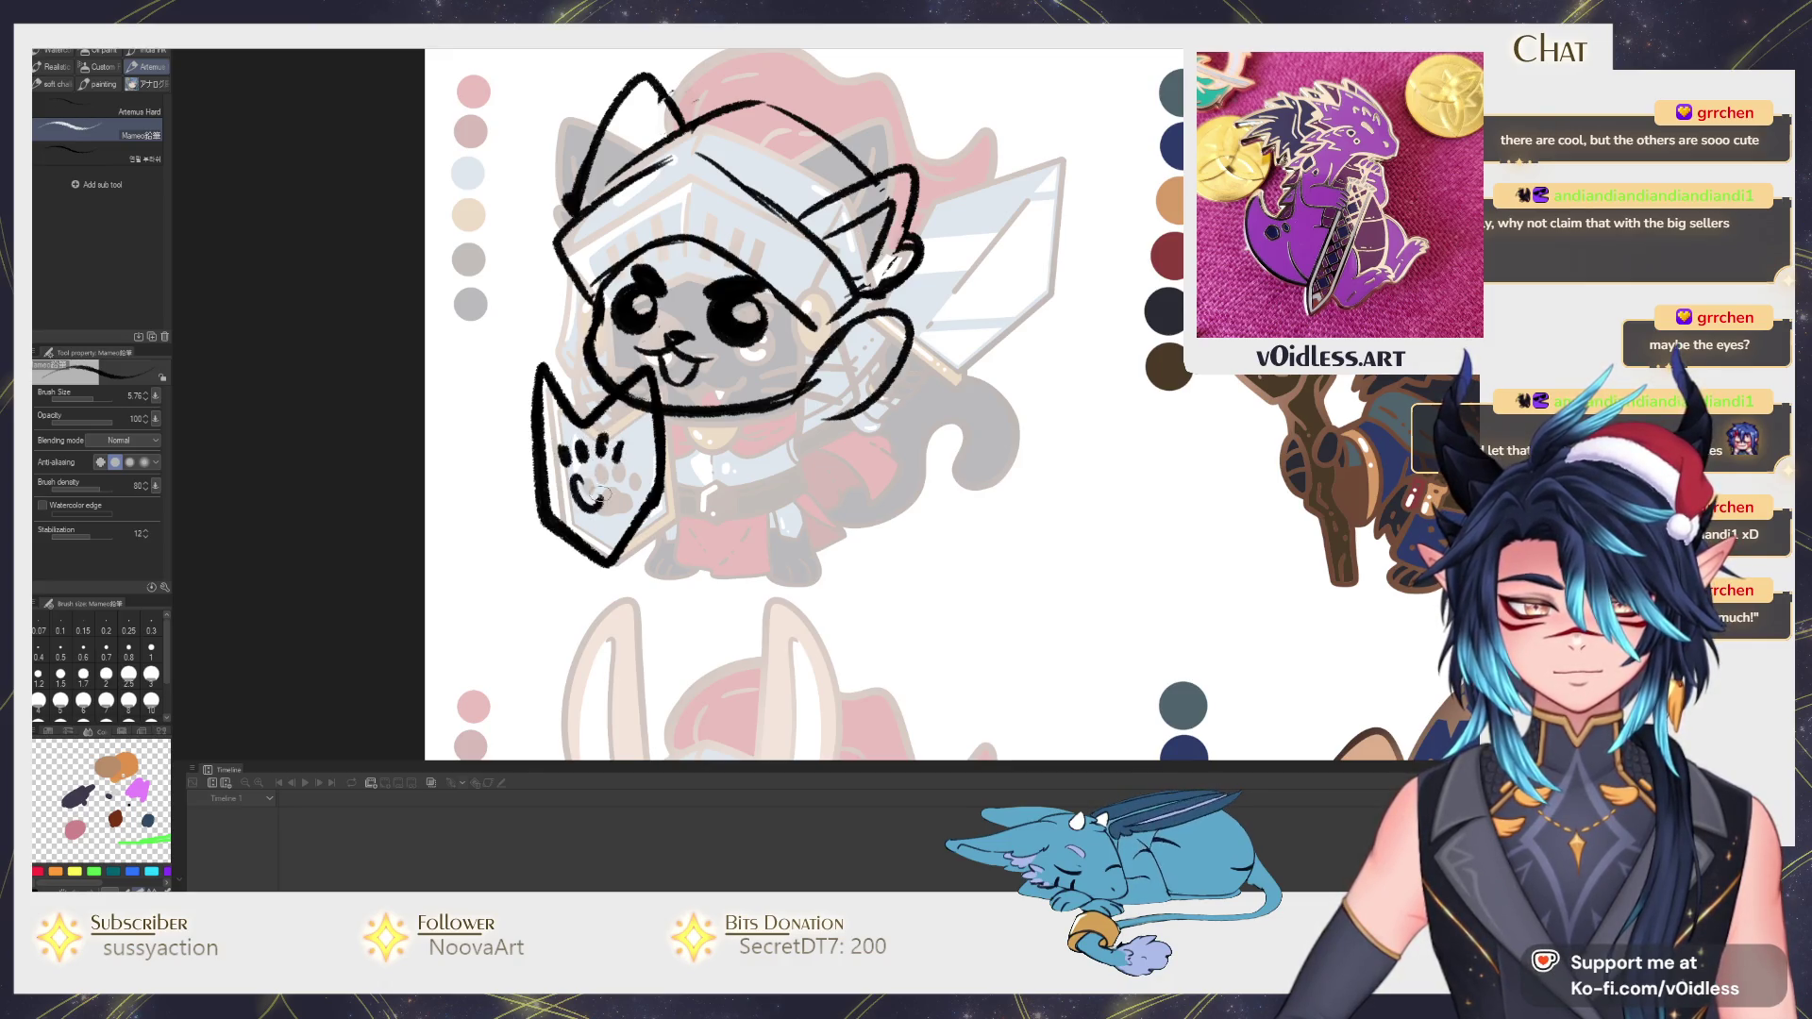
{"action": "left_click_drag", "start_coordinate": [592, 485], "coordinate": [584, 474]}
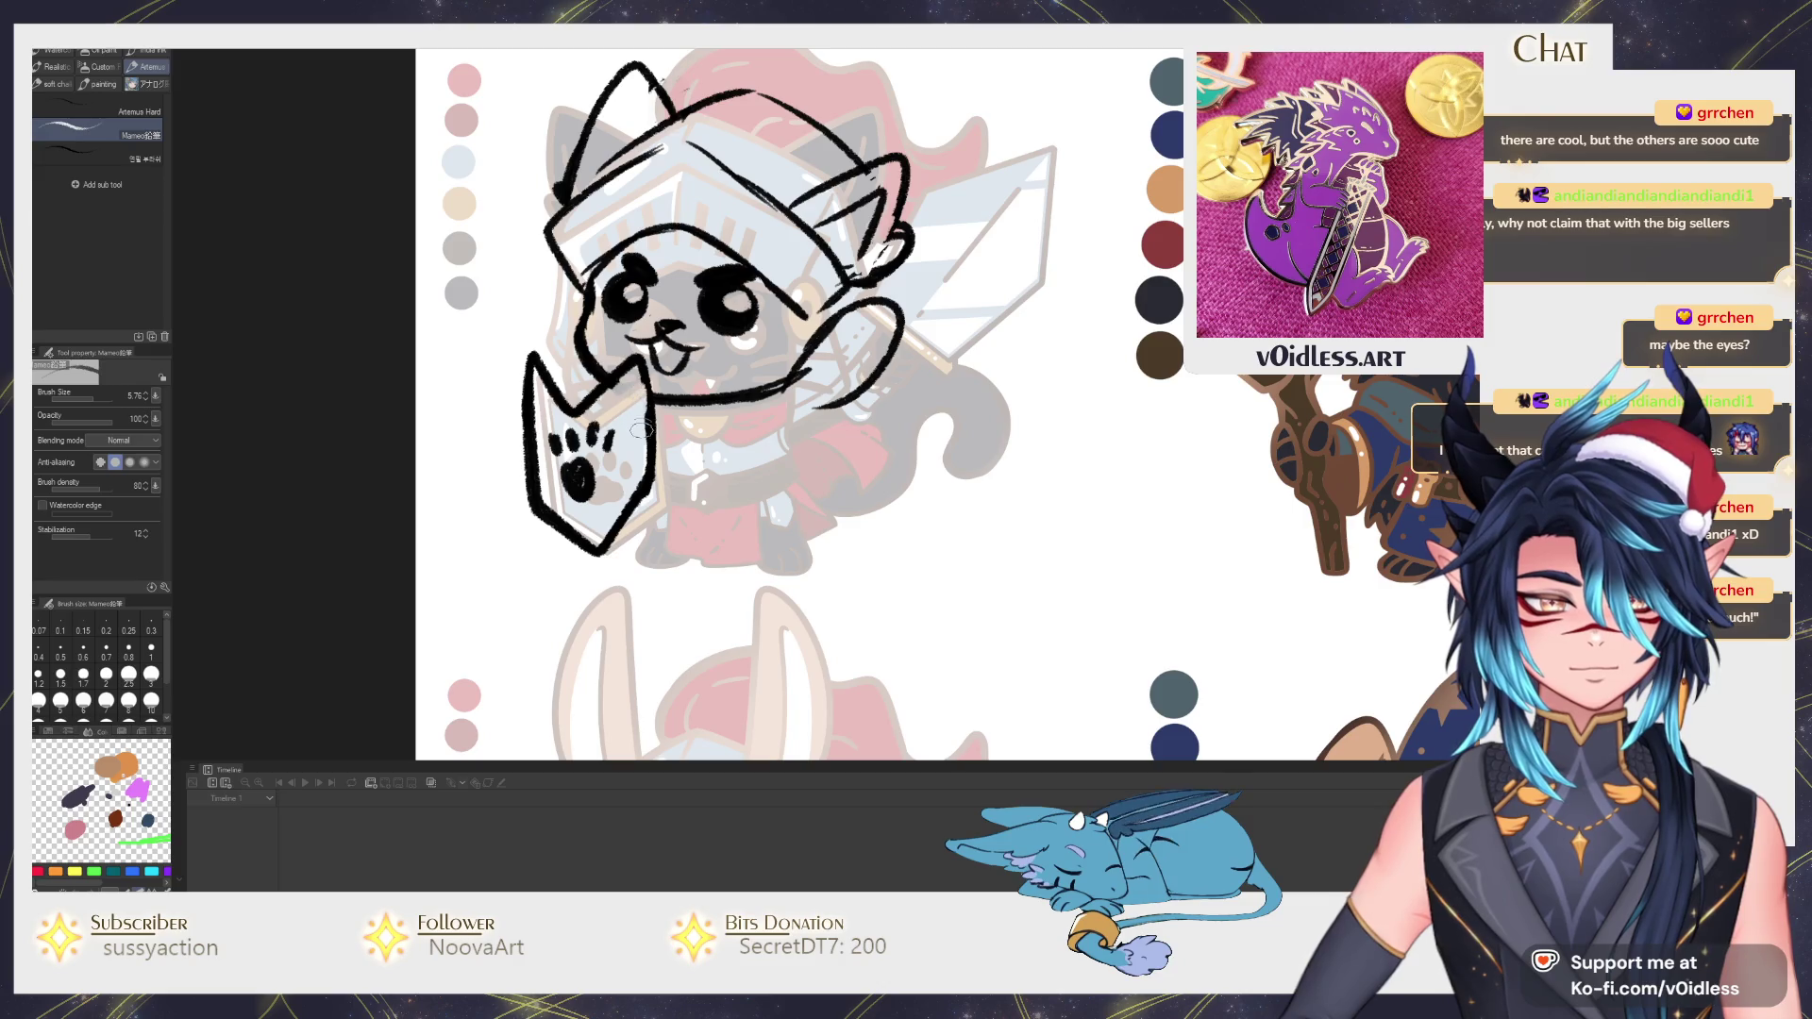
{"action": "mouse_move", "coordinate": [654, 400]}
{"action": "left_mouse_down"}
{"action": "mouse_move", "coordinate": [727, 419]}
{"action": "mouse_move", "coordinate": [713, 442]}
{"action": "left_mouse_up"}
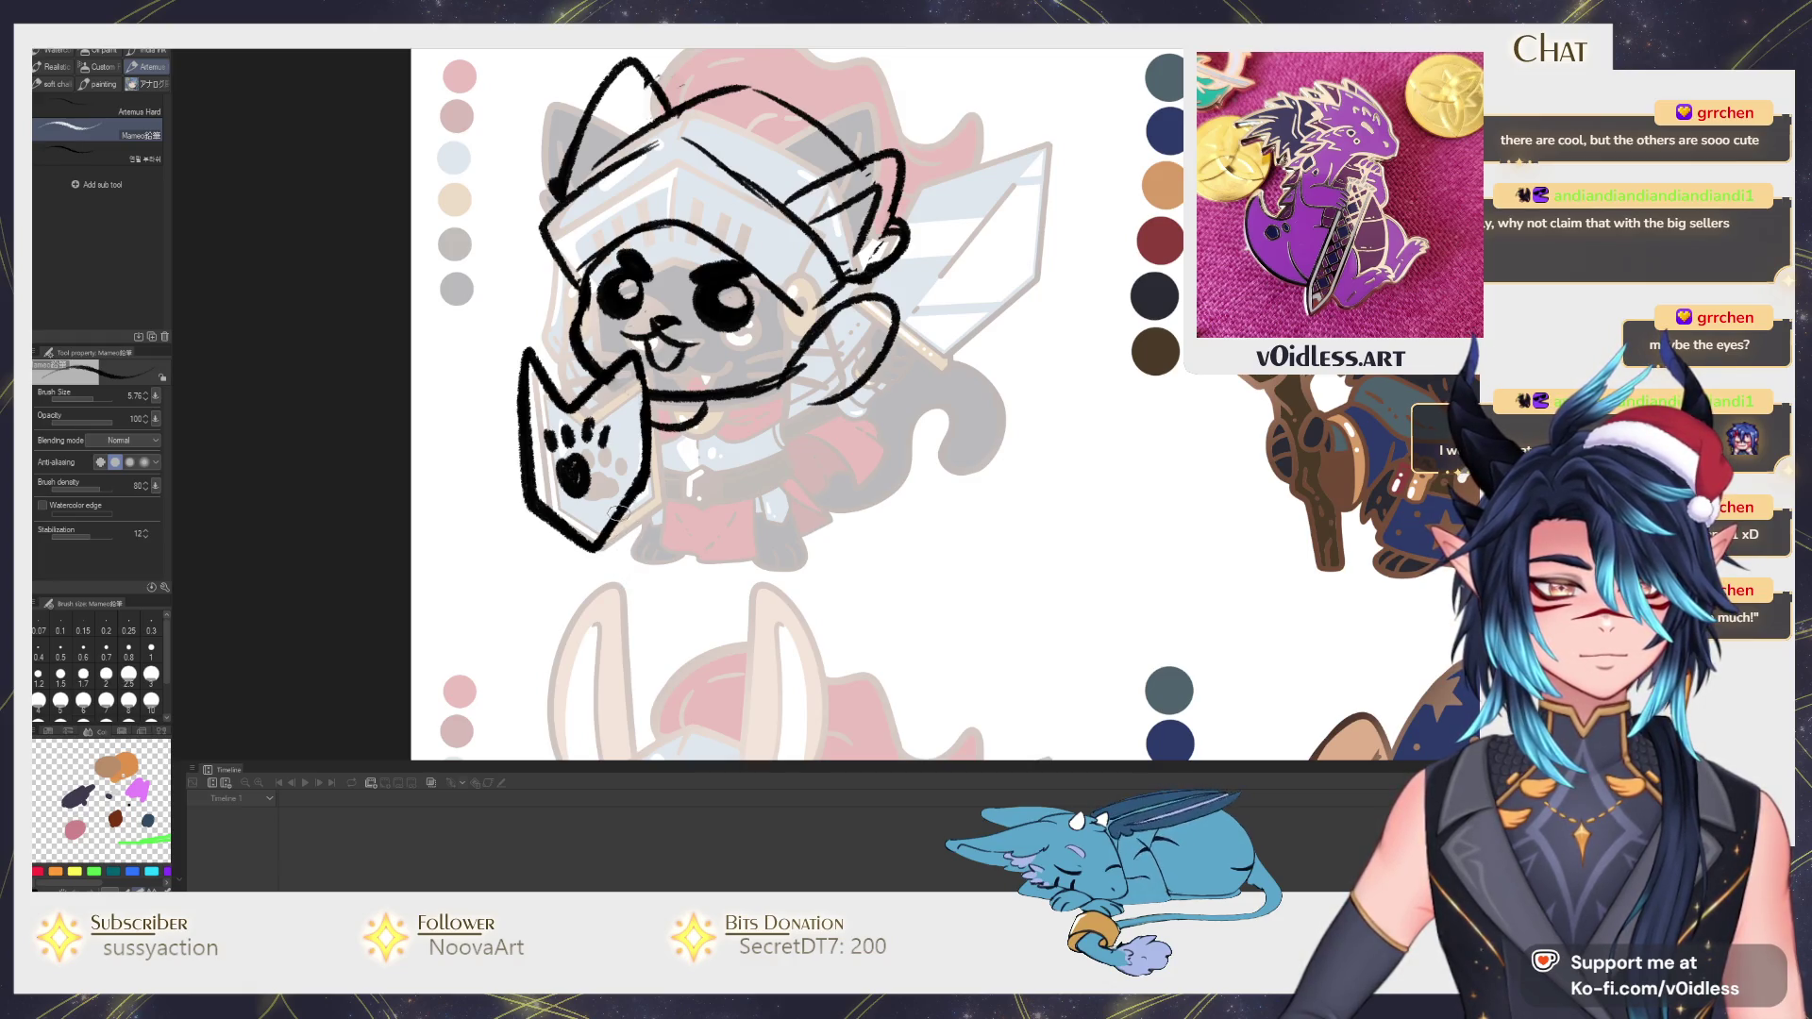
Lasso the shield and shrink it to about 84% with a tilt so it fits beside the cat.
{"action": "key", "text": "m"}
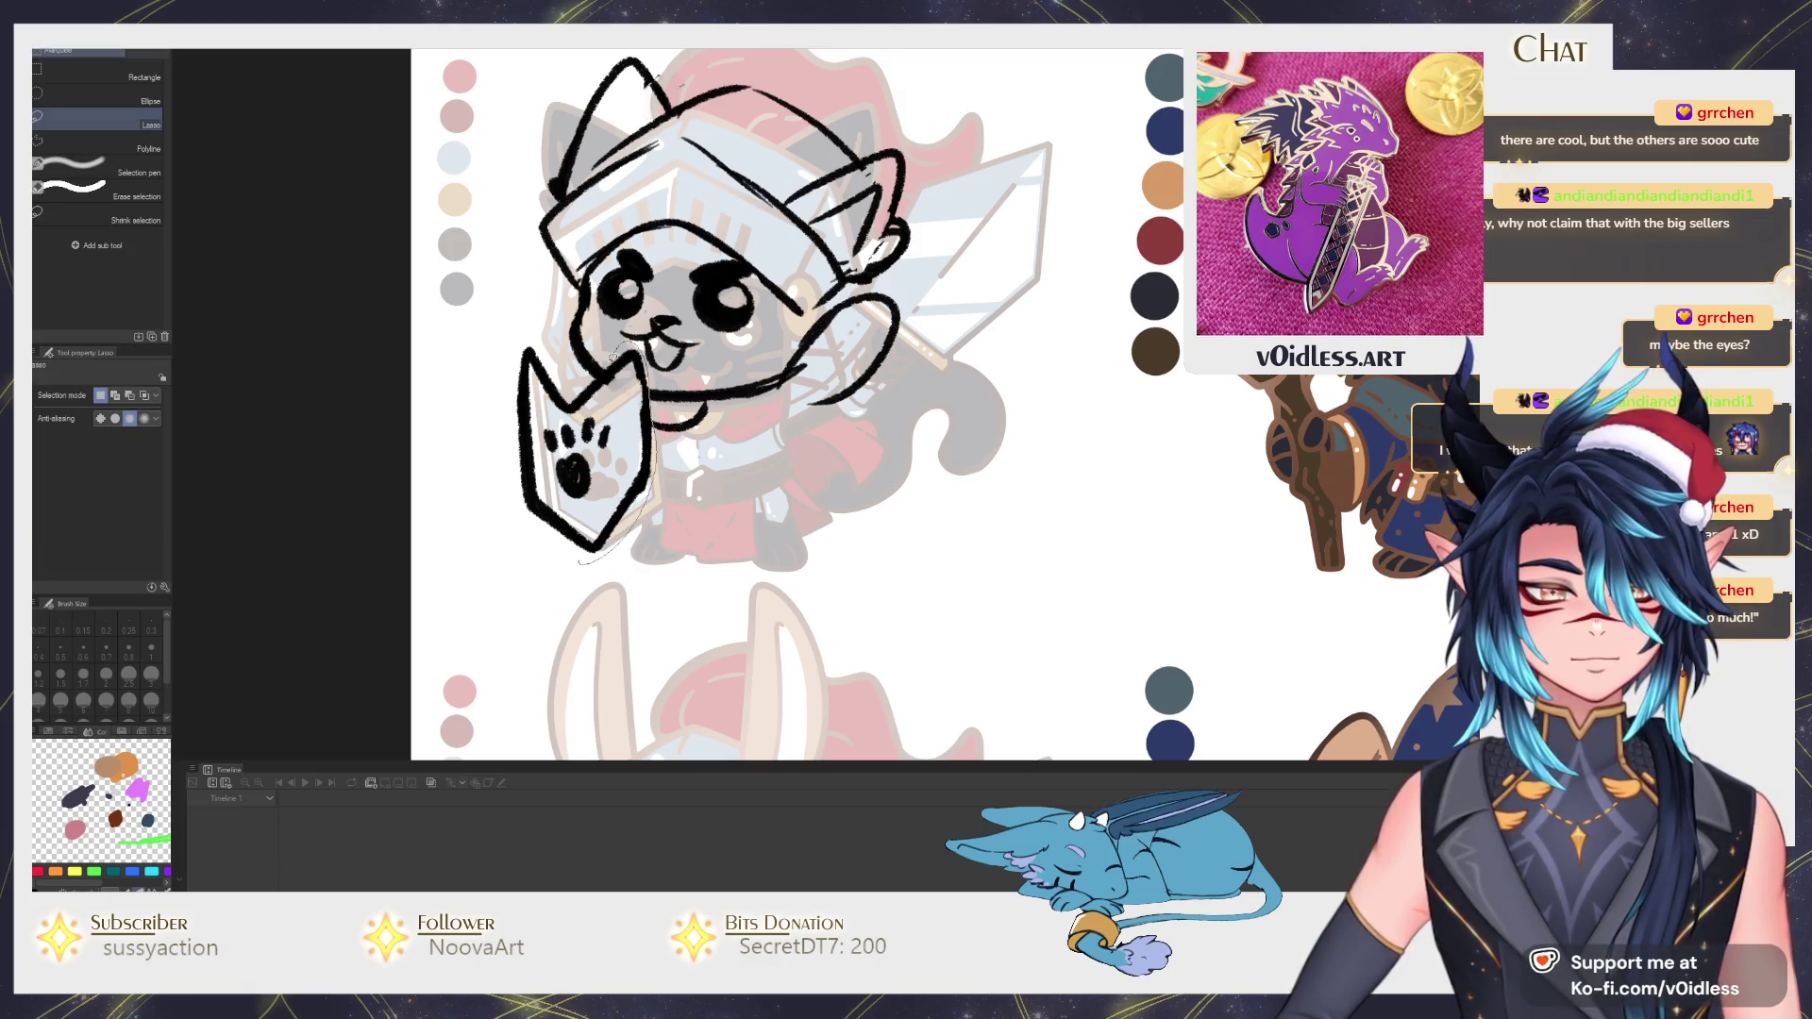
{"action": "left_click_drag", "start_coordinate": [567, 340], "coordinate": [574, 565]}
{"action": "key", "text": "ctrl+t"}
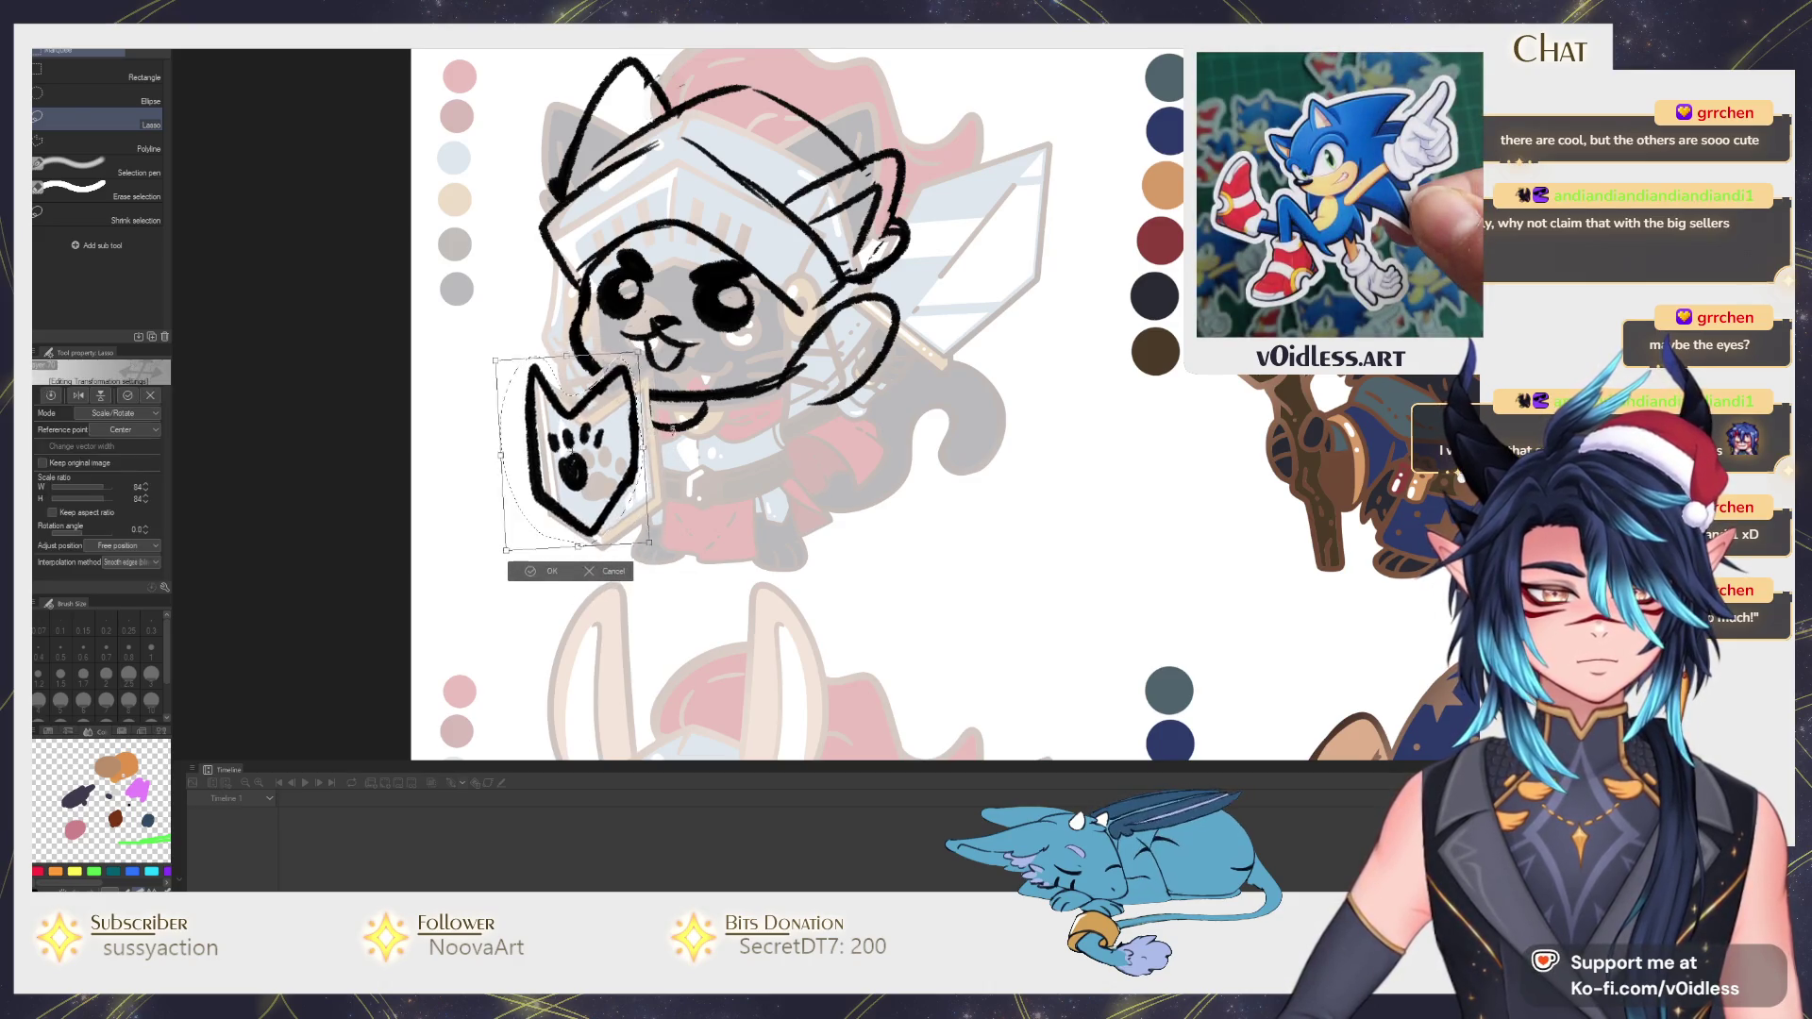
{"action": "left_click_drag", "start_coordinate": [648, 552], "coordinate": [623, 503]}
{"action": "key", "text": "Return"}
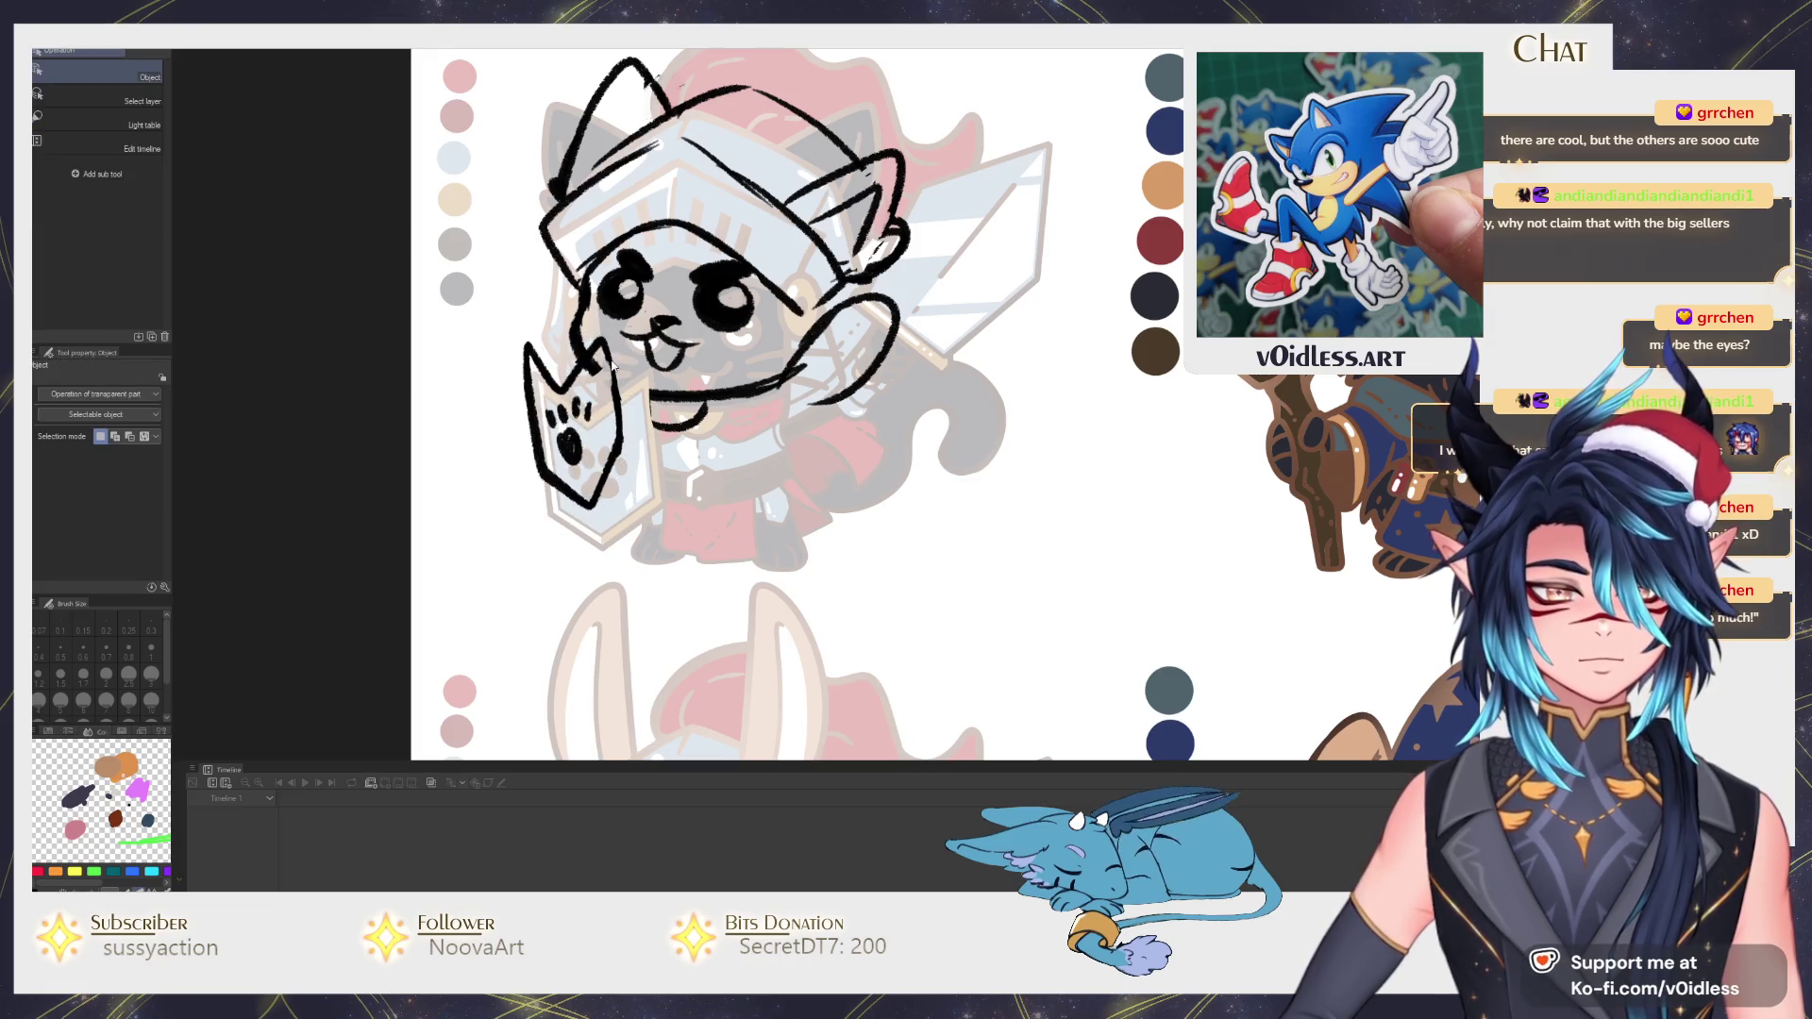
Darken and redraw the shield's left edge and top-left outline with the pencil.
{"action": "key", "text": "e"}
{"action": "key", "text": "p"}
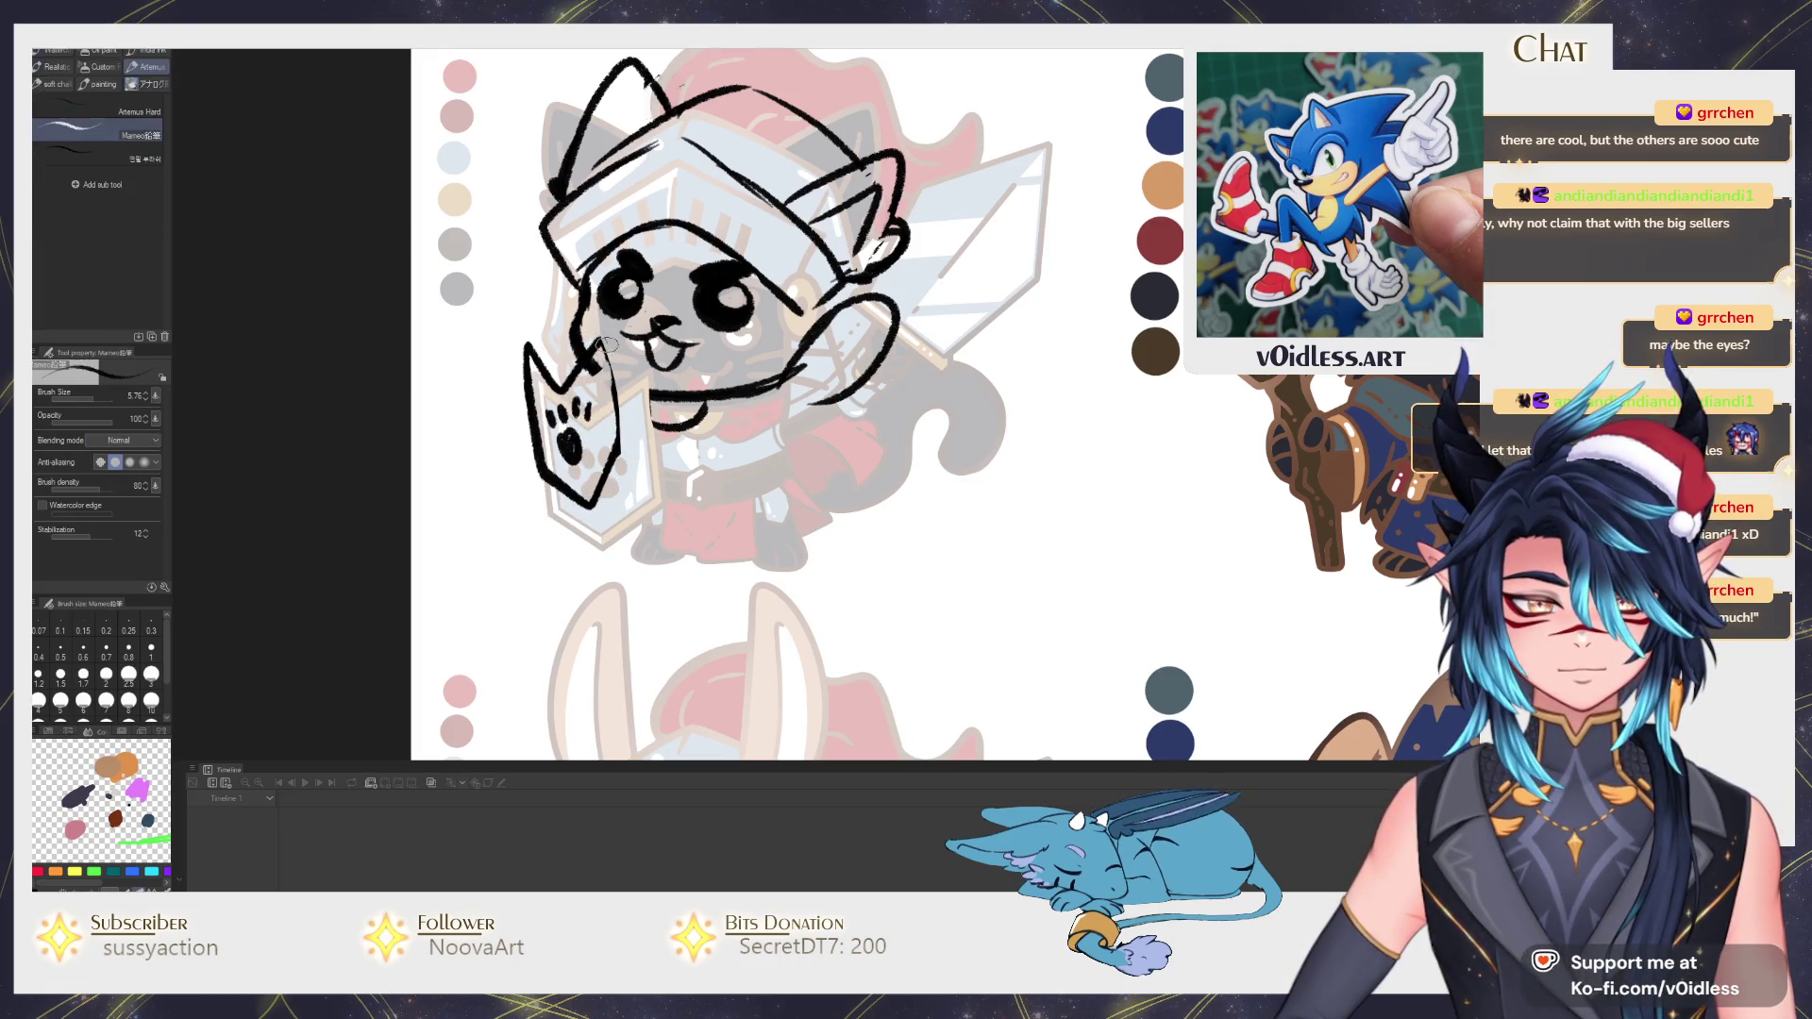
{"action": "left_click_drag", "start_coordinate": [521, 363], "coordinate": [541, 475]}
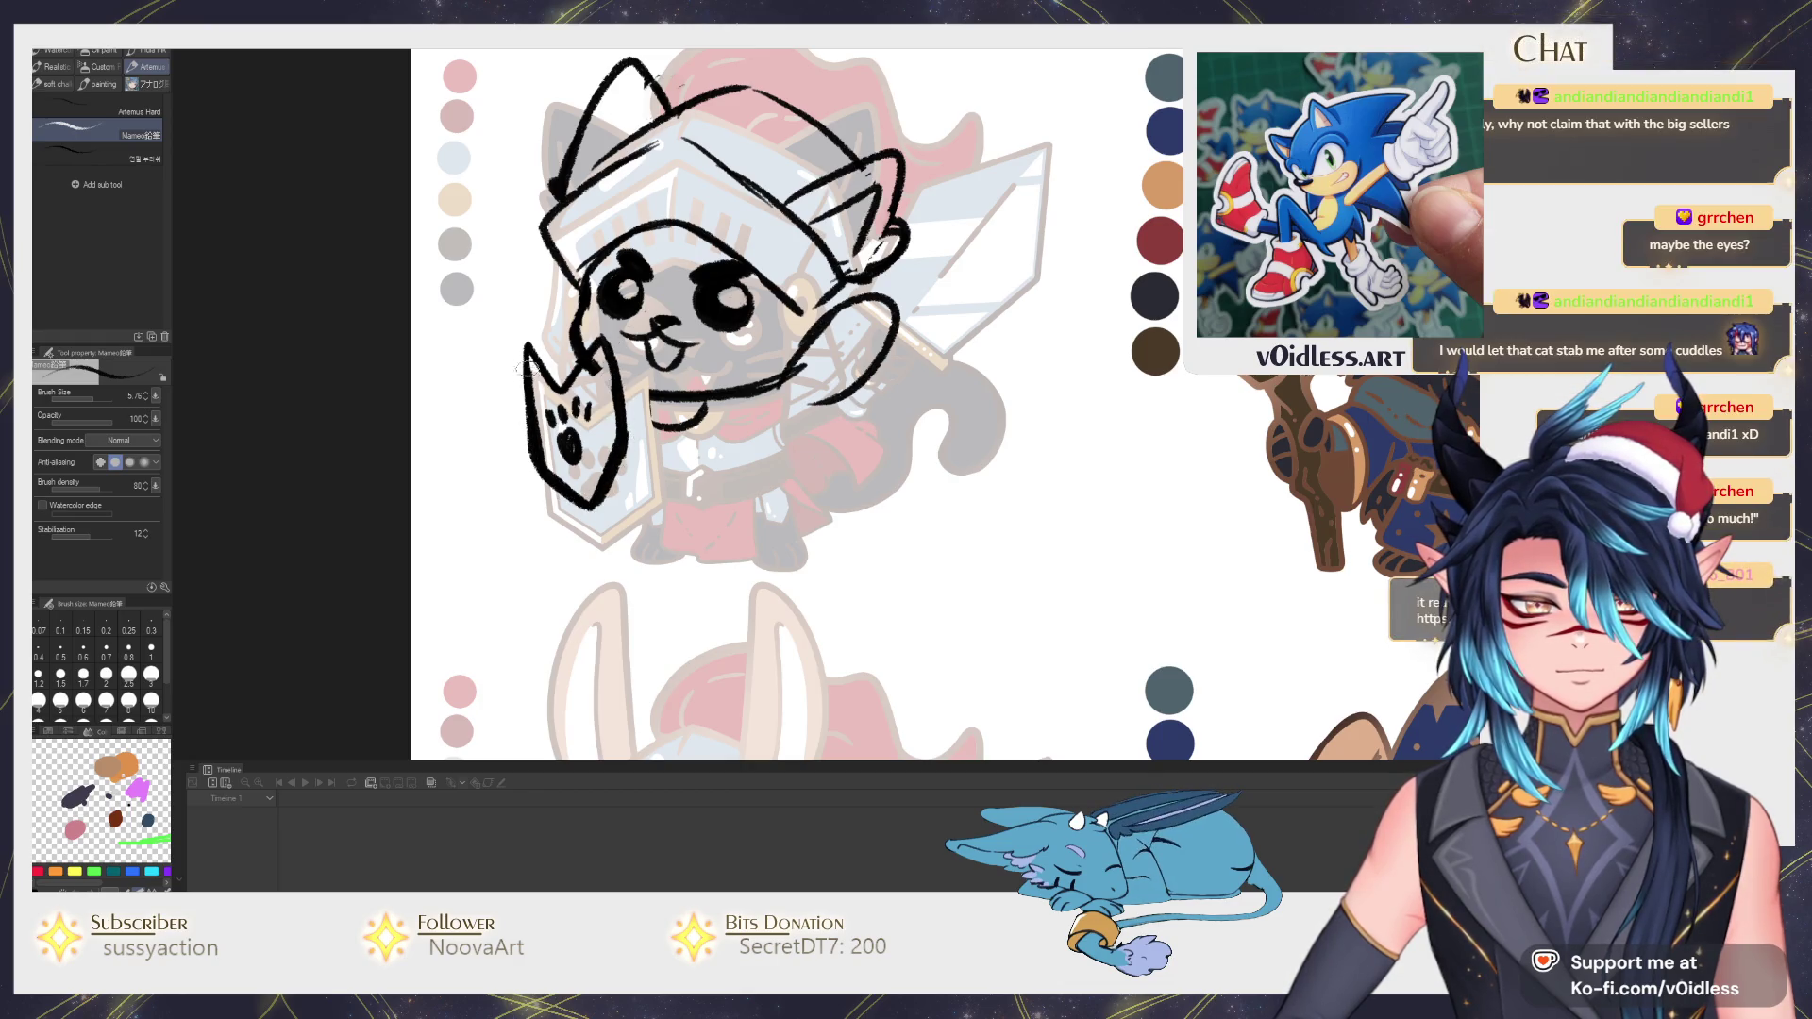
{"action": "left_click_drag", "start_coordinate": [552, 361], "coordinate": [612, 388]}
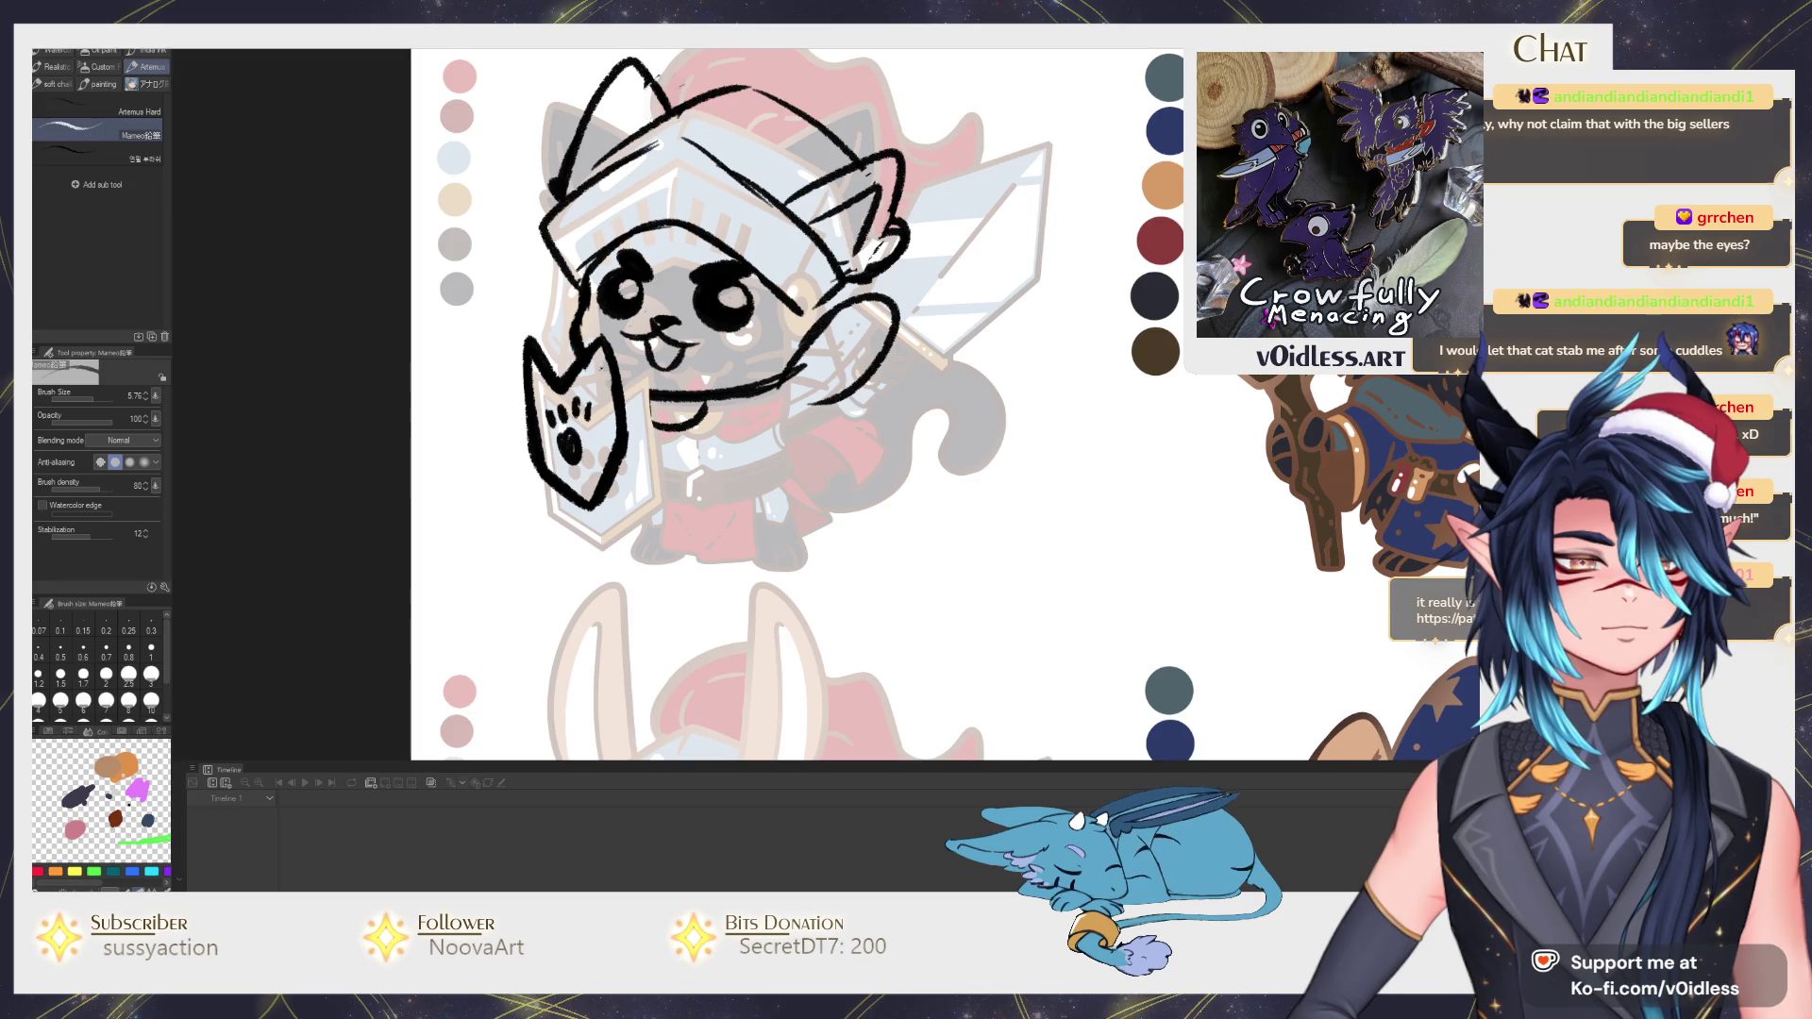
{"action": "scroll", "coordinate": [981, 380], "scroll_direction": "up", "scroll_amount": 2}
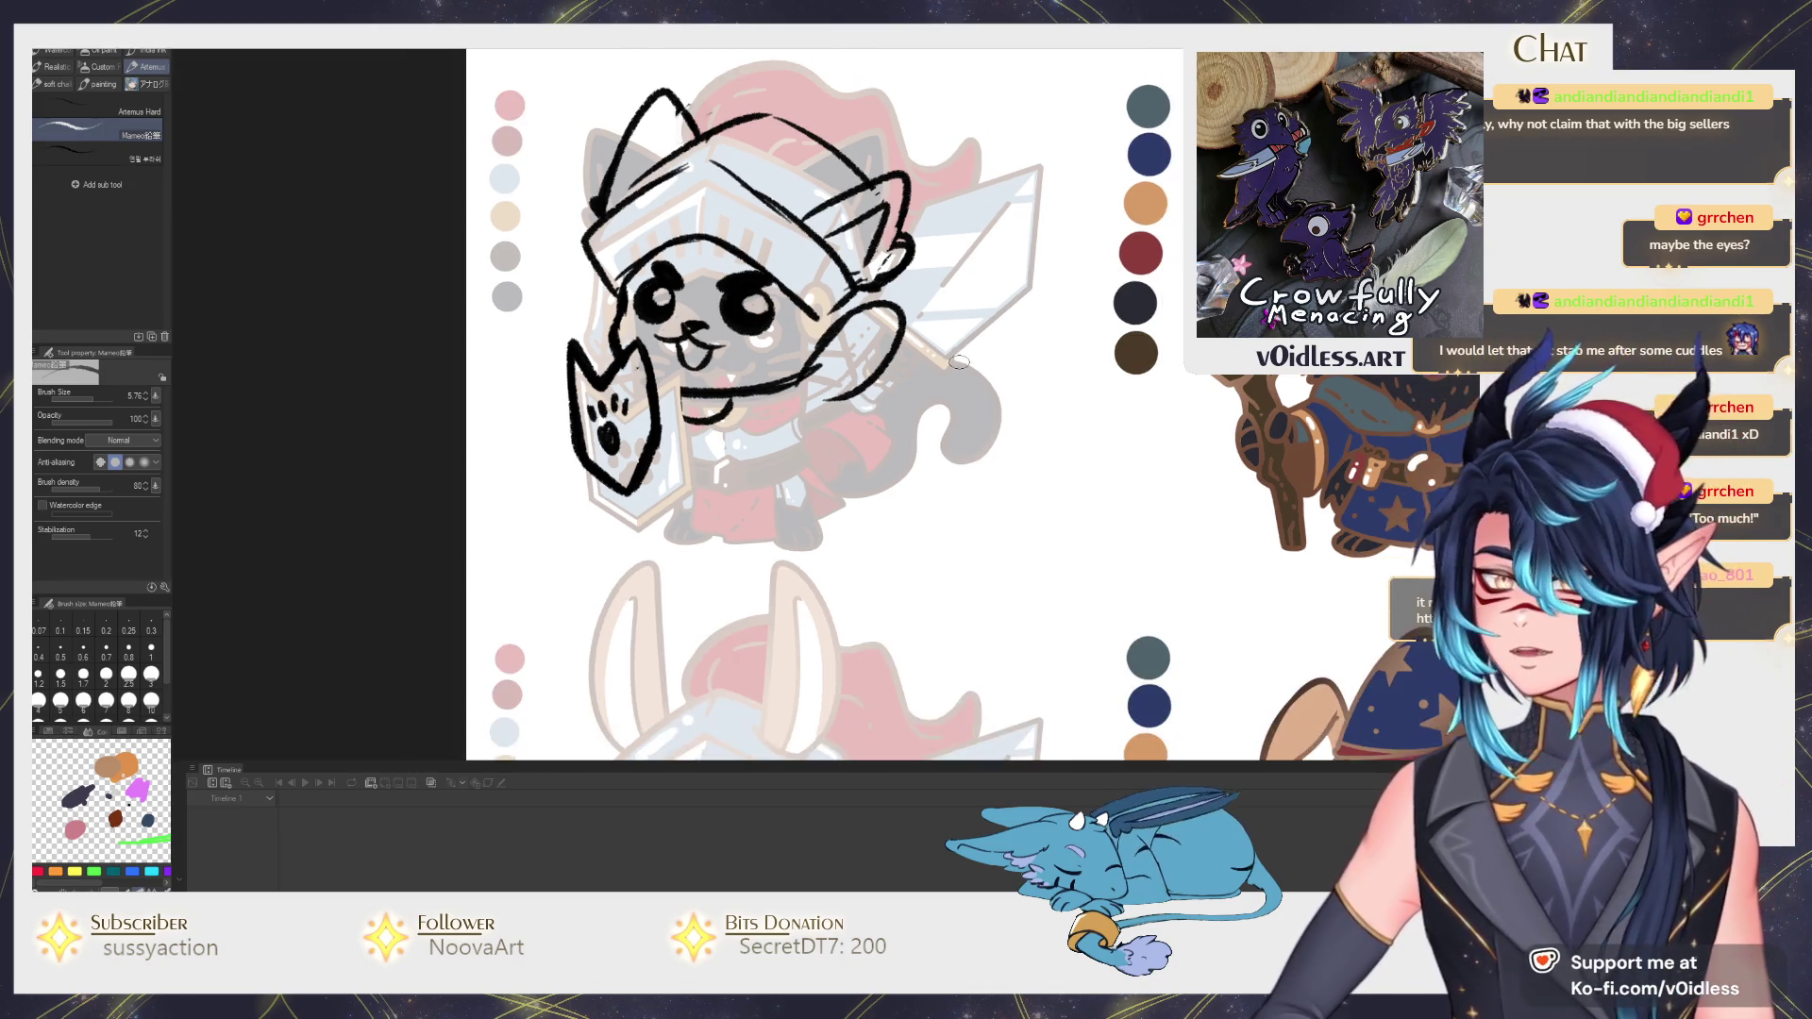
{"action": "scroll", "coordinate": [982, 379], "scroll_direction": "down", "scroll_amount": 1}
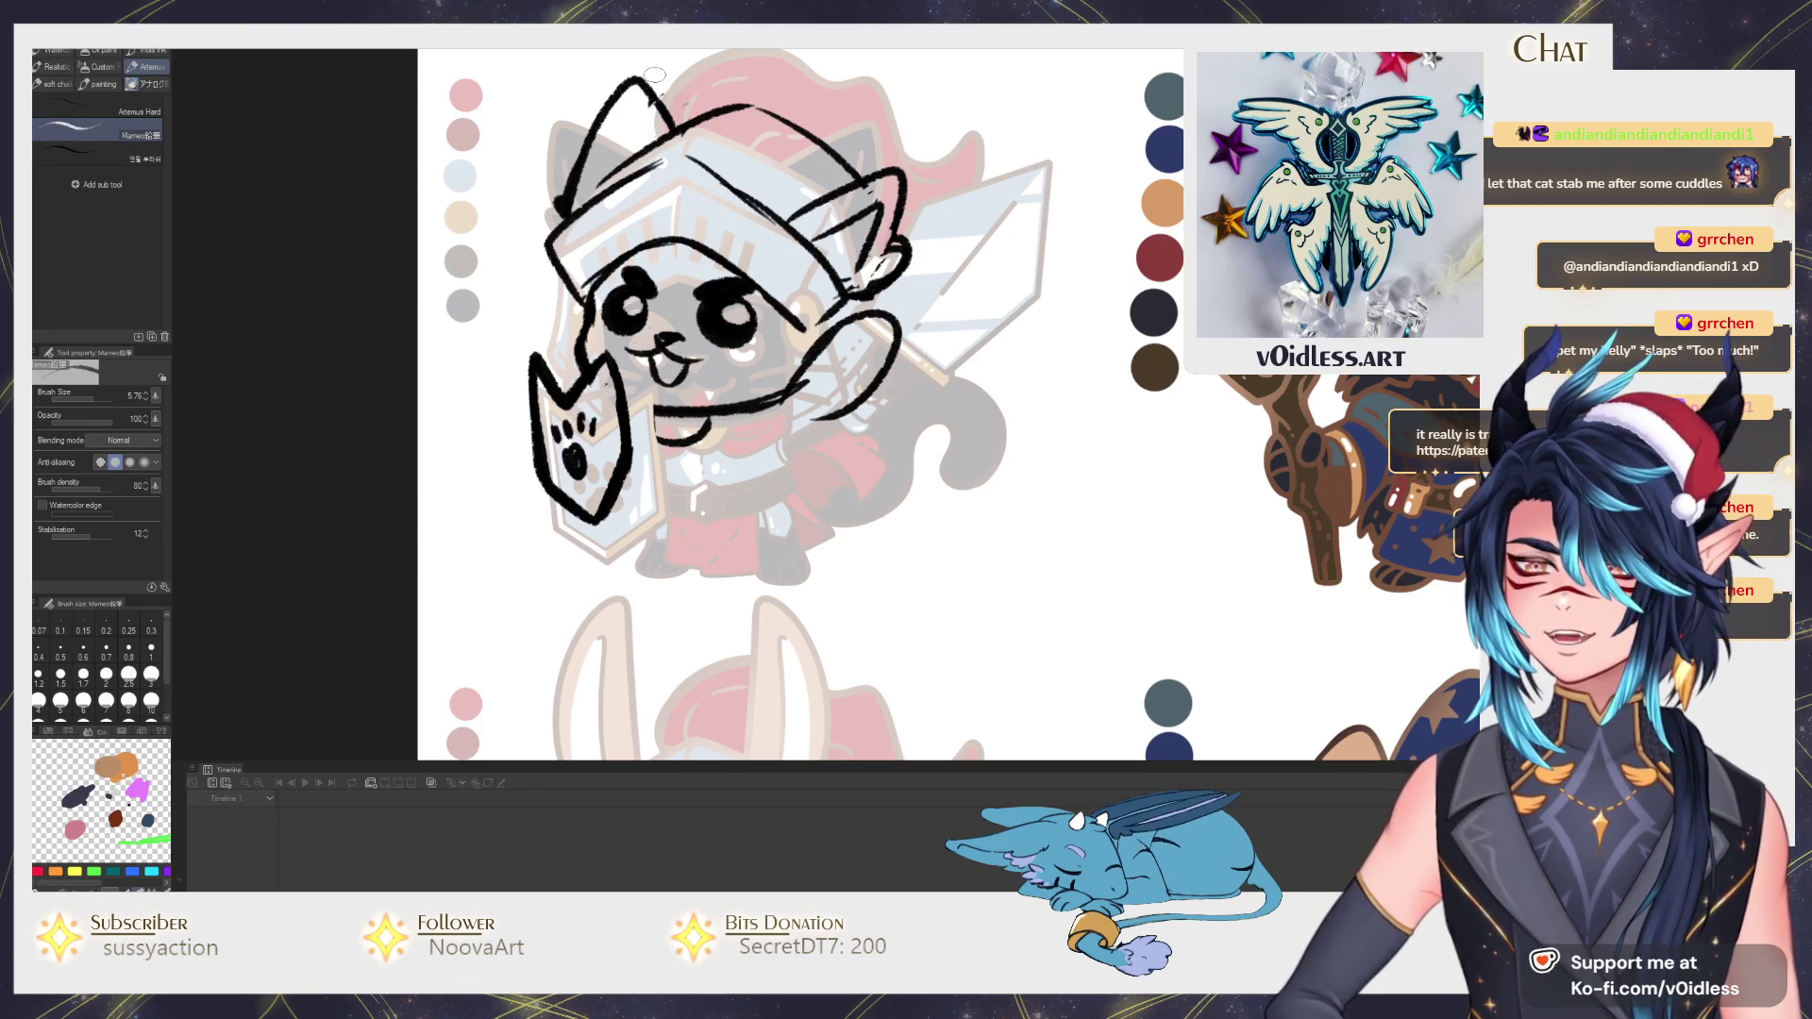
{"action": "scroll", "coordinate": [653, 75], "scroll_direction": "up", "scroll_amount": 2}
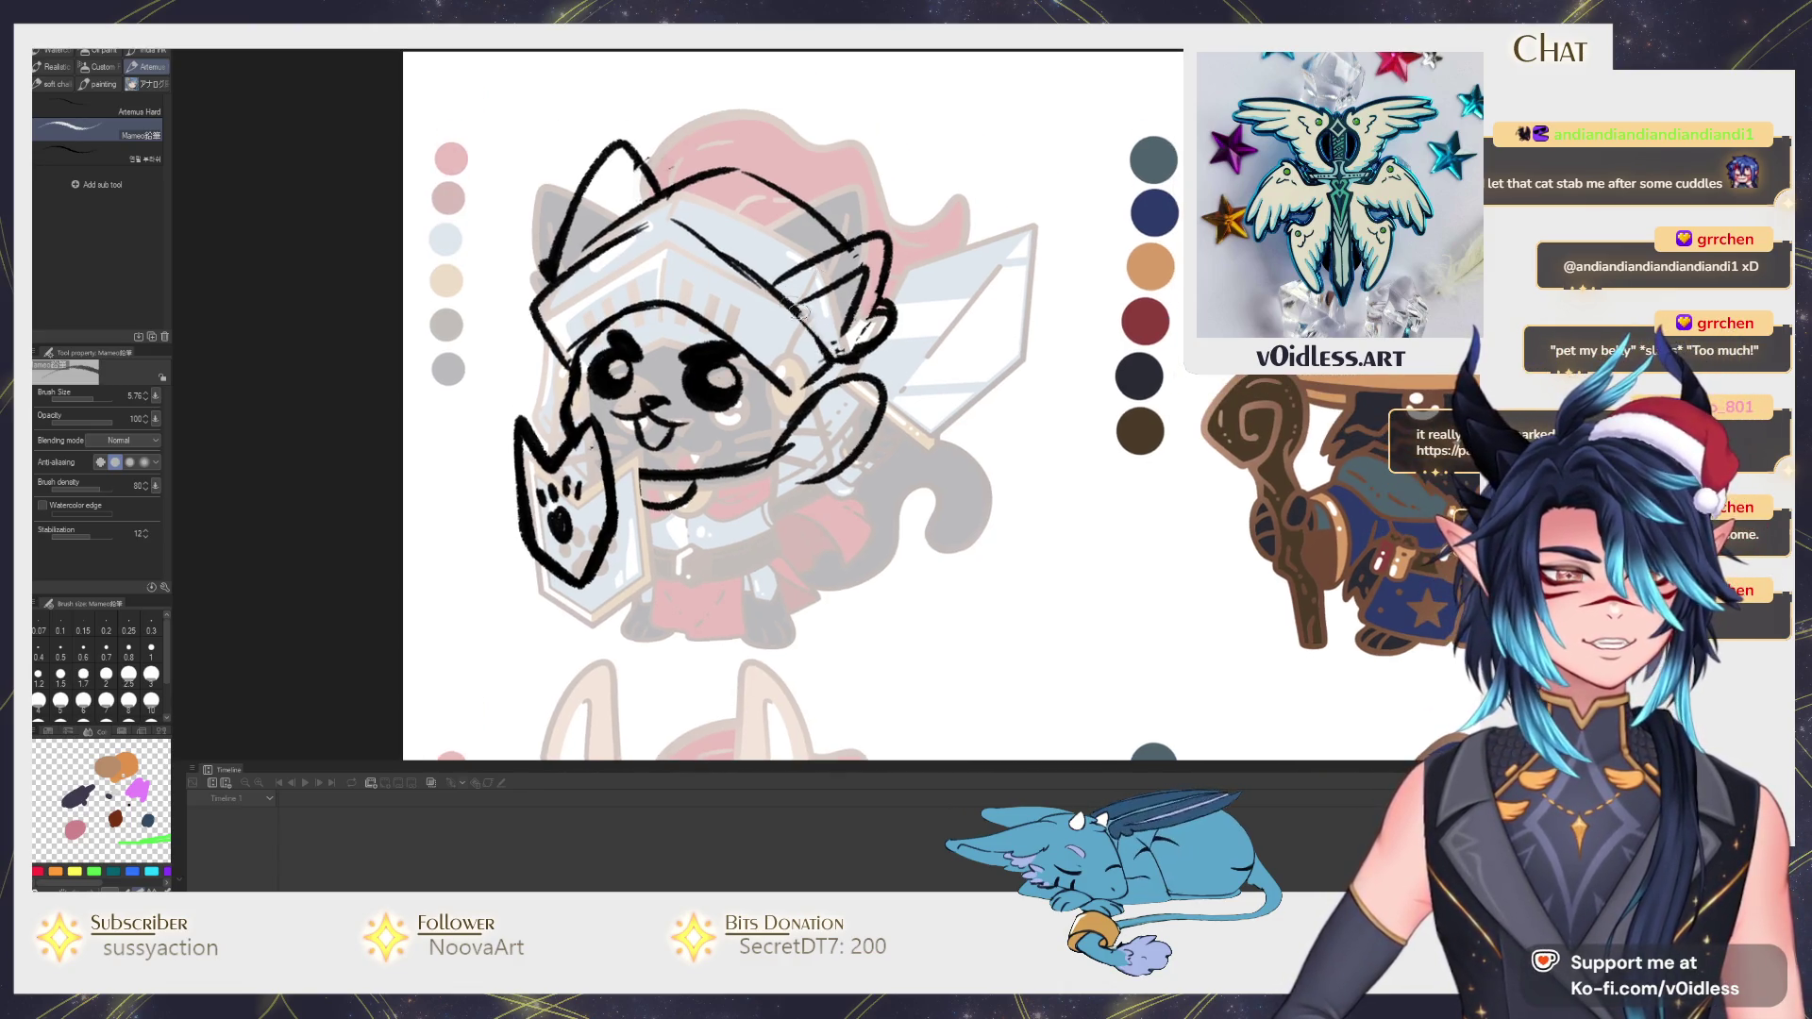
Redraw the helmet top, add a curling plume above it, and whiskers on the cheeks.
{"action": "mouse_move", "coordinate": [836, 354]}
{"action": "left_mouse_down"}
{"action": "mouse_move", "coordinate": [694, 227]}
{"action": "mouse_move", "coordinate": [594, 252]}
{"action": "mouse_move", "coordinate": [532, 315]}
{"action": "mouse_move", "coordinate": [708, 178]}
{"action": "mouse_move", "coordinate": [793, 169]}
{"action": "left_mouse_up"}
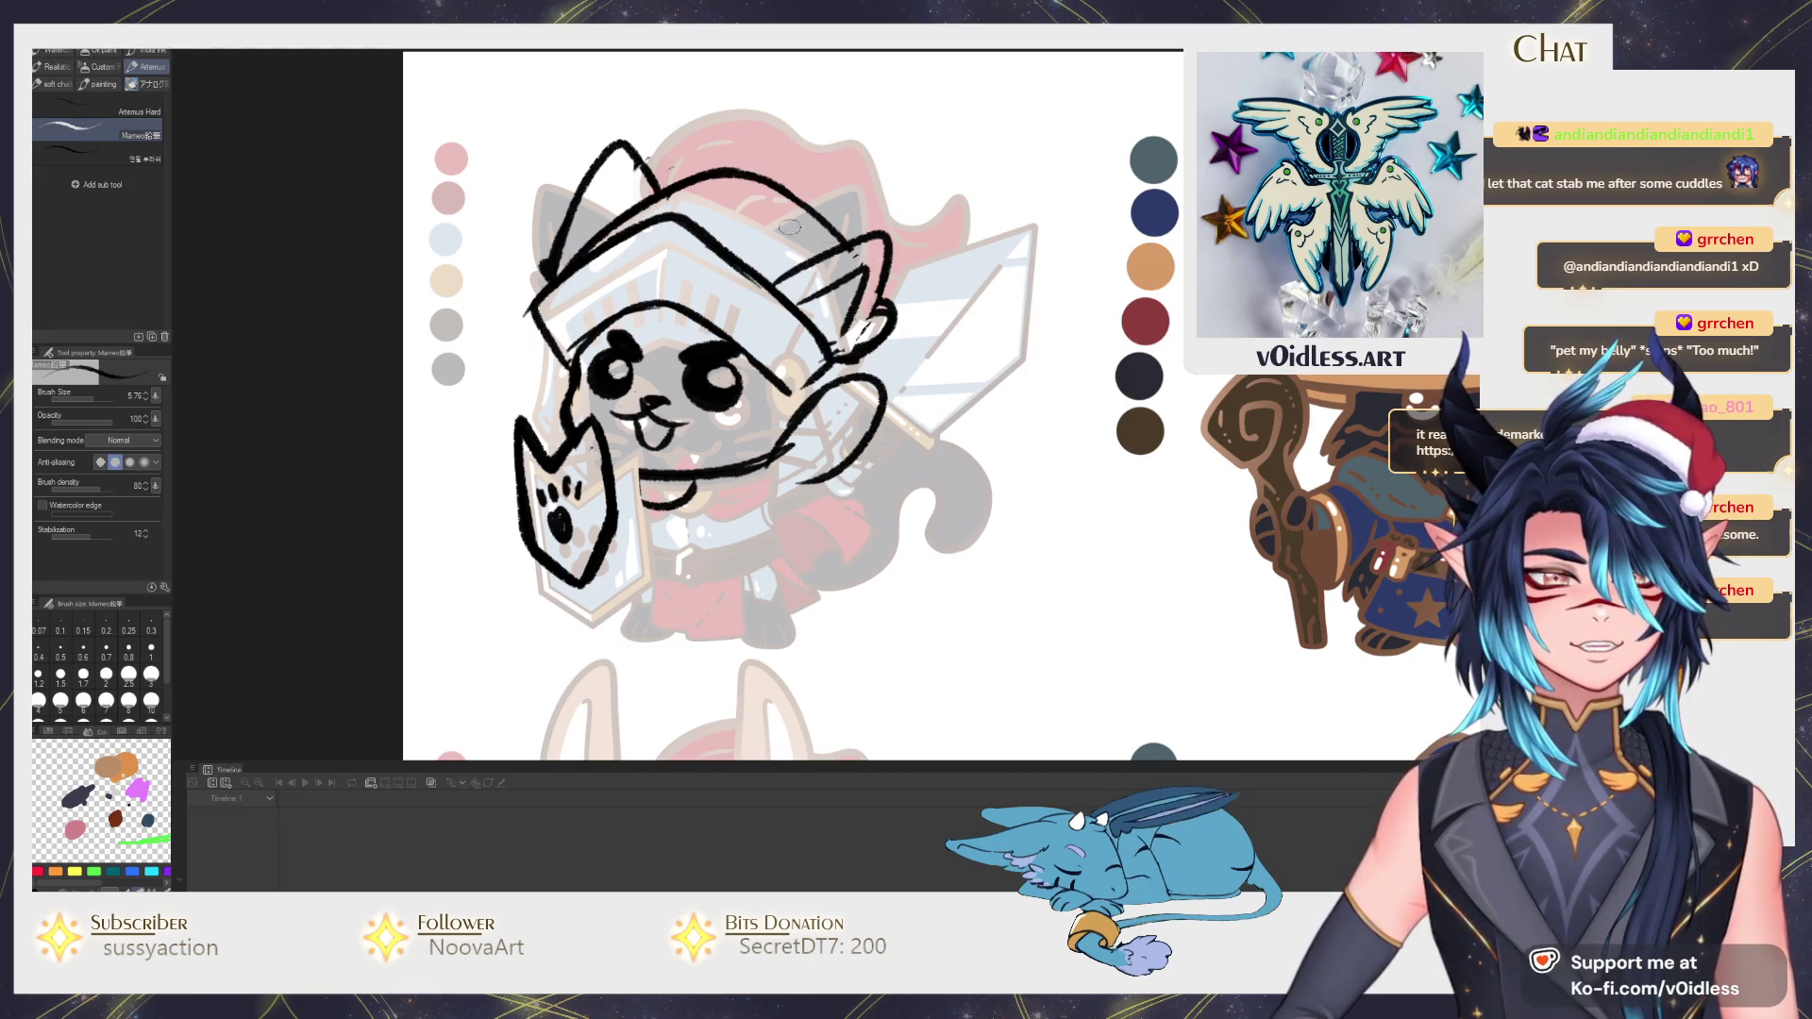
{"action": "scroll", "coordinate": [737, 184], "scroll_direction": "up", "scroll_amount": 2}
{"action": "mouse_move", "coordinate": [645, 255]}
{"action": "left_mouse_down"}
{"action": "mouse_move", "coordinate": [665, 184]}
{"action": "mouse_move", "coordinate": [906, 262]}
{"action": "mouse_move", "coordinate": [964, 177]}
{"action": "mouse_move", "coordinate": [986, 293]}
{"action": "left_mouse_up"}
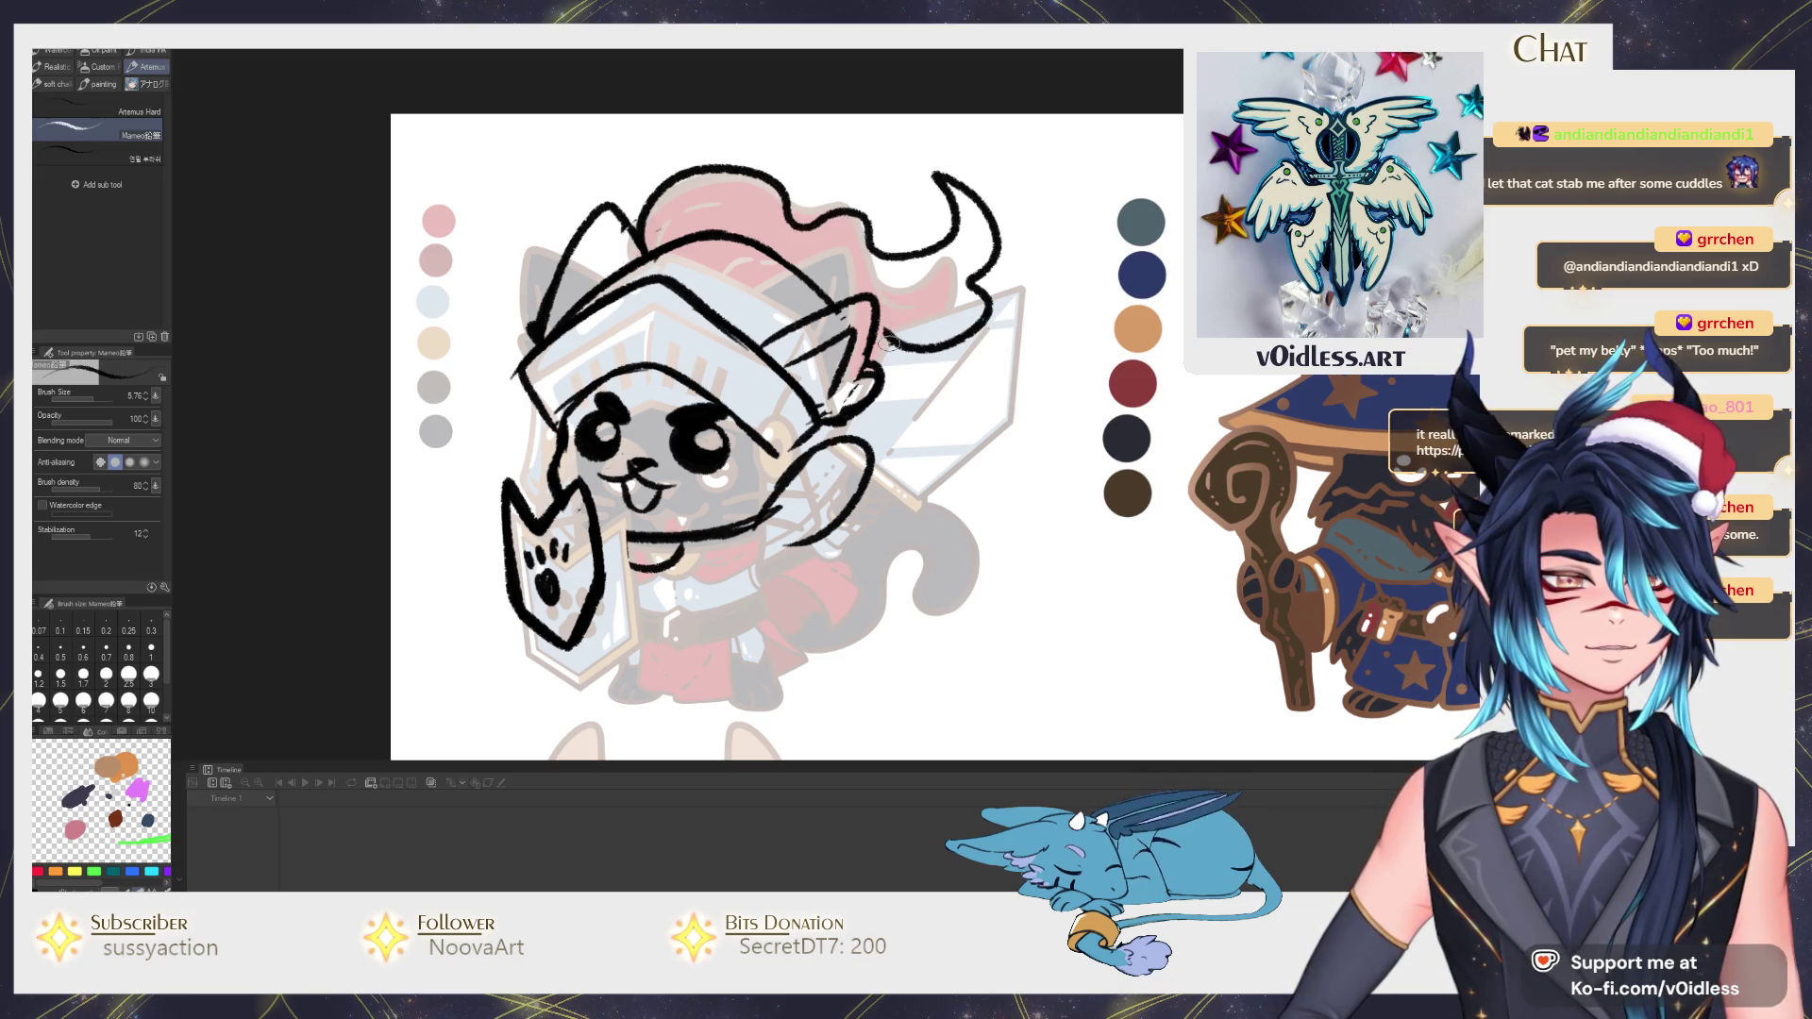
{"action": "scroll", "coordinate": [890, 342], "scroll_direction": "down", "scroll_amount": 1}
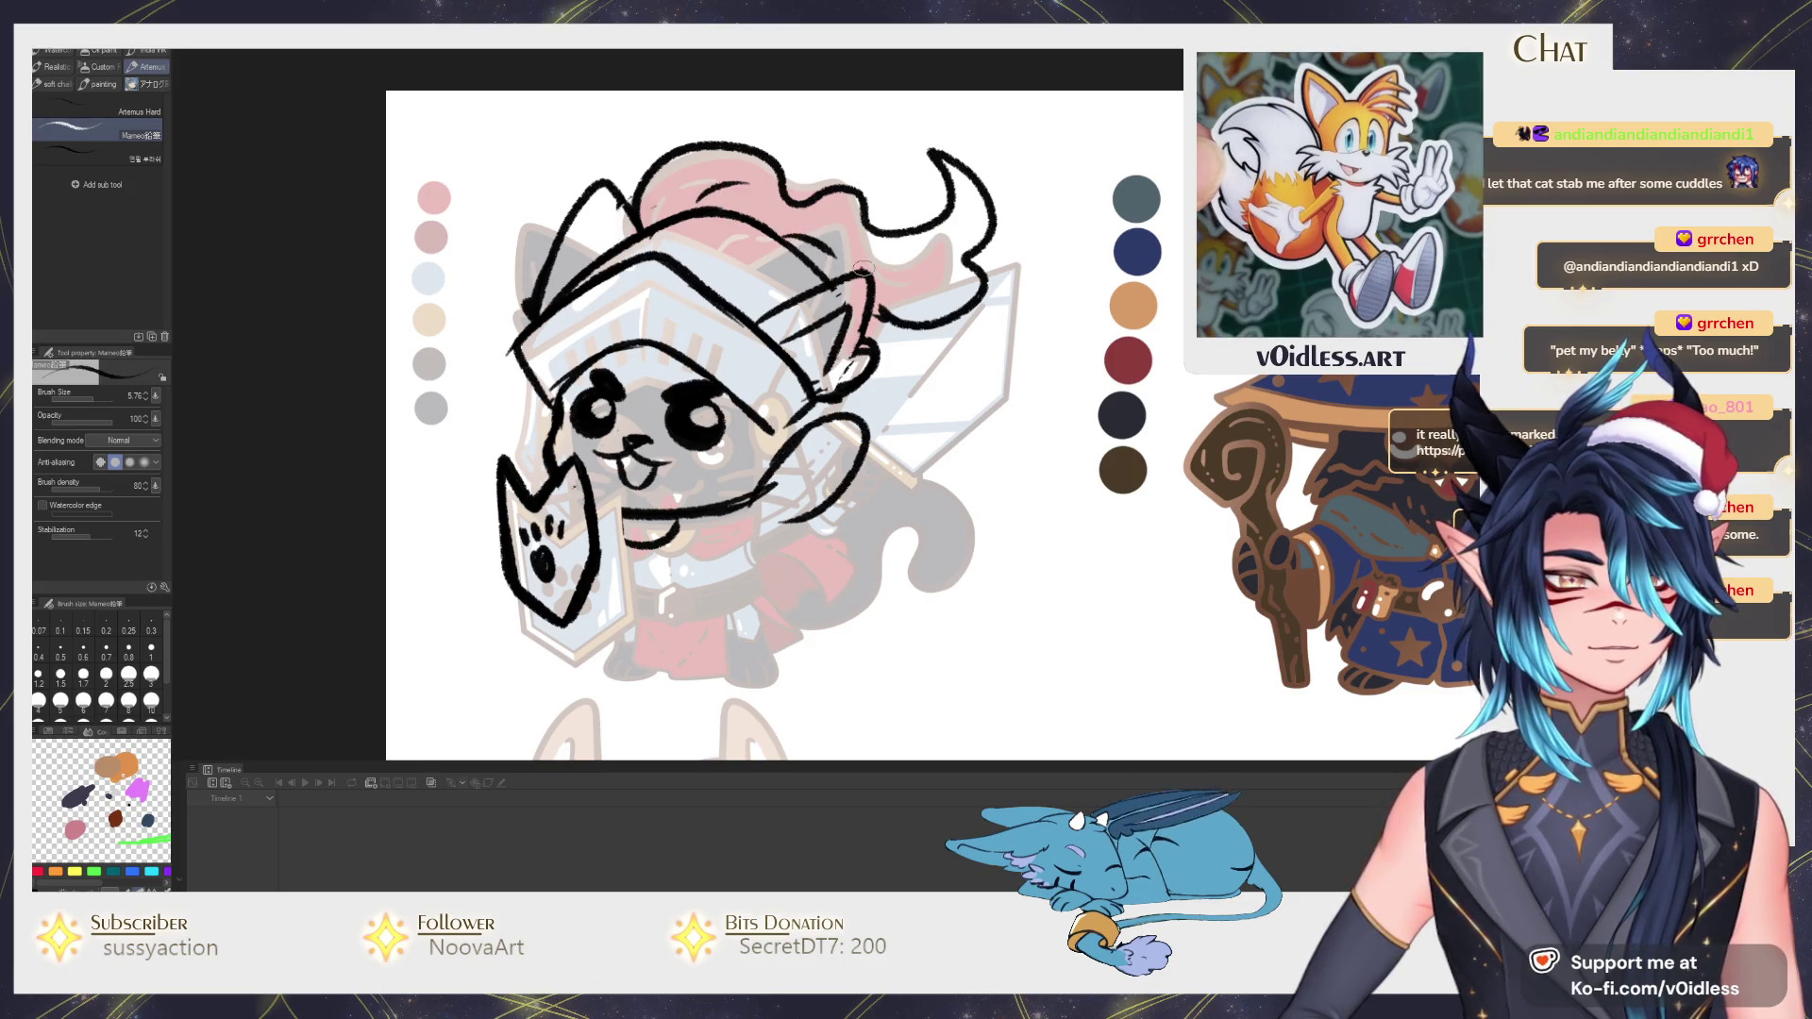
{"action": "scroll", "coordinate": [970, 358], "scroll_direction": "down", "scroll_amount": 1}
{"action": "scroll", "coordinate": [878, 397], "scroll_direction": "down", "scroll_amount": 1}
{"action": "scroll", "coordinate": [765, 445], "scroll_direction": "down", "scroll_amount": 1}
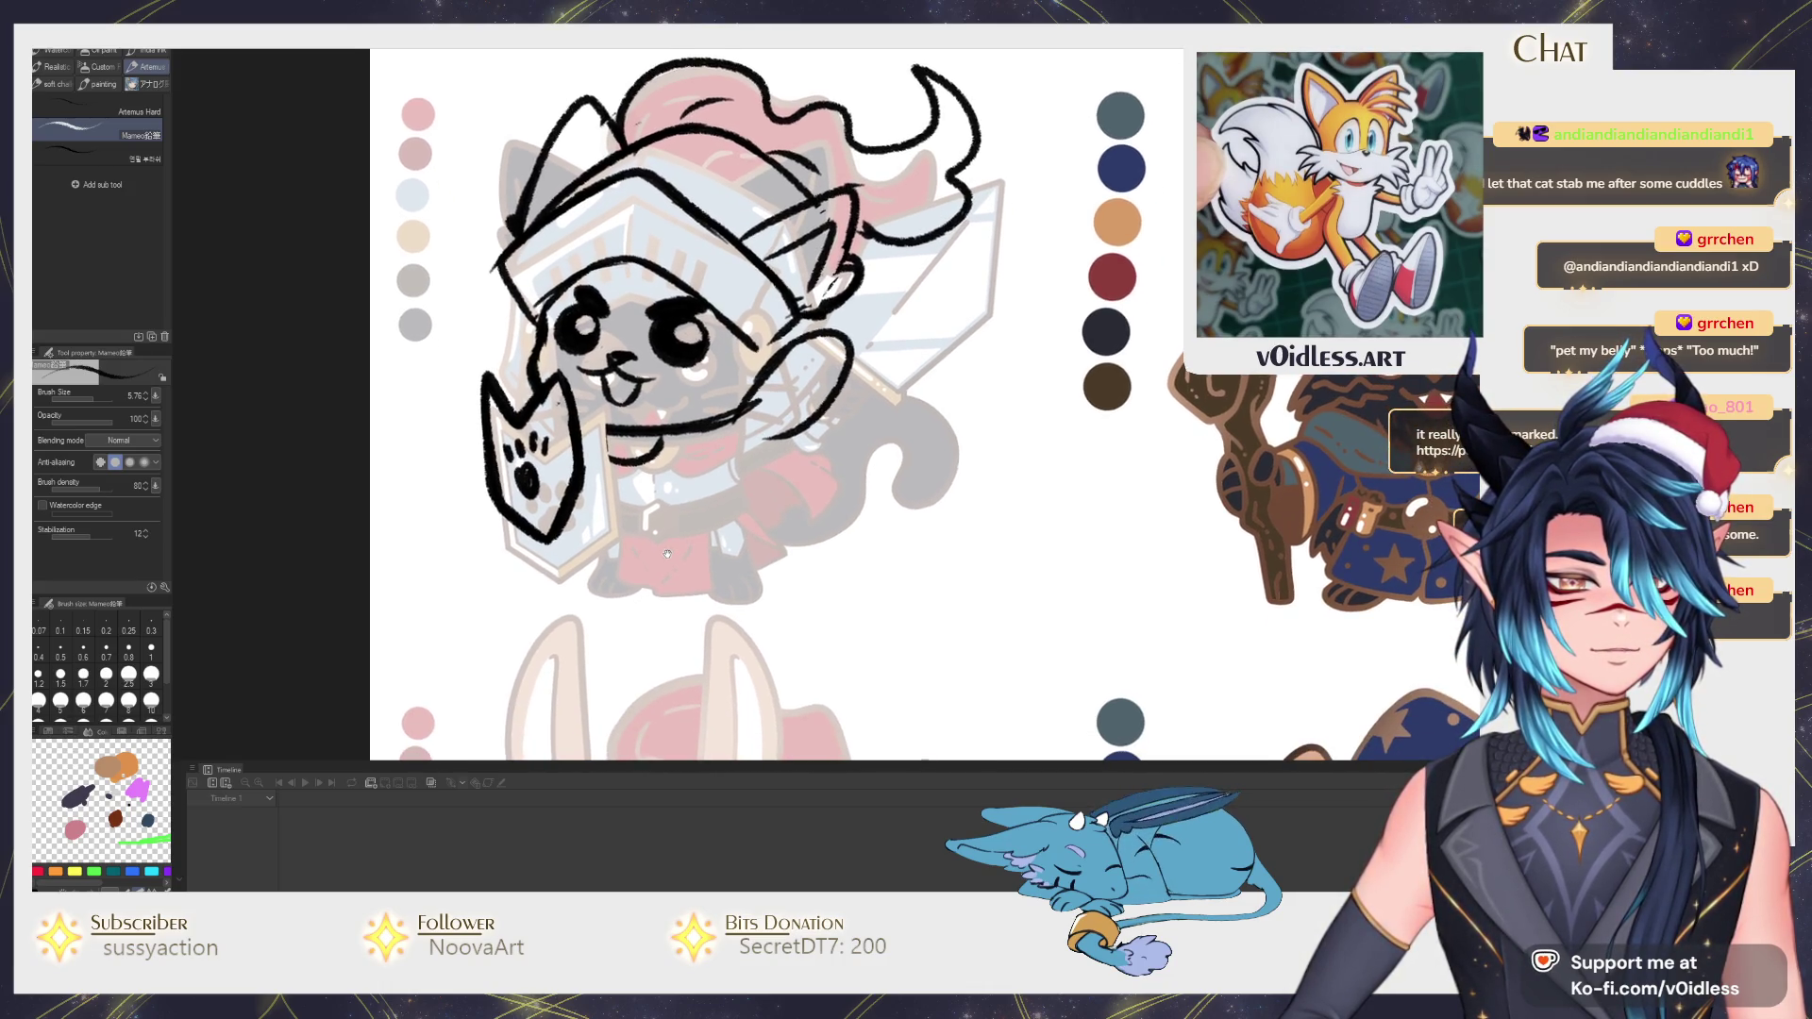
{"action": "scroll", "coordinate": [642, 492], "scroll_direction": "down", "scroll_amount": 1}
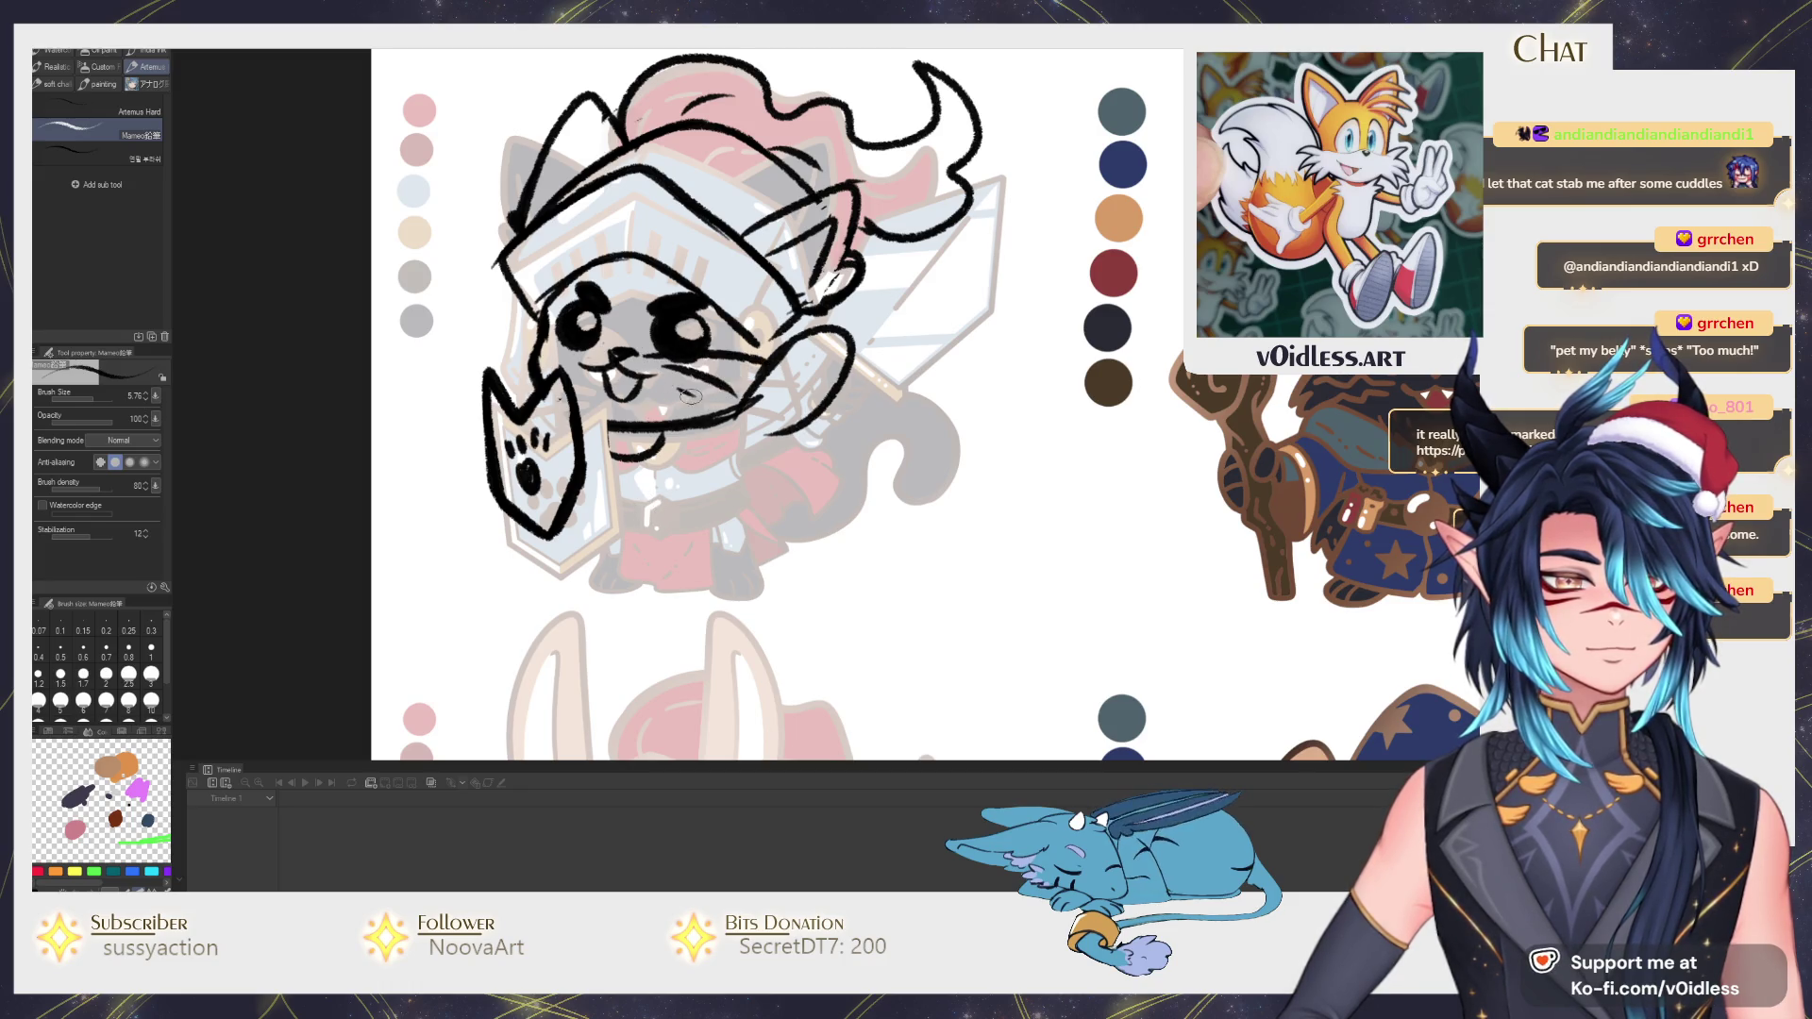
{"action": "left_click_drag", "start_coordinate": [751, 359], "coordinate": [726, 373]}
{"action": "left_click_drag", "start_coordinate": [739, 377], "coordinate": [704, 392]}
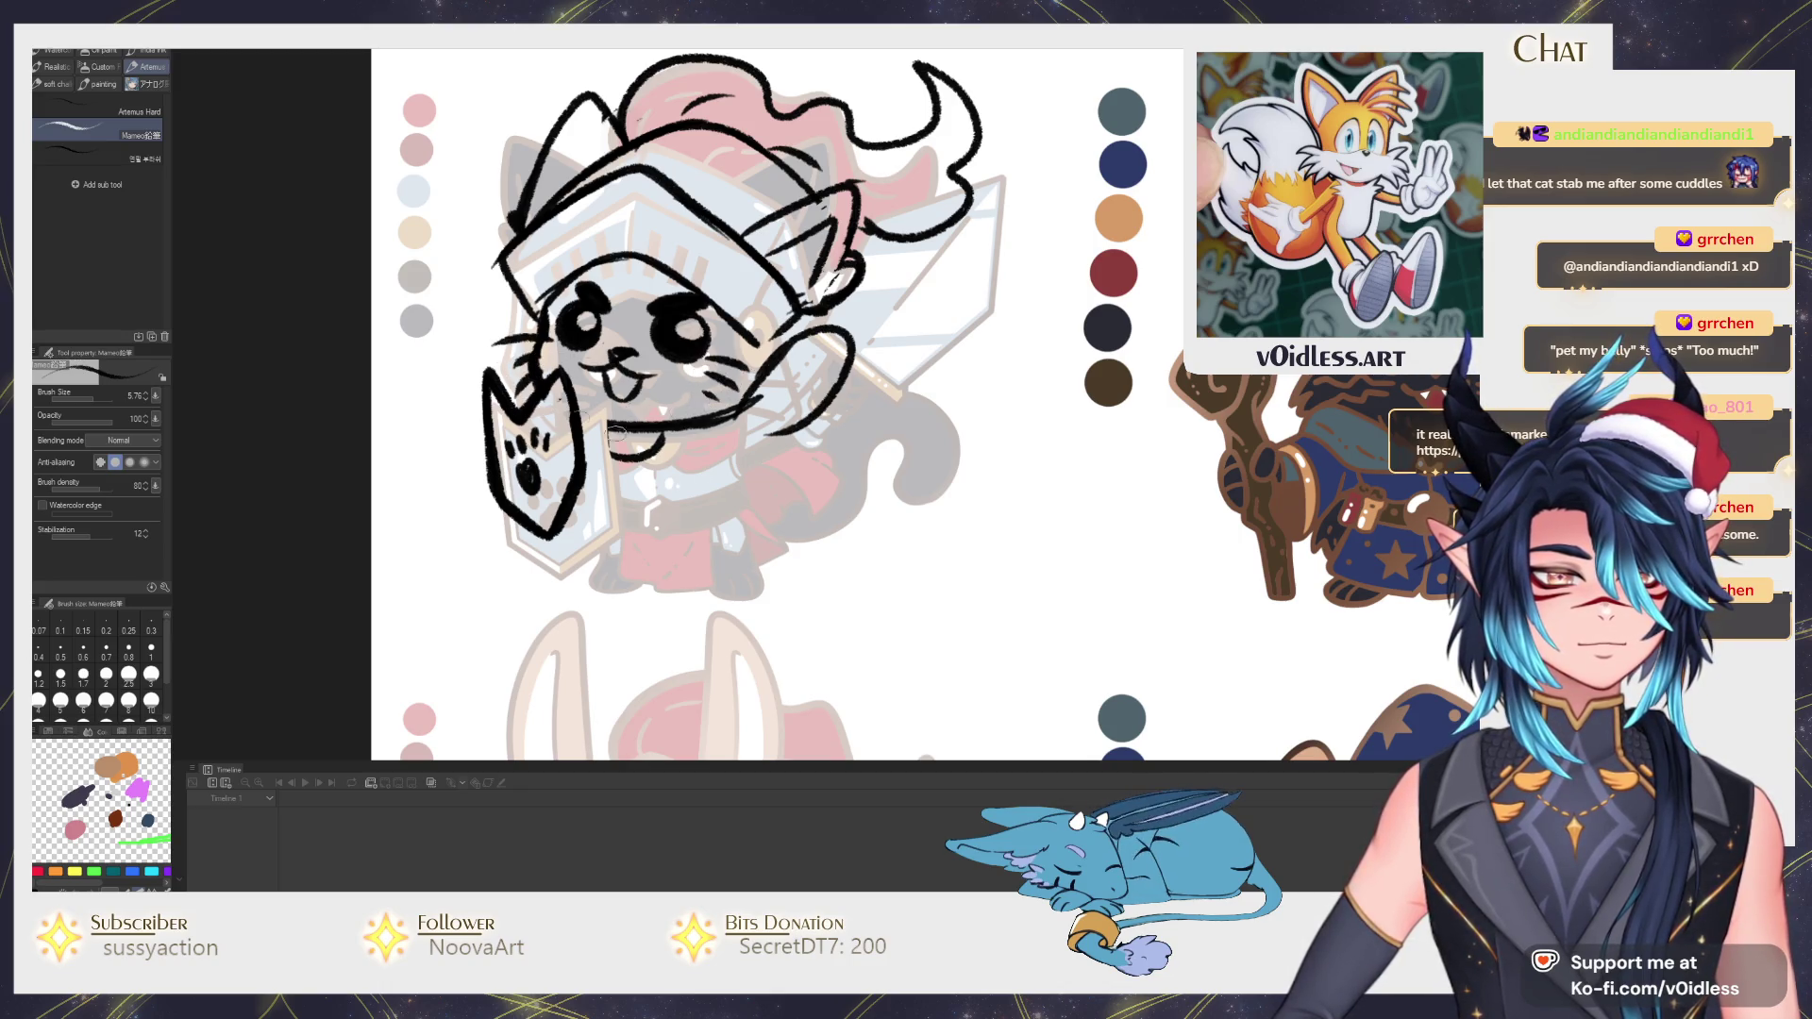
{"action": "scroll", "coordinate": [682, 391], "scroll_direction": "down", "scroll_amount": 2}
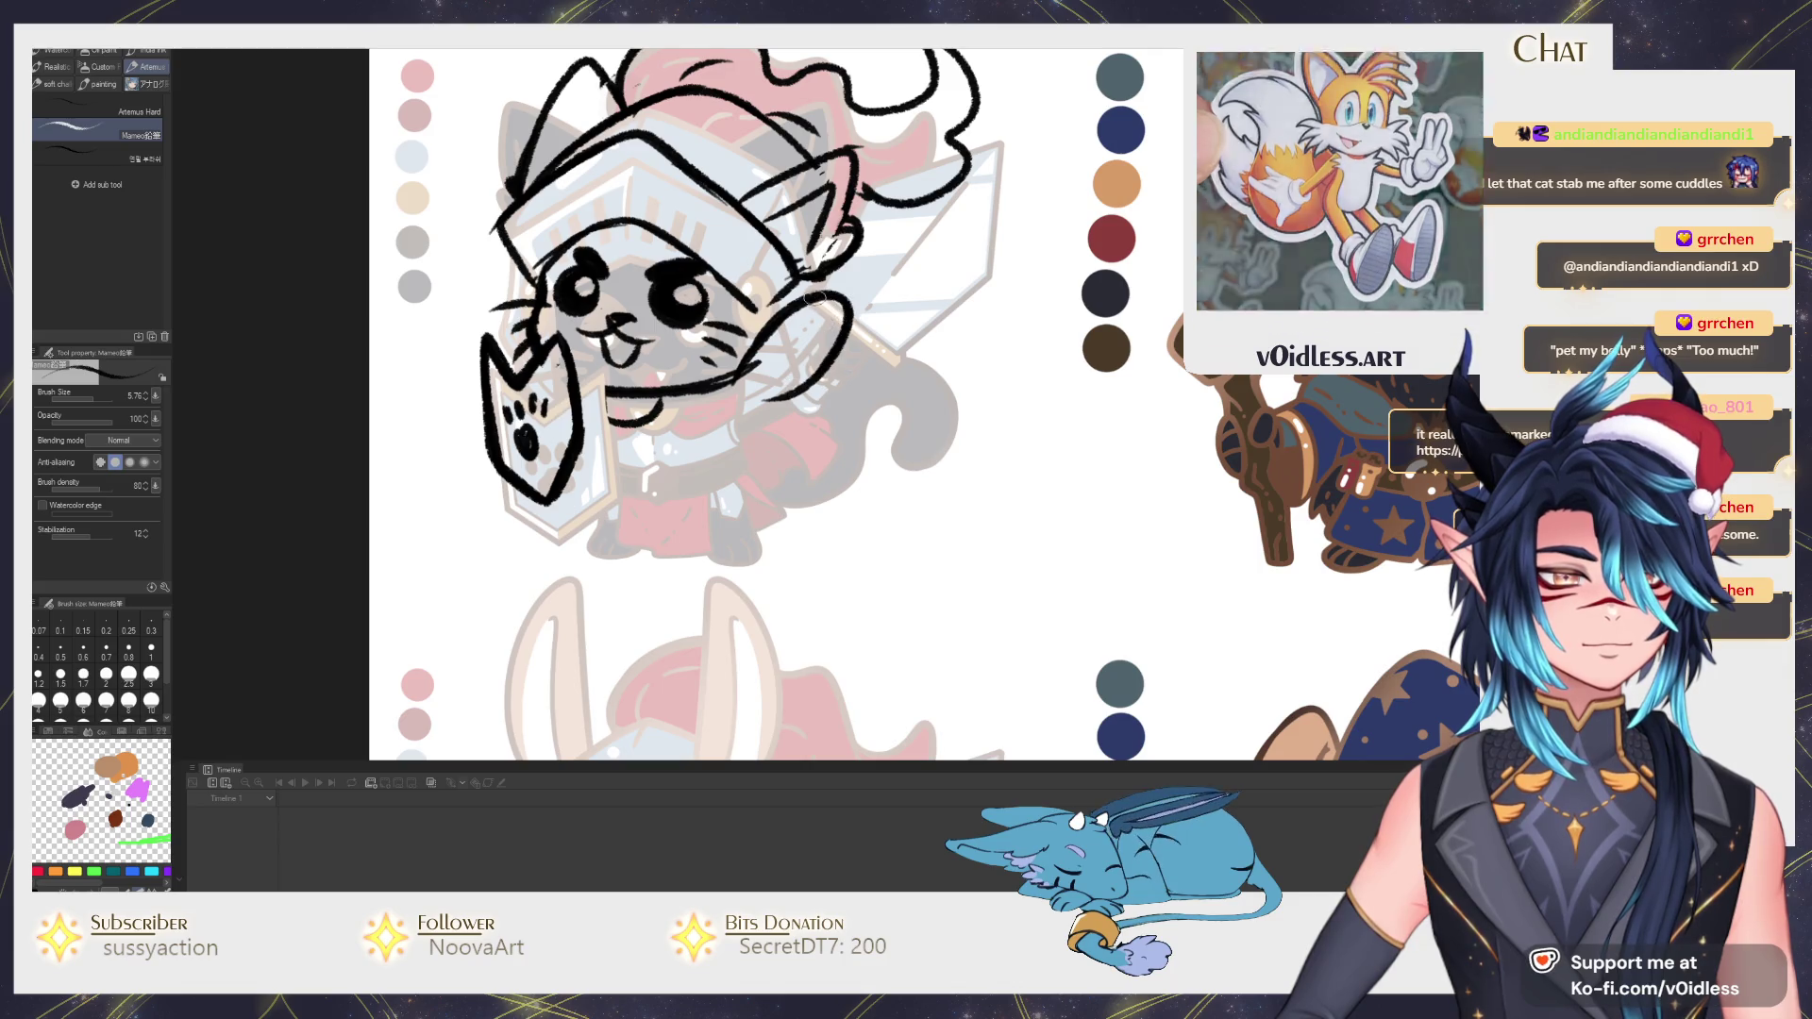
Sketch the raised paw gripping the sword and trace the blade's right edge.
{"action": "mouse_move", "coordinate": [790, 289]}
{"action": "left_mouse_down"}
{"action": "mouse_move", "coordinate": [832, 331]}
{"action": "mouse_move", "coordinate": [810, 366]}
{"action": "left_mouse_up"}
{"action": "left_click_drag", "start_coordinate": [855, 308], "coordinate": [834, 370]}
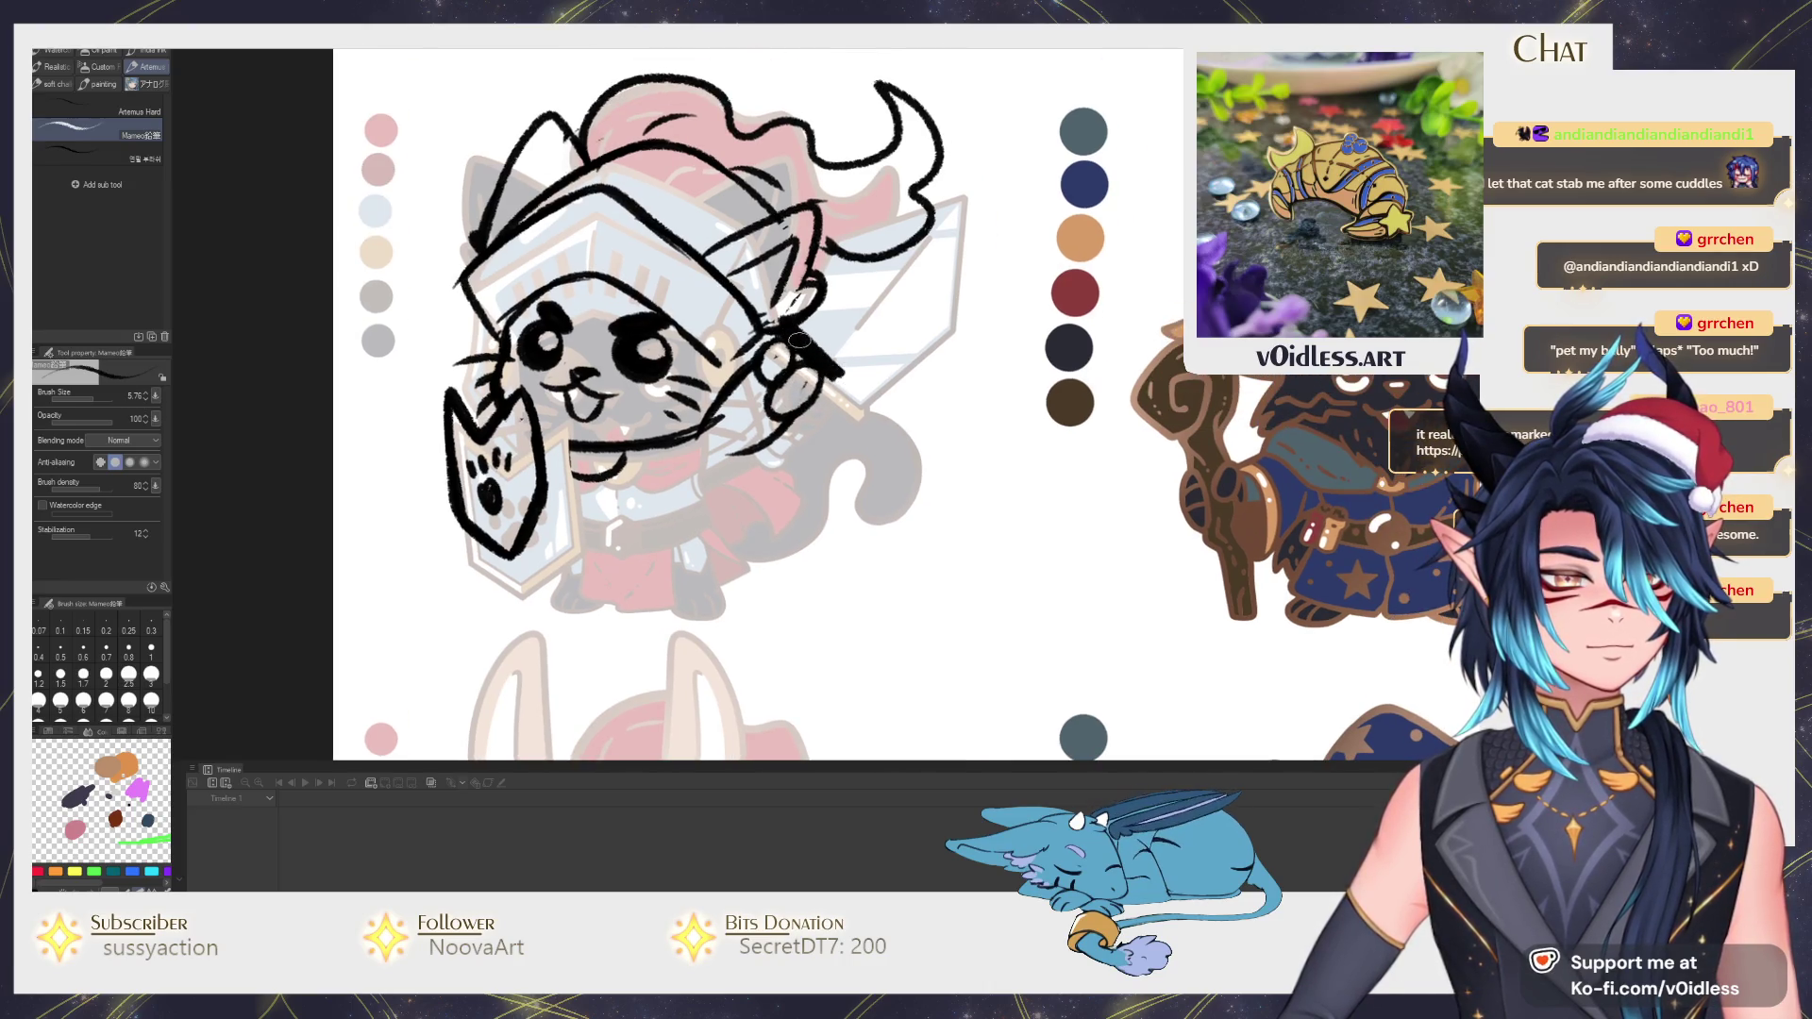
{"action": "mouse_move", "coordinate": [776, 318]}
{"action": "left_mouse_down"}
{"action": "mouse_move", "coordinate": [855, 379]}
{"action": "mouse_move", "coordinate": [835, 232]}
{"action": "mouse_move", "coordinate": [943, 184]}
{"action": "mouse_move", "coordinate": [958, 289]}
{"action": "left_mouse_up"}
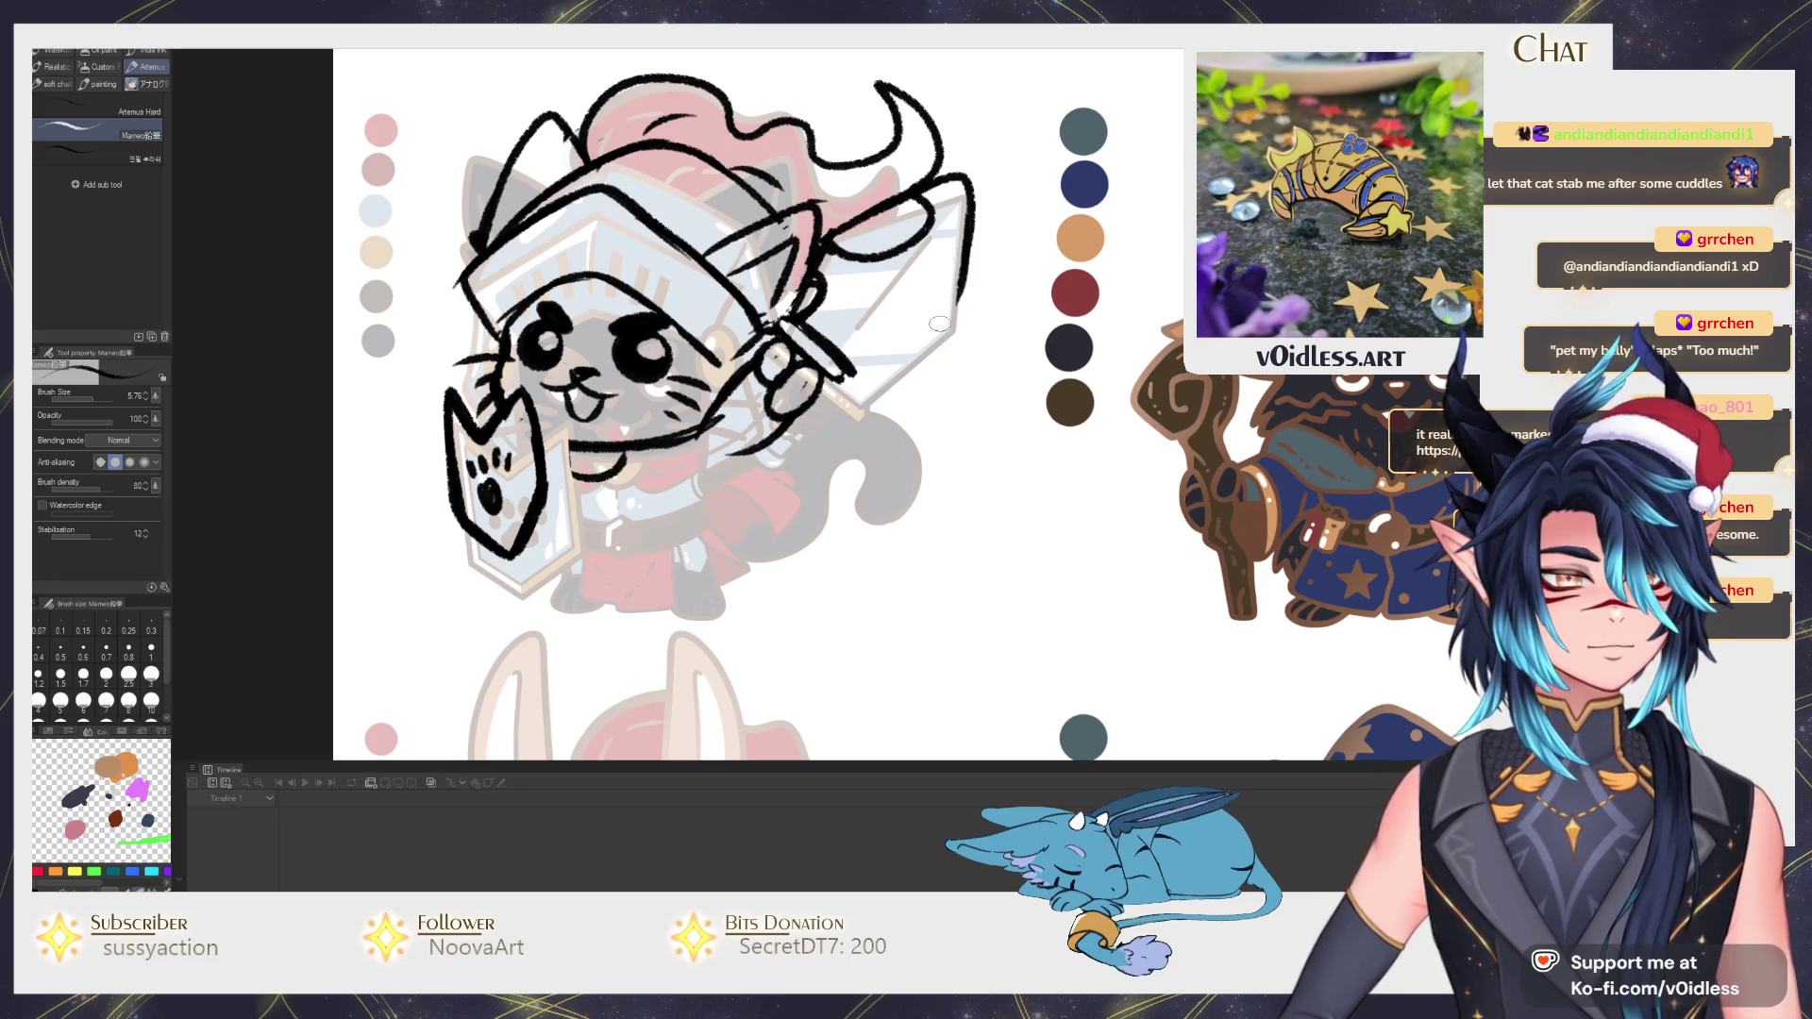
{"action": "mouse_move", "coordinate": [963, 213]}
{"action": "left_mouse_down"}
{"action": "mouse_move", "coordinate": [857, 370]}
{"action": "mouse_move", "coordinate": [970, 175]}
{"action": "mouse_move", "coordinate": [821, 243]}
{"action": "mouse_move", "coordinate": [822, 320]}
{"action": "mouse_move", "coordinate": [932, 205]}
{"action": "left_mouse_up"}
Erase faint lines inside the blade, draw its thick edge, then start the leg and oval foot.
{"action": "key", "text": "e"}
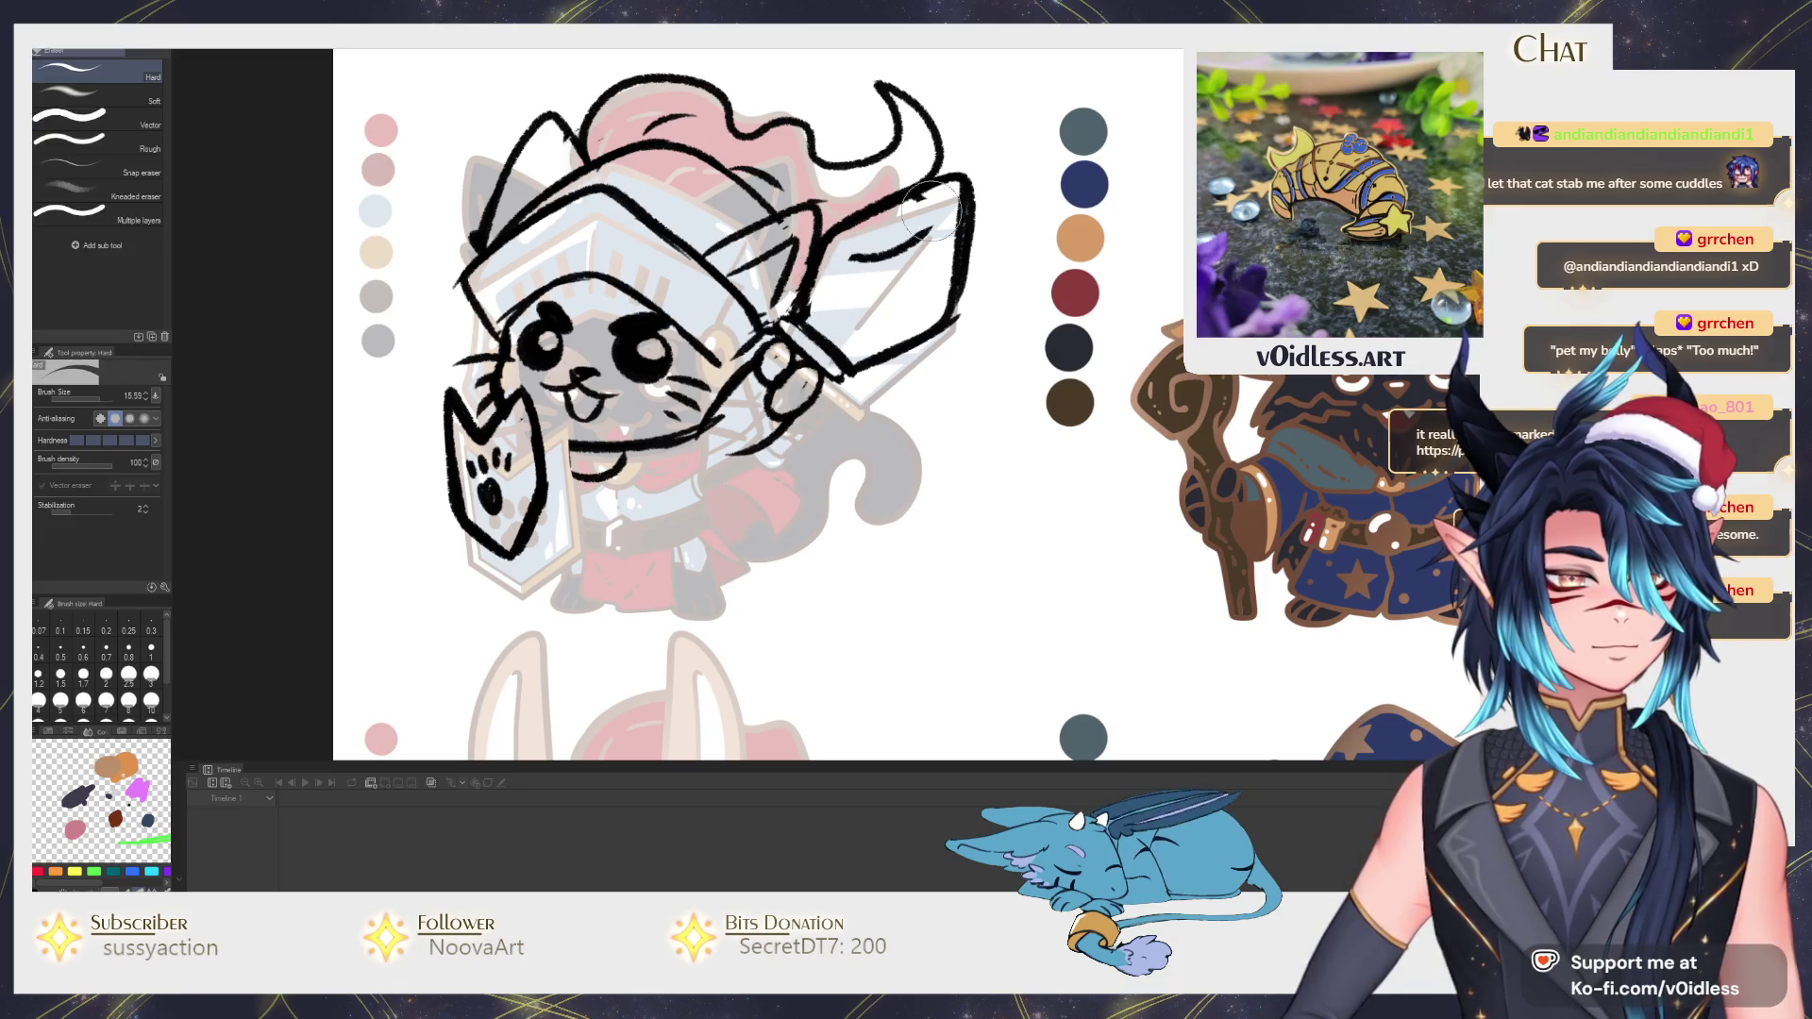
{"action": "mouse_move", "coordinate": [849, 298]}
{"action": "left_mouse_down"}
{"action": "mouse_move", "coordinate": [948, 191]}
{"action": "mouse_move", "coordinate": [862, 305]}
{"action": "left_mouse_up"}
{"action": "key", "text": "p"}
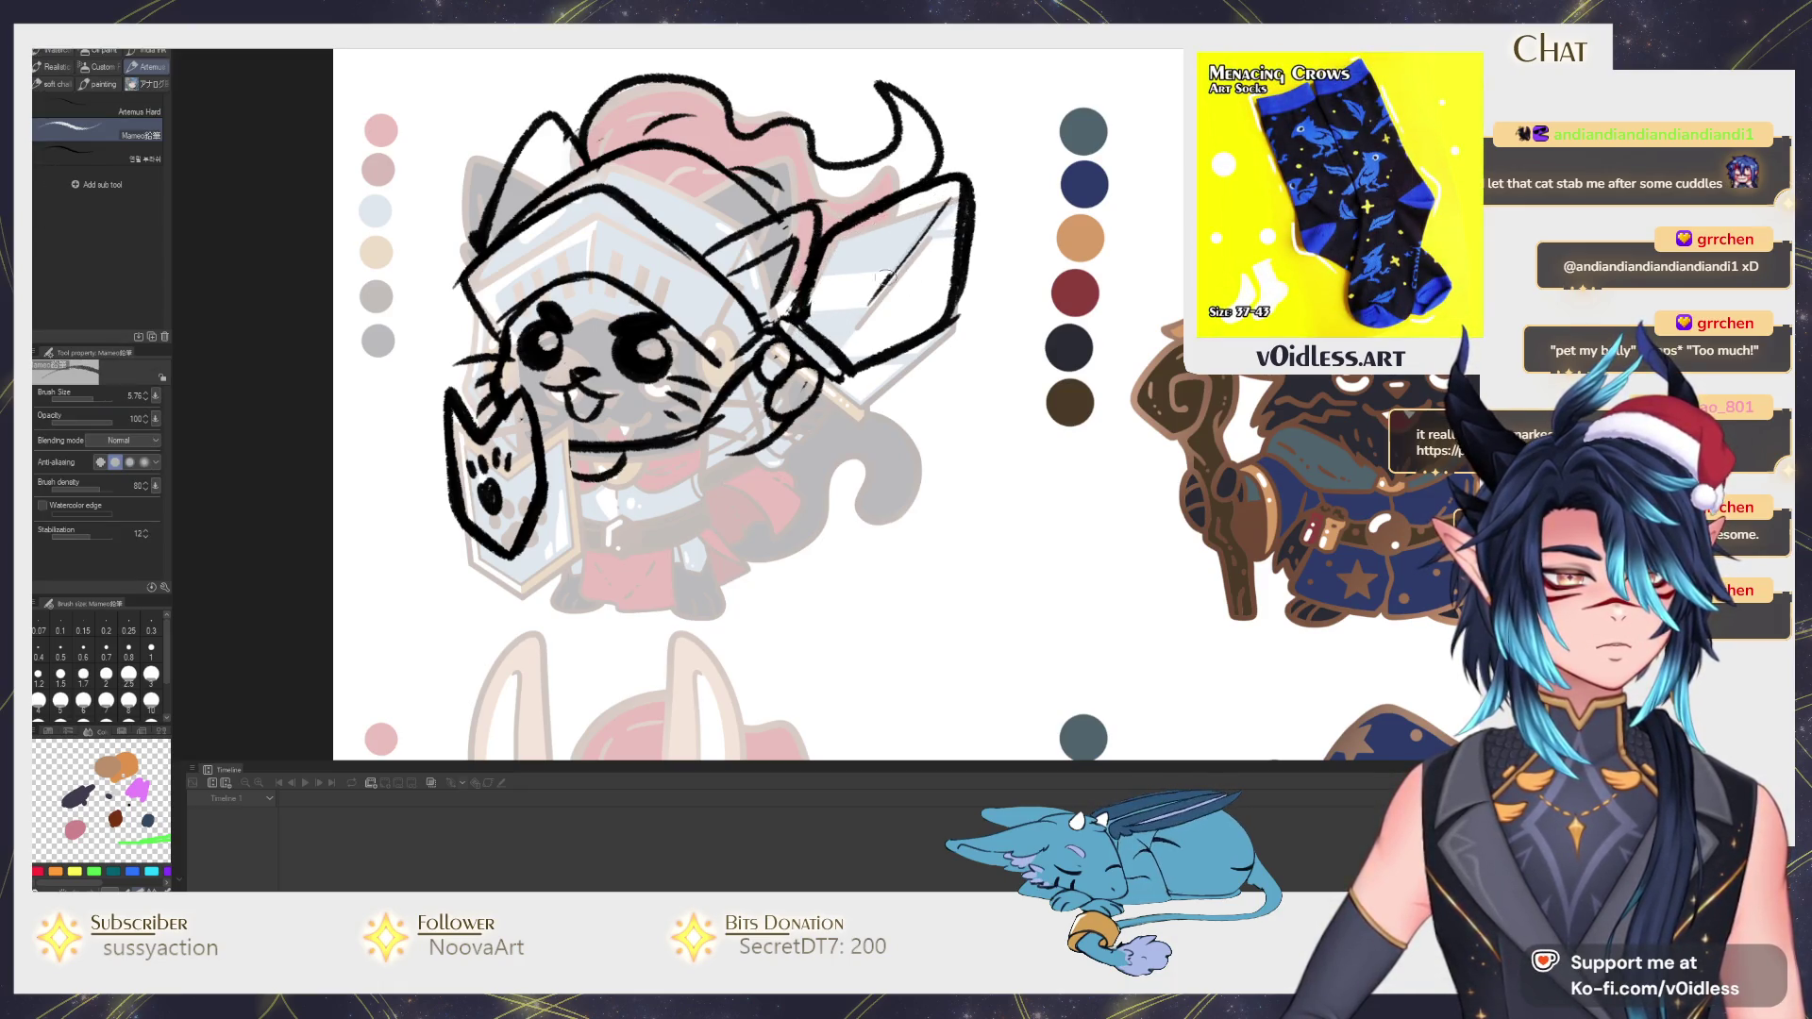
{"action": "mouse_move", "coordinate": [944, 206]}
{"action": "left_mouse_down"}
{"action": "mouse_move", "coordinate": [855, 326]}
{"action": "mouse_move", "coordinate": [858, 388]}
{"action": "left_mouse_up"}
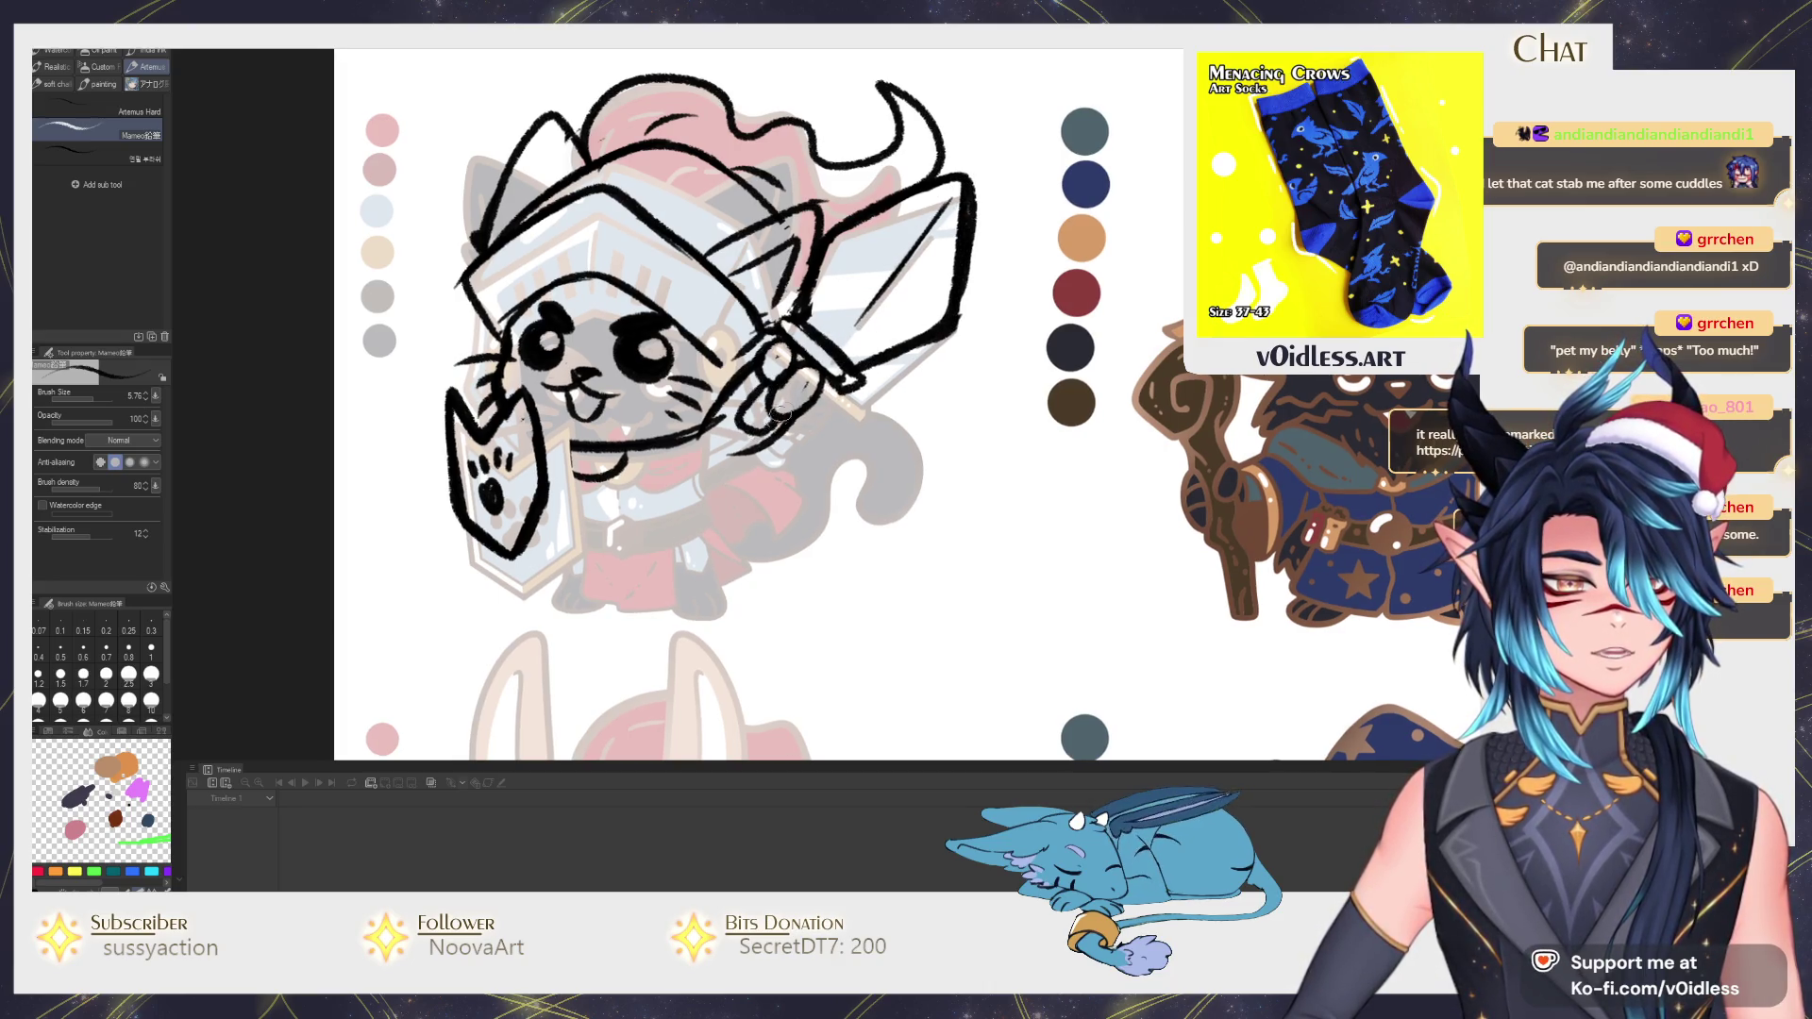
{"action": "scroll", "coordinate": [736, 384], "scroll_direction": "down", "scroll_amount": 1}
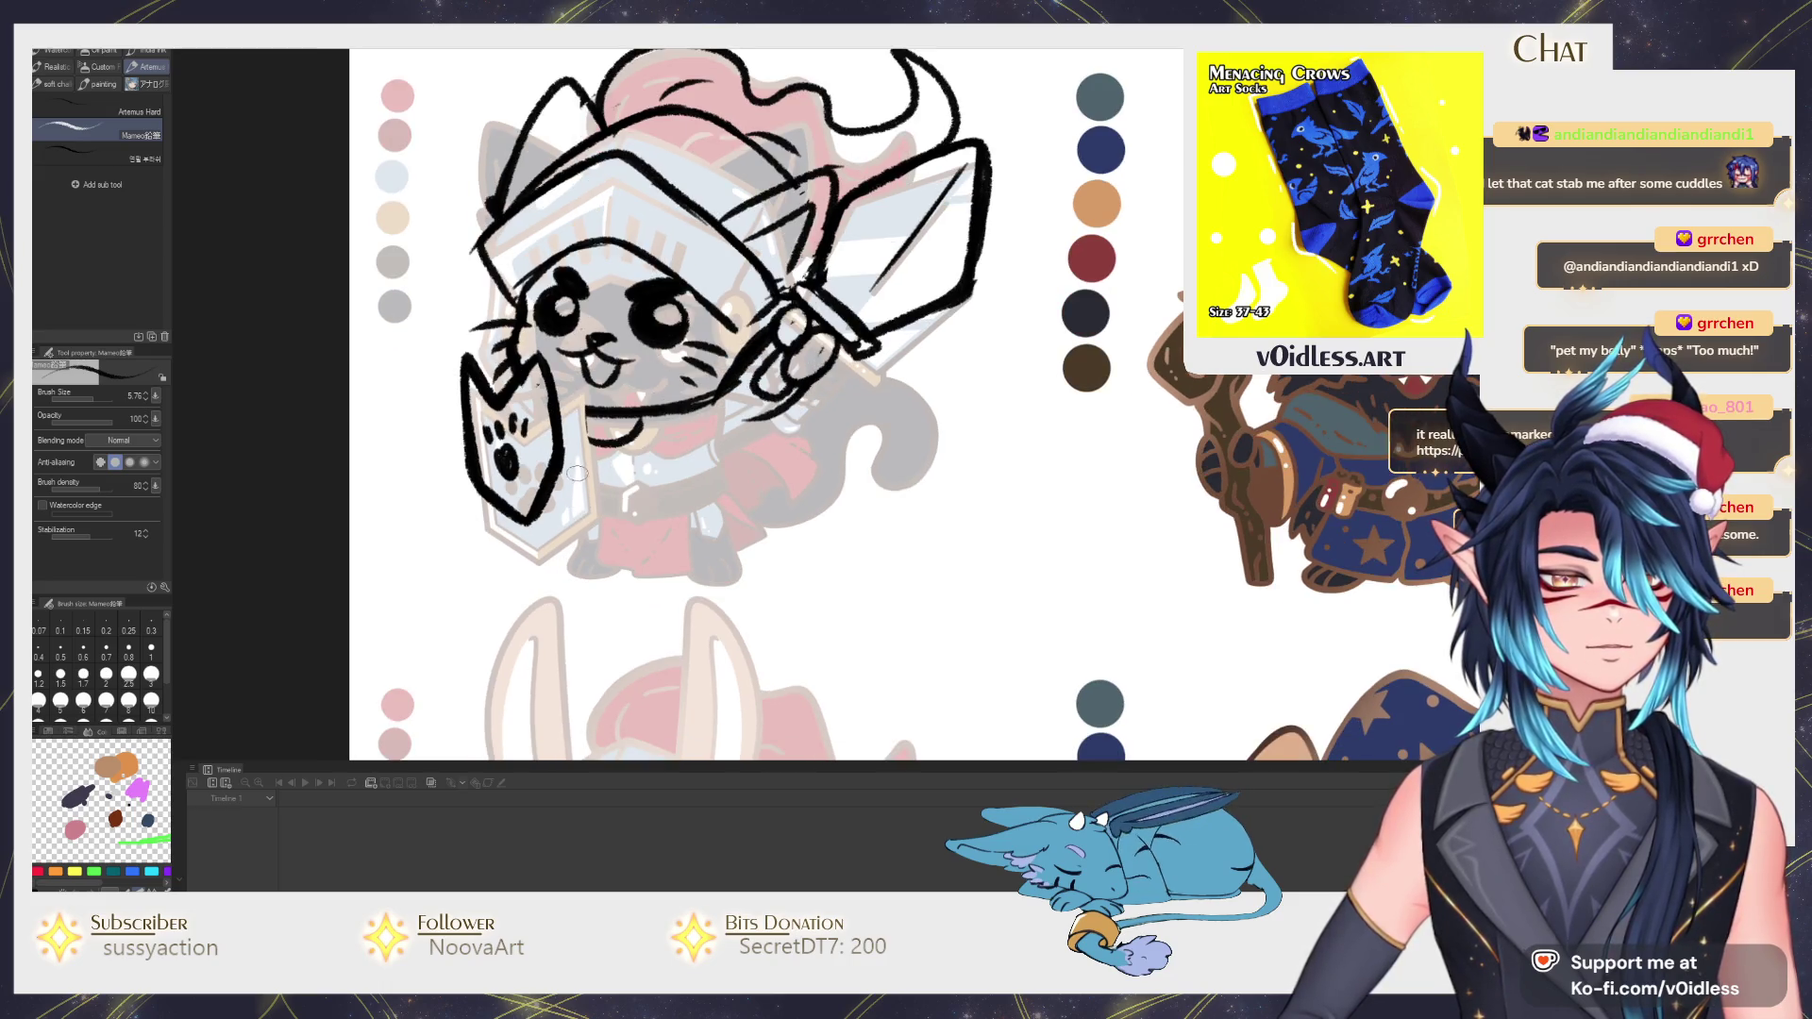
{"action": "left_click_drag", "start_coordinate": [561, 510], "coordinate": [551, 570]}
{"action": "left_click_drag", "start_coordinate": [709, 470], "coordinate": [698, 496]}
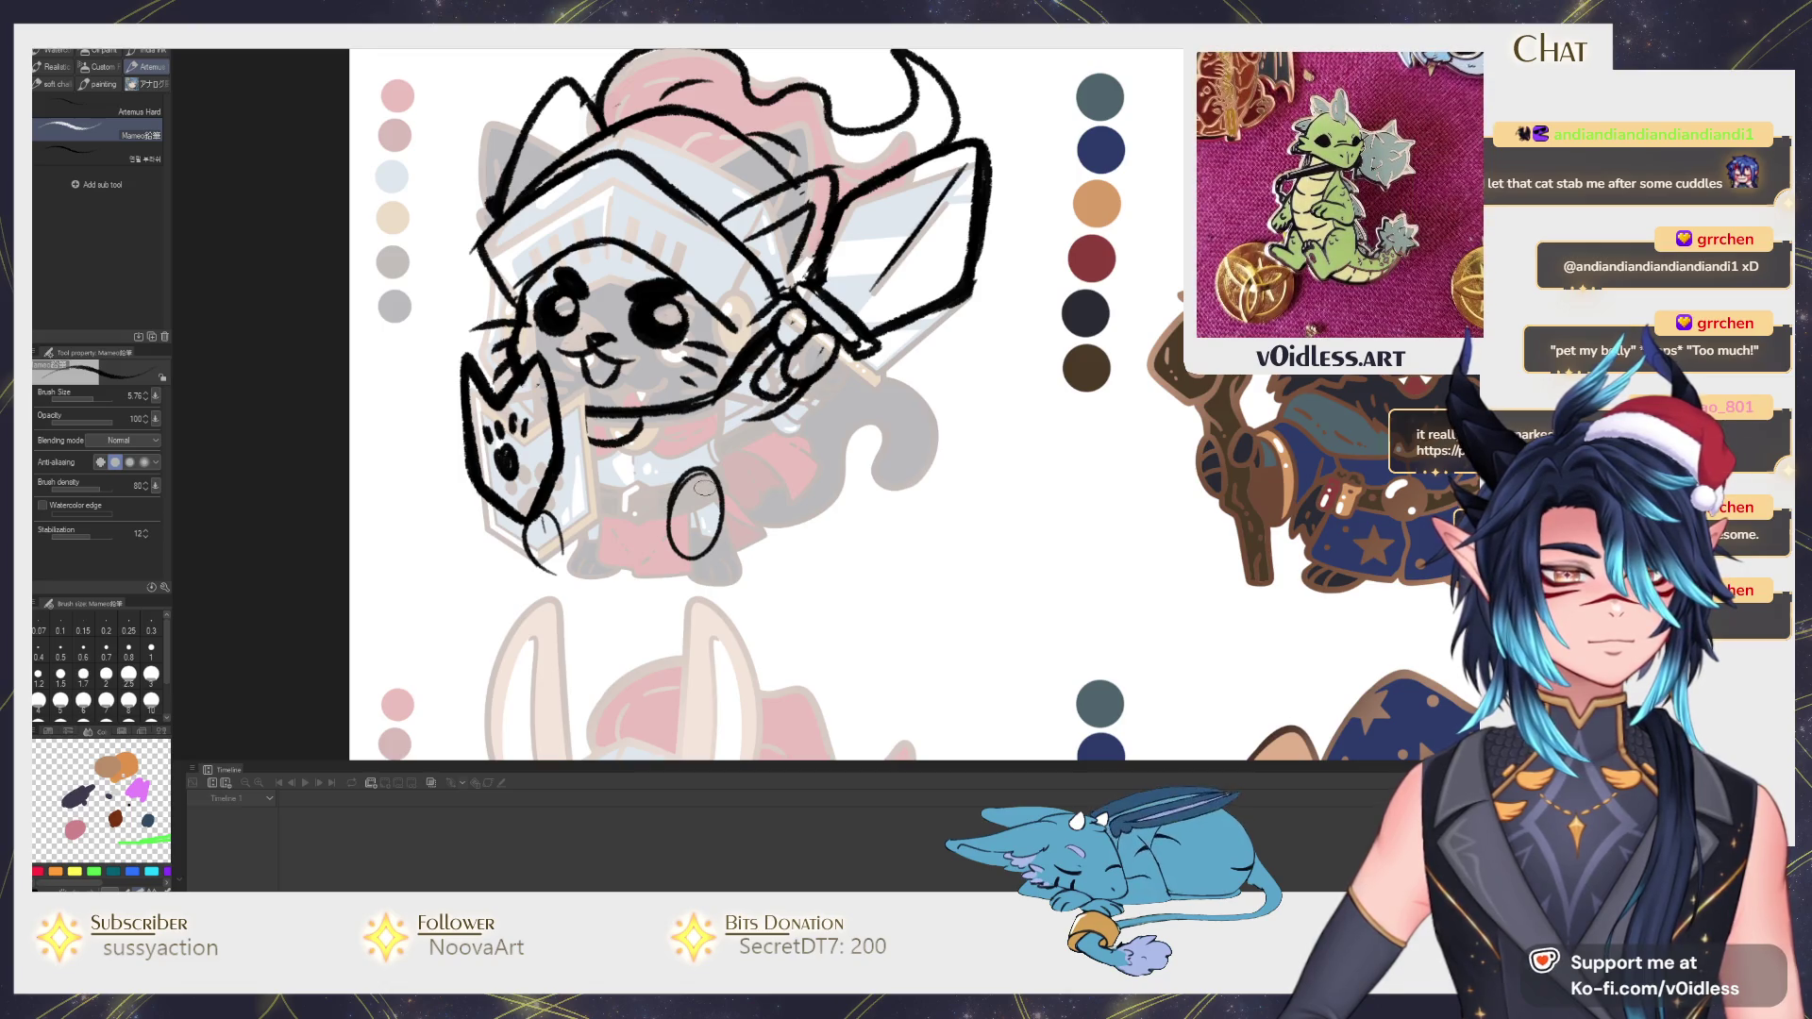
Redraw the curved leg and two rounded feet, undoing a tail attempt.
{"action": "key", "text": "ctrl+z"}
{"action": "key", "text": "ctrl+z"}
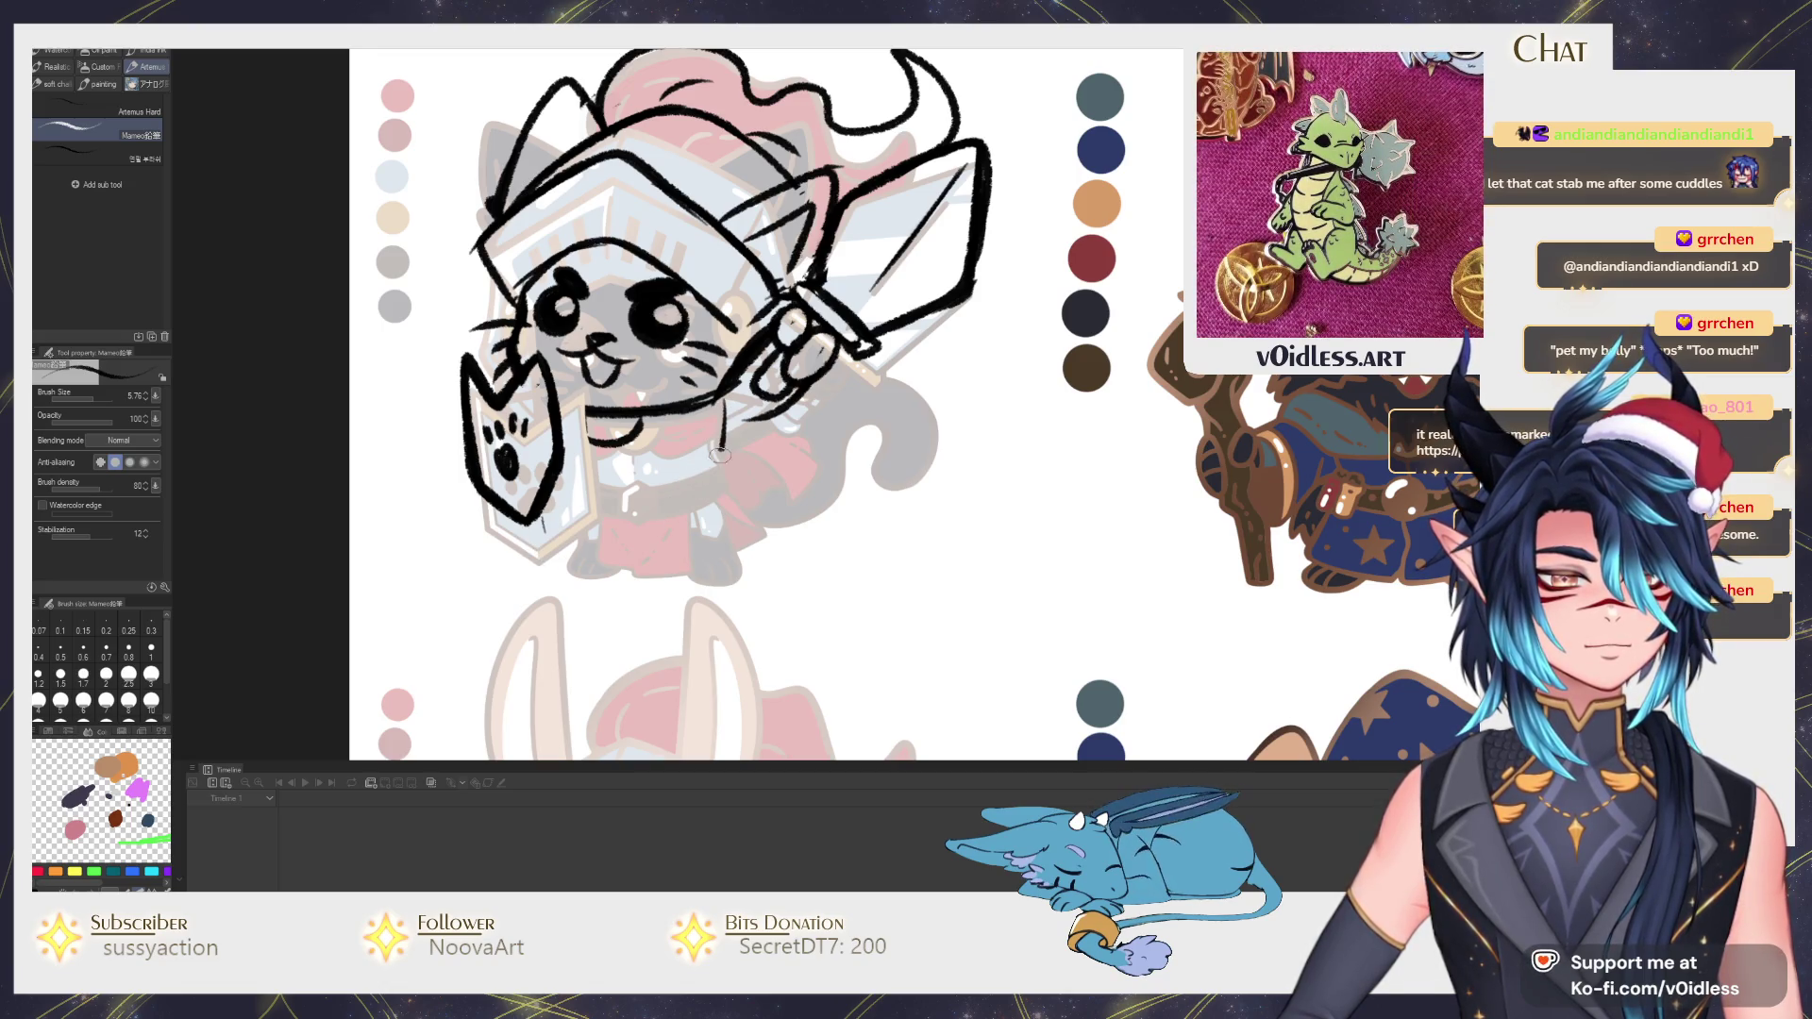
{"action": "left_click_drag", "start_coordinate": [722, 404], "coordinate": [602, 566]}
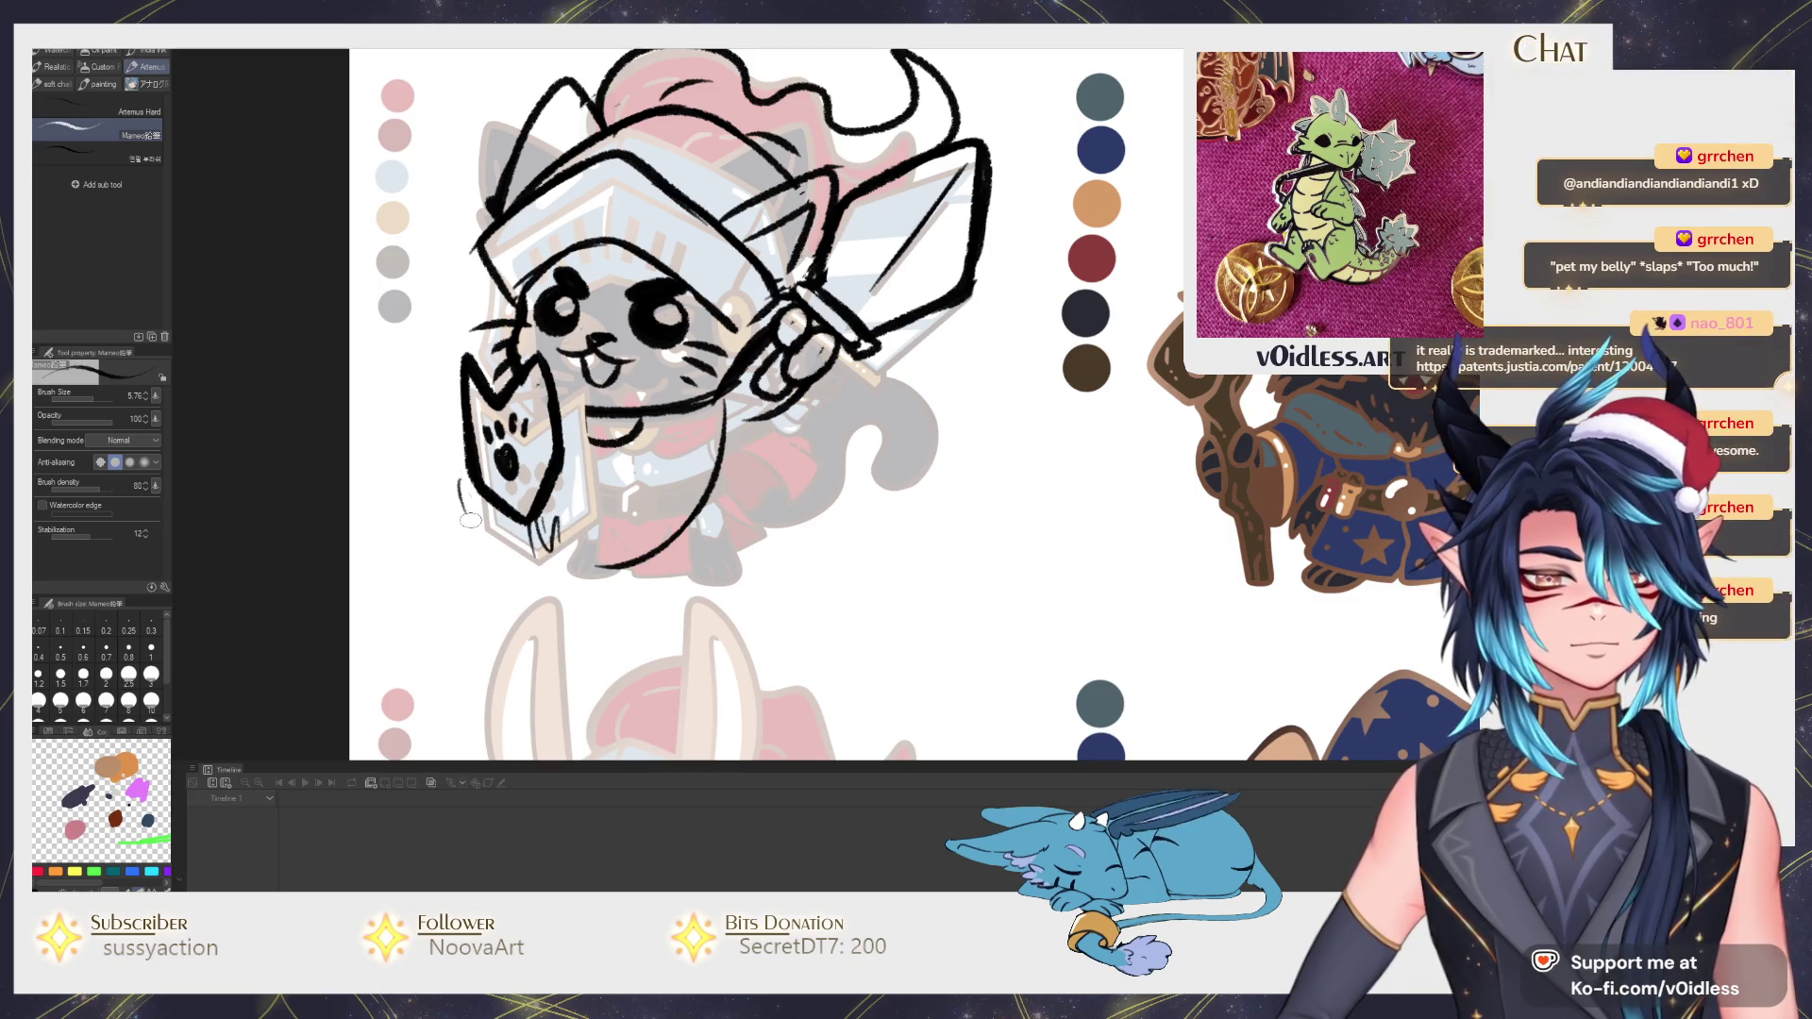
{"action": "left_click_drag", "start_coordinate": [481, 479], "coordinate": [493, 527]}
{"action": "left_click_drag", "start_coordinate": [627, 484], "coordinate": [623, 536]}
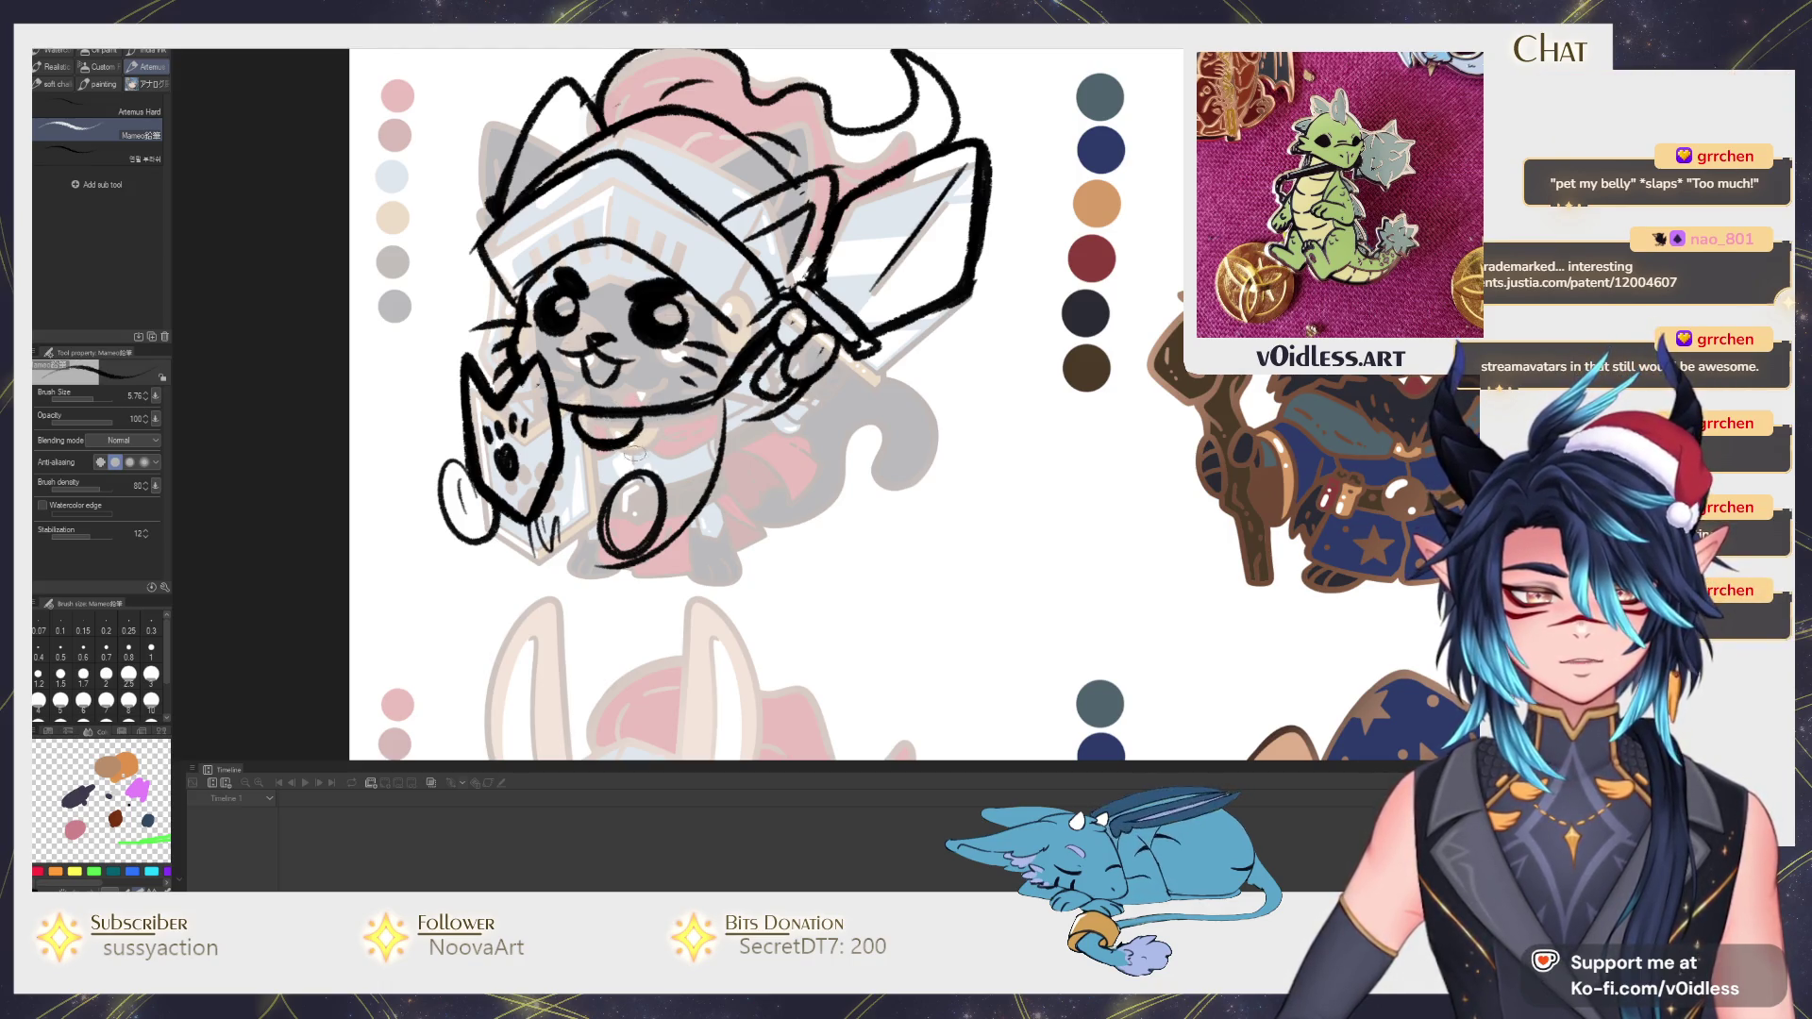
{"action": "mouse_move", "coordinate": [802, 386]}
{"action": "left_mouse_down"}
{"action": "mouse_move", "coordinate": [832, 473]}
{"action": "mouse_move", "coordinate": [866, 477]}
{"action": "left_mouse_up"}
{"action": "key", "text": "ctrl+z"}
{"action": "key", "text": "ctrl+z"}
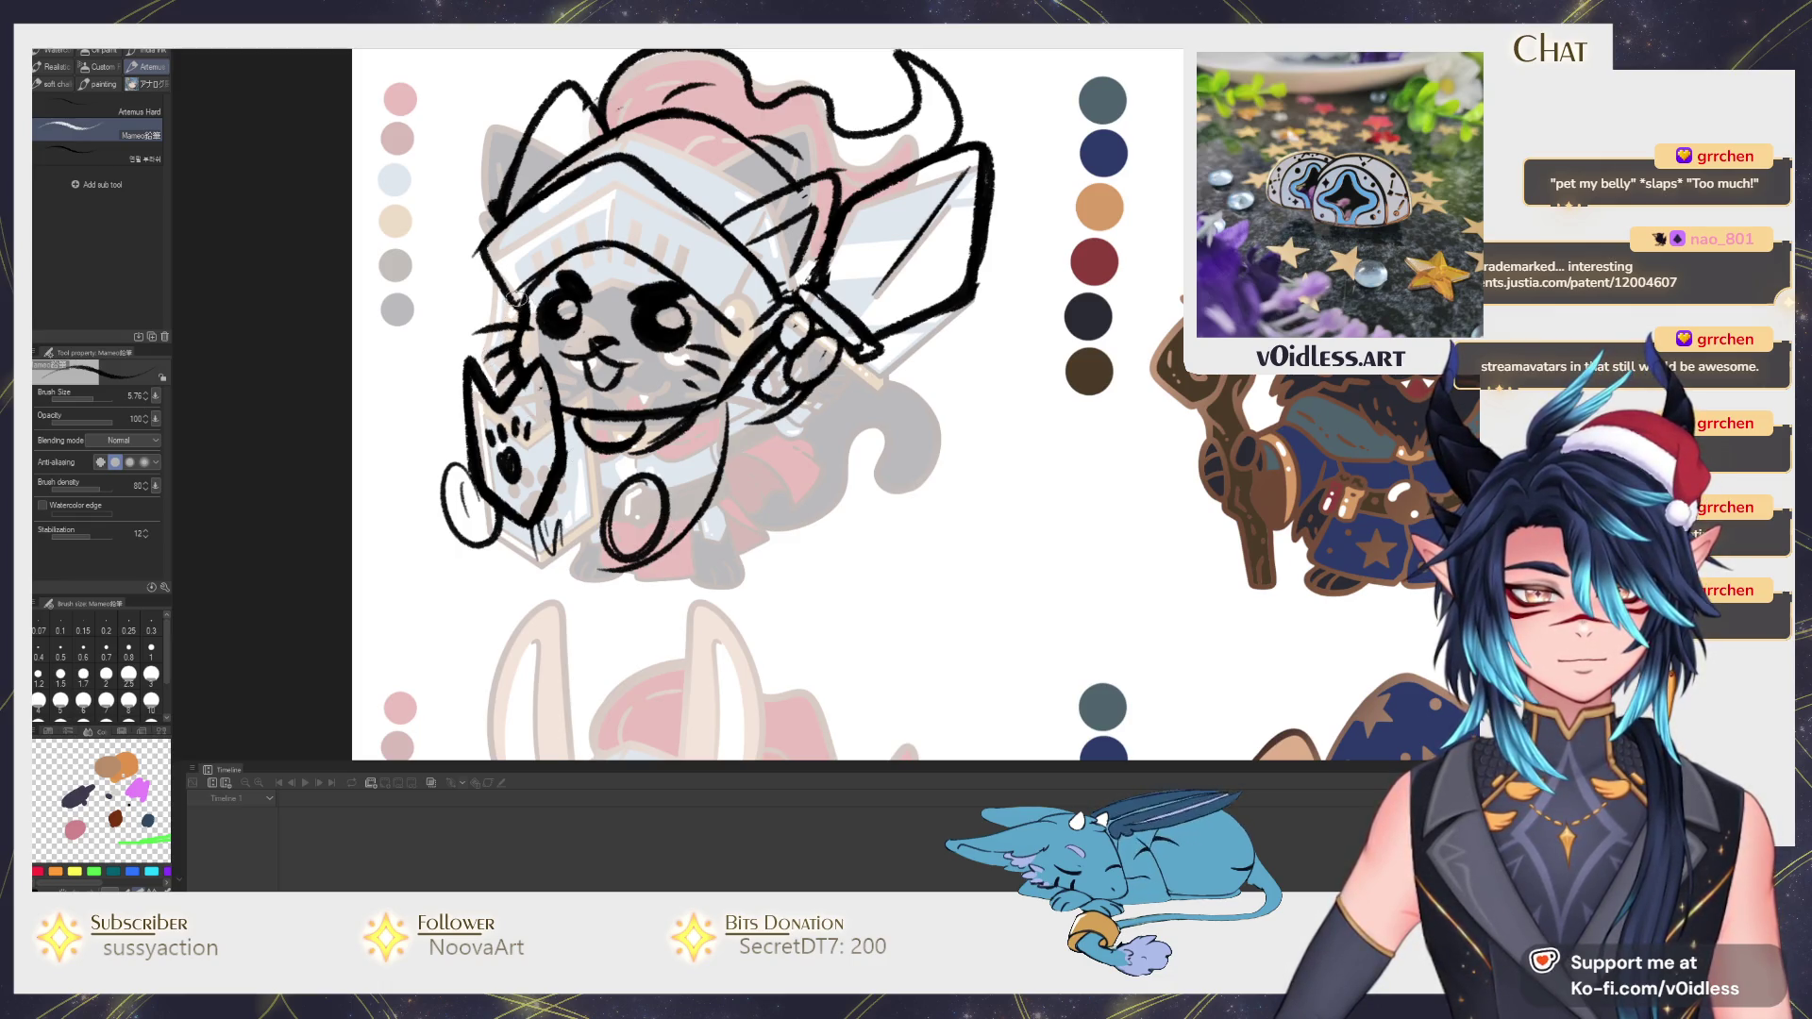
{"action": "key", "text": "ctrl+z"}
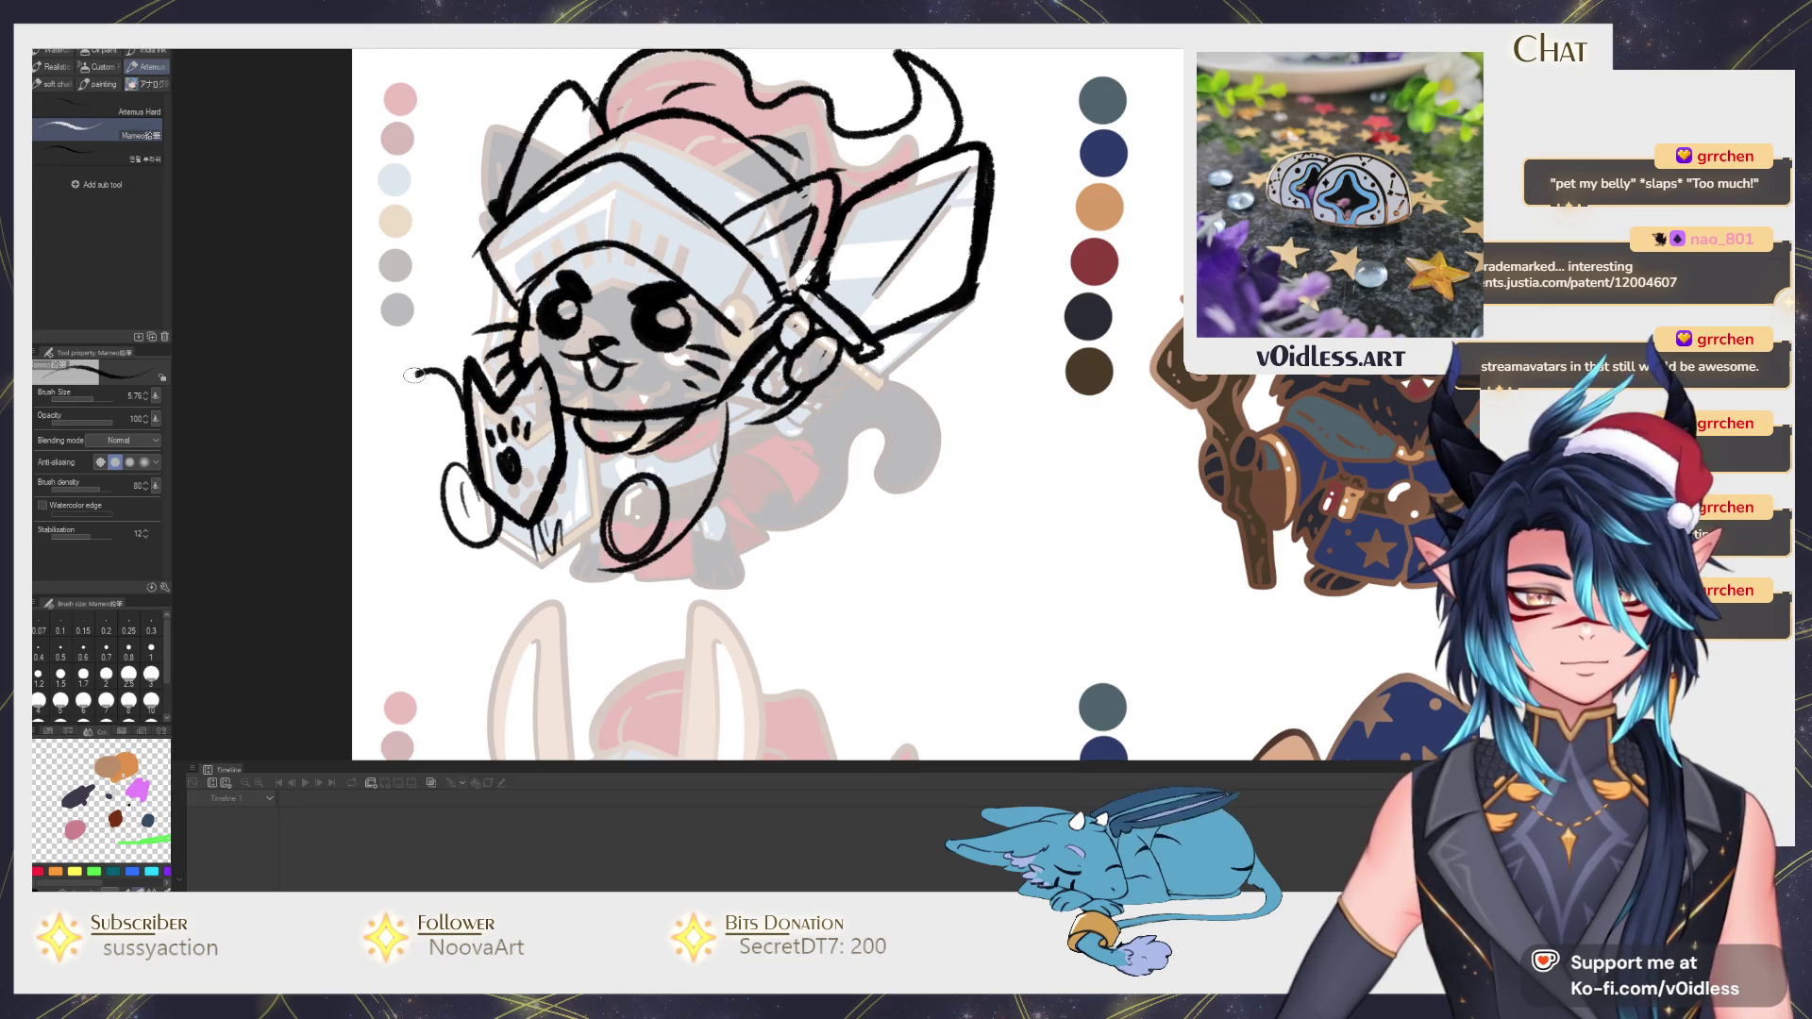
Ink the raised paw left of the shield and try strokes for the cape's bottom edge.
{"action": "mouse_move", "coordinate": [468, 385]}
{"action": "left_mouse_down"}
{"action": "mouse_move", "coordinate": [429, 344]}
{"action": "mouse_move", "coordinate": [538, 301]}
{"action": "left_mouse_up"}
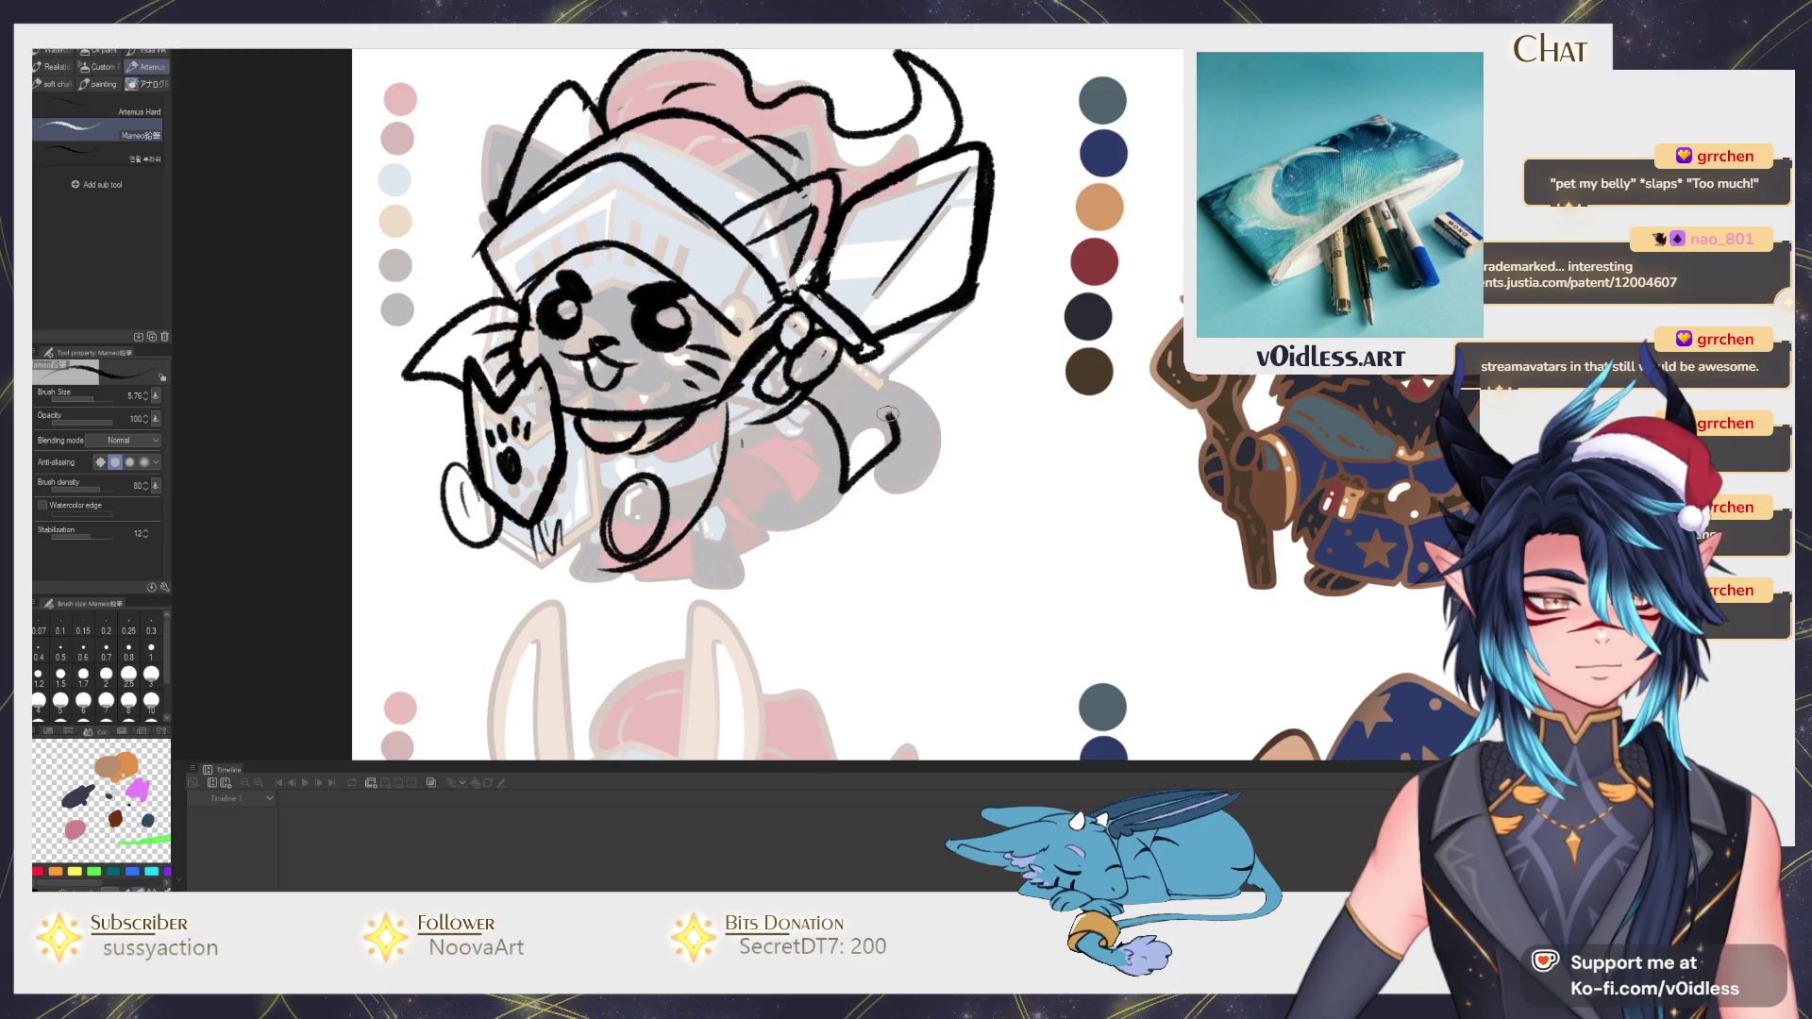
{"action": "left_click_drag", "start_coordinate": [837, 460], "coordinate": [814, 484]}
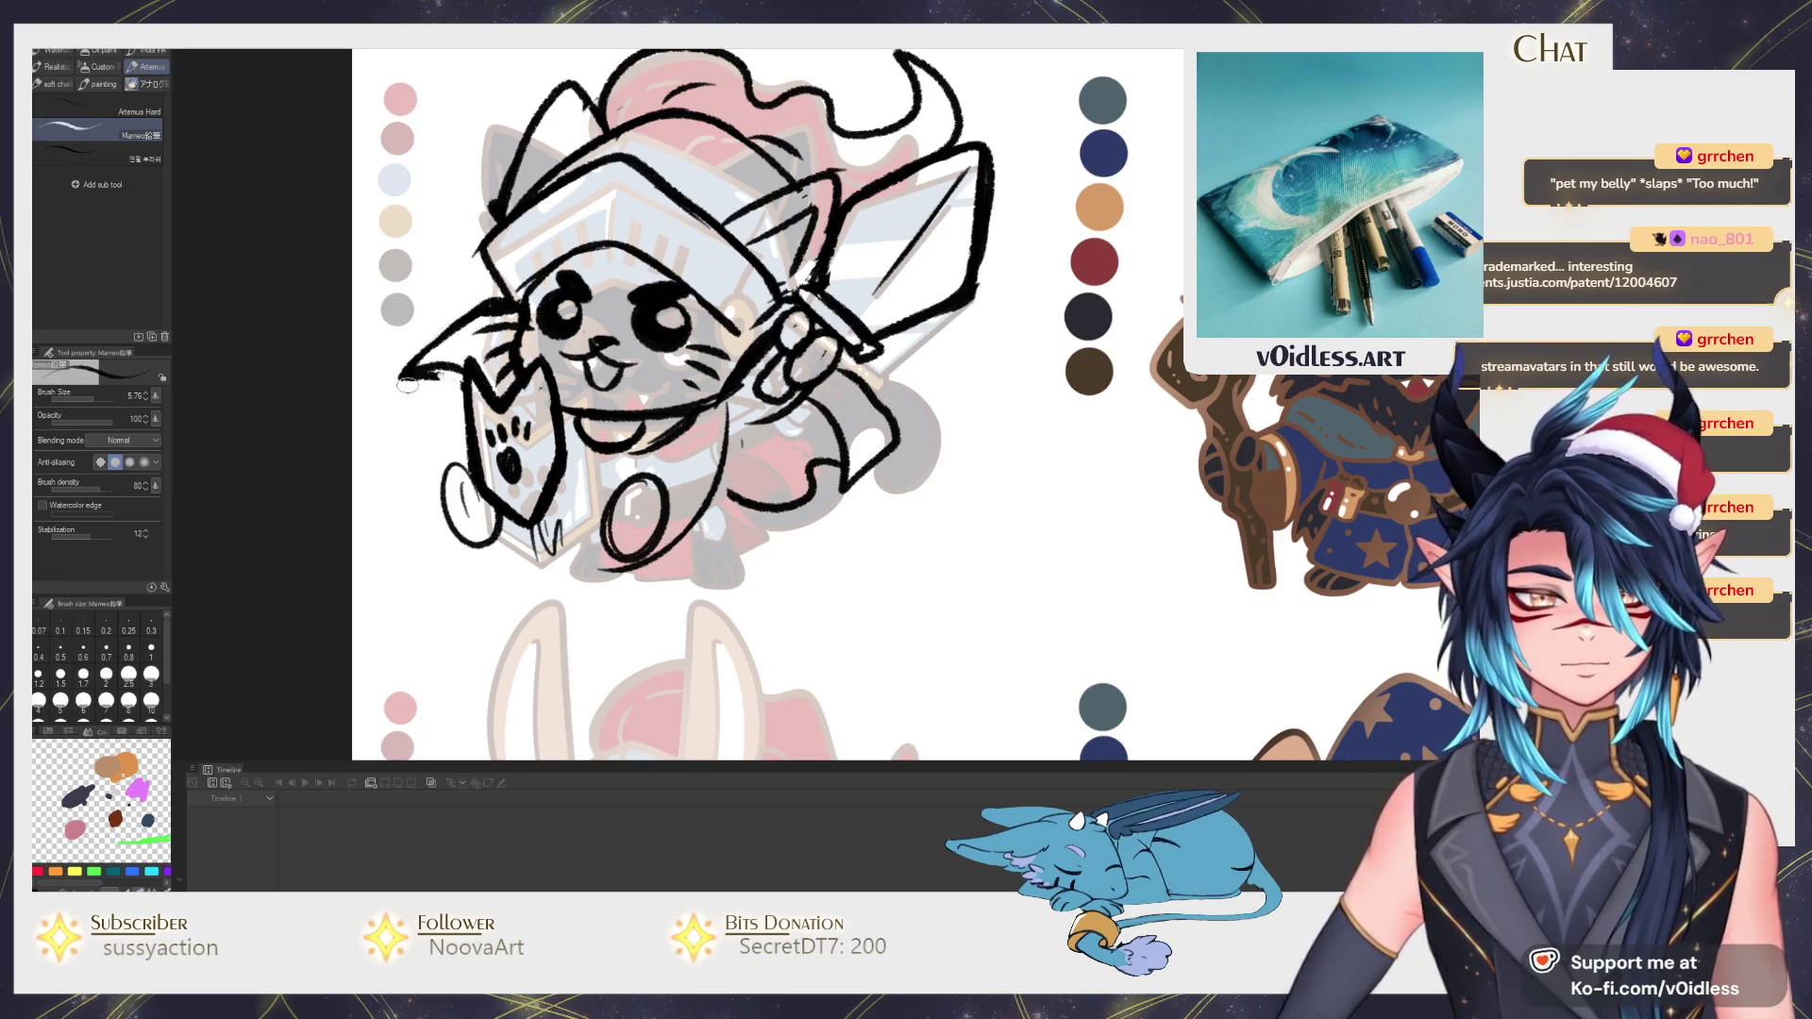
{"action": "left_click_drag", "start_coordinate": [724, 550], "coordinate": [803, 521]}
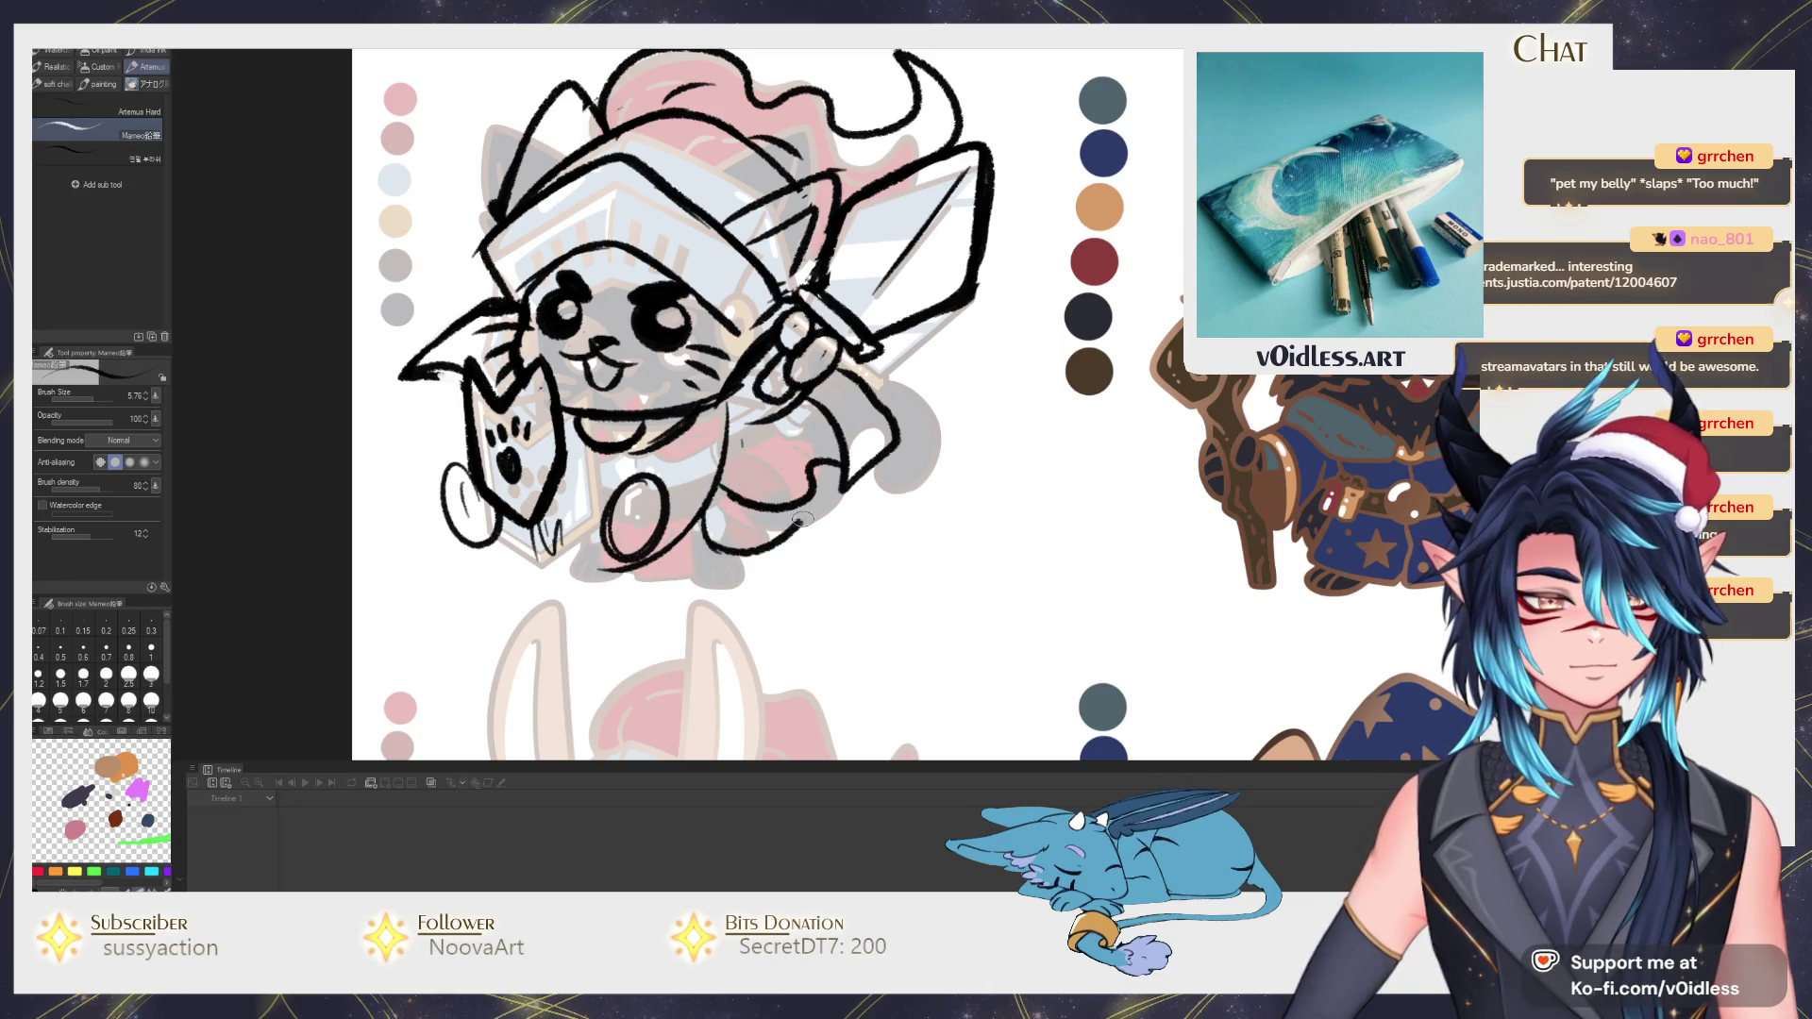
{"action": "key", "text": "ctrl+z"}
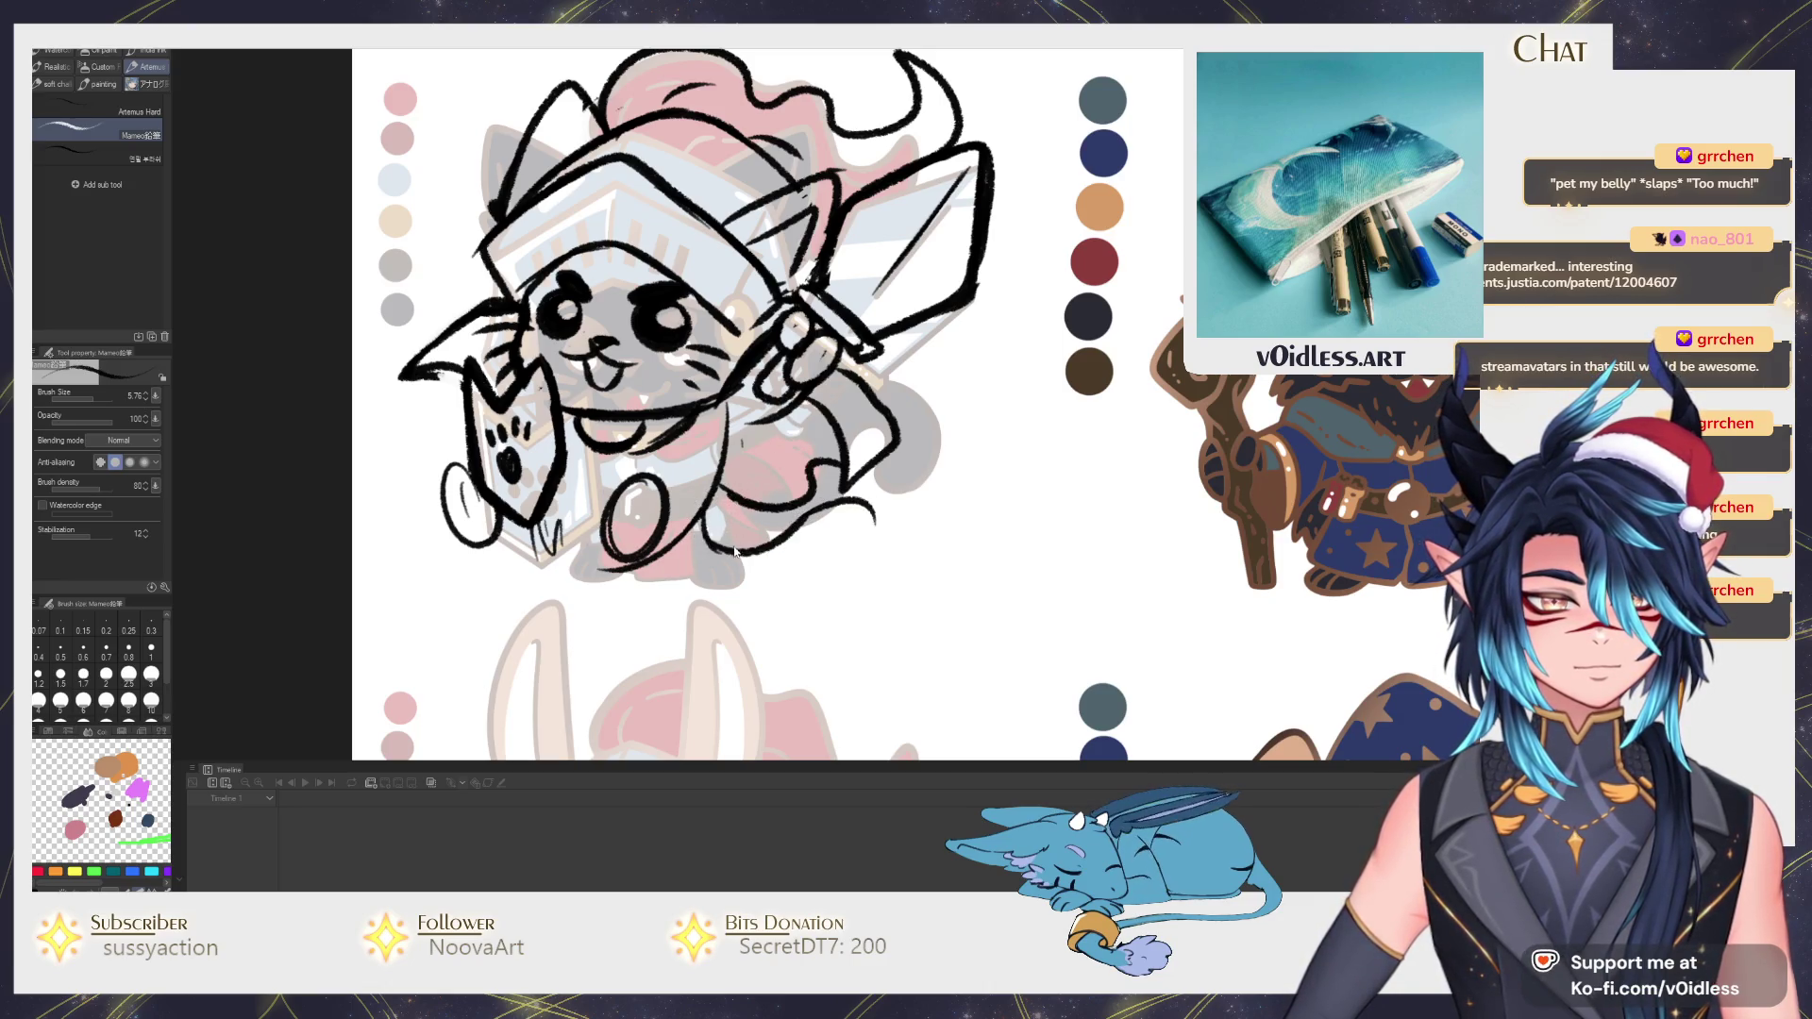
{"action": "left_click_drag", "start_coordinate": [716, 502], "coordinate": [693, 595]}
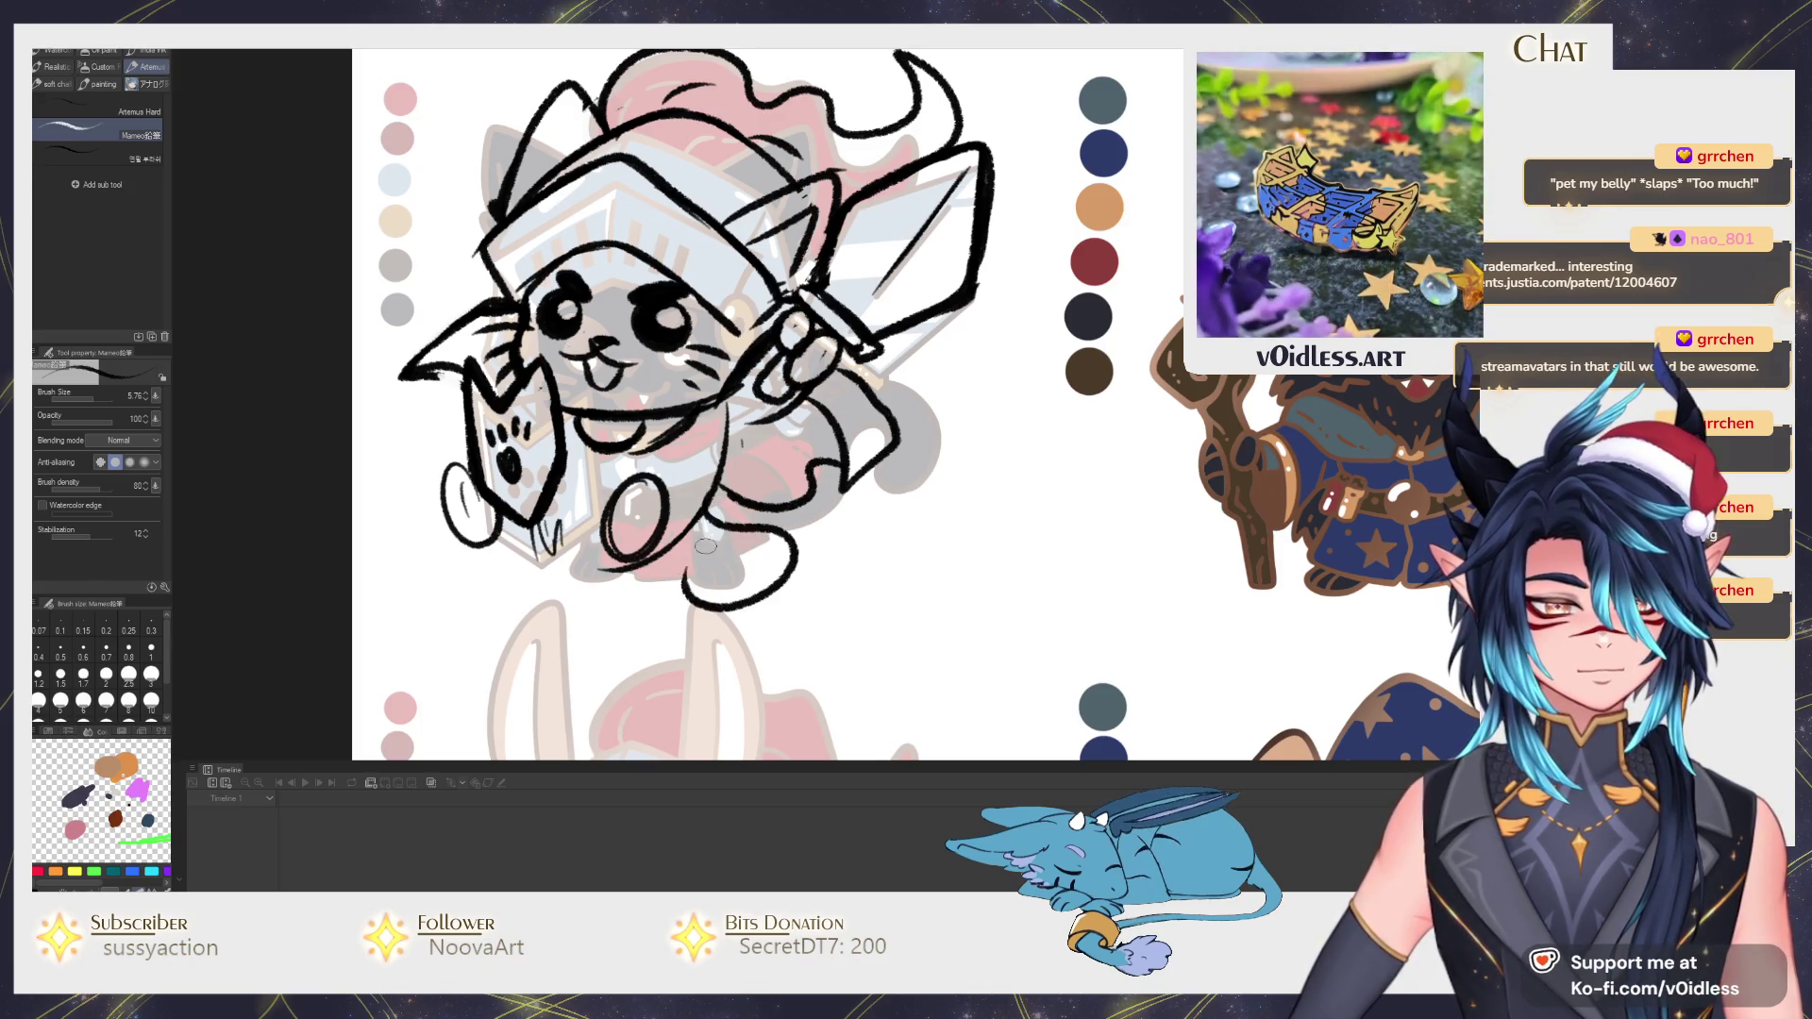
{"action": "key", "text": "ctrl+z"}
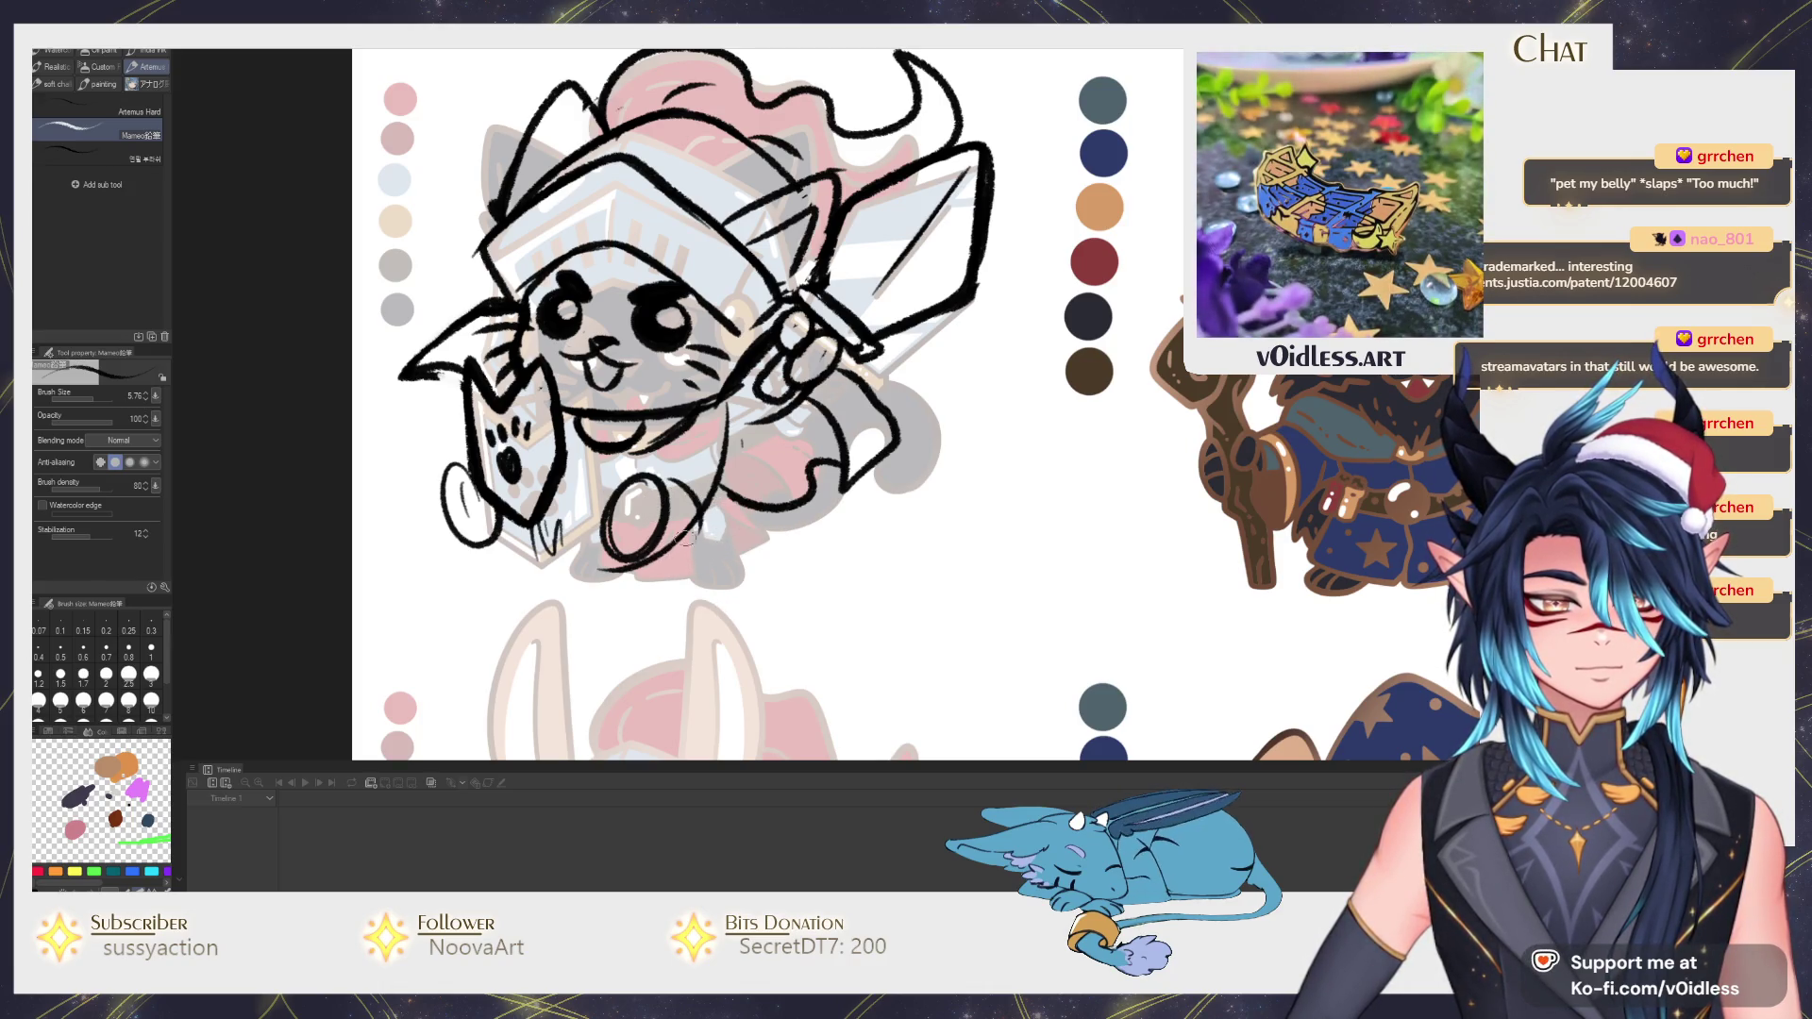
Redraw the leg outlines, add toe beans on the feet and lines joining feet to body.
{"action": "left_click_drag", "start_coordinate": [705, 492], "coordinate": [687, 570]}
{"action": "left_click_drag", "start_coordinate": [666, 473], "coordinate": [637, 552]}
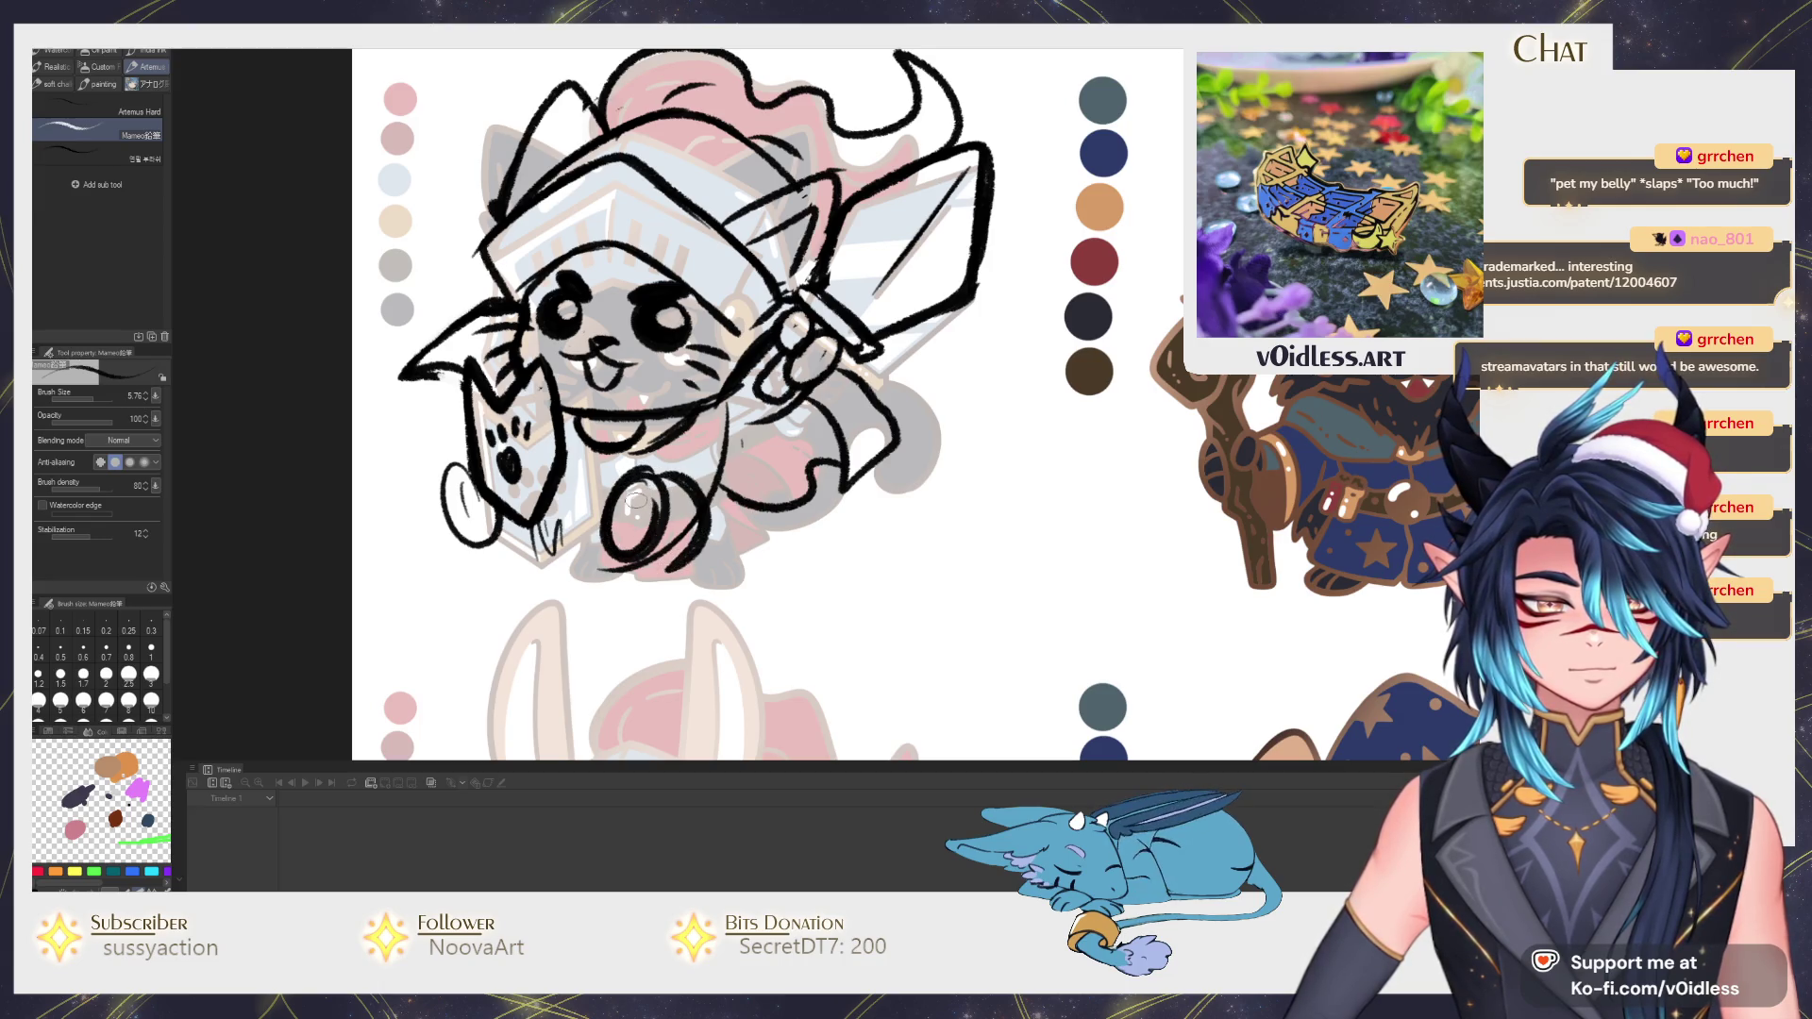
{"action": "left_click_drag", "start_coordinate": [634, 484], "coordinate": [654, 516]}
{"action": "left_click_drag", "start_coordinate": [444, 484], "coordinate": [476, 535]}
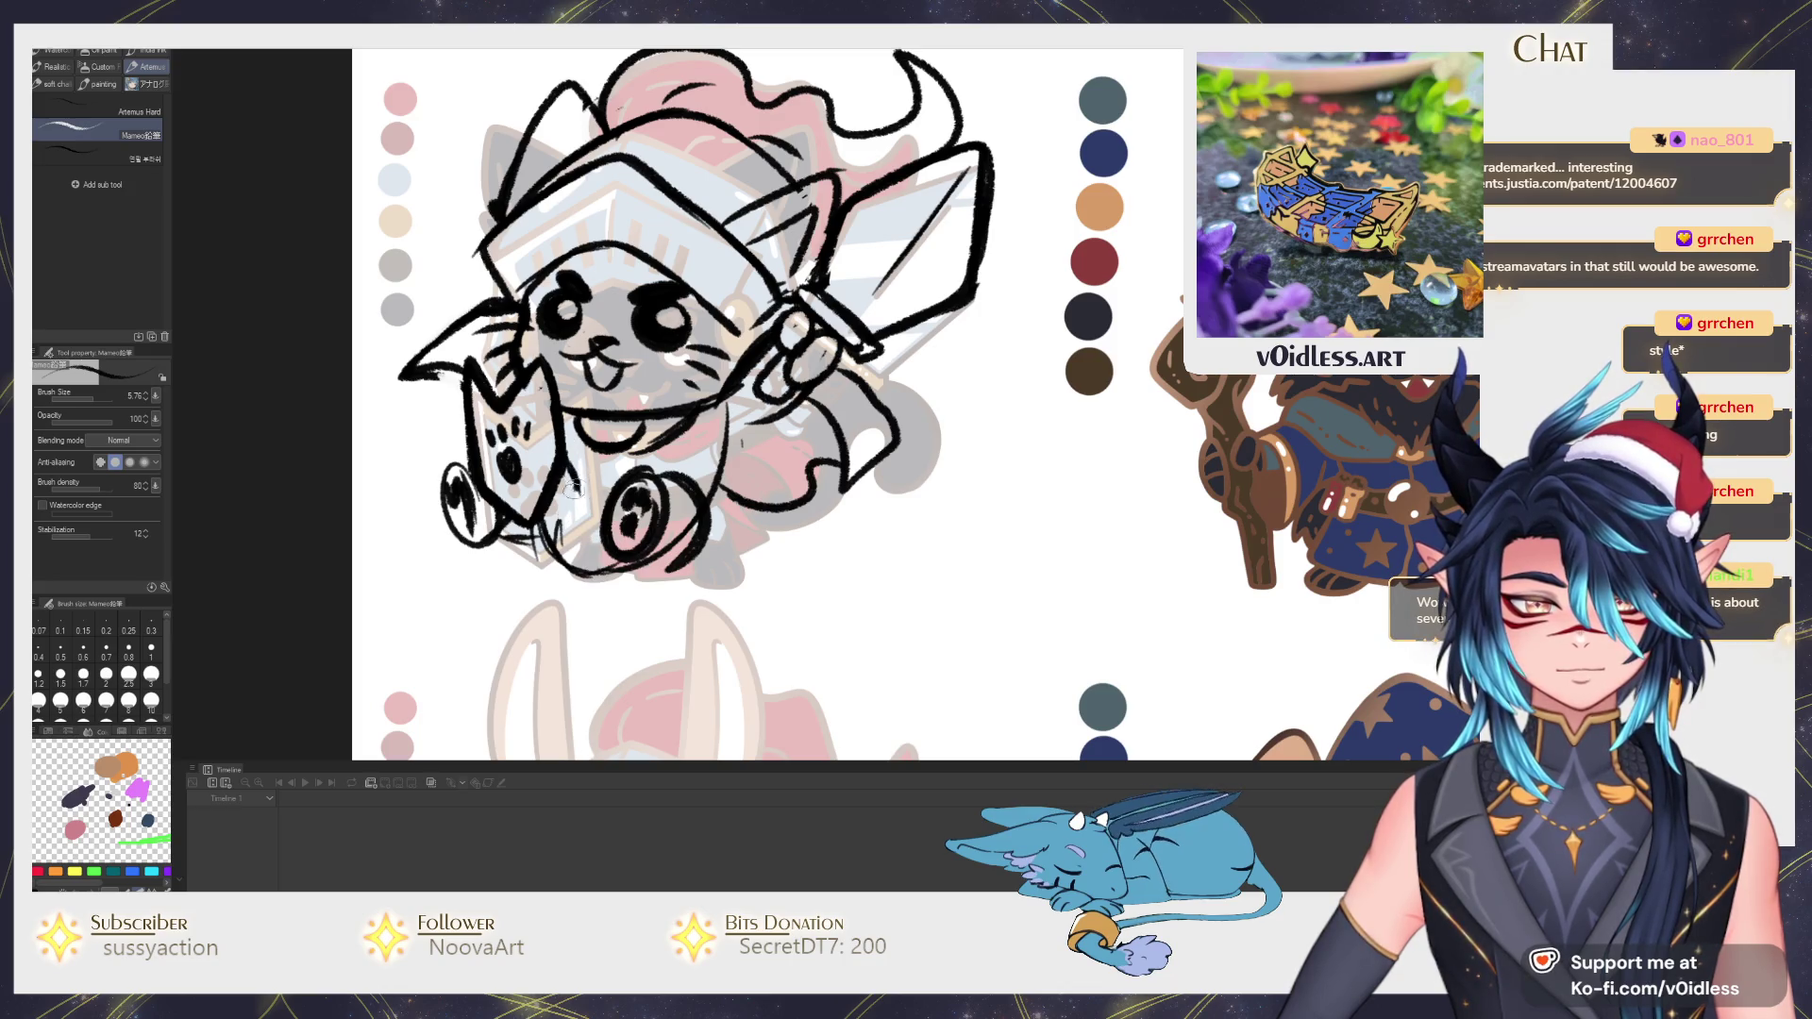
{"action": "key", "text": "ctrl+z"}
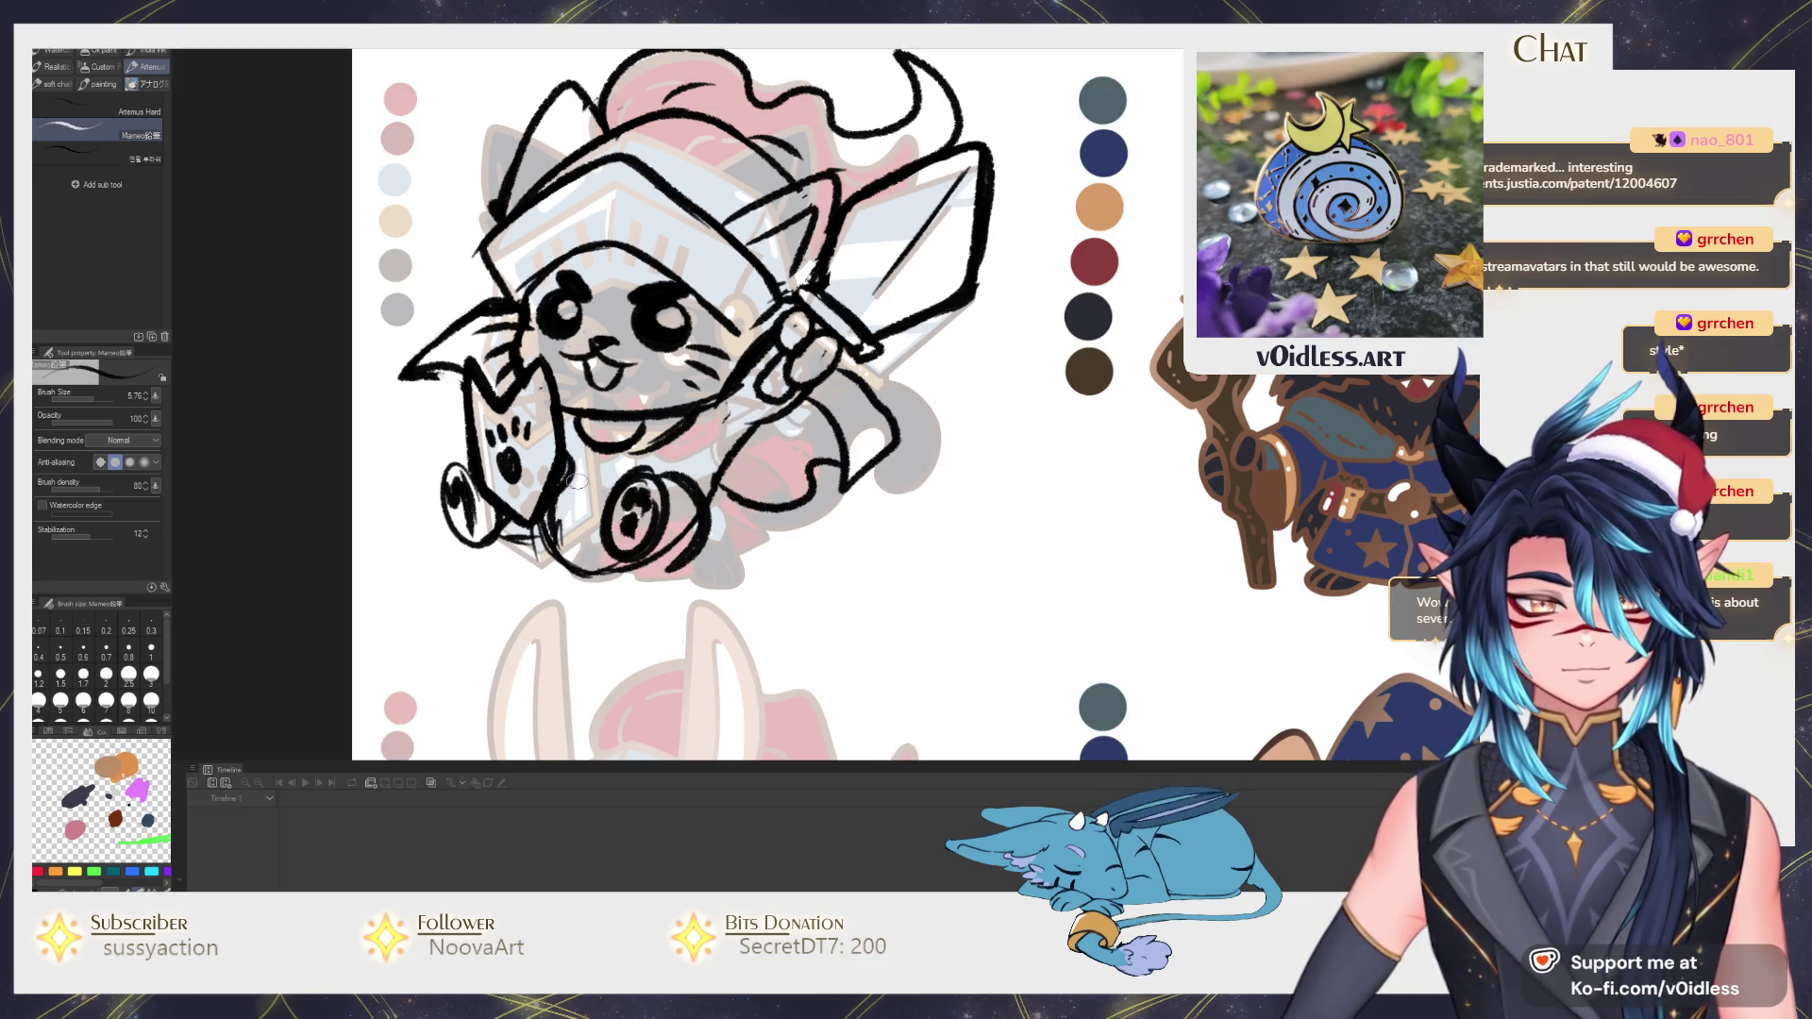
{"action": "left_click_drag", "start_coordinate": [566, 470], "coordinate": [634, 495]}
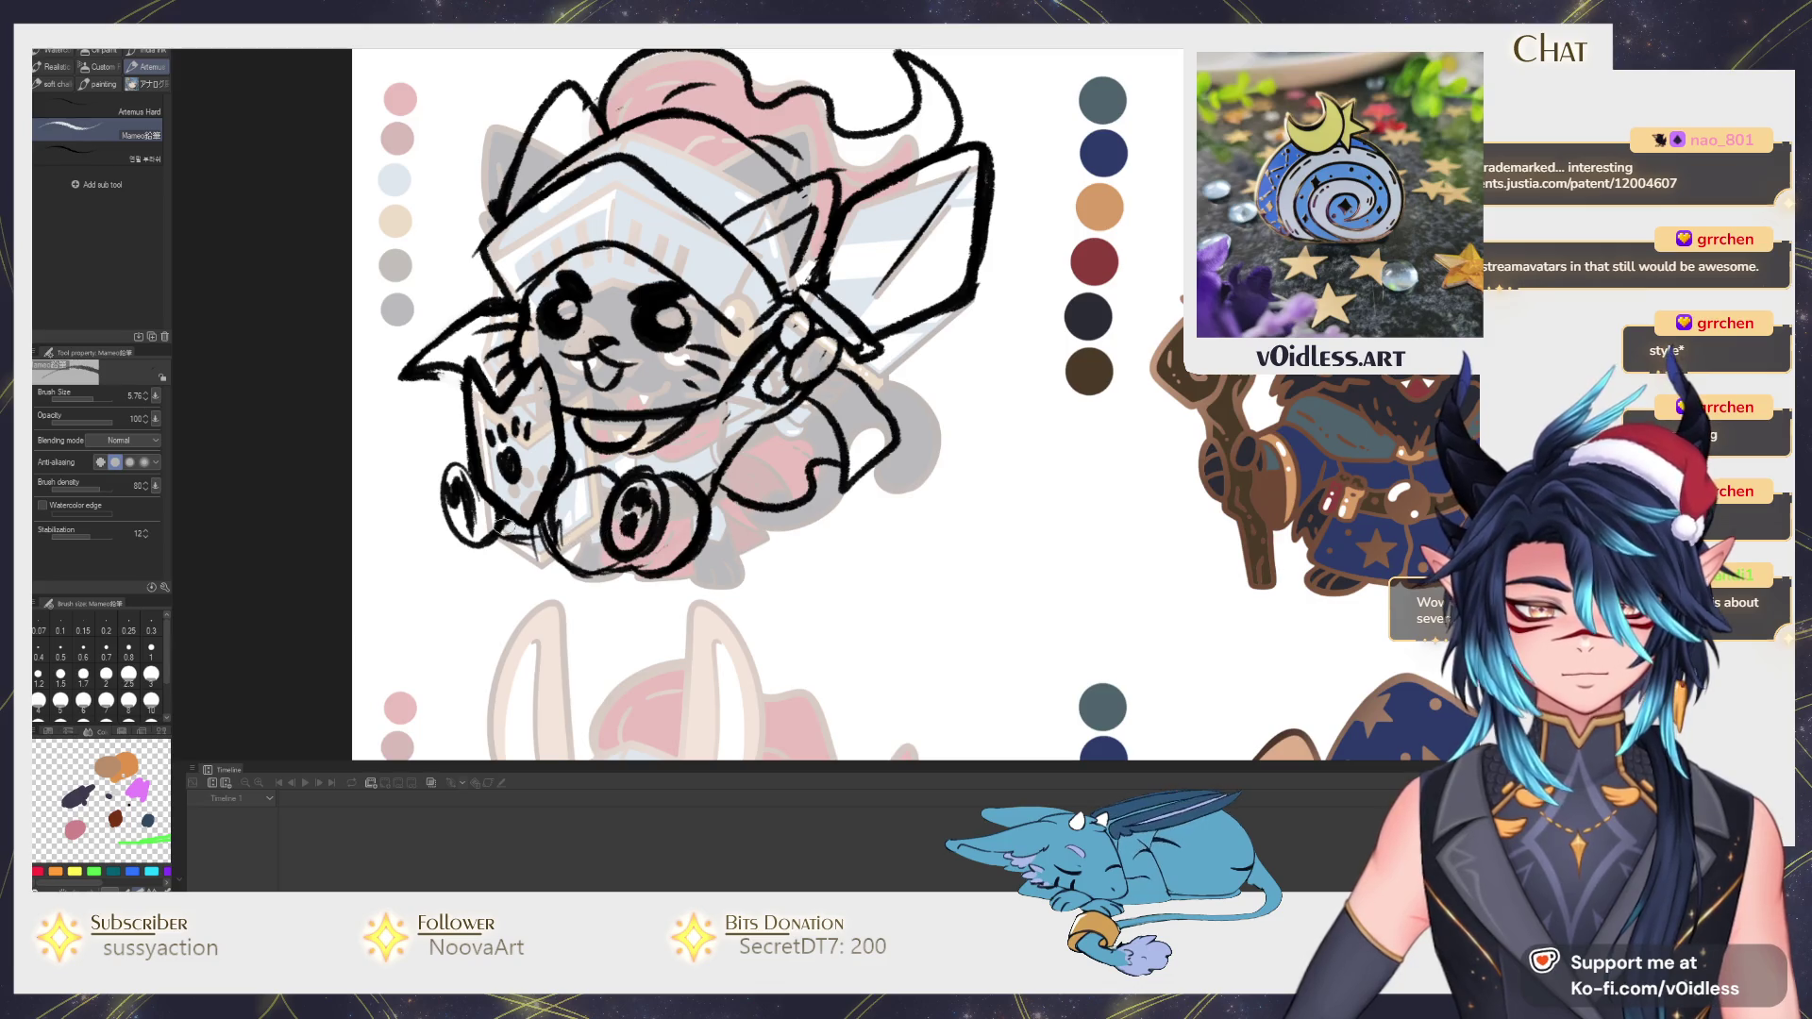
{"action": "left_click_drag", "start_coordinate": [496, 535], "coordinate": [567, 555]}
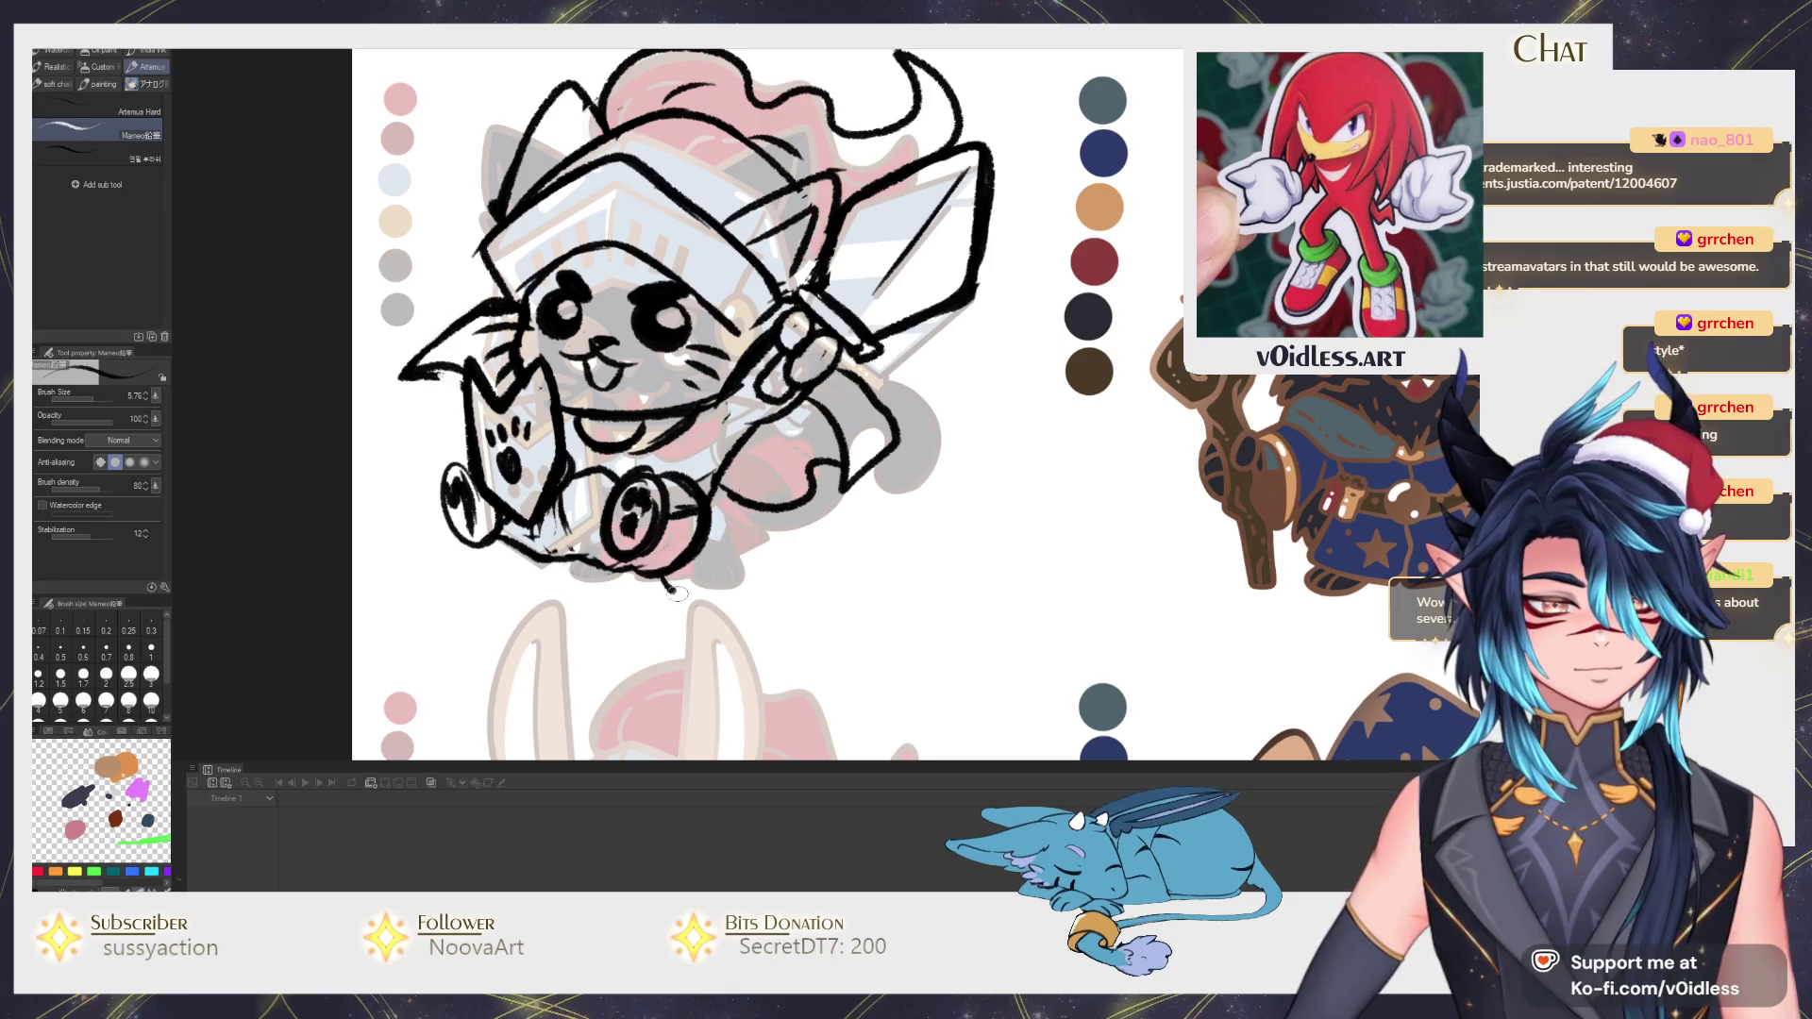
Draw and refine a curling tail trailing from under the cat's foot.
{"action": "mouse_move", "coordinate": [677, 592]}
{"action": "left_mouse_down"}
{"action": "mouse_move", "coordinate": [836, 528]}
{"action": "mouse_move", "coordinate": [846, 560]}
{"action": "mouse_move", "coordinate": [810, 560]}
{"action": "mouse_move", "coordinate": [840, 584]}
{"action": "mouse_move", "coordinate": [828, 599]}
{"action": "mouse_move", "coordinate": [874, 535]}
{"action": "left_mouse_up"}
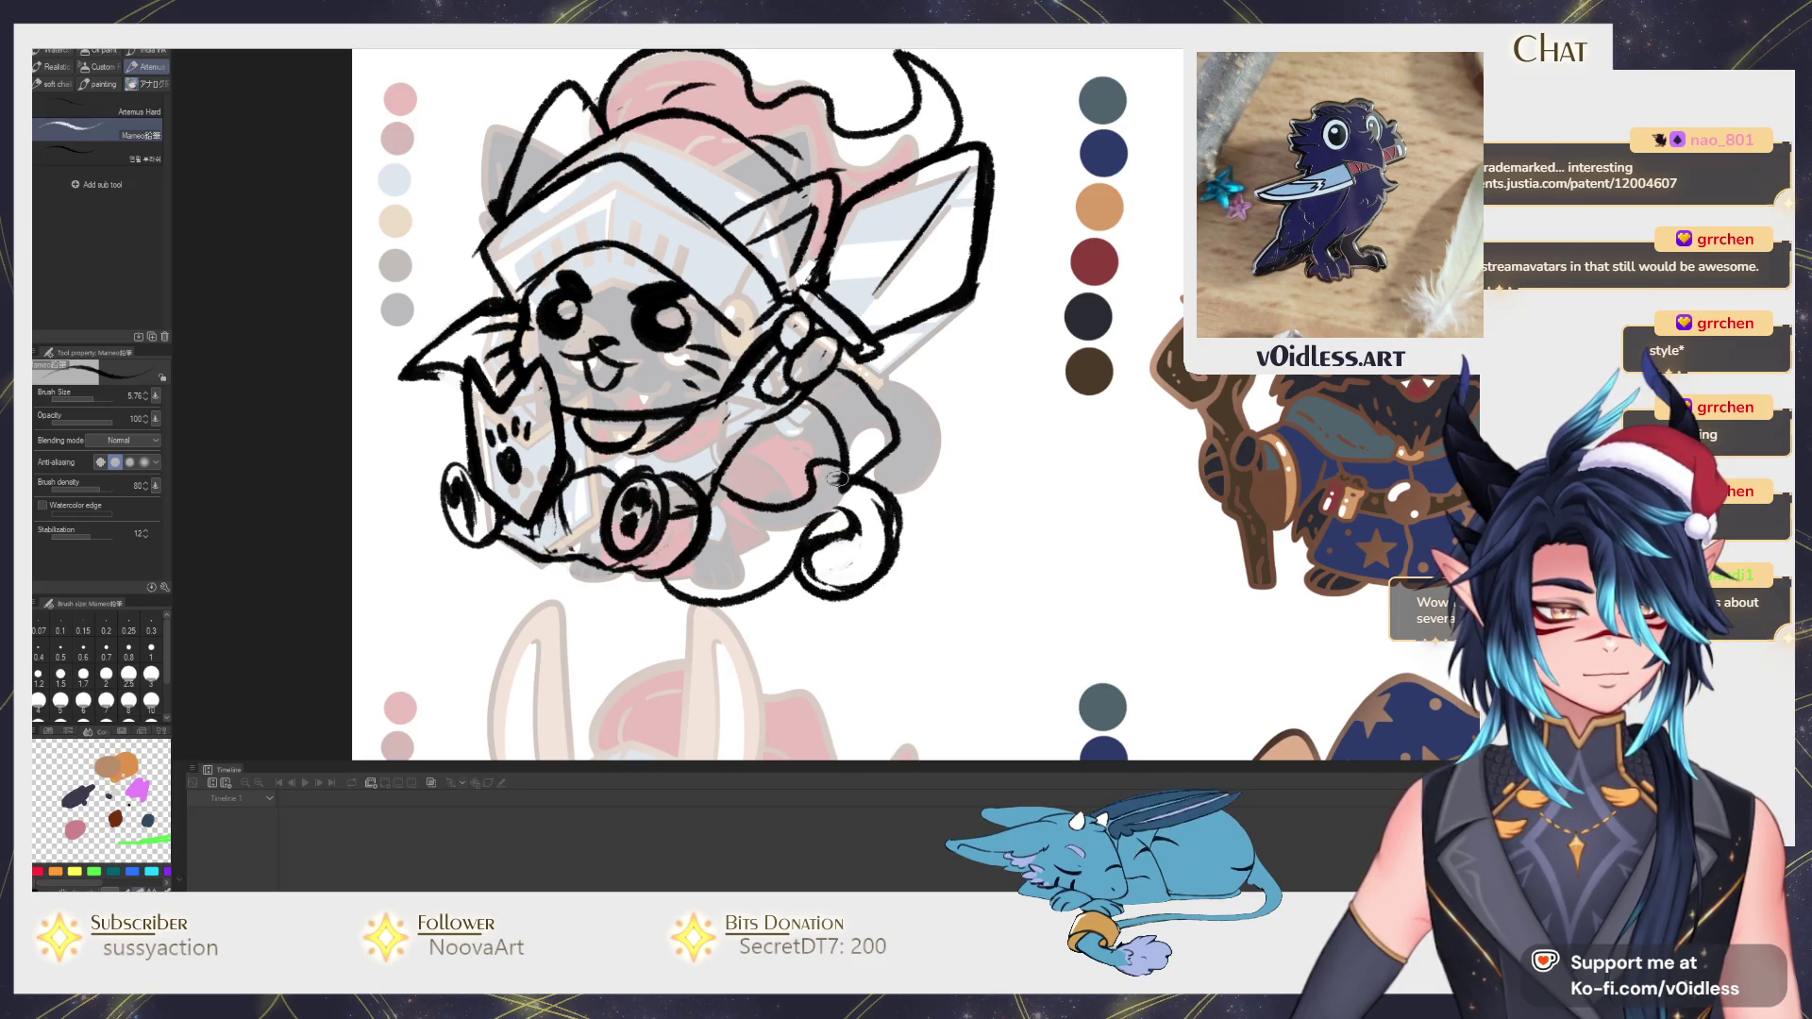
{"action": "mouse_move", "coordinate": [737, 509]}
{"action": "left_mouse_down"}
{"action": "mouse_move", "coordinate": [720, 545]}
{"action": "mouse_move", "coordinate": [762, 601]}
{"action": "mouse_move", "coordinate": [772, 579]}
{"action": "left_mouse_up"}
{"action": "key", "text": "ctrl+z"}
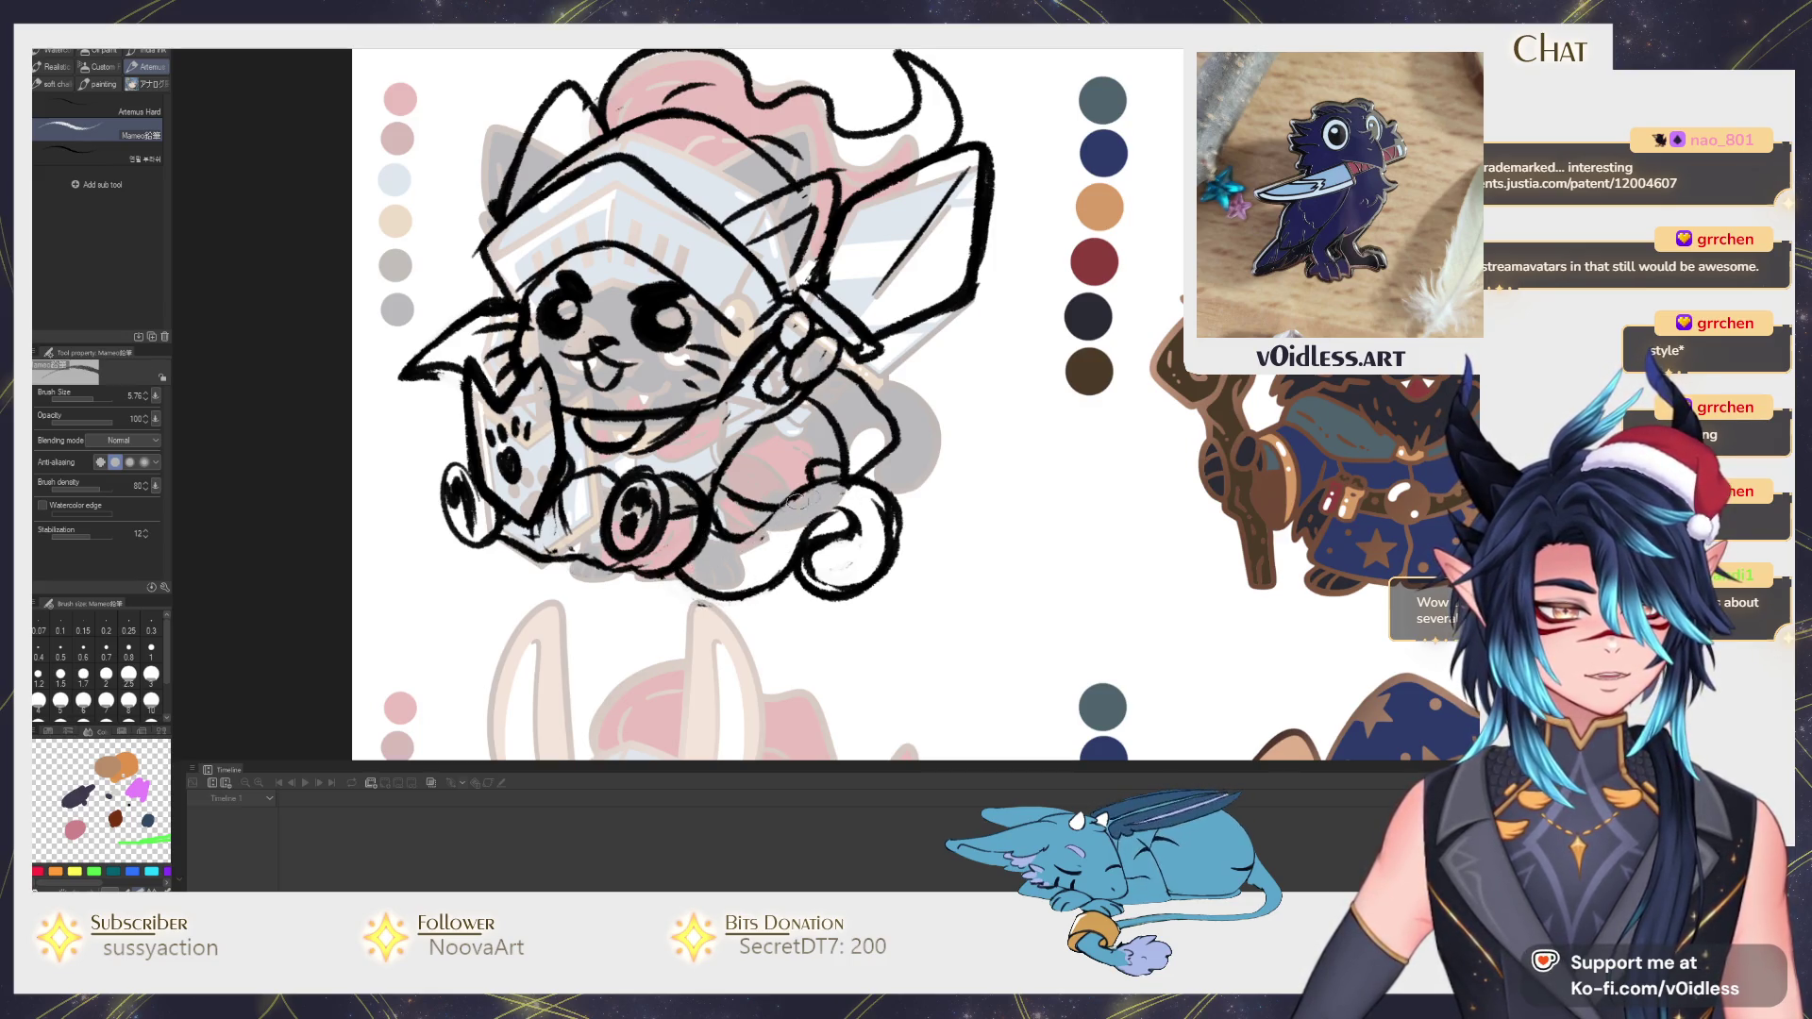
{"action": "left_click_drag", "start_coordinate": [814, 481], "coordinate": [723, 541]}
{"action": "left_click_drag", "start_coordinate": [828, 471], "coordinate": [893, 504]}
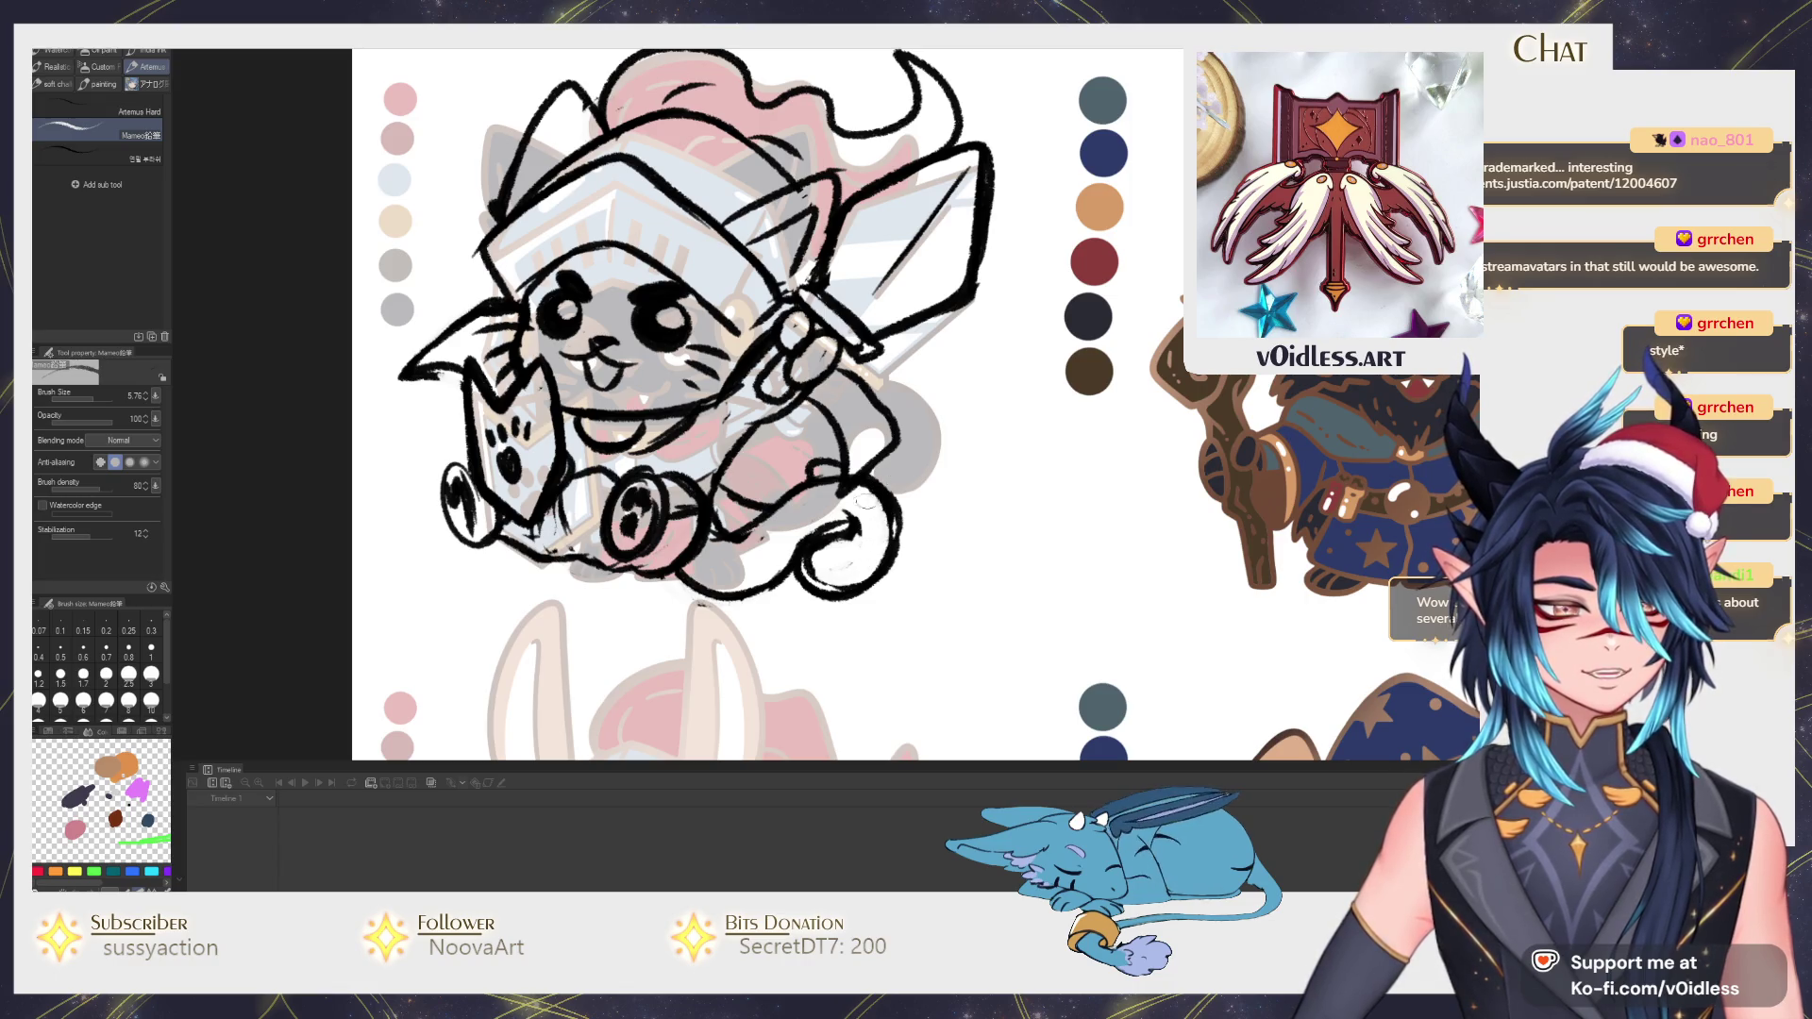
{"action": "left_click_drag", "start_coordinate": [906, 500], "coordinate": [793, 595]}
Liquify the line art to push the face and helmet into tighter shape.
{"action": "key", "text": "j"}
{"action": "mouse_move", "coordinate": [503, 489]}
{"action": "left_mouse_down"}
{"action": "mouse_move", "coordinate": [680, 199]}
{"action": "mouse_move", "coordinate": [738, 198]}
{"action": "left_mouse_up"}
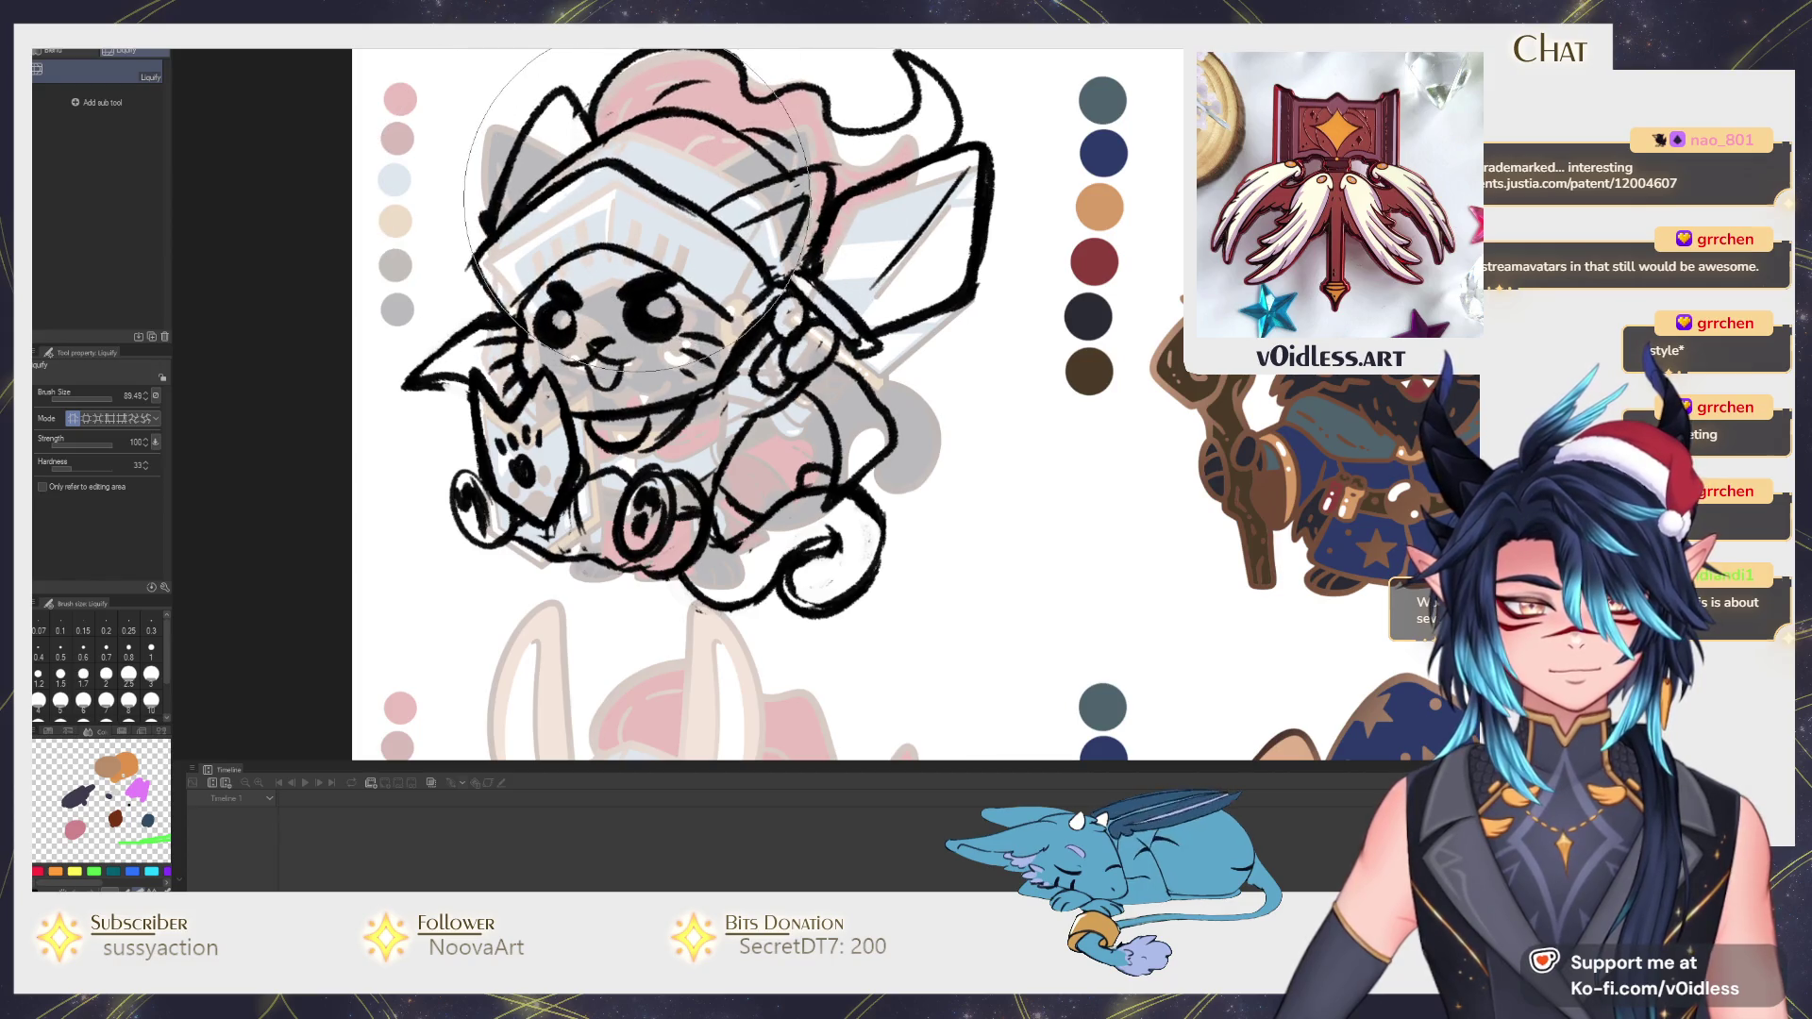
Add a short pen stroke on the helmet and Liquify its top lines into a better curve.
{"action": "key", "text": "p"}
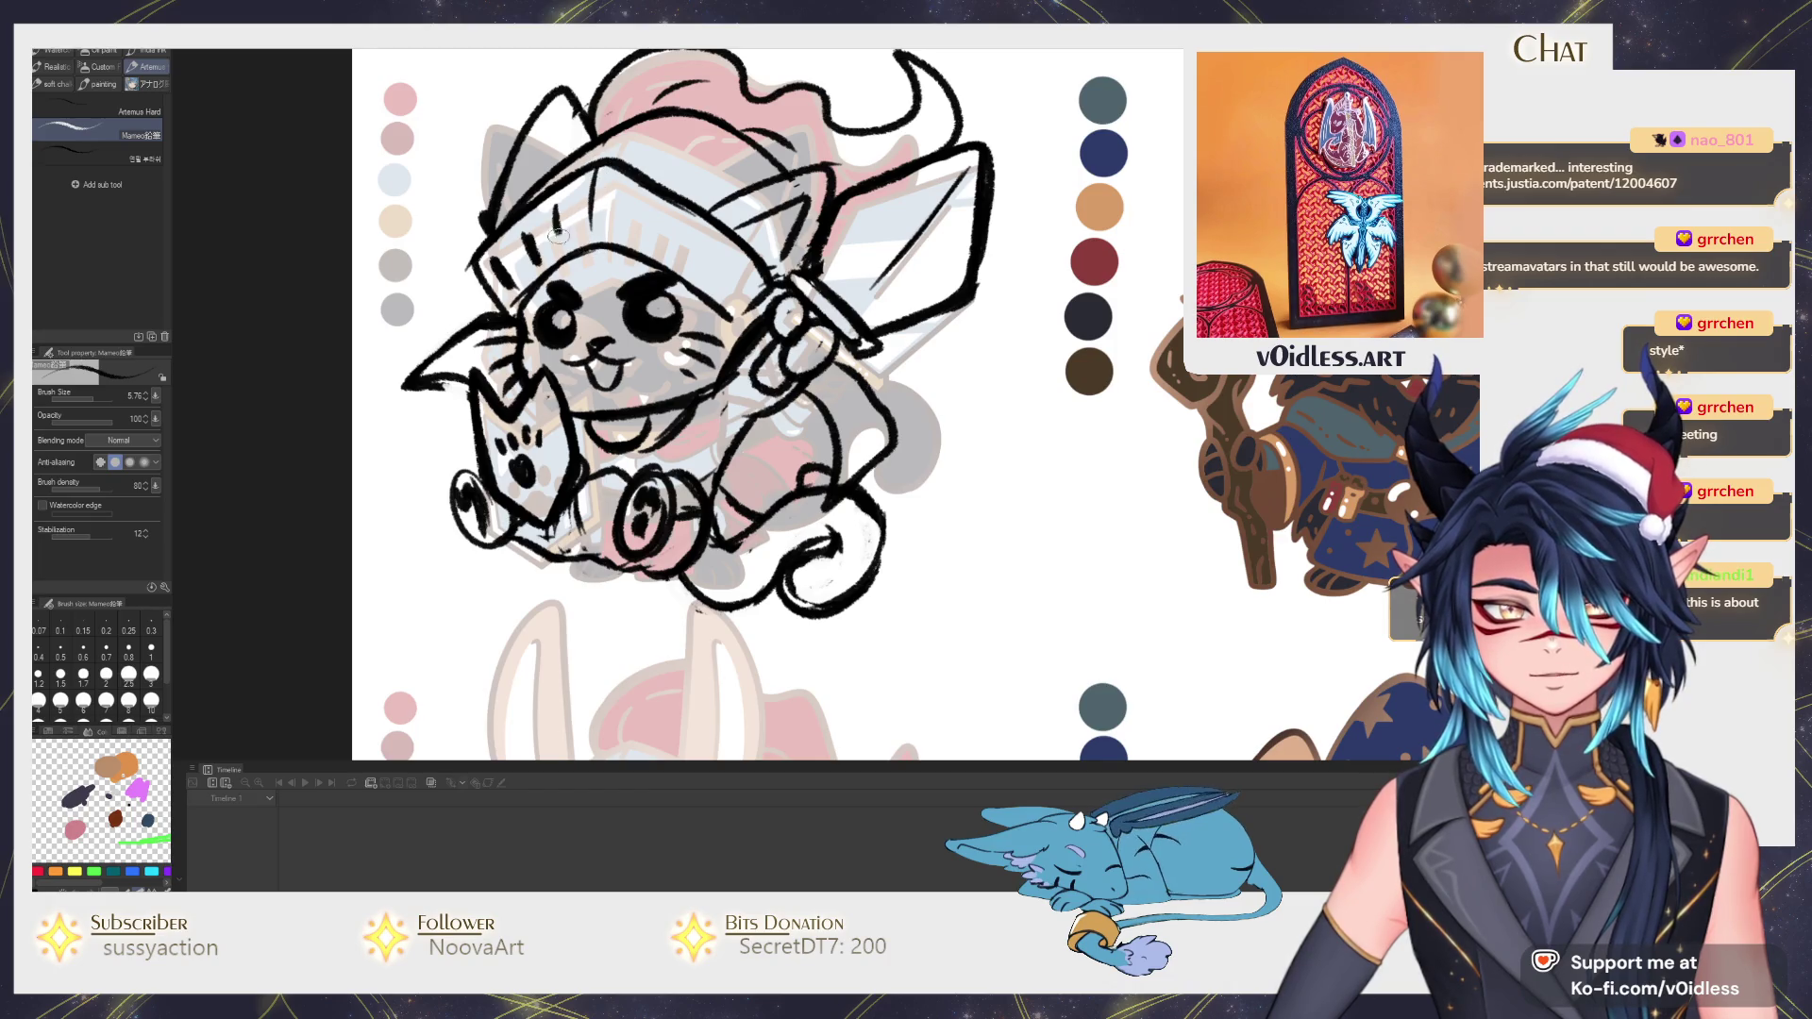
{"action": "mouse_move", "coordinate": [627, 190]}
{"action": "left_mouse_down"}
{"action": "mouse_move", "coordinate": [656, 253]}
{"action": "mouse_move", "coordinate": [697, 277]}
{"action": "mouse_move", "coordinate": [673, 308]}
{"action": "left_mouse_up"}
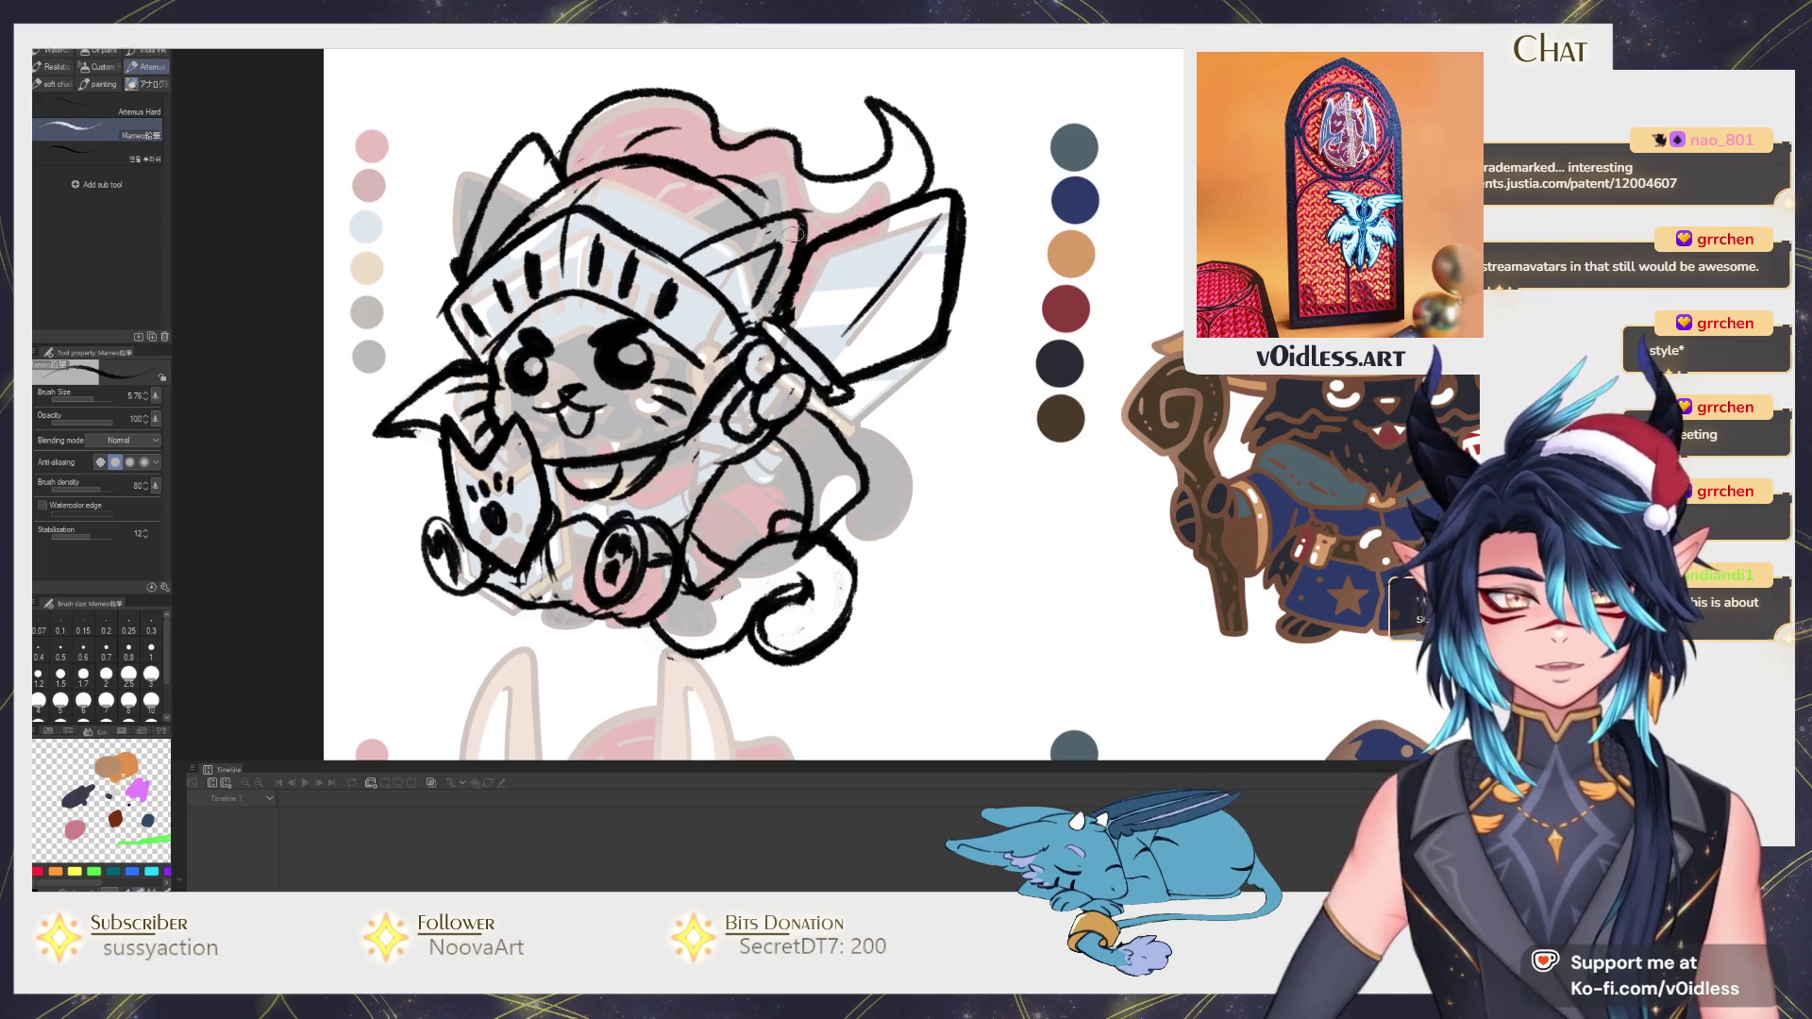
{"action": "key", "text": "j"}
{"action": "left_click_drag", "start_coordinate": [637, 198], "coordinate": [690, 156]}
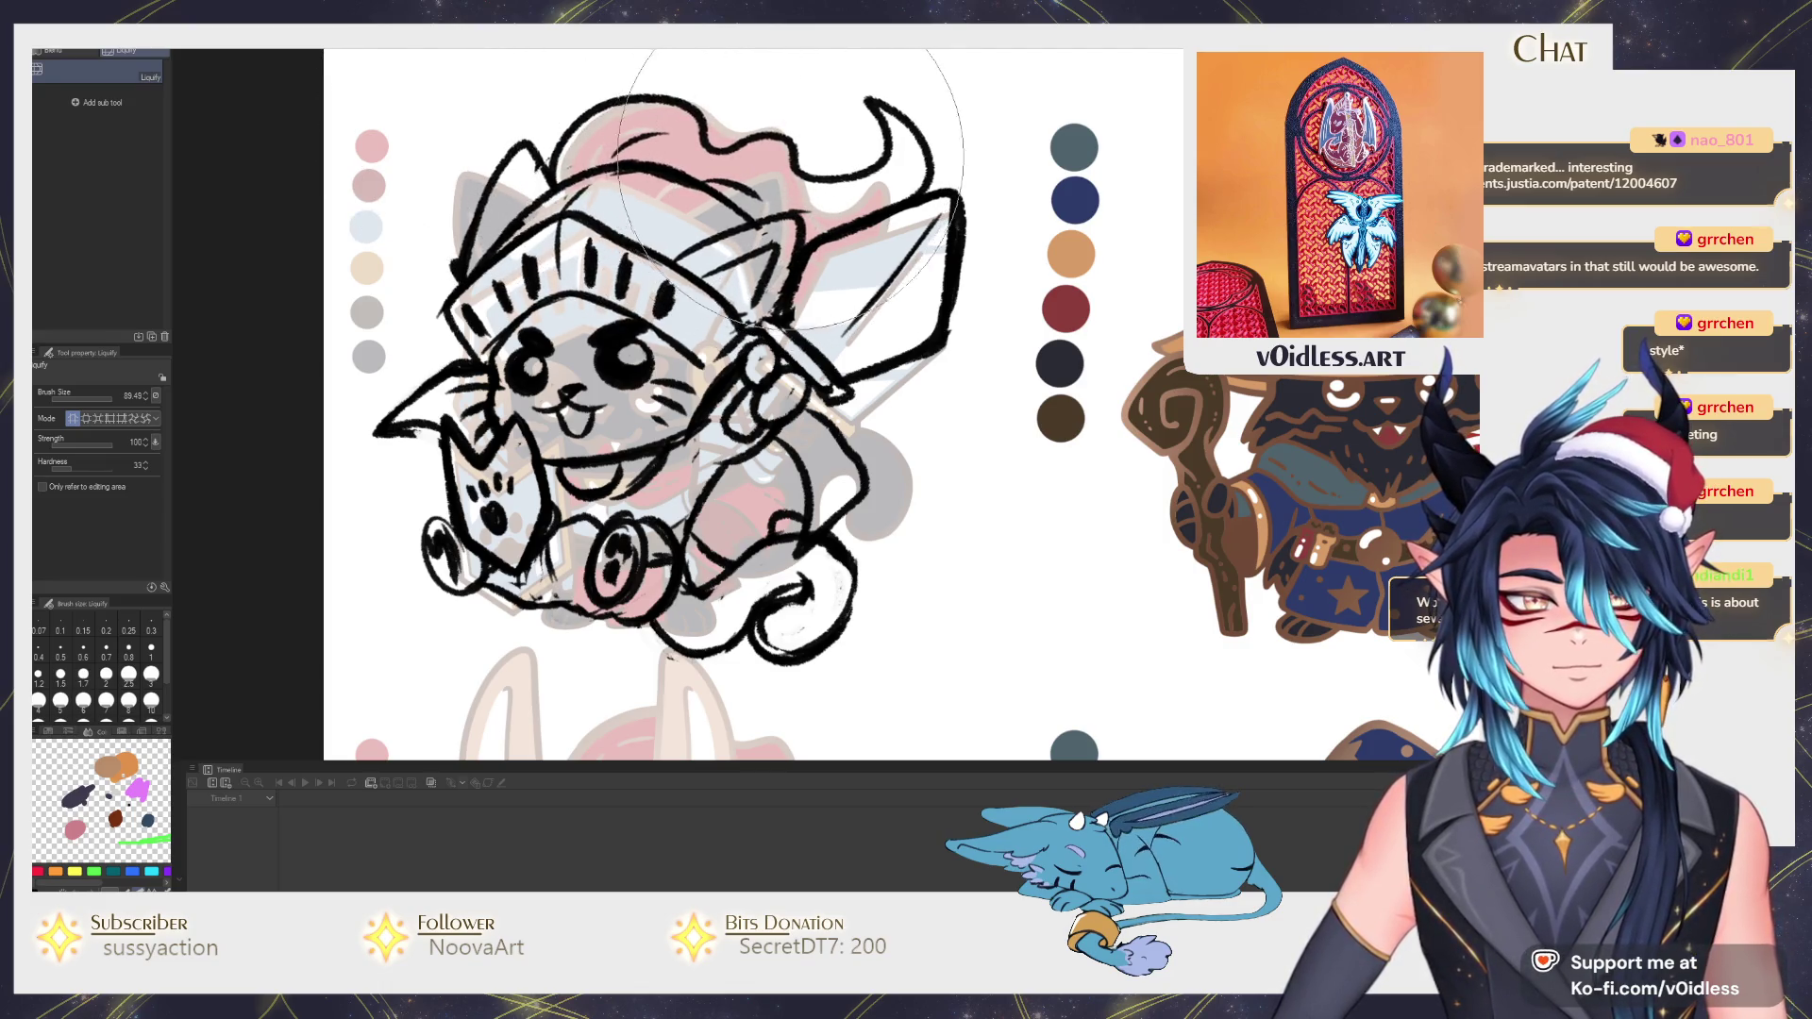
{"action": "key", "text": "m"}
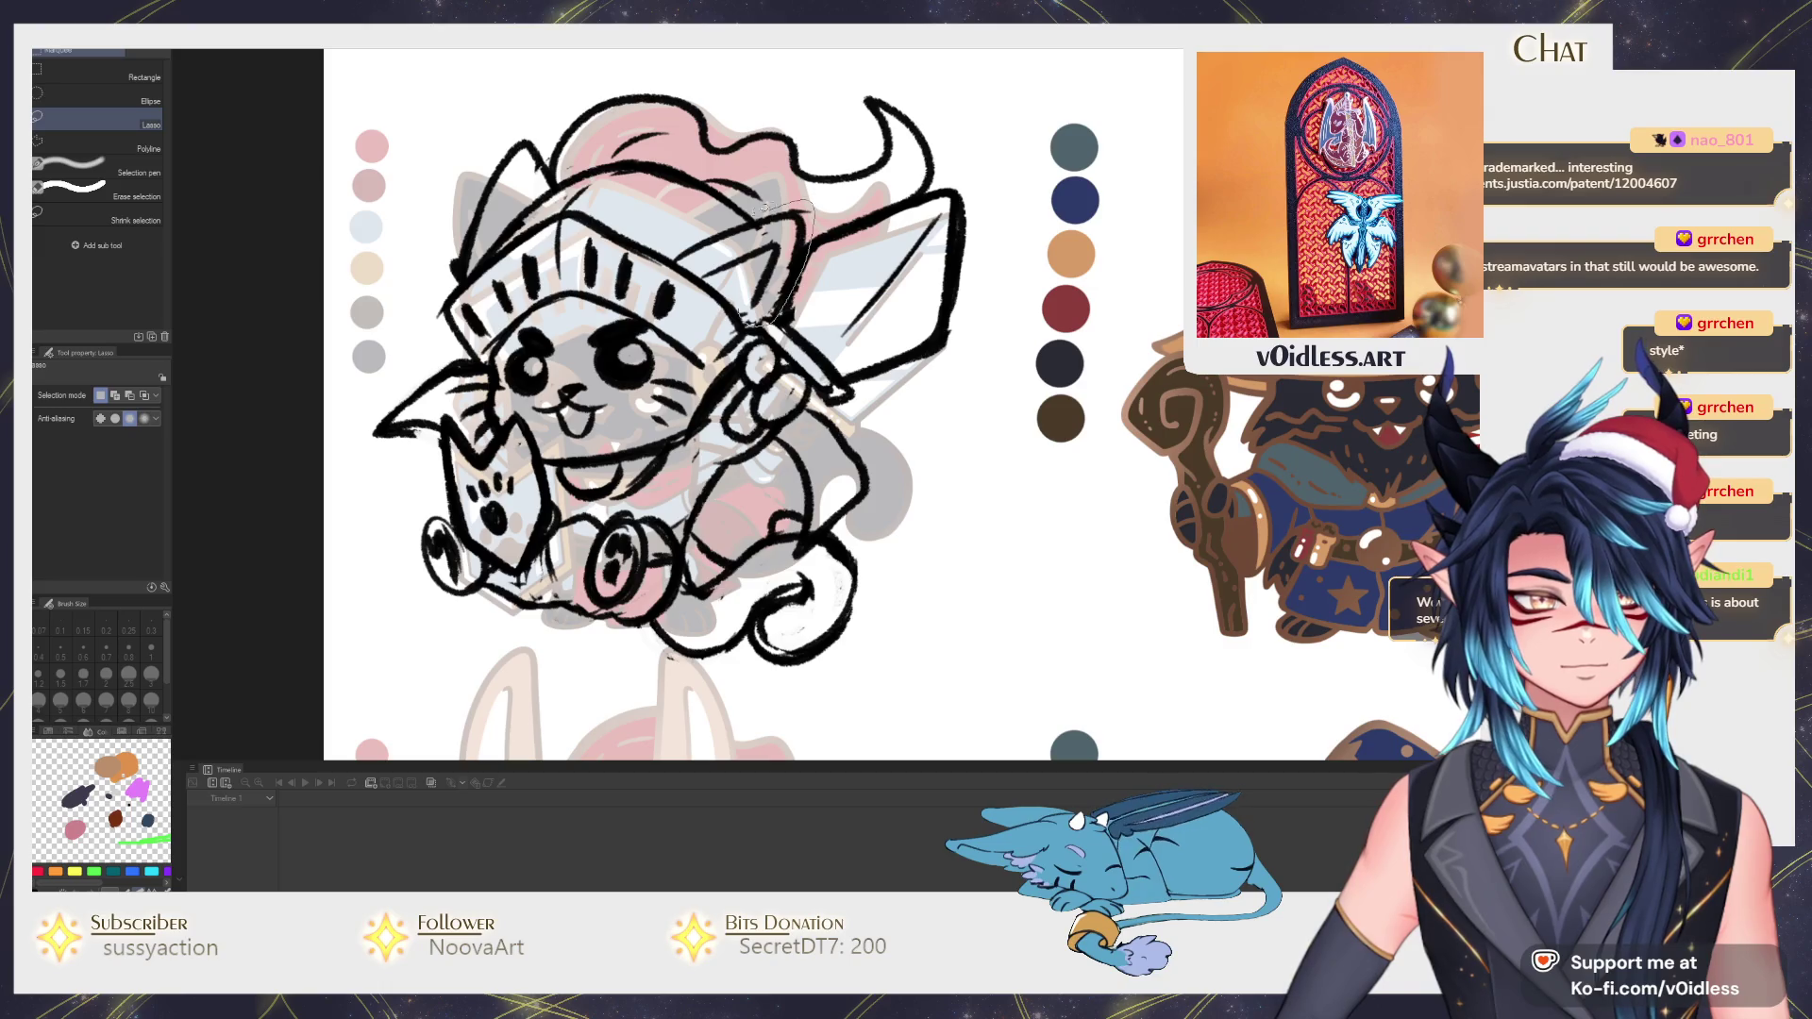
Lasso the helmet and rotate it slightly with a confirmed free transform.
{"action": "left_click_drag", "start_coordinate": [666, 199], "coordinate": [659, 213]}
{"action": "key", "text": "ctrl+t"}
{"action": "left_click_drag", "start_coordinate": [815, 184], "coordinate": [802, 219]}
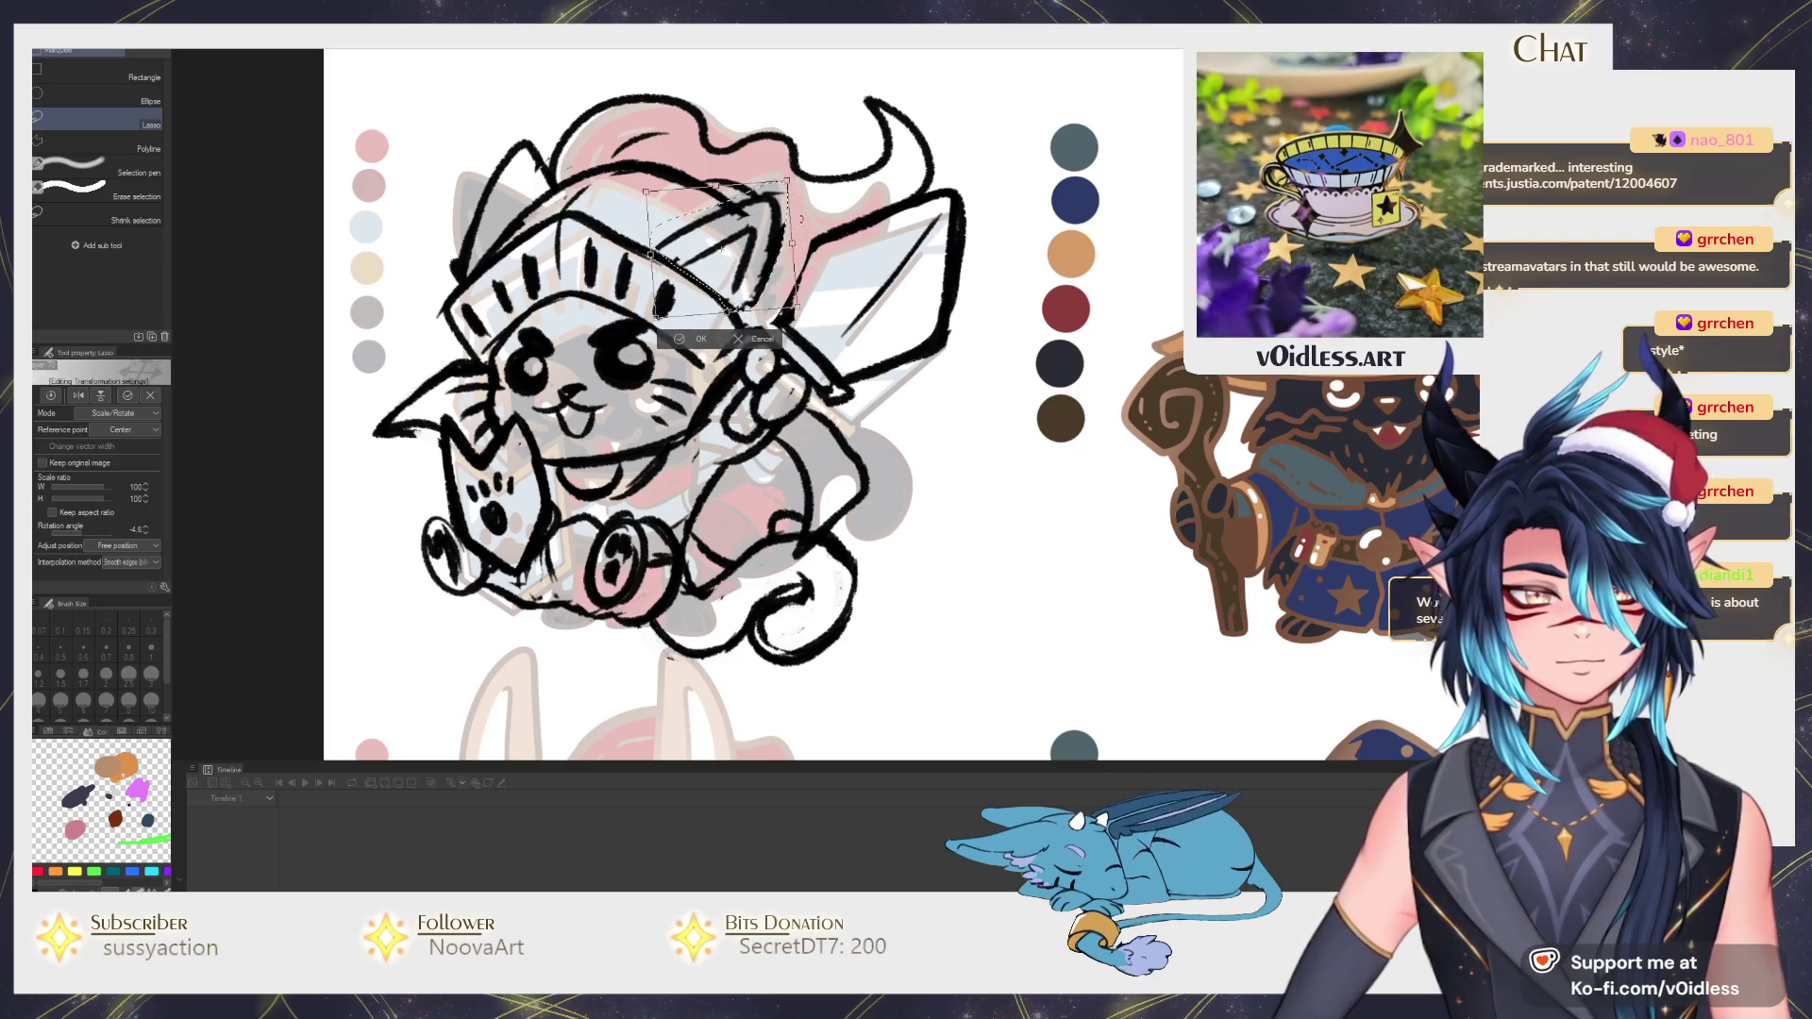
{"action": "key", "text": "Return"}
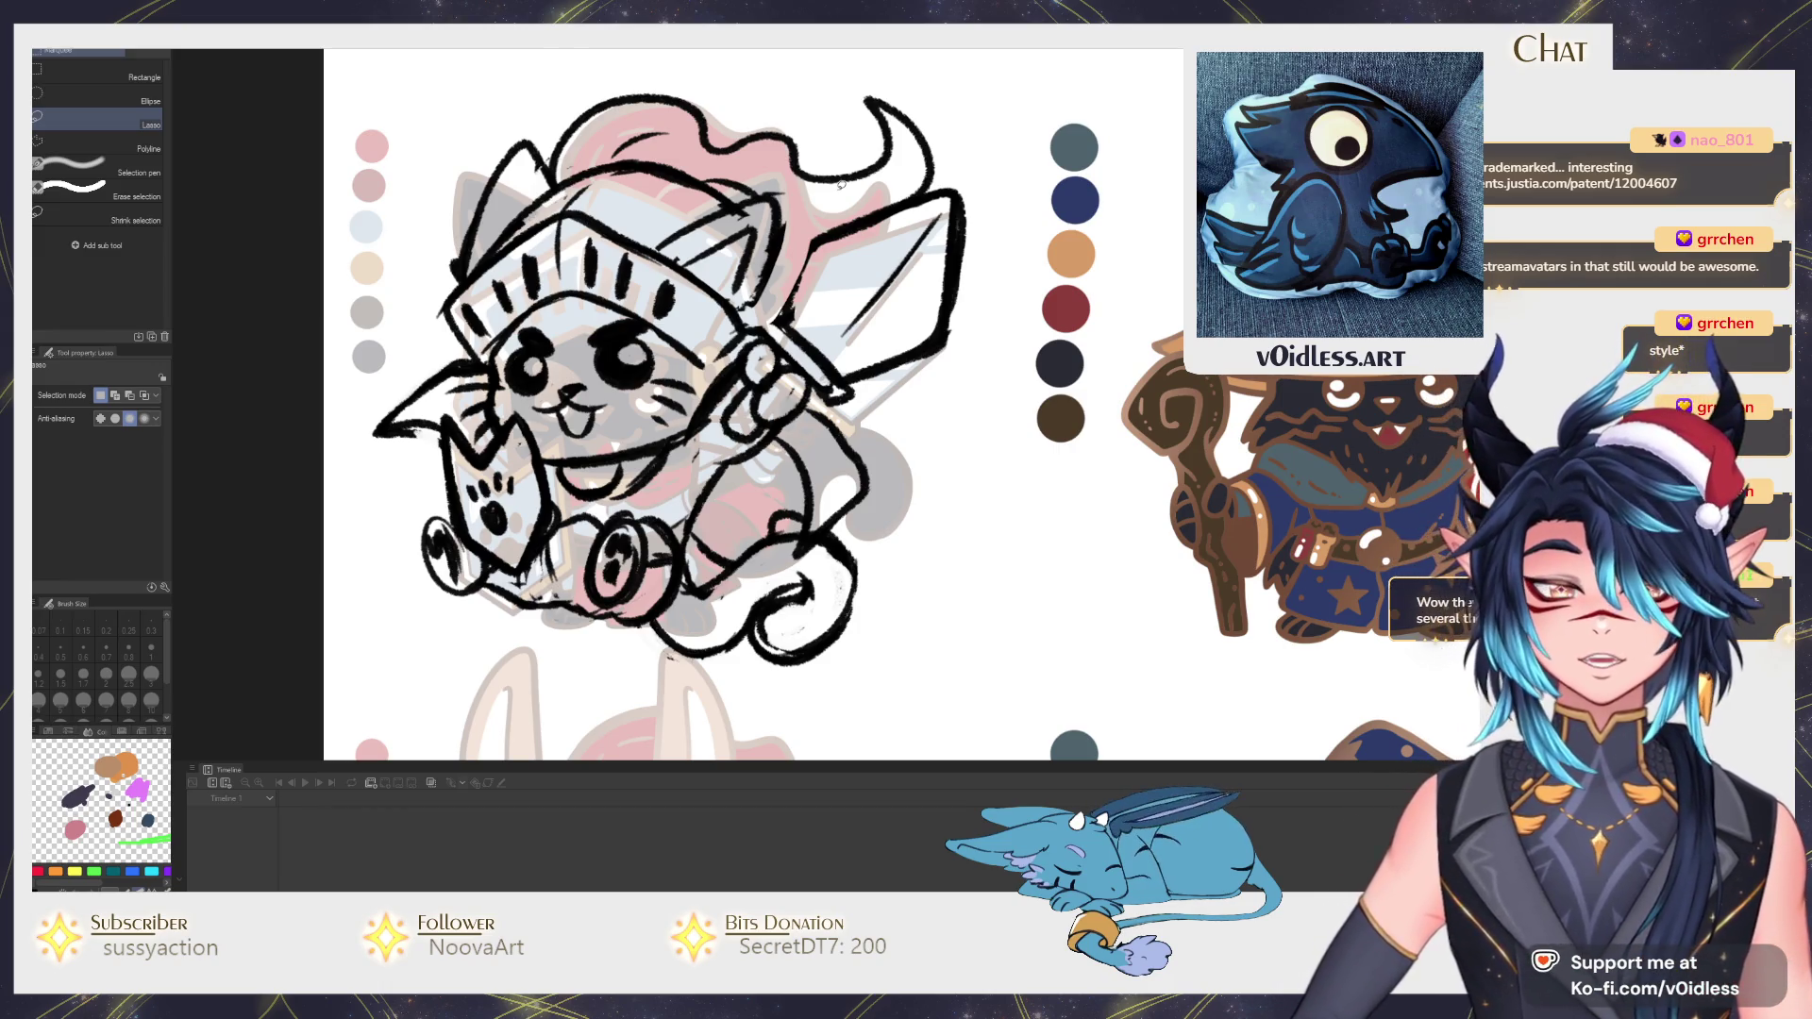
{"action": "scroll", "coordinate": [934, 514], "scroll_direction": "down", "scroll_amount": 2}
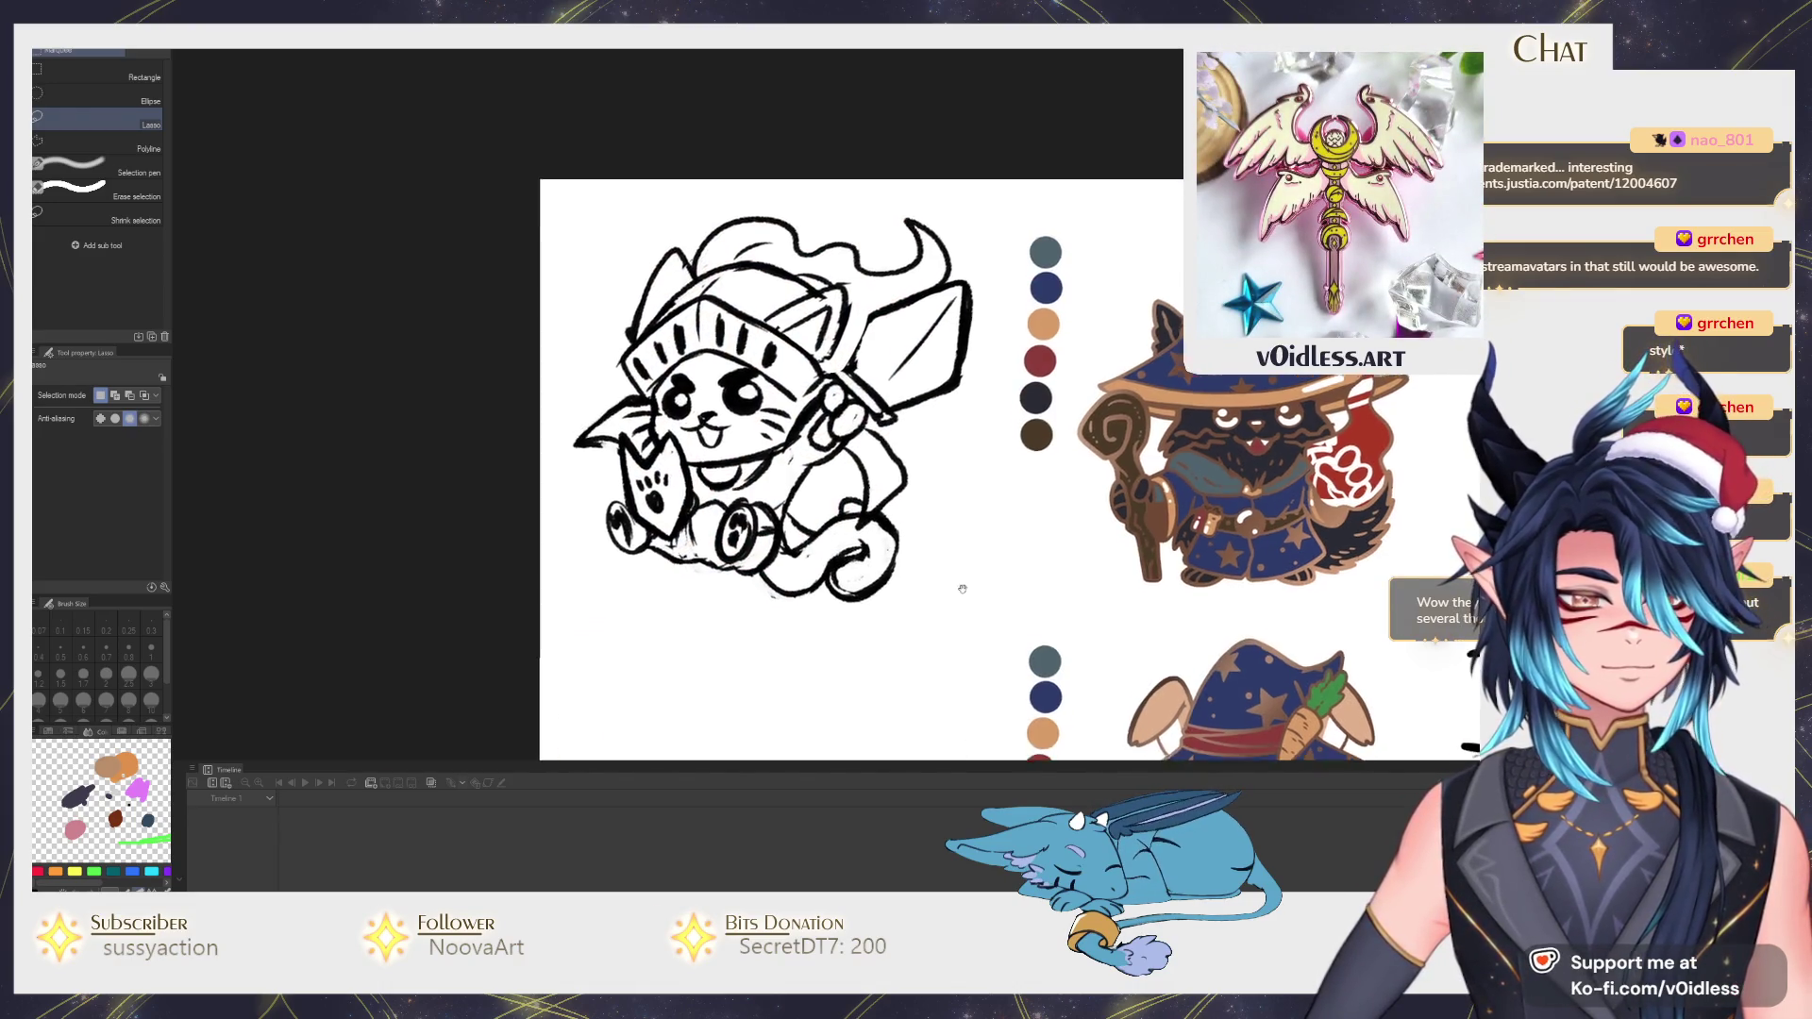
Hide the coloured sketch layer, then ink a short line on the collar under the face.
{"action": "left_click_drag", "start_coordinate": [959, 591], "coordinate": [962, 524]}
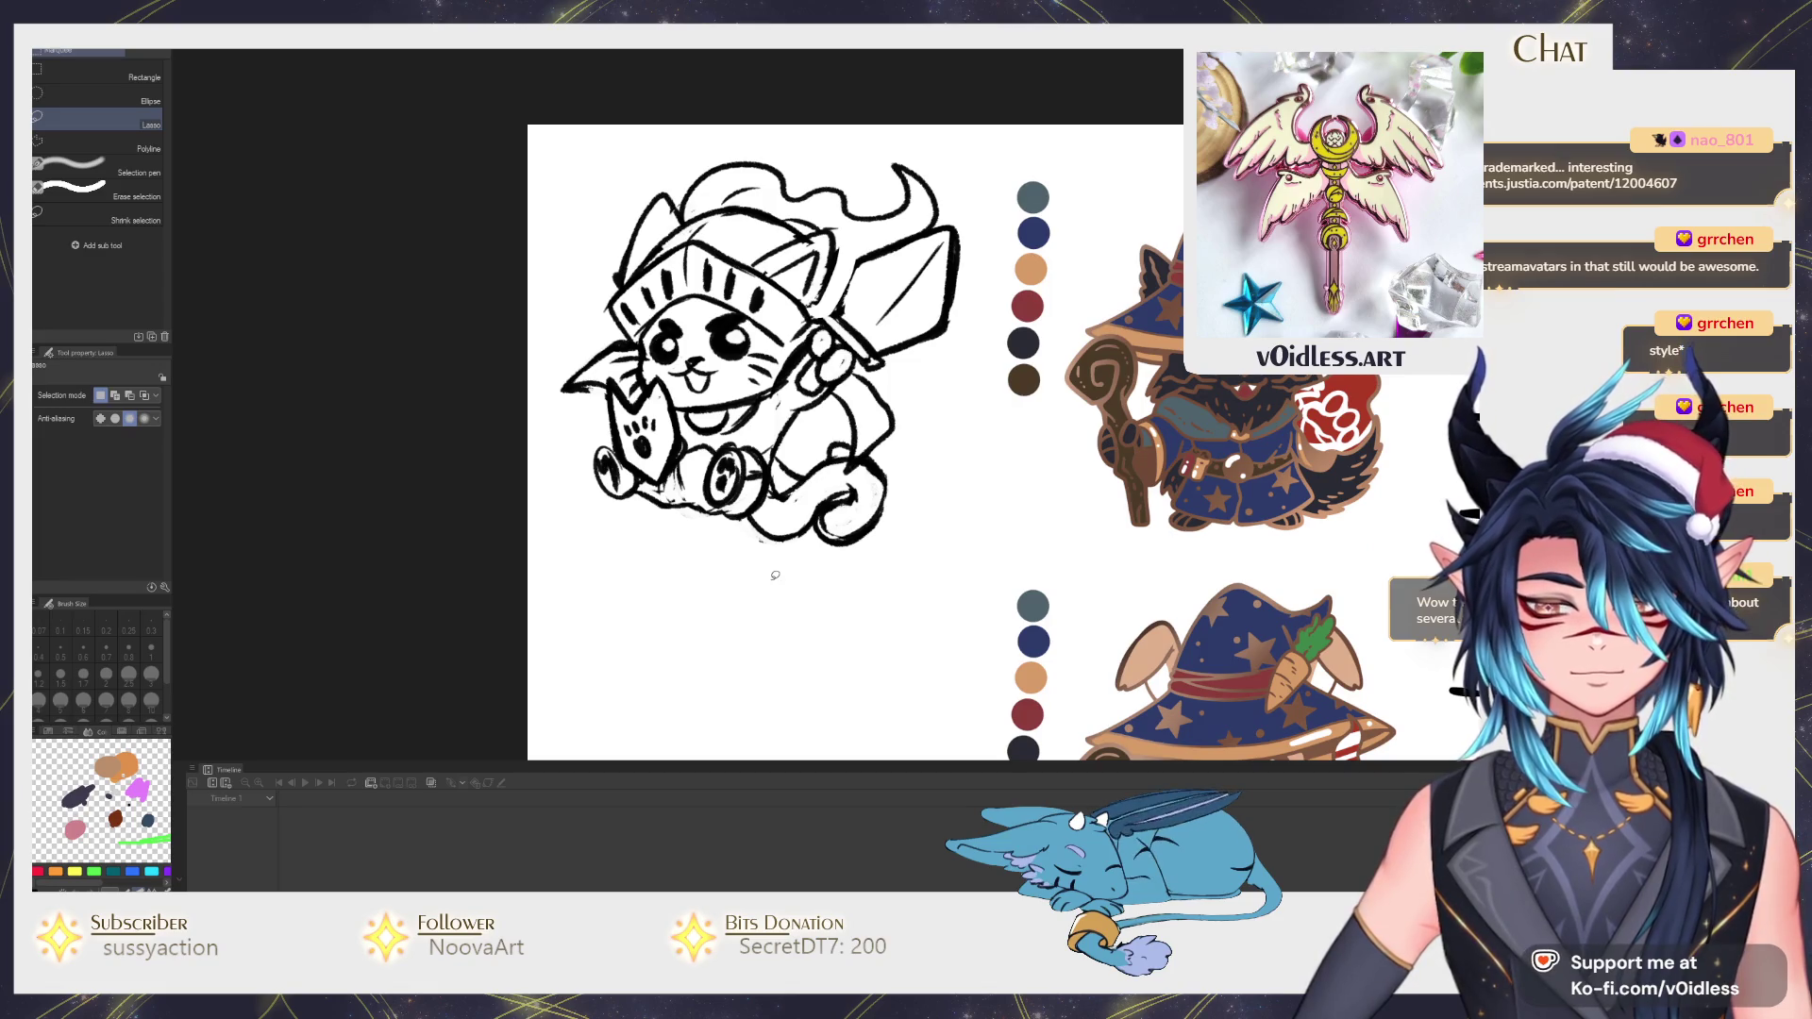
{"action": "scroll", "coordinate": [775, 574], "scroll_direction": "down", "scroll_amount": 1}
{"action": "scroll", "coordinate": [774, 575], "scroll_direction": "down", "scroll_amount": 1}
{"action": "scroll", "coordinate": [839, 508], "scroll_direction": "up", "scroll_amount": 2}
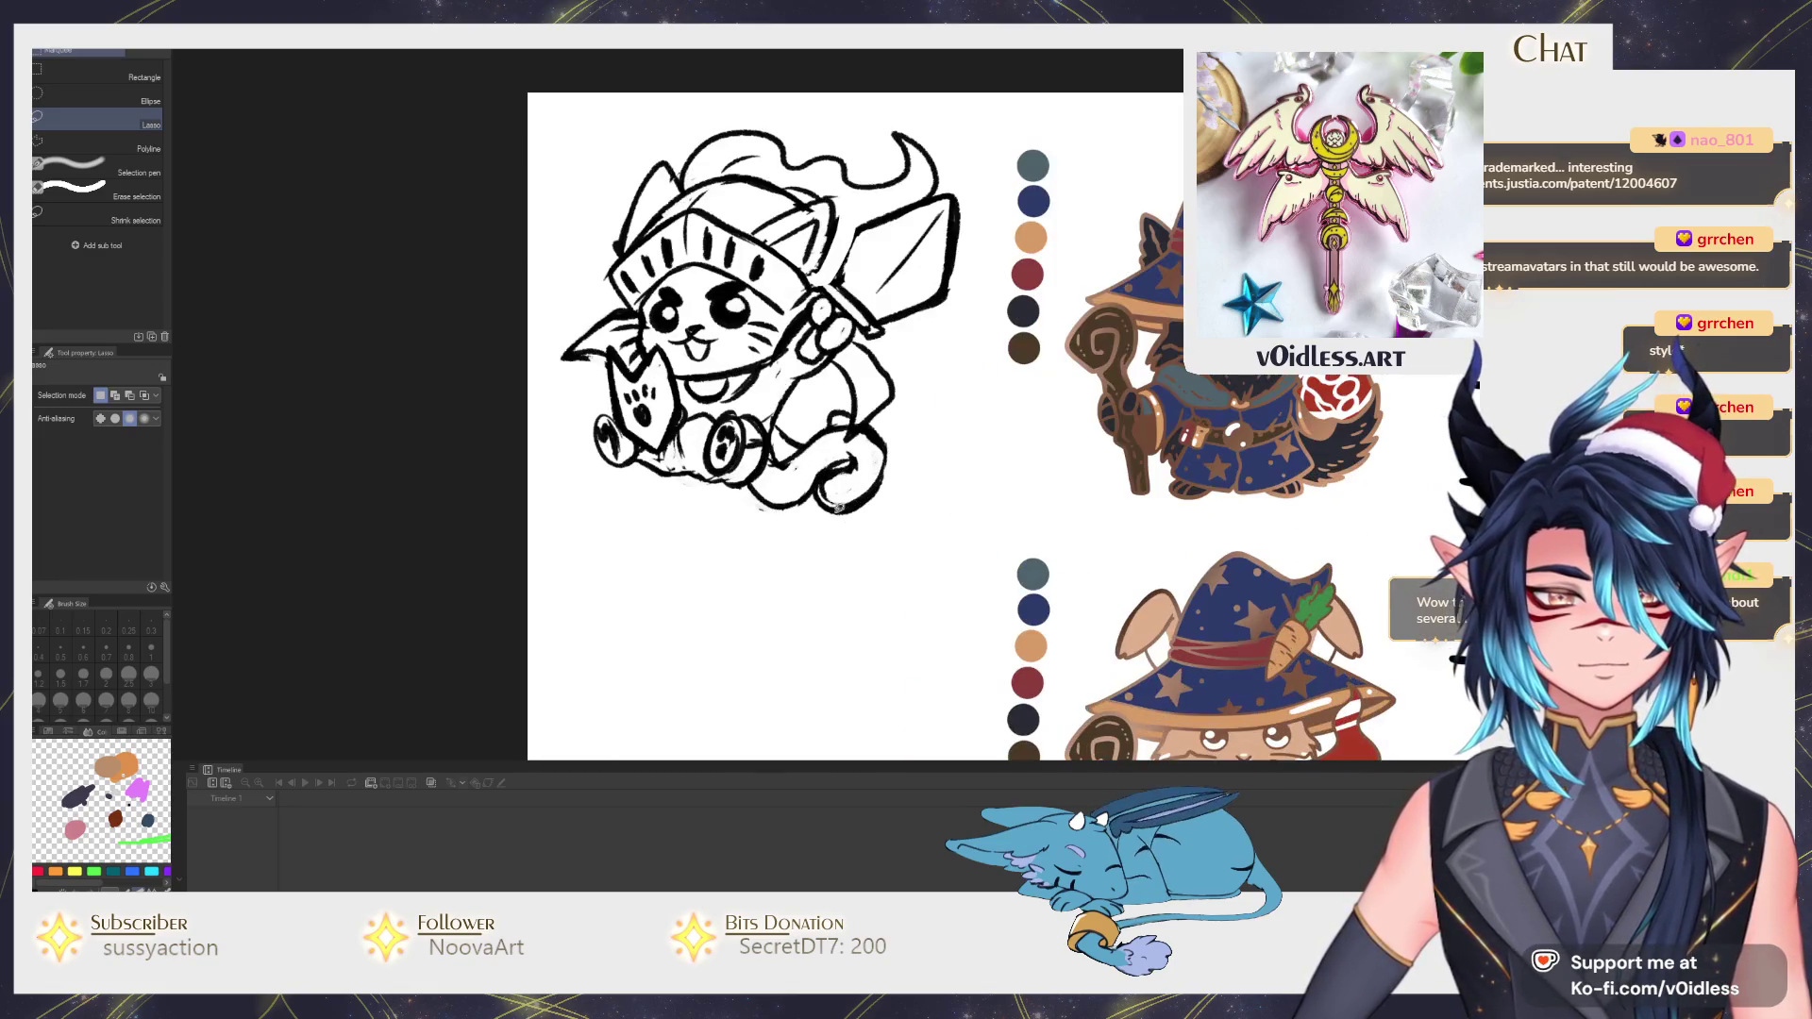
{"action": "key", "text": "j"}
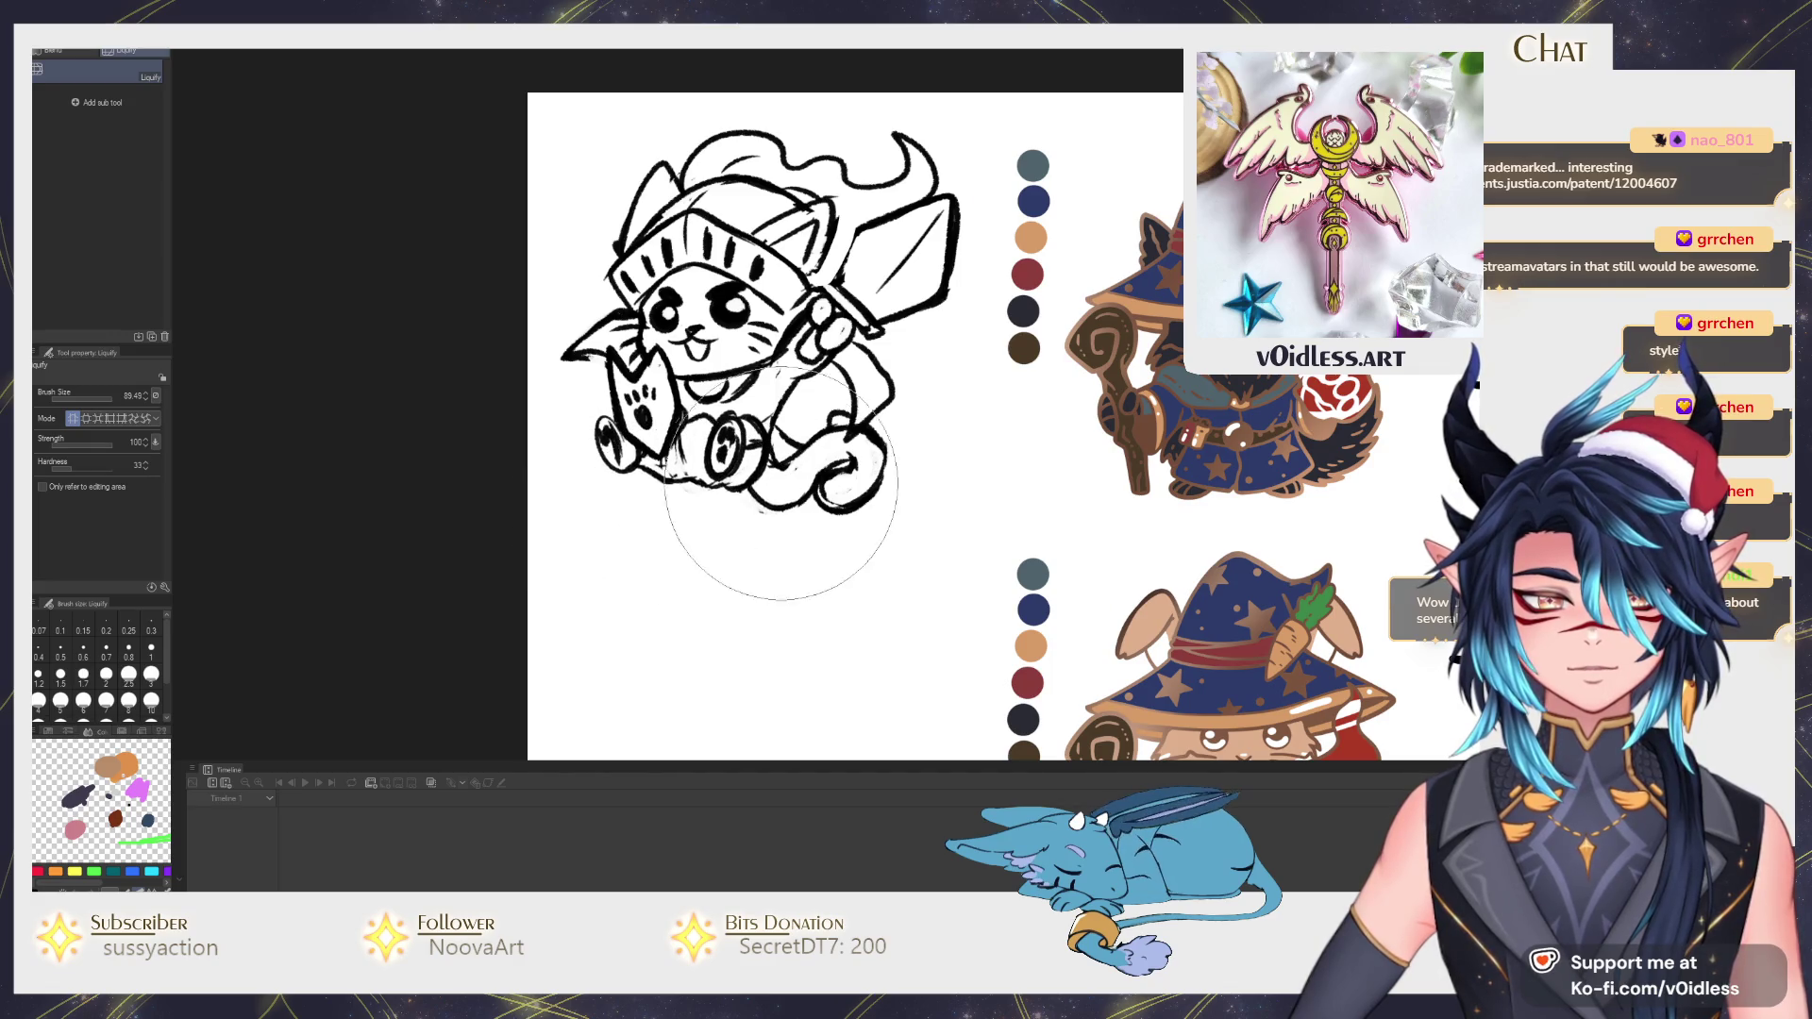
{"action": "key", "text": "p"}
{"action": "scroll", "coordinate": [784, 361], "scroll_direction": "up", "scroll_amount": 2}
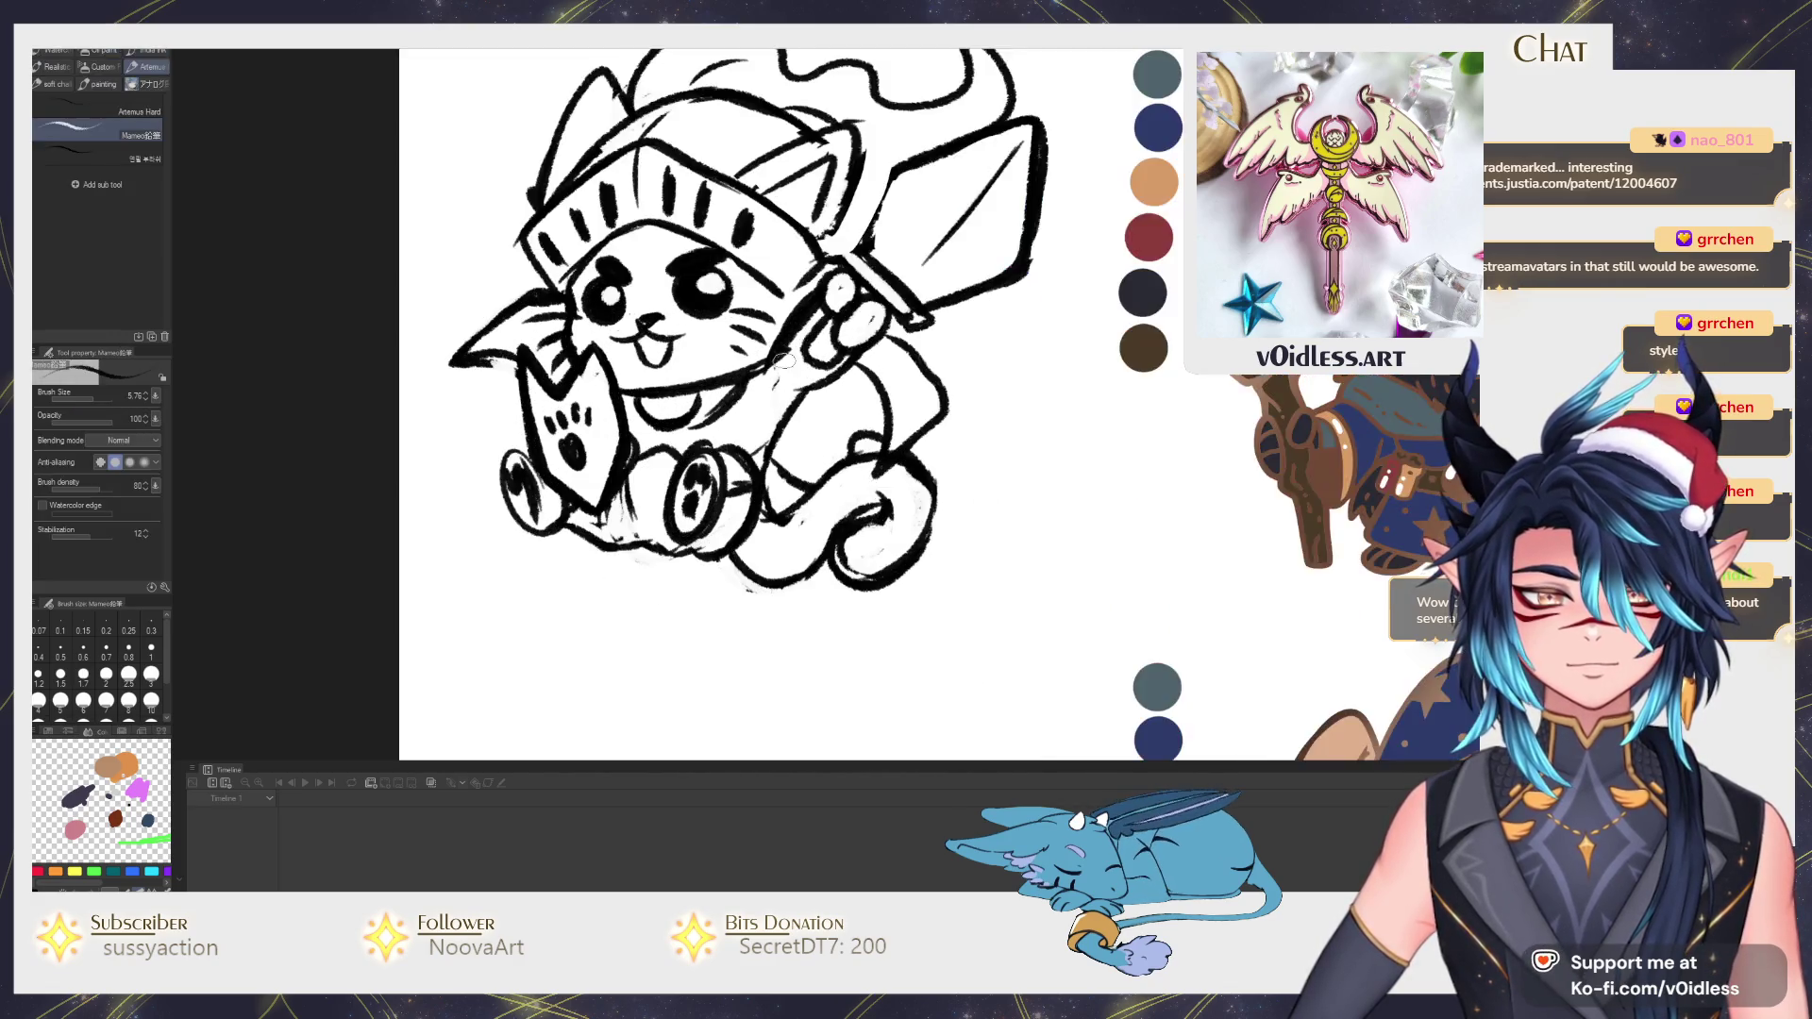
{"action": "scroll", "coordinate": [786, 360], "scroll_direction": "up", "scroll_amount": 1}
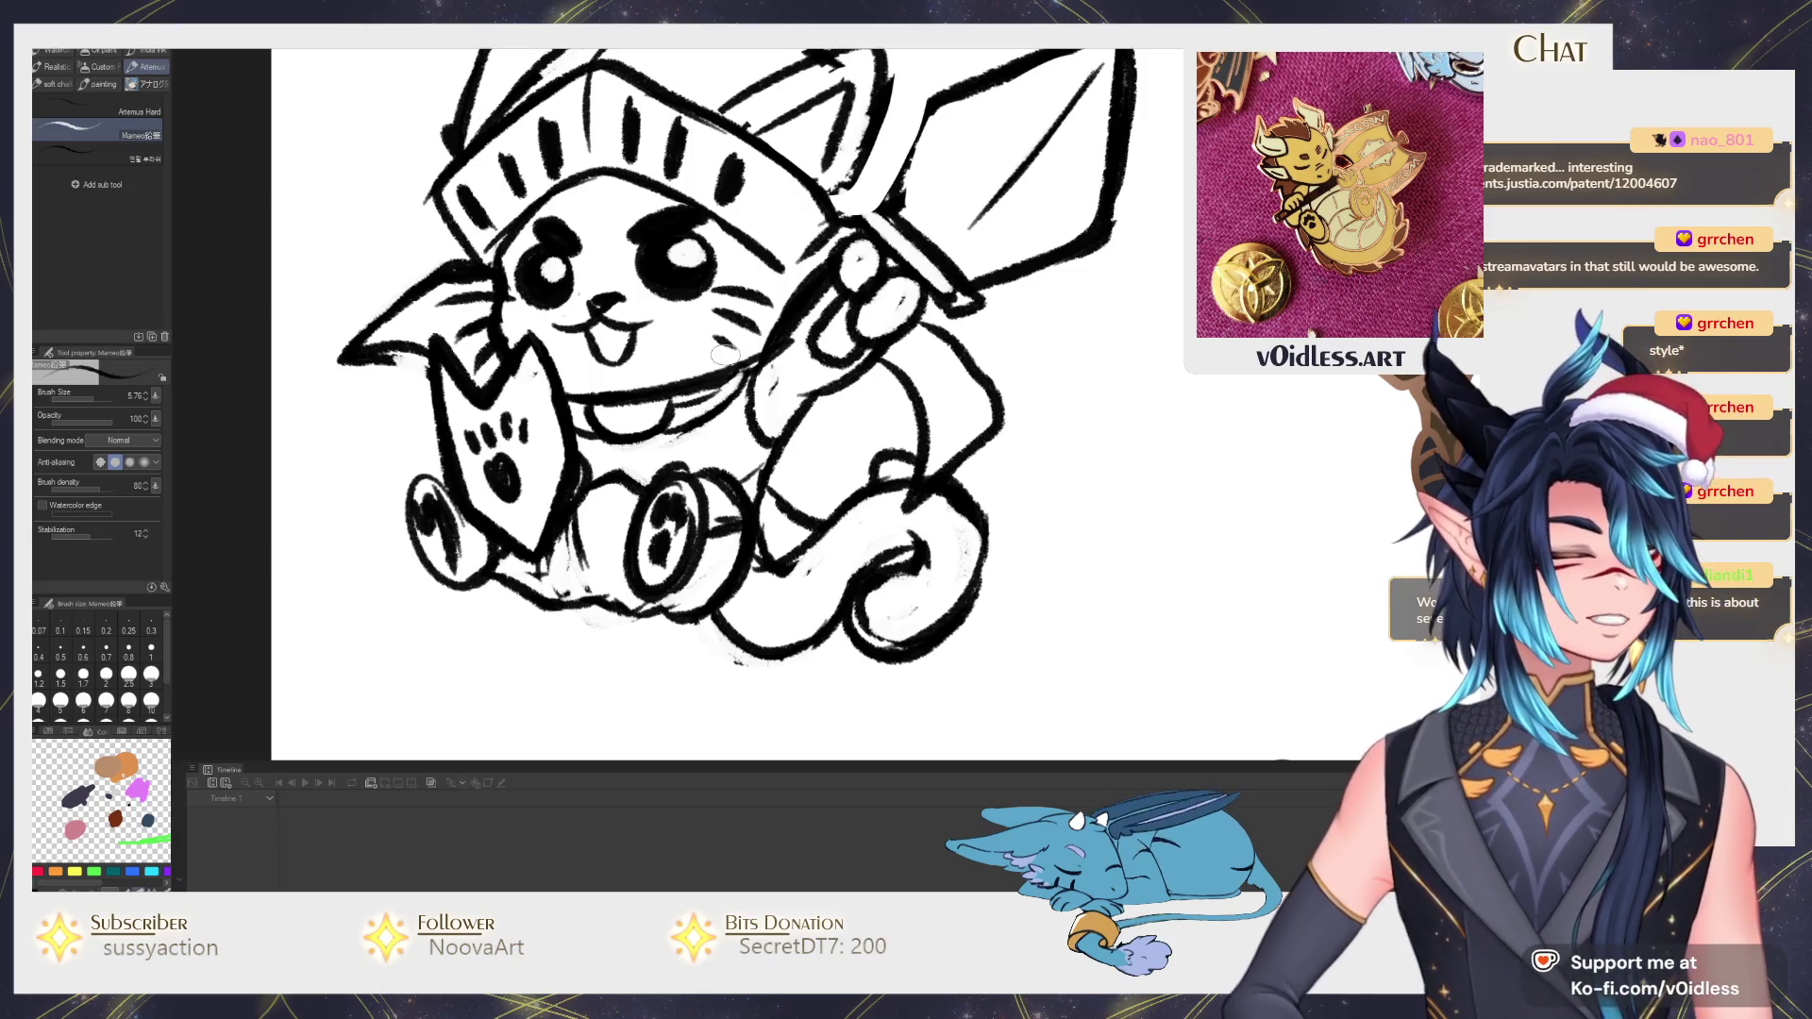
{"action": "left_click_drag", "start_coordinate": [595, 422], "coordinate": [660, 395]}
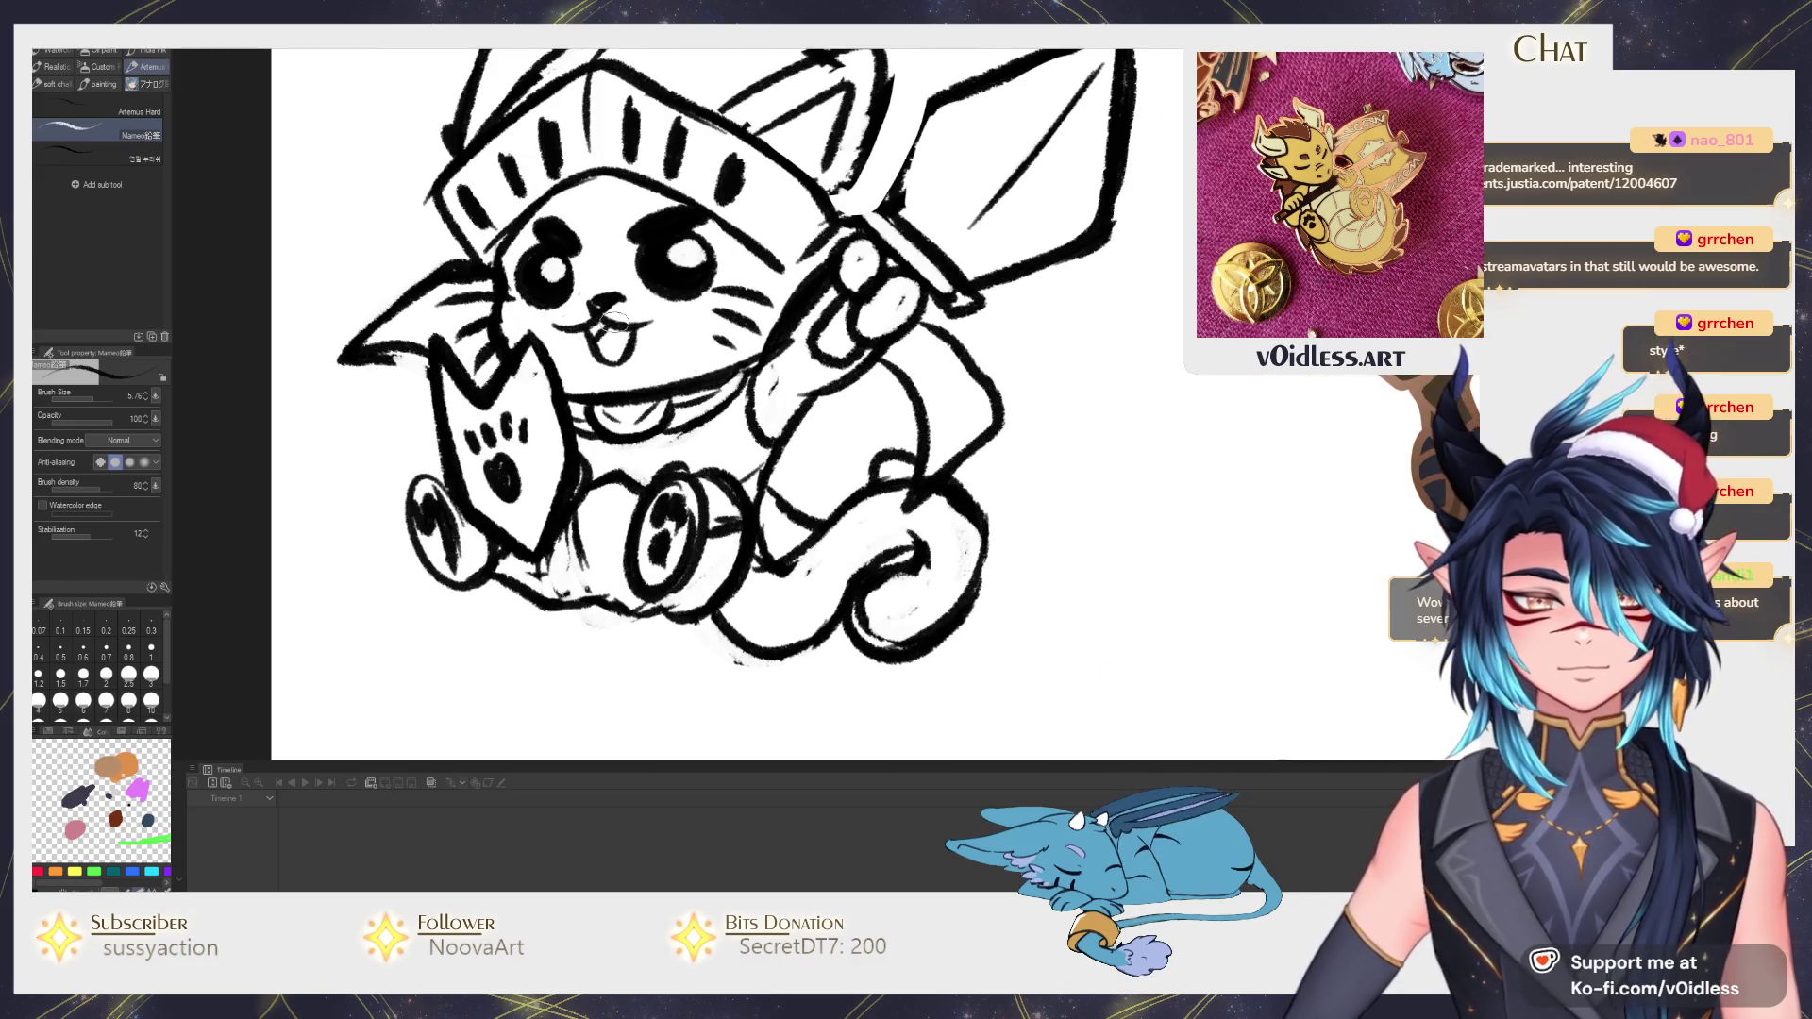
{"action": "scroll", "coordinate": [709, 425], "scroll_direction": "down", "scroll_amount": 3}
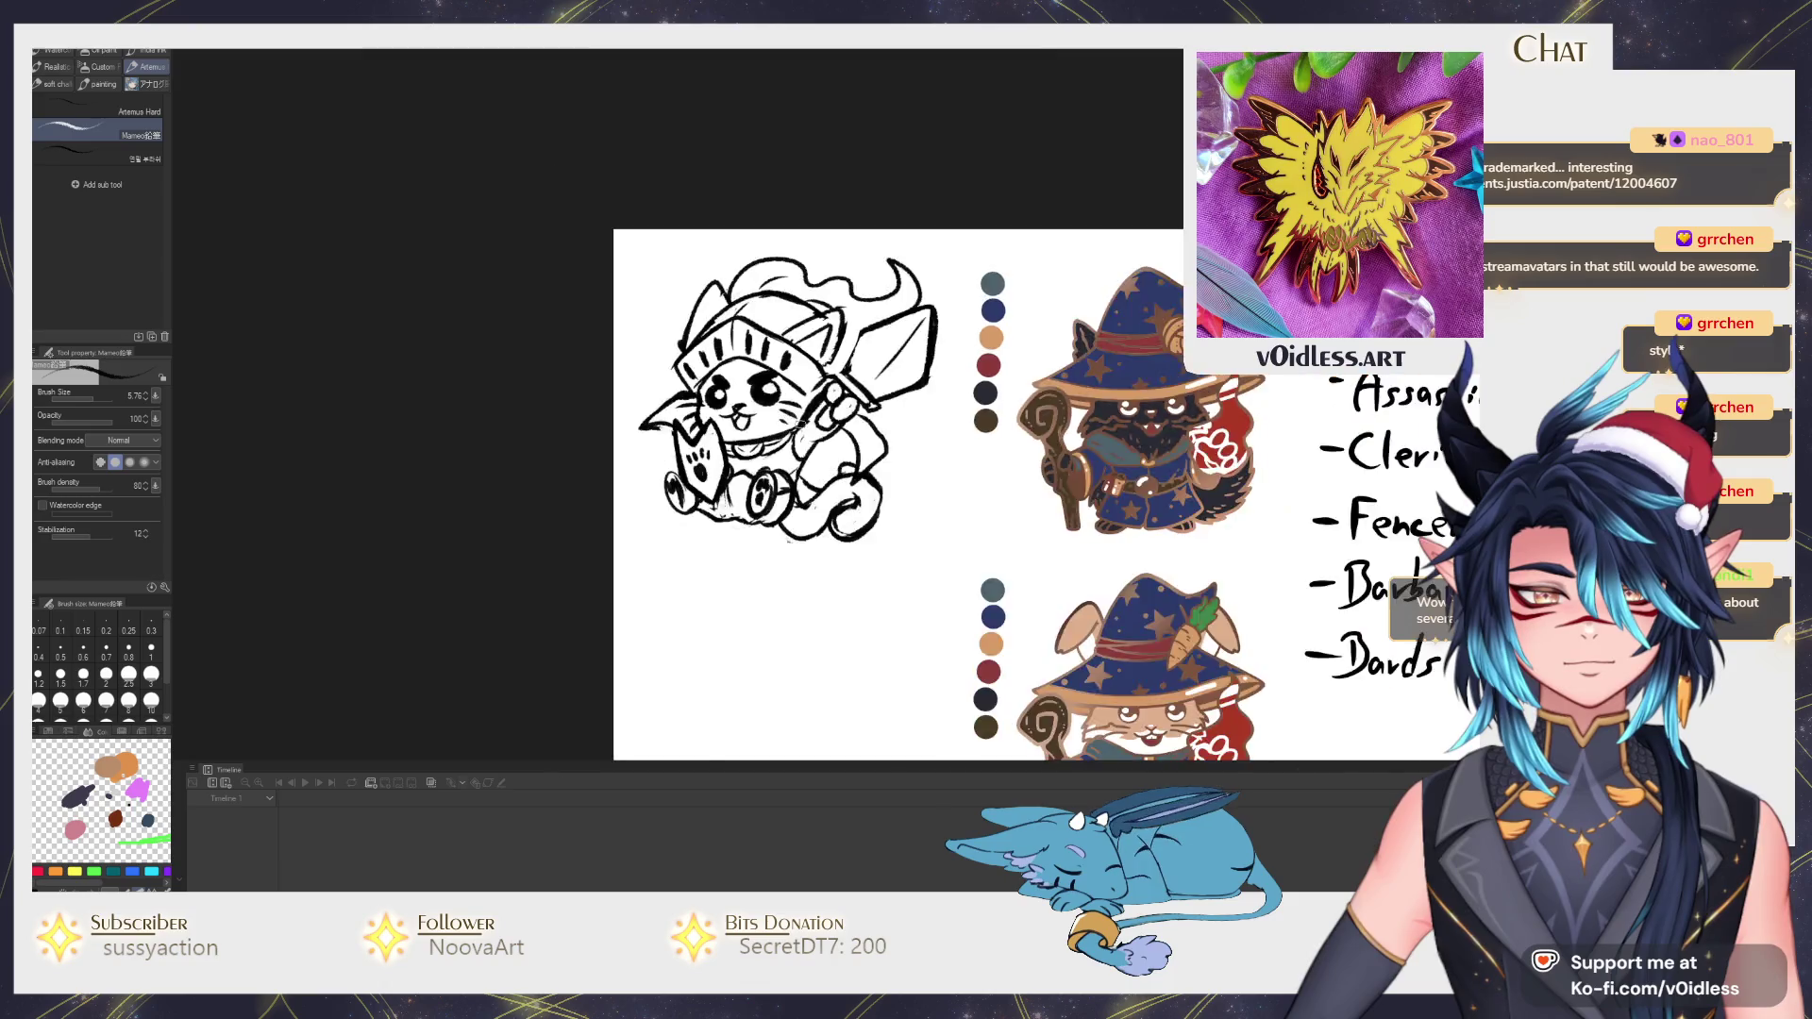
{"action": "scroll", "coordinate": [760, 522], "scroll_direction": "down", "scroll_amount": 2}
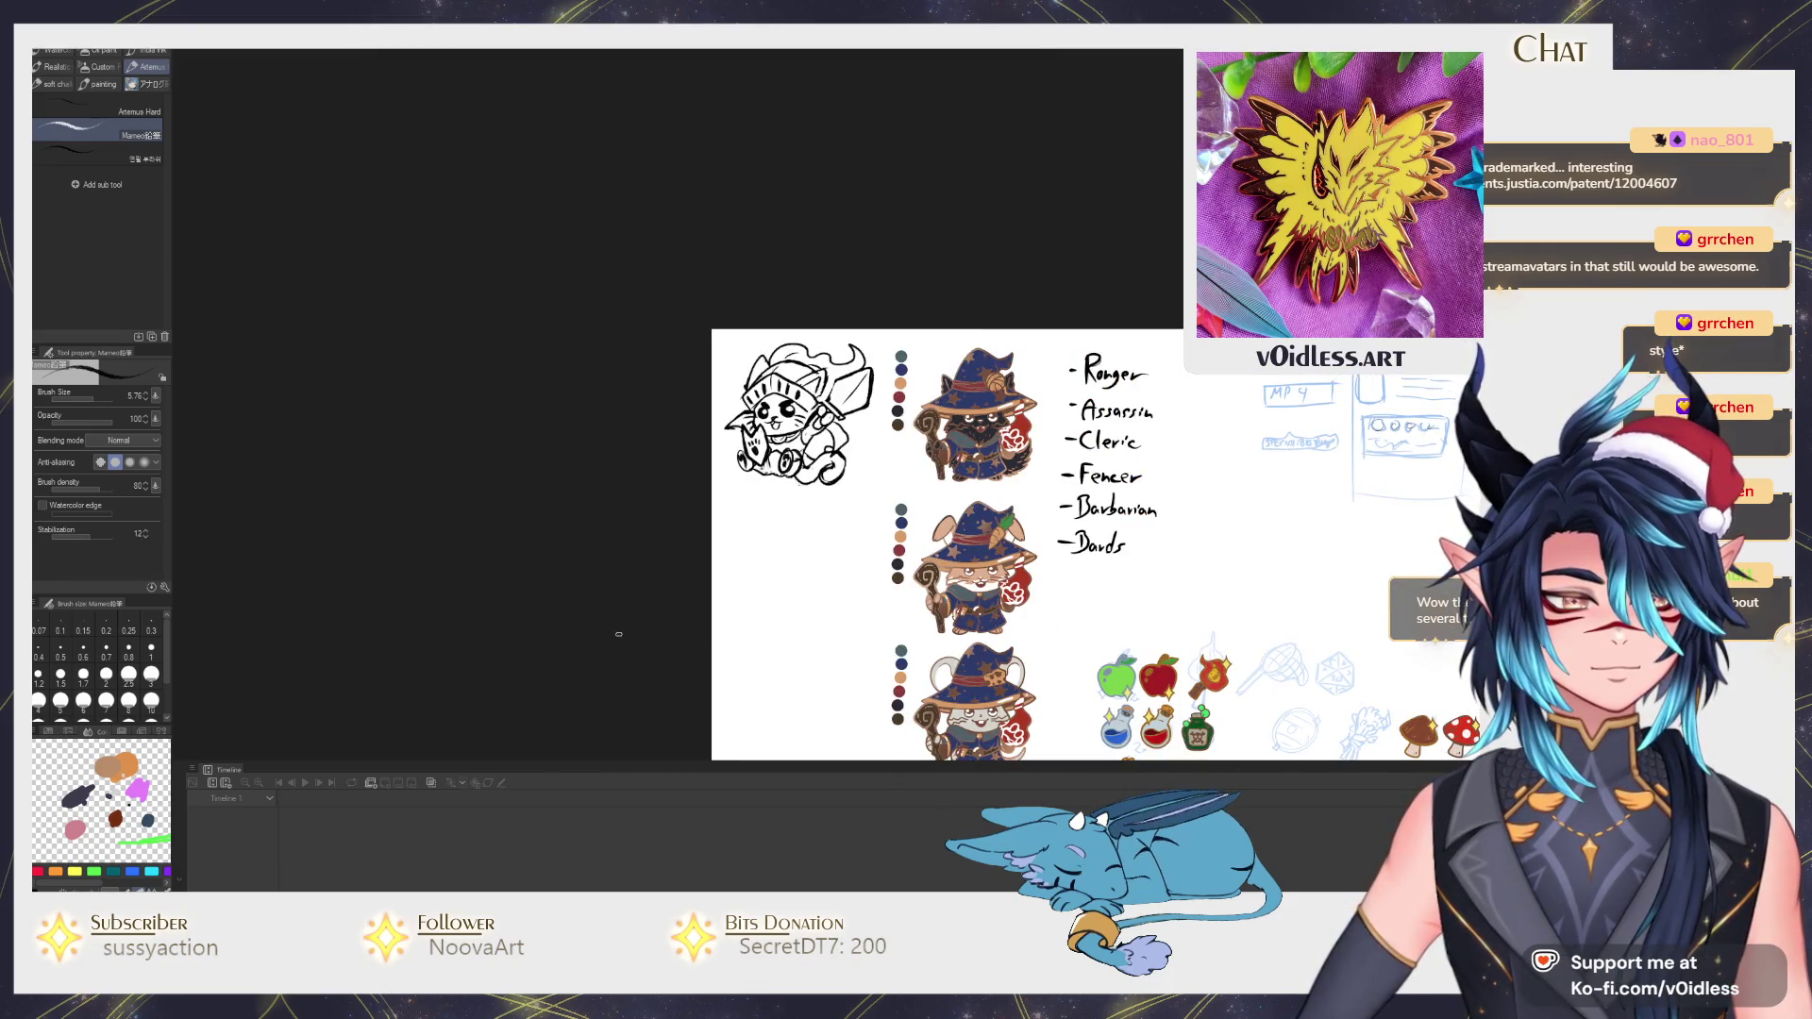
{"action": "scroll", "coordinate": [736, 424], "scroll_direction": "up", "scroll_amount": 2}
{"action": "scroll", "coordinate": [680, 425], "scroll_direction": "up", "scroll_amount": 2}
{"action": "scroll", "coordinate": [671, 426], "scroll_direction": "up", "scroll_amount": 2}
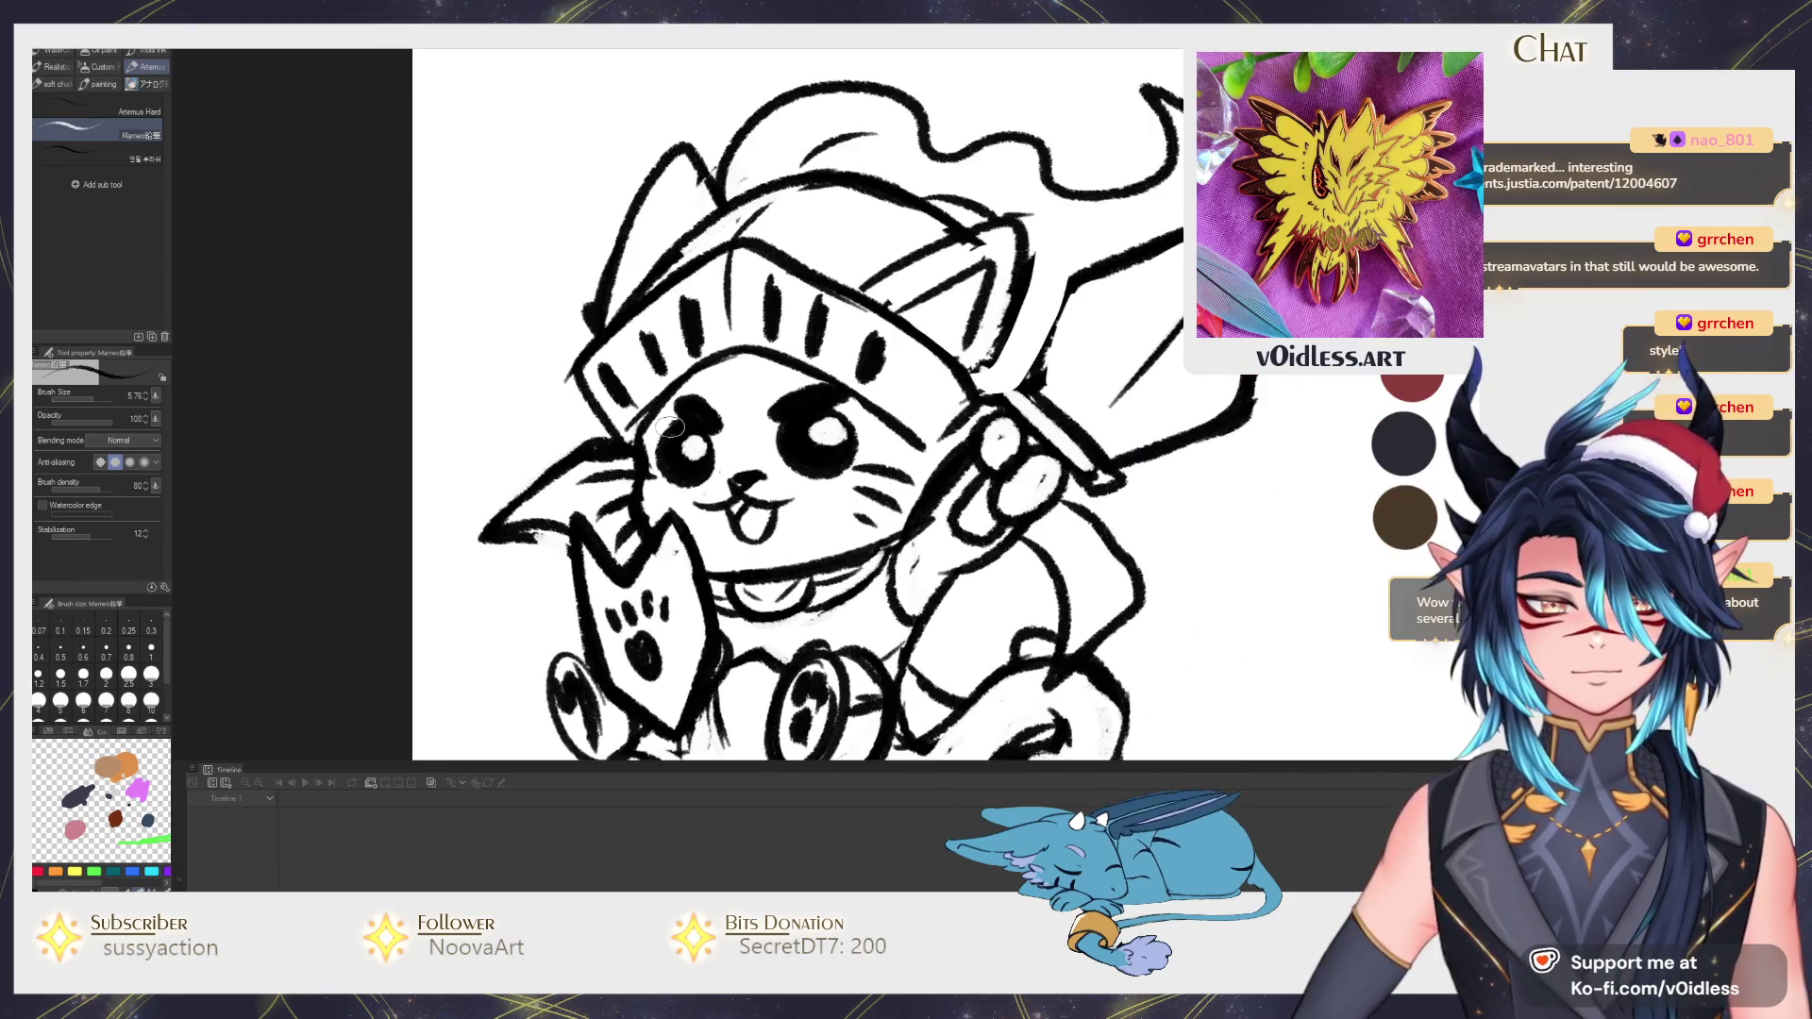
Darken the cat's left eye, briefly trying a smaller Liquify brush before returning to inking.
{"action": "left_click_drag", "start_coordinate": [682, 410], "coordinate": [739, 421]}
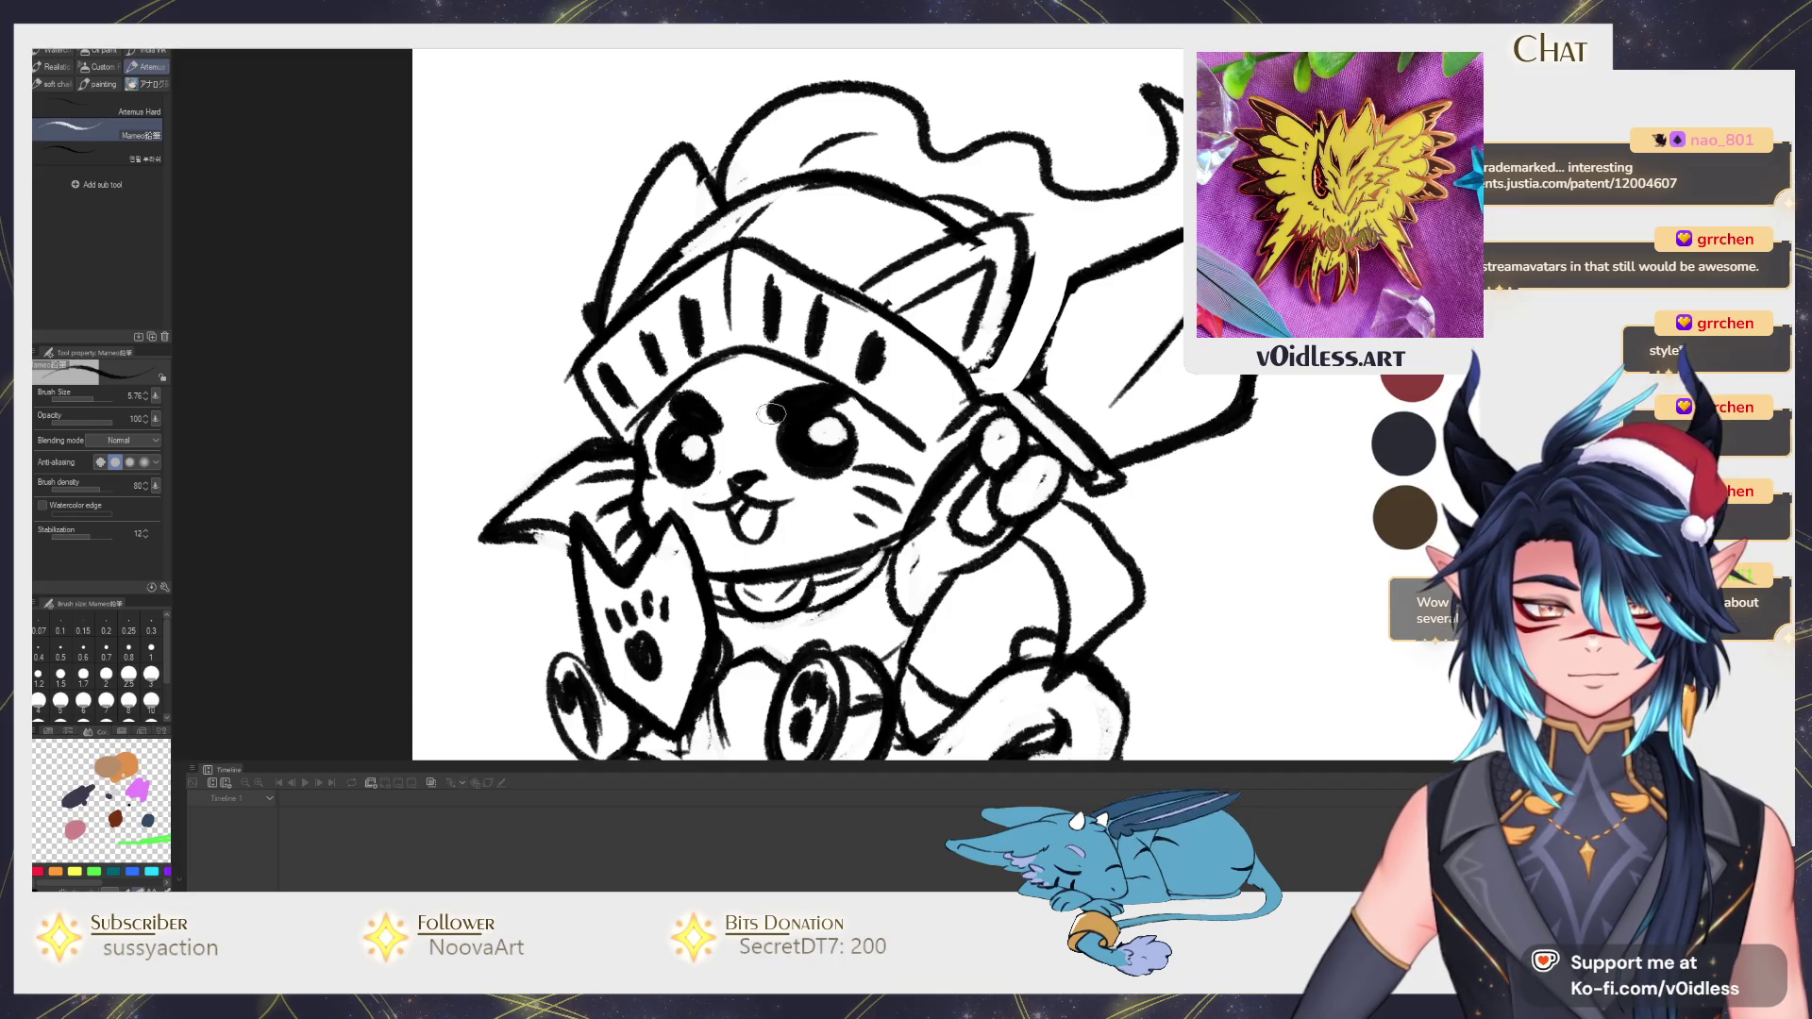
{"action": "scroll", "coordinate": [772, 411], "scroll_direction": "down", "scroll_amount": 2}
{"action": "scroll", "coordinate": [772, 410], "scroll_direction": "down", "scroll_amount": 2}
{"action": "scroll", "coordinate": [850, 404], "scroll_direction": "up", "scroll_amount": 2}
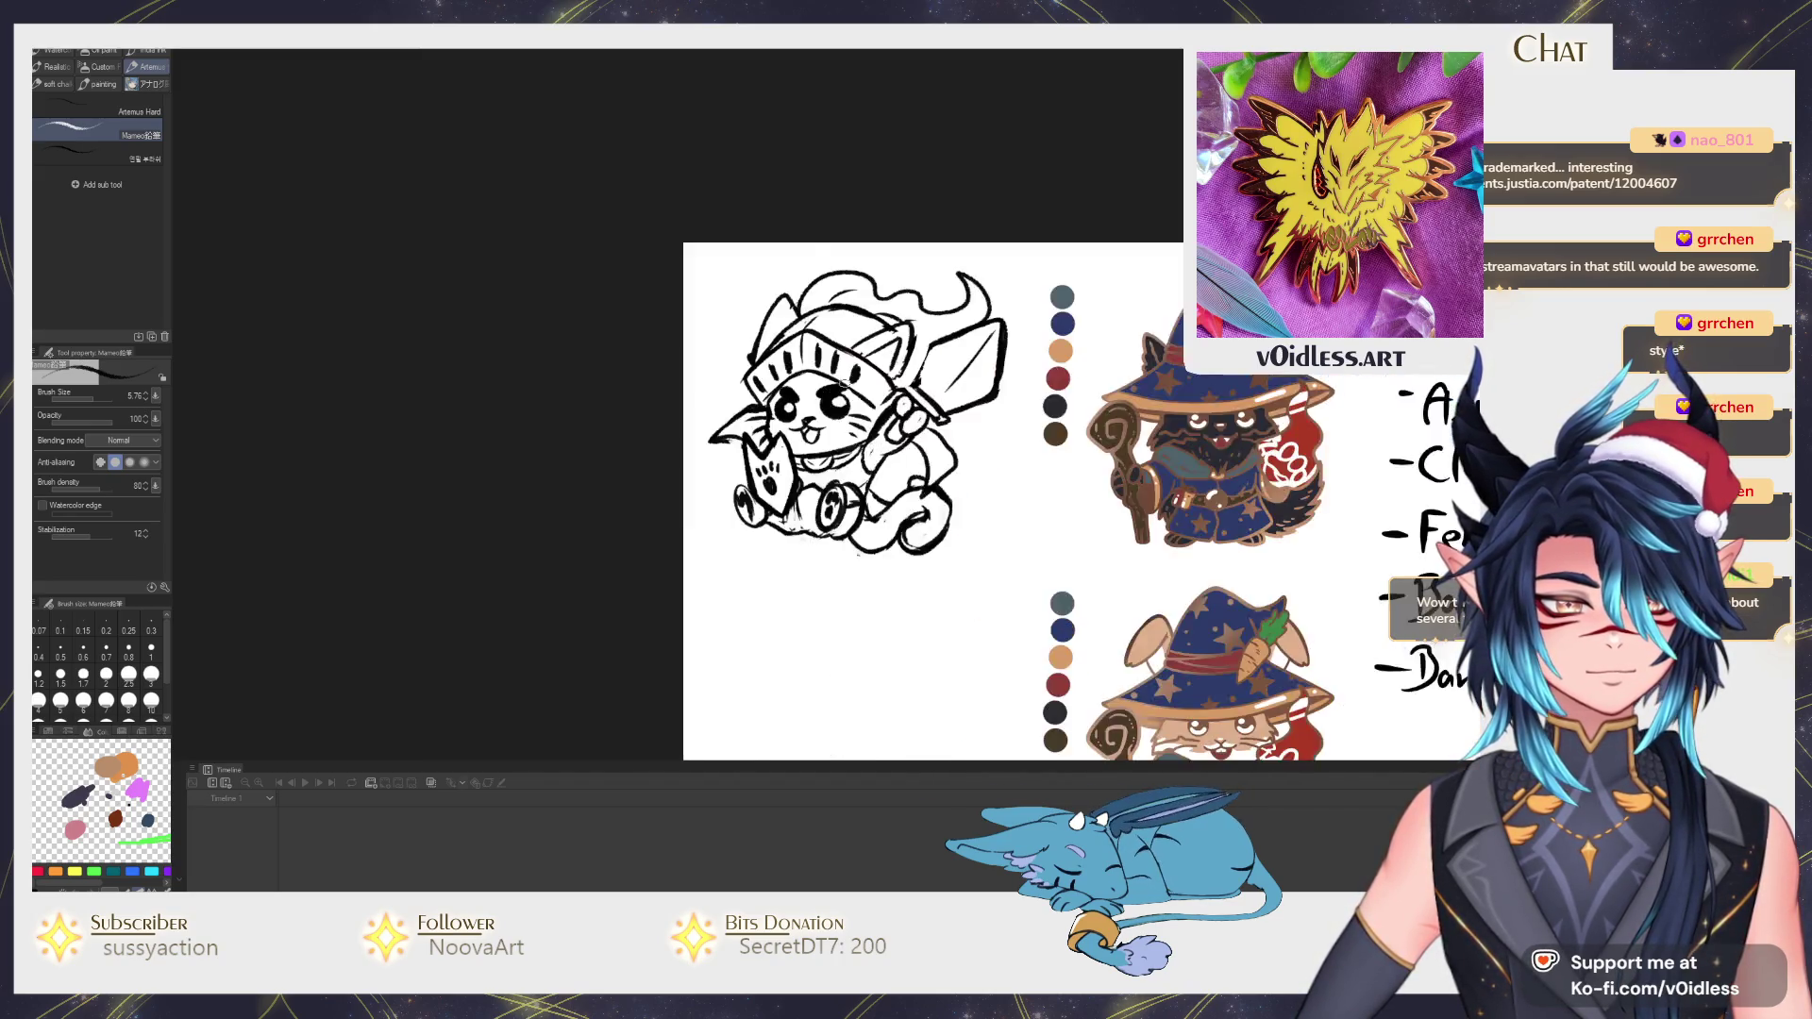
{"action": "scroll", "coordinate": [849, 404], "scroll_direction": "up", "scroll_amount": 2}
{"action": "key", "text": "j"}
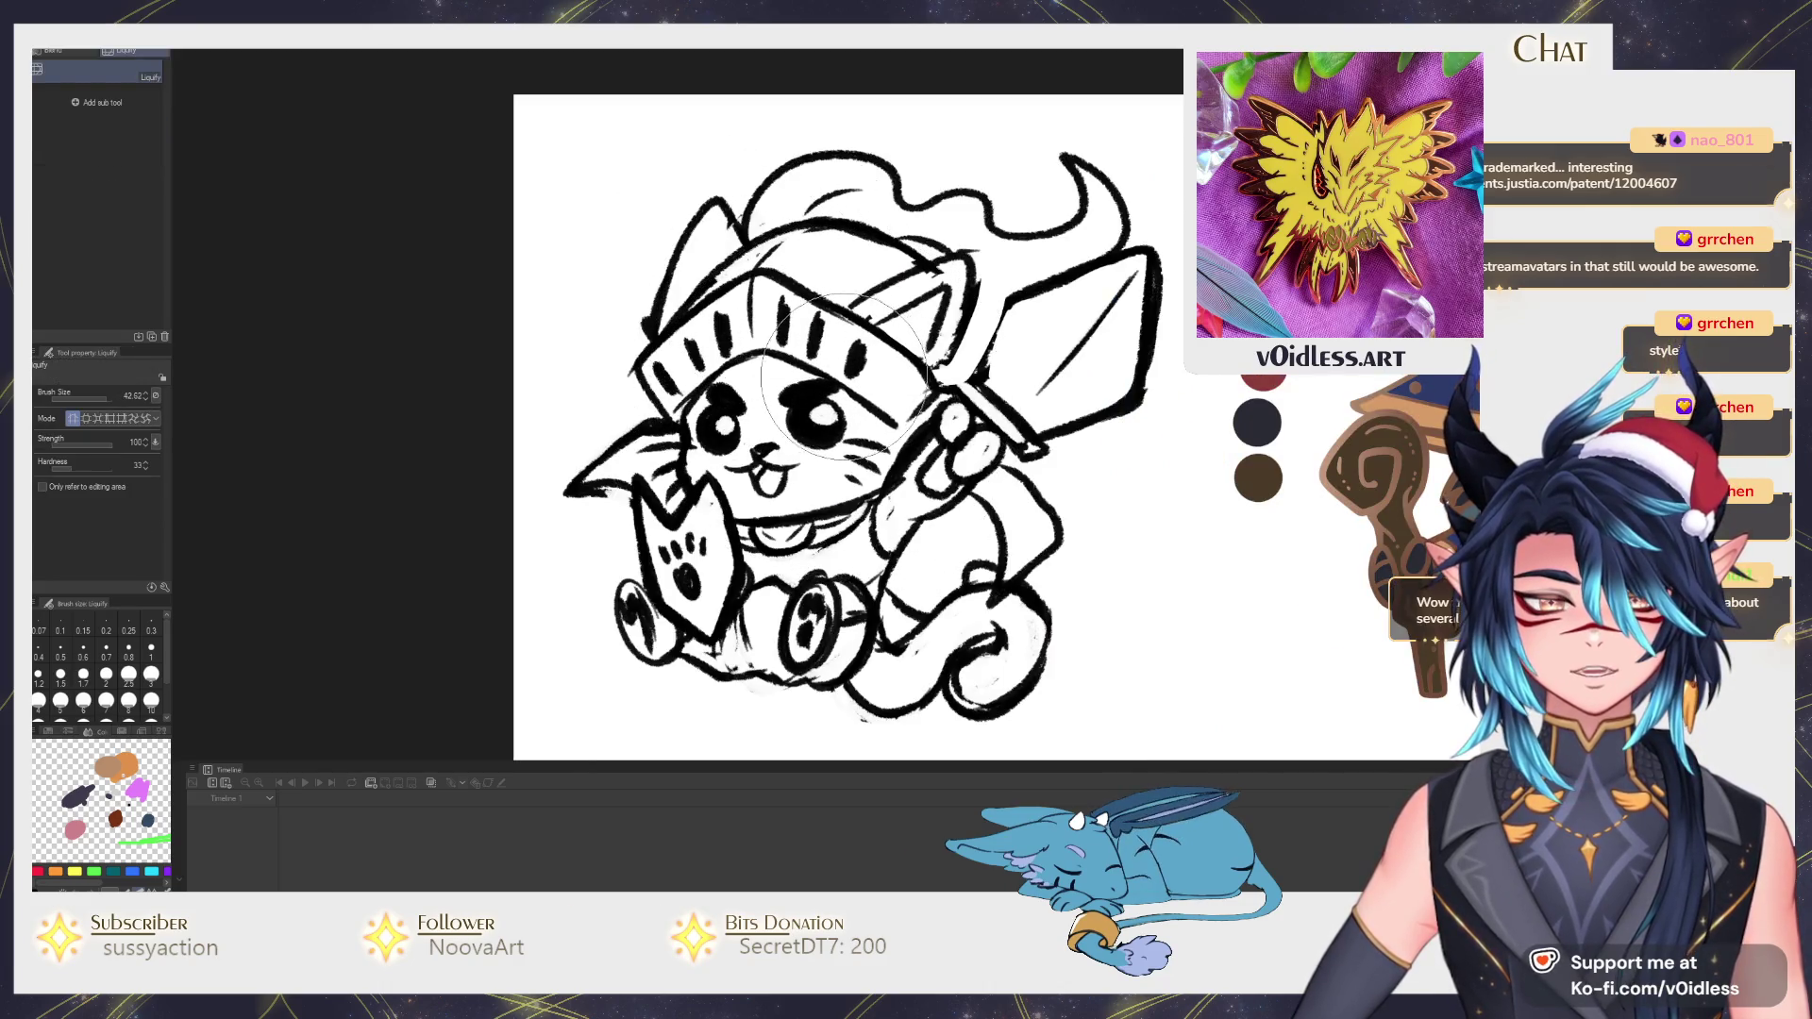
{"action": "key", "text": "bracketleft"}
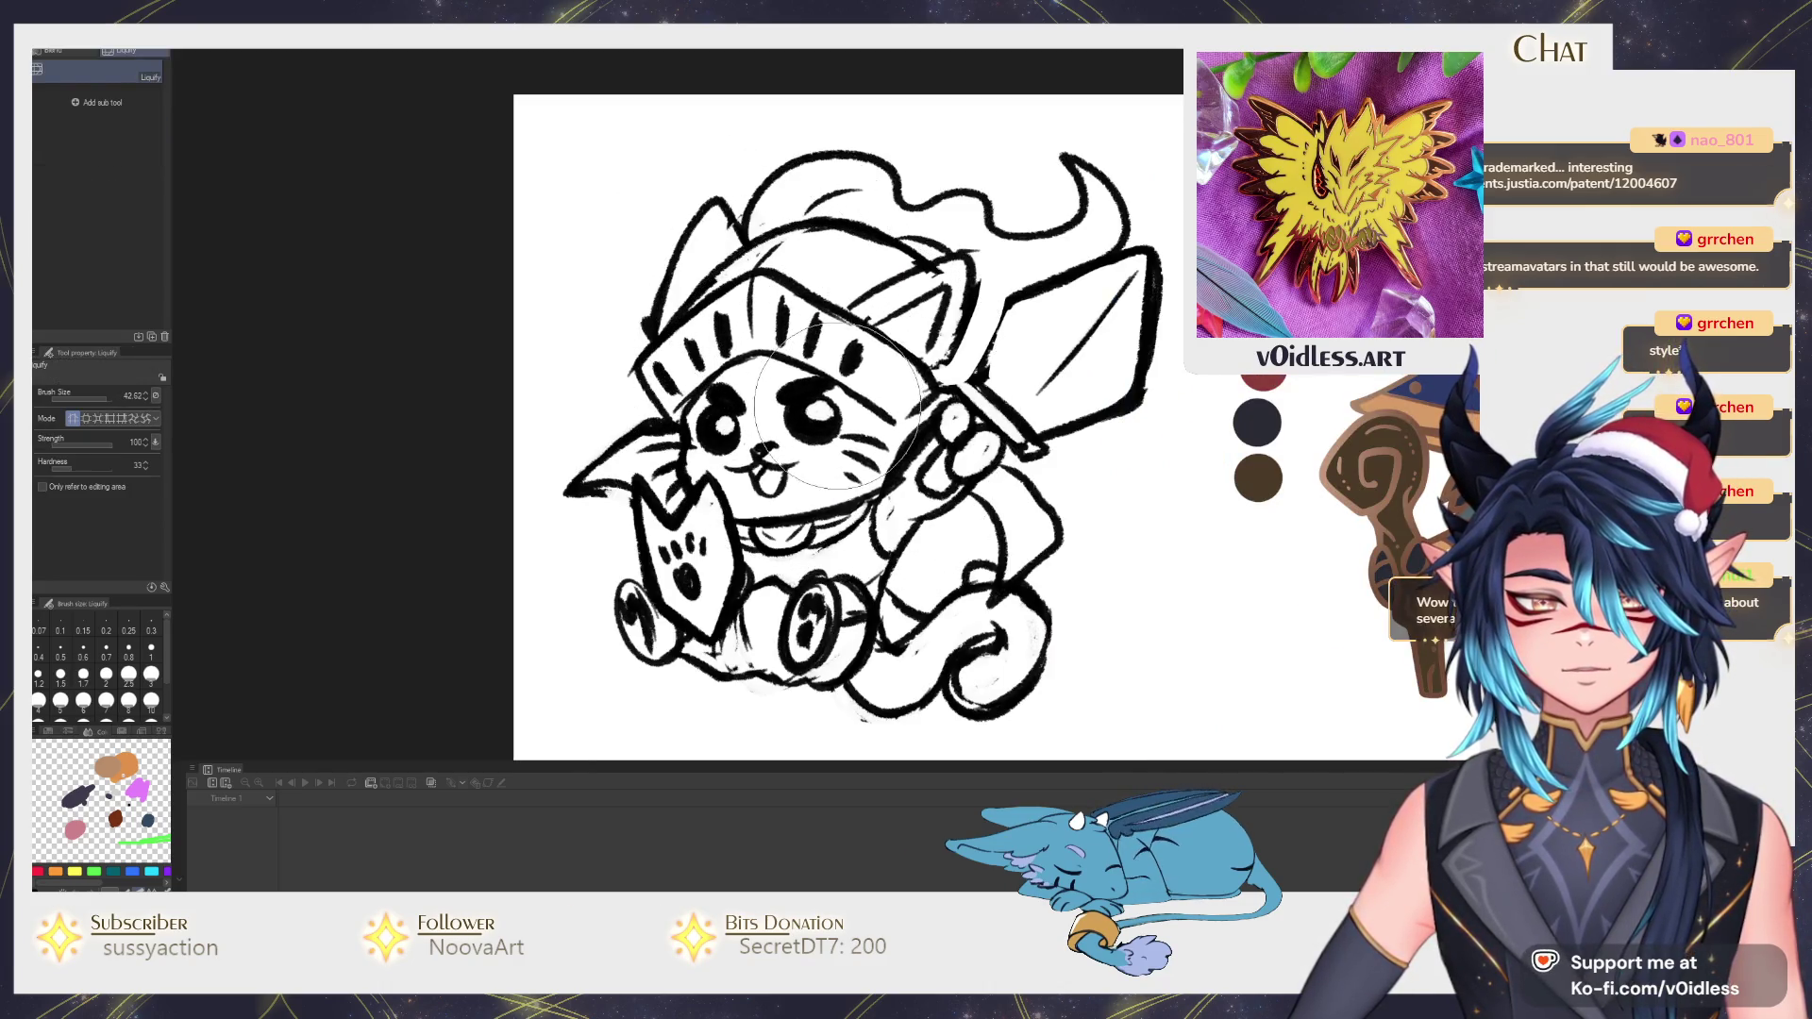
{"action": "key", "text": "b"}
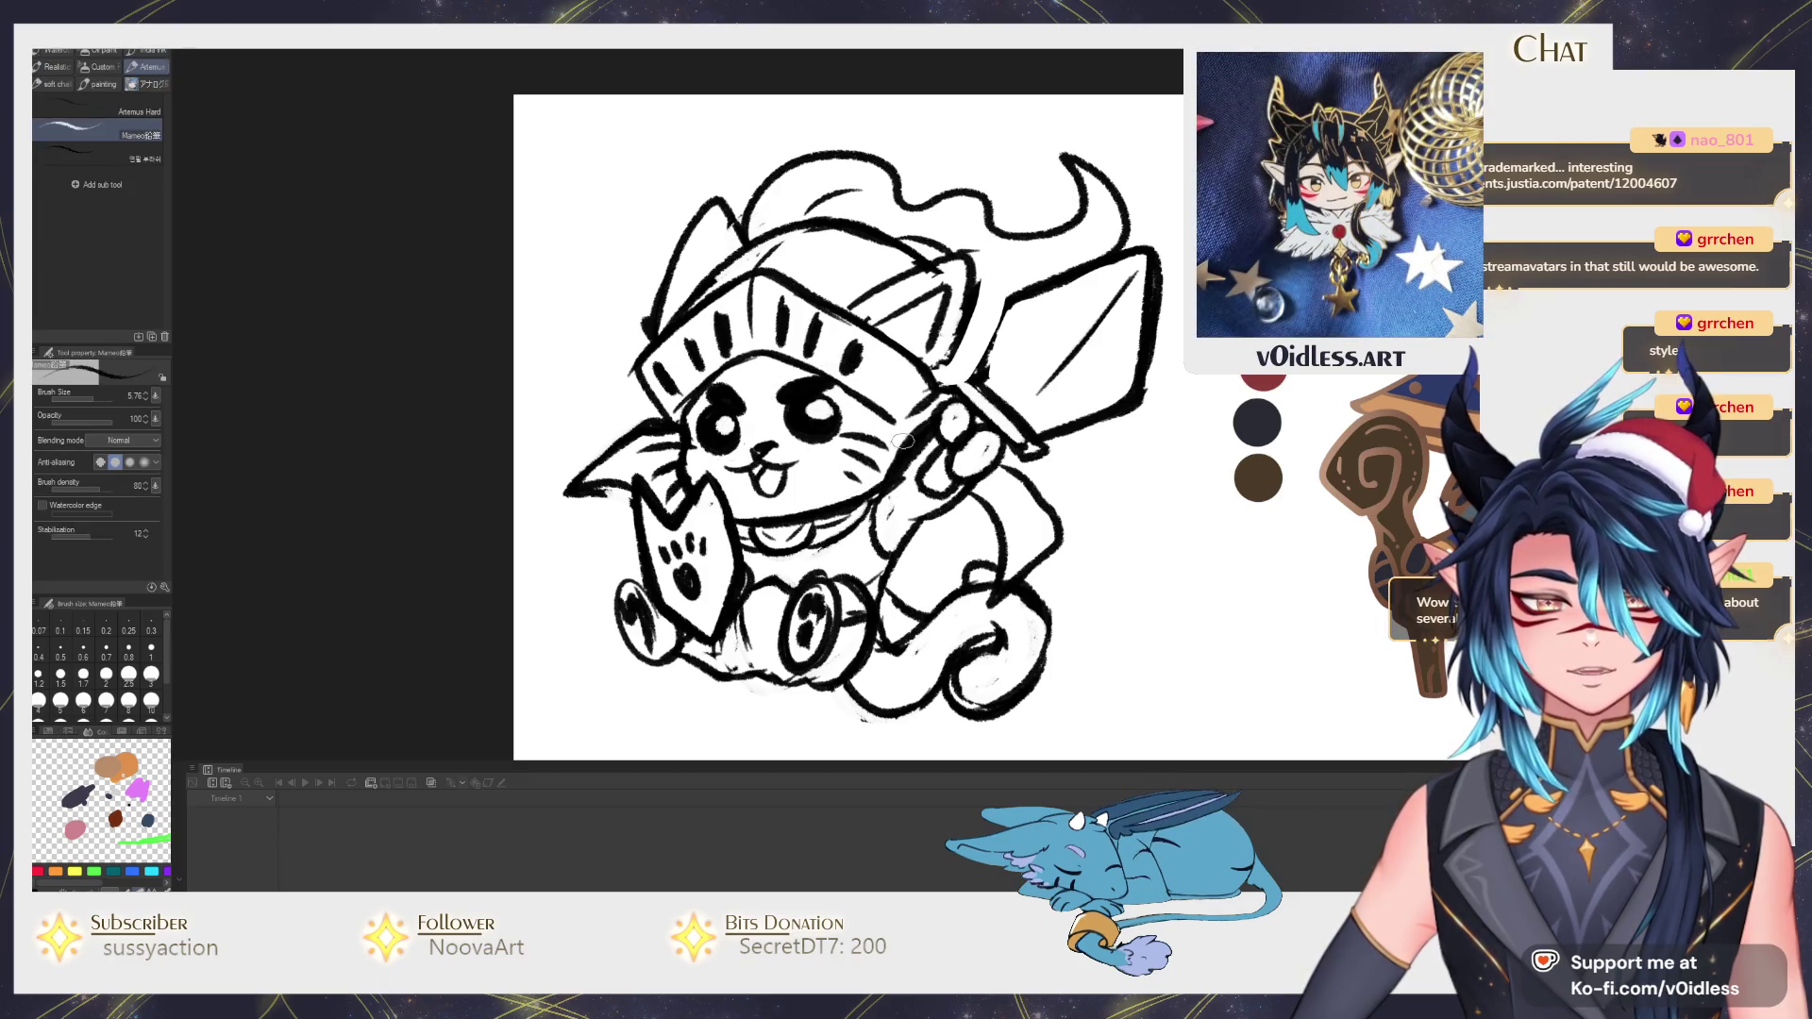
{"action": "left_click_drag", "start_coordinate": [883, 432], "coordinate": [858, 412]}
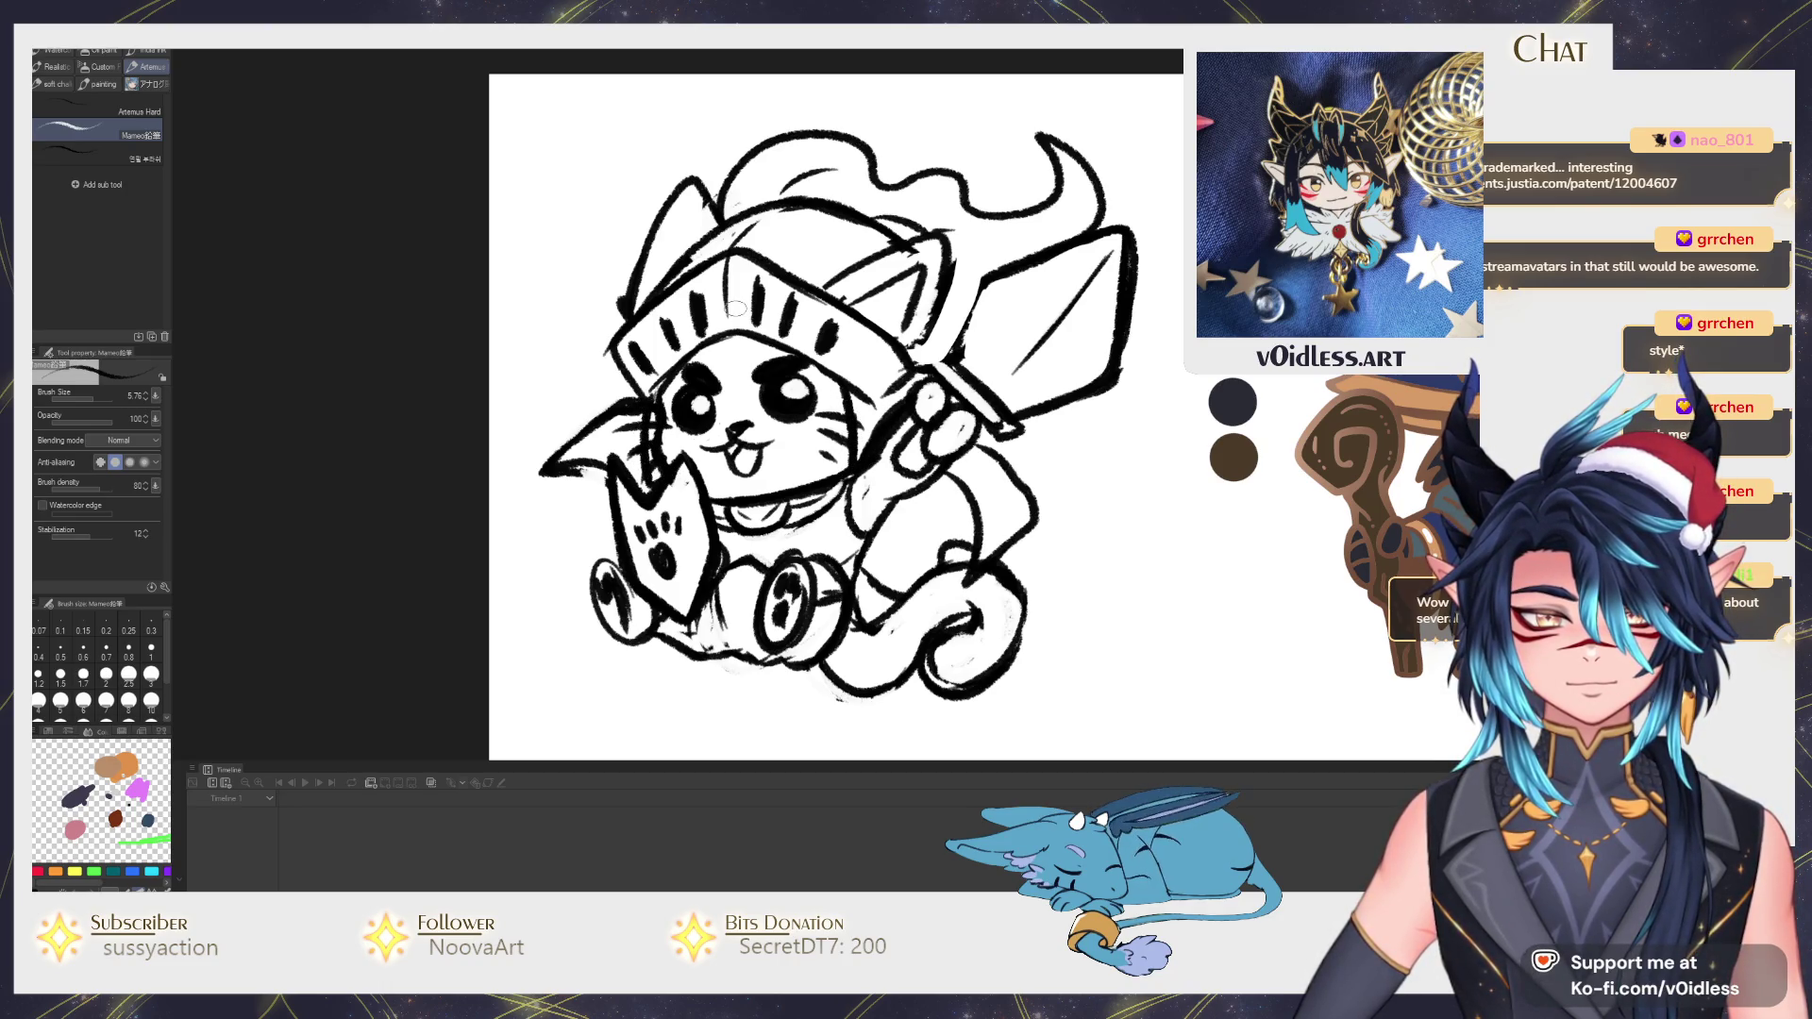
{"action": "scroll", "coordinate": [735, 306], "scroll_direction": "down", "scroll_amount": 4}
{"action": "scroll", "coordinate": [903, 448], "scroll_direction": "up", "scroll_amount": 2}
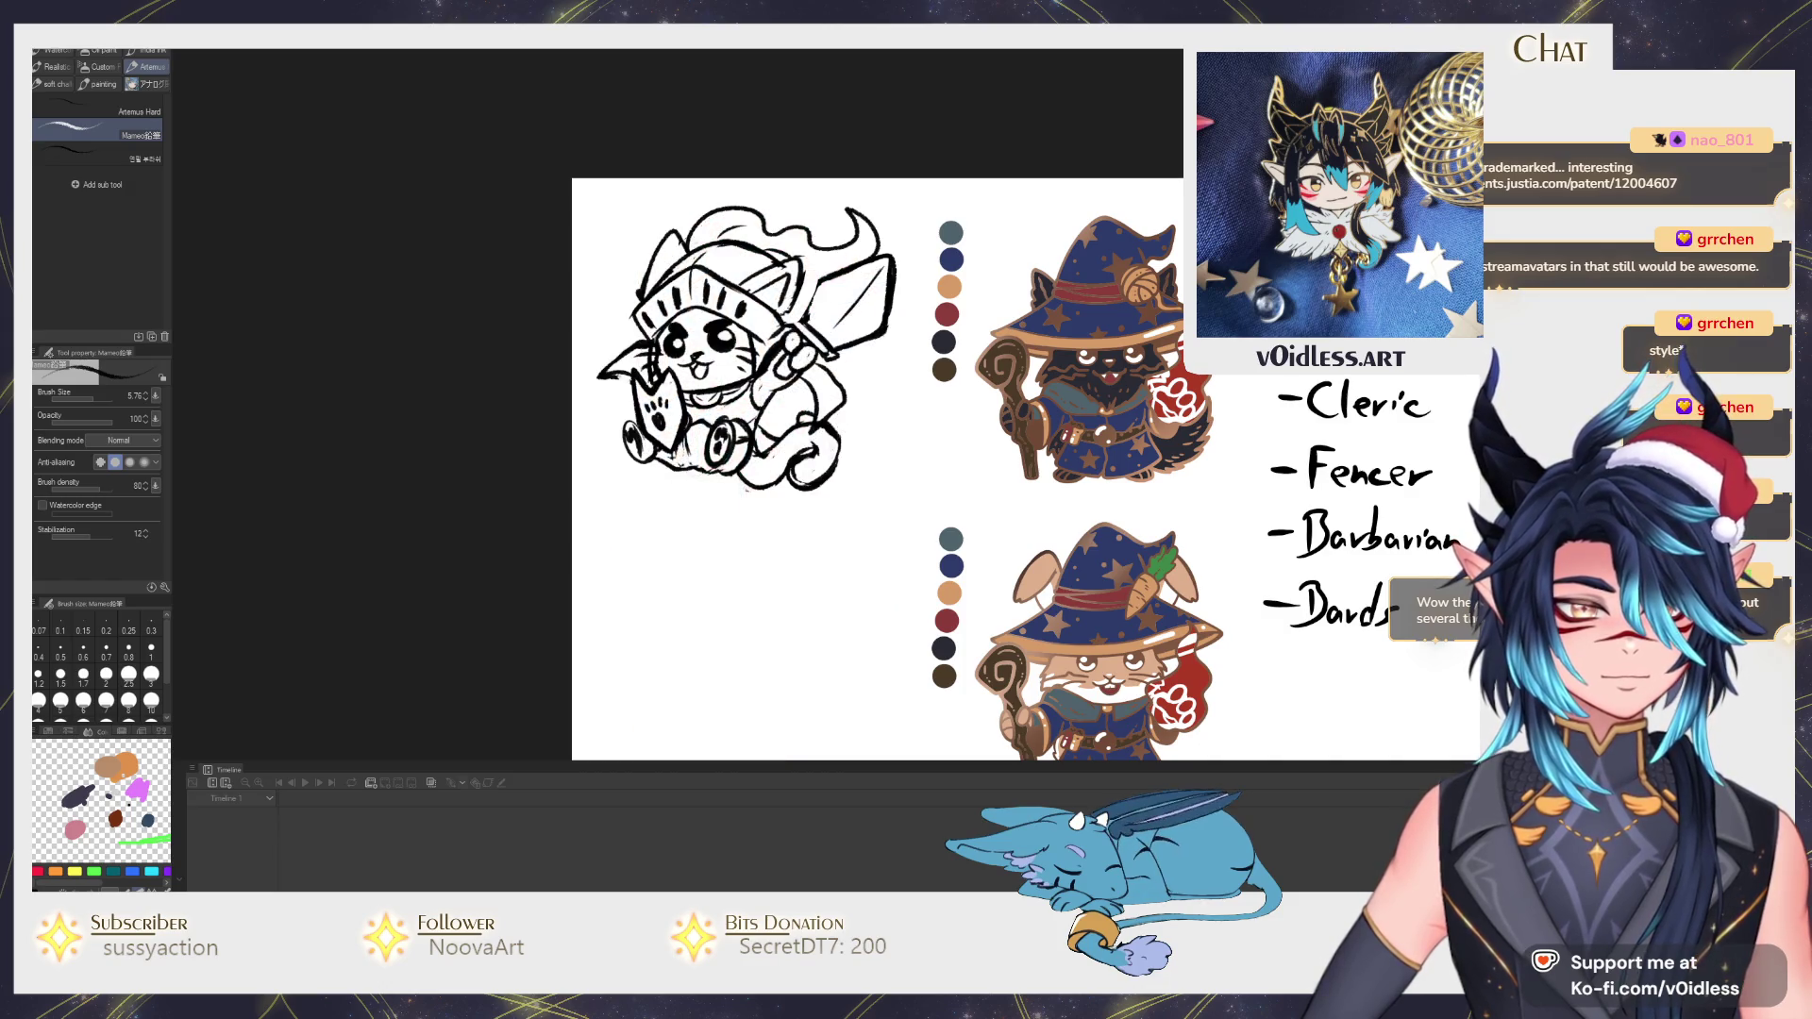
{"action": "scroll", "coordinate": [877, 402], "scroll_direction": "up", "scroll_amount": 2}
{"action": "scroll", "coordinate": [877, 403], "scroll_direction": "up", "scroll_amount": 1}
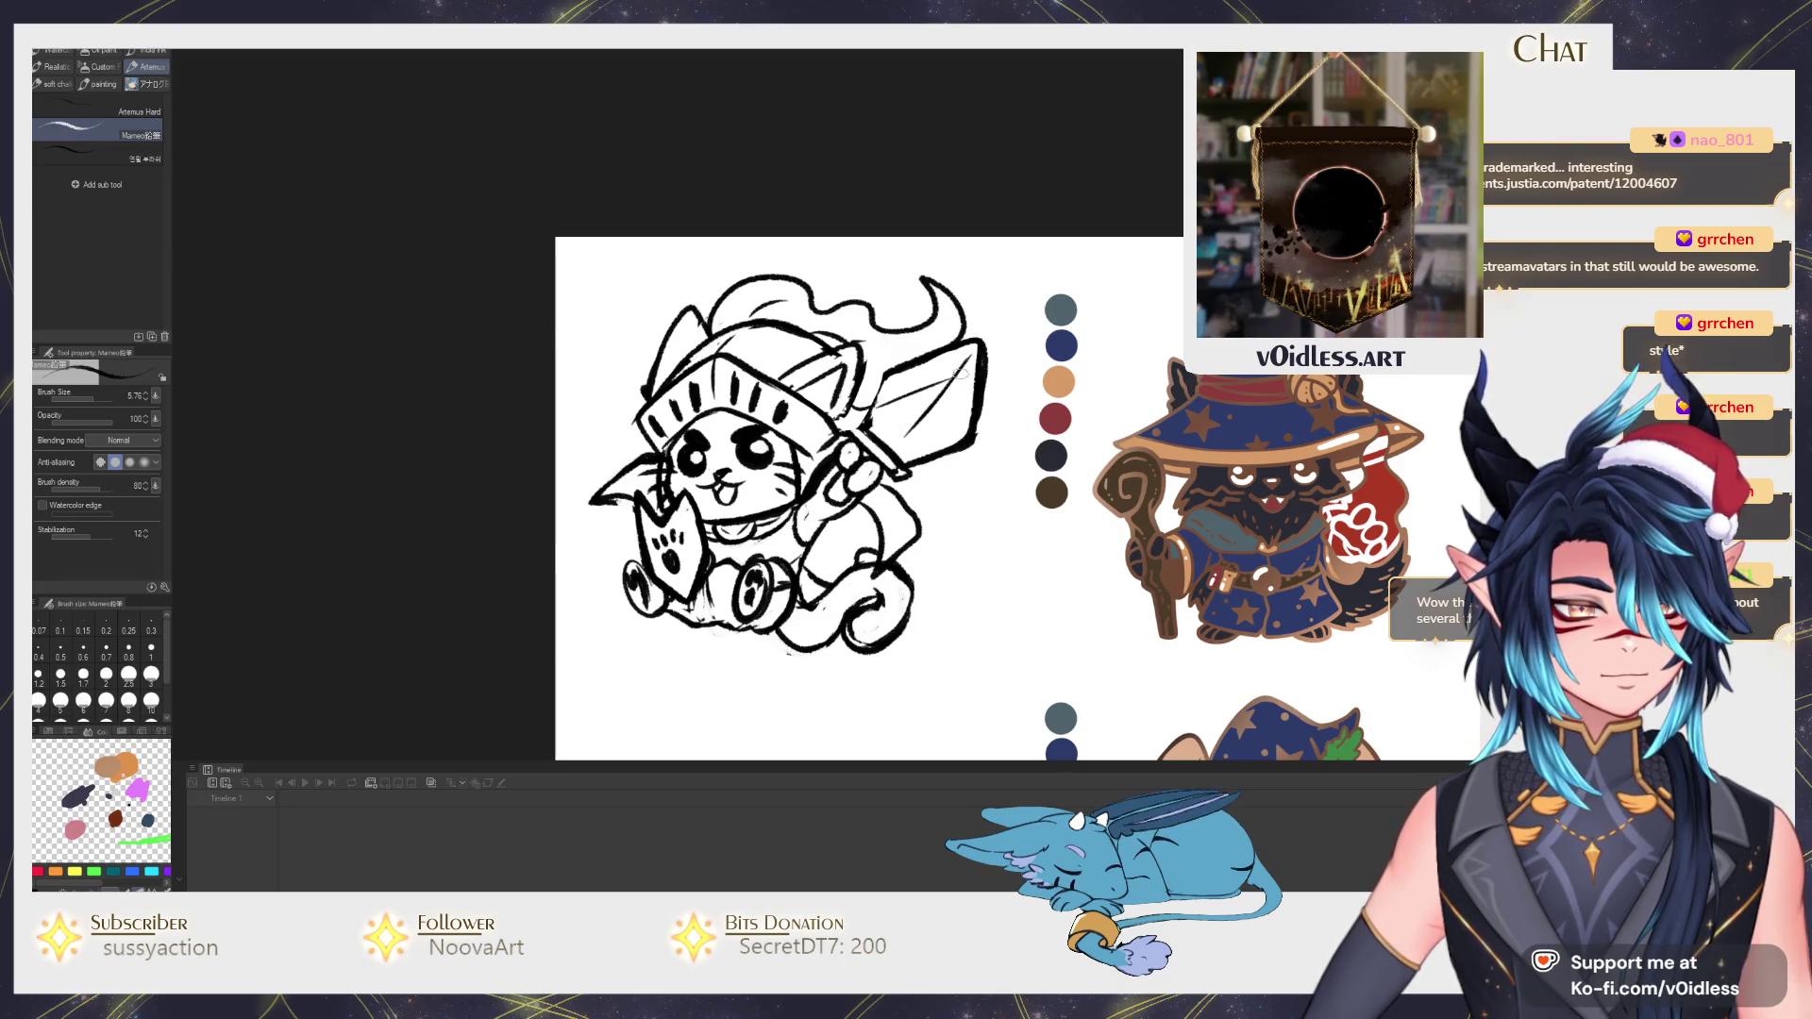
{"action": "scroll", "coordinate": [873, 440], "scroll_direction": "down", "scroll_amount": 1}
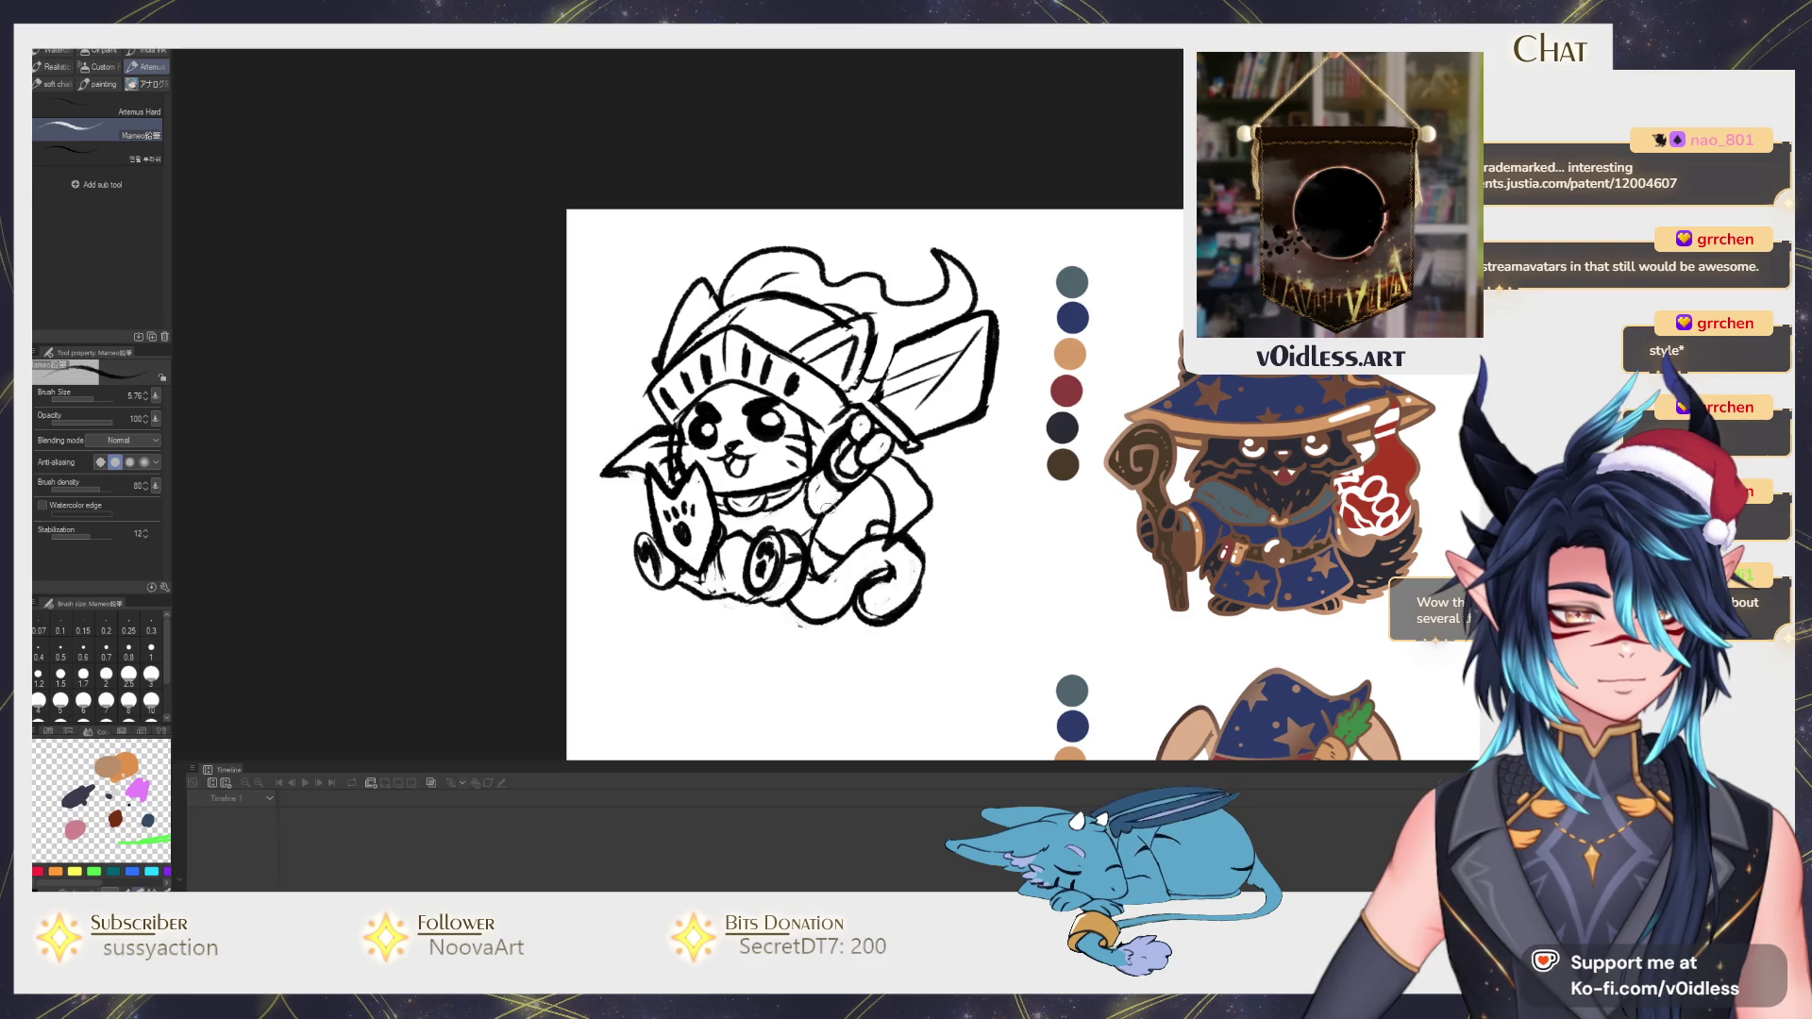
{"action": "scroll", "coordinate": [683, 486], "scroll_direction": "left", "scroll_amount": 1}
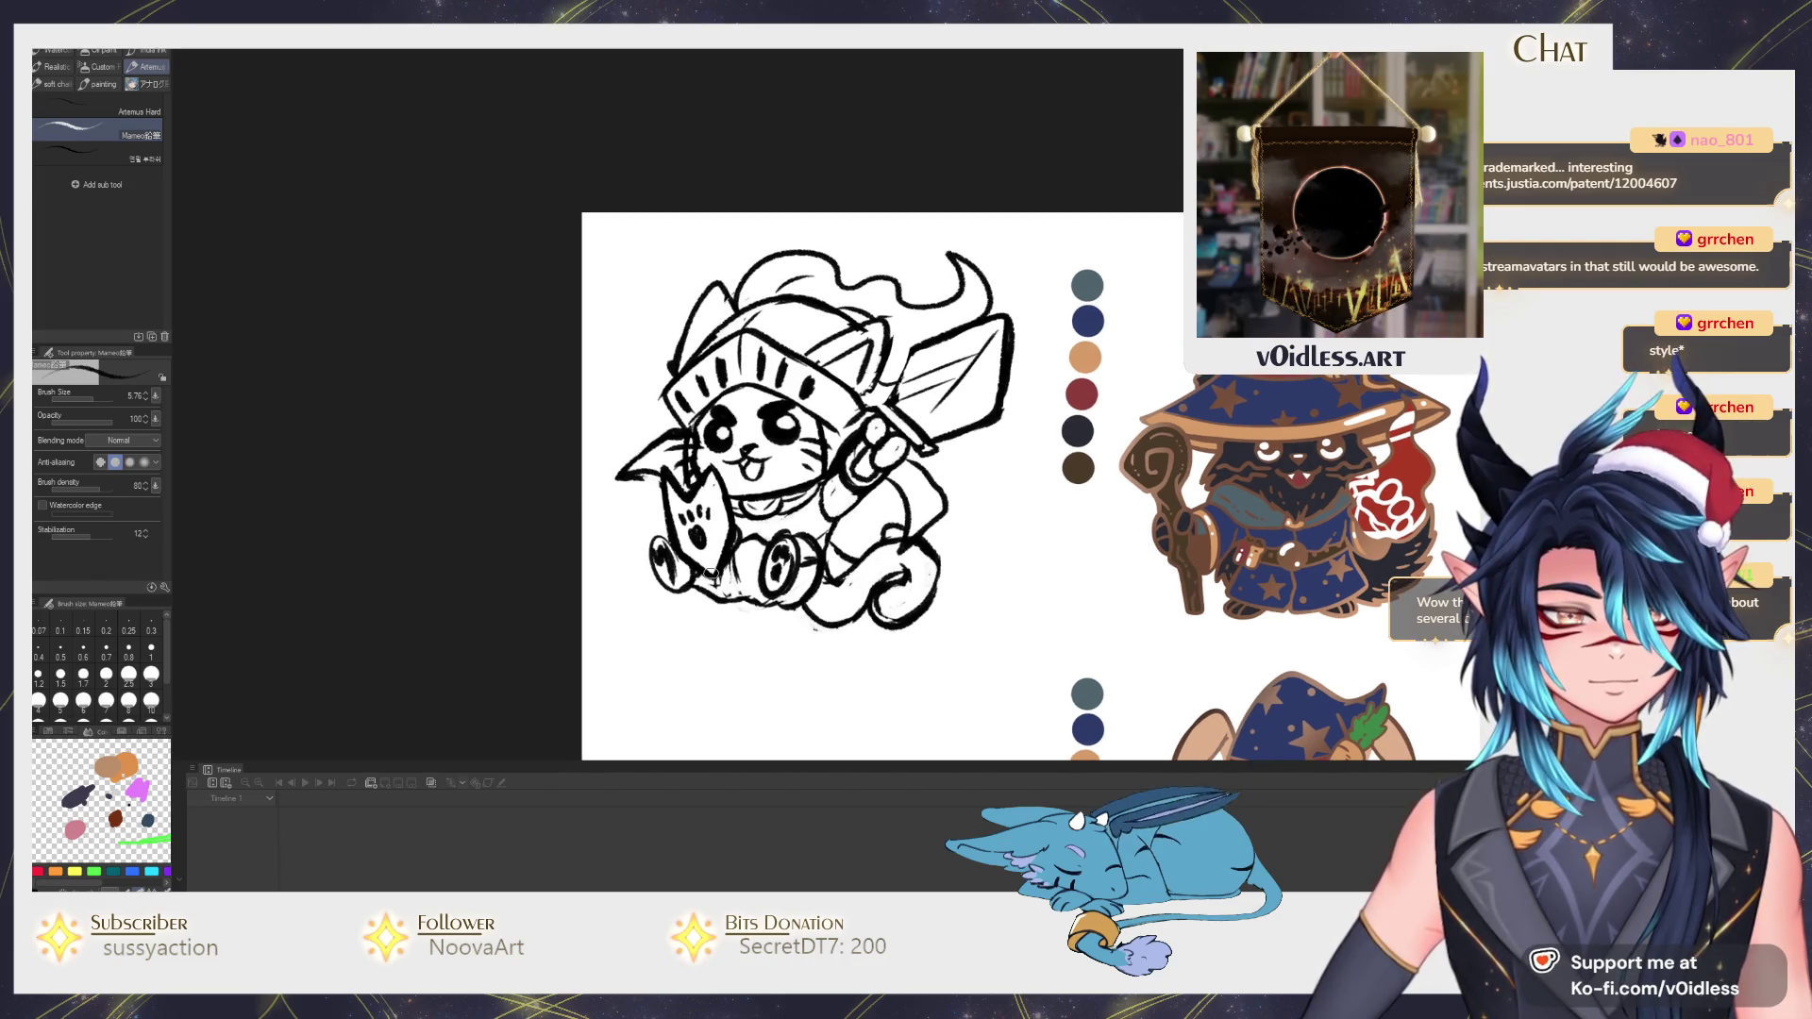
Lasso the shield and drag it up and to the left.
{"action": "key", "text": "m"}
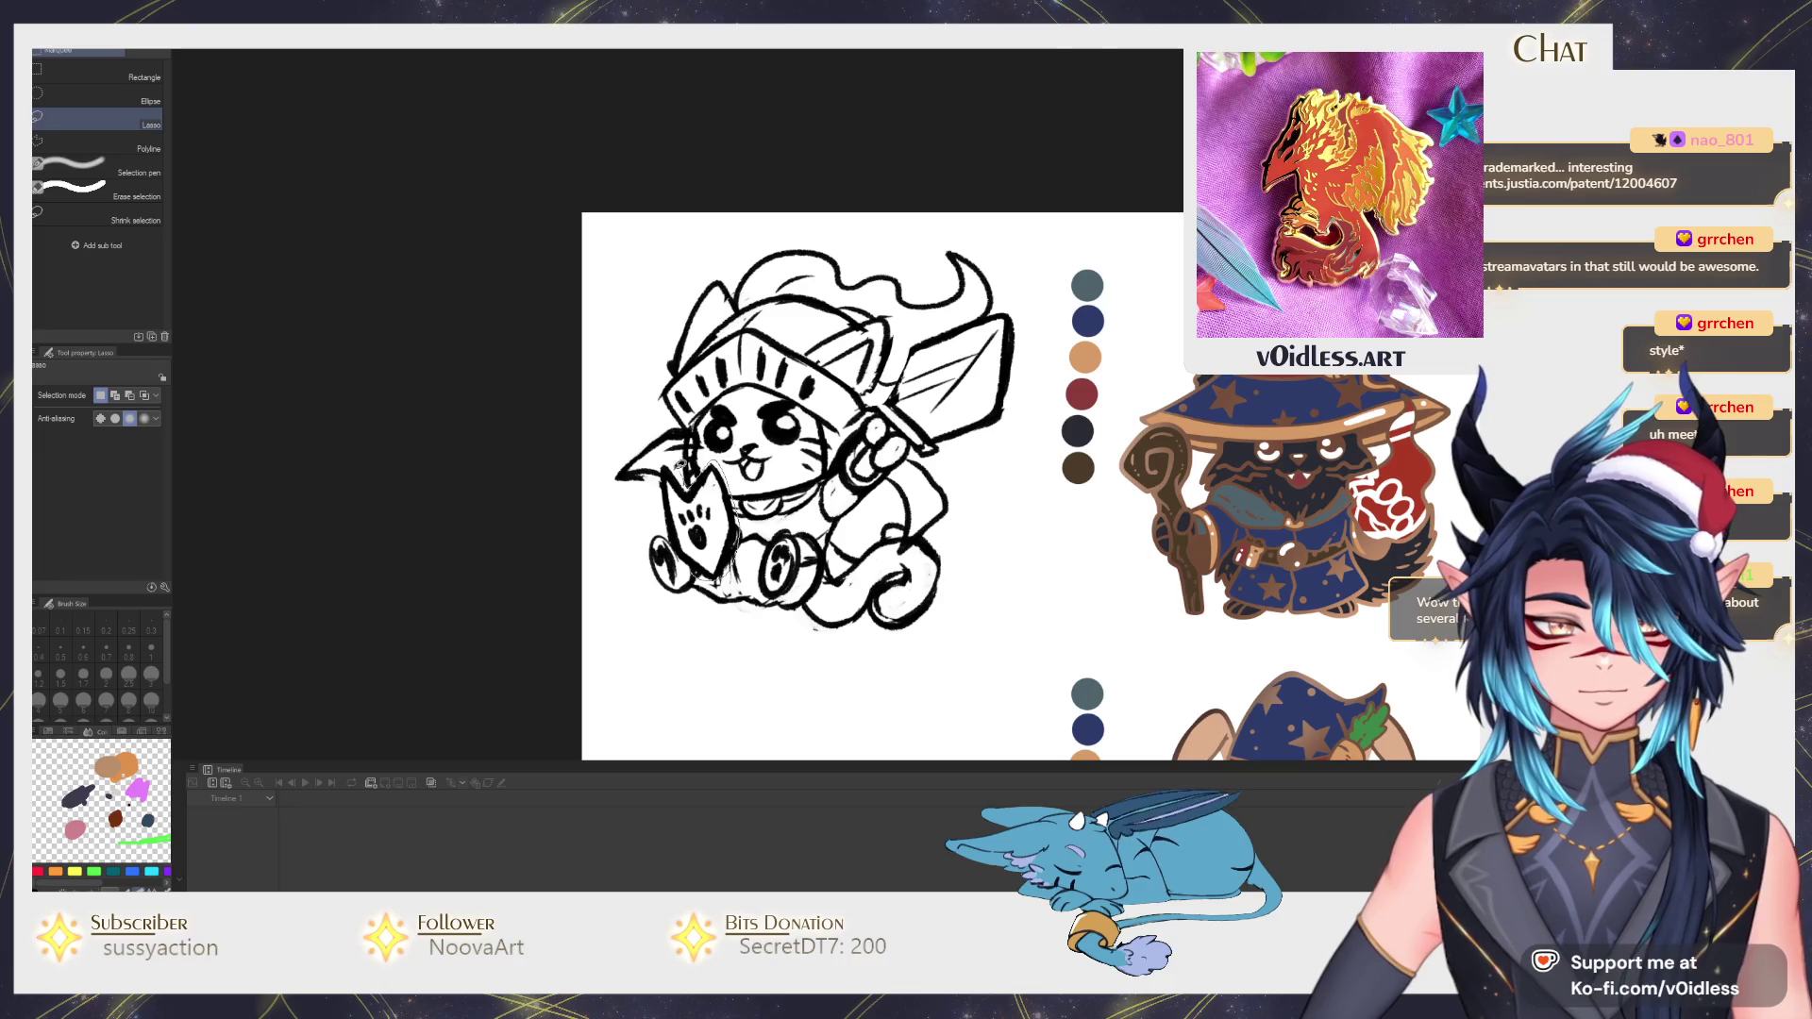
{"action": "left_click_drag", "start_coordinate": [675, 542], "coordinate": [663, 512]}
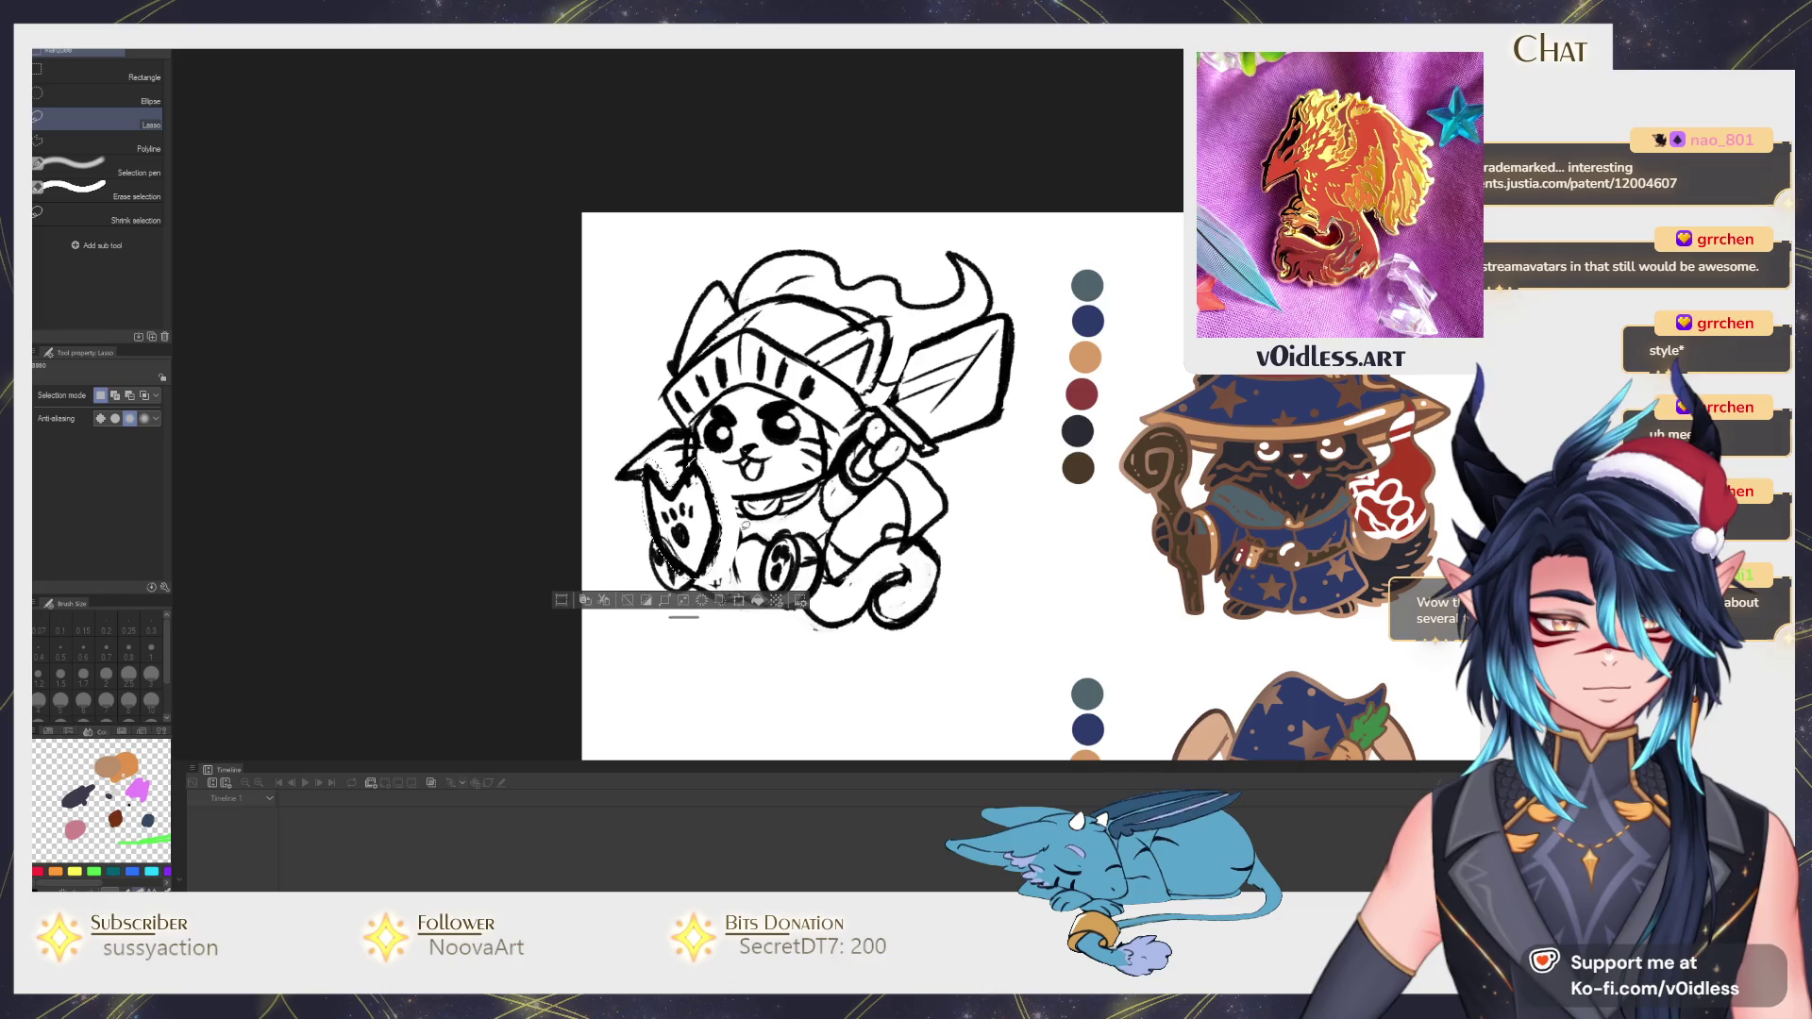
Settle the shield lower and more upright, then drop the selection.
{"action": "left_click_drag", "start_coordinate": [696, 538], "coordinate": [729, 564]}
{"action": "key", "text": "ctrl+d"}
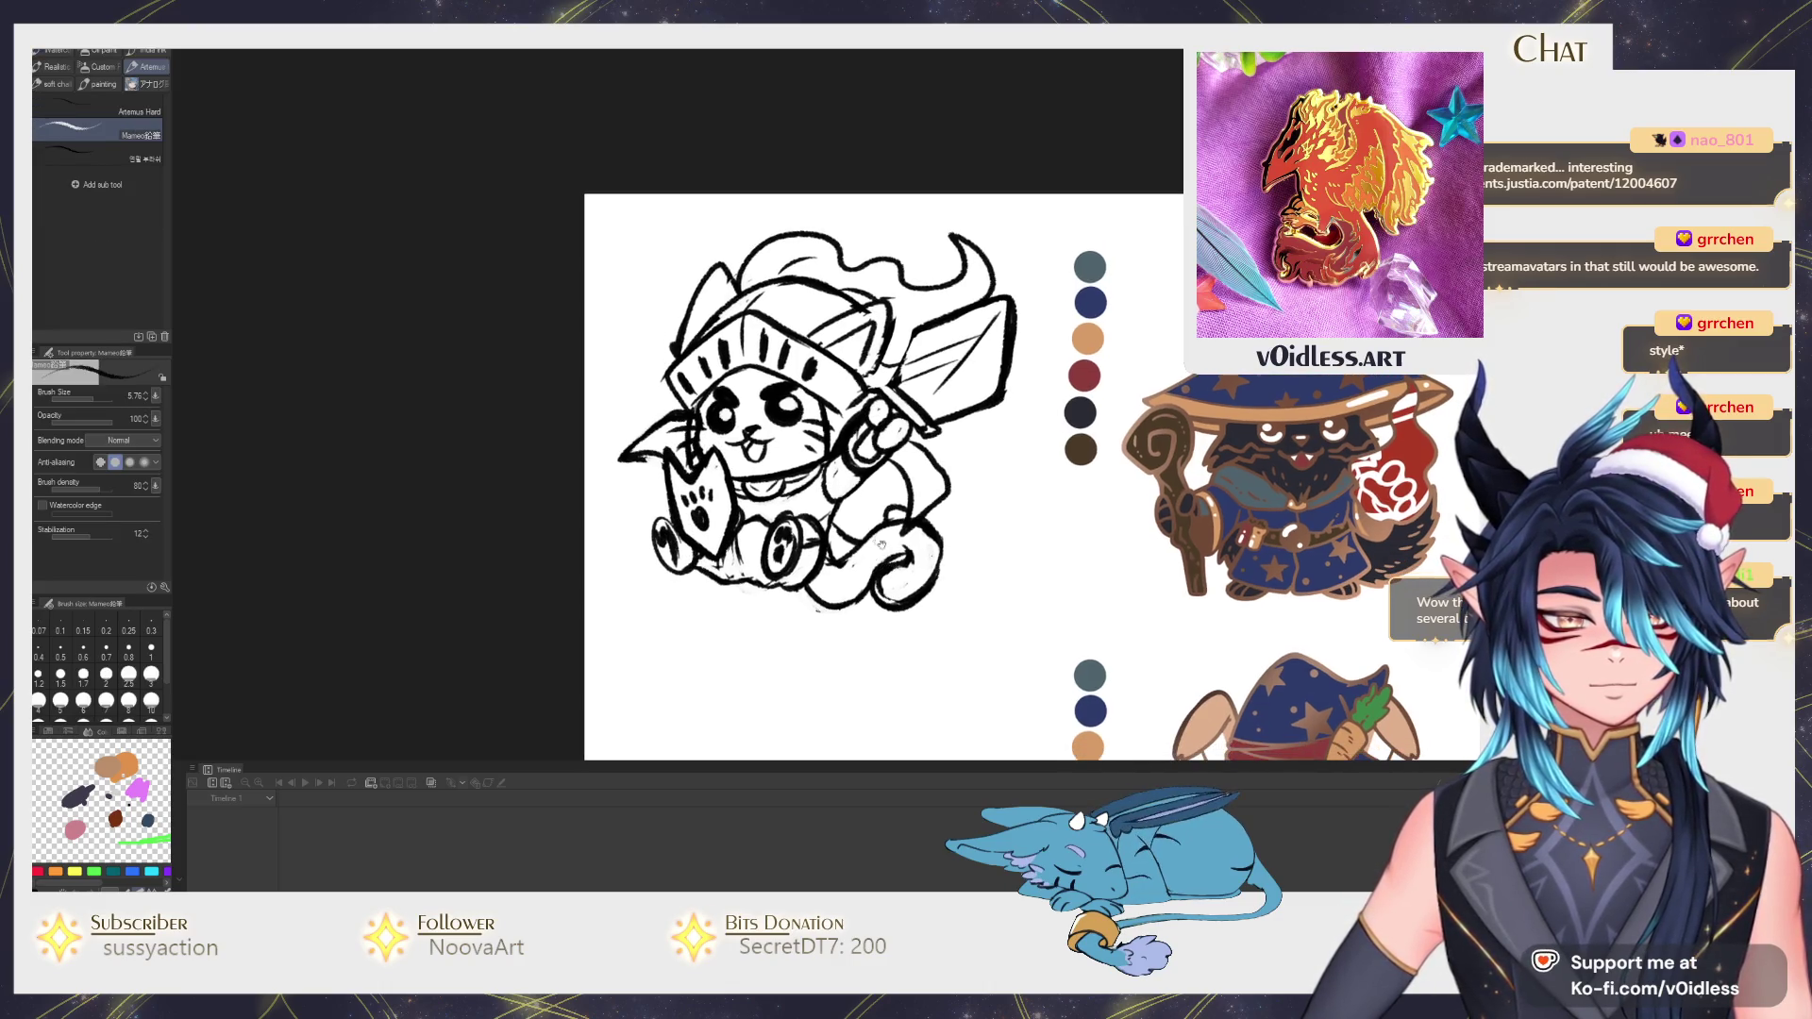
{"action": "scroll", "coordinate": [878, 483], "scroll_direction": "down", "scroll_amount": 1}
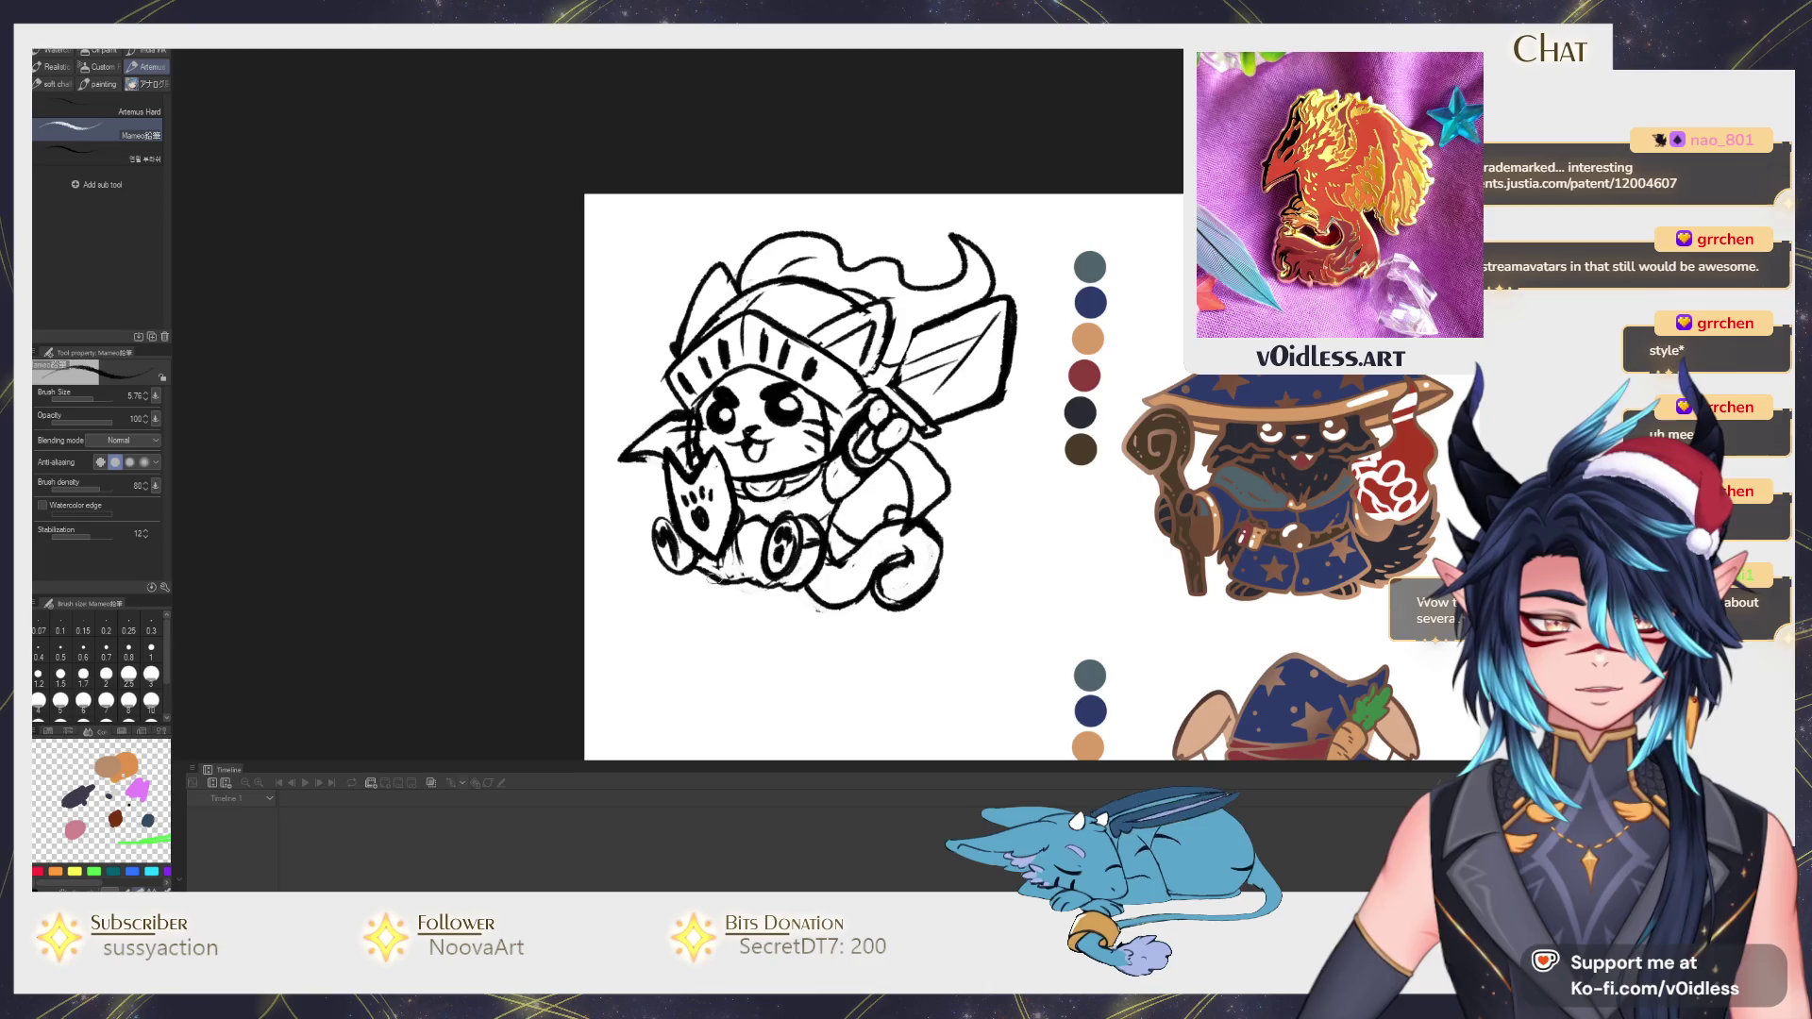
Rework the ink lines around the cat's feet and curled tail.
{"action": "left_click_drag", "start_coordinate": [709, 581], "coordinate": [788, 597]}
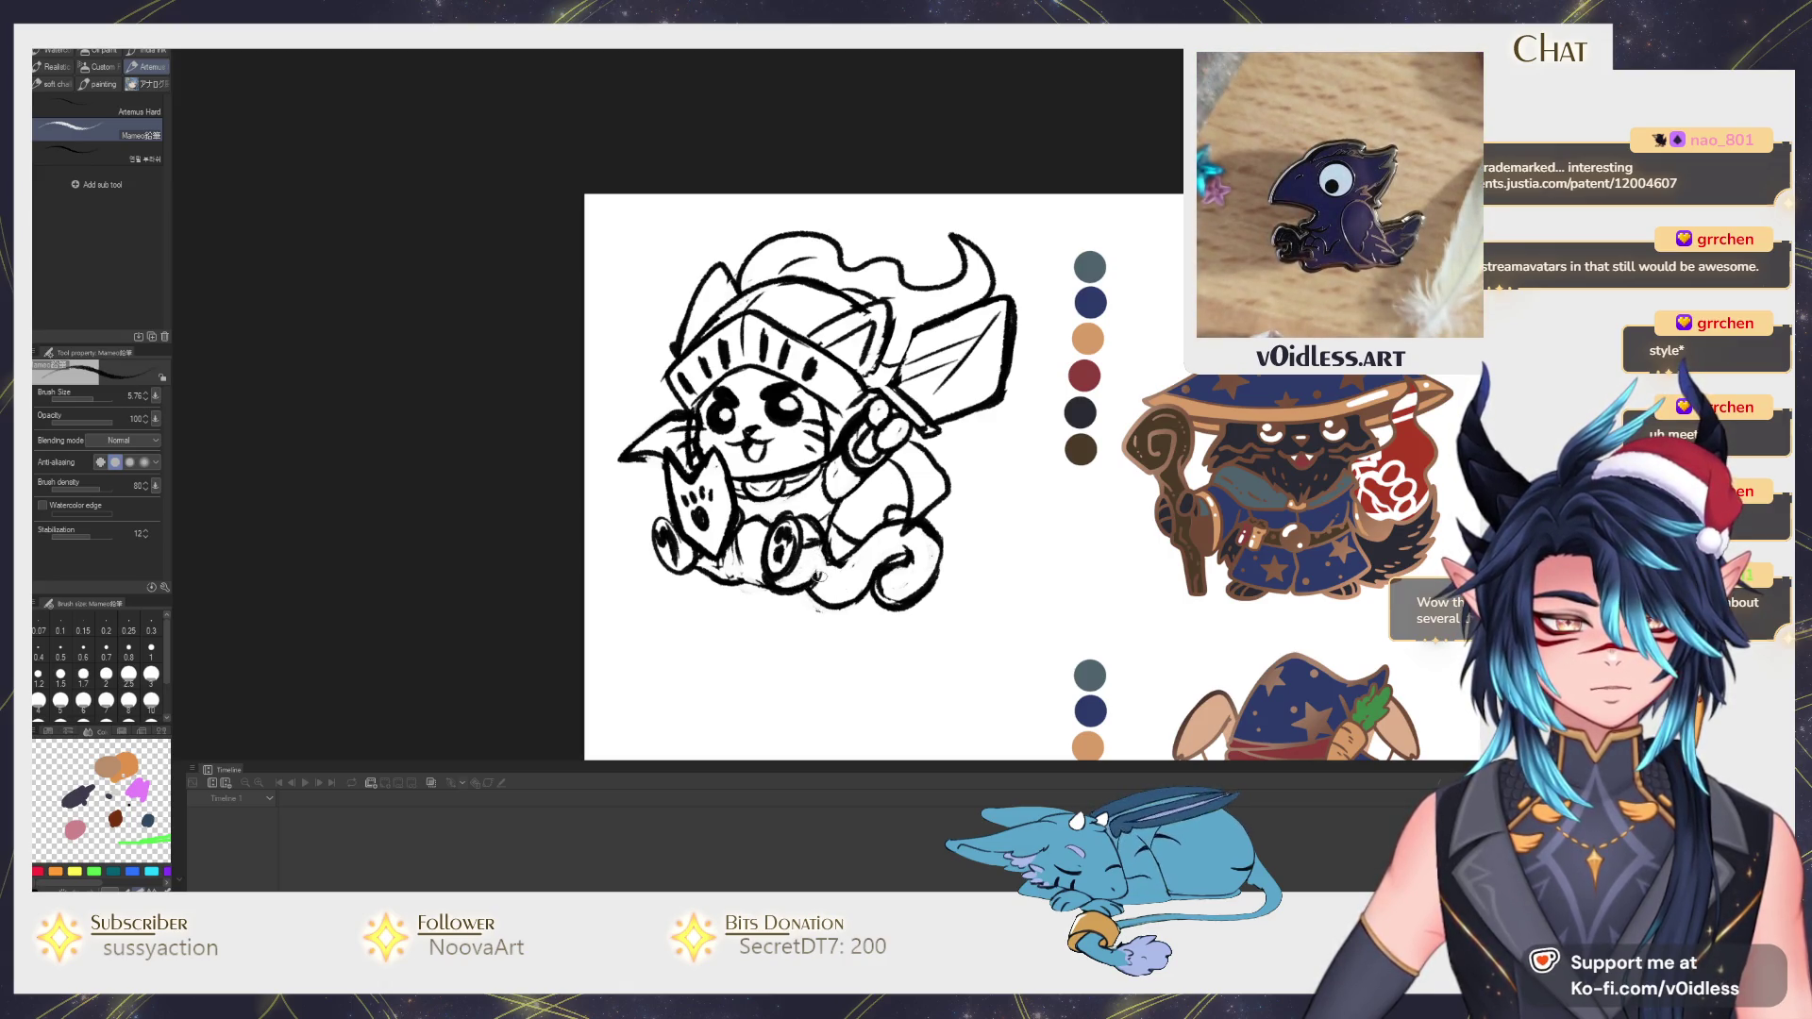
{"action": "left_click_drag", "start_coordinate": [841, 569], "coordinate": [815, 579]}
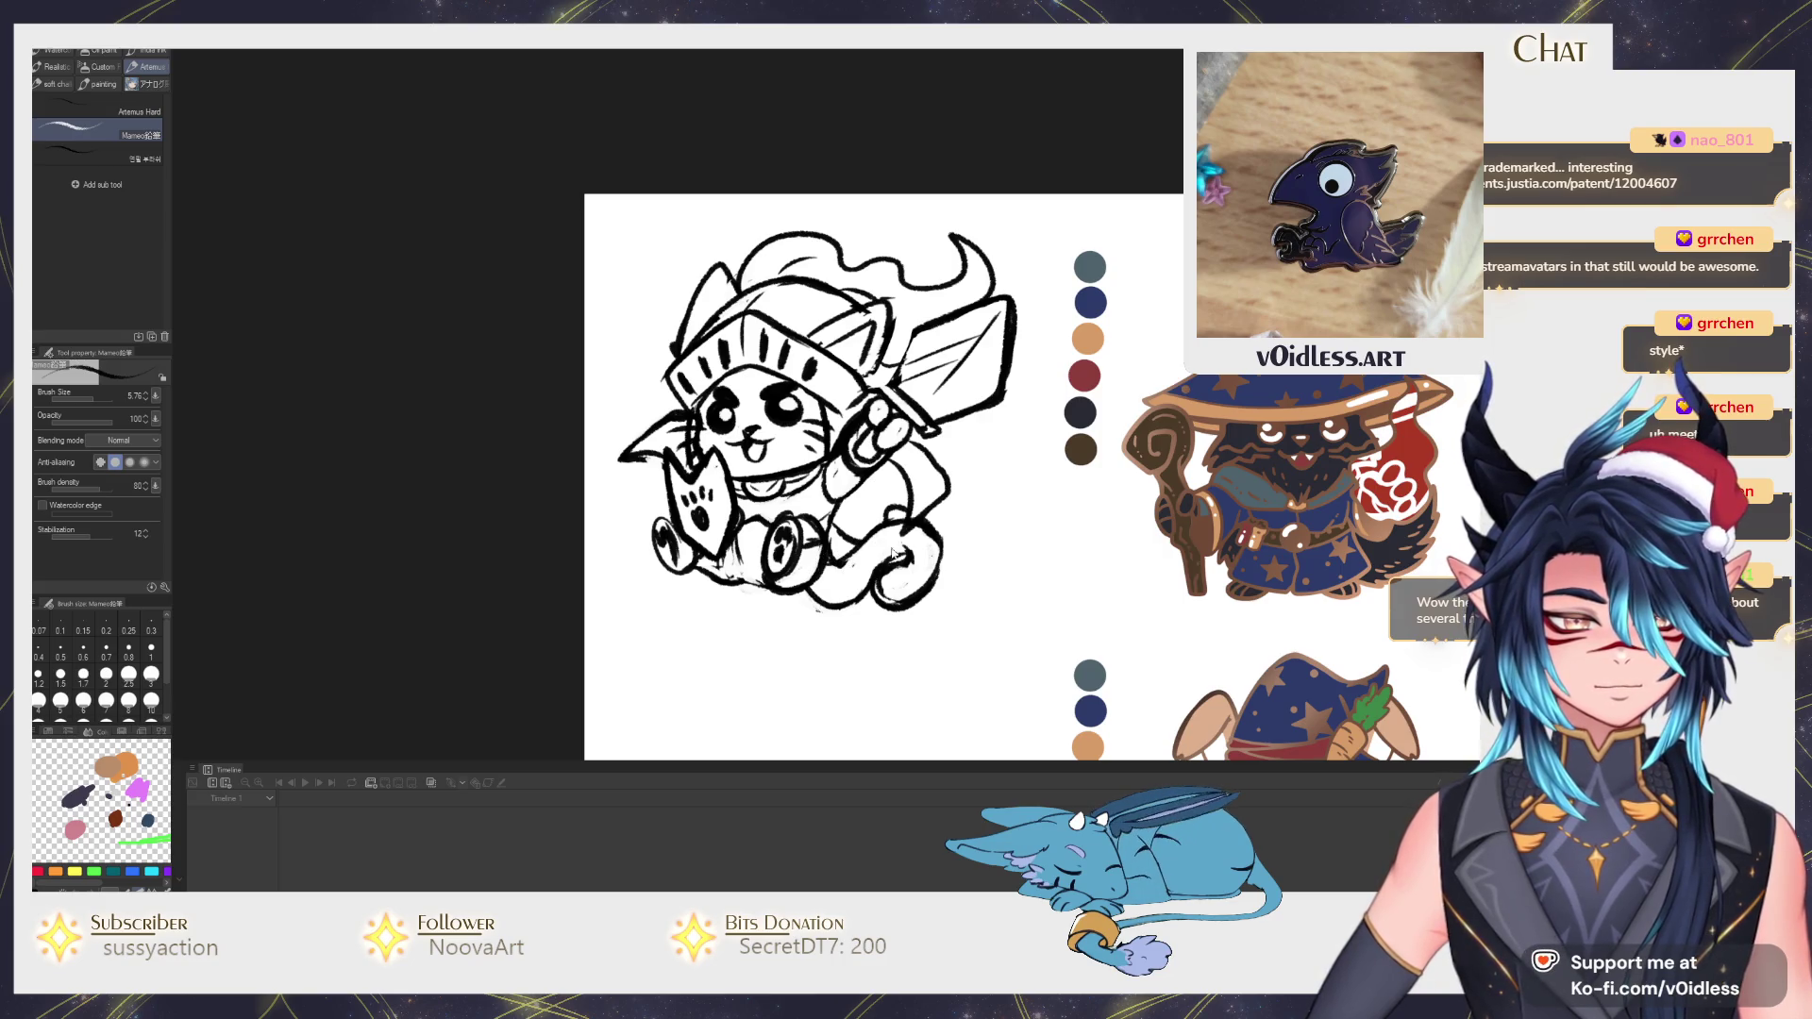
{"action": "mouse_move", "coordinate": [903, 570]}
{"action": "left_mouse_down"}
{"action": "mouse_move", "coordinate": [915, 583]}
{"action": "mouse_move", "coordinate": [874, 590]}
{"action": "mouse_move", "coordinate": [926, 587]}
{"action": "mouse_move", "coordinate": [873, 605]}
{"action": "left_mouse_up"}
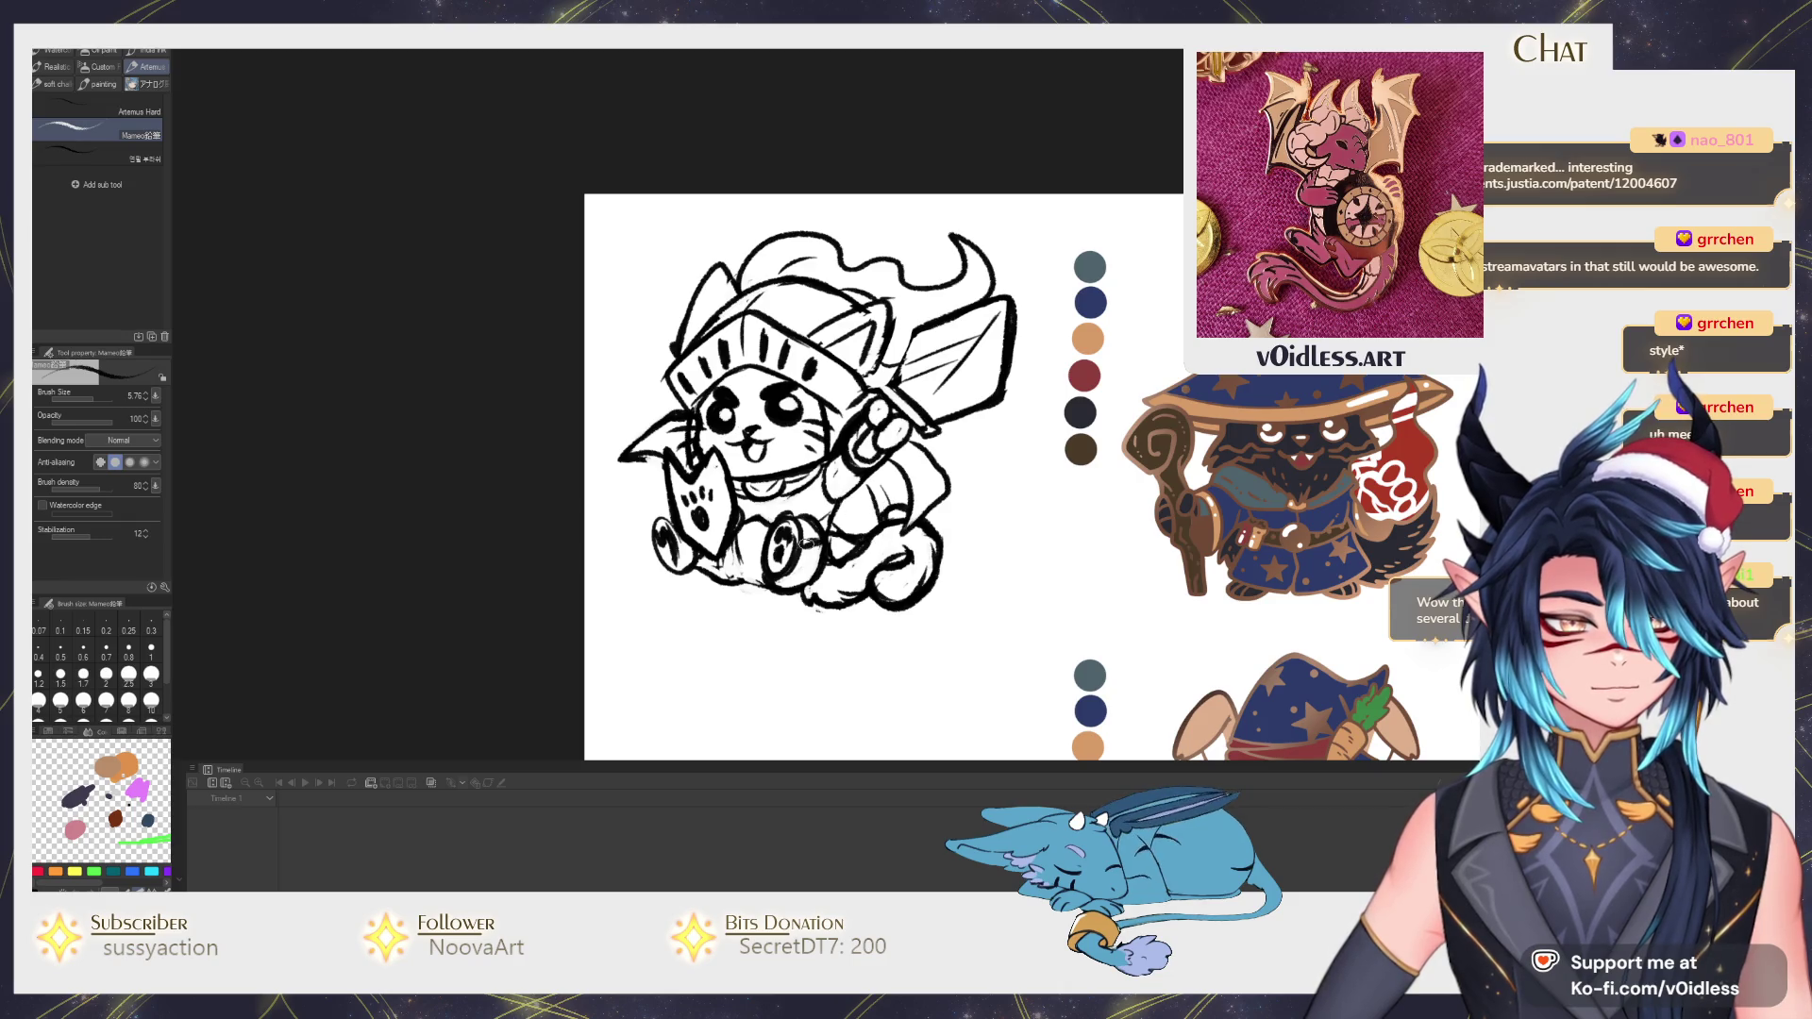
{"action": "left_click_drag", "start_coordinate": [871, 496], "coordinate": [891, 518]}
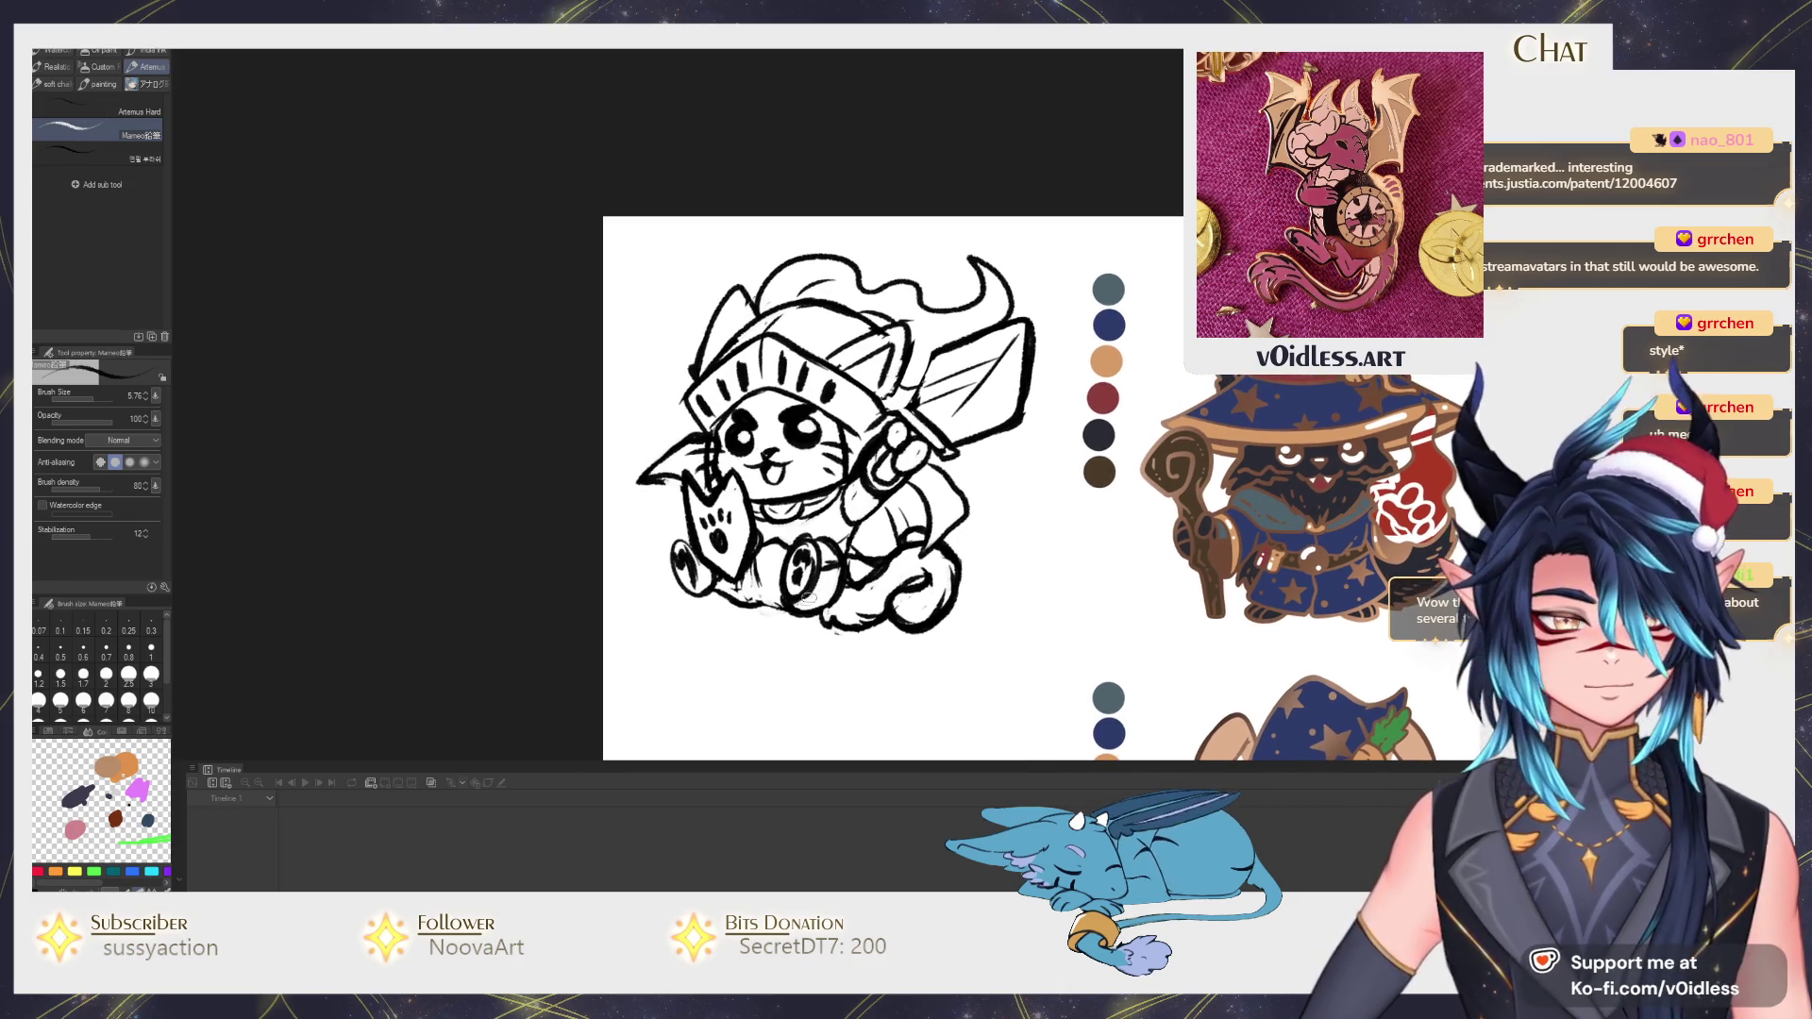
Ink the shield's left edge, try a stroke on the right outline and undo it, then bring up the pen tools.
{"action": "key", "text": "e"}
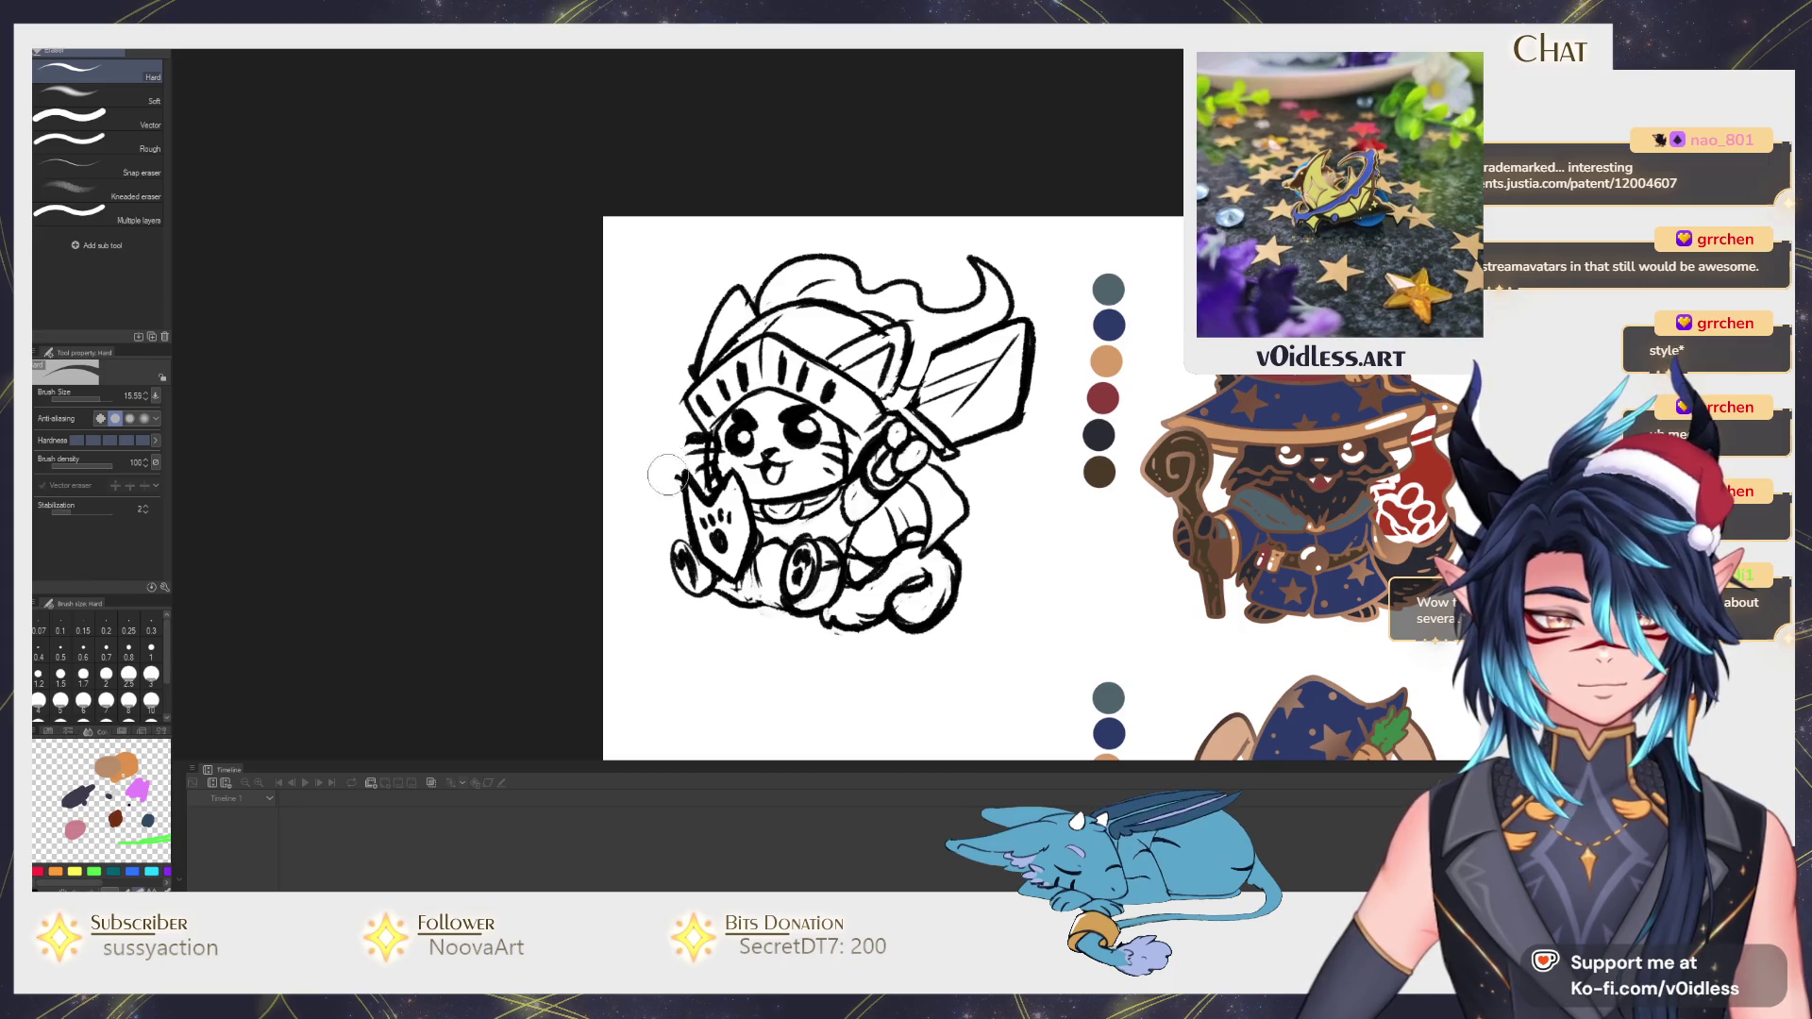
{"action": "key", "text": "b"}
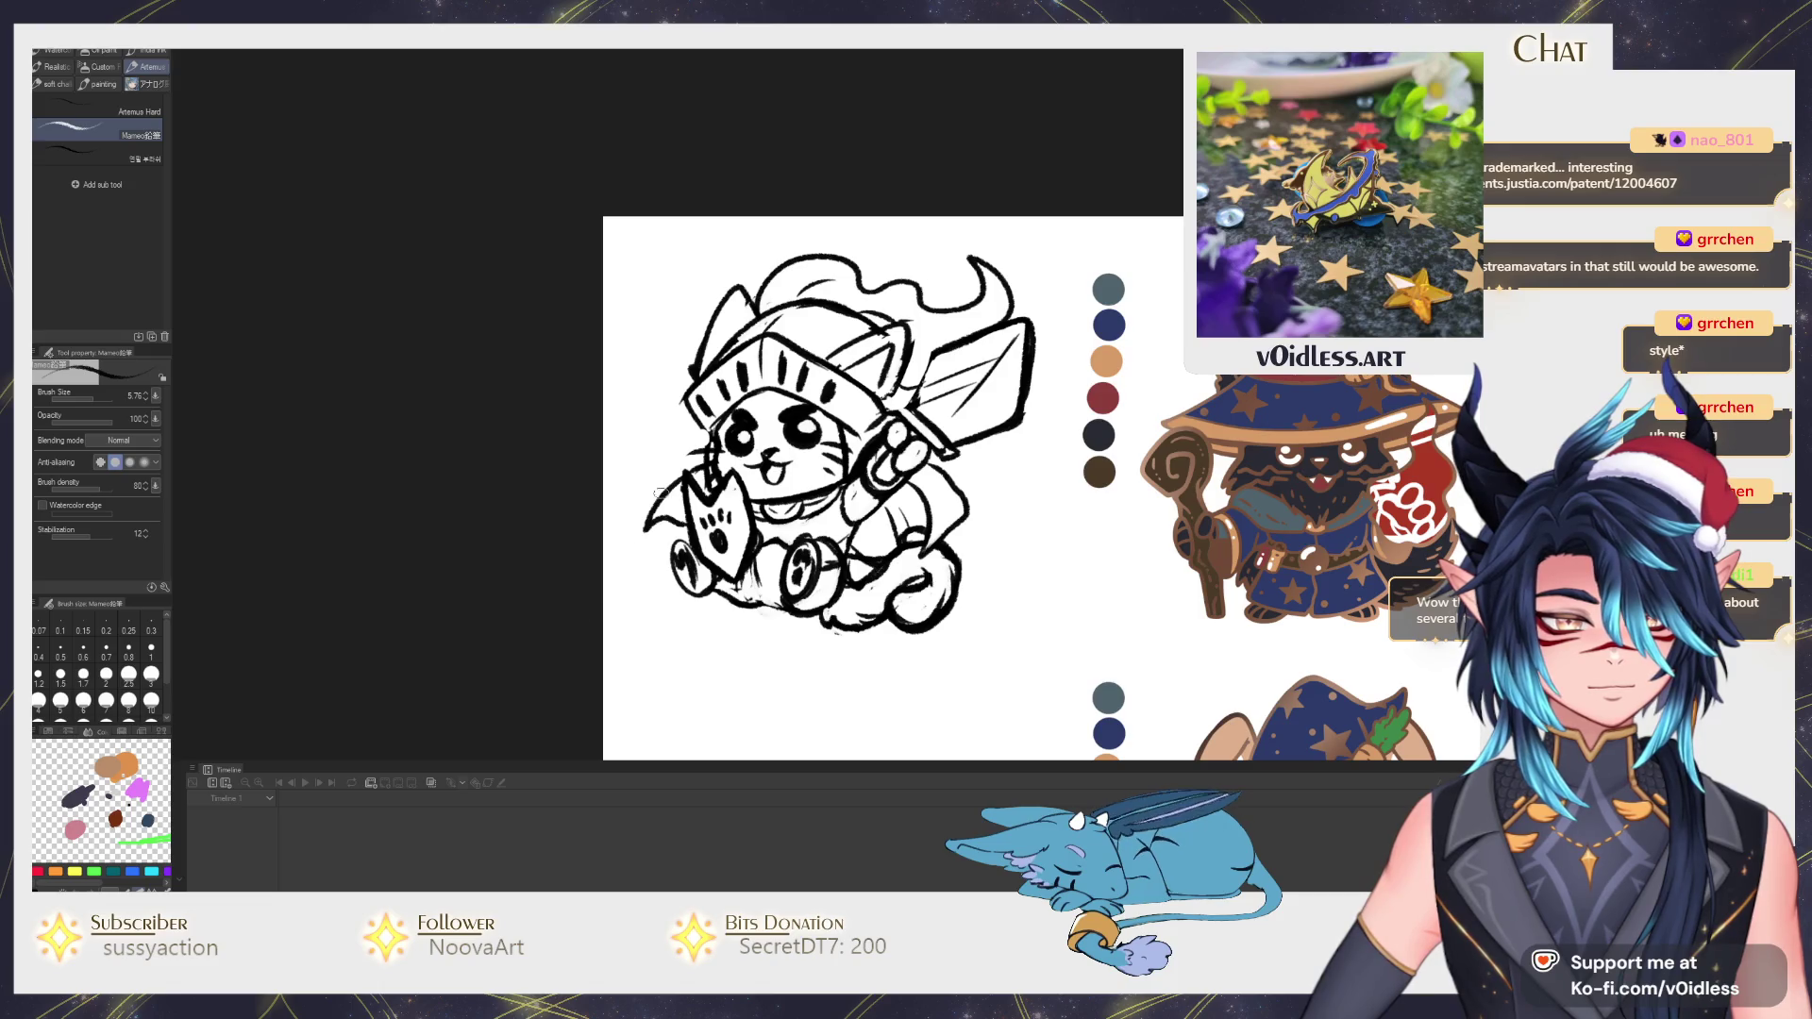
{"action": "left_click_drag", "start_coordinate": [651, 513], "coordinate": [693, 457]}
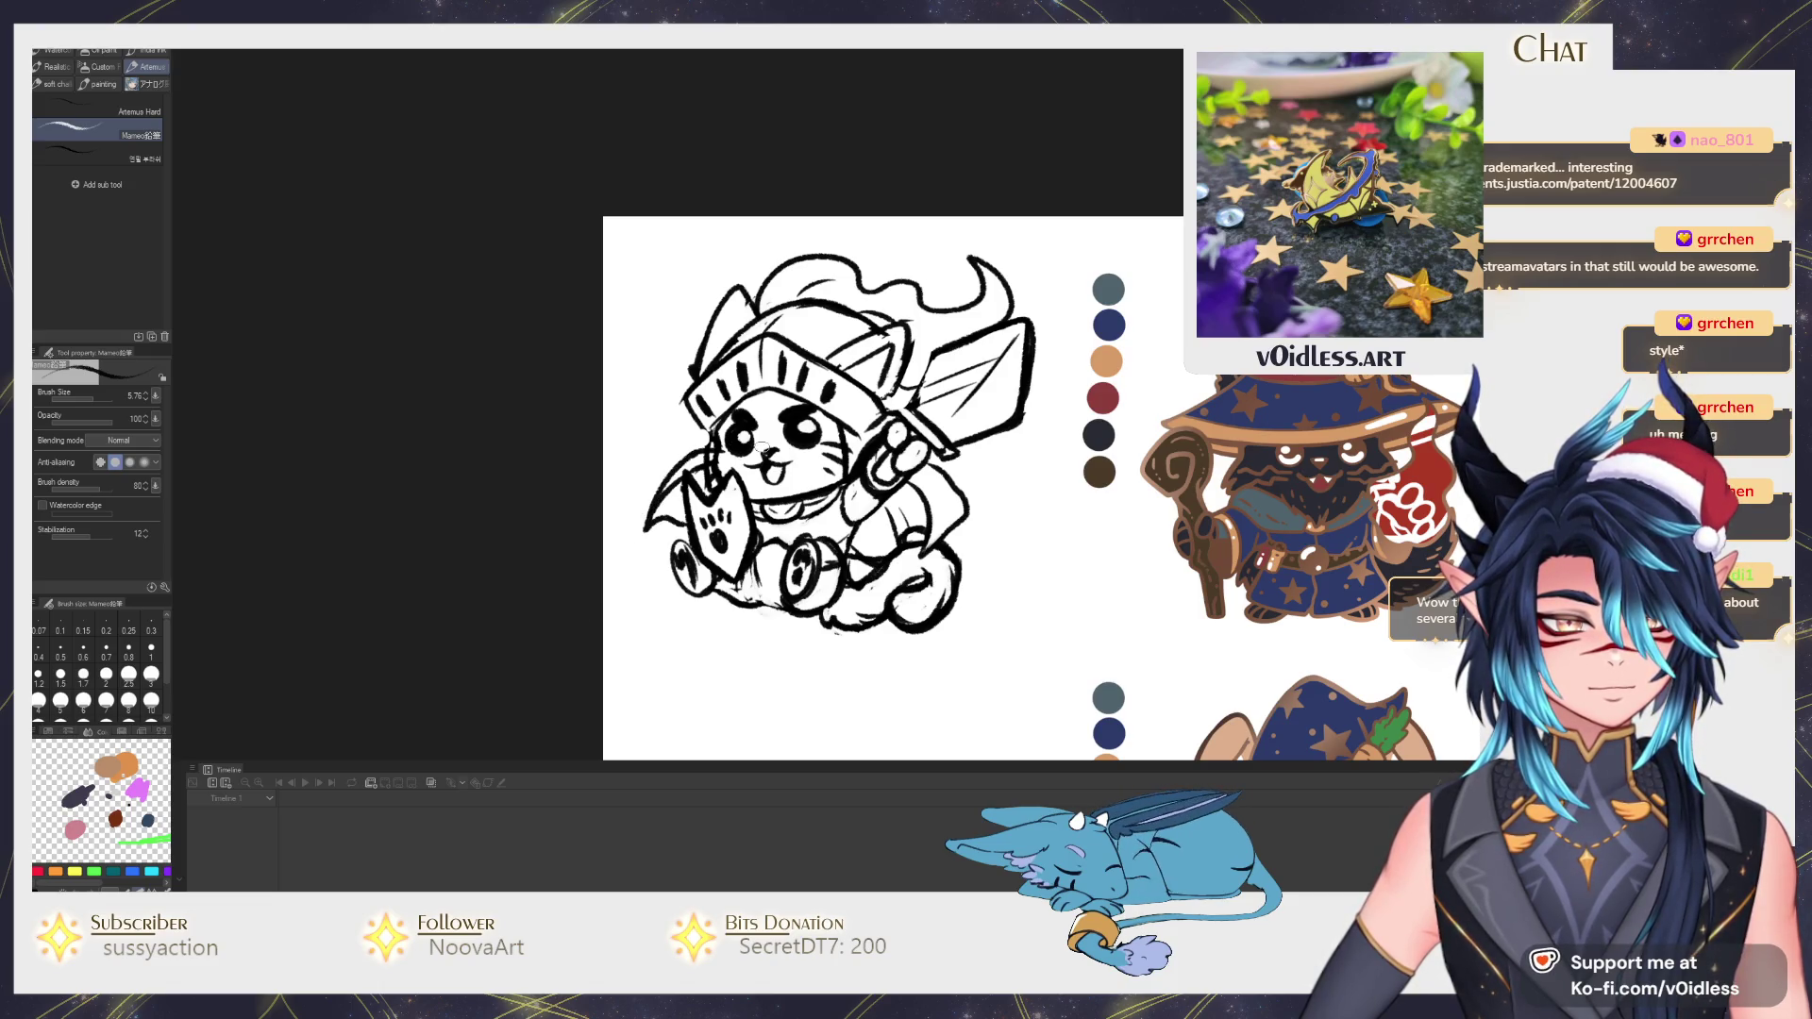
{"action": "scroll", "coordinate": [690, 527], "scroll_direction": "down", "scroll_amount": 4}
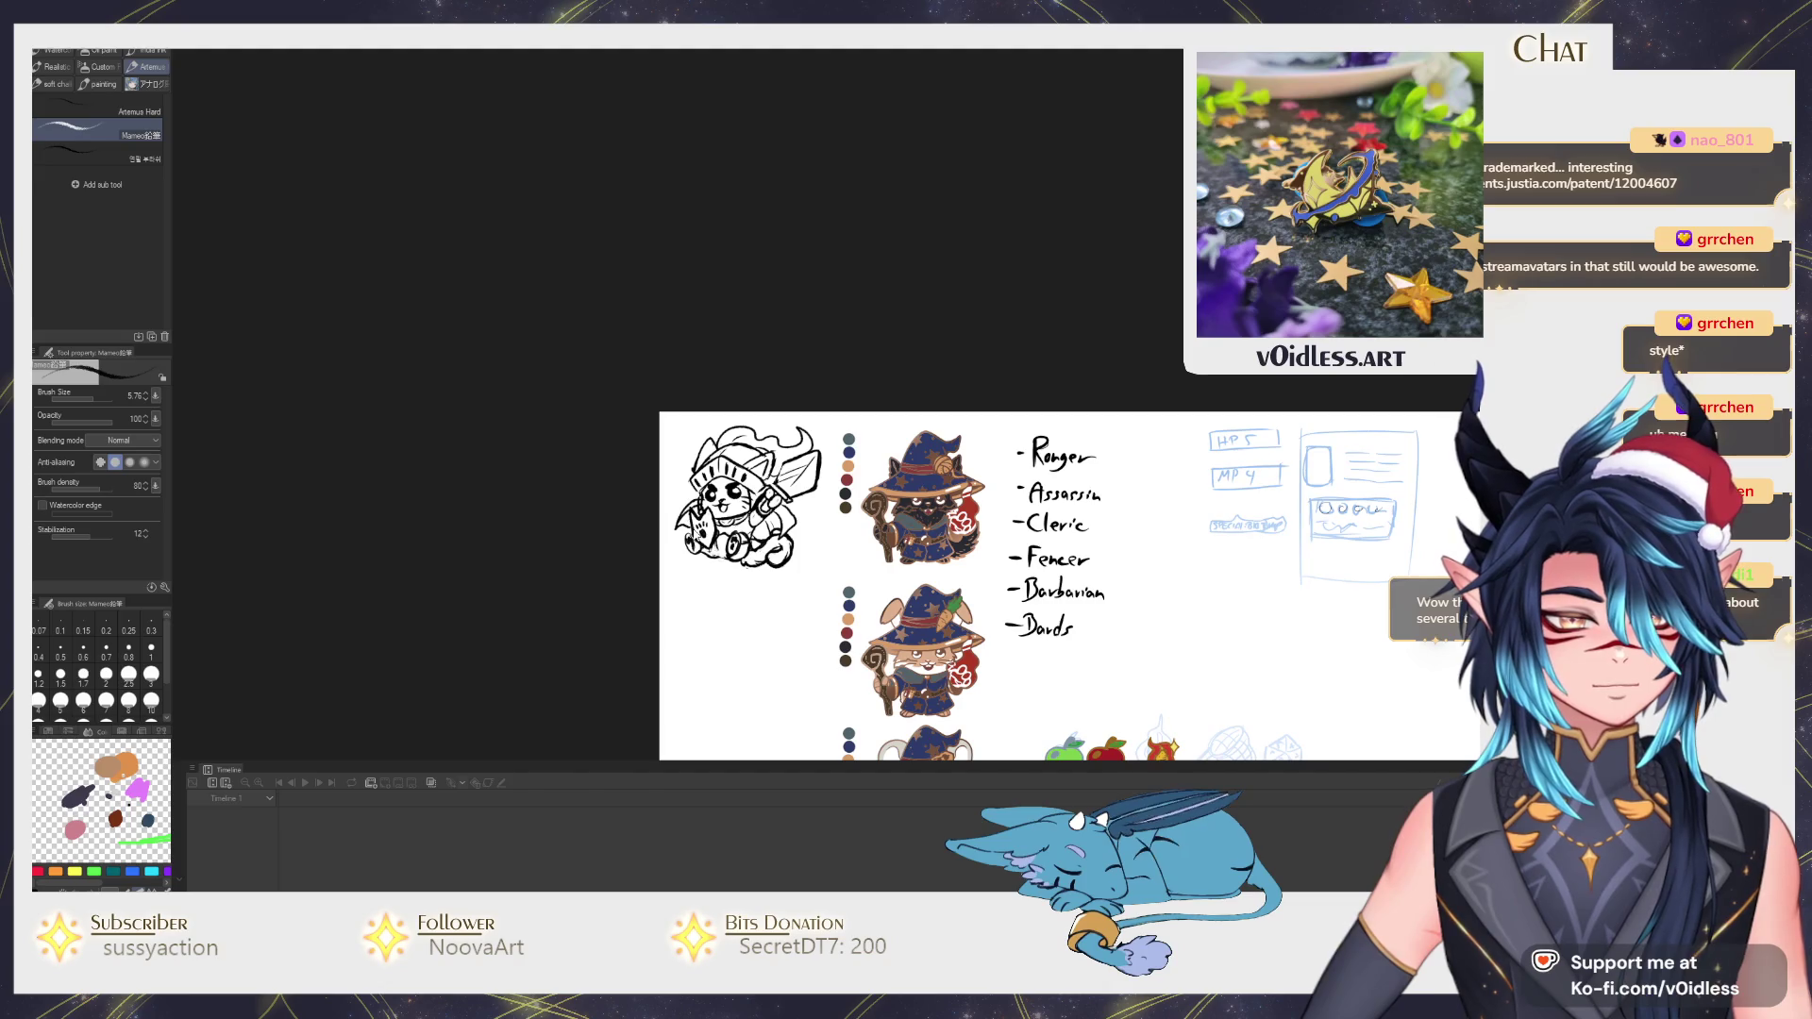
{"action": "scroll", "coordinate": [757, 557], "scroll_direction": "up", "scroll_amount": 4}
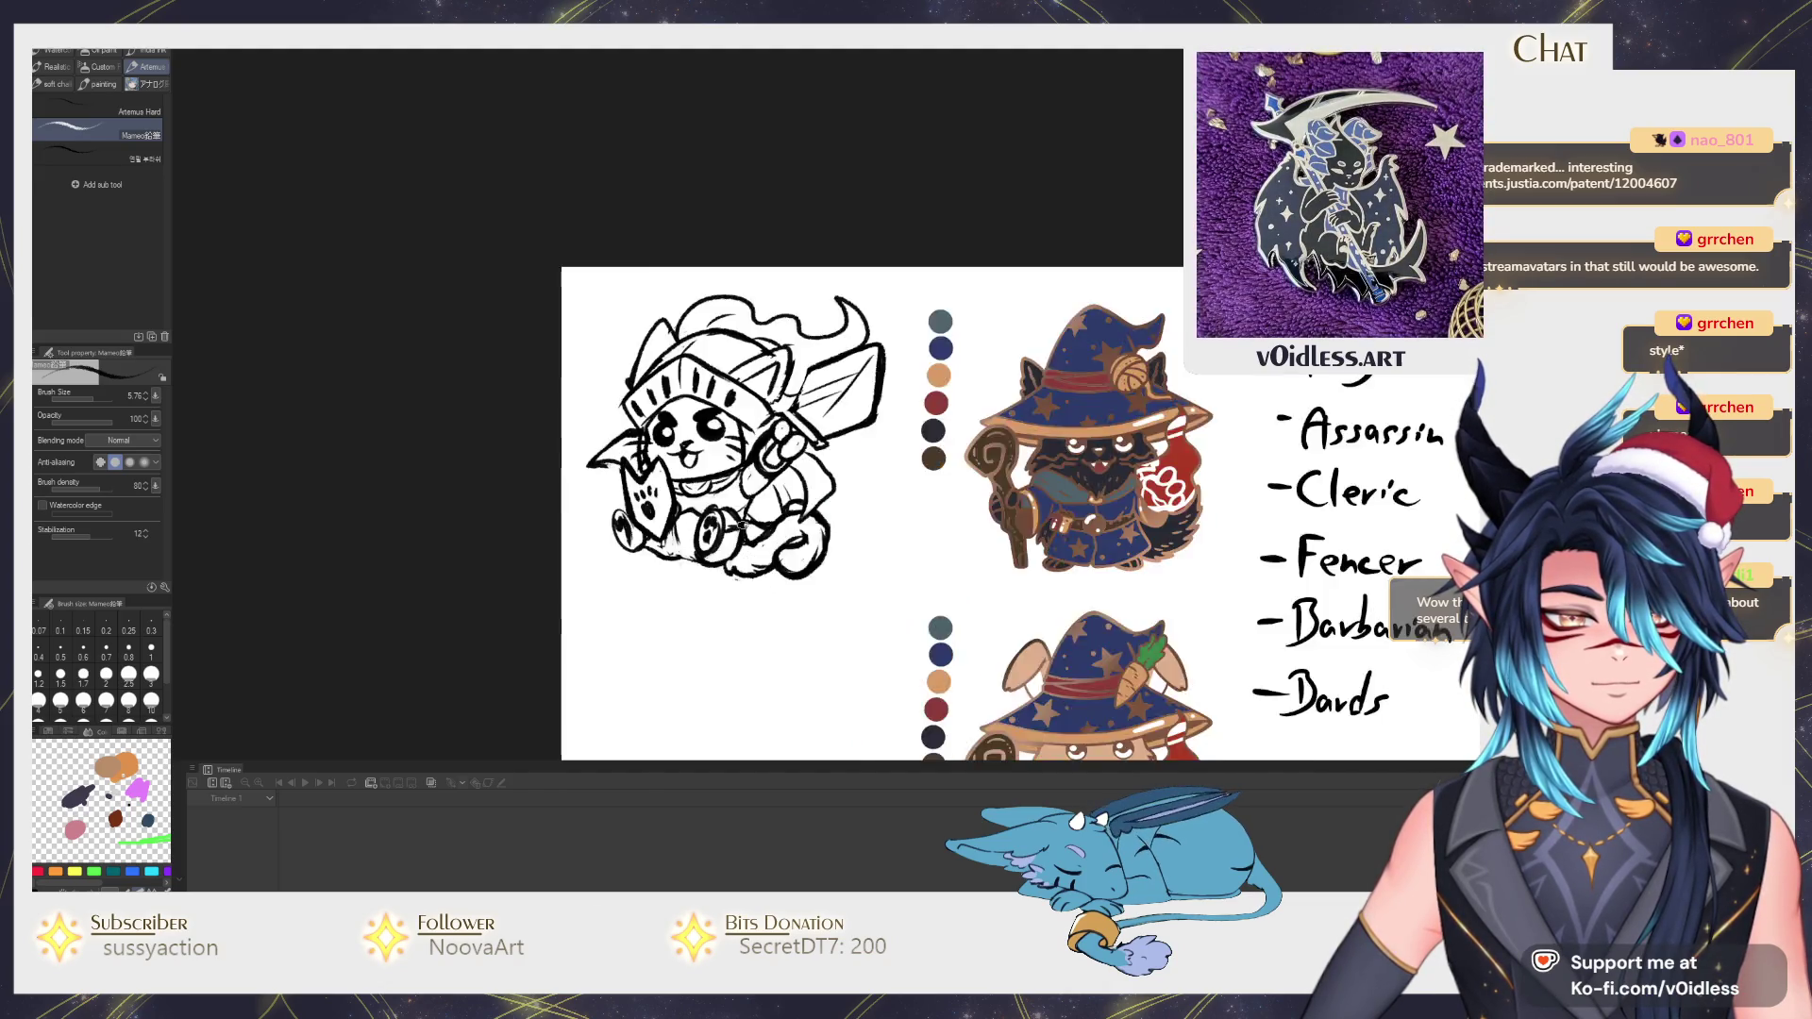
{"action": "scroll", "coordinate": [544, 482], "scroll_direction": "up", "scroll_amount": 1}
{"action": "scroll", "coordinate": [545, 482], "scroll_direction": "up", "scroll_amount": 1}
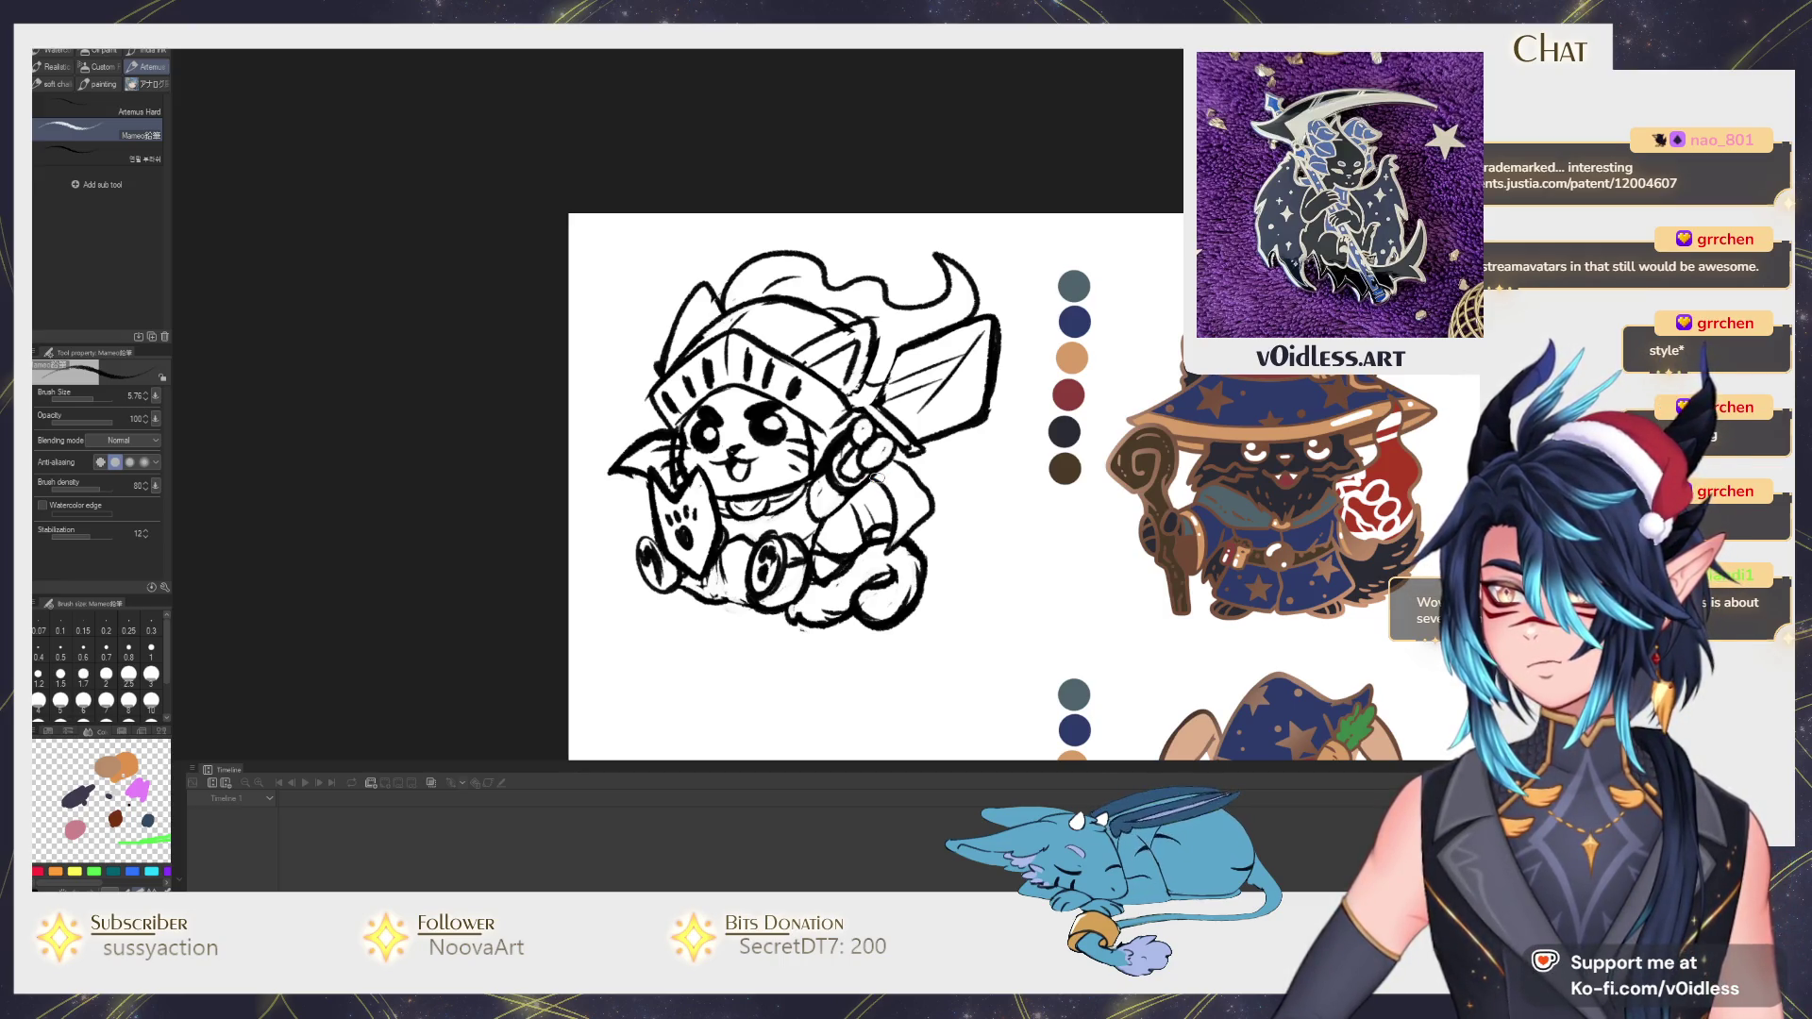
{"action": "left_click_drag", "start_coordinate": [881, 558], "coordinate": [935, 494]}
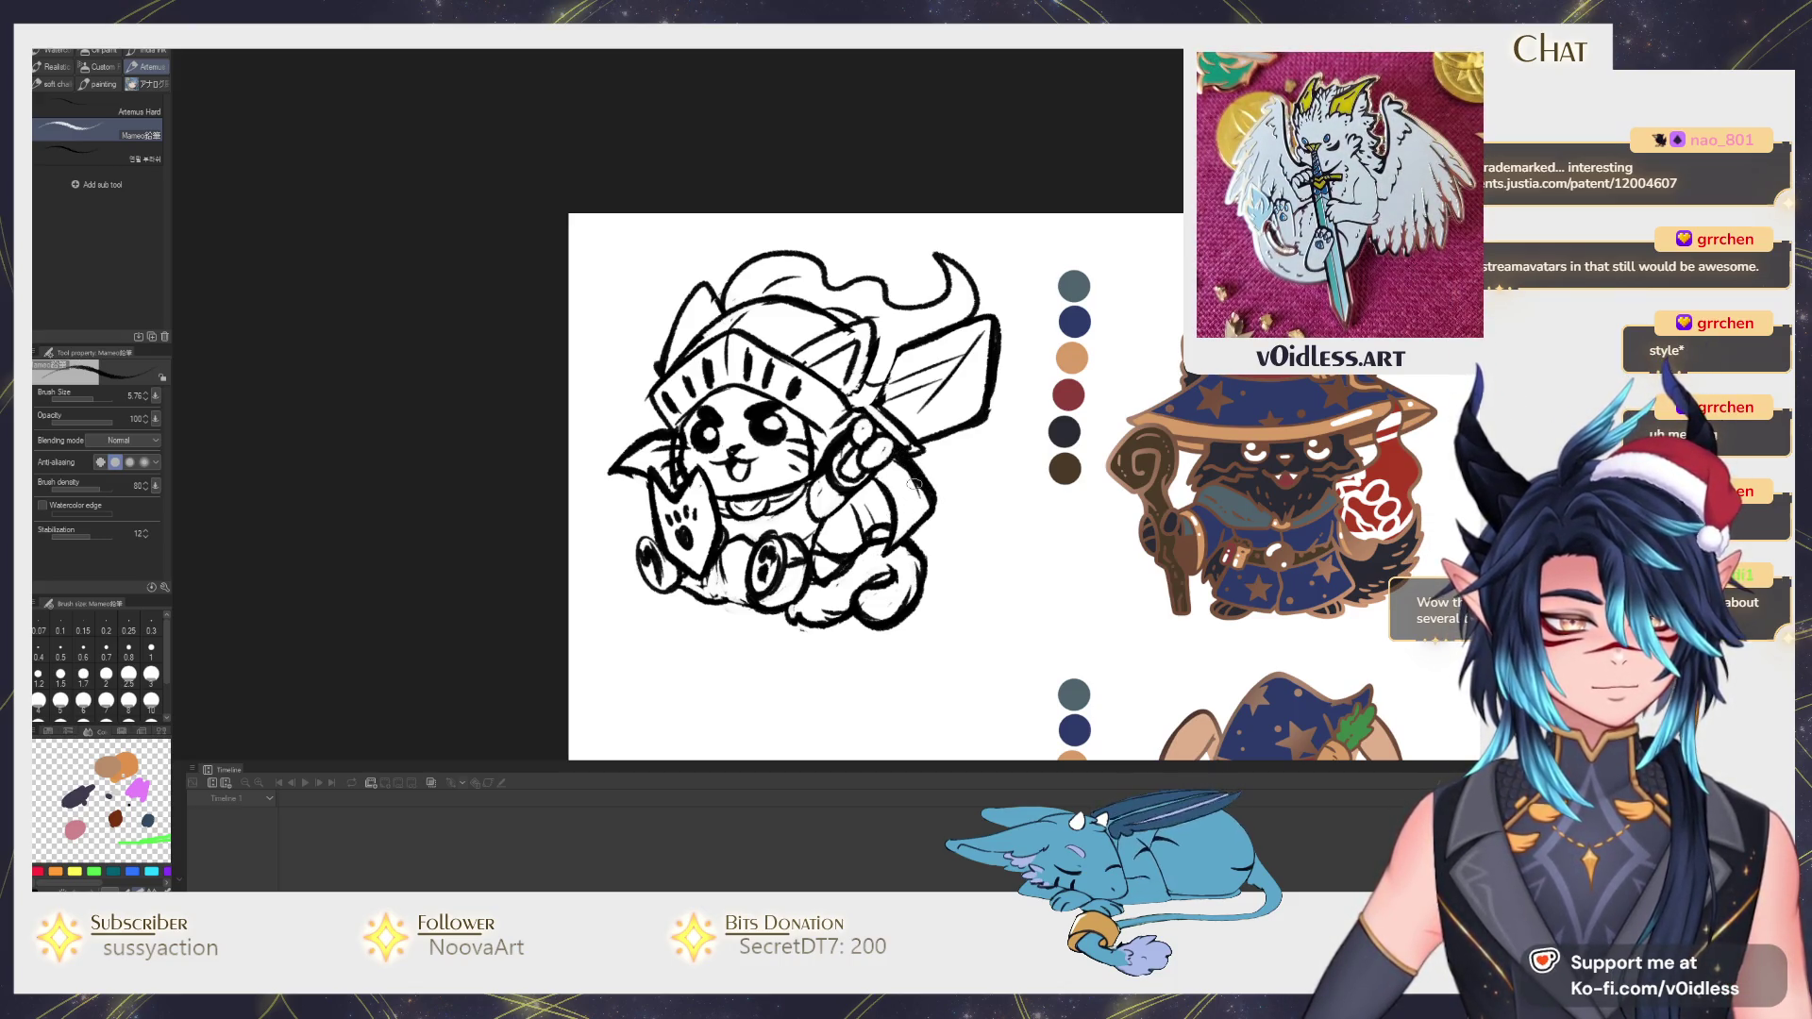
{"action": "key", "text": "ctrl+z"}
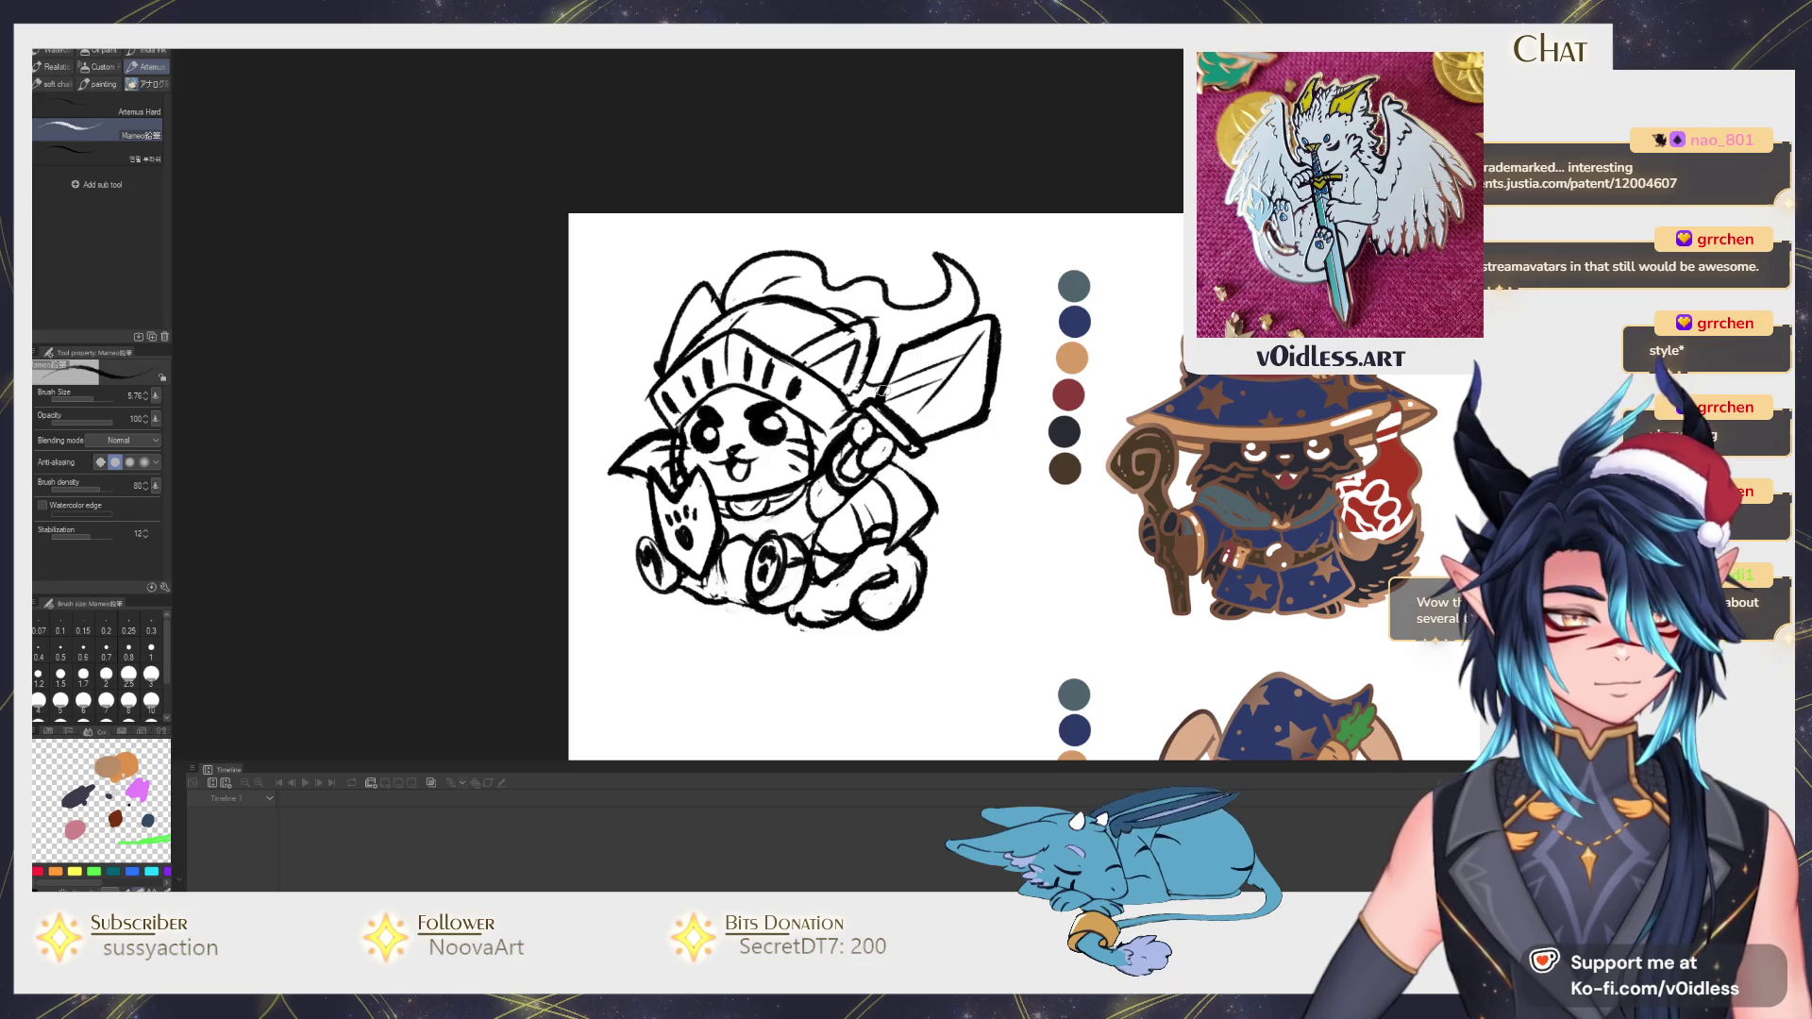
{"action": "scroll", "coordinate": [875, 488], "scroll_direction": "down", "scroll_amount": 2}
{"action": "scroll", "coordinate": [875, 487], "scroll_direction": "down", "scroll_amount": 2}
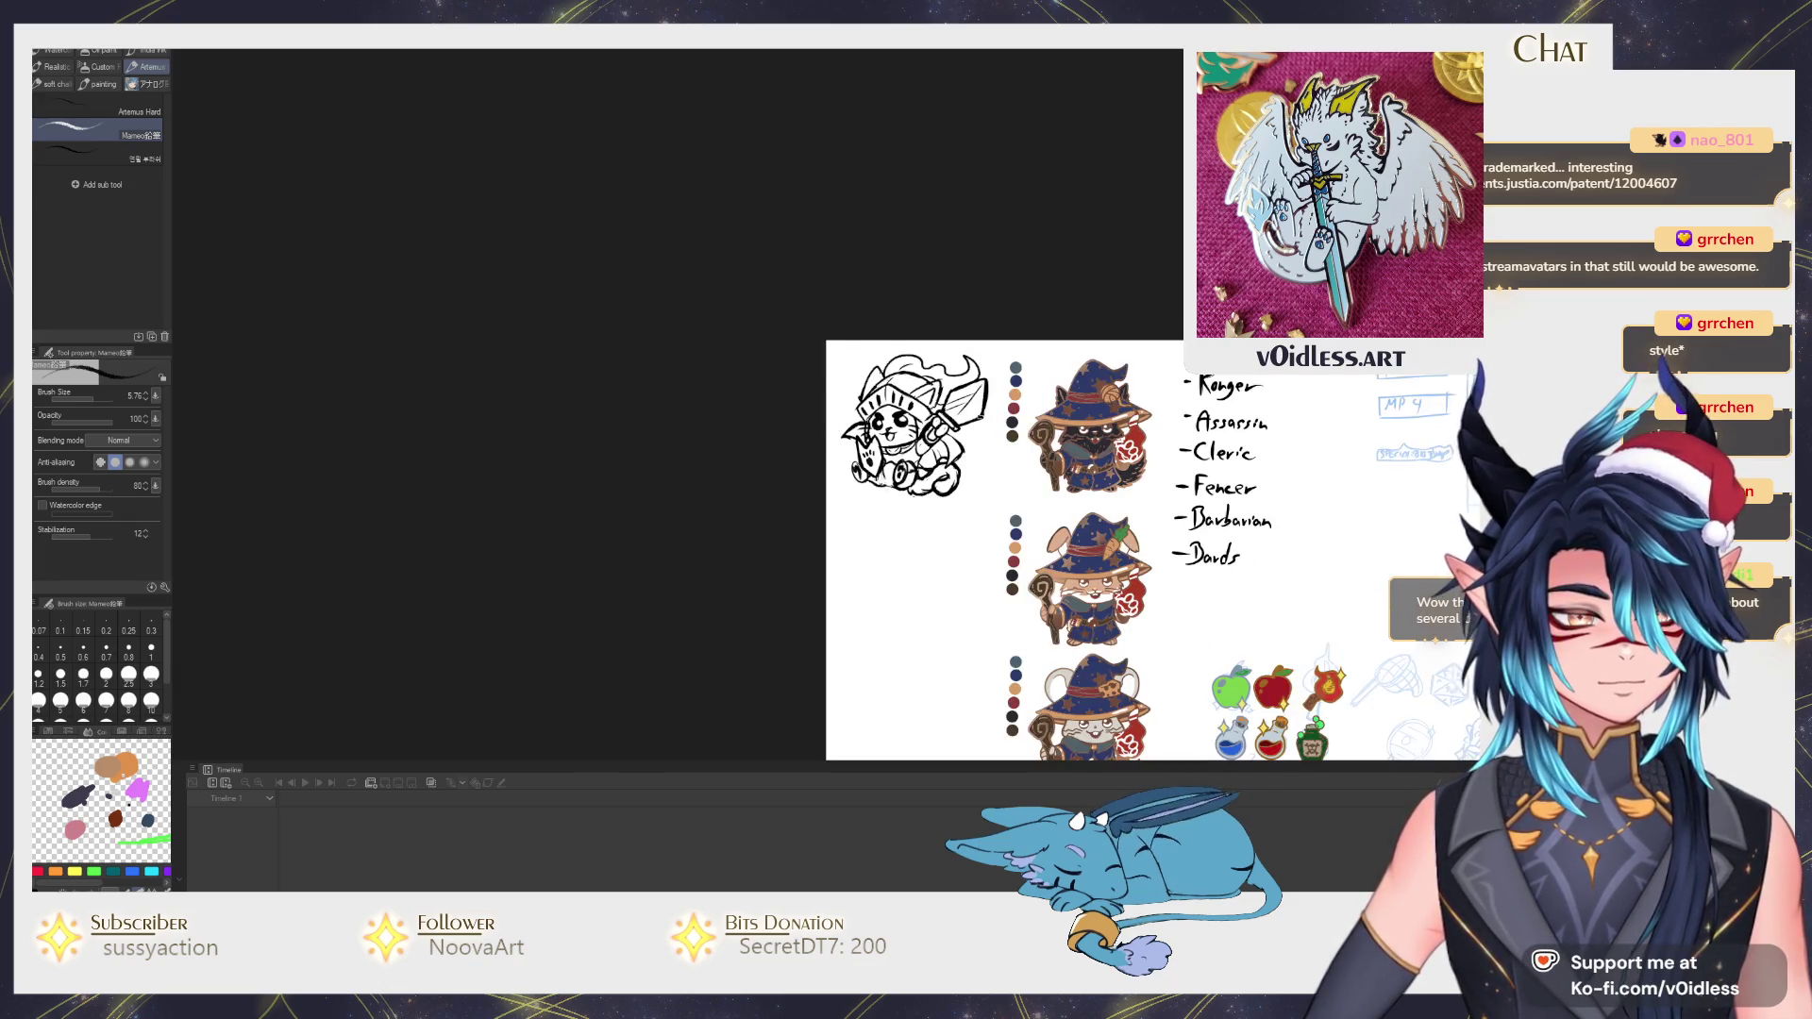
{"action": "scroll", "coordinate": [876, 487], "scroll_direction": "up", "scroll_amount": 2}
{"action": "scroll", "coordinate": [876, 488], "scroll_direction": "up", "scroll_amount": 1}
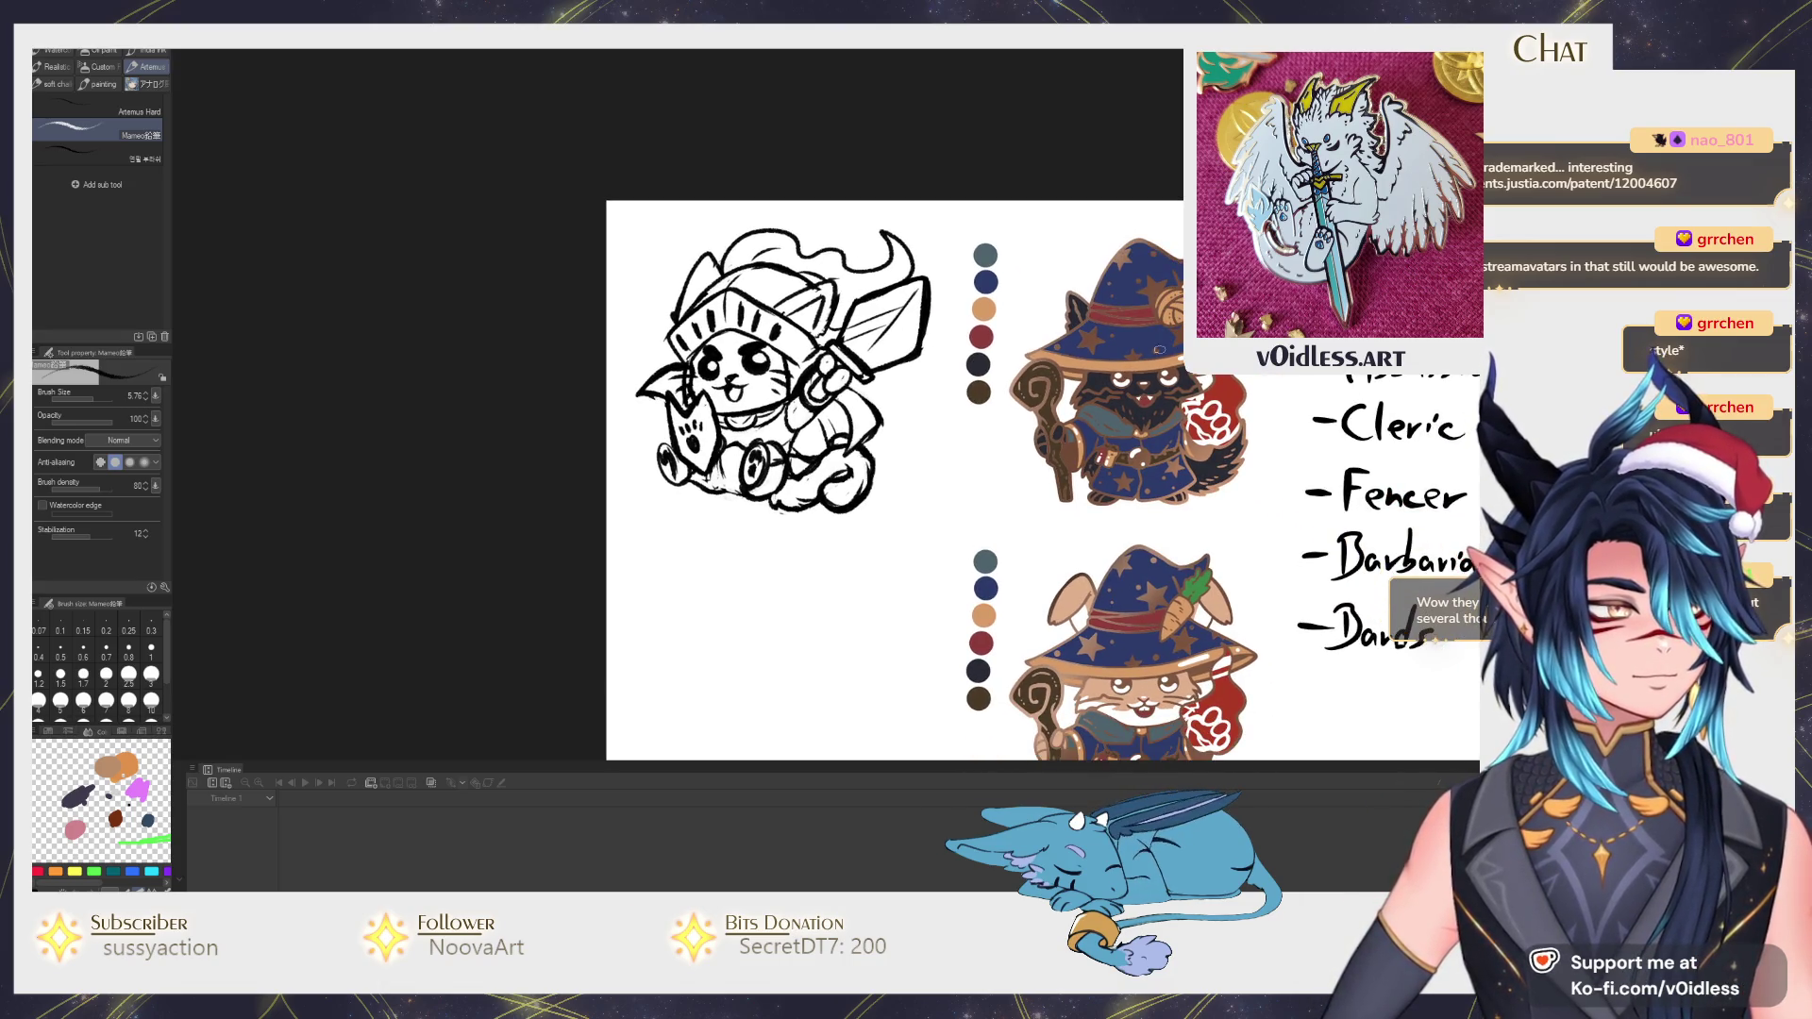
{"action": "scroll", "coordinate": [892, 481], "scroll_direction": "up", "scroll_amount": 1}
{"action": "key", "text": "p"}
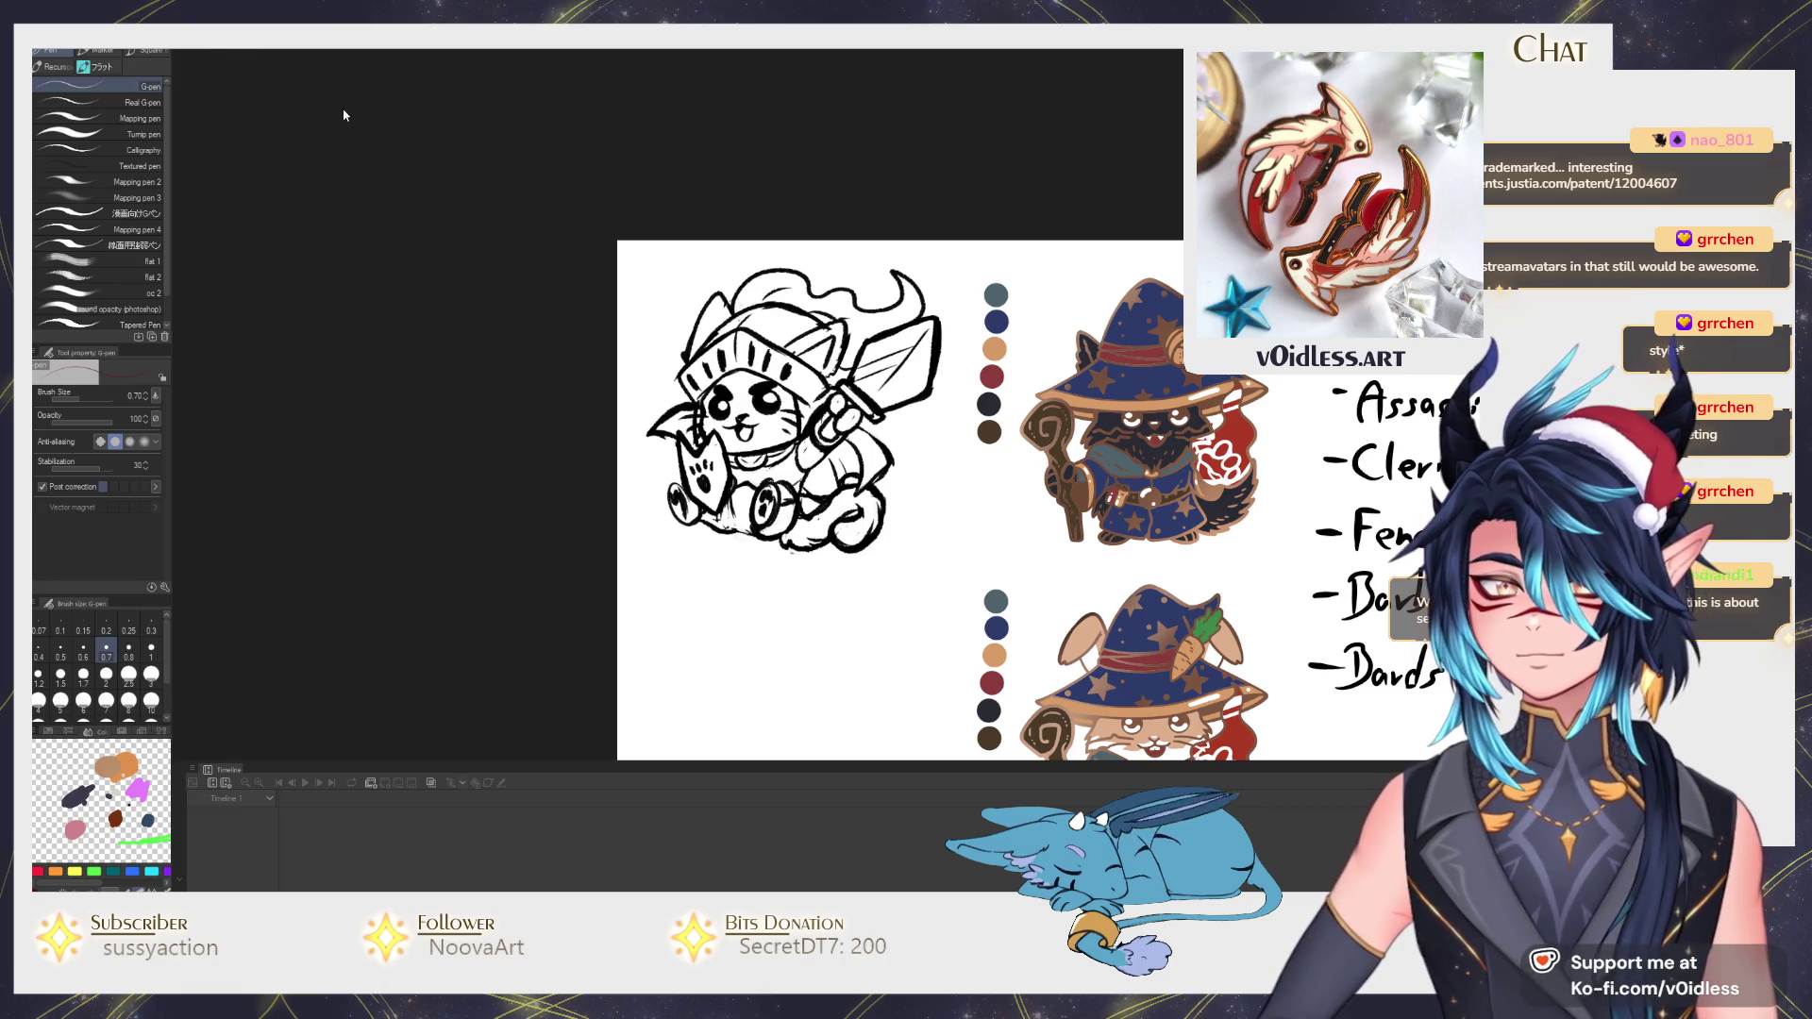
Block in a dark red silhouette with the Mapping pen and trim it to the outline with Fill.
{"action": "left_click", "coordinate": [120, 118]}
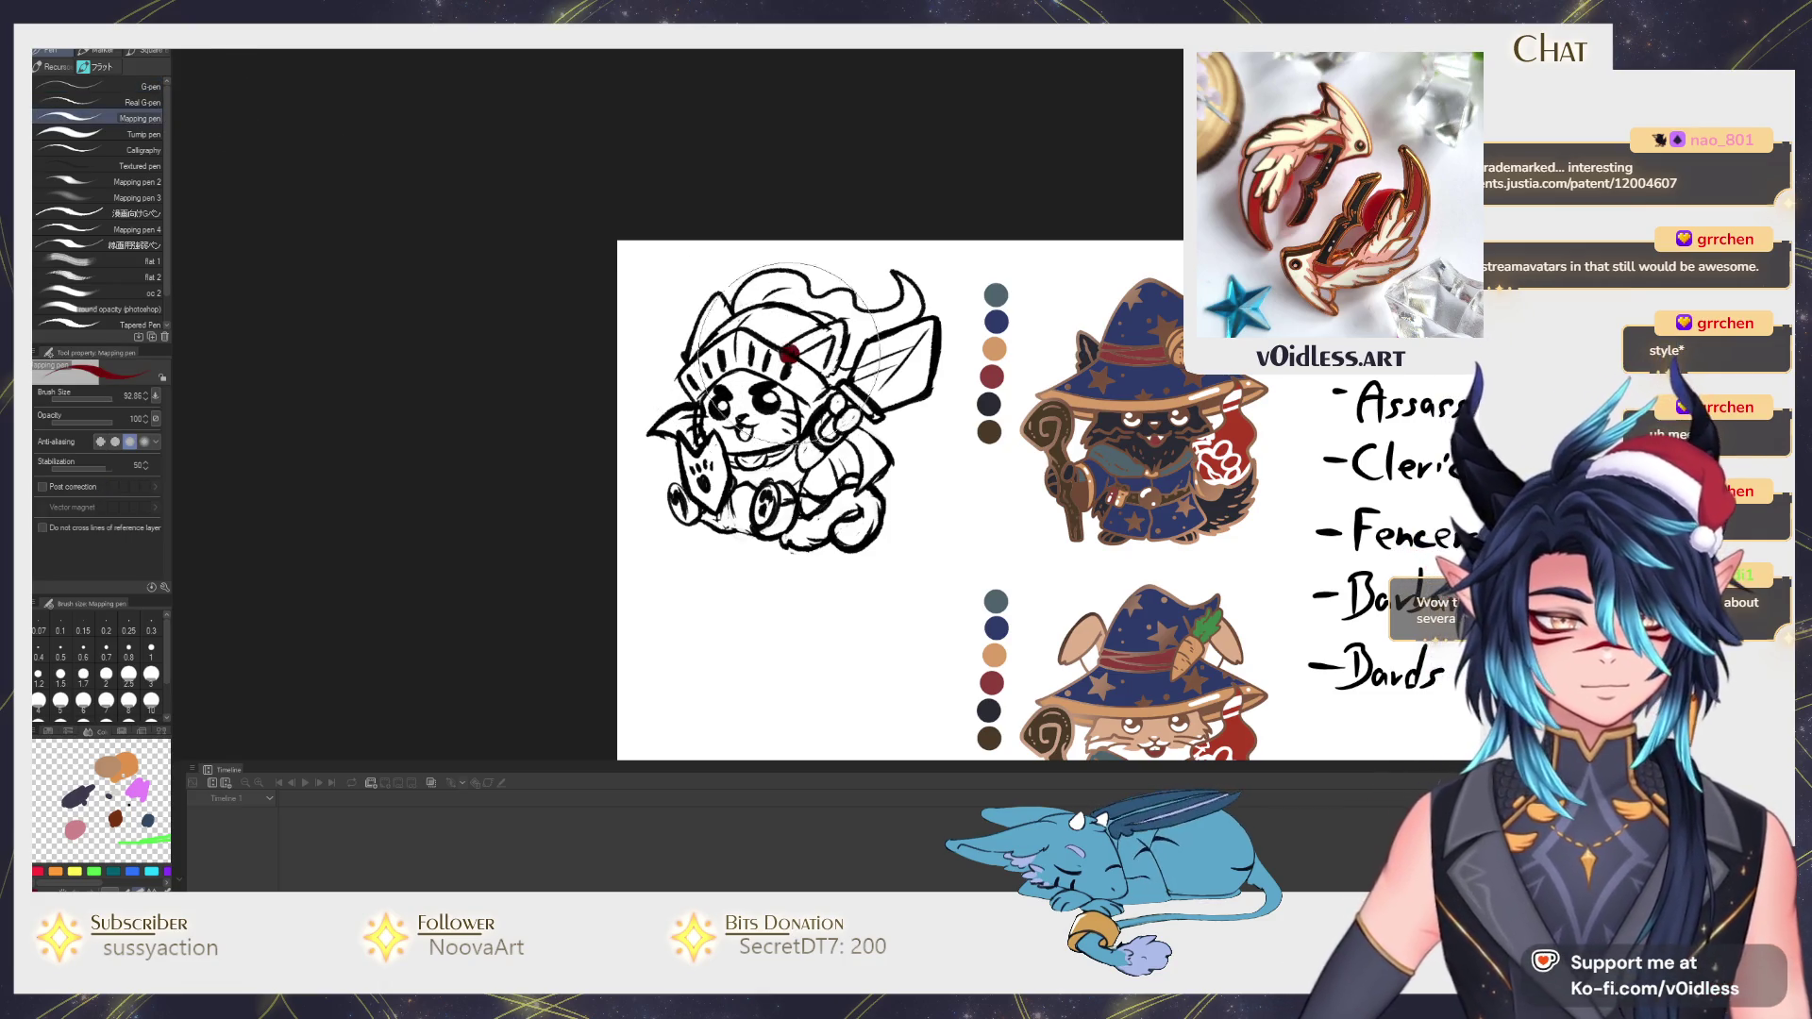
{"action": "mouse_move", "coordinate": [789, 352]}
{"action": "left_mouse_down"}
{"action": "mouse_move", "coordinate": [708, 354]}
{"action": "mouse_move", "coordinate": [709, 468]}
{"action": "mouse_move", "coordinate": [850, 496]}
{"action": "mouse_move", "coordinate": [878, 298]}
{"action": "left_mouse_up"}
{"action": "key", "text": "g"}
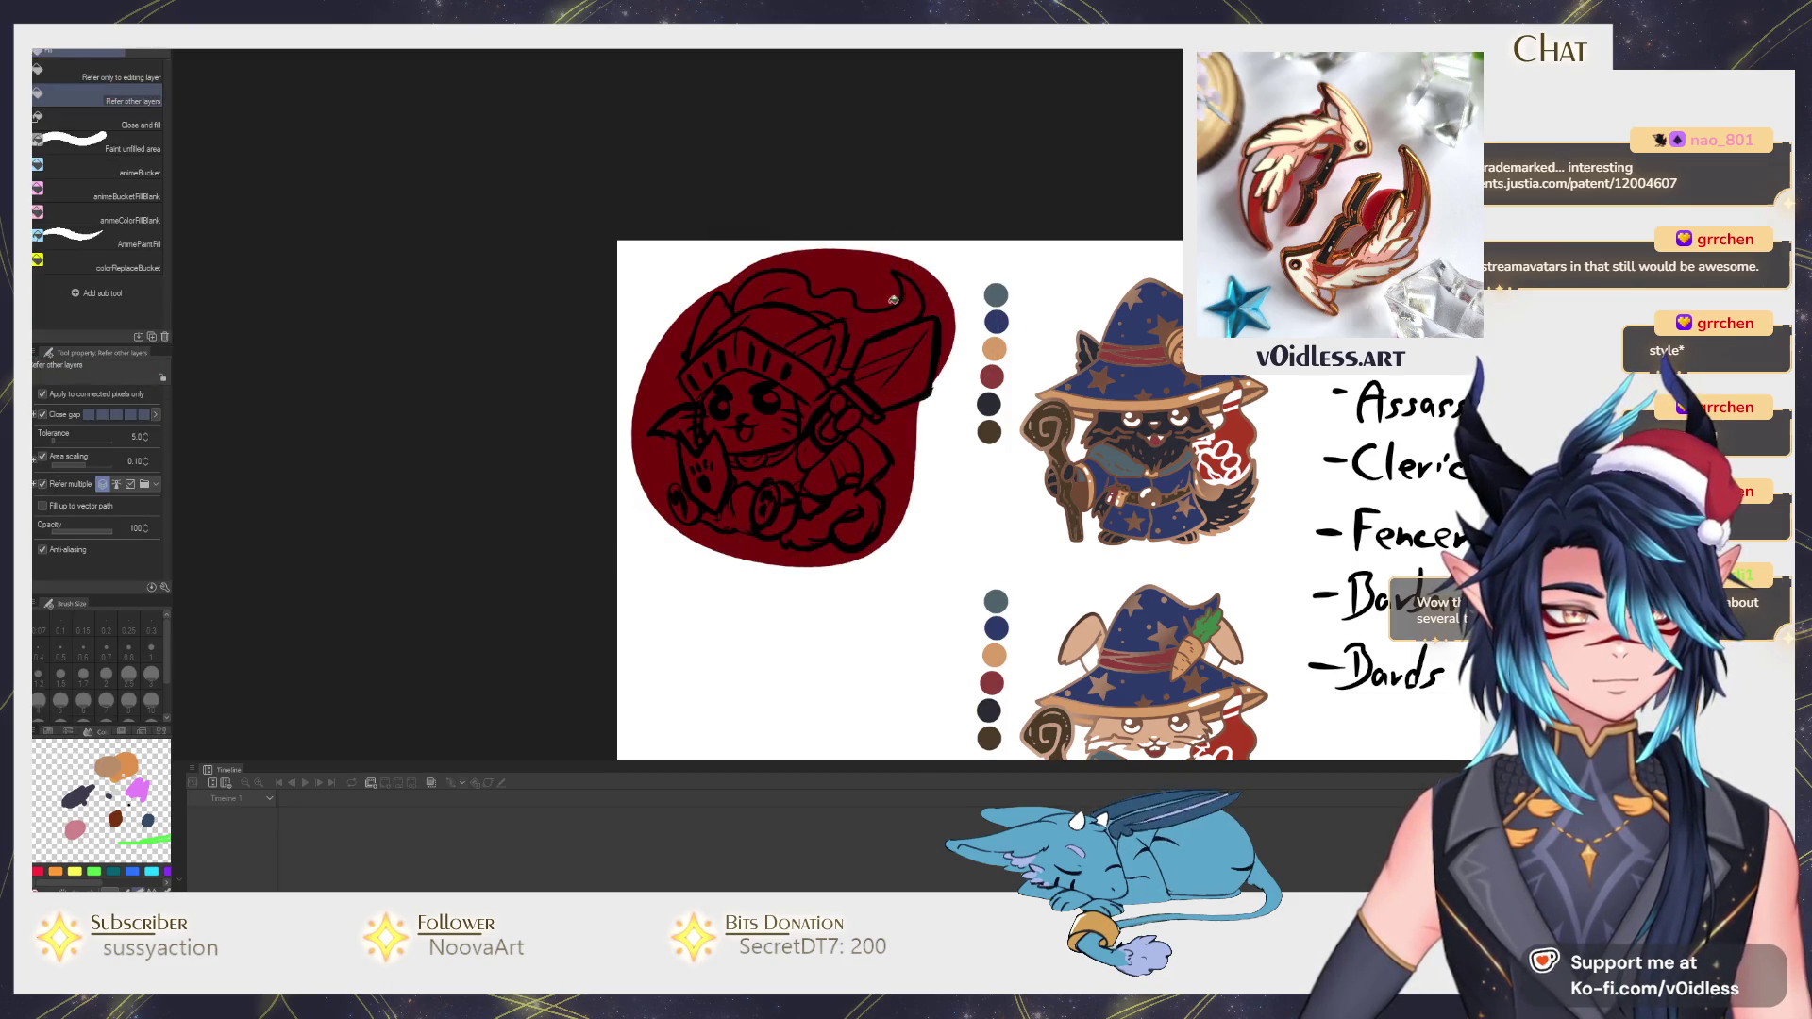
{"action": "left_click", "coordinate": [893, 298]}
{"action": "left_click", "coordinate": [904, 457]}
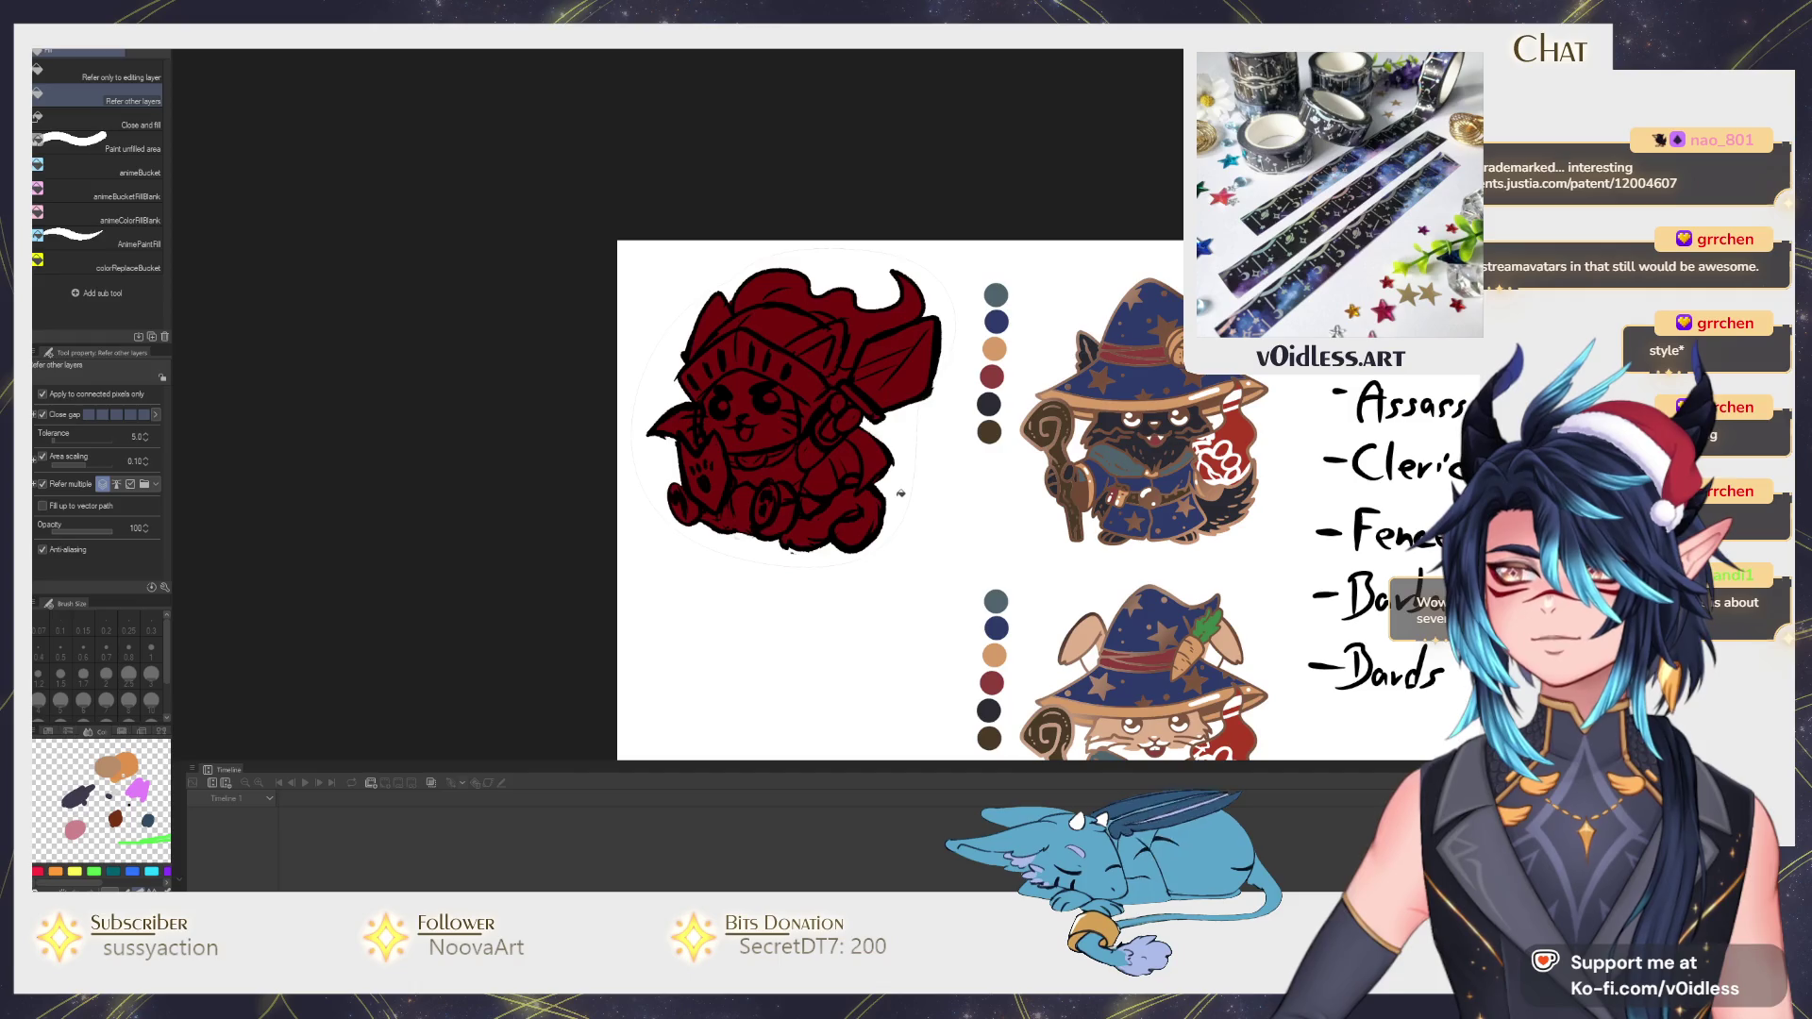
Undo the trial red fill, leaving the knight cat as black line art.
{"action": "key", "text": "e"}
{"action": "scroll", "coordinate": [799, 555], "scroll_direction": "up", "scroll_amount": 1}
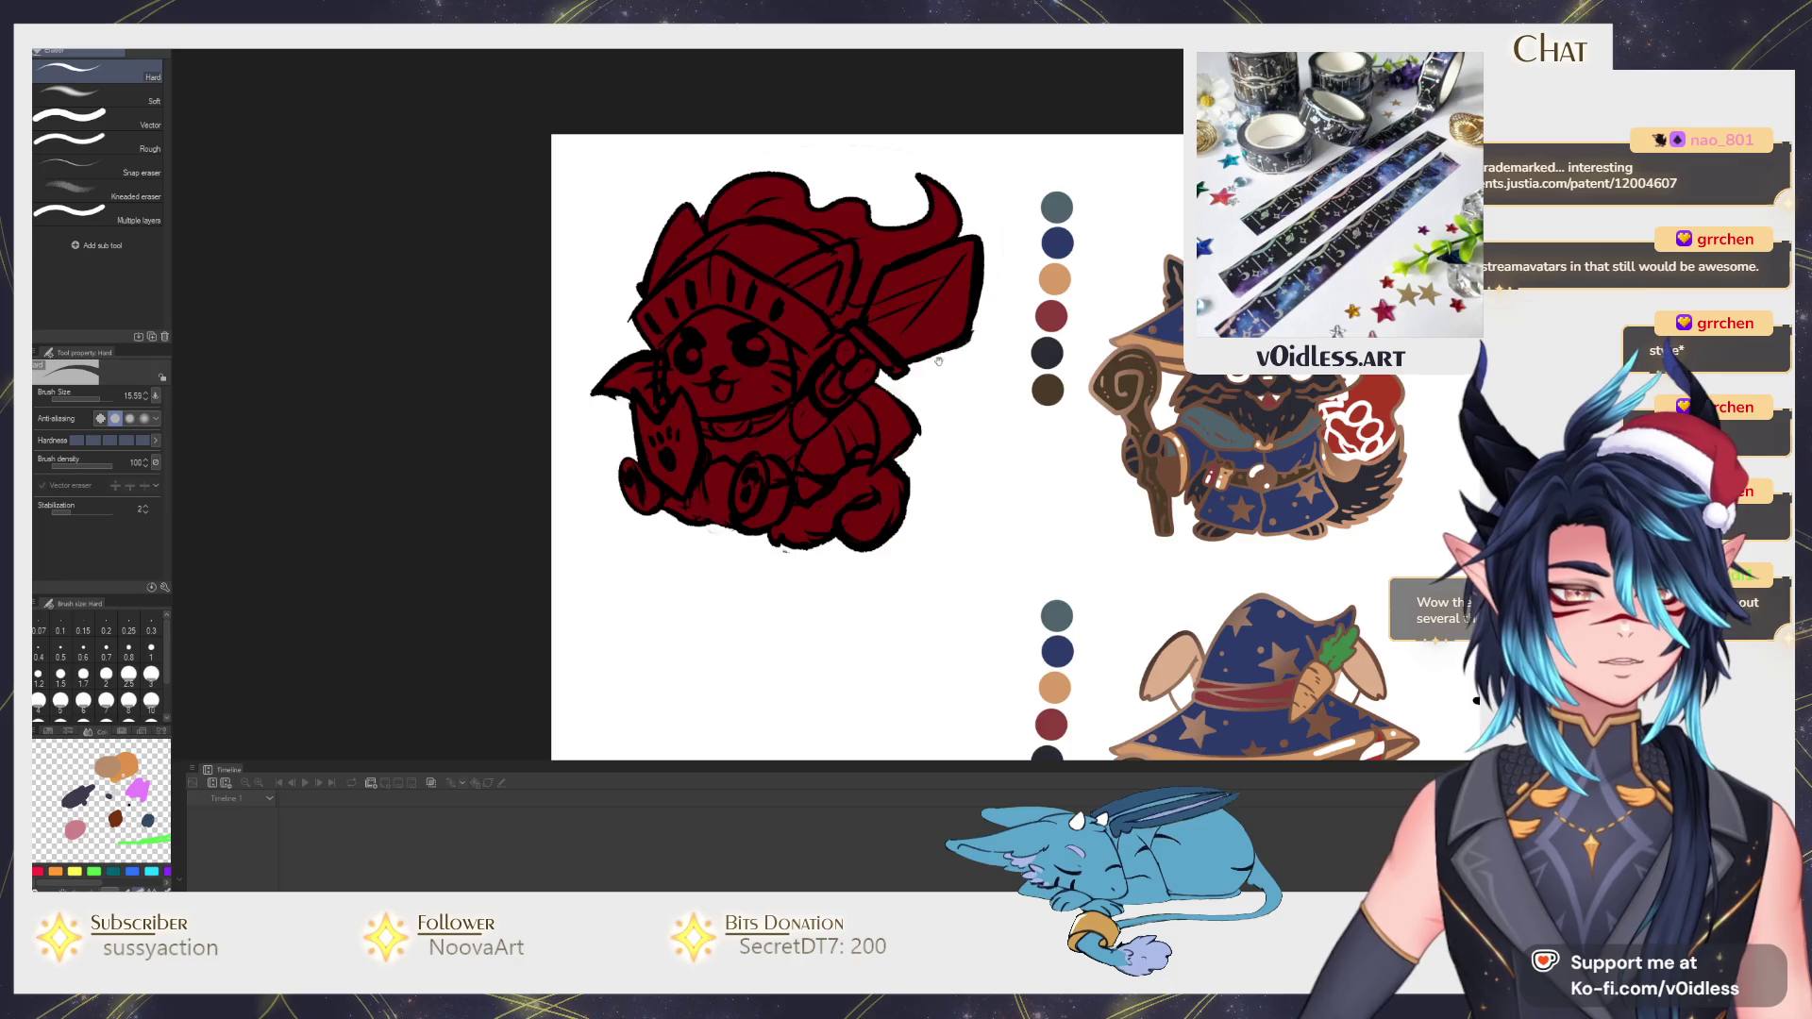
{"action": "left_click_drag", "start_coordinate": [918, 364], "coordinate": [895, 395]}
{"action": "scroll", "coordinate": [896, 397], "scroll_direction": "down", "scroll_amount": 1}
{"action": "scroll", "coordinate": [894, 396], "scroll_direction": "down", "scroll_amount": 1}
{"action": "scroll", "coordinate": [885, 417], "scroll_direction": "up", "scroll_amount": 1}
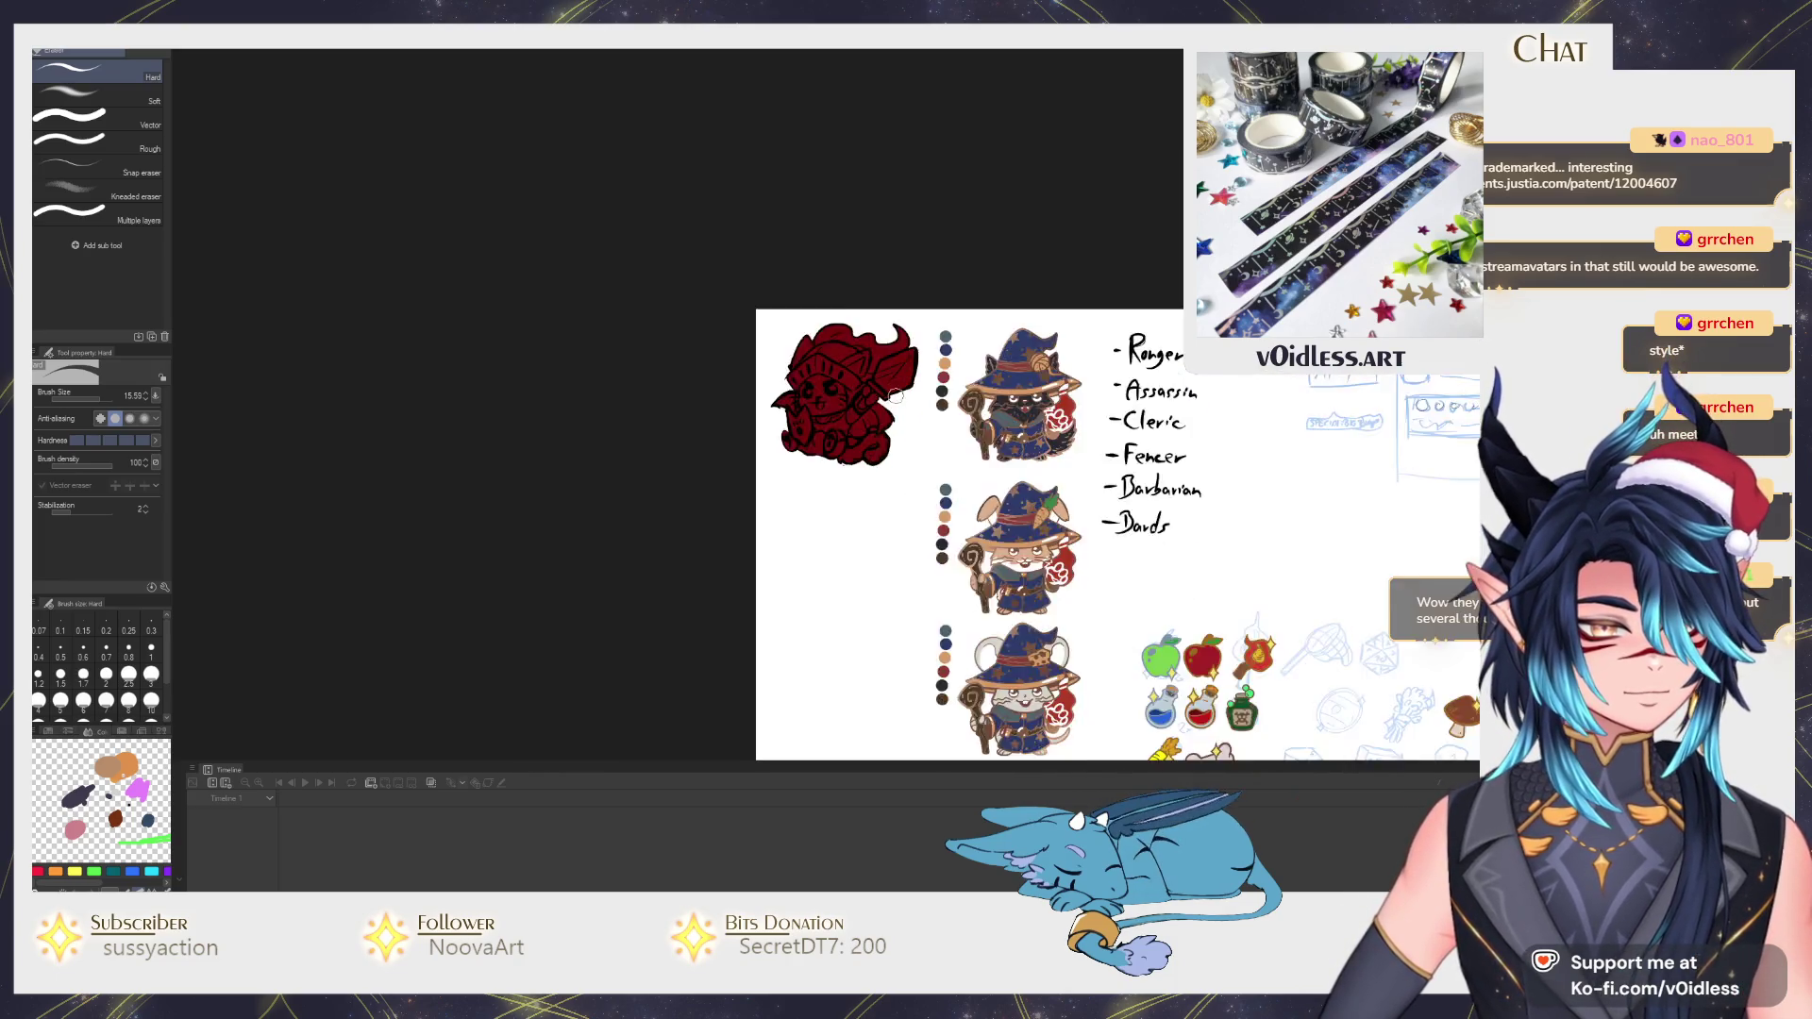
{"action": "scroll", "coordinate": [882, 429], "scroll_direction": "up", "scroll_amount": 1}
{"action": "key", "text": "b"}
{"action": "left_click_drag", "start_coordinate": [880, 426], "coordinate": [915, 429]}
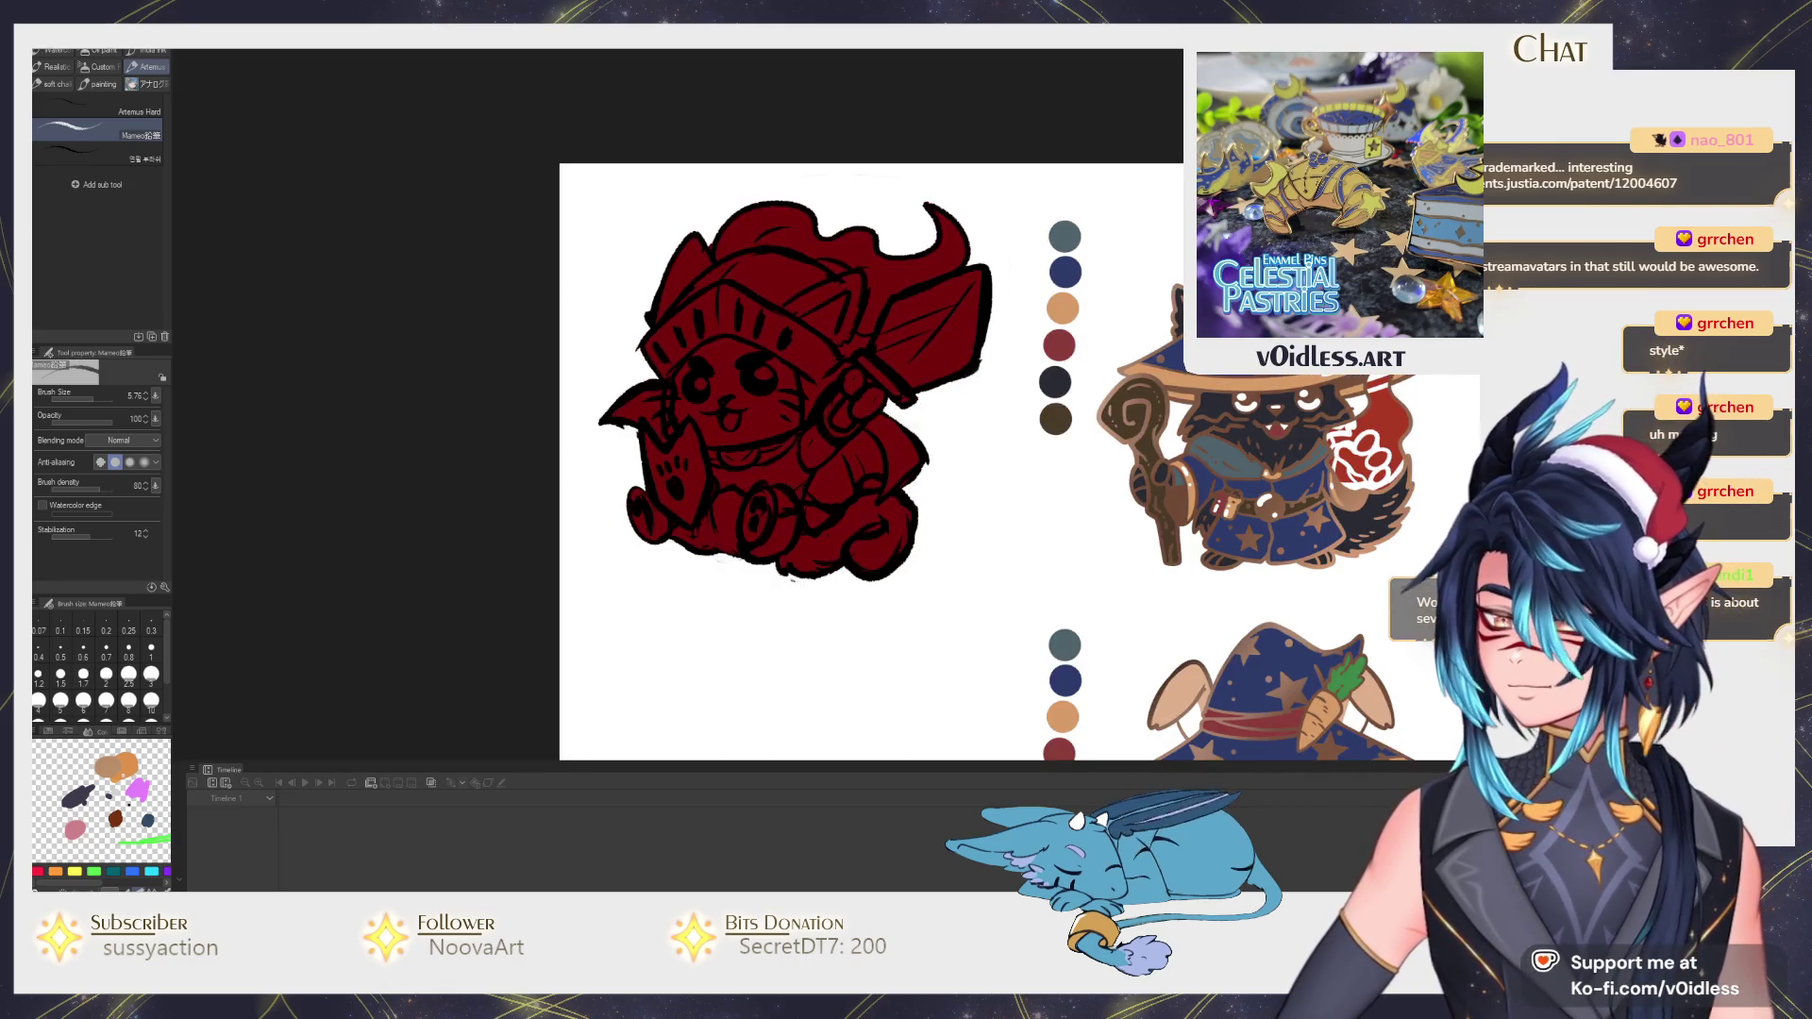
{"action": "key", "text": "ctrl+z"}
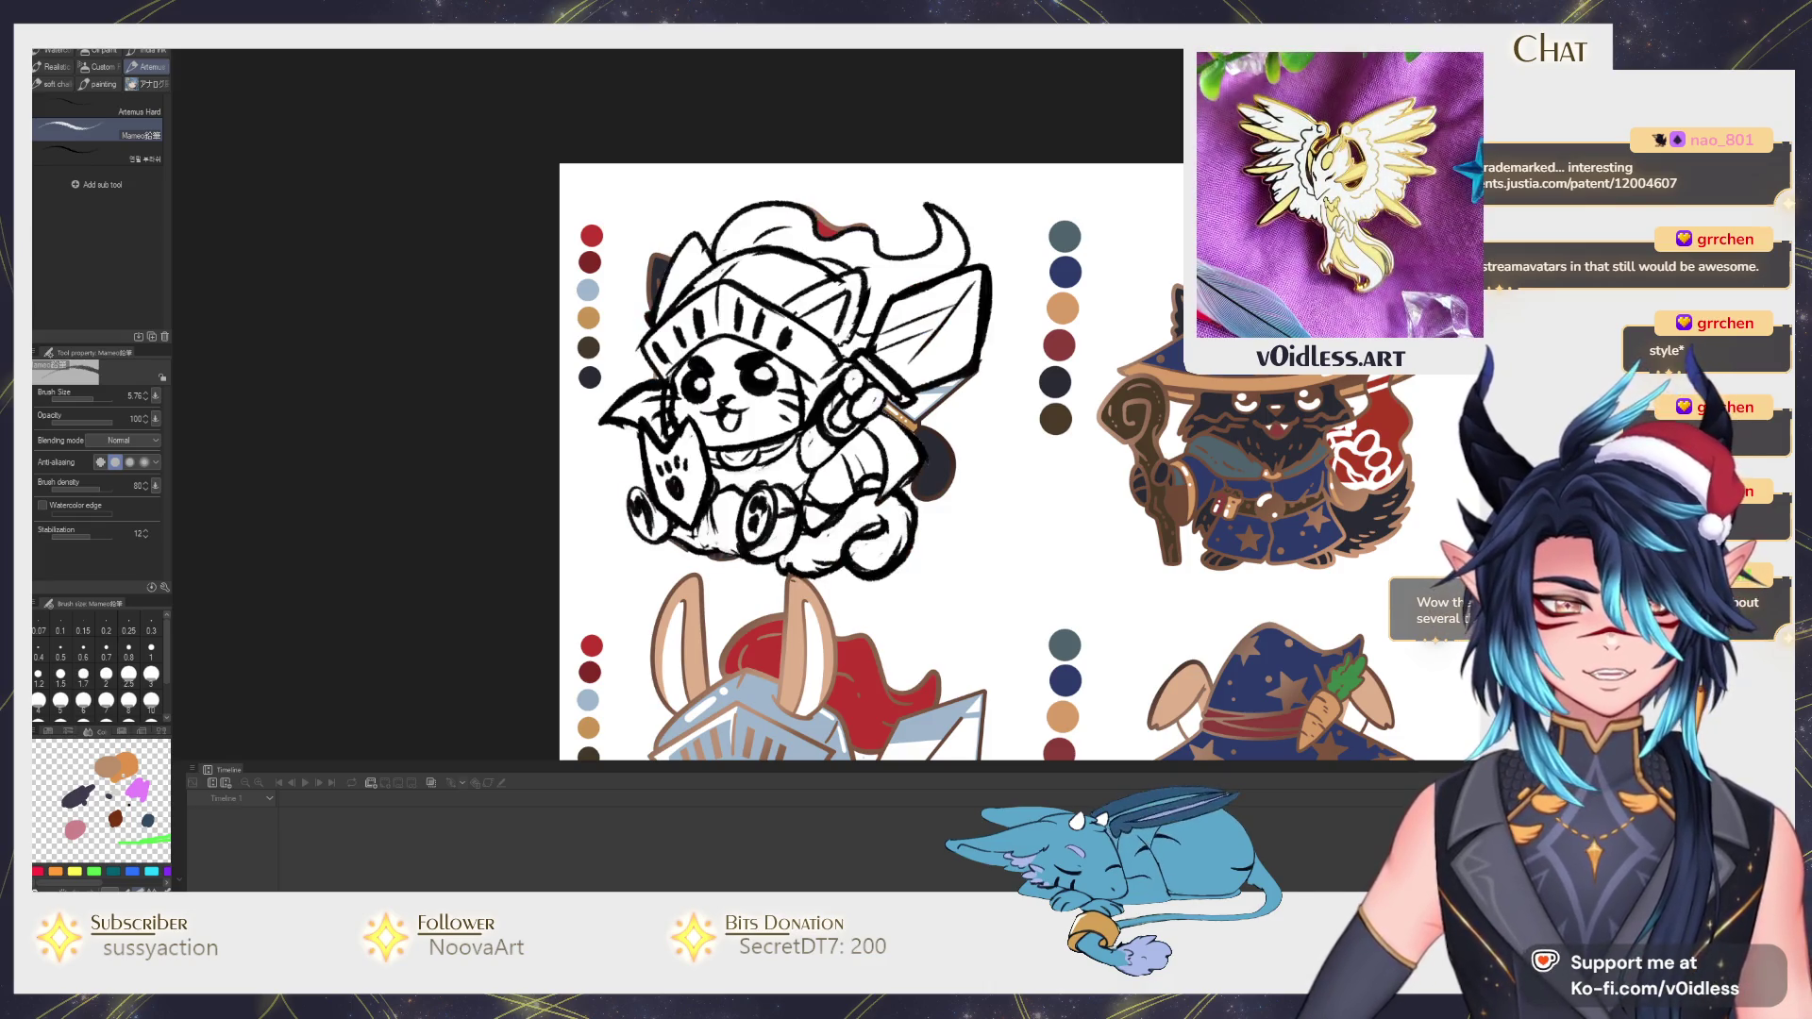
{"action": "scroll", "coordinate": [727, 398], "scroll_direction": "up", "scroll_amount": 1}
{"action": "scroll", "coordinate": [761, 412], "scroll_direction": "up", "scroll_amount": 1}
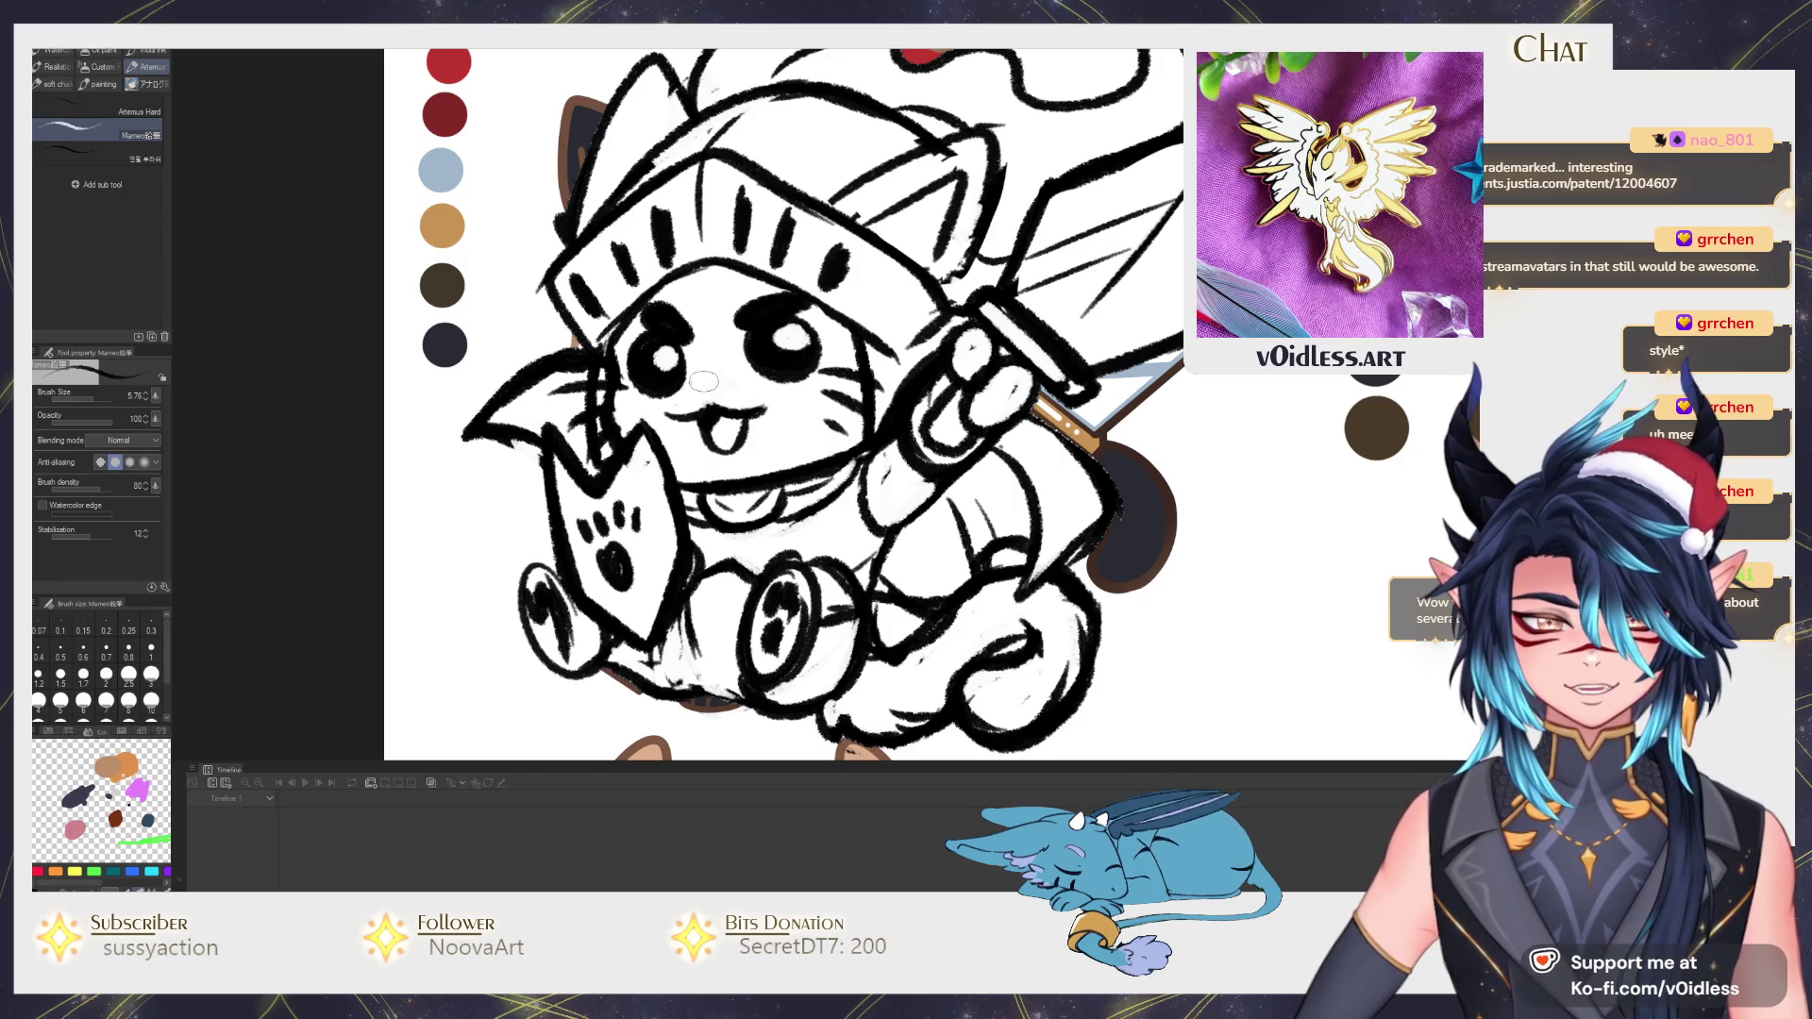
Draw a small nose on the cat's face.
{"action": "mouse_move", "coordinate": [700, 377]}
{"action": "left_mouse_down"}
{"action": "mouse_move", "coordinate": [719, 382]}
{"action": "mouse_move", "coordinate": [694, 379]}
{"action": "left_mouse_up"}
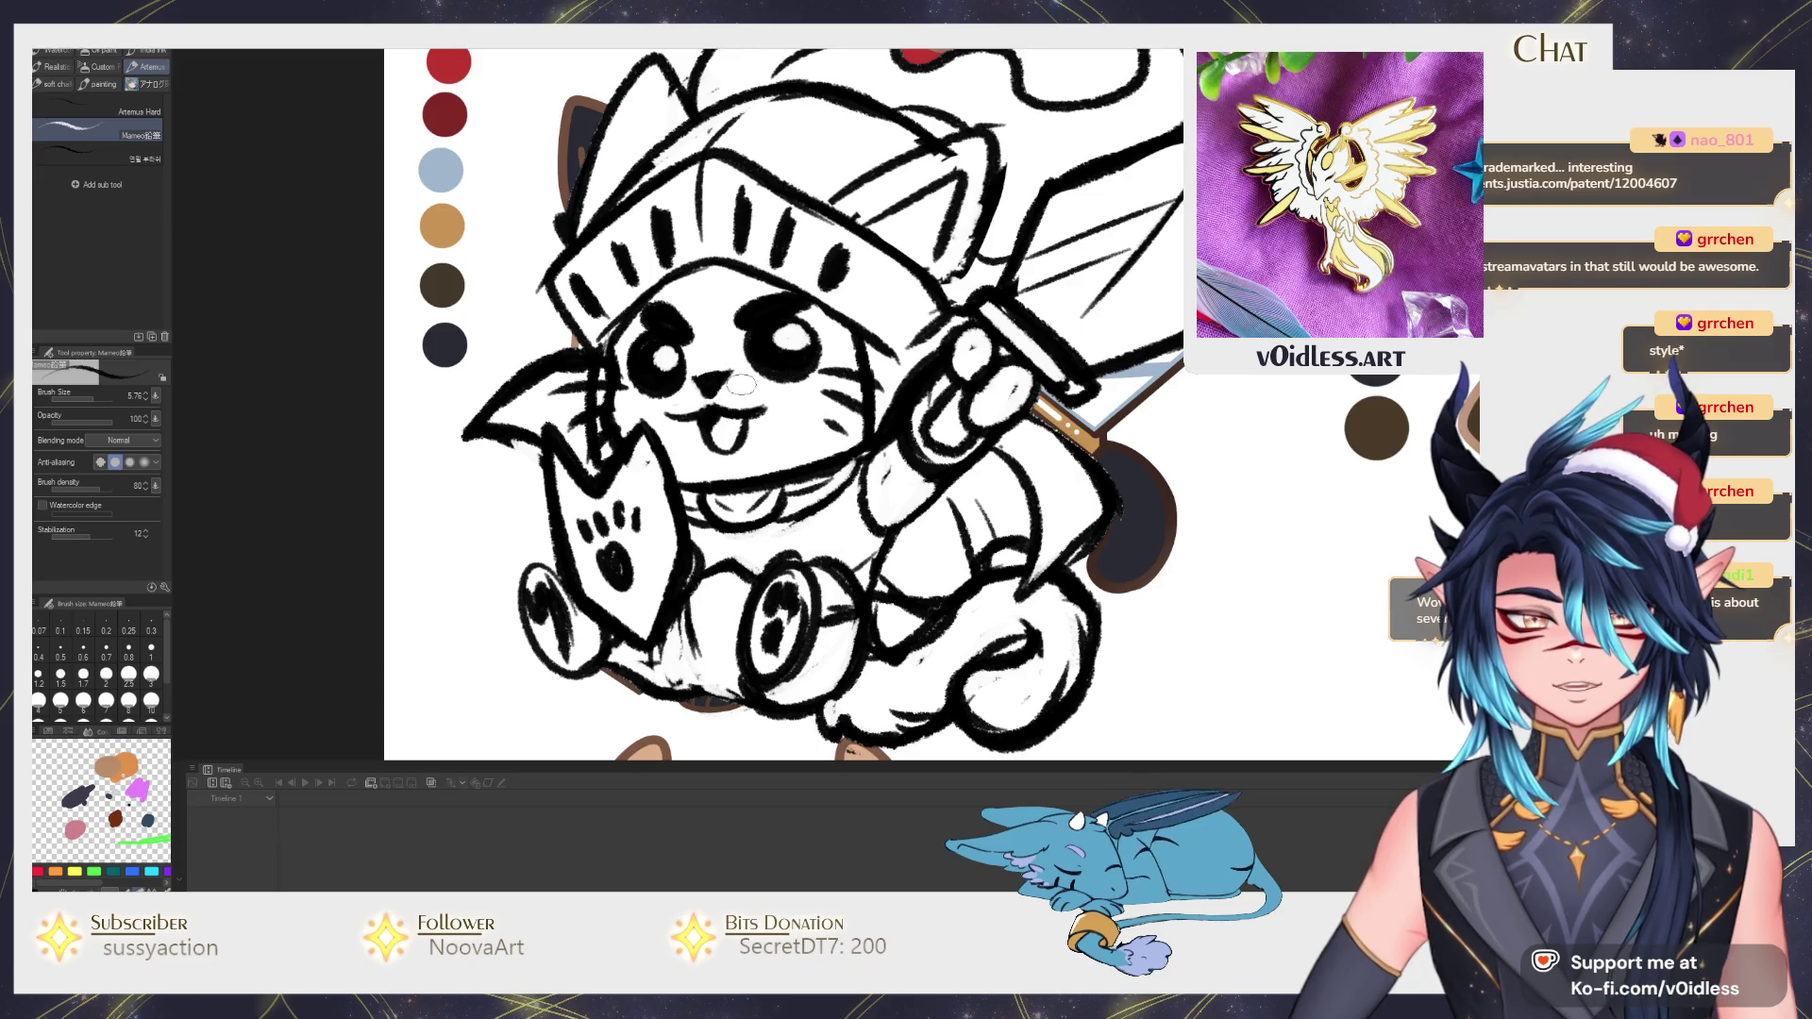
{"action": "scroll", "coordinate": [710, 398], "scroll_direction": "down", "scroll_amount": 5}
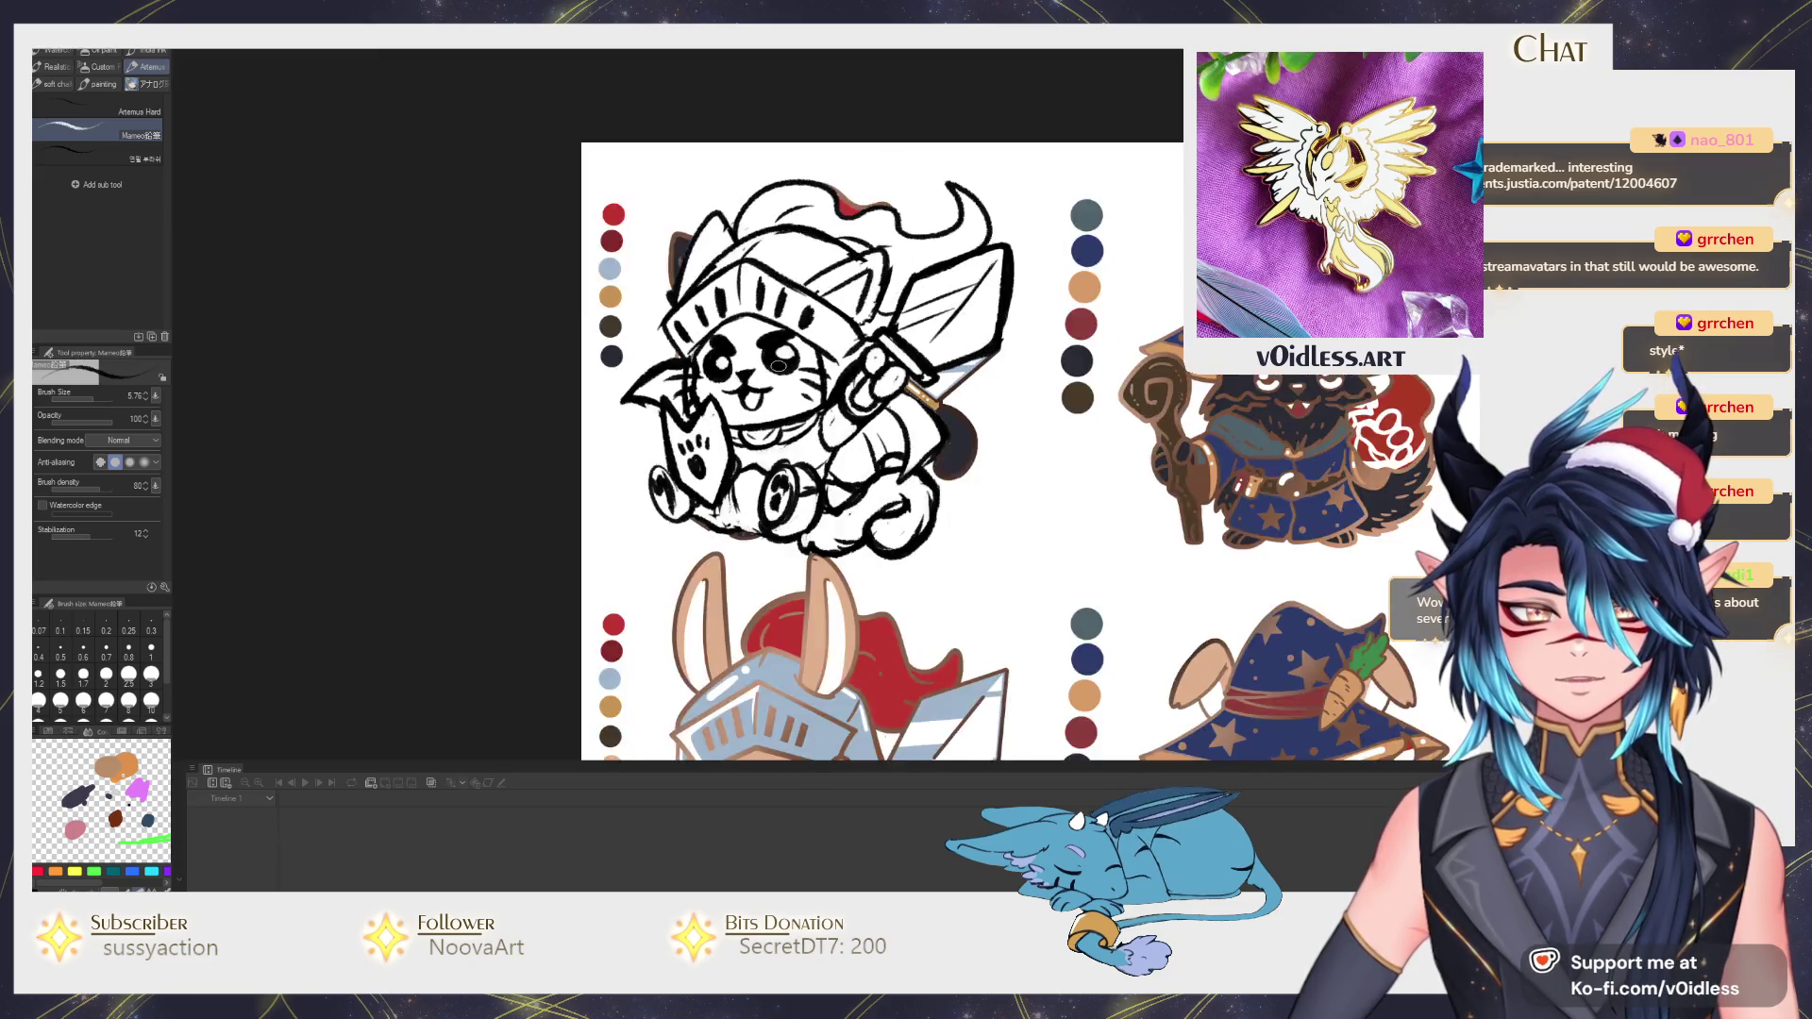
{"action": "scroll", "coordinate": [764, 387], "scroll_direction": "up", "scroll_amount": 5}
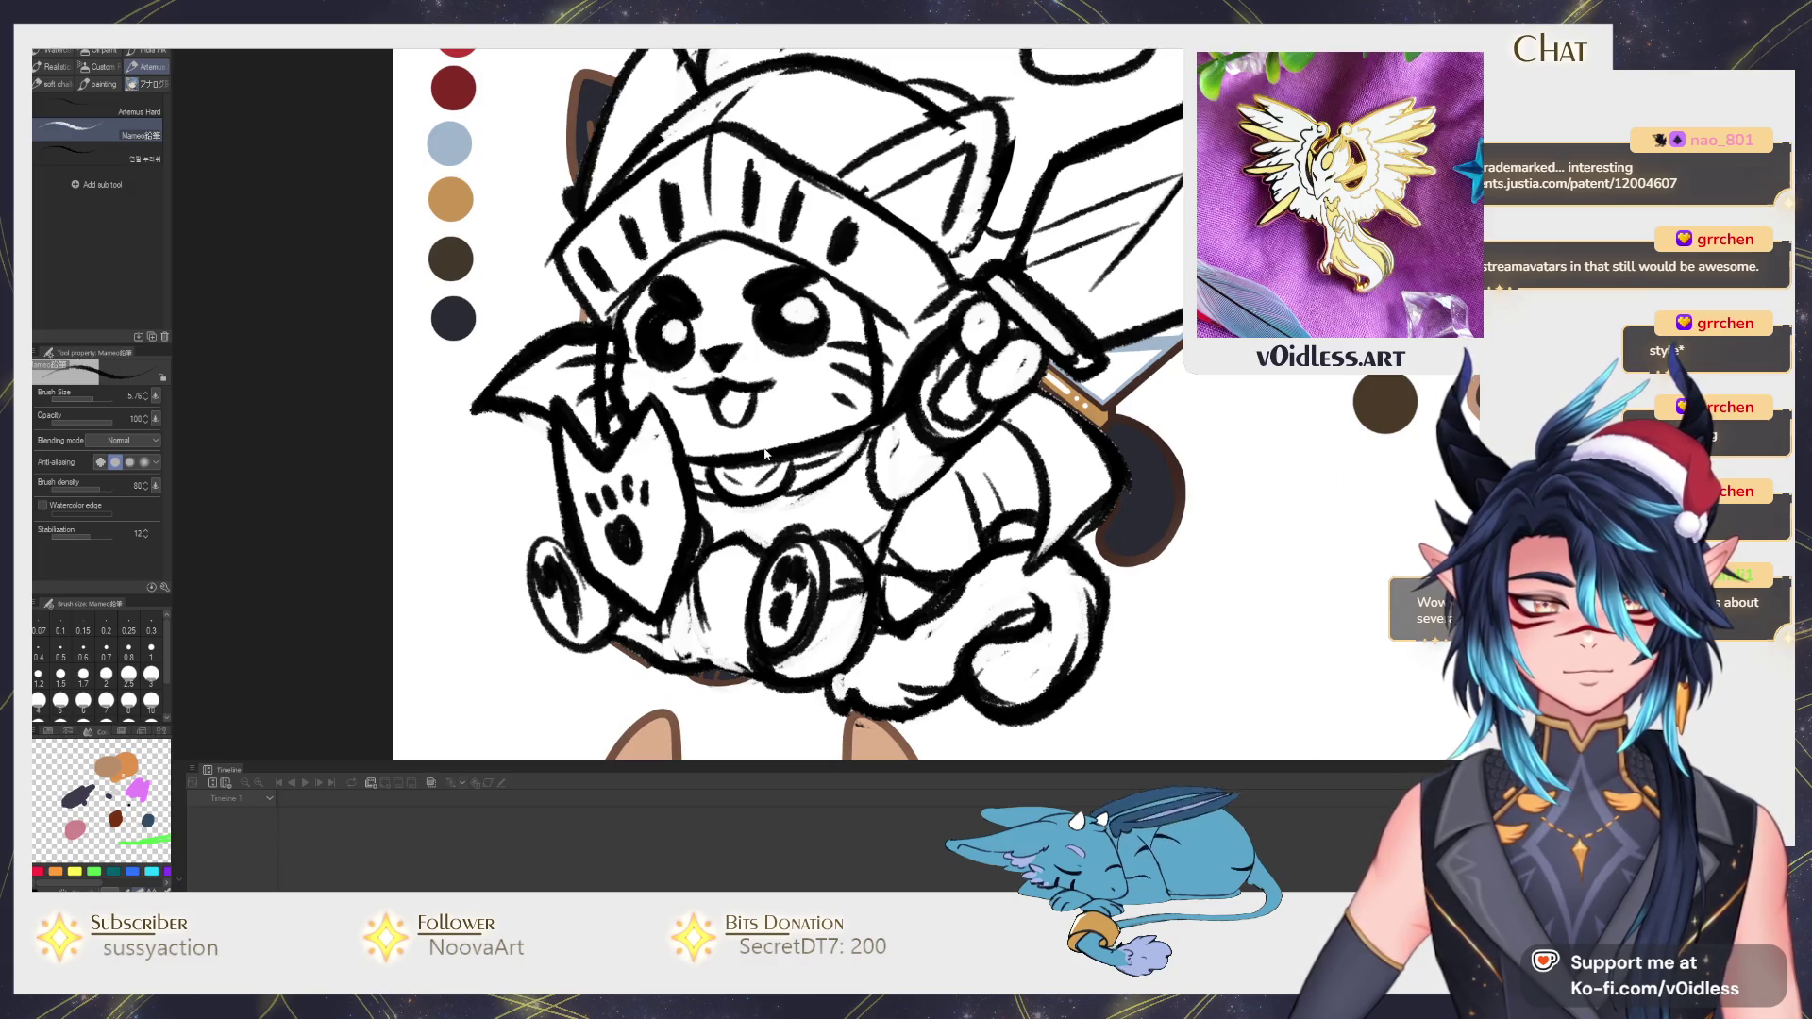
{"action": "scroll", "coordinate": [765, 387], "scroll_direction": "down", "scroll_amount": 2}
{"action": "scroll", "coordinate": [800, 482], "scroll_direction": "down", "scroll_amount": 2}
{"action": "scroll", "coordinate": [771, 514], "scroll_direction": "down", "scroll_amount": 2}
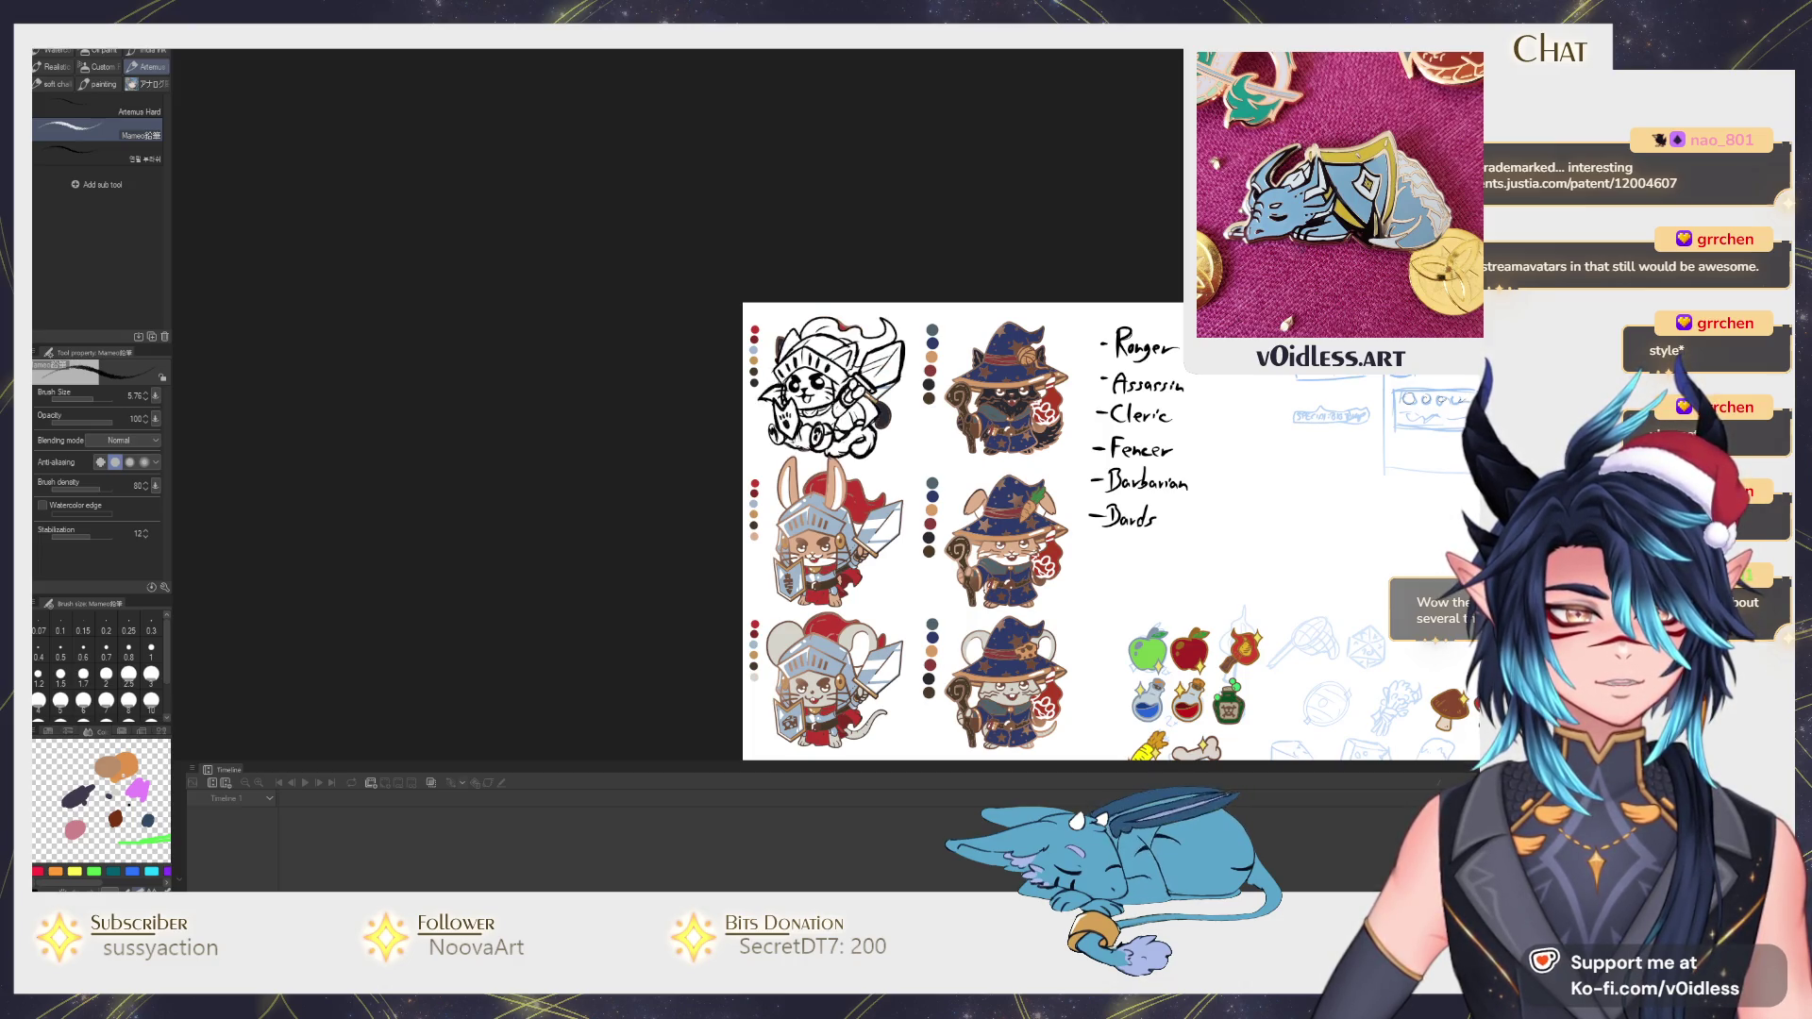
{"action": "scroll", "coordinate": [829, 390], "scroll_direction": "up", "scroll_amount": 5}
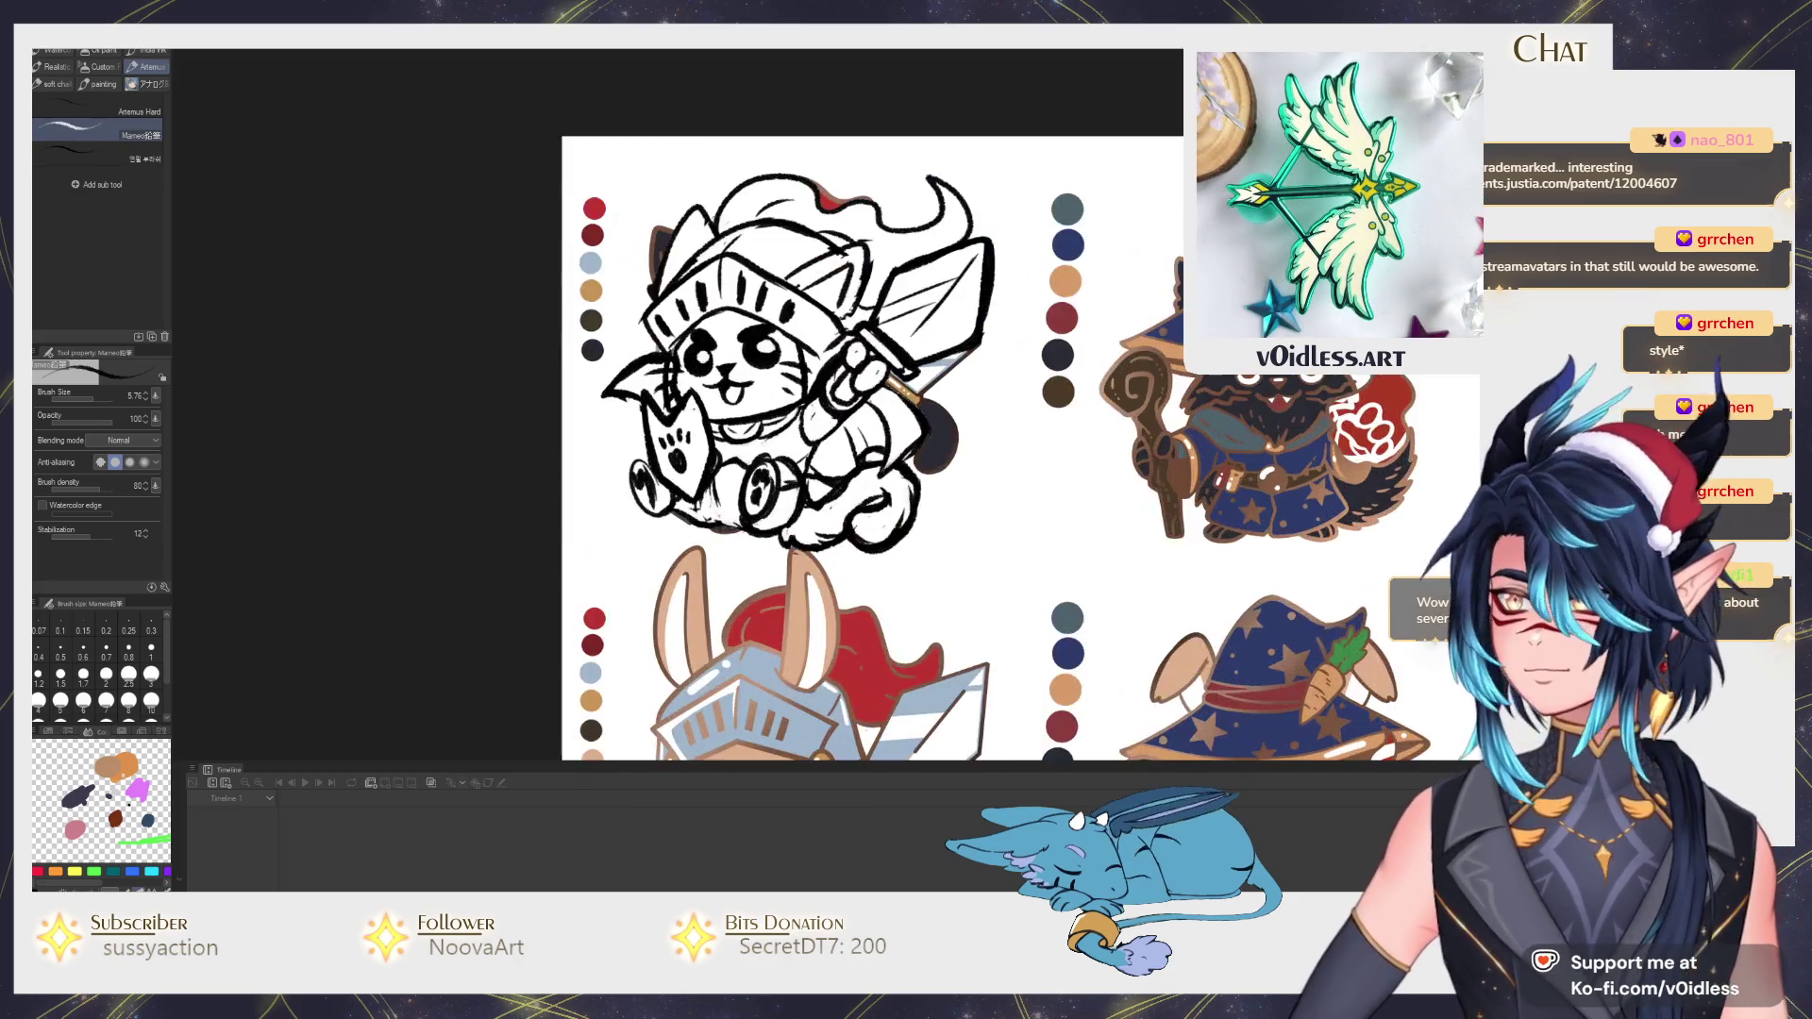
{"action": "scroll", "coordinate": [800, 406], "scroll_direction": "down", "scroll_amount": 3}
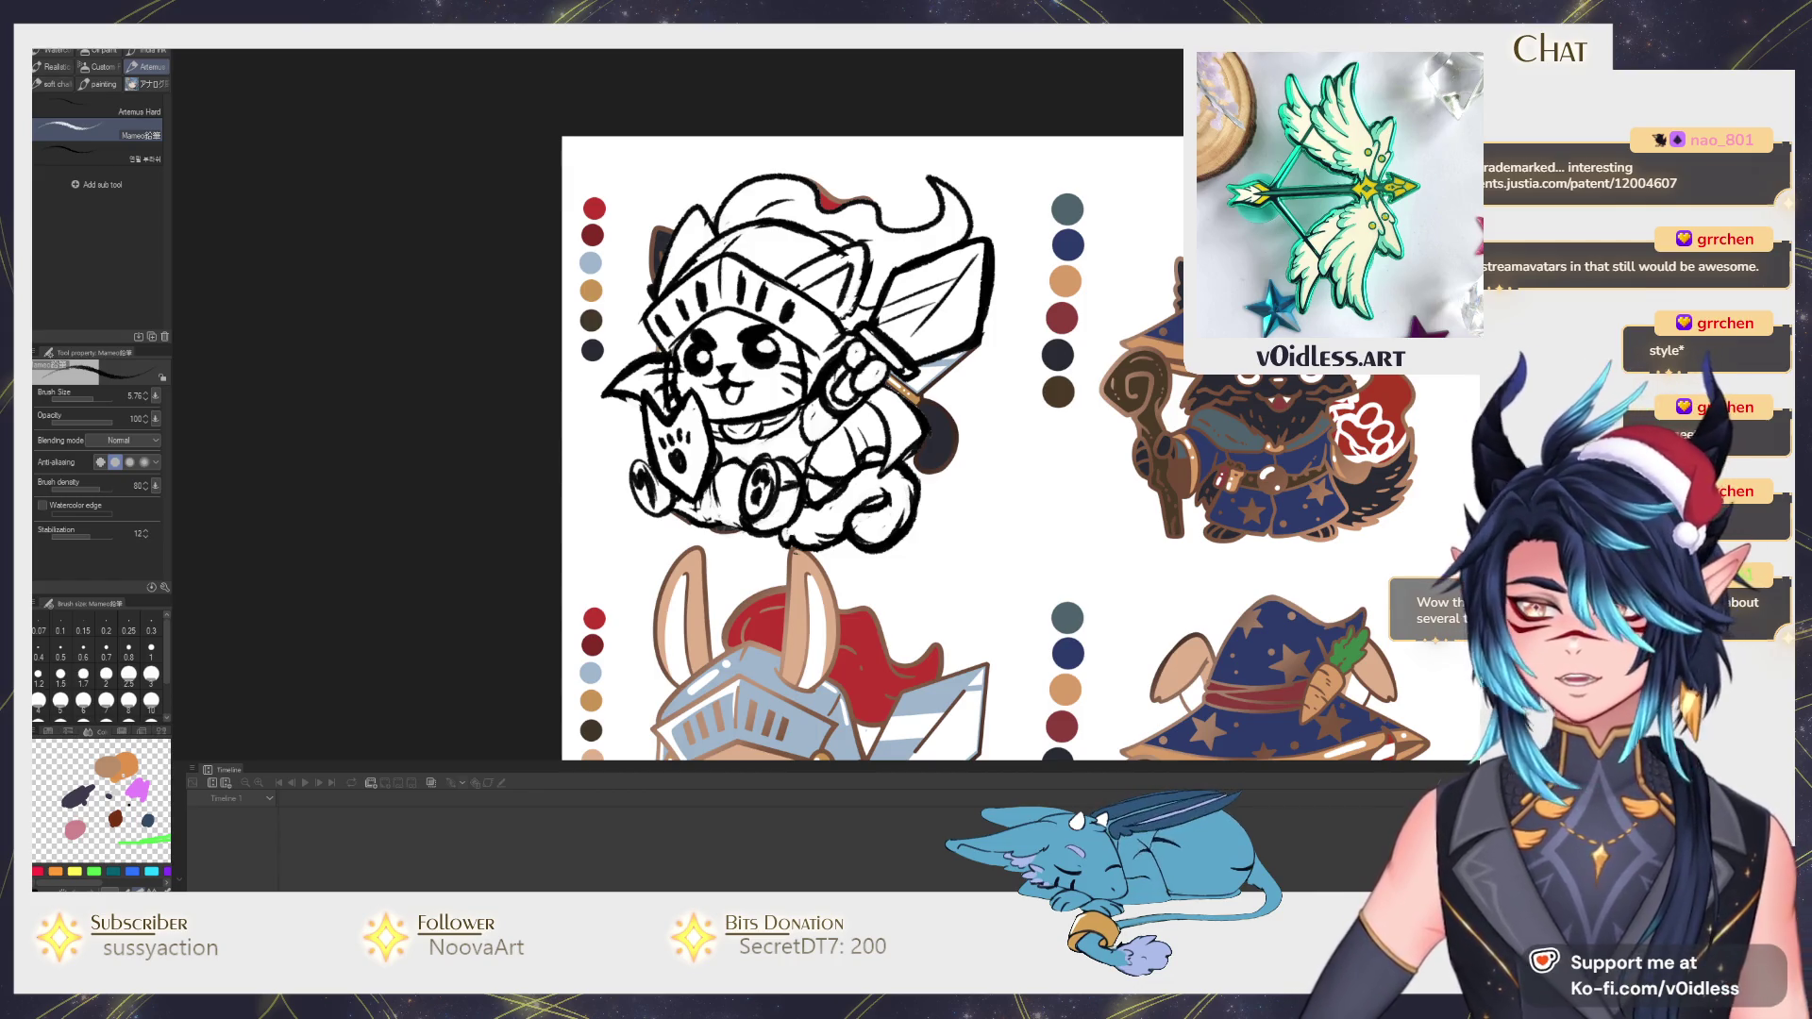
Flip between the coloured knight reference and the line art with undo/redo, ending on the eraser.
{"action": "key", "text": "ctrl+z"}
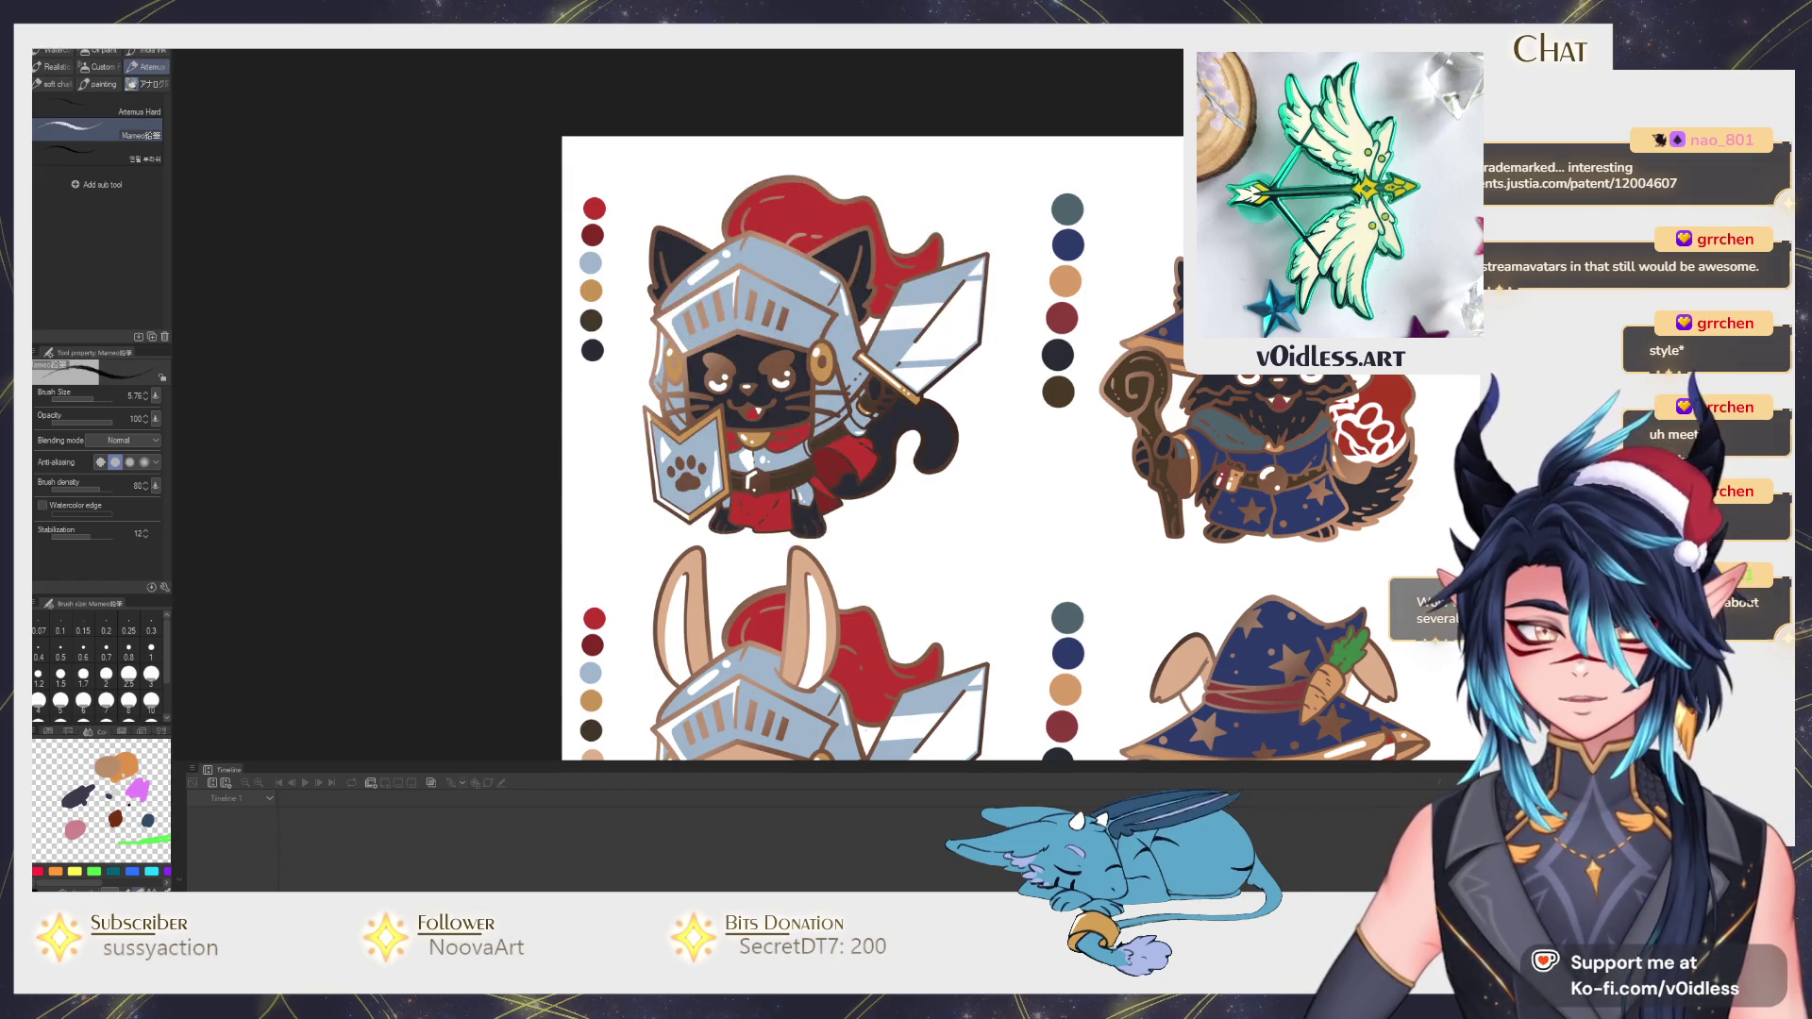
{"action": "key", "text": "ctrl+y"}
{"action": "key", "text": "ctrl+z"}
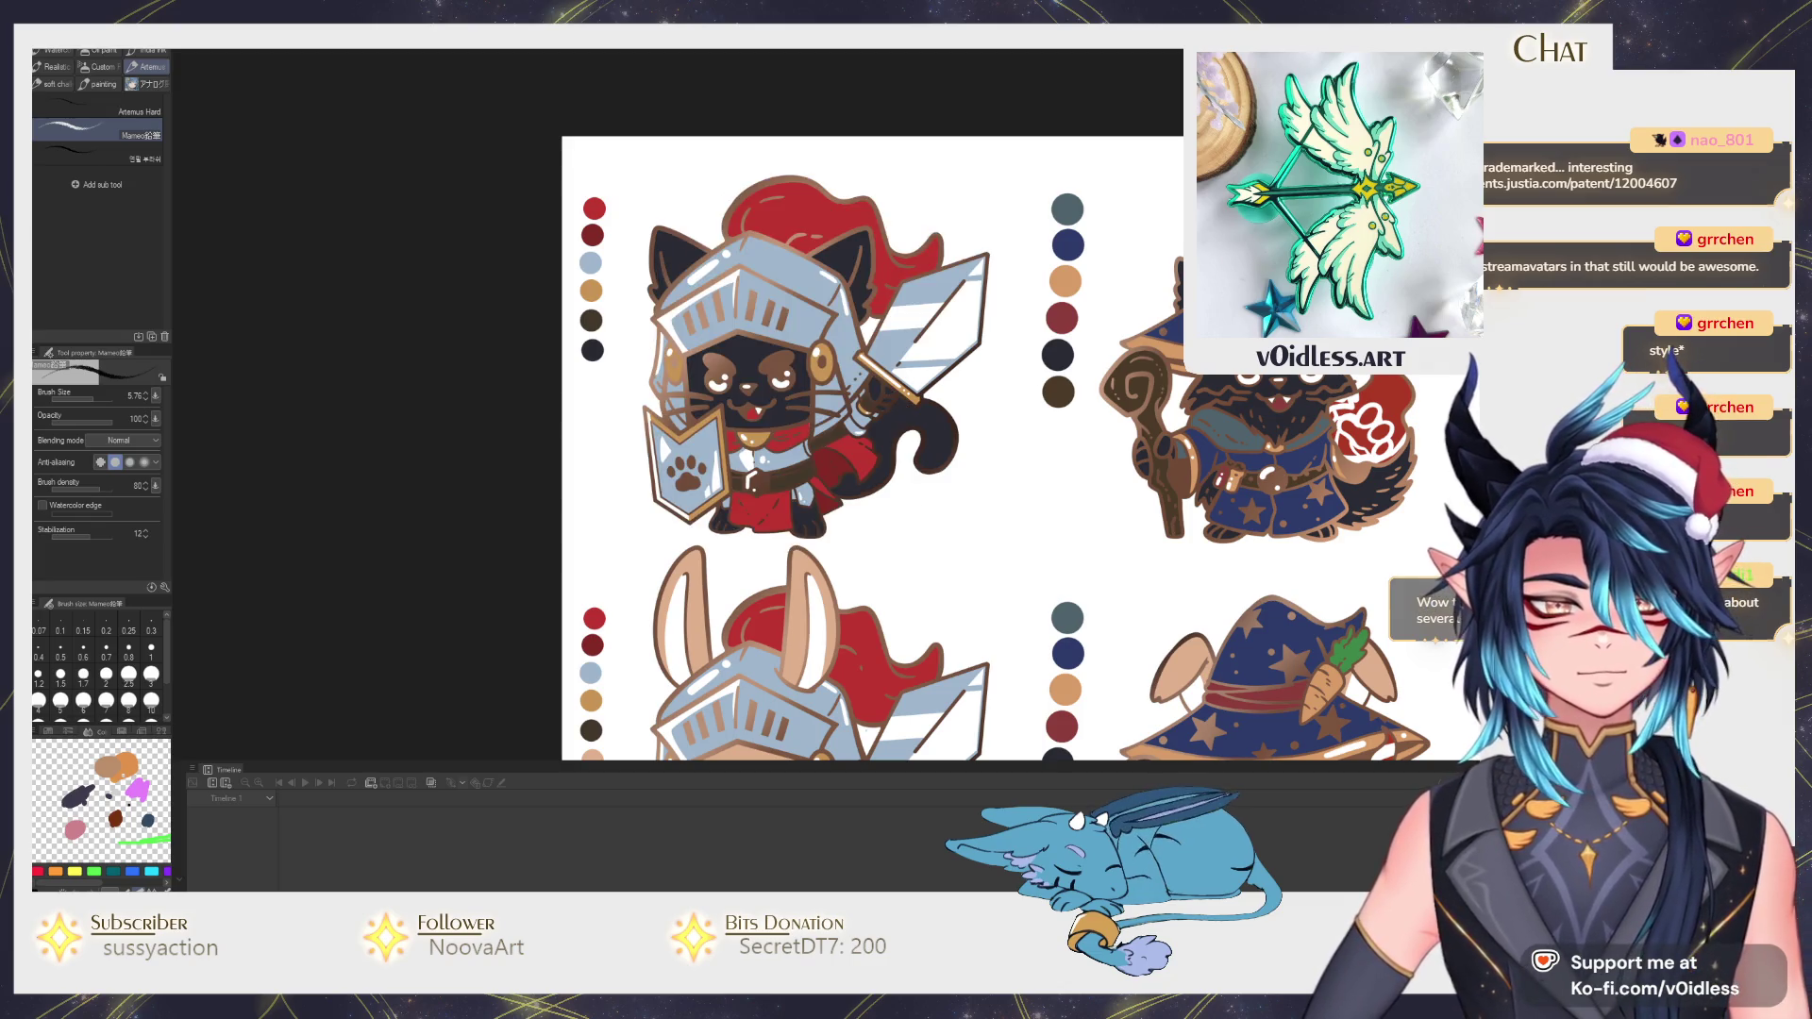
{"action": "key", "text": "ctrl+y"}
{"action": "key", "text": "ctrl+y"}
{"action": "key", "text": "ctrl+z"}
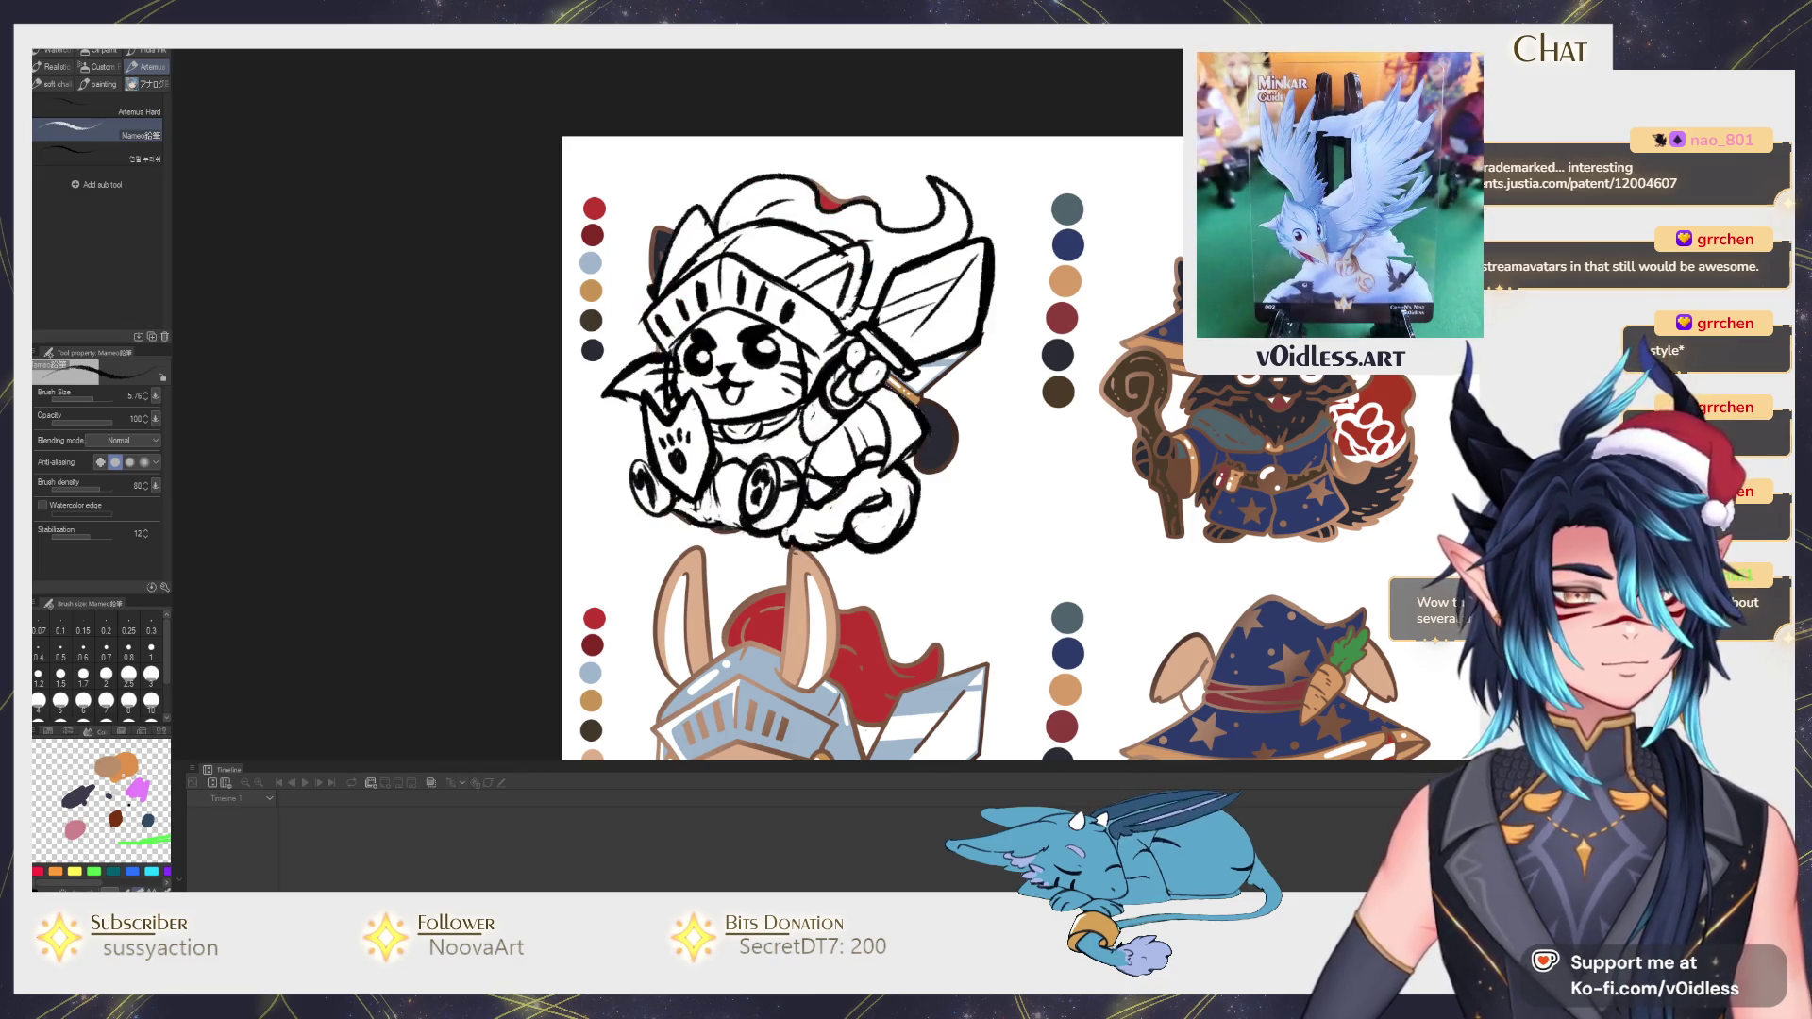
{"action": "key", "text": "e"}
{"action": "scroll", "coordinate": [761, 384], "scroll_direction": "up", "scroll_amount": 2}
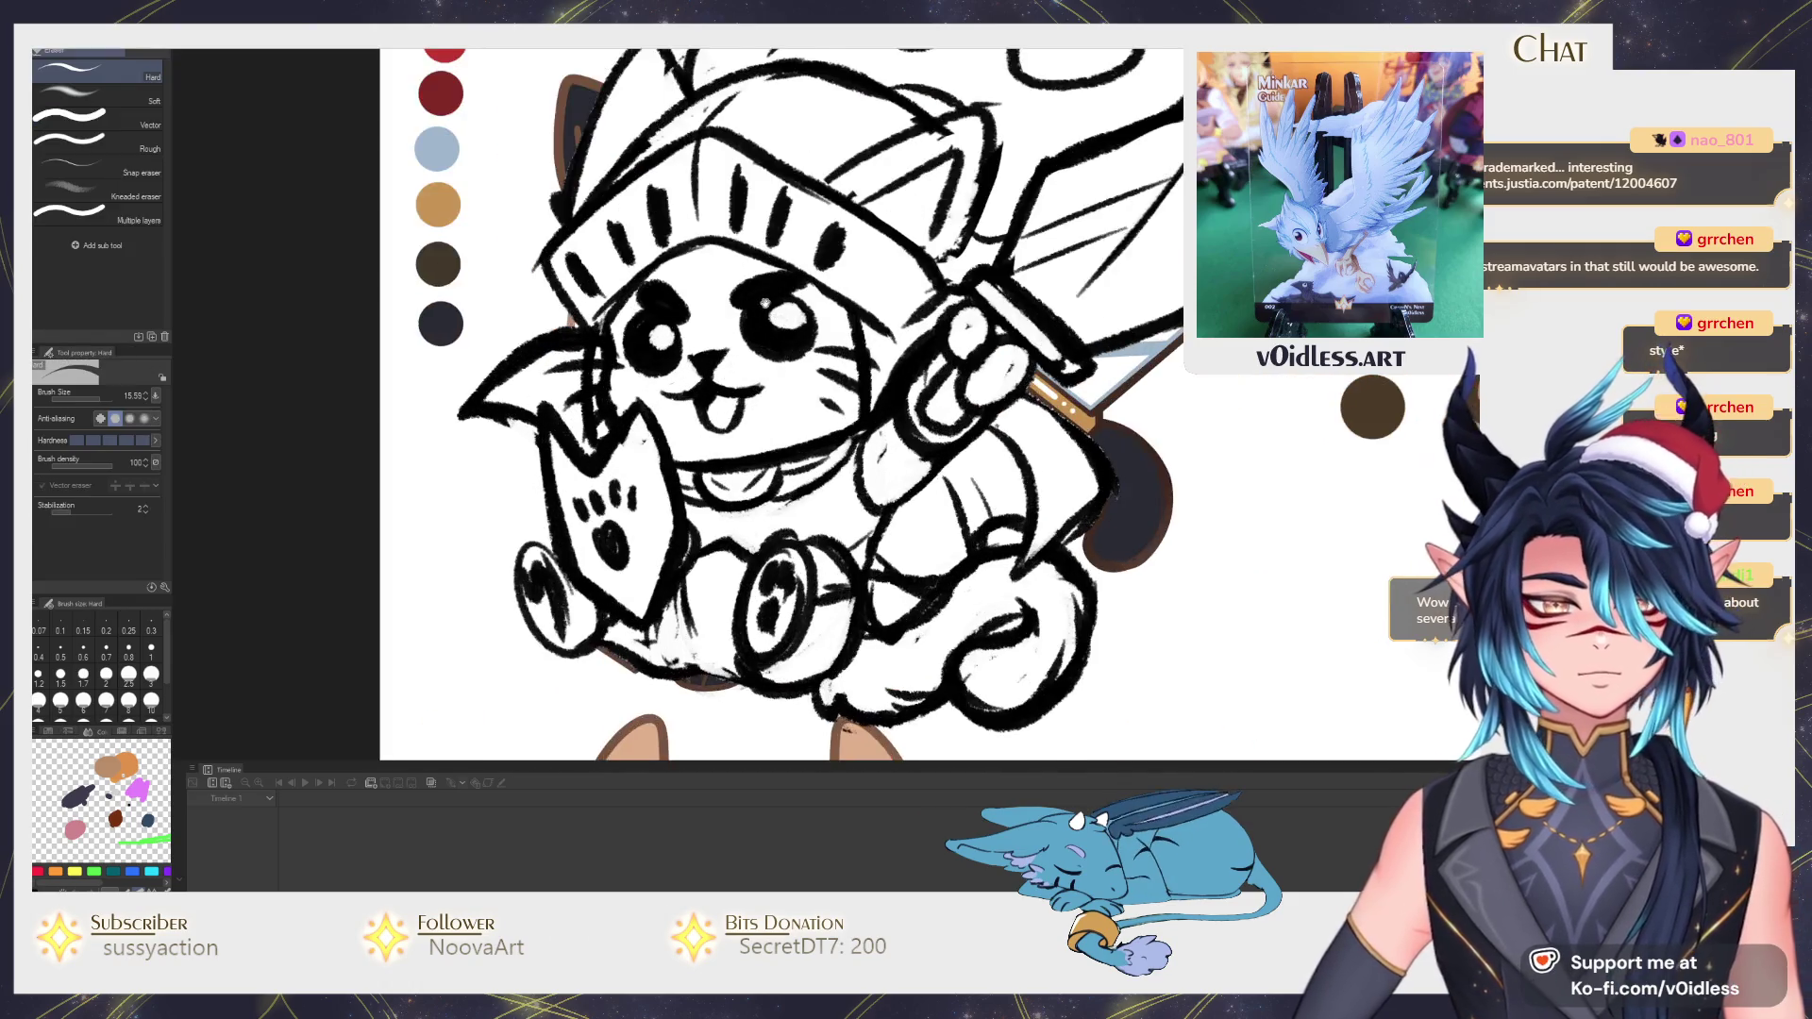
{"action": "scroll", "coordinate": [779, 381], "scroll_direction": "up", "scroll_amount": 1}
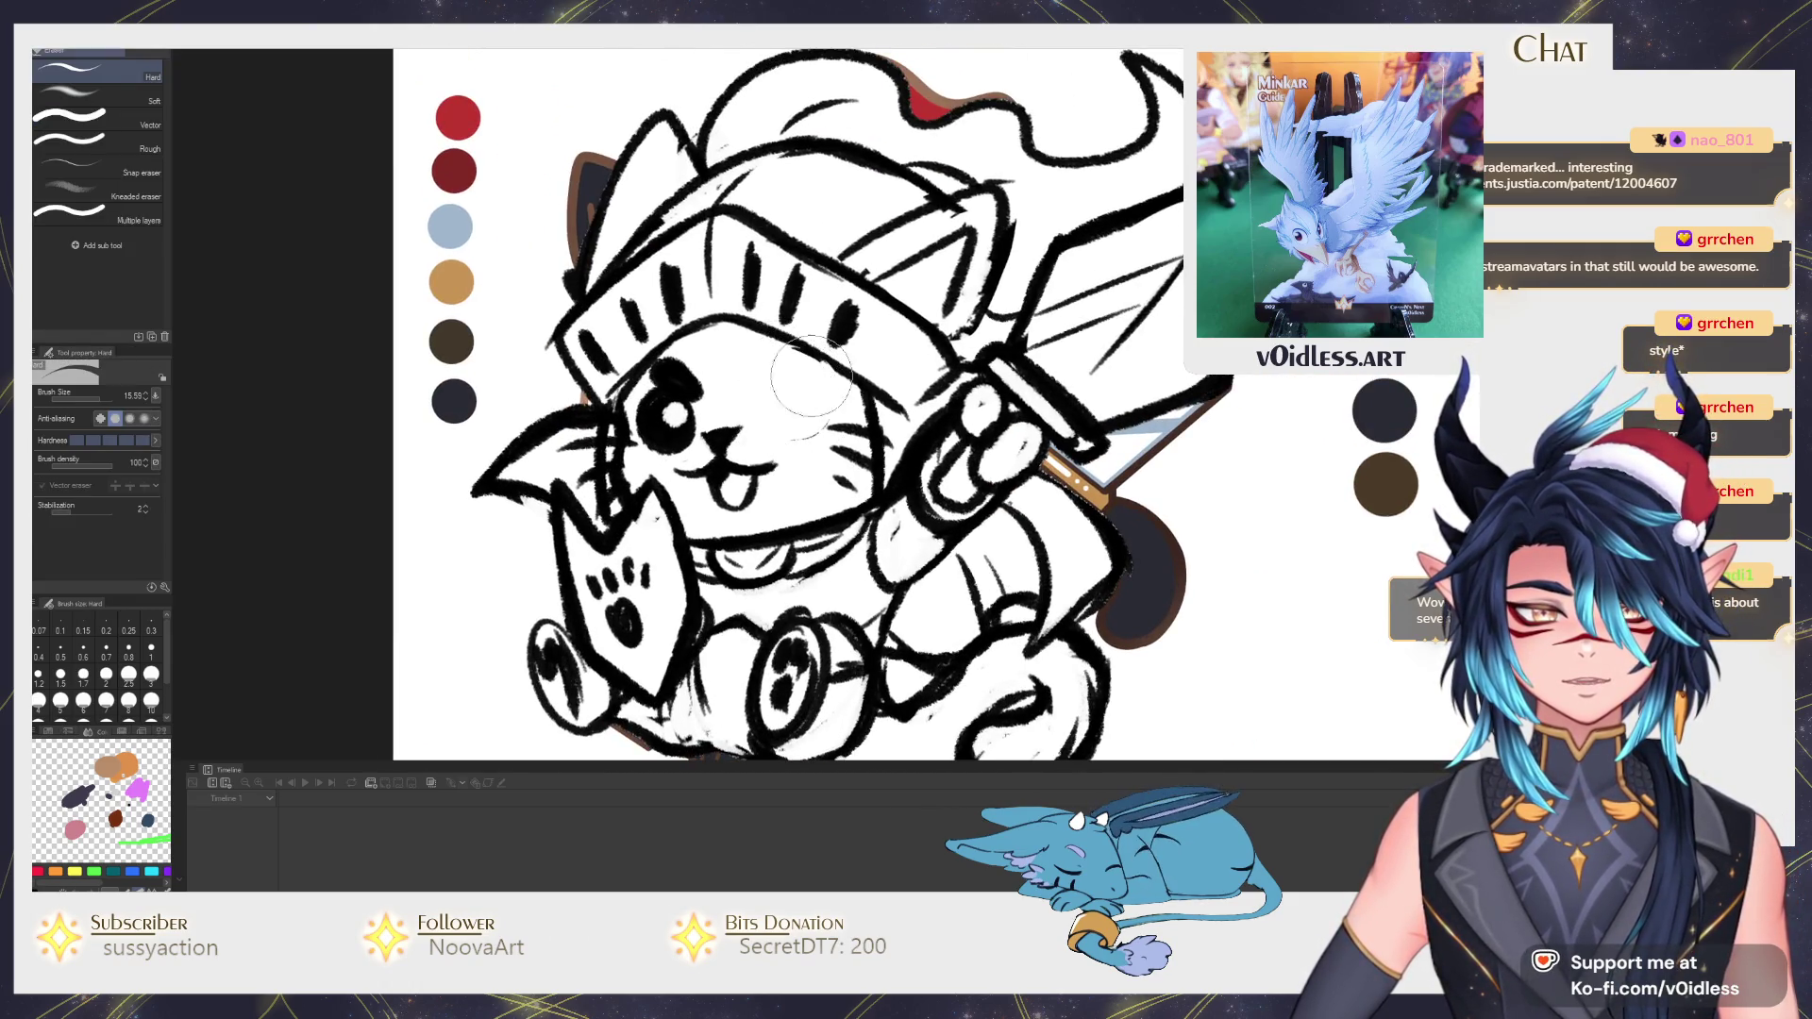
Erase the old left eye and sketch a new oval outline with a curved eye line.
{"action": "left_click_drag", "start_coordinate": [800, 380], "coordinate": [666, 432]}
{"action": "key", "text": "b"}
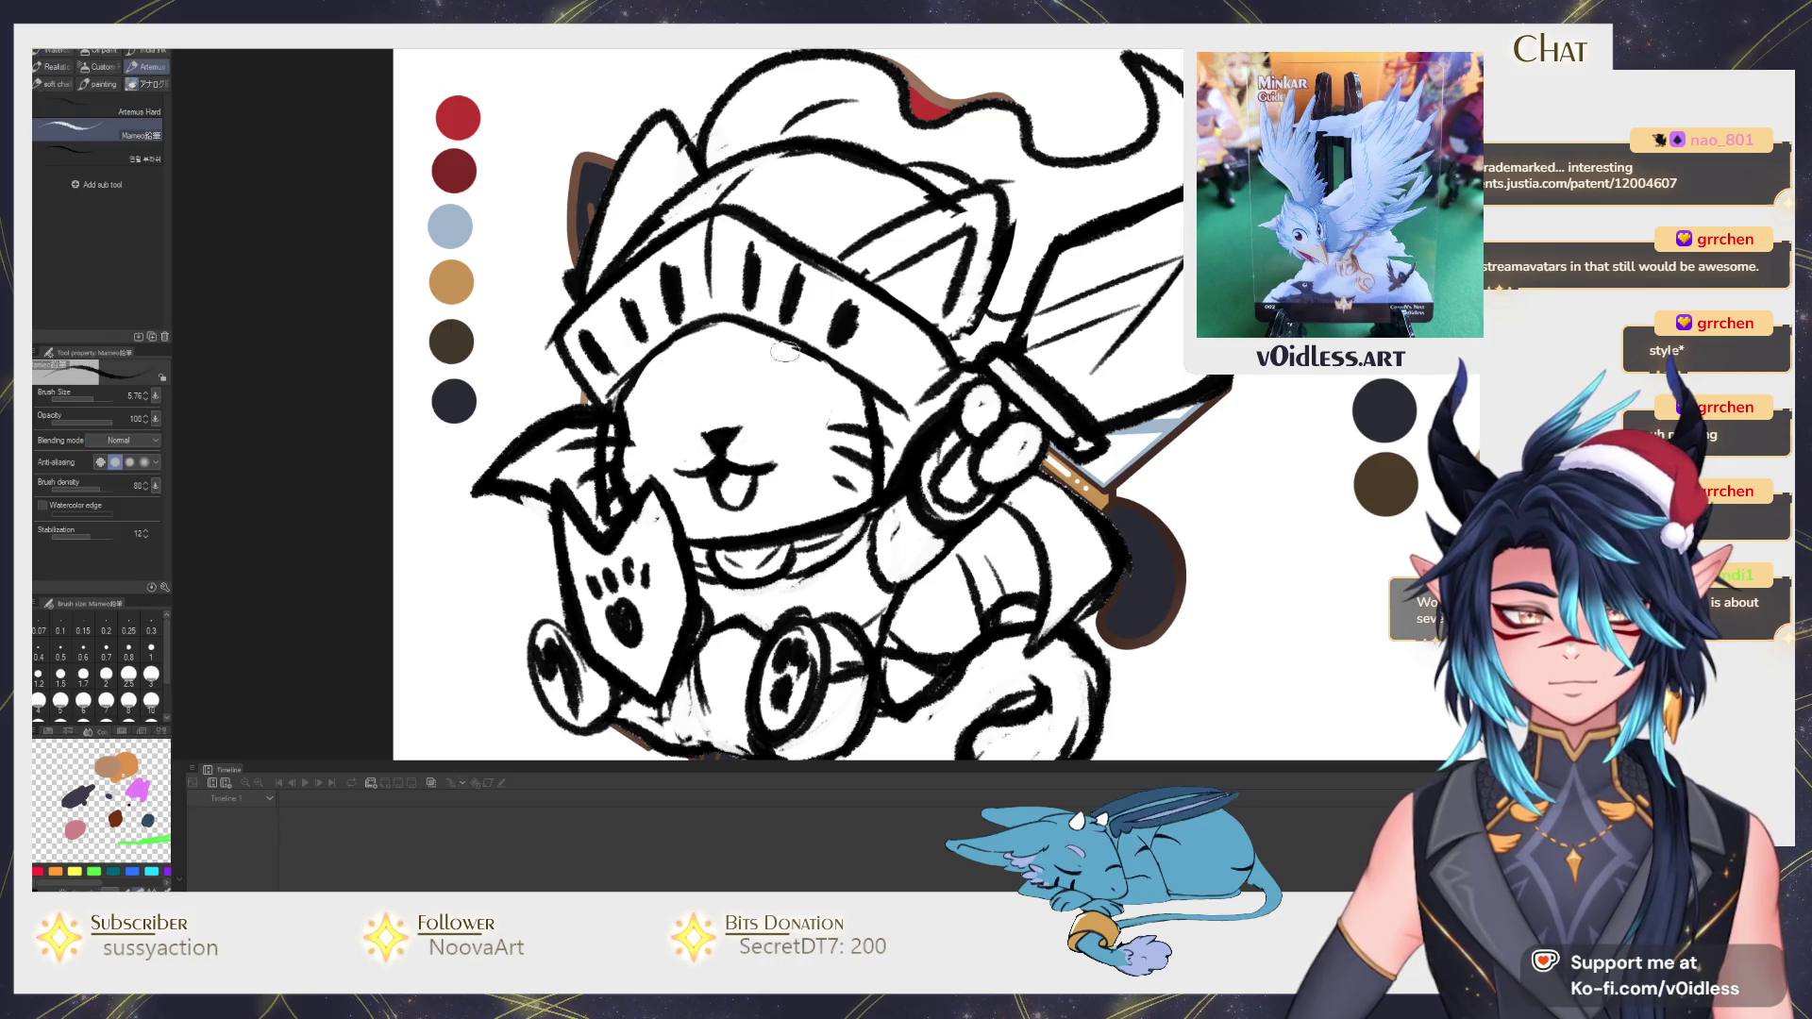
{"action": "left_click_drag", "start_coordinate": [739, 363], "coordinate": [800, 350]}
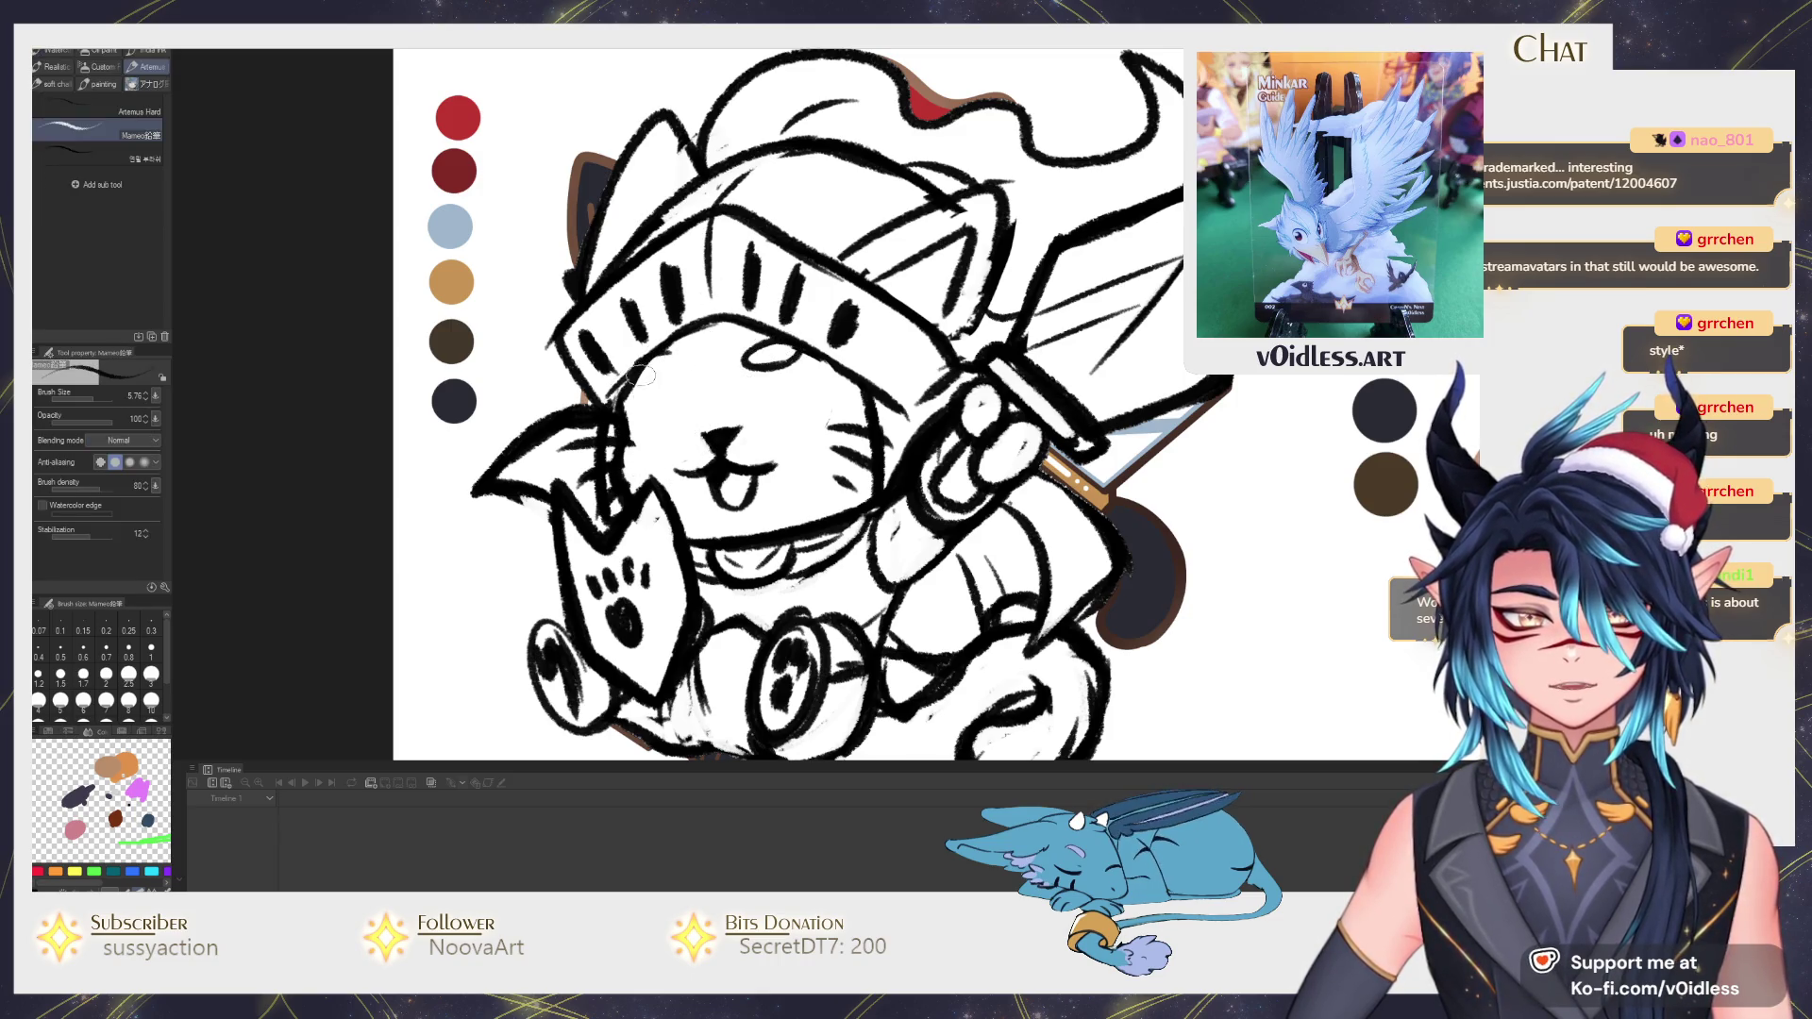
{"action": "mouse_move", "coordinate": [640, 371]}
{"action": "left_mouse_down"}
{"action": "mouse_move", "coordinate": [827, 389]}
{"action": "mouse_move", "coordinate": [758, 399]}
{"action": "left_mouse_up"}
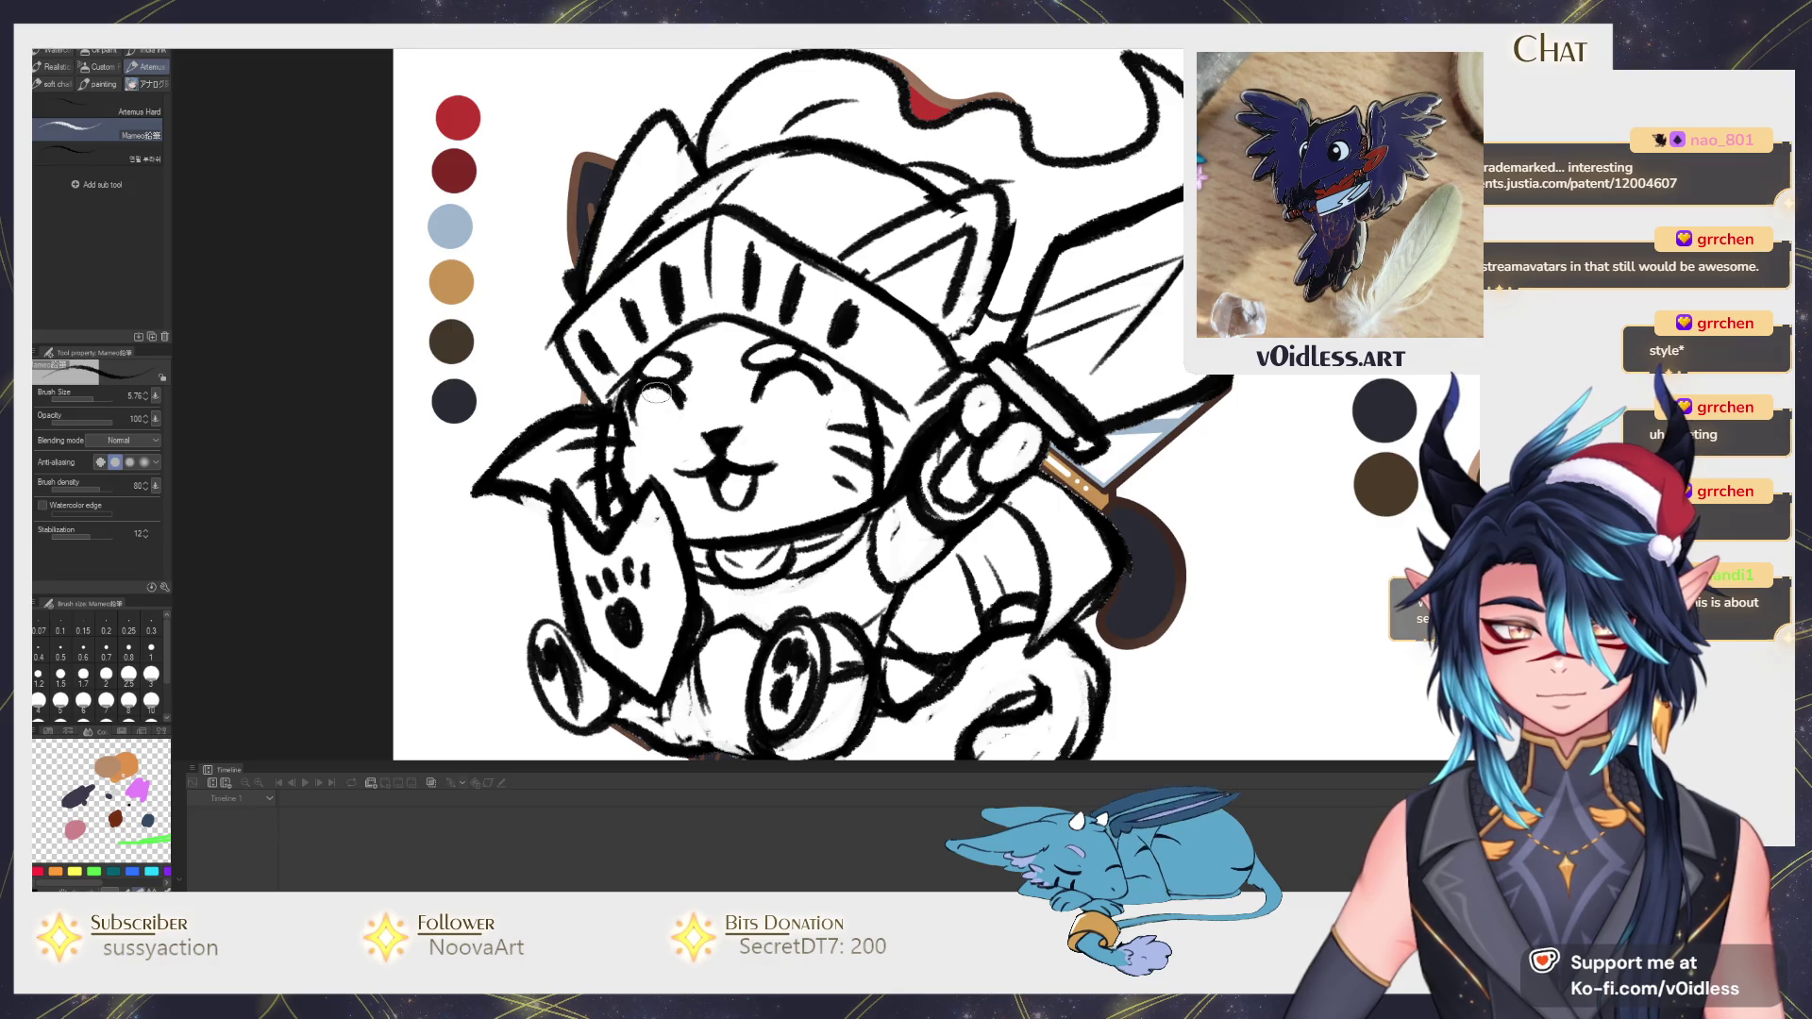
Ink the left eye boldly with a pupil and darken the right eye to match.
{"action": "mouse_move", "coordinate": [654, 392]}
{"action": "left_mouse_down"}
{"action": "mouse_move", "coordinate": [666, 425]}
{"action": "mouse_move", "coordinate": [677, 405]}
{"action": "left_mouse_up"}
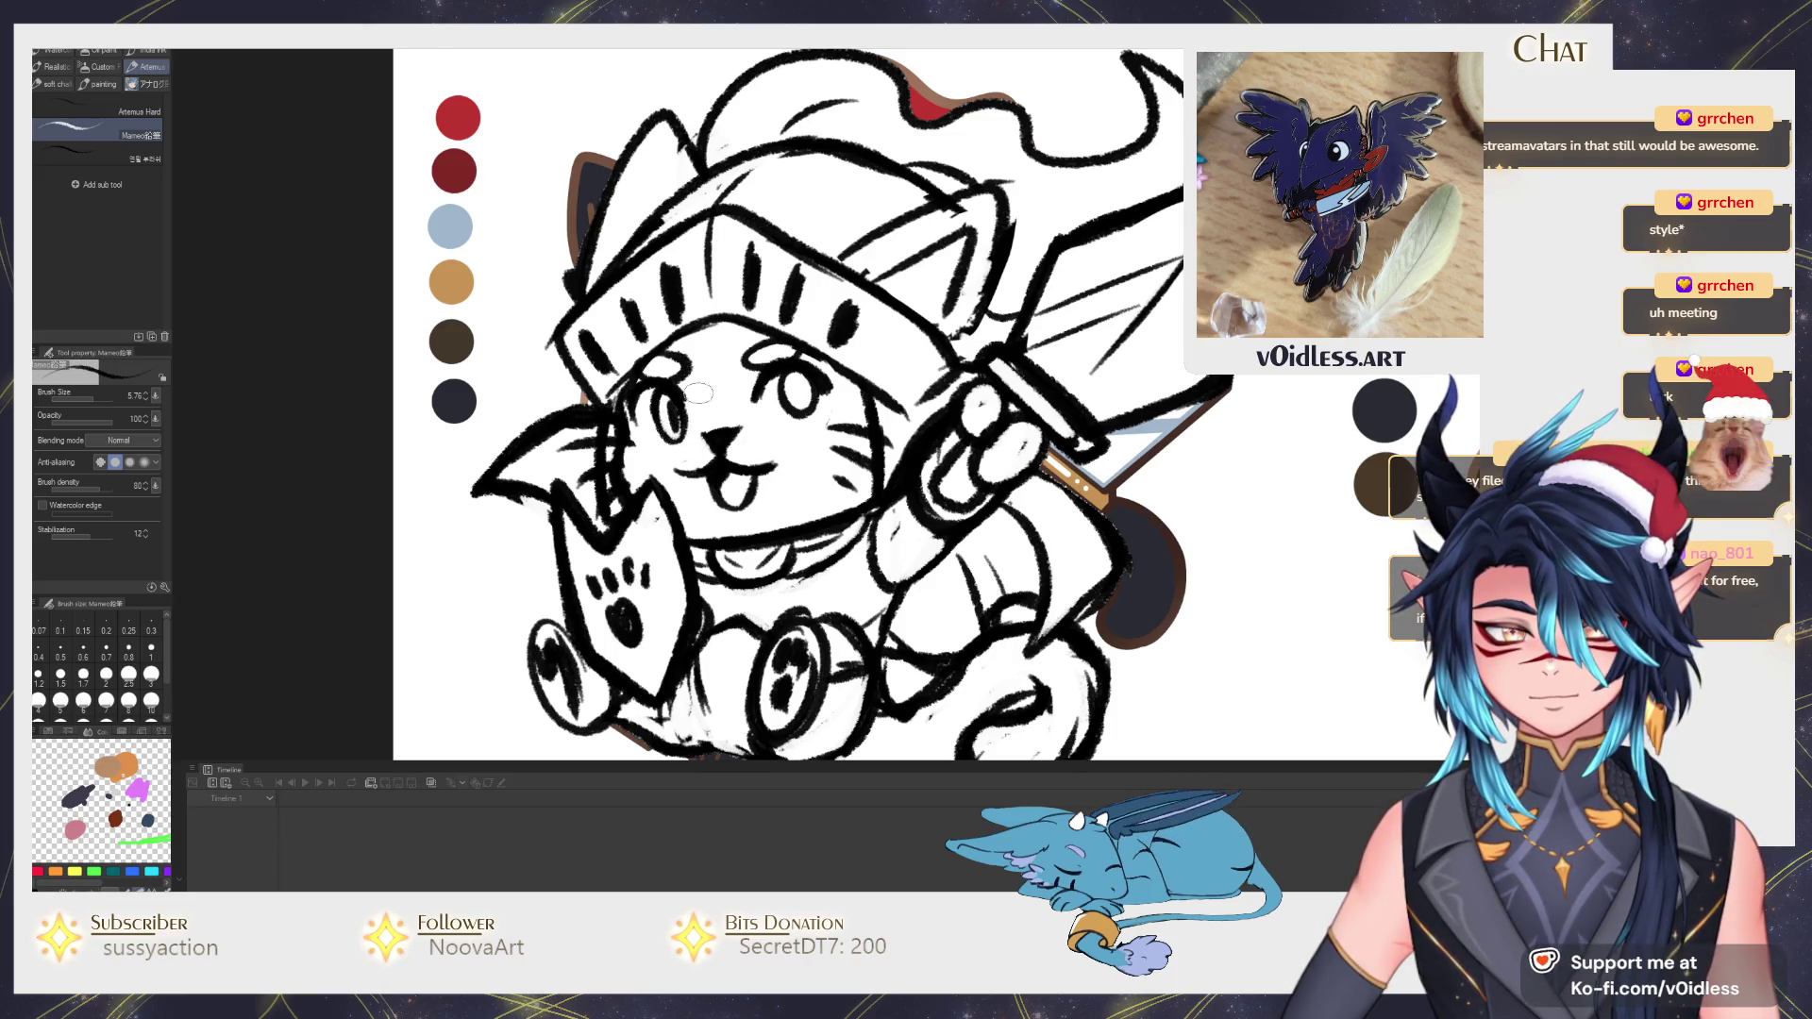
{"action": "left_click_drag", "start_coordinate": [796, 380], "coordinate": [801, 385]}
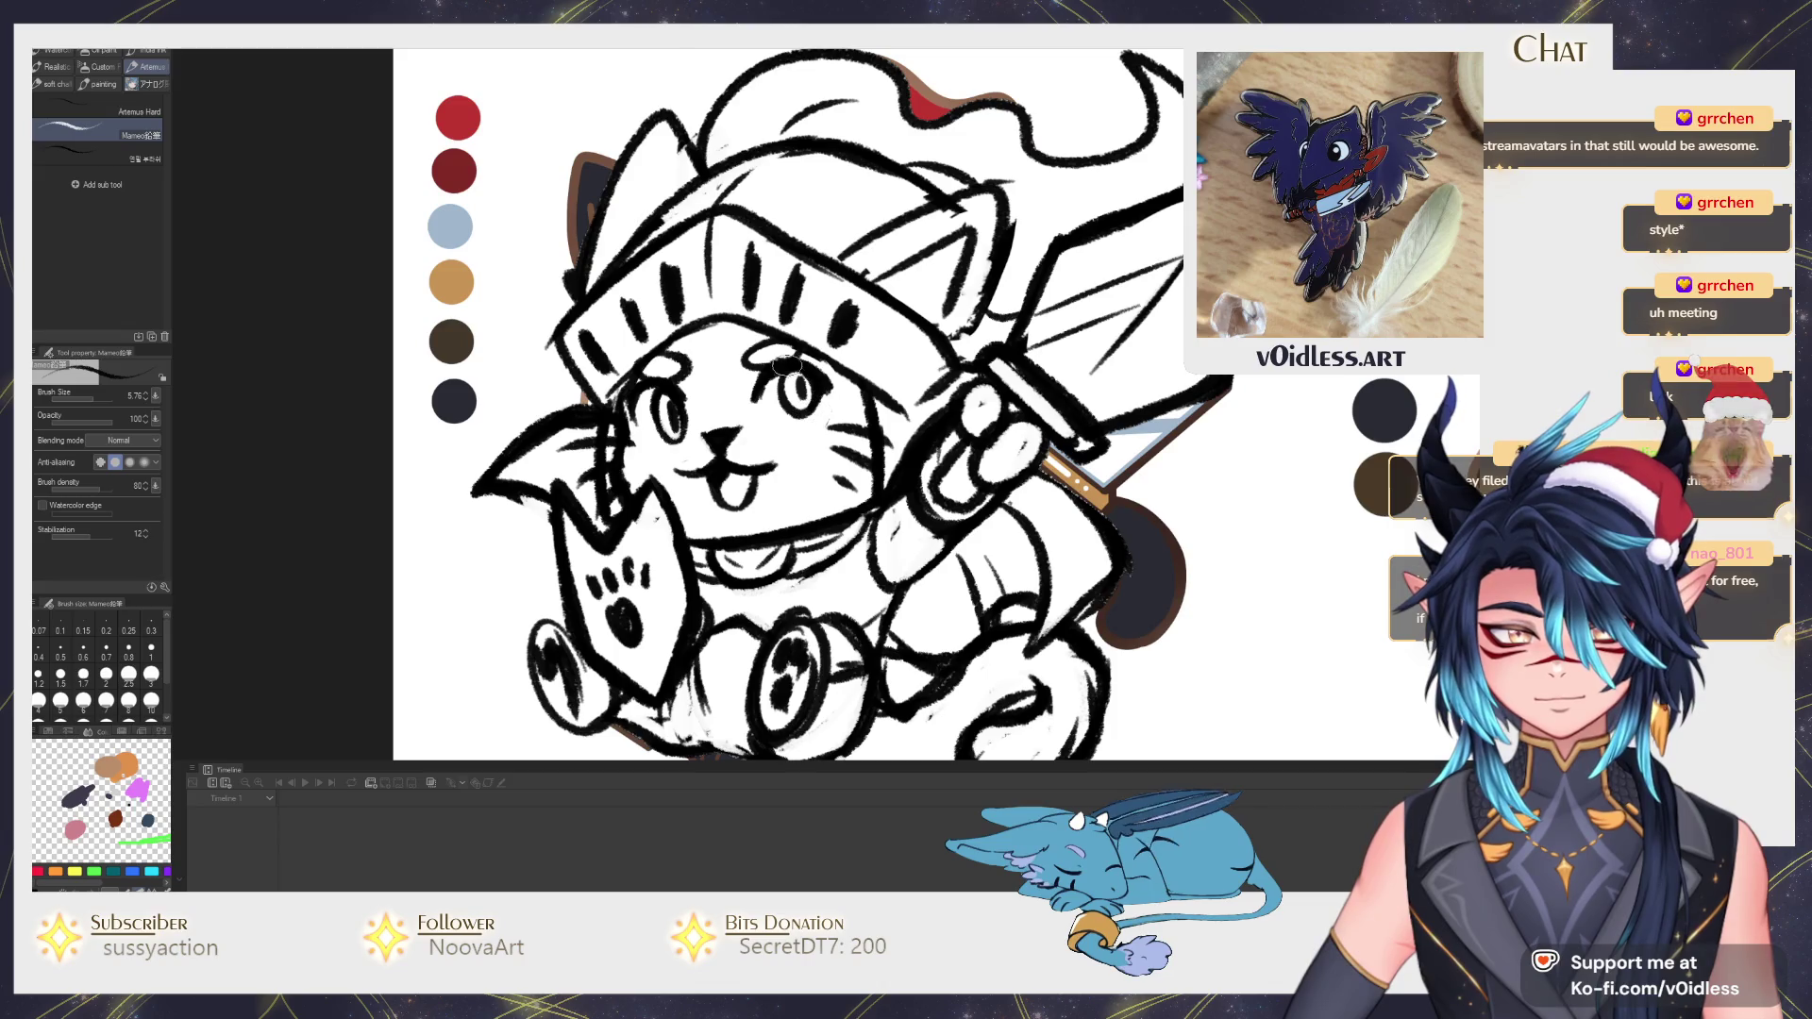